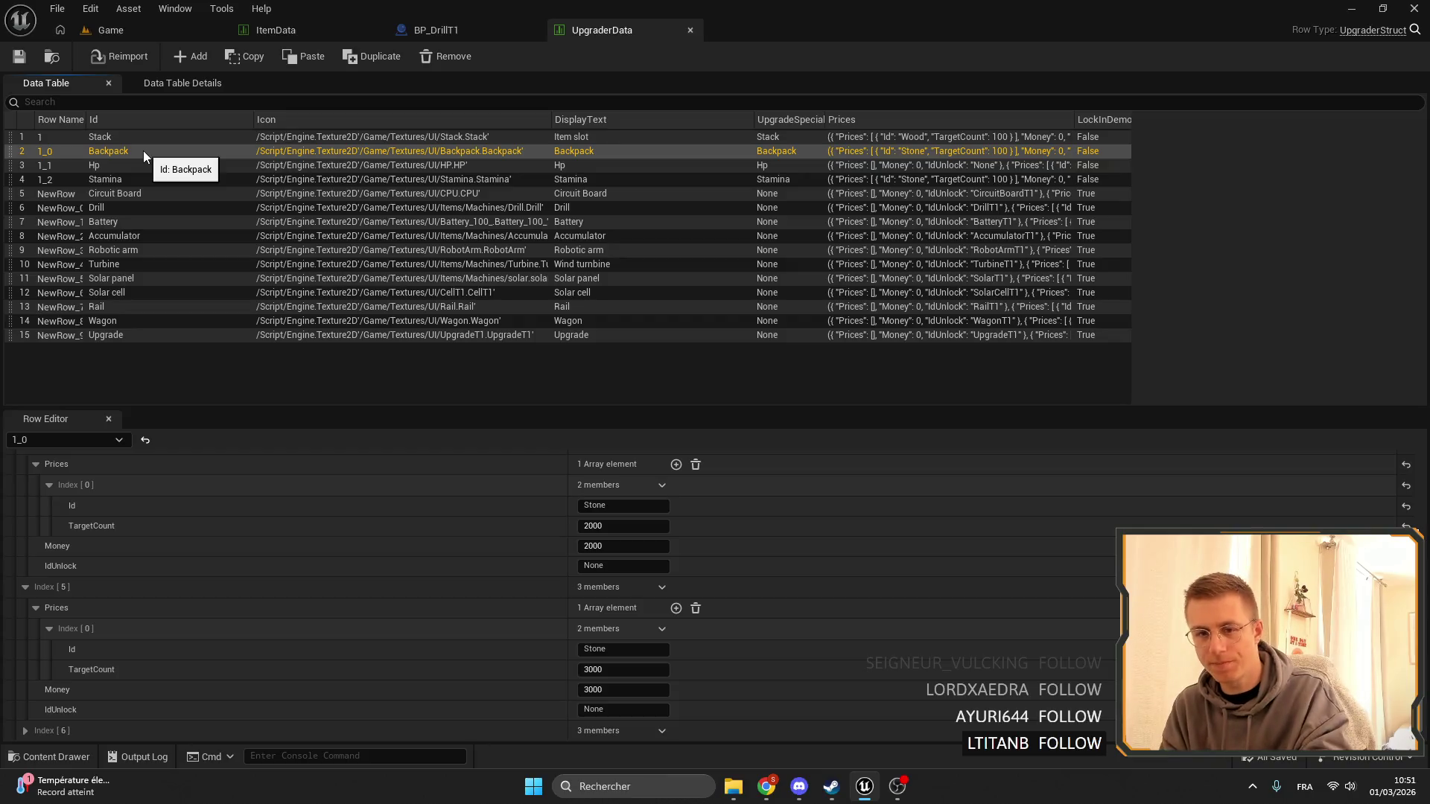
Set the Backpack row's tier-1 and tier-2 Stone target counts to 100 and 250, with 250 Money.
{"action": "scroll", "coordinate": [708, 521], "scroll_direction": "up", "scroll_amount": 5}
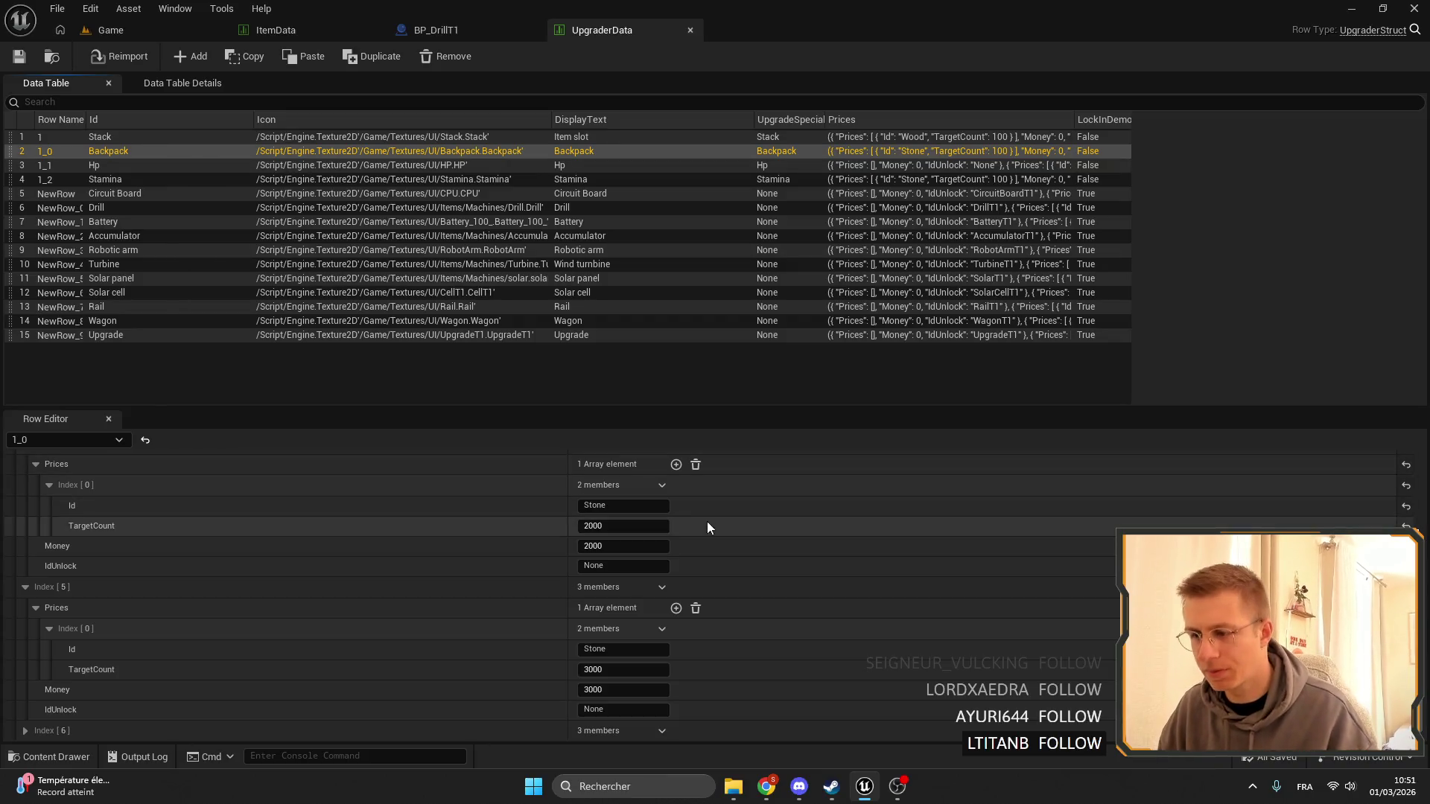
{"action": "scroll", "coordinate": [681, 601], "scroll_direction": "up", "scroll_amount": 5}
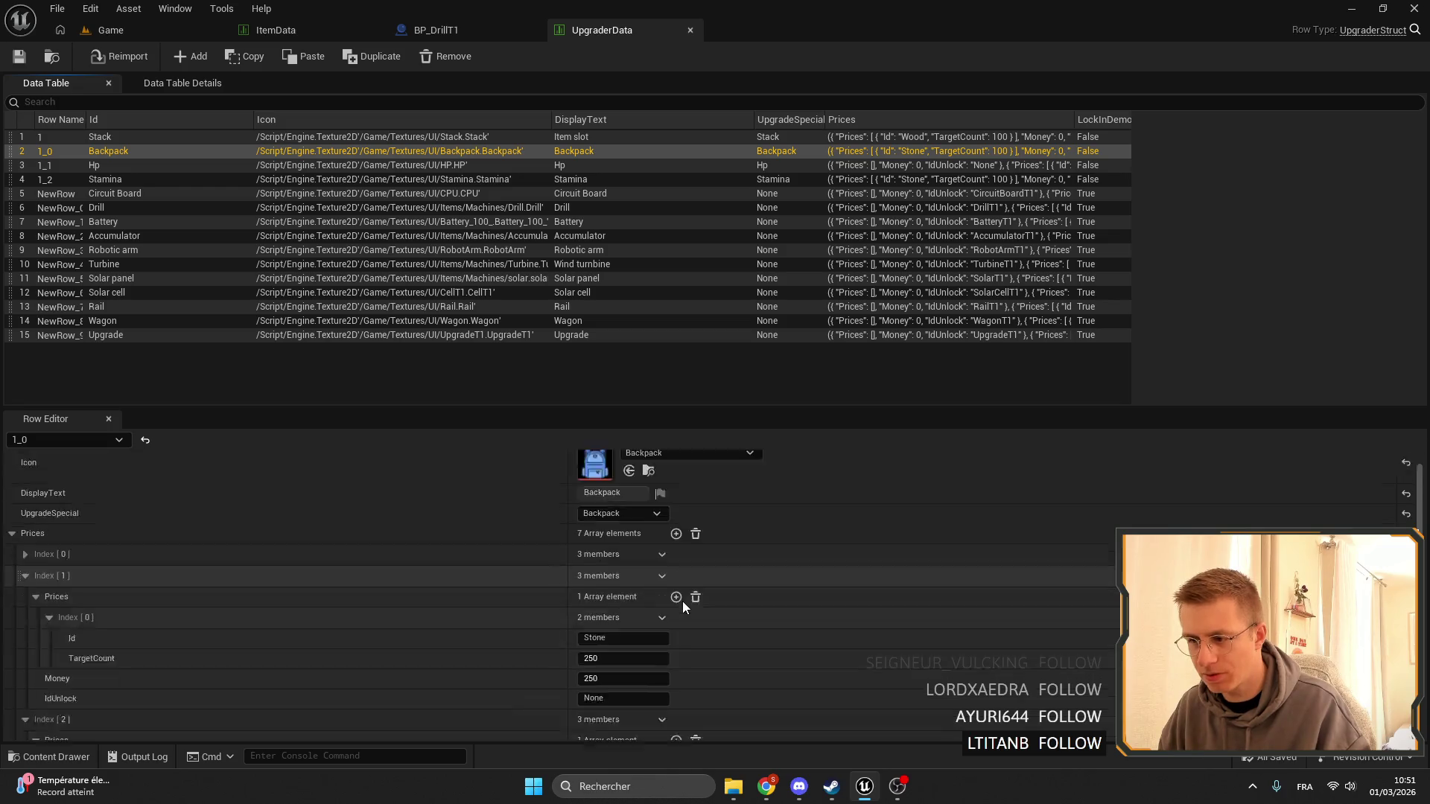
{"action": "scroll", "coordinate": [682, 601], "scroll_direction": "down", "scroll_amount": 5}
{"action": "left_click", "coordinate": [635, 566]}
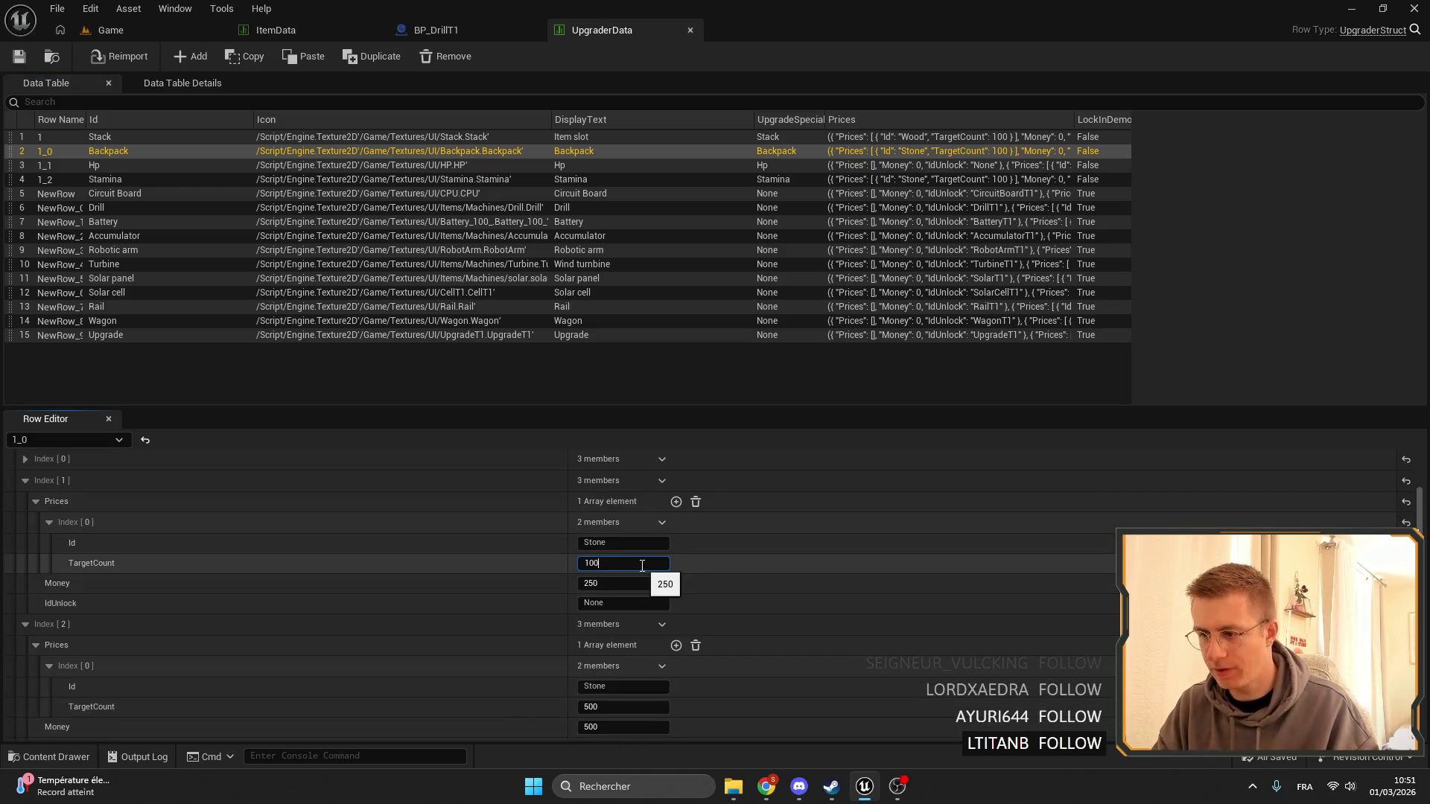
{"action": "type", "text": "100"}
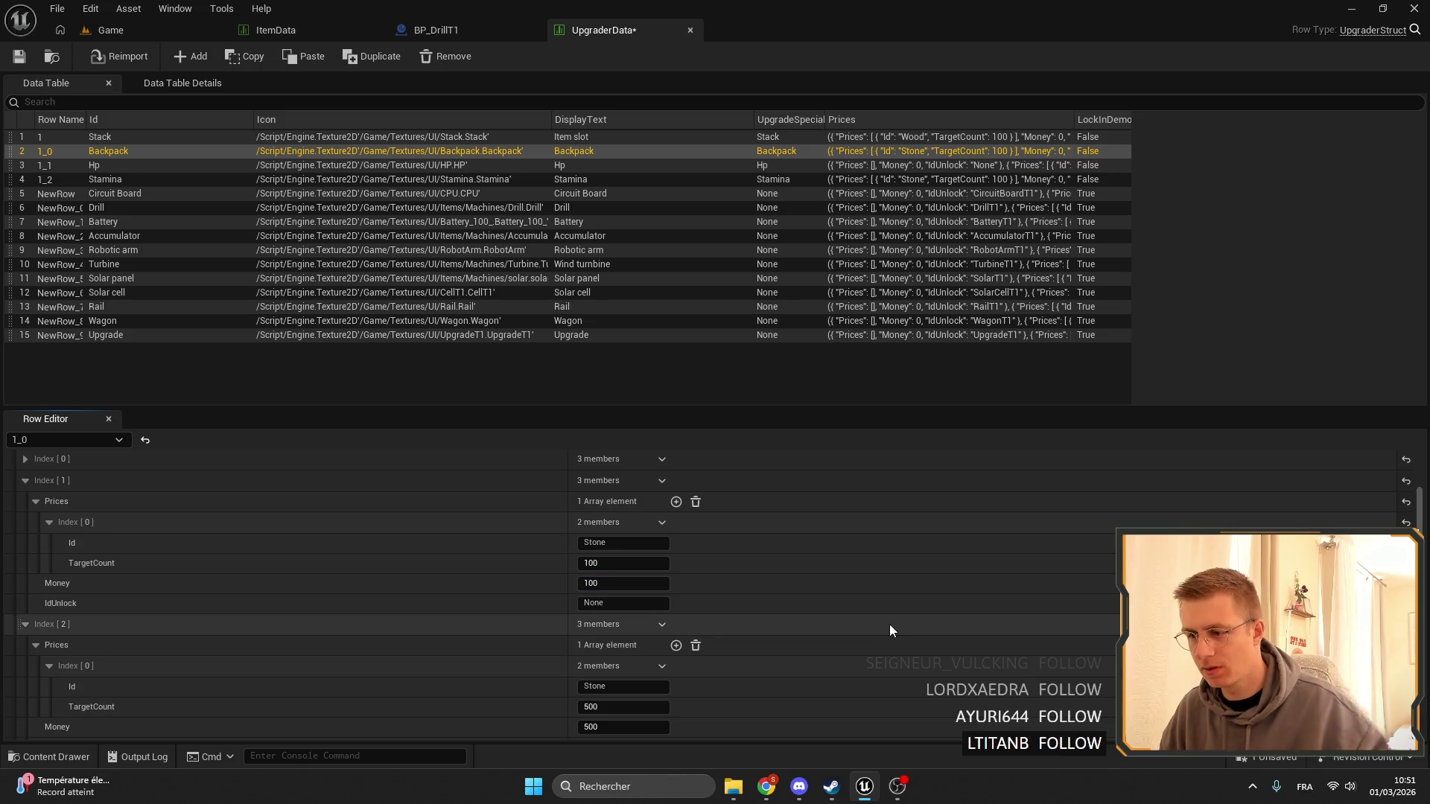
{"action": "scroll", "coordinate": [889, 624], "scroll_direction": "down", "scroll_amount": 3}
{"action": "left_click", "coordinate": [640, 588]}
{"action": "type", "text": "2"}
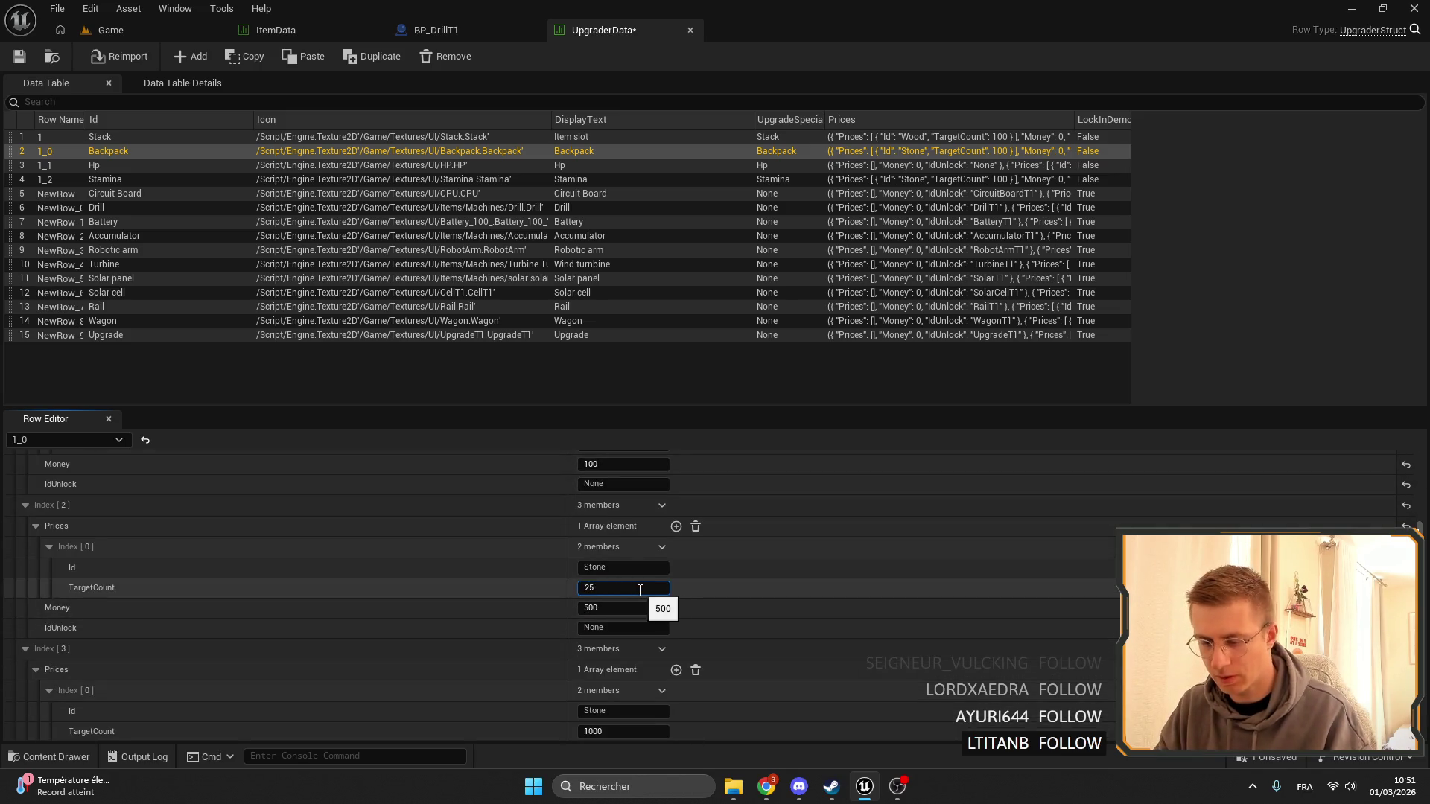
{"action": "key", "text": "Return"}
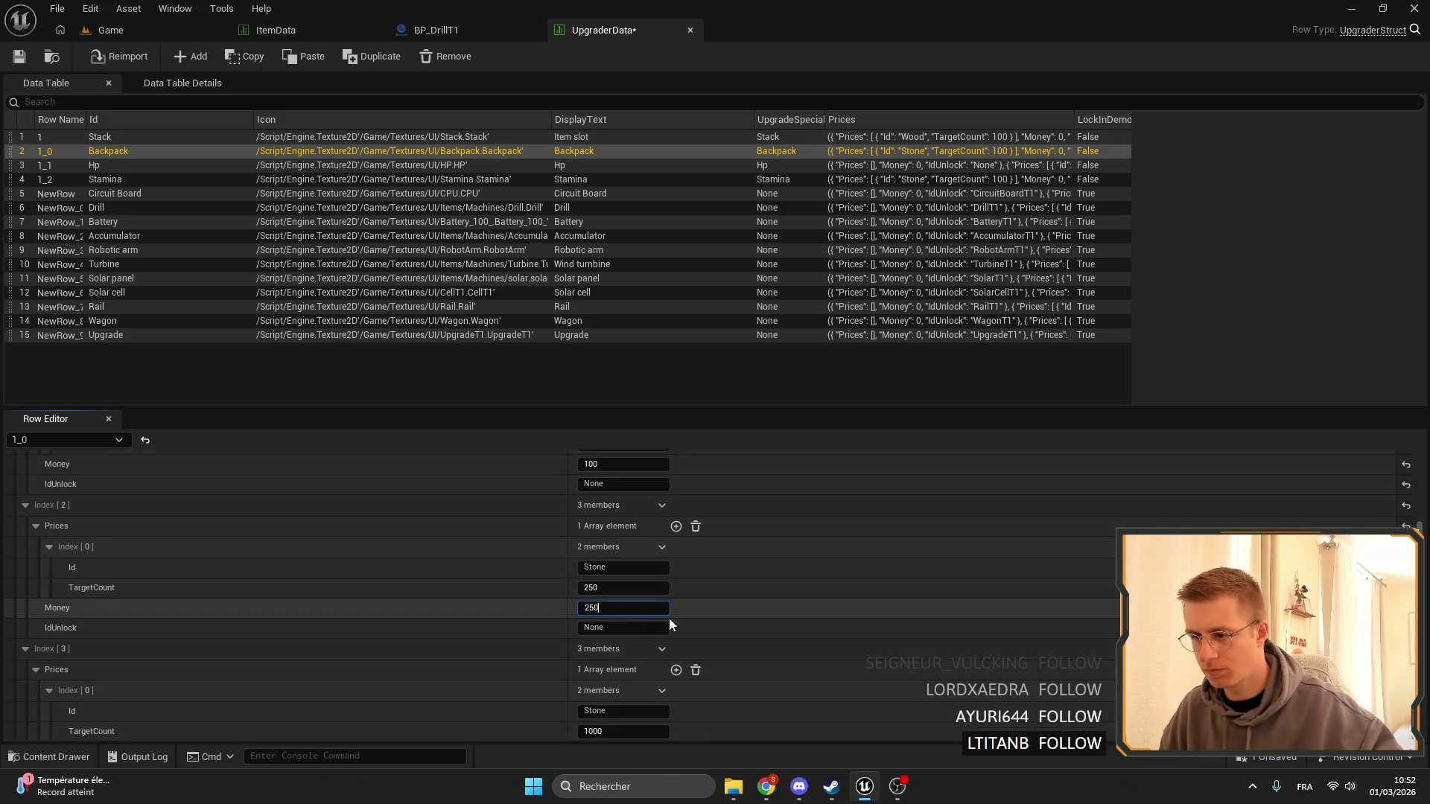
{"action": "key", "text": "Return"}
Lower tiers 3-5 to 500, 1000 and 1500 Stone, then open the Hp row 1_1.
{"action": "scroll", "coordinate": [700, 621], "scroll_direction": "down", "scroll_amount": 3}
{"action": "left_click", "coordinate": [607, 613]}
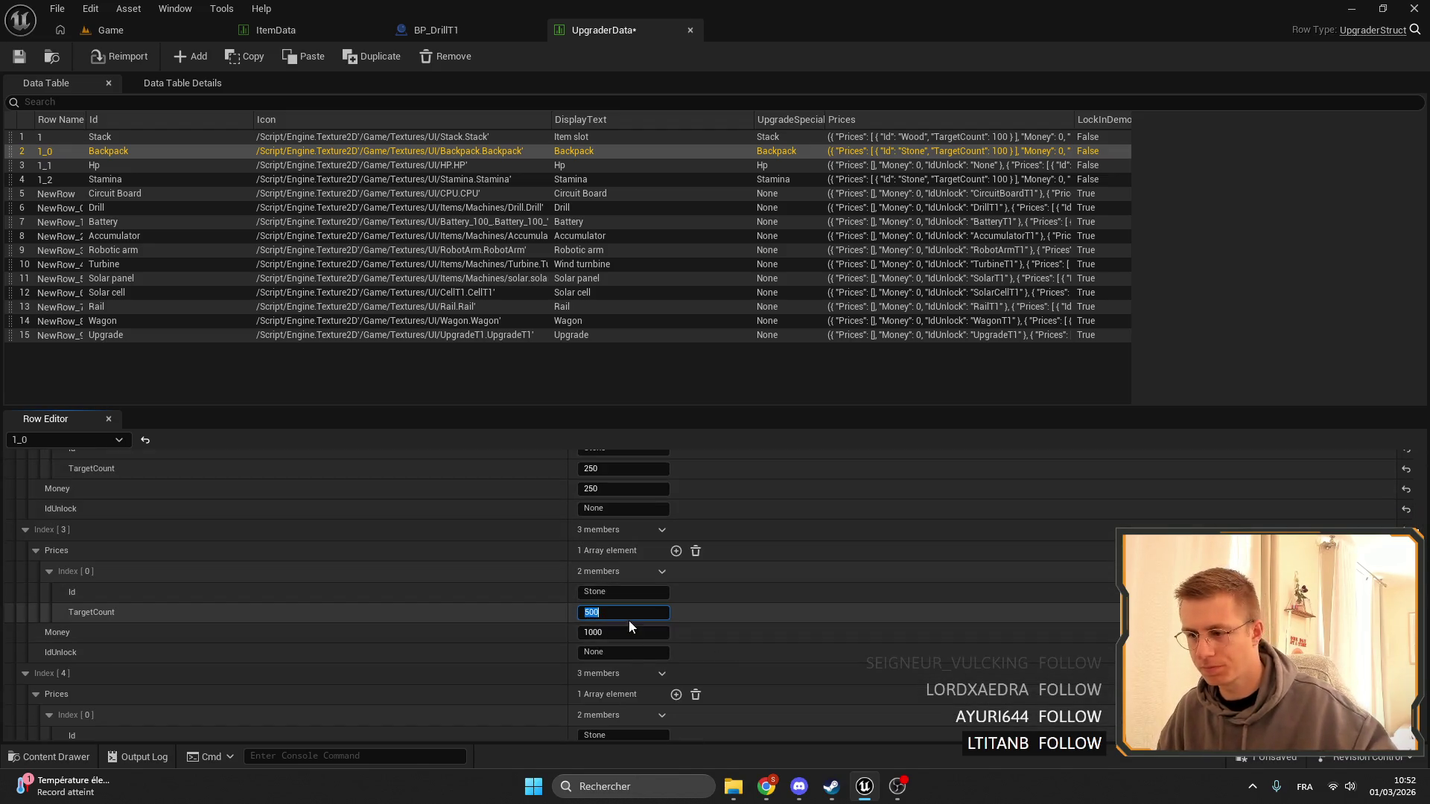
{"action": "type", "text": "500"}
{"action": "key", "text": "Return"}
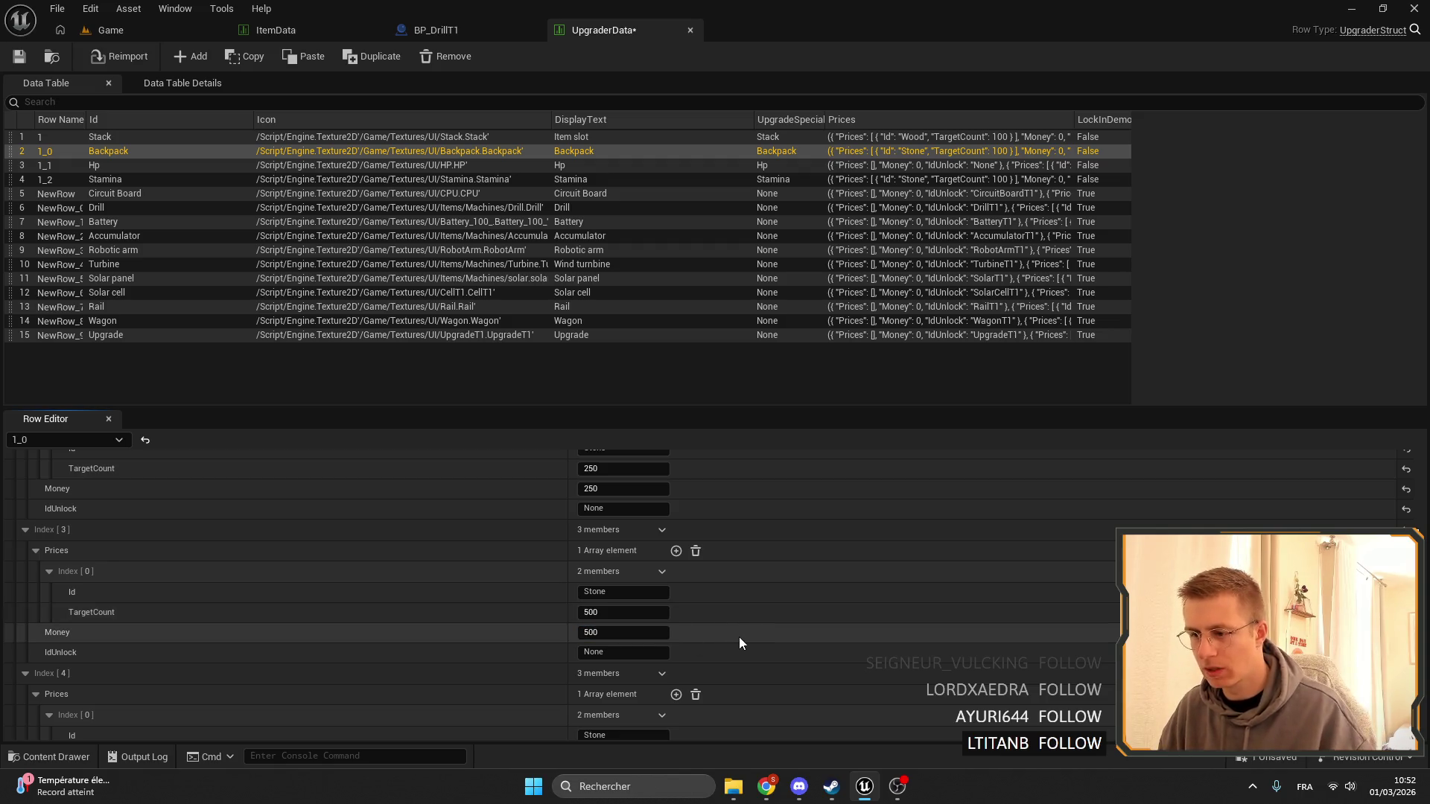
{"action": "scroll", "coordinate": [739, 637], "scroll_direction": "down", "scroll_amount": 3}
{"action": "left_click", "coordinate": [627, 540]}
{"action": "type", "text": "1"}
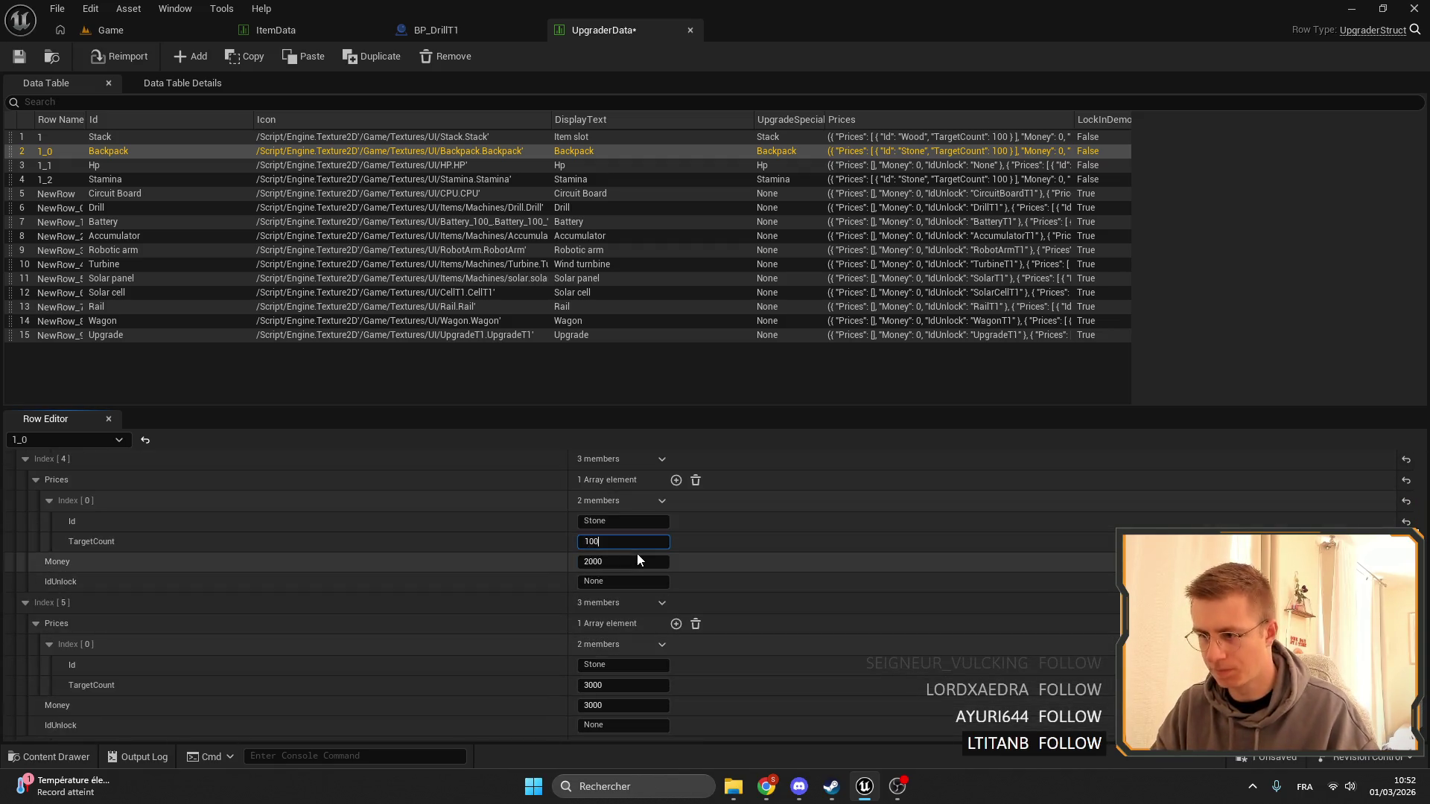
{"action": "type", "text": "0"}
{"action": "key", "text": "Tab"}
{"action": "type", "text": "1000"}
{"action": "key", "text": "Return"}
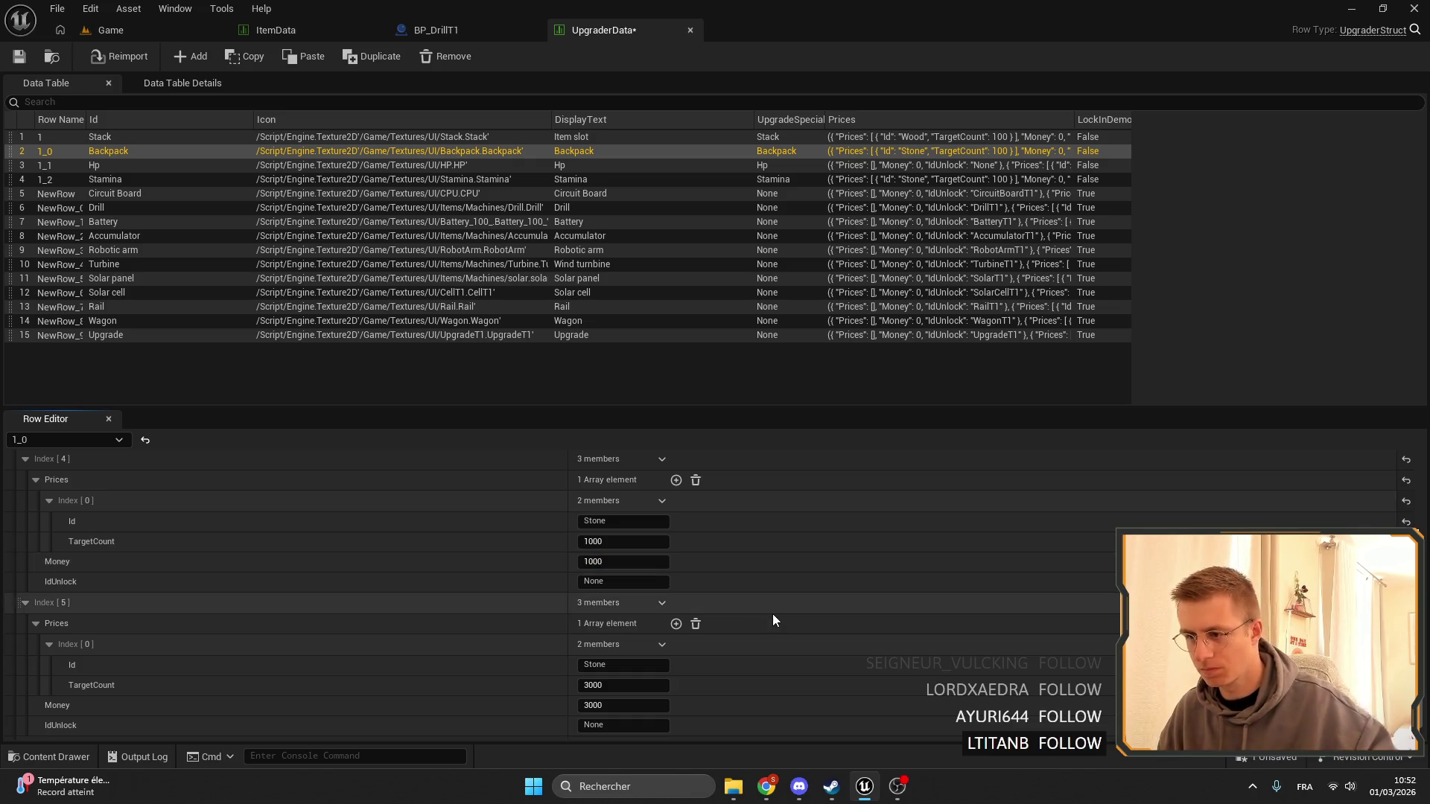
{"action": "left_click_drag", "start_coordinate": [645, 685], "coordinate": [643, 676]}
{"action": "type", "text": "1"}
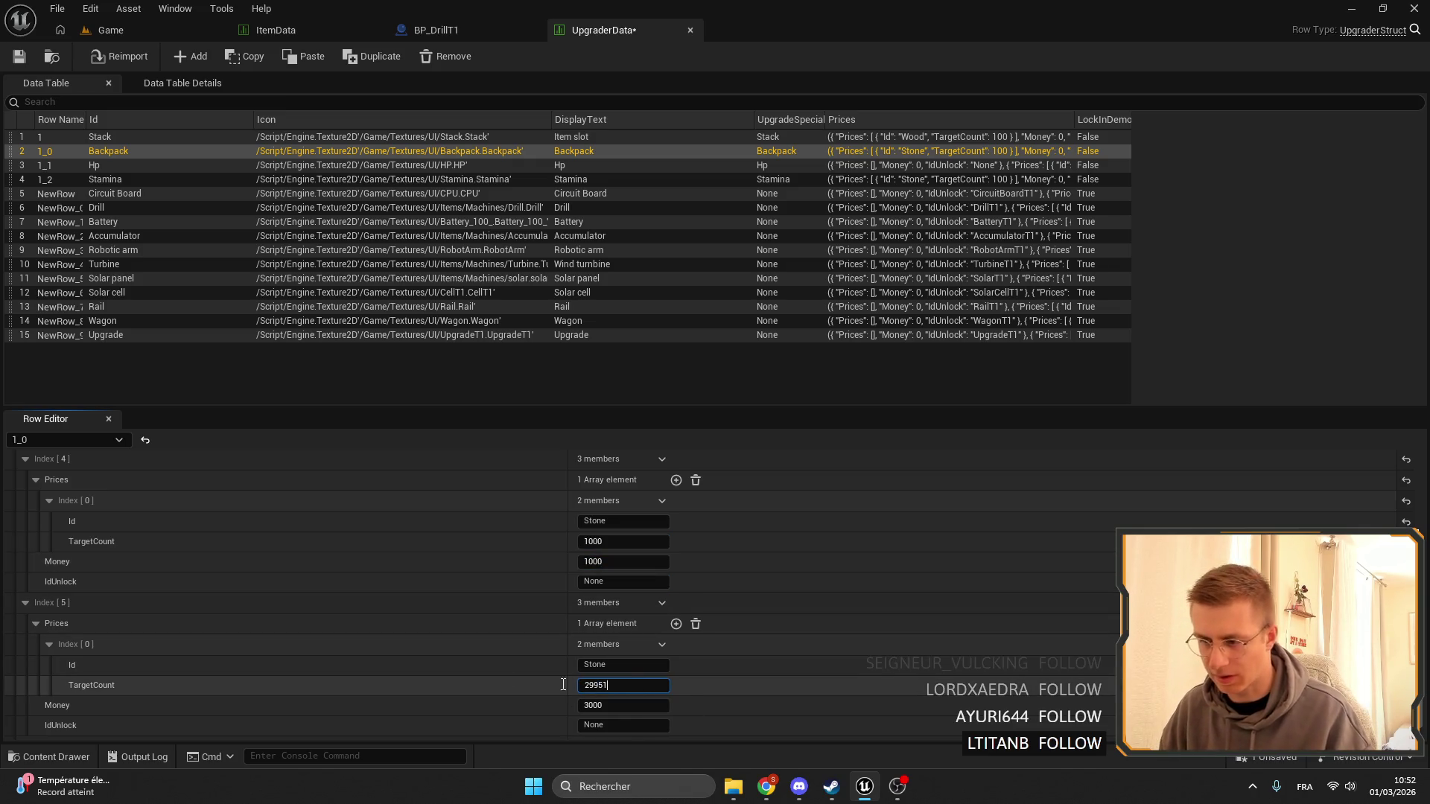
{"action": "type", "text": "500"}
{"action": "key", "text": "Return"}
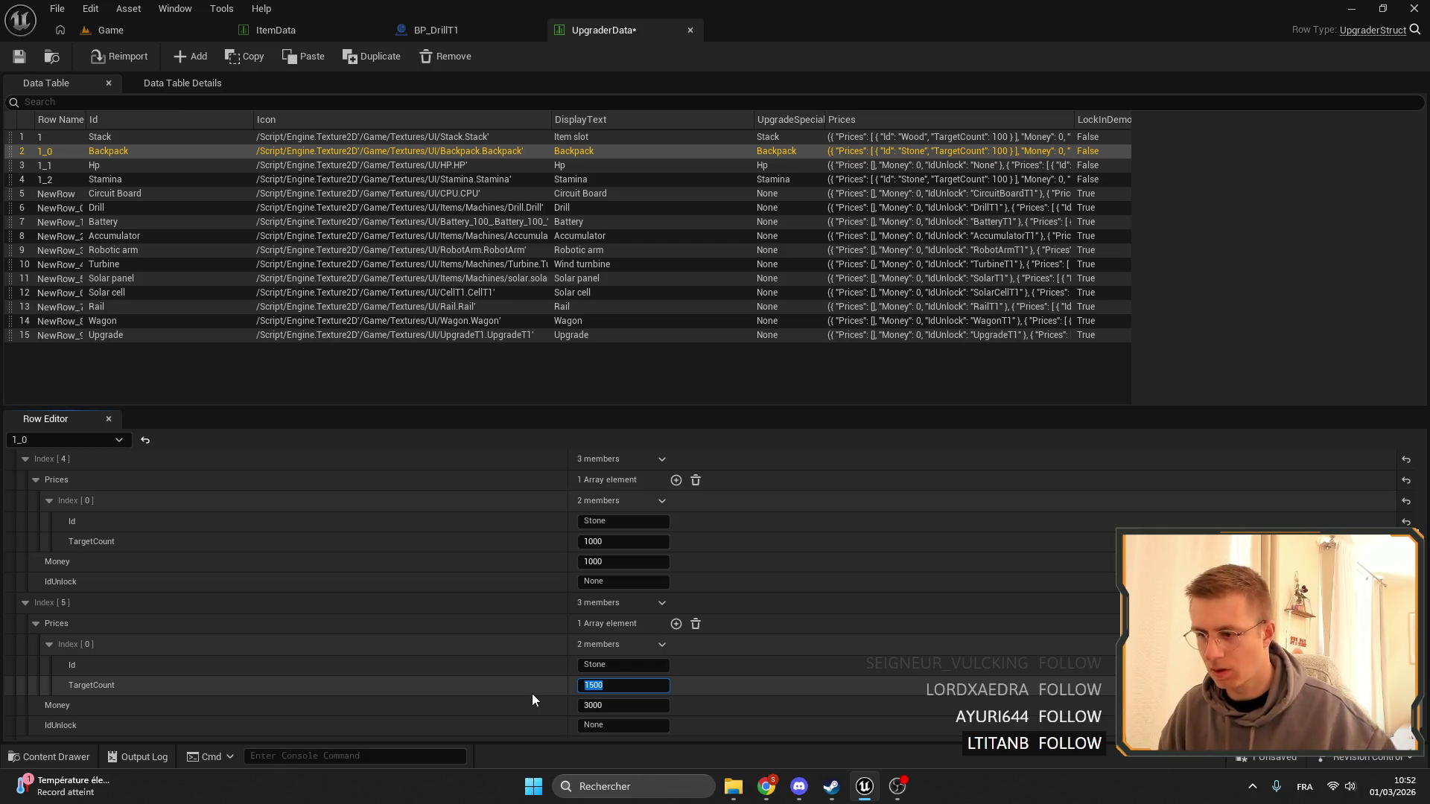
{"action": "left_click", "coordinate": [119, 166]}
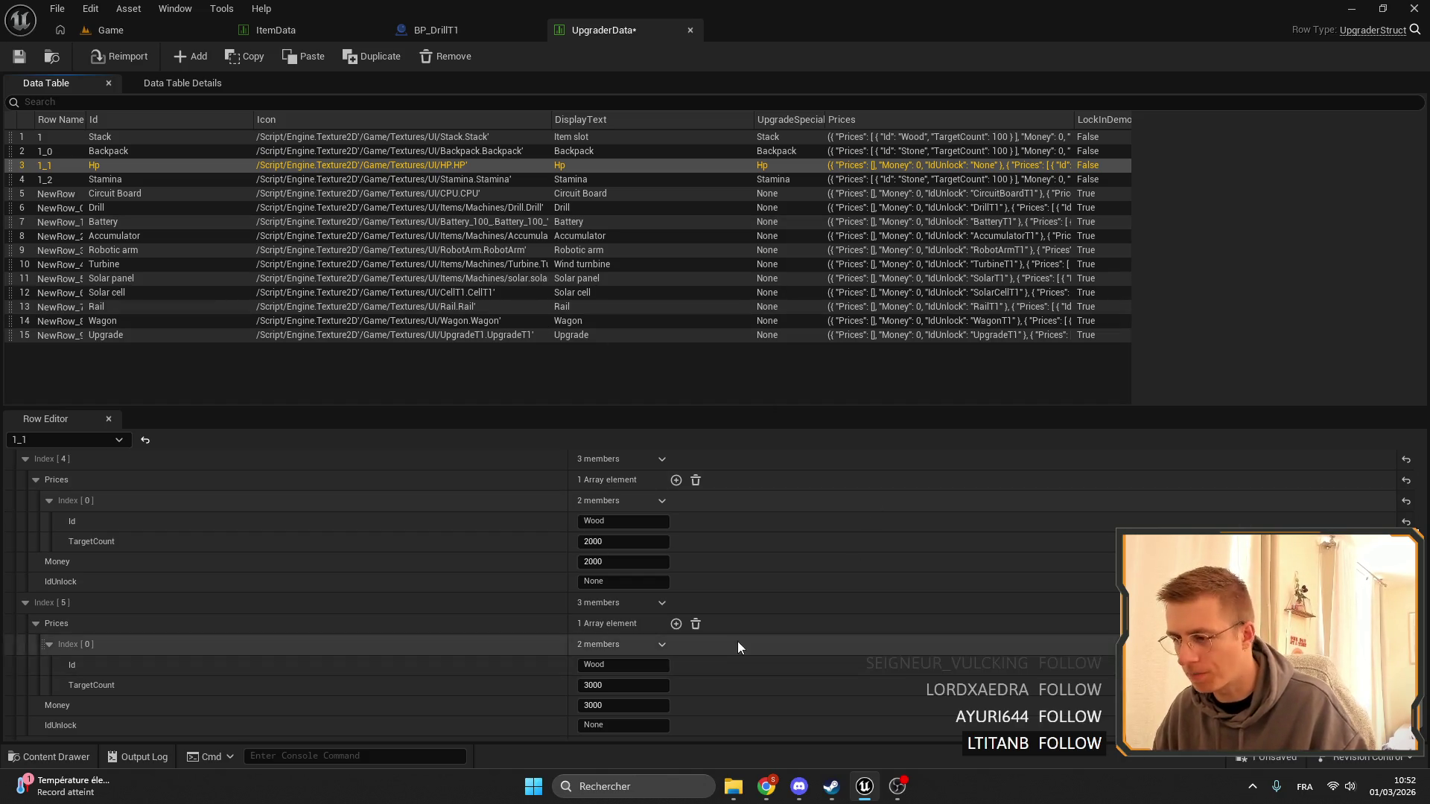
Set the Hp row's tier-1 Wood target count and Money cost to 100.
{"action": "scroll", "coordinate": [718, 686], "scroll_direction": "up", "scroll_amount": 10}
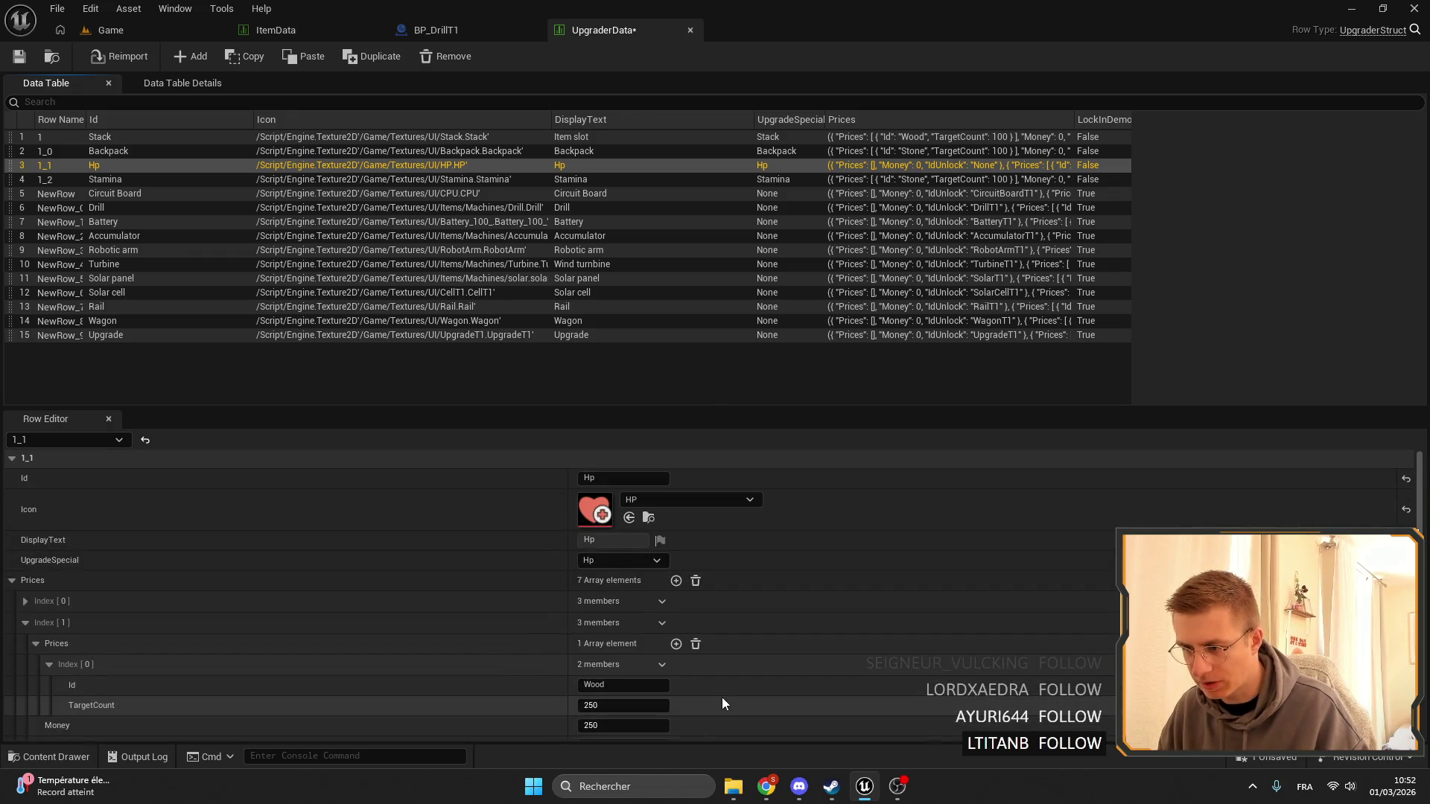
{"action": "left_click", "coordinate": [616, 538]}
{"action": "type", "text": "1000"}
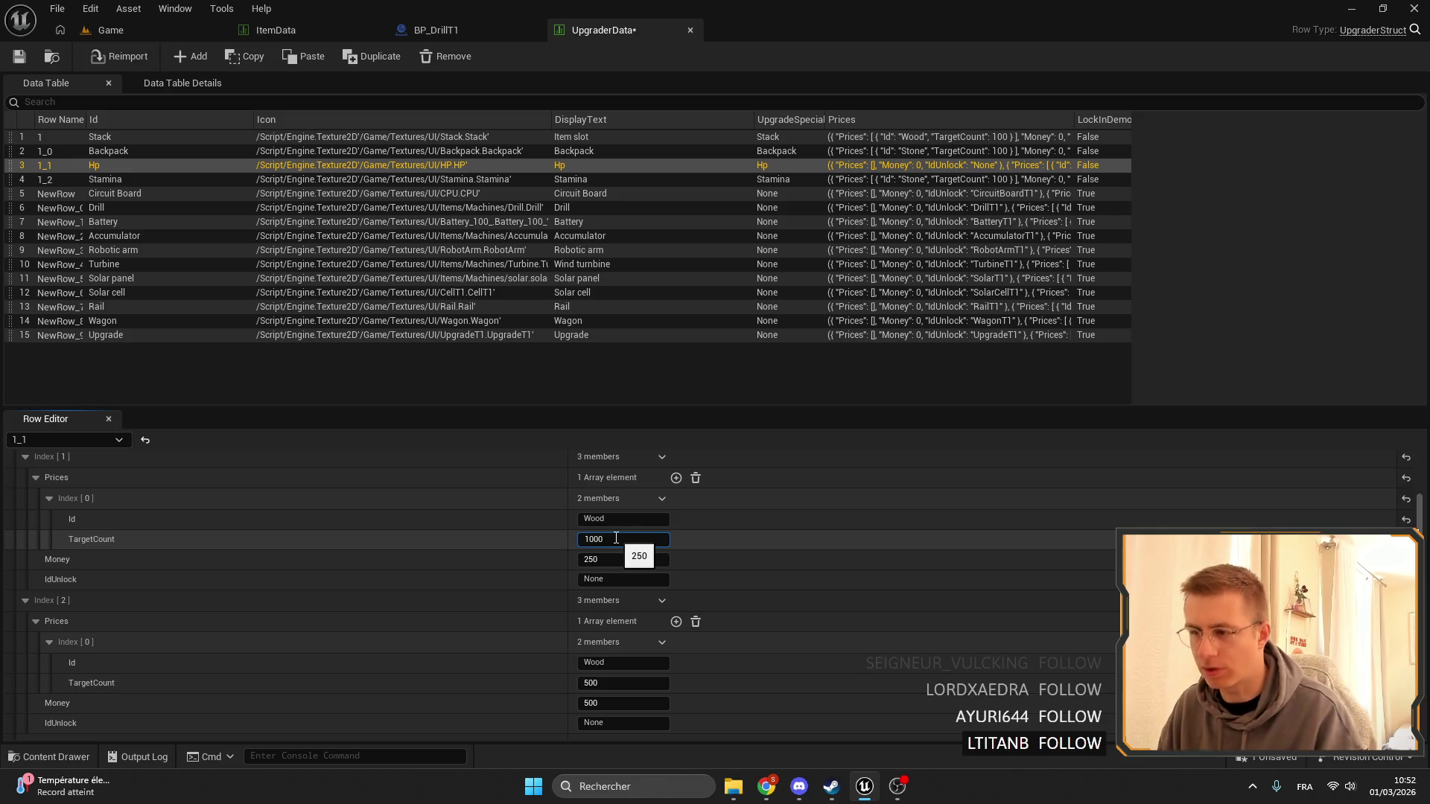
{"action": "left_click", "coordinate": [566, 159]}
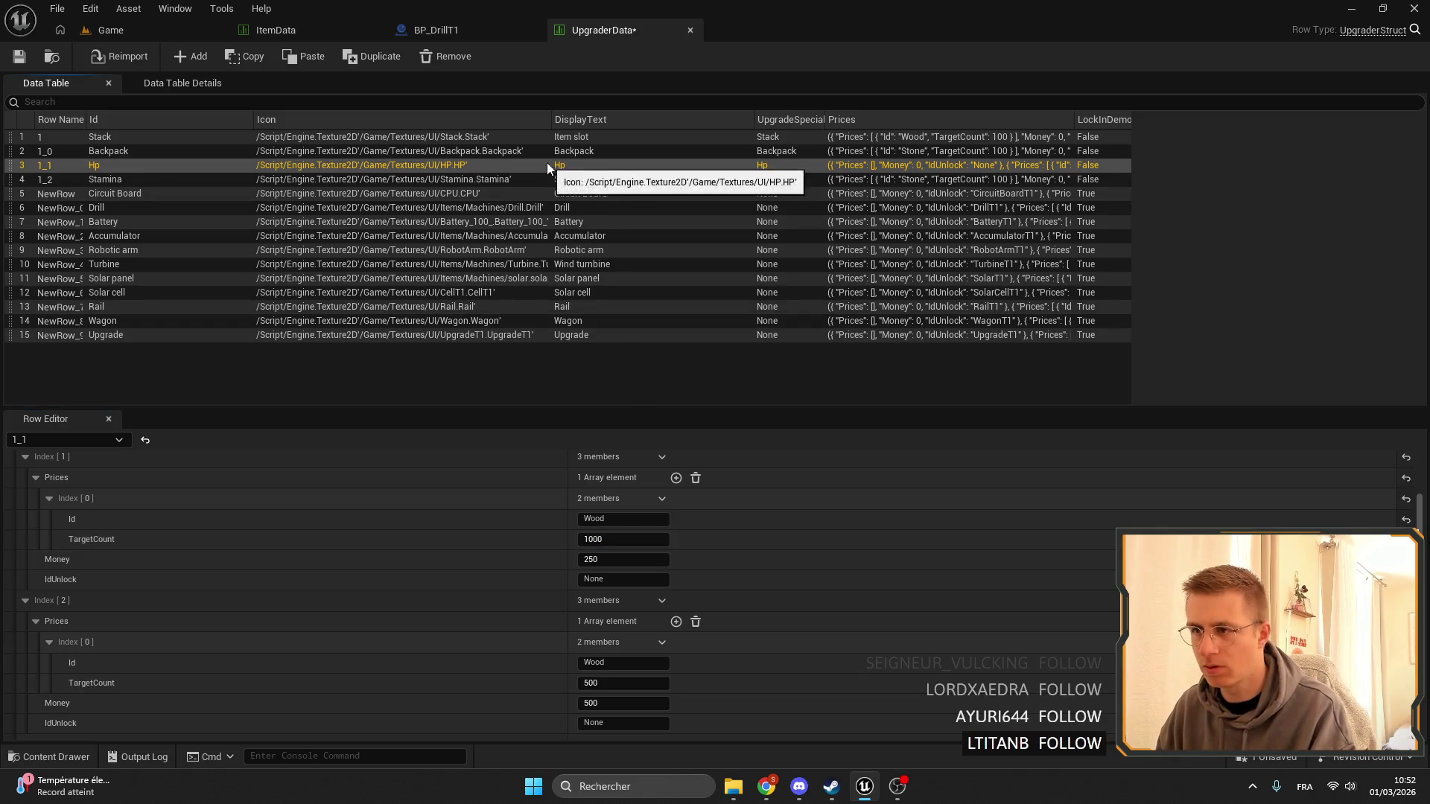
{"action": "scroll", "coordinate": [743, 449], "scroll_direction": "up", "scroll_amount": 5}
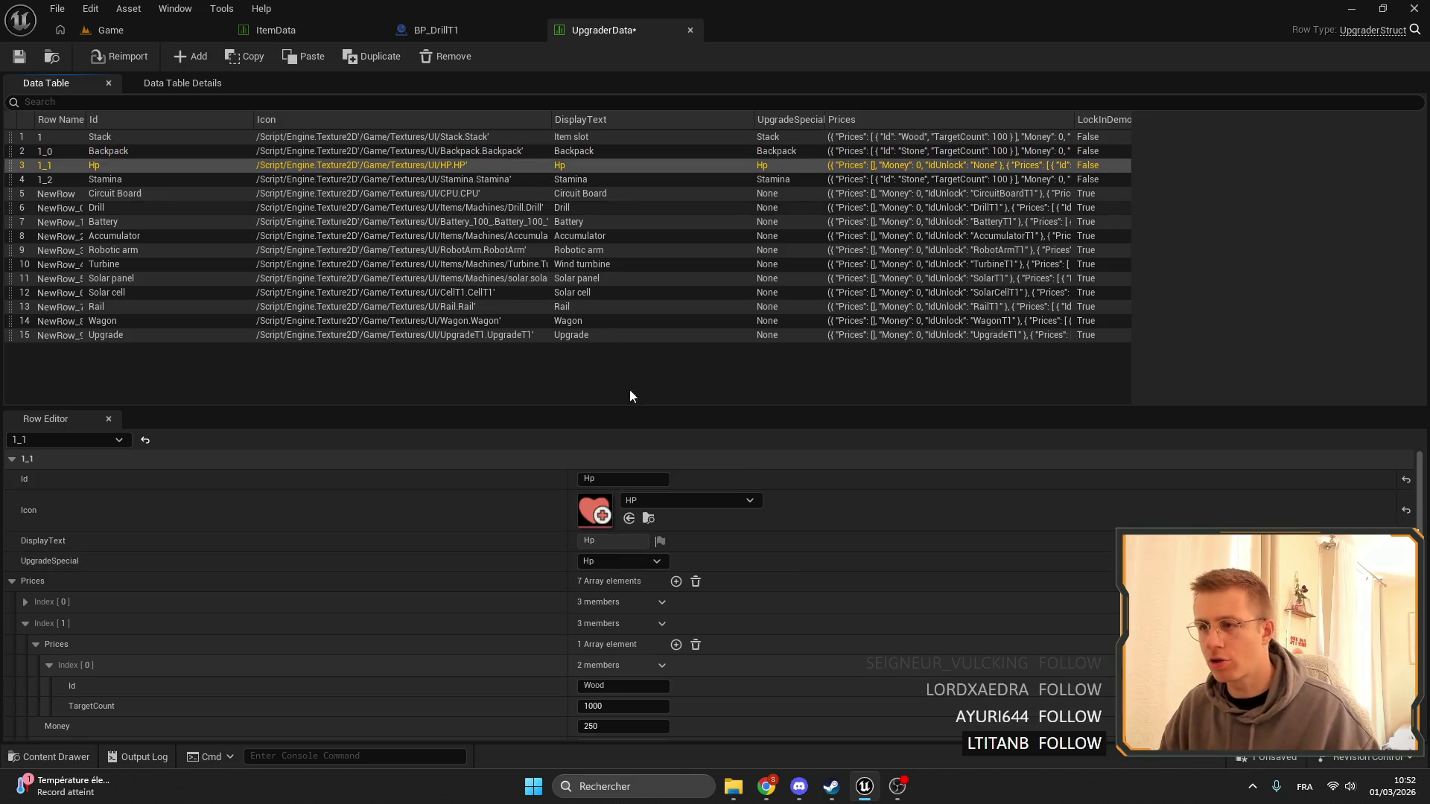
{"action": "scroll", "coordinate": [628, 536], "scroll_direction": "down", "scroll_amount": 4}
{"action": "key", "text": "BackSpace"}
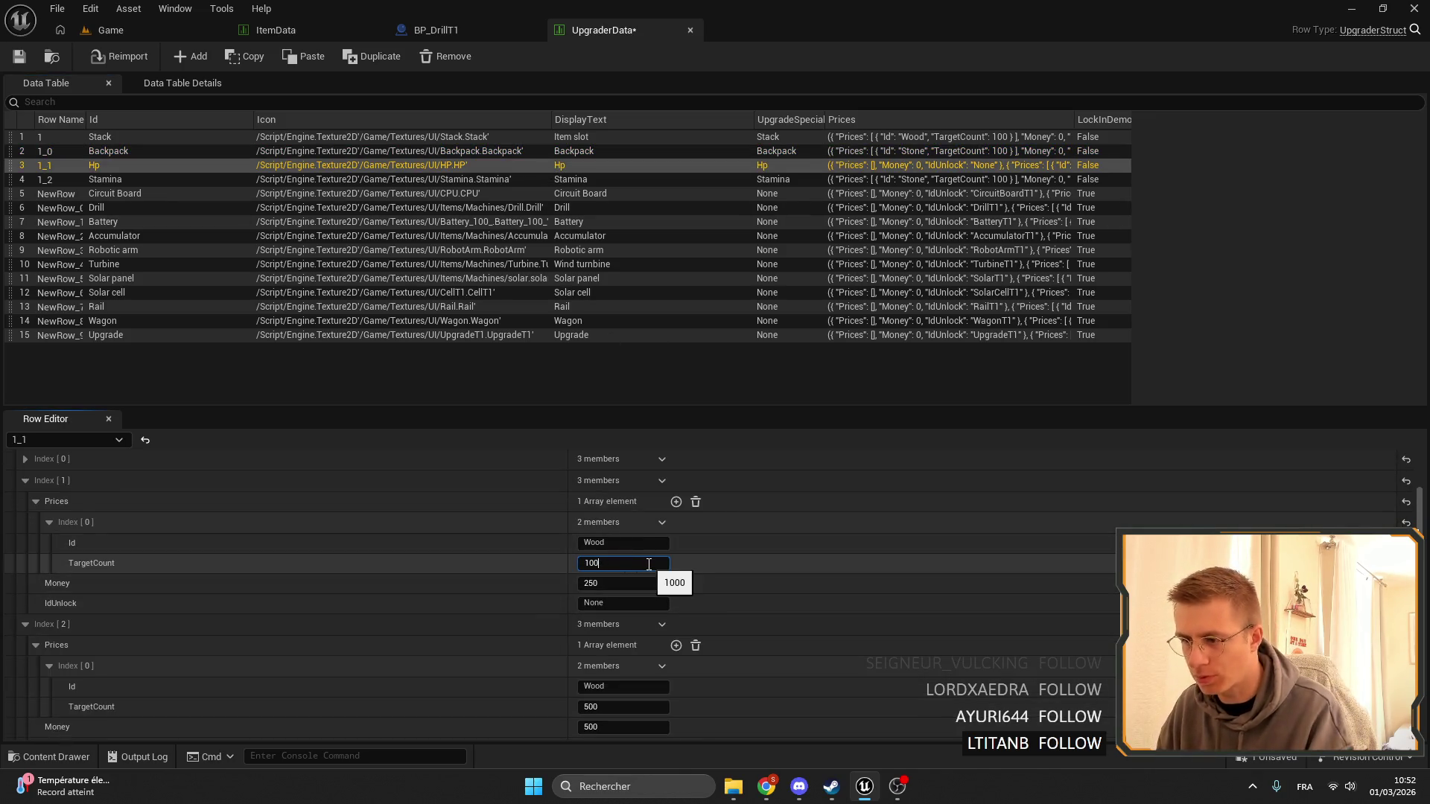
{"action": "key", "text": "Return"}
{"action": "left_click", "coordinate": [628, 580]}
{"action": "type", "text": "100"}
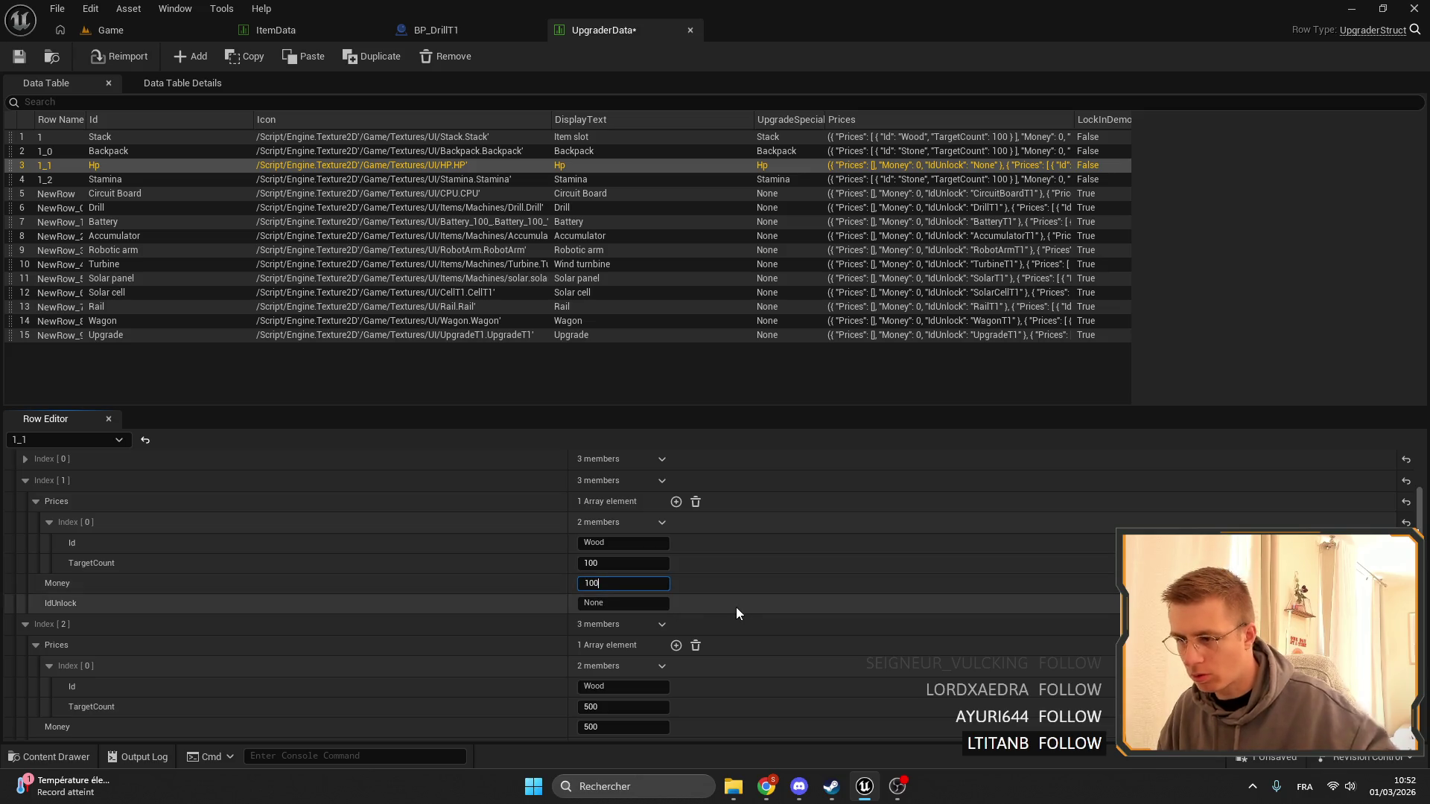
{"action": "key", "text": "Return"}
Lower the Hp tier-2 and tier-3 Wood target counts to 250 and 500.
{"action": "scroll", "coordinate": [695, 583], "scroll_direction": "down", "scroll_amount": 4}
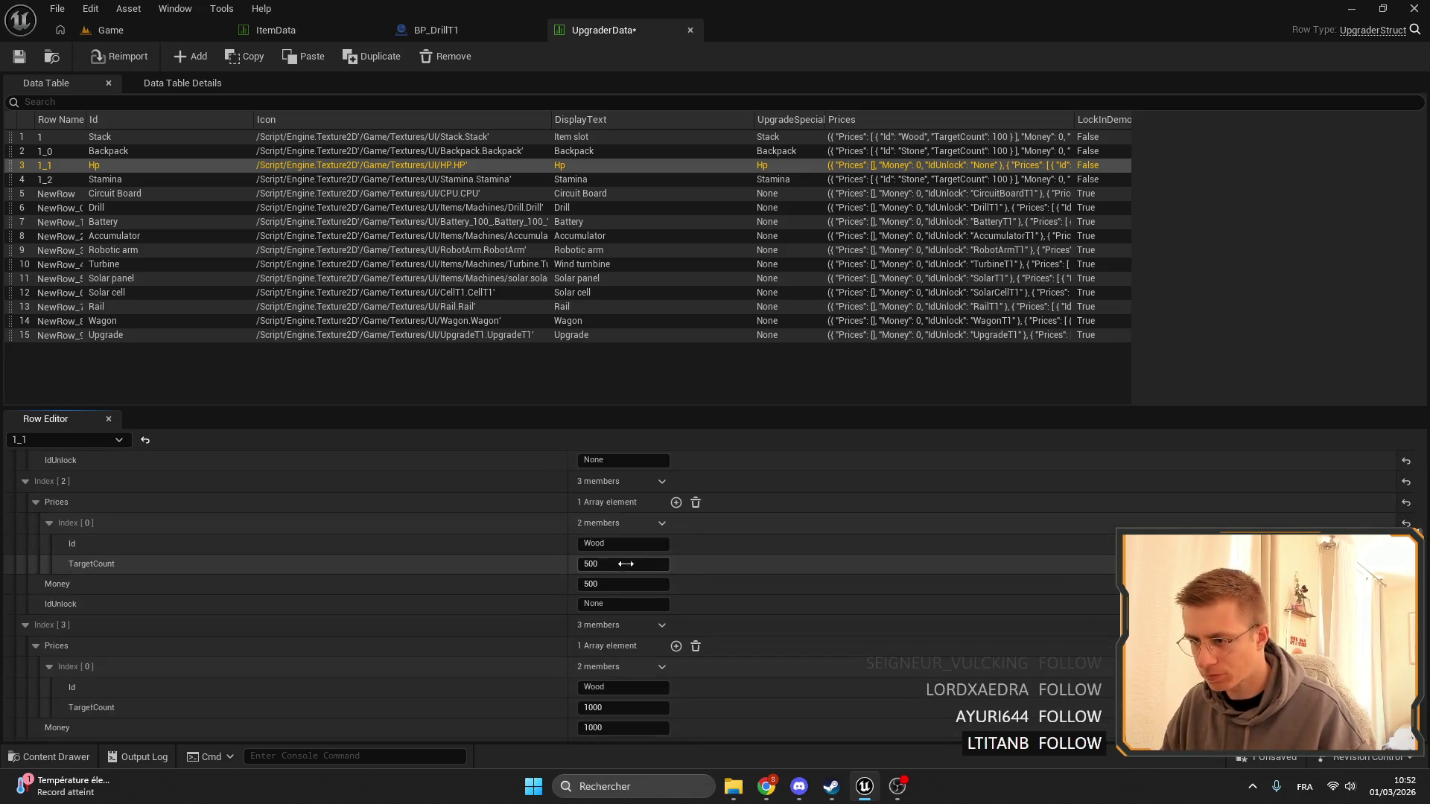
{"action": "left_click", "coordinate": [611, 561]}
{"action": "type", "text": "2"}
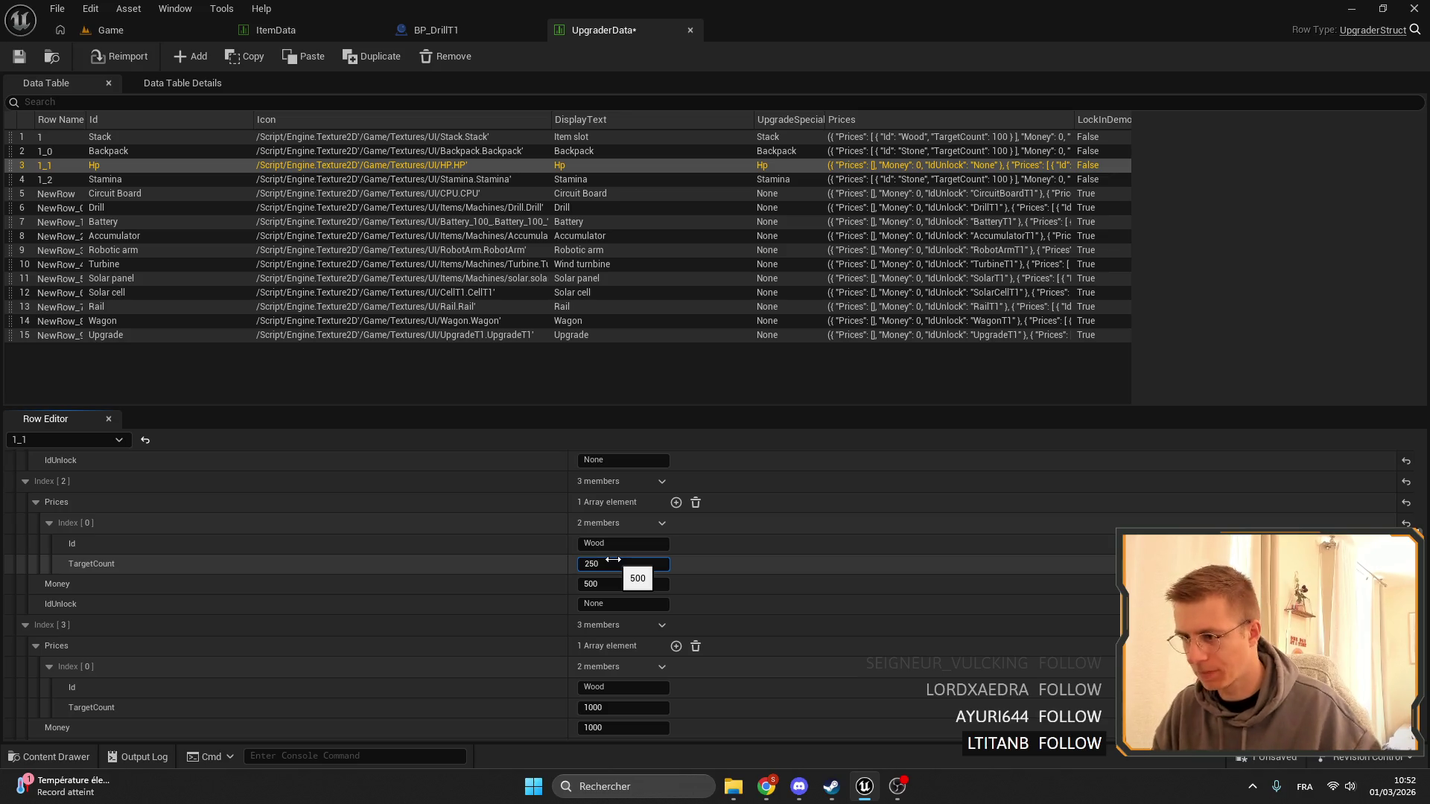
{"action": "key", "text": "Return"}
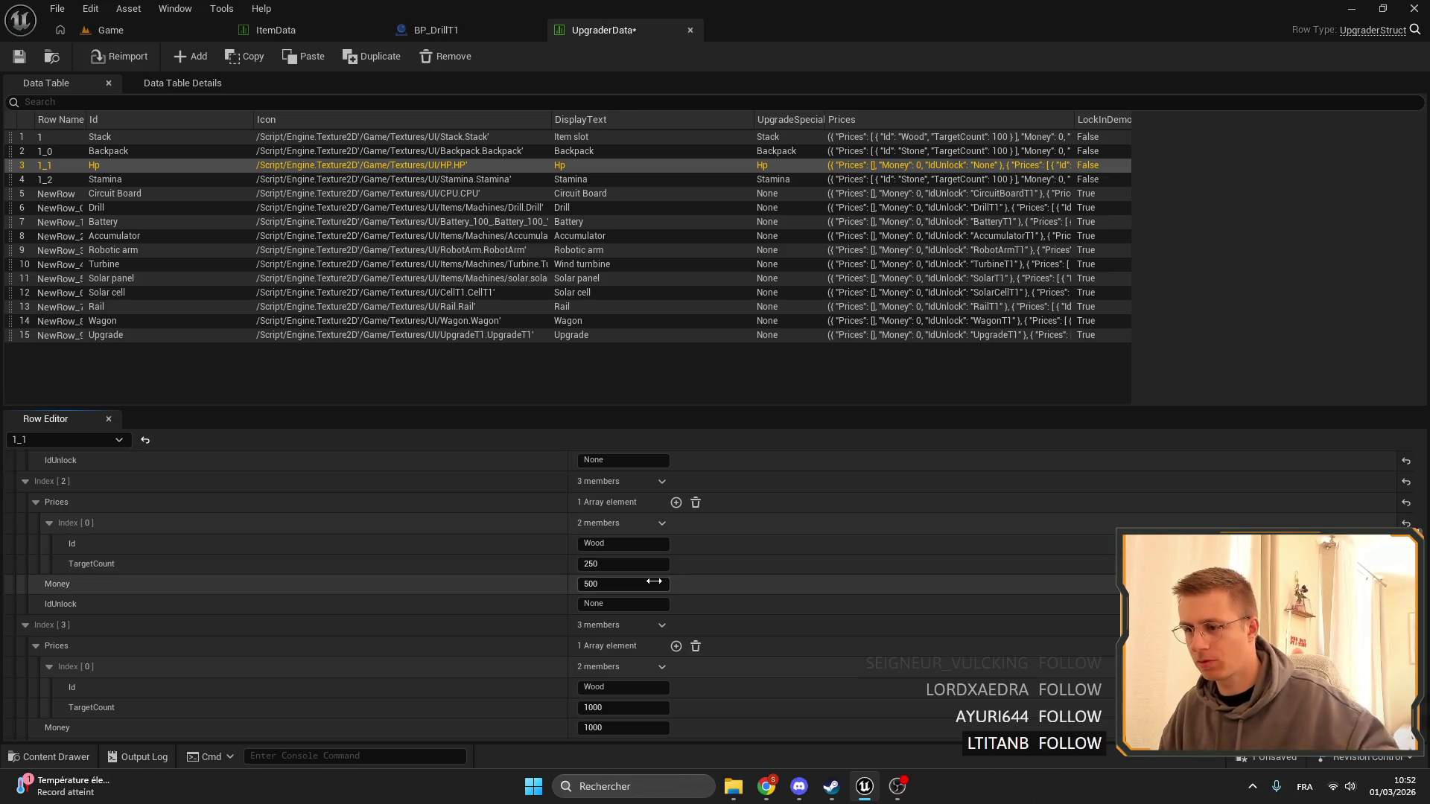
{"action": "scroll", "coordinate": [612, 538], "scroll_direction": "down", "scroll_amount": 4}
{"action": "left_click", "coordinate": [617, 541]}
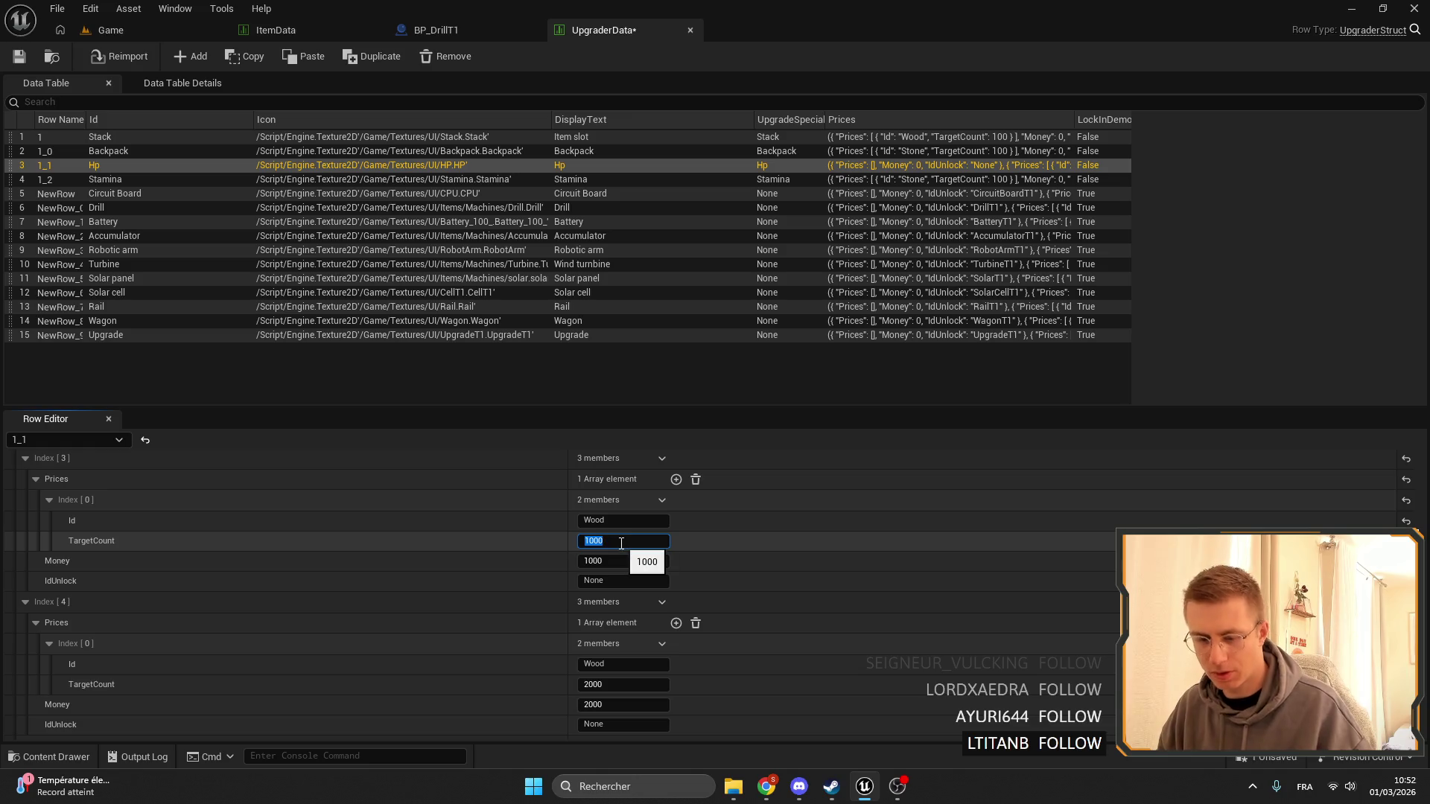
{"action": "type", "text": "500"}
{"action": "key", "text": "Return"}
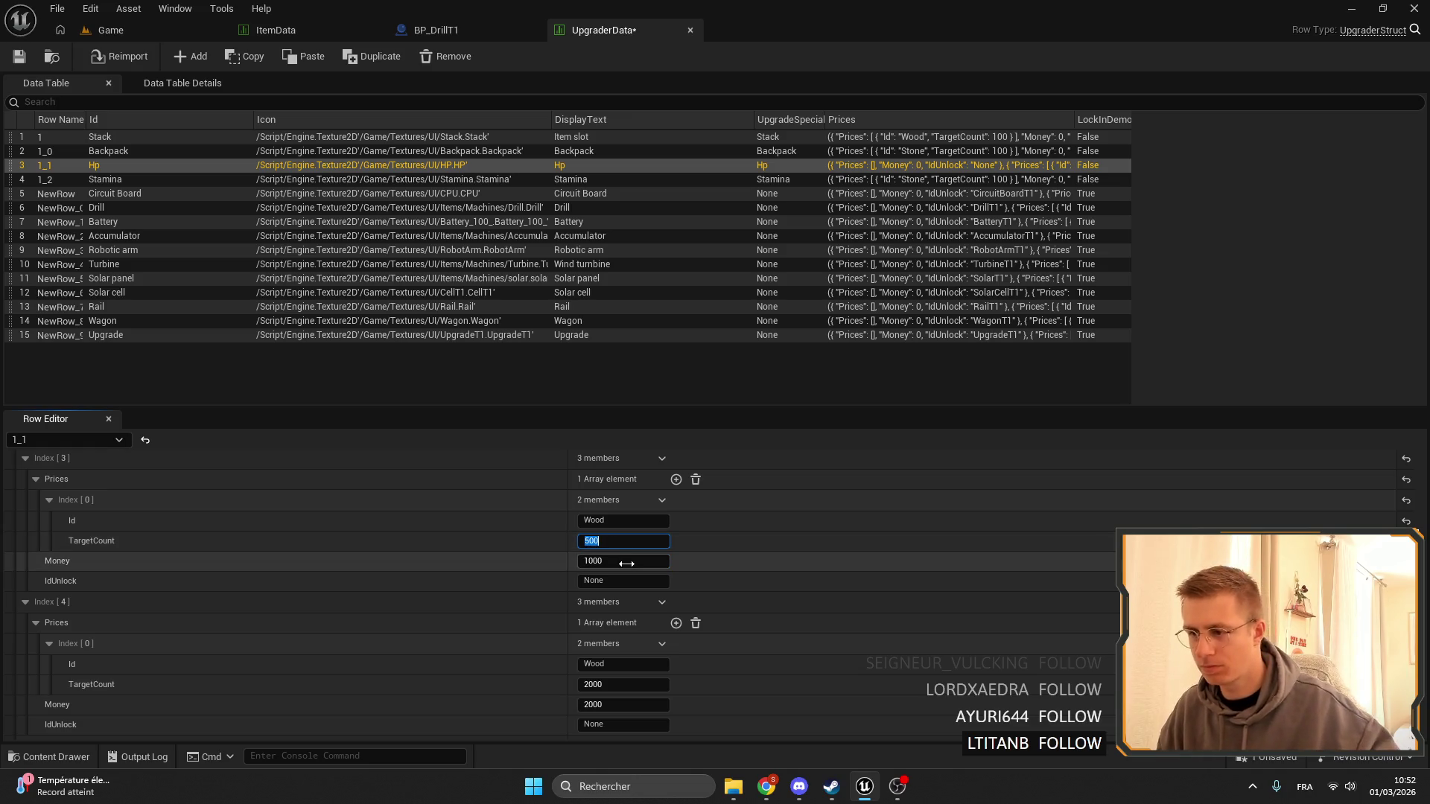
Set Hp tiers 4 and 5 to 1000 and 1500 Wood and Money, then open the Stamina row.
{"action": "scroll", "coordinate": [630, 628], "scroll_direction": "down", "scroll_amount": 3}
{"action": "left_click", "coordinate": [605, 564]}
{"action": "type", "text": "1"}
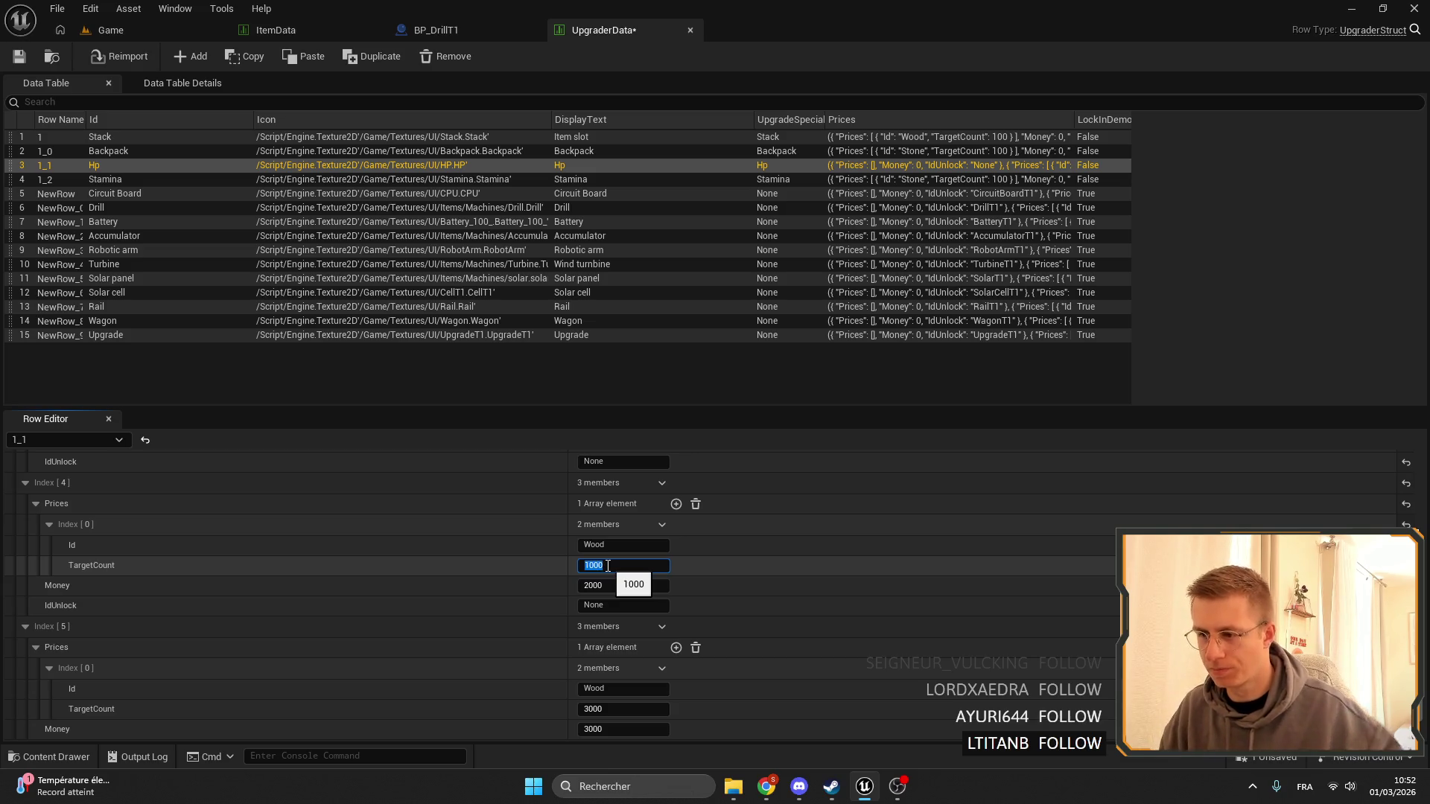
{"action": "left_click", "coordinate": [606, 586]}
{"action": "type", "text": "1000"}
{"action": "key", "text": "Return"}
{"action": "scroll", "coordinate": [740, 610], "scroll_direction": "down", "scroll_amount": 2}
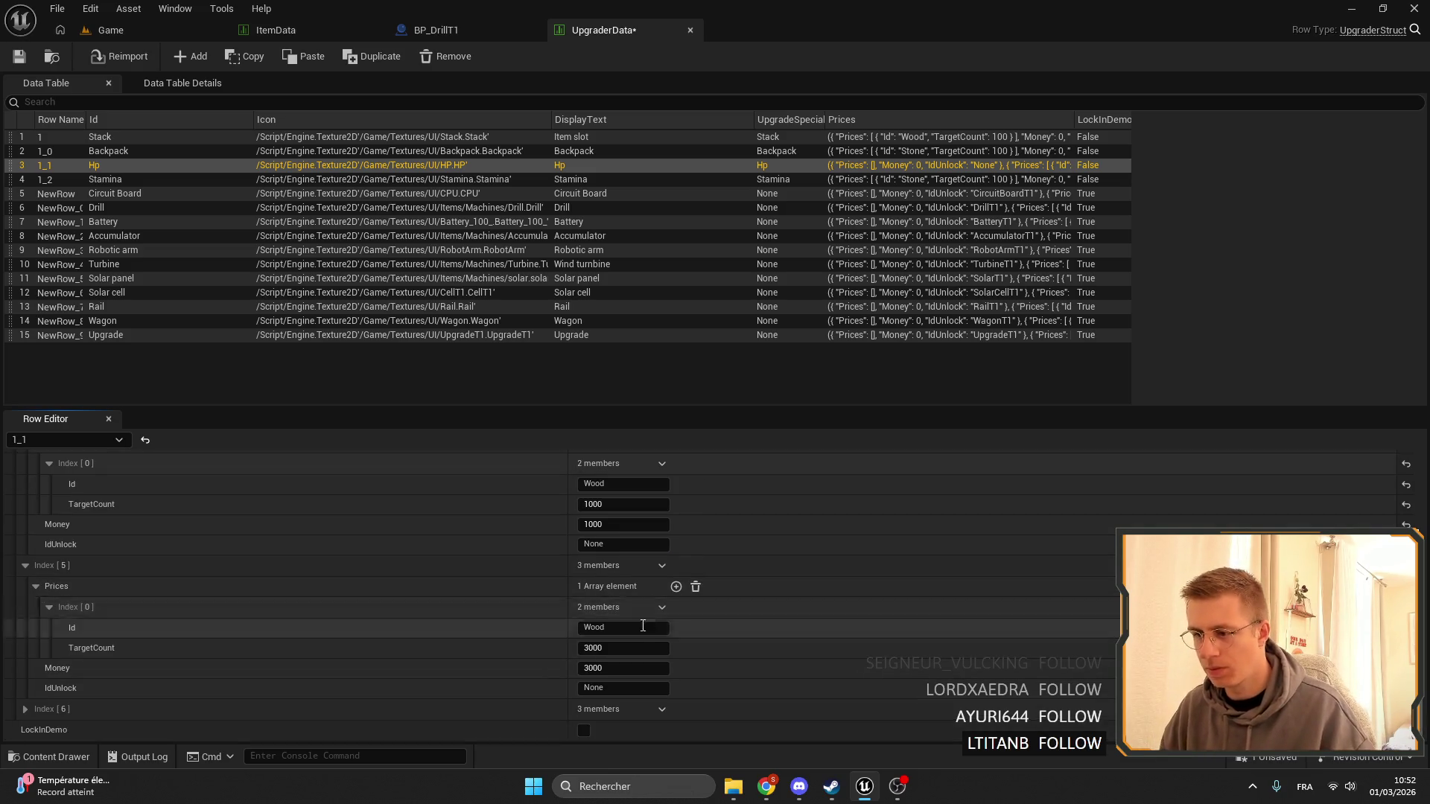
{"action": "left_click", "coordinate": [629, 650]}
{"action": "type", "text": "1500"}
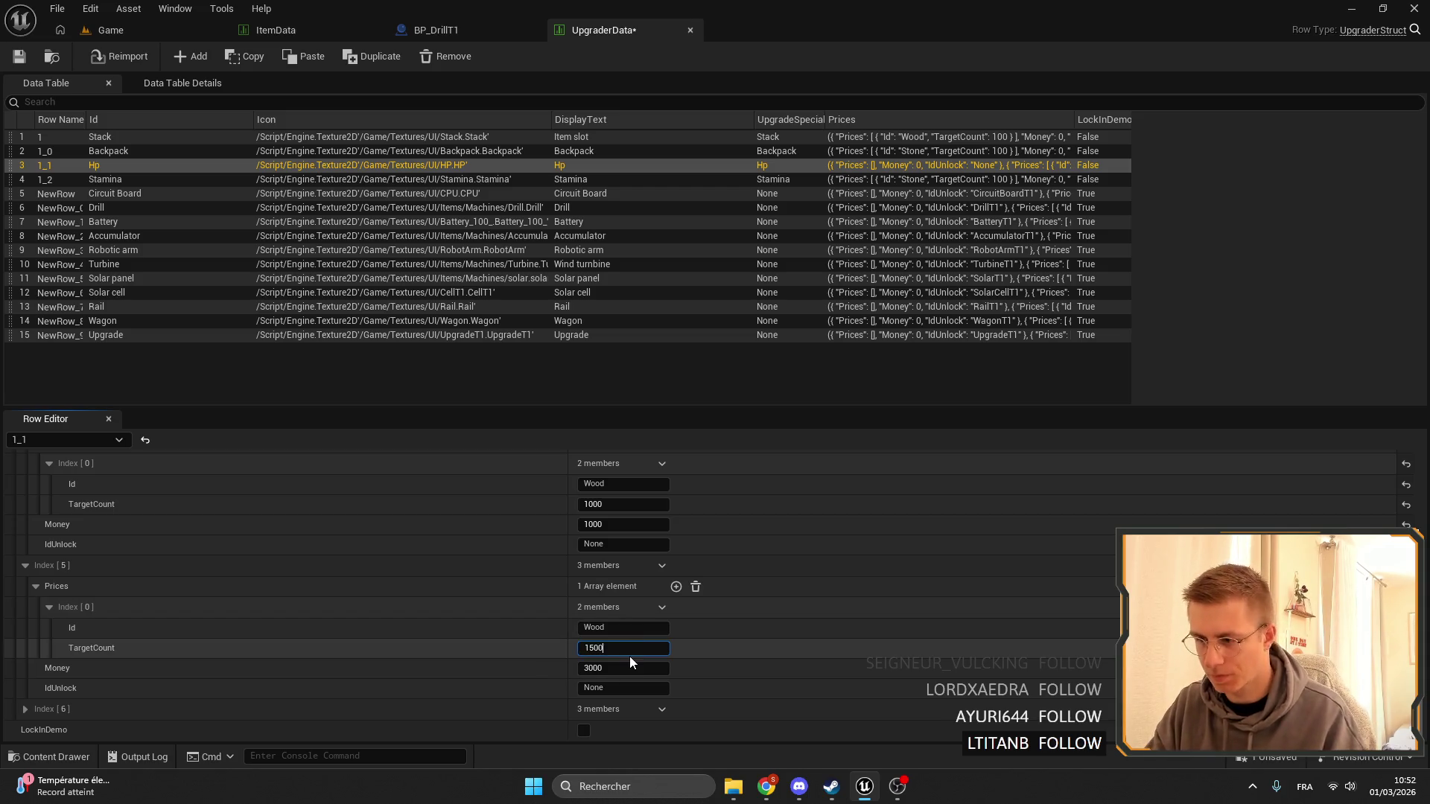
{"action": "key", "text": "Tab"}
{"action": "type", "text": "1500"}
{"action": "key", "text": "Return"}
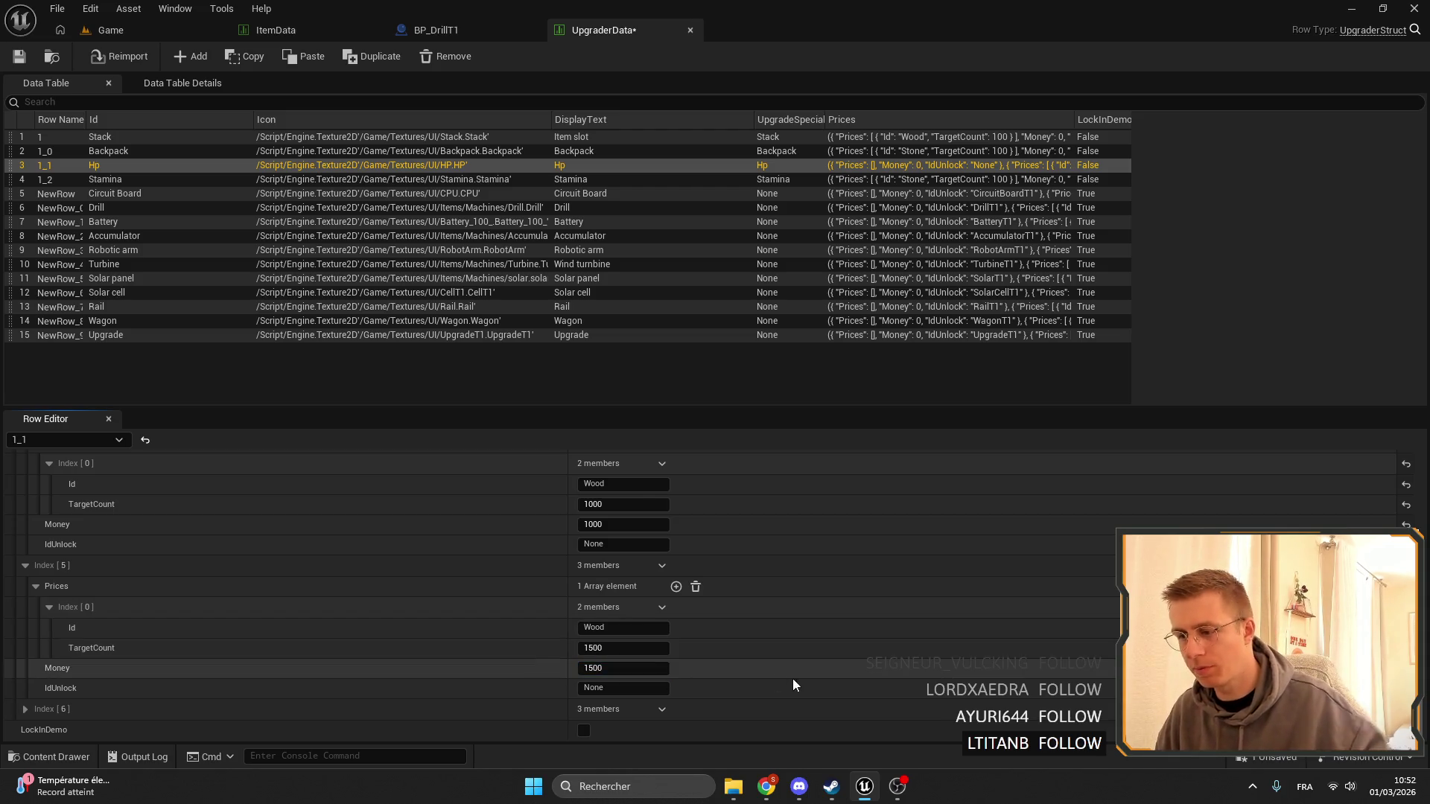
{"action": "left_click", "coordinate": [109, 179]}
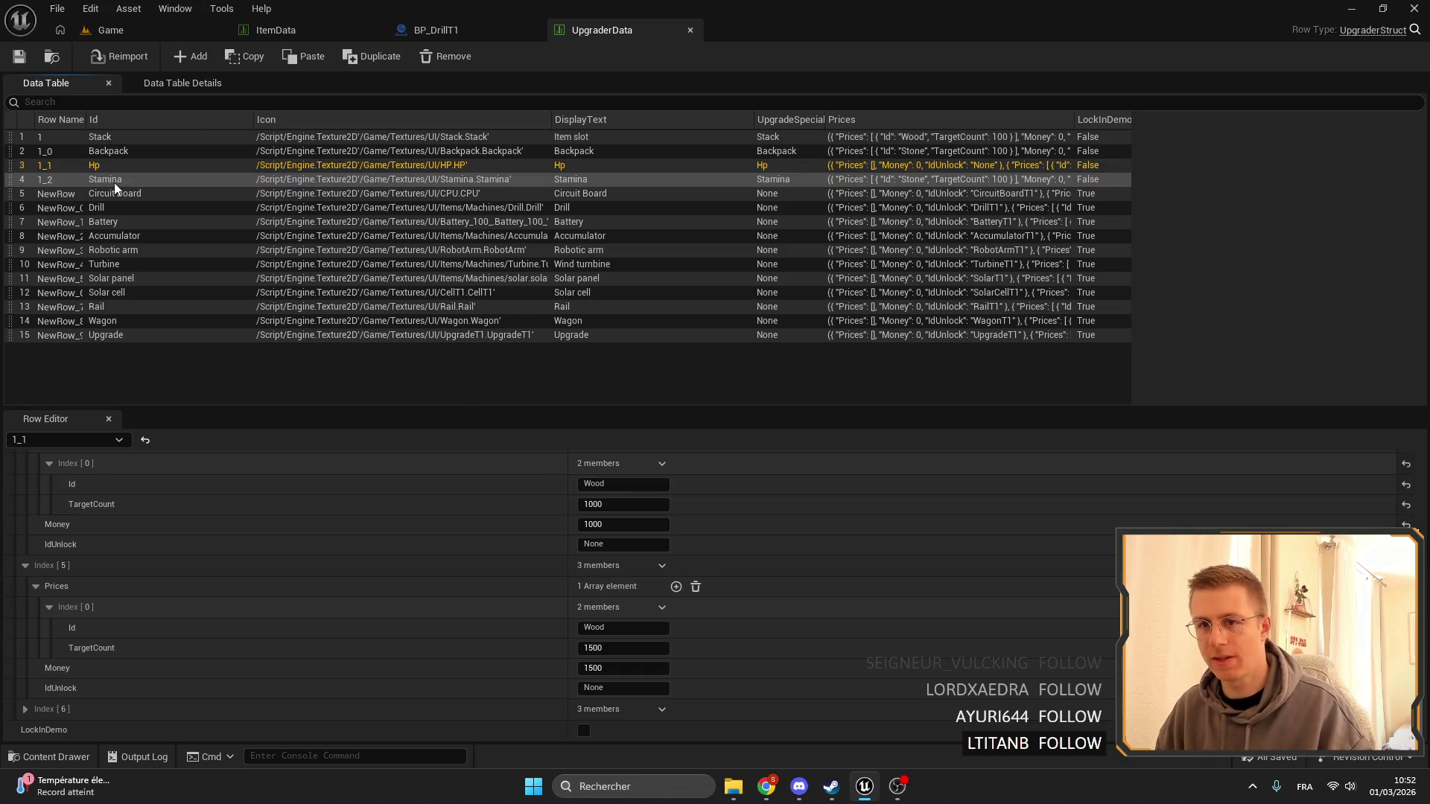
Set Stamina's Index 5 to 1500 and Index 4 to 1000 Stone and Money.
{"action": "left_click", "coordinate": [611, 650]}
{"action": "type", "text": "1"}
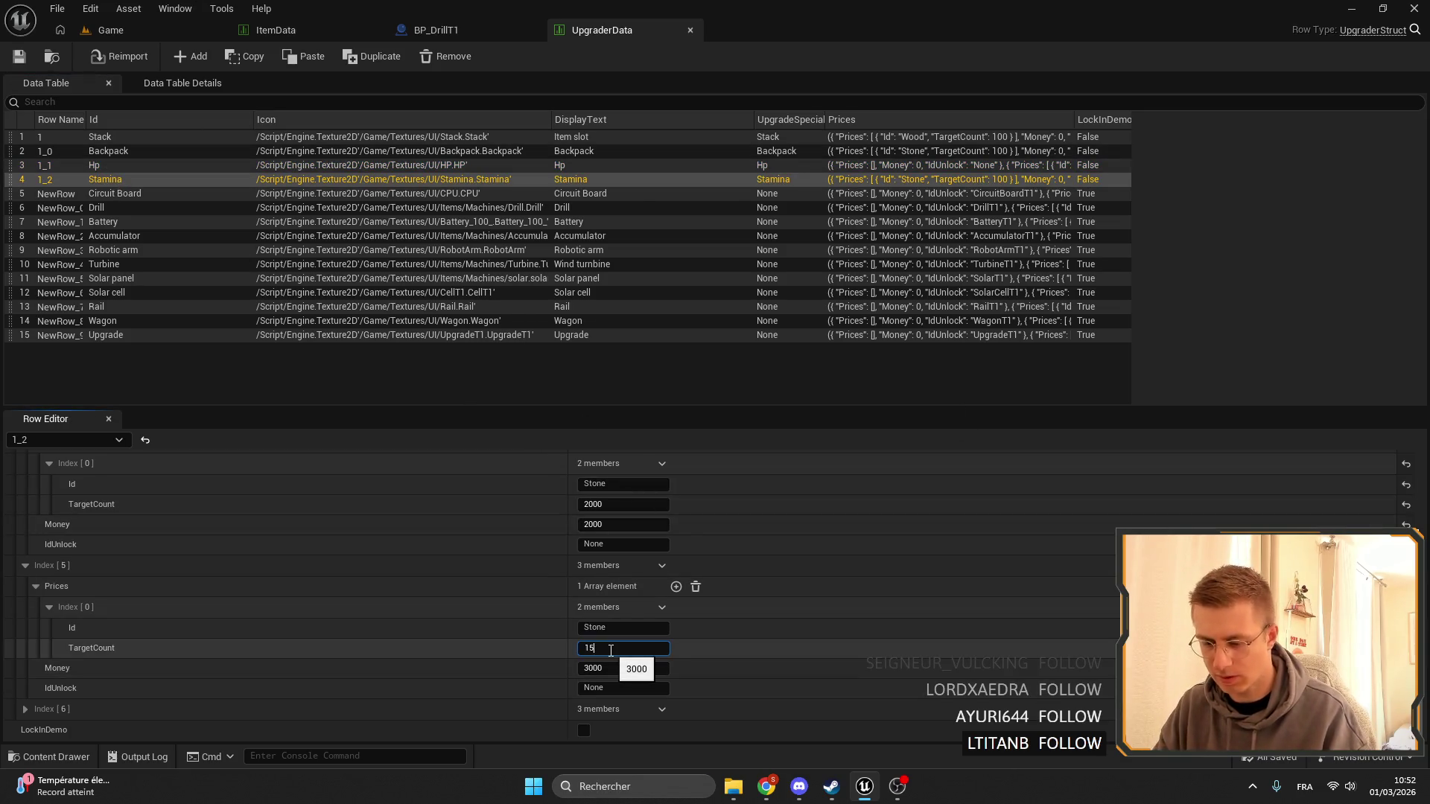
{"action": "key", "text": "Tab"}
{"action": "type", "text": "1500"}
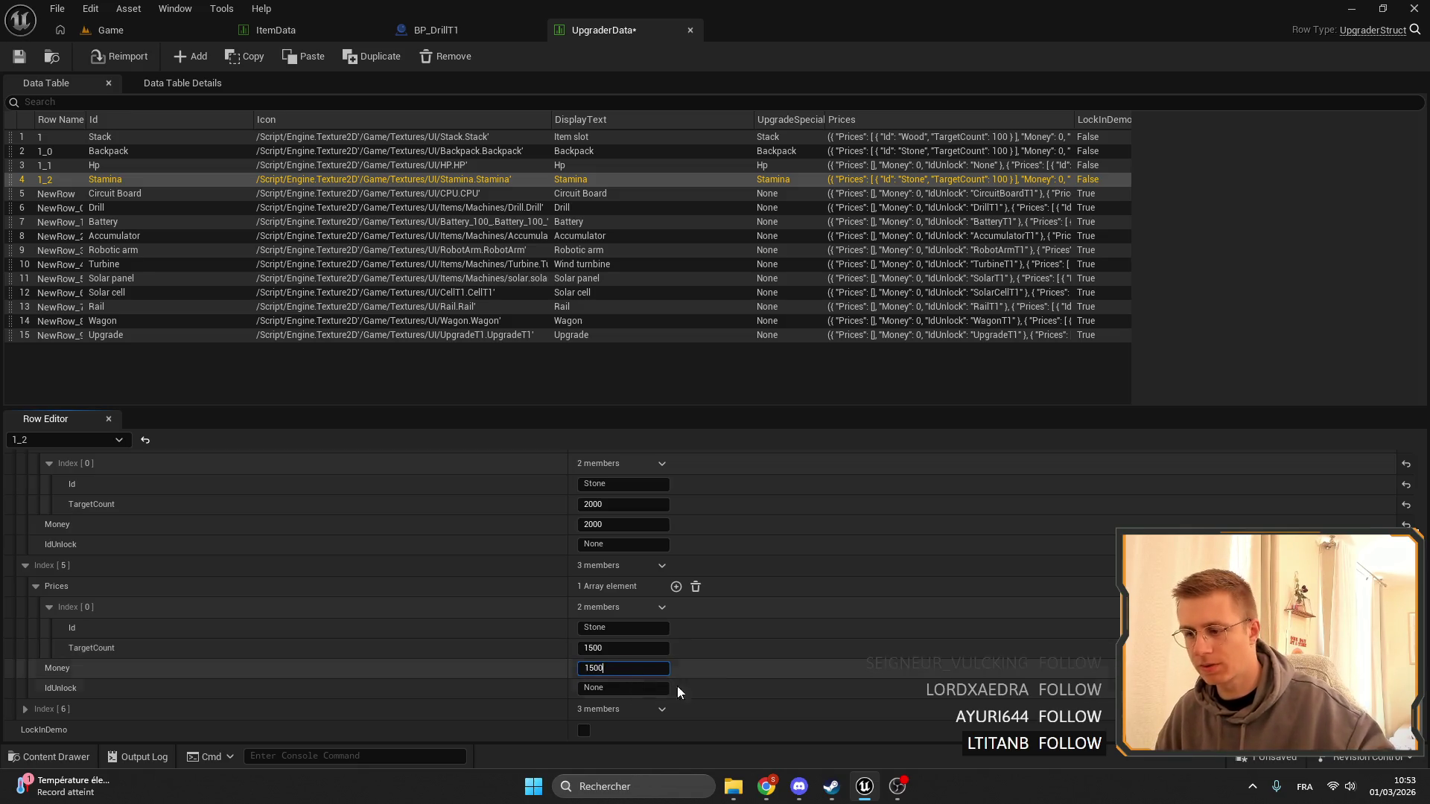
{"action": "key", "text": "Return"}
{"action": "scroll", "coordinate": [600, 626], "scroll_direction": "up", "scroll_amount": 2}
{"action": "left_click", "coordinate": [633, 596]}
{"action": "type", "text": "1000"}
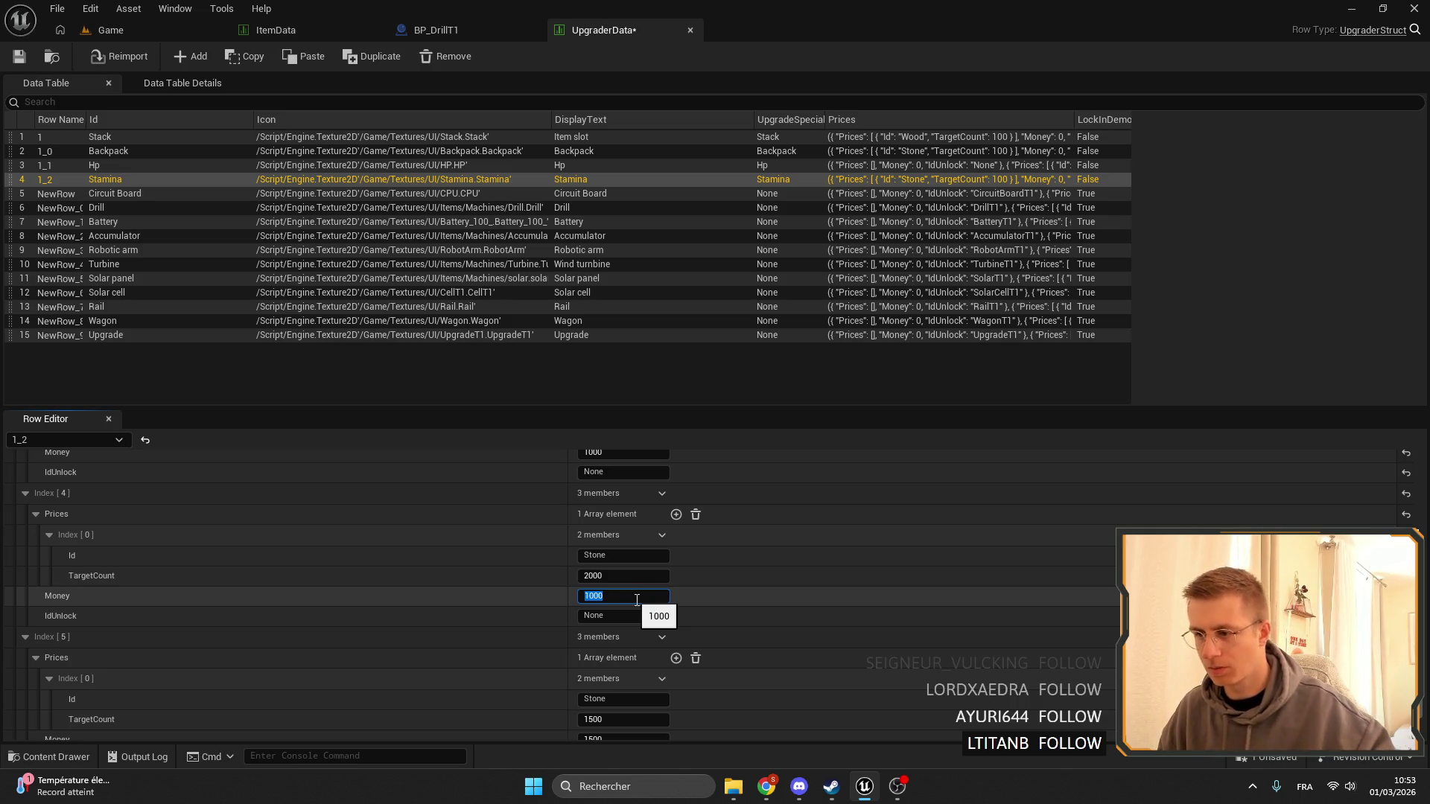
{"action": "left_click", "coordinate": [622, 575]}
{"action": "type", "text": "1000"}
{"action": "key", "text": "Return"}
Lower Stamina's Index 3 and Index 2 Stone target counts to 500 and 250.
{"action": "scroll", "coordinate": [758, 601], "scroll_direction": "up", "scroll_amount": 3}
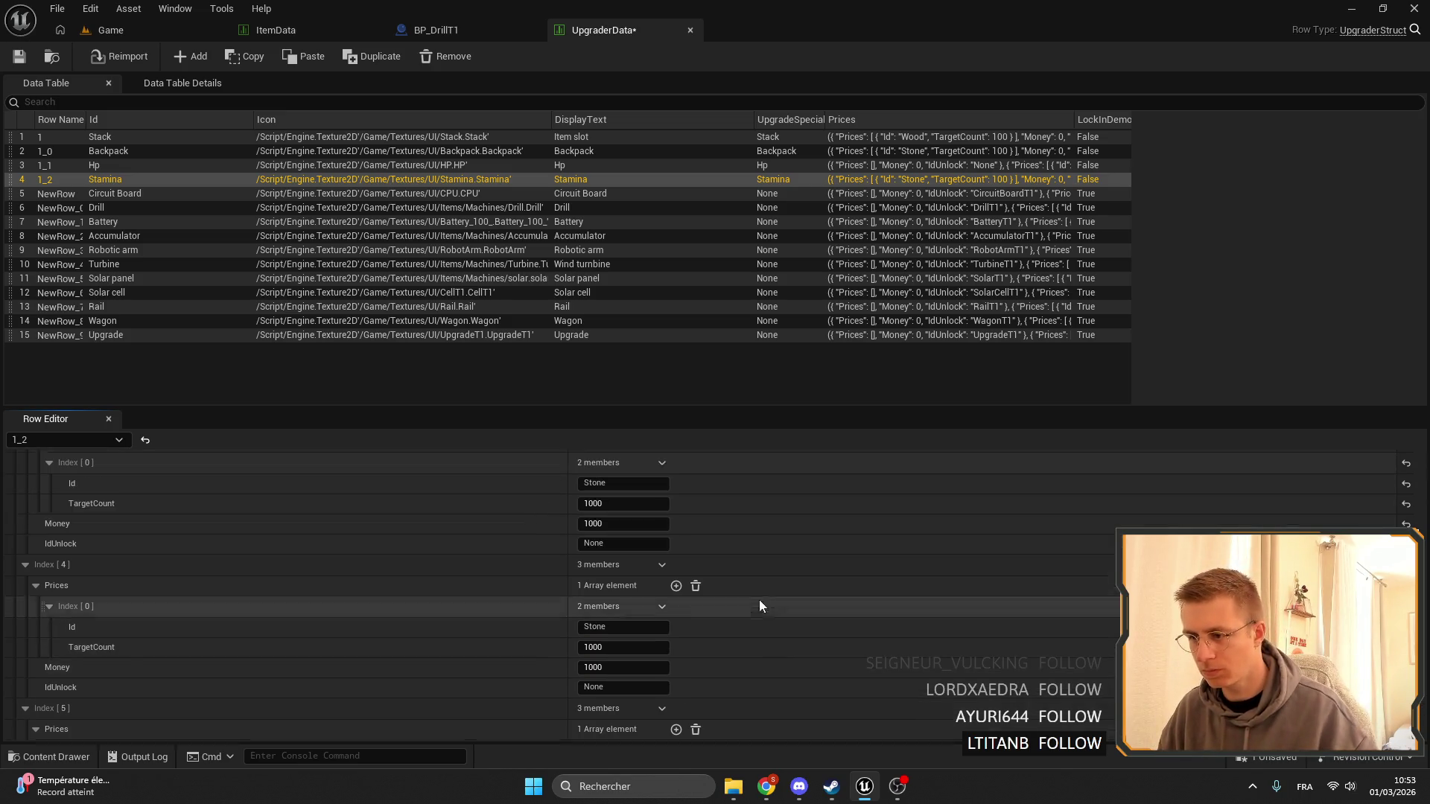
{"action": "left_click", "coordinate": [634, 549]}
{"action": "type", "text": "500"}
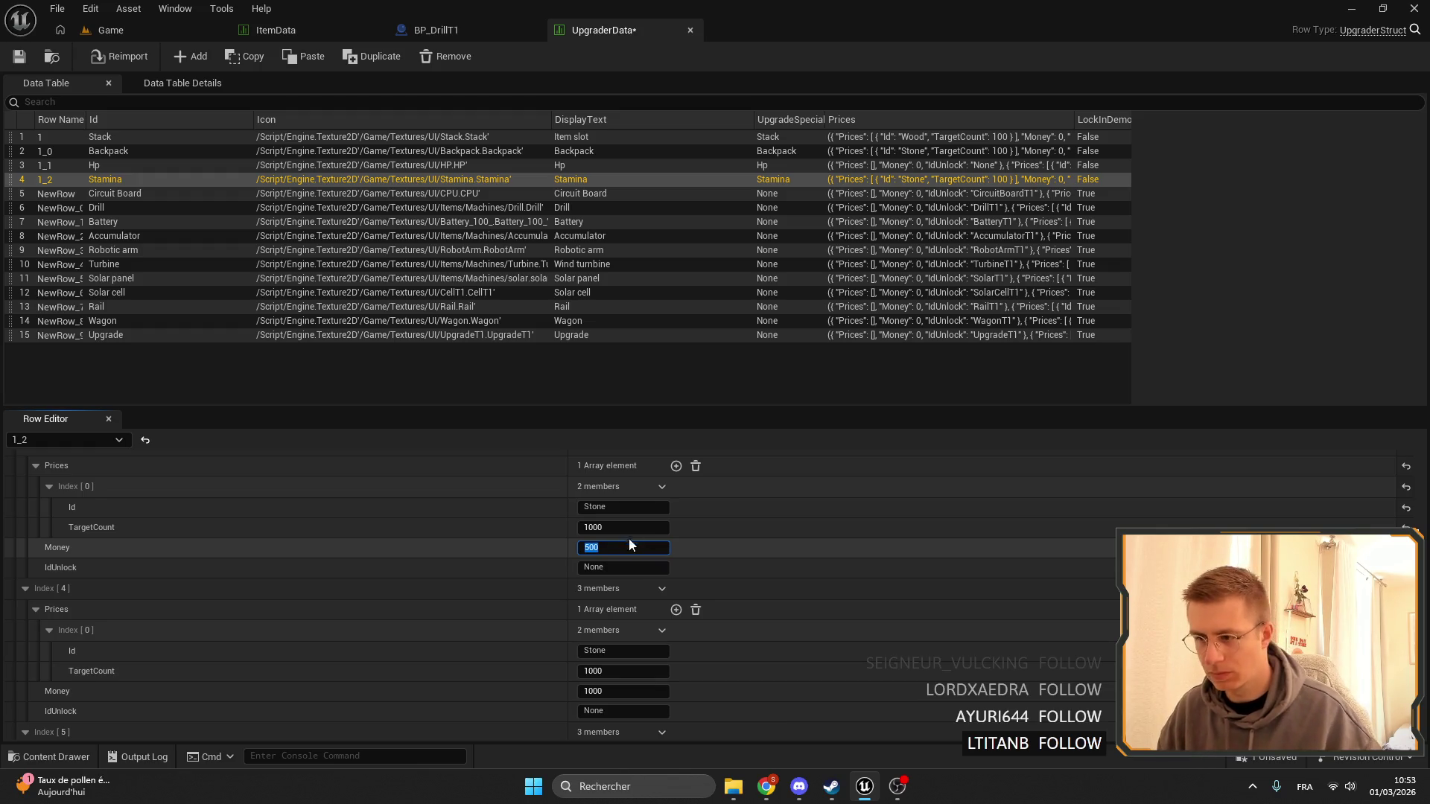
{"action": "left_click", "coordinate": [624, 529]}
{"action": "type", "text": "500"}
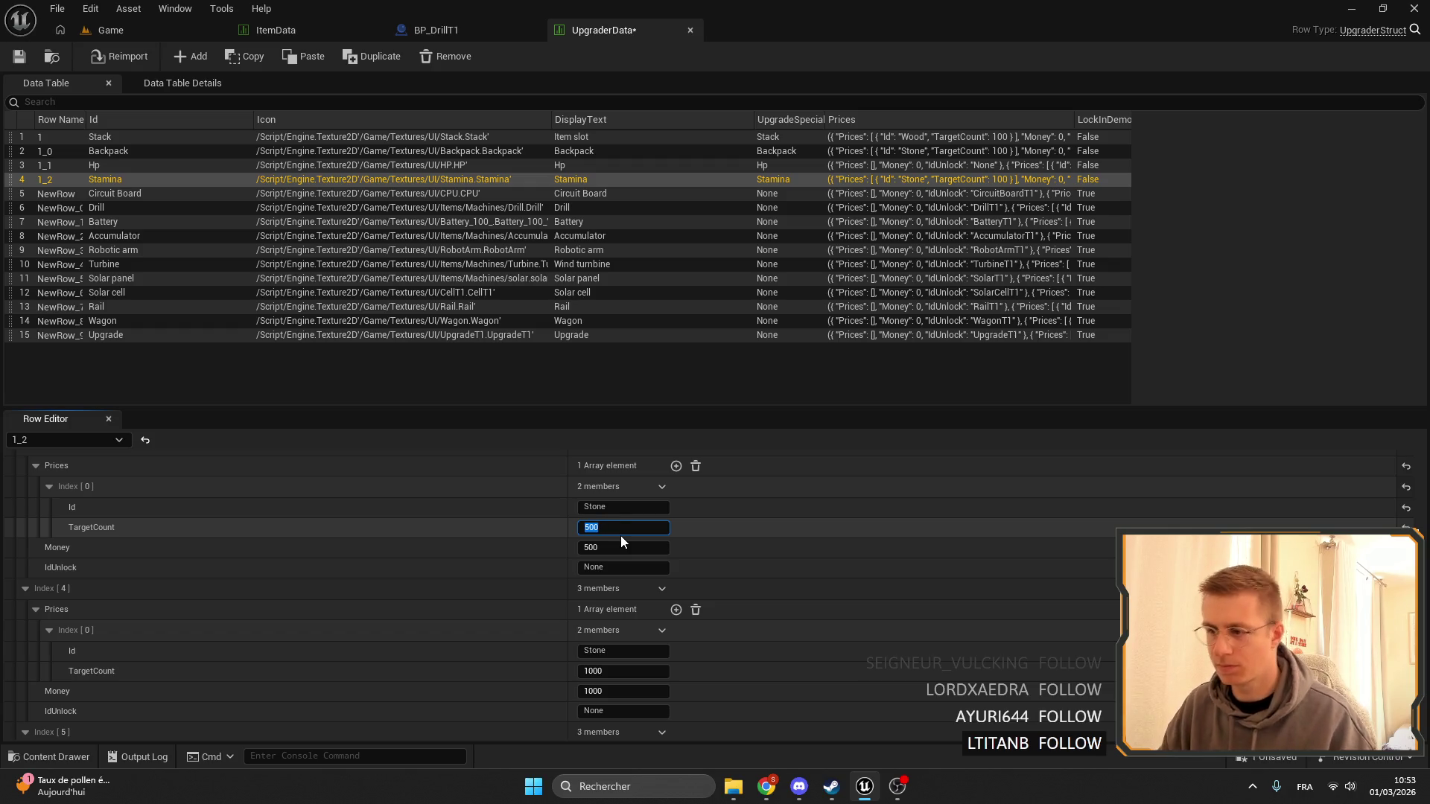
{"action": "key", "text": "Return"}
{"action": "scroll", "coordinate": [722, 543], "scroll_direction": "up", "scroll_amount": 4}
{"action": "left_click", "coordinate": [618, 531]}
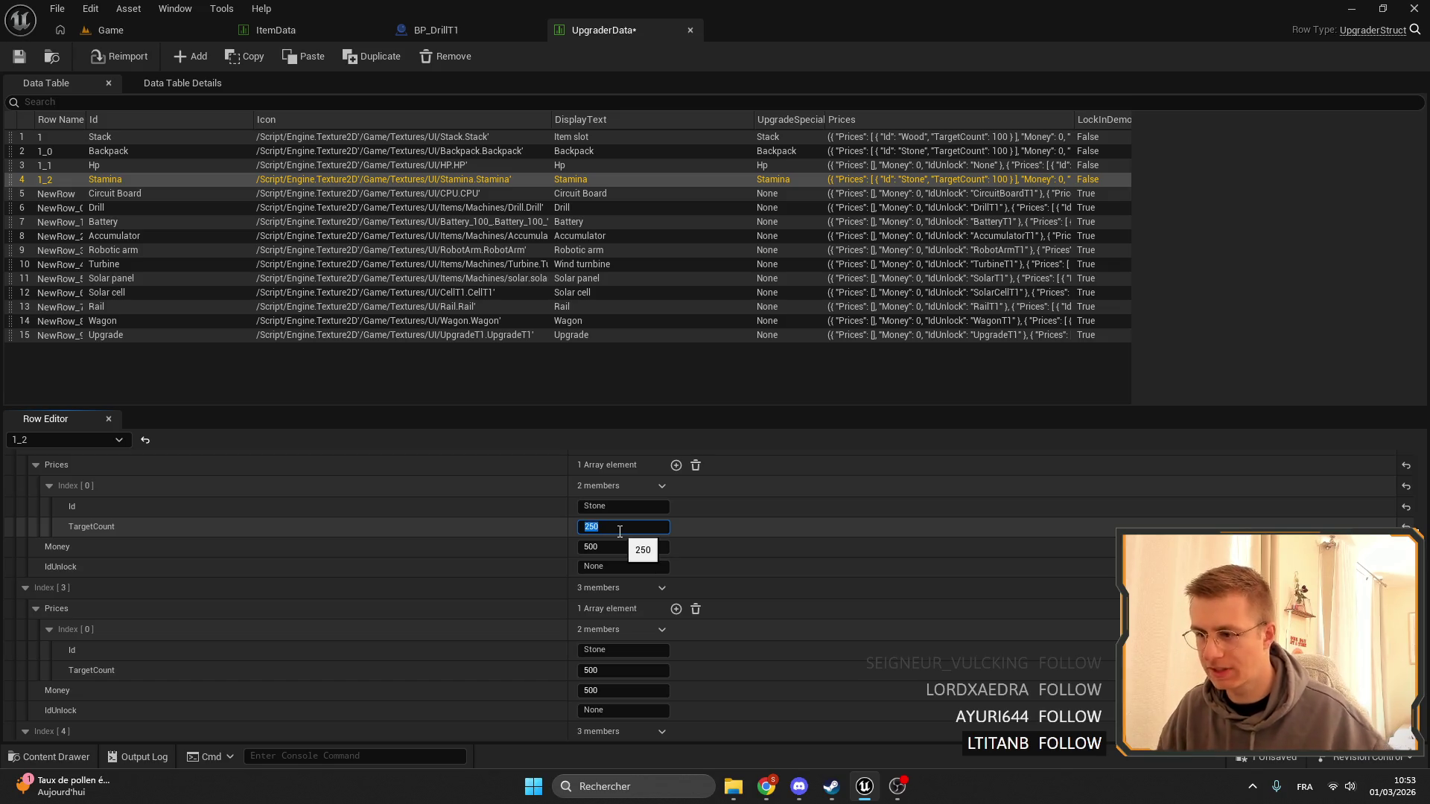
{"action": "key", "text": "Return"}
Set Stamina's Index 1 target count and Money to 100 and save UpgraderData.
{"action": "scroll", "coordinate": [803, 566], "scroll_direction": "up", "scroll_amount": 3}
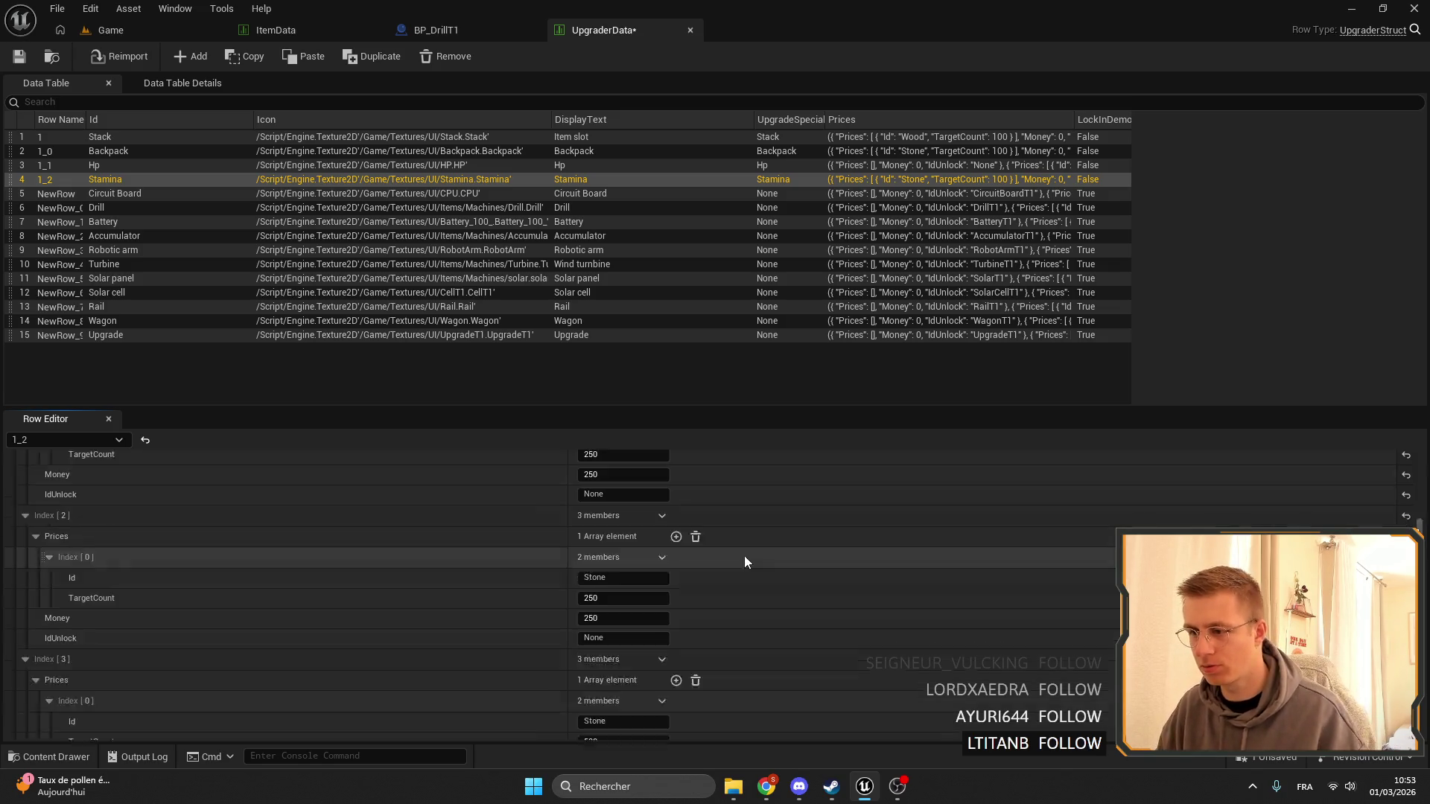
{"action": "left_click", "coordinate": [625, 597]}
{"action": "type", "text": "100"}
{"action": "left_click", "coordinate": [645, 618]}
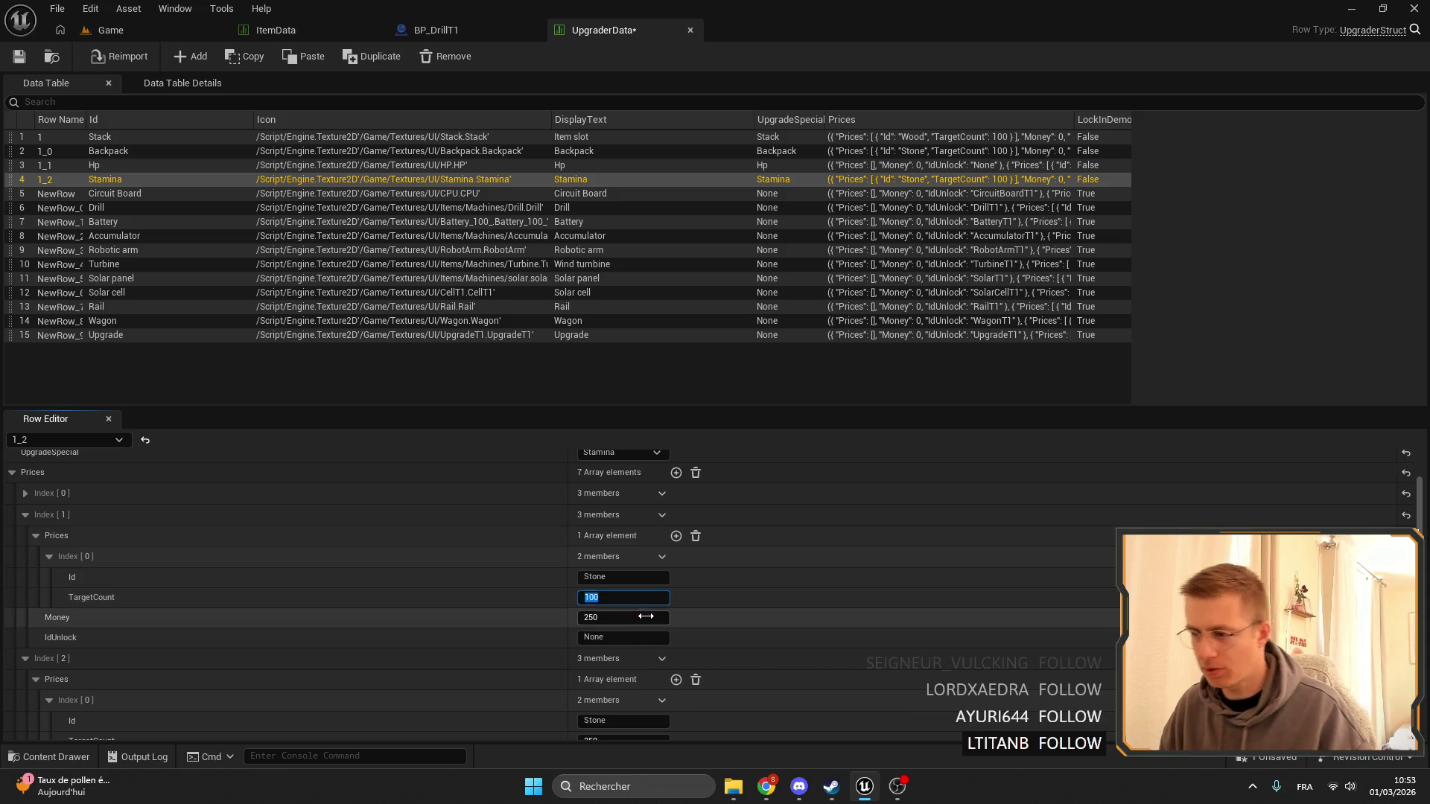
{"action": "type", "text": "100"}
{"action": "key", "text": "Return"}
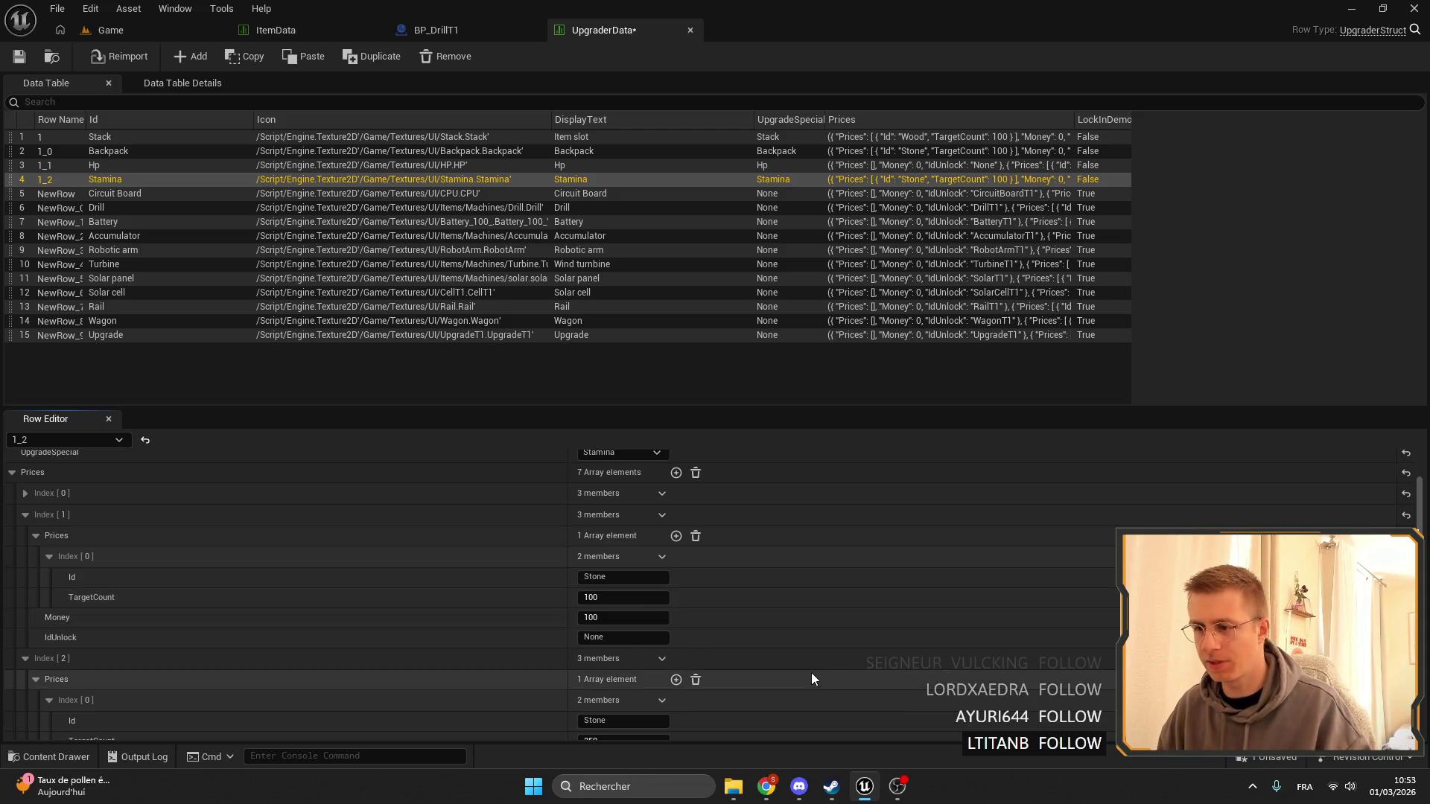
{"action": "left_click", "coordinate": [20, 56]}
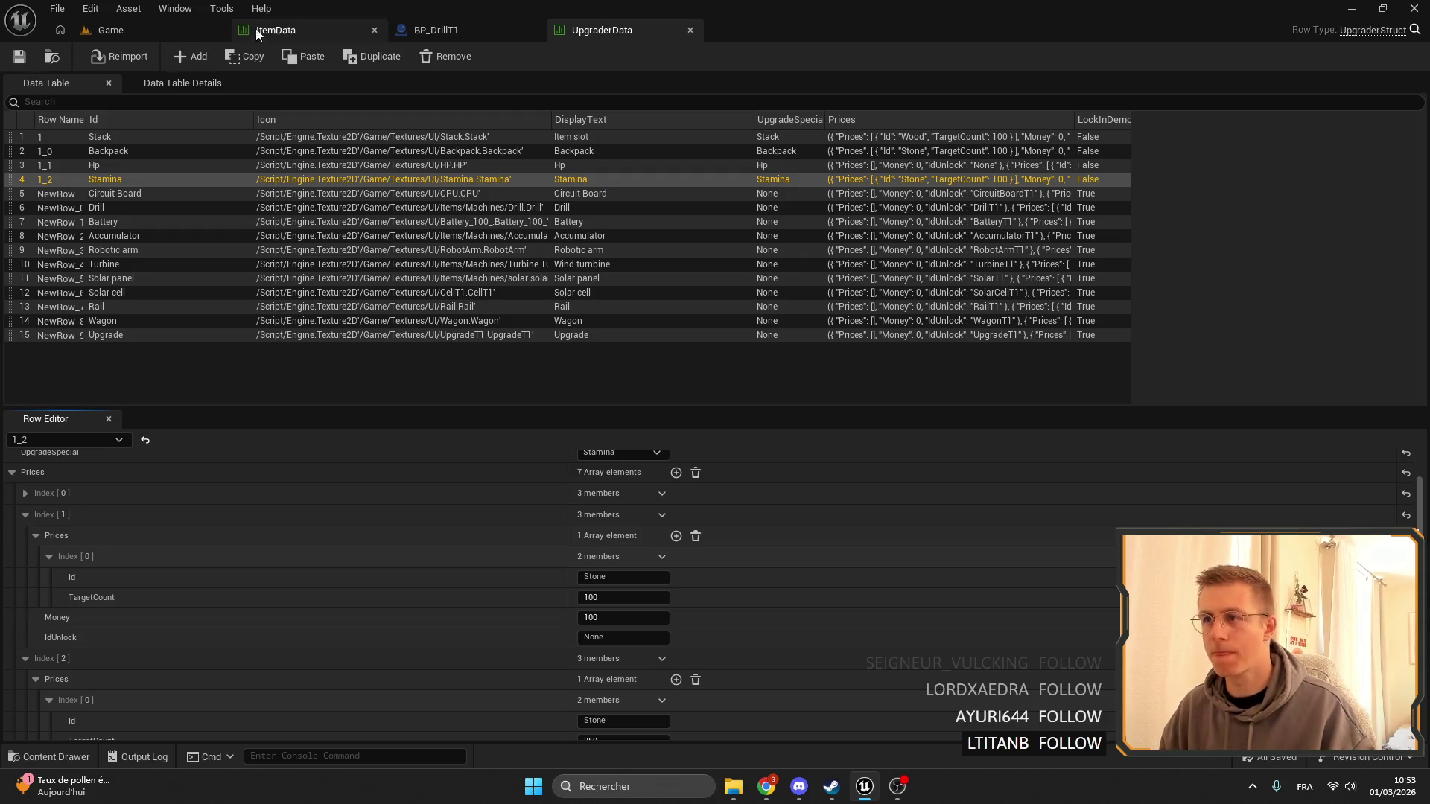
Return to the Game level and start a play session.
{"action": "left_click", "coordinate": [122, 28]}
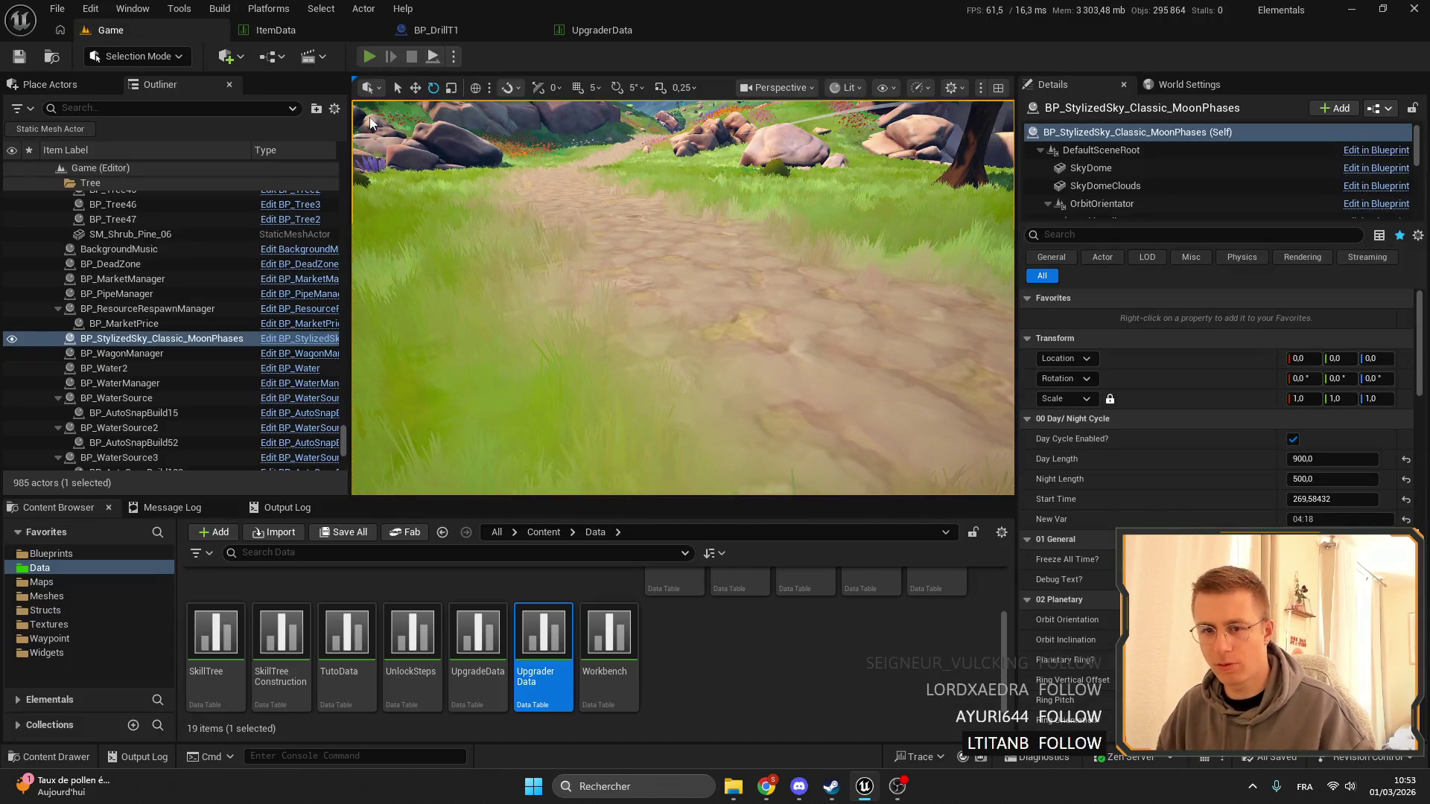
{"action": "key", "text": "alt+p"}
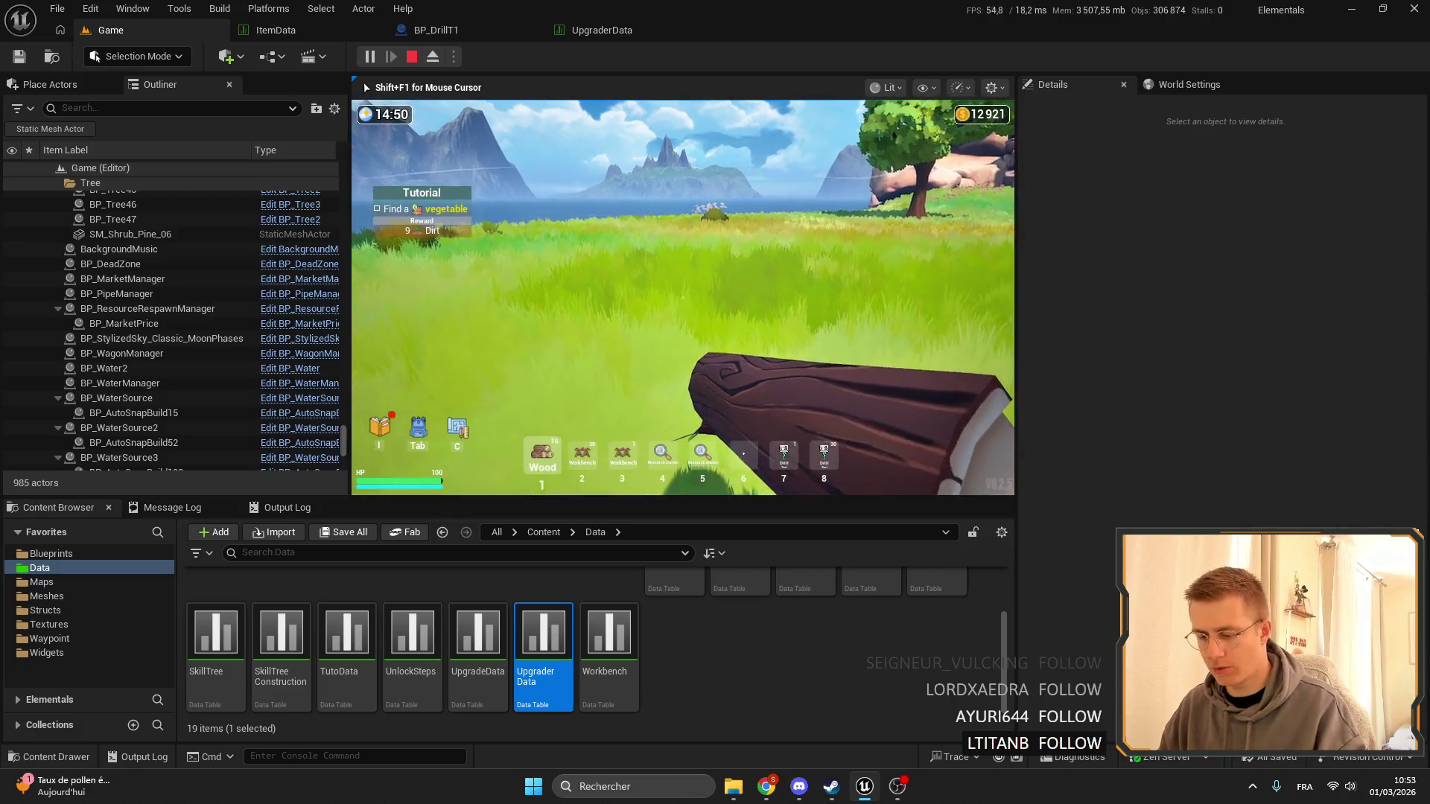
{"action": "key", "text": "Escape"}
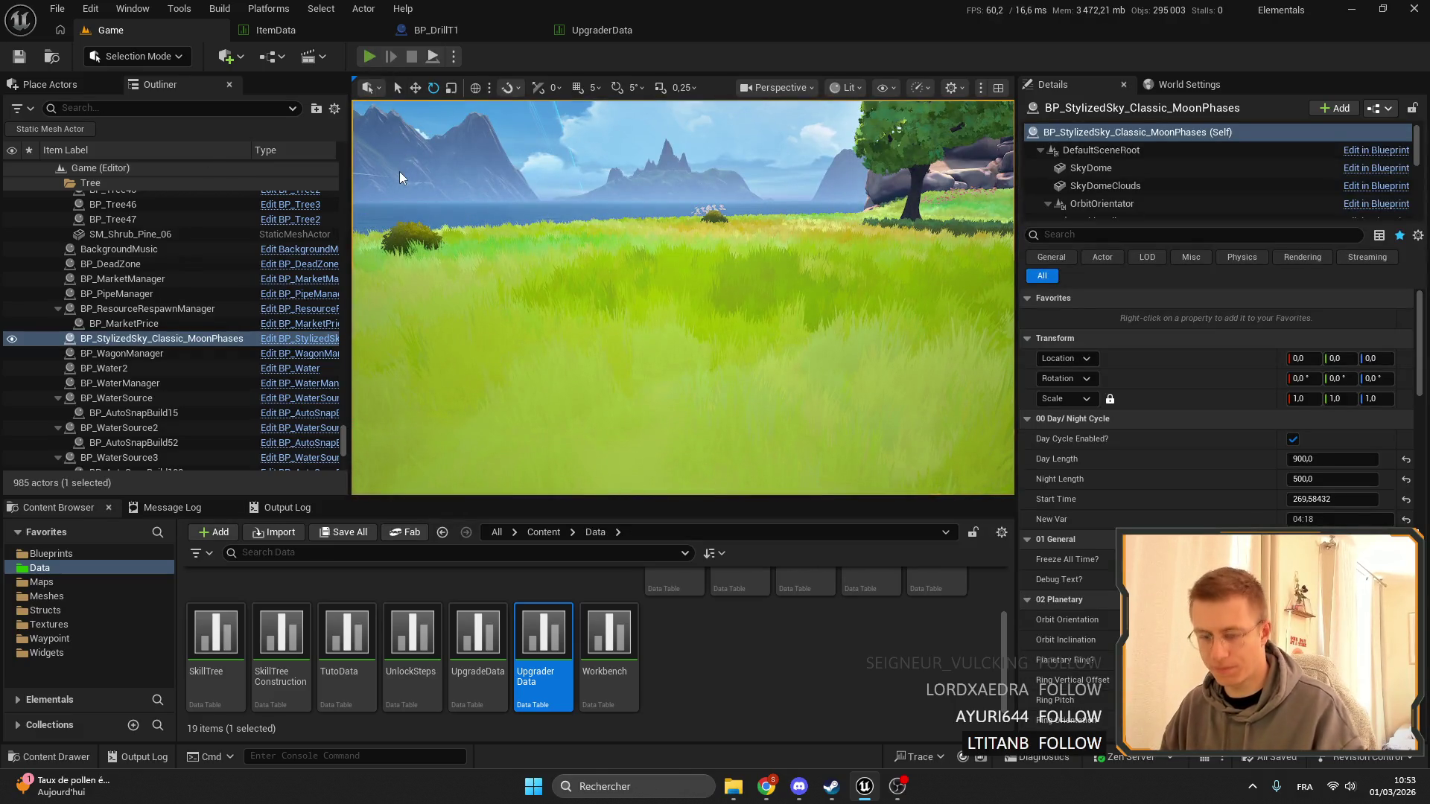
{"action": "key", "text": "alt+p"}
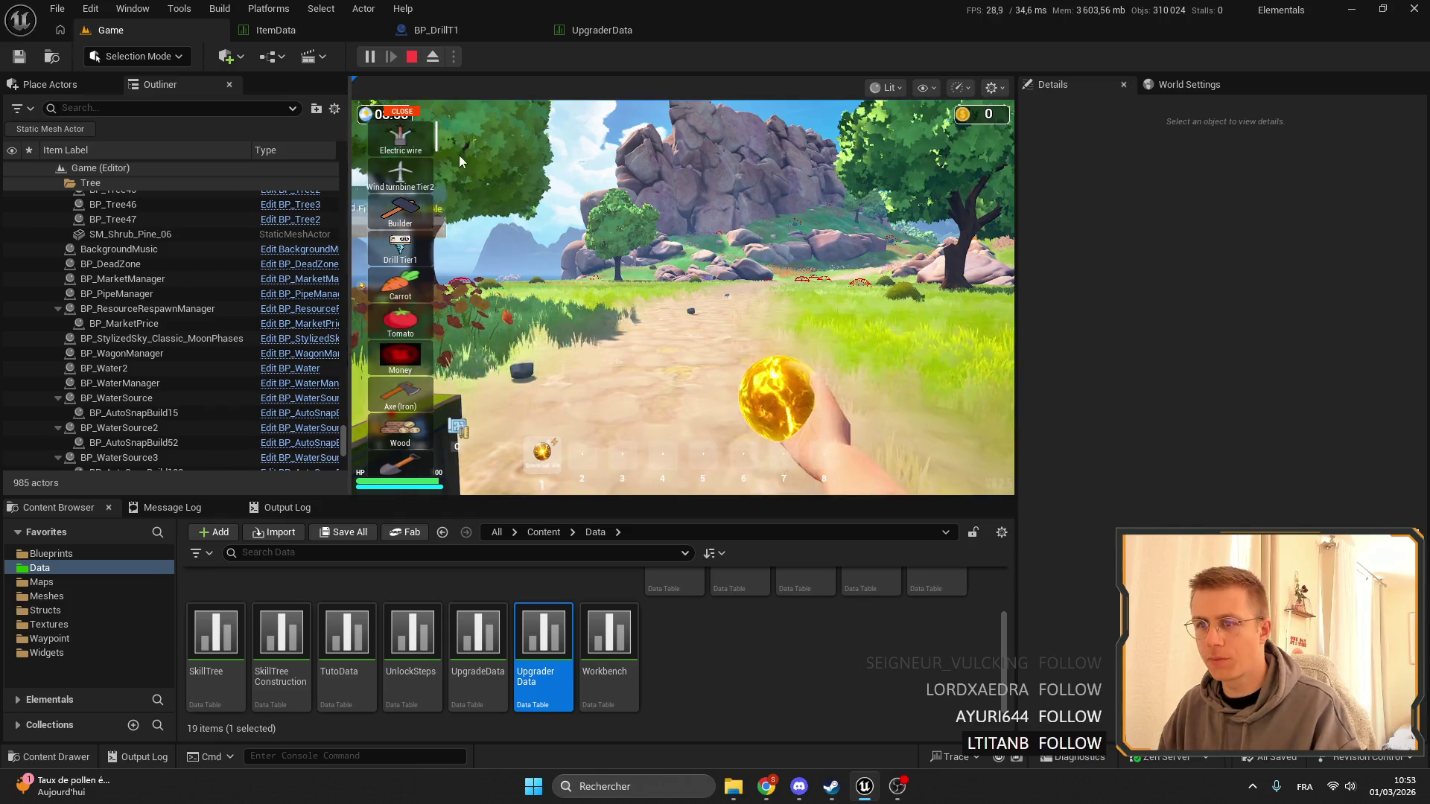
Place the Upgrader and browse its Hp and Item slot upgrade tiers.
{"action": "scroll", "coordinate": [400, 144], "scroll_direction": "down", "scroll_amount": 5}
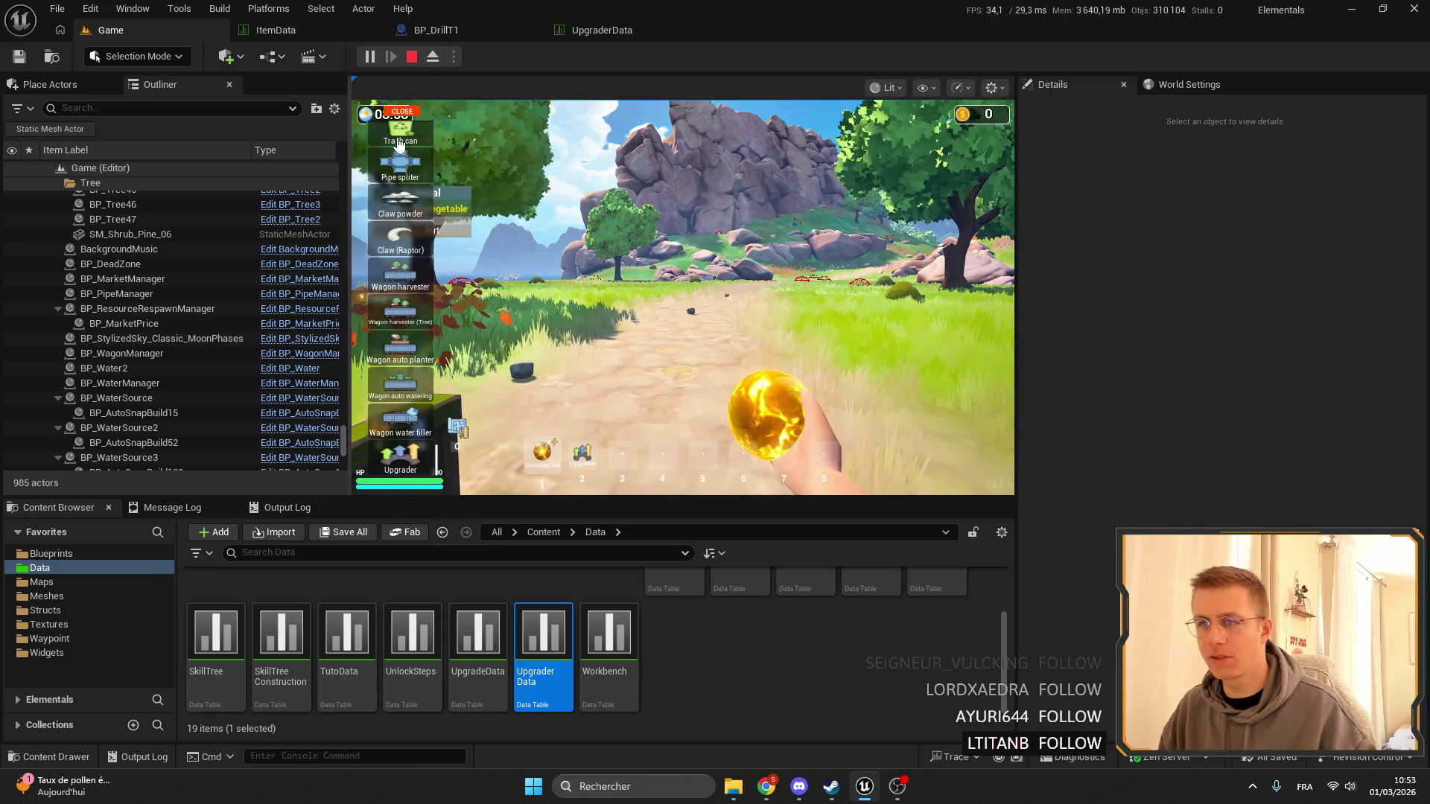
{"action": "key", "text": "Tab"}
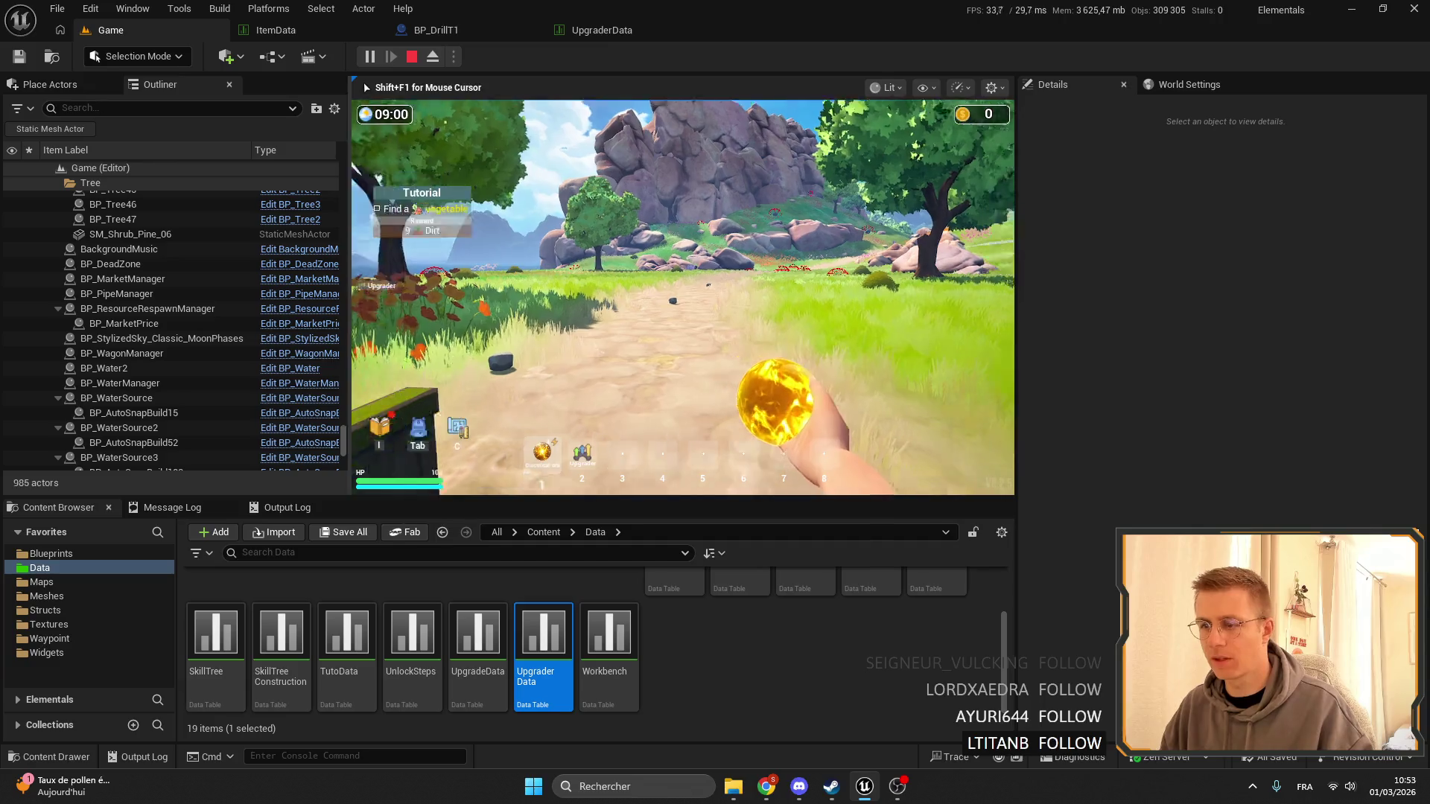
{"action": "key", "text": "2"}
{"action": "left_click", "coordinate": [682, 298]}
{"action": "key", "text": "e"}
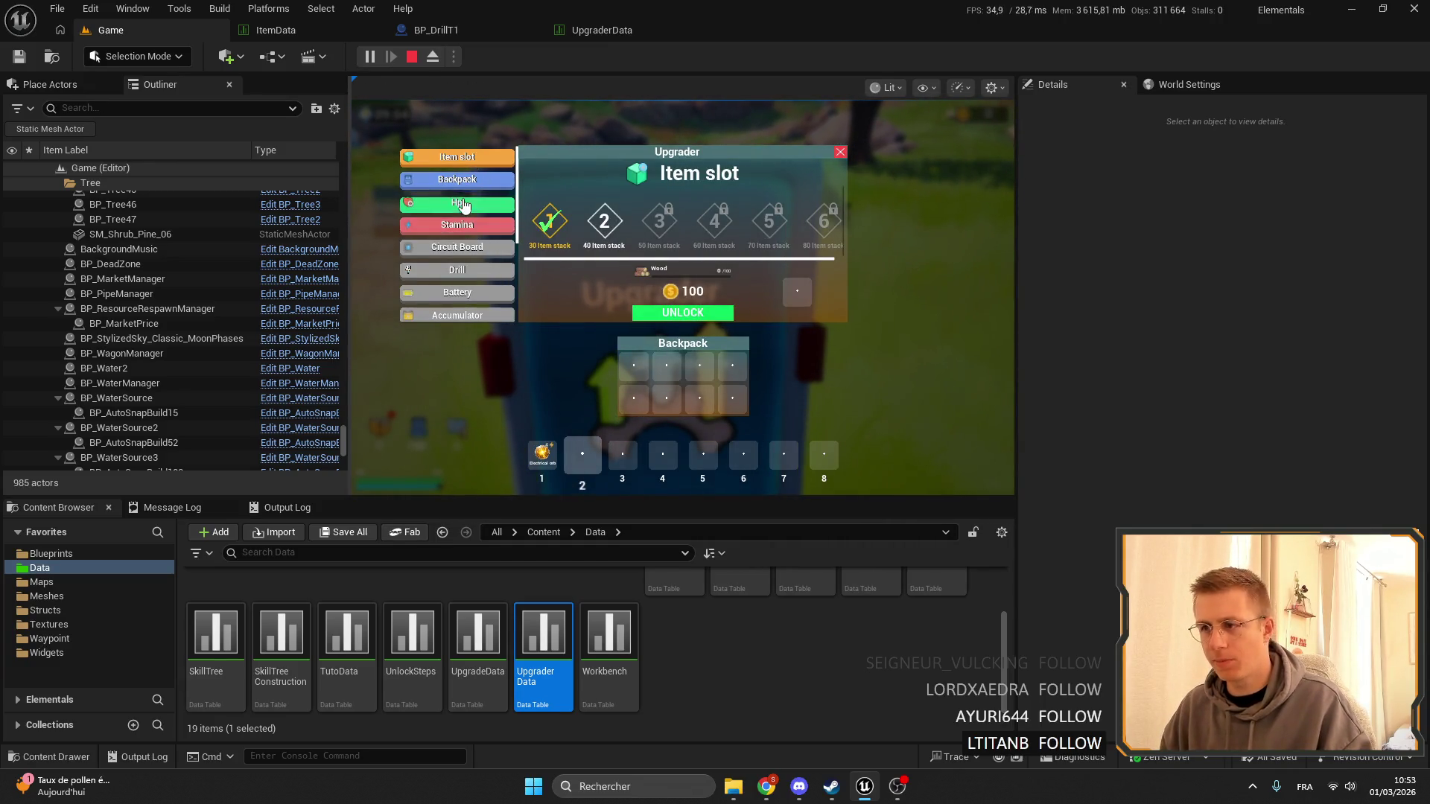
{"action": "left_click", "coordinate": [463, 206]}
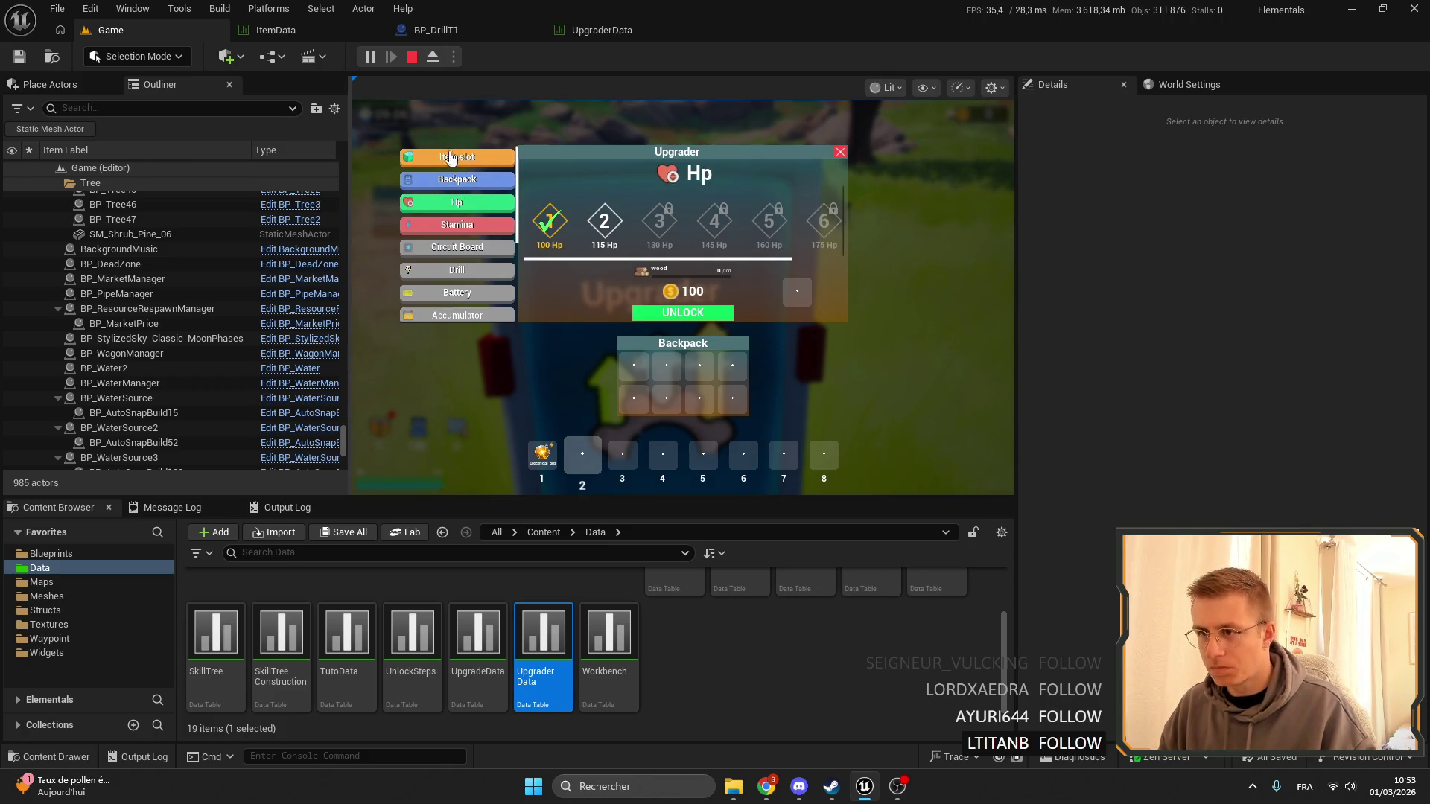
{"action": "left_click", "coordinate": [457, 160]}
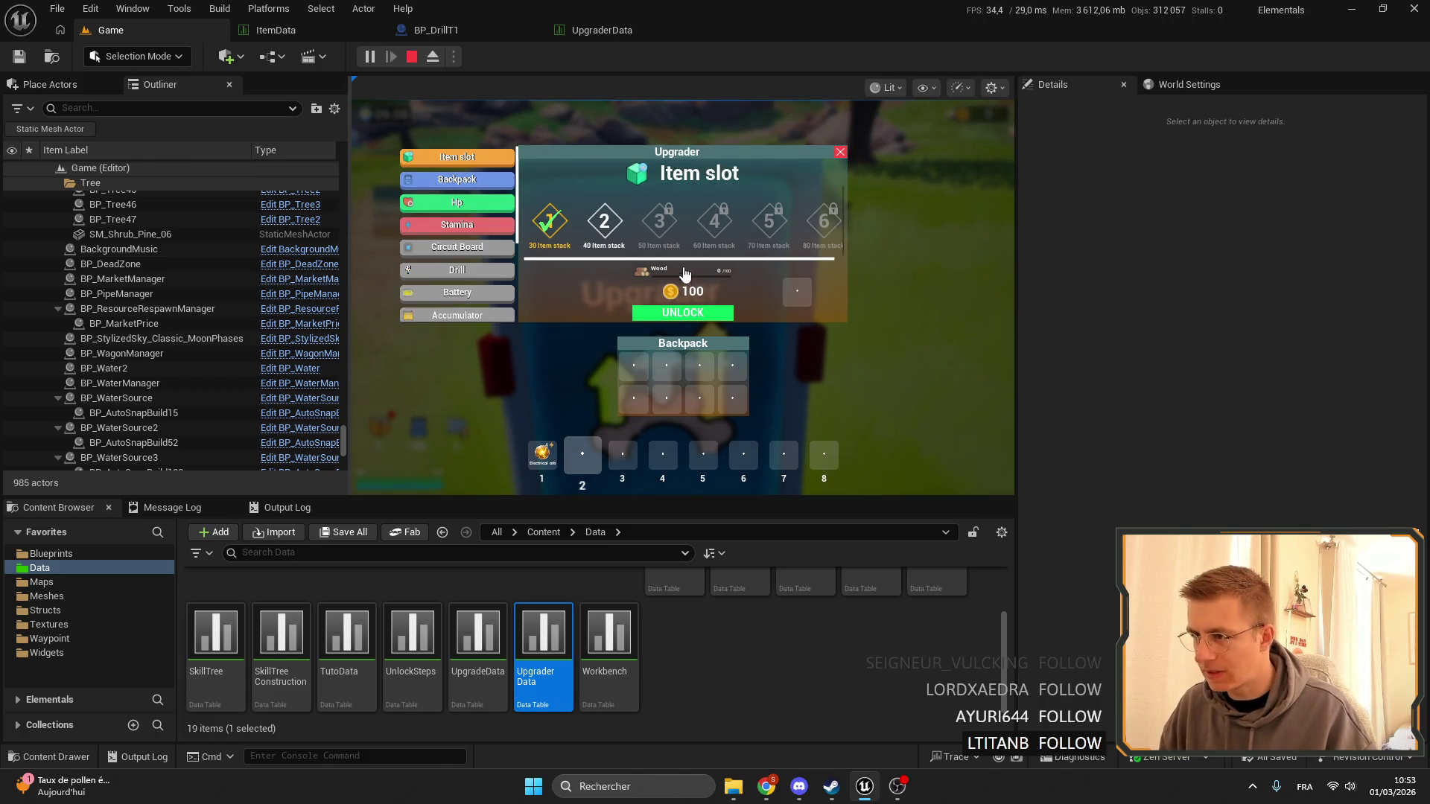
{"action": "left_click", "coordinate": [840, 152]}
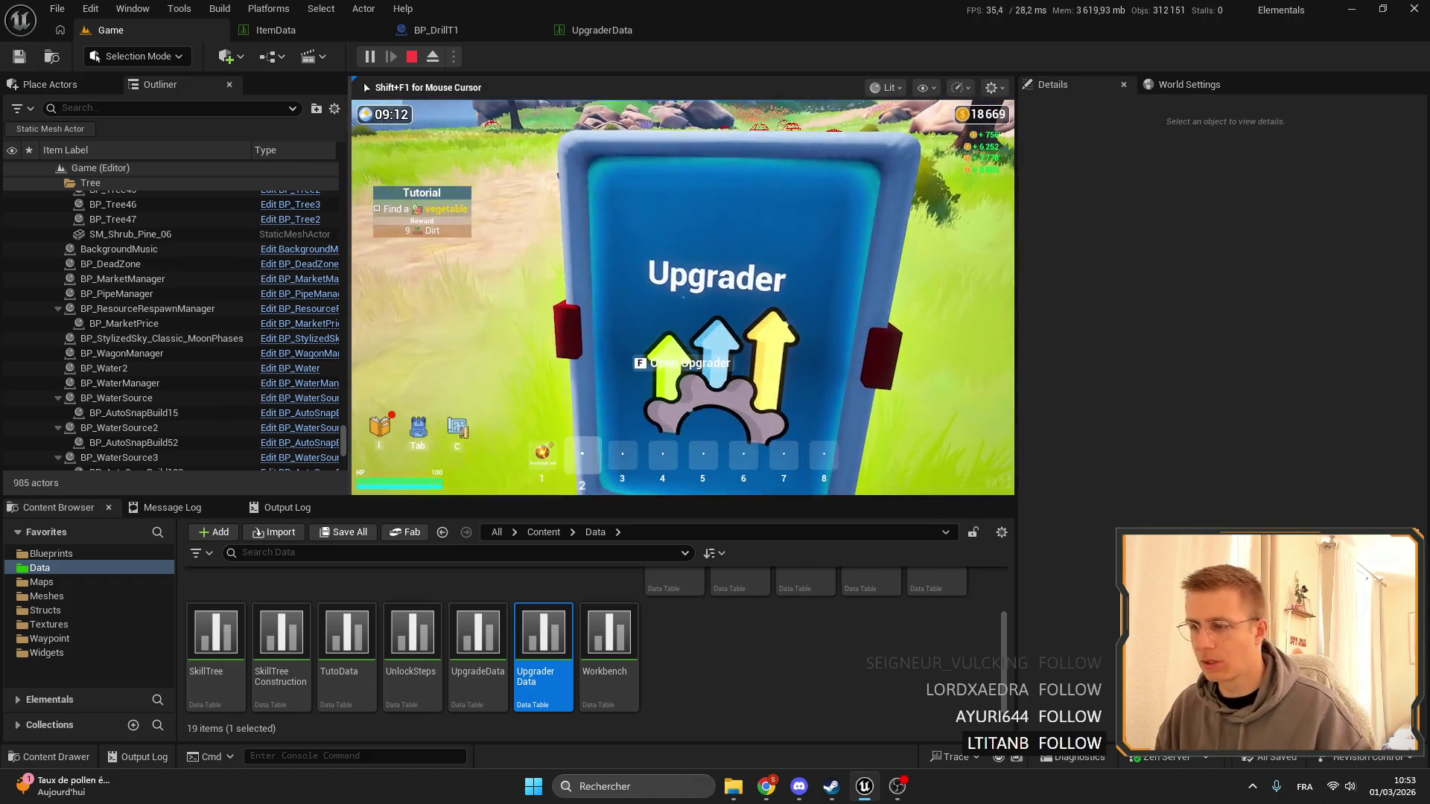
Check the inventory and deposit a Wood stack into the Upgrader.
{"action": "key", "text": "Tab"}
{"action": "scroll", "coordinate": [411, 202], "scroll_direction": "down", "scroll_amount": 3}
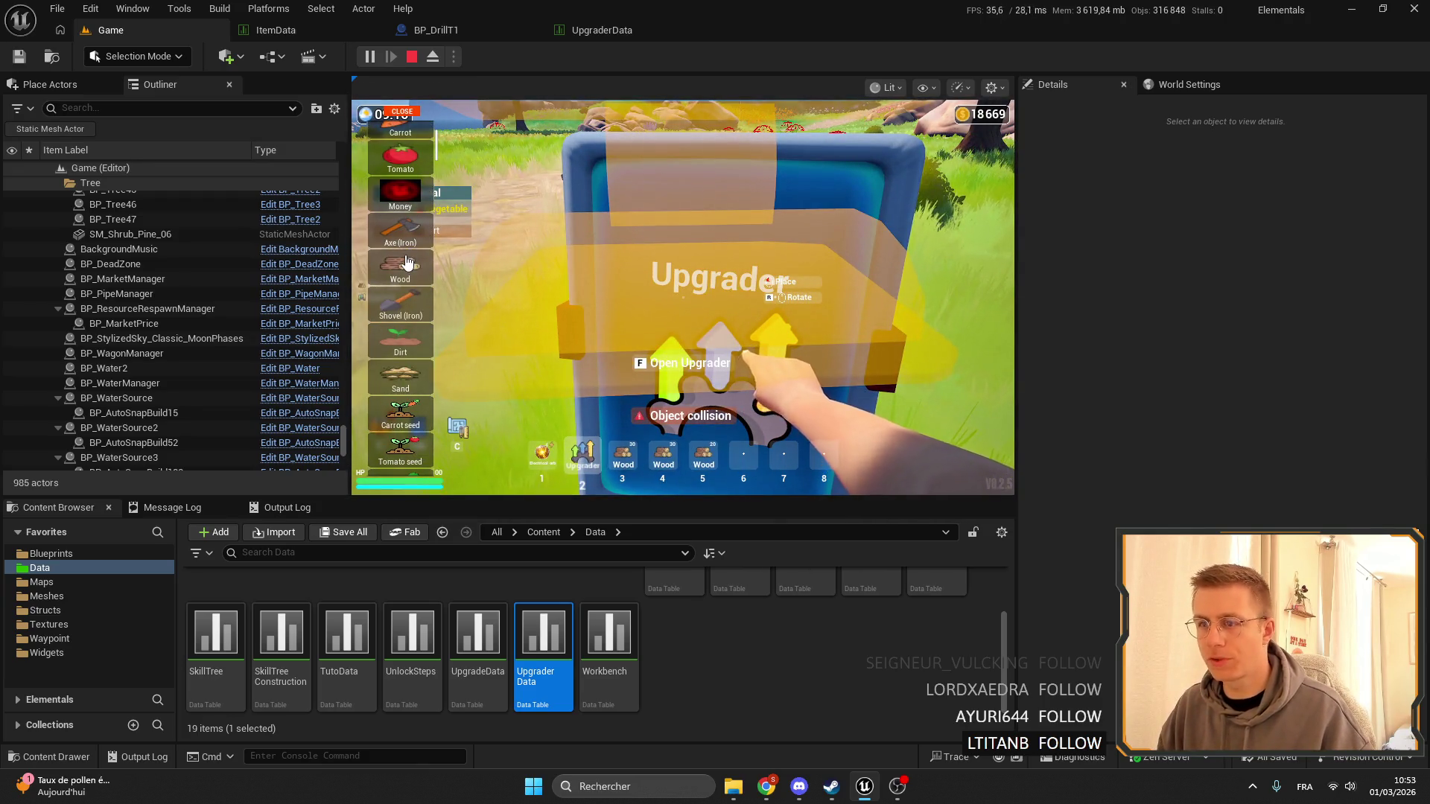
{"action": "key", "text": "Tab"}
{"action": "key", "text": "5"}
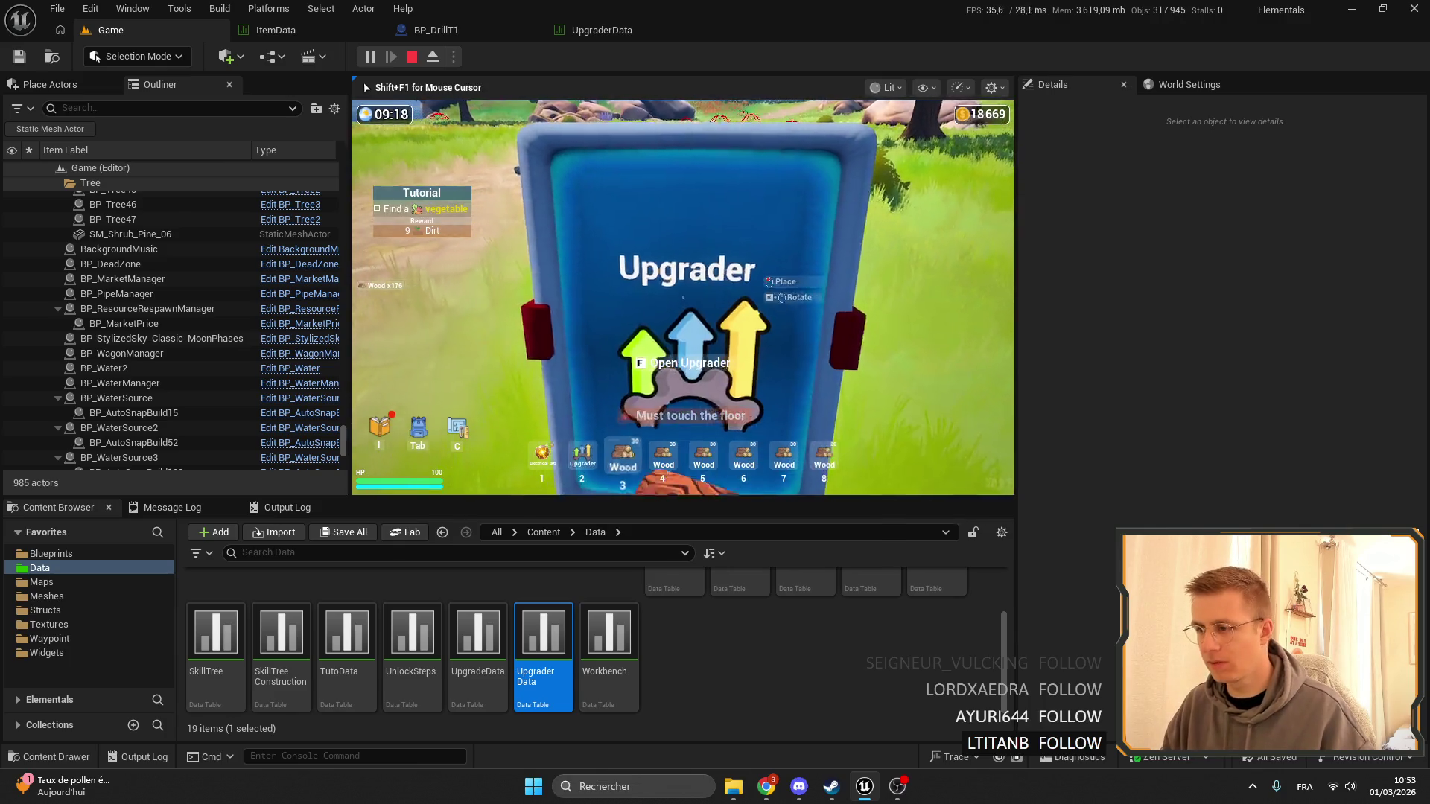
{"action": "key", "text": "f"}
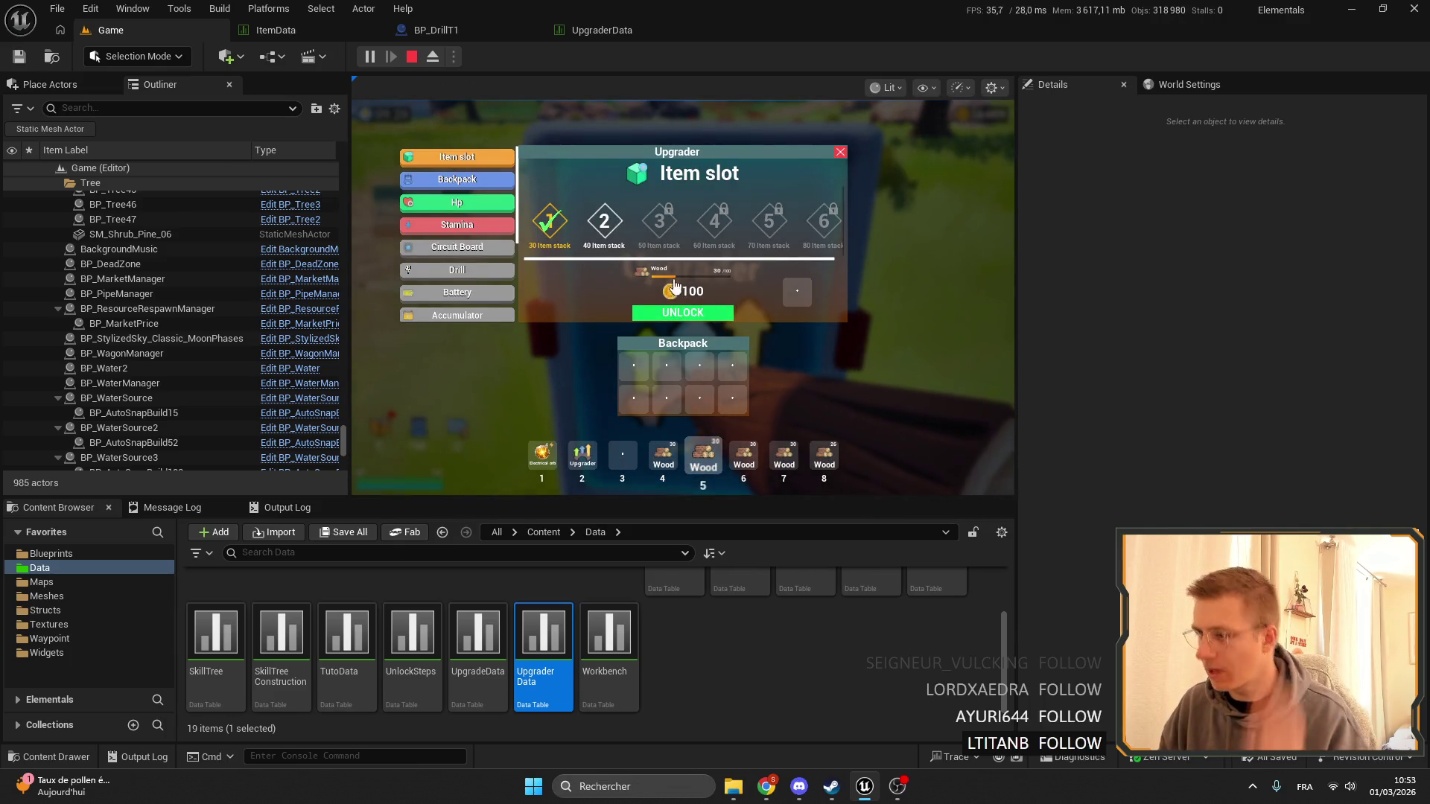
{"action": "left_click", "coordinate": [791, 294]}
{"action": "key", "text": "f"}
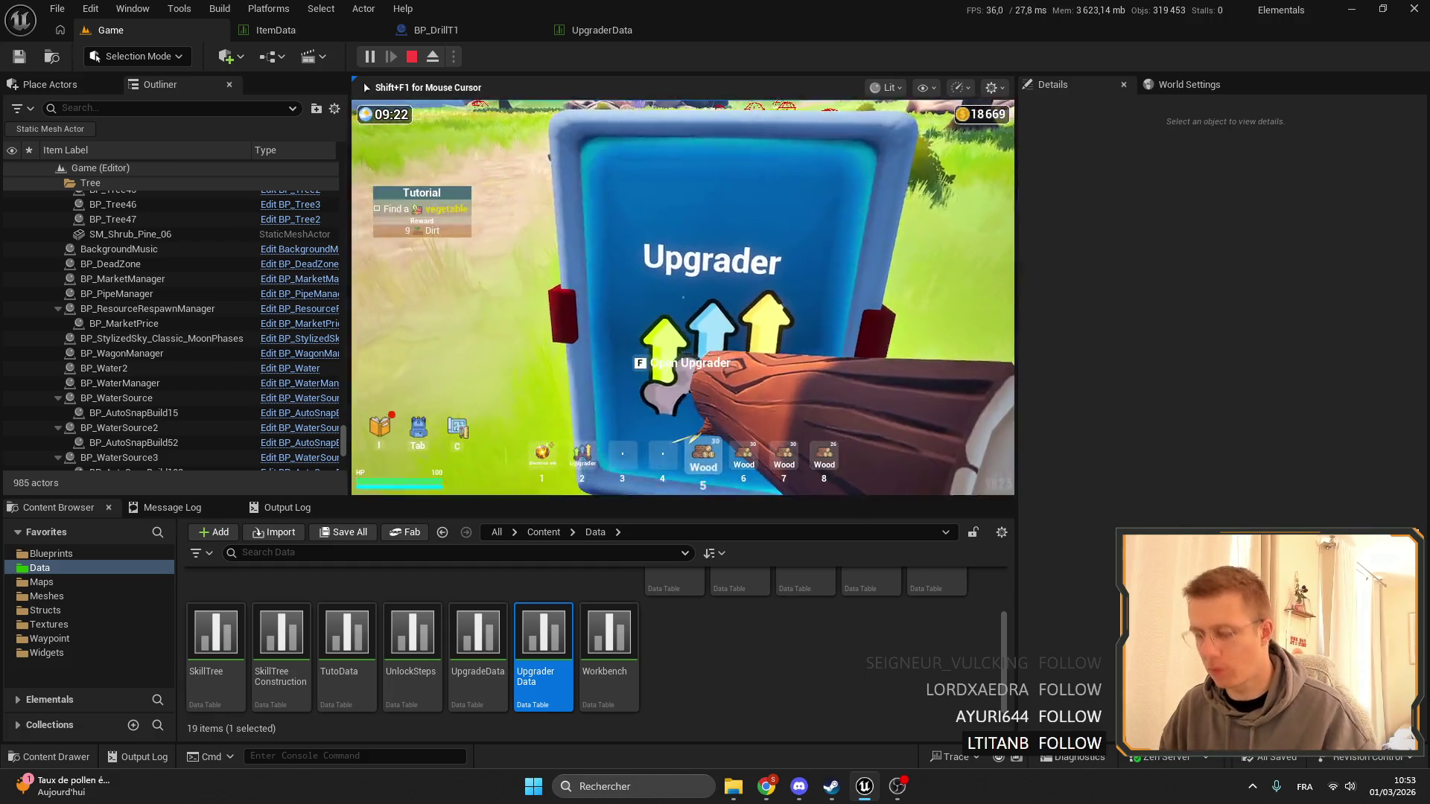
Move the Builder hammer to the hotbar, re-place the Upgrader, and feed it four Wood stacks.
{"action": "key", "text": "Tab"}
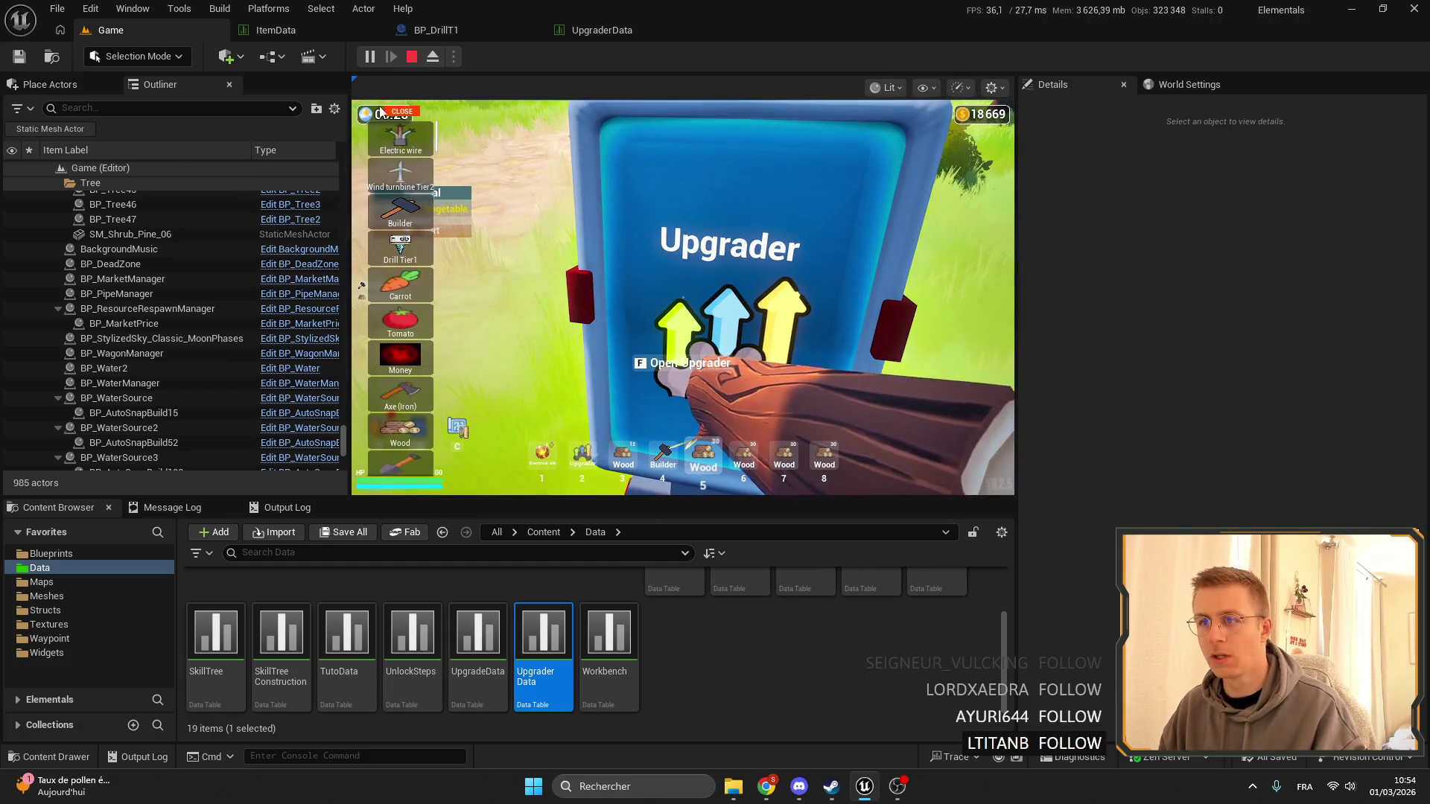
{"action": "left_click", "coordinate": [400, 221]}
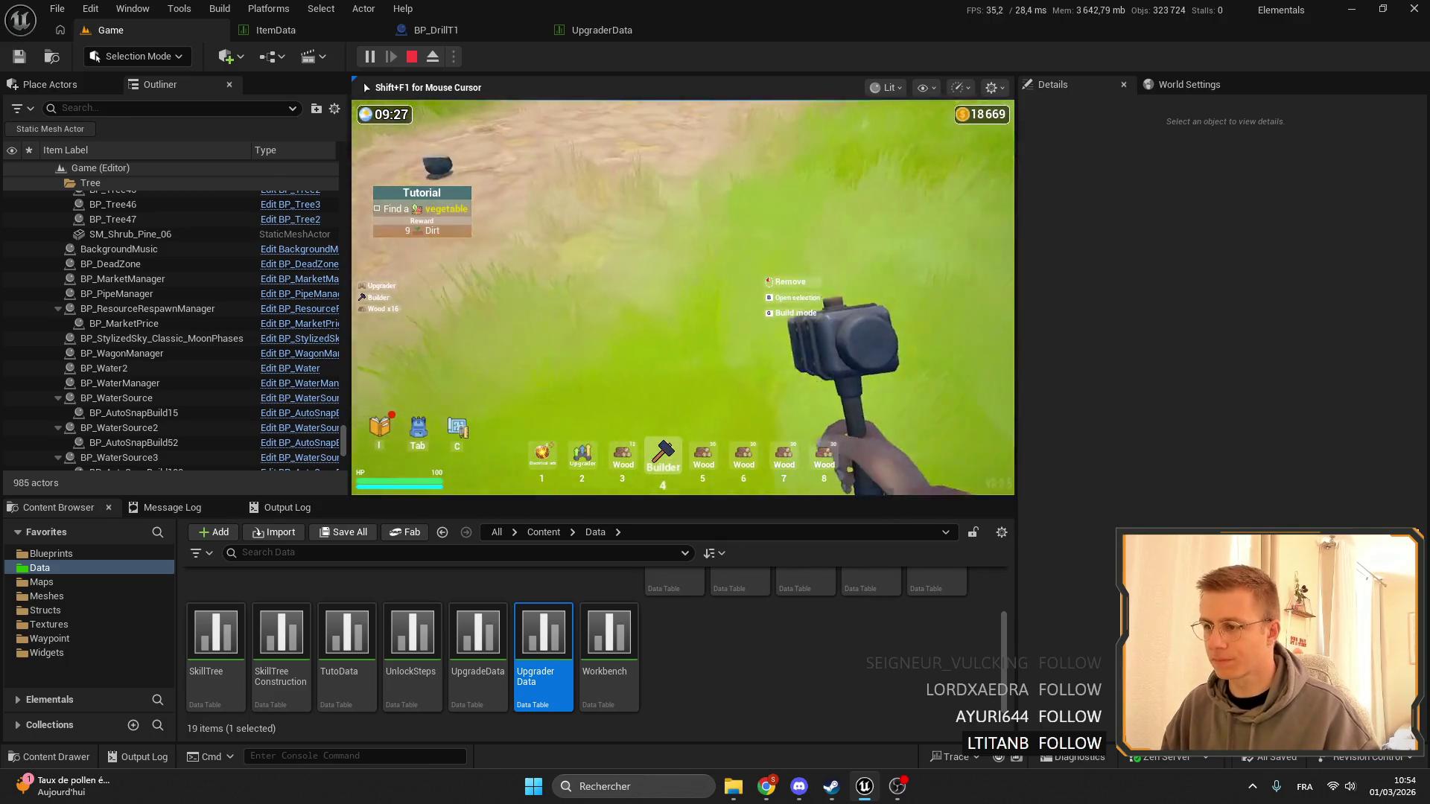
{"action": "key", "text": "1"}
{"action": "key", "text": "2"}
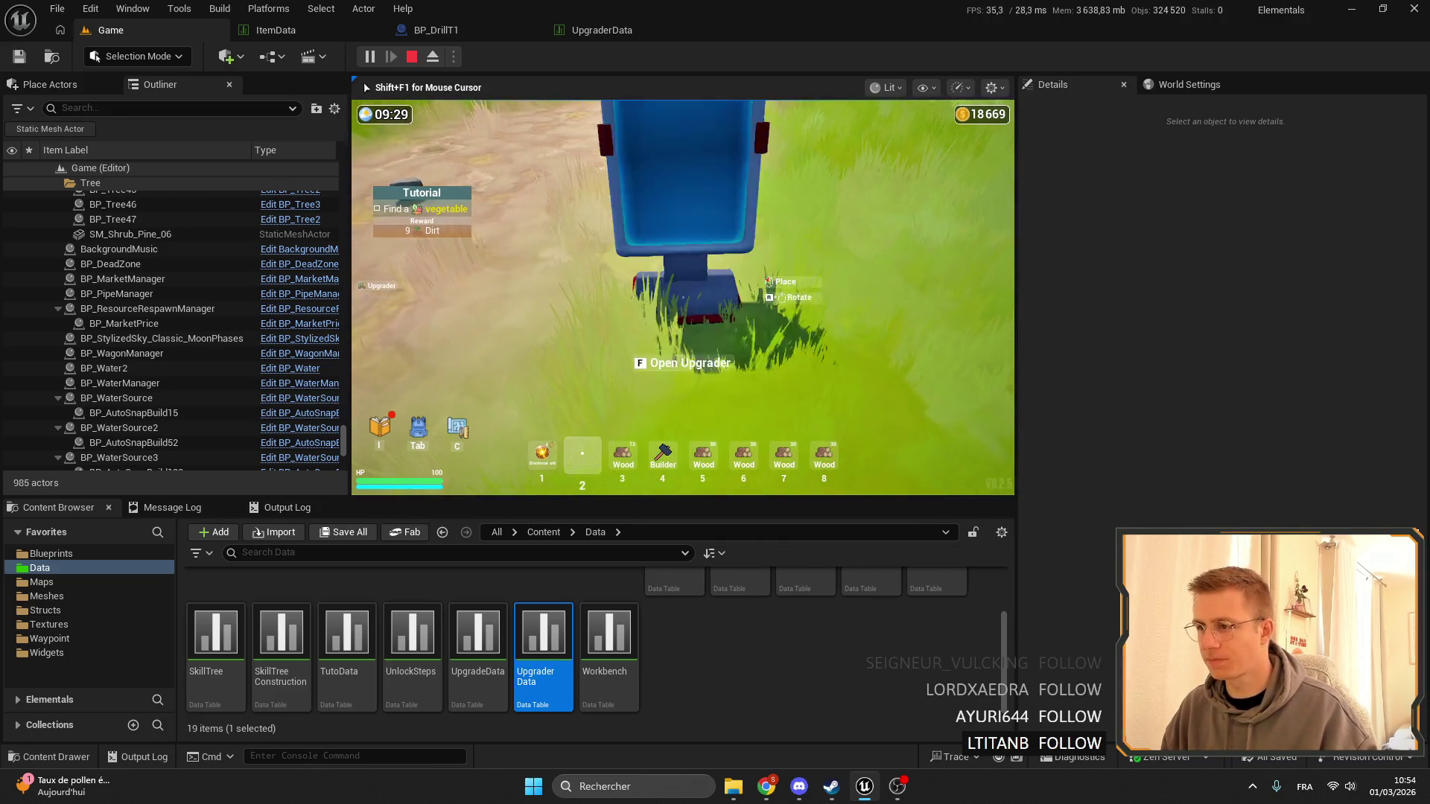
{"action": "left_click", "coordinate": [683, 298]}
{"action": "left_click_drag", "start_coordinate": [703, 447], "coordinate": [791, 292]}
{"action": "left_click_drag", "start_coordinate": [623, 454], "coordinate": [796, 305]}
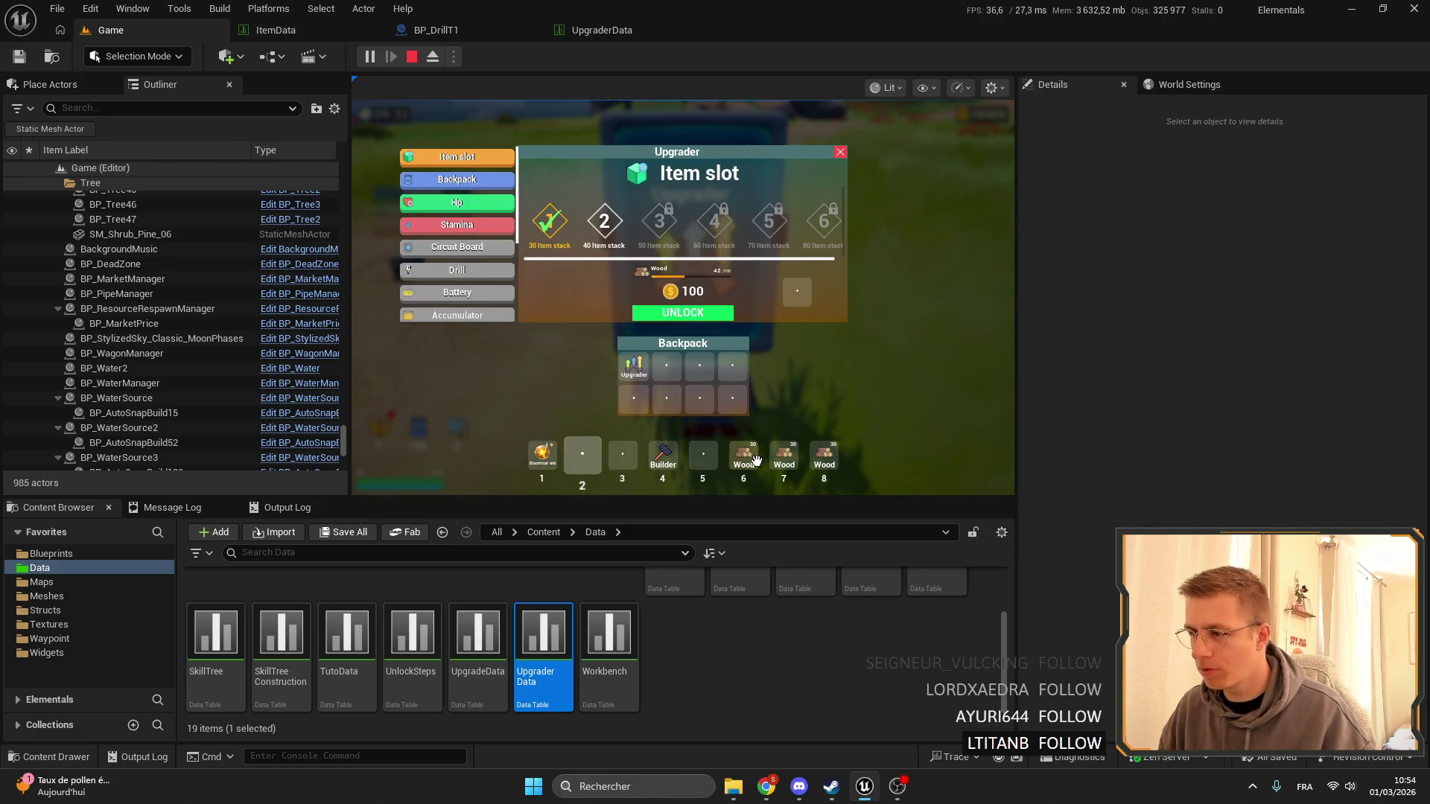
{"action": "left_click_drag", "start_coordinate": [743, 454], "coordinate": [801, 299]}
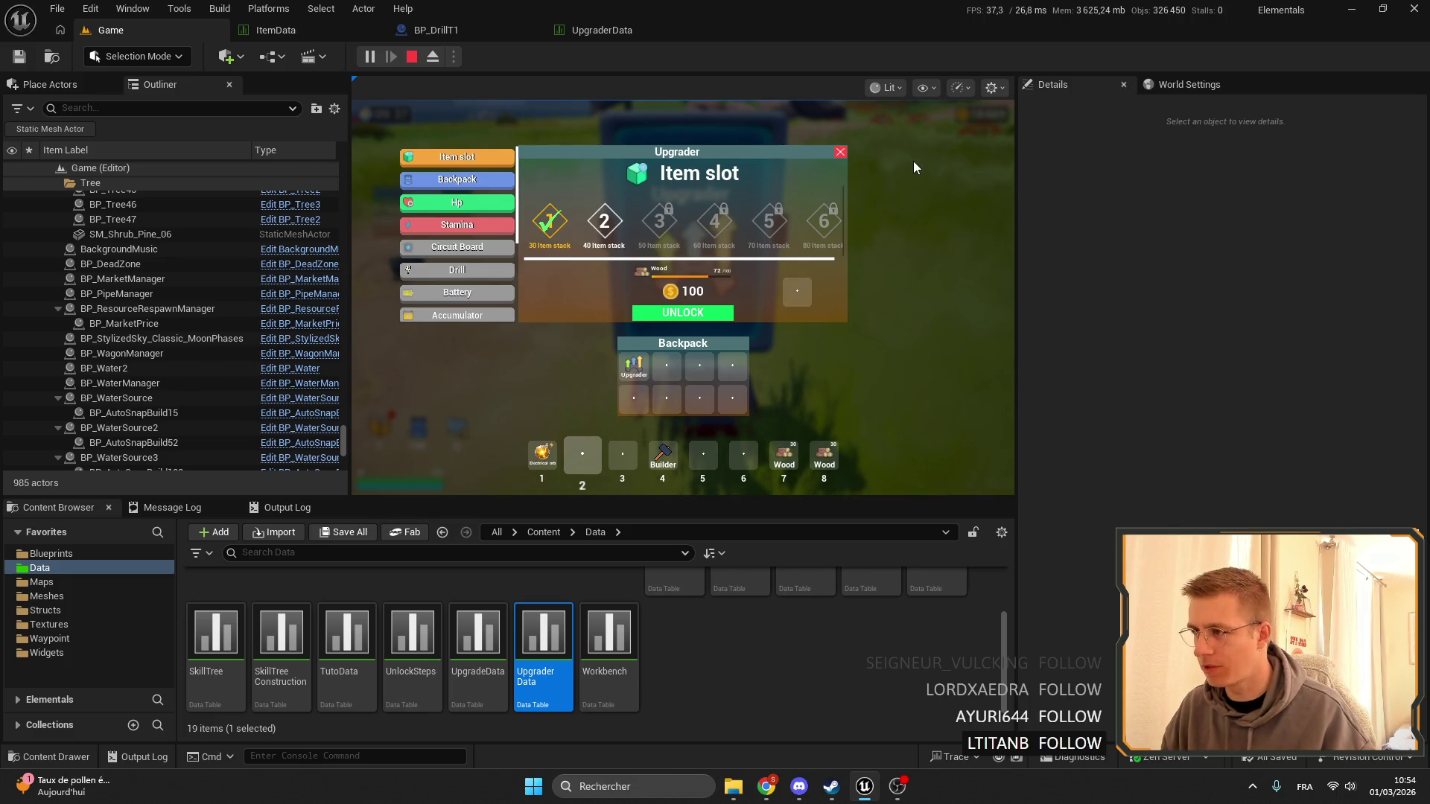
{"action": "left_click_drag", "start_coordinate": [784, 454], "coordinate": [799, 300]}
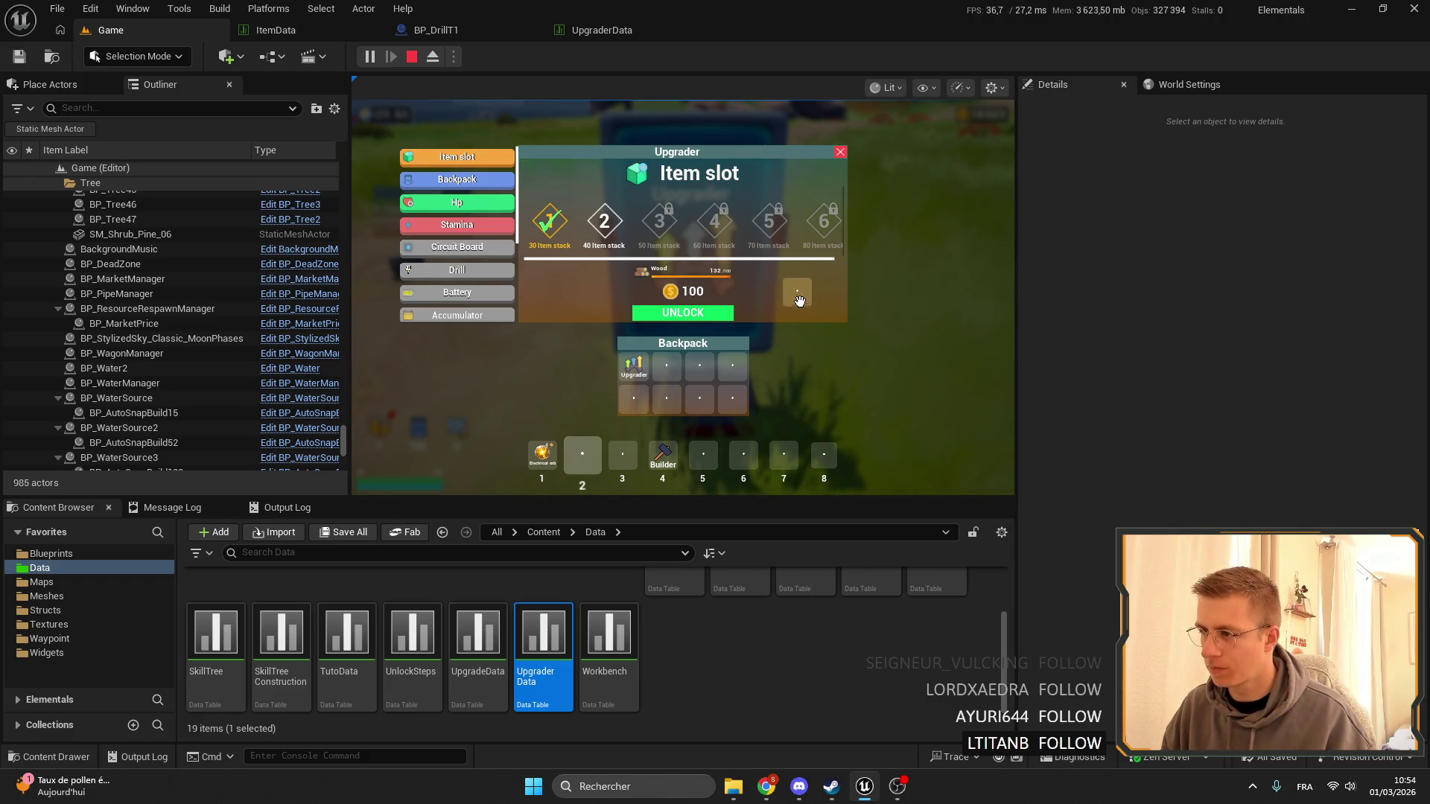
Browse the Backpack, Hp and Item slot upgrades, then close the panel and stop playing.
{"action": "left_click", "coordinate": [475, 180]}
{"action": "left_click", "coordinate": [469, 204]}
{"action": "left_click", "coordinate": [475, 158]}
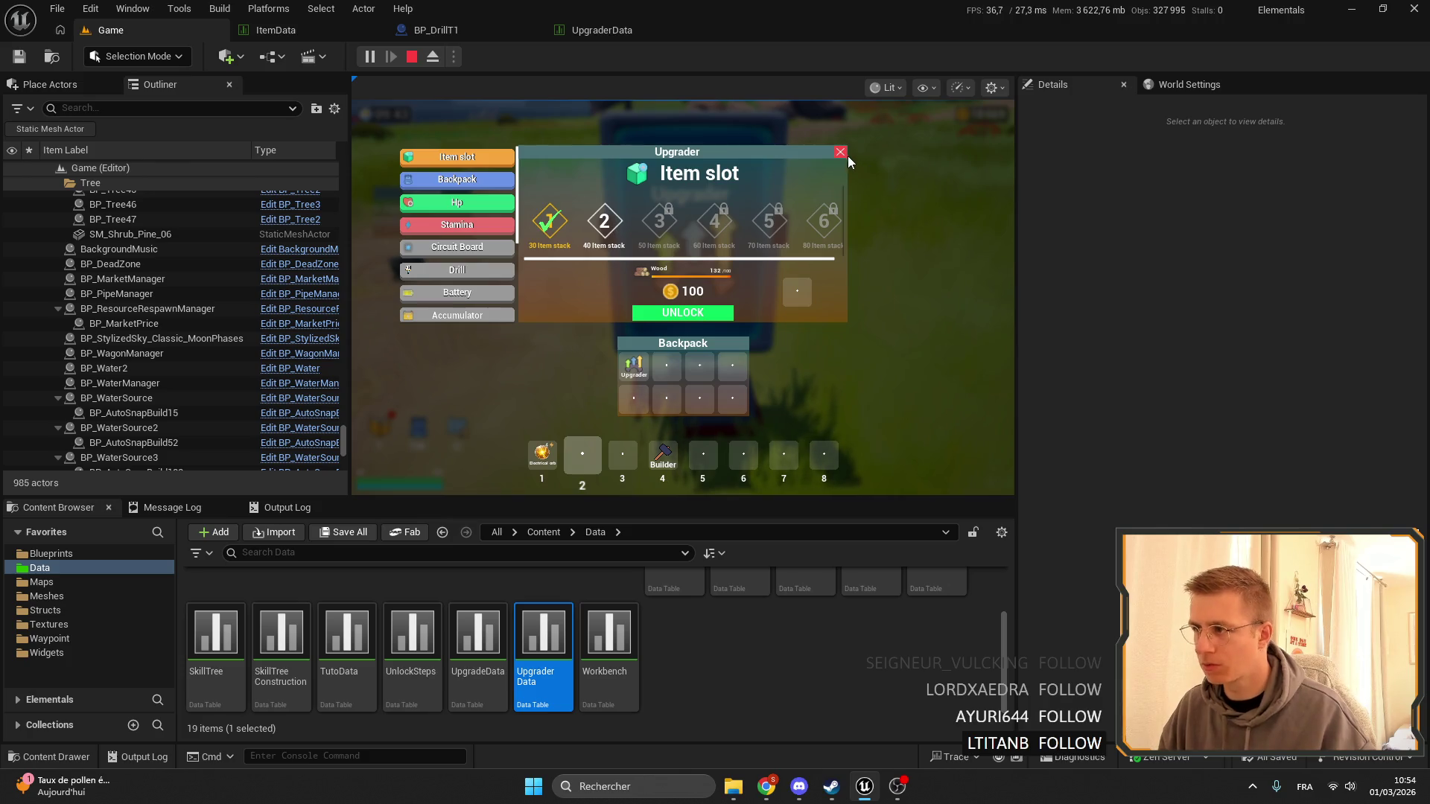
{"action": "left_click", "coordinate": [840, 152]}
{"action": "key", "text": "Escape"}
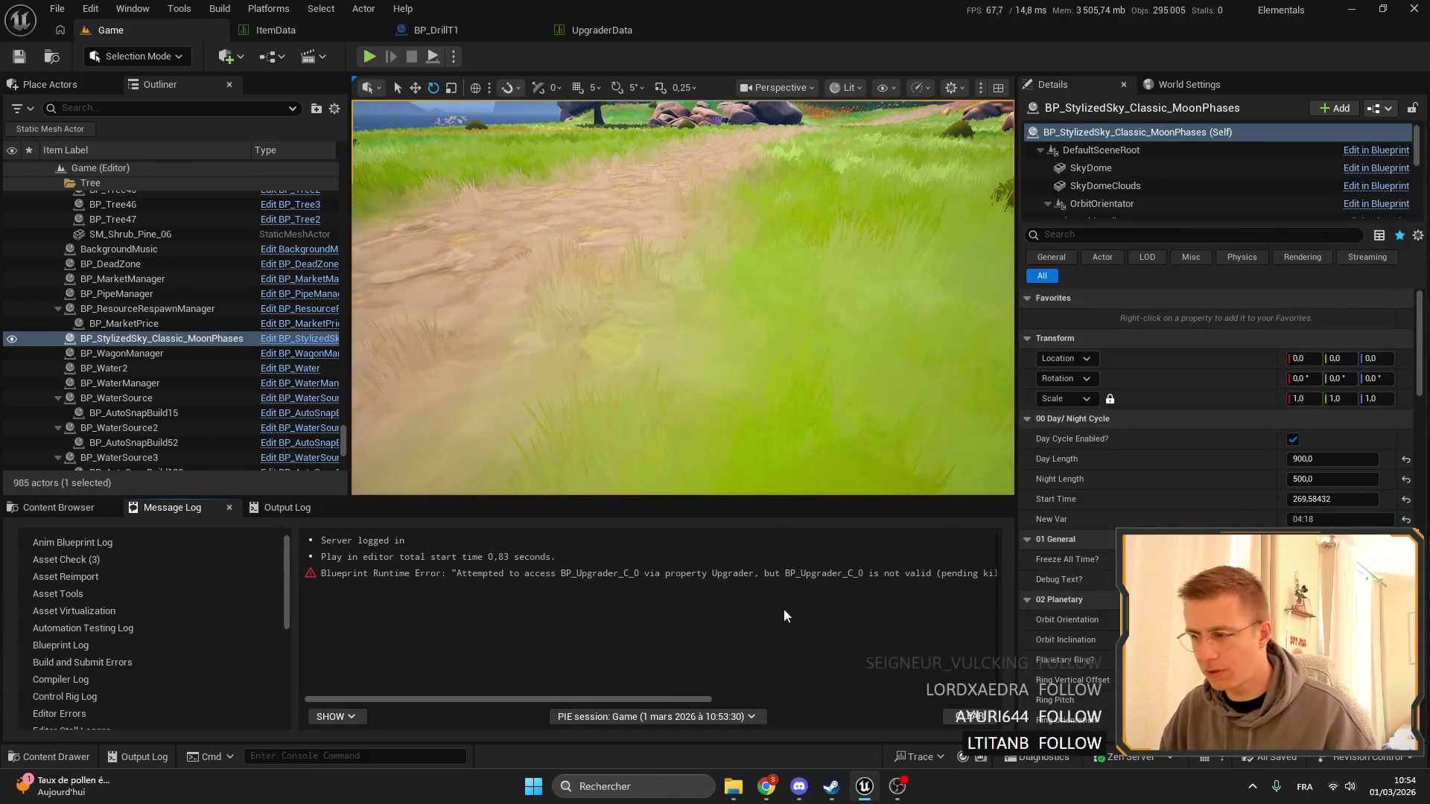
Select the BP_Upgrader_C_0 runtime error in the message log.
{"action": "left_click", "coordinate": [830, 578]}
{"action": "left_click_drag", "start_coordinate": [615, 699], "coordinate": [861, 702]}
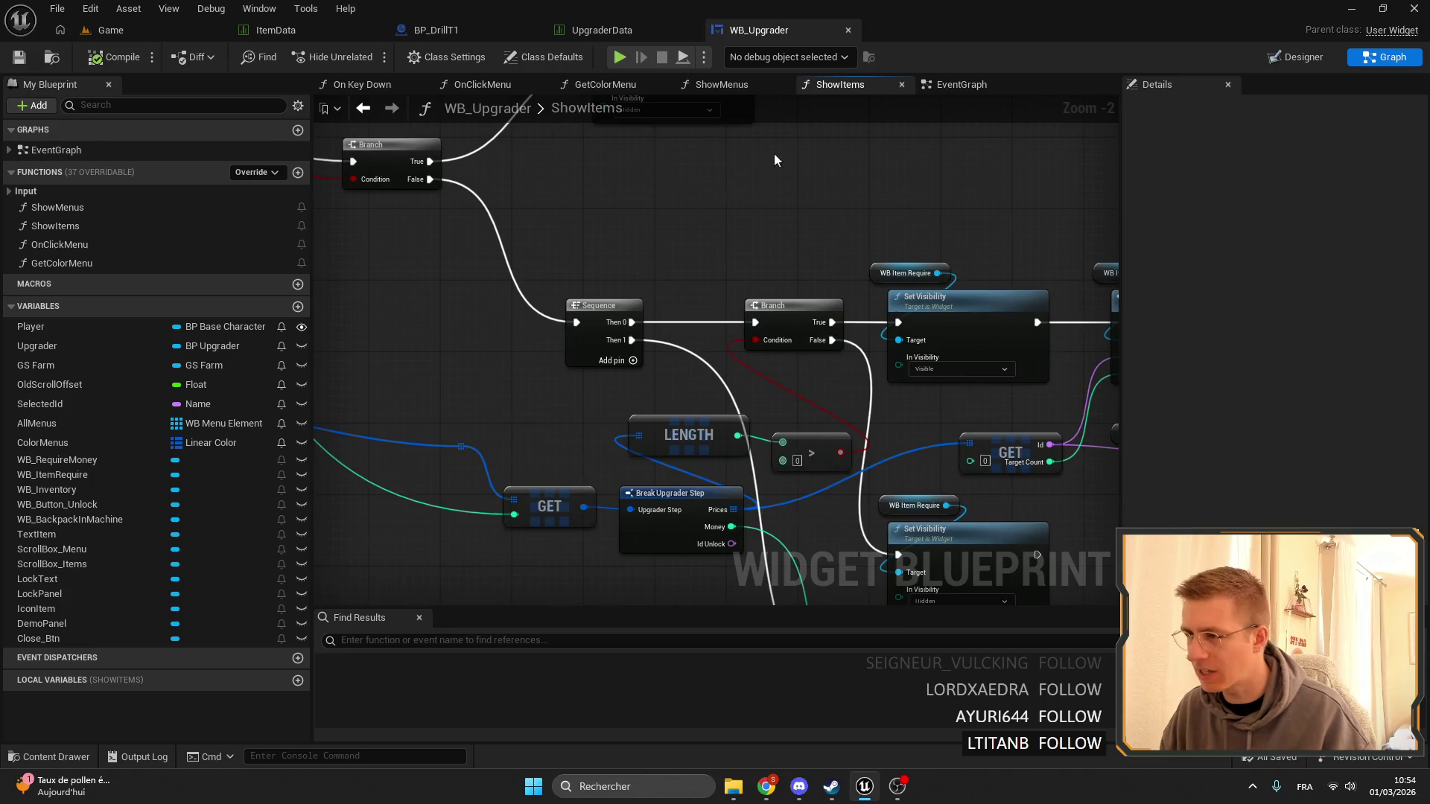
{"action": "left_click", "coordinate": [110, 30]}
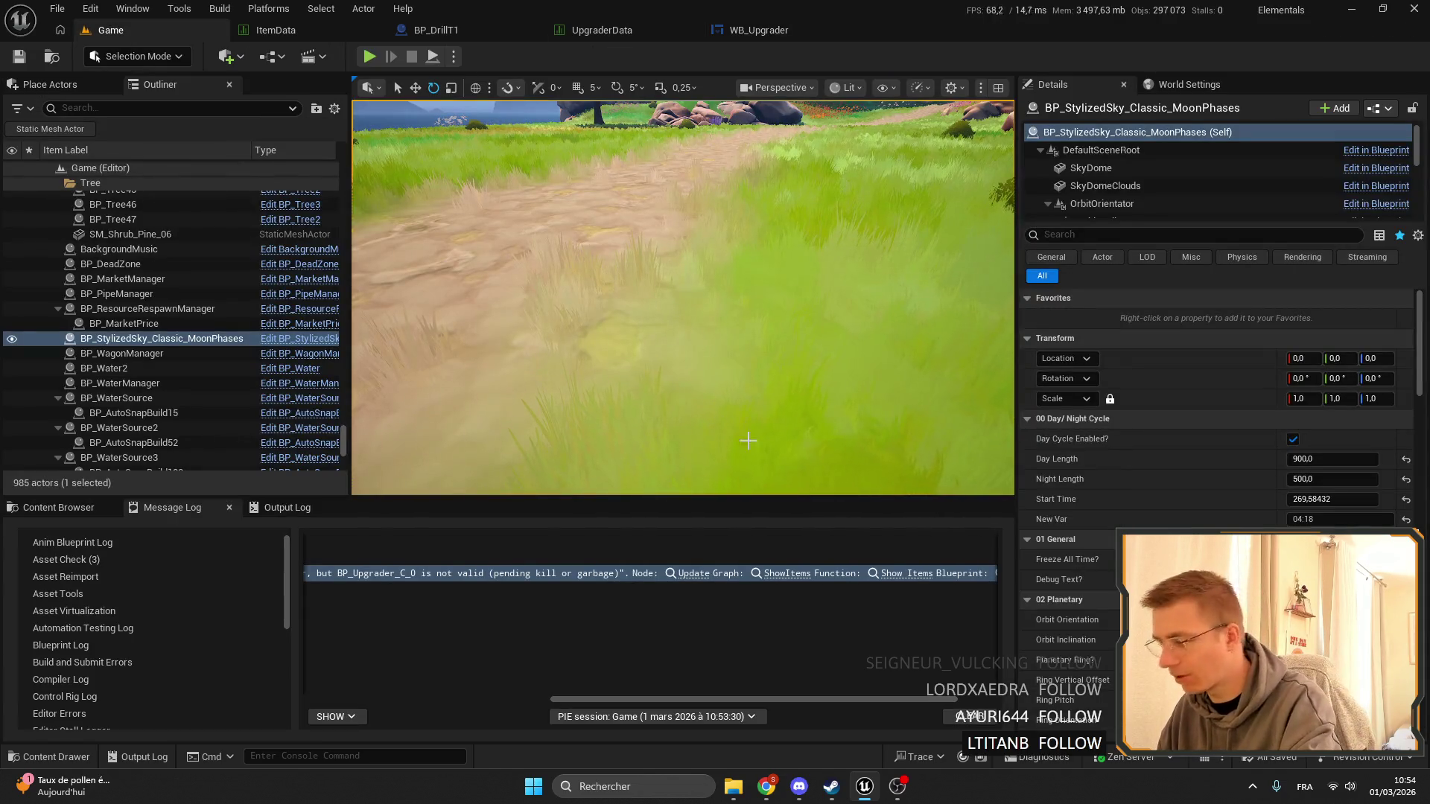
Search assets for 'PGR', open BP_Upgrader, and select its Inventory variable.
{"action": "key", "text": "ctrl+space"}
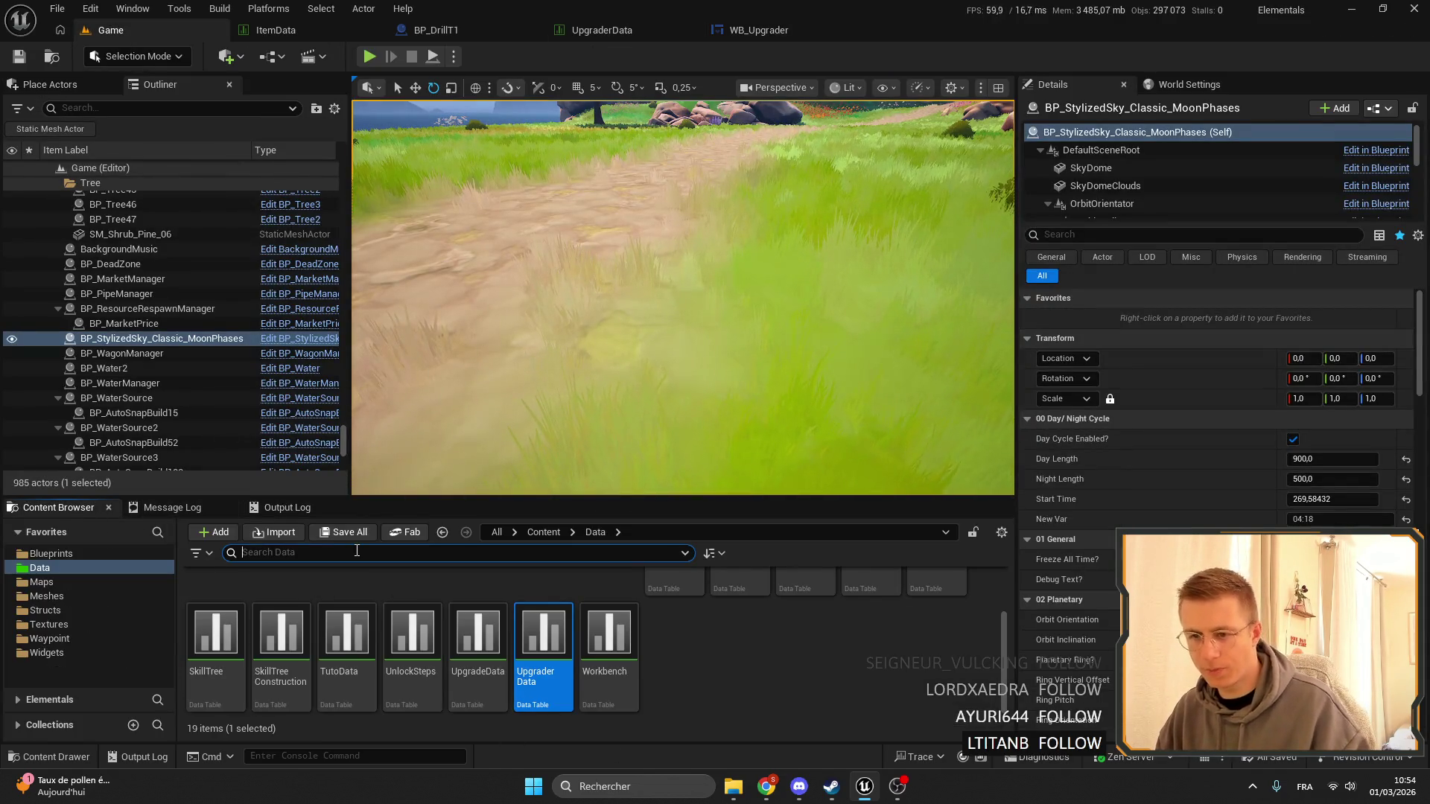
{"action": "type", "text": "PGRaDER"}
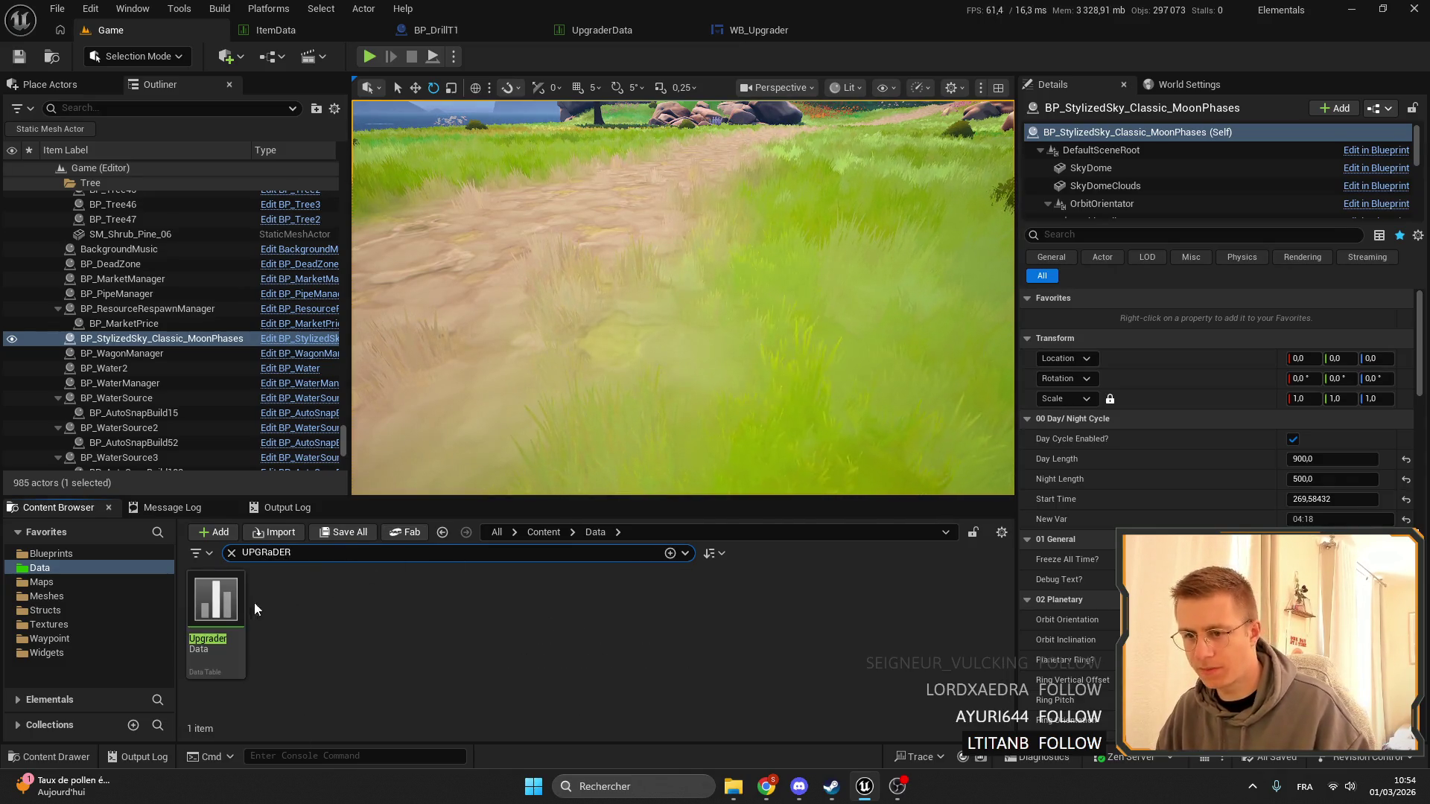
{"action": "left_click", "coordinate": [45, 554]}
{"action": "left_click", "coordinate": [207, 591]}
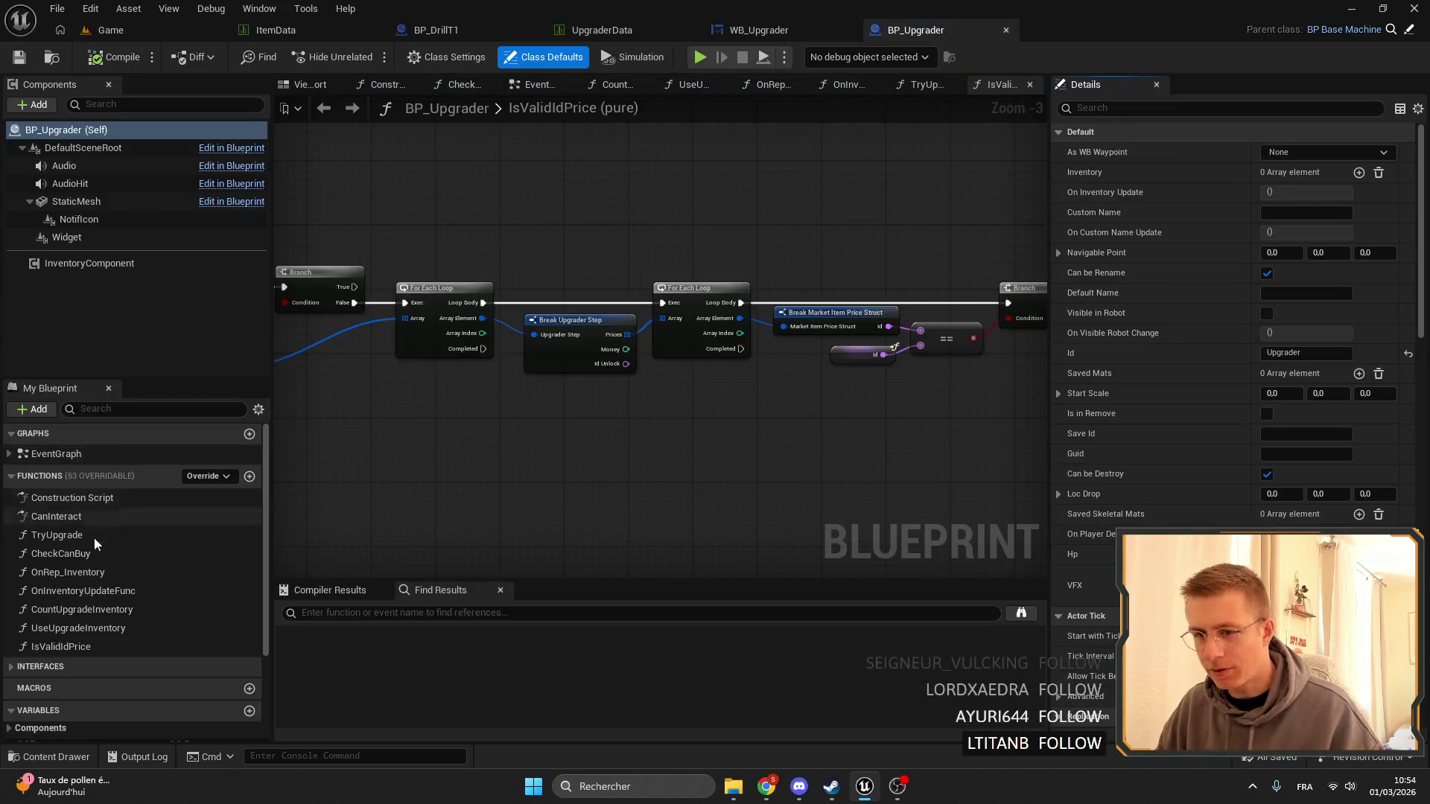
{"action": "scroll", "coordinate": [94, 538], "scroll_direction": "down", "scroll_amount": 5}
{"action": "left_click", "coordinate": [78, 679]}
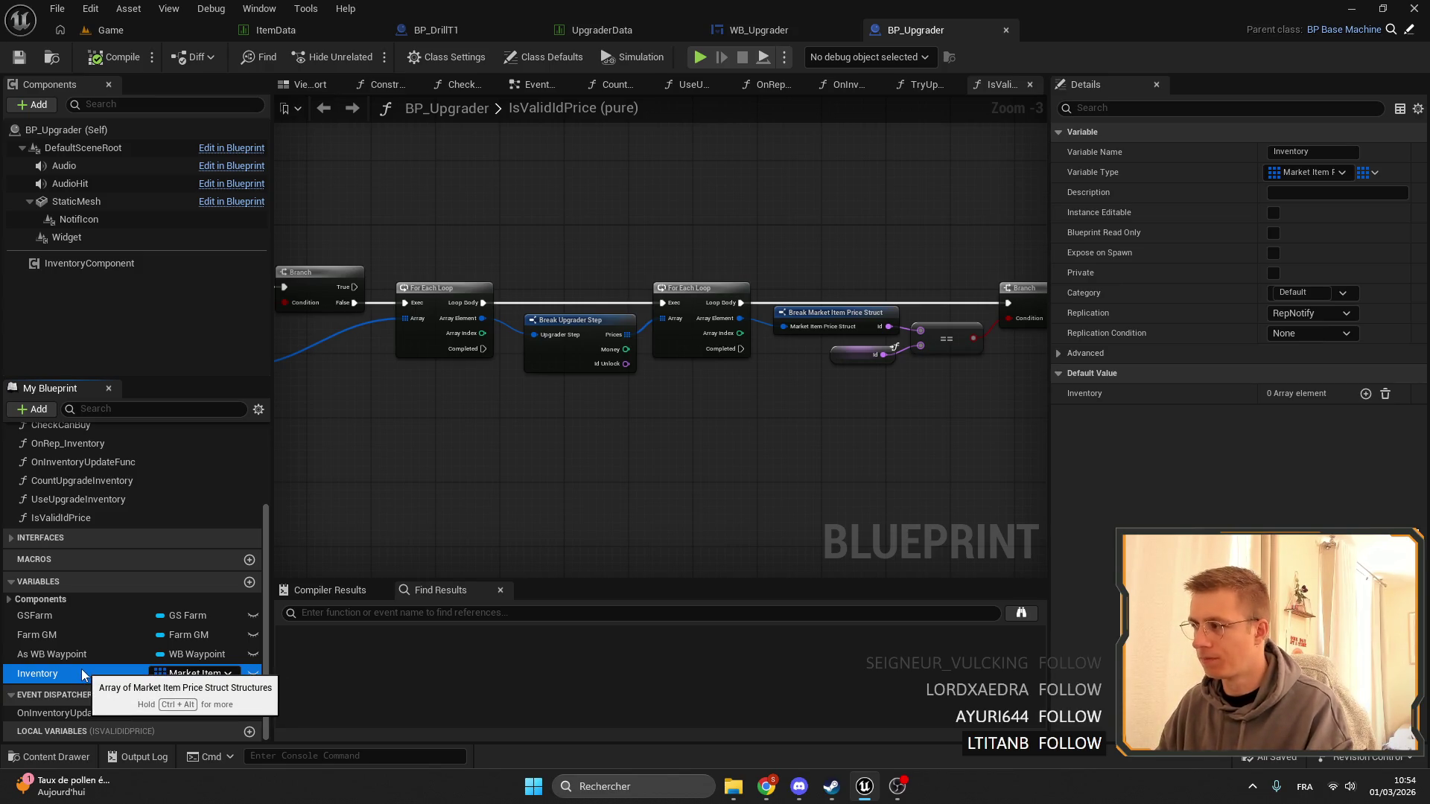
Delete BP_Upgrader's Inventory variable and compile the blueprint.
{"action": "key", "text": "Delete"}
{"action": "left_click", "coordinate": [799, 421]}
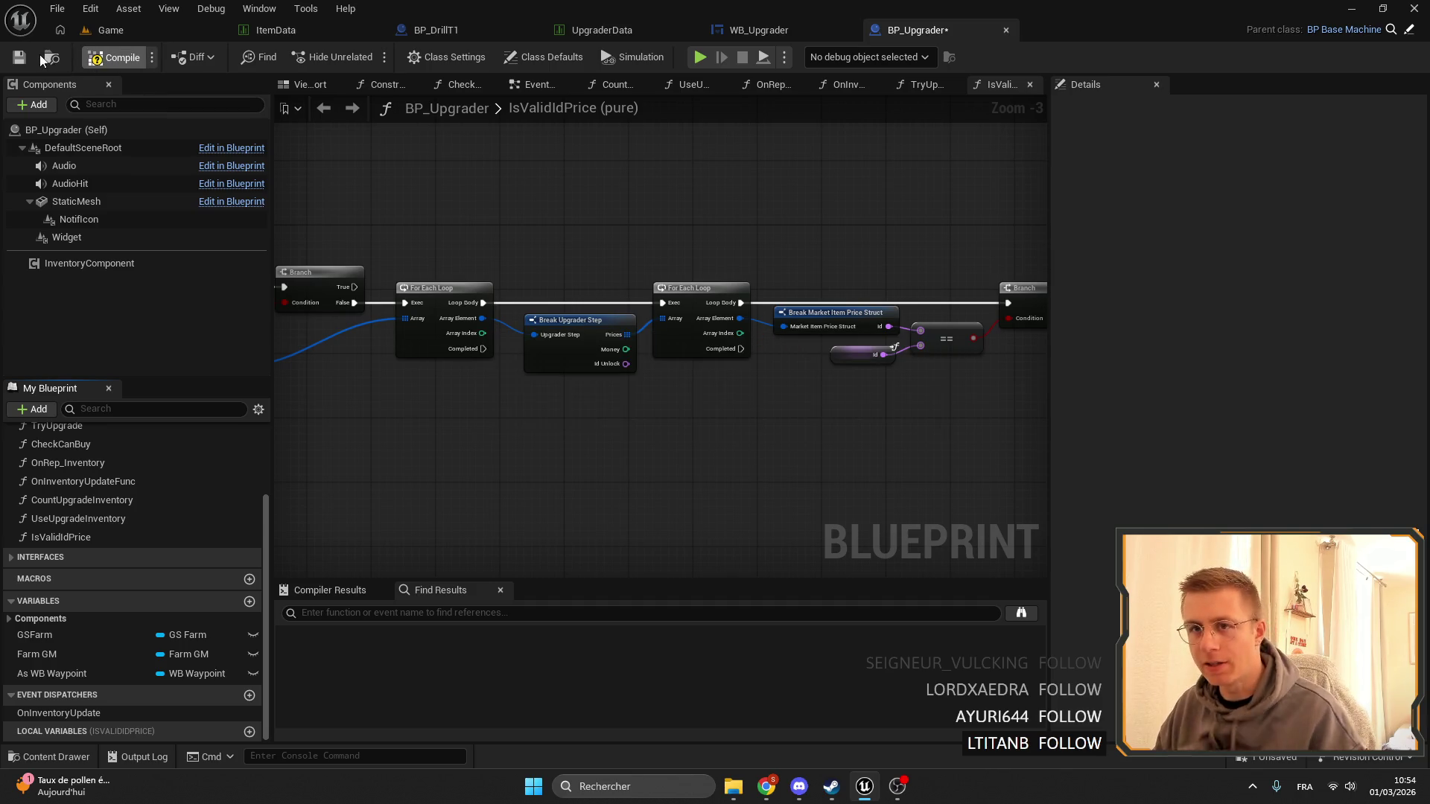
{"action": "key", "text": "ctrl+s"}
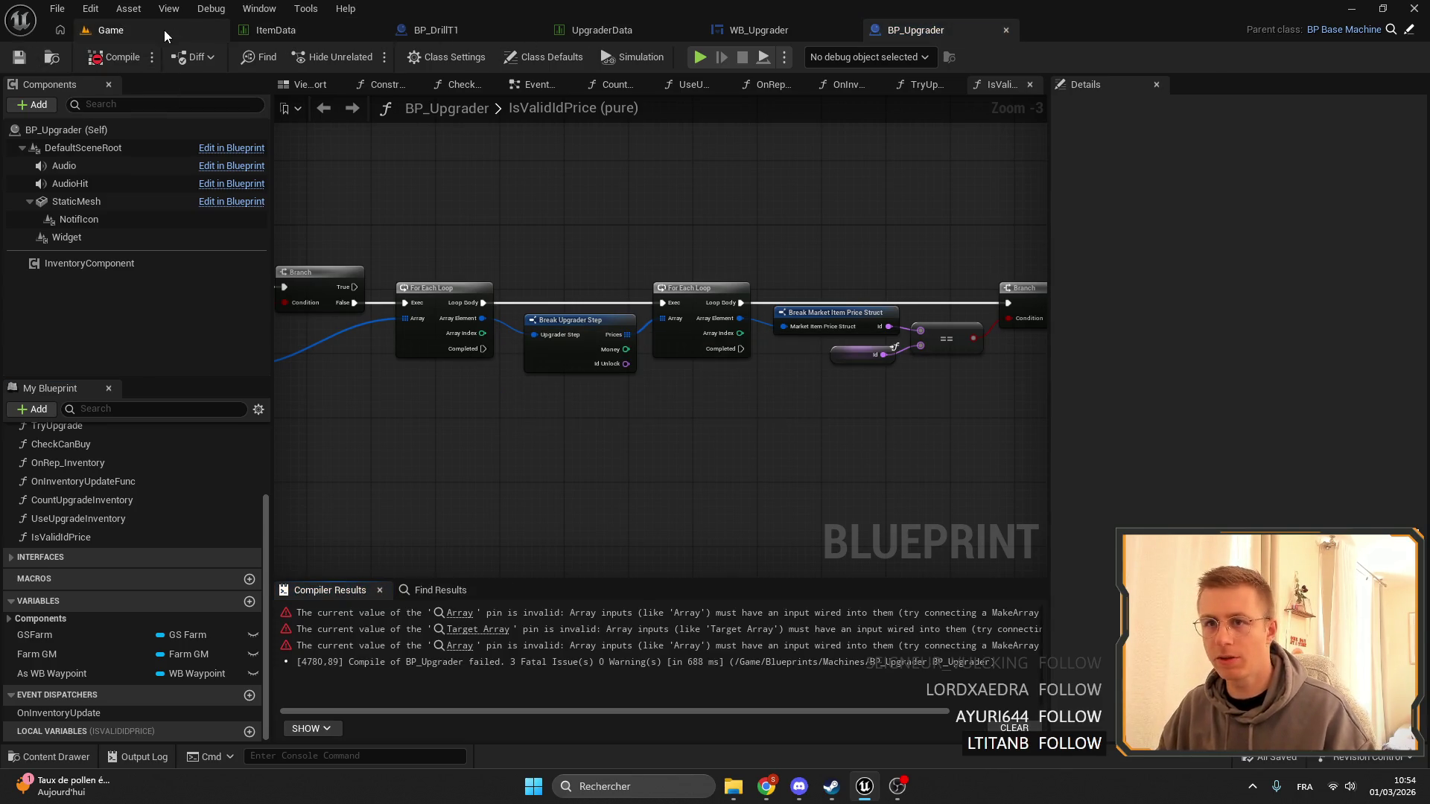
Search assets for 'farm' and open the GS_Farm blueprint.
{"action": "left_click", "coordinate": [165, 33]}
{"action": "left_click", "coordinate": [246, 552]}
{"action": "type", "text": "fa"}
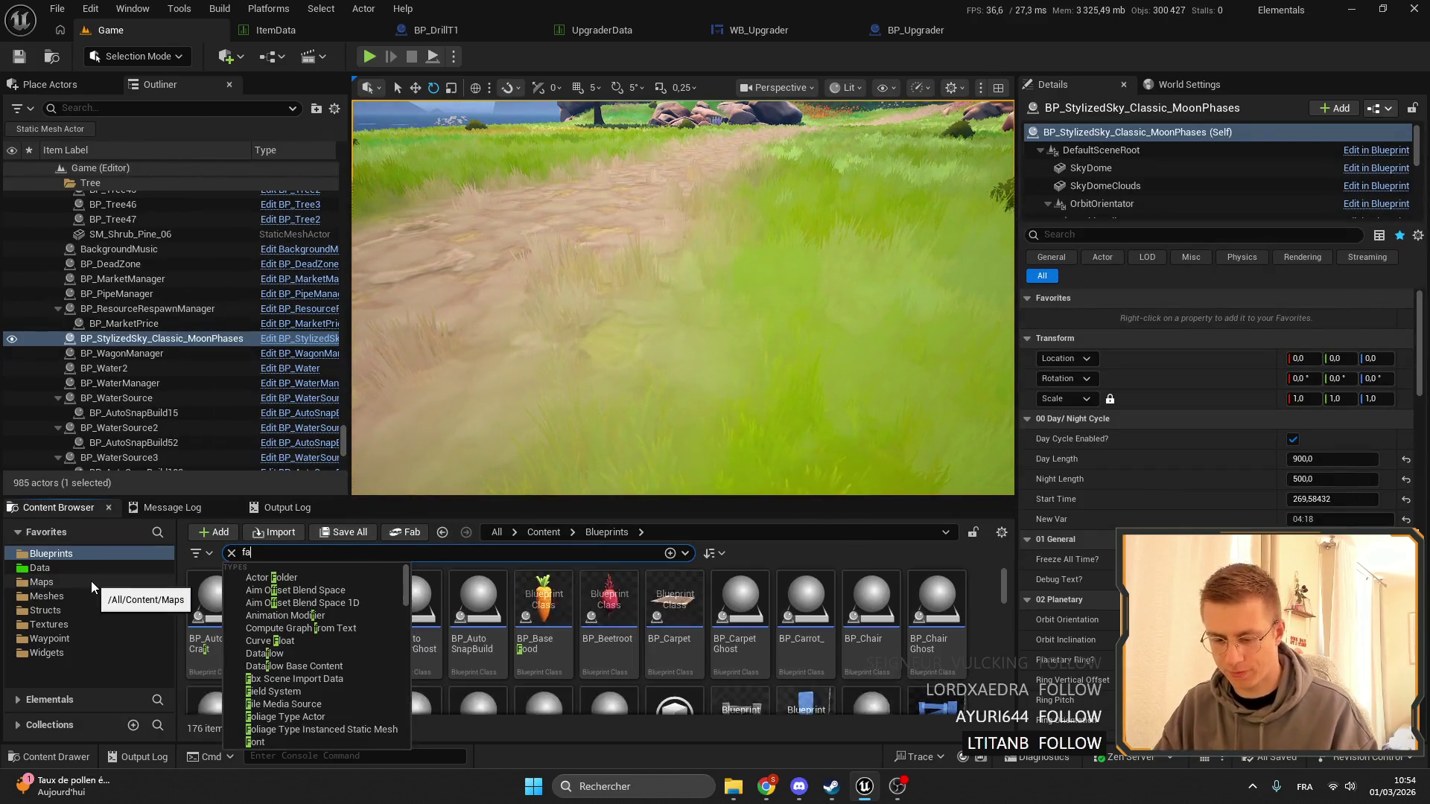
{"action": "type", "text": "rm"}
{"action": "left_click", "coordinate": [629, 590]}
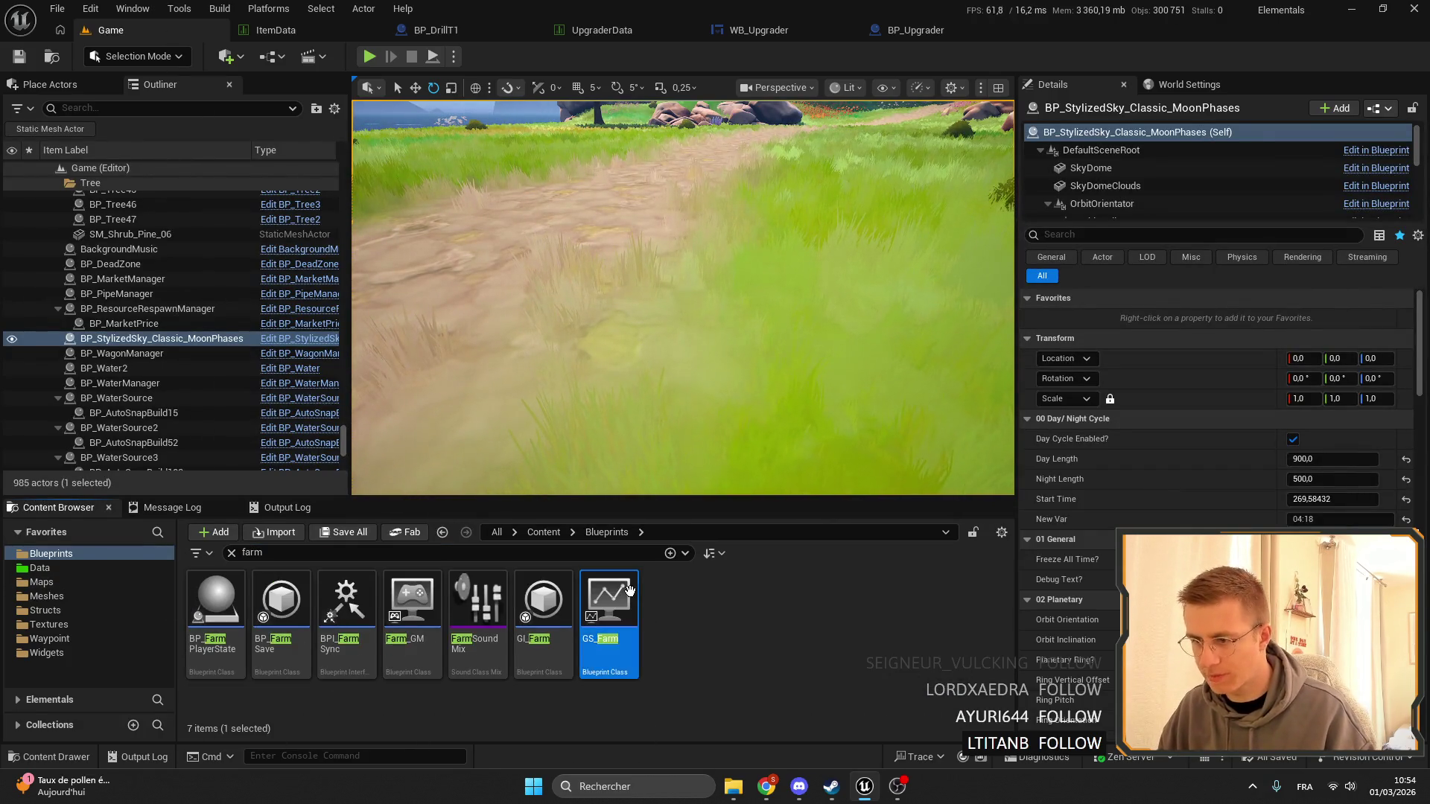
{"action": "double_click", "coordinate": [629, 590]}
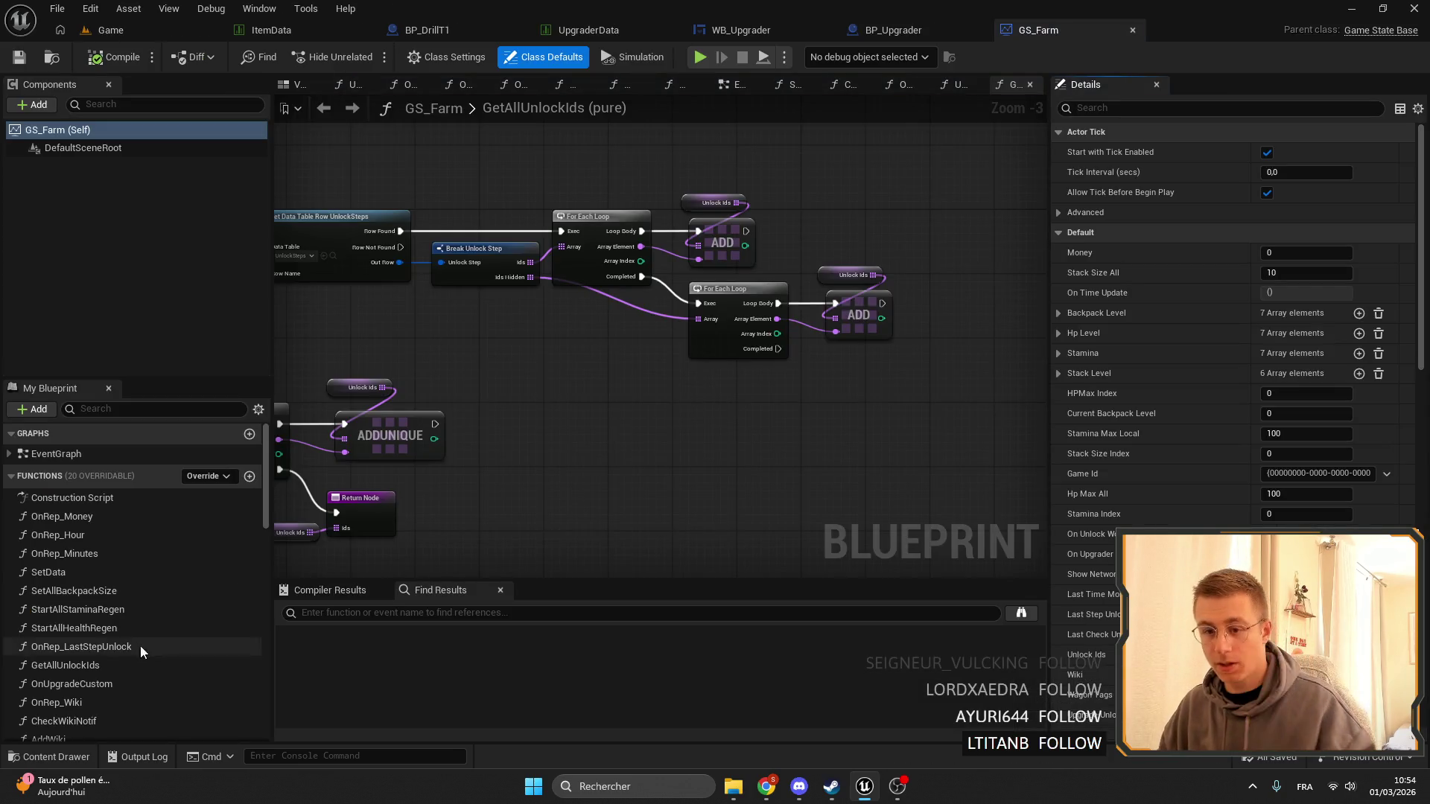
Paste the Inventory variable into GS_Farm, rename it InventoryUpgrader, and set RepNotify replication.
{"action": "scroll", "coordinate": [140, 646], "scroll_direction": "down", "scroll_amount": 10}
{"action": "left_click", "coordinate": [75, 579]}
{"action": "key", "text": "ctrl+v"}
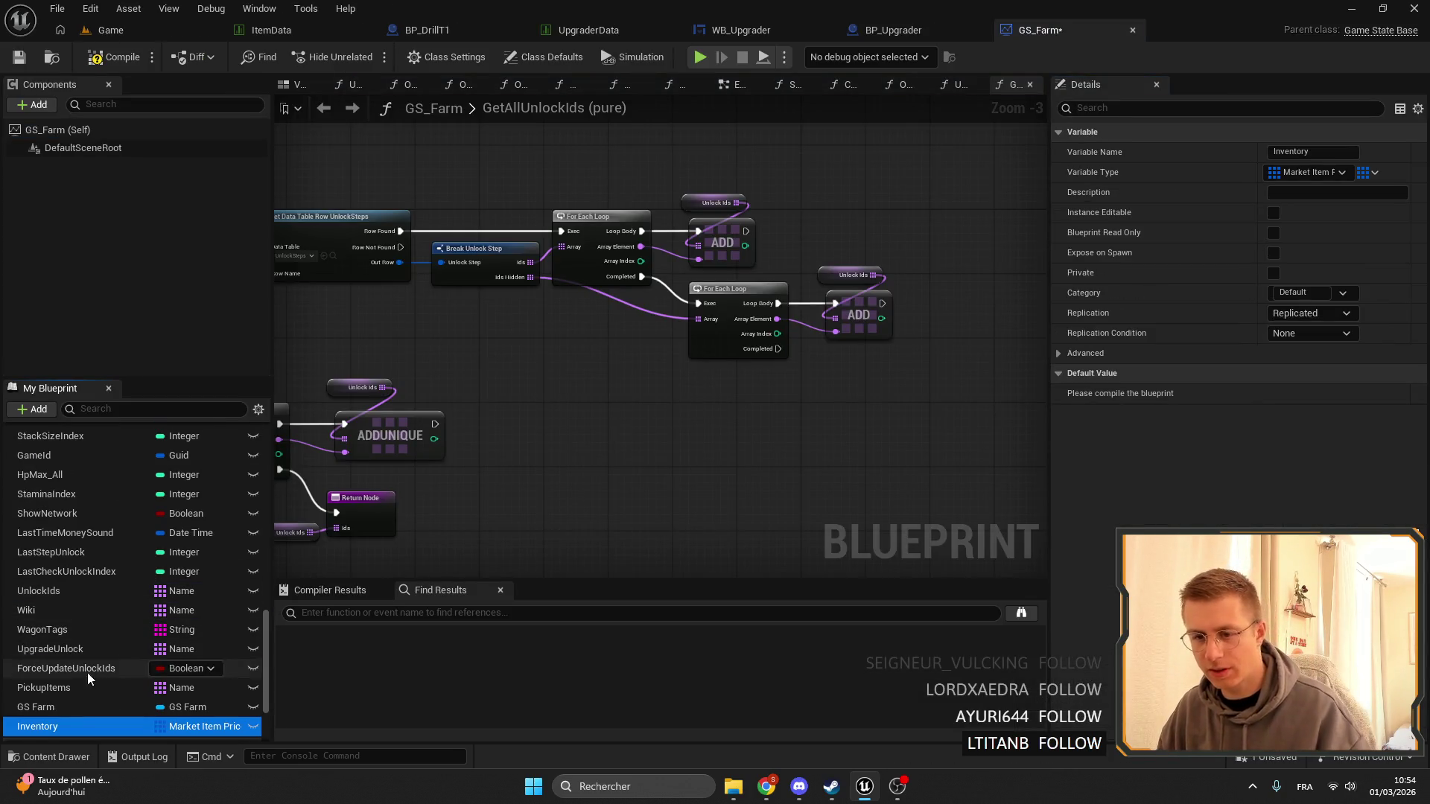
{"action": "left_click", "coordinate": [76, 729]}
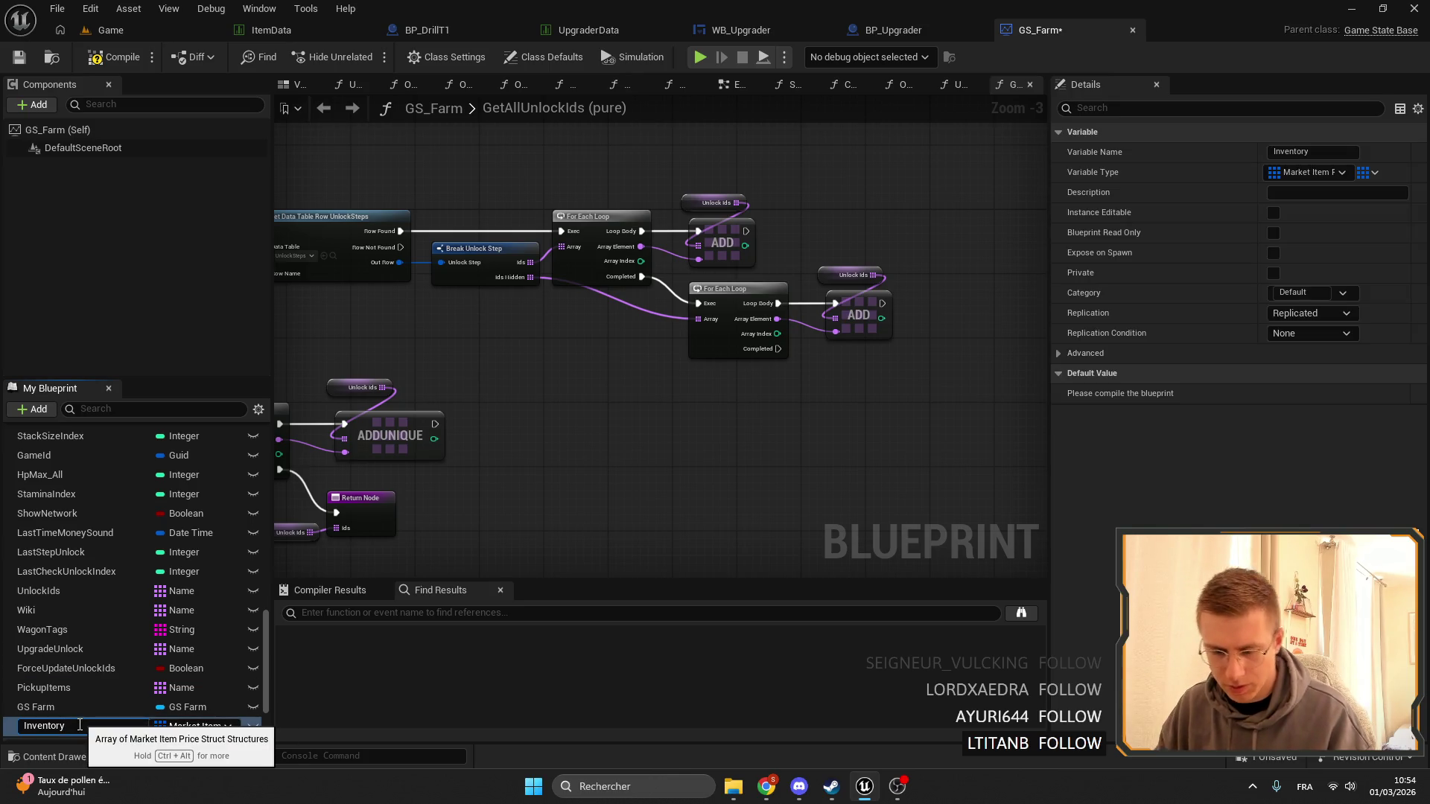
{"action": "type", "text": "Upgrade"}
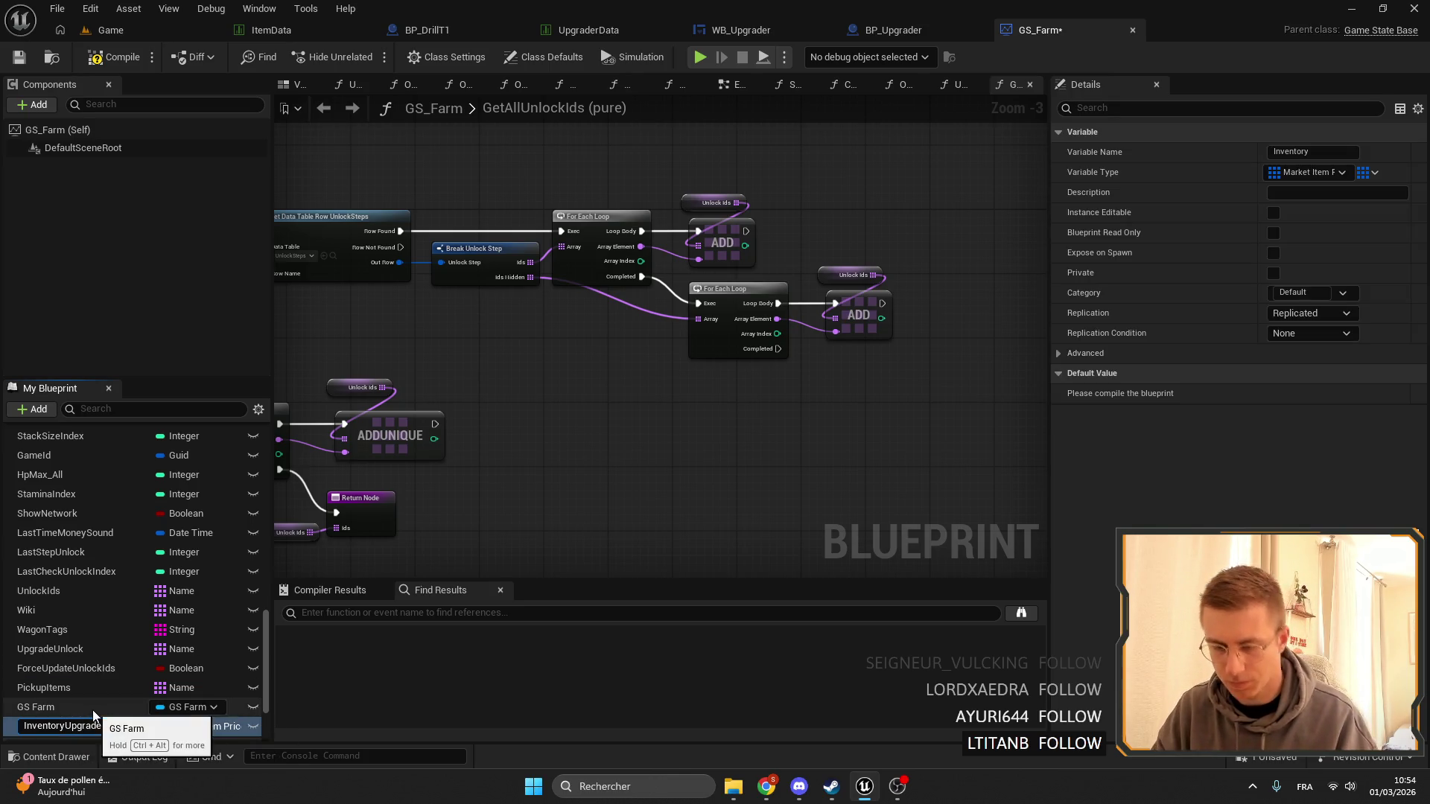
{"action": "type", "text": "r"}
{"action": "key", "text": "Return"}
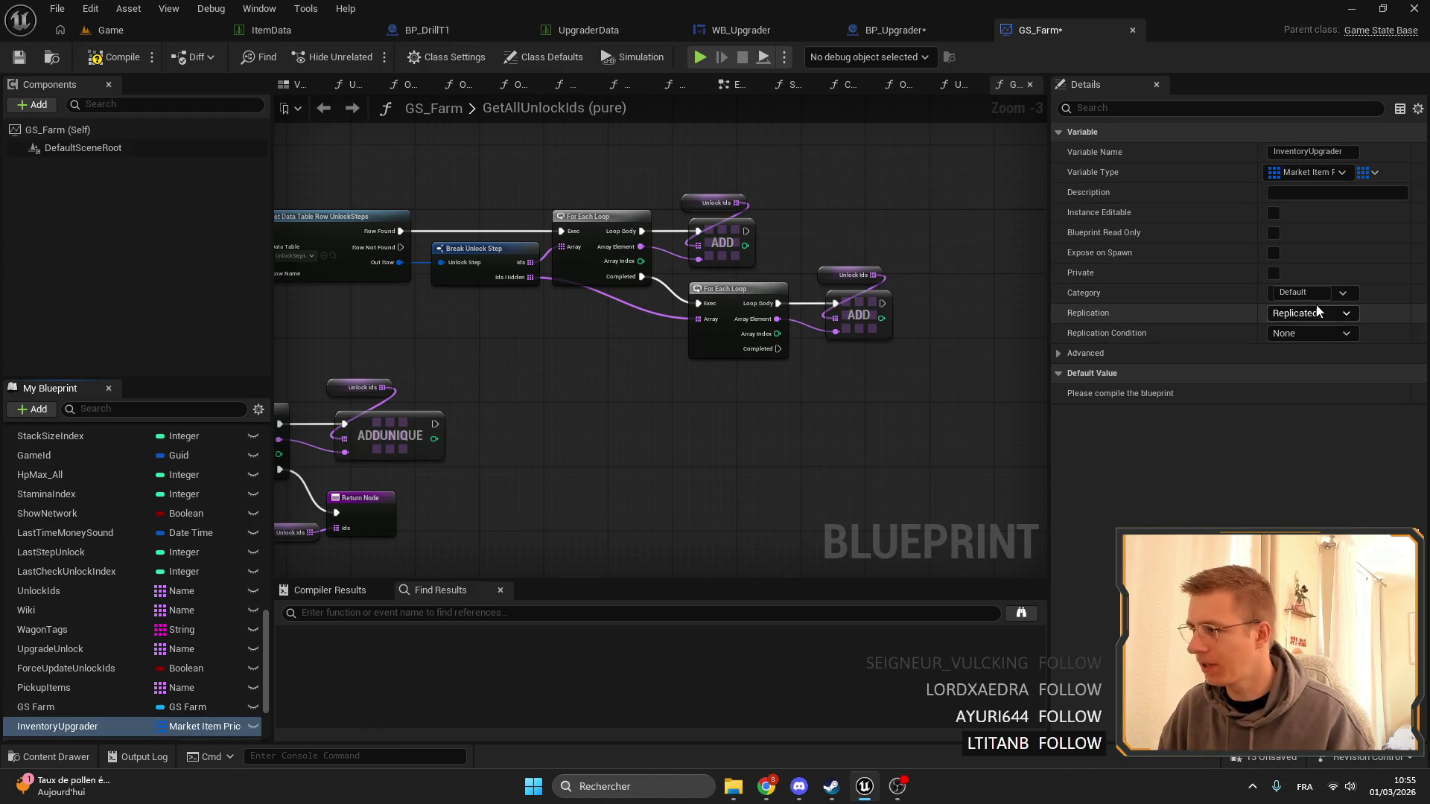
{"action": "left_click", "coordinate": [1309, 313]}
{"action": "left_click", "coordinate": [1299, 359]}
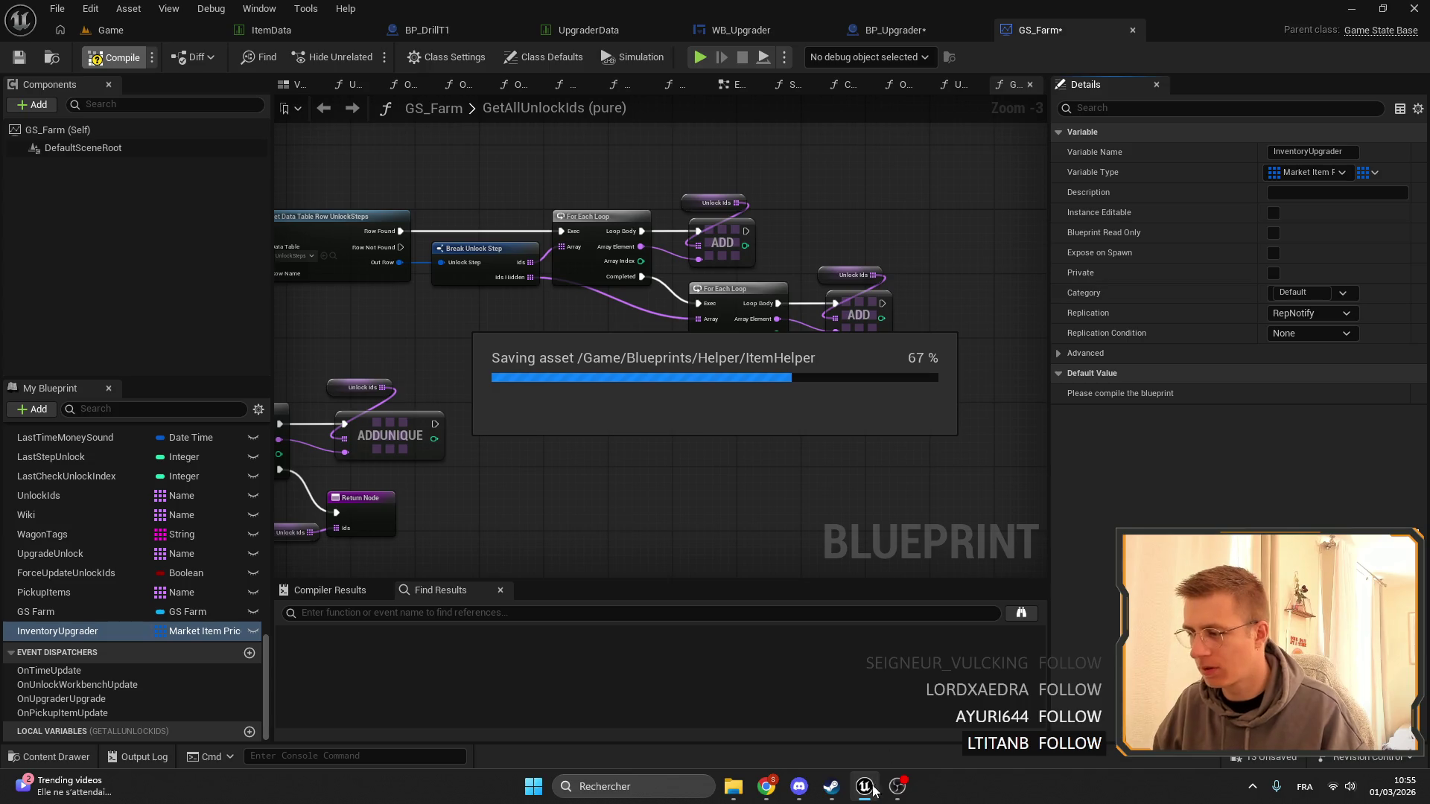
Leave the save frozen at 67% and switch to the browser window.
{"action": "mouse_move", "coordinate": [864, 786]}
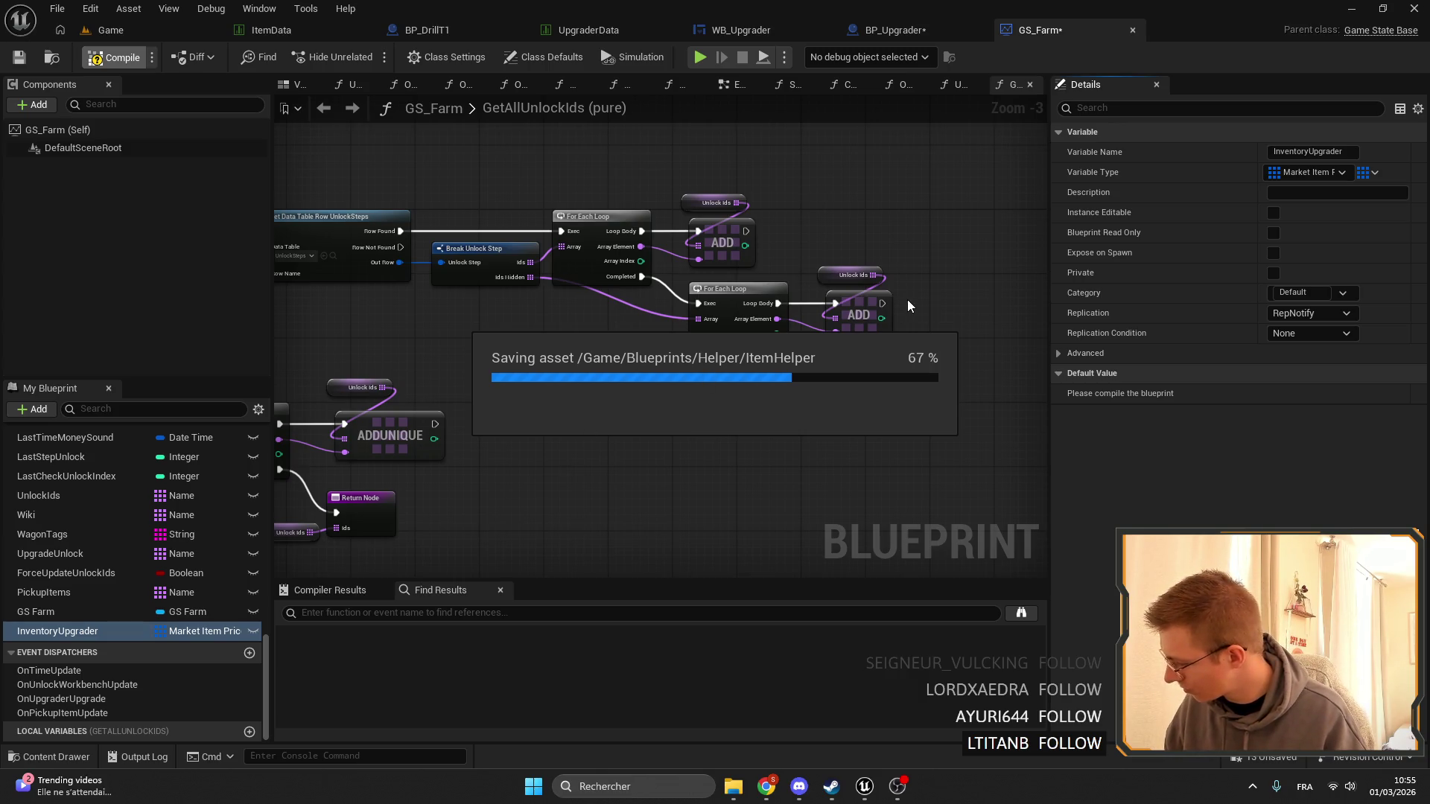
{"action": "key", "text": "alt+Tab"}
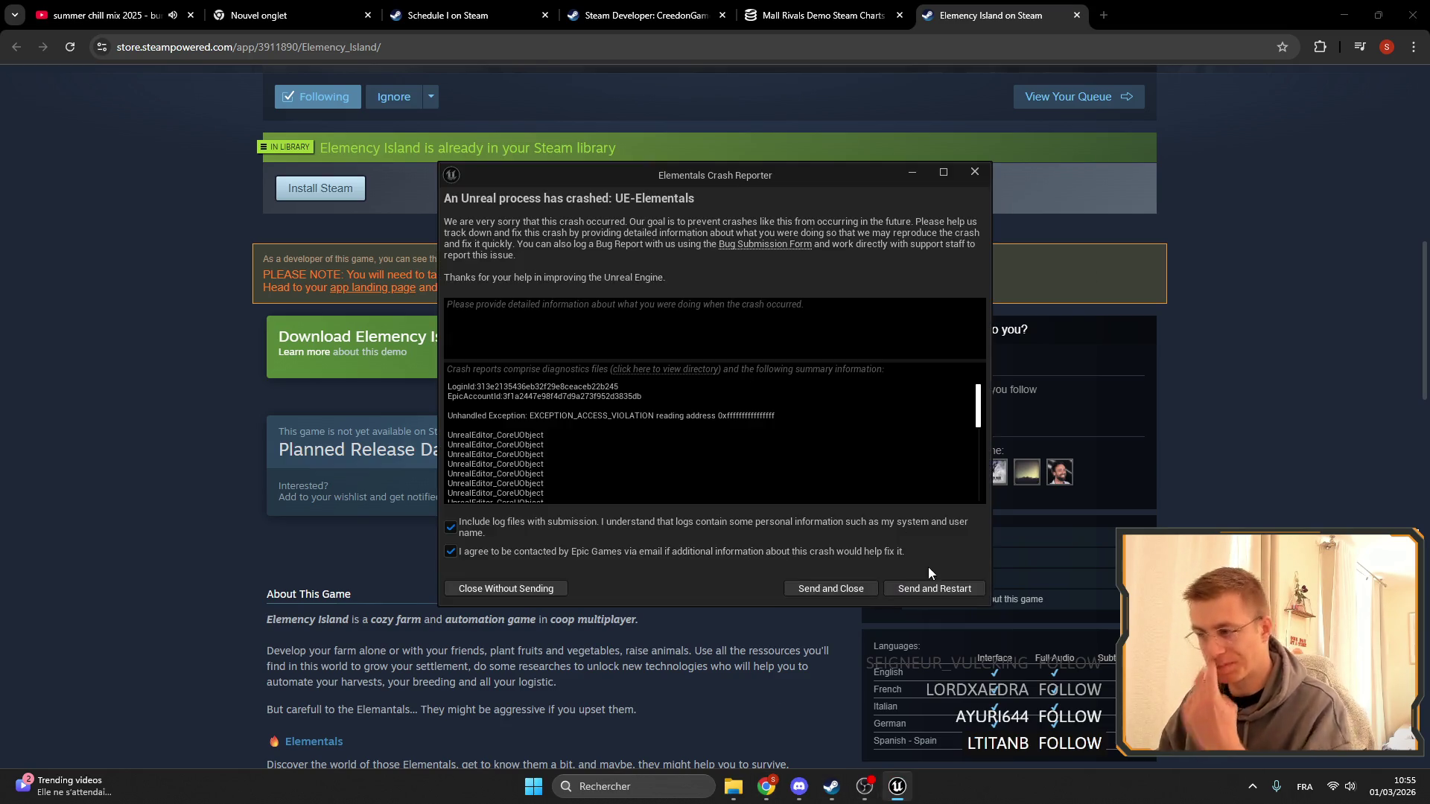
Send the crash report, restart the editor, and close the Elemency Island store tab.
{"action": "left_click", "coordinate": [930, 590]}
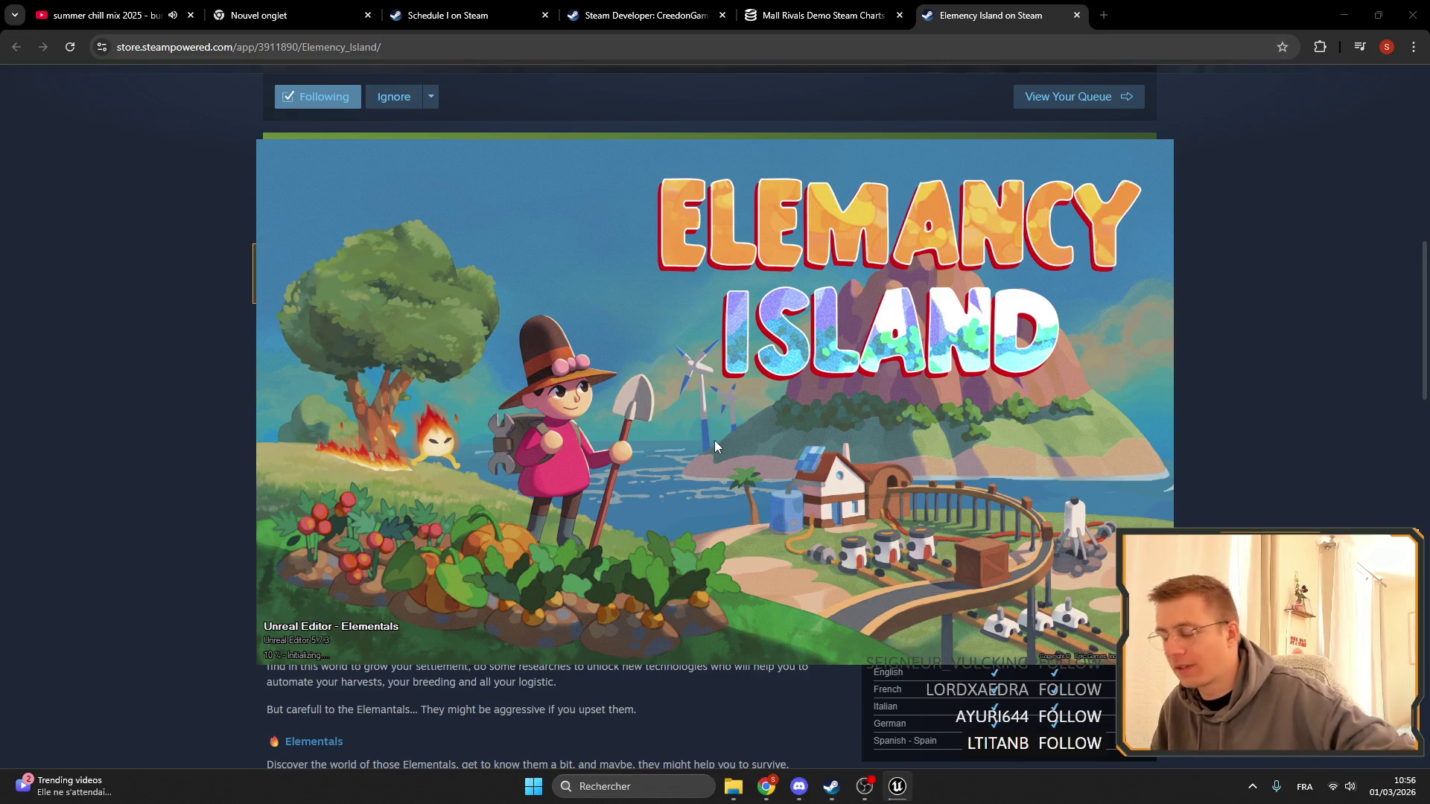
{"action": "left_click", "coordinate": [1077, 15]}
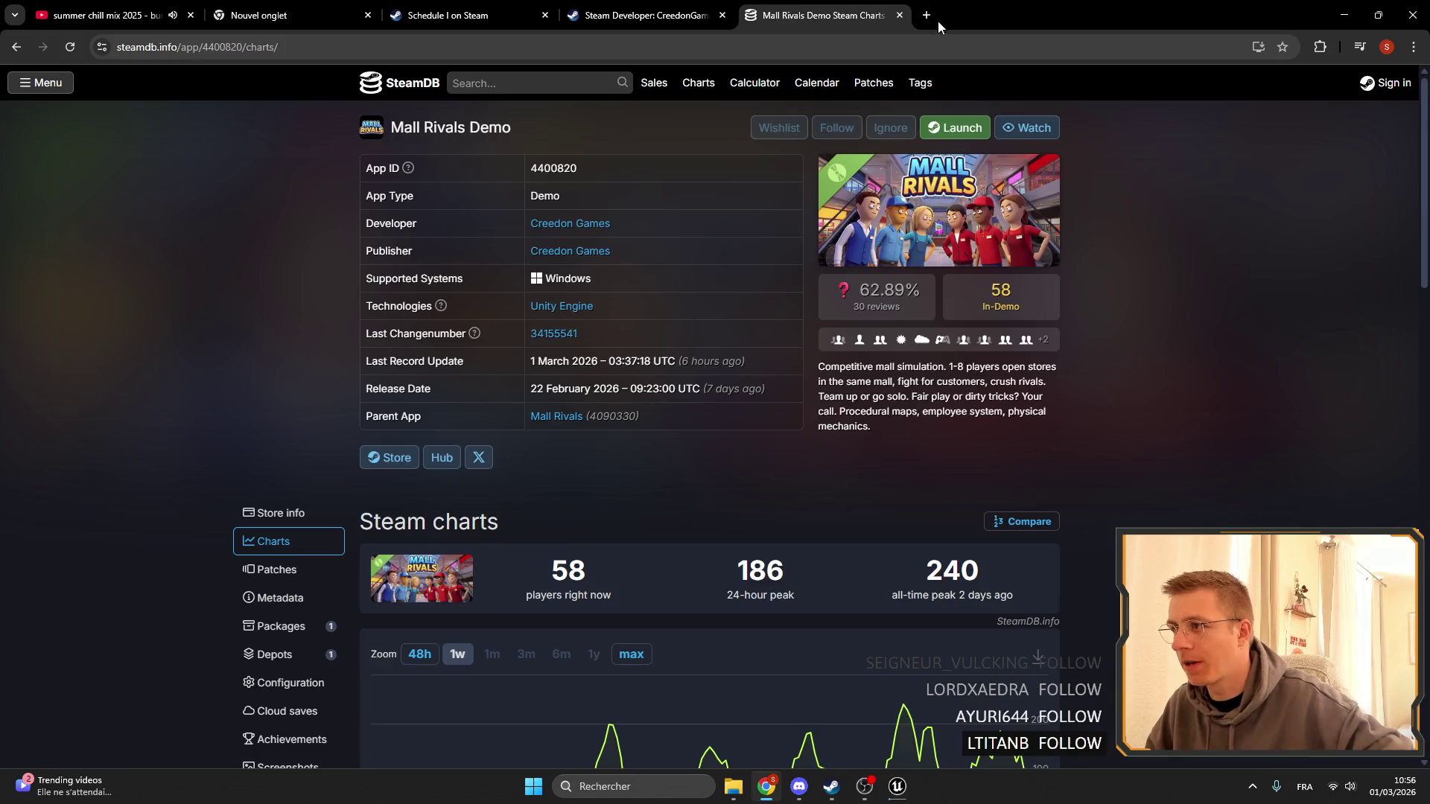
Close the Steam Developer, Mall Rivals SteamDB, Schedule I and empty tabs, then minimize and restore Chrome.
{"action": "left_click", "coordinate": [722, 15]}
{"action": "left_click", "coordinate": [721, 15]}
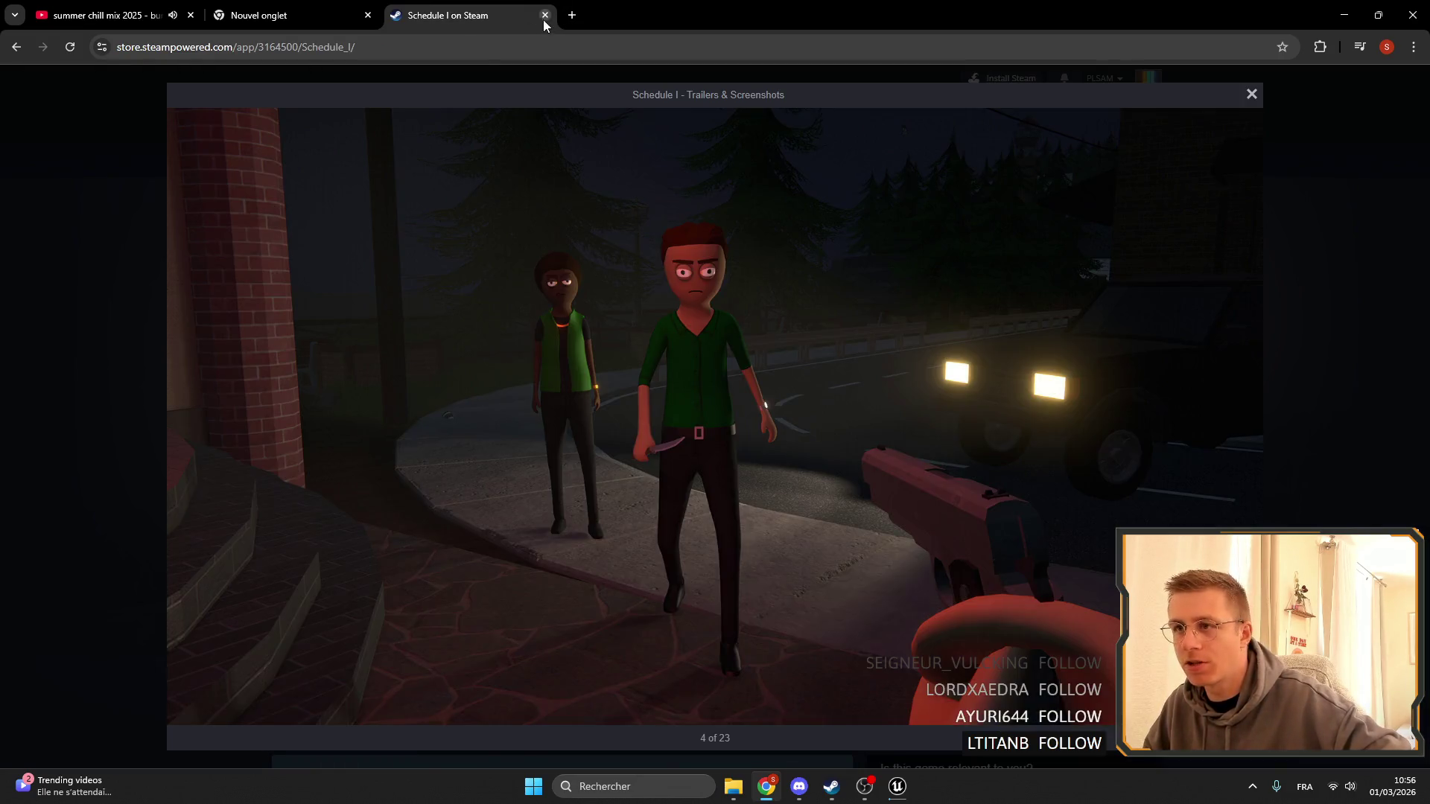
{"action": "left_click", "coordinate": [544, 15]}
{"action": "left_click", "coordinate": [368, 15]}
{"action": "left_click", "coordinate": [1344, 15]}
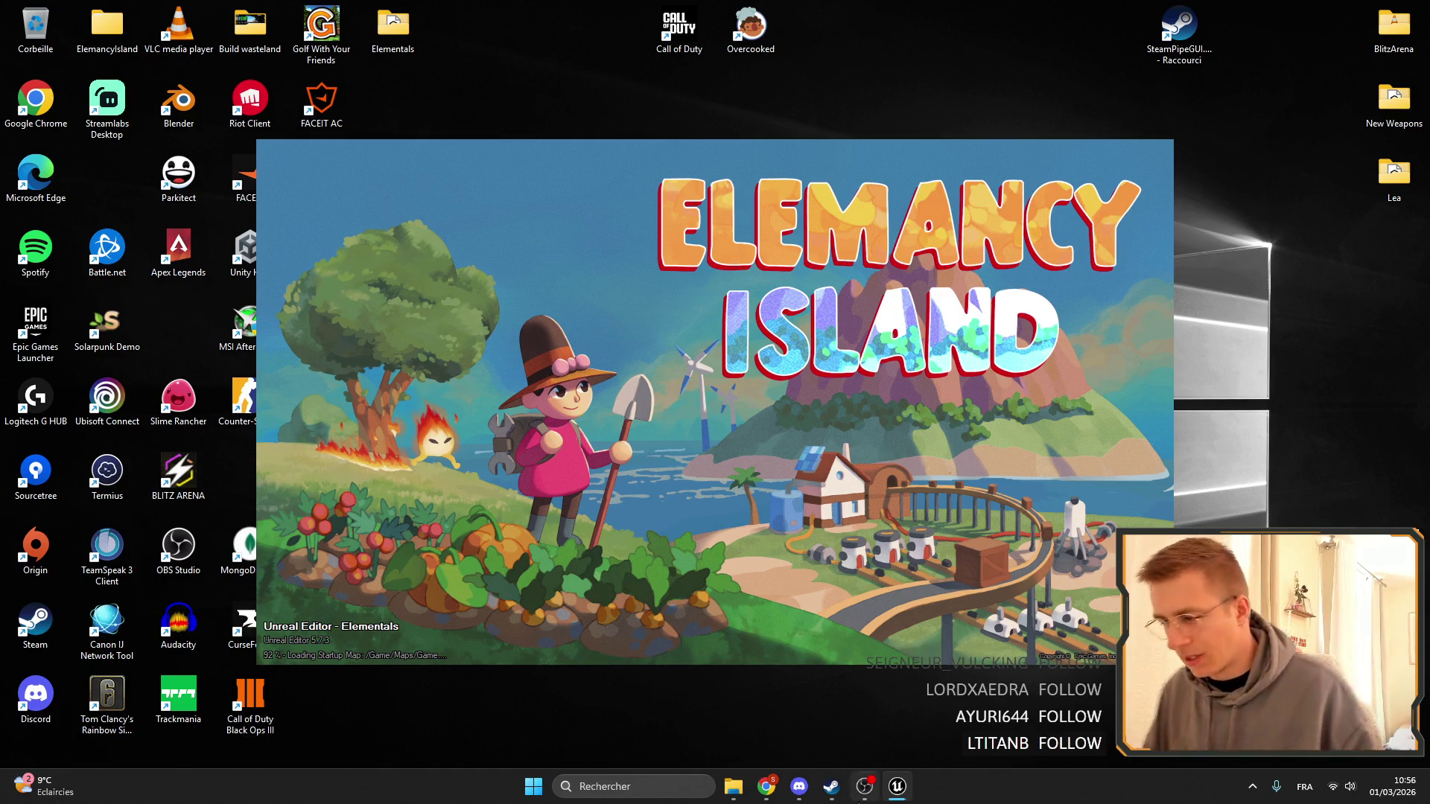
{"action": "left_click", "coordinate": [768, 791]}
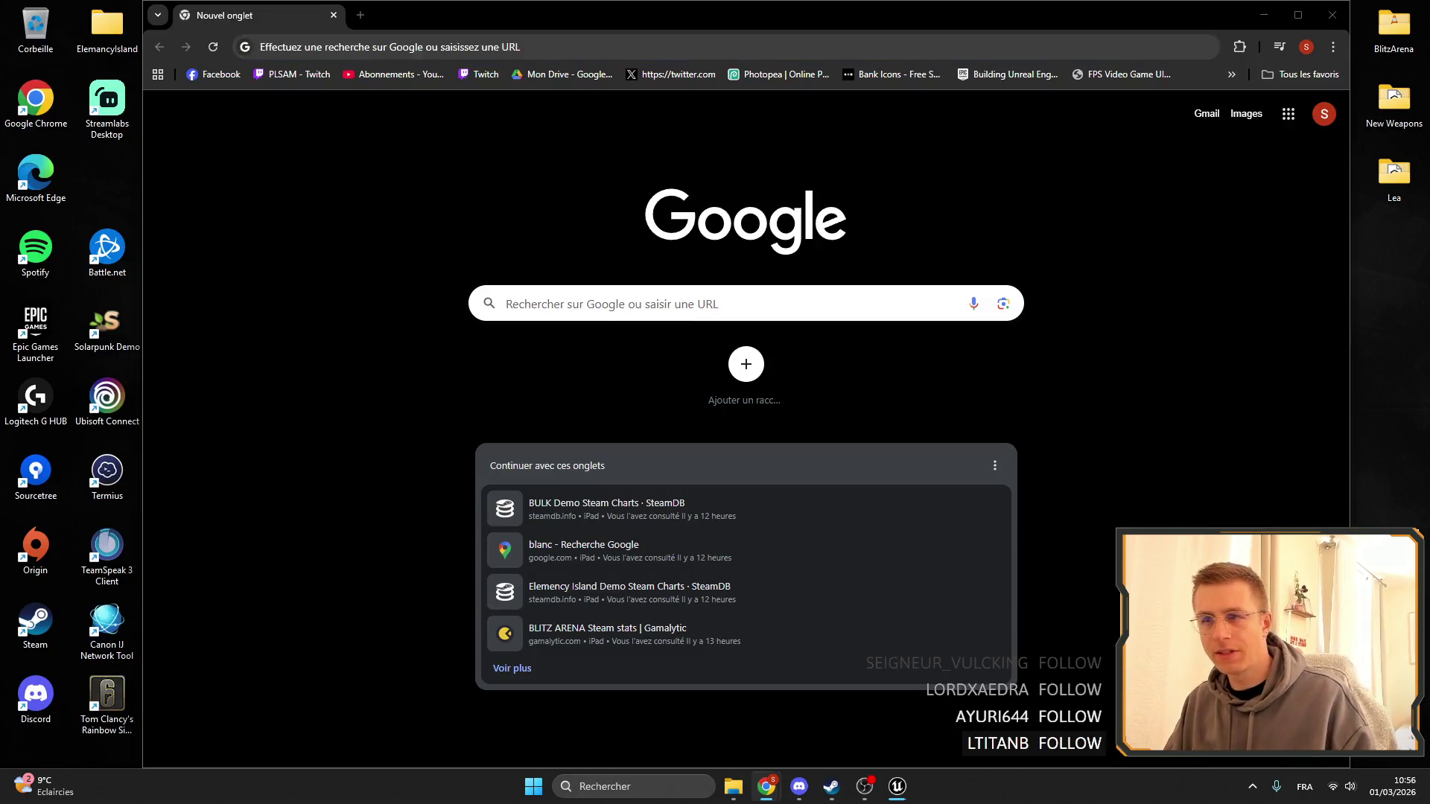
Open the Elemency Island Demo SteamDB charts and wishlist actions bookmarks in new tabs and review the charts.
{"action": "left_click", "coordinate": [1231, 74]}
{"action": "middle_click", "coordinate": [1064, 419]}
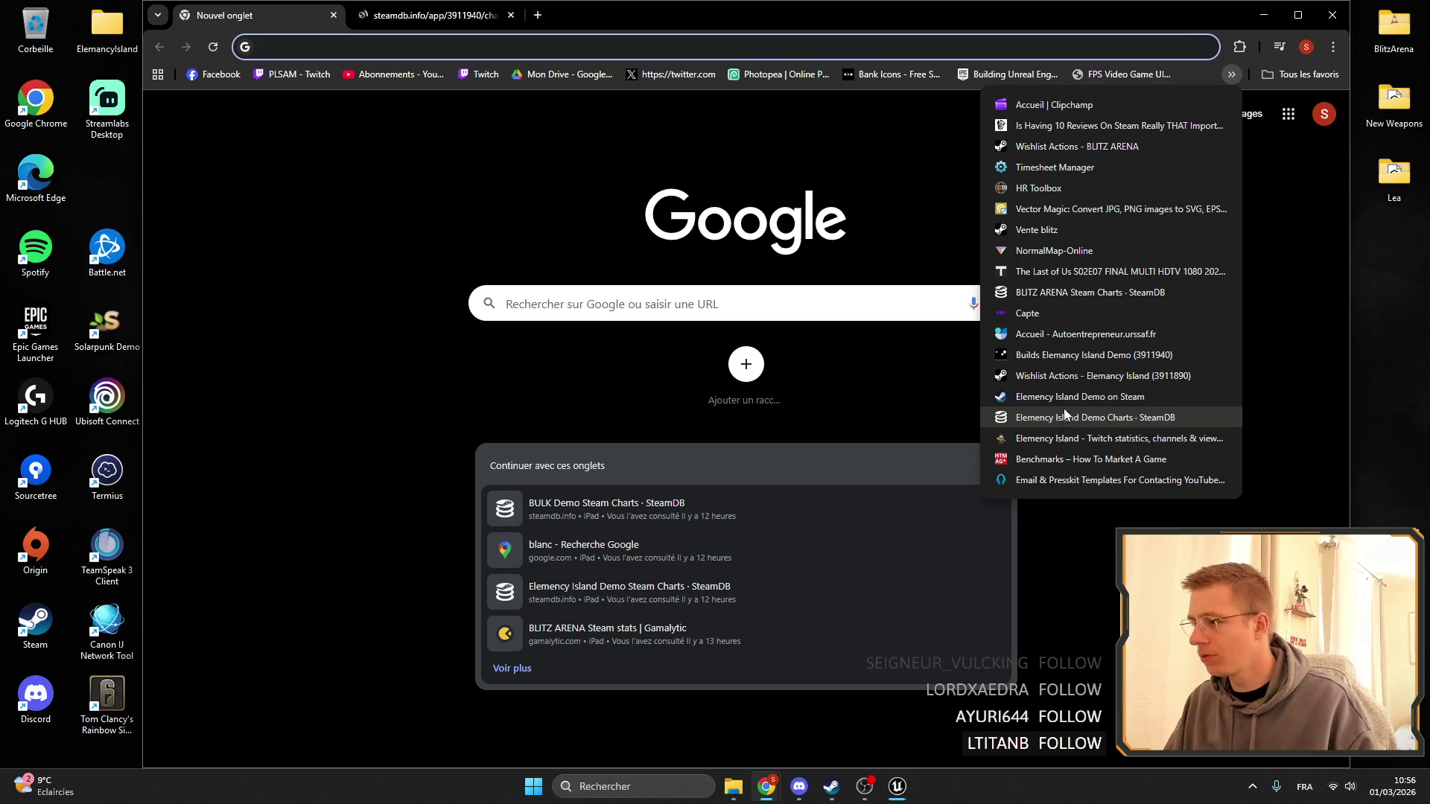
{"action": "middle_click", "coordinate": [1066, 376]}
{"action": "key", "text": "ctrl+Tab"}
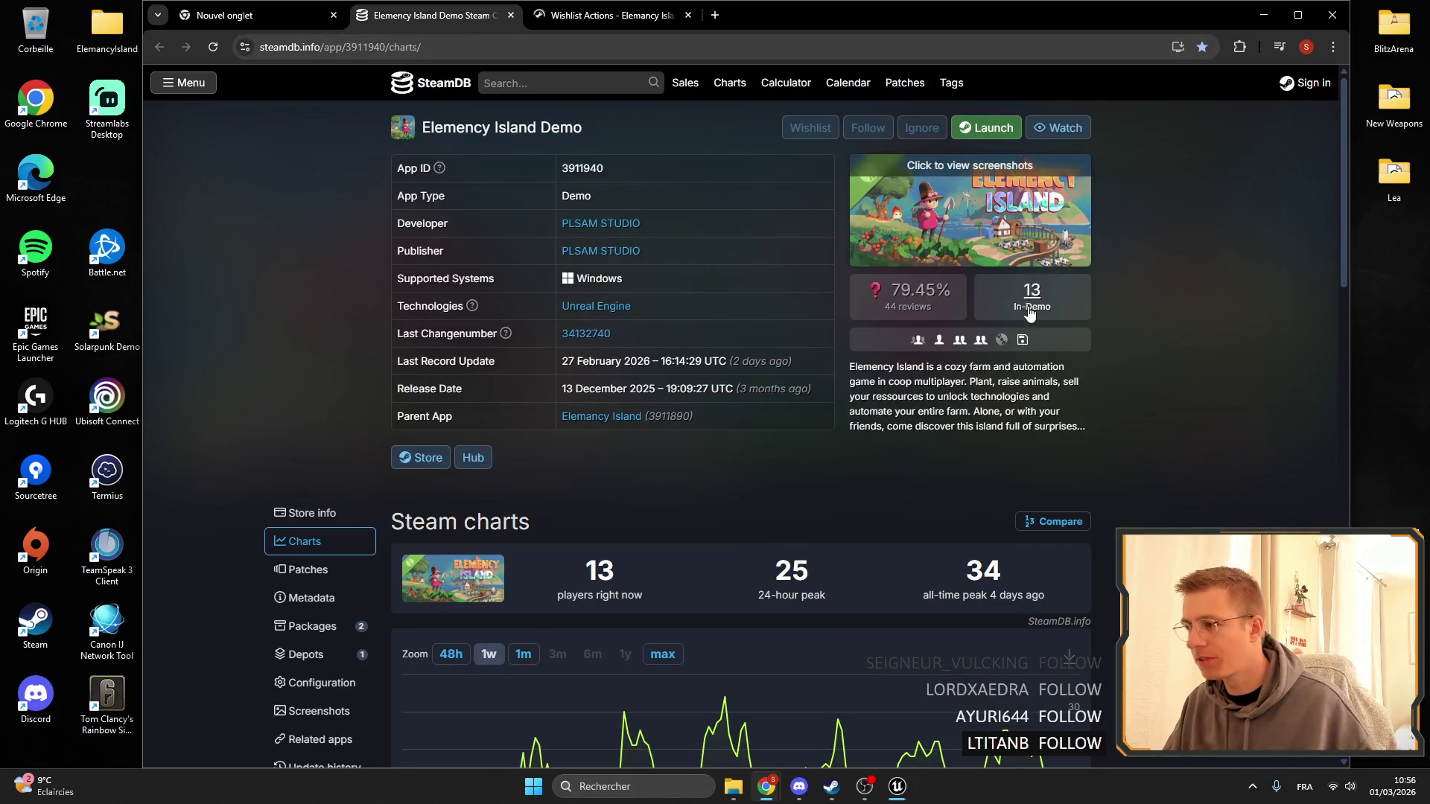
{"action": "left_click", "coordinate": [333, 15]}
{"action": "scroll", "coordinate": [806, 342], "scroll_direction": "down", "scroll_amount": 4}
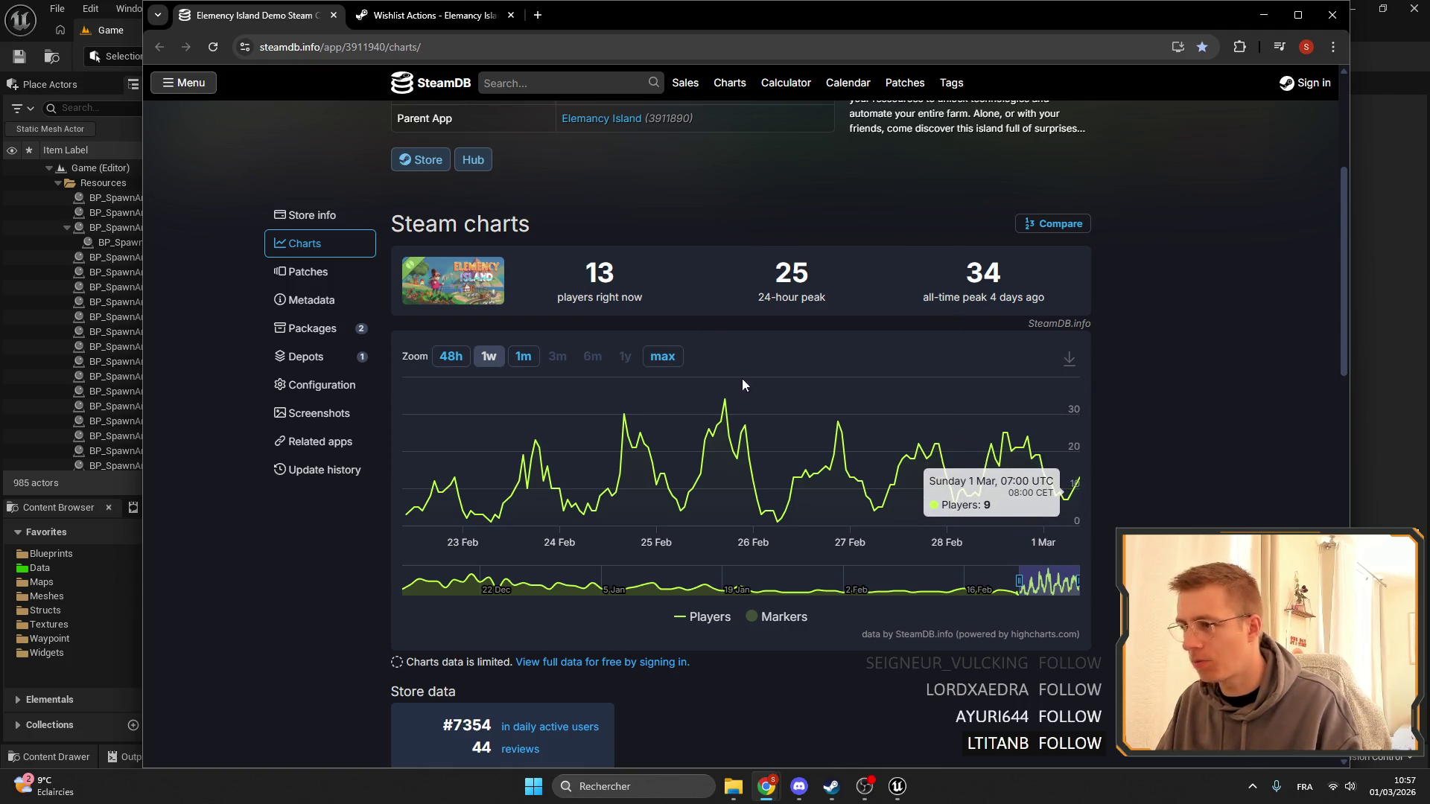
{"action": "scroll", "coordinate": [744, 379], "scroll_direction": "up", "scroll_amount": 4}
{"action": "scroll", "coordinate": [1088, 293], "scroll_direction": "down", "scroll_amount": 4}
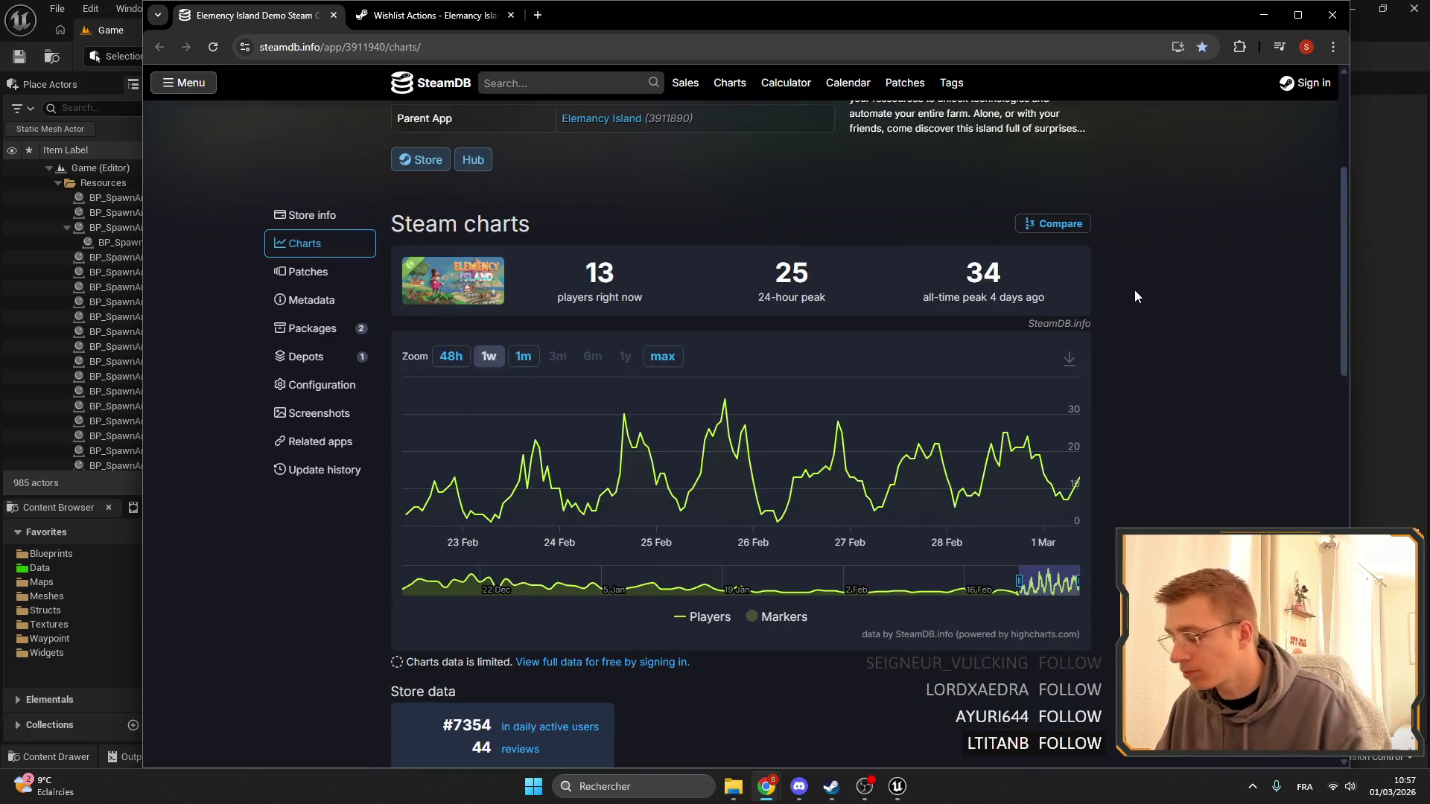
{"action": "scroll", "coordinate": [1133, 289], "scroll_direction": "down", "scroll_amount": 7}
{"action": "scroll", "coordinate": [1135, 358], "scroll_direction": "up", "scroll_amount": 12}
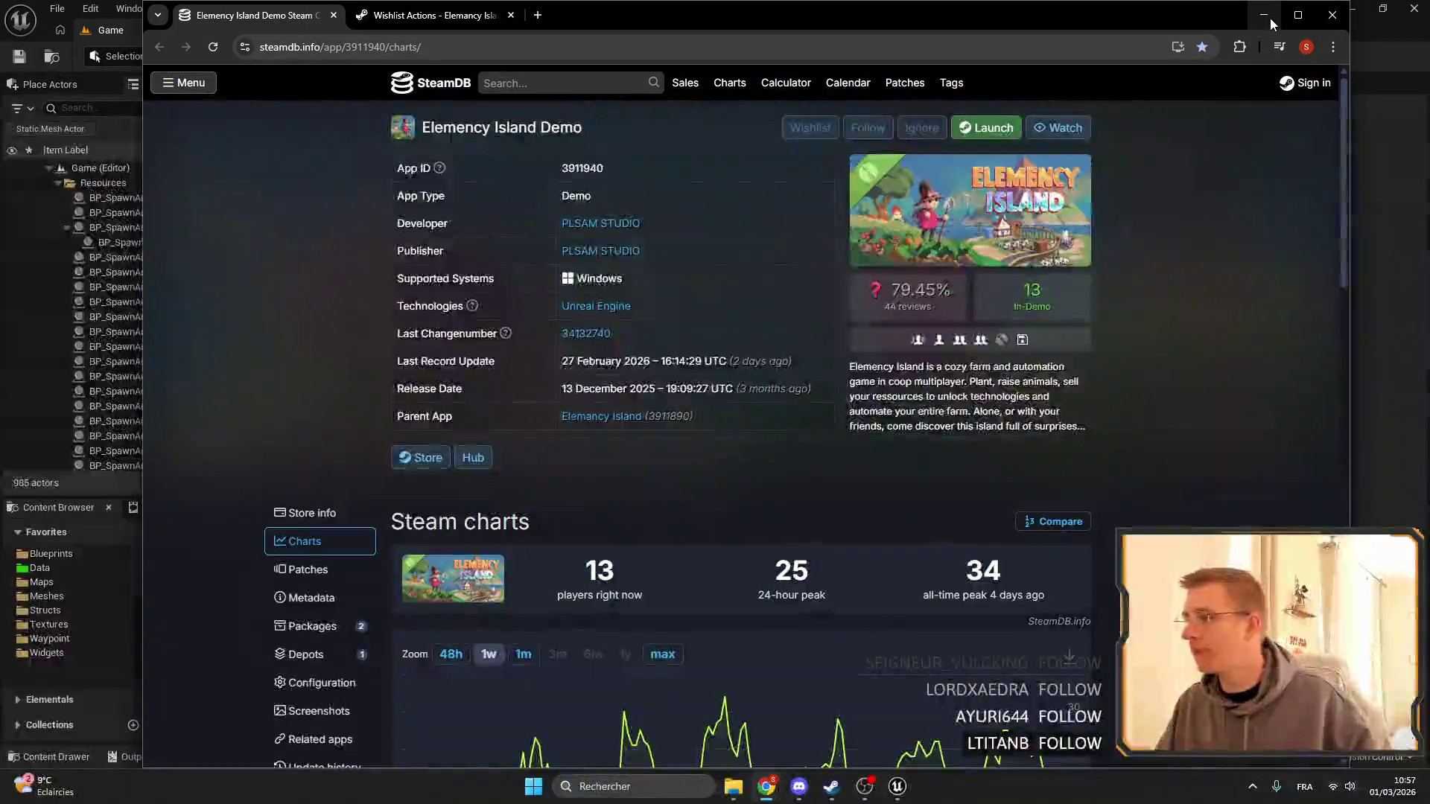
Check the outstanding wishlist count on the Wishlist Actions report.
{"action": "left_click", "coordinate": [462, 16]}
{"action": "left_click_drag", "start_coordinate": [446, 400], "coordinate": [520, 409]}
{"action": "scroll", "coordinate": [451, 402], "scroll_direction": "down", "scroll_amount": 2}
{"action": "scroll", "coordinate": [558, 341], "scroll_direction": "up", "scroll_amount": 2}
{"action": "left_click", "coordinate": [520, 408]}
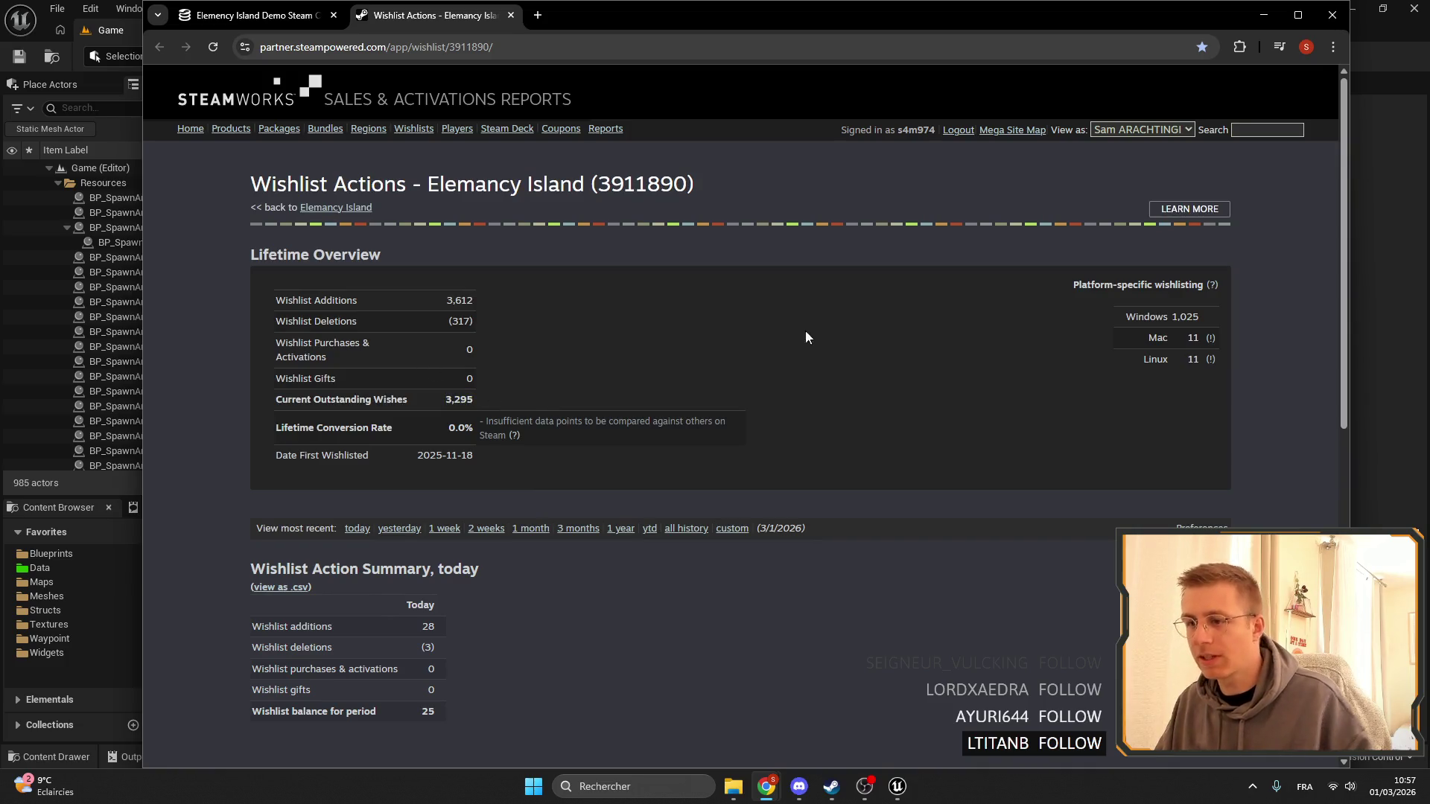
Minimize Chrome and dismiss the Windows notification panel to return to the Unreal level editor.
{"action": "left_click", "coordinate": [1263, 15]}
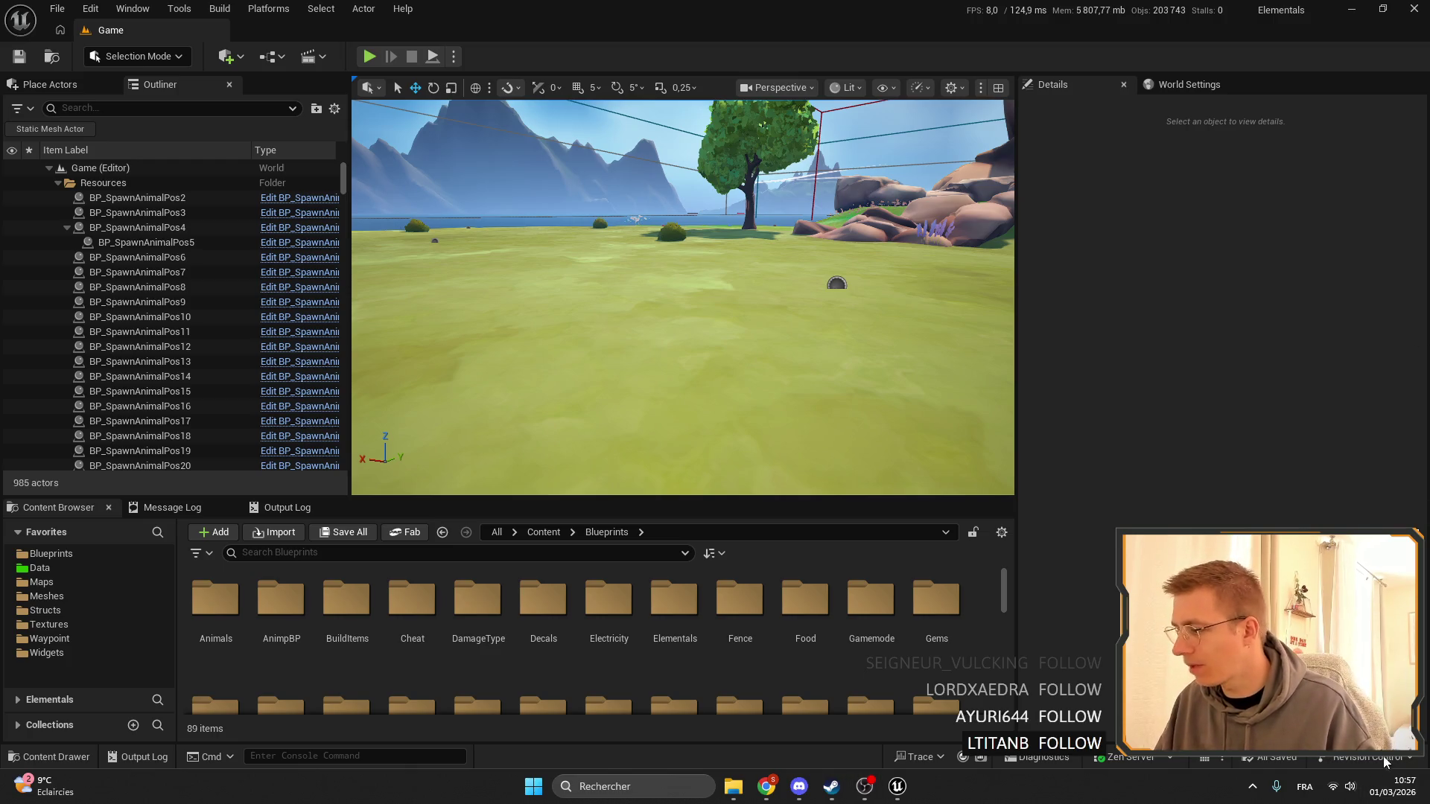
{"action": "left_click", "coordinate": [1393, 786]}
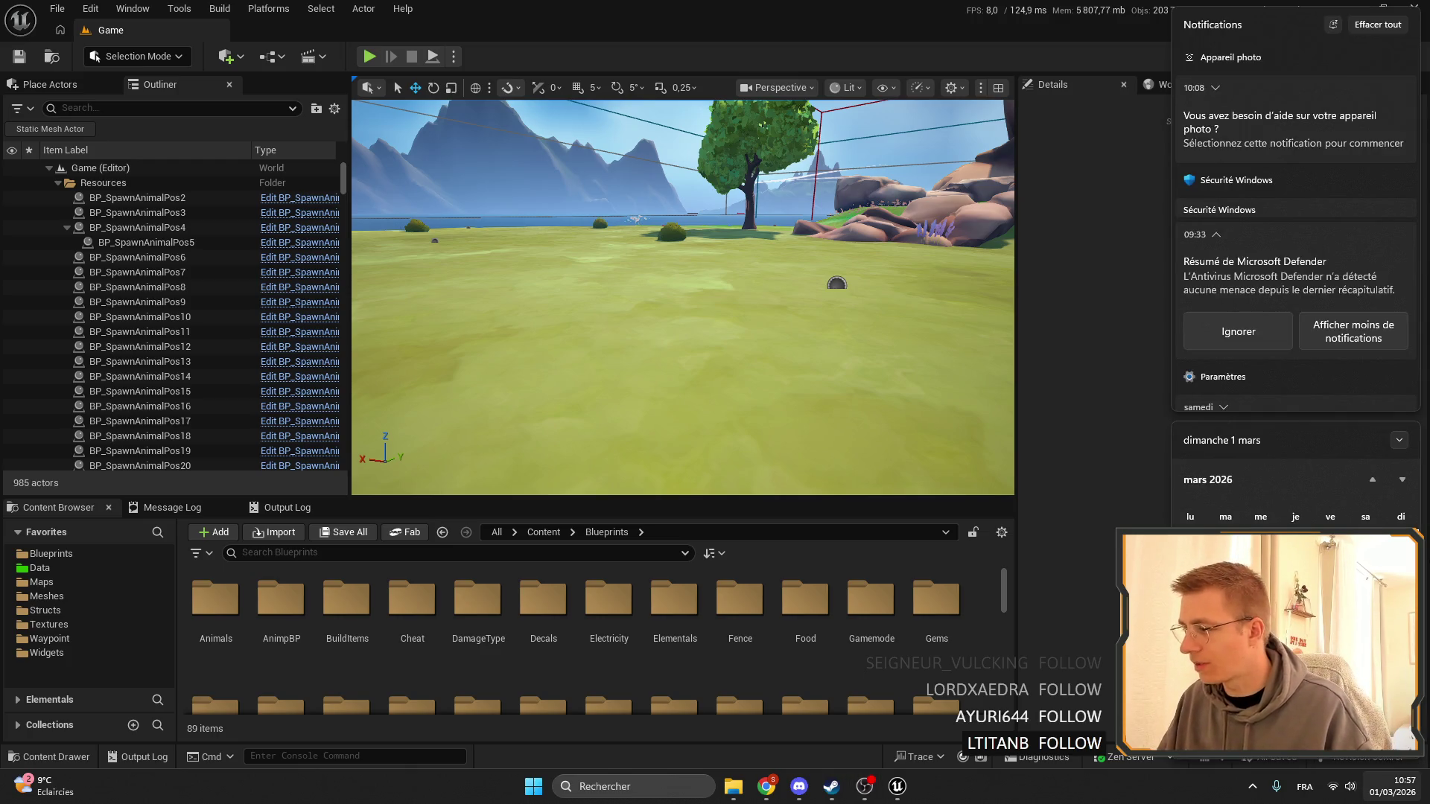
{"action": "left_click", "coordinate": [1075, 501]}
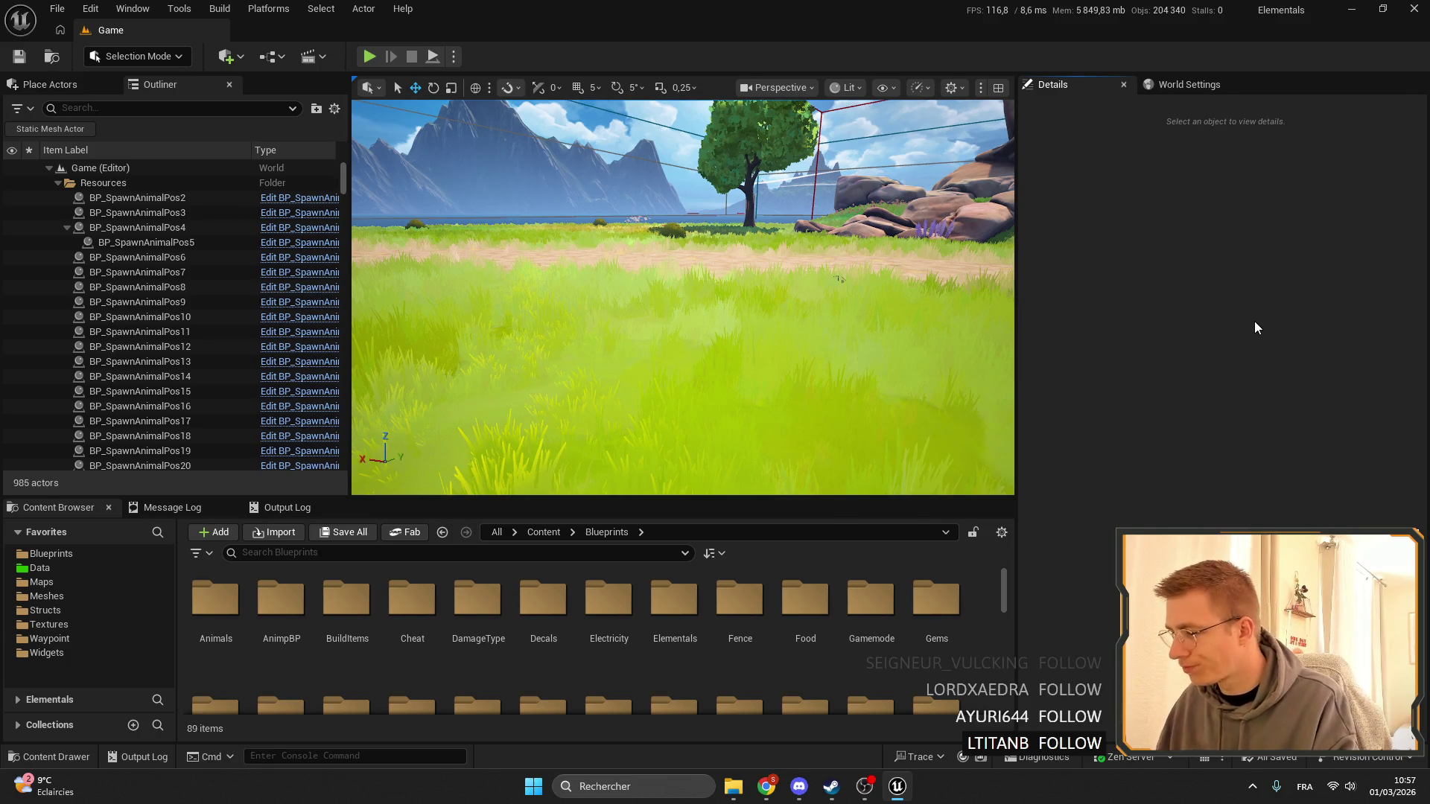
Inspect GS_Farm's variables including UnlockIds, then select CountUpgradeInventory in BP_Upgrader.
{"action": "key", "text": "alt+Tab"}
{"action": "scroll", "coordinate": [667, 272], "scroll_direction": "down", "scroll_amount": 5}
{"action": "left_click_drag", "start_coordinate": [667, 272], "coordinate": [649, 264]}
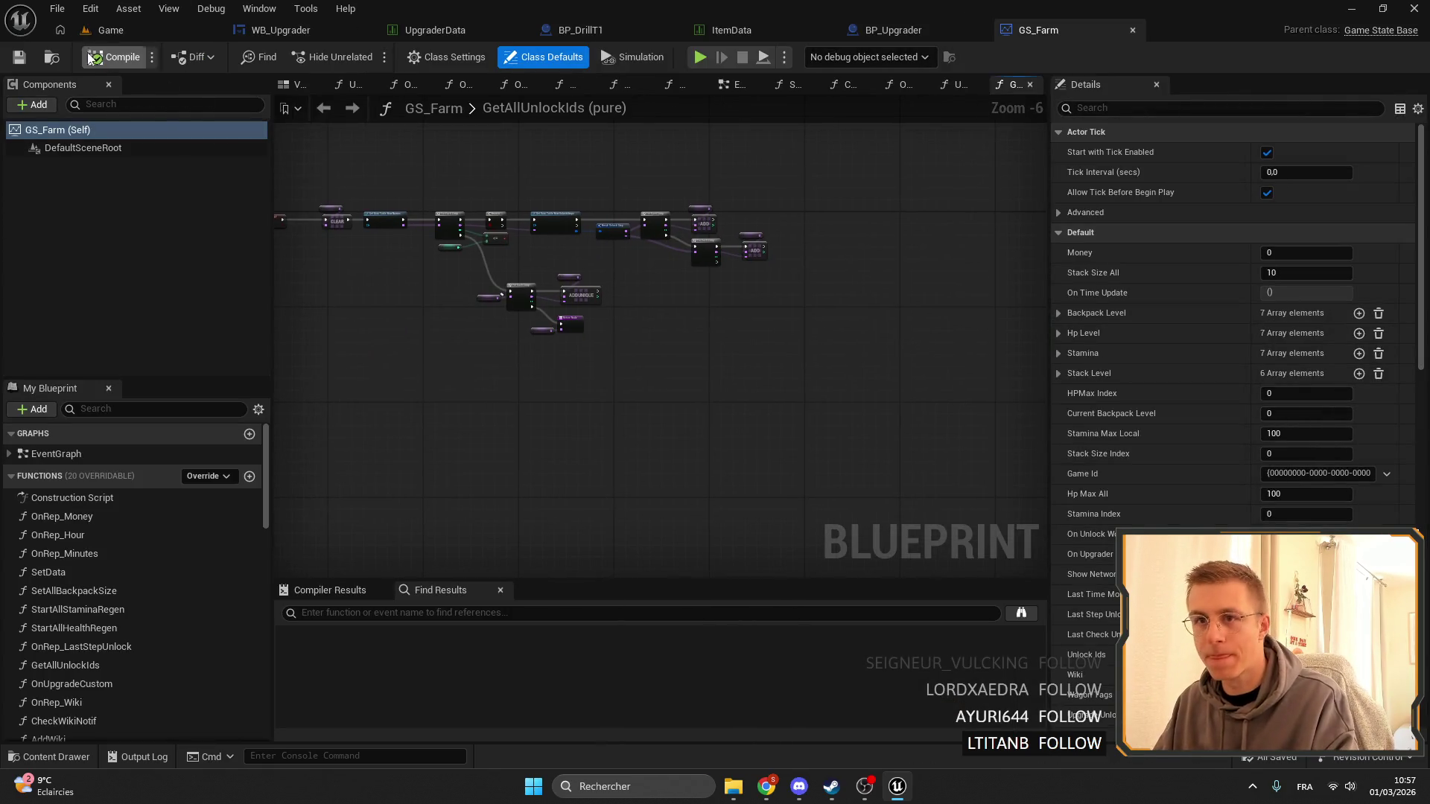
{"action": "scroll", "coordinate": [70, 571], "scroll_direction": "down", "scroll_amount": 10}
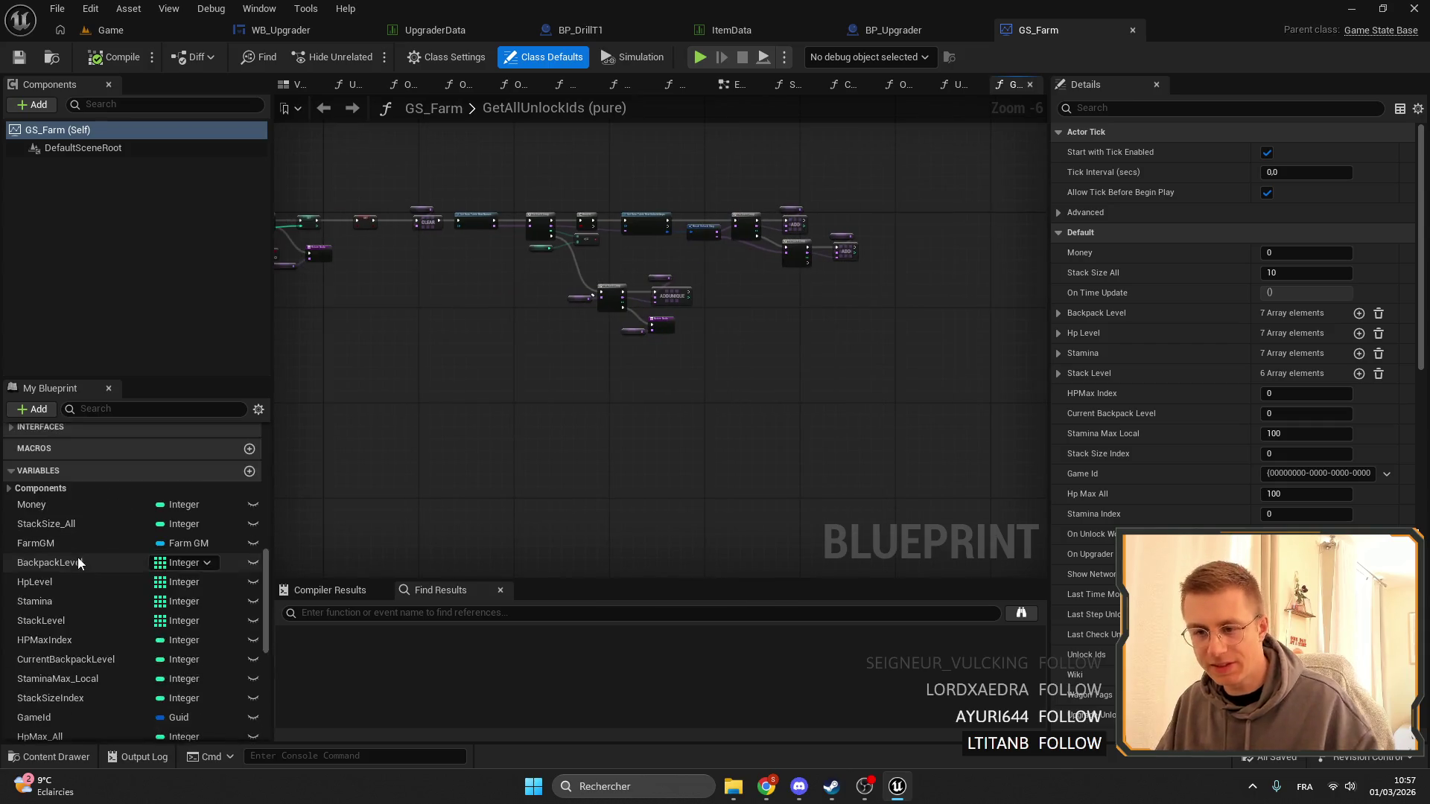
{"action": "left_click", "coordinate": [87, 551]}
{"action": "left_click", "coordinate": [74, 517]}
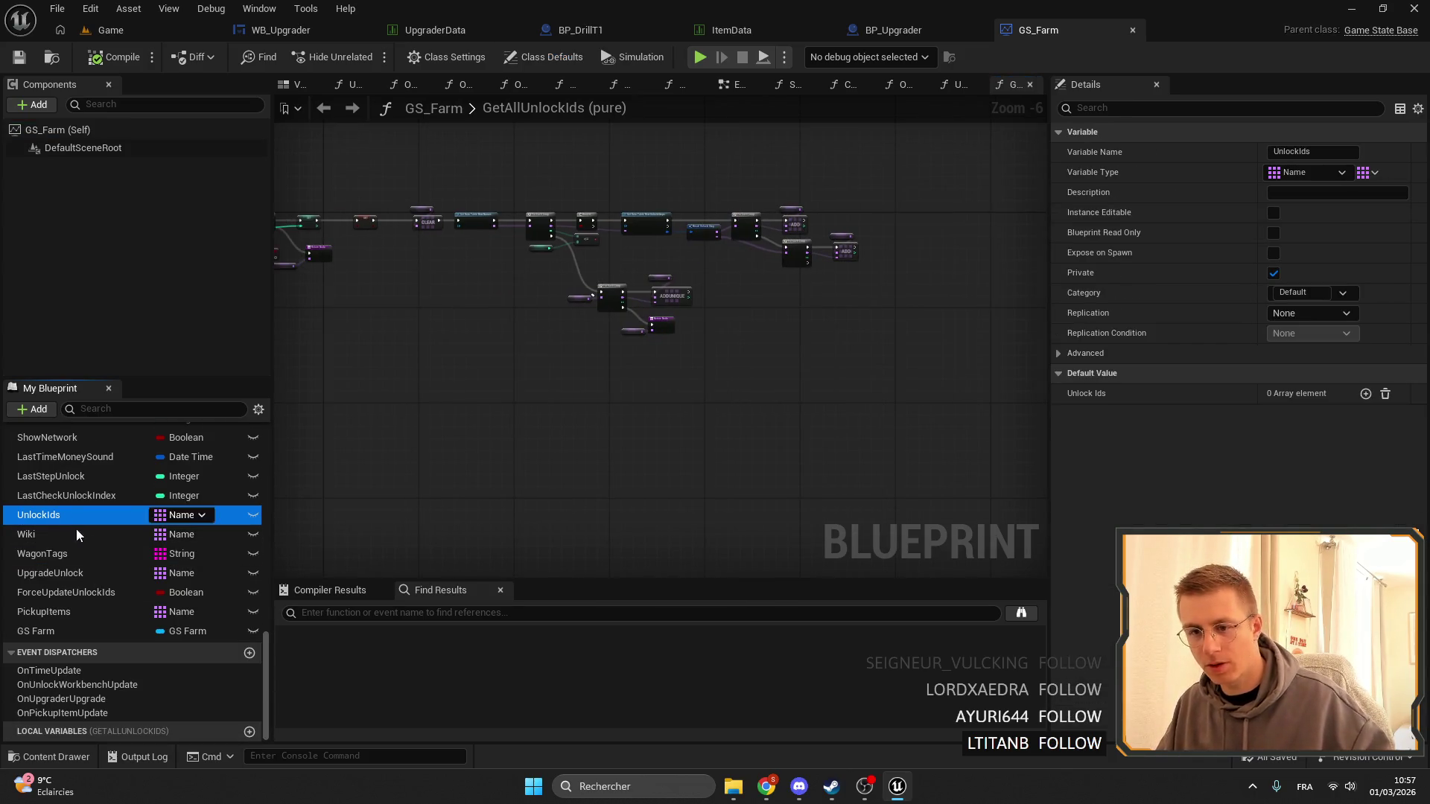
{"action": "left_click", "coordinate": [905, 30]}
{"action": "left_click", "coordinate": [123, 611]}
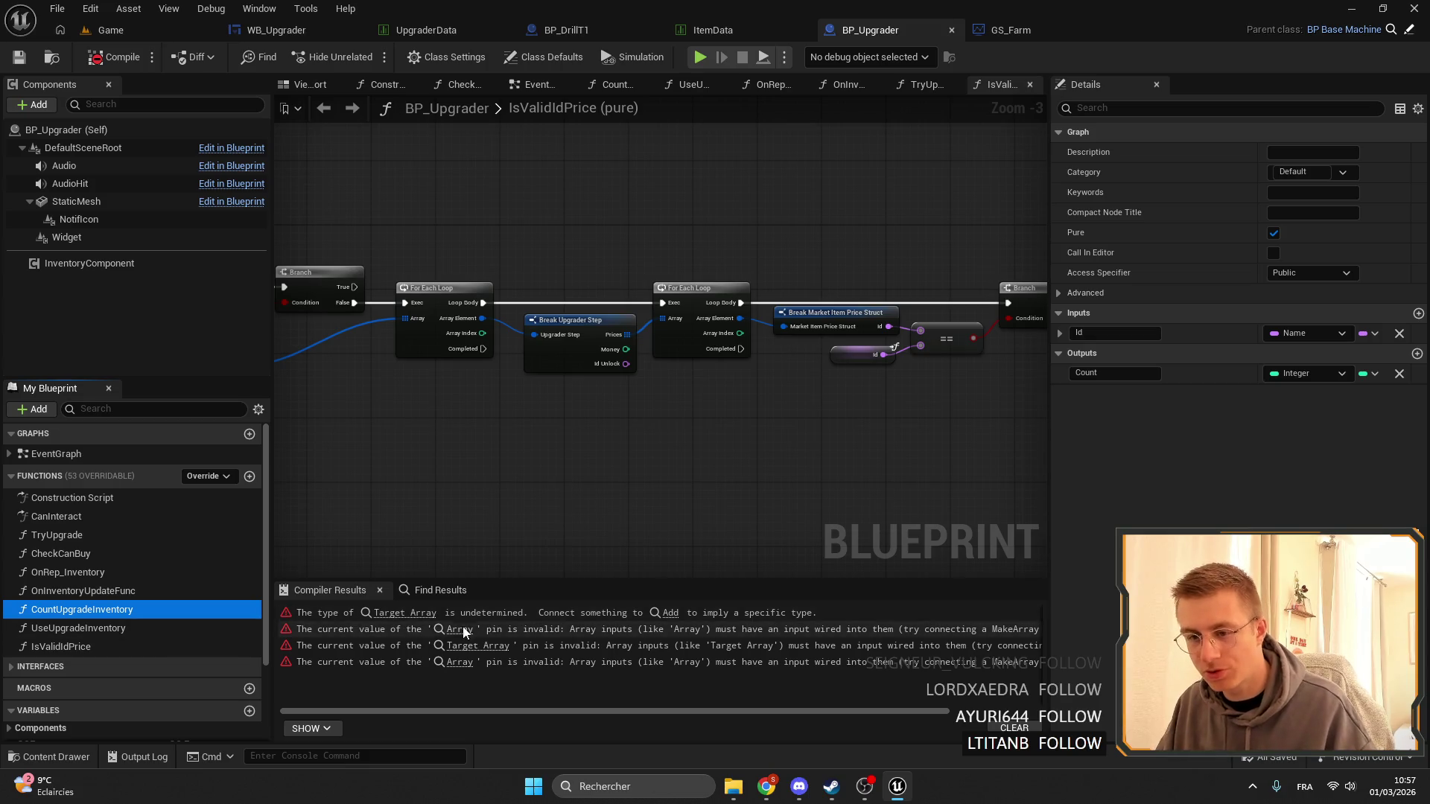
Jump to the ADD node with the Target Array error, then bring Chrome's wishlist report forward.
{"action": "left_click", "coordinate": [402, 614]}
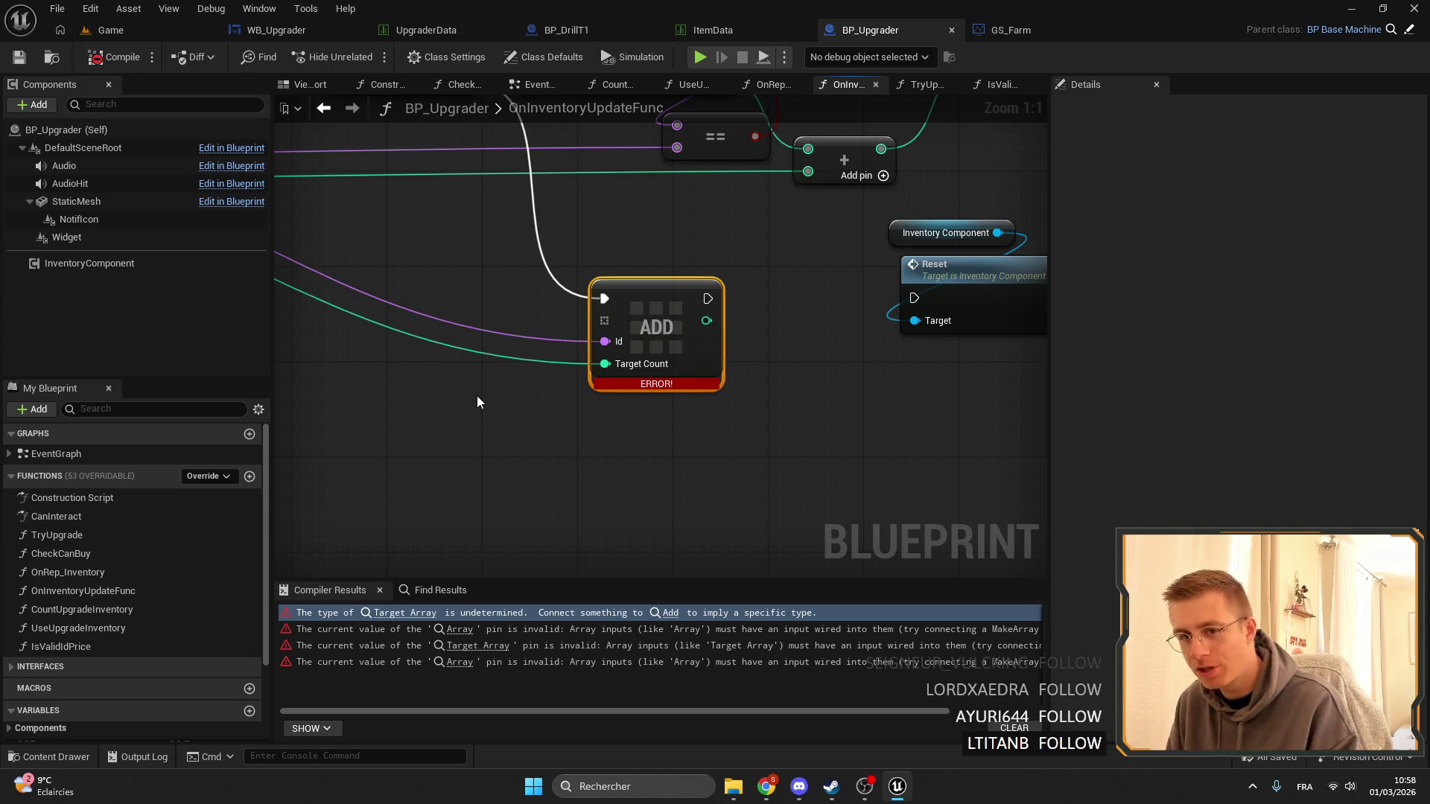
{"action": "scroll", "coordinate": [886, 276], "scroll_direction": "down", "scroll_amount": 4}
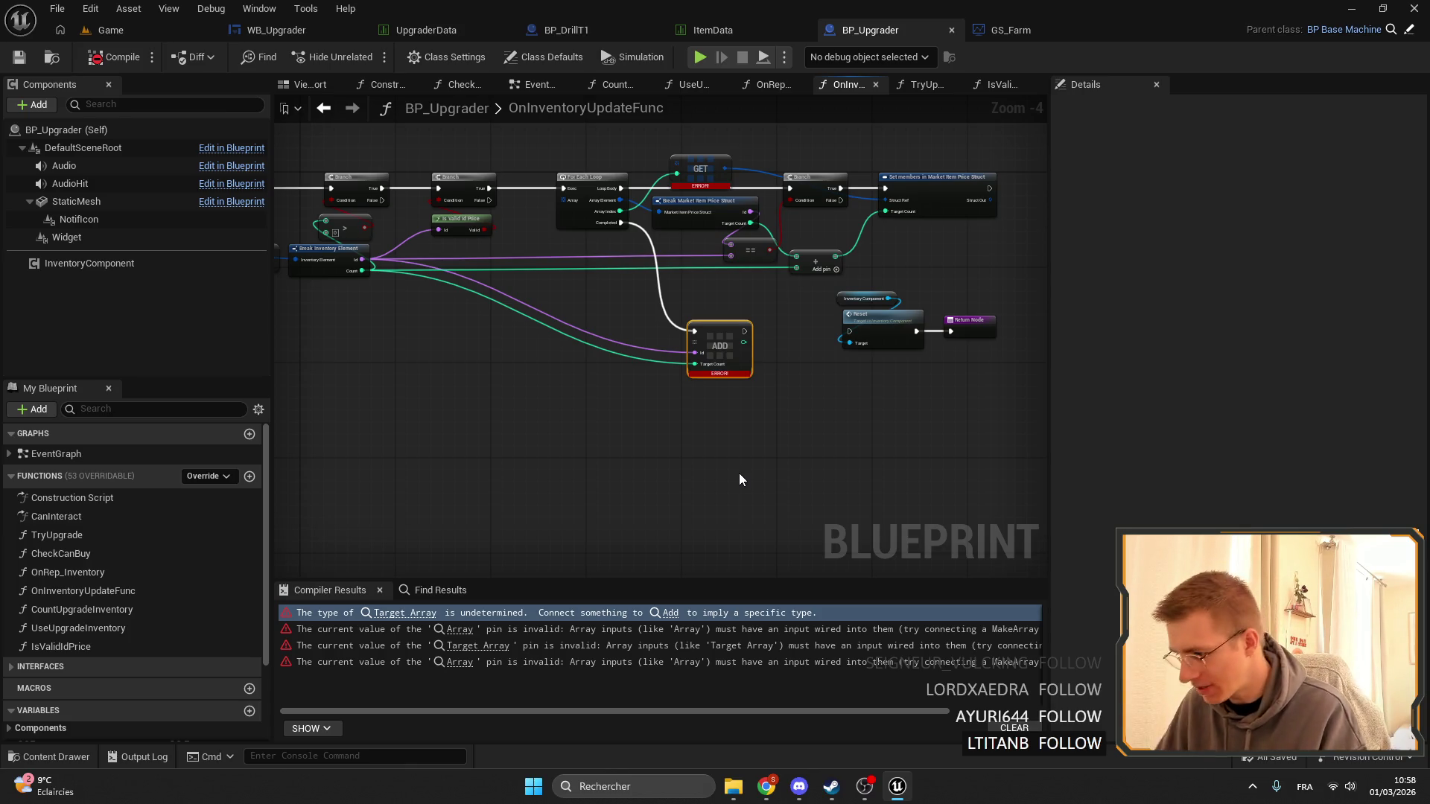
{"action": "mouse_move", "coordinate": [766, 787]}
{"action": "left_click", "coordinate": [807, 739]}
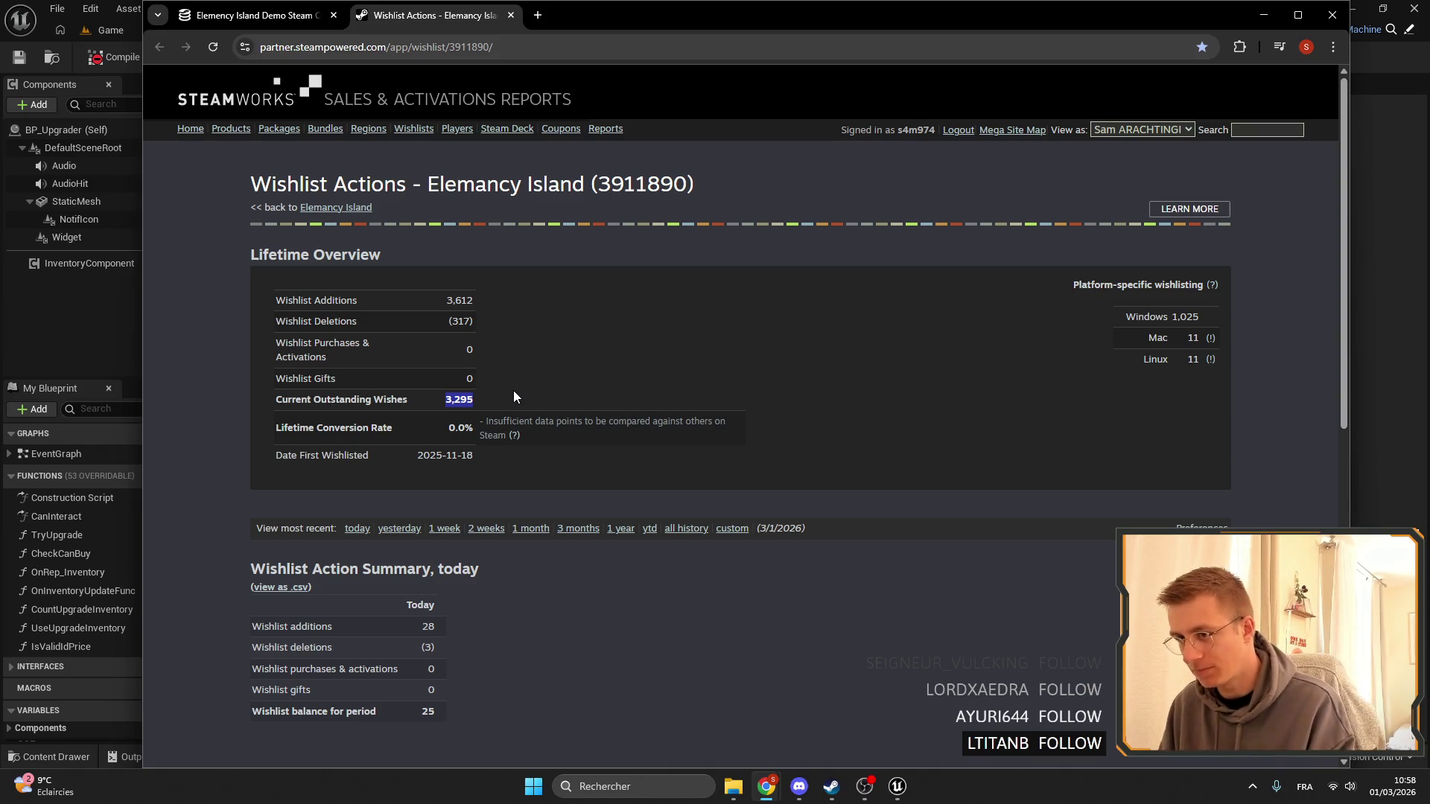
Highlight the 3,295 current outstanding wishes figure on the wishlist report.
{"action": "left_click_drag", "start_coordinate": [435, 400], "coordinate": [537, 391]}
{"action": "left_click", "coordinate": [538, 391]}
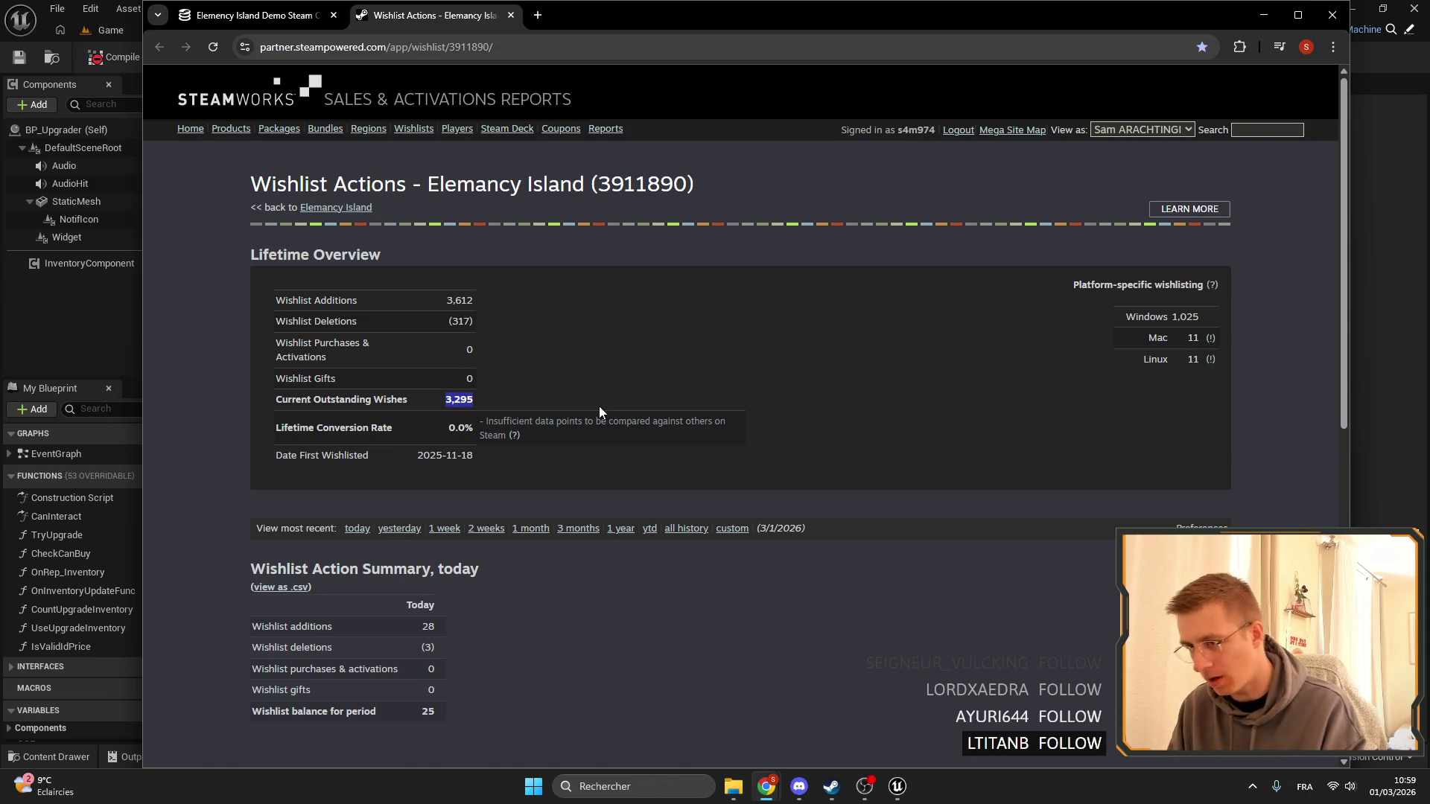
{"action": "left_click", "coordinate": [587, 314]}
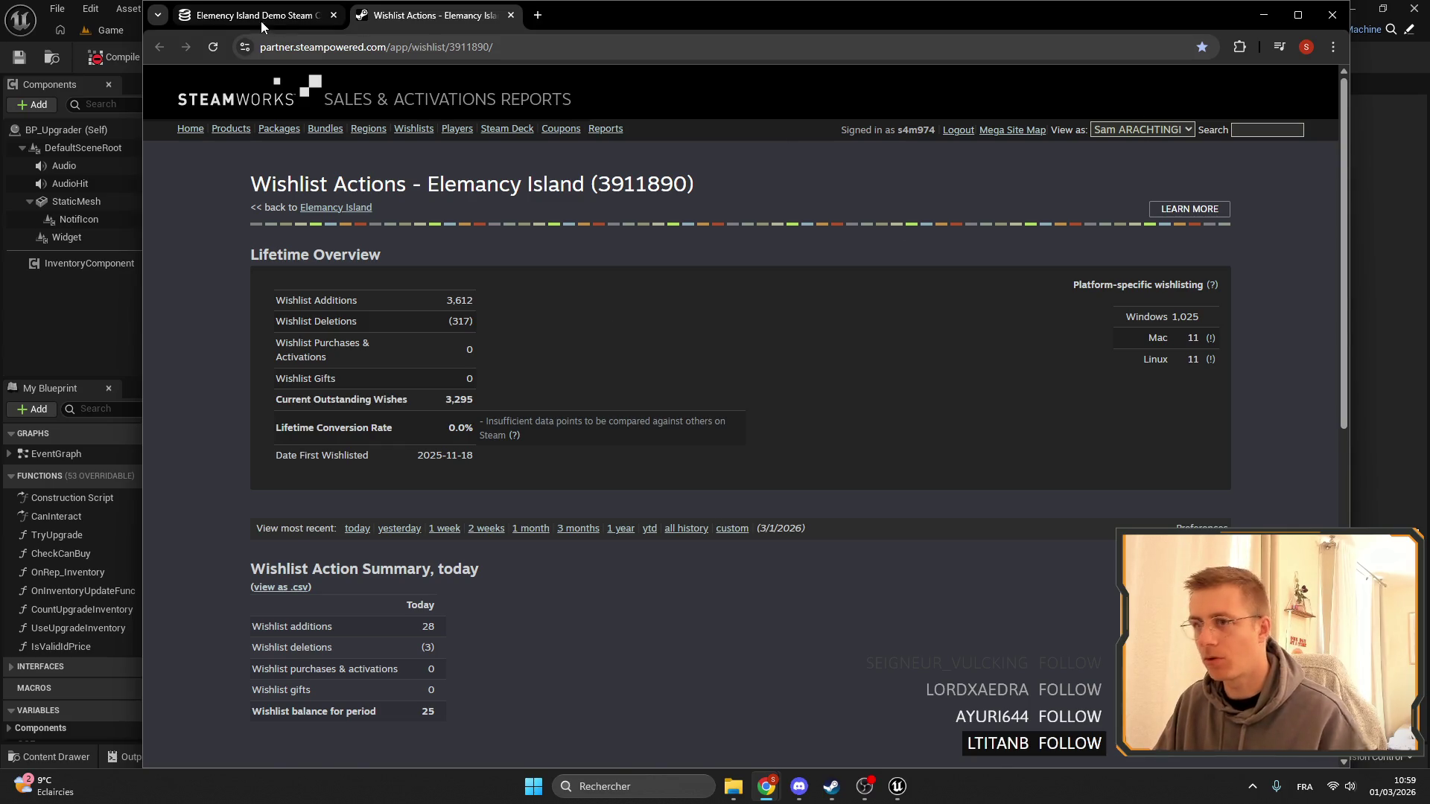
Glance at the demo's SteamDB page, then minimize Chrome and pan the function graph left.
{"action": "left_click", "coordinate": [246, 15]}
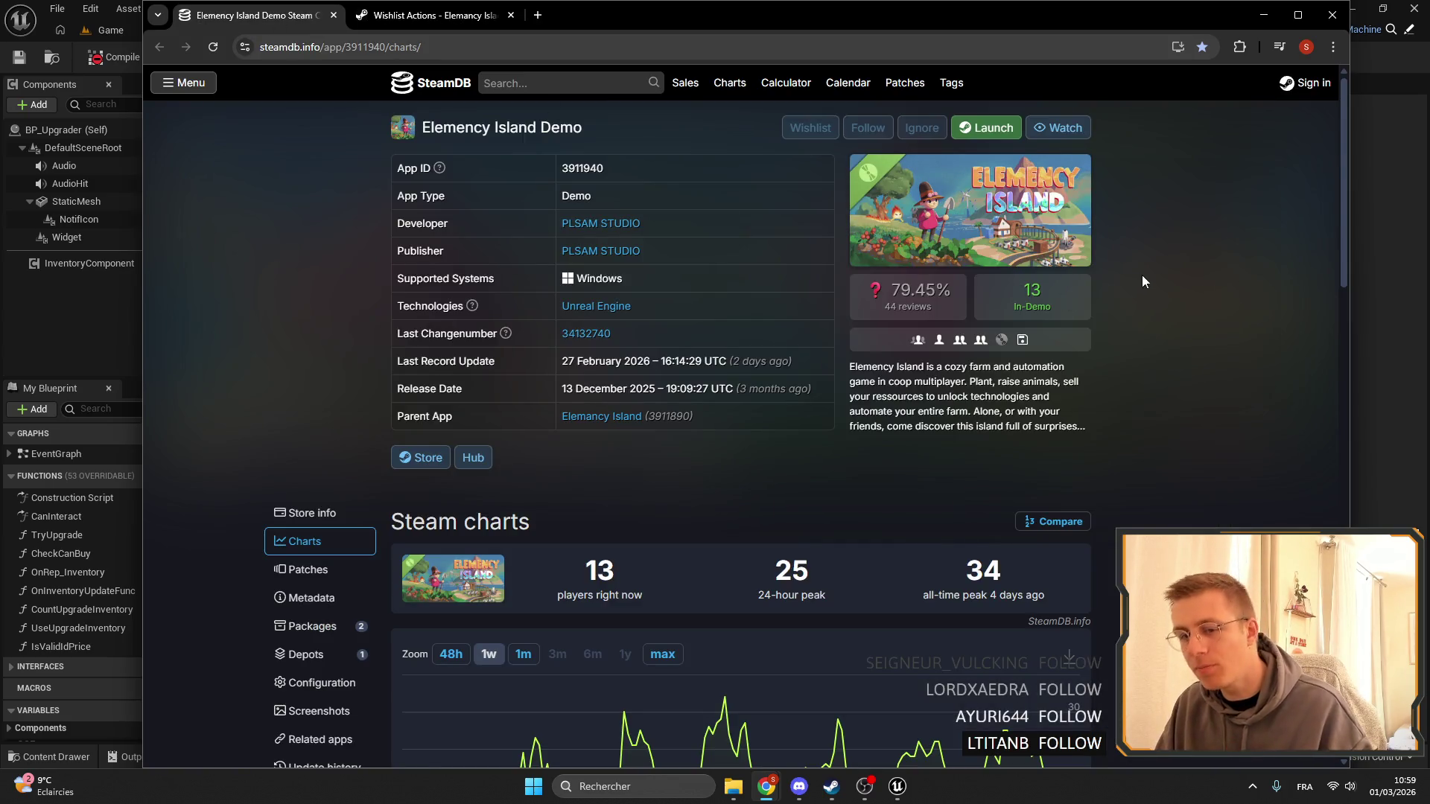
{"action": "left_click", "coordinate": [439, 18]}
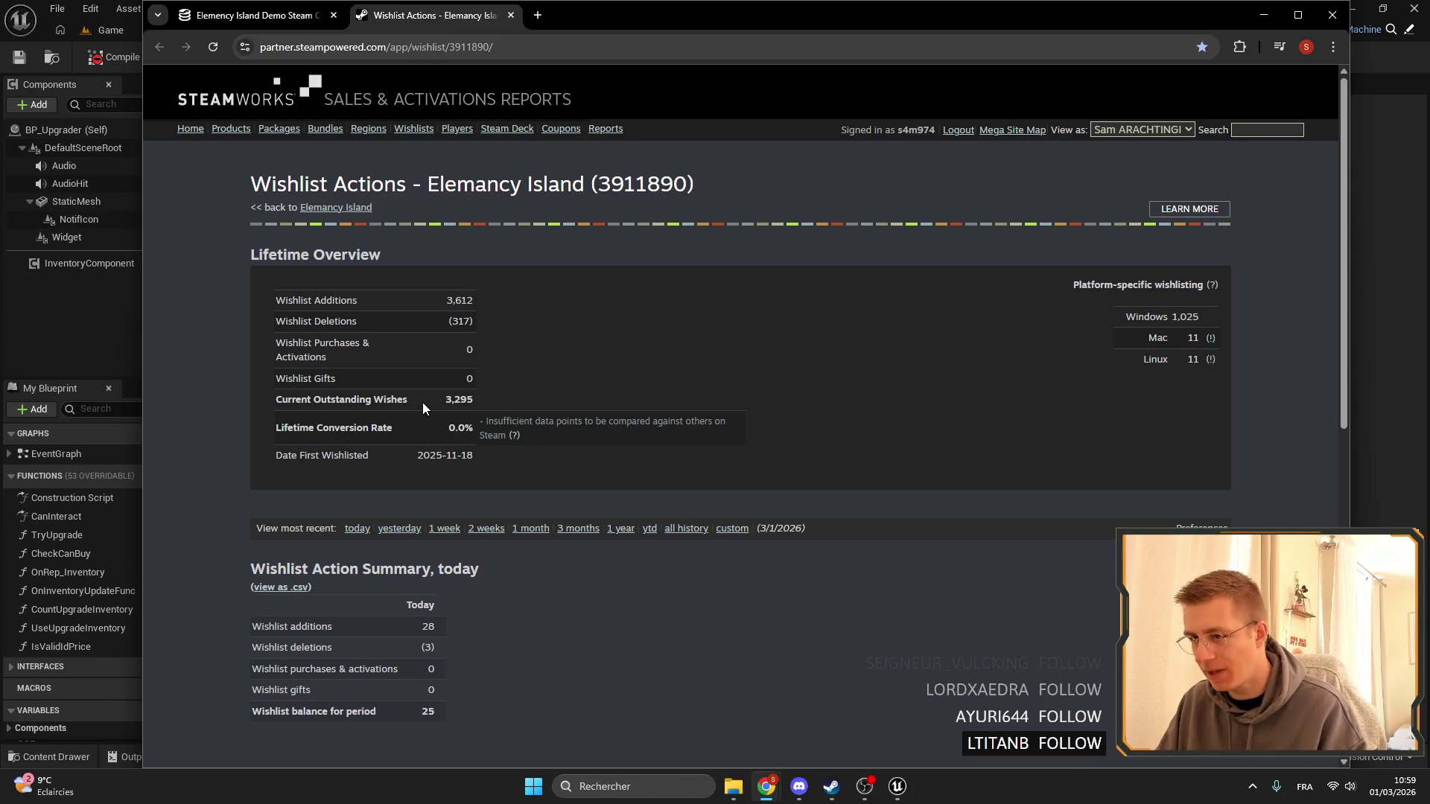
{"action": "left_click", "coordinate": [1263, 15]}
{"action": "left_click_drag", "start_coordinate": [562, 491], "coordinate": [630, 485]}
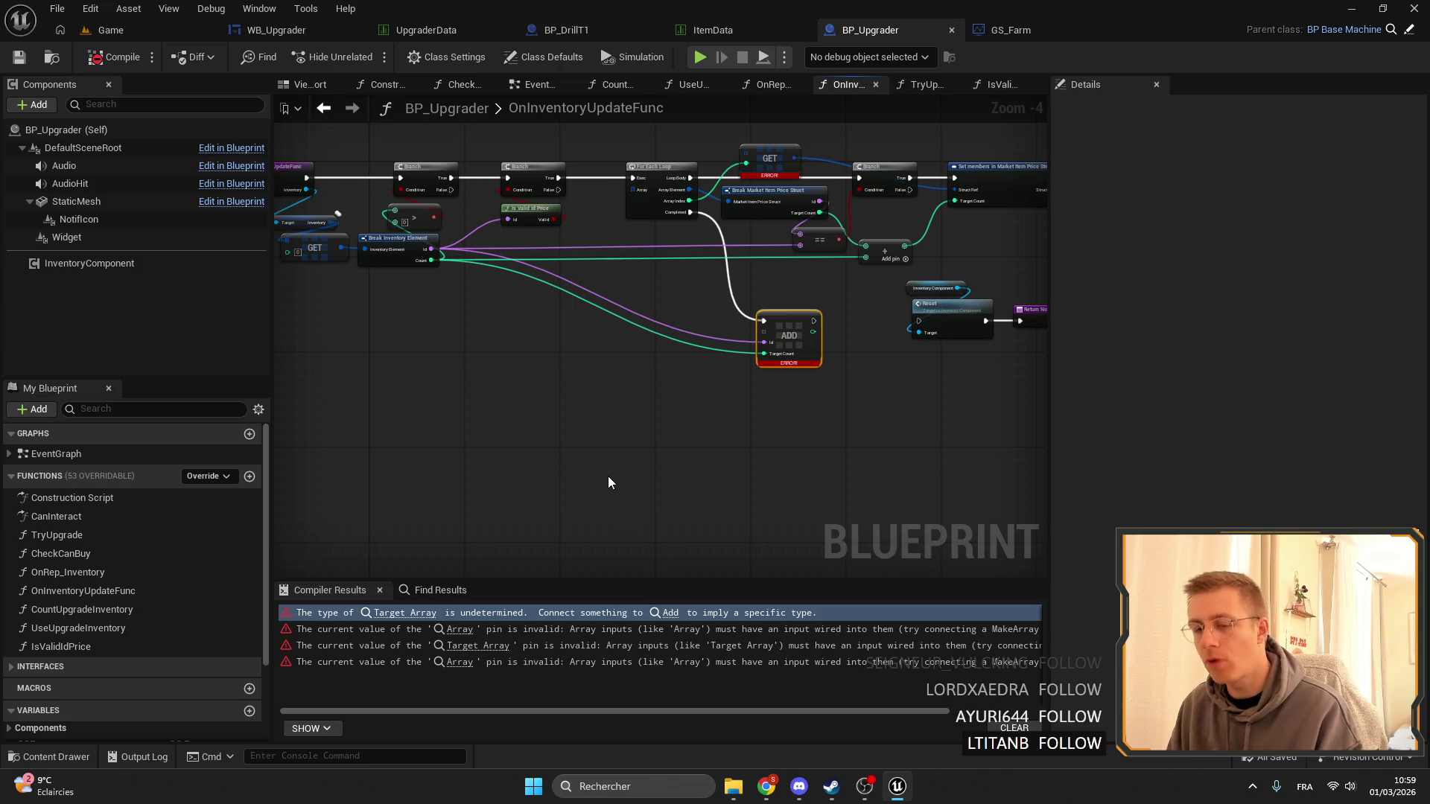
Promote the For Each Loop's Array input to a new Market Item Price array variable.
{"action": "scroll", "coordinate": [609, 273], "scroll_direction": "up", "scroll_amount": 3}
{"action": "left_click_drag", "start_coordinate": [801, 361], "coordinate": [724, 442]}
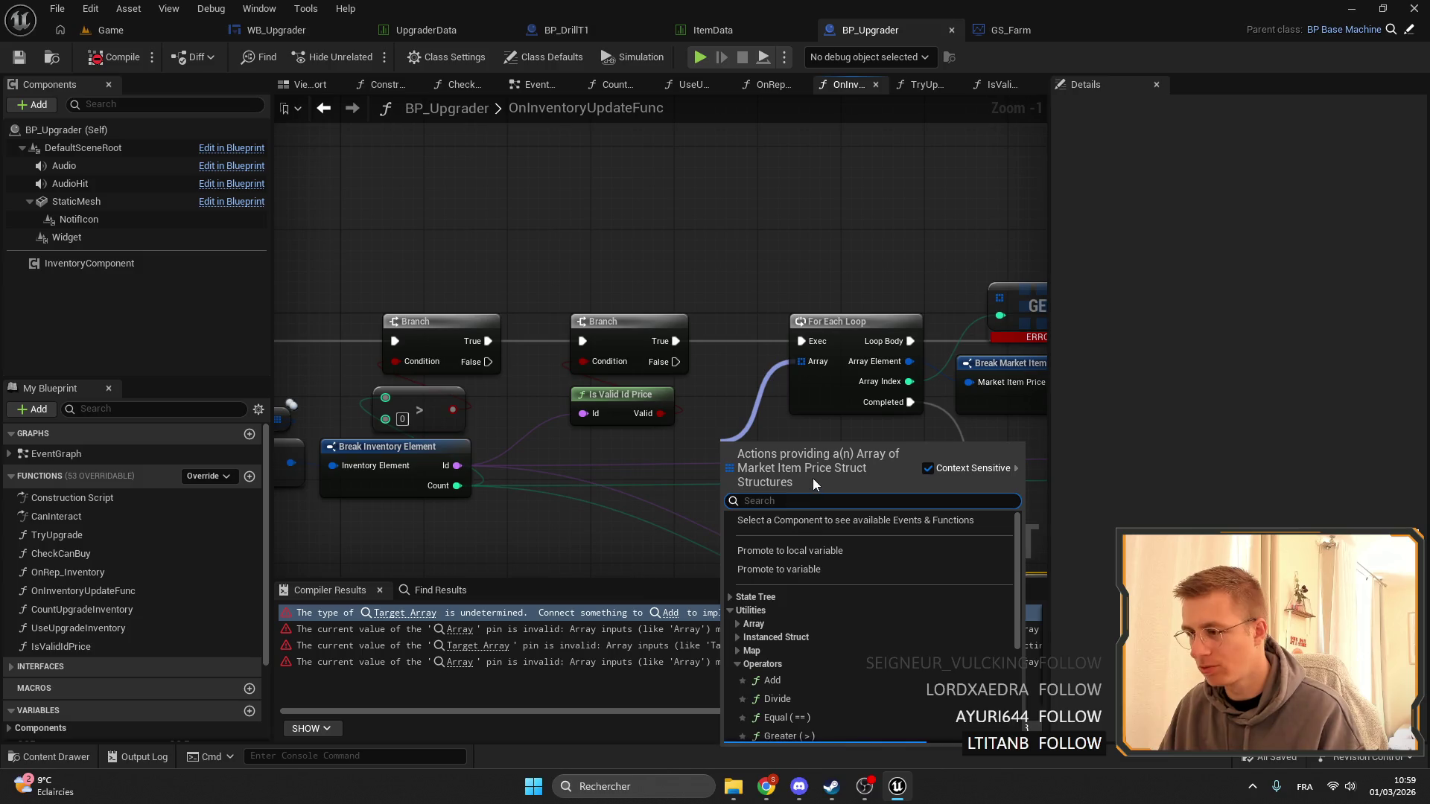
{"action": "left_click", "coordinate": [803, 569]}
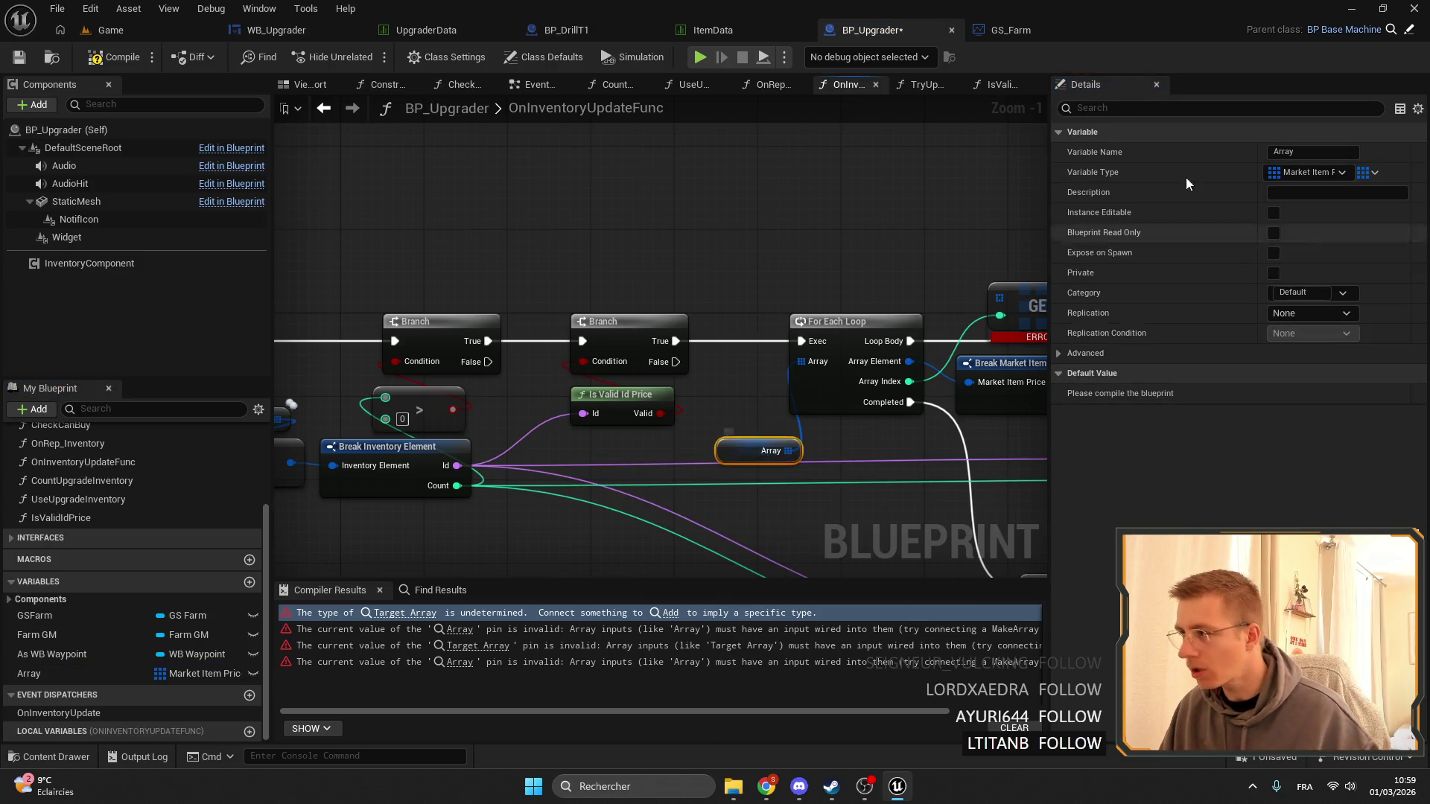
Copy the new Array variable and paste it into GS_Farm's variable list.
{"action": "left_click", "coordinate": [72, 658]}
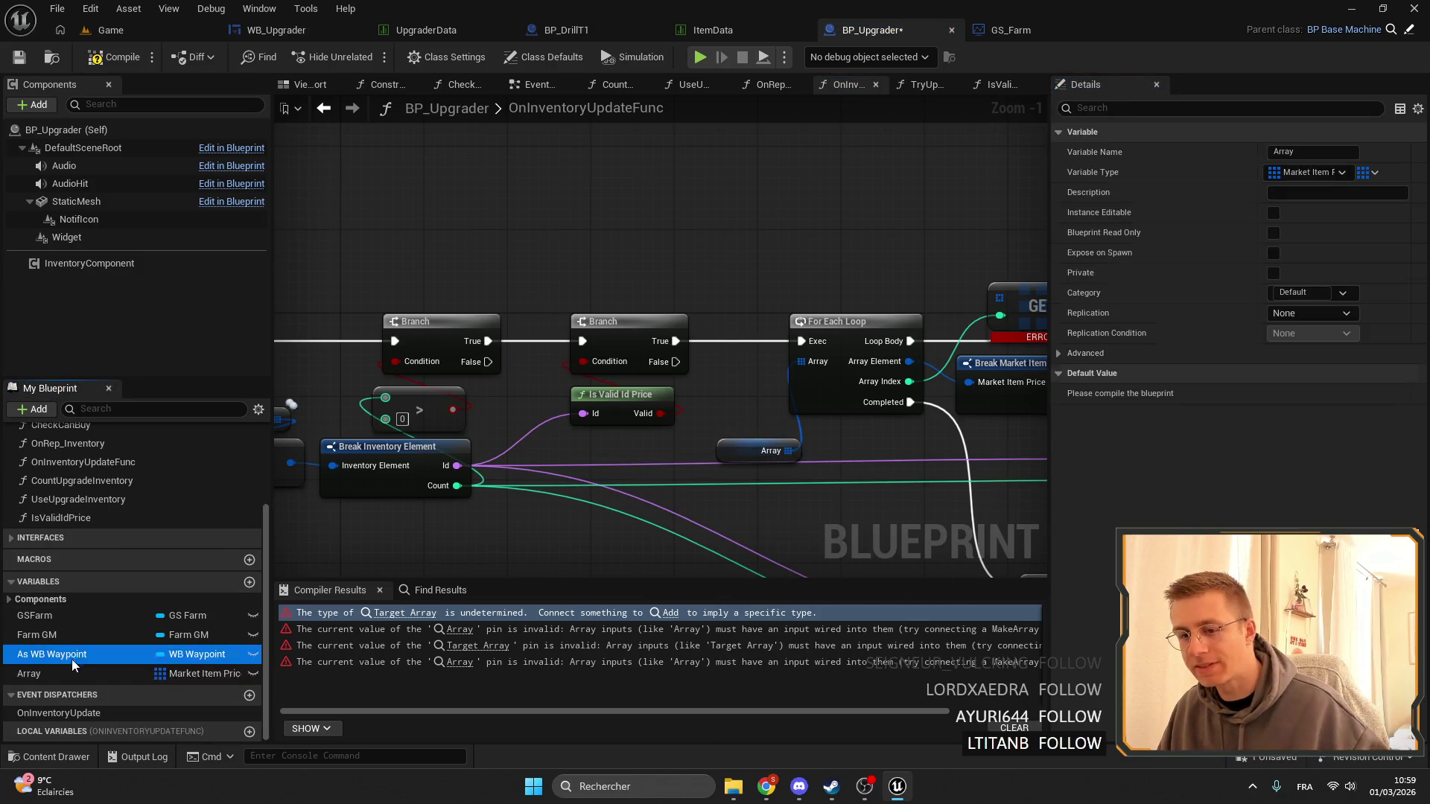
{"action": "left_click", "coordinate": [71, 674]}
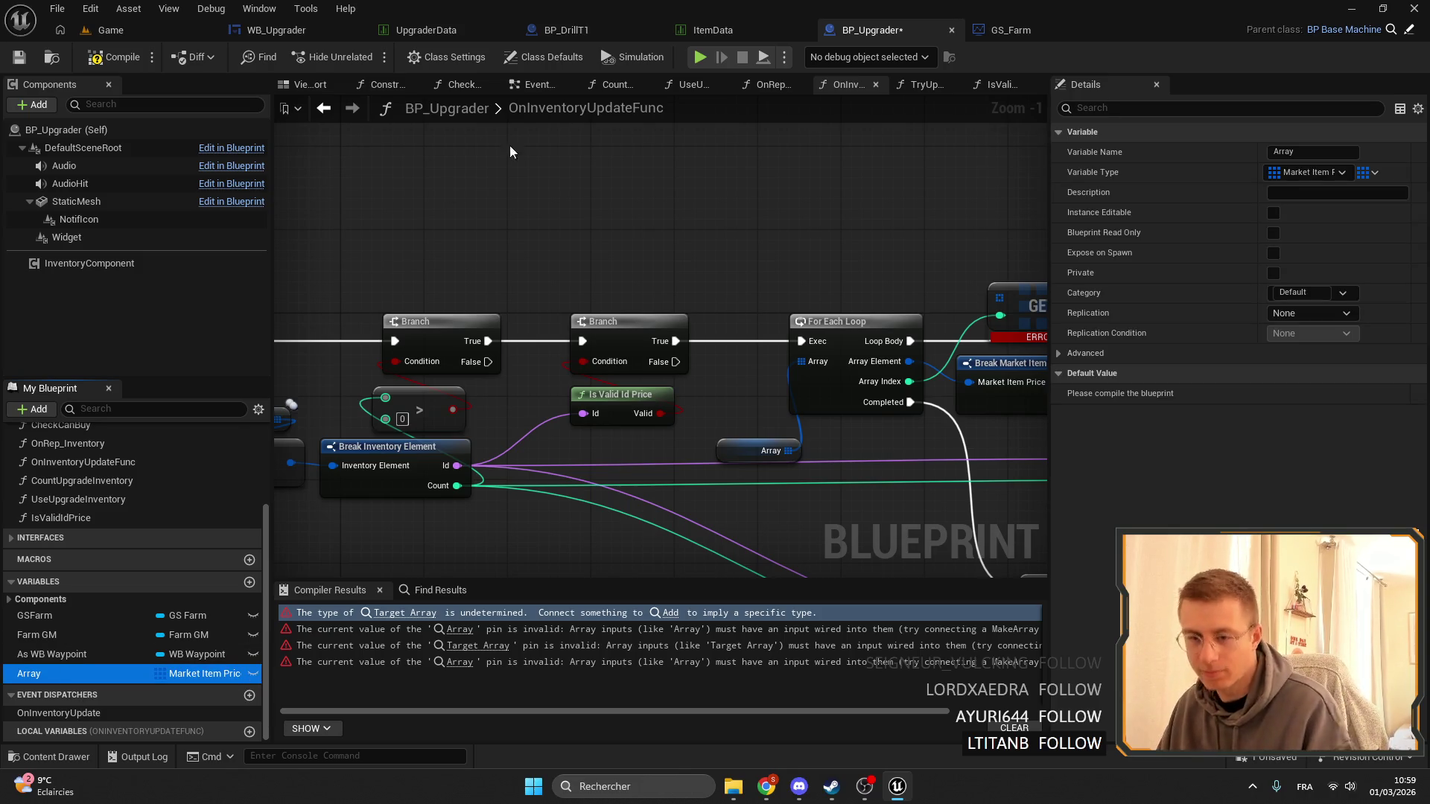
{"action": "left_click", "coordinate": [1010, 30]}
{"action": "left_click", "coordinate": [87, 577]}
{"action": "key", "text": "ctrl+v"}
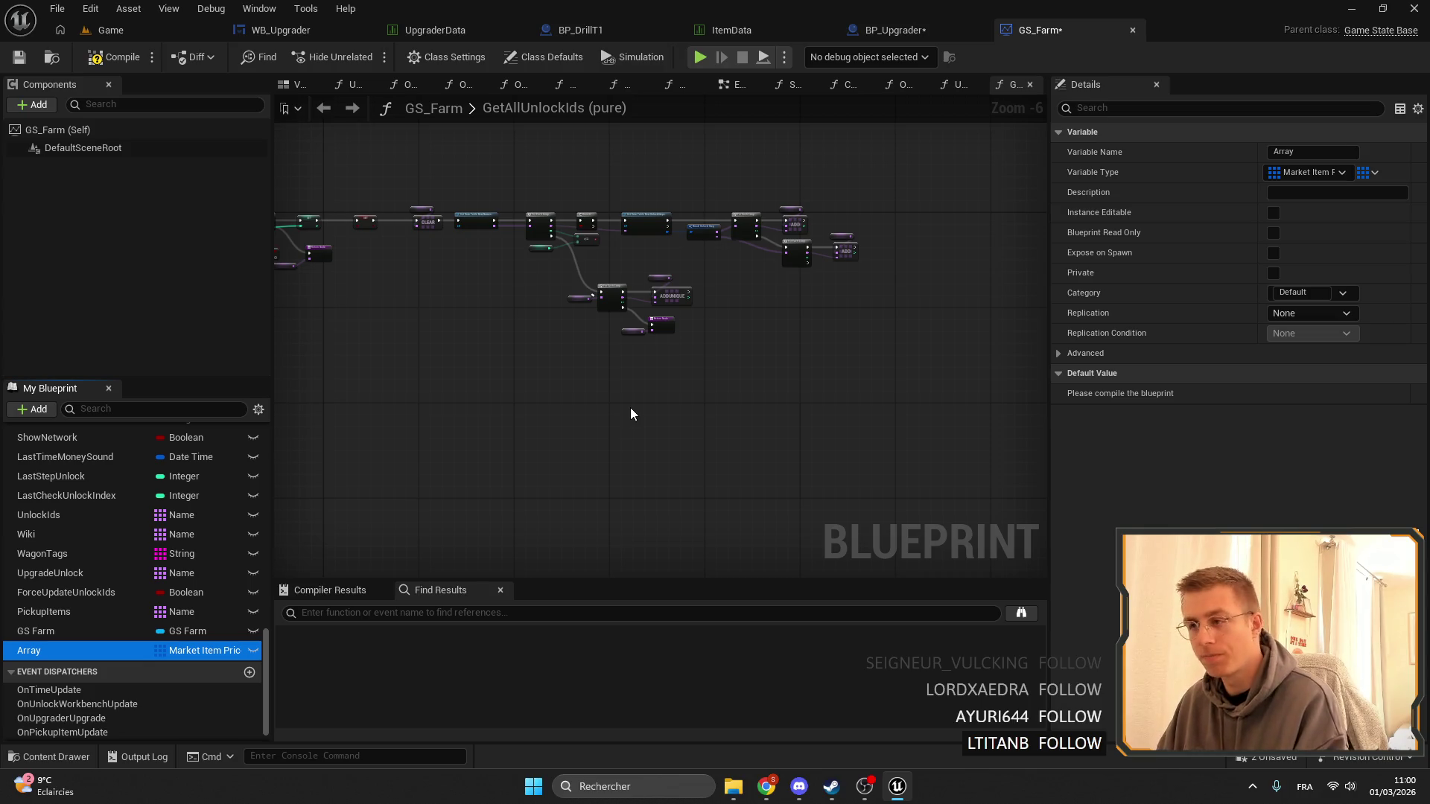
Rename GS_Farm's pasted Array variable to InventoryUgrader.
{"action": "scroll", "coordinate": [785, 349], "scroll_direction": "up", "scroll_amount": 3}
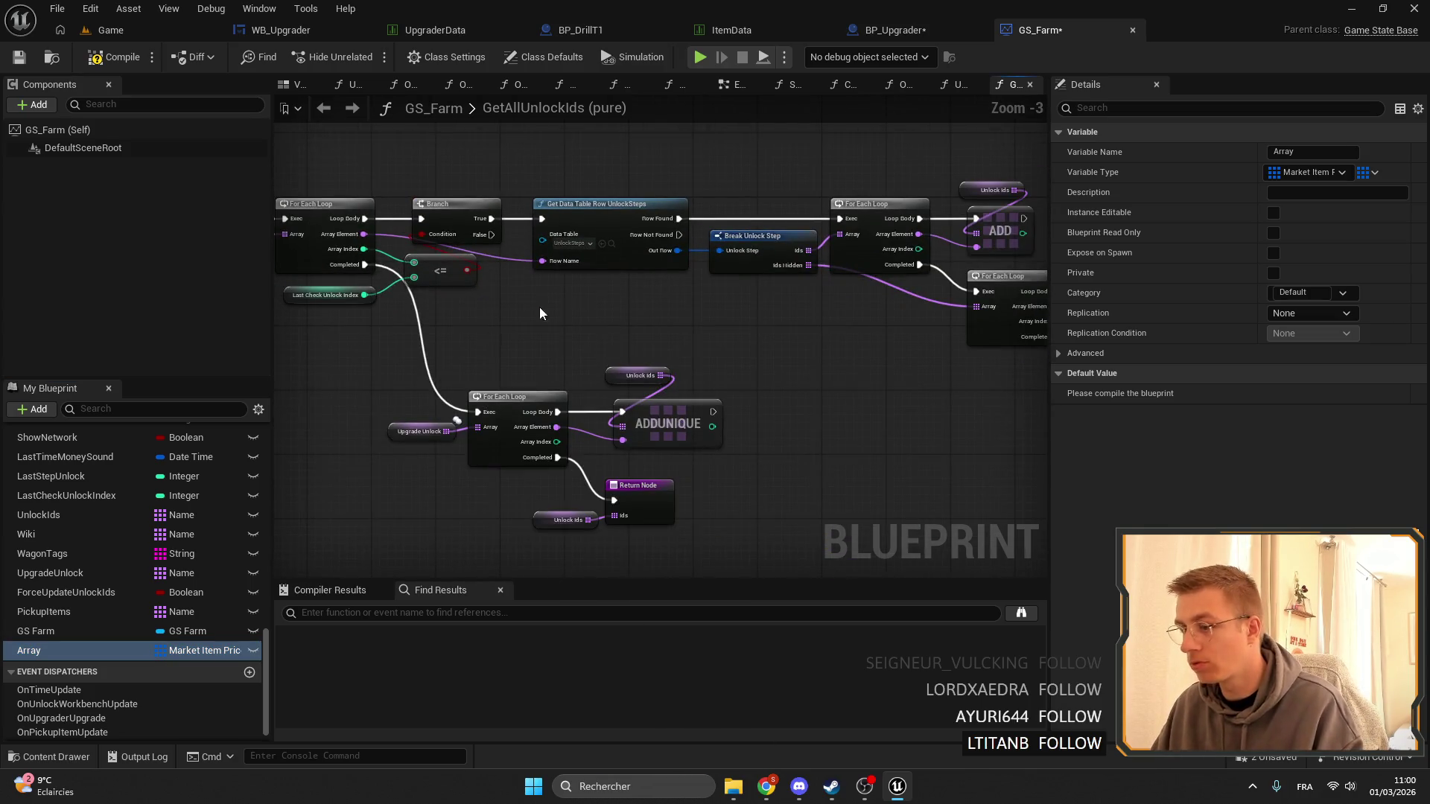
{"action": "left_click", "coordinate": [55, 653]}
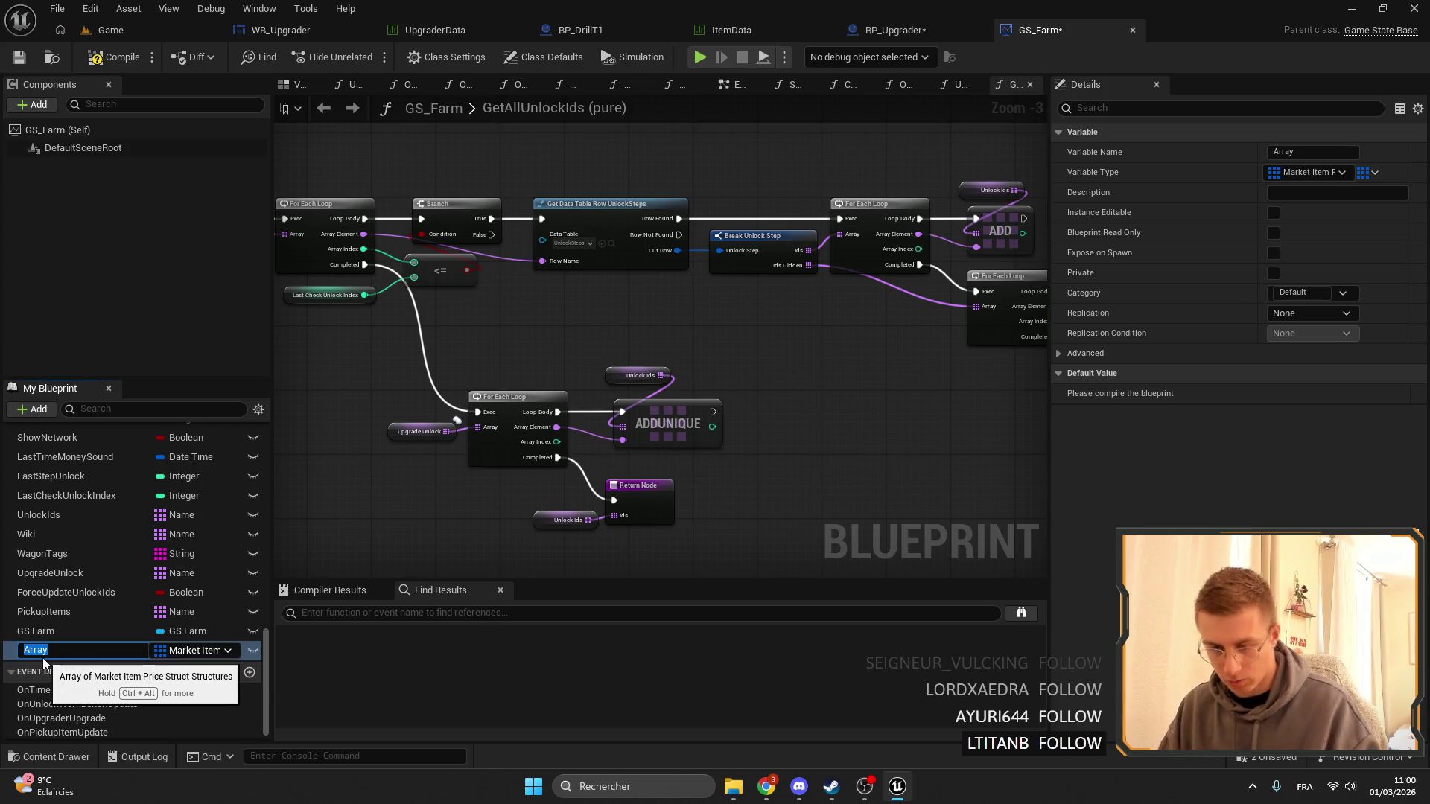
{"action": "type", "text": "Inventy"}
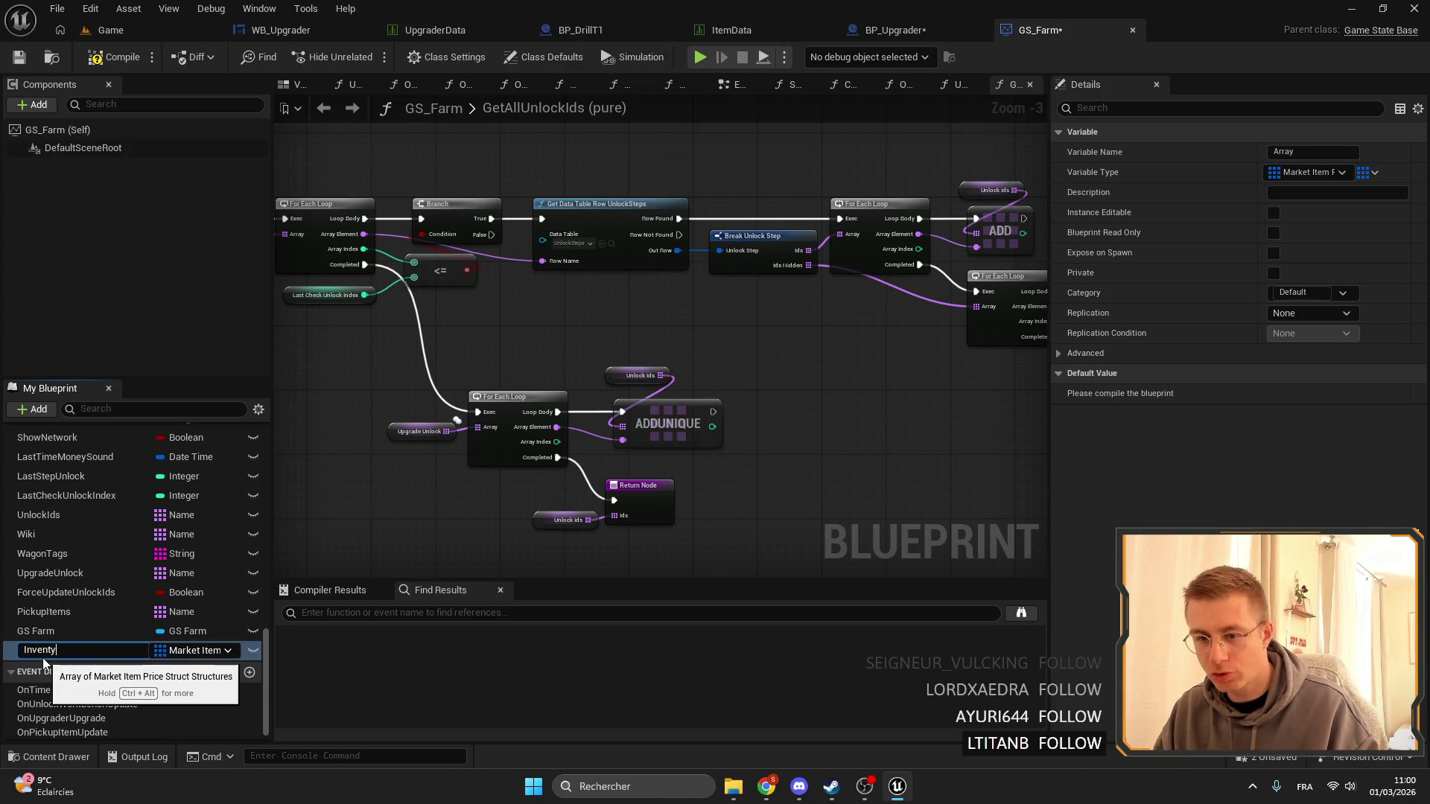
{"action": "key", "text": "BackSpace"}
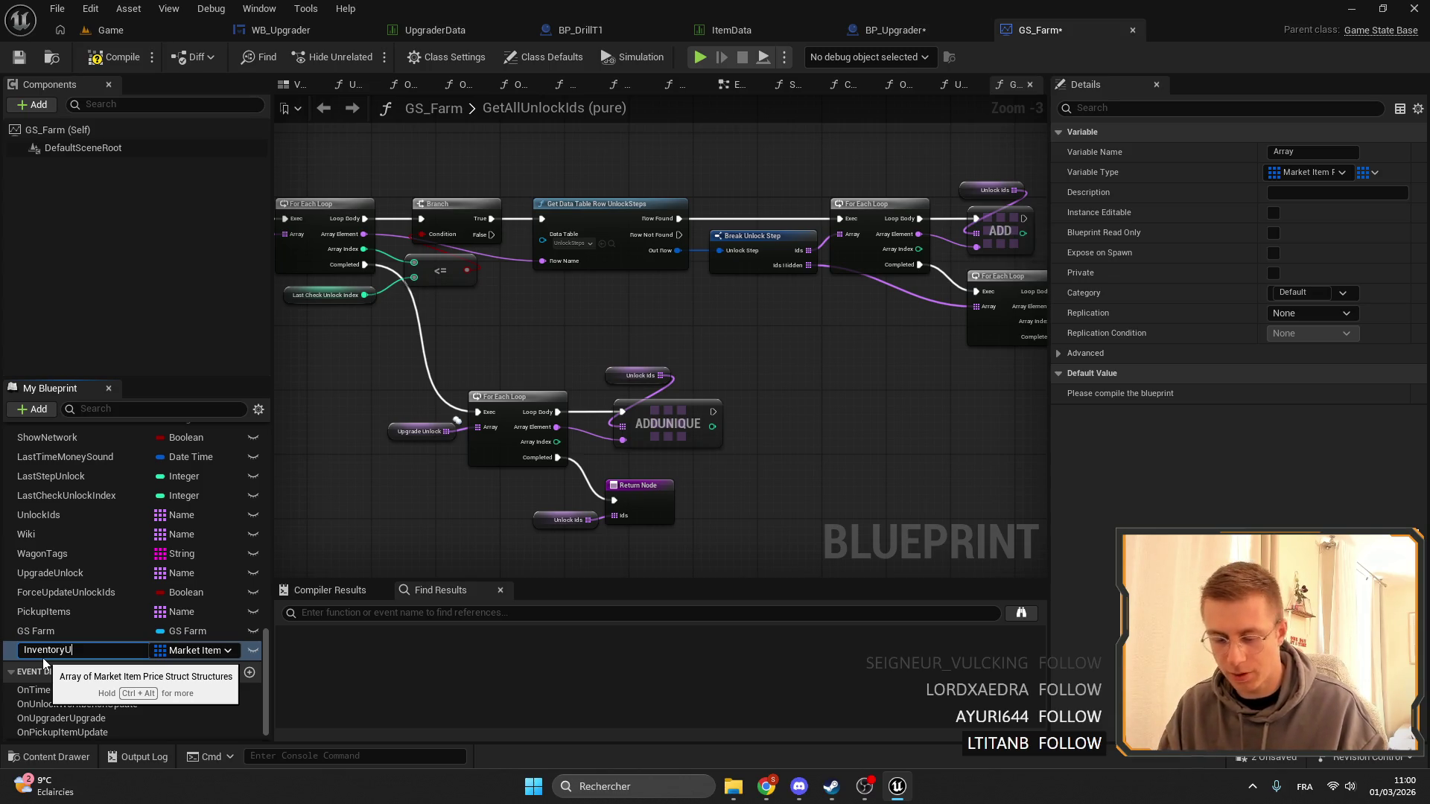
{"action": "type", "text": "^grader"}
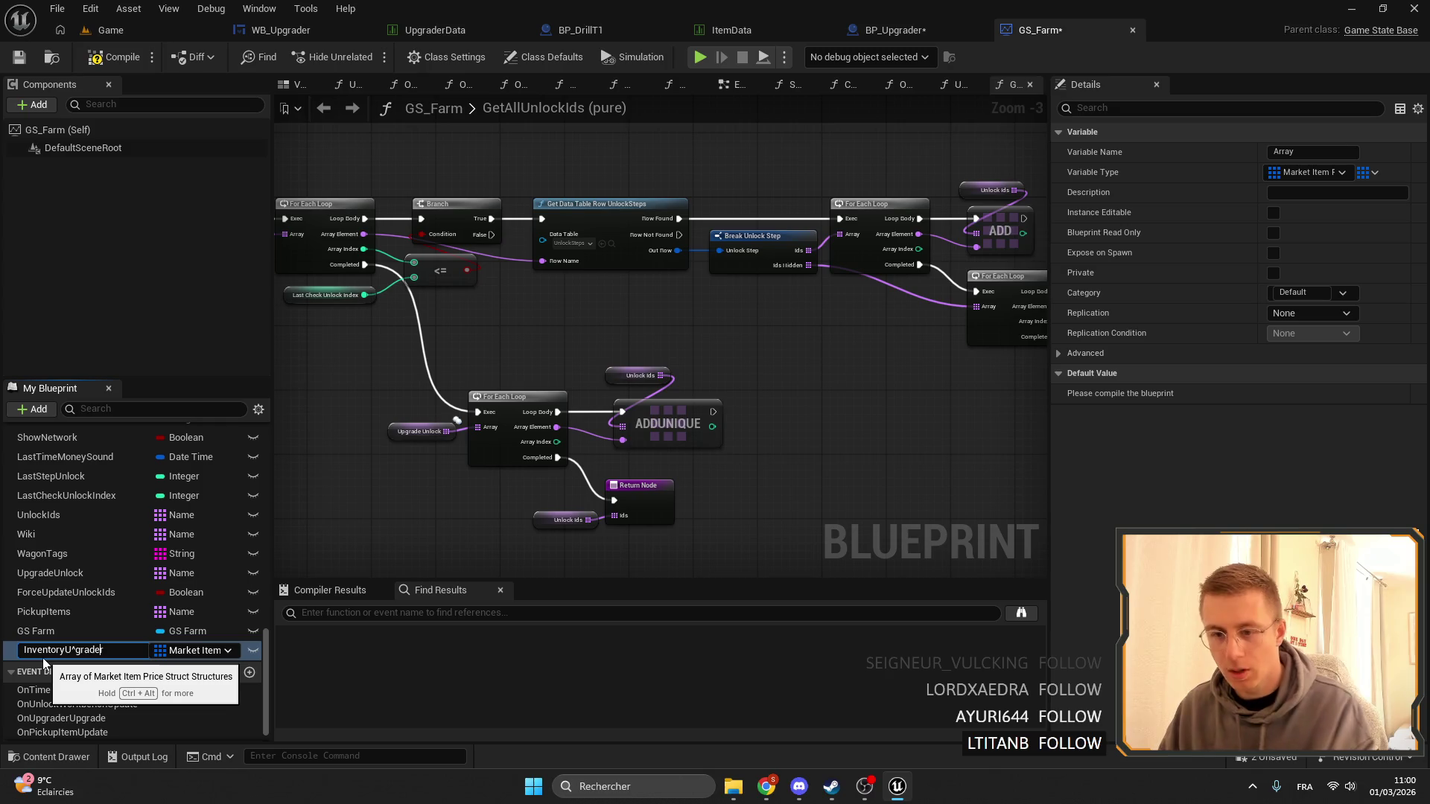
{"action": "key", "text": "BackSpace"}
{"action": "key", "text": "Return"}
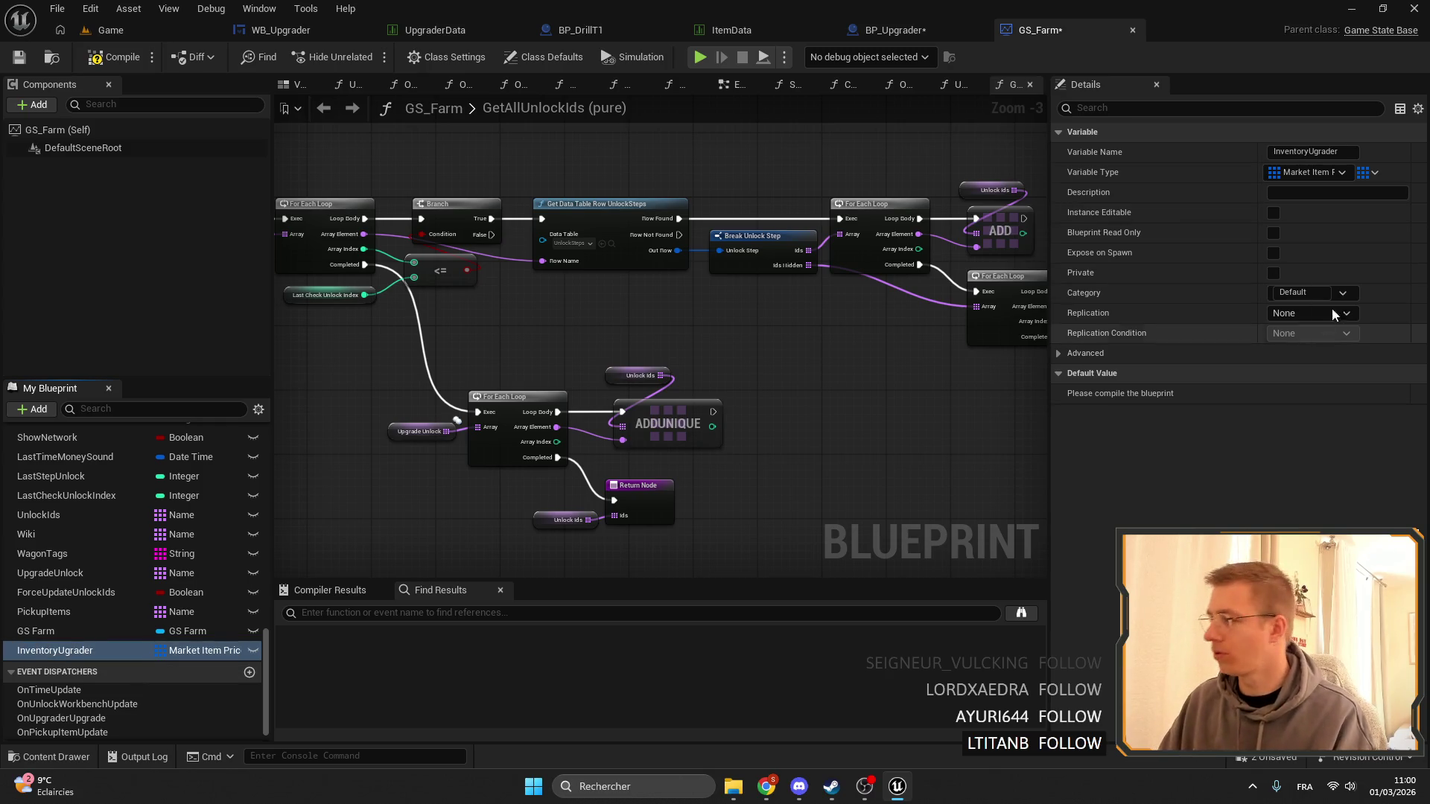
Set InventoryUgrader's replication to RepNotify and open its OnRep_InventoryUgrader function.
{"action": "left_click", "coordinate": [1321, 315]}
{"action": "left_click", "coordinate": [1294, 360]}
{"action": "scroll", "coordinate": [145, 566], "scroll_direction": "up", "scroll_amount": 10}
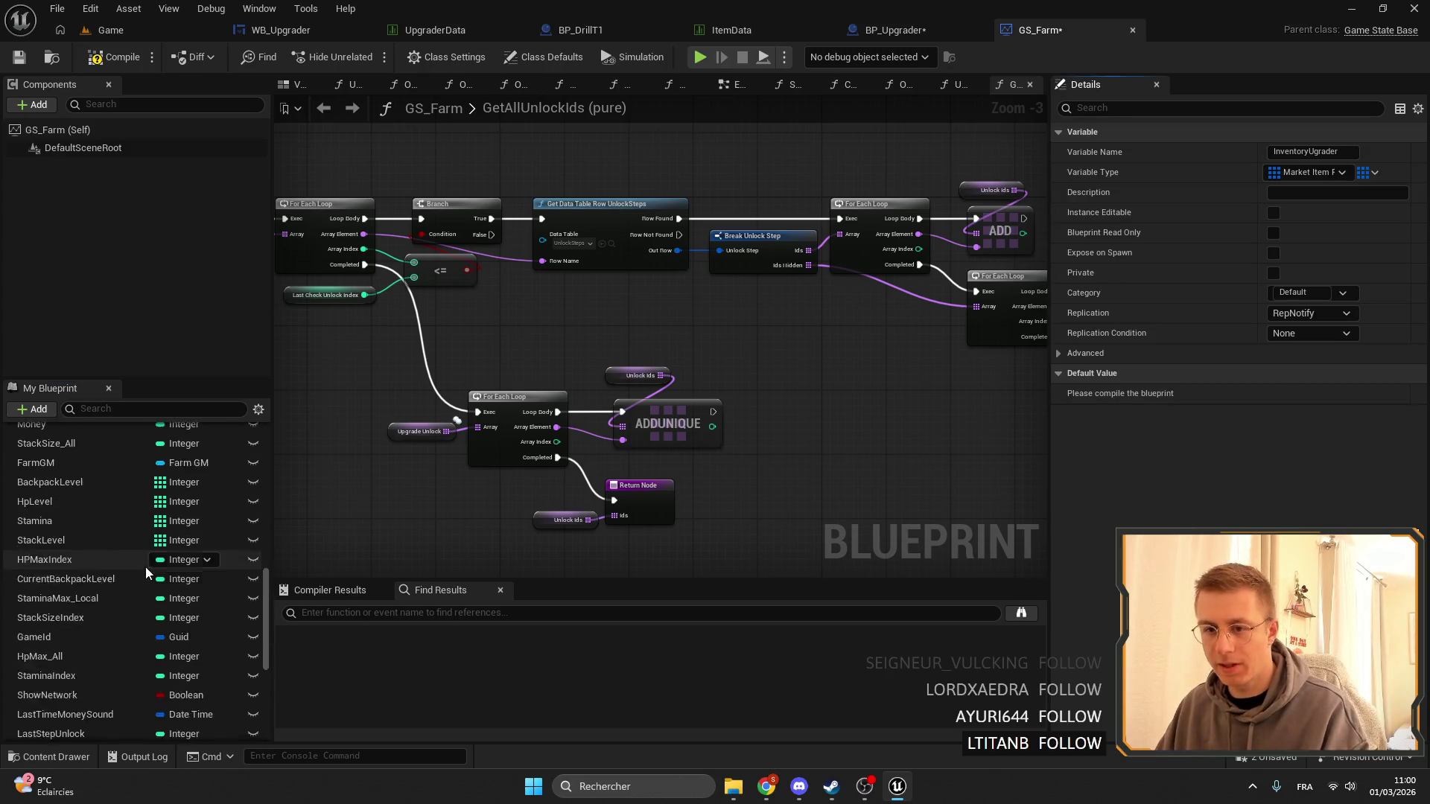
{"action": "double_click", "coordinate": [108, 615]}
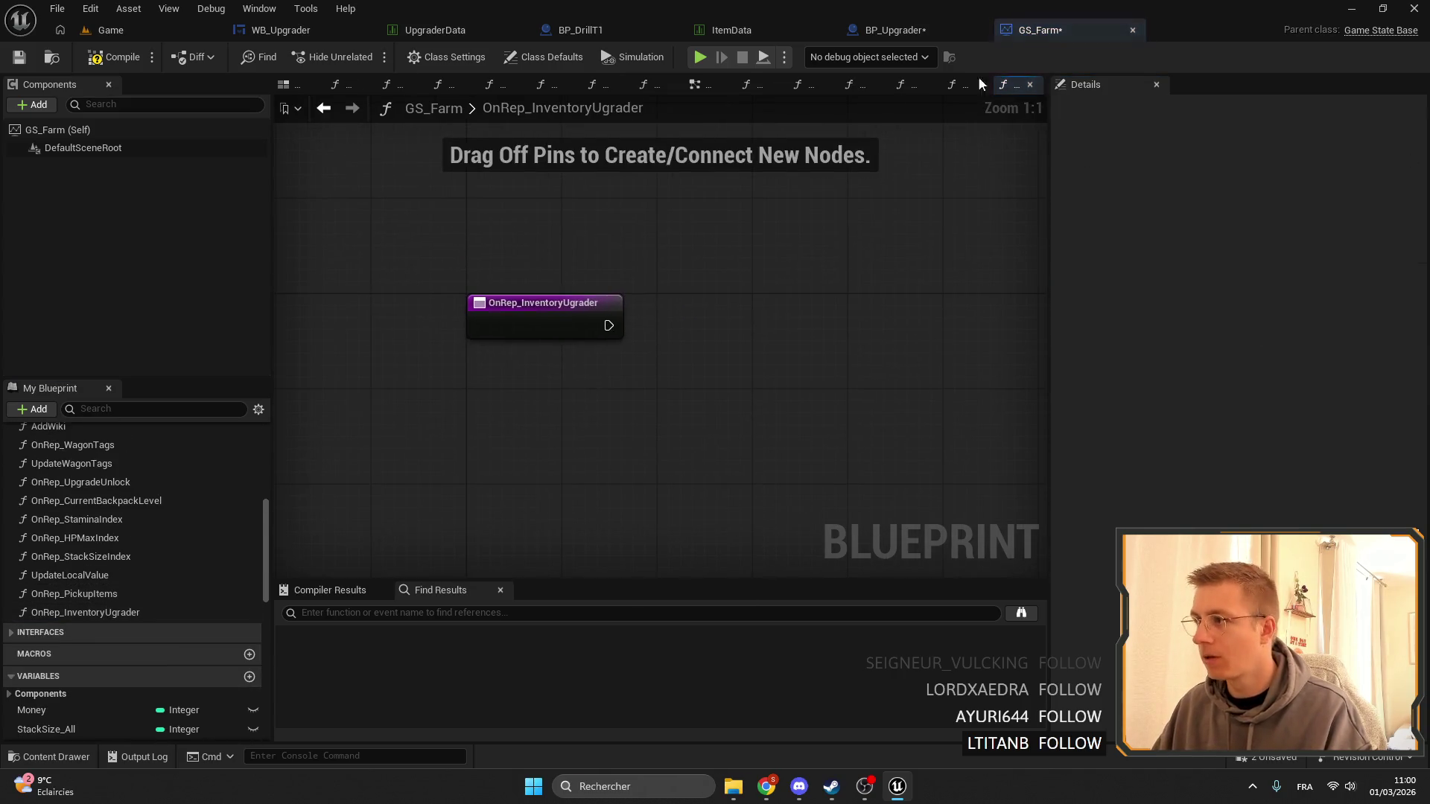
Add an event dispatcher named OnInventotyUpgraderUpdate to GS_Farm.
{"action": "left_click", "coordinate": [884, 33]}
{"action": "left_click", "coordinate": [69, 713]}
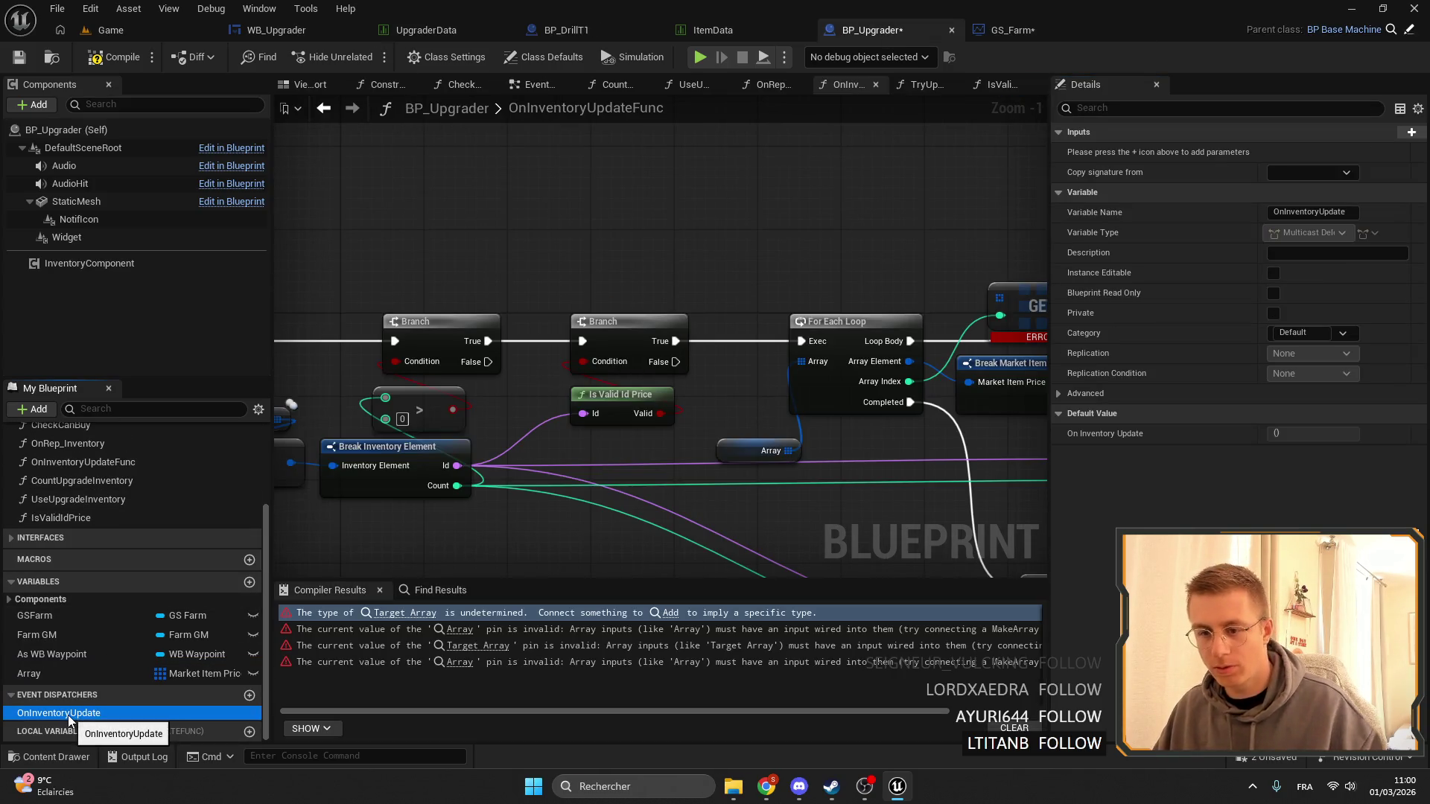
{"action": "left_click", "coordinate": [998, 34]}
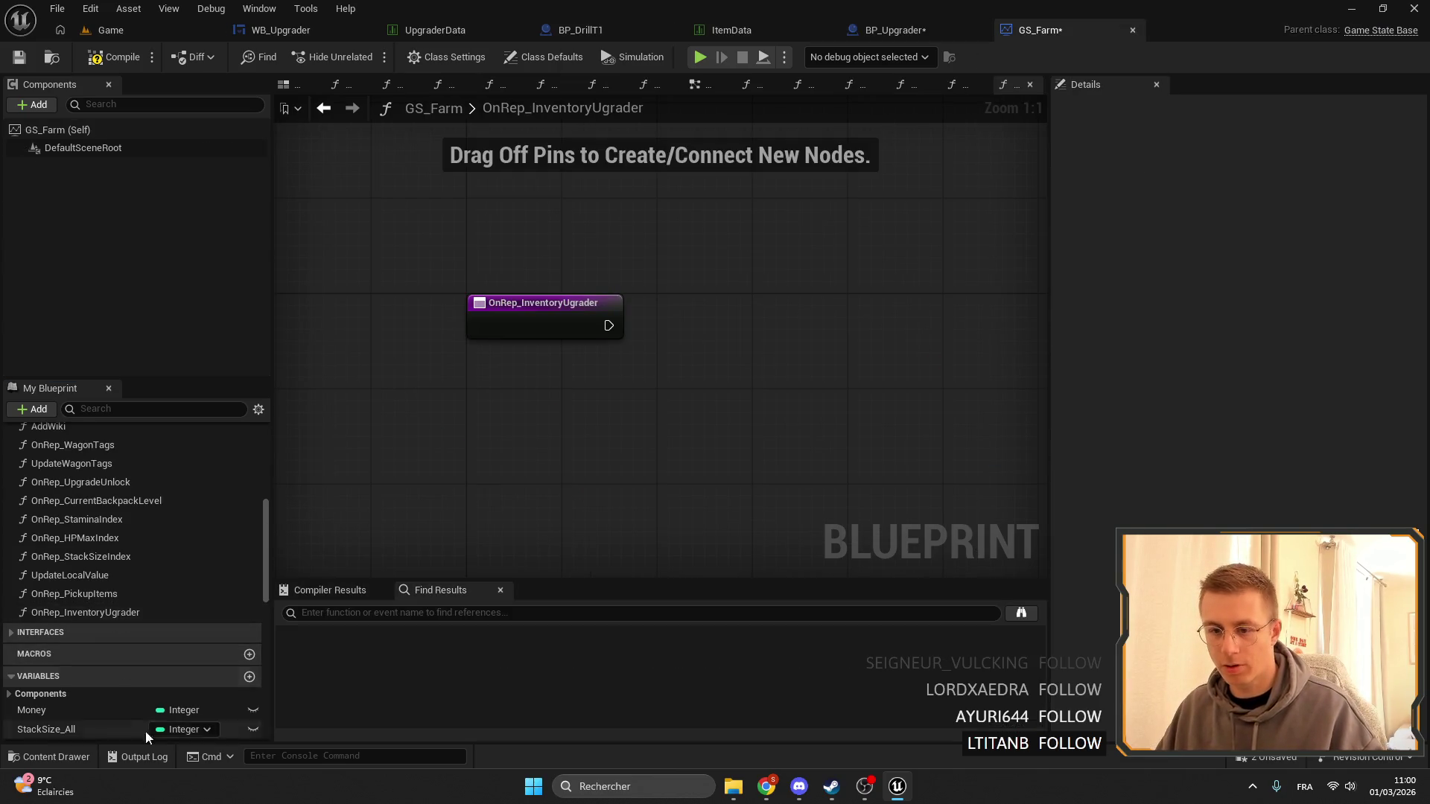
{"action": "scroll", "coordinate": [164, 671], "scroll_direction": "down", "scroll_amount": 5}
{"action": "scroll", "coordinate": [199, 668], "scroll_direction": "down", "scroll_amount": 5}
{"action": "left_click", "coordinate": [250, 652]}
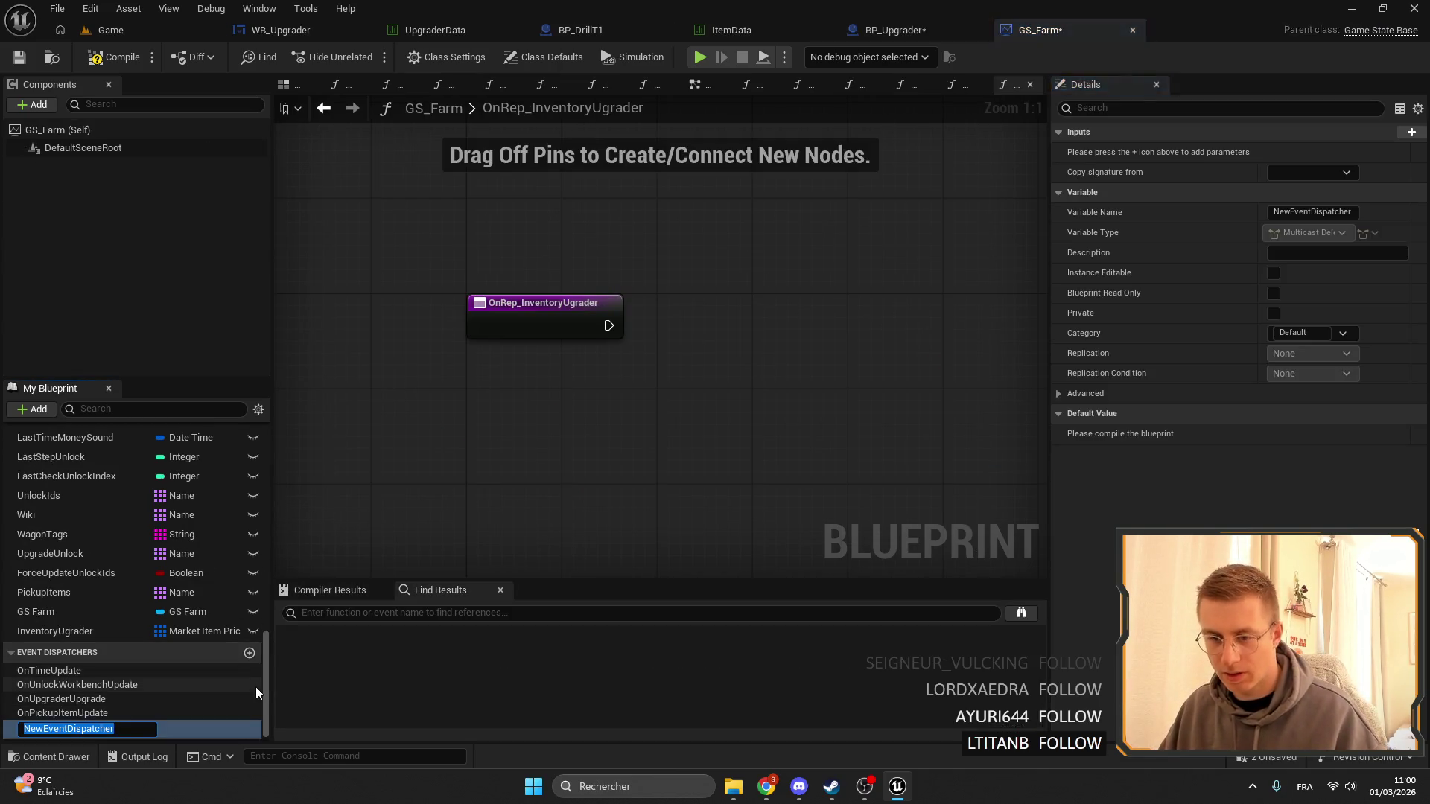
{"action": "type", "text": "On"}
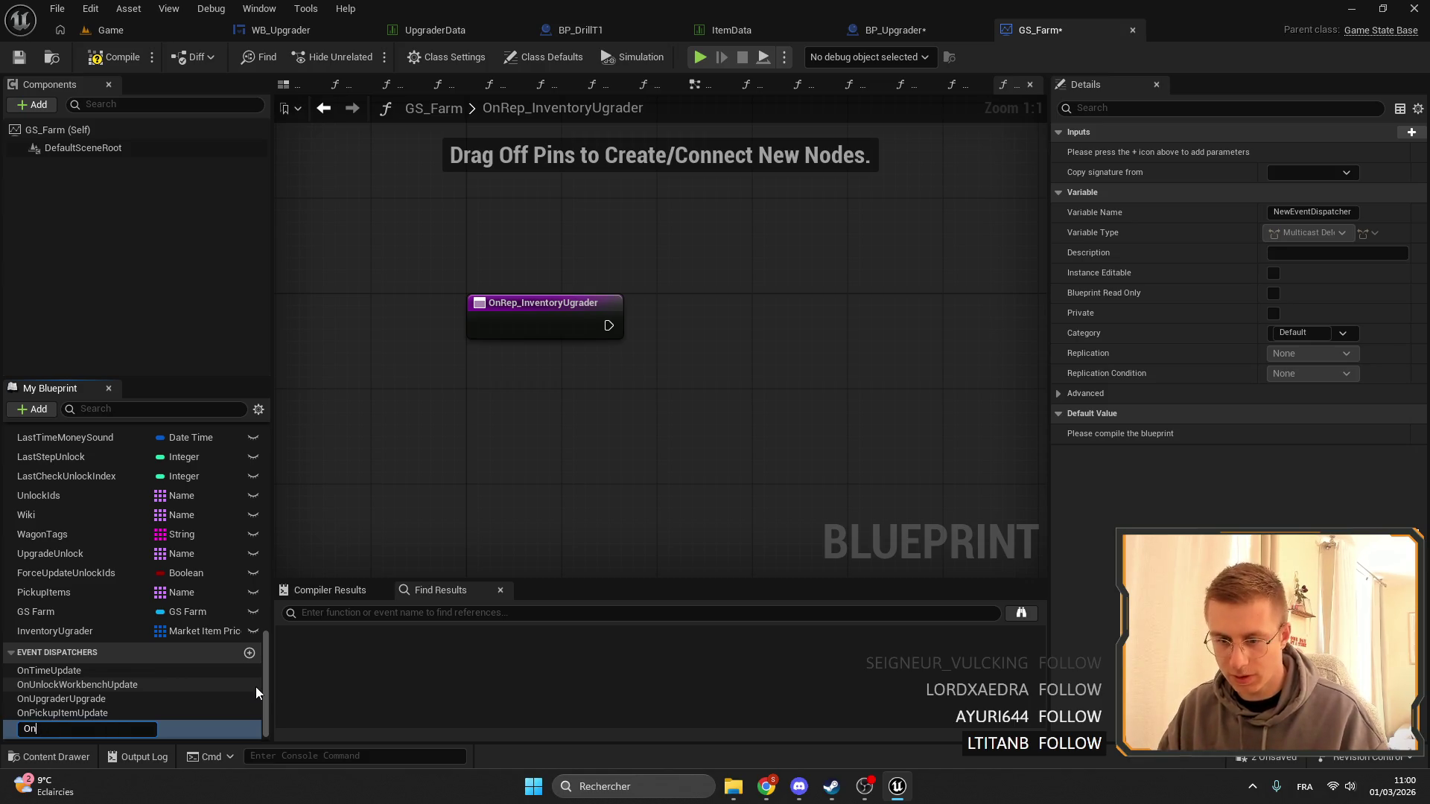
{"action": "type", "text": "Invent"}
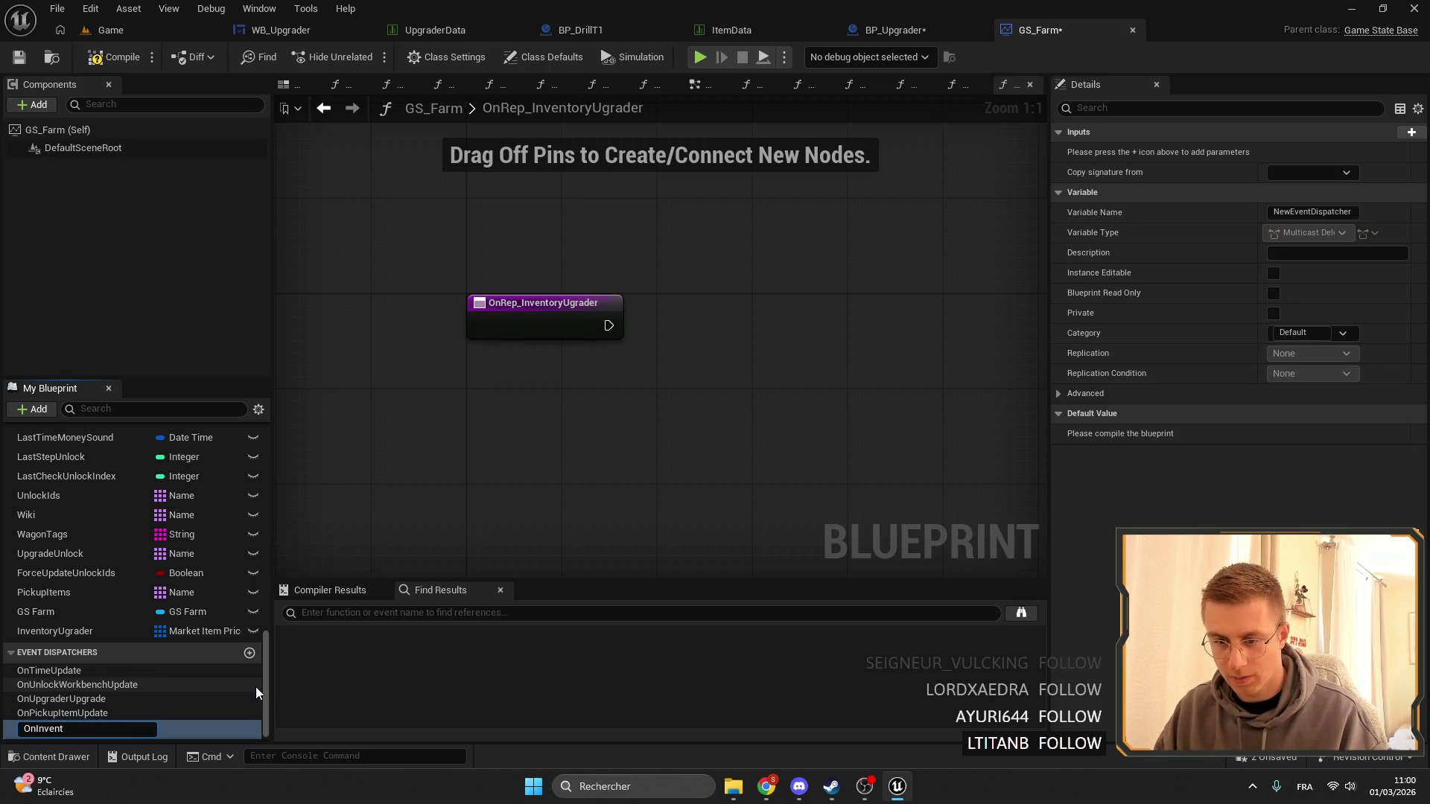
{"action": "type", "text": "otyUp"}
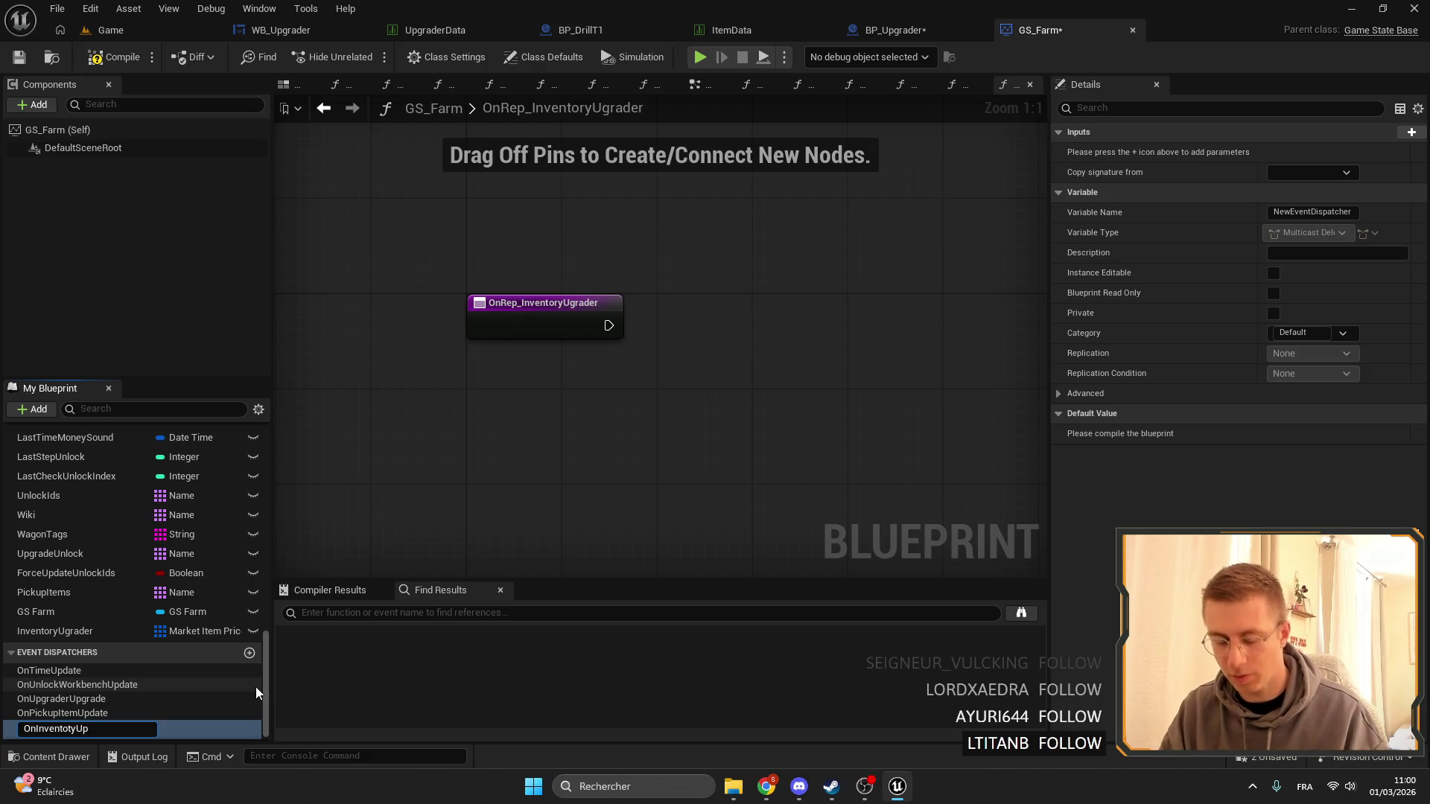
{"action": "type", "text": "grader"}
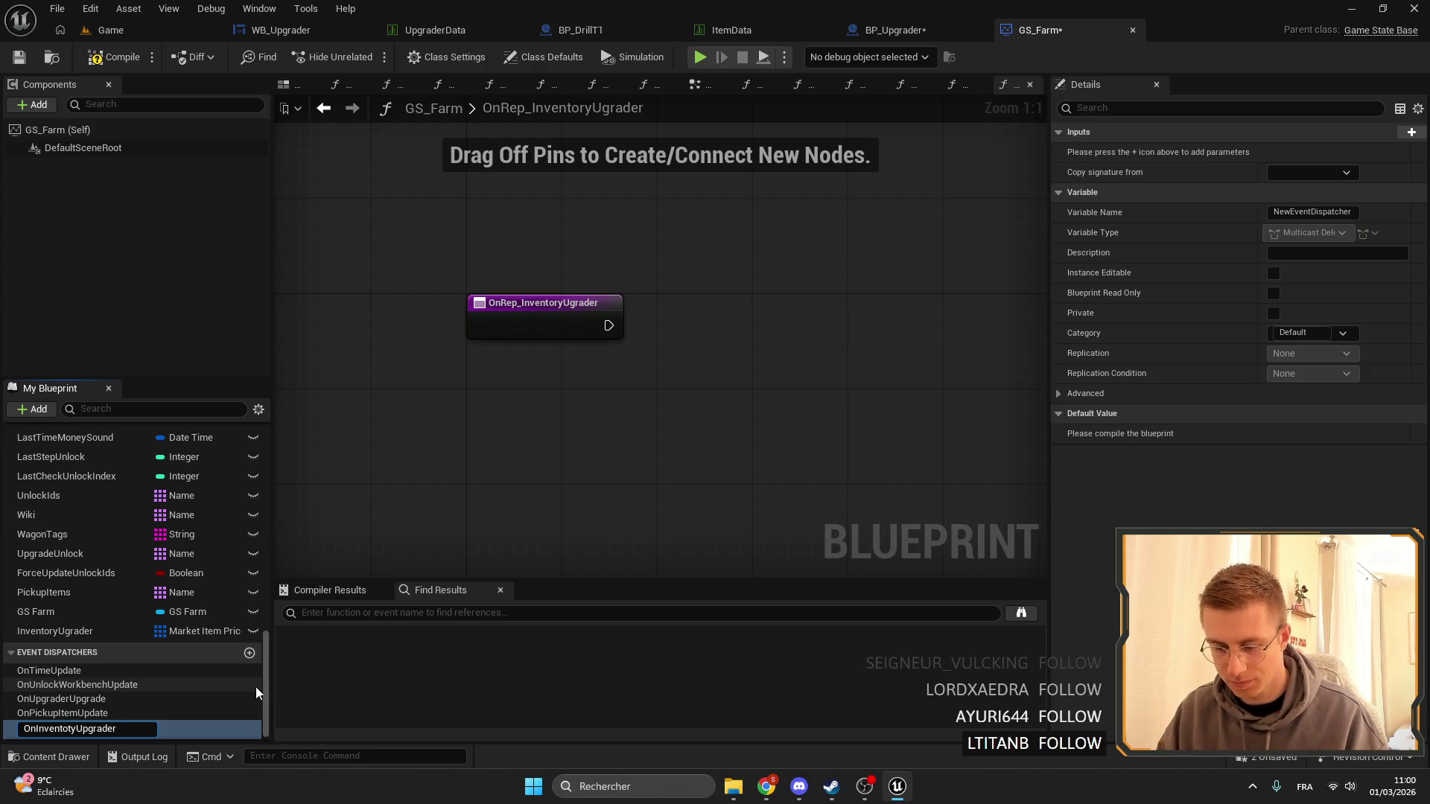
{"action": "type", "text": "Update"}
{"action": "key", "text": "Return"}
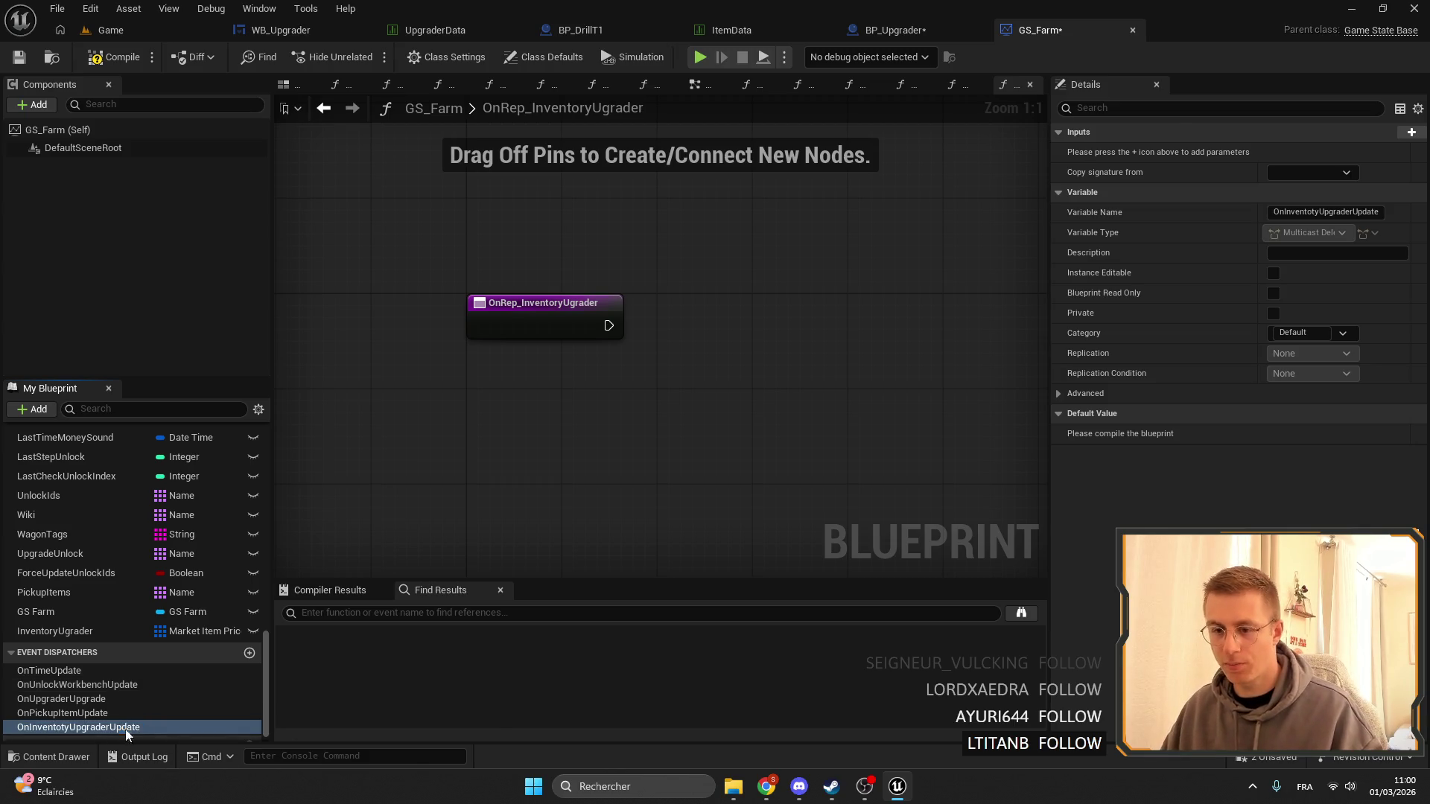
Call OnInventotyUpgraderUpdate from the OnRep_InventoryUgrader event.
{"action": "mouse_move", "coordinate": [112, 727]}
{"action": "left_mouse_down"}
{"action": "mouse_move", "coordinate": [721, 338]}
{"action": "mouse_move", "coordinate": [695, 330]}
{"action": "left_mouse_up"}
{"action": "left_click", "coordinate": [685, 350]}
{"action": "left_click_drag", "start_coordinate": [609, 326], "coordinate": [683, 325]}
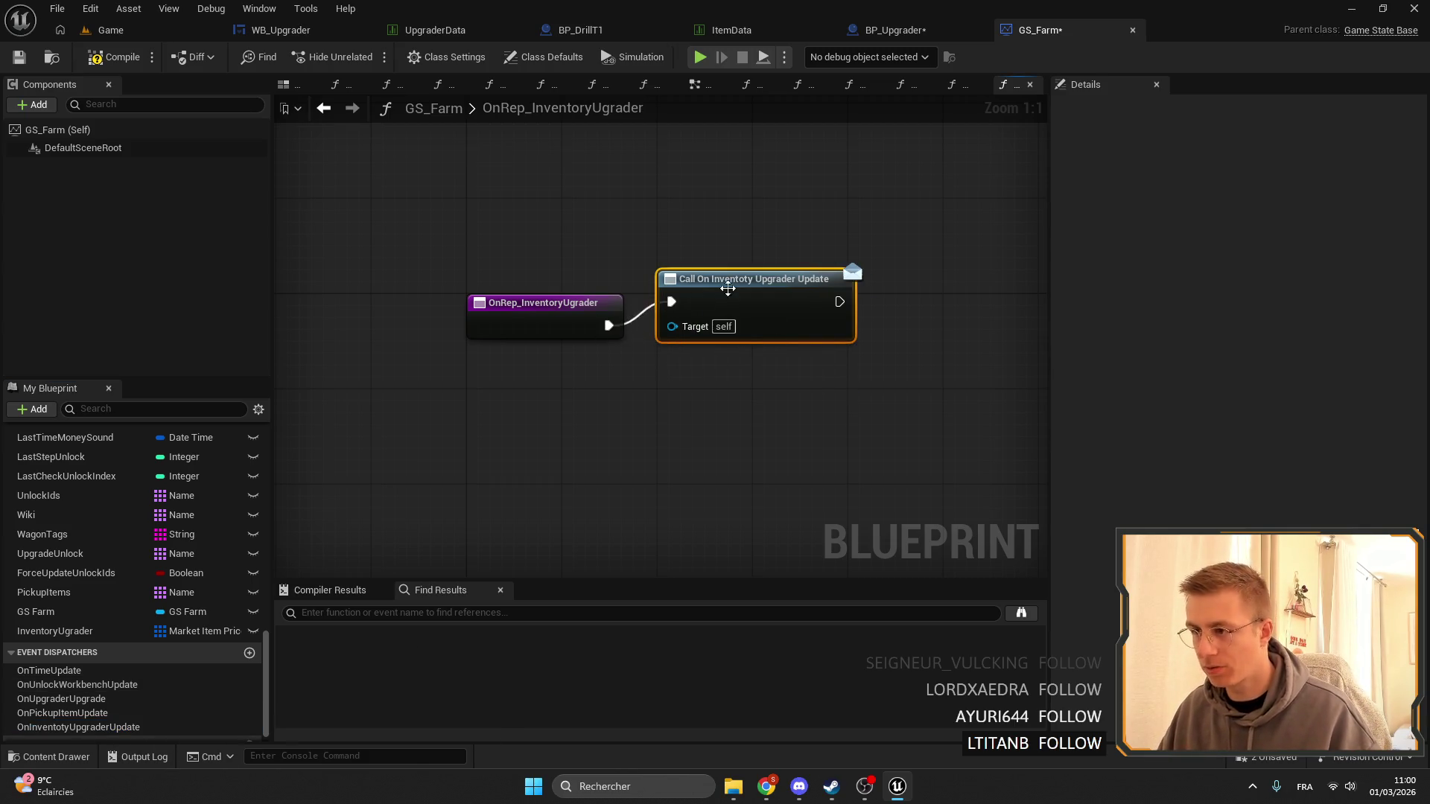
Open BP_Upgrader's OnInventoryUpdateFunc graph.
{"action": "left_click", "coordinate": [932, 29]}
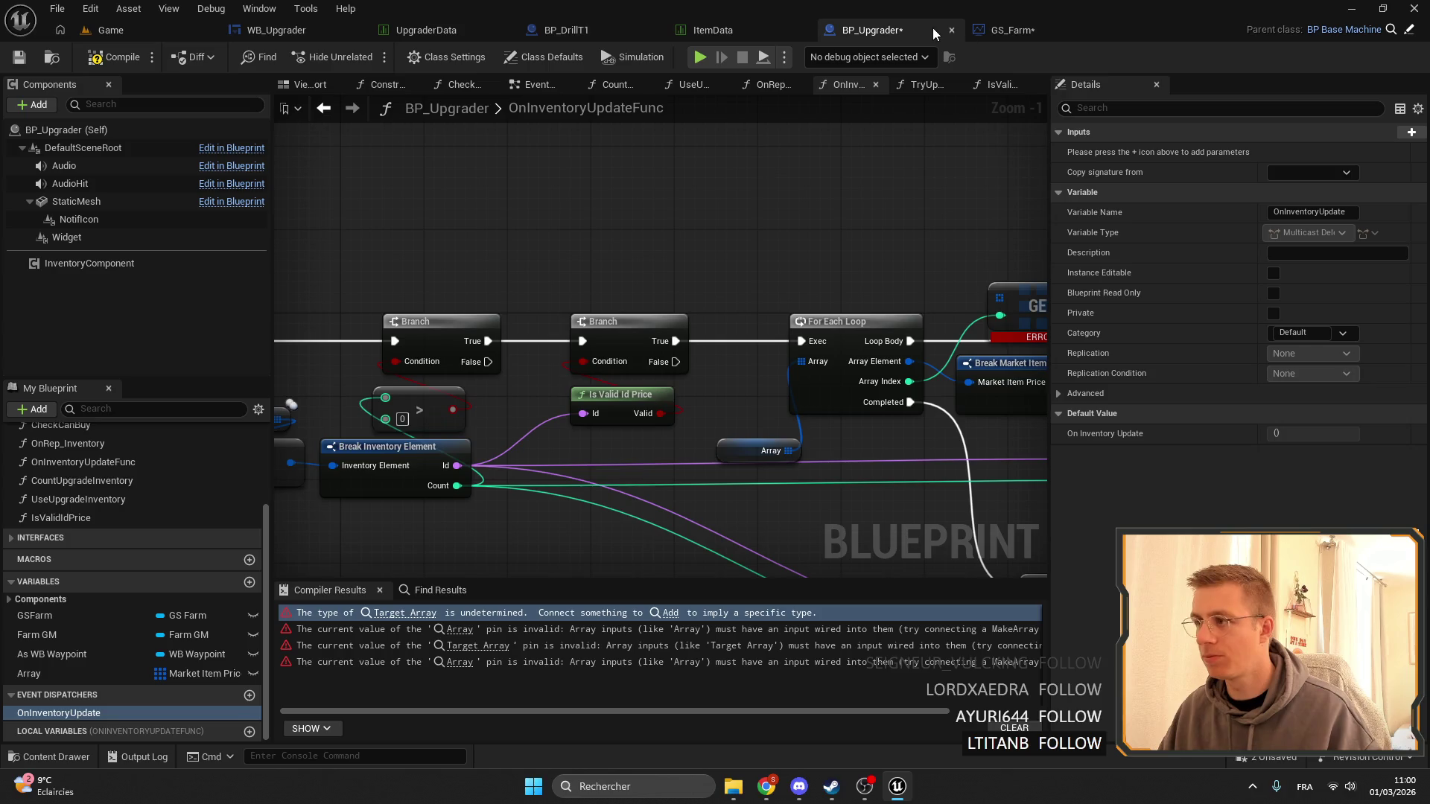
{"action": "right_click", "coordinate": [65, 713]}
{"action": "left_click", "coordinate": [130, 501]}
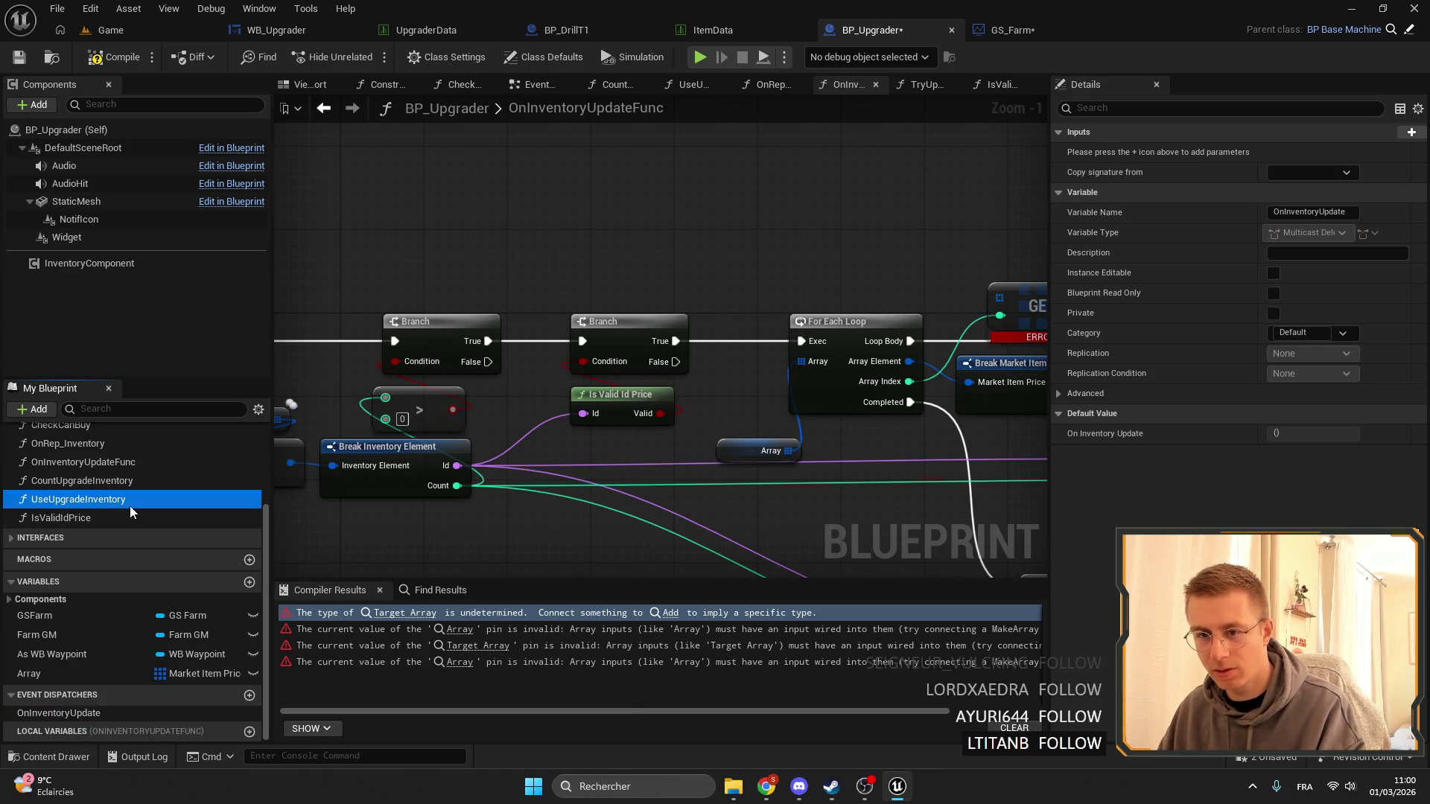
{"action": "scroll", "coordinate": [134, 521], "scroll_direction": "up", "scroll_amount": 2}
{"action": "double_click", "coordinate": [93, 515]}
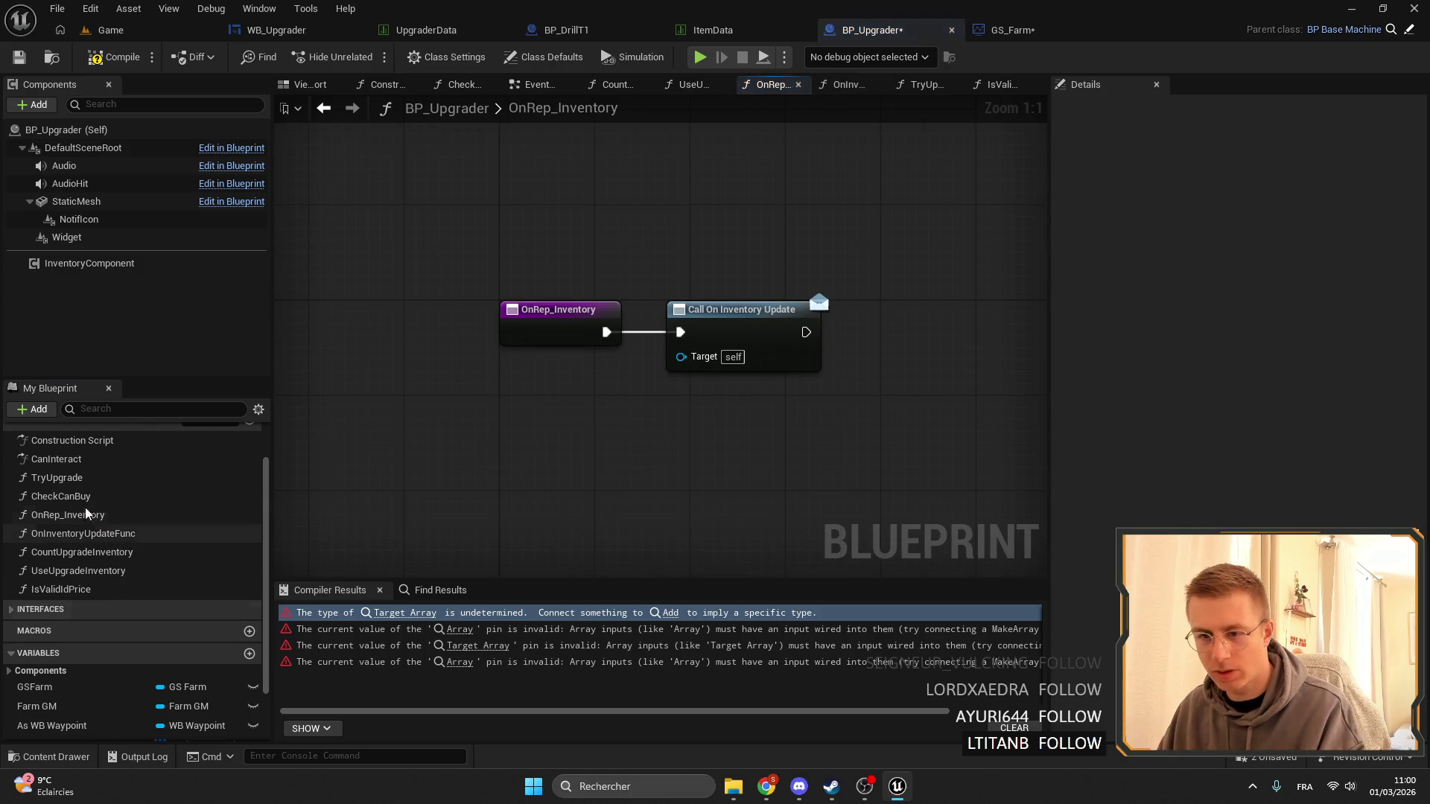
{"action": "left_click", "coordinate": [86, 527]}
{"action": "double_click", "coordinate": [85, 527]}
{"action": "scroll", "coordinate": [60, 731], "scroll_direction": "down", "scroll_amount": 2}
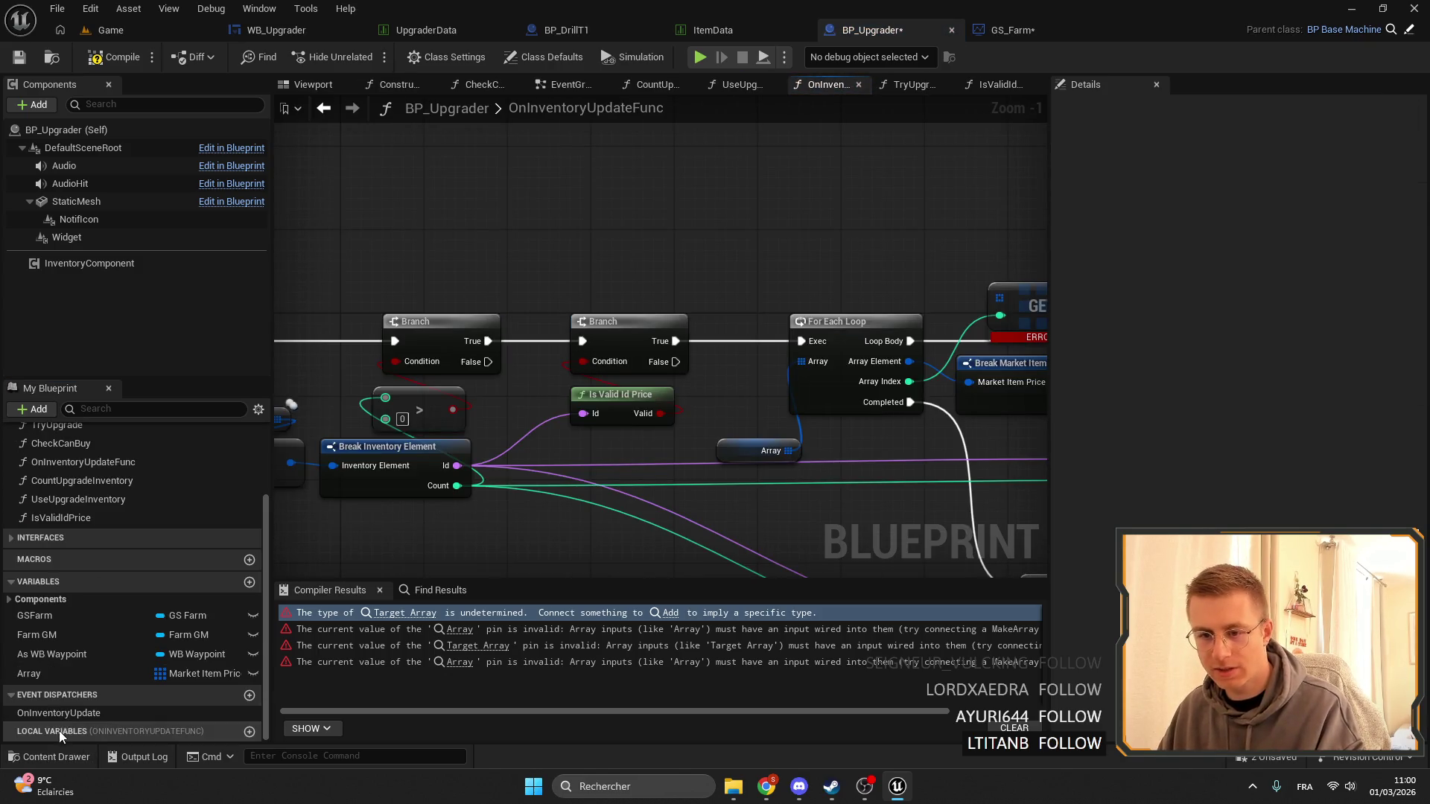
Delete BP_Upgrader's Array variable and OnInventoryUpdate dispatcher, then save and compile.
{"action": "left_click", "coordinate": [50, 669]}
{"action": "key", "text": "Delete"}
{"action": "left_click", "coordinate": [788, 423]}
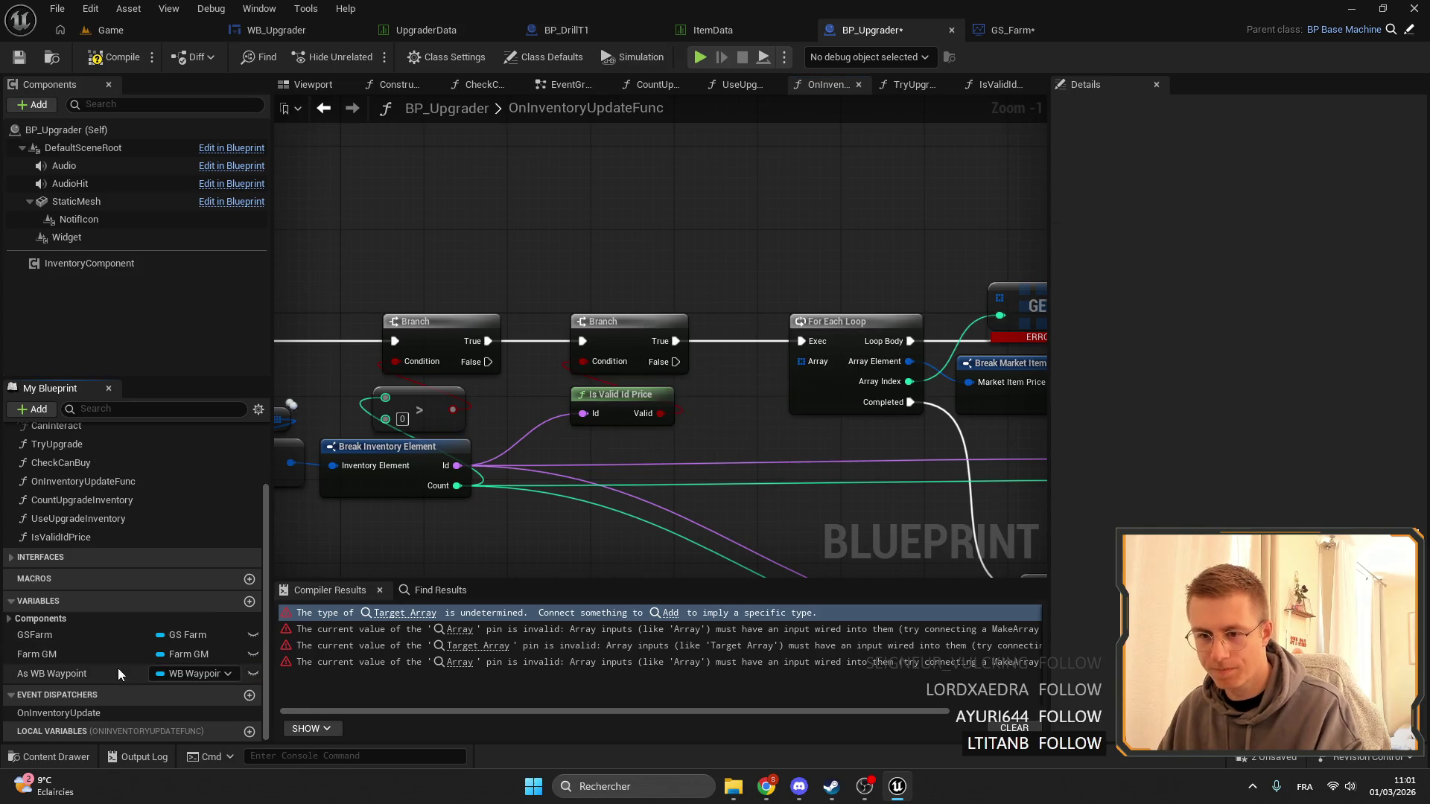
{"action": "left_click", "coordinate": [56, 715]}
{"action": "key", "text": "Delete"}
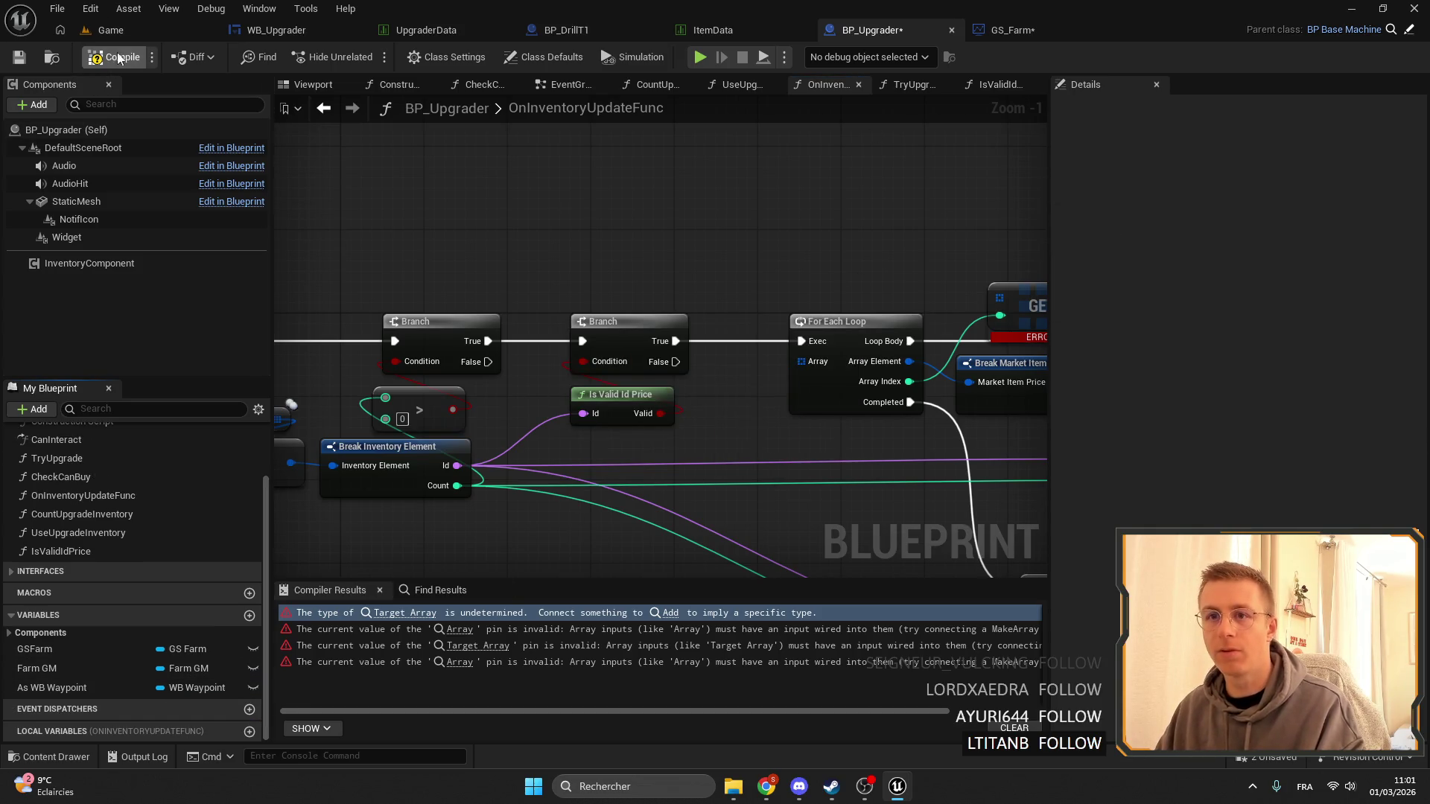
{"action": "left_click", "coordinate": [18, 58]}
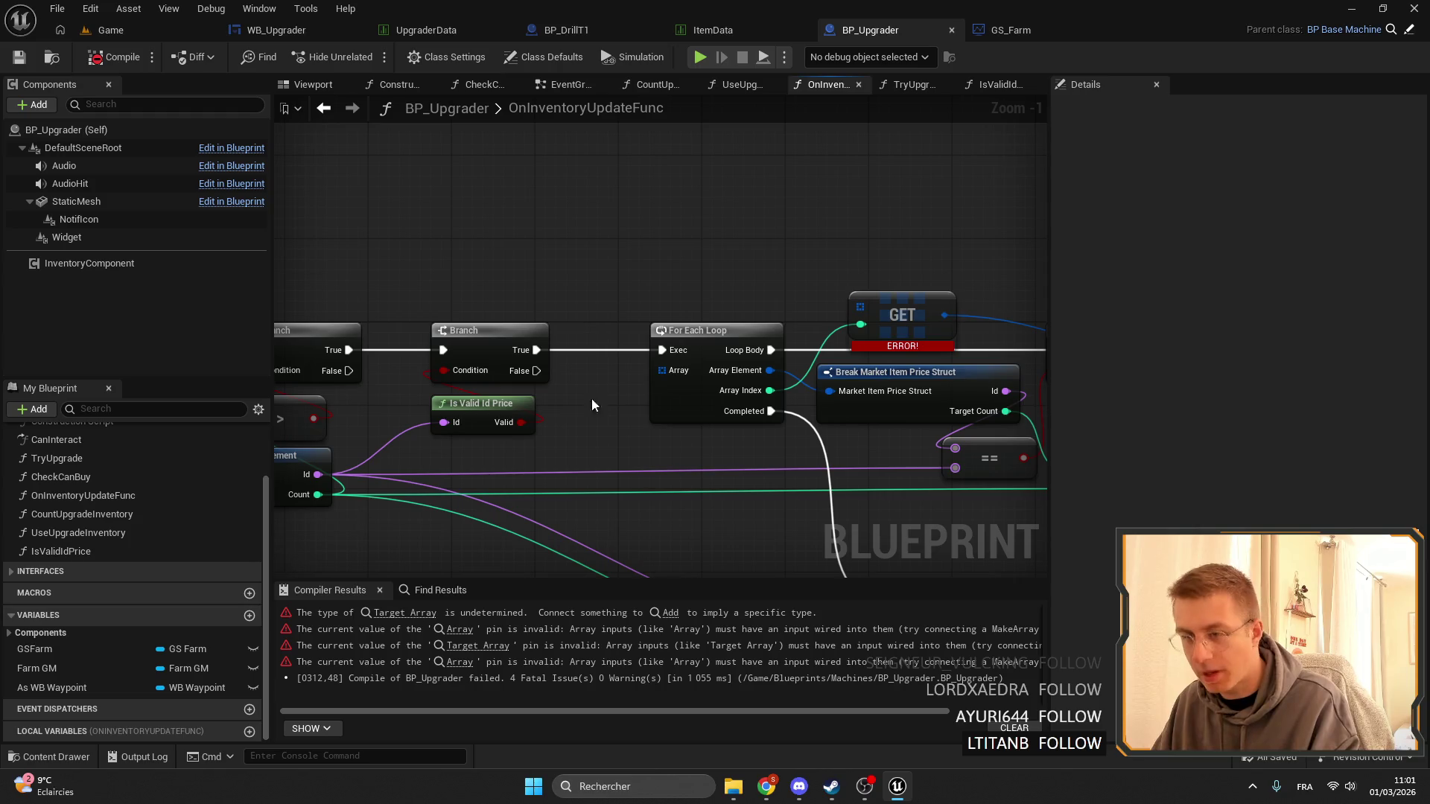
Check the InventoryUgrader variable's settings in GS_Farm.
{"action": "left_click", "coordinate": [1011, 30]}
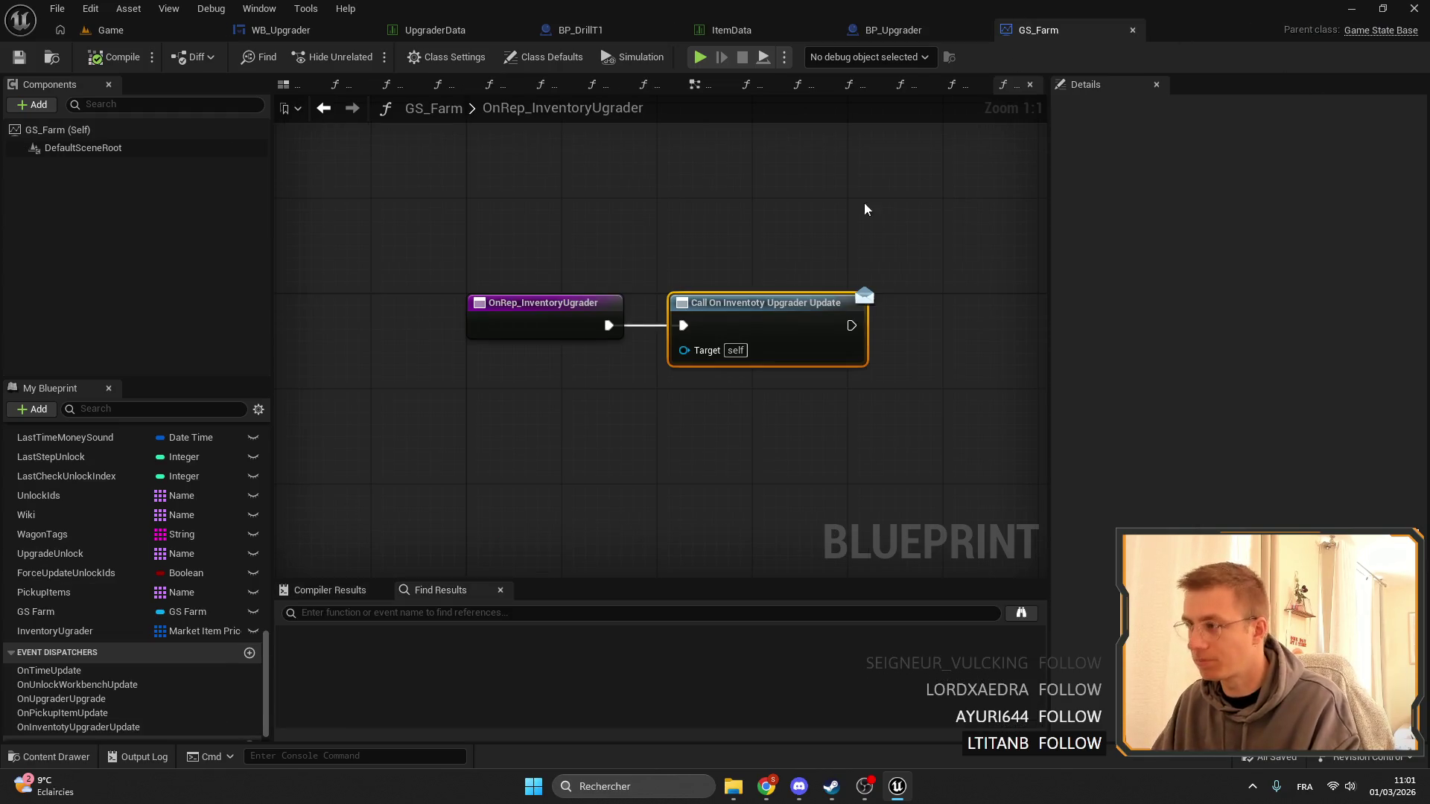
{"action": "left_click", "coordinate": [57, 631]}
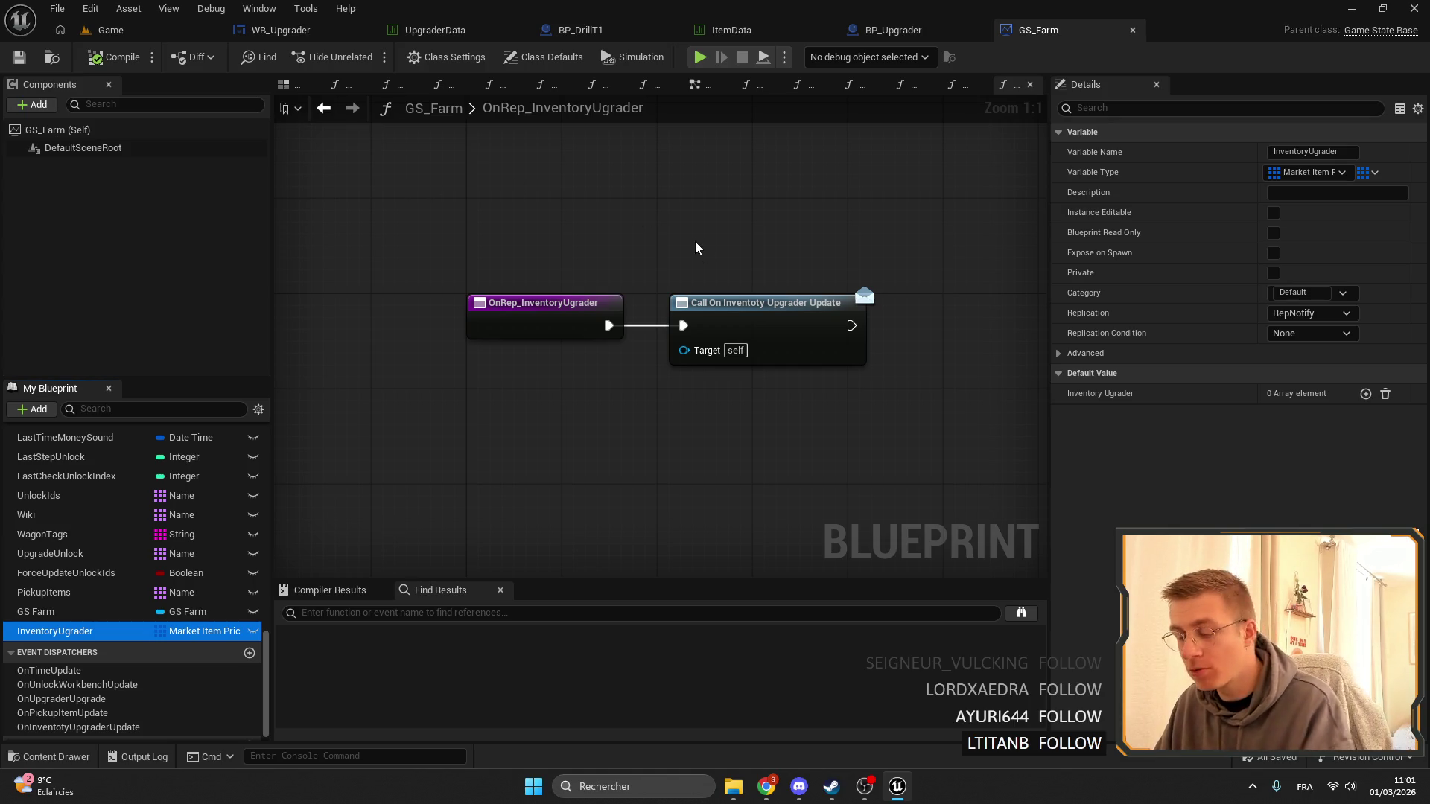
{"action": "left_click_drag", "start_coordinate": [907, 253], "coordinate": [852, 232]}
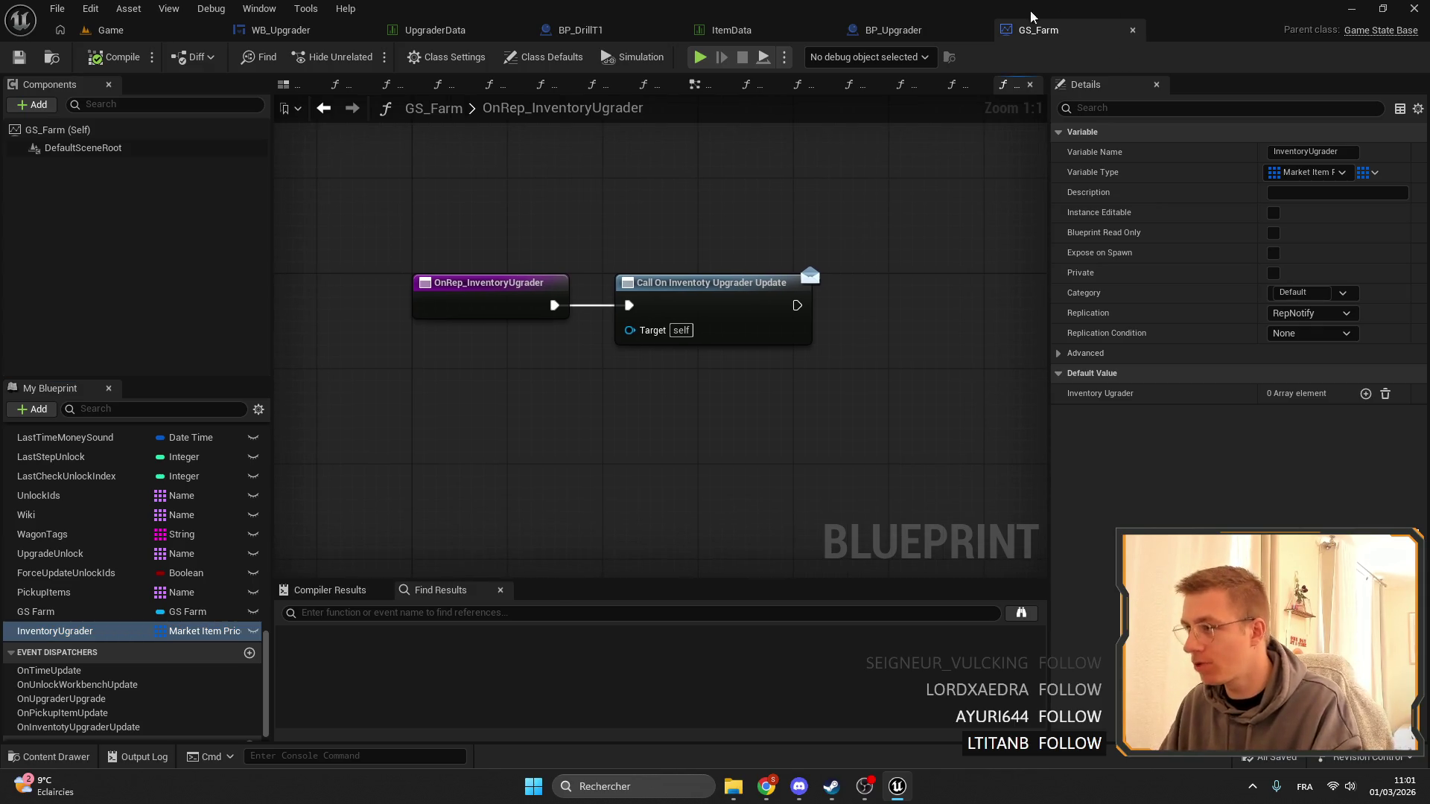
Add a GSFarm reference with an Inventory Ugrader getter feeding the For Each Loop's Array.
{"action": "left_click", "coordinate": [894, 28]}
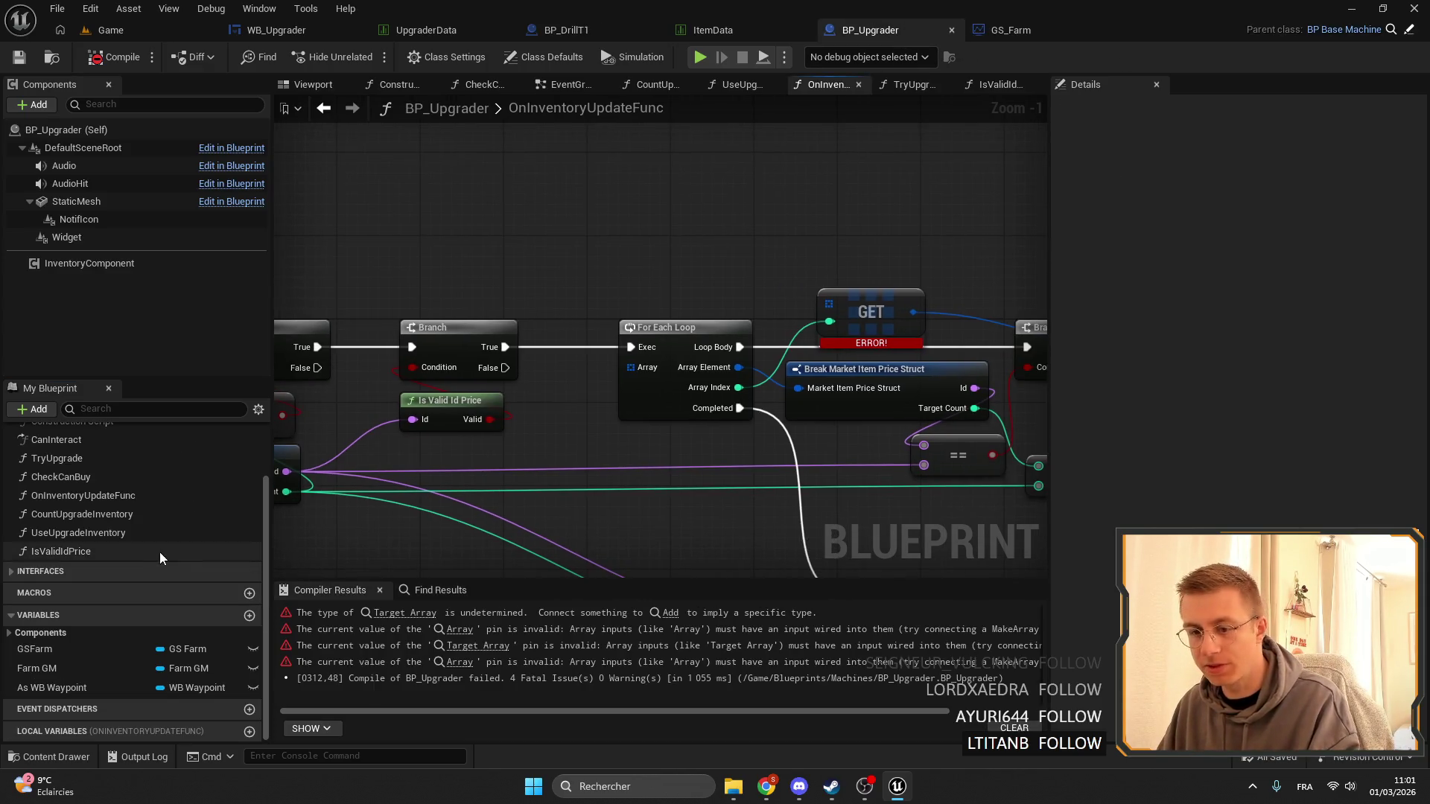
{"action": "left_click", "coordinate": [32, 668]}
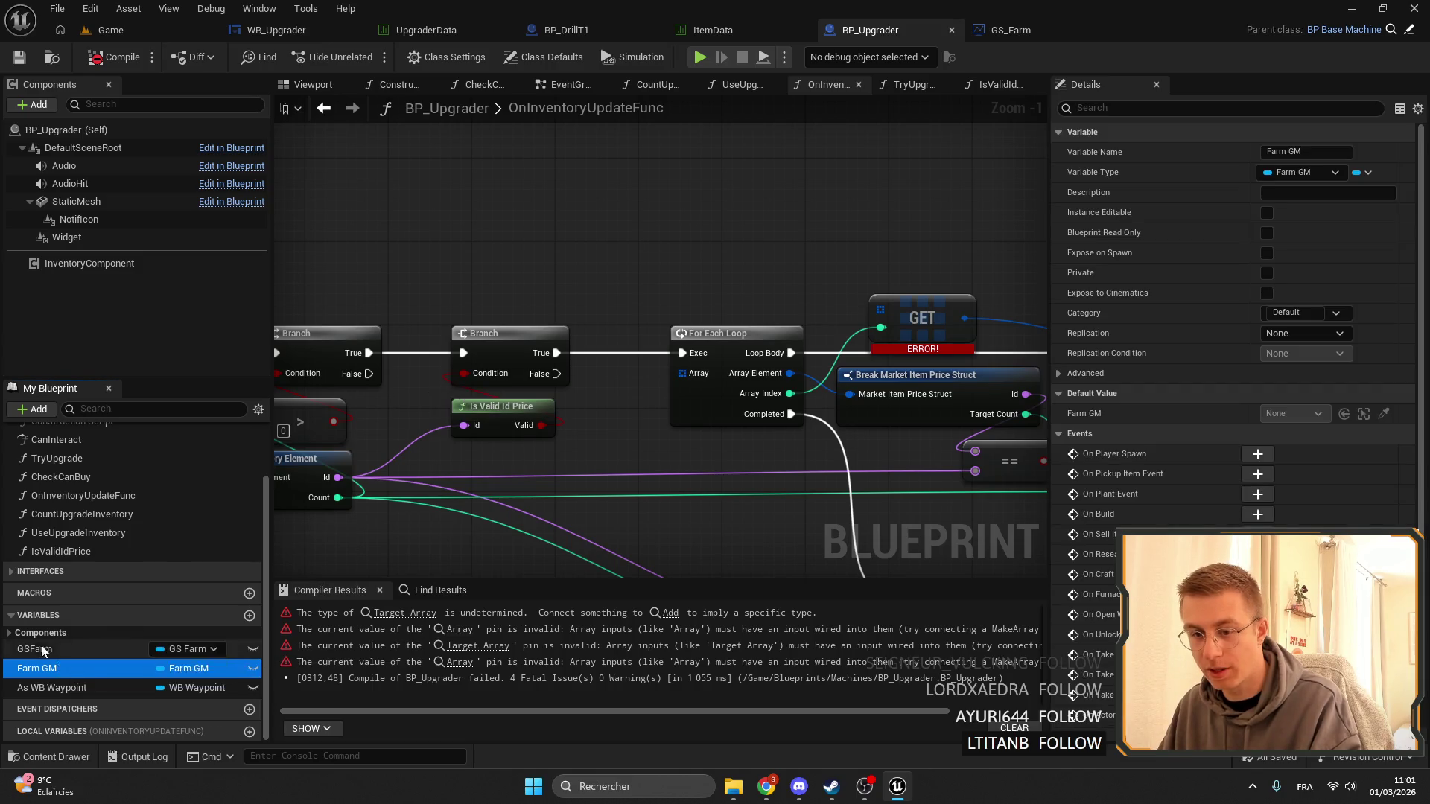
{"action": "left_click_drag", "start_coordinate": [43, 650], "coordinate": [594, 196]}
{"action": "mouse_move", "coordinate": [656, 202]}
{"action": "left_mouse_down"}
{"action": "mouse_move", "coordinate": [691, 181]}
{"action": "mouse_move", "coordinate": [694, 195]}
{"action": "left_mouse_up"}
{"action": "type", "text": "upgrade"}
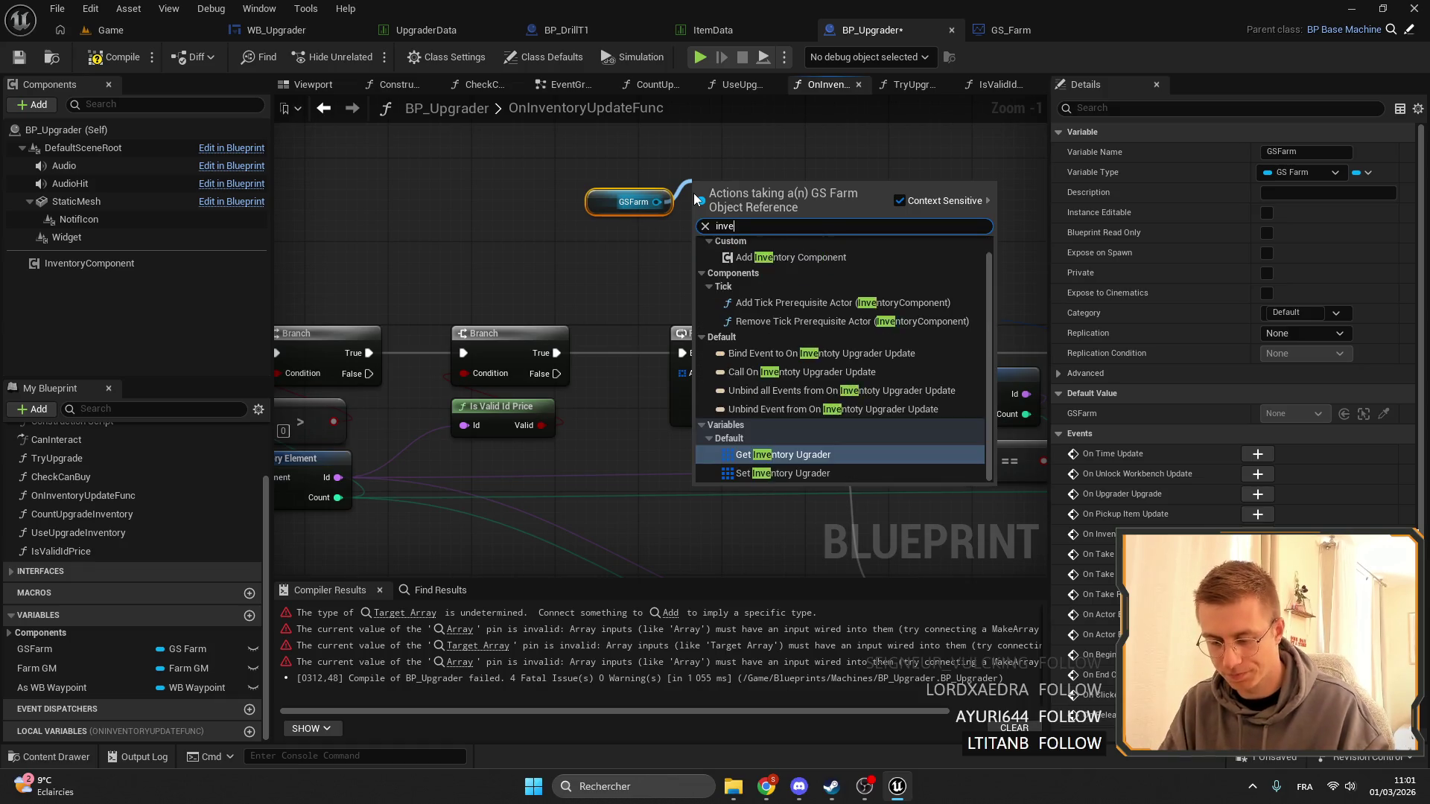
{"action": "key", "text": "Escape"}
{"action": "left_click_drag", "start_coordinate": [742, 233], "coordinate": [683, 373]}
Reposition the GSFarm getter nodes and pan across the Return and Set members nodes.
{"action": "left_click_drag", "start_coordinate": [712, 273], "coordinate": [611, 190]}
{"action": "mouse_move", "coordinate": [669, 239]}
{"action": "left_mouse_down"}
{"action": "mouse_move", "coordinate": [708, 310]}
{"action": "mouse_move", "coordinate": [655, 246]}
{"action": "mouse_move", "coordinate": [688, 191]}
{"action": "left_mouse_up"}
{"action": "left_click", "coordinate": [619, 246]}
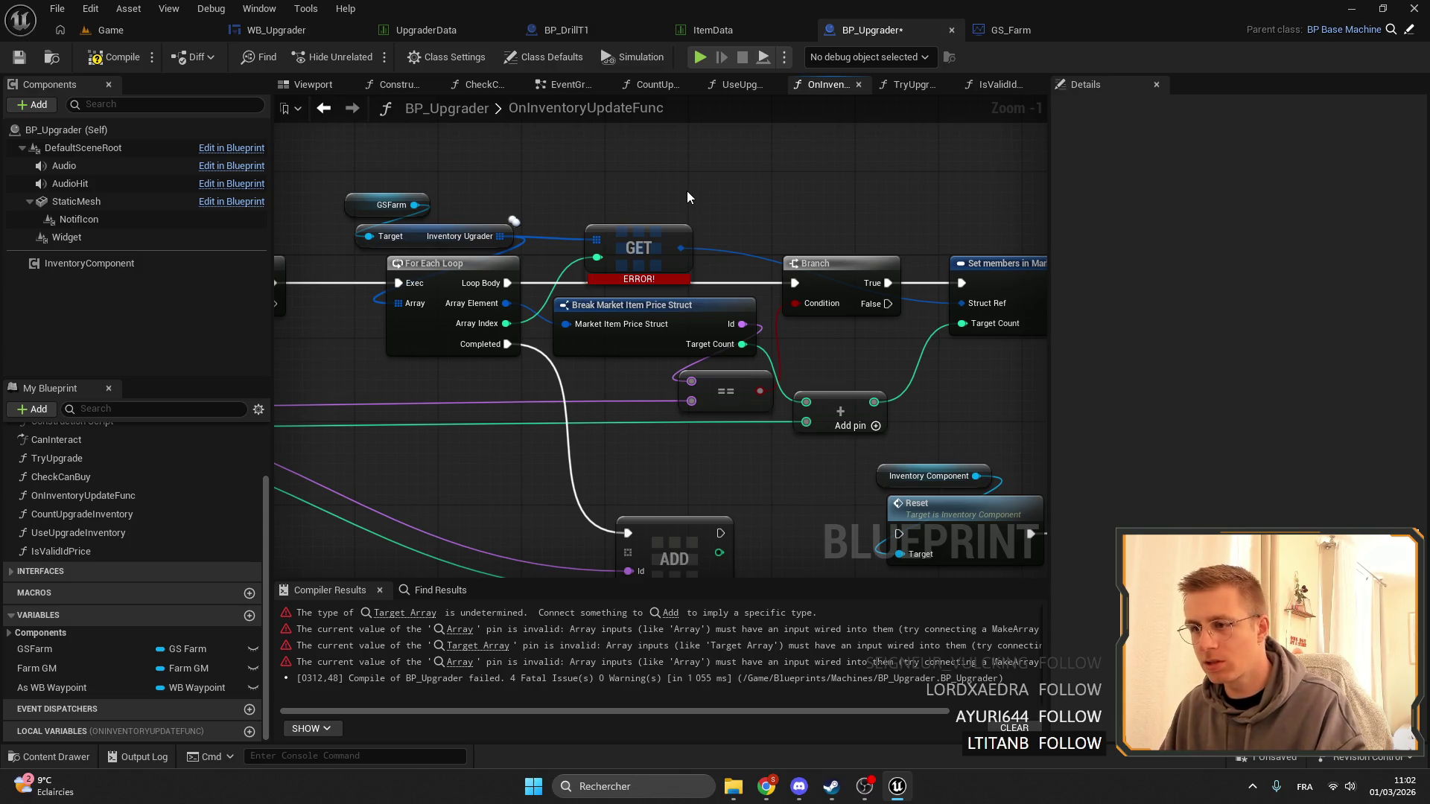
{"action": "mouse_move", "coordinate": [831, 222]}
{"action": "left_mouse_down"}
{"action": "mouse_move", "coordinate": [709, 189]}
{"action": "mouse_move", "coordinate": [504, 205]}
{"action": "left_mouse_up"}
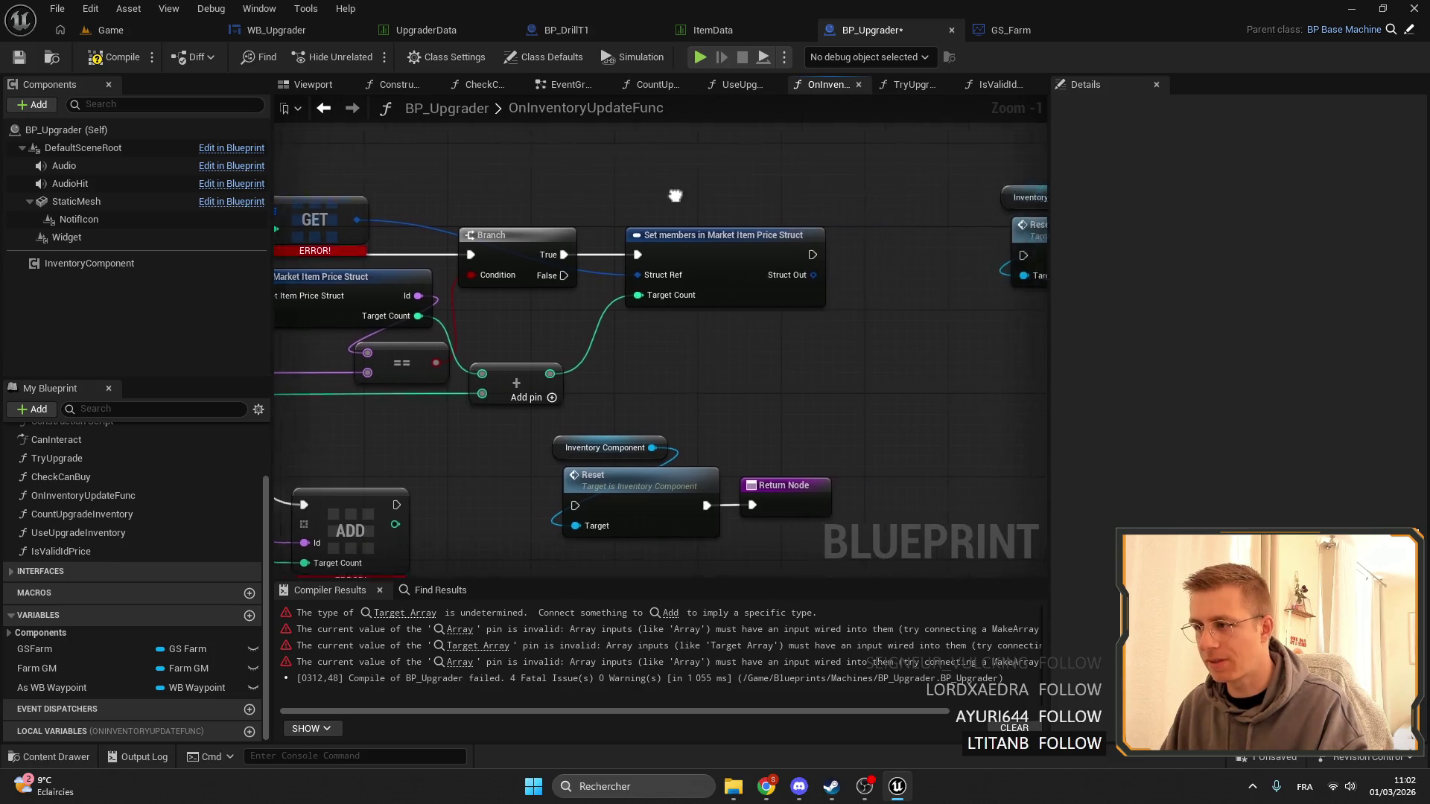
{"action": "scroll", "coordinate": [827, 228], "scroll_direction": "up", "scroll_amount": 1}
{"action": "mouse_move", "coordinate": [827, 228]}
{"action": "left_mouse_down"}
{"action": "mouse_move", "coordinate": [647, 275]}
{"action": "mouse_move", "coordinate": [660, 275]}
{"action": "left_mouse_up"}
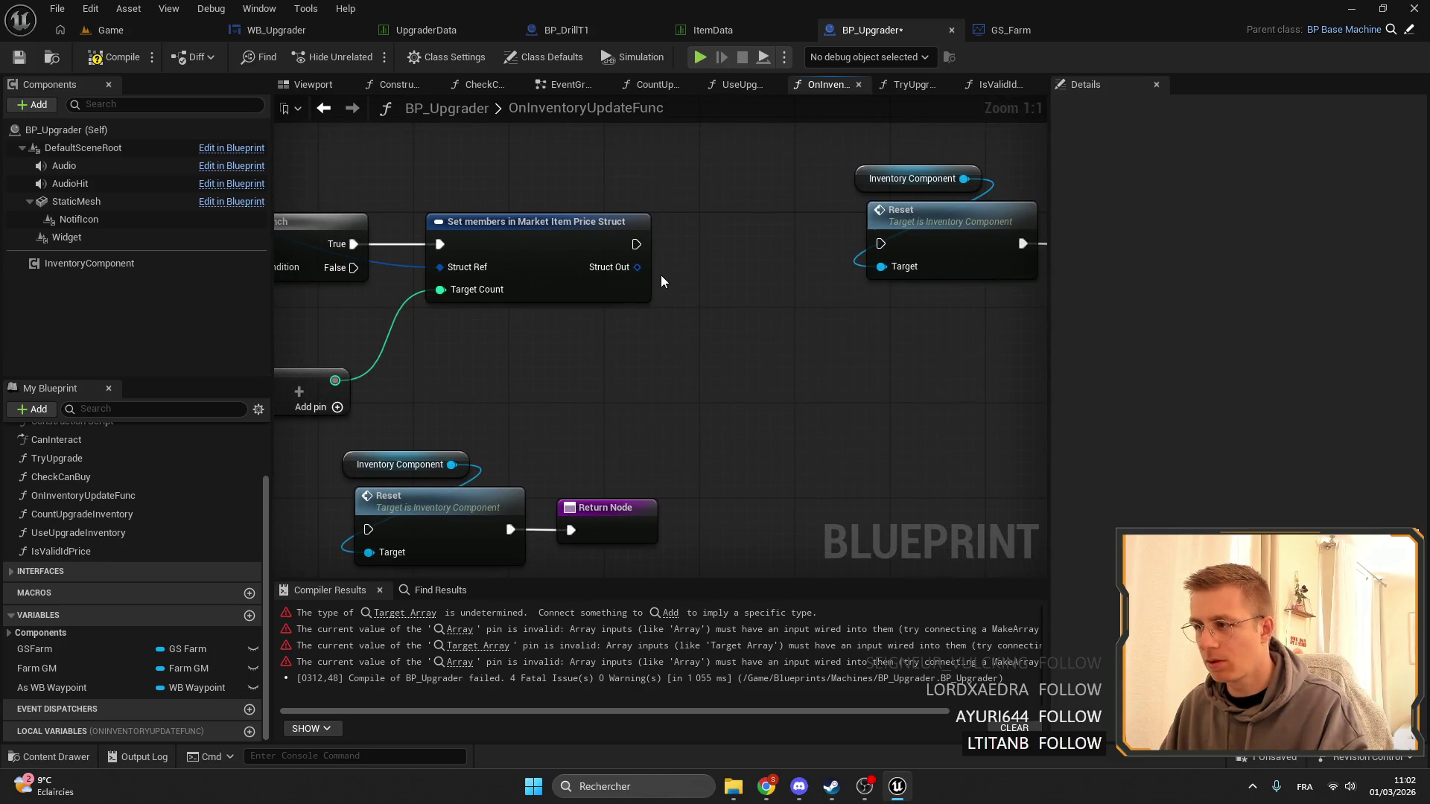
{"action": "scroll", "coordinate": [717, 262], "scroll_direction": "down", "scroll_amount": 3}
{"action": "scroll", "coordinate": [563, 234], "scroll_direction": "up", "scroll_amount": 1}
{"action": "left_click_drag", "start_coordinate": [1012, 193], "coordinate": [868, 213]}
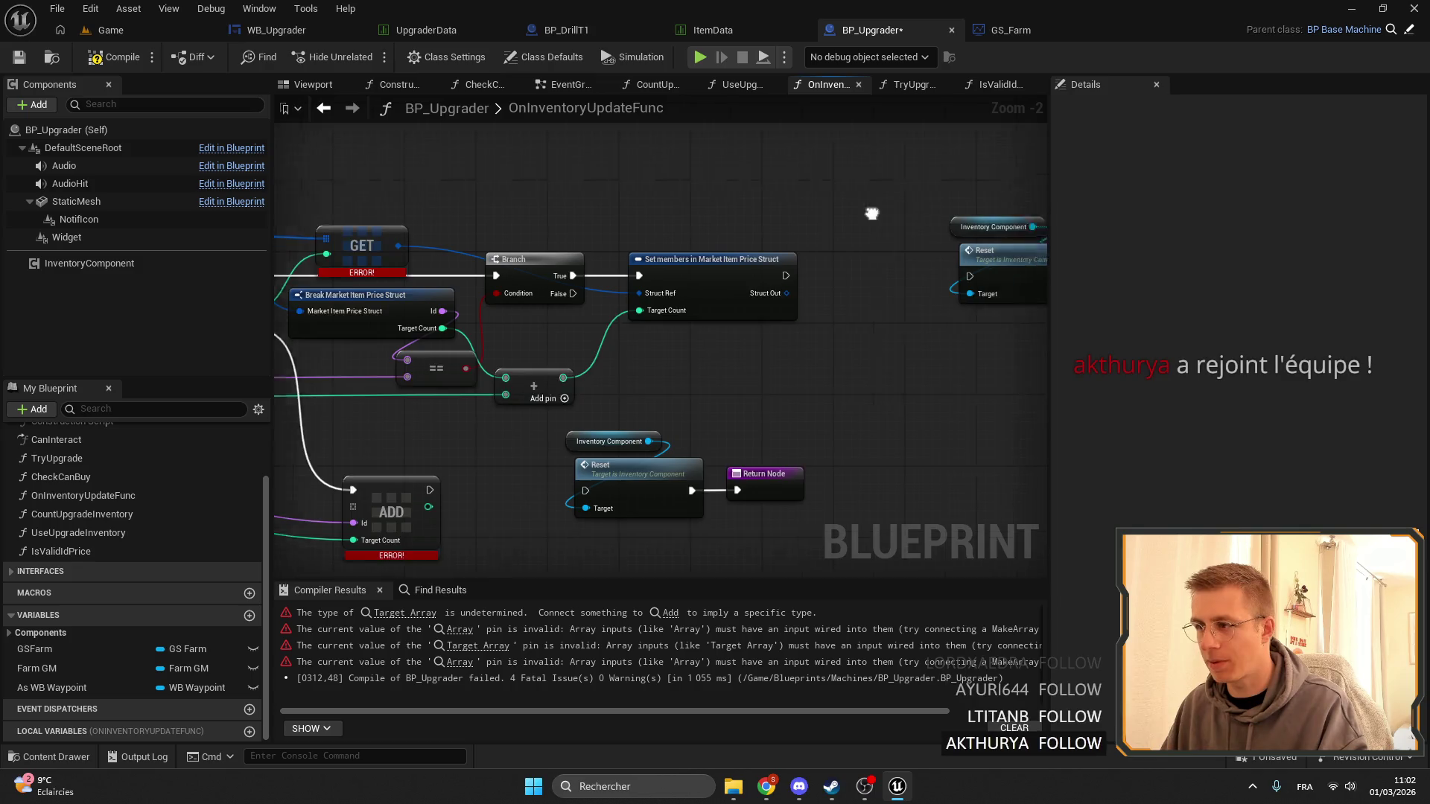
{"action": "left_click_drag", "start_coordinate": [670, 260], "coordinate": [773, 316]}
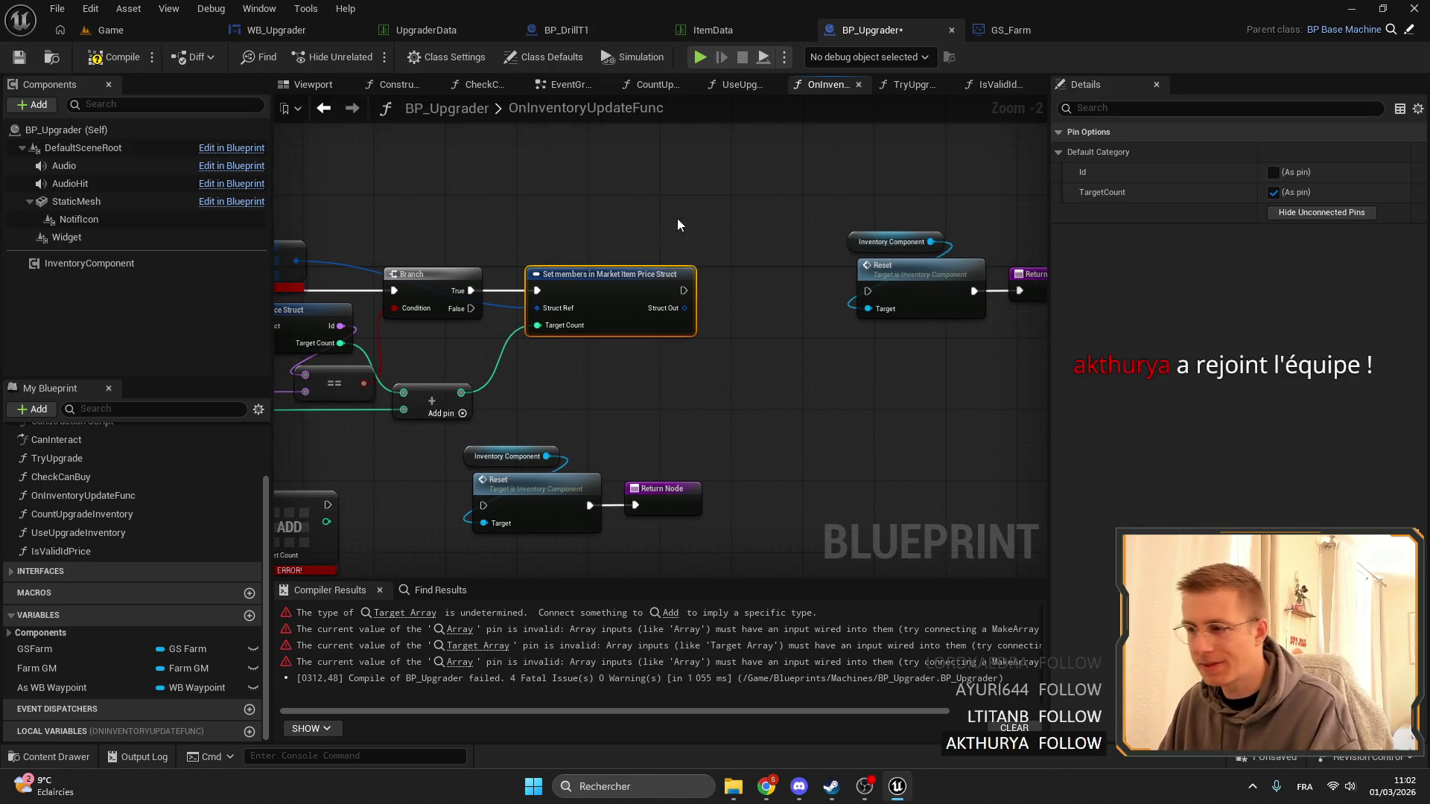
{"action": "mouse_move", "coordinate": [677, 217]}
{"action": "left_mouse_down"}
{"action": "mouse_move", "coordinate": [819, 224]}
{"action": "mouse_move", "coordinate": [753, 316]}
{"action": "left_mouse_up"}
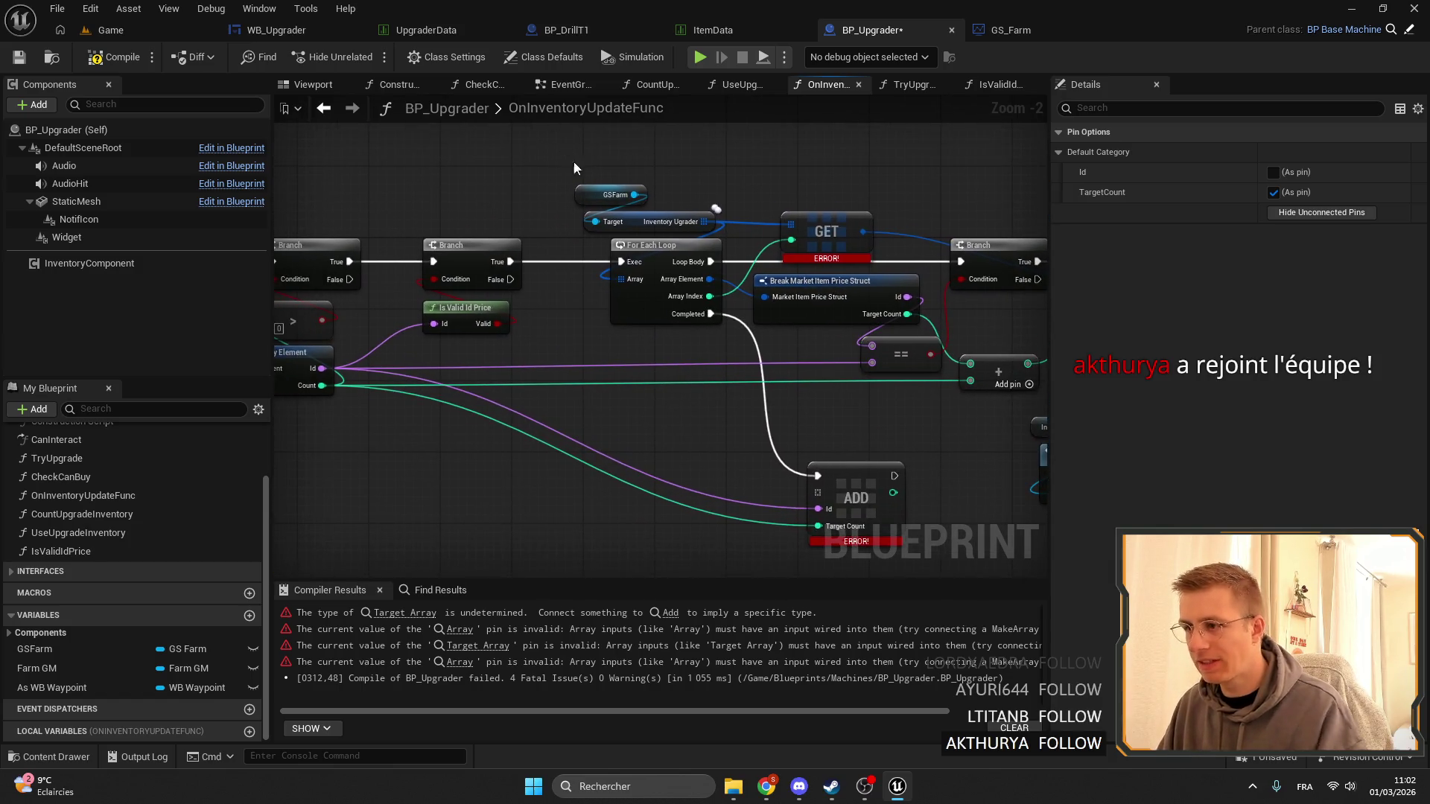
Move the GSFarm/Inventory Ugrader pair beside the ADD node and wire it to ADD's array.
{"action": "left_click_drag", "start_coordinate": [573, 162], "coordinate": [719, 237]}
{"action": "left_click_drag", "start_coordinate": [608, 467], "coordinate": [876, 422]}
{"action": "scroll", "coordinate": [574, 391], "scroll_direction": "up", "scroll_amount": 2}
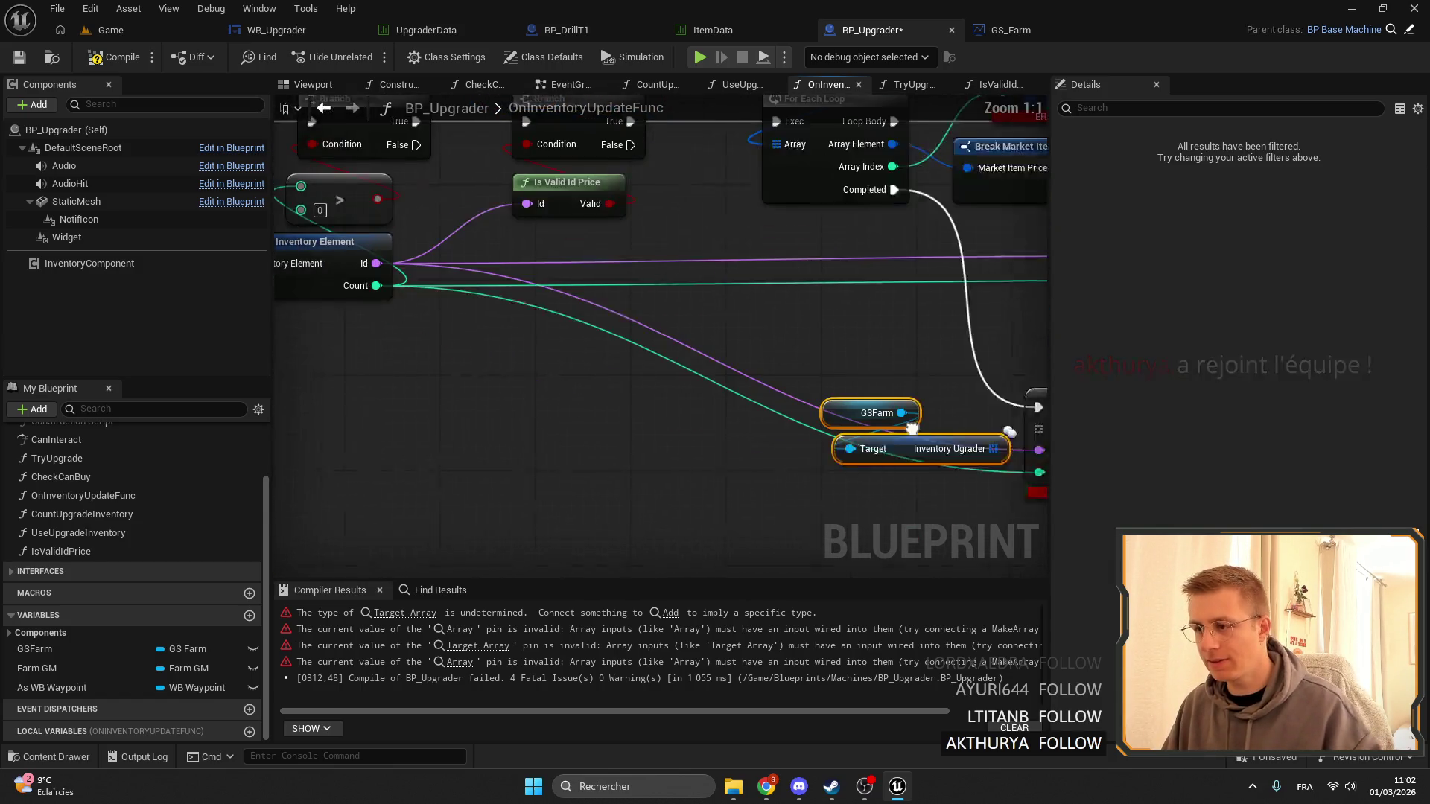
{"action": "left_click_drag", "start_coordinate": [983, 456], "coordinate": [933, 410]}
{"action": "scroll", "coordinate": [935, 414], "scroll_direction": "down", "scroll_amount": 1}
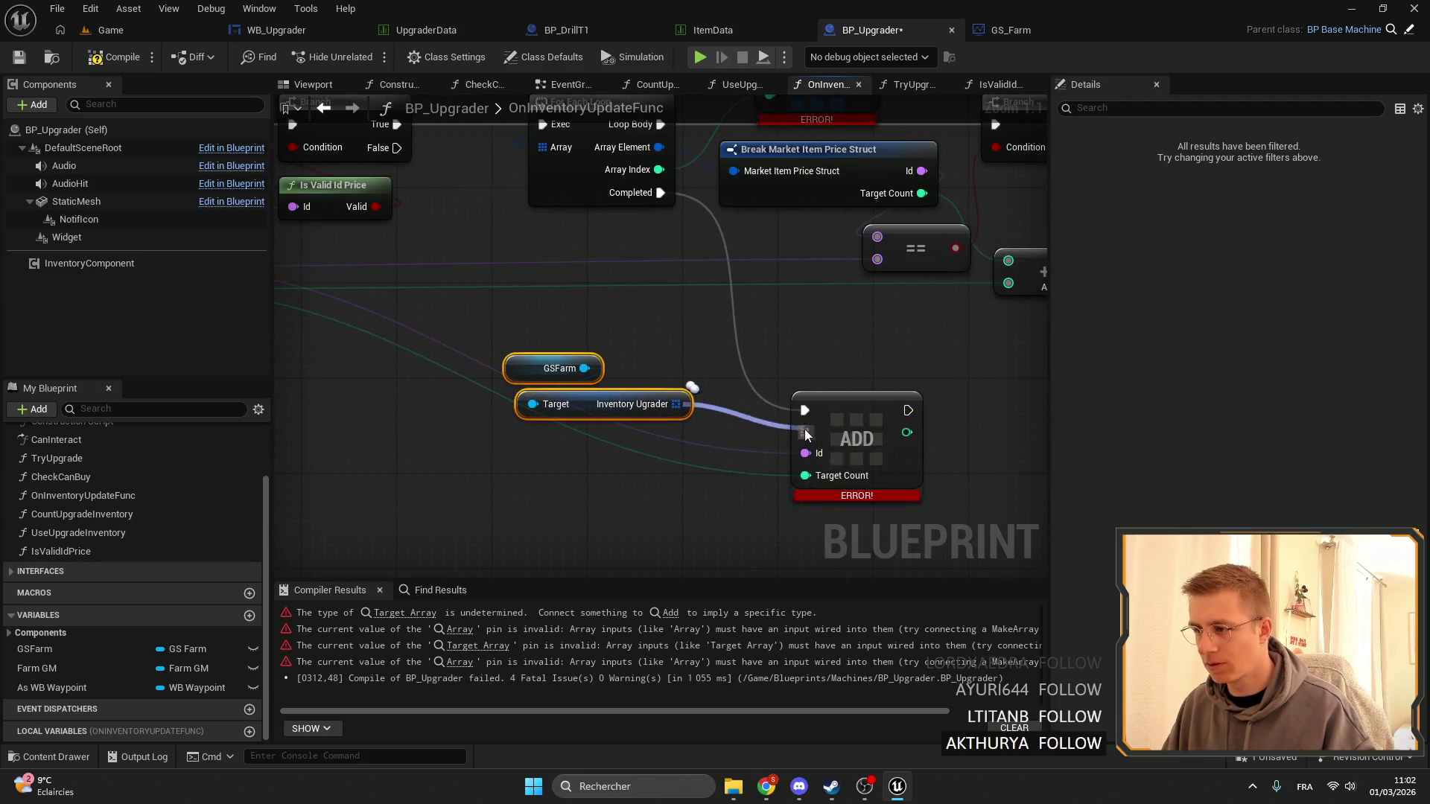
{"action": "scroll", "coordinate": [670, 373], "scroll_direction": "down", "scroll_amount": 1}
{"action": "left_click_drag", "start_coordinate": [499, 320], "coordinate": [797, 365]}
Connect the ADD node's execution output into the Reset node.
{"action": "scroll", "coordinate": [365, 207], "scroll_direction": "down", "scroll_amount": 1}
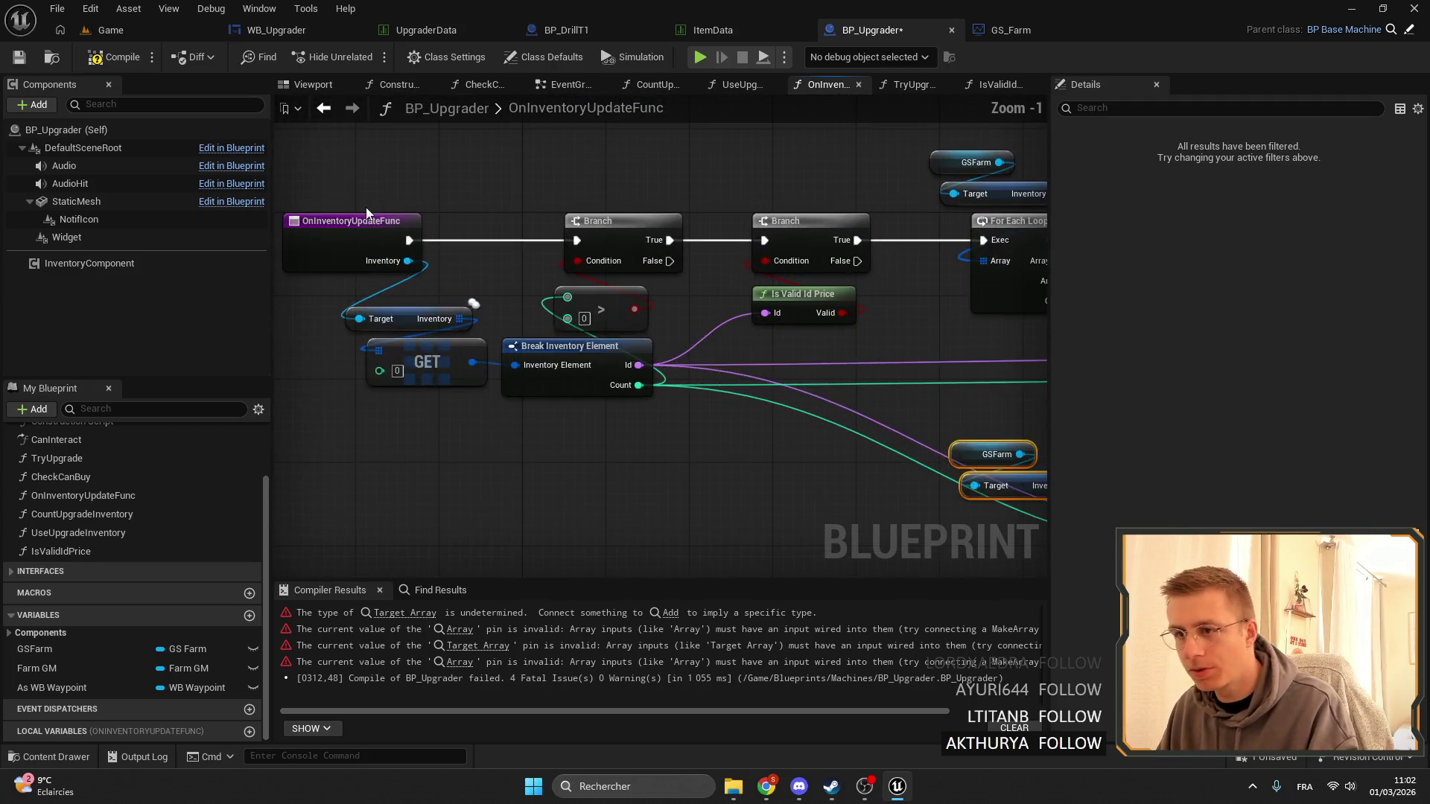
{"action": "mouse_move", "coordinate": [485, 281]}
{"action": "left_mouse_down"}
{"action": "mouse_move", "coordinate": [743, 305]}
{"action": "mouse_move", "coordinate": [855, 293]}
{"action": "left_mouse_up"}
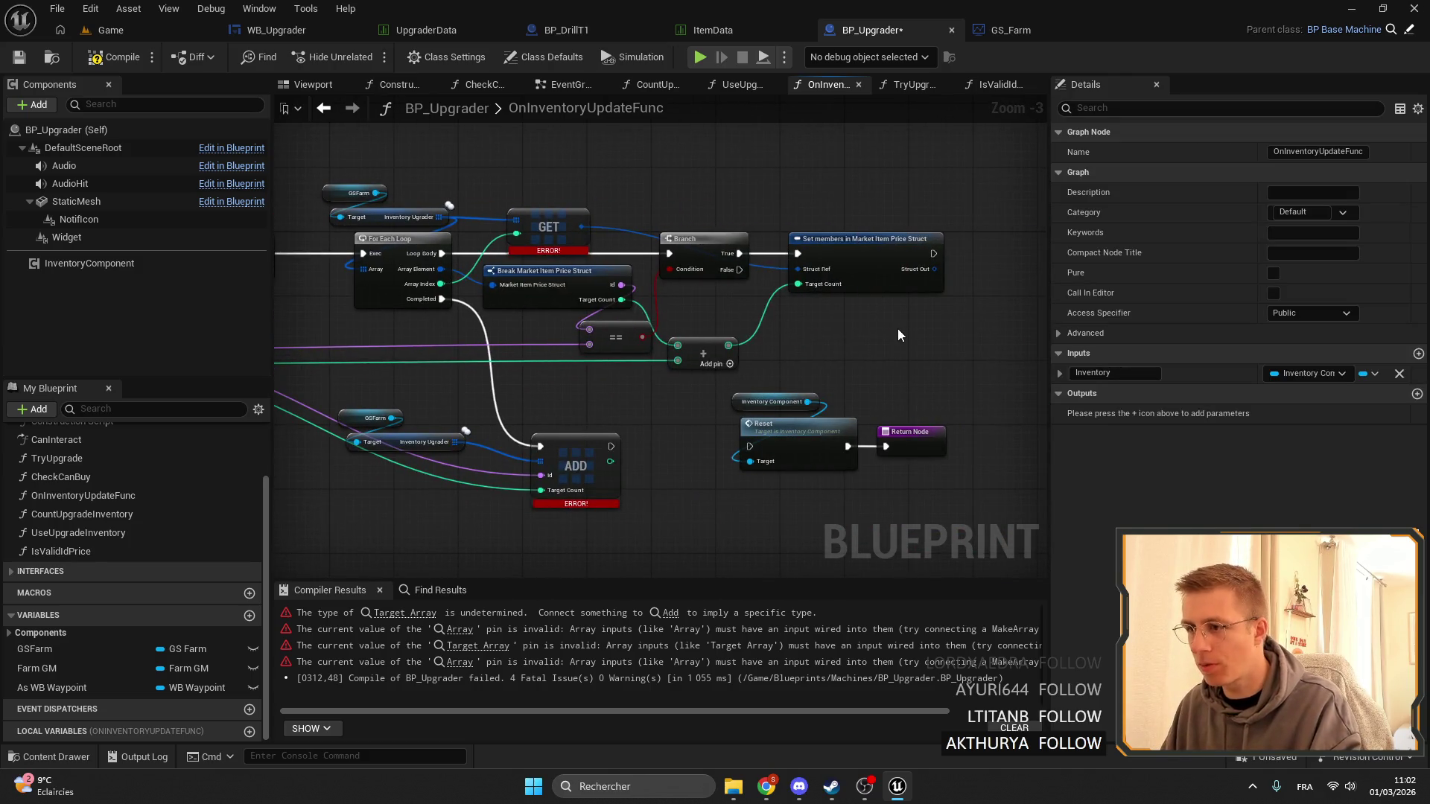
{"action": "scroll", "coordinate": [807, 293], "scroll_direction": "up", "scroll_amount": 1}
{"action": "scroll", "coordinate": [579, 419], "scroll_direction": "up", "scroll_amount": 1}
{"action": "scroll", "coordinate": [709, 375], "scroll_direction": "up", "scroll_amount": 1}
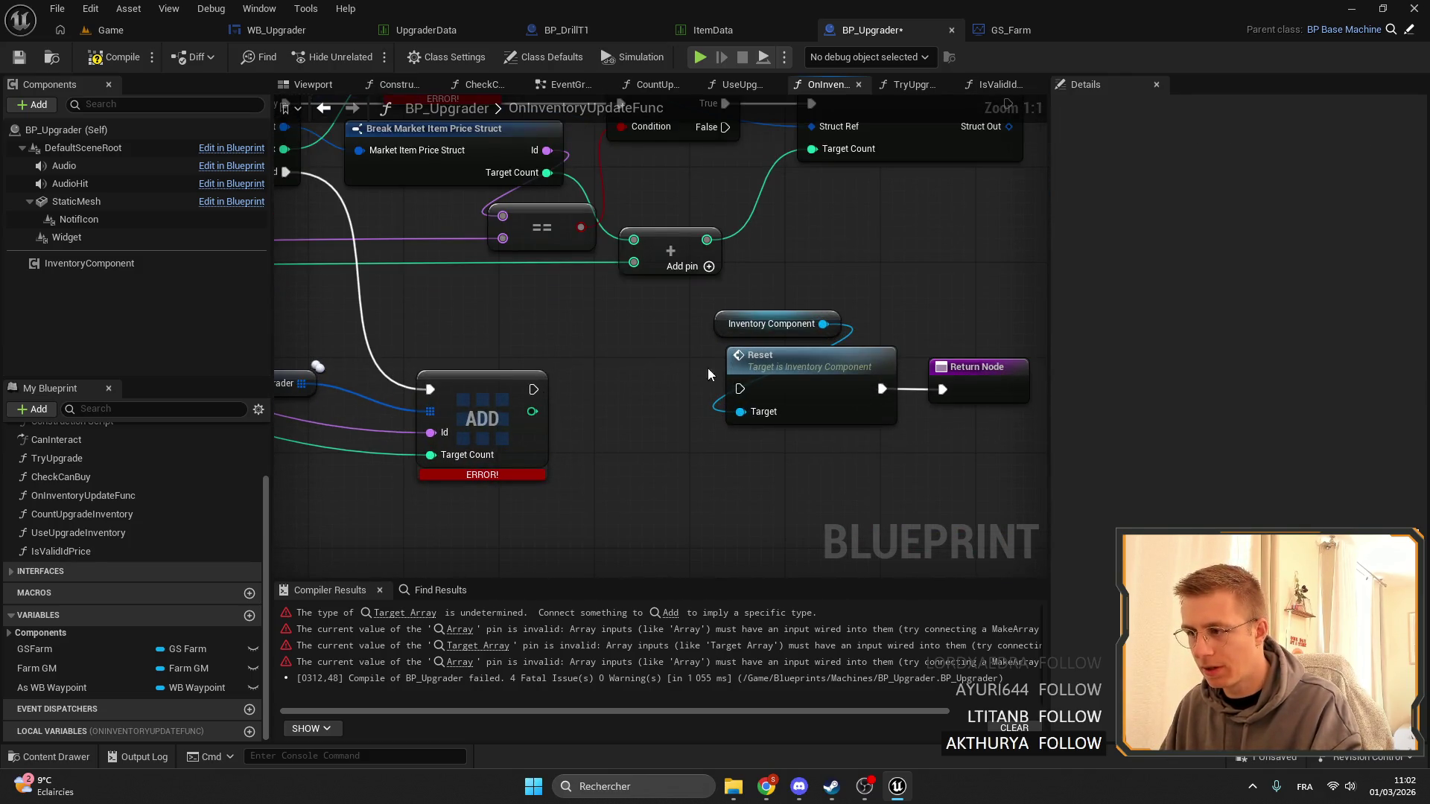
{"action": "left_click_drag", "start_coordinate": [534, 388], "coordinate": [739, 388]}
{"action": "mouse_move", "coordinate": [530, 319]}
{"action": "left_mouse_down"}
{"action": "mouse_move", "coordinate": [664, 445]}
{"action": "mouse_move", "coordinate": [615, 347]}
{"action": "mouse_move", "coordinate": [683, 384]}
{"action": "mouse_move", "coordinate": [629, 355]}
{"action": "left_mouse_up"}
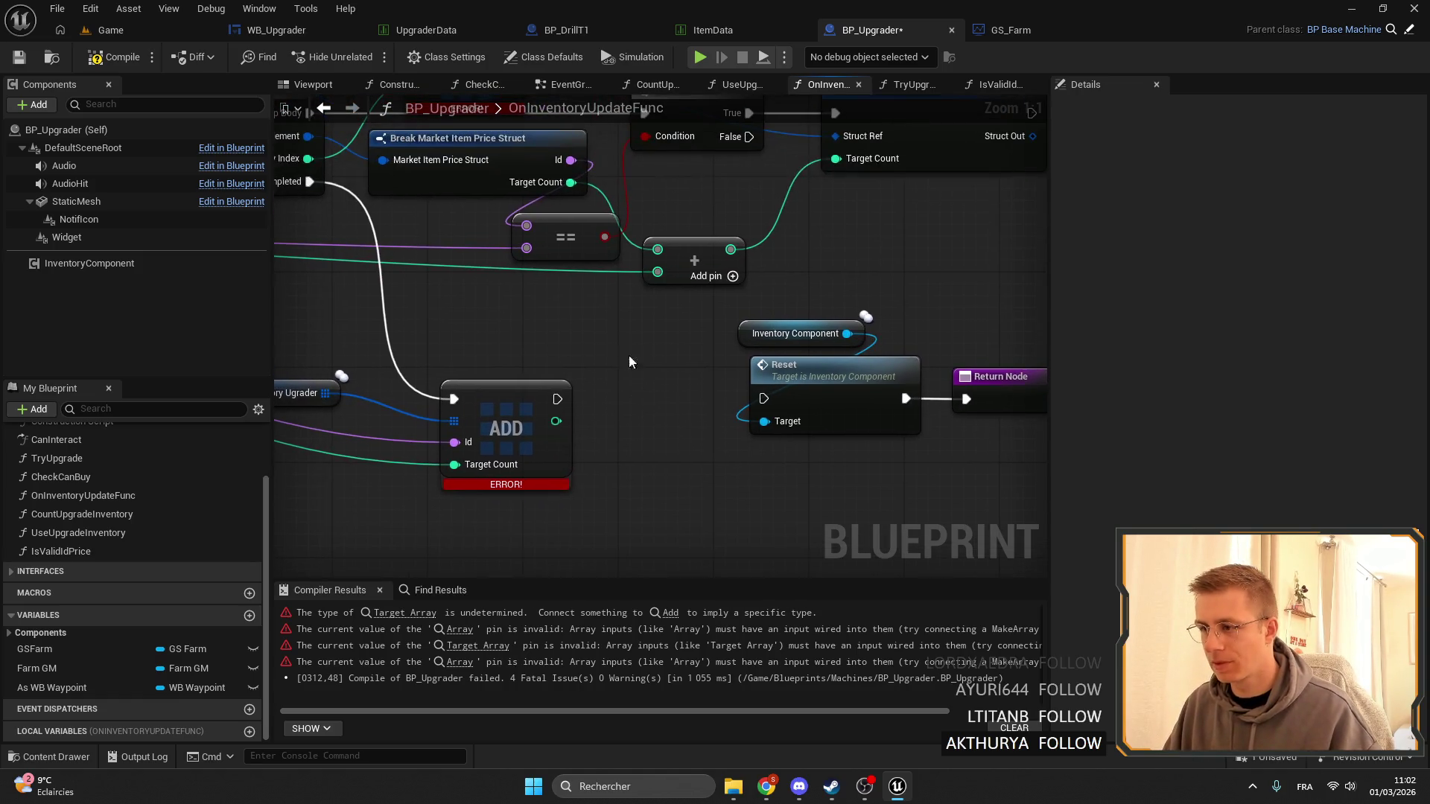
{"action": "scroll", "coordinate": [669, 435], "scroll_direction": "down", "scroll_amount": 3}
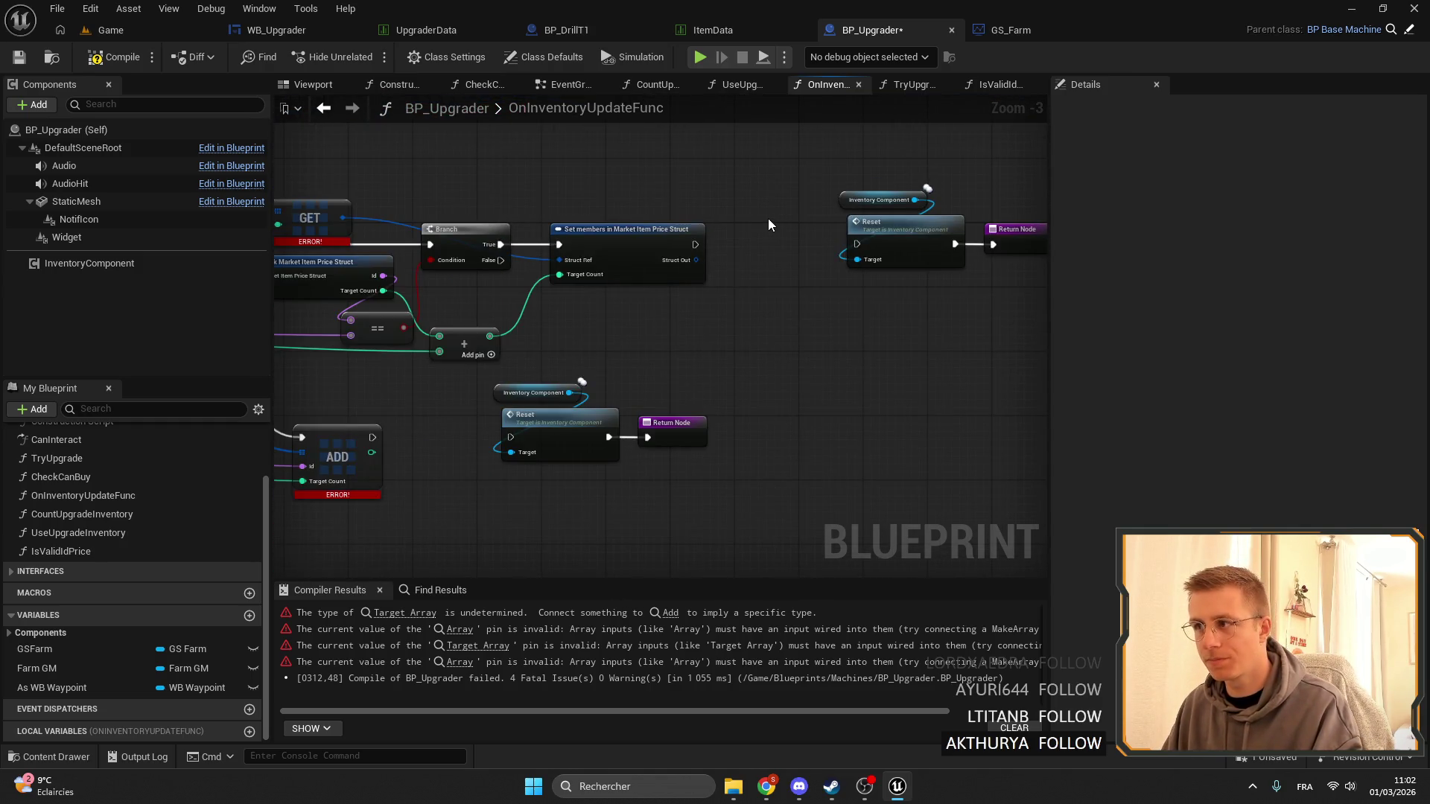
Recheck GS_Farm's InventoryUgrader, then recompile and save BP_Upgrader.
{"action": "left_click", "coordinate": [1003, 31]}
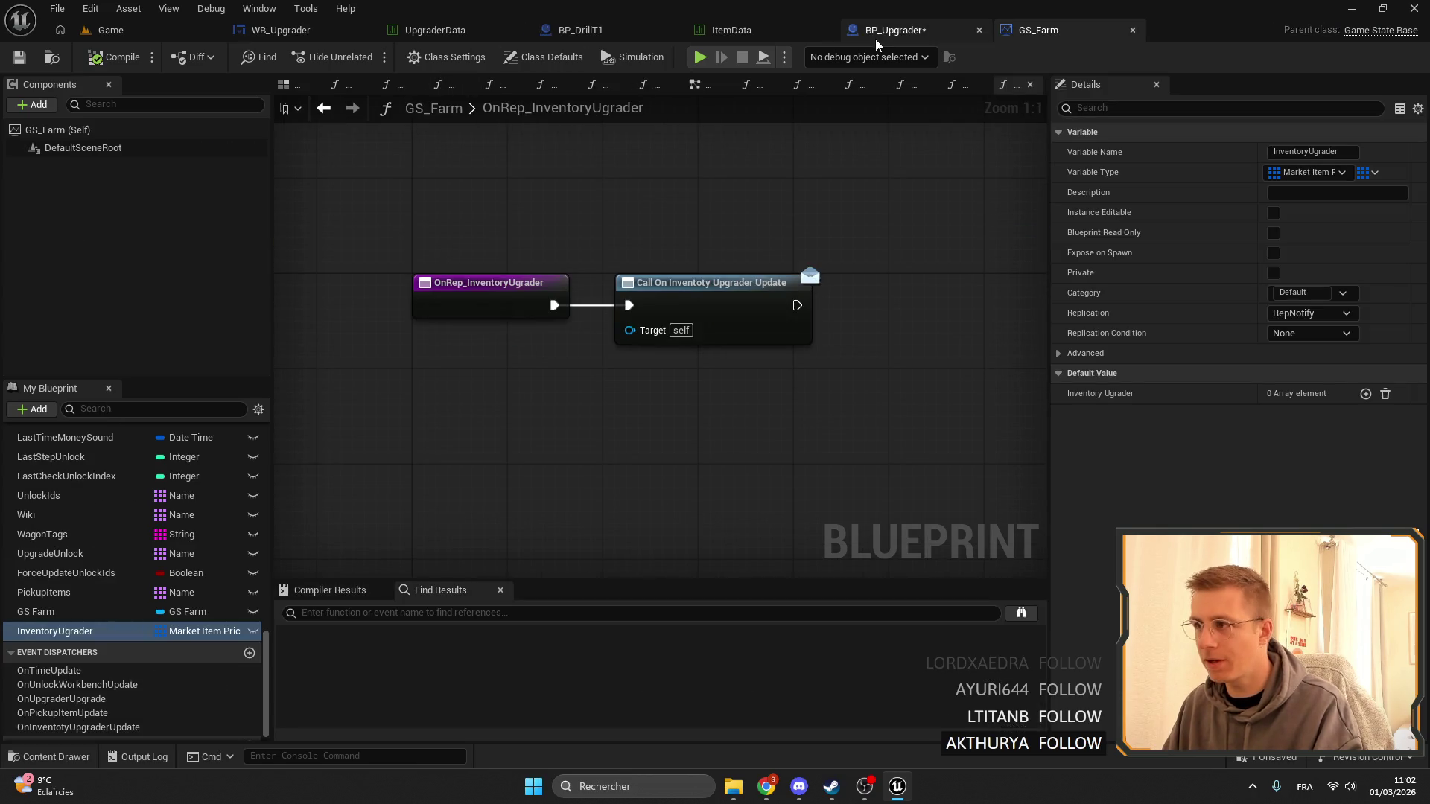
{"action": "left_click", "coordinate": [877, 32]}
{"action": "left_click", "coordinate": [115, 57]}
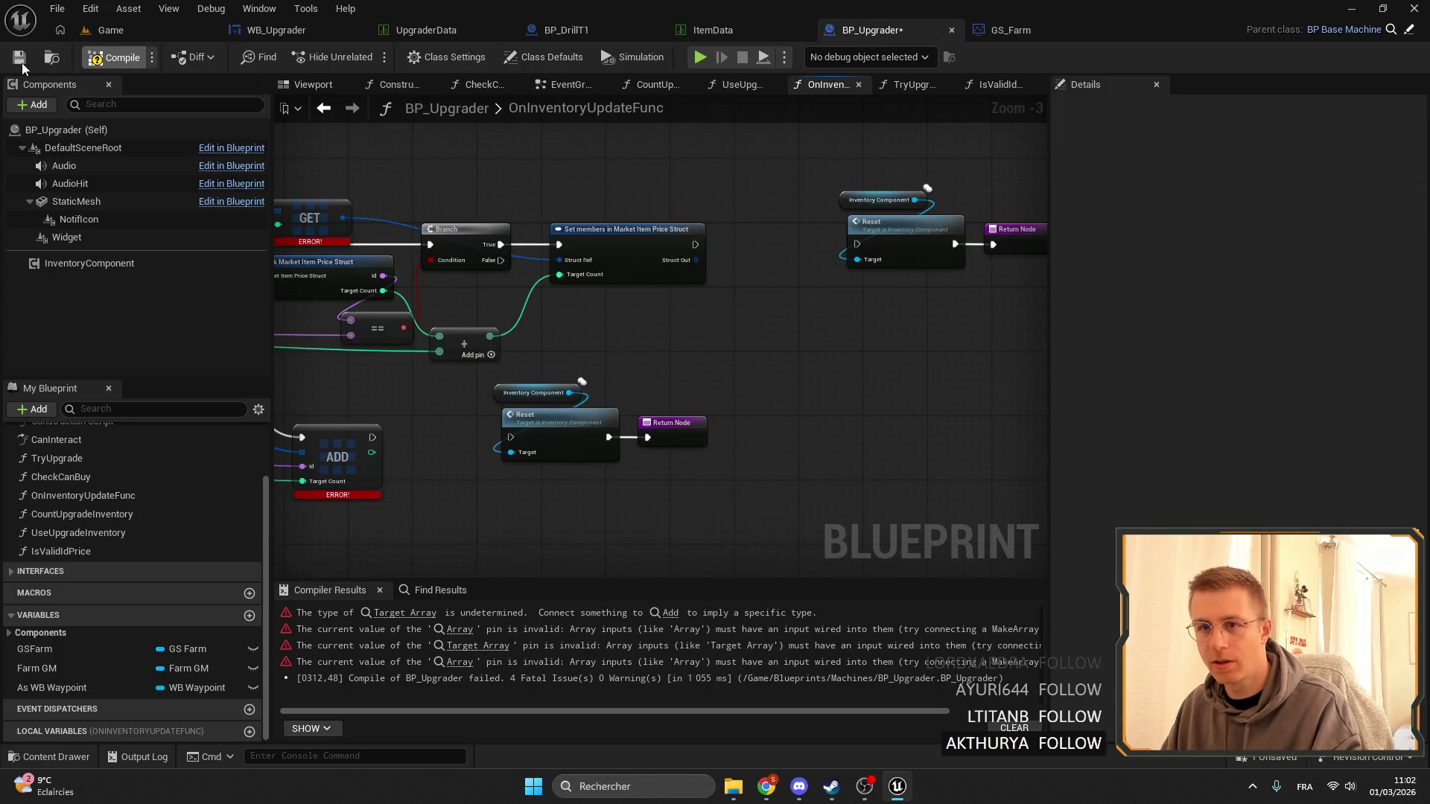
{"action": "left_click", "coordinate": [18, 58]}
Center the Set members and Reset nodes in view, then open Windows search.
{"action": "scroll", "coordinate": [811, 462], "scroll_direction": "up", "scroll_amount": 1}
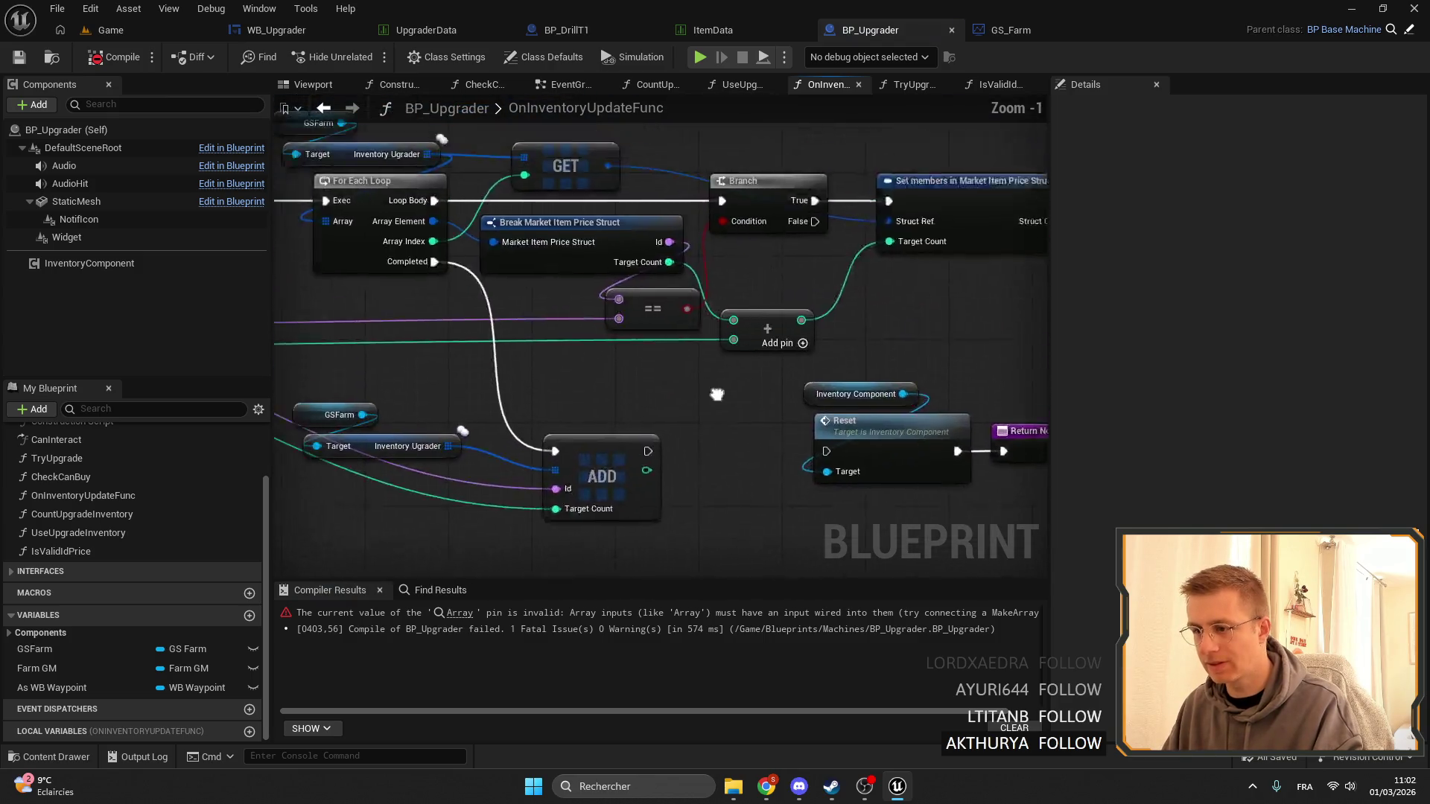
{"action": "mouse_move", "coordinate": [811, 456]}
{"action": "left_mouse_down"}
{"action": "mouse_move", "coordinate": [619, 351]}
{"action": "mouse_move", "coordinate": [417, 343]}
{"action": "left_mouse_up"}
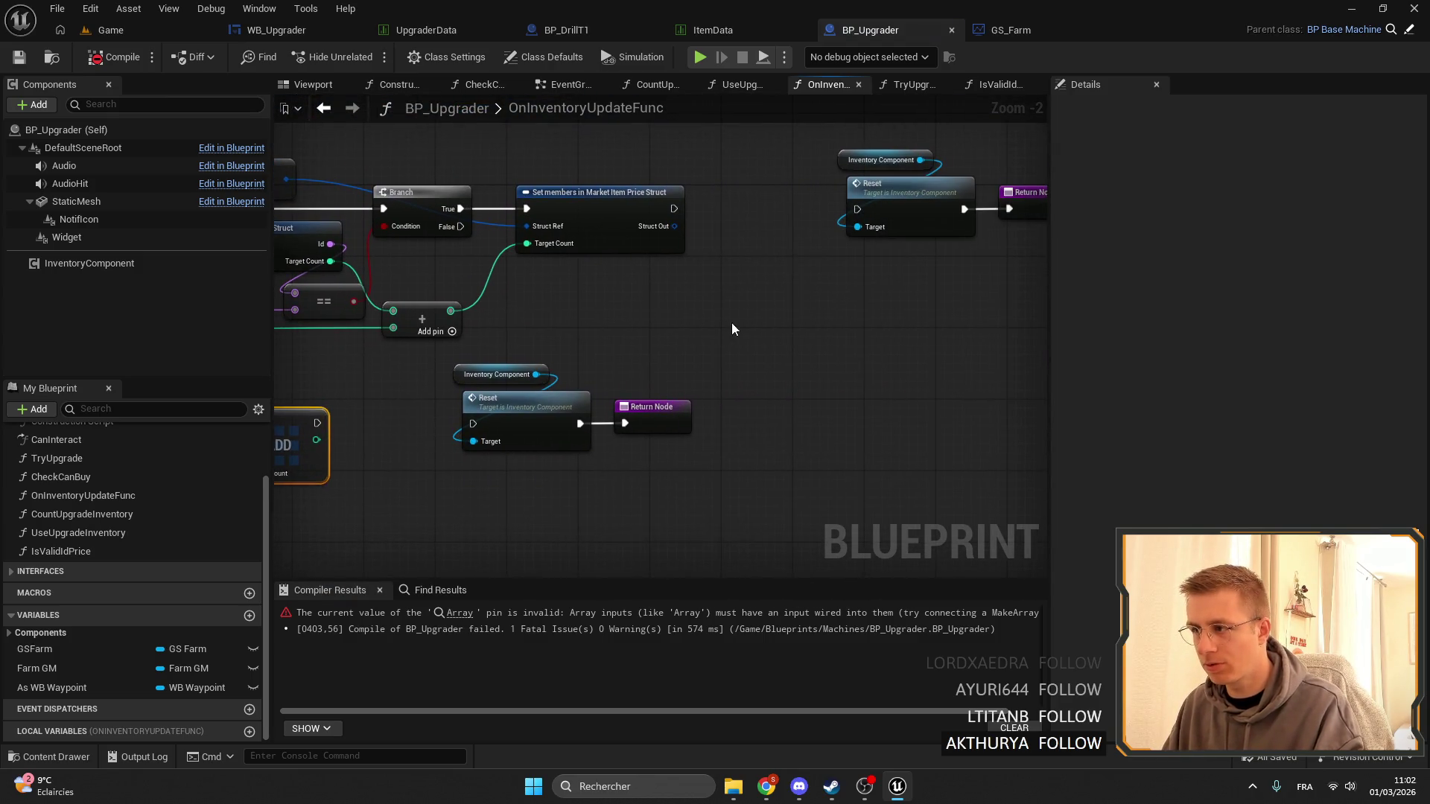
{"action": "left_click_drag", "start_coordinate": [732, 208], "coordinate": [791, 301]}
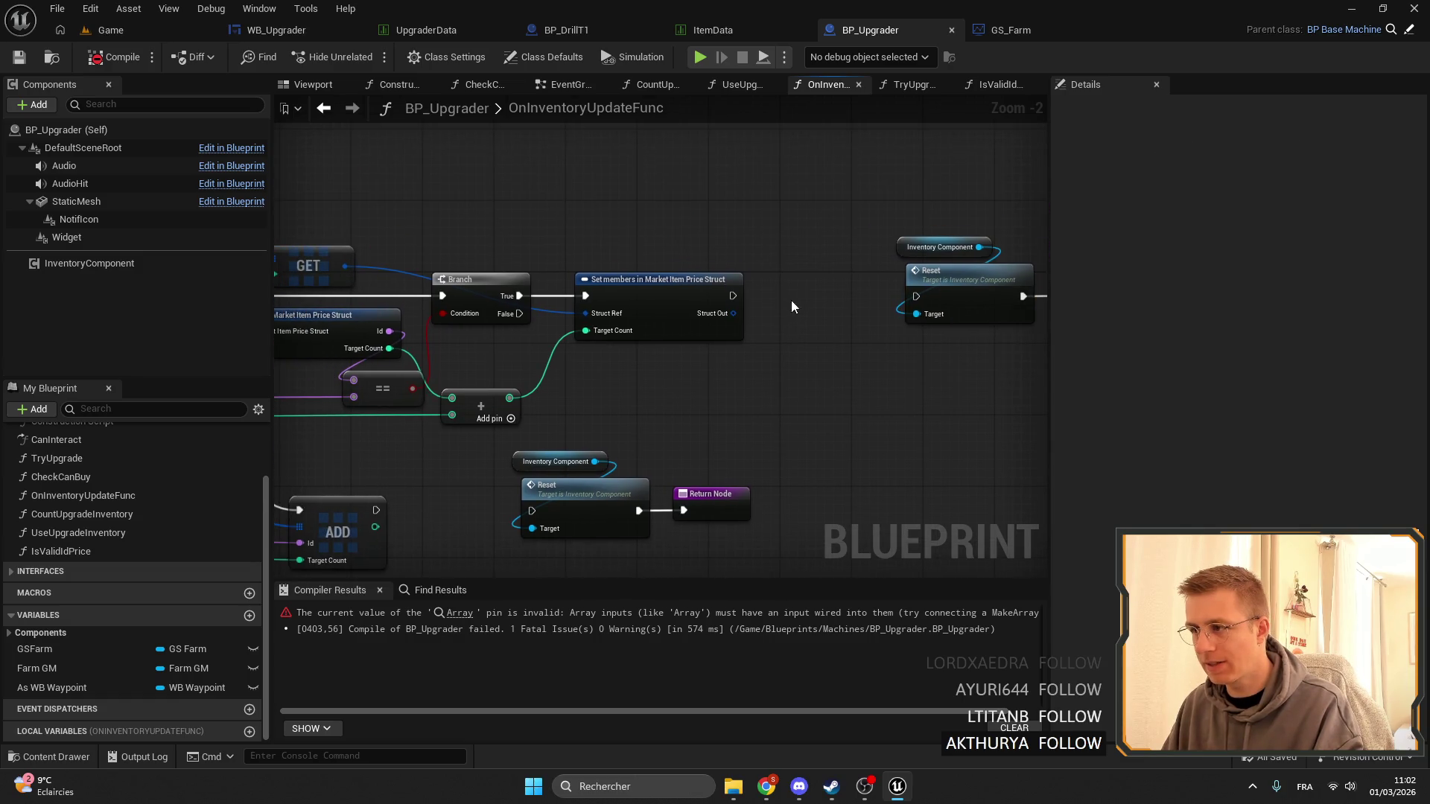
{"action": "scroll", "coordinate": [798, 323], "scroll_direction": "up", "scroll_amount": 1}
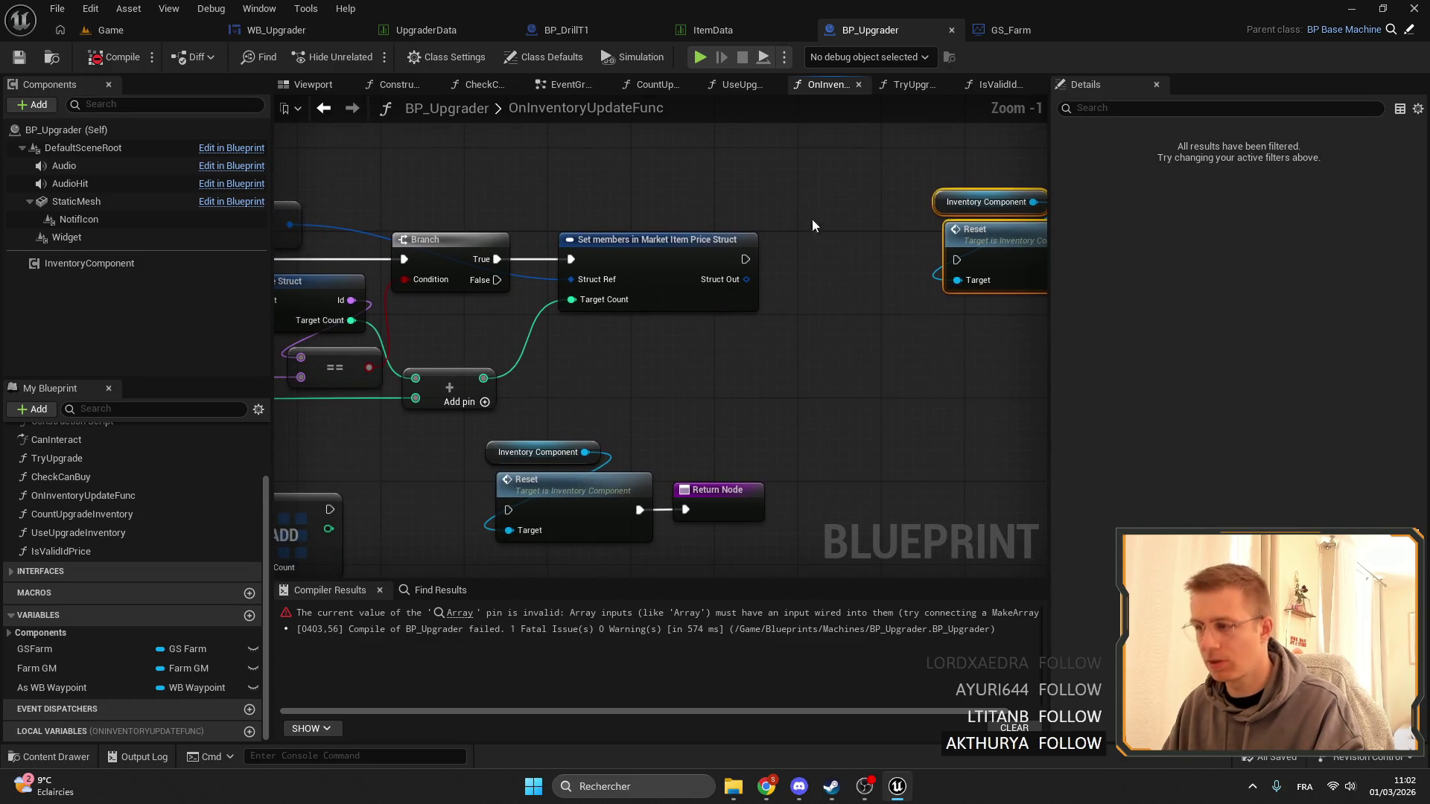
{"action": "left_click", "coordinate": [634, 790]}
{"action": "type", "text": "log"}
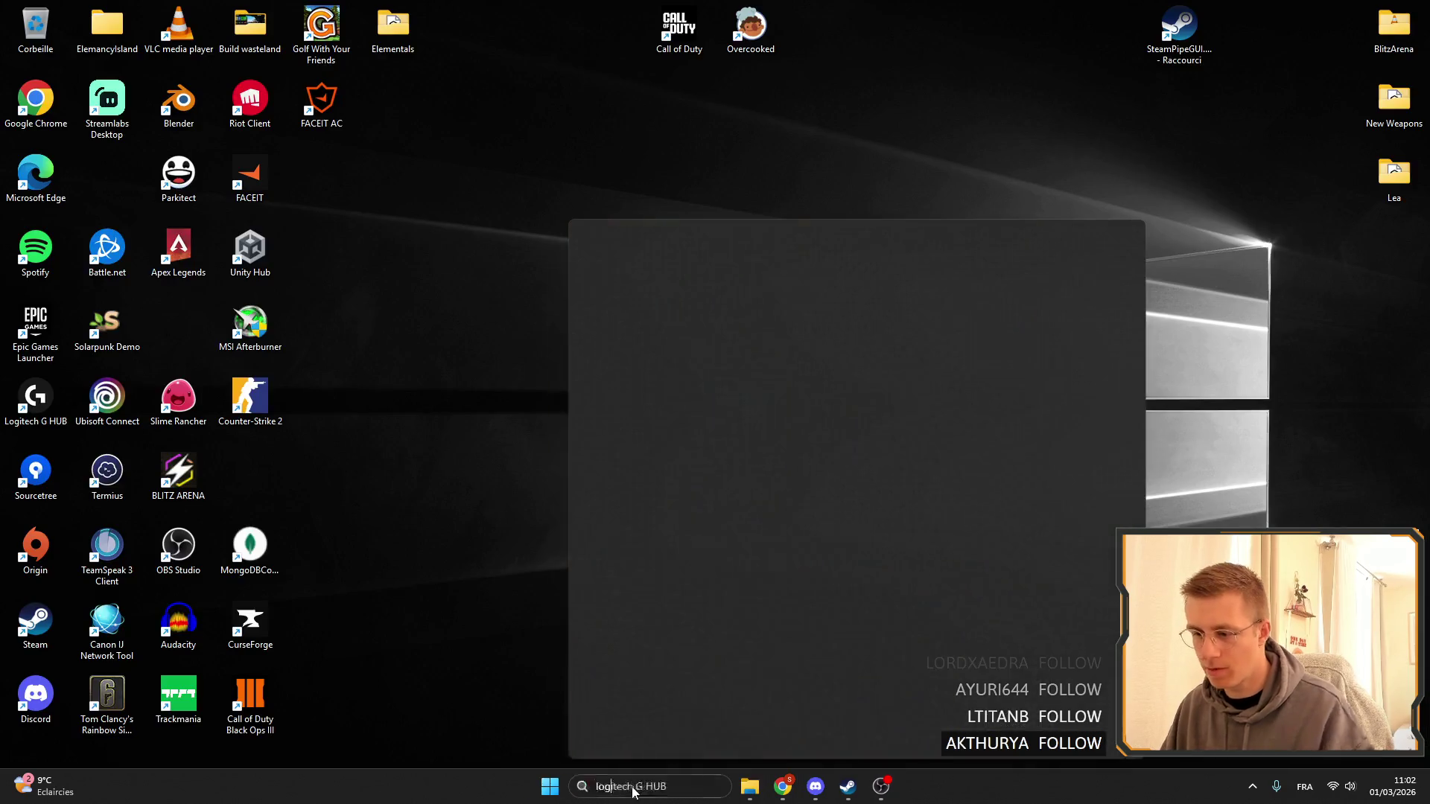
Launch Sourcetree and review the ElemencyIsland repo's 19 uncommitted file changes.
{"action": "type", "text": "w"}
{"action": "key", "text": "BackSpace"}
{"action": "type", "text": "sour"}
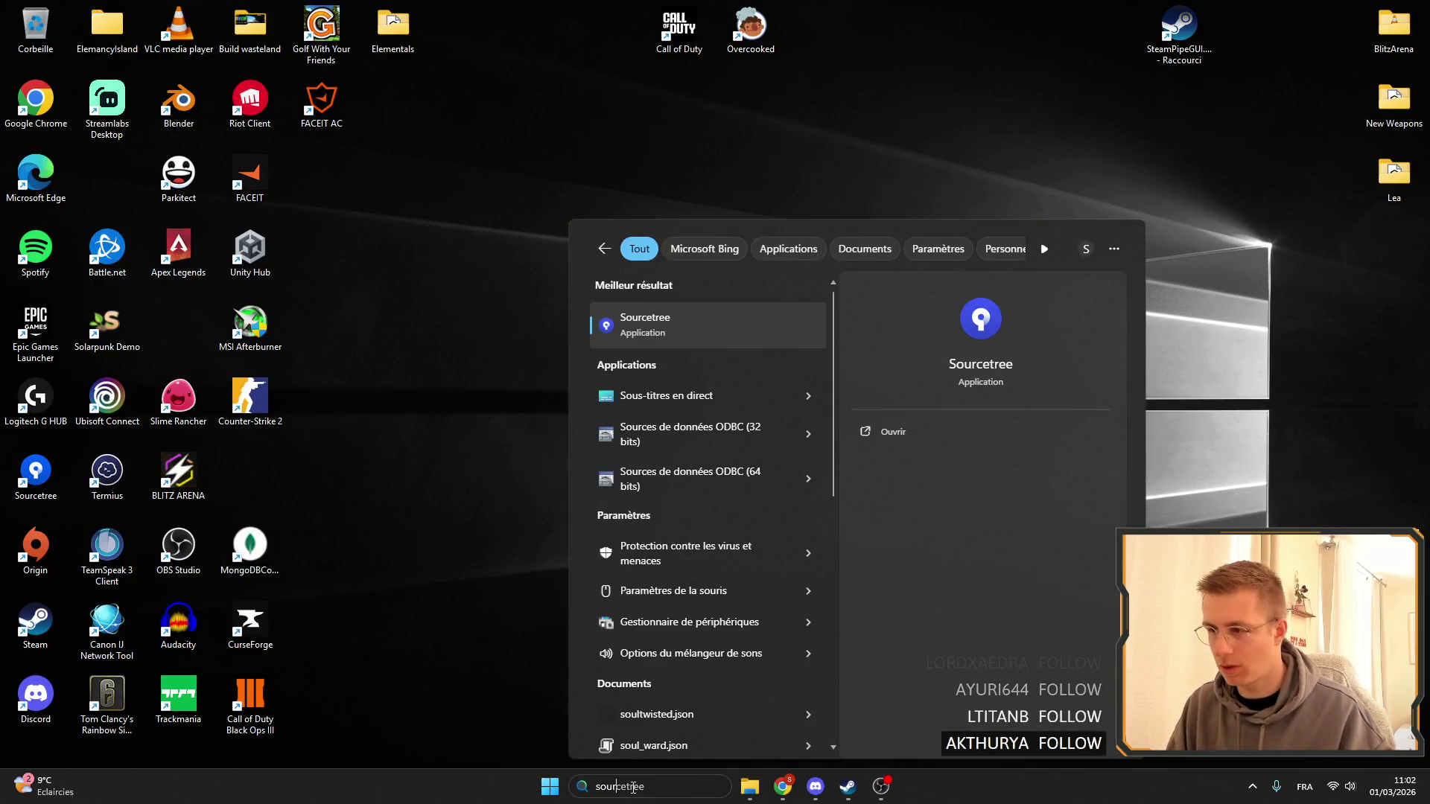
{"action": "key", "text": "Escape"}
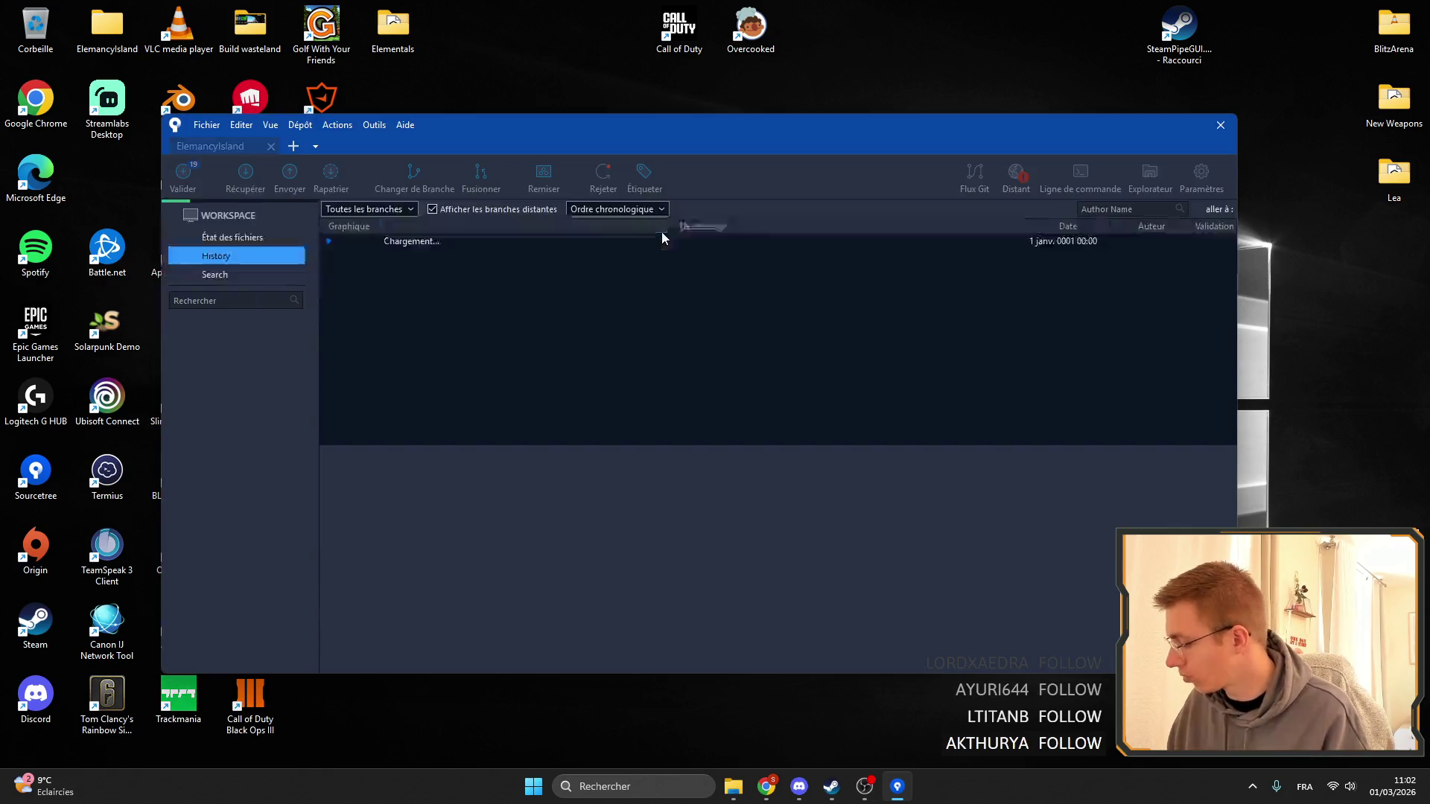
{"action": "left_click", "coordinate": [199, 185]}
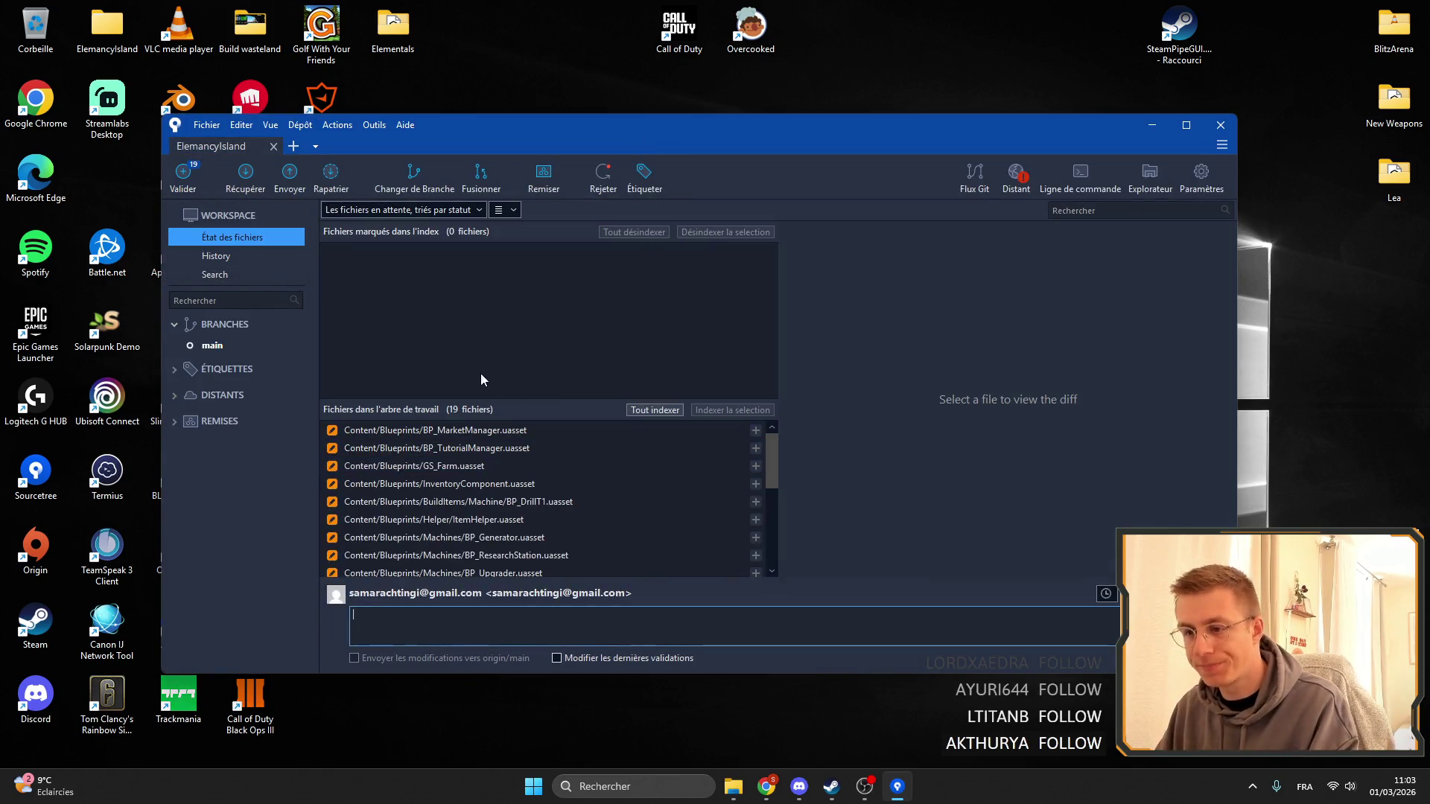
{"action": "scroll", "coordinate": [551, 506], "scroll_direction": "down", "scroll_amount": 3}
{"action": "scroll", "coordinate": [565, 521], "scroll_direction": "up", "scroll_amount": 2}
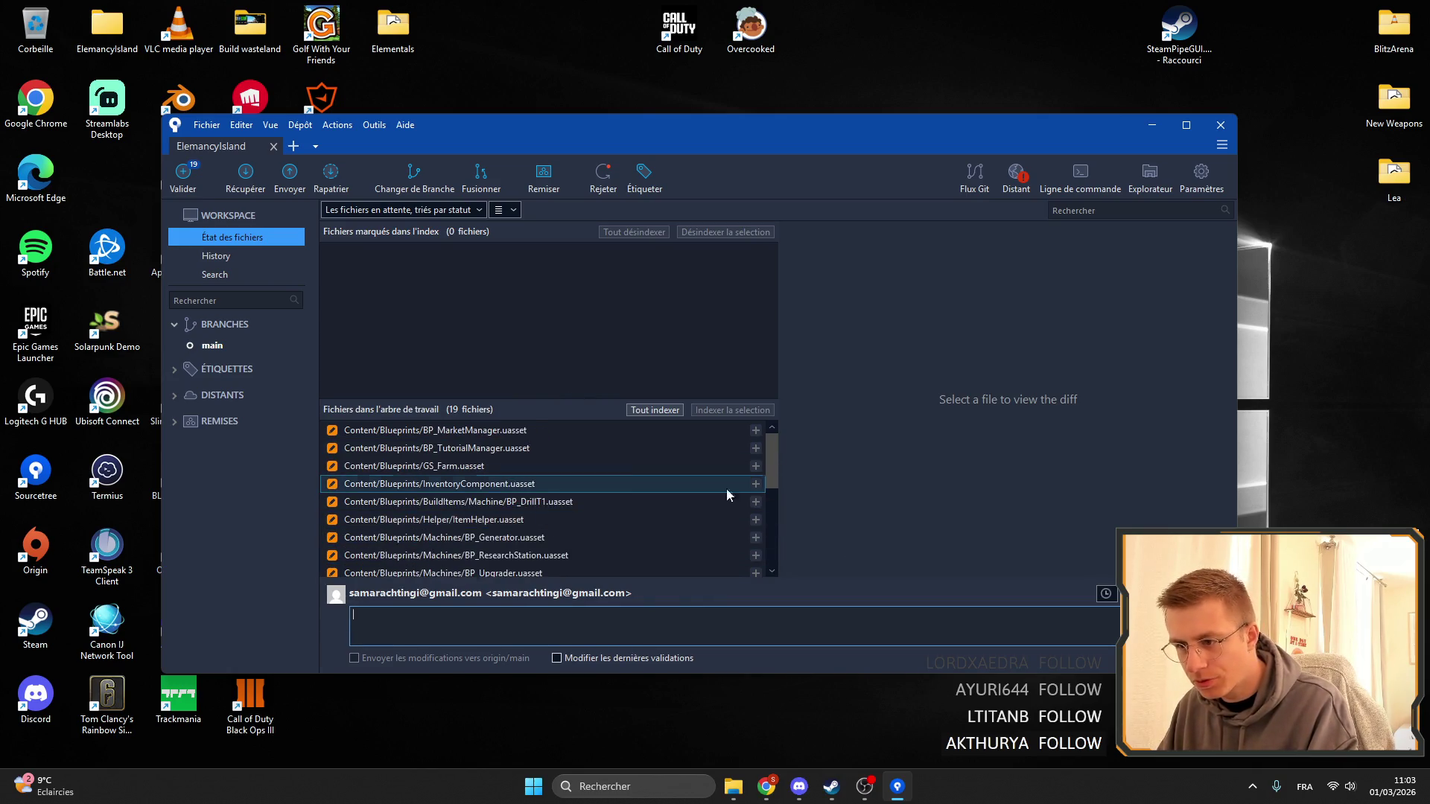
{"action": "scroll", "coordinate": [606, 491], "scroll_direction": "down", "scroll_amount": 1}
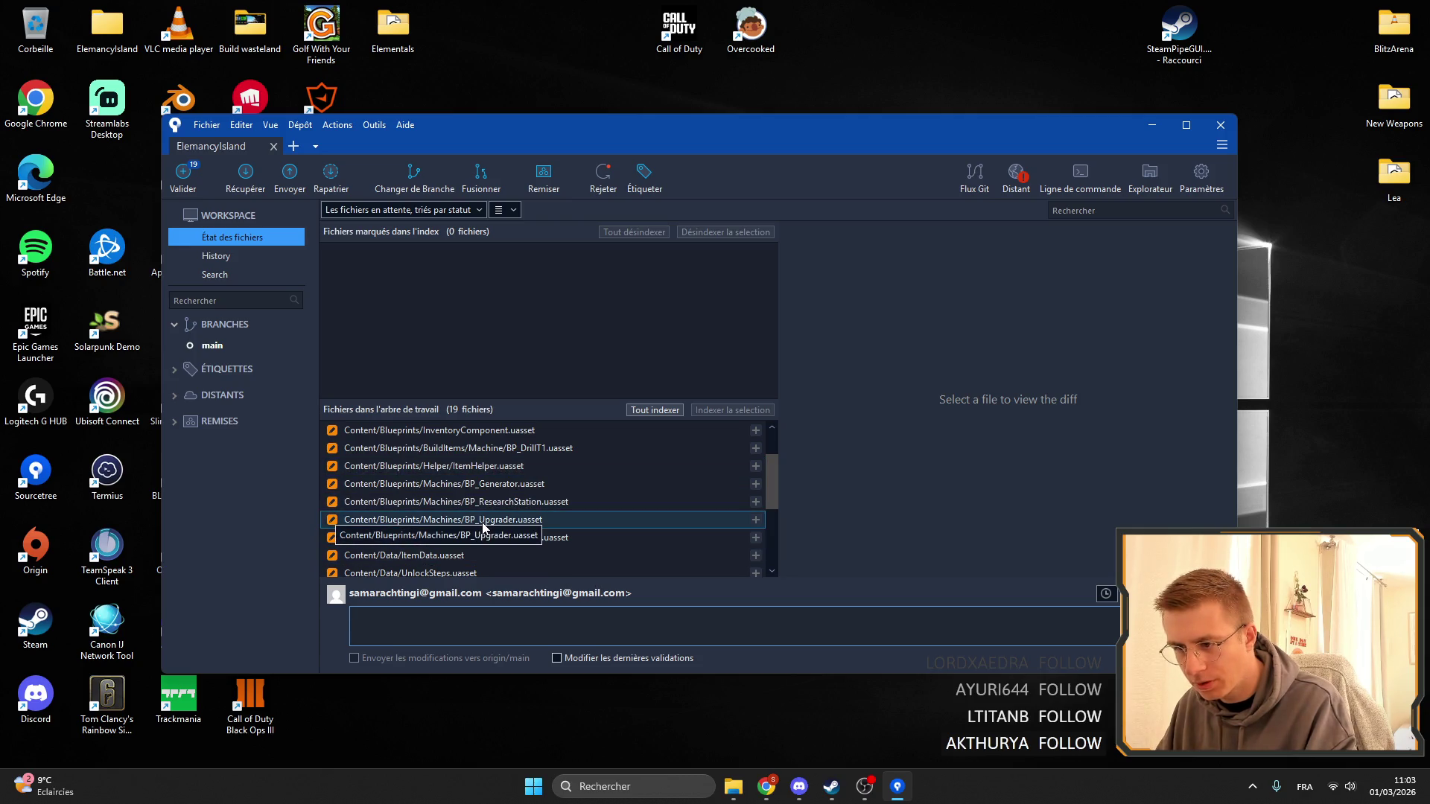
Discard the changes to BP_Upgrader.uasset, leaving 18 modified files, and close Sourcetree.
{"action": "right_click", "coordinate": [485, 528]}
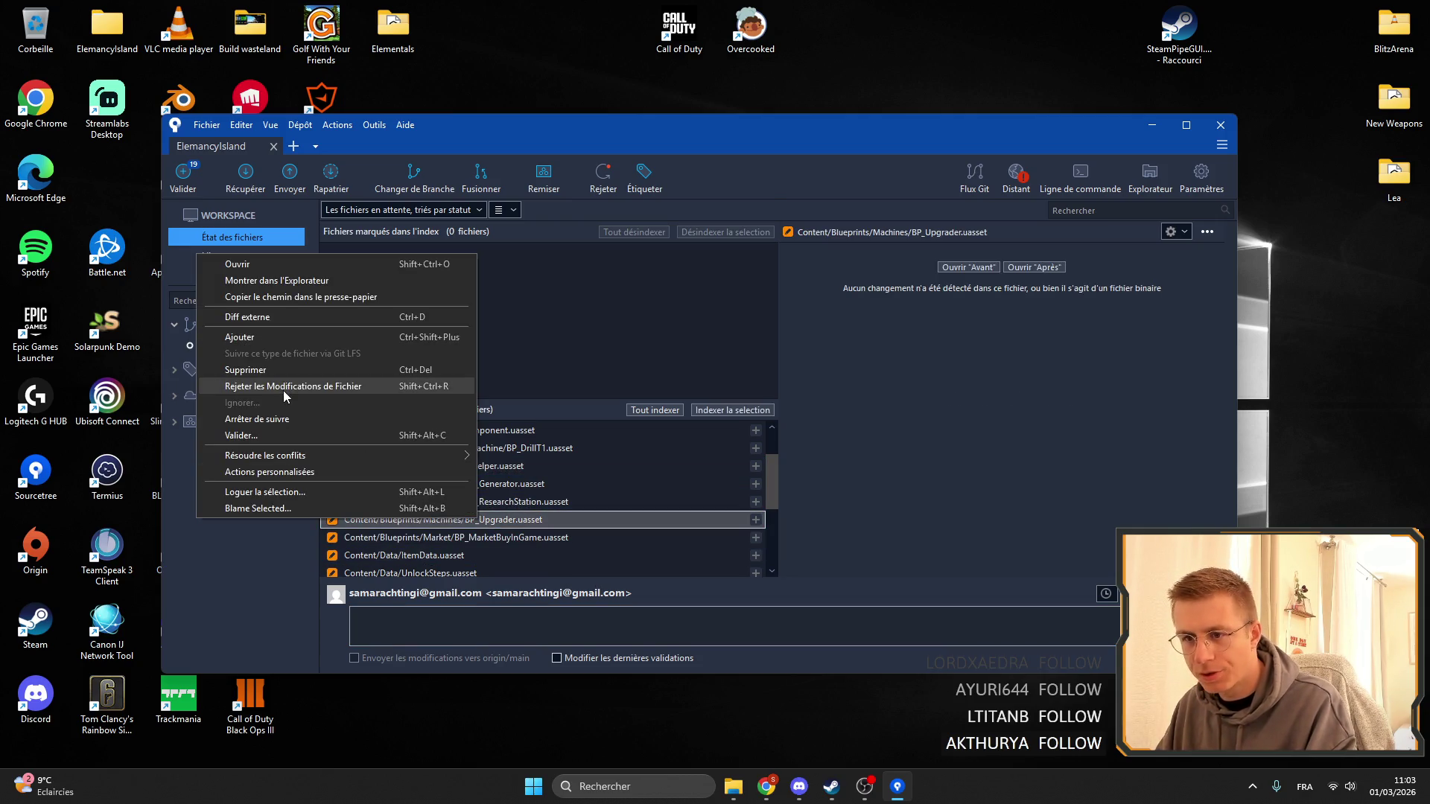
{"action": "left_click", "coordinate": [275, 387]}
{"action": "left_click", "coordinate": [764, 210]}
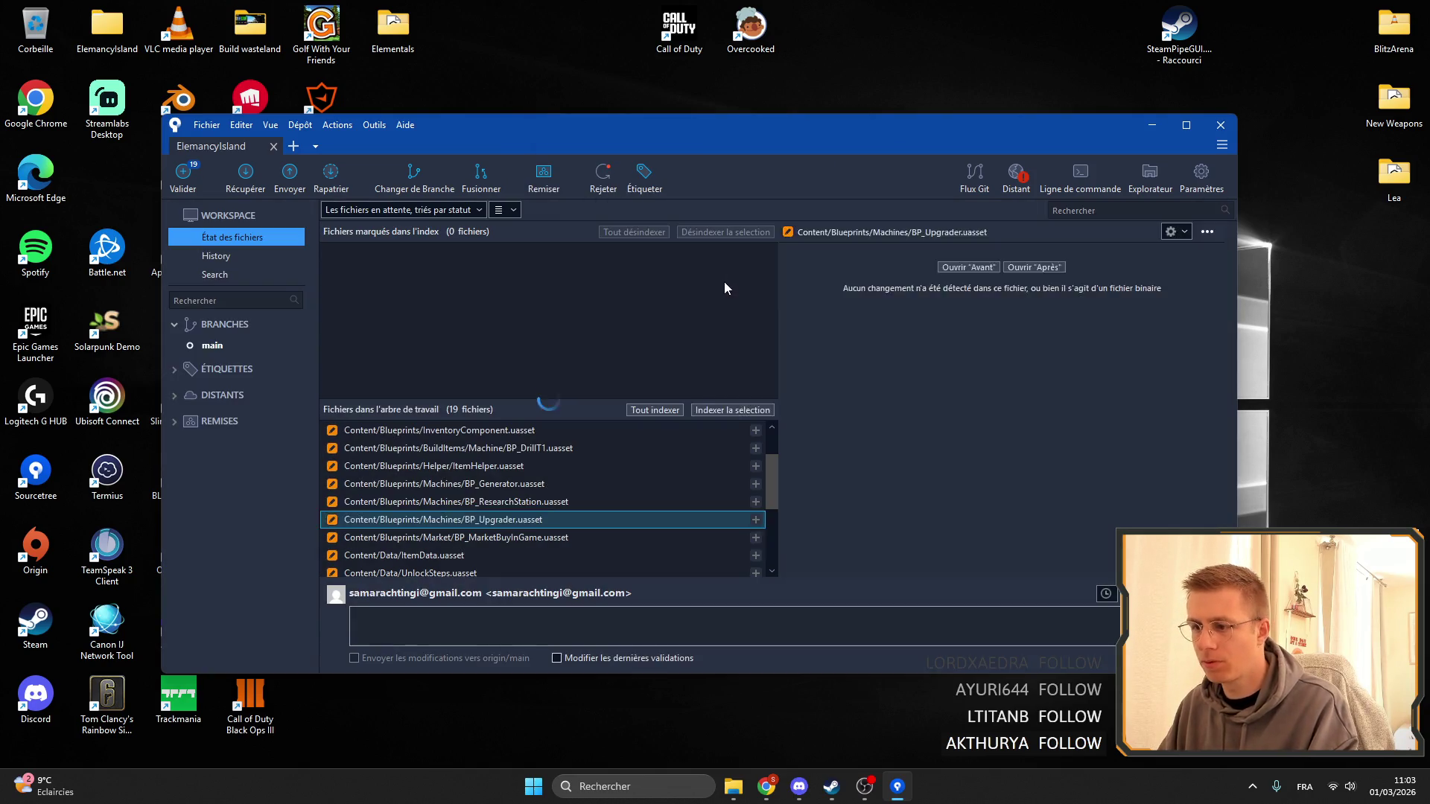
{"action": "left_click", "coordinate": [1224, 131]}
{"action": "left_click", "coordinate": [633, 787]}
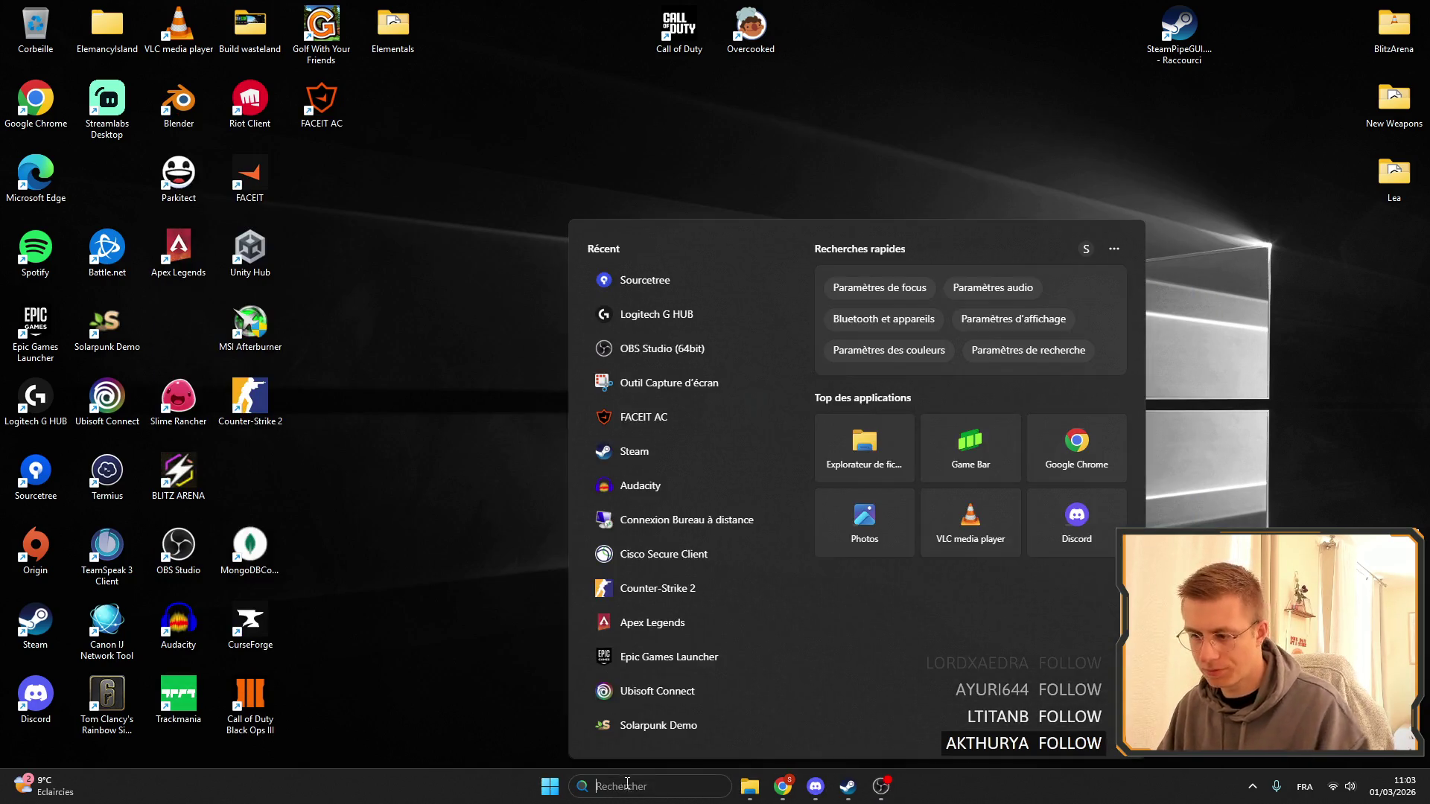
Return to the reloading Unreal Editor with GS_Farm's OnRep_InventoryUgrader graph.
{"action": "left_click", "coordinate": [748, 789]}
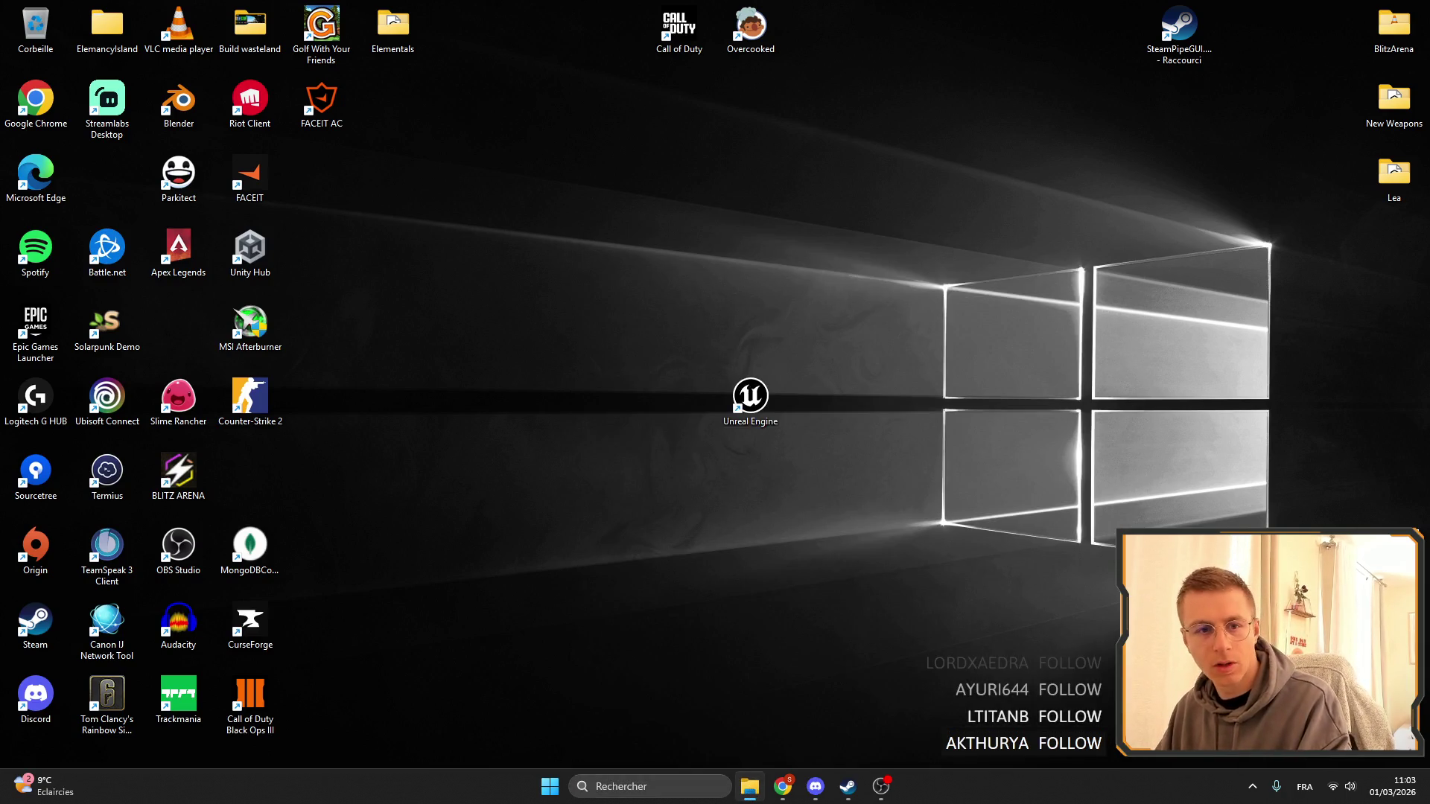
{"action": "left_click", "coordinate": [881, 787]}
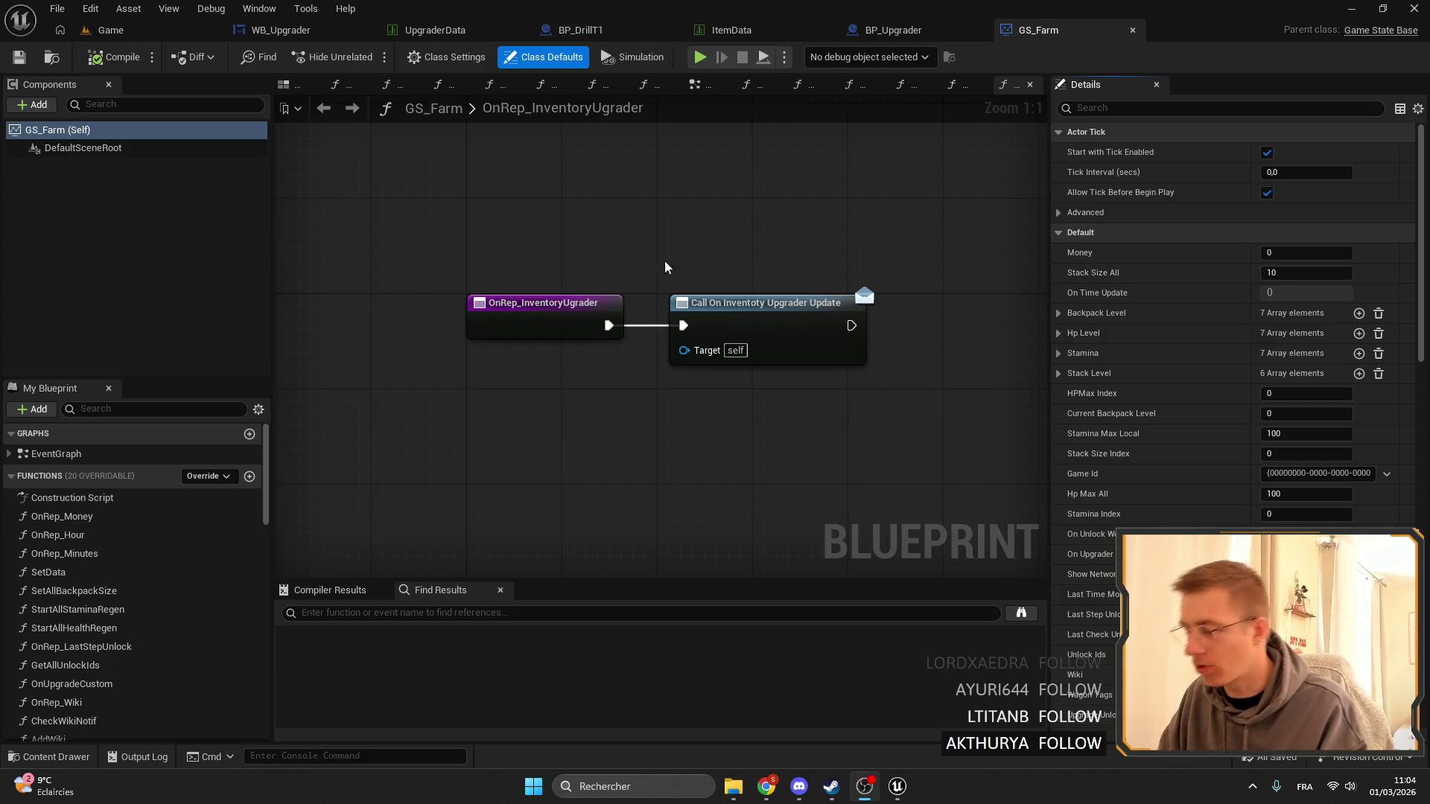
In BP_Upgrader, find all references to the old Inventory variable by name.
{"action": "left_click_drag", "start_coordinate": [776, 431], "coordinate": [688, 381]}
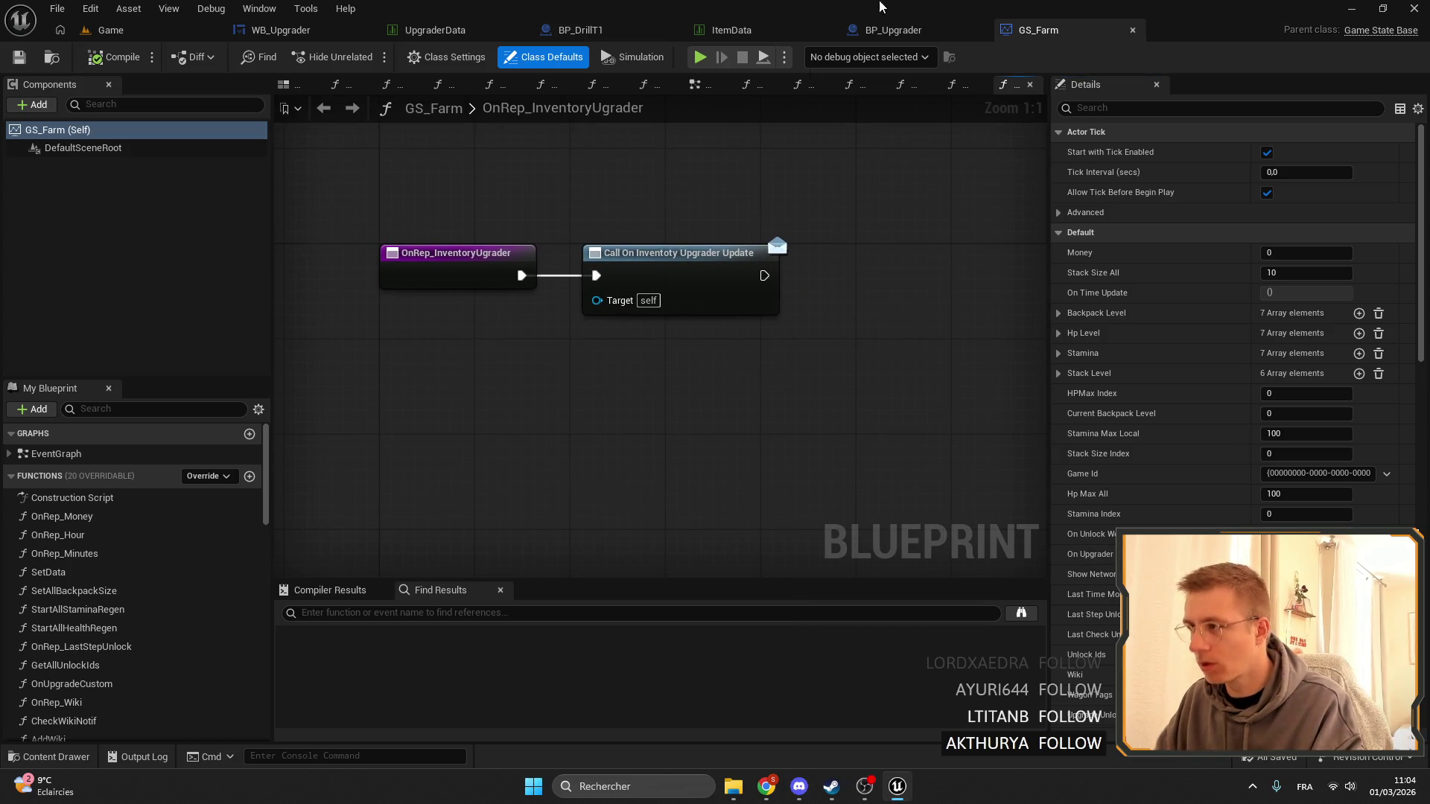
{"action": "left_click", "coordinate": [864, 30]}
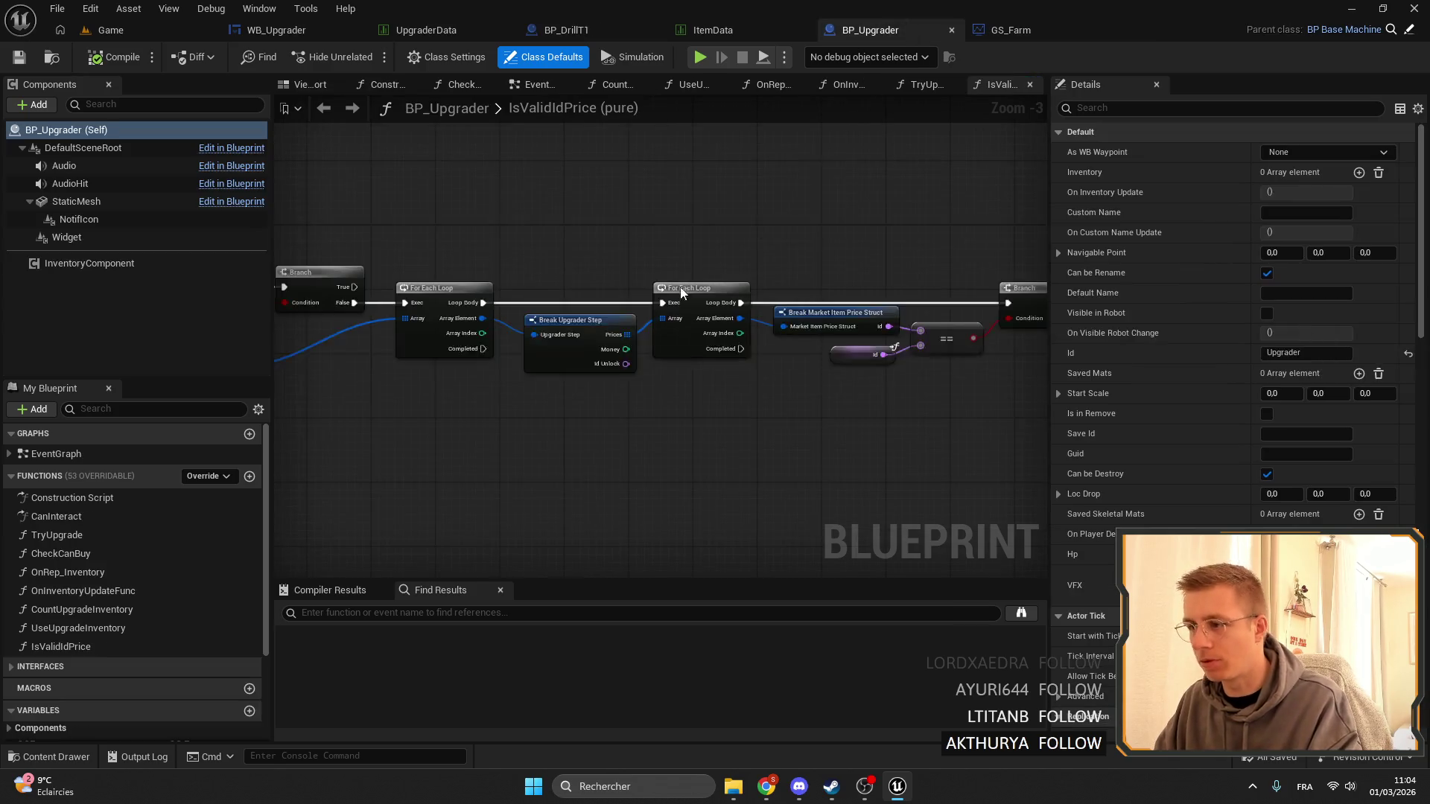
{"action": "scroll", "coordinate": [680, 288], "scroll_direction": "down", "scroll_amount": 5}
{"action": "scroll", "coordinate": [133, 611], "scroll_direction": "down", "scroll_amount": 3}
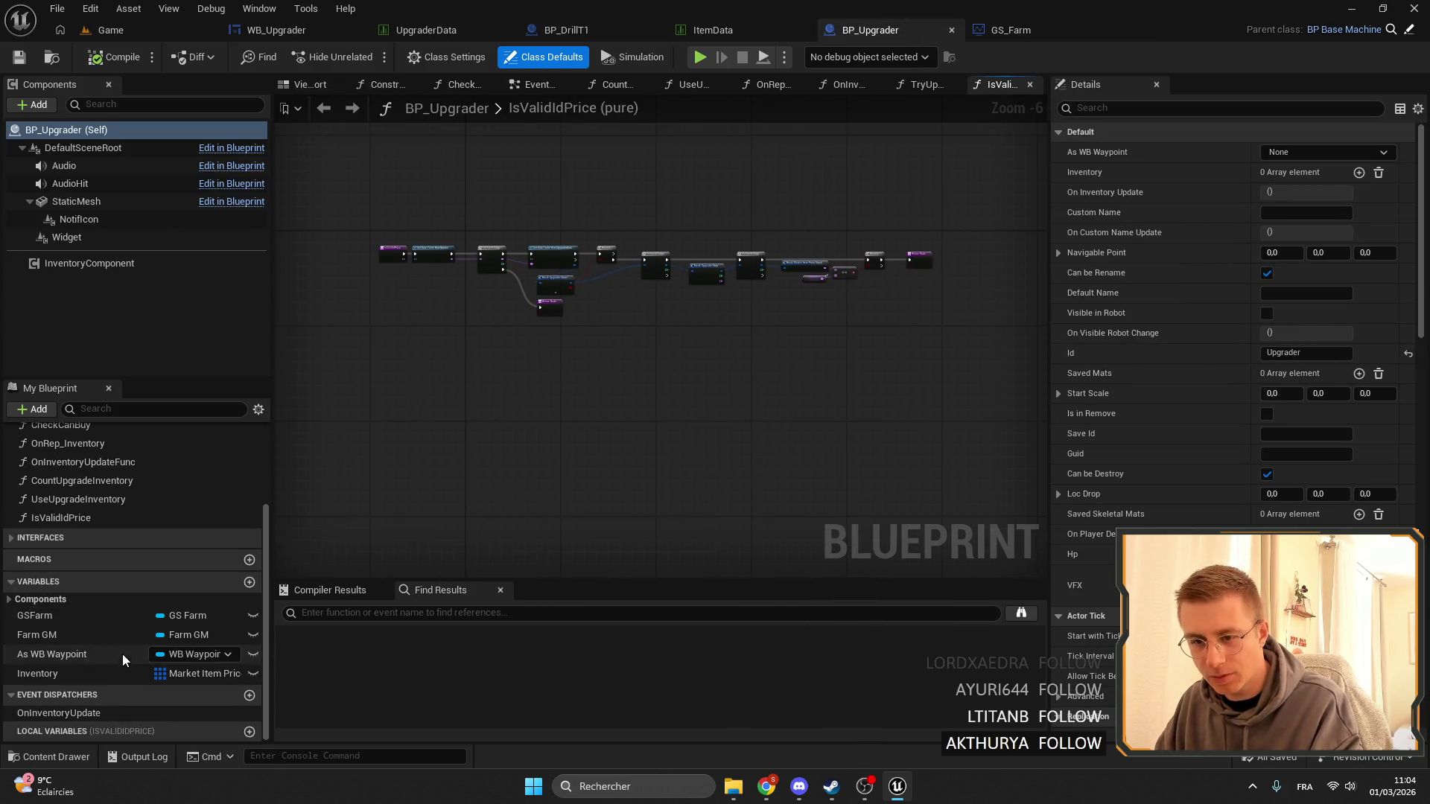
{"action": "right_click", "coordinate": [48, 673]}
{"action": "mouse_move", "coordinate": [122, 567]}
{"action": "left_click", "coordinate": [246, 578]}
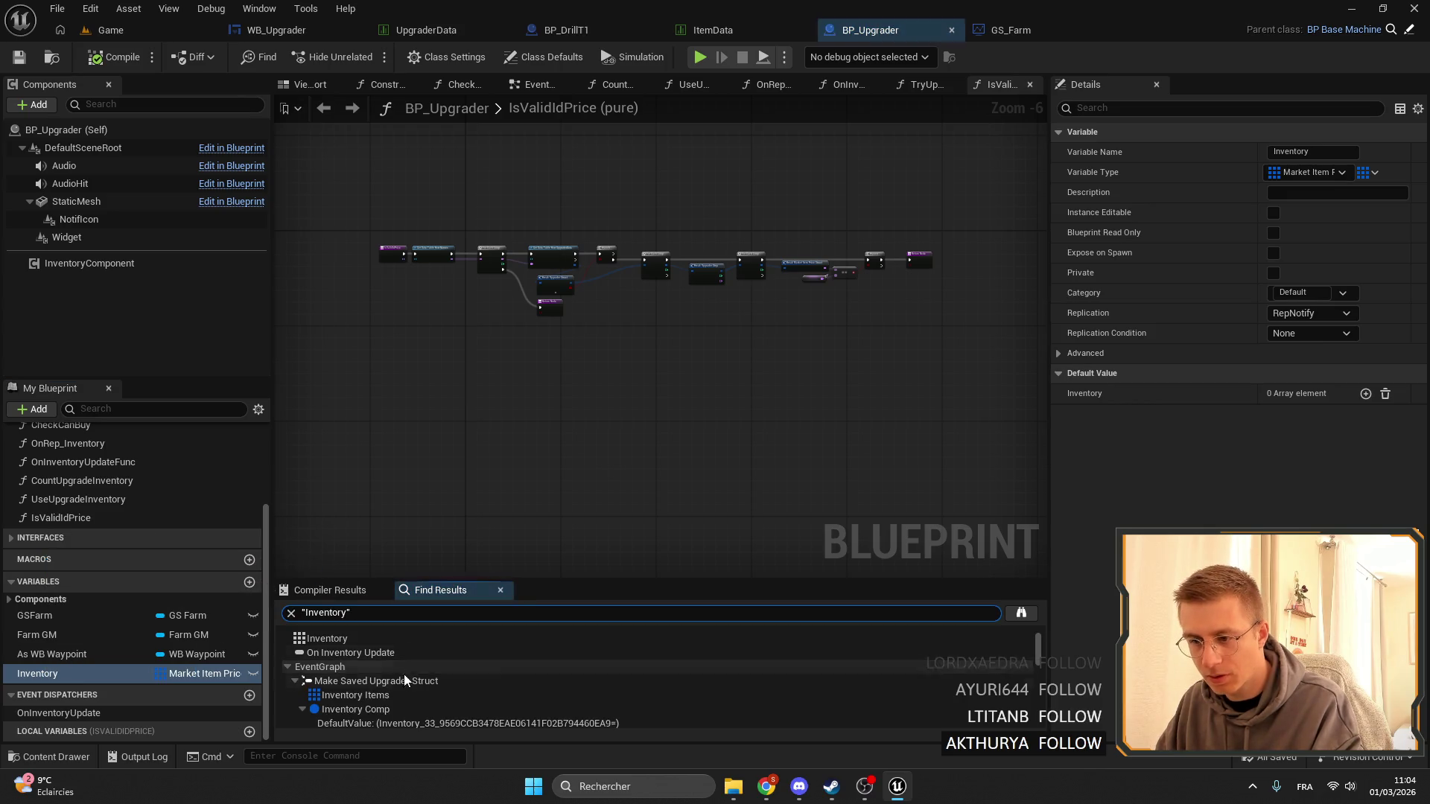
Step through the EventGraph and TryUpgrade results to the Inventory getter in OnInventoryUpdateFunc.
{"action": "left_click", "coordinate": [390, 672]}
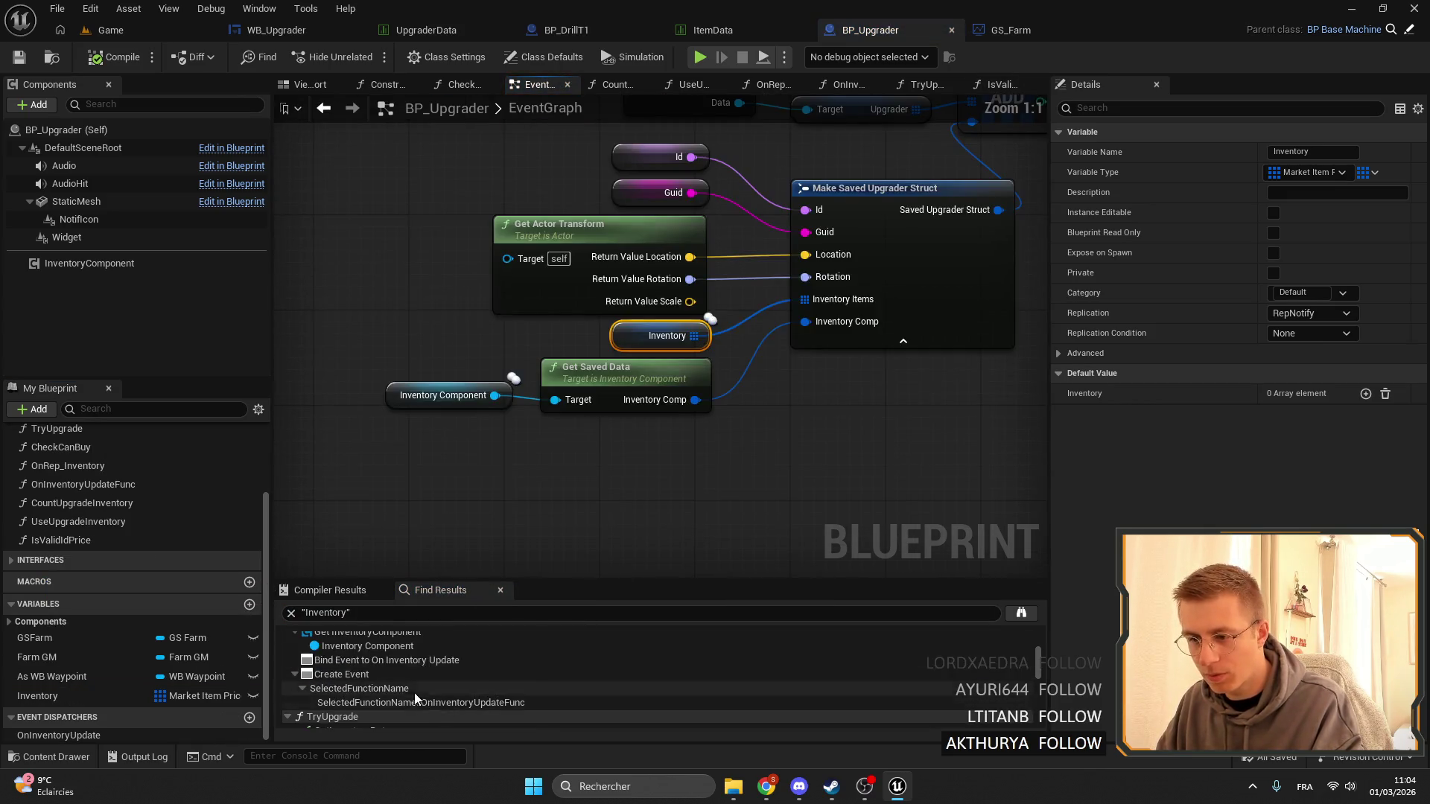
{"action": "scroll", "coordinate": [402, 686], "scroll_direction": "down", "scroll_amount": 3}
{"action": "left_click", "coordinate": [372, 664]}
{"action": "scroll", "coordinate": [754, 306], "scroll_direction": "down", "scroll_amount": 3}
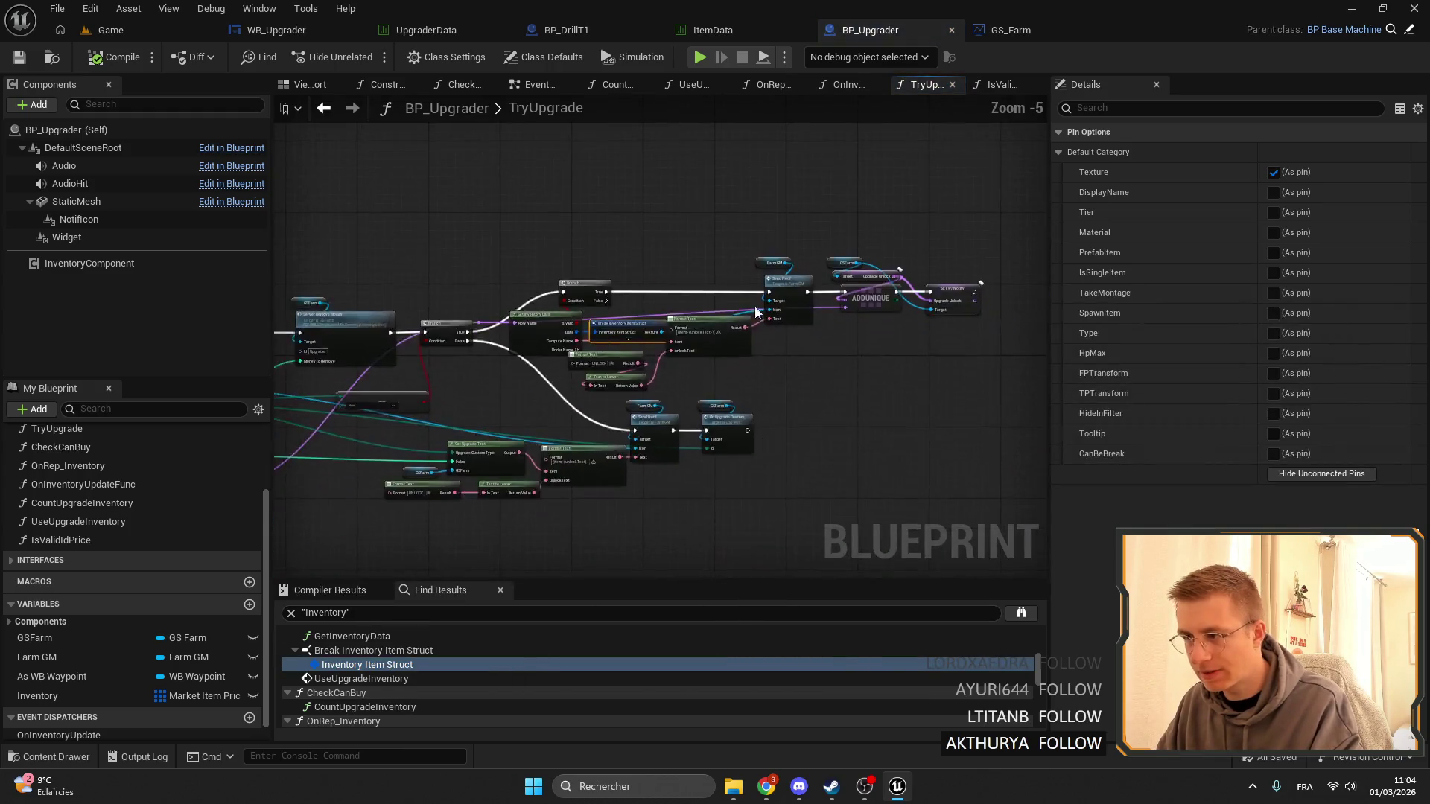
{"action": "scroll", "coordinate": [782, 298], "scroll_direction": "up", "scroll_amount": 4}
{"action": "scroll", "coordinate": [780, 271], "scroll_direction": "down", "scroll_amount": 3}
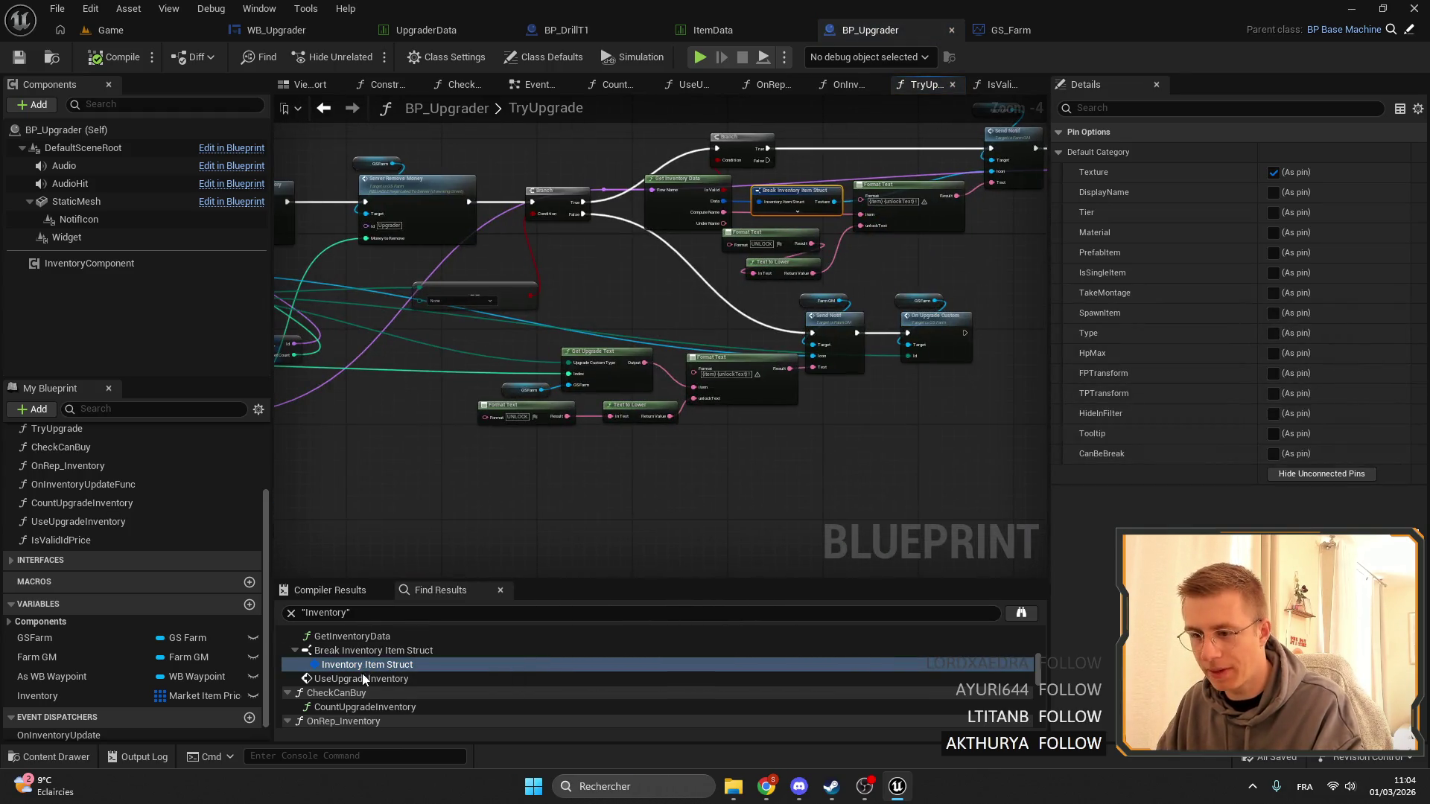
{"action": "scroll", "coordinate": [362, 676], "scroll_direction": "down", "scroll_amount": 4}
{"action": "left_click", "coordinate": [373, 694]}
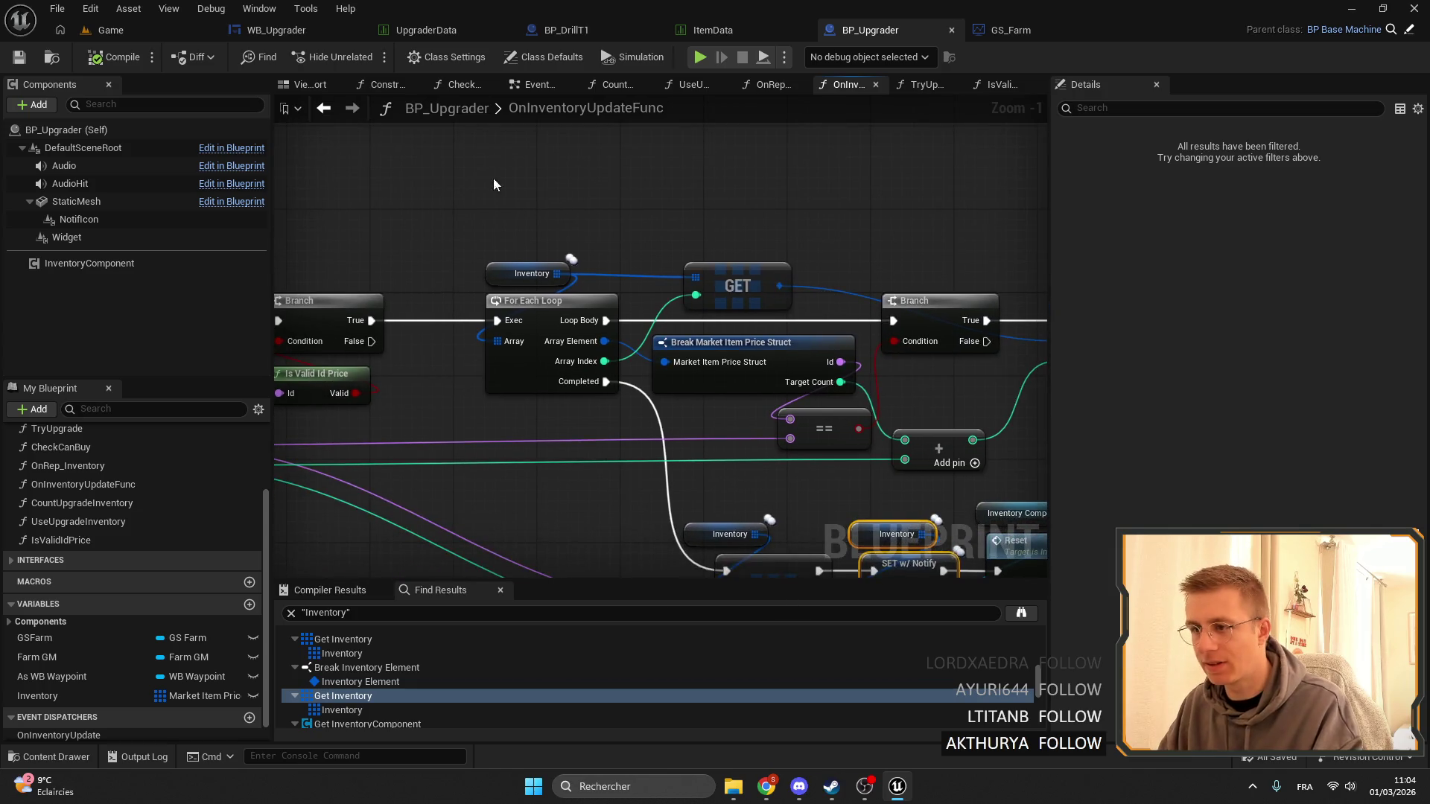
Delete the old Inventory getter, the OnInventoryUpdate dispatcher and the OnRep_Inventory function.
{"action": "left_click", "coordinate": [522, 273]}
{"action": "key", "text": "Delete"}
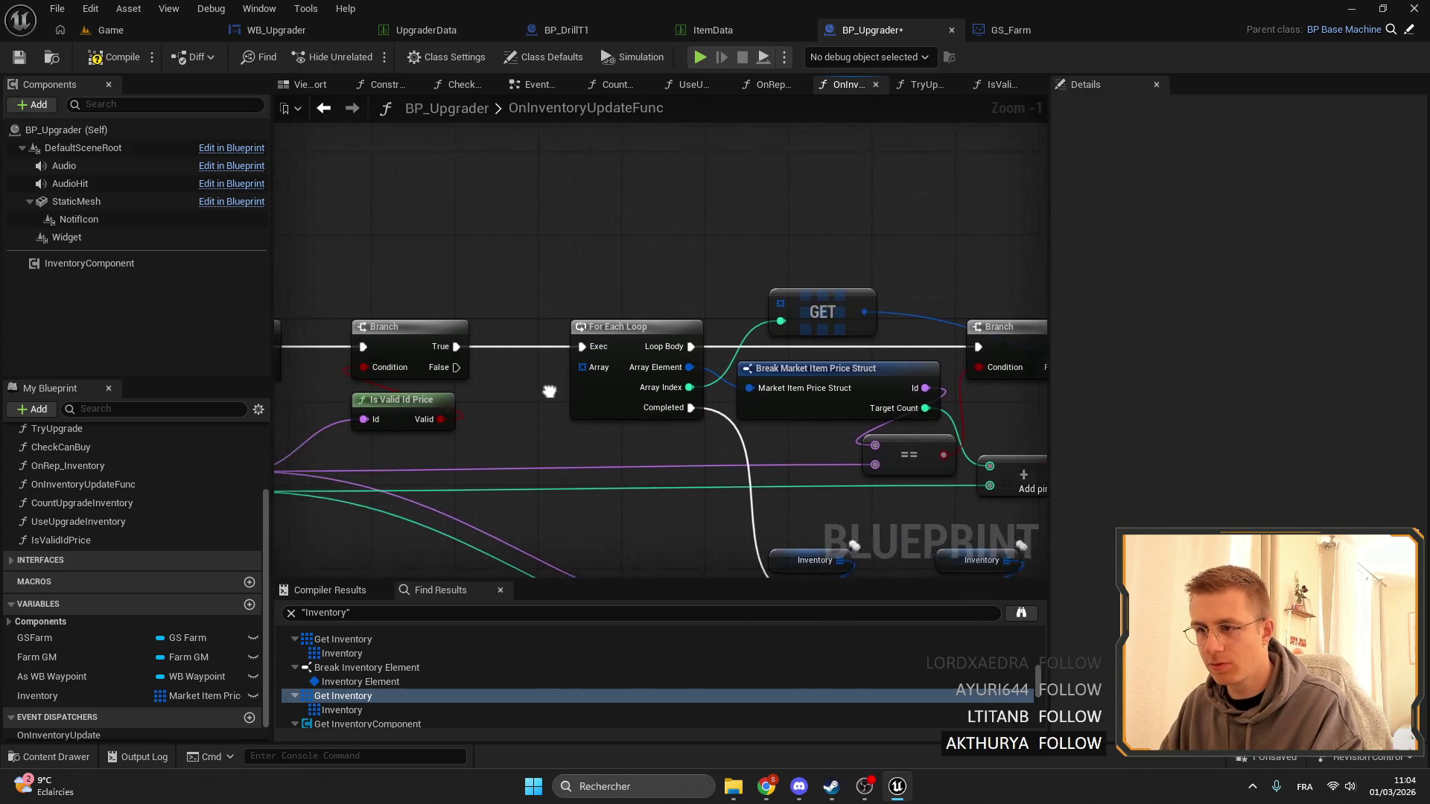
{"action": "scroll", "coordinate": [348, 426], "scroll_direction": "up", "scroll_amount": 1}
{"action": "scroll", "coordinate": [61, 681], "scroll_direction": "down", "scroll_amount": 1}
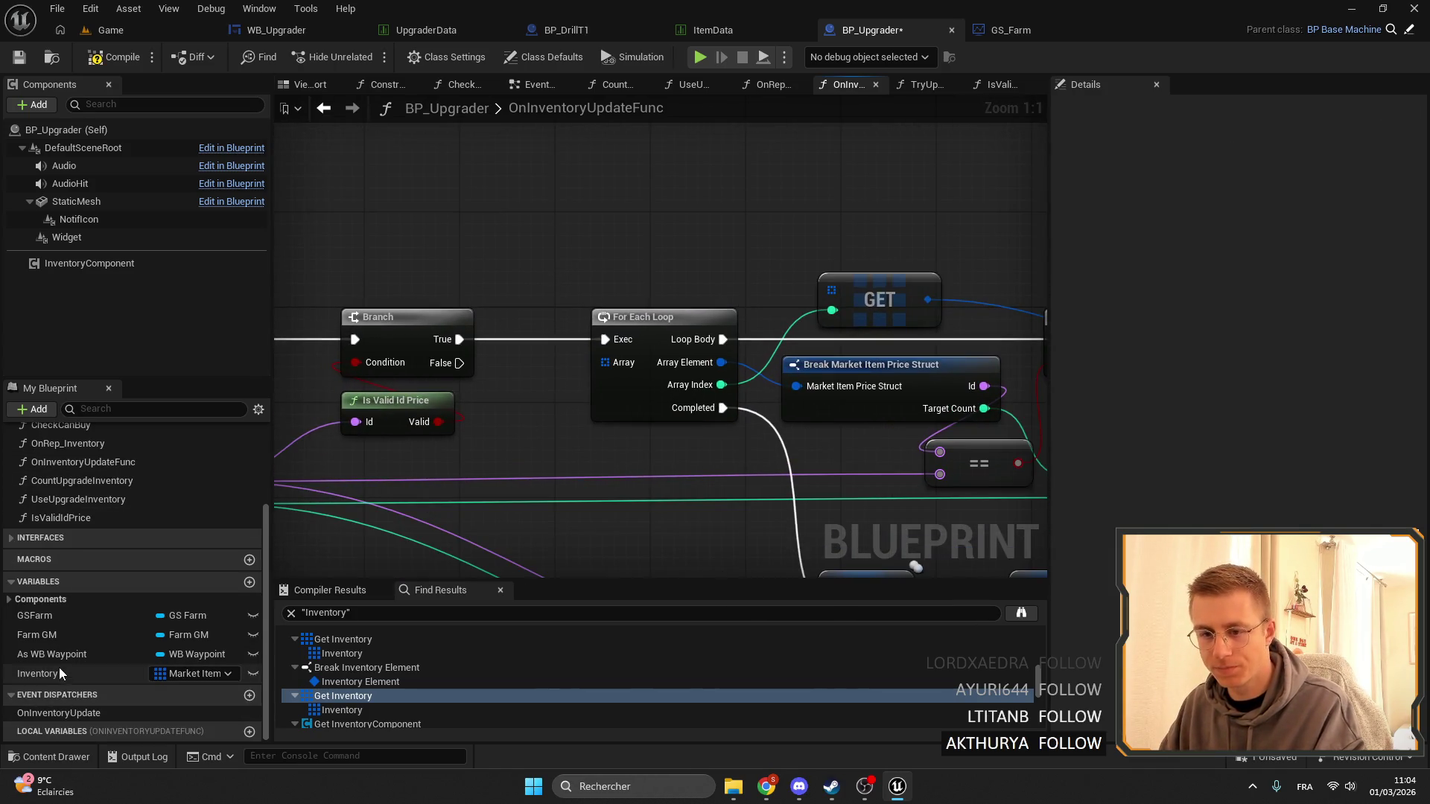
{"action": "left_click", "coordinate": [64, 714]}
{"action": "key", "text": "Delete"}
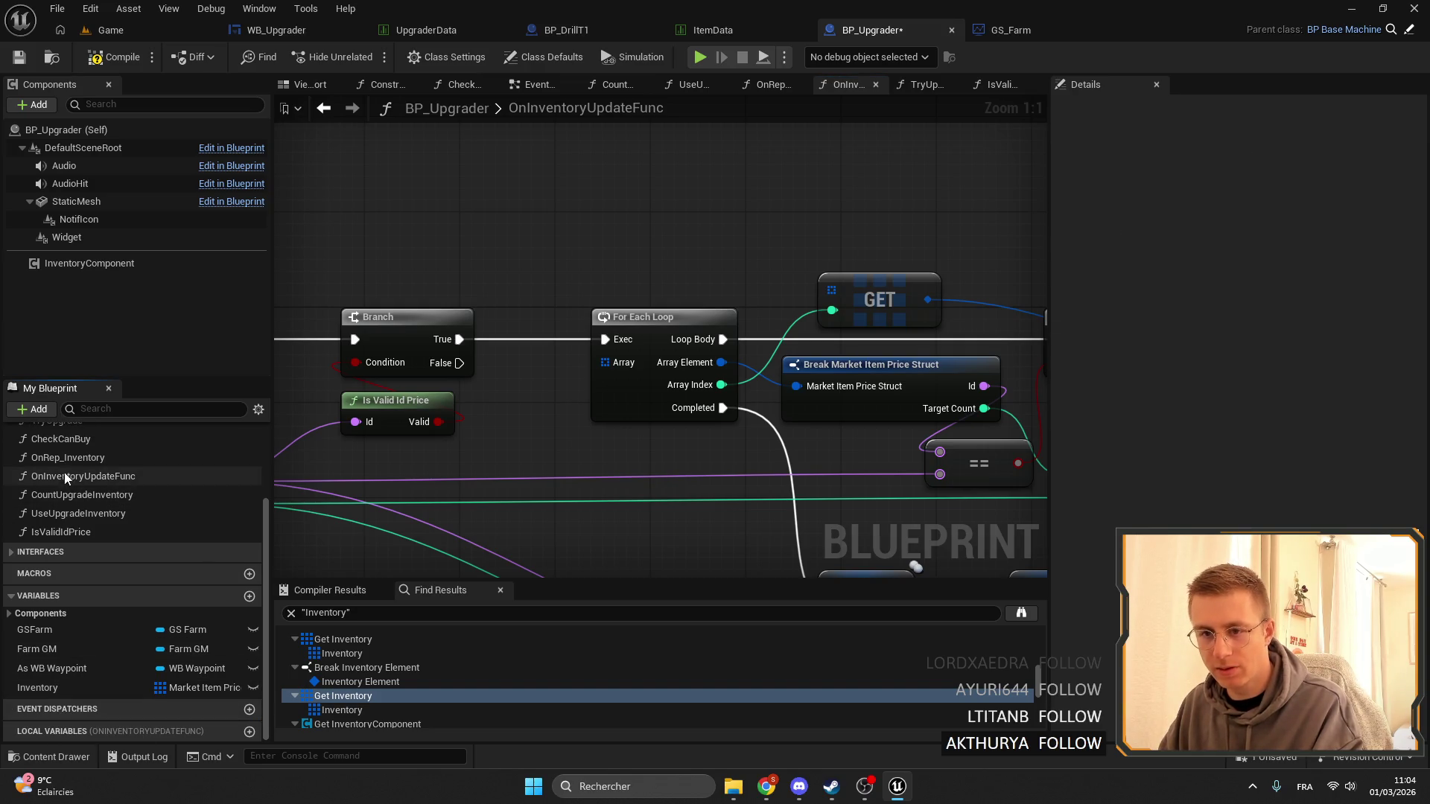
{"action": "left_click", "coordinate": [70, 459]}
{"action": "key", "text": "Delete"}
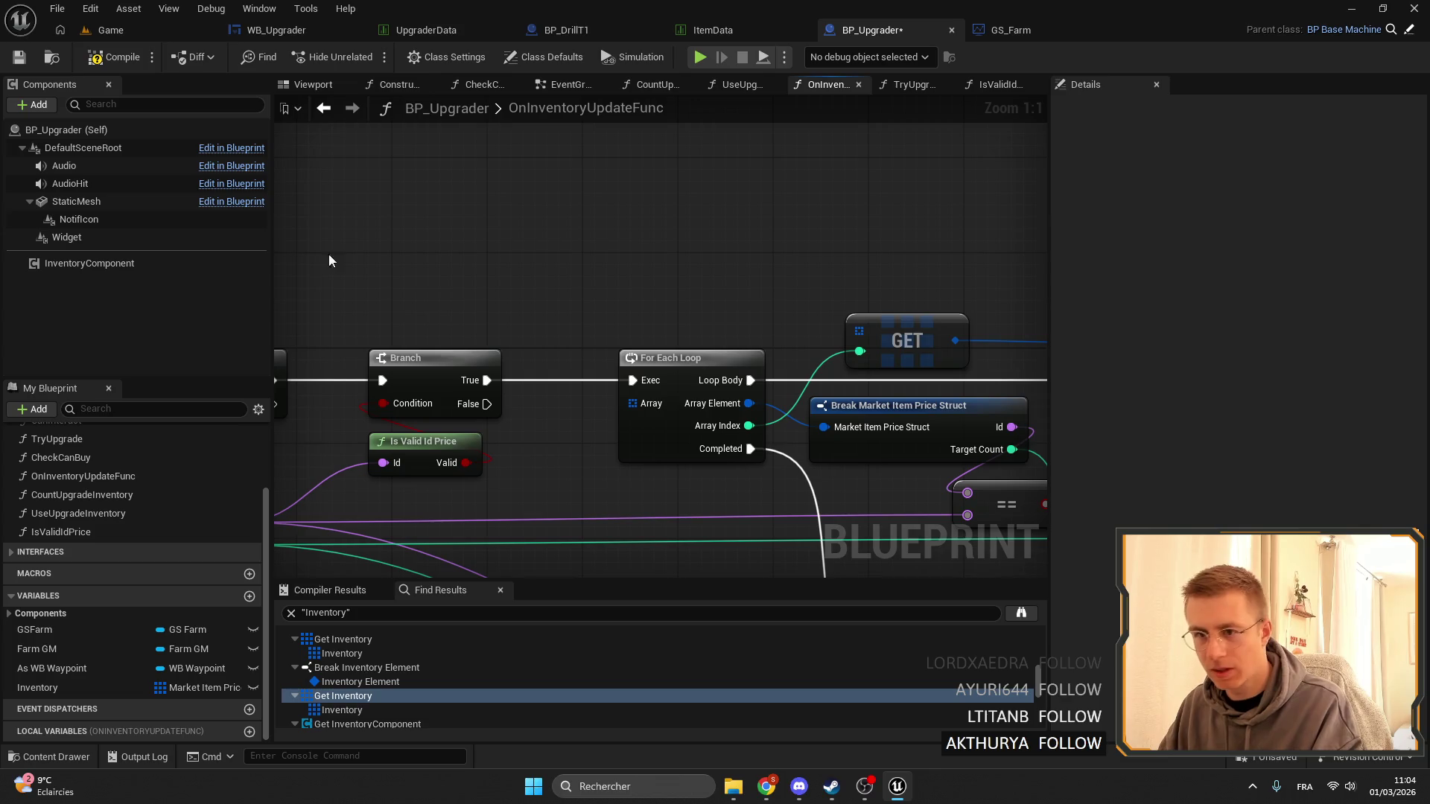
Add a GSFarm getter with Inventory Ugrader and wire it into the For Each Loop array.
{"action": "left_click_drag", "start_coordinate": [37, 630], "coordinate": [387, 534]}
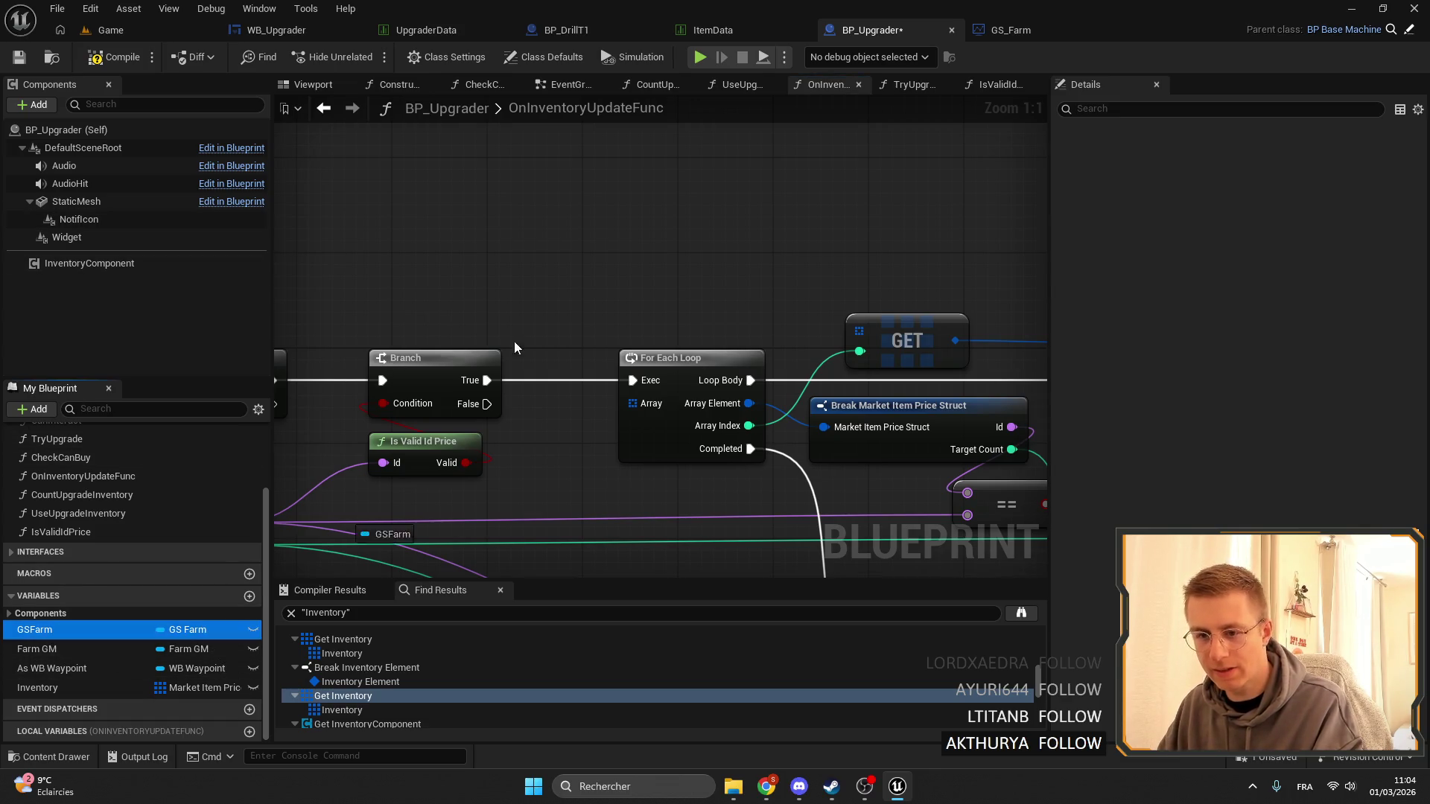
{"action": "mouse_move", "coordinate": [516, 348]}
{"action": "left_mouse_down"}
{"action": "mouse_move", "coordinate": [532, 246]}
{"action": "mouse_move", "coordinate": [659, 207]}
{"action": "left_mouse_up"}
{"action": "type", "text": "i"}
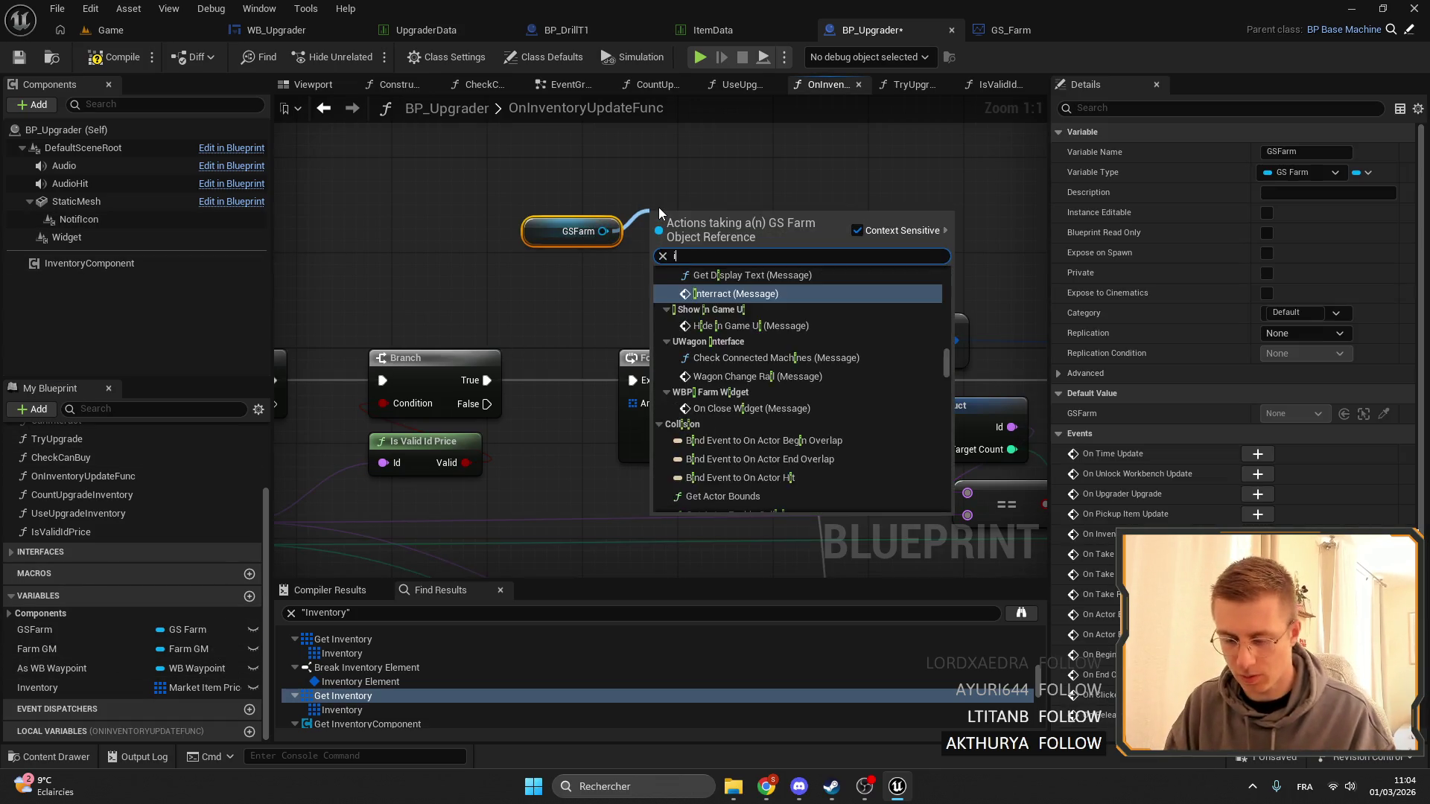
{"action": "type", "text": "n"}
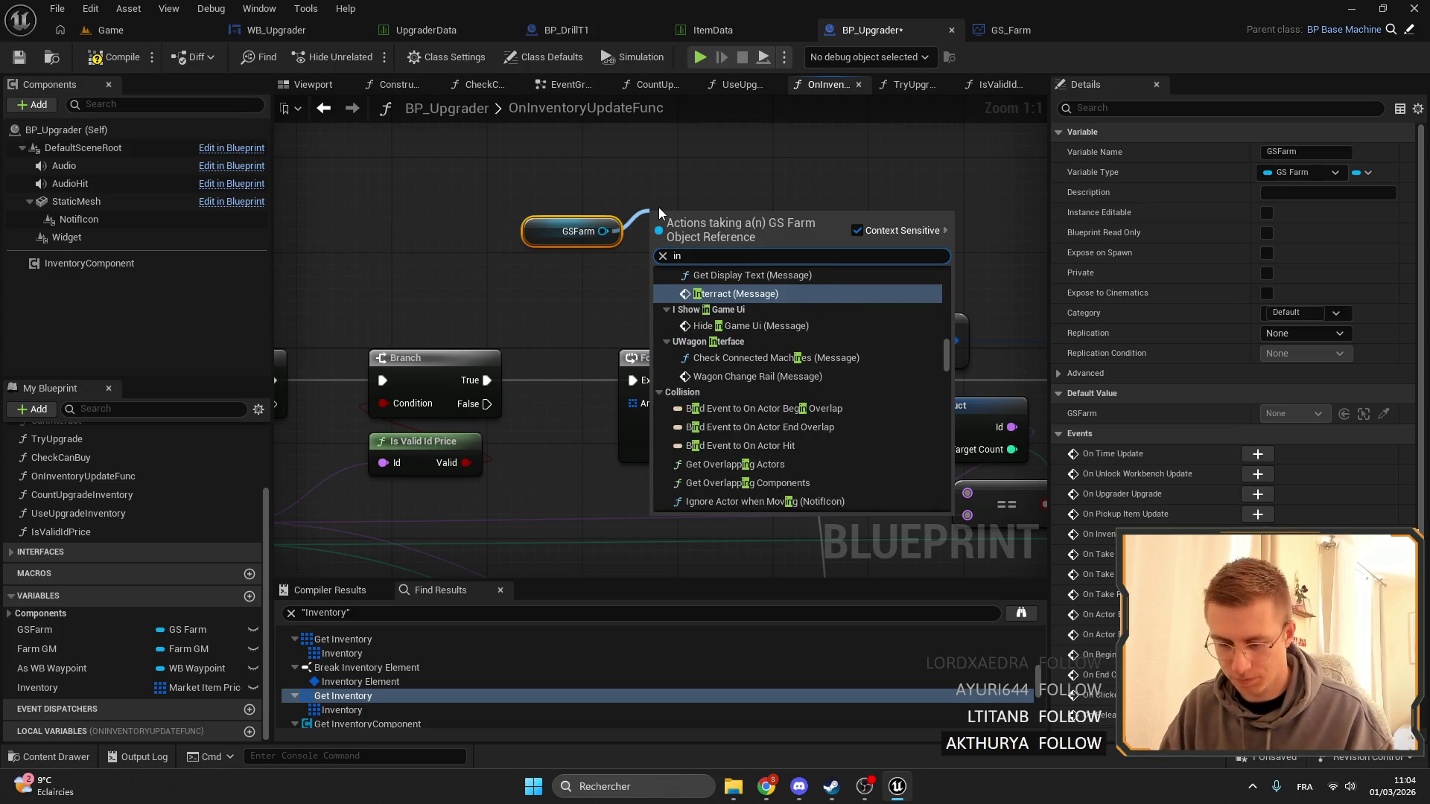
{"action": "type", "text": "ventory"}
{"action": "key", "text": "Return"}
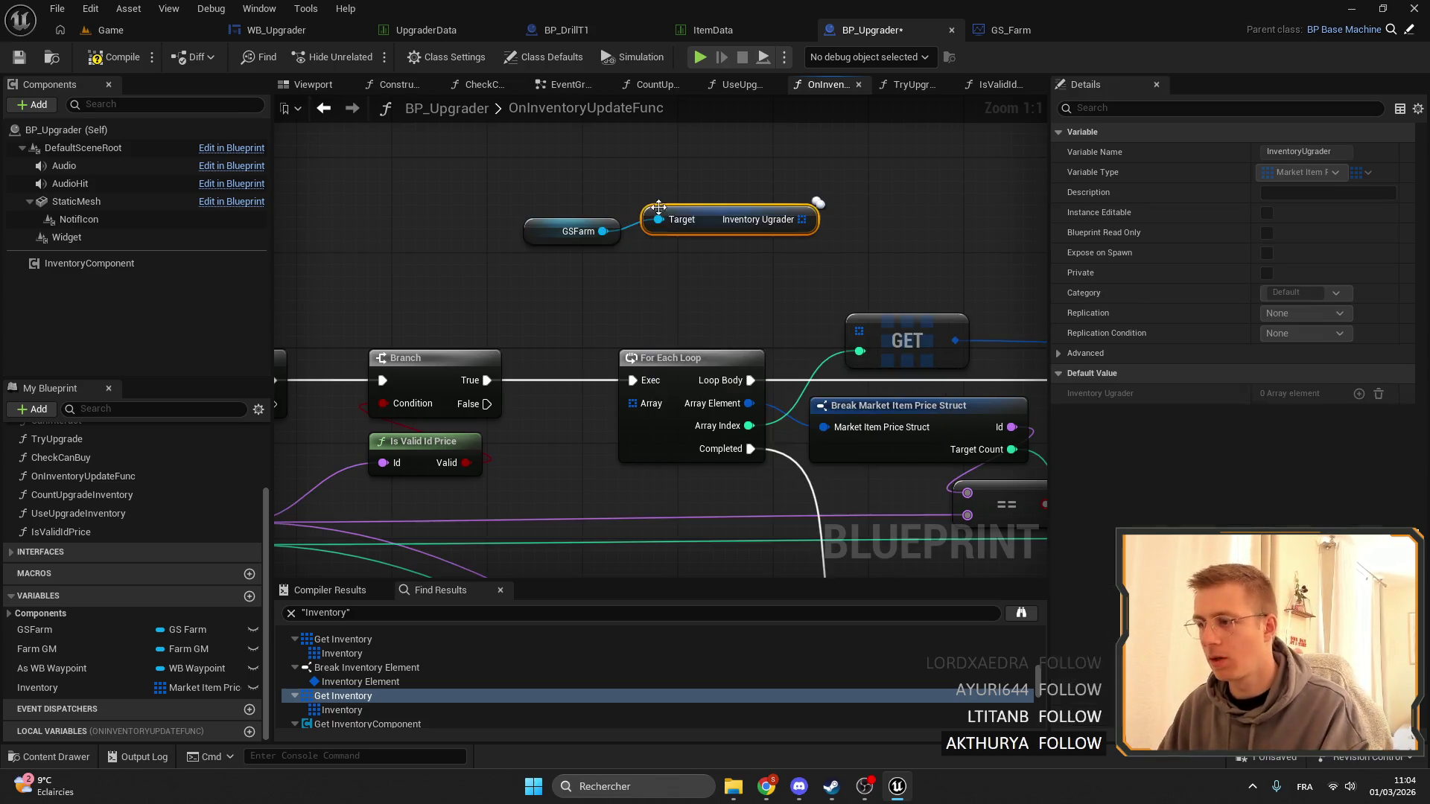
{"action": "mouse_move", "coordinate": [658, 207]}
{"action": "left_mouse_down"}
{"action": "mouse_move", "coordinate": [643, 242]}
{"action": "mouse_move", "coordinate": [536, 255]}
{"action": "left_mouse_up"}
{"action": "left_click_drag", "start_coordinate": [705, 266], "coordinate": [655, 403]}
Feed GSFarm's Inventory Ugrader into the GET node and ADD's array input.
{"action": "left_click", "coordinate": [577, 231], "text": "ctrl"}
{"action": "mouse_move", "coordinate": [661, 278]}
{"action": "left_mouse_down"}
{"action": "mouse_move", "coordinate": [685, 314]}
{"action": "mouse_move", "coordinate": [868, 332]}
{"action": "left_mouse_up"}
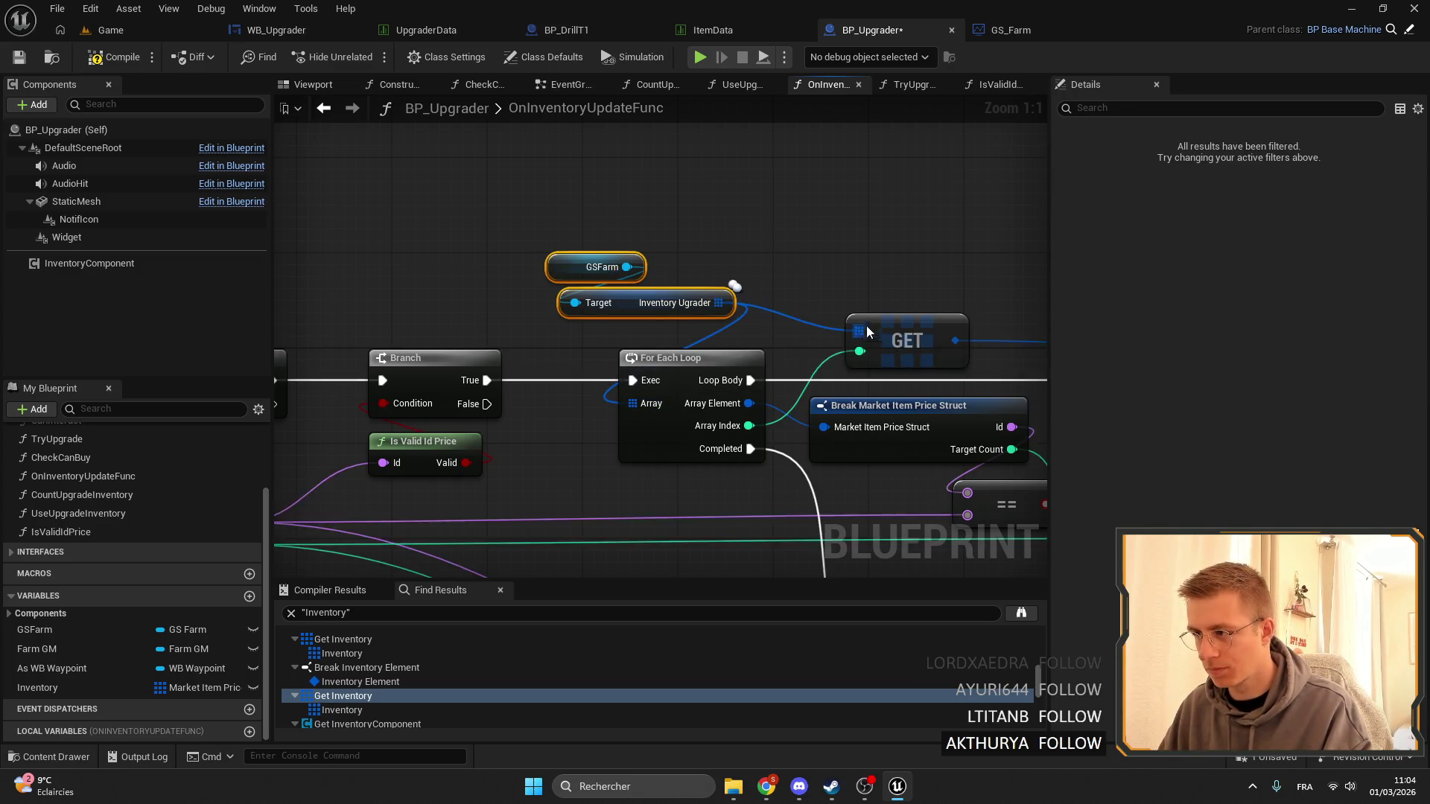
{"action": "scroll", "coordinate": [868, 332], "scroll_direction": "down", "scroll_amount": 1}
{"action": "scroll", "coordinate": [750, 259], "scroll_direction": "down", "scroll_amount": 4}
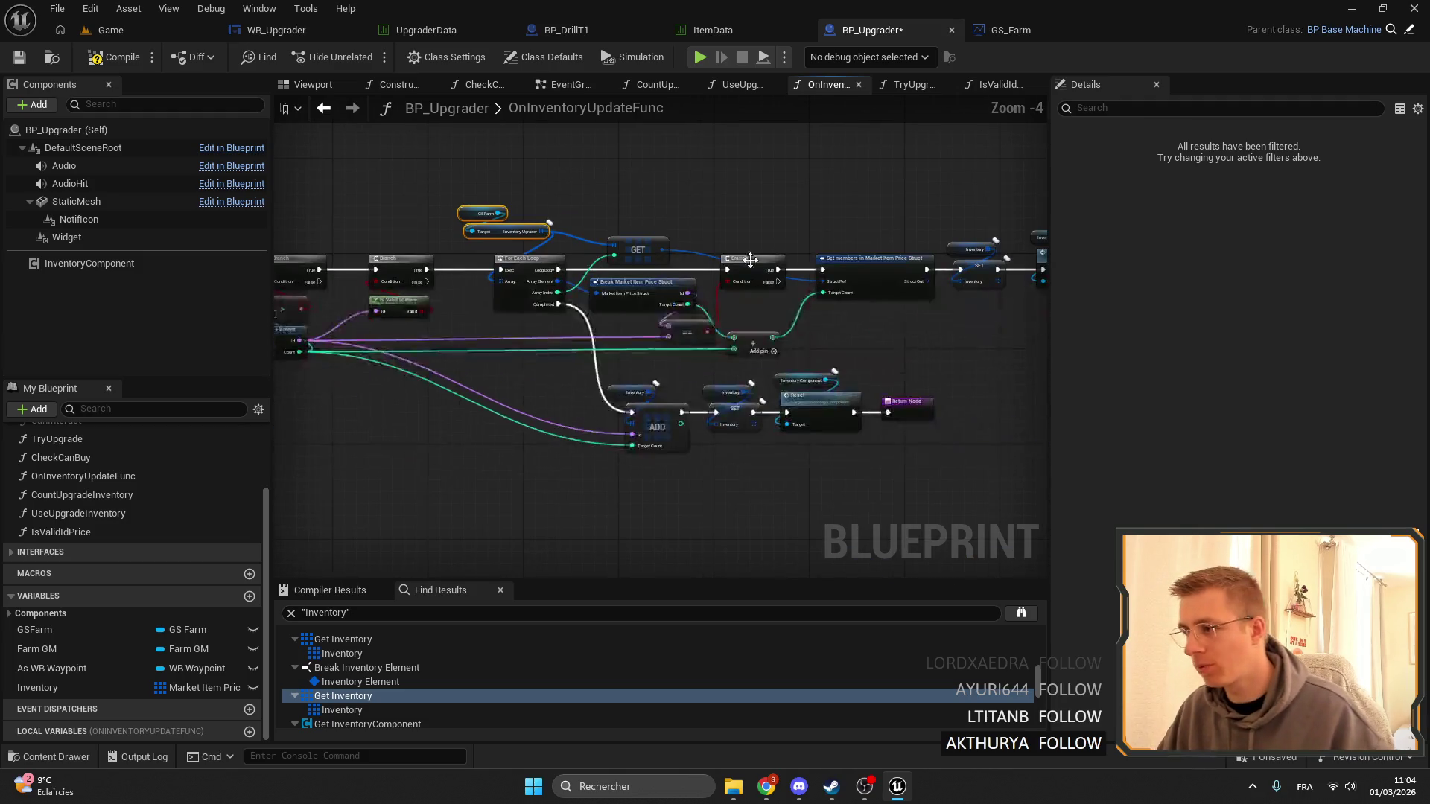
{"action": "scroll", "coordinate": [750, 259], "scroll_direction": "up", "scroll_amount": 4}
{"action": "left_click_drag", "start_coordinate": [540, 136], "coordinate": [622, 434]}
{"action": "left_click_drag", "start_coordinate": [743, 470], "coordinate": [780, 463]}
{"action": "mouse_move", "coordinate": [727, 464]}
{"action": "left_mouse_down"}
{"action": "mouse_move", "coordinate": [701, 439]}
{"action": "mouse_move", "coordinate": [745, 456]}
{"action": "mouse_move", "coordinate": [944, 453]}
{"action": "left_mouse_up"}
Delete the remaining old Inventory getters and paste a GSFarm/Inventory Ugrader copy beside SET.
{"action": "left_click", "coordinate": [857, 409]}
{"action": "key", "text": "Delete"}
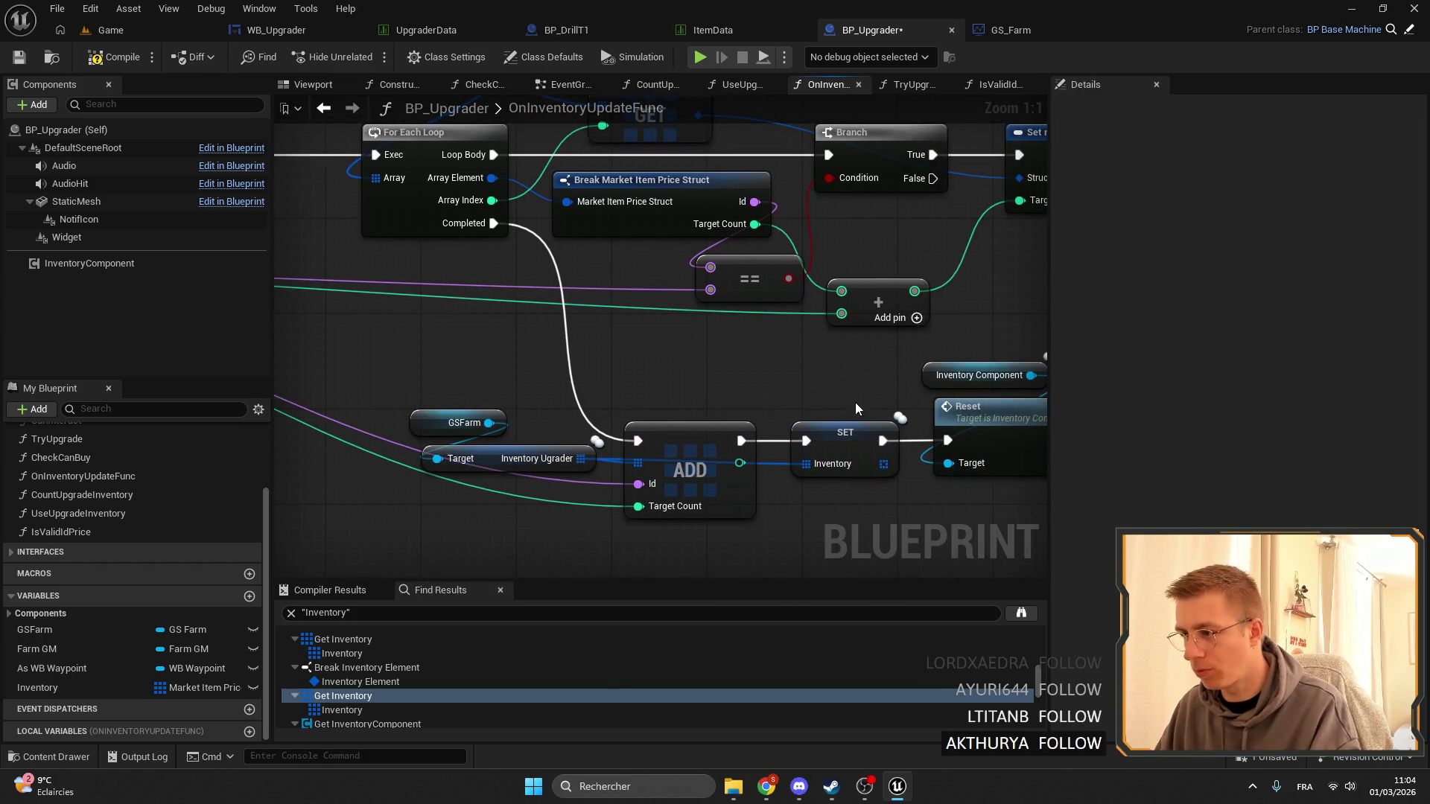
{"action": "scroll", "coordinate": [856, 409], "scroll_direction": "down", "scroll_amount": 1}
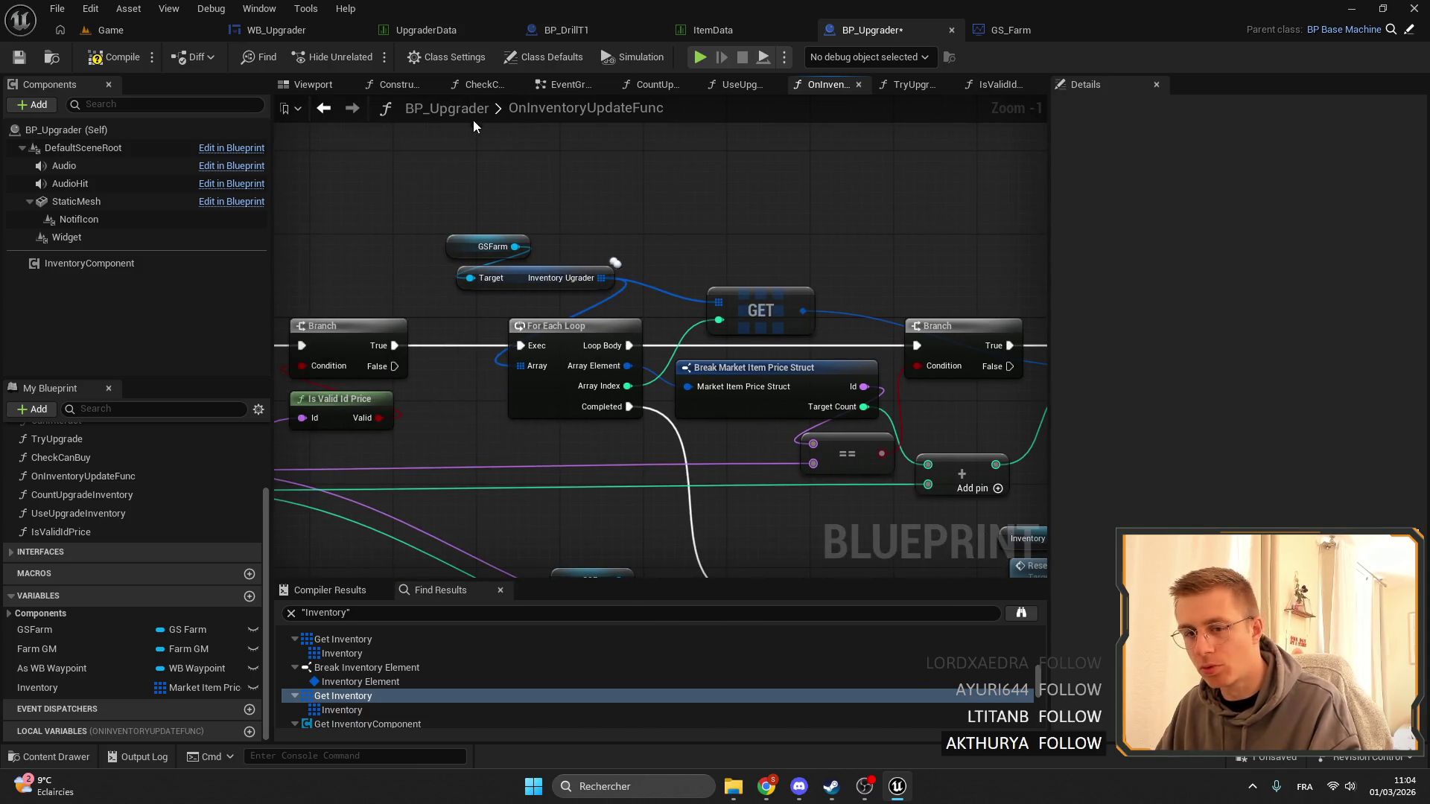
{"action": "left_click_drag", "start_coordinate": [550, 159], "coordinate": [727, 252]}
{"action": "key", "text": "ctrl+v"}
{"action": "mouse_move", "coordinate": [879, 282]}
{"action": "left_mouse_down"}
{"action": "mouse_move", "coordinate": [778, 404]}
{"action": "mouse_move", "coordinate": [812, 287]}
{"action": "mouse_move", "coordinate": [782, 350]}
{"action": "mouse_move", "coordinate": [819, 292]}
{"action": "mouse_move", "coordinate": [802, 328]}
{"action": "mouse_move", "coordinate": [770, 307]}
{"action": "left_mouse_up"}
{"action": "left_click", "coordinate": [852, 215]}
{"action": "left_click_drag", "start_coordinate": [852, 214], "coordinate": [622, 234]}
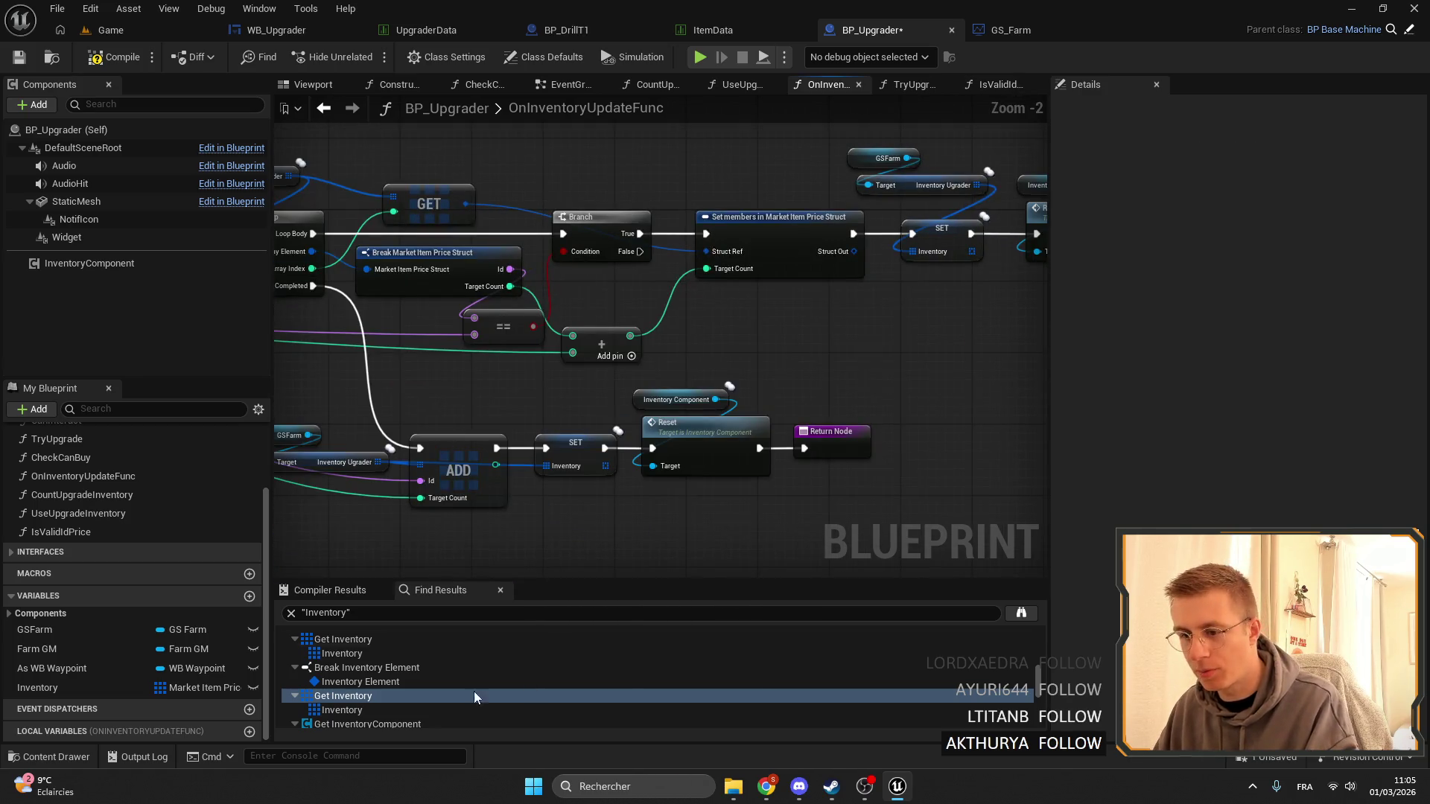
Rerun the Inventory reference search and go to the Inventory Items usage in EventGraph.
{"action": "scroll", "coordinate": [474, 691], "scroll_direction": "down", "scroll_amount": 2}
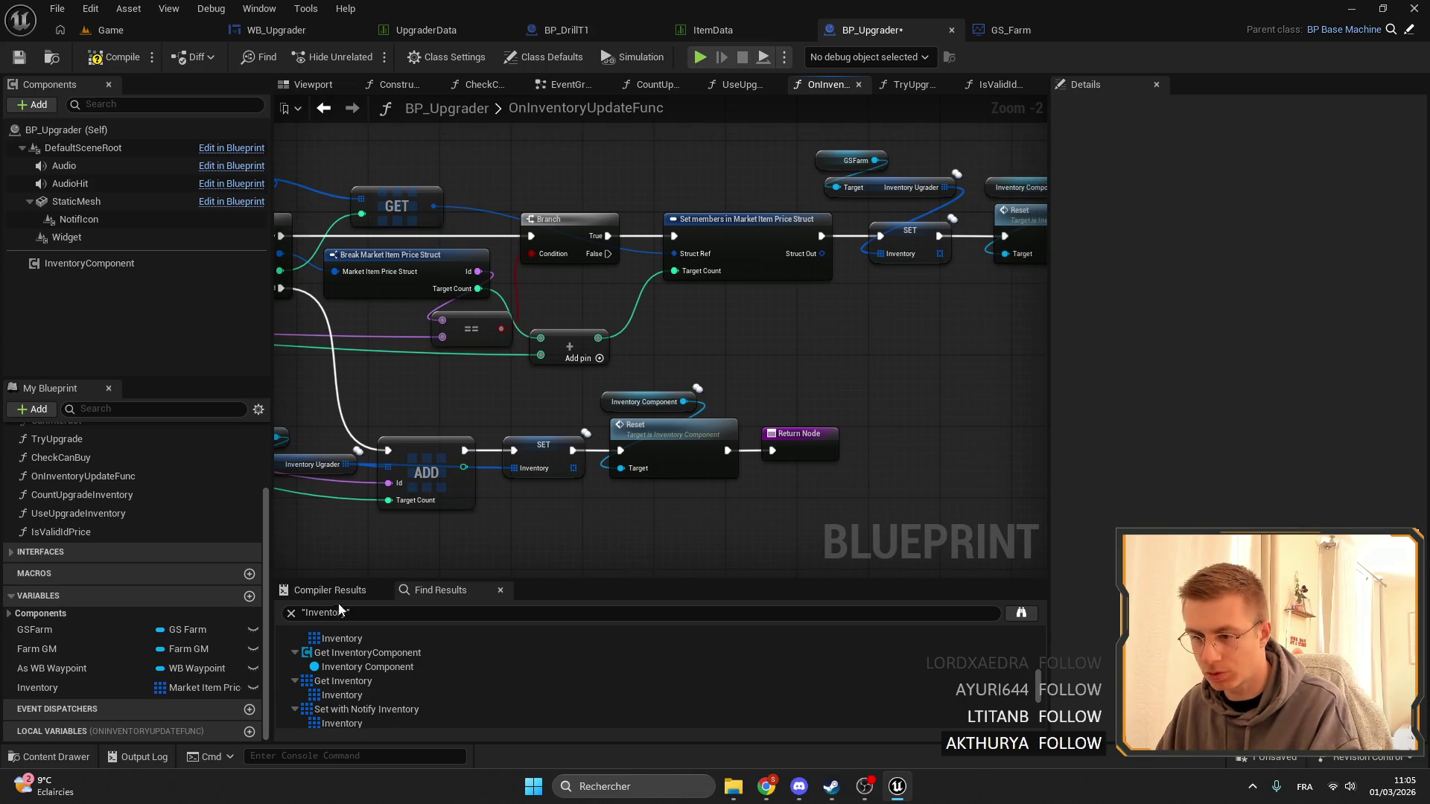
{"action": "left_click", "coordinate": [350, 612]}
{"action": "key", "text": "Return"}
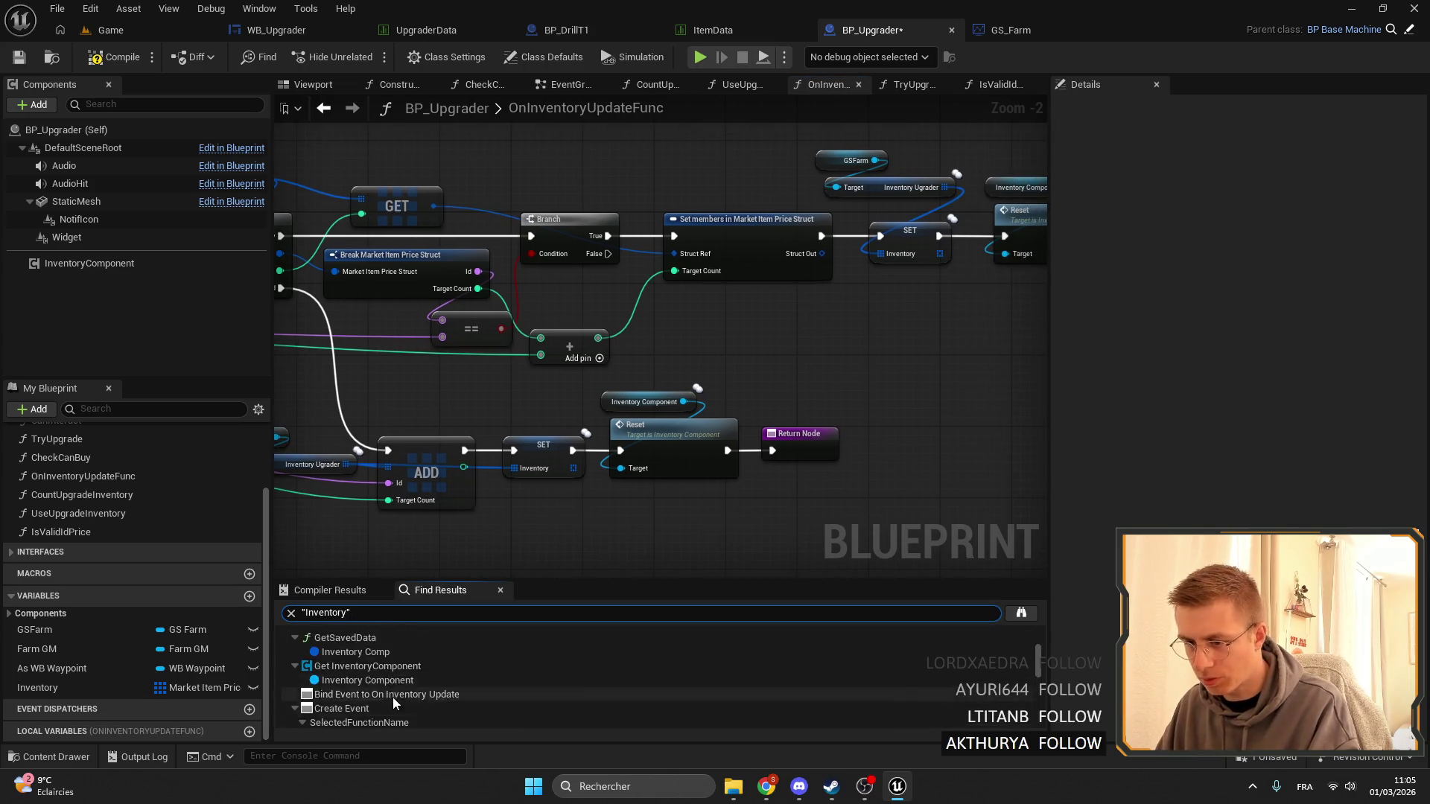
{"action": "left_click", "coordinate": [338, 682]}
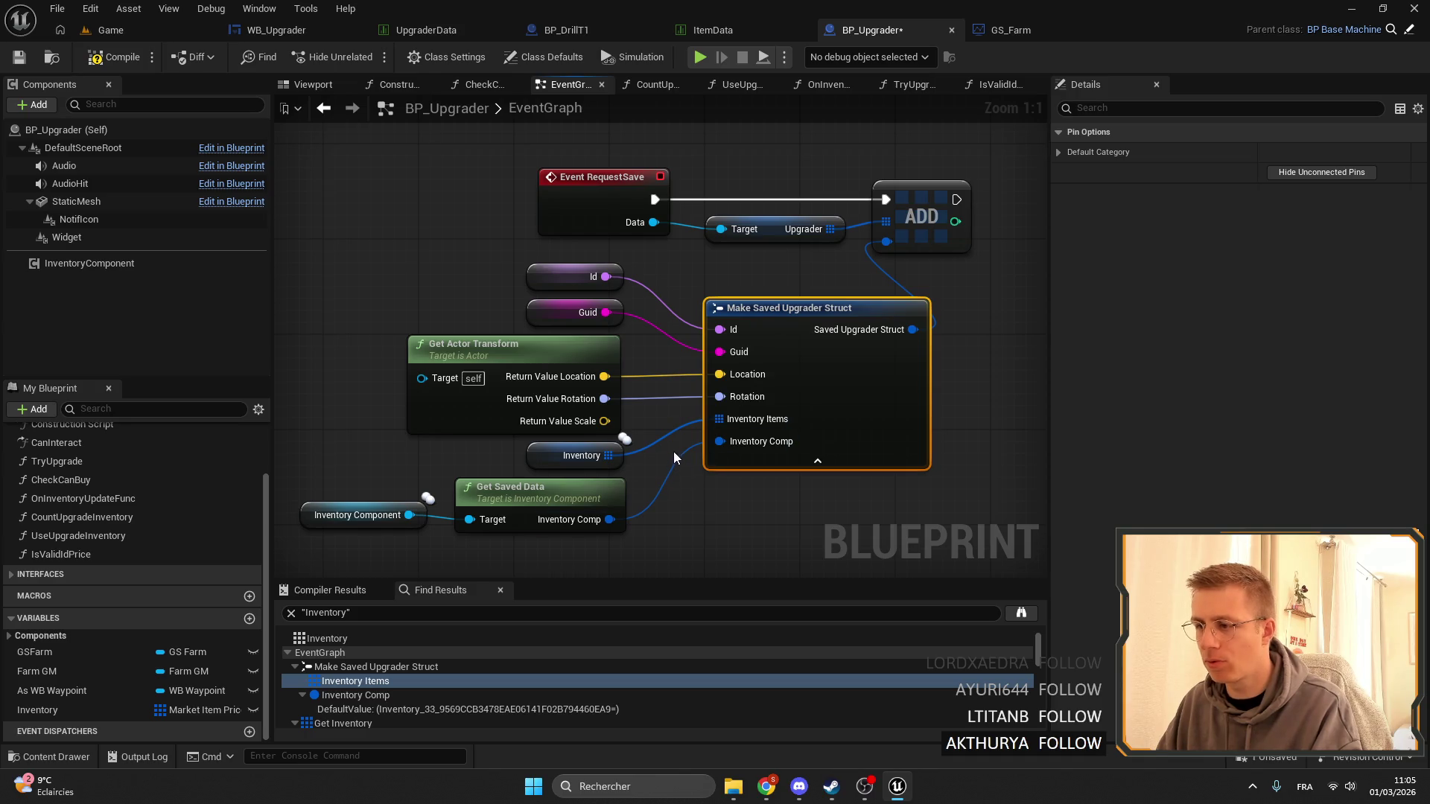
Delete the Inventory node feeding Make Saved Upgrader Struct's Inventory Items pin.
{"action": "left_click", "coordinate": [588, 455]}
{"action": "key", "text": "Delete"}
{"action": "left_click", "coordinate": [883, 349]}
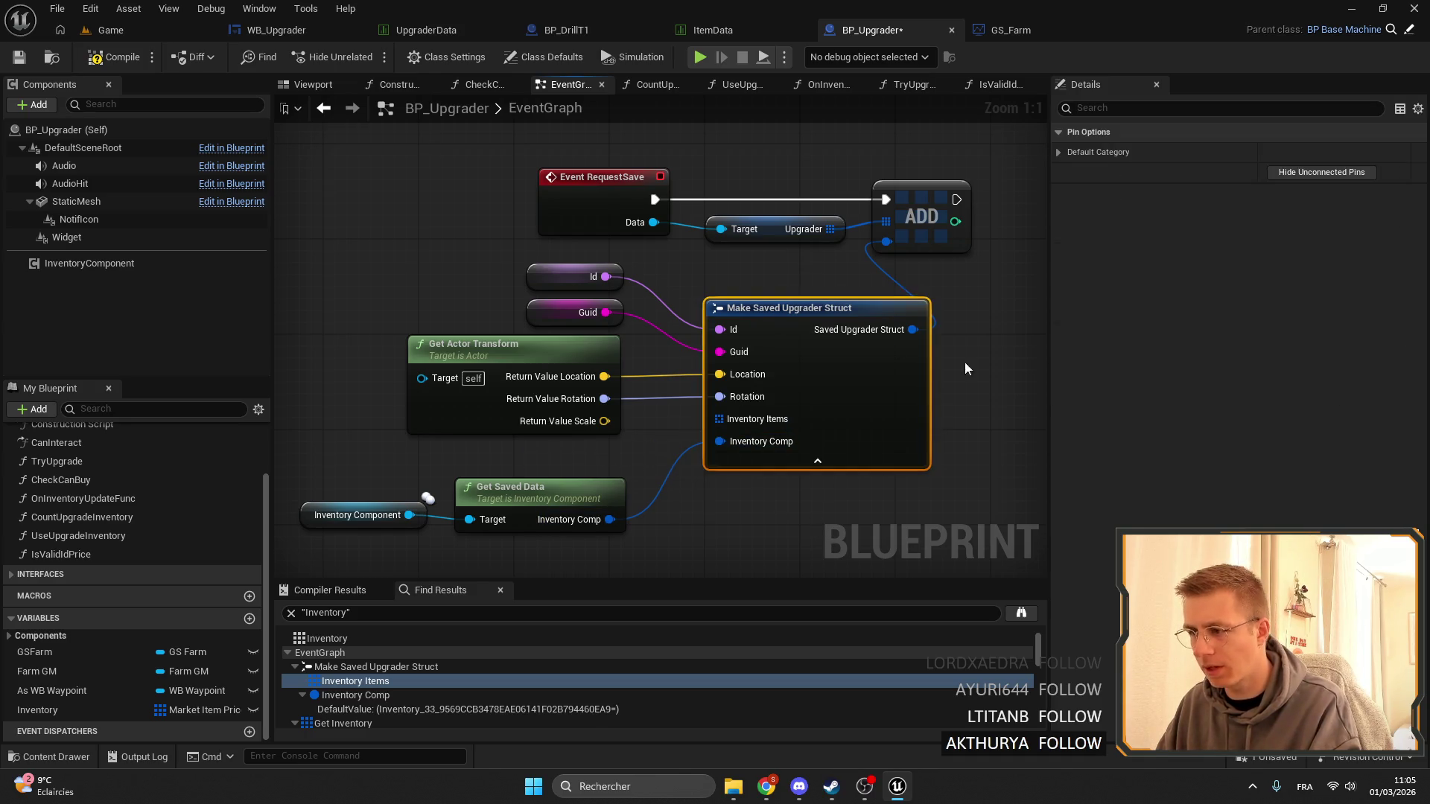
{"action": "left_click", "coordinate": [1057, 149]}
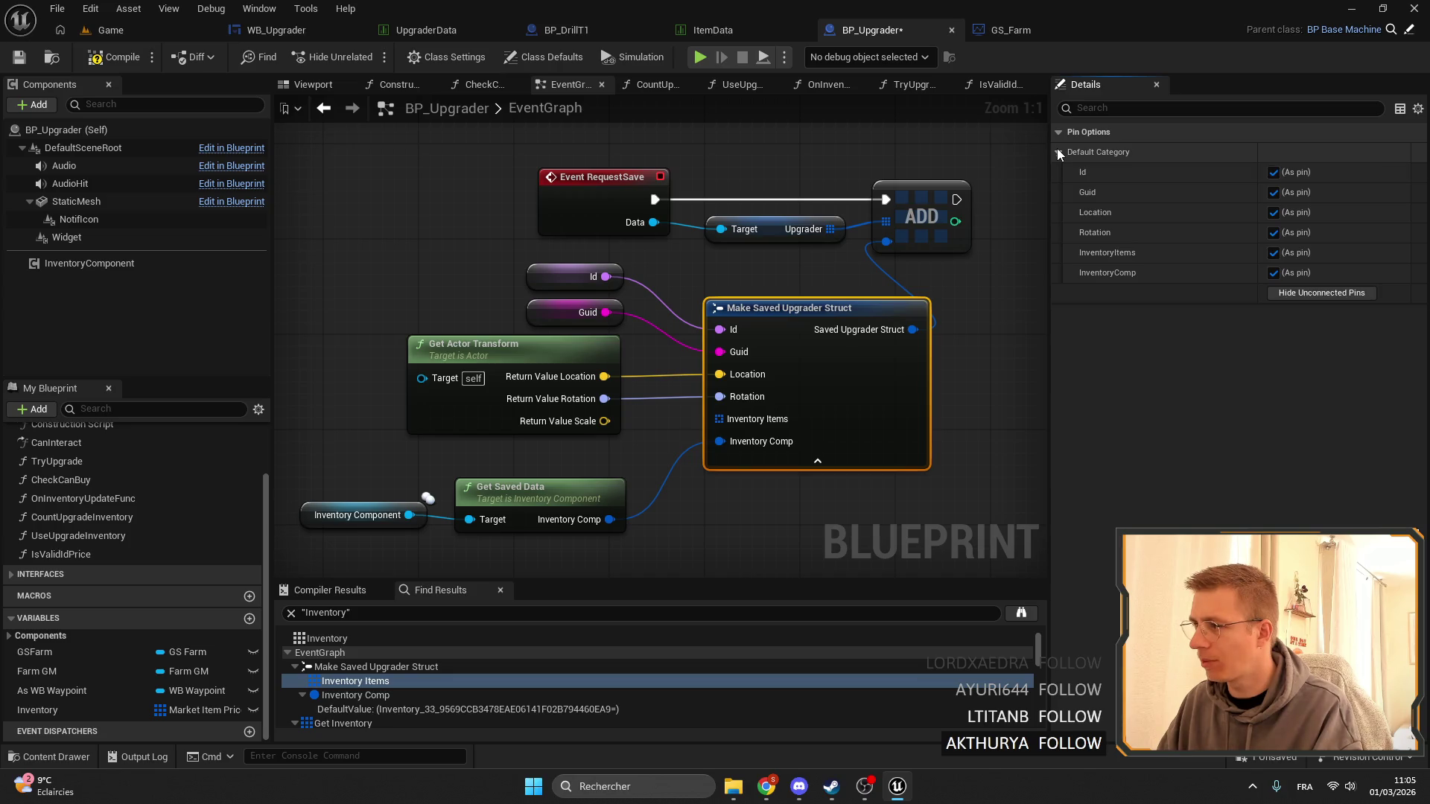
{"action": "left_click", "coordinate": [1057, 149]}
Remove the InventoryItems member from the Saved Upgrader Struct asset and save it.
{"action": "left_click", "coordinate": [179, 27]}
{"action": "left_click", "coordinate": [334, 552]}
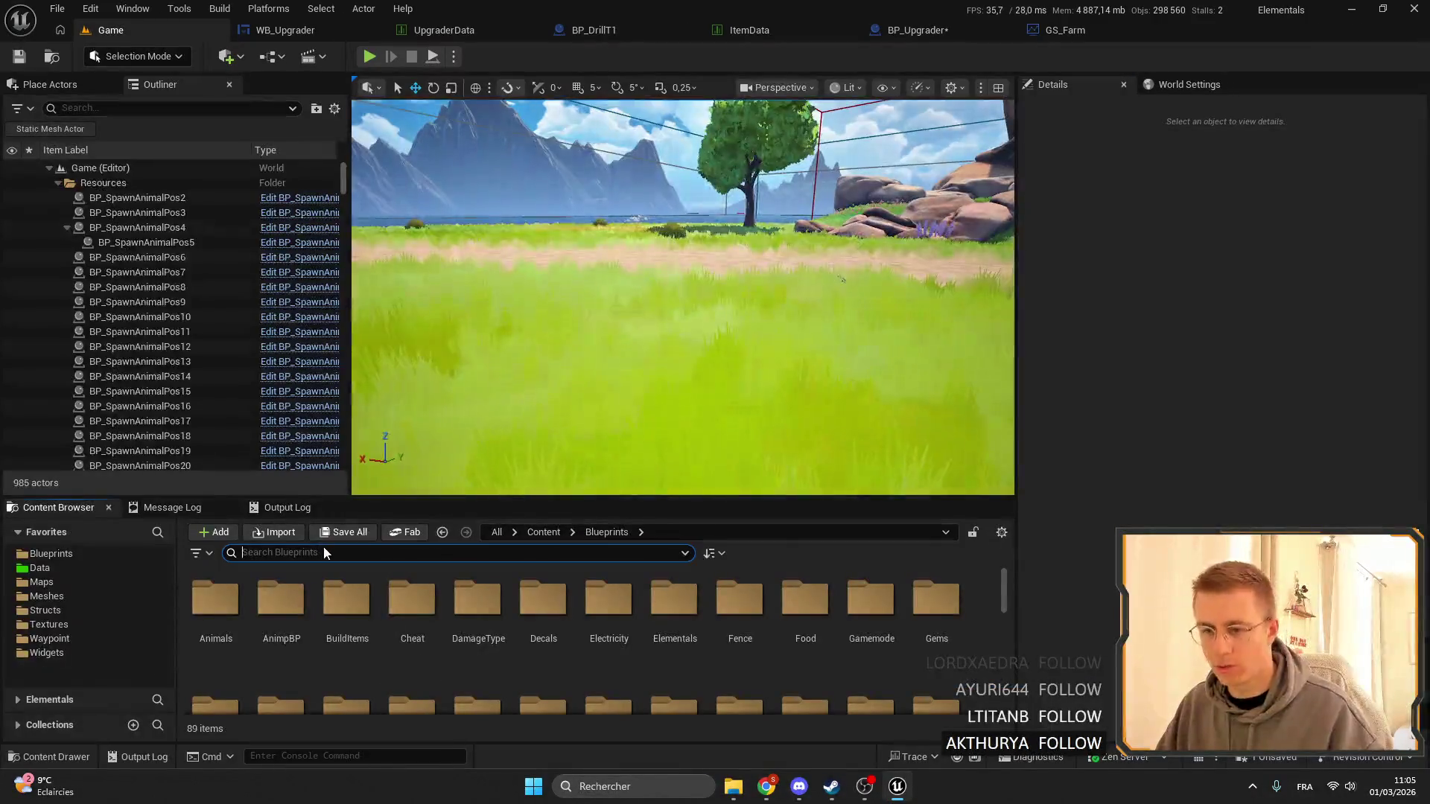
{"action": "type", "text": "upgrader"}
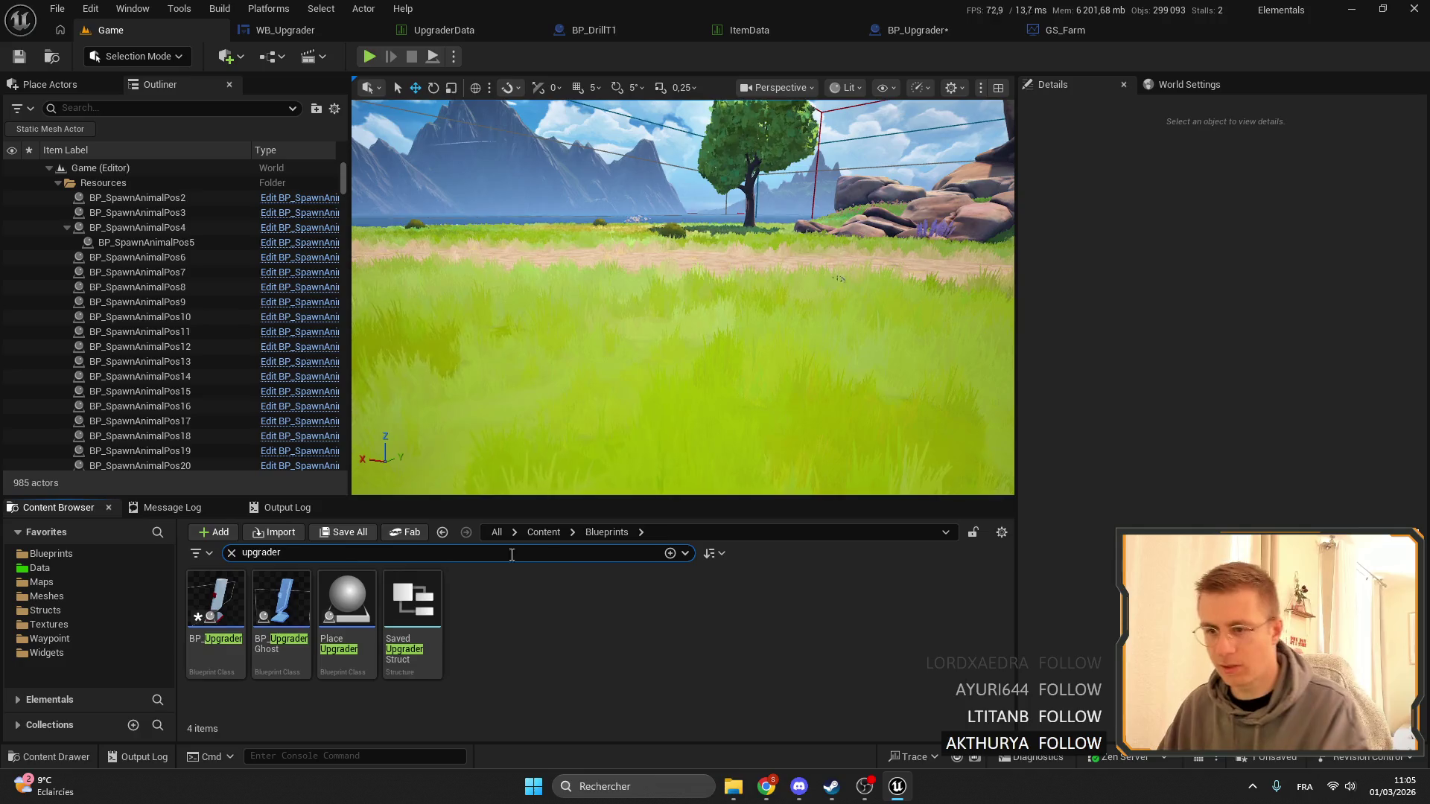
{"action": "left_click", "coordinate": [404, 600]}
{"action": "double_click", "coordinate": [405, 600]}
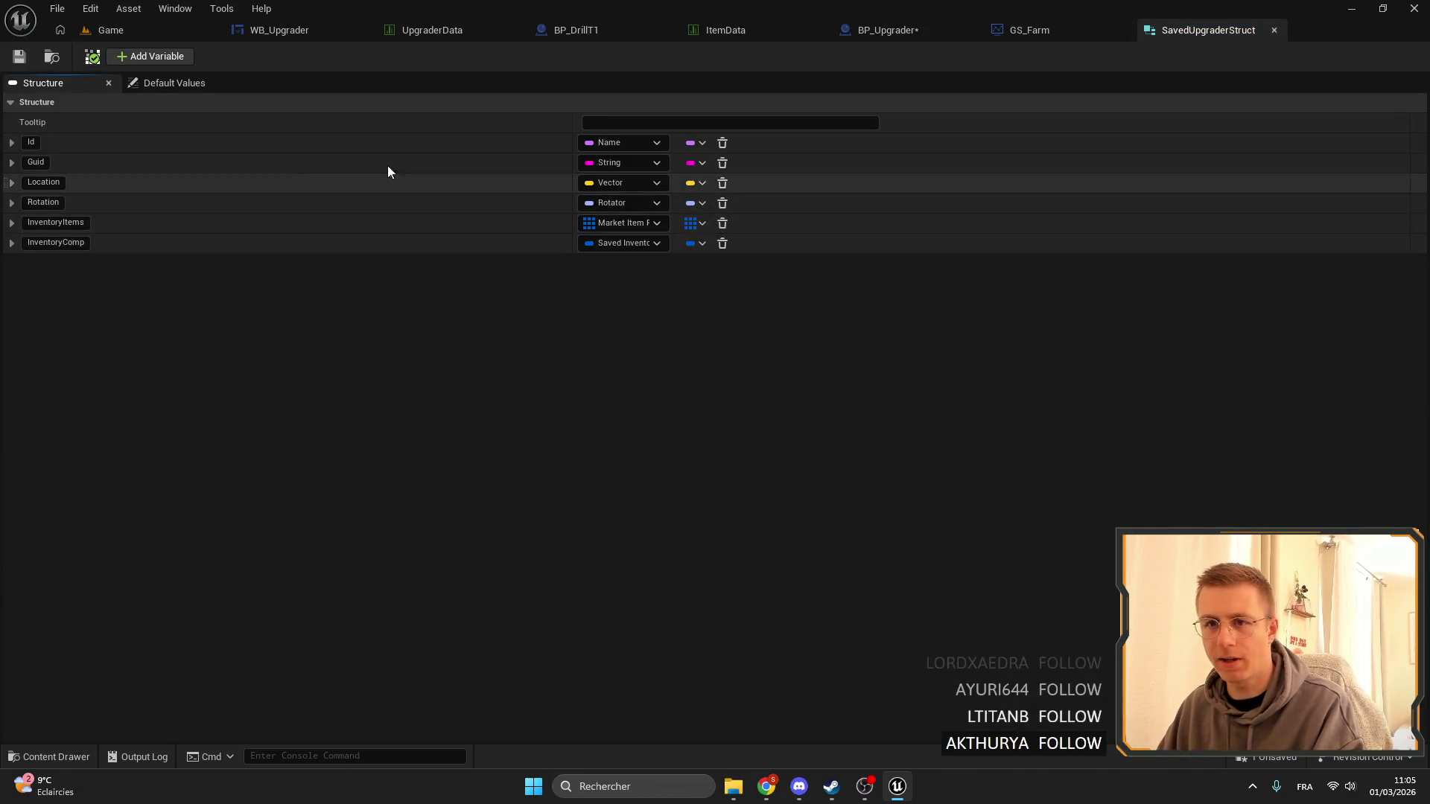
{"action": "left_click", "coordinate": [722, 224]}
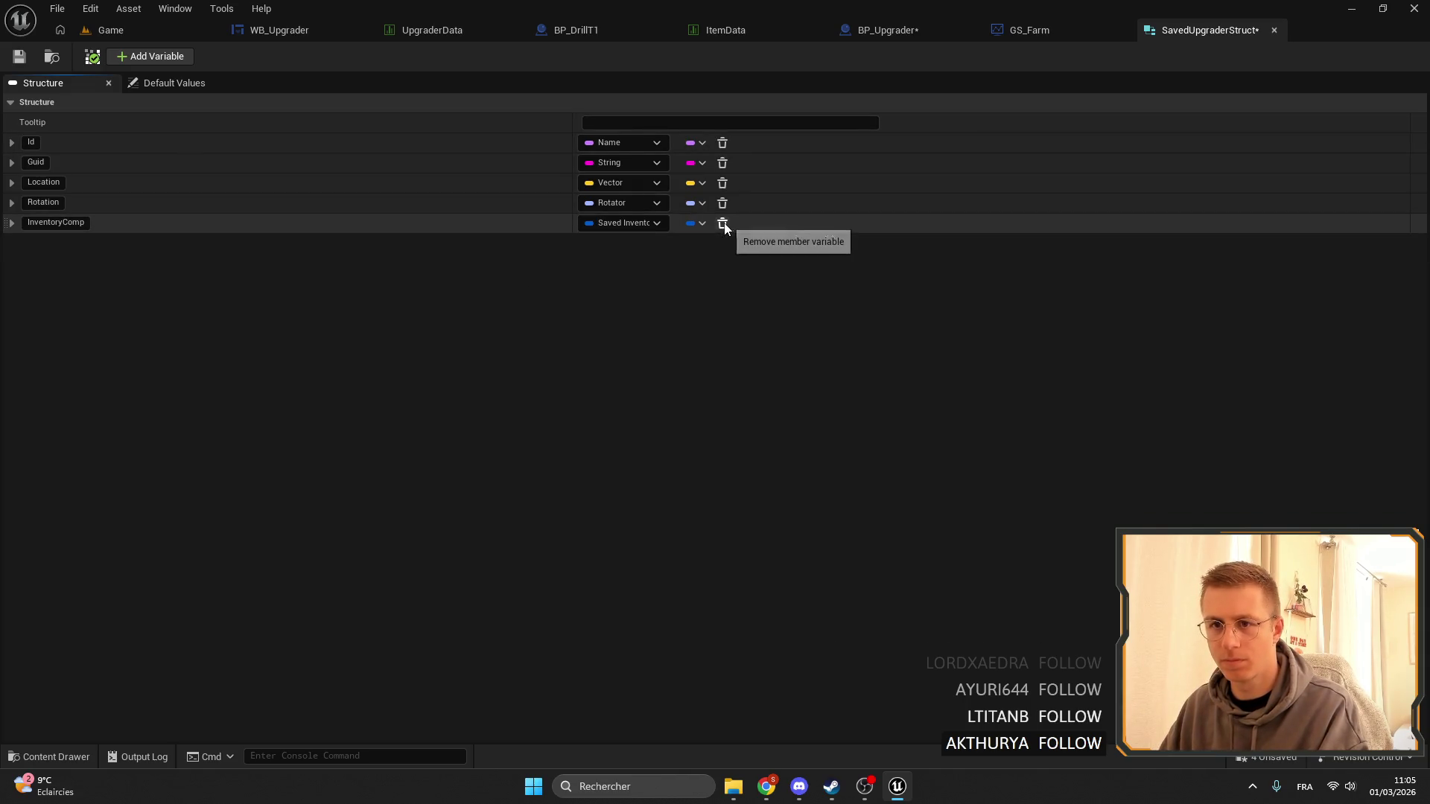
{"action": "left_click", "coordinate": [20, 56]}
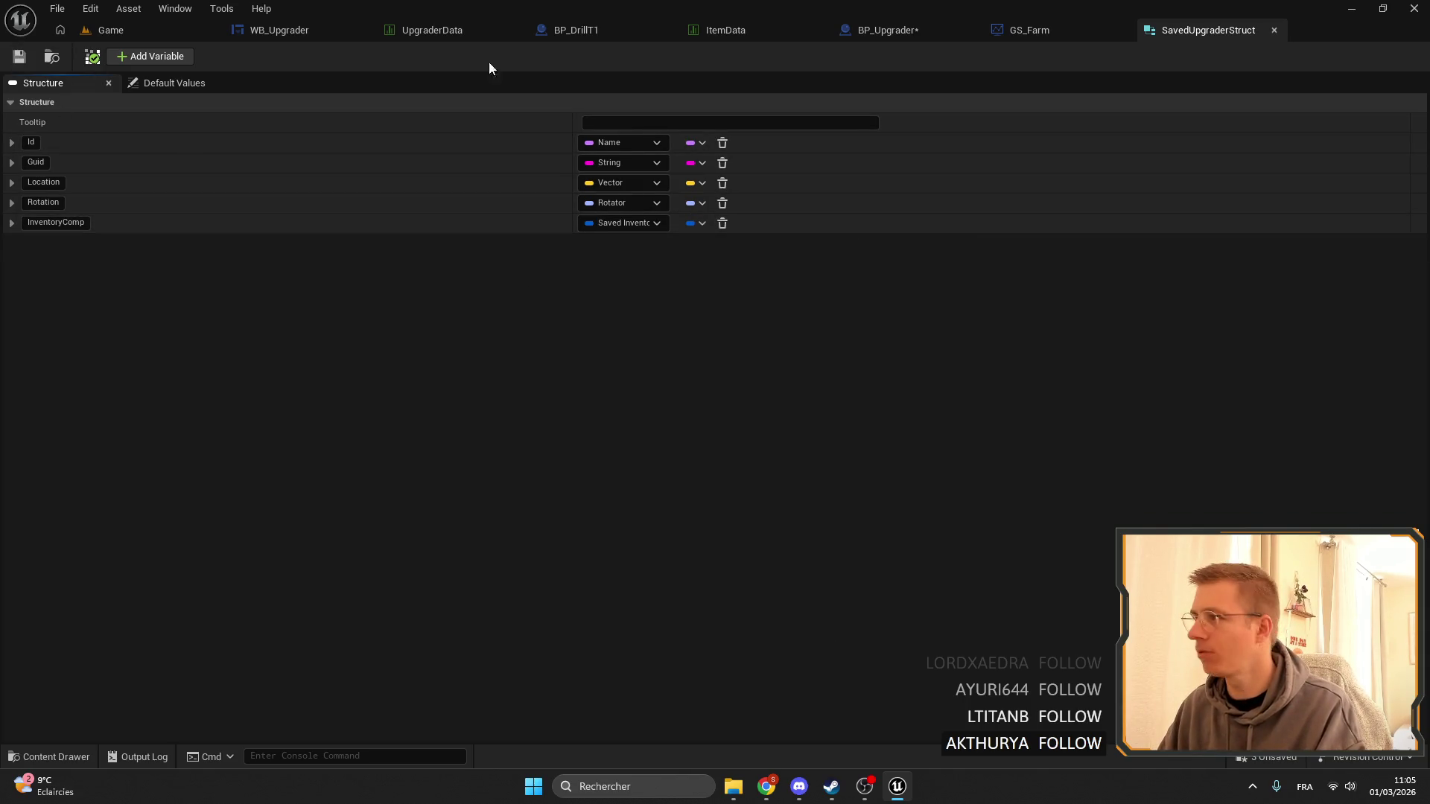
{"action": "left_click", "coordinate": [885, 30]}
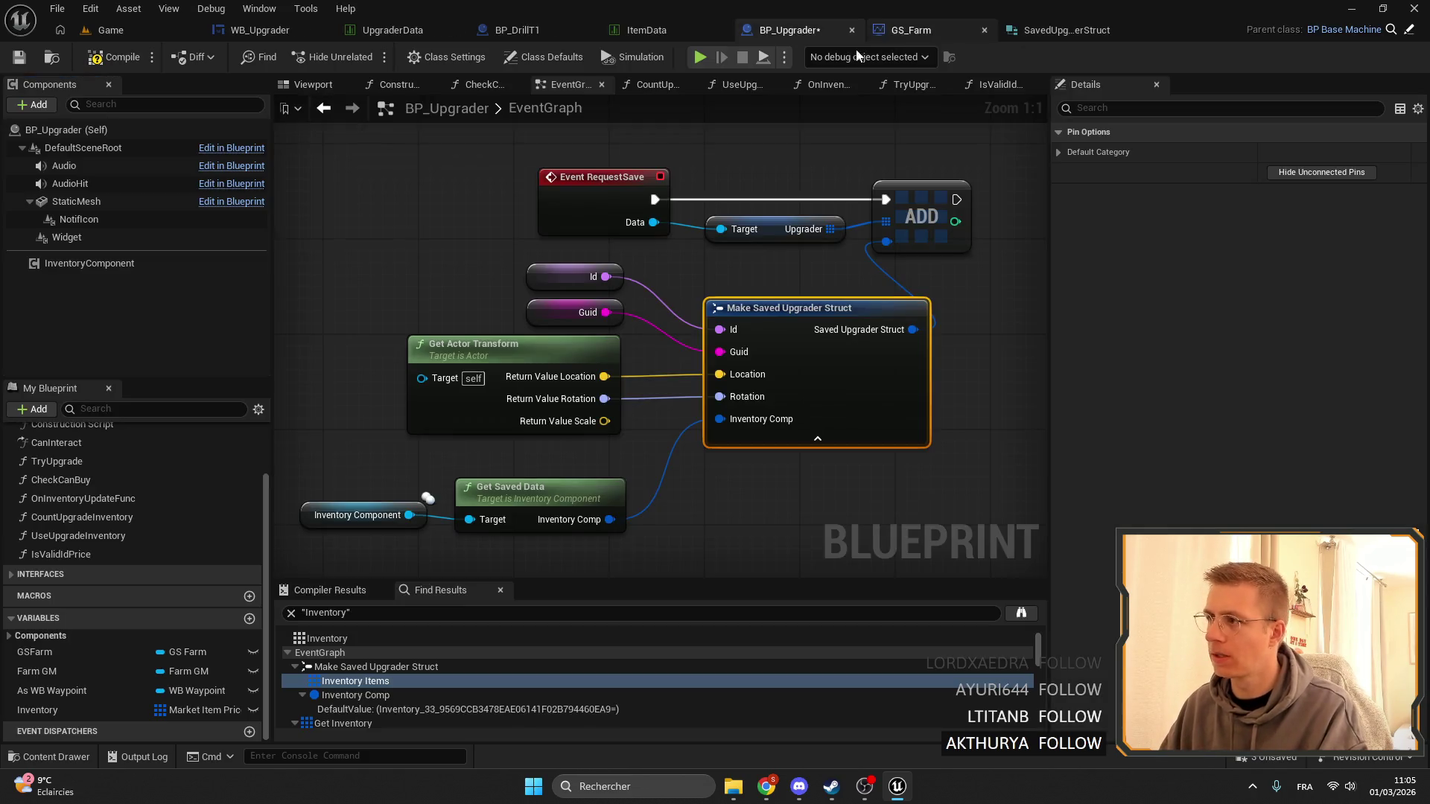
{"action": "left_click_drag", "start_coordinate": [567, 417], "coordinate": [554, 392]}
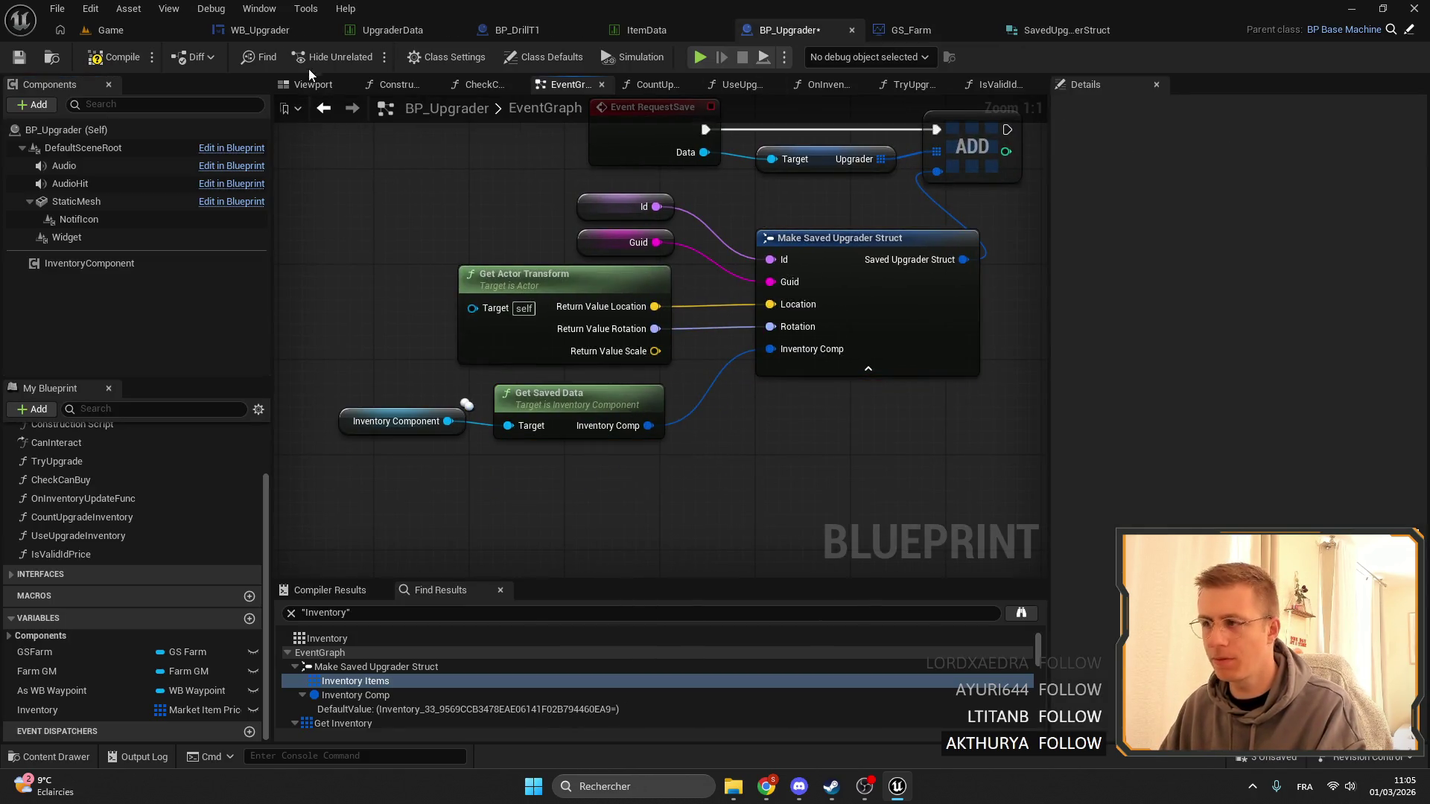
{"action": "left_click", "coordinate": [367, 697]}
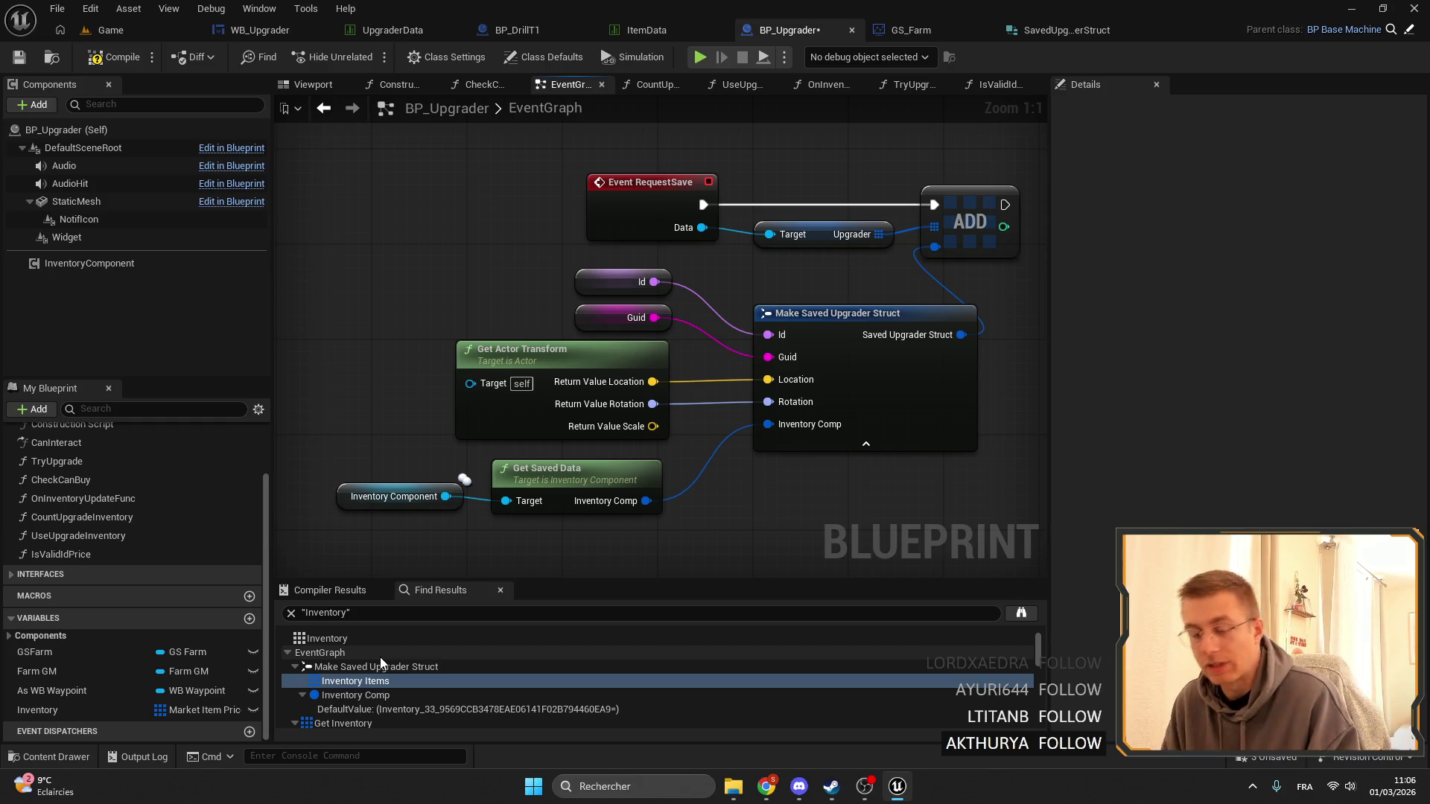
Save BP_Upgrader and check the Inventory Comp, Get Inventory and Get Saved Data references.
{"action": "left_click_drag", "start_coordinate": [718, 368], "coordinate": [608, 385]}
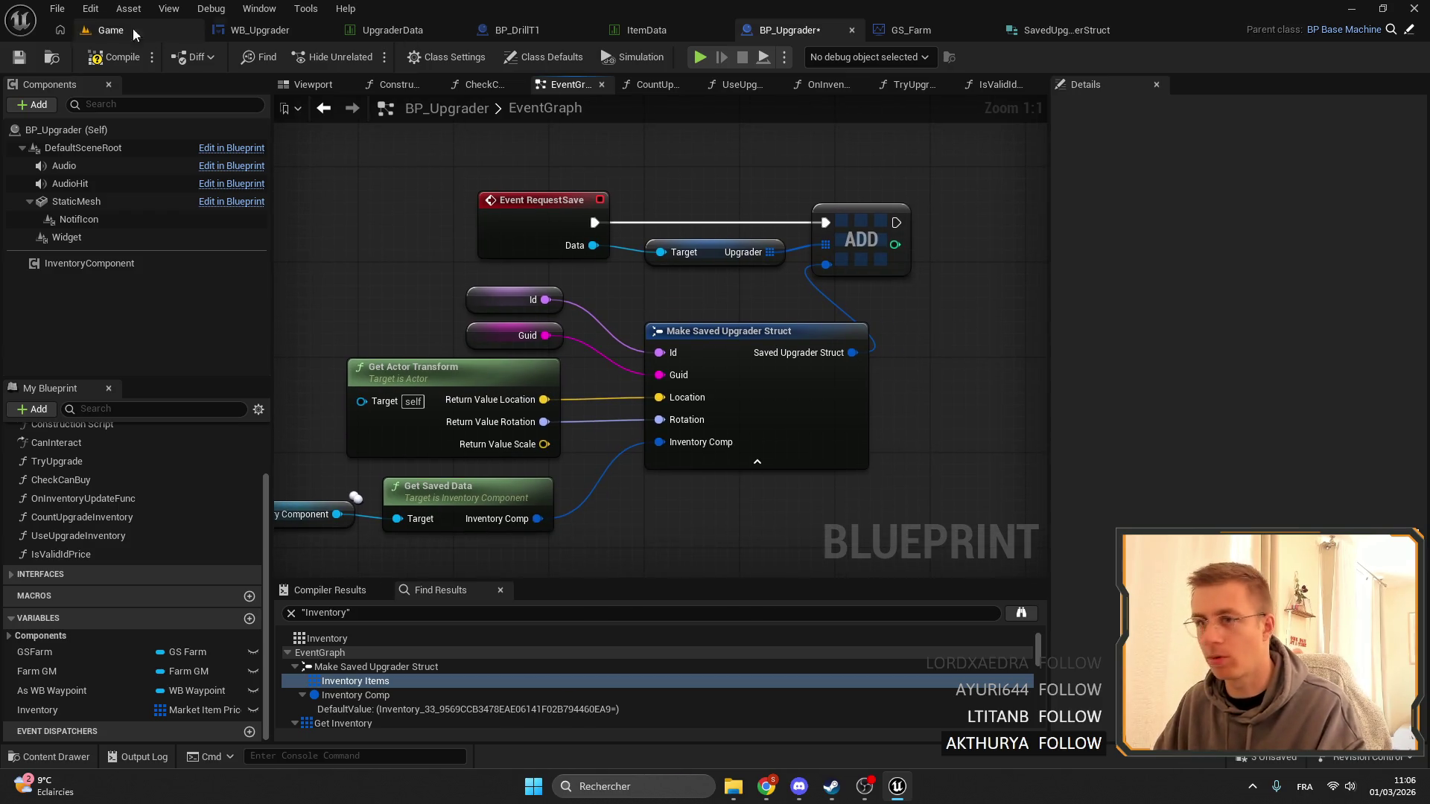
{"action": "key", "text": "ctrl+s"}
{"action": "left_click", "coordinate": [370, 697]}
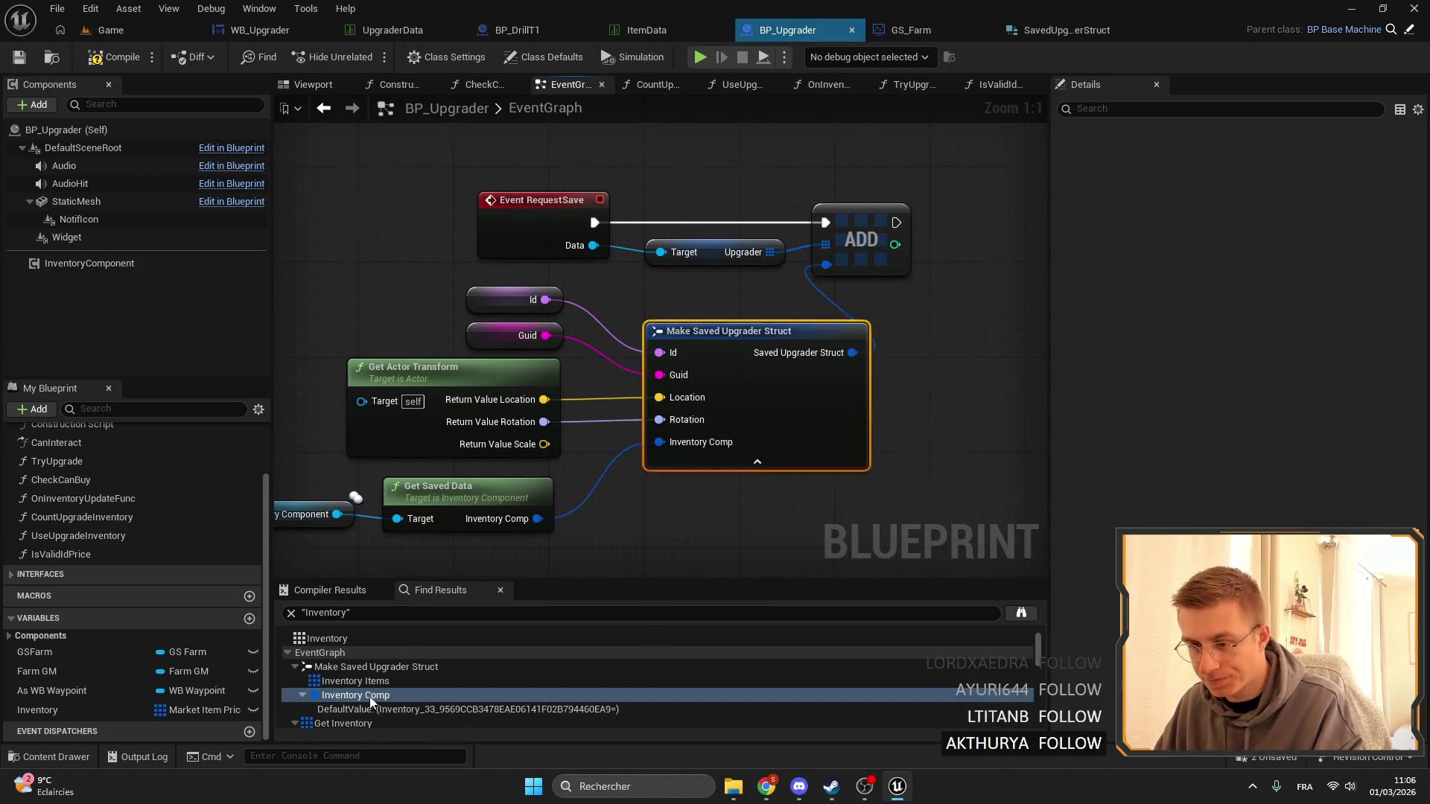
{"action": "scroll", "coordinate": [405, 692], "scroll_direction": "down", "scroll_amount": 3}
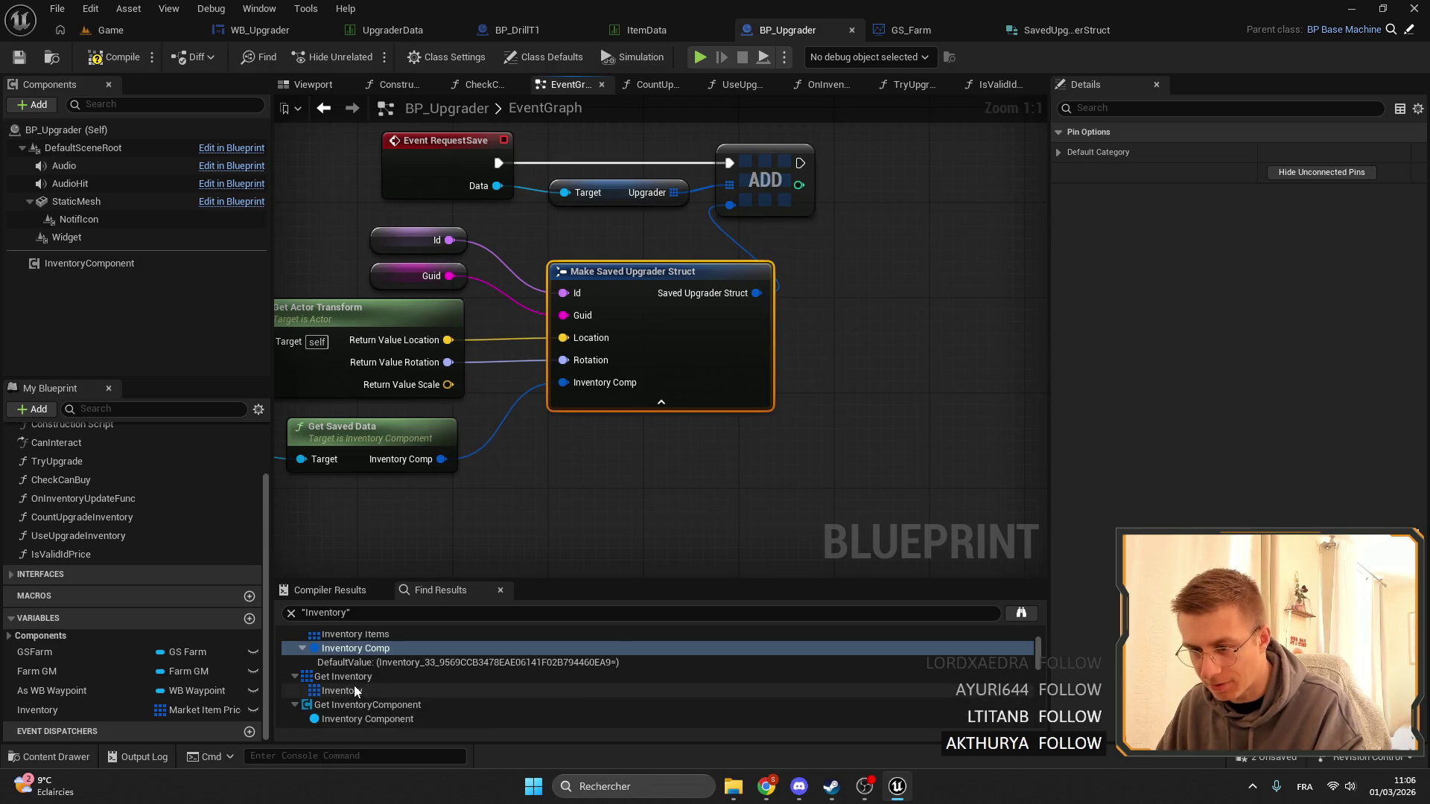
{"action": "left_click", "coordinate": [356, 692]}
{"action": "scroll", "coordinate": [429, 672], "scroll_direction": "down", "scroll_amount": 3}
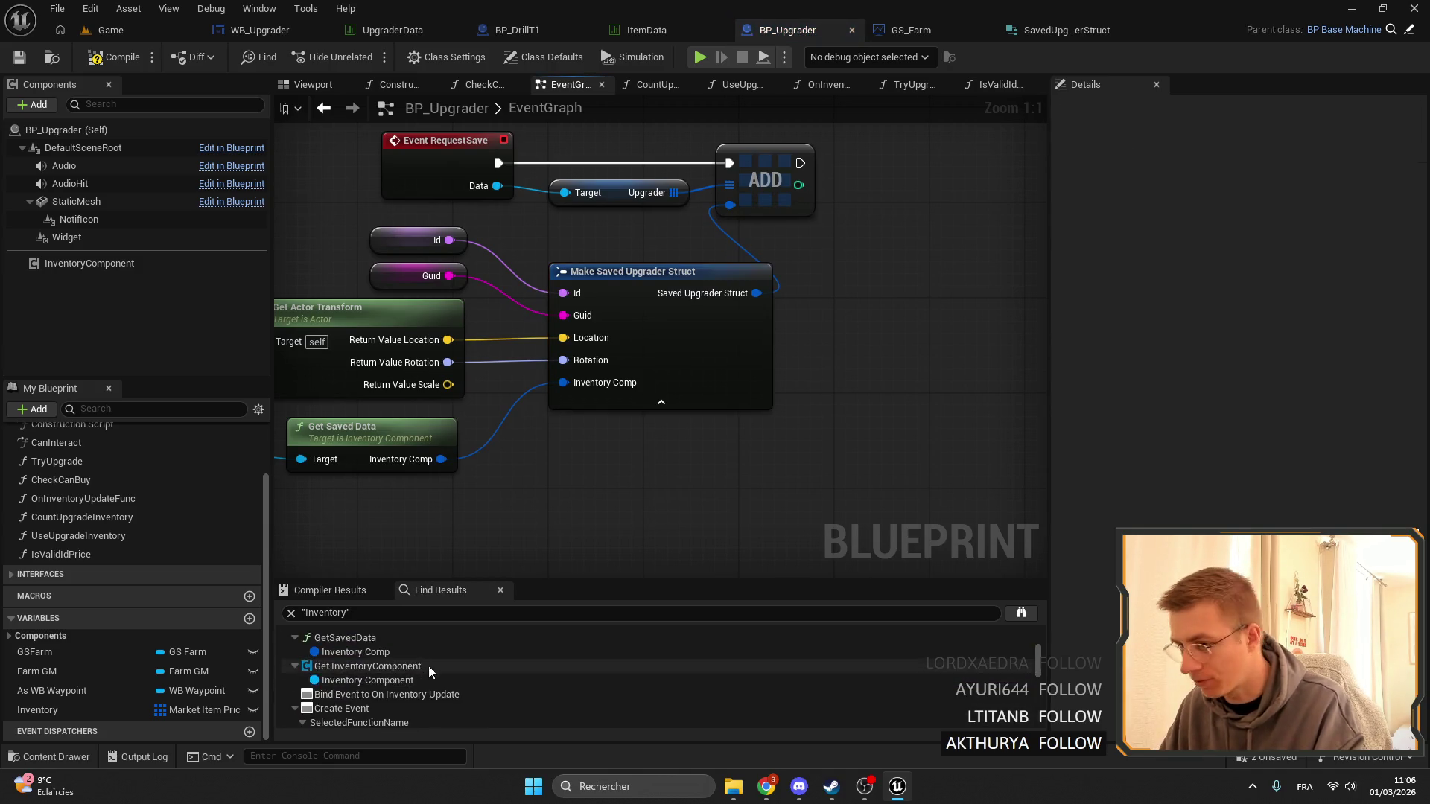
{"action": "left_click", "coordinate": [373, 680]}
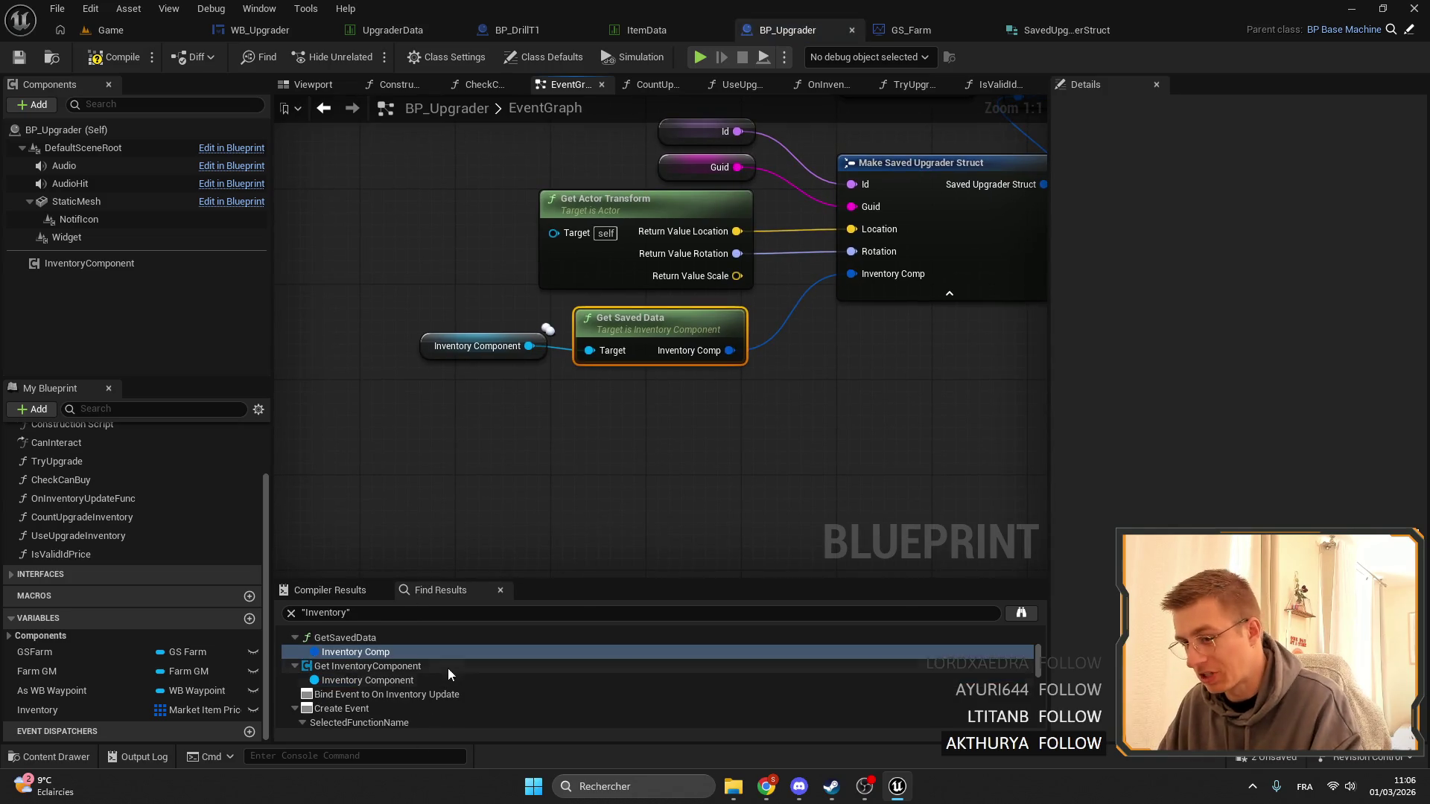
Review the TryUpgrade and CountUpgradeInventory references, then open OnInventoryUpdateFunc's Get Inventory node.
{"action": "scroll", "coordinate": [386, 690], "scroll_direction": "down", "scroll_amount": 3}
{"action": "left_click", "coordinate": [386, 675]}
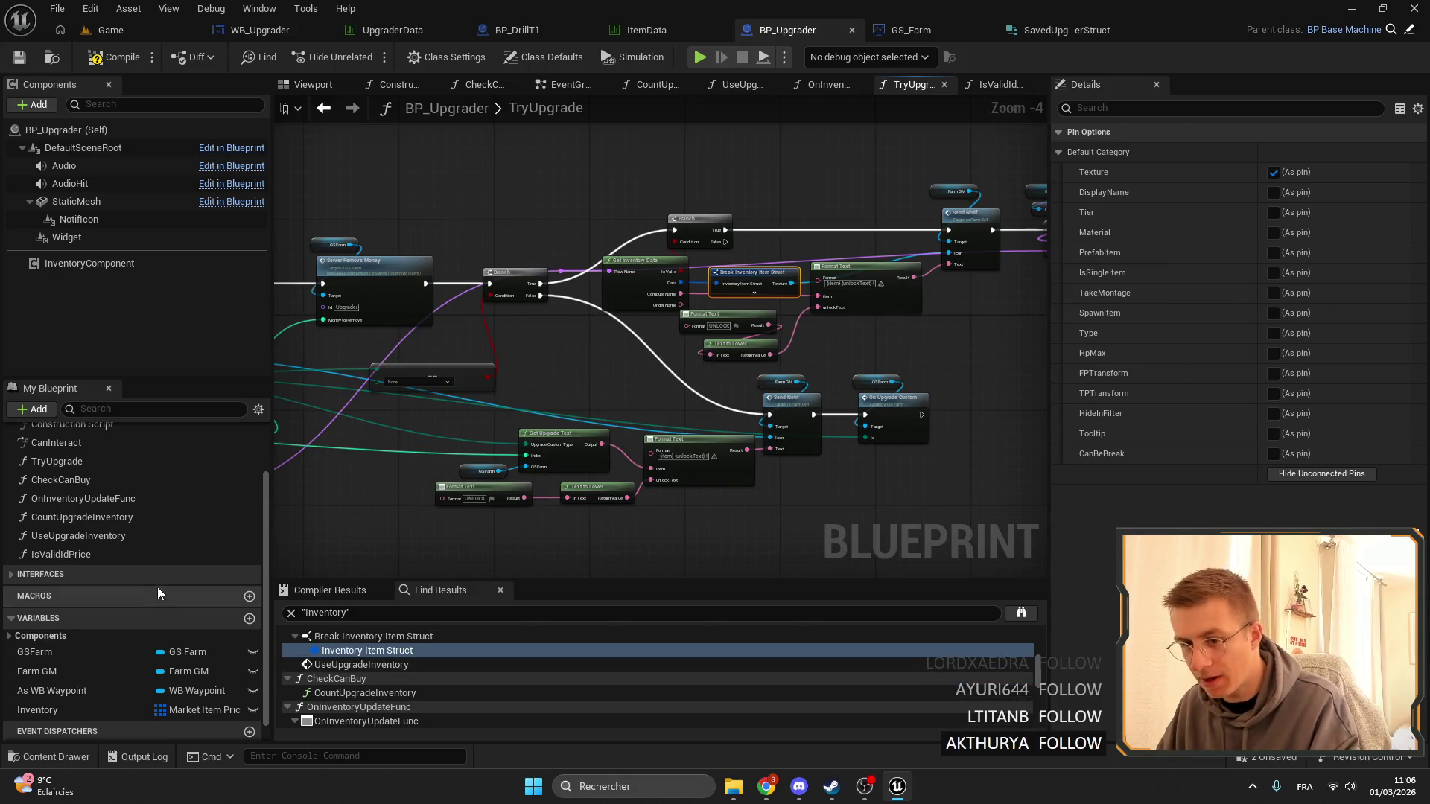
{"action": "right_click", "coordinate": [61, 711]}
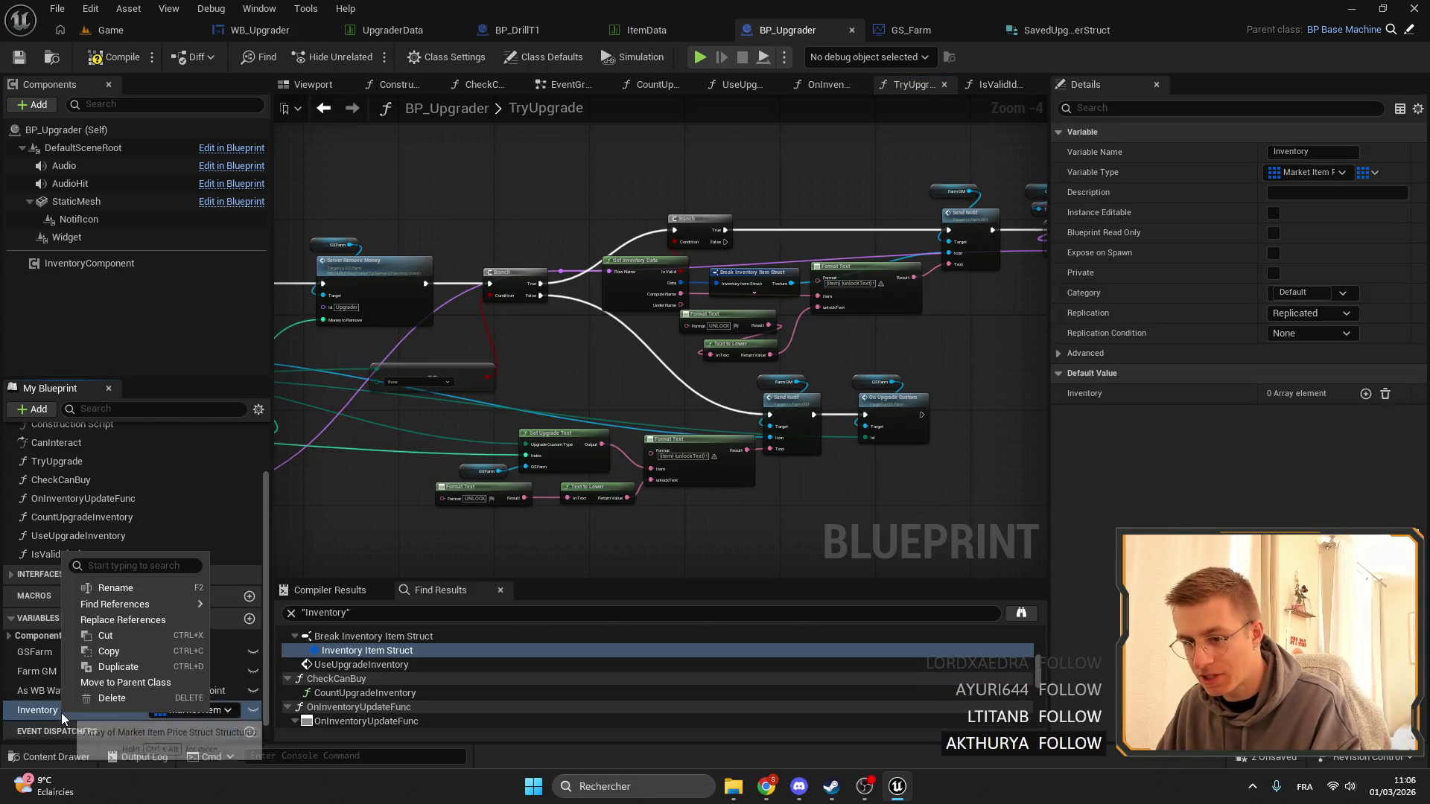
{"action": "left_click", "coordinate": [402, 694]}
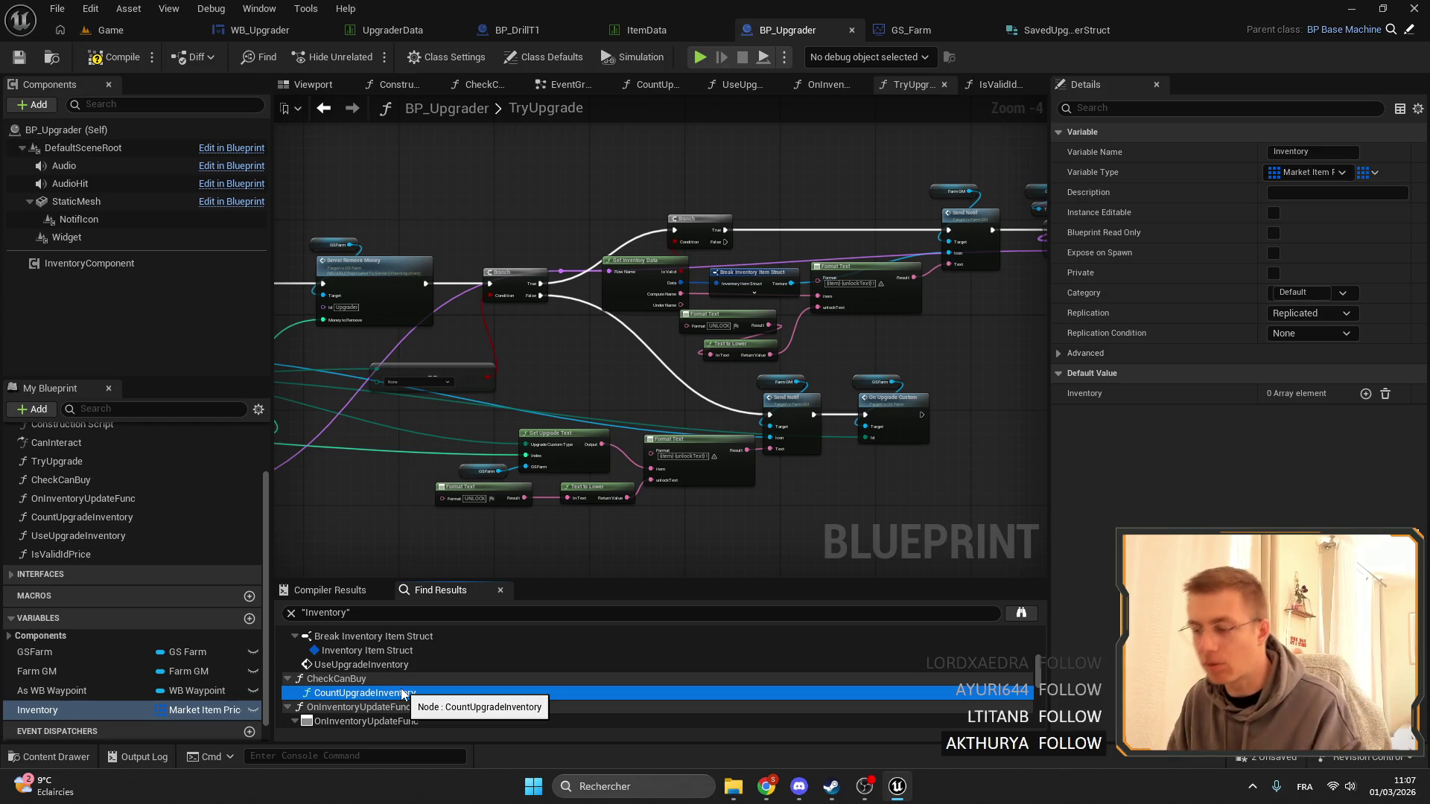
{"action": "scroll", "coordinate": [402, 686], "scroll_direction": "down", "scroll_amount": 3}
{"action": "double_click", "coordinate": [373, 679]}
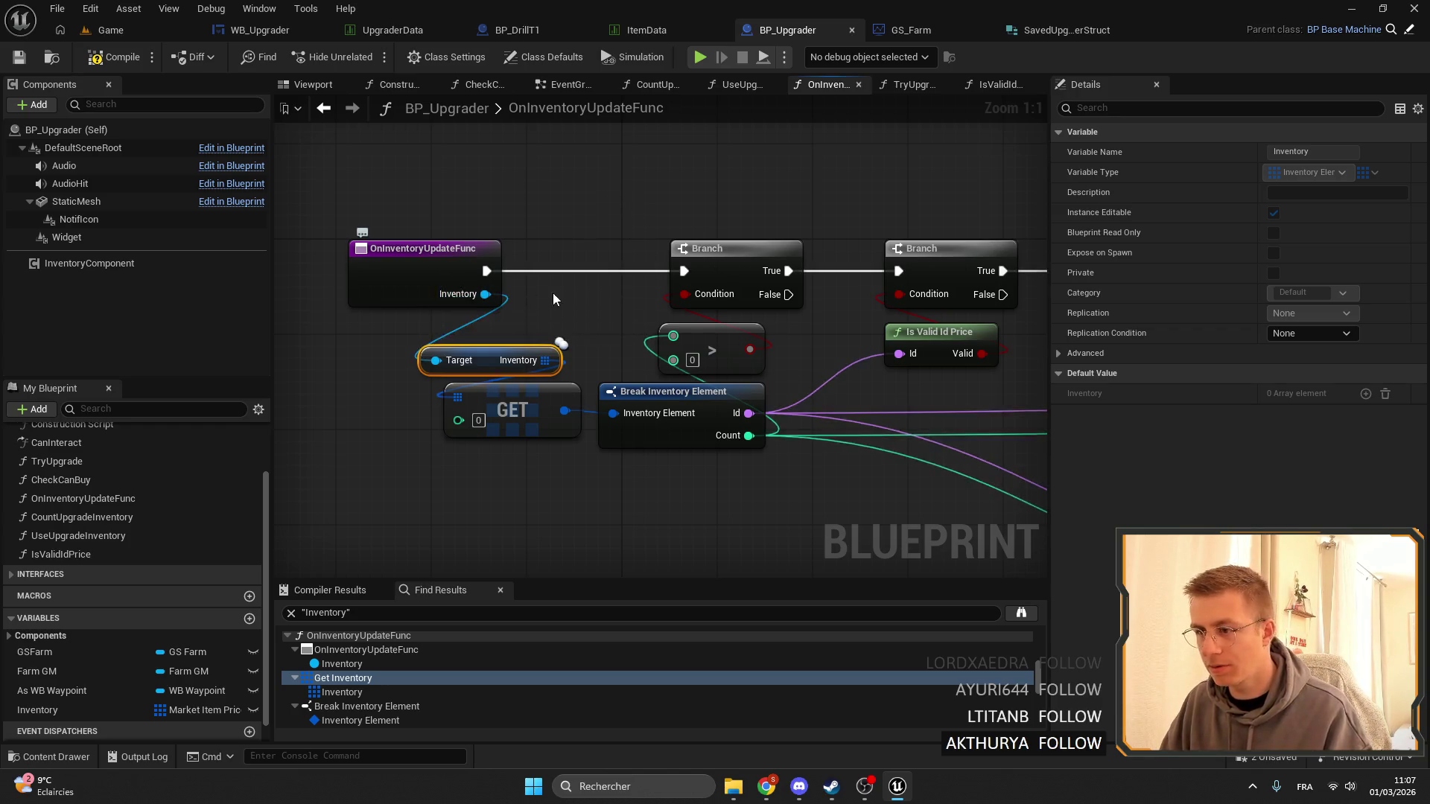
Locate the SET Inventory node in OnInventoryUpdateFunc via Find Results and delete it.
{"action": "scroll", "coordinate": [553, 293], "scroll_direction": "down", "scroll_amount": 4}
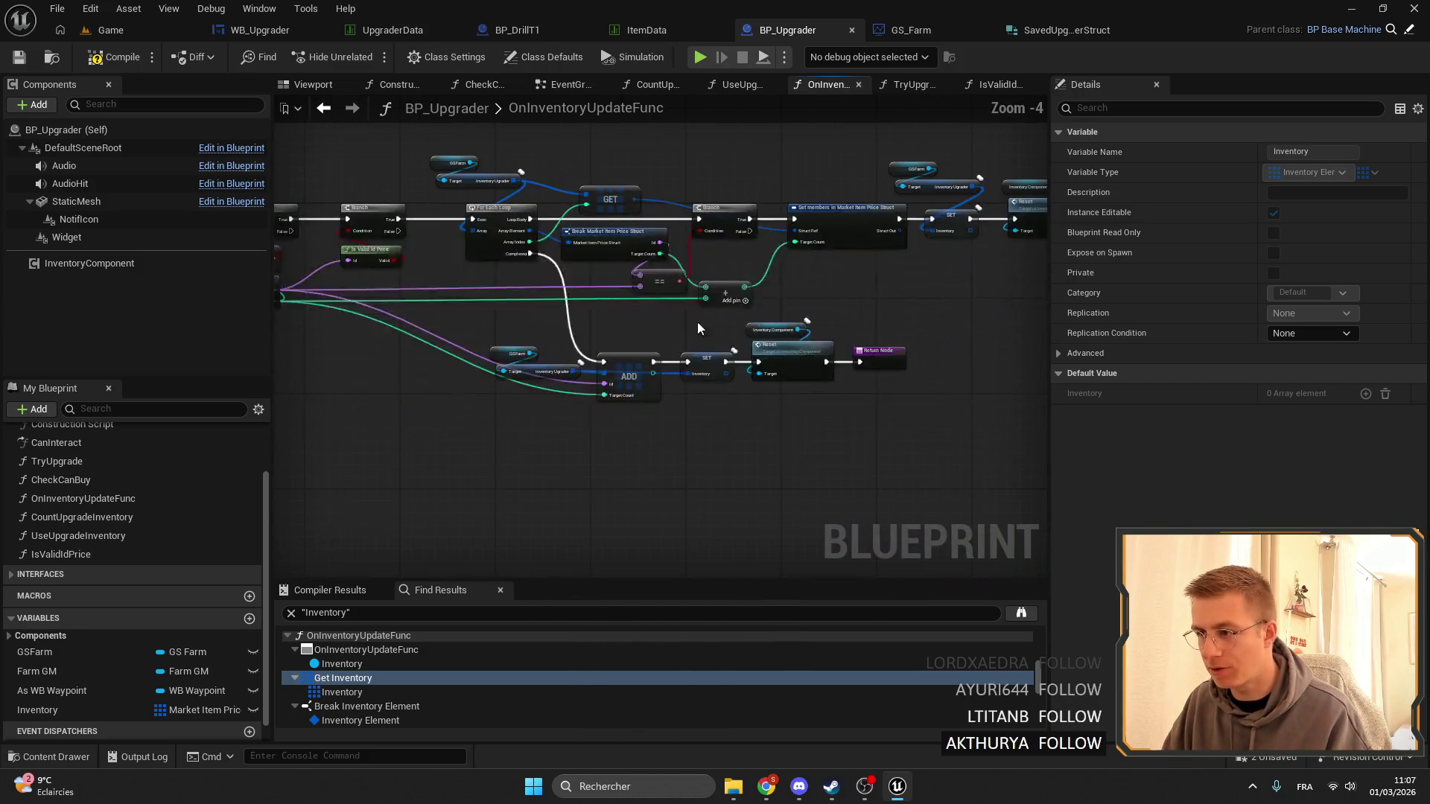
{"action": "scroll", "coordinate": [697, 371], "scroll_direction": "up", "scroll_amount": 1}
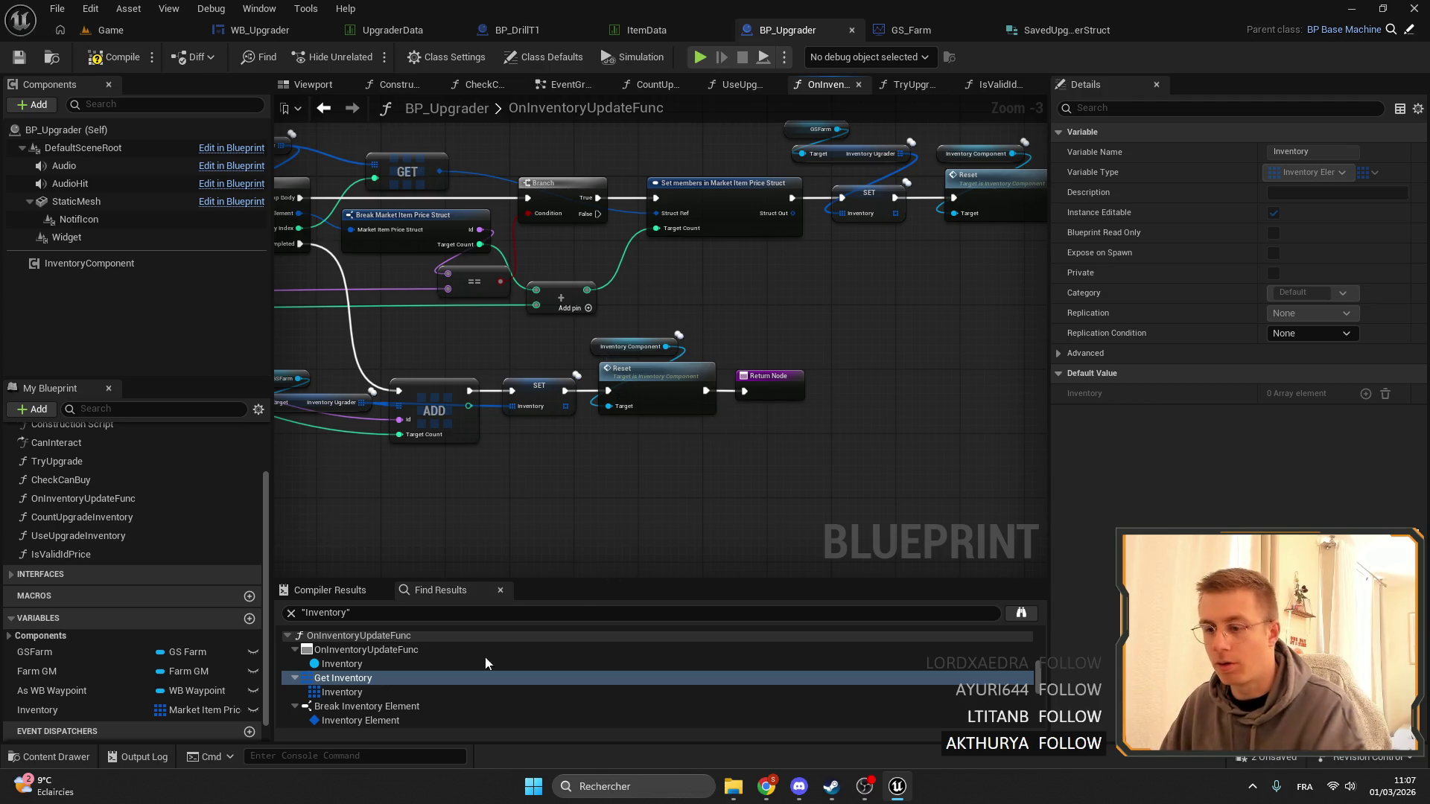
{"action": "scroll", "coordinate": [447, 670], "scroll_direction": "down", "scroll_amount": 1}
{"action": "left_click", "coordinate": [399, 695]}
{"action": "scroll", "coordinate": [382, 673], "scroll_direction": "down", "scroll_amount": 2}
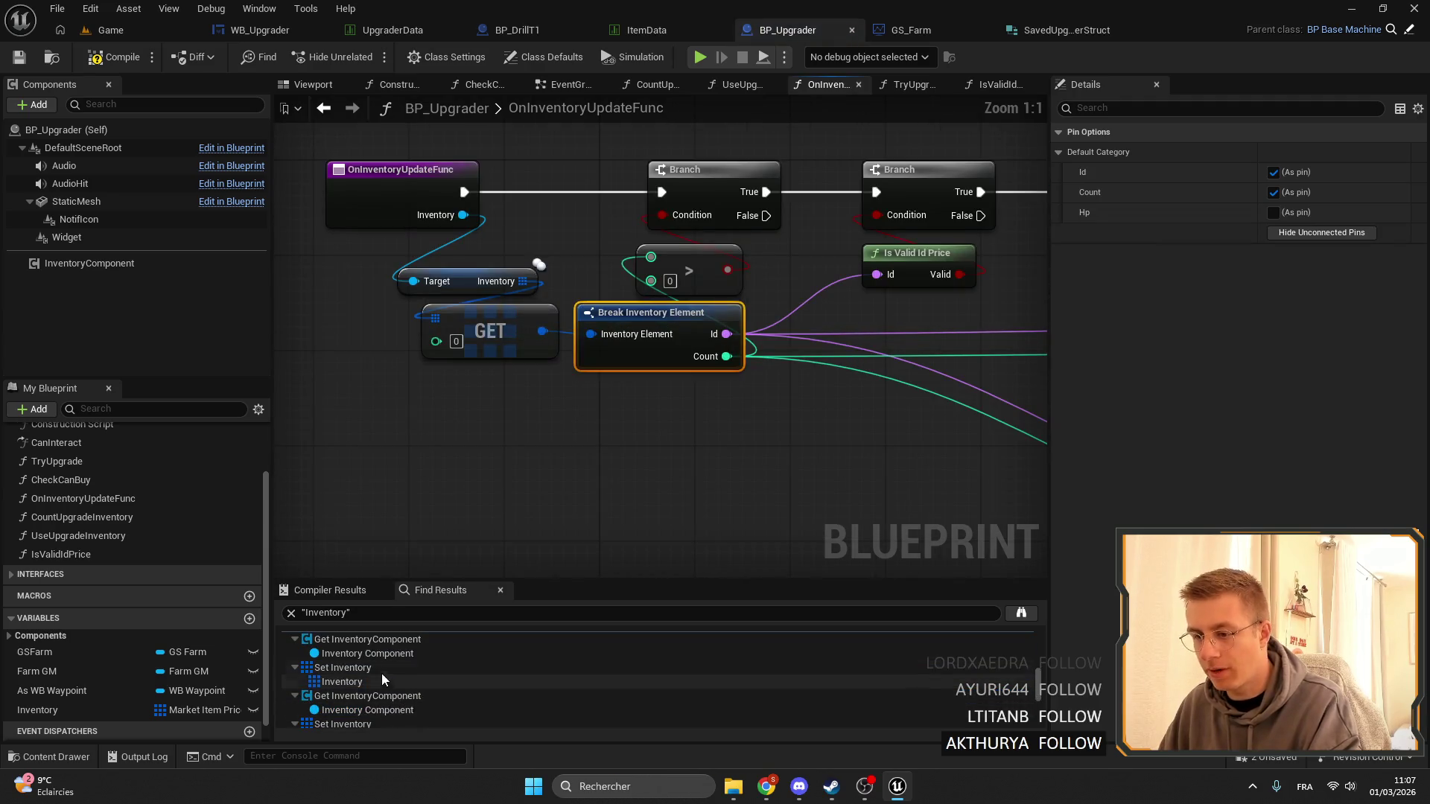
{"action": "left_click", "coordinate": [369, 664]}
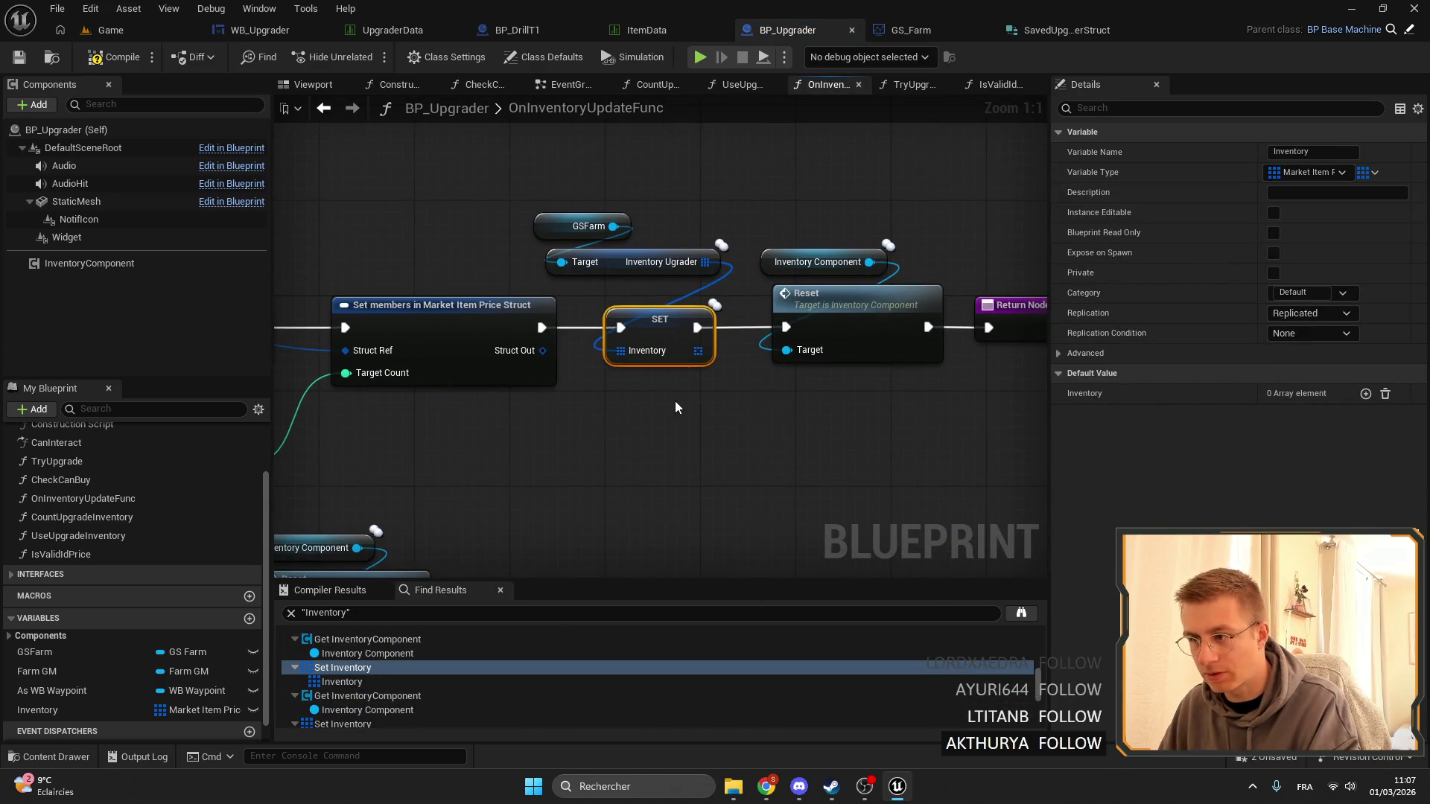
{"action": "key", "text": "Delete"}
Delete the second SET Inventory node that follows ADD.
{"action": "scroll", "coordinate": [688, 275], "scroll_direction": "down", "scroll_amount": 3}
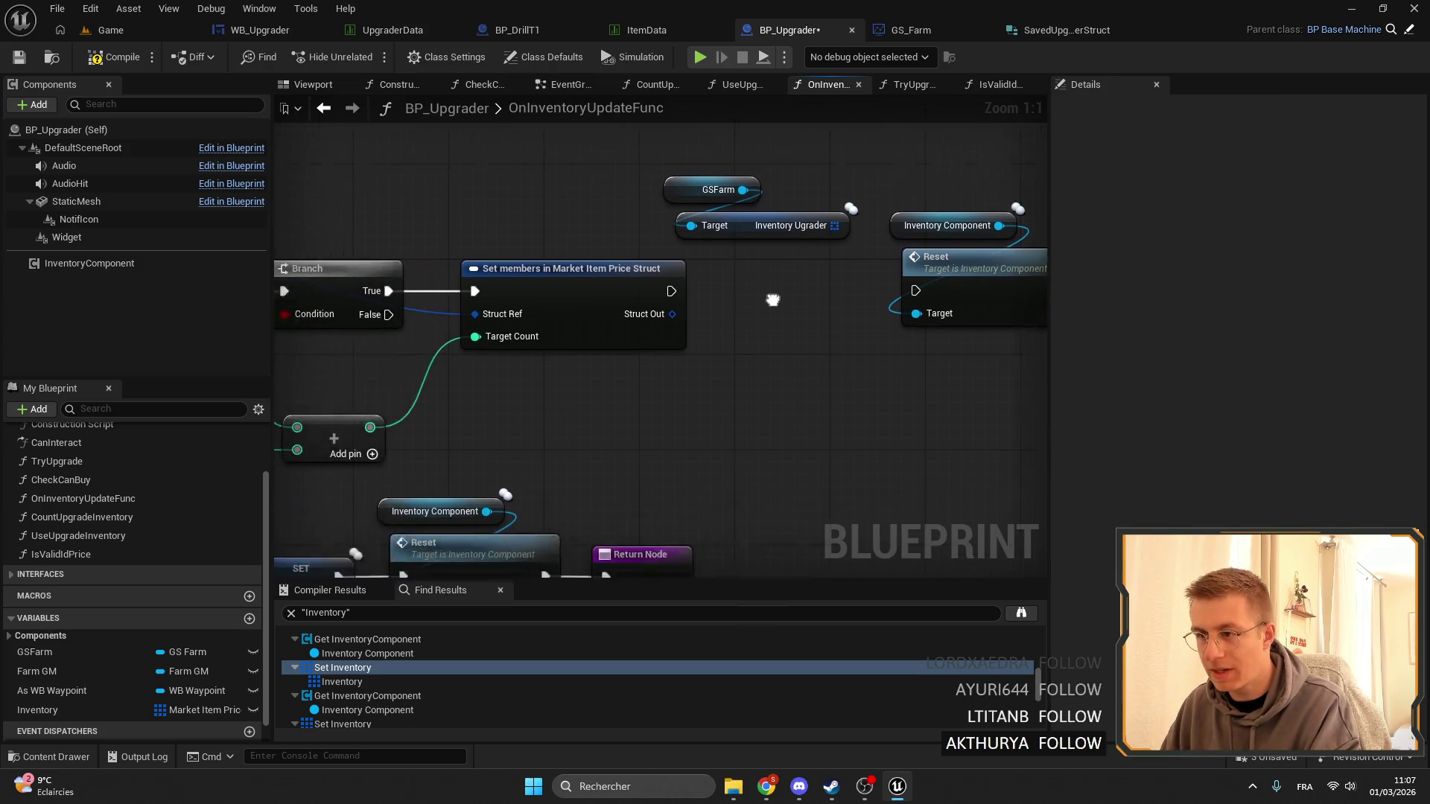
{"action": "key", "text": "ctrl+z"}
{"action": "key", "text": "Delete"}
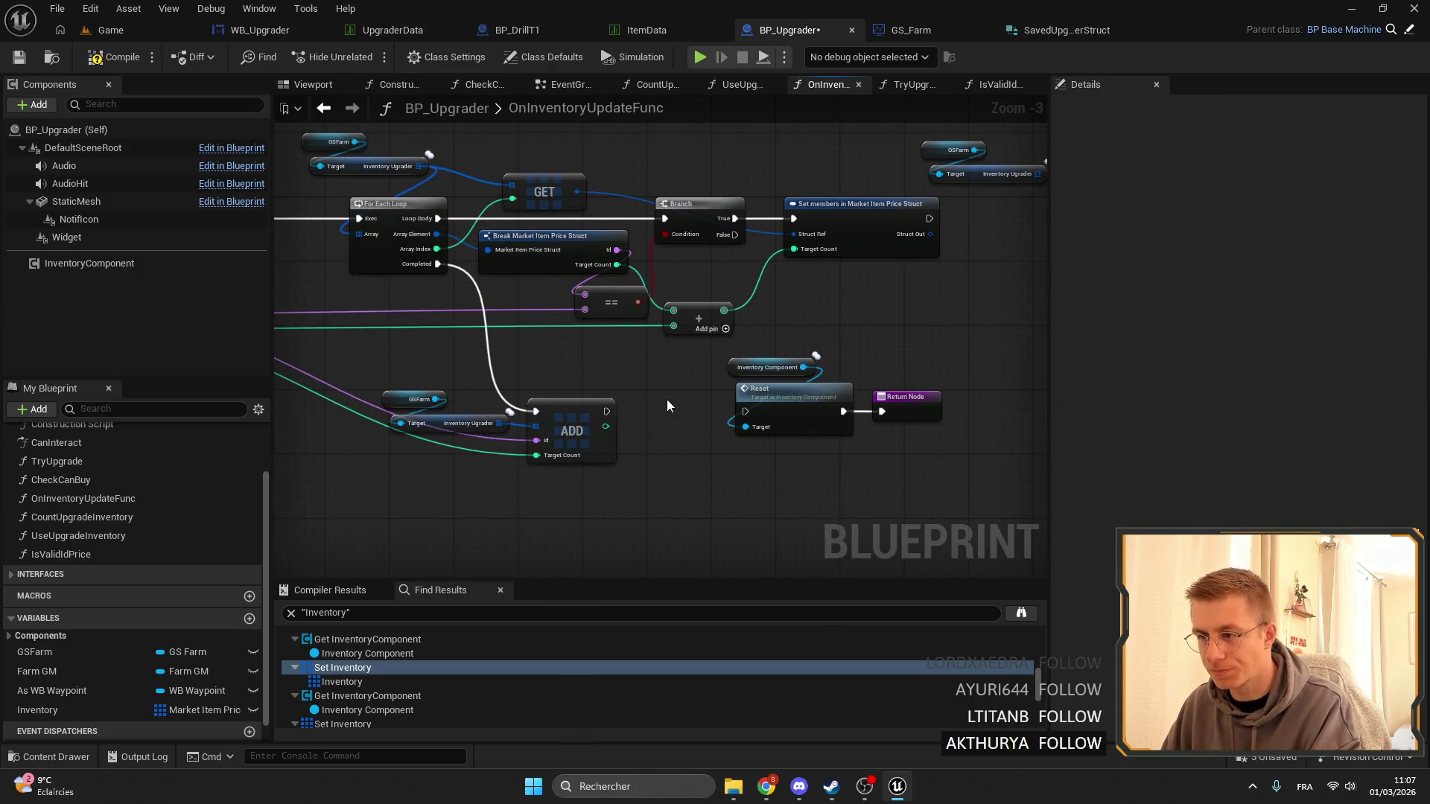
{"action": "scroll", "coordinate": [657, 423], "scroll_direction": "up", "scroll_amount": 3}
{"action": "left_click_drag", "start_coordinate": [597, 272], "coordinate": [711, 206]}
Add a SET w/ Notify Inventory Ugrader node off GSFarm, wired after Set members.
{"action": "type", "text": "set ine"}
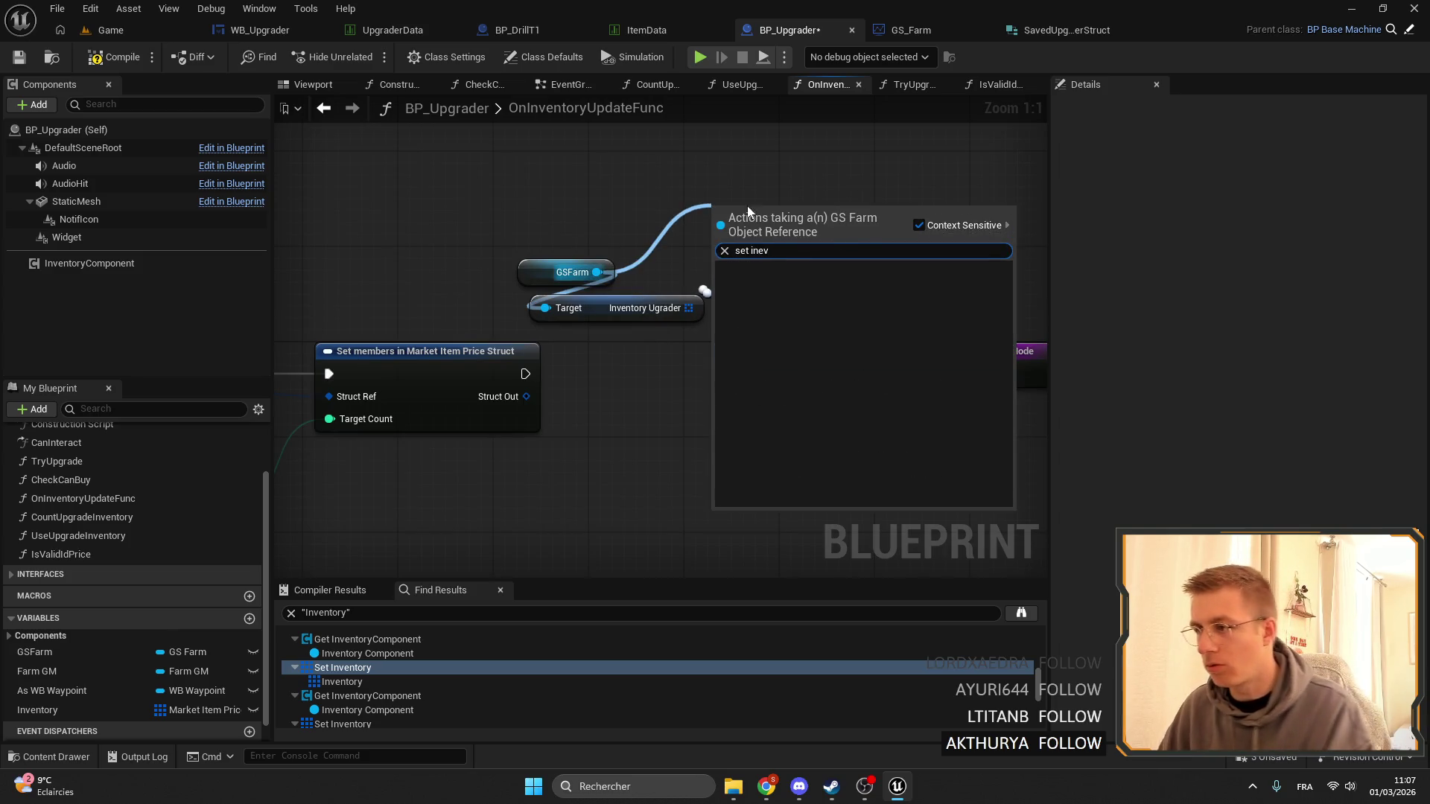
{"action": "key", "text": "BackSpace"}
{"action": "type", "text": "ven"}
{"action": "key", "text": "Return"}
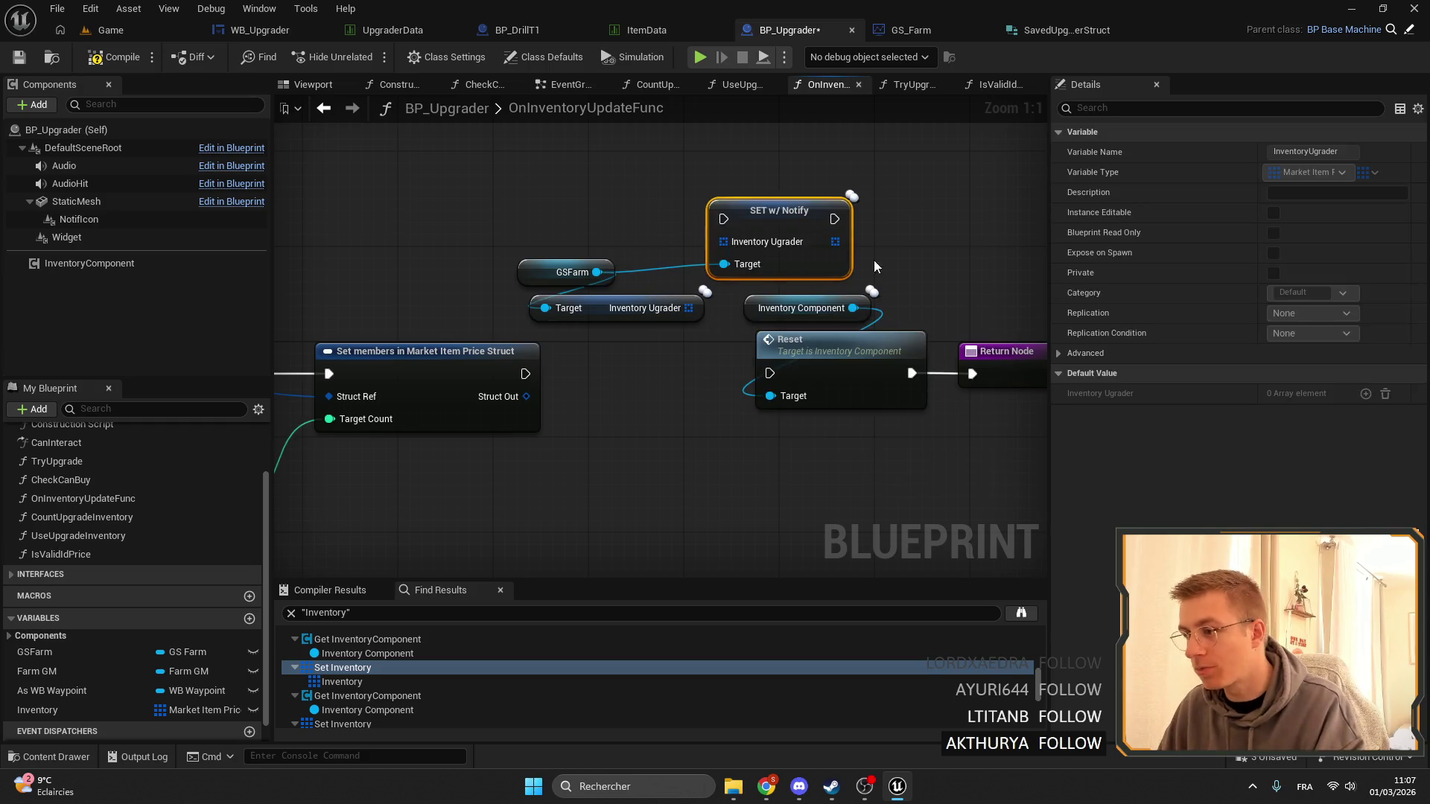
{"action": "left_click_drag", "start_coordinate": [527, 373], "coordinate": [723, 219]}
{"action": "mouse_move", "coordinate": [832, 219]}
{"action": "left_mouse_down"}
{"action": "mouse_move", "coordinate": [730, 388]}
{"action": "mouse_move", "coordinate": [711, 382]}
{"action": "mouse_move", "coordinate": [769, 373]}
{"action": "mouse_move", "coordinate": [679, 342]}
{"action": "left_mouse_up"}
Position the SET w/ Notify nodes beside ADD and tidy the Reset and Return node layout.
{"action": "left_click", "coordinate": [551, 303]}
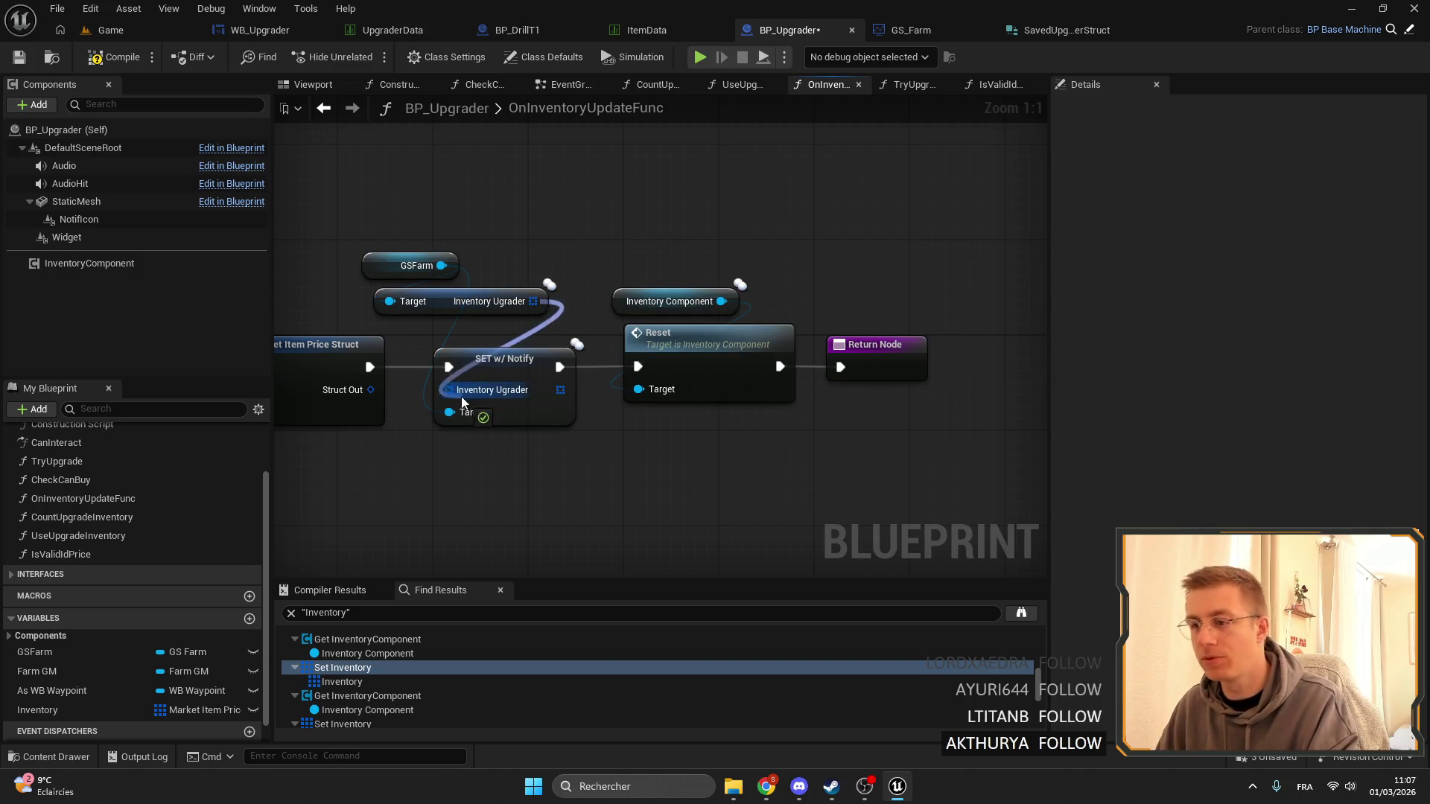
{"action": "left_click_drag", "start_coordinate": [371, 206], "coordinate": [505, 343]}
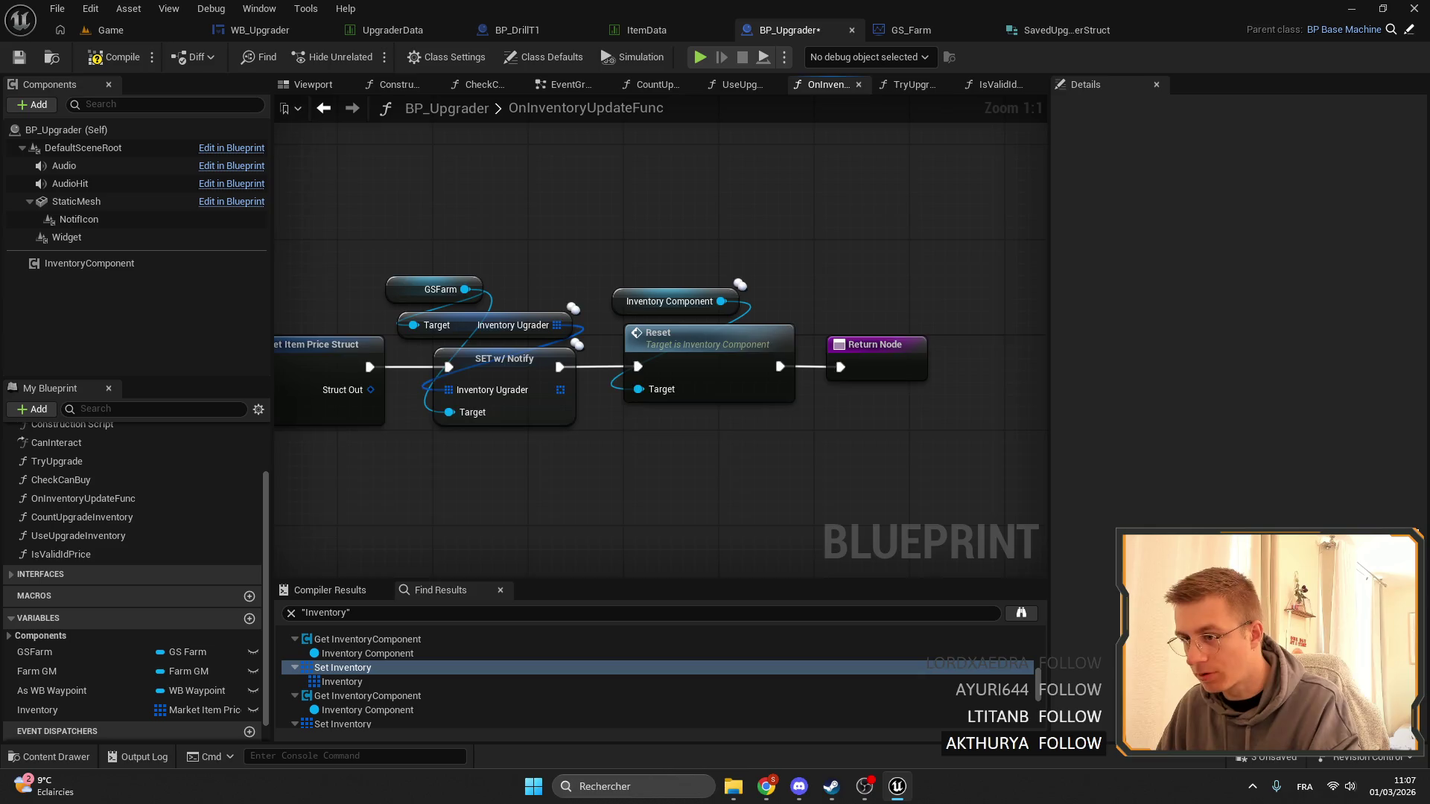
{"action": "scroll", "coordinate": [633, 248], "scroll_direction": "down", "scroll_amount": 3}
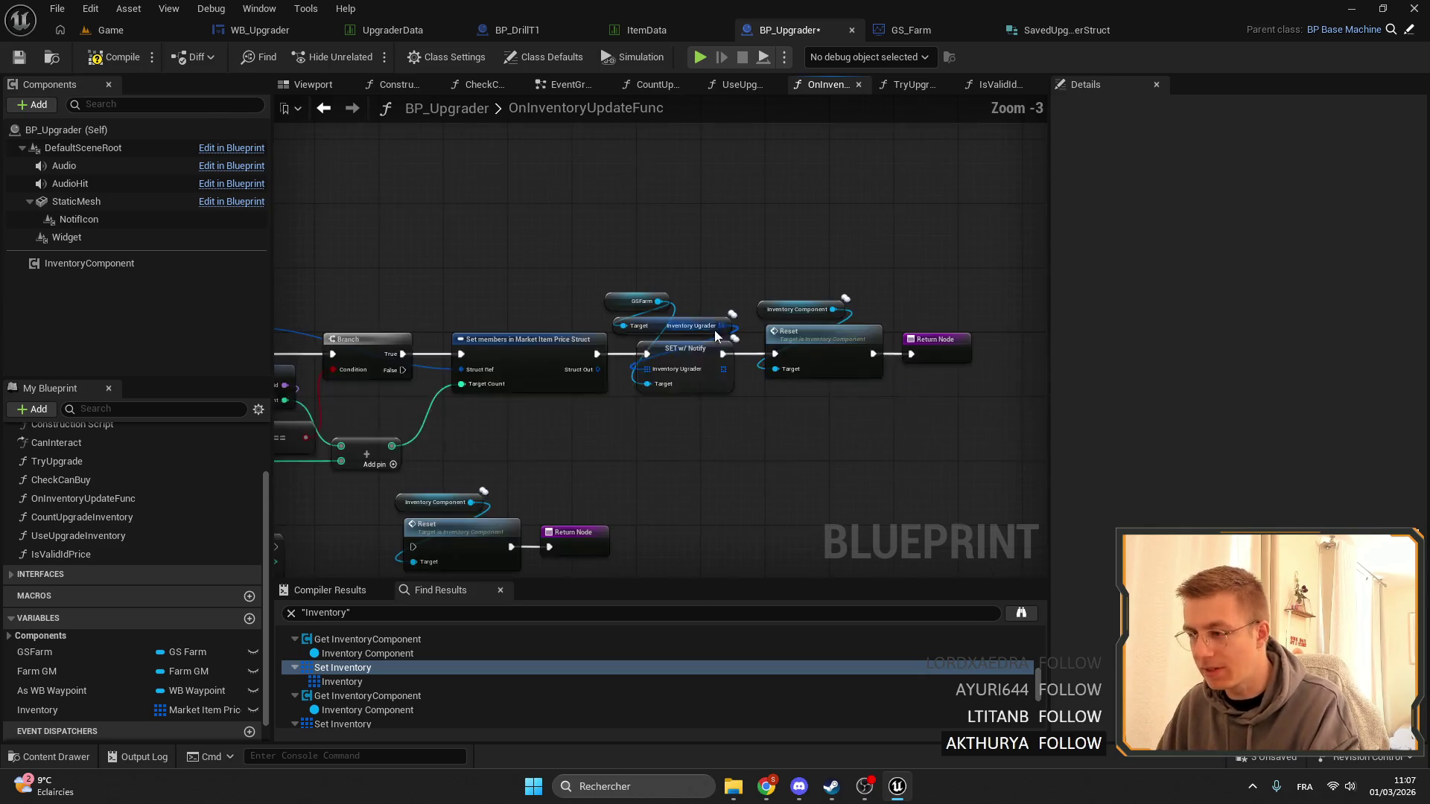
{"action": "left_click_drag", "start_coordinate": [795, 430], "coordinate": [701, 279]}
{"action": "mouse_move", "coordinate": [834, 185]}
{"action": "left_mouse_down"}
{"action": "mouse_move", "coordinate": [636, 310]}
{"action": "mouse_move", "coordinate": [663, 342]}
{"action": "left_mouse_up"}
{"action": "scroll", "coordinate": [663, 342], "scroll_direction": "up", "scroll_amount": 3}
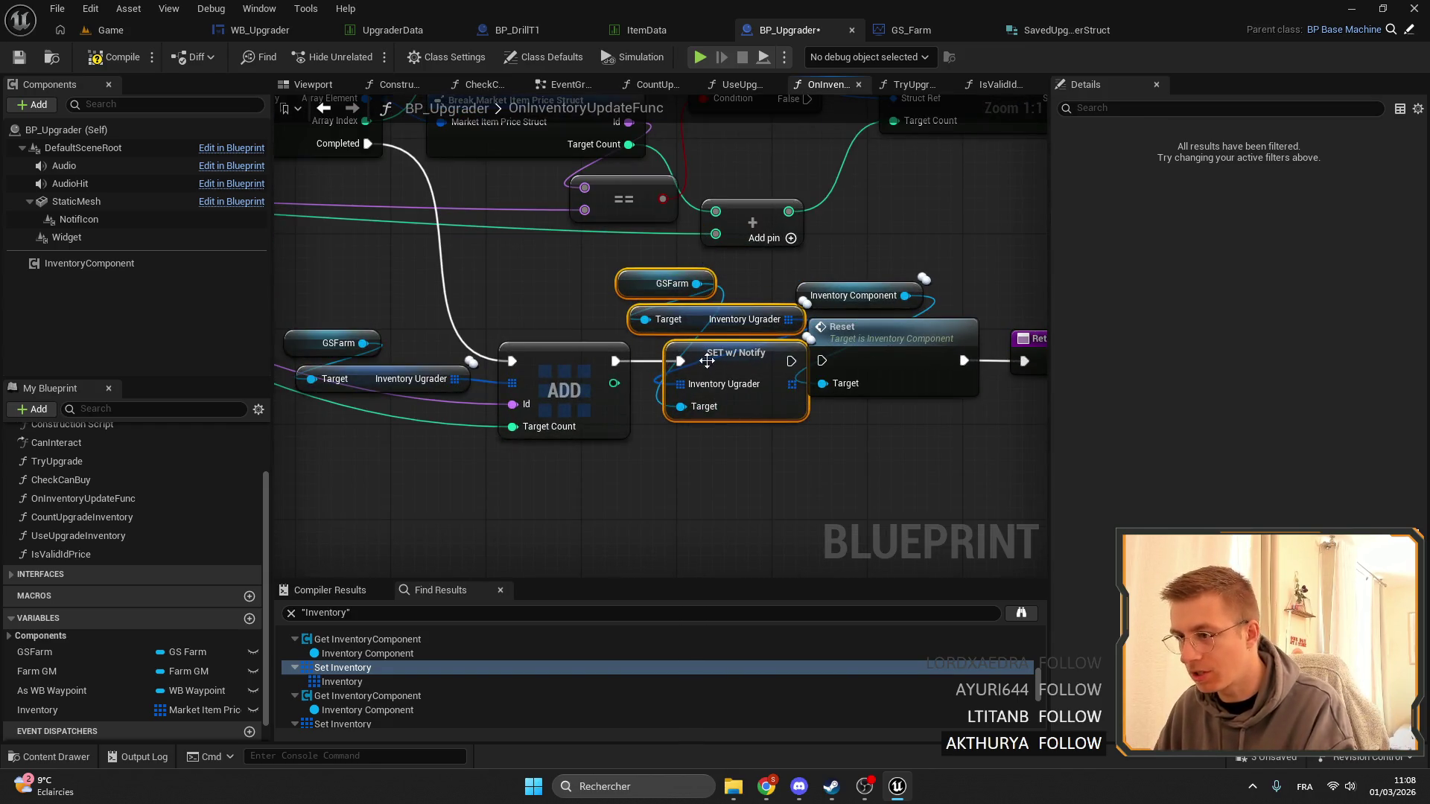
{"action": "left_click_drag", "start_coordinate": [693, 409], "coordinate": [510, 295]}
{"action": "mouse_move", "coordinate": [652, 351]}
{"action": "left_mouse_down"}
{"action": "mouse_move", "coordinate": [689, 339]}
{"action": "mouse_move", "coordinate": [670, 350]}
{"action": "left_mouse_up"}
{"action": "scroll", "coordinate": [960, 468], "scroll_direction": "down", "scroll_amount": 3}
{"action": "left_click_drag", "start_coordinate": [961, 468], "coordinate": [385, 368]}
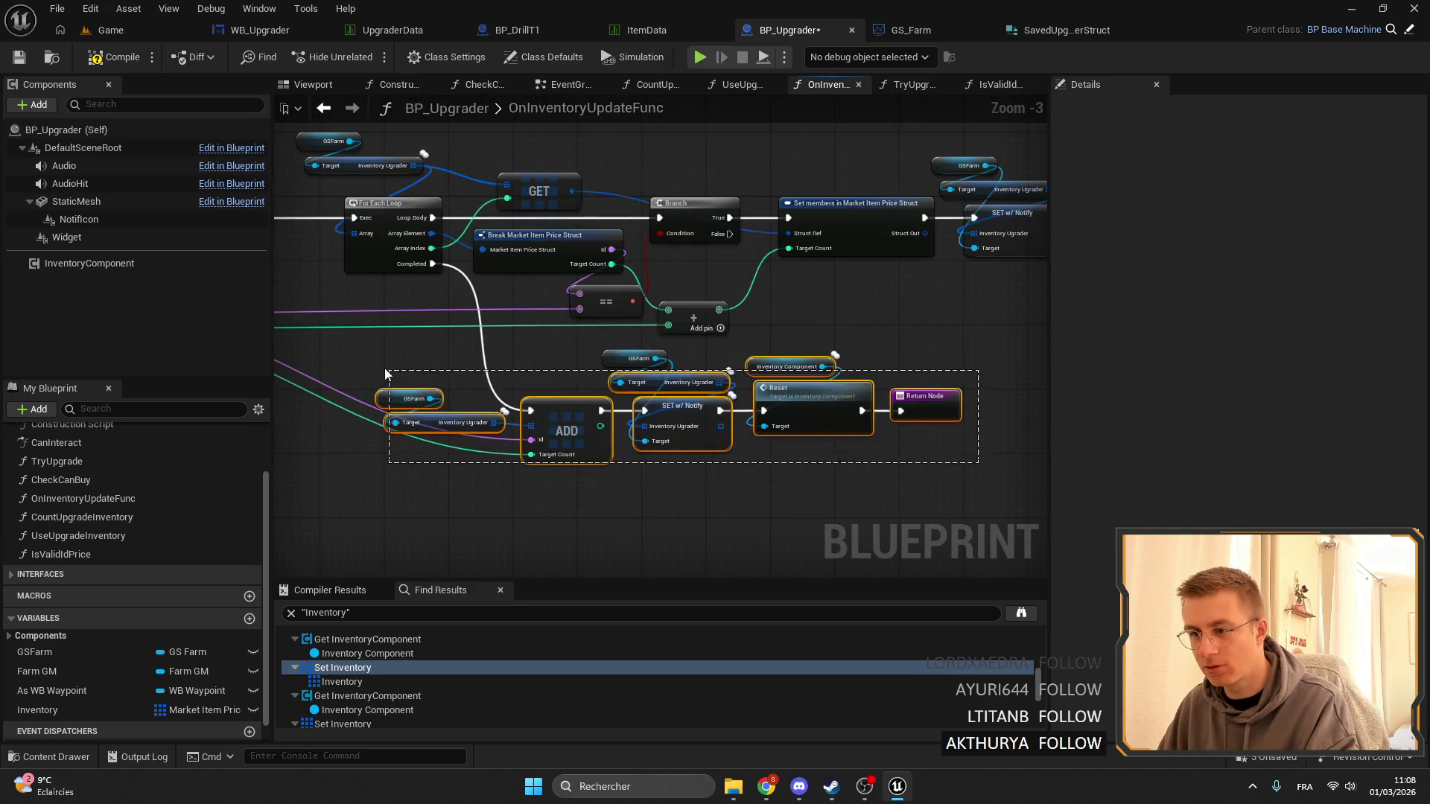
{"action": "left_click_drag", "start_coordinate": [566, 430], "coordinate": [582, 479]}
{"action": "left_click_drag", "start_coordinate": [604, 338], "coordinate": [561, 344]}
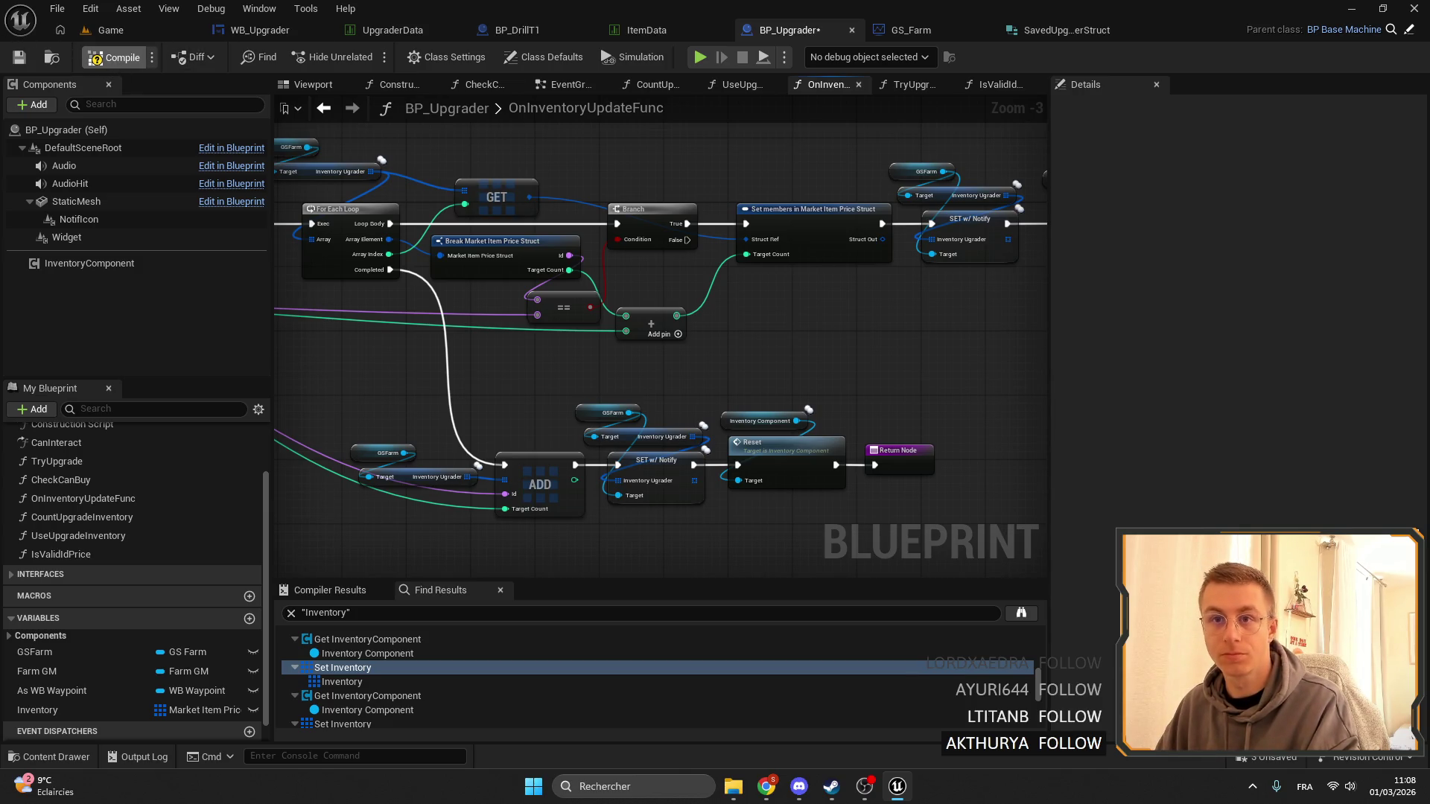
Compile BP_Upgrader and check the InventoryComponent, Set Inventory and Inventory Ugrader search hits.
{"action": "left_click", "coordinate": [111, 57]}
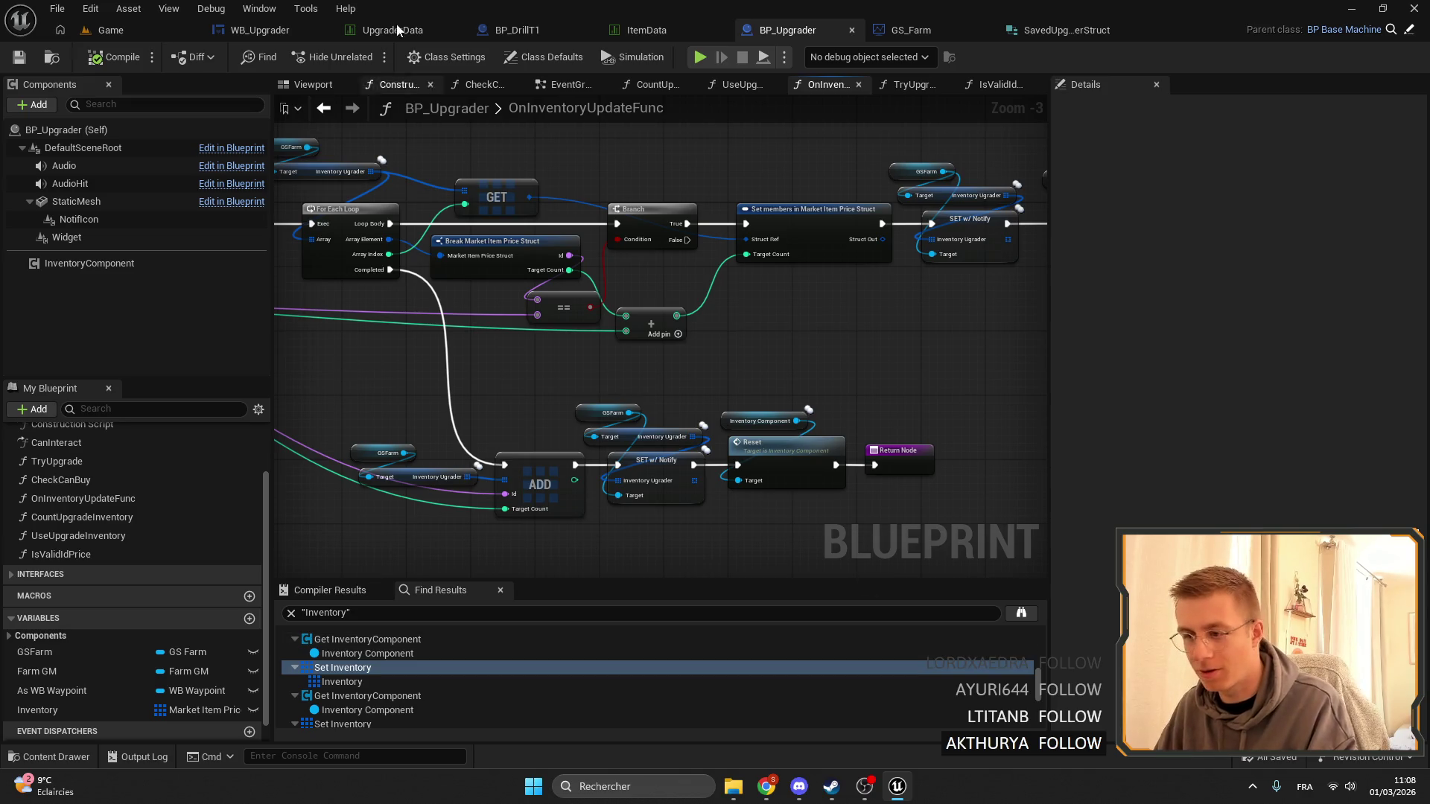
{"action": "left_click", "coordinate": [363, 699]}
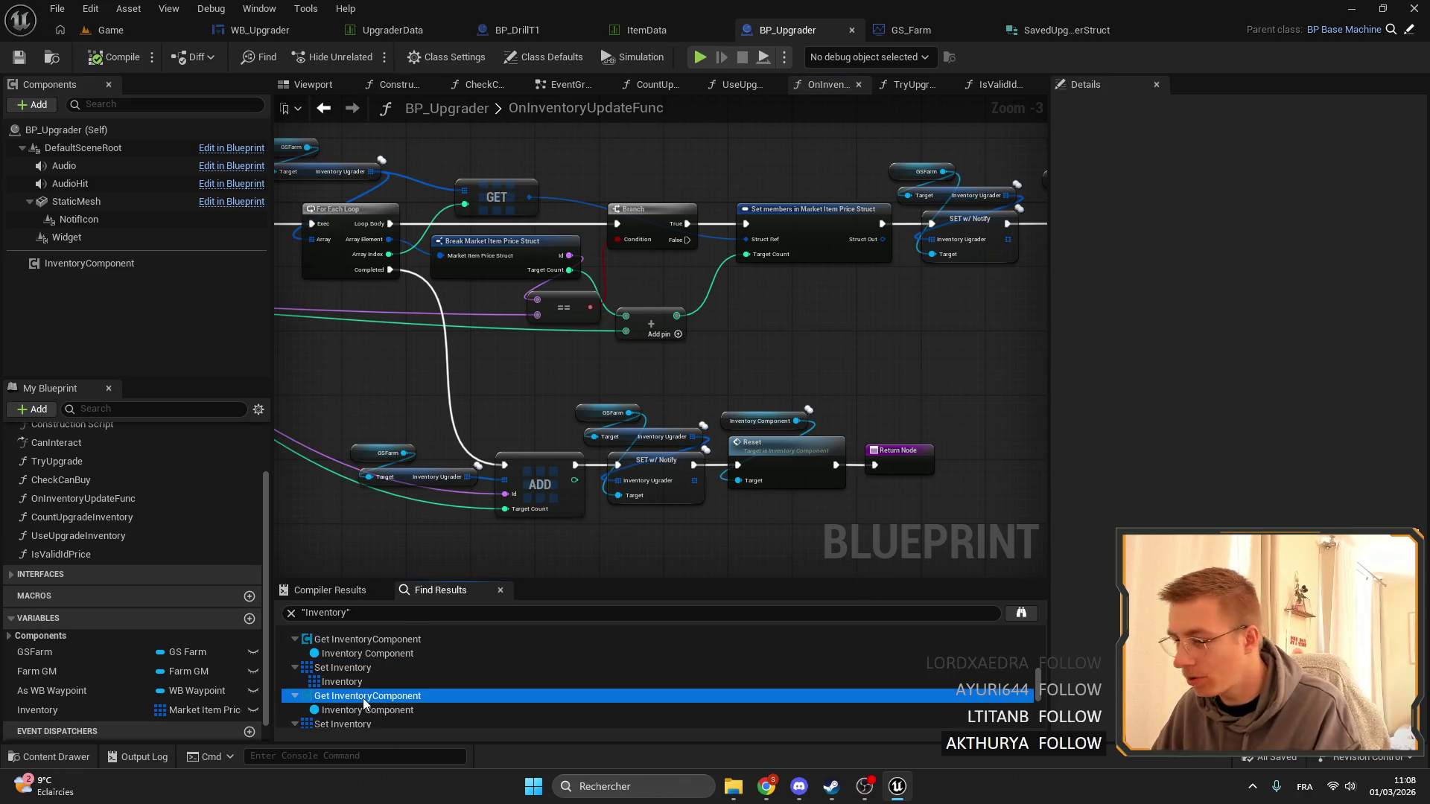
{"action": "scroll", "coordinate": [365, 707], "scroll_direction": "down", "scroll_amount": 1}
{"action": "left_click", "coordinate": [350, 691]}
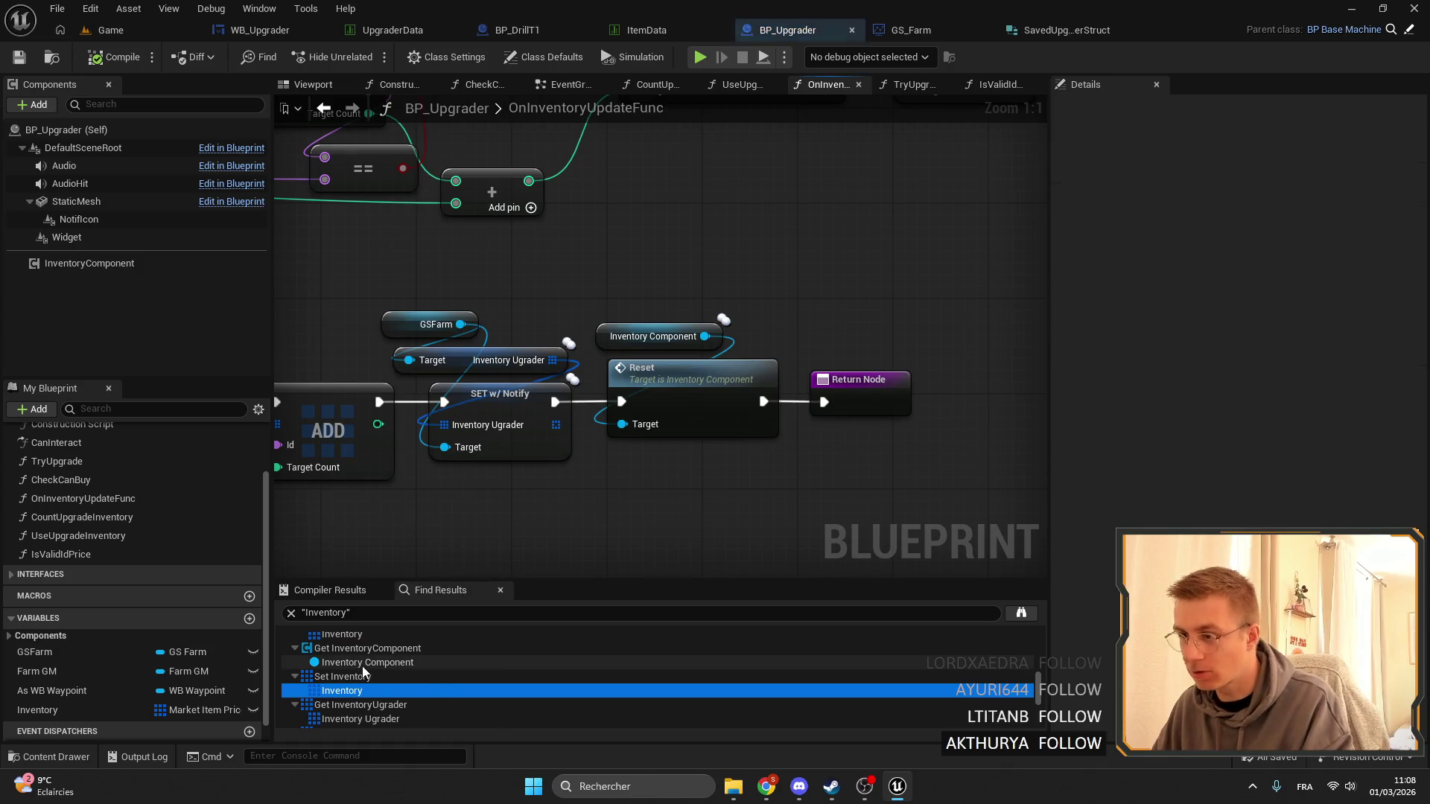
{"action": "left_click", "coordinate": [368, 675]}
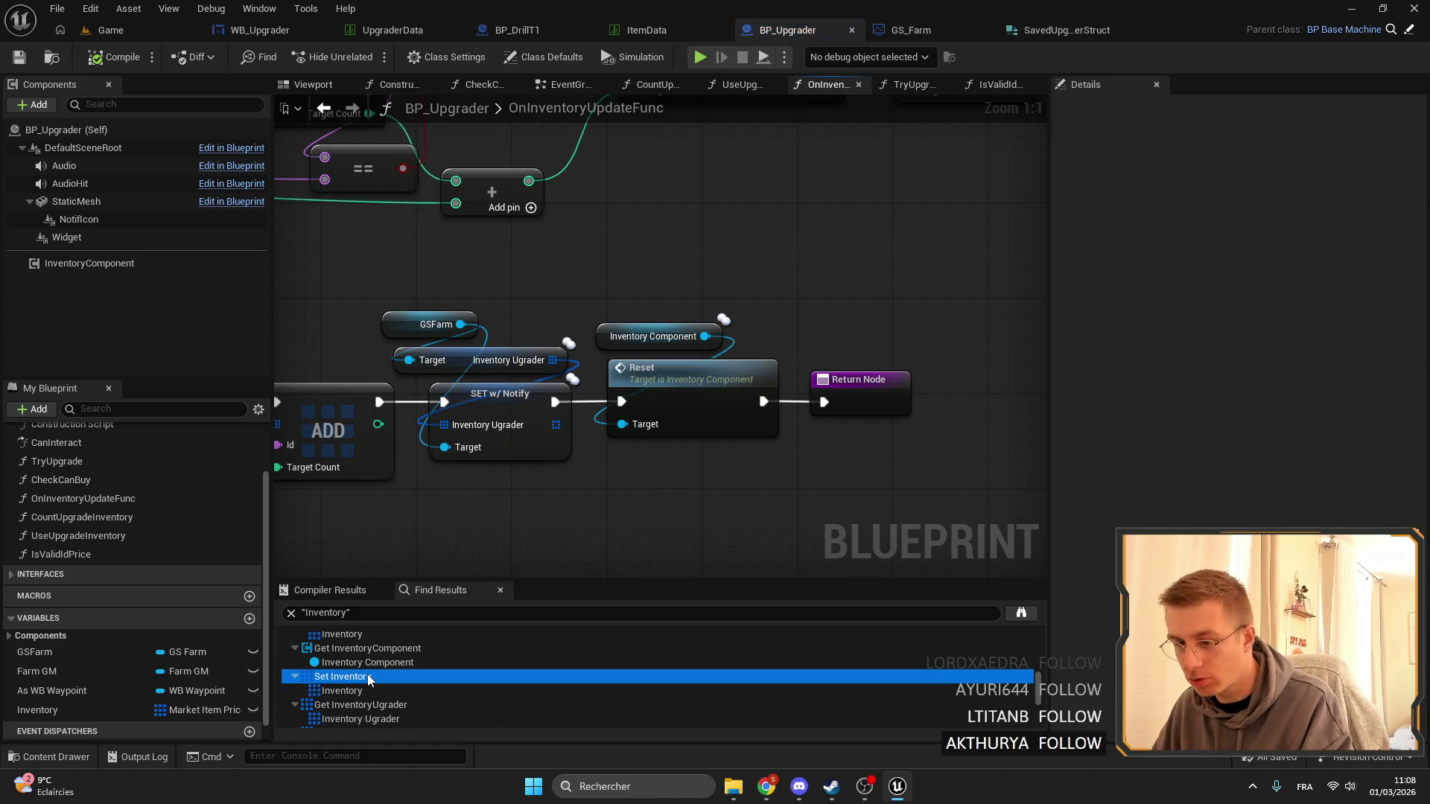
{"action": "scroll", "coordinate": [328, 678], "scroll_direction": "down", "scroll_amount": 3}
{"action": "left_click", "coordinate": [323, 658]}
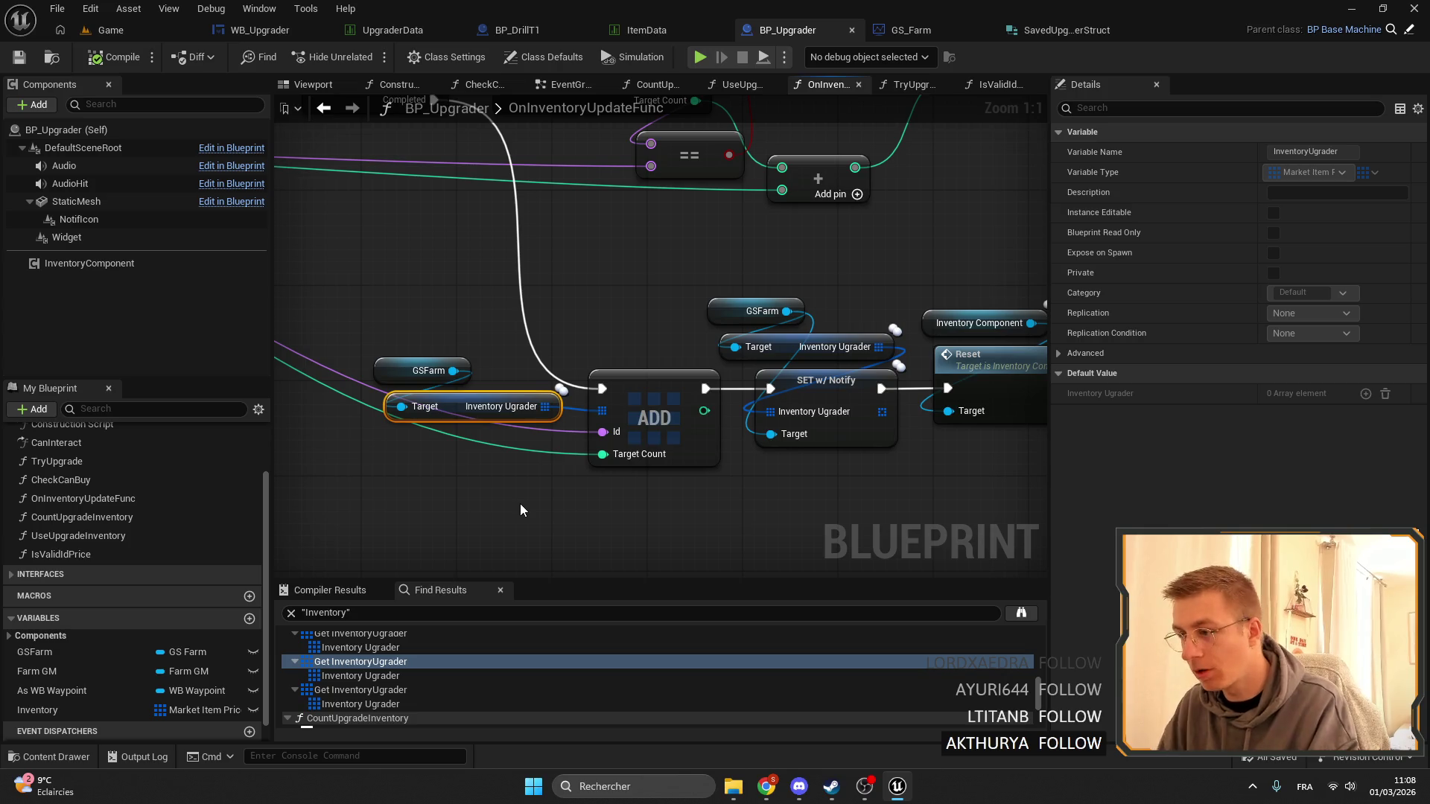
{"action": "left_click", "coordinate": [370, 695]}
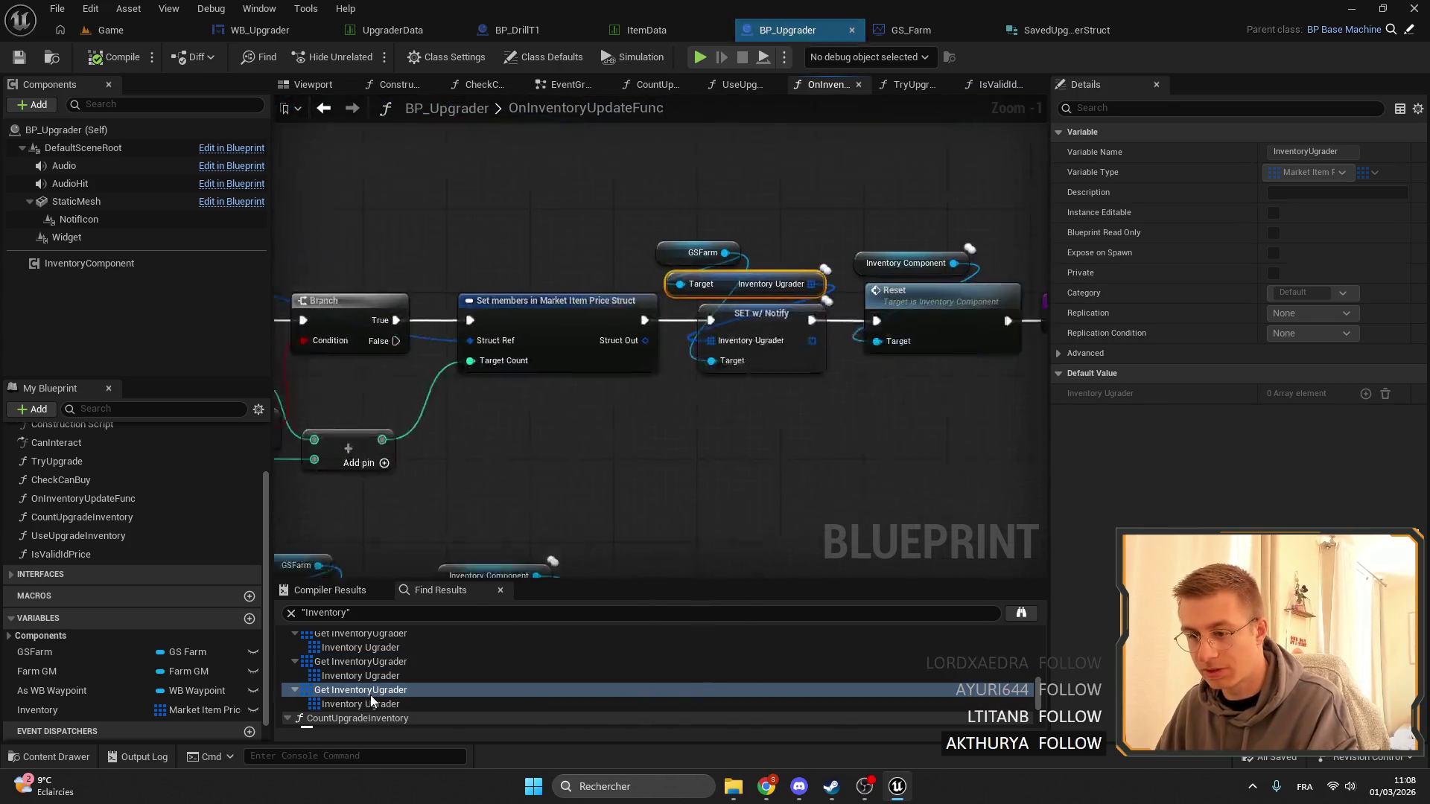
{"action": "scroll", "coordinate": [372, 651], "scroll_direction": "down", "scroll_amount": 2}
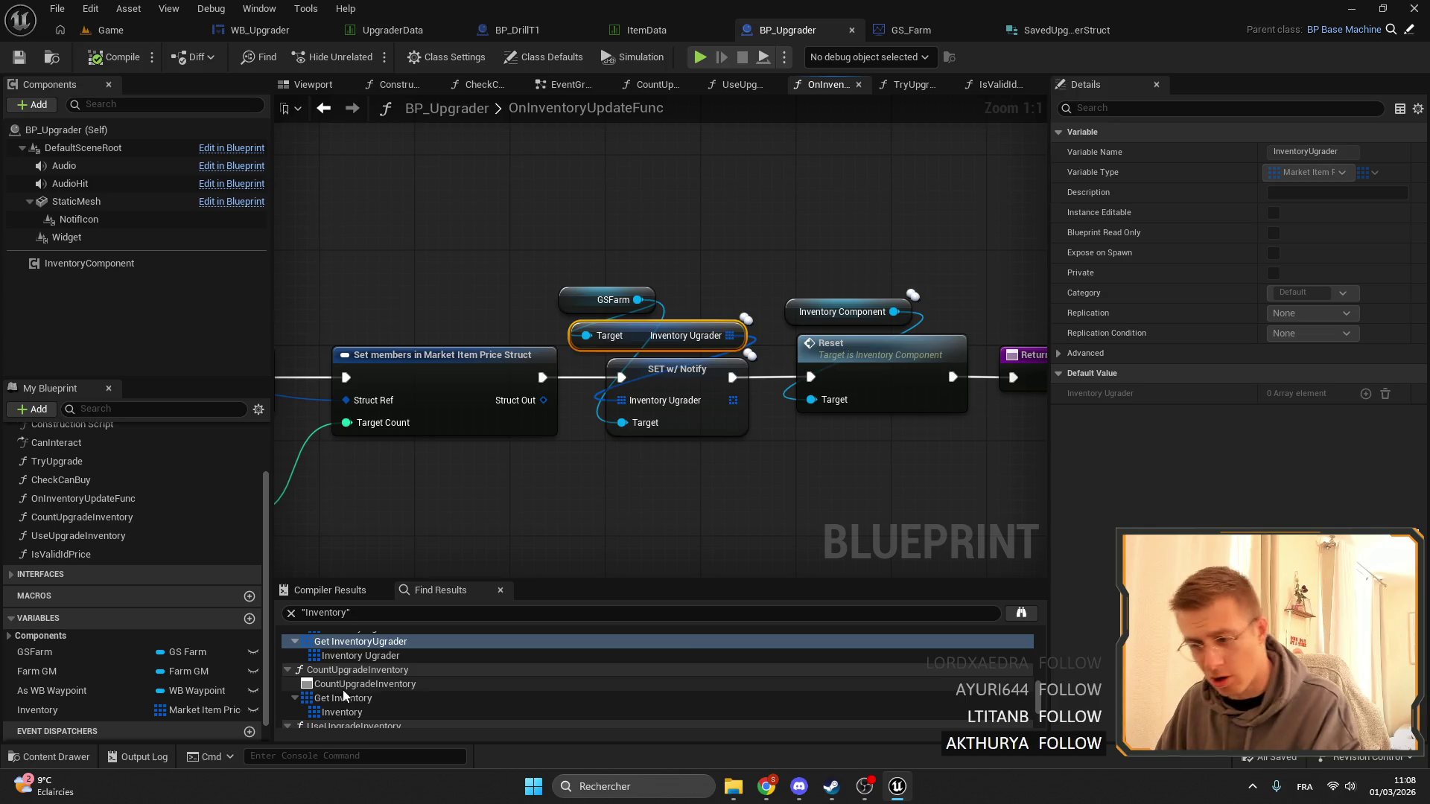
Inspect the Get Inventory uses in CountUpgradeInventory and UseUpgradeInventory, nudging the getter aside.
{"action": "left_click", "coordinate": [343, 698]}
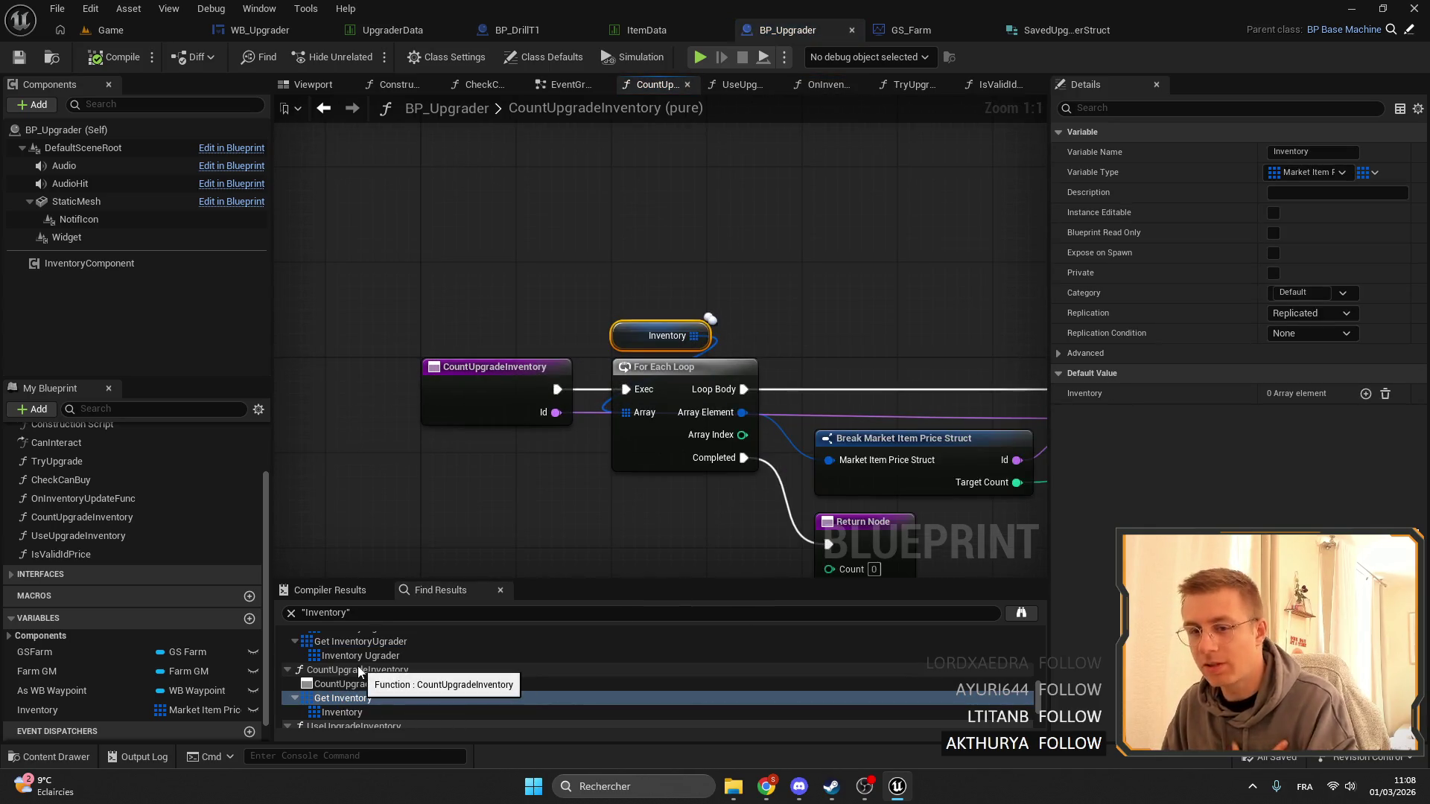
{"action": "left_click_drag", "start_coordinate": [630, 338], "coordinate": [618, 338]}
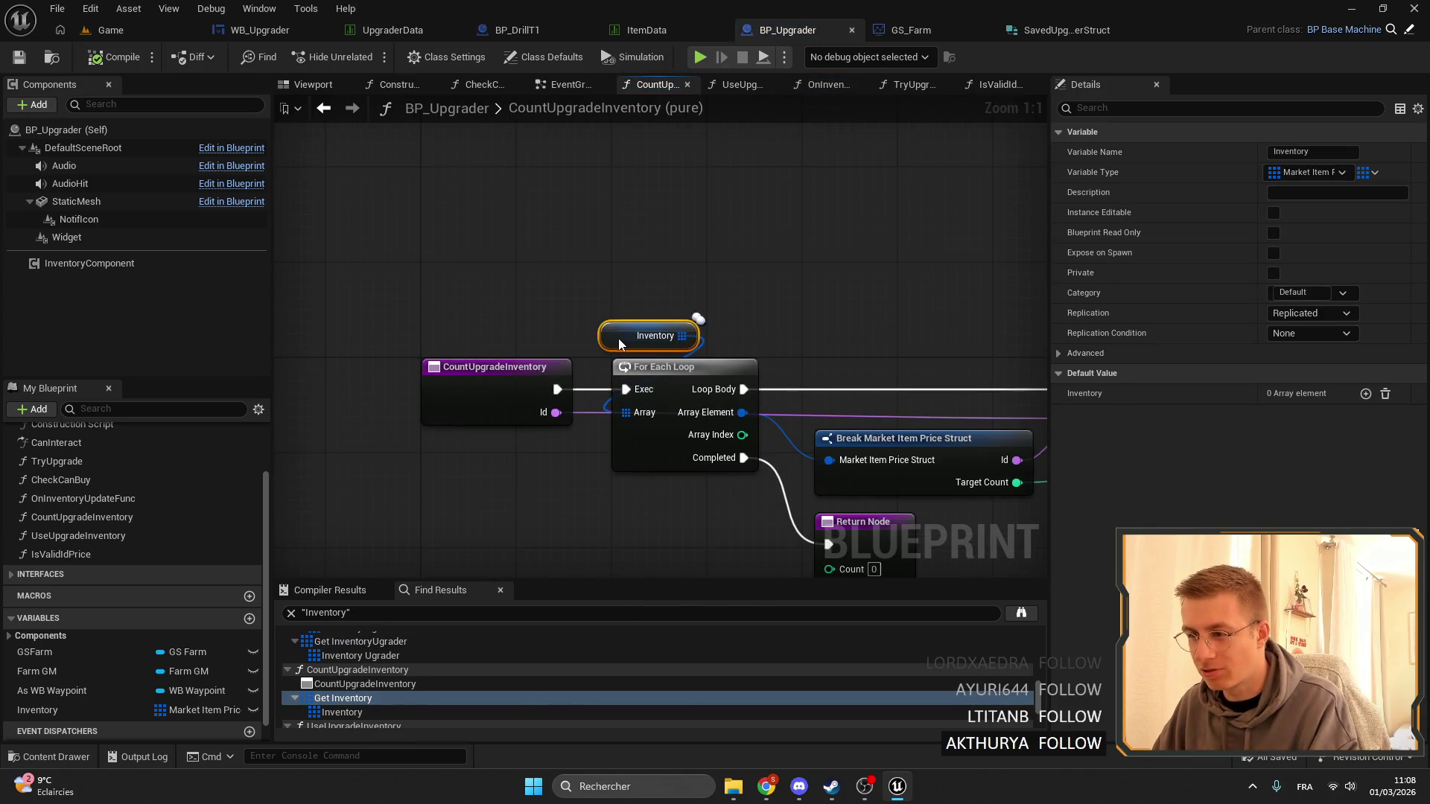
{"action": "left_click", "coordinate": [656, 277]}
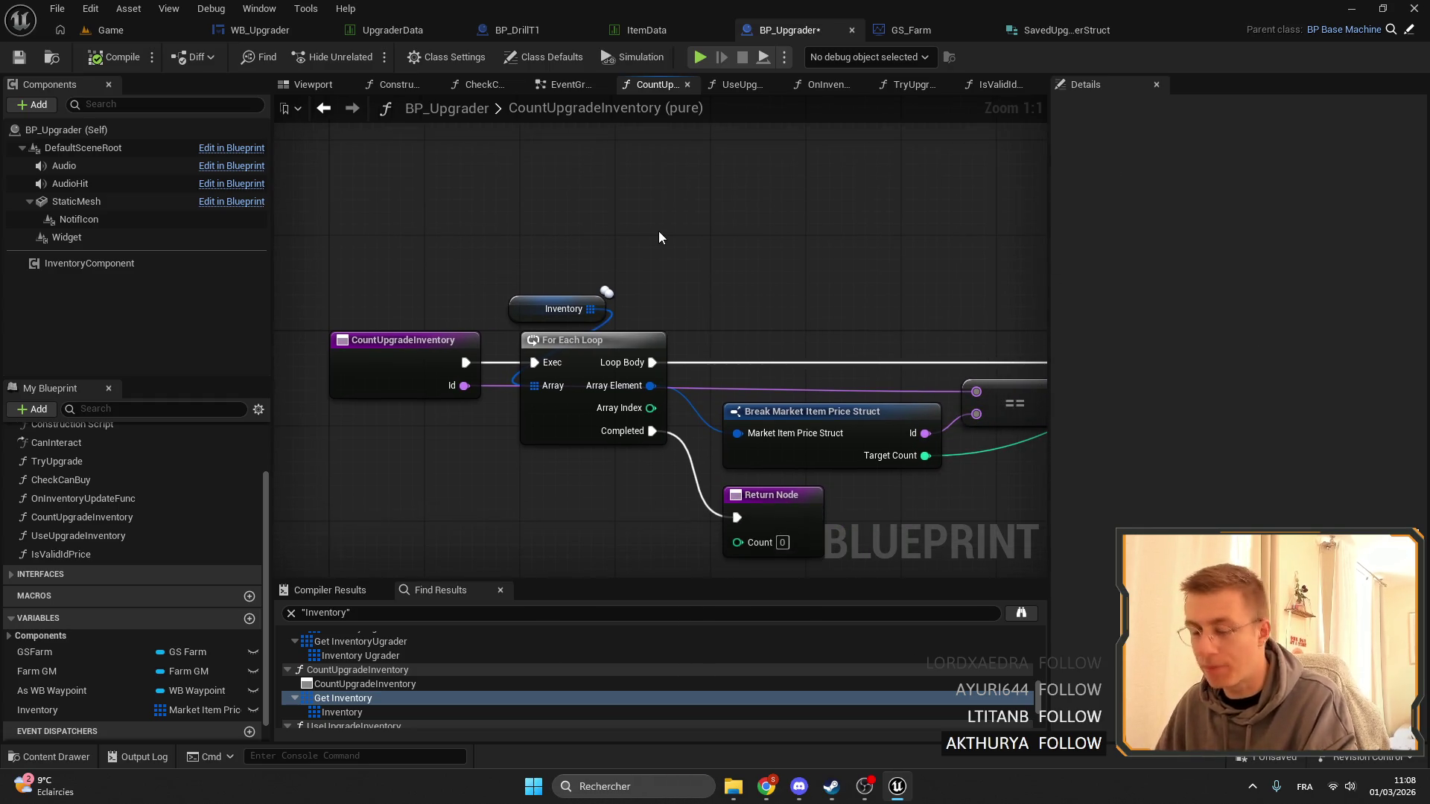
{"action": "left_click_drag", "start_coordinate": [633, 184], "coordinate": [532, 230]}
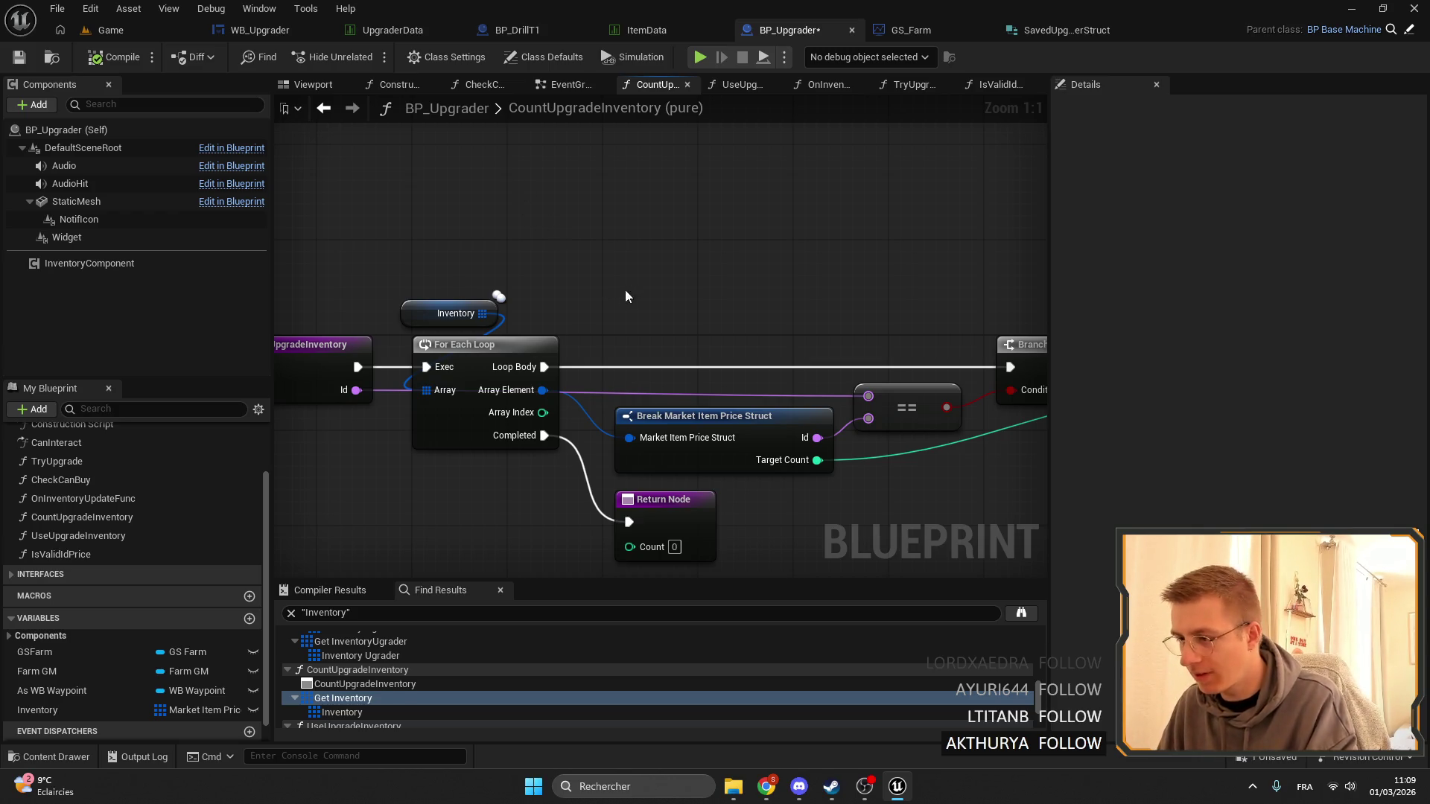
{"action": "scroll", "coordinate": [625, 291], "scroll_direction": "down", "scroll_amount": 3}
{"action": "scroll", "coordinate": [447, 670], "scroll_direction": "down", "scroll_amount": 2}
{"action": "double_click", "coordinate": [392, 699]}
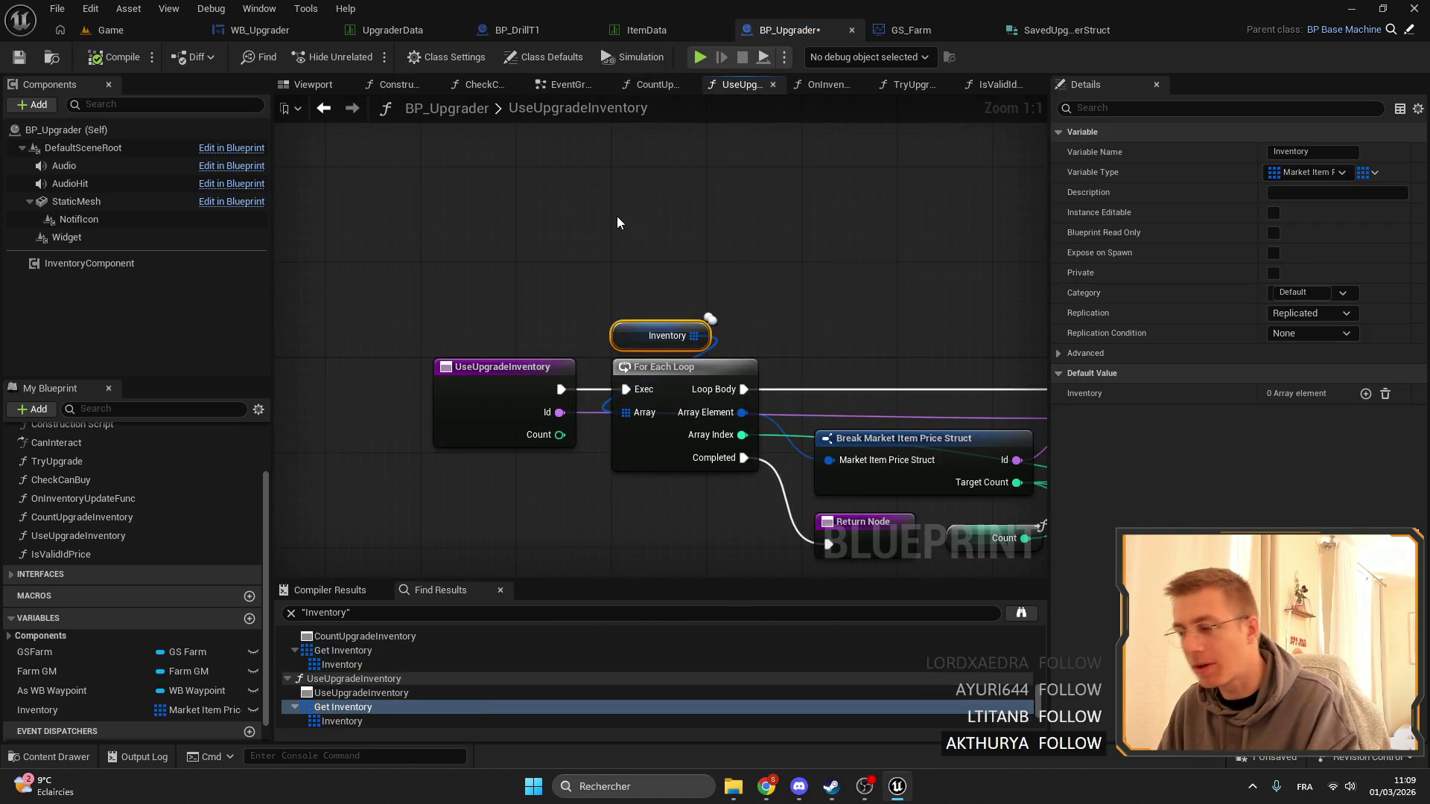
{"action": "double_click", "coordinate": [338, 652]}
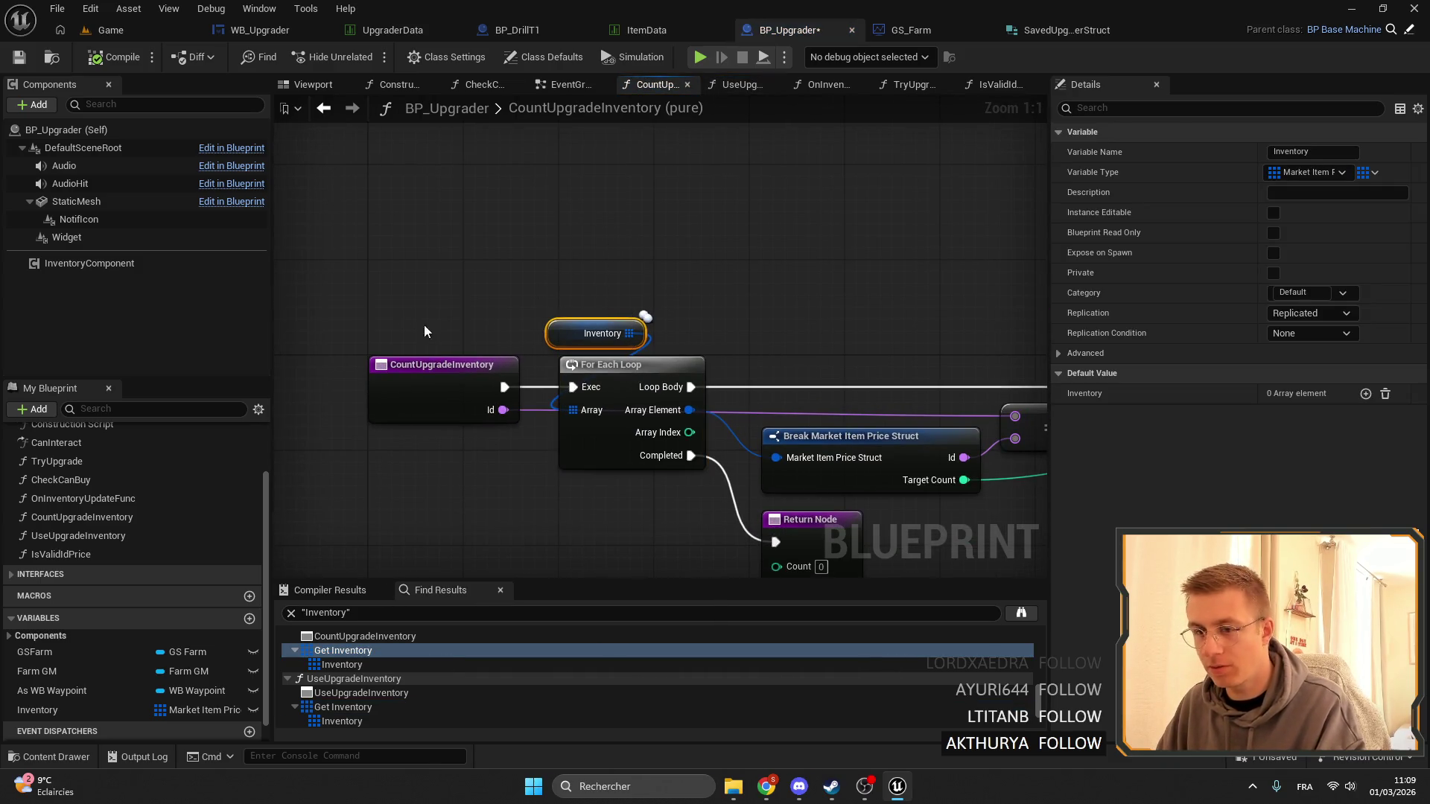
List all Inventory variable references and go to the SET Inventory node in UseUpgradeInventory.
{"action": "right_click", "coordinate": [55, 713]}
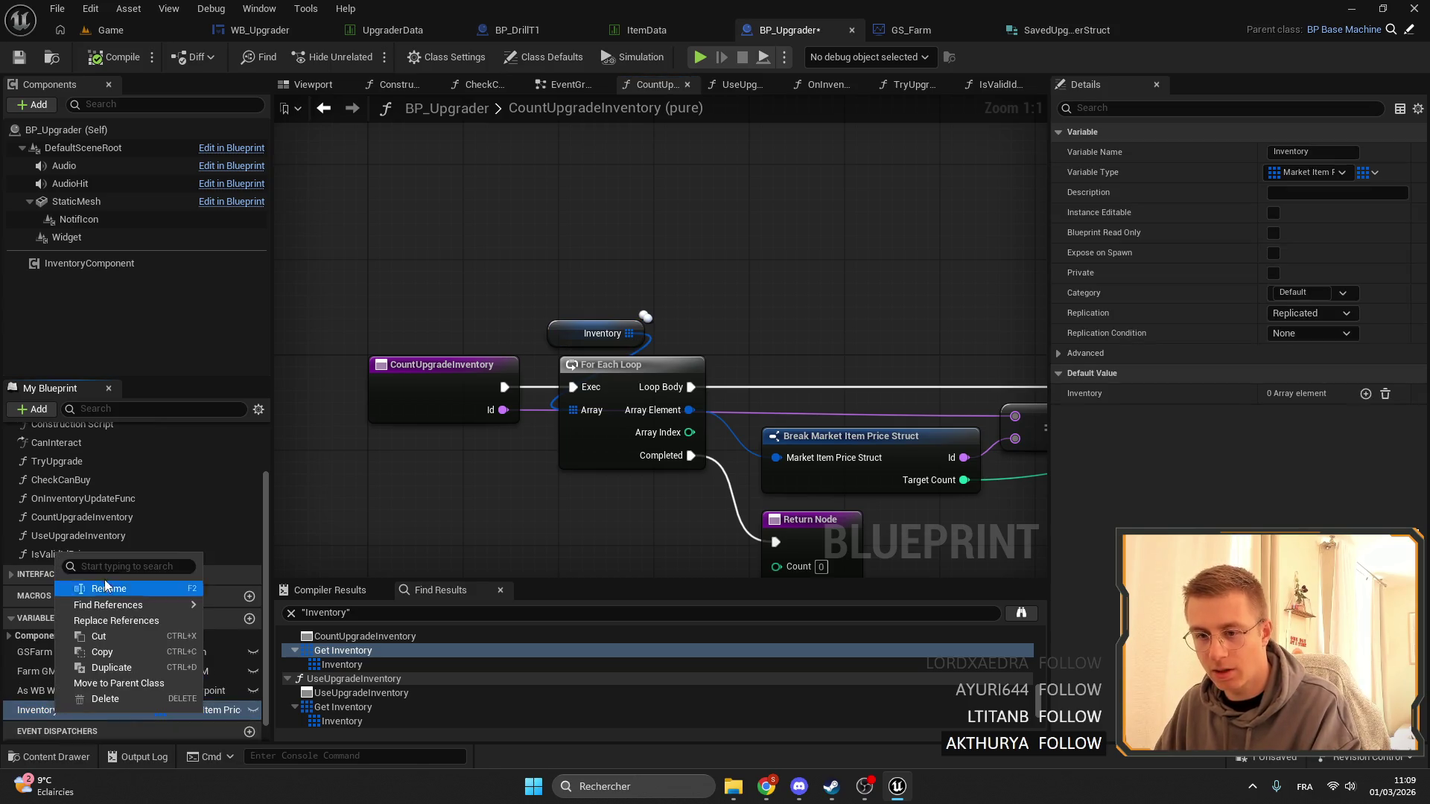
{"action": "mouse_move", "coordinate": [112, 604]}
{"action": "left_click", "coordinate": [246, 612]}
{"action": "scroll", "coordinate": [405, 706], "scroll_direction": "up", "scroll_amount": 5}
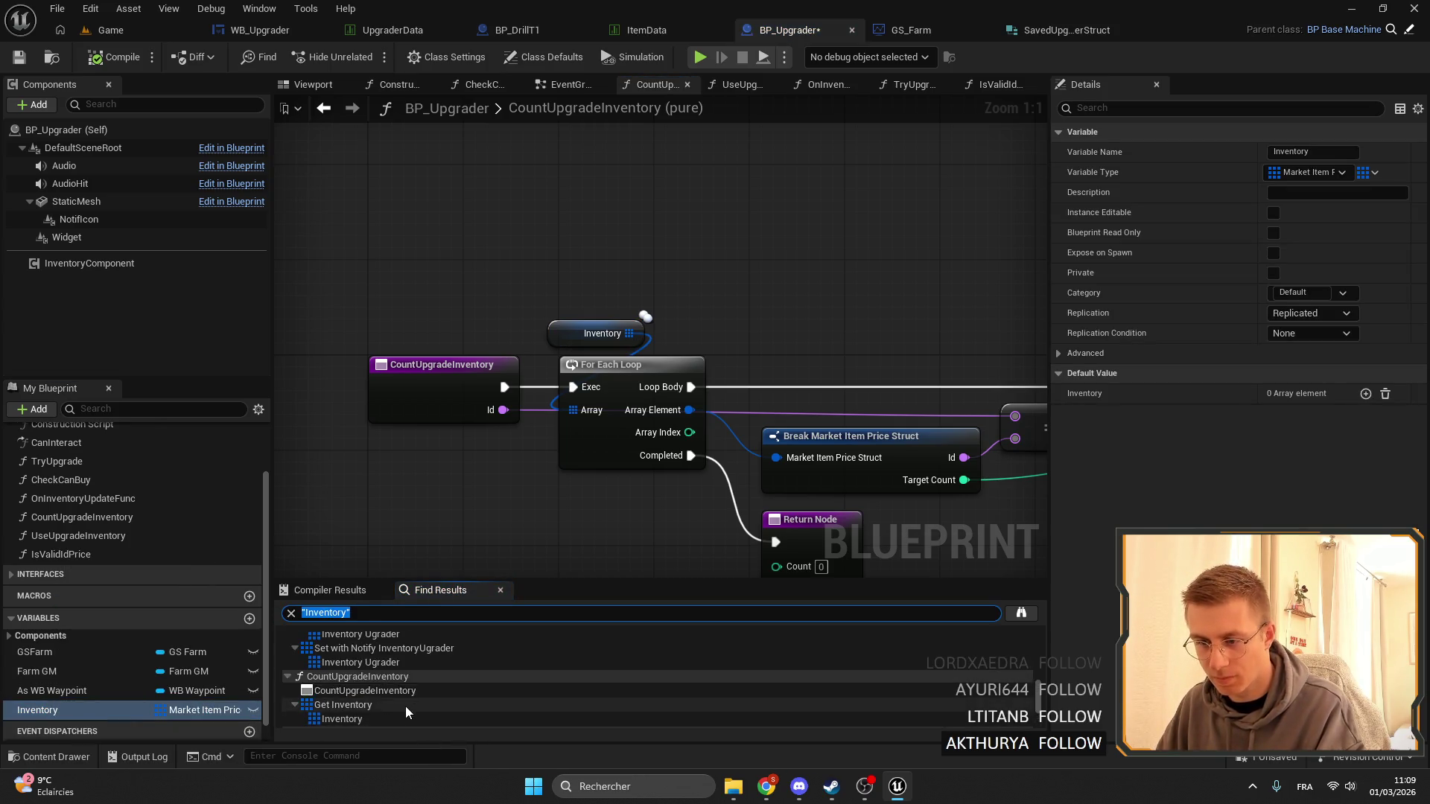
{"action": "scroll", "coordinate": [371, 689], "scroll_direction": "down", "scroll_amount": 5}
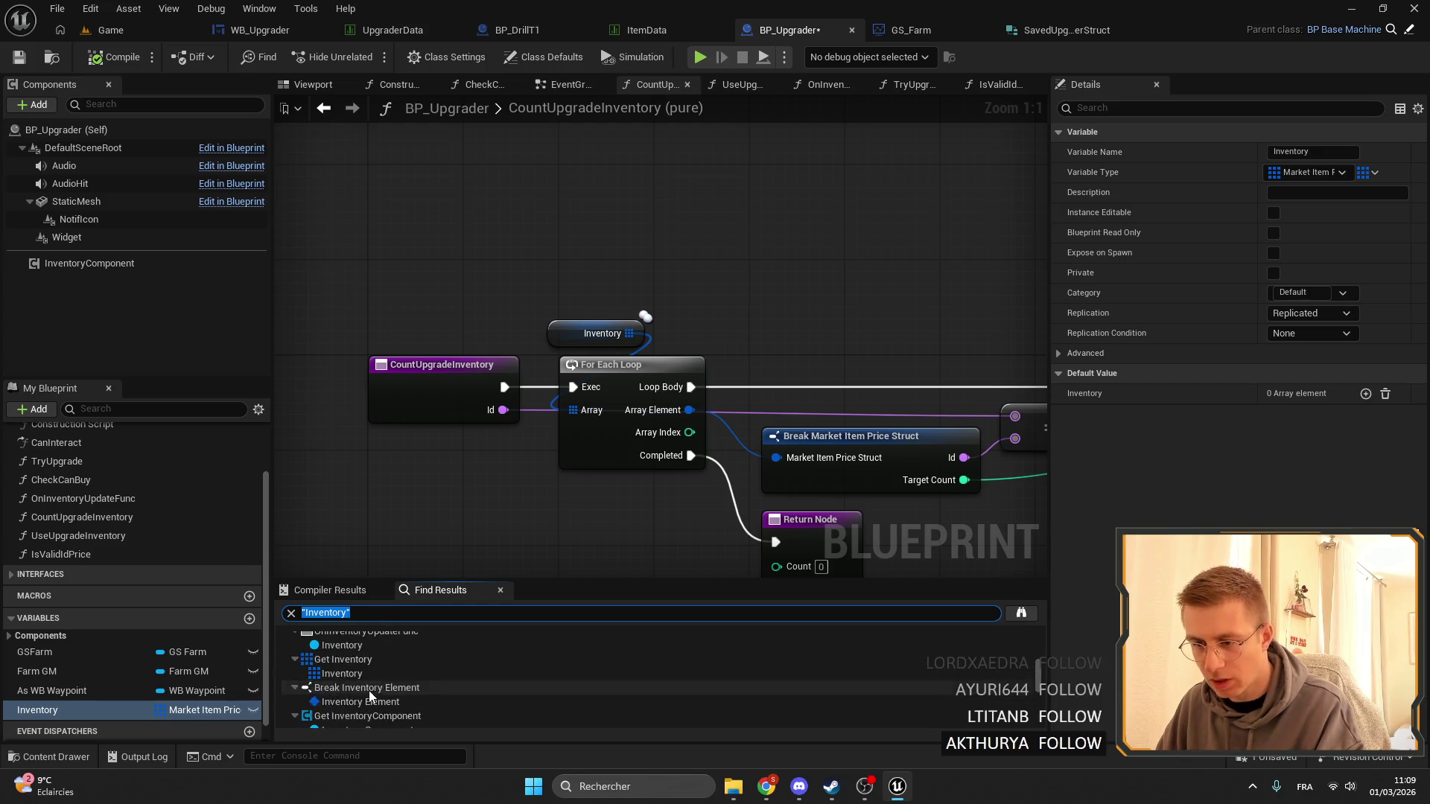
{"action": "left_click", "coordinate": [349, 682]}
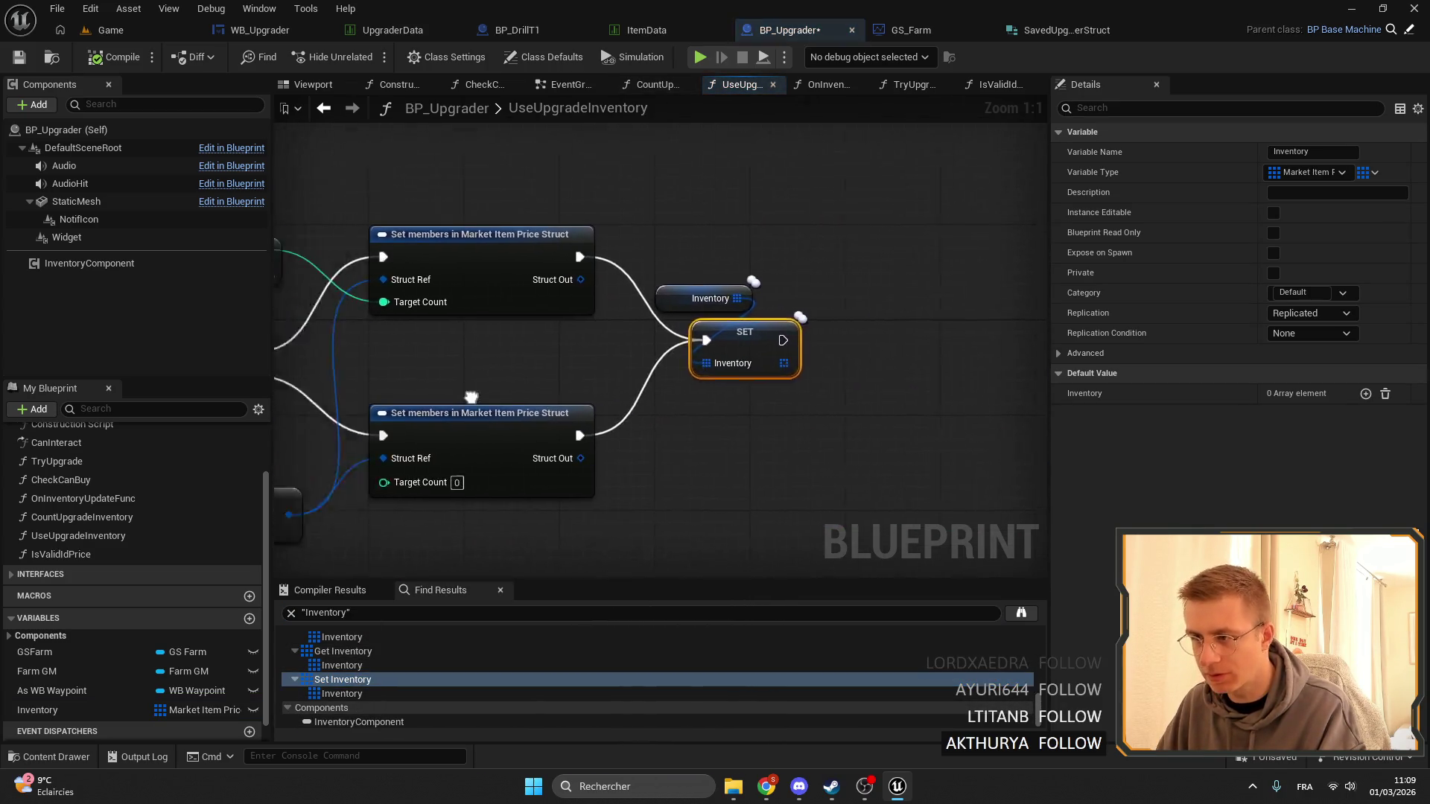
{"action": "scroll", "coordinate": [432, 254], "scroll_direction": "up", "scroll_amount": 4}
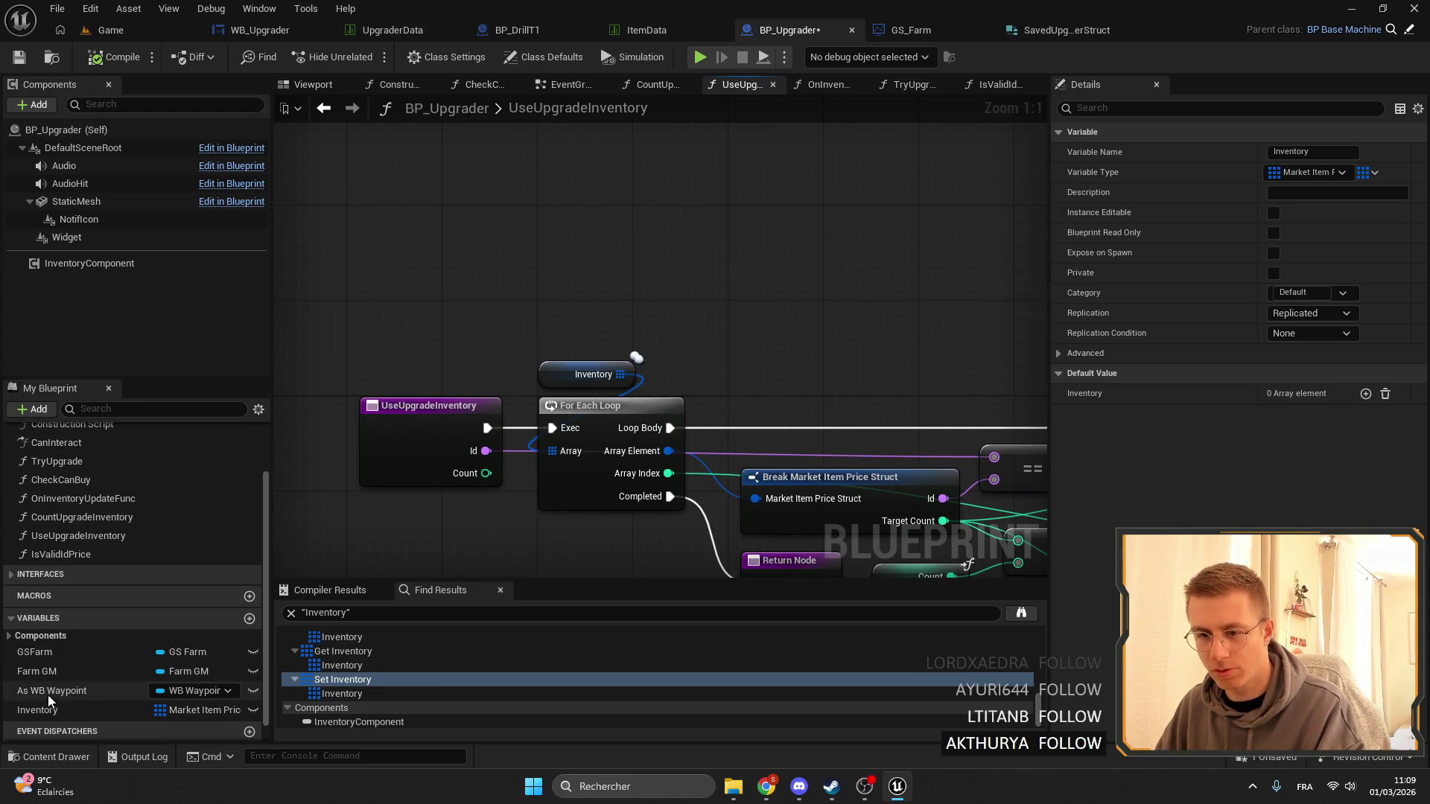
{"action": "left_click", "coordinate": [42, 653]}
Feed UseUpgradeInventory's For Each Loop from GSFarm's Inventory Ugrader and delete the old Inventory getter.
{"action": "left_click_drag", "start_coordinate": [43, 654], "coordinate": [451, 268]}
{"action": "key", "text": "Escape"}
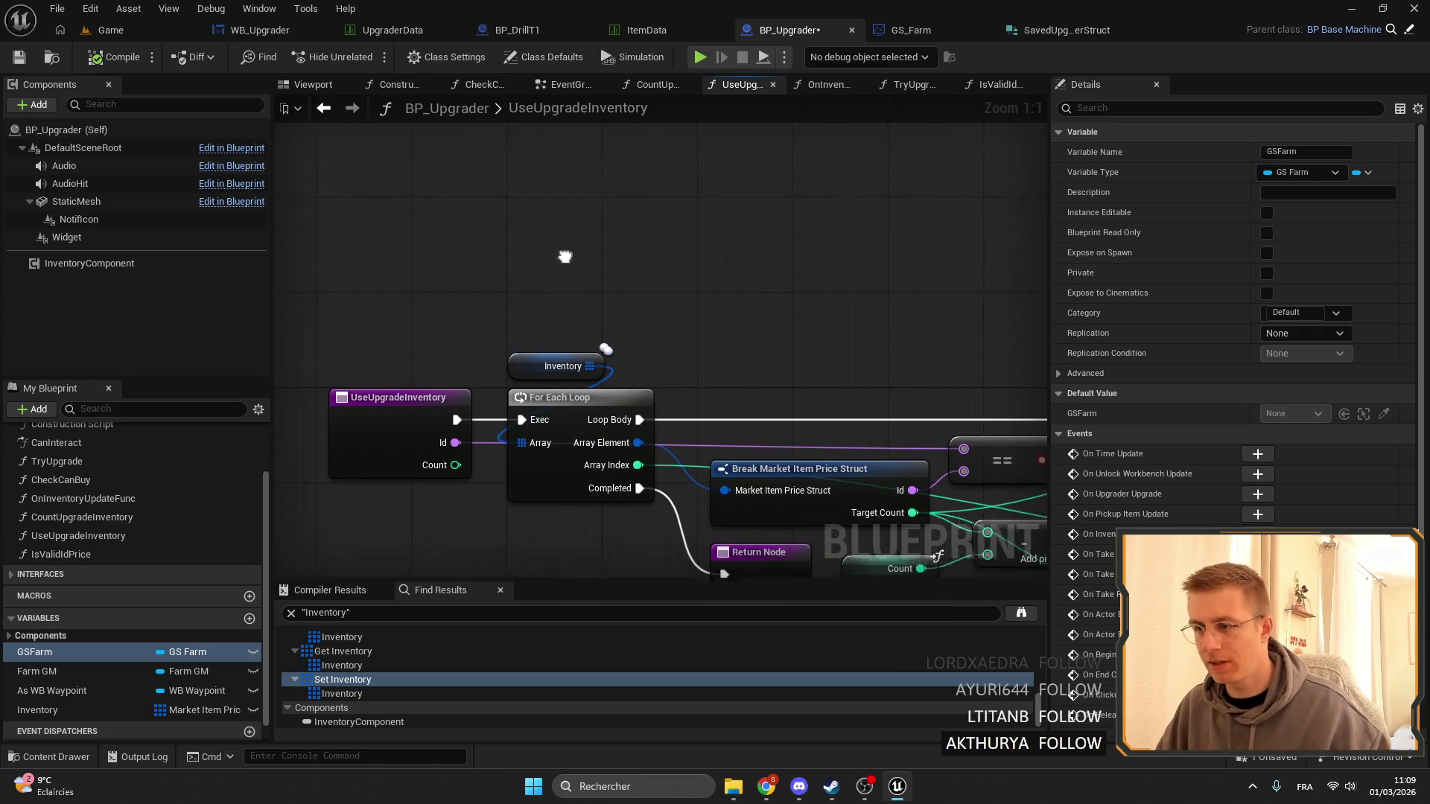
{"action": "key", "text": "ctrl+v"}
{"action": "key", "text": "Delete"}
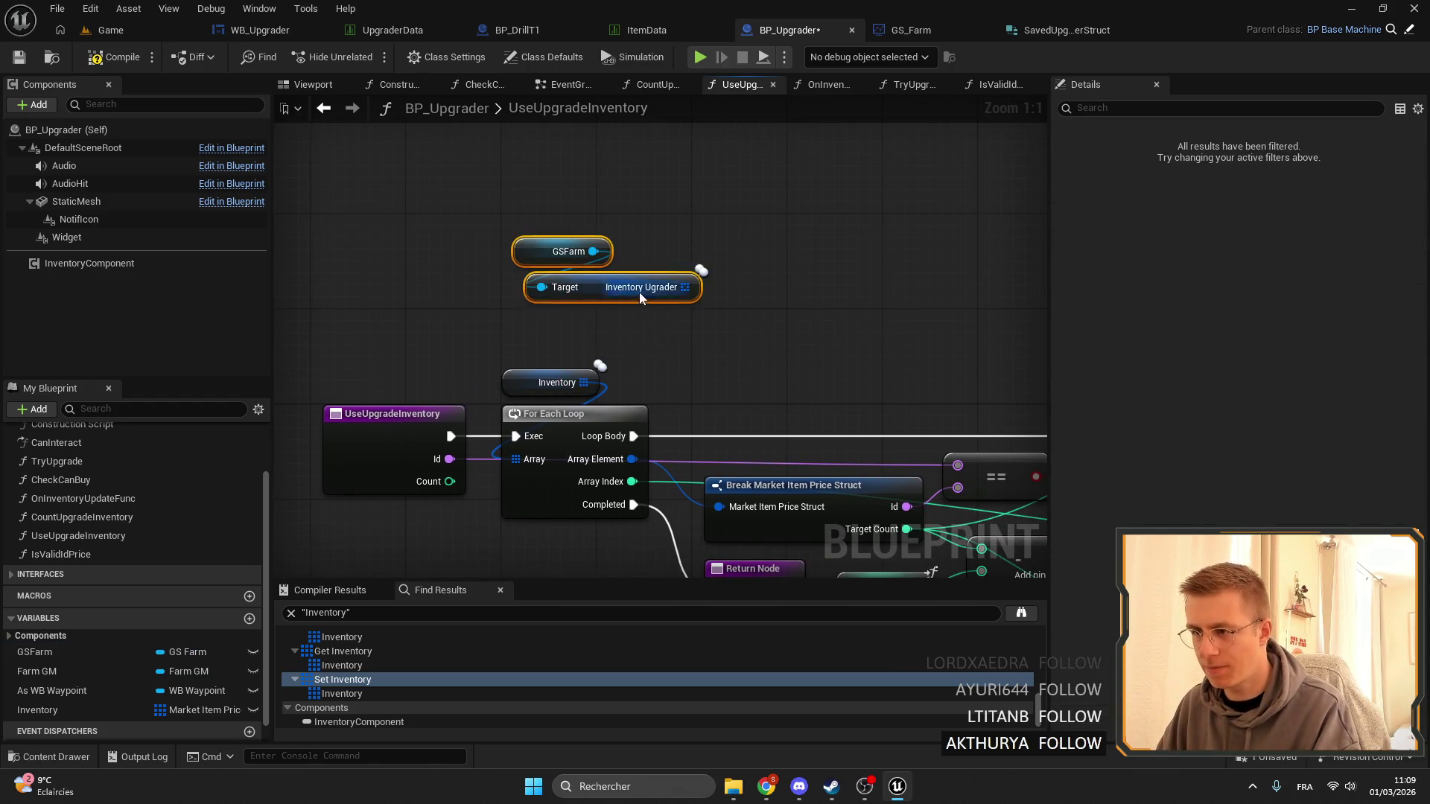
{"action": "mouse_move", "coordinate": [639, 292]}
{"action": "left_mouse_down"}
{"action": "mouse_move", "coordinate": [591, 328]}
{"action": "mouse_move", "coordinate": [520, 460]}
{"action": "left_mouse_up"}
{"action": "left_click", "coordinate": [557, 383]}
{"action": "key", "text": "Delete"}
{"action": "mouse_move", "coordinate": [454, 264]}
{"action": "left_mouse_down"}
{"action": "mouse_move", "coordinate": [557, 347]}
{"action": "mouse_move", "coordinate": [542, 386]}
{"action": "left_mouse_up"}
Place the GSFarm getter pair beside the GET node and delete the other old Inventory getter.
{"action": "mouse_move", "coordinate": [937, 360]}
{"action": "left_mouse_down"}
{"action": "mouse_move", "coordinate": [599, 302]}
{"action": "mouse_move", "coordinate": [484, 334]}
{"action": "mouse_move", "coordinate": [587, 435]}
{"action": "mouse_move", "coordinate": [815, 445]}
{"action": "left_mouse_up"}
{"action": "key", "text": "ctrl+Tab"}
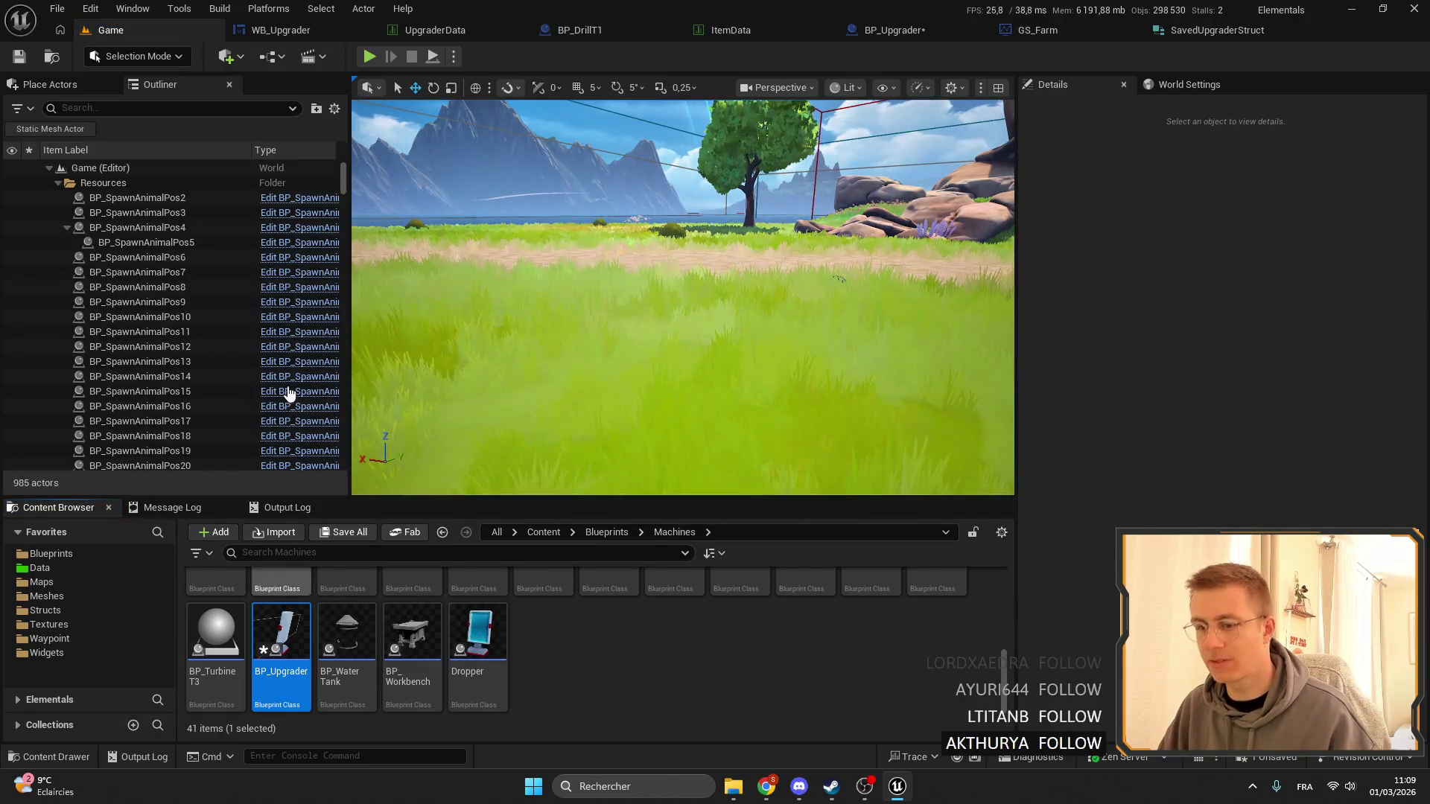
{"action": "left_click", "coordinate": [894, 29]}
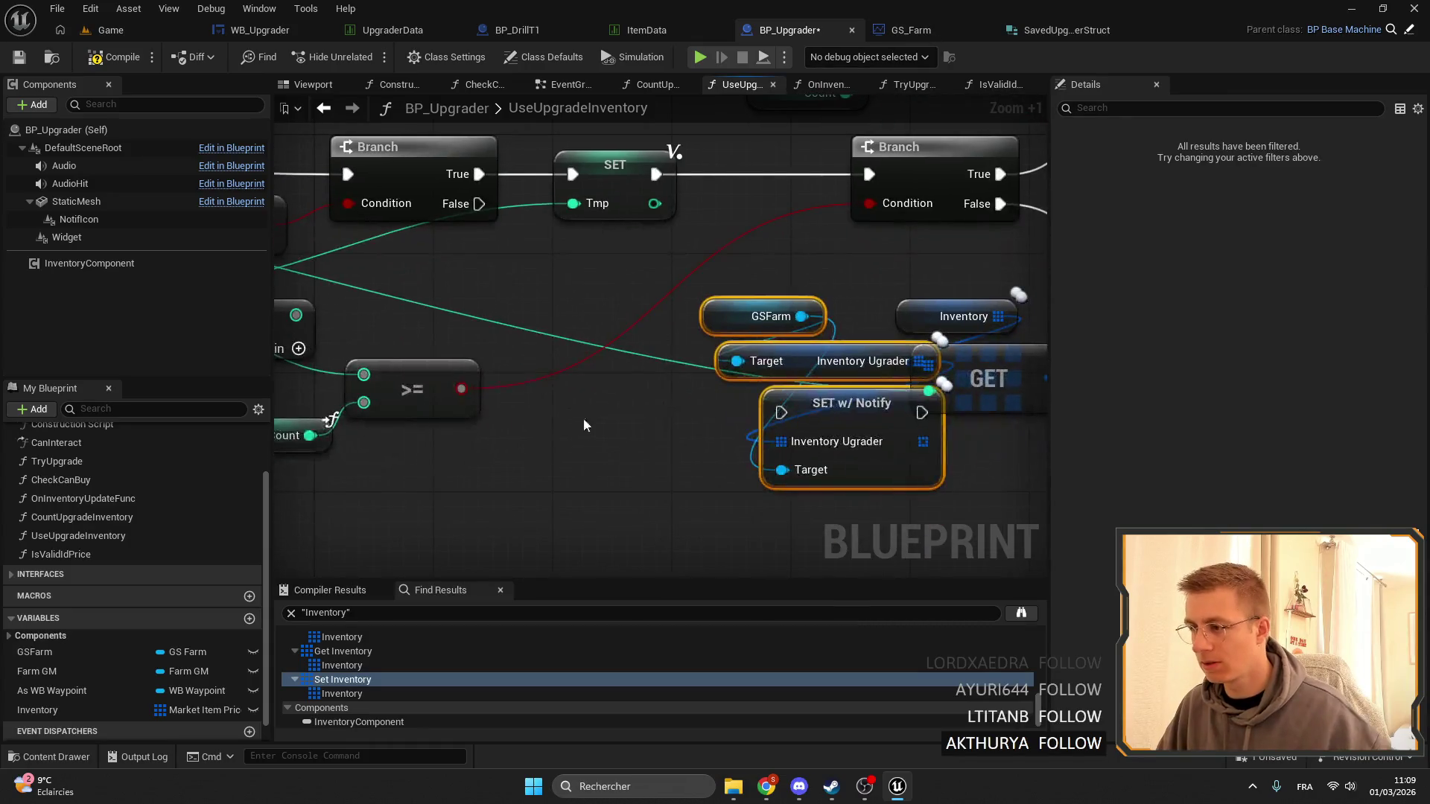
{"action": "key", "text": "ctrl+z"}
{"action": "mouse_move", "coordinate": [726, 261]}
{"action": "left_mouse_down"}
{"action": "mouse_move", "coordinate": [797, 369]}
{"action": "mouse_move", "coordinate": [726, 372]}
{"action": "left_mouse_up"}
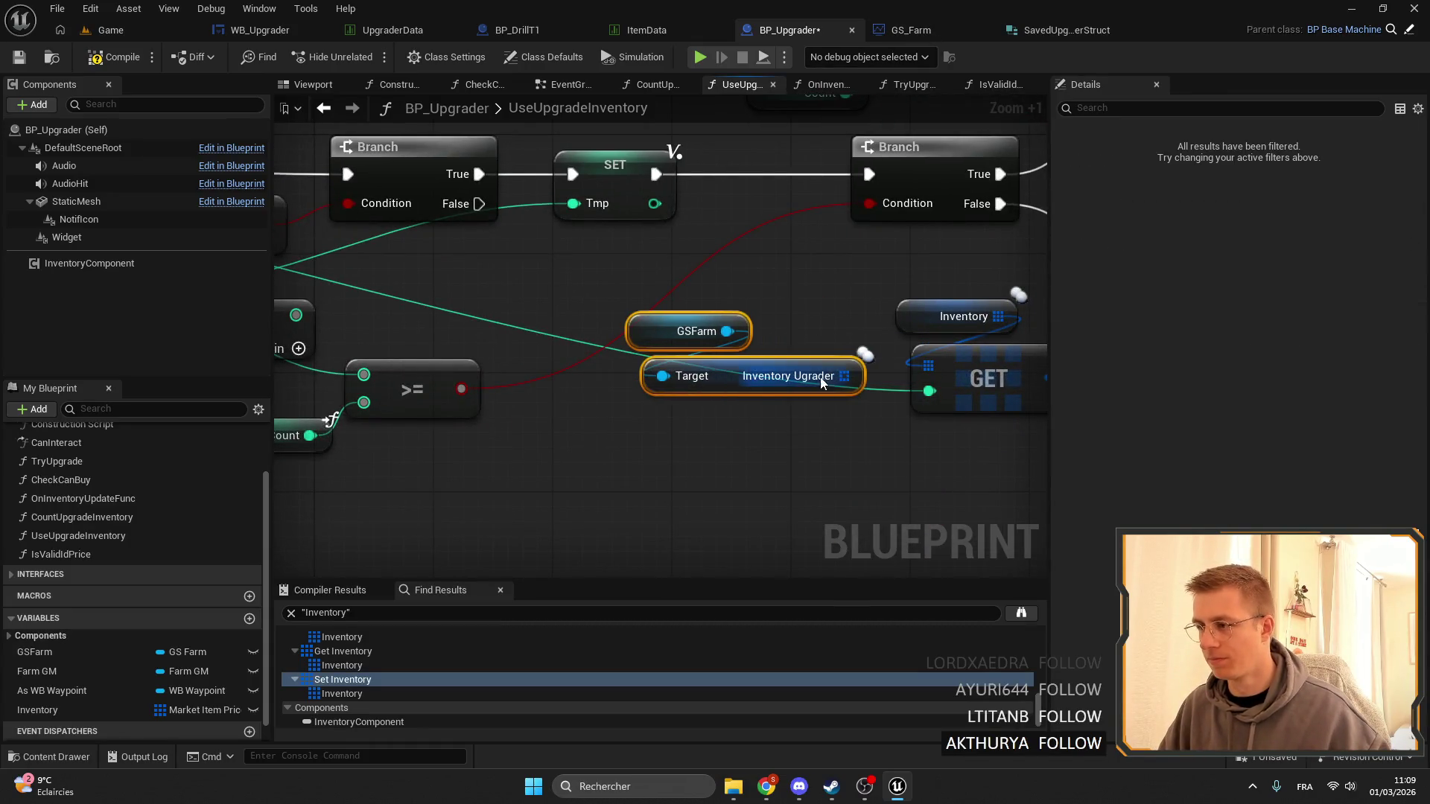
{"action": "scroll", "coordinate": [633, 351], "scroll_direction": "down", "scroll_amount": 2}
{"action": "left_click", "coordinate": [633, 351]}
{"action": "key", "text": "Delete"}
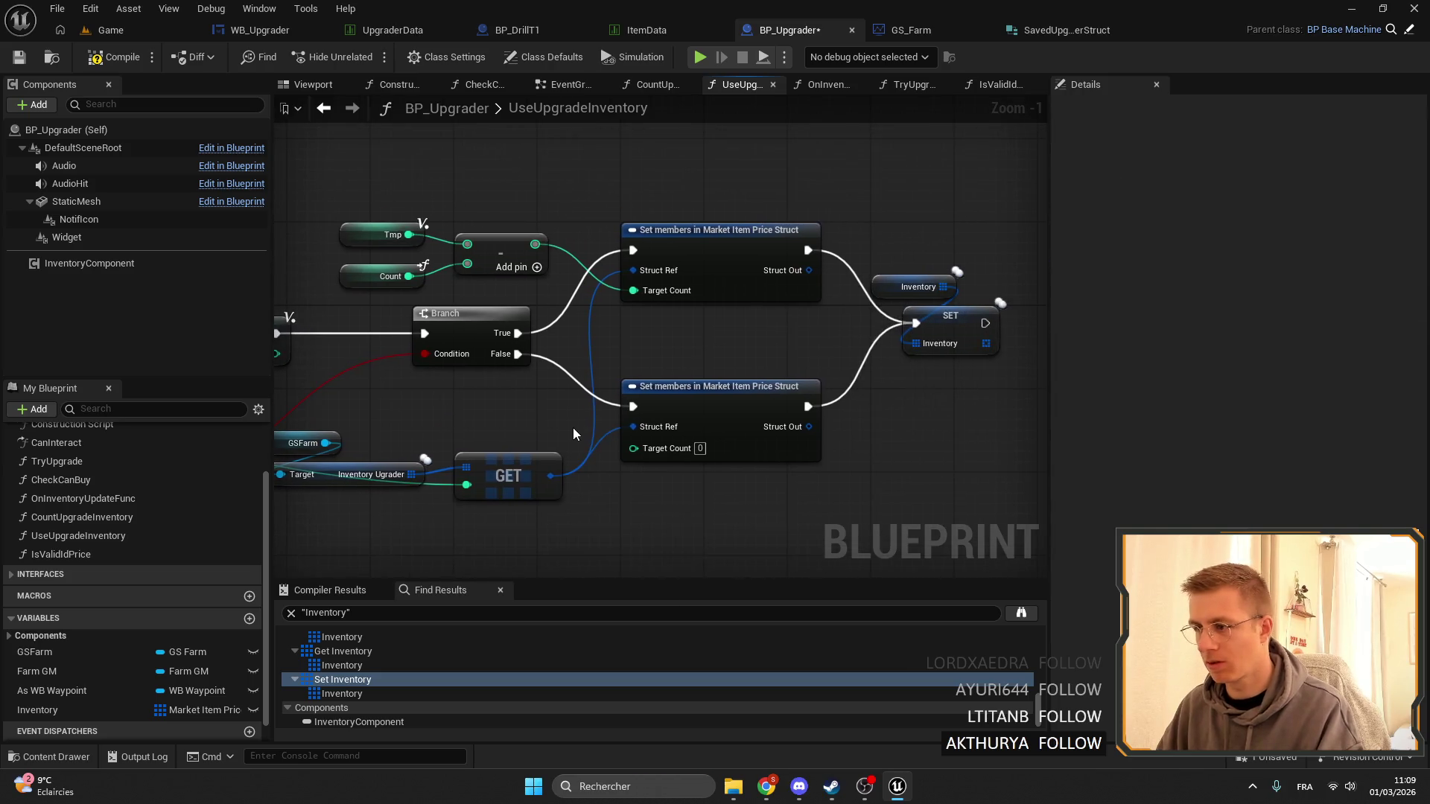
Replace SET Inventory with an Inventory Ugrader SET w/ Notify fed by both Set members outputs, then compile.
{"action": "key", "text": "ctrl+v"}
{"action": "left_click_drag", "start_coordinate": [782, 417], "coordinate": [669, 284]}
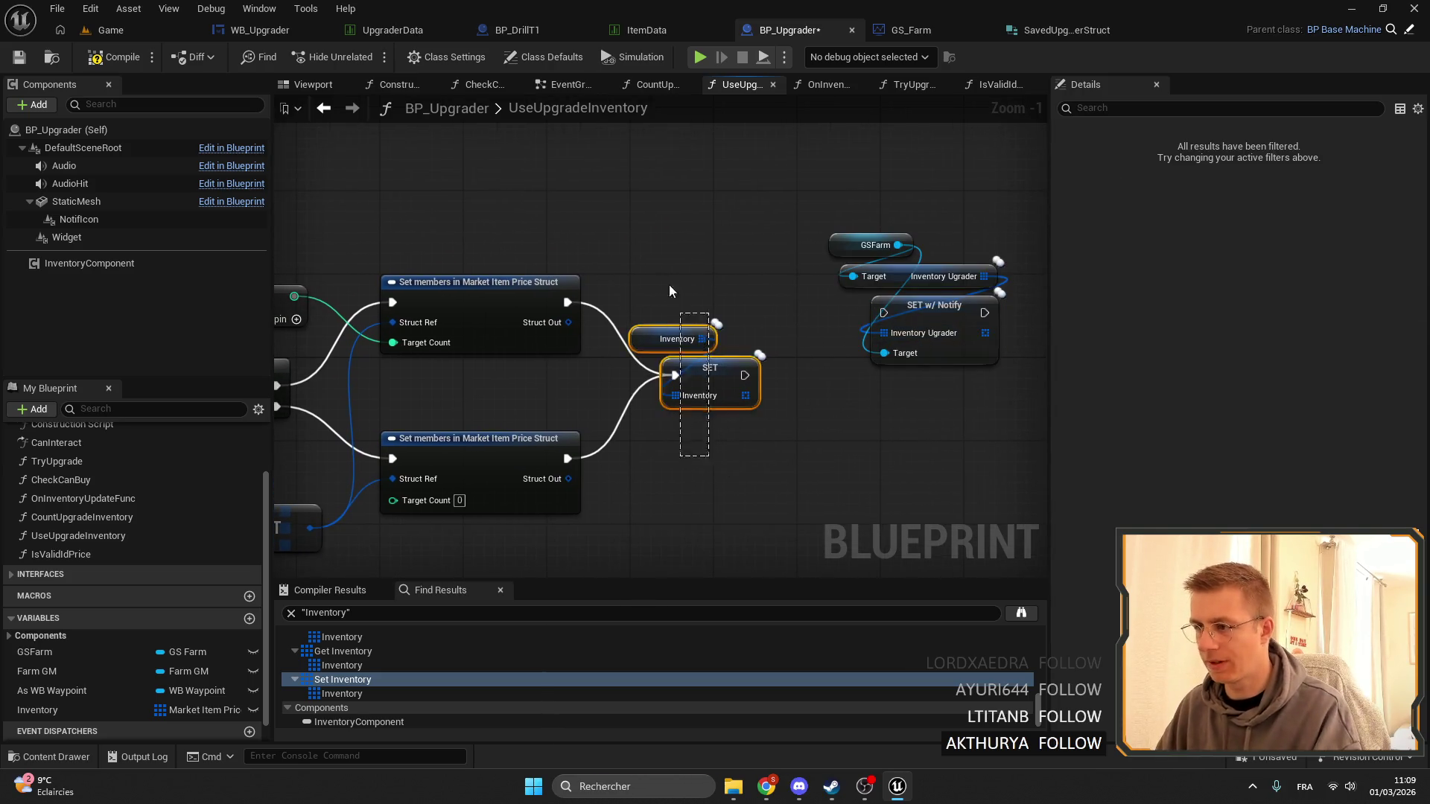
{"action": "key", "text": "Delete"}
{"action": "left_click_drag", "start_coordinate": [566, 459], "coordinate": [883, 313]}
{"action": "left_click_drag", "start_coordinate": [567, 302], "coordinate": [883, 313]}
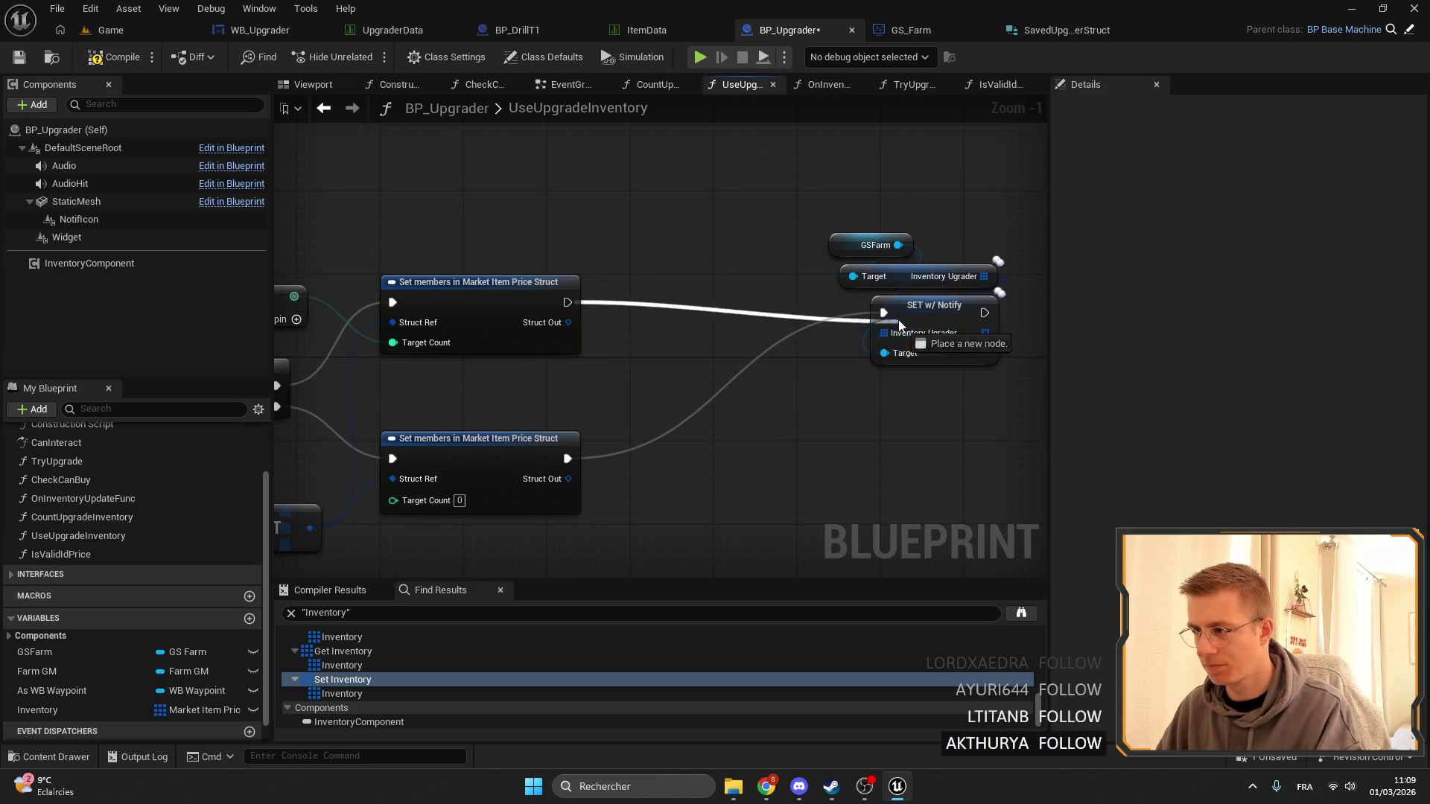
{"action": "left_click_drag", "start_coordinate": [1009, 373], "coordinate": [851, 206]}
{"action": "left_click_drag", "start_coordinate": [934, 305], "coordinate": [771, 379]}
{"action": "left_click", "coordinate": [773, 240]}
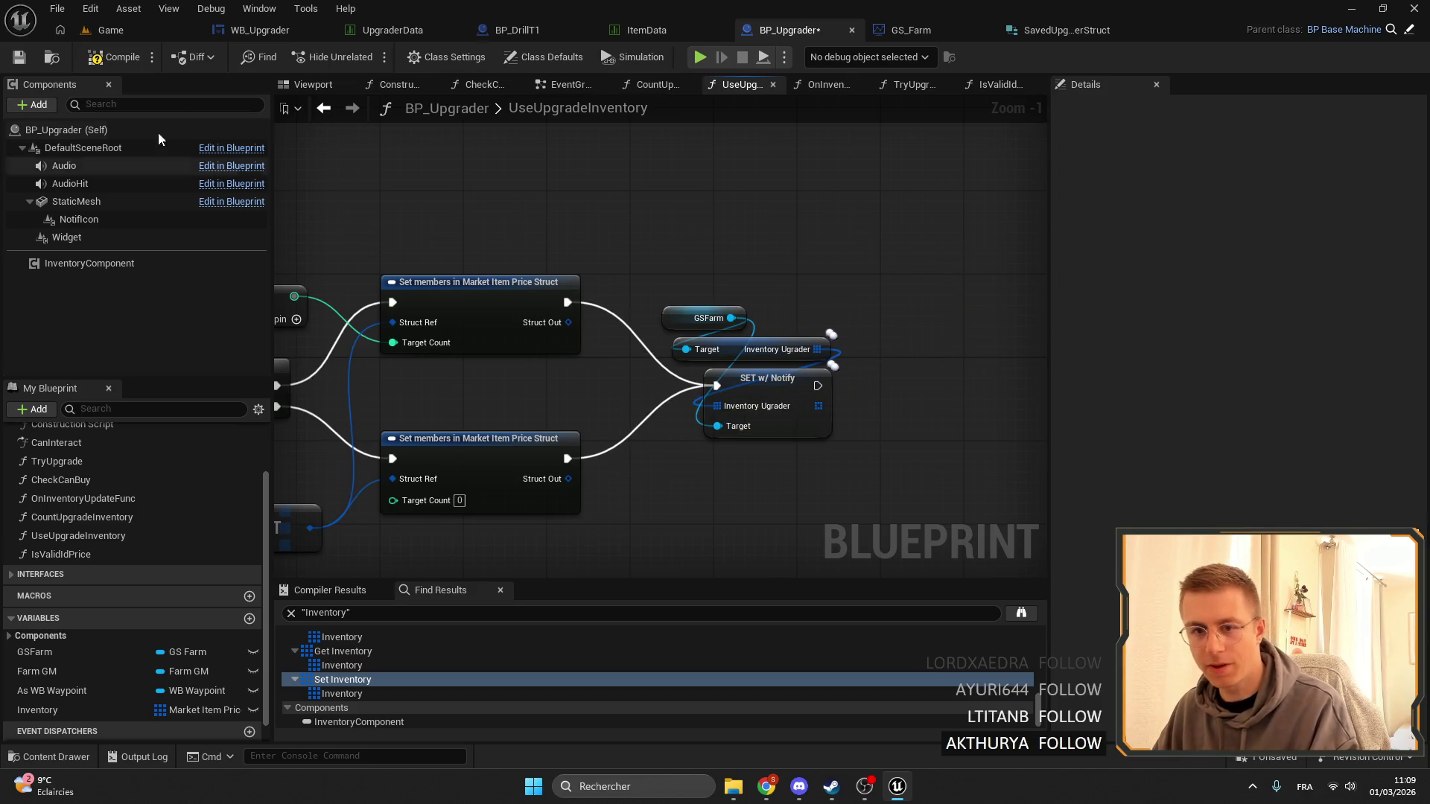
{"action": "left_click", "coordinate": [22, 60]}
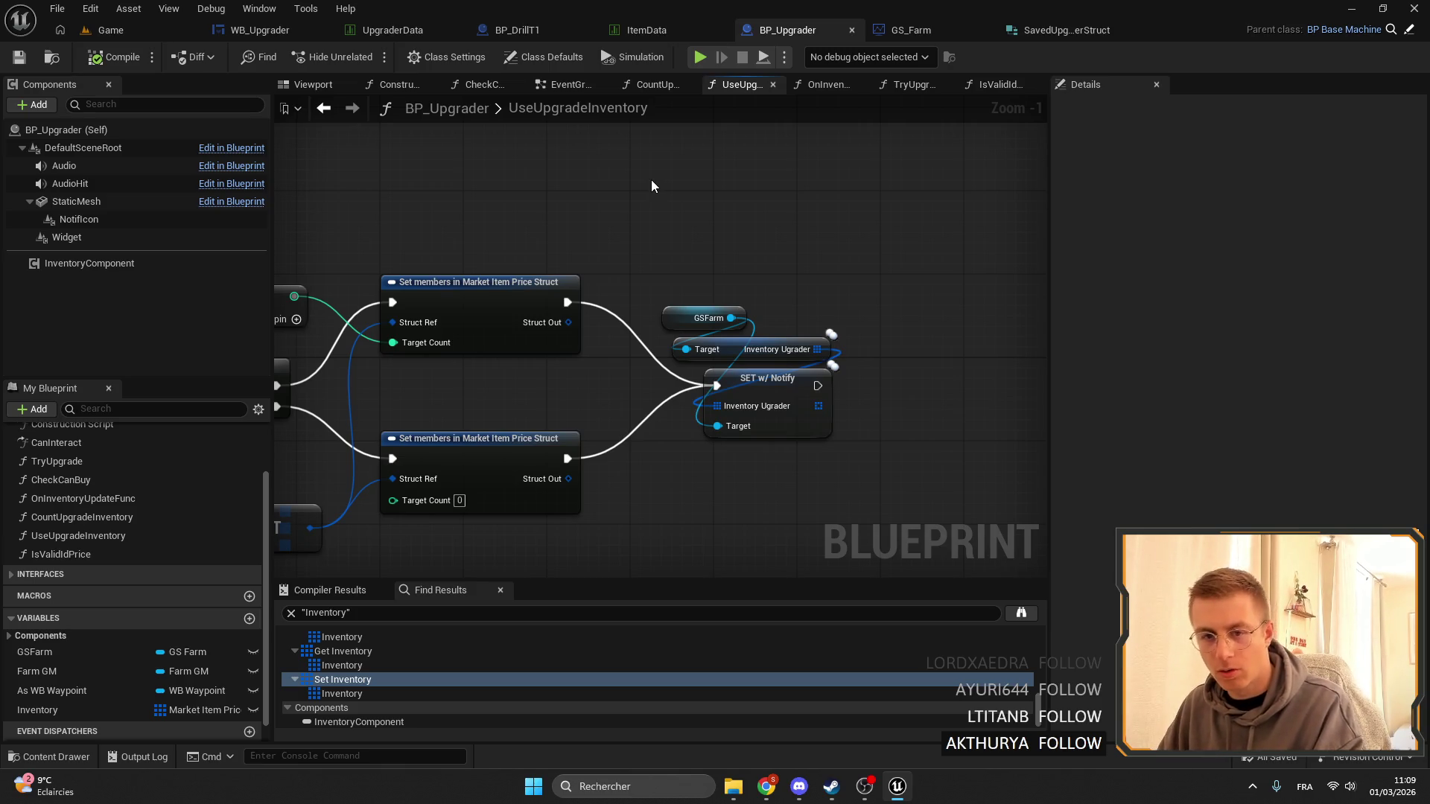
Tidy the GSFarm getters and GET node below Inventory Ugrader and save the blueprint.
{"action": "mouse_move", "coordinate": [648, 186]}
{"action": "left_mouse_down"}
{"action": "mouse_move", "coordinate": [723, 210]}
{"action": "mouse_move", "coordinate": [658, 222]}
{"action": "left_mouse_up"}
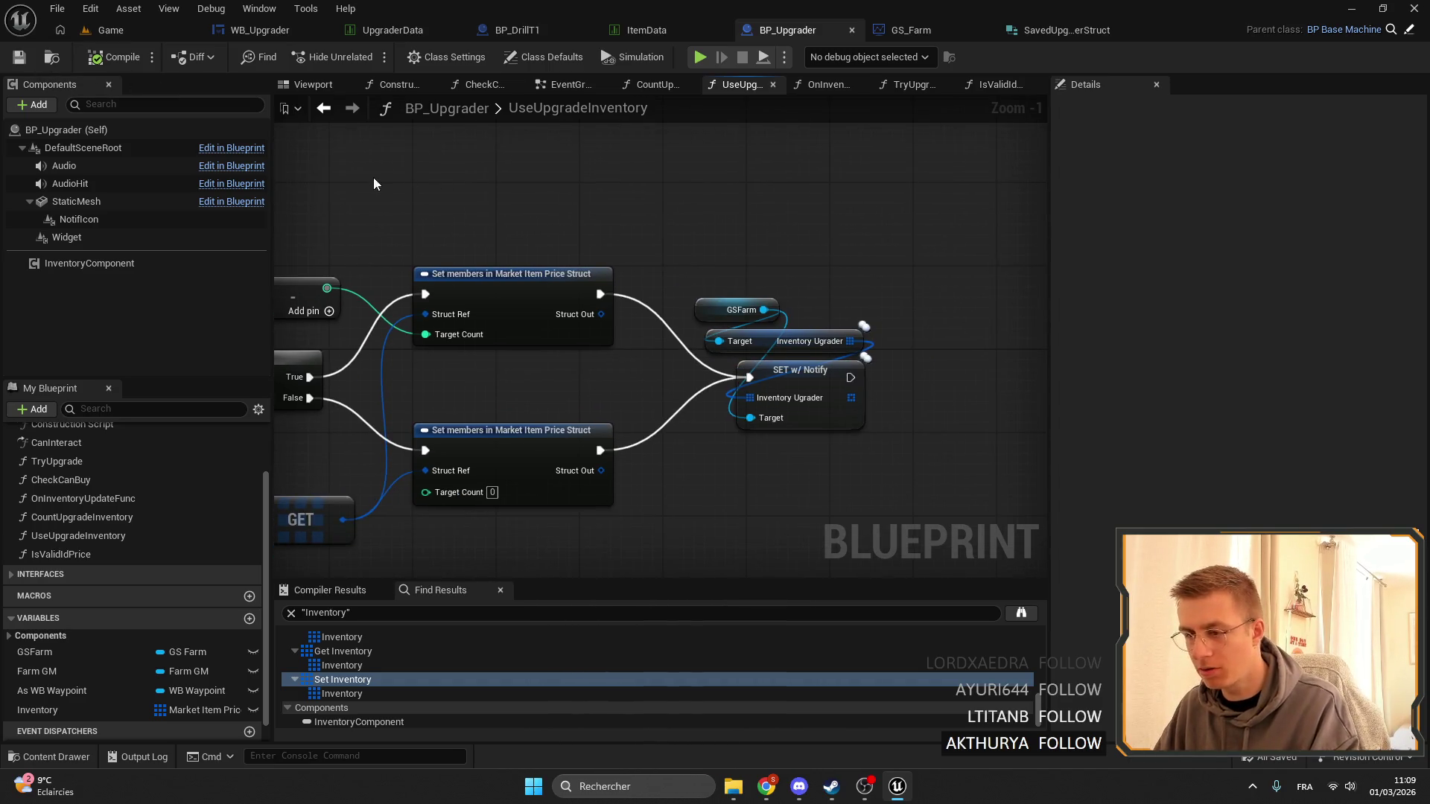
{"action": "scroll", "coordinate": [436, 172], "scroll_direction": "up", "scroll_amount": 1}
{"action": "mouse_move", "coordinate": [350, 449]}
{"action": "left_mouse_down"}
{"action": "mouse_move", "coordinate": [625, 525]}
{"action": "mouse_move", "coordinate": [542, 440]}
{"action": "mouse_move", "coordinate": [577, 442]}
{"action": "left_mouse_up"}
{"action": "left_click_drag", "start_coordinate": [561, 511], "coordinate": [526, 453]}
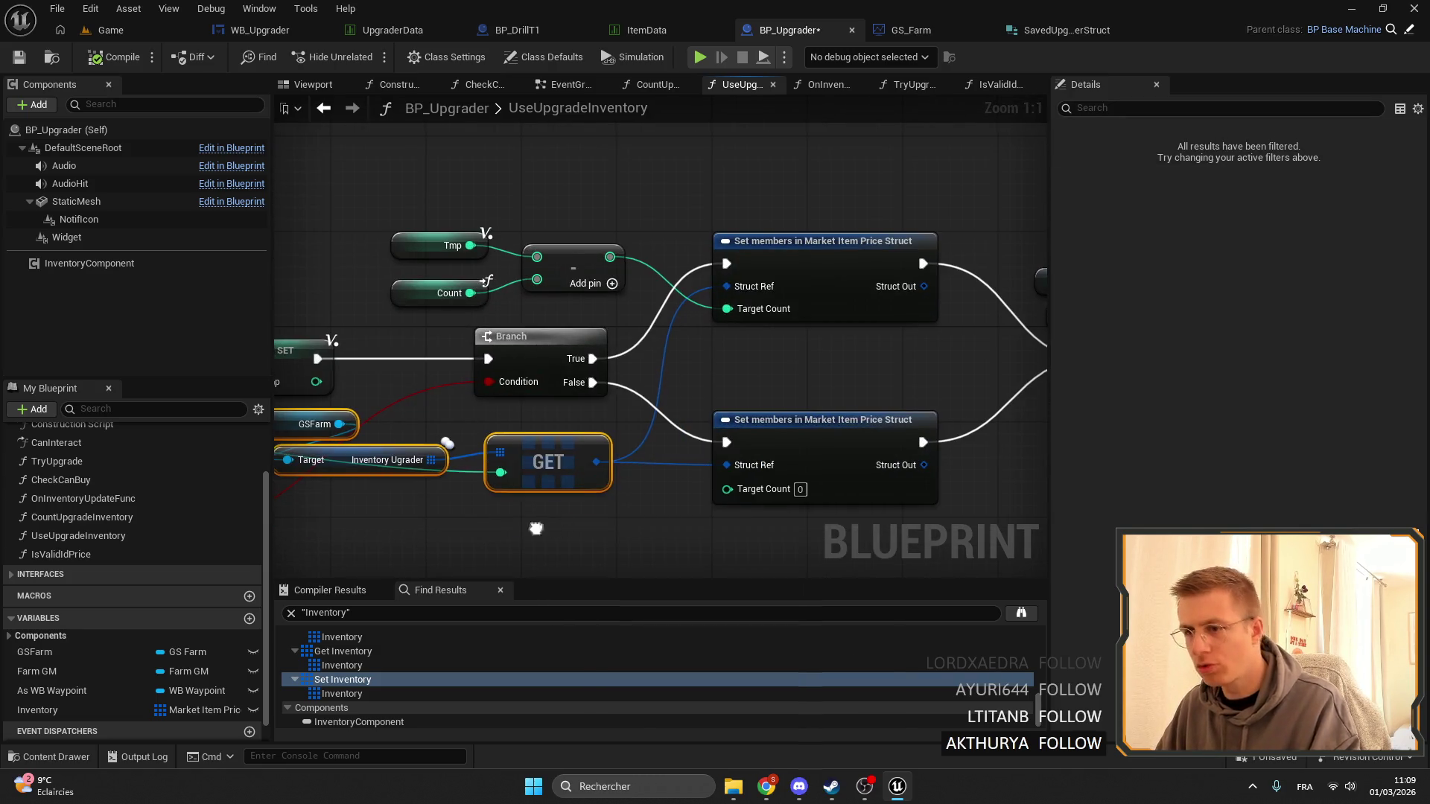
{"action": "left_click_drag", "start_coordinate": [536, 528], "coordinate": [660, 486]}
{"action": "mouse_move", "coordinate": [773, 371]}
{"action": "left_mouse_down"}
{"action": "mouse_move", "coordinate": [591, 422]}
{"action": "mouse_move", "coordinate": [771, 431]}
{"action": "left_mouse_up"}
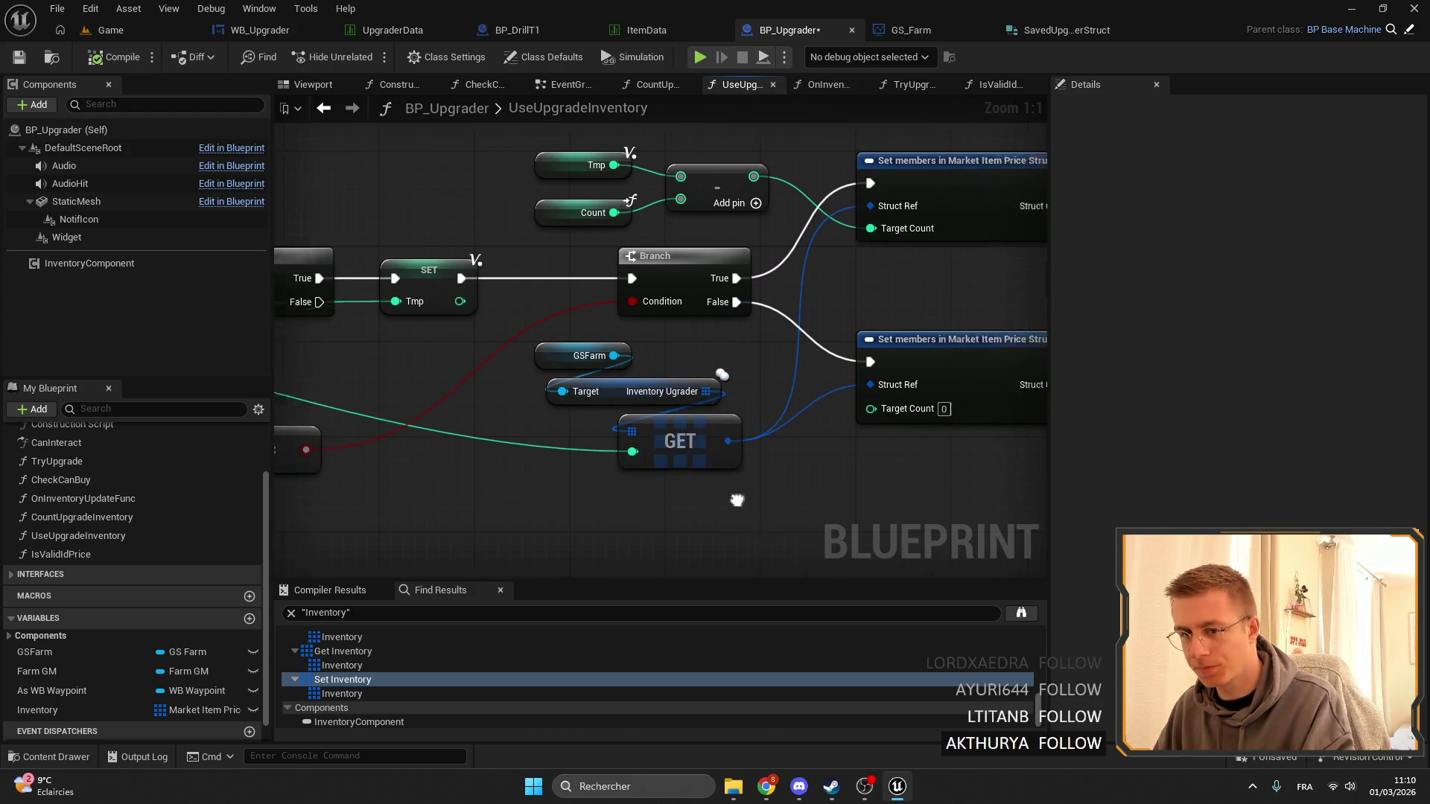
{"action": "left_click", "coordinate": [19, 58]}
Use the search results to reach the remaining Inventory getter in CountUpgradeInventory.
{"action": "scroll", "coordinate": [825, 249], "scroll_direction": "down", "scroll_amount": 5}
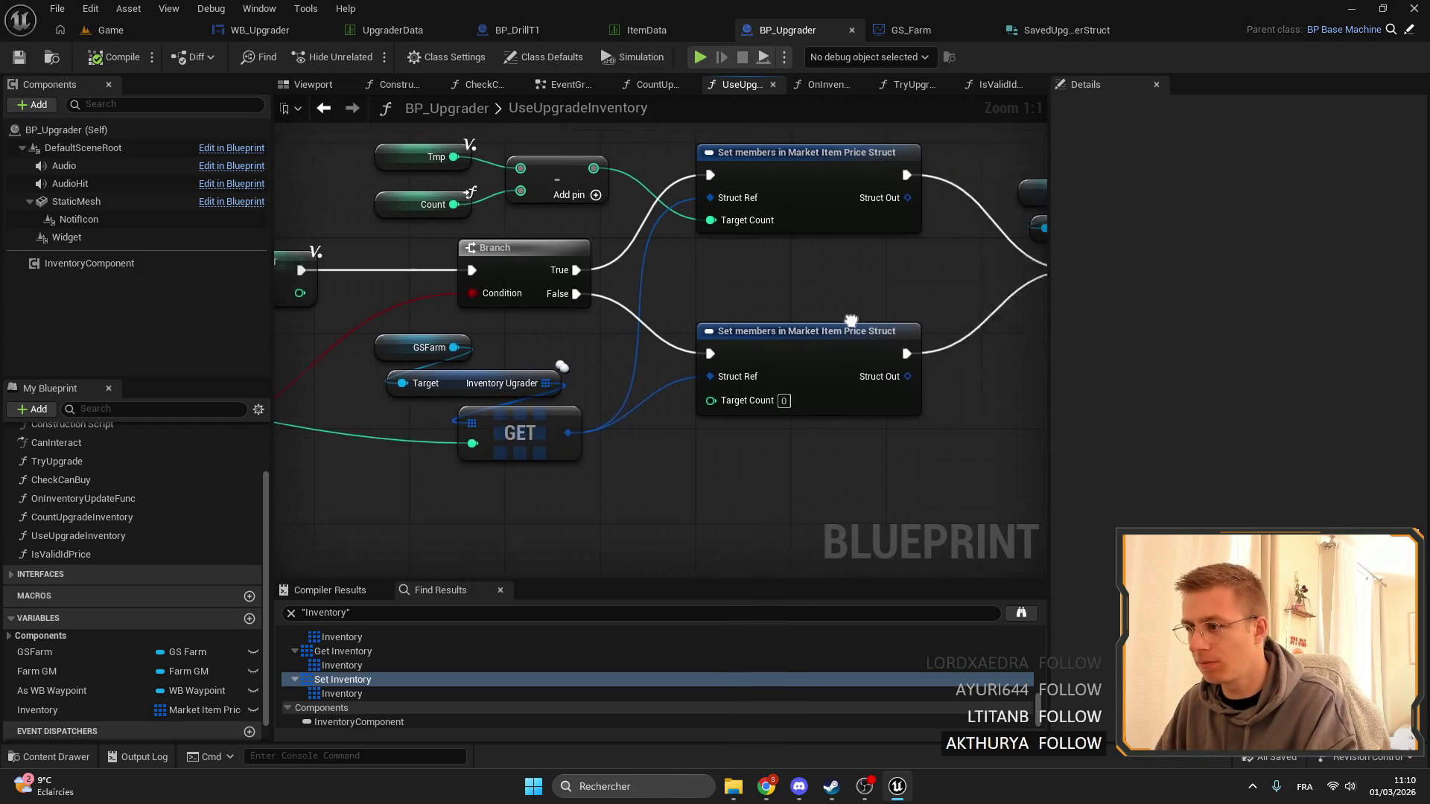
{"action": "left_click", "coordinate": [339, 654]}
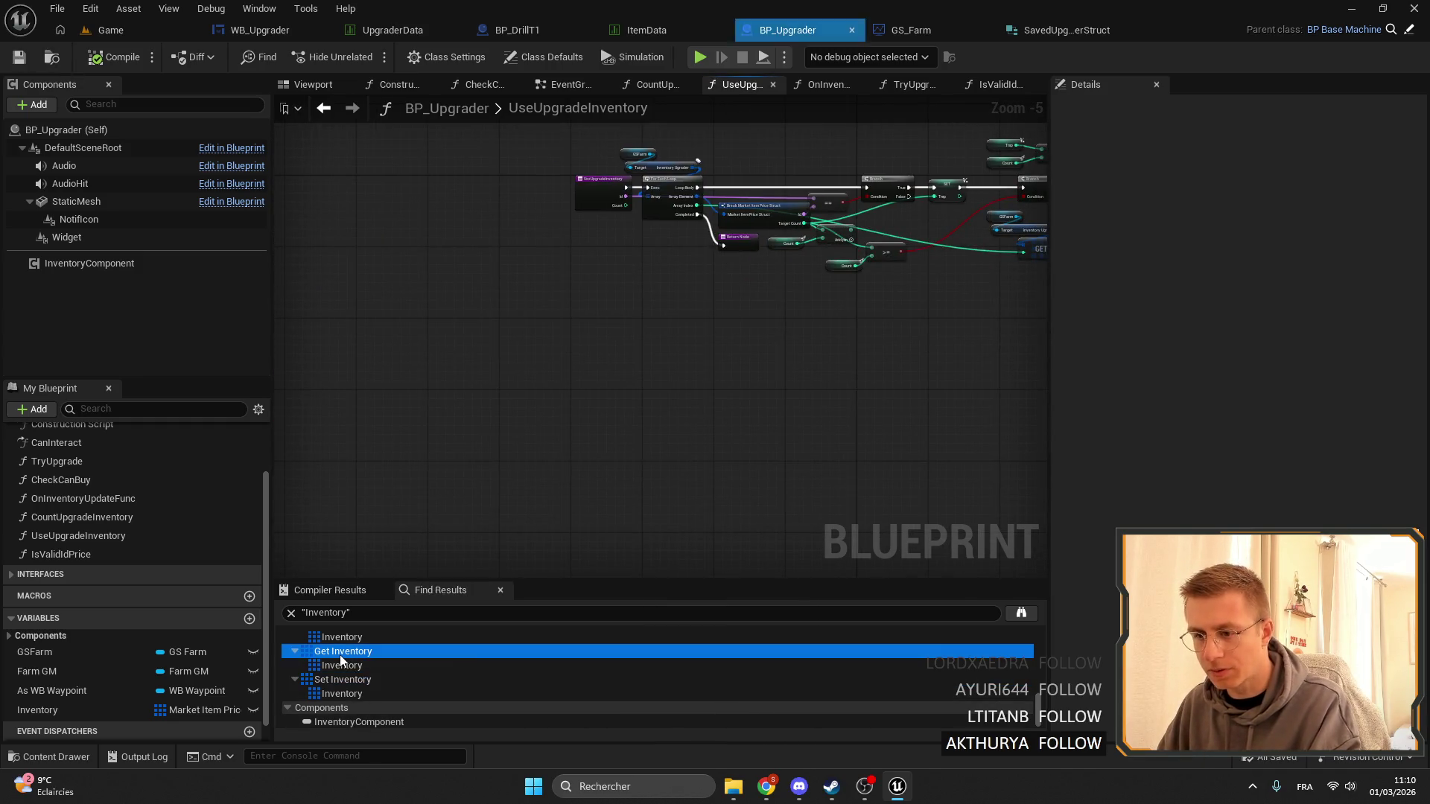
{"action": "scroll", "coordinate": [346, 670], "scroll_direction": "up", "scroll_amount": 2}
{"action": "left_click", "coordinate": [346, 680]}
{"action": "scroll", "coordinate": [345, 684], "scroll_direction": "up", "scroll_amount": 3}
{"action": "double_click", "coordinate": [343, 671]}
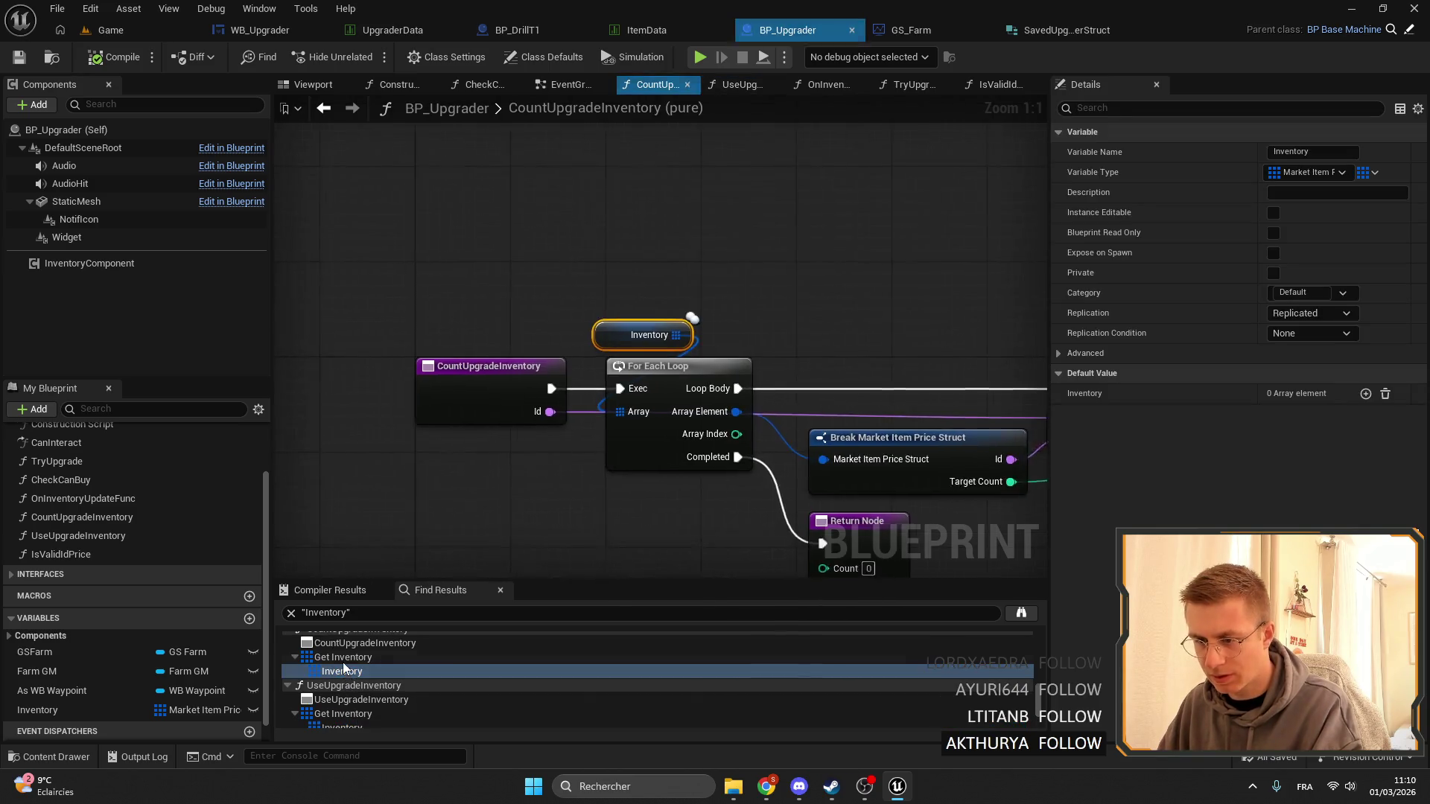
Wire GSFarm's Inventory Ugrader into CountUpgradeInventory's loop Array, delete the old getter, and save.
{"action": "key", "text": "ctrl+v"}
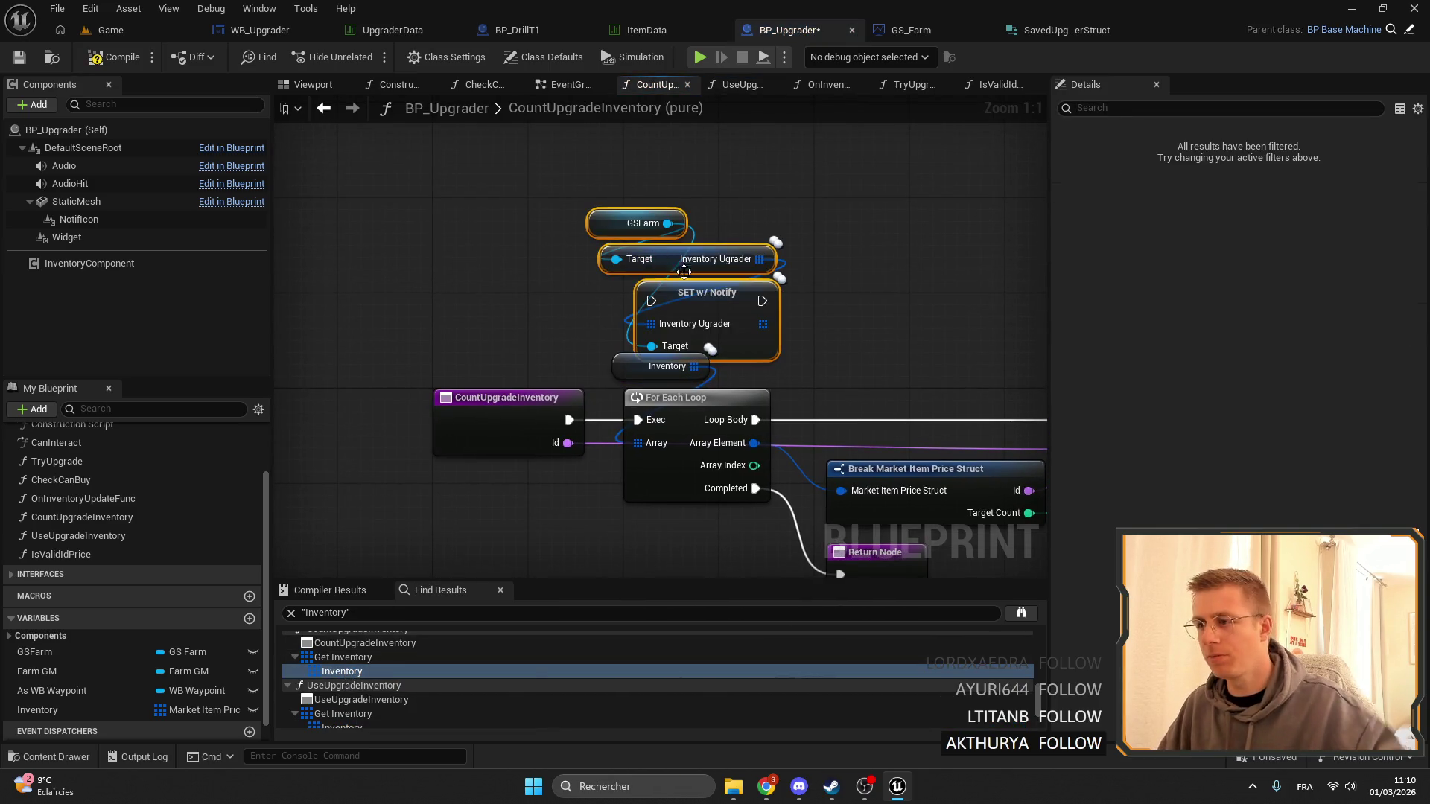
{"action": "mouse_move", "coordinate": [759, 258]}
{"action": "left_mouse_down"}
{"action": "mouse_move", "coordinate": [670, 427]}
{"action": "mouse_move", "coordinate": [638, 442]}
{"action": "left_mouse_up"}
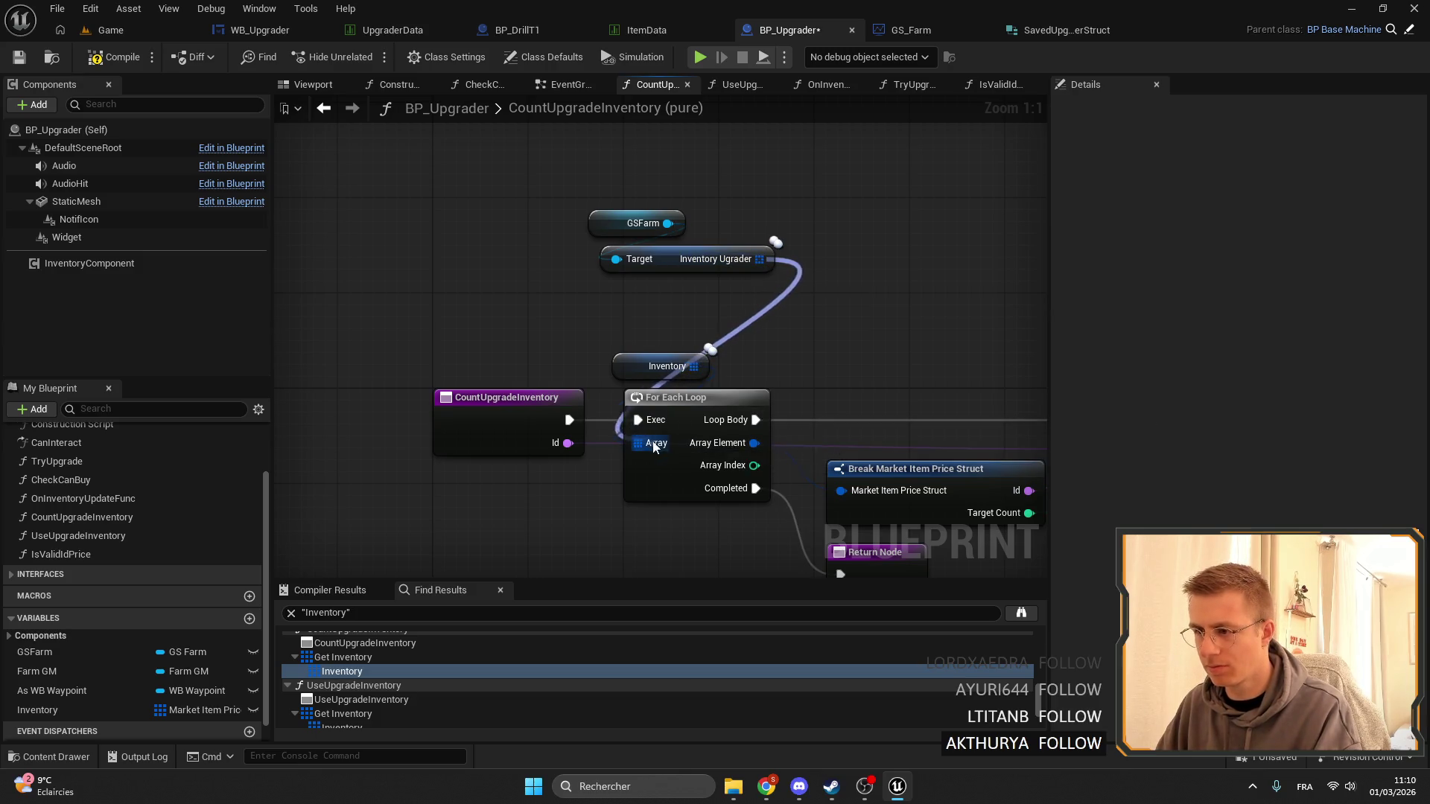
{"action": "key", "text": "Delete"}
{"action": "left_click_drag", "start_coordinate": [719, 261], "coordinate": [685, 358]}
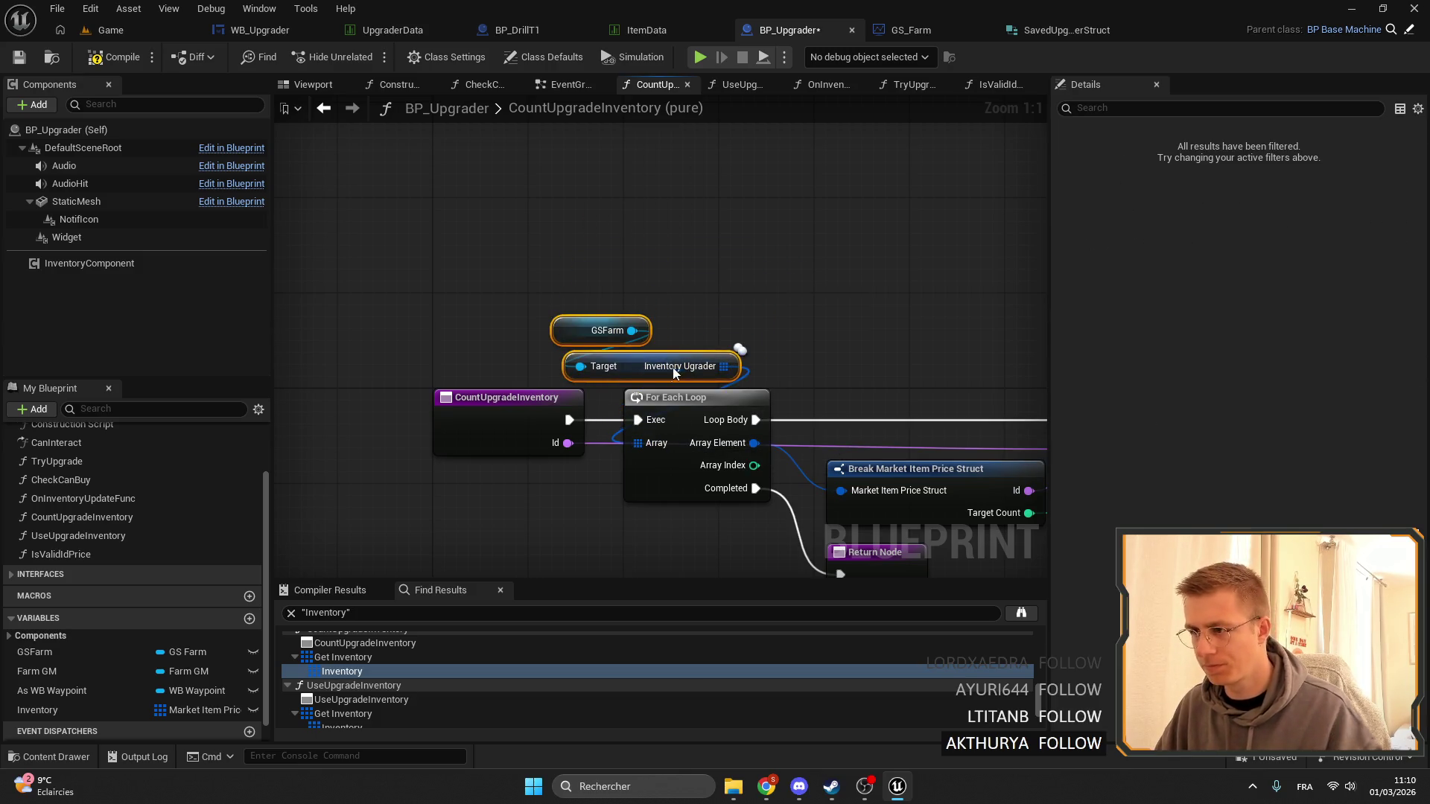
{"action": "scroll", "coordinate": [694, 276], "scroll_direction": "down", "scroll_amount": 2}
{"action": "left_click_drag", "start_coordinate": [694, 276], "coordinate": [336, 266]}
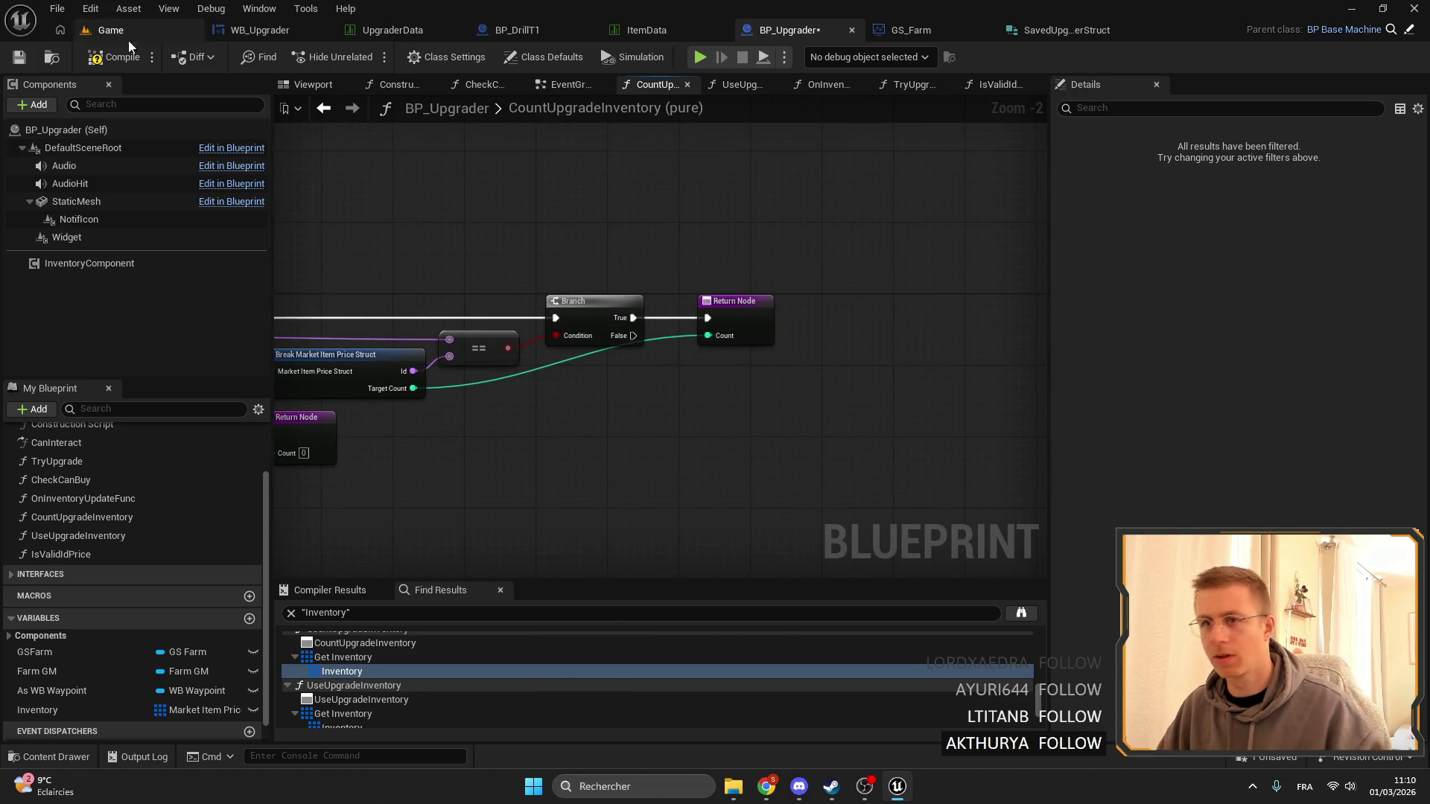
{"action": "left_click", "coordinate": [19, 56]}
{"action": "left_click", "coordinate": [95, 709]}
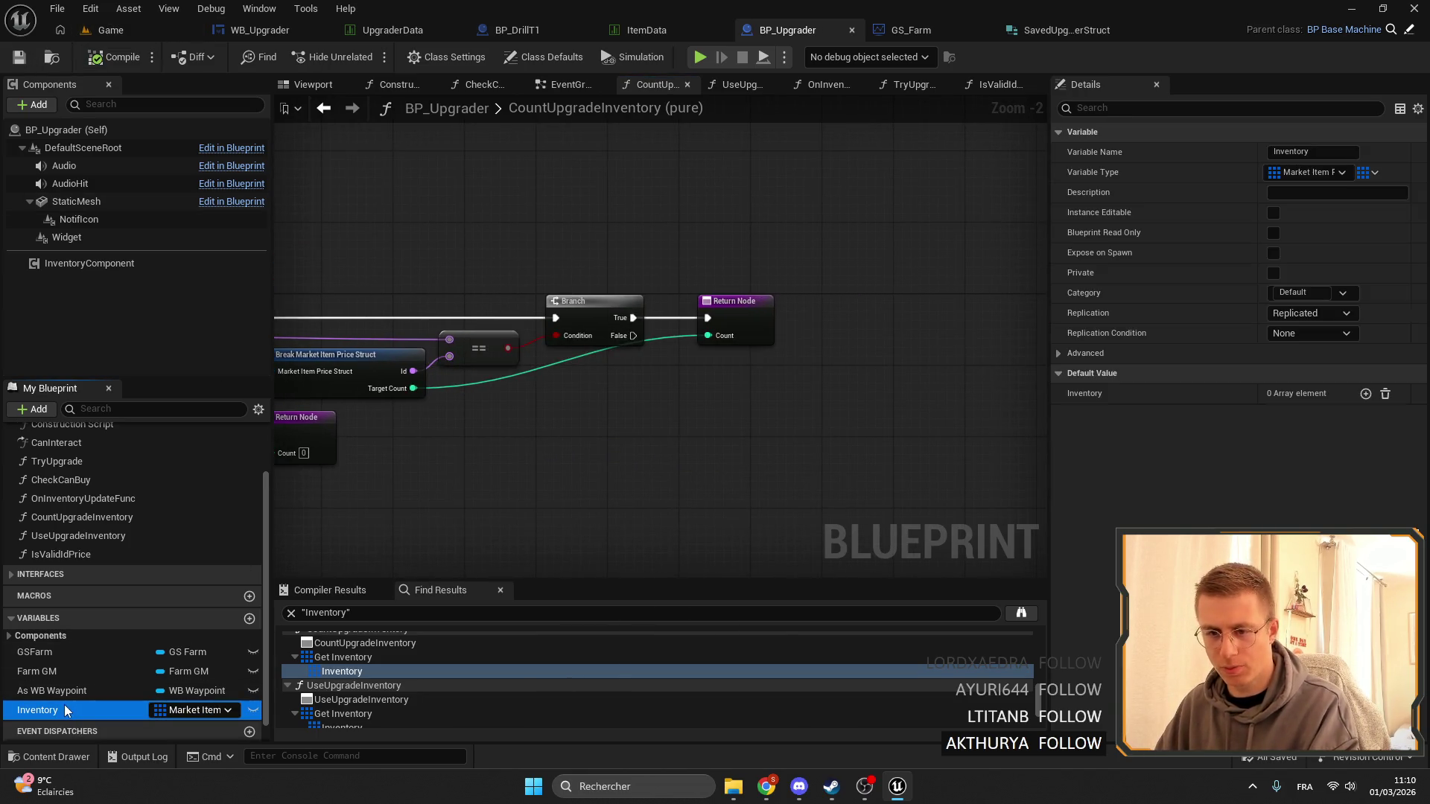
Delete the in-use Inventory variable, compile, then undo the deletion.
{"action": "key", "text": "Delete"}
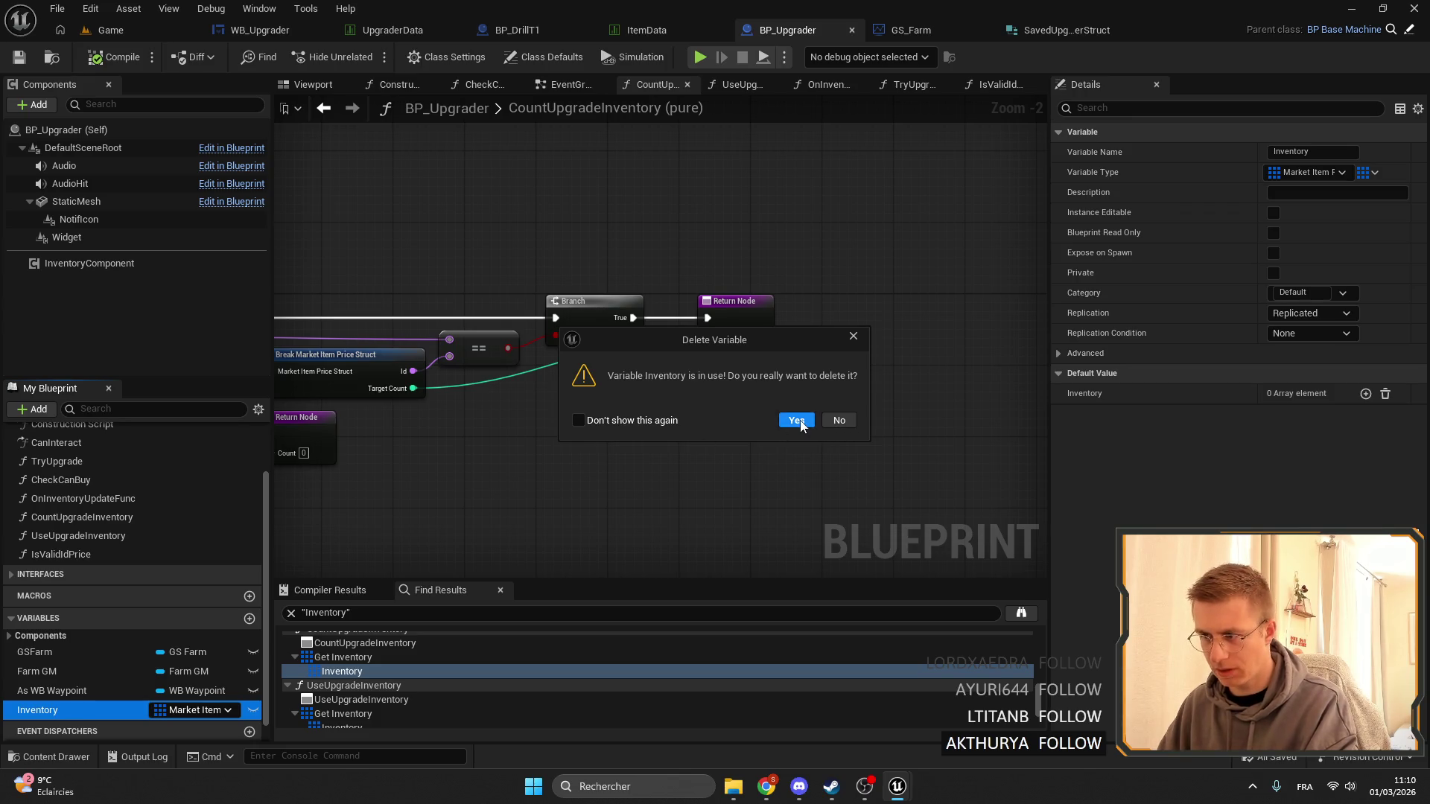
{"action": "left_click", "coordinate": [796, 420]}
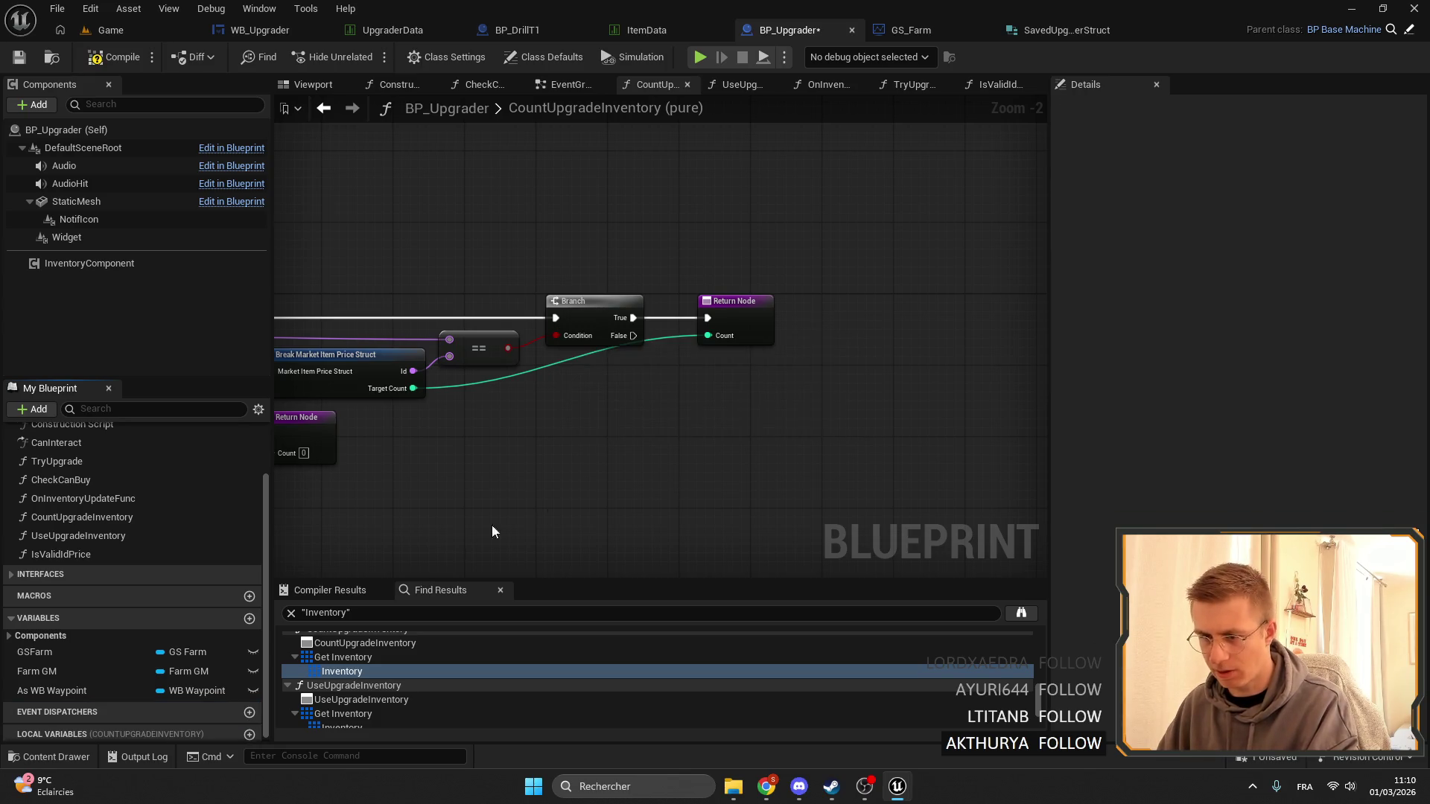
{"action": "left_click", "coordinate": [117, 65]}
{"action": "key", "text": "ctrl+z"}
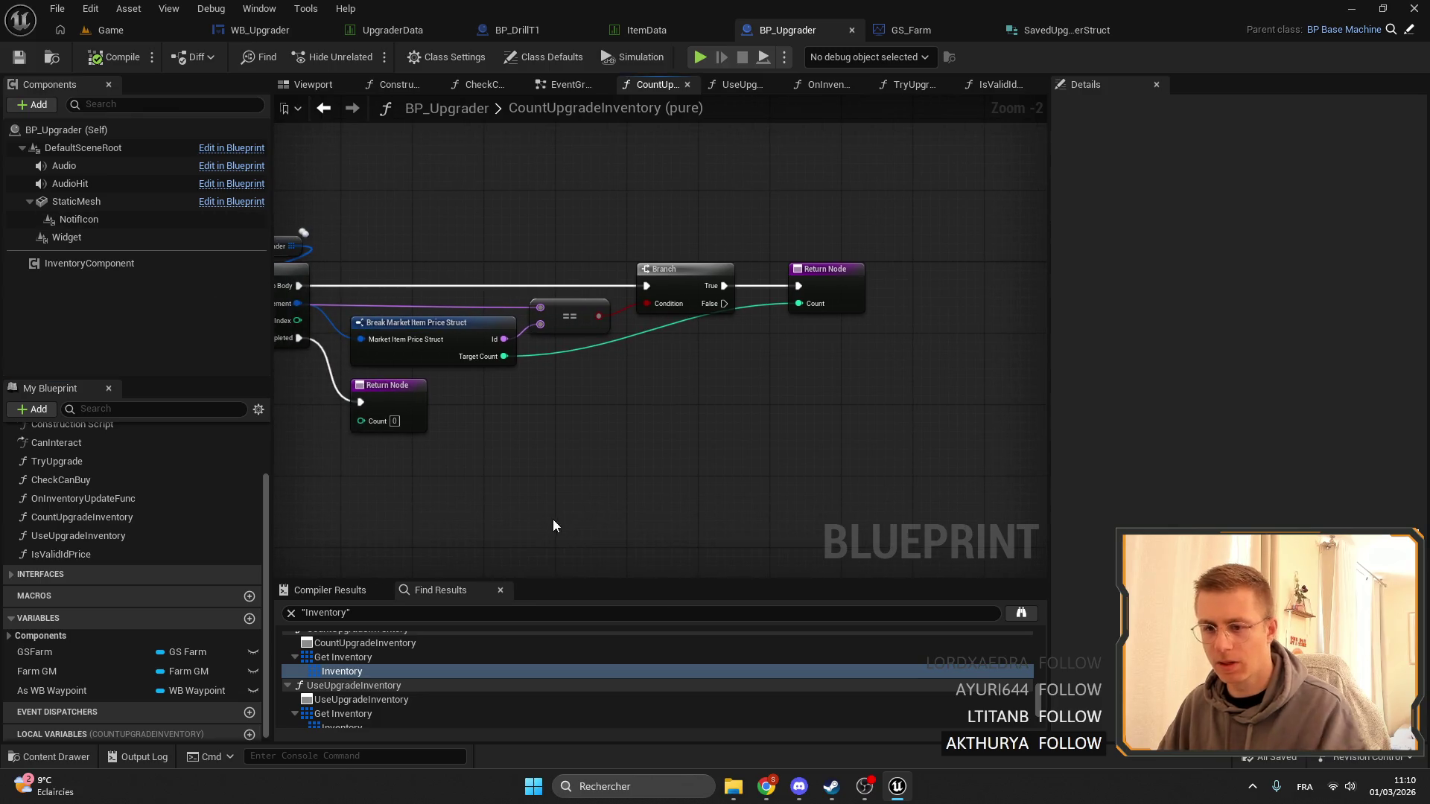
Search Inventory references by name, listing them in the docked Find Results panel.
{"action": "right_click", "coordinate": [53, 712]}
{"action": "mouse_move", "coordinate": [112, 591]}
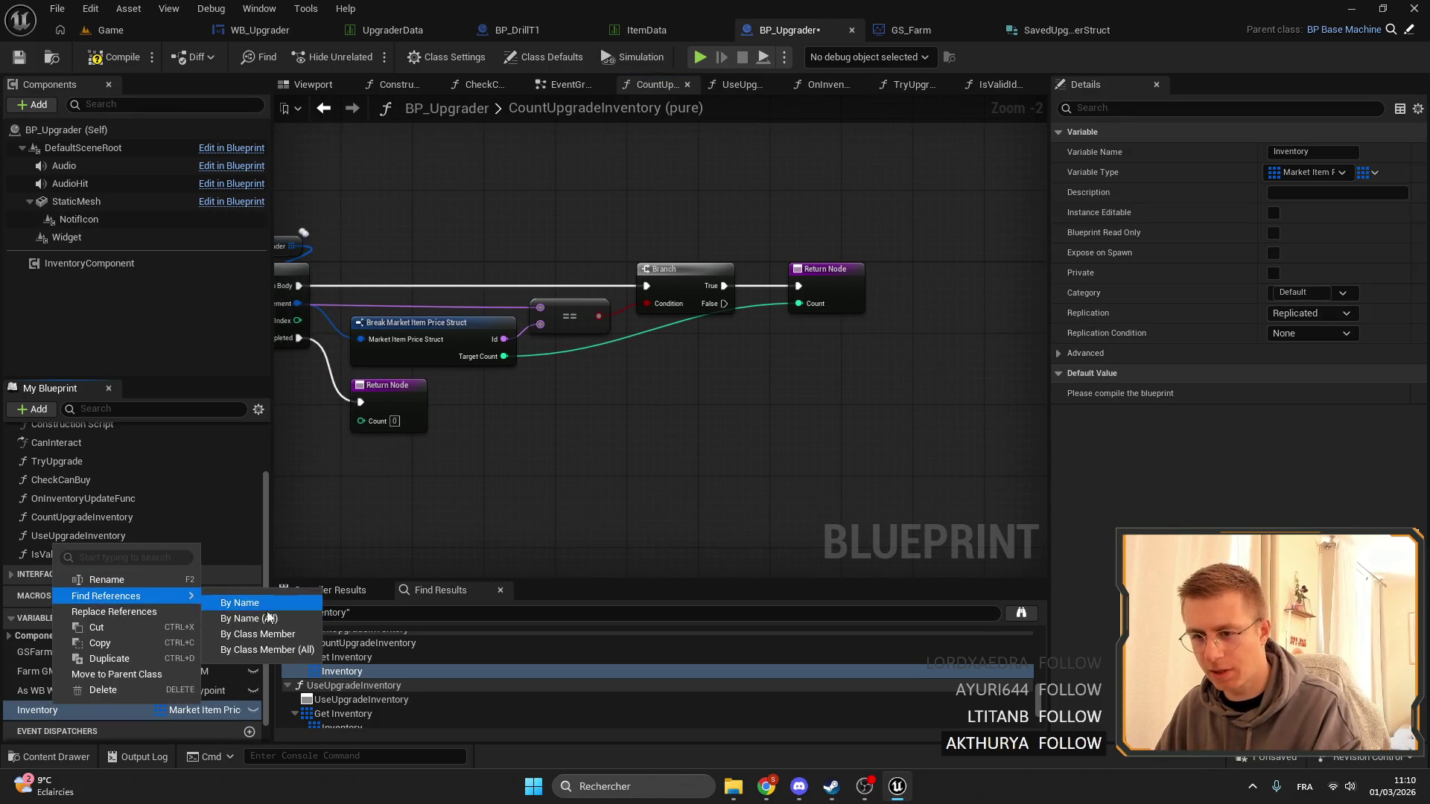
{"action": "left_click", "coordinate": [266, 596]}
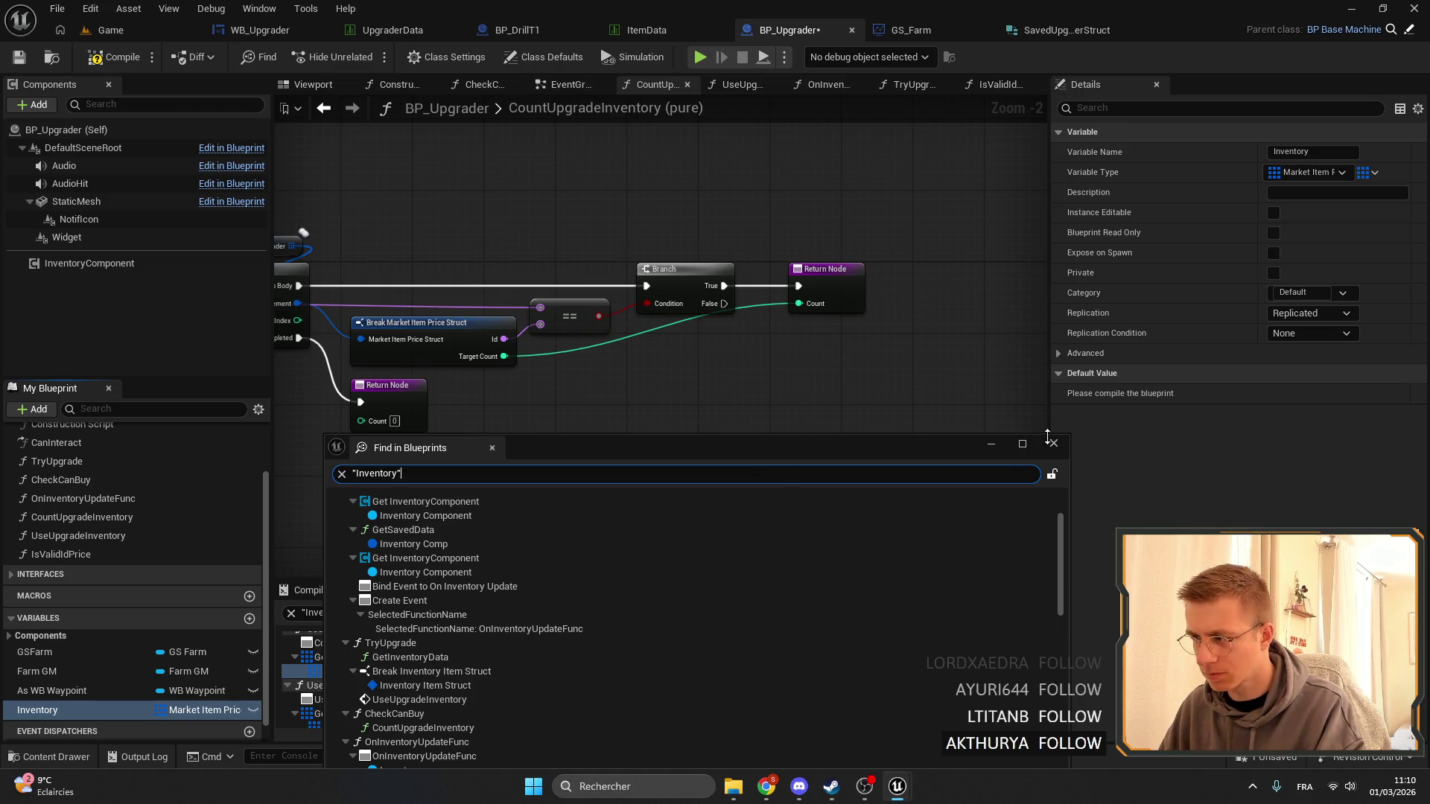
{"action": "left_click", "coordinate": [1053, 443]}
{"action": "right_click", "coordinate": [53, 712]}
{"action": "mouse_move", "coordinate": [167, 596]}
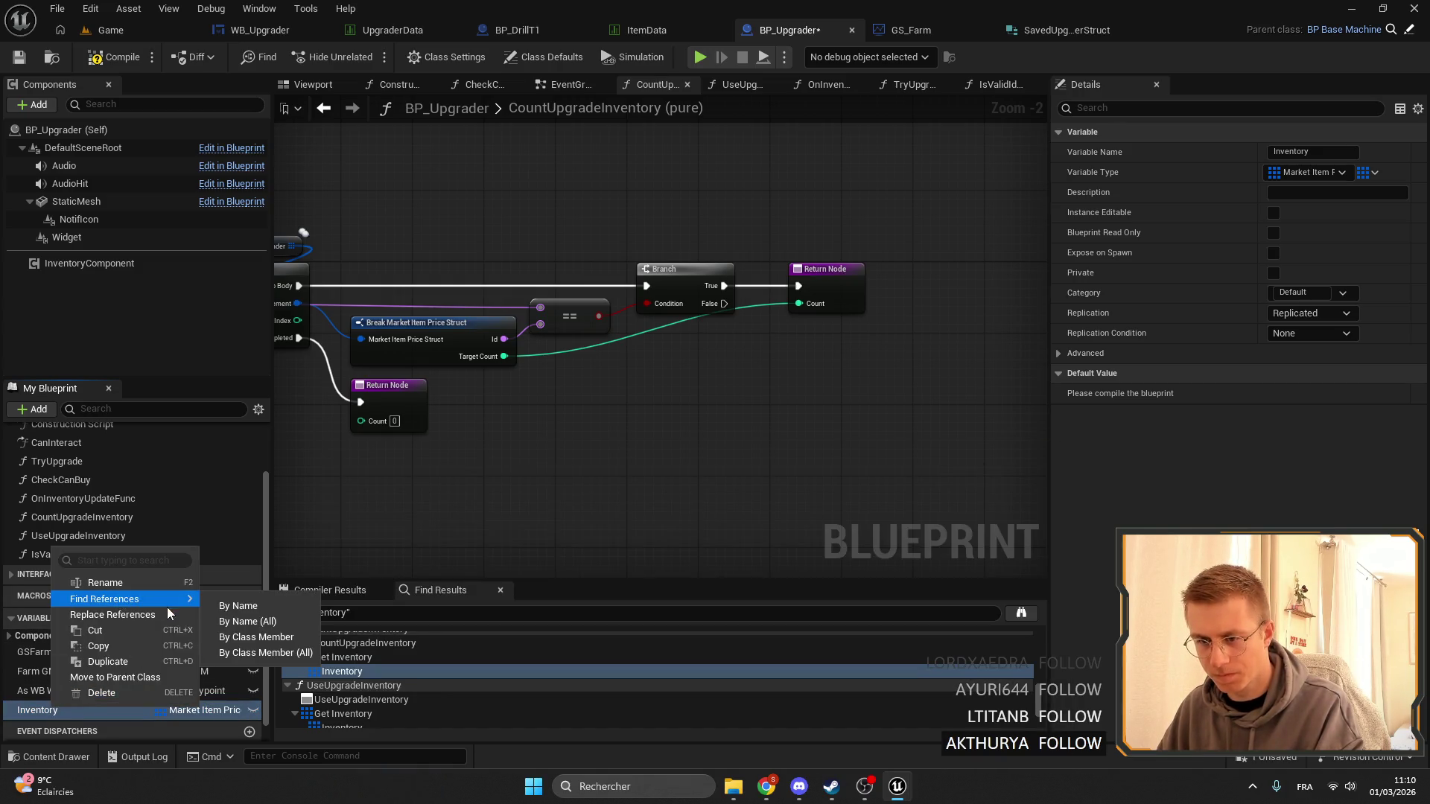
{"action": "left_click", "coordinate": [281, 600]}
Step through the results from the UseUpgradeInventory setter to the OnInventoryUpdateFunc graph.
{"action": "scroll", "coordinate": [387, 674], "scroll_direction": "down", "scroll_amount": 5}
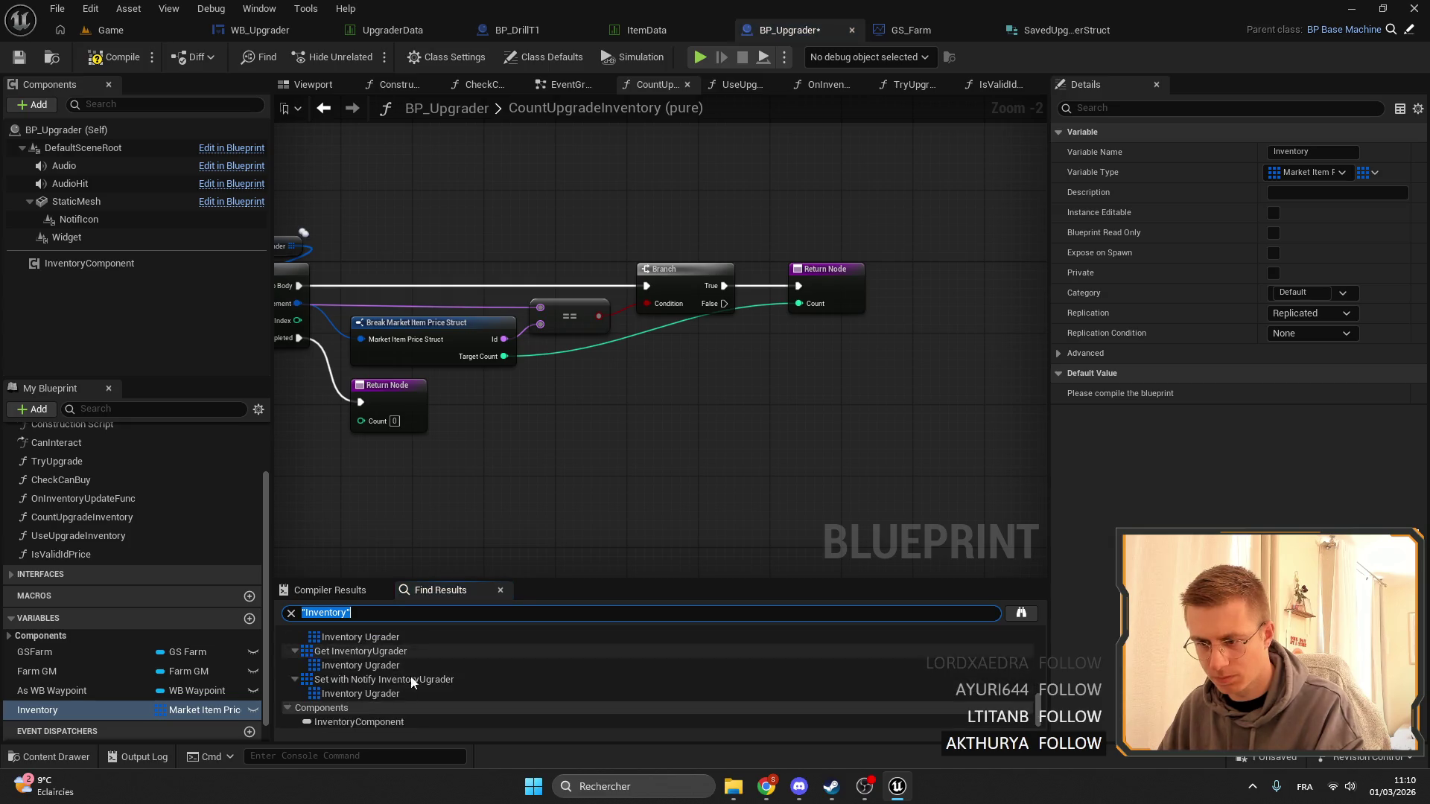
{"action": "left_click", "coordinate": [378, 695]}
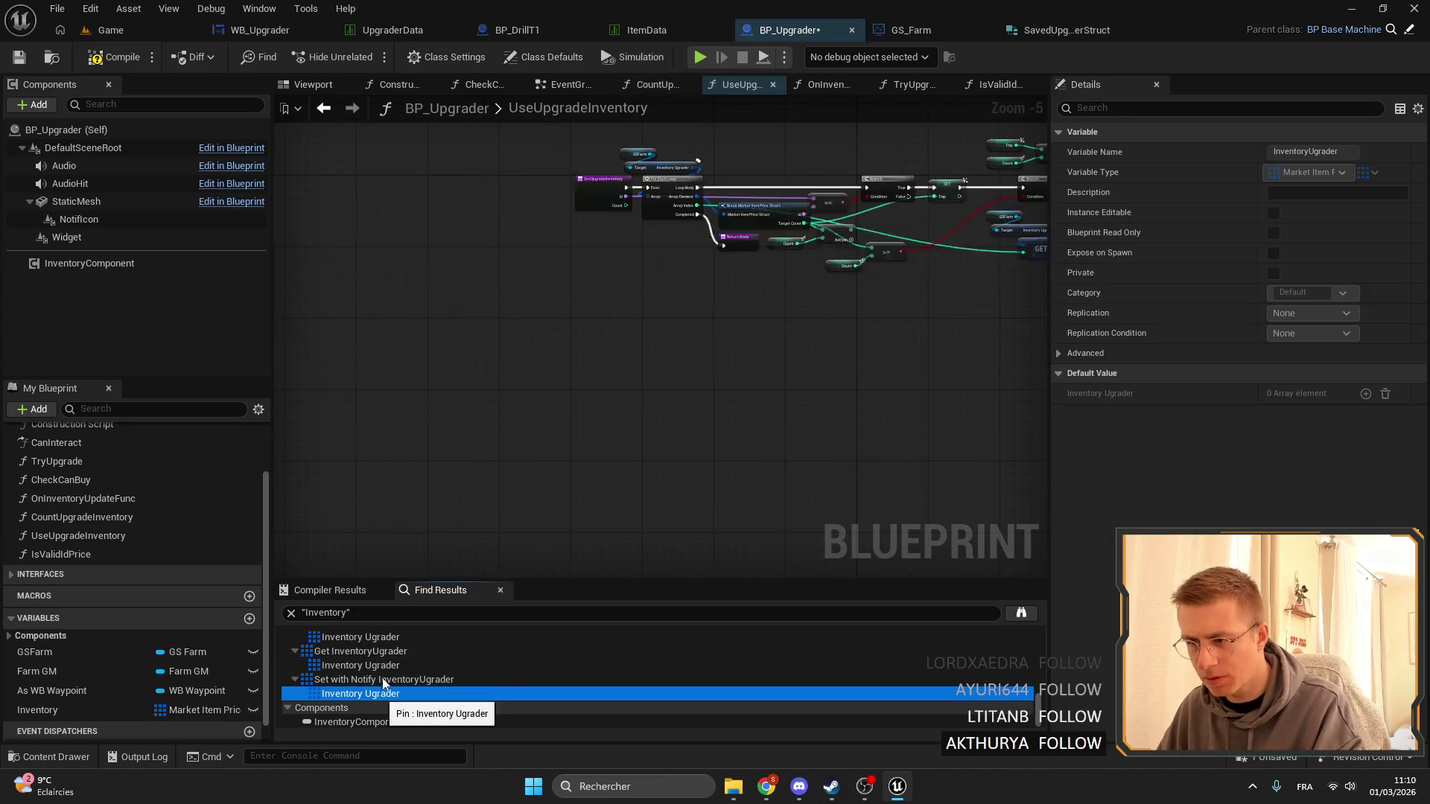
{"action": "scroll", "coordinate": [487, 693], "scroll_direction": "up", "scroll_amount": 3}
{"action": "scroll", "coordinate": [435, 708], "scroll_direction": "up", "scroll_amount": 3}
{"action": "left_click", "coordinate": [384, 698]}
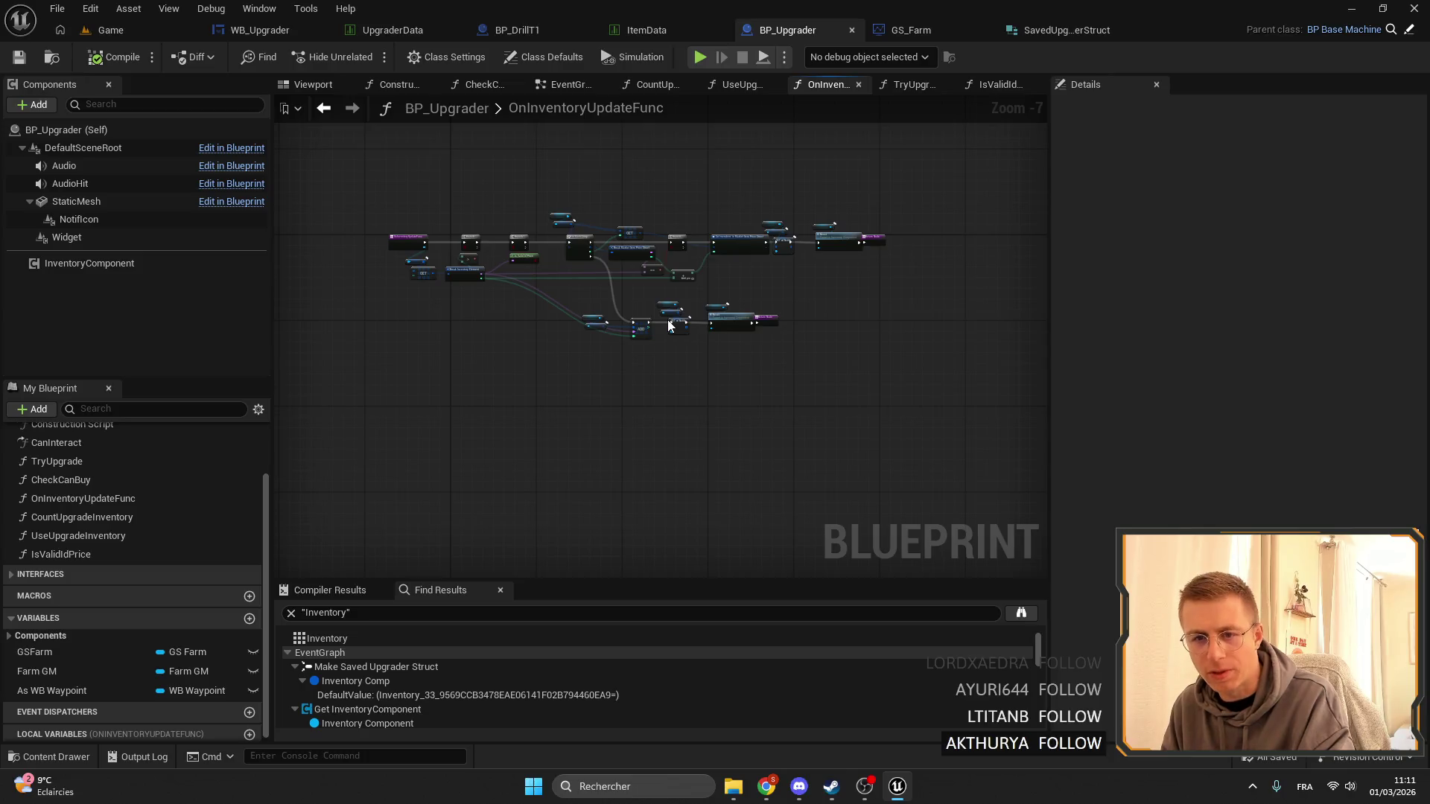
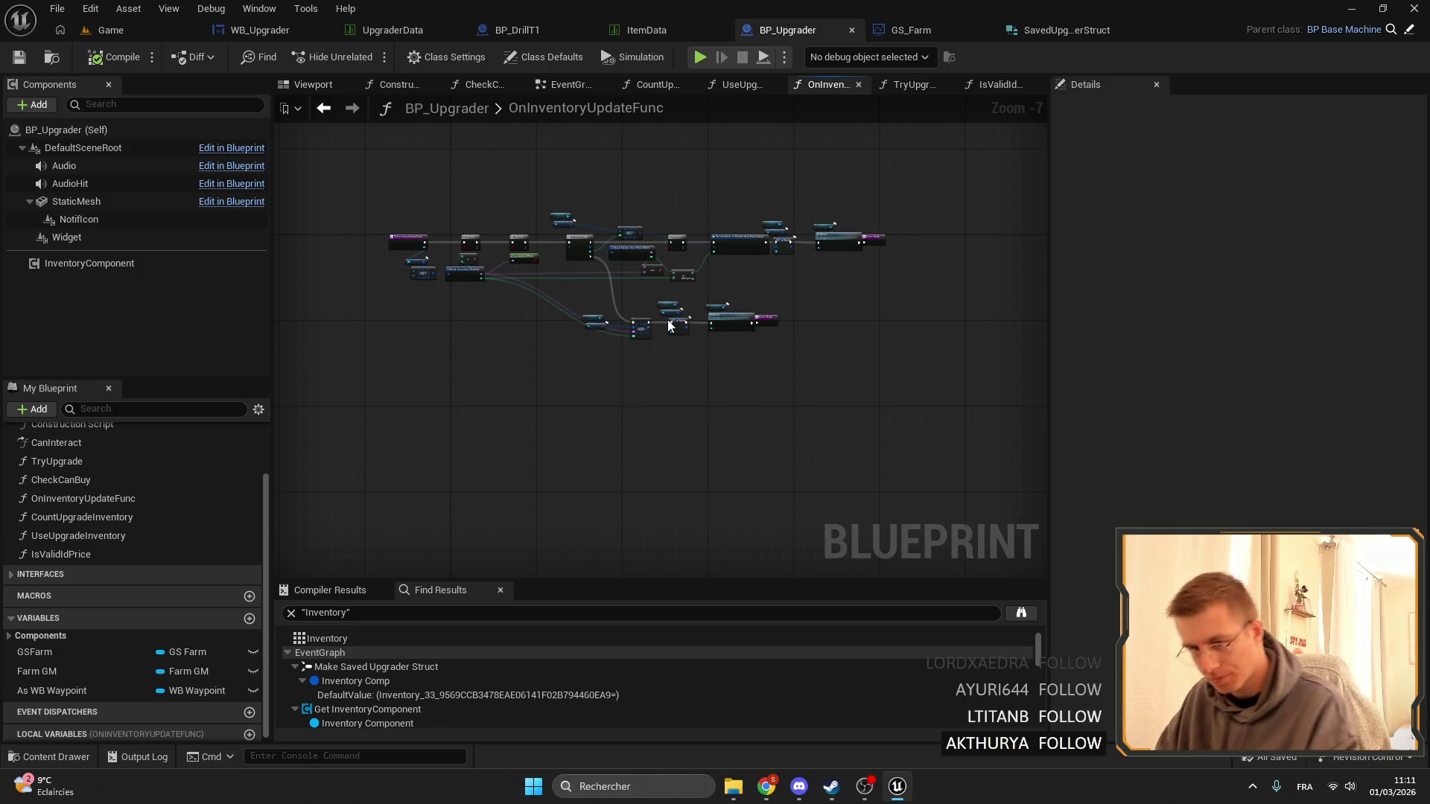
Inspect the ADD, SET w/ Notify and Reset nodes in OnInventoryUpdateFunc, then return to the Game level.
{"action": "scroll", "coordinate": [594, 398], "scroll_direction": "up", "scroll_amount": 5}
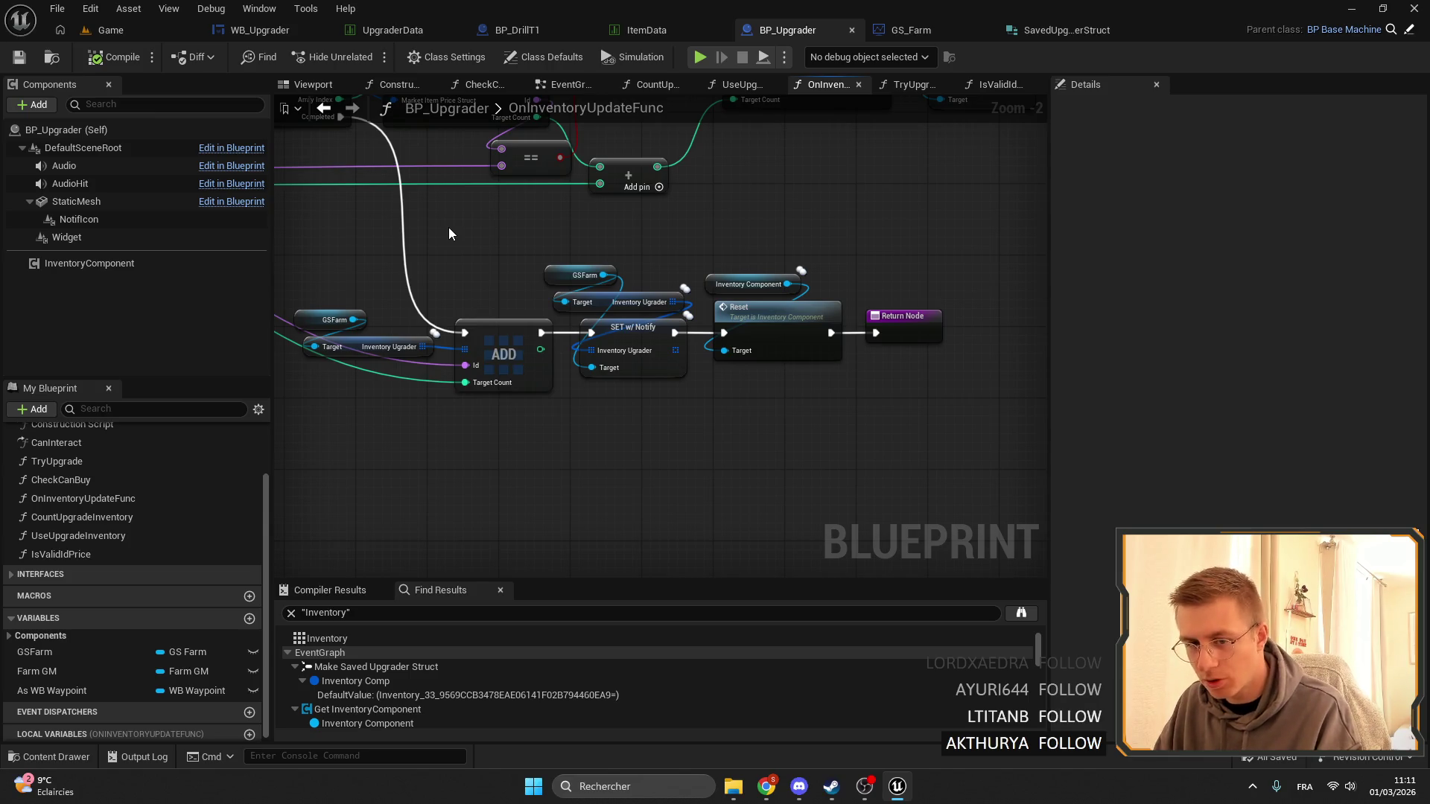
{"action": "left_click_drag", "start_coordinate": [449, 229], "coordinate": [533, 233]}
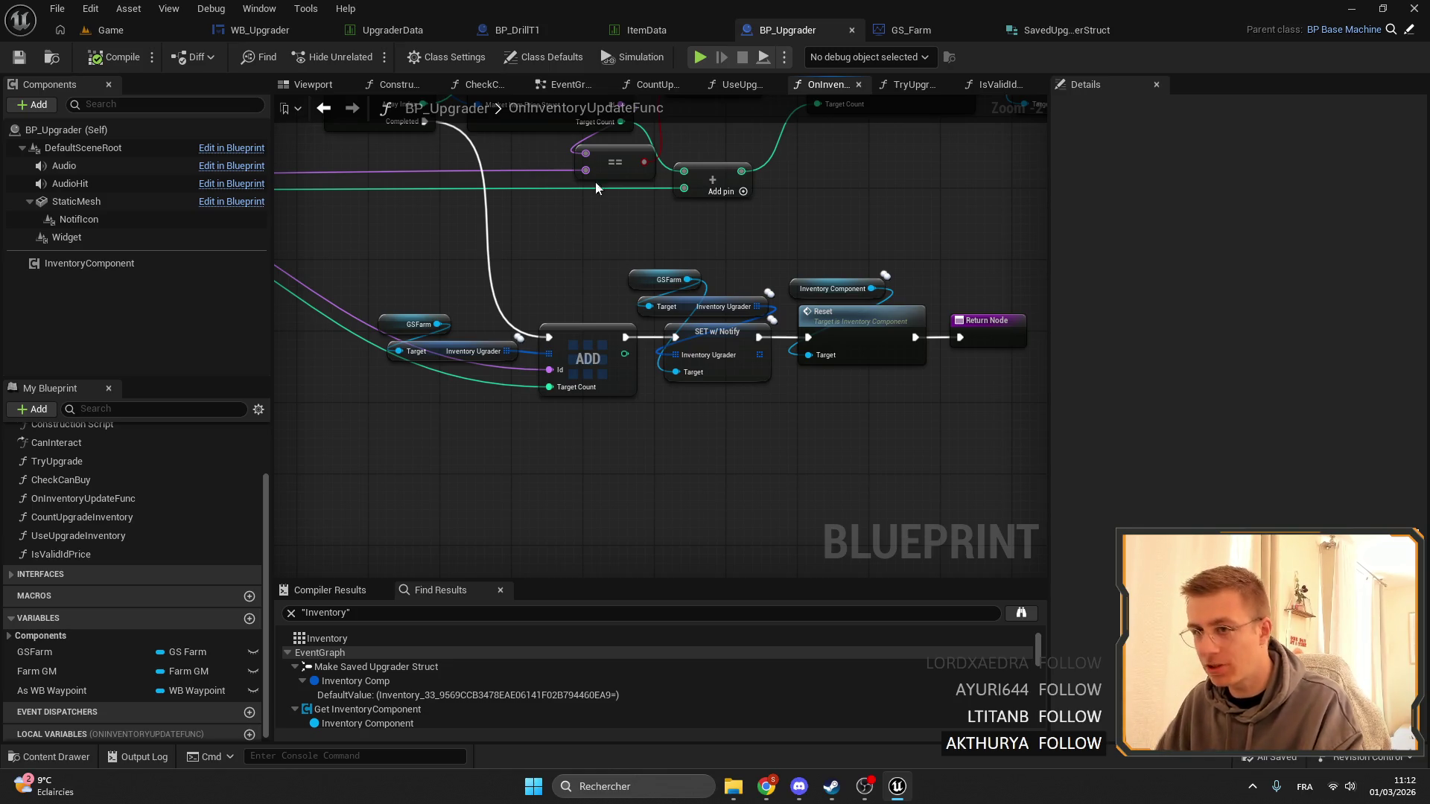
{"action": "left_click", "coordinate": [125, 37]}
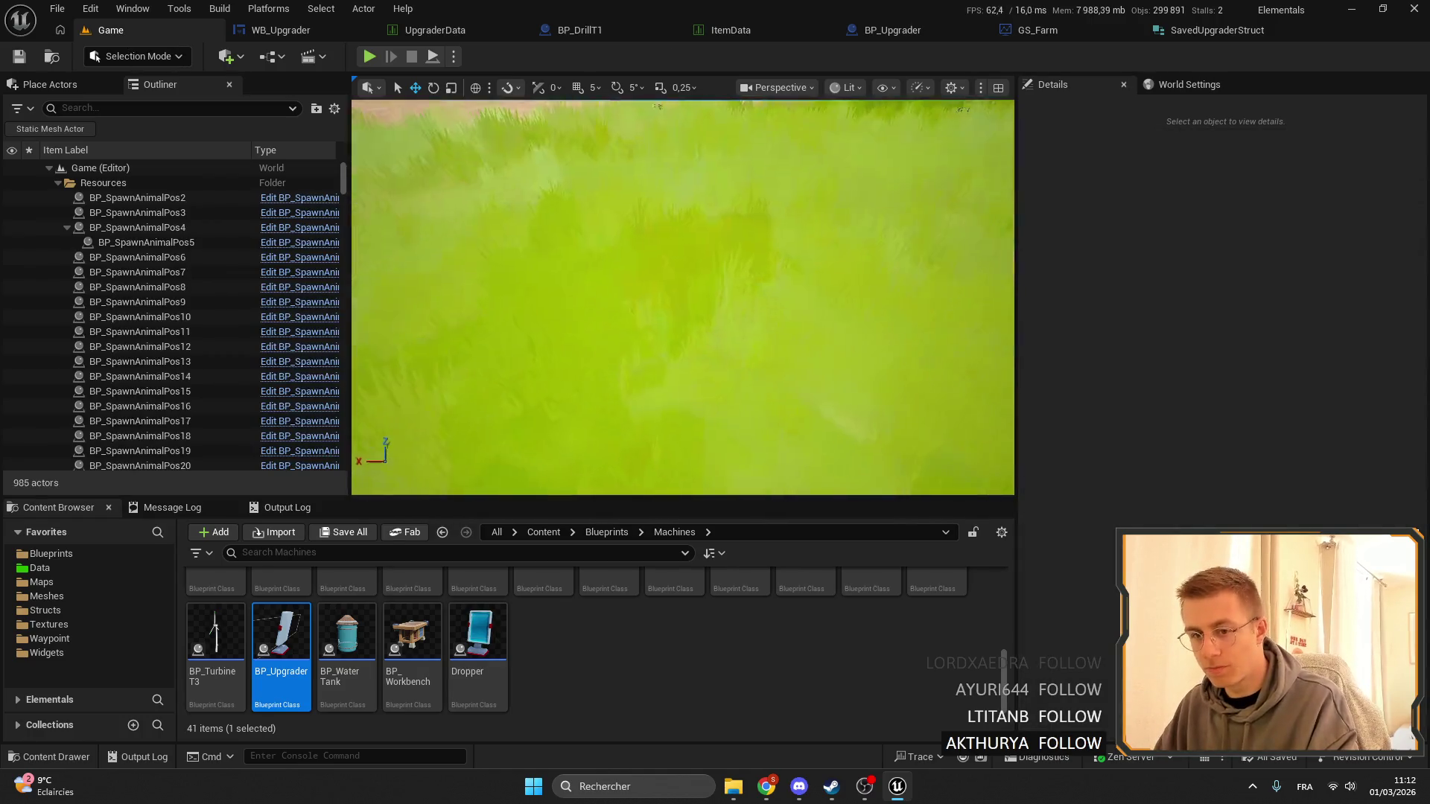
Fly the viewport camera back over the valley's path and rocks, then bring the Twitch browser forward.
{"action": "scroll", "coordinate": [682, 298], "scroll_direction": "down", "scroll_amount": 5}
{"action": "scroll", "coordinate": [646, 276], "scroll_direction": "down", "scroll_amount": 10}
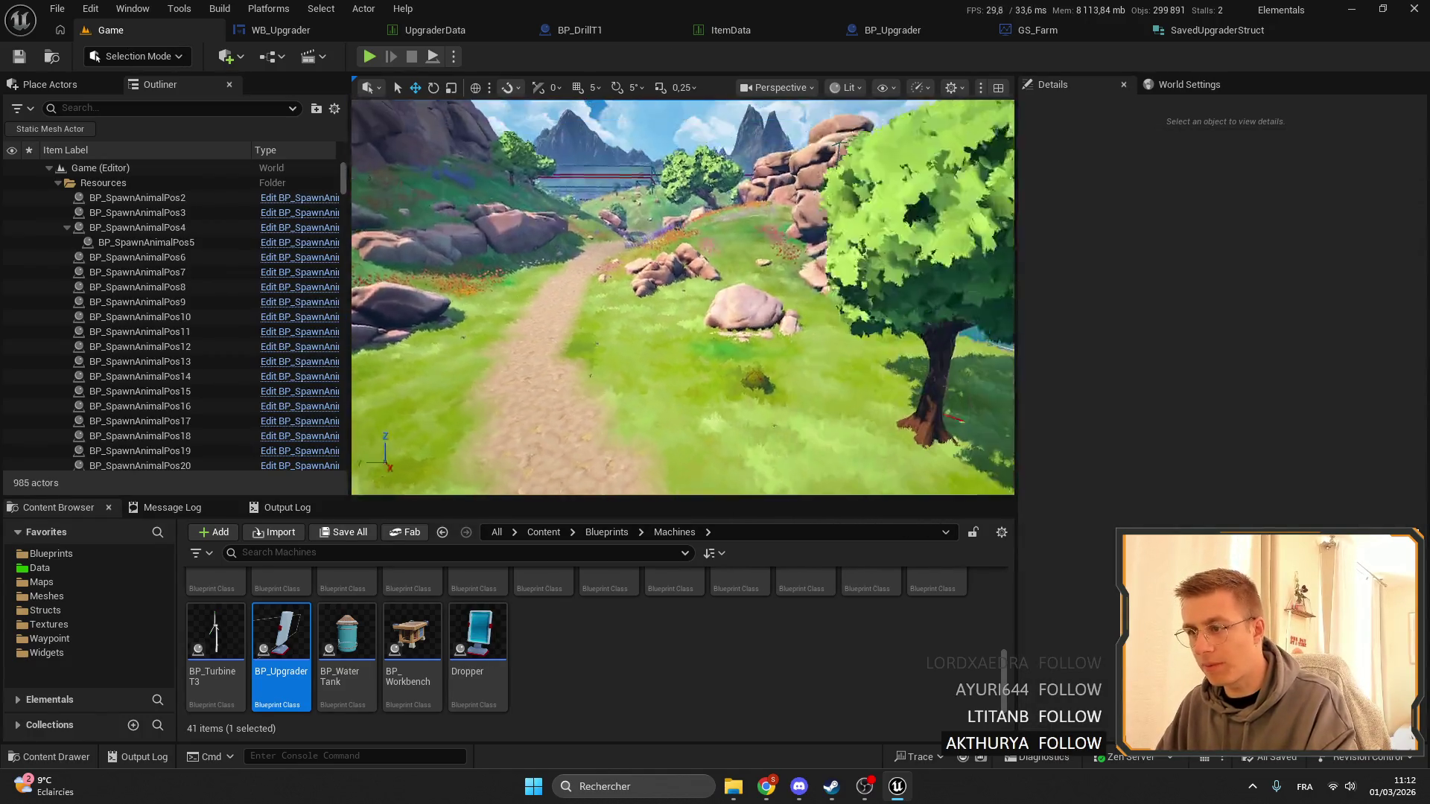
{"action": "scroll", "coordinate": [645, 276], "scroll_direction": "up", "scroll_amount": 10}
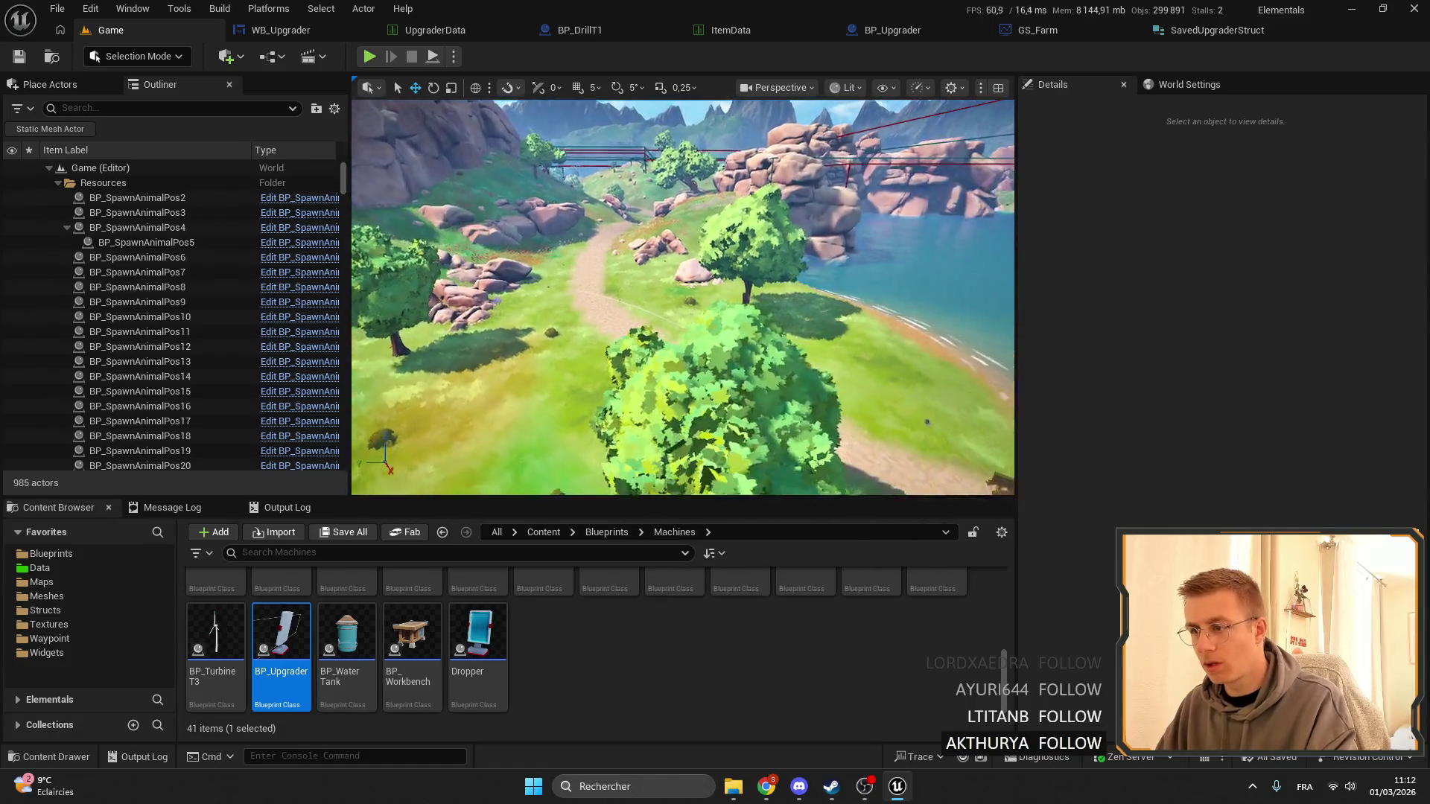
{"action": "scroll", "coordinate": [631, 268], "scroll_direction": "up", "scroll_amount": 2}
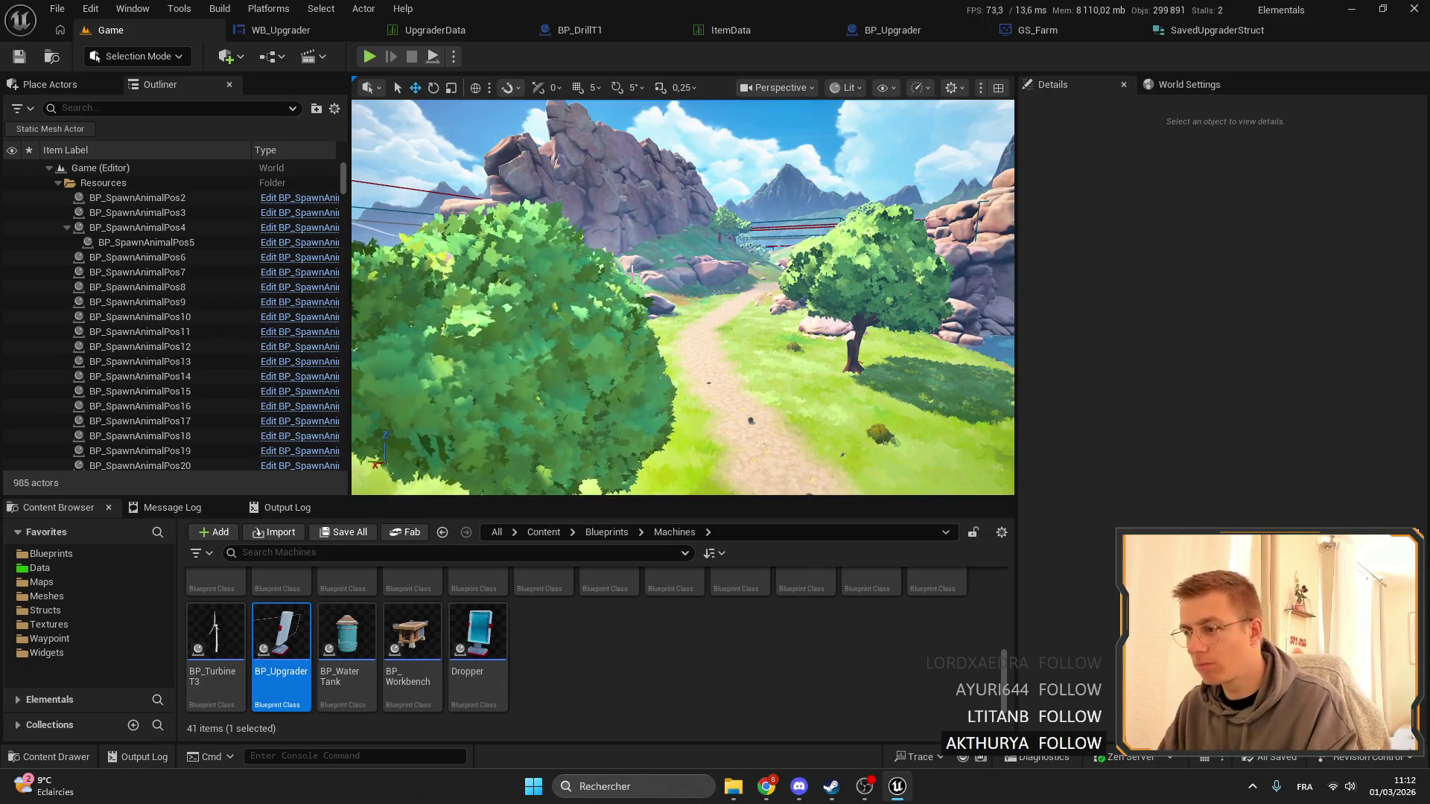
{"action": "key", "text": "s"}
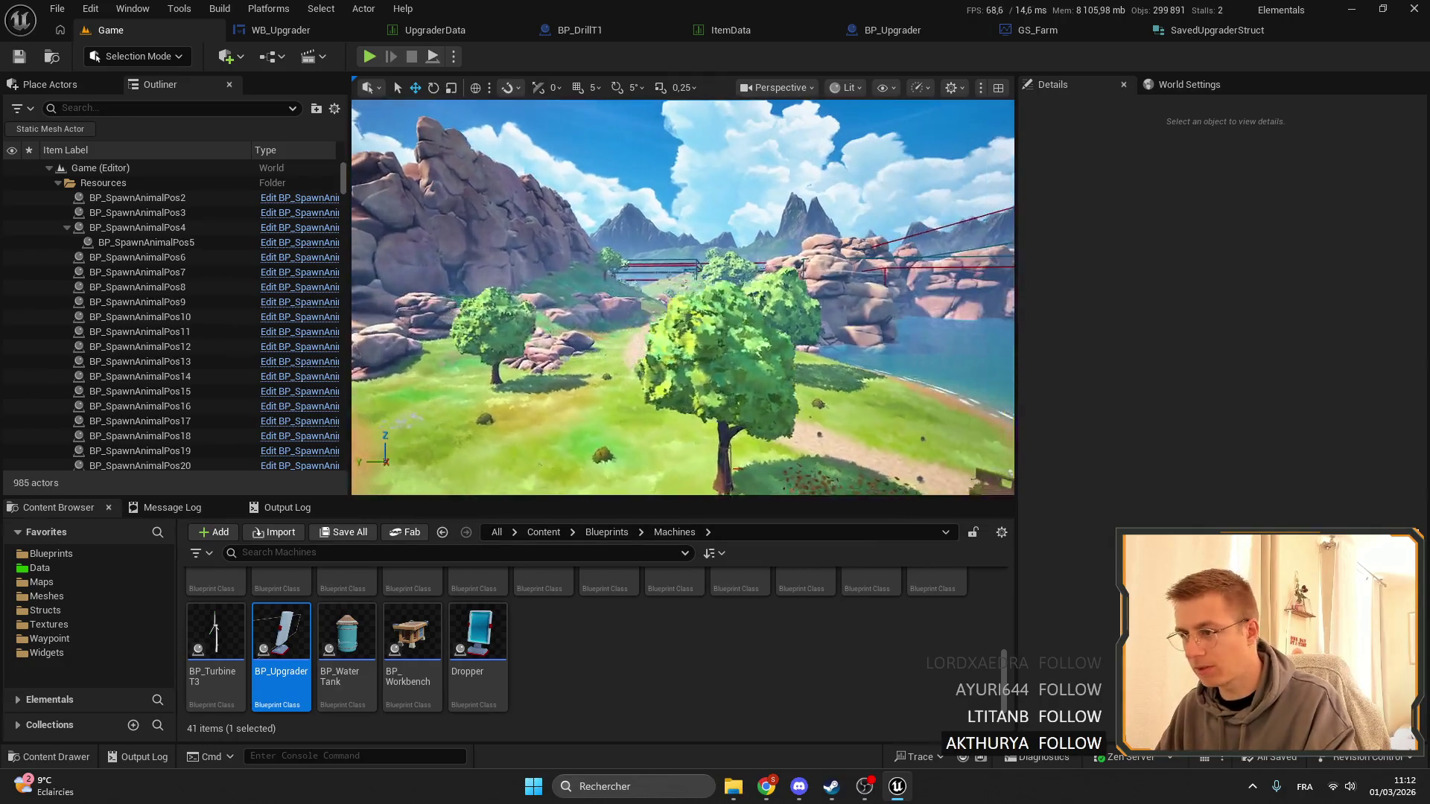
{"action": "left_click_drag", "start_coordinate": [603, 339], "coordinate": [566, 328]}
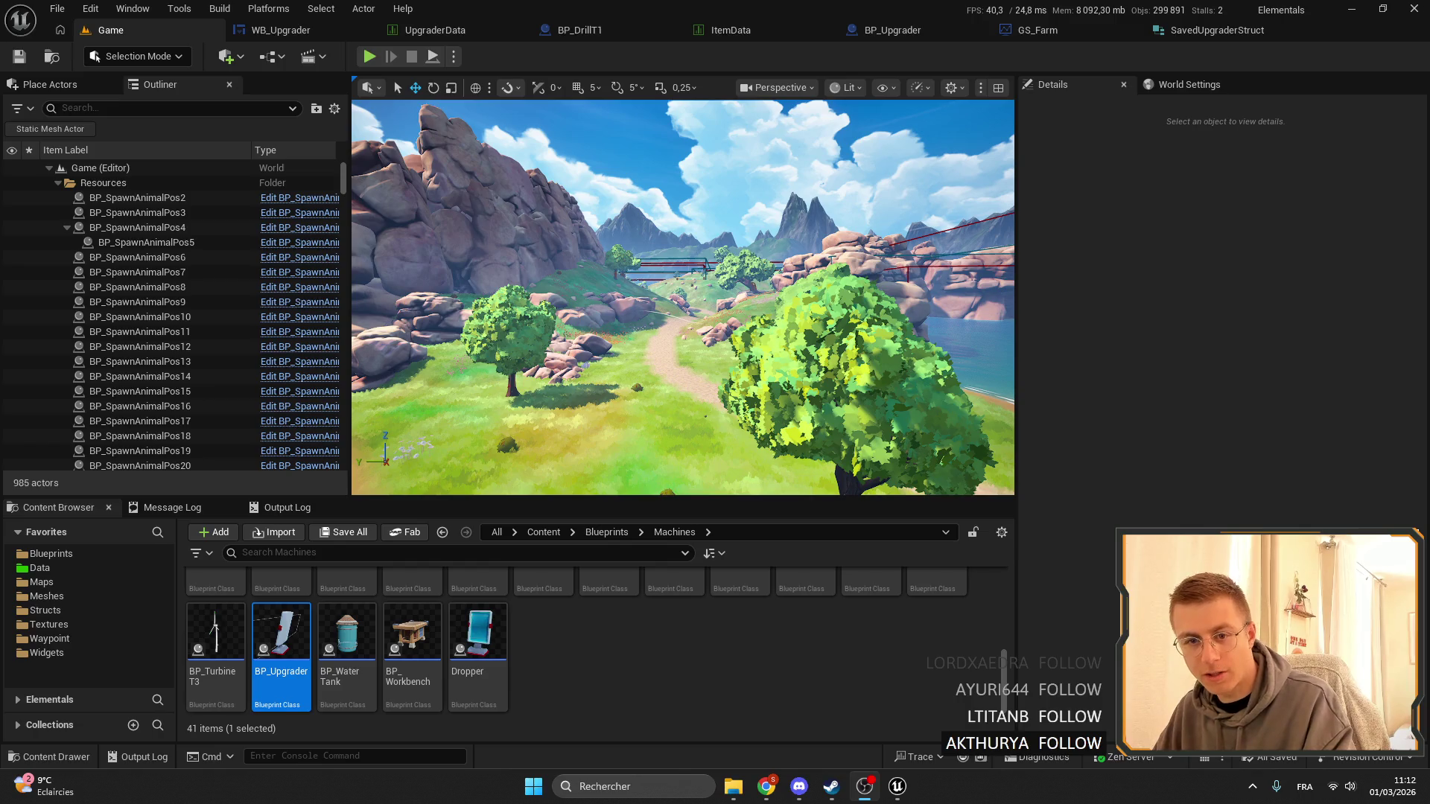
{"action": "left_click", "coordinate": [864, 786]}
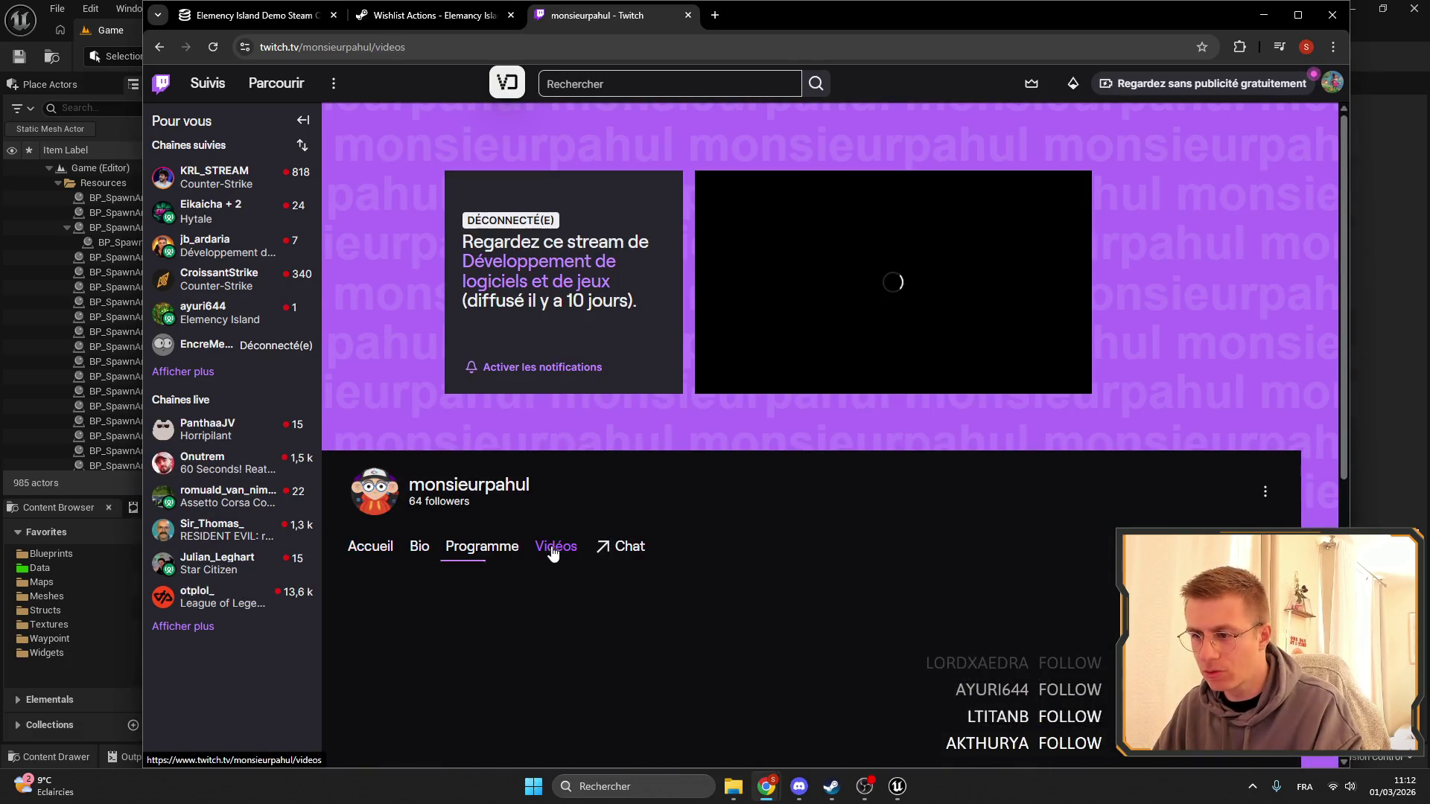
From the channel's Vidéos list, play broadcast #97 and scrub it to around 20:15.
{"action": "left_click", "coordinate": [555, 546]}
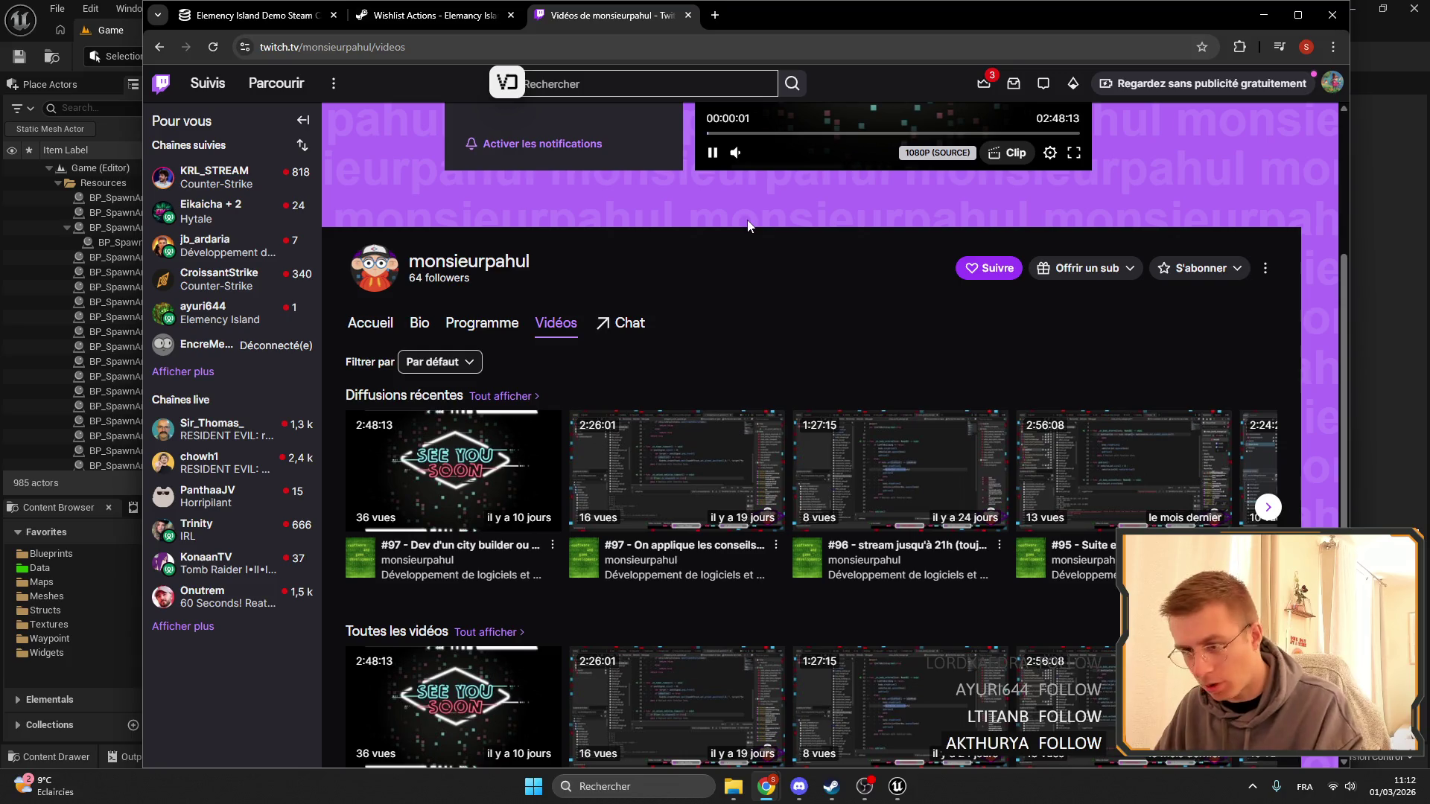
{"action": "left_click", "coordinate": [481, 436]}
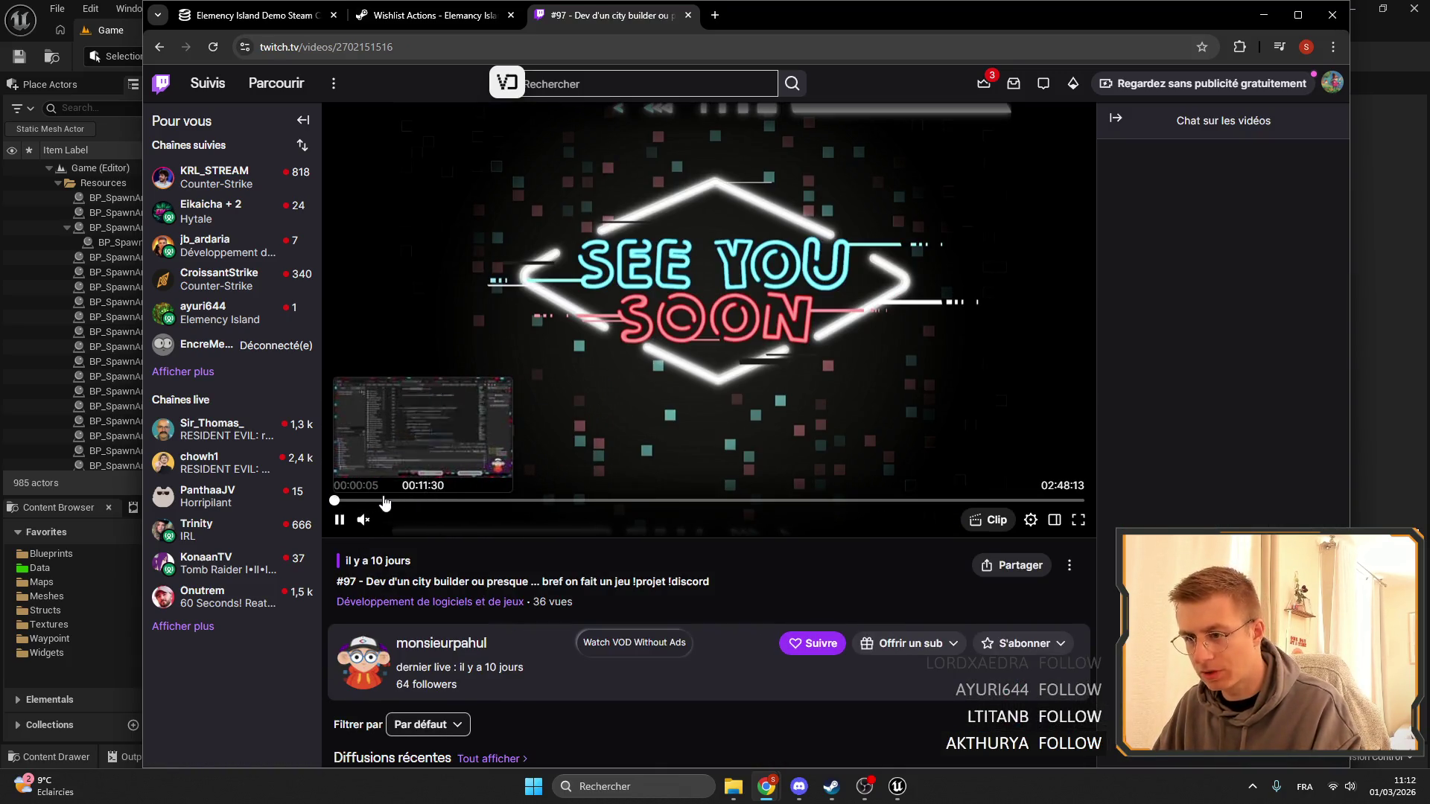
{"action": "left_click", "coordinate": [373, 501]}
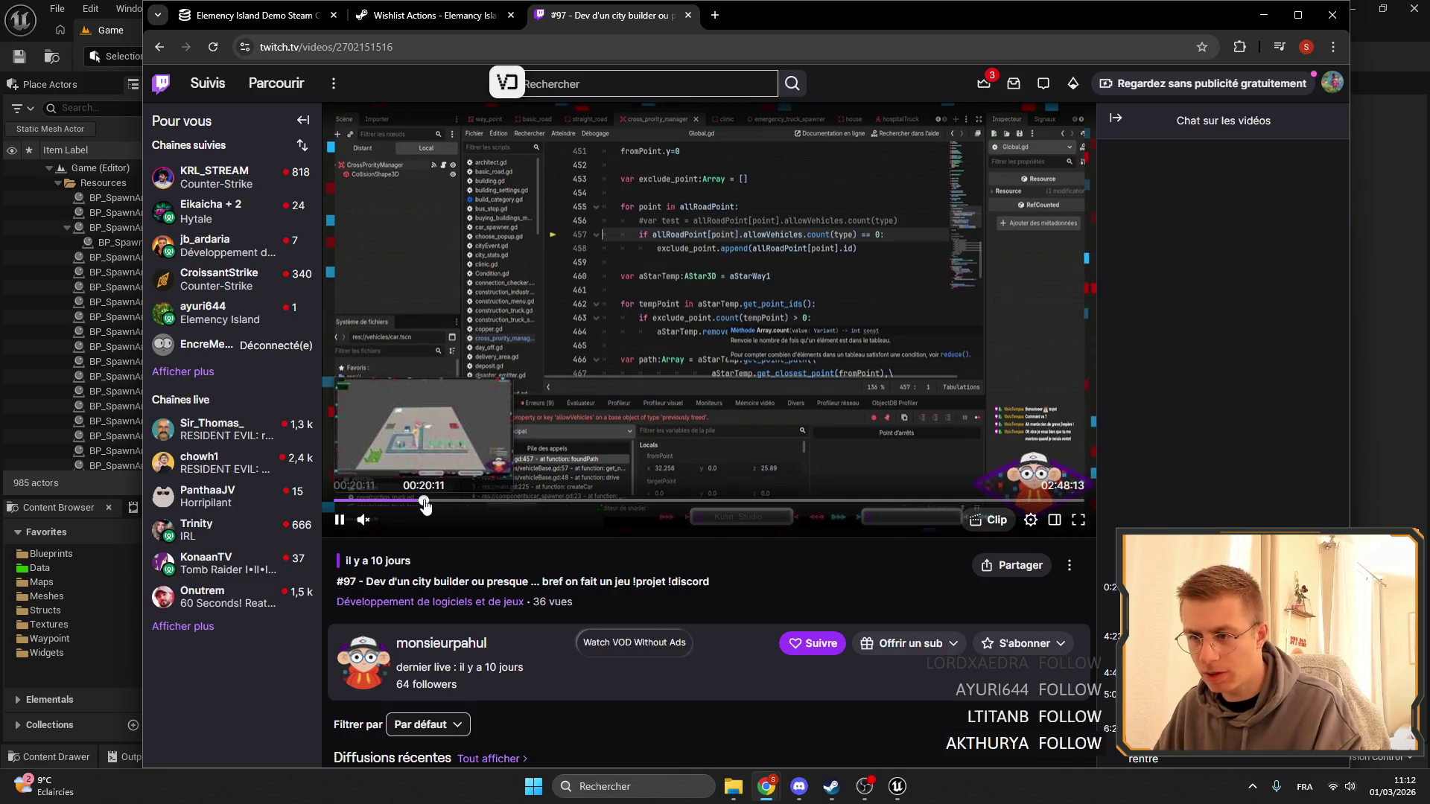
{"action": "left_click", "coordinate": [424, 502]}
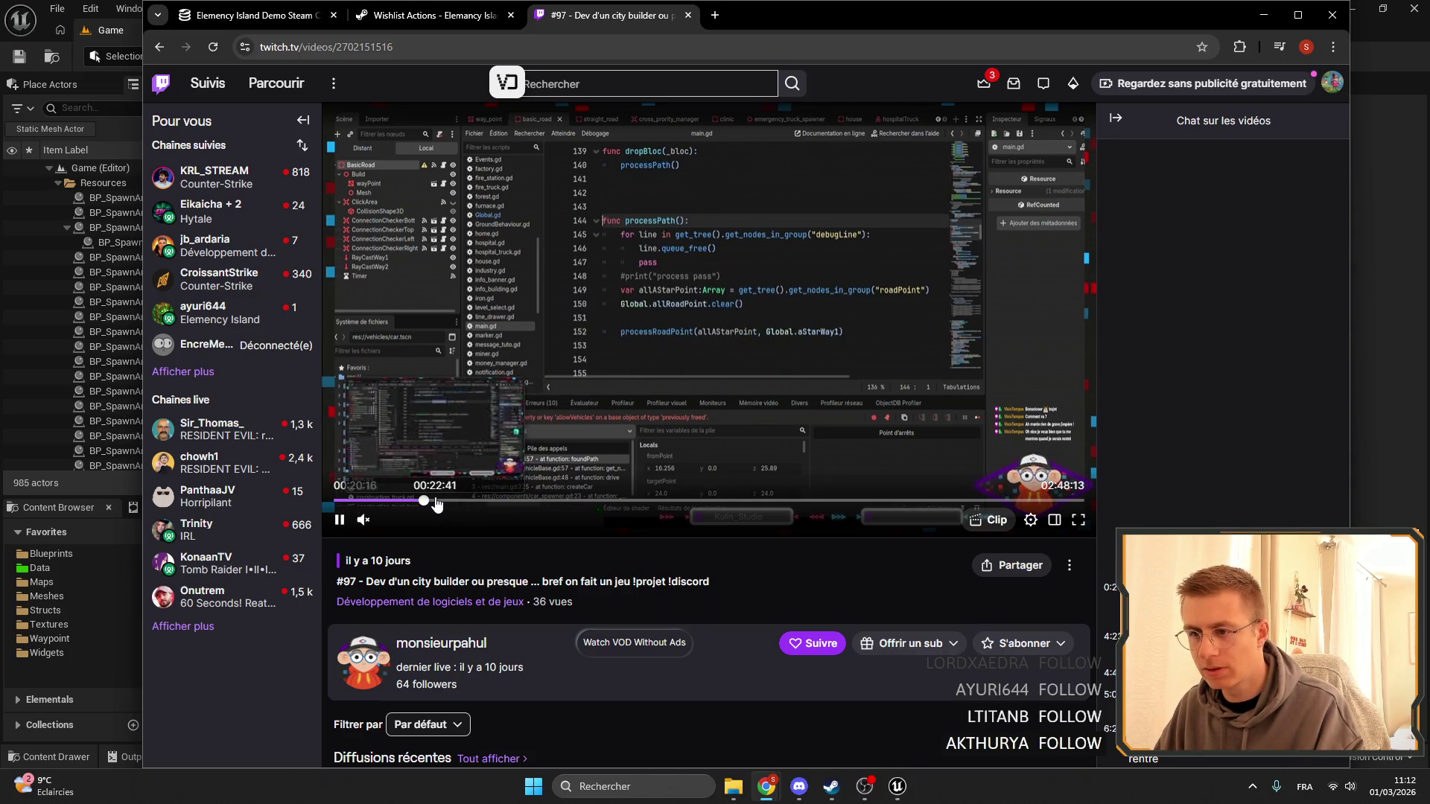
{"action": "left_click", "coordinate": [437, 501]}
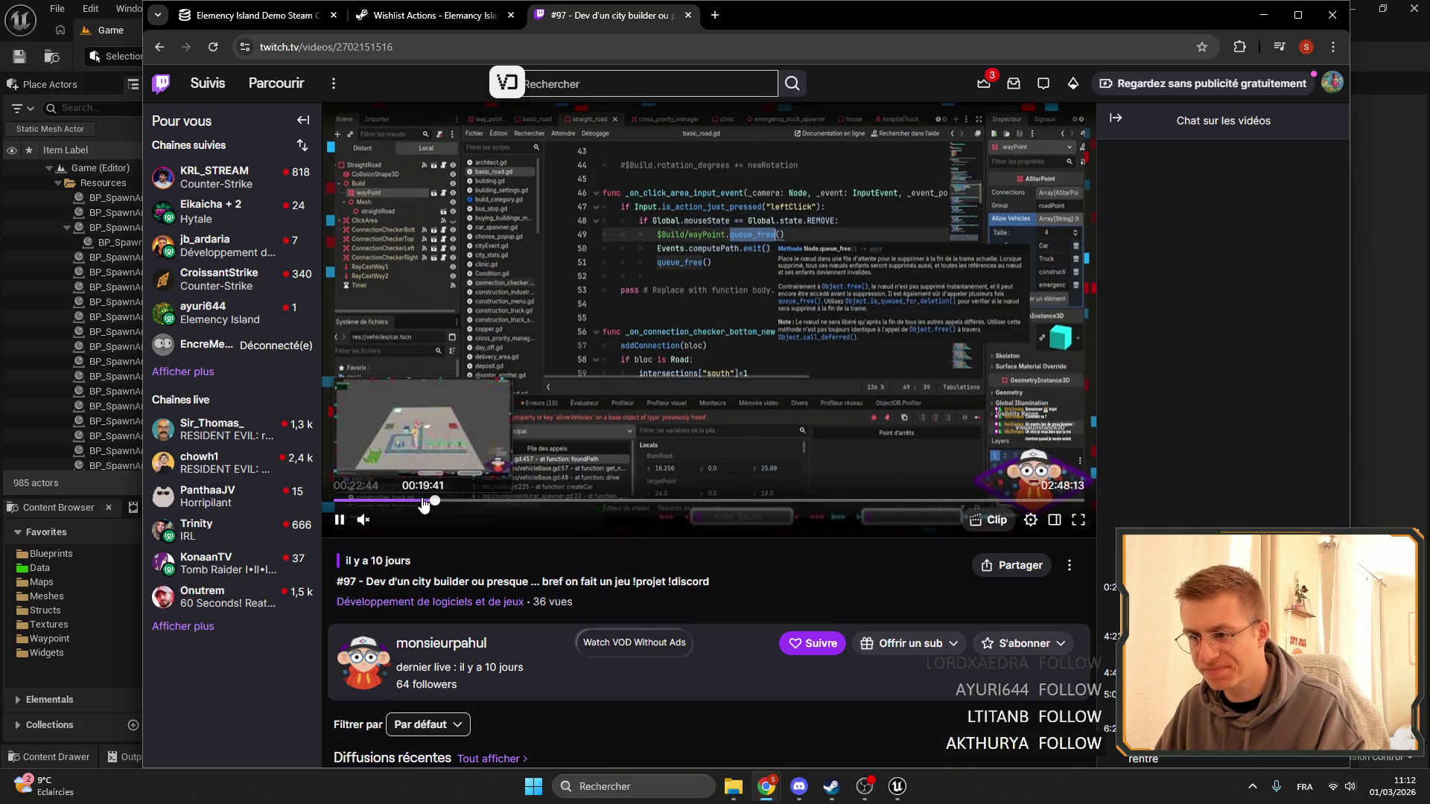
{"action": "left_click", "coordinate": [423, 502]}
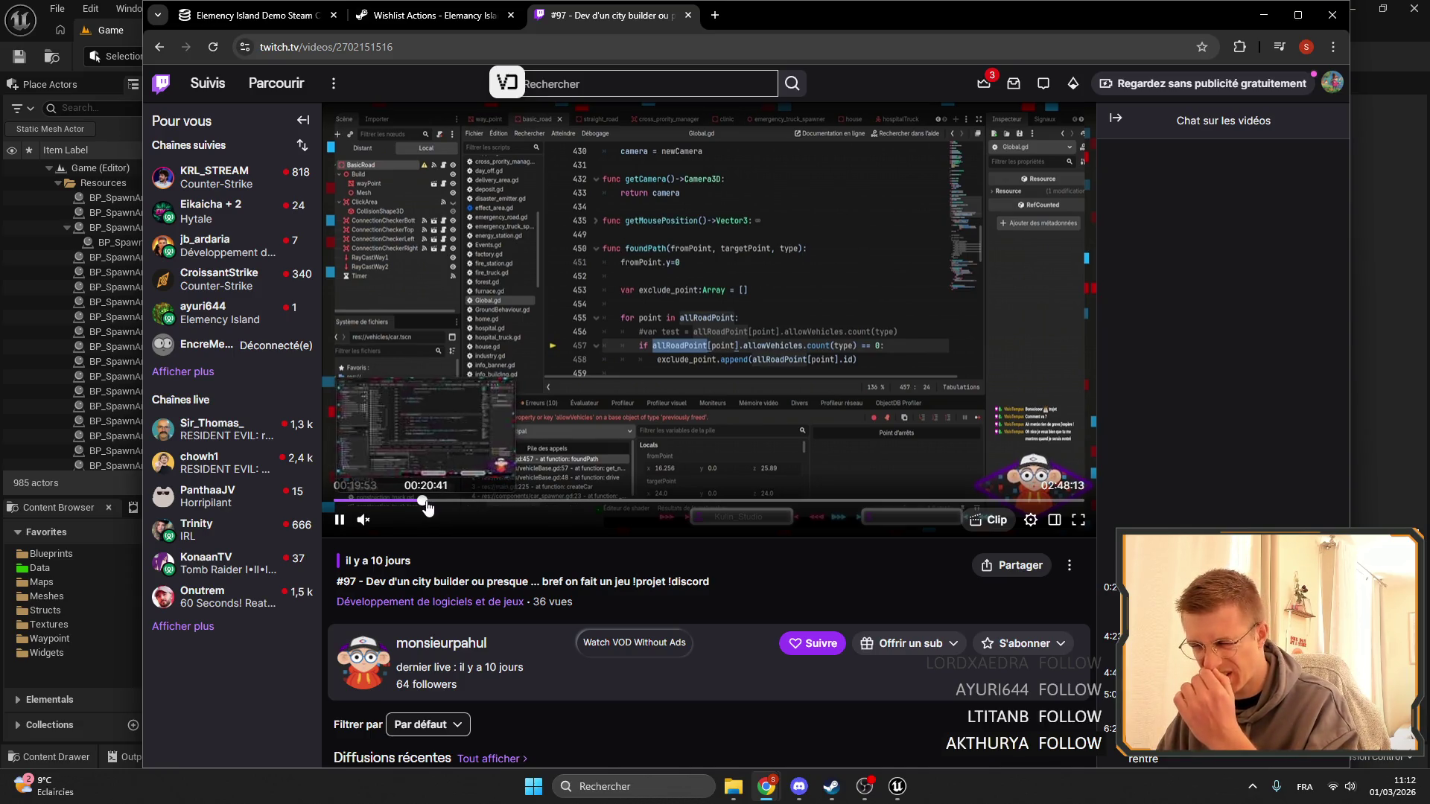
{"action": "left_click", "coordinate": [424, 503]}
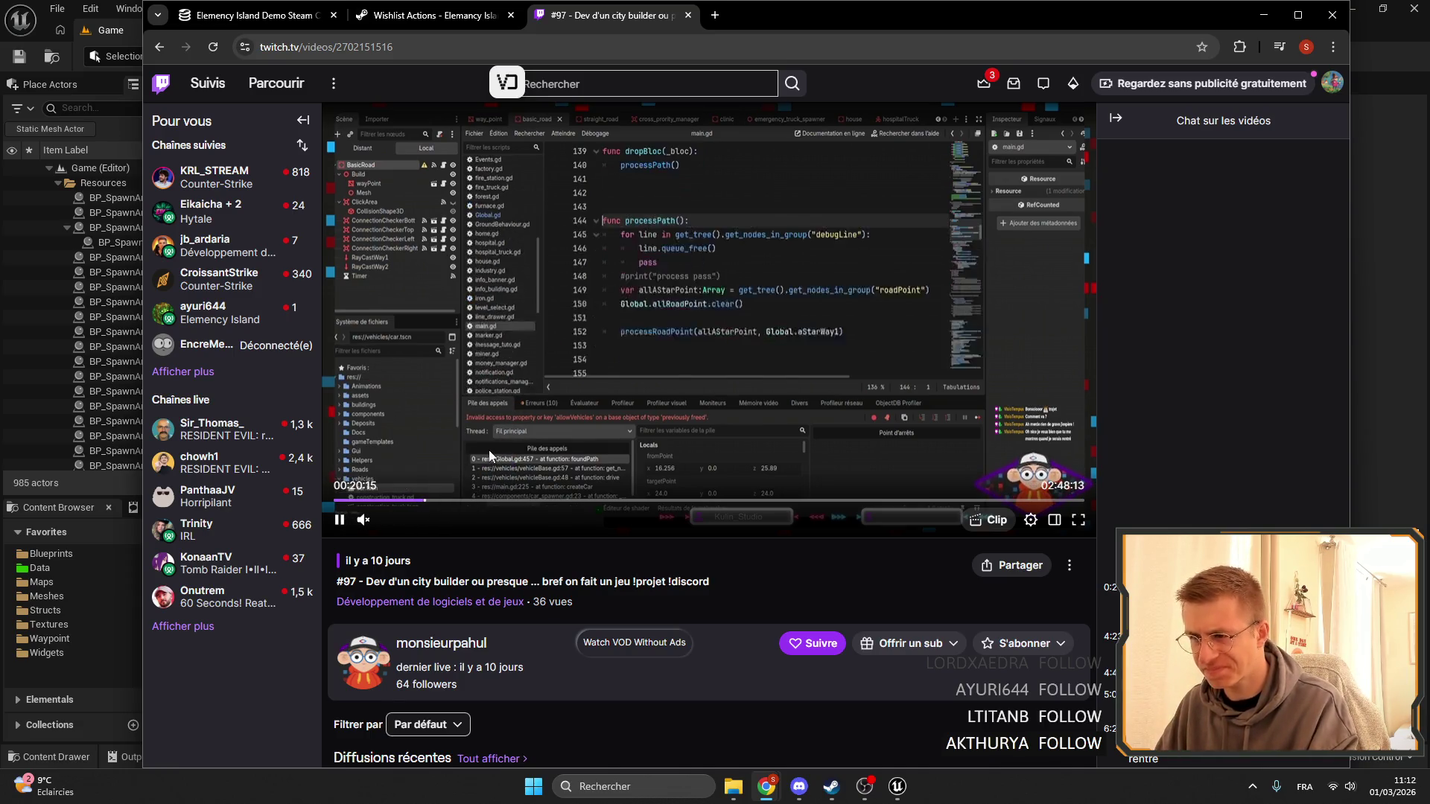
Skip through broadcast #97 past 23:21, 1:27:47 and 2:17:10 to near its end.
{"action": "key", "text": "Right"}
{"action": "key", "text": "Right"}
{"action": "key", "text": "Right"}
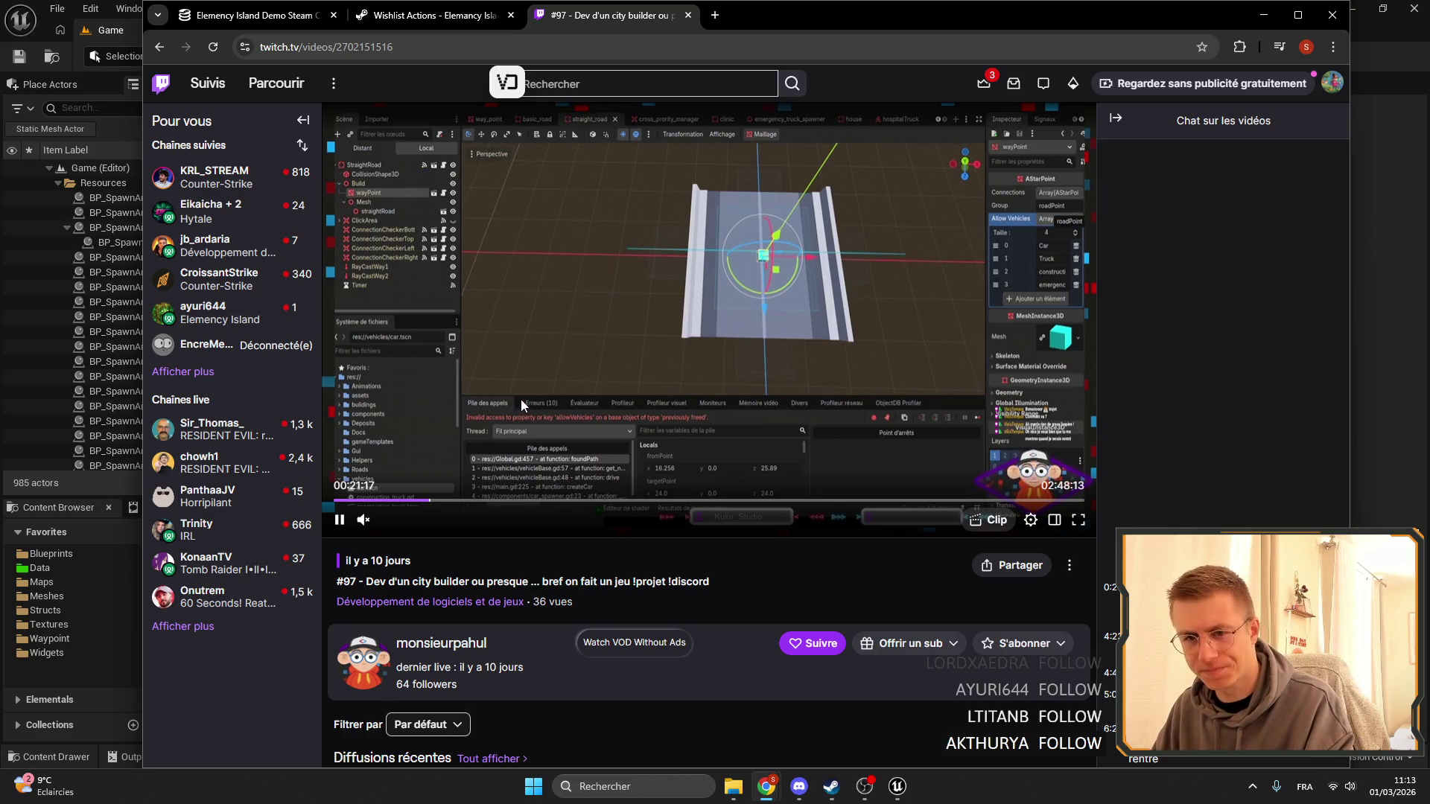
{"action": "key", "text": "Right"}
{"action": "key", "text": "Right"}
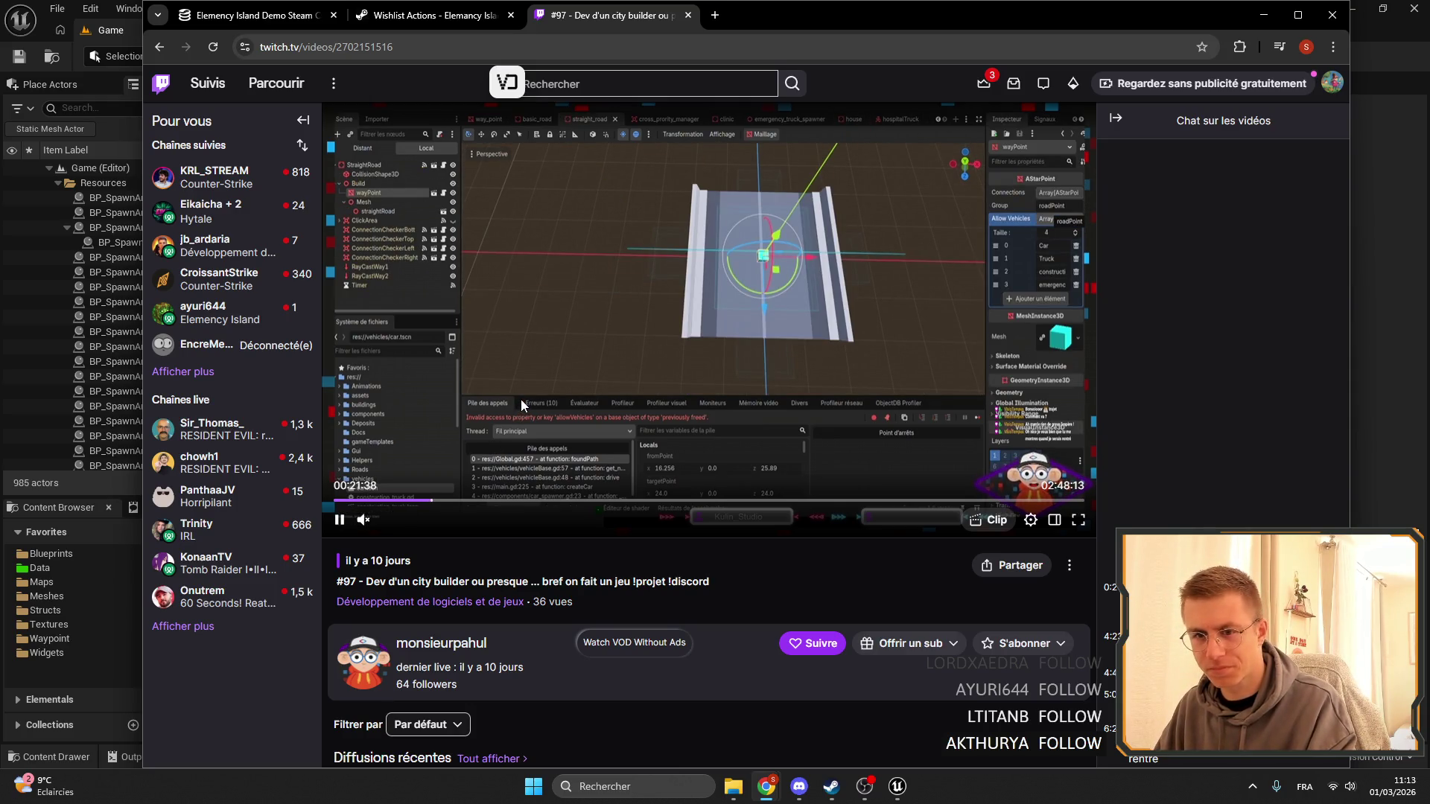
{"action": "key", "text": "Right"}
{"action": "key", "text": "Right"}
{"action": "key", "text": "Right"}
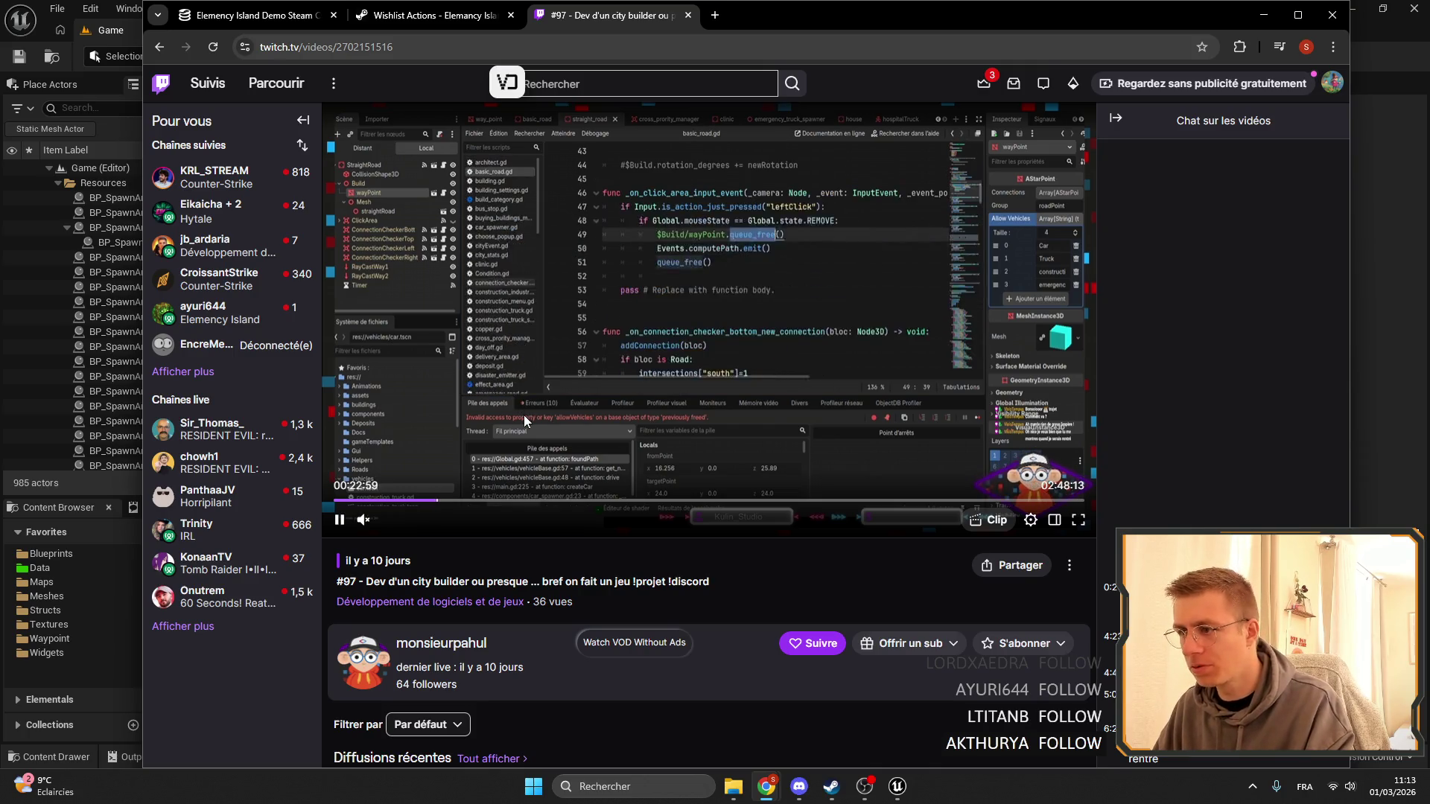
{"action": "key", "text": "Right"}
{"action": "key", "text": "Right"}
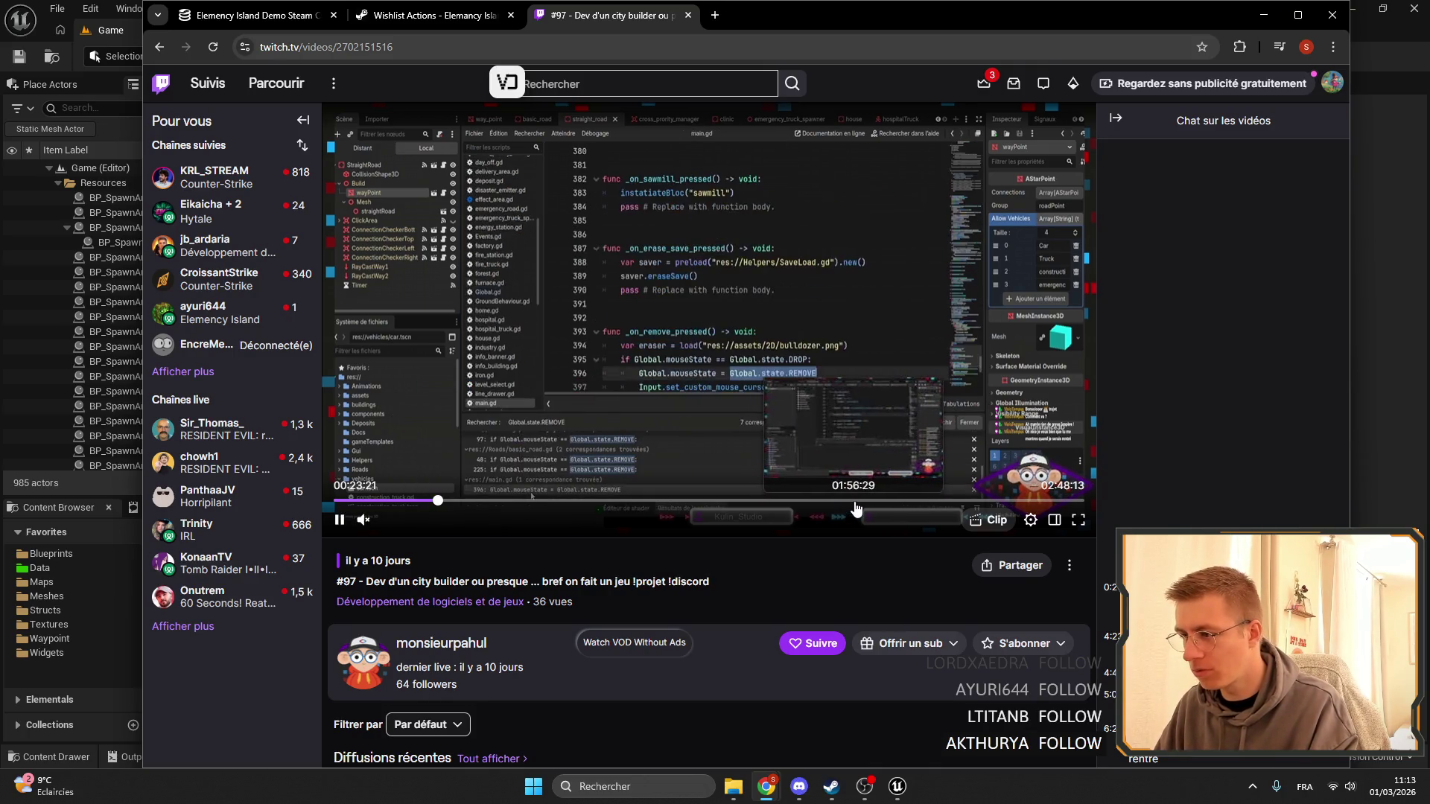
{"action": "left_click", "coordinate": [727, 513]}
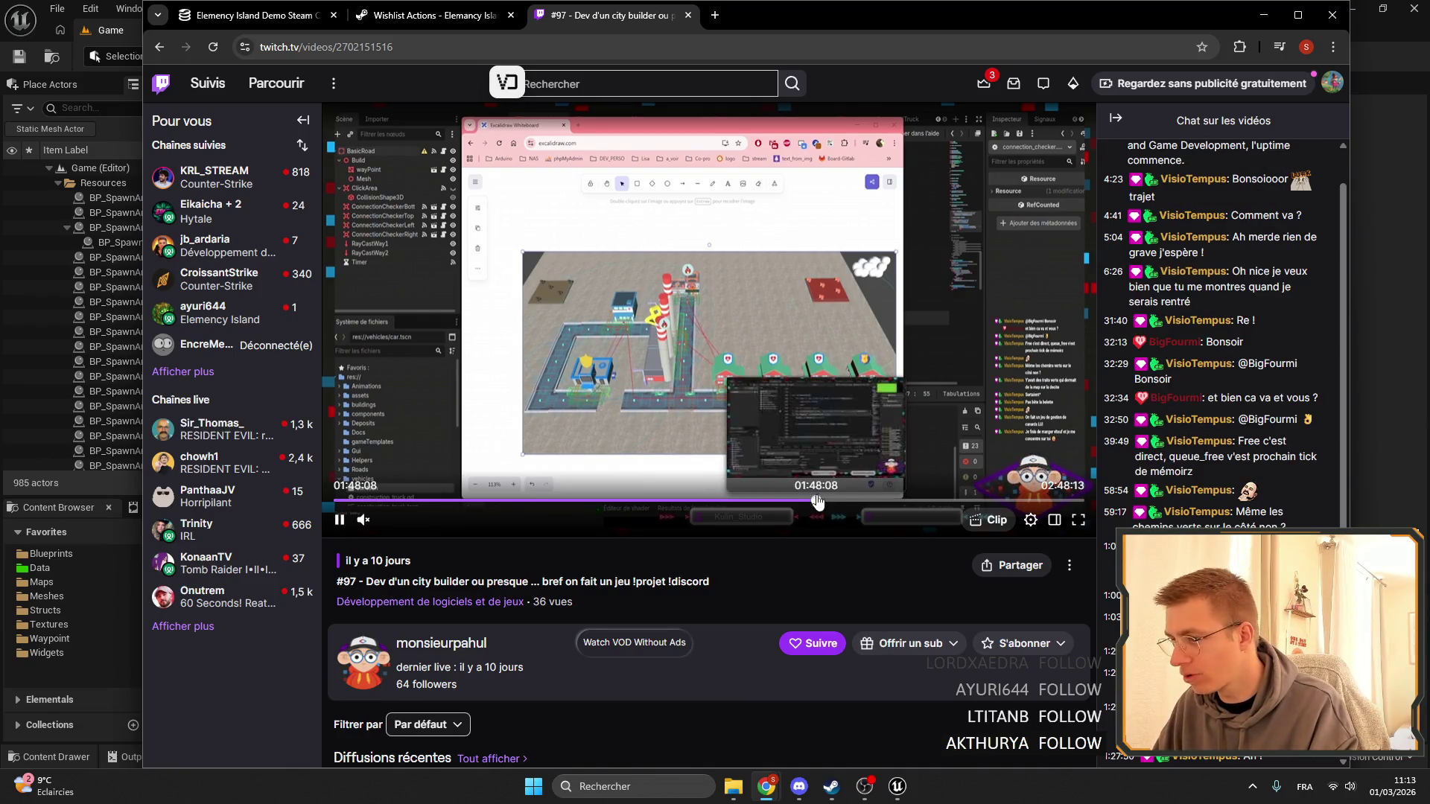
{"action": "left_click", "coordinate": [946, 500]}
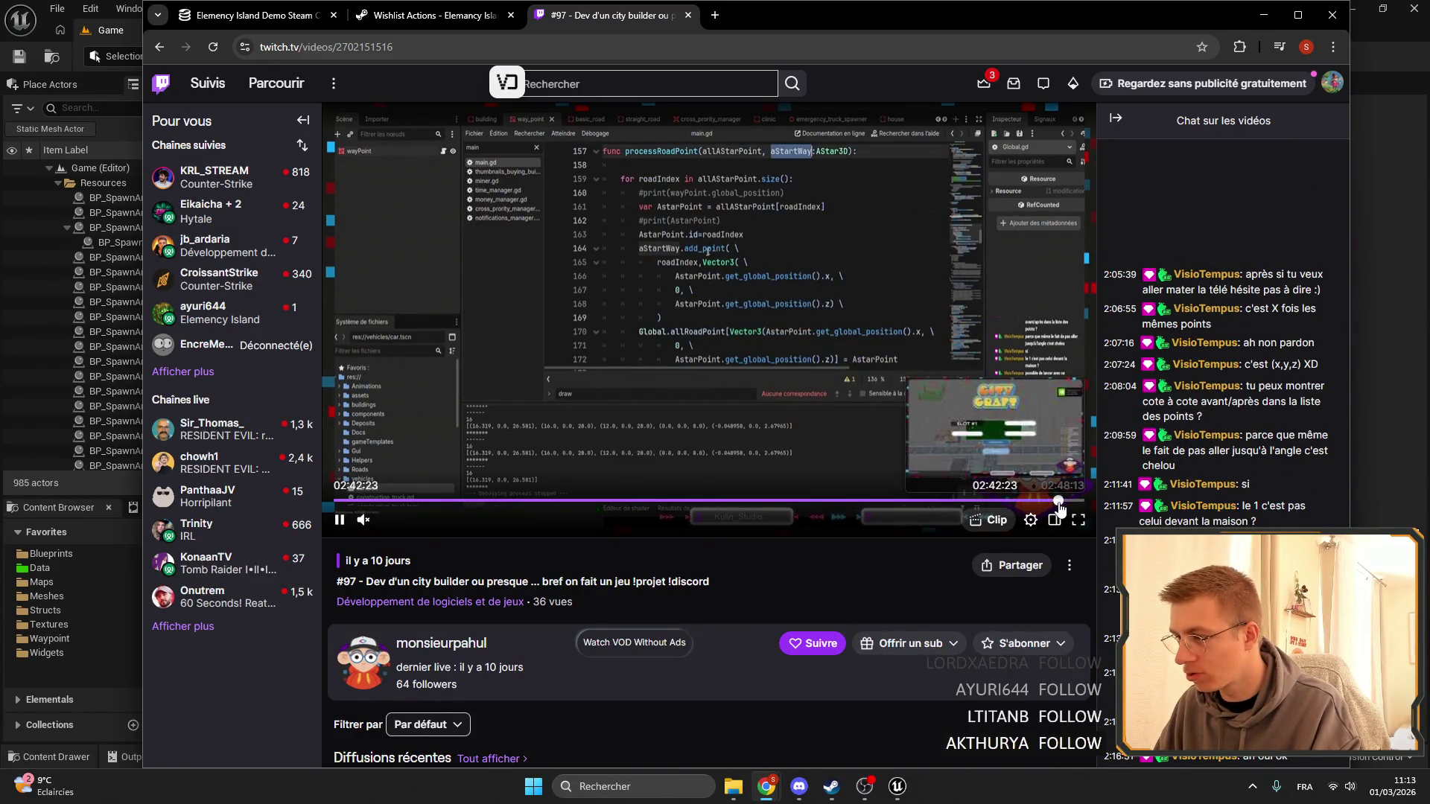
{"action": "left_click", "coordinate": [1059, 501]}
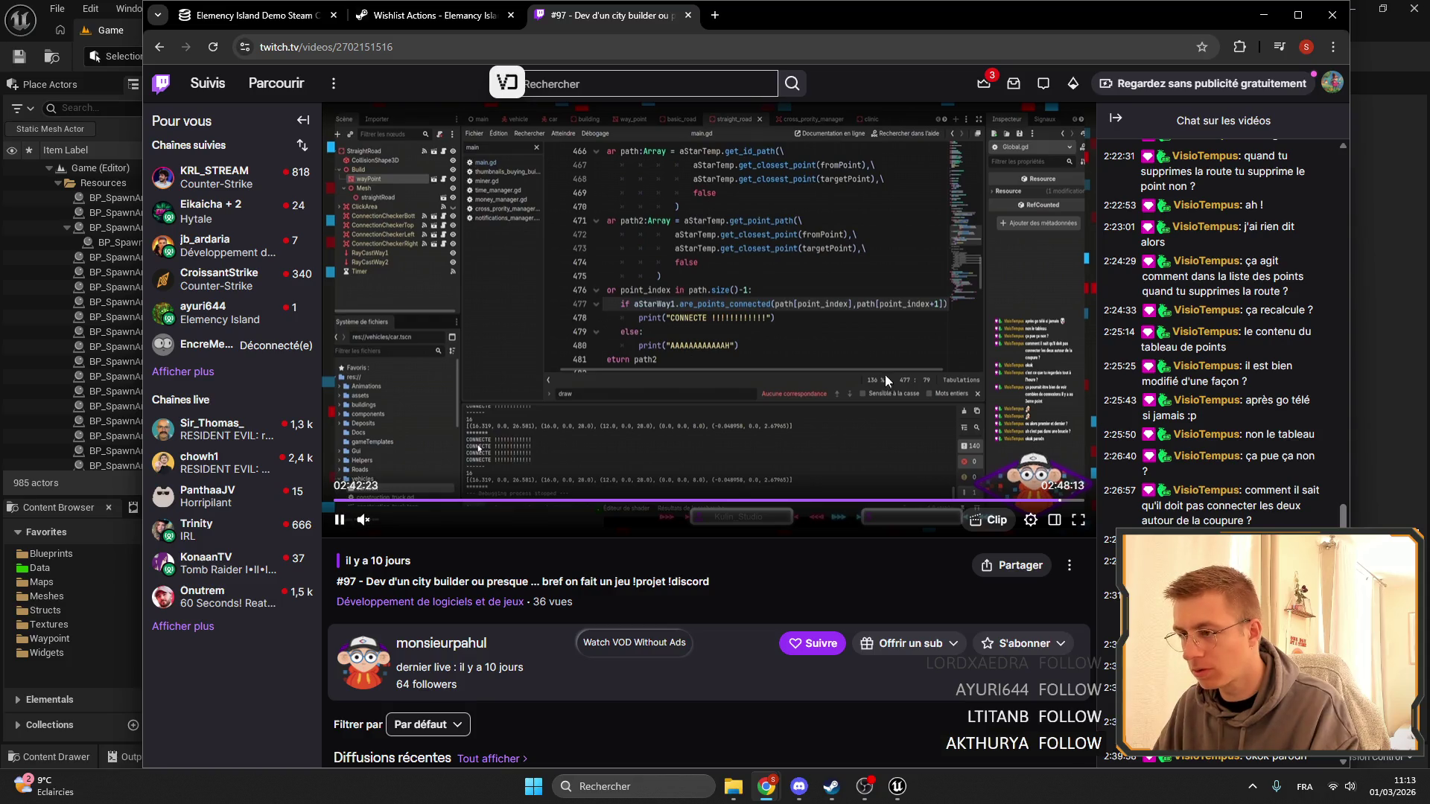
Follow the channel, dismiss the thank-you message, then close the Twitch tab and the browser.
{"action": "left_click", "coordinate": [811, 643]}
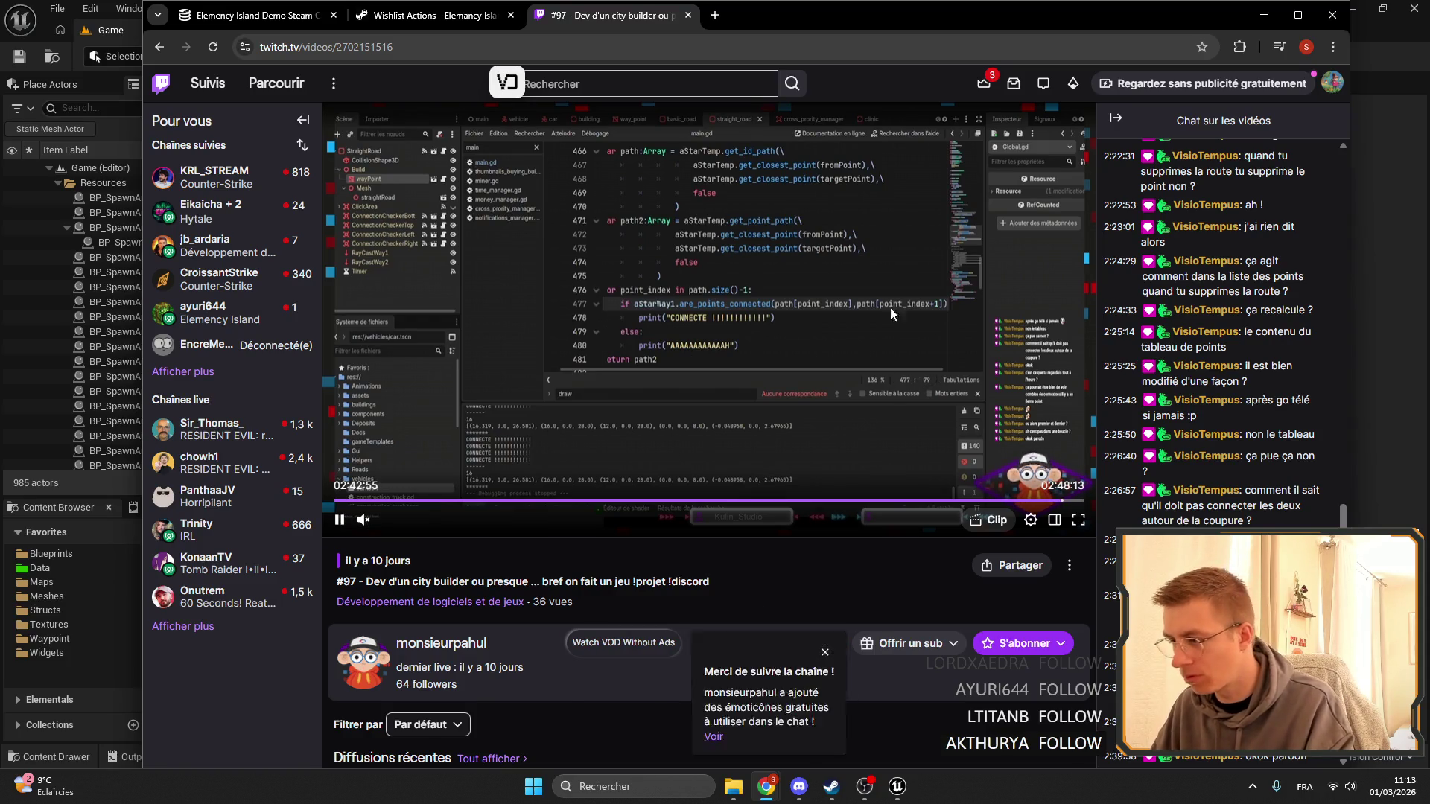
{"action": "scroll", "coordinate": [593, 530], "scroll_direction": "down", "scroll_amount": 4}
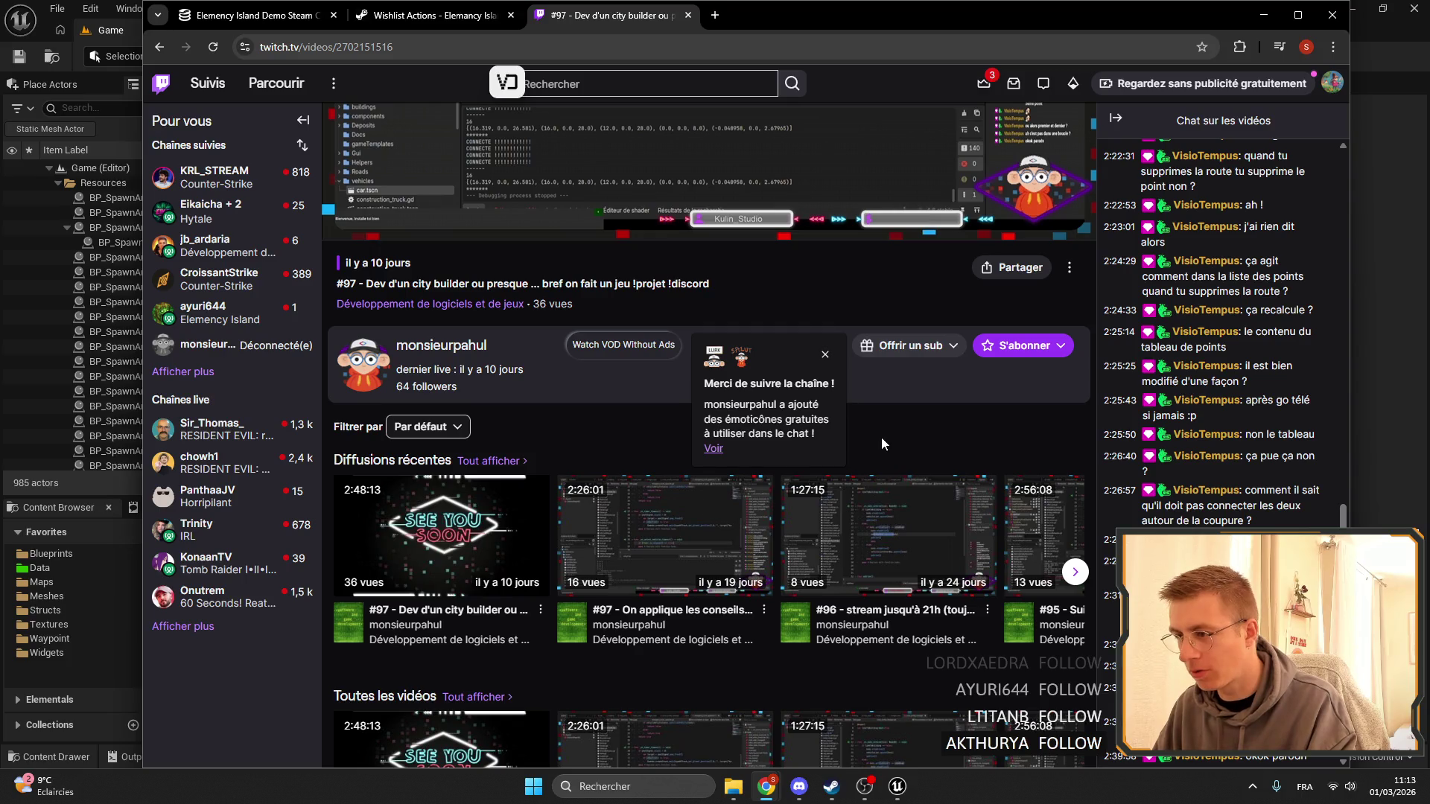
{"action": "left_click", "coordinate": [823, 356]}
{"action": "key", "text": "F11"}
{"action": "key", "text": "Escape"}
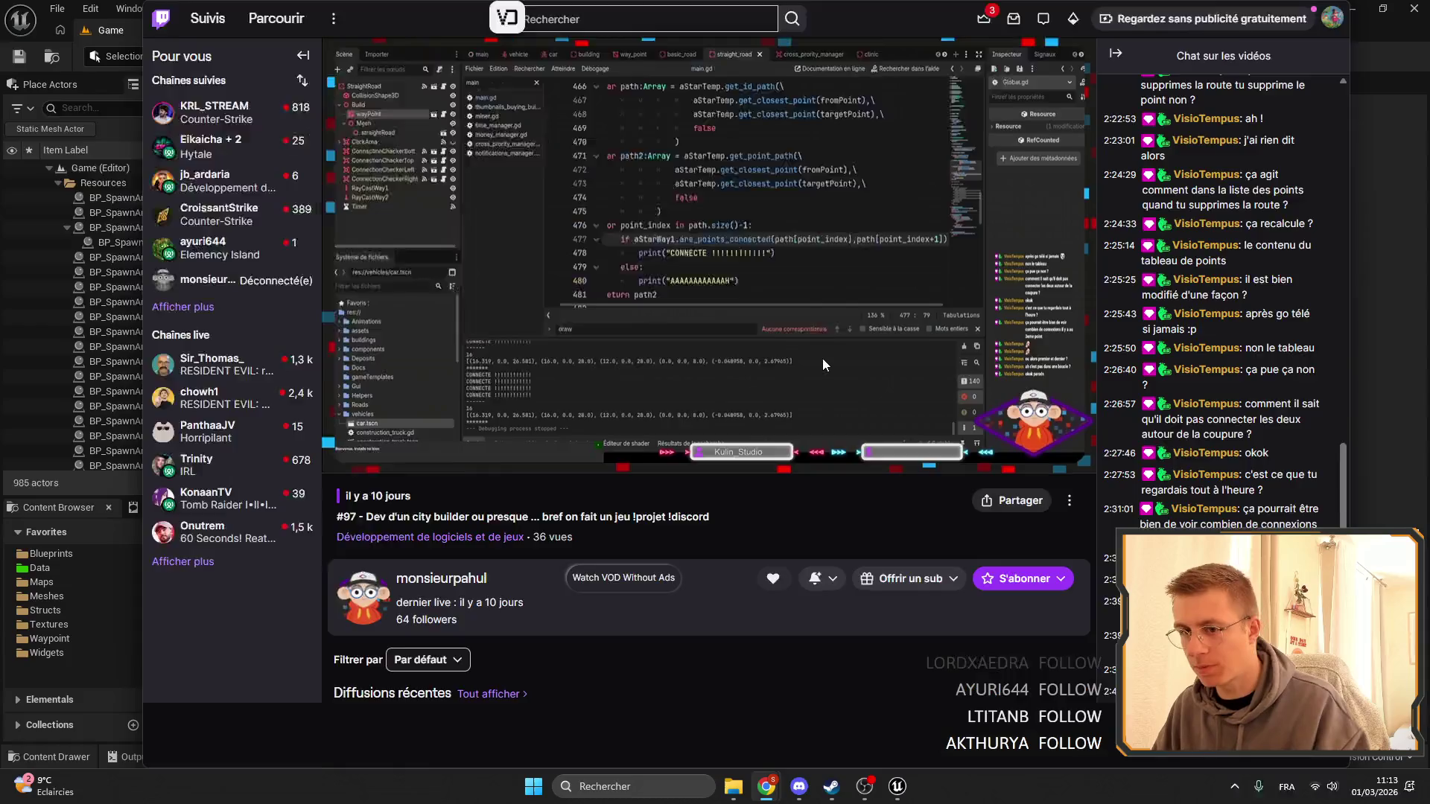
{"action": "left_click", "coordinate": [687, 15]}
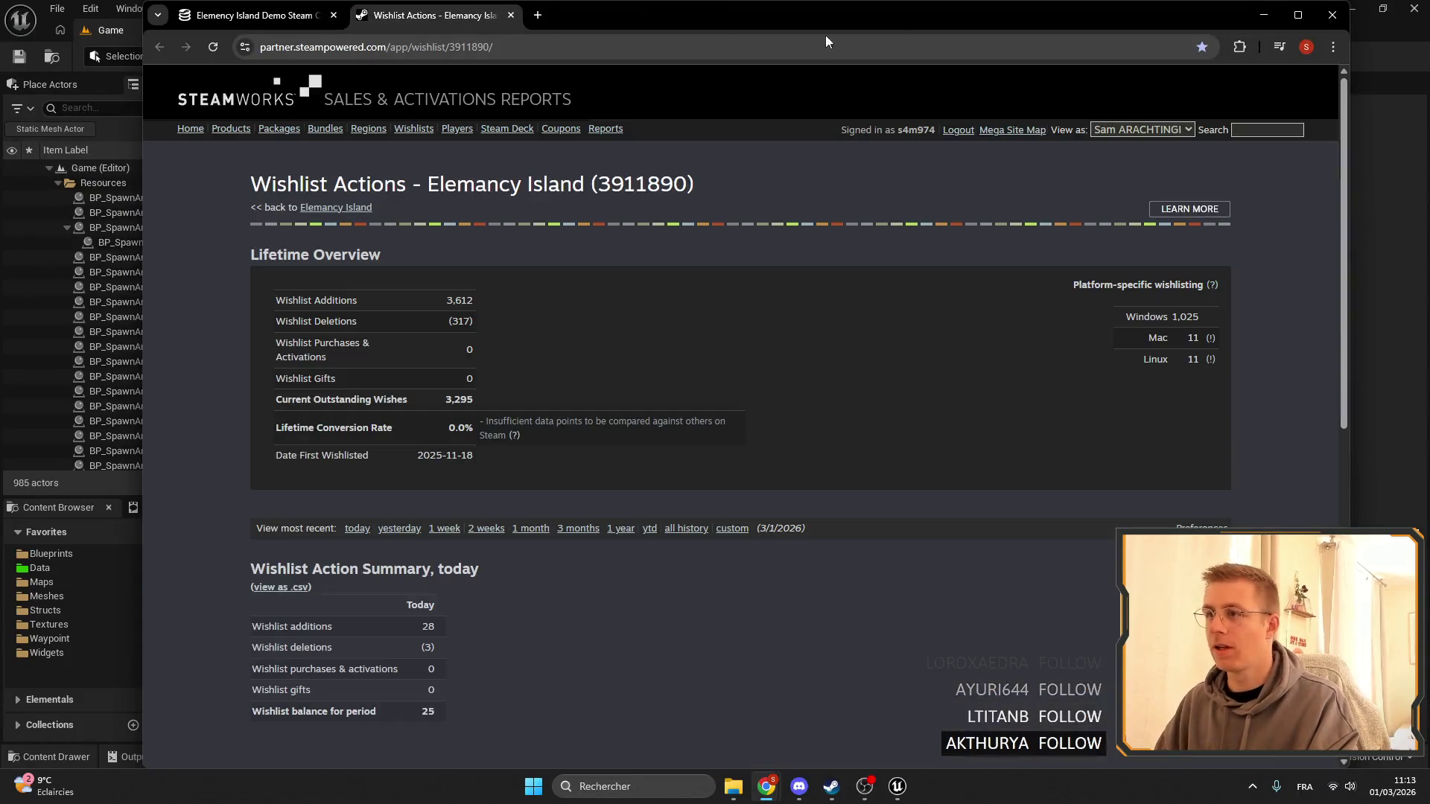
{"action": "left_click", "coordinate": [1332, 15]}
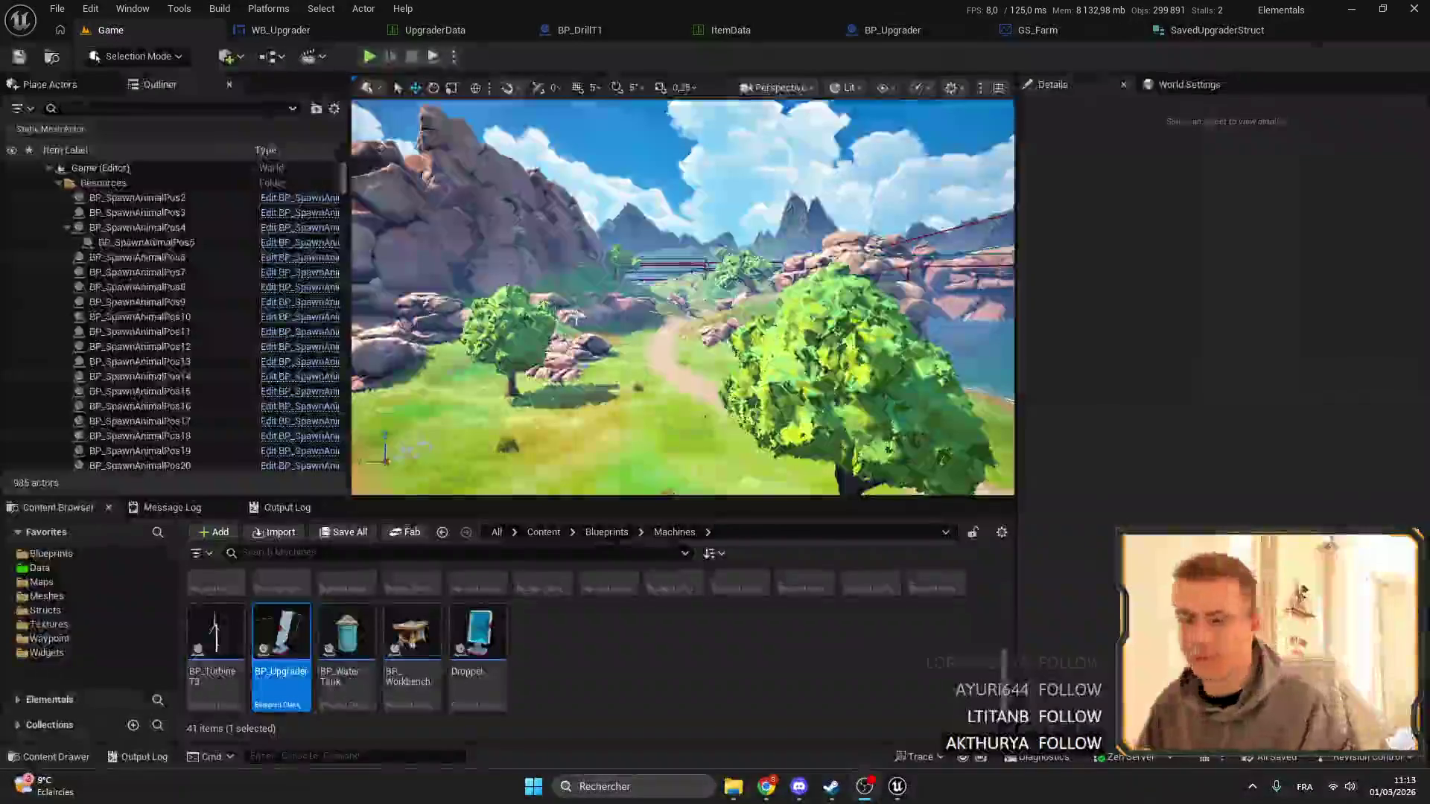
Fly up for an aerial view of the island, then save all modified assets from WB_Upgrader.
{"action": "left_click_drag", "start_coordinate": [558, 365], "coordinate": [624, 269]}
{"action": "scroll", "coordinate": [624, 270], "scroll_direction": "up", "scroll_amount": 10}
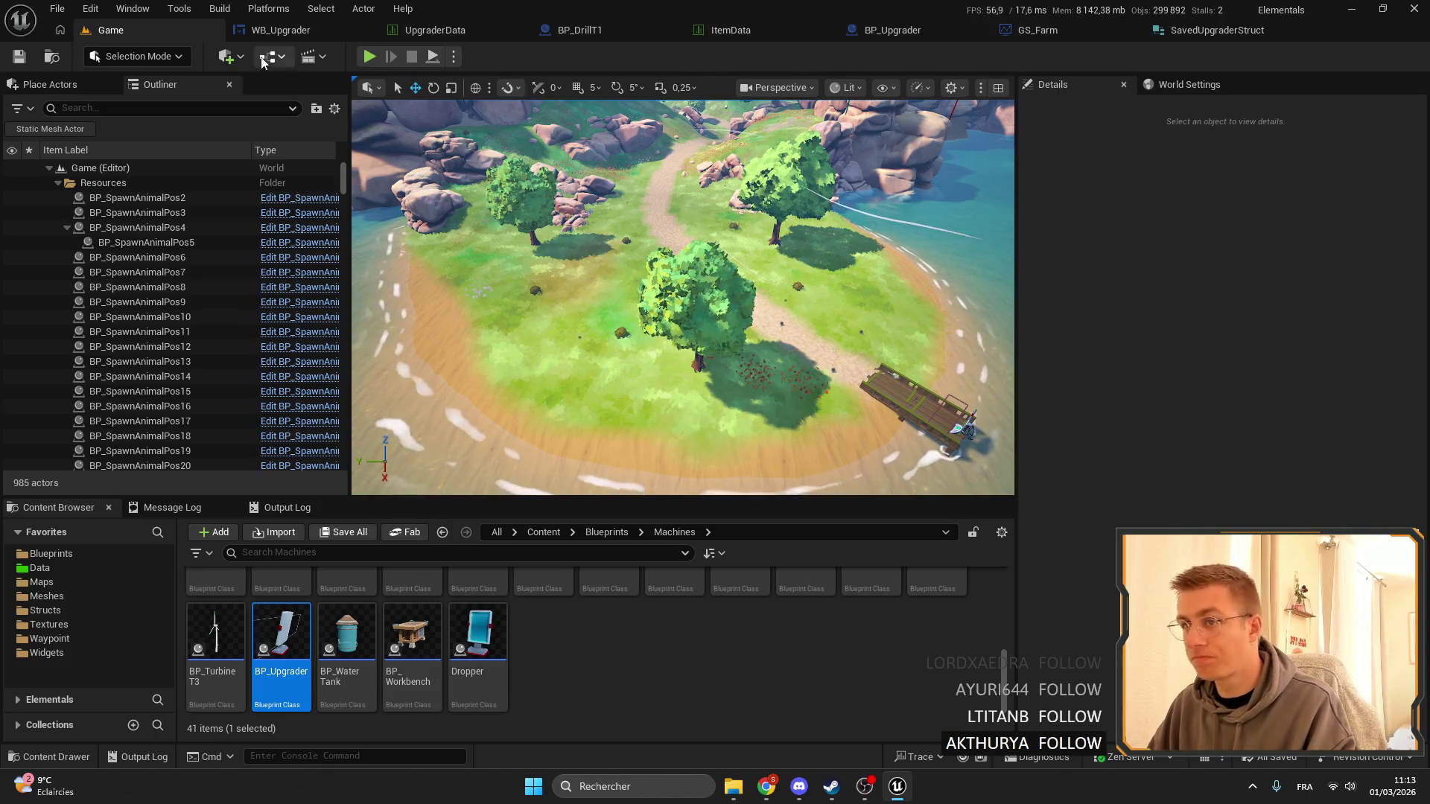
{"action": "left_click", "coordinate": [275, 30]}
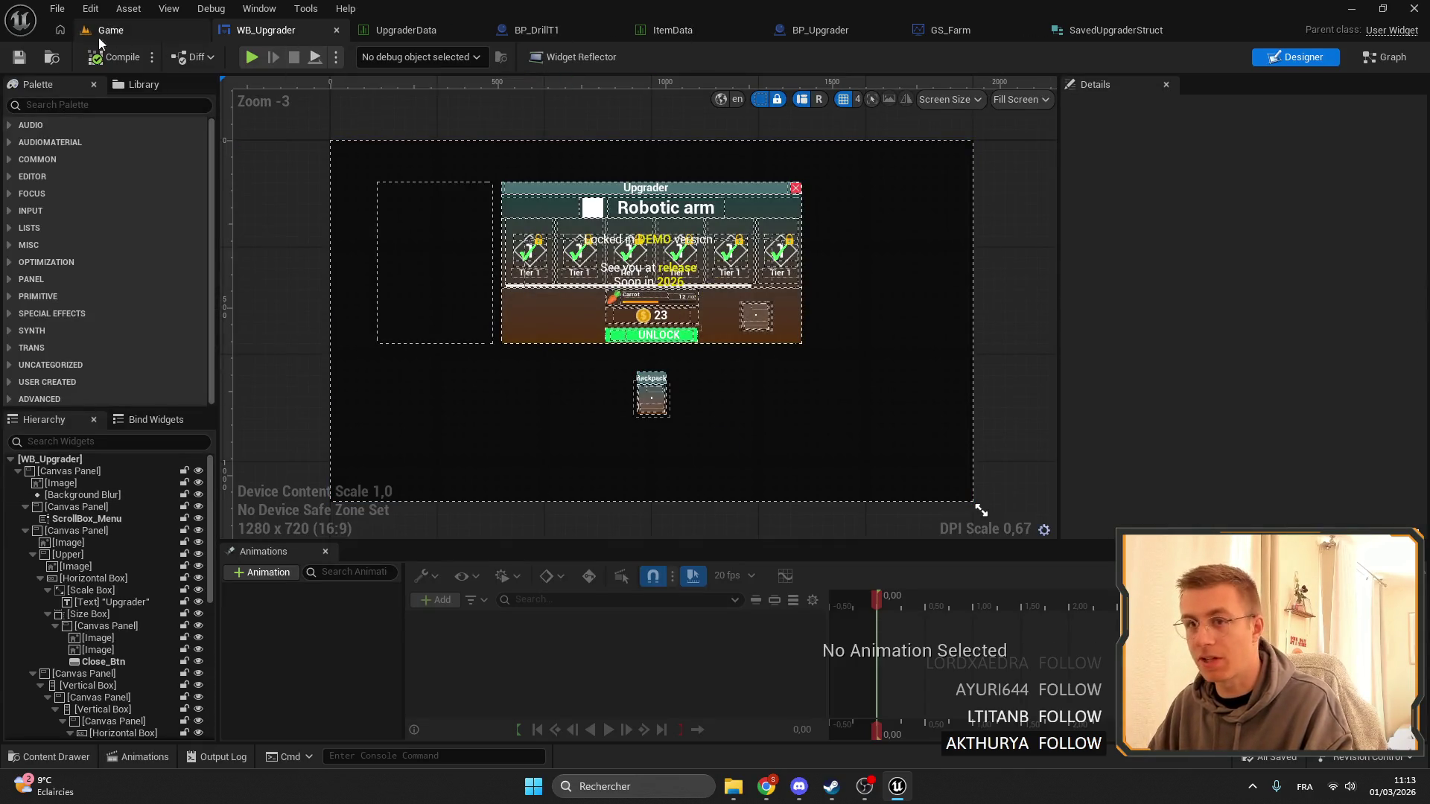
{"action": "left_click", "coordinate": [112, 29]}
{"action": "left_click", "coordinate": [227, 56]}
{"action": "left_click", "coordinate": [266, 30]}
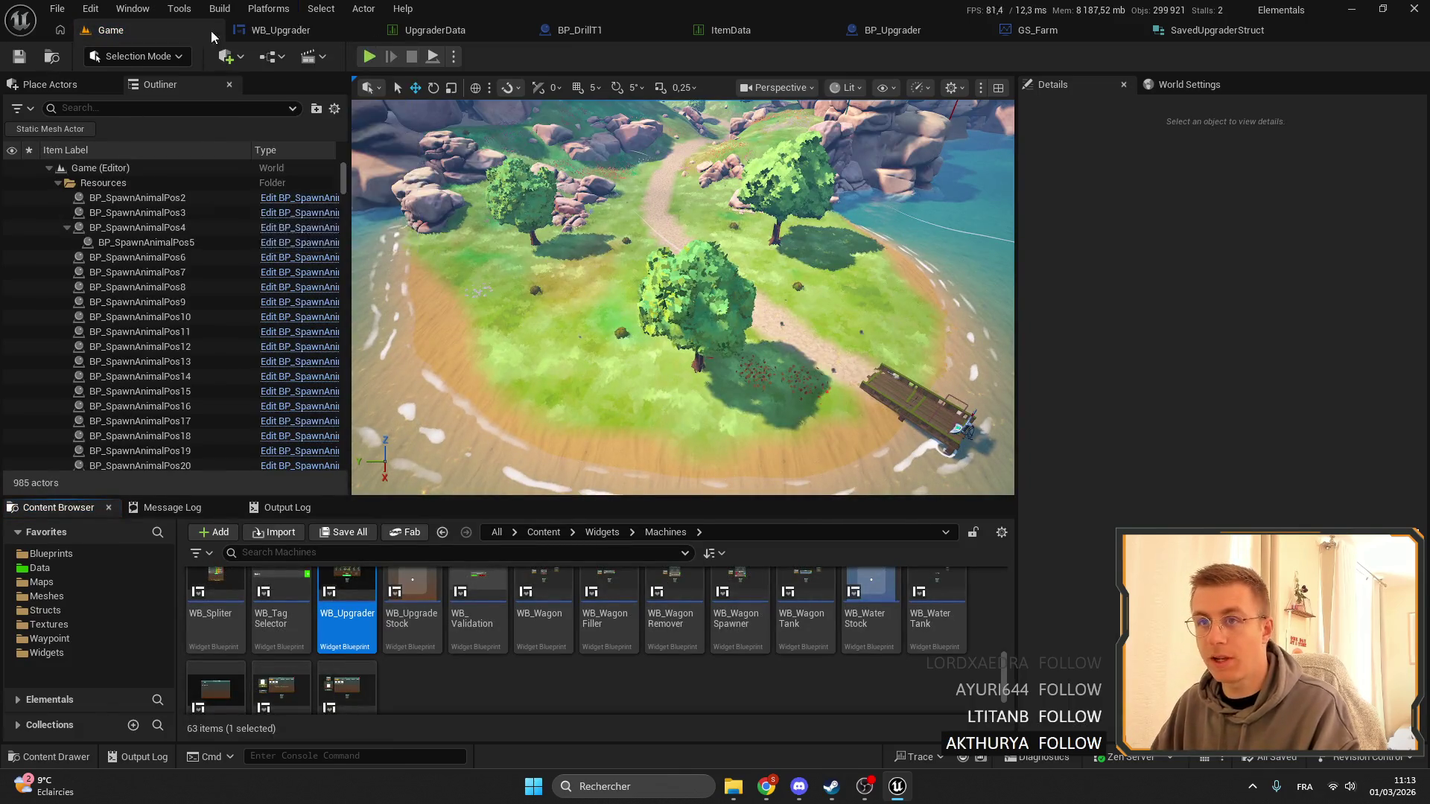
{"action": "left_click", "coordinate": [266, 30]}
{"action": "key", "text": "ctrl+s"}
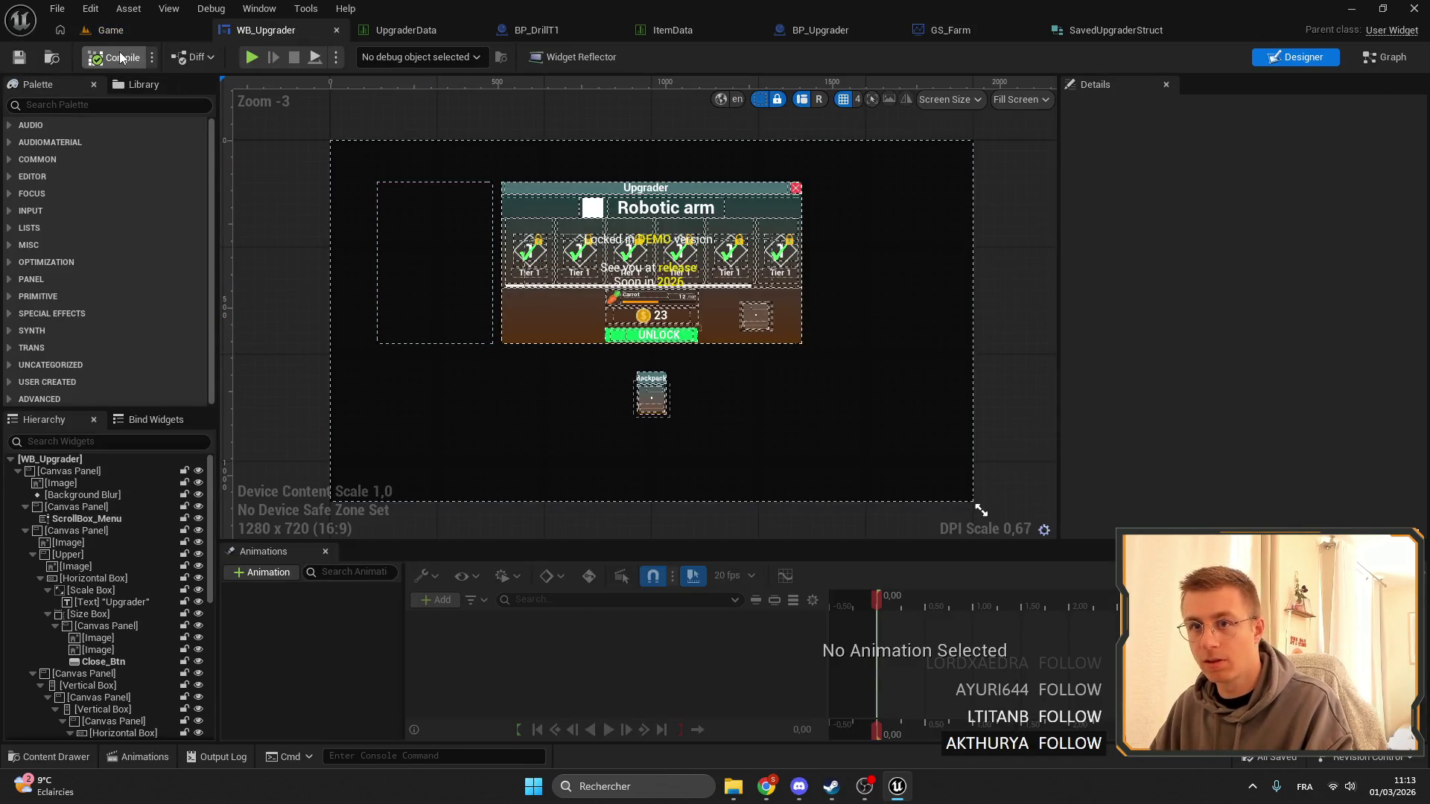
Compile WB_Upgrader, inspect the failing OnInventoryUpdate binding, then switch to BP_Upgrader's OnInventoryUpdateFunc.
{"action": "left_click", "coordinate": [119, 56]}
{"action": "left_click", "coordinate": [719, 595]}
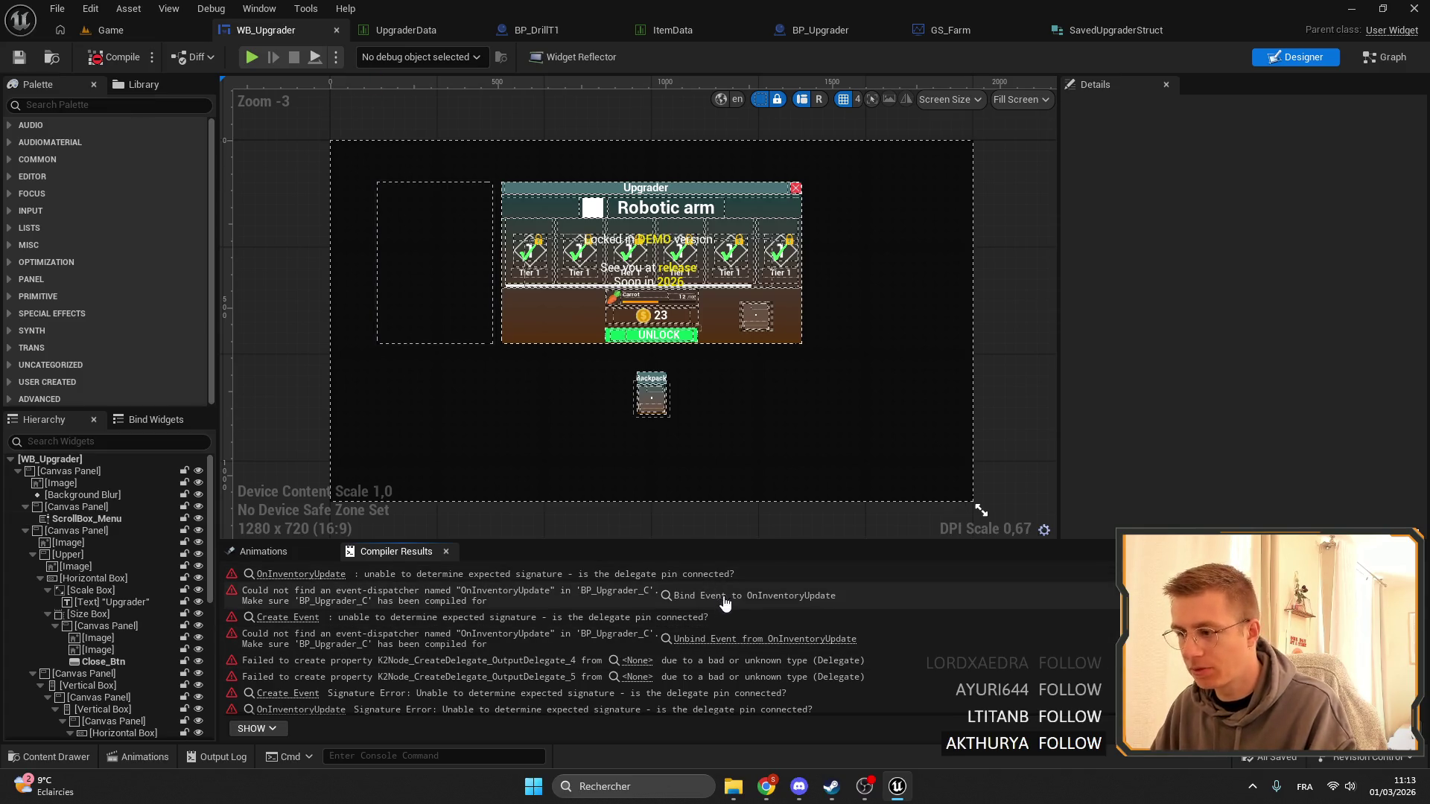
{"action": "mouse_move", "coordinate": [799, 332]}
{"action": "left_mouse_down"}
{"action": "mouse_move", "coordinate": [1089, 256]}
{"action": "mouse_move", "coordinate": [735, 267]}
{"action": "left_mouse_up"}
{"action": "left_click_drag", "start_coordinate": [1085, 242], "coordinate": [525, 239]}
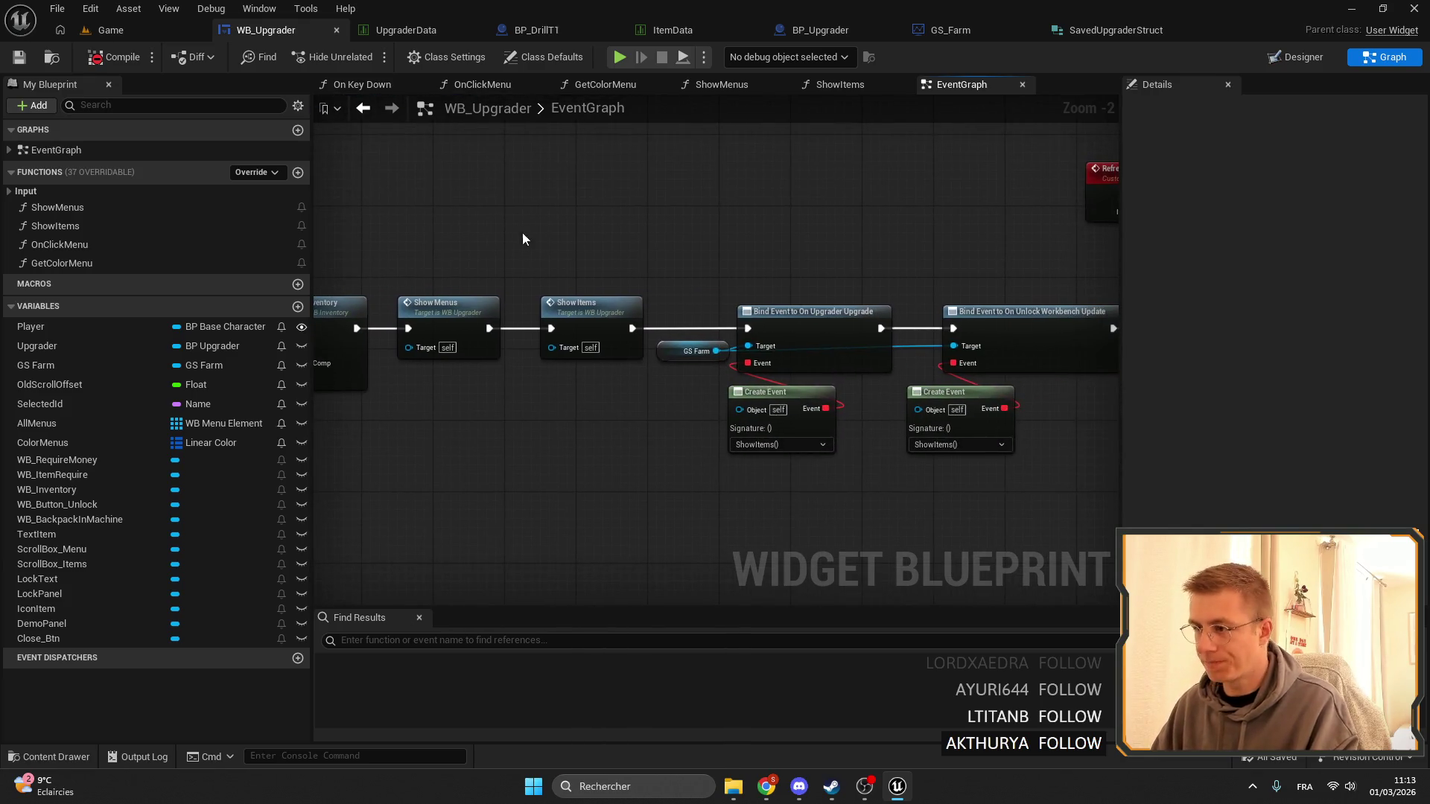
{"action": "mouse_move", "coordinate": [667, 241]}
{"action": "left_mouse_down"}
{"action": "mouse_move", "coordinate": [344, 249]}
{"action": "mouse_move", "coordinate": [916, 274]}
{"action": "left_mouse_up"}
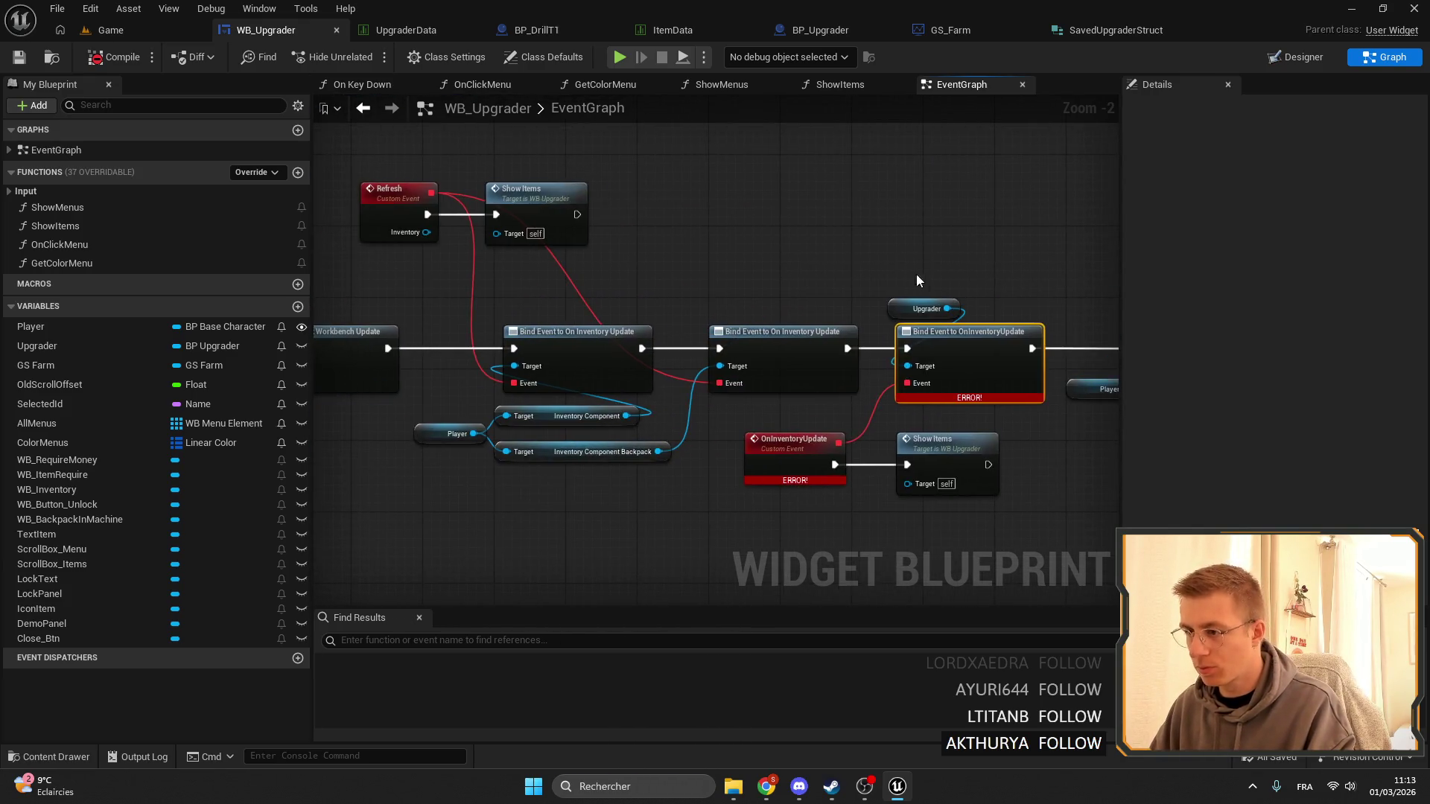
{"action": "left_click", "coordinate": [842, 30]}
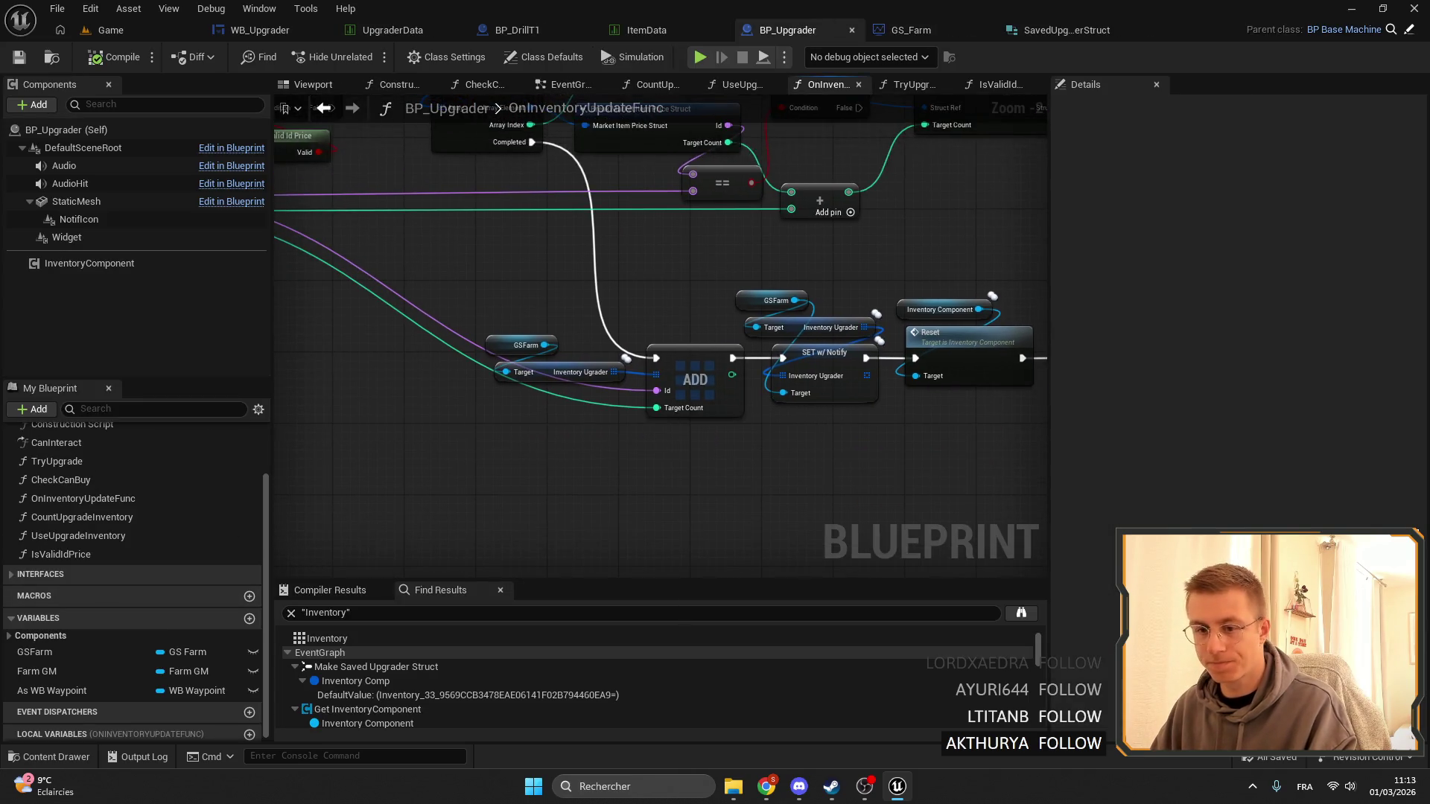
Find all references to the GSFarm variable by name and clear the Find Results search text.
{"action": "right_click", "coordinate": [41, 655]}
{"action": "mouse_move", "coordinate": [137, 544]}
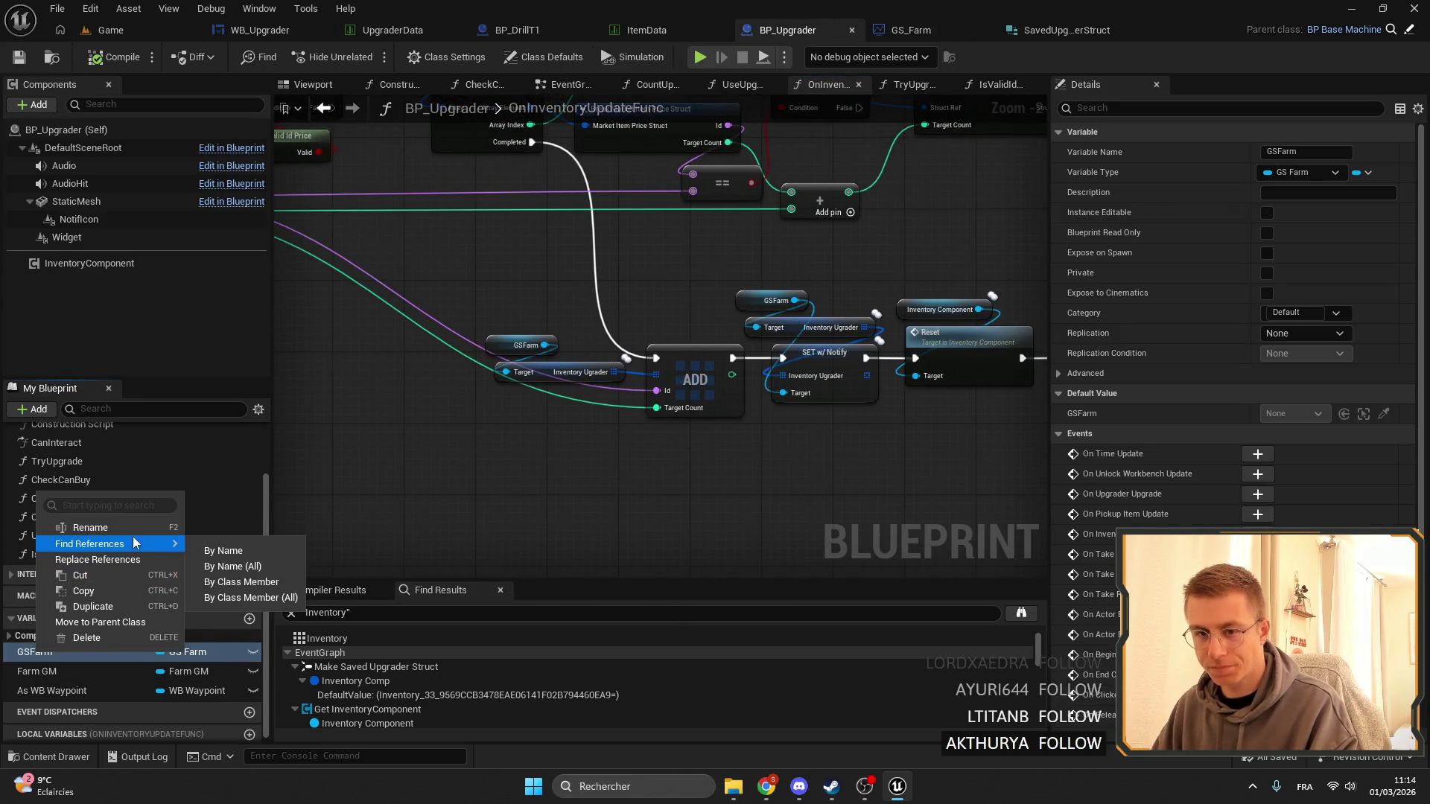
{"action": "left_click", "coordinate": [223, 551]}
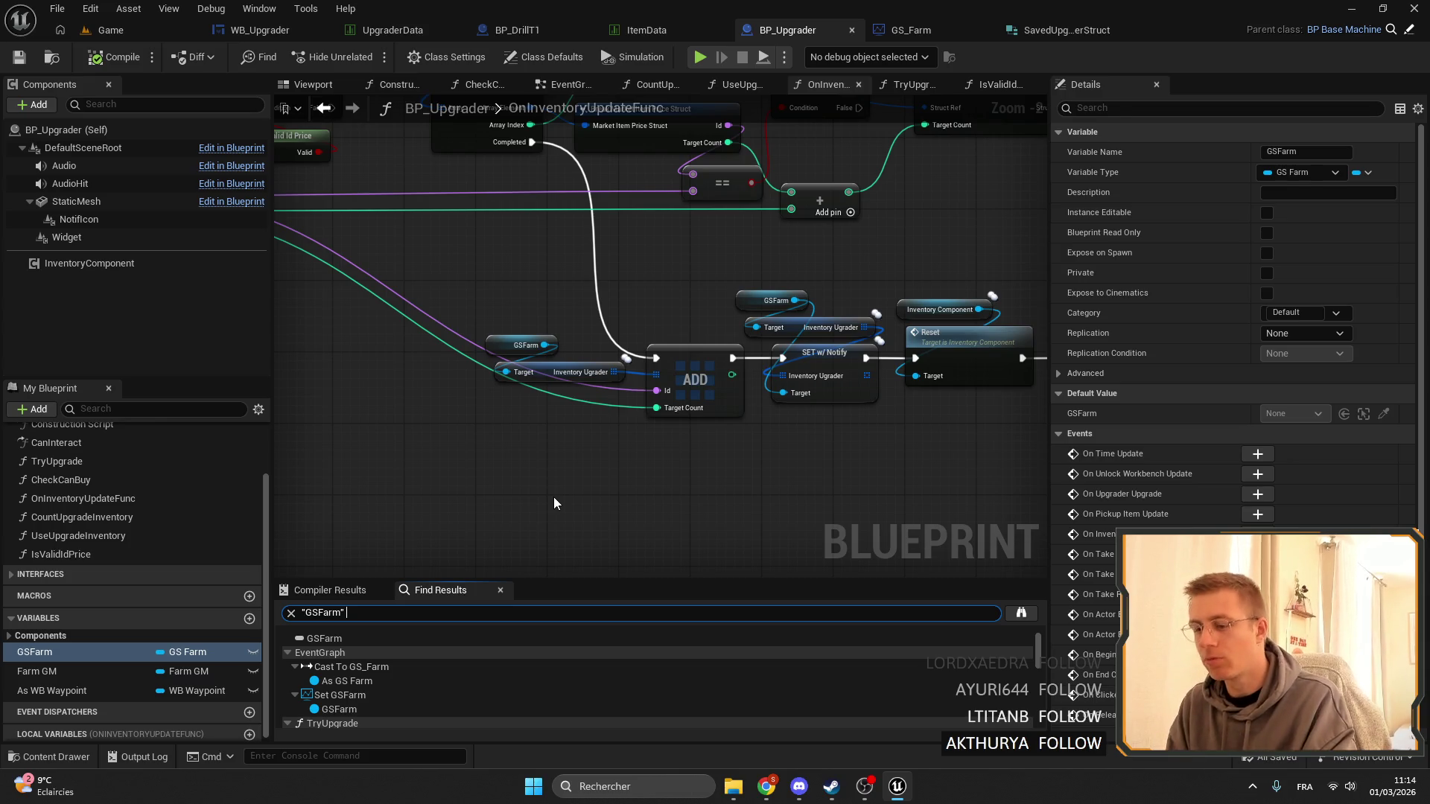
{"action": "left_click", "coordinate": [290, 613]}
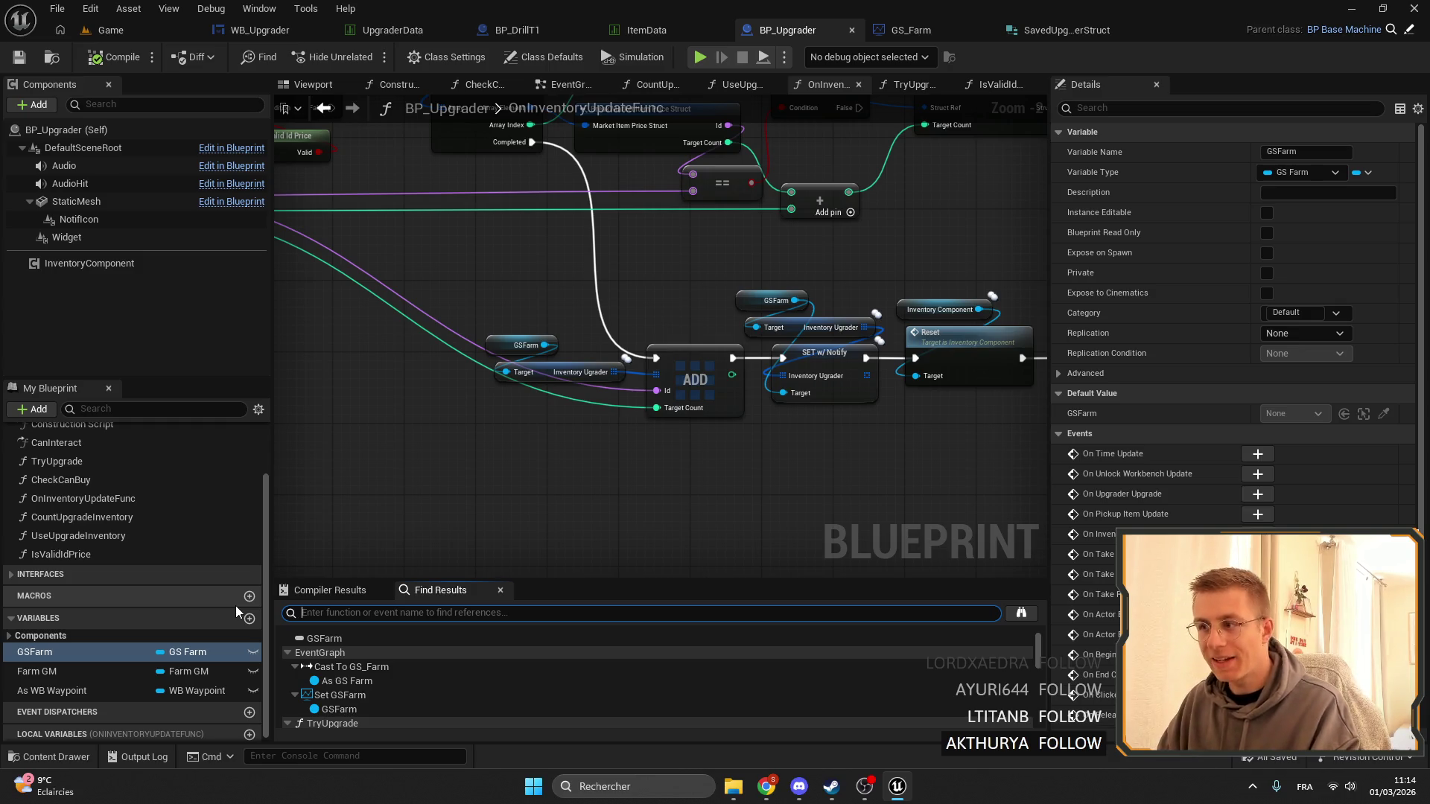
{"action": "left_click_drag", "start_coordinate": [732, 514], "coordinate": [633, 488]}
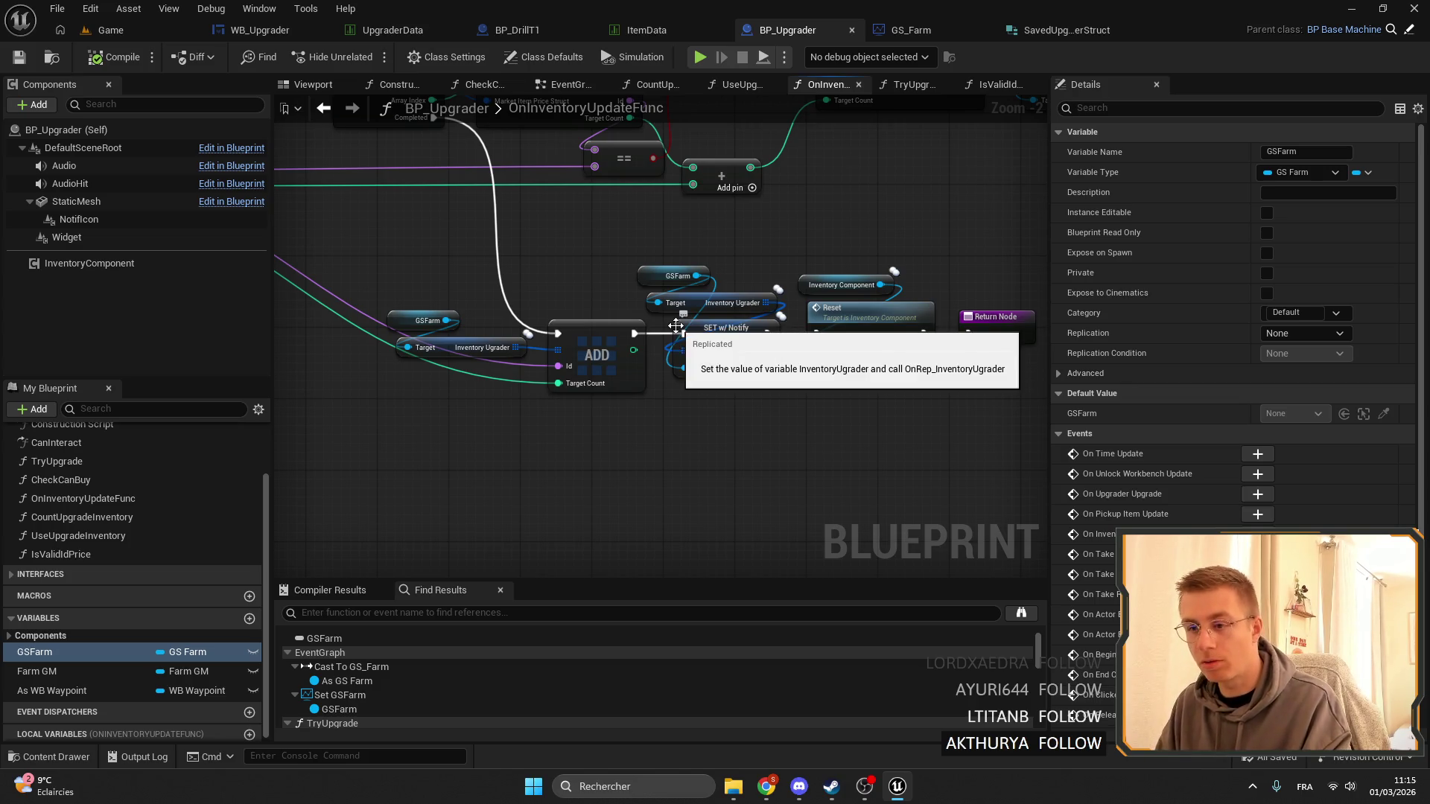
{"action": "scroll", "coordinate": [655, 357], "scroll_direction": "down", "scroll_amount": 3}
{"action": "scroll", "coordinate": [631, 428], "scroll_direction": "up", "scroll_amount": 3}
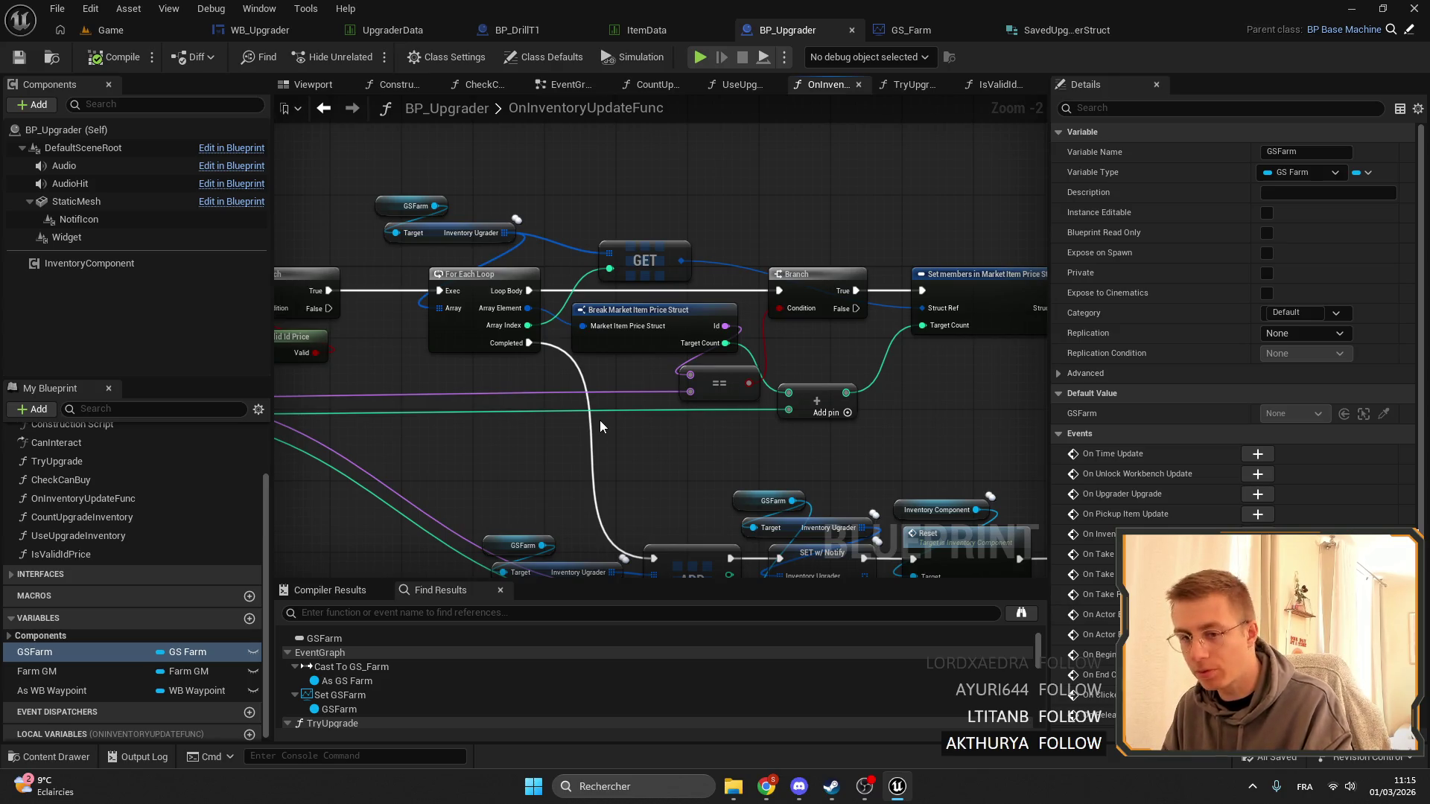
{"action": "scroll", "coordinate": [718, 350], "scroll_direction": "down", "scroll_amount": 2}
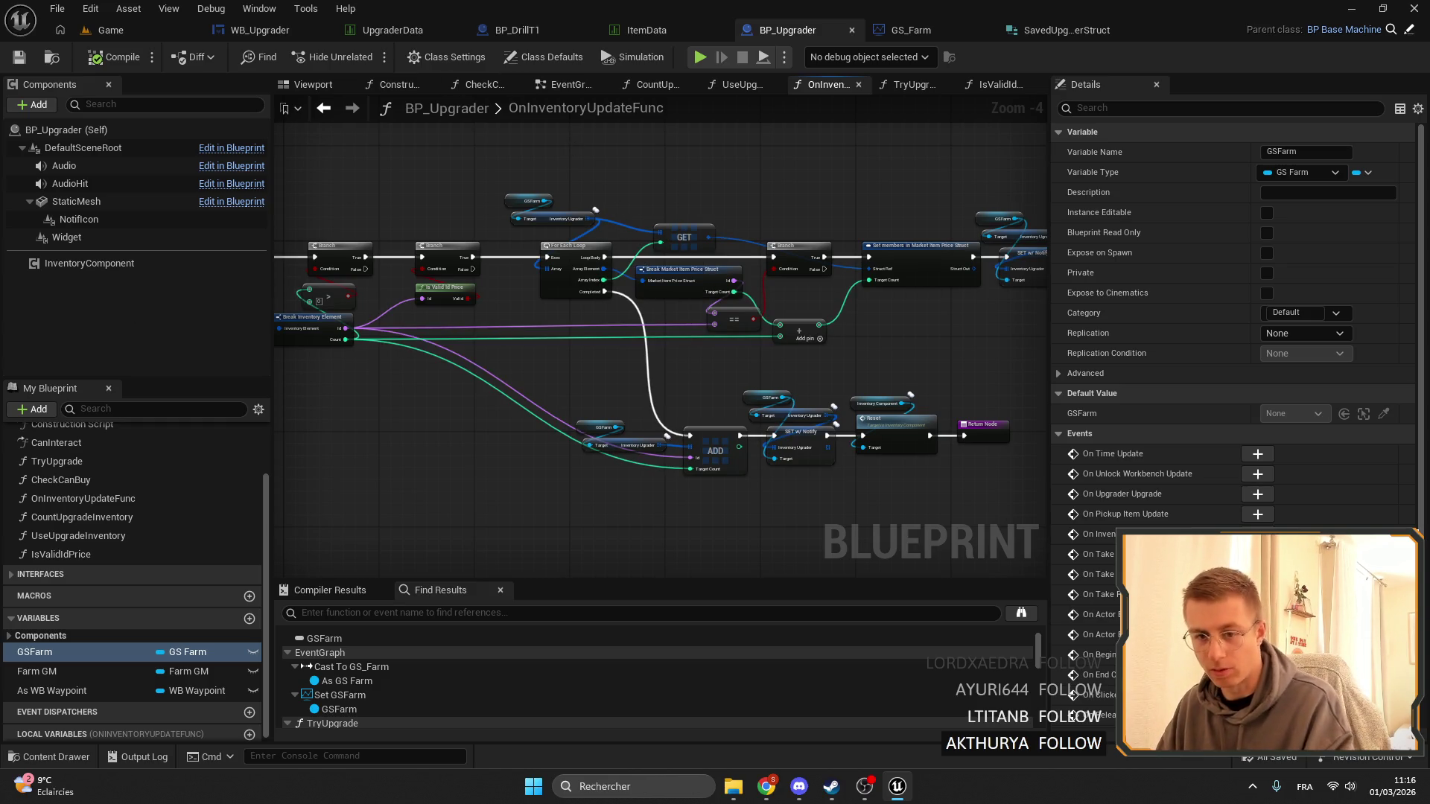
{"action": "scroll", "coordinate": [549, 370], "scroll_direction": "down", "scroll_amount": 2}
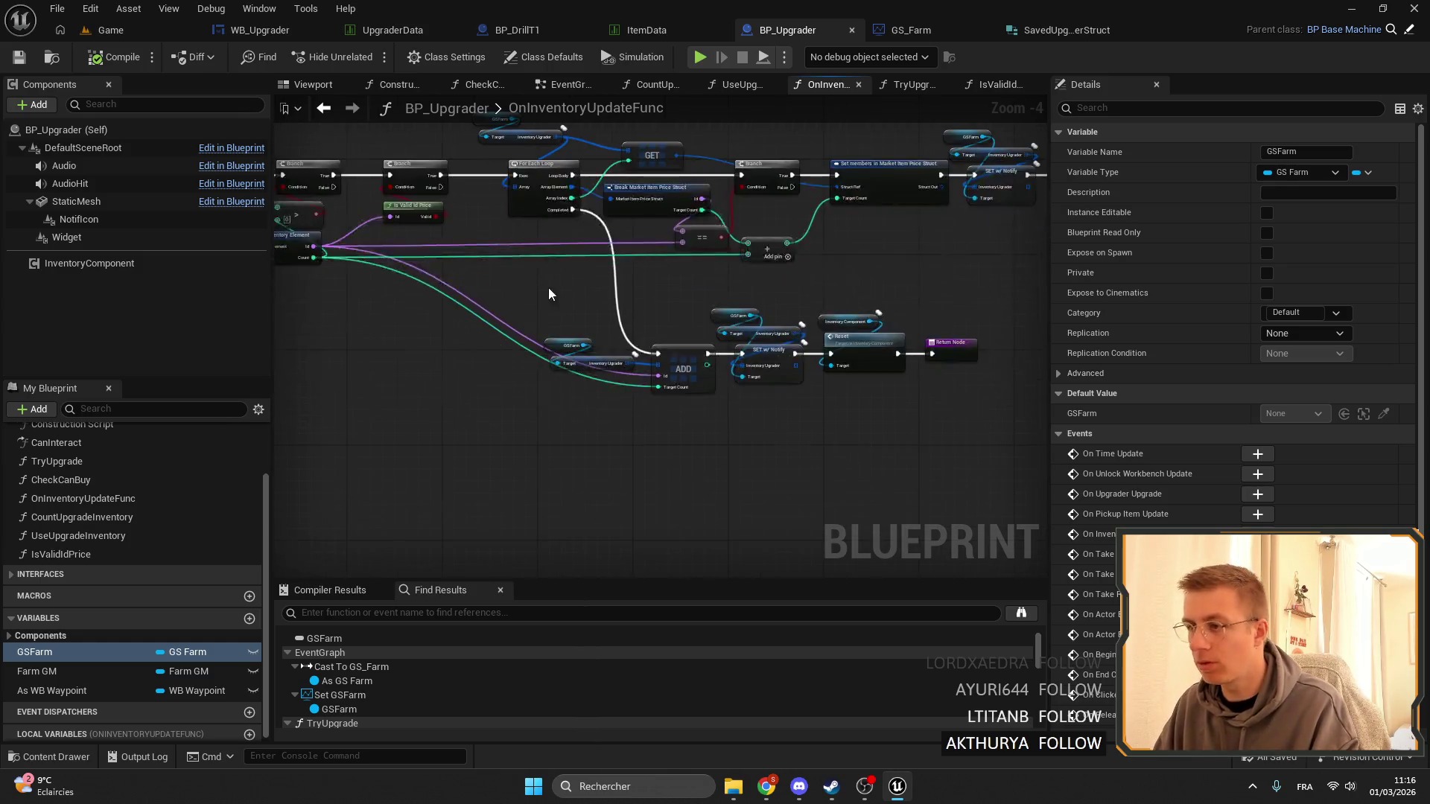
{"action": "left_click", "coordinate": [1075, 31]}
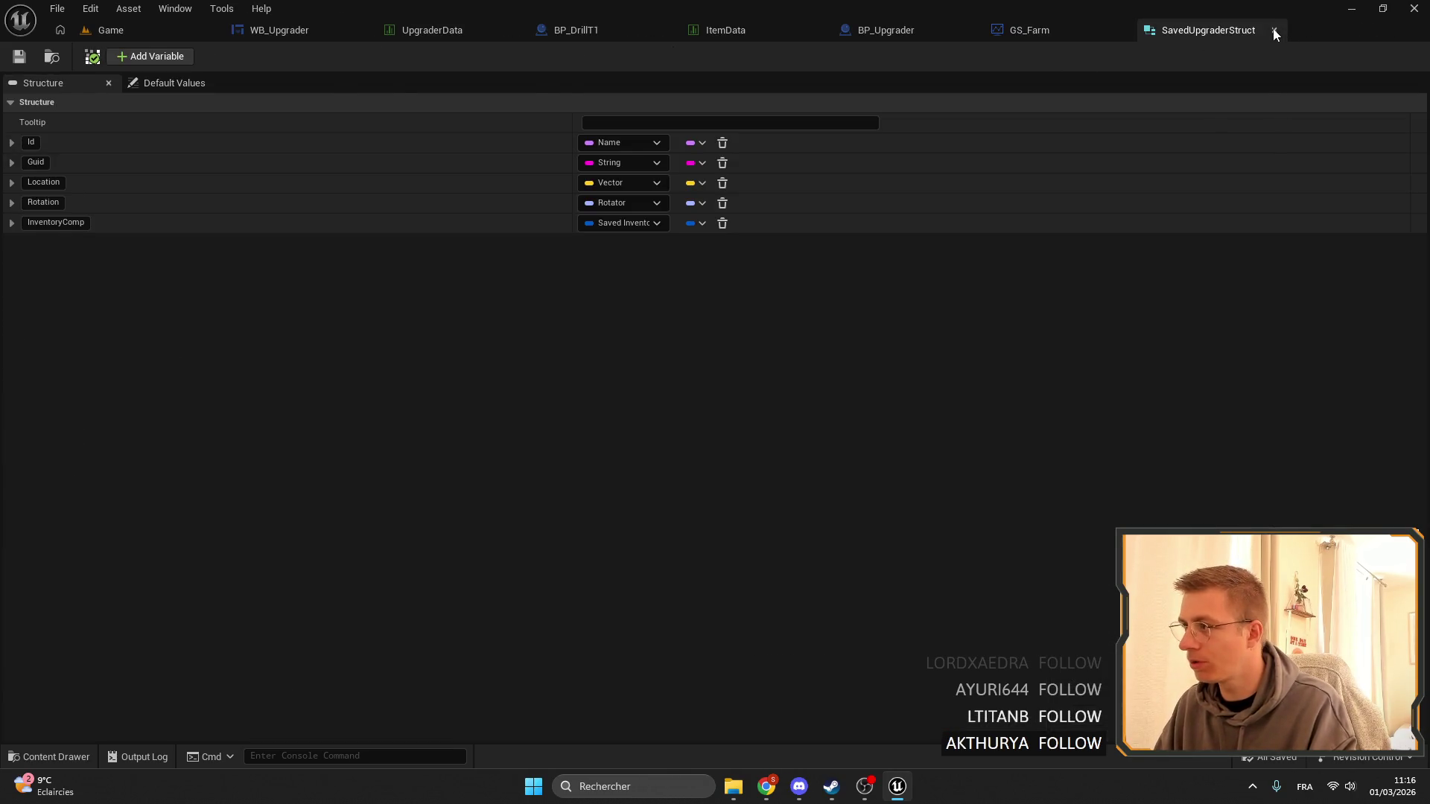
Close the SavedUpgraderStruct, GS_Farm and BP_Upgrader editors and return to the Game level.
{"action": "left_click", "coordinate": [1274, 31]}
{"action": "left_click", "coordinate": [1133, 29]}
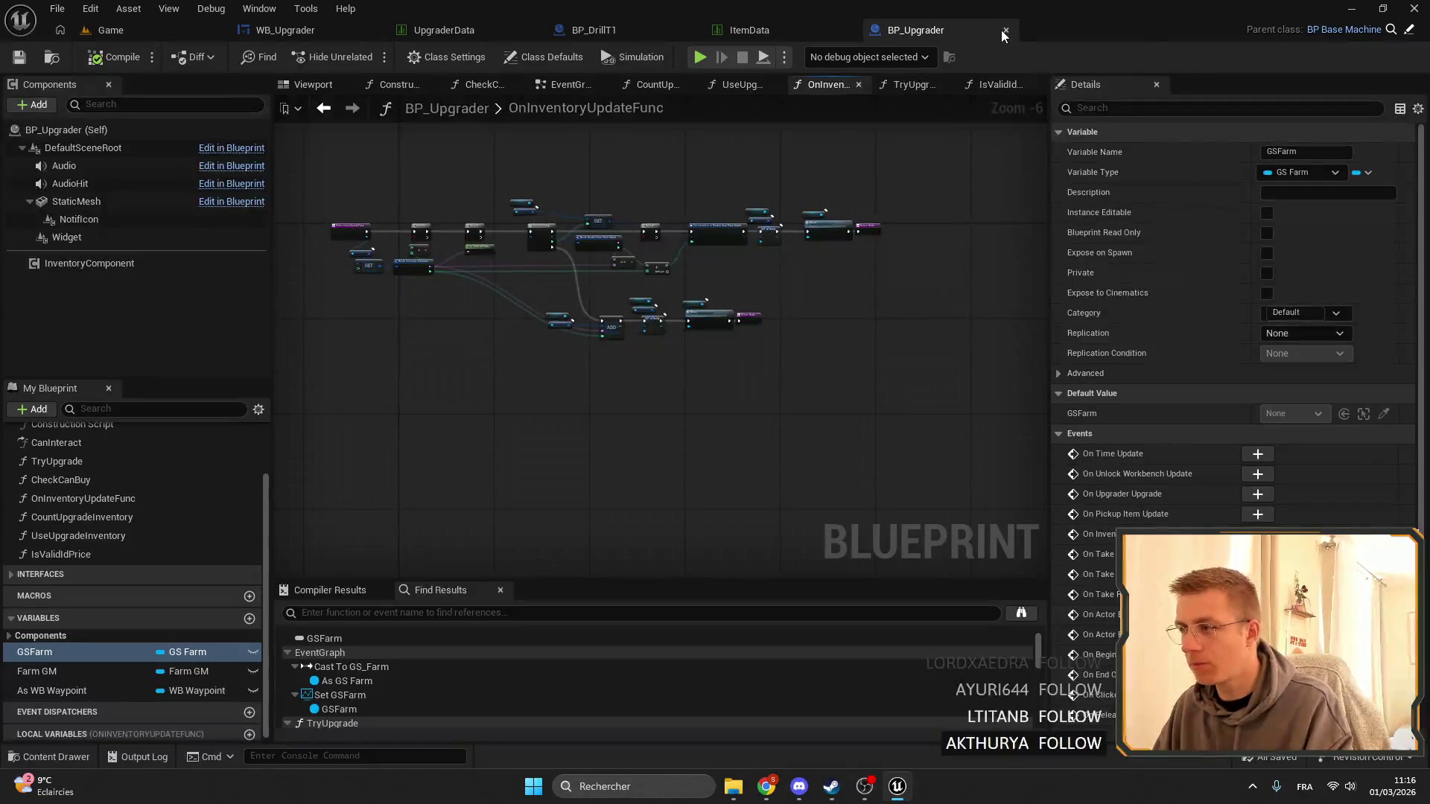
{"action": "left_click", "coordinate": [1001, 29]}
{"action": "left_click", "coordinate": [151, 33]}
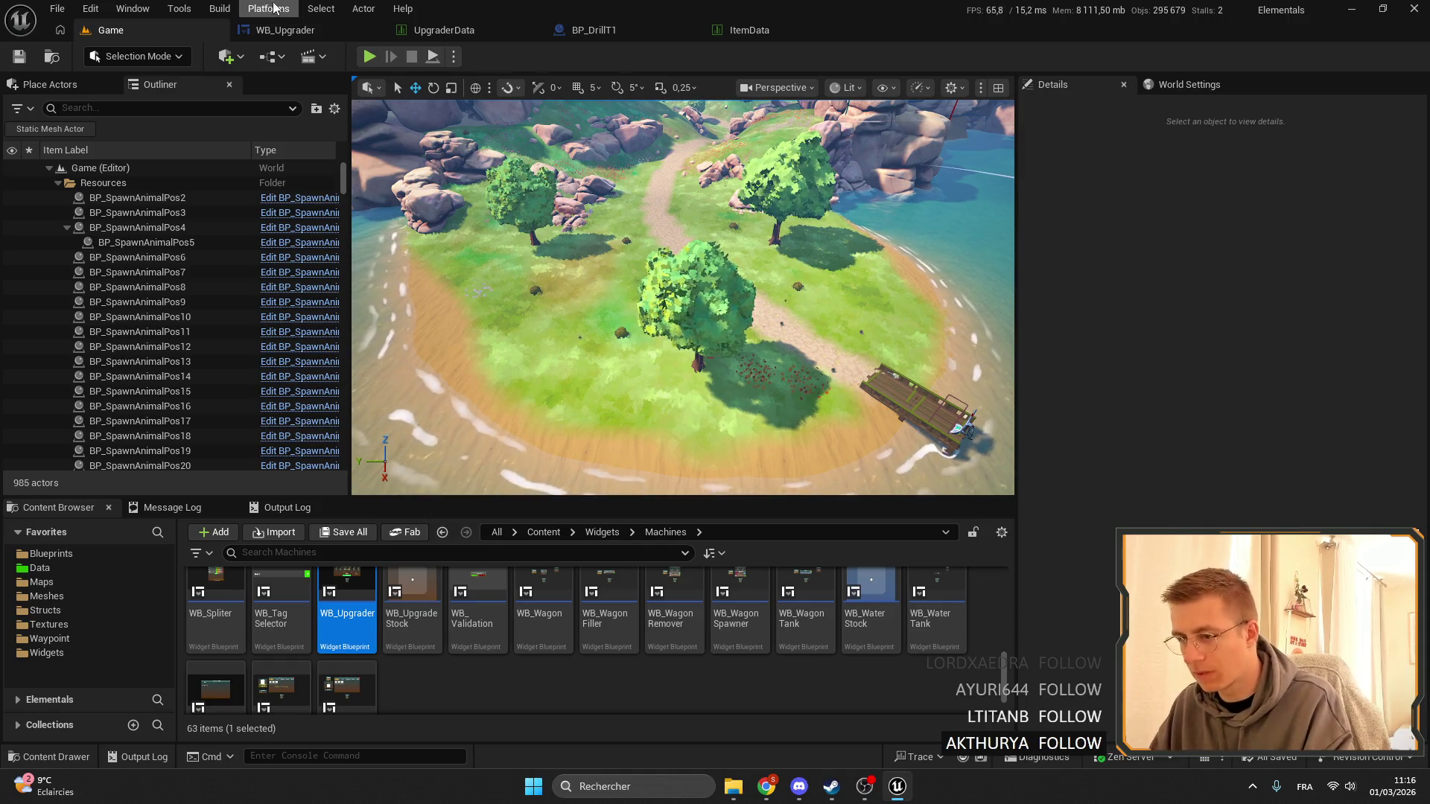
{"action": "scroll", "coordinate": [456, 689], "scroll_direction": "up", "scroll_amount": 1}
{"action": "scroll", "coordinate": [456, 689], "scroll_direction": "down", "scroll_amount": 2}
{"action": "left_click", "coordinate": [452, 690]}
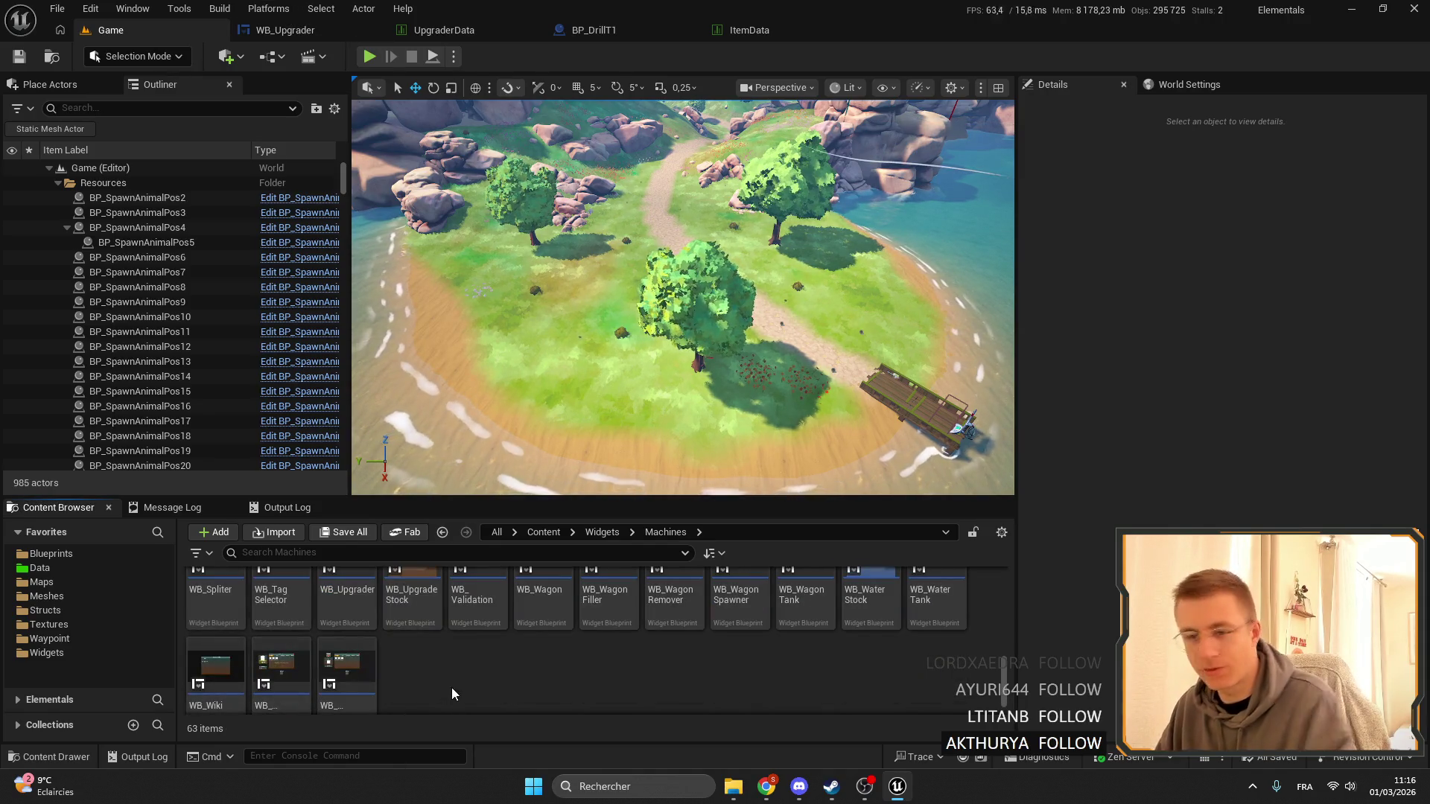
{"action": "scroll", "coordinate": [536, 685], "scroll_direction": "up", "scroll_amount": 8}
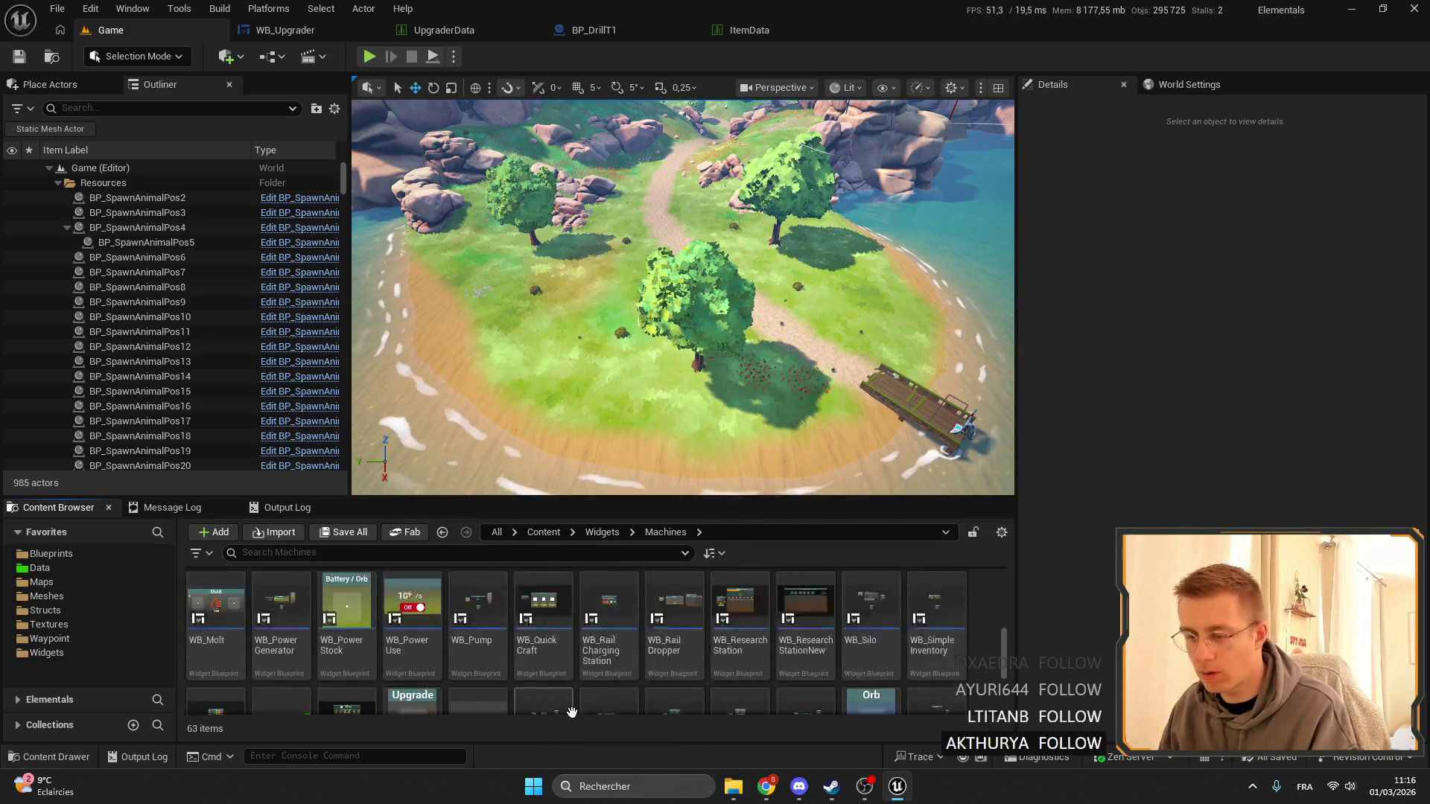
{"action": "scroll", "coordinate": [524, 675], "scroll_direction": "down", "scroll_amount": 5}
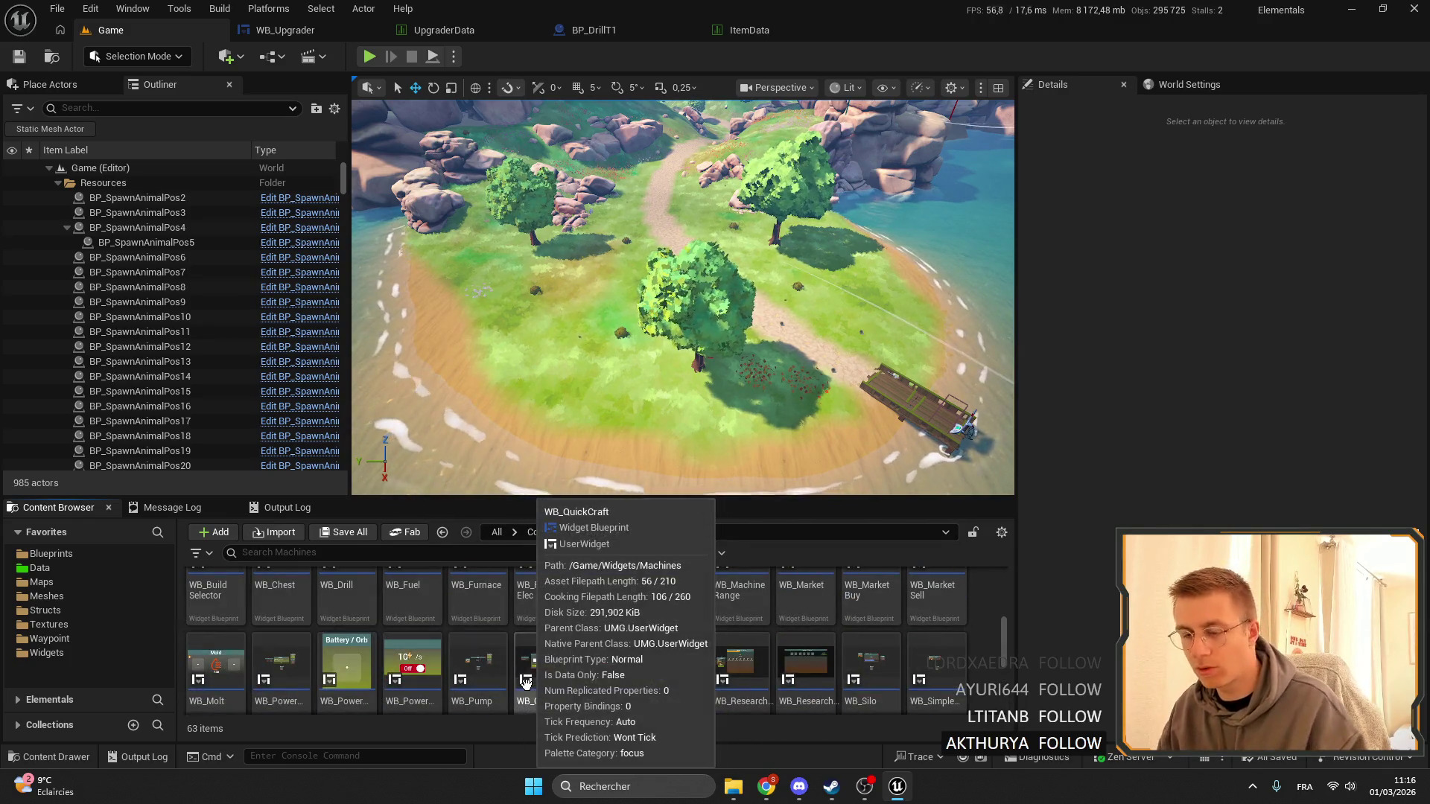
Search the Blueprints folder for 'upgrader' and open BP_Upgrader.
{"action": "left_click", "coordinate": [283, 36]}
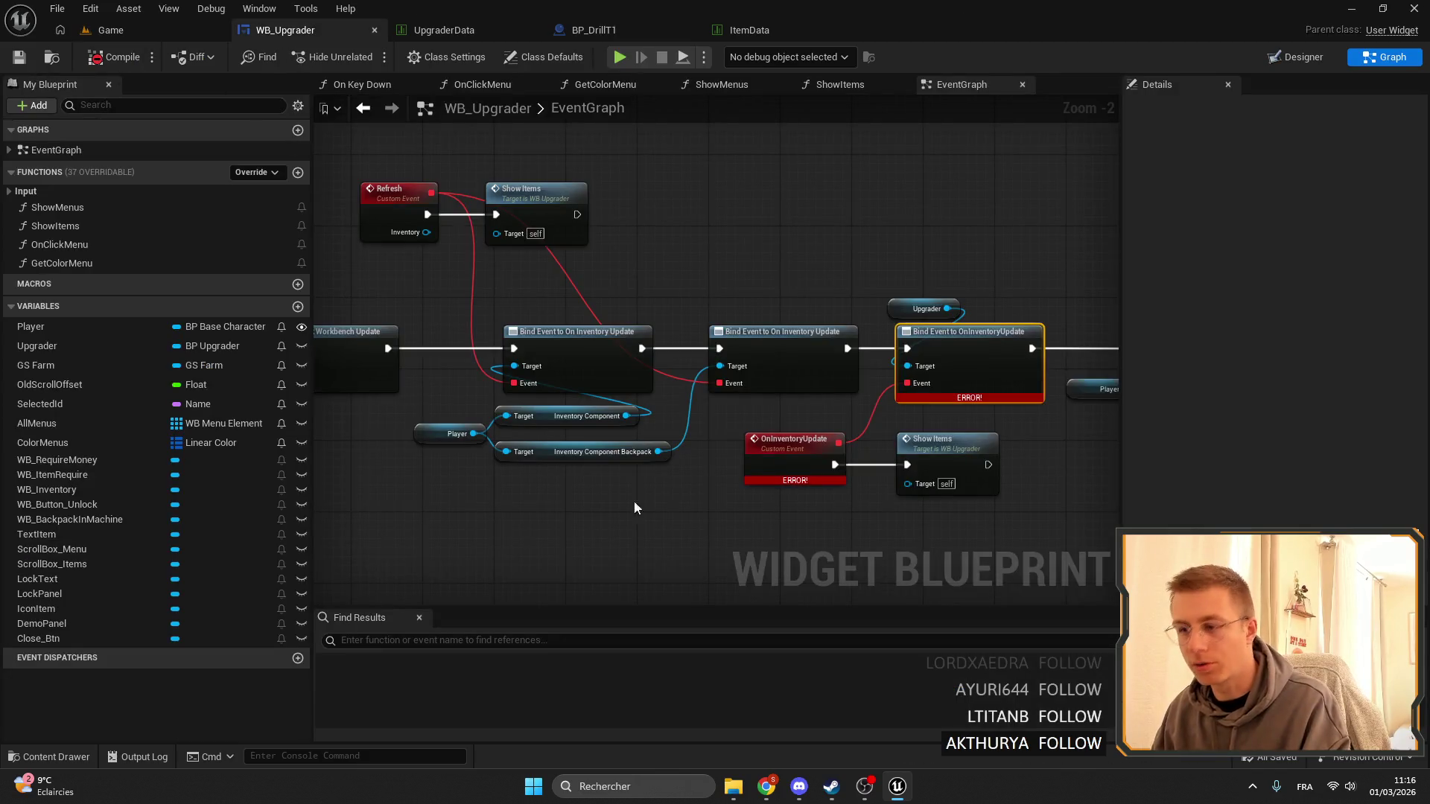
{"action": "left_click", "coordinate": [593, 30]}
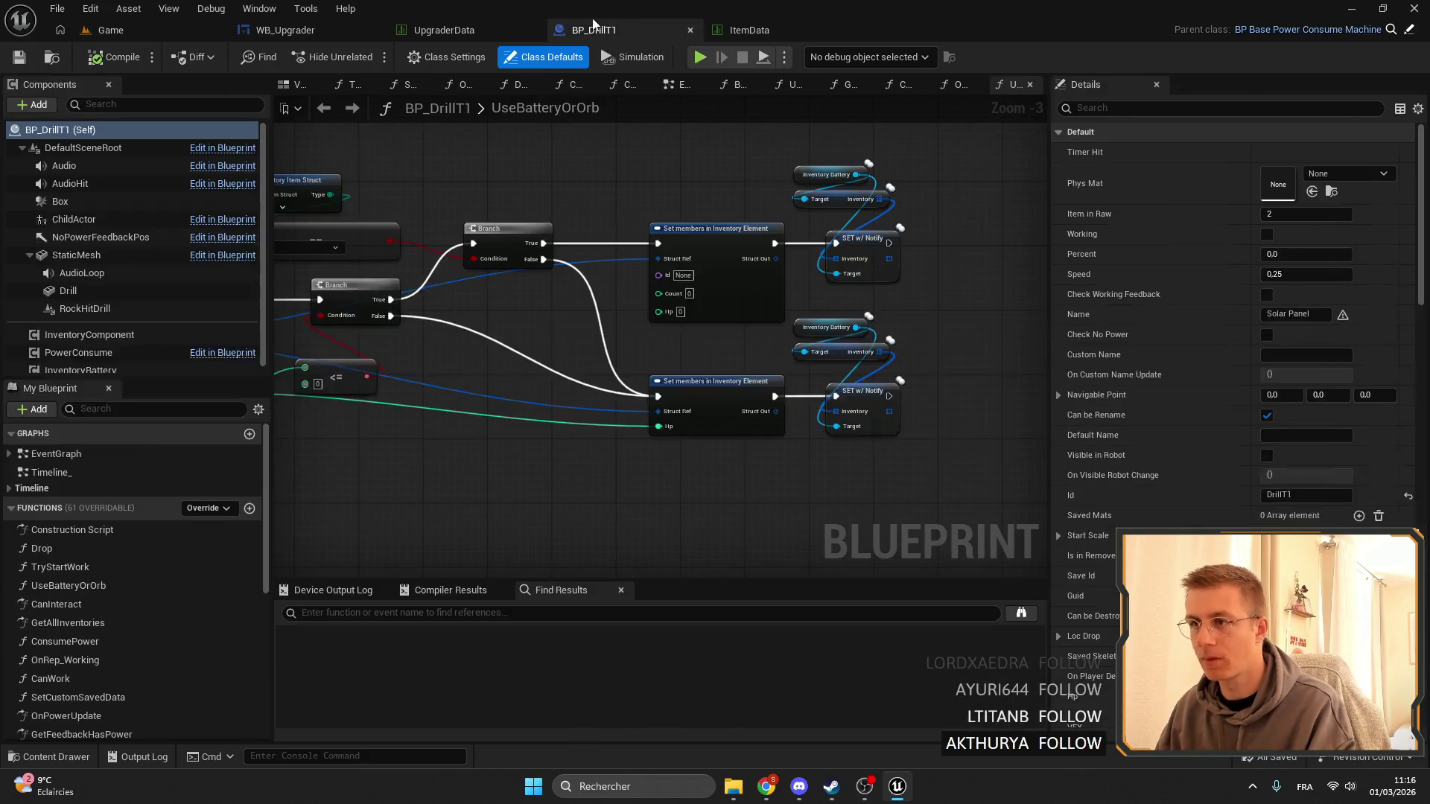
{"action": "left_click", "coordinate": [282, 32]}
{"action": "left_click", "coordinate": [169, 28]}
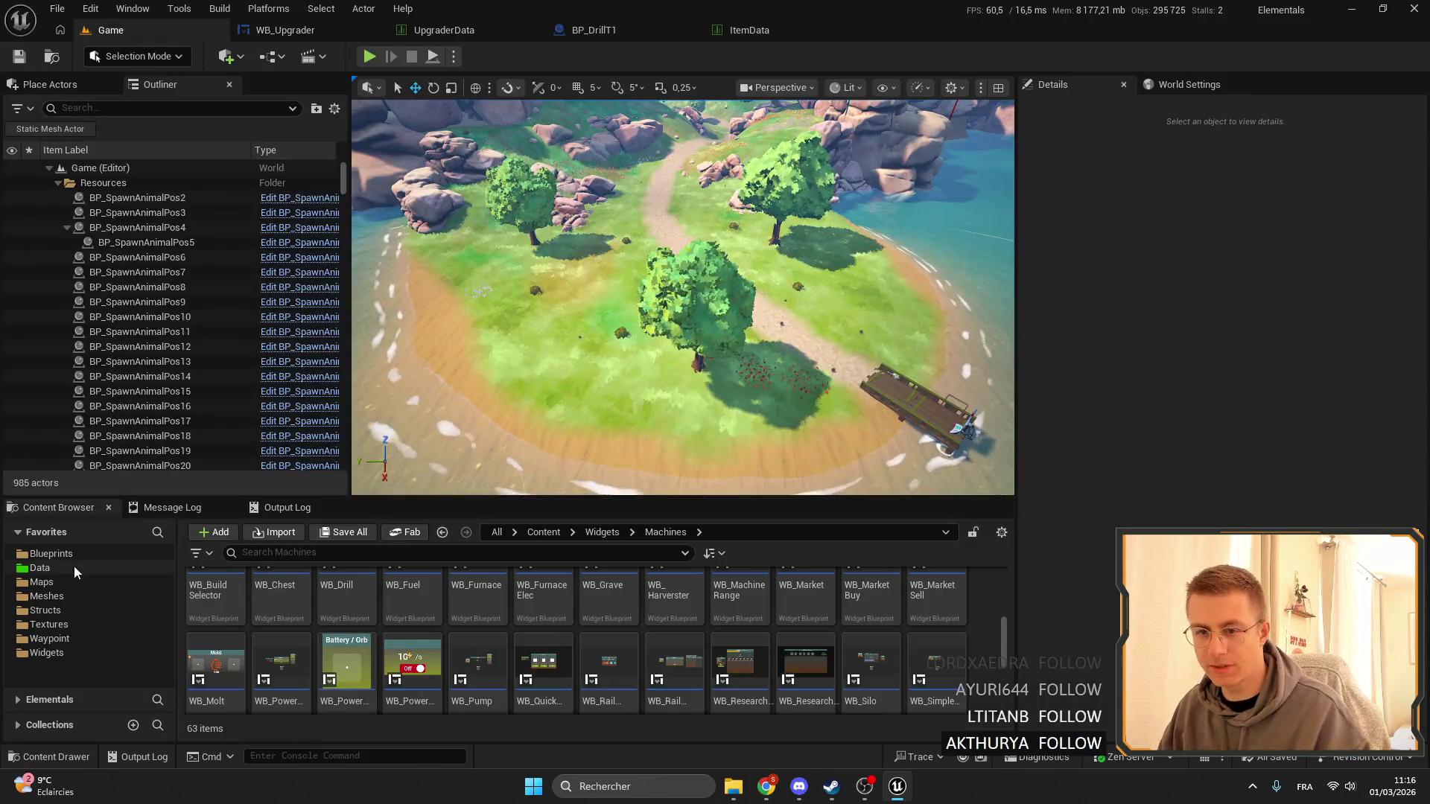
{"action": "left_click", "coordinate": [49, 553]}
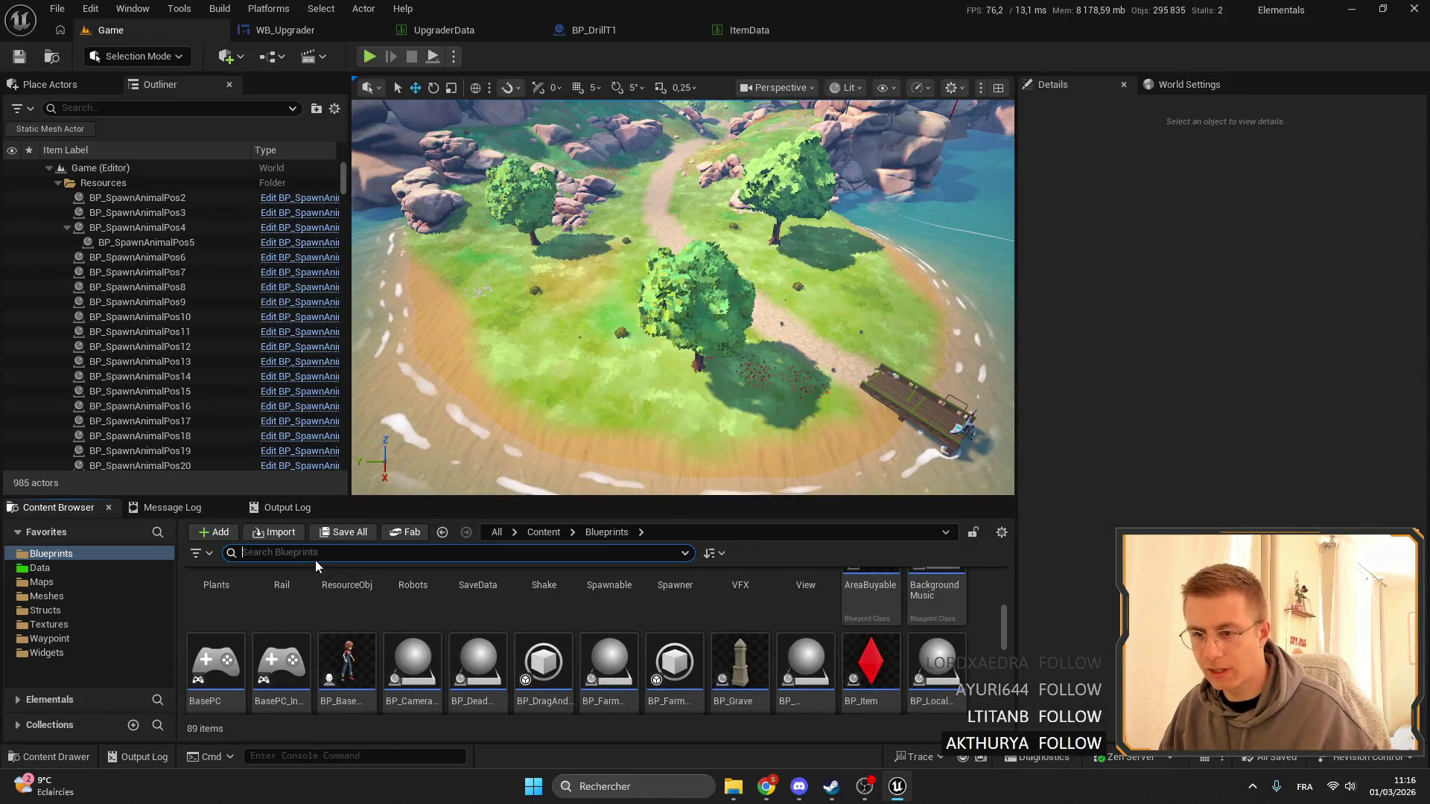
{"action": "type", "text": "upgarder"}
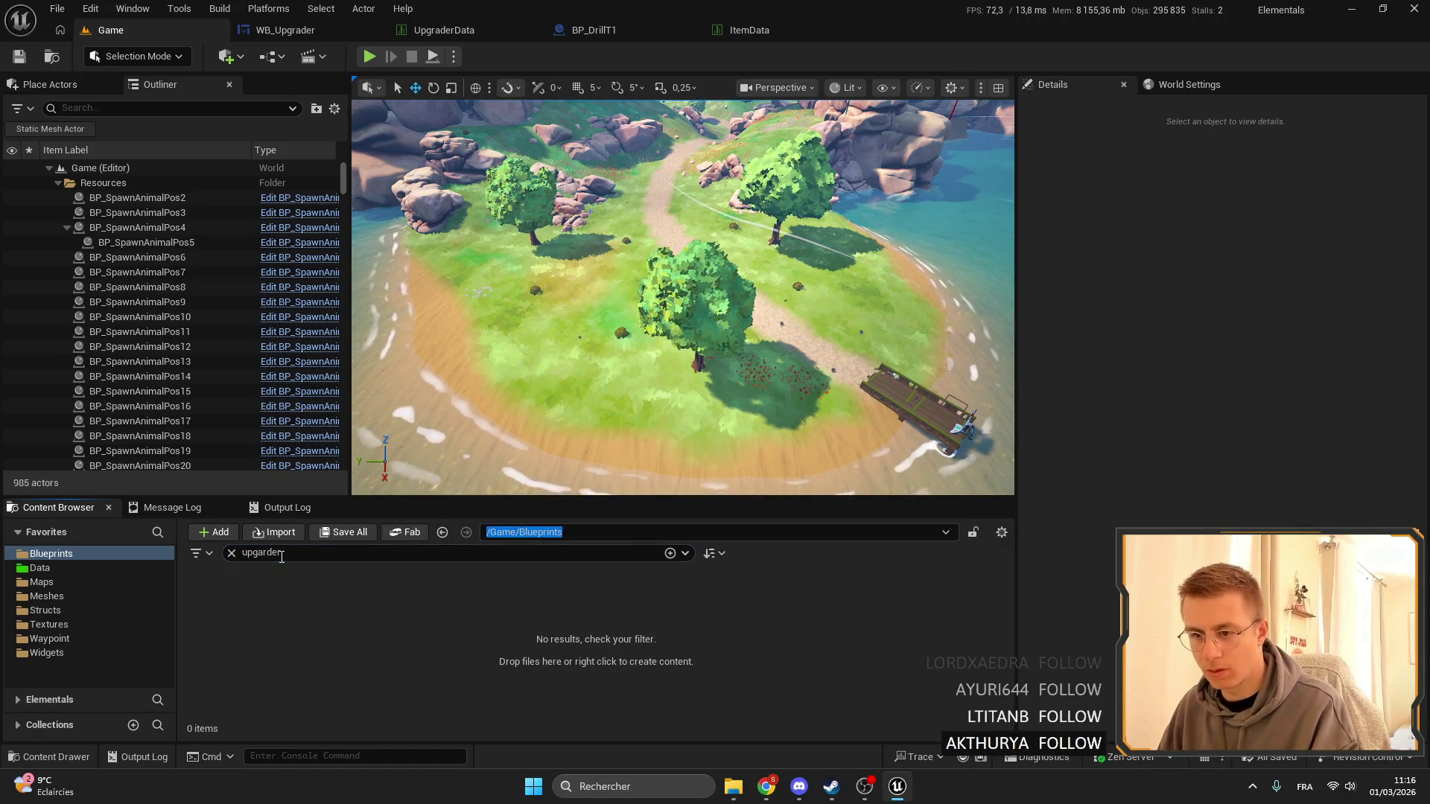
{"action": "left_click", "coordinate": [268, 553]}
{"action": "key", "text": "BackSpace"}
{"action": "key", "text": "BackSpace"}
{"action": "type", "text": "ra"}
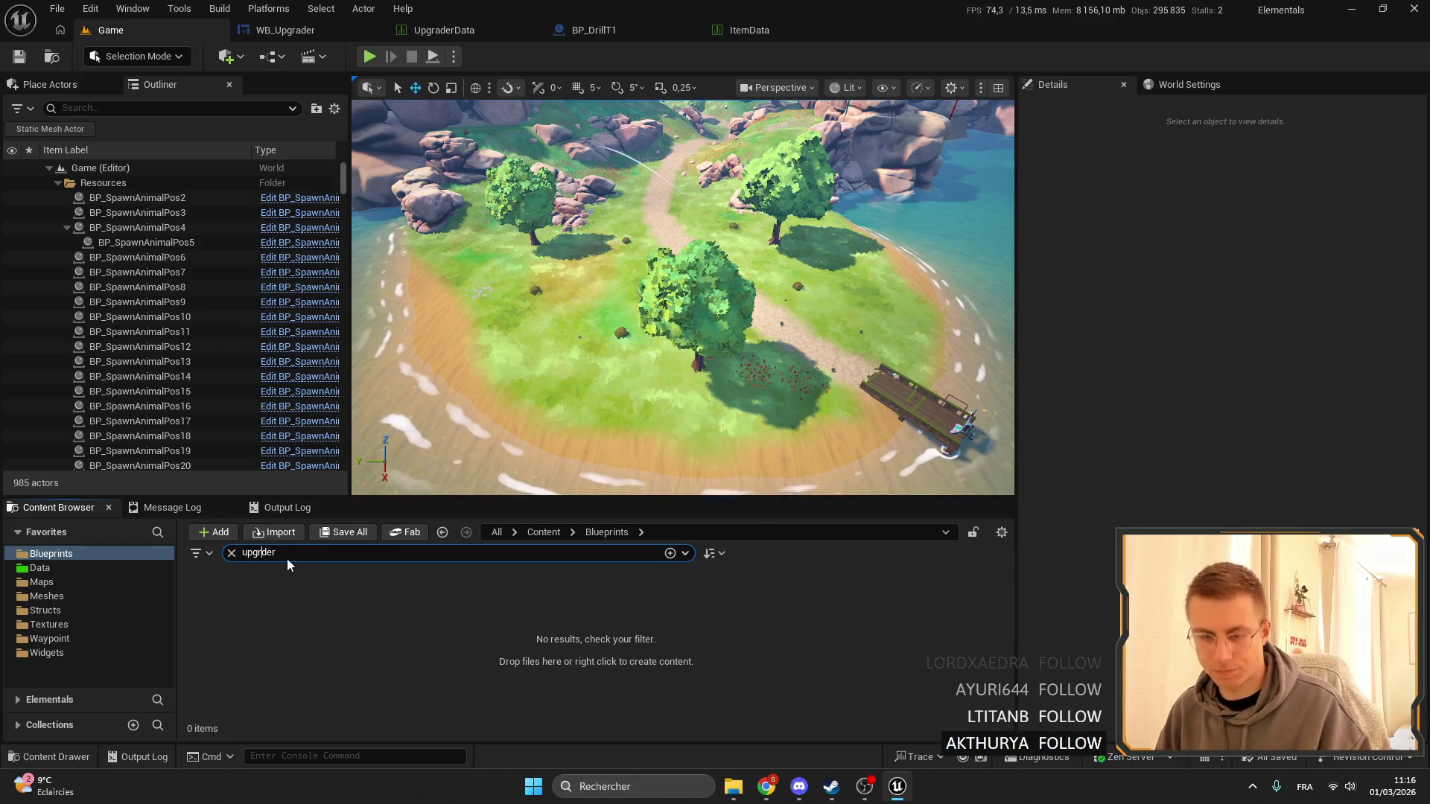
{"action": "double_click", "coordinate": [216, 599]}
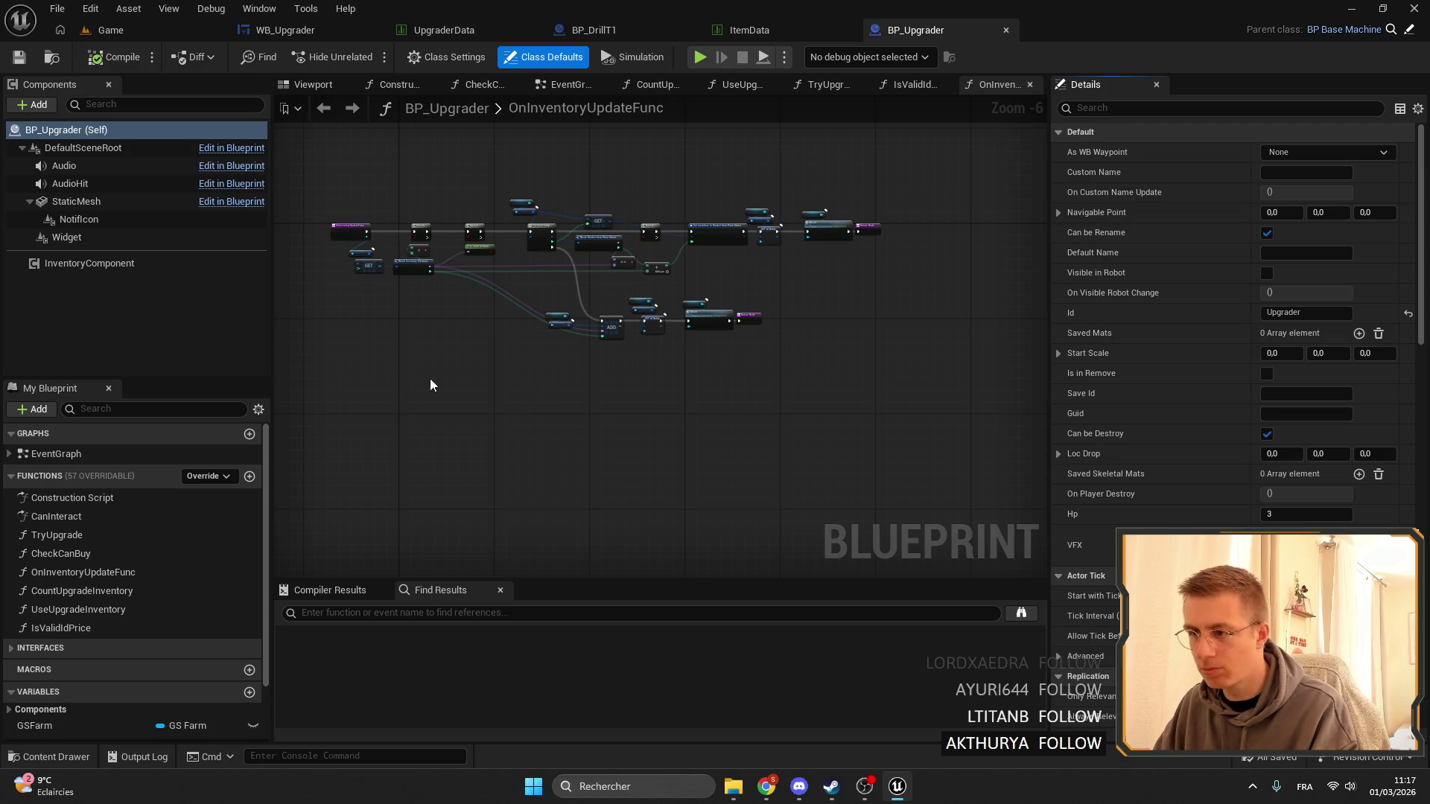
Tidy OnInventoryUpdateFunc by moving the GET and Break Inventory Element nodes right and down.
{"action": "left_click_drag", "start_coordinate": [430, 379], "coordinate": [592, 435]}
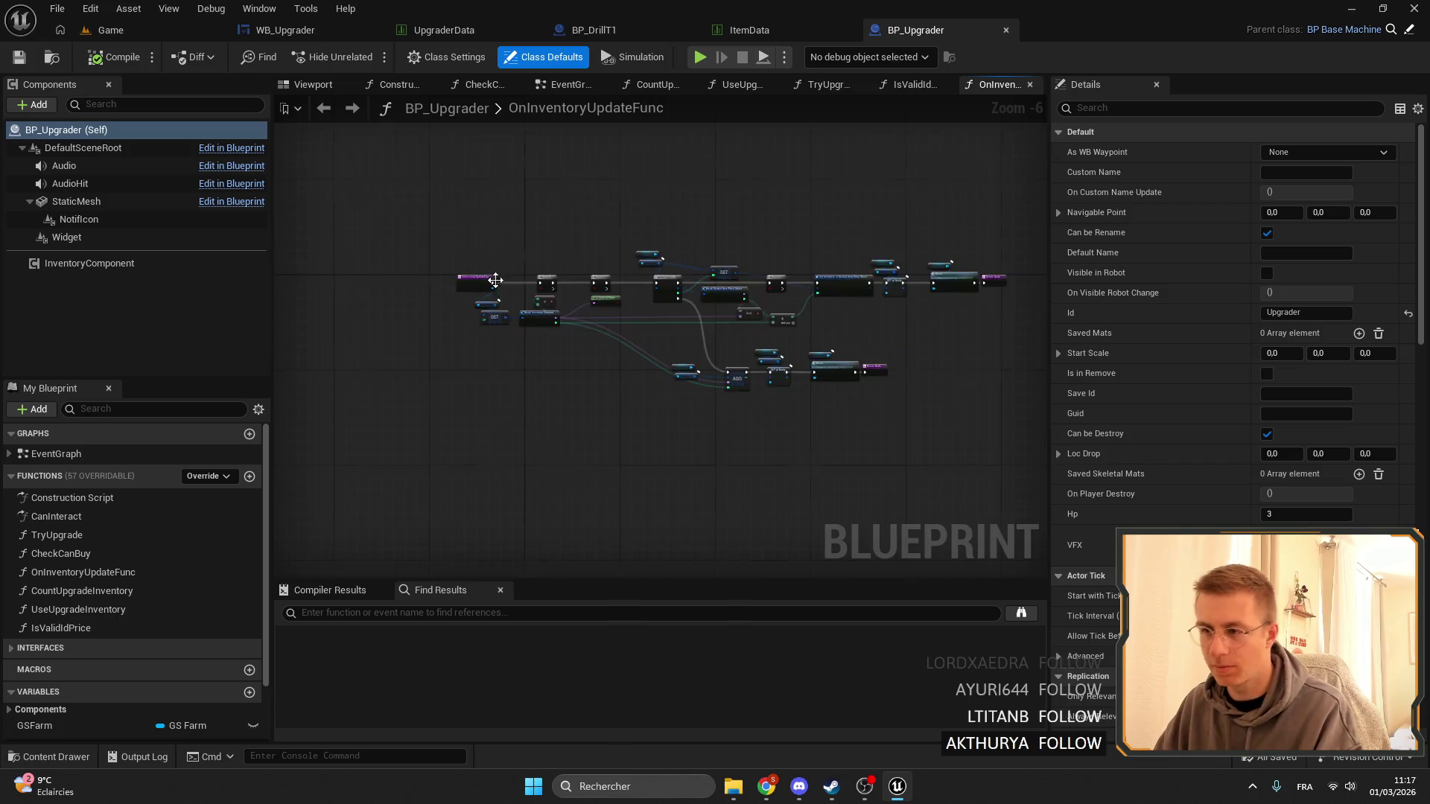
{"action": "scroll", "coordinate": [494, 281], "scroll_direction": "up", "scroll_amount": 5}
{"action": "mouse_move", "coordinate": [638, 499]}
{"action": "left_mouse_down"}
{"action": "mouse_move", "coordinate": [540, 389]}
{"action": "mouse_move", "coordinate": [544, 361]}
{"action": "left_mouse_up"}
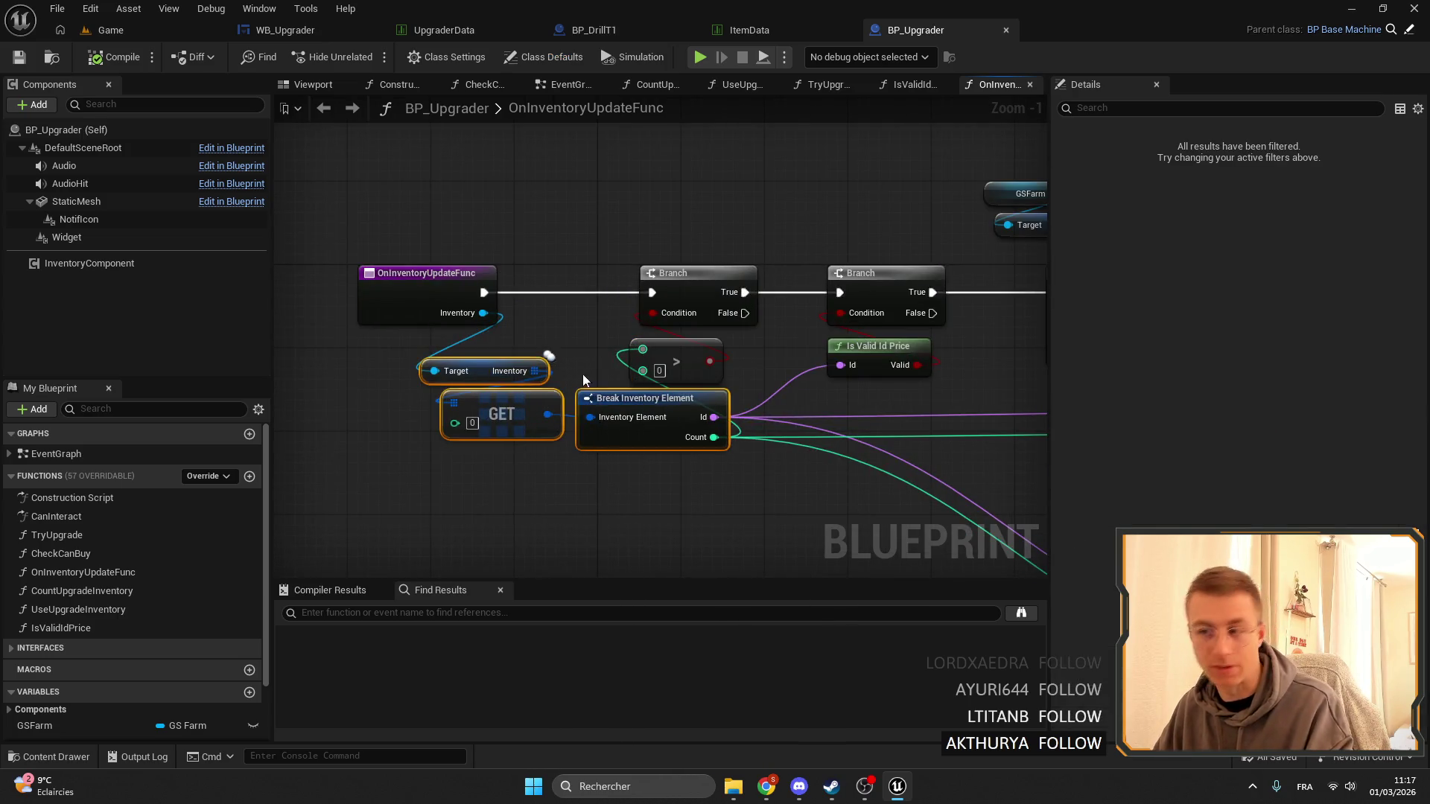
{"action": "left_click_drag", "start_coordinate": [625, 399], "coordinate": [685, 412]}
{"action": "left_click", "coordinate": [724, 506]}
{"action": "mouse_move", "coordinate": [724, 507]}
{"action": "left_mouse_down"}
{"action": "mouse_move", "coordinate": [613, 501]}
{"action": "mouse_move", "coordinate": [634, 432]}
{"action": "left_mouse_up"}
{"action": "scroll", "coordinate": [633, 432], "scroll_direction": "down", "scroll_amount": 5}
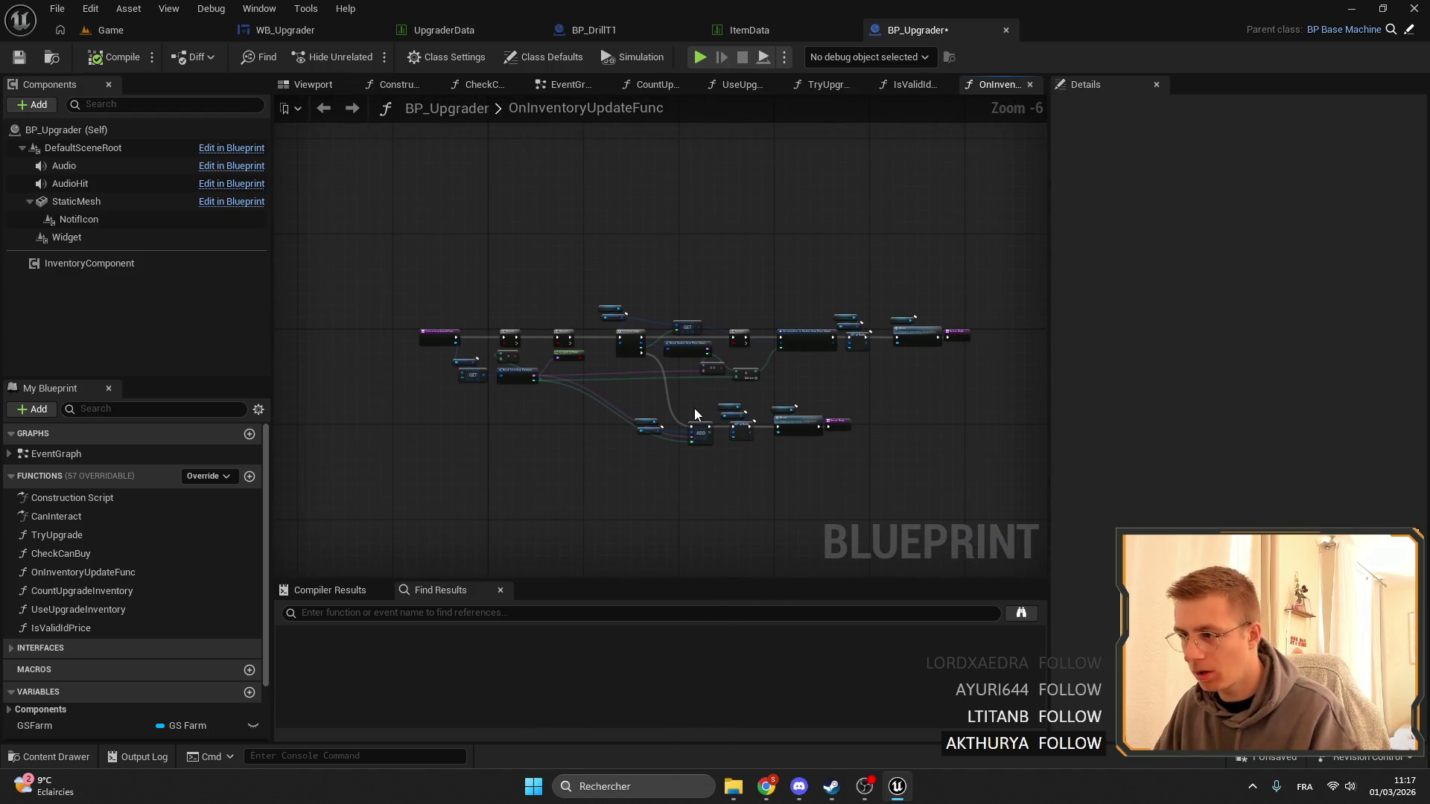
{"action": "scroll", "coordinate": [694, 407], "scroll_direction": "up", "scroll_amount": 3}
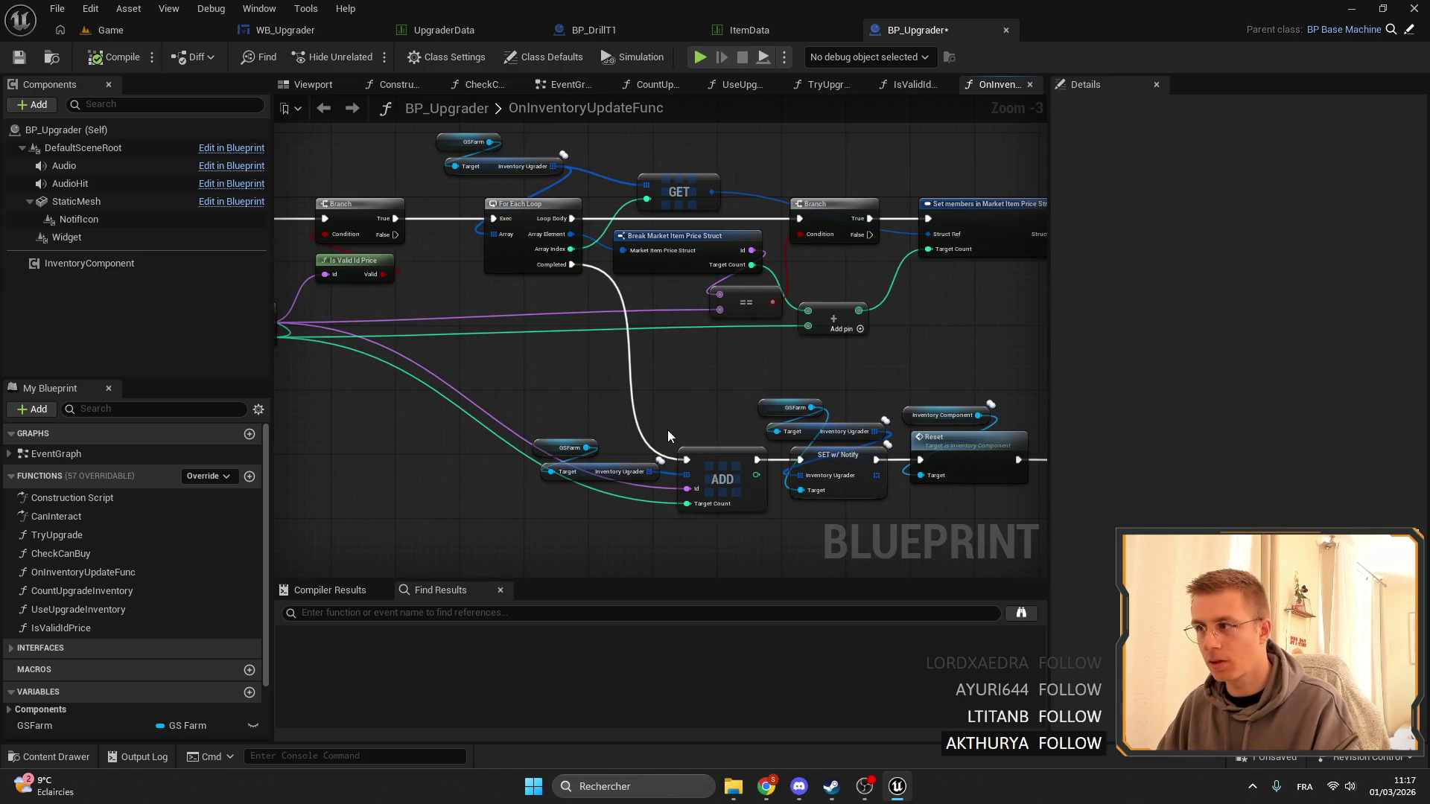
Save BP_Upgrader, find GSFarm references by name, and go to WB_Upgrader's cast-and-set of GS Farm.
{"action": "left_click", "coordinate": [19, 56]}
{"action": "scroll", "coordinate": [43, 670], "scroll_direction": "down", "scroll_amount": 3}
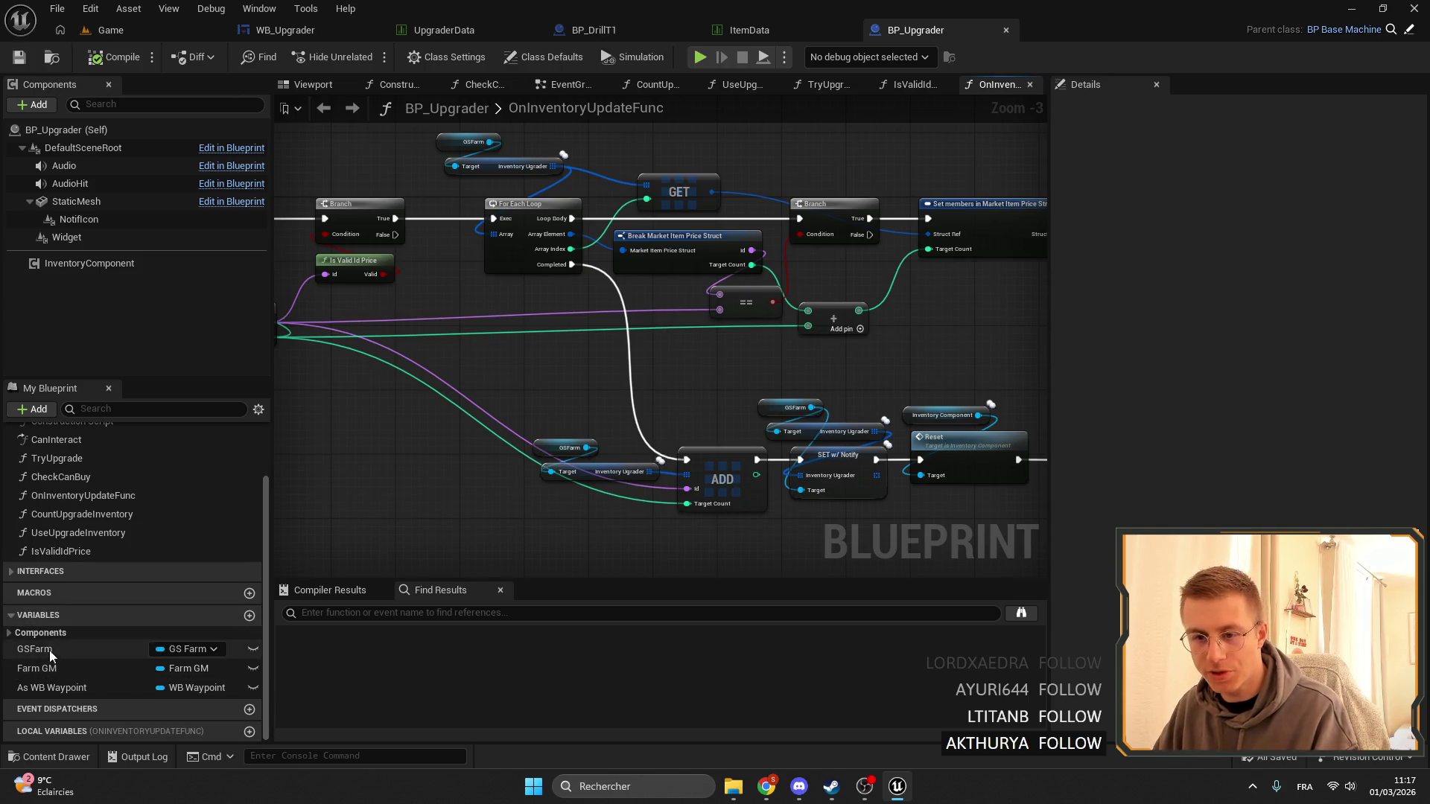
{"action": "right_click", "coordinate": [43, 650]}
{"action": "mouse_move", "coordinate": [216, 543]}
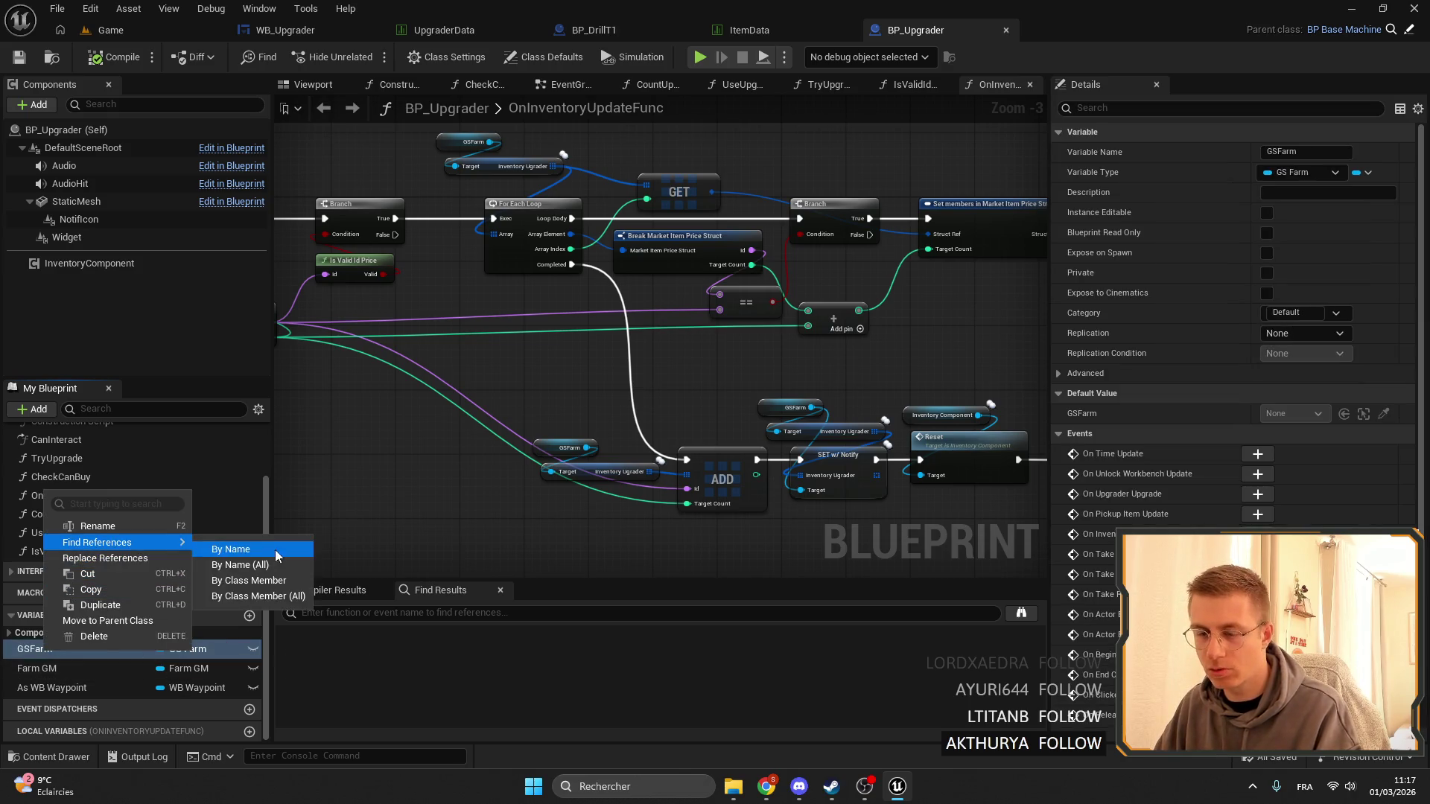
{"action": "left_click", "coordinate": [283, 548]}
{"action": "double_click", "coordinate": [396, 669]}
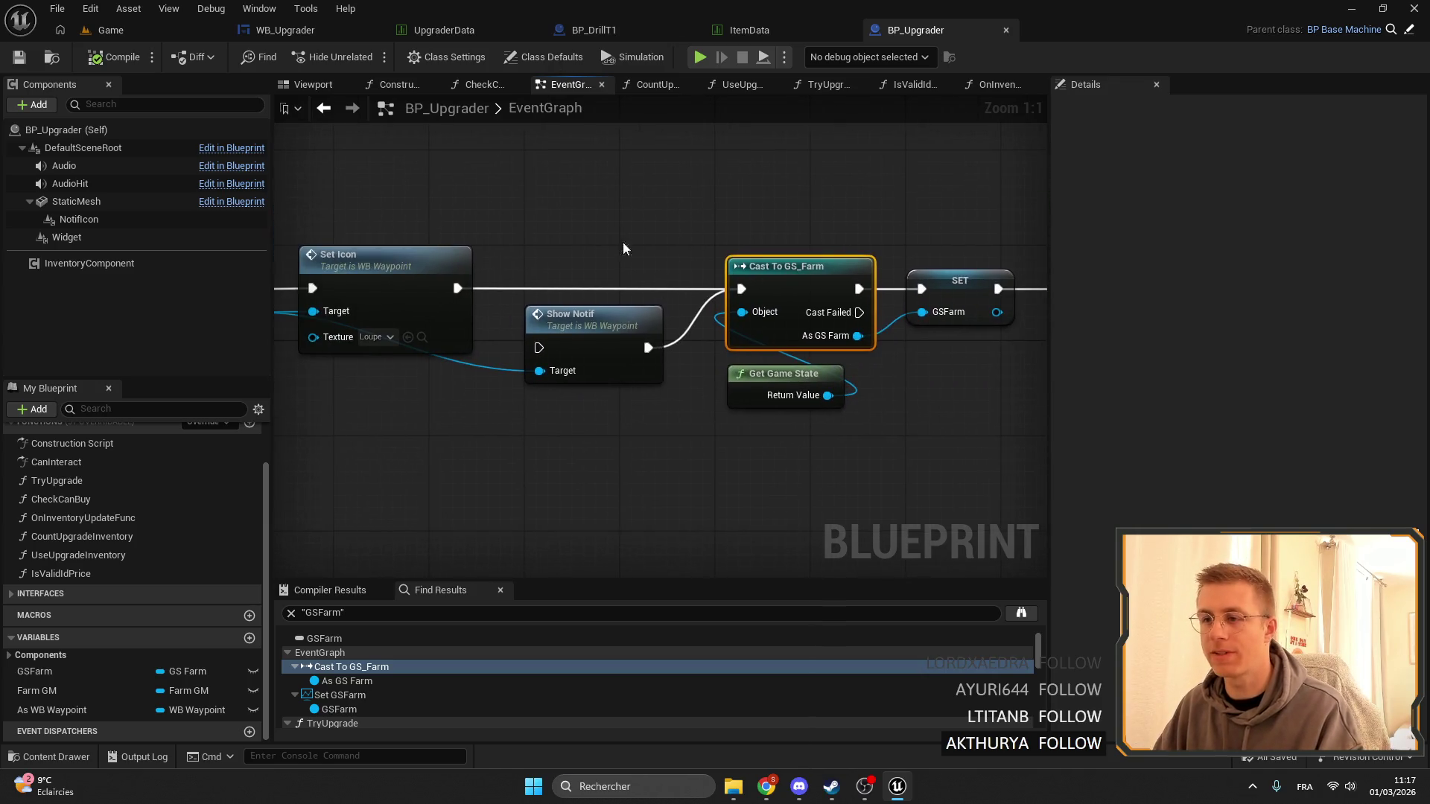
{"action": "left_click", "coordinate": [305, 30]}
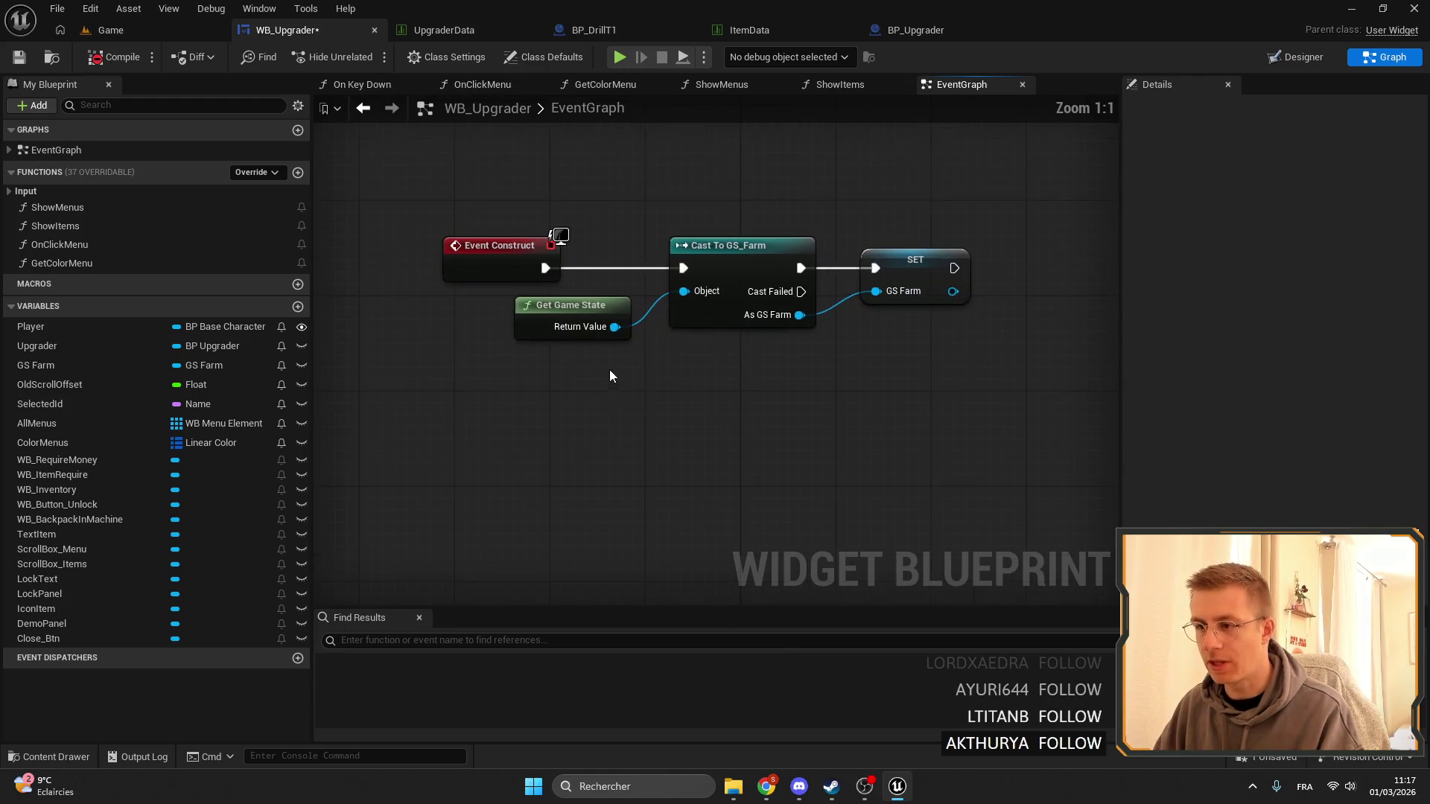
Replace the Cast To GS_Farm and Get Game State nodes with Get Farm GS feeding the GS Farm setter.
{"action": "right_click", "coordinate": [671, 400]}
{"action": "type", "text": "get farm"}
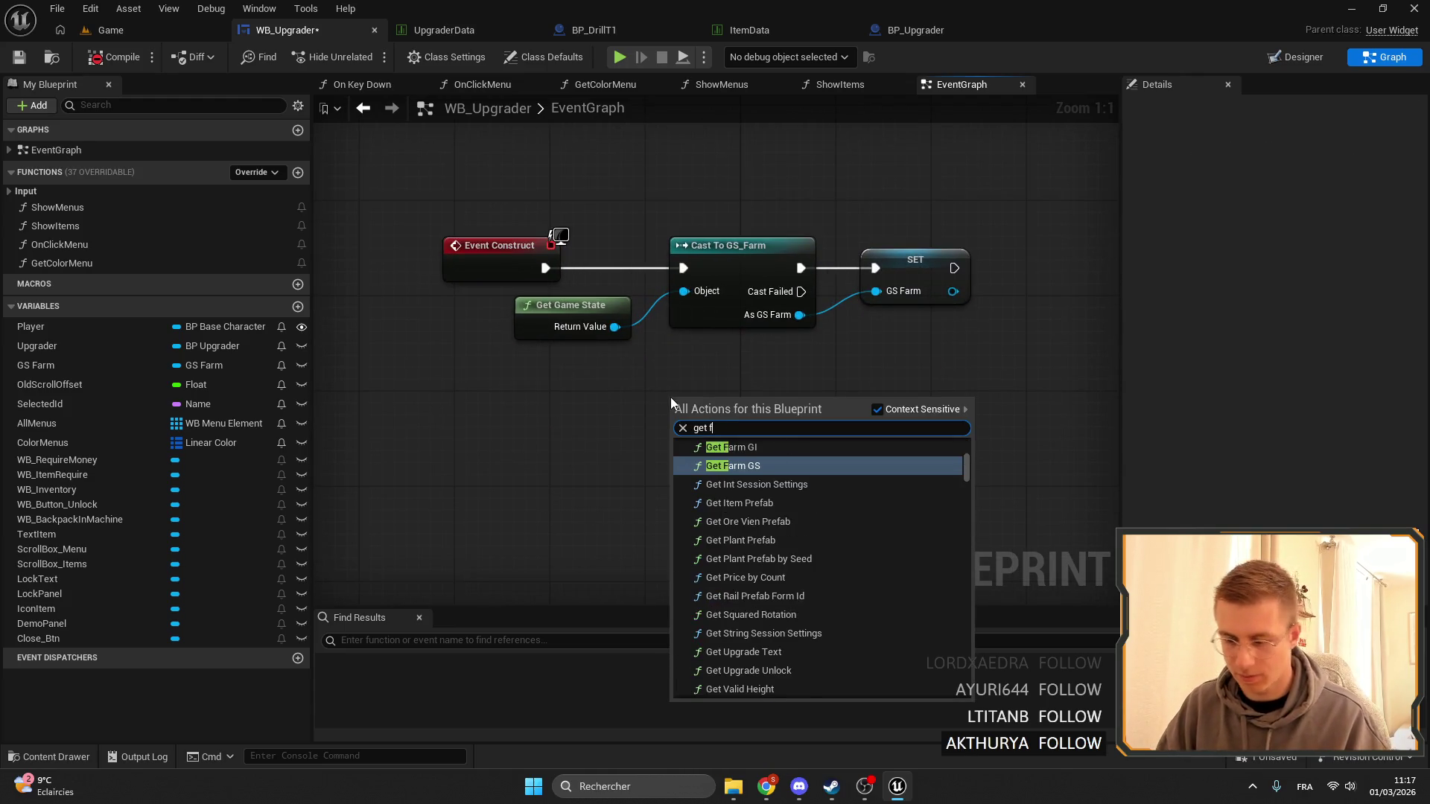
{"action": "left_click", "coordinate": [745, 557]}
{"action": "mouse_move", "coordinate": [755, 422]}
{"action": "left_mouse_down"}
{"action": "mouse_move", "coordinate": [849, 408]}
{"action": "mouse_move", "coordinate": [876, 291]}
{"action": "left_mouse_up"}
{"action": "key", "text": "Delete"}
{"action": "mouse_move", "coordinate": [507, 294]}
{"action": "left_mouse_down"}
{"action": "mouse_move", "coordinate": [730, 362]}
{"action": "mouse_move", "coordinate": [504, 317]}
{"action": "left_mouse_up"}
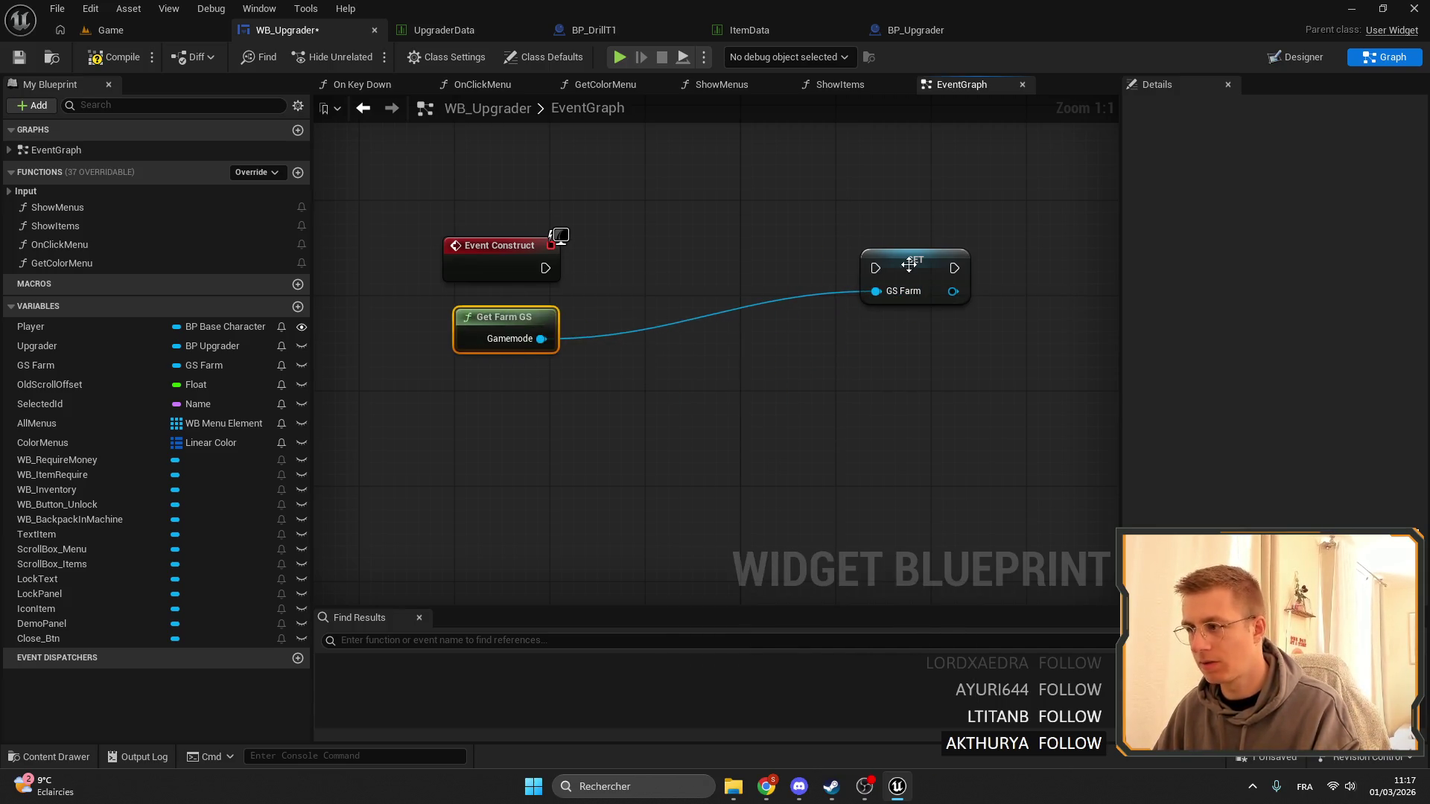
{"action": "left_click_drag", "start_coordinate": [910, 260], "coordinate": [611, 257]}
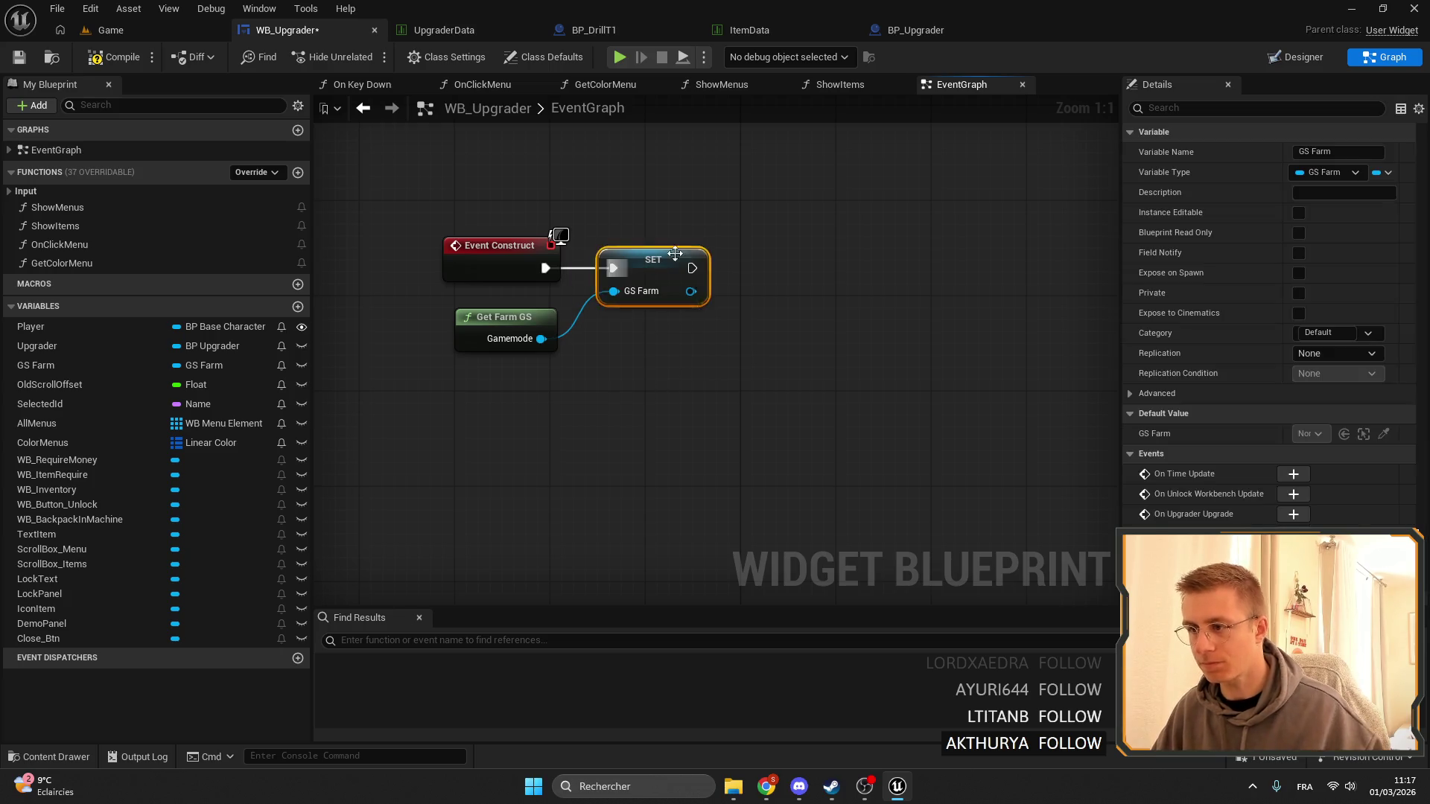
{"action": "scroll", "coordinate": [659, 311], "scroll_direction": "down", "scroll_amount": 5}
{"action": "scroll", "coordinate": [779, 259], "scroll_direction": "up", "scroll_amount": 5}
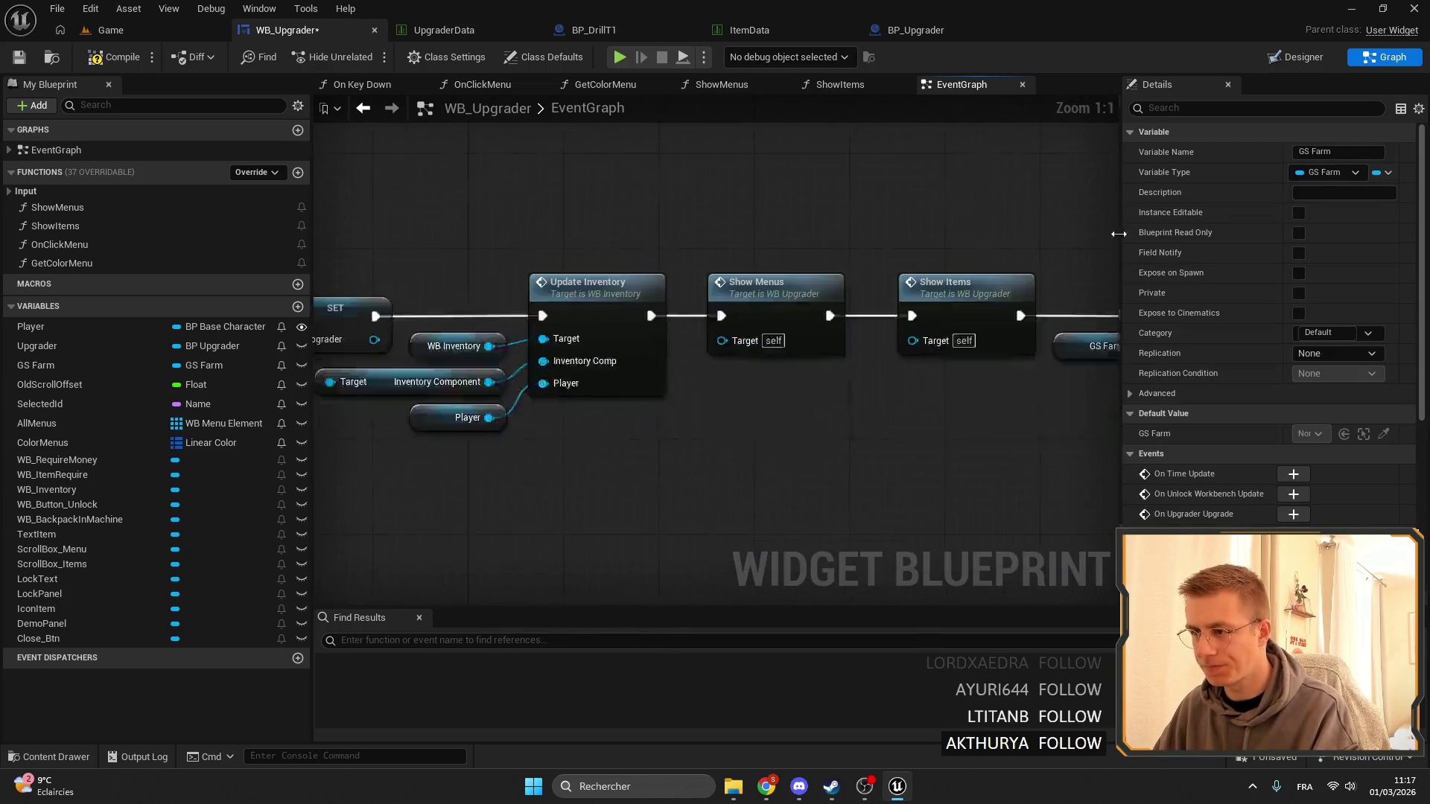
{"action": "scroll", "coordinate": [880, 440], "scroll_direction": "down", "scroll_amount": 4}
{"action": "scroll", "coordinate": [880, 440], "scroll_direction": "up", "scroll_amount": 4}
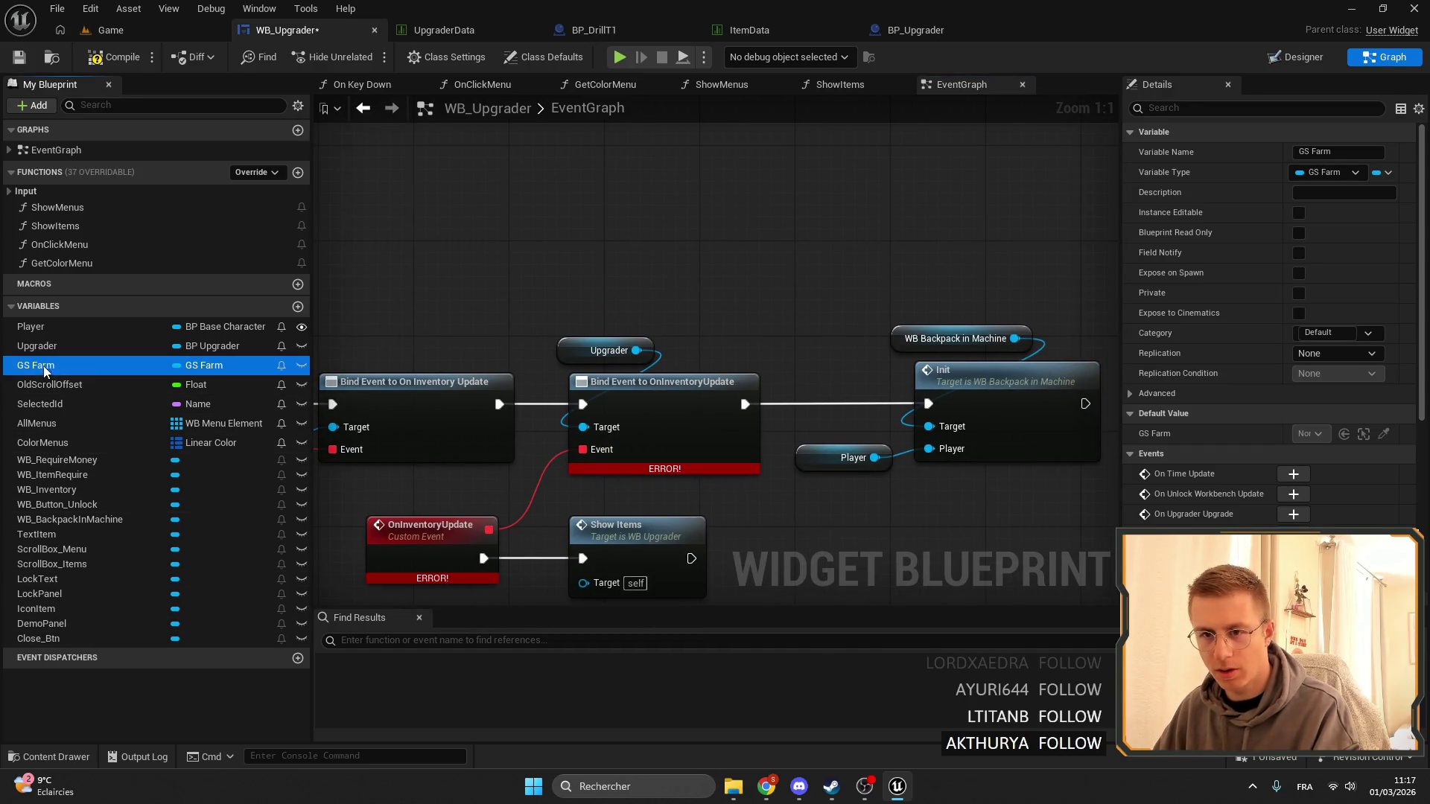
Add a GS Farm getter with Bind Event to On Inventoty Upgrader Update, deleting the old erroring bind.
{"action": "mouse_move", "coordinate": [43, 365]}
{"action": "left_mouse_down"}
{"action": "mouse_move", "coordinate": [581, 237]}
{"action": "mouse_move", "coordinate": [718, 239]}
{"action": "left_mouse_up"}
{"action": "left_click", "coordinate": [646, 251]}
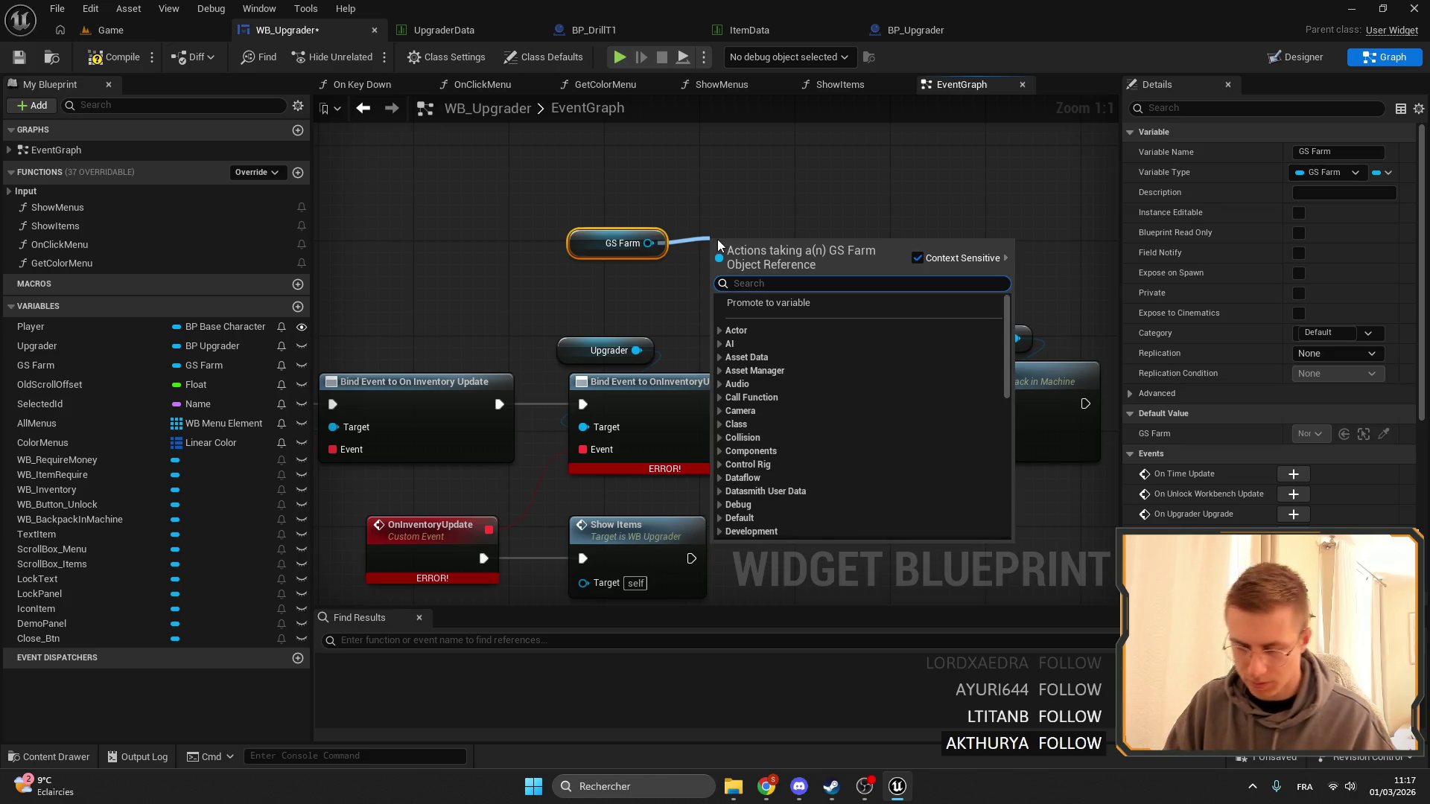
{"action": "type", "text": "bind on in,v"}
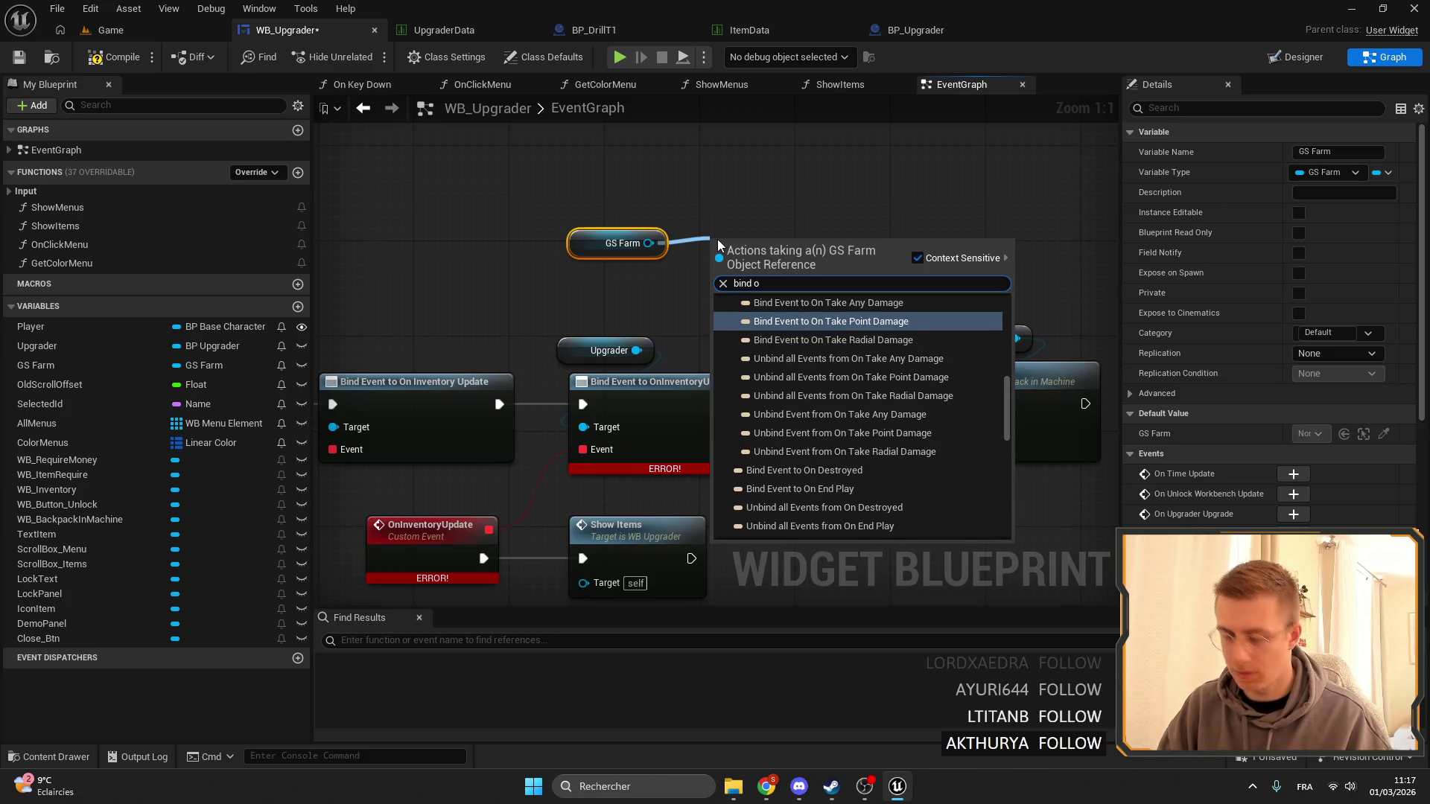
{"action": "key", "text": "BackSpace"}
{"action": "key", "text": "BackSpace"}
{"action": "type", "text": "ventory"}
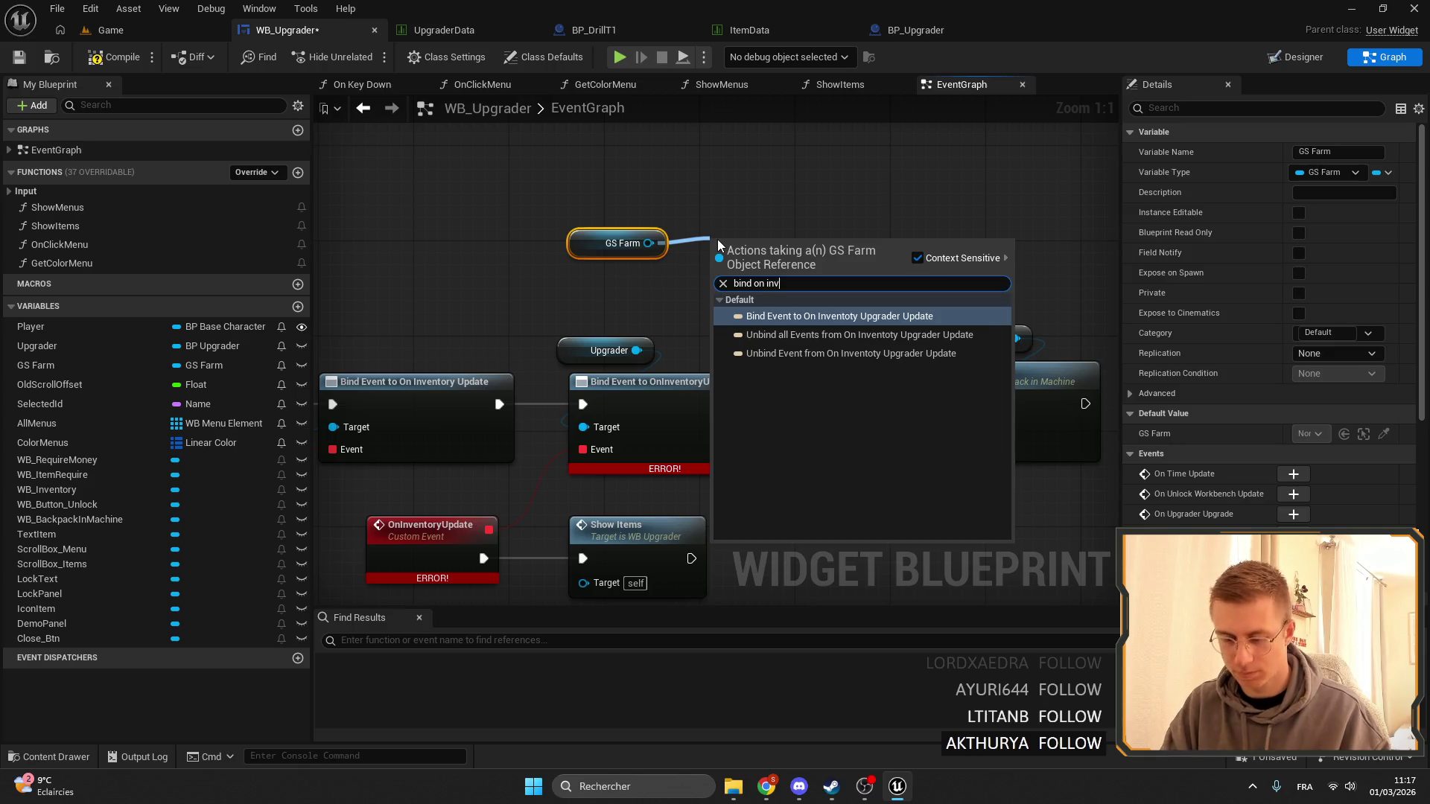
{"action": "key", "text": "BackSpace"}
{"action": "key", "text": "BackSpace"}
{"action": "key", "text": "BackSpace"}
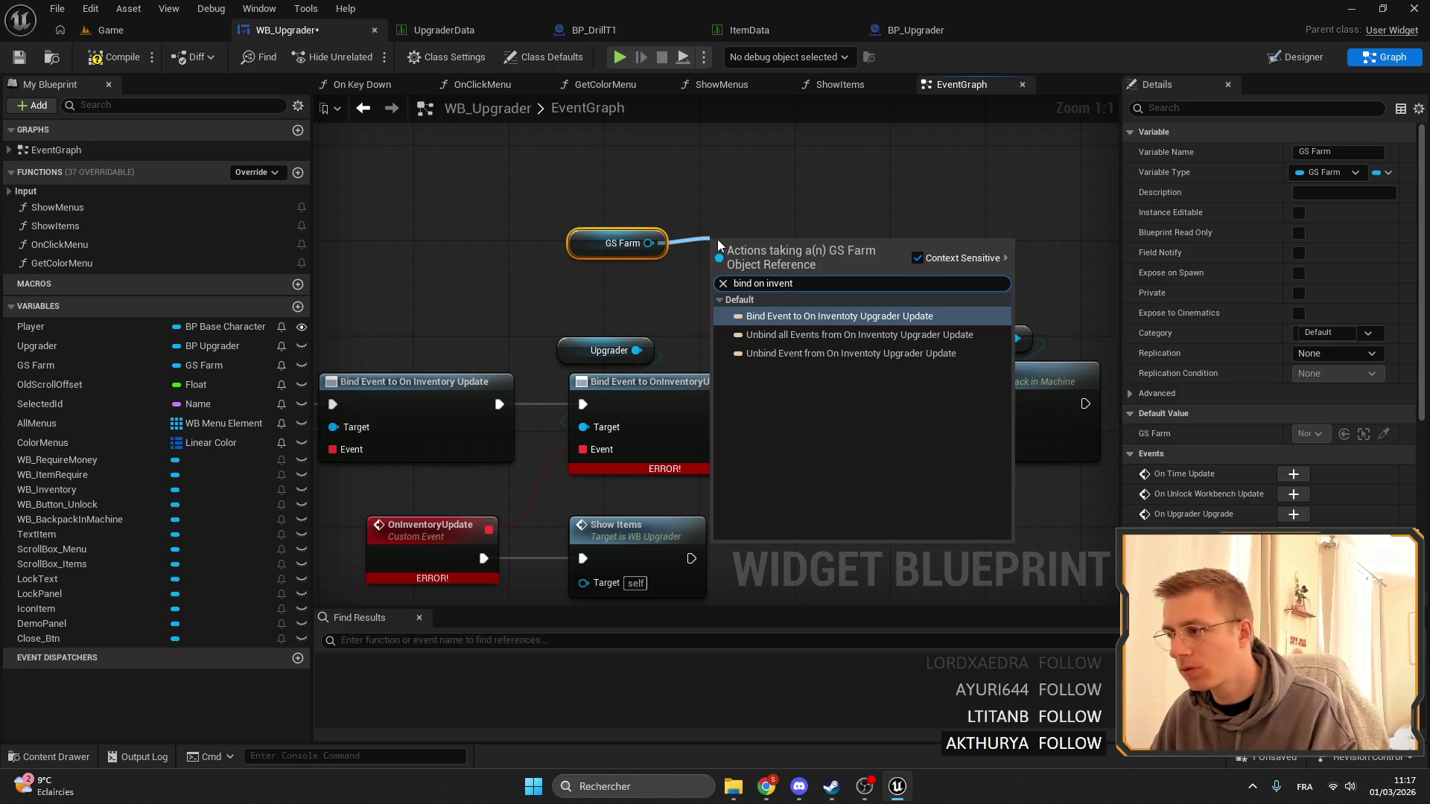
{"action": "left_click", "coordinate": [846, 318]}
{"action": "mouse_move", "coordinate": [714, 306]}
{"action": "left_mouse_down"}
{"action": "mouse_move", "coordinate": [708, 571]}
{"action": "mouse_move", "coordinate": [708, 317]}
{"action": "mouse_move", "coordinate": [641, 305]}
{"action": "mouse_move", "coordinate": [684, 370]}
{"action": "left_mouse_up"}
{"action": "left_click", "coordinate": [684, 347]}
{"action": "key", "text": "Delete"}
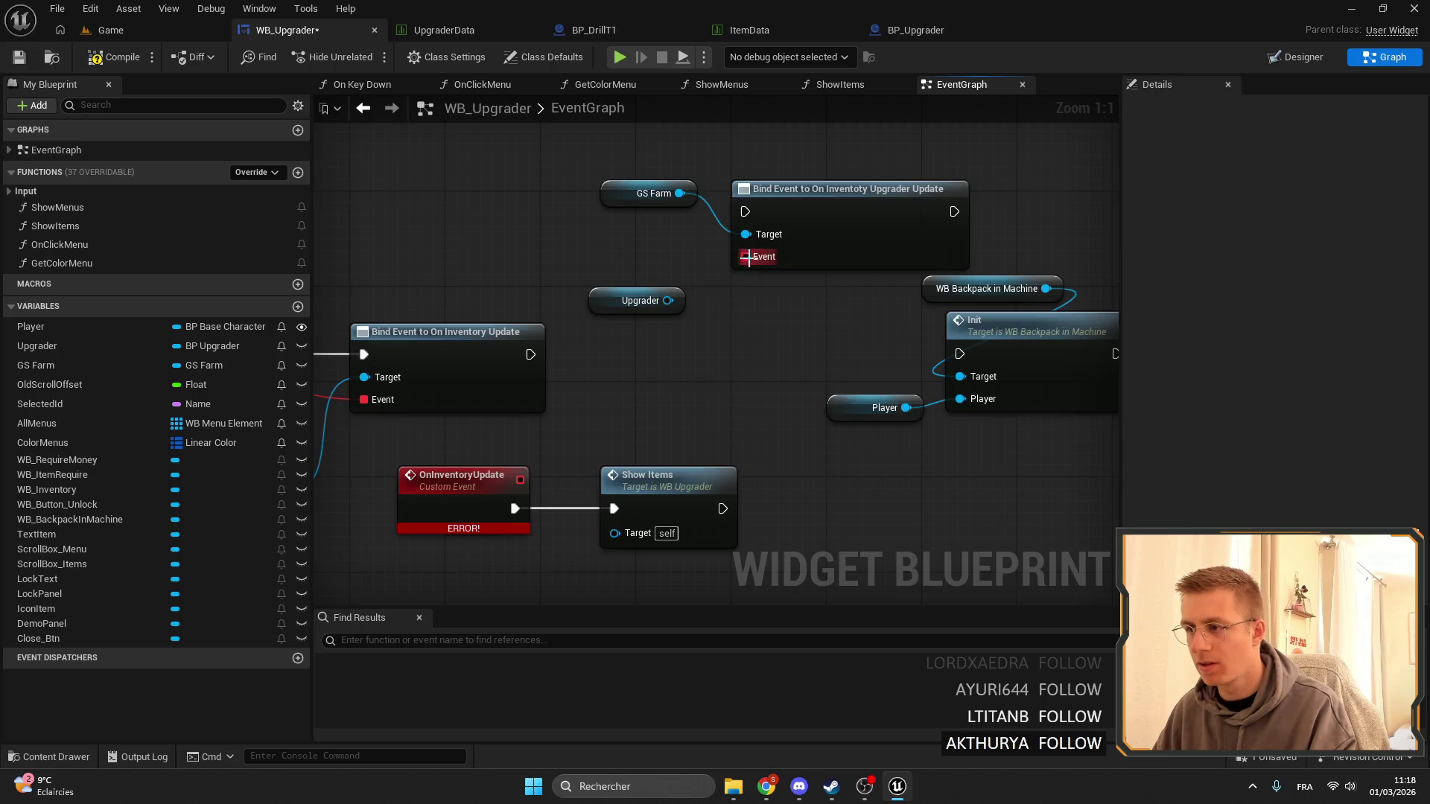
Wire OnInventoryUpdate into the new bind's Event and chain it between the first bind and Init.
{"action": "left_click_drag", "start_coordinate": [744, 256], "coordinate": [520, 479]}
{"action": "mouse_move", "coordinate": [530, 354]}
{"action": "left_mouse_down"}
{"action": "mouse_move", "coordinate": [739, 315]}
{"action": "mouse_move", "coordinate": [745, 212]}
{"action": "left_mouse_up"}
{"action": "mouse_move", "coordinate": [850, 223]}
{"action": "left_mouse_down"}
{"action": "mouse_move", "coordinate": [712, 350]}
{"action": "mouse_move", "coordinate": [719, 366]}
{"action": "left_mouse_up"}
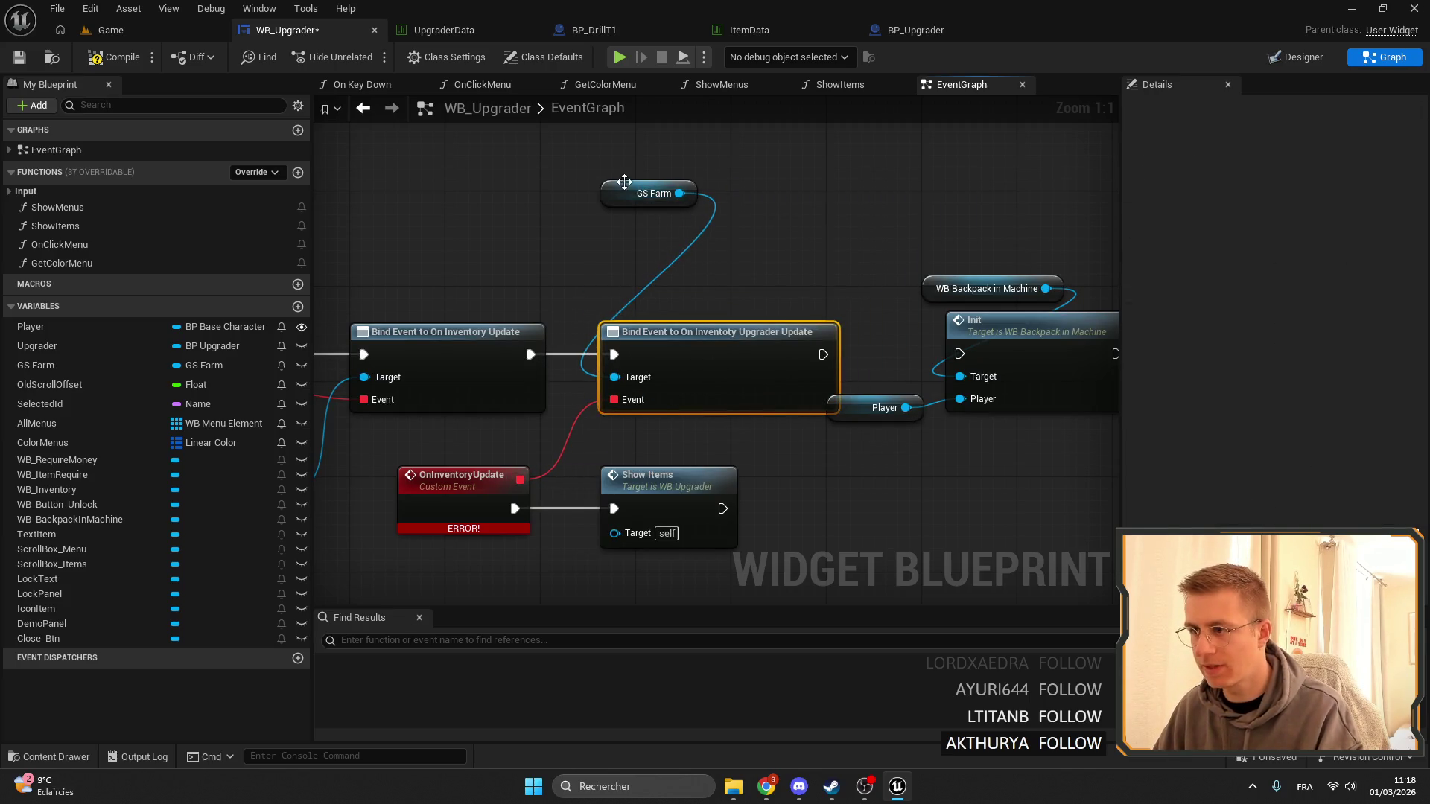
{"action": "left_click_drag", "start_coordinate": [640, 188], "coordinate": [651, 283]}
{"action": "mouse_move", "coordinate": [823, 355]}
{"action": "left_mouse_down"}
{"action": "mouse_move", "coordinate": [990, 368]}
{"action": "mouse_move", "coordinate": [960, 354]}
{"action": "left_mouse_up"}
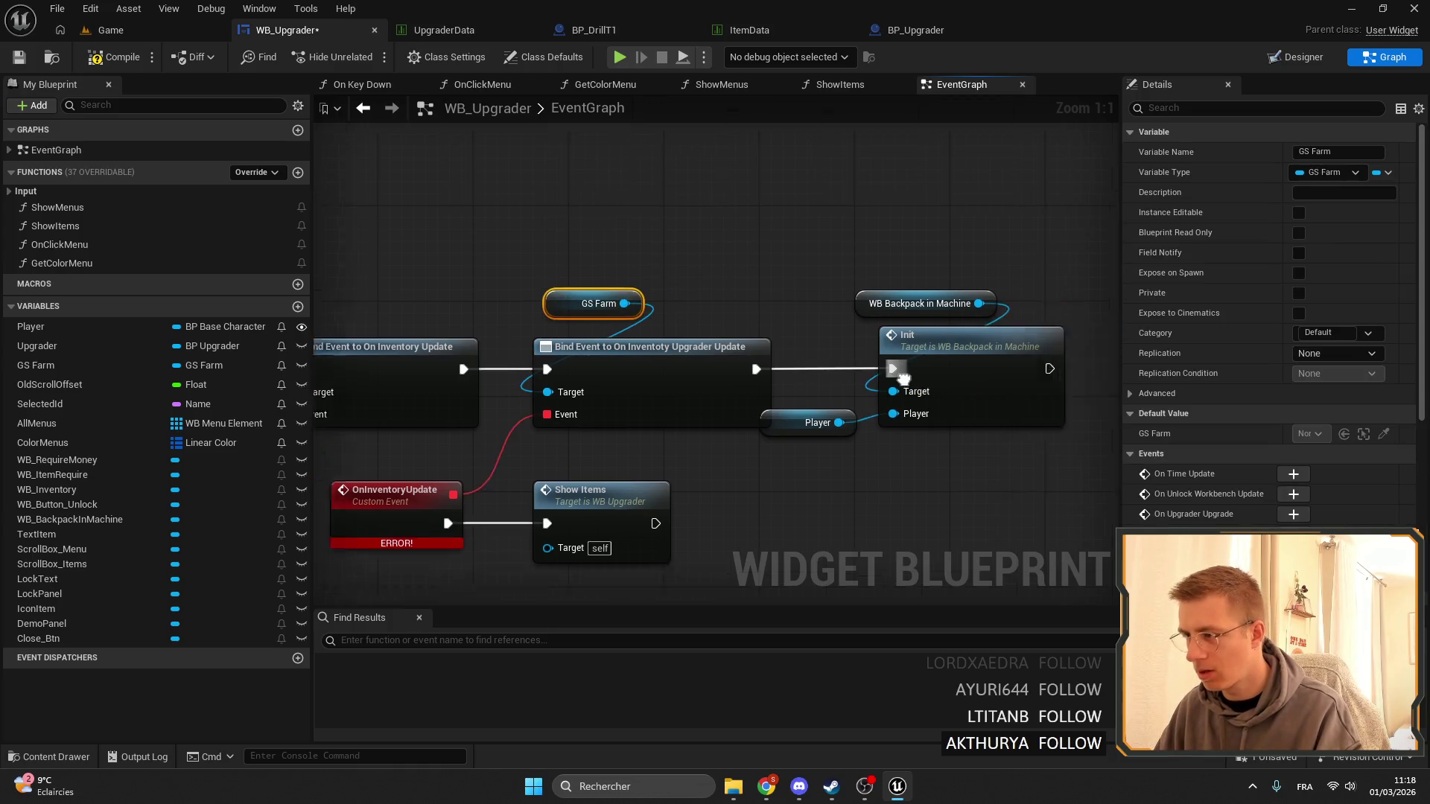
{"action": "mouse_move", "coordinate": [1027, 446]}
{"action": "left_mouse_down"}
{"action": "mouse_move", "coordinate": [714, 294]}
{"action": "mouse_move", "coordinate": [760, 290]}
{"action": "left_mouse_up"}
{"action": "left_click", "coordinate": [717, 252]}
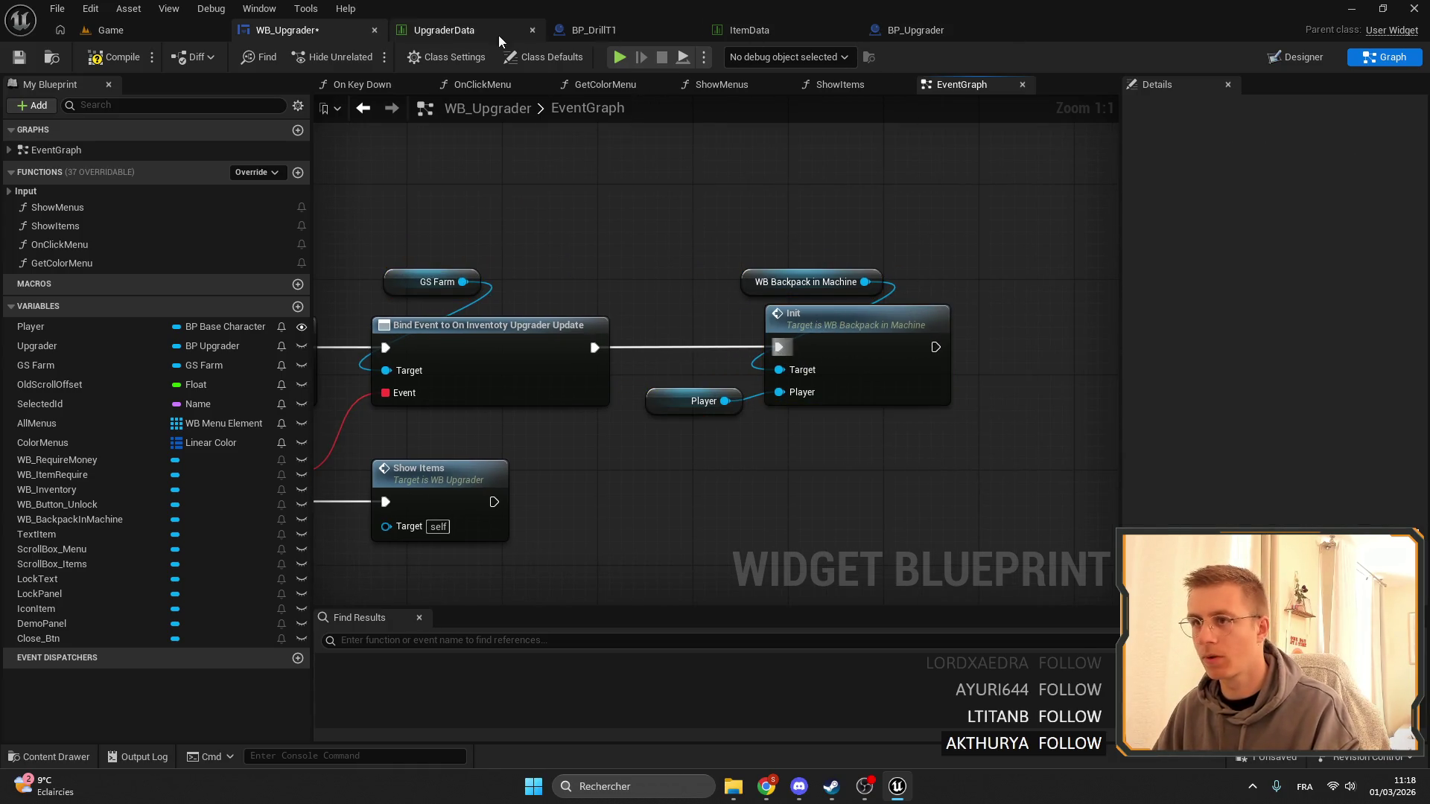
Search the Content Browser for 'farm' and open the GS_Farm blueprint.
{"action": "left_click", "coordinate": [130, 30]}
{"action": "left_click", "coordinate": [253, 553]}
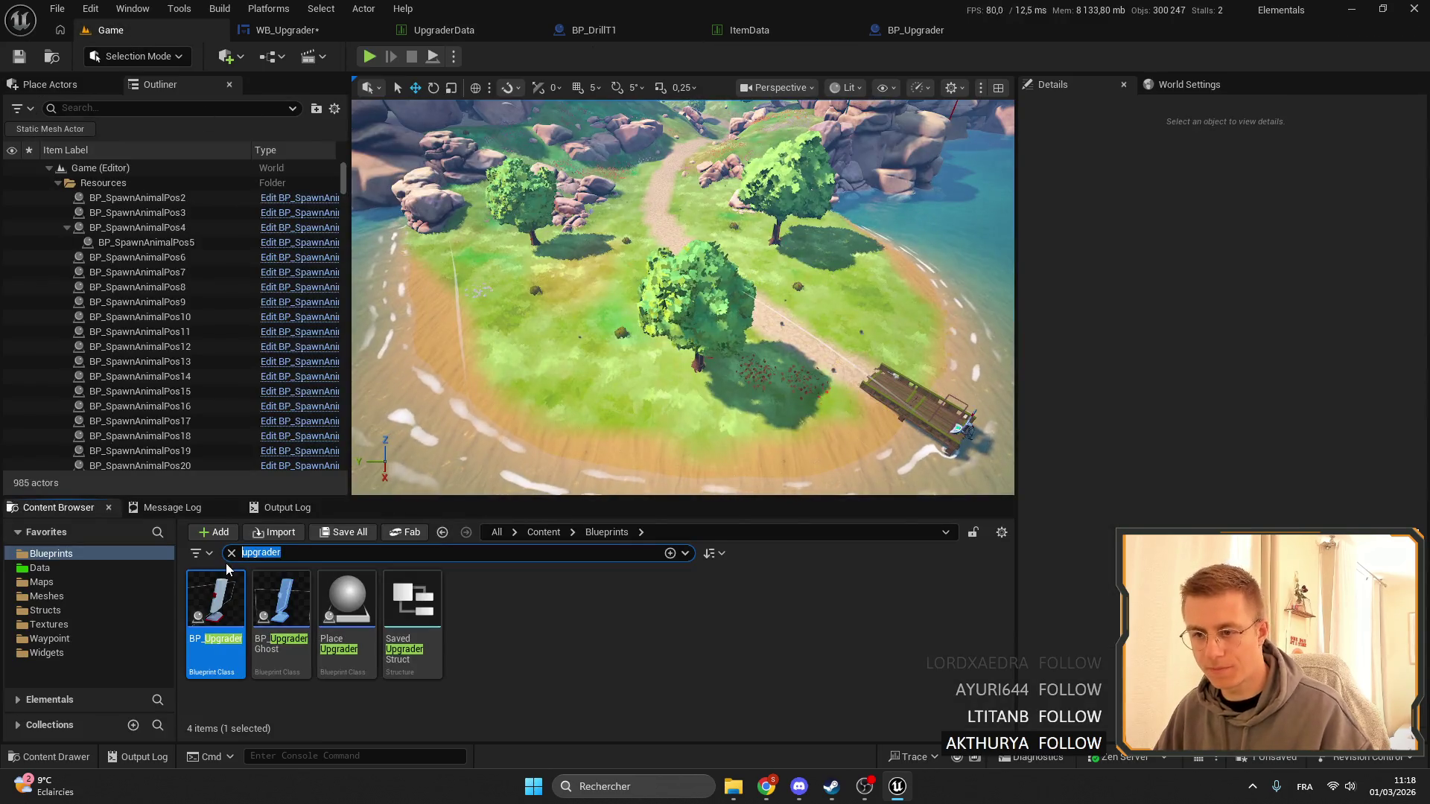
{"action": "type", "text": "famr"}
{"action": "key", "text": "BackSpace"}
{"action": "key", "text": "BackSpace"}
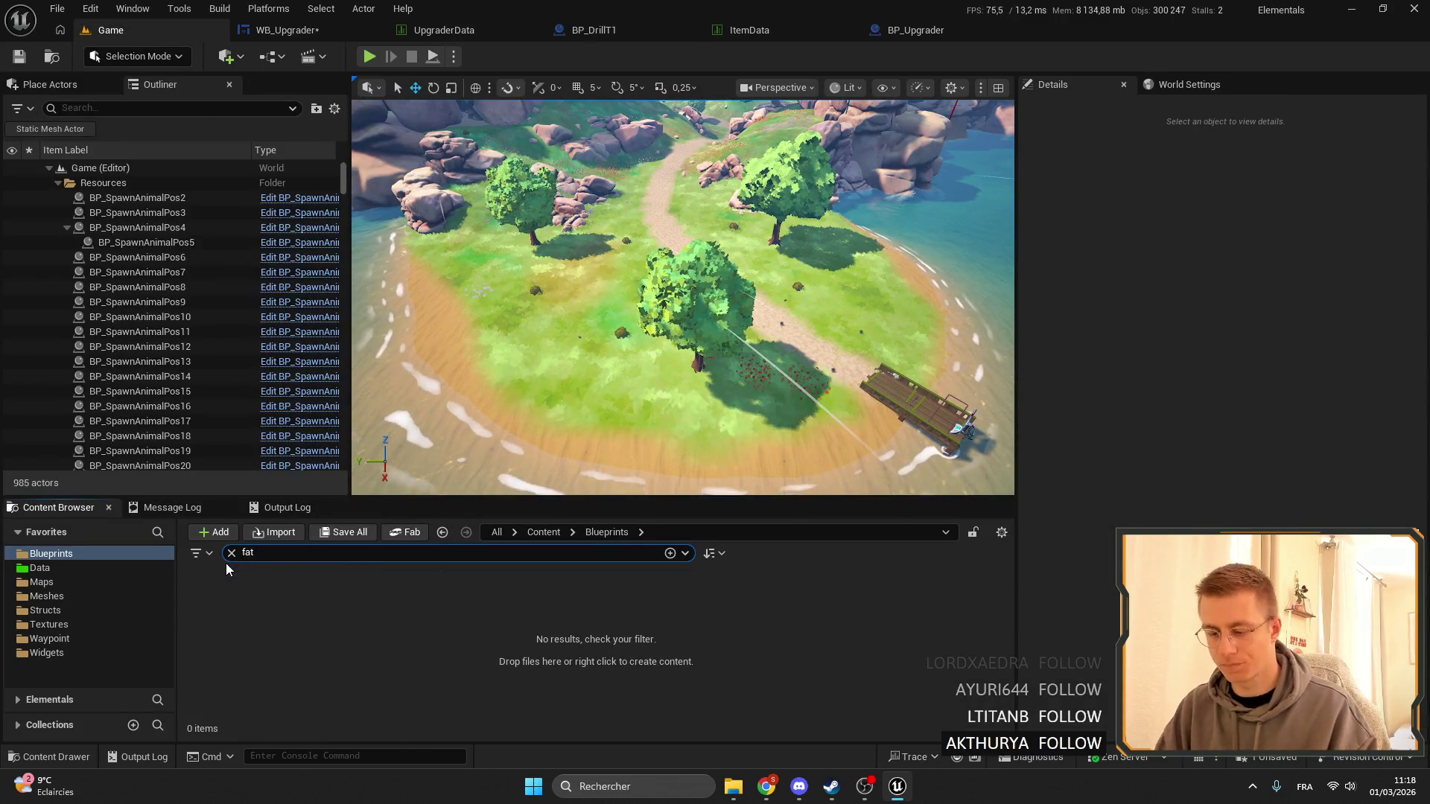
{"action": "type", "text": "tm"}
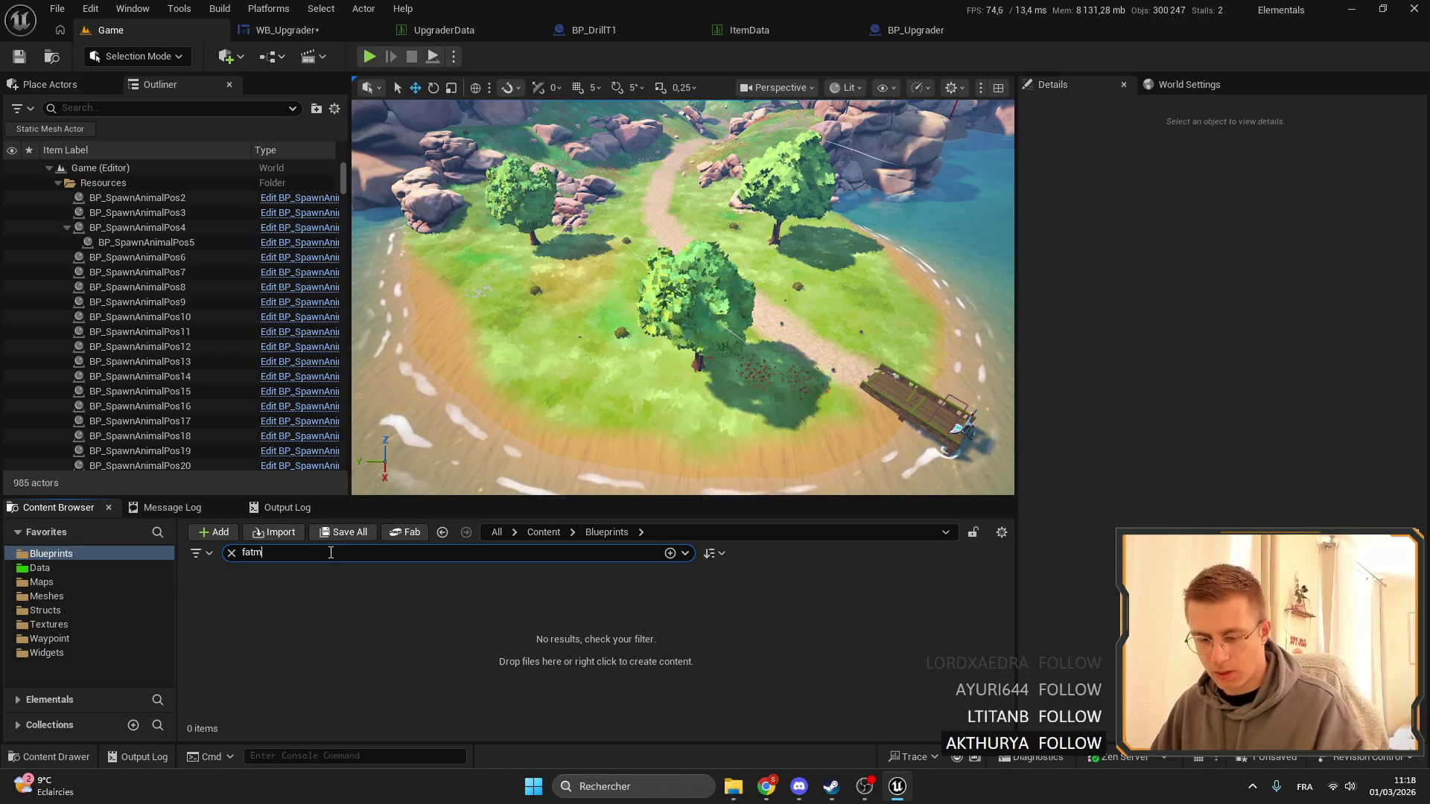
{"action": "key", "text": "BackSpace"}
{"action": "key", "text": "BackSpace"}
{"action": "type", "text": "rm"}
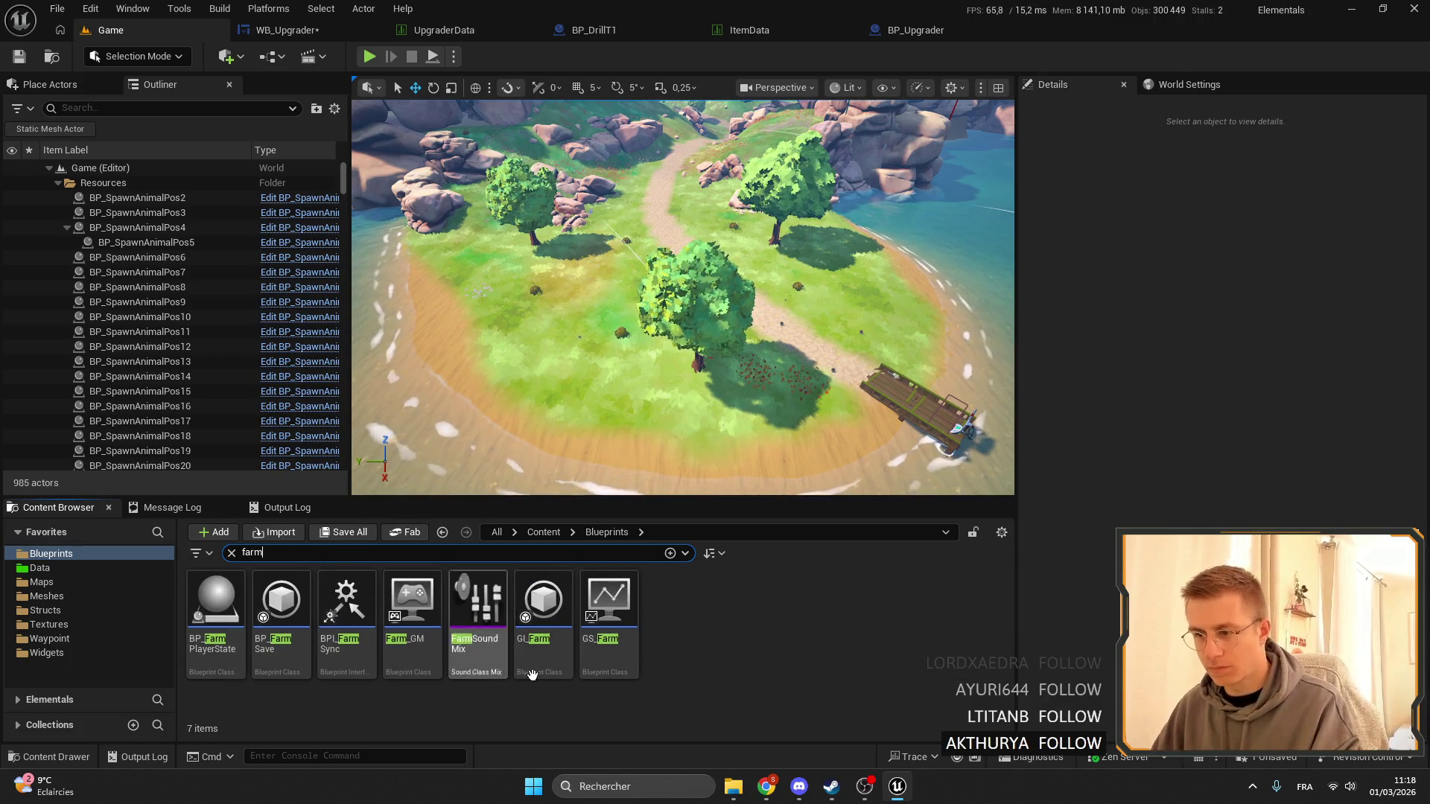
{"action": "left_click", "coordinate": [630, 605]}
{"action": "double_click", "coordinate": [630, 604]}
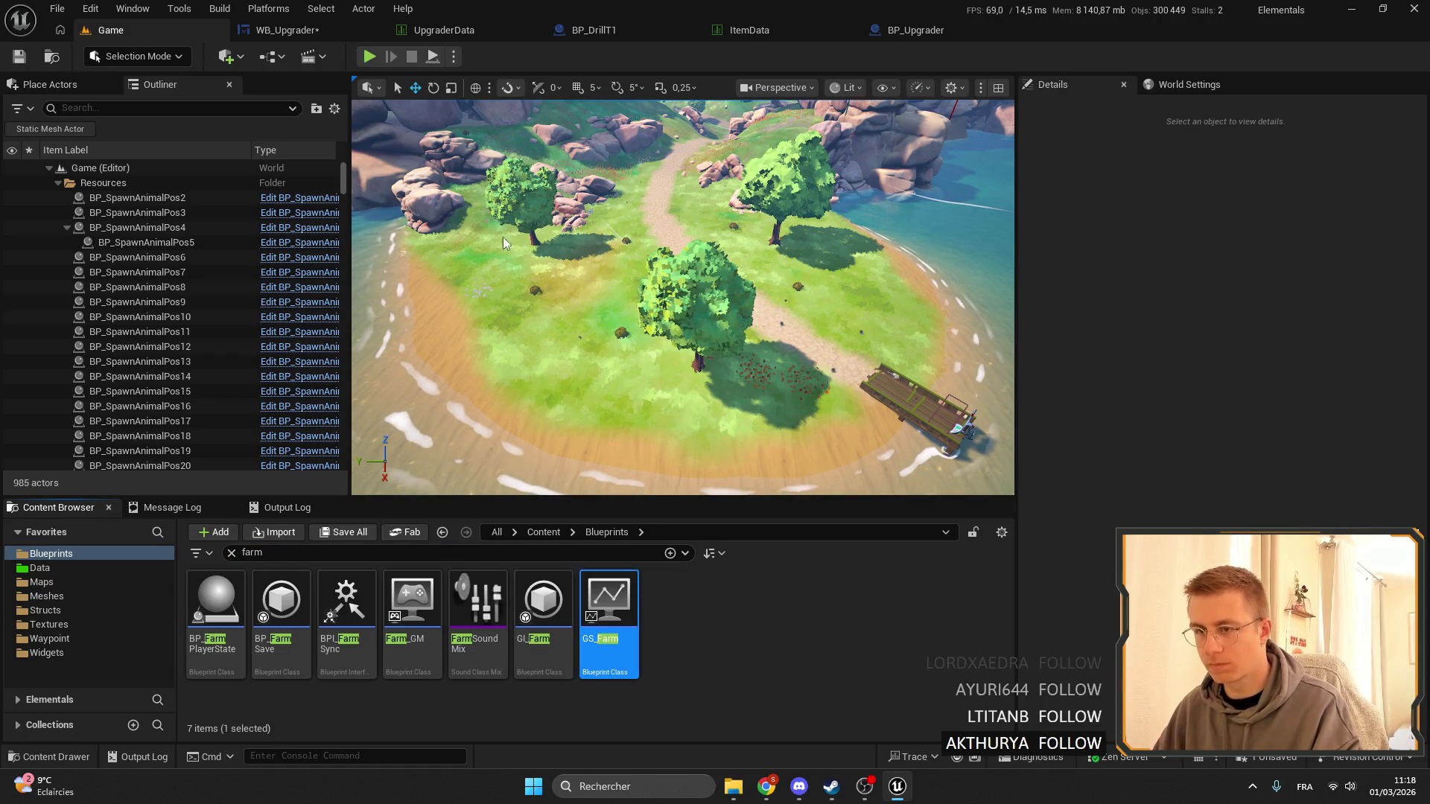
Rename the OnInventotyUpgraderUpdate dispatcher to OnInventoryUpgraderUpdate, then compile and save GS_Farm.
{"action": "scroll", "coordinate": [44, 612], "scroll_direction": "down", "scroll_amount": 3}
{"action": "scroll", "coordinate": [45, 612], "scroll_direction": "down", "scroll_amount": 10}
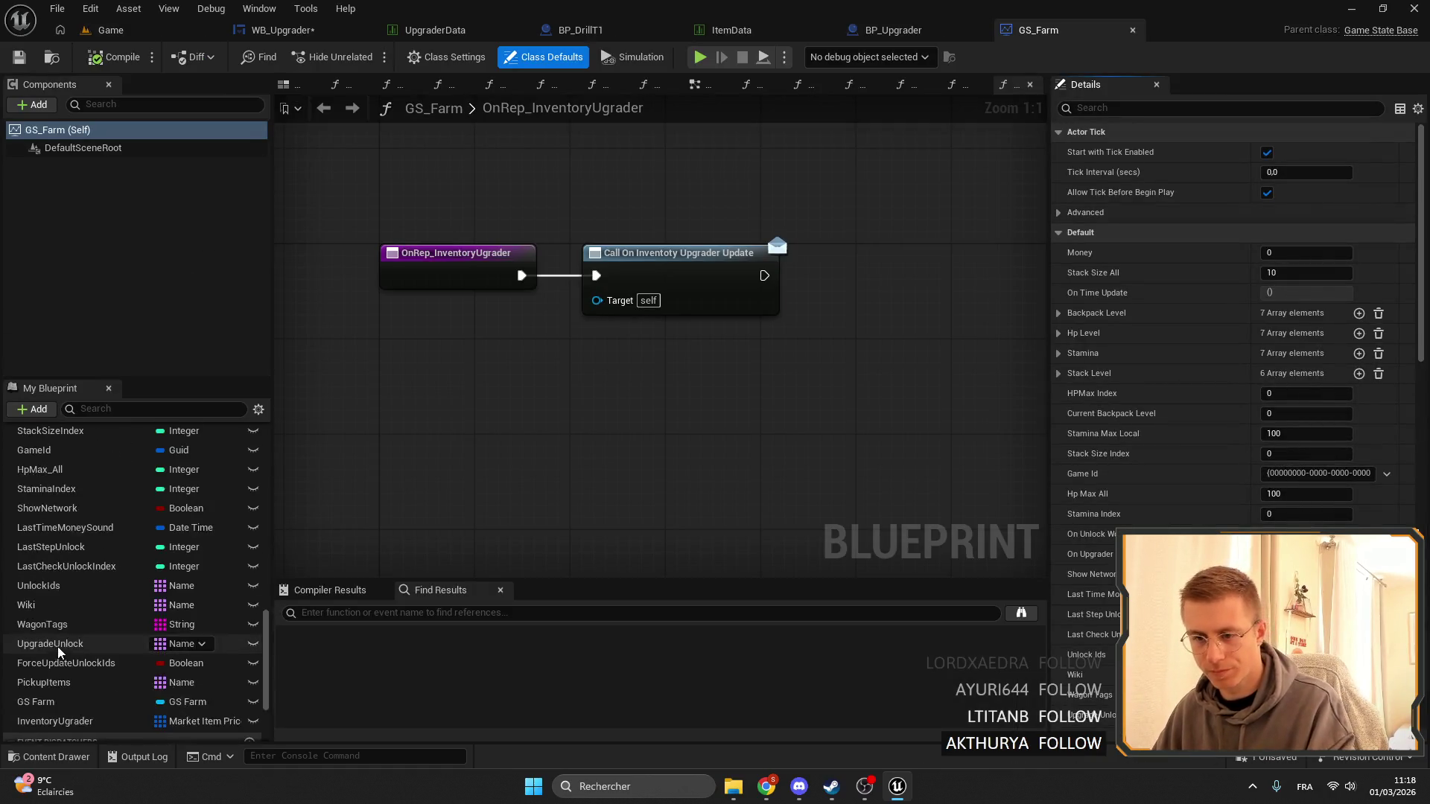
{"action": "left_click", "coordinate": [101, 713]}
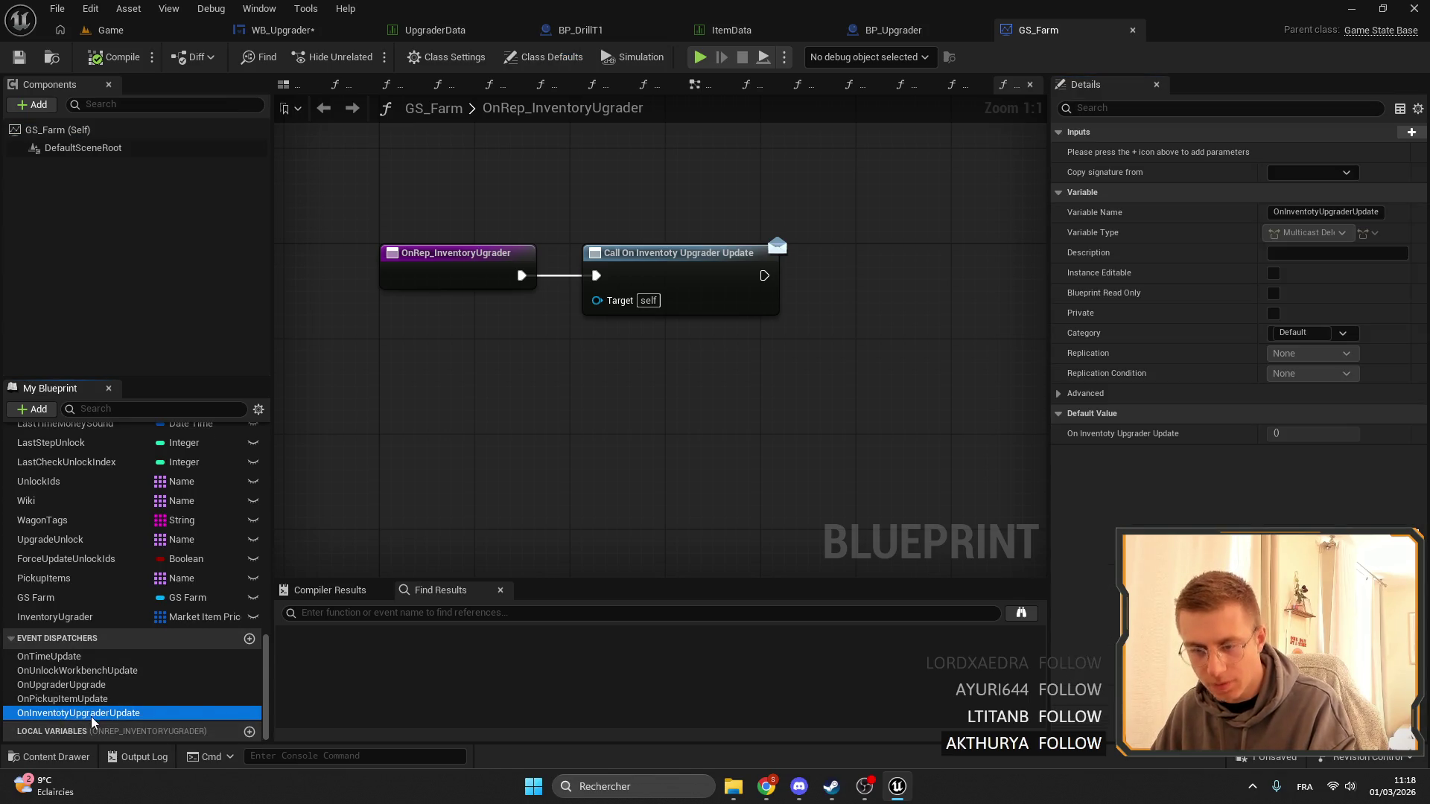
{"action": "left_click", "coordinate": [90, 715]}
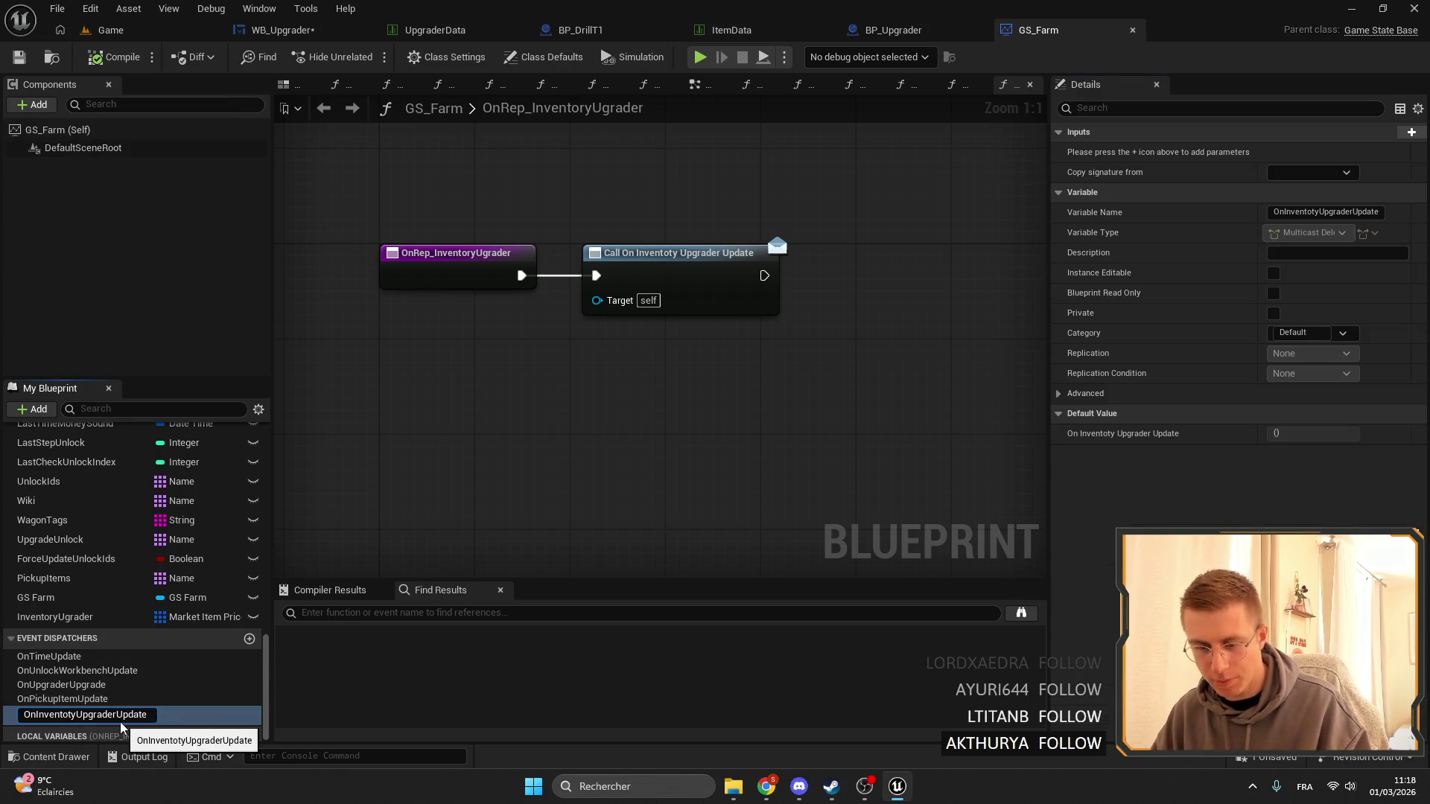
{"action": "key", "text": "BackSpace"}
{"action": "type", "text": "r"}
{"action": "key", "text": "Return"}
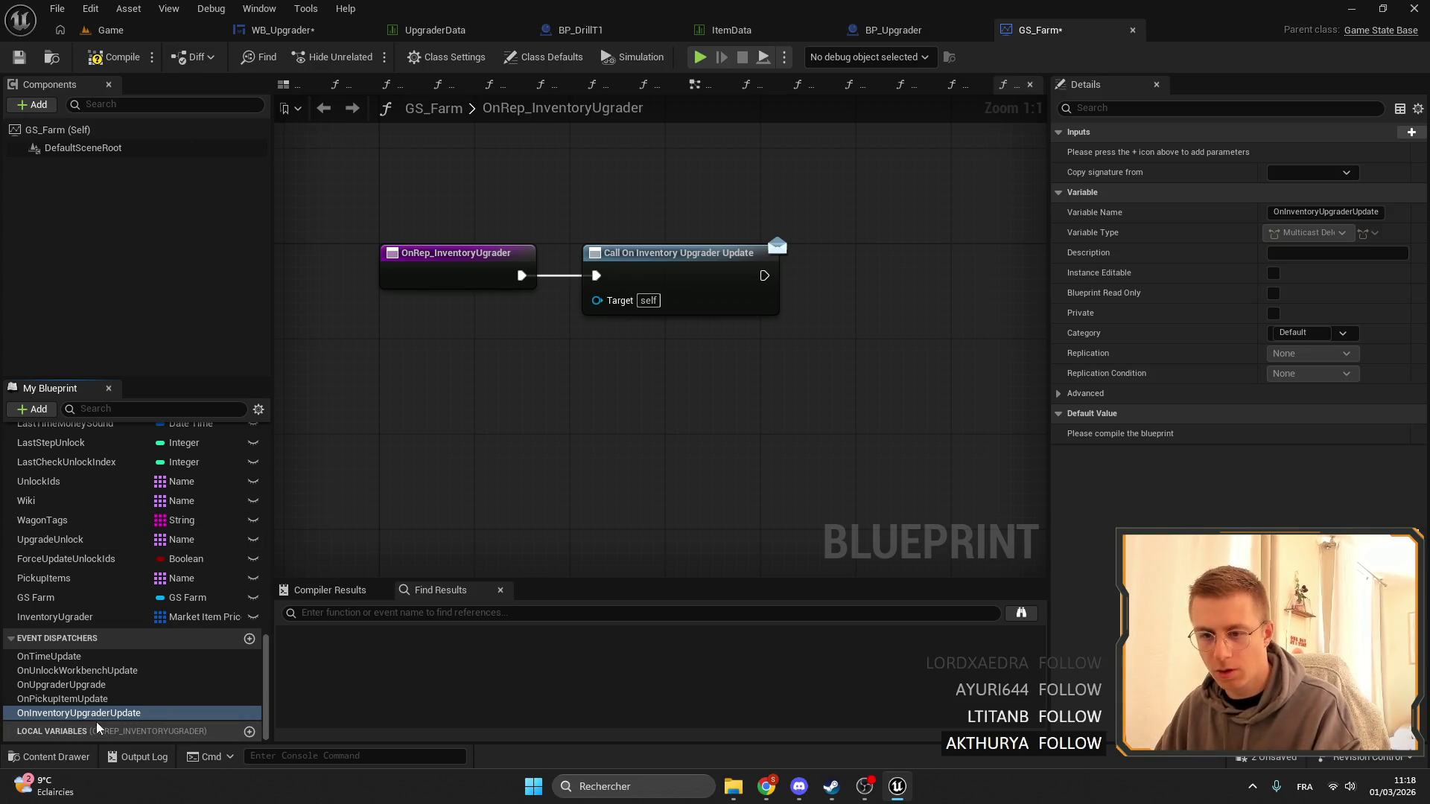
{"action": "left_click", "coordinate": [19, 58]}
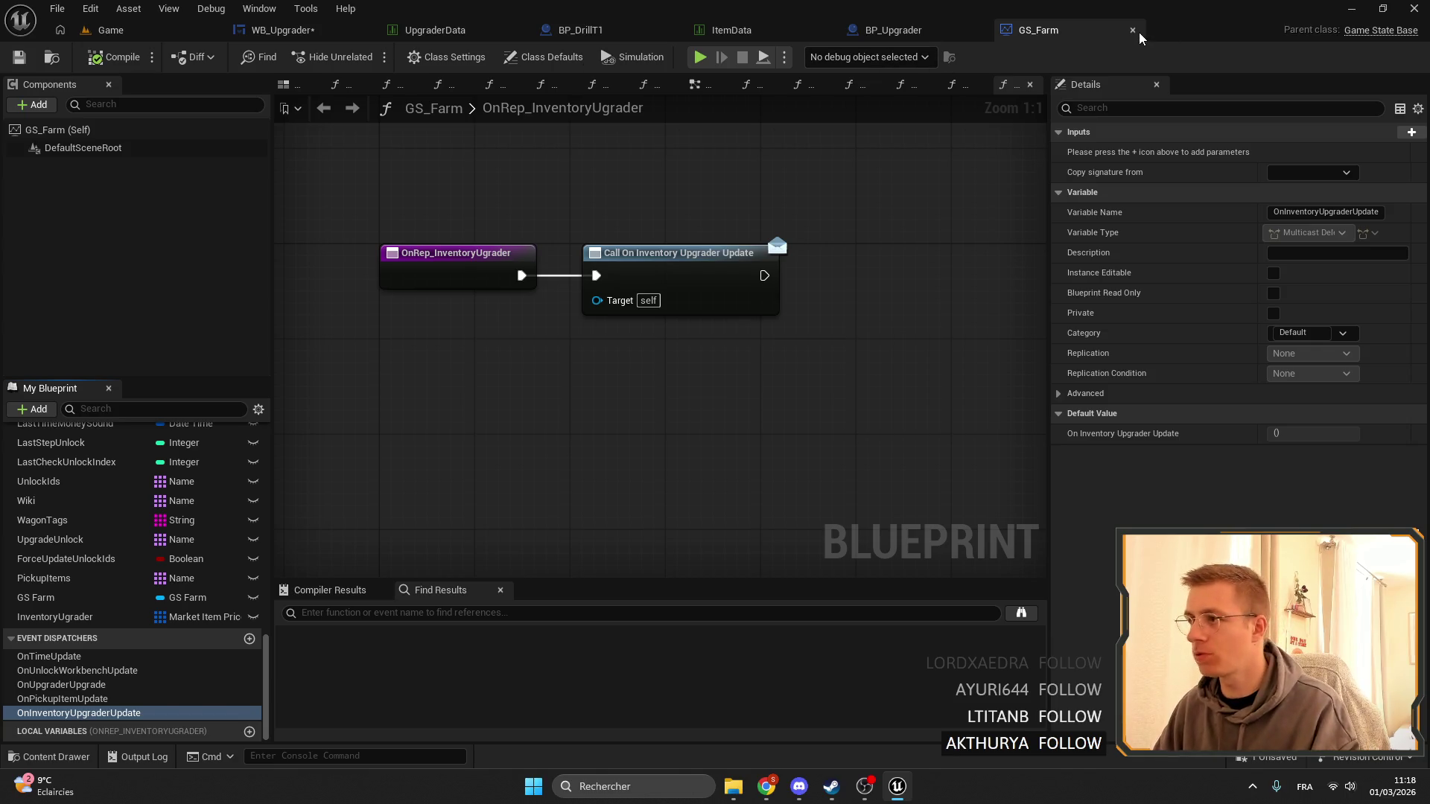
Close the GS_Farm, ItemData, BP_Upgrader and BP_DrillT1 editors.
{"action": "left_click", "coordinate": [1133, 30]}
{"action": "left_click", "coordinate": [849, 30]}
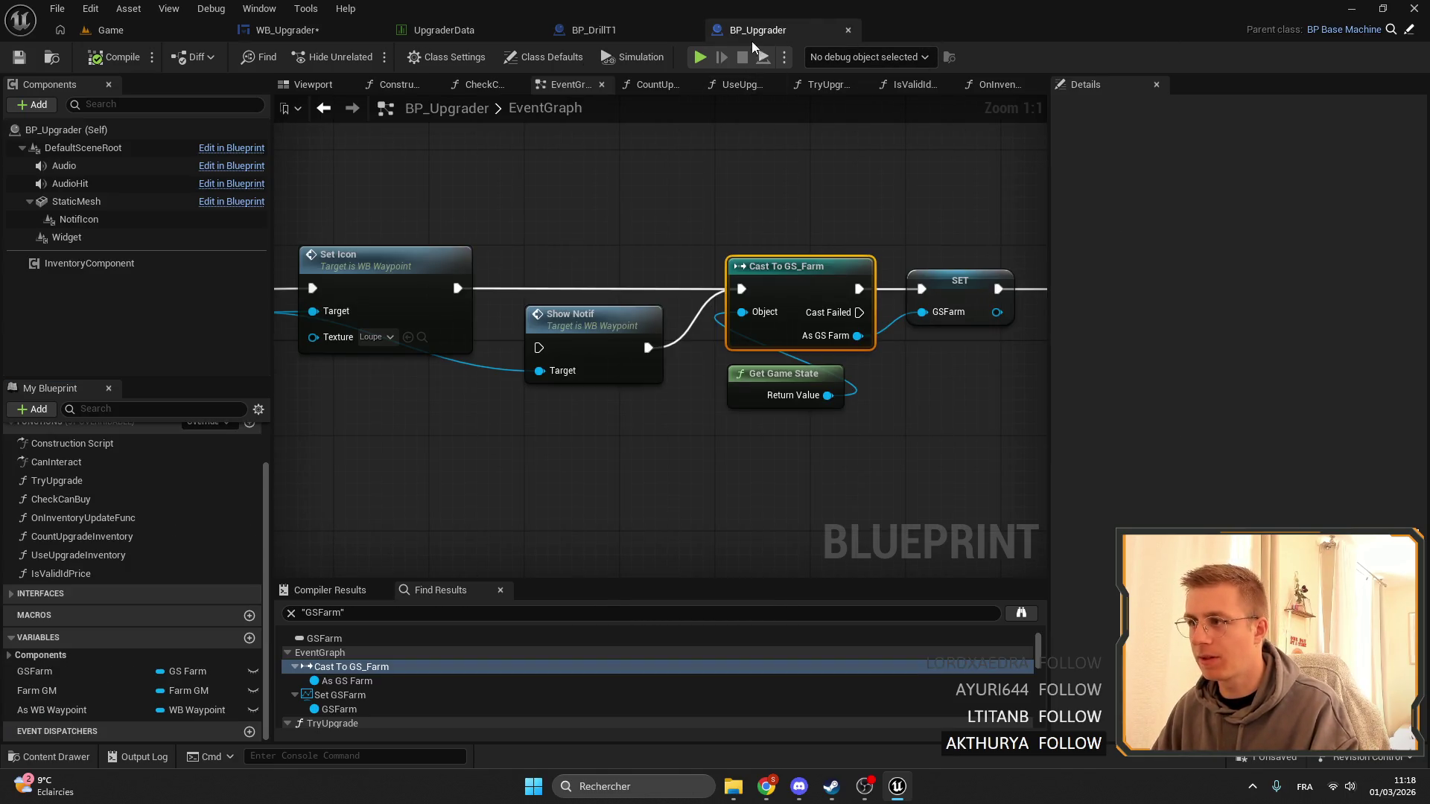
{"action": "left_click", "coordinate": [848, 30]}
{"action": "left_click", "coordinate": [524, 35]}
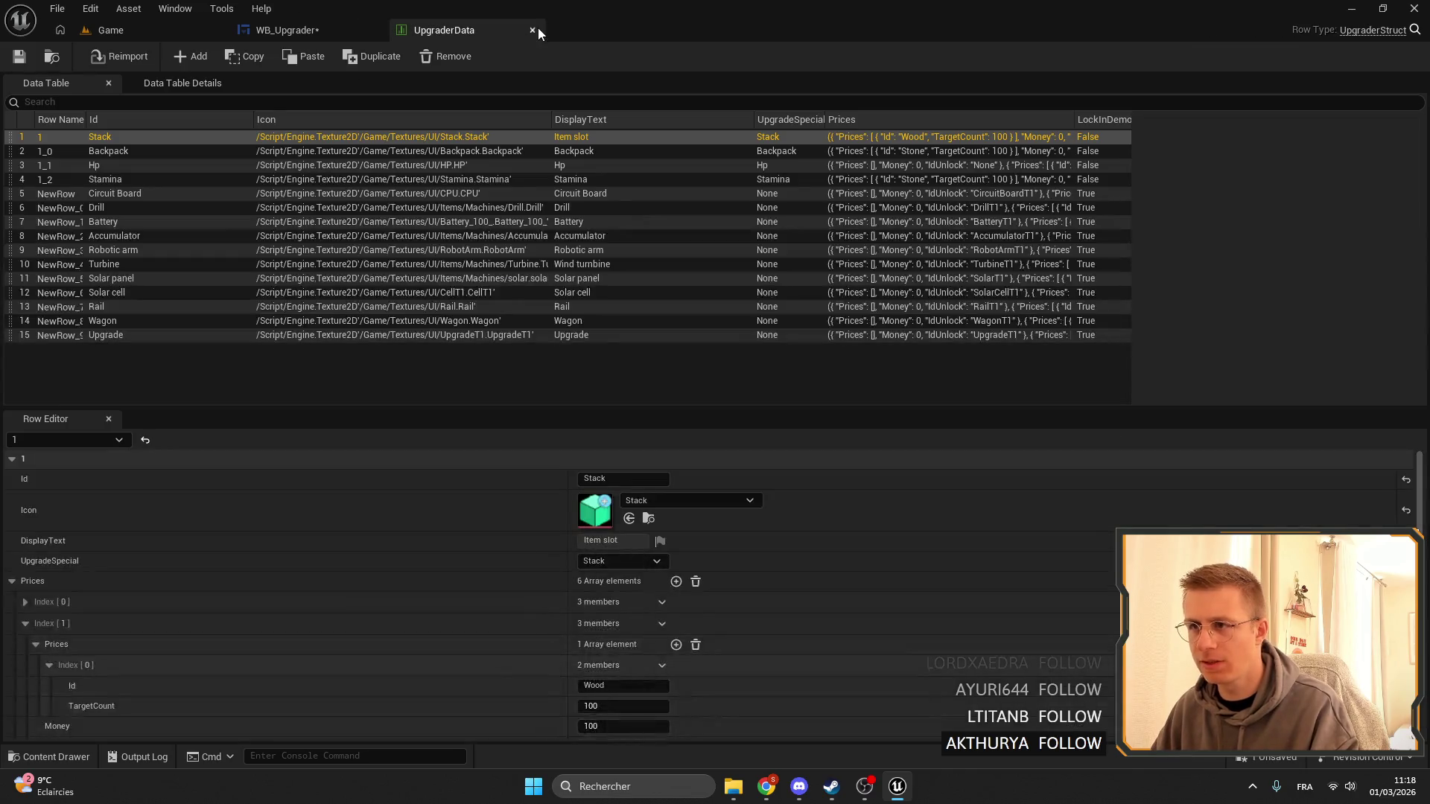
Close the UpgraderData table, then compile and save WB_Upgrader.
{"action": "left_click", "coordinate": [537, 28]}
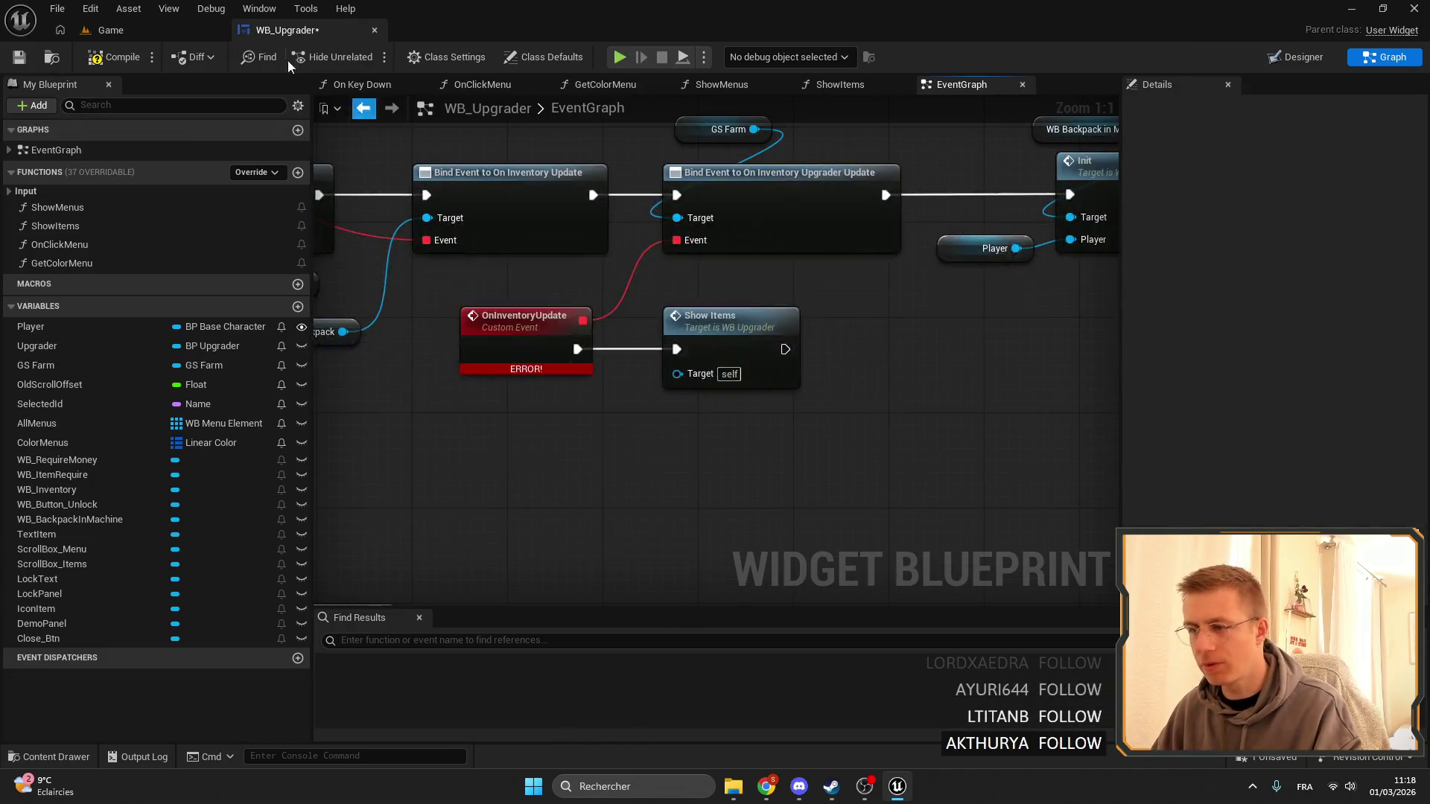
{"action": "left_click", "coordinate": [112, 57]}
{"action": "left_click", "coordinate": [27, 64]}
{"action": "scroll", "coordinate": [955, 324], "scroll_direction": "down", "scroll_amount": 6}
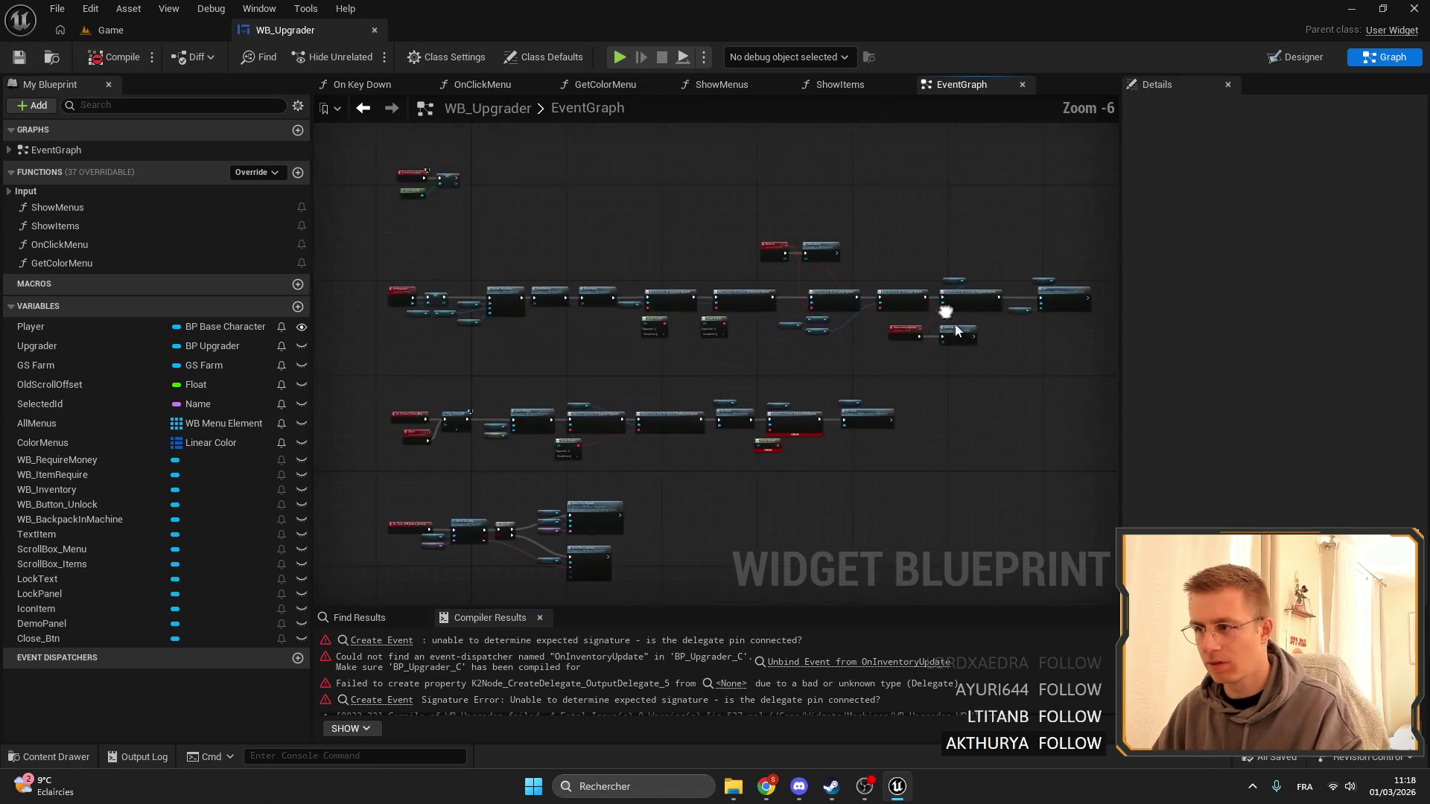
{"action": "scroll", "coordinate": [867, 409], "scroll_direction": "up", "scroll_amount": 4}
{"action": "scroll", "coordinate": [635, 368], "scroll_direction": "down", "scroll_amount": 2}
Move the Upgrader reference node aside and search its actions for an unbind, then cancel.
{"action": "left_click", "coordinate": [859, 662]}
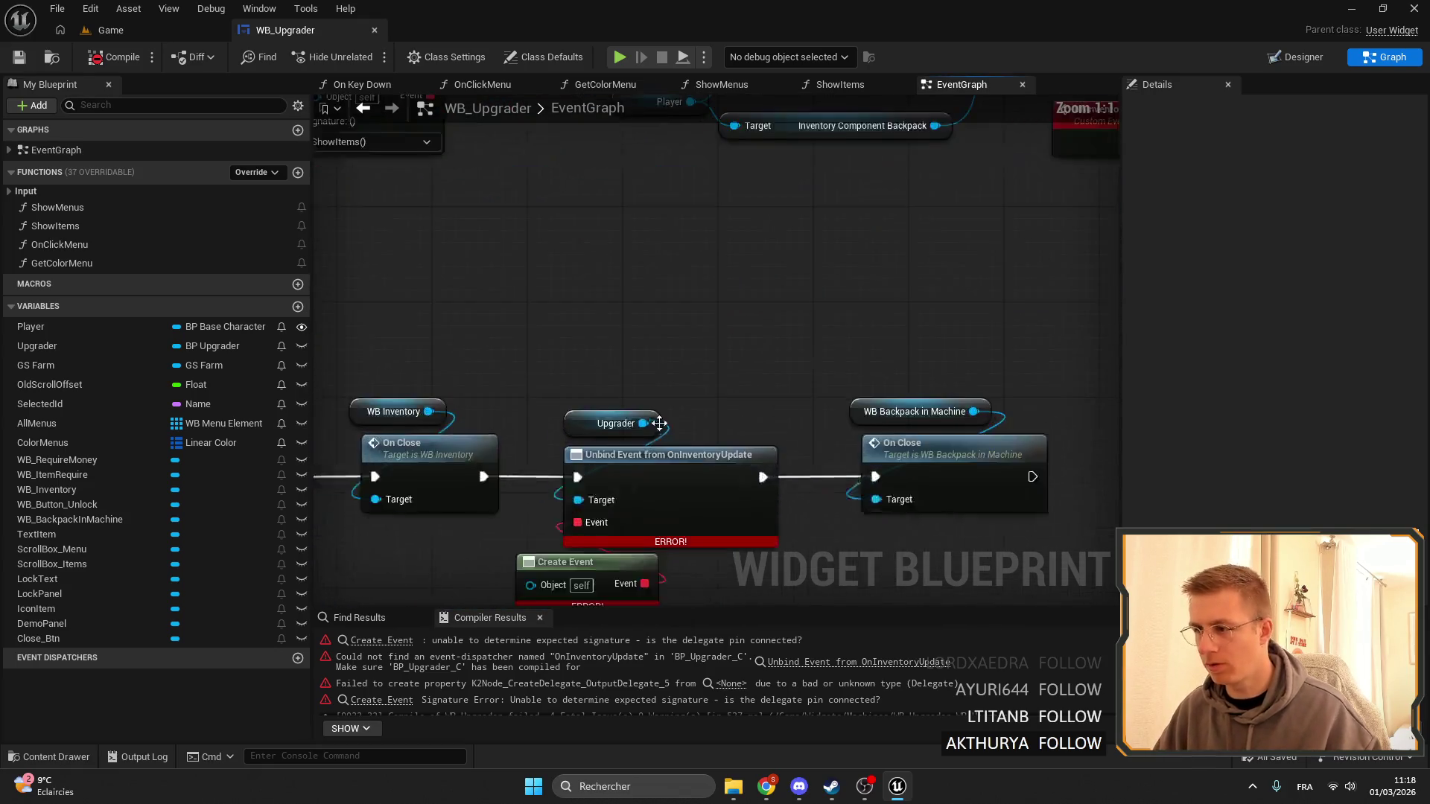
{"action": "mouse_move", "coordinate": [663, 299]}
{"action": "left_mouse_down"}
{"action": "mouse_move", "coordinate": [757, 253]}
{"action": "mouse_move", "coordinate": [594, 304]}
{"action": "left_mouse_up"}
{"action": "left_click_drag", "start_coordinate": [668, 296], "coordinate": [731, 243]}
{"action": "type", "text": "un"}
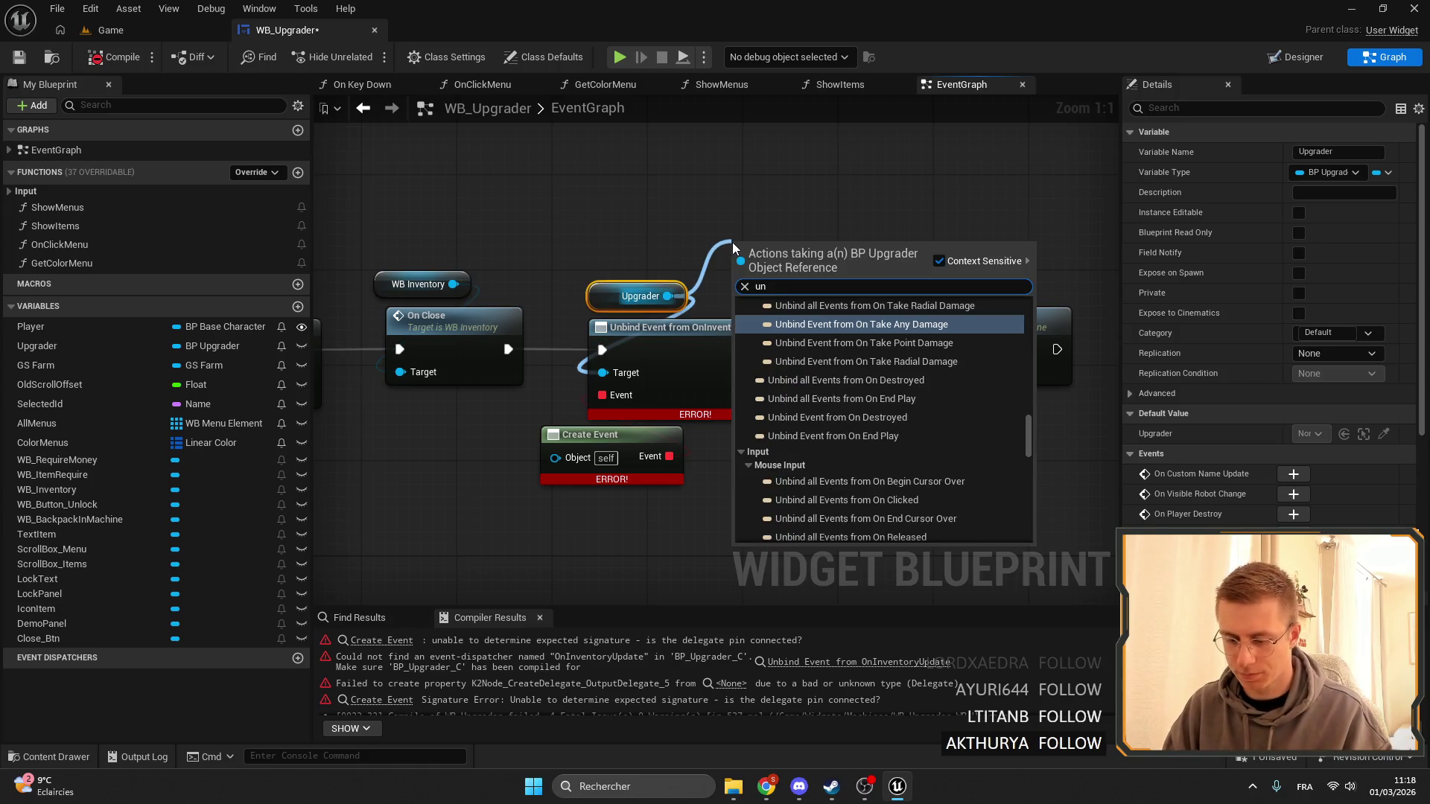
{"action": "type", "text": " bind on invent"}
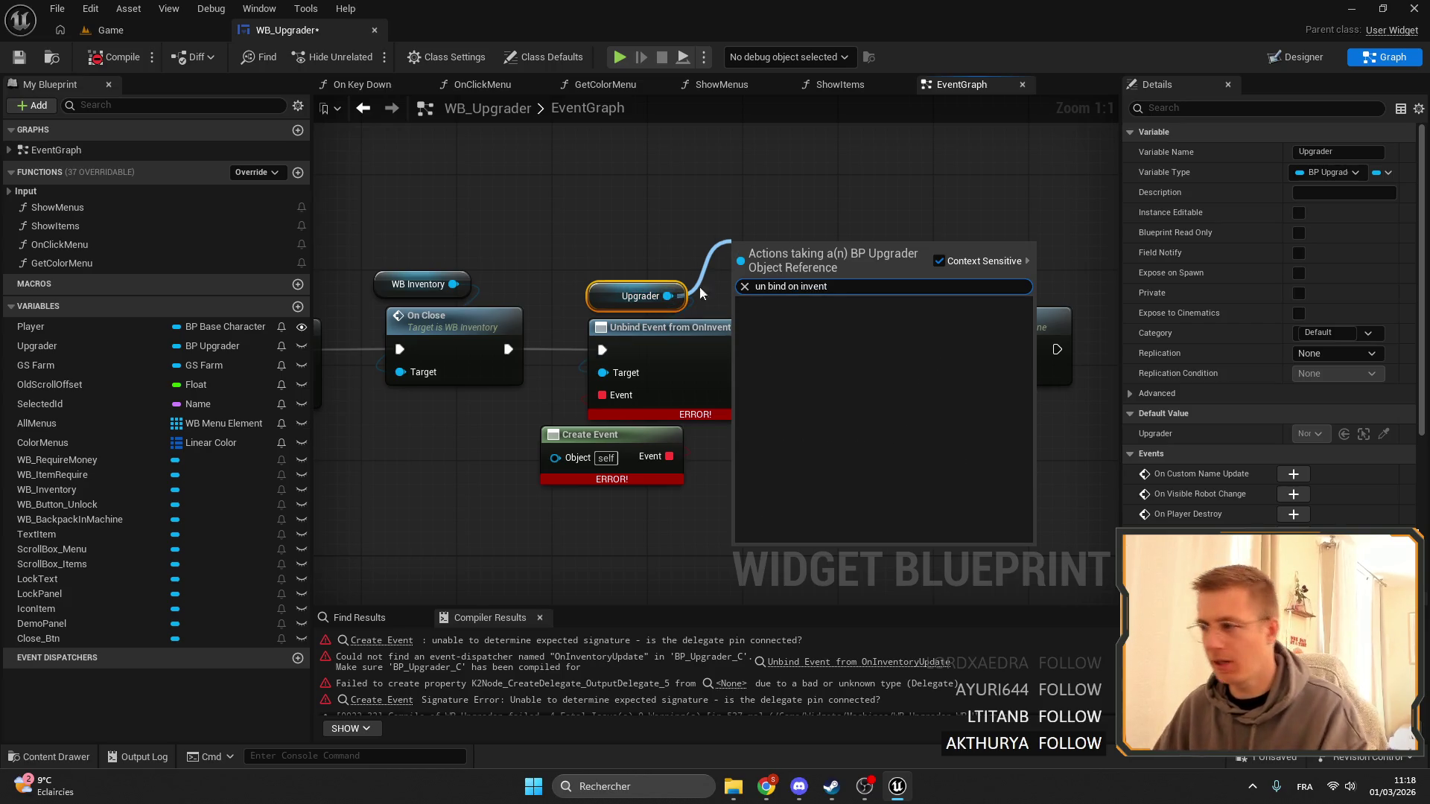
{"action": "key", "text": "BackSpace"}
{"action": "key", "text": "BackSpace"}
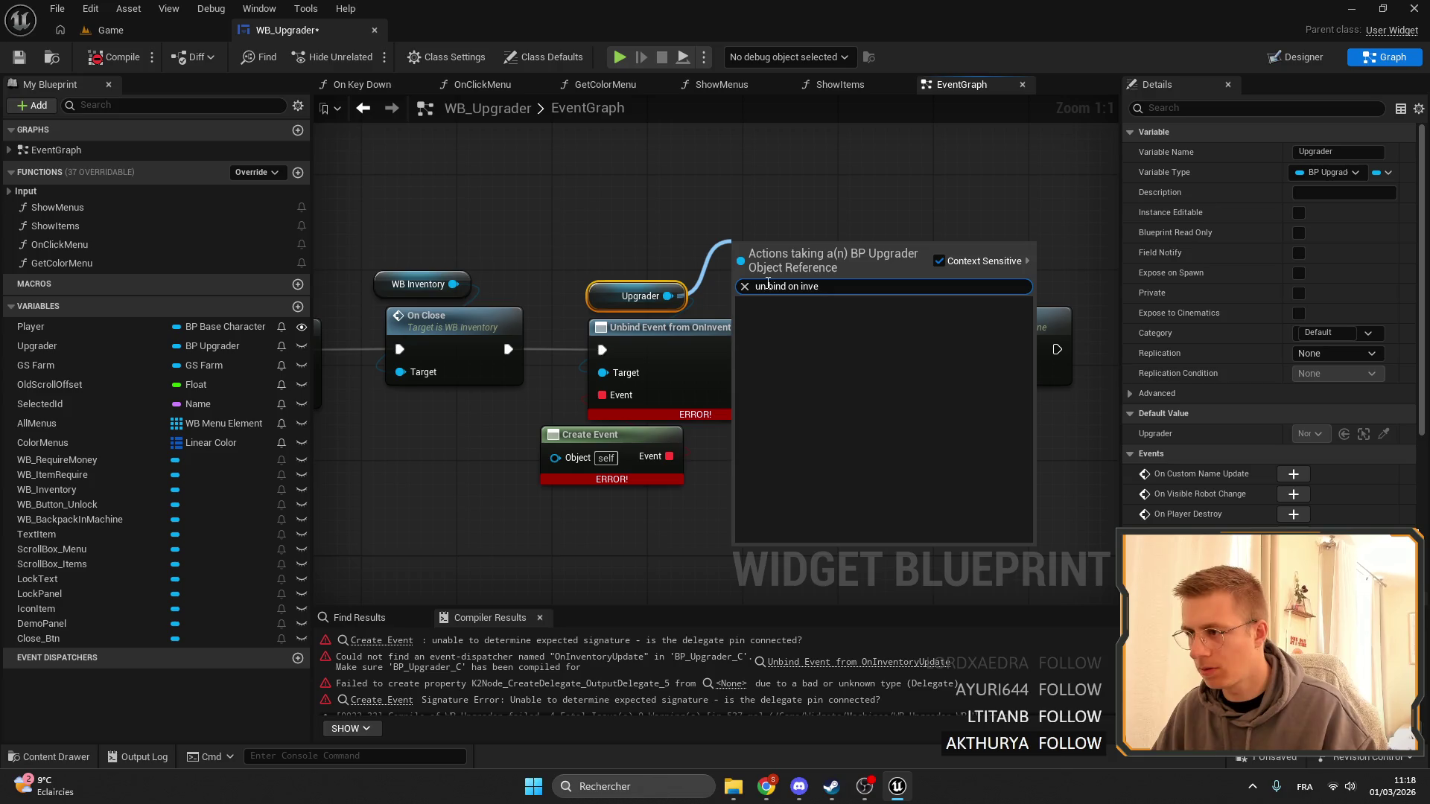
{"action": "left_click", "coordinate": [768, 286]}
{"action": "key", "text": "BackSpace"}
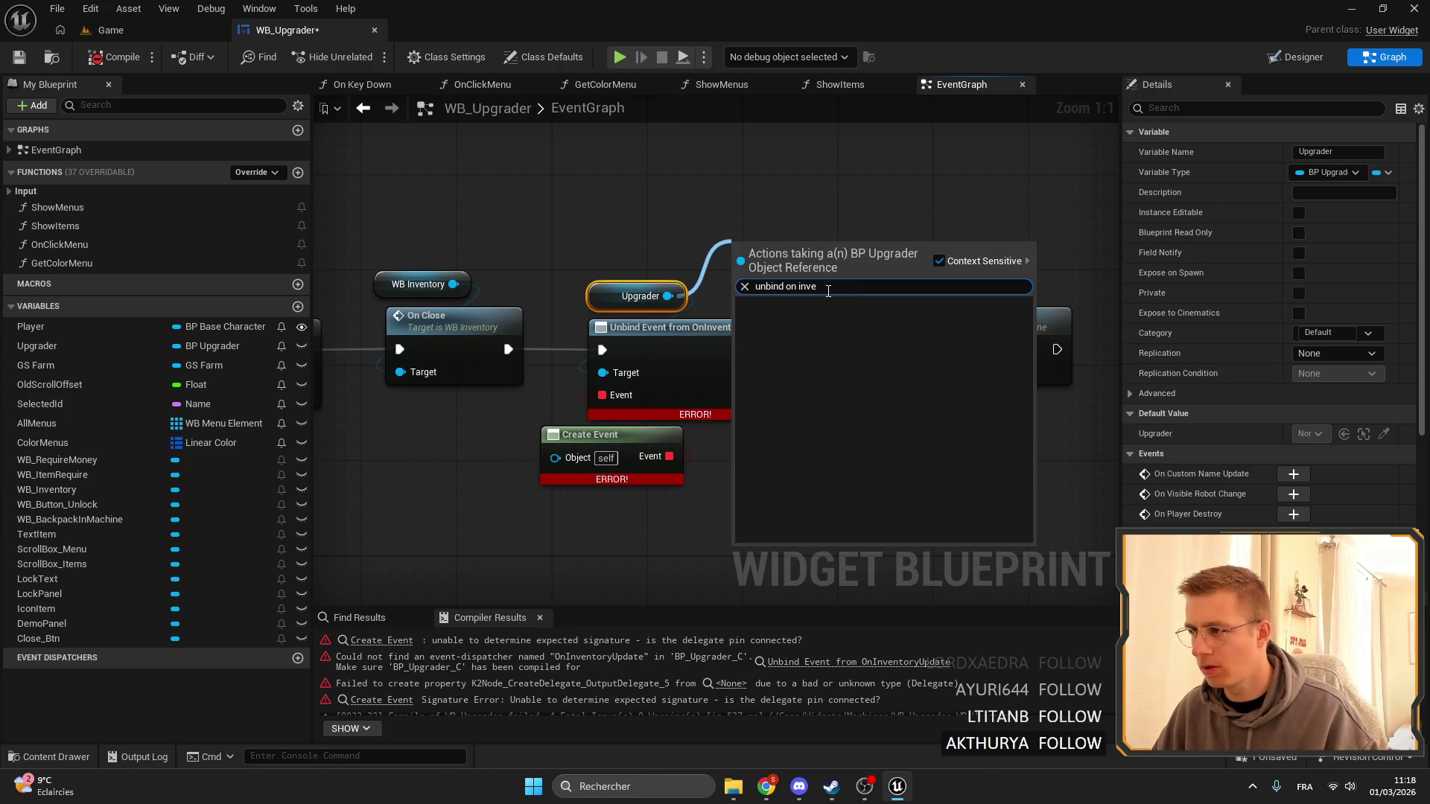
{"action": "left_click", "coordinate": [663, 239]}
{"action": "scroll", "coordinate": [581, 410], "scroll_direction": "down", "scroll_amount": 4}
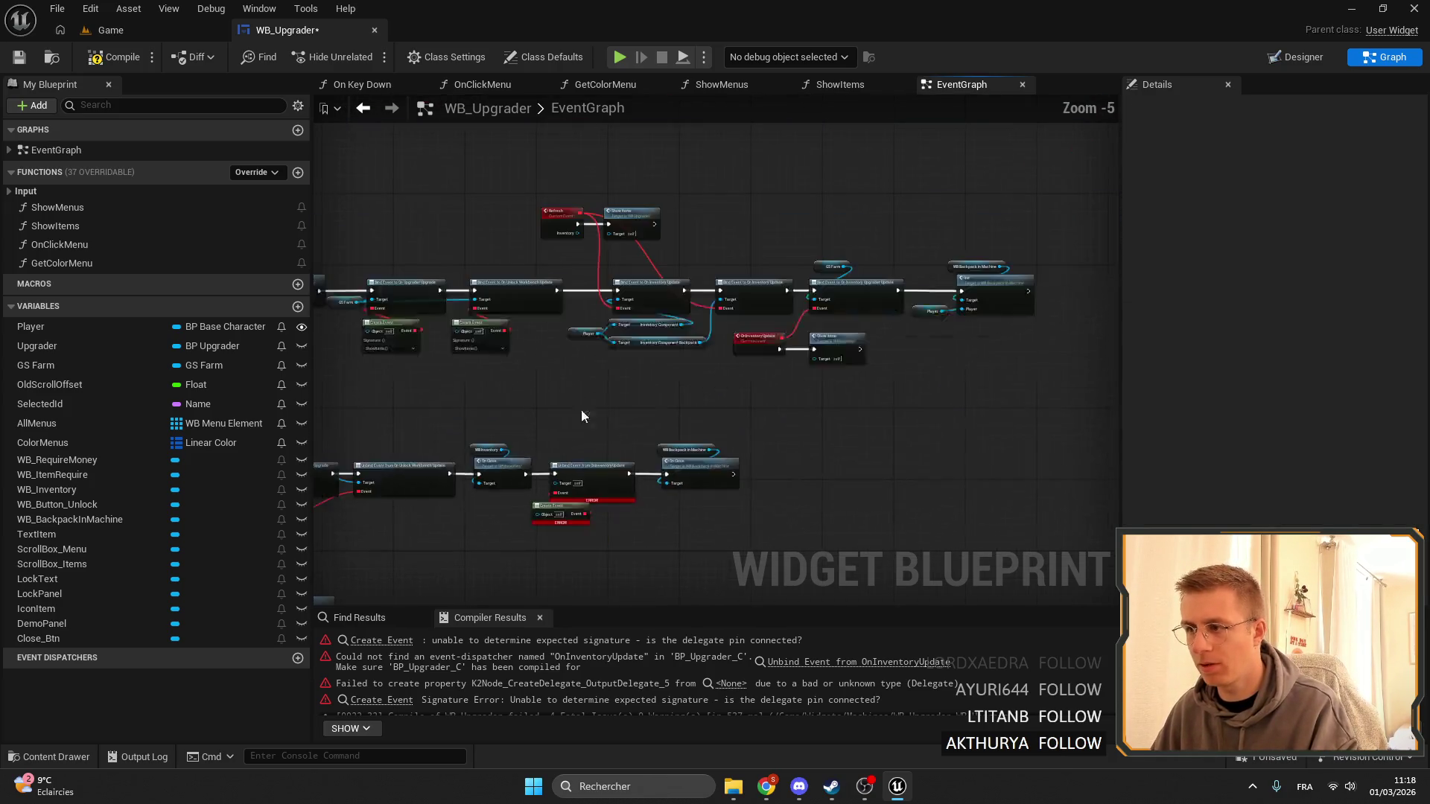
{"action": "scroll", "coordinate": [789, 300], "scroll_direction": "up", "scroll_amount": 3}
Add 'Unbind Event from On Inventory Upgrader Update' from GS Farm and delete the old unbind node.
{"action": "left_click", "coordinate": [963, 249]}
{"action": "scroll", "coordinate": [817, 303], "scroll_direction": "down", "scroll_amount": 2}
{"action": "scroll", "coordinate": [696, 400], "scroll_direction": "up", "scroll_amount": 4}
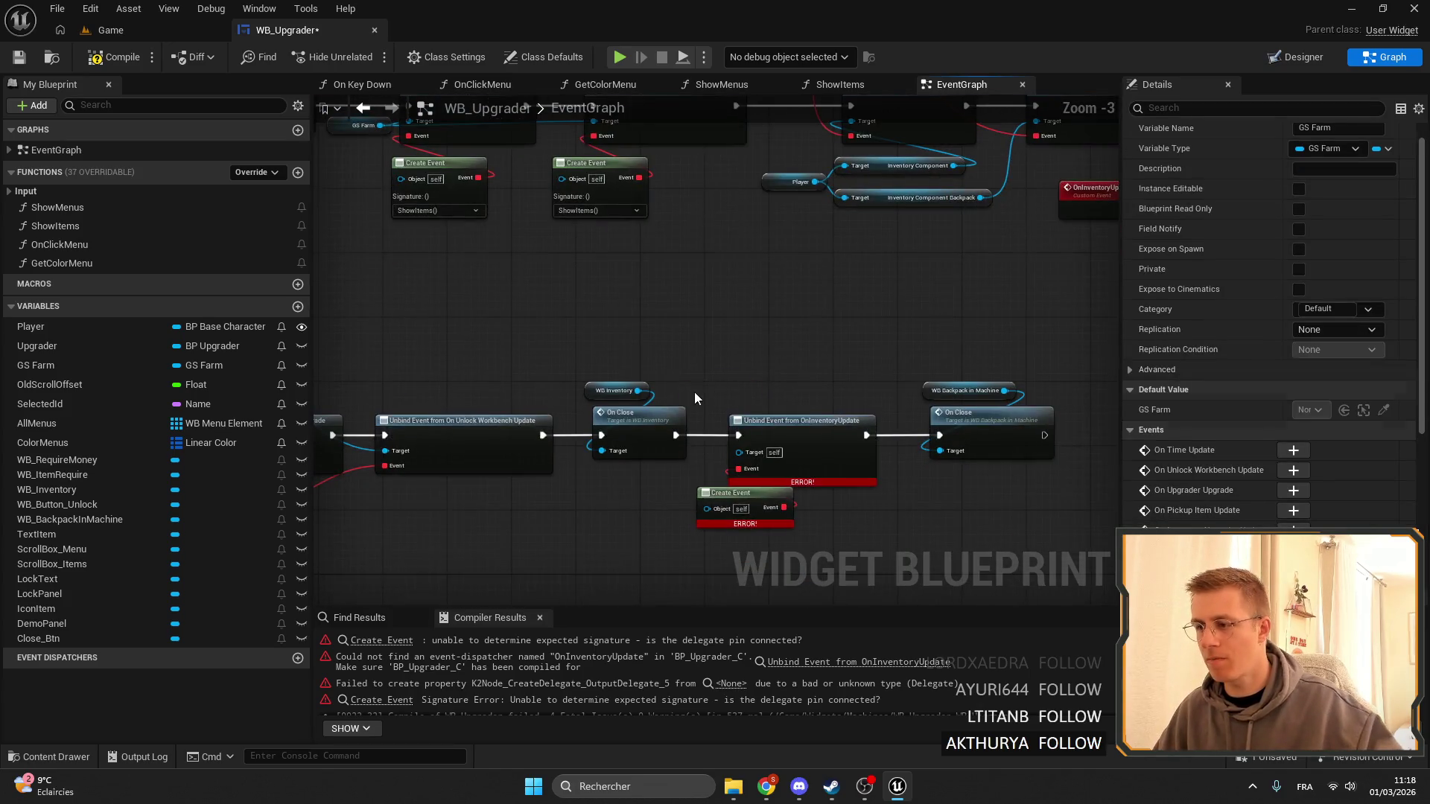
{"action": "left_click_drag", "start_coordinate": [767, 390], "coordinate": [832, 373]}
{"action": "type", "text": "o"}
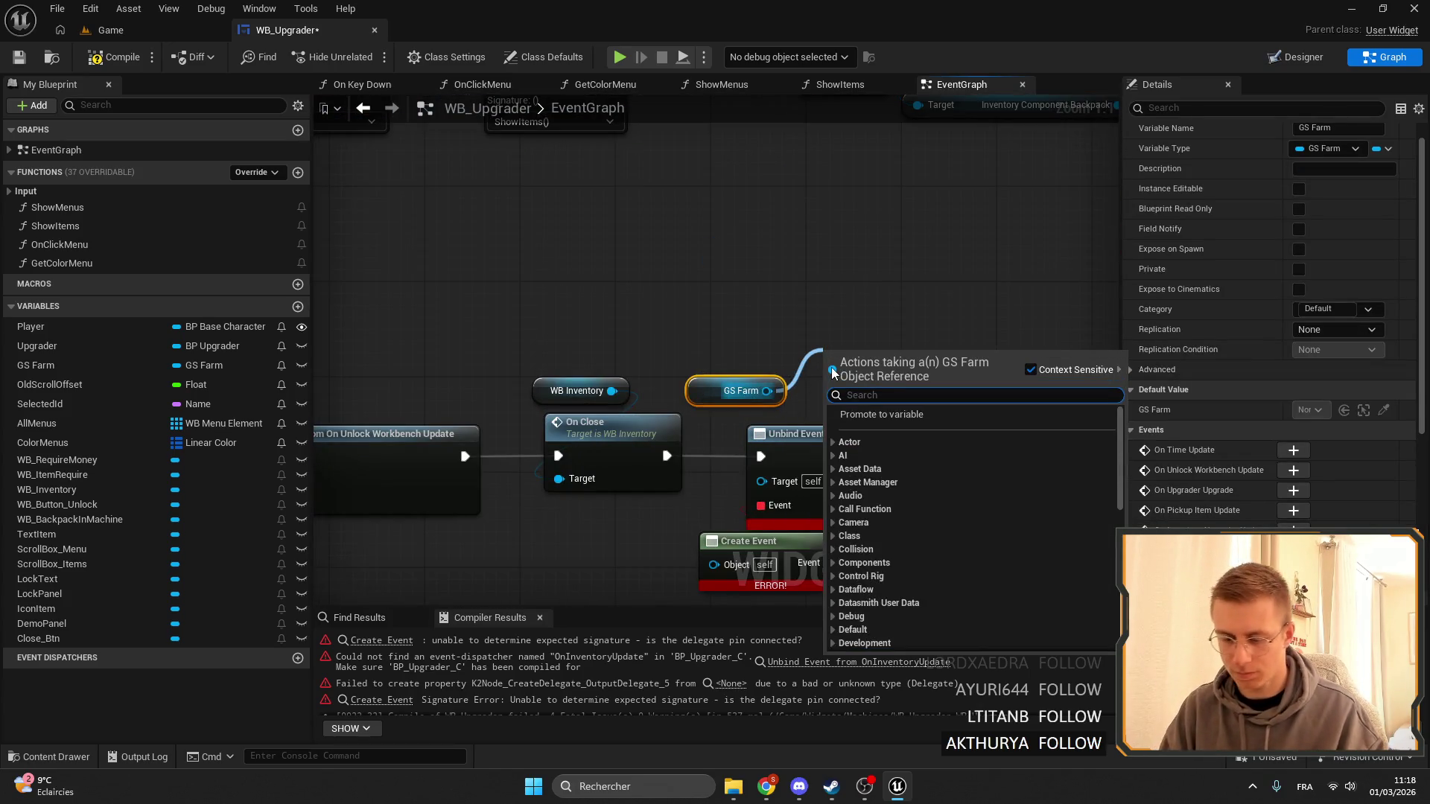
{"action": "key", "text": "BackSpace"}
{"action": "type", "text": "unbi"}
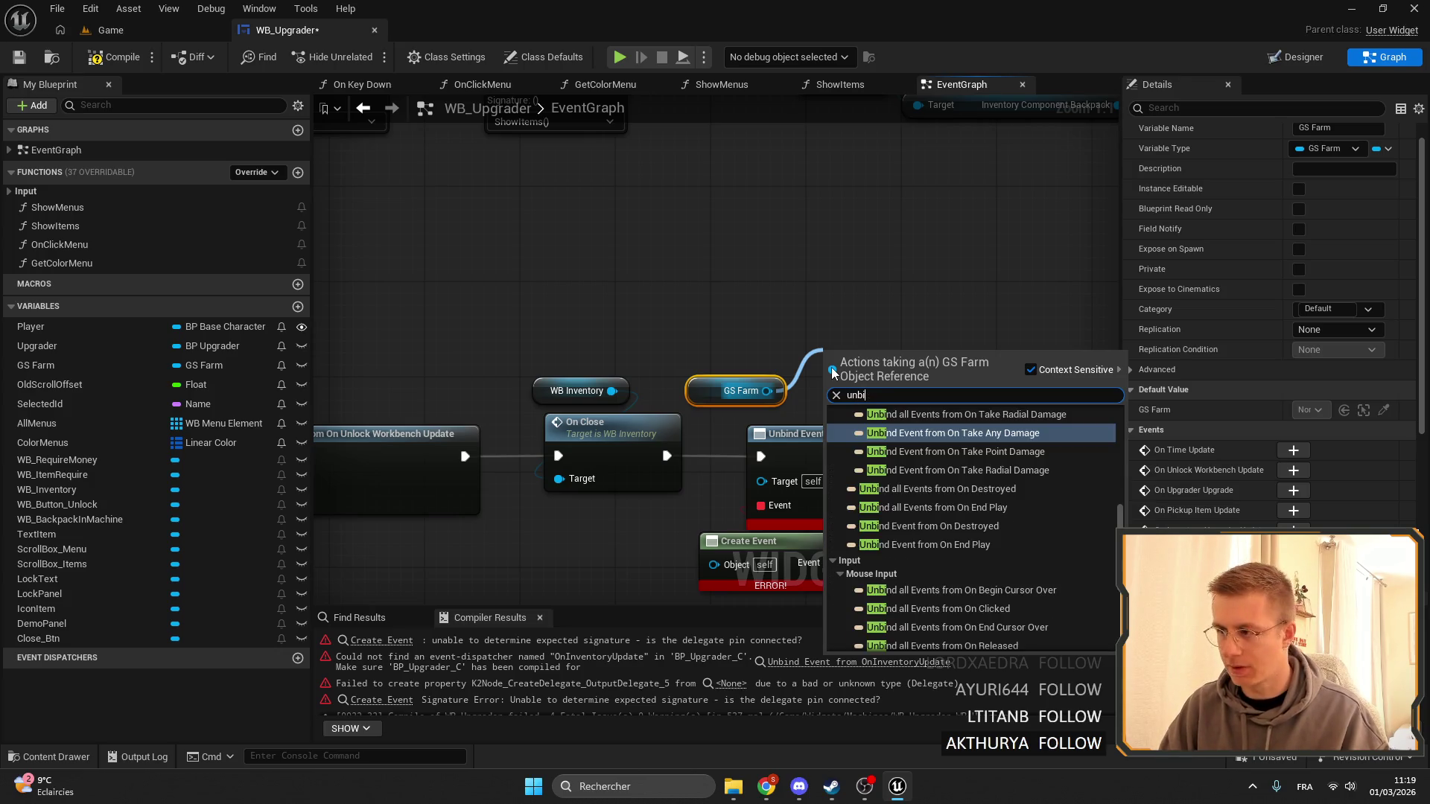
{"action": "type", "text": "nd on invent"}
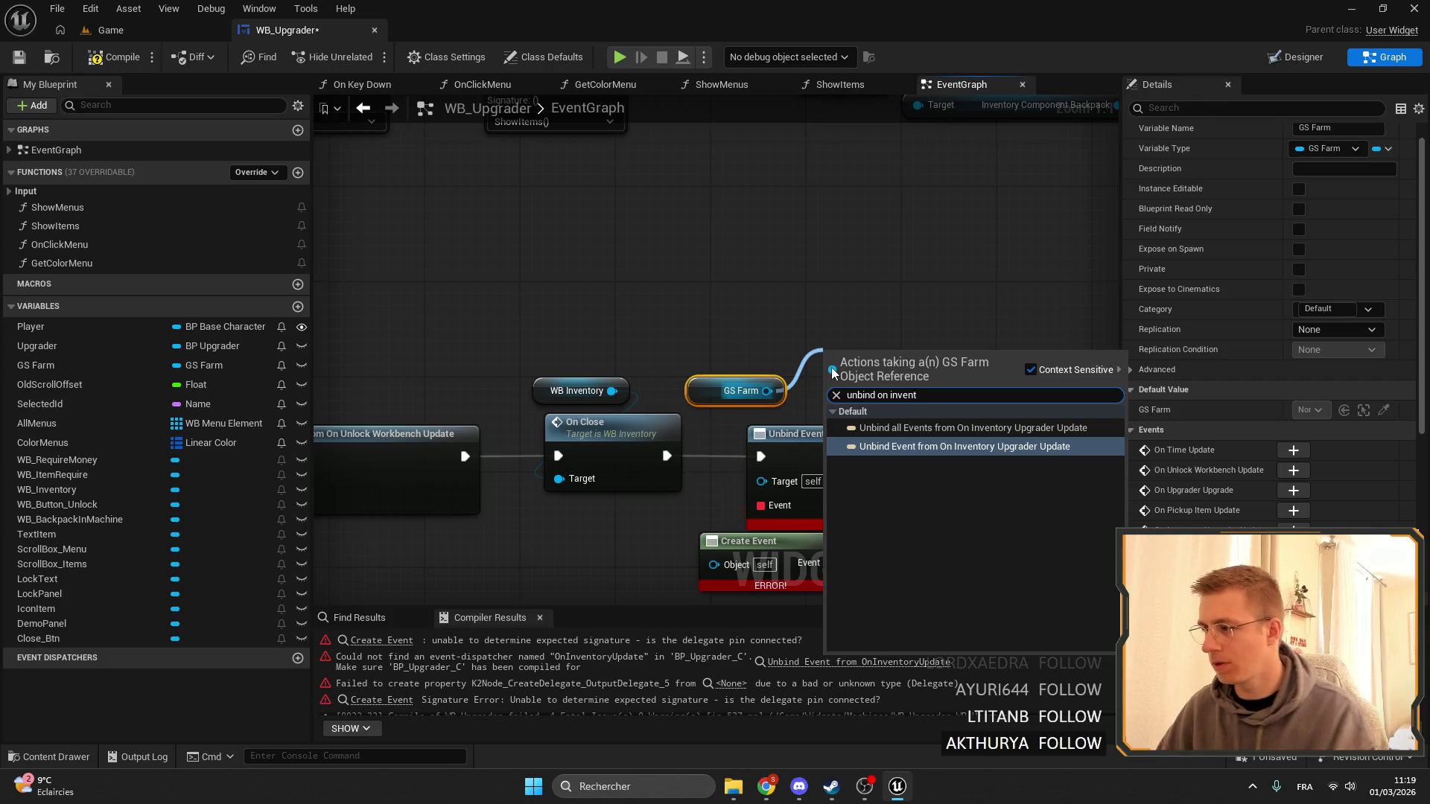
{"action": "key", "text": "Return"}
{"action": "left_click", "coordinate": [792, 395]}
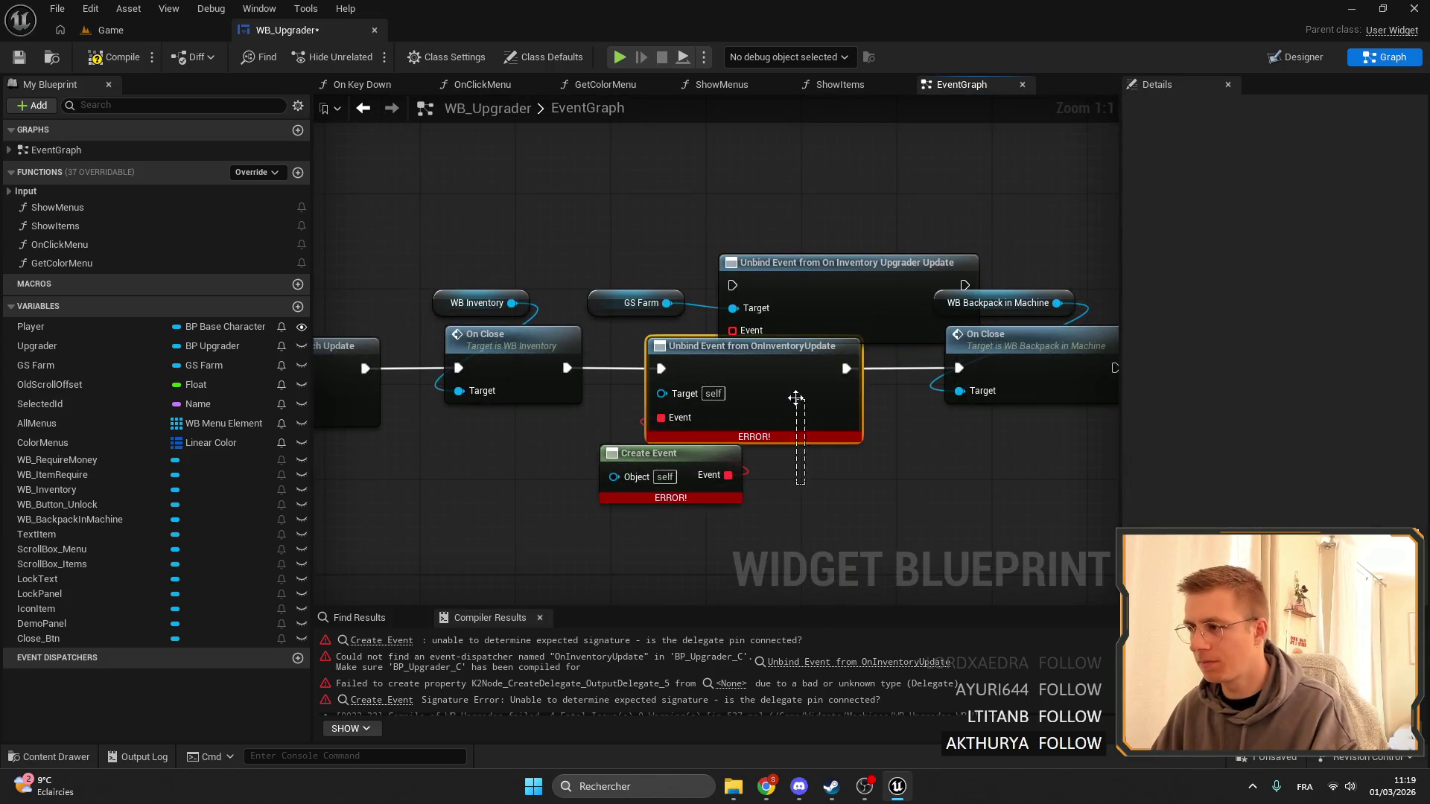
{"action": "key", "text": "Delete"}
Wire the new unbind between the WB_Inventory and WB Backpack closes, with Create Event set to OnInventoryUpdate.
{"action": "left_click_drag", "start_coordinate": [727, 477], "coordinate": [739, 329]}
{"action": "left_click_drag", "start_coordinate": [567, 368], "coordinate": [733, 285]}
{"action": "left_click_drag", "start_coordinate": [782, 277], "coordinate": [683, 360]}
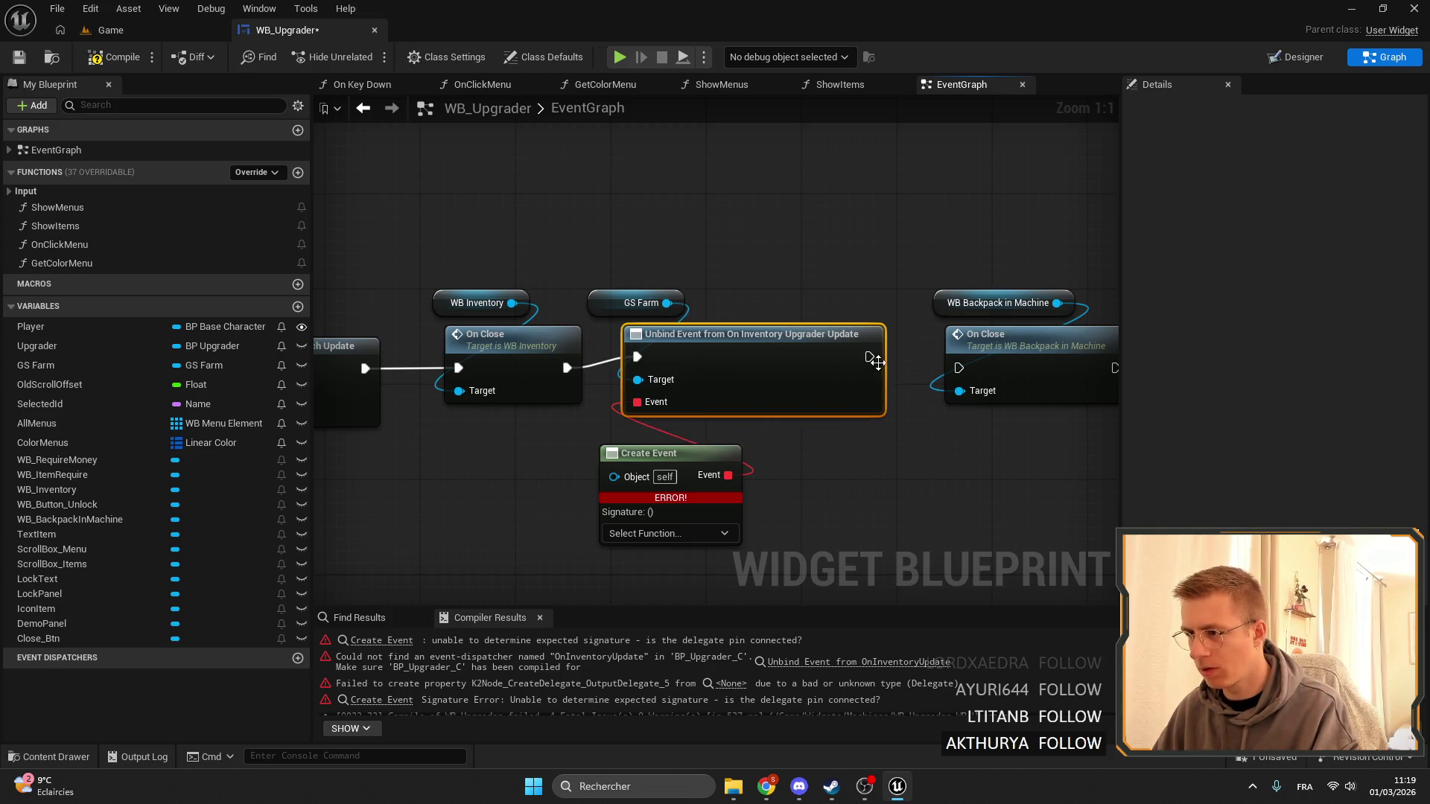
{"action": "left_click_drag", "start_coordinate": [869, 368], "coordinate": [963, 373]}
{"action": "scroll", "coordinate": [983, 230], "scroll_direction": "down", "scroll_amount": 3}
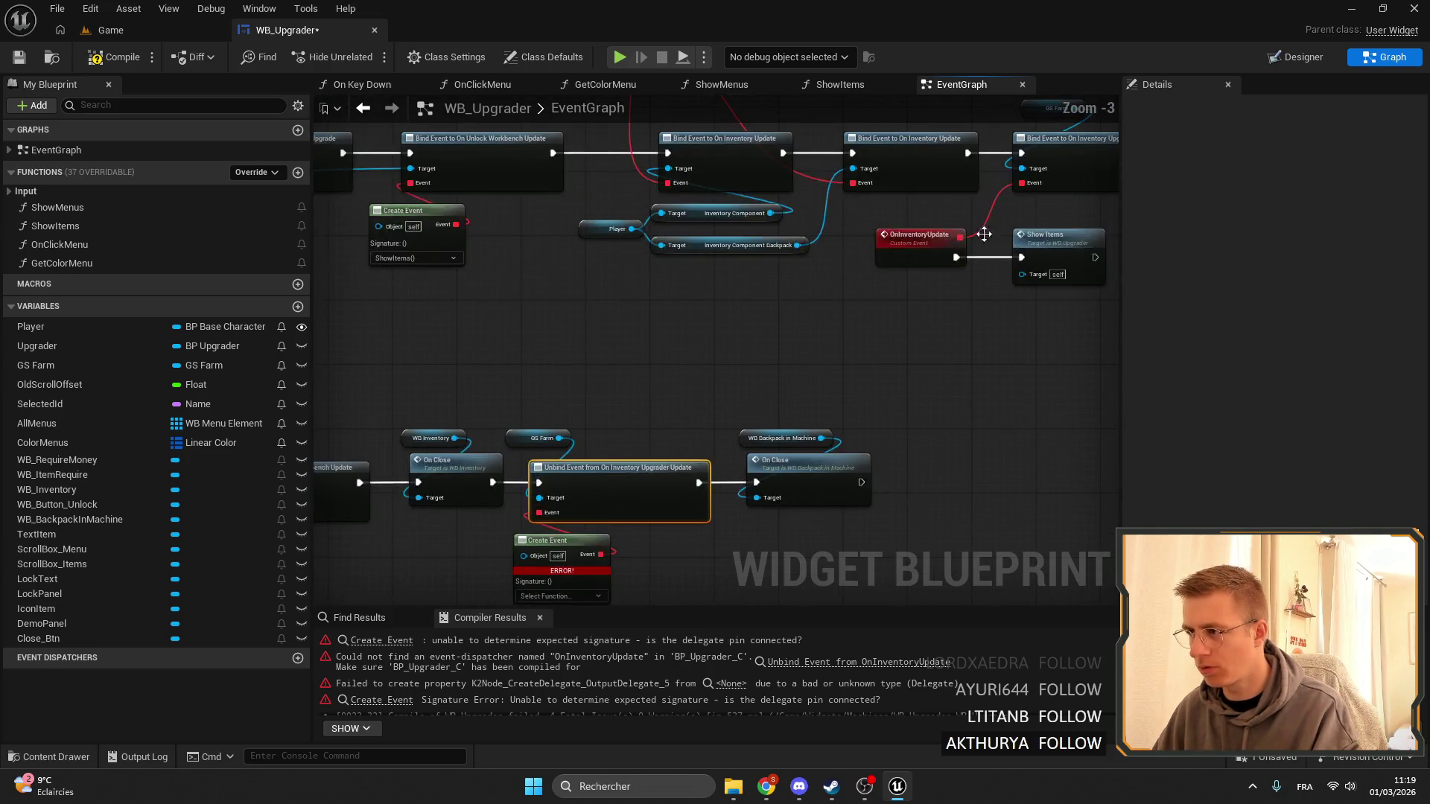
{"action": "scroll", "coordinate": [903, 255], "scroll_direction": "up", "scroll_amount": 3}
{"action": "left_click", "coordinate": [796, 512]}
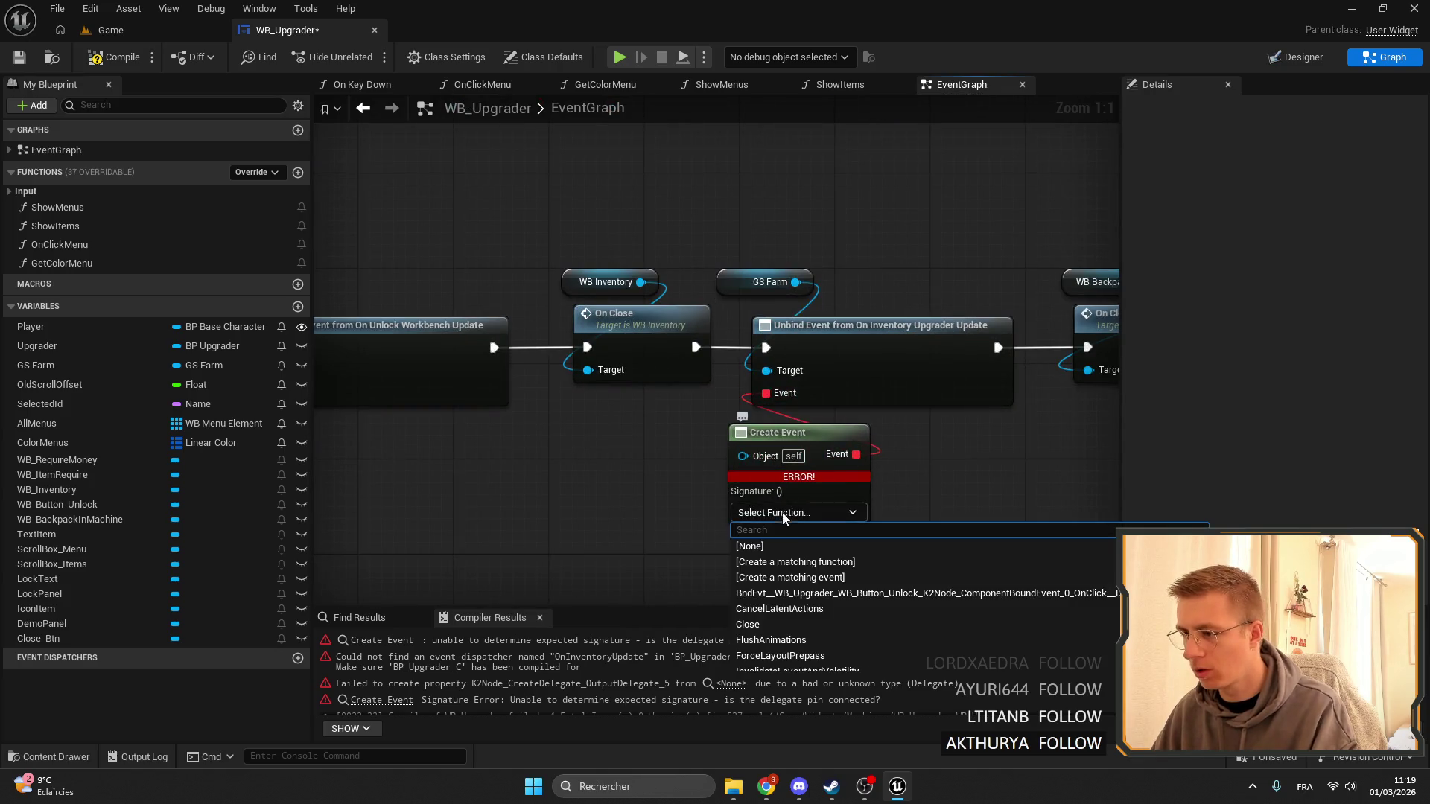
{"action": "type", "text": "in"}
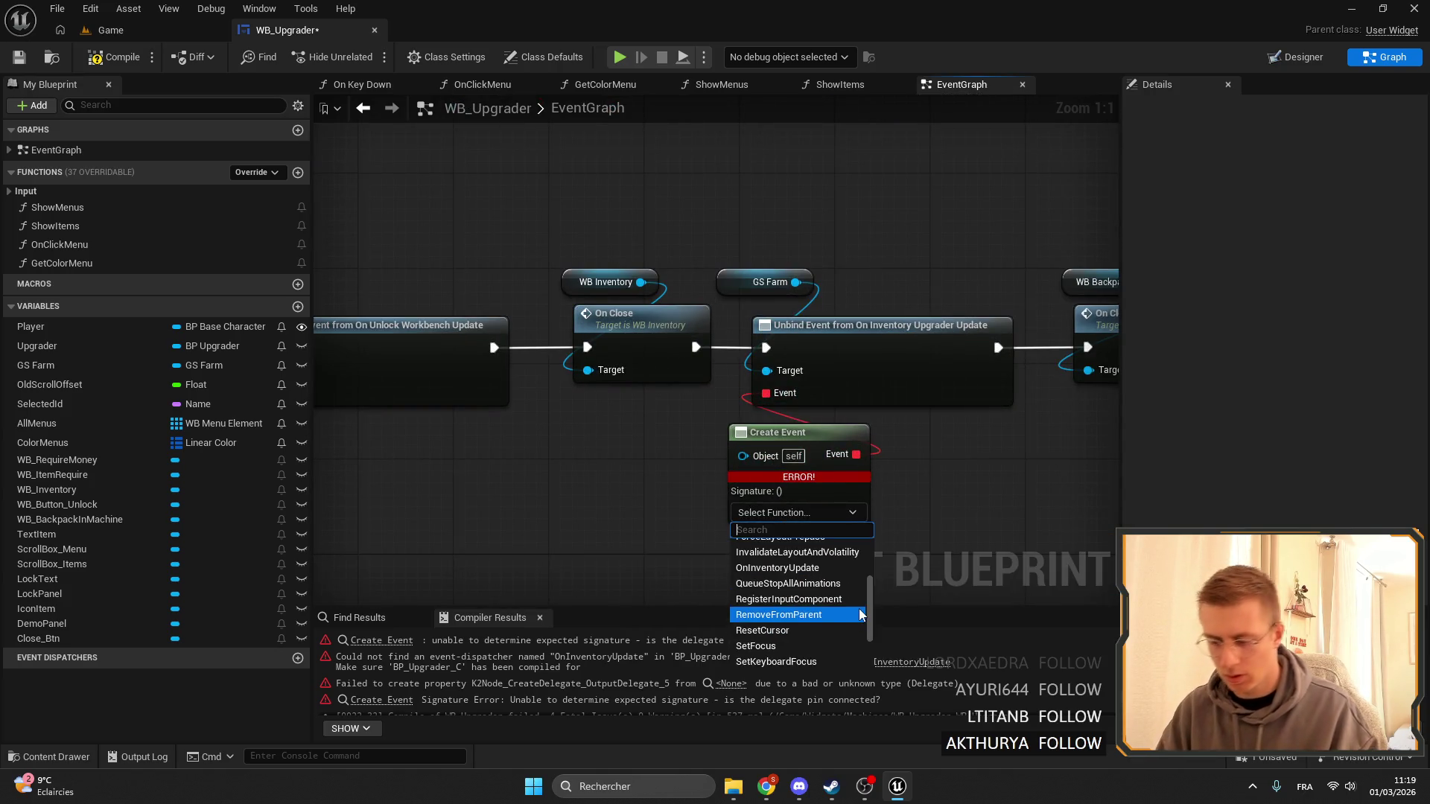
{"action": "type", "text": "ven"}
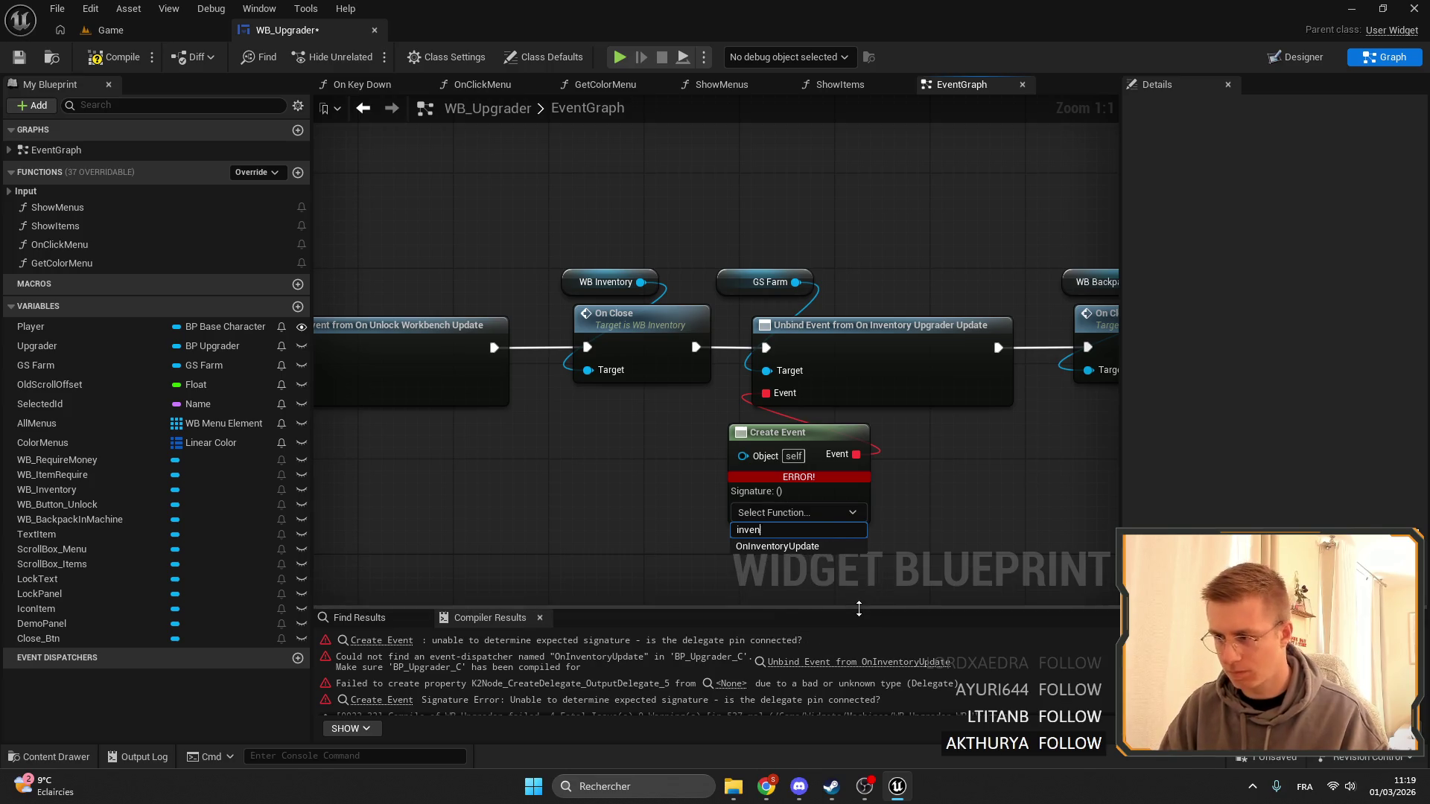
{"action": "left_click", "coordinate": [830, 579]}
{"action": "scroll", "coordinate": [946, 158], "scroll_direction": "down", "scroll_amount": 5}
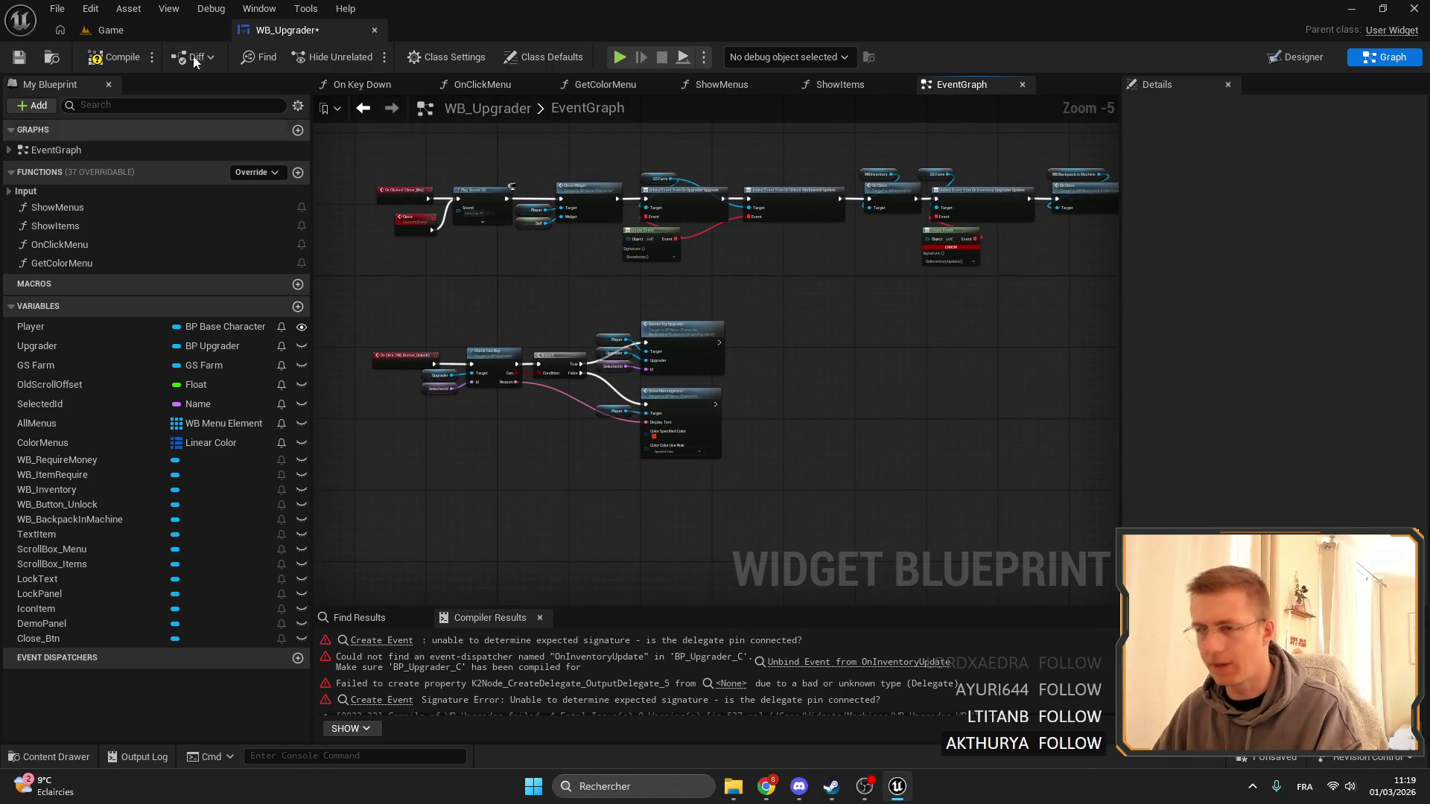
Save WB_Upgrader and try playing the Game level, cancelling because Farm_GM has errors.
{"action": "left_click", "coordinate": [18, 58]}
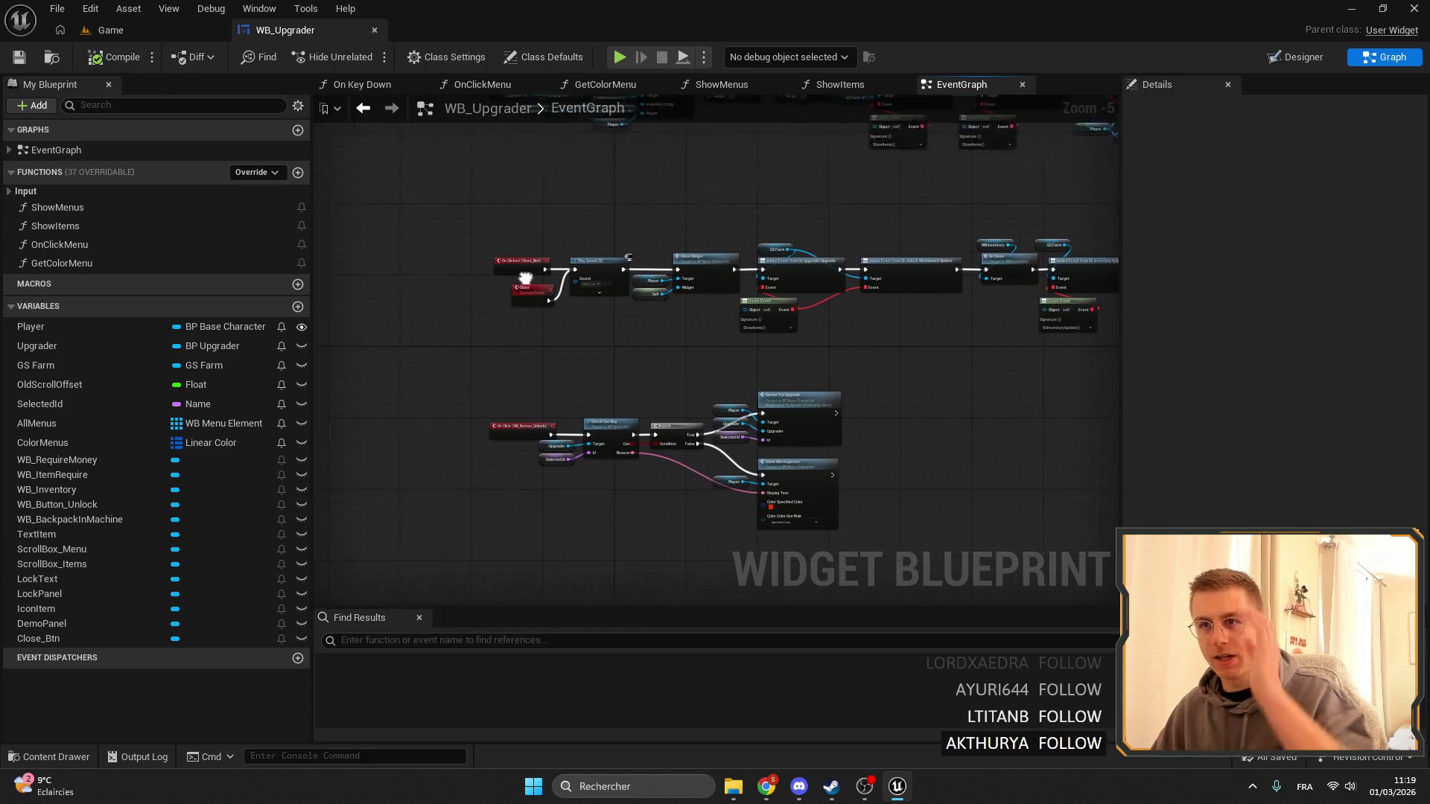
{"action": "left_click", "coordinate": [146, 30]}
{"action": "left_click", "coordinate": [368, 57]}
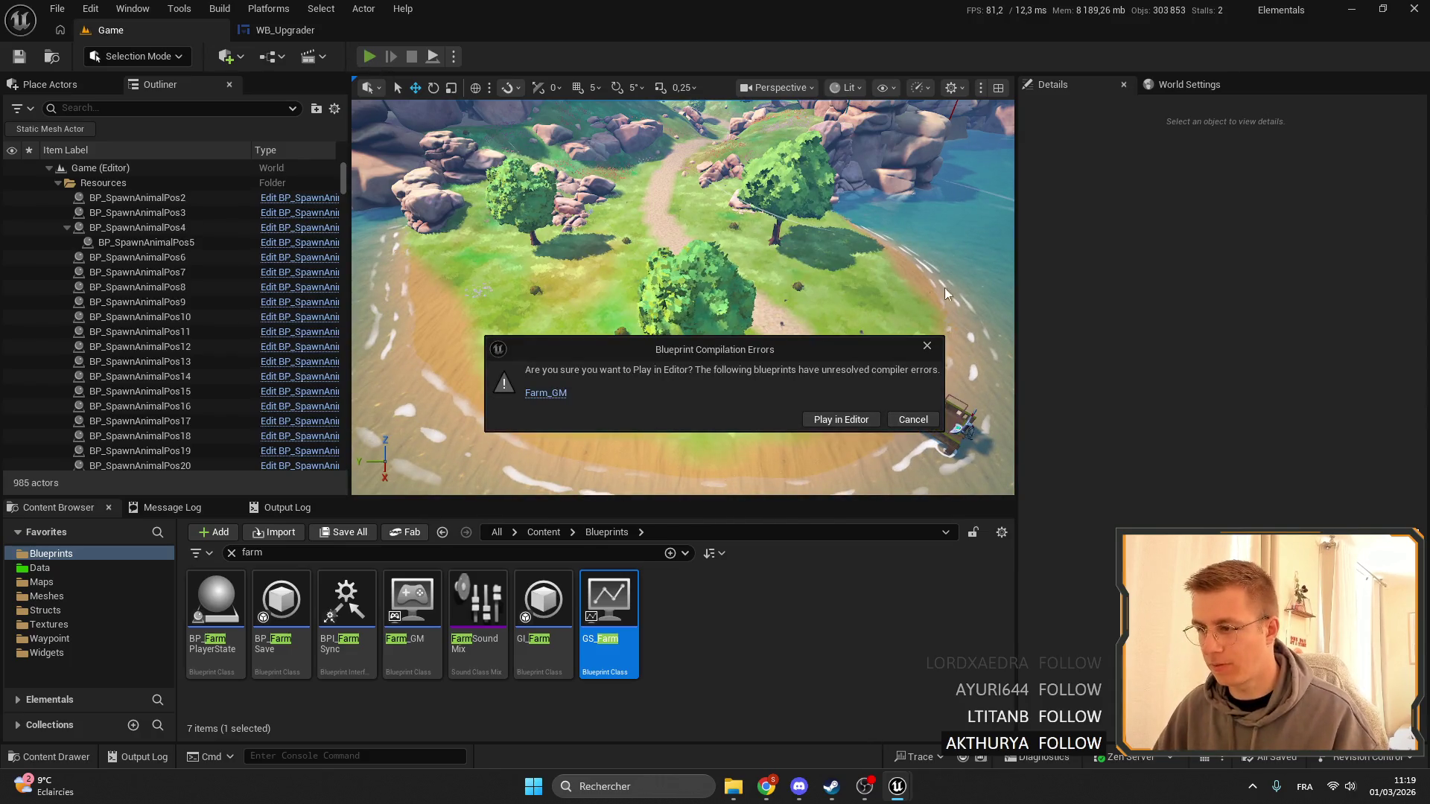
{"action": "left_click", "coordinate": [913, 419]}
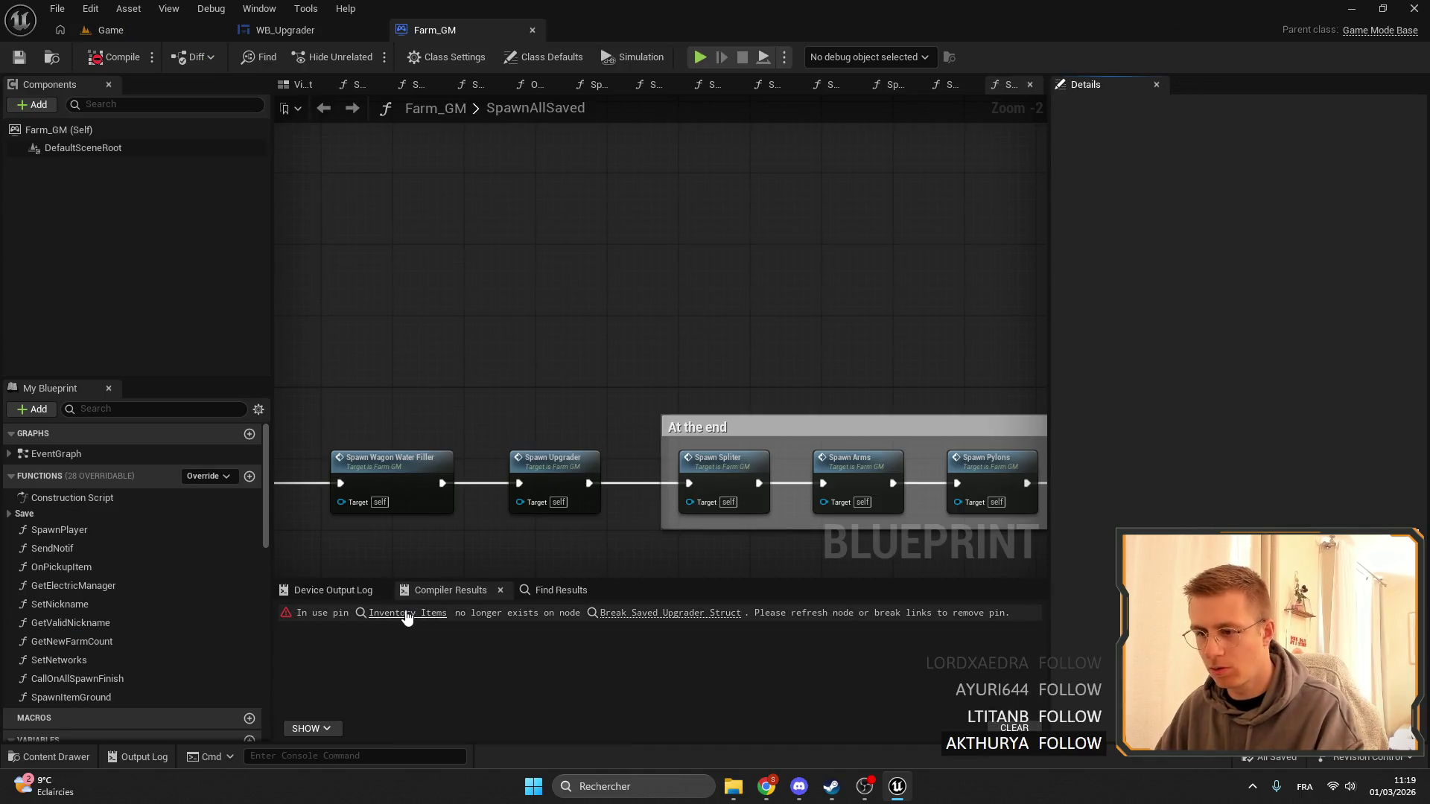
In SpawnUpgrader, delete the obsolete SET node, wire the spawned upgrader to Set Saved Data New, then save and compile.
{"action": "left_click", "coordinate": [408, 613]}
{"action": "mouse_move", "coordinate": [504, 382]}
{"action": "left_mouse_down"}
{"action": "mouse_move", "coordinate": [655, 399]}
{"action": "mouse_move", "coordinate": [574, 424]}
{"action": "left_mouse_up"}
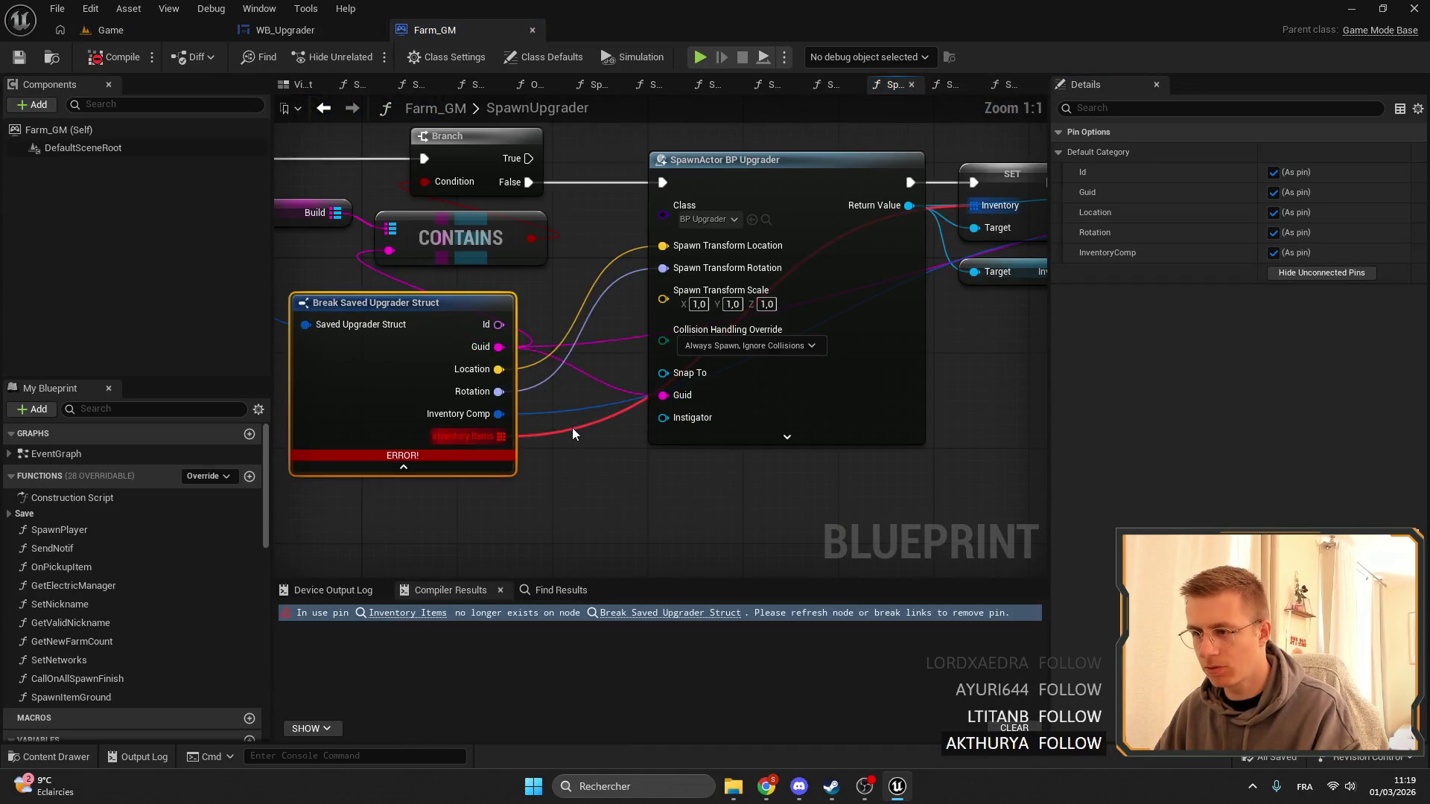
{"action": "left_click_drag", "start_coordinate": [804, 389], "coordinate": [531, 193]}
{"action": "key", "text": "Delete"}
{"action": "left_click_drag", "start_coordinate": [447, 230], "coordinate": [687, 230]}
{"action": "key", "text": "ctrl+s"}
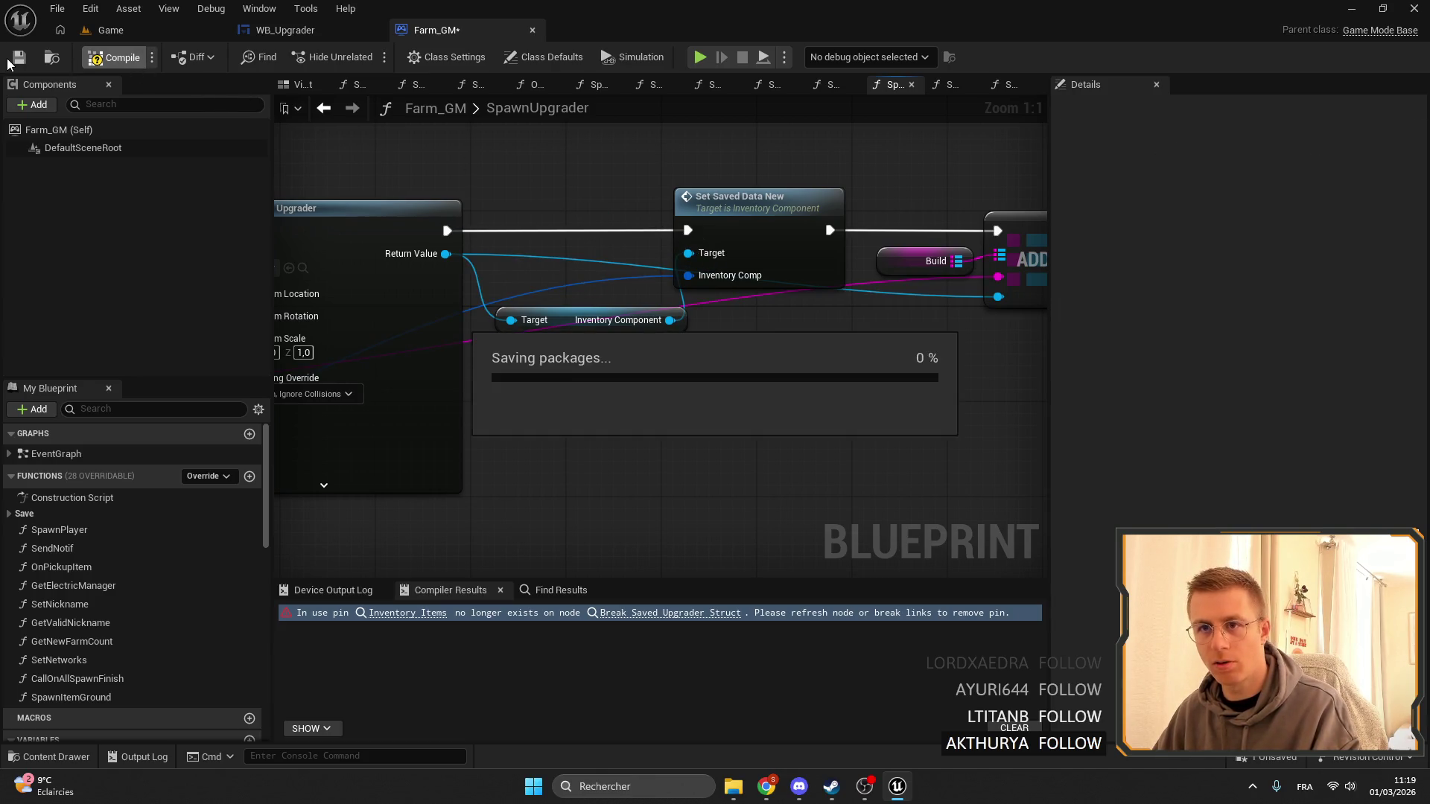
{"action": "left_click", "coordinate": [116, 58]}
{"action": "left_click", "coordinate": [110, 29]}
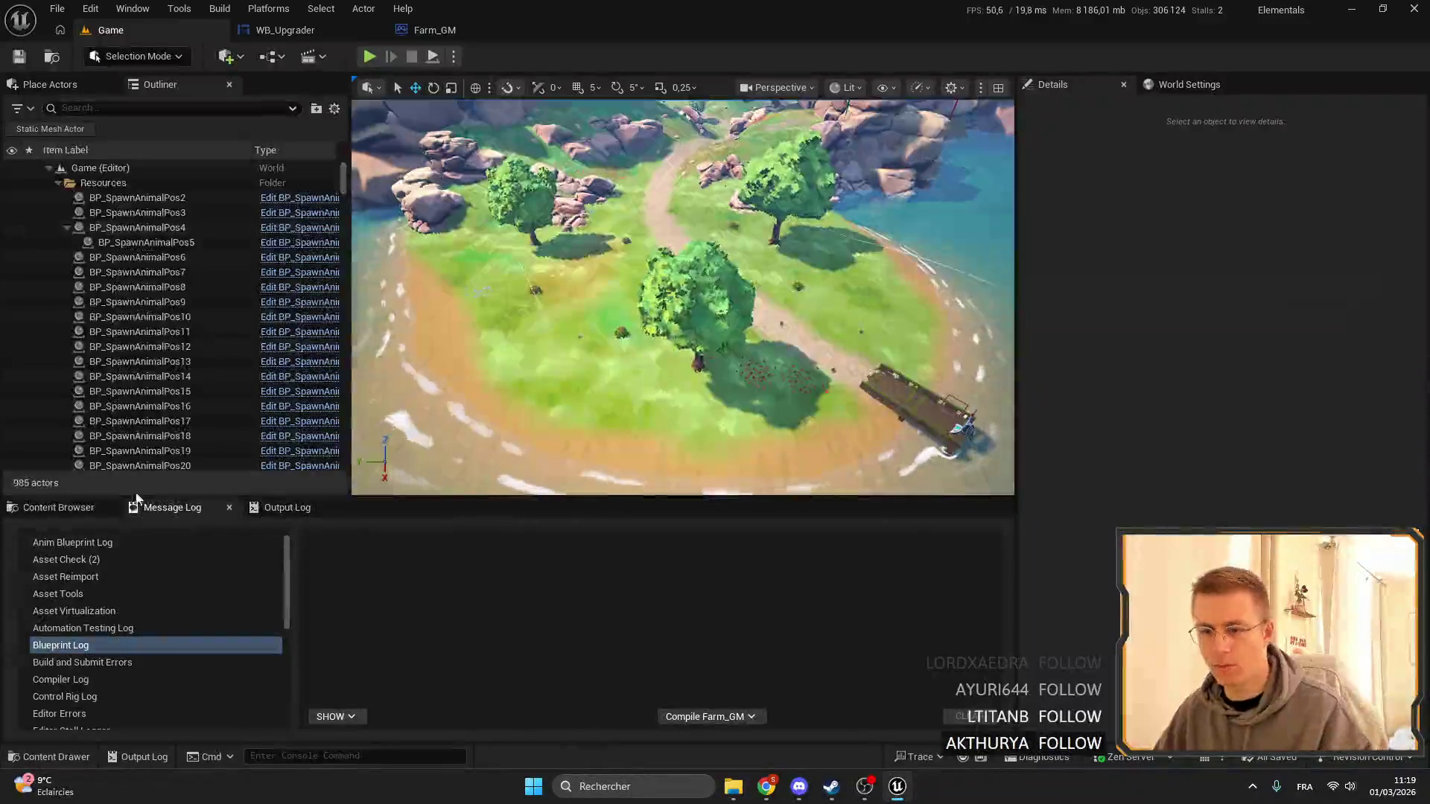
{"action": "left_click", "coordinate": [38, 510]}
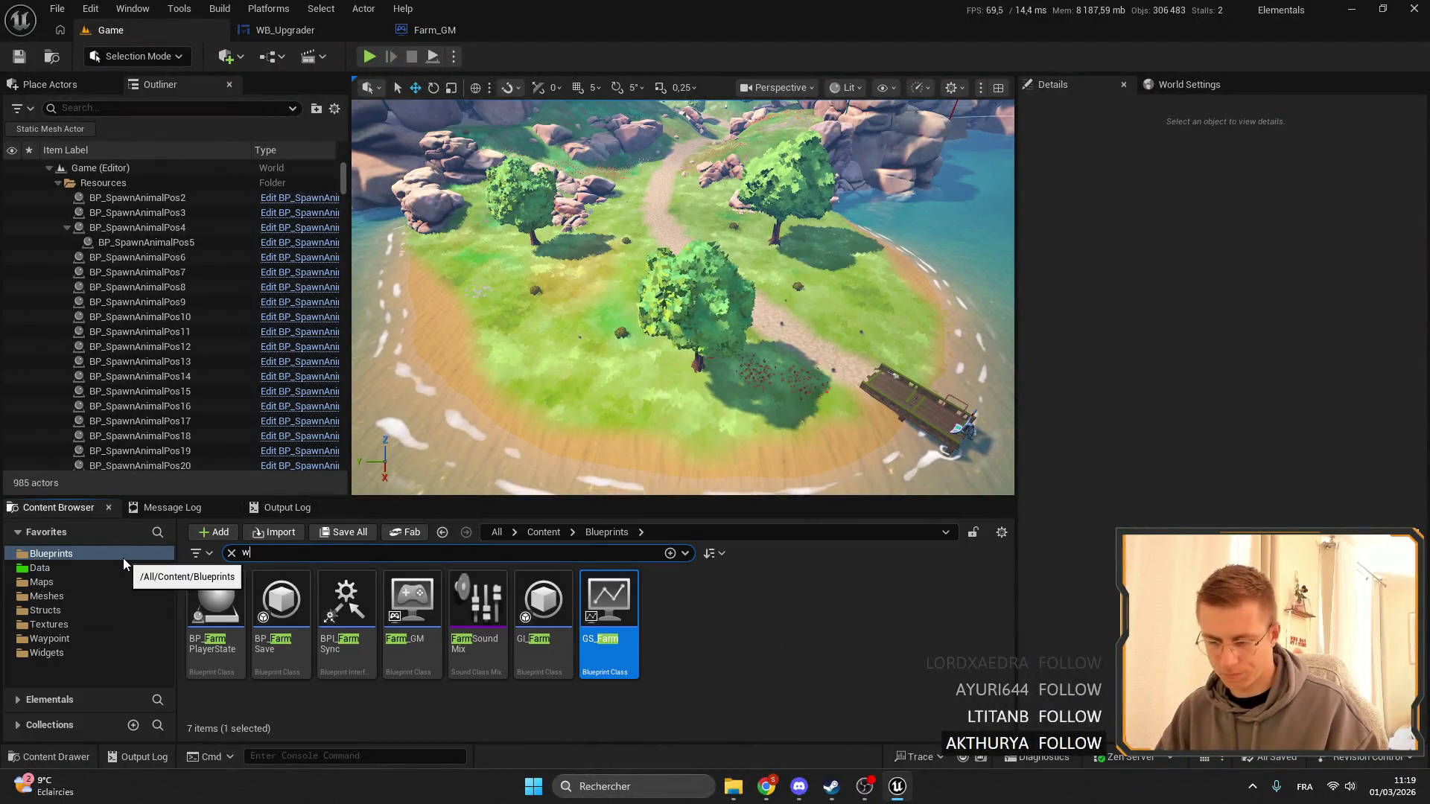
Find BPSG_World in the Content Browser and open the GS_Farm blueprint.
{"action": "type", "text": "world"}
{"action": "left_click", "coordinate": [233, 602]}
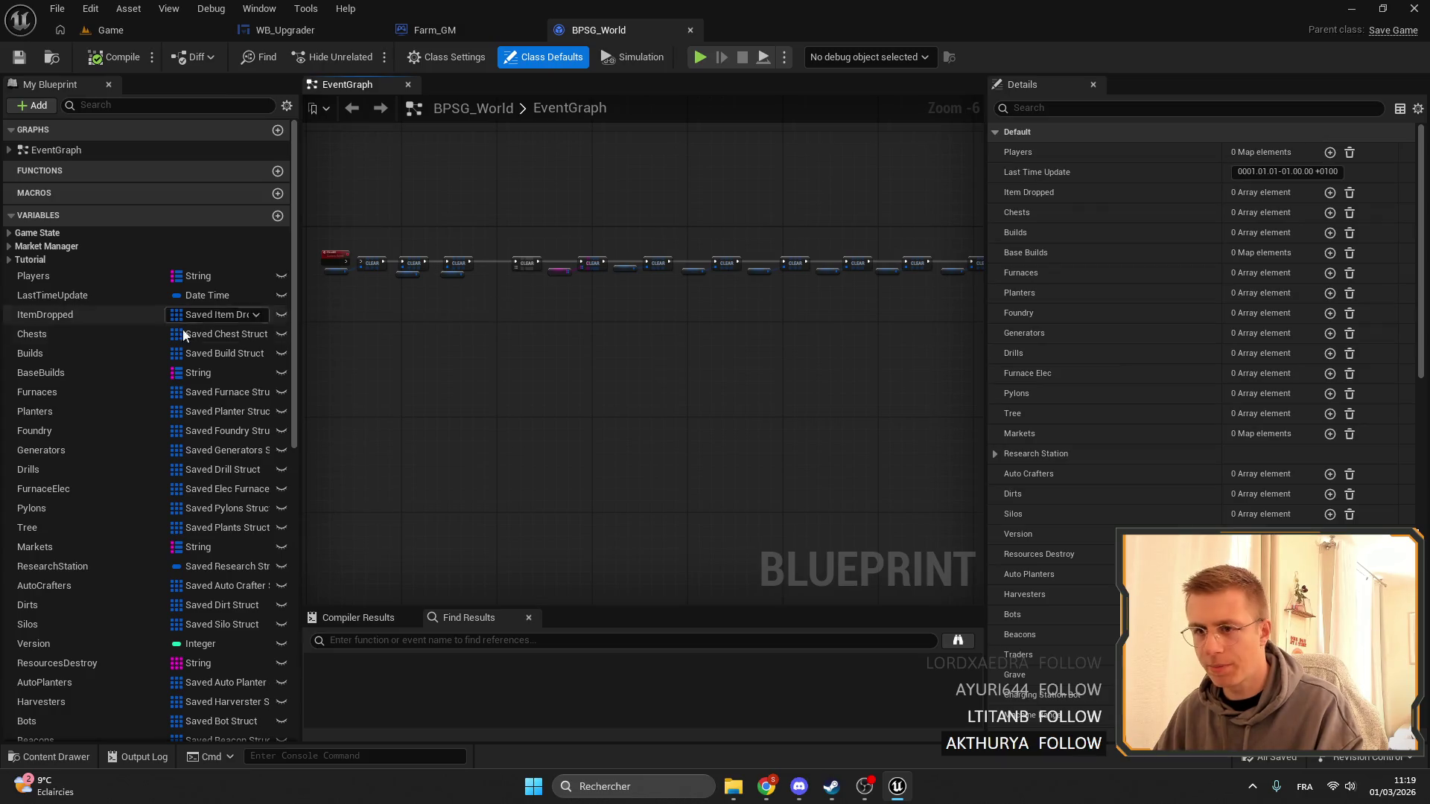
{"action": "left_click", "coordinate": [33, 233]}
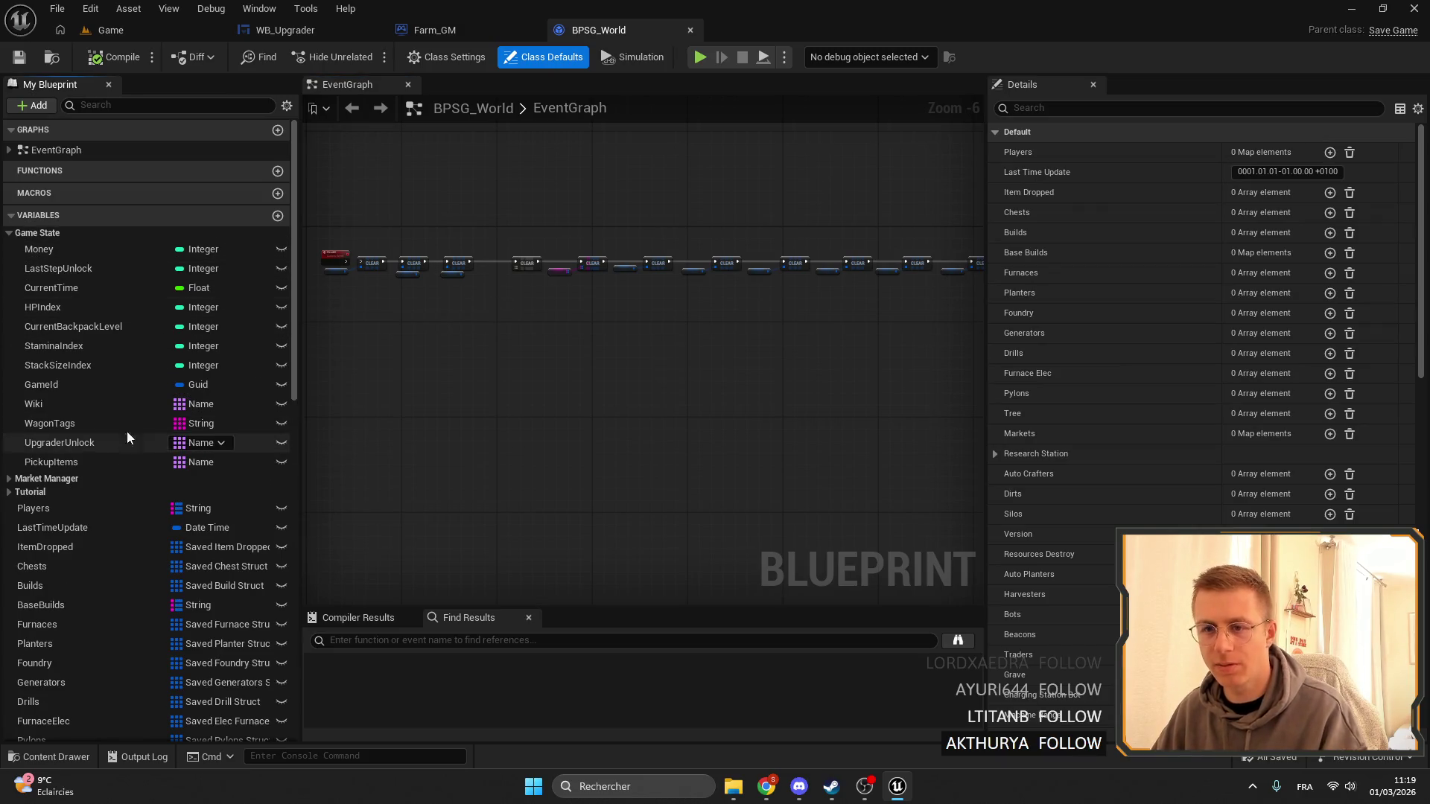
{"action": "left_click", "coordinate": [426, 33]}
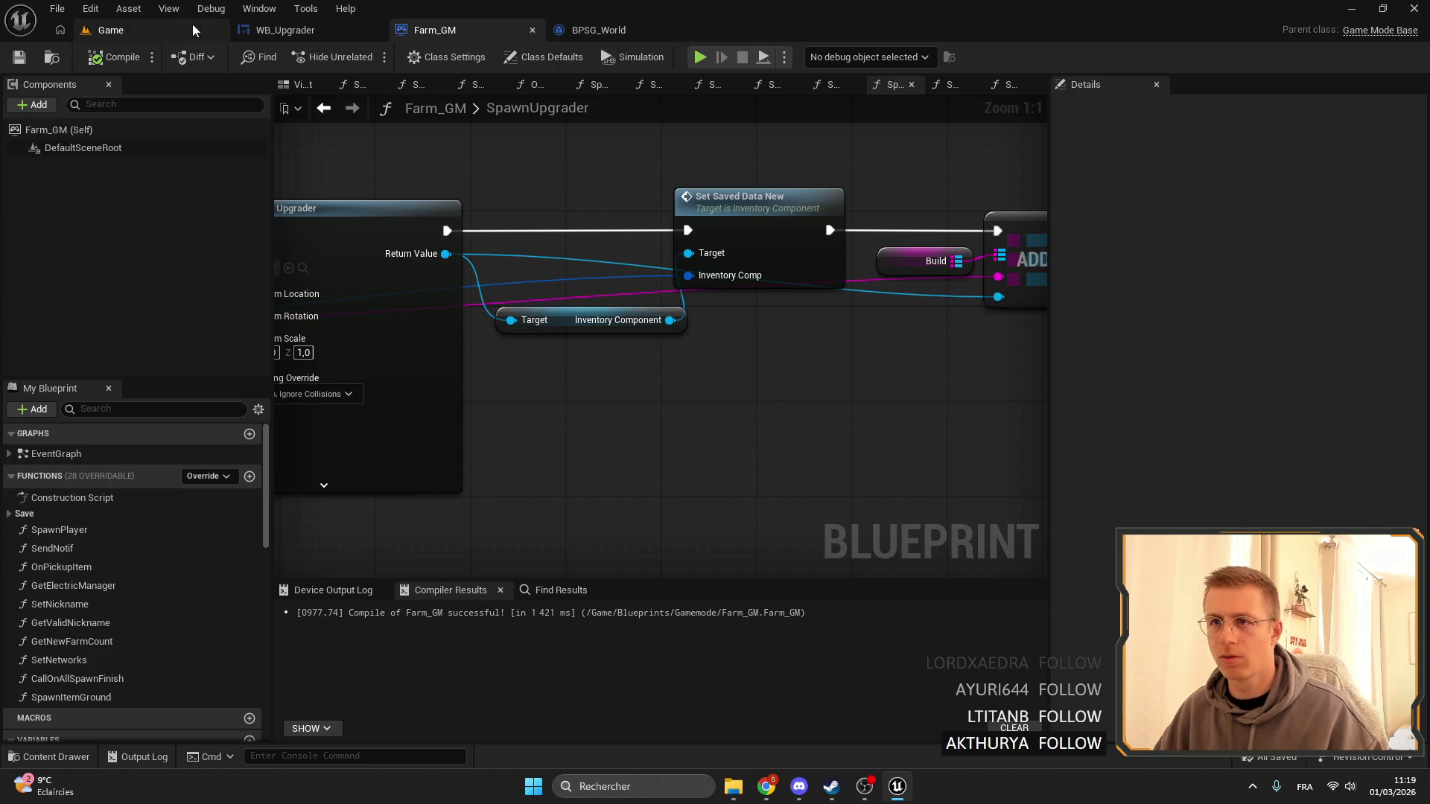
{"action": "left_click", "coordinate": [110, 30]}
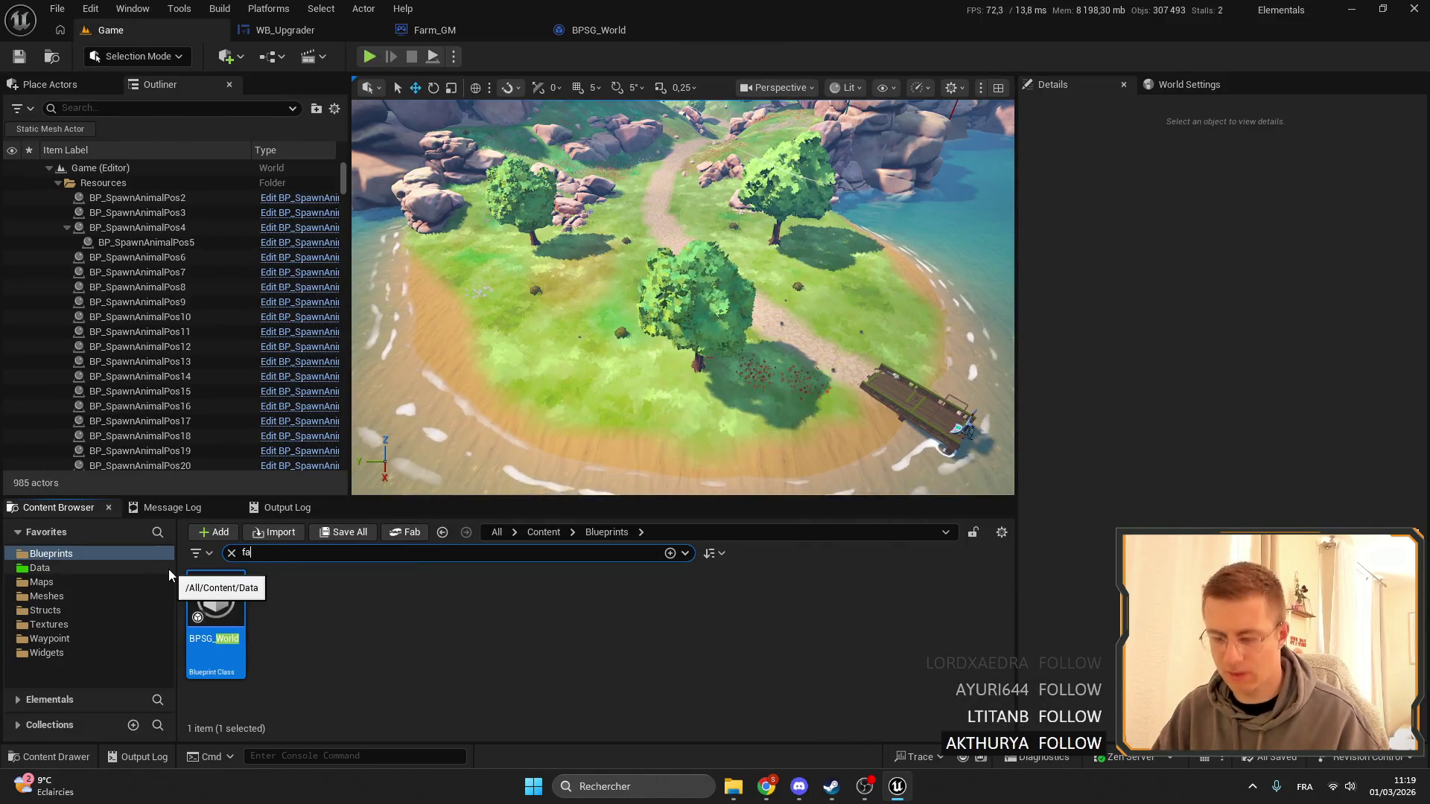
{"action": "type", "text": "farm"}
{"action": "double_click", "coordinate": [609, 609]}
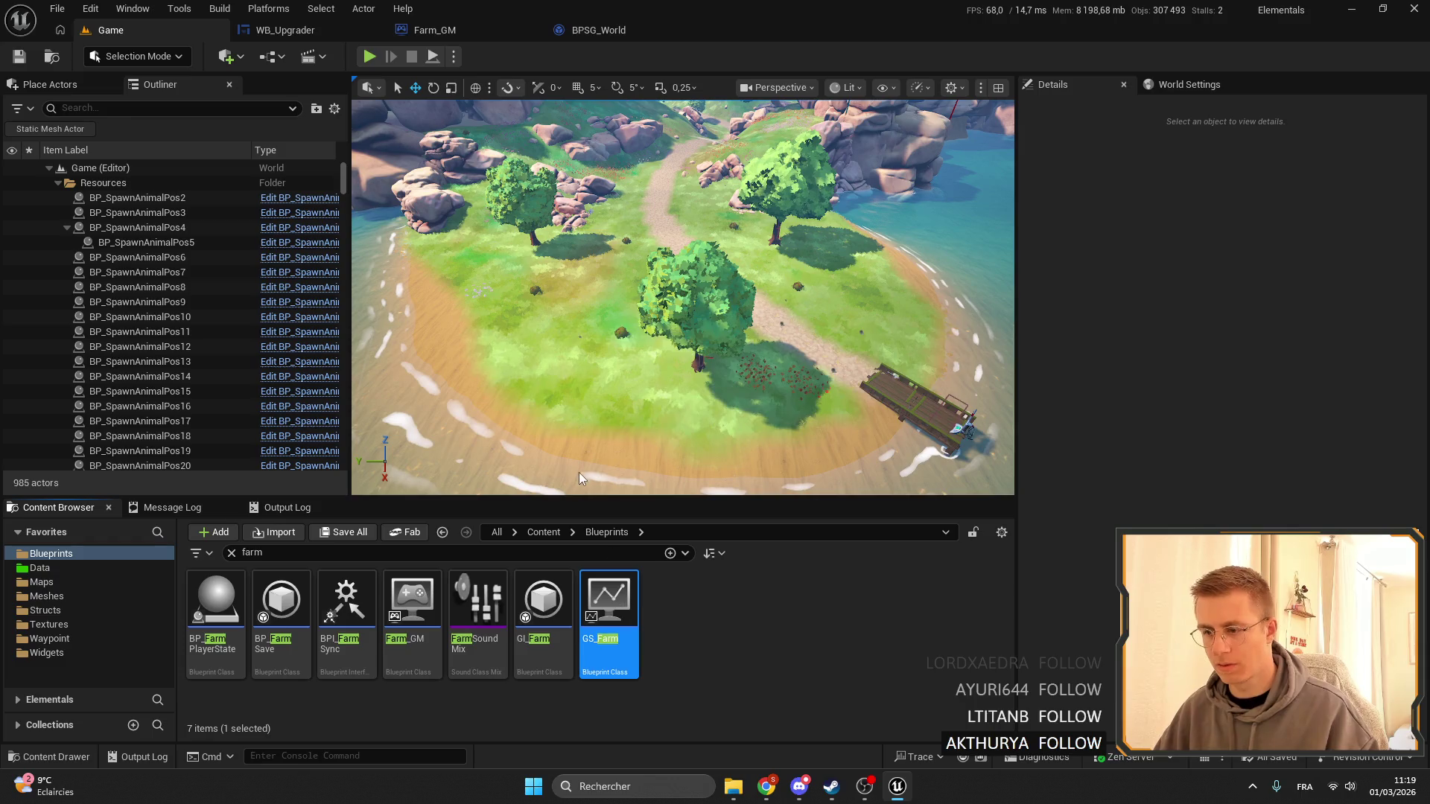
{"action": "scroll", "coordinate": [155, 694], "scroll_direction": "down", "scroll_amount": 3}
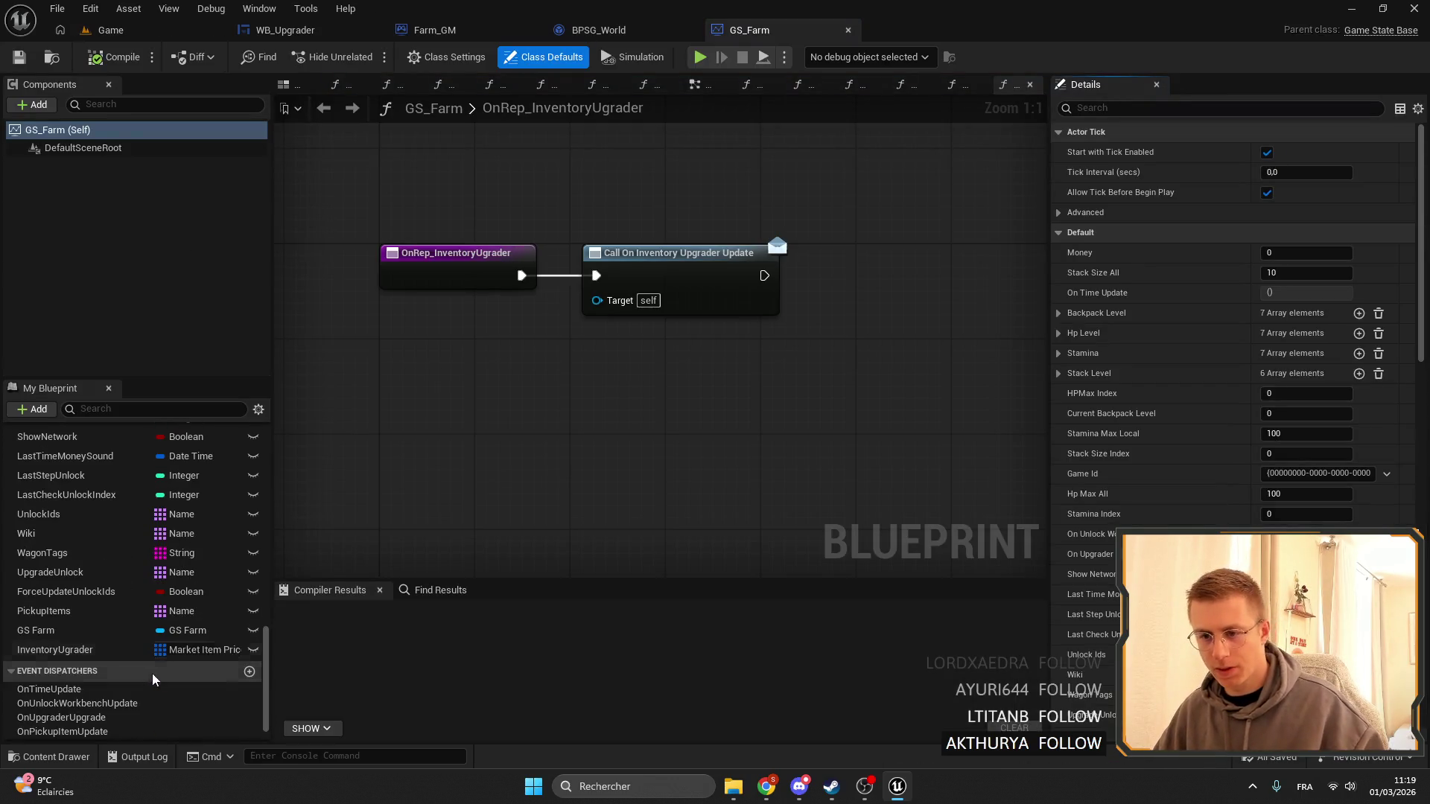
Paste the InventoryUgrader variable into BPSG_World and file it under the Game State category.
{"action": "left_click", "coordinate": [70, 648]}
{"action": "left_click", "coordinate": [588, 30]}
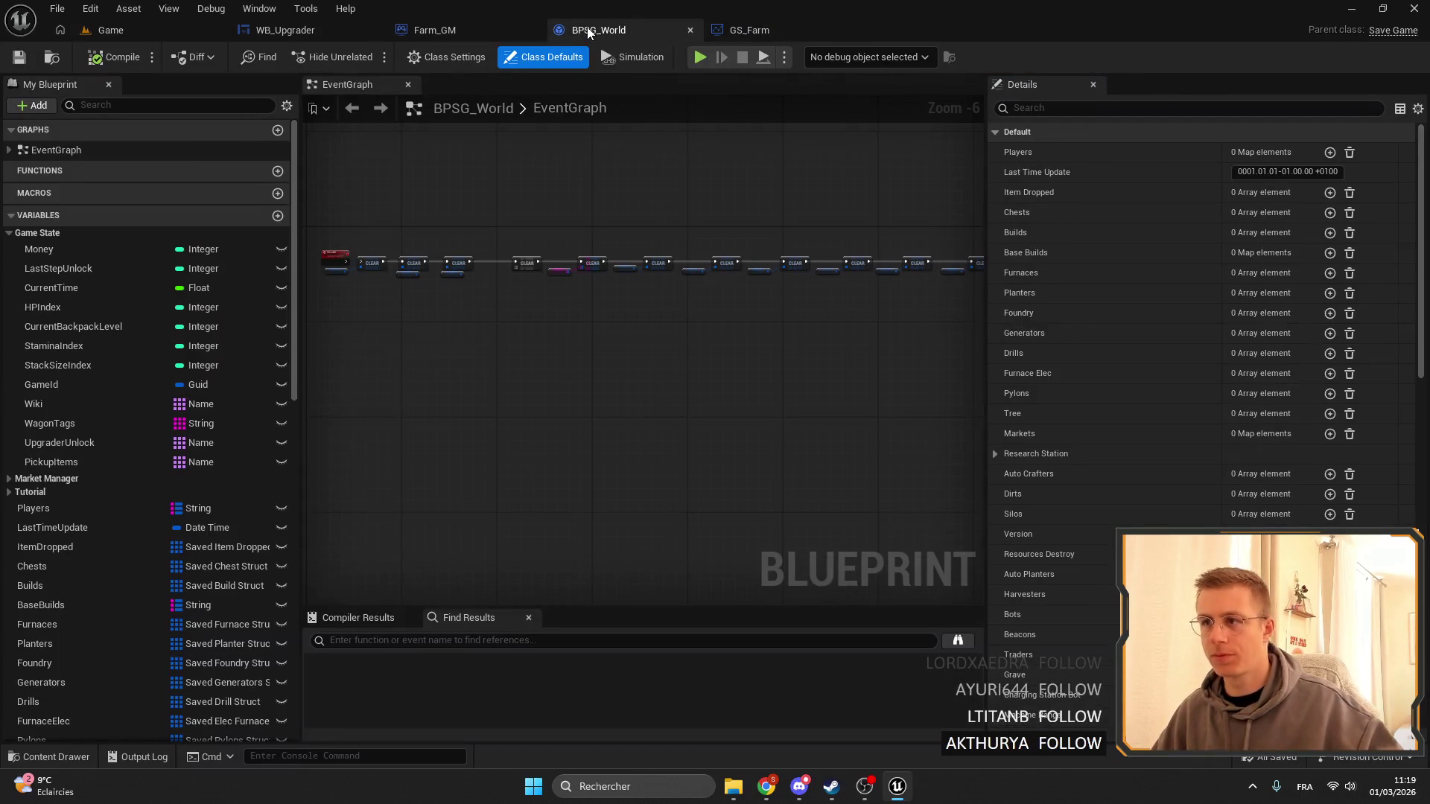
{"action": "right_click", "coordinate": [91, 271]}
{"action": "left_click", "coordinate": [112, 292]}
{"action": "left_click", "coordinate": [1313, 292]}
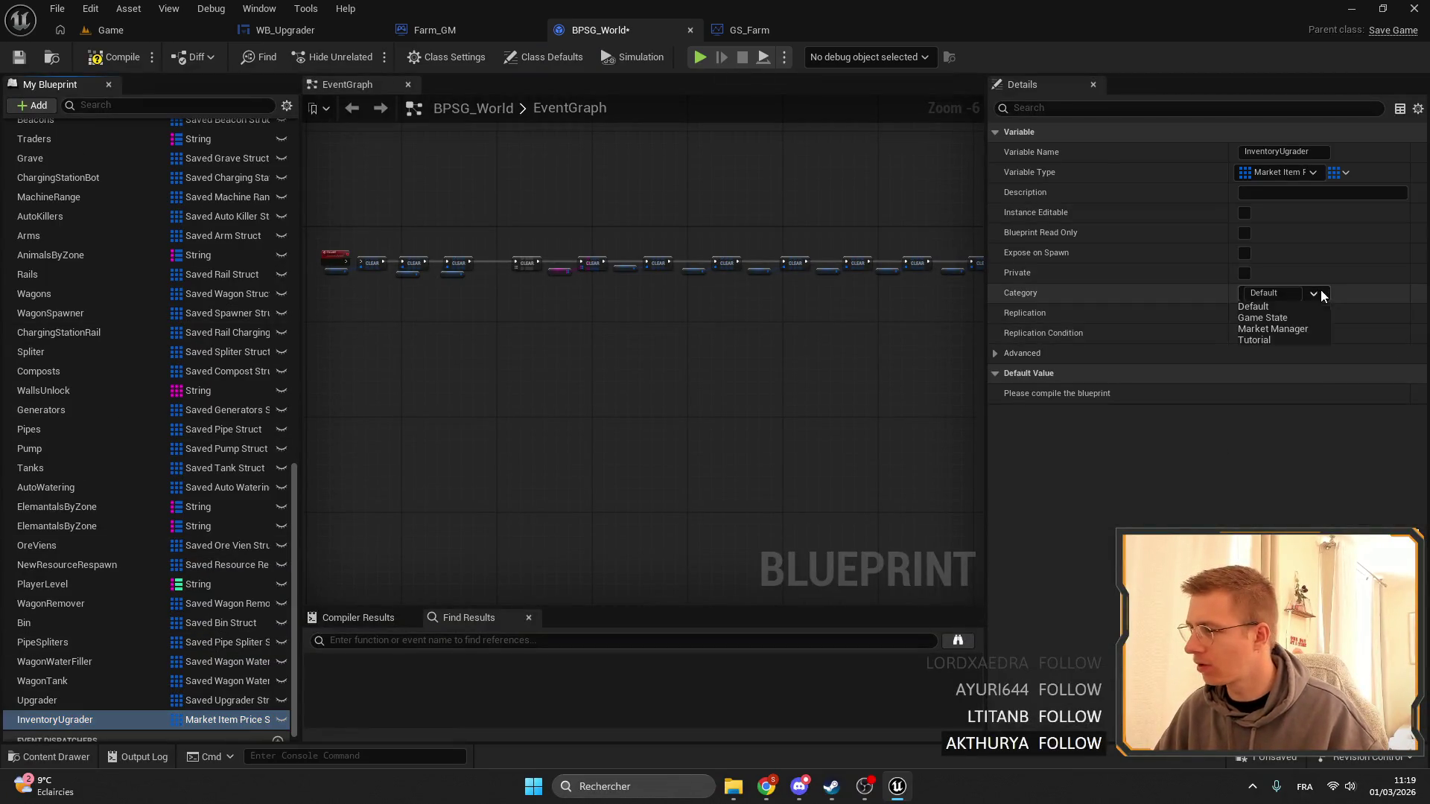
{"action": "left_click", "coordinate": [1271, 315]}
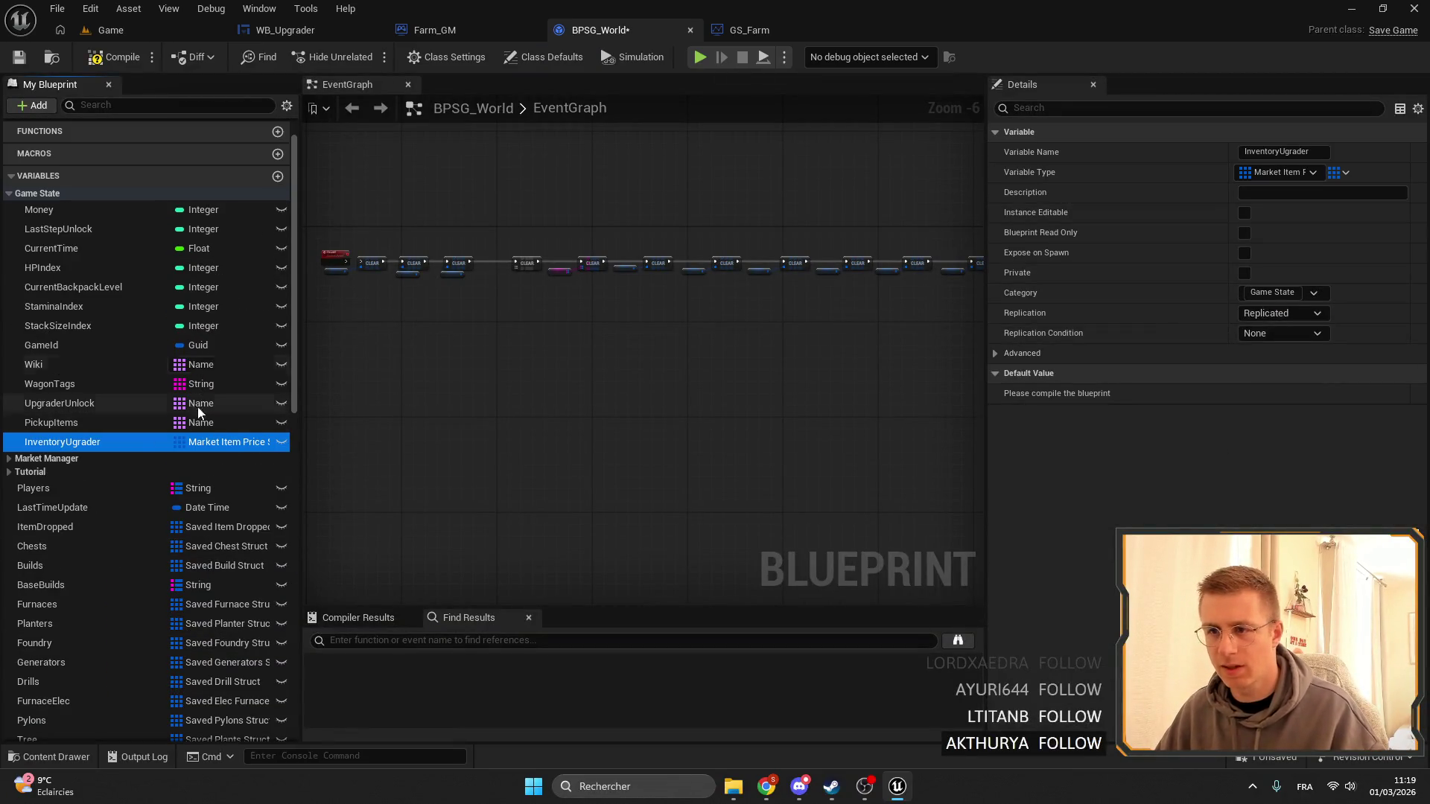
Look up references to PickupItems and Wiki in BPSG_World, then return to GS_Farm.
{"action": "left_click", "coordinate": [64, 423]}
{"action": "right_click", "coordinate": [64, 423]}
{"action": "mouse_move", "coordinate": [149, 476]}
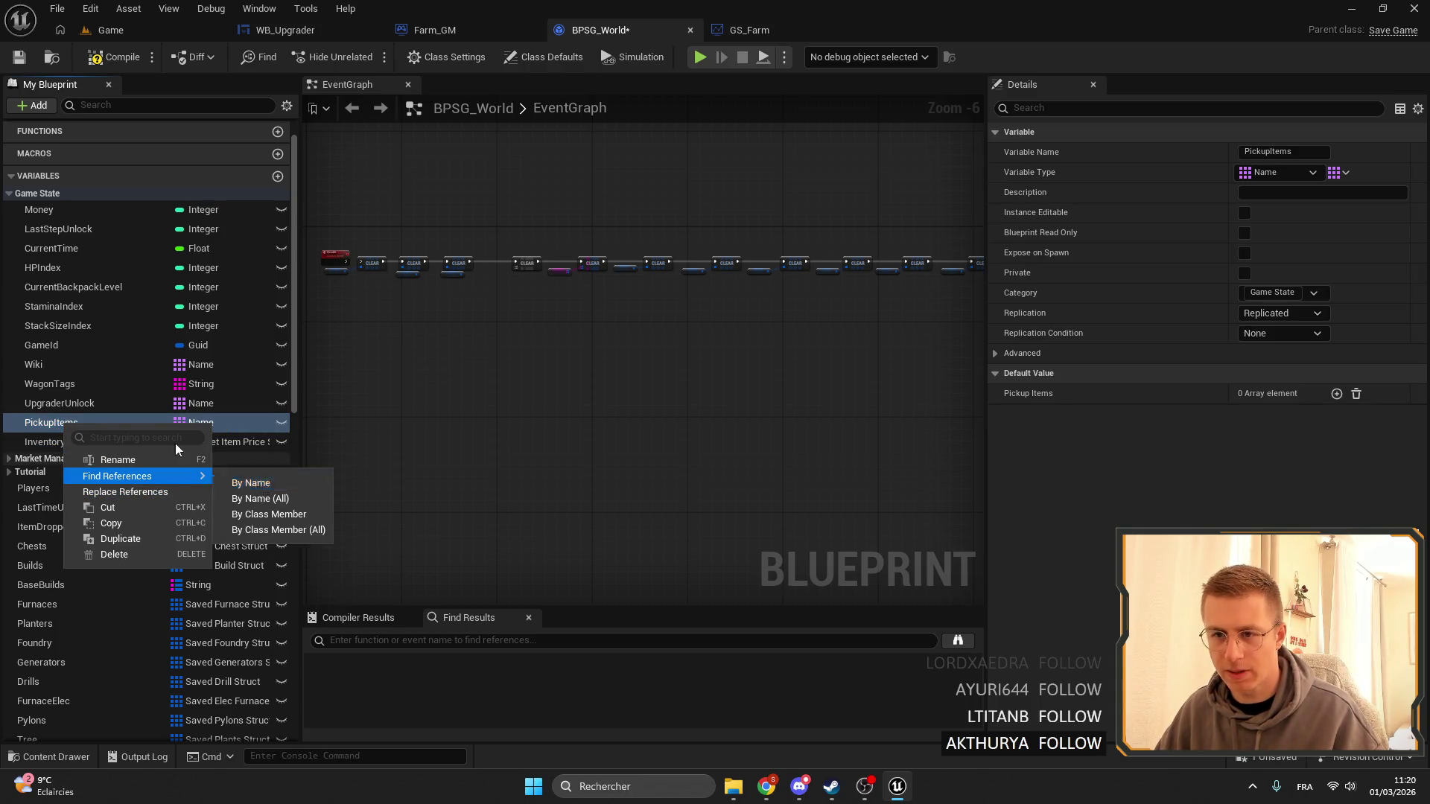
{"action": "left_click", "coordinate": [37, 364]}
{"action": "right_click", "coordinate": [41, 365]}
{"action": "mouse_move", "coordinate": [96, 423]}
{"action": "left_click", "coordinate": [238, 423]}
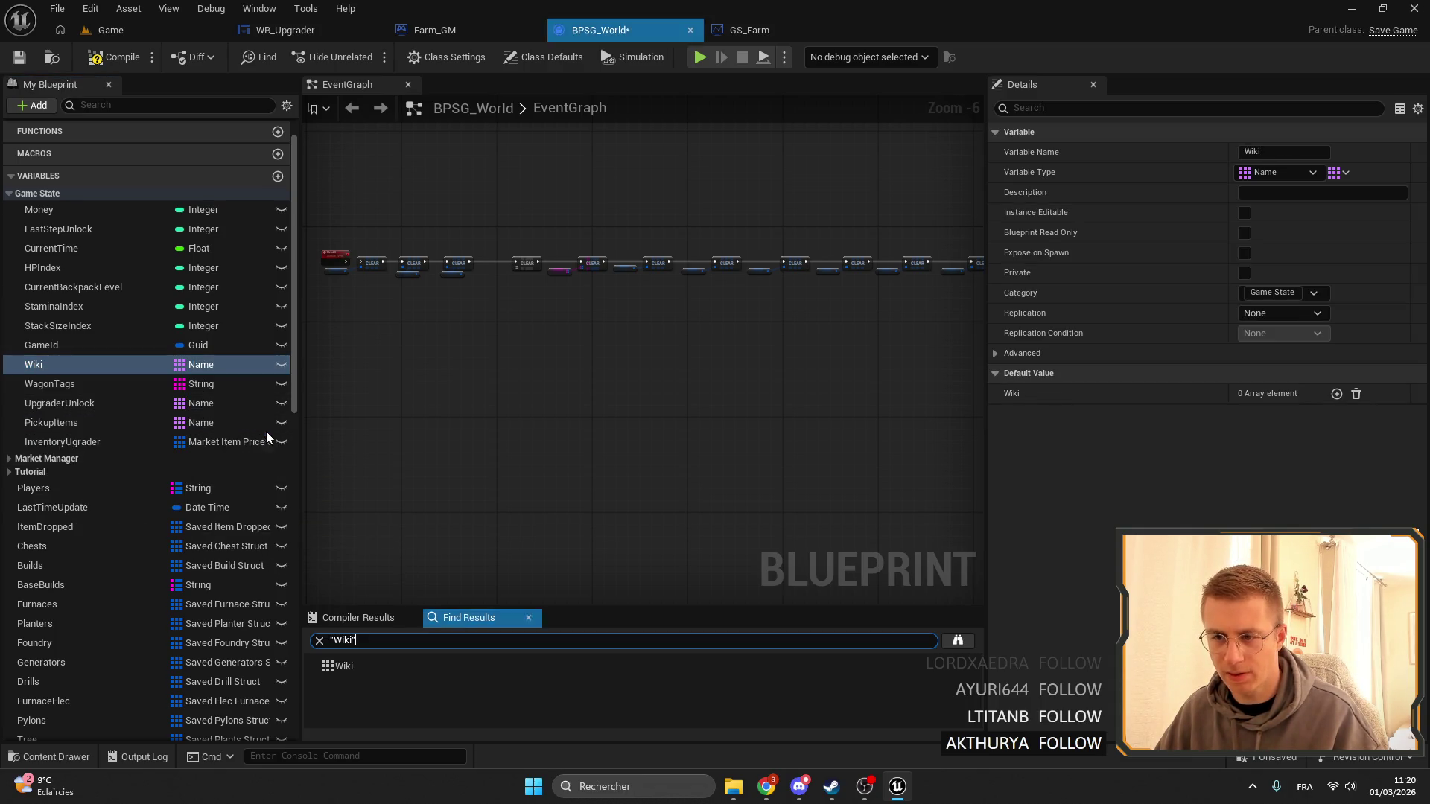
{"action": "left_click", "coordinate": [61, 444]}
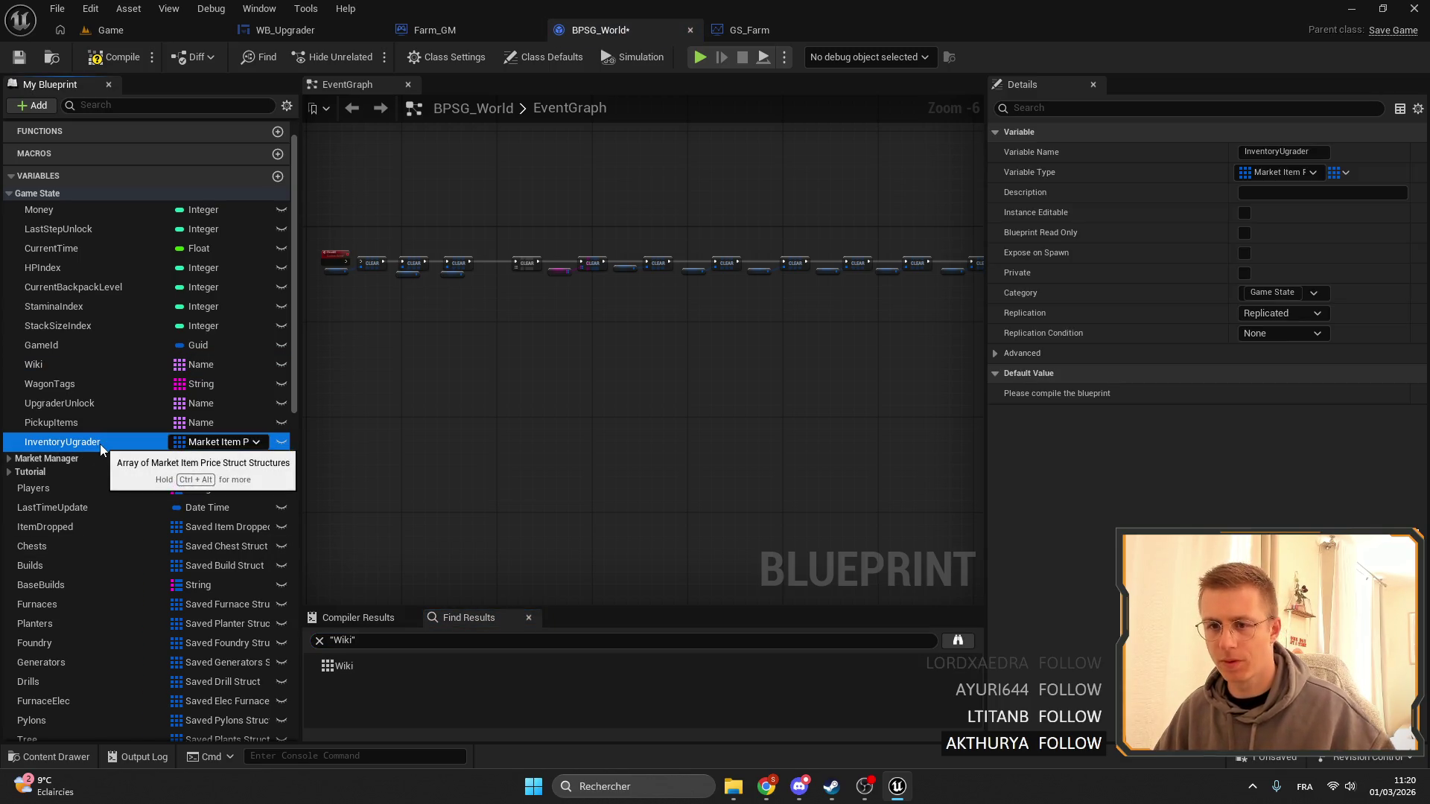
{"action": "left_click", "coordinate": [734, 30]}
{"action": "scroll", "coordinate": [589, 323], "scroll_direction": "down", "scroll_amount": 4}
{"action": "scroll", "coordinate": [112, 551], "scroll_direction": "up", "scroll_amount": 5}
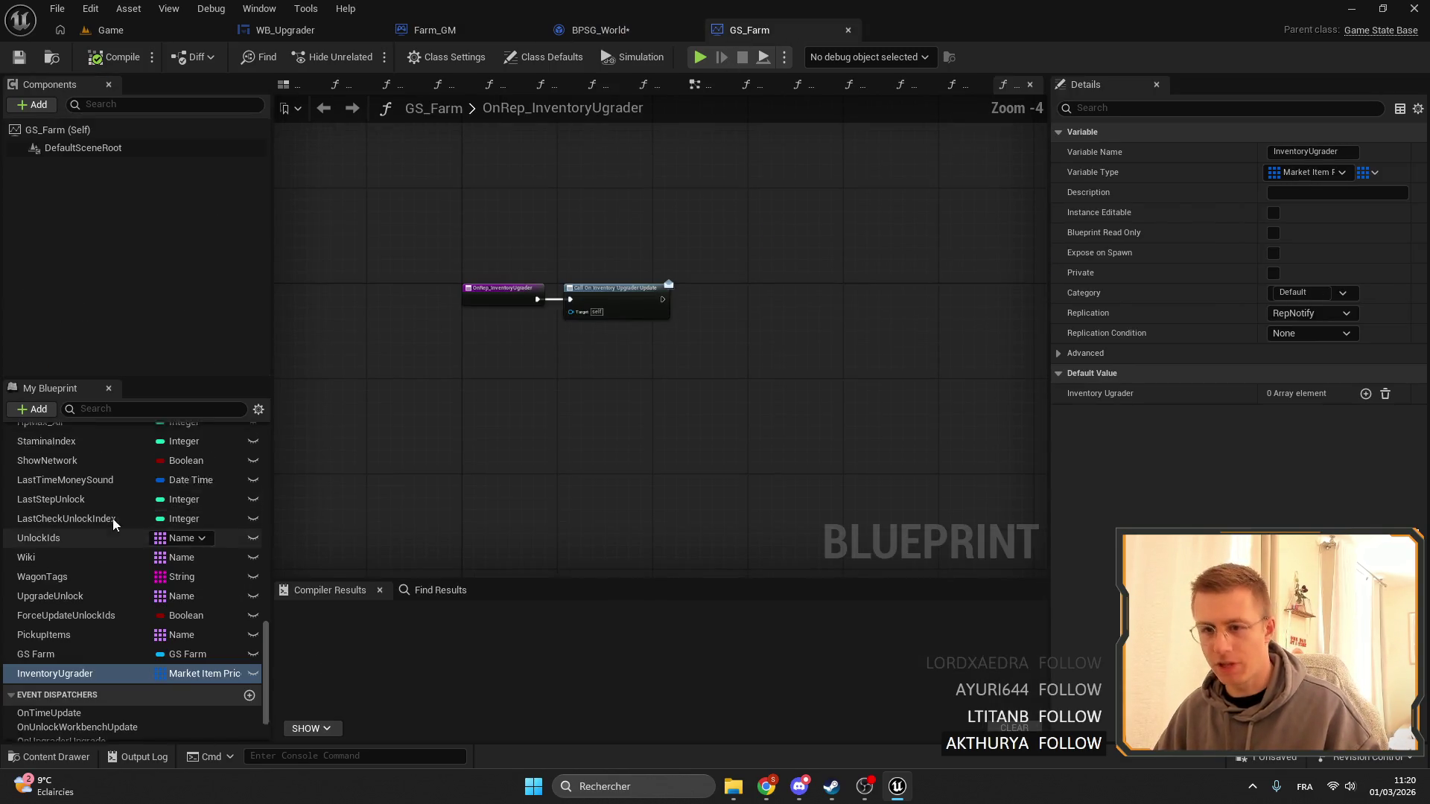
Open GS_Farm's EventGraph.
{"action": "right_click", "coordinate": [113, 557]}
{"action": "scroll", "coordinate": [81, 496], "scroll_direction": "up", "scroll_amount": 10}
{"action": "scroll", "coordinate": [81, 496], "scroll_direction": "up", "scroll_amount": 10}
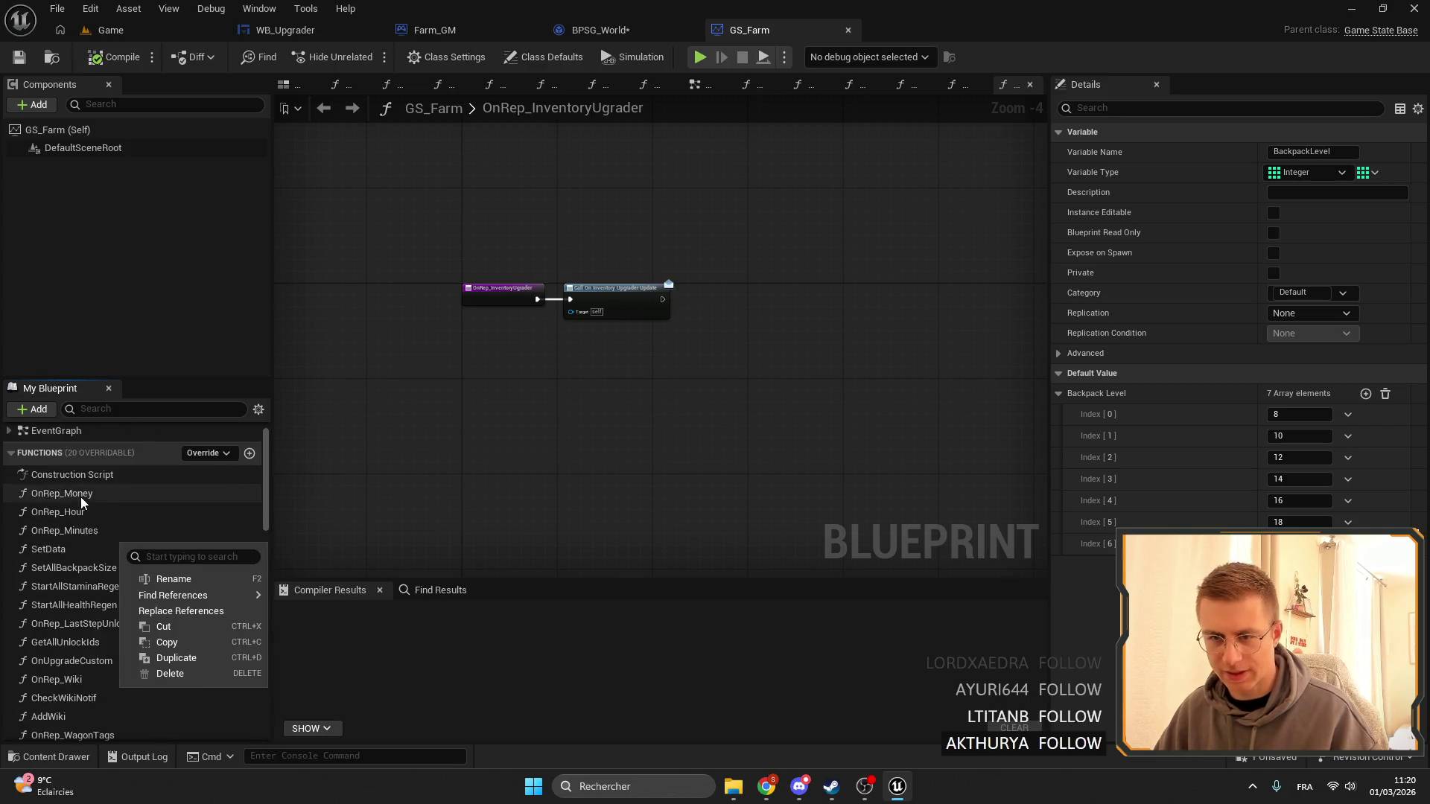
{"action": "double_click", "coordinate": [52, 454]}
{"action": "scroll", "coordinate": [477, 422], "scroll_direction": "up", "scroll_amount": 12}
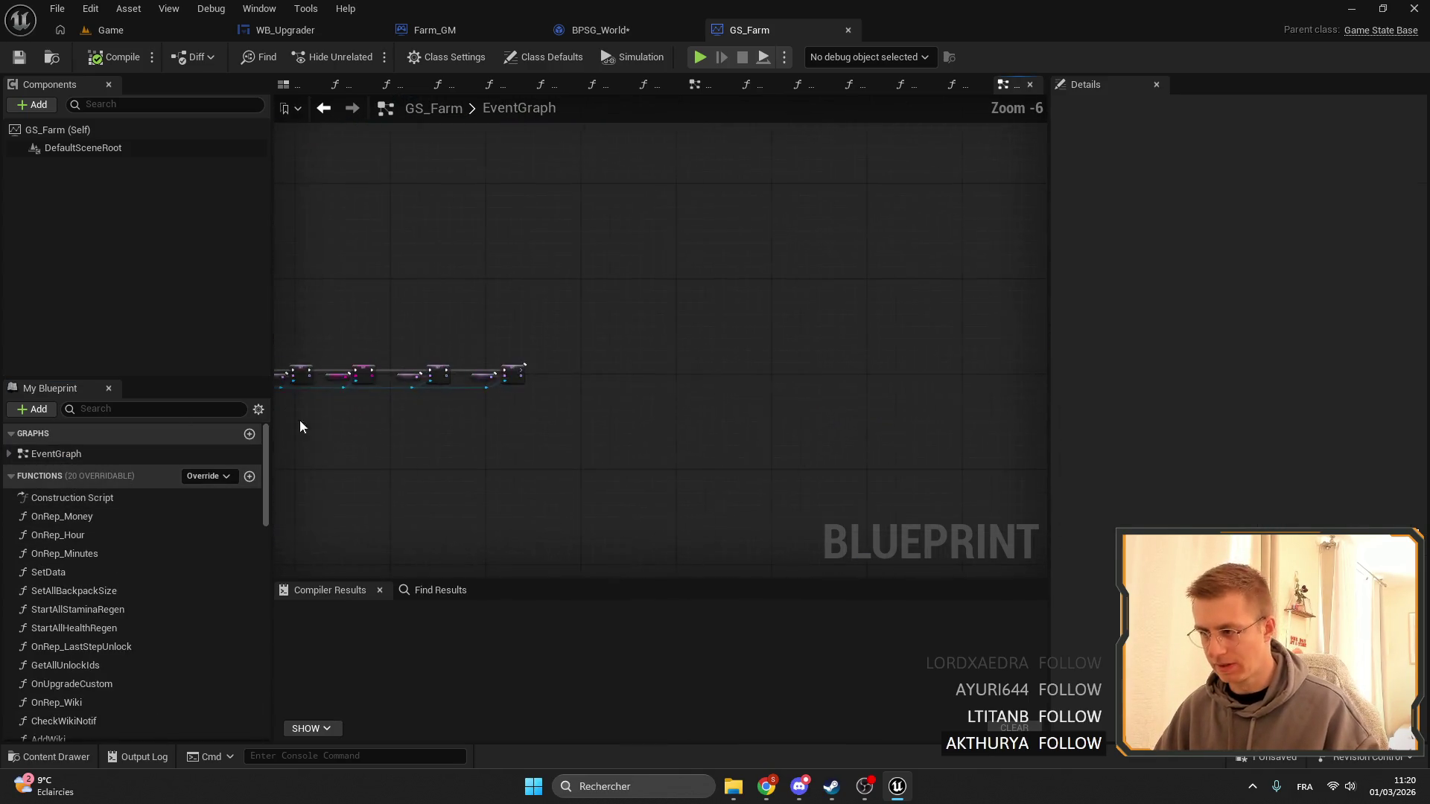
{"action": "scroll", "coordinate": [110, 678], "scroll_direction": "down", "scroll_amount": 3}
{"action": "scroll", "coordinate": [101, 689], "scroll_direction": "down", "scroll_amount": 10}
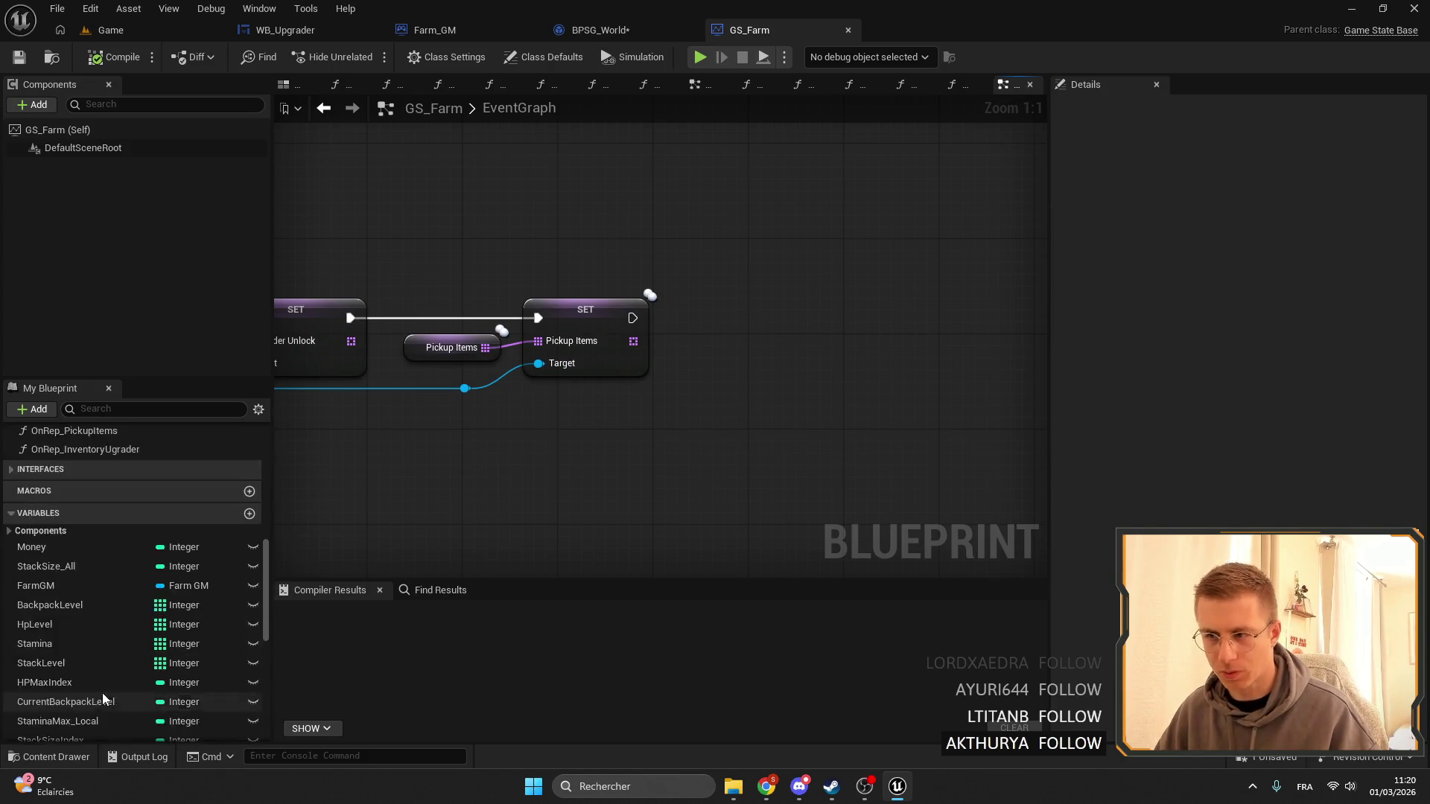
Add a SET Inventory Ugrader on the save data after SET Pickup Items, fed by GS_Farm's InventoryUgrader.
{"action": "mouse_move", "coordinate": [465, 388]}
{"action": "left_mouse_down"}
{"action": "mouse_move", "coordinate": [581, 399]}
{"action": "mouse_move", "coordinate": [600, 419]}
{"action": "mouse_move", "coordinate": [771, 320]}
{"action": "left_mouse_up"}
{"action": "type", "text": "set inven"}
{"action": "key", "text": "Return"}
{"action": "left_click_drag", "start_coordinate": [633, 318], "coordinate": [792, 308]}
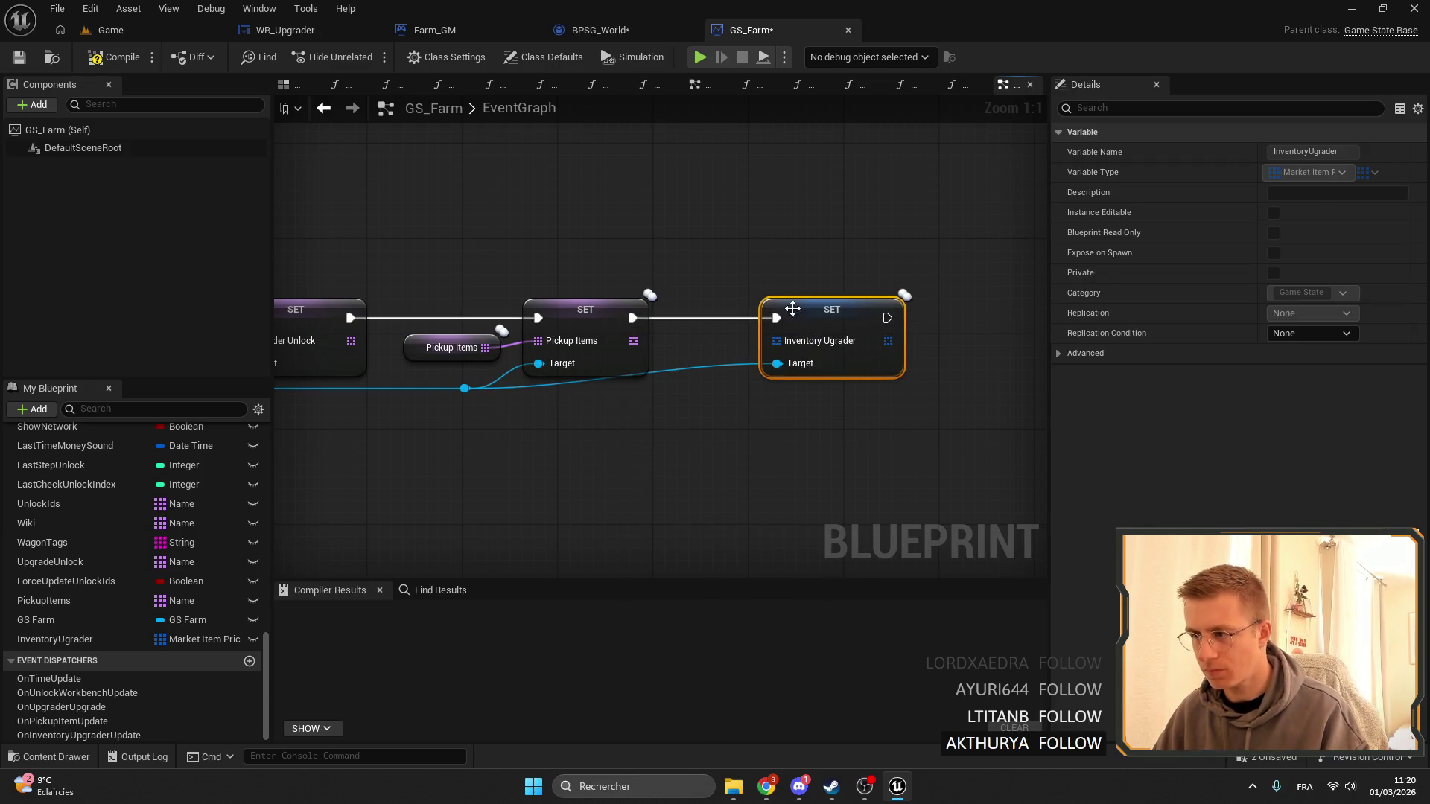
{"action": "double_click", "coordinate": [691, 367]}
{"action": "left_click_drag", "start_coordinate": [691, 368], "coordinate": [680, 388]}
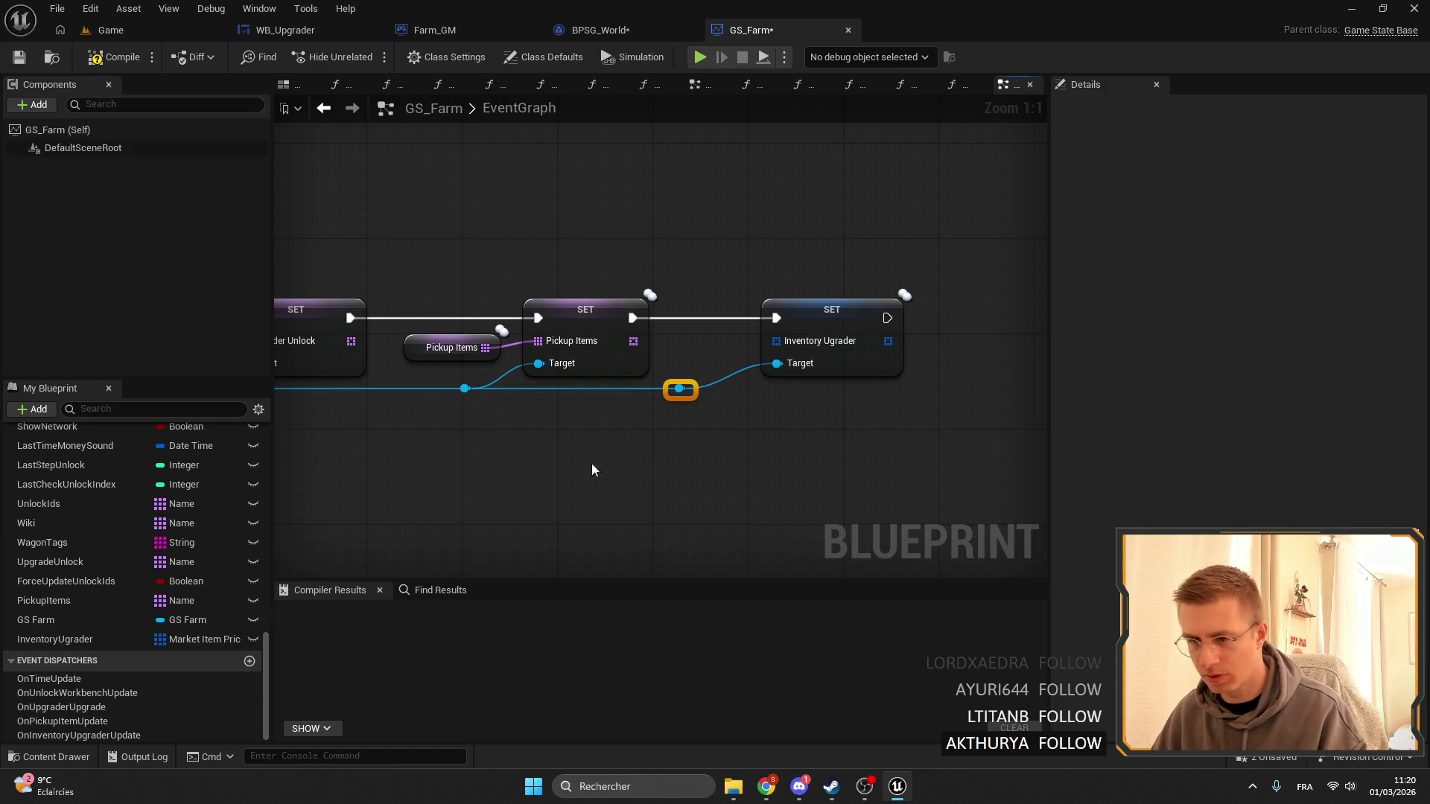
{"action": "left_click", "coordinate": [54, 639]}
{"action": "mouse_move", "coordinate": [55, 639]}
{"action": "left_mouse_down"}
{"action": "mouse_move", "coordinate": [798, 358]}
{"action": "mouse_move", "coordinate": [777, 341]}
{"action": "left_mouse_up"}
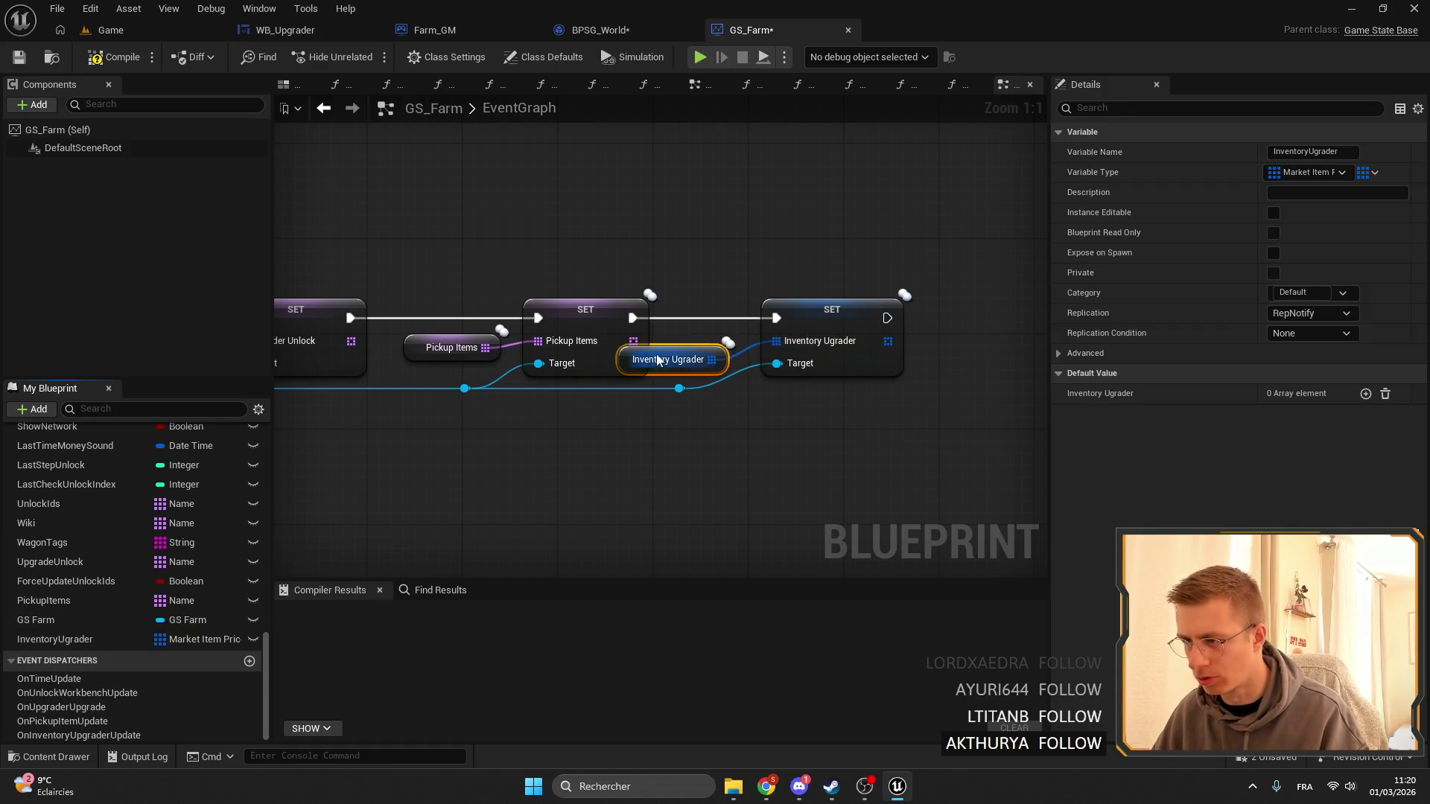
{"action": "mouse_move", "coordinate": [658, 361]}
{"action": "left_mouse_down"}
{"action": "mouse_move", "coordinate": [762, 278]}
{"action": "mouse_move", "coordinate": [718, 349]}
{"action": "left_mouse_up"}
{"action": "left_click_drag", "start_coordinate": [798, 331], "coordinate": [845, 331]}
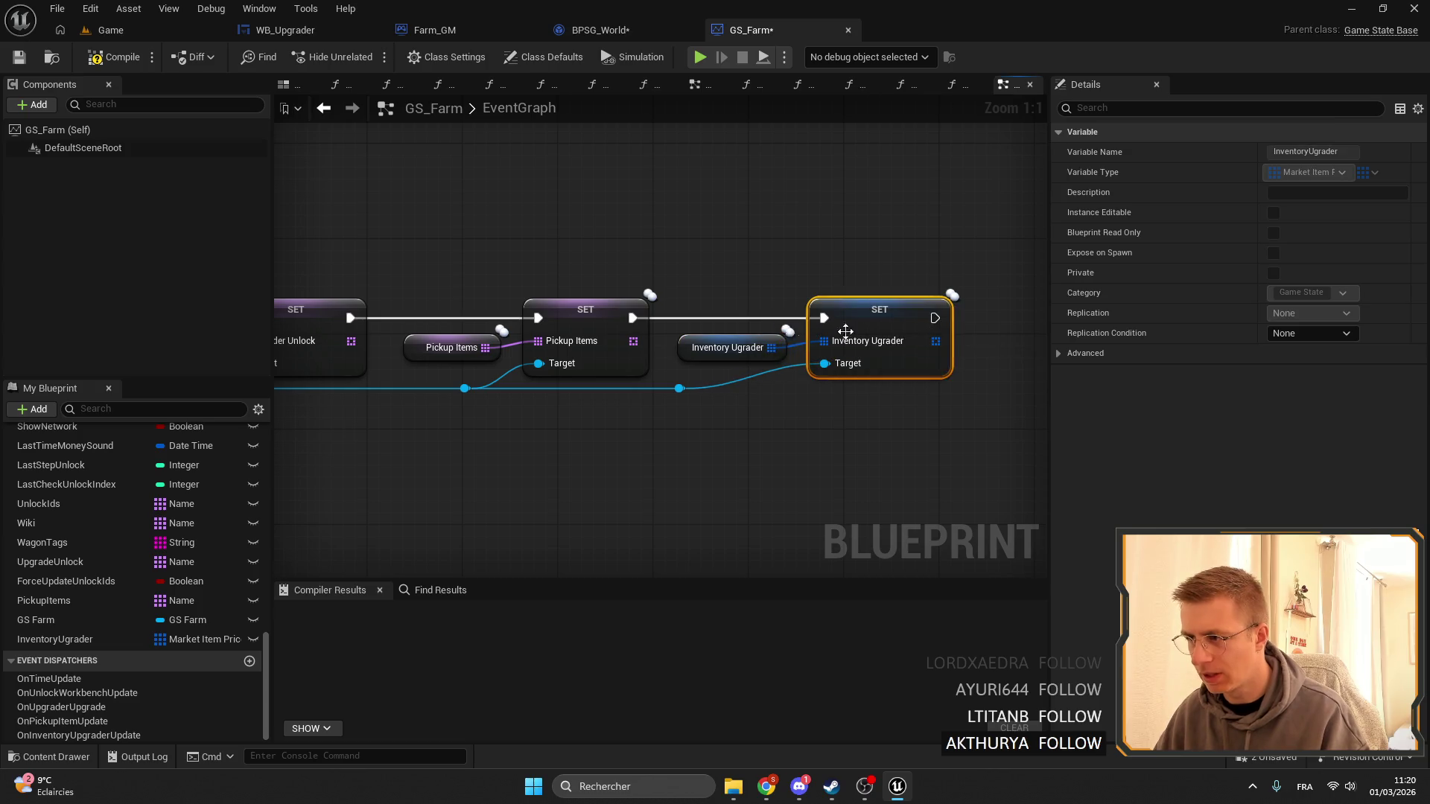
Find all references to PickupItems and pick the set-with-notify result in SetData.
{"action": "right_click", "coordinate": [589, 300]}
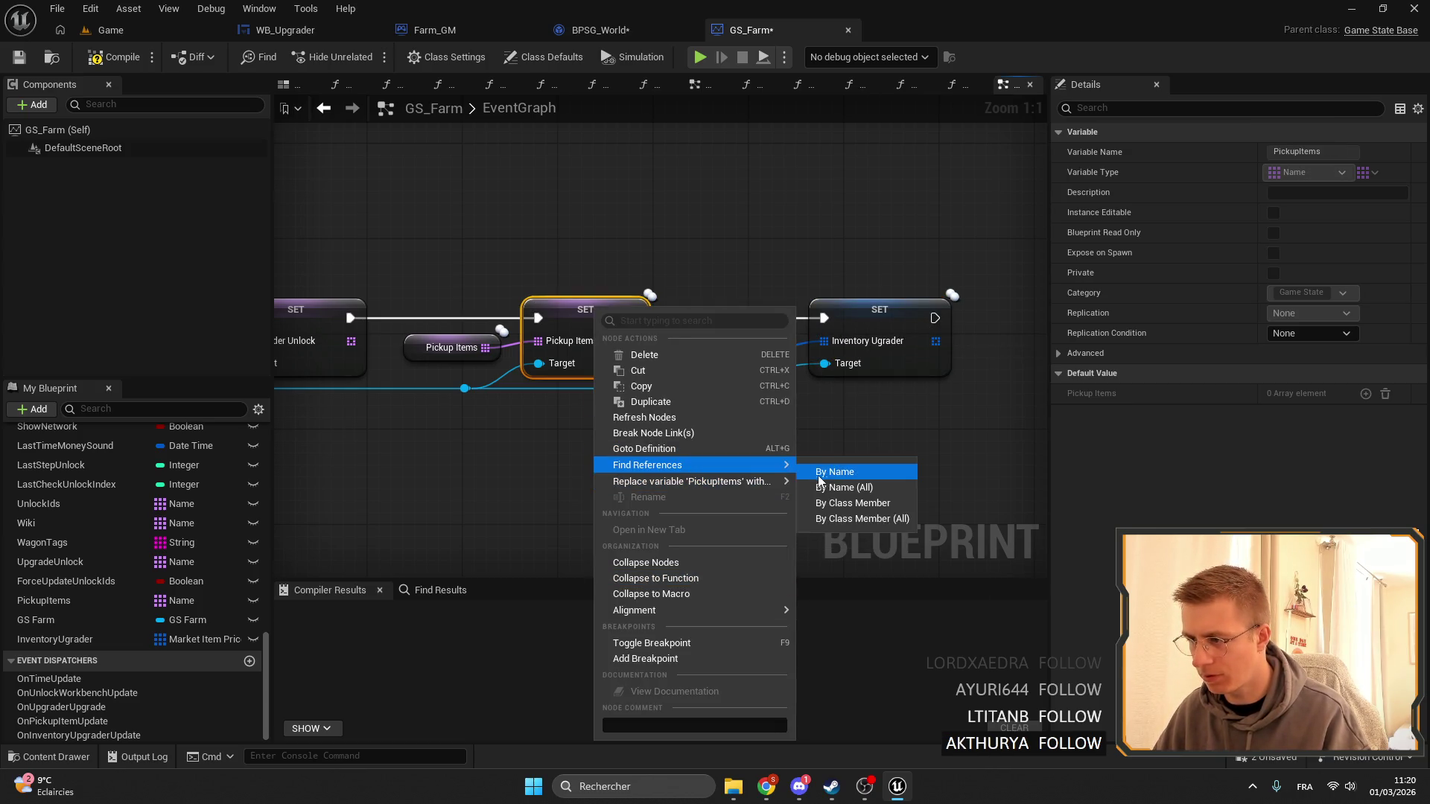
{"action": "left_click", "coordinate": [819, 474]}
{"action": "scroll", "coordinate": [360, 681], "scroll_direction": "down", "scroll_amount": 2}
{"action": "left_click", "coordinate": [358, 667]}
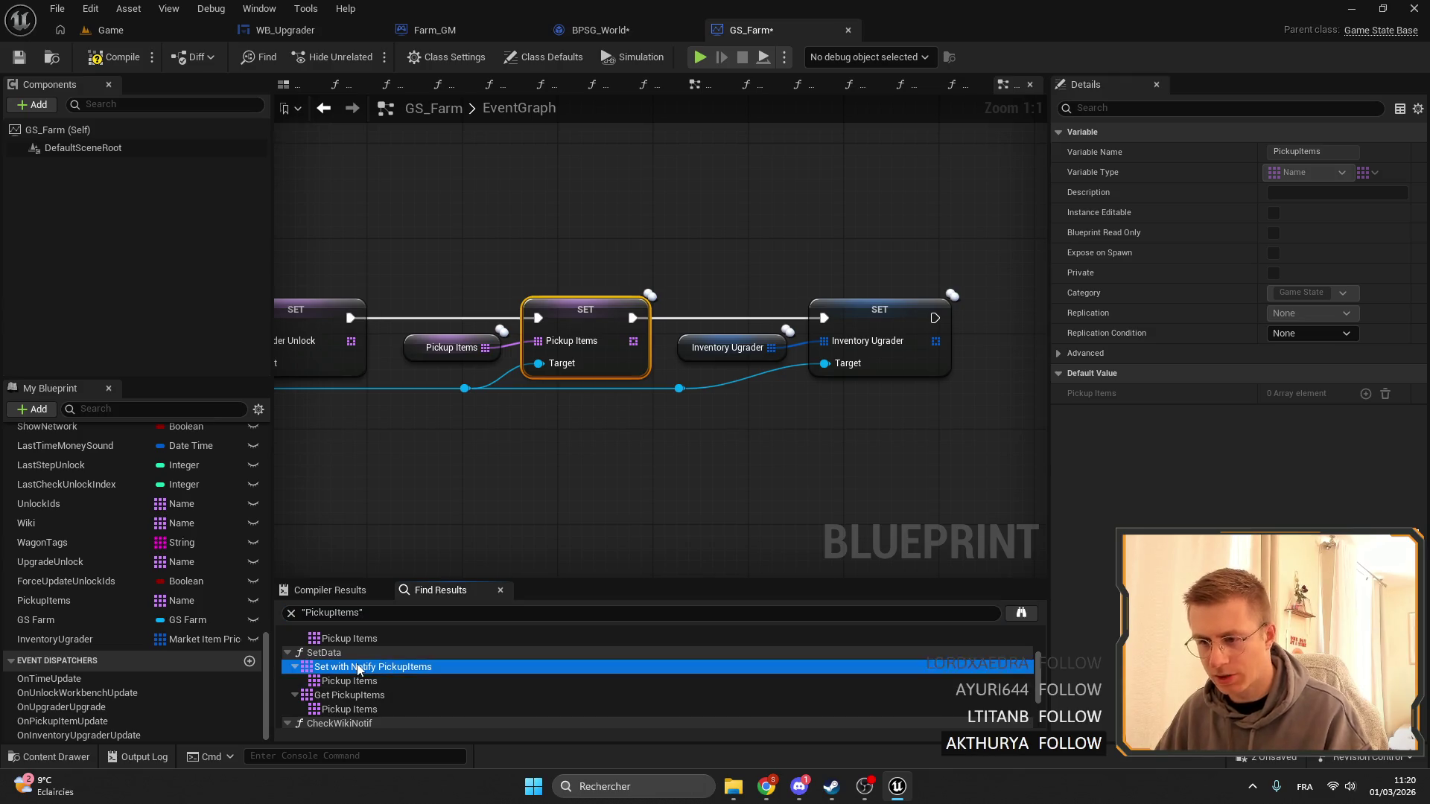
Jump to the Pickup Items set in SetData and shift that node group left.
{"action": "double_click", "coordinate": [358, 666]}
{"action": "scroll", "coordinate": [549, 295], "scroll_direction": "down", "scroll_amount": 5}
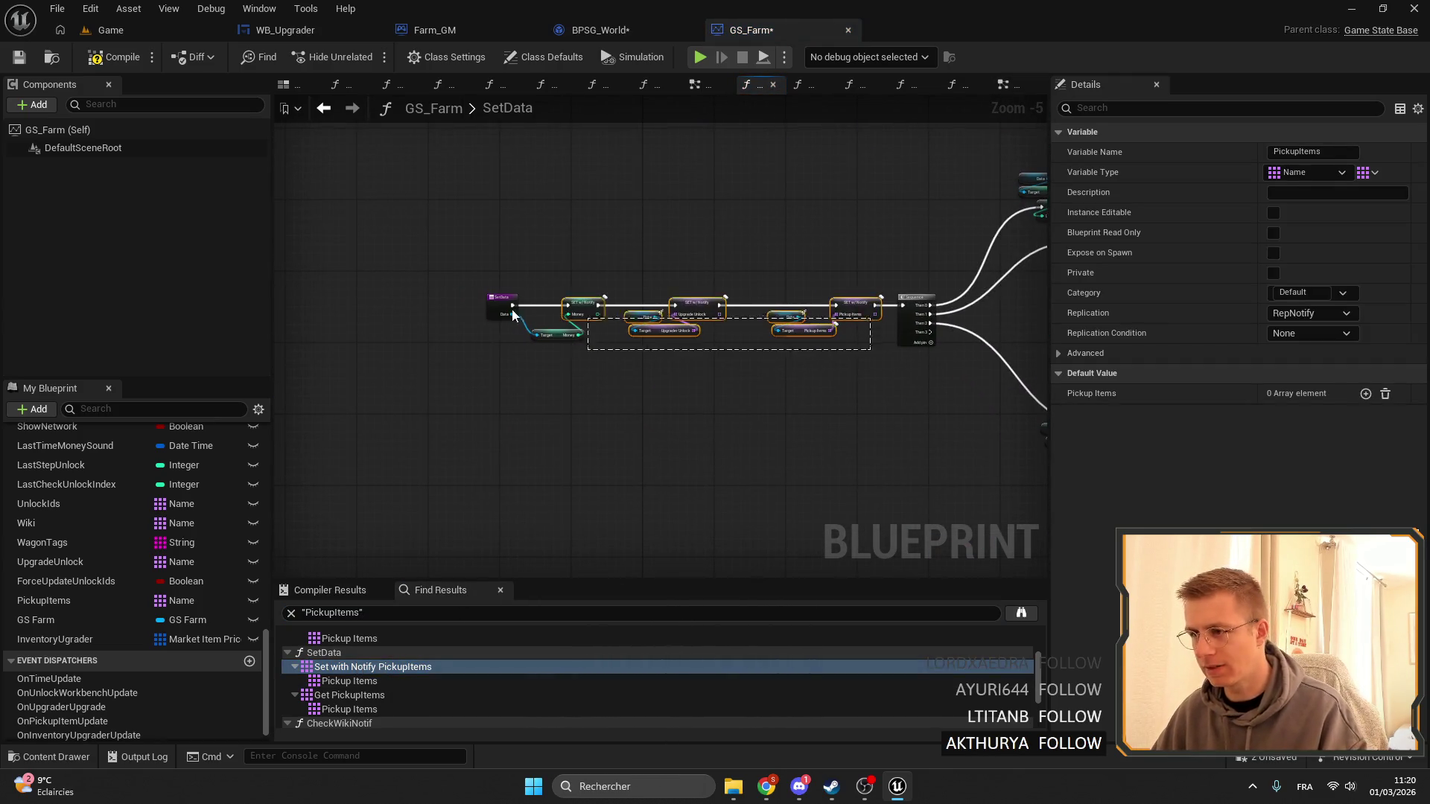
{"action": "scroll", "coordinate": [870, 329], "scroll_direction": "up", "scroll_amount": 4}
{"action": "left_click_drag", "start_coordinate": [888, 270], "coordinate": [584, 271]}
Duplicate the Data node and add a Get Inventory Ugrader from it, tucked beneath.
{"action": "left_click_drag", "start_coordinate": [396, 223], "coordinate": [422, 294]}
{"action": "key", "text": "ctrl+c"}
{"action": "key", "text": "ctrl+v"}
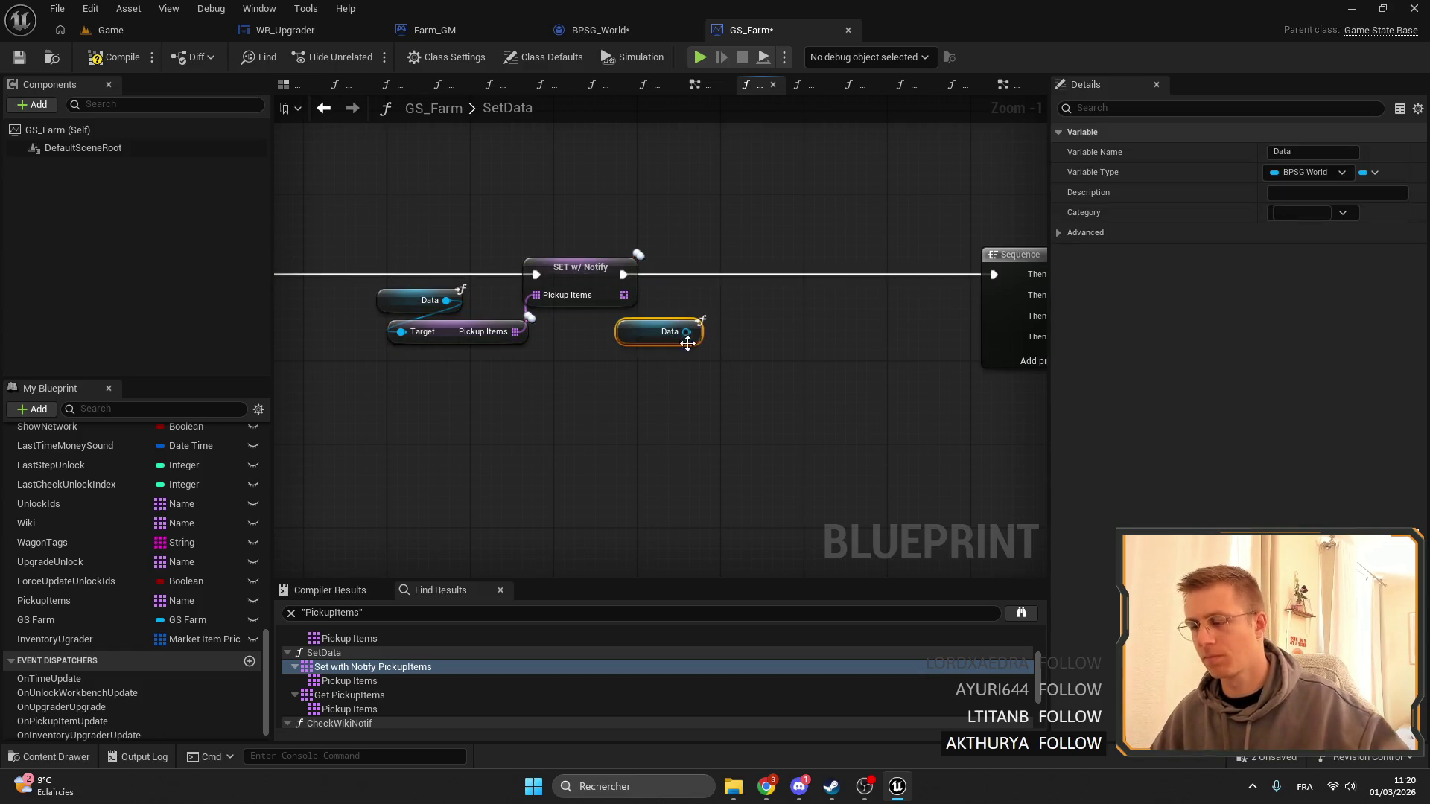
{"action": "mouse_move", "coordinate": [688, 342]}
{"action": "left_mouse_down"}
{"action": "mouse_move", "coordinate": [763, 348]}
{"action": "mouse_move", "coordinate": [744, 385]}
{"action": "mouse_move", "coordinate": [734, 329]}
{"action": "left_mouse_up"}
{"action": "type", "text": "inve"}
{"action": "key", "text": "Return"}
{"action": "left_click", "coordinate": [654, 344]}
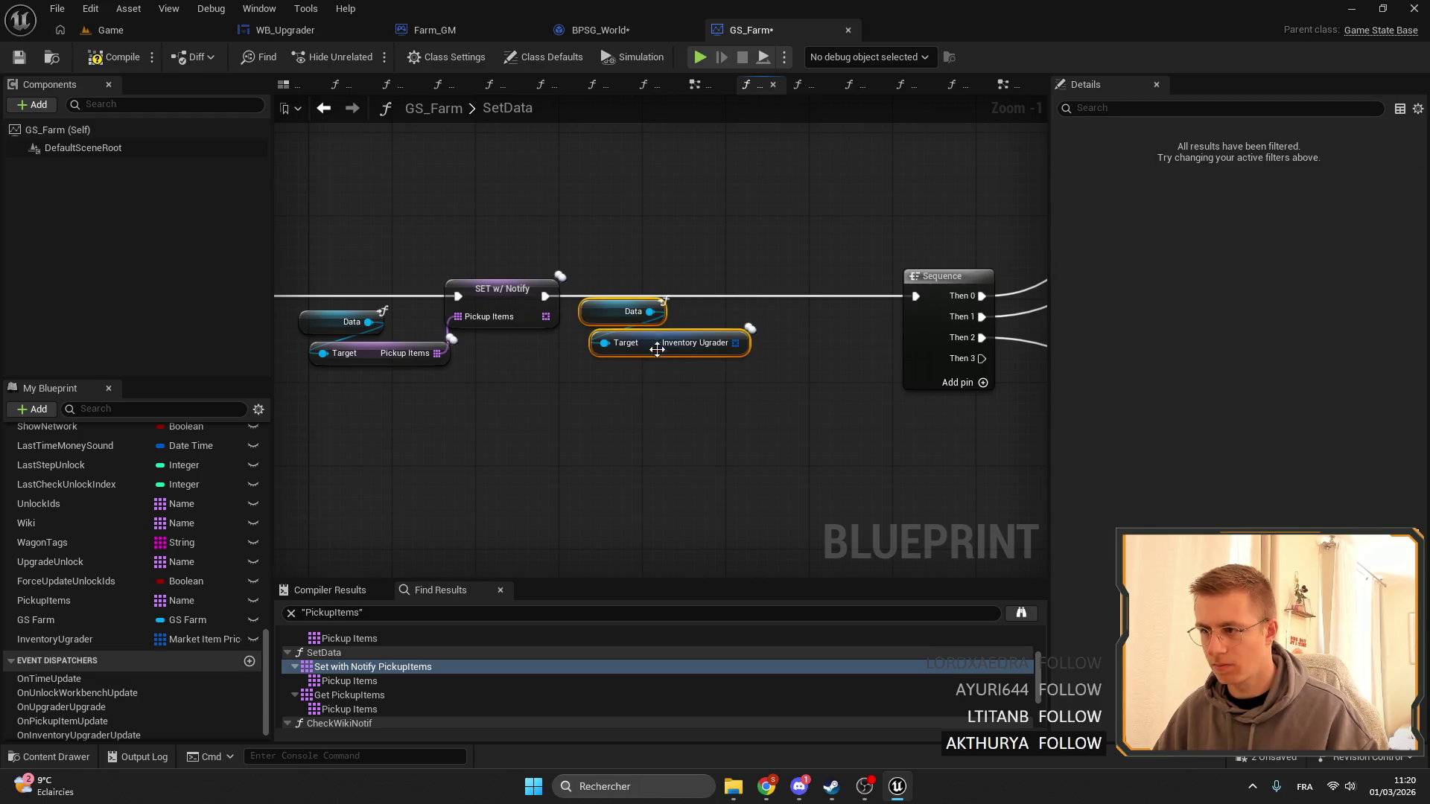
{"action": "left_click", "coordinate": [655, 363]}
{"action": "mouse_move", "coordinate": [656, 344]}
{"action": "left_mouse_down"}
{"action": "mouse_move", "coordinate": [655, 323]}
{"action": "mouse_move", "coordinate": [654, 351]}
{"action": "mouse_move", "coordinate": [687, 345]}
{"action": "mouse_move", "coordinate": [637, 385]}
{"action": "left_mouse_up"}
{"action": "left_click", "coordinate": [670, 402]}
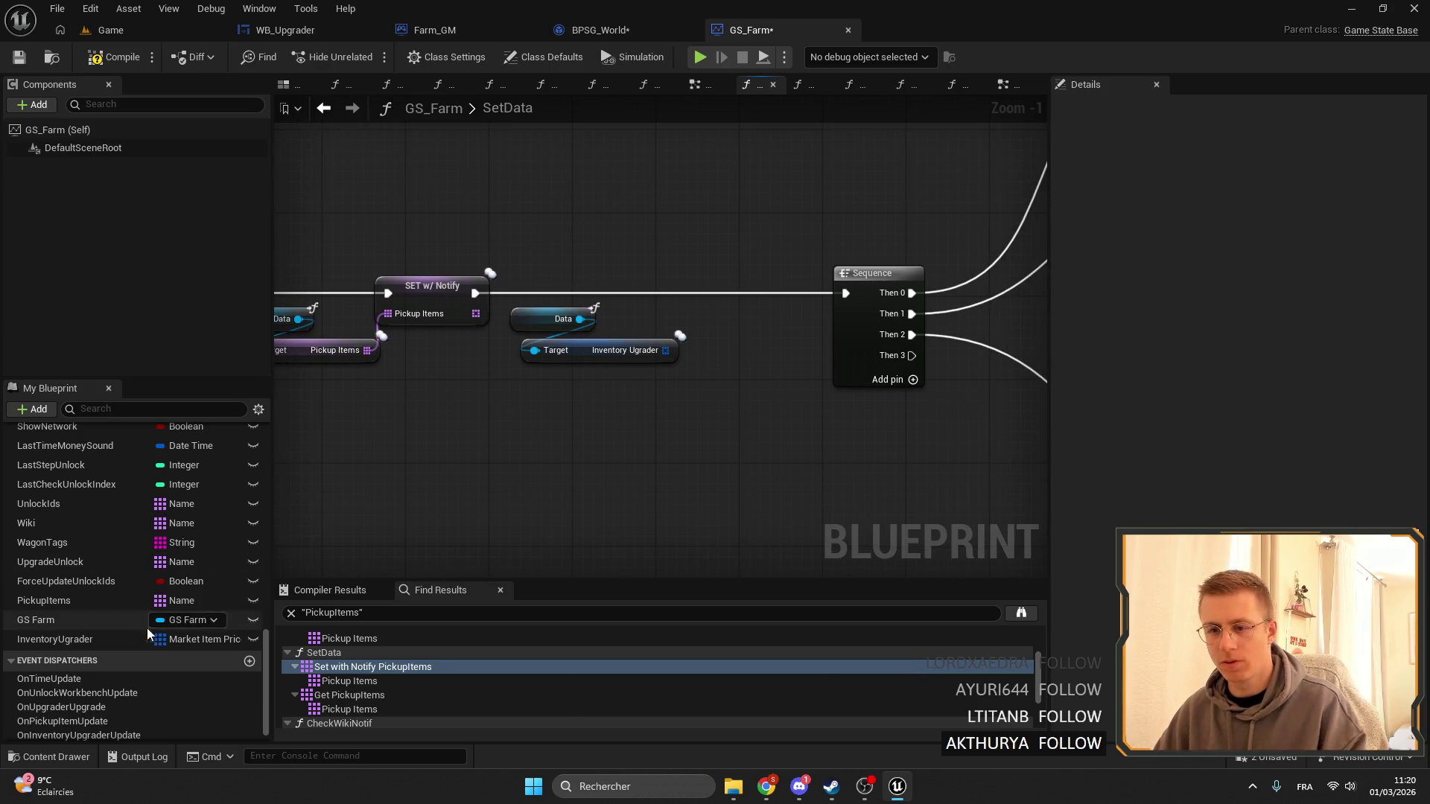
Insert a notifying SET InventoryUgrader before the Sequence and compile GS_Farm.
{"action": "mouse_move", "coordinate": [147, 633]}
{"action": "left_mouse_down"}
{"action": "mouse_move", "coordinate": [635, 329]}
{"action": "mouse_move", "coordinate": [743, 332]}
{"action": "left_mouse_up"}
{"action": "left_click", "coordinate": [715, 306]}
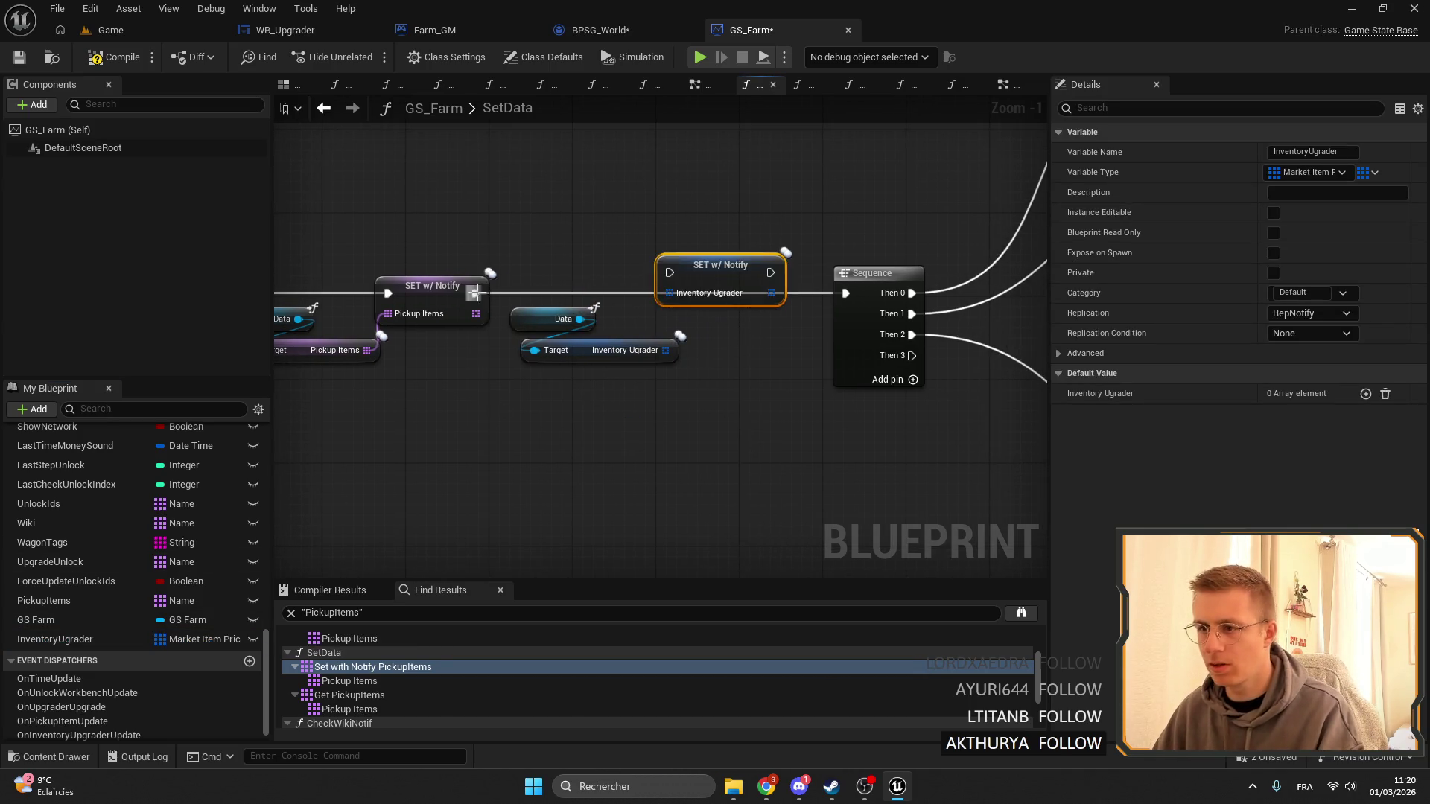
{"action": "left_click_drag", "start_coordinate": [475, 293], "coordinate": [681, 283]}
{"action": "mouse_move", "coordinate": [735, 270]}
{"action": "left_mouse_down"}
{"action": "mouse_move", "coordinate": [756, 298]}
{"action": "mouse_move", "coordinate": [845, 293]}
{"action": "left_mouse_up"}
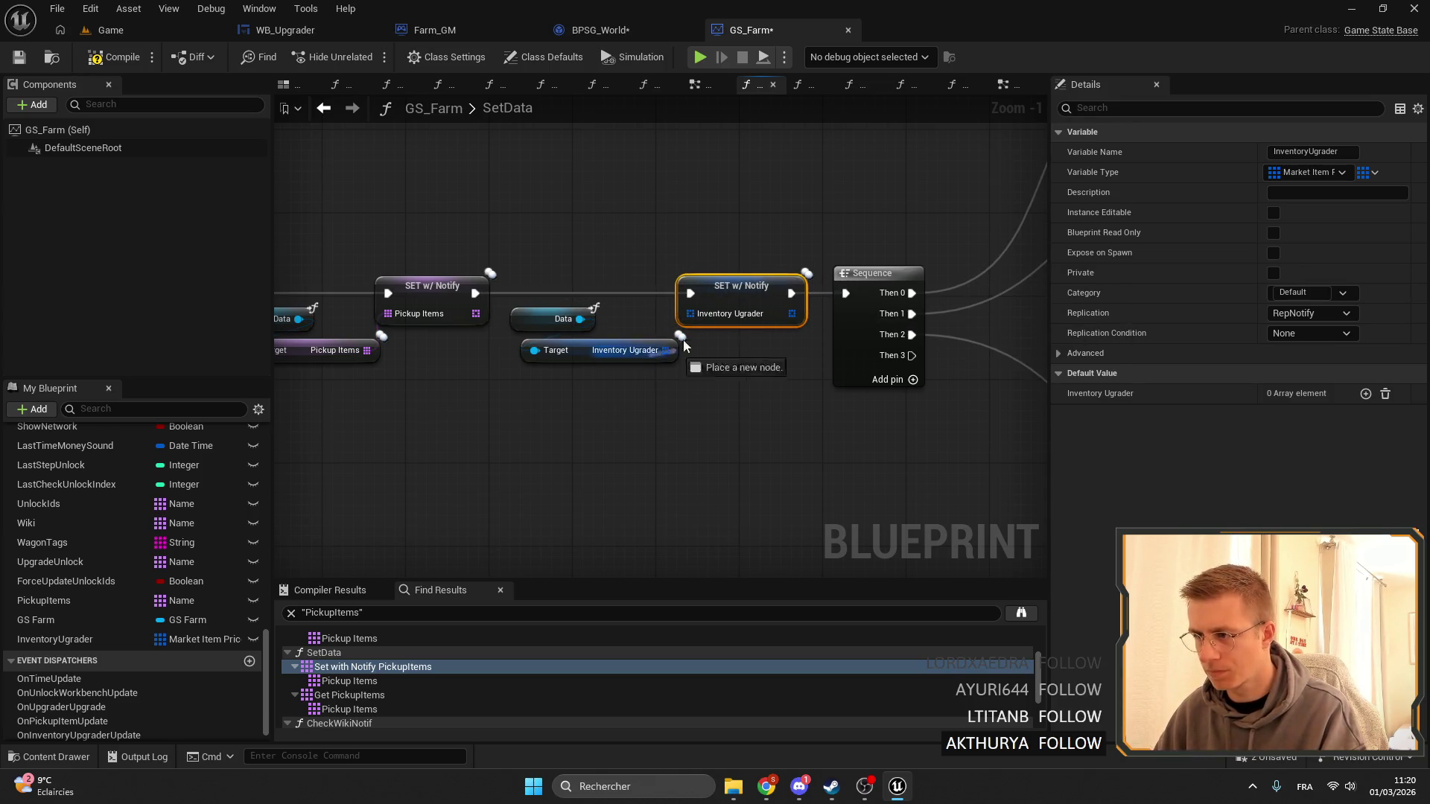
{"action": "left_click", "coordinate": [715, 417]}
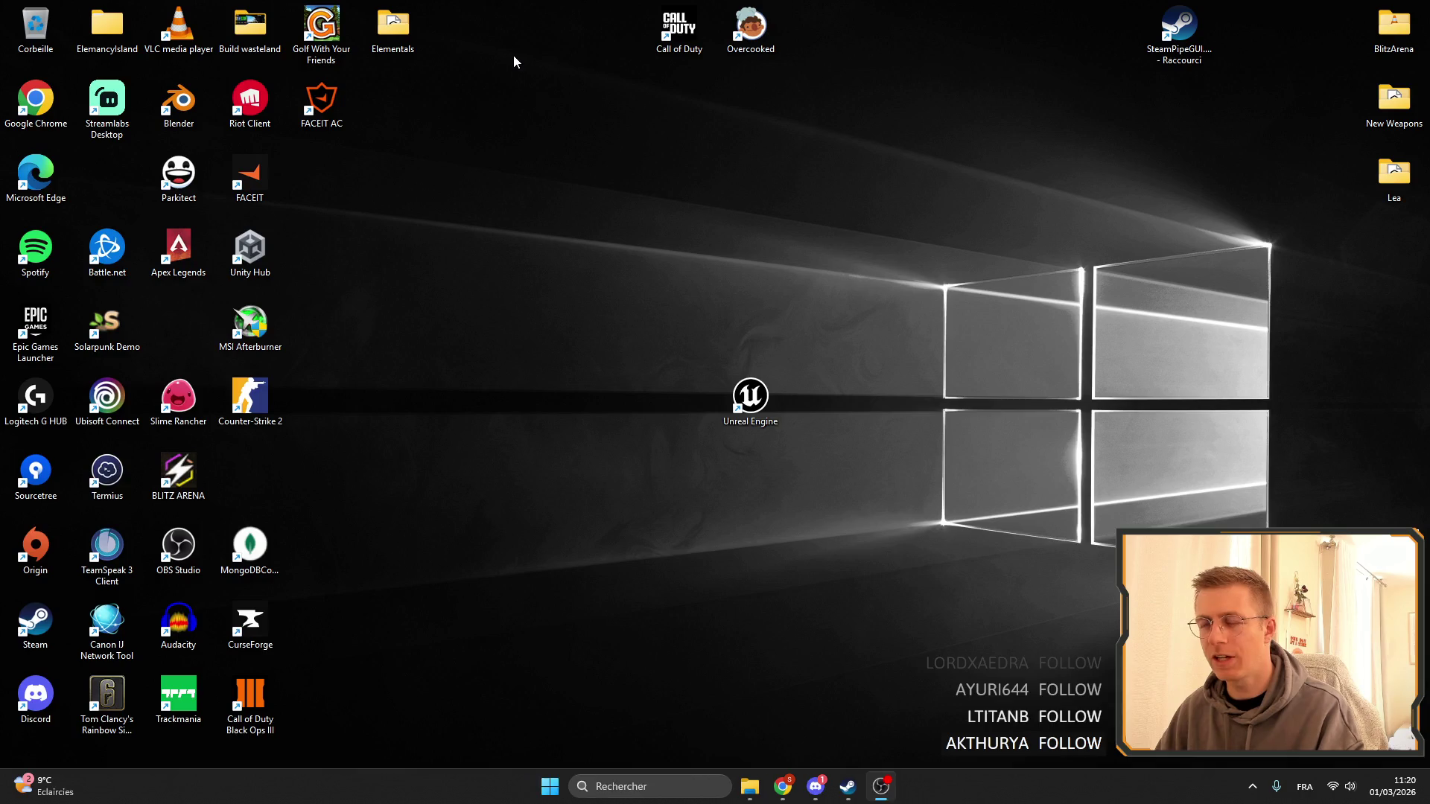
Send the crash report, restart the editor, and return to the GS_Farm window before switching to Discord.
{"action": "left_click", "coordinate": [933, 589]}
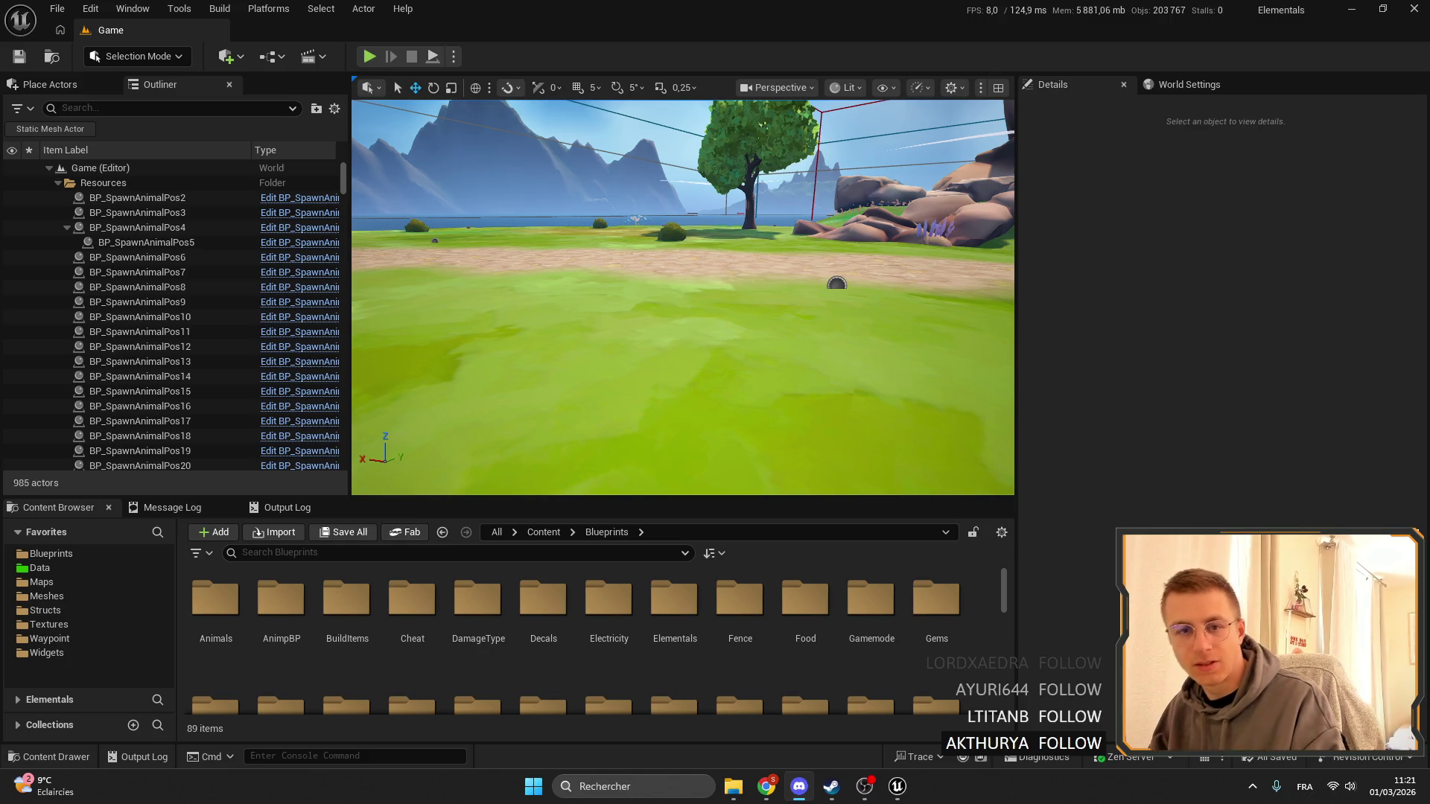
{"action": "key", "text": "alt+Tab"}
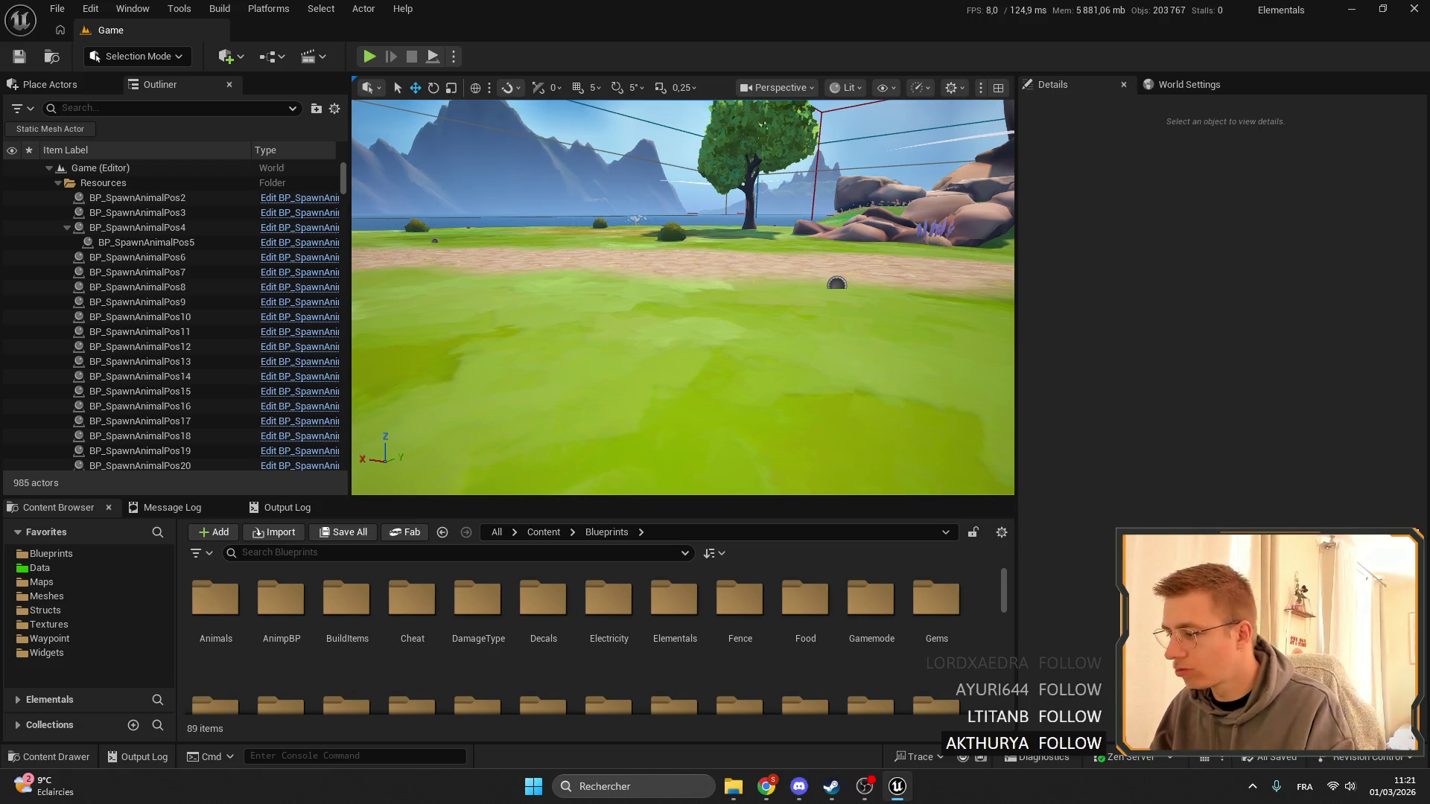
{"action": "left_click", "coordinate": [767, 794]}
{"action": "key", "text": "alt+Tab"}
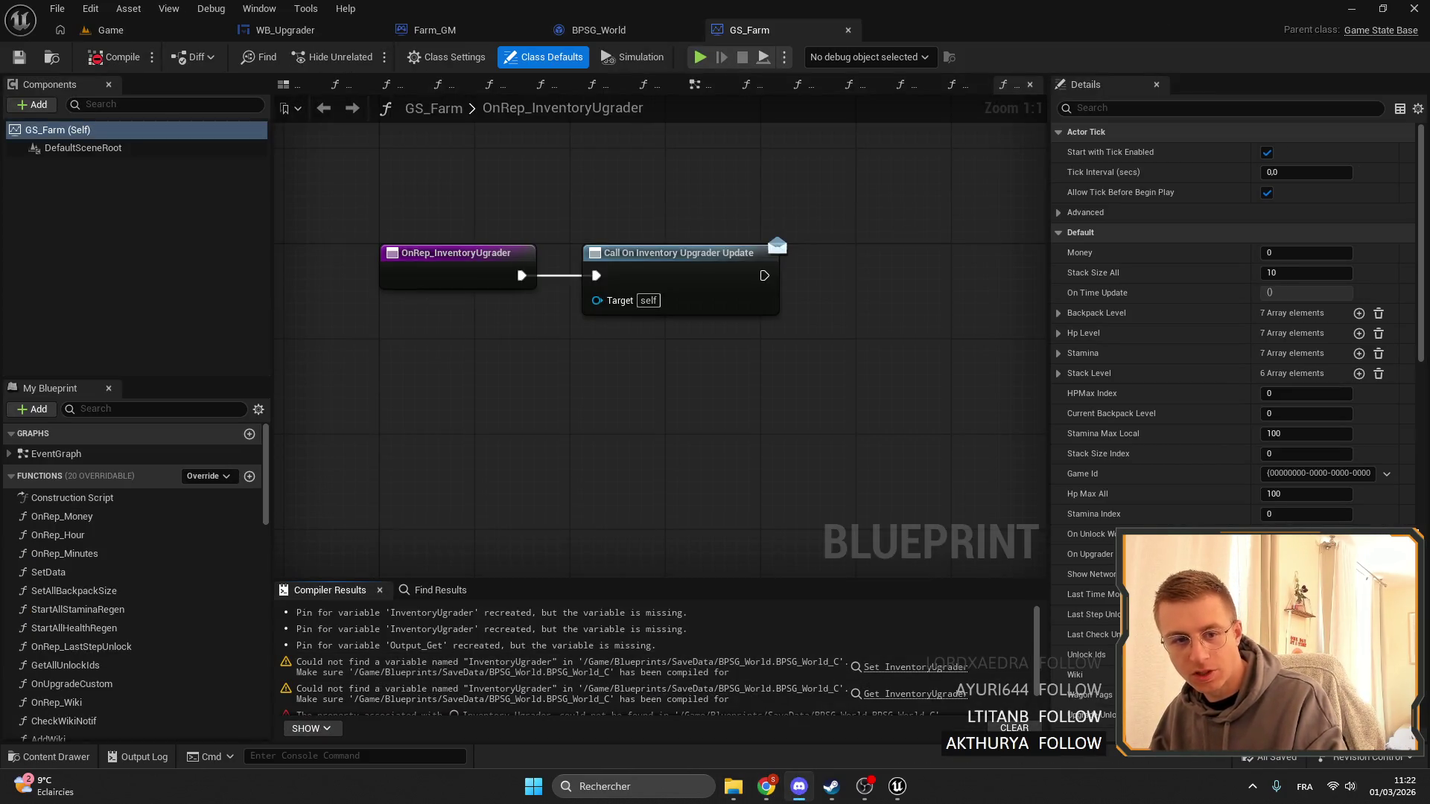
{"action": "key", "text": "alt+Tab"}
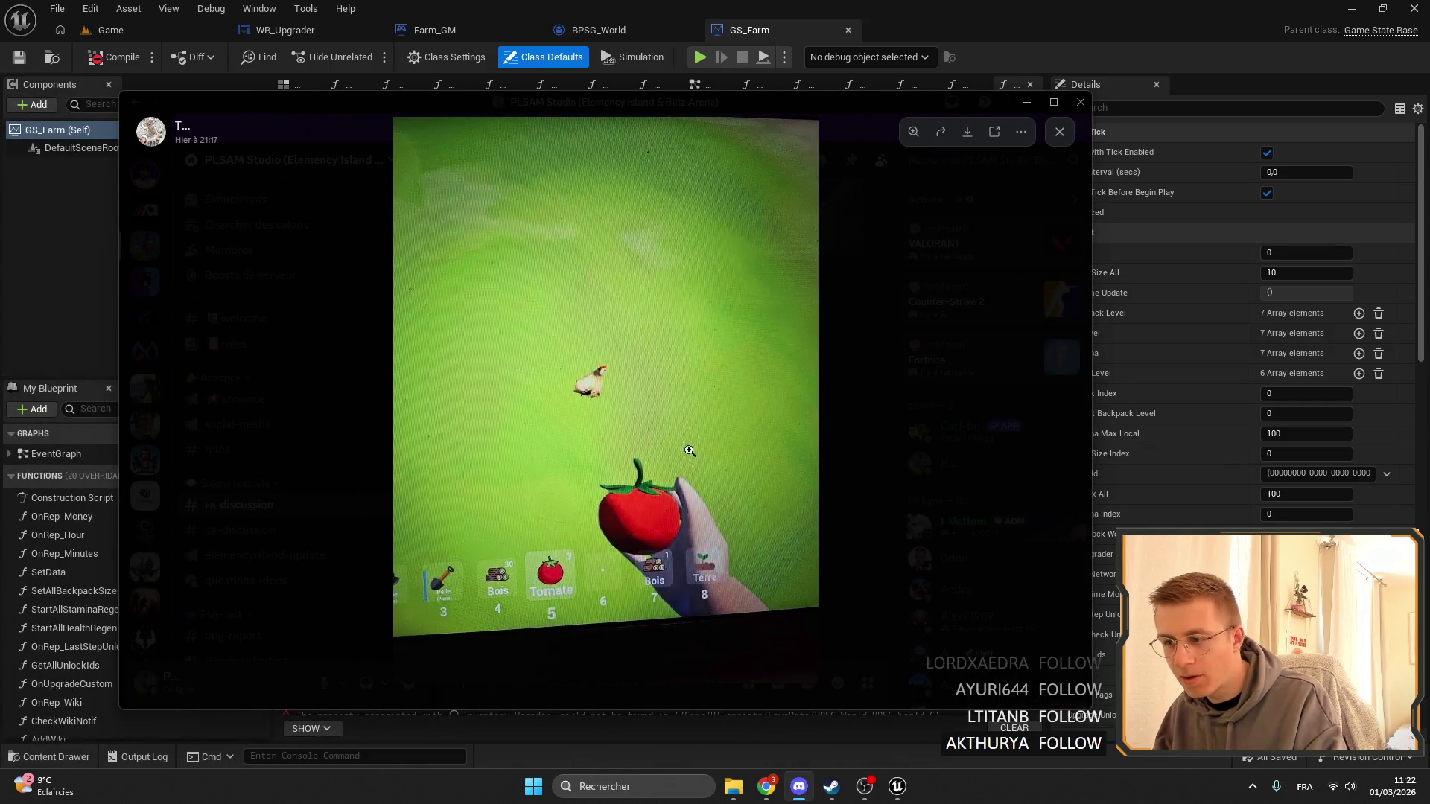
Browse the laptop photos in the FR-discussion channel, close the viewer and minimize Discord.
{"action": "key", "text": "Escape"}
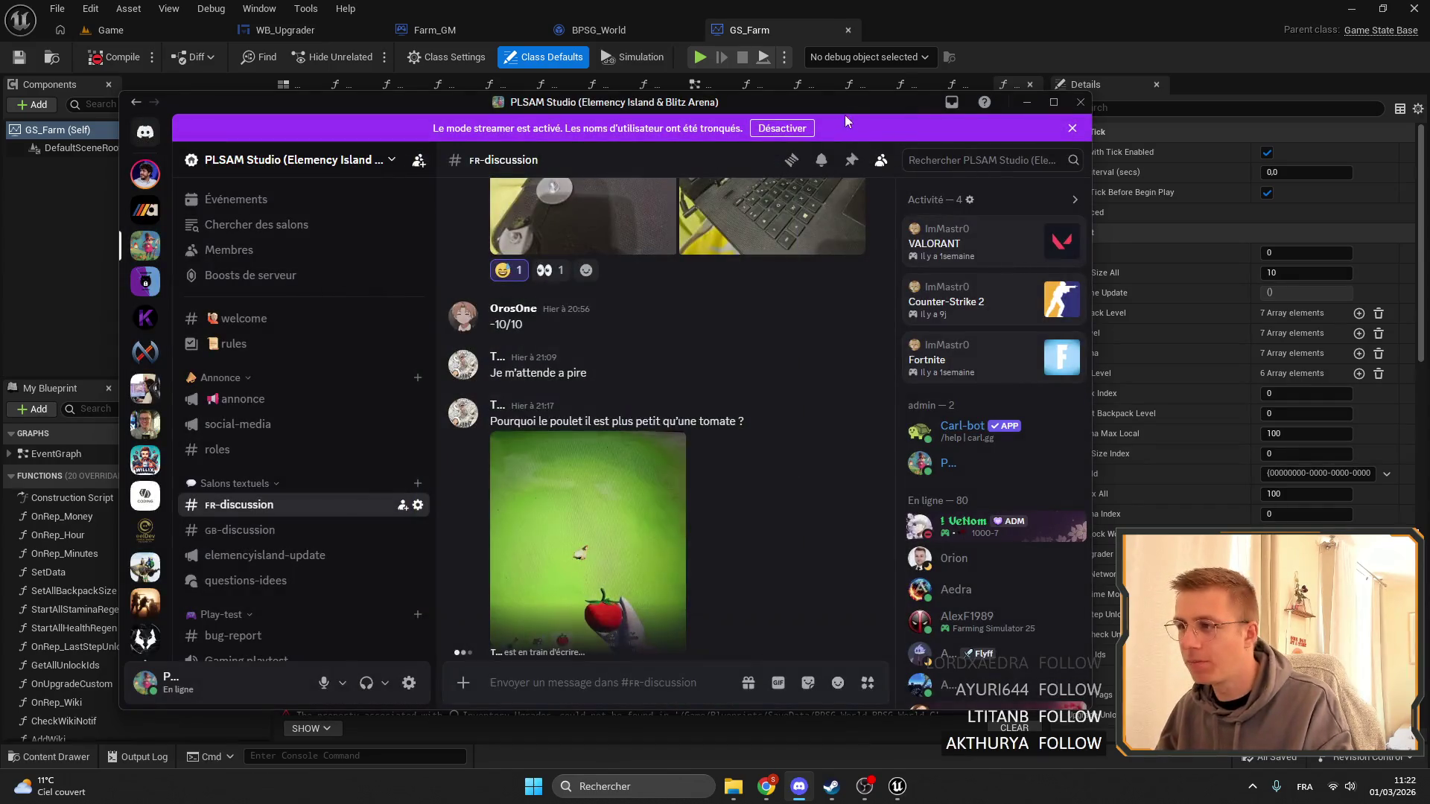
{"action": "scroll", "coordinate": [596, 410], "scroll_direction": "up", "scroll_amount": 3}
{"action": "left_click", "coordinate": [644, 449]}
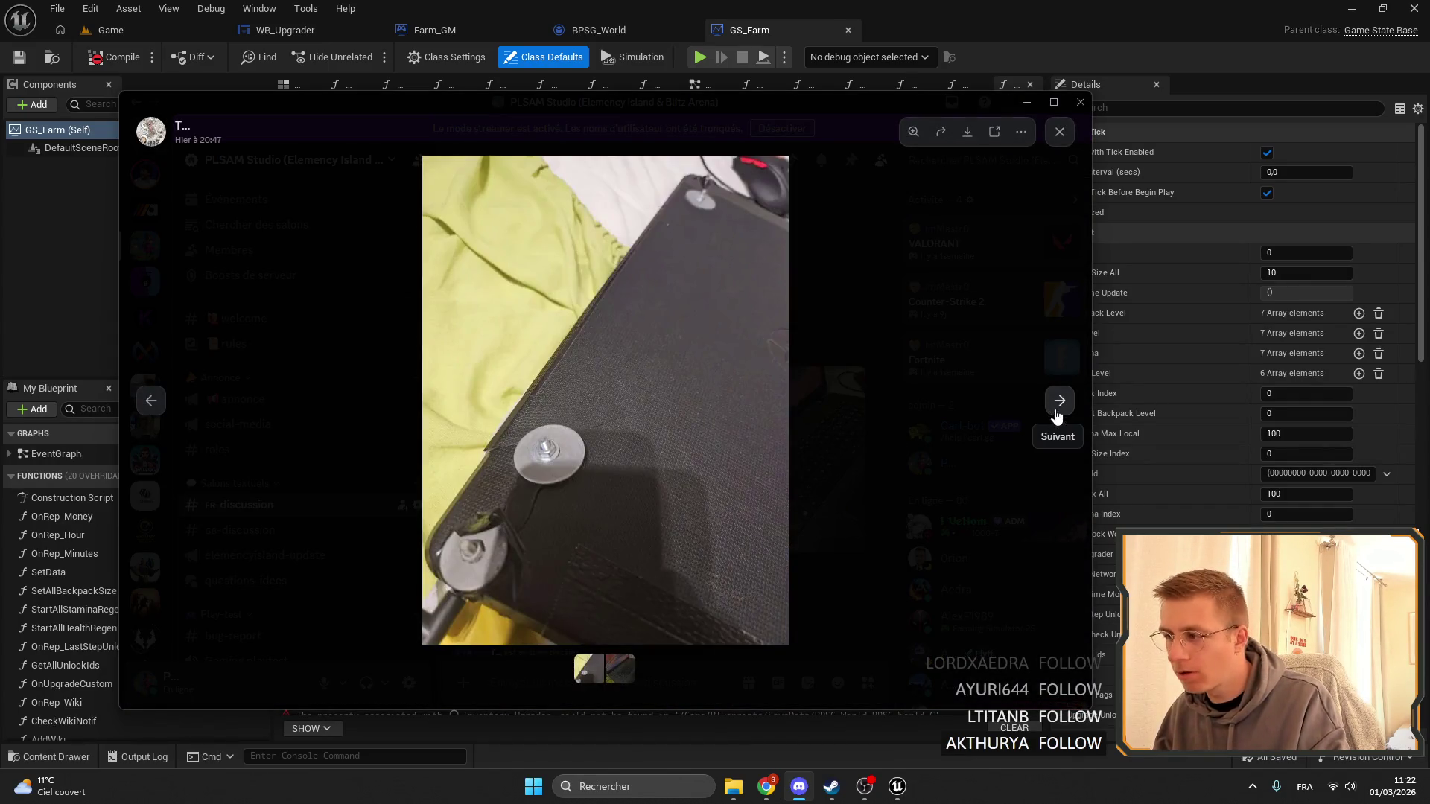
{"action": "left_click", "coordinate": [1057, 413]}
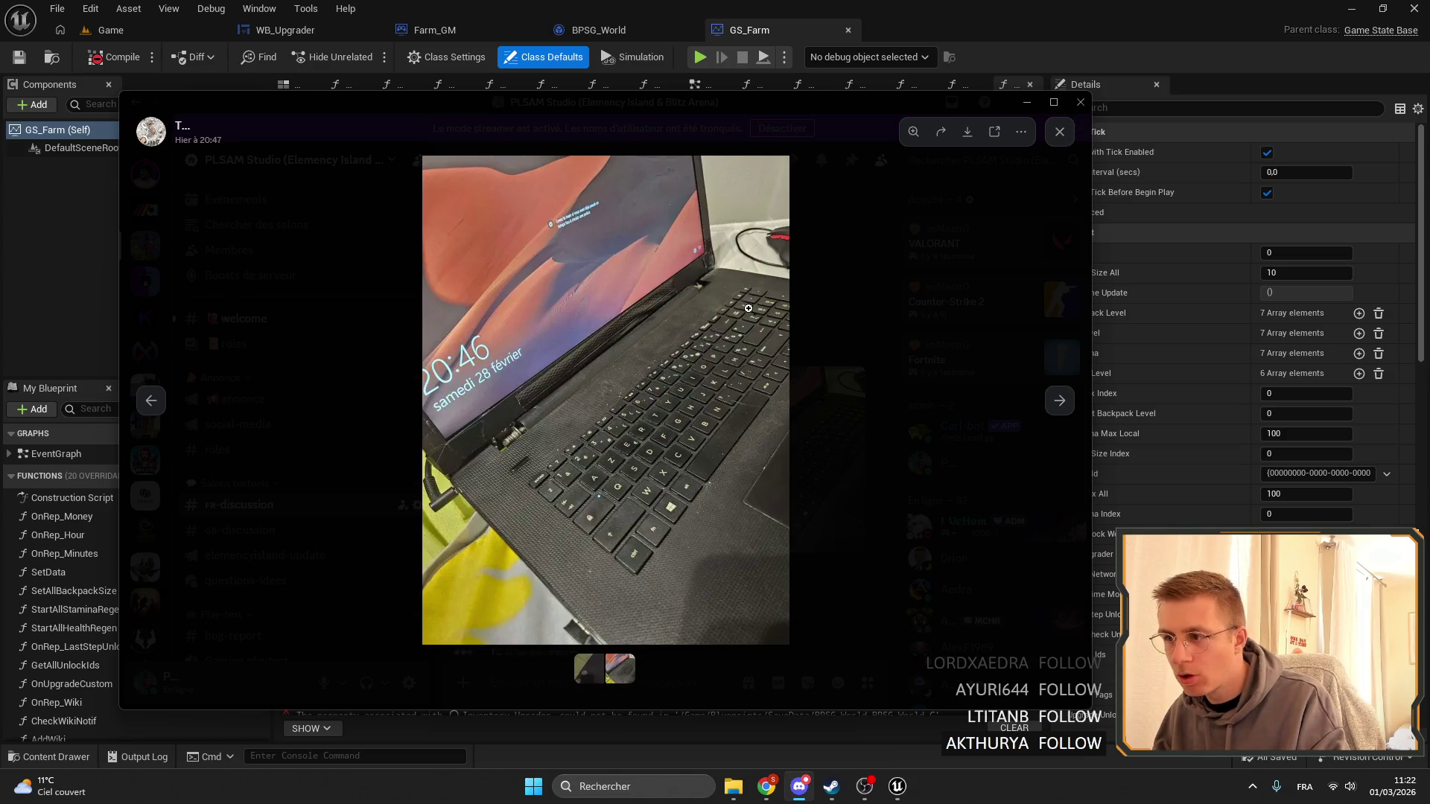
{"action": "left_click", "coordinate": [499, 458]}
{"action": "left_click", "coordinate": [365, 414]}
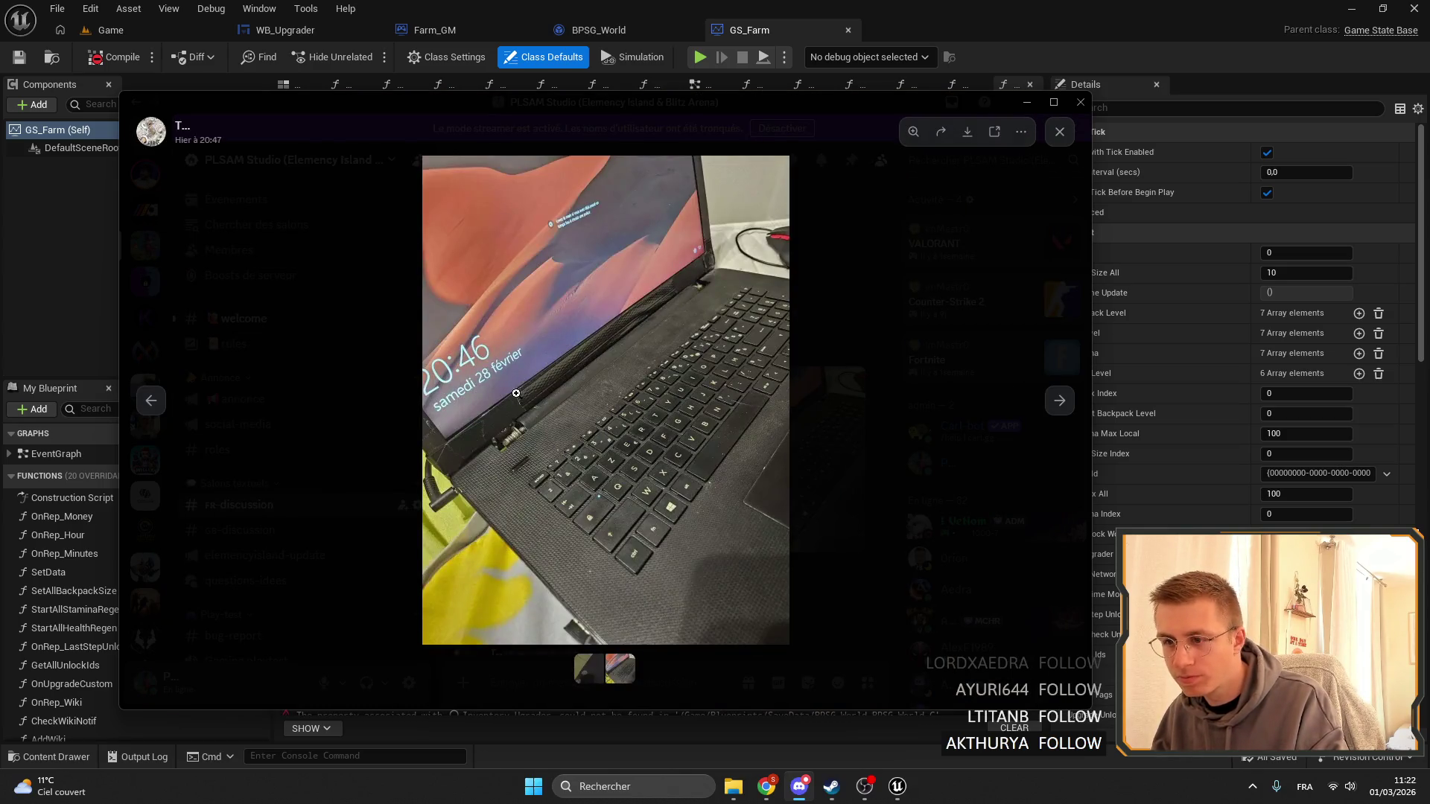
{"action": "left_click", "coordinate": [903, 295]}
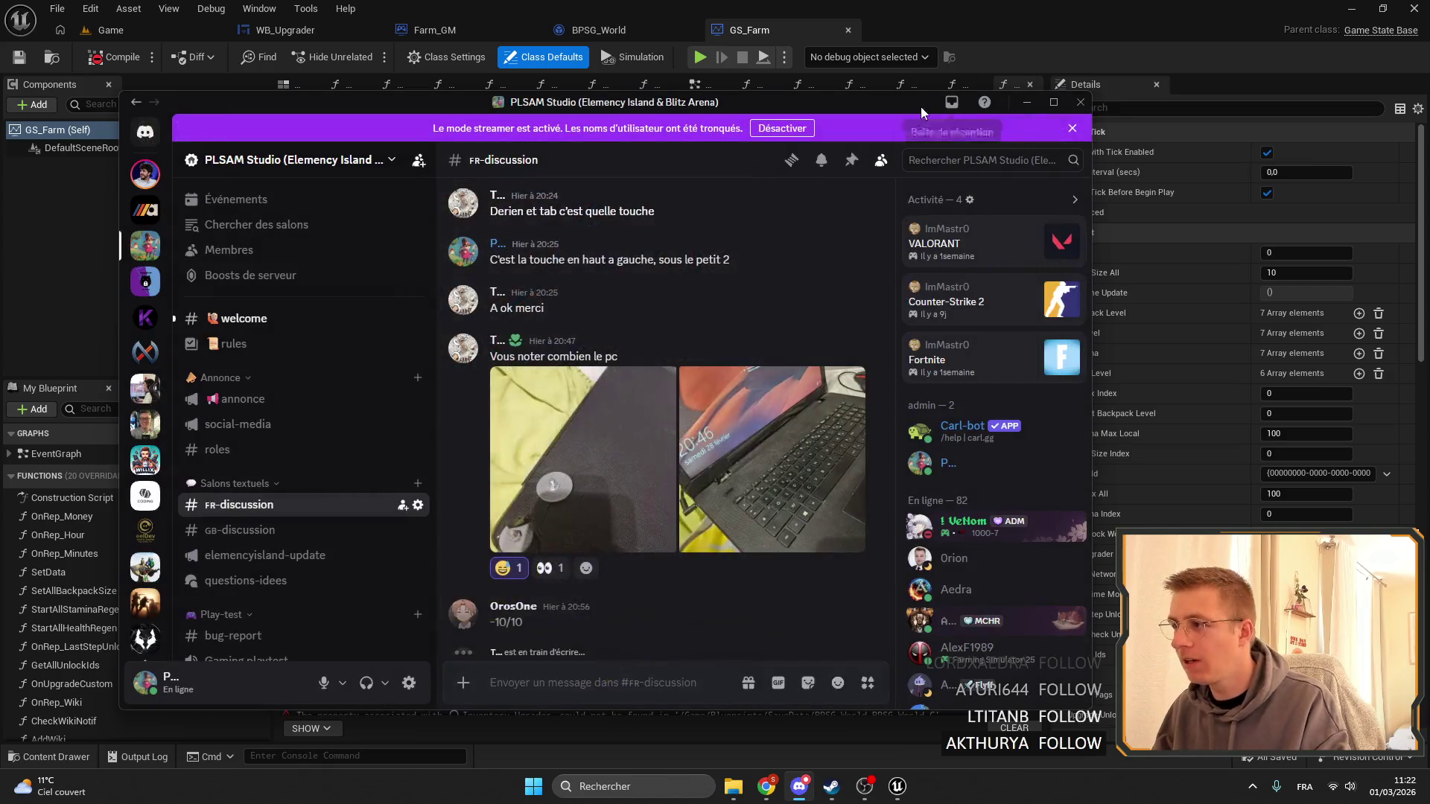
{"action": "left_click", "coordinate": [1027, 102]}
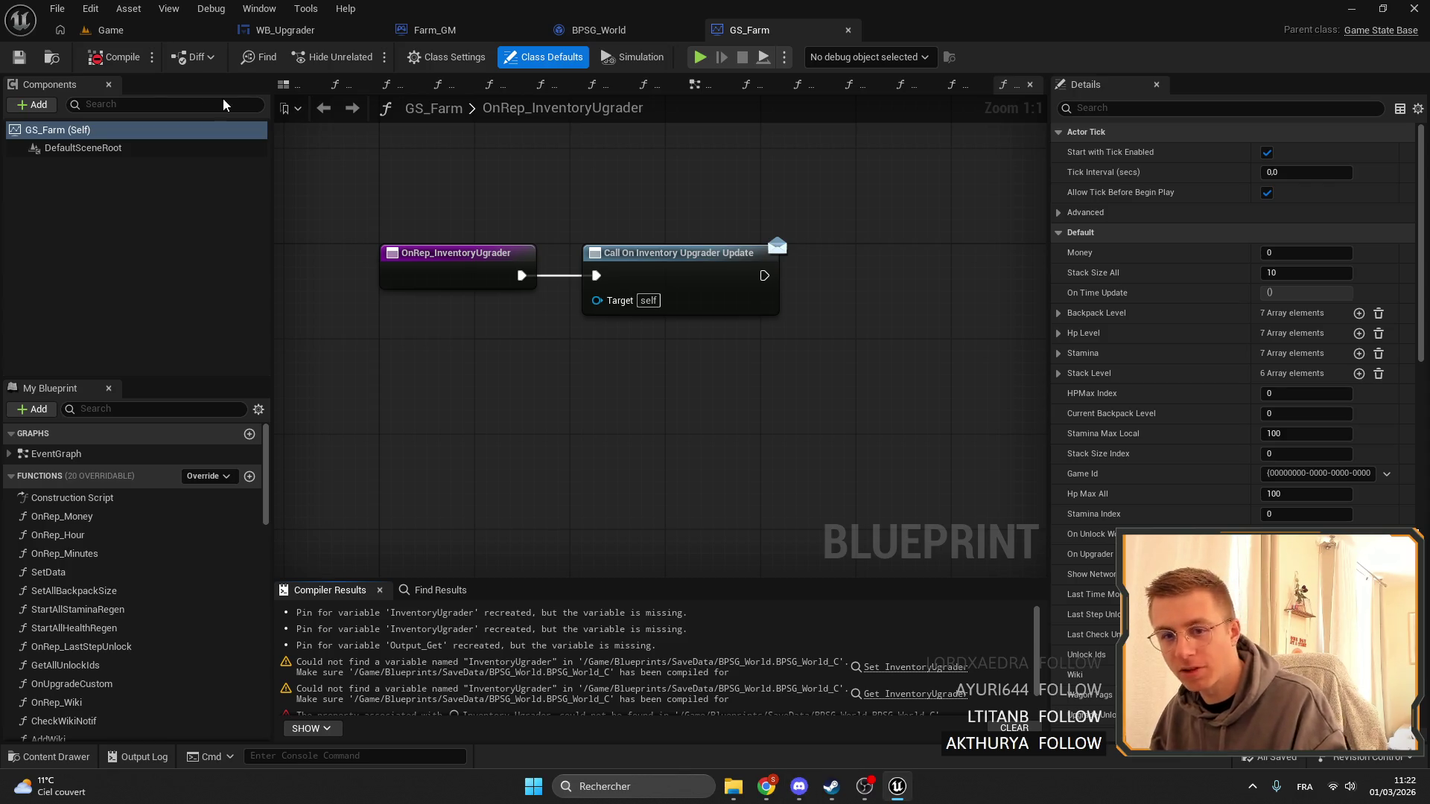
Jump from Compiler Results to the failing Set InventoryUgrader node in GS_Farm's EventGraph.
{"action": "scroll", "coordinate": [798, 673], "scroll_direction": "down", "scroll_amount": 1}
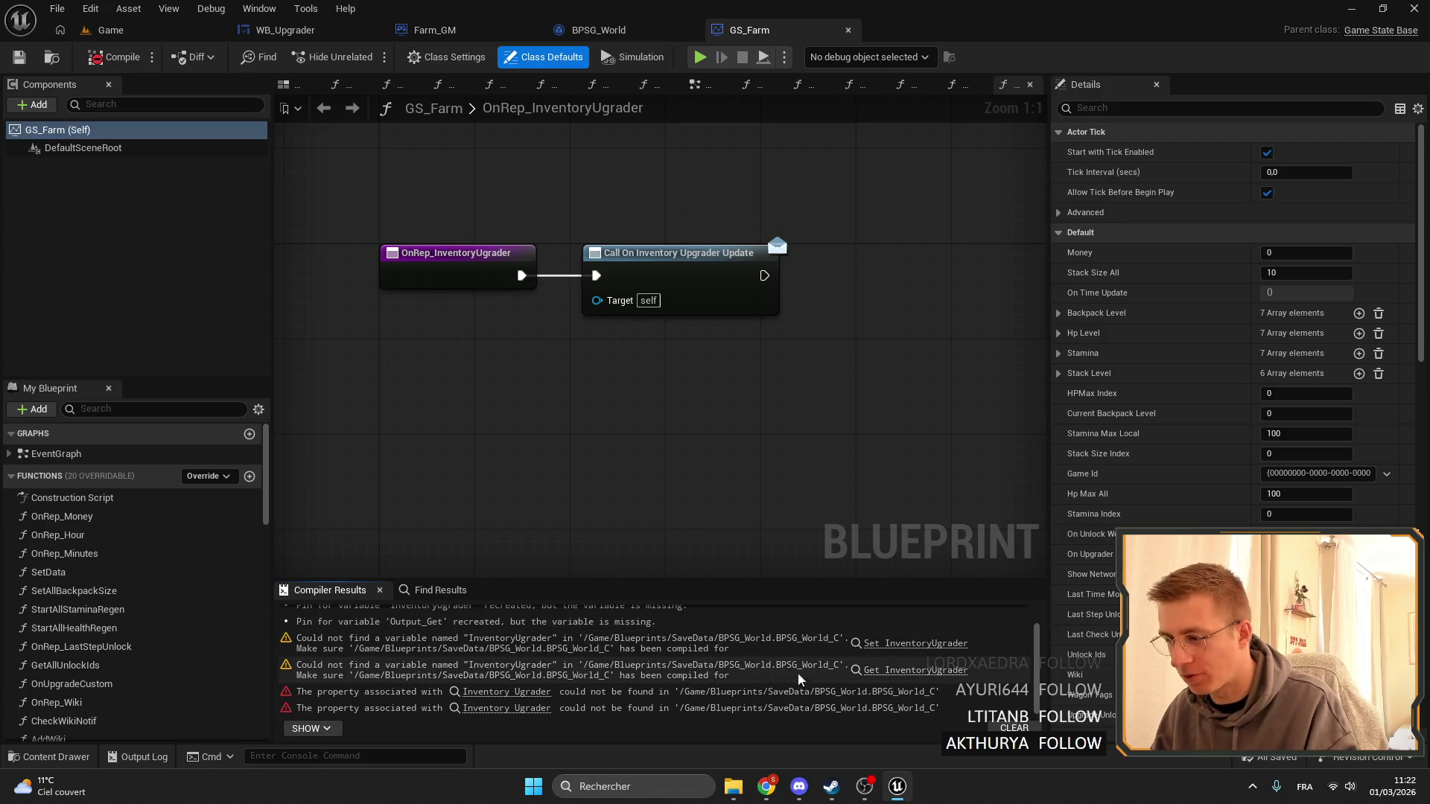
{"action": "left_click", "coordinate": [882, 647]}
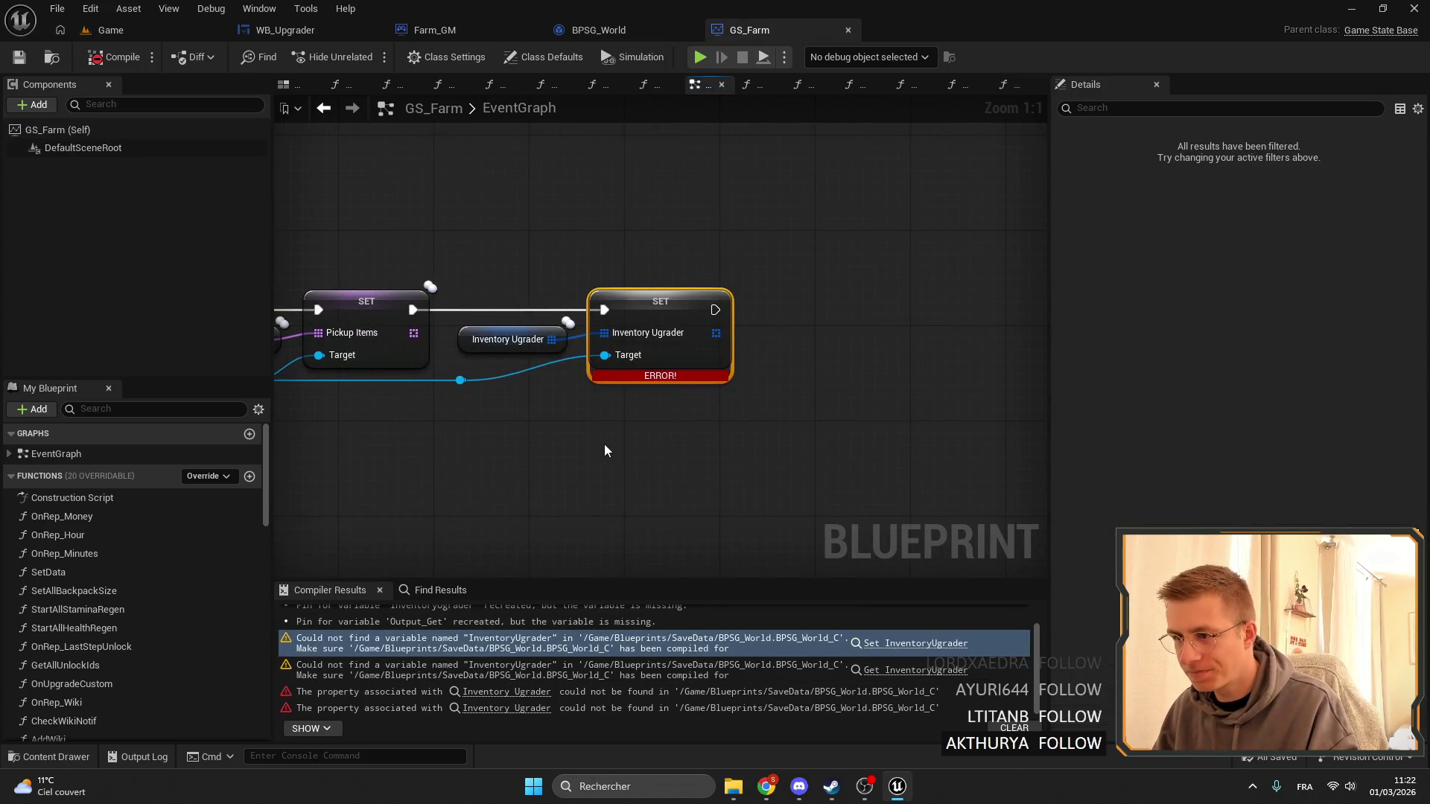
{"action": "left_click_drag", "start_coordinate": [596, 453], "coordinate": [689, 470]}
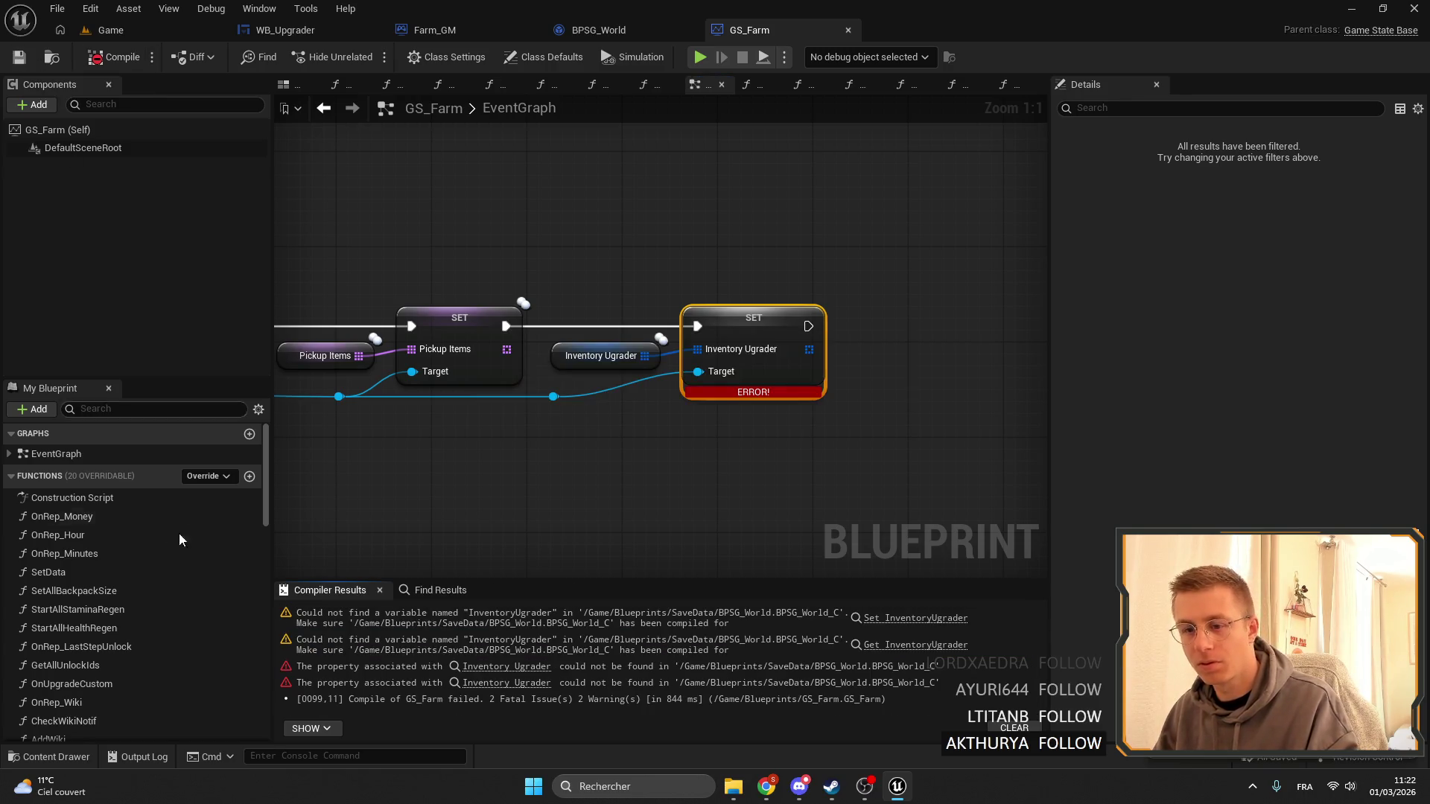
{"action": "scroll", "coordinate": [149, 544], "scroll_direction": "down", "scroll_amount": 5}
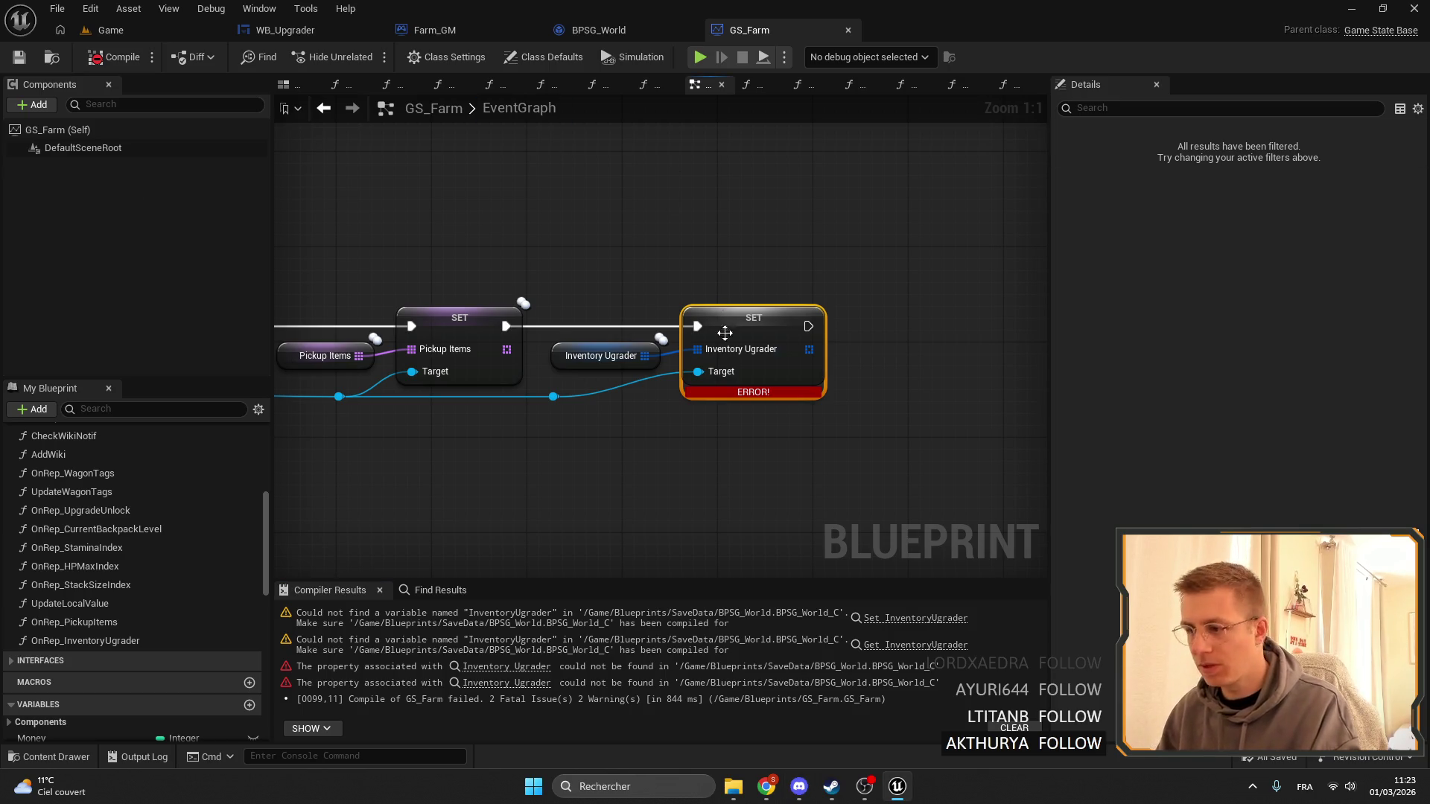
Drop in a test InventoryUgrader set node, undo it, and switch to the Farm_GM blueprint.
{"action": "left_click_drag", "start_coordinate": [724, 328], "coordinate": [802, 296]}
{"action": "scroll", "coordinate": [99, 600], "scroll_direction": "down", "scroll_amount": 10}
{"action": "scroll", "coordinate": [99, 599], "scroll_direction": "down", "scroll_amount": 5}
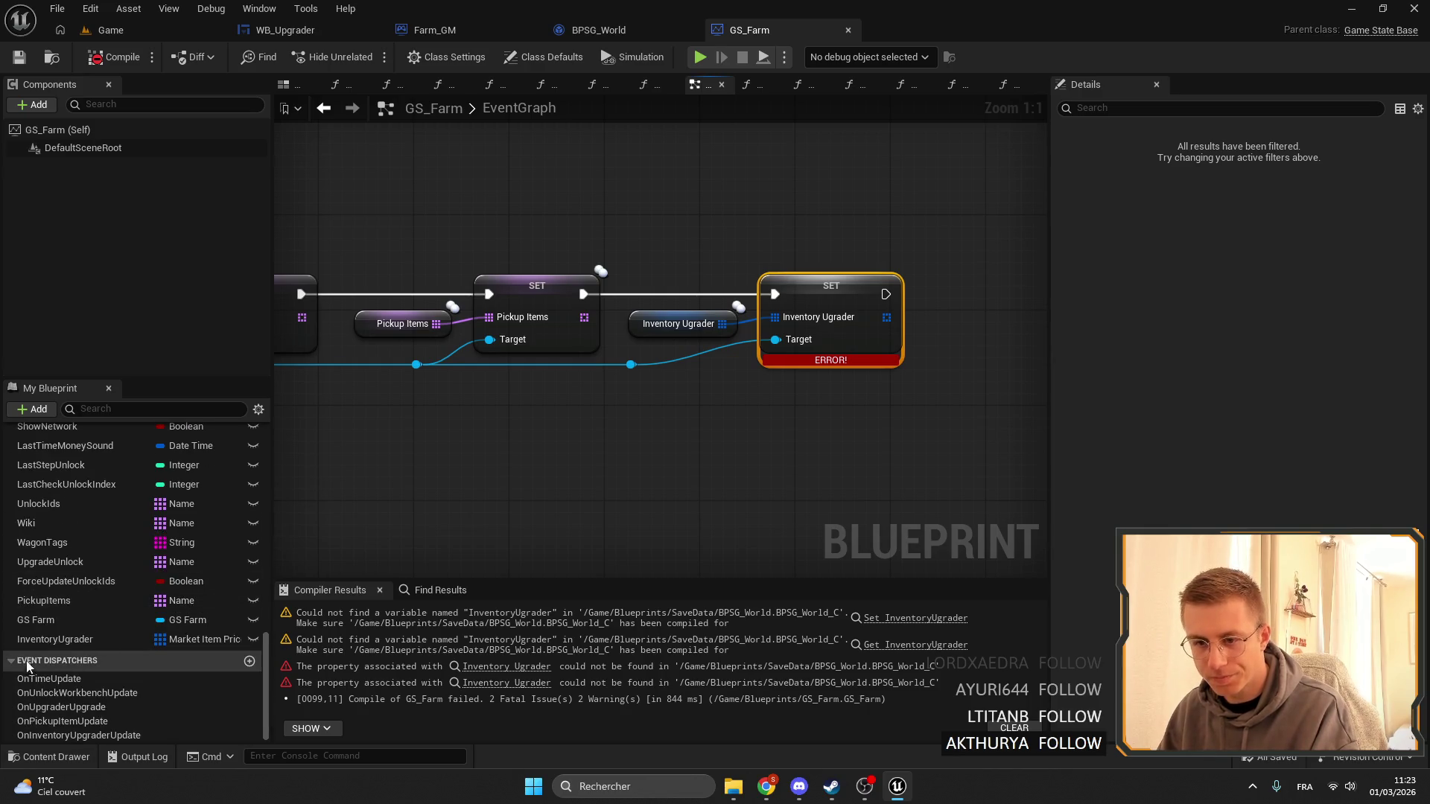
{"action": "left_click_drag", "start_coordinate": [60, 639], "coordinate": [799, 279]}
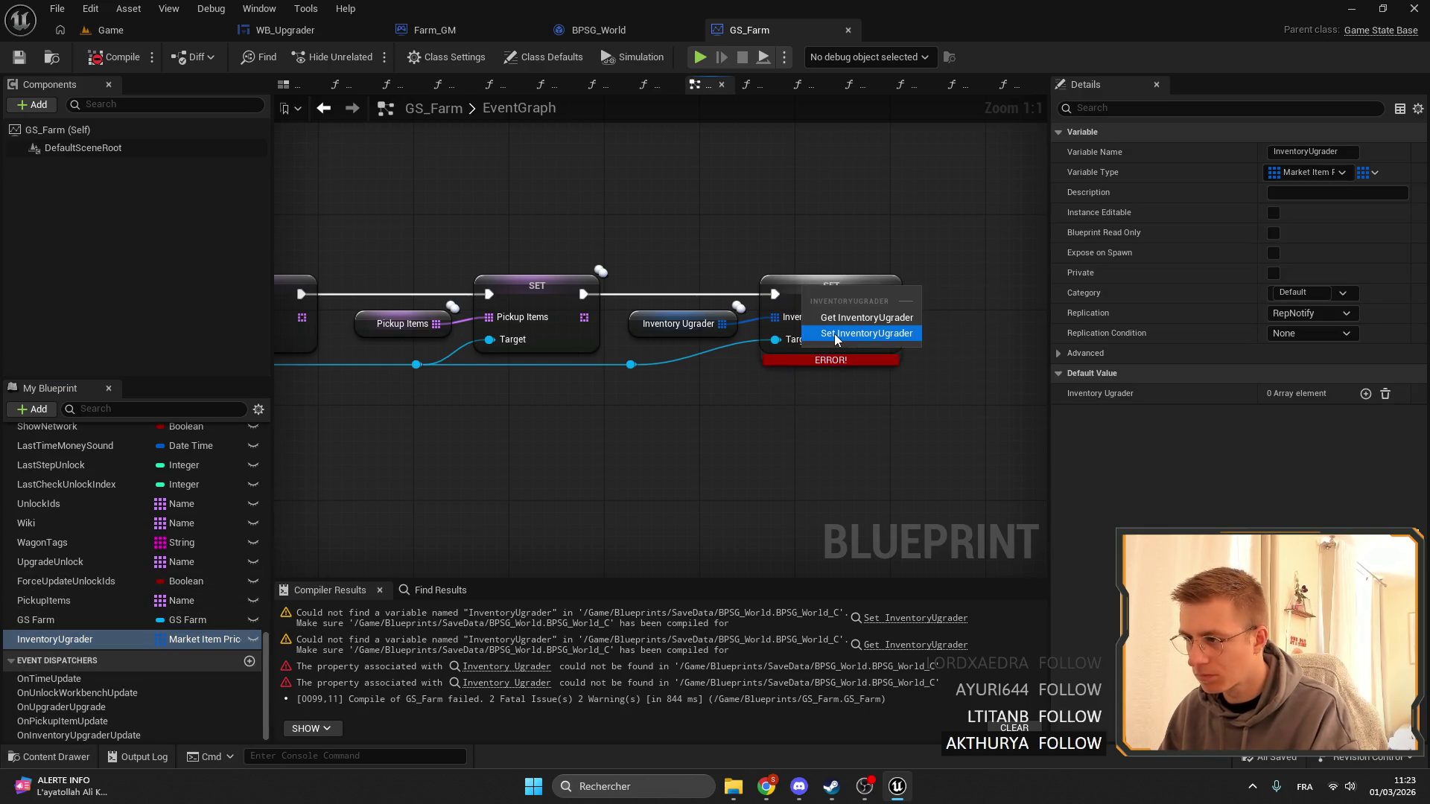
{"action": "left_click", "coordinate": [878, 332]}
{"action": "key", "text": "ctrl+z"}
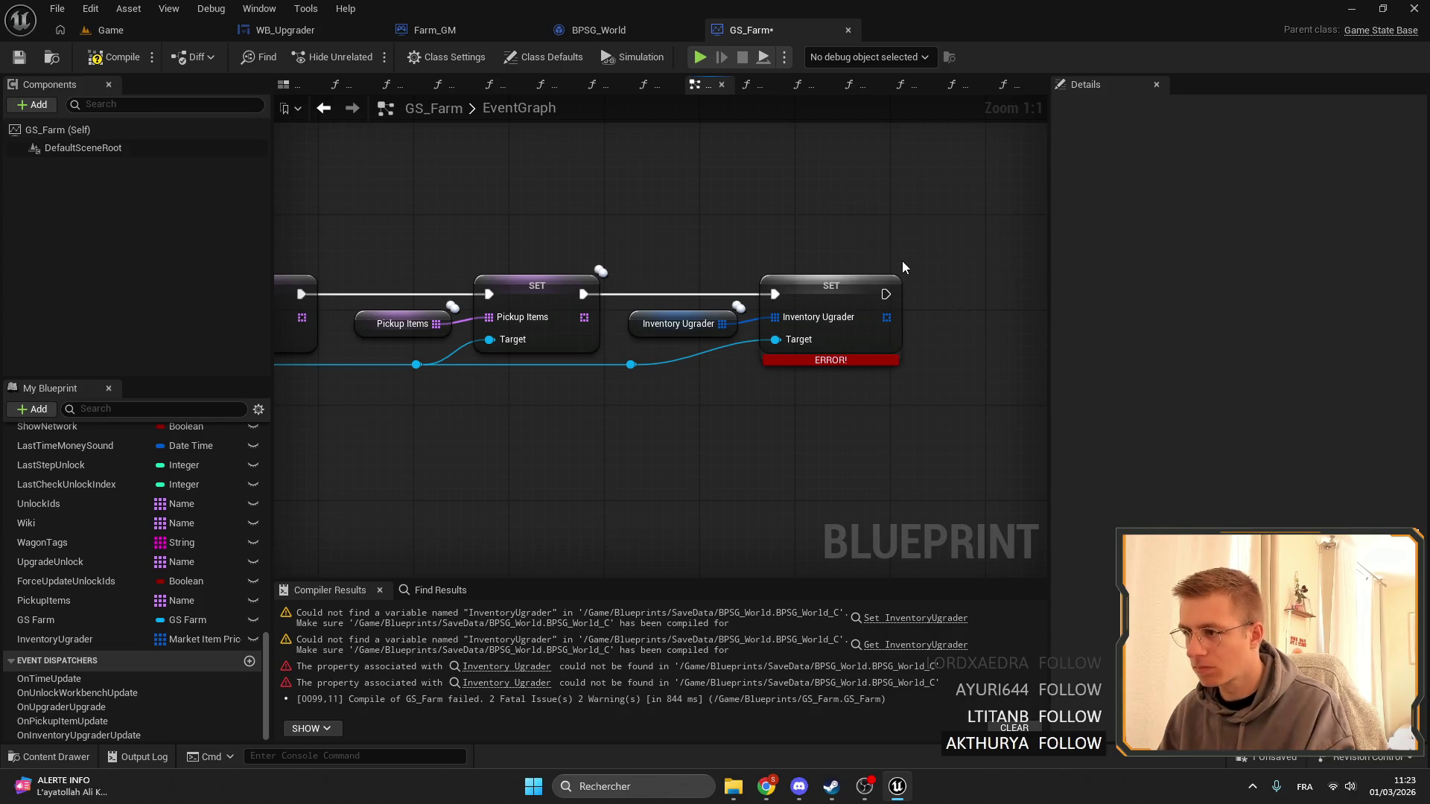
{"action": "double_click", "coordinate": [624, 17]}
{"action": "left_click", "coordinate": [619, 24]}
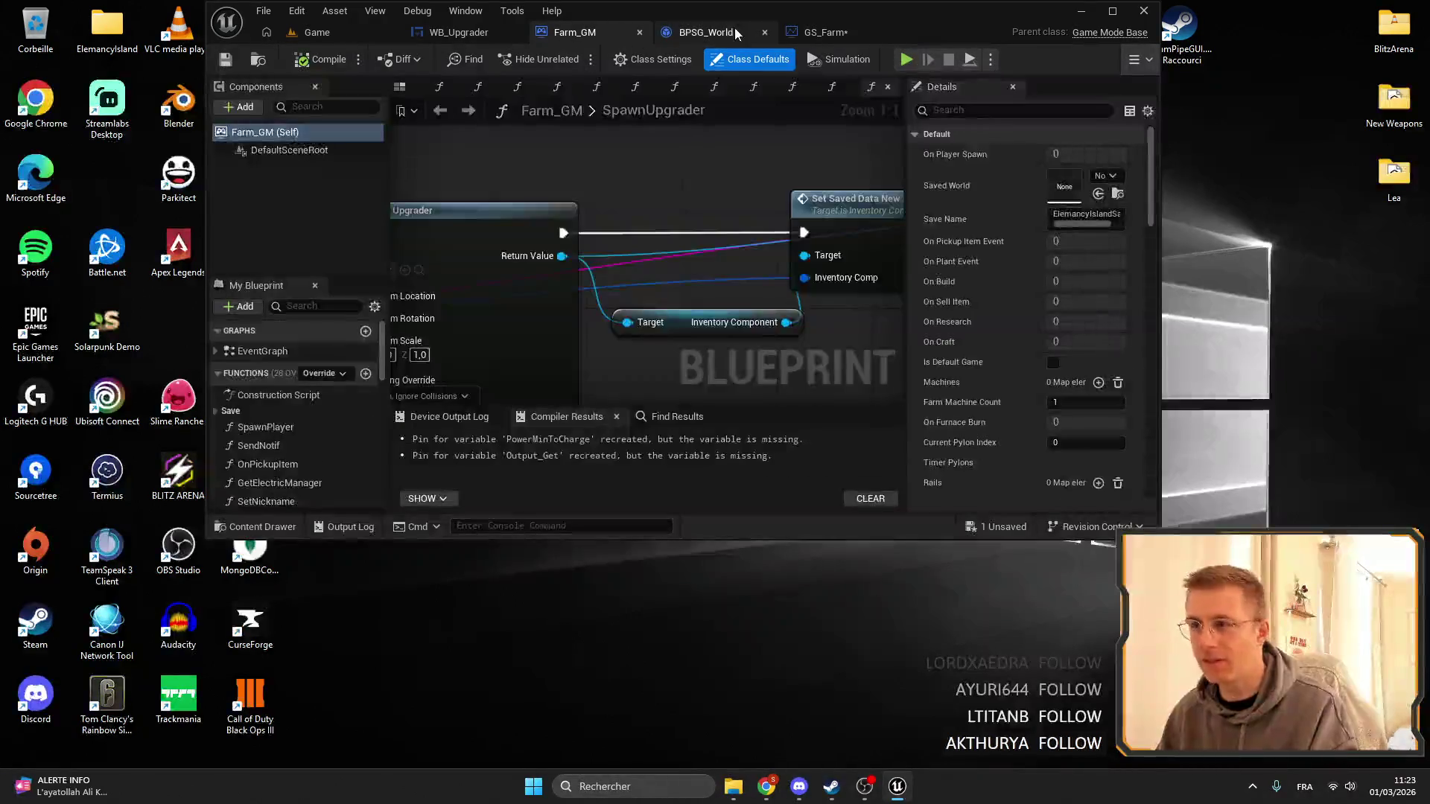
Copy the InventoryUgrader variable from GS_Farm and paste it into BPSG_World.
{"action": "double_click", "coordinate": [646, 15]}
{"action": "left_click", "coordinate": [596, 30]}
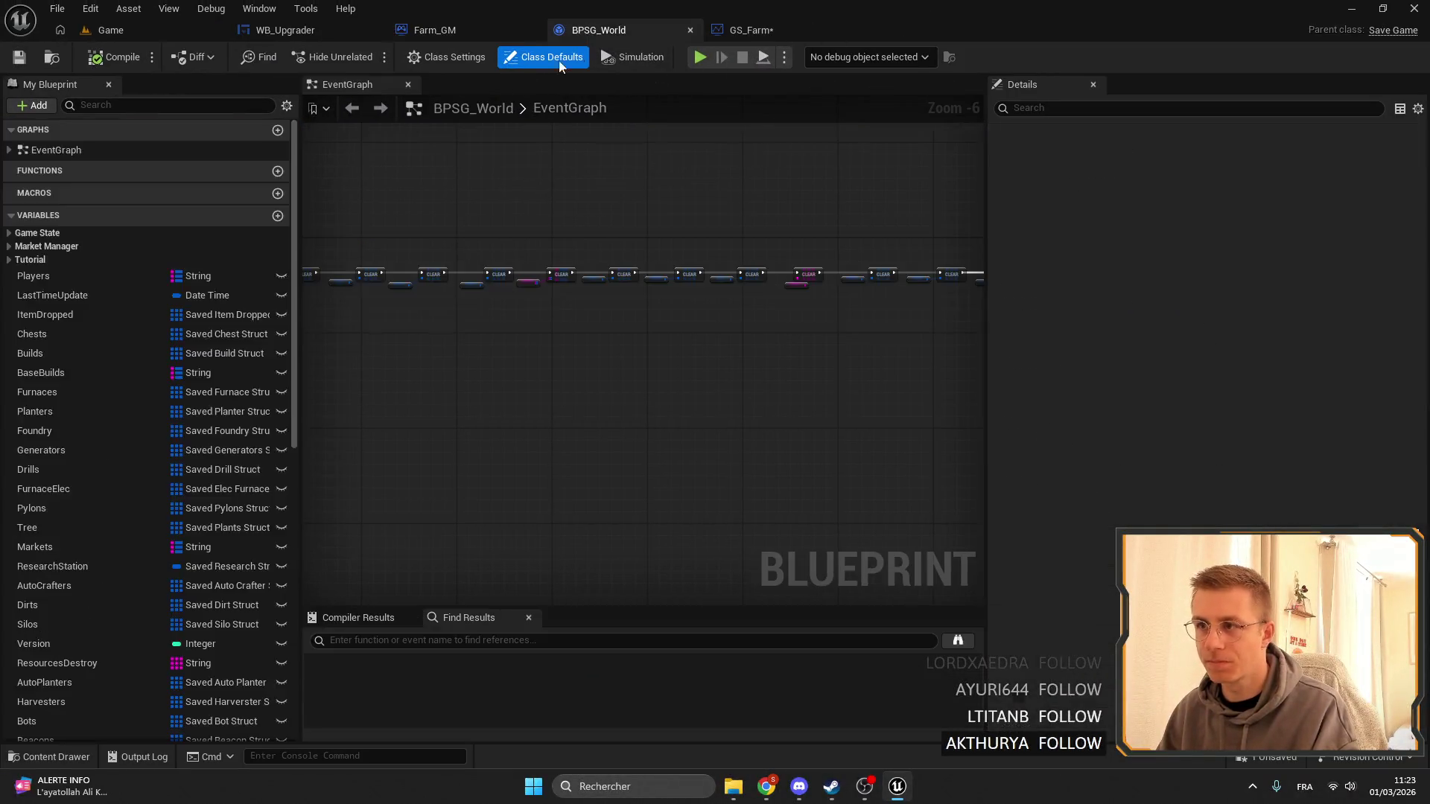
{"action": "left_click", "coordinate": [9, 232]}
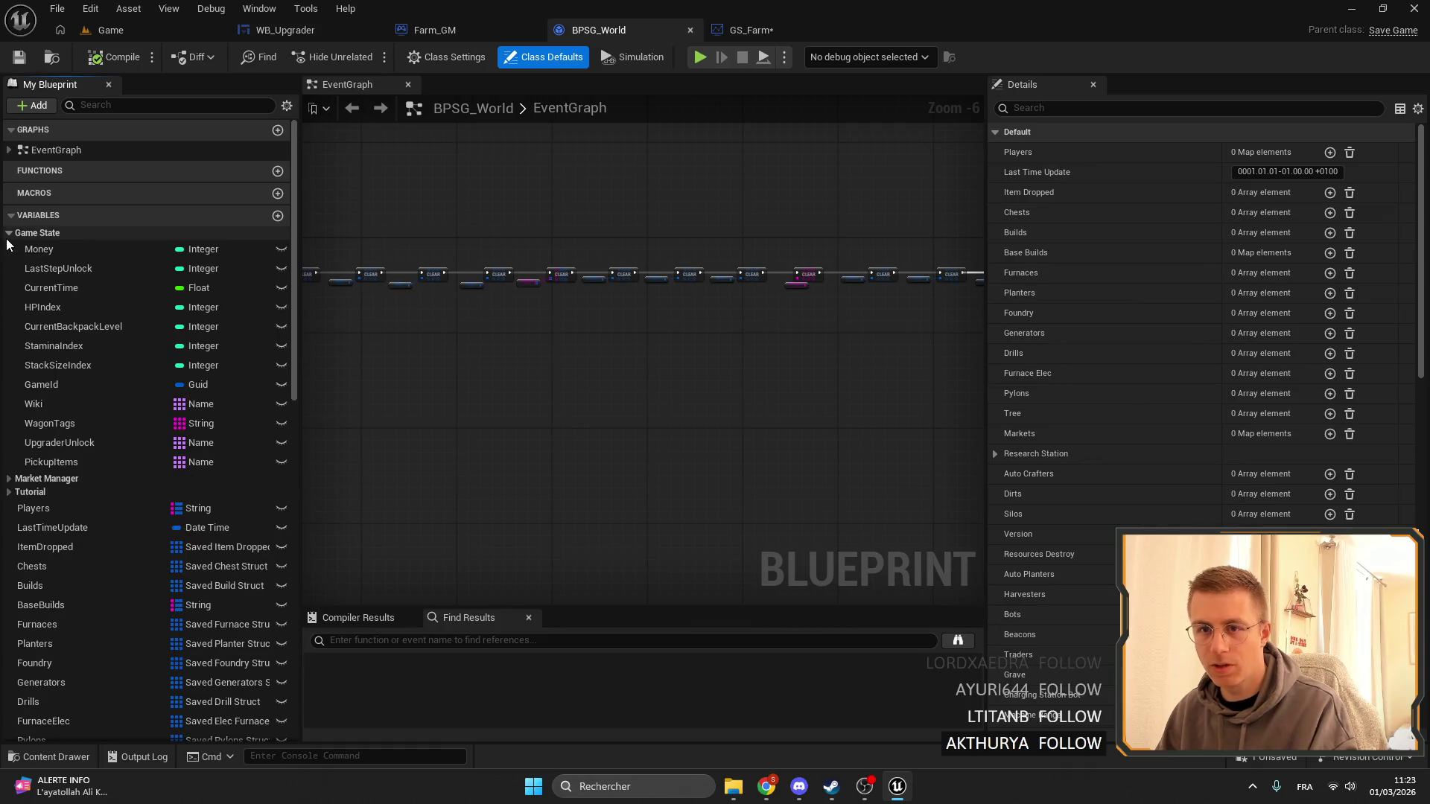
{"action": "left_click", "coordinate": [798, 34]}
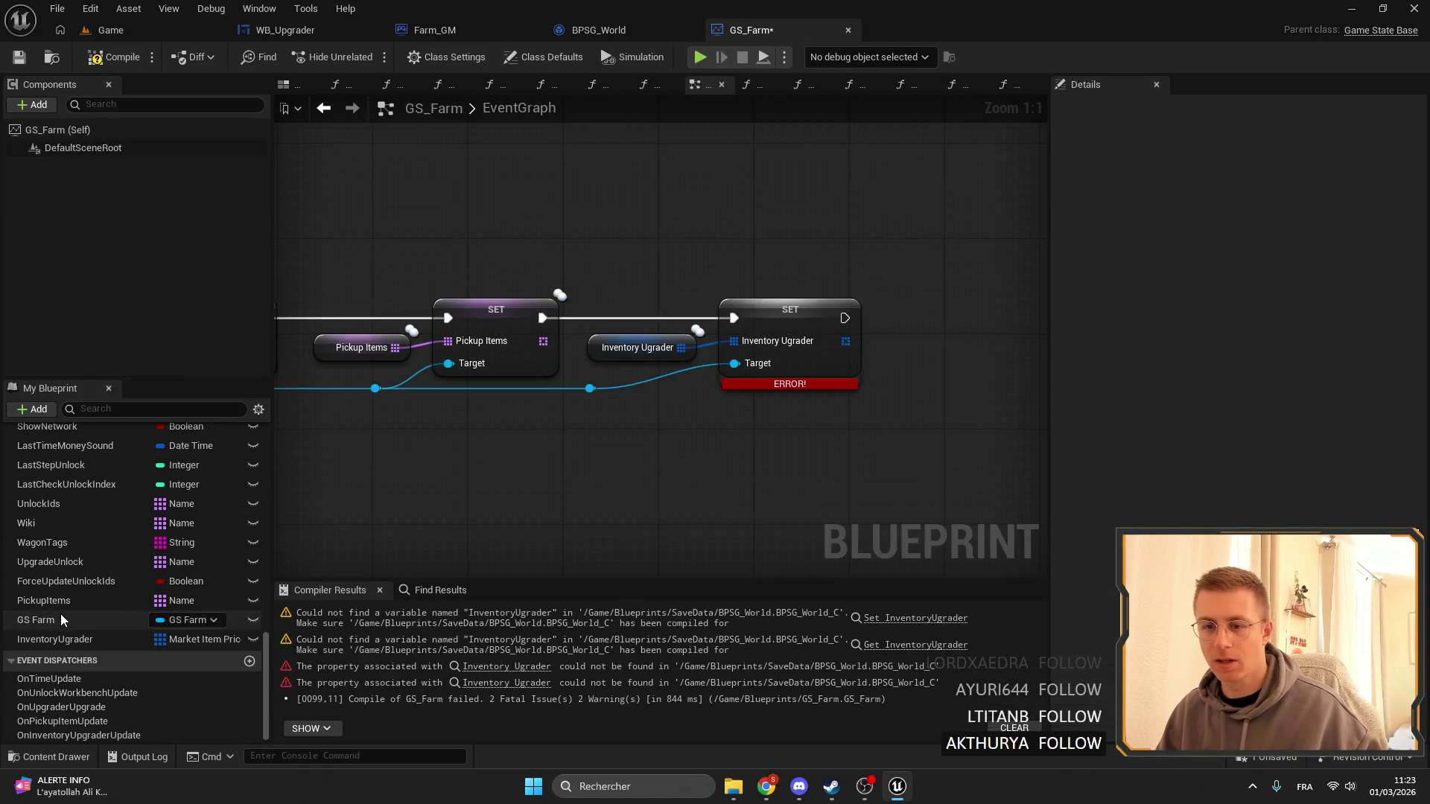
{"action": "left_click", "coordinate": [55, 639]}
{"action": "left_click", "coordinate": [598, 30]}
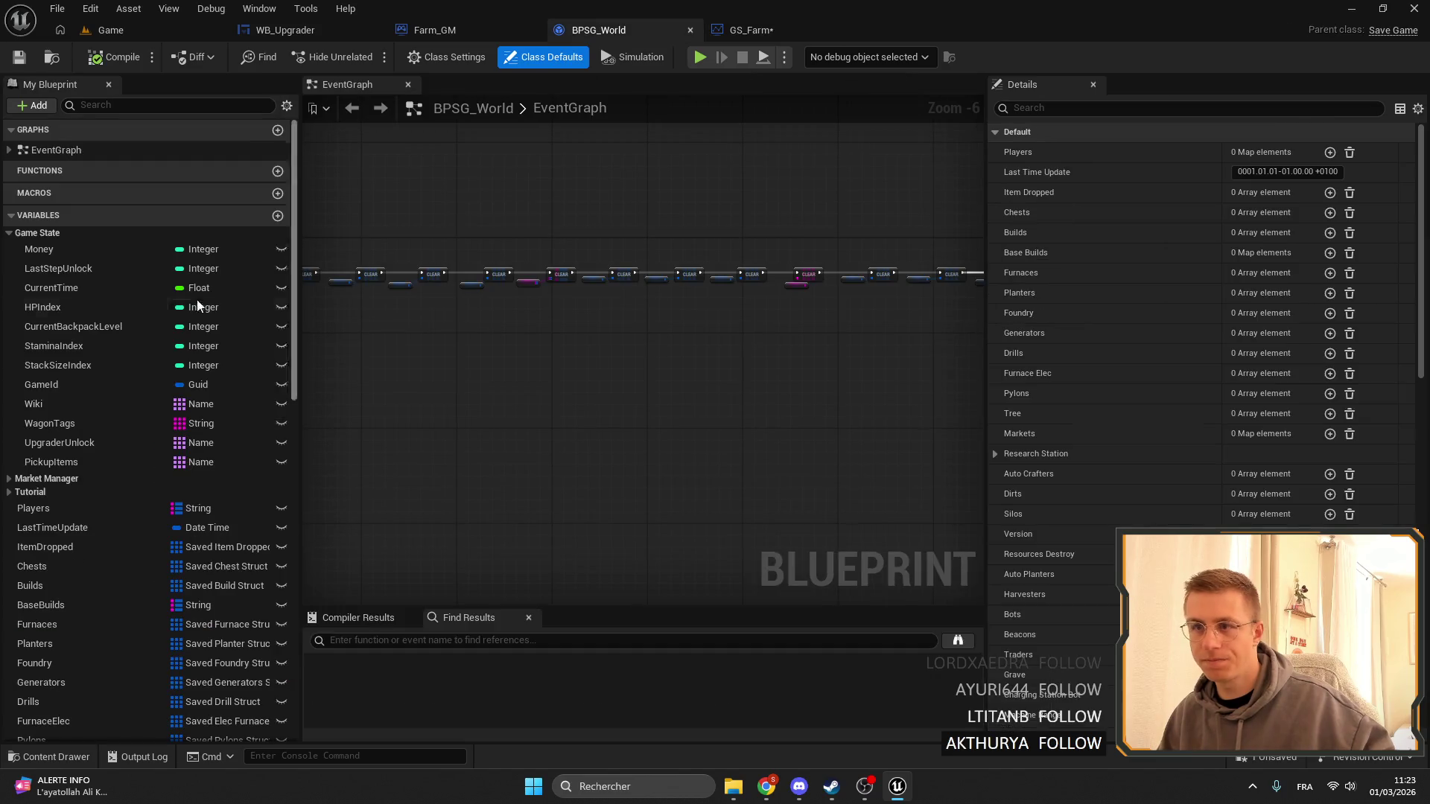
{"action": "key", "text": "ctrl+v"}
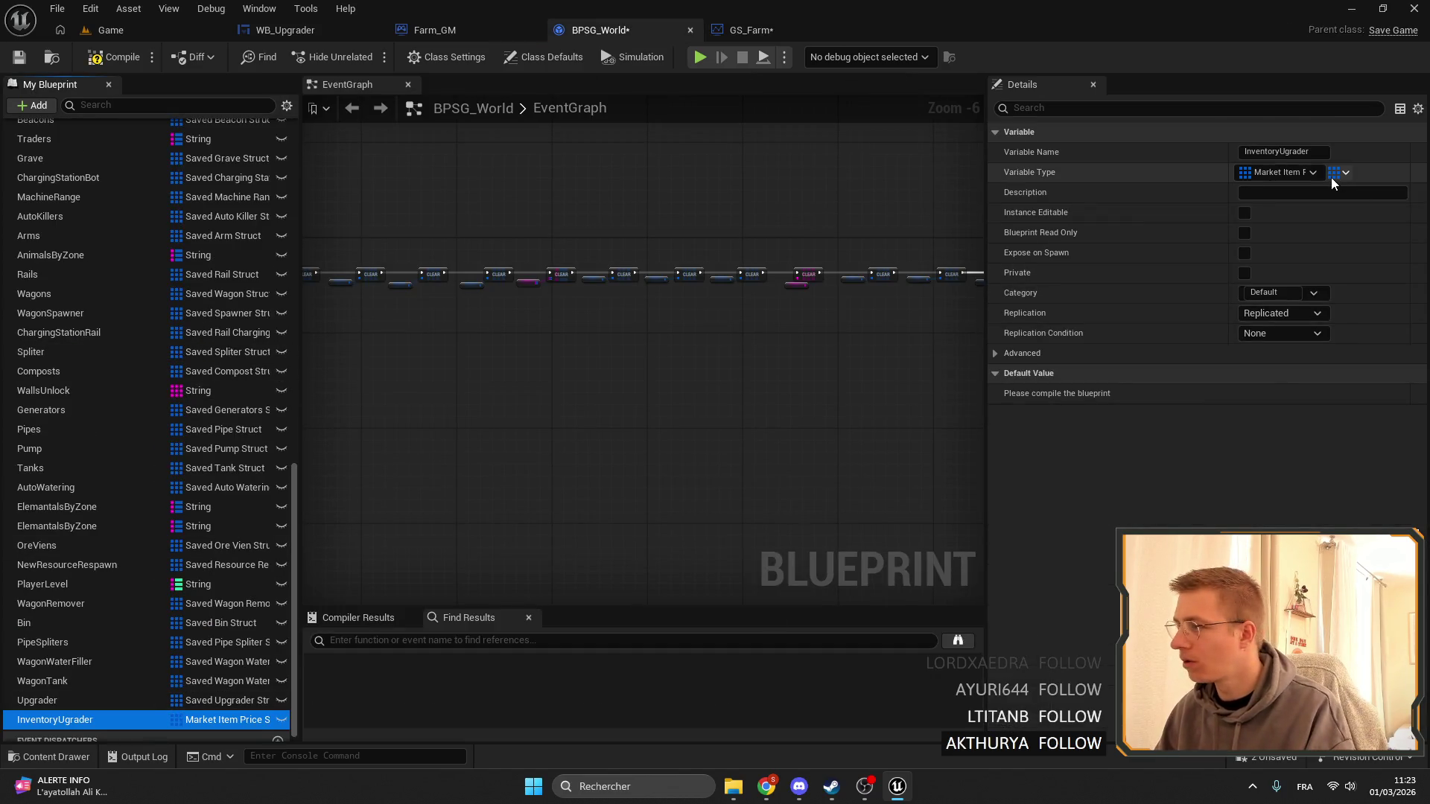
Set InventoryUgrader's Replication to None and Category to Game State, then compile and save BPSG_World.
{"action": "left_click", "coordinate": [1319, 313]}
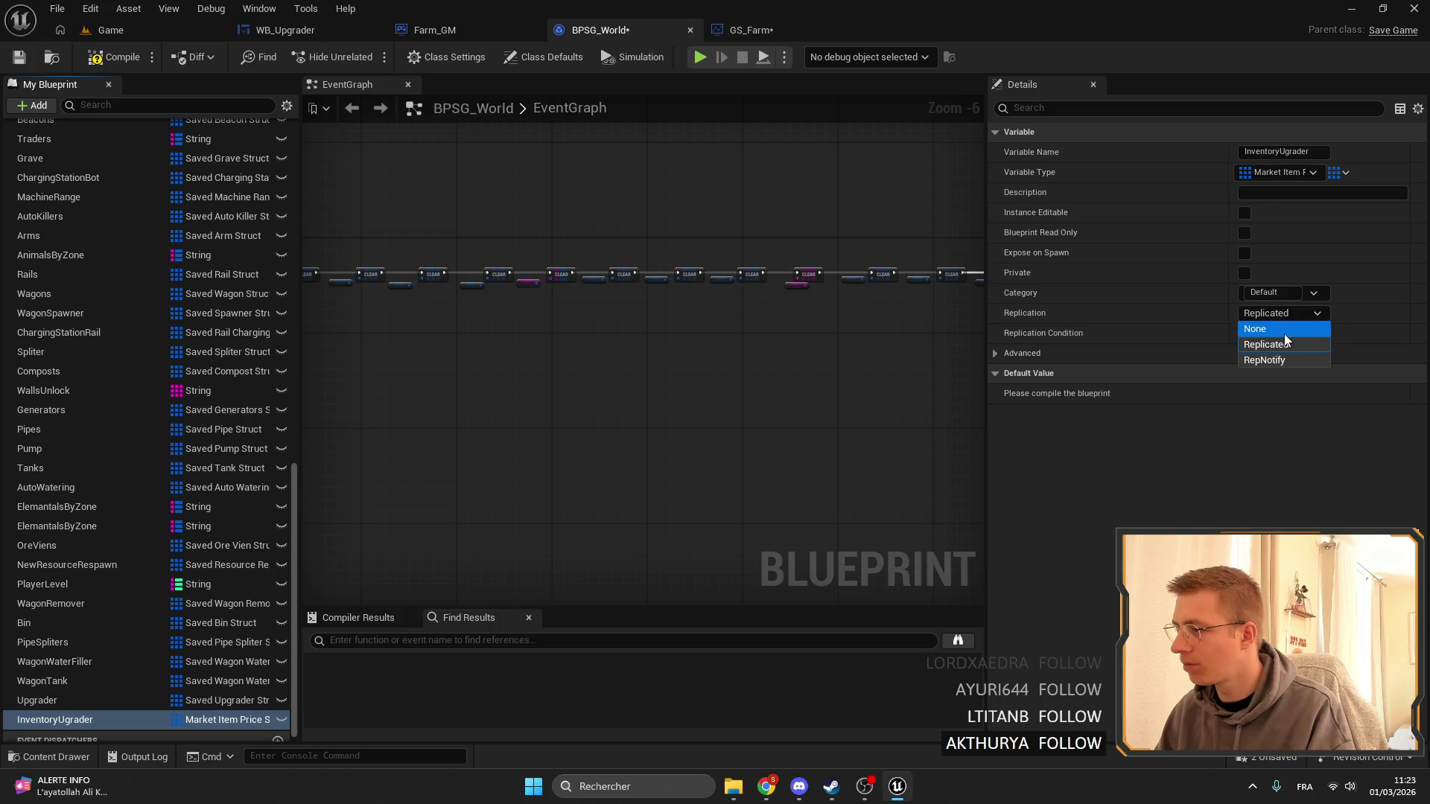
{"action": "left_click", "coordinate": [1316, 329]}
{"action": "left_click", "coordinate": [1319, 316]}
{"action": "left_click", "coordinate": [1317, 314]}
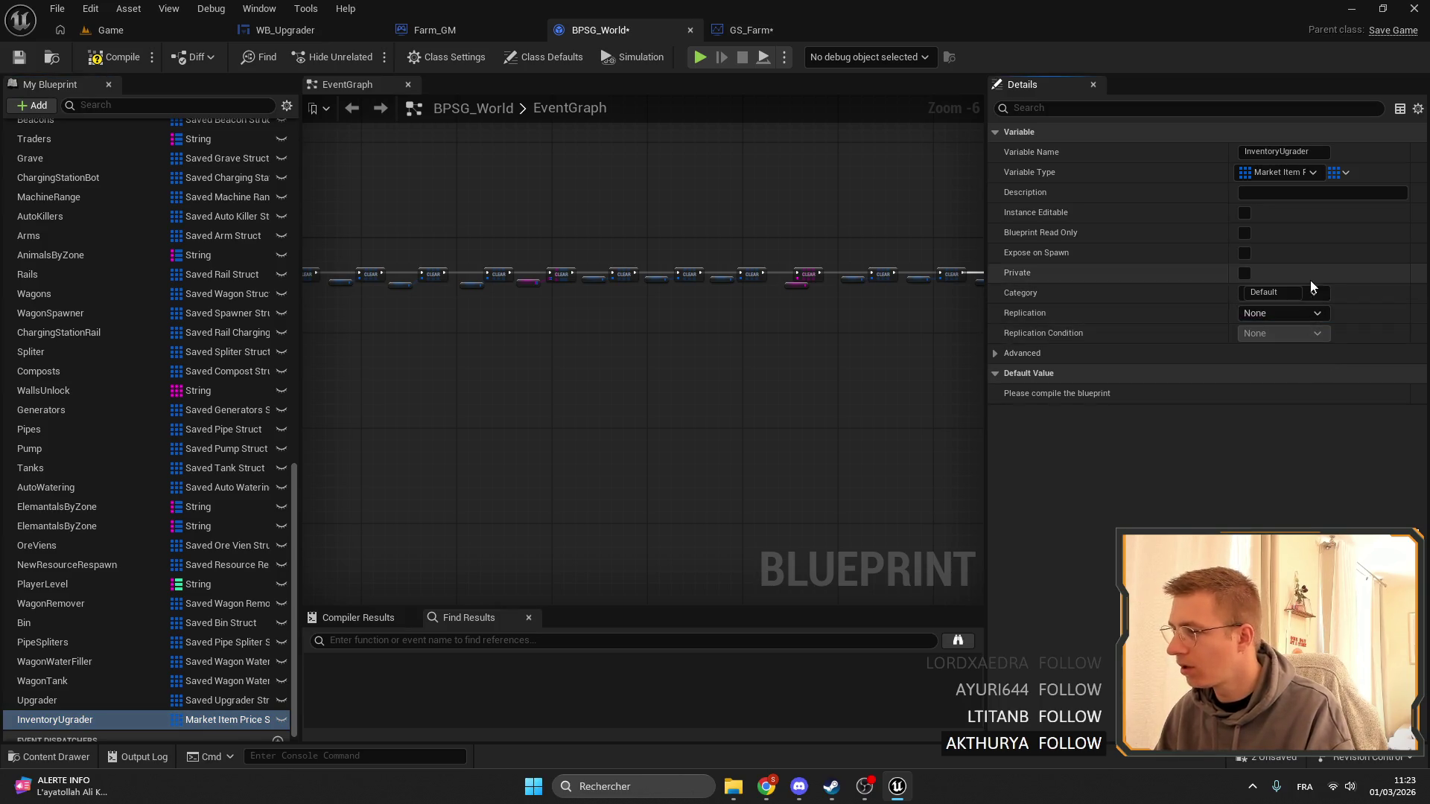
{"action": "left_click", "coordinate": [1313, 293]}
{"action": "left_click", "coordinate": [1262, 318]}
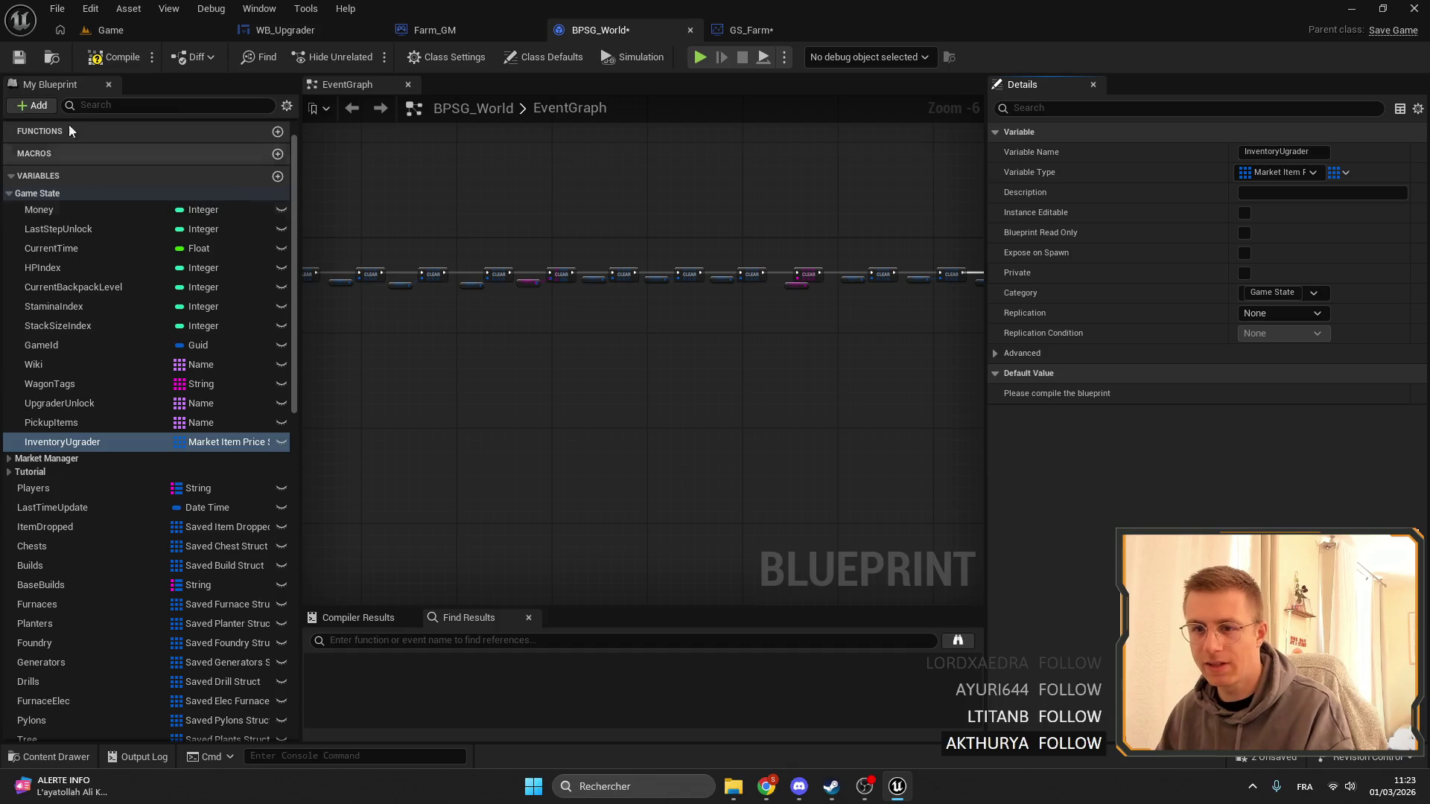
{"action": "left_click", "coordinate": [17, 64]}
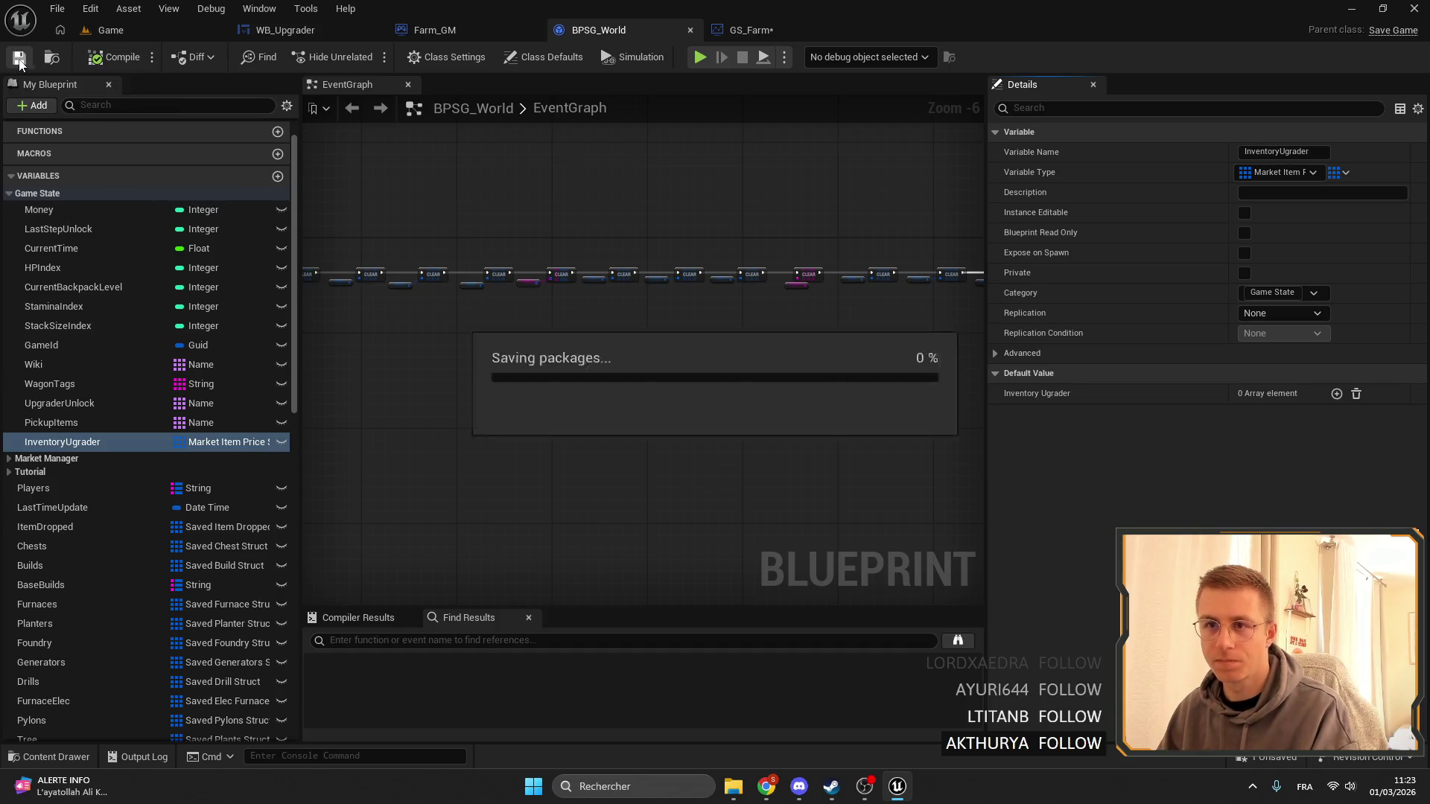
{"action": "left_click", "coordinate": [749, 30]}
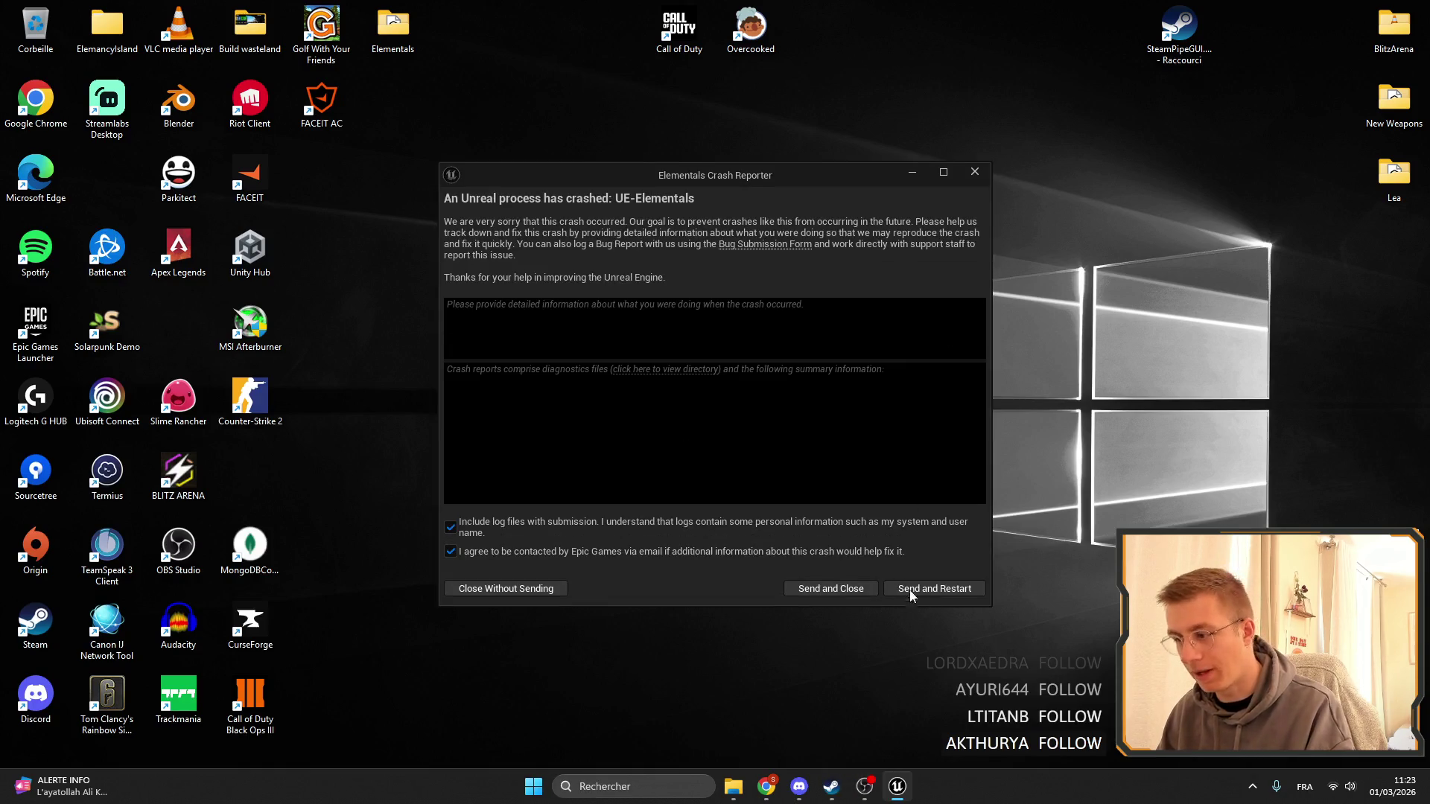
Send the crash report, restart the editor, and answer the prompt about reopening asset editors.
{"action": "left_click", "coordinate": [925, 587]}
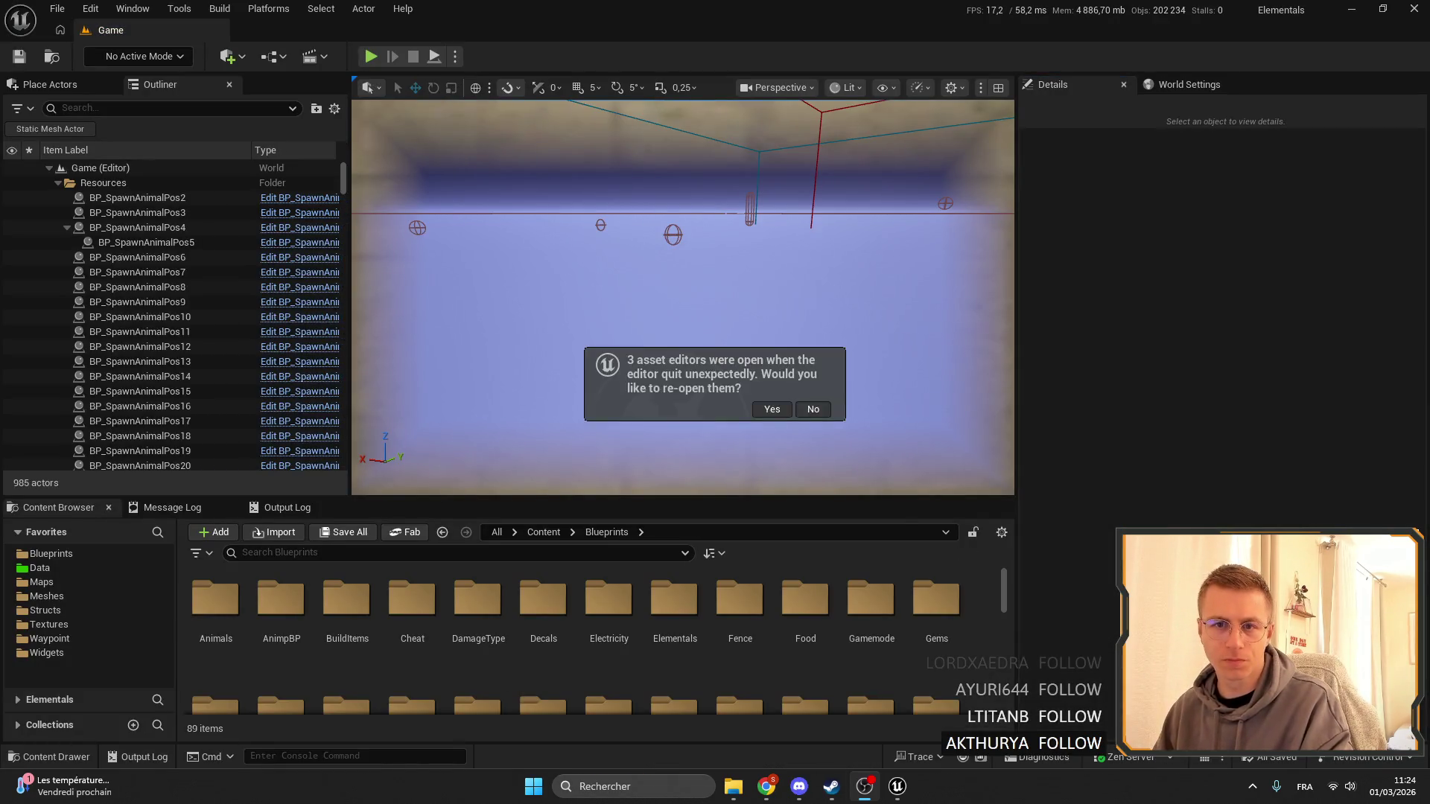
{"action": "left_click", "coordinate": [818, 409]}
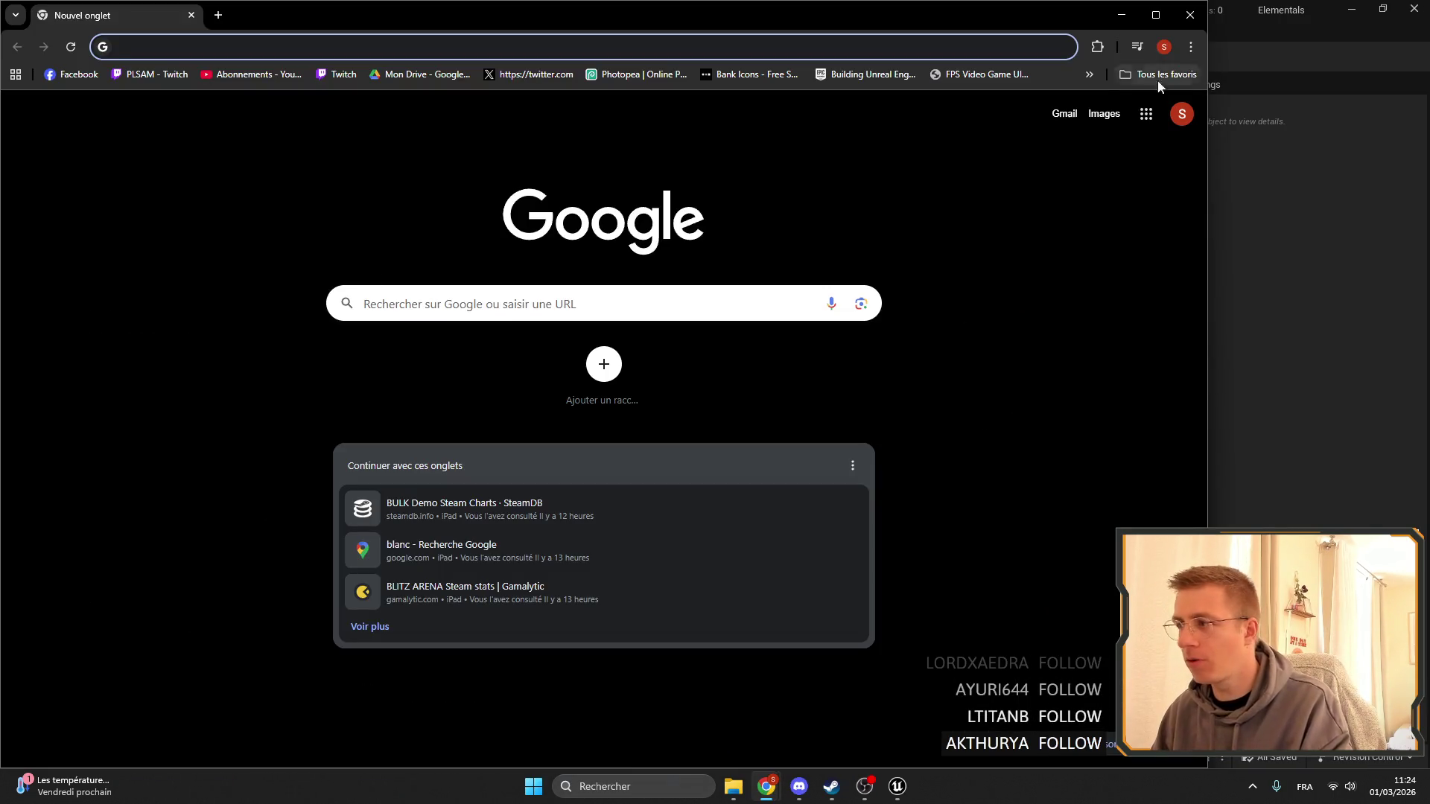
Open the BLITZ ARENA and Elemency Island Wishlist Actions reports in new tabs from the bookmarks.
{"action": "left_click_drag", "start_coordinate": [882, 20], "coordinate": [926, 180]}
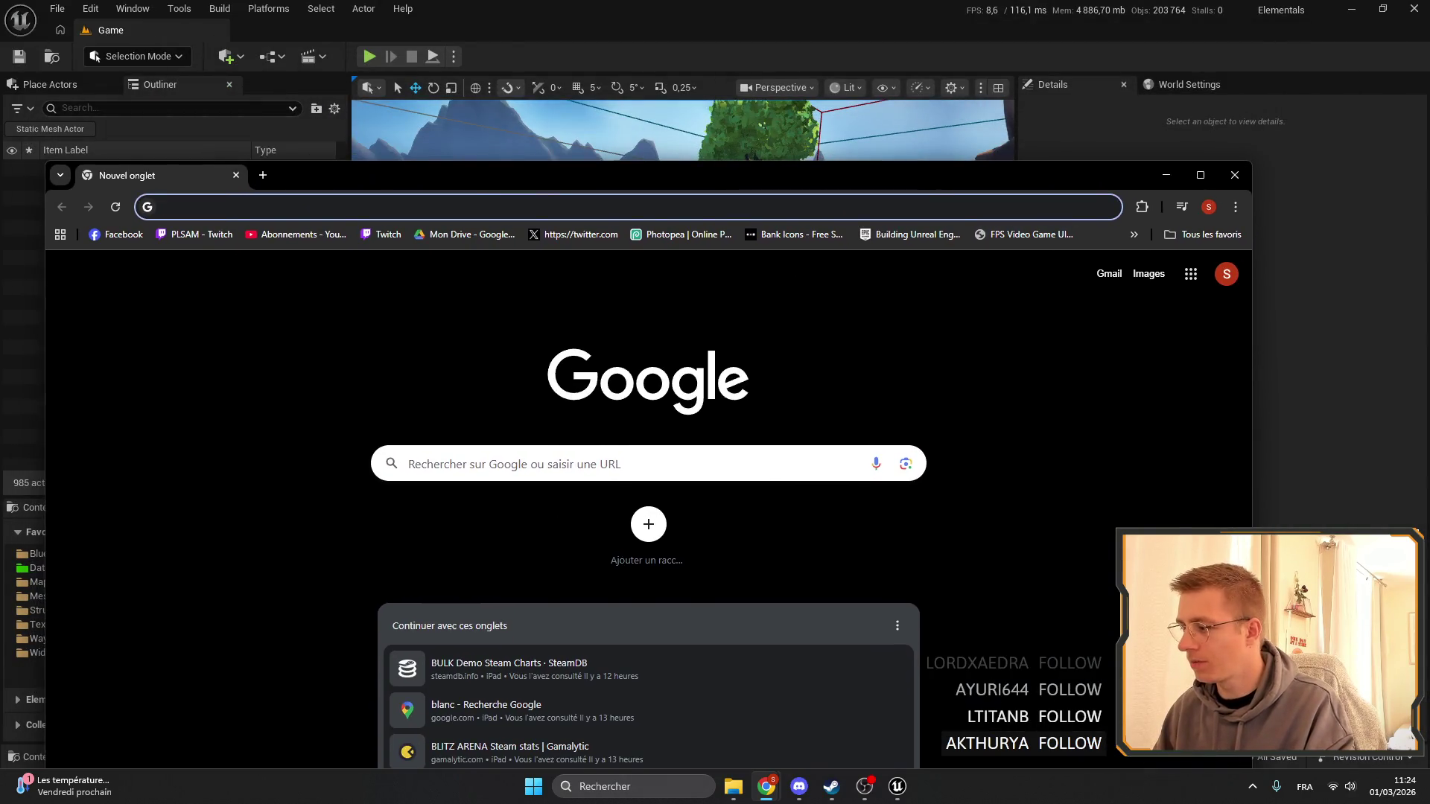
{"action": "left_click", "coordinate": [1167, 175]}
{"action": "mouse_move", "coordinate": [766, 786]}
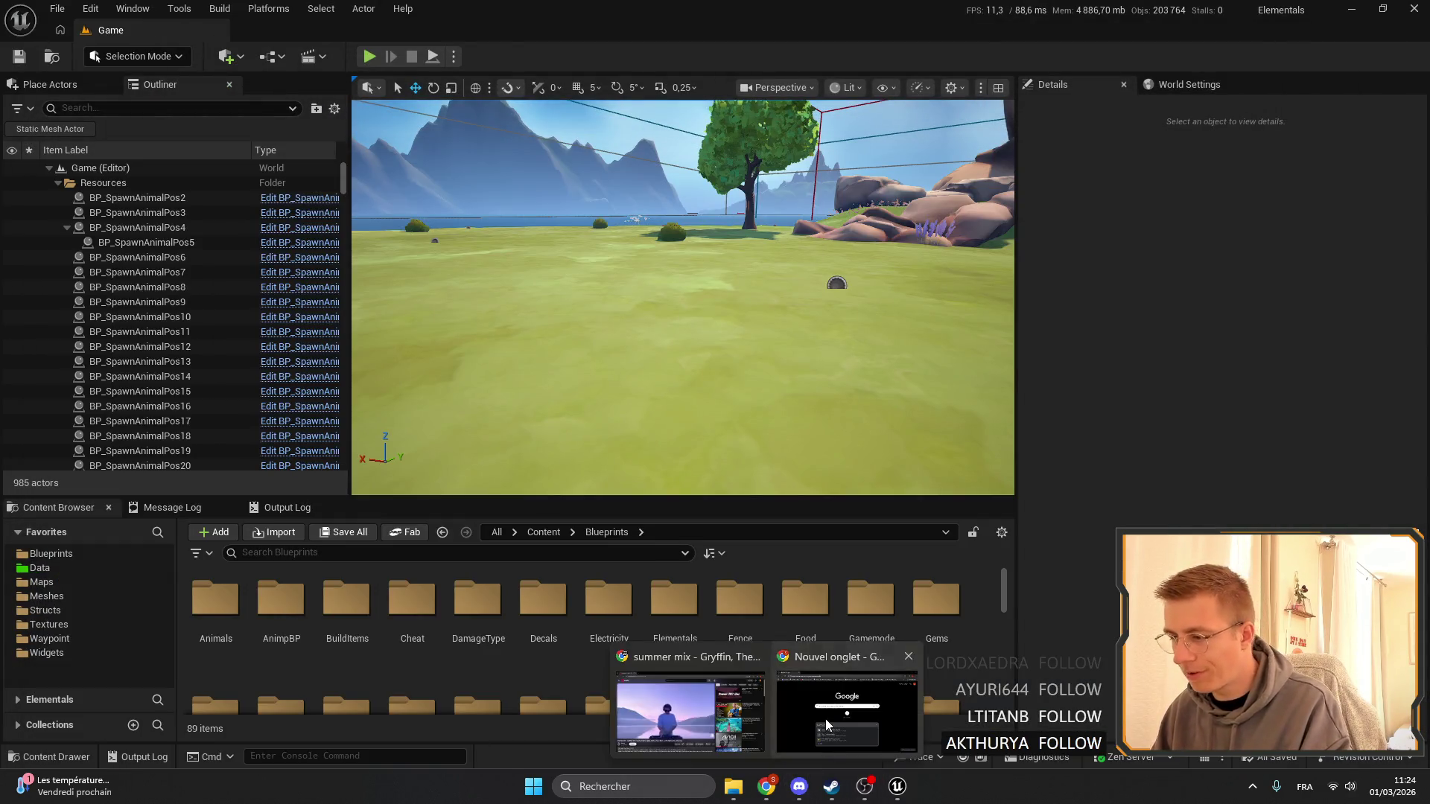
{"action": "left_click", "coordinate": [827, 724]}
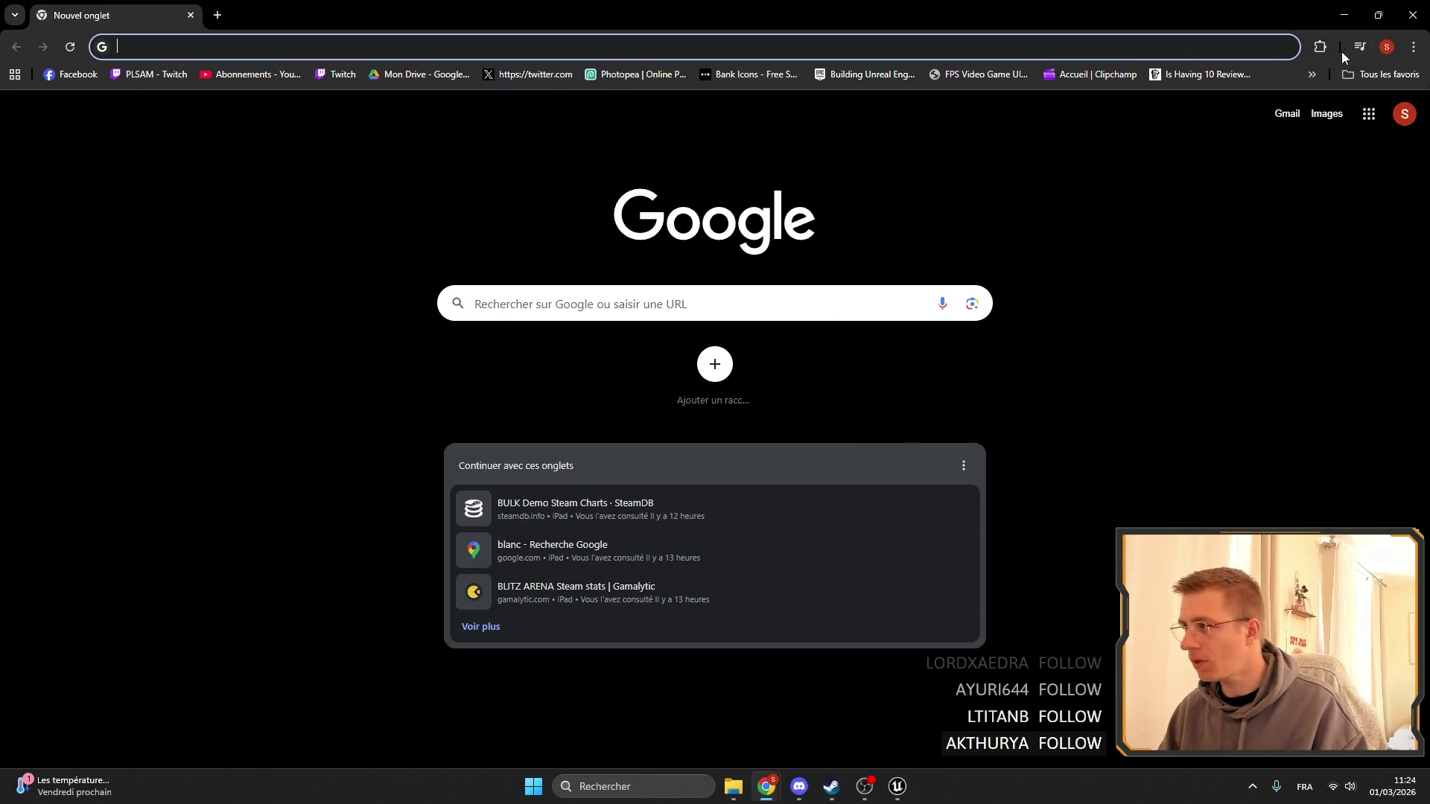
{"action": "left_click", "coordinate": [1313, 74]}
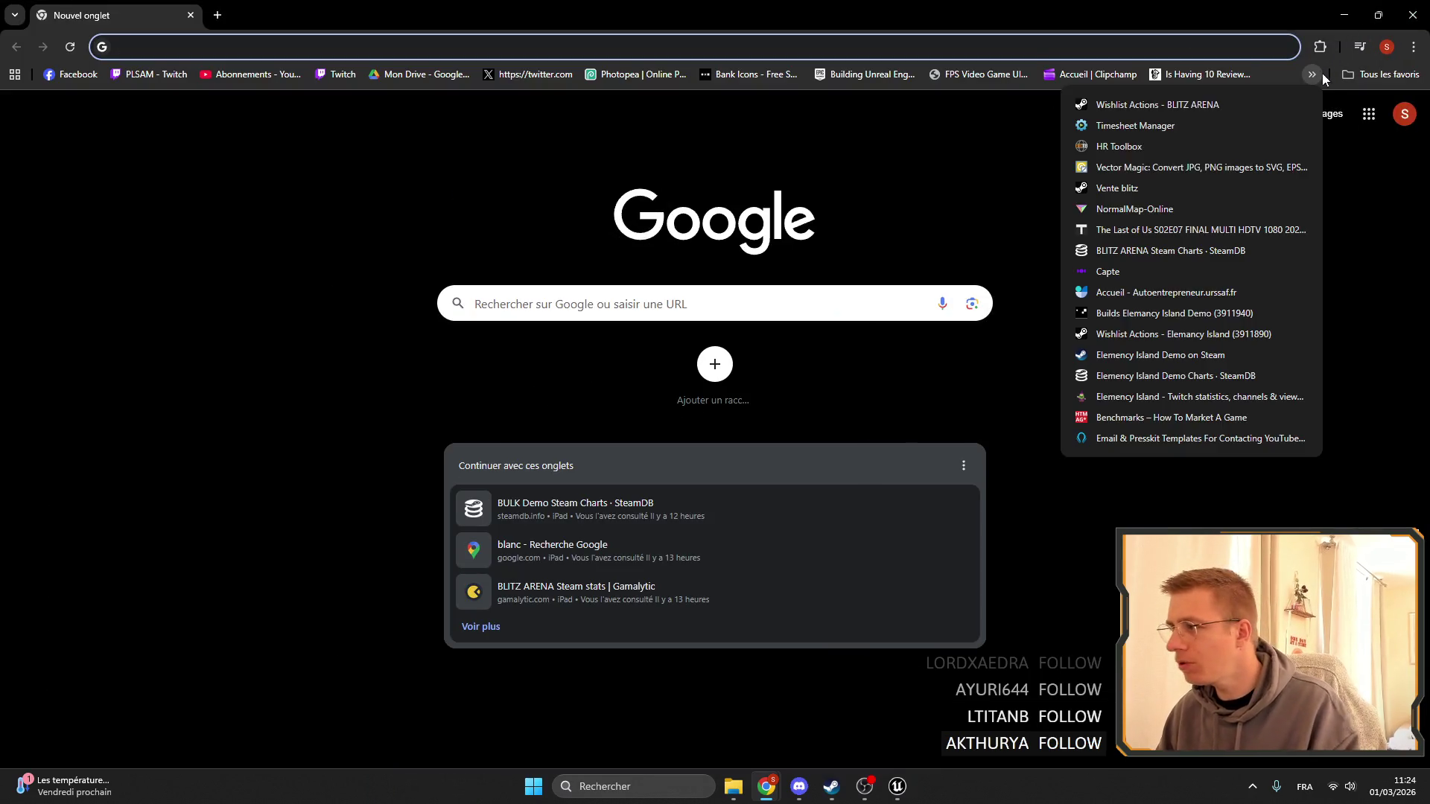
{"action": "middle_click", "coordinate": [1140, 105]}
{"action": "middle_click", "coordinate": [1127, 334]}
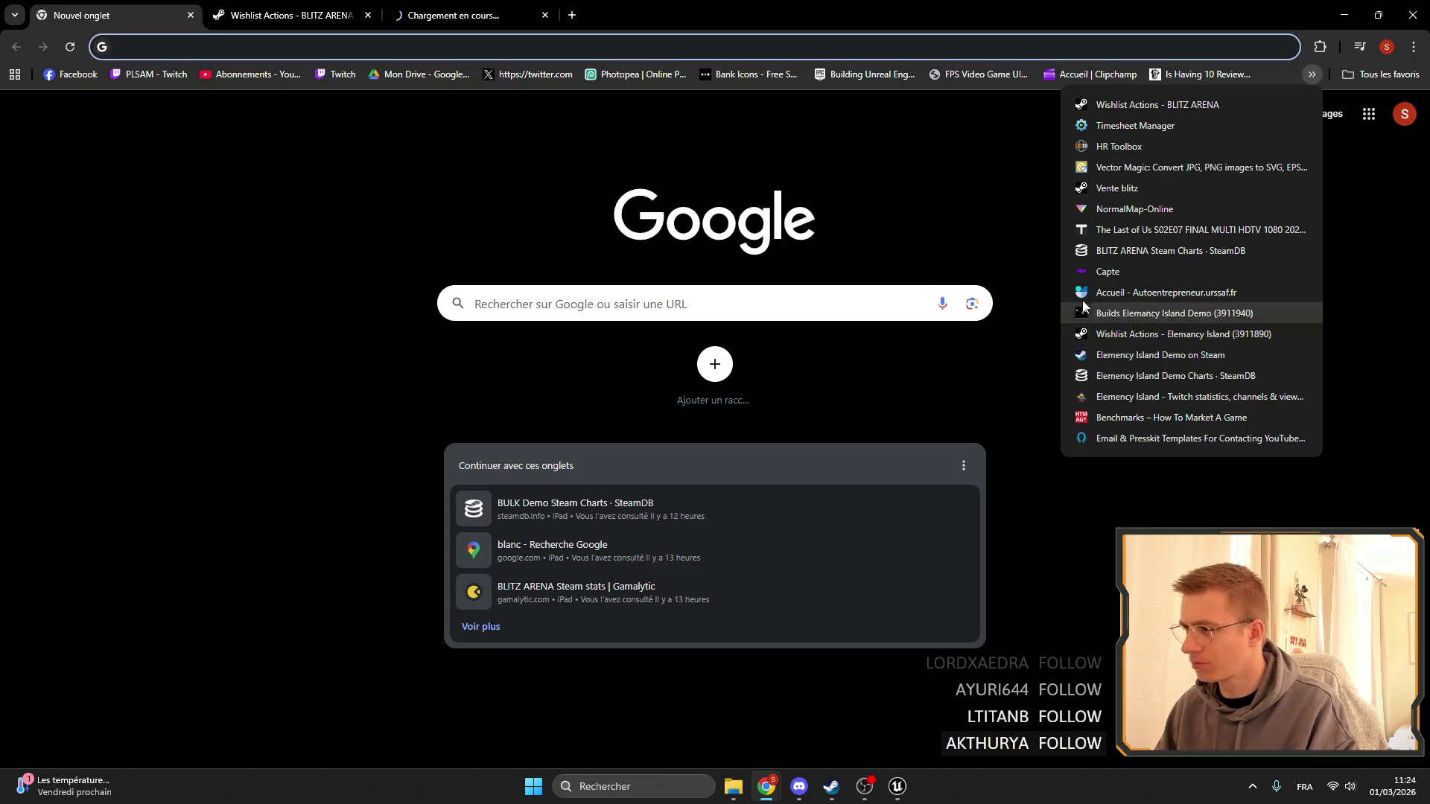
{"action": "key", "text": "ctrl+Tab"}
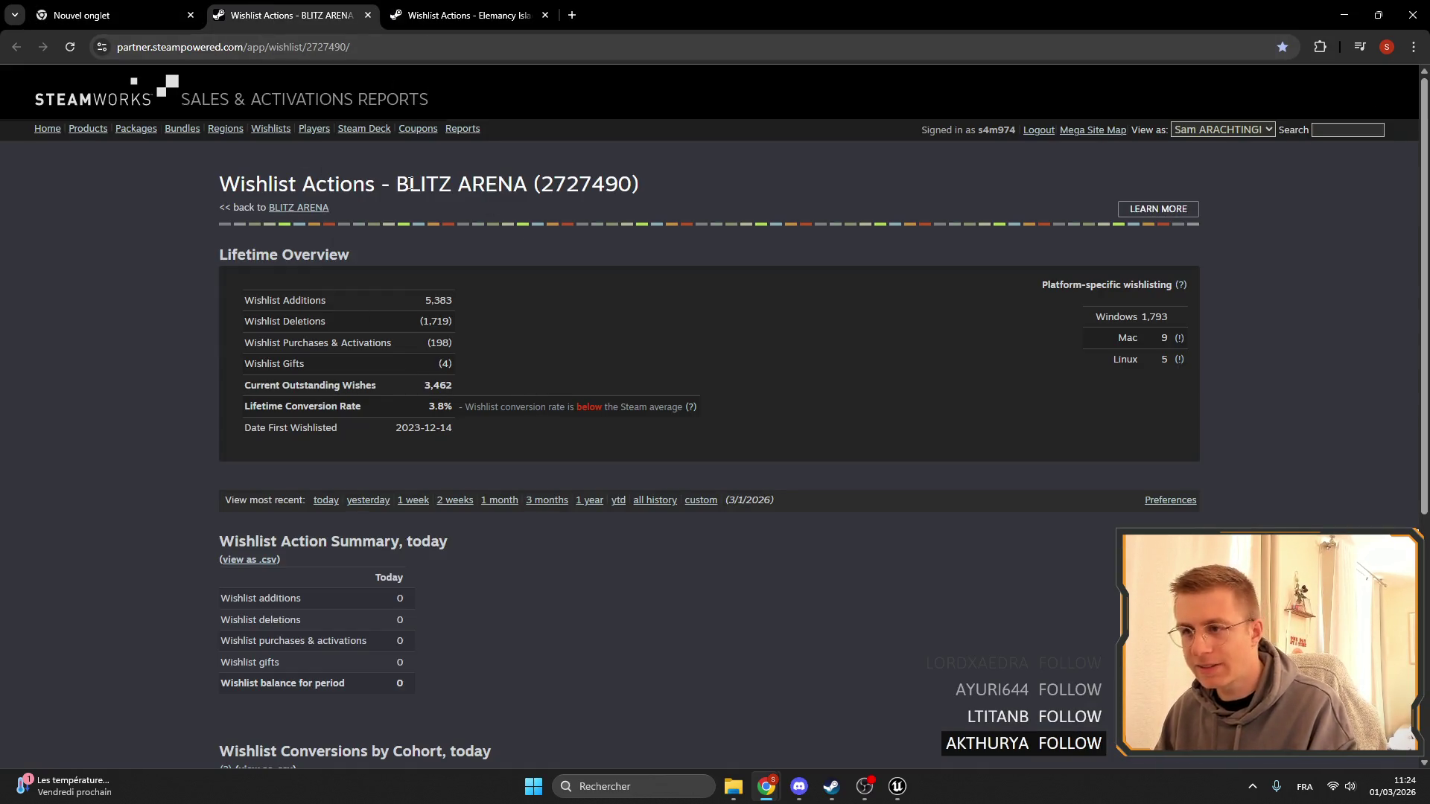
Copy 'BLITZ ARENA' from the report title and look it up in a new tab.
{"action": "left_click", "coordinate": [483, 212]}
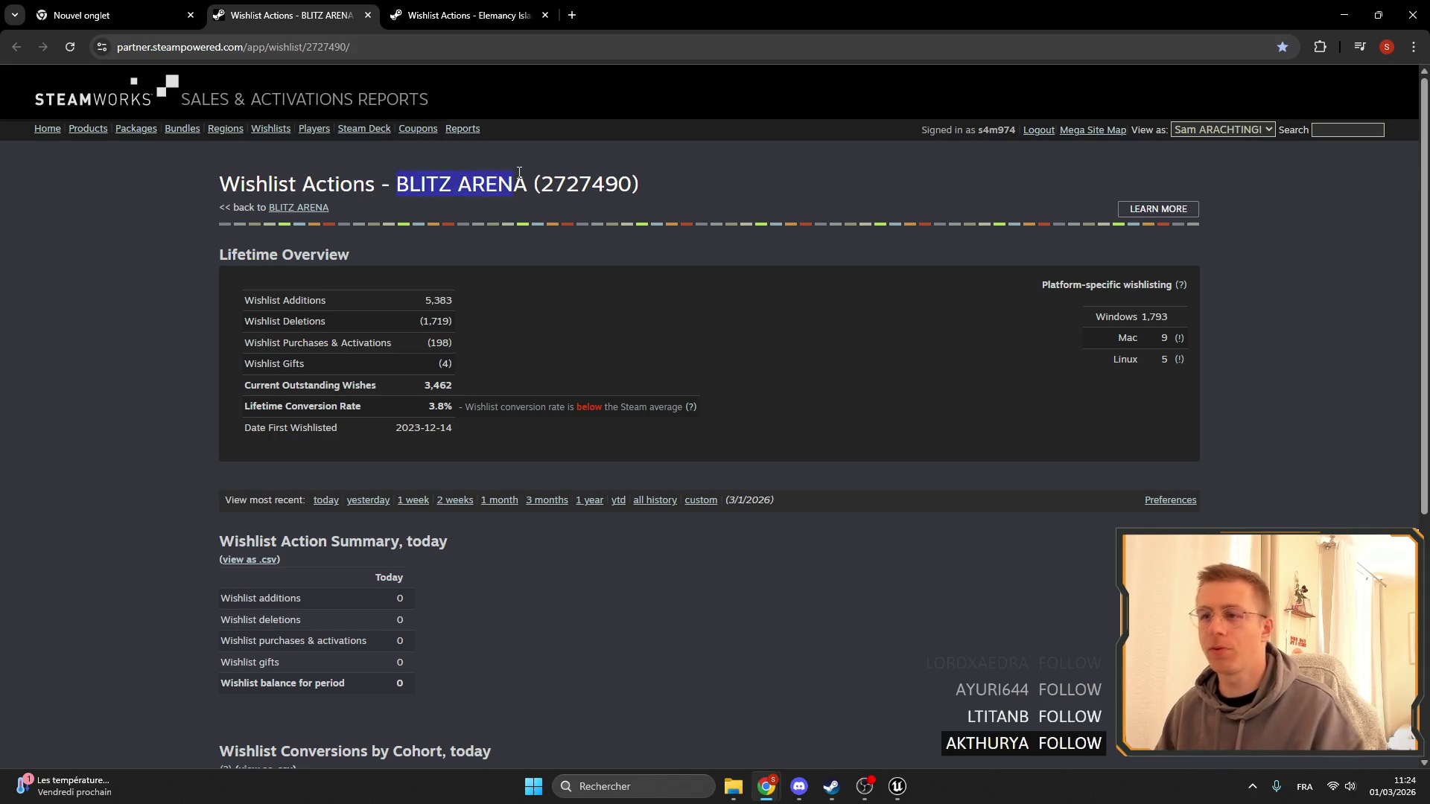
{"action": "left_click", "coordinate": [572, 15]}
{"action": "key", "text": "ctrl+v"}
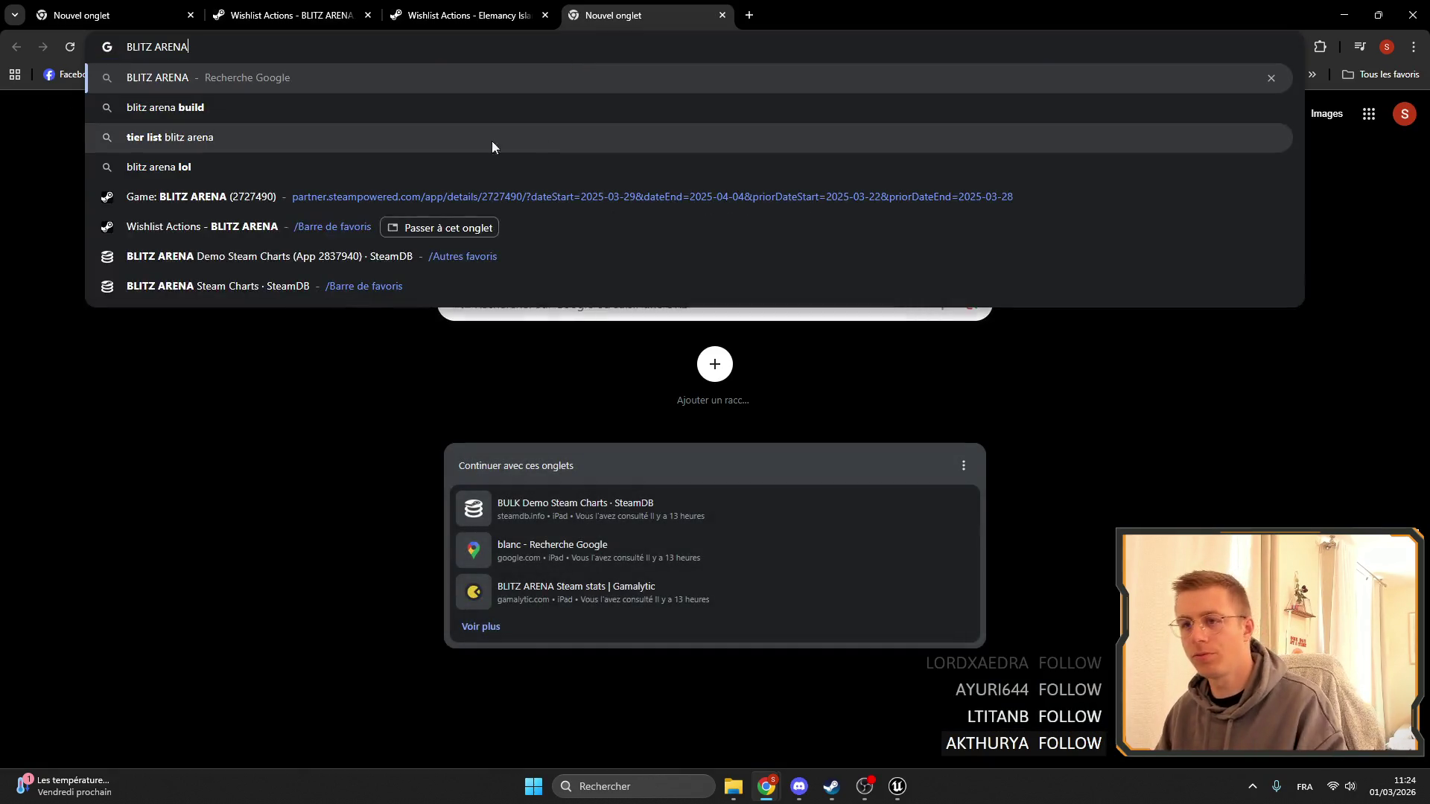
{"action": "key", "text": "Return"}
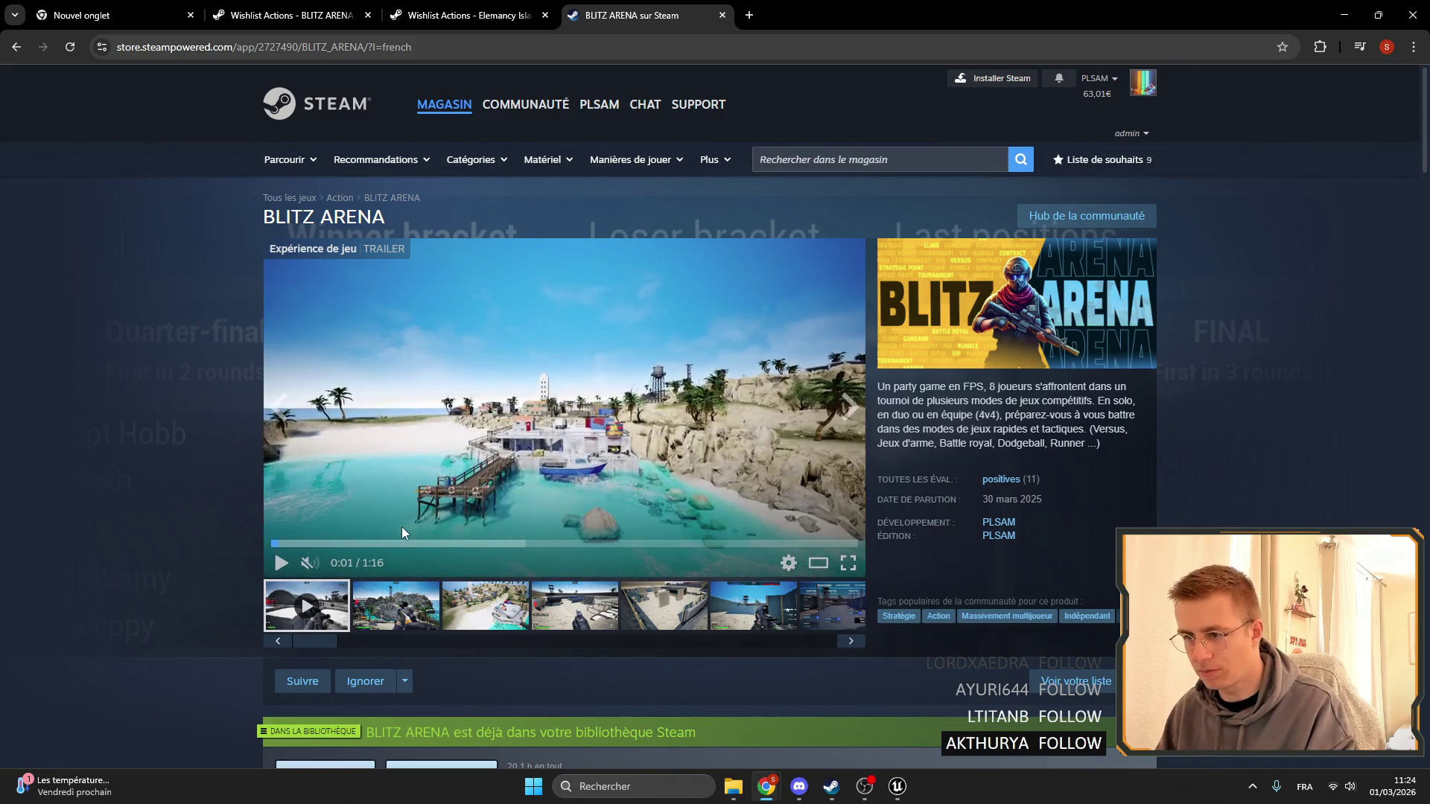
Scrub through the BLITZ ARENA trailer, pause it at 0:31, and scroll down the page.
{"action": "left_click", "coordinate": [398, 543]}
{"action": "left_click", "coordinate": [570, 405]}
{"action": "left_click", "coordinate": [570, 405]}
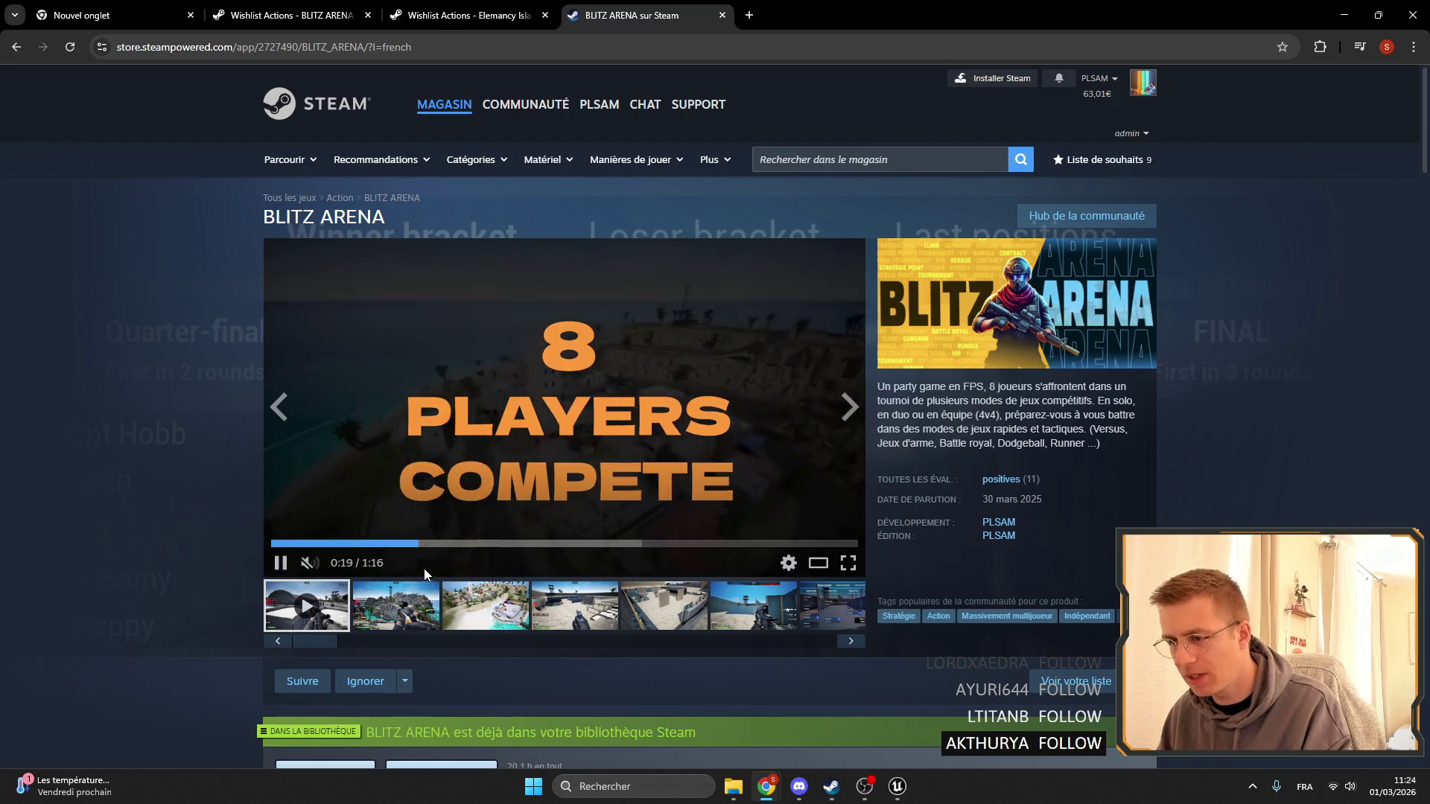
{"action": "left_click", "coordinate": [474, 546]}
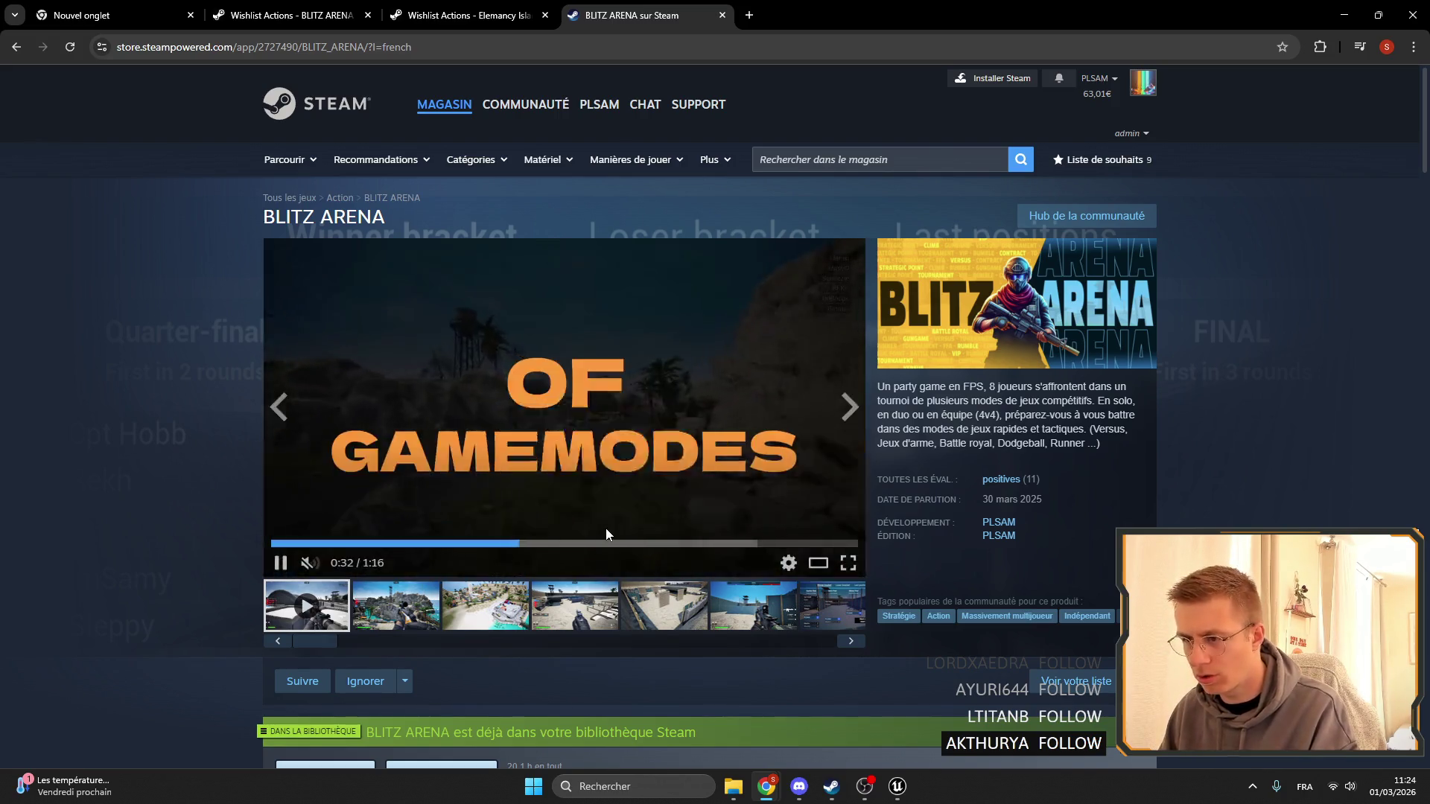
{"action": "left_click", "coordinate": [609, 544]}
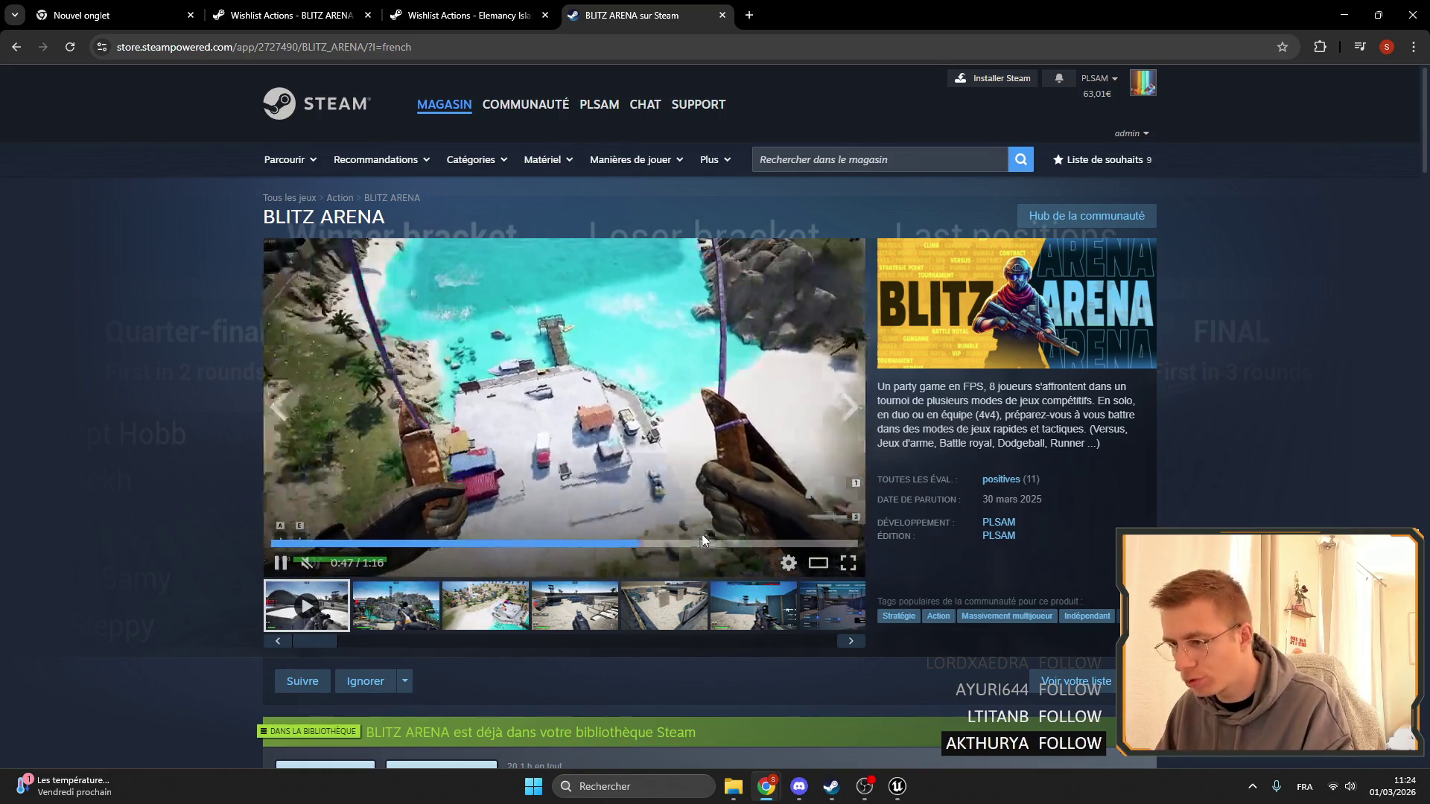
{"action": "left_click", "coordinate": [697, 544]}
{"action": "left_click", "coordinate": [752, 544]}
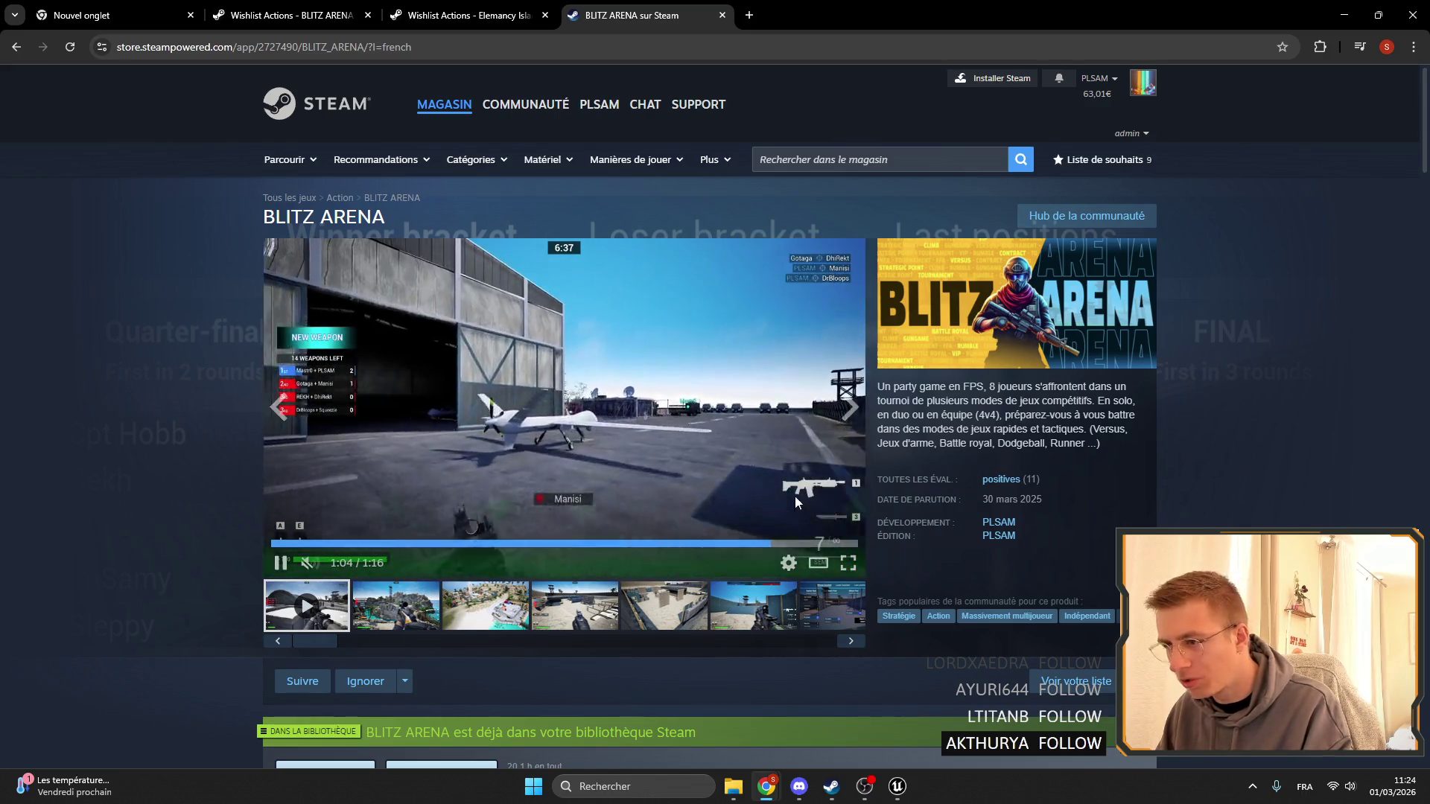
{"action": "left_click", "coordinate": [612, 544]}
{"action": "left_click", "coordinate": [511, 544]}
{"action": "left_click", "coordinate": [508, 495]}
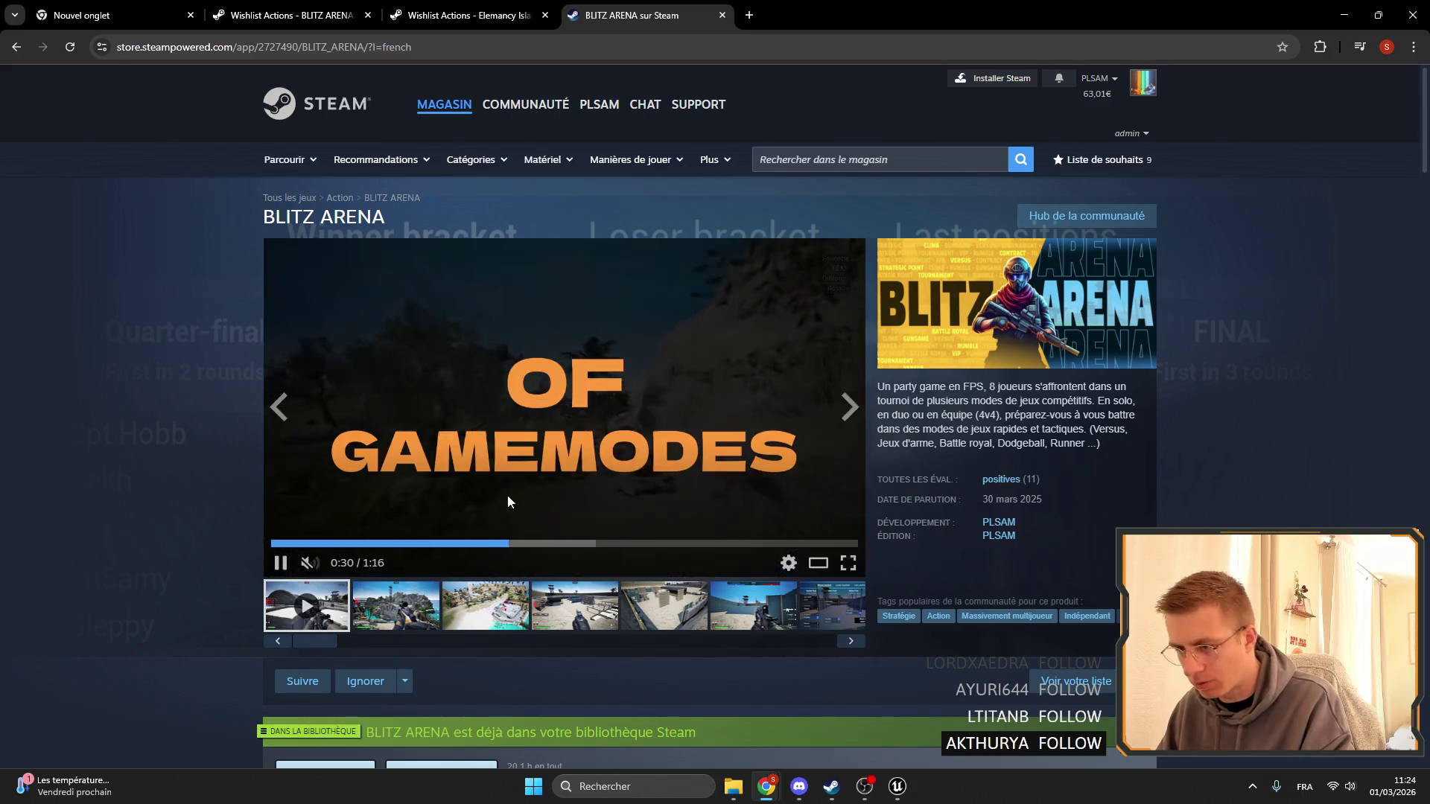
{"action": "scroll", "coordinate": [707, 607], "scroll_direction": "down", "scroll_amount": 6}
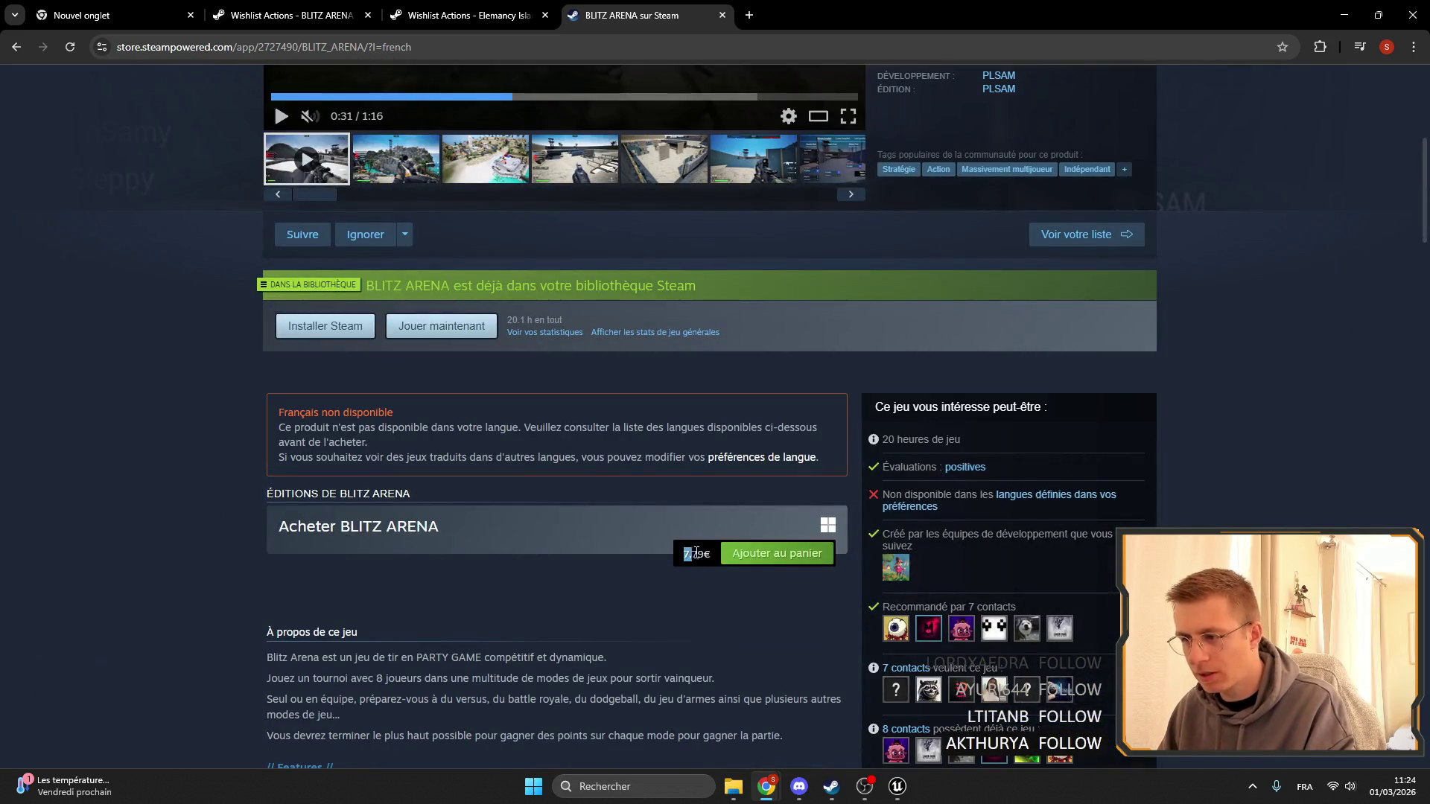
Copy 'Elemency Island' from its wishlist report title and paste it into a new tab.
{"action": "left_click", "coordinate": [465, 15]}
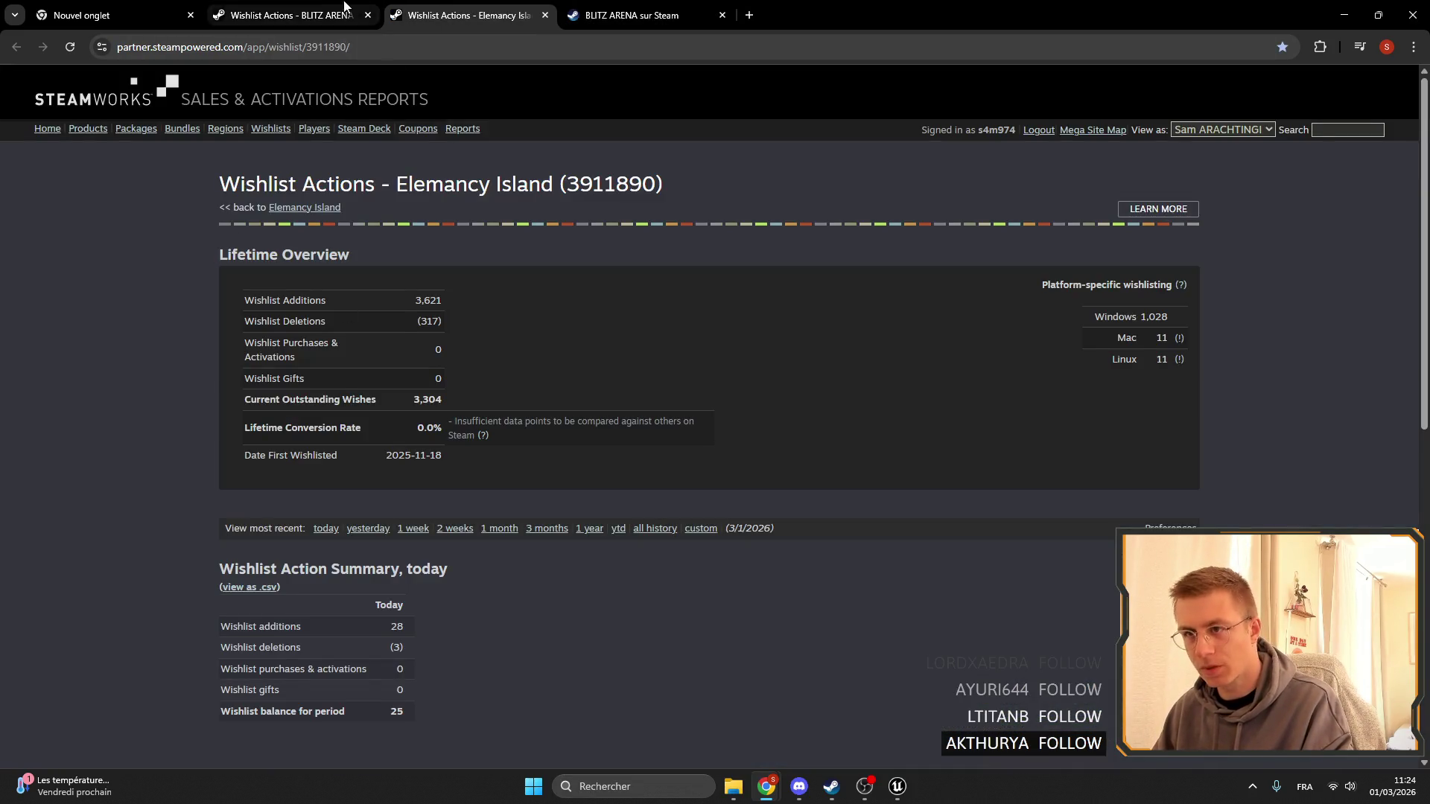
{"action": "left_click", "coordinate": [320, 15]}
{"action": "left_click", "coordinate": [433, 11]}
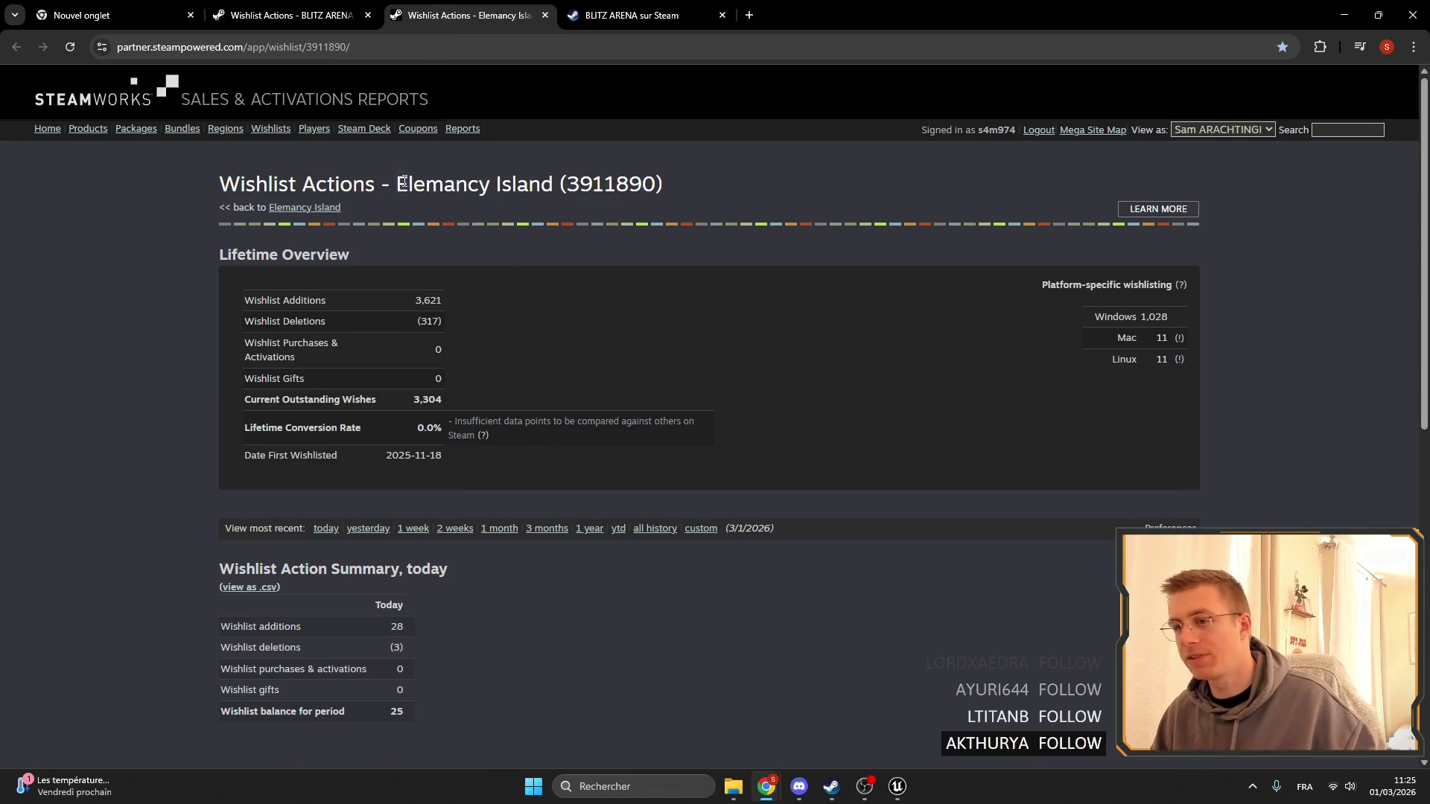
{"action": "left_click_drag", "start_coordinate": [403, 181], "coordinate": [556, 185]}
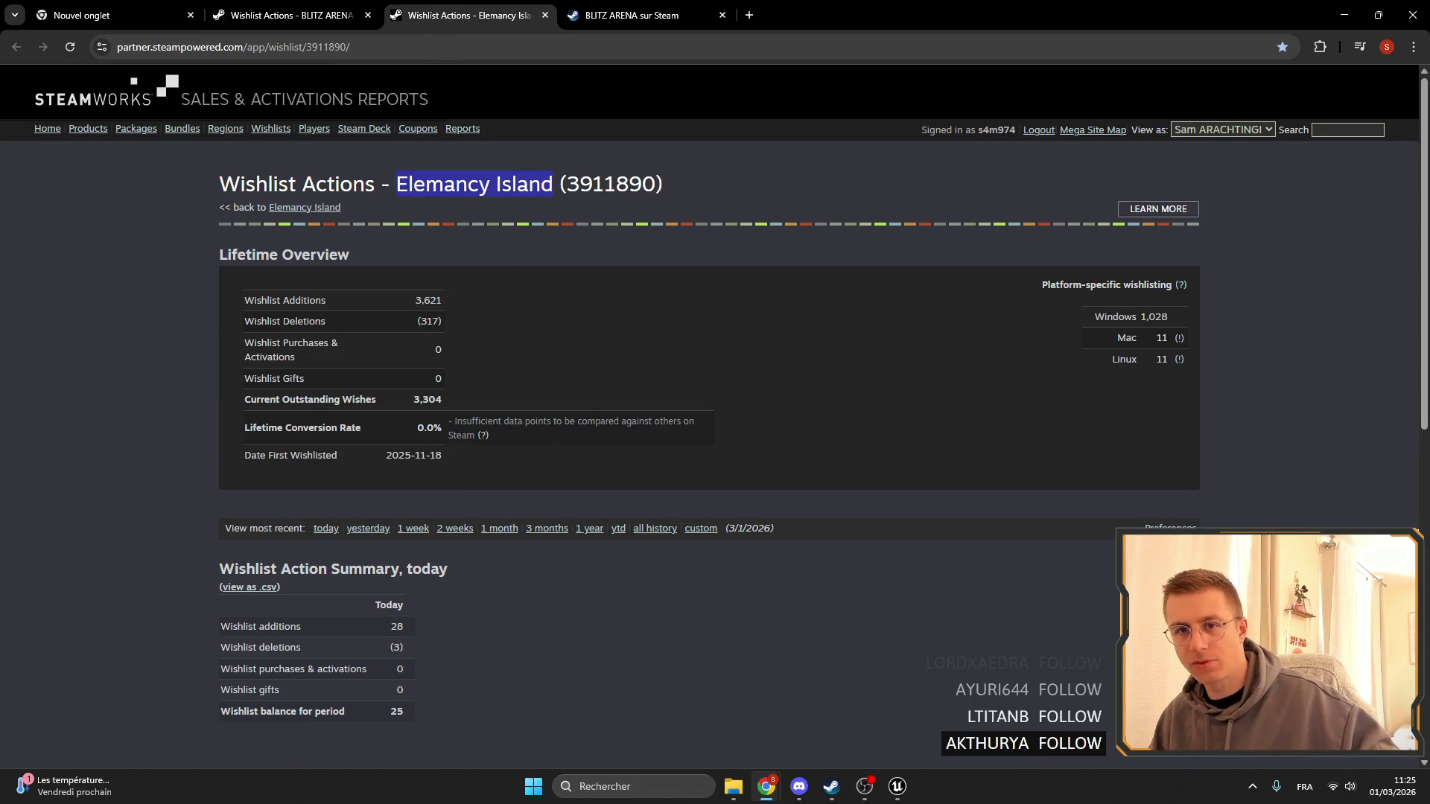
{"action": "left_click", "coordinate": [748, 15]}
{"action": "type", "text": "Elemancy Island"}
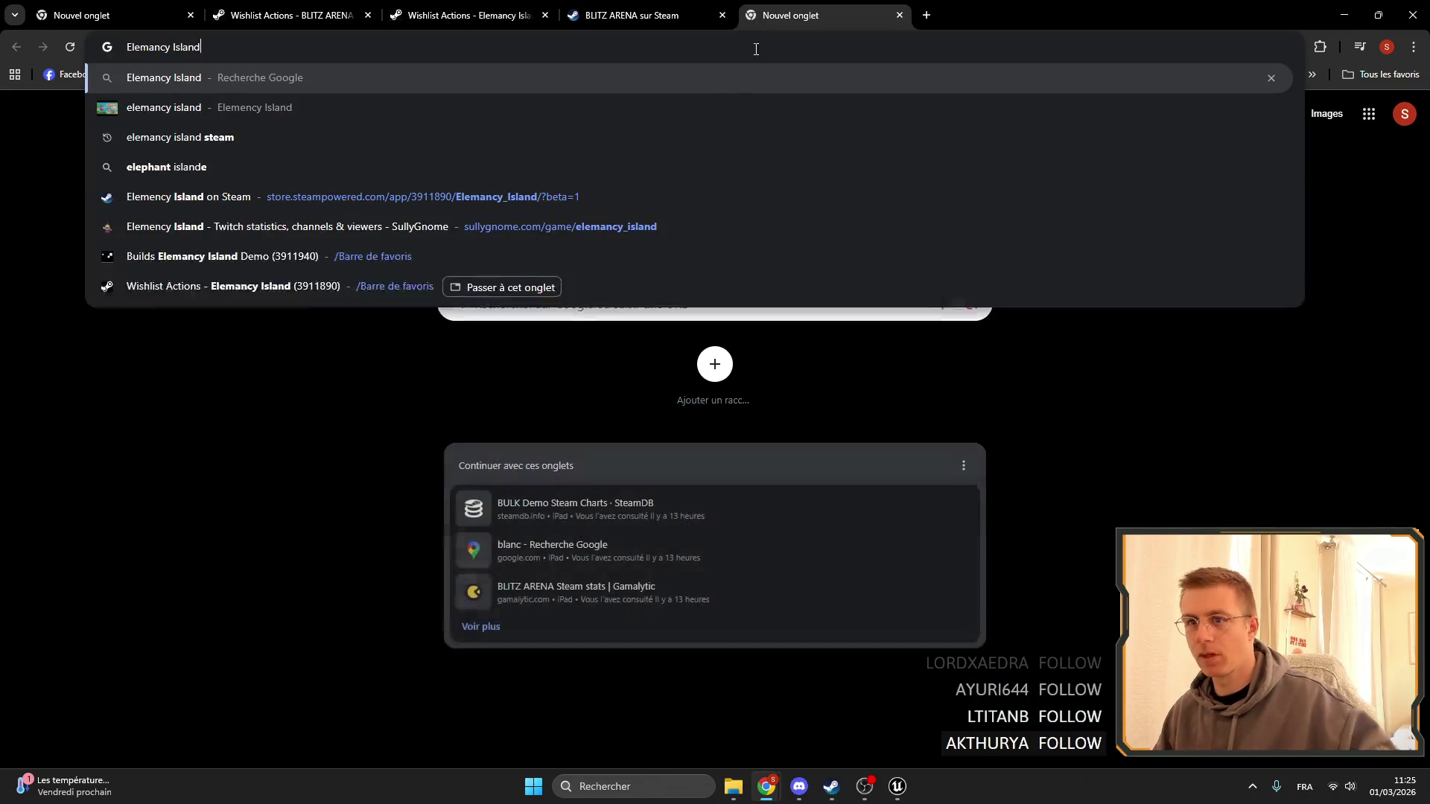
Open Elemency Island's Steam store page and skip through its trailer to 1:24.
{"action": "left_click", "coordinate": [275, 203]}
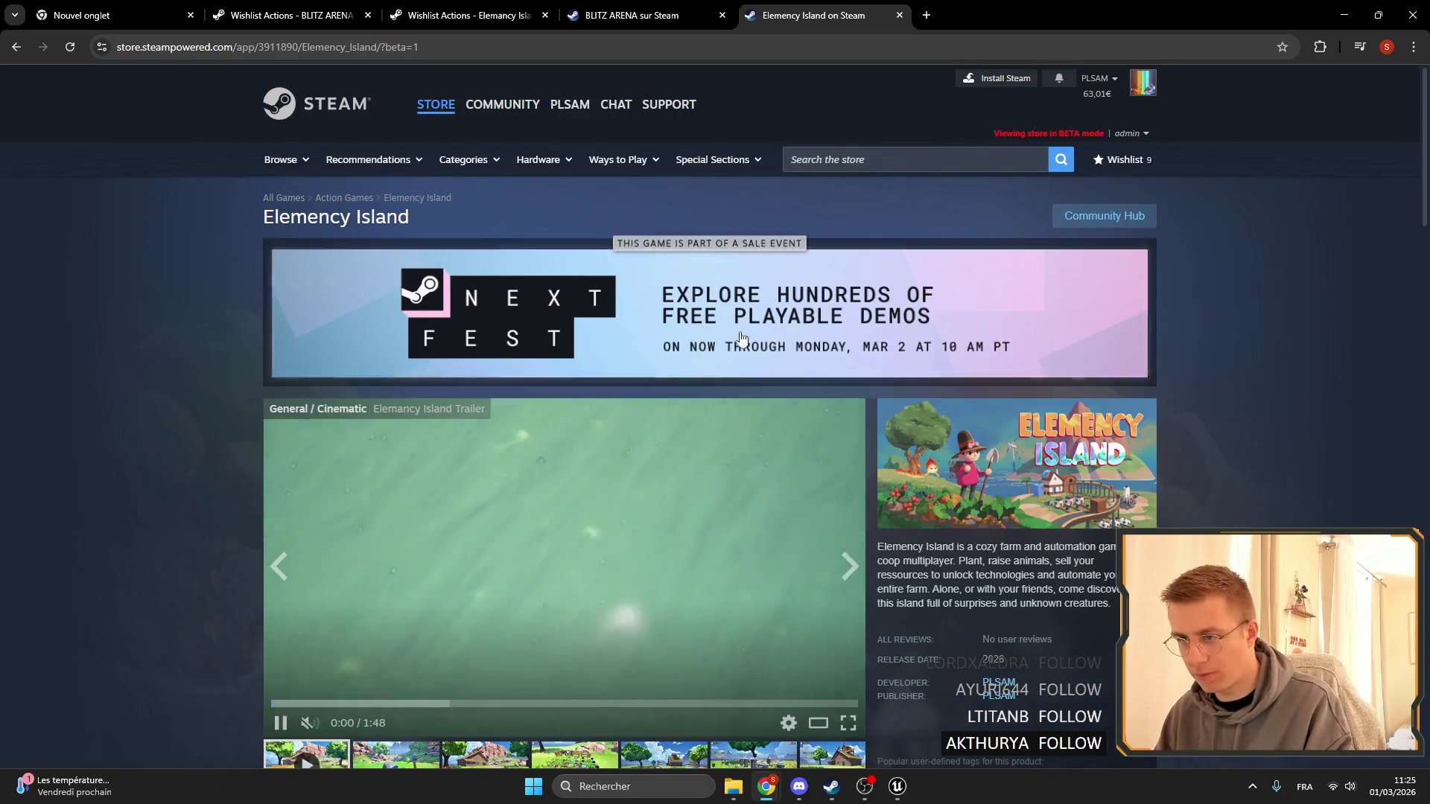
{"action": "scroll", "coordinate": [741, 337], "scroll_direction": "down", "scroll_amount": 4}
{"action": "scroll", "coordinate": [787, 313], "scroll_direction": "up", "scroll_amount": 3}
{"action": "scroll", "coordinate": [660, 421], "scroll_direction": "down", "scroll_amount": 1}
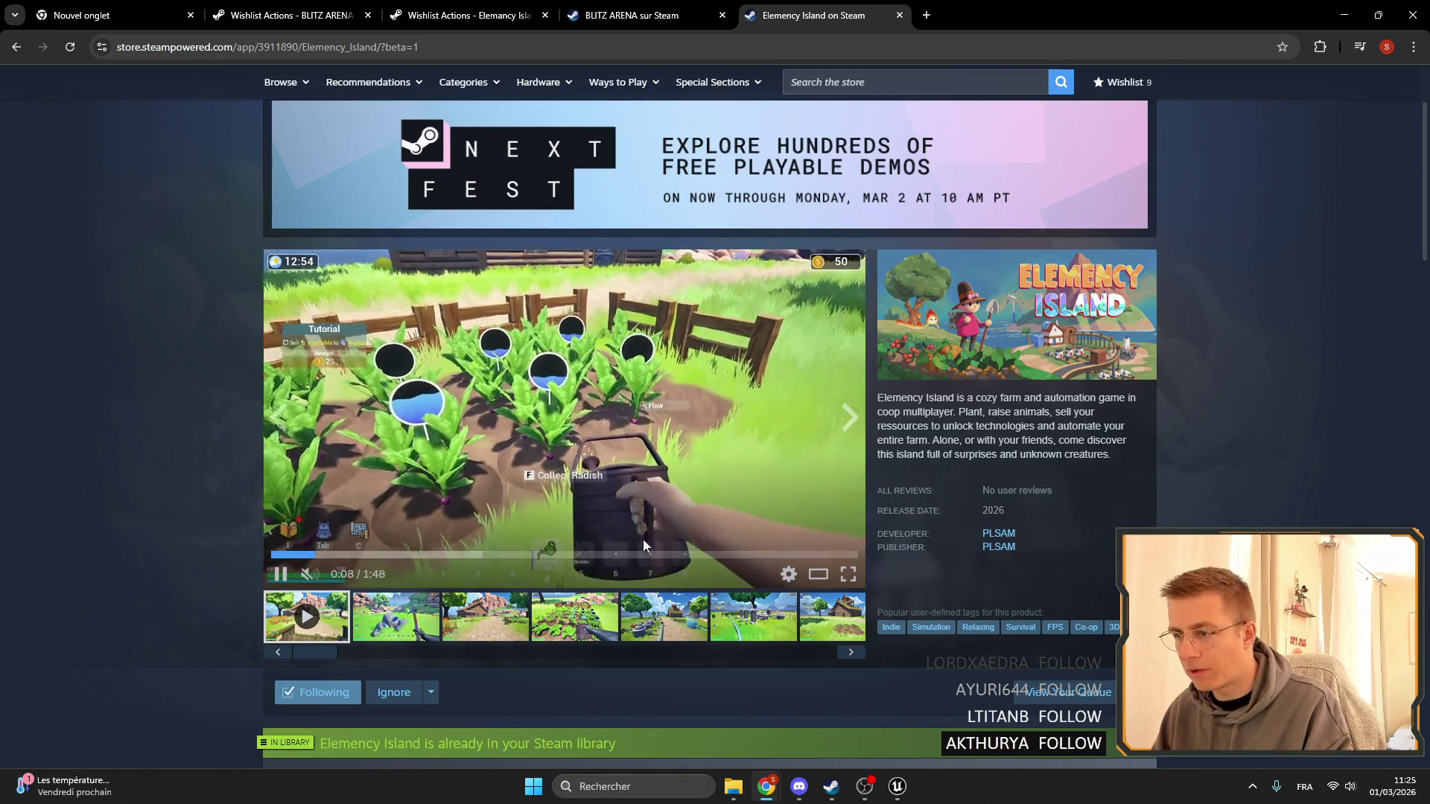
{"action": "left_click", "coordinate": [403, 555]}
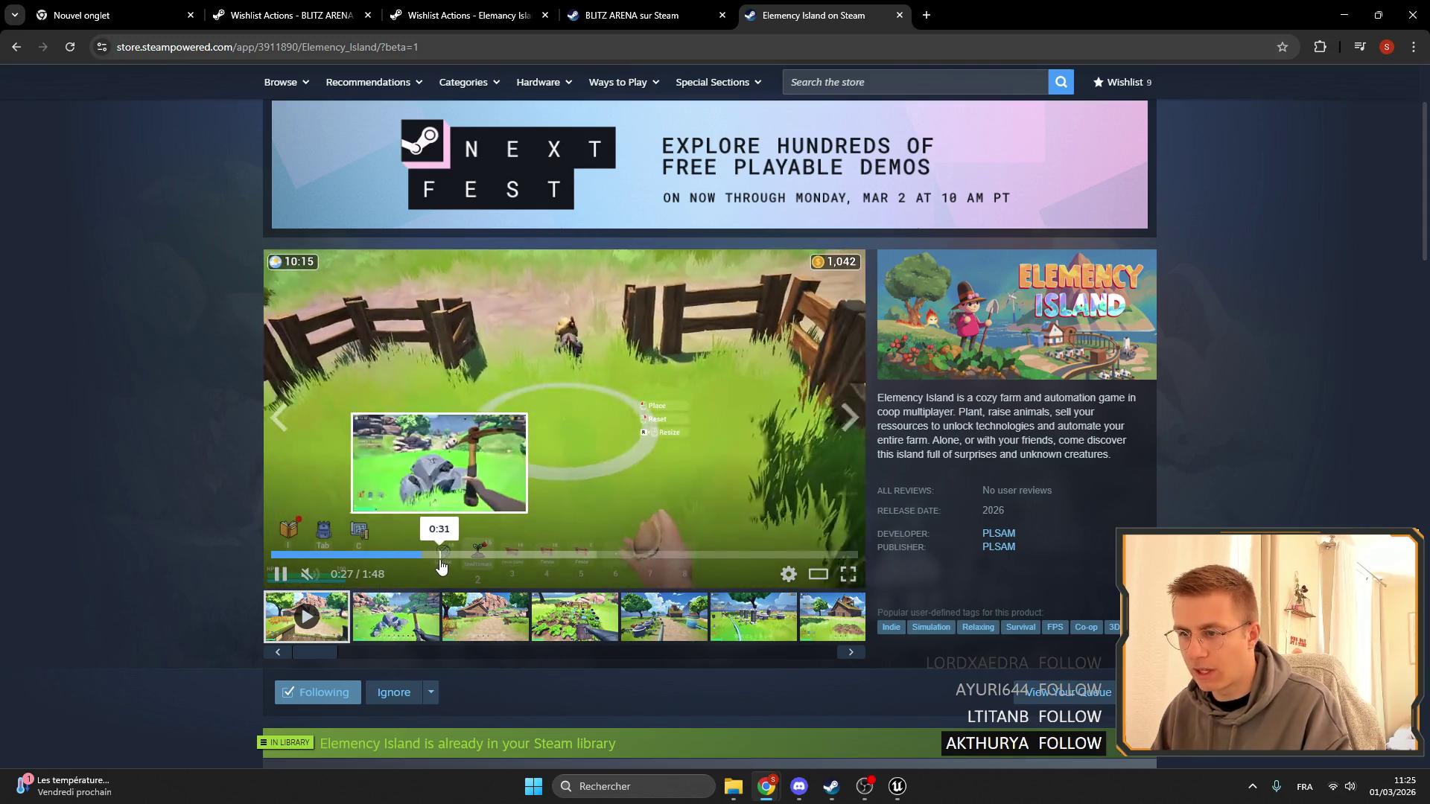
{"action": "left_click", "coordinate": [495, 555]}
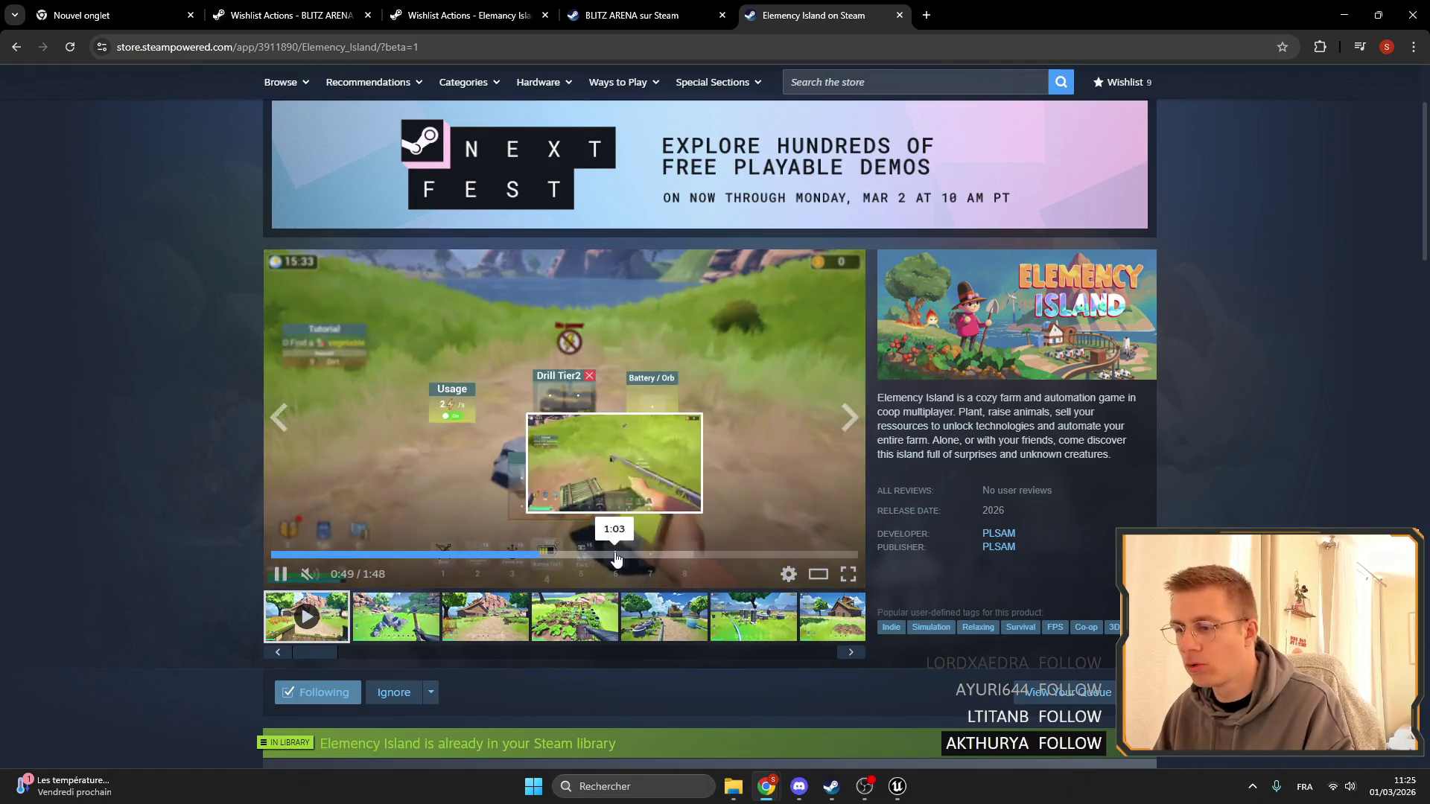
{"action": "left_click", "coordinate": [615, 558]}
{"action": "left_click", "coordinate": [735, 557]}
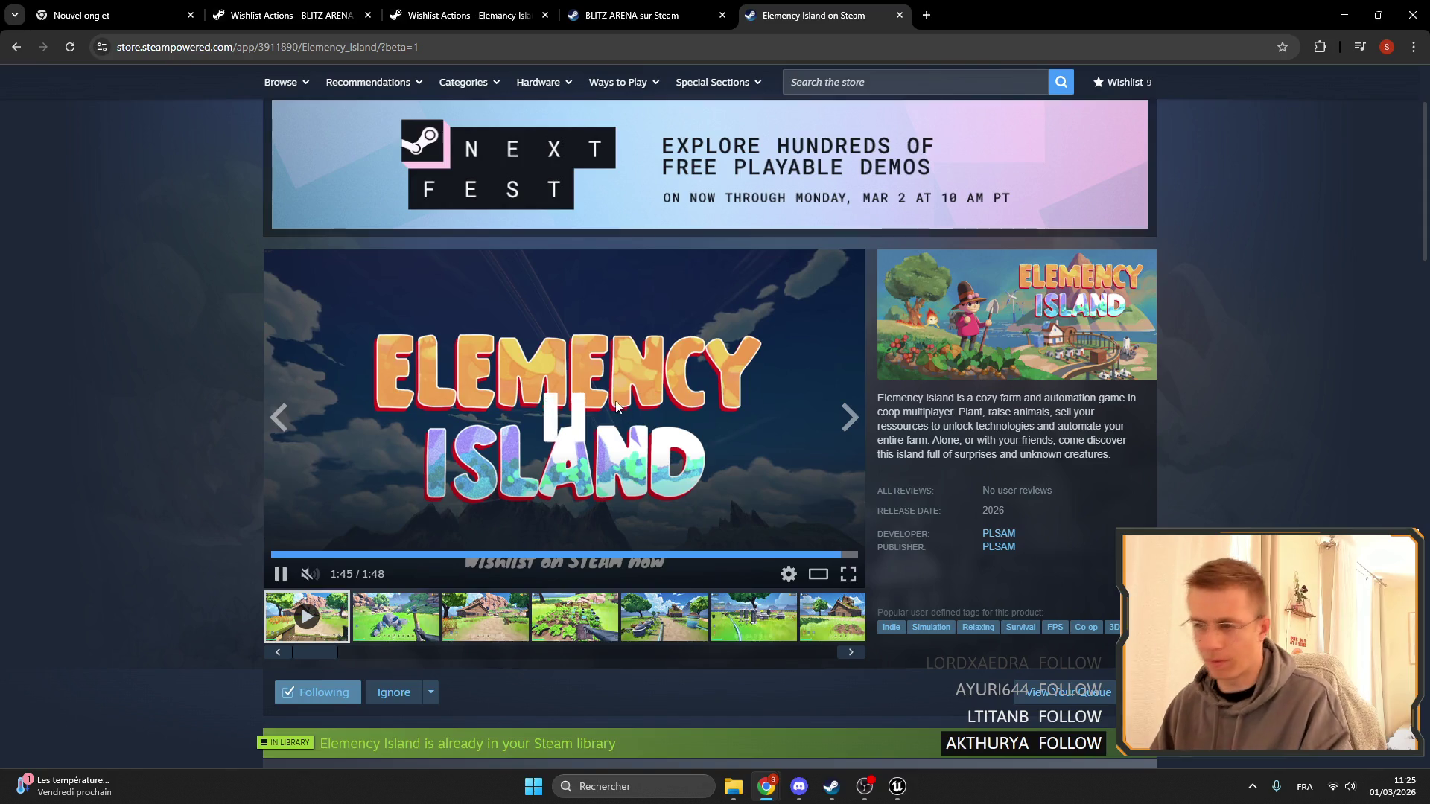
Scroll the Elemency Island page, then return to the BLITZ ARENA store tab.
{"action": "scroll", "coordinate": [744, 535], "scroll_direction": "down", "scroll_amount": 6}
{"action": "scroll", "coordinate": [743, 535], "scroll_direction": "up", "scroll_amount": 8}
{"action": "scroll", "coordinate": [1075, 356], "scroll_direction": "up", "scroll_amount": 1}
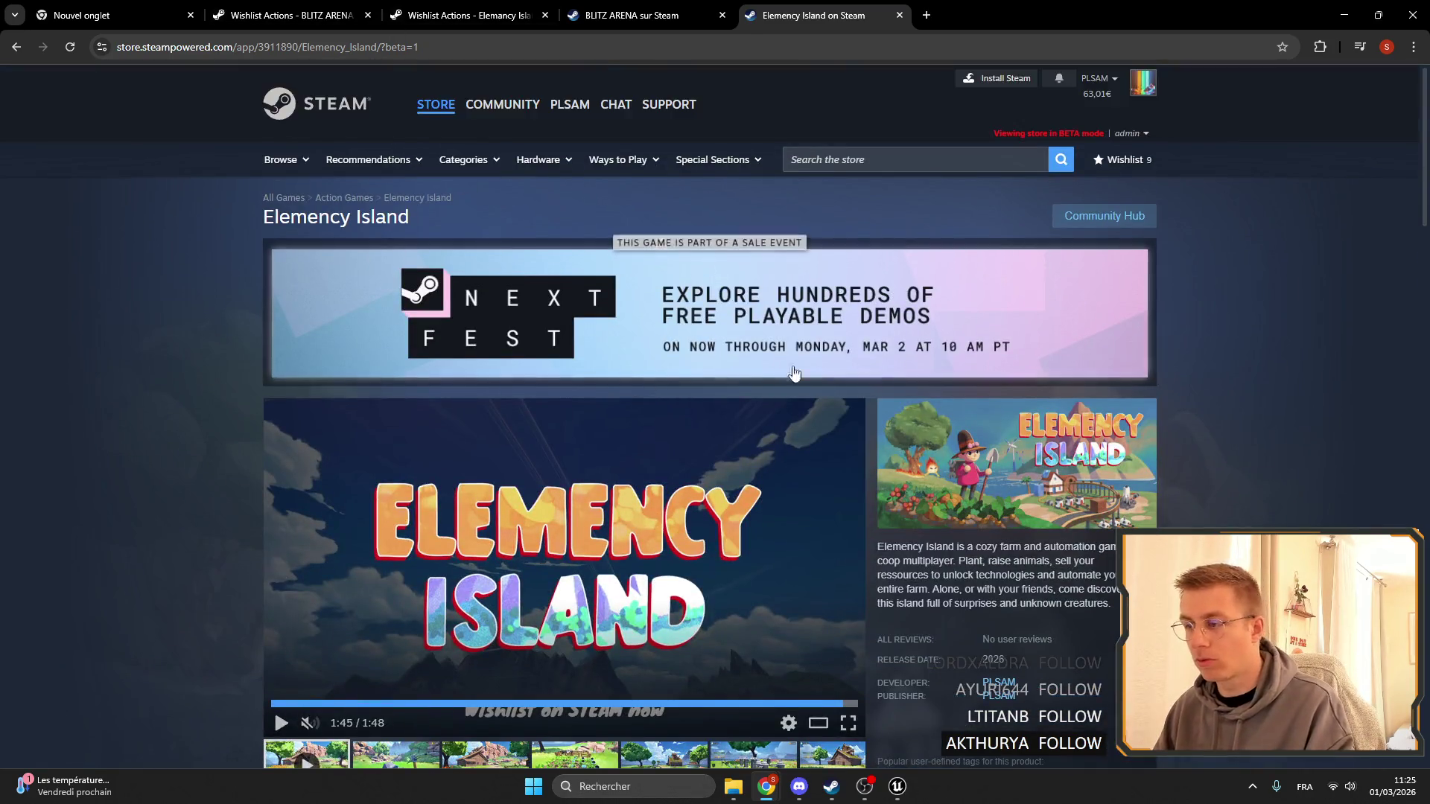
{"action": "scroll", "coordinate": [1076, 356], "scroll_direction": "down", "scroll_amount": 5}
{"action": "scroll", "coordinate": [1087, 401], "scroll_direction": "up", "scroll_amount": 4}
{"action": "scroll", "coordinate": [989, 550], "scroll_direction": "down", "scroll_amount": 1}
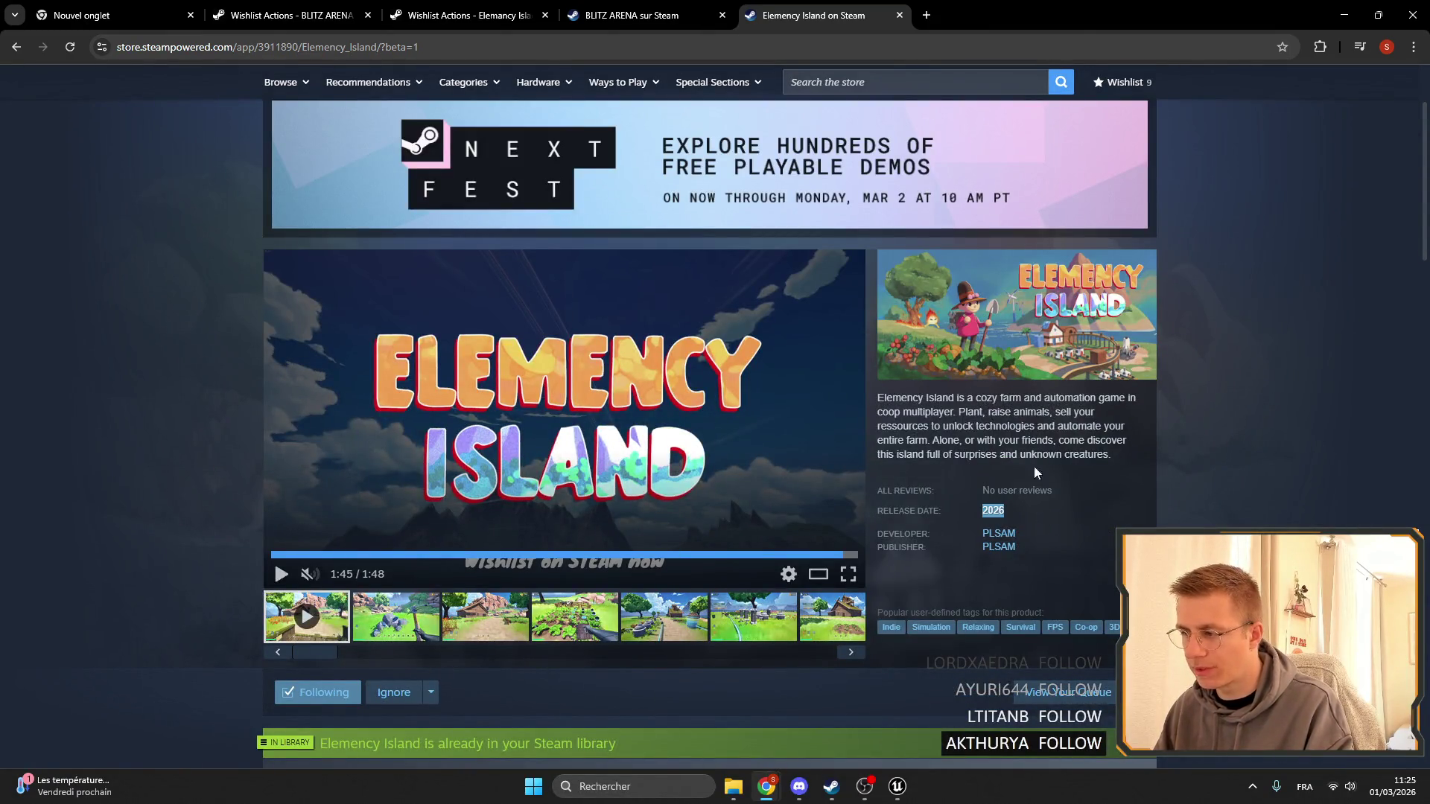
{"action": "key", "text": "ctrl+shift+Tab"}
{"action": "scroll", "coordinate": [963, 460], "scroll_direction": "up", "scroll_amount": 6}
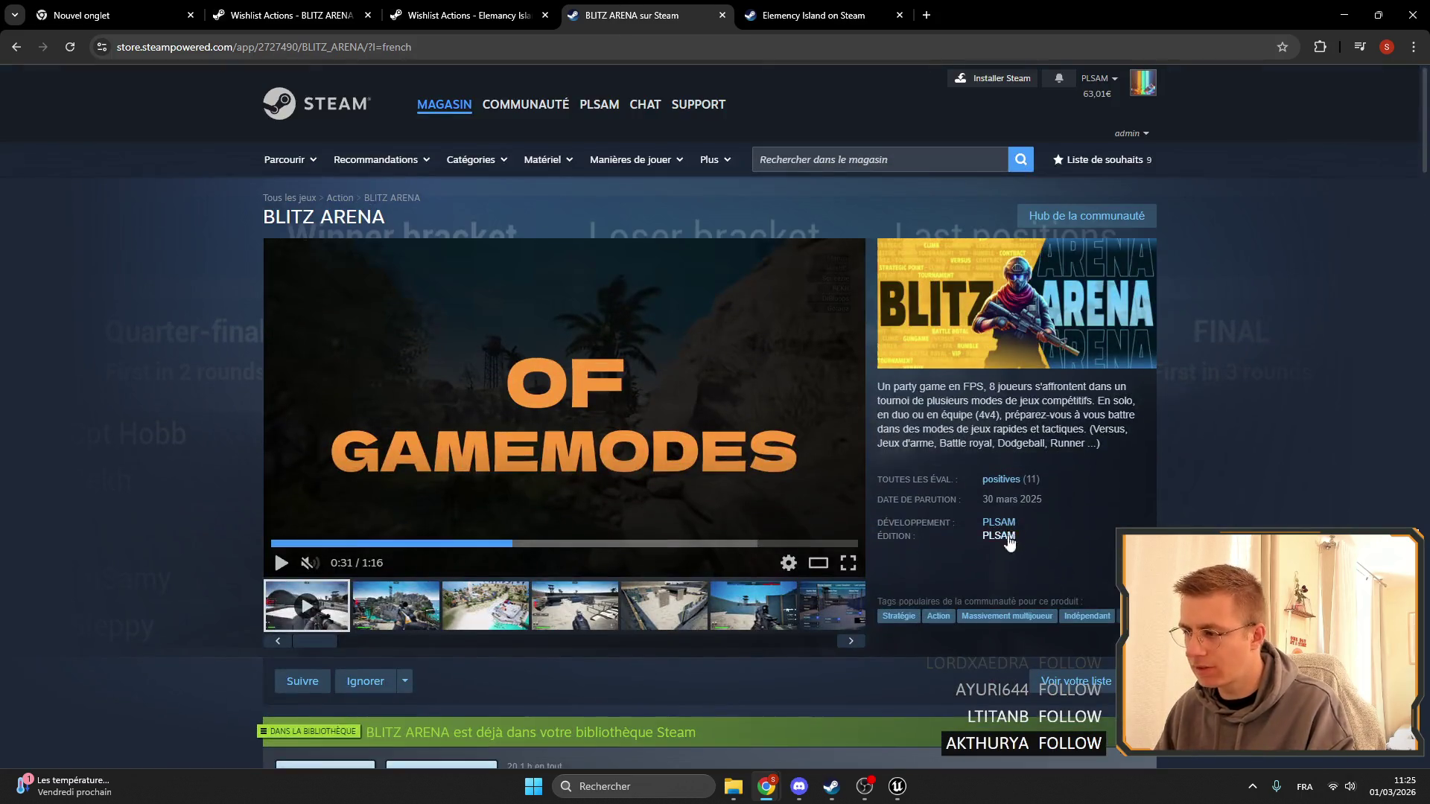
Dismiss the notification panel and look over the BLITZ ARENA wishlist report.
{"action": "left_click", "coordinate": [1392, 787]}
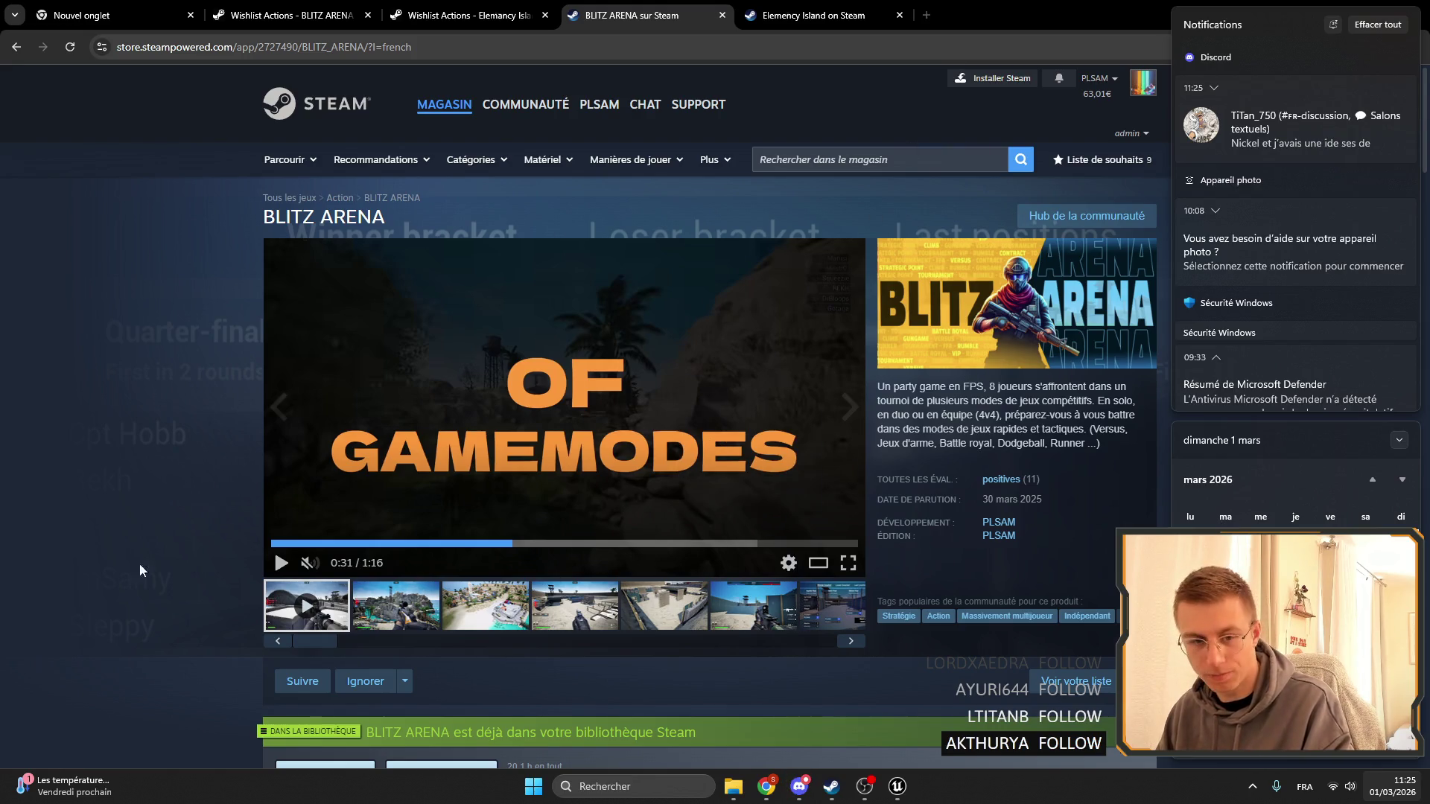
{"action": "left_click", "coordinate": [274, 549]}
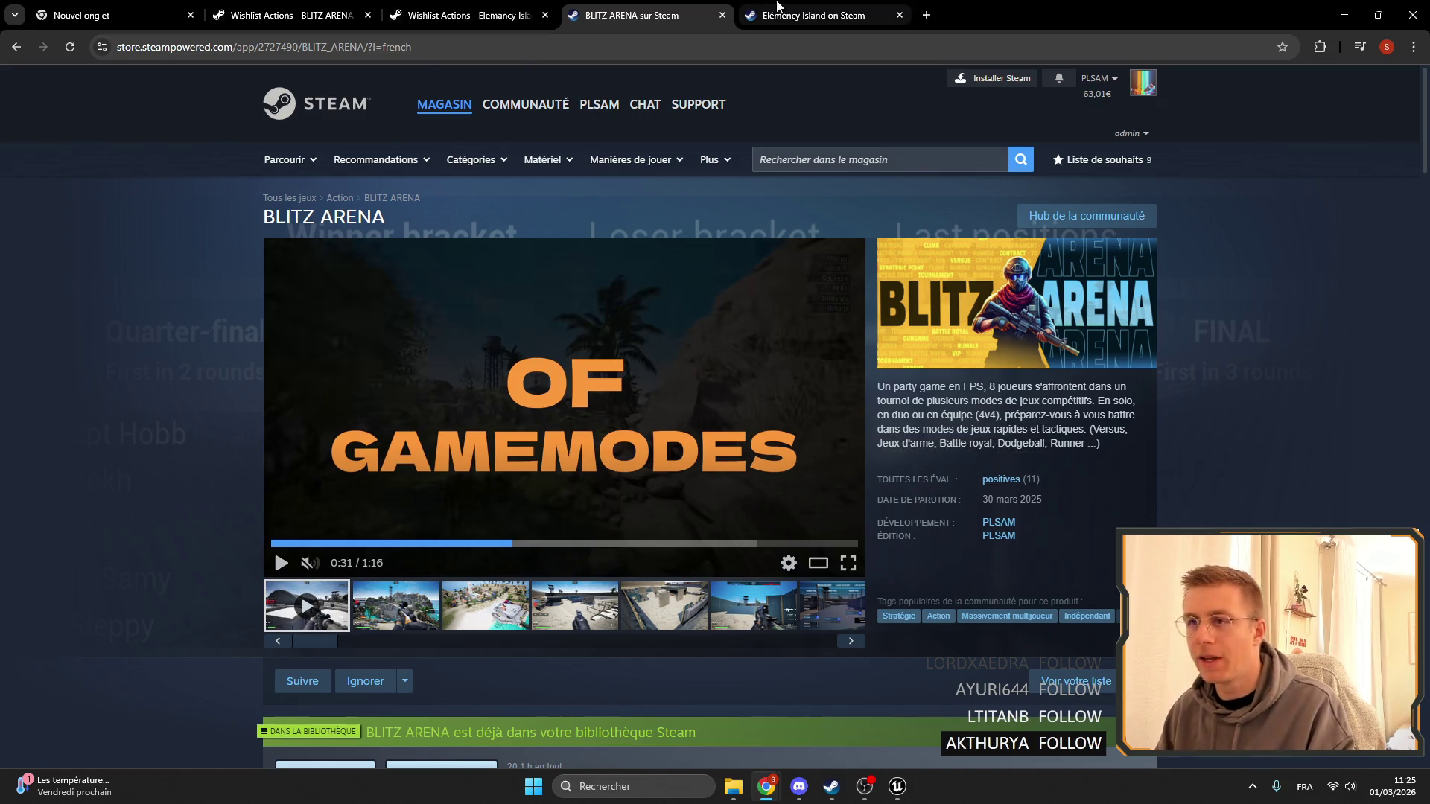
{"action": "left_click", "coordinate": [293, 9]}
{"action": "left_click", "coordinate": [541, 173]}
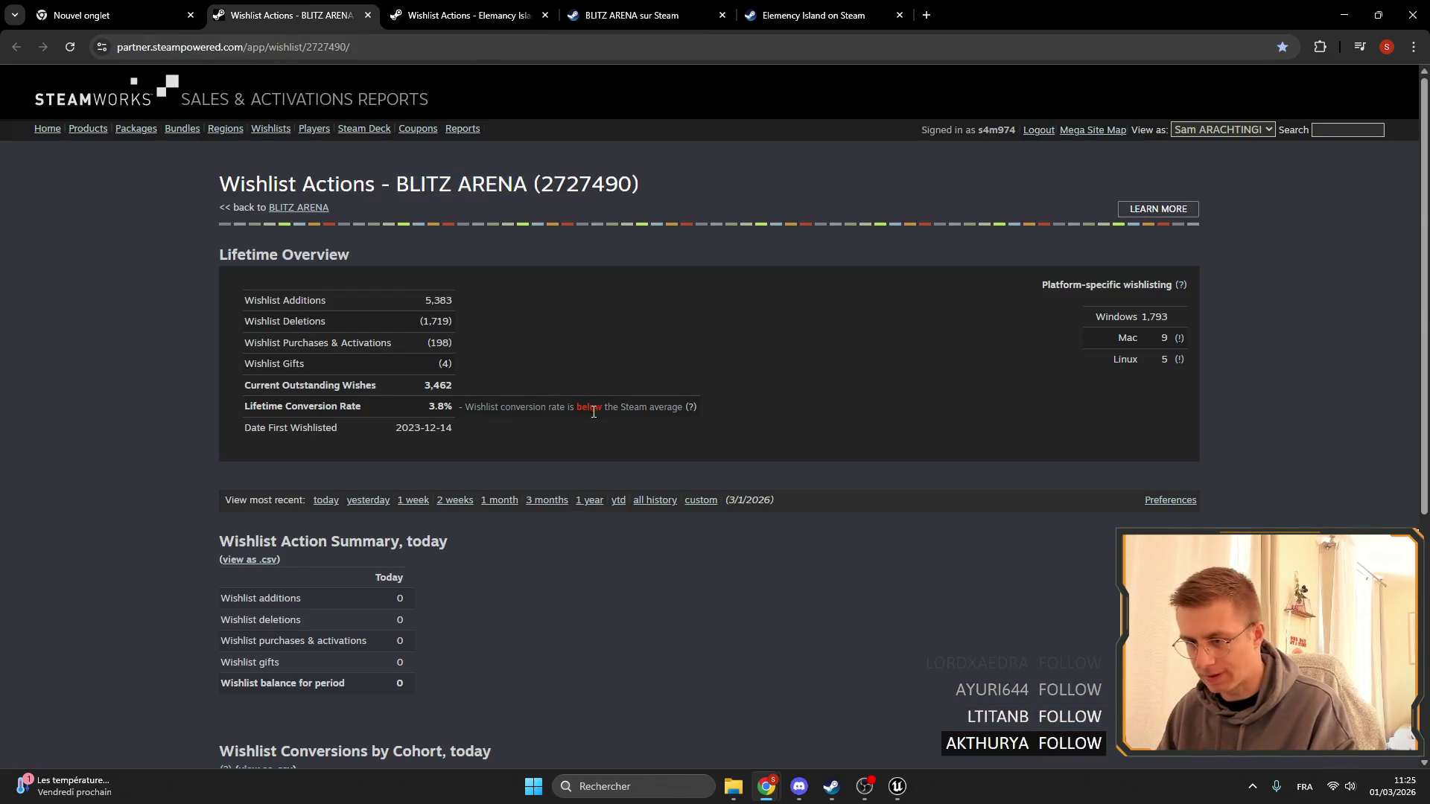
{"action": "scroll", "coordinate": [598, 419], "scroll_direction": "down", "scroll_amount": 5}
{"action": "scroll", "coordinate": [648, 423], "scroll_direction": "up", "scroll_amount": 4}
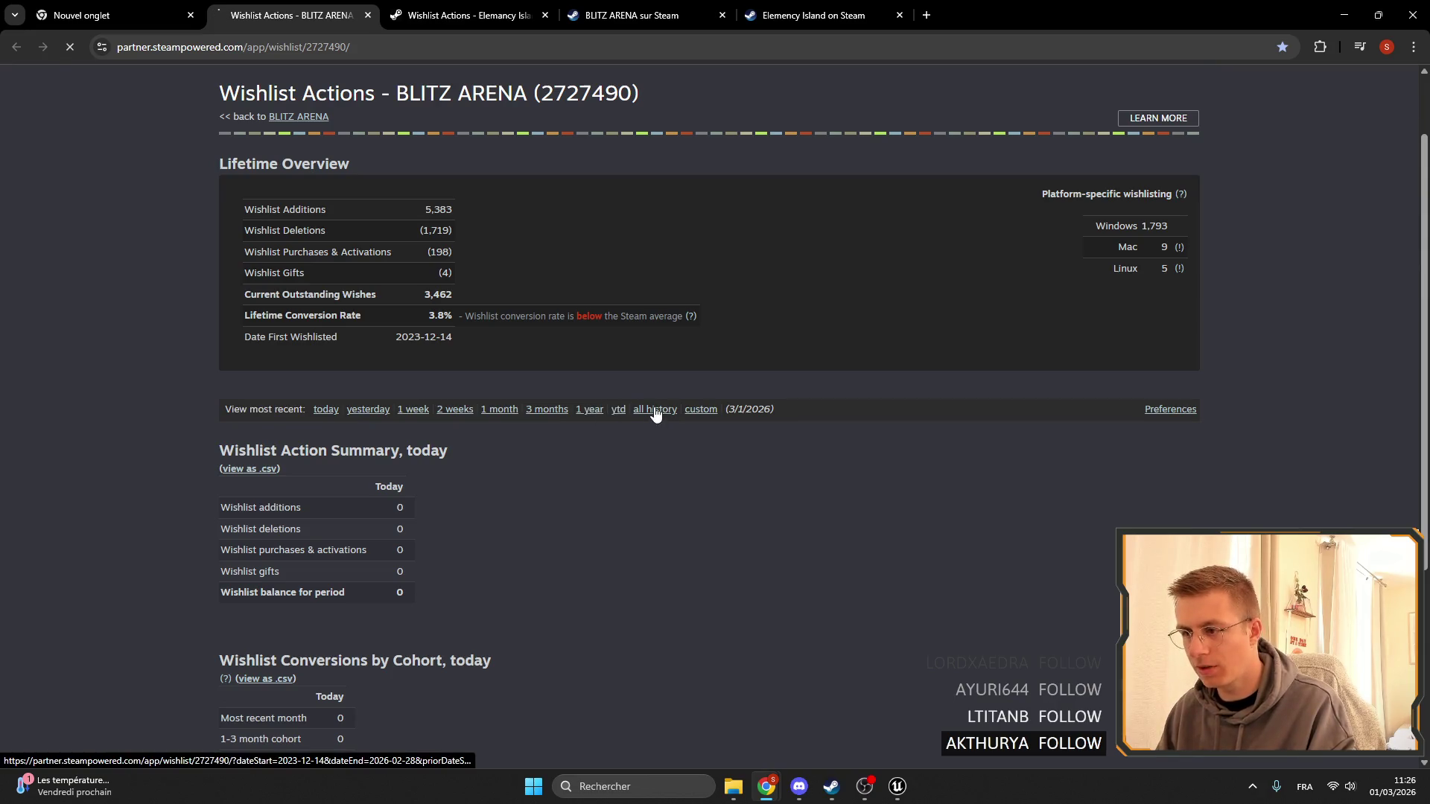
Show Elemency Island's all-history figures, then highlight BLITZ ARENA's 3,462 outstanding wishes and (1,719) deletions.
{"action": "key", "text": "ctrl+Tab"}
{"action": "left_click", "coordinate": [636, 531]}
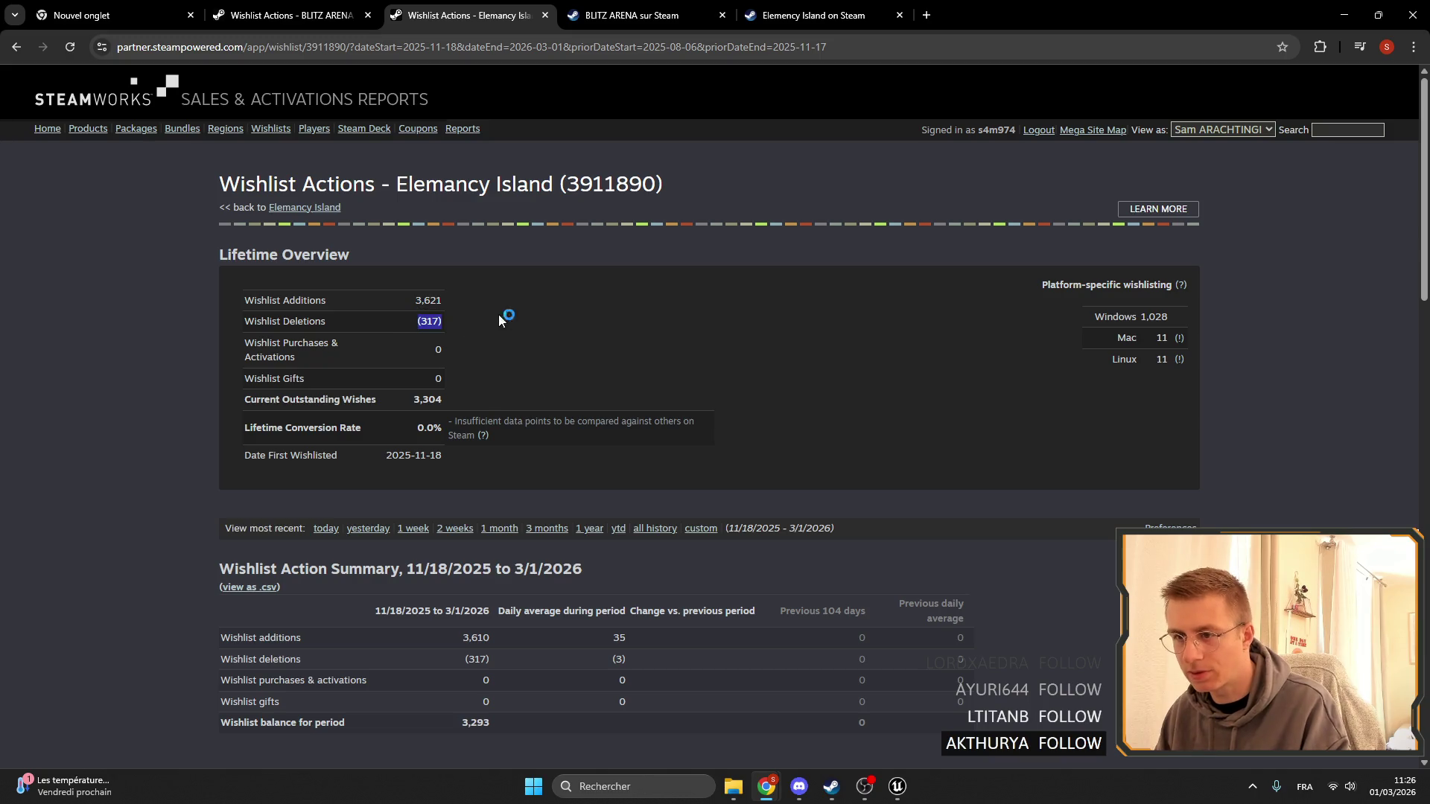
{"action": "left_click_drag", "start_coordinate": [484, 320], "coordinate": [374, 297]}
{"action": "left_click", "coordinate": [493, 289]}
{"action": "key", "text": "ctrl+shift+Tab"}
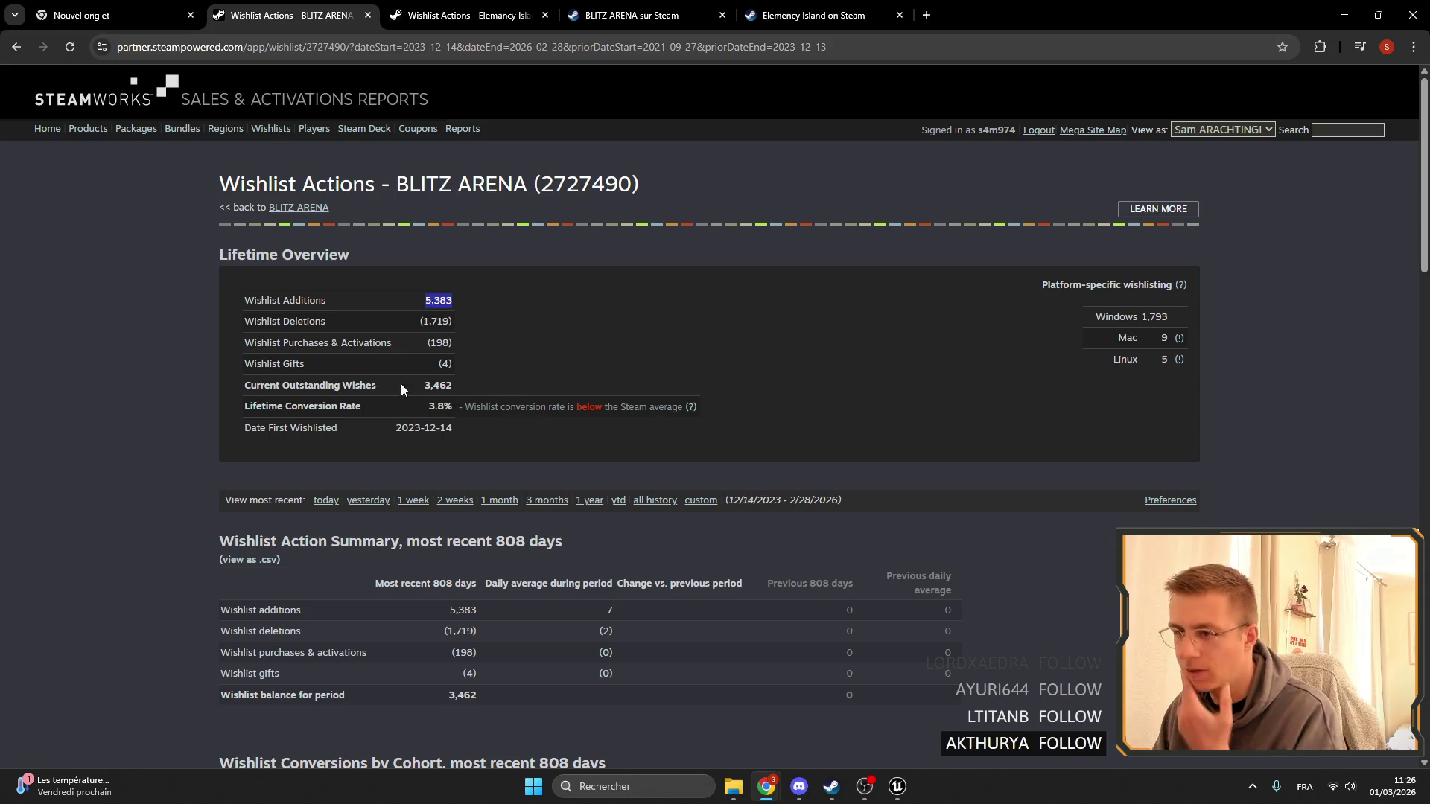
{"action": "left_click_drag", "start_coordinate": [401, 388], "coordinate": [484, 386]}
{"action": "left_click", "coordinate": [466, 11]}
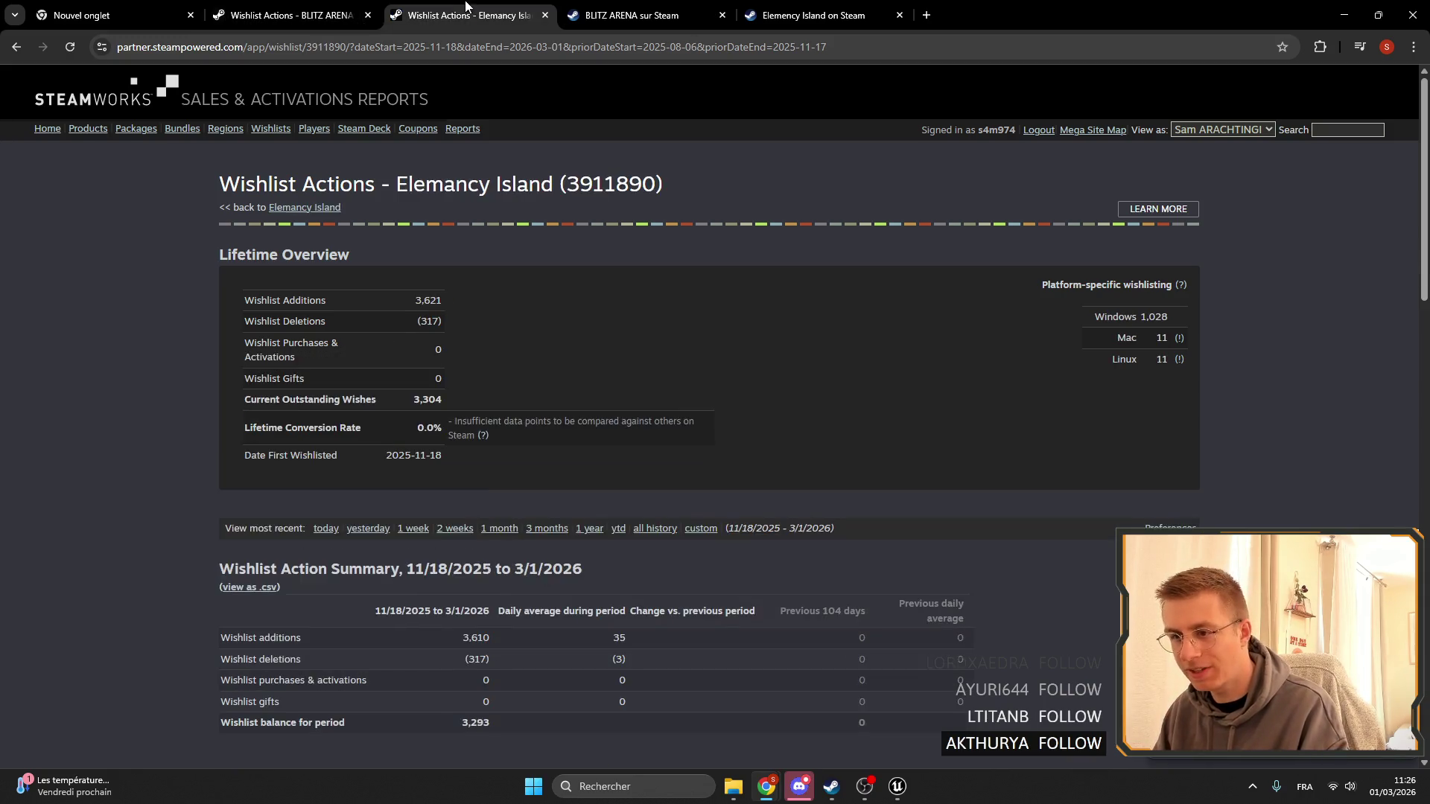
{"action": "key", "text": "ctrl+shift+Tab"}
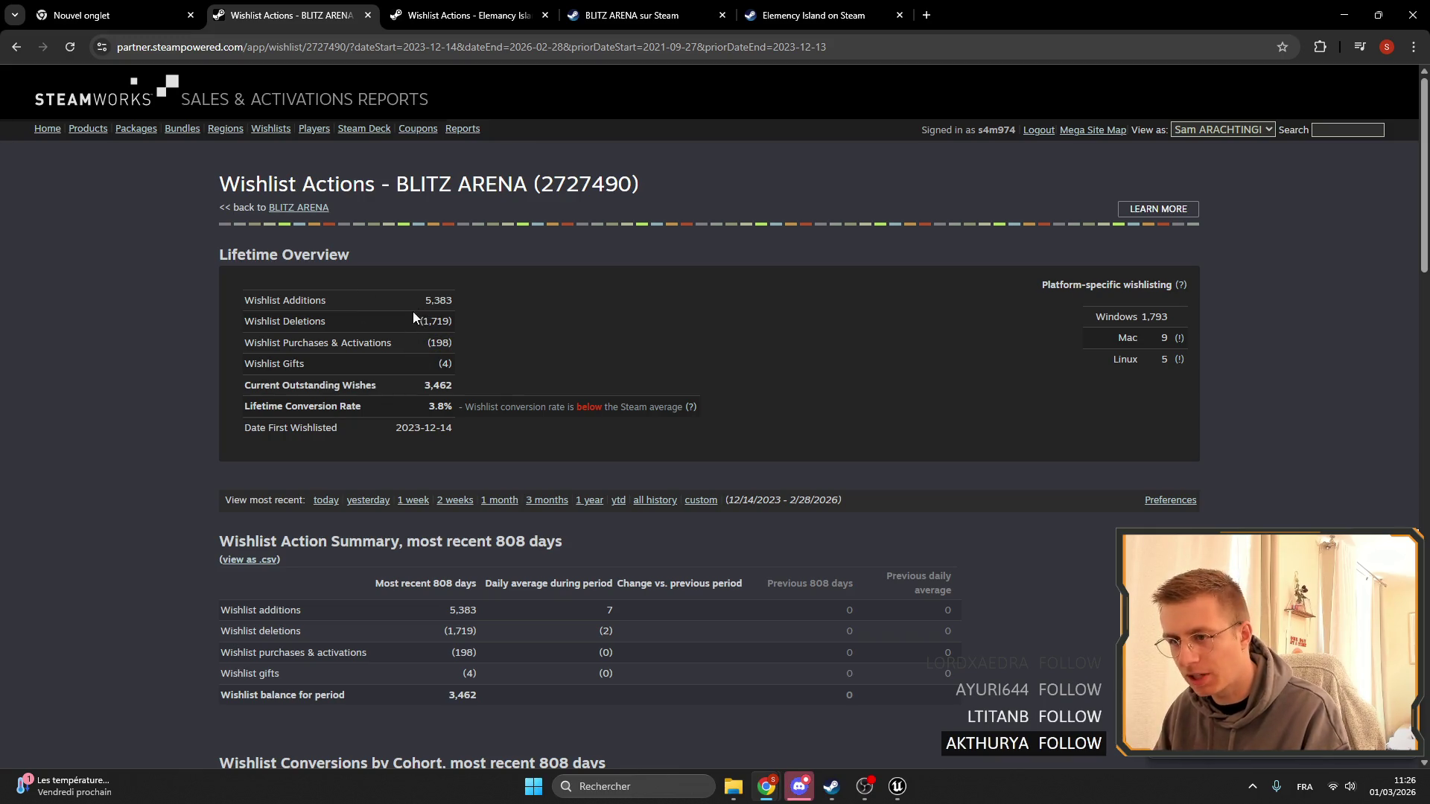
{"action": "left_click_drag", "start_coordinate": [414, 316], "coordinate": [467, 320]}
{"action": "left_click_drag", "start_coordinate": [412, 386], "coordinate": [456, 386]}
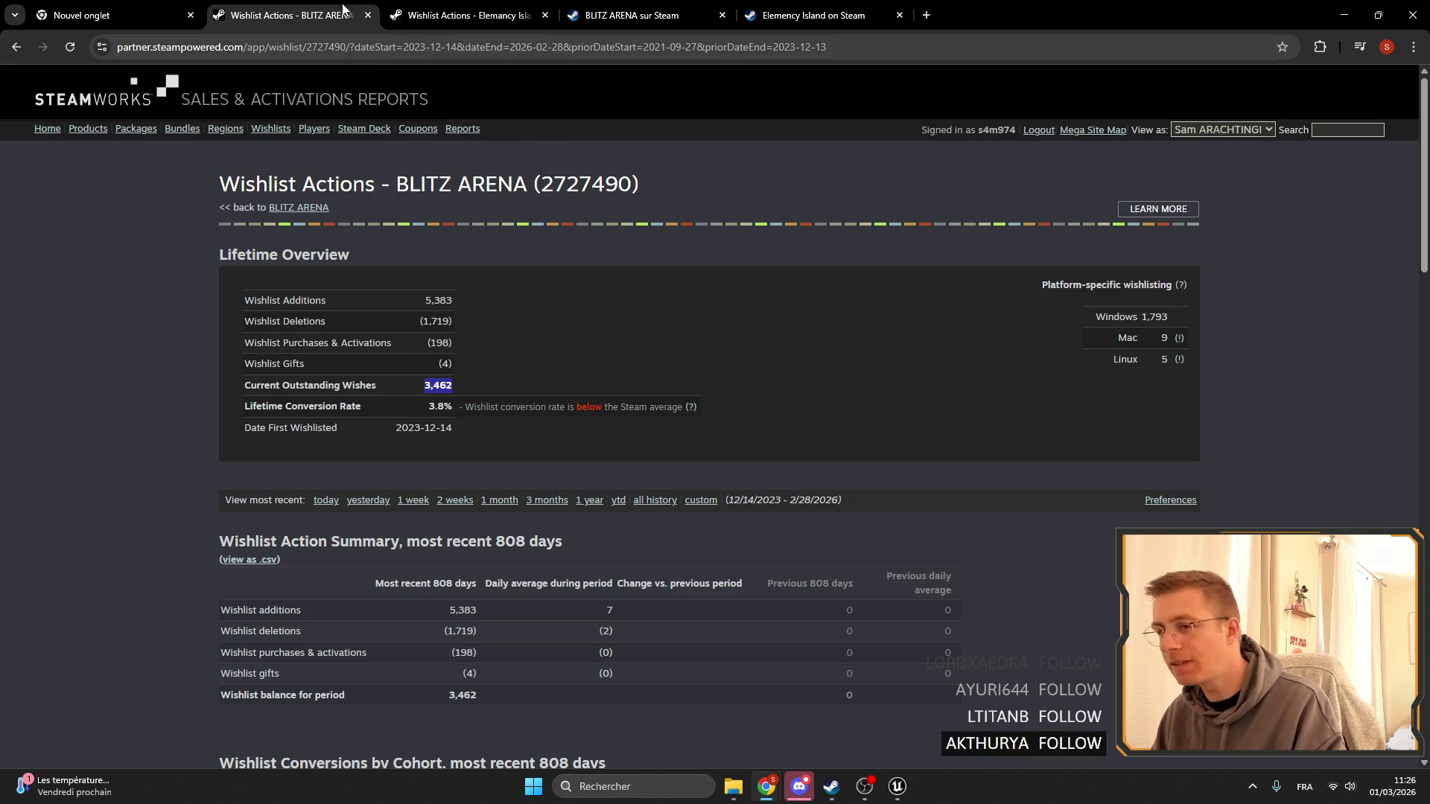
Flip between both reports and highlight Elemency Island's outstanding wishes and conversion rate.
{"action": "left_click", "coordinate": [461, 15]}
{"action": "left_click", "coordinate": [290, 15]}
{"action": "left_click", "coordinate": [462, 14]}
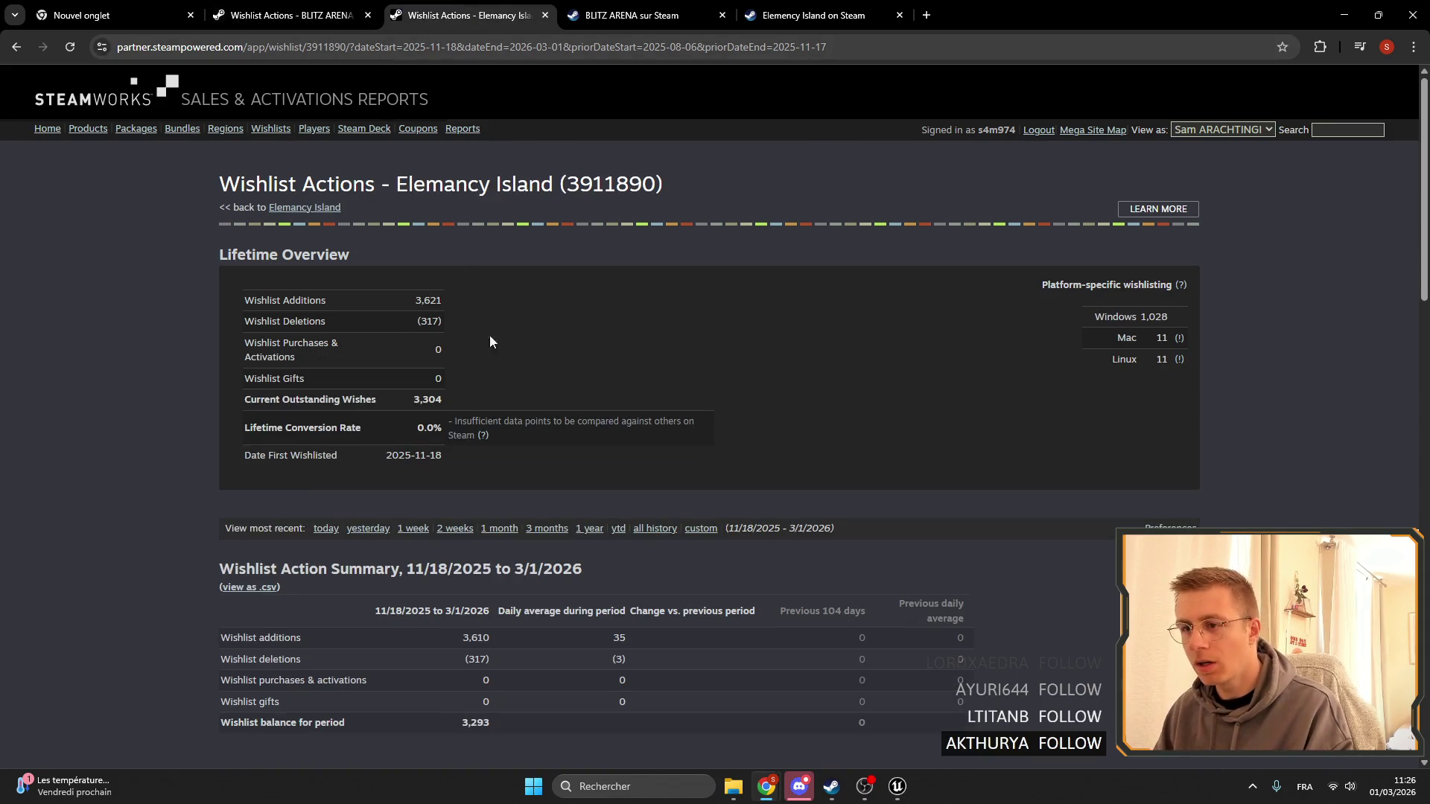
{"action": "left_click", "coordinate": [290, 15]}
{"action": "left_click", "coordinate": [481, 6]}
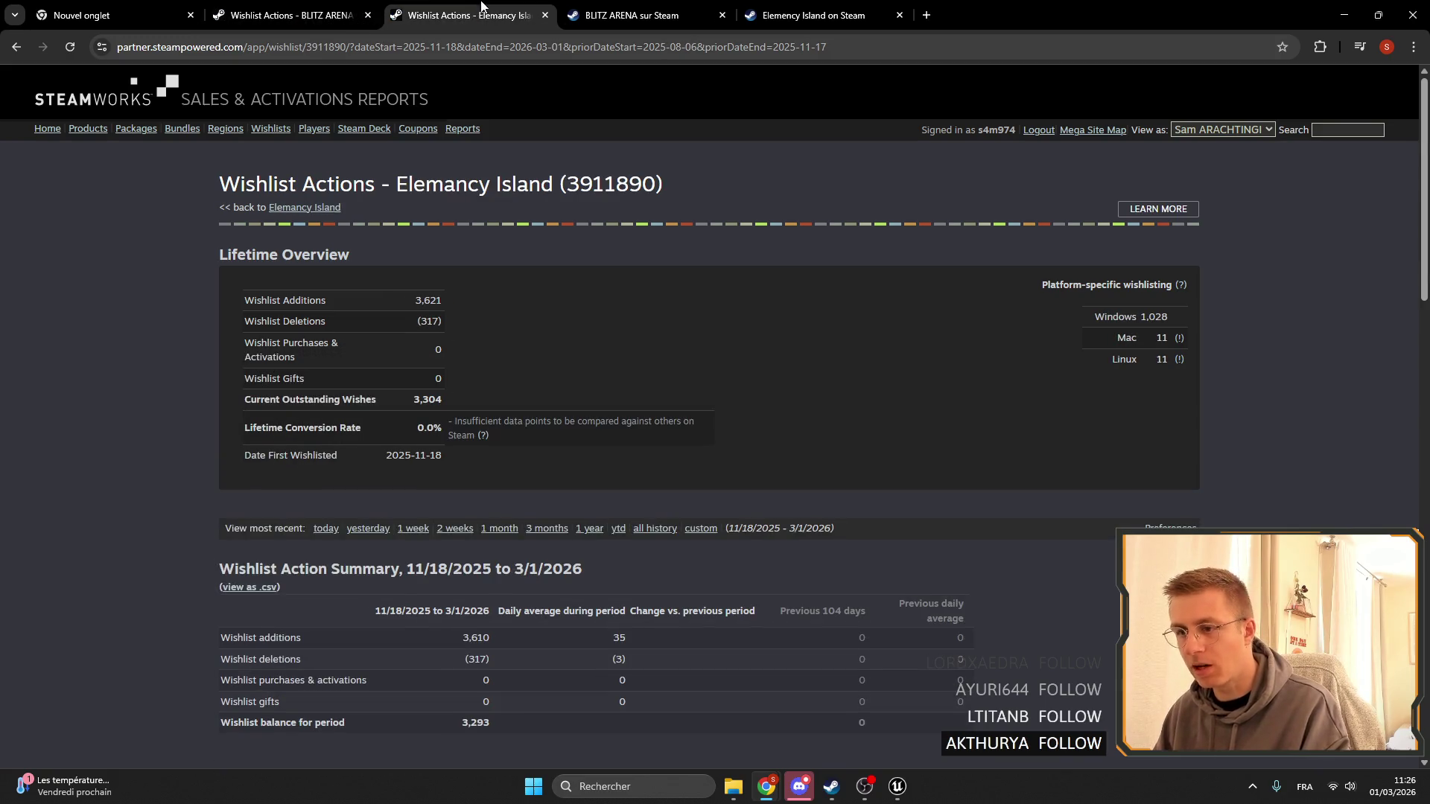
{"action": "left_click", "coordinate": [290, 15]}
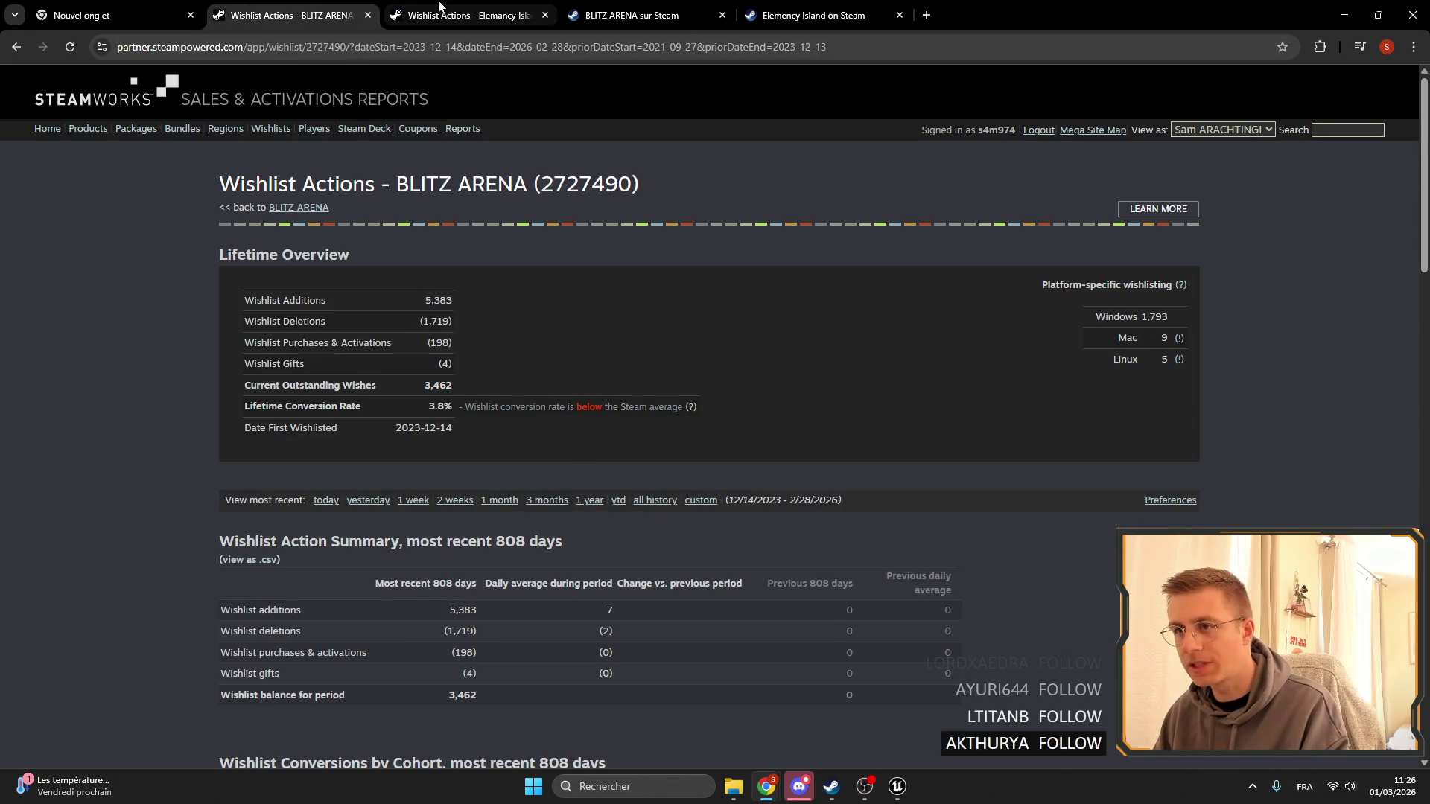
{"action": "left_click", "coordinate": [439, 9]}
{"action": "left_click_drag", "start_coordinate": [365, 400], "coordinate": [487, 436]}
{"action": "left_click", "coordinate": [1392, 786]}
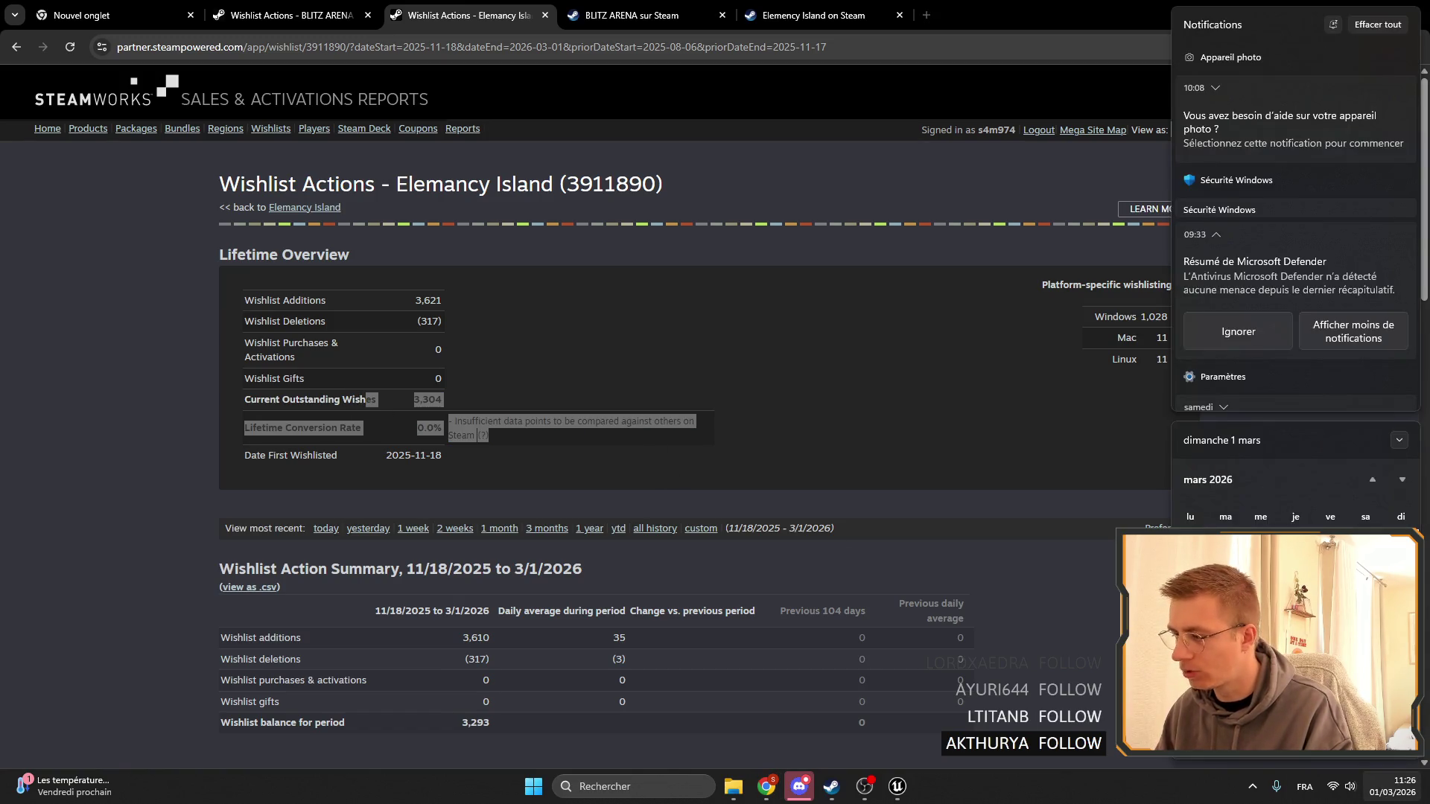
{"action": "left_click", "coordinate": [664, 342]}
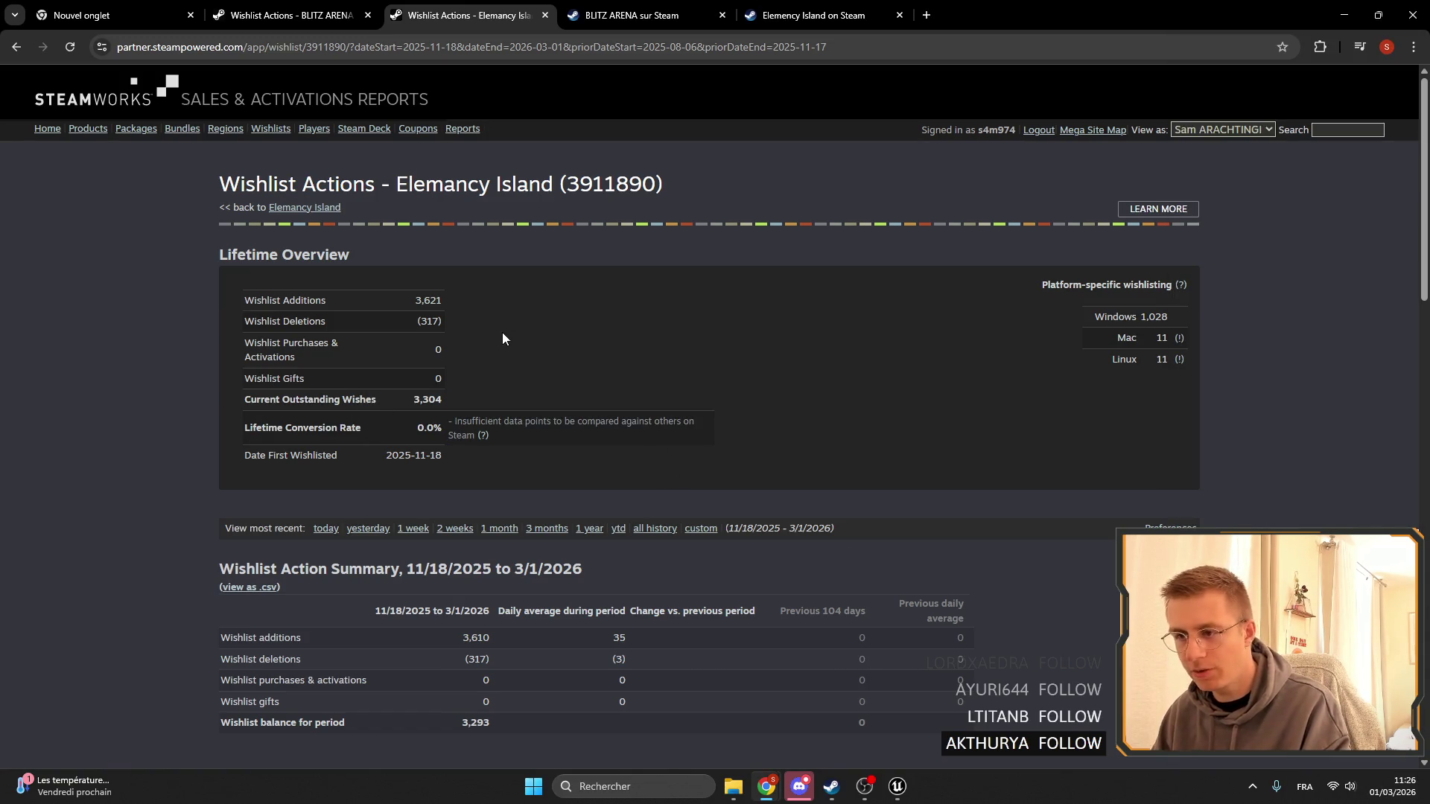
Scroll through the Elemency Island charts, then review the BLITZ ARENA report.
{"action": "scroll", "coordinate": [544, 305], "scroll_direction": "down", "scroll_amount": 2}
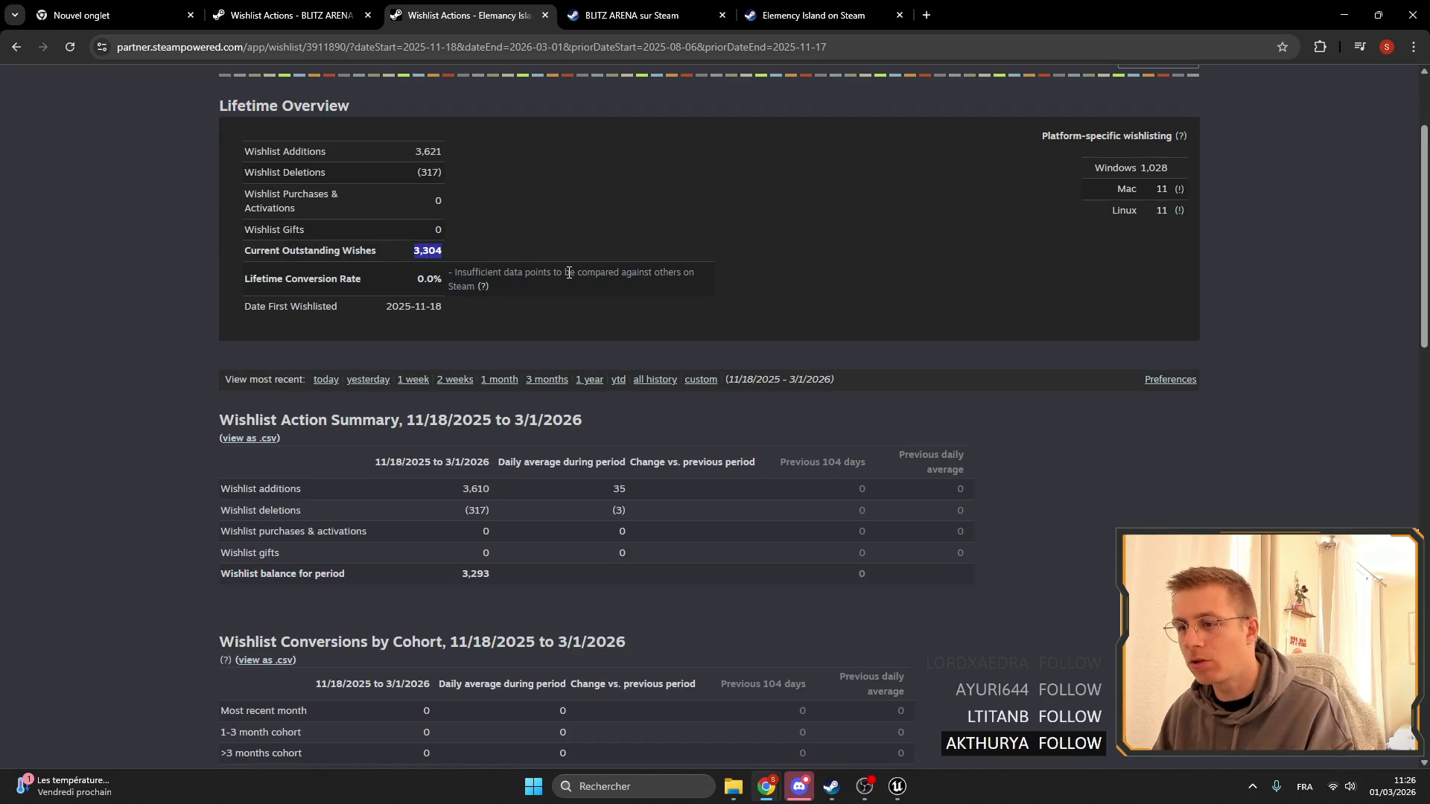
{"action": "scroll", "coordinate": [660, 333], "scroll_direction": "down", "scroll_amount": 2}
{"action": "scroll", "coordinate": [660, 333], "scroll_direction": "down", "scroll_amount": 5}
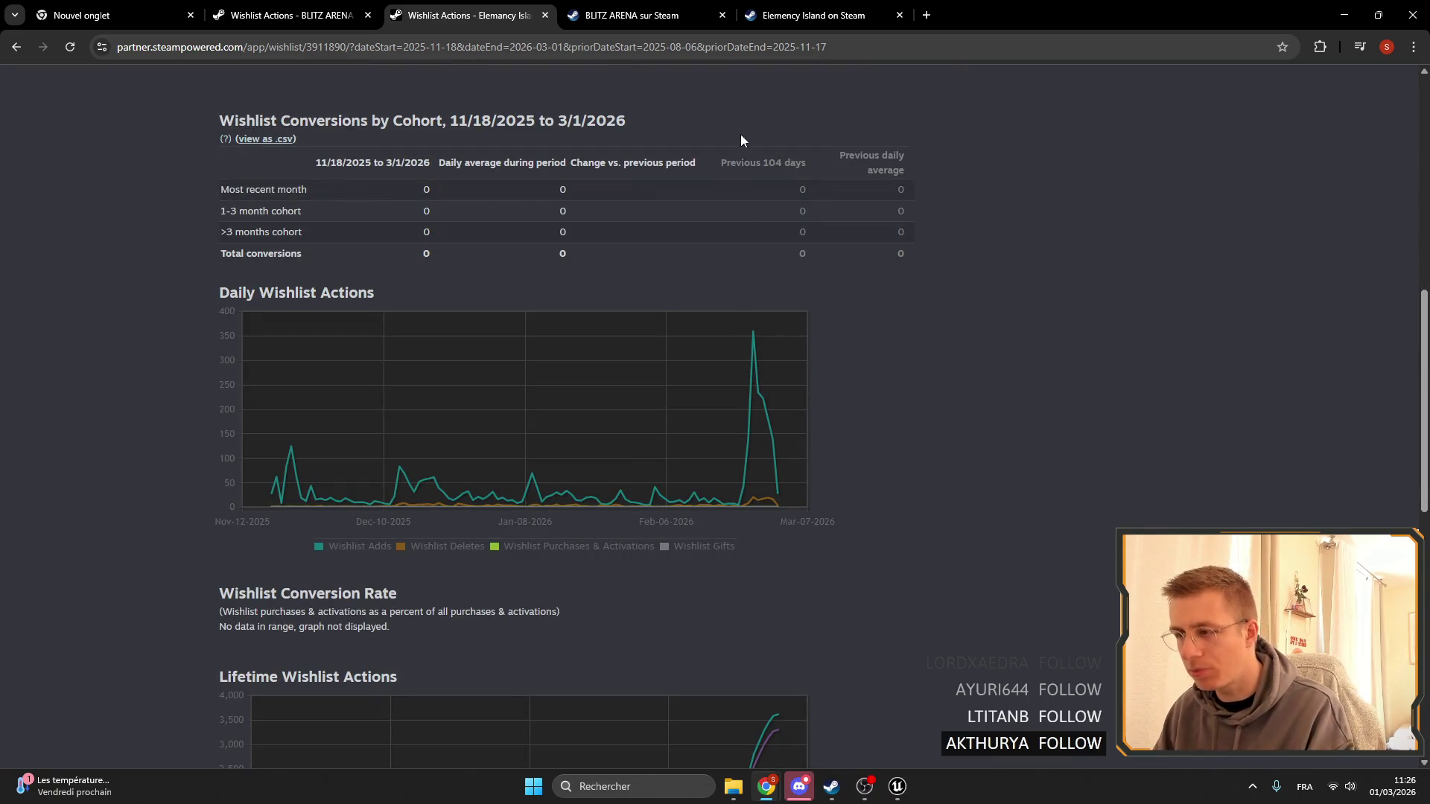
{"action": "scroll", "coordinate": [794, 342], "scroll_direction": "down", "scroll_amount": 2}
{"action": "scroll", "coordinate": [629, 342], "scroll_direction": "up", "scroll_amount": 1}
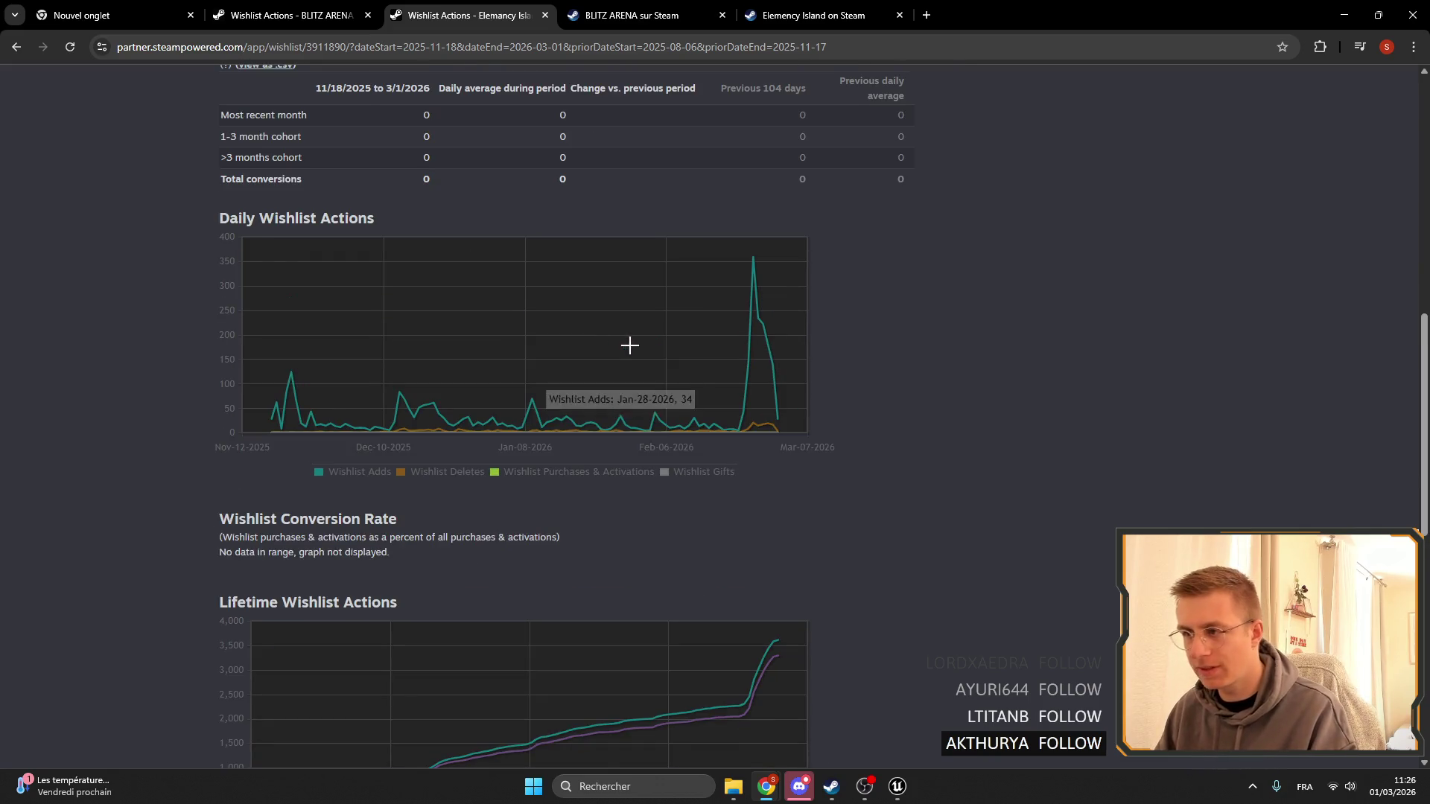
{"action": "left_click", "coordinate": [214, 9]}
{"action": "scroll", "coordinate": [749, 344], "scroll_direction": "down", "scroll_amount": 8}
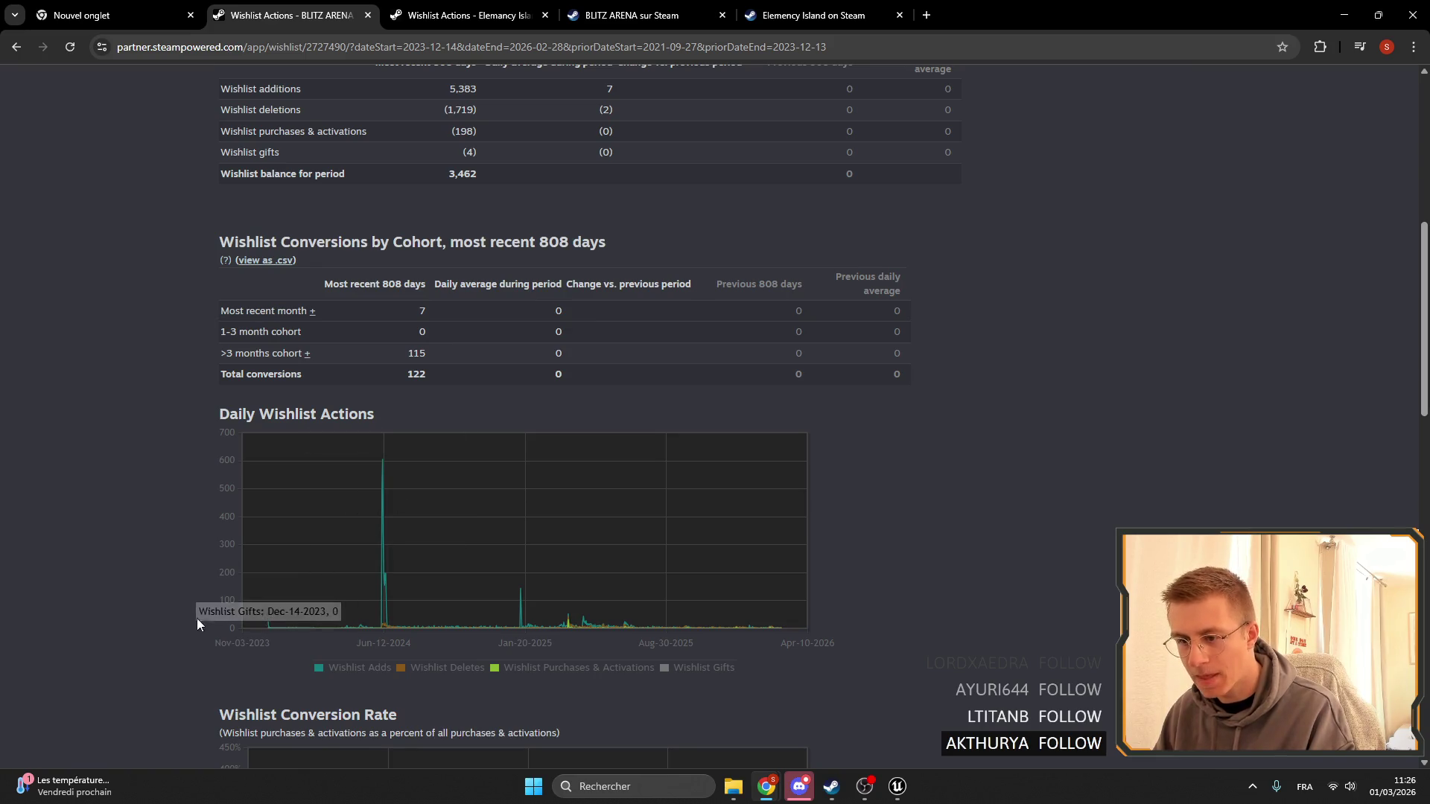
{"action": "scroll", "coordinate": [392, 251], "scroll_direction": "up", "scroll_amount": 4}
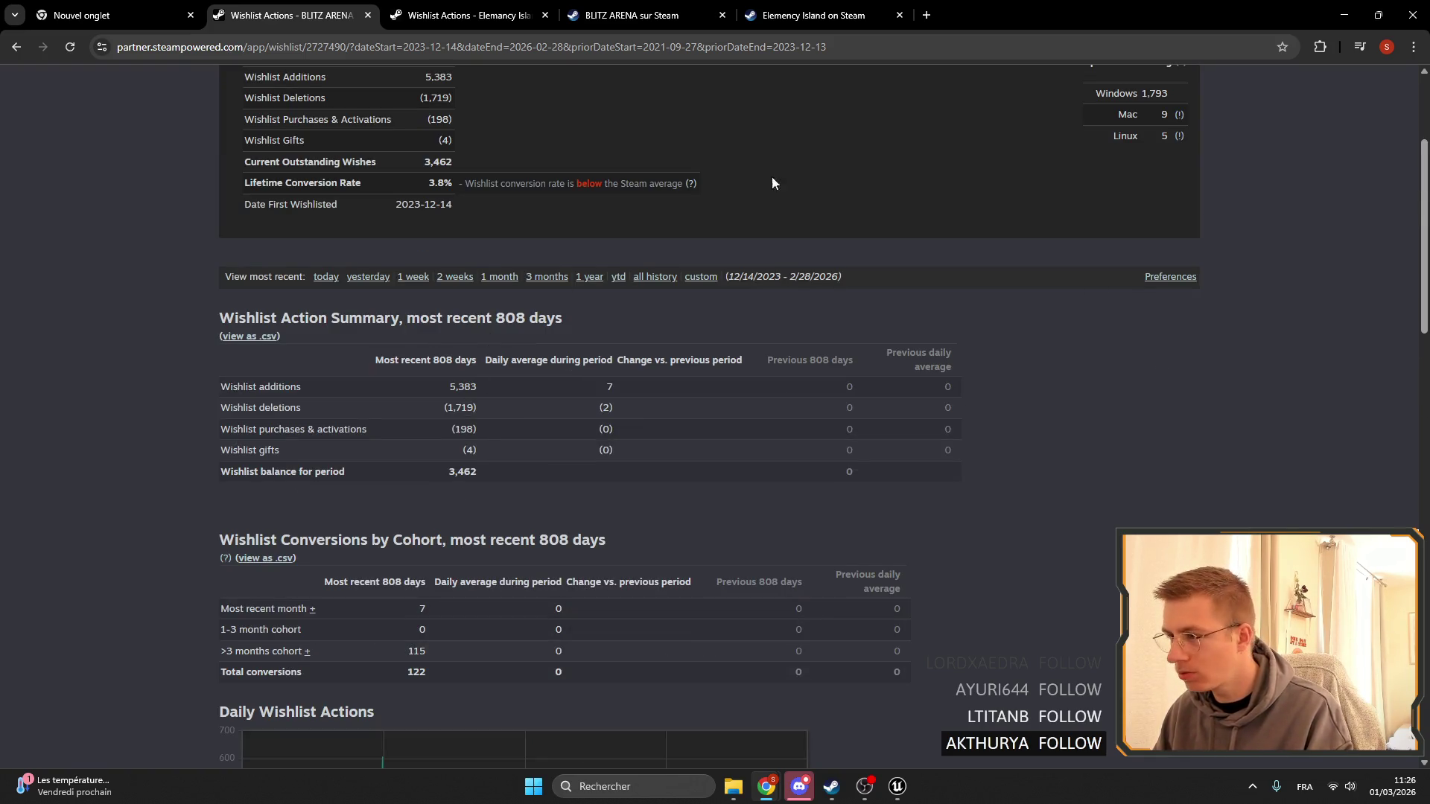
Choose a custom date range with 31 May 2024 as the start date.
{"action": "left_click", "coordinate": [701, 277]}
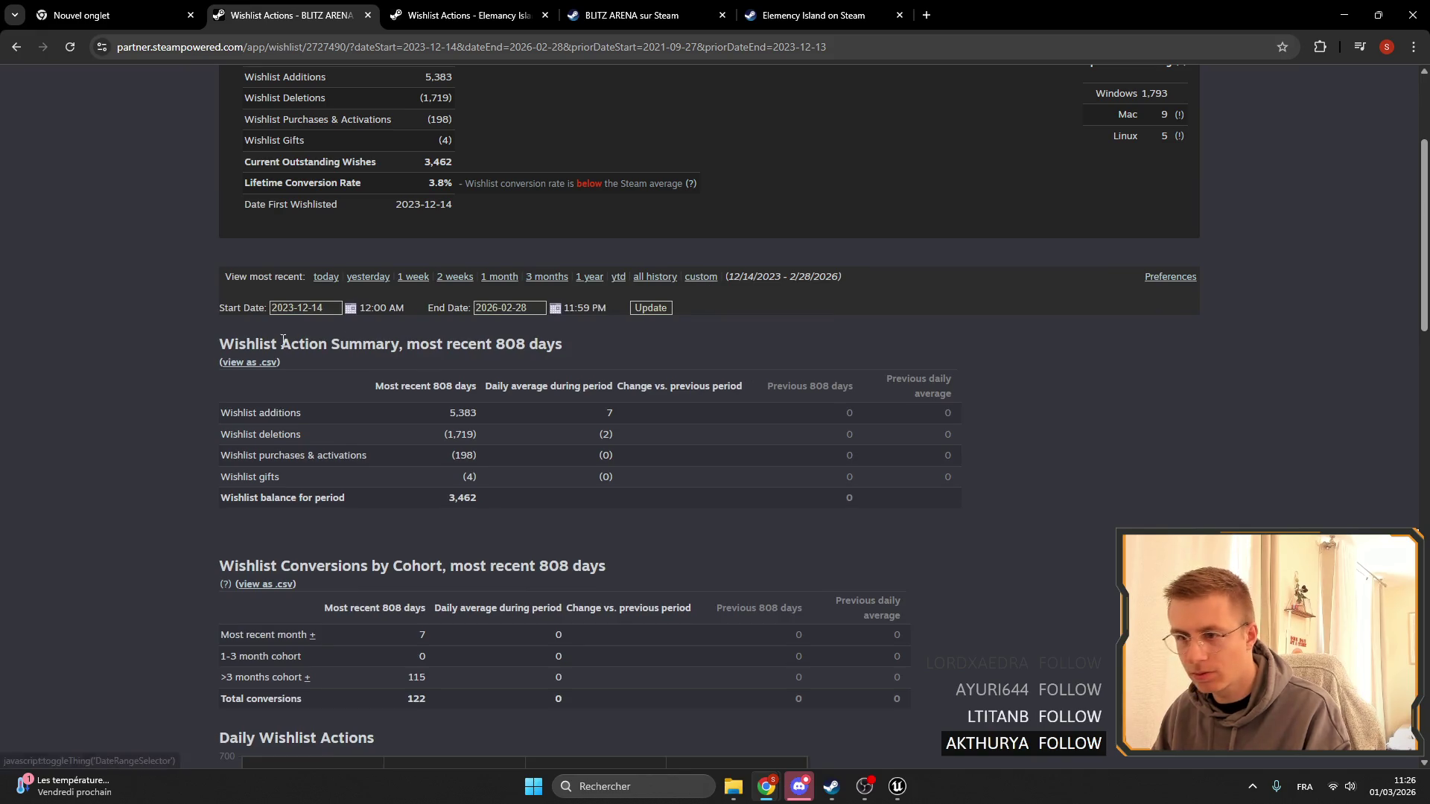
{"action": "left_click", "coordinate": [351, 308]}
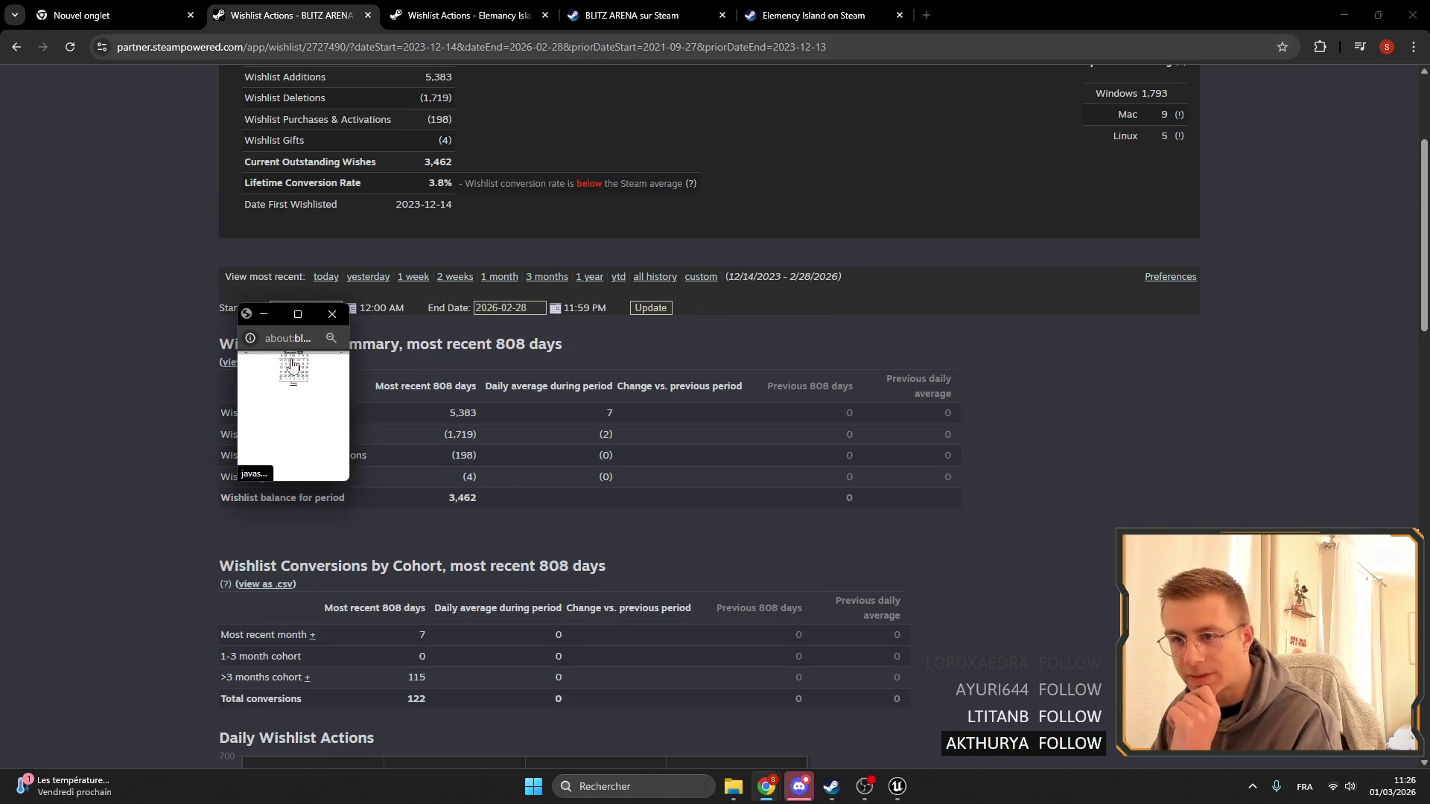
{"action": "left_click", "coordinate": [330, 339]}
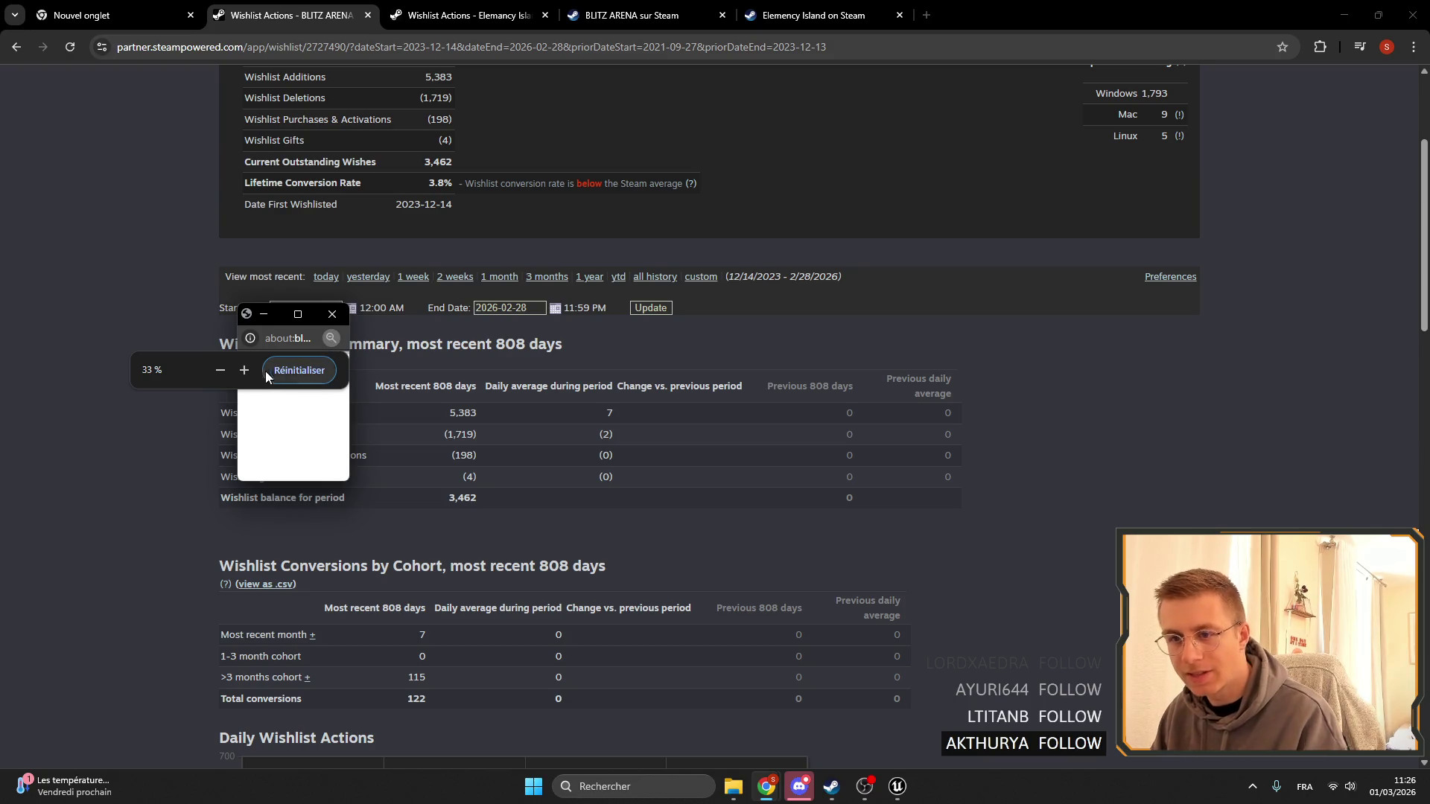
{"action": "left_click", "coordinate": [286, 370]}
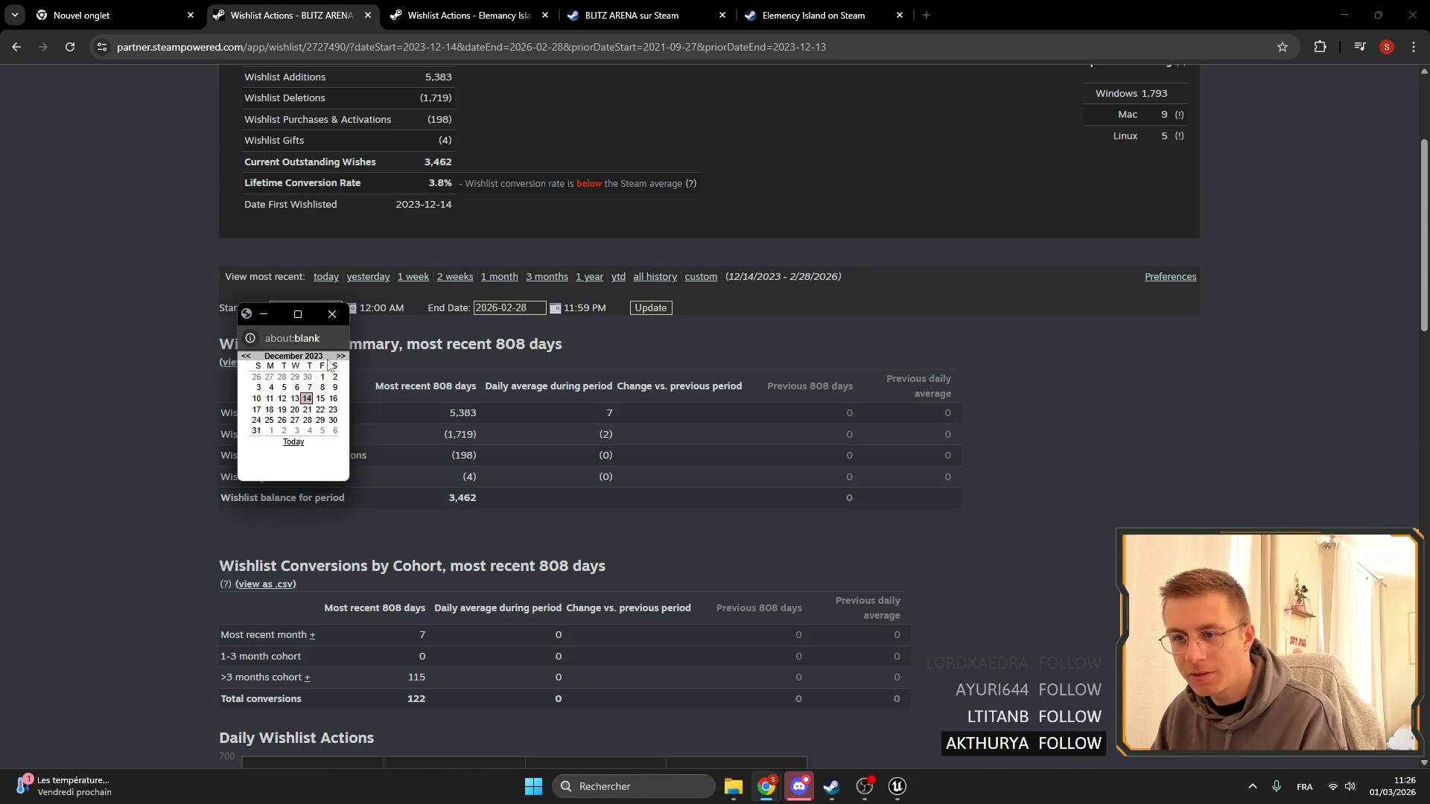
{"action": "left_click", "coordinate": [341, 356]}
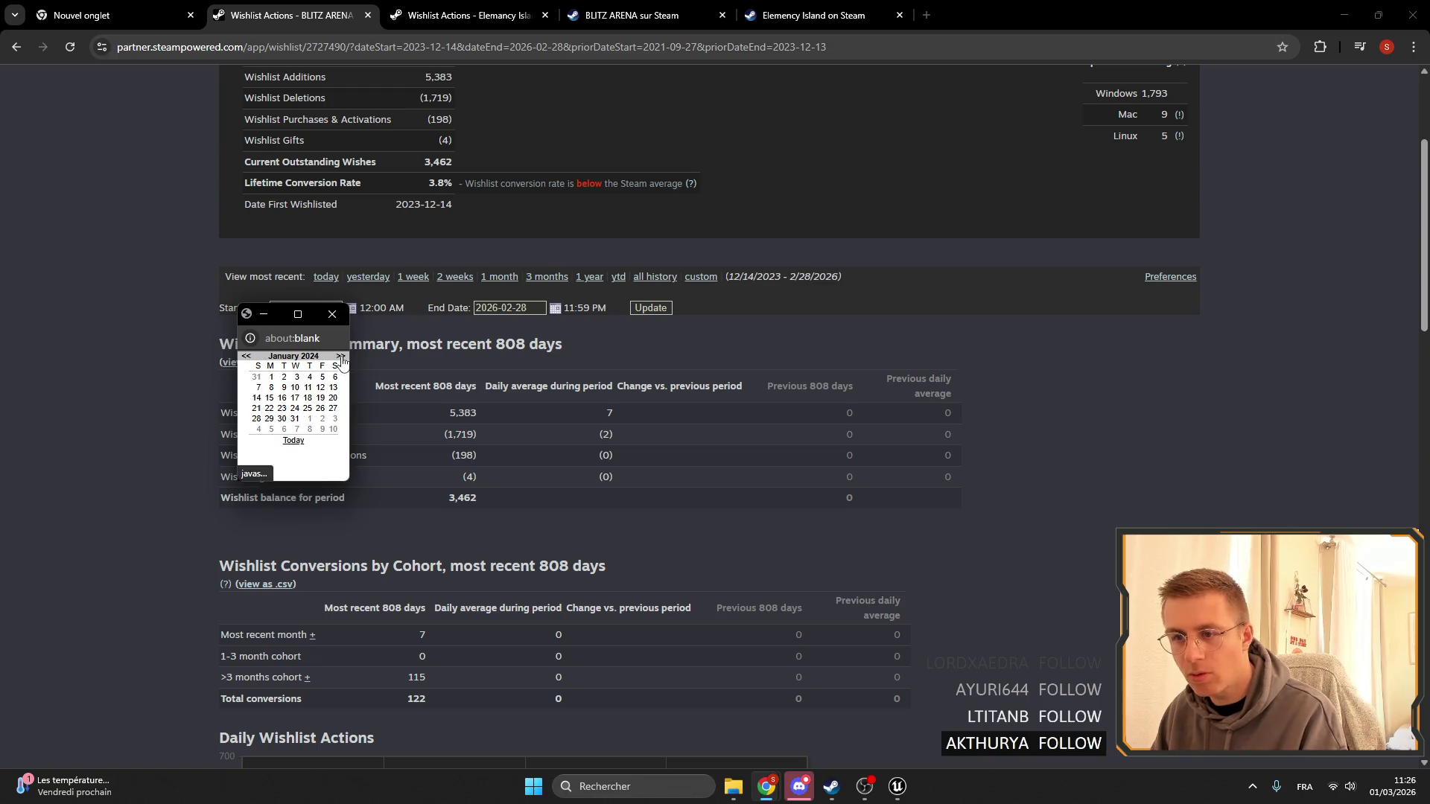
{"action": "left_click", "coordinate": [341, 357]}
{"action": "left_click", "coordinate": [341, 356]}
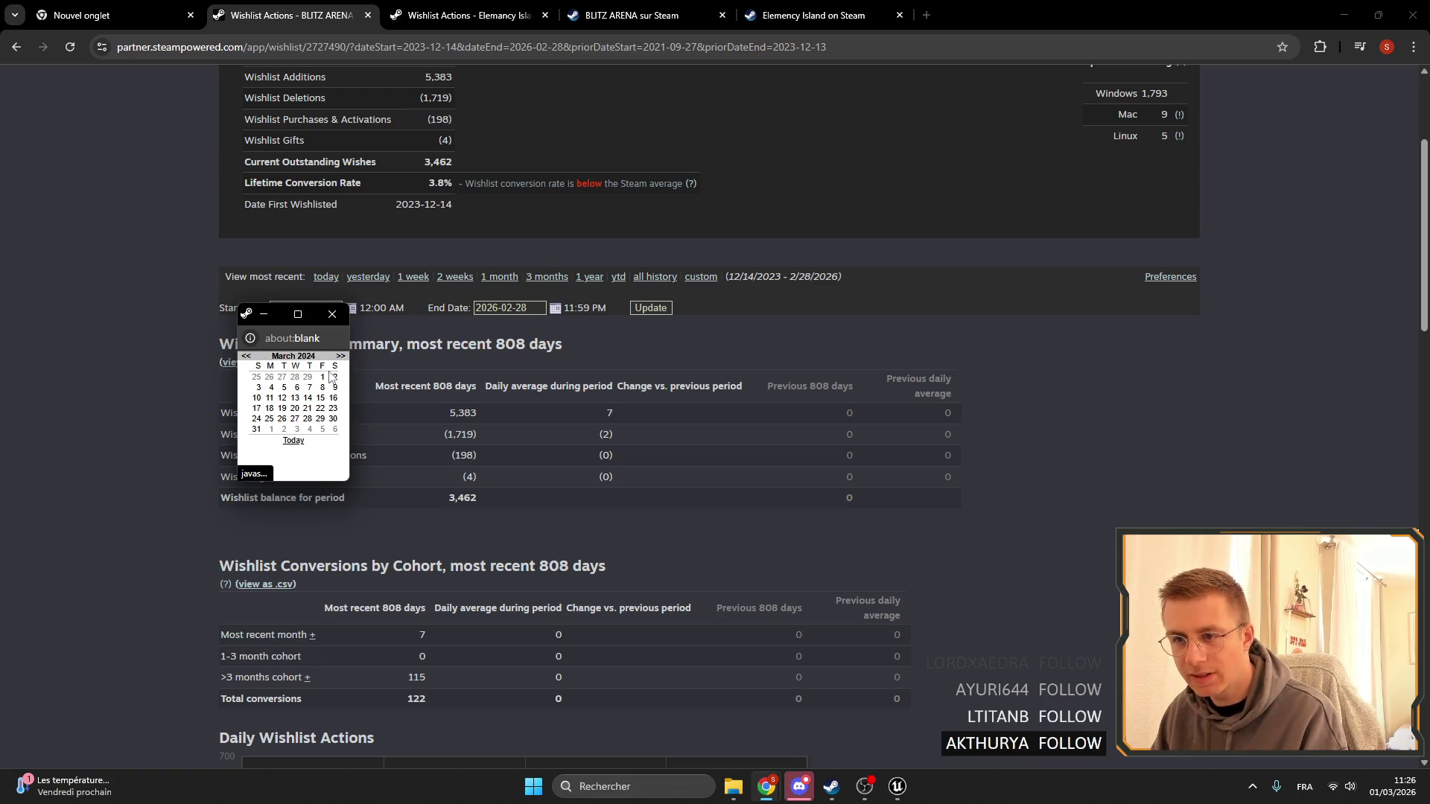
{"action": "left_click", "coordinate": [340, 357]}
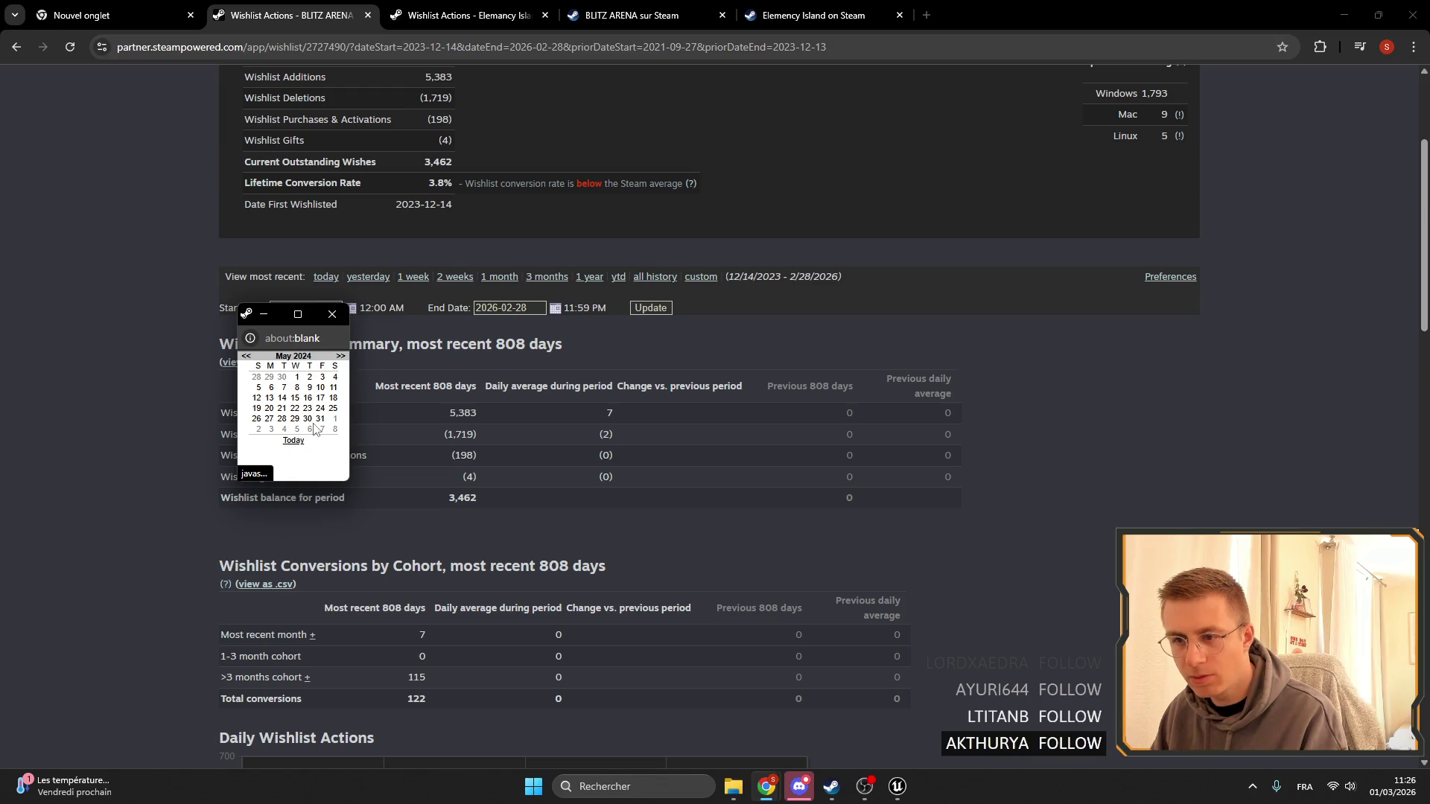
{"action": "left_click", "coordinate": [320, 420]}
Pick 31 August 2024 as the end date of the range.
{"action": "left_click", "coordinate": [556, 308]}
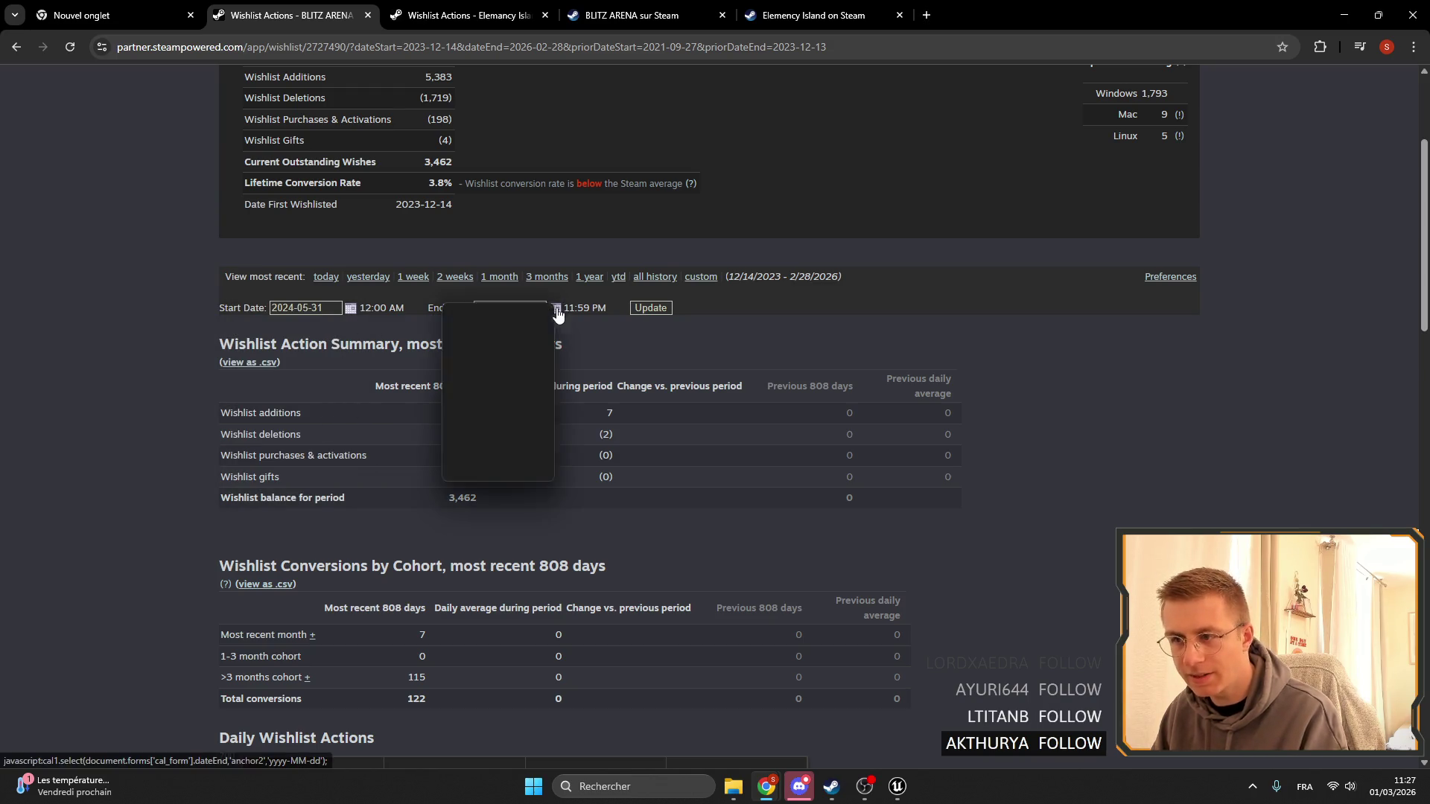
{"action": "left_click", "coordinate": [450, 359]}
{"action": "left_click", "coordinate": [450, 359]}
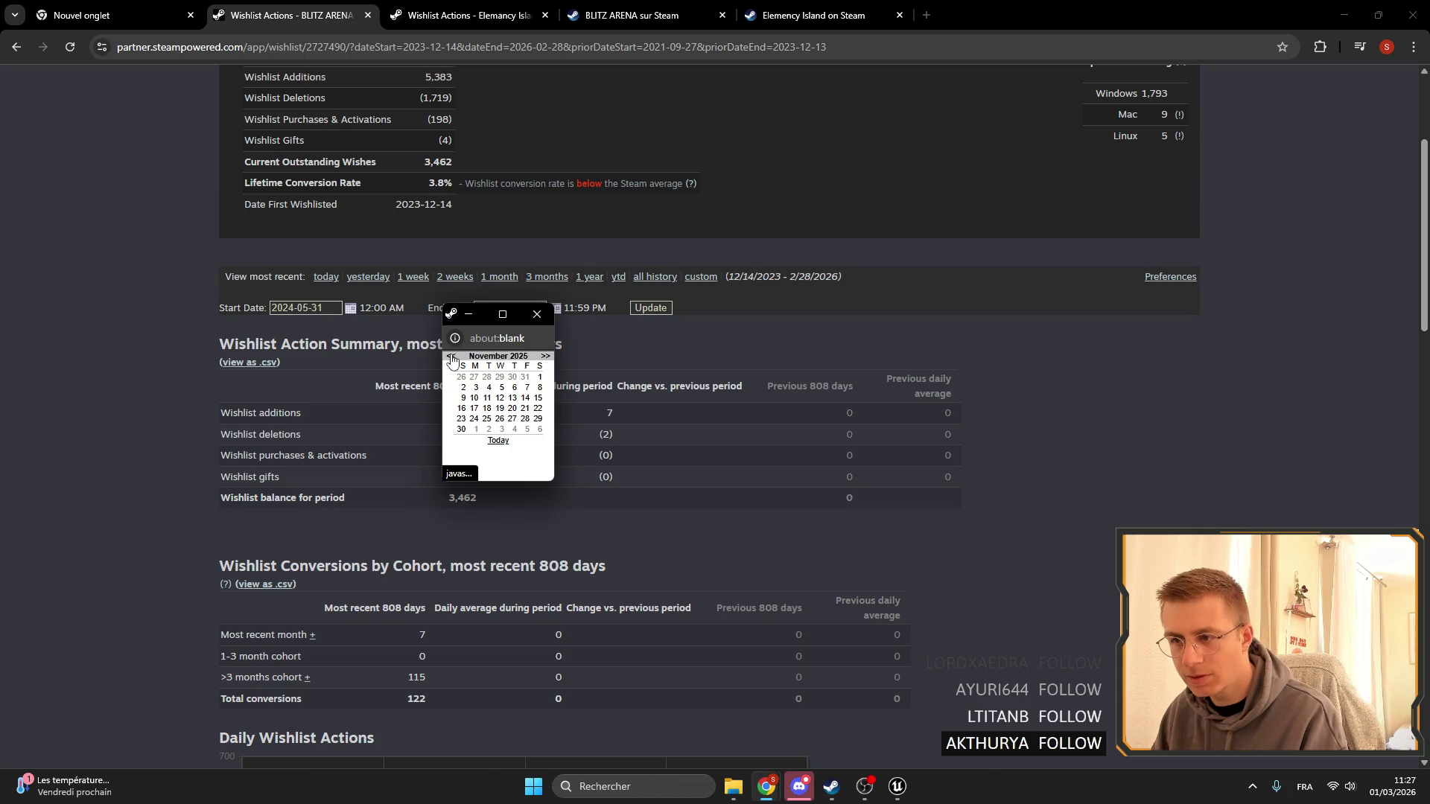
{"action": "left_click", "coordinate": [451, 359]}
{"action": "left_click", "coordinate": [451, 359]}
{"action": "left_click", "coordinate": [451, 358]}
{"action": "left_click", "coordinate": [452, 358]}
{"action": "left_click", "coordinate": [453, 358]}
{"action": "left_click", "coordinate": [454, 358]}
{"action": "left_click", "coordinate": [453, 358]}
{"action": "left_click", "coordinate": [453, 358]}
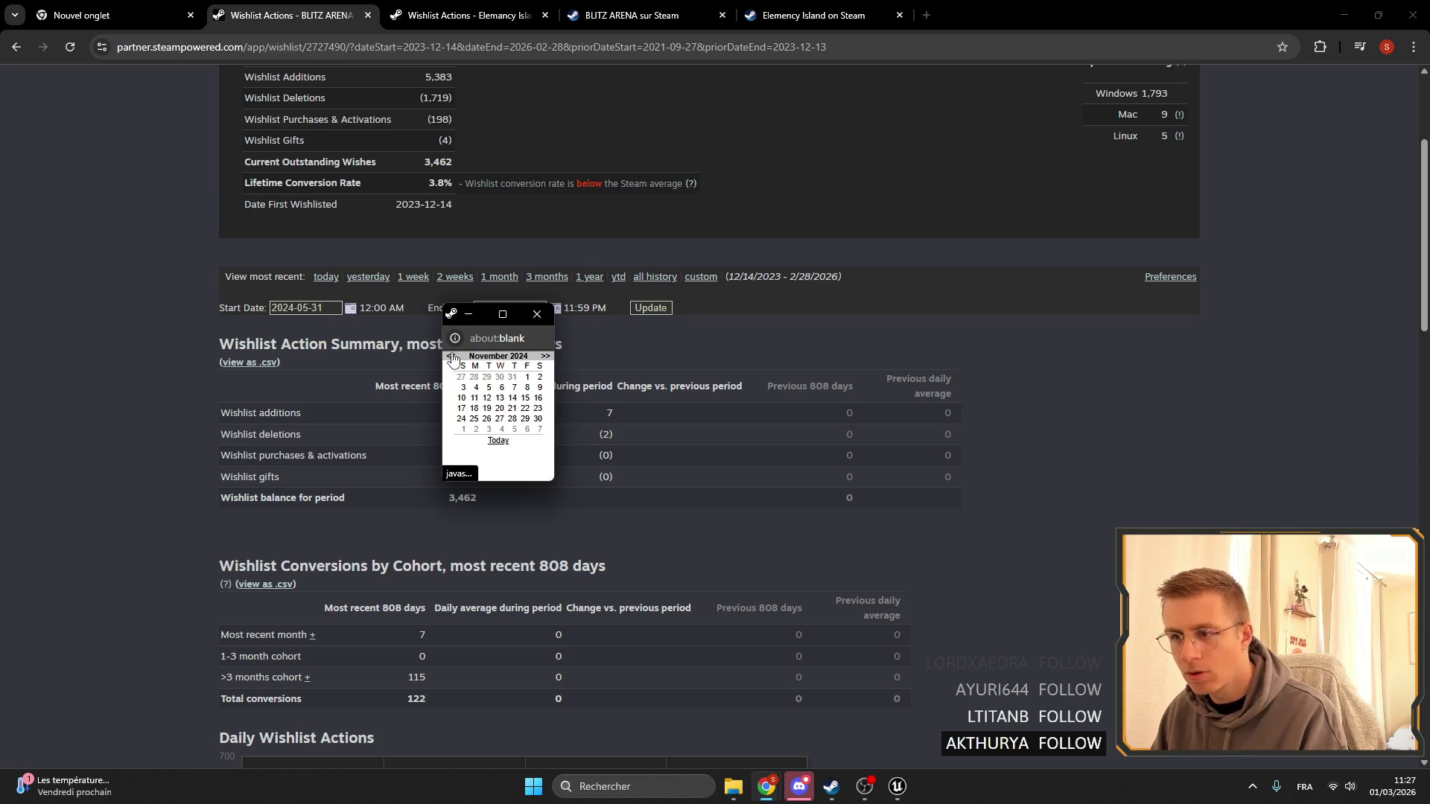
{"action": "left_click", "coordinate": [453, 359]}
{"action": "left_click", "coordinate": [453, 358]}
{"action": "left_click", "coordinate": [452, 359]}
{"action": "left_click", "coordinate": [453, 358]}
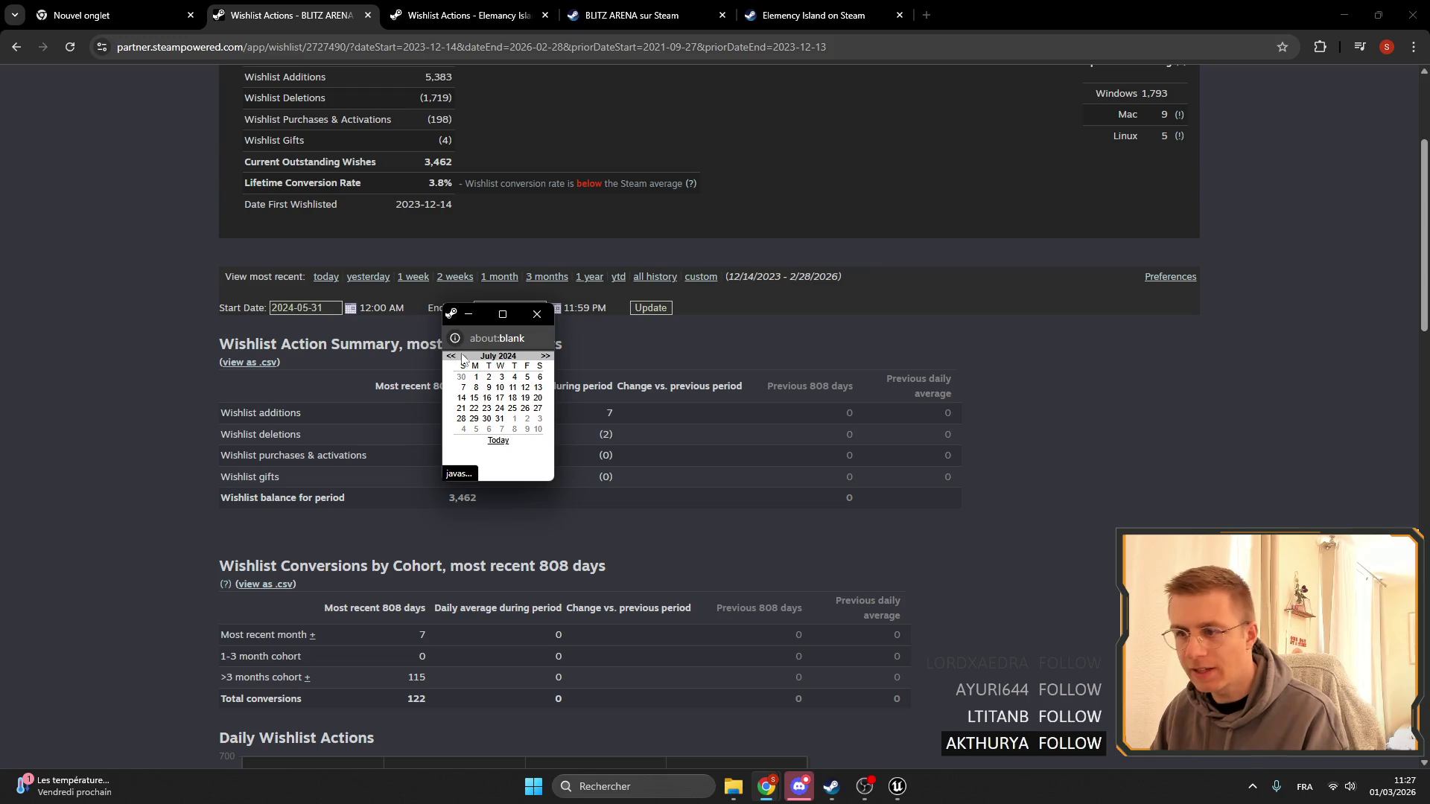
{"action": "left_click", "coordinate": [545, 359]}
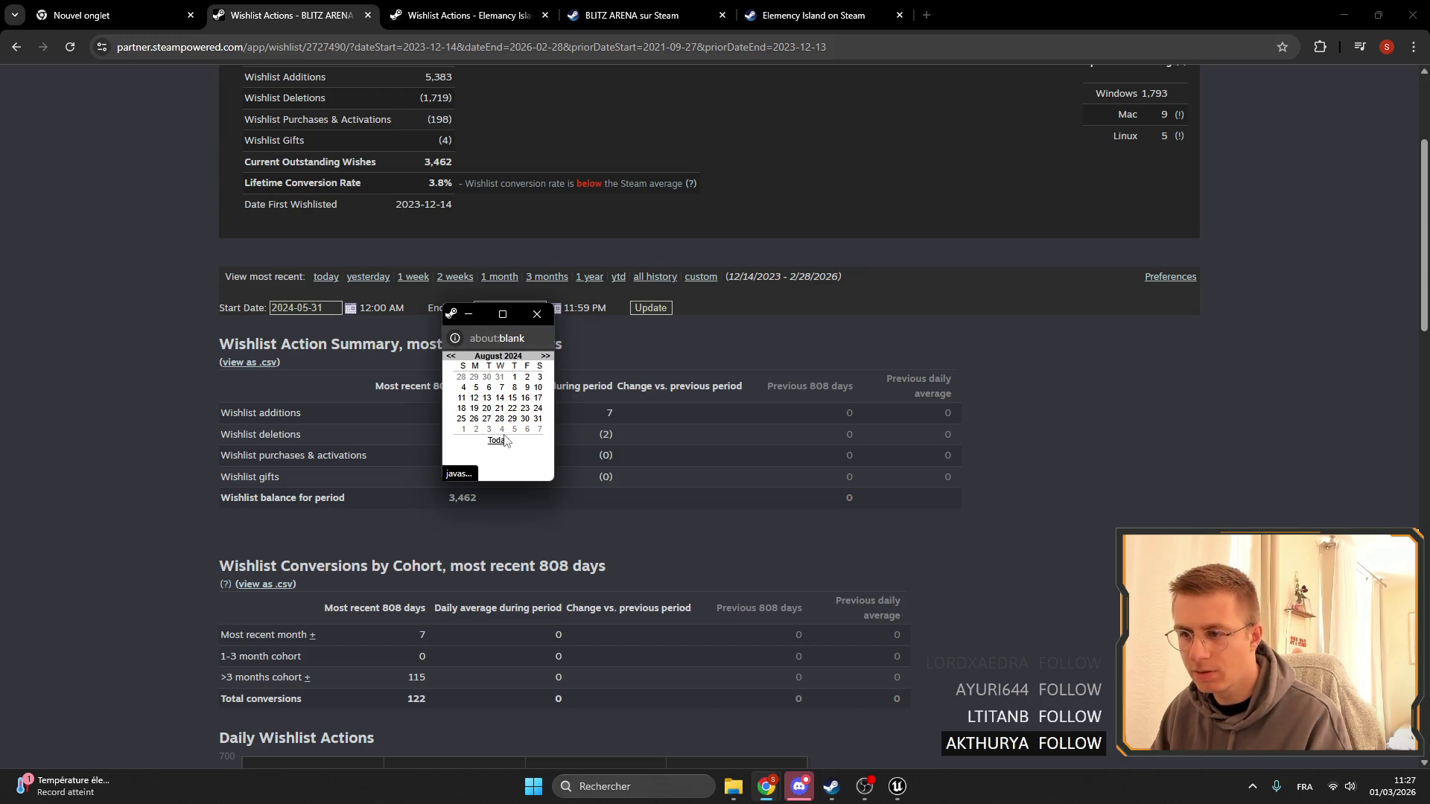
{"action": "left_click", "coordinate": [537, 421]}
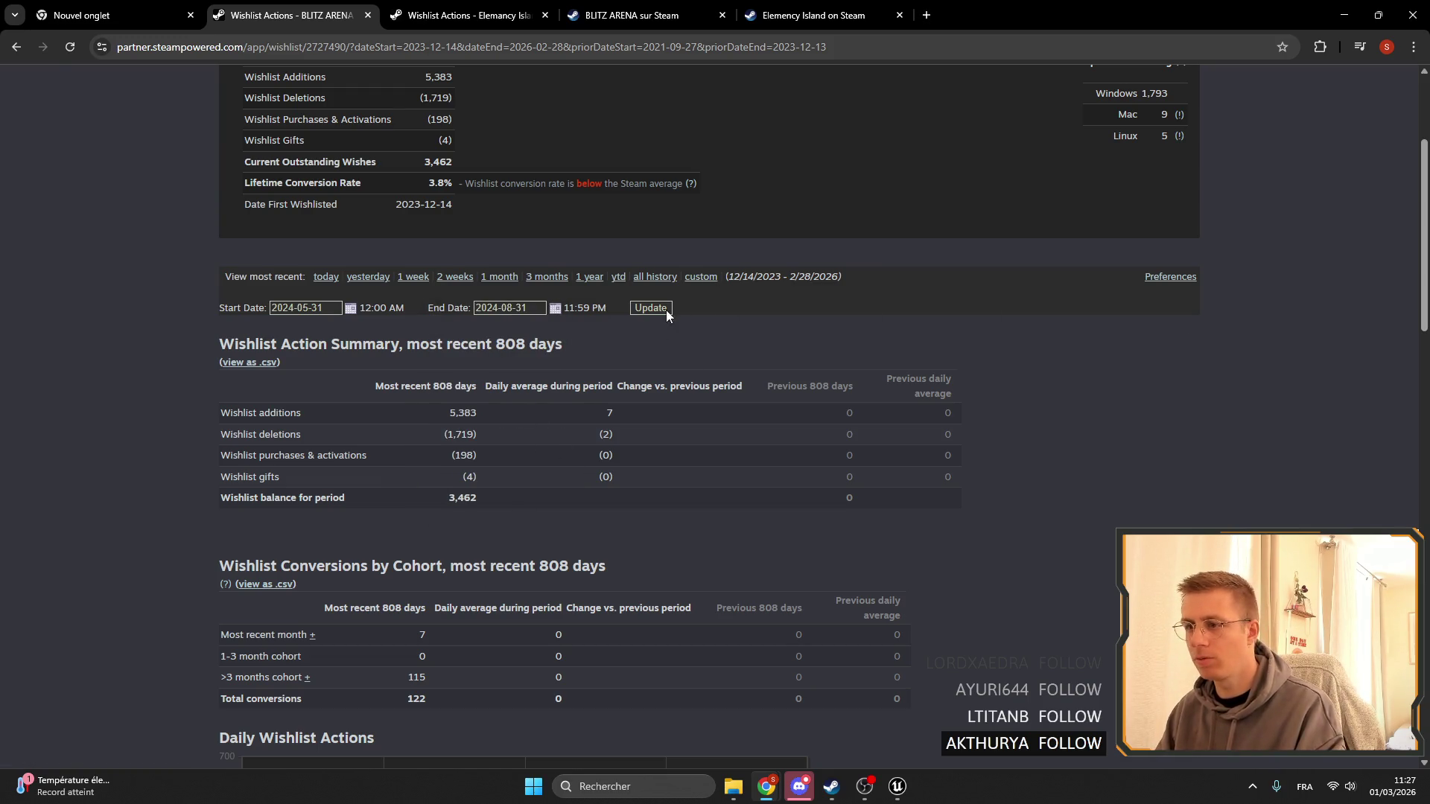
{"action": "scroll", "coordinate": [671, 393], "scroll_direction": "down", "scroll_amount": 6}
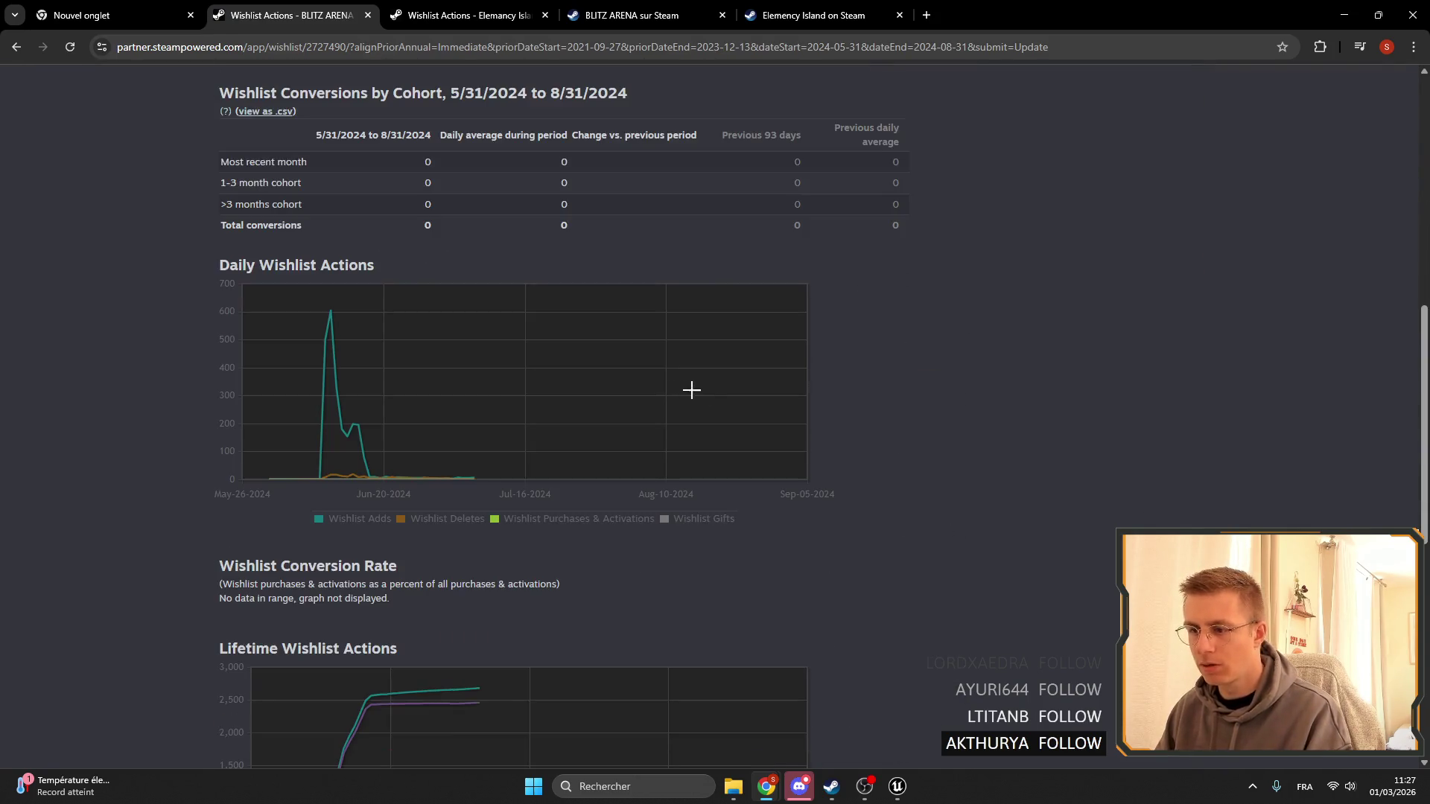
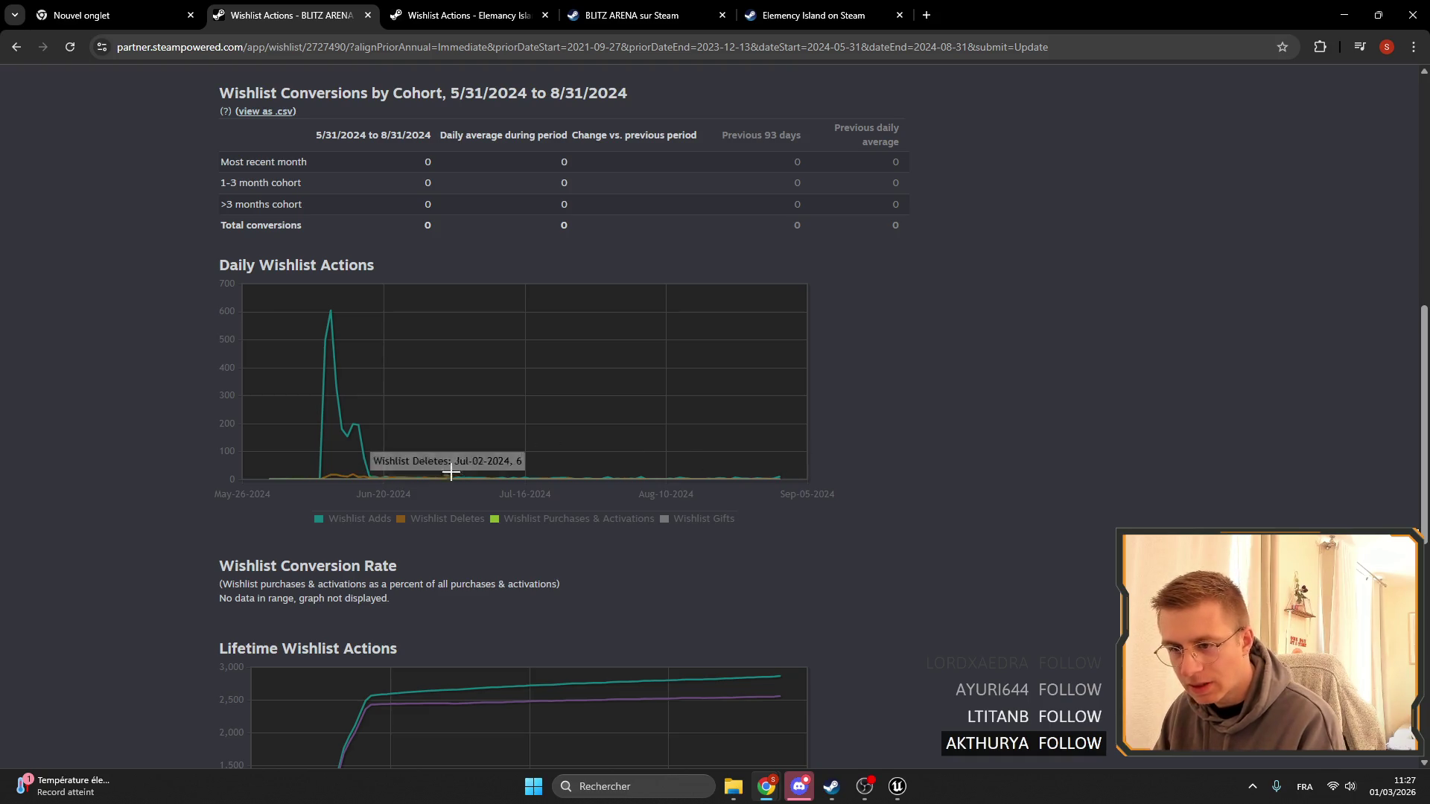
Set the BLITZ ARENA wishlist report to a custom range of 5/31/2024 to 8/31/2024 and update it.
{"action": "scroll", "coordinate": [499, 311], "scroll_direction": "up", "scroll_amount": 6}
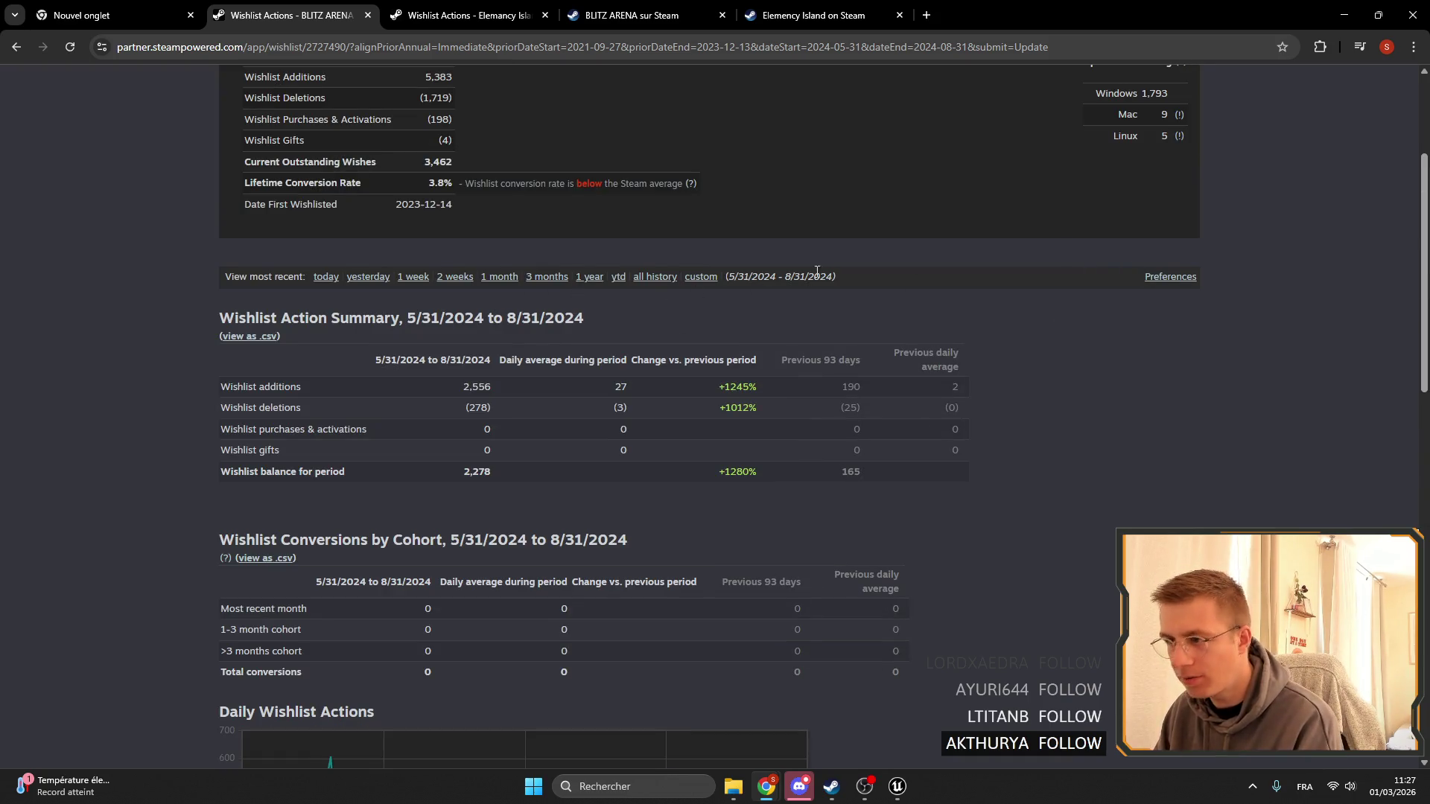
{"action": "left_click", "coordinate": [703, 278]}
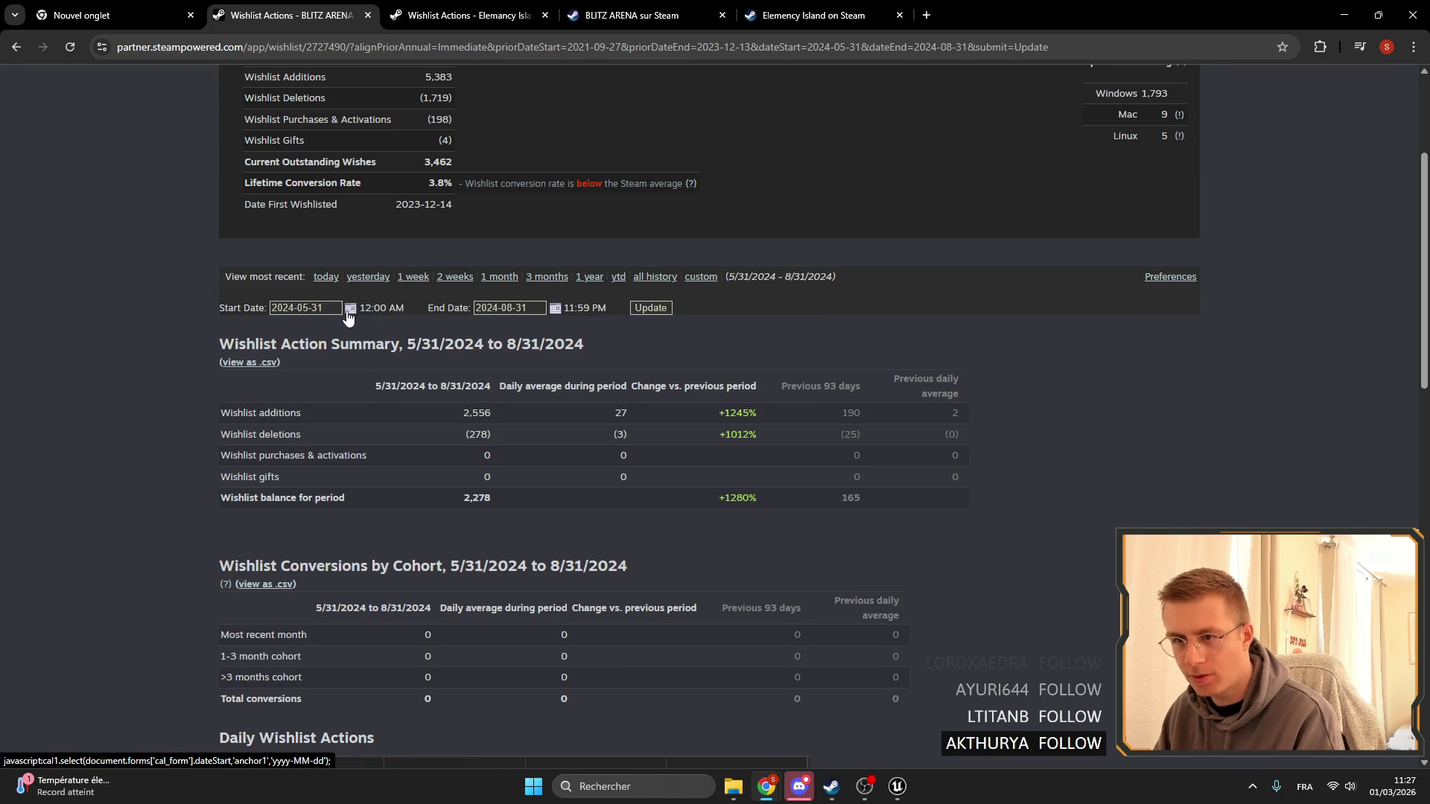
{"action": "left_click", "coordinate": [350, 308]}
{"action": "left_click", "coordinate": [245, 356]}
{"action": "left_click", "coordinate": [246, 356]}
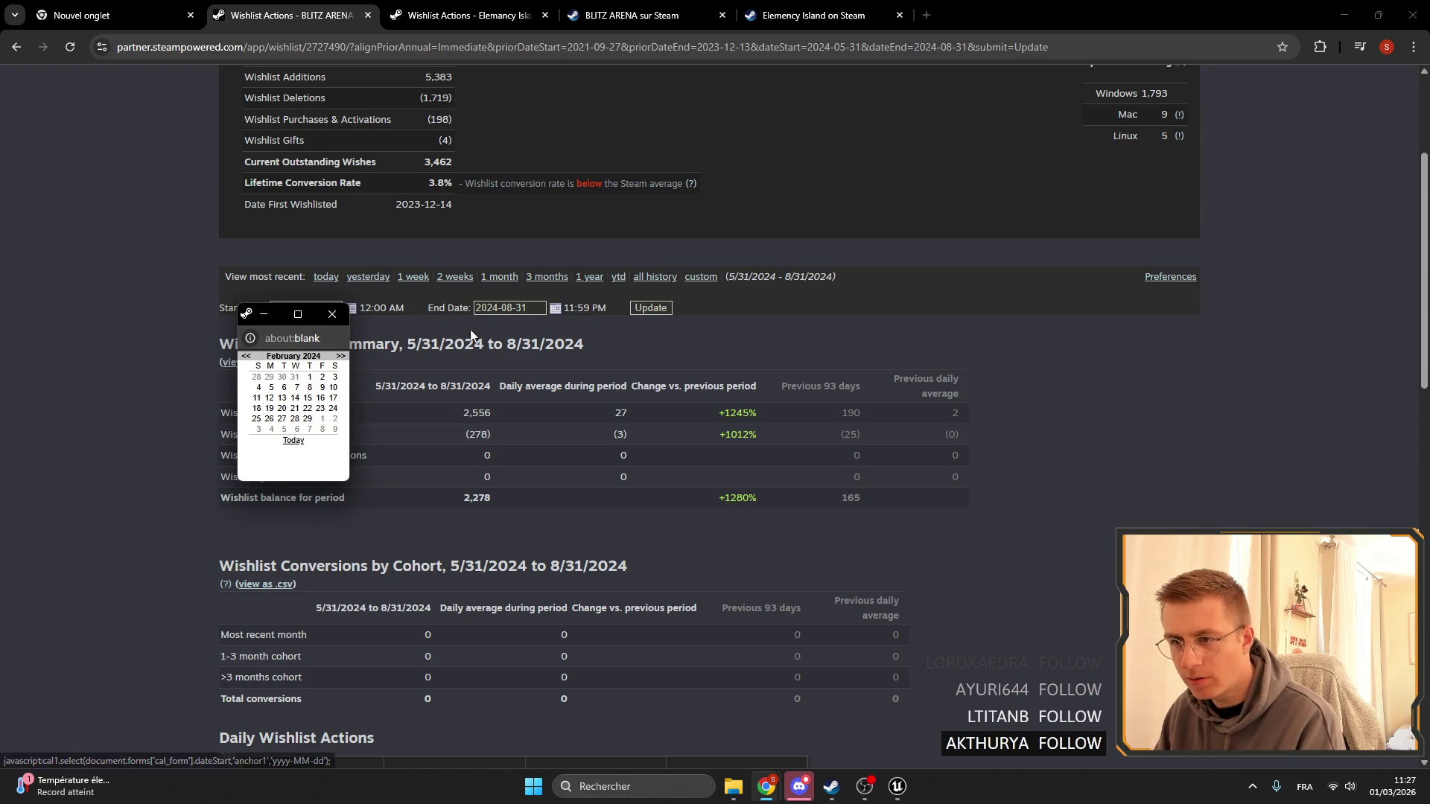
{"action": "left_click", "coordinate": [646, 308]}
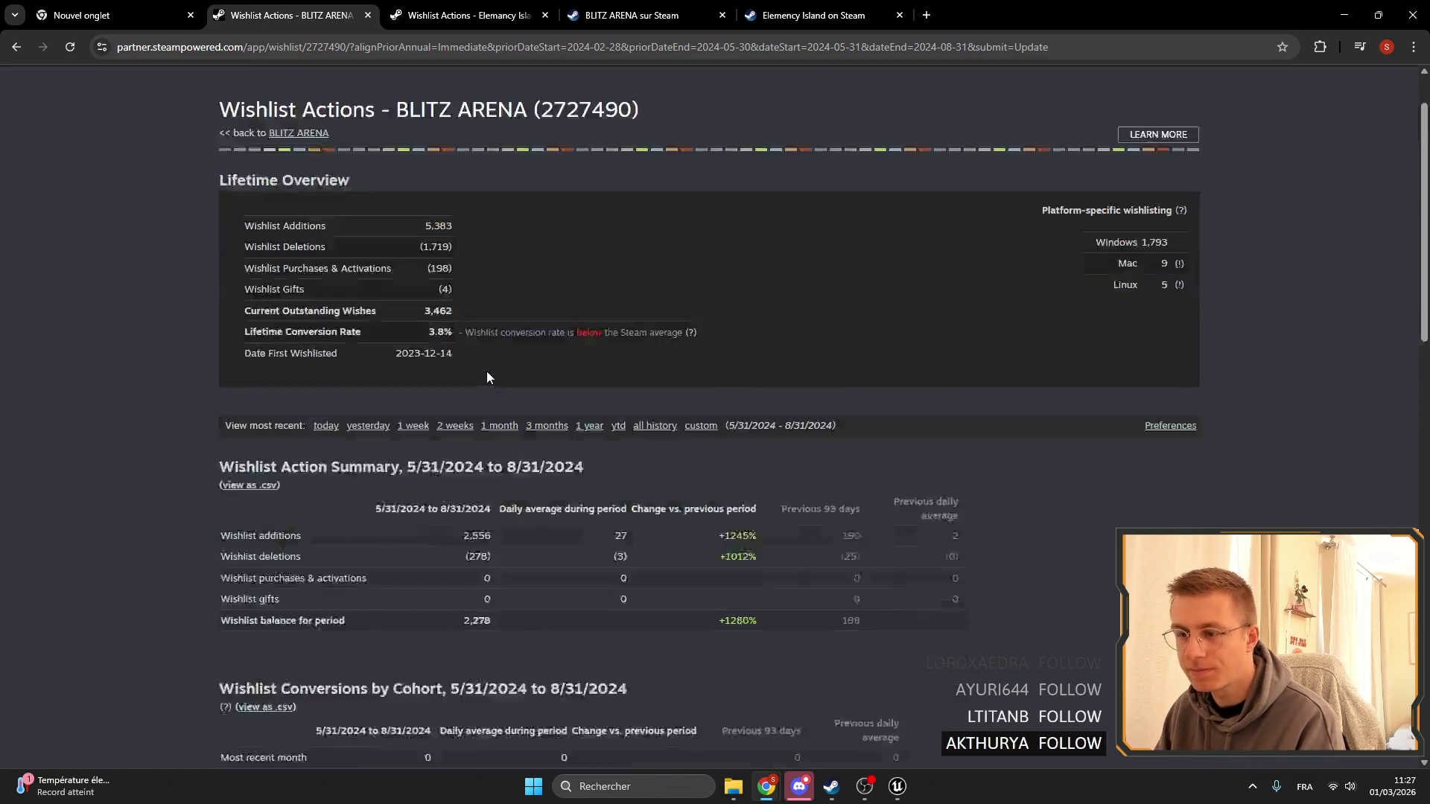
Inspect the Daily Wishlist Actions chart's June 10 peak of about 499 adds.
{"action": "scroll", "coordinate": [484, 371], "scroll_direction": "down", "scroll_amount": 6}
{"action": "mouse_move", "coordinate": [281, 547]}
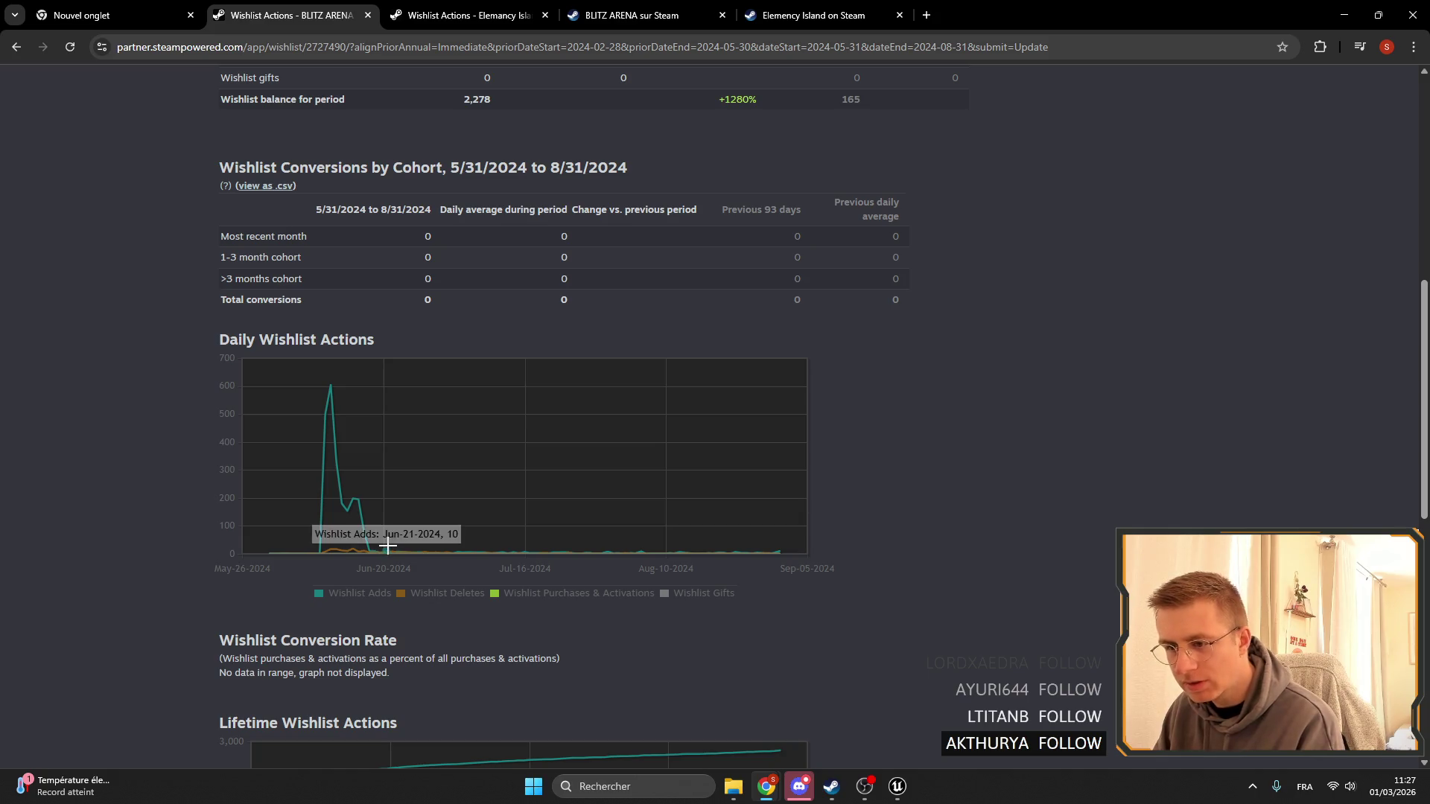
{"action": "mouse_move", "coordinate": [479, 549]}
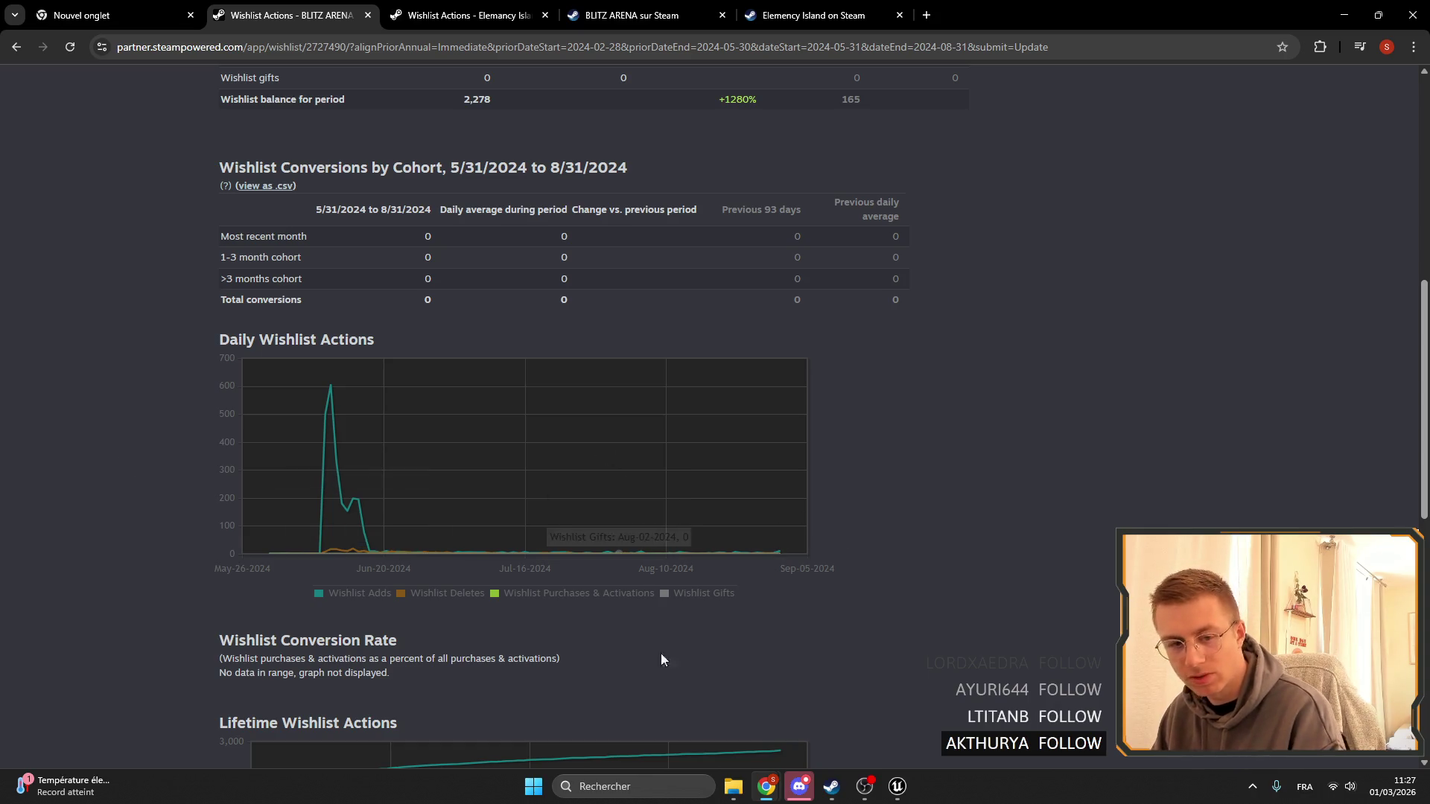
{"action": "left_click", "coordinate": [794, 794]}
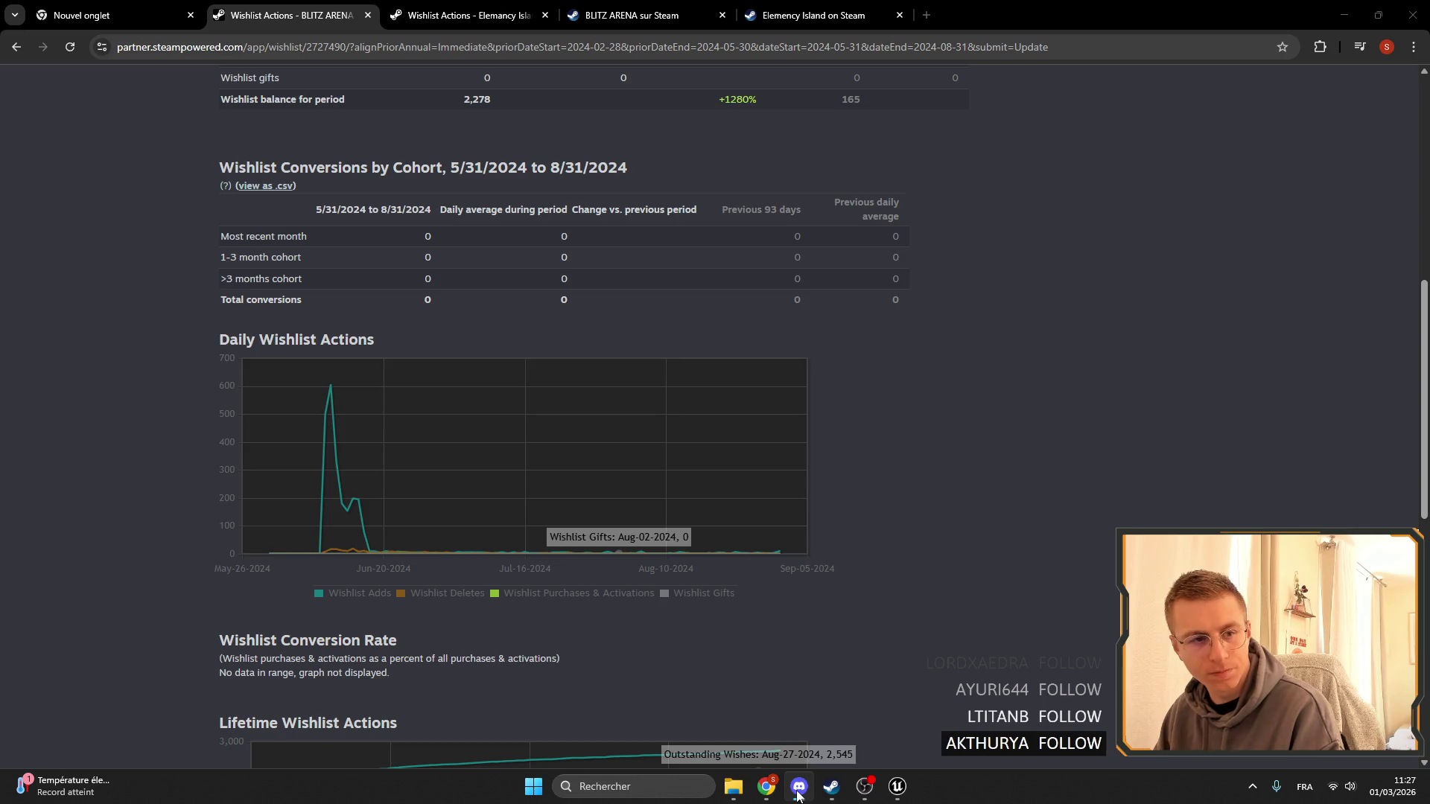
{"action": "left_click", "coordinate": [799, 794]}
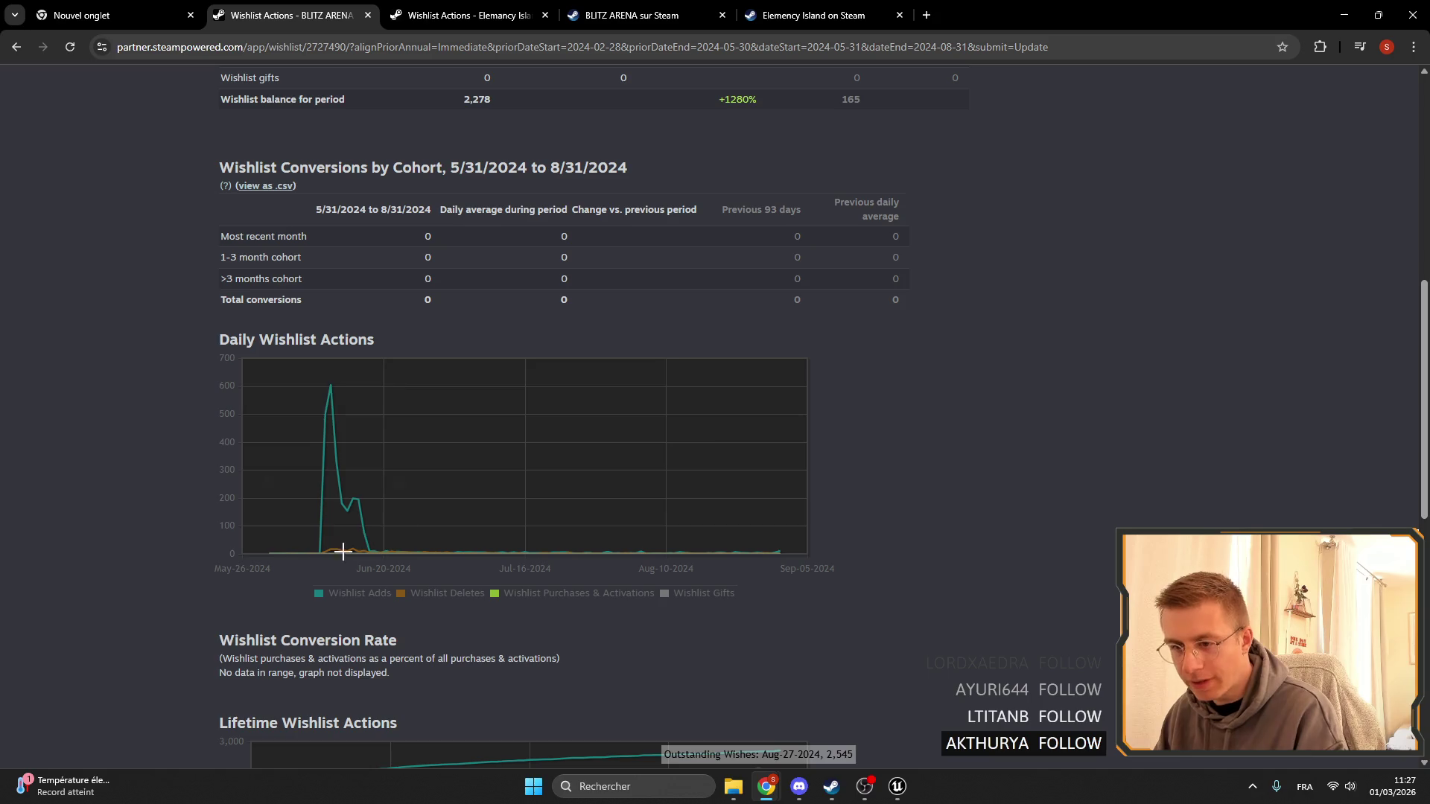
{"action": "mouse_move", "coordinate": [325, 412]}
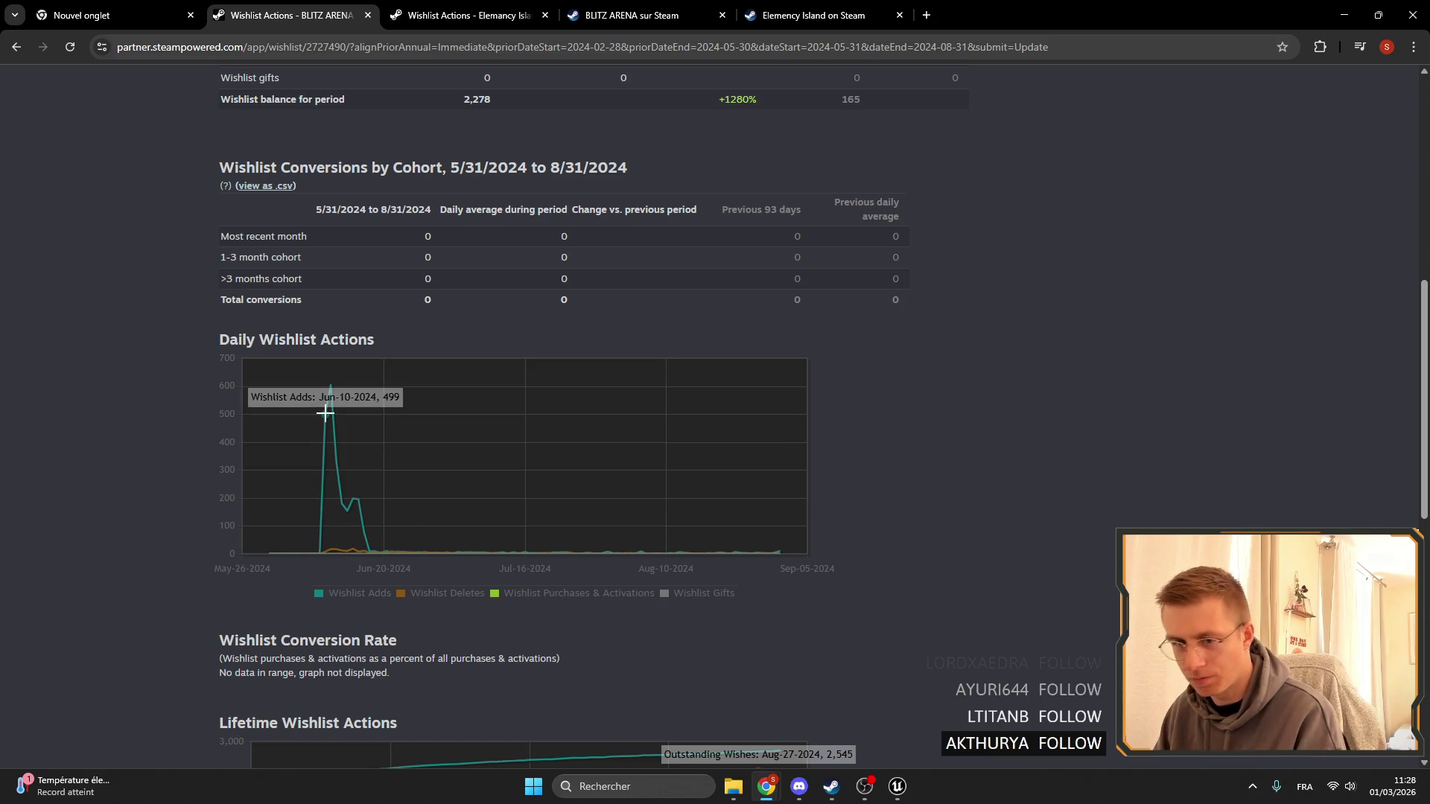
Launch Windows Calculator by searching 'cal'.
{"action": "left_click", "coordinate": [633, 787]}
{"action": "type", "text": "cal"}
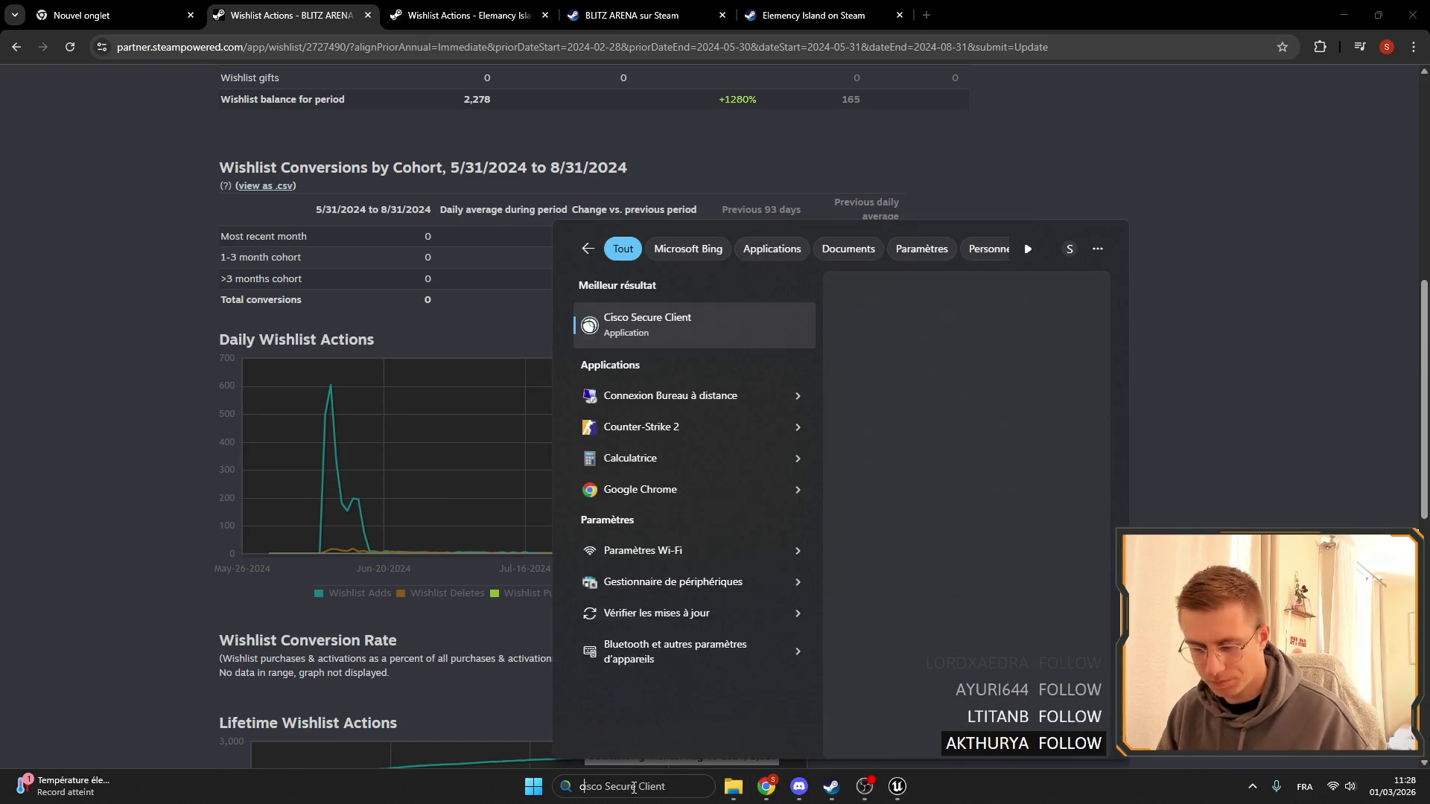
{"action": "key", "text": "Return"}
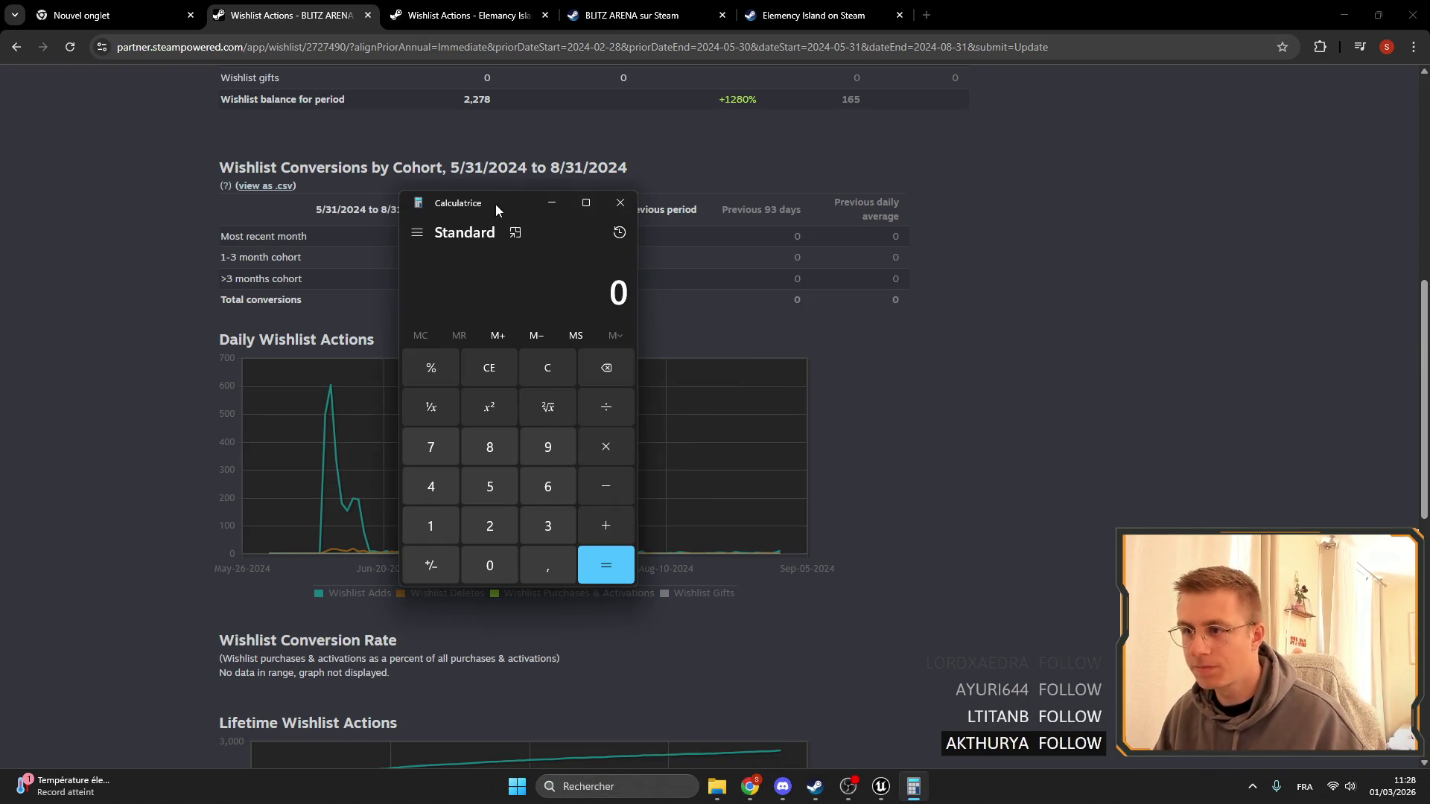
{"action": "scroll", "coordinate": [317, 542], "scroll_direction": "down", "scroll_amount": 6}
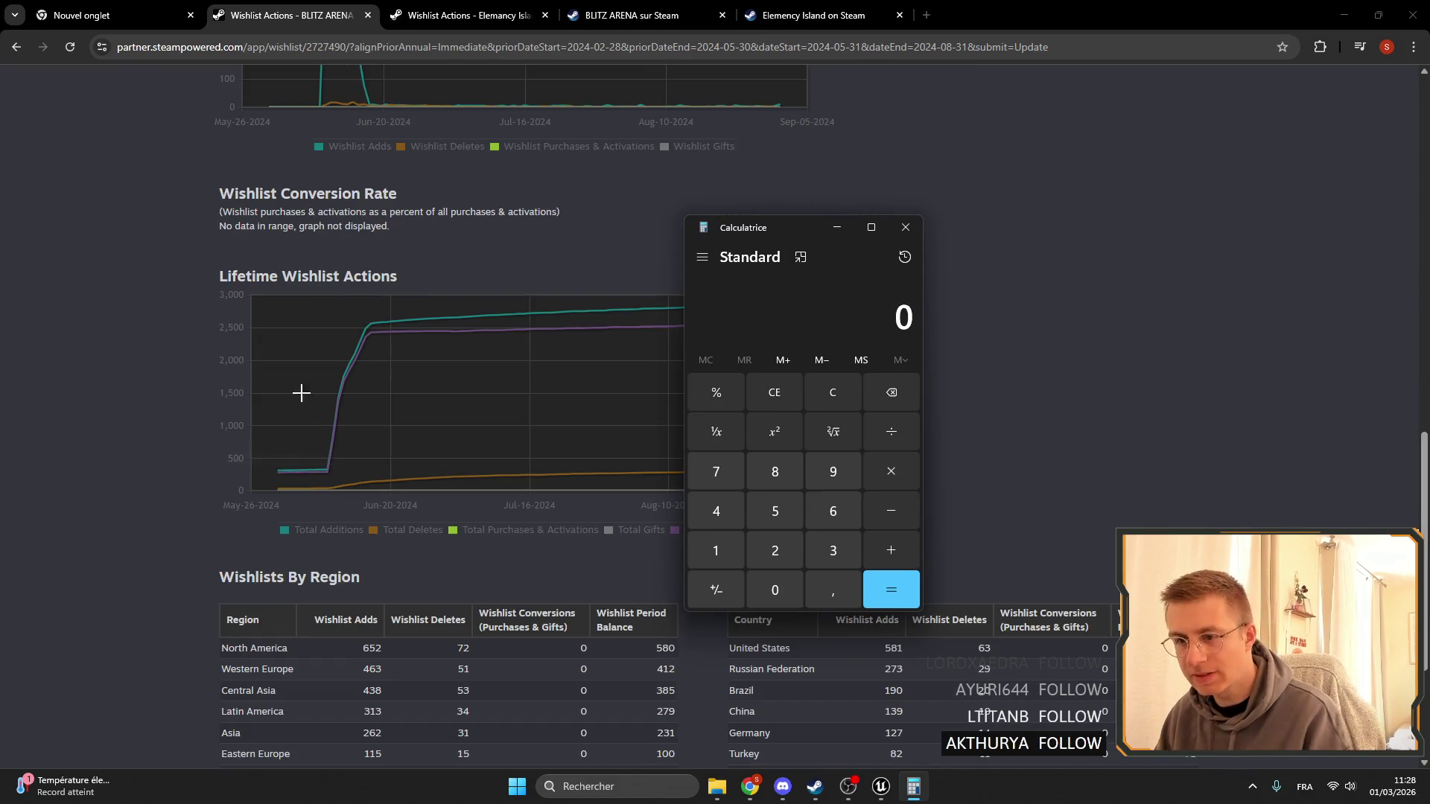
{"action": "mouse_move", "coordinate": [298, 472]}
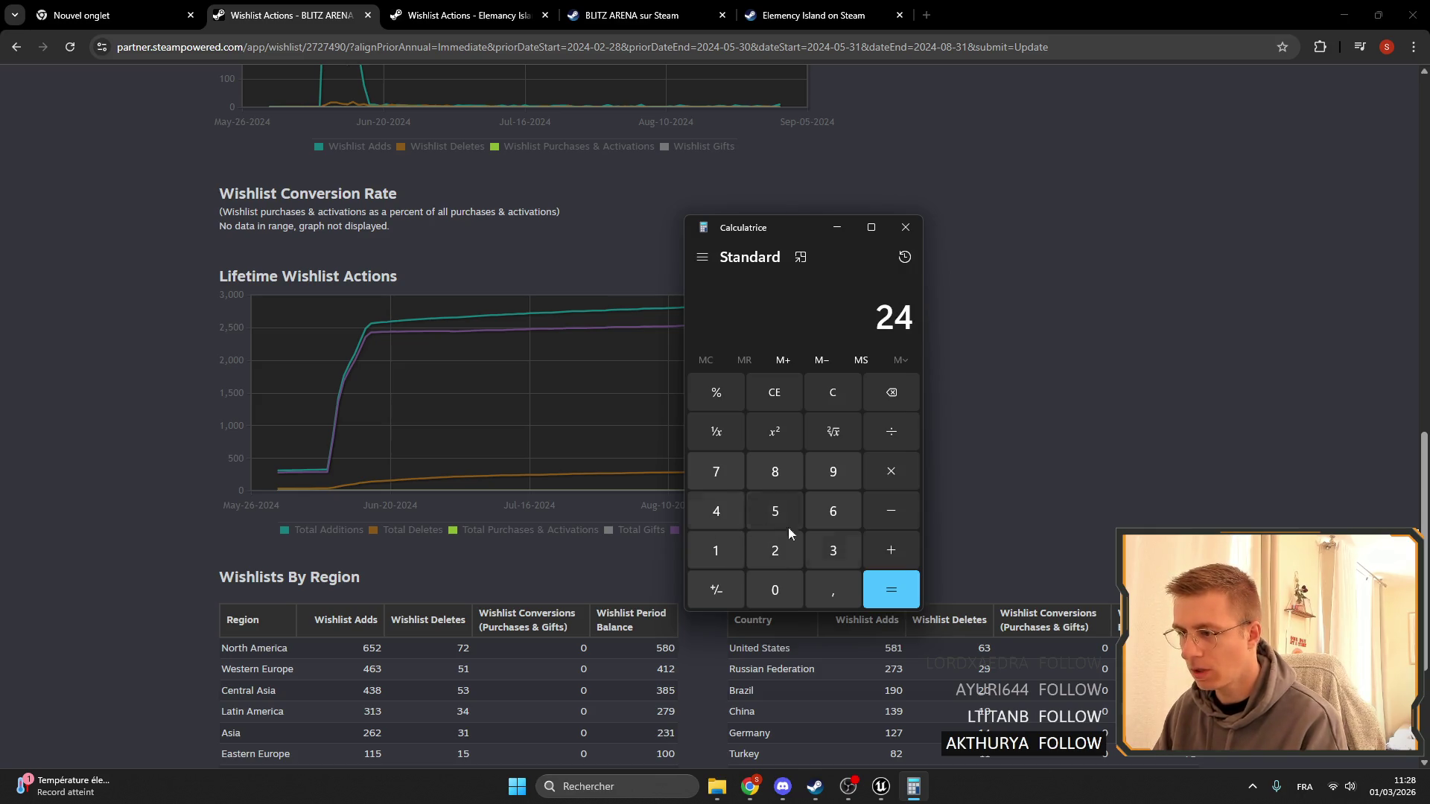
Calculate 2424 − 286, giving 2,138.
{"action": "left_click", "coordinate": [778, 544]}
{"action": "left_click", "coordinate": [716, 511]}
{"action": "left_click", "coordinate": [892, 506]}
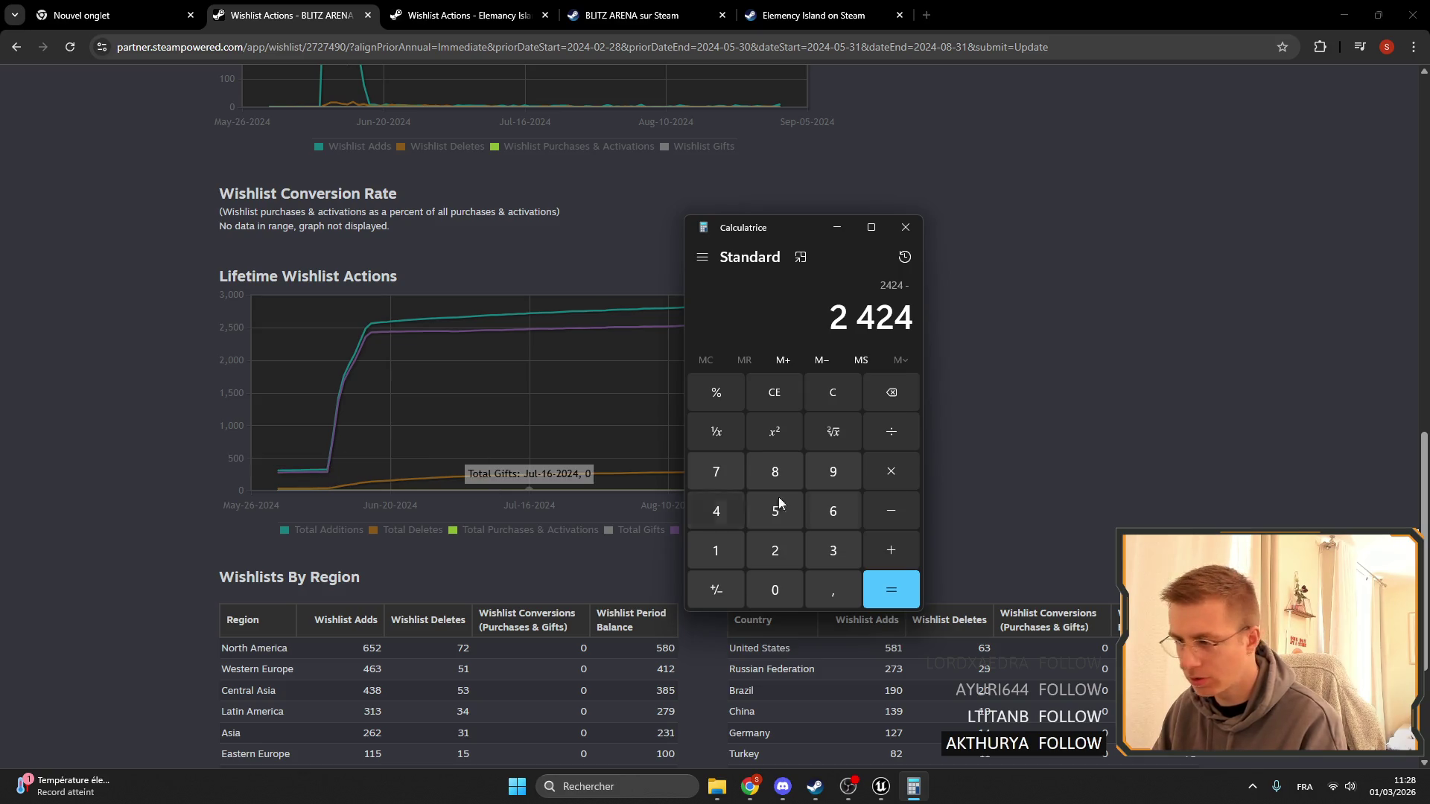
{"action": "left_click", "coordinate": [748, 557]}
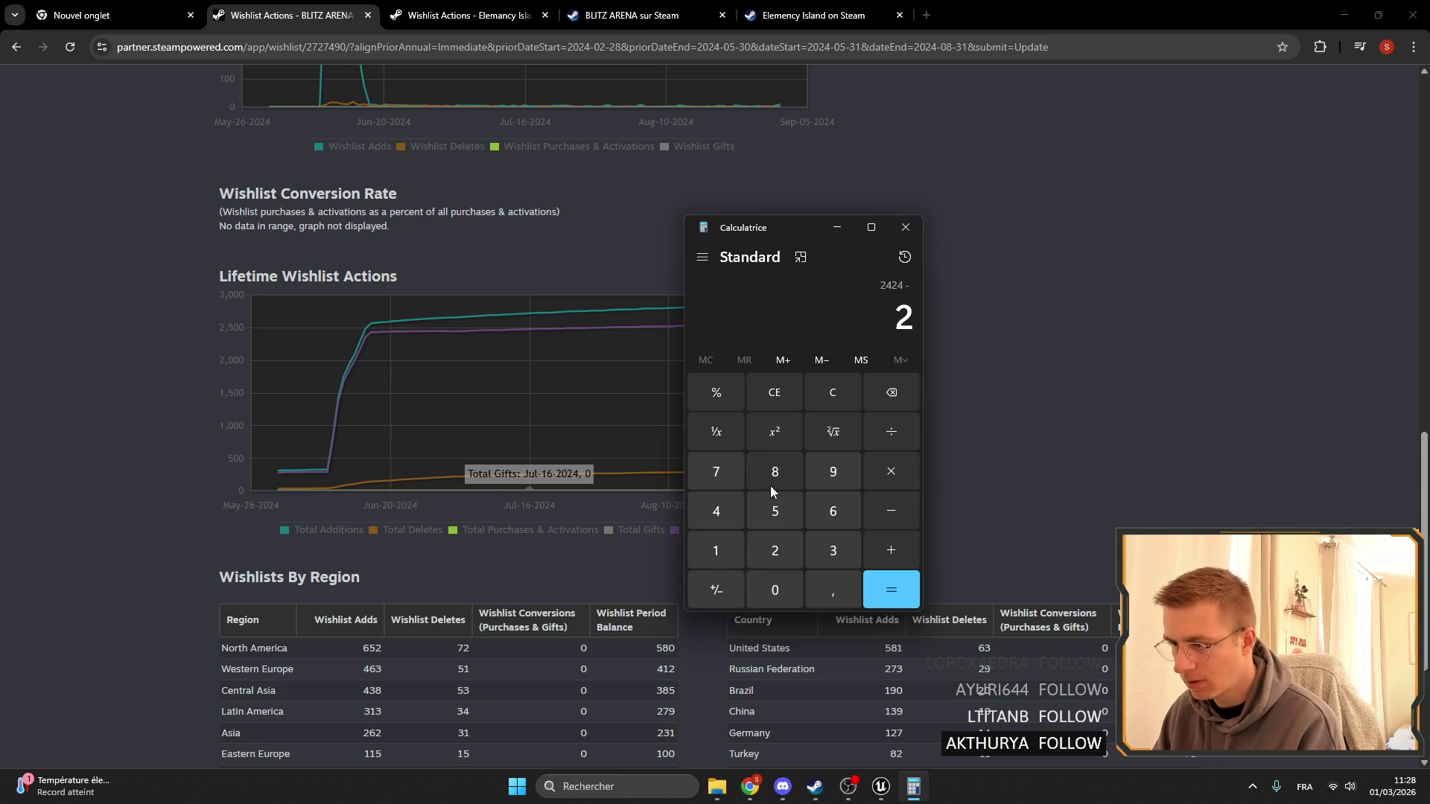
{"action": "left_click", "coordinate": [833, 511]}
{"action": "left_click", "coordinate": [891, 590]}
Move the calculator to the upper right and select the 2 138 result.
{"action": "mouse_move", "coordinate": [796, 227]}
{"action": "left_mouse_down"}
{"action": "mouse_move", "coordinate": [858, 207]}
{"action": "mouse_move", "coordinate": [1083, 197]}
{"action": "mouse_move", "coordinate": [1188, 154]}
{"action": "left_mouse_up"}
{"action": "left_click_drag", "start_coordinate": [1227, 245], "coordinate": [1306, 245]}
{"action": "left_click", "coordinate": [1168, 240]}
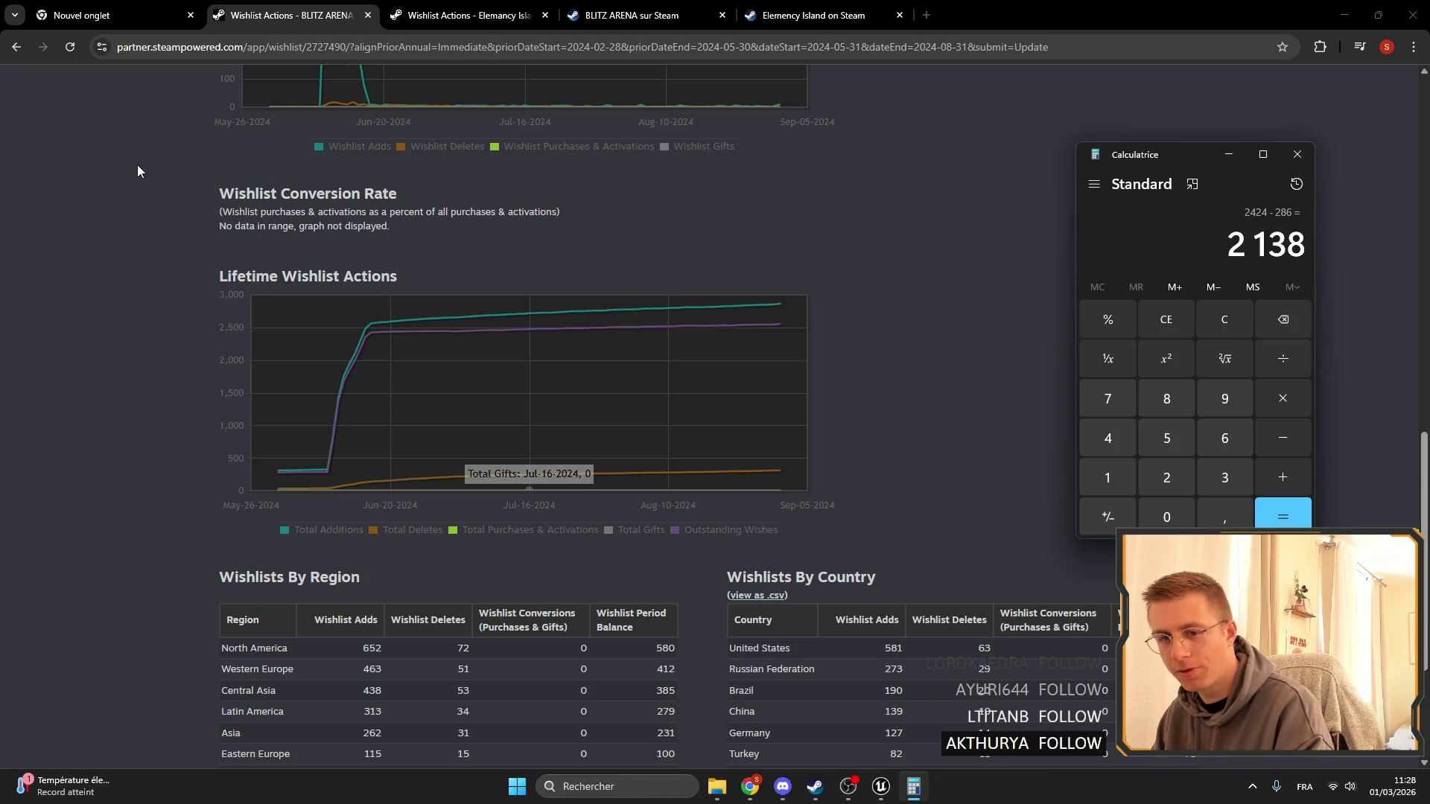
{"action": "scroll", "coordinate": [450, 413], "scroll_direction": "up", "scroll_amount": 15}
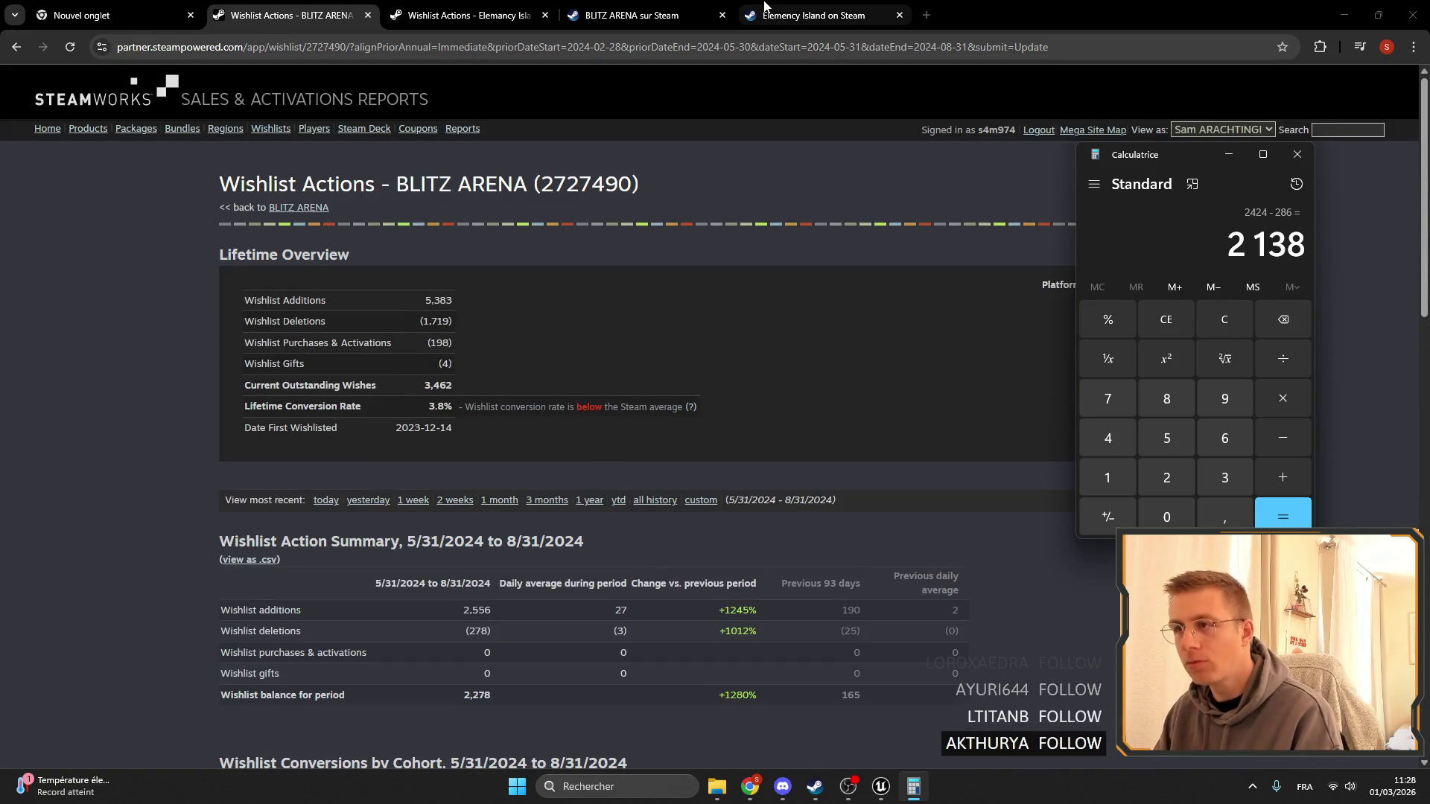
View the third and fourth BLITZ ARENA store screenshots.
{"action": "left_click", "coordinate": [633, 15]}
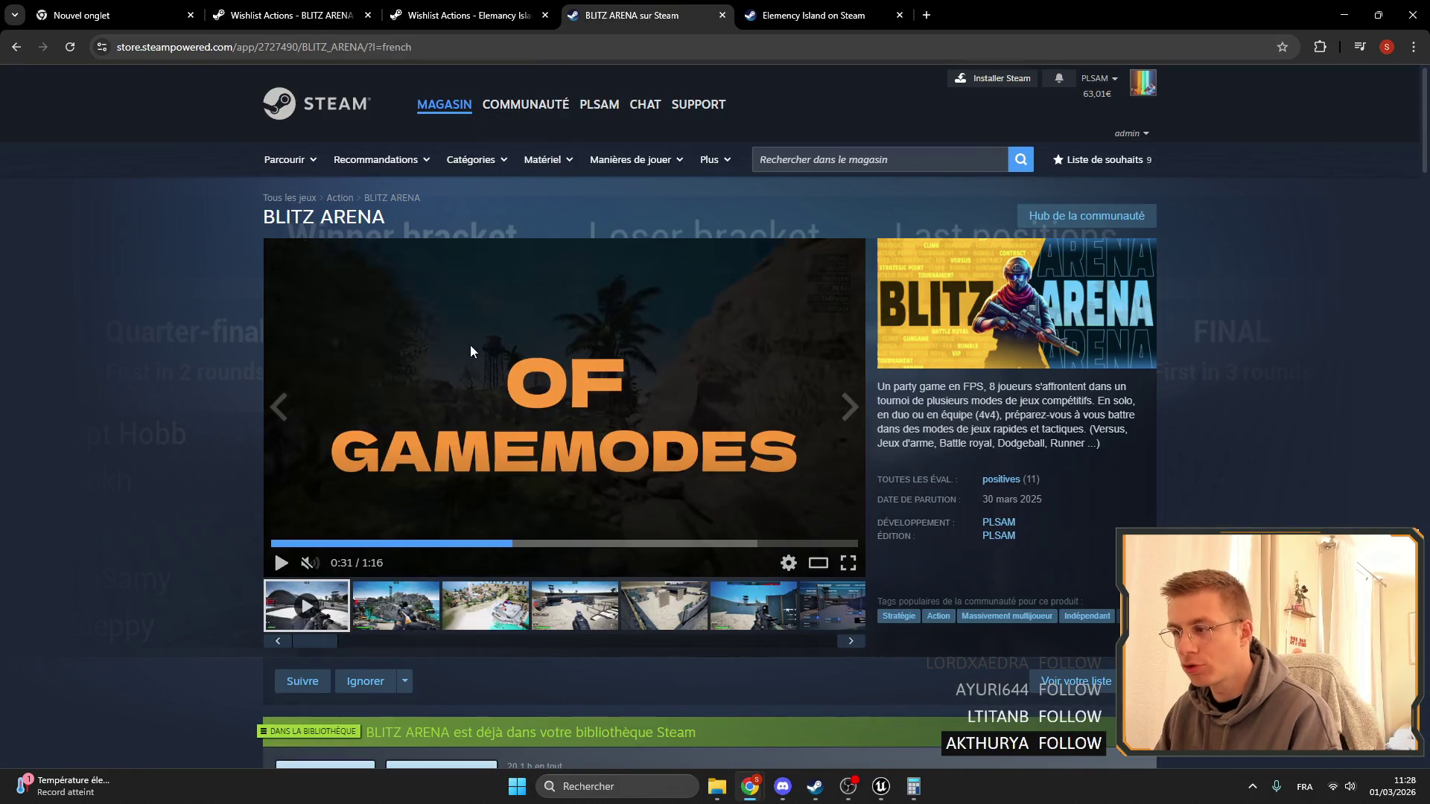
{"action": "left_click", "coordinate": [485, 607]}
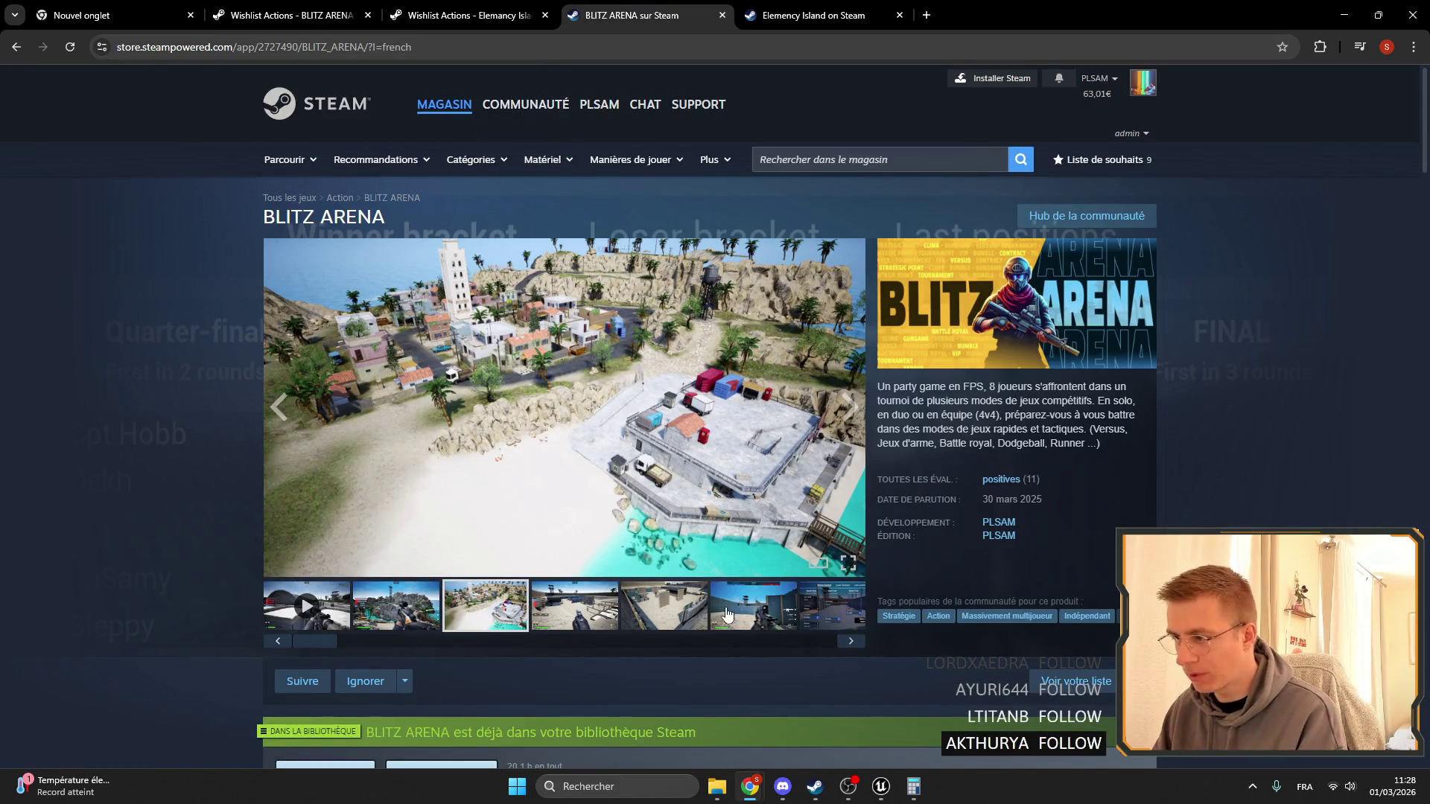
{"action": "left_click", "coordinate": [552, 603]}
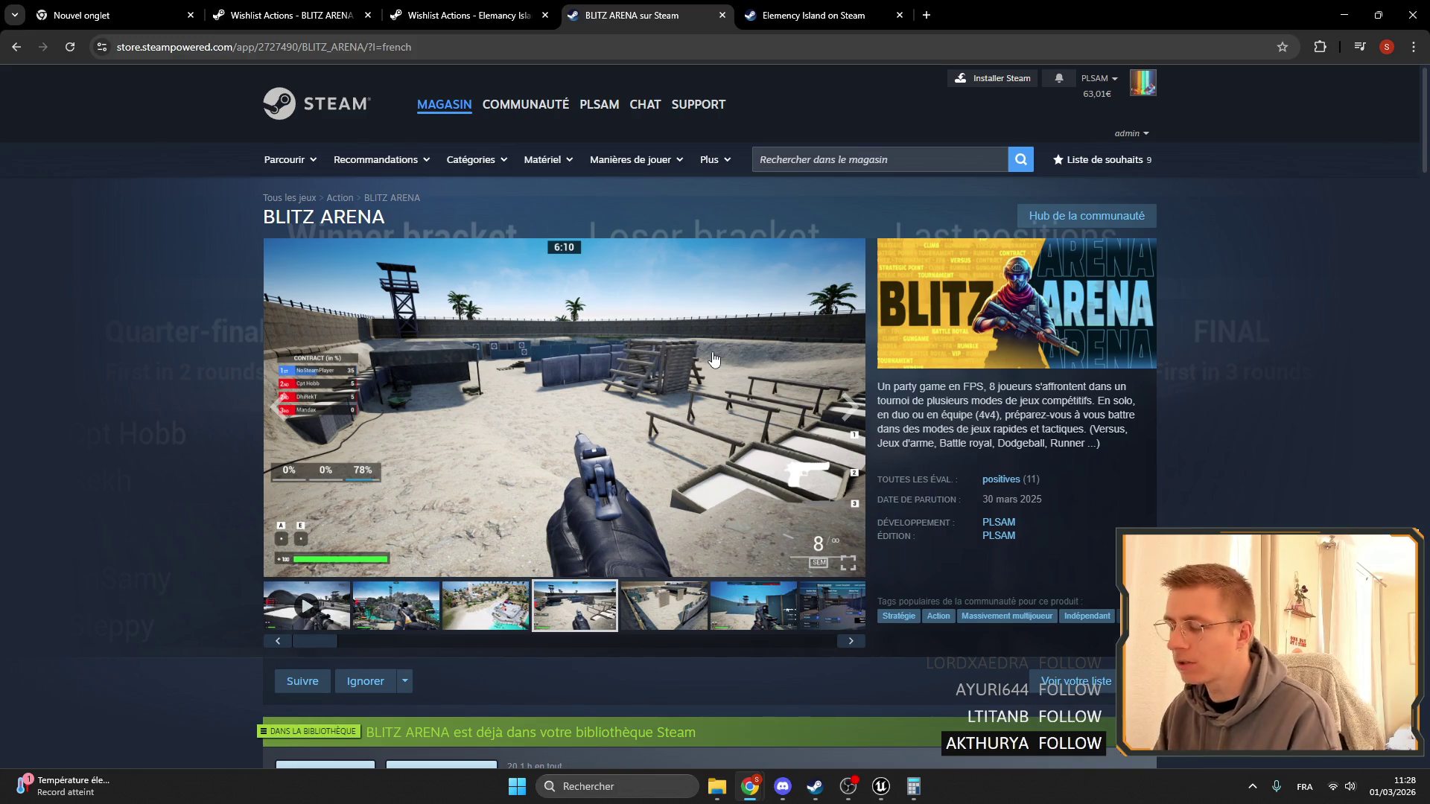
View Elemency Island's third and fourth screenshots, then return to BLITZ ARENA and minimise Chrome.
{"action": "left_click", "coordinate": [827, 15]}
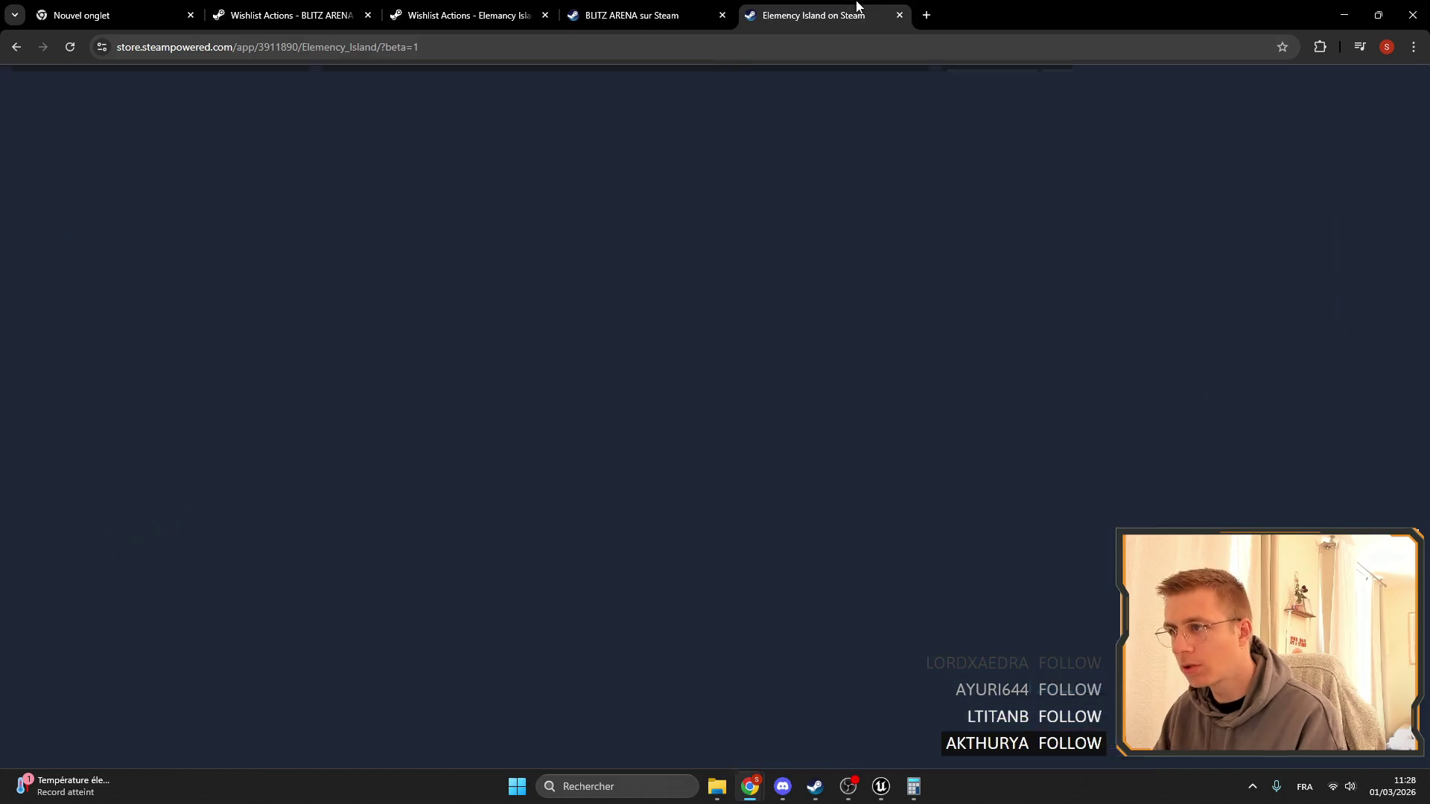
{"action": "scroll", "coordinate": [449, 481], "scroll_direction": "down", "scroll_amount": 3}
{"action": "left_click", "coordinate": [449, 480]}
{"action": "left_click", "coordinate": [546, 476]}
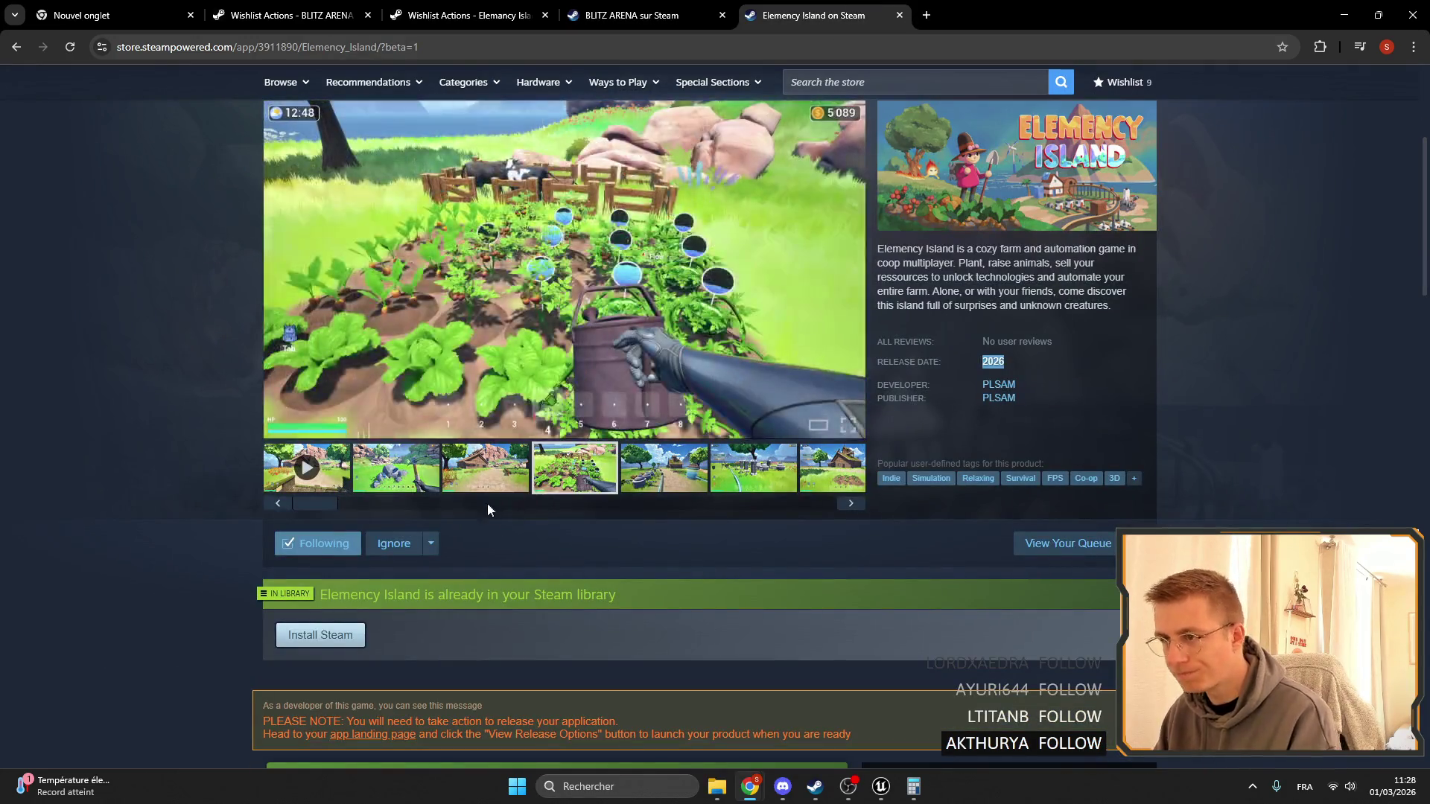
{"action": "scroll", "coordinate": [491, 357], "scroll_direction": "up", "scroll_amount": 3}
{"action": "left_click", "coordinate": [623, 9]}
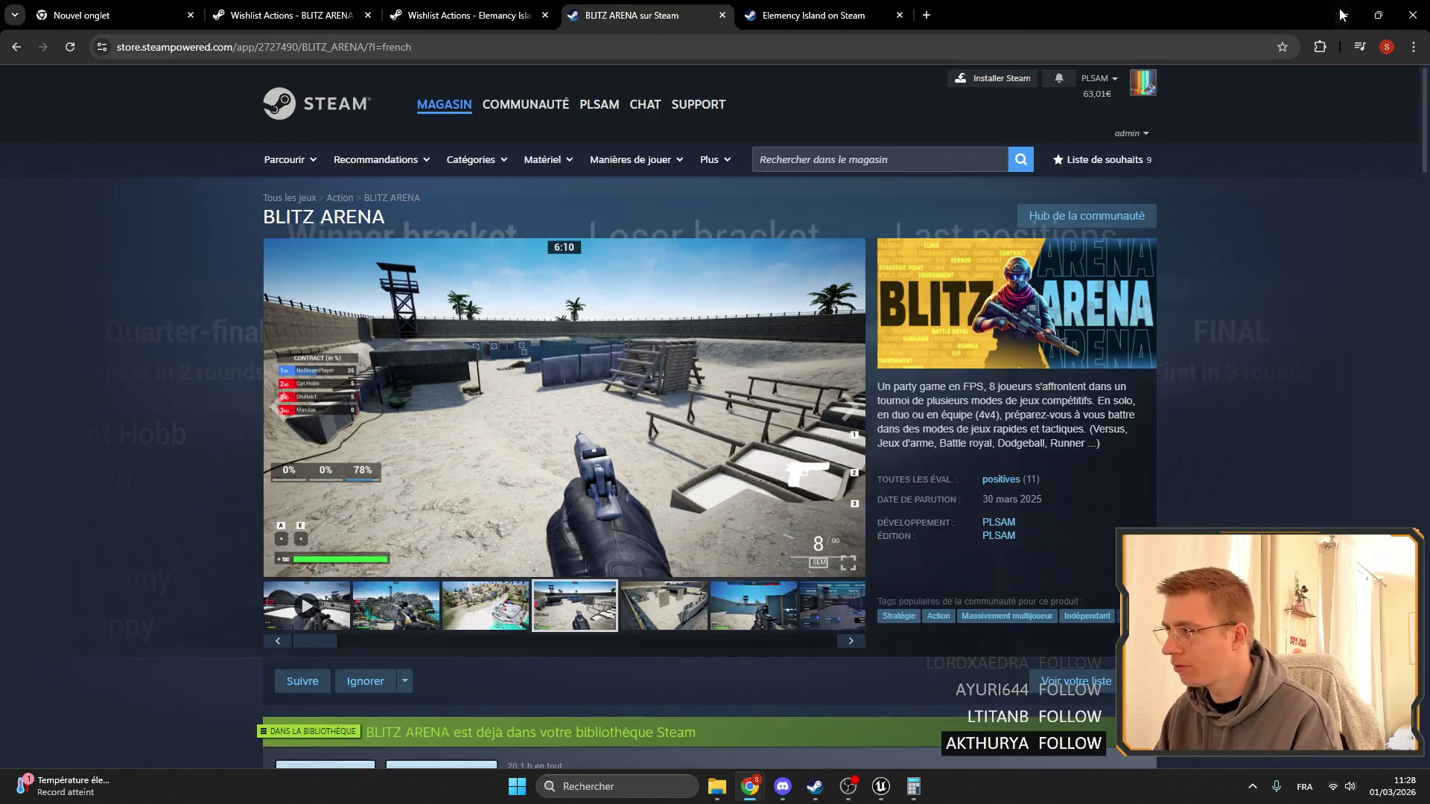
{"action": "left_click", "coordinate": [1344, 15]}
Restore Chrome to the BLITZ ARENA wishlist report, then bring the calculator result back.
{"action": "mouse_move", "coordinate": [750, 786]}
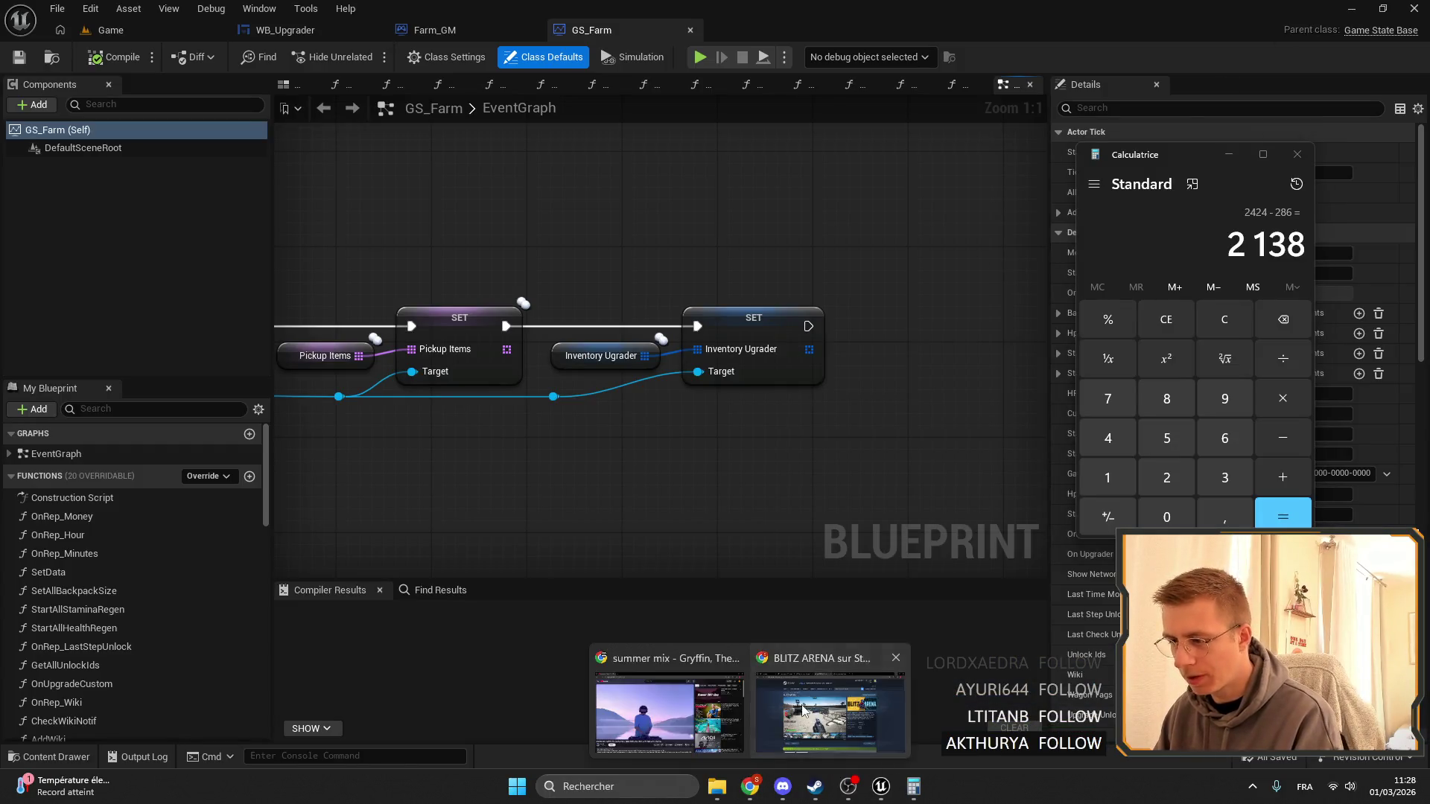
{"action": "left_click", "coordinate": [841, 715]}
{"action": "left_click", "coordinate": [290, 15]}
{"action": "scroll", "coordinate": [646, 480], "scroll_direction": "down", "scroll_amount": 7}
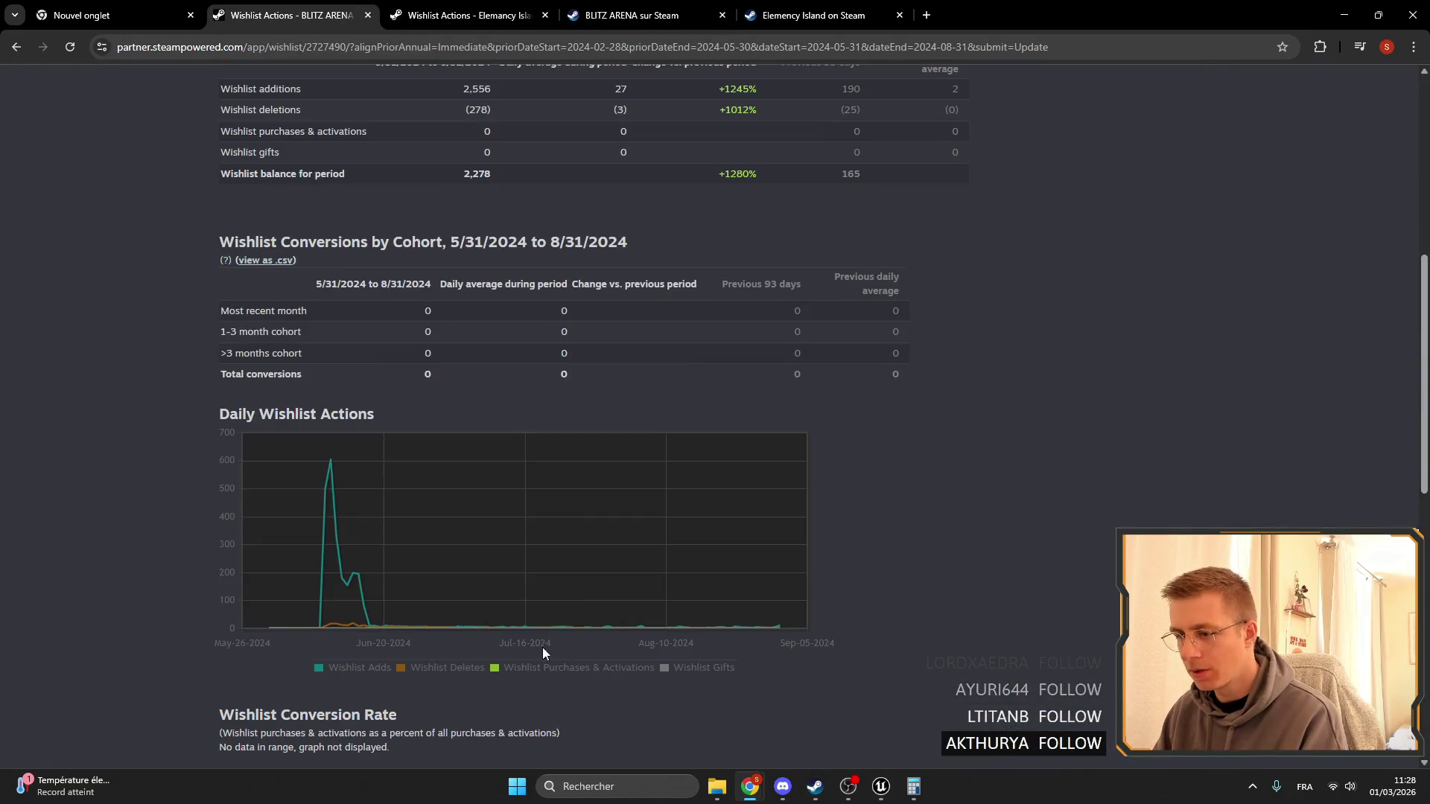
{"action": "scroll", "coordinate": [326, 485], "scroll_direction": "down", "scroll_amount": 3}
{"action": "key", "text": "alt+Tab"}
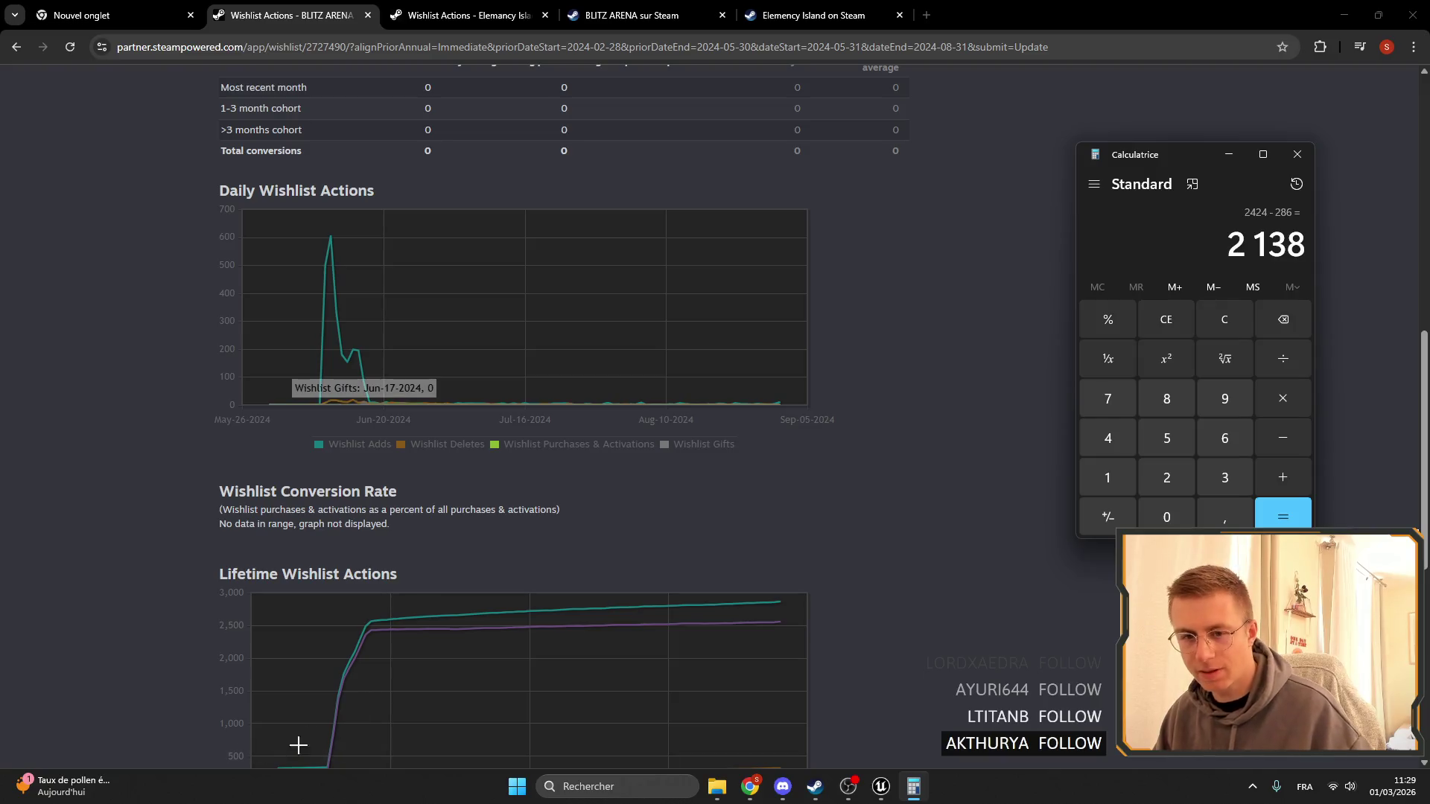
Launch Notepad++ and paste the 2 138 result into a new document.
{"action": "left_click", "coordinate": [625, 779]}
{"action": "type", "text": "notepad++"}
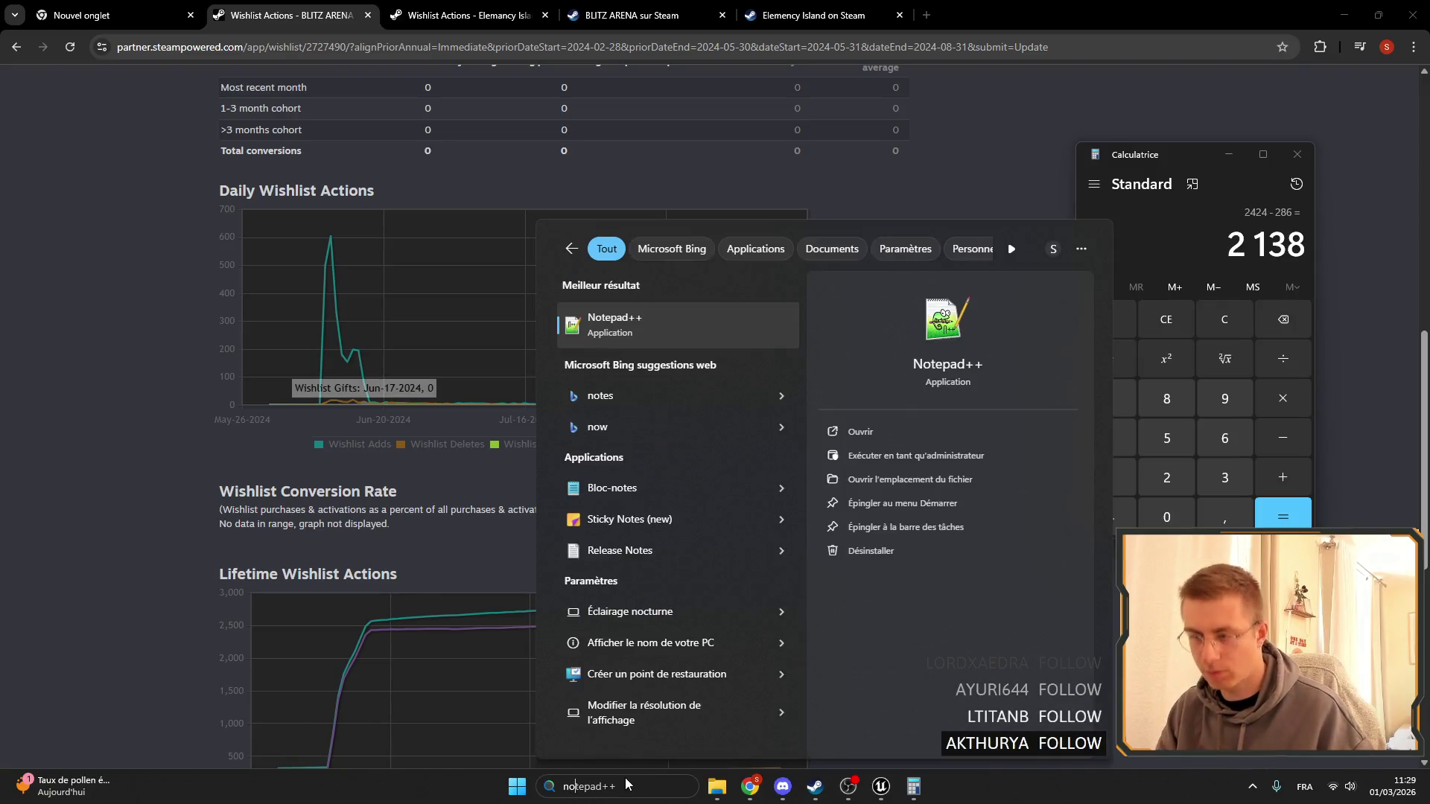
{"action": "key", "text": "Return"}
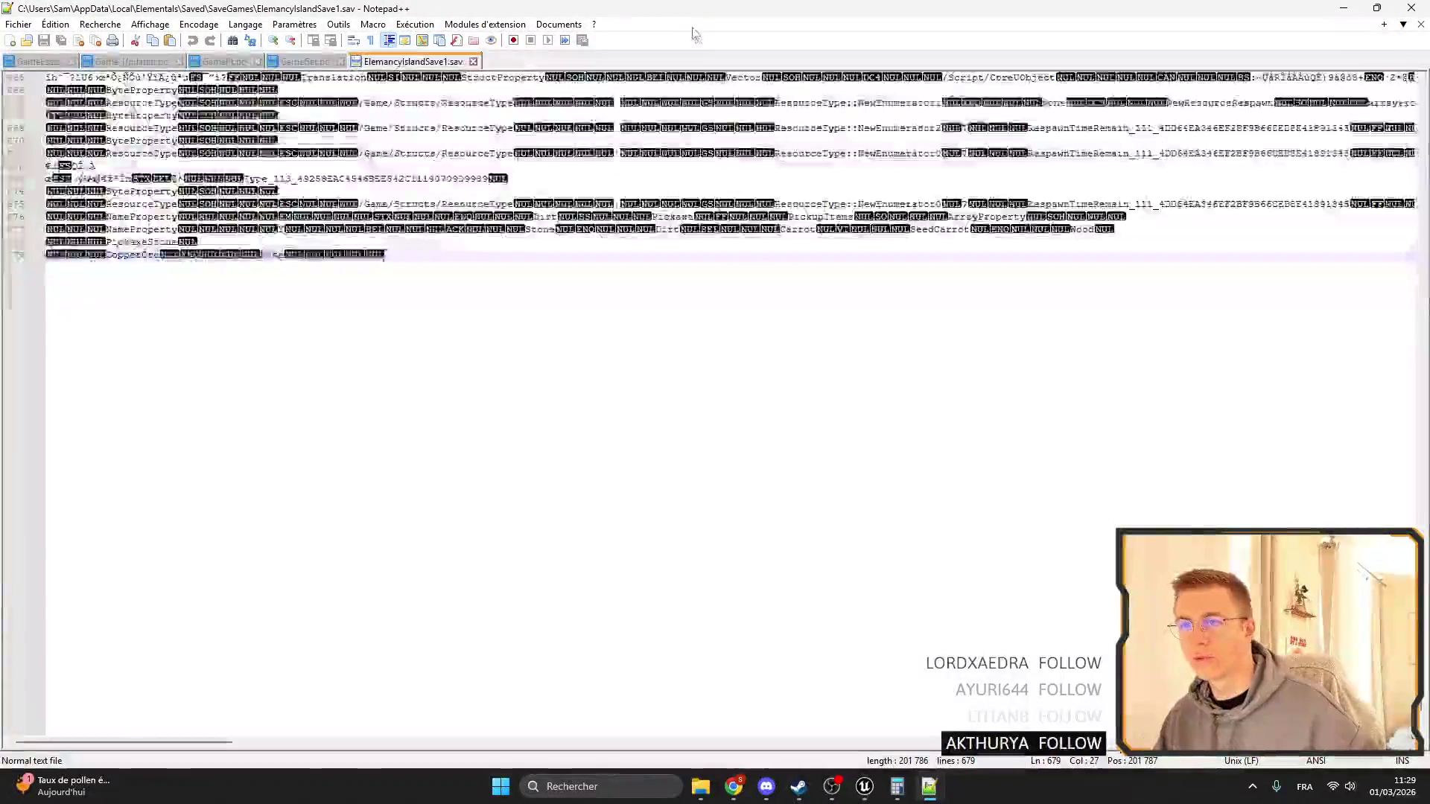
{"action": "left_click", "coordinate": [17, 40]}
{"action": "mouse_move", "coordinate": [544, 7]}
{"action": "left_mouse_down"}
{"action": "mouse_move", "coordinate": [976, 278]}
{"action": "mouse_move", "coordinate": [1128, 293]}
{"action": "left_mouse_up"}
{"action": "type", "text": "2 138"}
Move and minimise Notepad++, bringing up the Elemency Island wishlist statistics.
{"action": "left_click_drag", "start_coordinate": [1331, 283], "coordinate": [997, 277]}
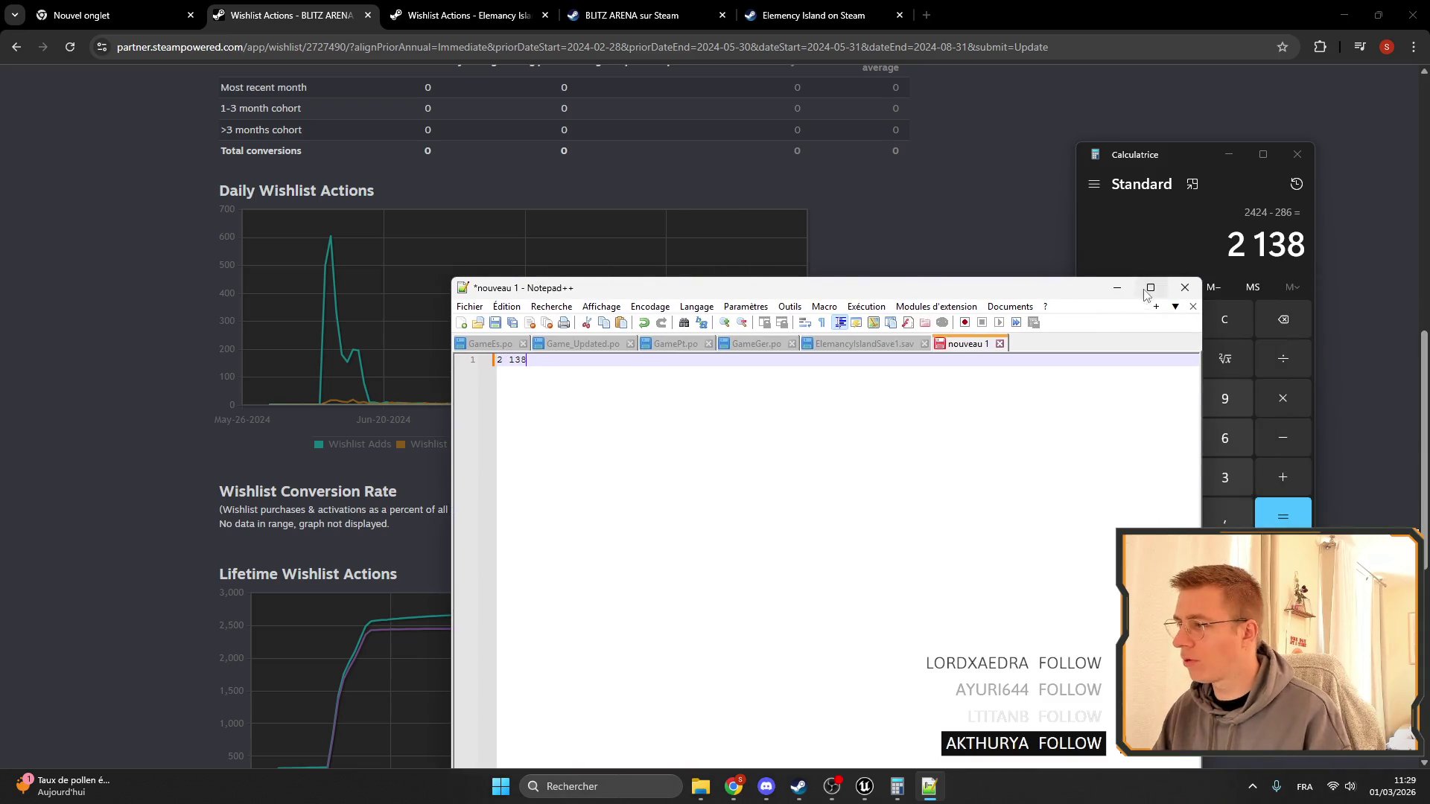
{"action": "left_click", "coordinate": [1122, 288]}
{"action": "left_click", "coordinate": [432, 22]}
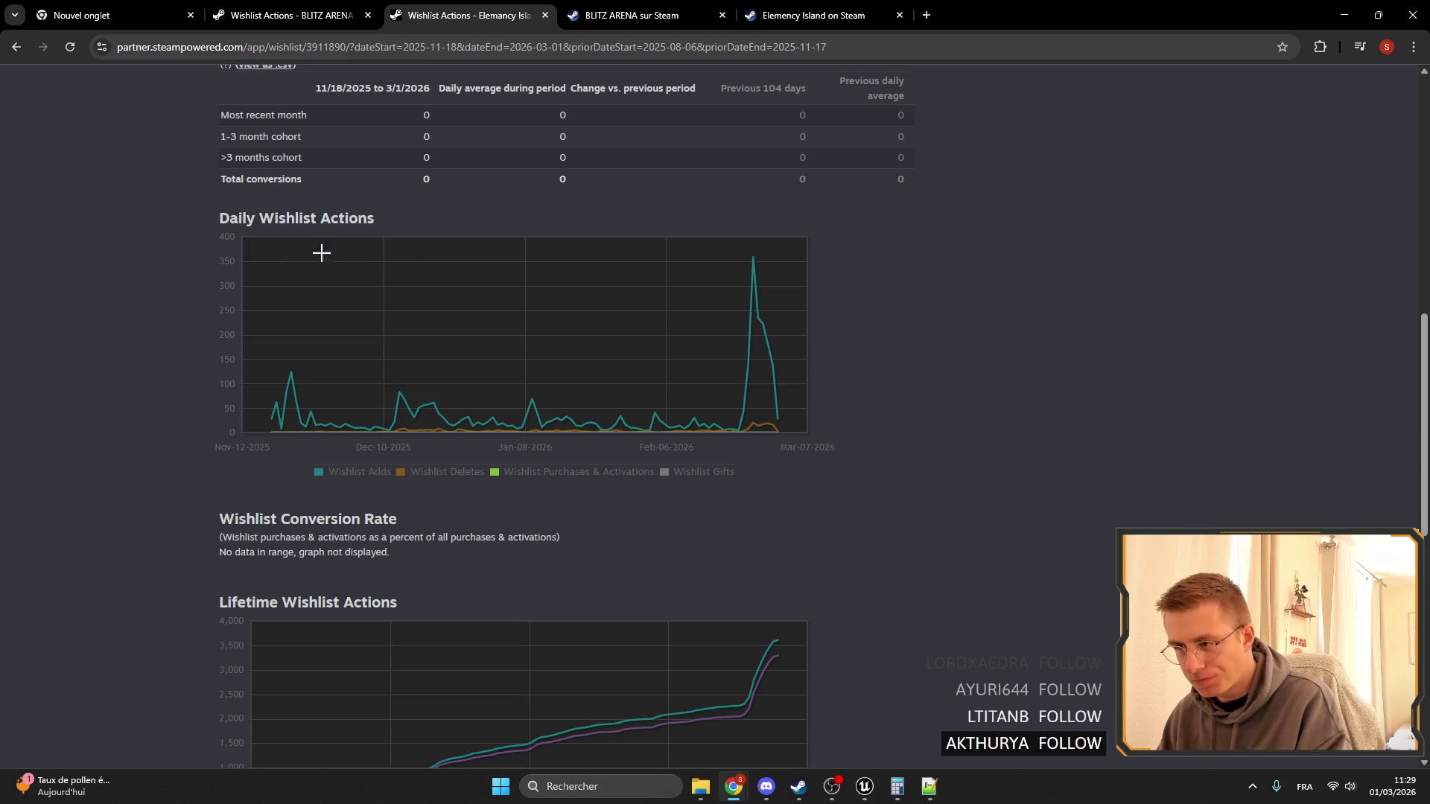
{"action": "mouse_move", "coordinate": [267, 418]}
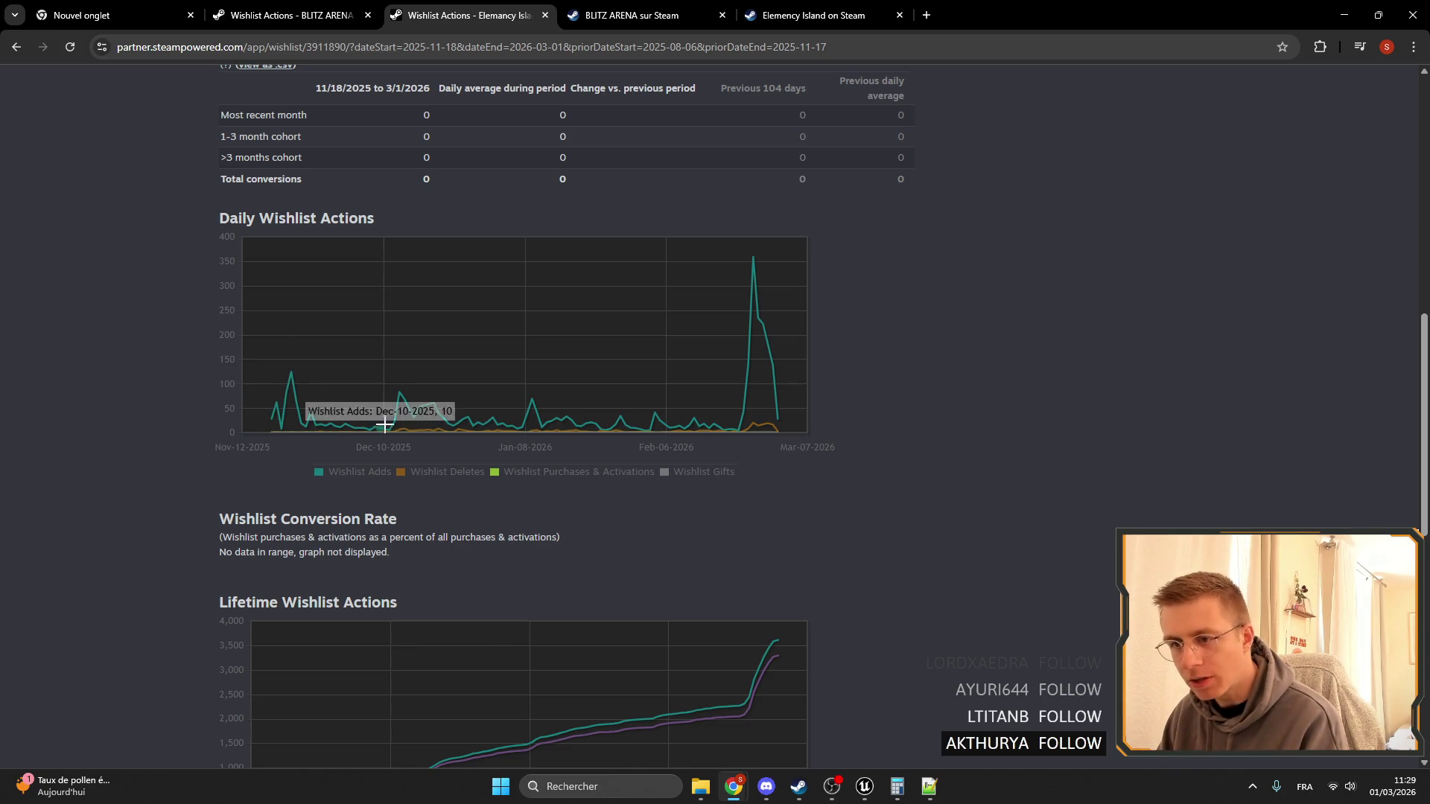
{"action": "mouse_move", "coordinate": [290, 373]}
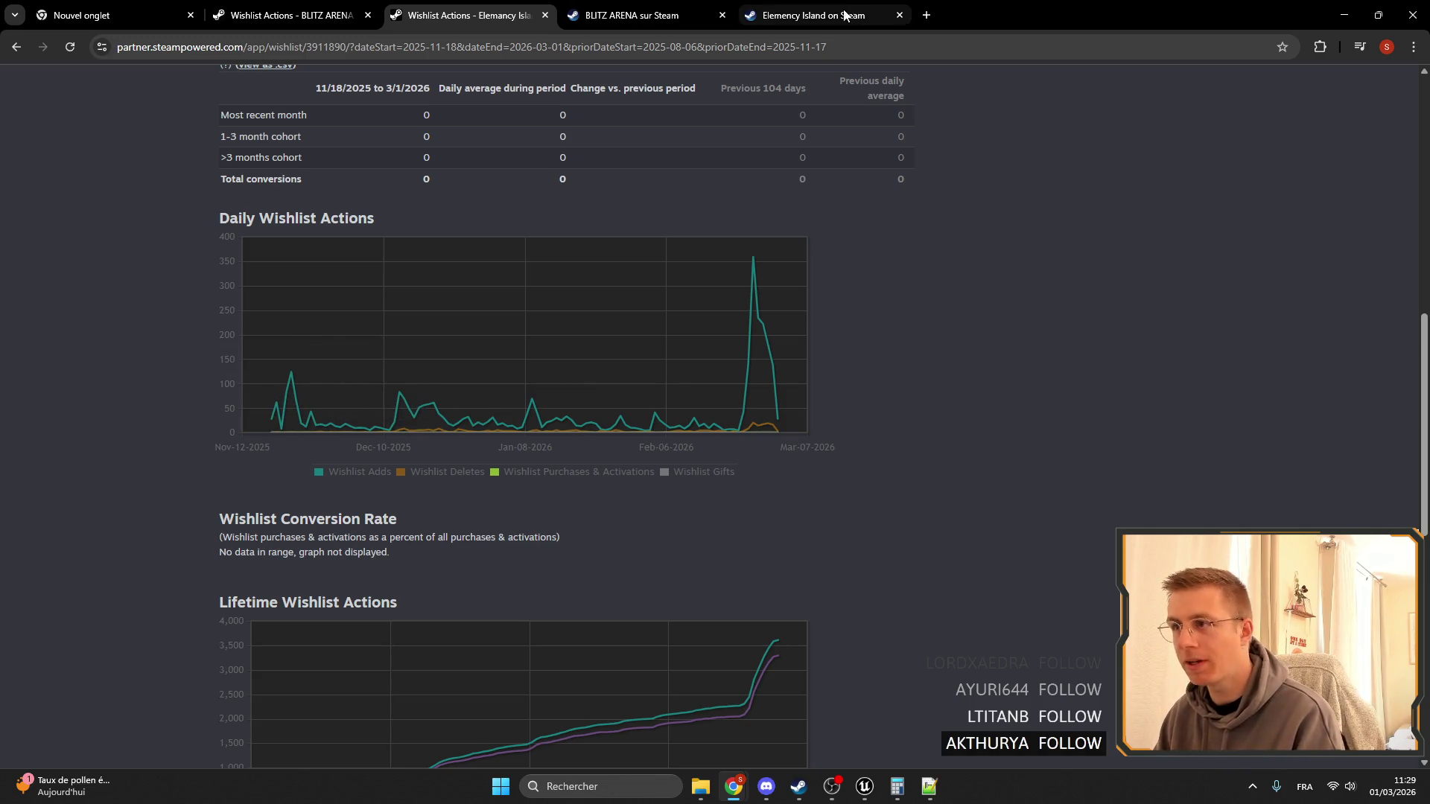
{"action": "left_click", "coordinate": [932, 12]}
Open the studio's Instagram profile ('instagram.com') and TikTok Studio ('tik') in new tabs.
{"action": "type", "text": "instagram.com"}
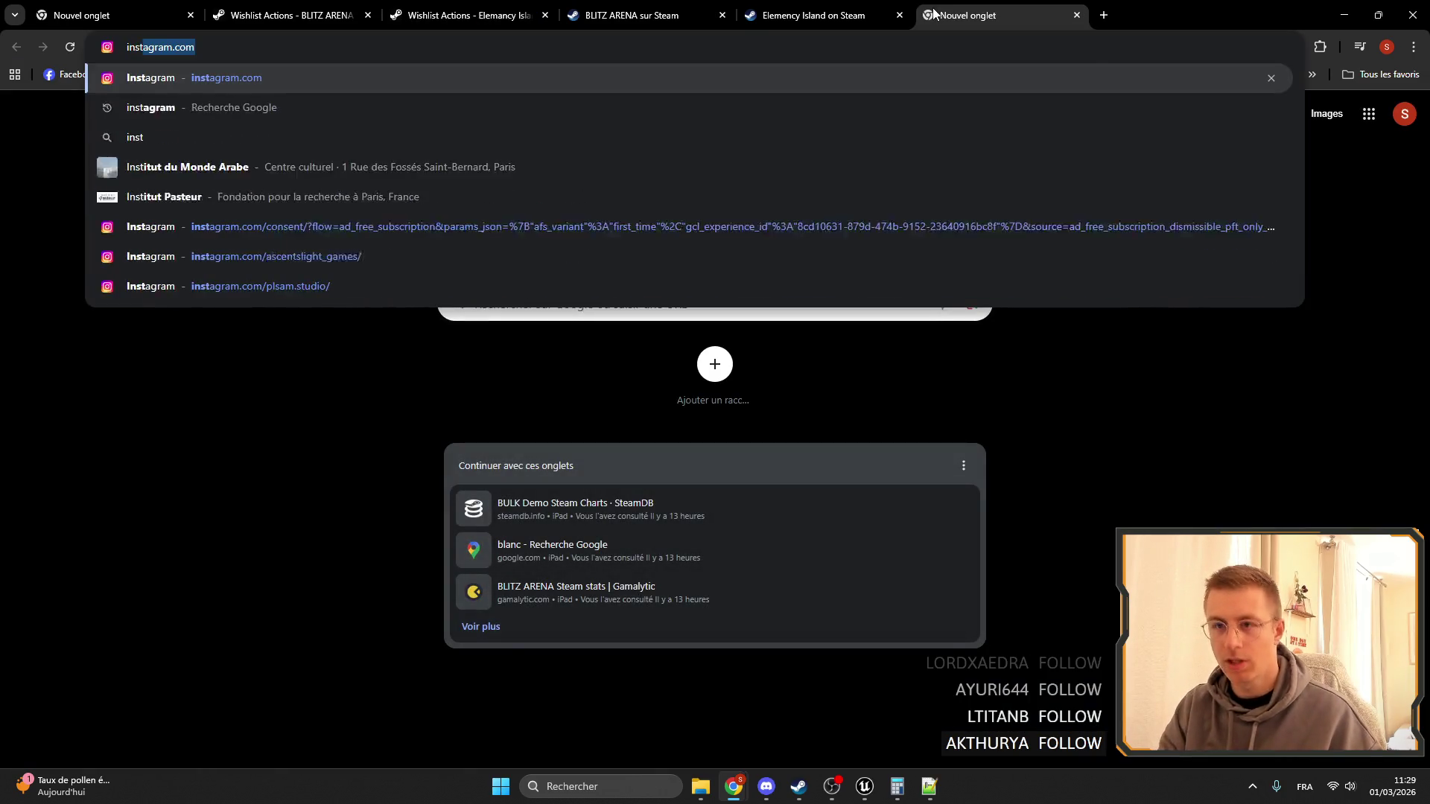
{"action": "left_click", "coordinate": [393, 287]}
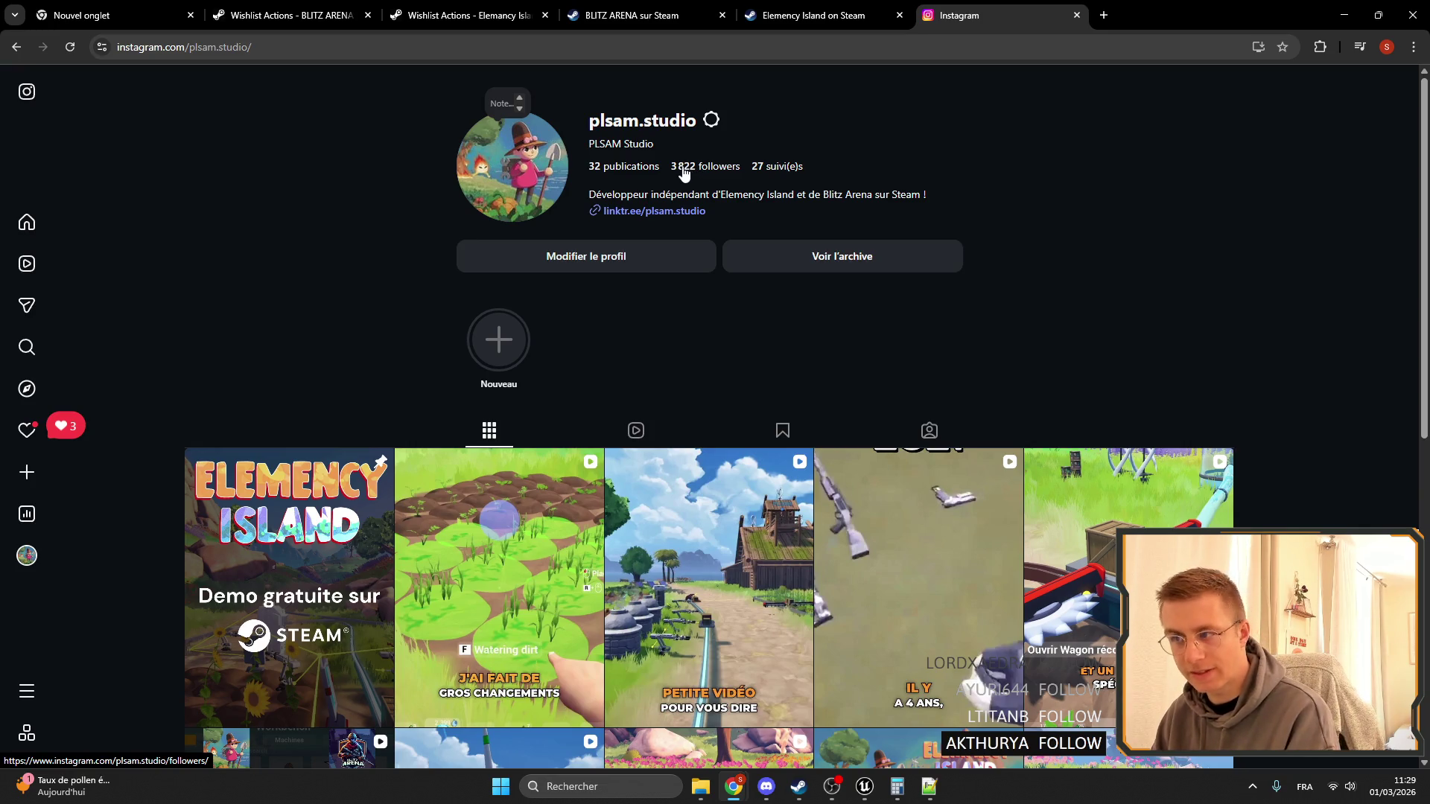
{"action": "left_click", "coordinate": [1105, 16]}
{"action": "type", "text": "tik"}
{"action": "key", "text": "Return"}
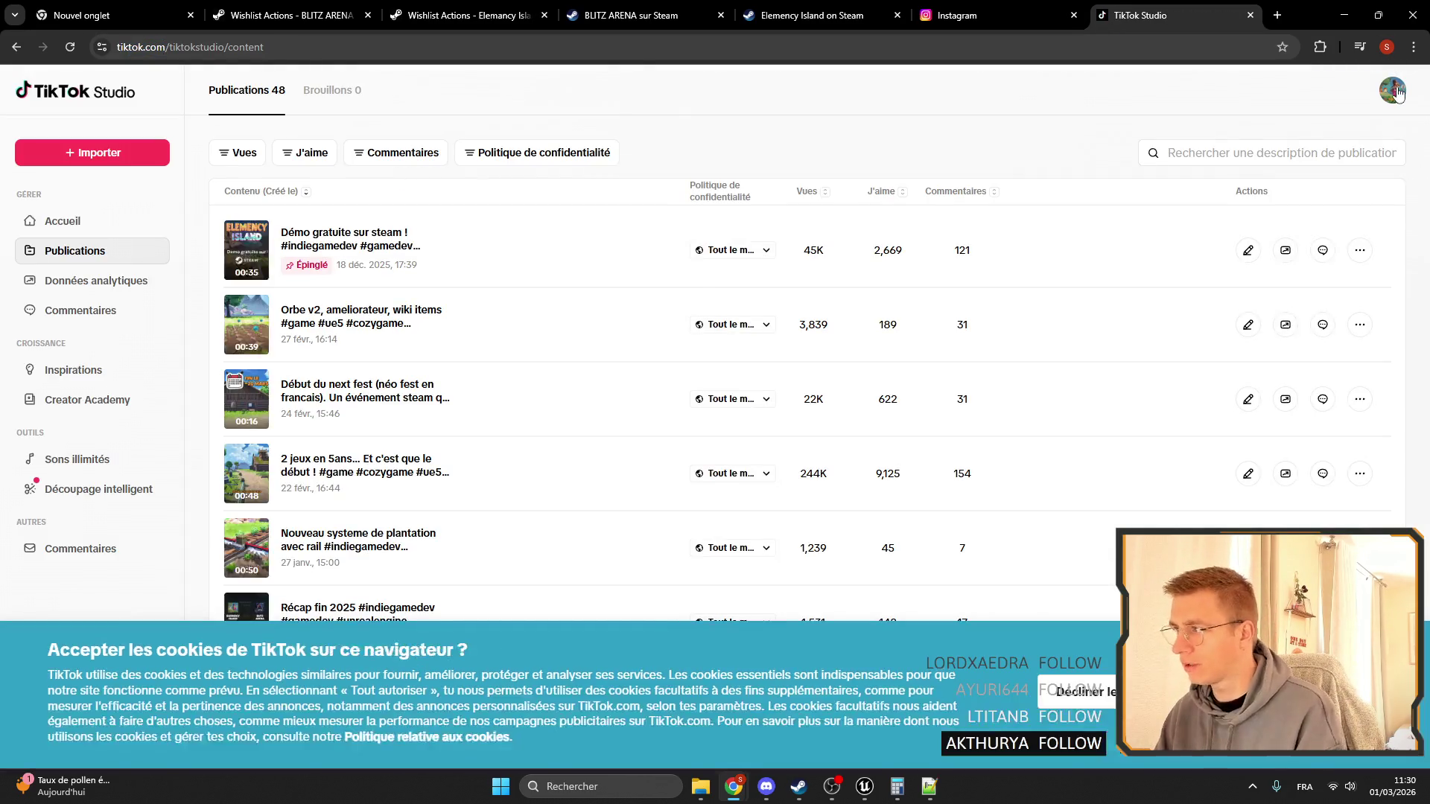
Open the studio's public TikTok profile, compare it with Instagram, then close it.
{"action": "mouse_move", "coordinate": [1392, 90]}
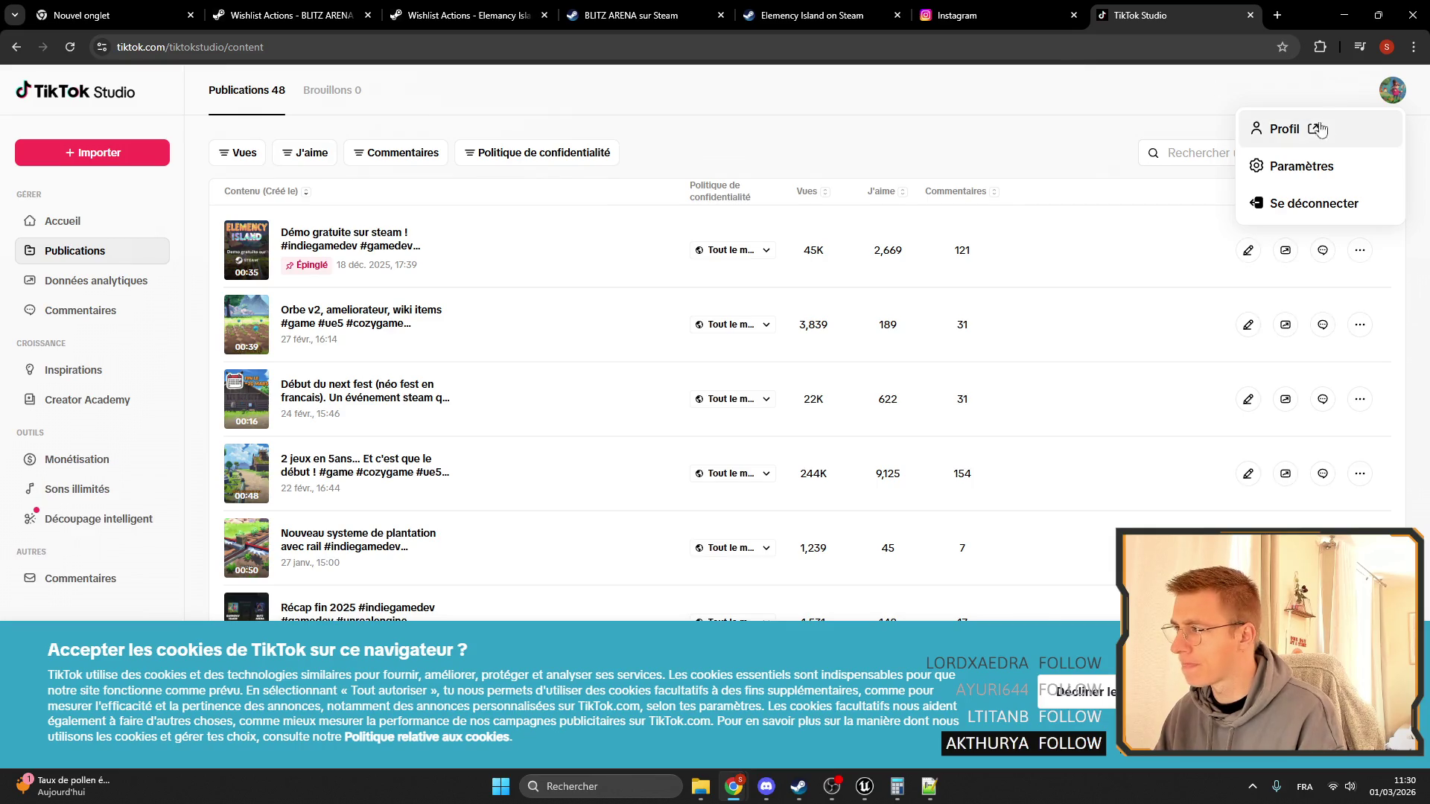
{"action": "left_click", "coordinate": [1264, 131]}
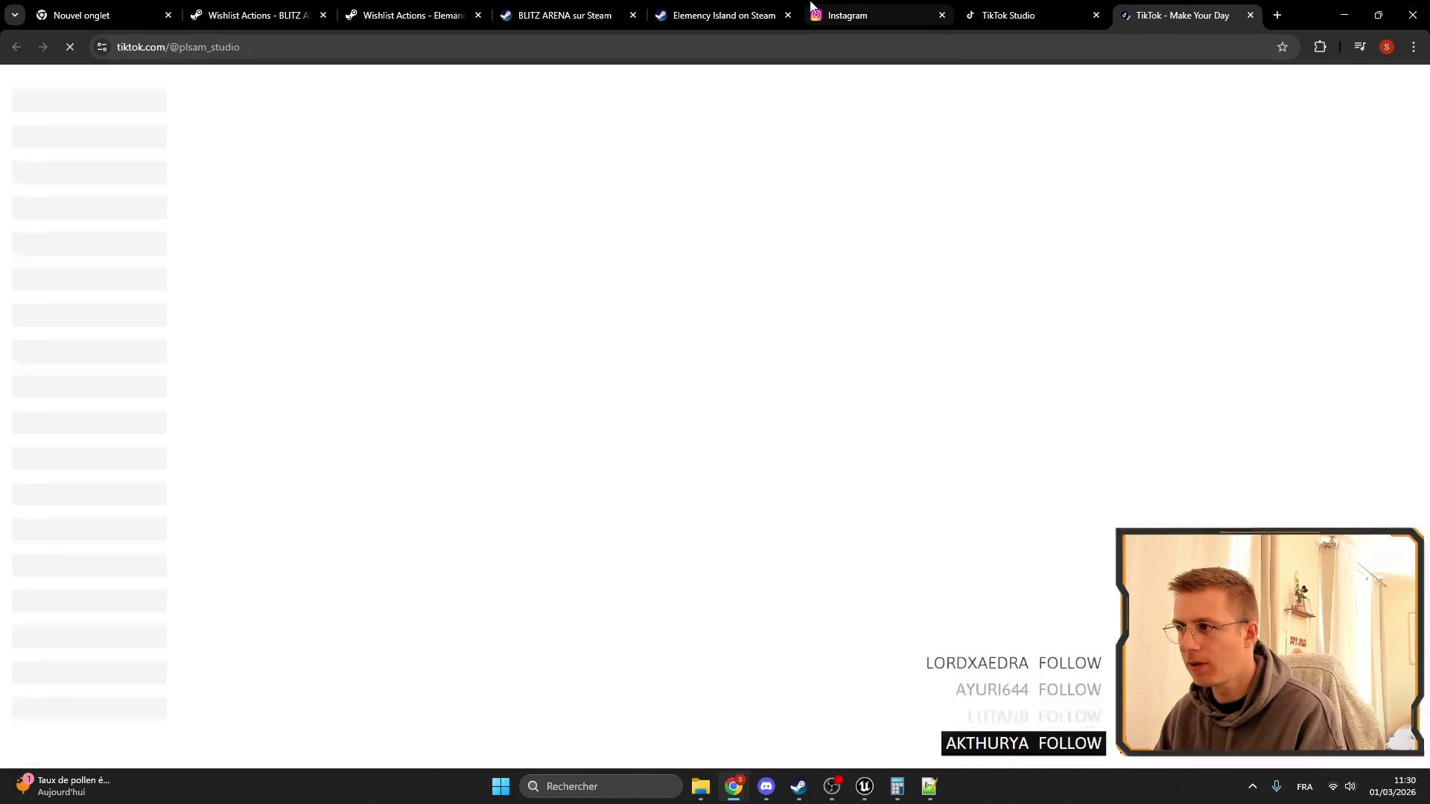
{"action": "left_click", "coordinate": [815, 11]}
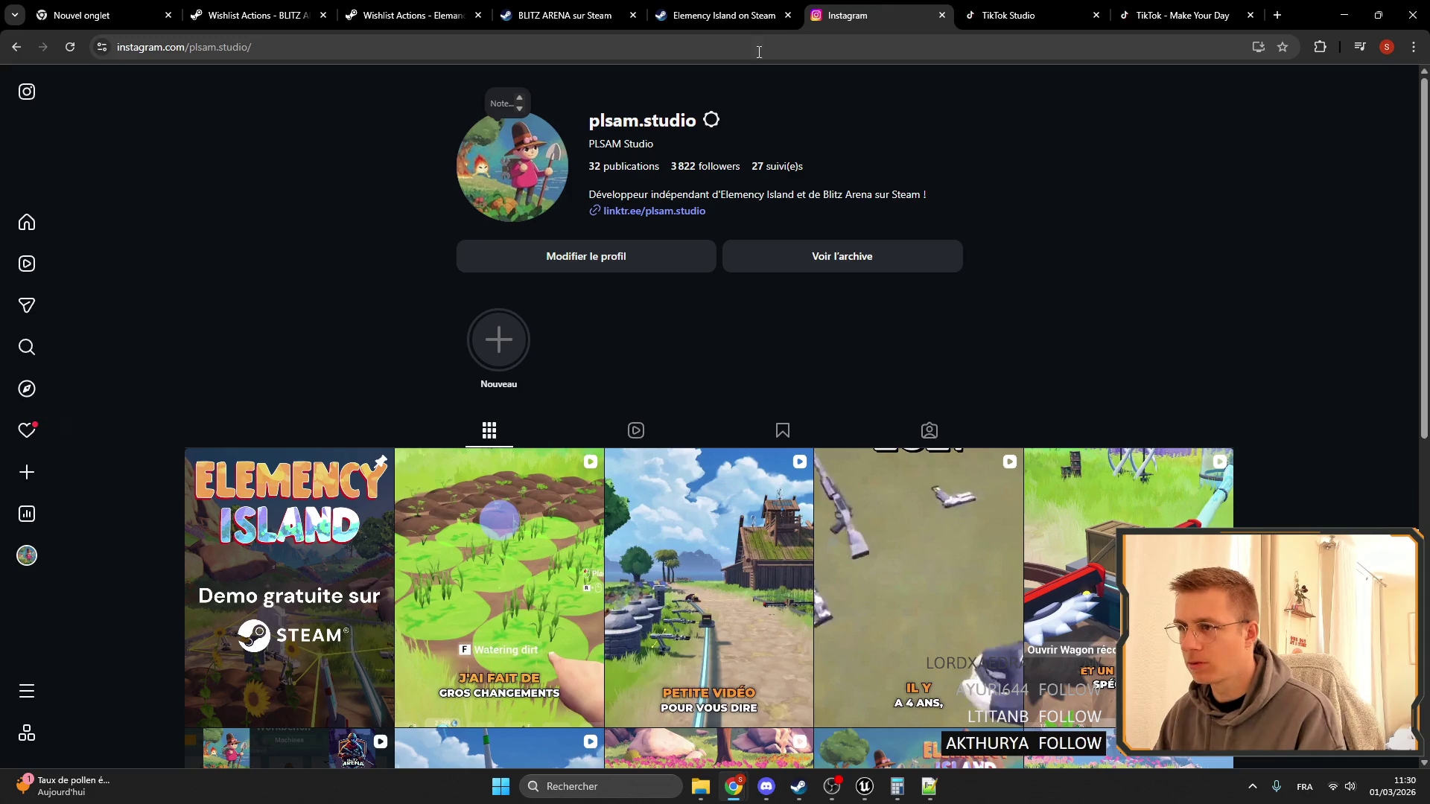
{"action": "left_click", "coordinate": [1203, 13]}
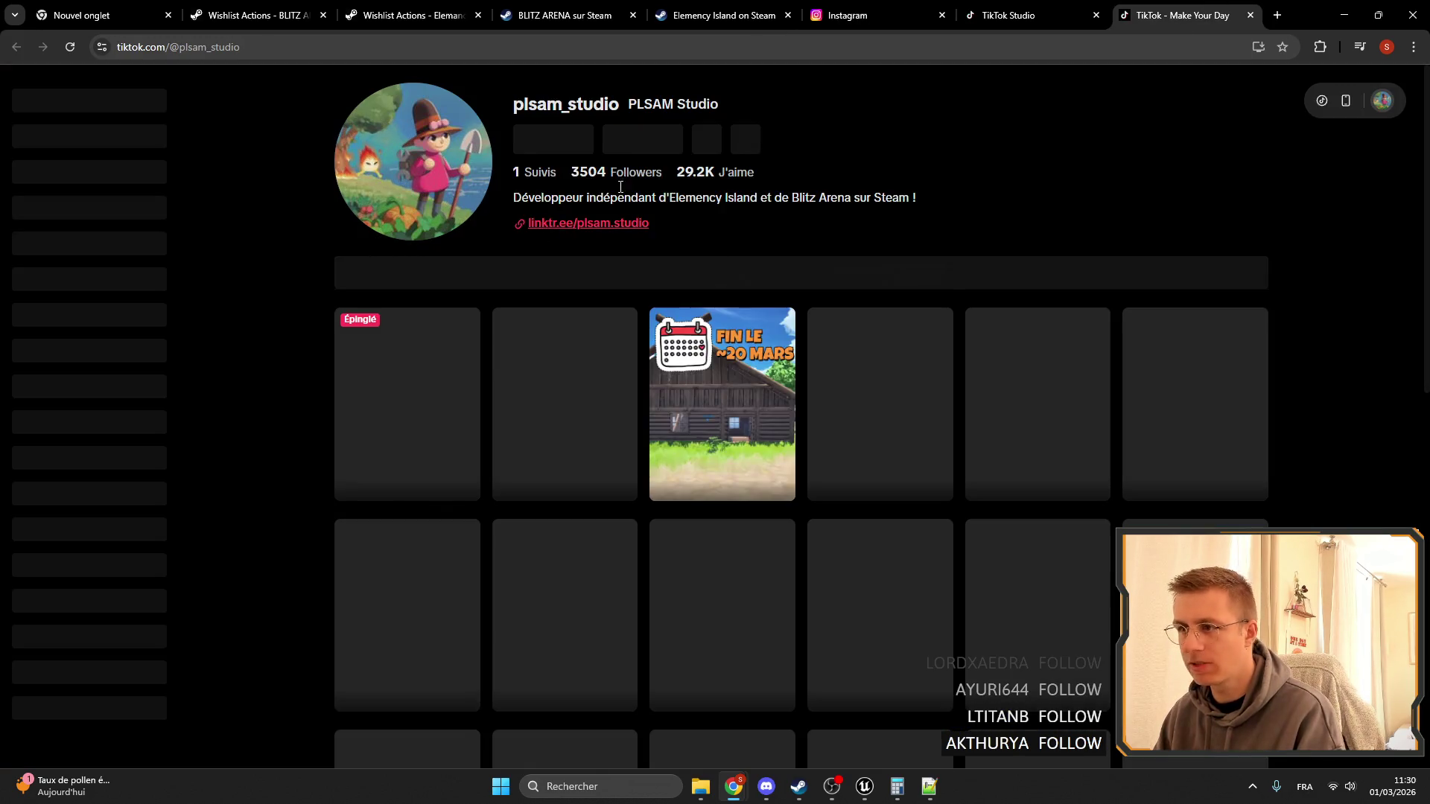
{"action": "left_click", "coordinate": [1250, 15]}
Scroll through the Instagram post grid, then close the Instagram and TikTok Studio tabs.
{"action": "left_click", "coordinate": [957, 14]}
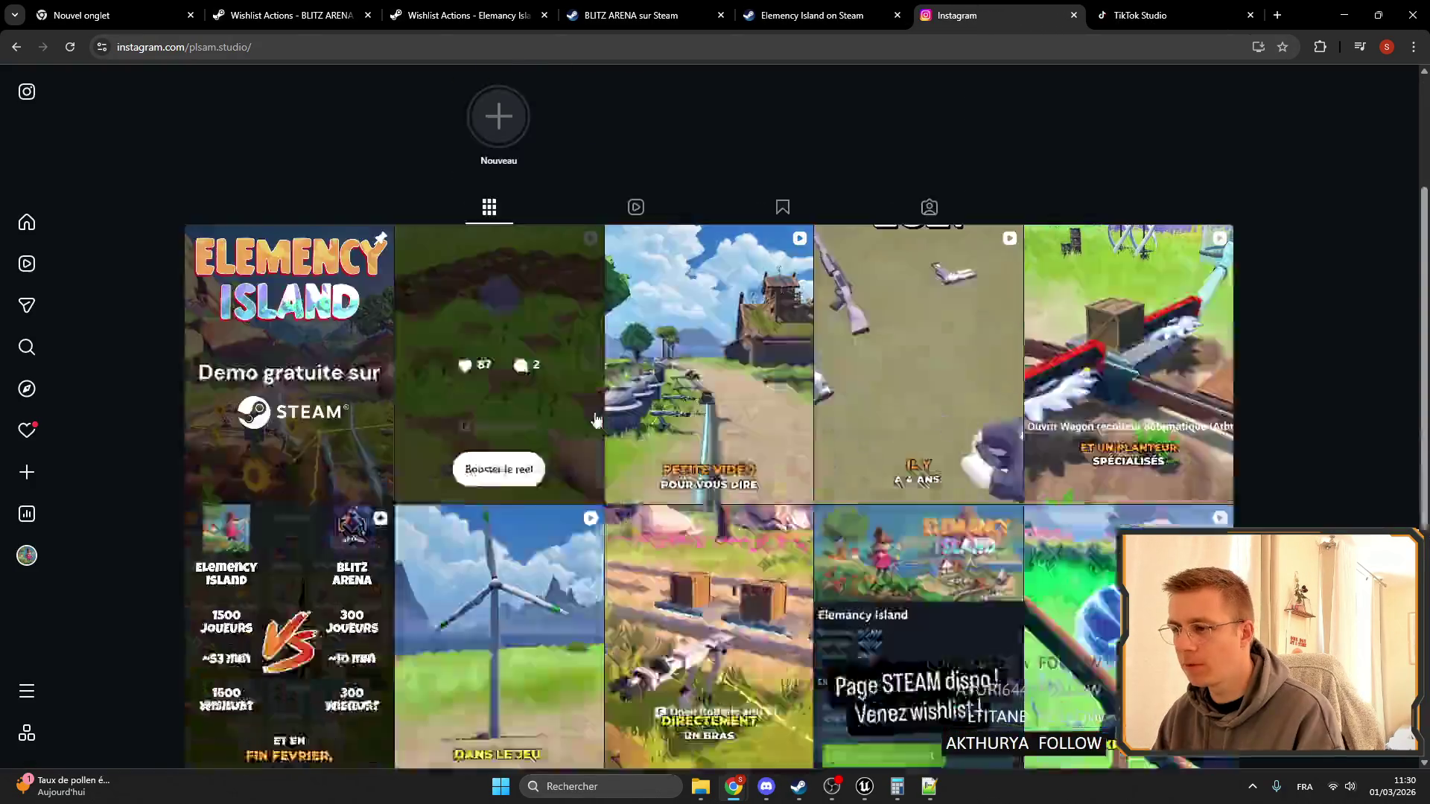
{"action": "scroll", "coordinate": [494, 290], "scroll_direction": "down", "scroll_amount": 2}
{"action": "scroll", "coordinate": [726, 271], "scroll_direction": "up", "scroll_amount": 1}
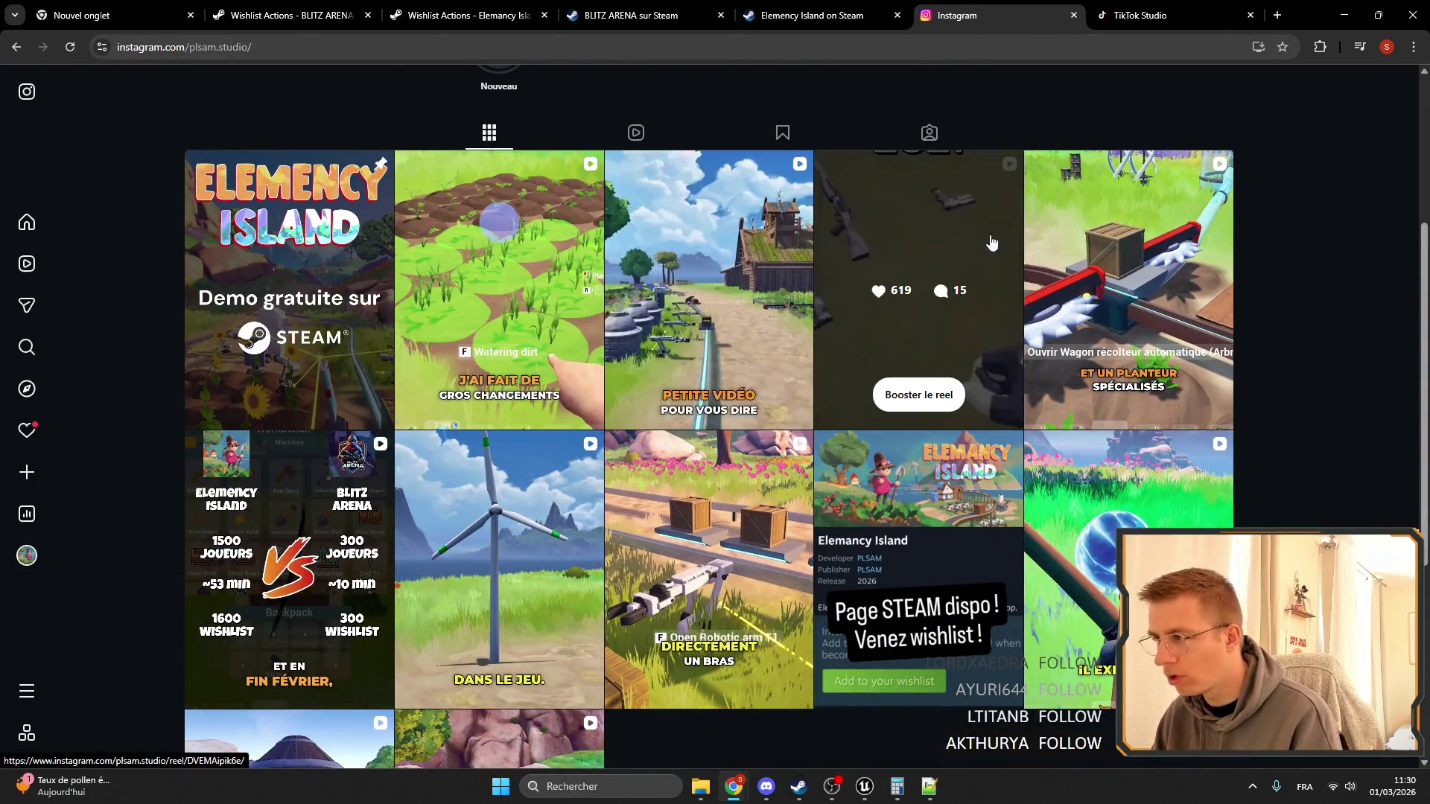
{"action": "scroll", "coordinate": [722, 283], "scroll_direction": "down", "scroll_amount": 3}
{"action": "scroll", "coordinate": [709, 318], "scroll_direction": "down", "scroll_amount": 5}
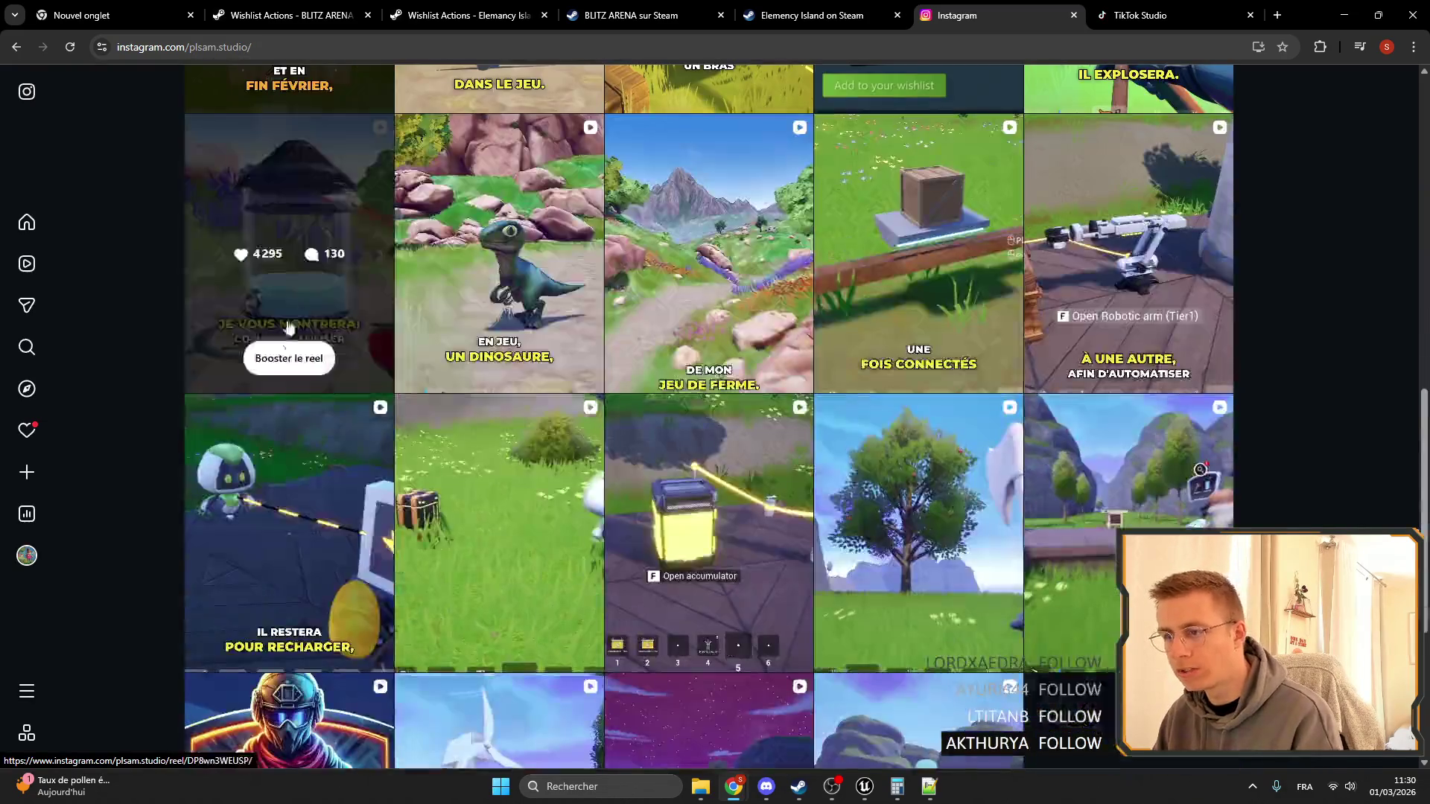
{"action": "scroll", "coordinate": [893, 335], "scroll_direction": "down", "scroll_amount": 9}
{"action": "scroll", "coordinate": [708, 444], "scroll_direction": "up", "scroll_amount": 15}
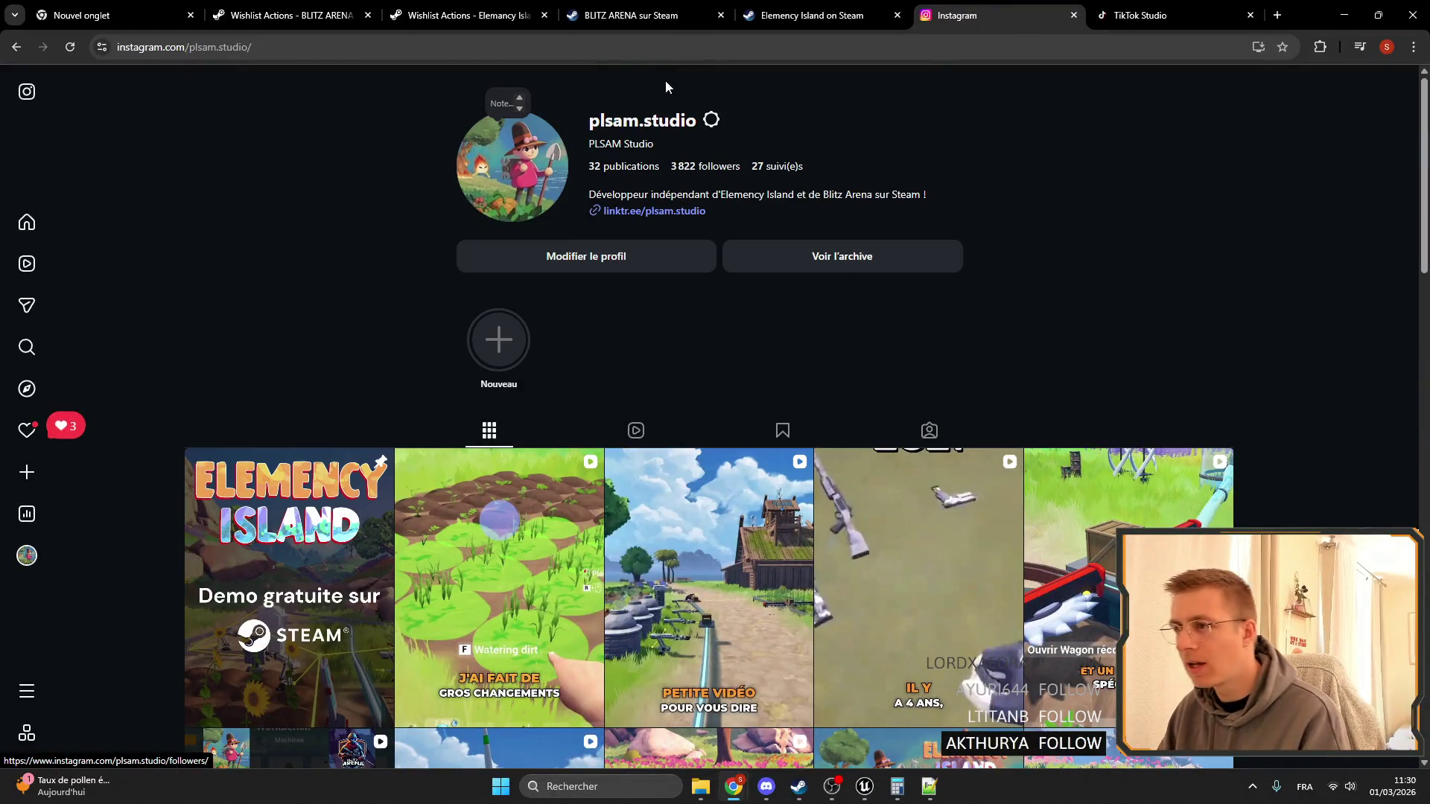
{"action": "left_click", "coordinate": [1073, 15]}
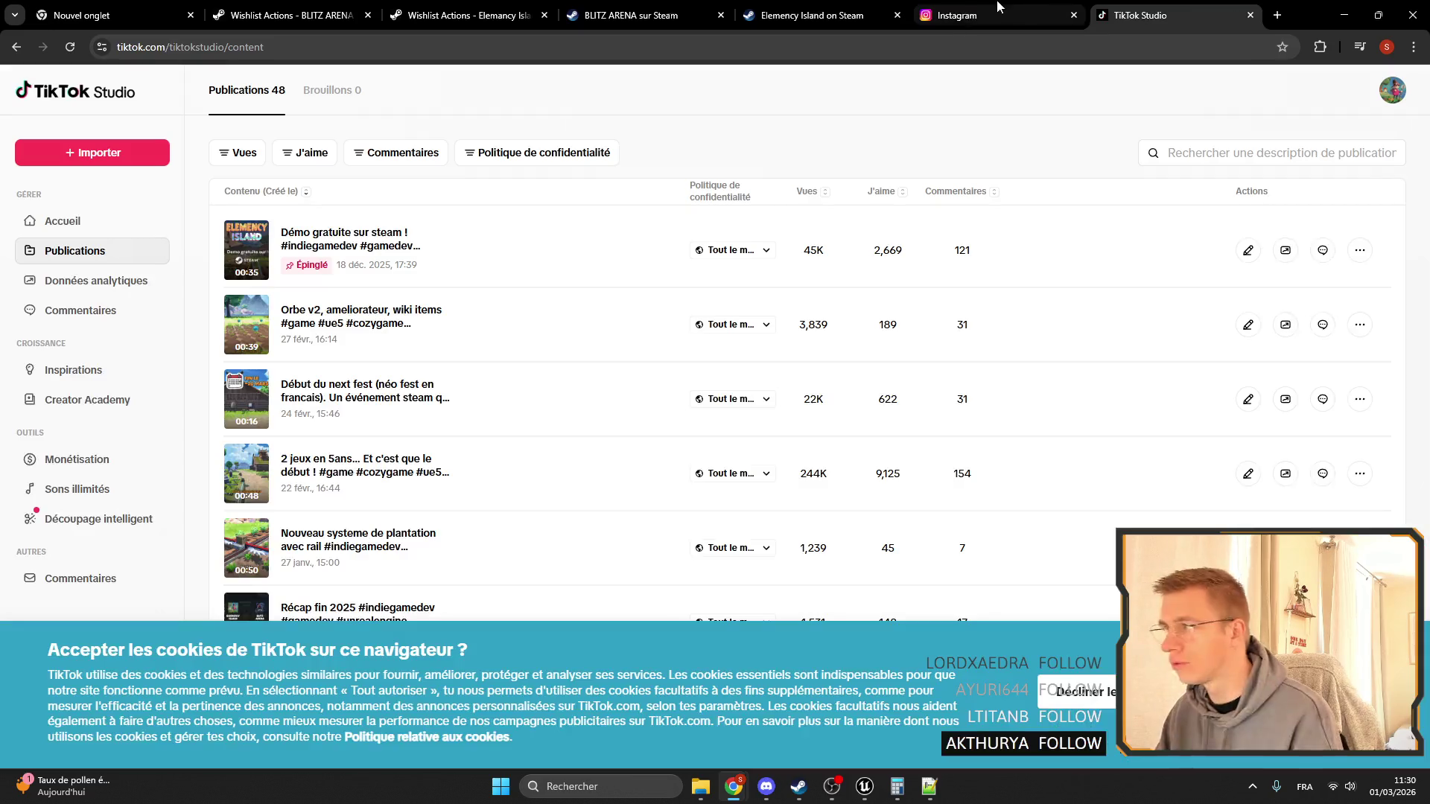
{"action": "left_click", "coordinate": [1073, 14]}
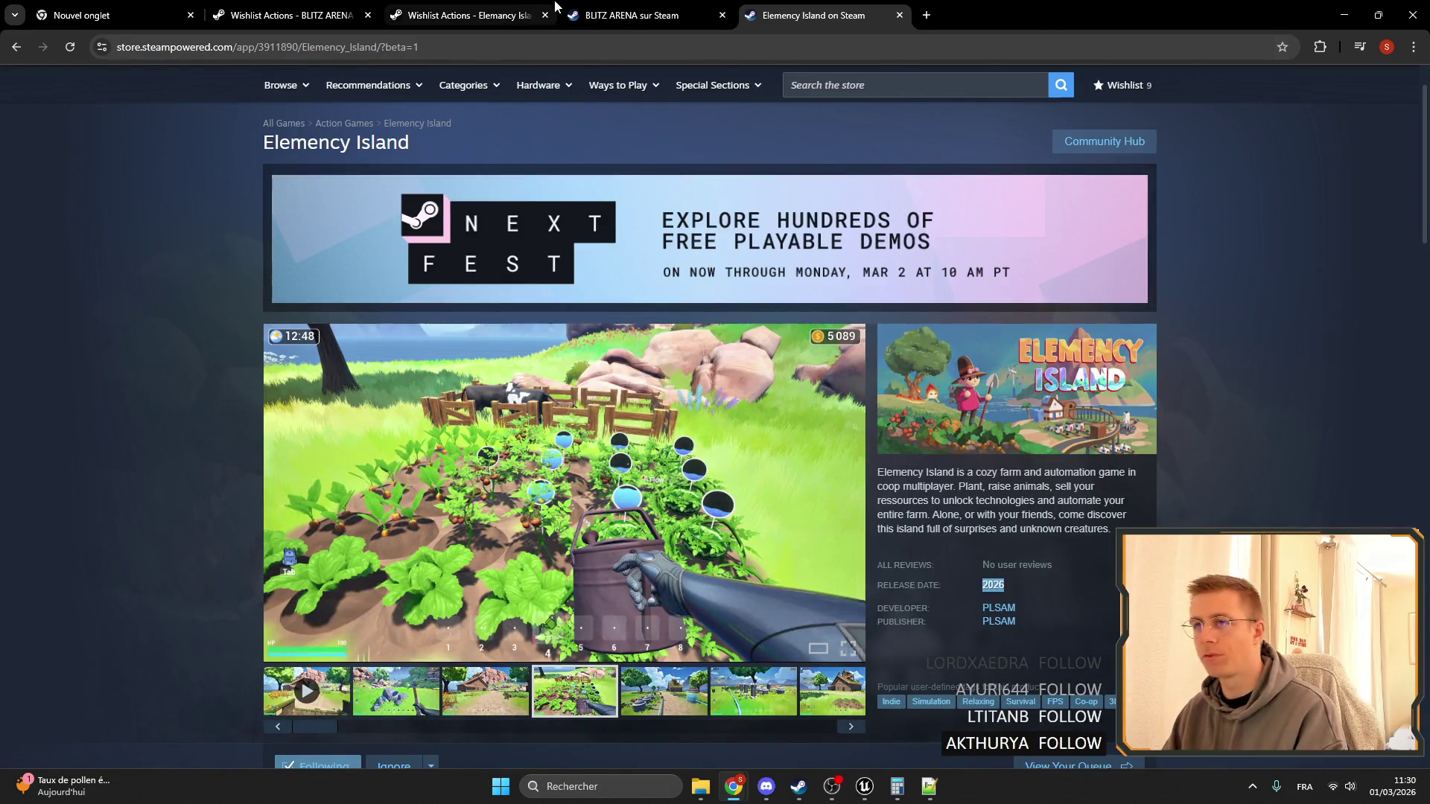
Review the Elemency Island wishlist charts, then bring Calculator forward and clear it to 0.
{"action": "left_click", "coordinate": [477, 21]}
{"action": "scroll", "coordinate": [312, 245], "scroll_direction": "down", "scroll_amount": 2}
{"action": "key", "text": "ctrl+shift+Tab"}
{"action": "key", "text": "ctrl+Tab"}
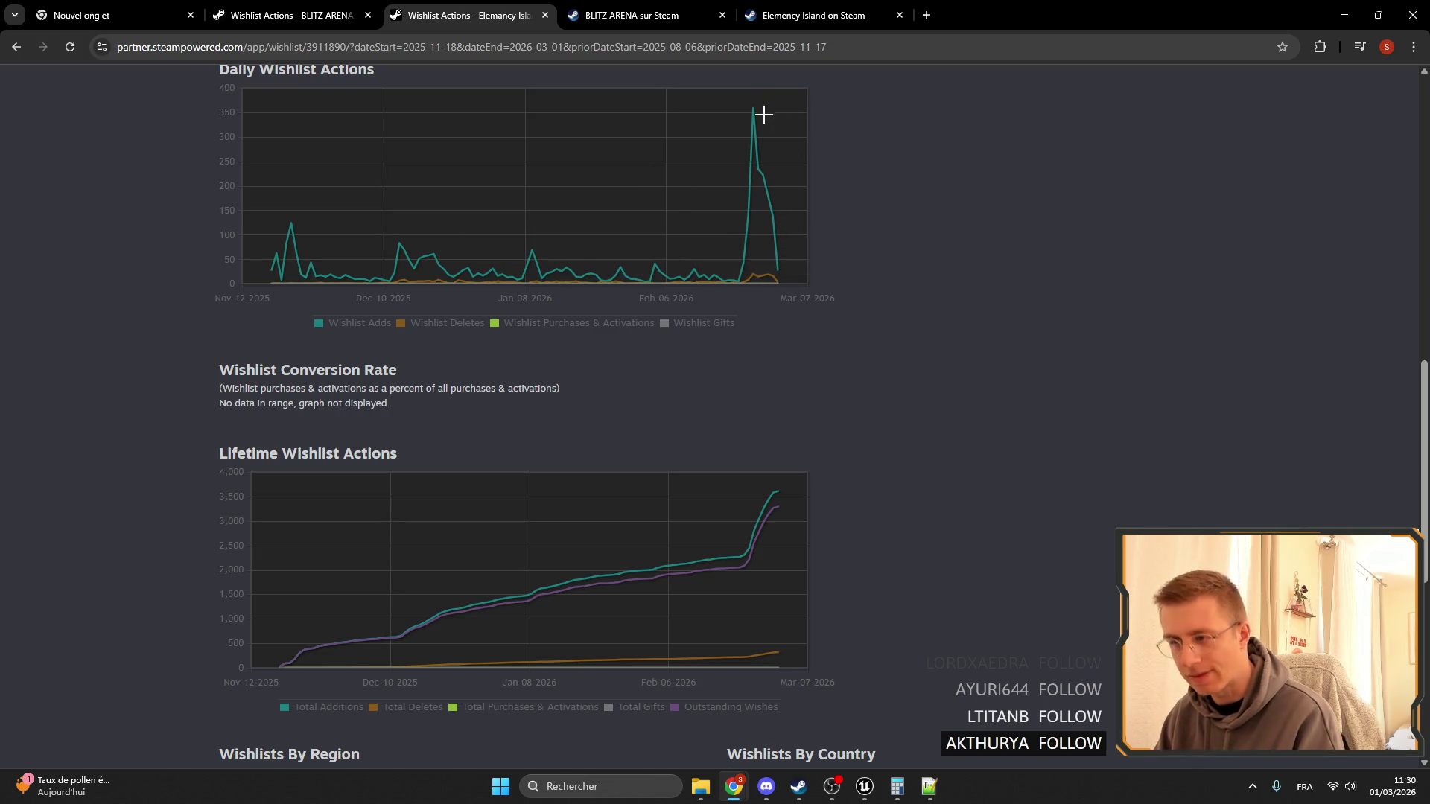
{"action": "scroll", "coordinate": [852, 275], "scroll_direction": "up", "scroll_amount": 2}
{"action": "scroll", "coordinate": [766, 501], "scroll_direction": "down", "scroll_amount": 3}
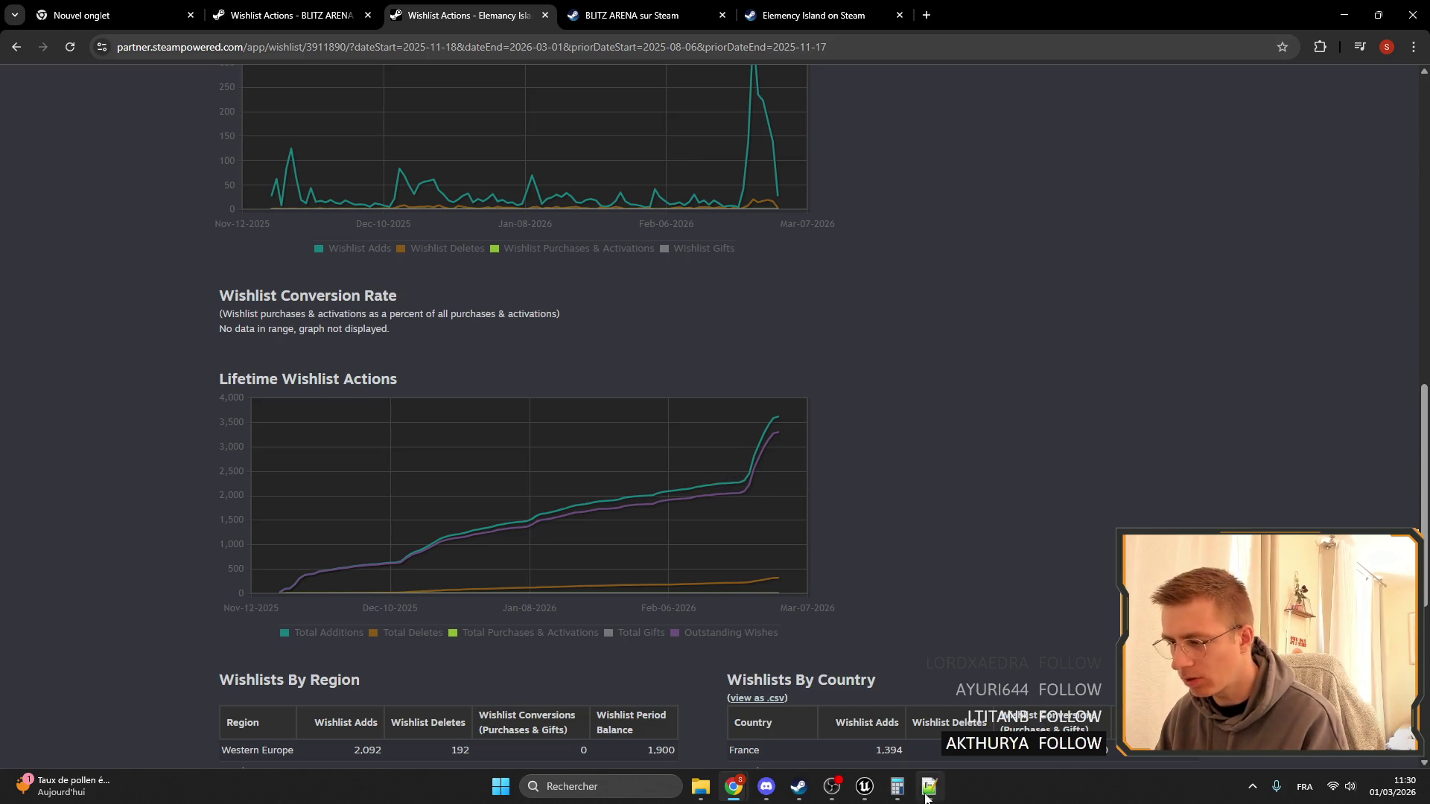
{"action": "left_click", "coordinate": [897, 787]}
{"action": "left_click", "coordinate": [1222, 328]}
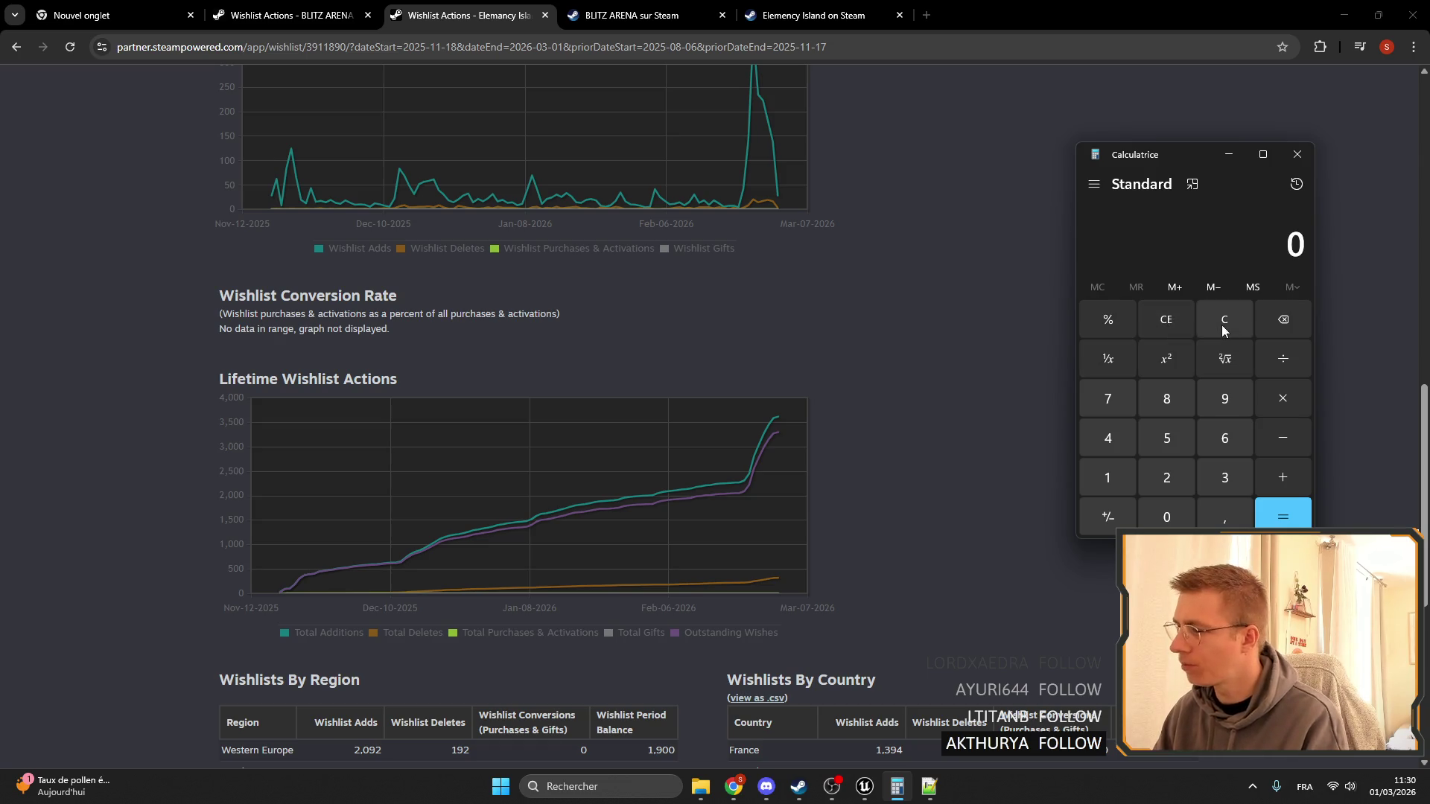
Start entering 2088, then clear the calculator entry to start over.
{"action": "left_click", "coordinate": [1167, 480]}
{"action": "double_click", "coordinate": [1169, 399]}
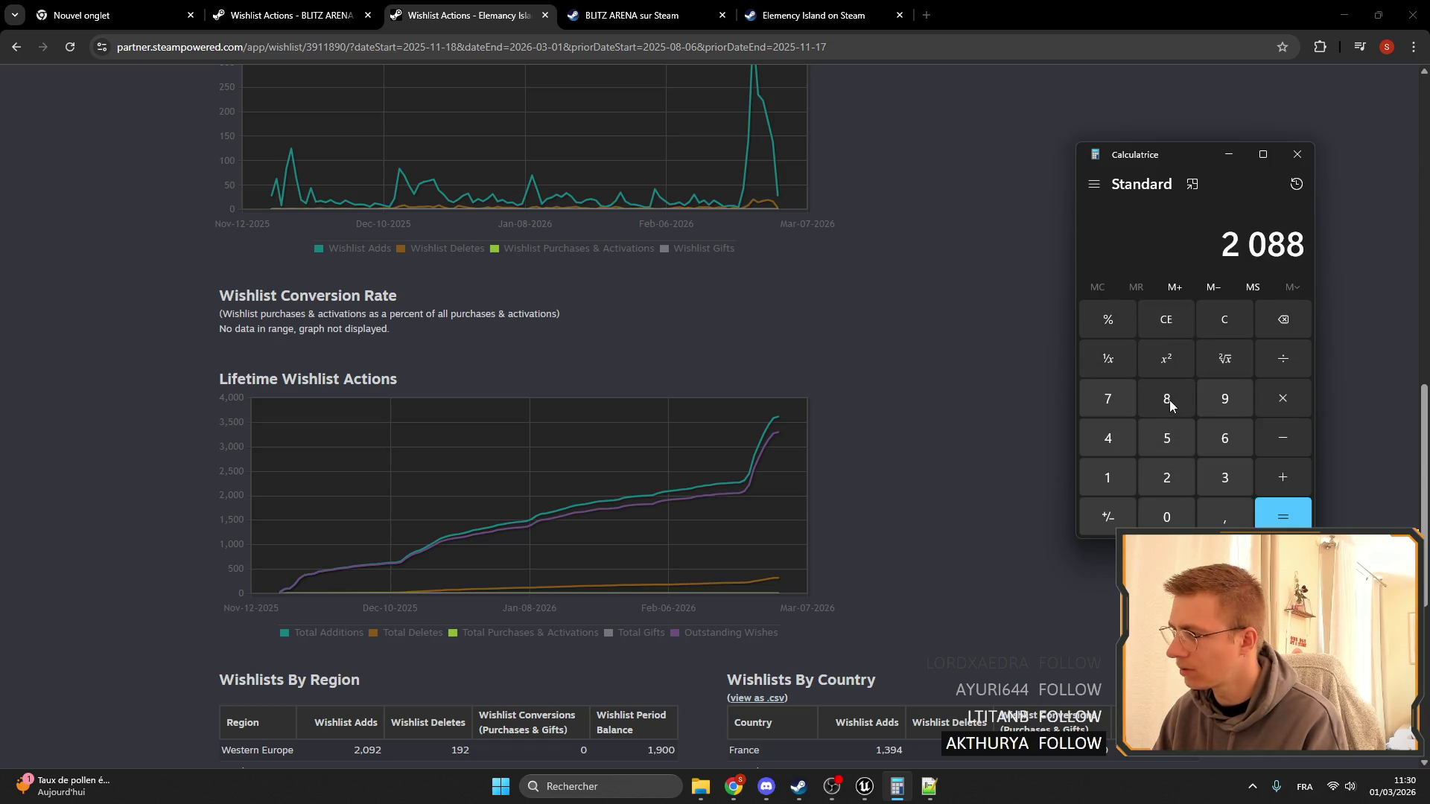
{"action": "mouse_move", "coordinate": [782, 429]}
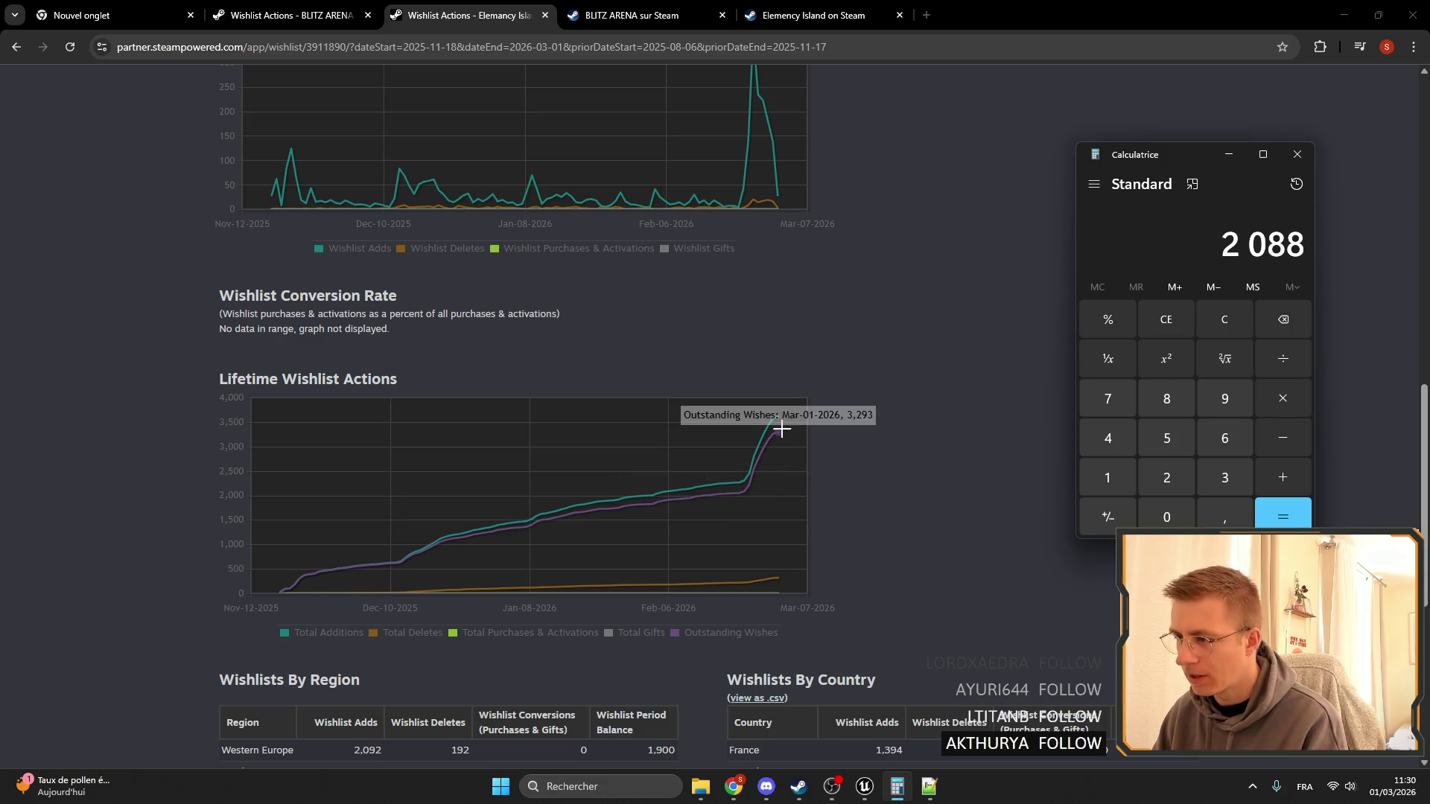
{"action": "left_click", "coordinate": [1167, 320]}
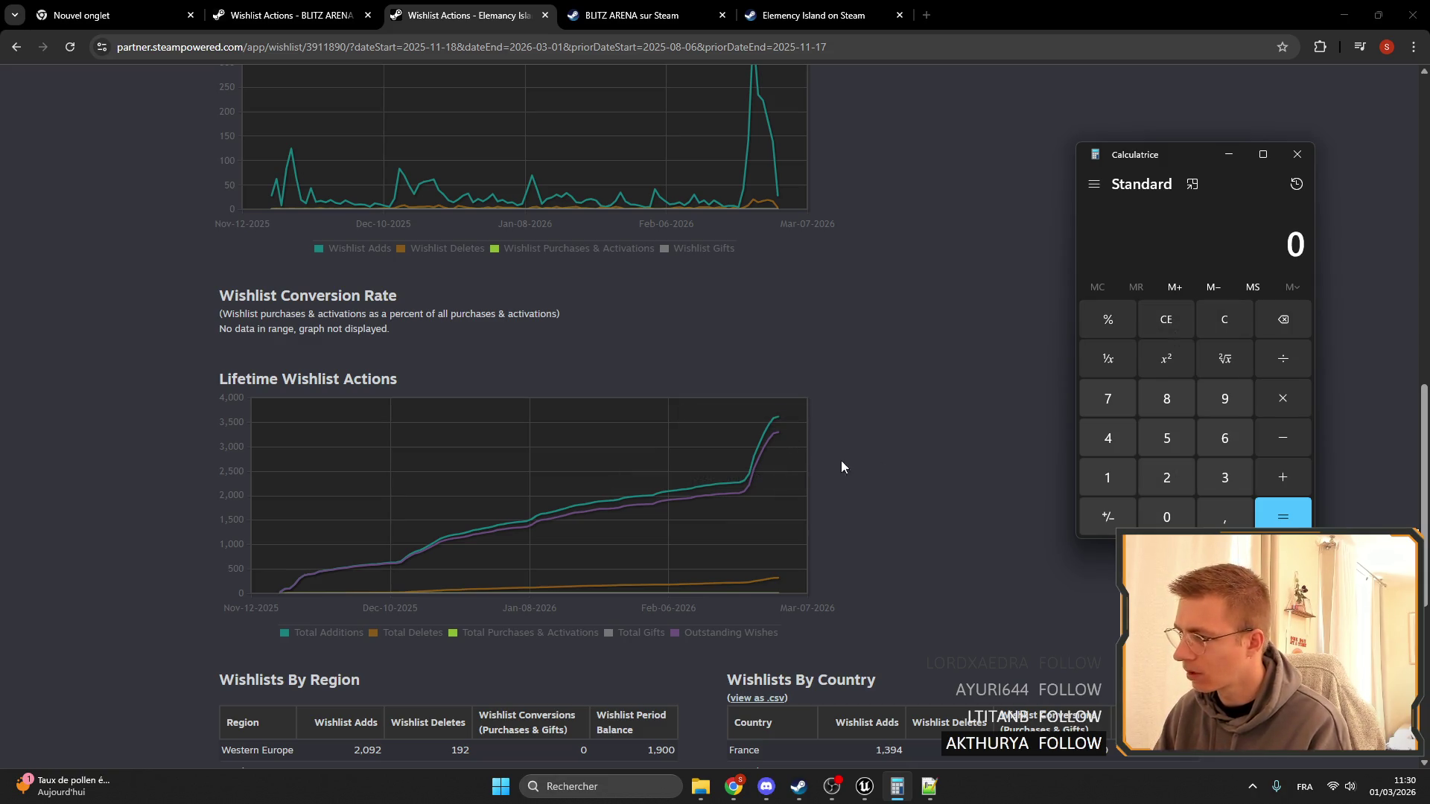
{"action": "mouse_move", "coordinate": [785, 432]}
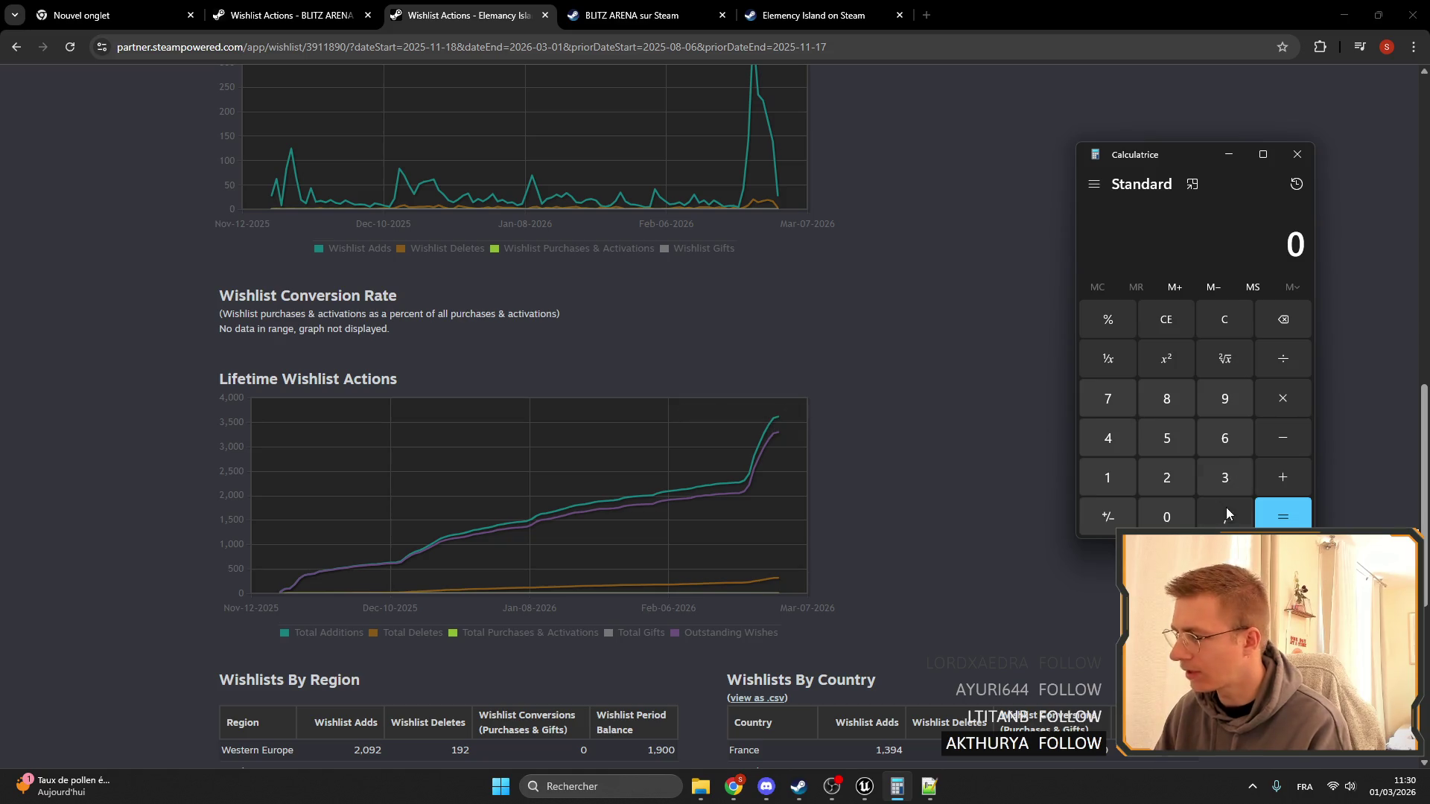
Compute 3293 − 2088 in Calculator, giving 1,205.
{"action": "left_click", "coordinate": [1225, 480]}
{"action": "left_click", "coordinate": [1168, 478]}
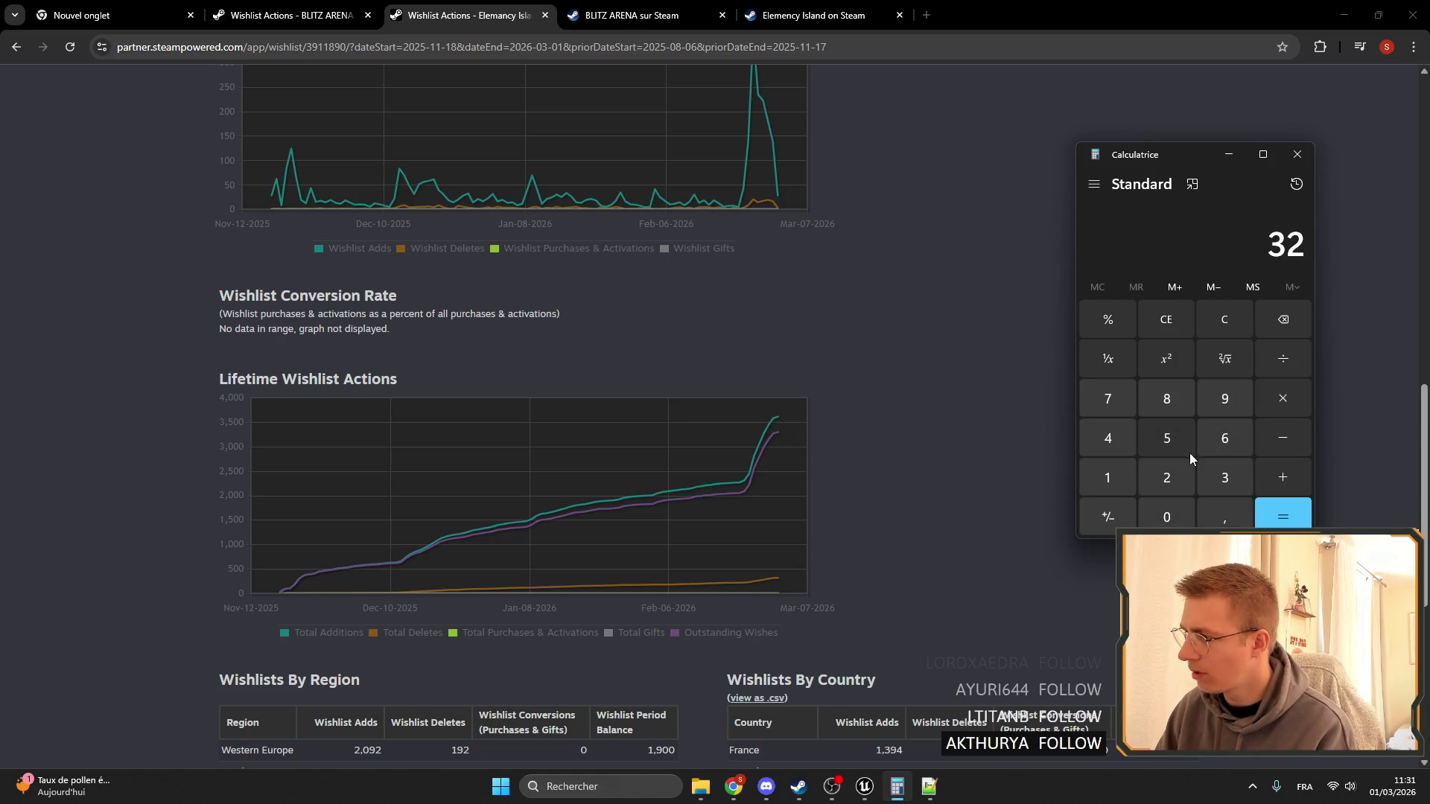
{"action": "left_click", "coordinate": [1226, 397]}
{"action": "left_click", "coordinate": [1228, 478]}
{"action": "left_click", "coordinate": [1283, 440]}
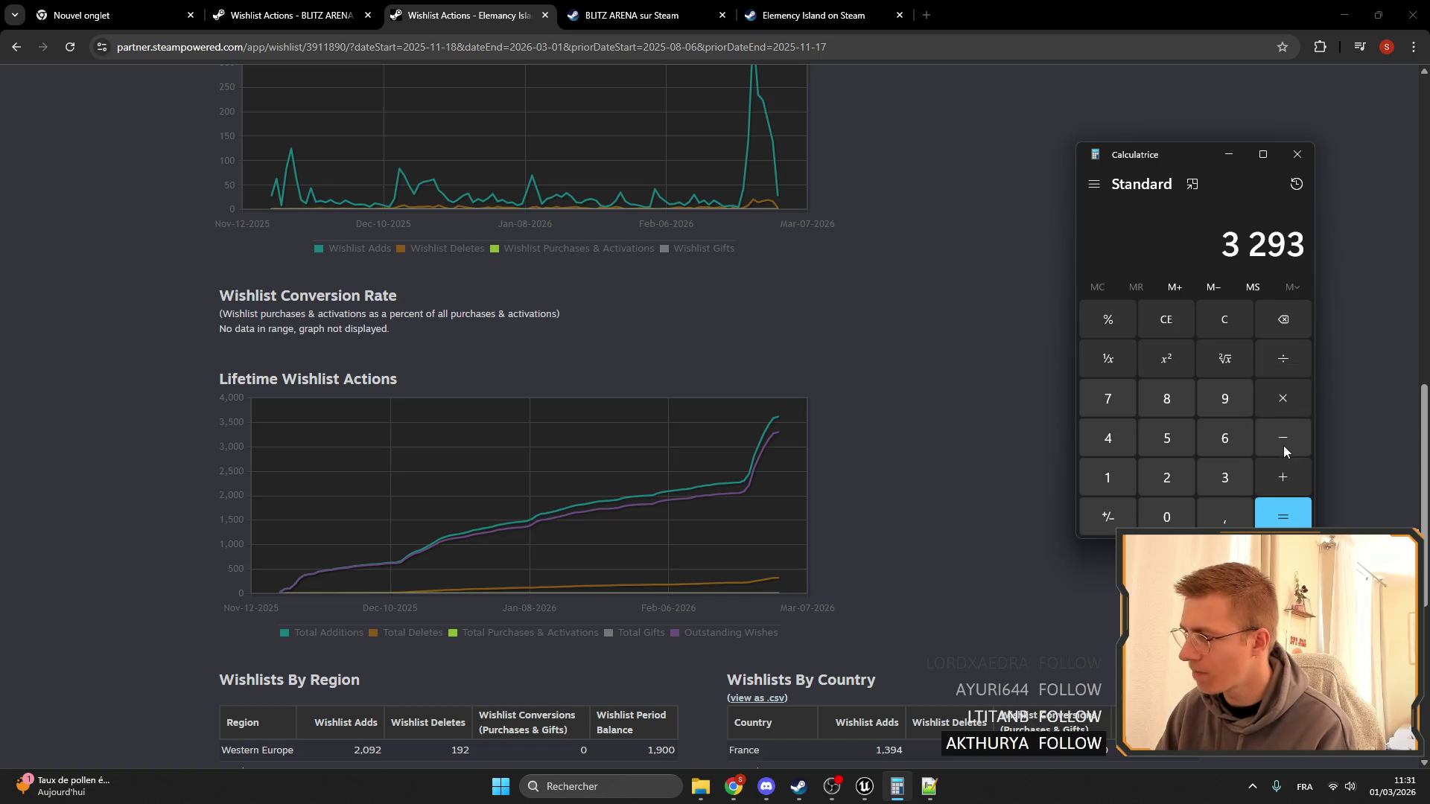
{"action": "mouse_move", "coordinate": [747, 495]}
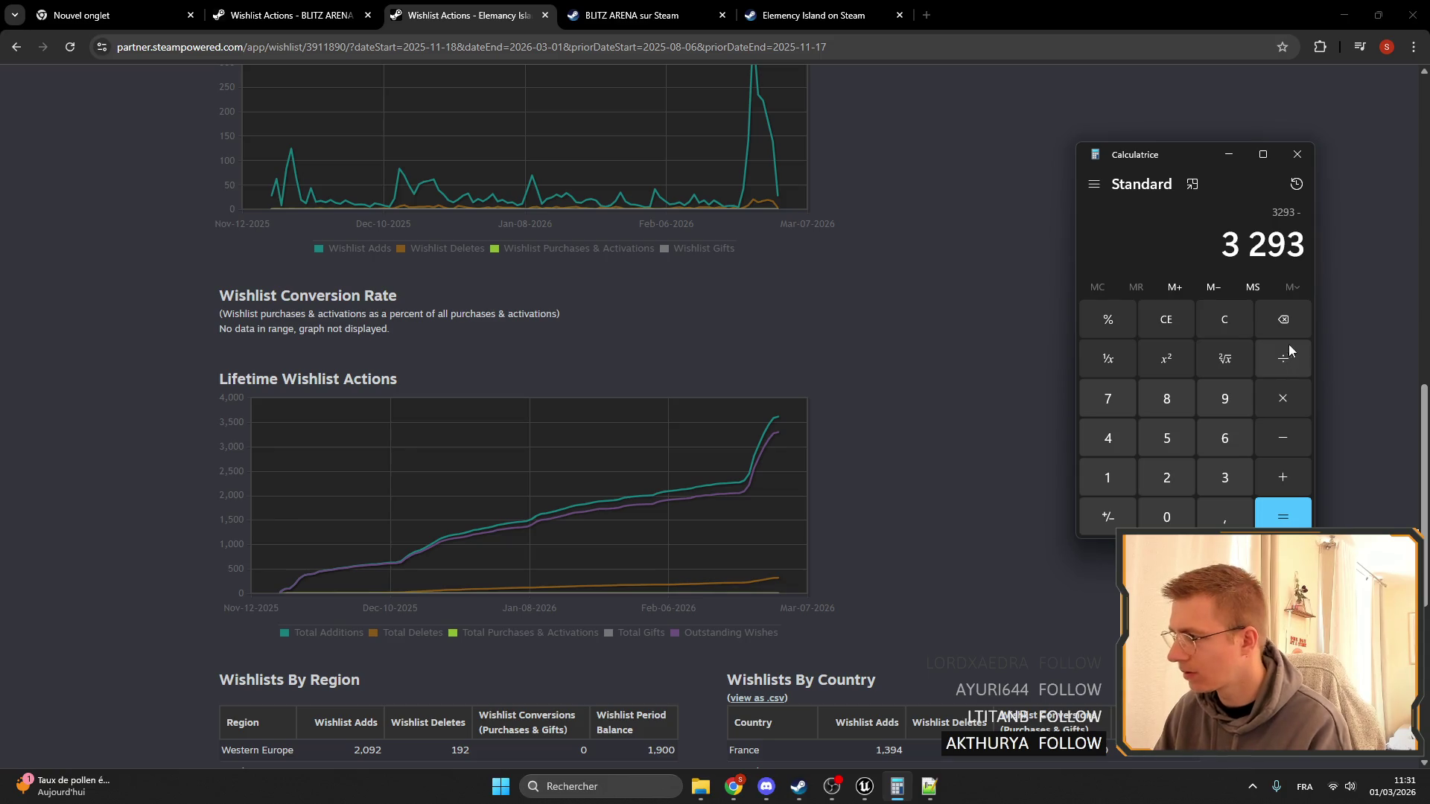
{"action": "left_click", "coordinate": [1167, 480]}
{"action": "left_click", "coordinate": [1168, 517]}
{"action": "double_click", "coordinate": [1171, 413]}
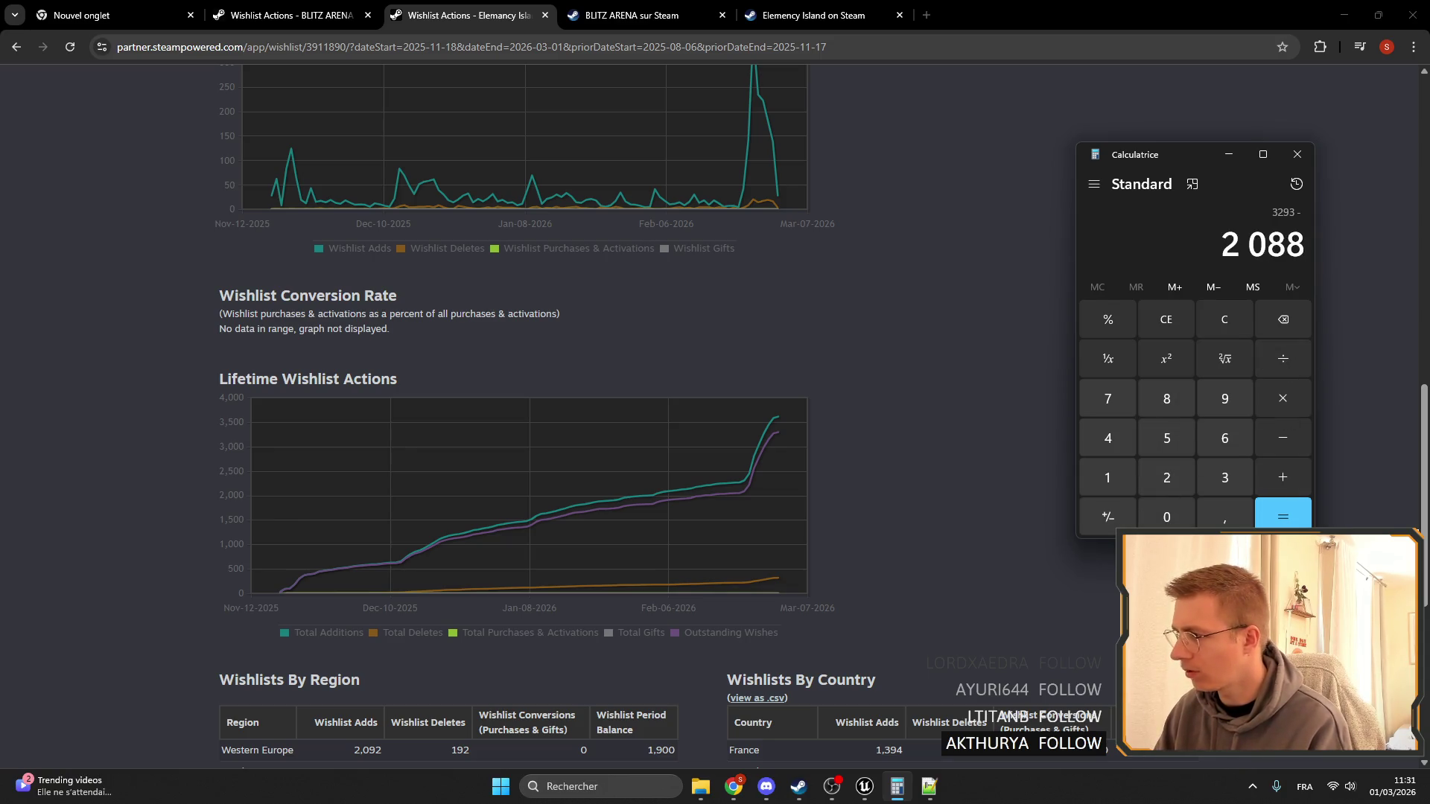
{"action": "left_click", "coordinate": [1282, 514]}
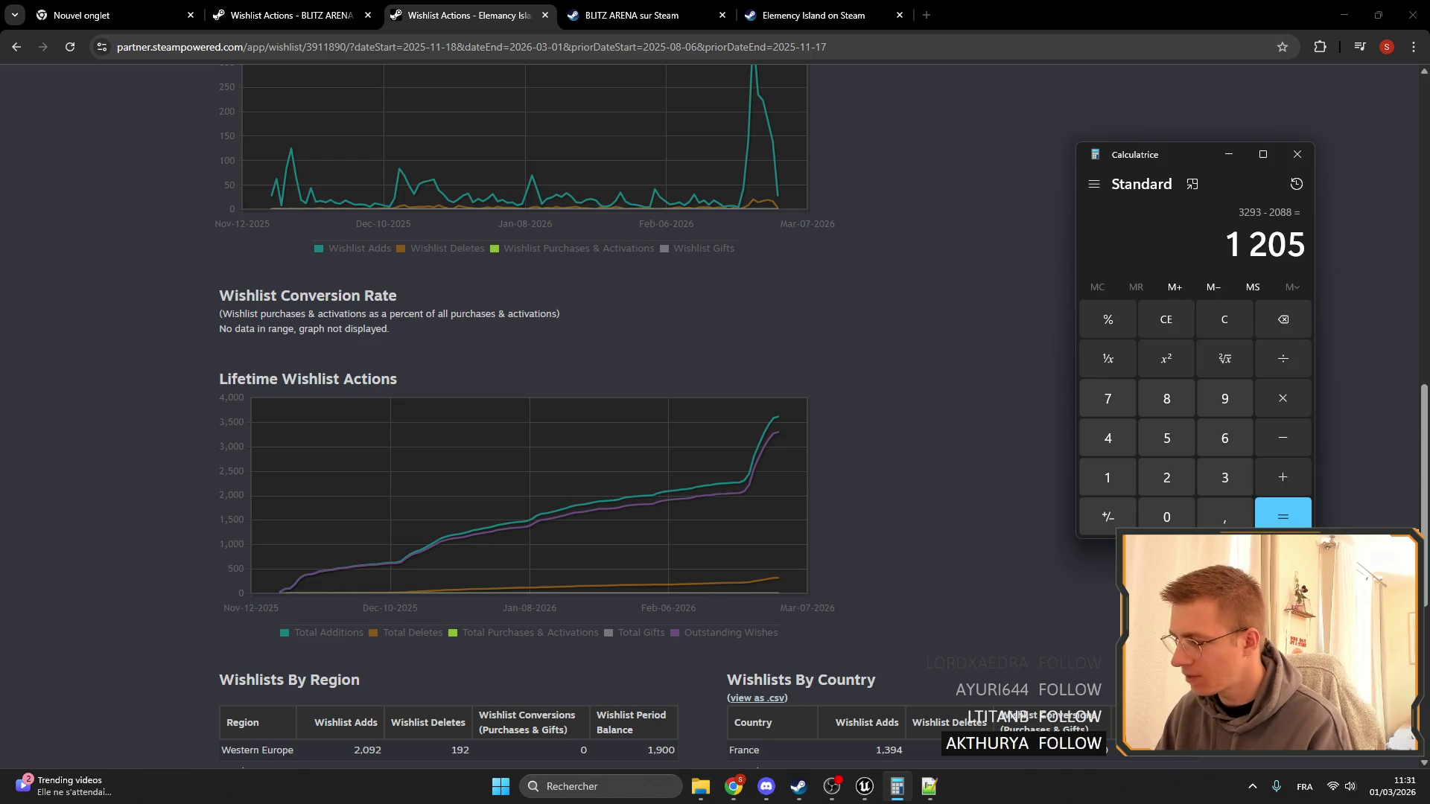
{"action": "left_click", "coordinate": [929, 786]}
Add a second line starting with 120 and label the 2 138 line with BA.
{"action": "key", "text": "Return"}
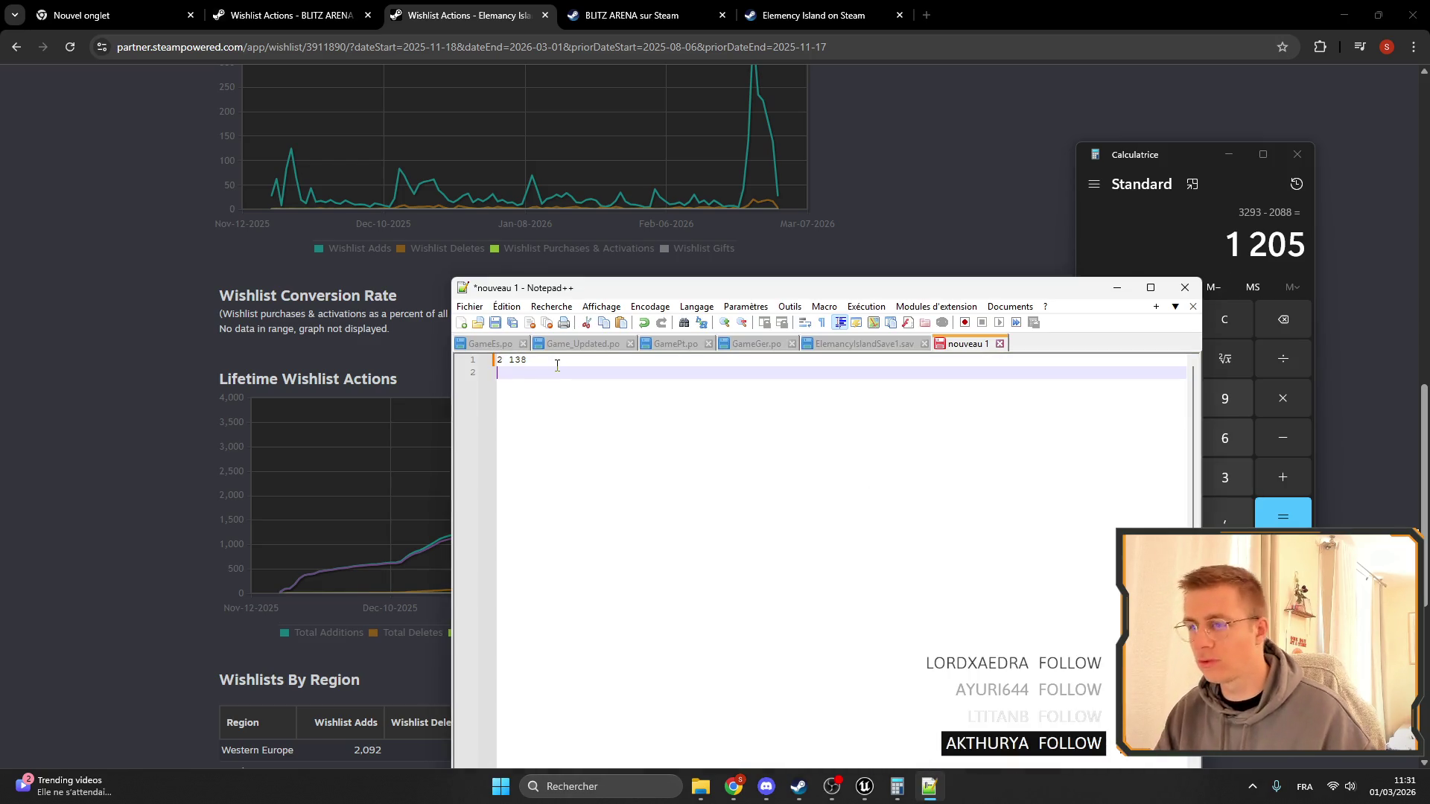
{"action": "type", "text": "1205"}
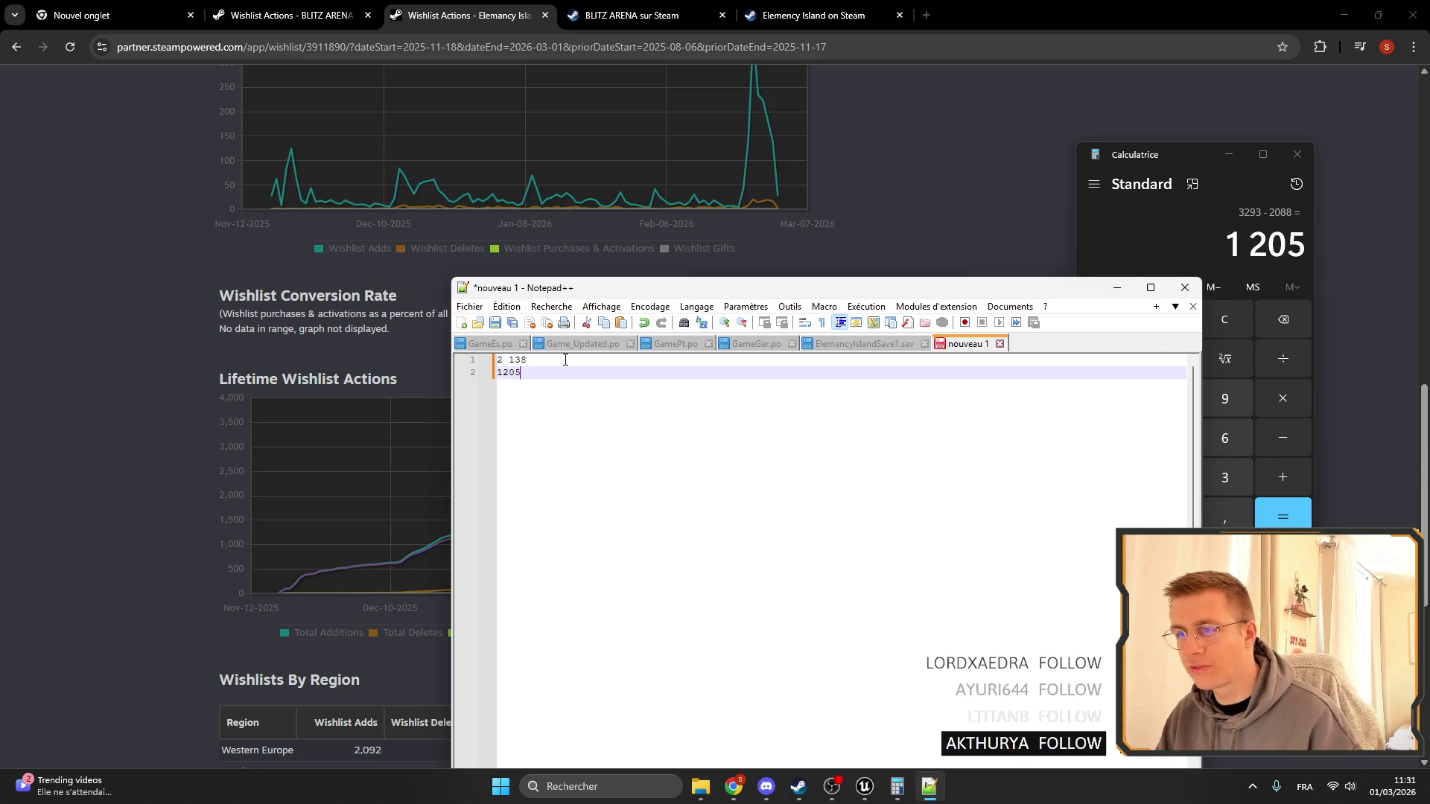
{"action": "triple_click", "coordinate": [565, 360]}
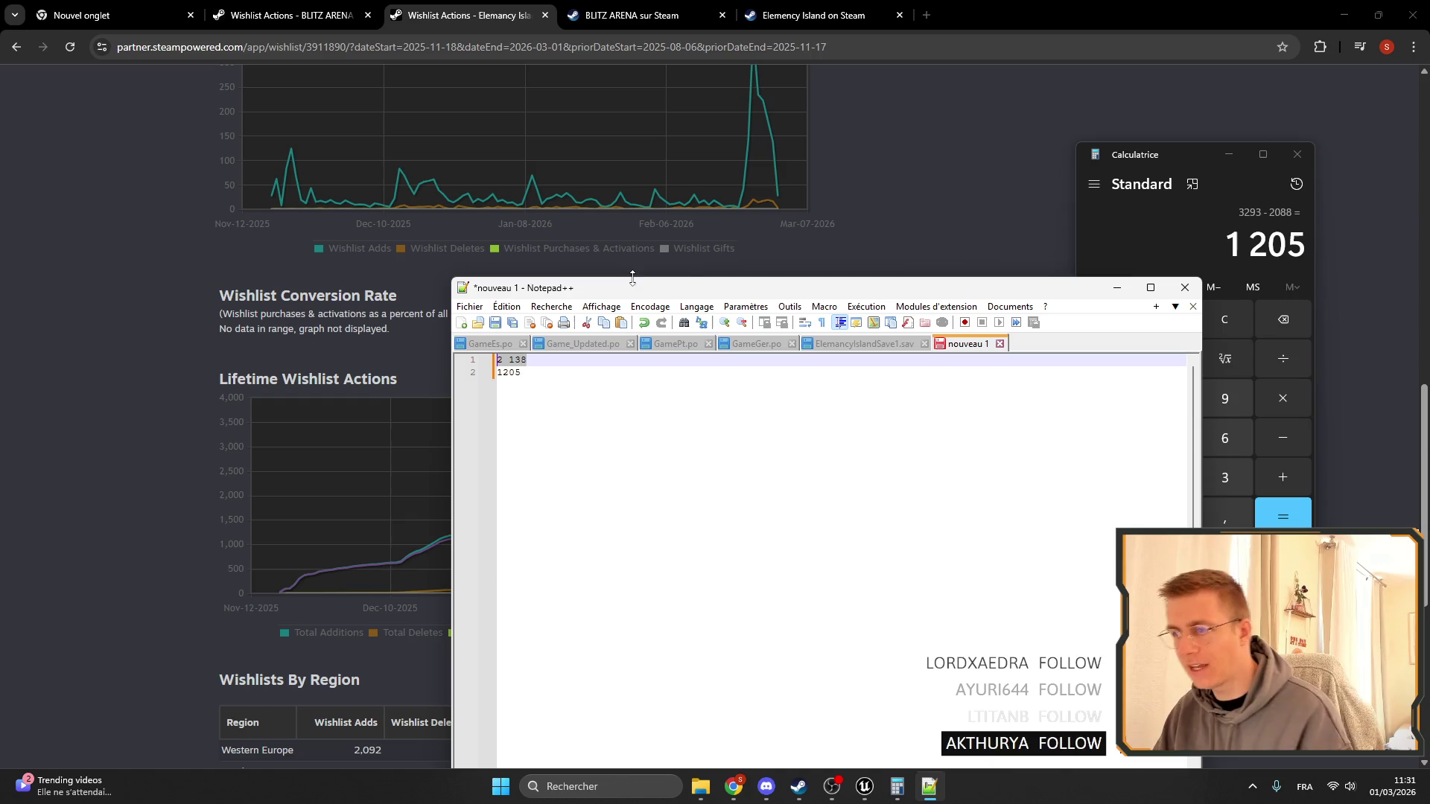
{"action": "left_click", "coordinate": [549, 360]}
{"action": "type", "text": "BA"}
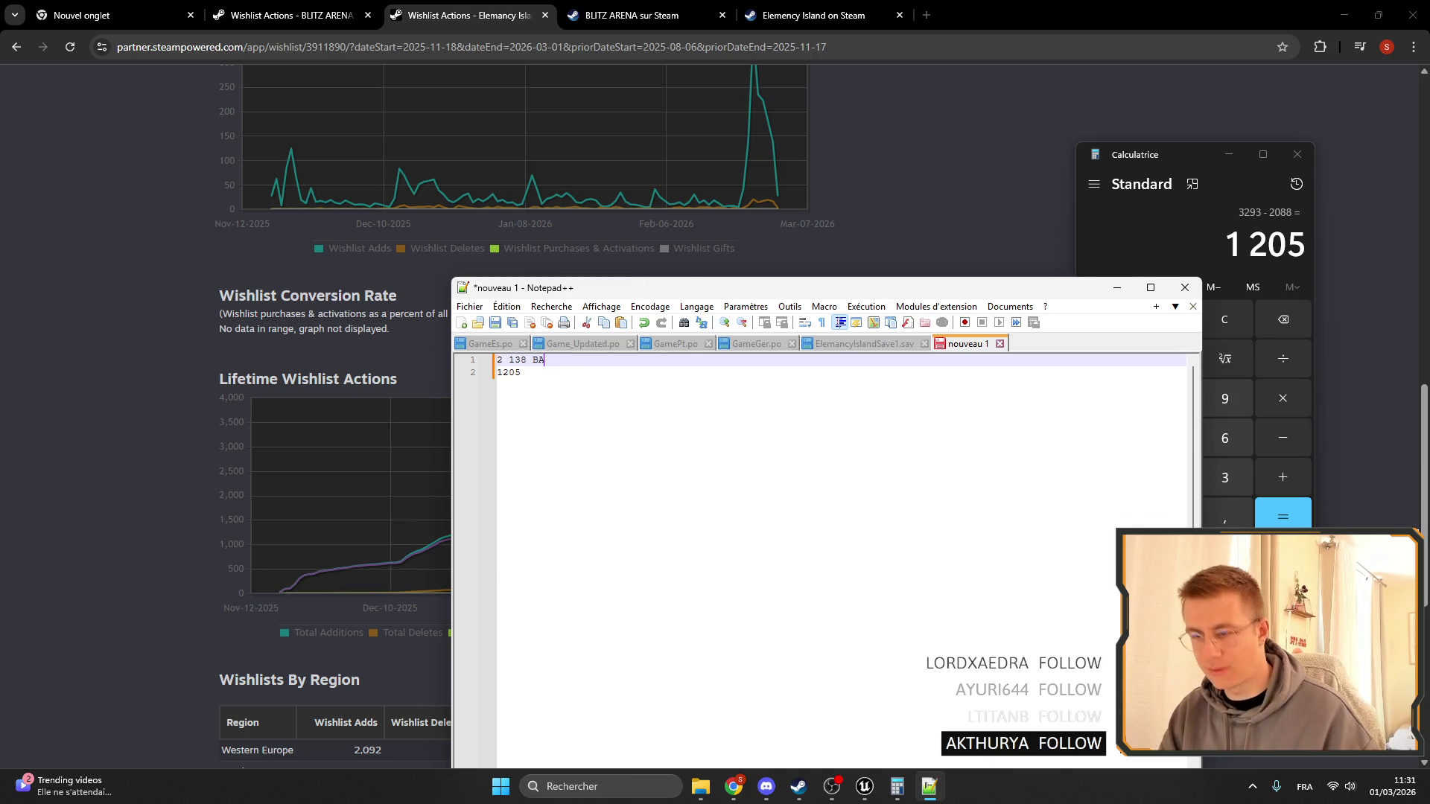
{"action": "left_click", "coordinate": [545, 377]}
{"action": "type", "text": "EI"}
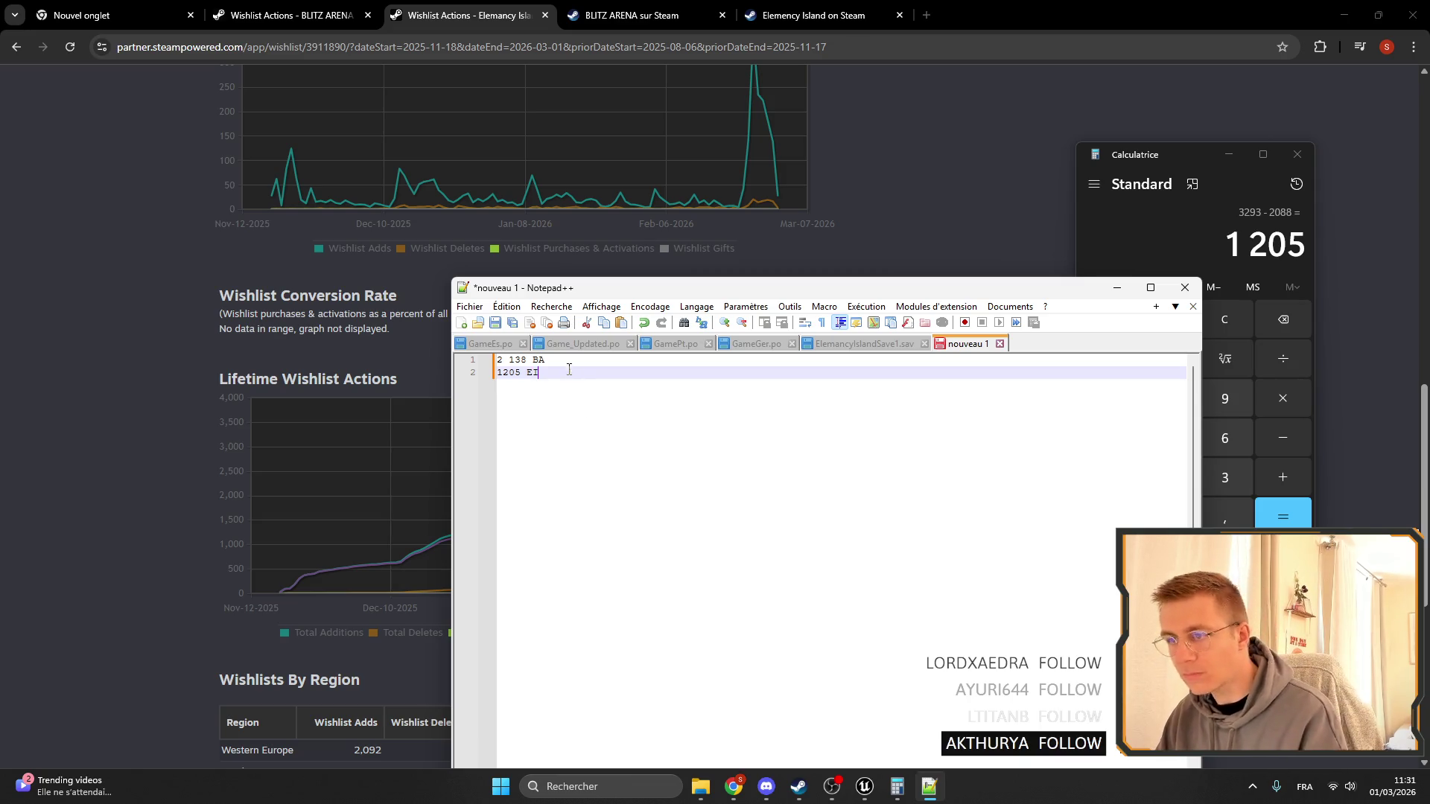
{"action": "left_click_drag", "start_coordinate": [569, 370], "coordinate": [431, 363]}
Recheck the wishlist page, then finish the notes as '2 138 BA 300' and '1205 EI 2000'.
{"action": "left_click", "coordinate": [282, 339]}
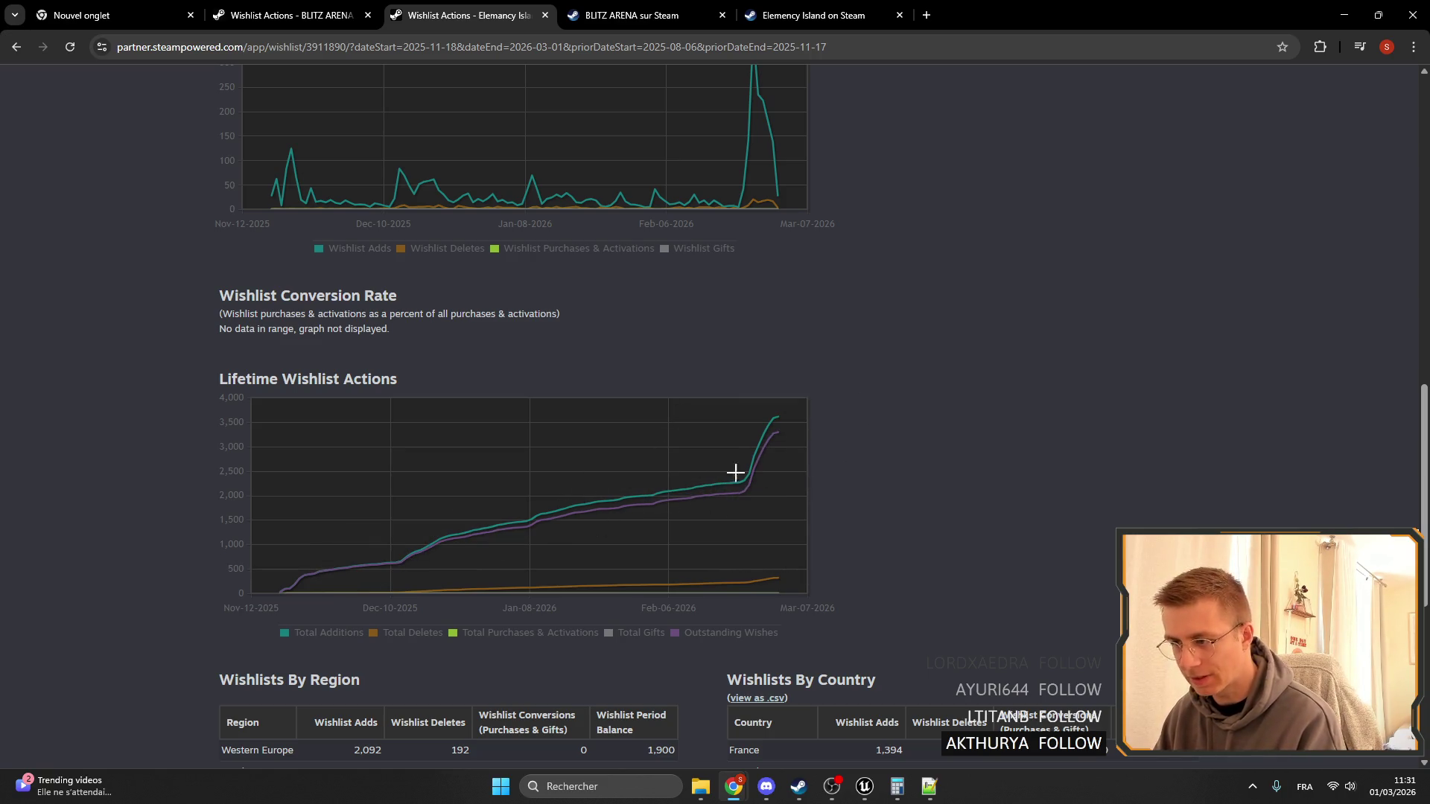
{"action": "mouse_move", "coordinate": [742, 481]}
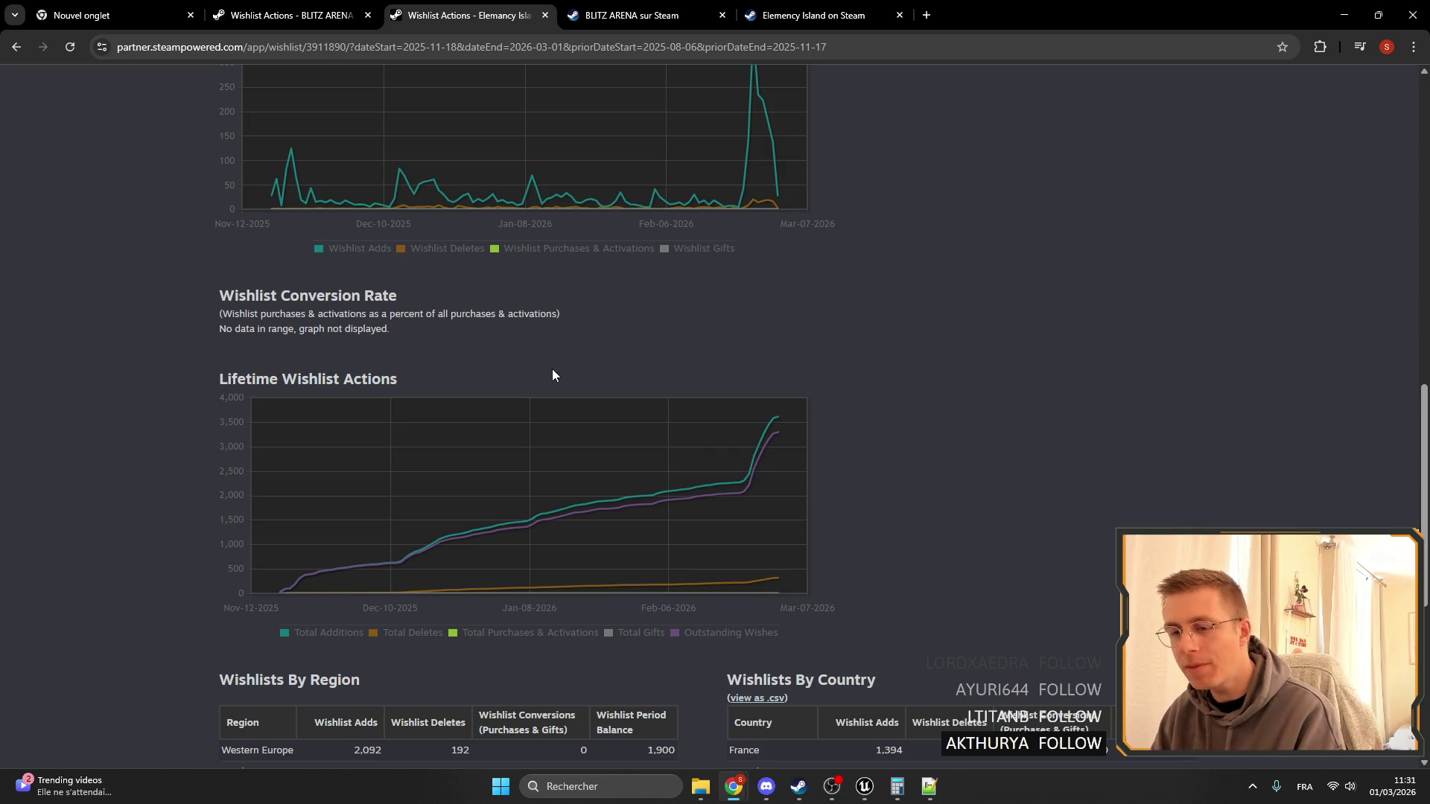
{"action": "left_click", "coordinate": [929, 787]}
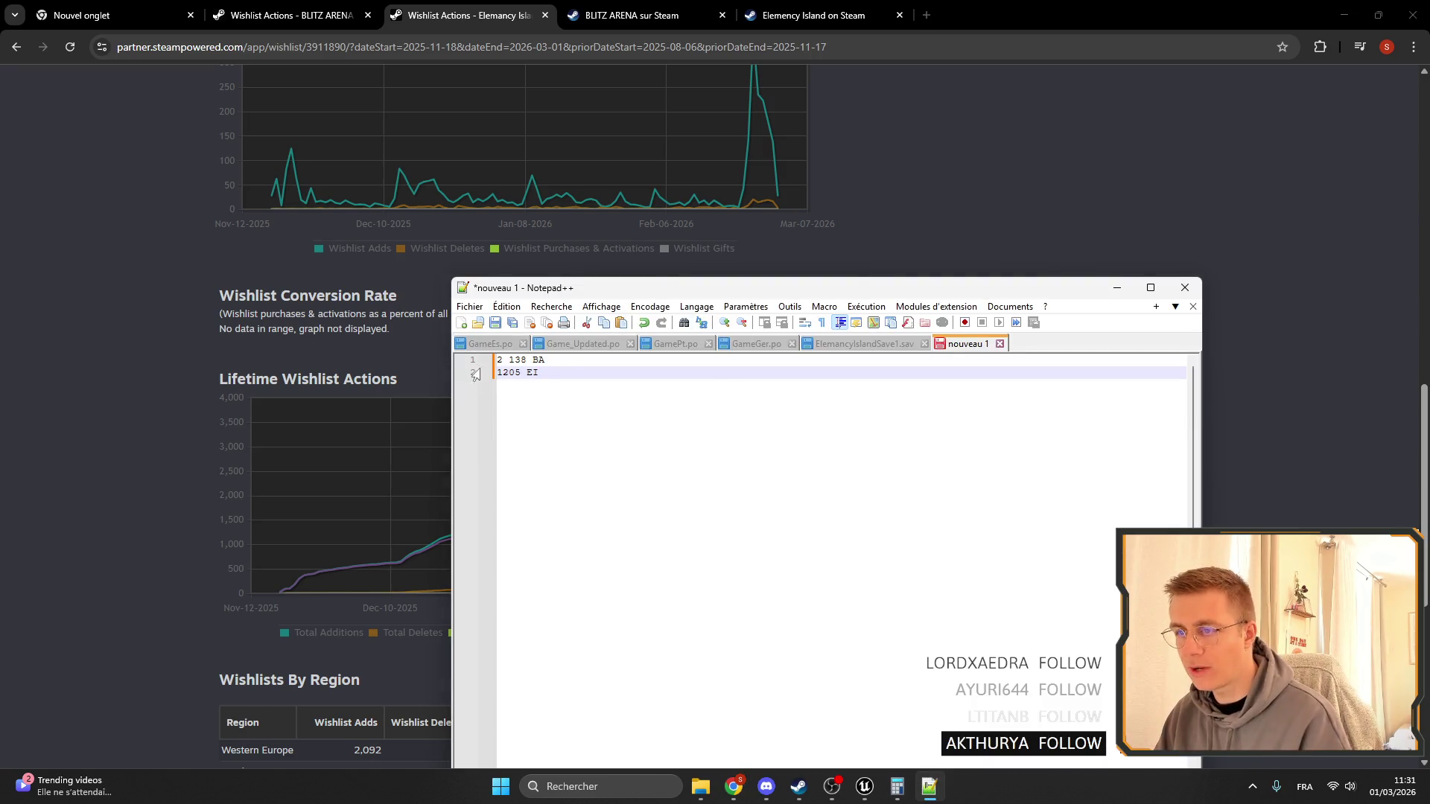
{"action": "double_click", "coordinate": [500, 359]}
{"action": "left_click_drag", "start_coordinate": [501, 364], "coordinate": [492, 370]}
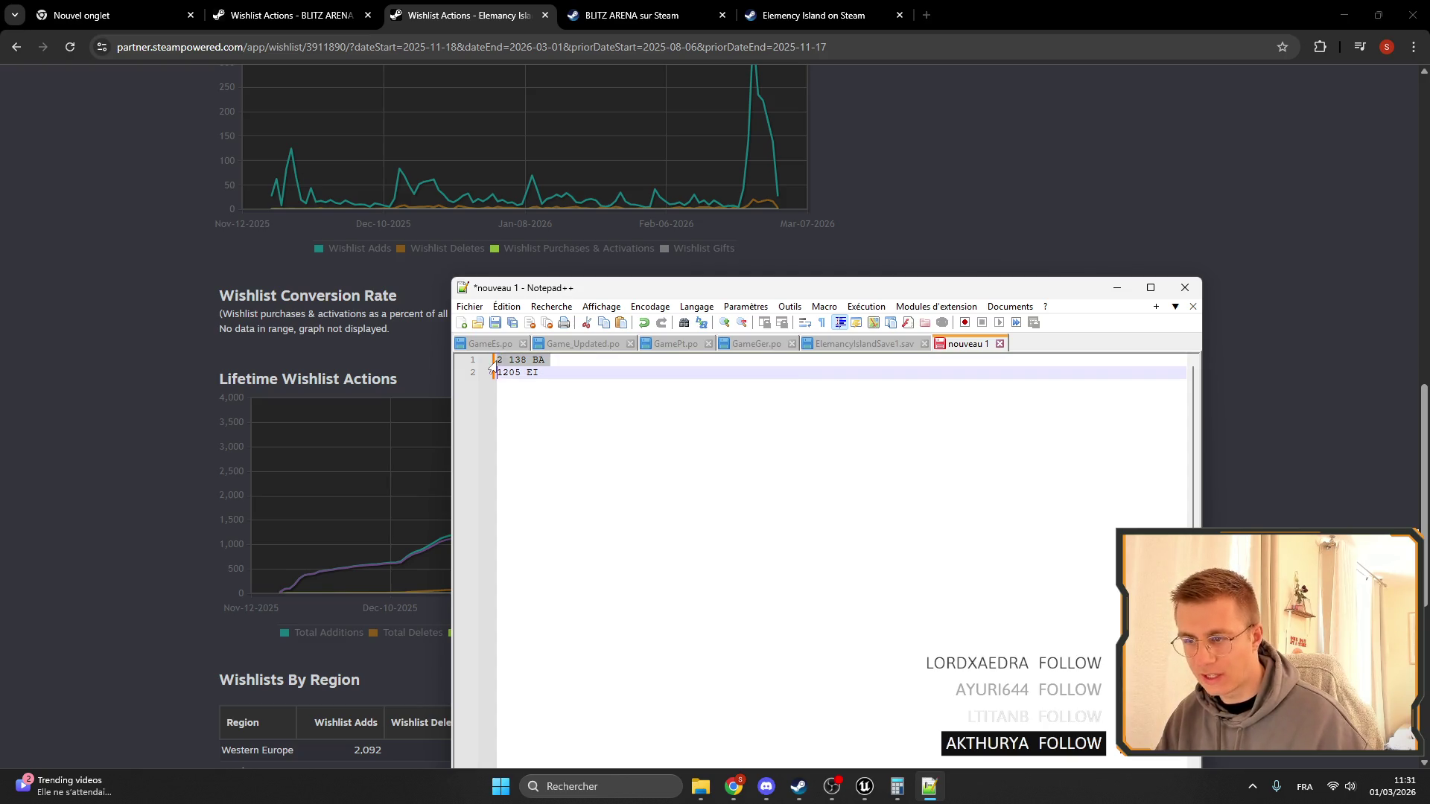
{"action": "left_click", "coordinate": [556, 364]}
{"action": "type", "text": "300"}
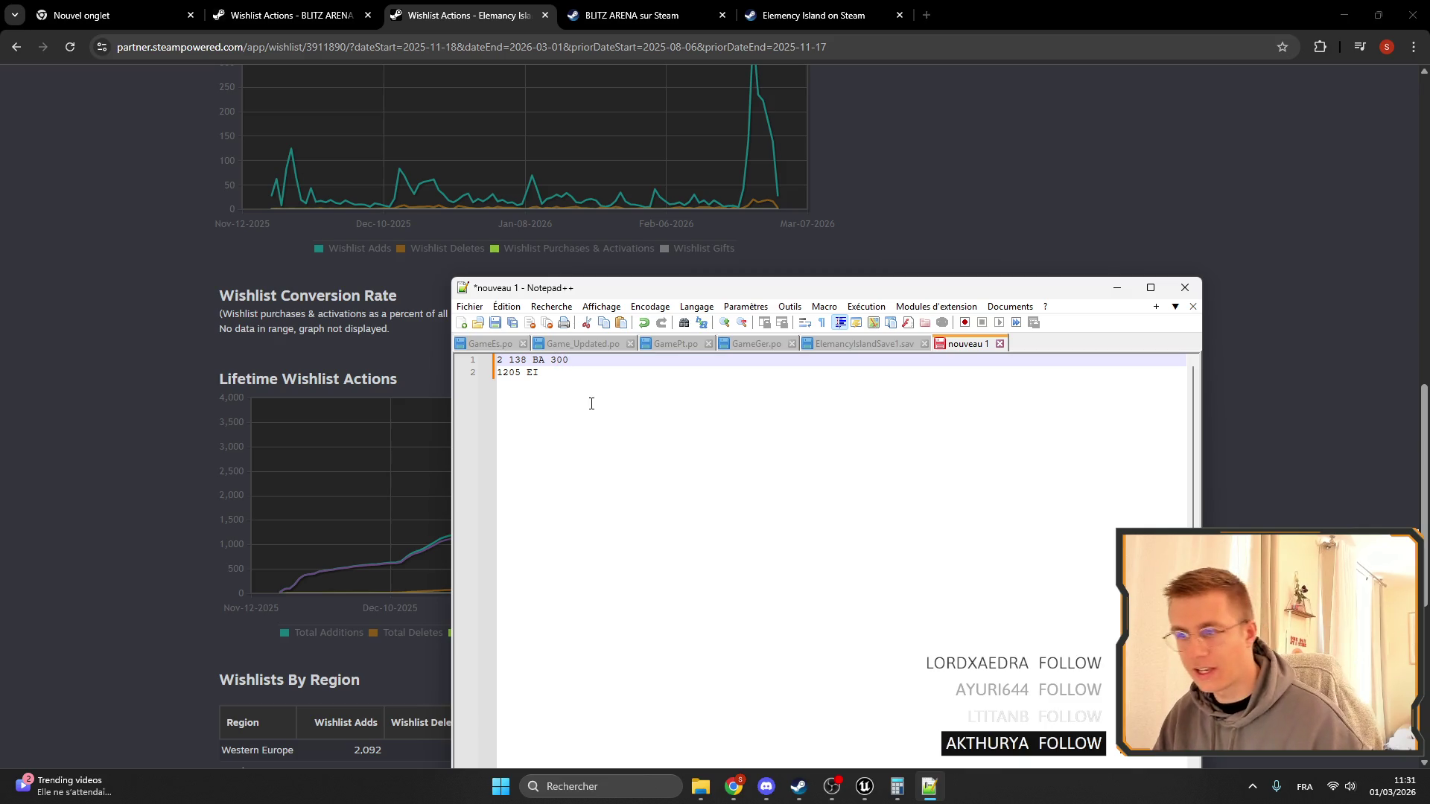
{"action": "left_click", "coordinate": [591, 404]}
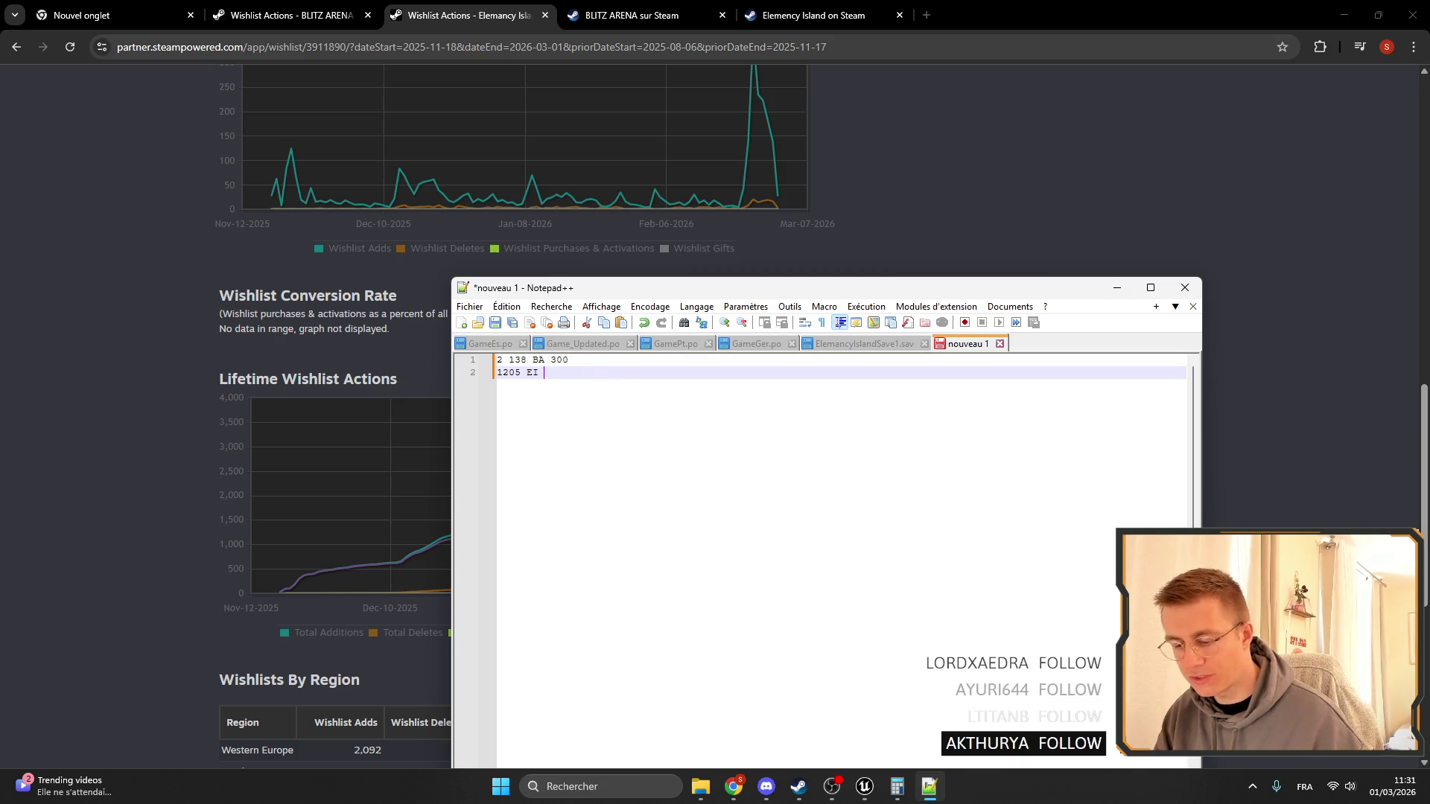
{"action": "key", "text": "shift+Home"}
{"action": "left_click", "coordinate": [595, 372]}
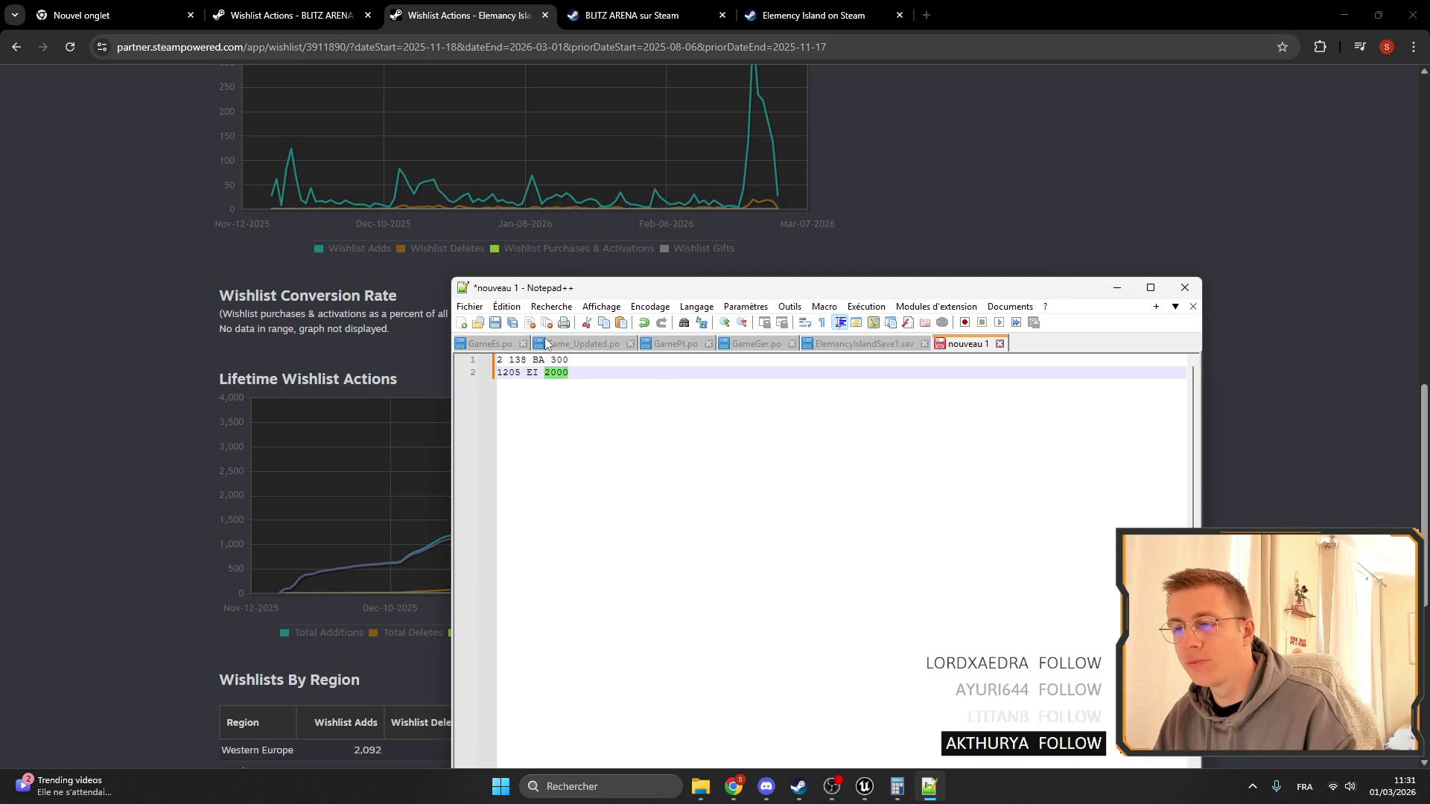
Cycle between the BLITZ ARENA and Elemency Island wishlist pages to compare their charts.
{"action": "left_click", "coordinate": [987, 207]}
{"action": "scroll", "coordinate": [797, 355], "scroll_direction": "up", "scroll_amount": 5}
{"action": "mouse_move", "coordinate": [745, 563]}
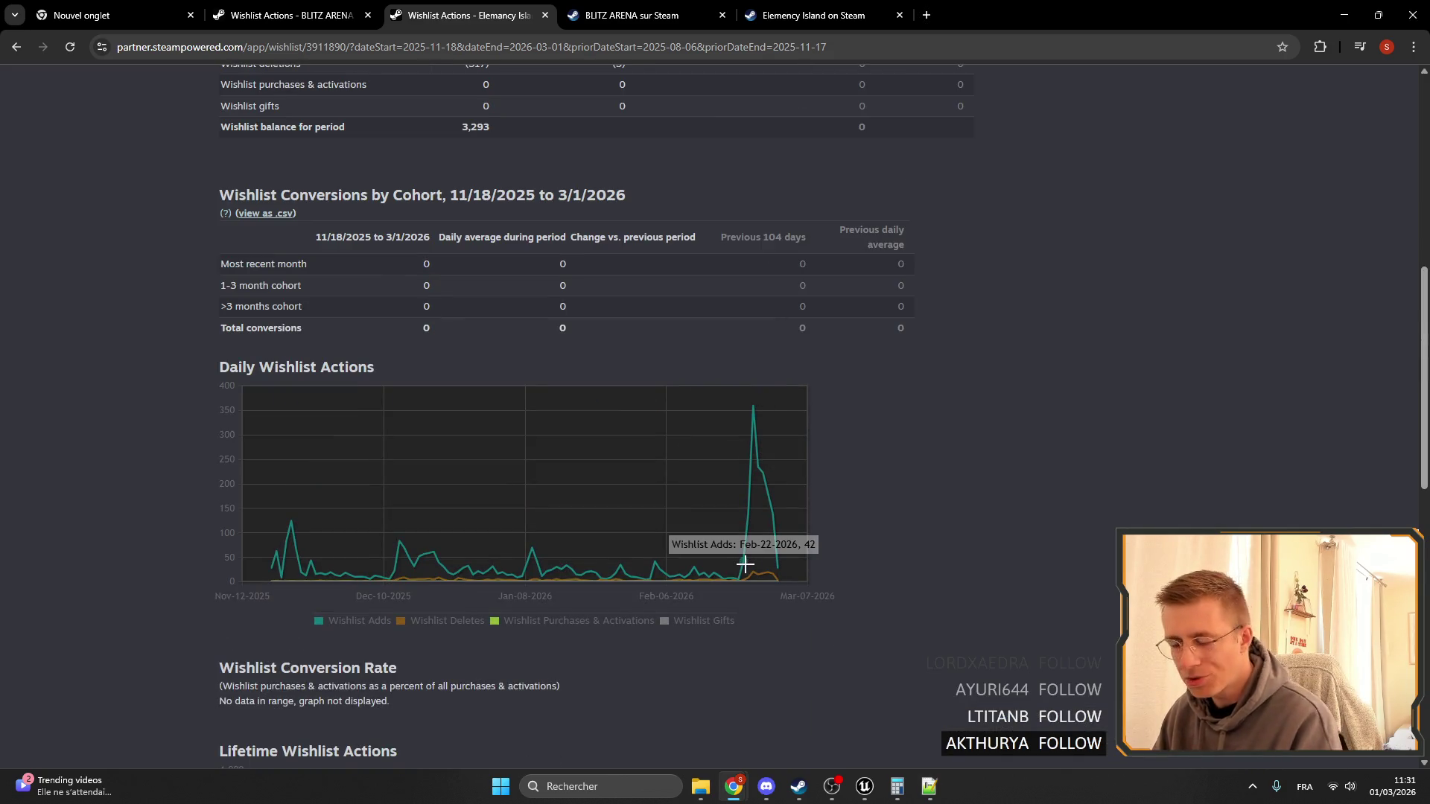
{"action": "key", "text": "ctrl+shift+Tab"}
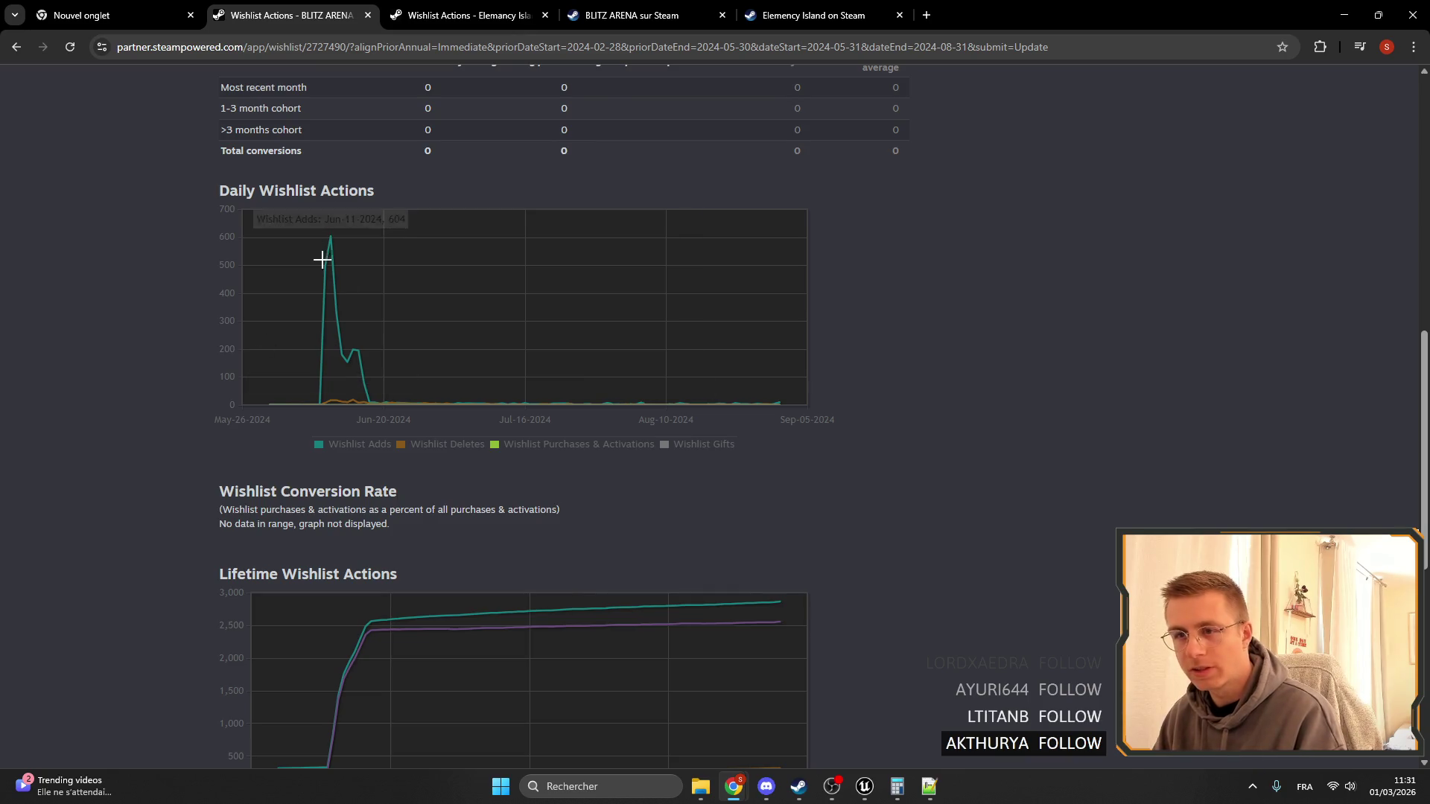
{"action": "mouse_move", "coordinate": [332, 239]}
{"action": "key", "text": "ctrl+shift+Tab"}
{"action": "key", "text": "ctrl+Tab"}
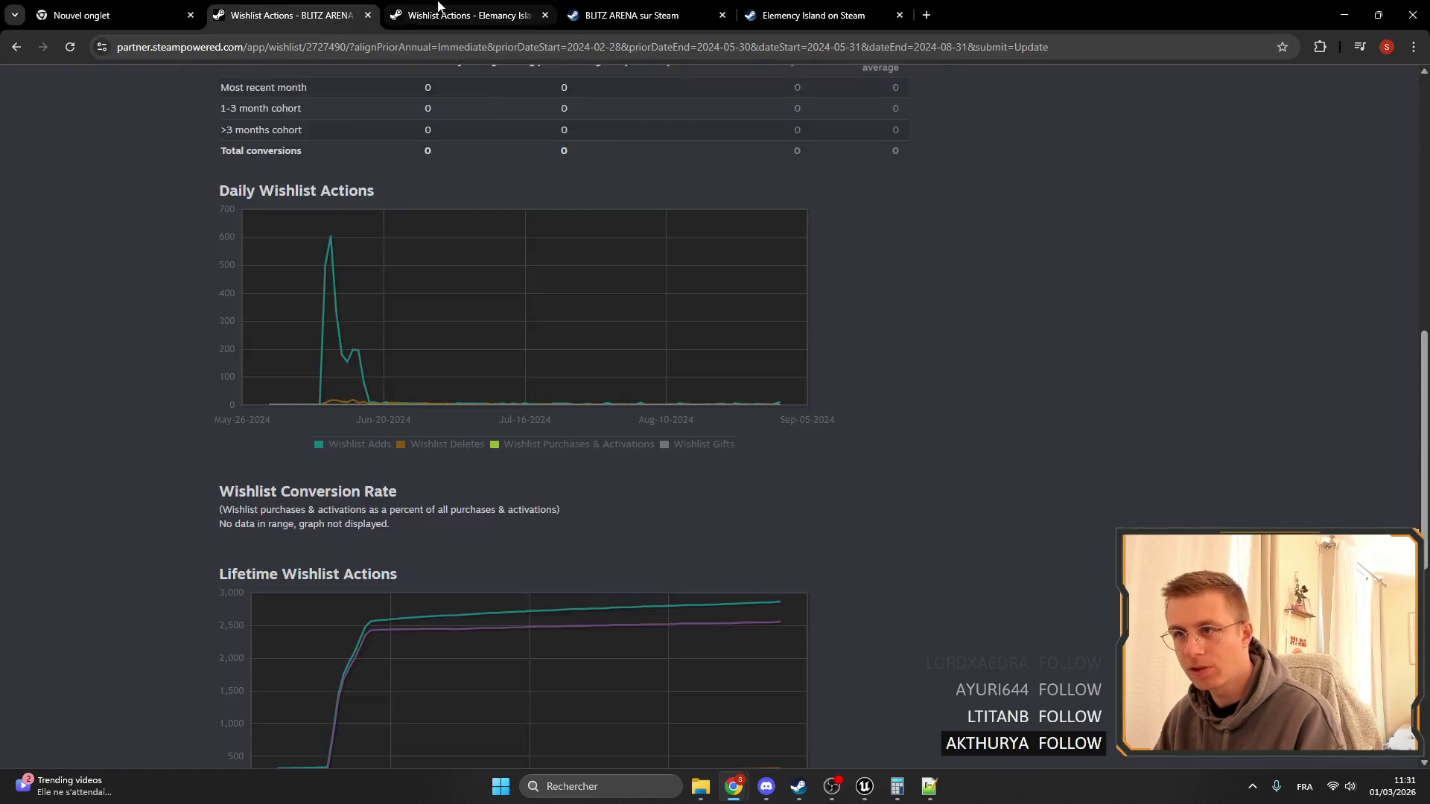
{"action": "key", "text": "ctrl+Tab"}
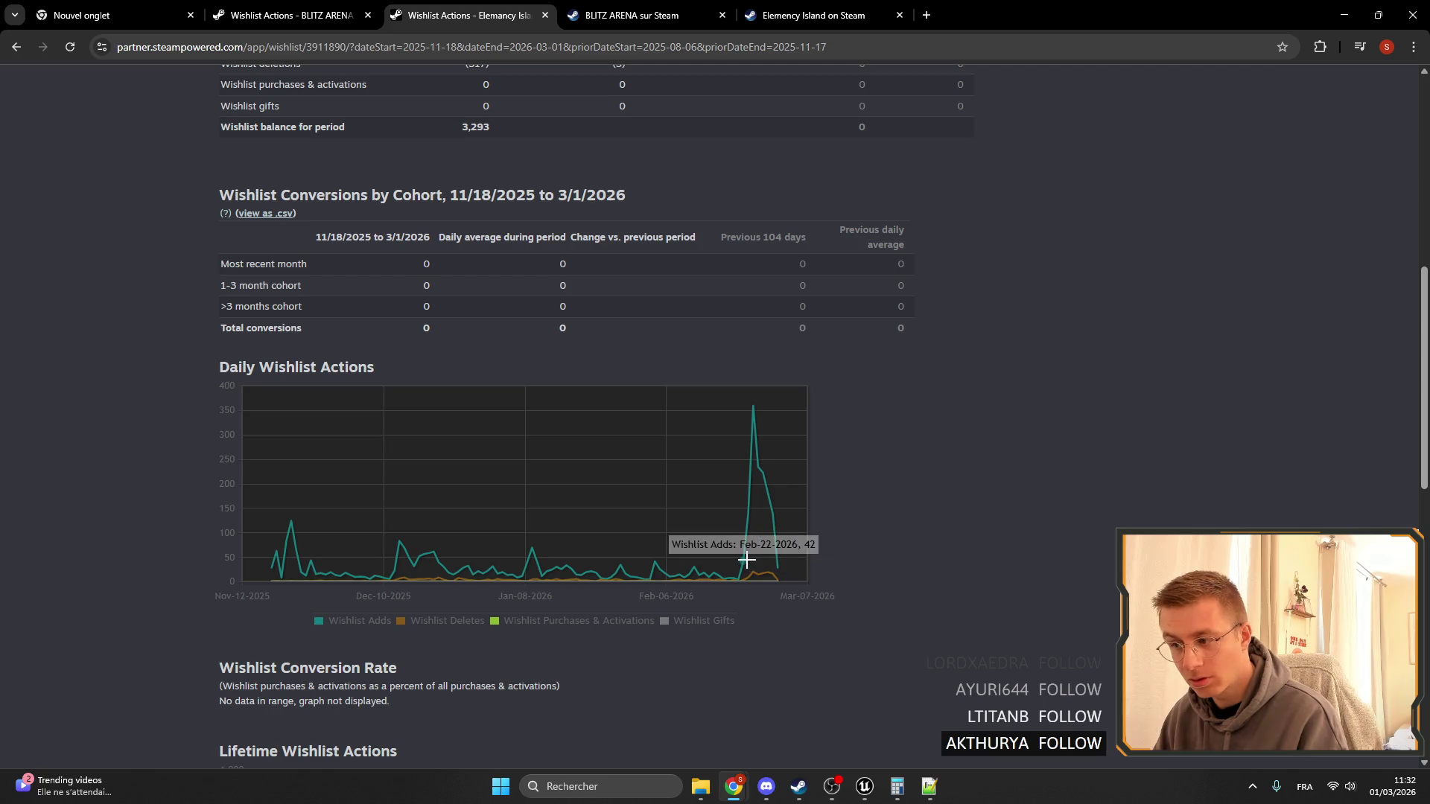
Glance at the notifications panel, then compare the two games' wishlist charts again.
{"action": "left_click", "coordinate": [1407, 797]}
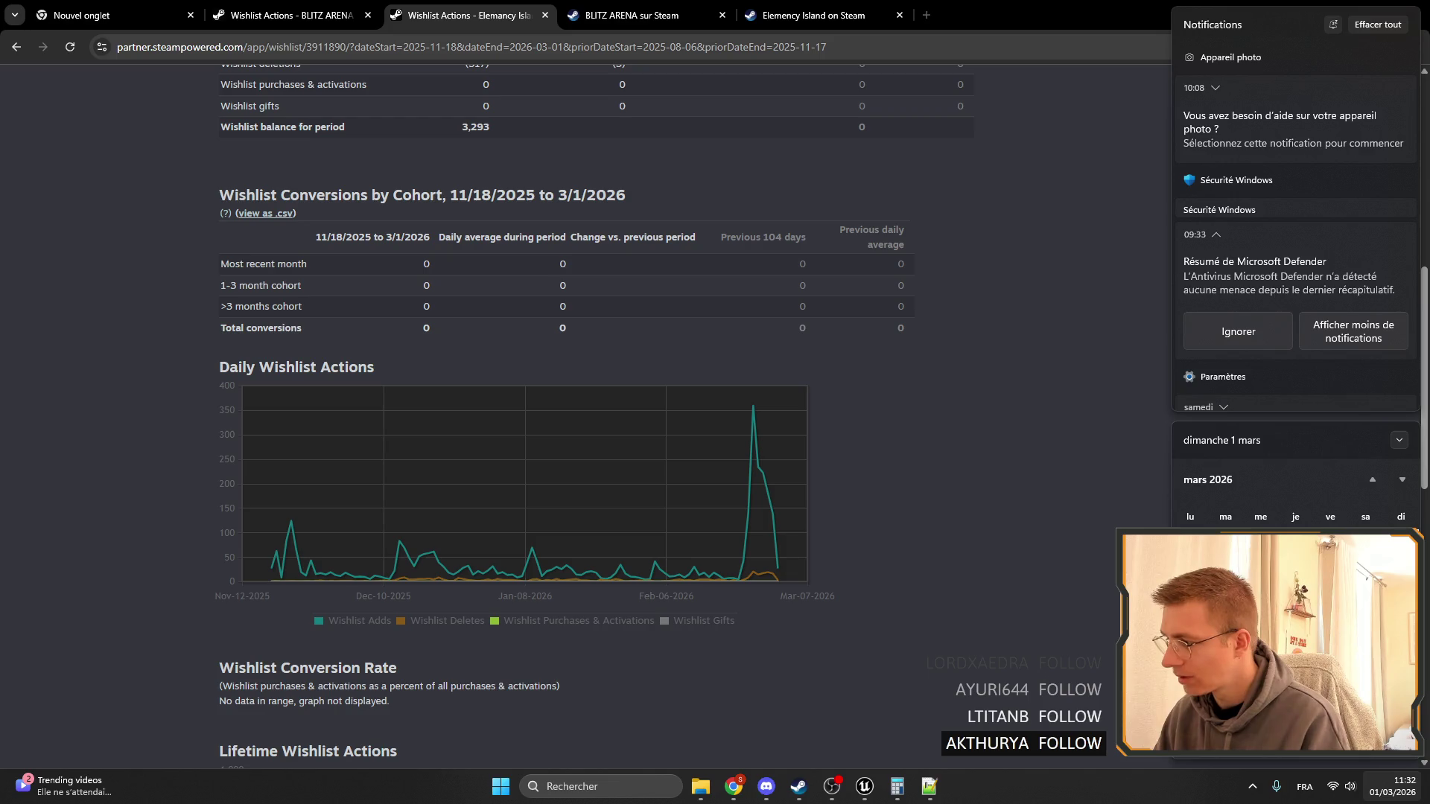
{"action": "left_click", "coordinate": [950, 516]}
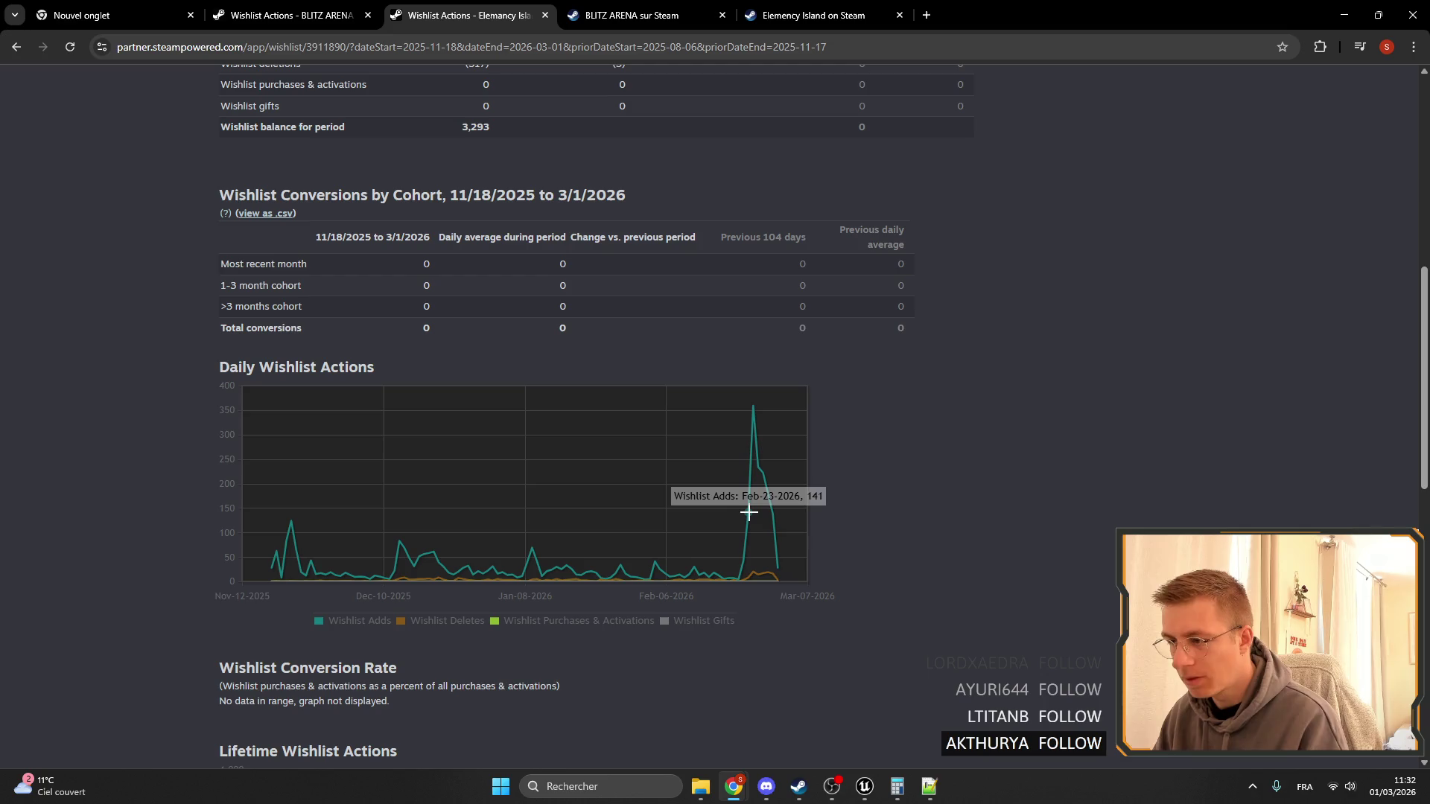
{"action": "mouse_move", "coordinate": [750, 404]}
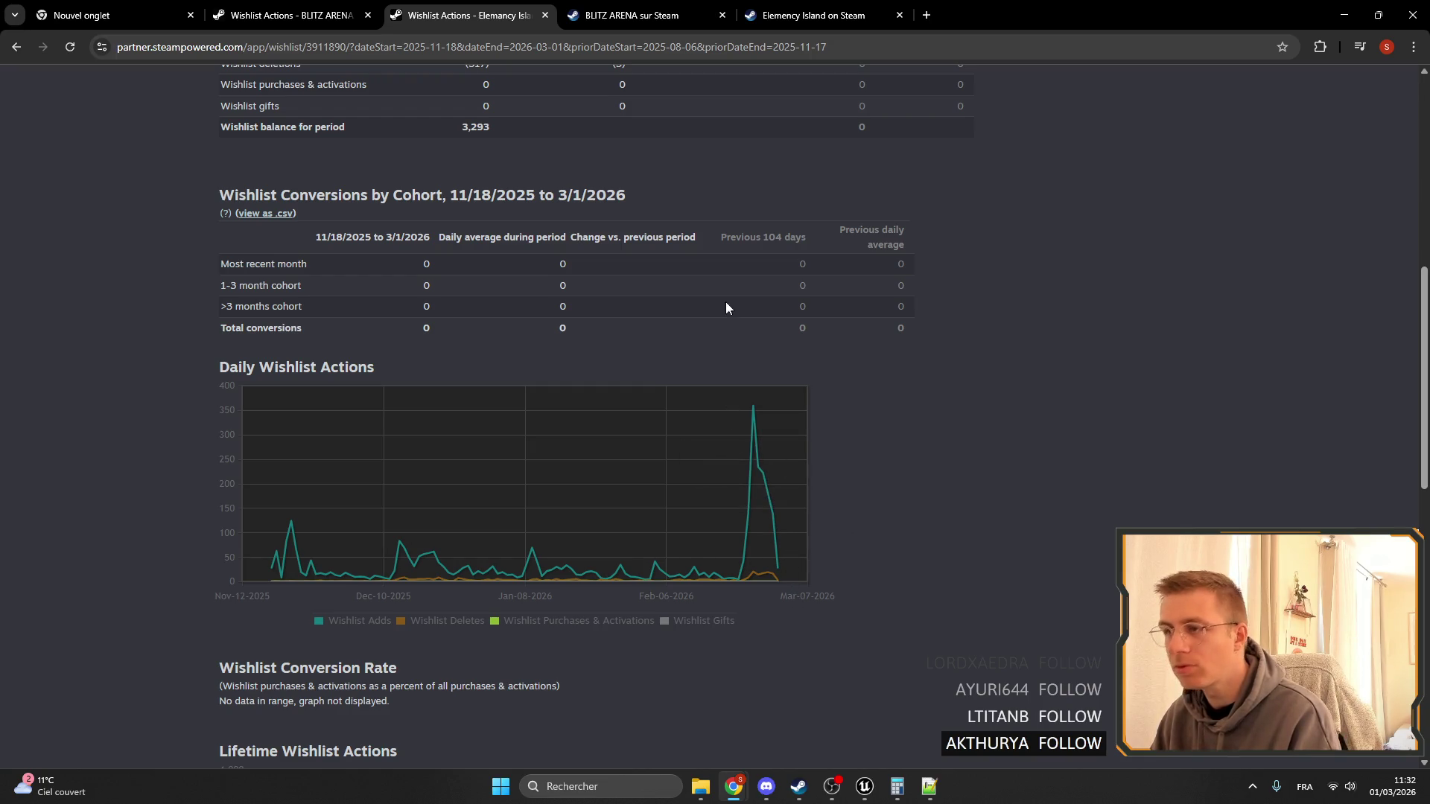
{"action": "left_click", "coordinate": [290, 12]}
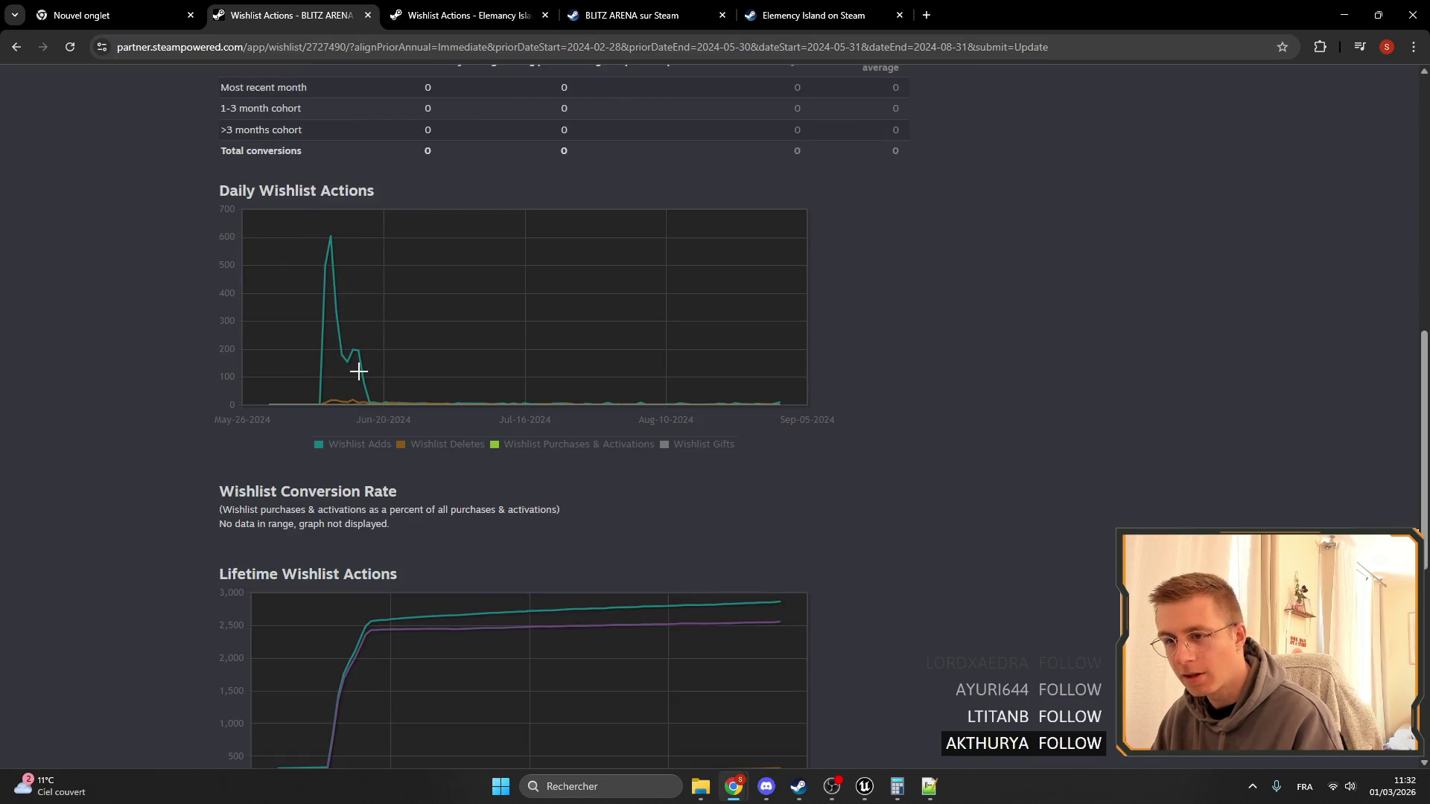
{"action": "mouse_move", "coordinate": [351, 356]}
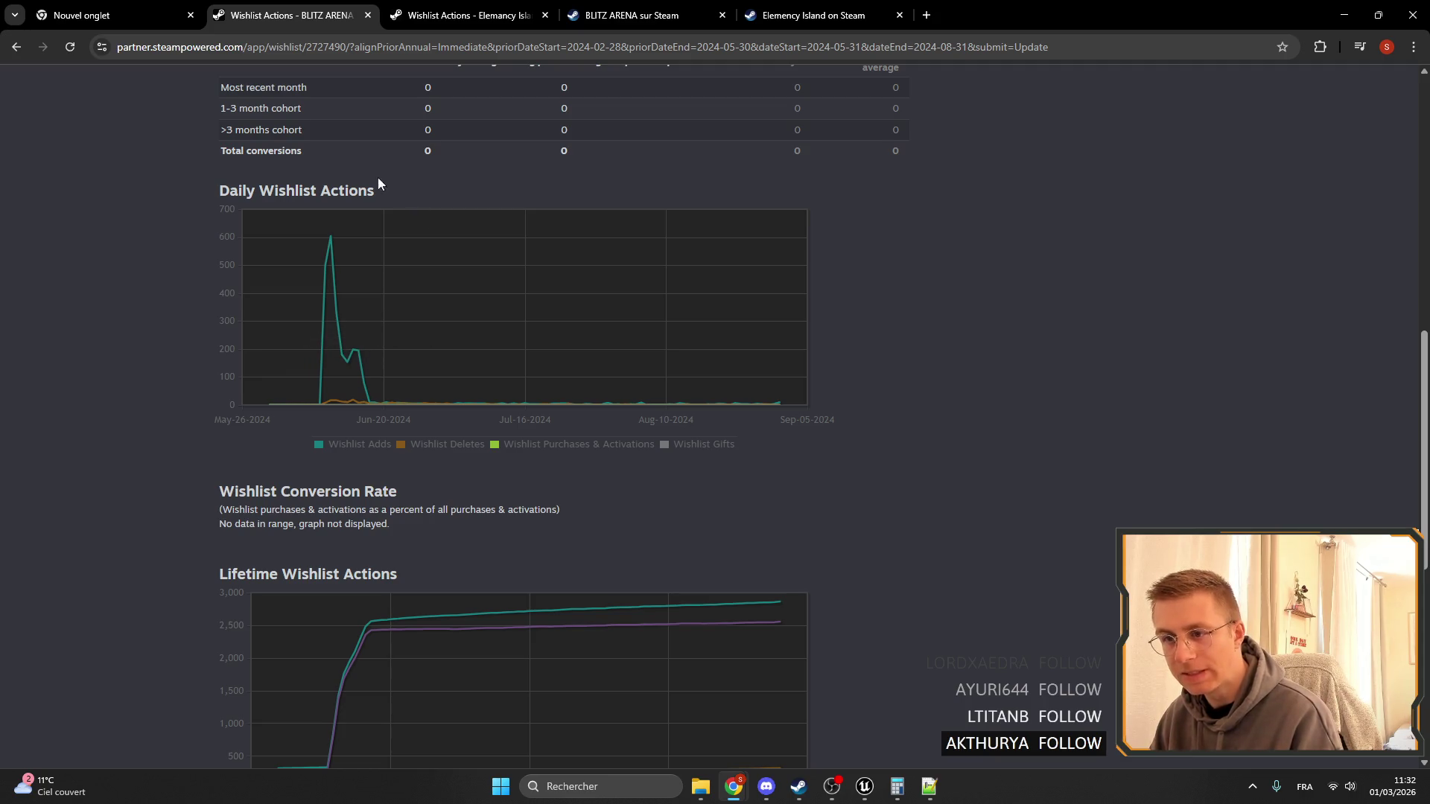
{"action": "left_click", "coordinate": [464, 15]}
{"action": "scroll", "coordinate": [941, 476], "scroll_direction": "down", "scroll_amount": 10}
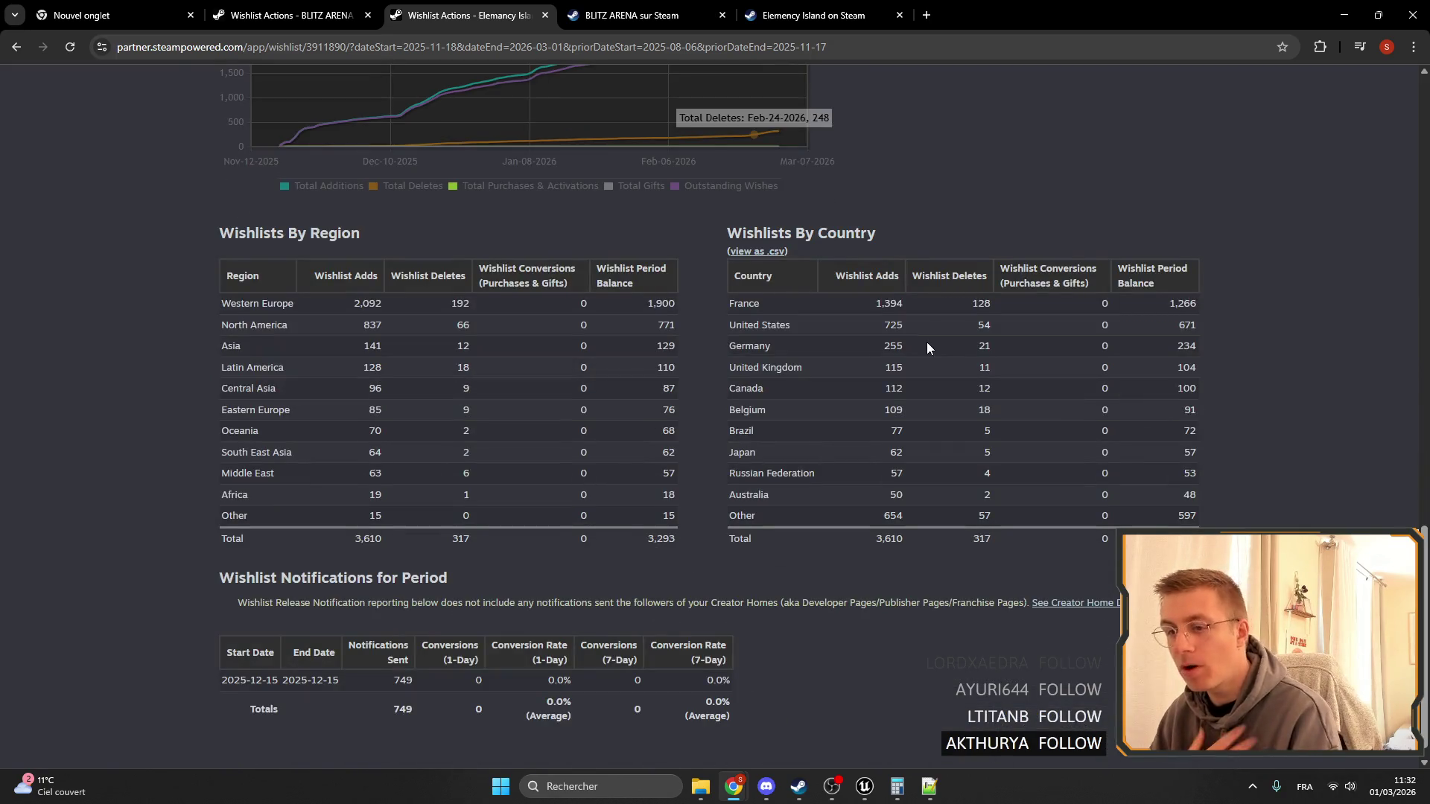
{"action": "scroll", "coordinate": [922, 307], "scroll_direction": "up", "scroll_amount": 4}
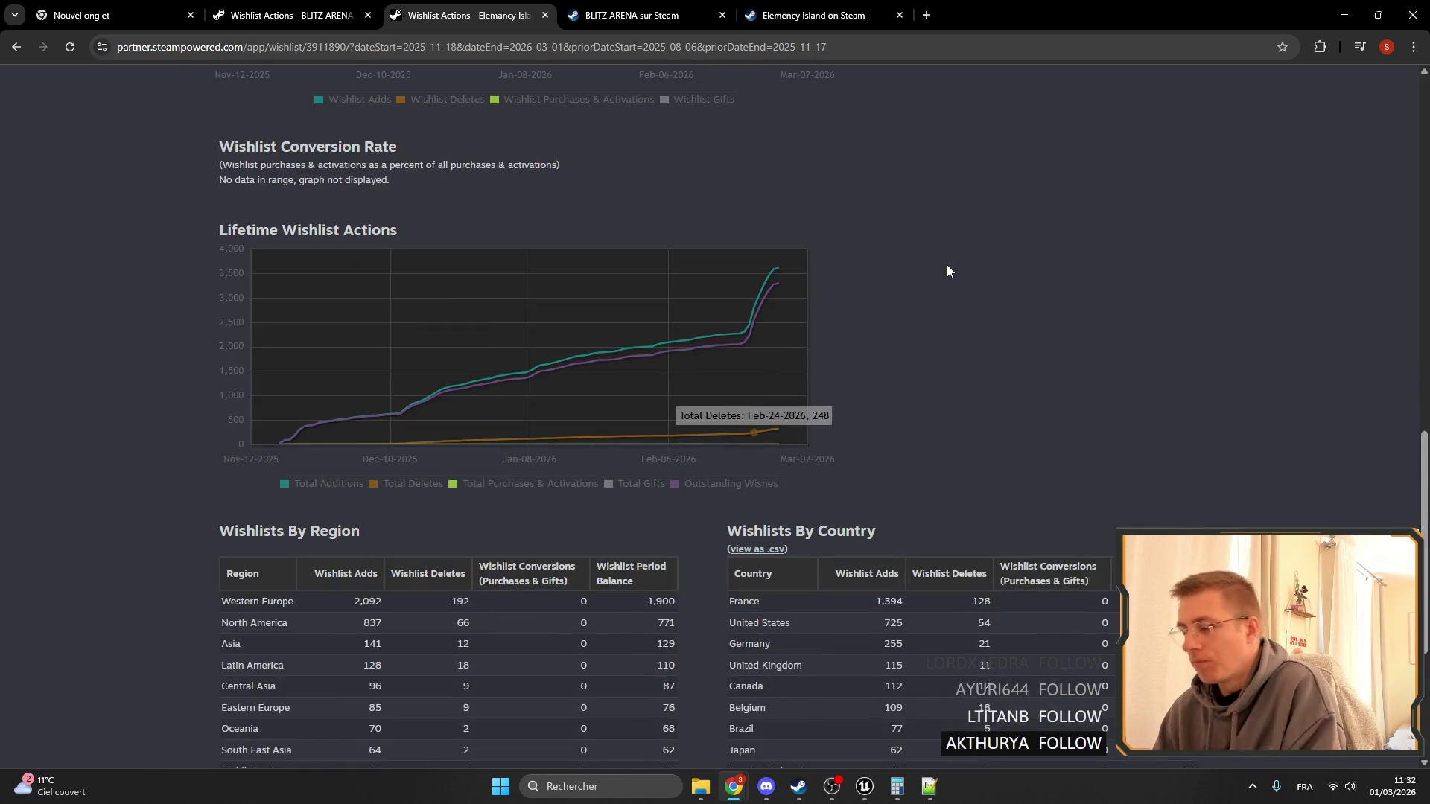
{"action": "scroll", "coordinate": [946, 265], "scroll_direction": "up", "scroll_amount": 4}
Close the BLITZ ARENA and Elemency Island wishlist report and store tabs.
{"action": "left_click", "coordinate": [631, 15]}
{"action": "left_click", "coordinate": [351, 15]}
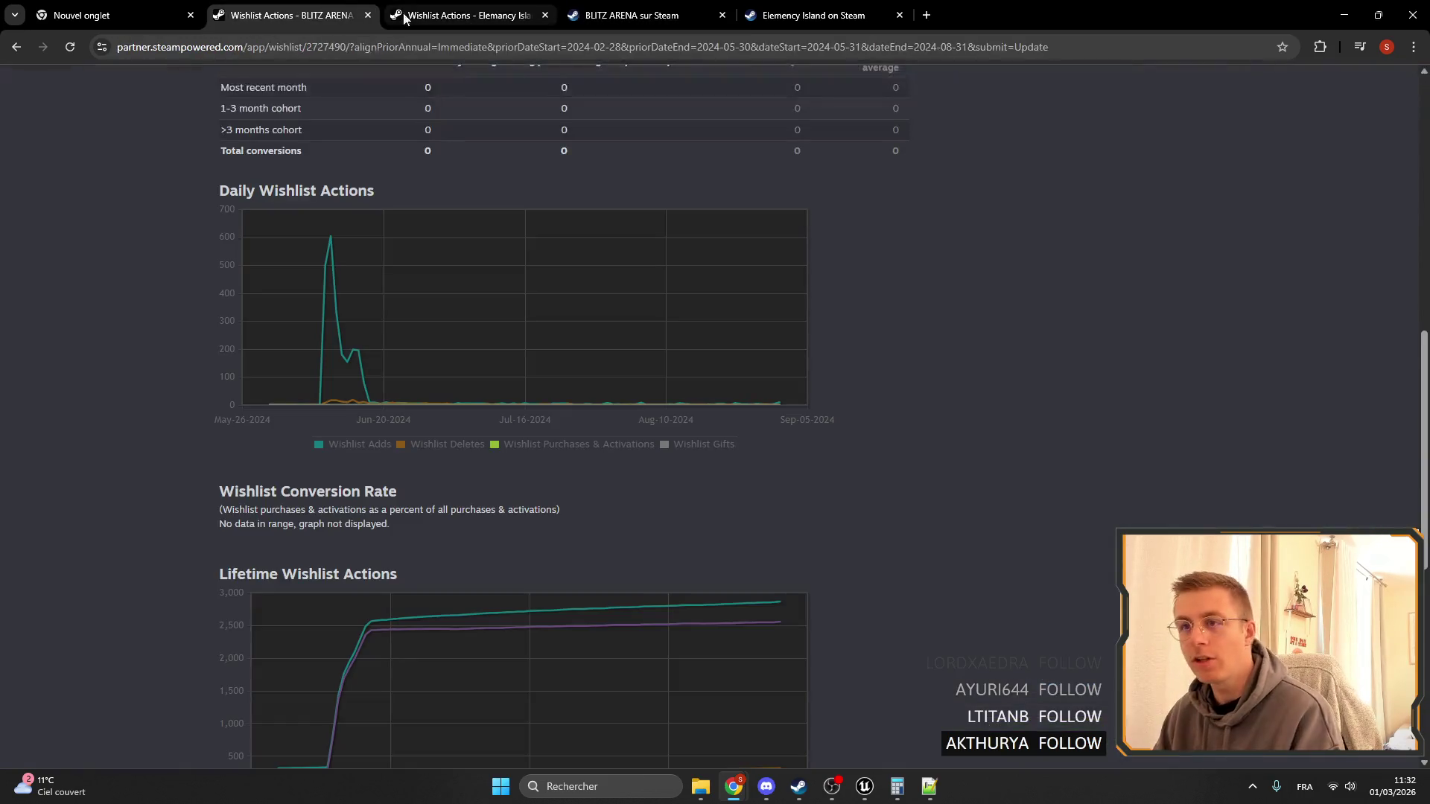
{"action": "left_click", "coordinate": [368, 15]}
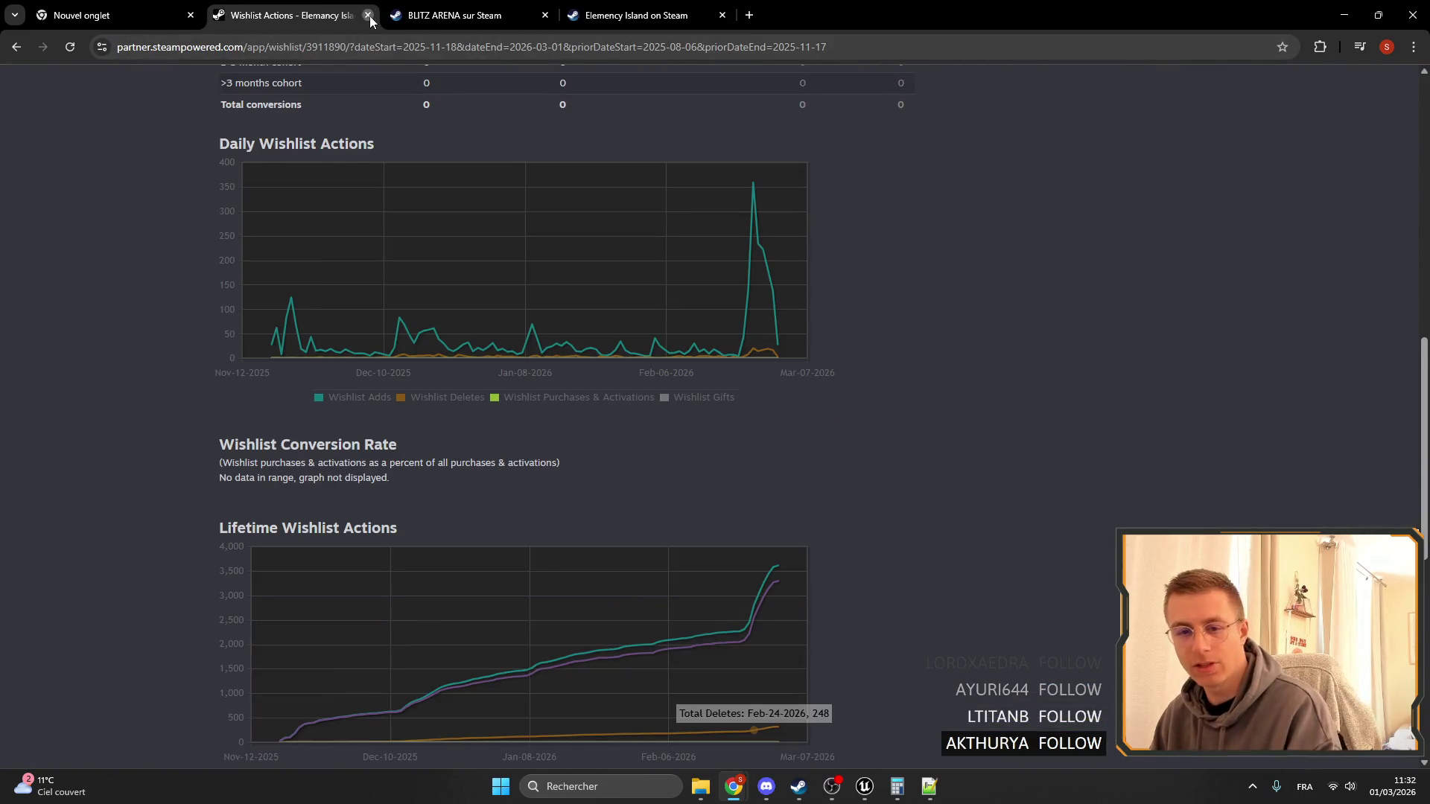
{"action": "left_click", "coordinate": [369, 16]}
{"action": "left_click", "coordinate": [370, 16]}
{"action": "left_click", "coordinate": [370, 16]}
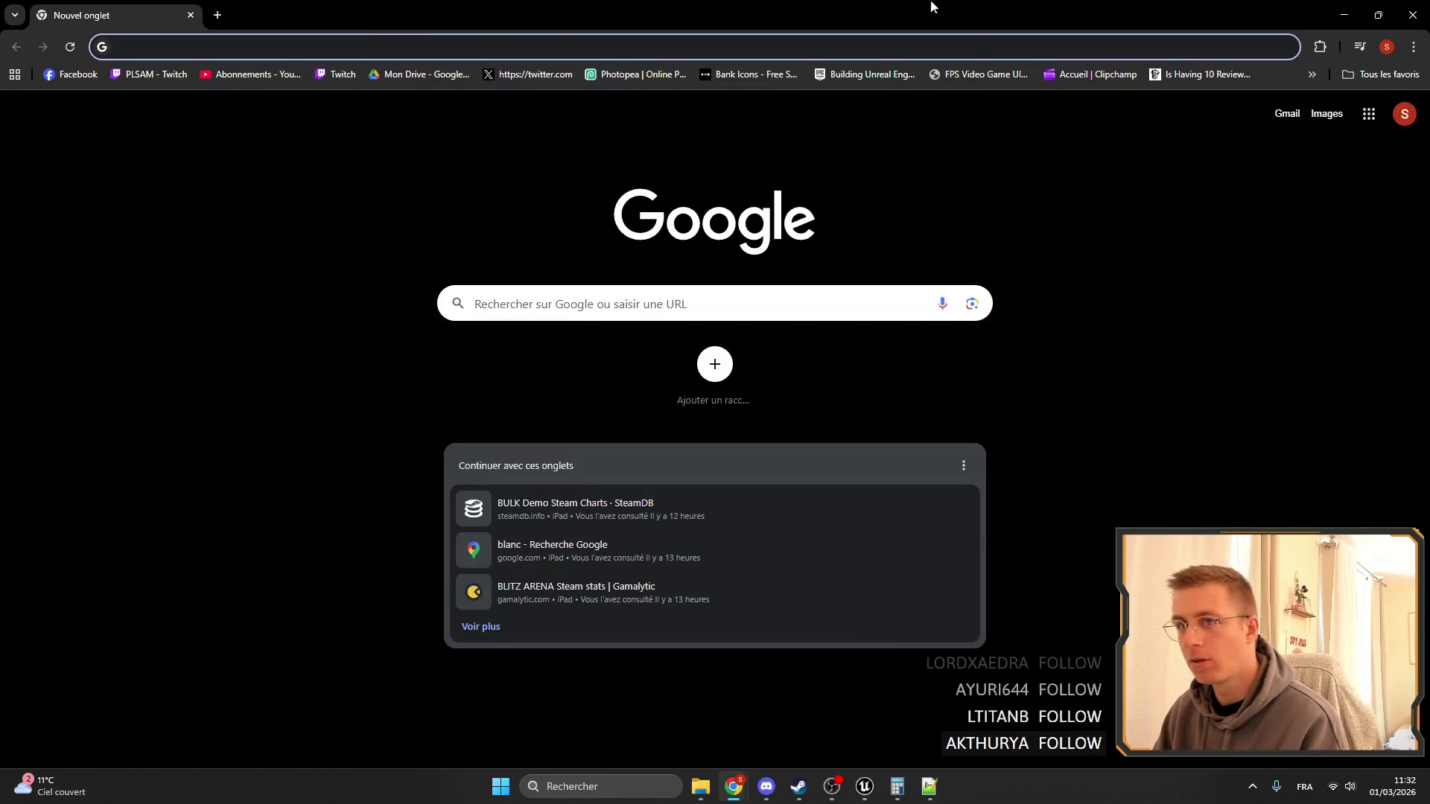
Close the browser, the notes window and the calculator to get back to Unreal Engine.
{"action": "key", "text": "ctrl+w"}
{"action": "left_click", "coordinate": [1184, 287]}
{"action": "left_click", "coordinate": [1296, 154]}
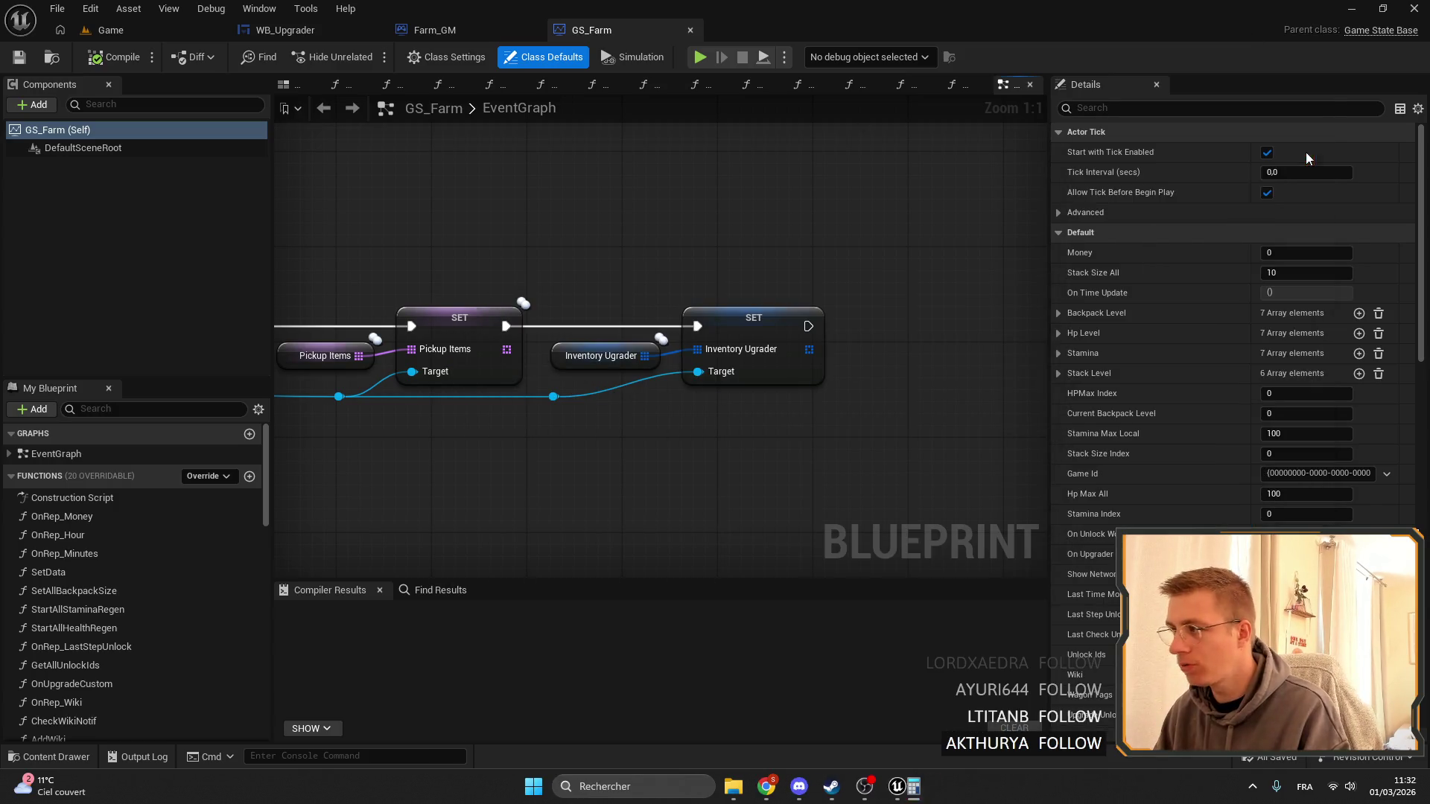
Look over the GS_Farm graph's nodes, then return to the game level editor.
{"action": "scroll", "coordinate": [674, 257], "scroll_direction": "down", "scroll_amount": 3}
{"action": "scroll", "coordinate": [712, 281], "scroll_direction": "down", "scroll_amount": 2}
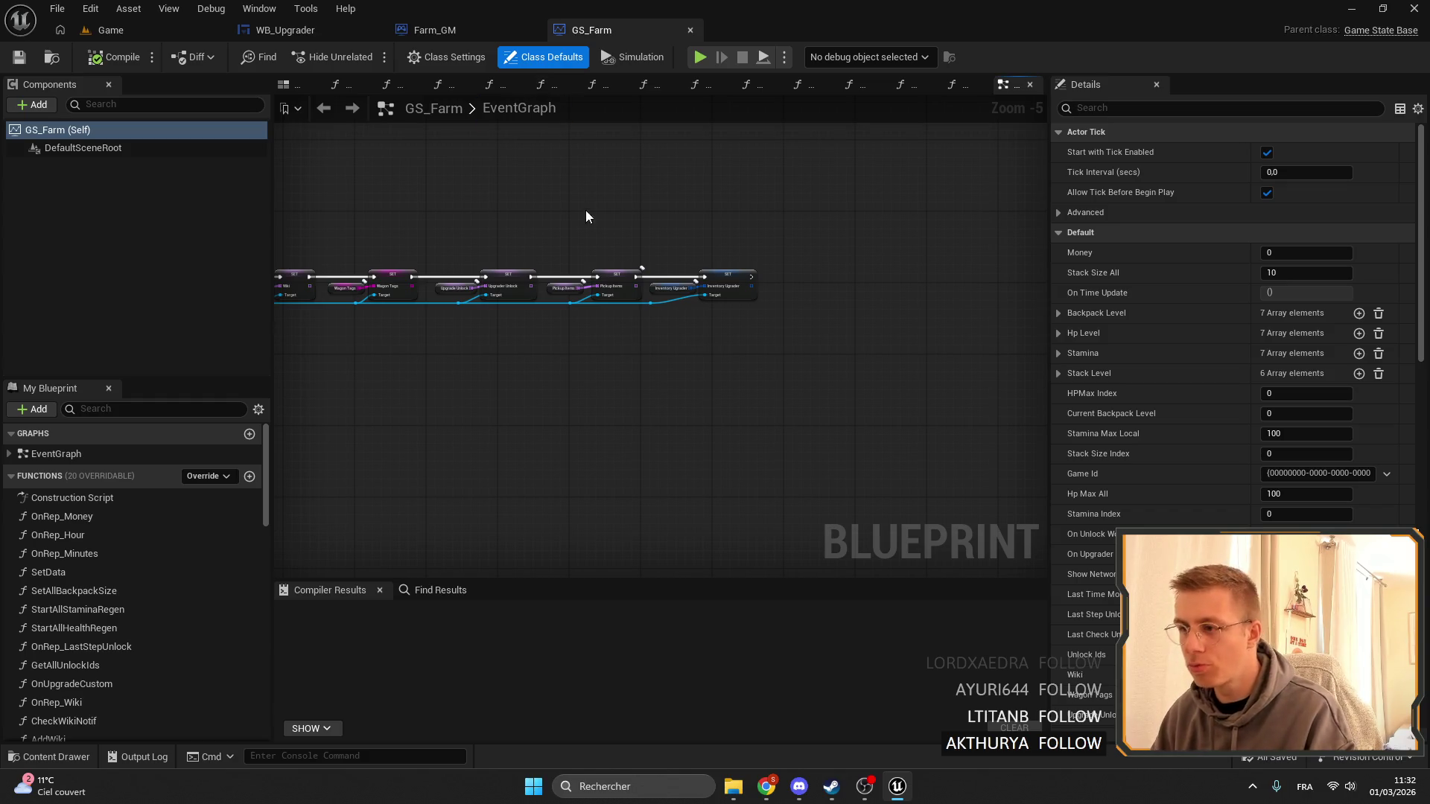
{"action": "scroll", "coordinate": [648, 283], "scroll_direction": "up", "scroll_amount": 6}
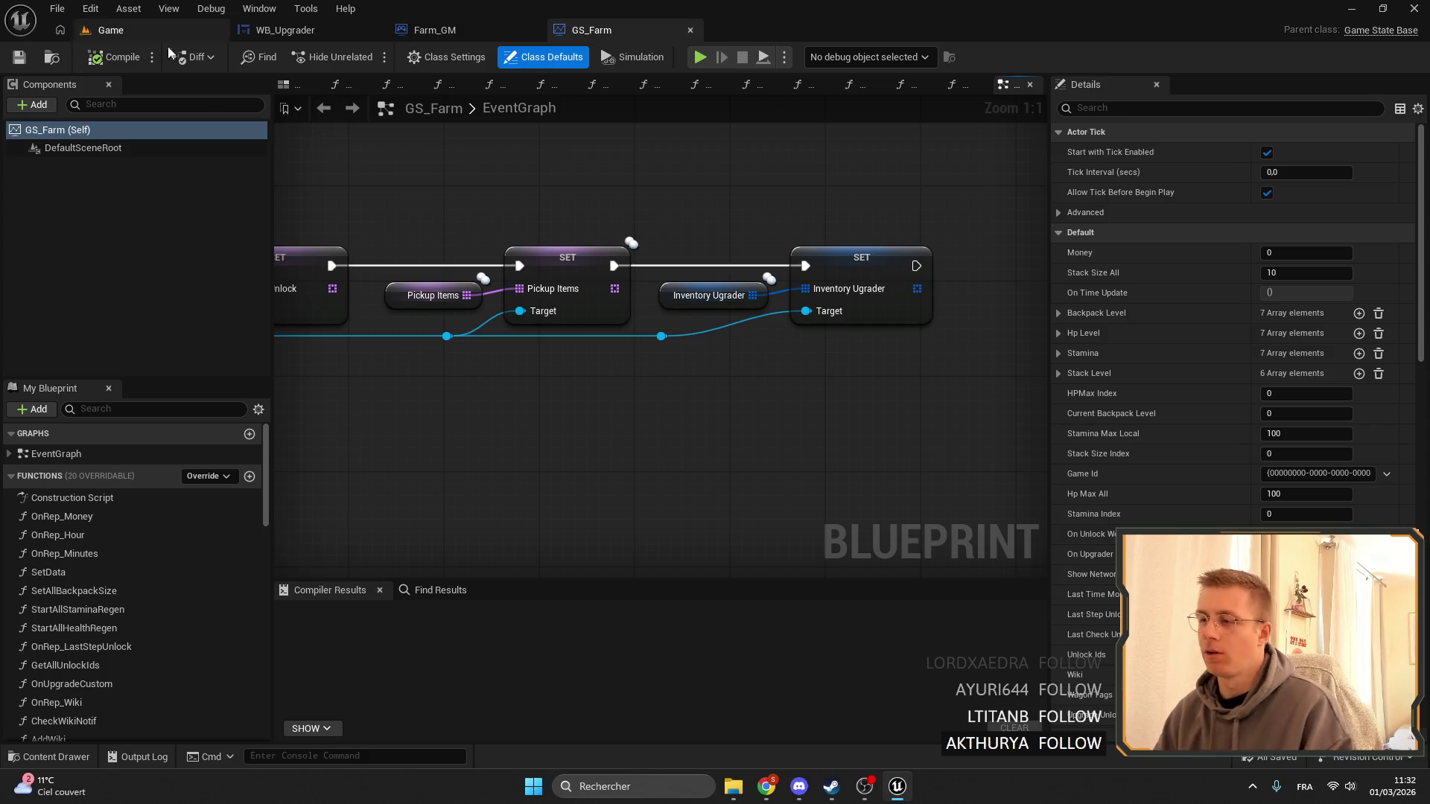
{"action": "scroll", "coordinate": [583, 230], "scroll_direction": "down", "scroll_amount": 2}
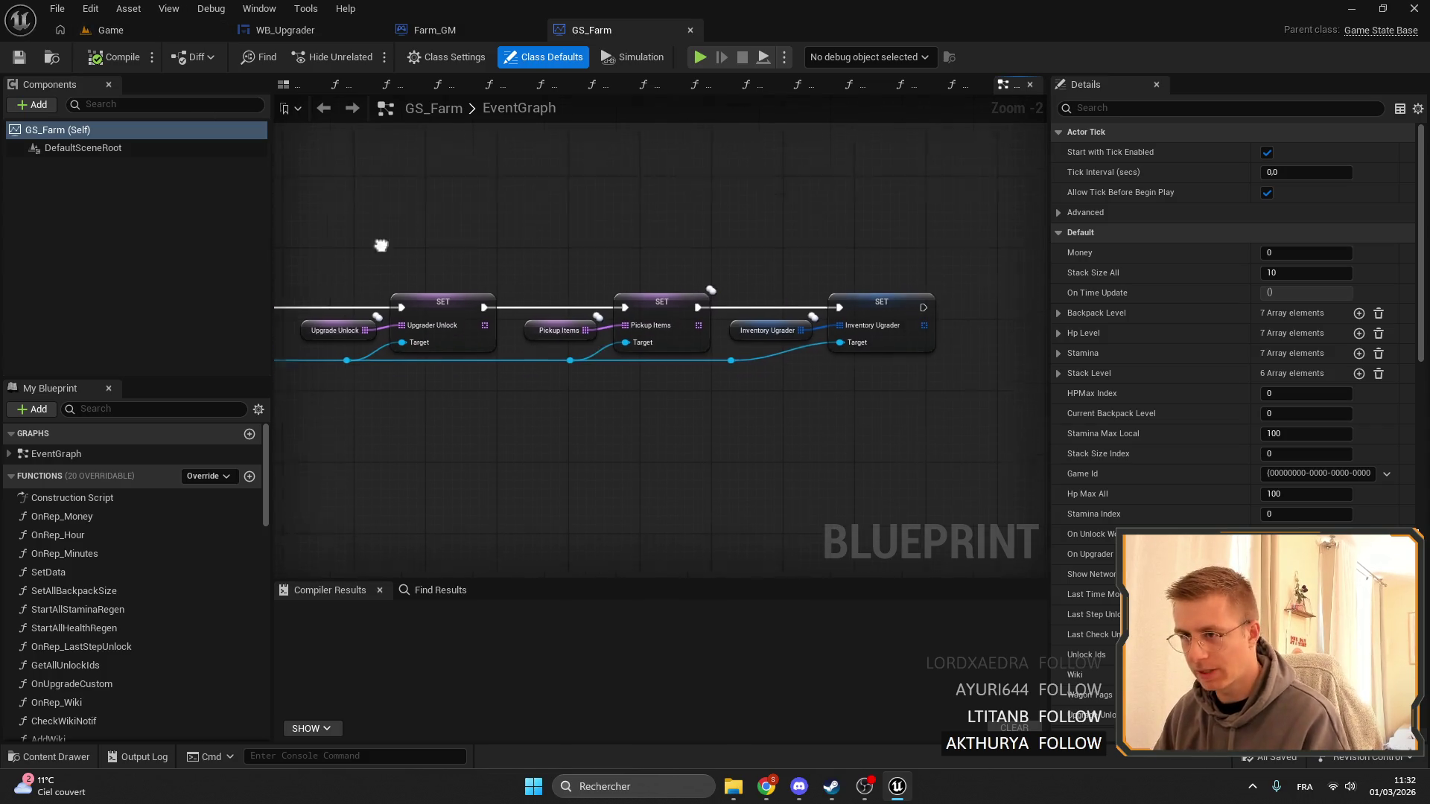
{"action": "left_click_drag", "start_coordinate": [356, 144], "coordinate": [669, 191]}
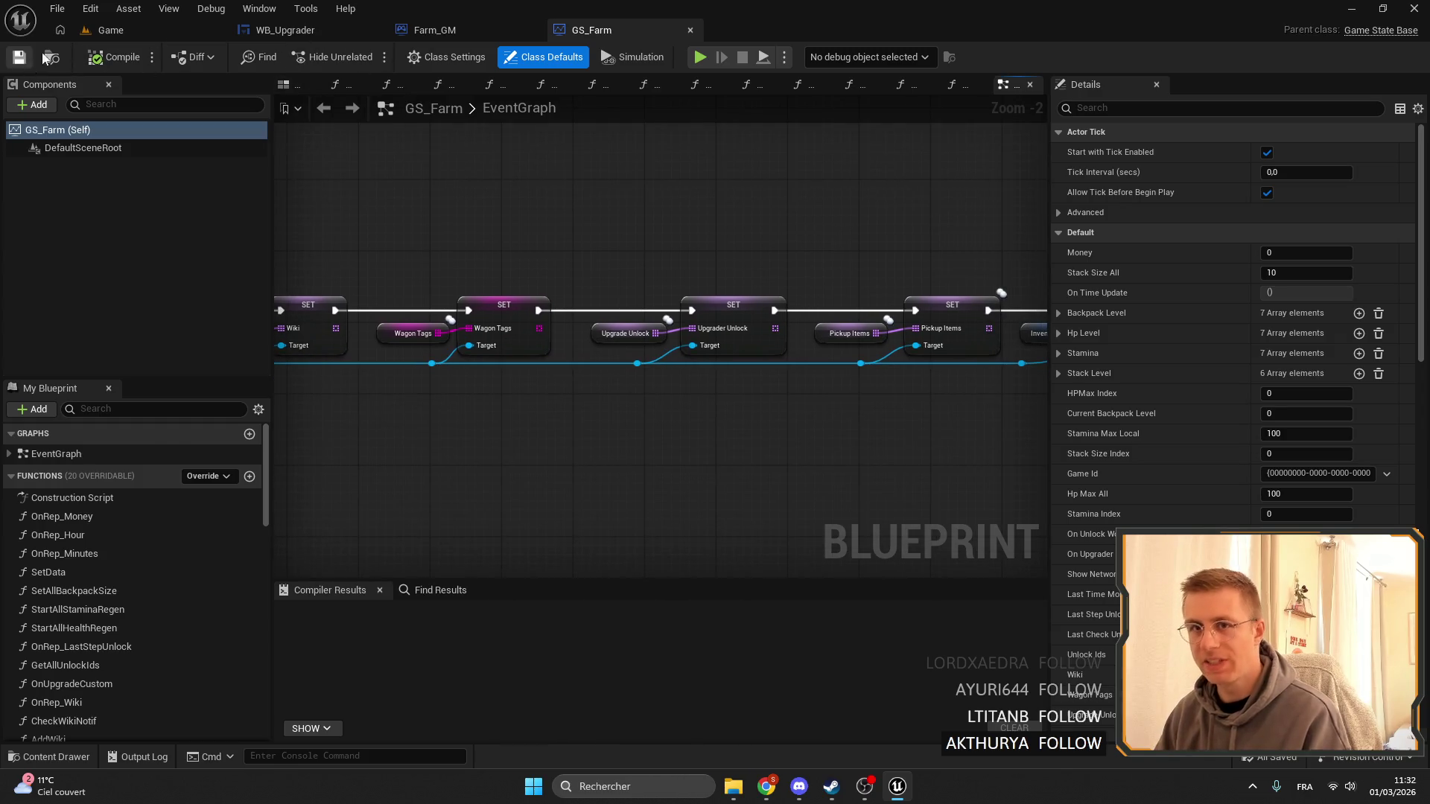
{"action": "left_click", "coordinate": [46, 57]}
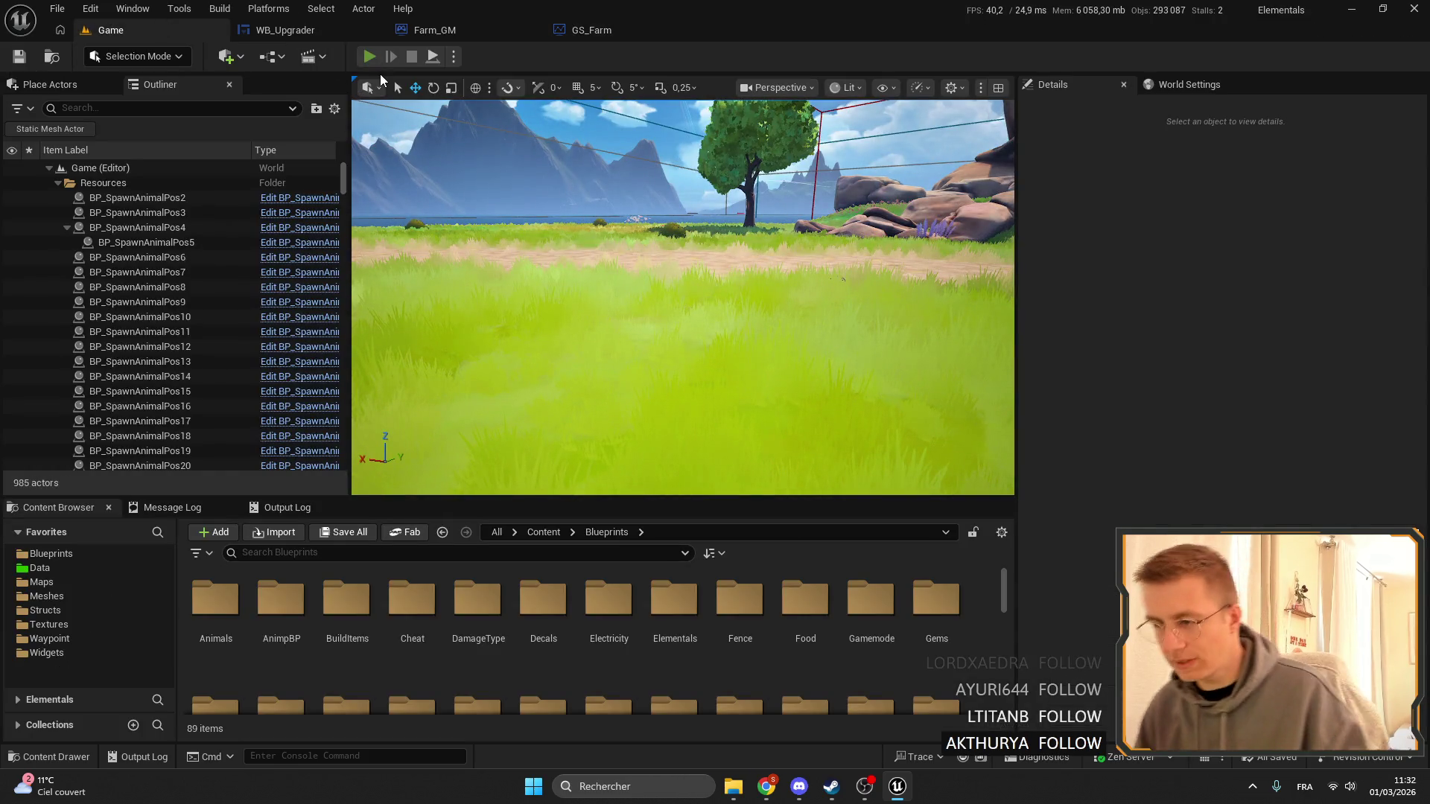
Play in editor, open the Upgrader menu and drag Wood into its item slot.
{"action": "left_click", "coordinate": [370, 56]}
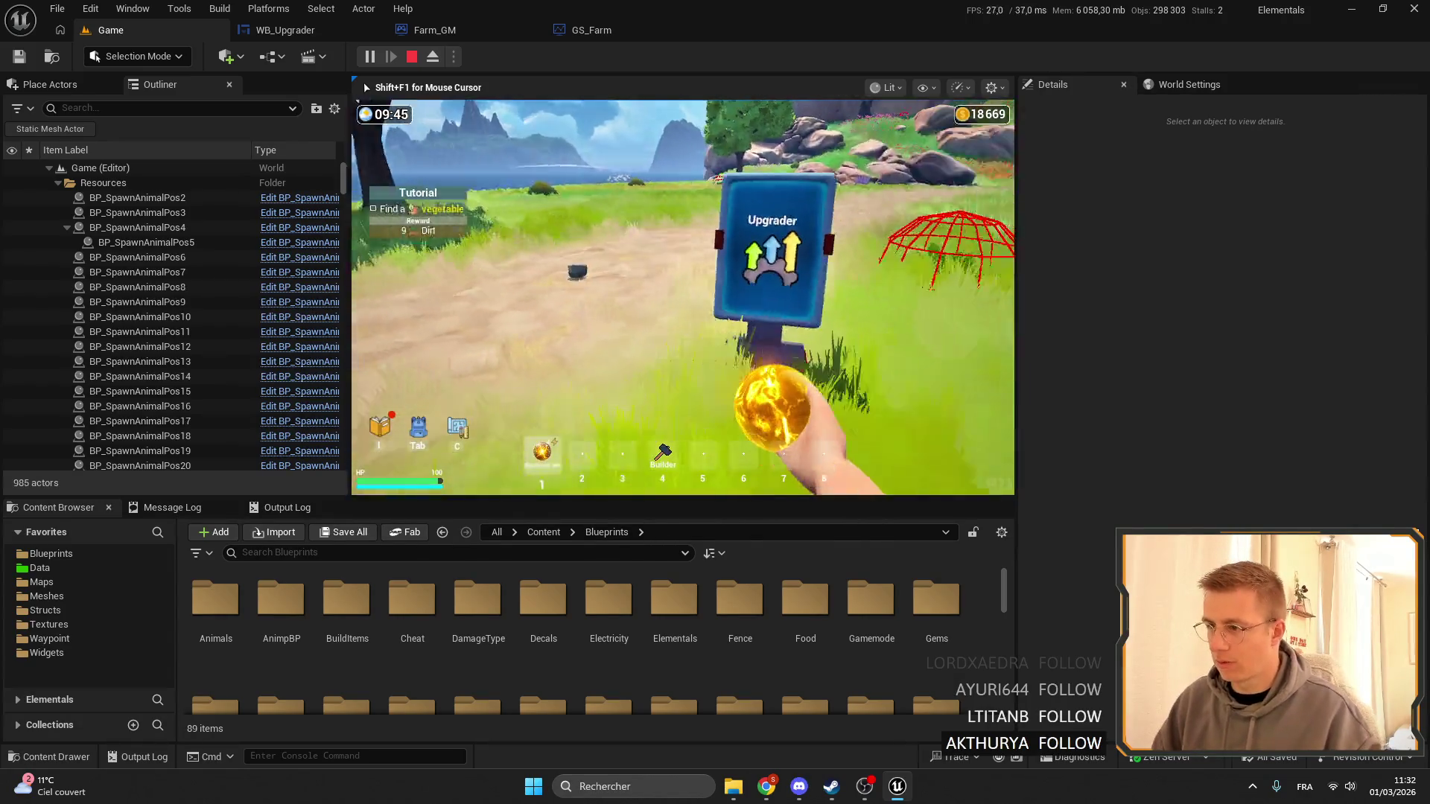
{"action": "key", "text": "e"}
{"action": "key", "text": "grave"}
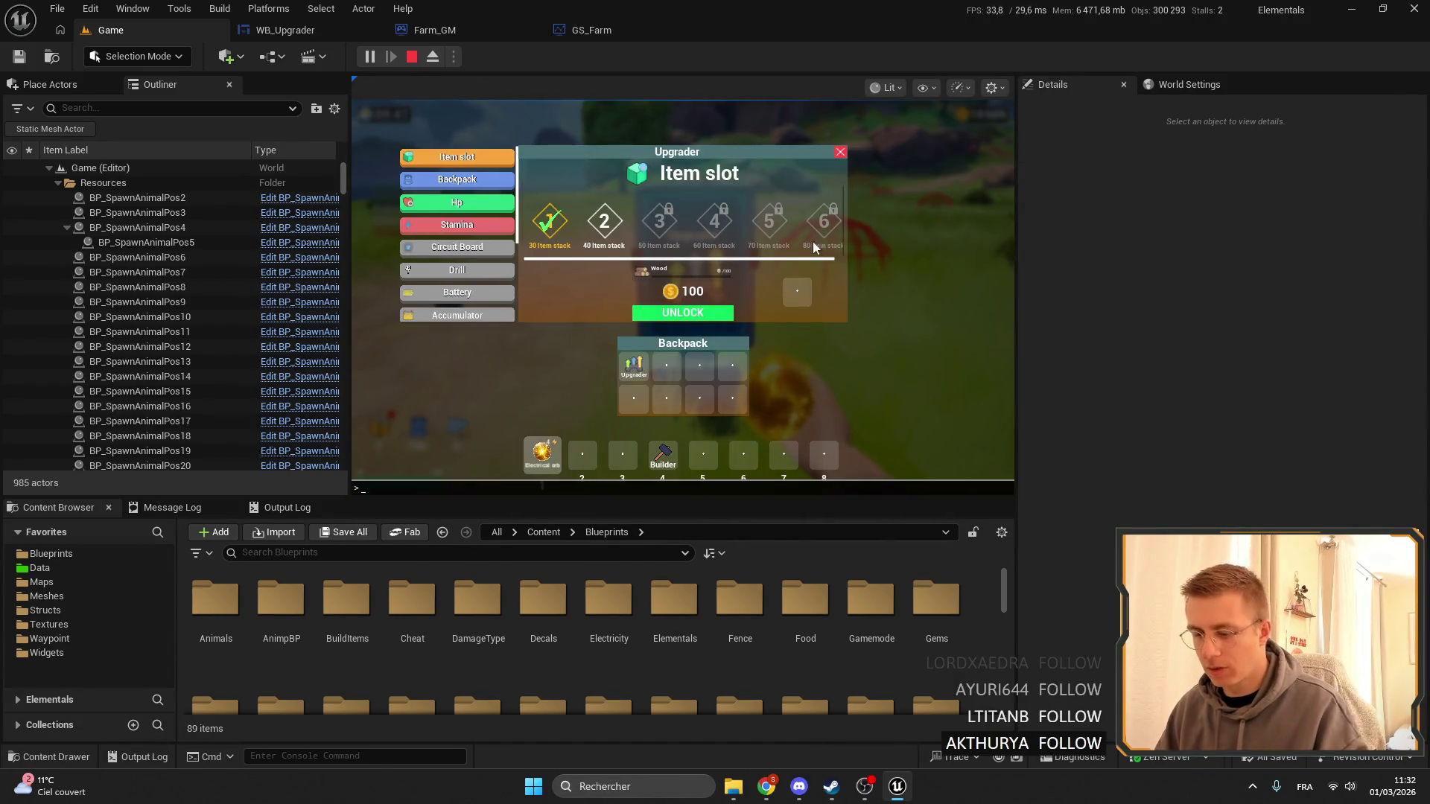
{"action": "key", "text": "grave"}
{"action": "left_click", "coordinate": [840, 152]}
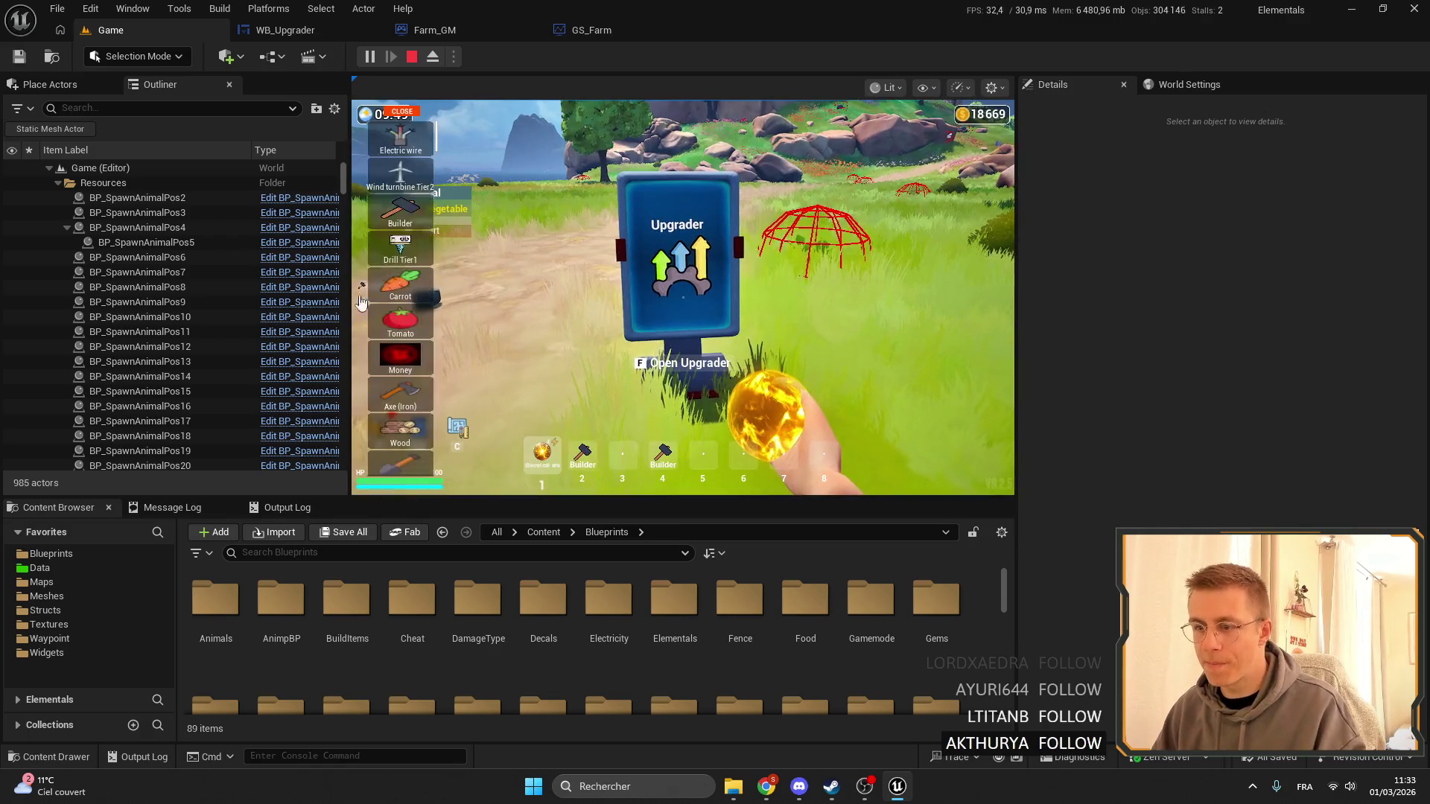
{"action": "scroll", "coordinate": [362, 301], "scroll_direction": "down", "scroll_amount": 2}
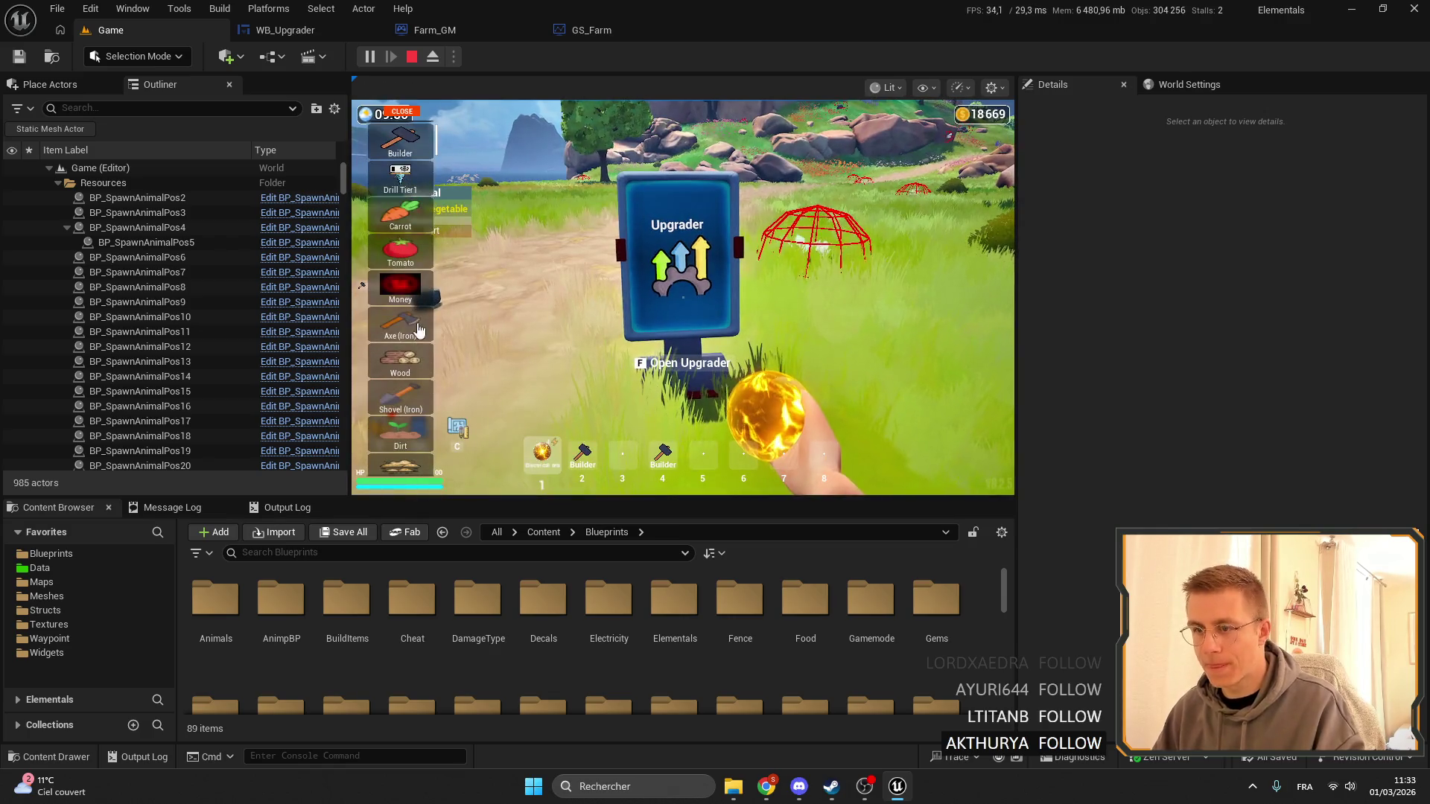
{"action": "left_click", "coordinate": [402, 112]}
{"action": "key", "text": "f"}
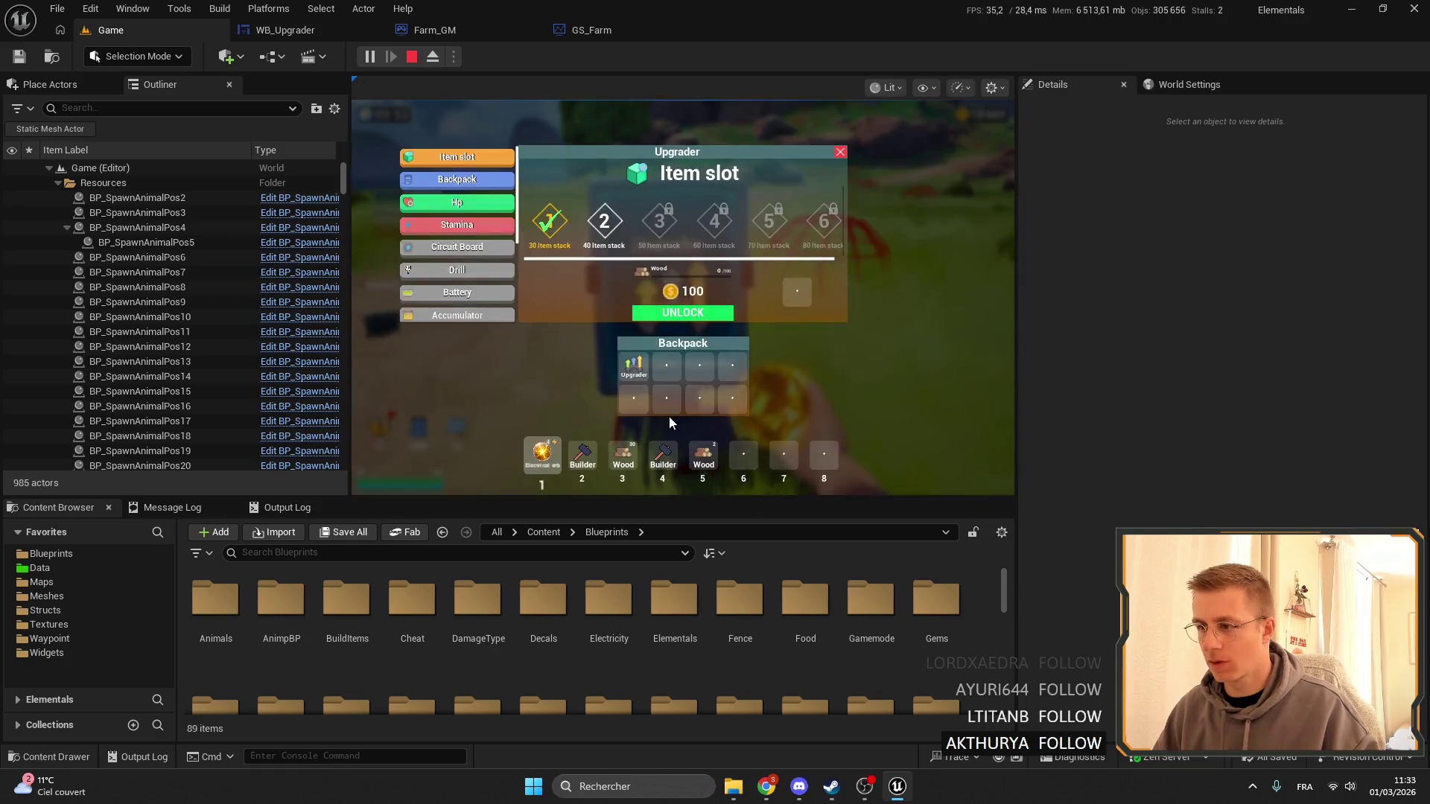
{"action": "mouse_move", "coordinate": [623, 451]}
{"action": "left_mouse_down"}
{"action": "mouse_move", "coordinate": [720, 422]}
{"action": "mouse_move", "coordinate": [799, 288]}
{"action": "left_mouse_up"}
{"action": "key", "text": "Escape"}
{"action": "key", "text": "Escape"}
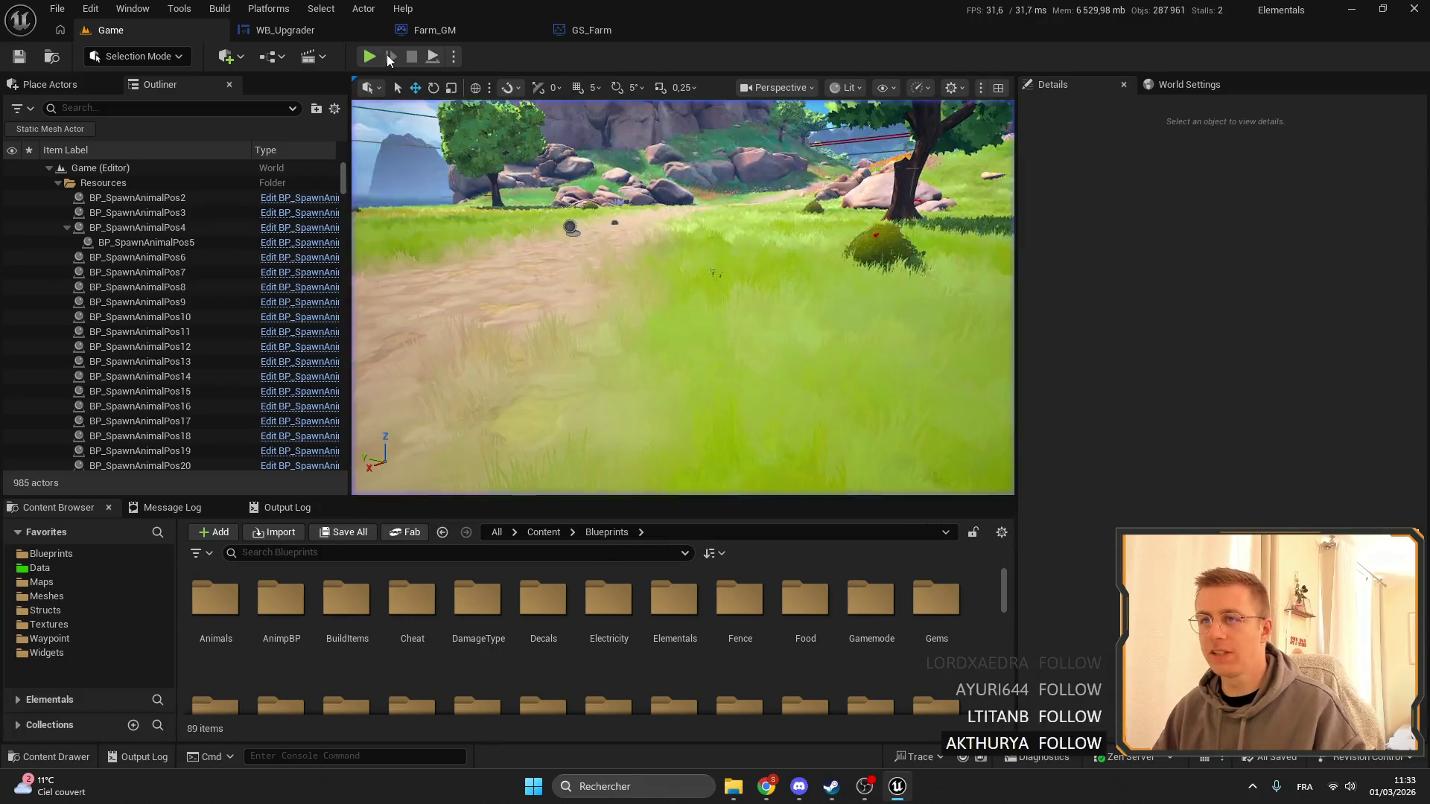
Replay to recheck the Upgrader menu, stop the session, and bring up the WB_Upgrader tab options.
{"action": "key", "text": "alt+p"}
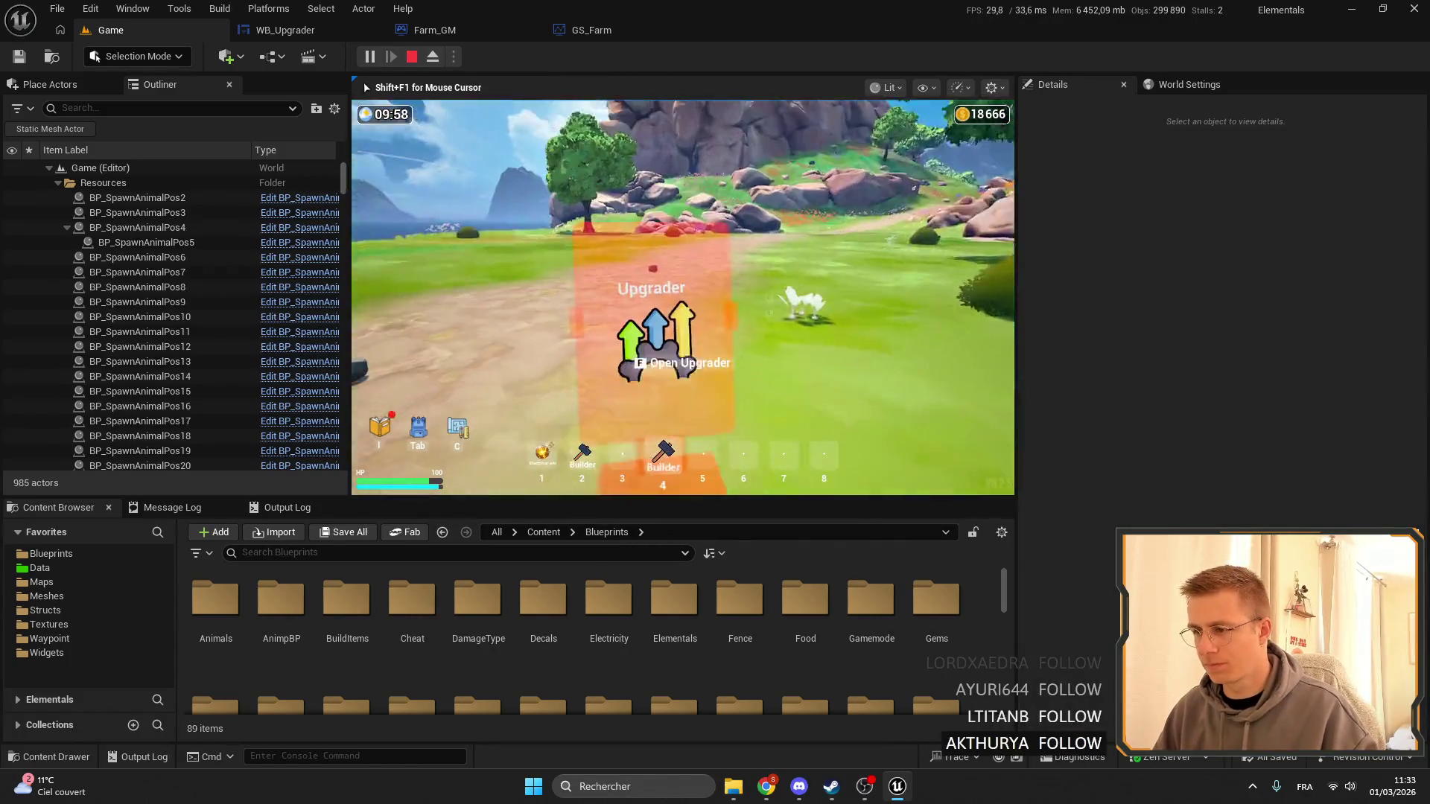
{"action": "key", "text": "e"}
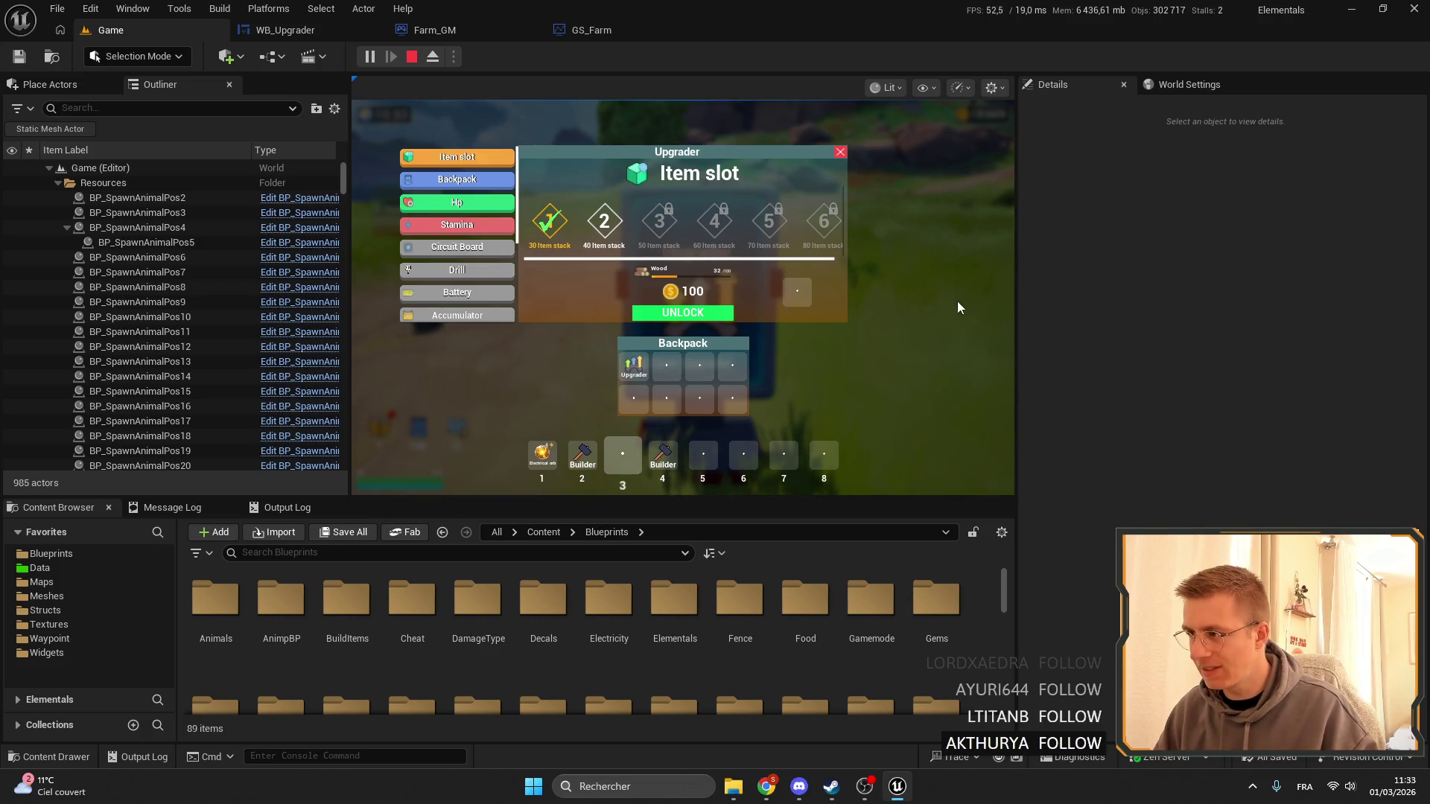
{"action": "left_click", "coordinate": [840, 153]}
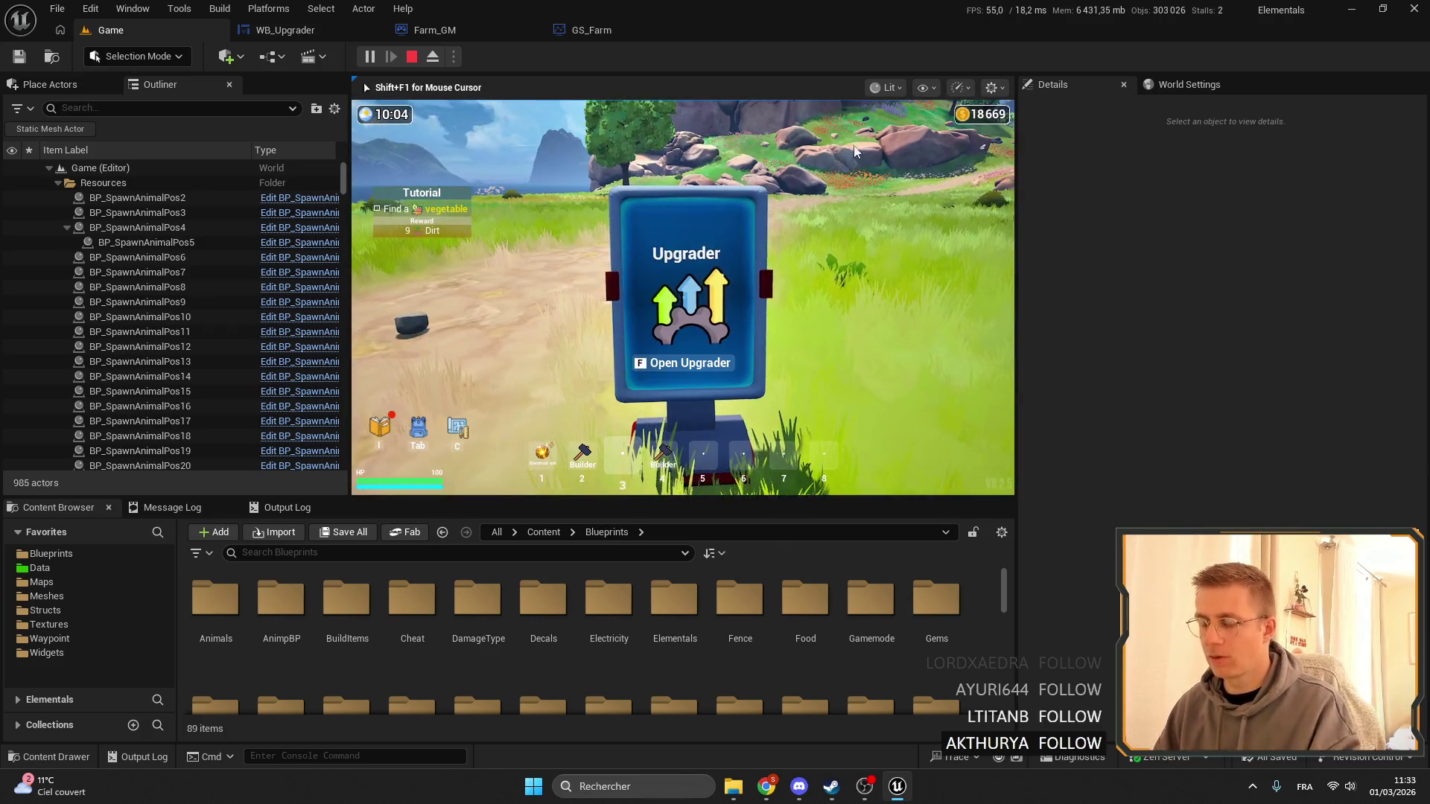
{"action": "key", "text": "Escape"}
{"action": "right_click", "coordinate": [279, 32]}
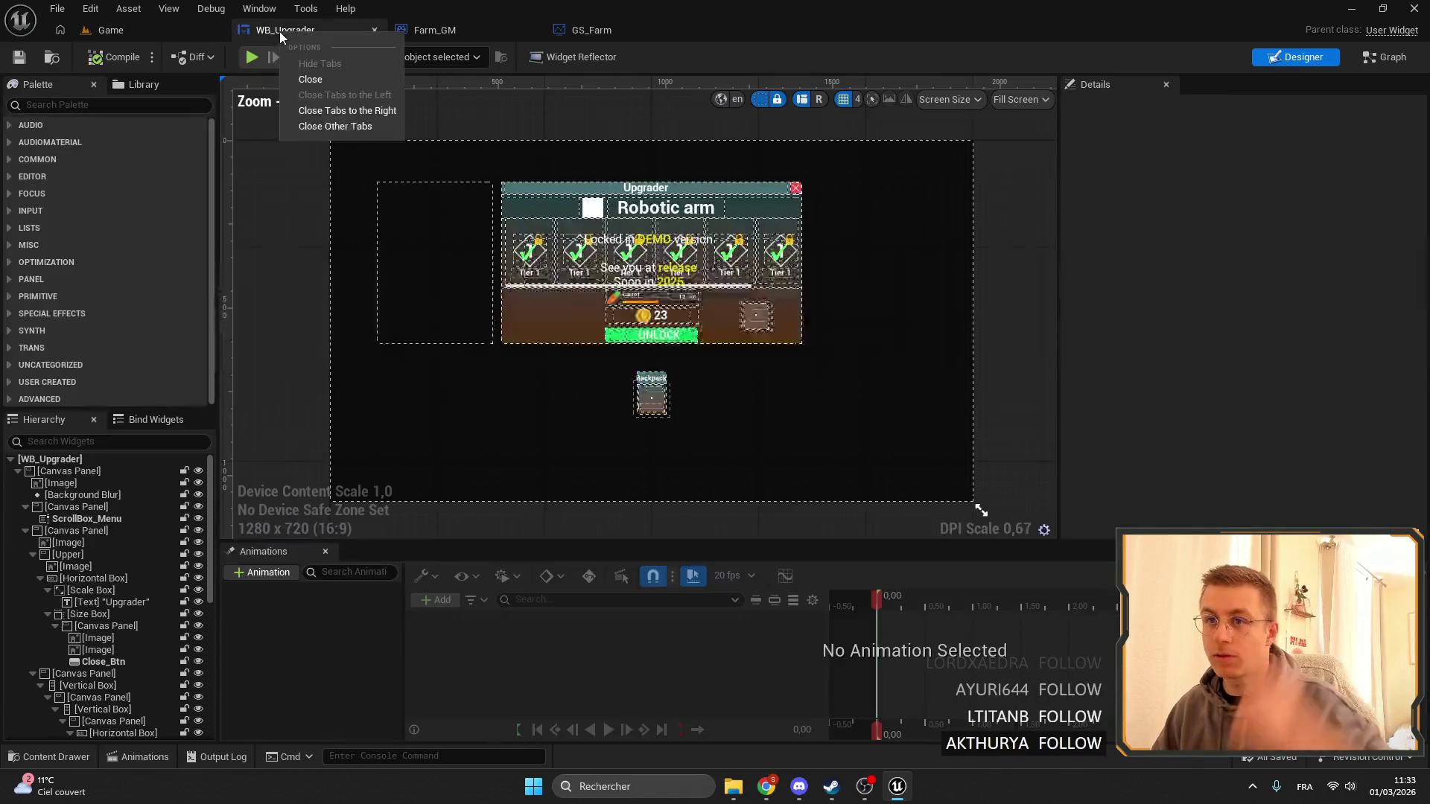
Close the other editor tabs and open WB_Workbench from the Content Browser's Widgets folder.
{"action": "left_click", "coordinate": [321, 127]}
{"action": "left_click", "coordinate": [119, 33]}
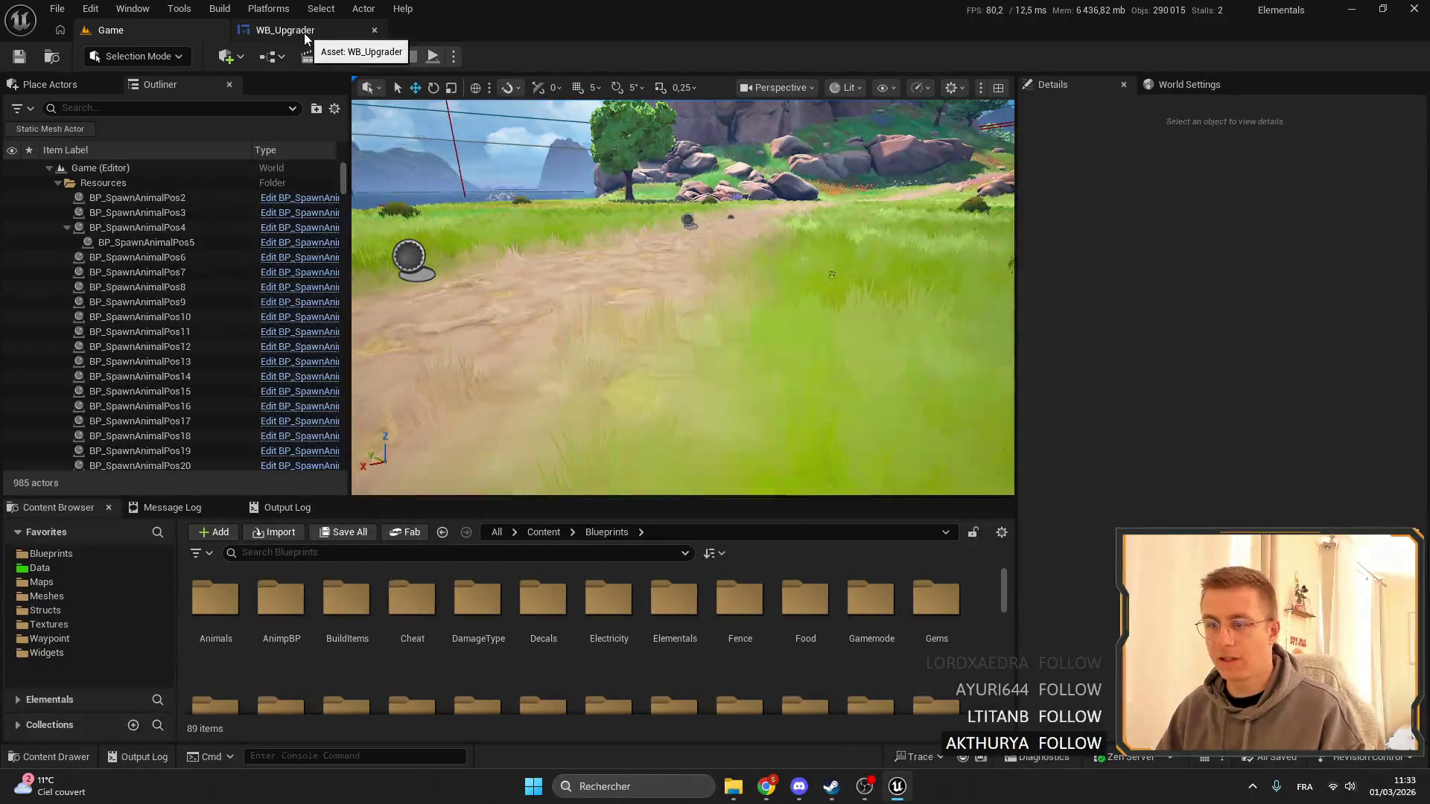
{"action": "left_click", "coordinate": [283, 553]}
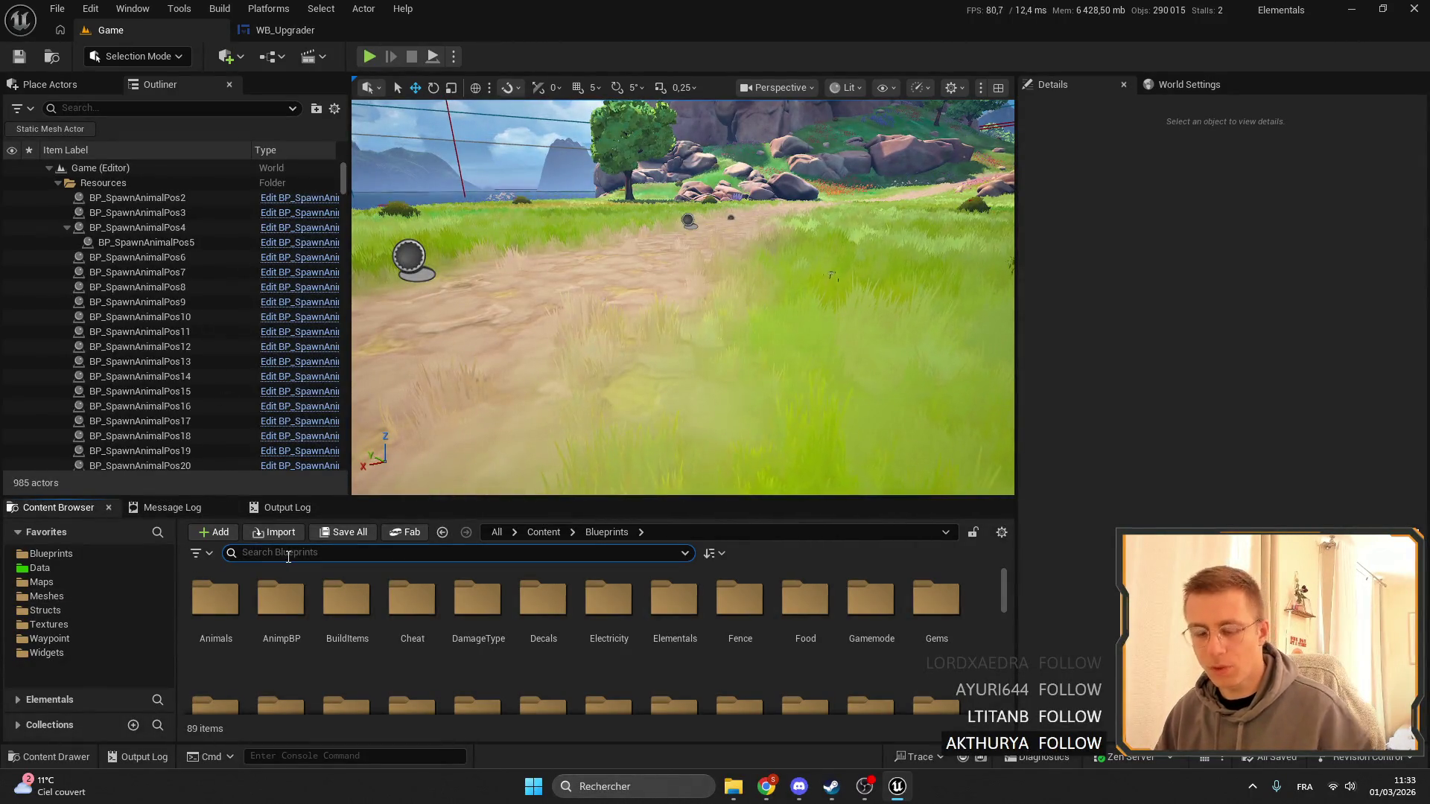
{"action": "type", "text": "work"}
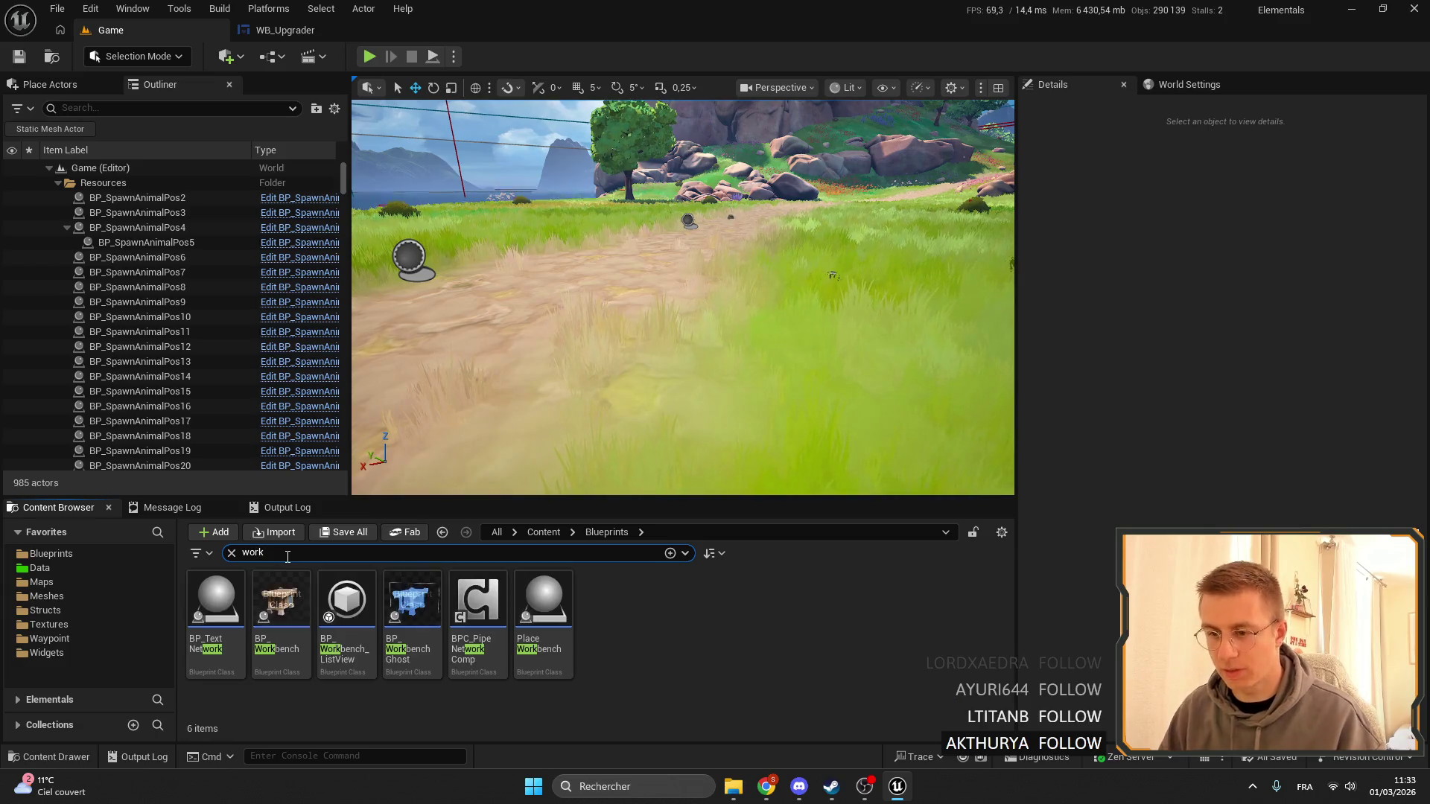
{"action": "left_click", "coordinate": [111, 653]}
{"action": "double_click", "coordinate": [215, 624]}
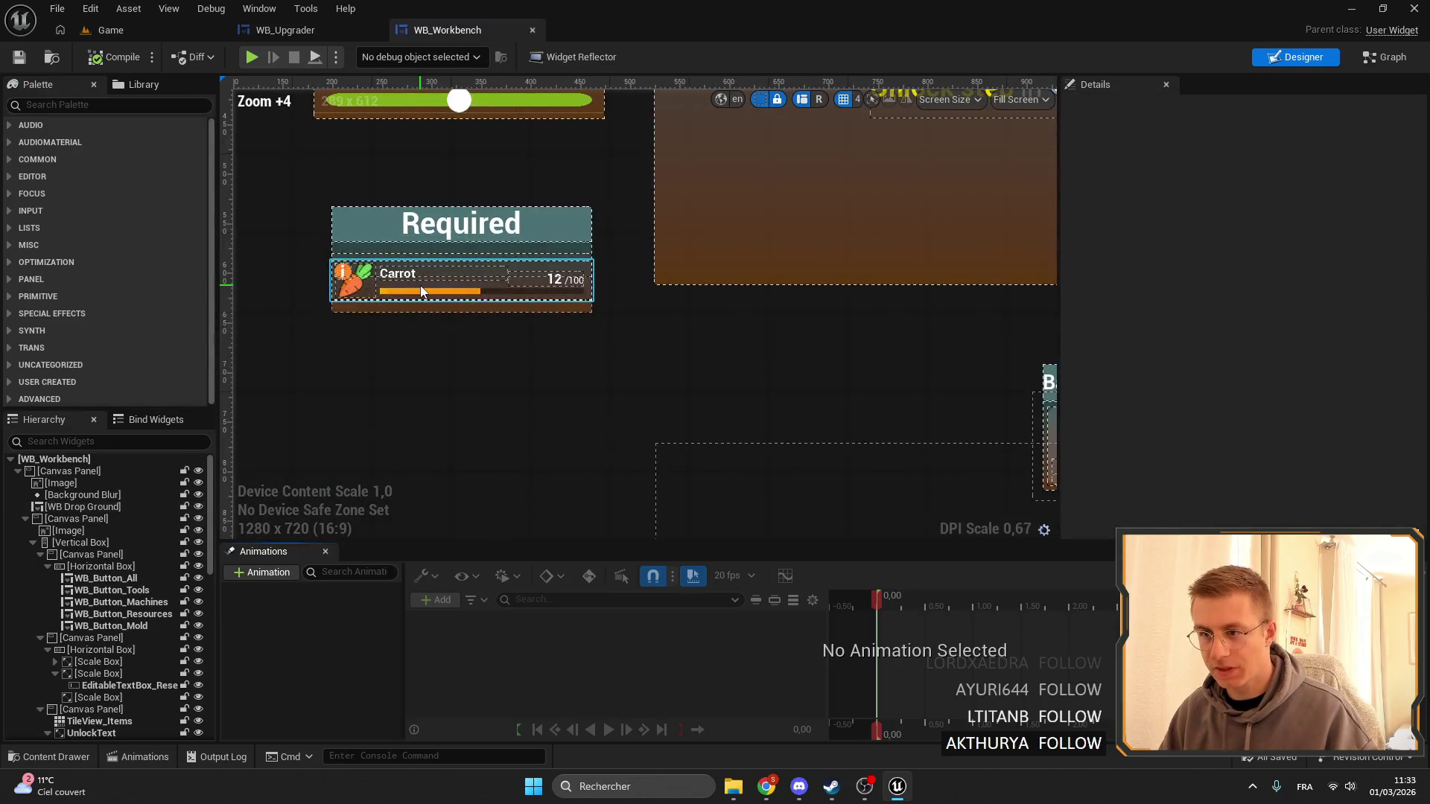
Copy WB_Workbench's CanvasPanel_Required and paste it into WB_Upgrader's hierarchy.
{"action": "left_click", "coordinate": [421, 290]}
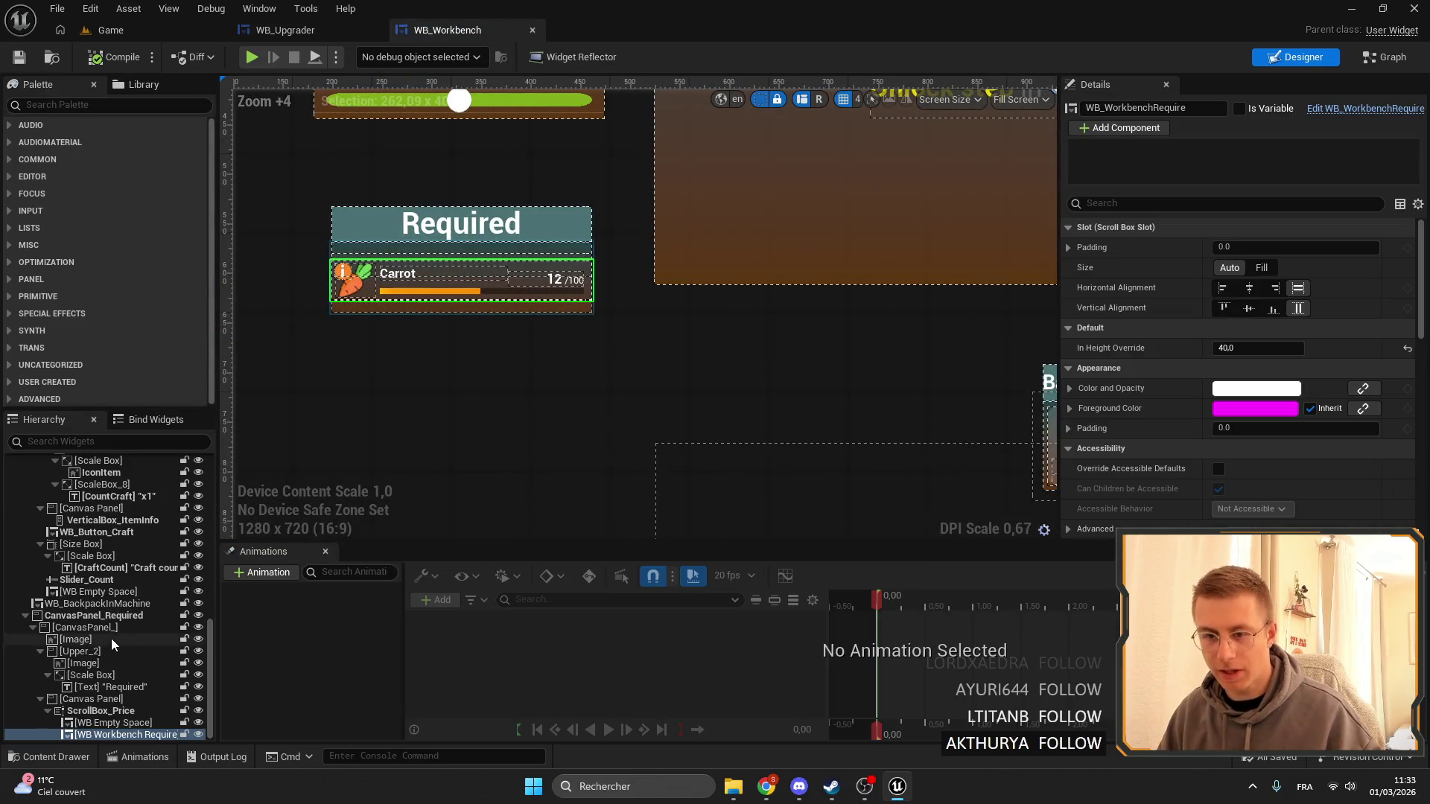
{"action": "left_click", "coordinate": [32, 617]}
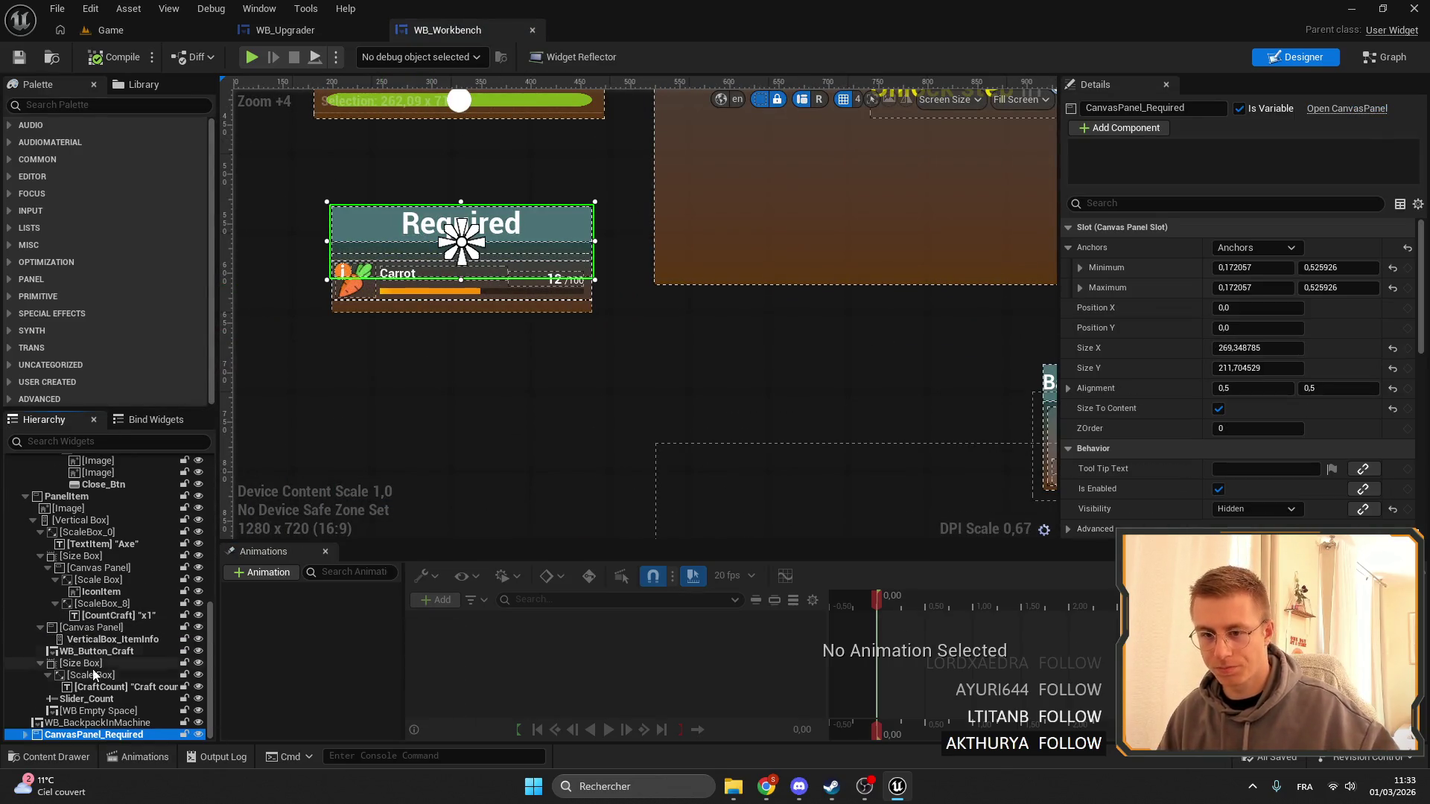
{"action": "left_click", "coordinate": [284, 28]}
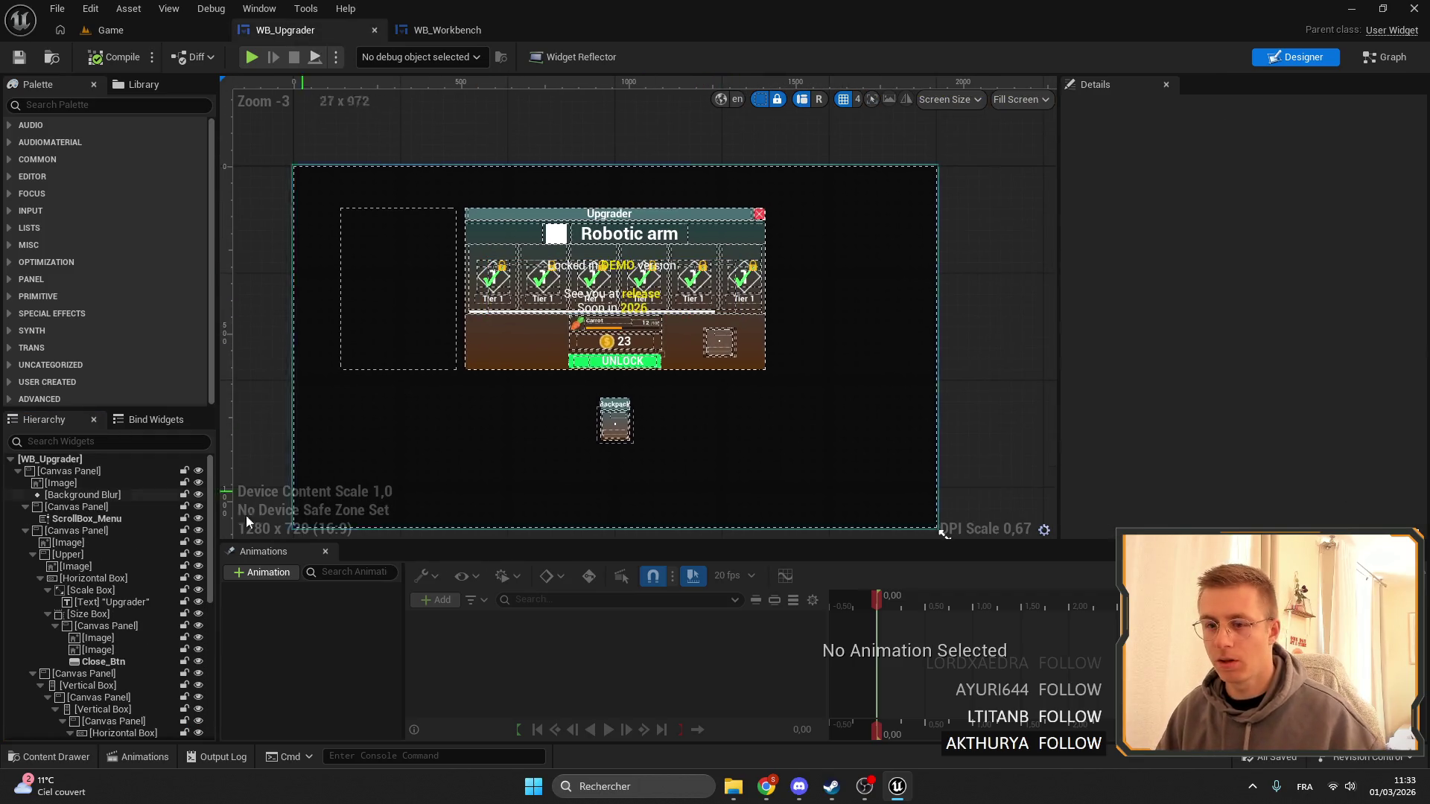
{"action": "left_click", "coordinate": [78, 495]}
{"action": "left_click", "coordinate": [25, 507]}
{"action": "left_click", "coordinate": [25, 519]}
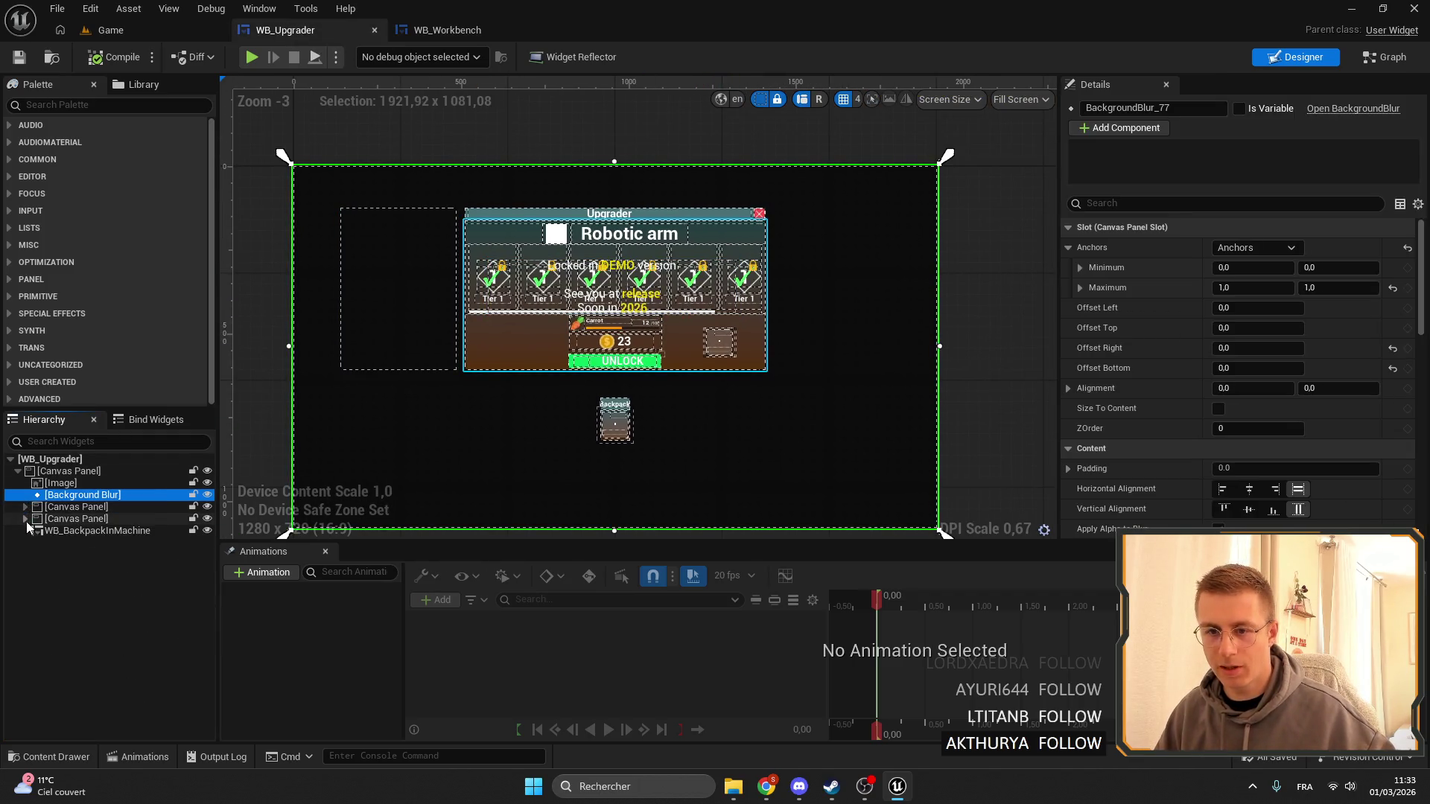
{"action": "left_click", "coordinate": [69, 471]}
{"action": "key", "text": "ctrl+v"}
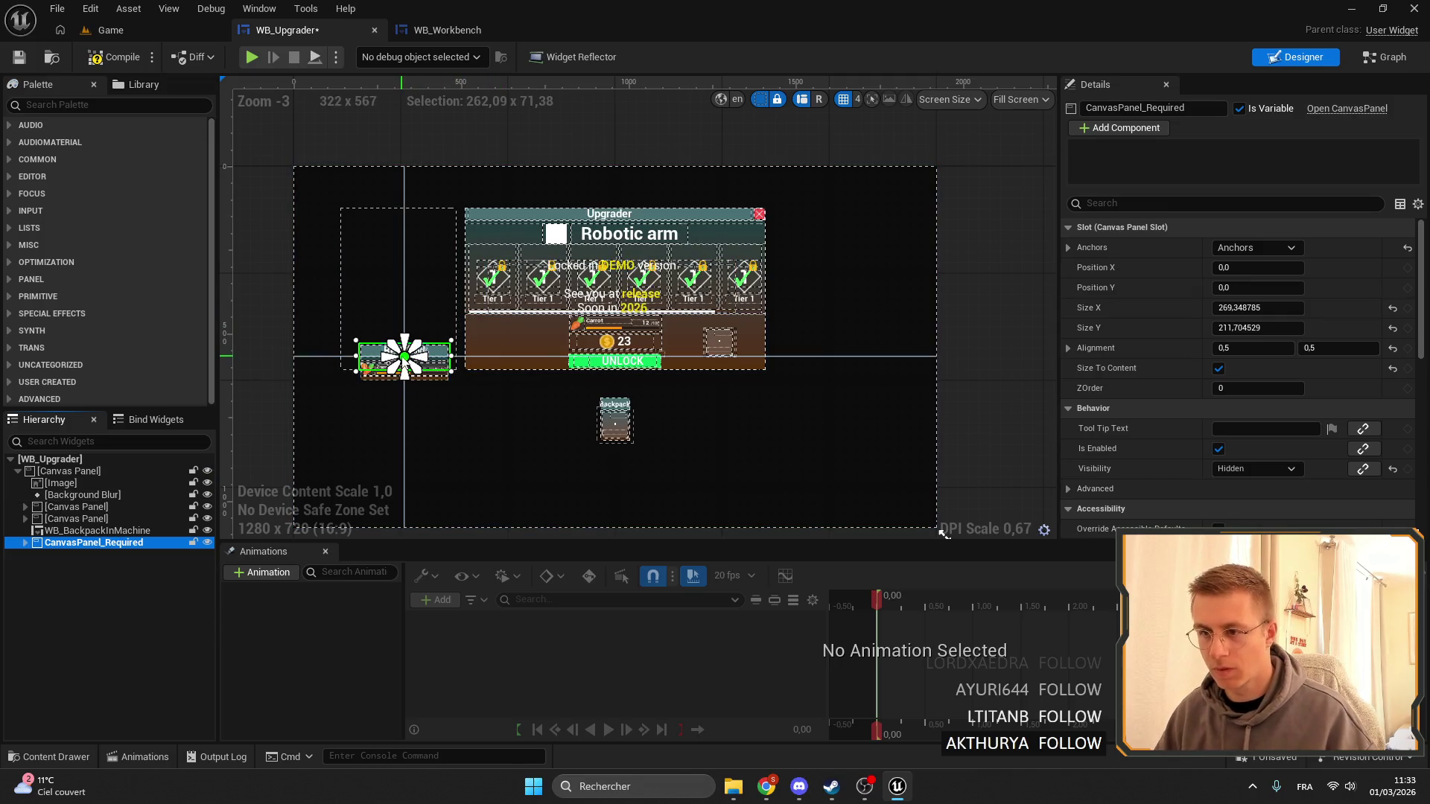
Anchor the pasted panel to the top right with Position X and Y set to 0.
{"action": "mouse_move", "coordinate": [405, 356]}
{"action": "left_mouse_down"}
{"action": "mouse_move", "coordinate": [824, 239]}
{"action": "mouse_move", "coordinate": [859, 216]}
{"action": "left_mouse_up"}
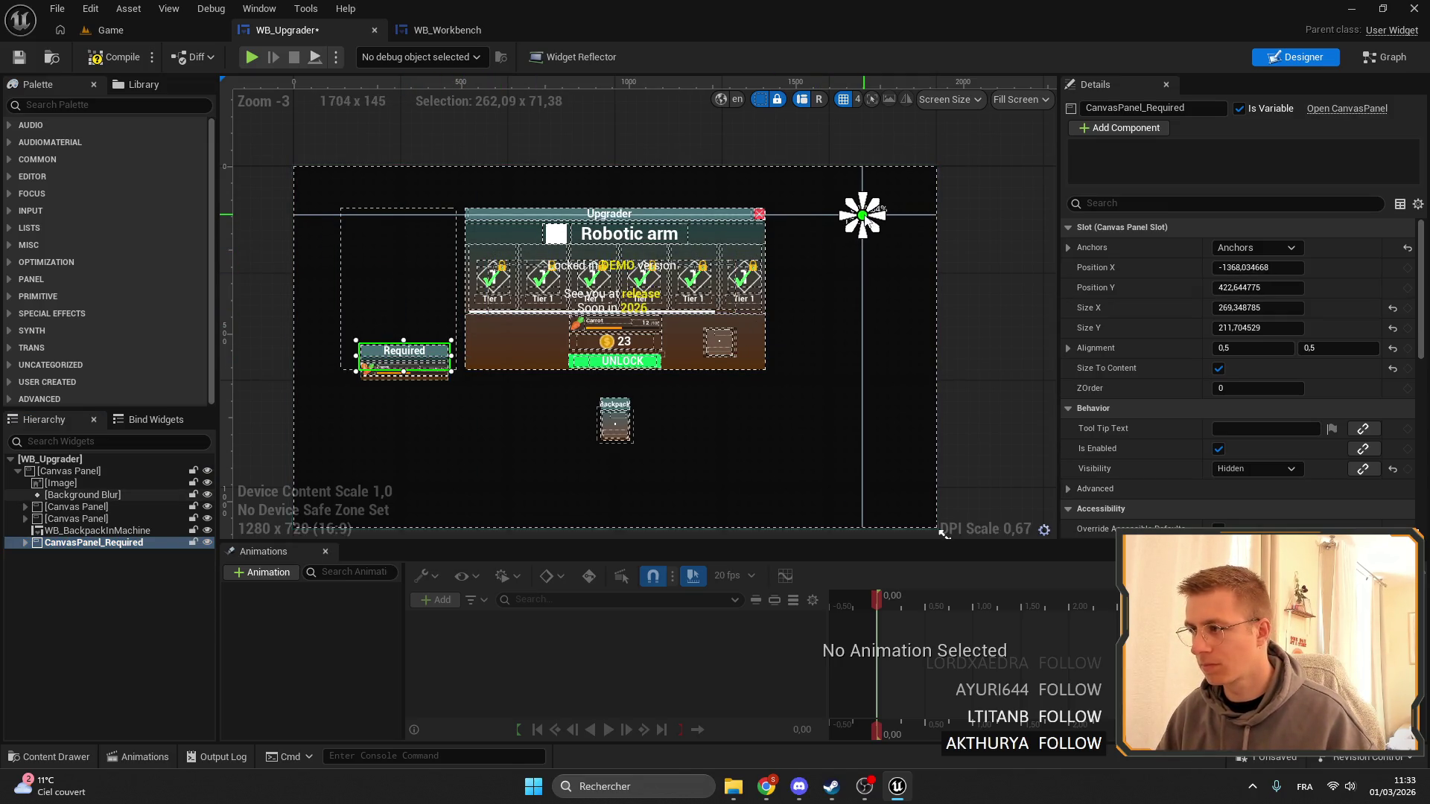
{"action": "left_click", "coordinate": [1229, 268]}
{"action": "type", "text": "0"}
{"action": "key", "text": "Tab"}
{"action": "type", "text": "0"}
{"action": "key", "text": "Return"}
{"action": "scroll", "coordinate": [864, 219], "scroll_direction": "up", "scroll_amount": 8}
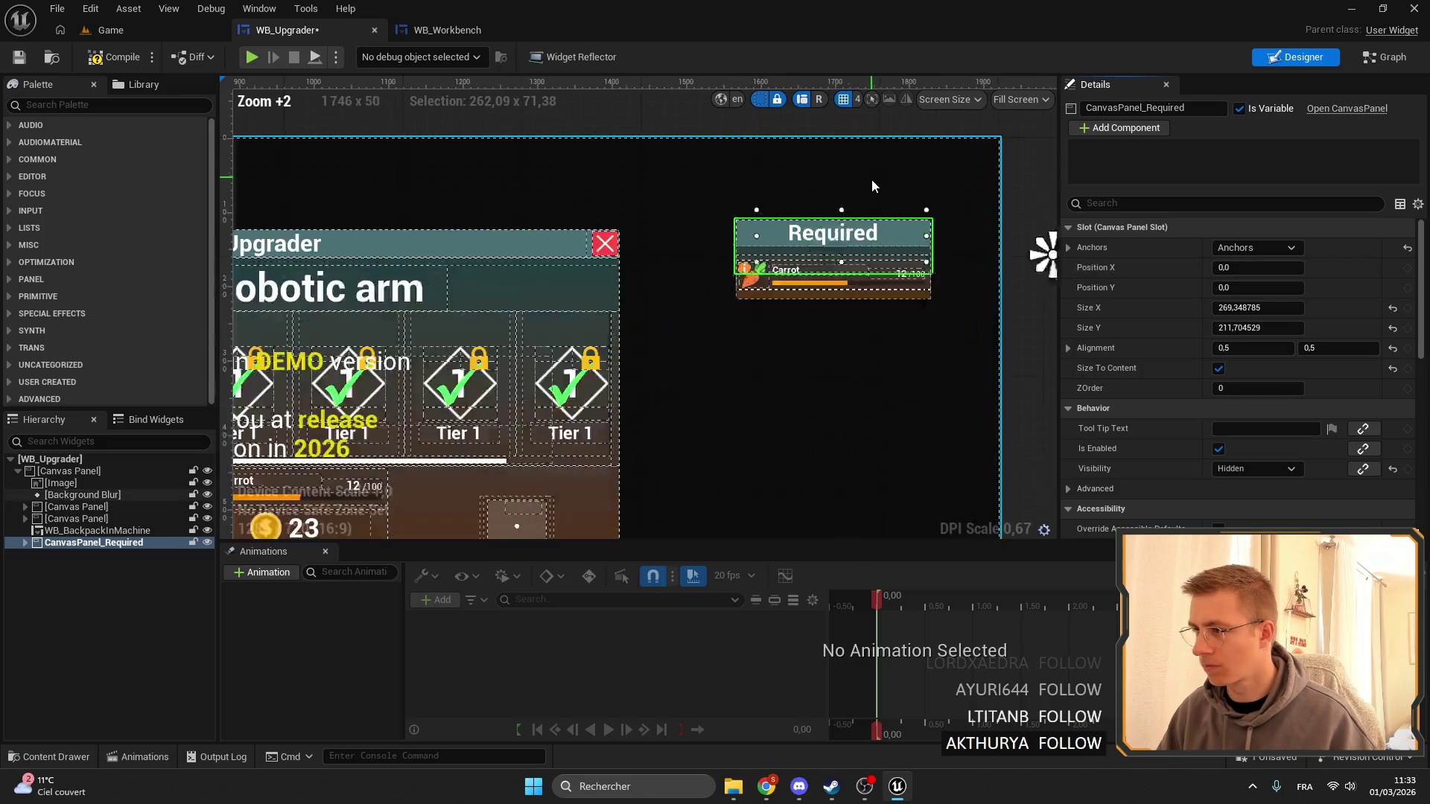
{"action": "mouse_move", "coordinate": [817, 250]}
{"action": "left_mouse_down"}
{"action": "mouse_move", "coordinate": [779, 271]}
{"action": "mouse_move", "coordinate": [798, 272]}
{"action": "mouse_move", "coordinate": [823, 248]}
{"action": "mouse_move", "coordinate": [773, 271]}
{"action": "left_mouse_up"}
{"action": "type", "text": "0"}
{"action": "key", "text": "Return"}
{"action": "key", "text": "Tab"}
{"action": "type", "text": "0"}
{"action": "key", "text": "Return"}
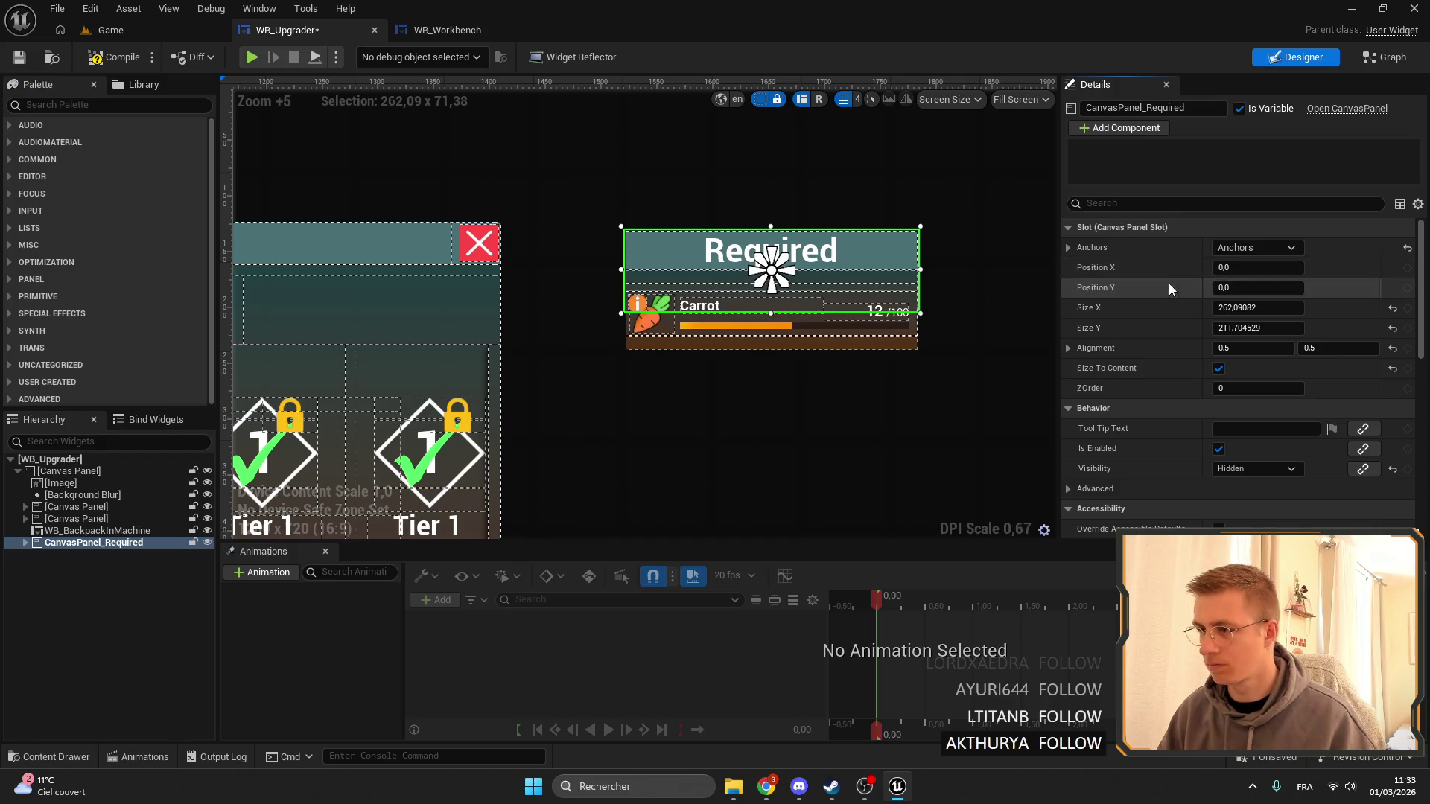
{"action": "scroll", "coordinate": [856, 261], "scroll_direction": "down", "scroll_amount": 5}
{"action": "left_click", "coordinate": [803, 336]}
{"action": "scroll", "coordinate": [803, 335], "scroll_direction": "up", "scroll_amount": 5}
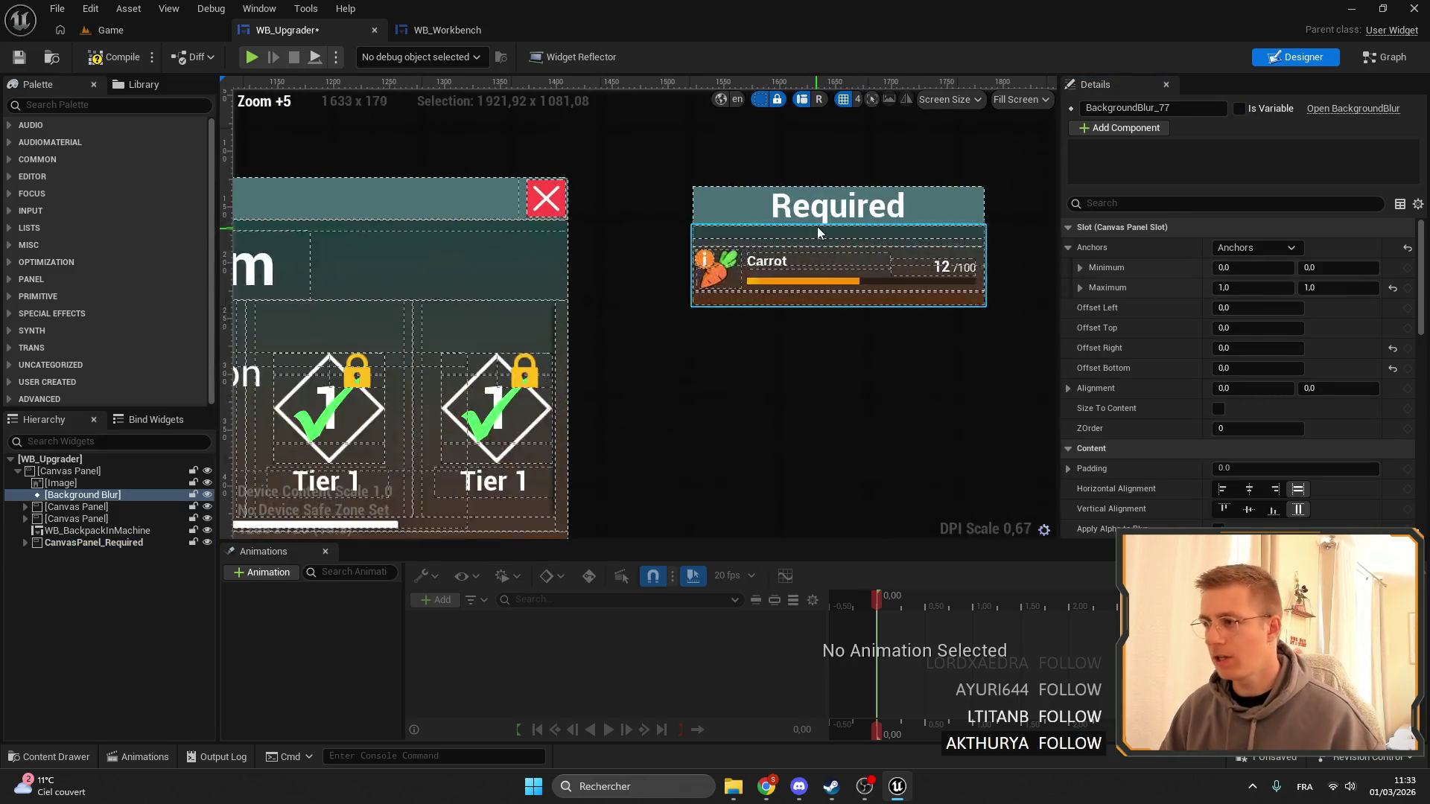
Set the panel's title text to the Inventory string-table key.
{"action": "left_click", "coordinate": [838, 206]}
{"action": "left_click", "coordinate": [1341, 308]}
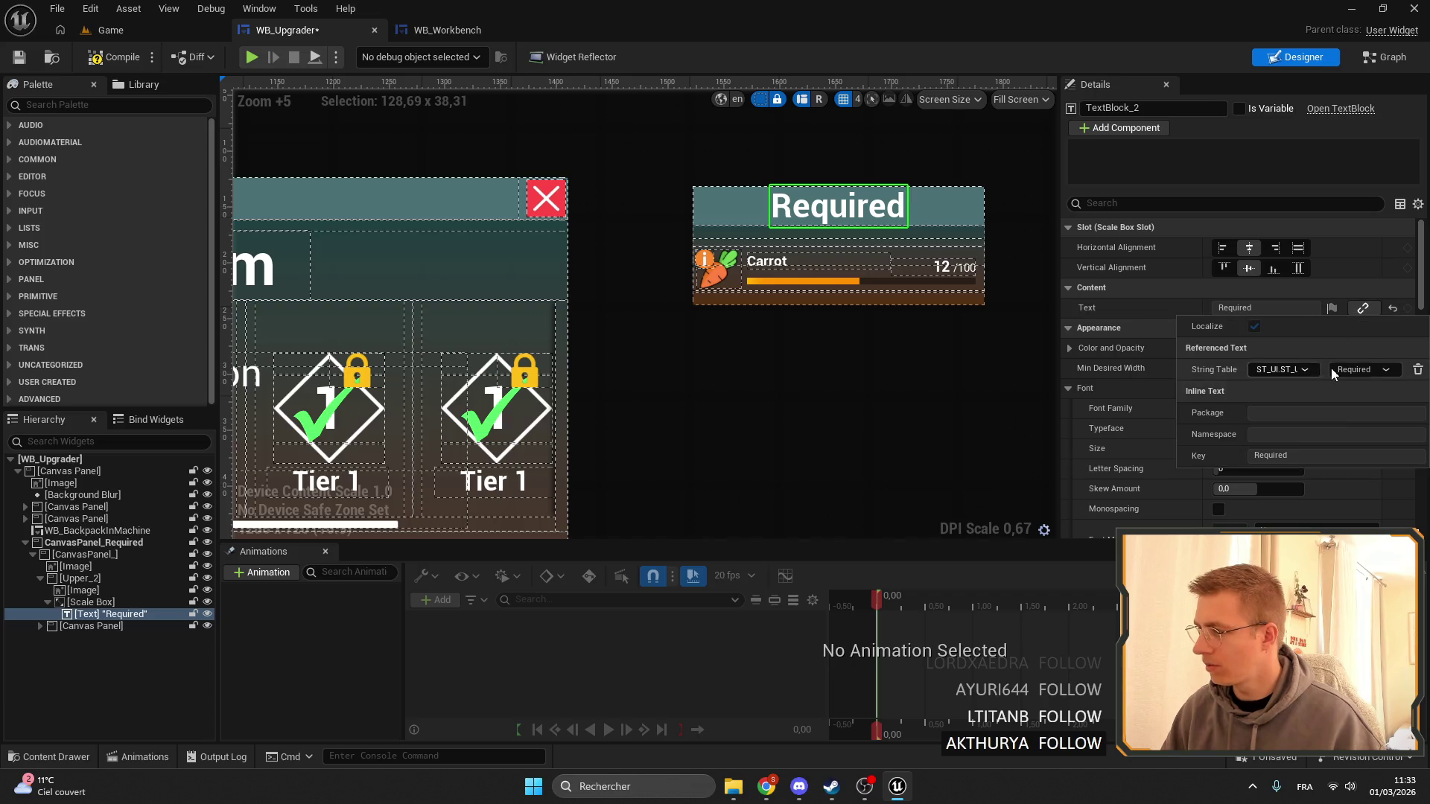
{"action": "left_click", "coordinate": [1330, 368]}
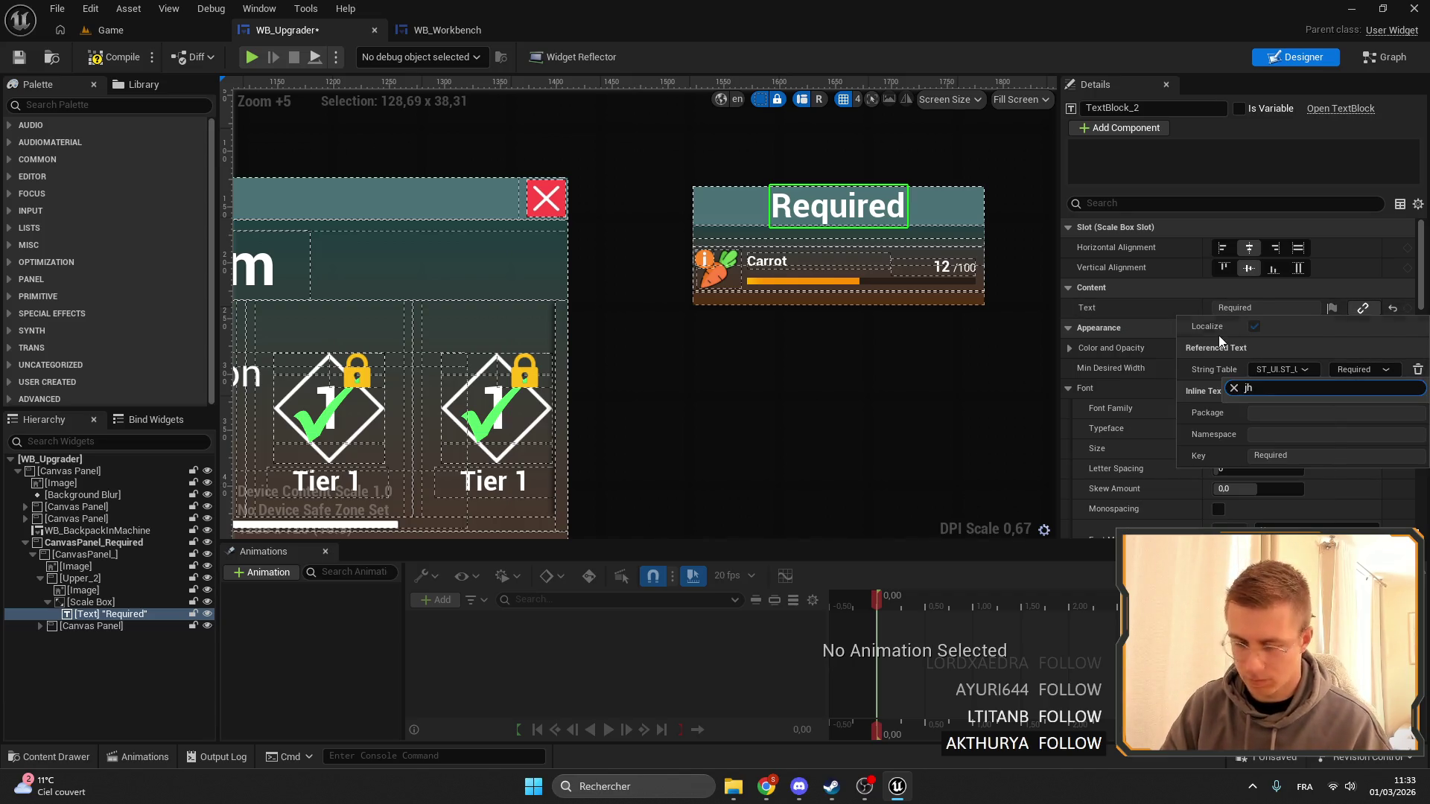
{"action": "type", "text": "inven"}
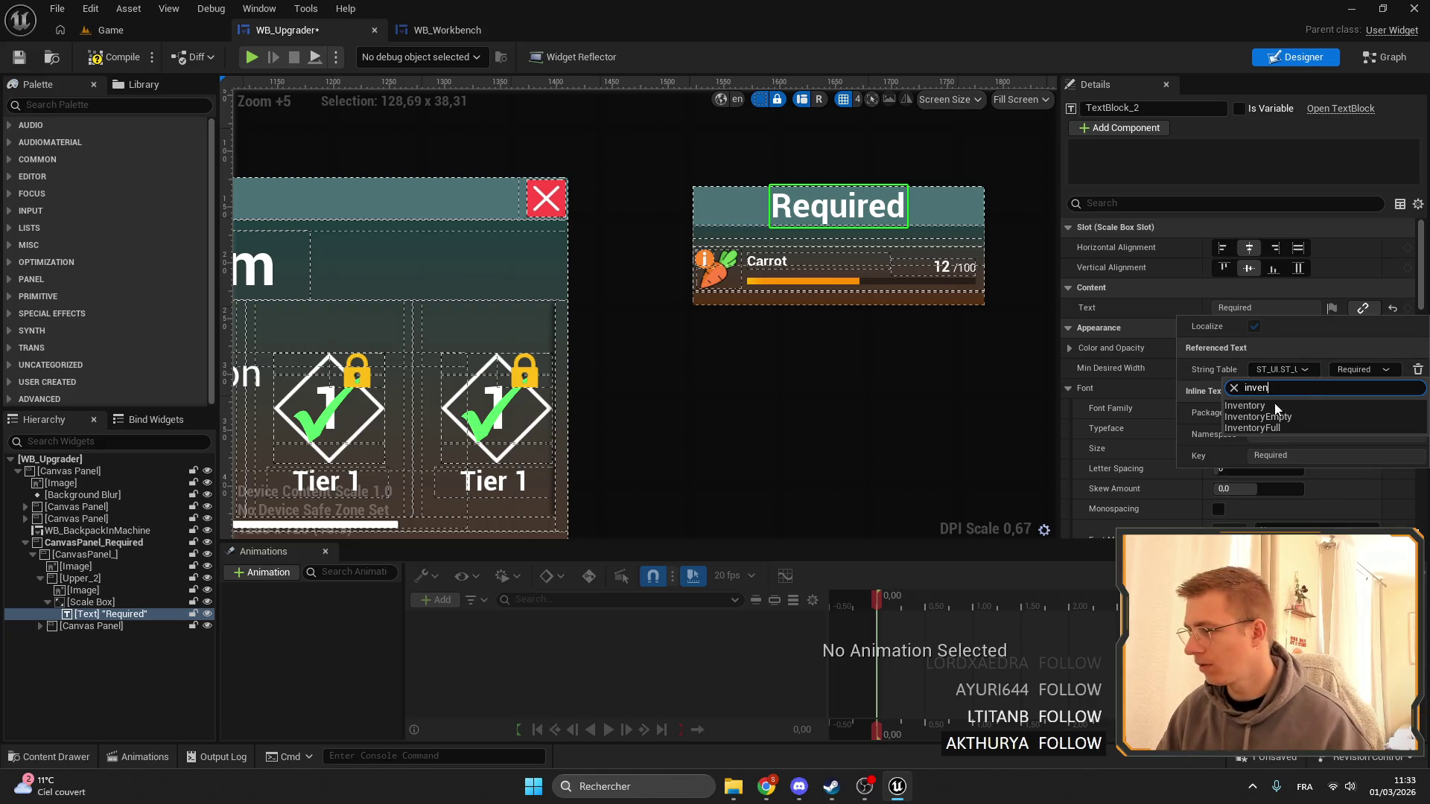
{"action": "left_click", "coordinate": [1275, 408]}
{"action": "left_click", "coordinate": [724, 341]}
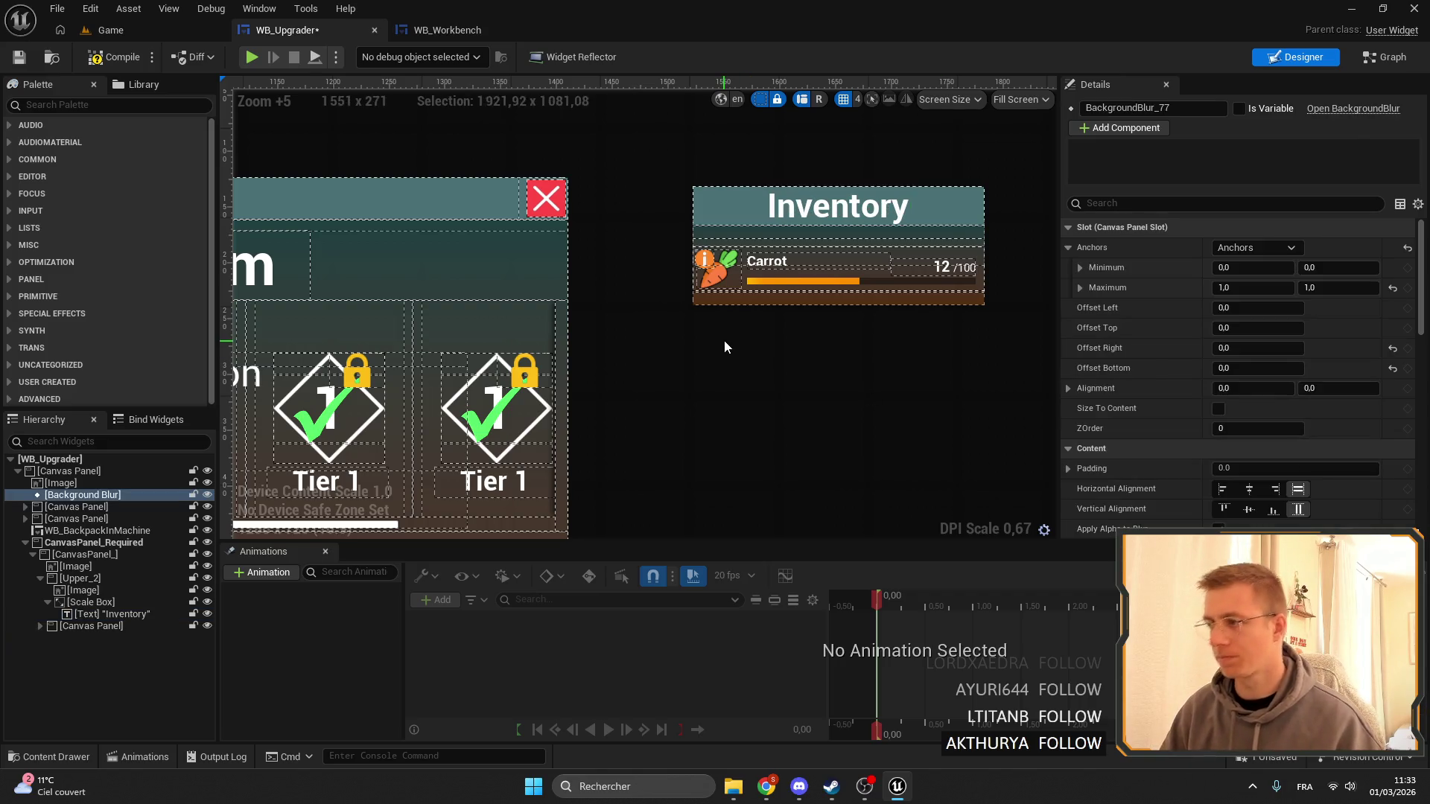
{"action": "scroll", "coordinate": [724, 341], "scroll_direction": "down", "scroll_amount": 5}
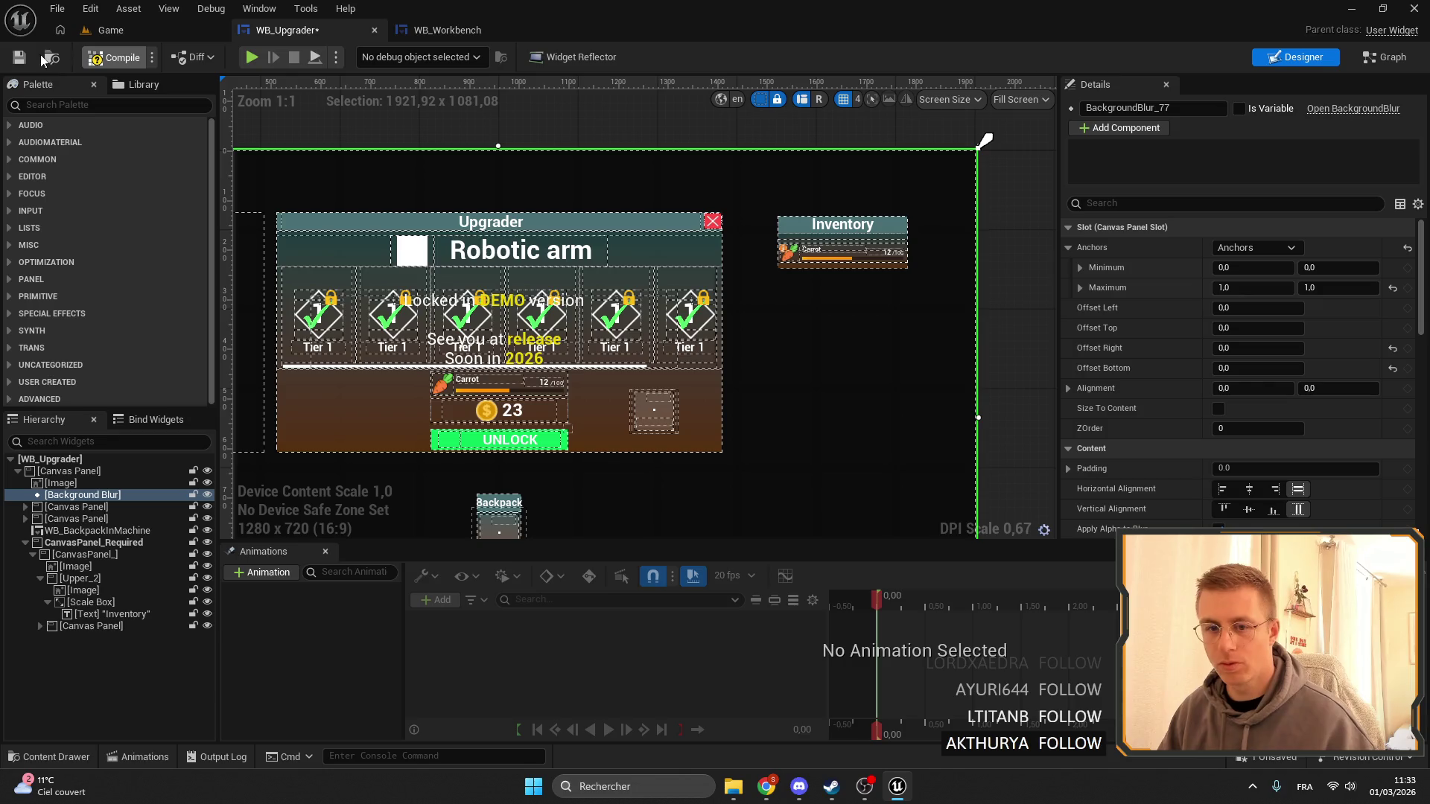
Save WB_Upgrader and inspect the inventory panel's Carrot row and CanvasPanel_Required.
{"action": "left_click", "coordinate": [18, 58]}
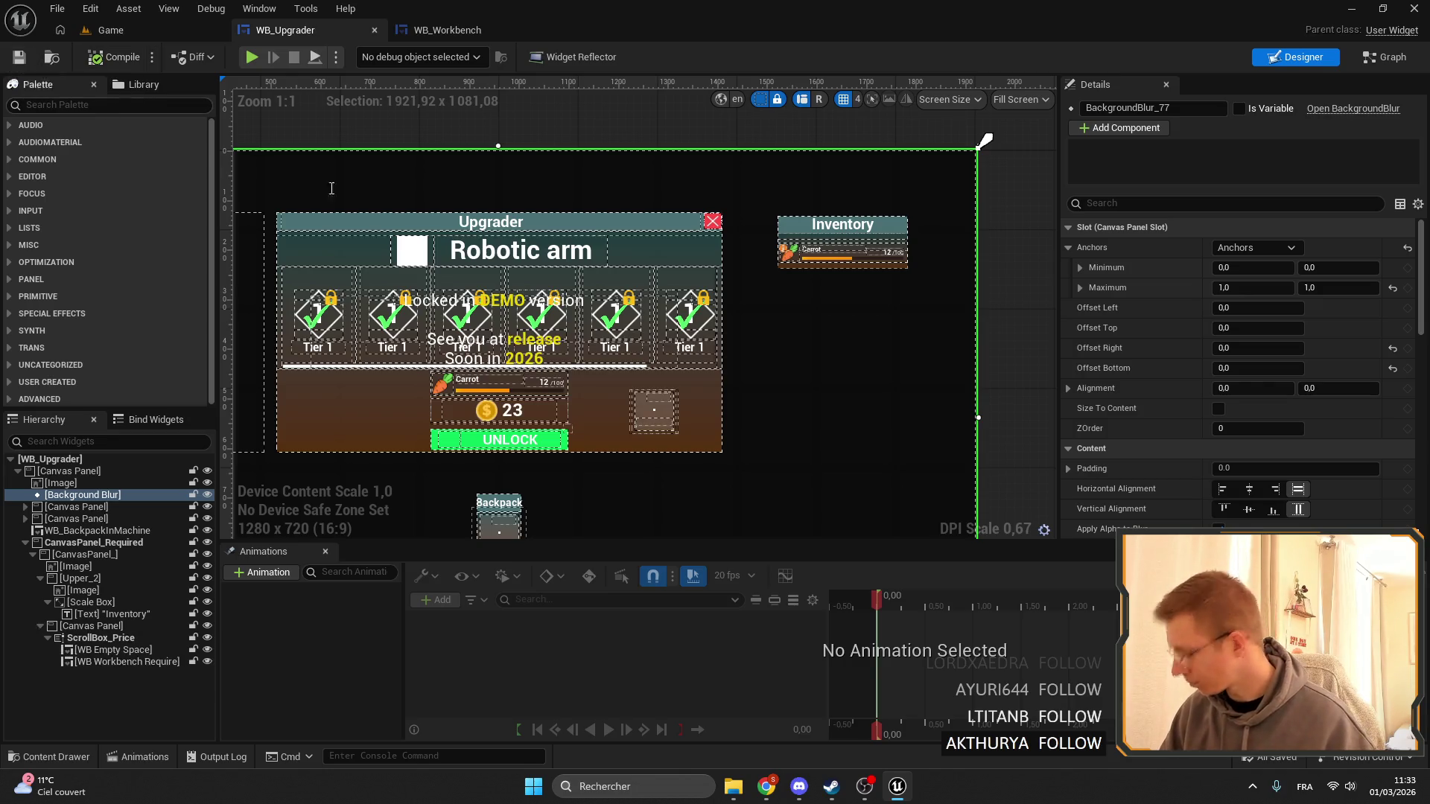
{"action": "scroll", "coordinate": [961, 199], "scroll_direction": "up", "scroll_amount": 5}
{"action": "left_click", "coordinate": [646, 333]}
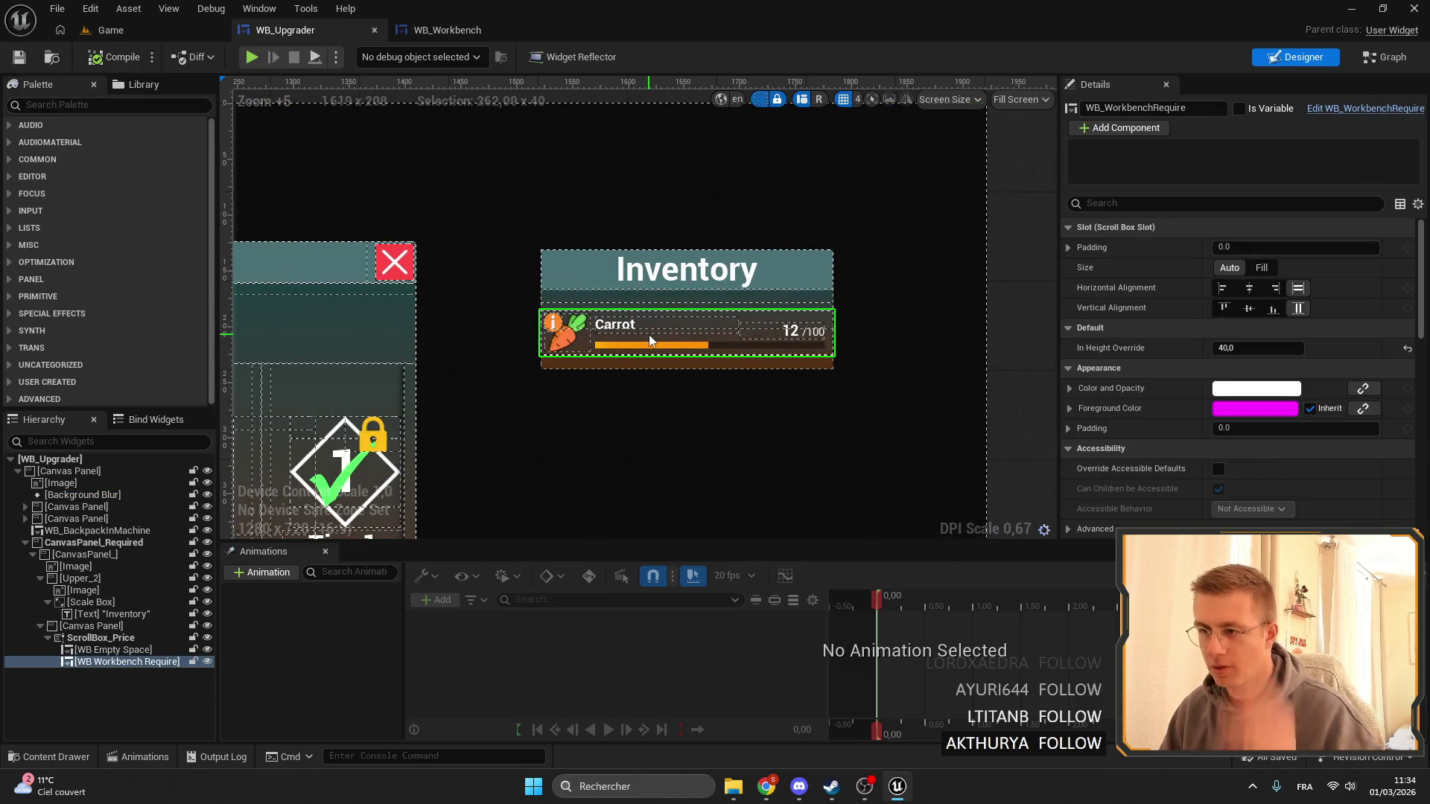
{"action": "scroll", "coordinate": [744, 312], "scroll_direction": "down", "scroll_amount": 7}
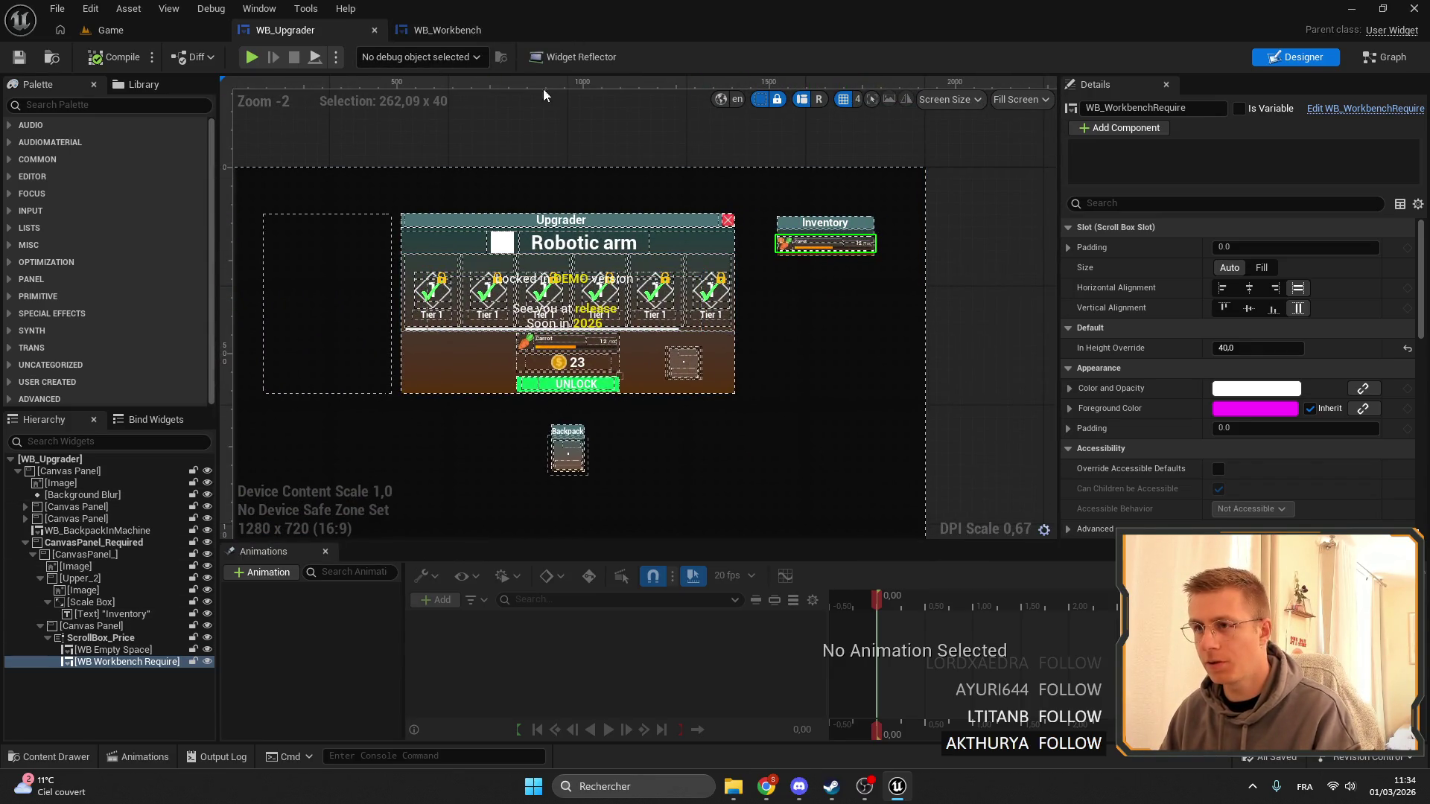
{"action": "scroll", "coordinate": [892, 262], "scroll_direction": "up", "scroll_amount": 5}
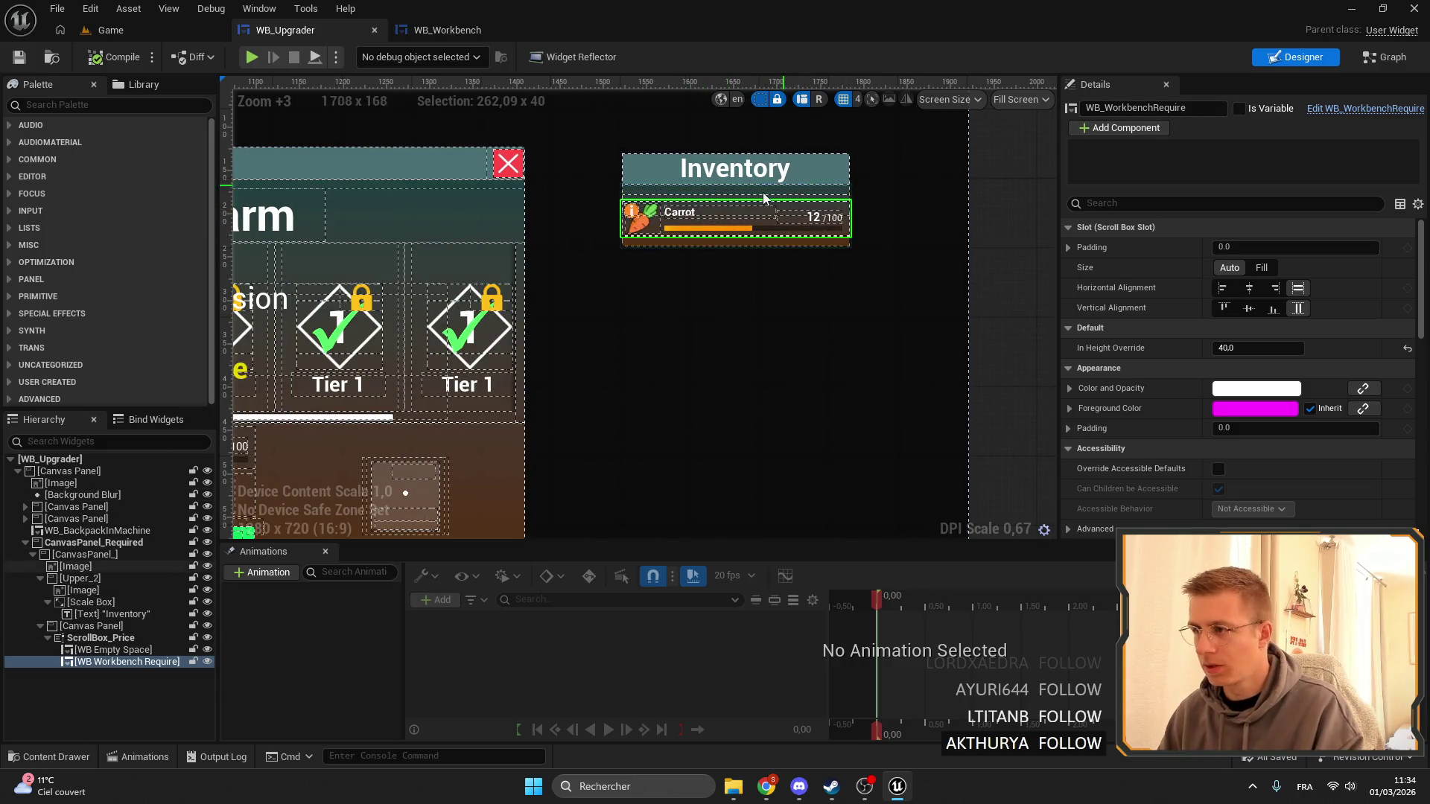
{"action": "left_click", "coordinate": [97, 543]}
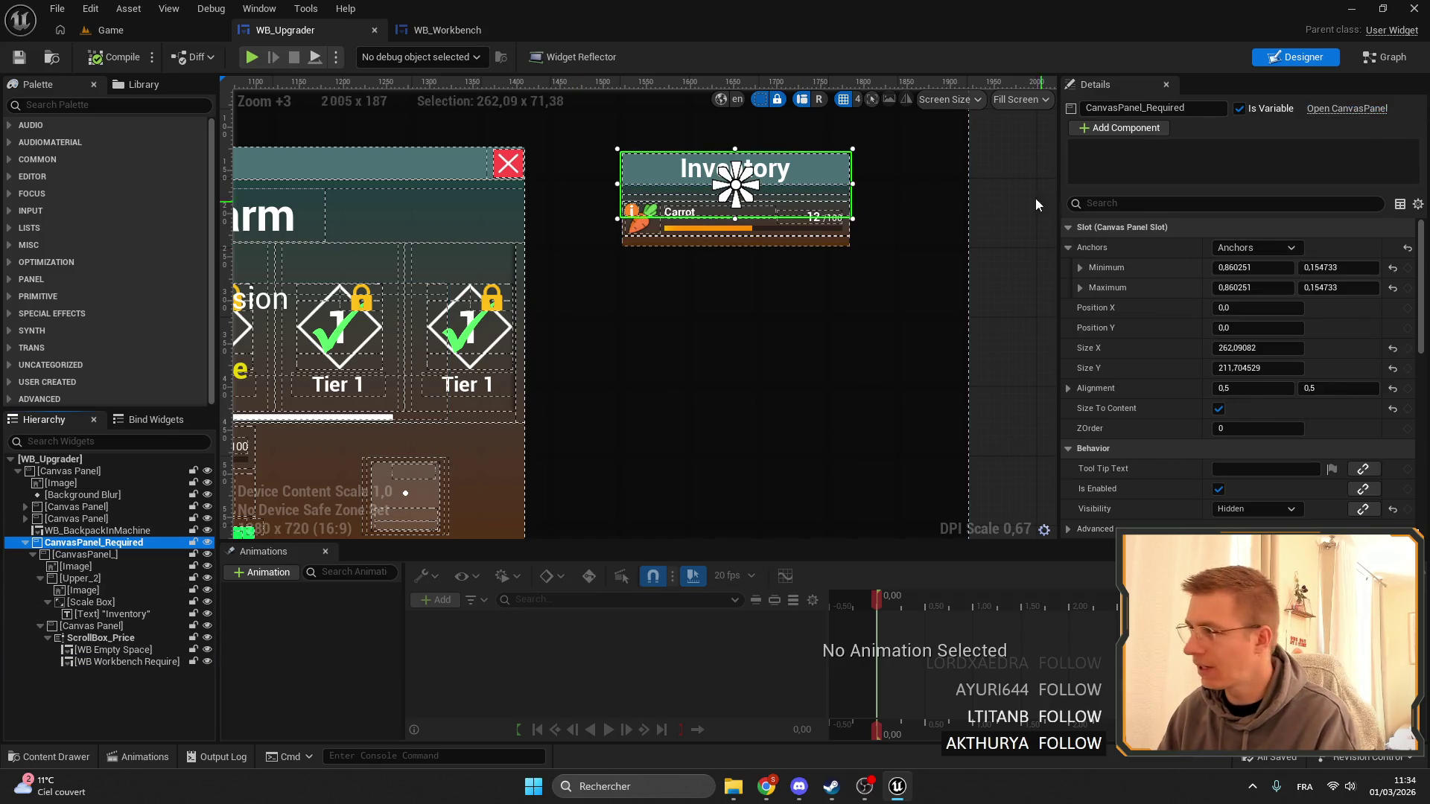
{"action": "left_click", "coordinate": [1198, 107]}
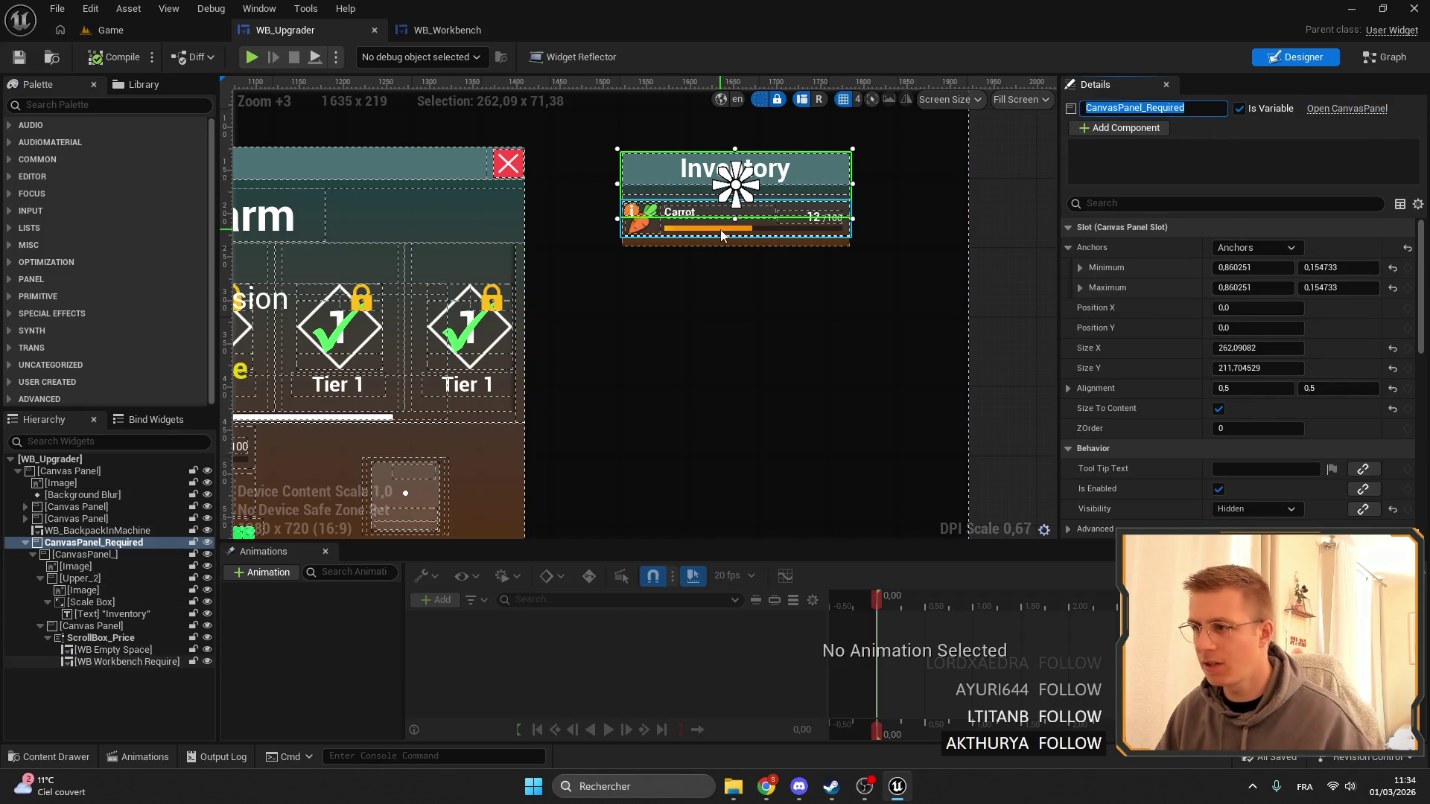
Rename ScrollBox_Price to ScrollBox_Inventory, then compile and save WB_Upgrader.
{"action": "left_click", "coordinate": [110, 638]}
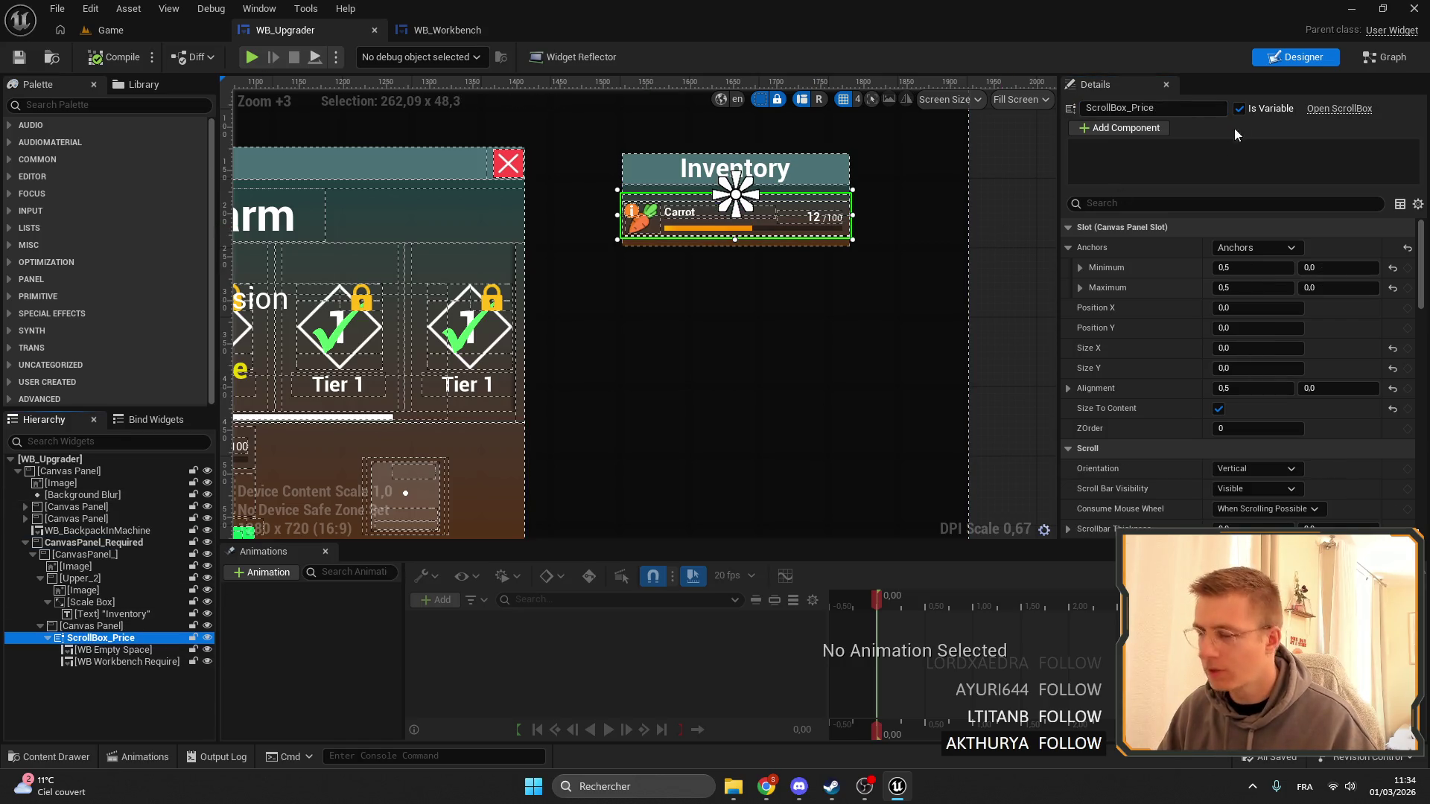
{"action": "left_click_drag", "start_coordinate": [1164, 114], "coordinate": [1133, 110]}
{"action": "type", "text": "Inventory"}
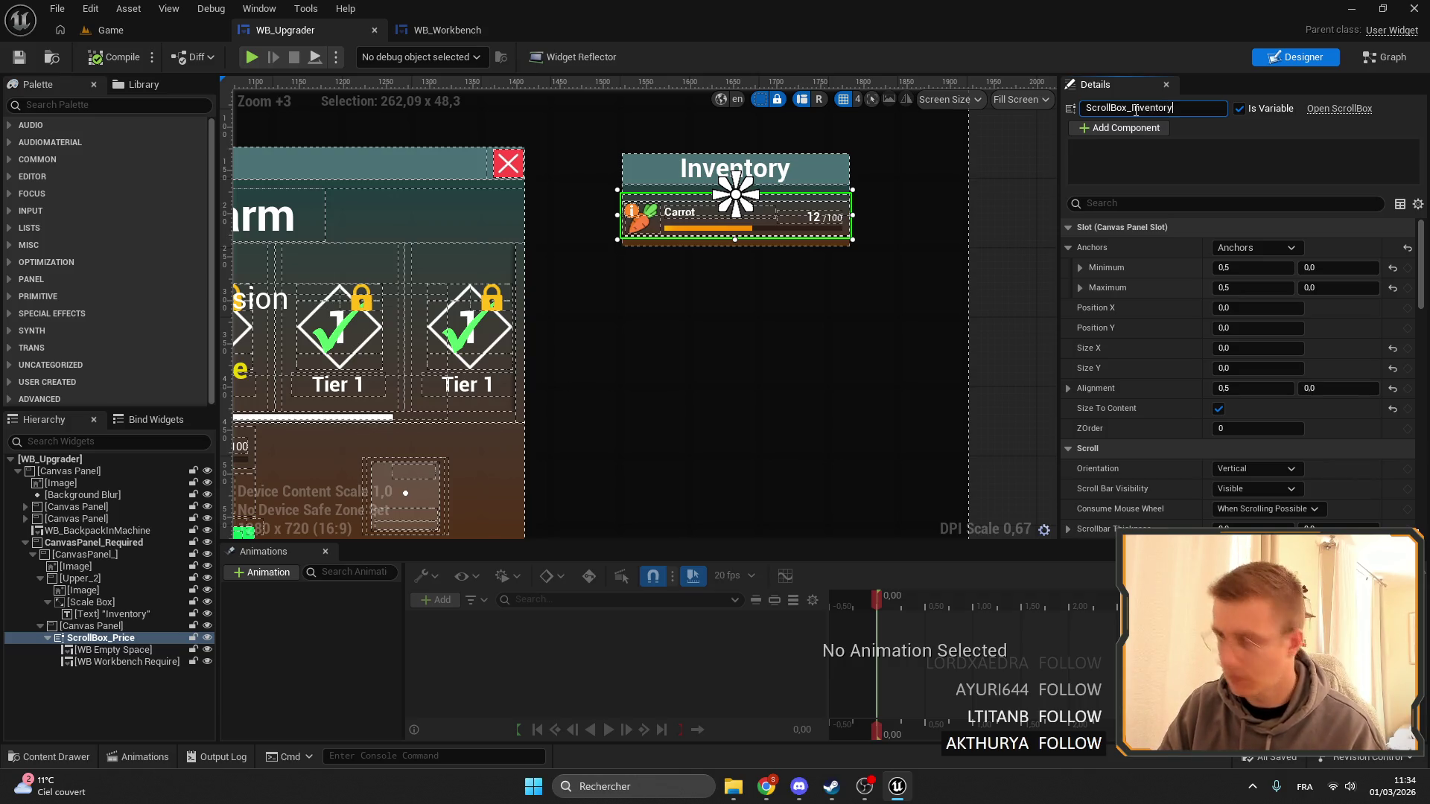
{"action": "left_click", "coordinate": [113, 57]}
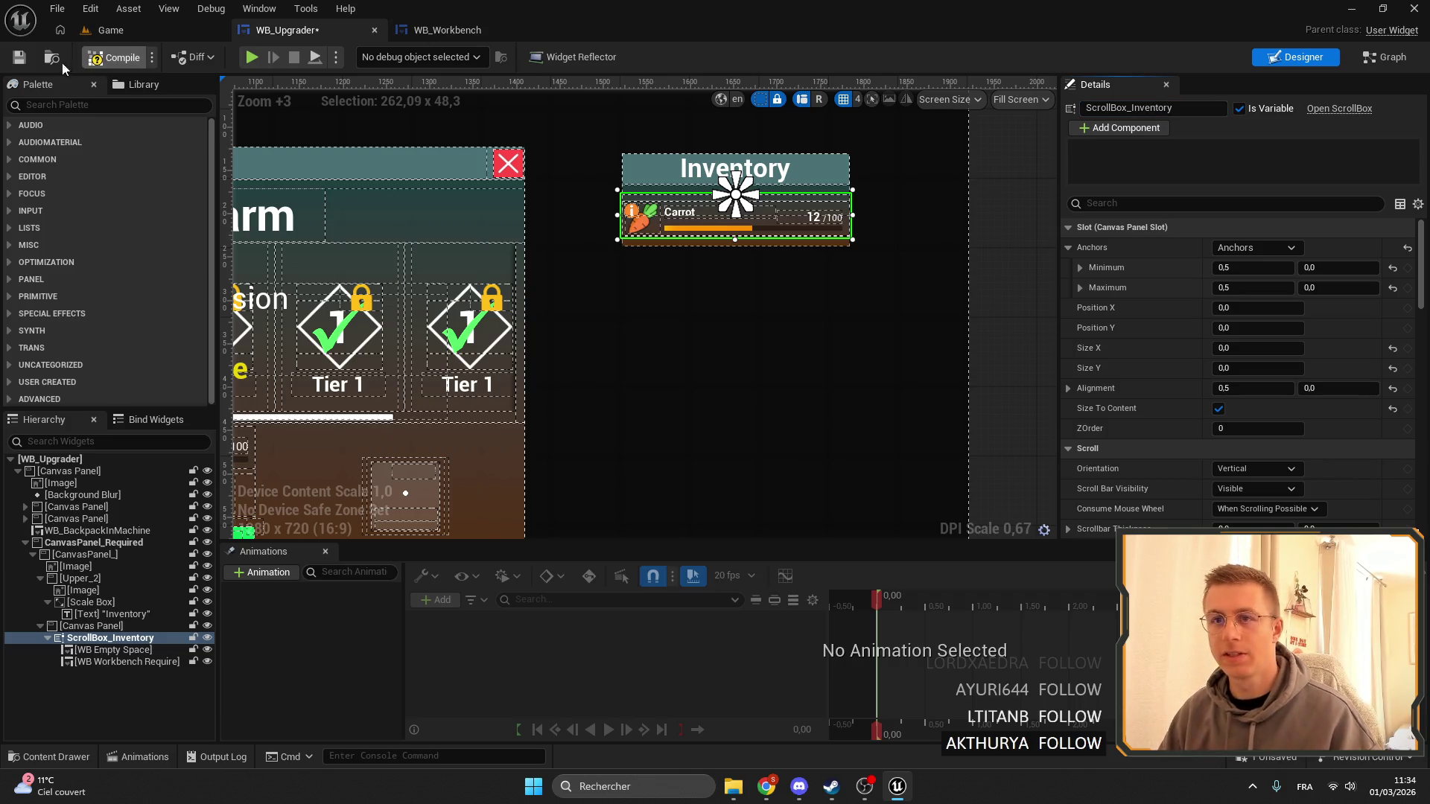
{"action": "left_click", "coordinate": [18, 60]}
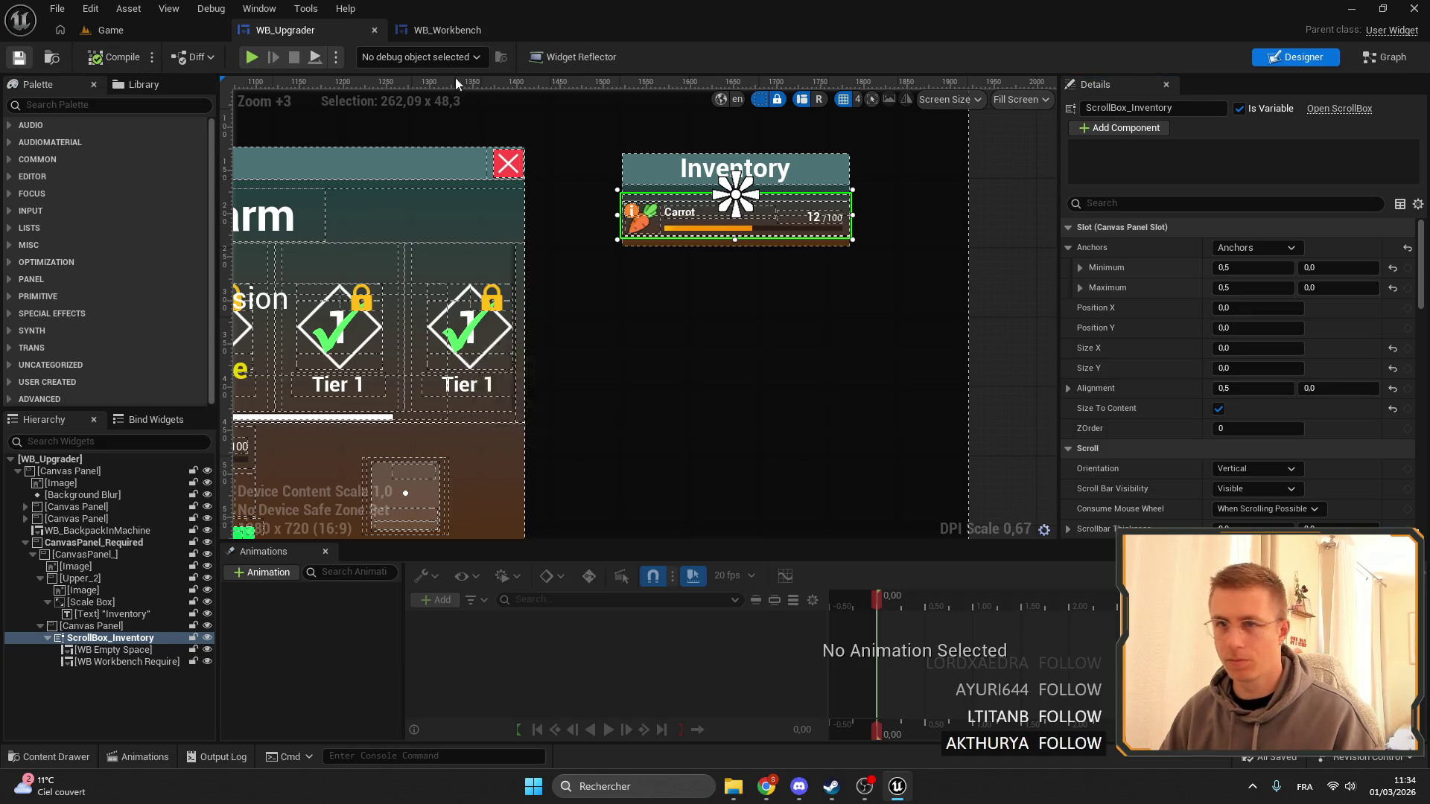
{"action": "key", "text": "shift+F4"}
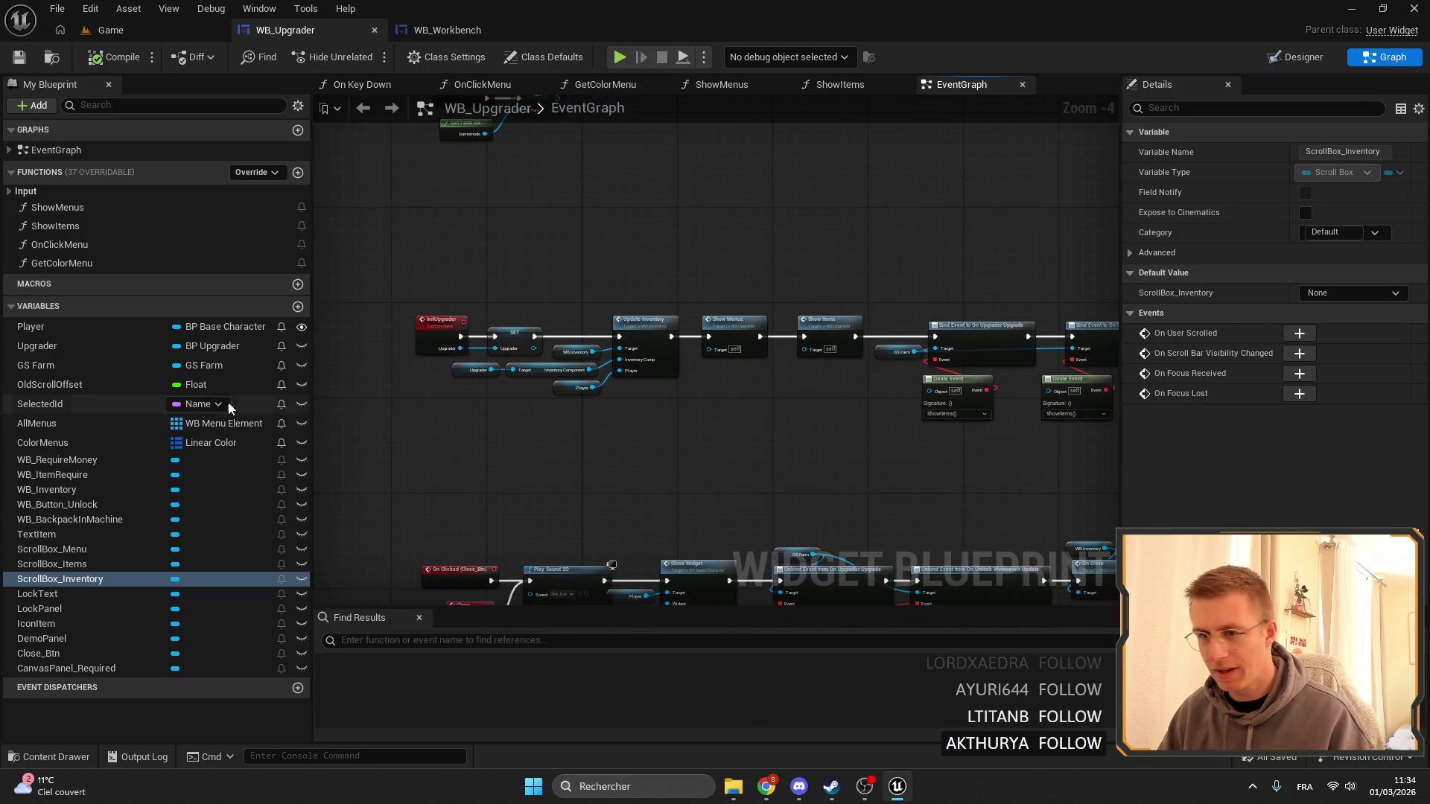
Create a function named UpdateInventoryList under Functions, then go to the WB_Workbench tab.
{"action": "left_click", "coordinate": [296, 176]}
{"action": "type", "text": "UpdateInven"}
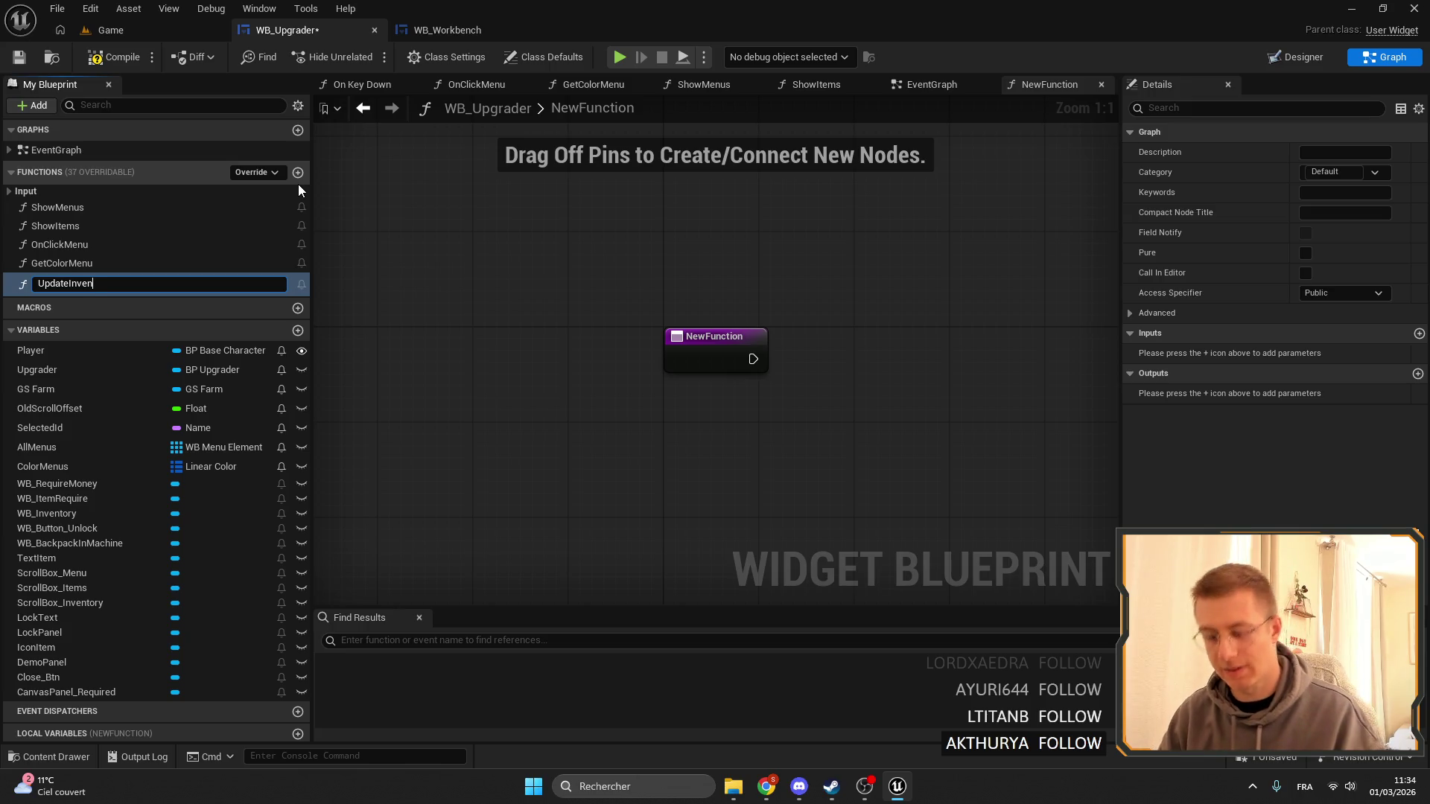
{"action": "type", "text": "toryList"}
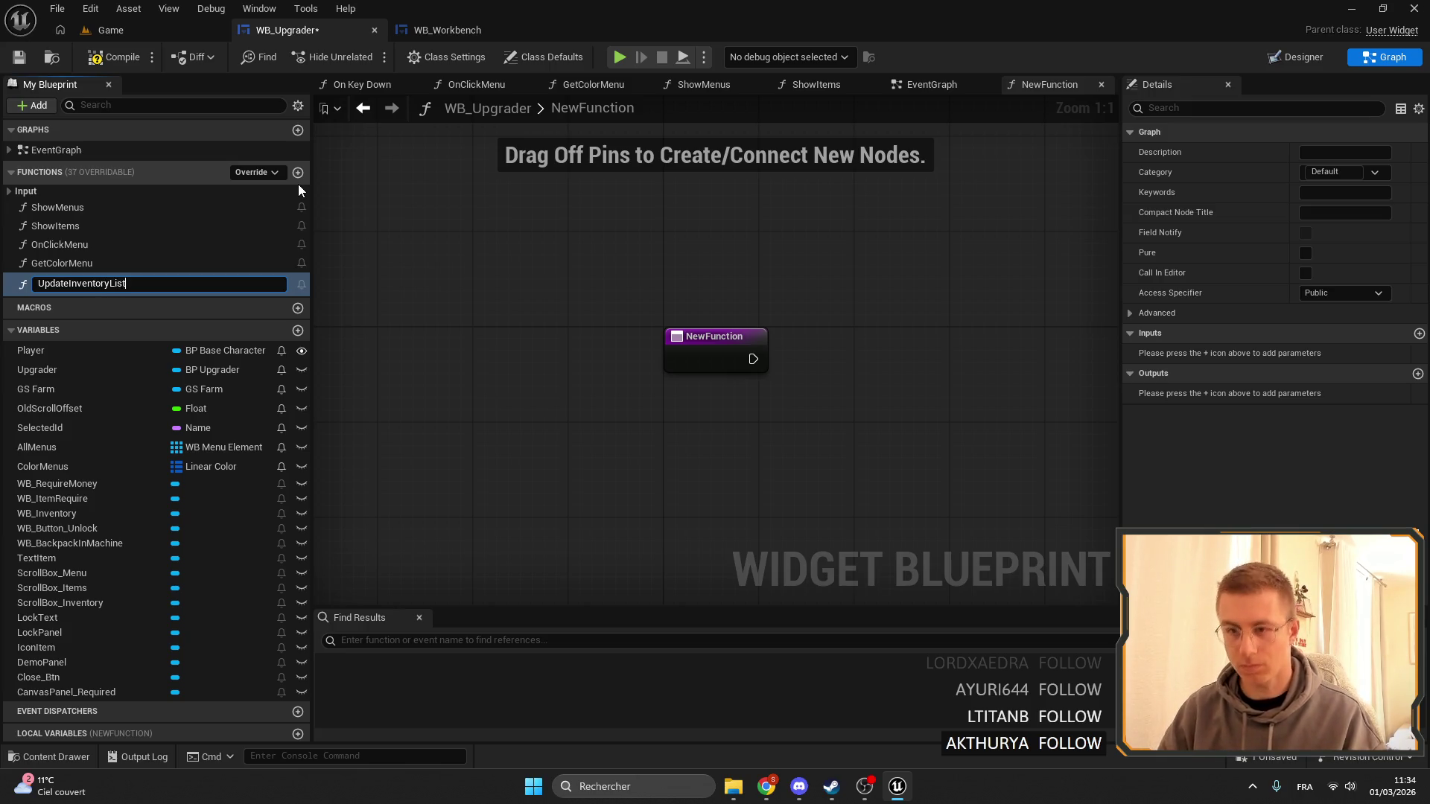
{"action": "key", "text": "Return"}
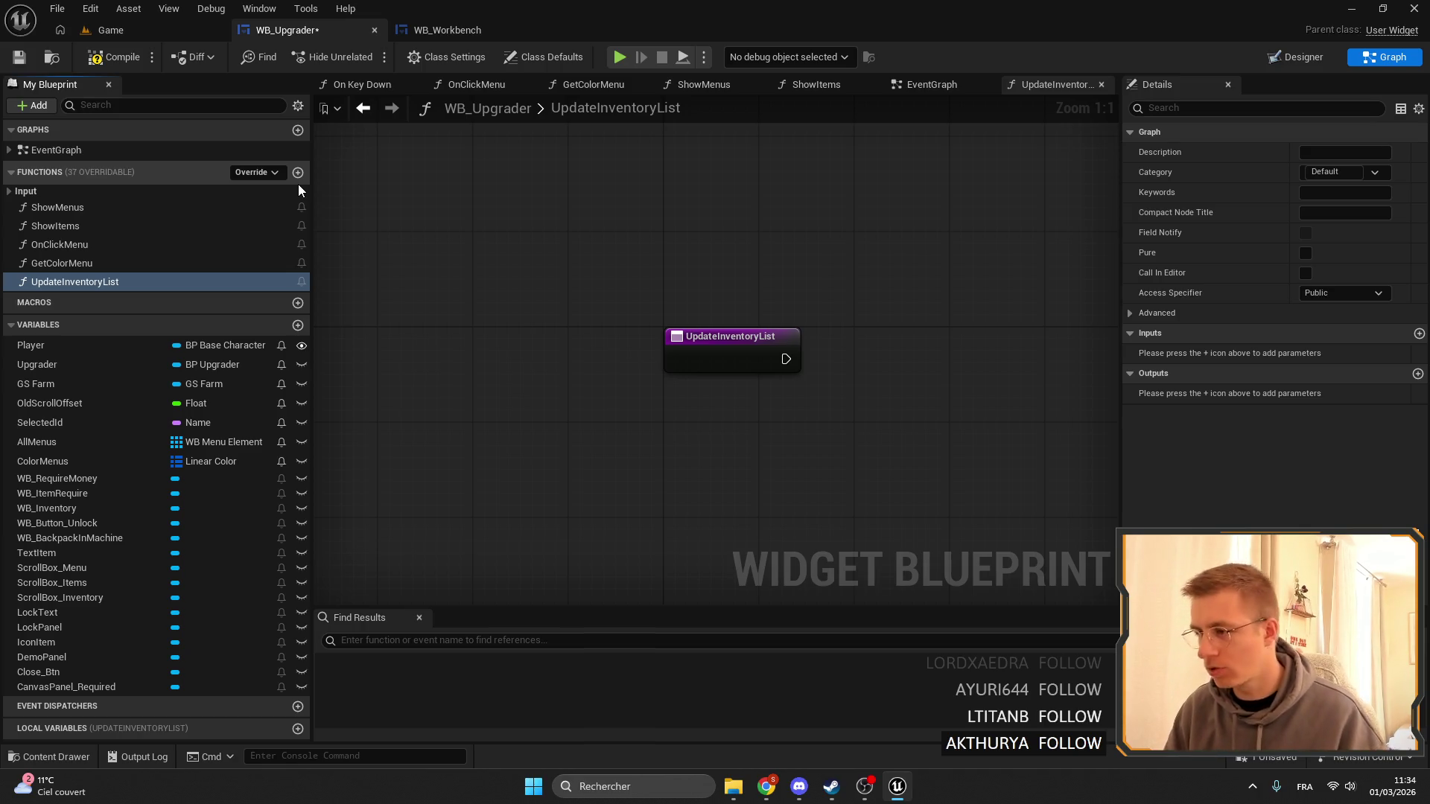
{"action": "left_click", "coordinate": [446, 30]}
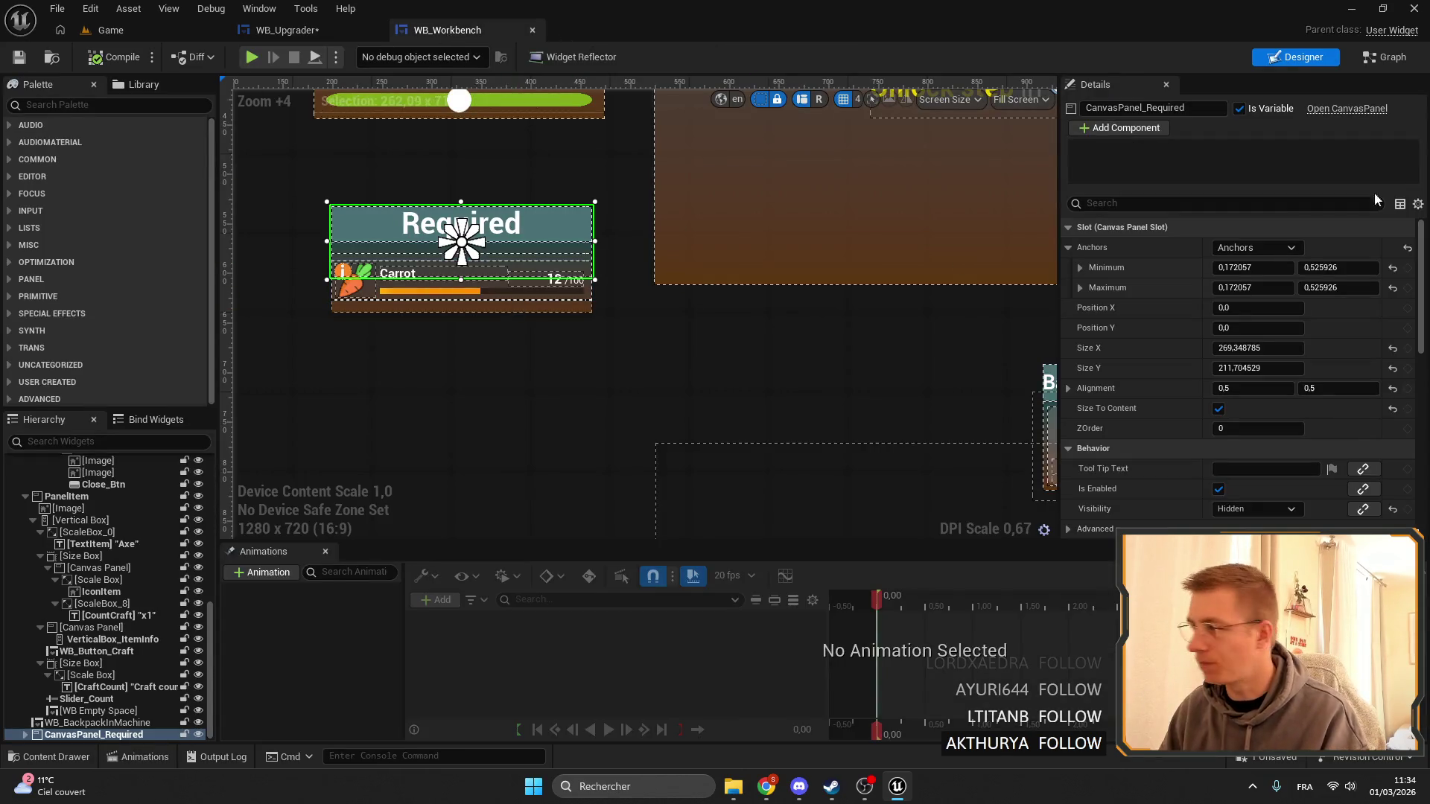
Find ScrollBox_Price's references and select all of WB_Workbench's UpdateRequire nodes.
{"action": "left_click", "coordinate": [109, 692]}
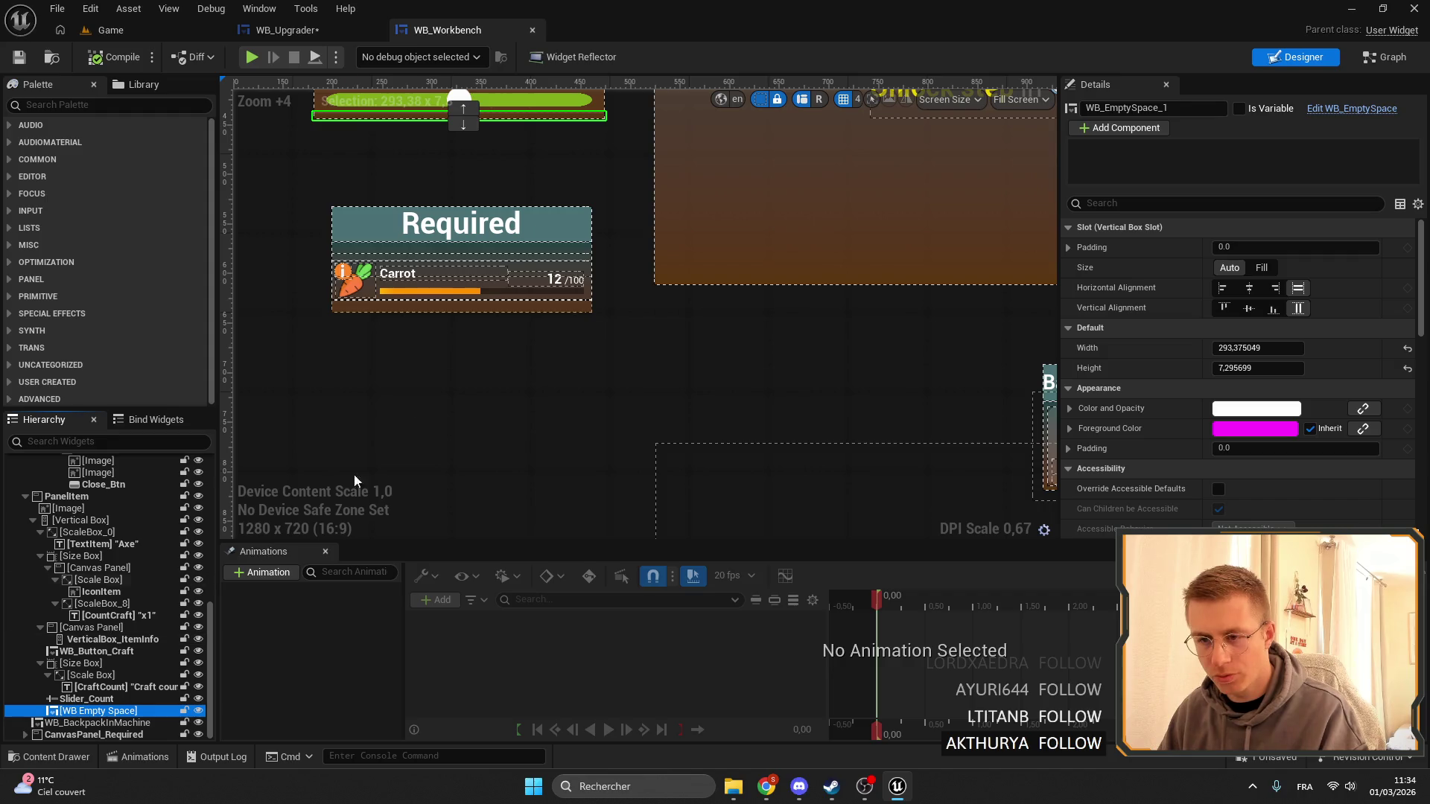
{"action": "left_click", "coordinate": [428, 289]}
{"action": "right_click", "coordinate": [101, 711]}
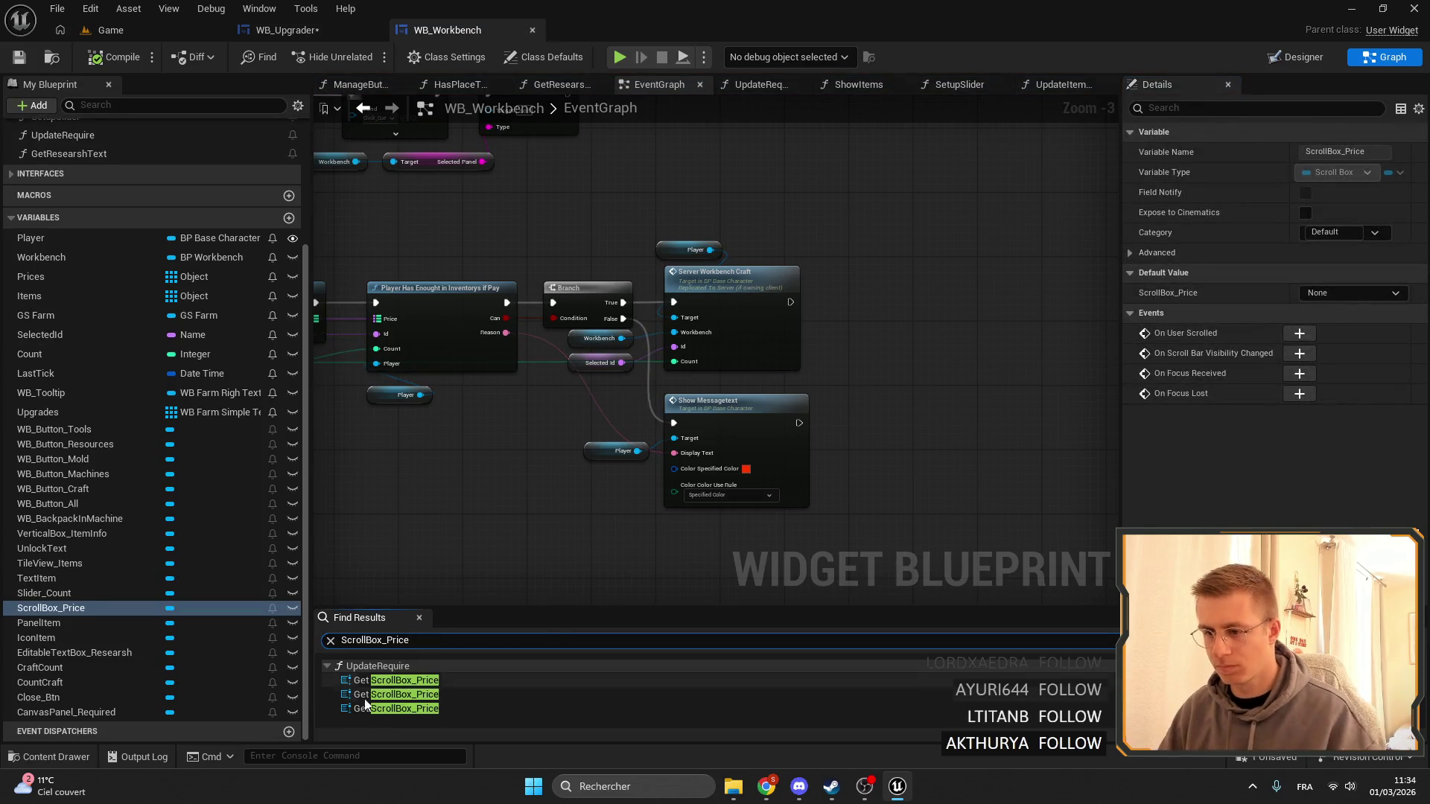
{"action": "double_click", "coordinate": [384, 680]}
{"action": "scroll", "coordinate": [824, 263], "scroll_direction": "down", "scroll_amount": 3}
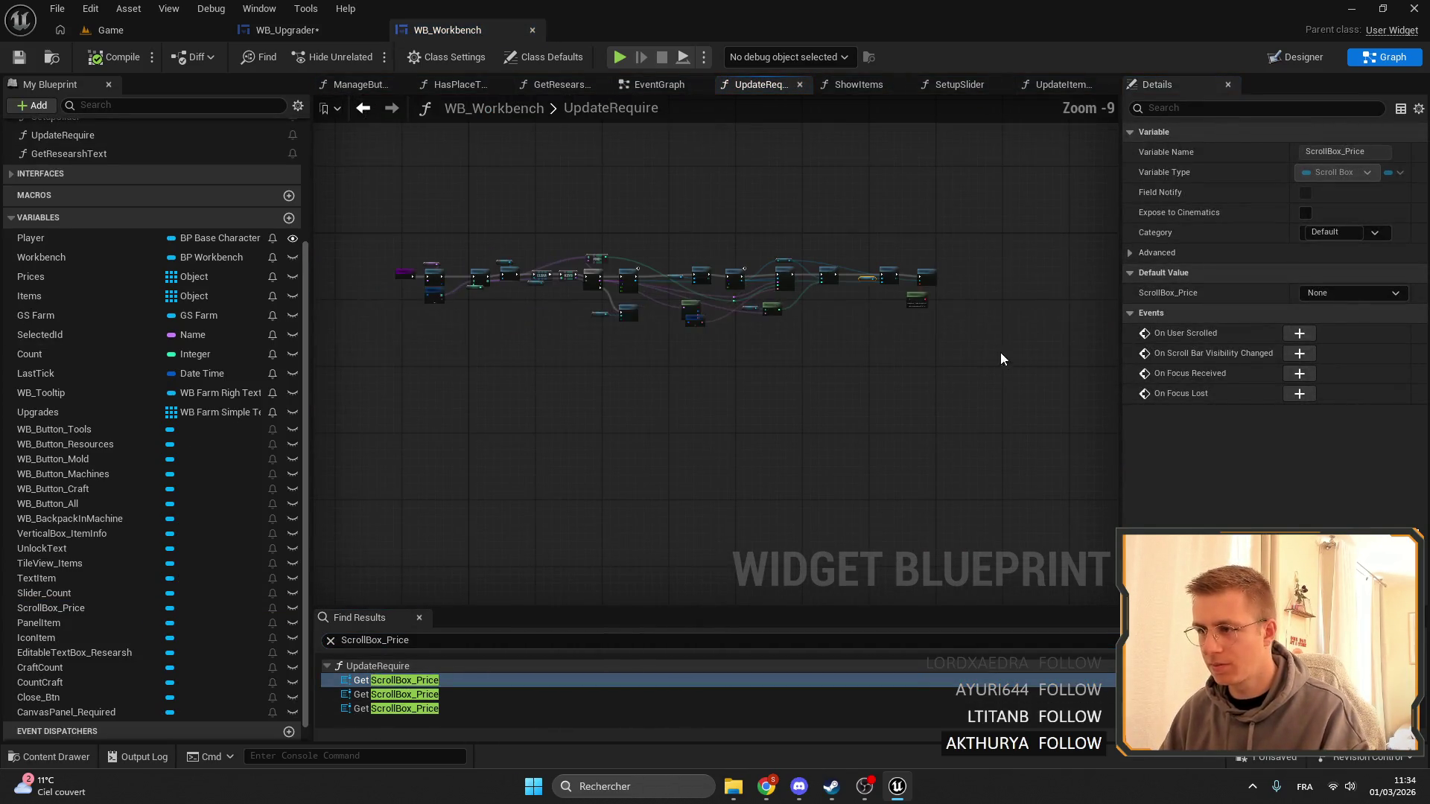
{"action": "mouse_move", "coordinate": [1062, 369]}
{"action": "left_mouse_down"}
{"action": "mouse_move", "coordinate": [400, 199]}
{"action": "mouse_move", "coordinate": [489, 204]}
{"action": "mouse_move", "coordinate": [533, 227]}
{"action": "mouse_move", "coordinate": [518, 215]}
{"action": "left_mouse_up"}
{"action": "scroll", "coordinate": [533, 227], "scroll_direction": "down", "scroll_amount": 4}
{"action": "scroll", "coordinate": [518, 224], "scroll_direction": "up", "scroll_amount": 8}
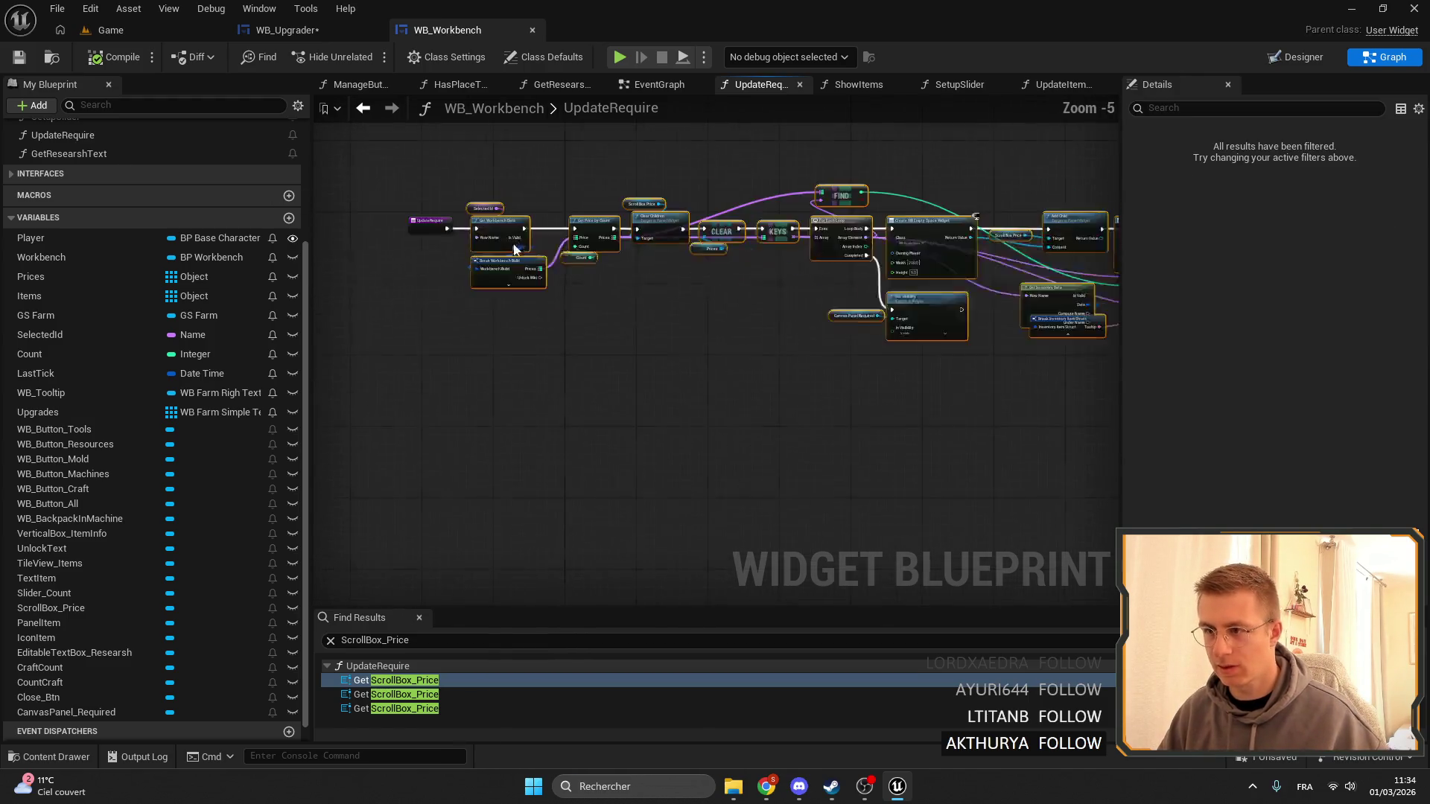
Paste the copied nodes into UpdateInventoryList, to the right of the entry node.
{"action": "left_click", "coordinate": [283, 30]}
{"action": "scroll", "coordinate": [746, 283], "scroll_direction": "down", "scroll_amount": 3}
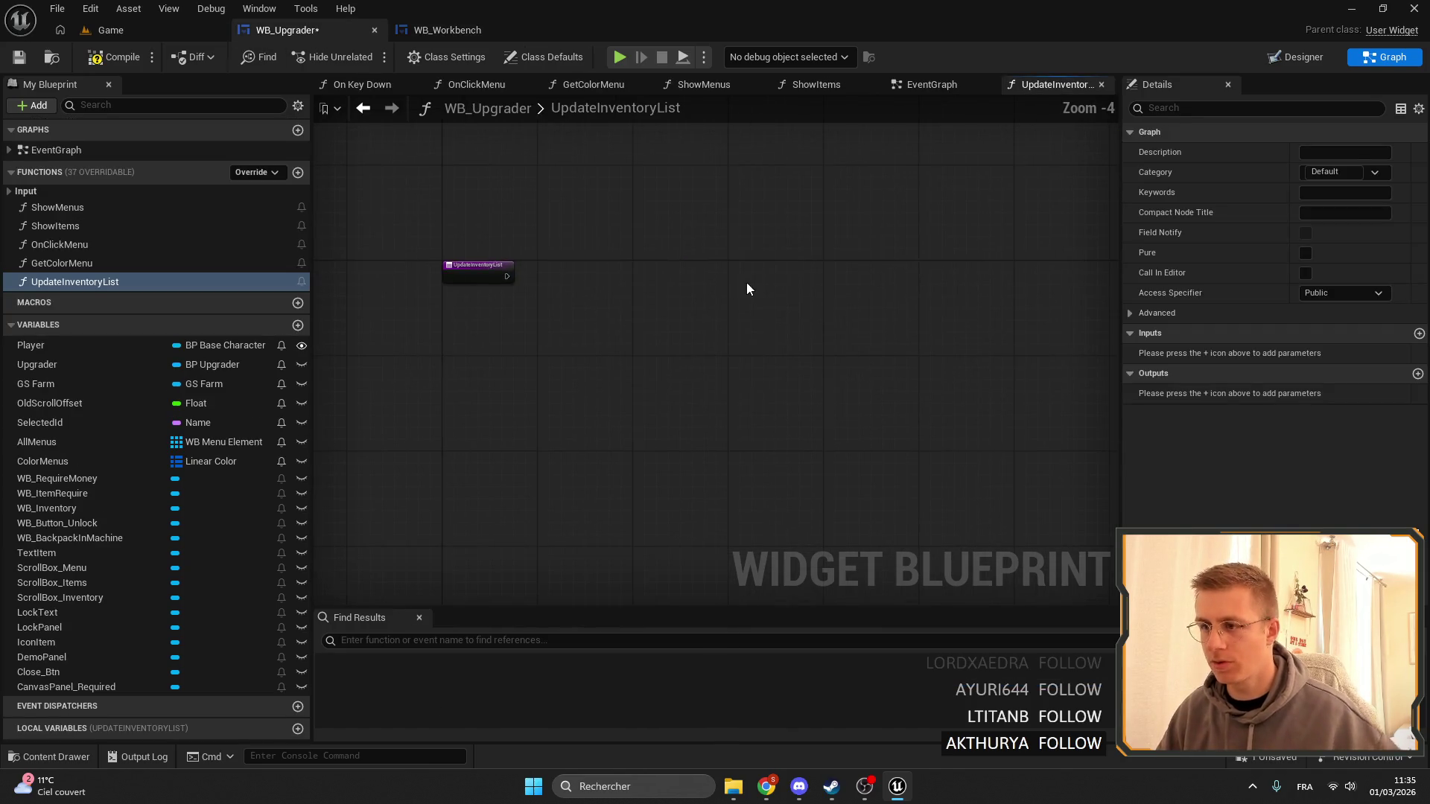
{"action": "key", "text": "ctrl+v"}
{"action": "scroll", "coordinate": [472, 266], "scroll_direction": "up", "scroll_amount": 3}
{"action": "mouse_move", "coordinate": [472, 266]}
{"action": "left_mouse_down"}
{"action": "mouse_move", "coordinate": [754, 277]}
{"action": "mouse_move", "coordinate": [635, 272]}
{"action": "left_mouse_up"}
{"action": "left_click_drag", "start_coordinate": [673, 258], "coordinate": [609, 258]}
Delete the Get Workbench Data, Selected Id, Break Workbench Build, Get Price by Count and Count nodes.
{"action": "left_click", "coordinate": [614, 167]}
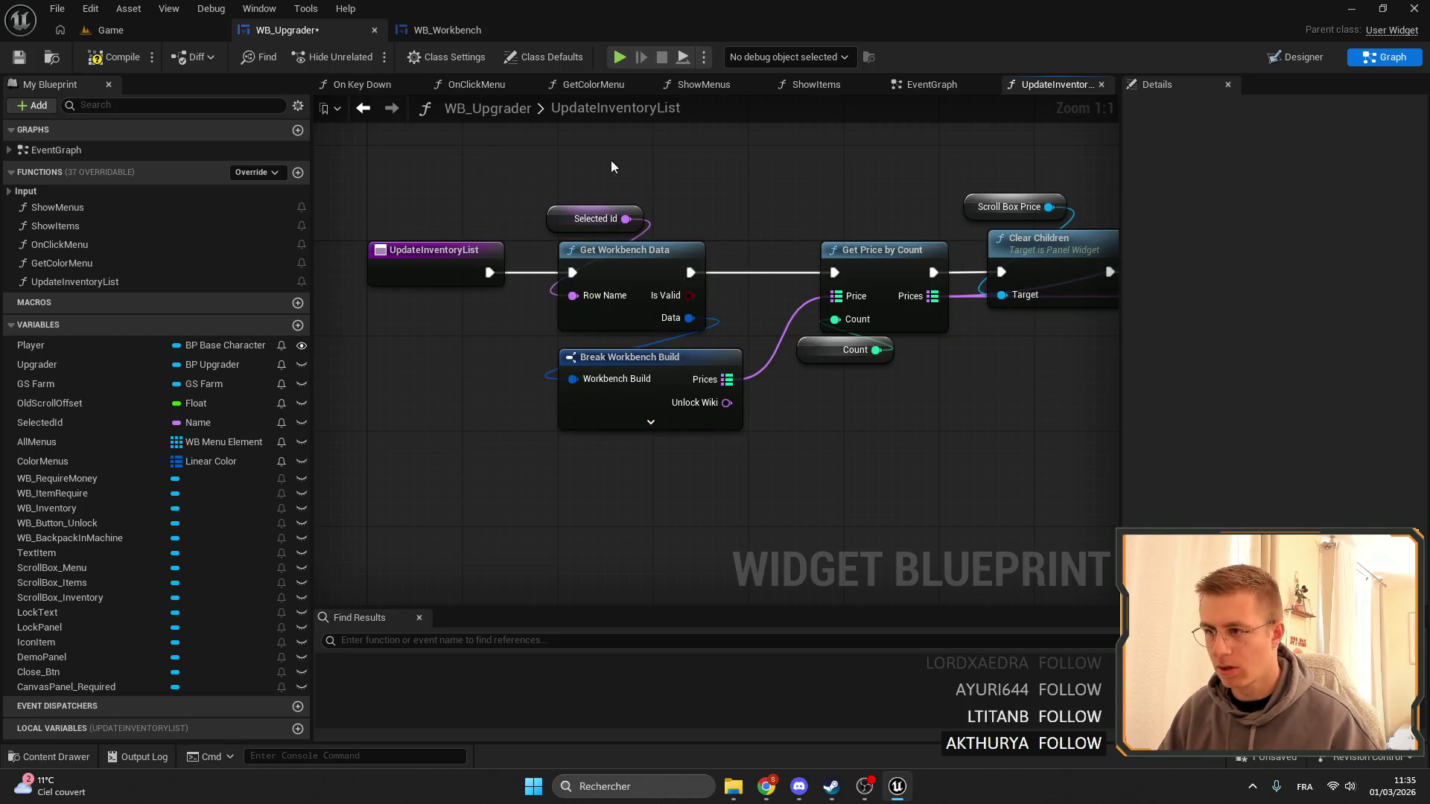
{"action": "left_click_drag", "start_coordinate": [555, 170], "coordinate": [648, 283]}
{"action": "key", "text": "Delete"}
{"action": "left_click_drag", "start_coordinate": [915, 406], "coordinate": [738, 305]}
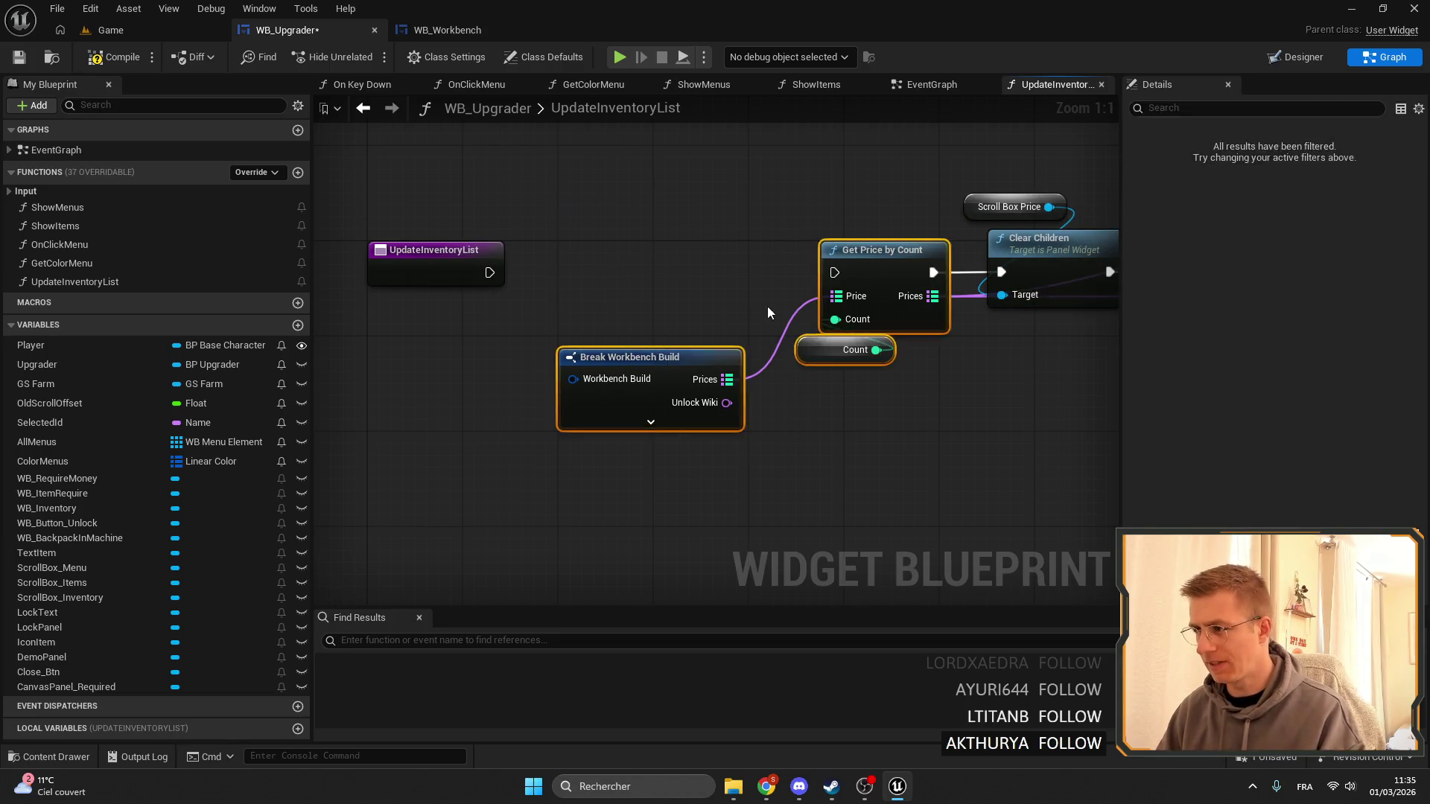
{"action": "key", "text": "Delete"}
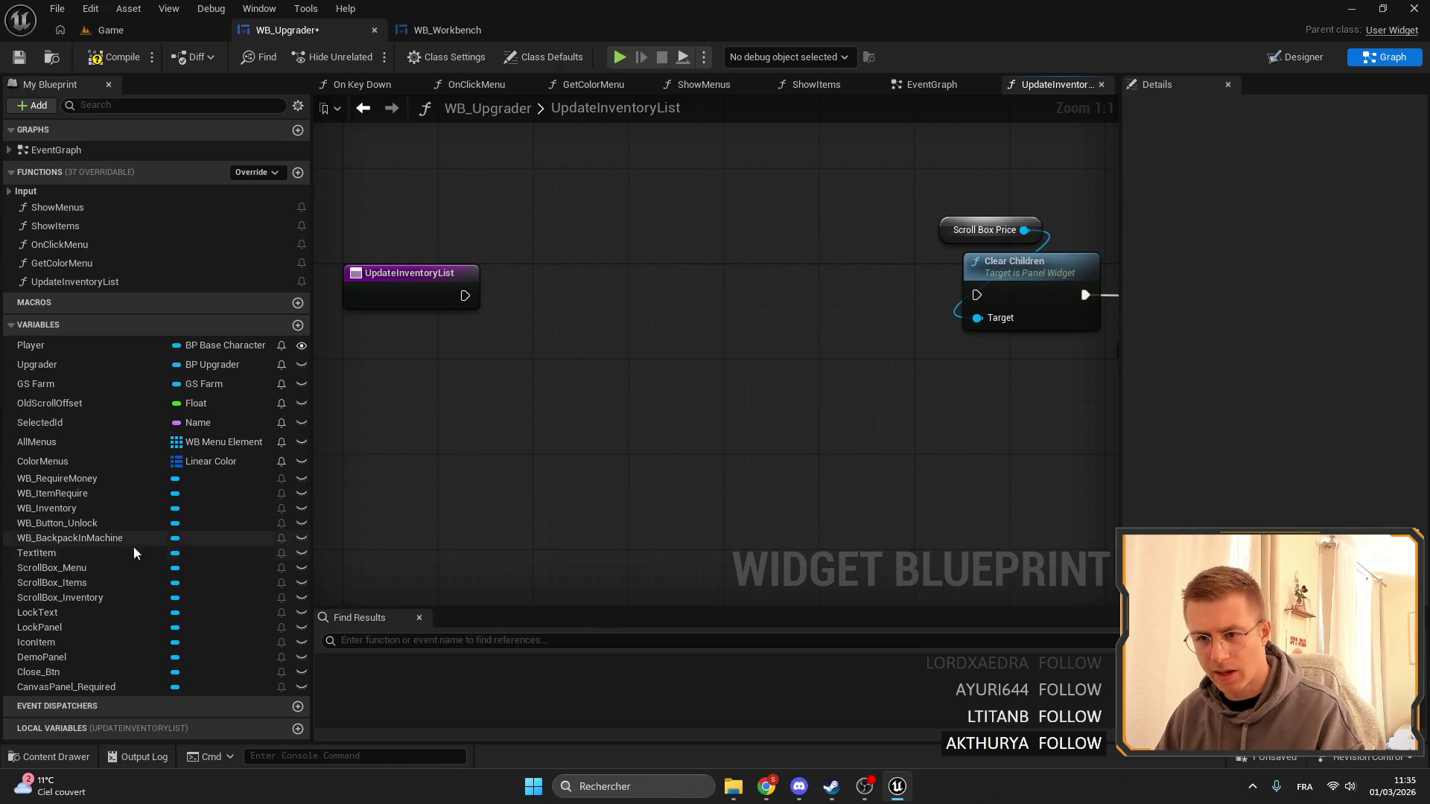
Replace the Scroll Box Price getter on Clear Children with ScrollBox_Inventory.
{"action": "left_click_drag", "start_coordinate": [314, 547], "coordinate": [155, 557]}
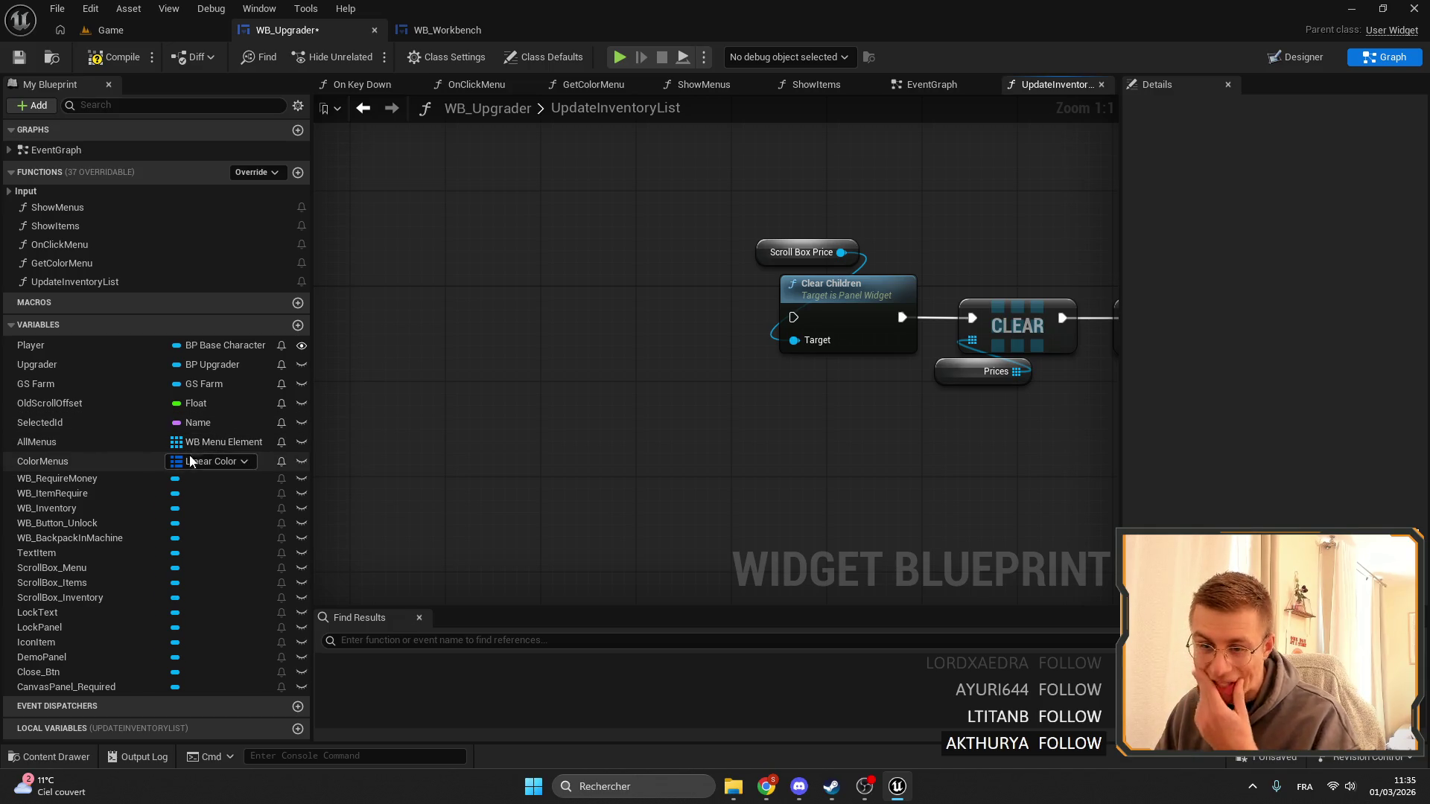
{"action": "left_click", "coordinate": [110, 598]}
{"action": "left_click_drag", "start_coordinate": [109, 597], "coordinate": [765, 256]}
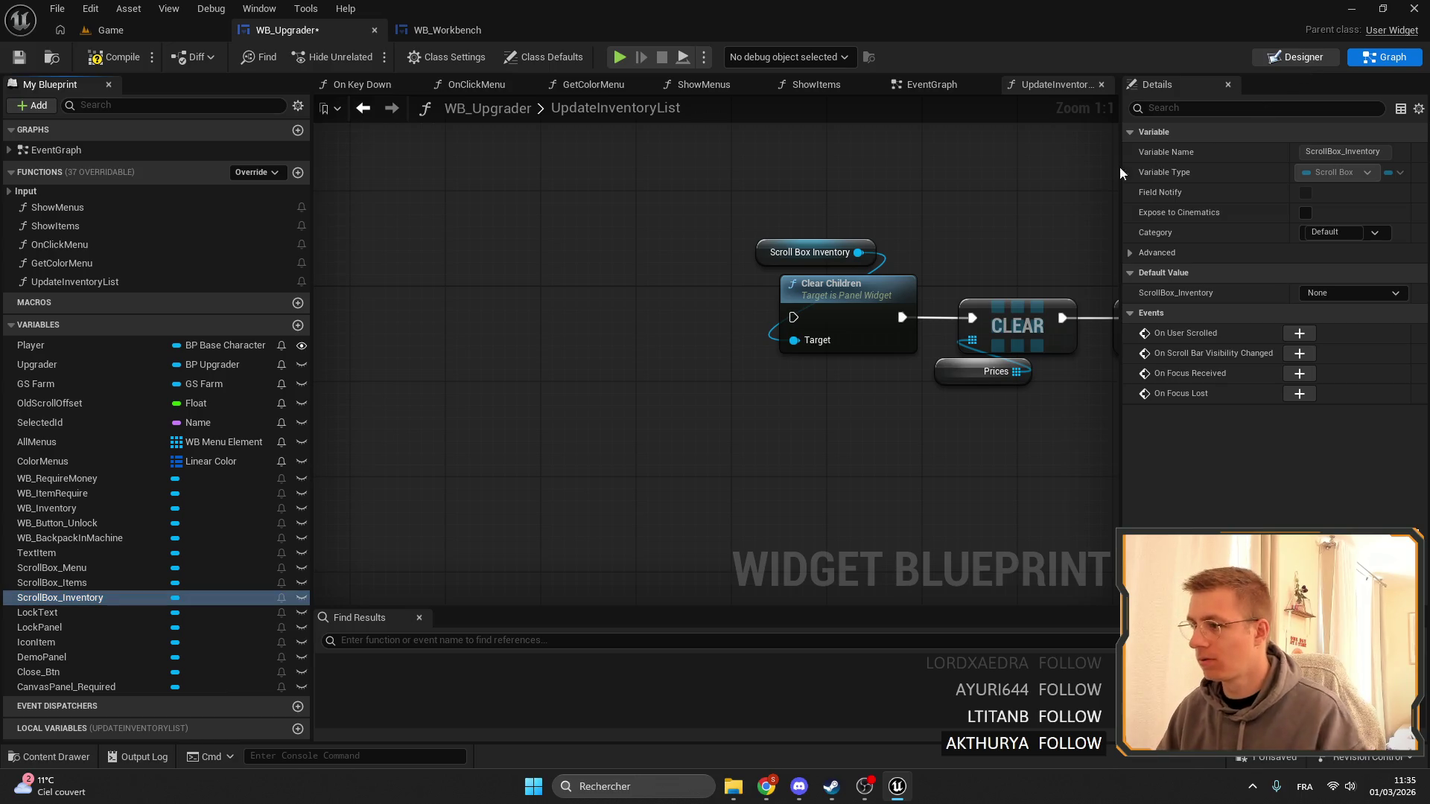
Rename widgets to ScrollBox_InventoryList and CanvasPanel_InventoryList, then wire the entry node to Clear Children.
{"action": "left_click", "coordinate": [1296, 57]}
{"action": "type", "text": "ScrollBox_InventoryList"}
{"action": "scroll", "coordinate": [928, 213], "scroll_direction": "up", "scroll_amount": 3}
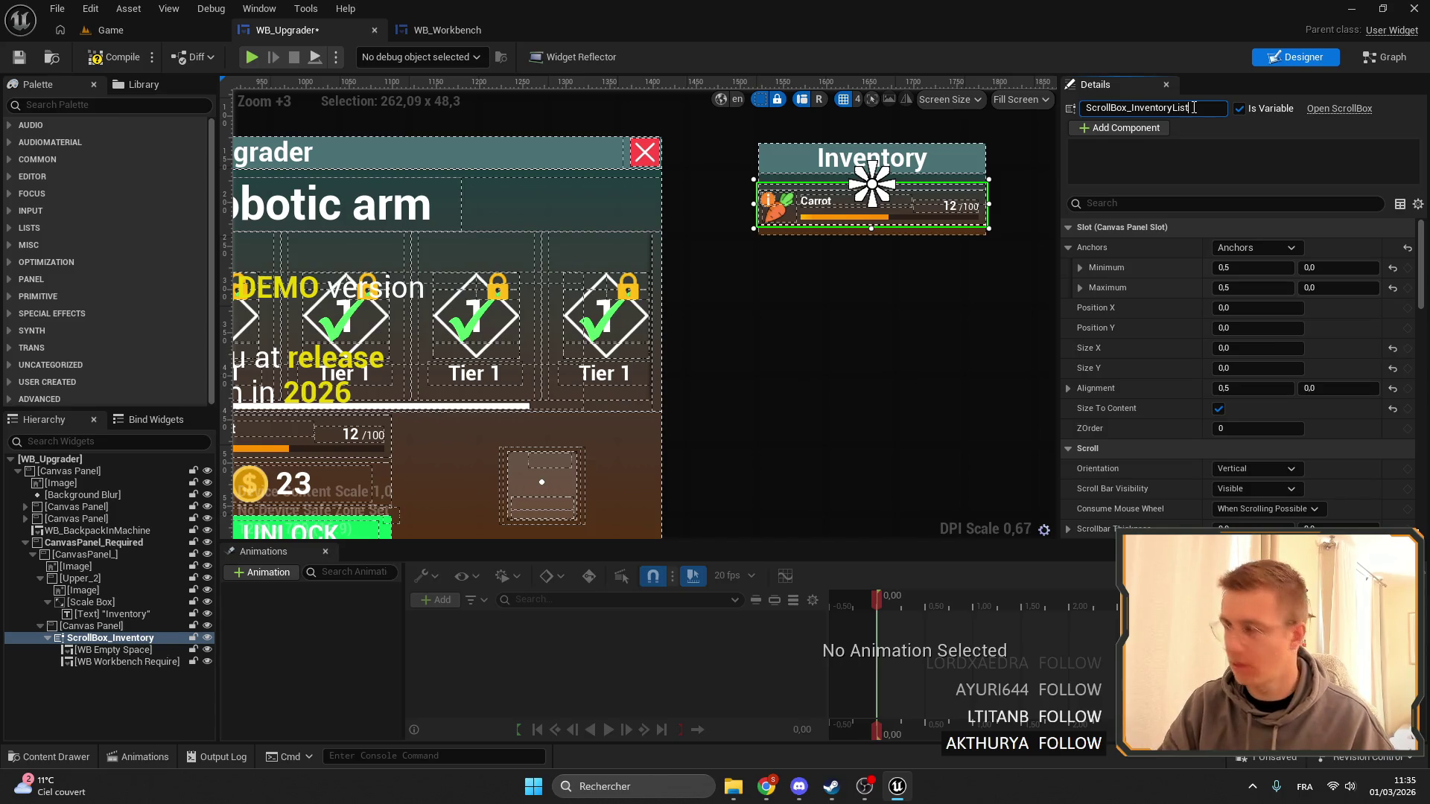
{"action": "key", "text": "Return"}
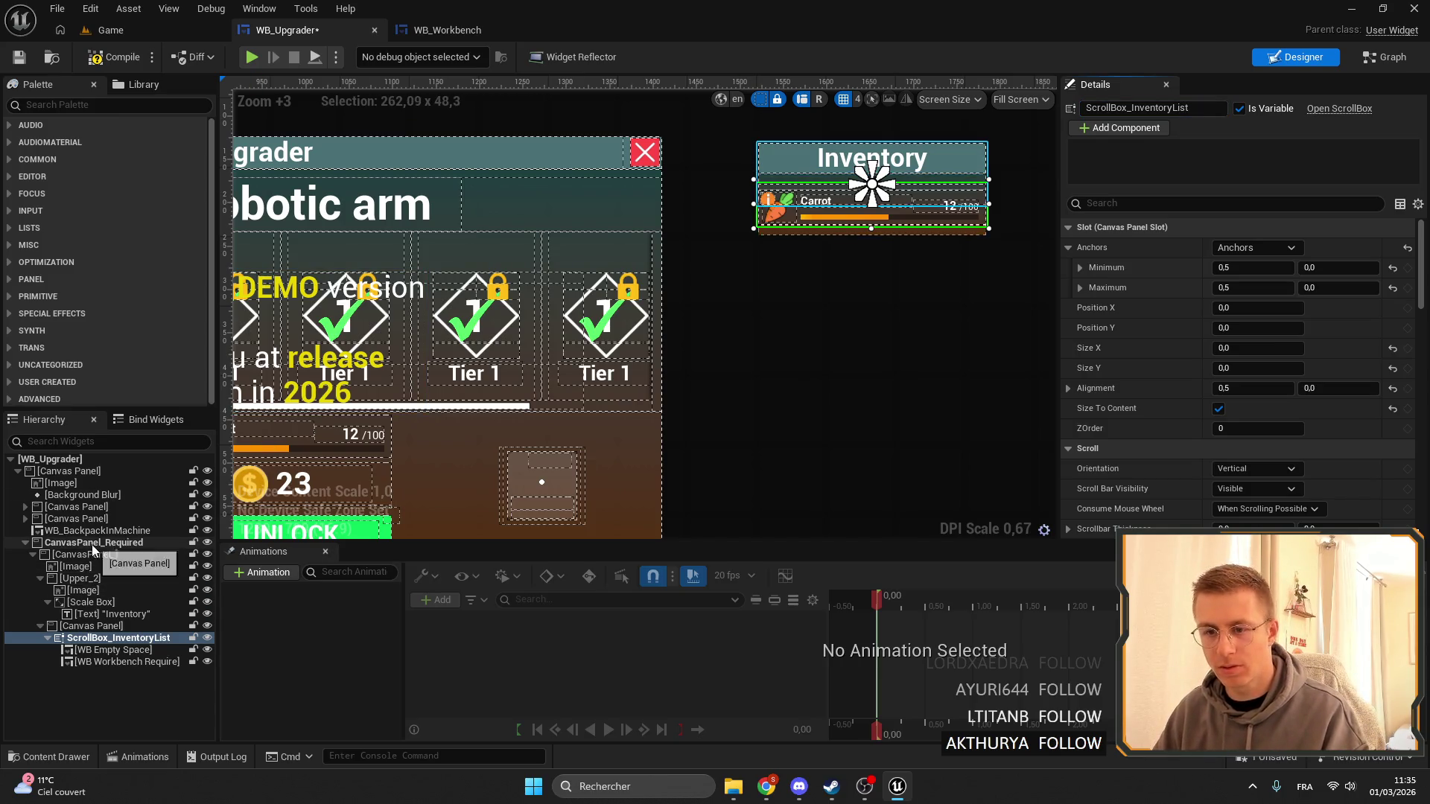
{"action": "left_click", "coordinate": [93, 542]}
{"action": "double_click", "coordinate": [1147, 109]}
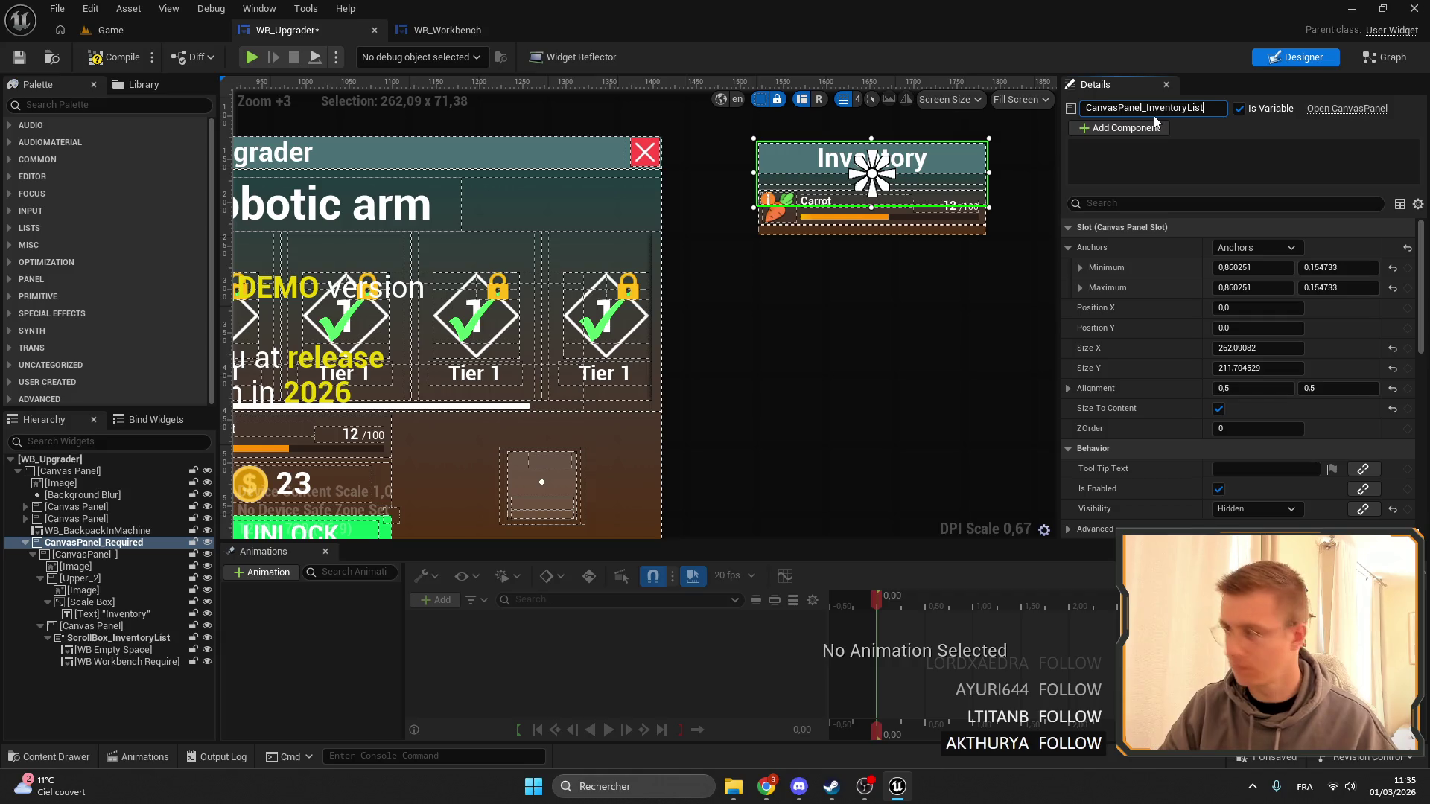
{"action": "left_click", "coordinate": [1385, 56]}
{"action": "mouse_move", "coordinate": [453, 322]}
{"action": "left_mouse_down"}
{"action": "mouse_move", "coordinate": [931, 303]}
{"action": "mouse_move", "coordinate": [943, 325]}
{"action": "mouse_move", "coordinate": [642, 301]}
{"action": "mouse_move", "coordinate": [788, 304]}
{"action": "left_mouse_up"}
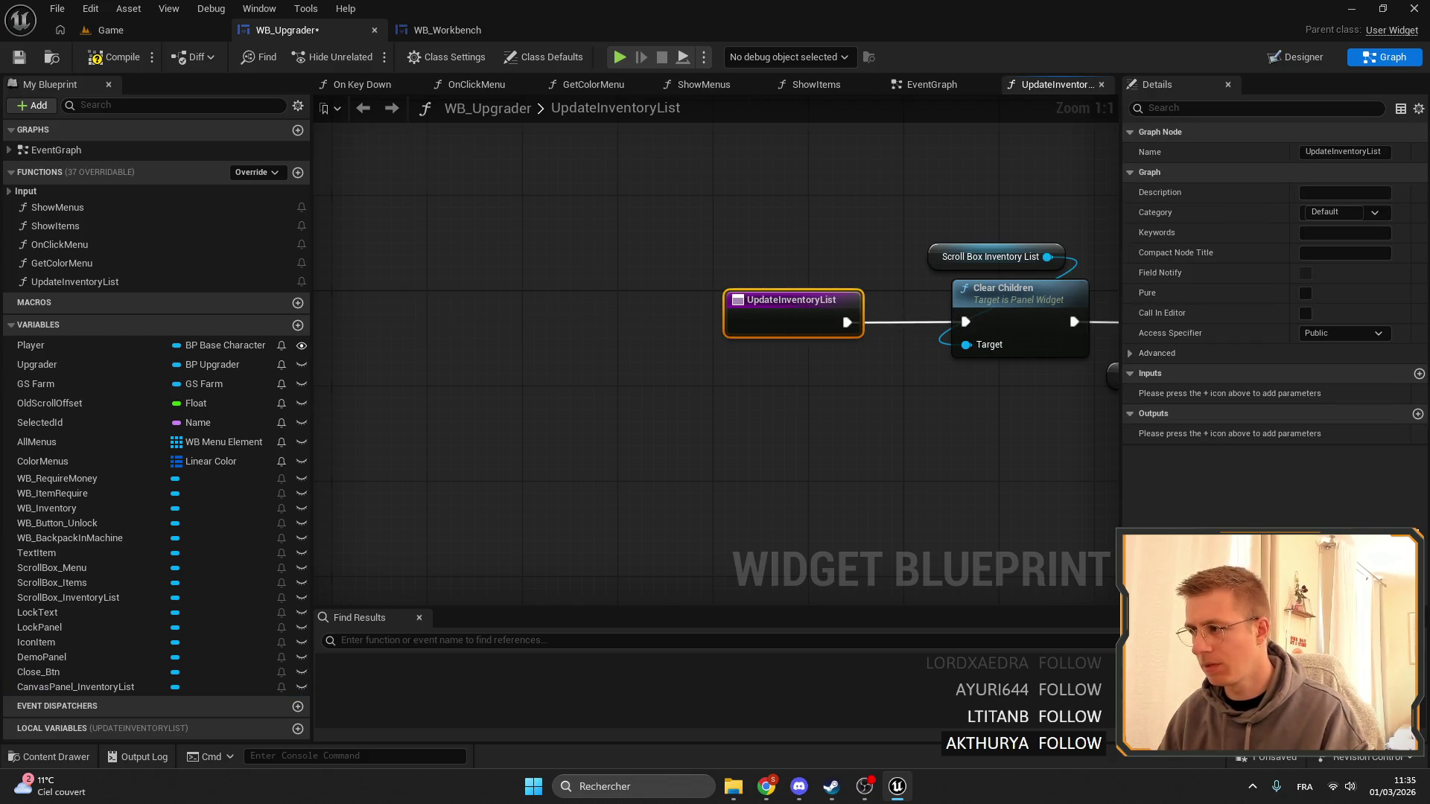
Delete the obsolete KEYS, CLEAR and Prices nodes from UpdateInventoryList.
{"action": "scroll", "coordinate": [1008, 307], "scroll_direction": "down", "scroll_amount": 3}
{"action": "left_click_drag", "start_coordinate": [1008, 307], "coordinate": [748, 319]}
{"action": "scroll", "coordinate": [704, 341], "scroll_direction": "up", "scroll_amount": 1}
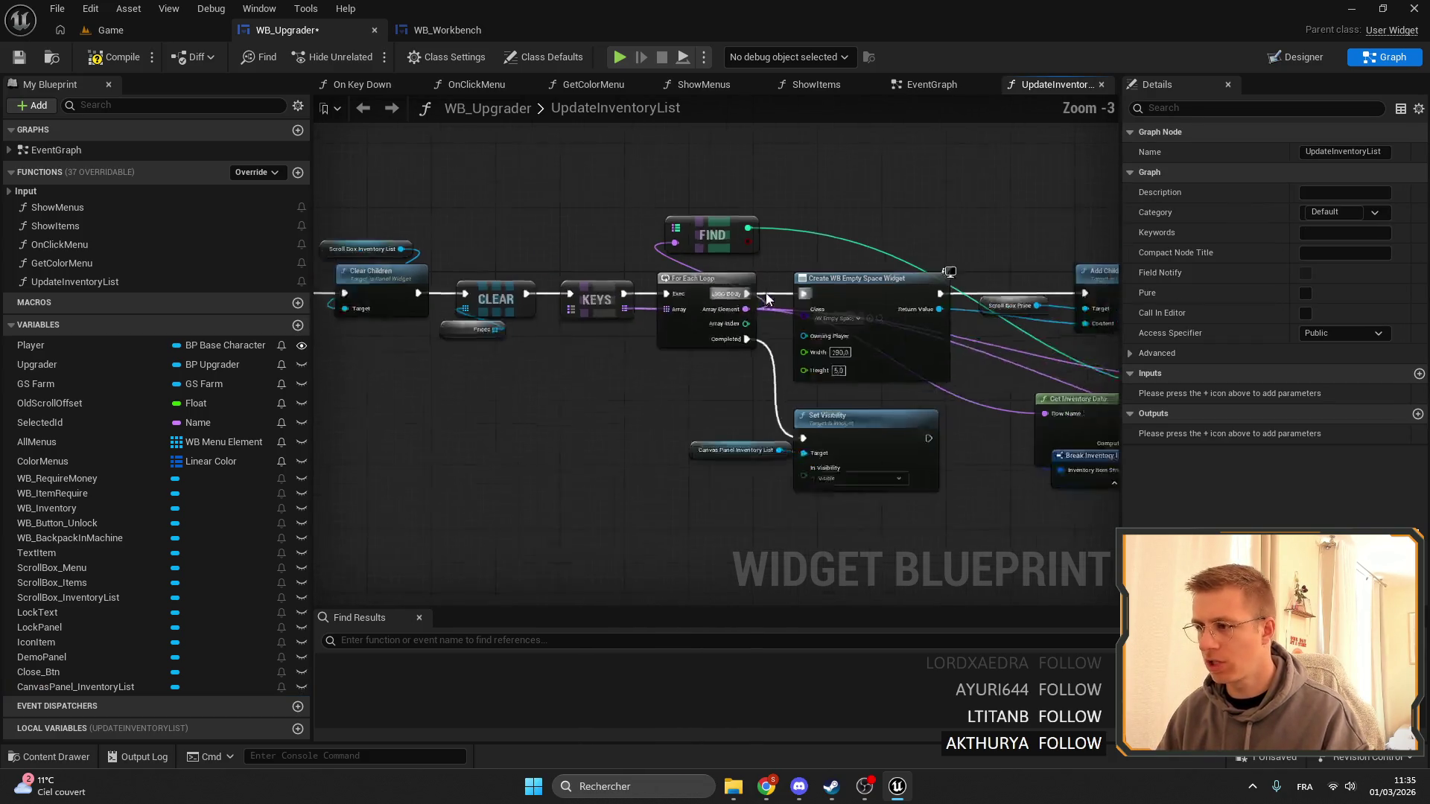
{"action": "left_click", "coordinate": [715, 317]}
{"action": "key", "text": "Delete"}
{"action": "scroll", "coordinate": [698, 192], "scroll_direction": "up", "scroll_amount": 2}
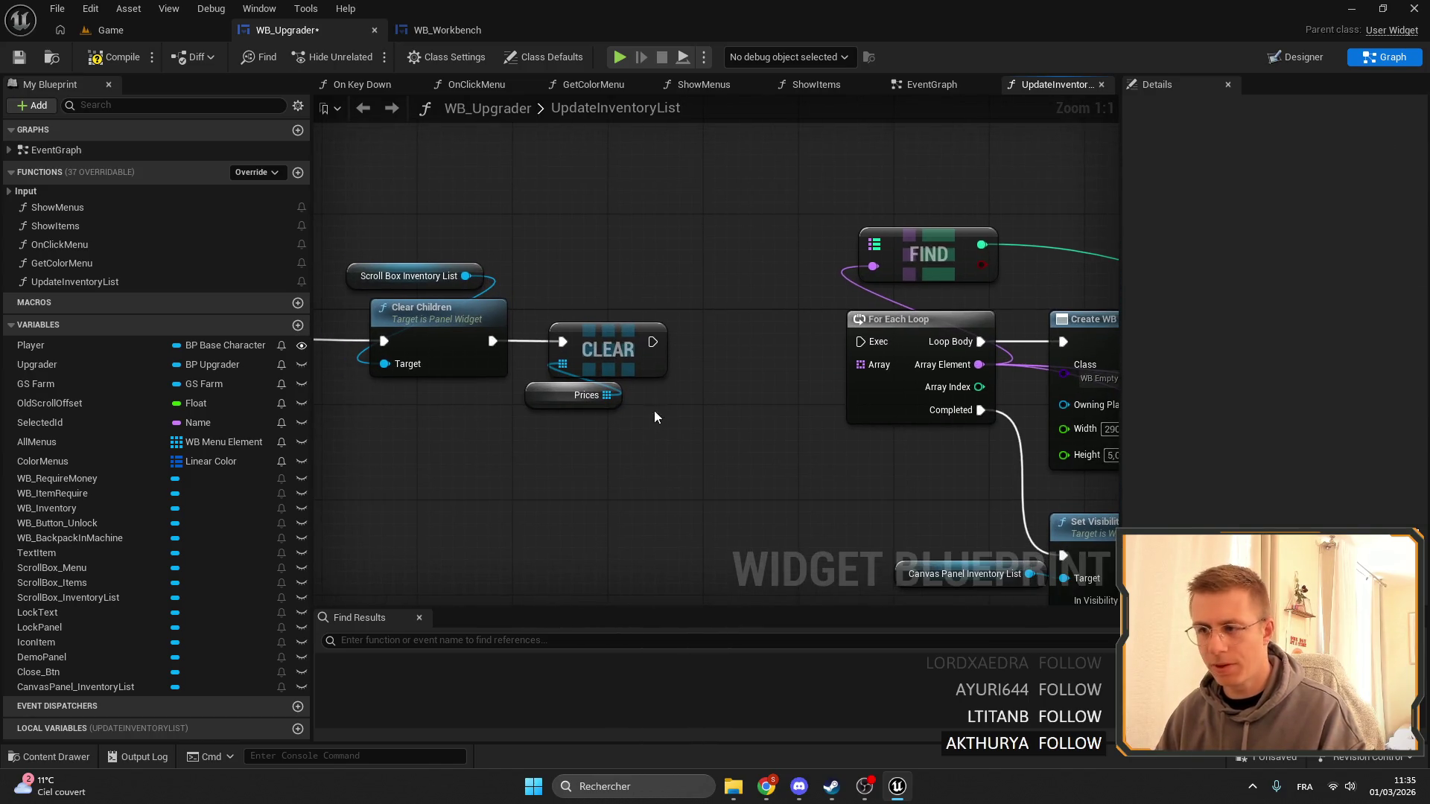
{"action": "left_click_drag", "start_coordinate": [654, 410], "coordinate": [567, 350]}
{"action": "key", "text": "Delete"}
Add a GS Farm getter and get its Inventory Ugrader array.
{"action": "scroll", "coordinate": [767, 344], "scroll_direction": "down", "scroll_amount": 5}
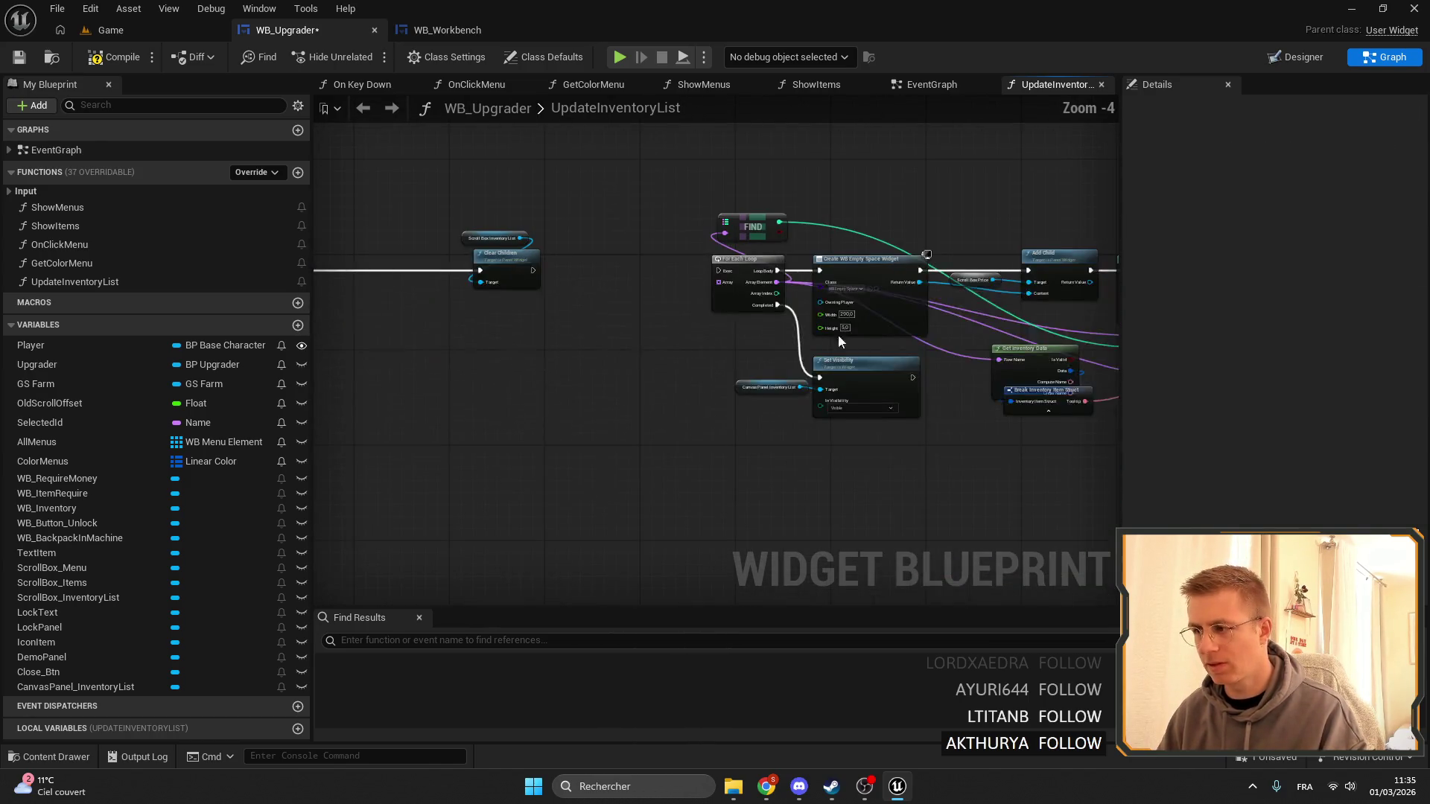
{"action": "scroll", "coordinate": [940, 335], "scroll_direction": "up", "scroll_amount": 1}
{"action": "left_click_drag", "start_coordinate": [776, 262], "coordinate": [1319, 261]}
{"action": "scroll", "coordinate": [509, 244], "scroll_direction": "up", "scroll_amount": 2}
{"action": "left_click_drag", "start_coordinate": [507, 243], "coordinate": [1353, 257]}
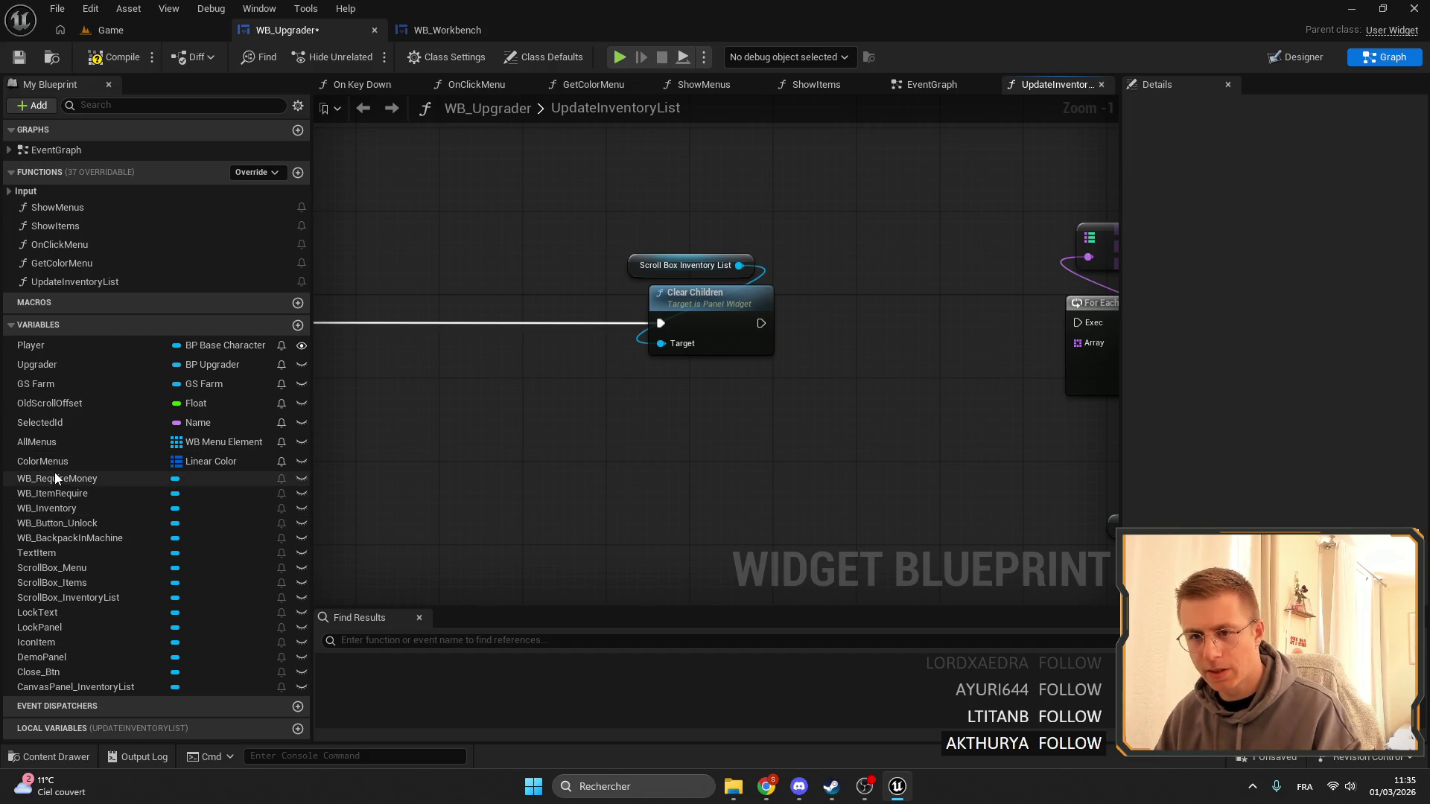
{"action": "left_click_drag", "start_coordinate": [36, 383], "coordinate": [761, 426]}
{"action": "left_click", "coordinate": [668, 415]}
{"action": "type", "text": "ine"}
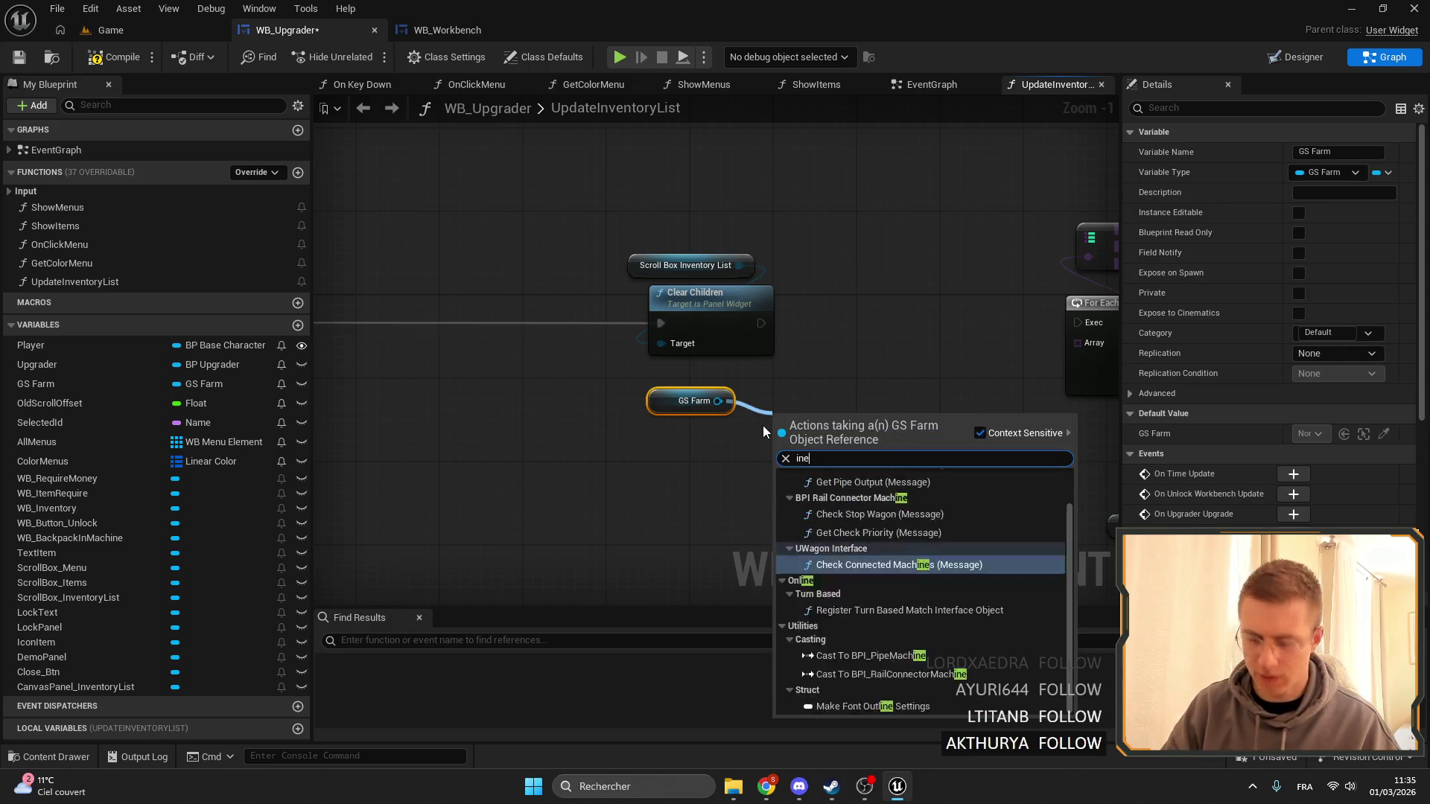
{"action": "key", "text": "BackSpace"}
{"action": "type", "text": "ven"}
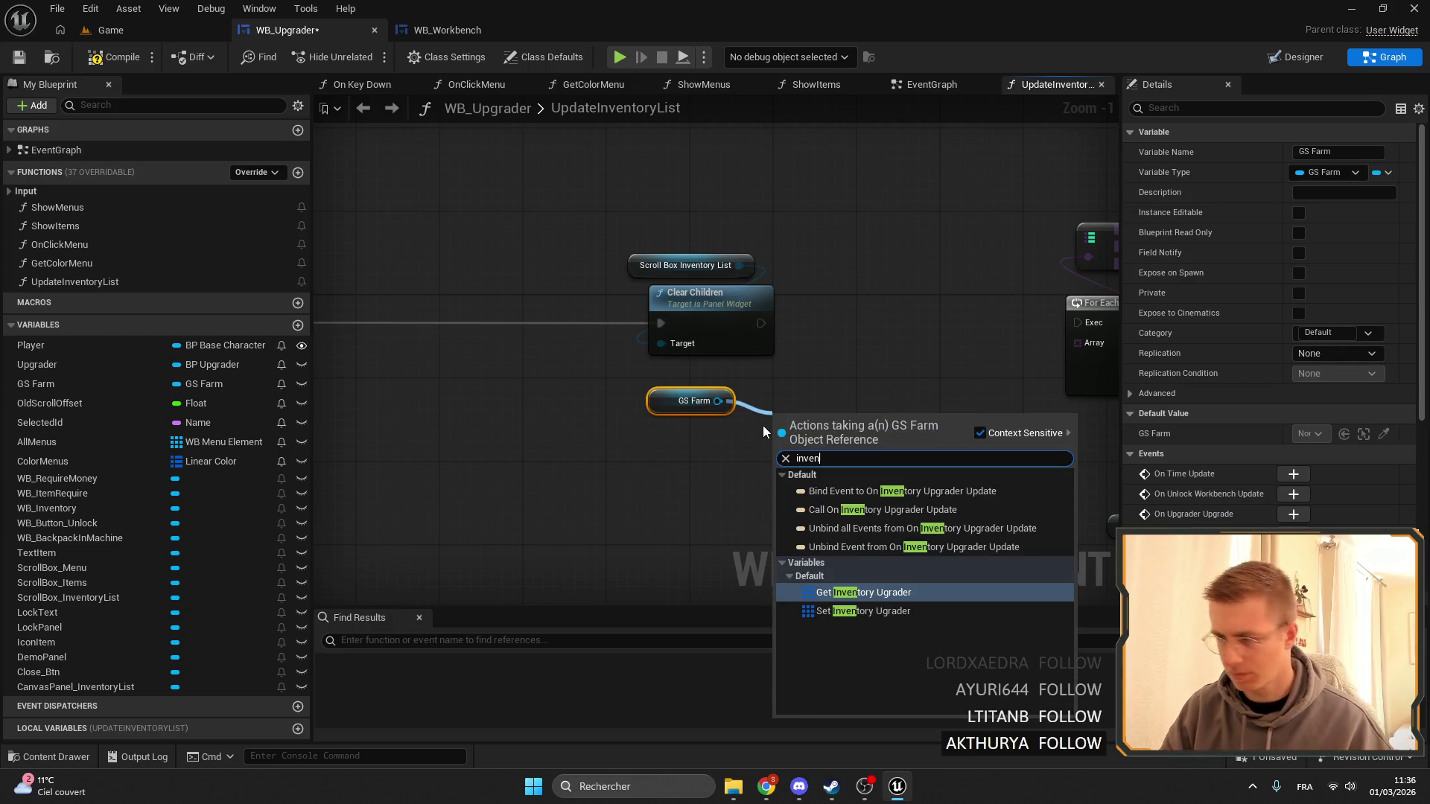
{"action": "key", "text": "Return"}
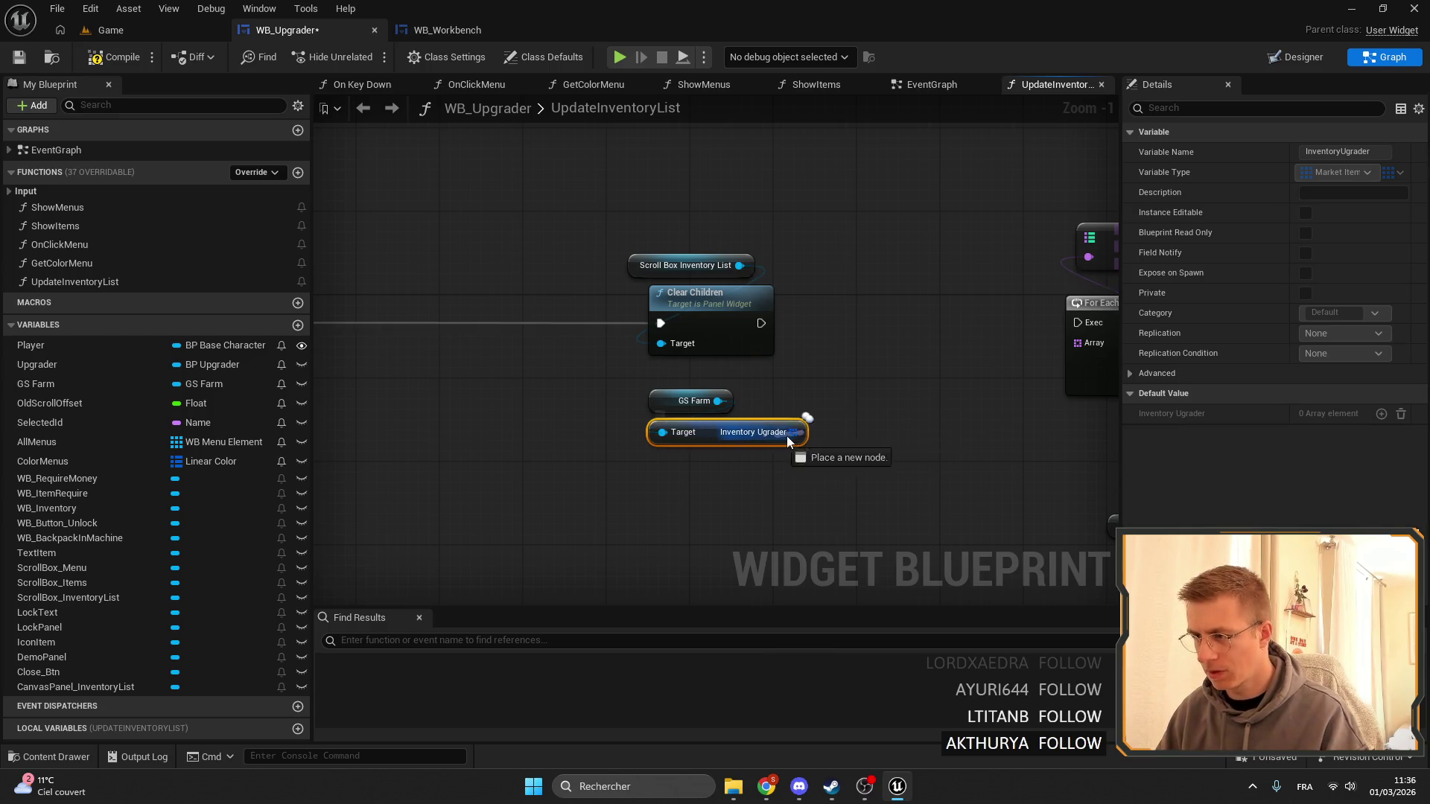
Add a Length node on Inventory Ugrader and compare it as greater than 0.
{"action": "mouse_move", "coordinate": [786, 439]}
{"action": "left_mouse_down"}
{"action": "mouse_move", "coordinate": [860, 447]}
{"action": "mouse_move", "coordinate": [866, 435]}
{"action": "mouse_move", "coordinate": [758, 459]}
{"action": "left_mouse_up"}
{"action": "type", "text": ">"}
{"action": "left_click", "coordinate": [919, 539]}
{"action": "type", "text": "lenb"}
{"action": "key", "text": "BackSpace"}
{"action": "key", "text": "Return"}
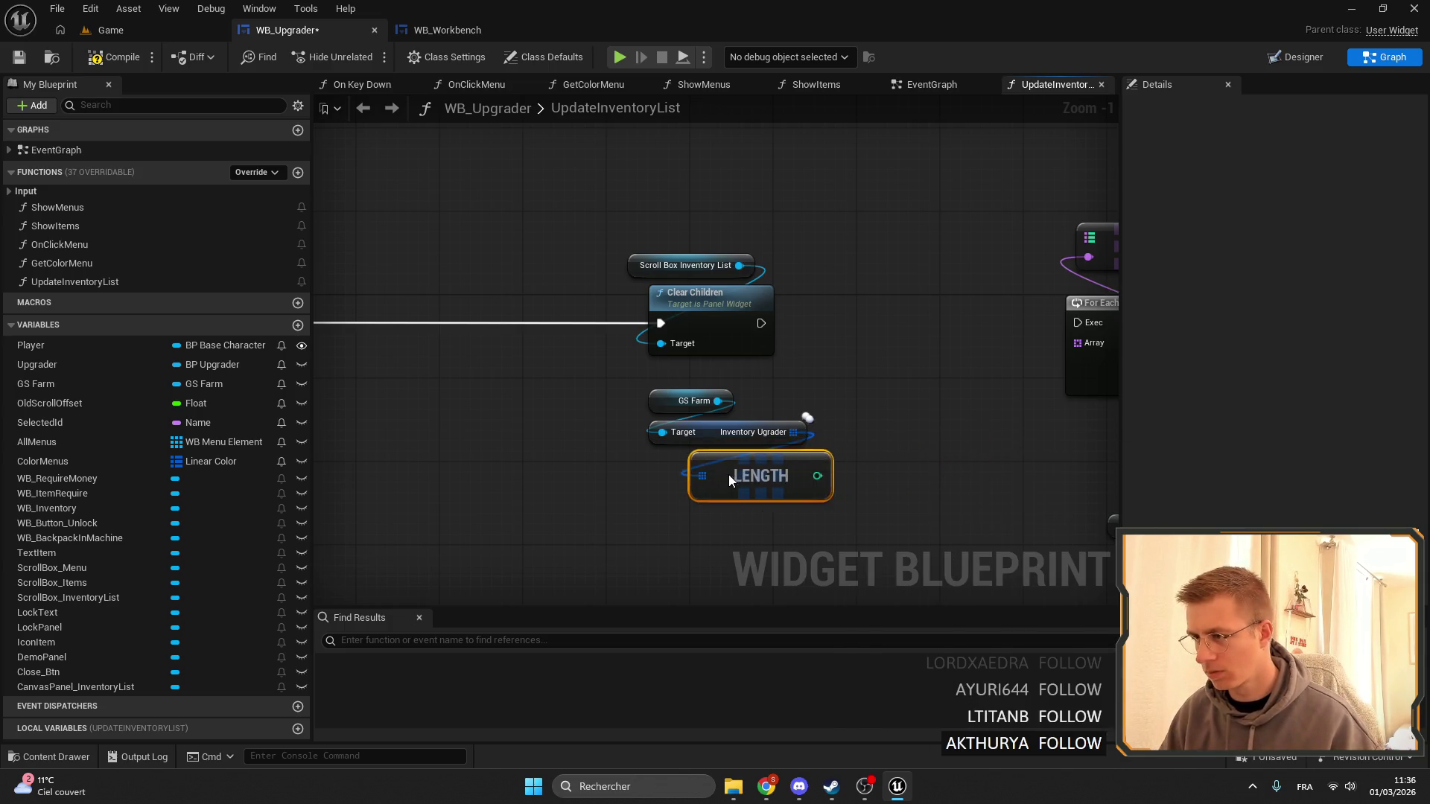
{"action": "left_click_drag", "start_coordinate": [1040, 445], "coordinate": [467, 417]}
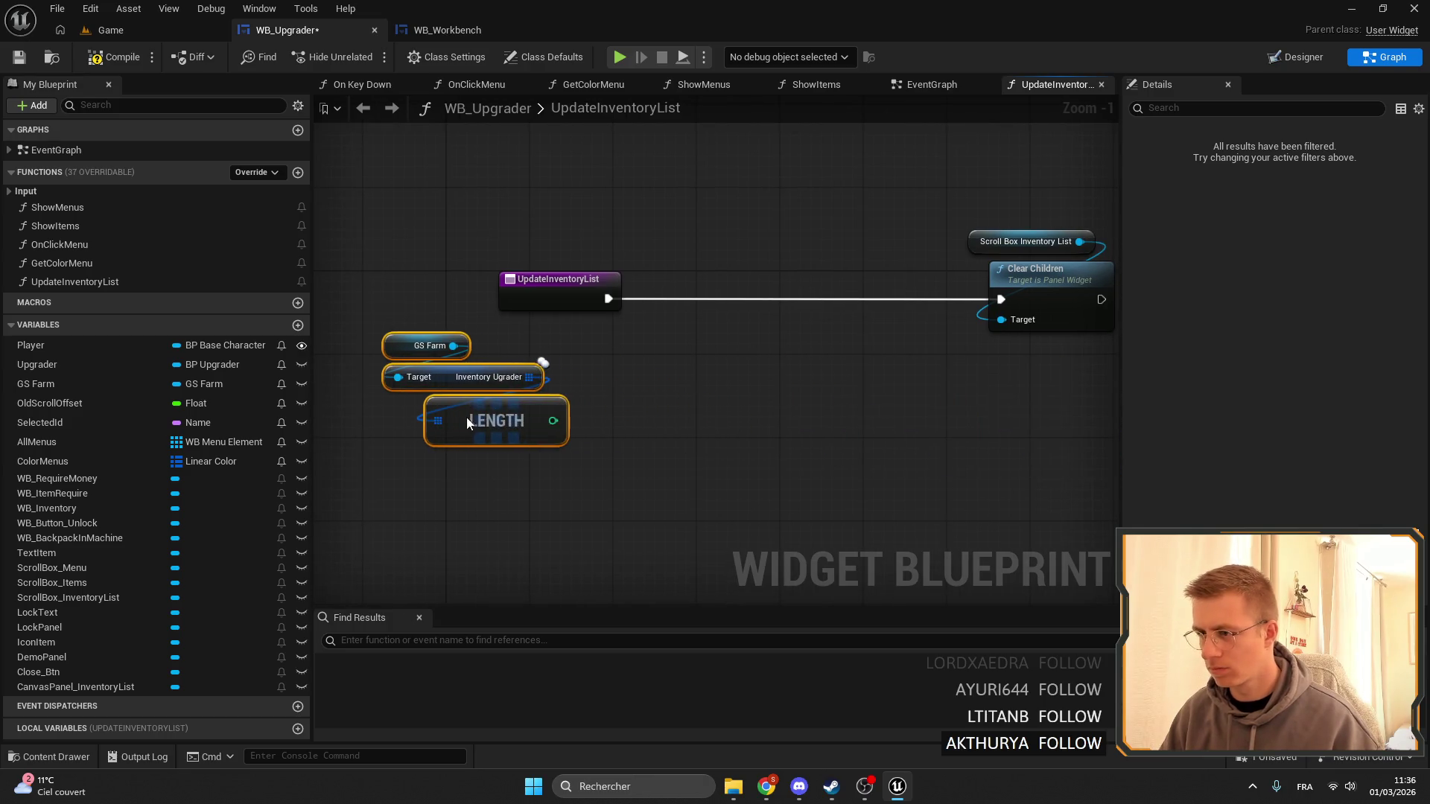
{"action": "left_click_drag", "start_coordinate": [552, 421], "coordinate": [599, 430]}
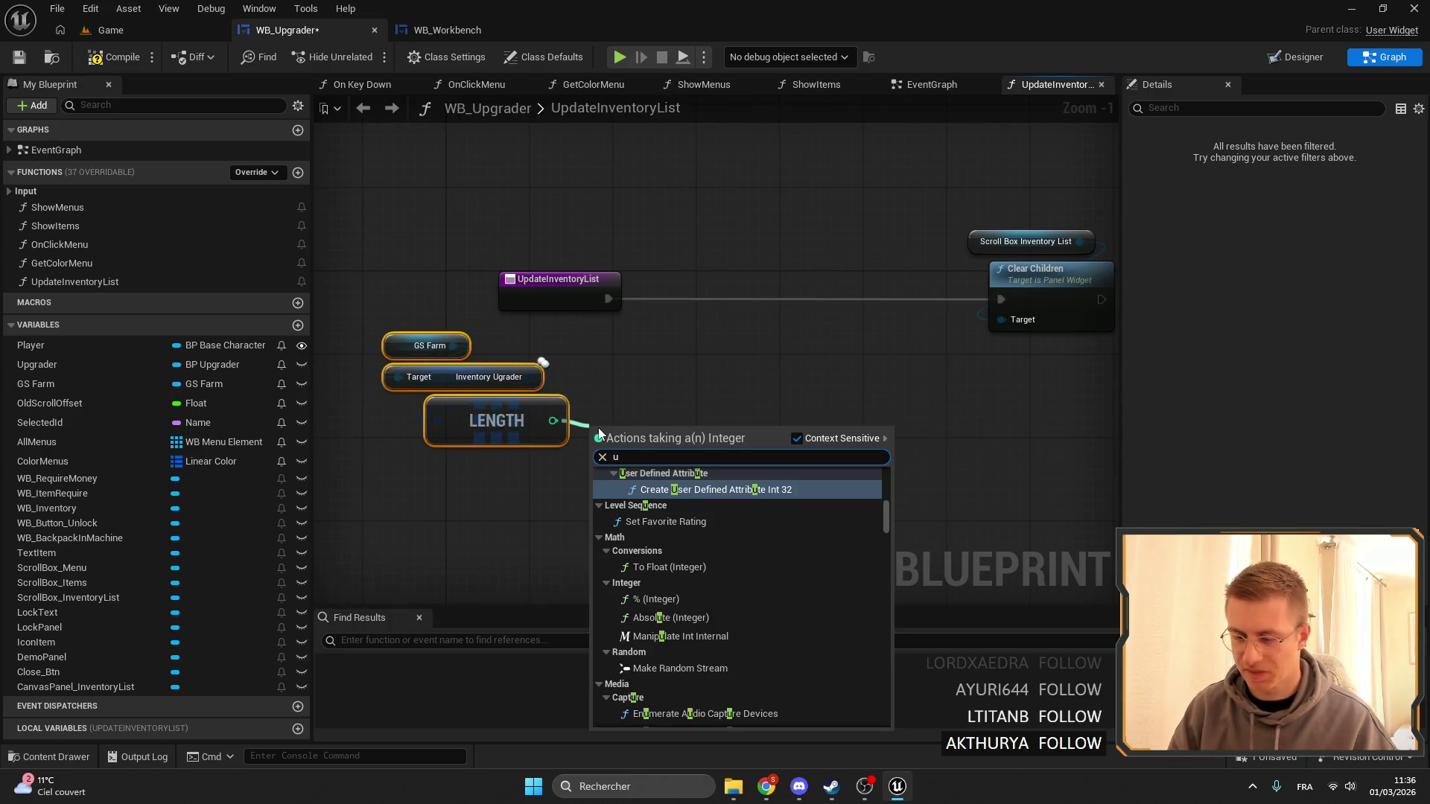
{"action": "type", "text": ">"}
{"action": "key", "text": "Return"}
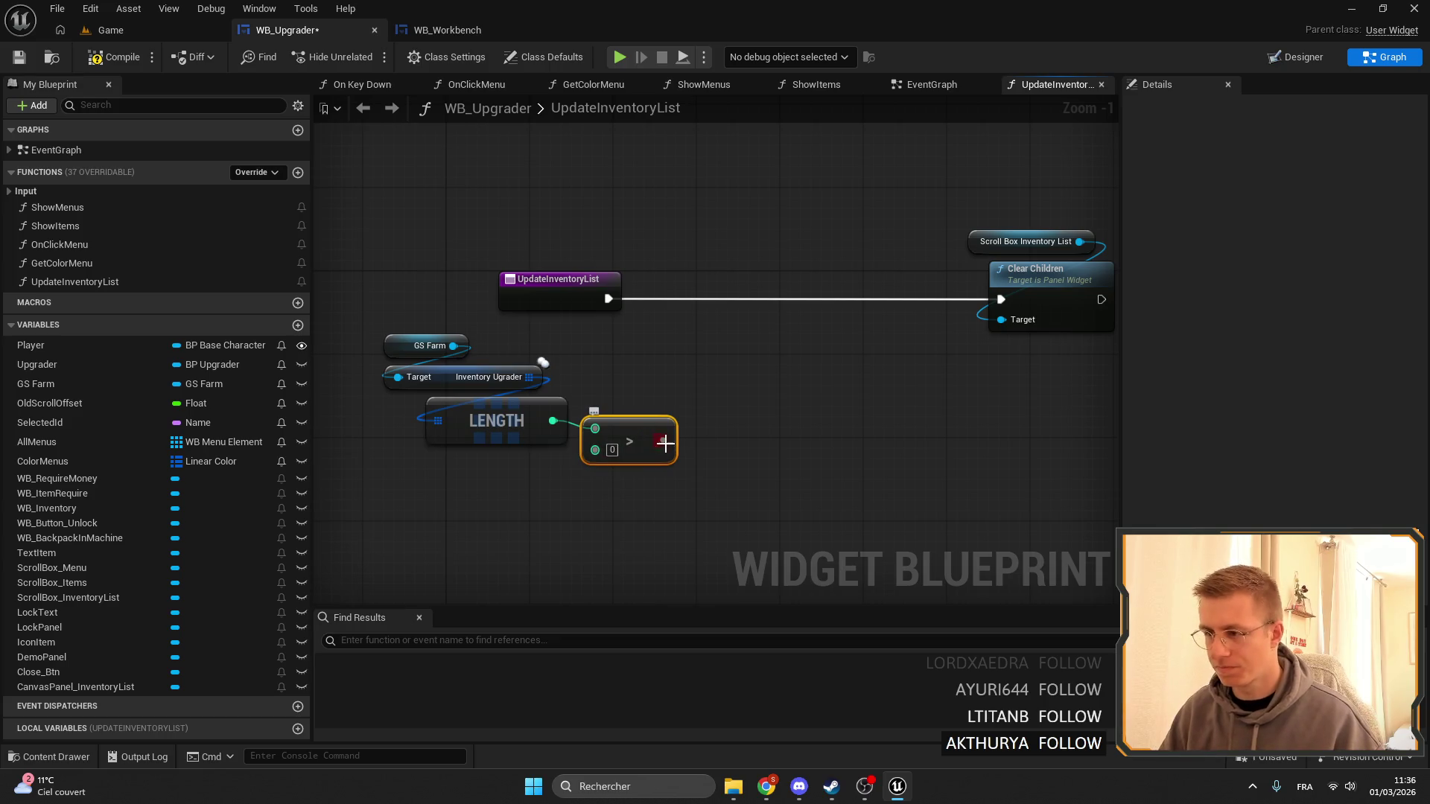
Try a Branch driven by the comparison, then delete it again.
{"action": "mouse_move", "coordinate": [663, 443]}
{"action": "left_mouse_down"}
{"action": "mouse_move", "coordinate": [746, 426]}
{"action": "mouse_move", "coordinate": [747, 264]}
{"action": "left_mouse_up"}
{"action": "type", "text": "branch"}
{"action": "key", "text": "Return"}
{"action": "mouse_move", "coordinate": [599, 297]}
{"action": "left_mouse_down"}
{"action": "mouse_move", "coordinate": [641, 283]}
{"action": "mouse_move", "coordinate": [610, 298]}
{"action": "mouse_move", "coordinate": [700, 292]}
{"action": "mouse_move", "coordinate": [592, 310]}
{"action": "left_mouse_up"}
{"action": "left_click_drag", "start_coordinate": [737, 279], "coordinate": [717, 299]}
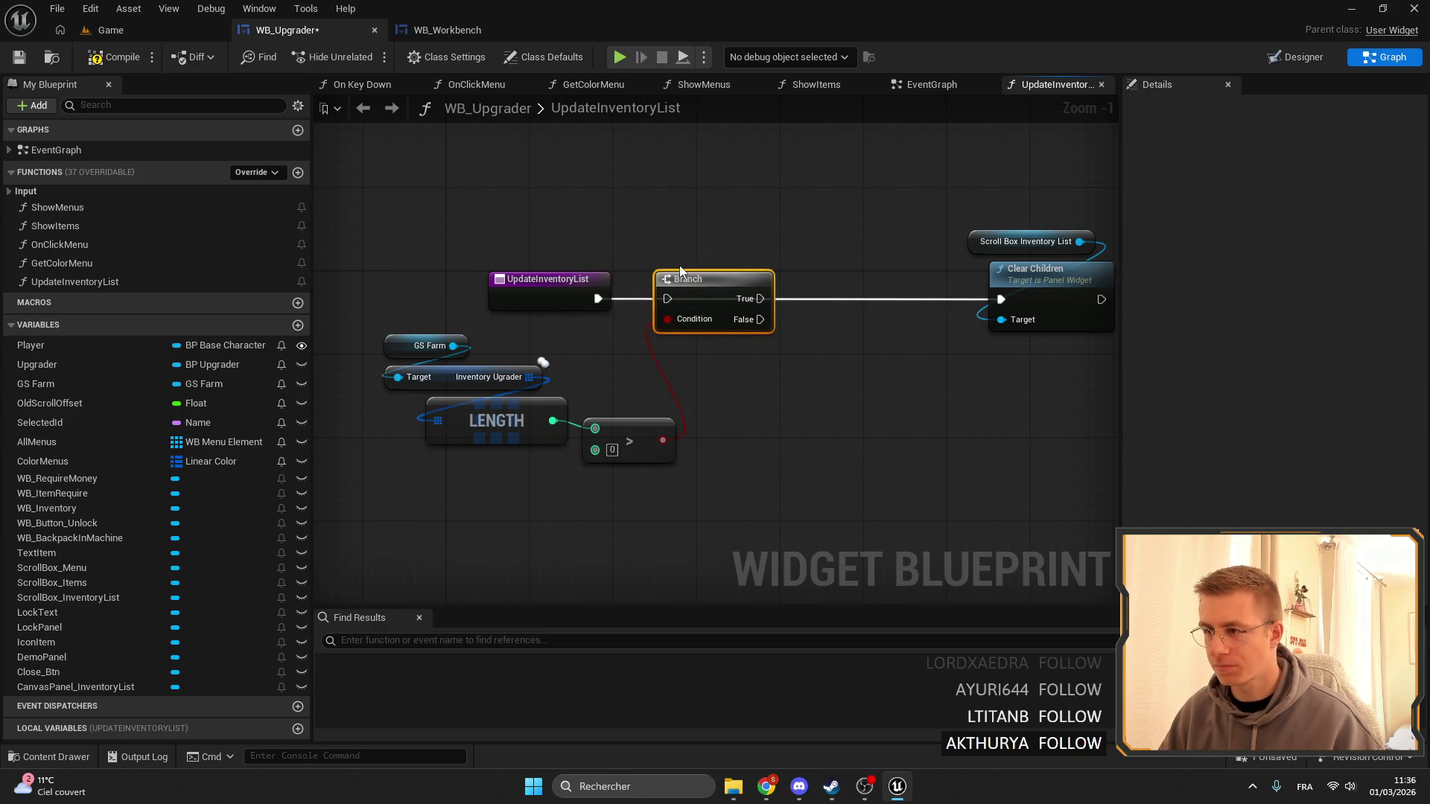
{"action": "key", "text": "Delete"}
Arrange the GS Farm, Inventory Ugrader, Length and comparison nodes in the graph.
{"action": "mouse_move", "coordinate": [726, 484]}
{"action": "left_mouse_down"}
{"action": "mouse_move", "coordinate": [649, 445]}
{"action": "mouse_move", "coordinate": [477, 414]}
{"action": "left_mouse_up"}
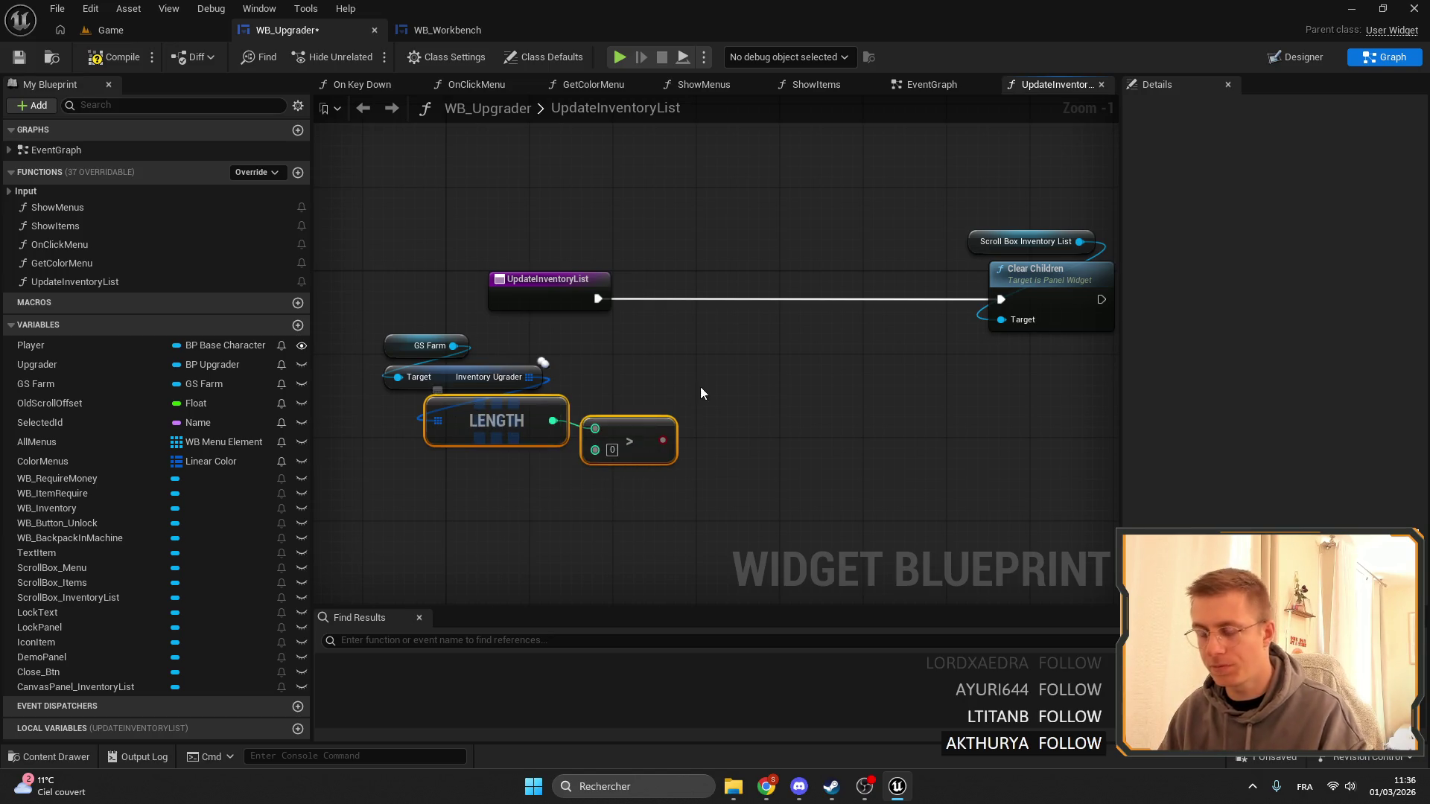
{"action": "left_click_drag", "start_coordinate": [524, 363], "coordinate": [545, 397]}
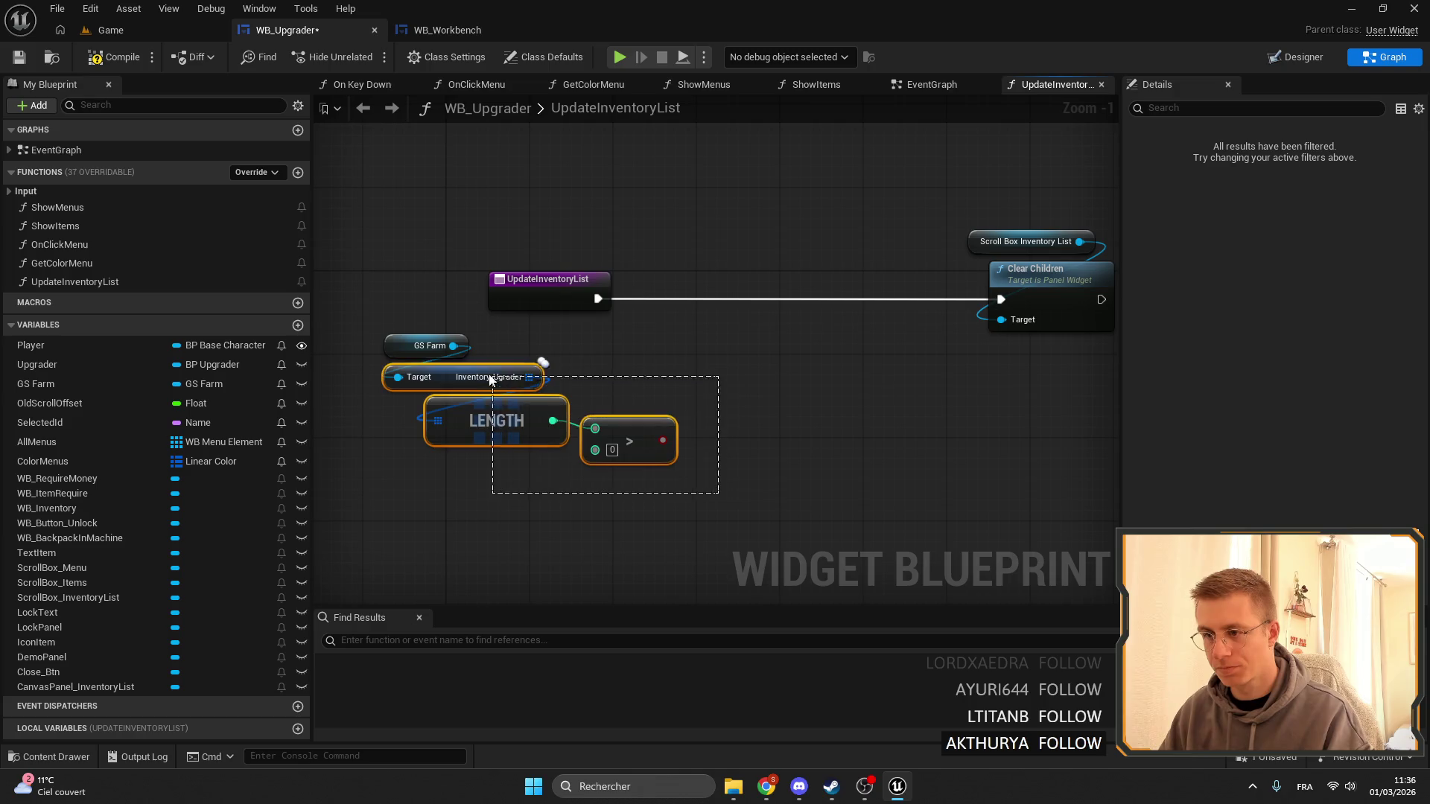
{"action": "left_click_drag", "start_coordinate": [433, 347], "coordinate": [398, 346]}
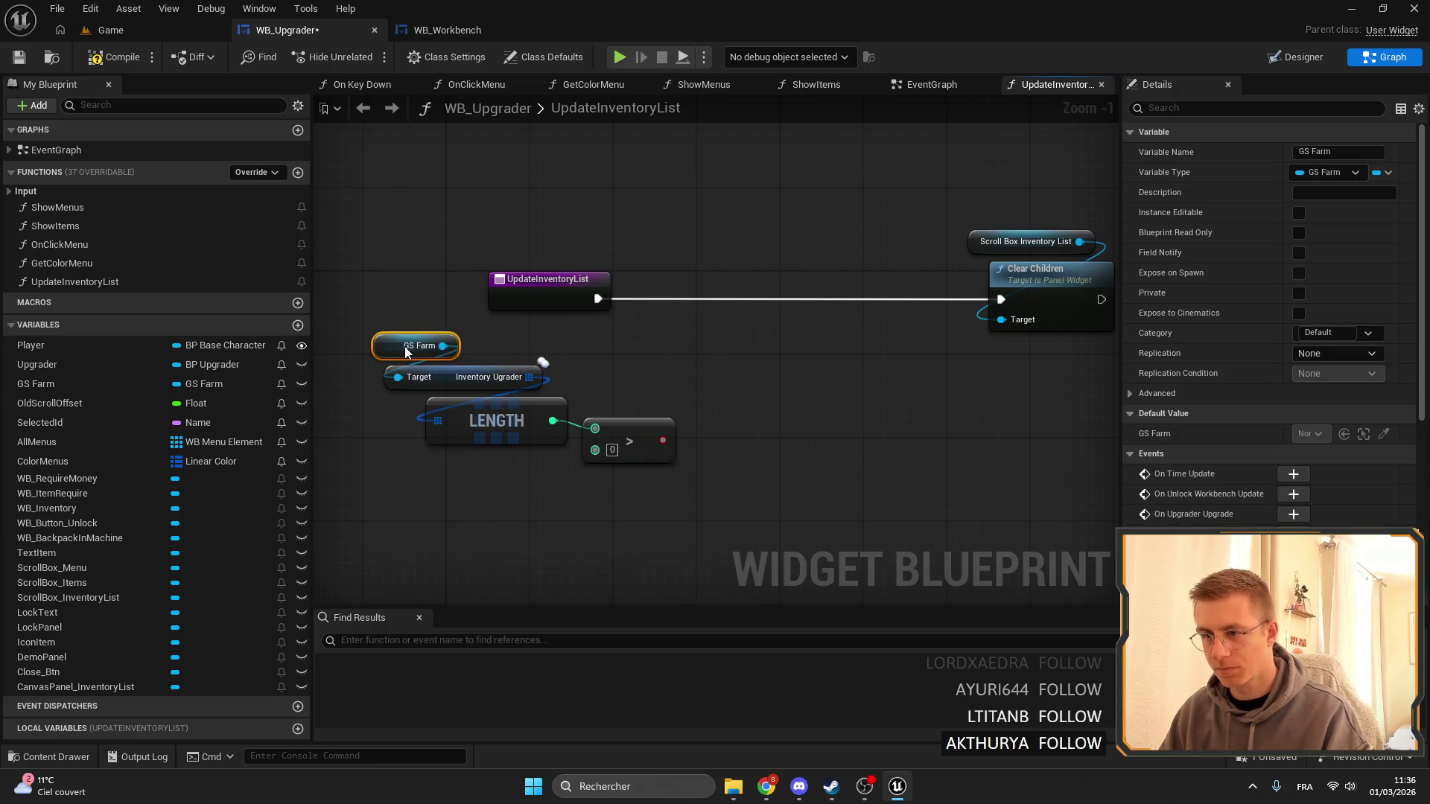
{"action": "left_click", "coordinate": [750, 415]}
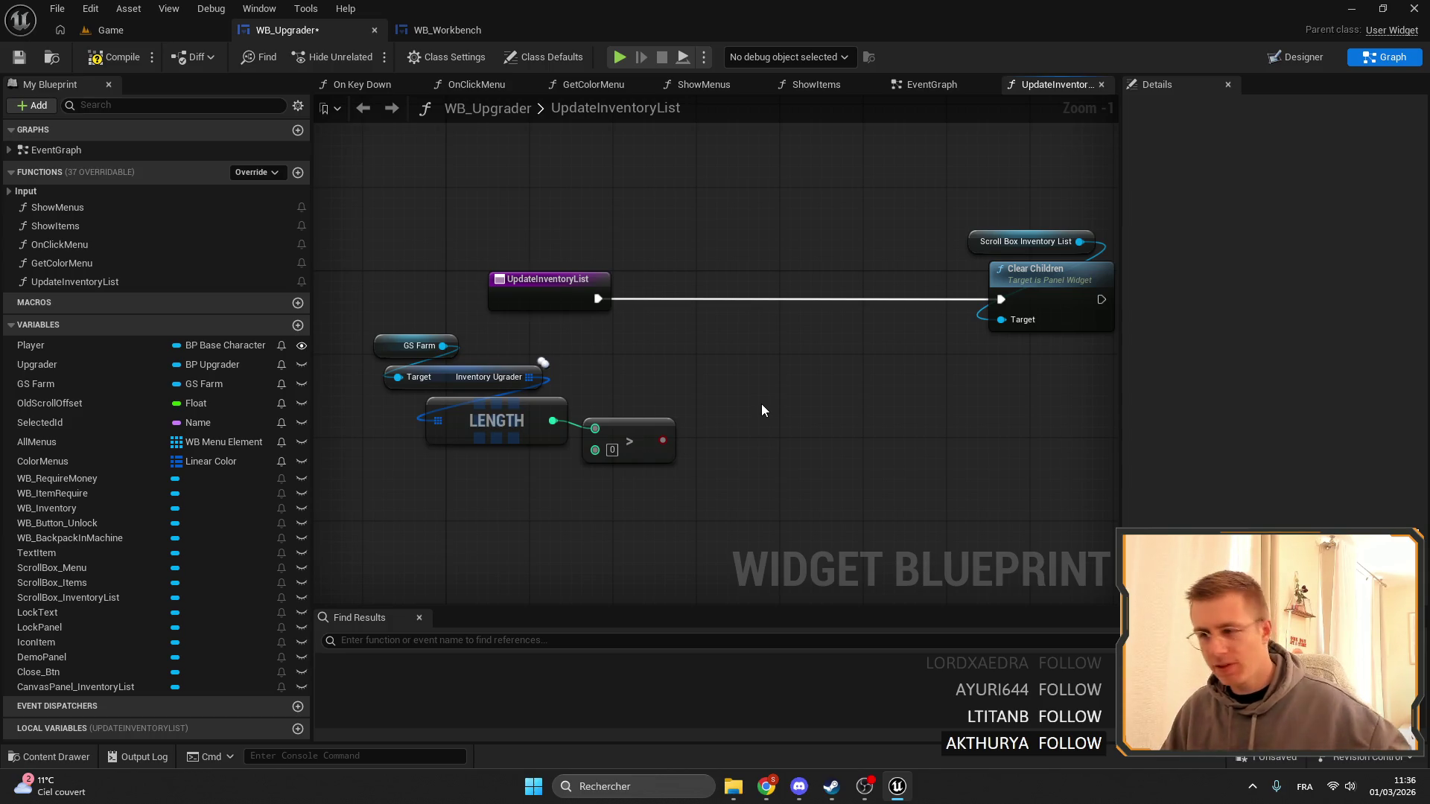
{"action": "left_click_drag", "start_coordinate": [674, 487], "coordinate": [558, 408]}
{"action": "scroll", "coordinate": [588, 387], "scroll_direction": "down", "scroll_amount": 4}
{"action": "scroll", "coordinate": [653, 350], "scroll_direction": "up", "scroll_amount": 2}
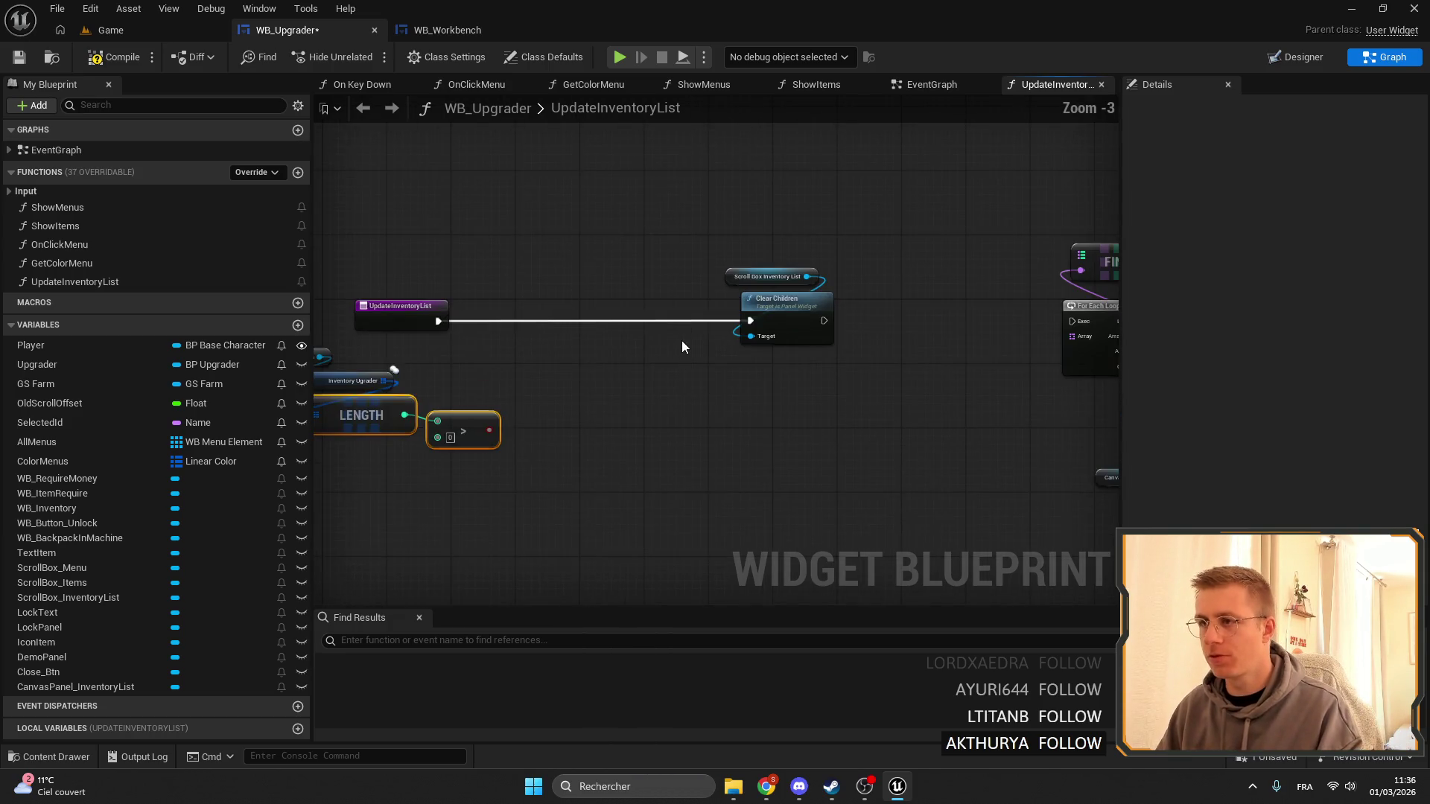
{"action": "left_click", "coordinate": [110, 30]}
Filter the Content Browser by 'upgra' and open the BP_Upgrader blueprint.
{"action": "left_click", "coordinate": [90, 554]}
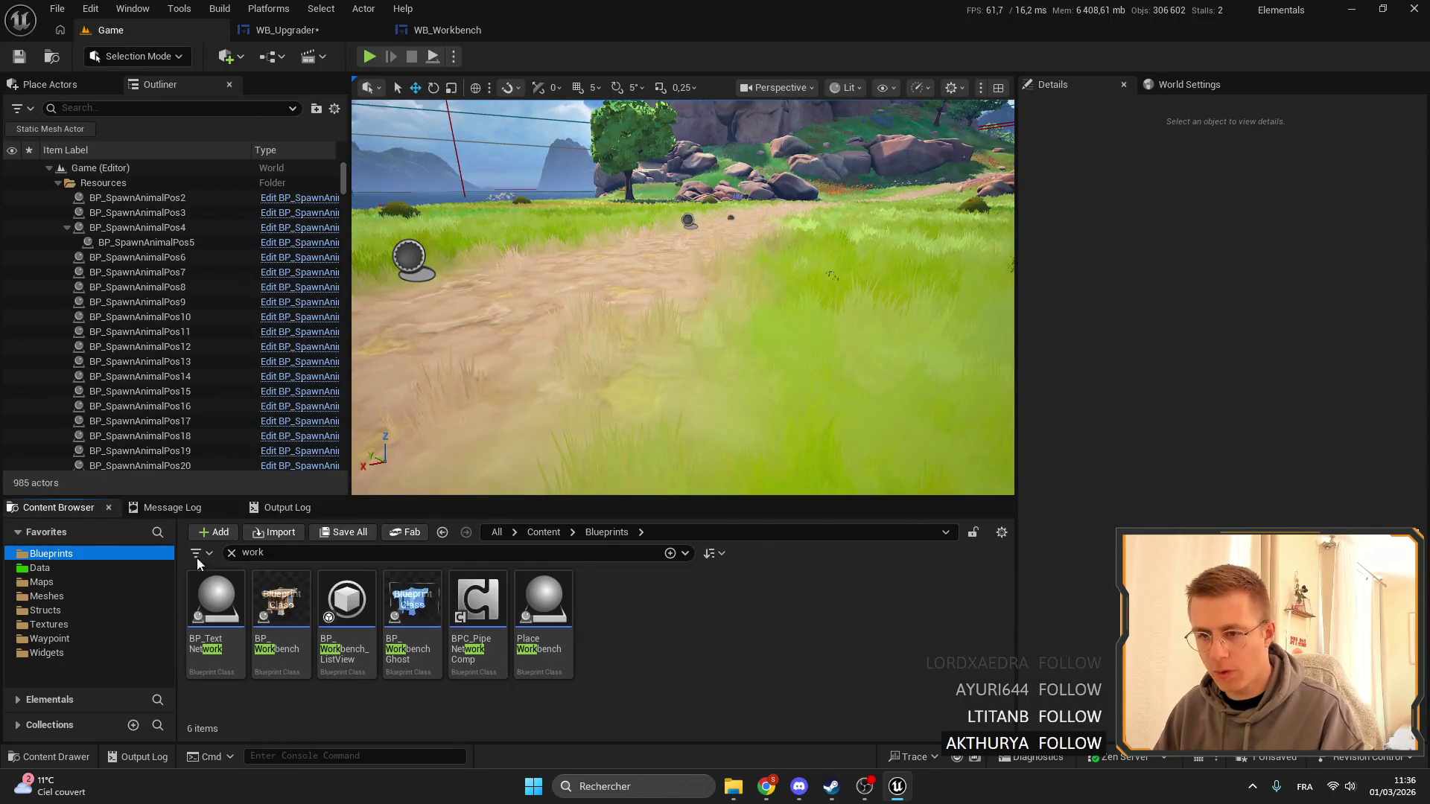
{"action": "type", "text": "upgra"}
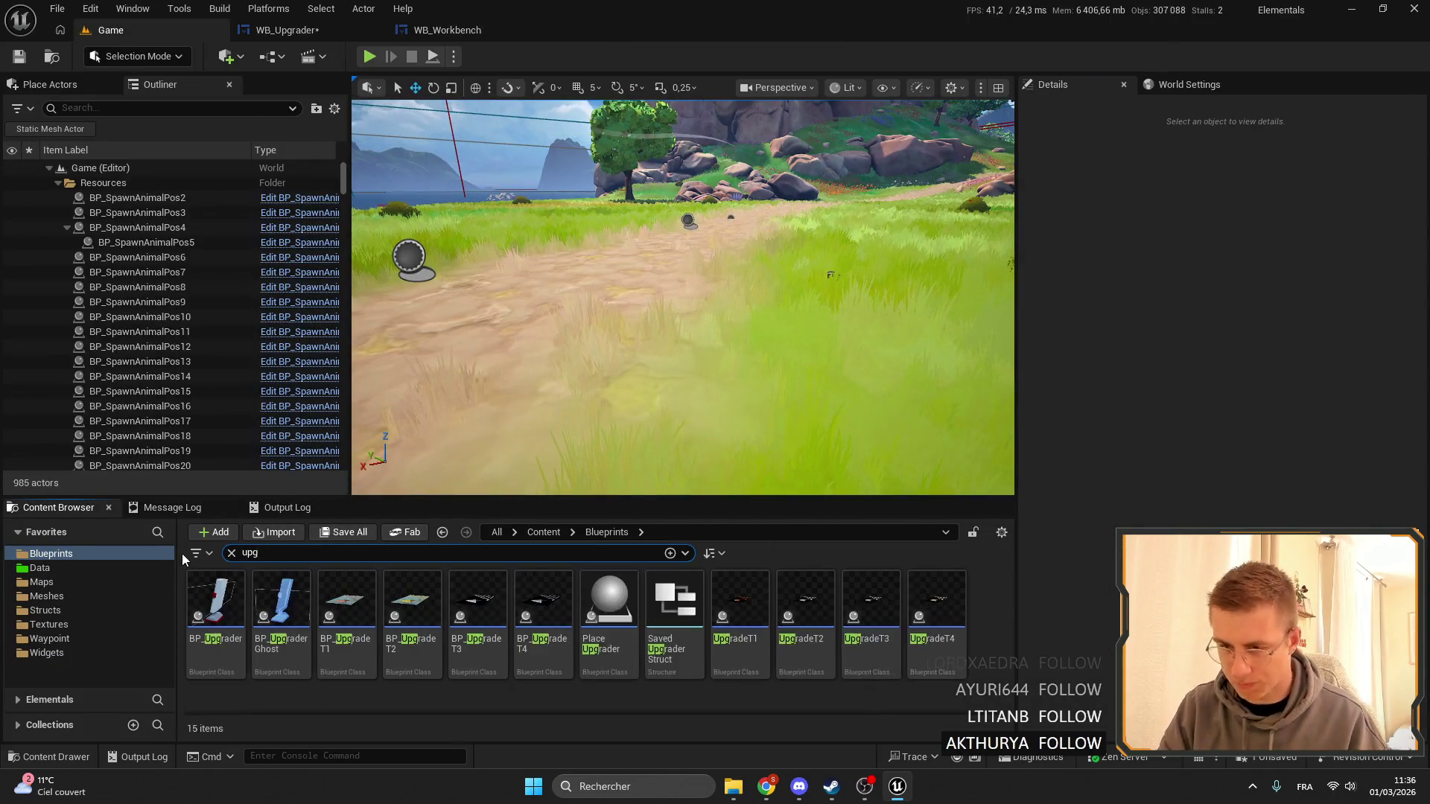
{"action": "left_click_drag", "start_coordinate": [215, 603], "coordinate": [670, 379]}
{"action": "scroll", "coordinate": [638, 298], "scroll_direction": "up", "scroll_amount": 5}
{"action": "scroll", "coordinate": [599, 329], "scroll_direction": "down", "scroll_amount": 2}
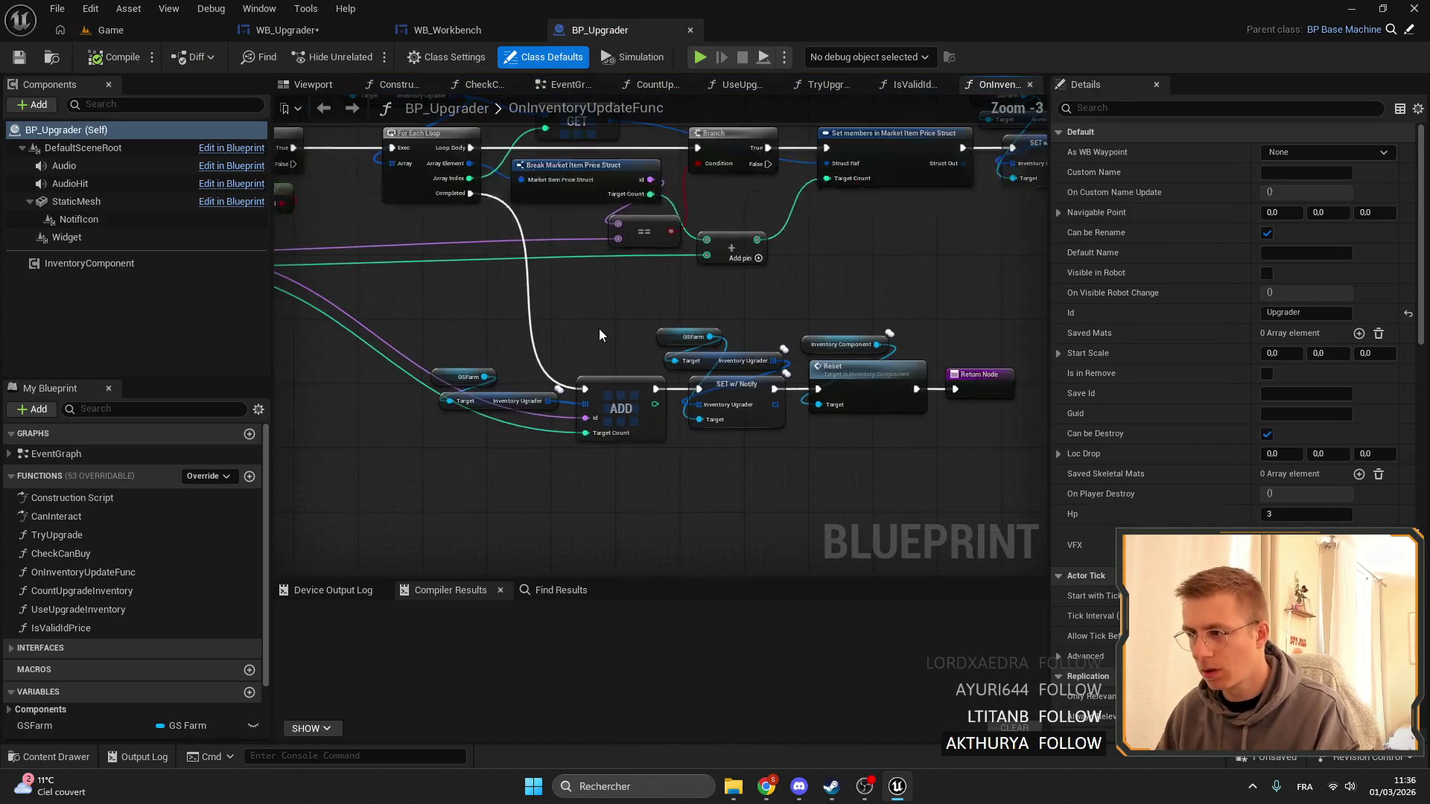
{"action": "scroll", "coordinate": [652, 296], "scroll_direction": "up", "scroll_amount": 1}
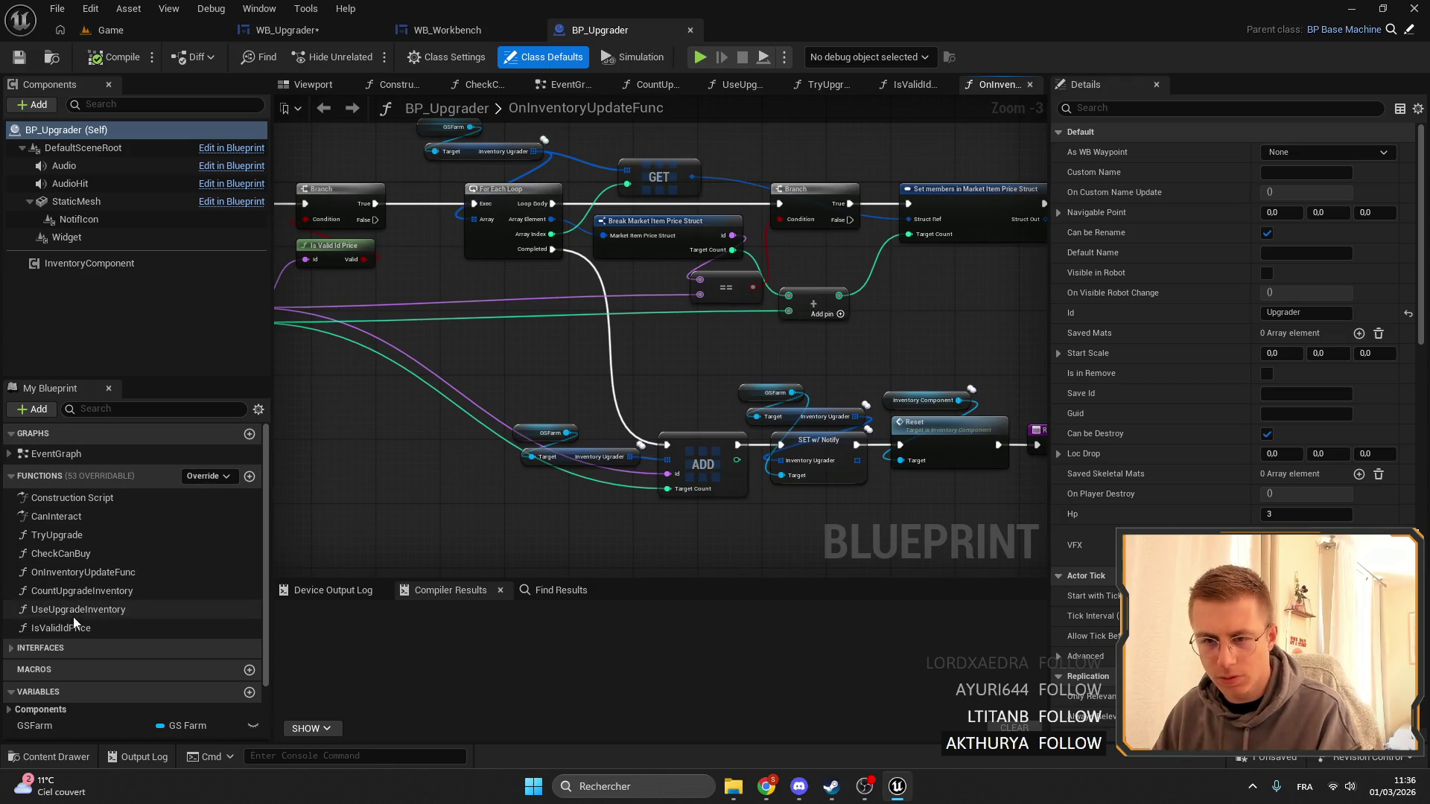
Inspect UseUpgradeInventory's GSFarm getter and Set members nodes, then go back to WB_Upgrader.
{"action": "double_click", "coordinate": [76, 609]}
{"action": "scroll", "coordinate": [698, 429], "scroll_direction": "up", "scroll_amount": 3}
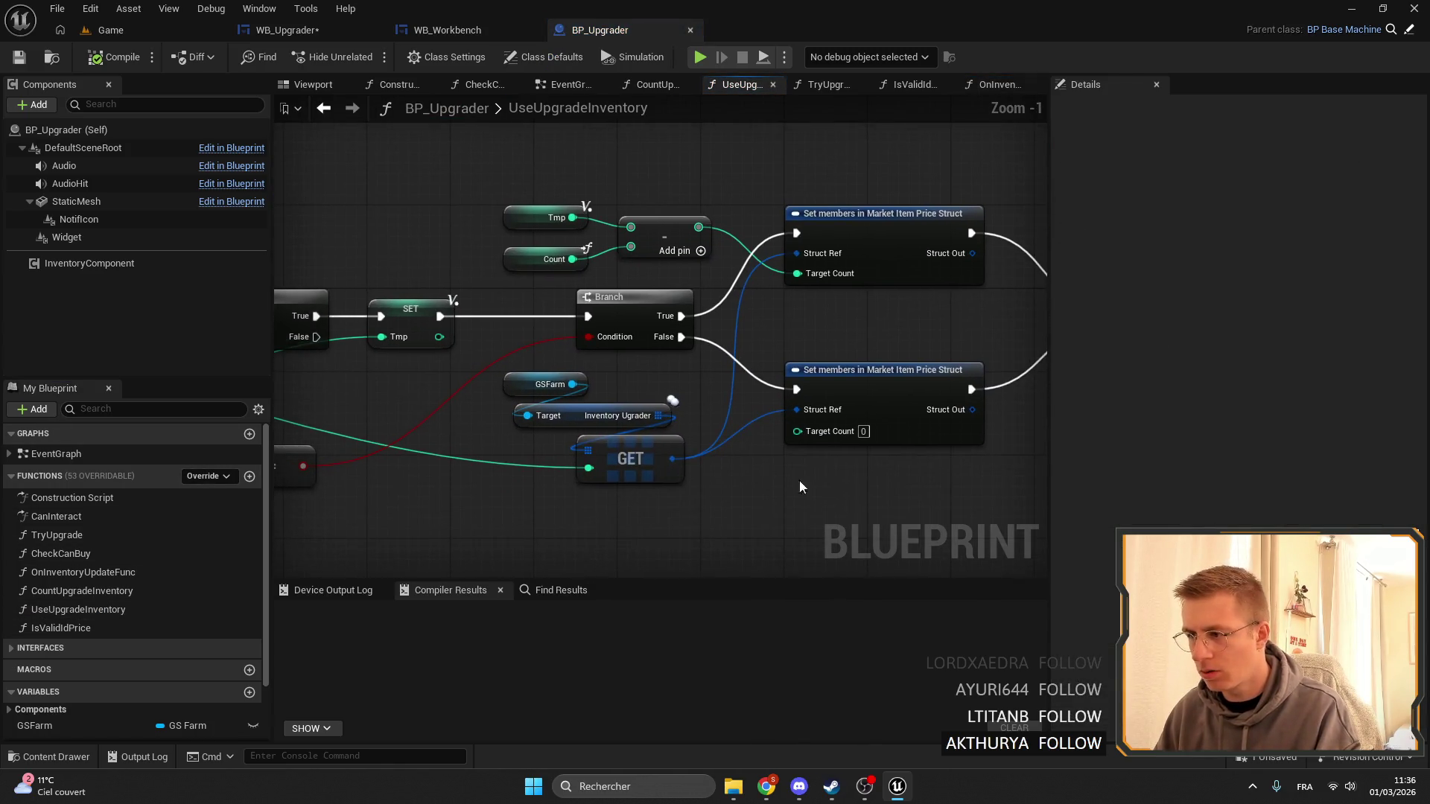
{"action": "left_click_drag", "start_coordinate": [861, 506], "coordinate": [582, 396]}
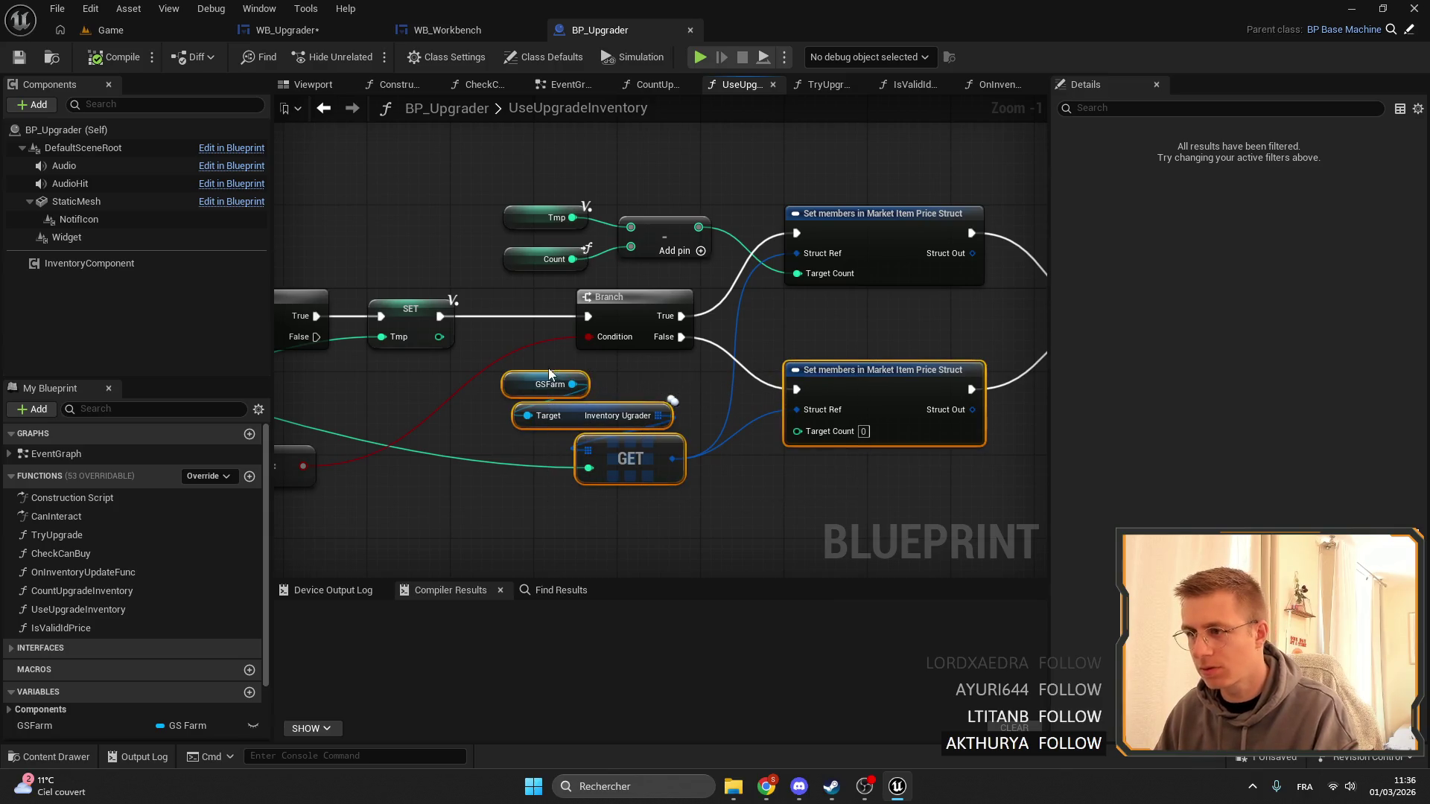
{"action": "left_click_drag", "start_coordinate": [763, 492], "coordinate": [710, 496]}
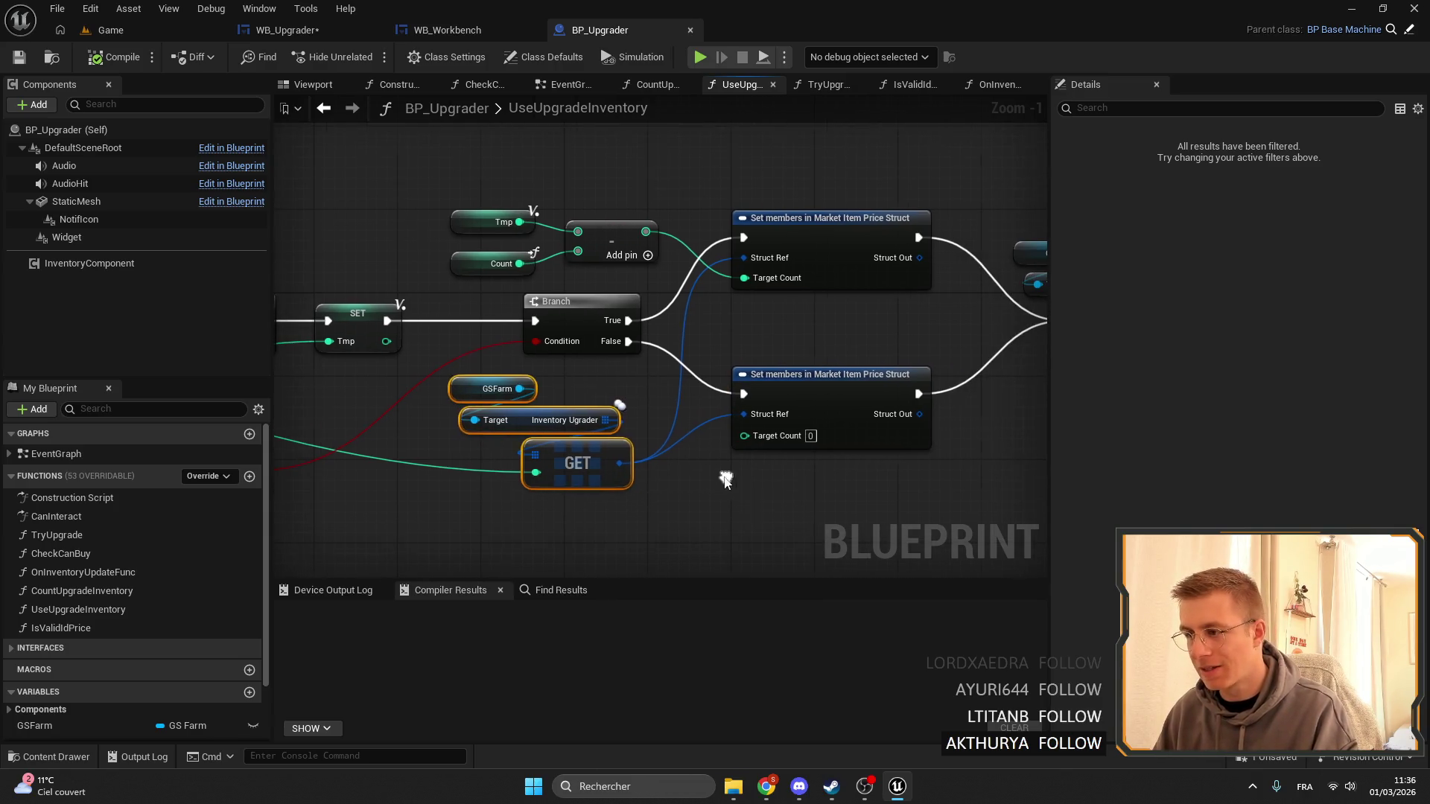
{"action": "left_click", "coordinate": [788, 491]}
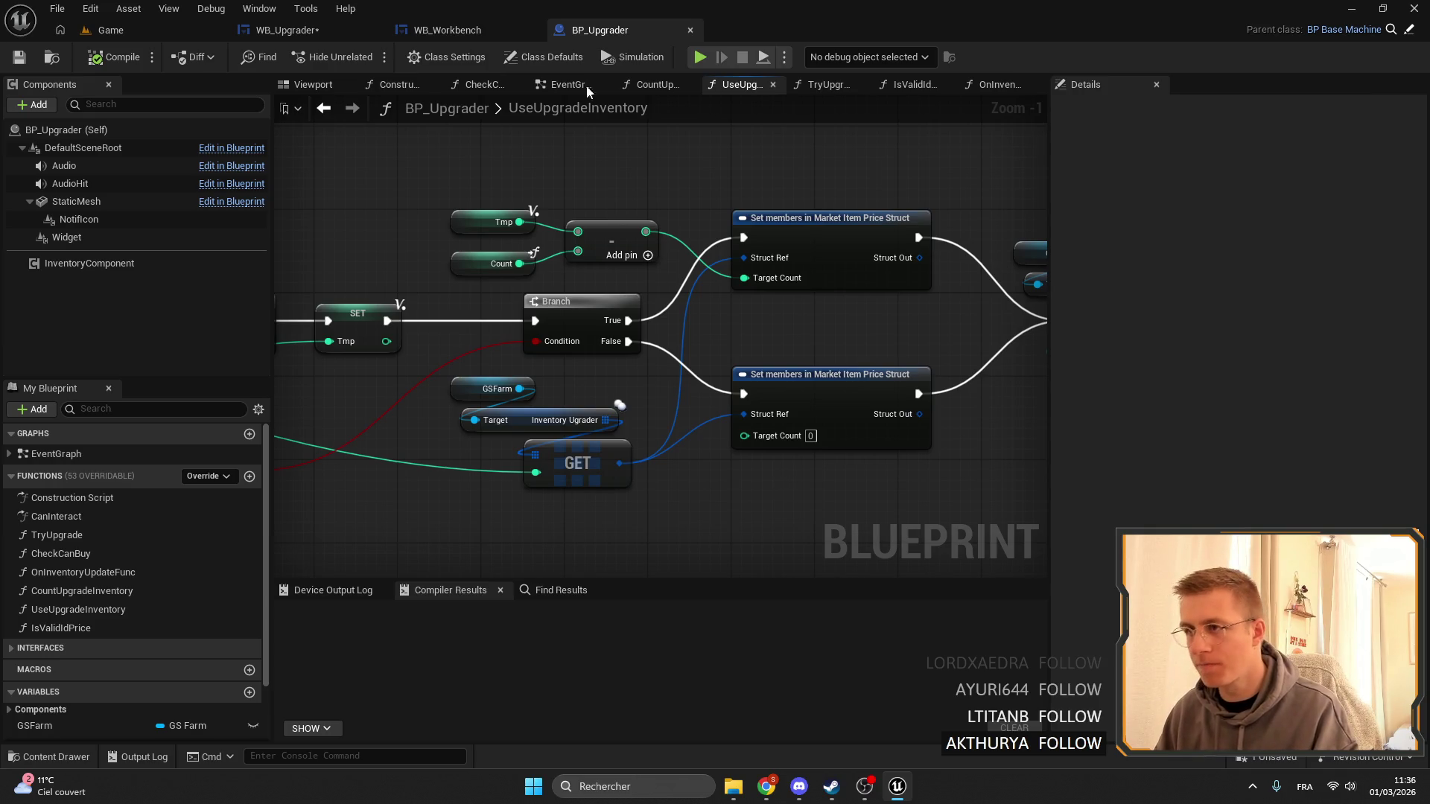
{"action": "left_click", "coordinate": [278, 34]}
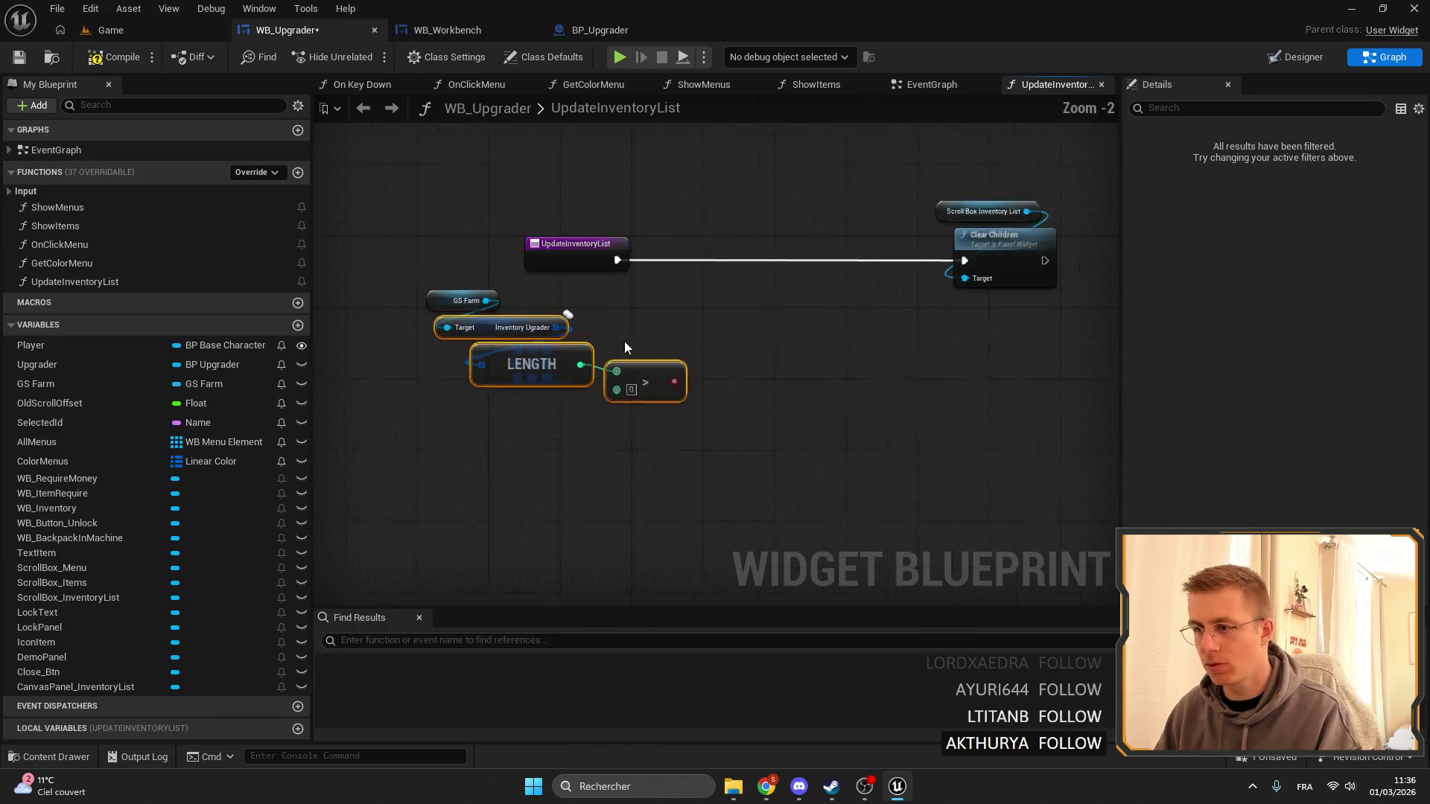
Move the length-check group aside and place Clear Children next to UpdateInventoryList.
{"action": "mouse_move", "coordinate": [689, 456]}
{"action": "left_mouse_down"}
{"action": "mouse_move", "coordinate": [467, 346]}
{"action": "mouse_move", "coordinate": [417, 304]}
{"action": "left_mouse_up"}
{"action": "left_click_drag", "start_coordinate": [501, 367], "coordinate": [740, 417]}
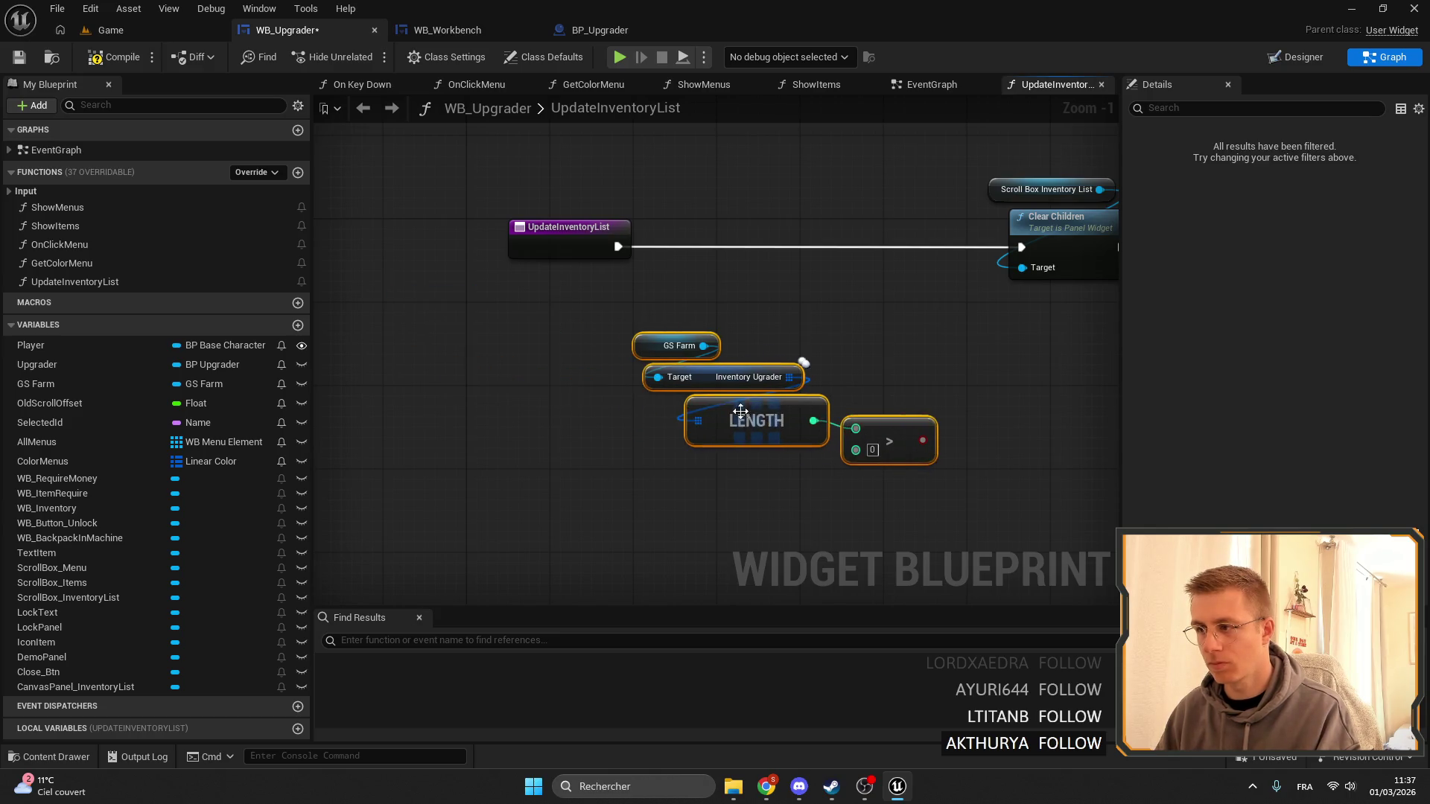
{"action": "left_click_drag", "start_coordinate": [852, 333], "coordinate": [835, 182]}
{"action": "left_click_drag", "start_coordinate": [854, 235], "coordinate": [517, 235]}
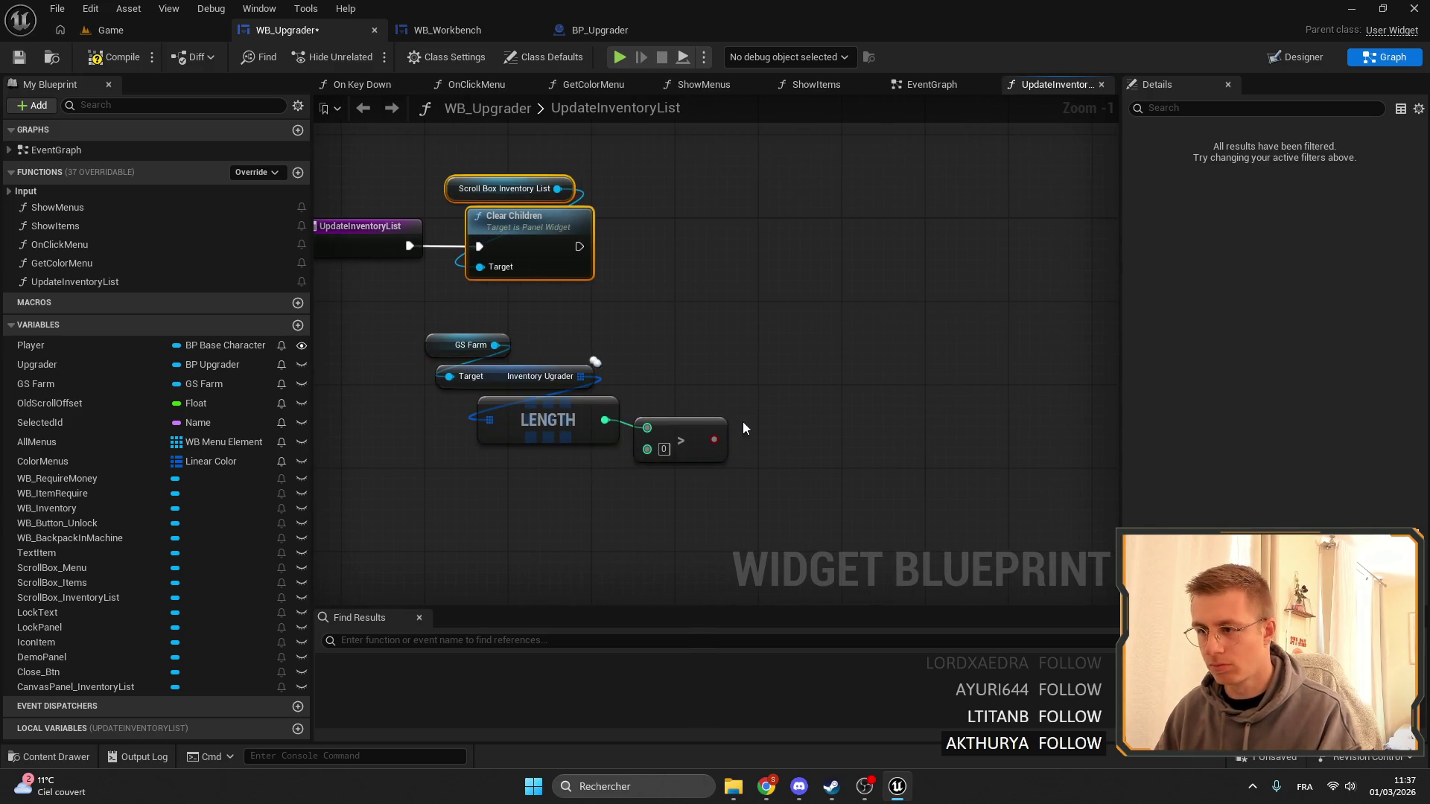
{"action": "left_click_drag", "start_coordinate": [743, 421], "coordinate": [626, 421]}
Add a For Each Loop over Inventory Ugrader beside Clear Children.
{"action": "scroll", "coordinate": [602, 442], "scroll_direction": "down", "scroll_amount": 3}
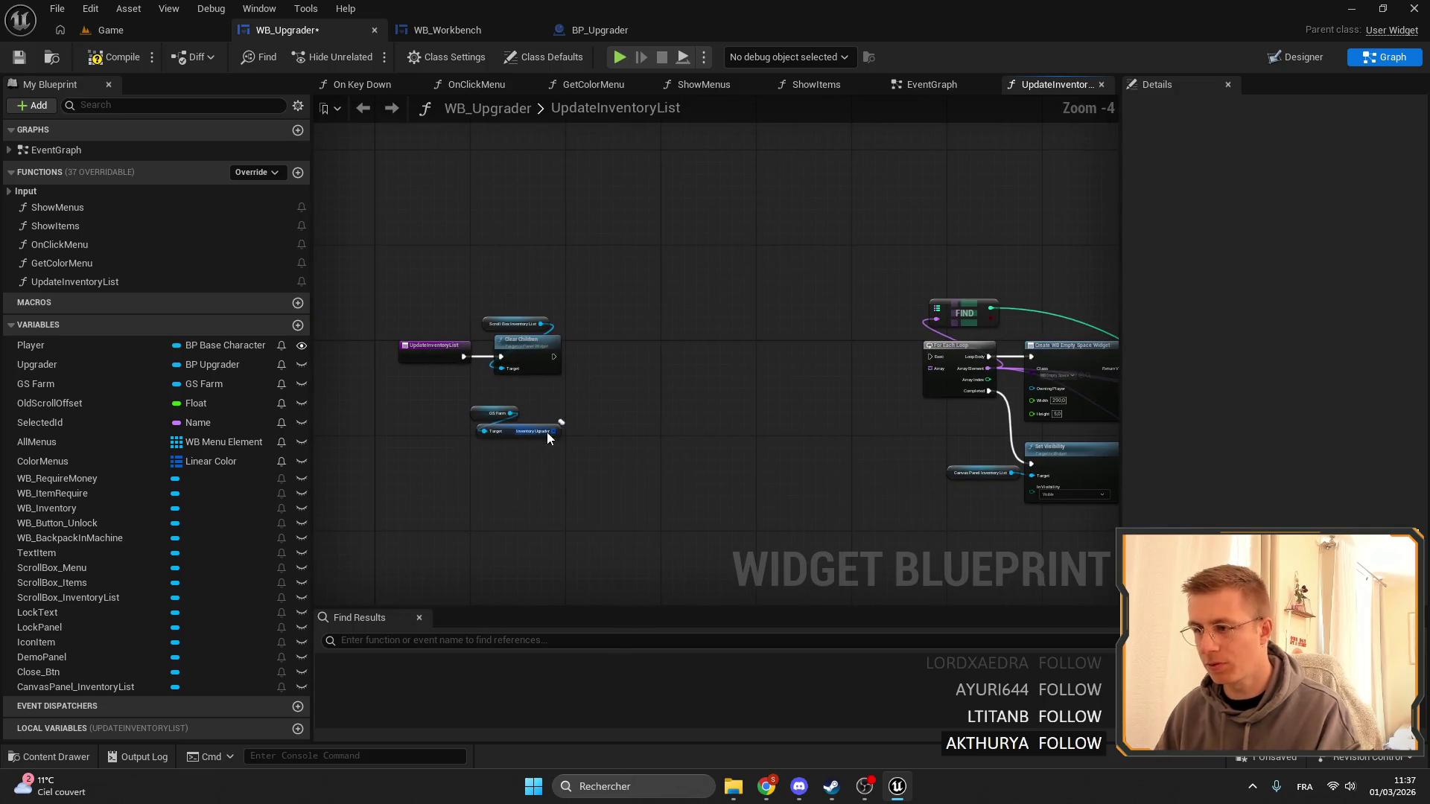
{"action": "left_click_drag", "start_coordinate": [722, 414], "coordinate": [727, 421]}
{"action": "type", "text": "for each"}
{"action": "key", "text": "Return"}
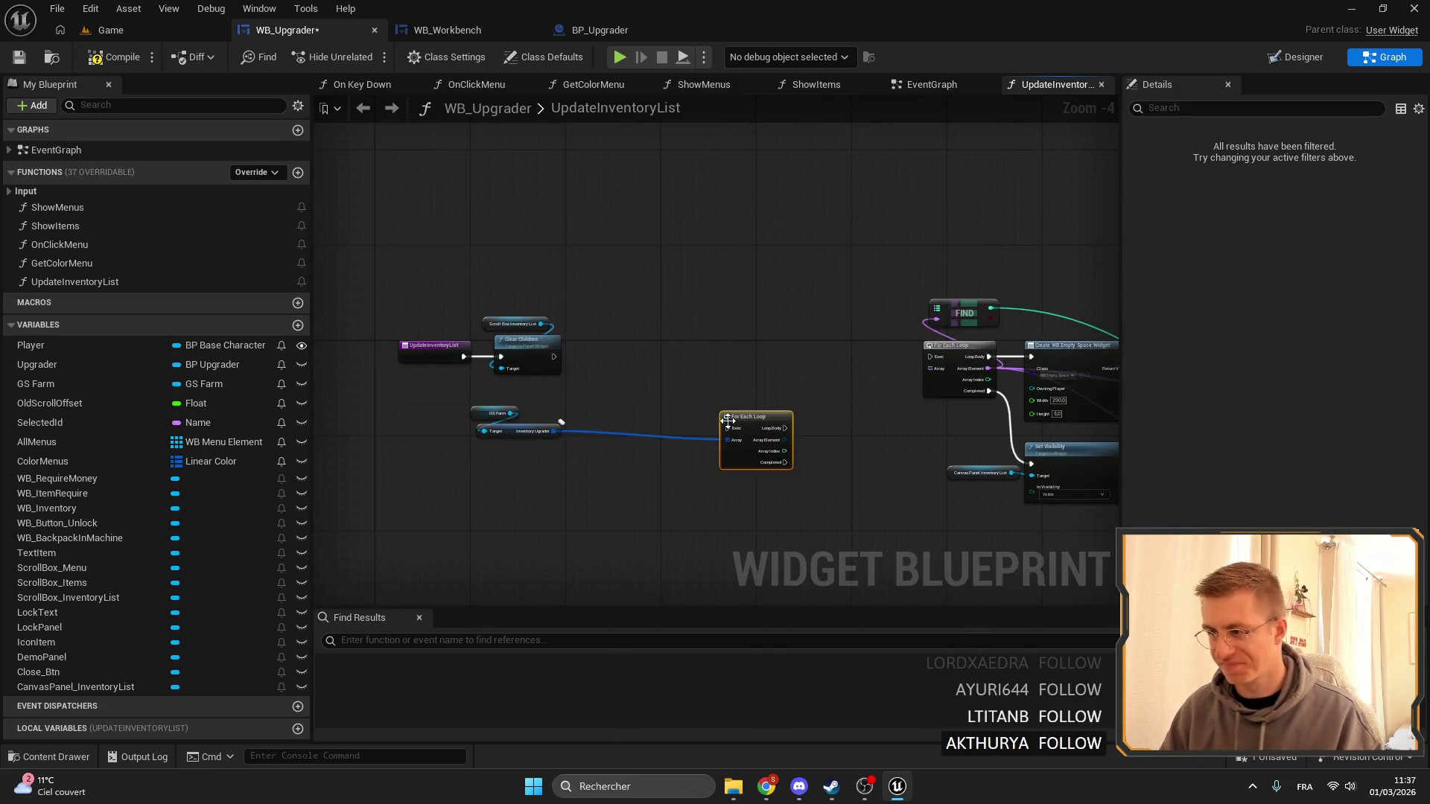
{"action": "scroll", "coordinate": [823, 494], "scroll_direction": "up", "scroll_amount": 5}
{"action": "mouse_move", "coordinate": [823, 494]}
{"action": "left_mouse_down"}
{"action": "mouse_move", "coordinate": [645, 351]}
{"action": "mouse_move", "coordinate": [505, 337]}
{"action": "left_mouse_up"}
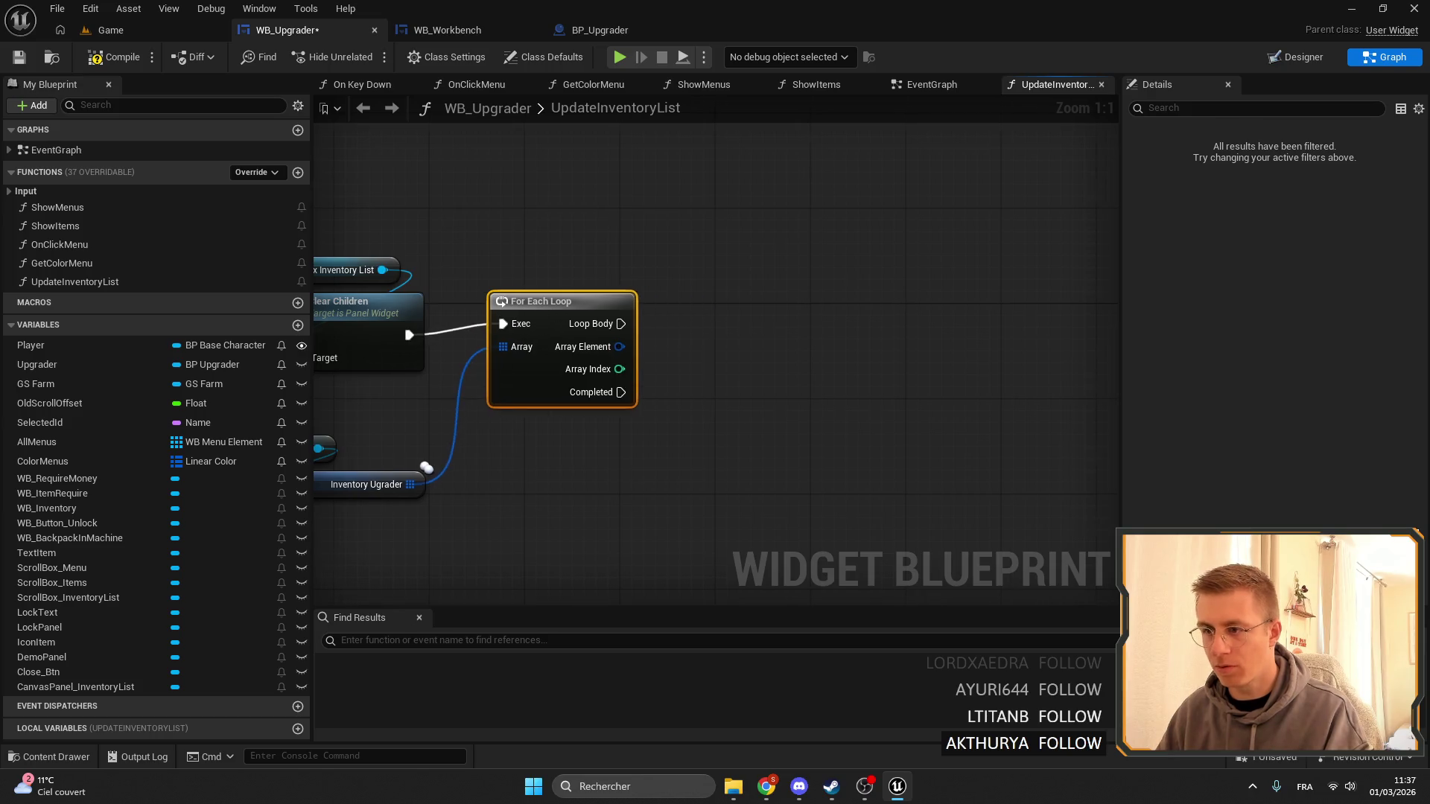
{"action": "left_click_drag", "start_coordinate": [377, 387], "coordinate": [572, 465]}
{"action": "left_click_drag", "start_coordinate": [470, 455], "coordinate": [666, 253]}
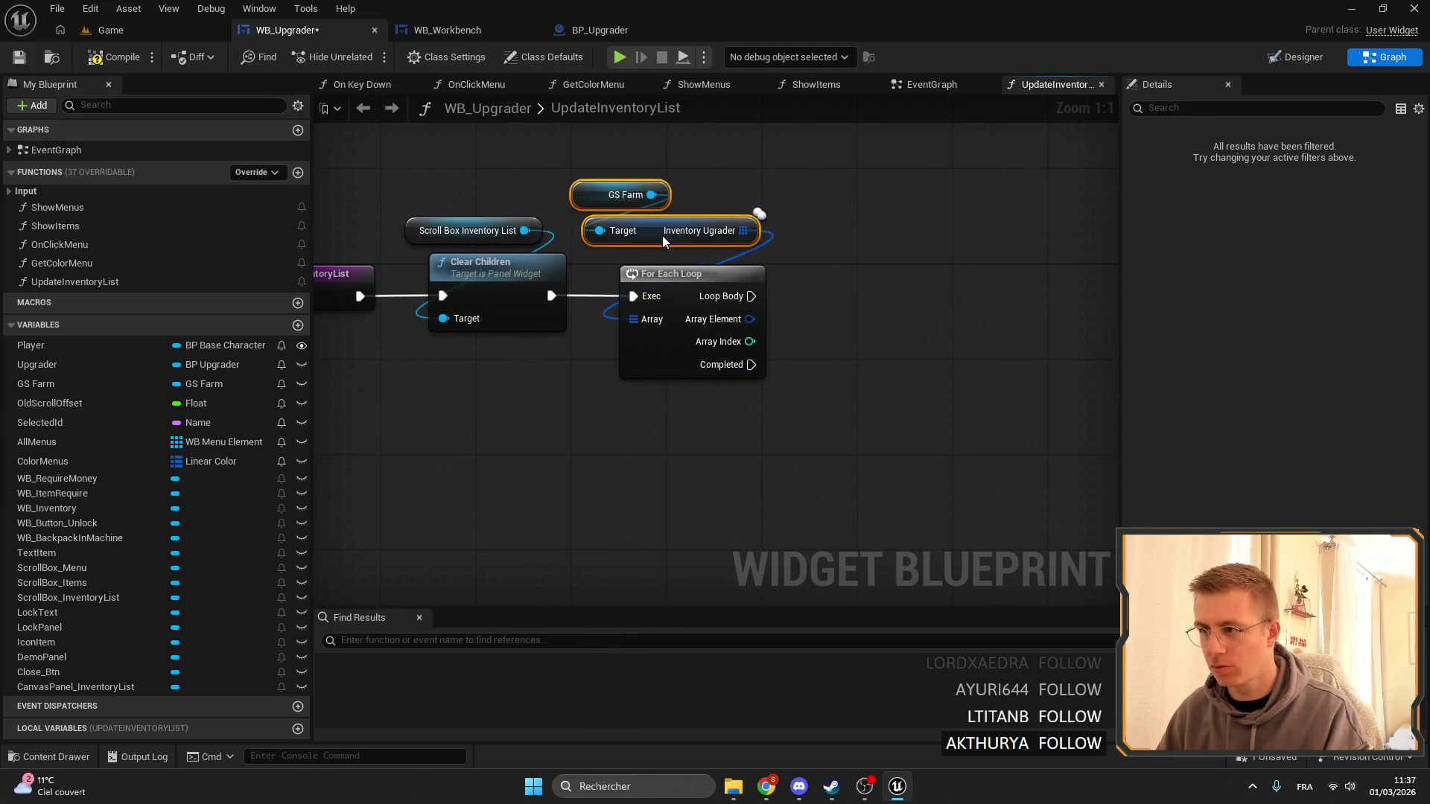
Break each Array Element into a Market Item Price Struct and add a HasItems Boolean local variable.
{"action": "left_click", "coordinate": [685, 278]}
{"action": "scroll", "coordinate": [604, 355], "scroll_direction": "down", "scroll_amount": 2}
{"action": "left_click_drag", "start_coordinate": [603, 343], "coordinate": [709, 368]}
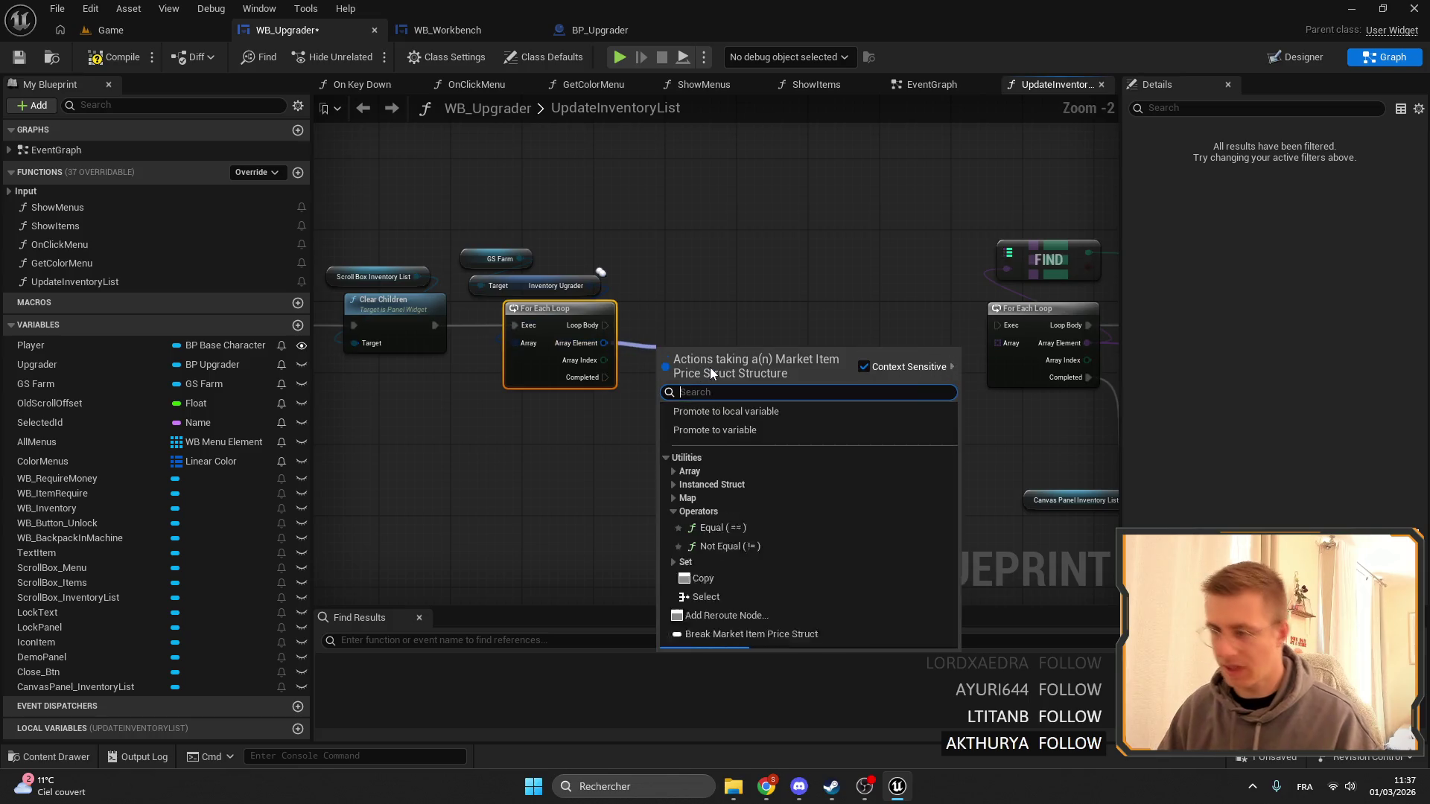
{"action": "type", "text": "break"}
{"action": "key", "text": "Return"}
{"action": "scroll", "coordinate": [752, 395], "scroll_direction": "up", "scroll_amount": 2}
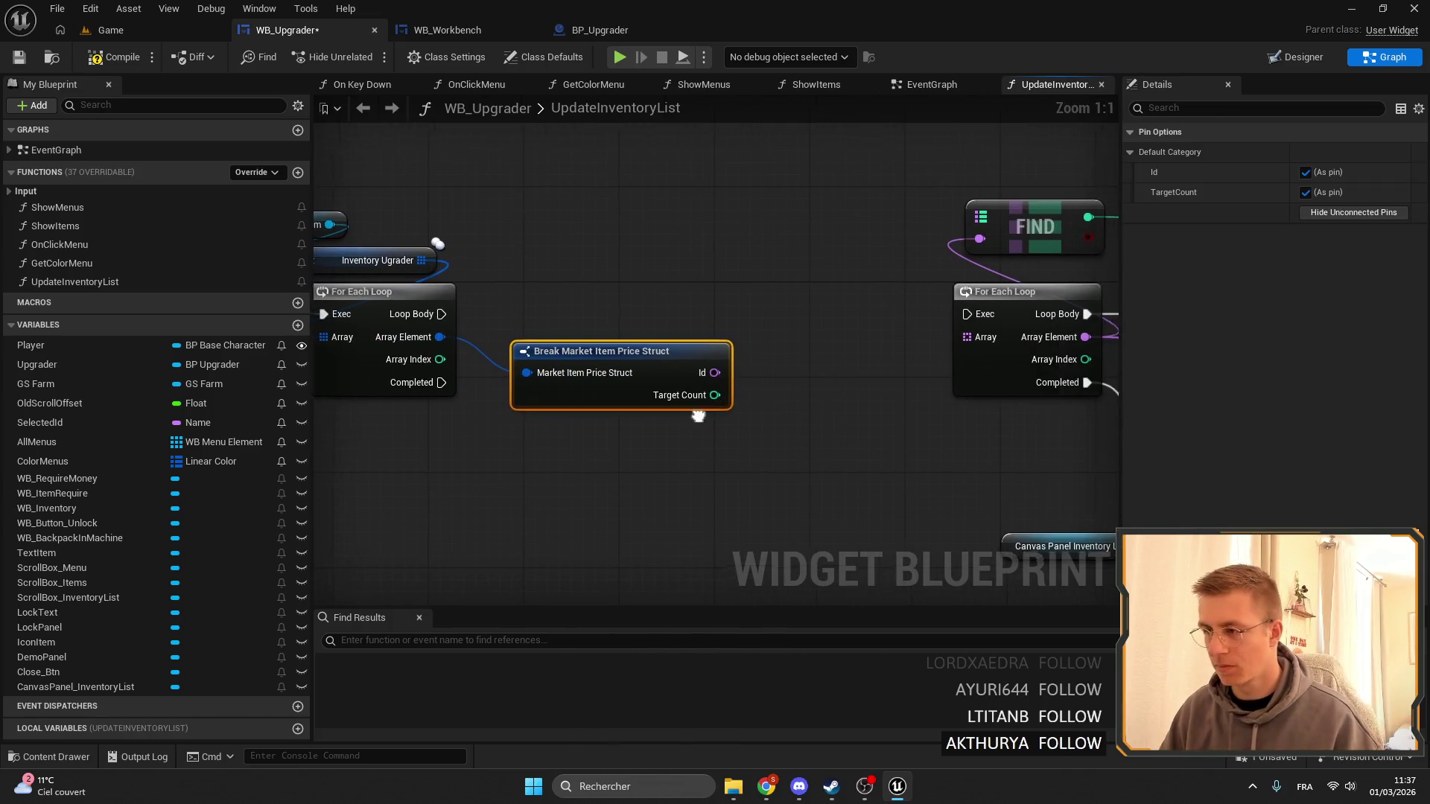
{"action": "left_click", "coordinate": [297, 730]}
{"action": "type", "text": "HasItems"}
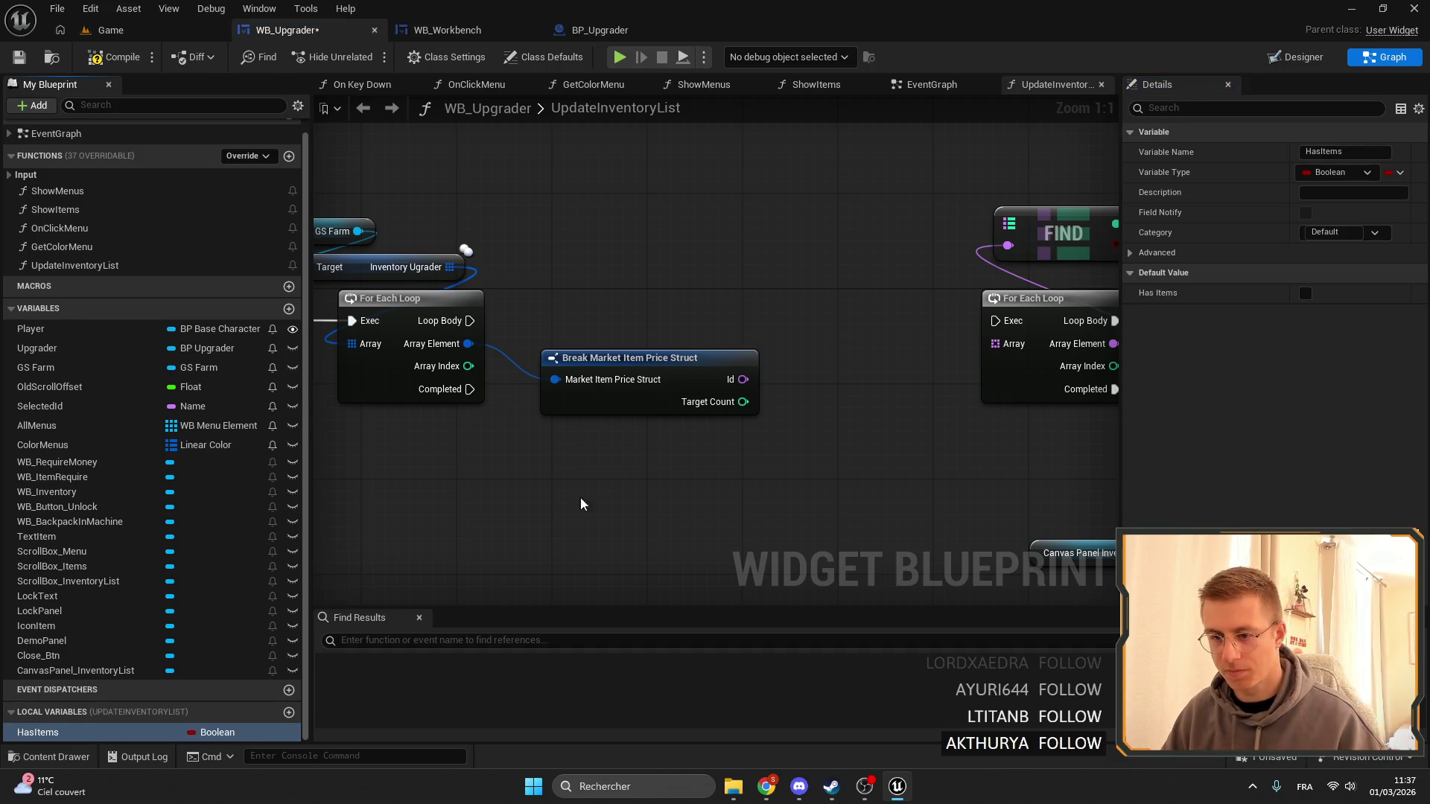
Place a SET HasItems node and add a greater-than check on Target Count.
{"action": "left_click_drag", "start_coordinate": [581, 504], "coordinate": [572, 550]}
{"action": "mouse_move", "coordinate": [64, 737]}
{"action": "left_mouse_down"}
{"action": "mouse_move", "coordinate": [744, 408]}
{"action": "mouse_move", "coordinate": [691, 460]}
{"action": "mouse_move", "coordinate": [639, 439]}
{"action": "mouse_move", "coordinate": [785, 457]}
{"action": "mouse_move", "coordinate": [753, 440]}
{"action": "mouse_move", "coordinate": [808, 338]}
{"action": "left_mouse_up"}
{"action": "left_click", "coordinate": [778, 447]}
{"action": "left_click", "coordinate": [758, 549]}
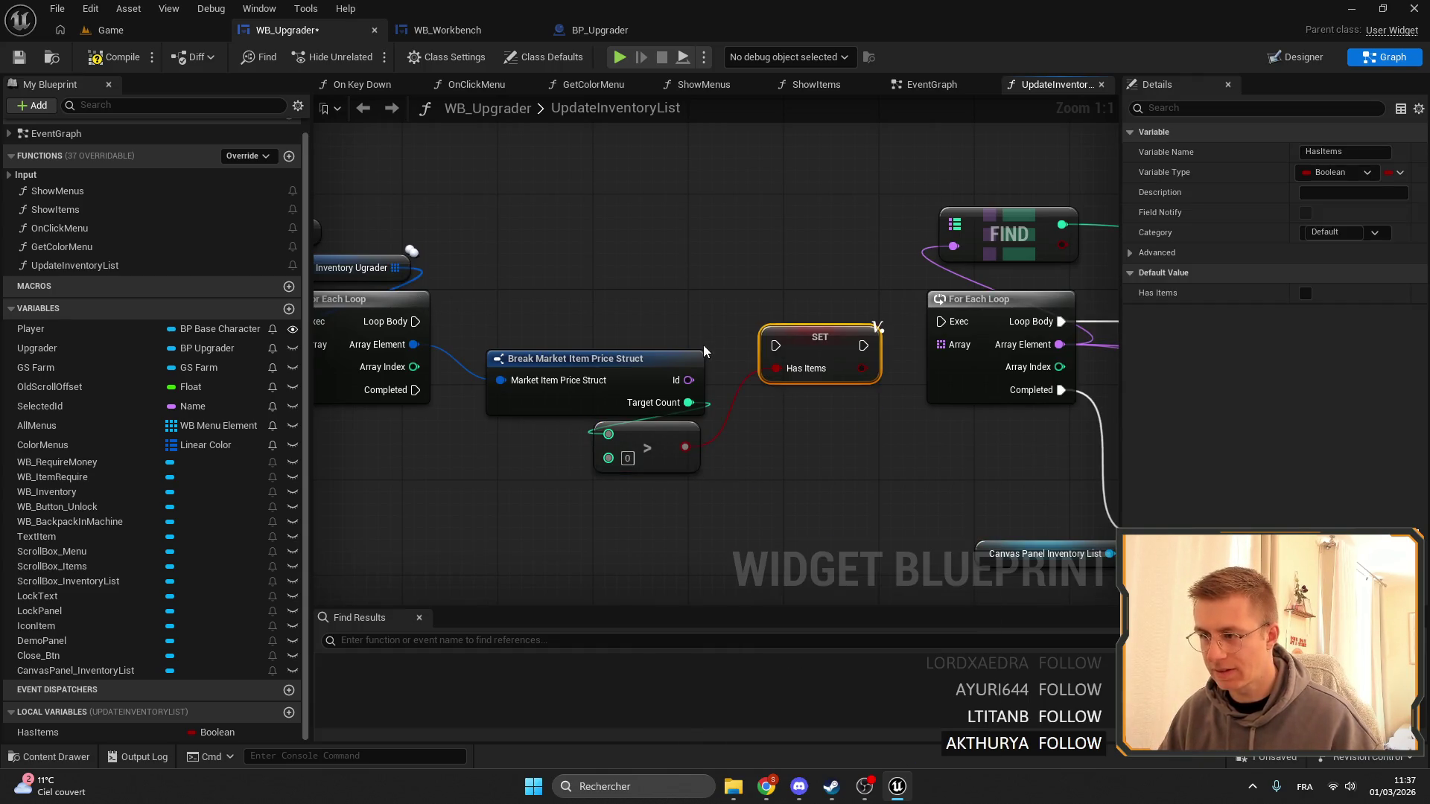
Add a Sequence after Loop Body, removing a mistakenly added Set Is Sub Sequence node.
{"action": "left_click_drag", "start_coordinate": [704, 351], "coordinate": [712, 397]}
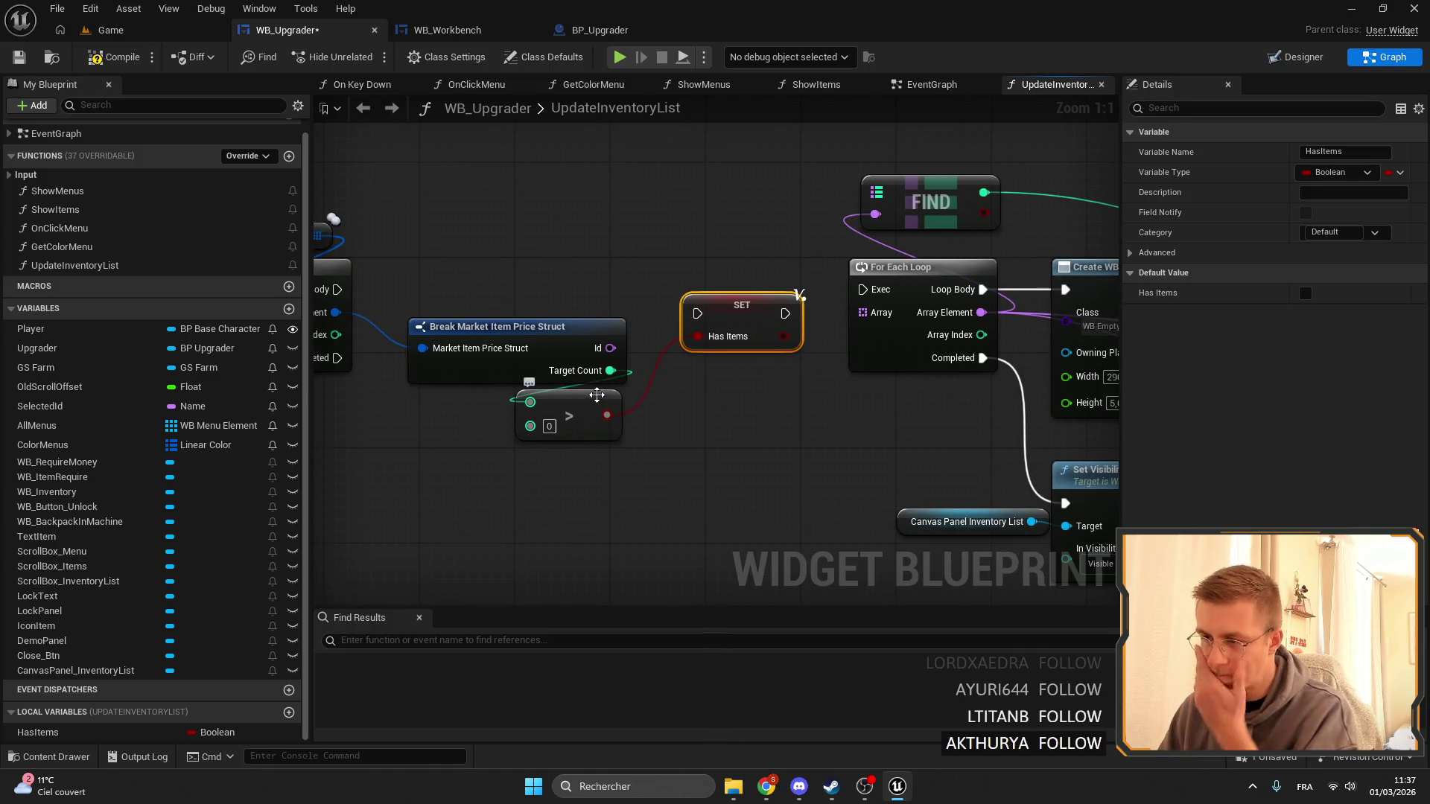
{"action": "mouse_move", "coordinate": [597, 395]}
{"action": "left_mouse_down"}
{"action": "mouse_move", "coordinate": [610, 349]}
{"action": "mouse_move", "coordinate": [681, 301]}
{"action": "mouse_move", "coordinate": [789, 279]}
{"action": "left_mouse_up"}
{"action": "left_click", "coordinate": [715, 328]}
{"action": "key", "text": "Delete"}
{"action": "mouse_move", "coordinate": [567, 309]}
{"action": "left_mouse_down"}
{"action": "mouse_move", "coordinate": [661, 290]}
{"action": "mouse_move", "coordinate": [836, 290]}
{"action": "left_mouse_up"}
{"action": "type", "text": "set"}
{"action": "scroll", "coordinate": [744, 446], "scroll_direction": "down", "scroll_amount": 5}
{"action": "left_click", "coordinate": [730, 522]}
Rearrange the struct, comparison and SET nodes and add a Branch on Sequence Then 0.
{"action": "left_click", "coordinate": [670, 391]}
{"action": "left_click", "coordinate": [640, 298], "text": "ctrl"}
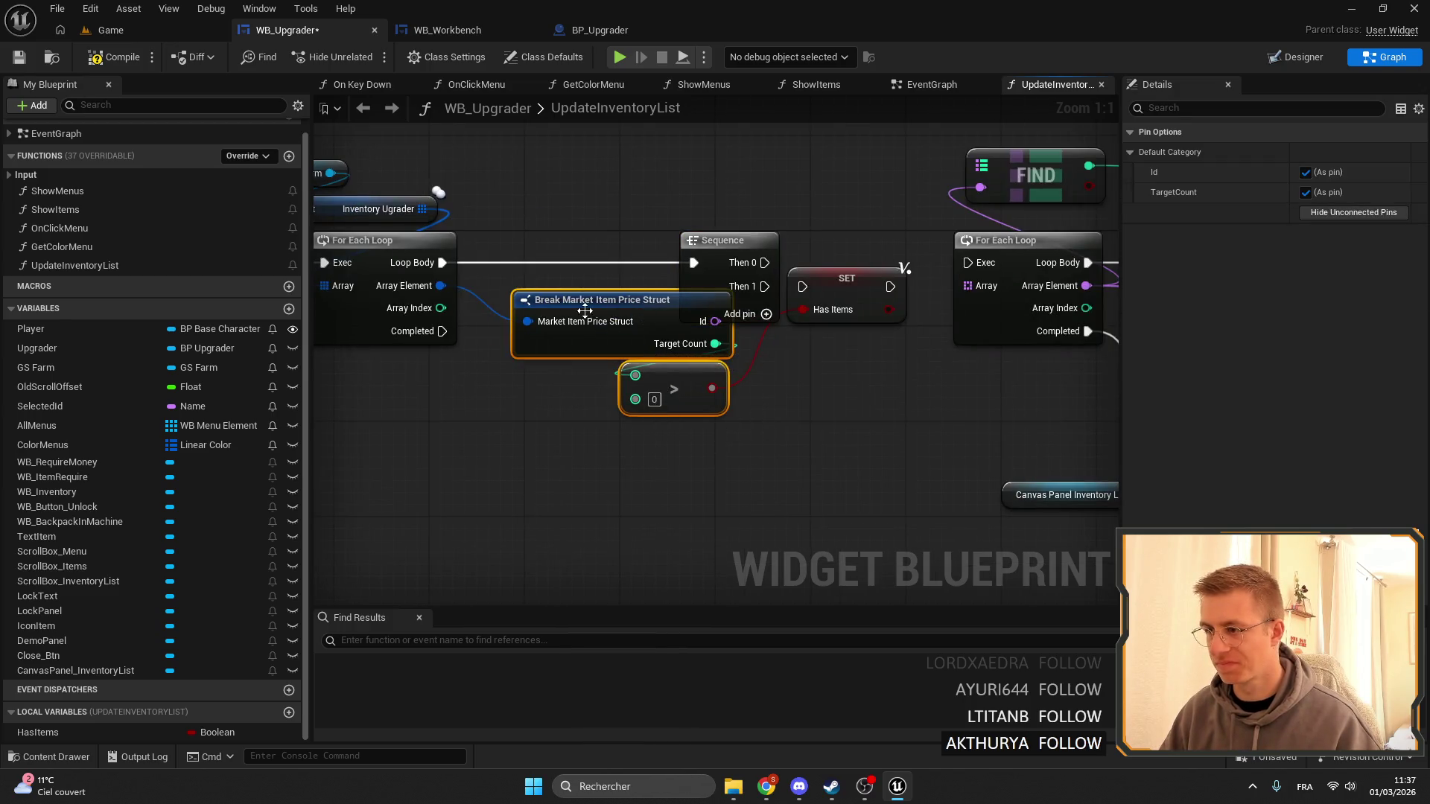
{"action": "mouse_move", "coordinate": [640, 298]}
{"action": "left_mouse_down"}
{"action": "mouse_move", "coordinate": [641, 343]}
{"action": "mouse_move", "coordinate": [742, 402]}
{"action": "left_mouse_up"}
{"action": "left_click", "coordinate": [561, 446]}
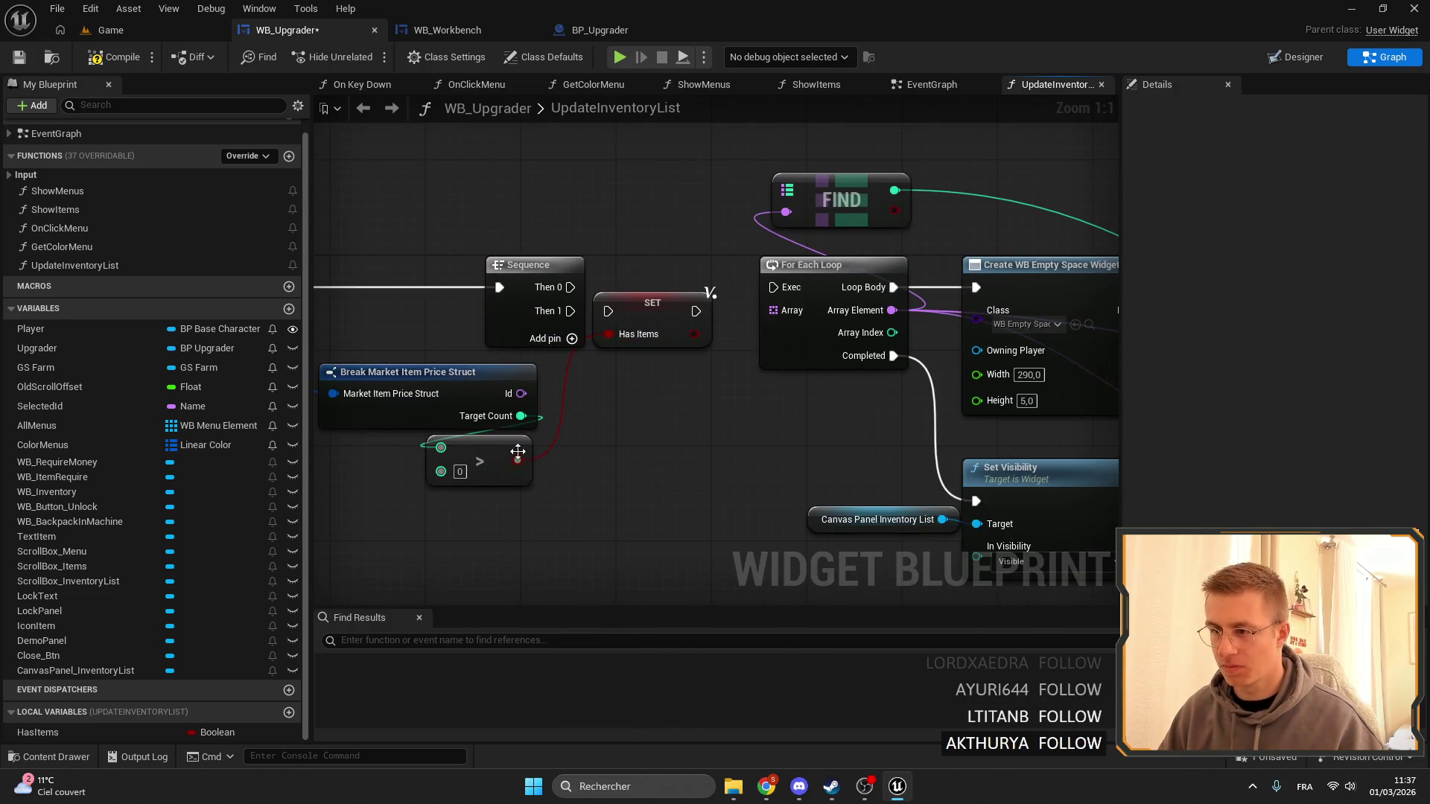
{"action": "left_click_drag", "start_coordinate": [659, 292], "coordinate": [718, 448]}
{"action": "mouse_move", "coordinate": [571, 287]}
{"action": "left_mouse_down"}
{"action": "mouse_move", "coordinate": [642, 292]}
{"action": "mouse_move", "coordinate": [690, 272]}
{"action": "left_mouse_up"}
{"action": "type", "text": "if"}
{"action": "key", "text": "Return"}
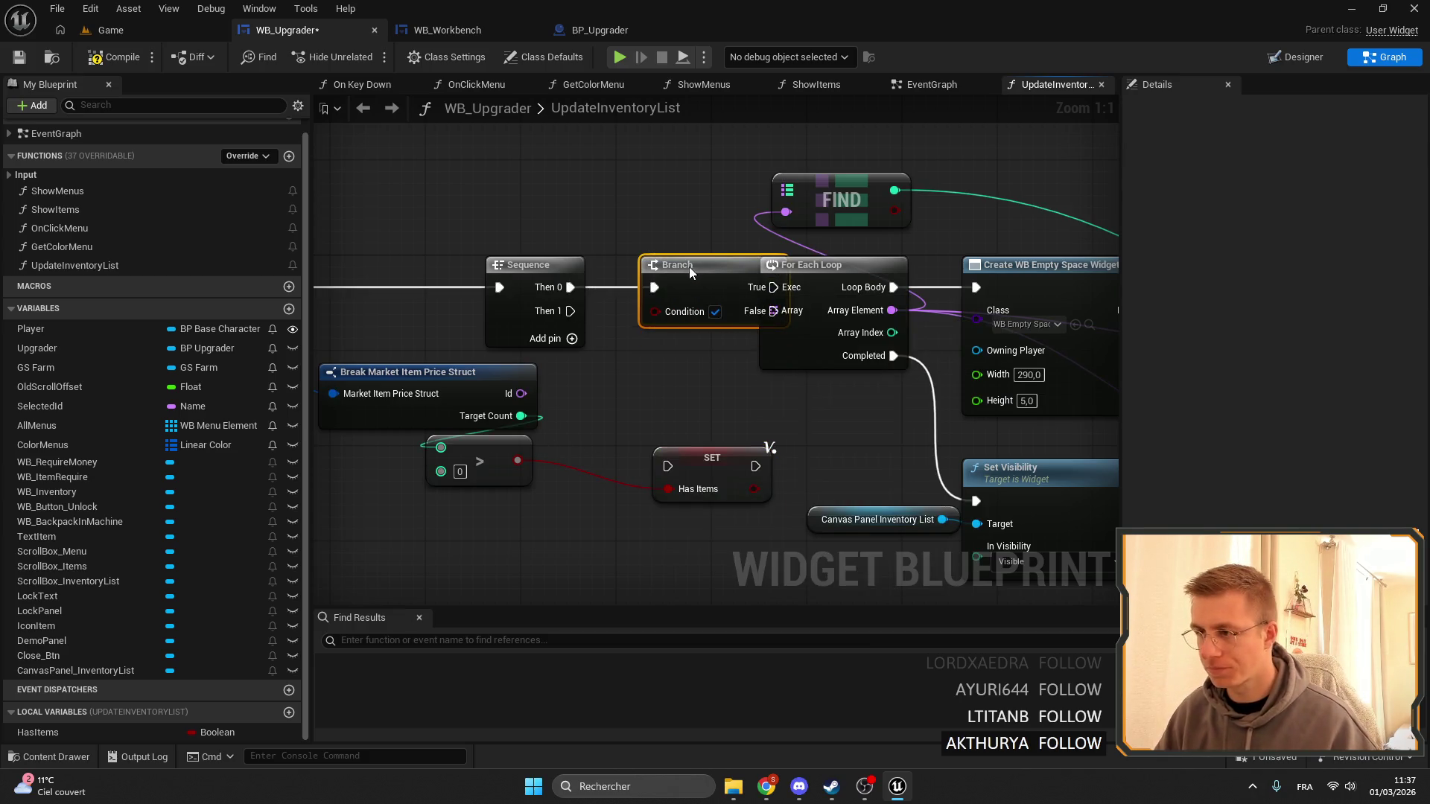
Run the Branch's True path into SET HasItems with HasItems checked true.
{"action": "scroll", "coordinate": [670, 318], "scroll_direction": "down", "scroll_amount": 6}
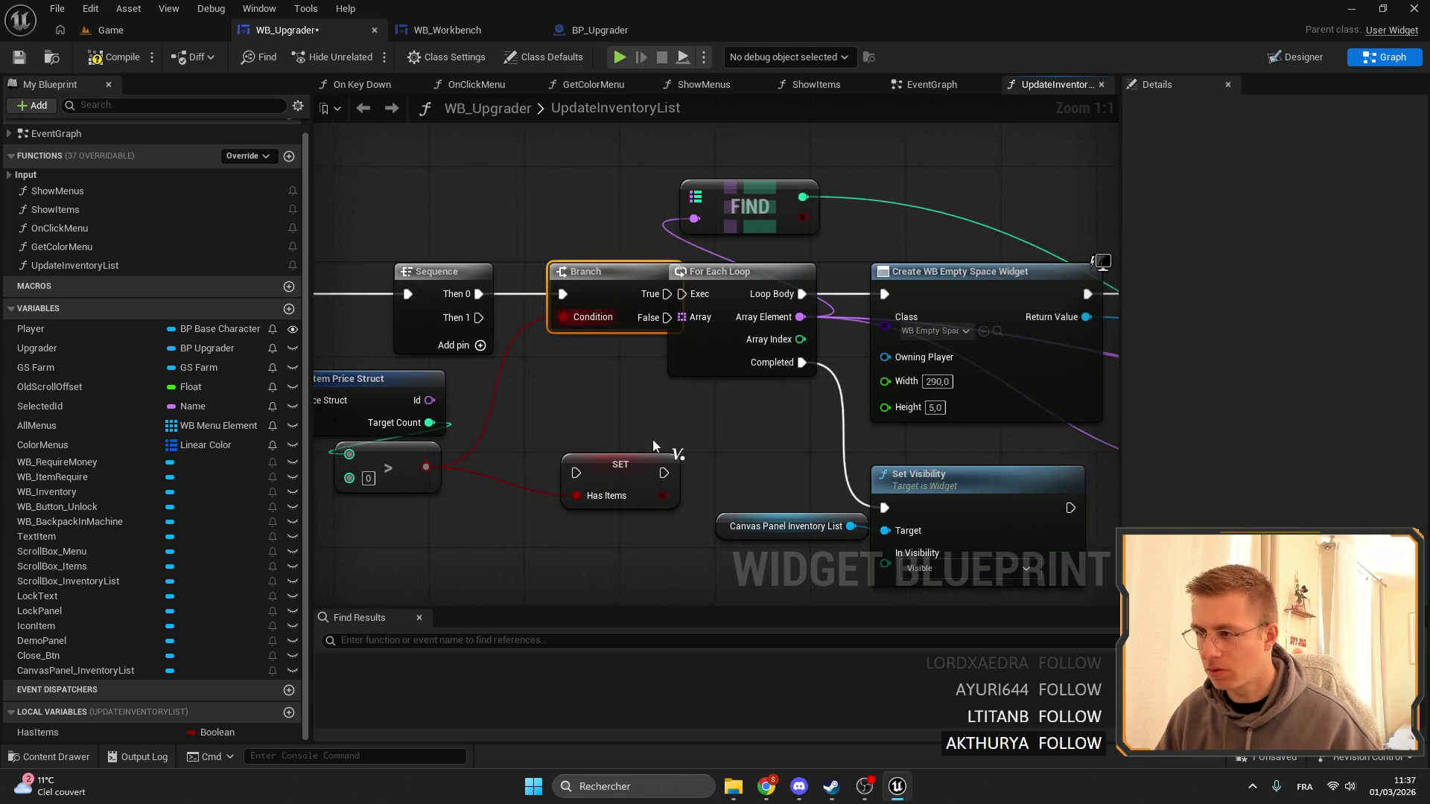
{"action": "scroll", "coordinate": [767, 354], "scroll_direction": "down", "scroll_amount": 1}
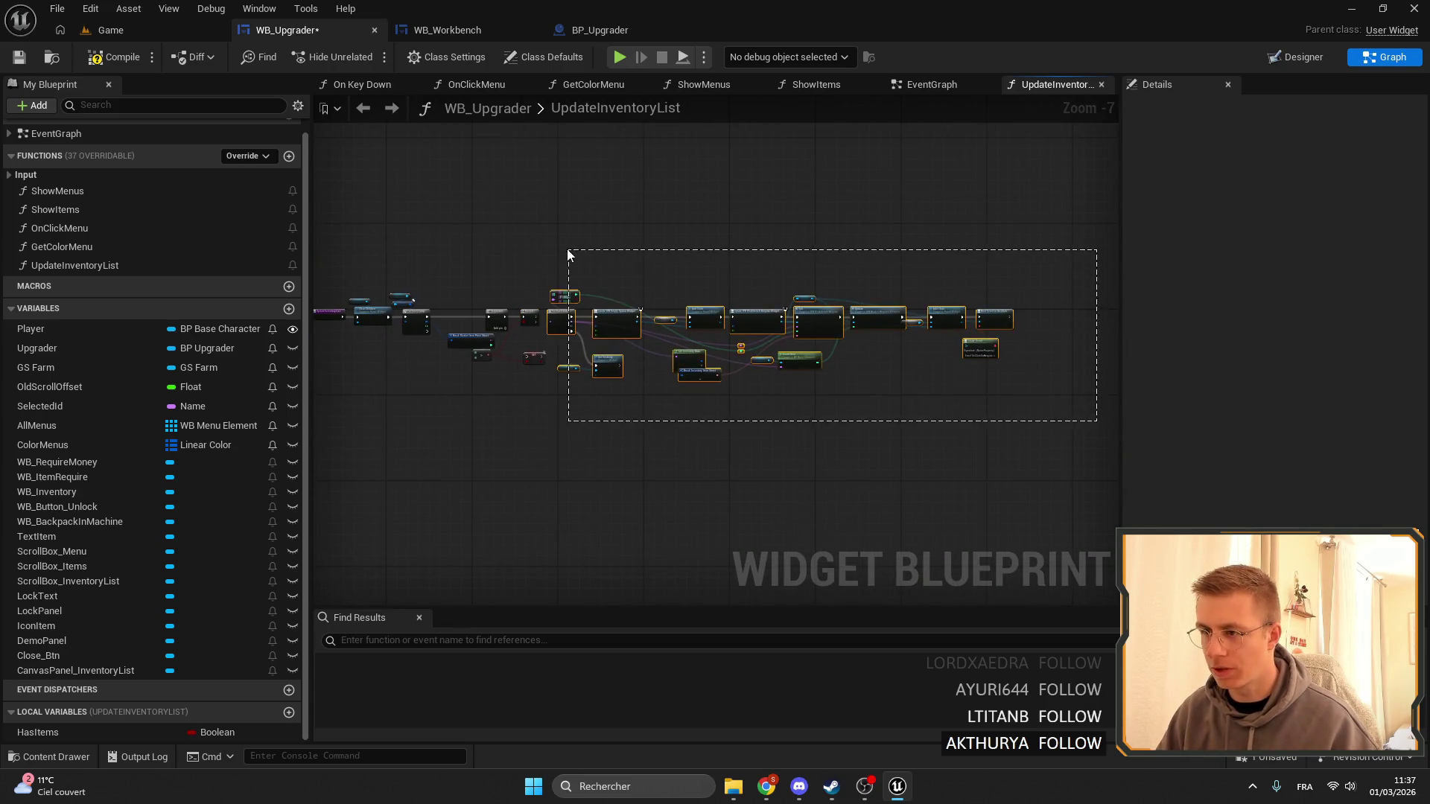
{"action": "left_click_drag", "start_coordinate": [568, 254], "coordinate": [567, 254]}
{"action": "scroll", "coordinate": [695, 300], "scroll_direction": "up", "scroll_amount": 5}
{"action": "left_click", "coordinate": [653, 283]}
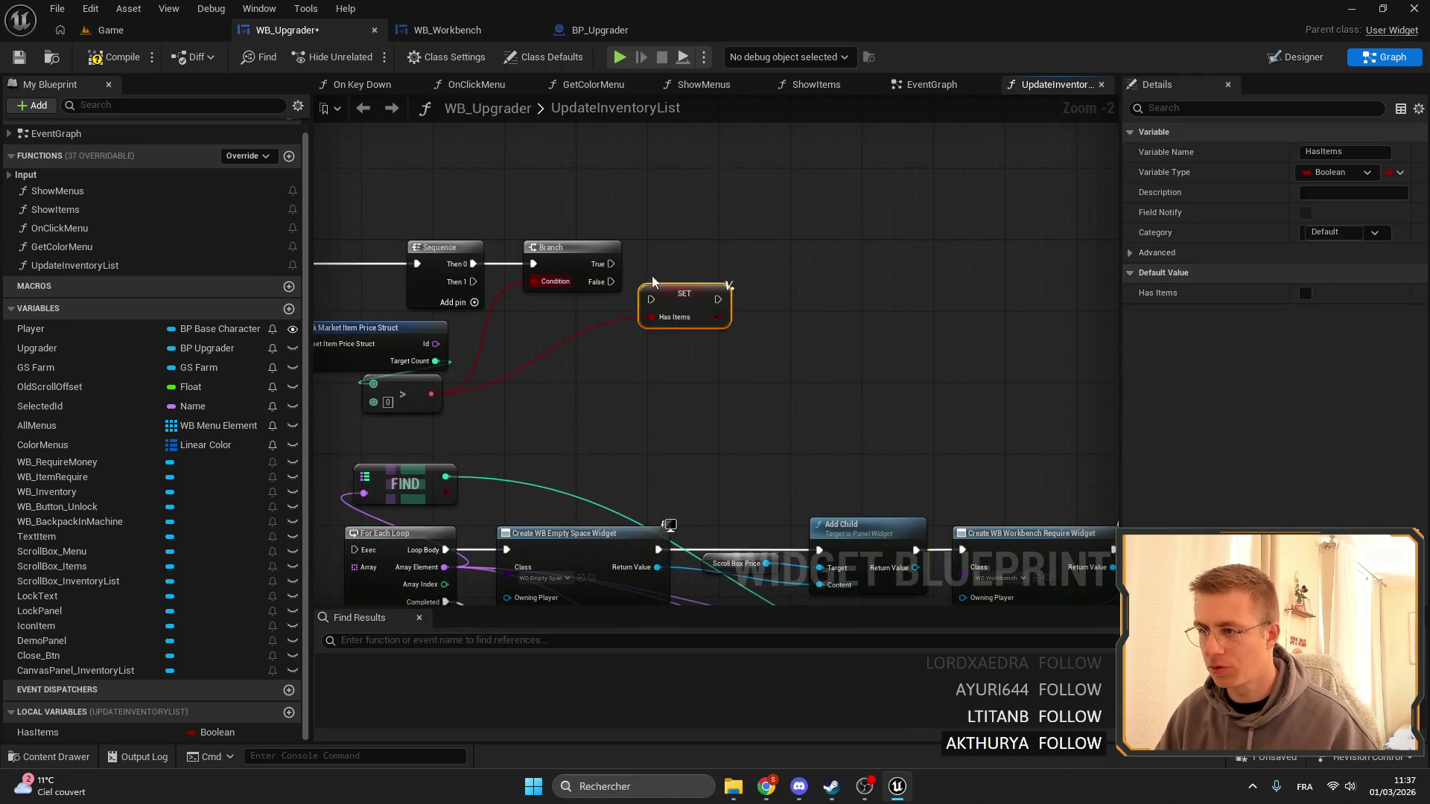
{"action": "scroll", "coordinate": [652, 282], "scroll_direction": "up", "scroll_amount": 2}
{"action": "left_click_drag", "start_coordinate": [670, 306], "coordinate": [670, 254]}
{"action": "left_click_drag", "start_coordinate": [713, 257], "coordinate": [724, 269]}
{"action": "scroll", "coordinate": [756, 314], "scroll_direction": "down", "scroll_amount": 1}
{"action": "left_click", "coordinate": [742, 300]}
{"action": "scroll", "coordinate": [783, 294], "scroll_direction": "down", "scroll_amount": 3}
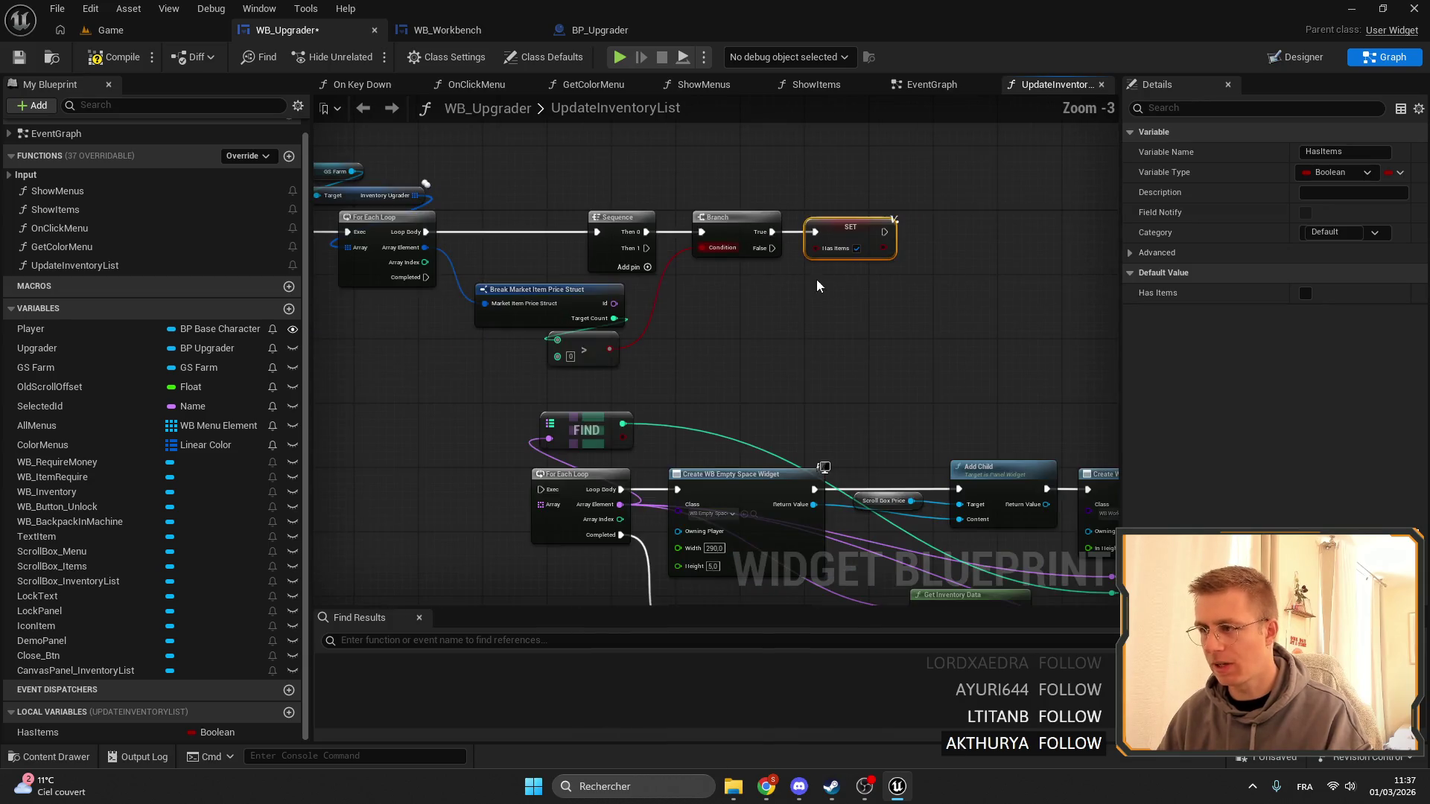
Add a Branch on the loop's Completed output using HasItems as its condition.
{"action": "left_click_drag", "start_coordinate": [426, 277], "coordinate": [404, 451]}
{"action": "type", "text": "branch"}
{"action": "key", "text": "Return"}
{"action": "mouse_move", "coordinate": [37, 732]}
{"action": "left_mouse_down"}
{"action": "mouse_move", "coordinate": [525, 406]}
{"action": "mouse_move", "coordinate": [492, 433]}
{"action": "left_mouse_up"}
{"action": "scroll", "coordinate": [492, 433], "scroll_direction": "up", "scroll_amount": 1}
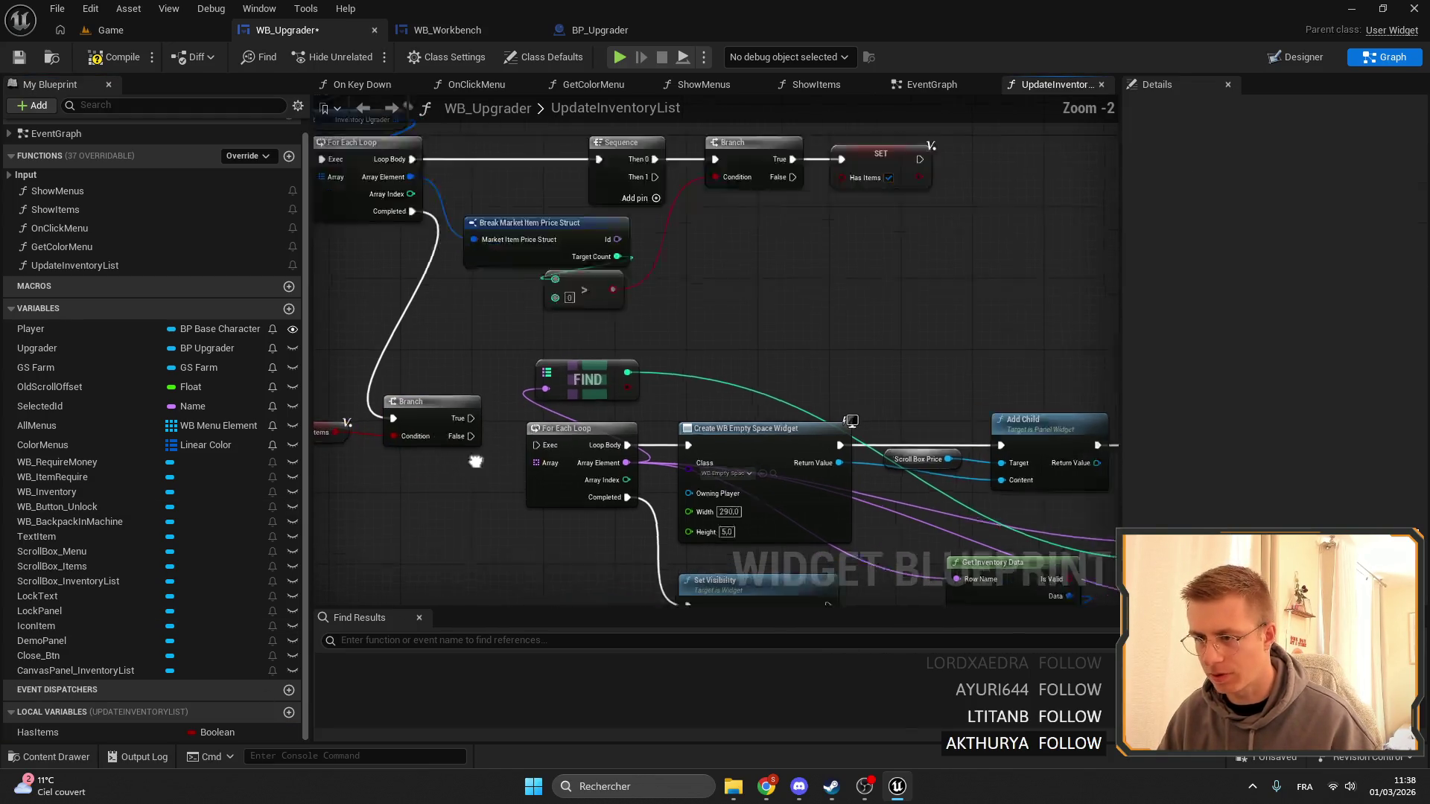
{"action": "left_click_drag", "start_coordinate": [575, 419], "coordinate": [373, 417]}
Delete the old lower For Each Loop and the Sequence node.
{"action": "mouse_move", "coordinate": [945, 168]}
{"action": "left_mouse_down"}
{"action": "mouse_move", "coordinate": [556, 191]}
{"action": "mouse_move", "coordinate": [531, 227]}
{"action": "mouse_move", "coordinate": [596, 313]}
{"action": "mouse_move", "coordinate": [463, 283]}
{"action": "left_mouse_up"}
{"action": "left_click_drag", "start_coordinate": [682, 461], "coordinate": [551, 365]}
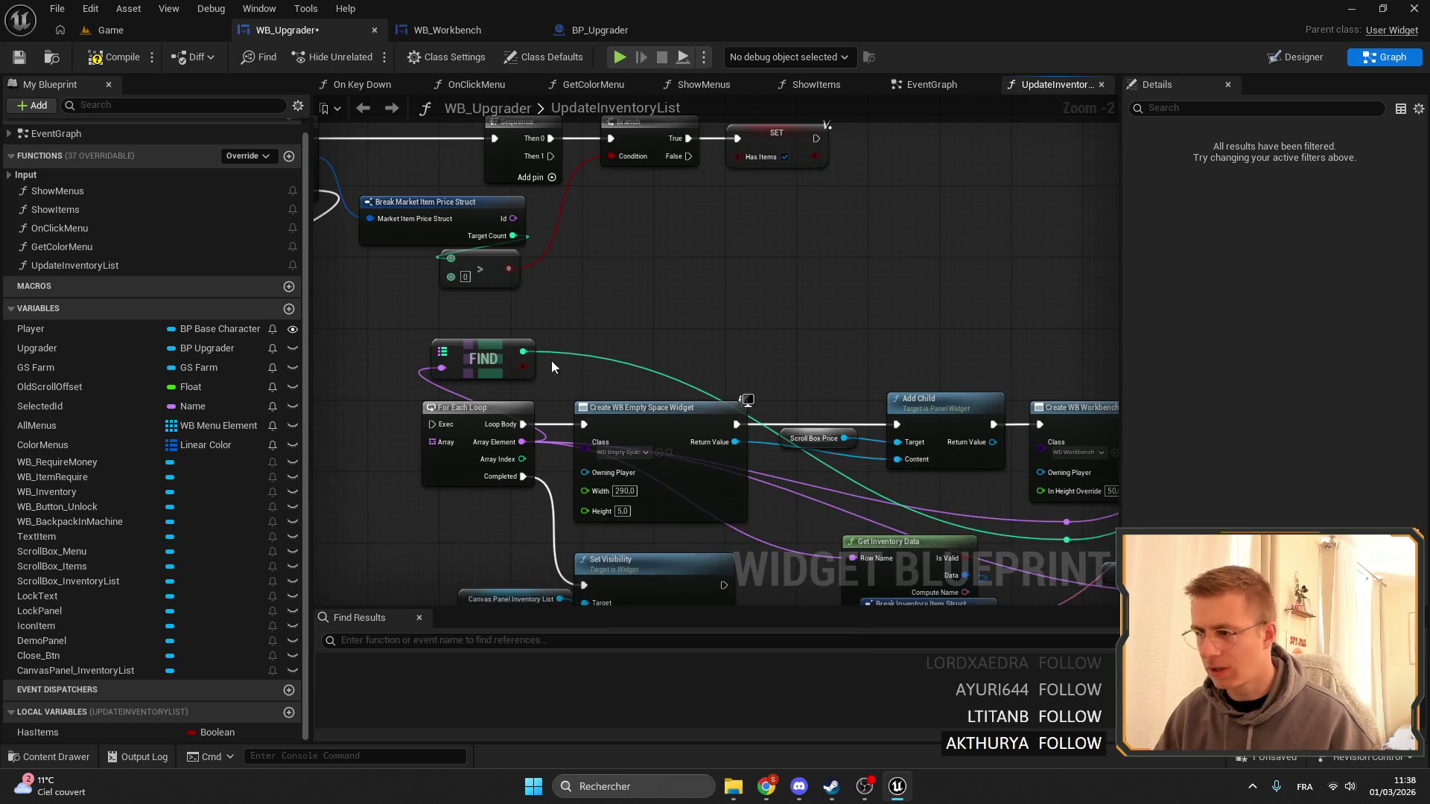
{"action": "key", "text": "Delete"}
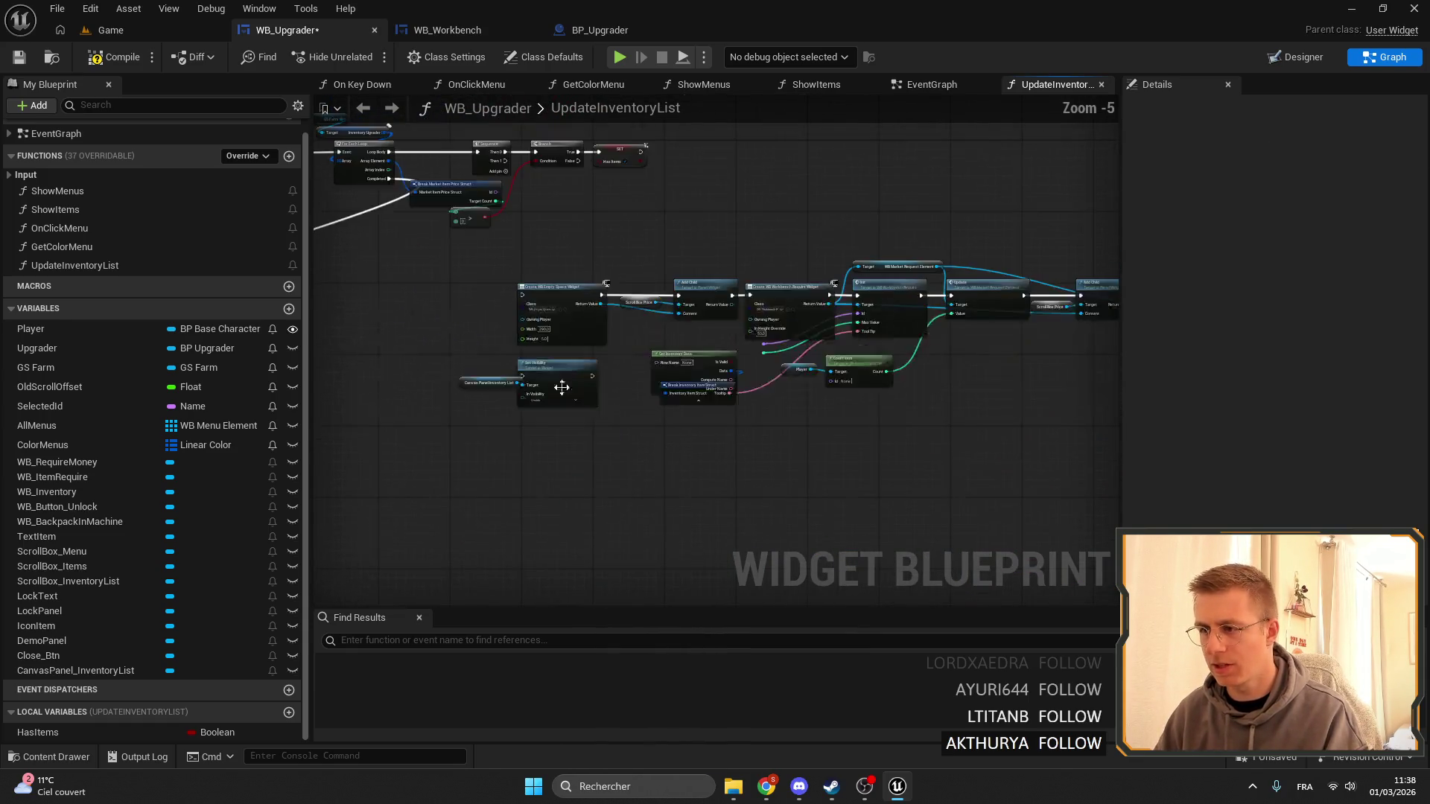
{"action": "left_click_drag", "start_coordinate": [418, 390], "coordinate": [511, 382]}
{"action": "scroll", "coordinate": [511, 382], "scroll_direction": "down", "scroll_amount": 5}
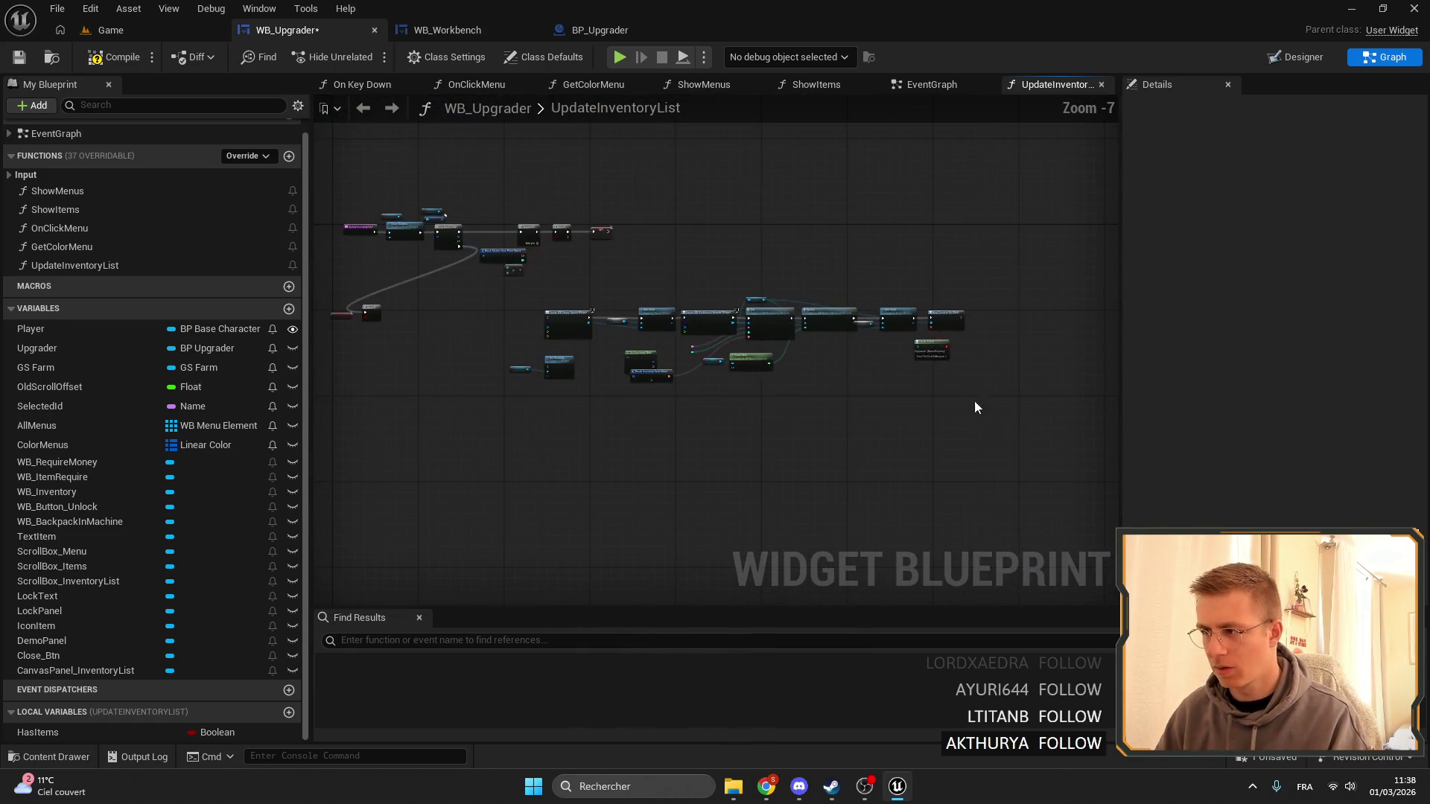
{"action": "mouse_move", "coordinate": [973, 406]}
{"action": "left_mouse_down"}
{"action": "mouse_move", "coordinate": [530, 288]}
{"action": "mouse_move", "coordinate": [566, 222]}
{"action": "mouse_move", "coordinate": [605, 316]}
{"action": "left_mouse_up"}
{"action": "scroll", "coordinate": [559, 320], "scroll_direction": "up", "scroll_amount": 4}
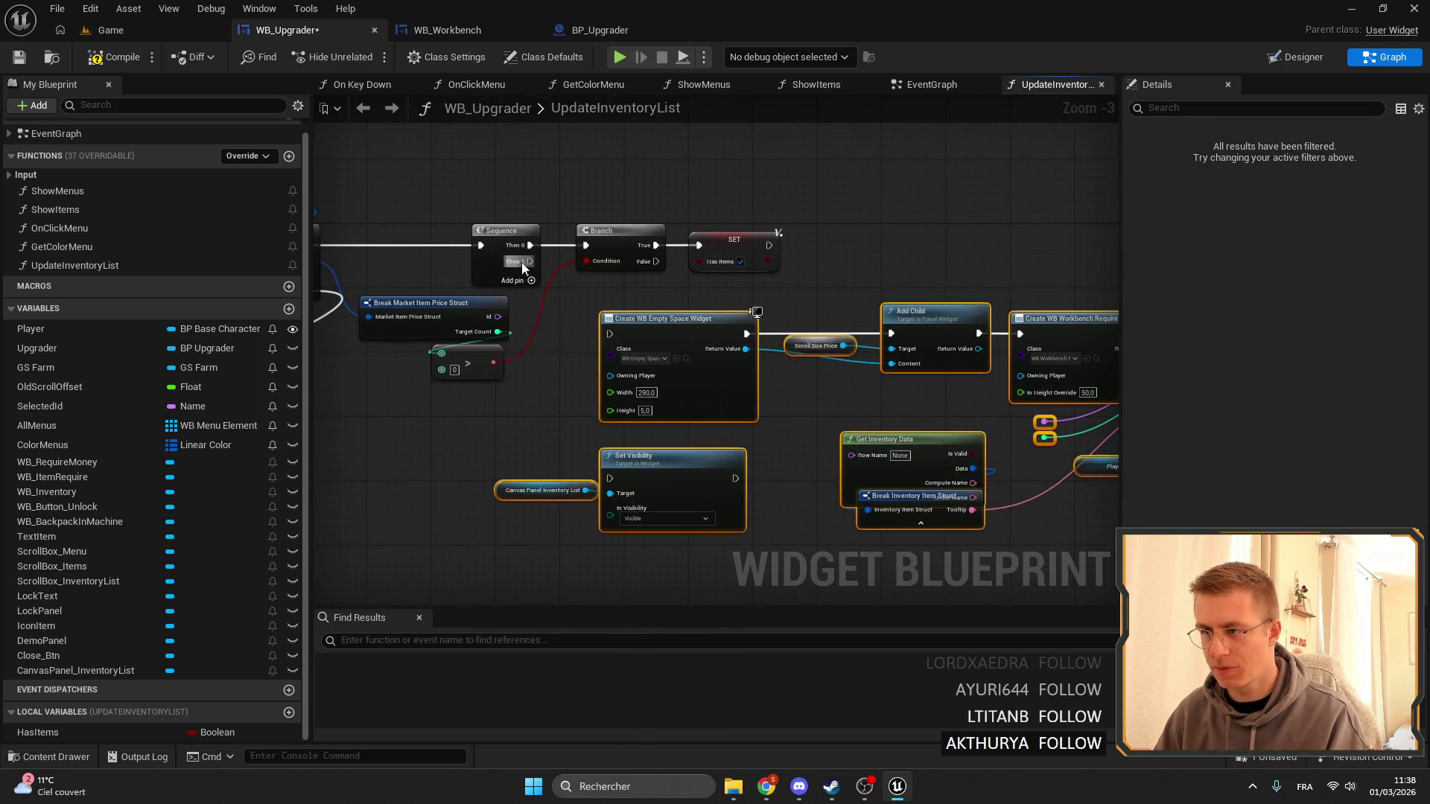
{"action": "mouse_move", "coordinate": [529, 262]}
{"action": "left_mouse_down"}
{"action": "mouse_move", "coordinate": [585, 325]}
{"action": "mouse_move", "coordinate": [624, 306]}
{"action": "mouse_move", "coordinate": [709, 346]}
{"action": "left_mouse_up"}
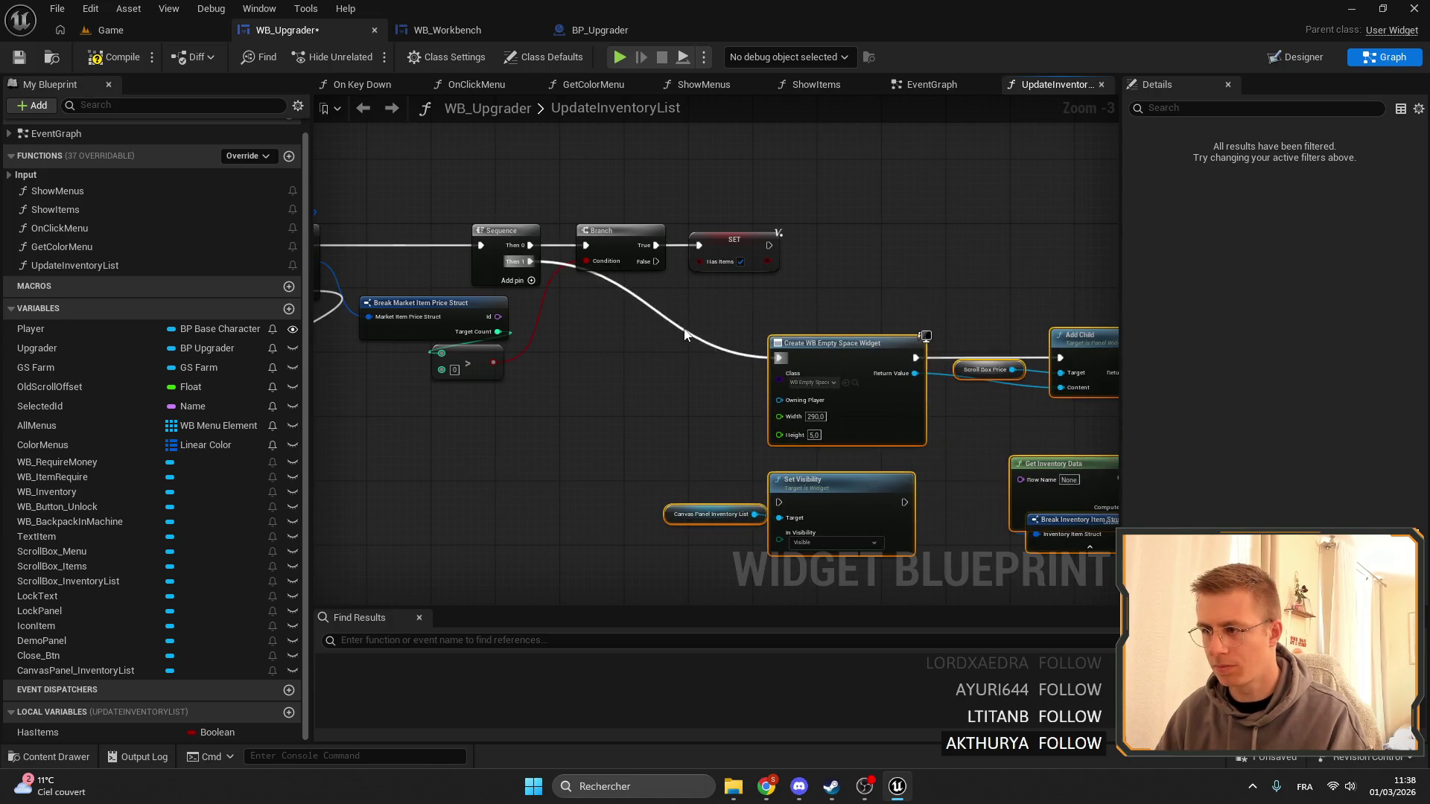
{"action": "left_click", "coordinate": [684, 333], "text": "alt"}
{"action": "key", "text": "Delete"}
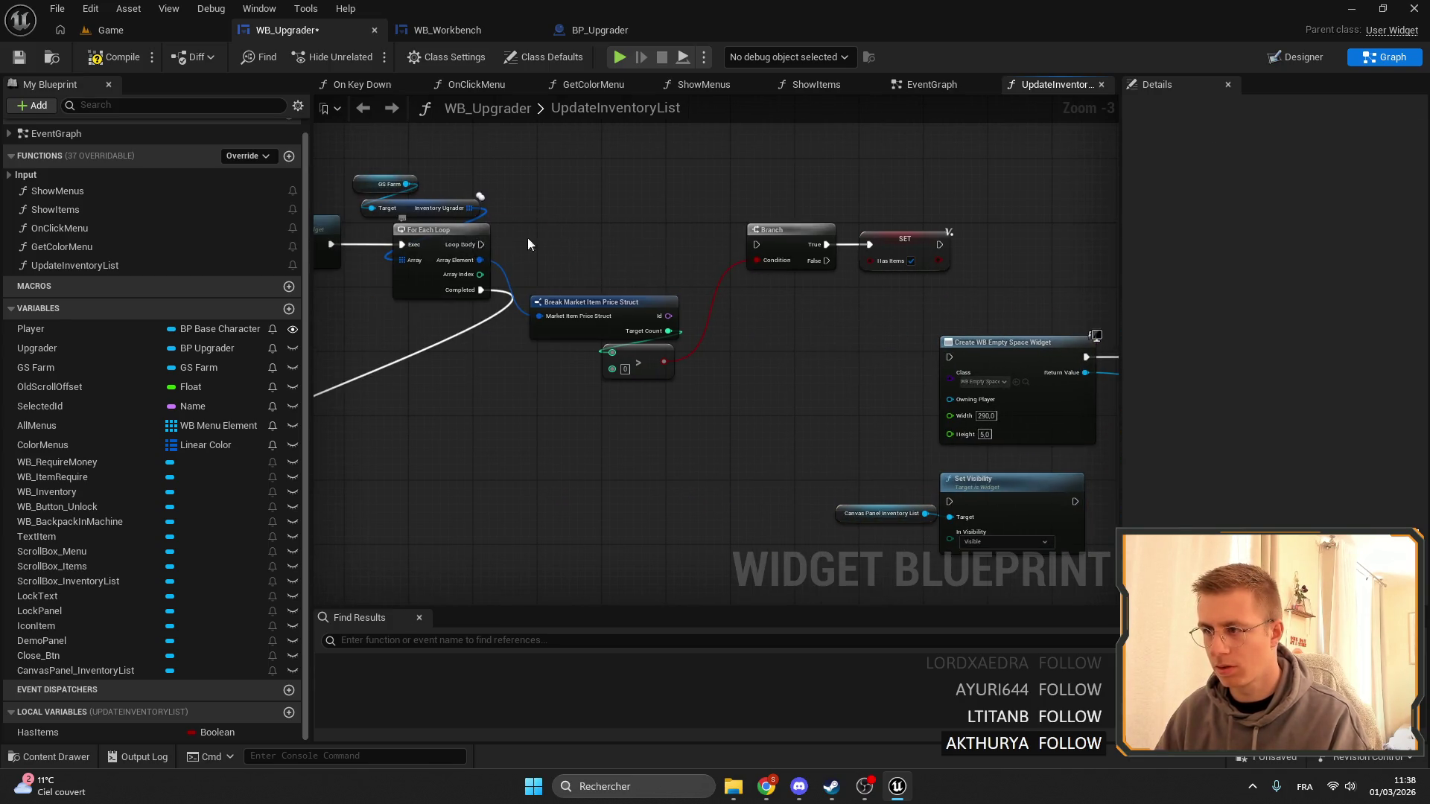
Wire Loop Body straight into the Target Count Branch and regroup the loop-body nodes.
{"action": "mouse_move", "coordinate": [469, 244]}
{"action": "left_mouse_down"}
{"action": "mouse_move", "coordinate": [494, 235]}
{"action": "mouse_move", "coordinate": [461, 246]}
{"action": "left_mouse_up"}
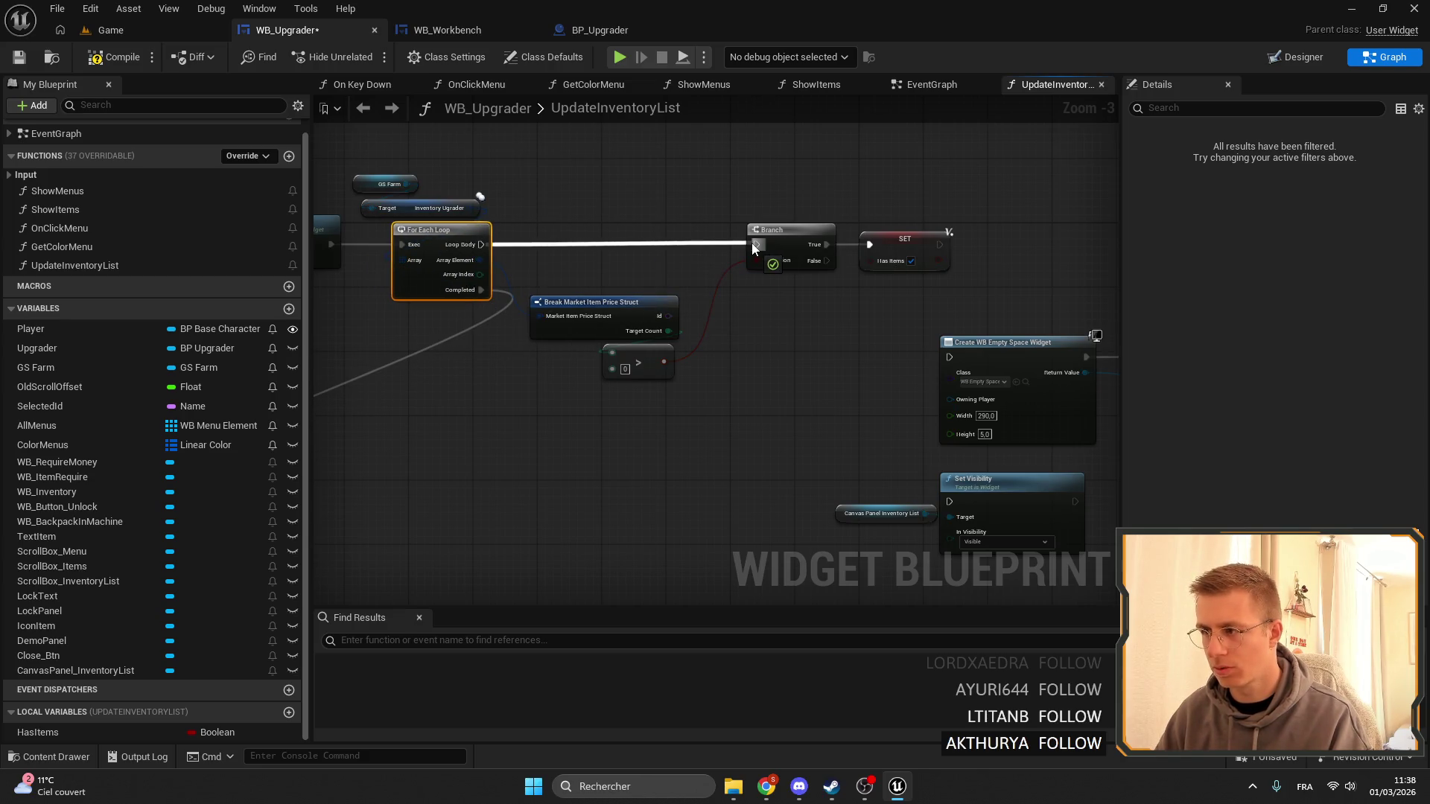
{"action": "left_click_drag", "start_coordinate": [753, 243], "coordinate": [753, 244]}
{"action": "left_click_drag", "start_coordinate": [880, 362], "coordinate": [627, 194]}
{"action": "left_click_drag", "start_coordinate": [785, 236], "coordinate": [776, 235]}
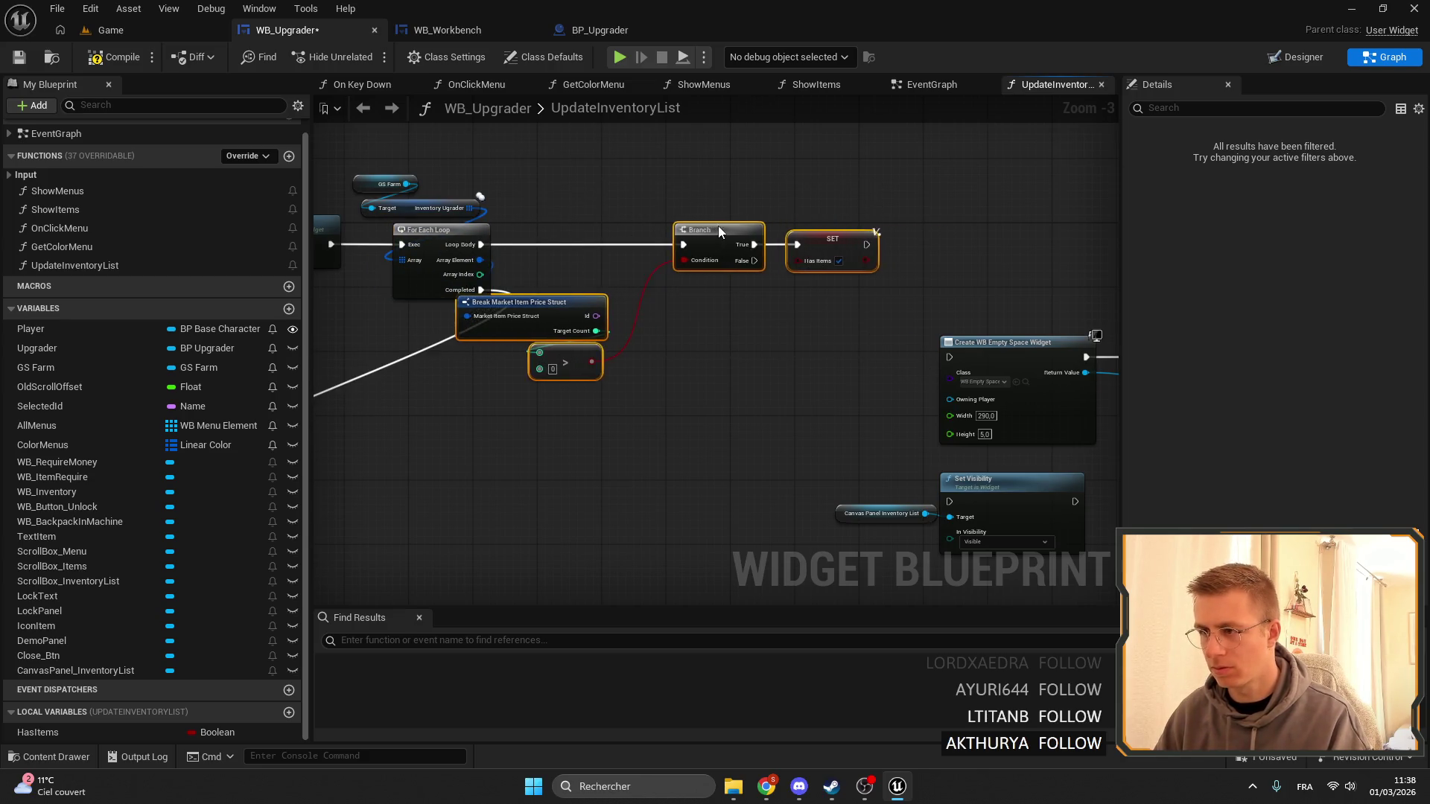
{"action": "left_click_drag", "start_coordinate": [718, 199], "coordinate": [521, 372]}
{"action": "mouse_move", "coordinate": [612, 293]}
{"action": "left_mouse_down"}
{"action": "mouse_move", "coordinate": [620, 261]}
{"action": "mouse_move", "coordinate": [603, 264]}
{"action": "left_mouse_up"}
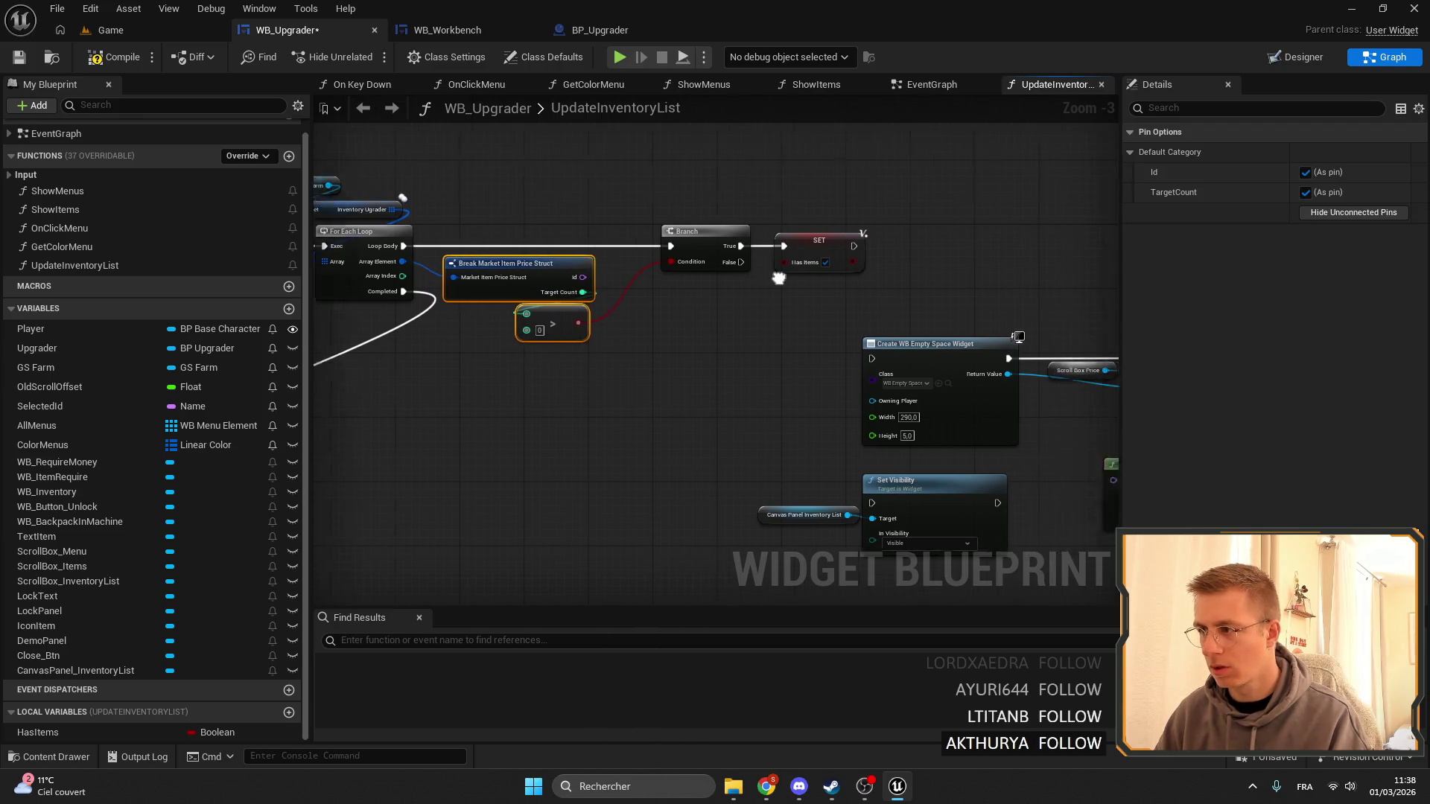
{"action": "left_click_drag", "start_coordinate": [761, 246], "coordinate": [791, 346]}
{"action": "scroll", "coordinate": [791, 363], "scroll_direction": "down", "scroll_amount": 3}
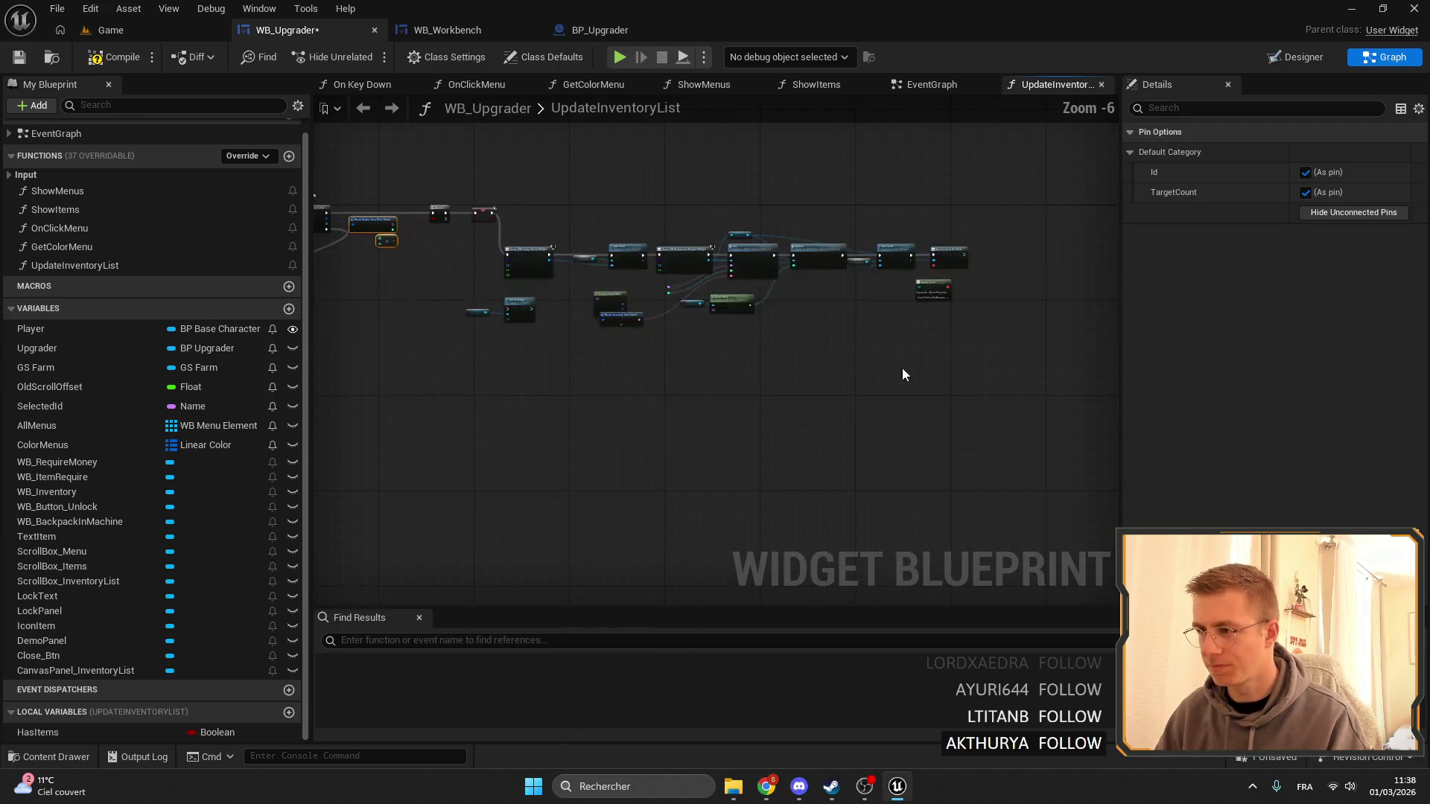
{"action": "mouse_move", "coordinate": [1018, 316]}
{"action": "left_mouse_down"}
{"action": "mouse_move", "coordinate": [581, 216]}
{"action": "mouse_move", "coordinate": [478, 221]}
{"action": "left_mouse_up"}
{"action": "scroll", "coordinate": [510, 253], "scroll_direction": "up", "scroll_amount": 3}
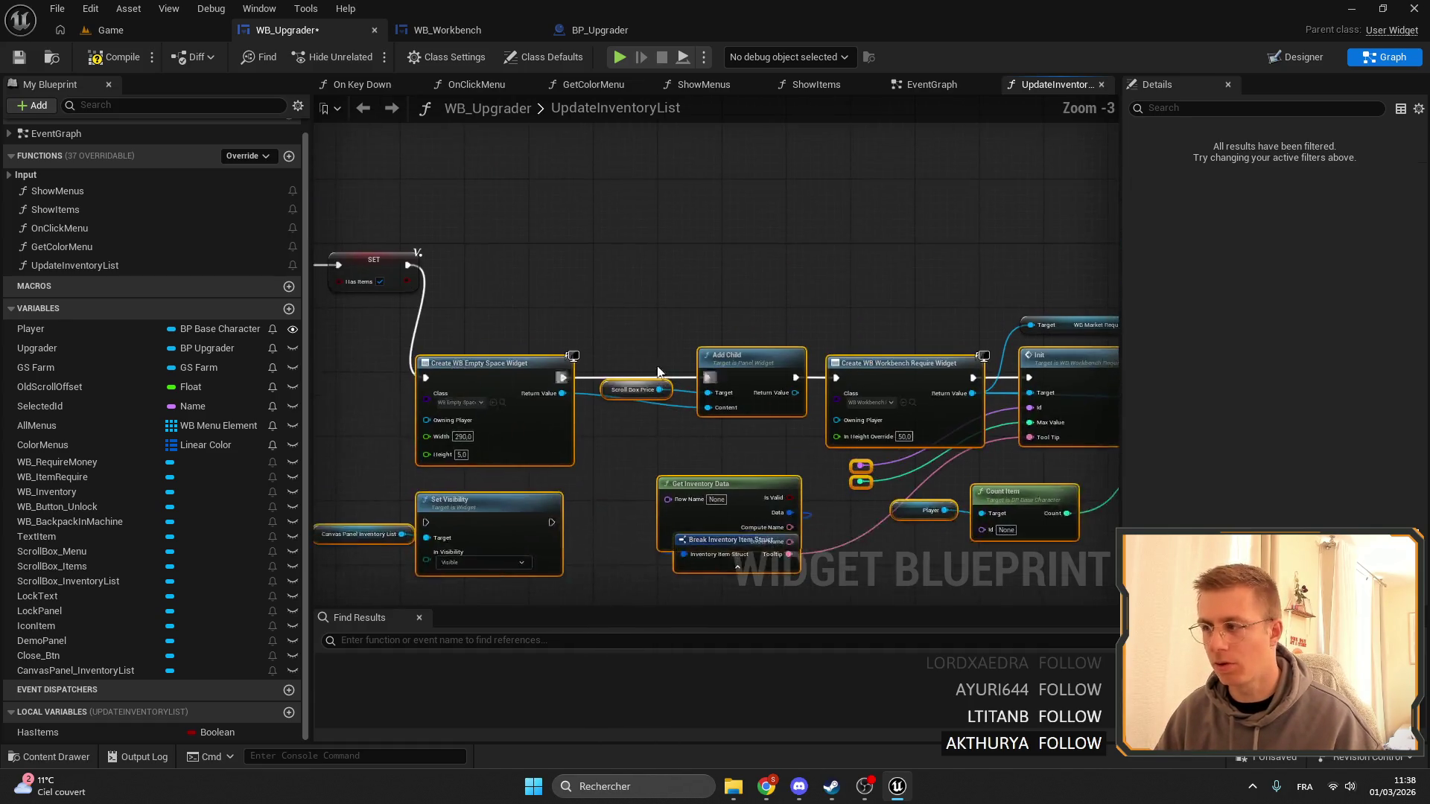
Replace the Scroll Box Price getter with ScrollBox_InventoryList so Add Child fills the inventory list.
{"action": "left_click_drag", "start_coordinate": [703, 272], "coordinate": [649, 284]}
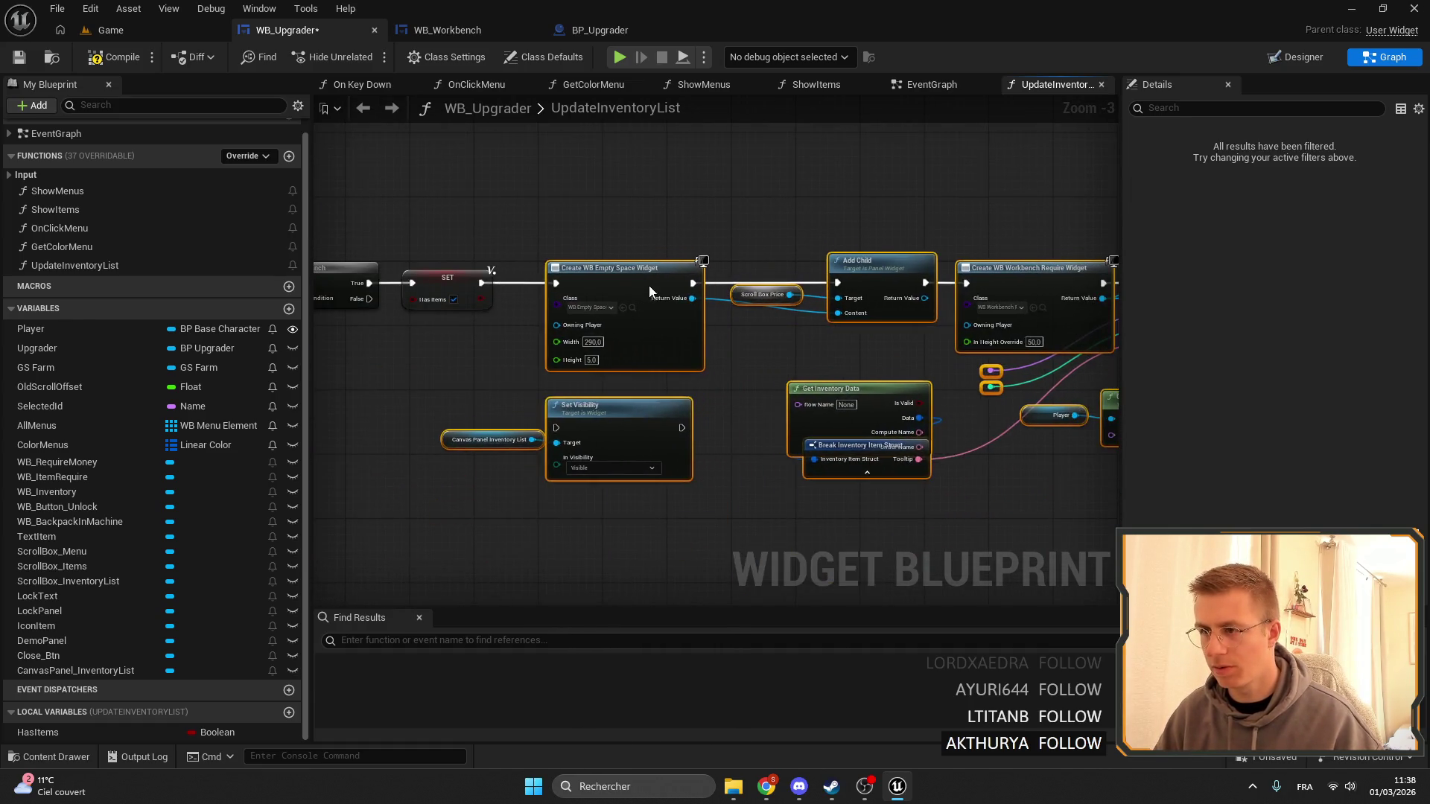
{"action": "left_click", "coordinate": [547, 239]}
{"action": "scroll", "coordinate": [540, 252], "scroll_direction": "up", "scroll_amount": 1}
{"action": "scroll", "coordinate": [824, 265], "scroll_direction": "up", "scroll_amount": 2}
{"action": "left_click_drag", "start_coordinate": [775, 318], "coordinate": [483, 354]}
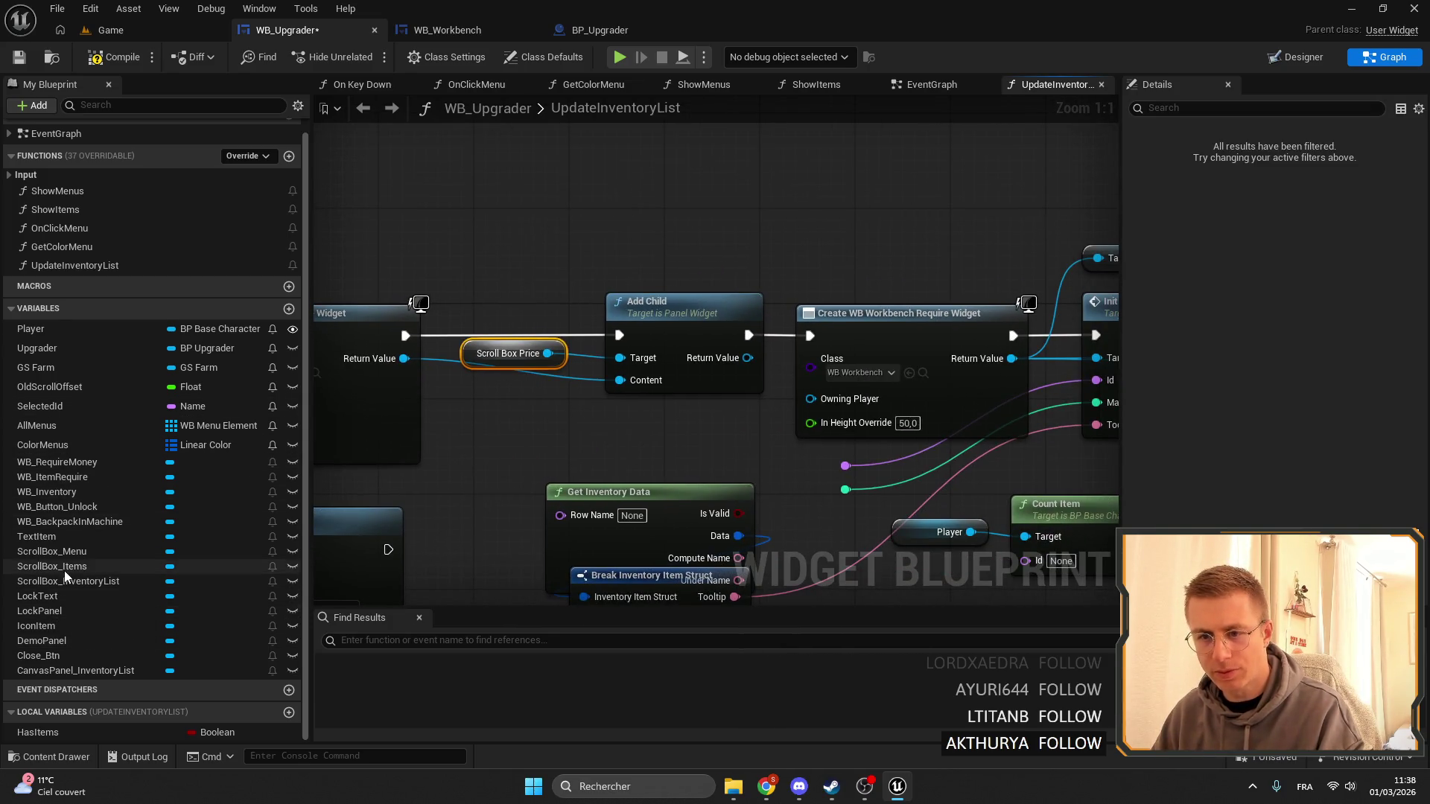
{"action": "mouse_move", "coordinate": [43, 581]}
{"action": "left_mouse_down"}
{"action": "mouse_move", "coordinate": [491, 456]}
{"action": "mouse_move", "coordinate": [467, 355]}
{"action": "left_mouse_up"}
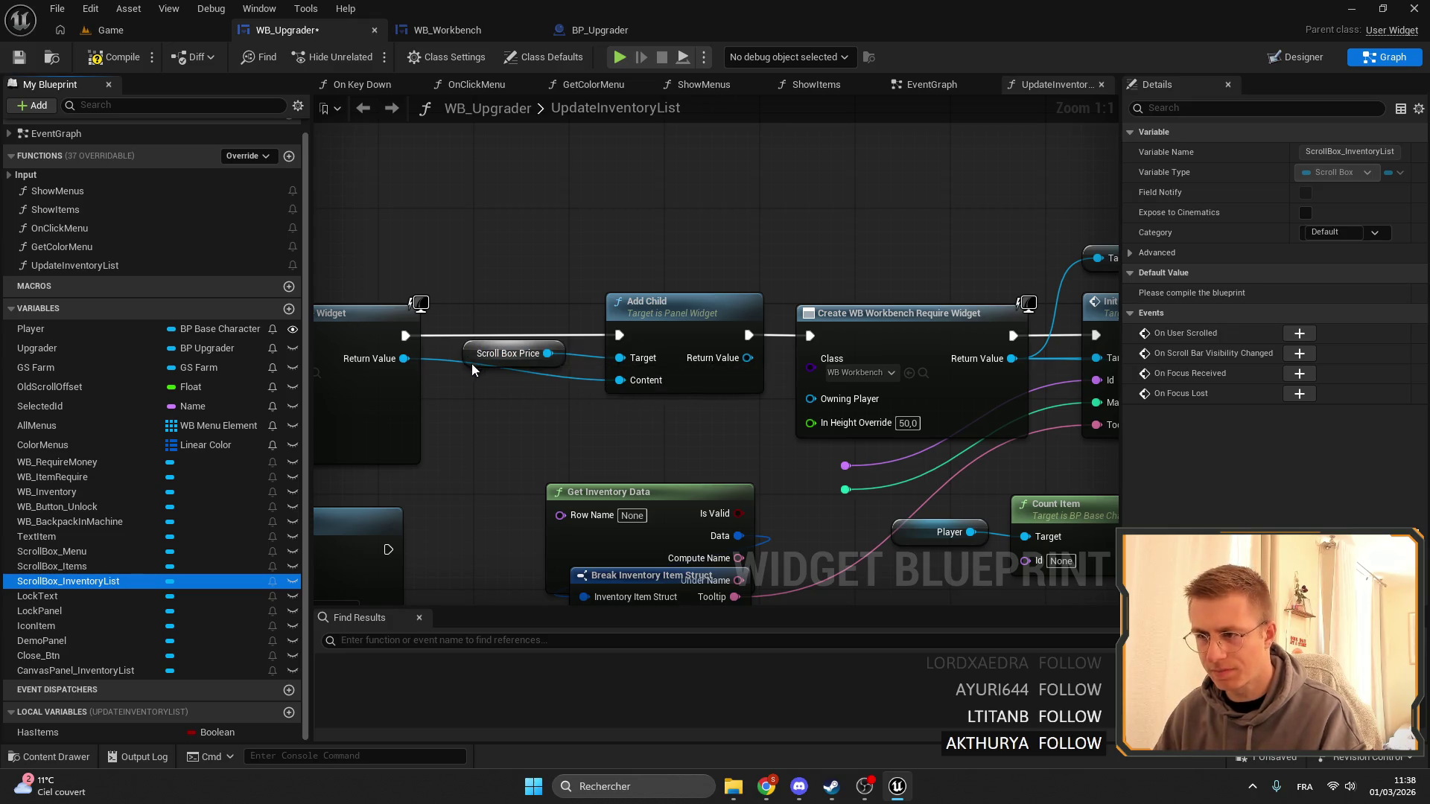
{"action": "left_click_drag", "start_coordinate": [549, 370], "coordinate": [909, 272]}
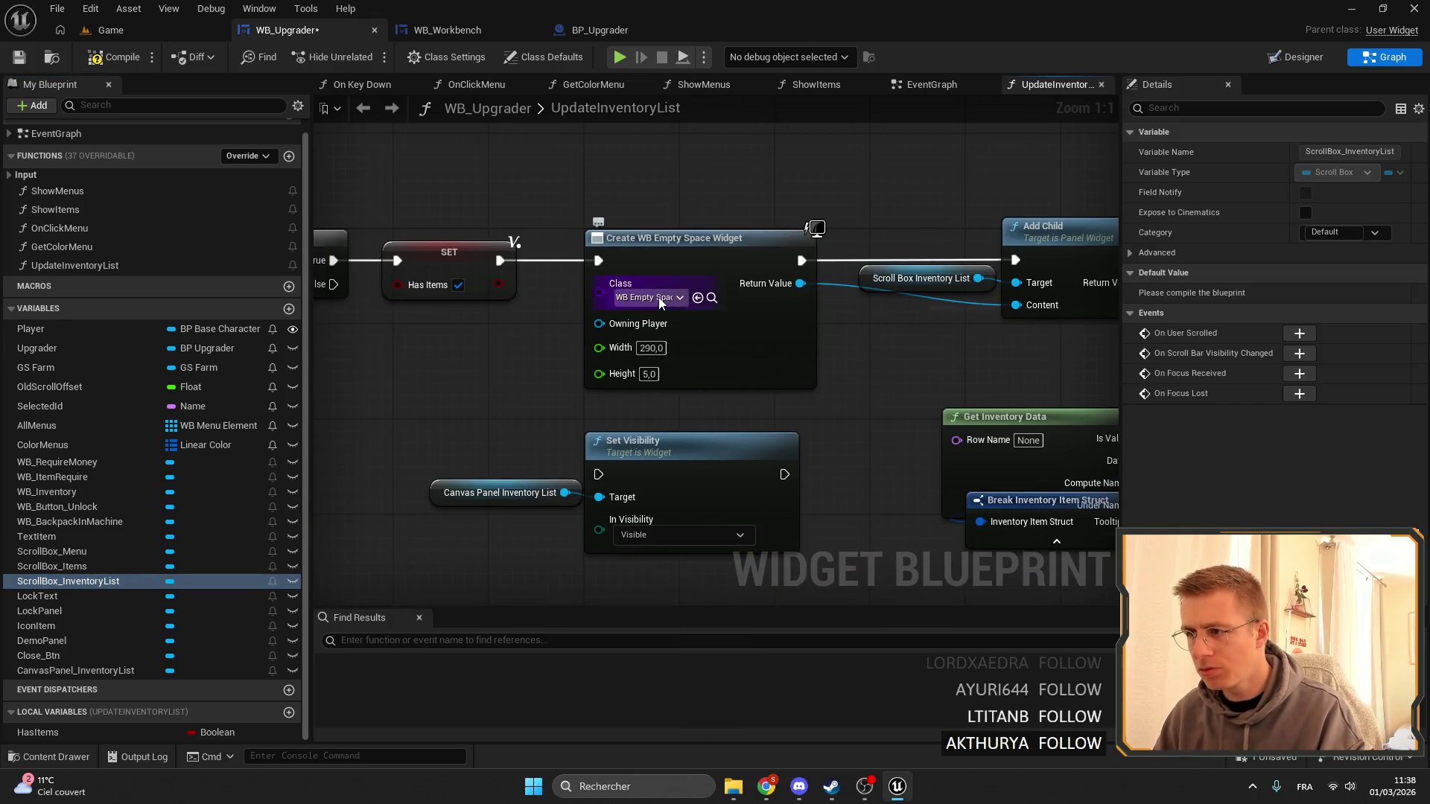
{"action": "mouse_move", "coordinate": [847, 311]}
{"action": "left_mouse_down"}
{"action": "mouse_move", "coordinate": [1029, 320]}
{"action": "mouse_move", "coordinate": [583, 319]}
{"action": "mouse_move", "coordinate": [709, 337]}
{"action": "left_mouse_up"}
{"action": "scroll", "coordinate": [1009, 323], "scroll_direction": "down", "scroll_amount": 3}
{"action": "scroll", "coordinate": [708, 337], "scroll_direction": "down", "scroll_amount": 1}
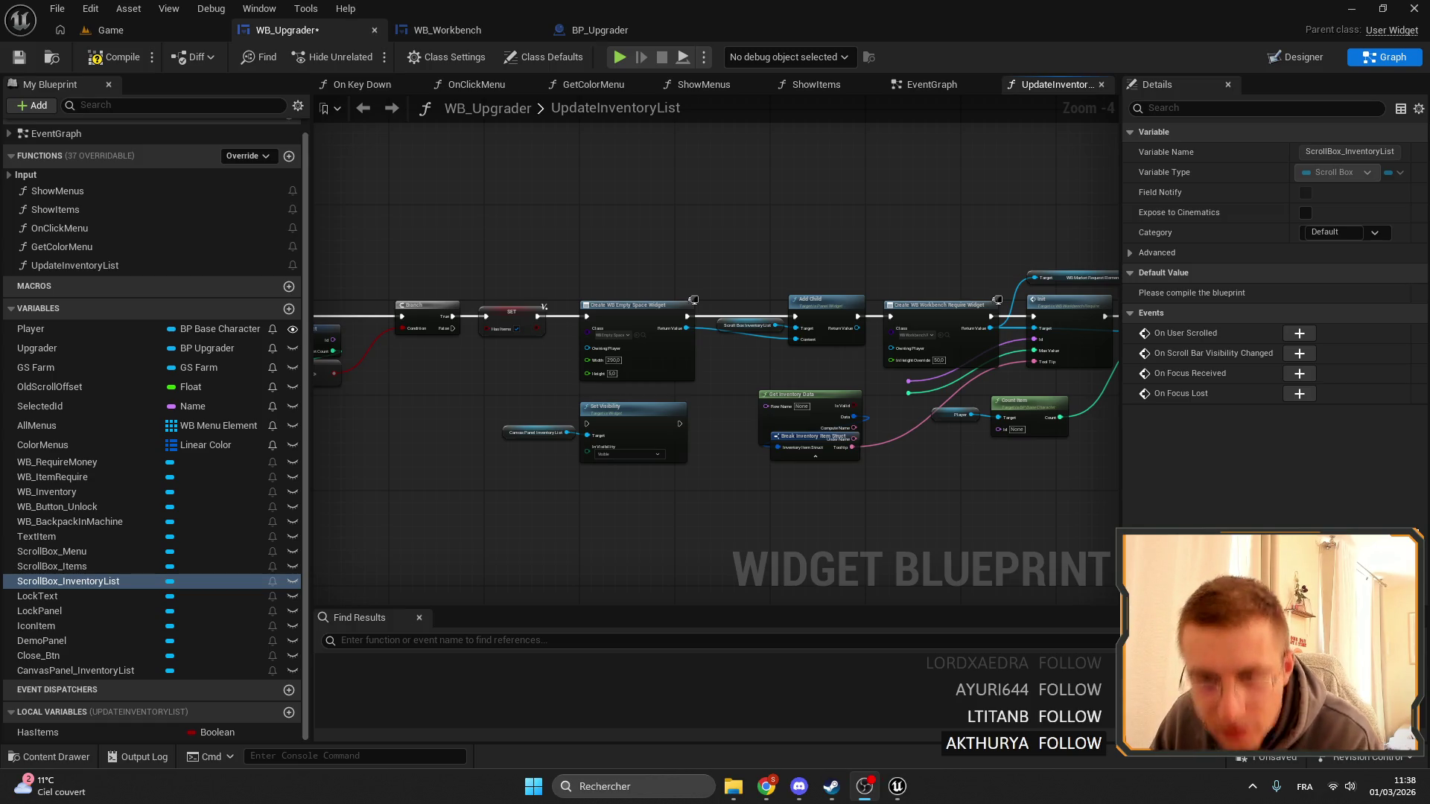
{"action": "scroll", "coordinate": [705, 255], "scroll_direction": "down", "scroll_amount": 2}
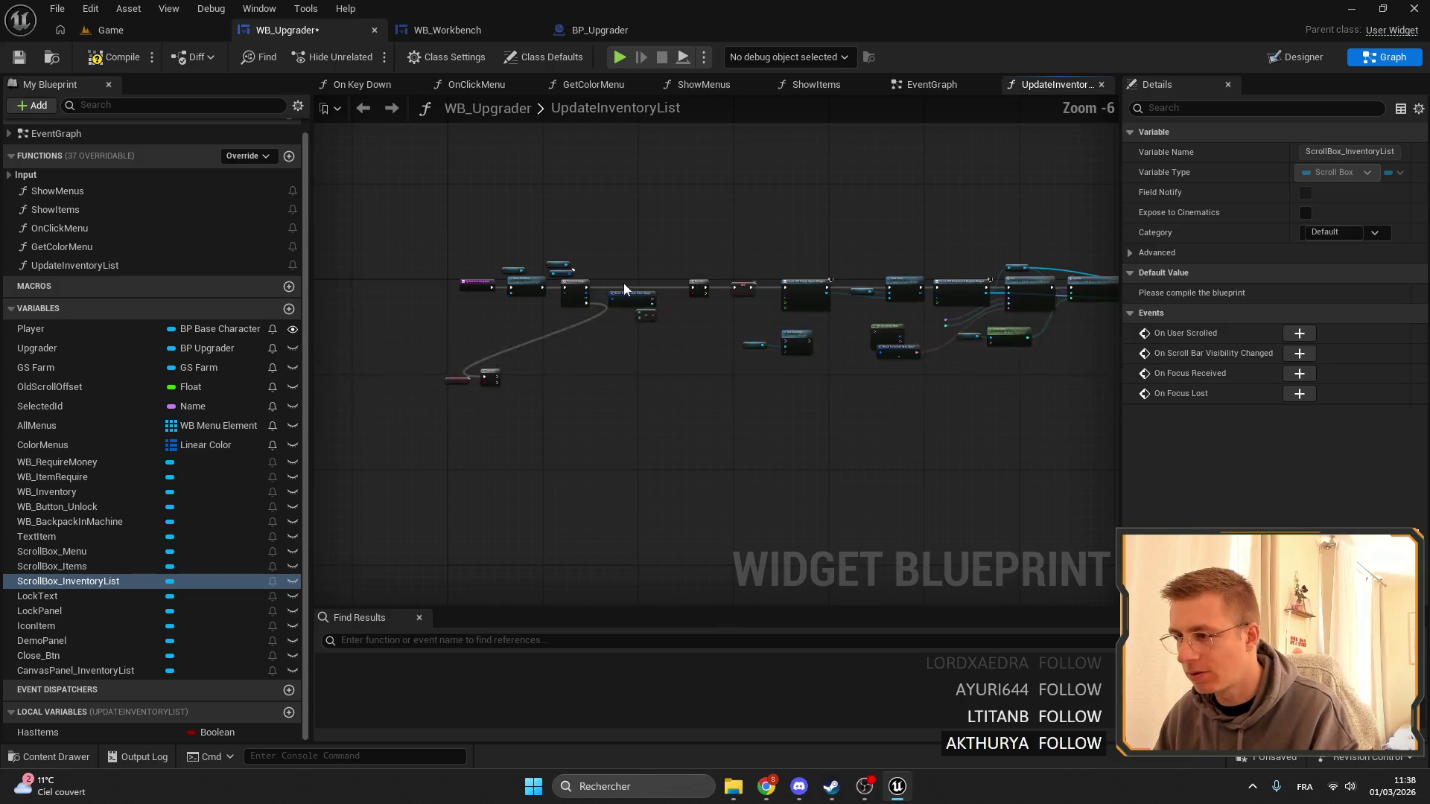
{"action": "scroll", "coordinate": [540, 422], "scroll_direction": "up", "scroll_amount": 5}
Position the Has Items getter and Branch beside the For Each loop's Completed output.
{"action": "left_click_drag", "start_coordinate": [581, 492], "coordinate": [374, 397]}
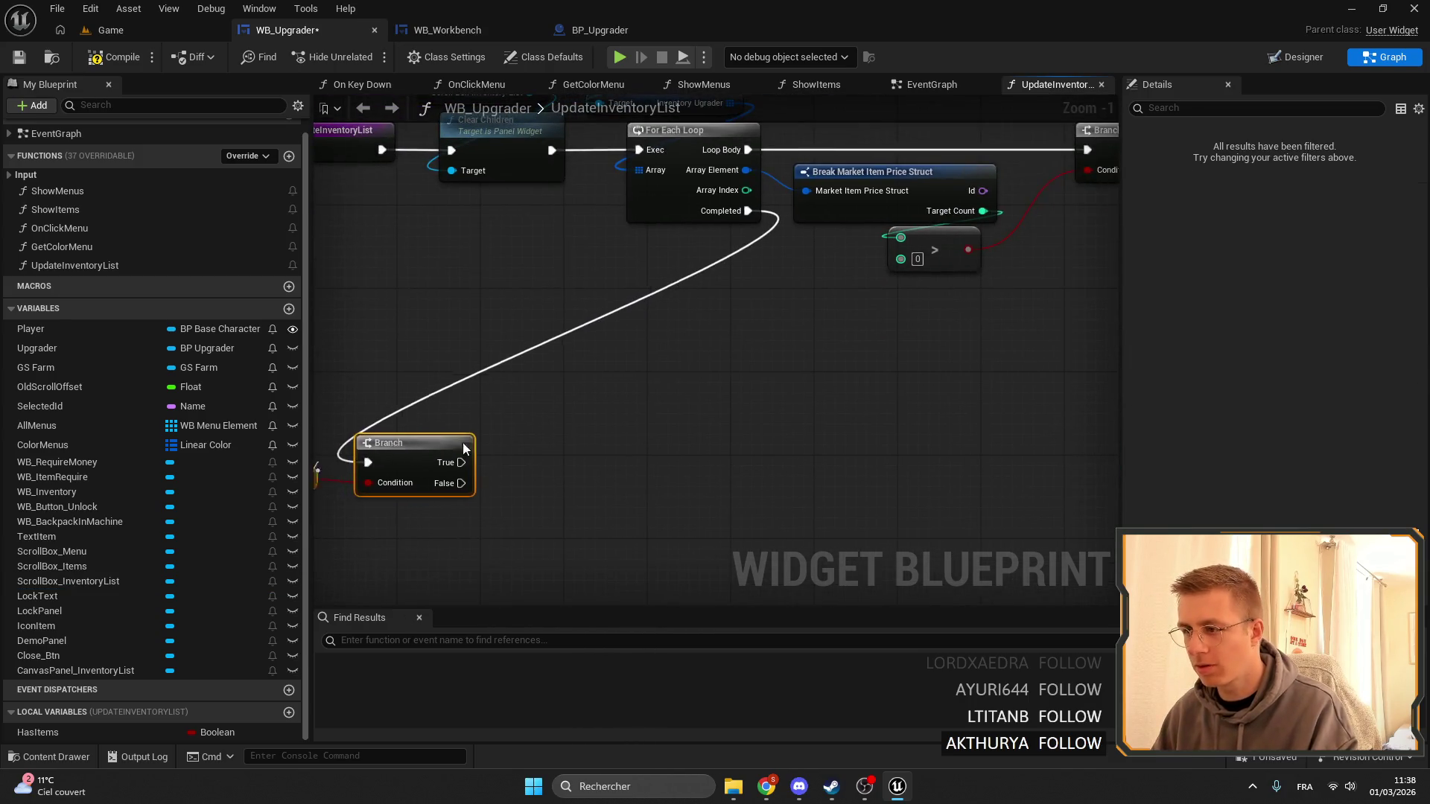
{"action": "left_click_drag", "start_coordinate": [401, 444], "coordinate": [909, 332]}
{"action": "left_click", "coordinate": [784, 366]}
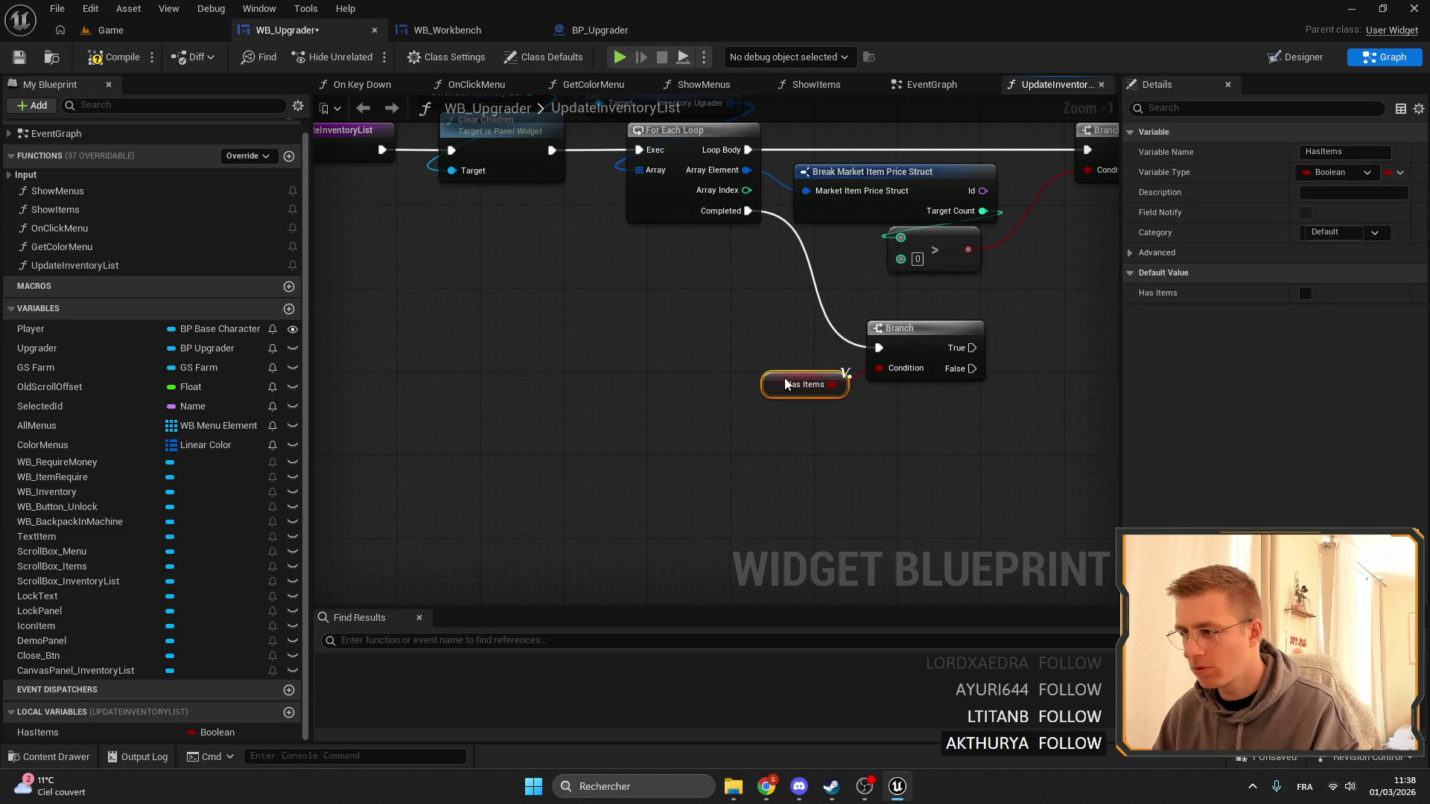
{"action": "scroll", "coordinate": [784, 378], "scroll_direction": "down", "scroll_amount": 3}
{"action": "scroll", "coordinate": [704, 268], "scroll_direction": "up", "scroll_amount": 3}
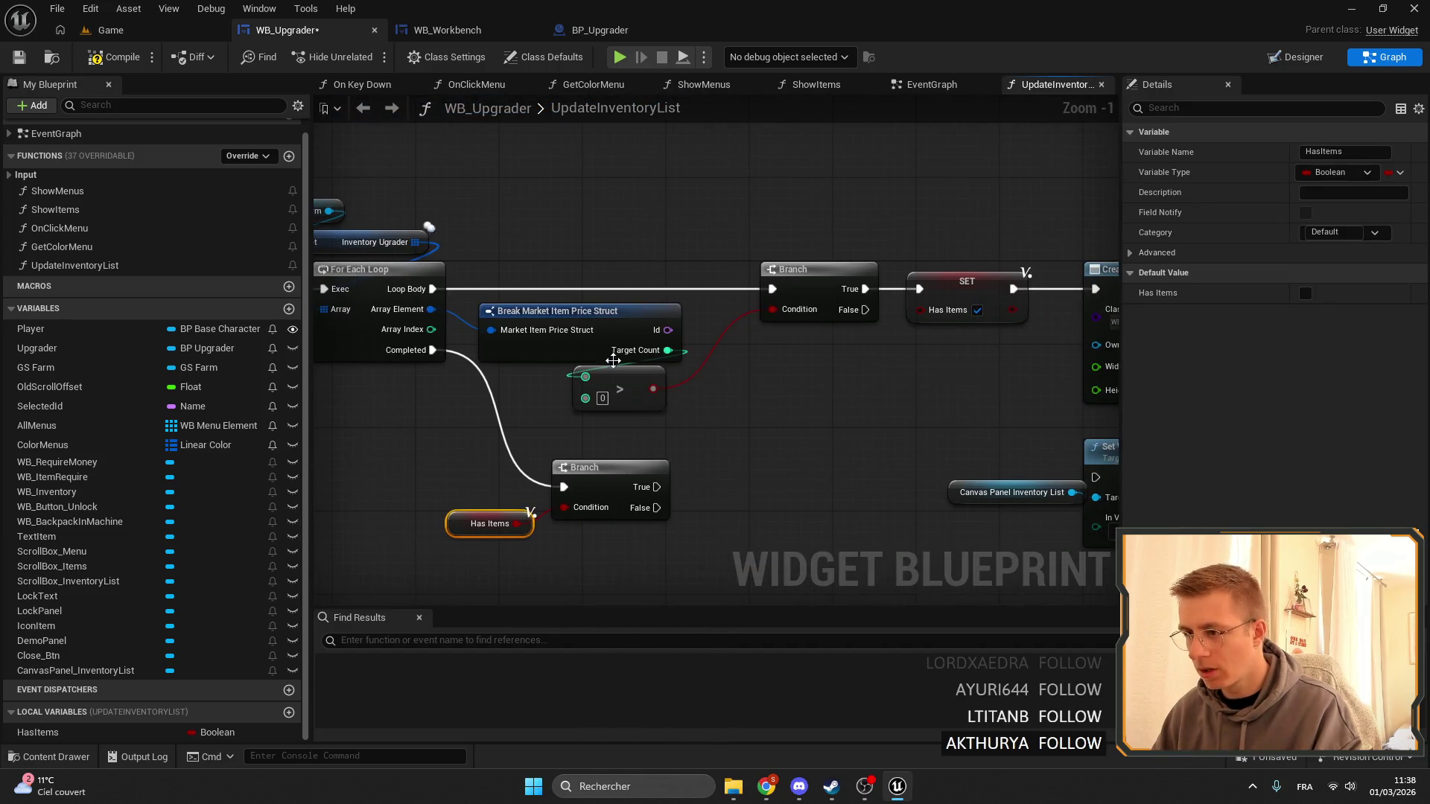
{"action": "left_click", "coordinate": [602, 313]}
{"action": "scroll", "coordinate": [719, 190], "scroll_direction": "right", "scroll_amount": 5}
{"action": "scroll", "coordinate": [837, 227], "scroll_direction": "down", "scroll_amount": 1}
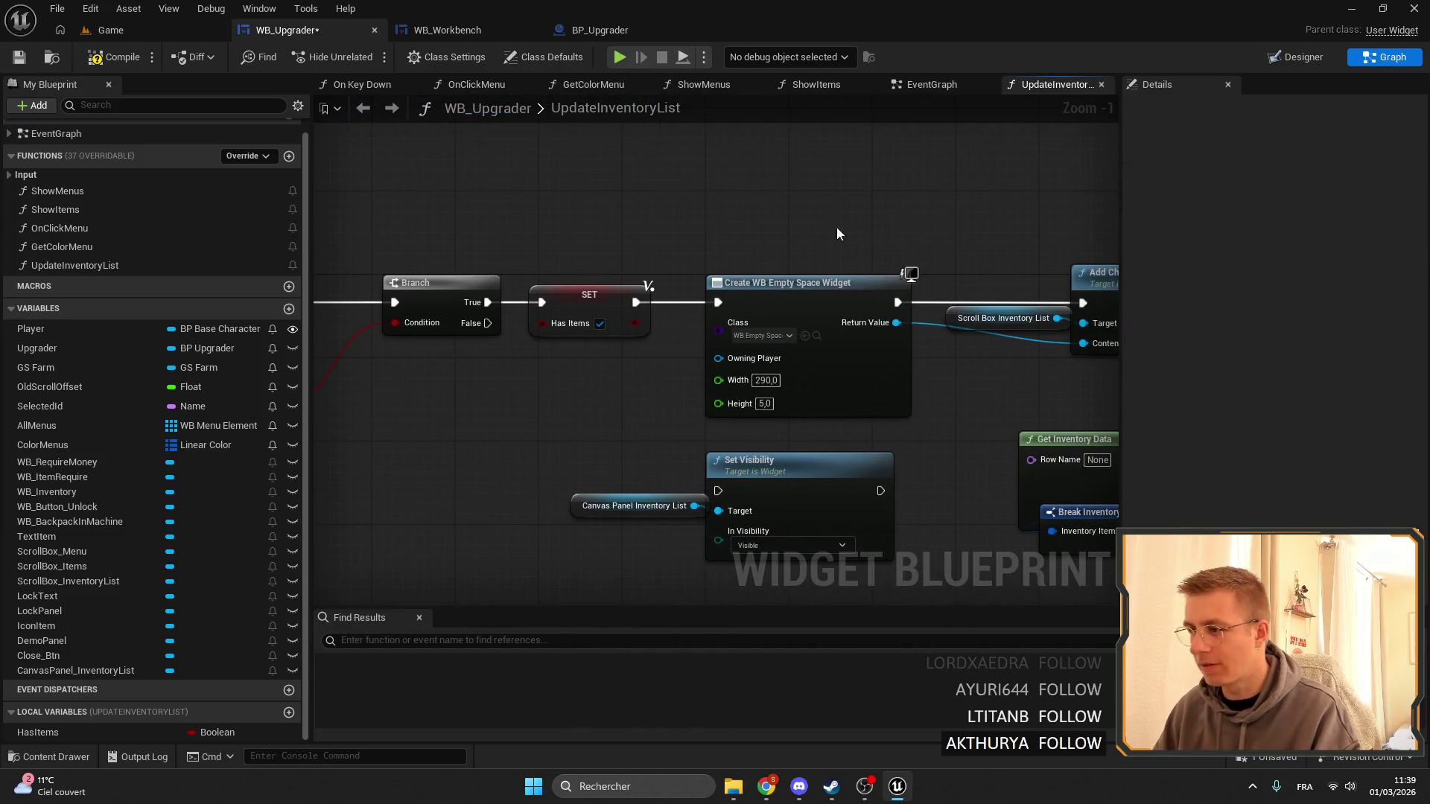
{"action": "scroll", "coordinate": [684, 456], "scroll_direction": "up", "scroll_amount": 1}
{"action": "scroll", "coordinate": [633, 372], "scroll_direction": "left", "scroll_amount": 5}
{"action": "scroll", "coordinate": [589, 310], "scroll_direction": "down", "scroll_amount": 2}
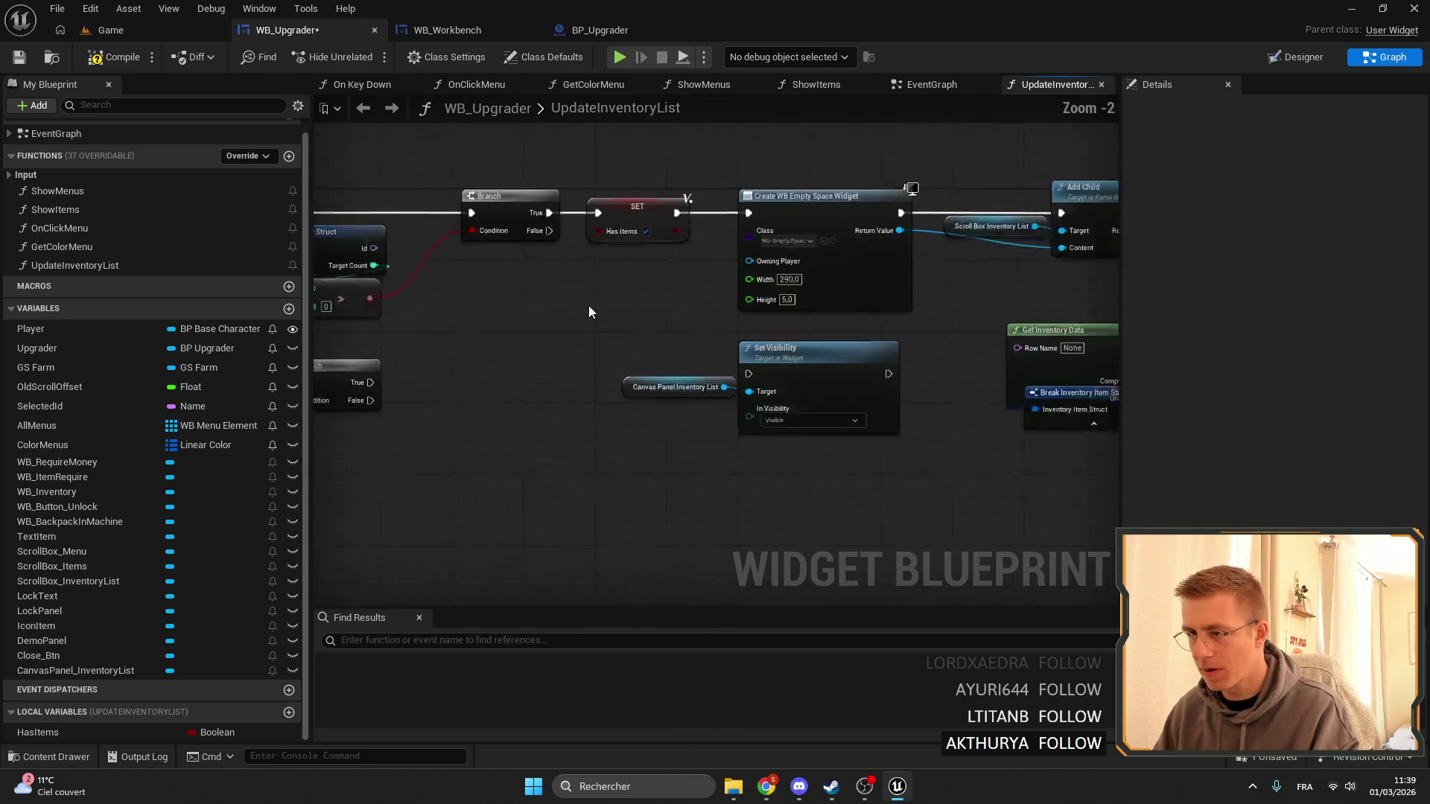
Move Set Visibility and the Canvas Panel Inventory List getter, and wire Branch True into it.
{"action": "left_click_drag", "start_coordinate": [979, 443], "coordinate": [857, 358]}
{"action": "left_click_drag", "start_coordinate": [983, 361], "coordinate": [739, 447]}
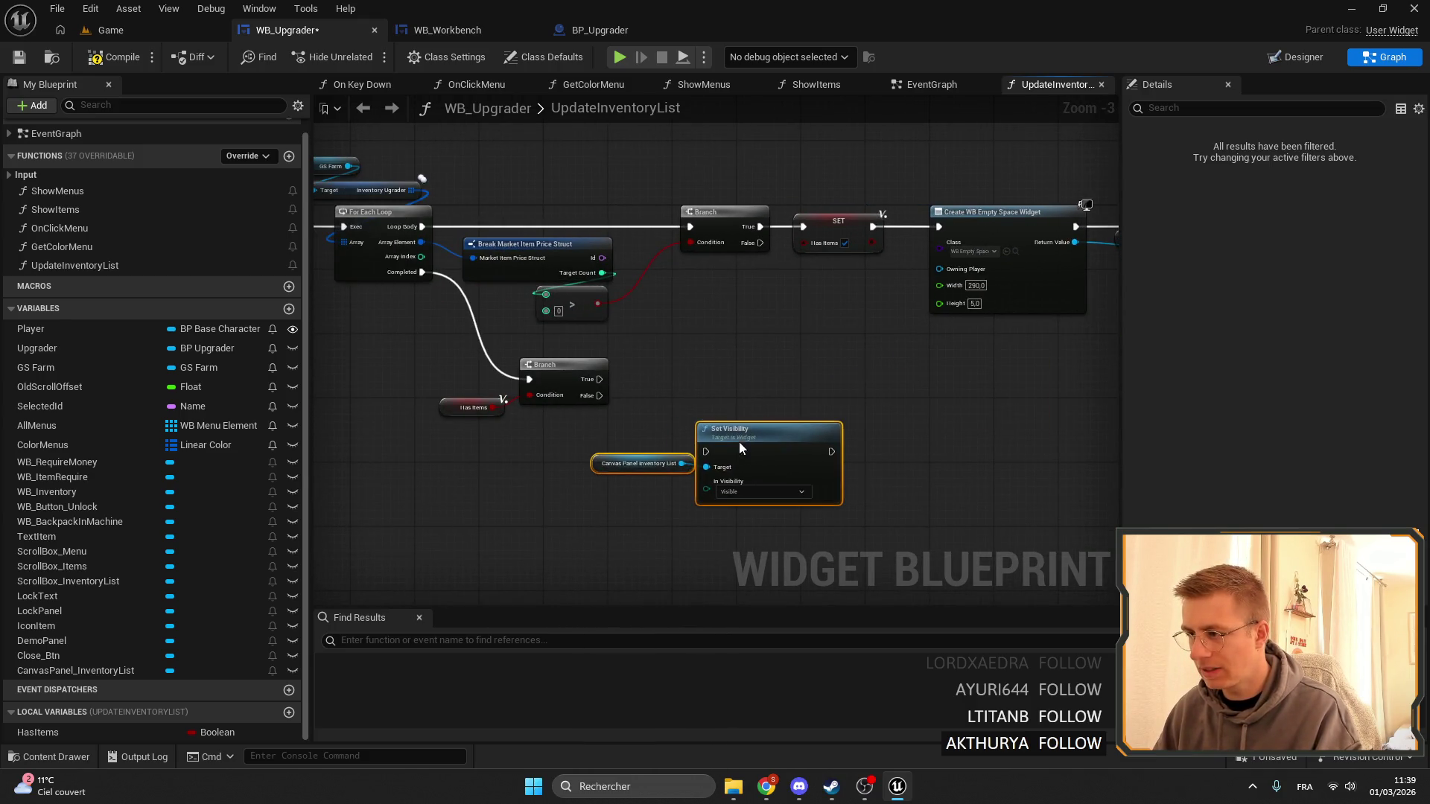
{"action": "scroll", "coordinate": [581, 525], "scroll_direction": "up", "scroll_amount": 3}
{"action": "mouse_move", "coordinate": [543, 367]}
{"action": "left_mouse_down"}
{"action": "mouse_move", "coordinate": [518, 438]}
{"action": "mouse_move", "coordinate": [784, 443]}
{"action": "mouse_move", "coordinate": [769, 417]}
{"action": "mouse_move", "coordinate": [851, 330]}
{"action": "left_mouse_up"}
{"action": "left_click_drag", "start_coordinate": [685, 438], "coordinate": [709, 355]}
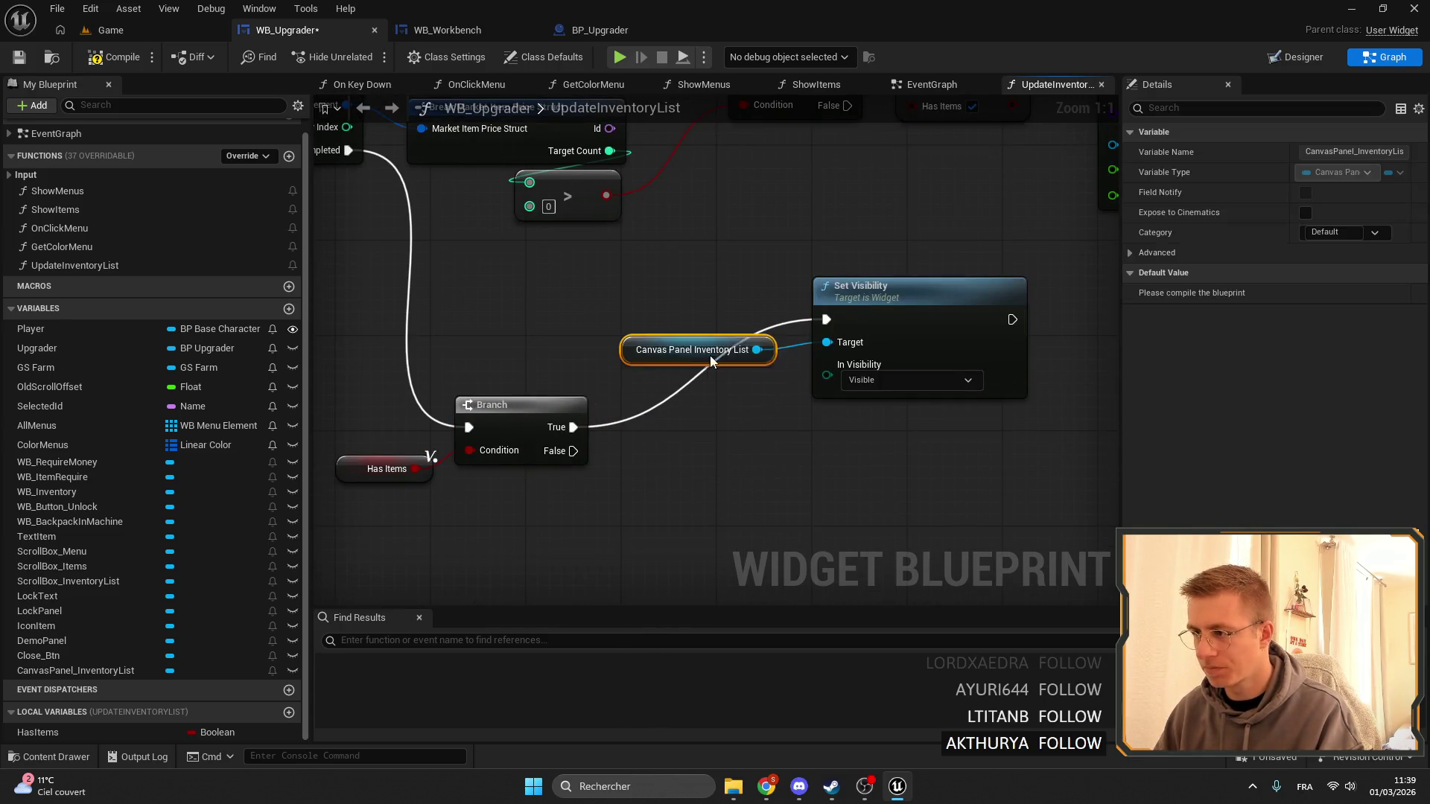
Duplicate Set Visibility, wire Branch False into the copy and set its visibility to Hidden.
{"action": "key", "text": "ctrl+c"}
{"action": "key", "text": "ctrl+v"}
{"action": "mouse_move", "coordinate": [884, 288]}
{"action": "left_mouse_down"}
{"action": "mouse_move", "coordinate": [511, 296]}
{"action": "mouse_move", "coordinate": [522, 281]}
{"action": "left_mouse_up"}
{"action": "left_click", "coordinate": [633, 330]}
{"action": "left_click", "coordinate": [744, 267], "text": "ctrl"}
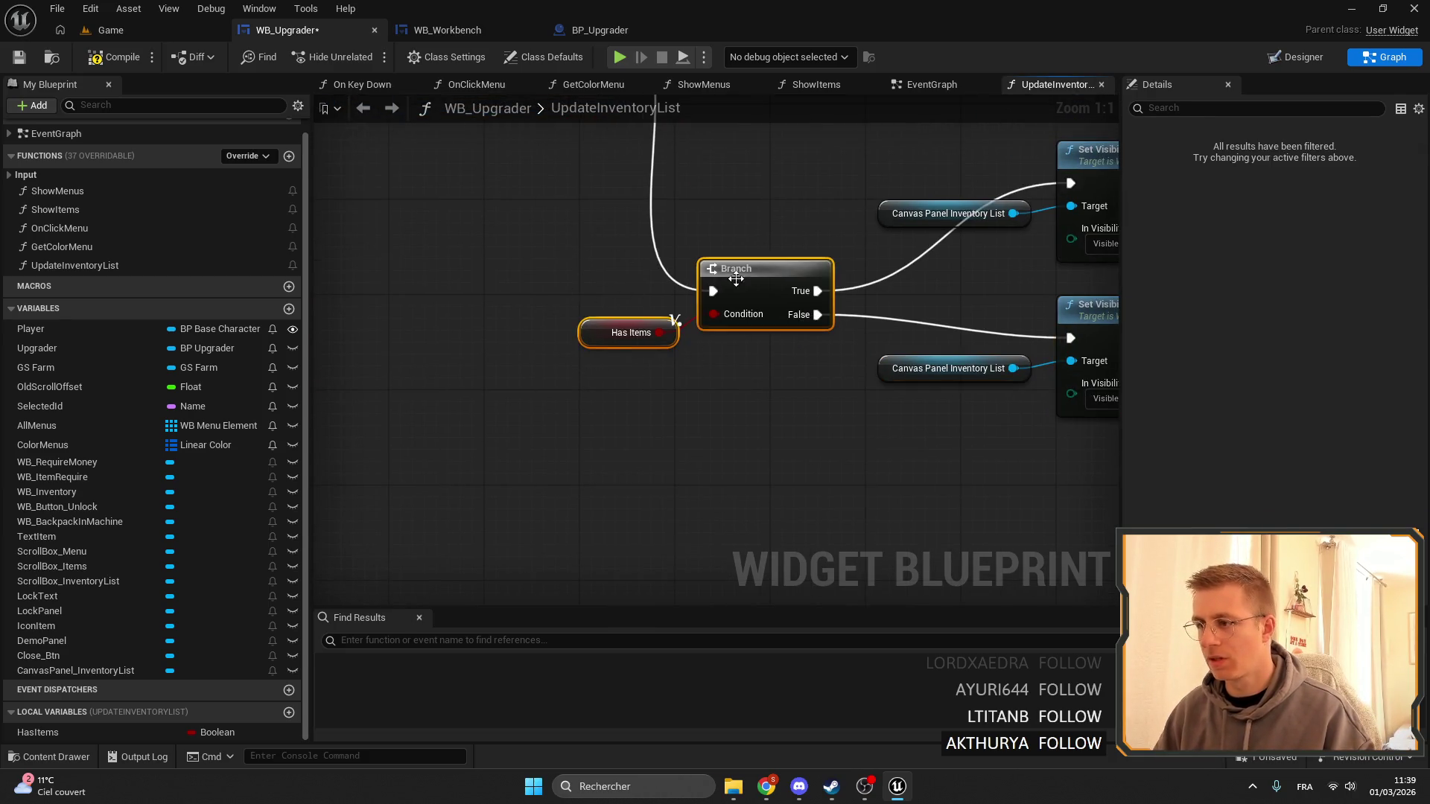
{"action": "left_click_drag", "start_coordinate": [745, 266], "coordinate": [793, 231]}
{"action": "left_click", "coordinate": [784, 413]}
{"action": "left_click", "coordinate": [793, 462]}
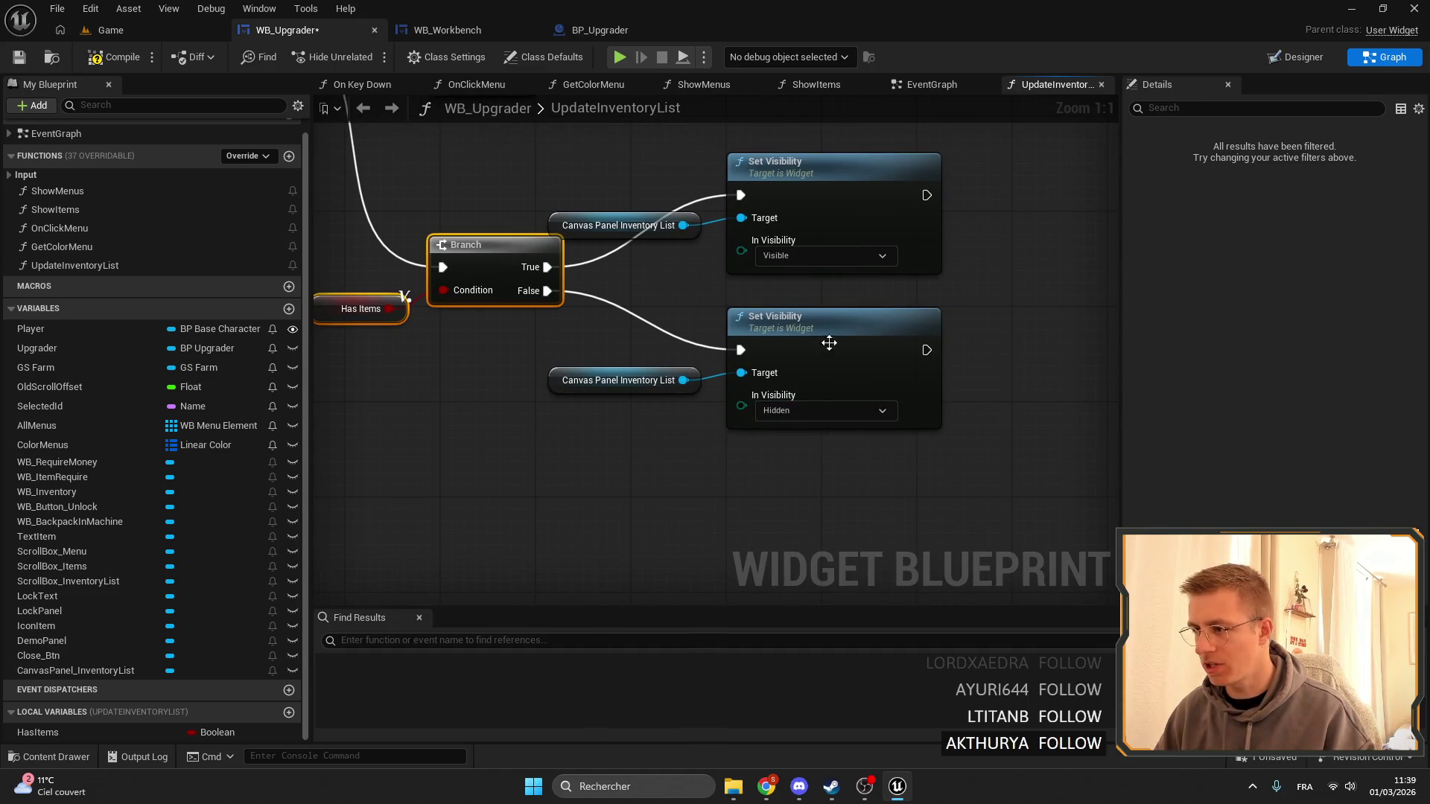
{"action": "scroll", "coordinate": [312, 418], "scroll_direction": "down", "scroll_amount": 5}
{"action": "scroll", "coordinate": [791, 309], "scroll_direction": "up", "scroll_amount": 4}
Check the Create WB Empty Space Widget node, then view WB_Workbench's FIND and For Each Loop nodes.
{"action": "left_click_drag", "start_coordinate": [574, 255], "coordinate": [767, 255]}
{"action": "left_click", "coordinate": [767, 255]}
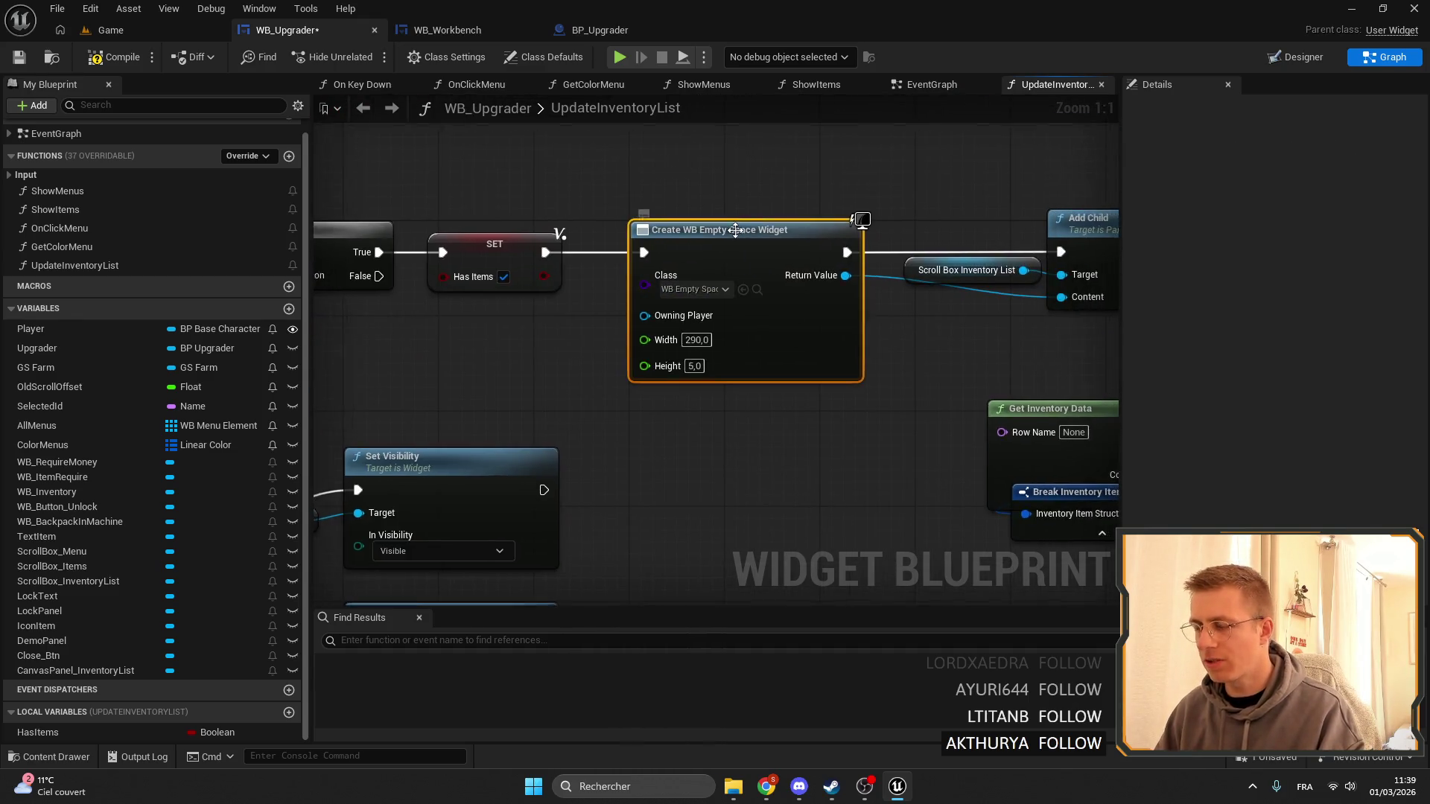
{"action": "left_click", "coordinate": [668, 184]}
{"action": "scroll", "coordinate": [689, 213], "scroll_direction": "down", "scroll_amount": 2}
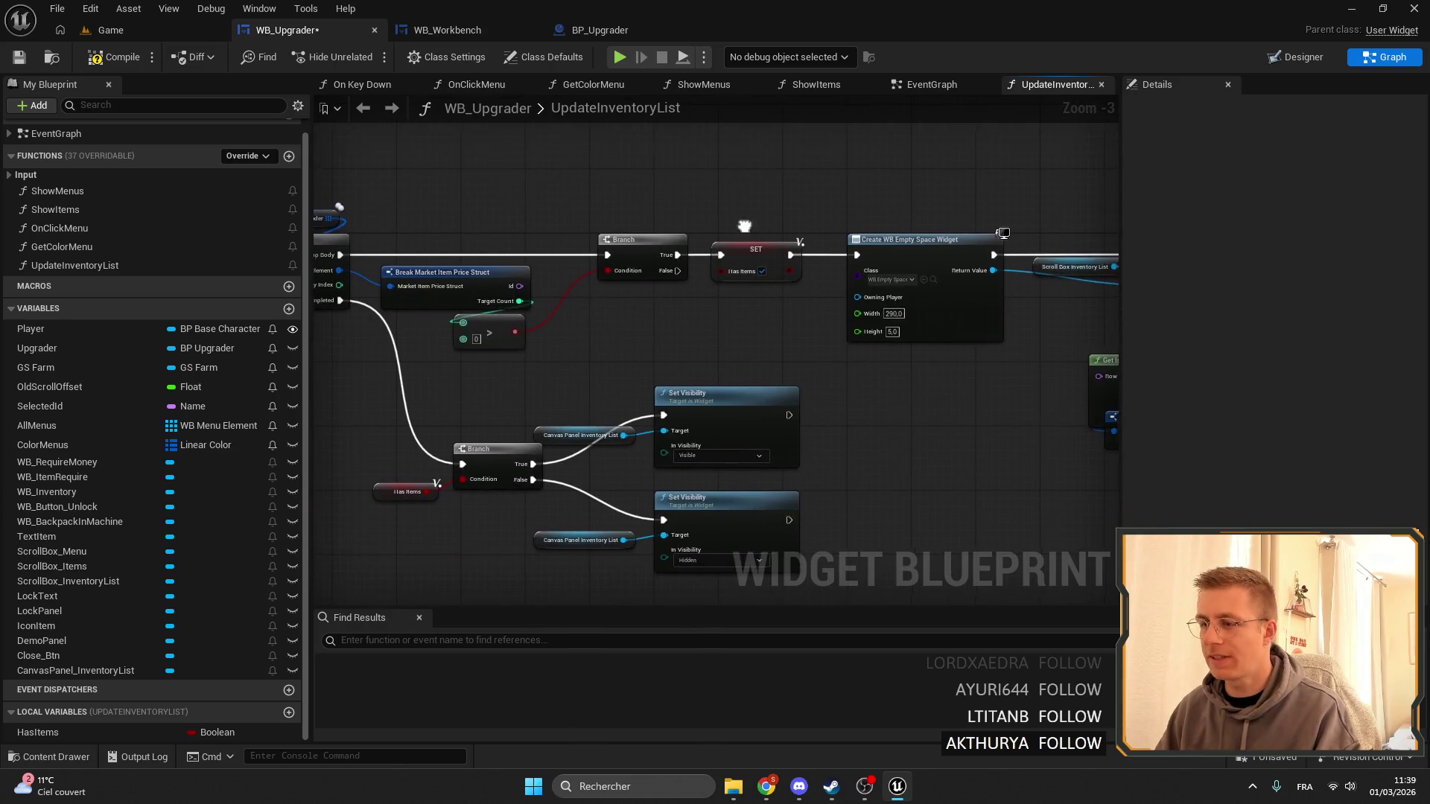
{"action": "left_click", "coordinate": [445, 29]}
{"action": "mouse_move", "coordinate": [963, 216]}
{"action": "left_mouse_down"}
{"action": "mouse_move", "coordinate": [530, 278]}
{"action": "mouse_move", "coordinate": [419, 266]}
{"action": "left_mouse_up"}
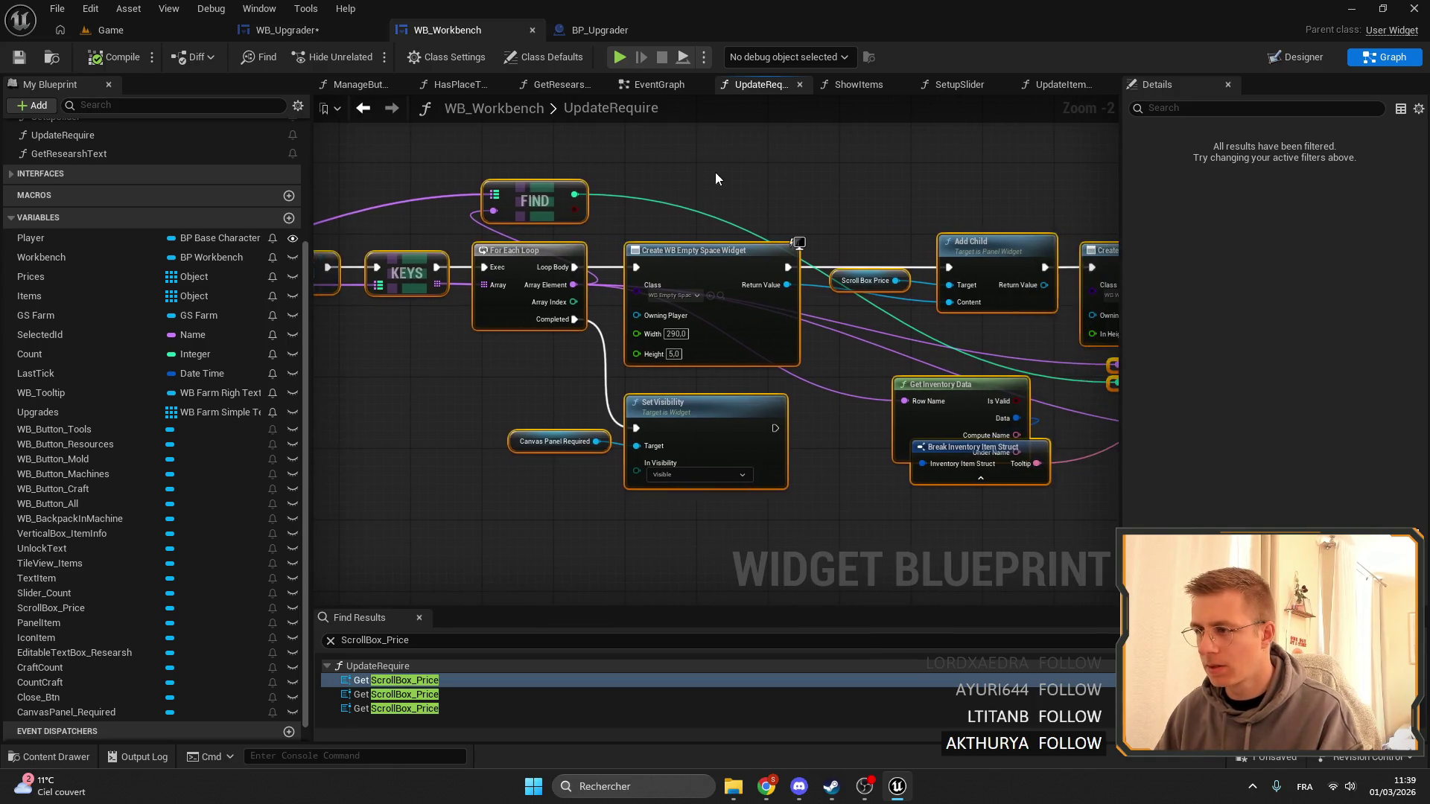
Look over Add Child and Init in WB_Workbench's UpdateRequire graph, then go back to WB_Upgrader.
{"action": "left_click_drag", "start_coordinate": [1001, 201], "coordinate": [643, 218]}
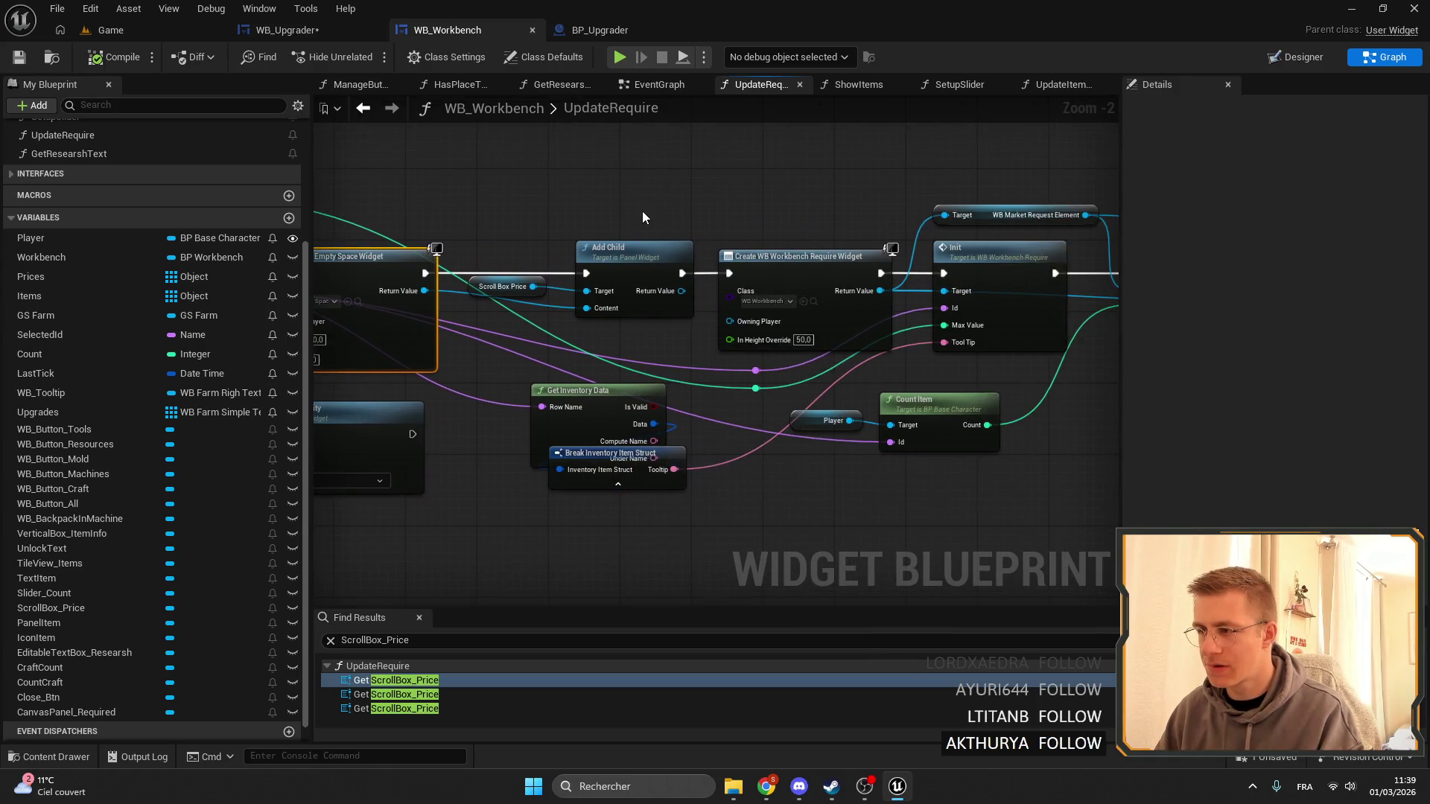
{"action": "mouse_move", "coordinate": [898, 216]}
{"action": "left_mouse_down"}
{"action": "mouse_move", "coordinate": [613, 211]}
{"action": "mouse_move", "coordinate": [740, 217]}
{"action": "mouse_move", "coordinate": [619, 111]}
{"action": "left_mouse_up"}
{"action": "left_click", "coordinate": [560, 32]}
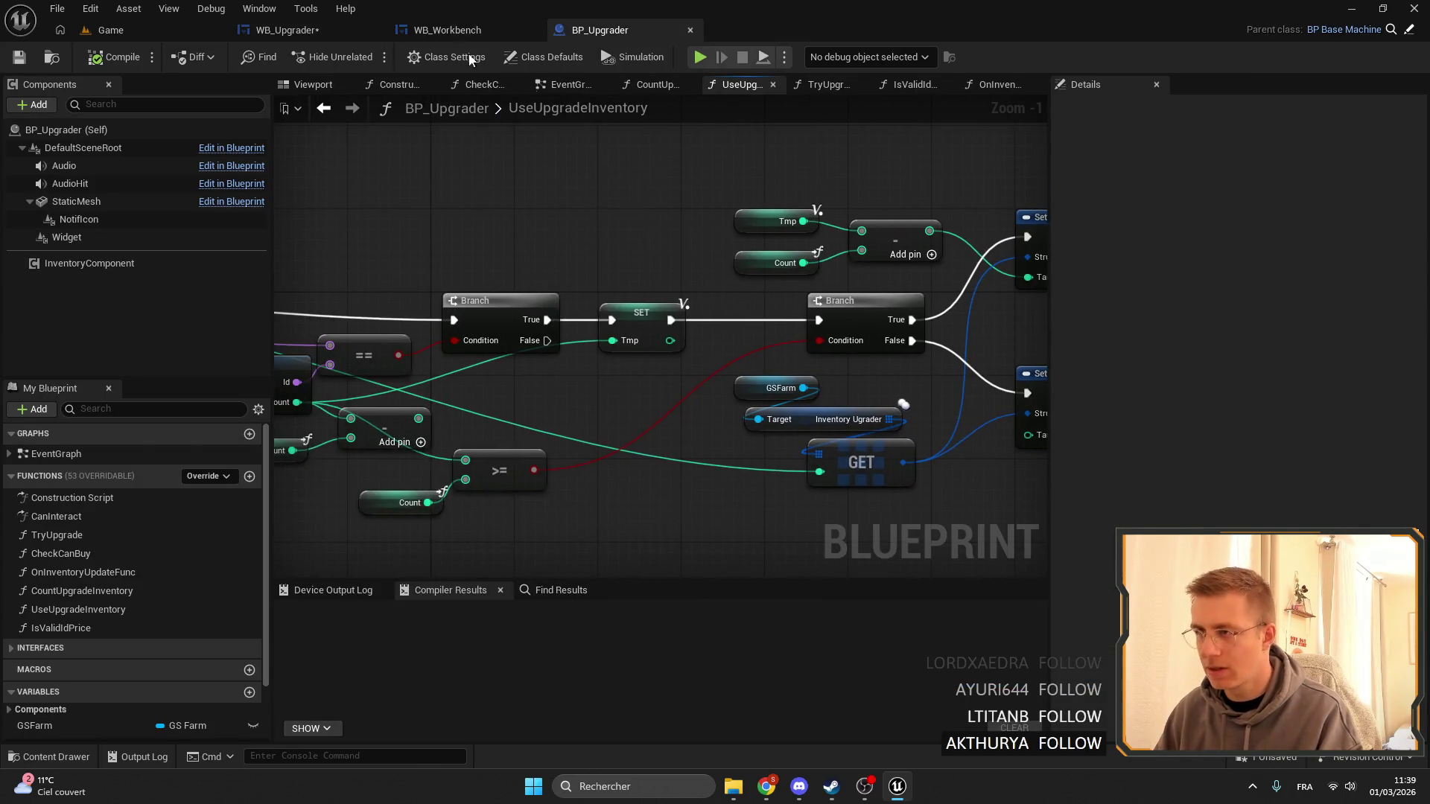
{"action": "left_click", "coordinate": [246, 32]}
{"action": "left_click_drag", "start_coordinate": [750, 265], "coordinate": [824, 277]}
{"action": "scroll", "coordinate": [824, 277], "scroll_direction": "up", "scroll_amount": 2}
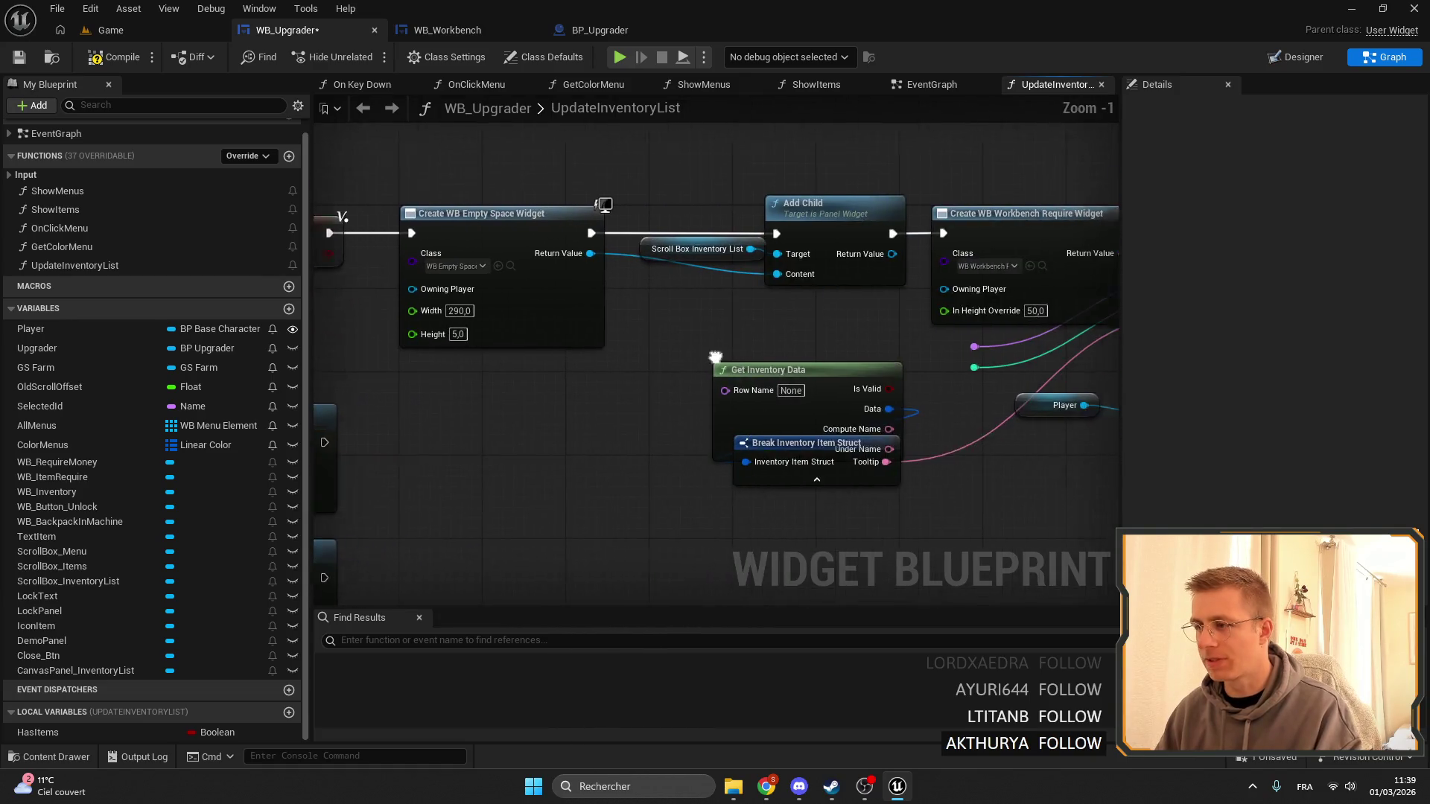
Delete Get Inventory Data, Break Inventory Item Struct and the two leftover reroute nodes.
{"action": "left_click_drag", "start_coordinate": [365, 320], "coordinate": [586, 317]}
{"action": "left_click_drag", "start_coordinate": [695, 143], "coordinate": [802, 262]}
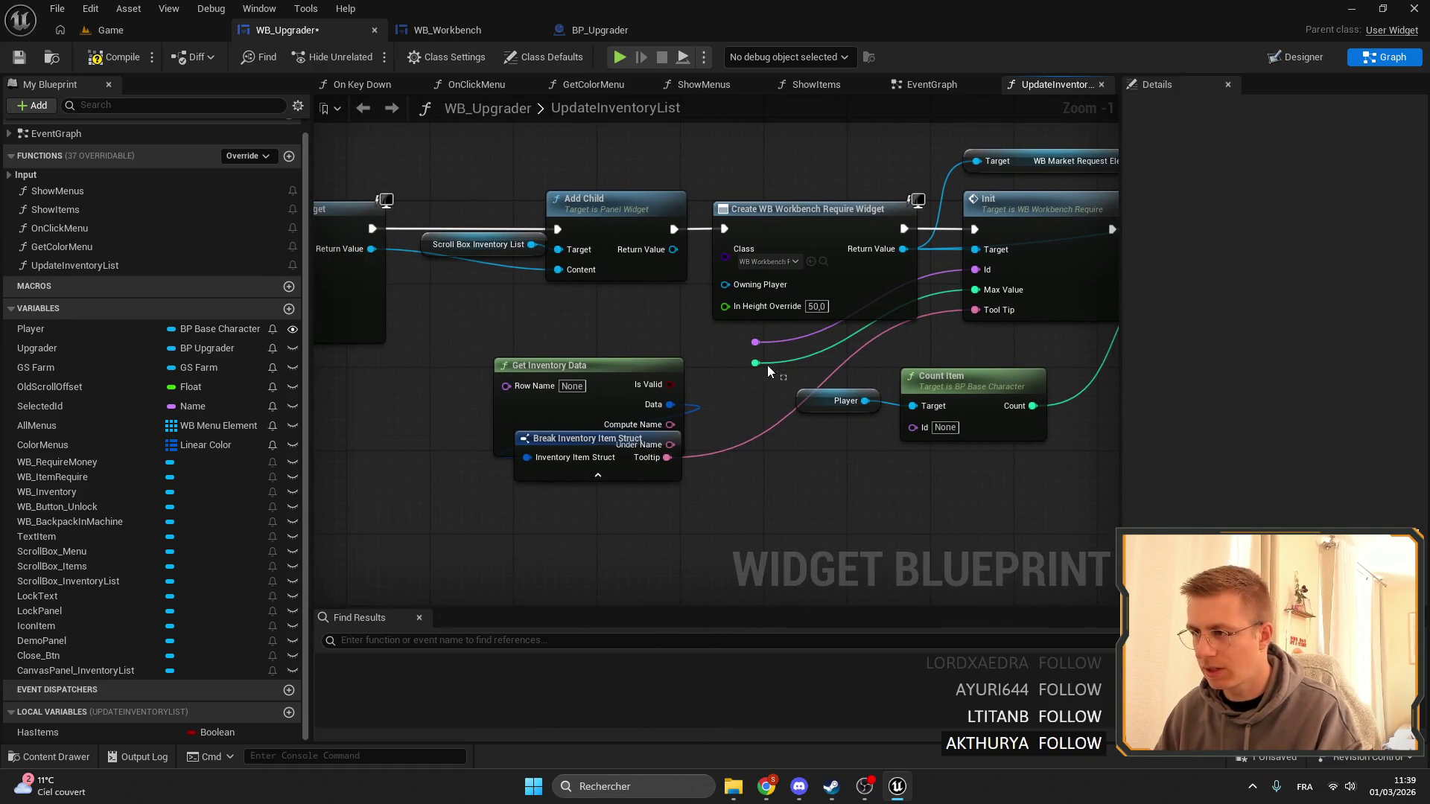
{"action": "mouse_move", "coordinate": [767, 365]}
{"action": "left_mouse_down"}
{"action": "mouse_move", "coordinate": [745, 332]}
{"action": "mouse_move", "coordinate": [648, 414]}
{"action": "left_mouse_up"}
{"action": "key", "text": "Delete"}
{"action": "left_click_drag", "start_coordinate": [745, 312], "coordinate": [572, 334]}
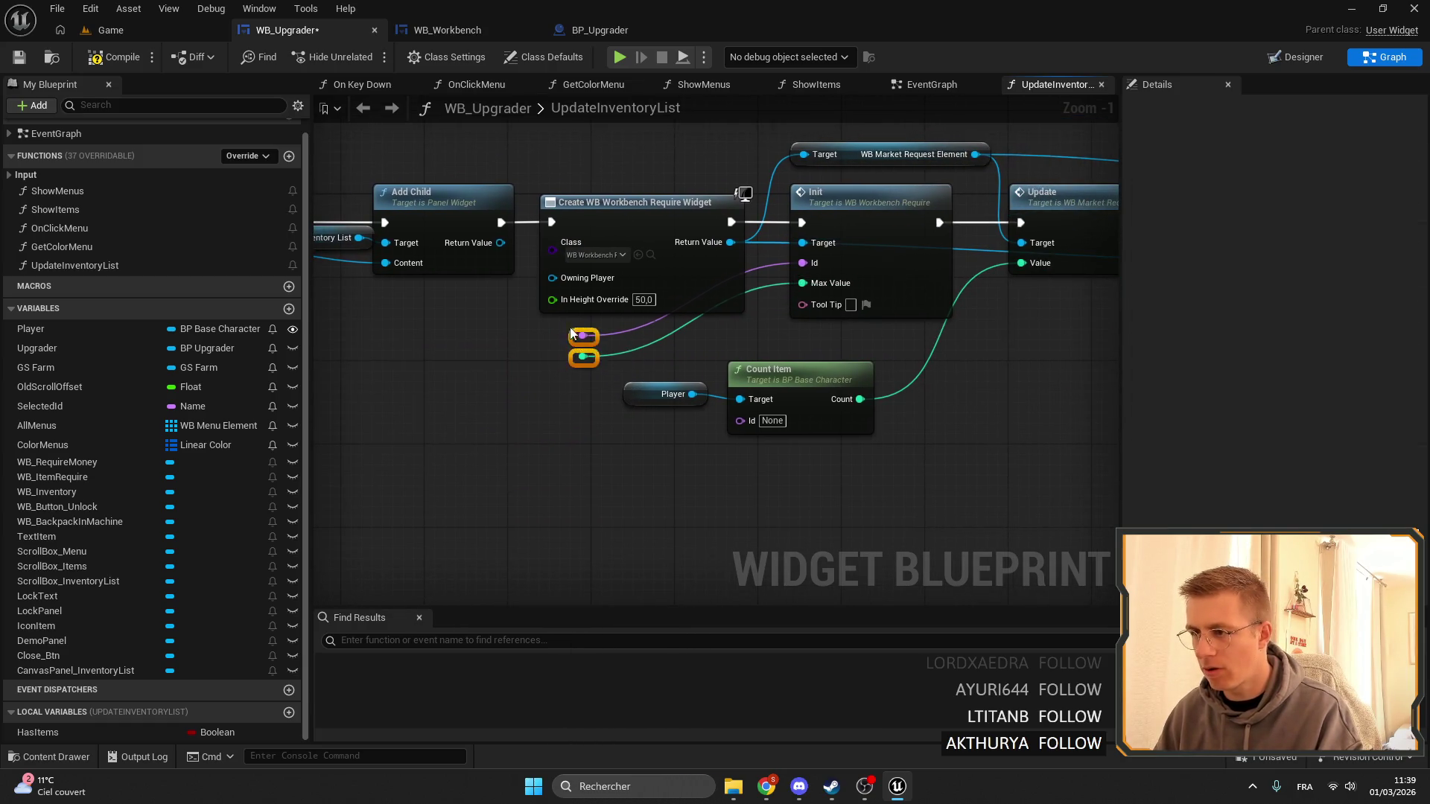
{"action": "key", "text": "Delete"}
Move the Player and Count Item nodes right, next to the Init node.
{"action": "left_click_drag", "start_coordinate": [890, 283], "coordinate": [782, 326]}
{"action": "left_click", "coordinate": [781, 327]}
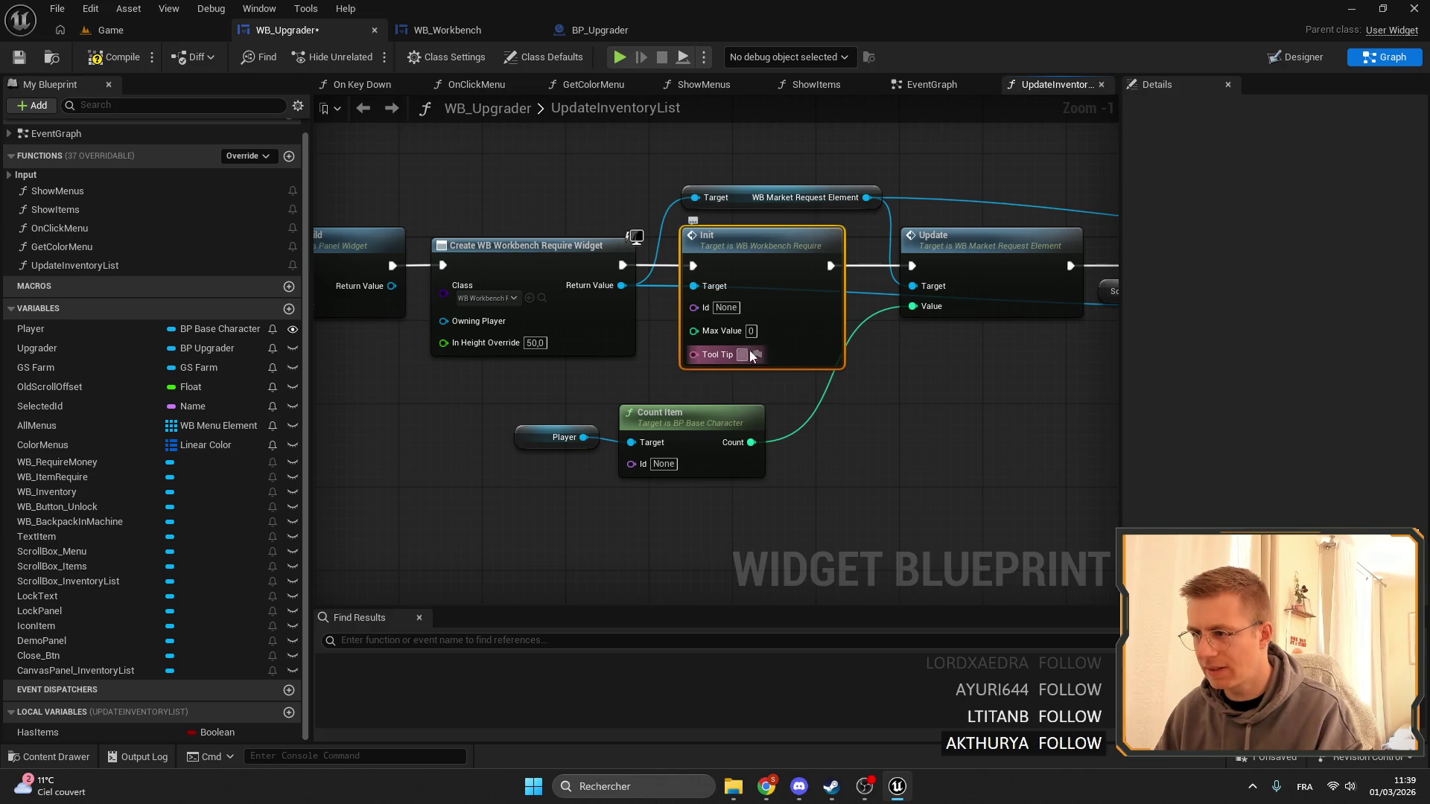
{"action": "left_click_drag", "start_coordinate": [686, 399], "coordinate": [566, 447]}
{"action": "mouse_move", "coordinate": [689, 436]}
{"action": "left_mouse_down"}
{"action": "mouse_move", "coordinate": [772, 426]}
{"action": "mouse_move", "coordinate": [826, 373]}
{"action": "mouse_move", "coordinate": [653, 367]}
{"action": "mouse_move", "coordinate": [711, 343]}
{"action": "mouse_move", "coordinate": [763, 346]}
{"action": "left_mouse_up"}
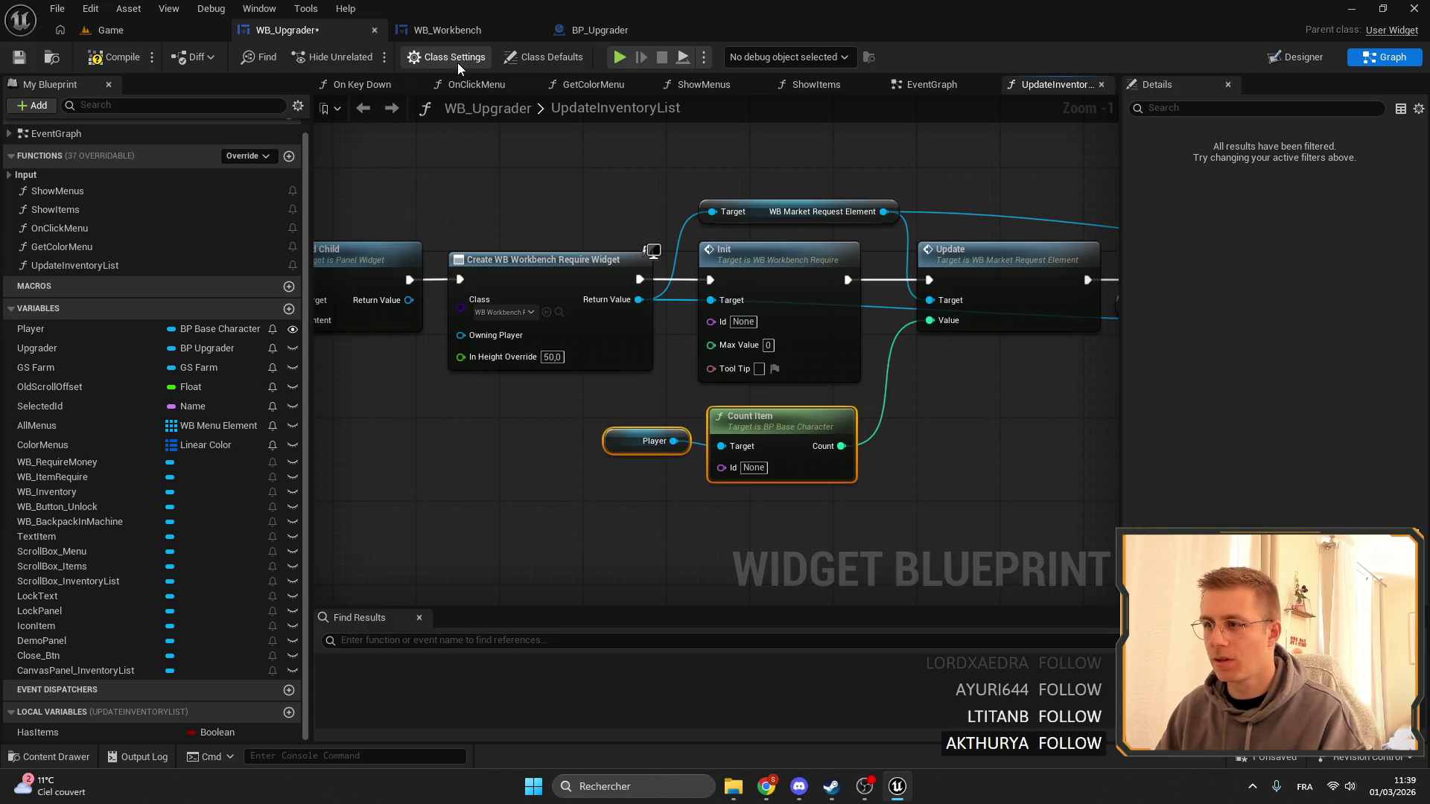
{"action": "left_click_drag", "start_coordinate": [716, 349], "coordinate": [821, 335]}
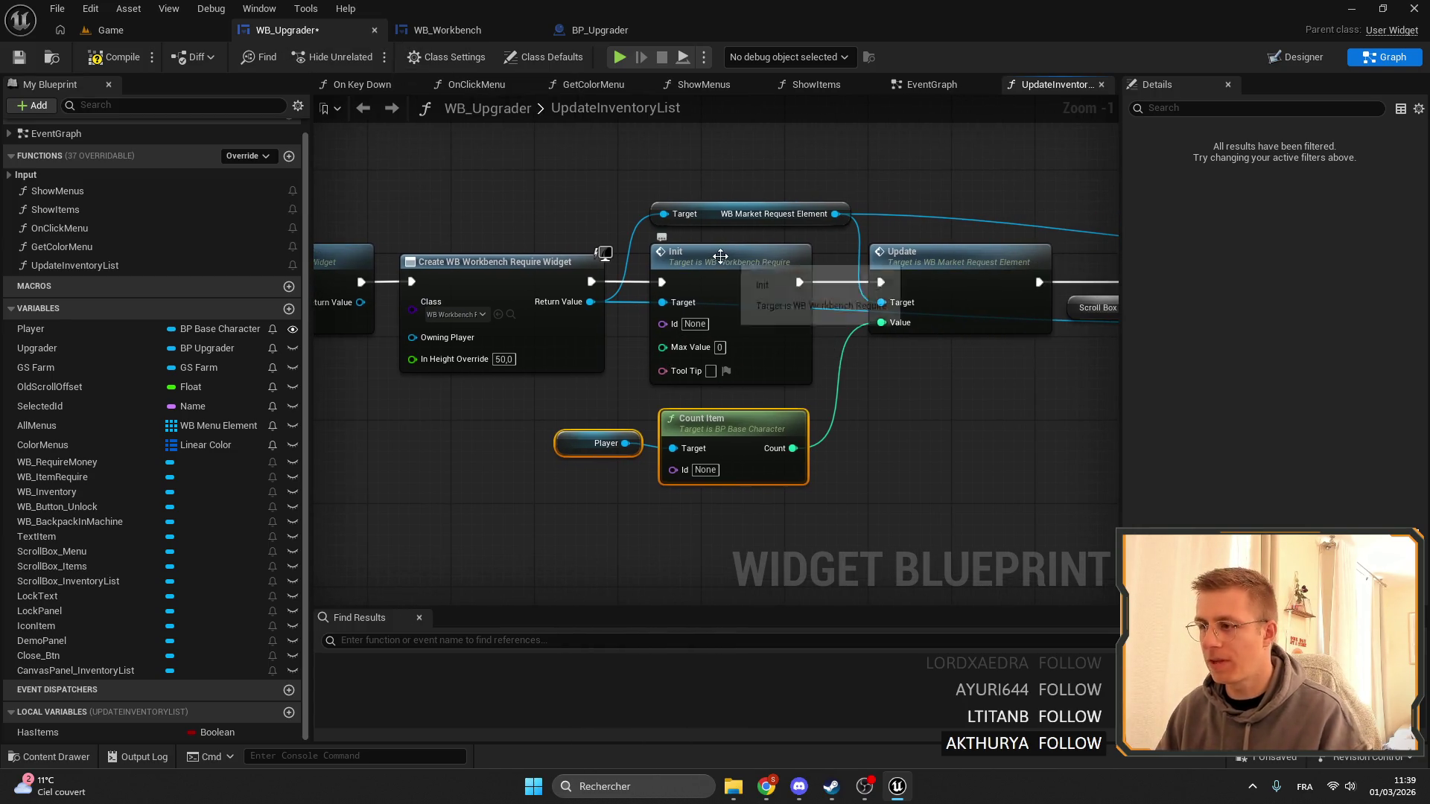
{"action": "left_click", "coordinate": [779, 303]}
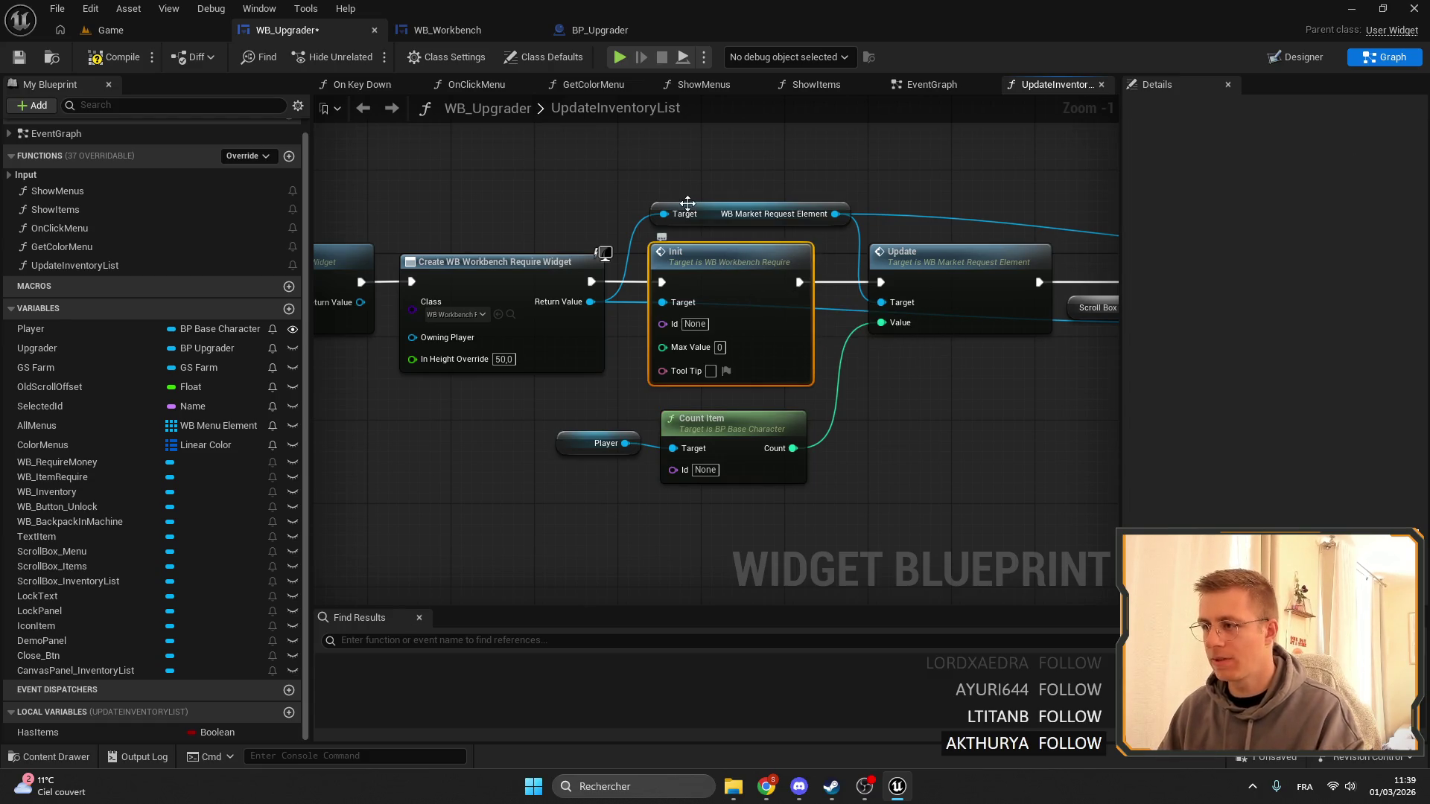
Open the Init custom event in WB_WorkbenchRequire's EventGraph to see its Id, Max Value and Tool Tip inputs.
{"action": "double_click", "coordinate": [687, 202]}
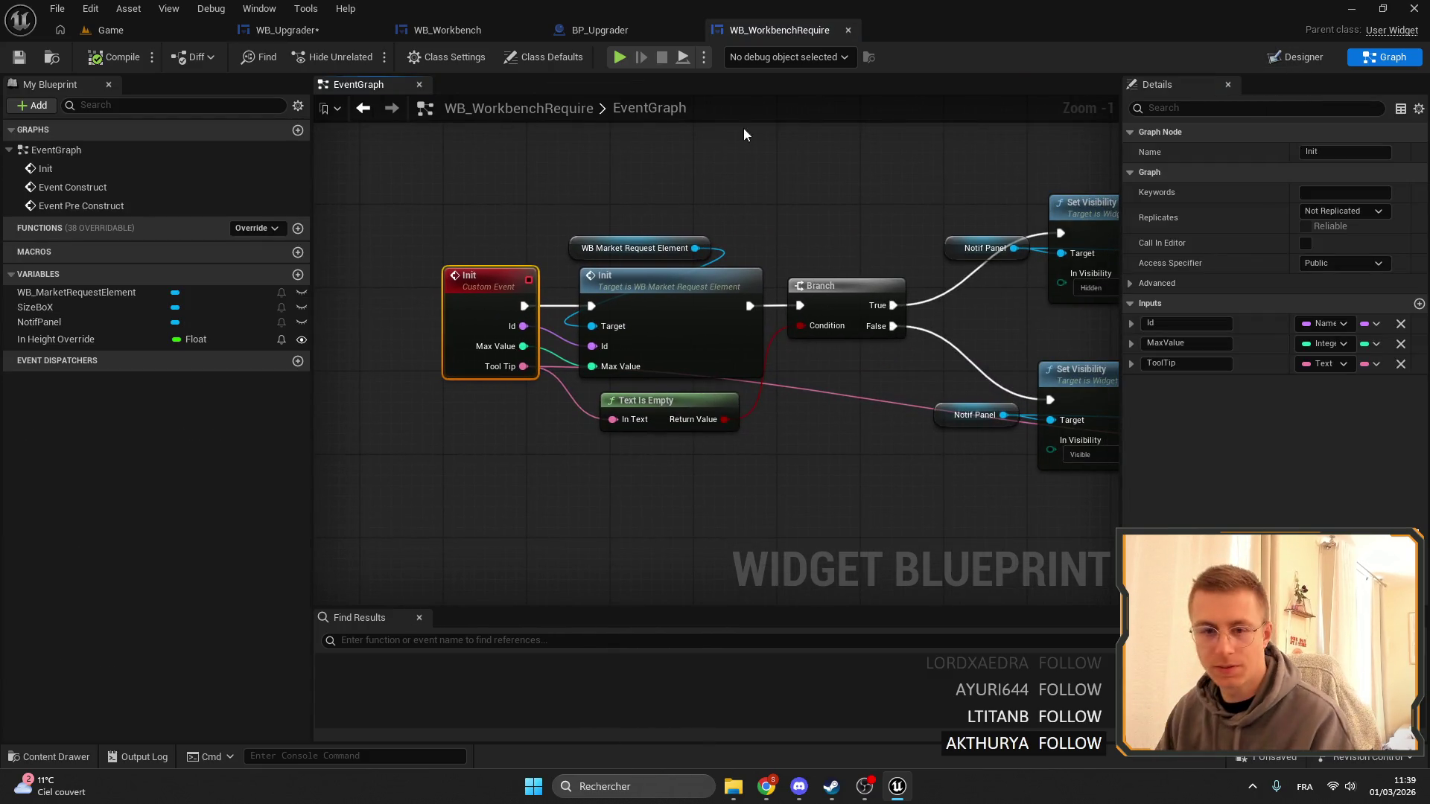
{"action": "mouse_move", "coordinate": [631, 194]}
{"action": "left_mouse_down"}
{"action": "mouse_move", "coordinate": [484, 195]}
{"action": "mouse_move", "coordinate": [521, 224]}
{"action": "mouse_move", "coordinate": [660, 210]}
{"action": "left_mouse_up"}
{"action": "mouse_move", "coordinate": [764, 192]}
{"action": "left_mouse_down"}
{"action": "mouse_move", "coordinate": [655, 230]}
{"action": "mouse_move", "coordinate": [699, 222]}
{"action": "left_mouse_up"}
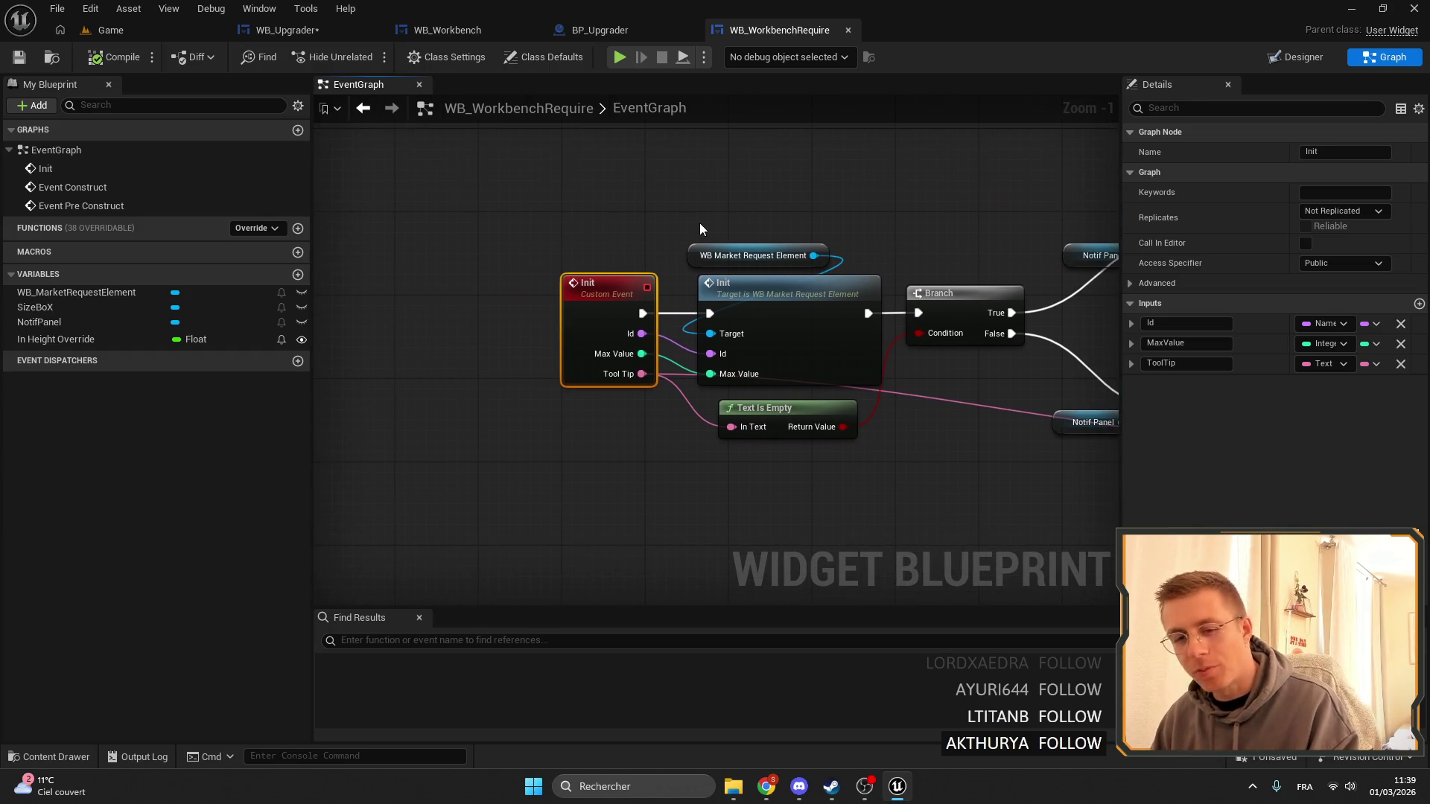
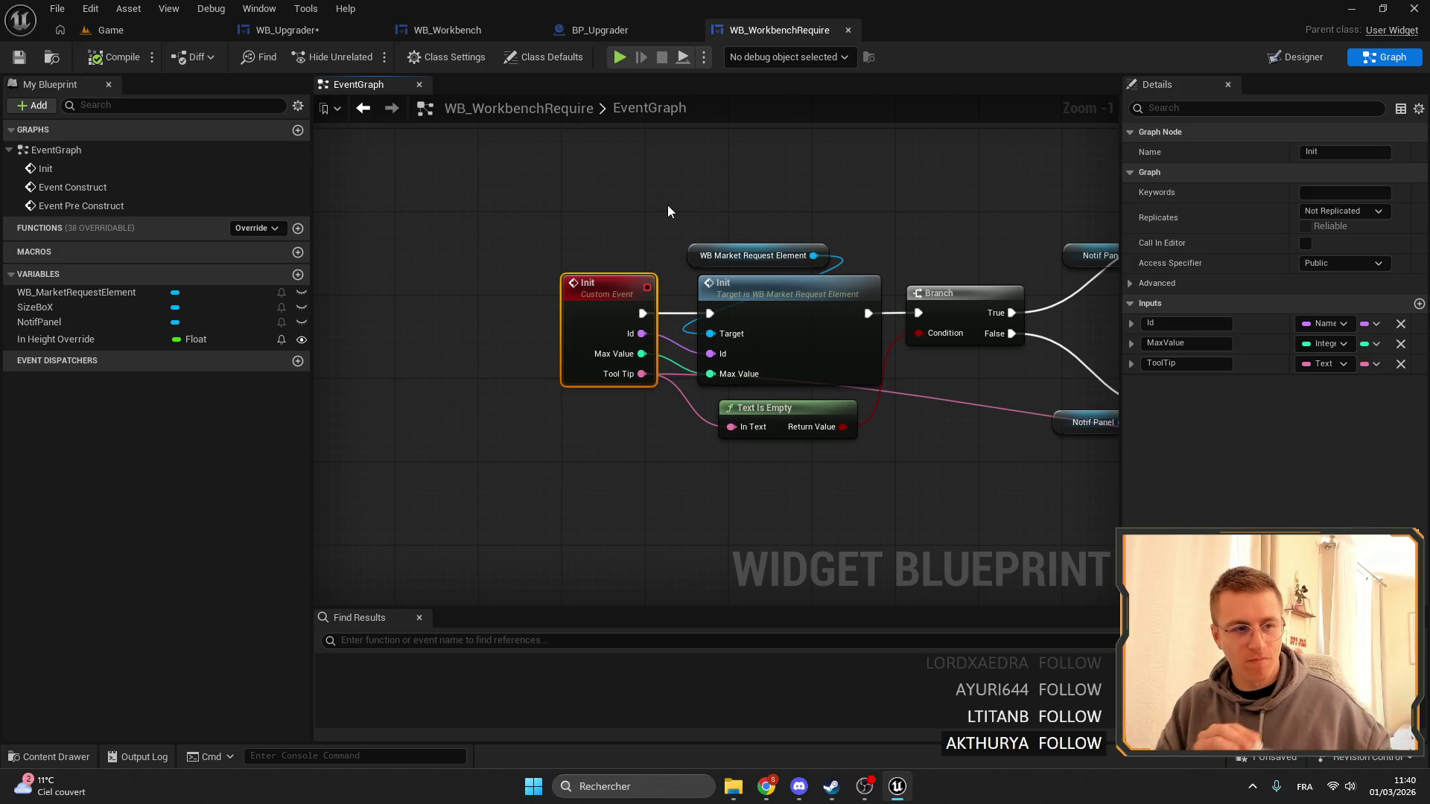
Glance over the current widget's layout and graph, then open WB_MarketRequestElement from the Content Browser.
{"action": "left_click_drag", "start_coordinate": [799, 238], "coordinate": [752, 229]}
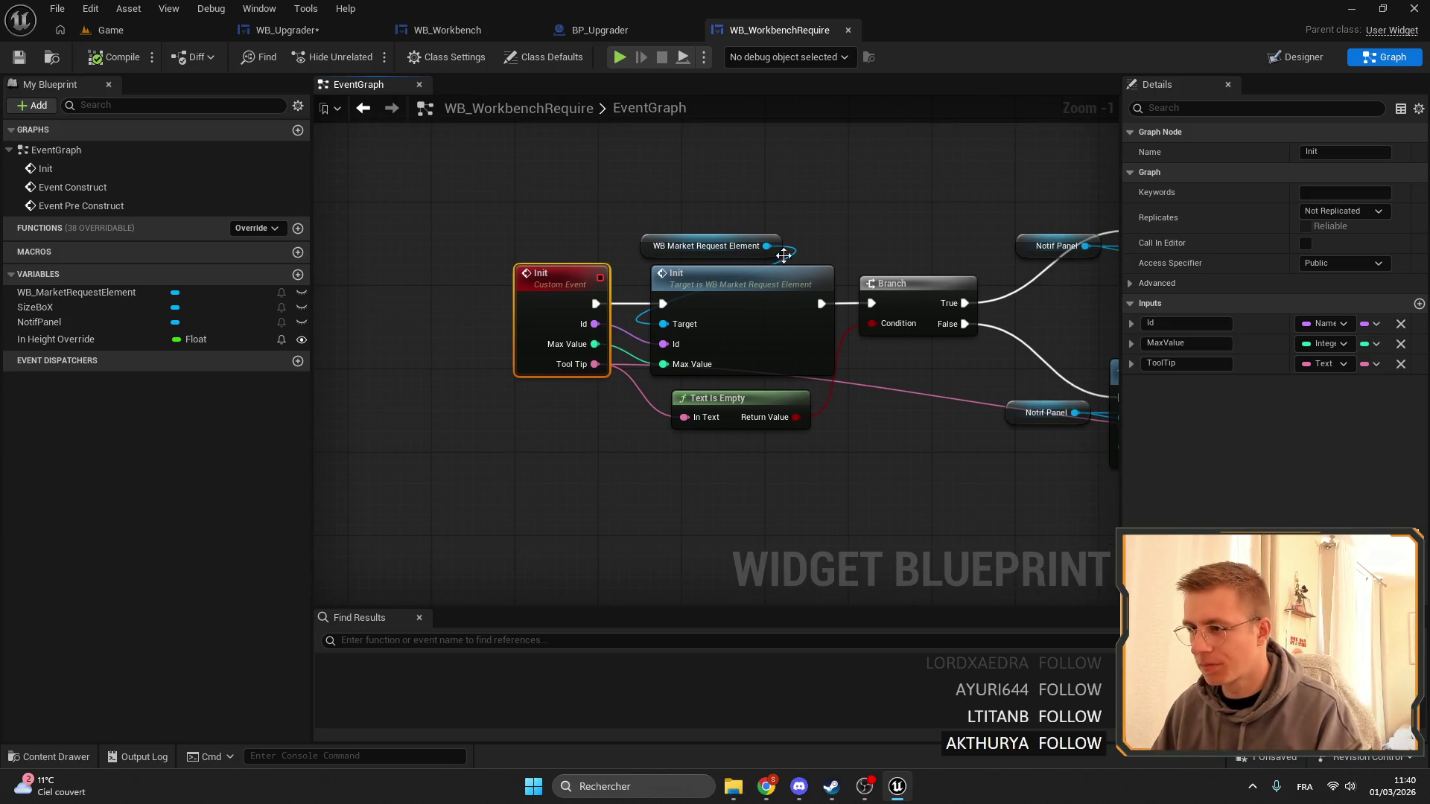
{"action": "left_click", "coordinate": [1322, 57]}
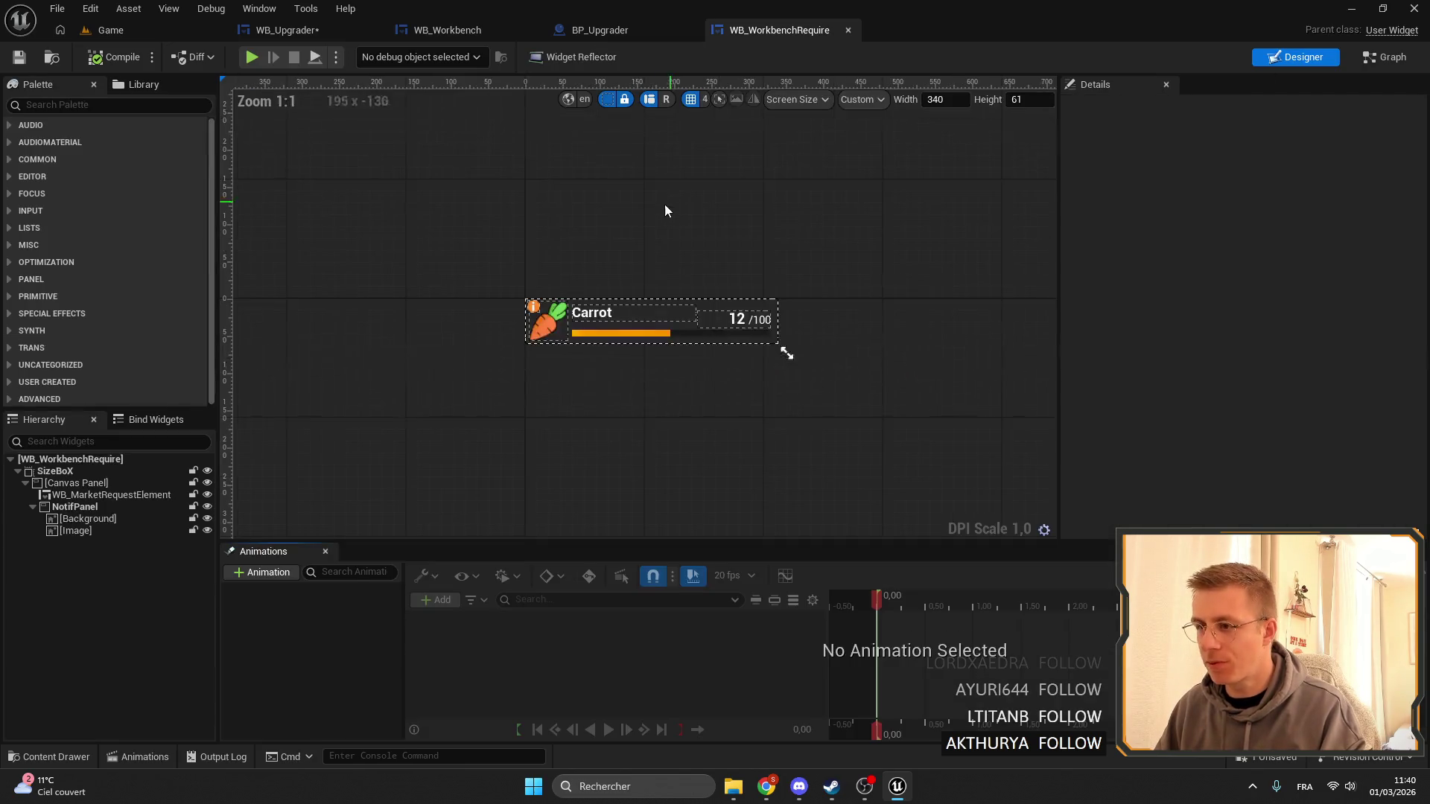
{"action": "scroll", "coordinate": [708, 314], "scroll_direction": "up", "scroll_amount": 5}
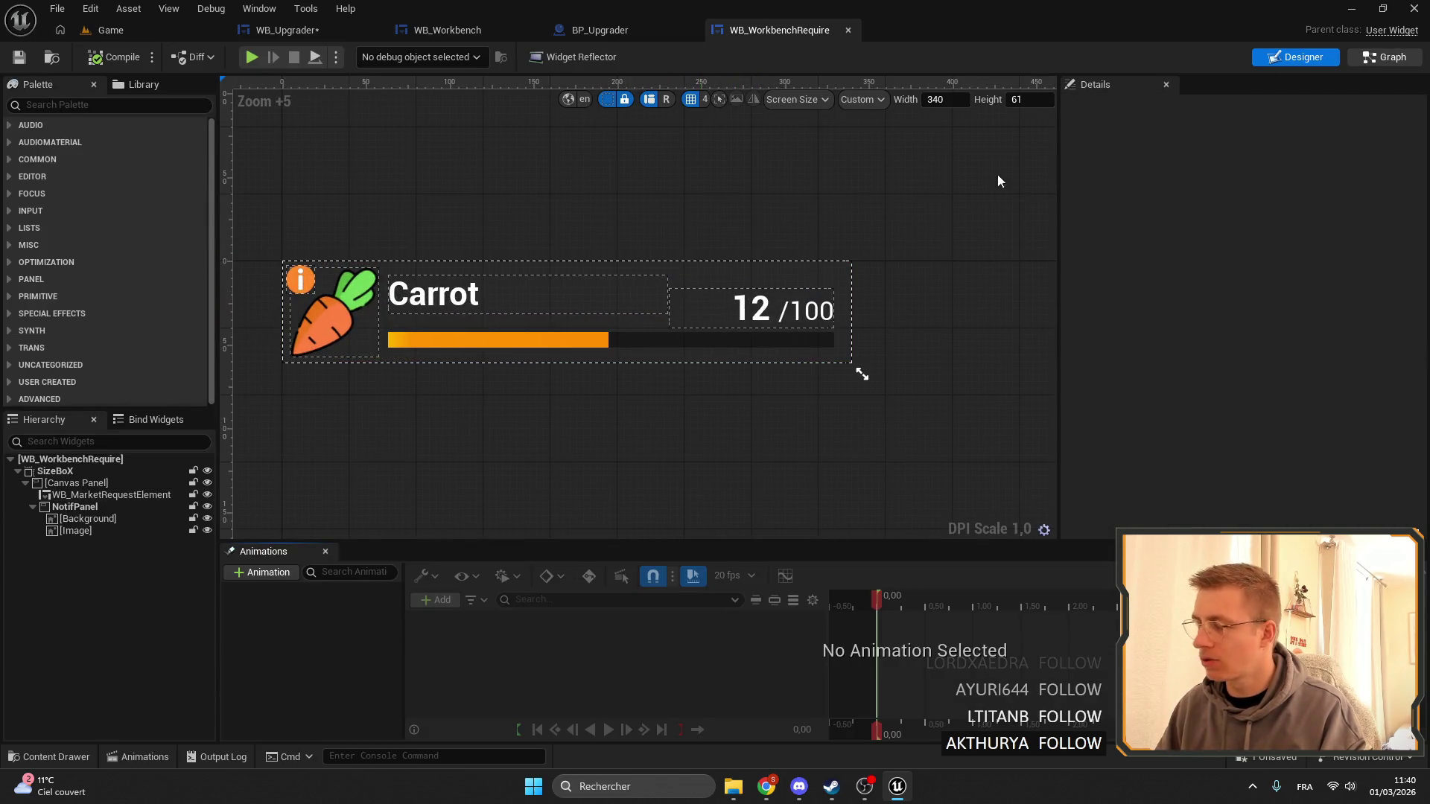
{"action": "left_click", "coordinate": [1386, 56]}
{"action": "scroll", "coordinate": [589, 317], "scroll_direction": "down", "scroll_amount": 6}
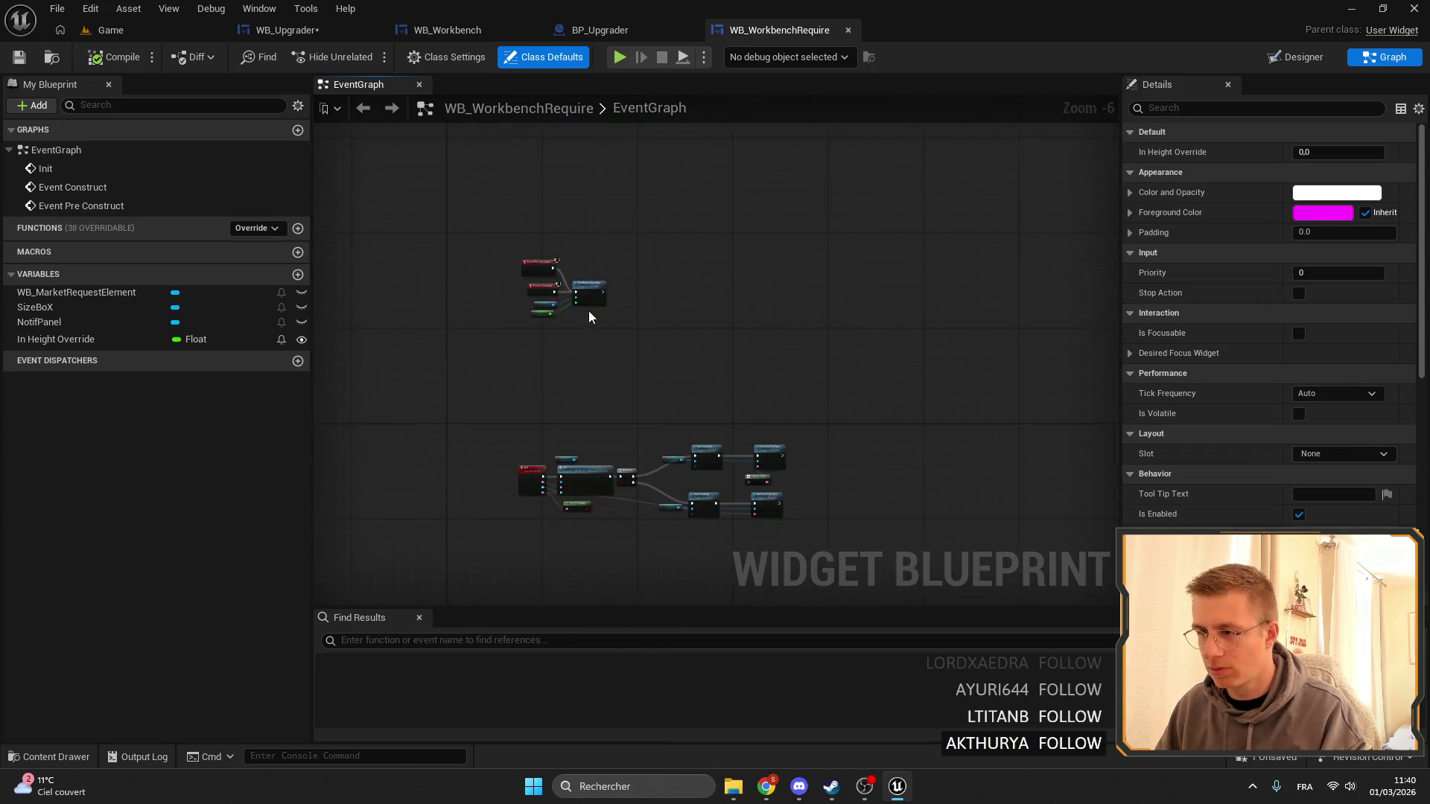
{"action": "scroll", "coordinate": [589, 316], "scroll_direction": "up", "scroll_amount": 4}
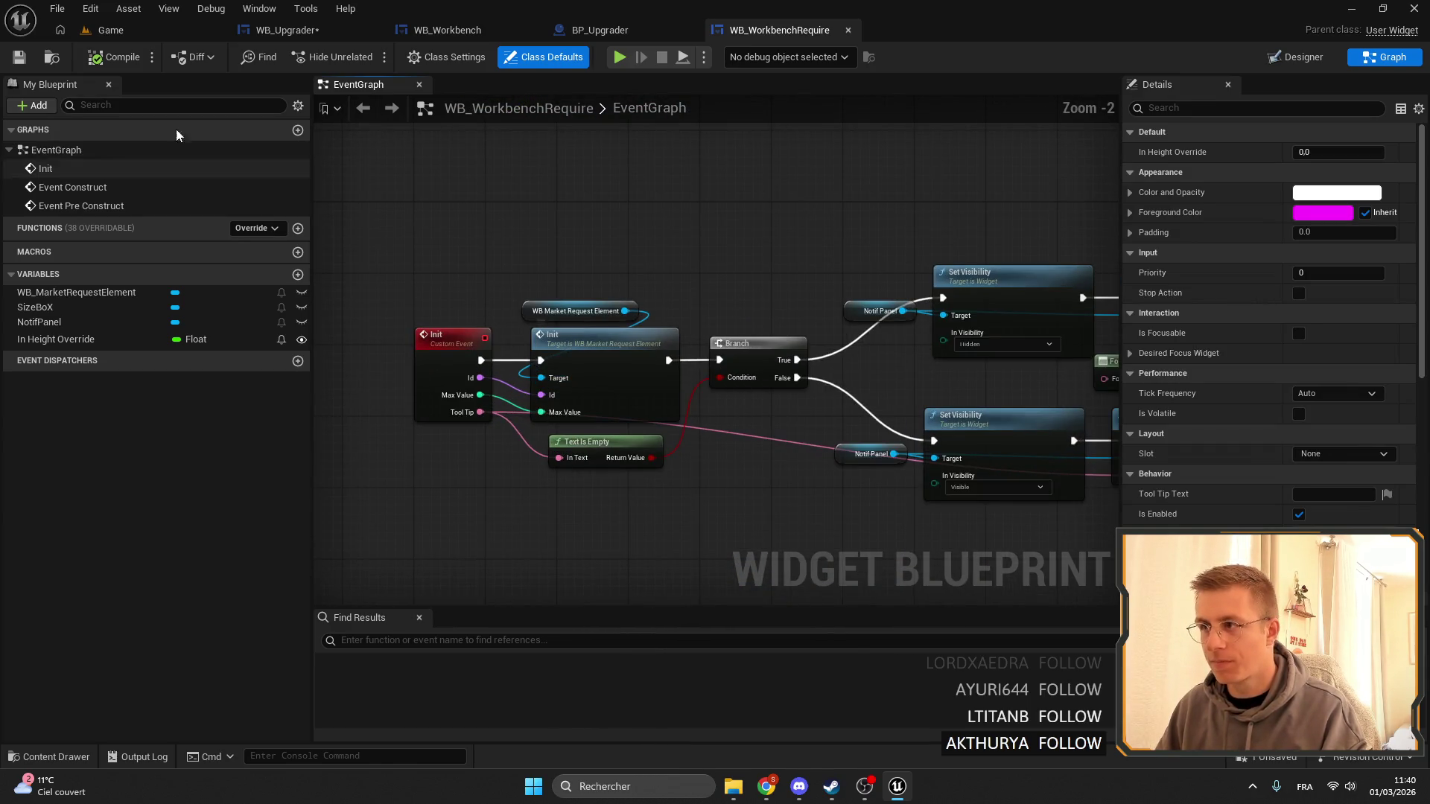
{"action": "left_click", "coordinate": [108, 30]}
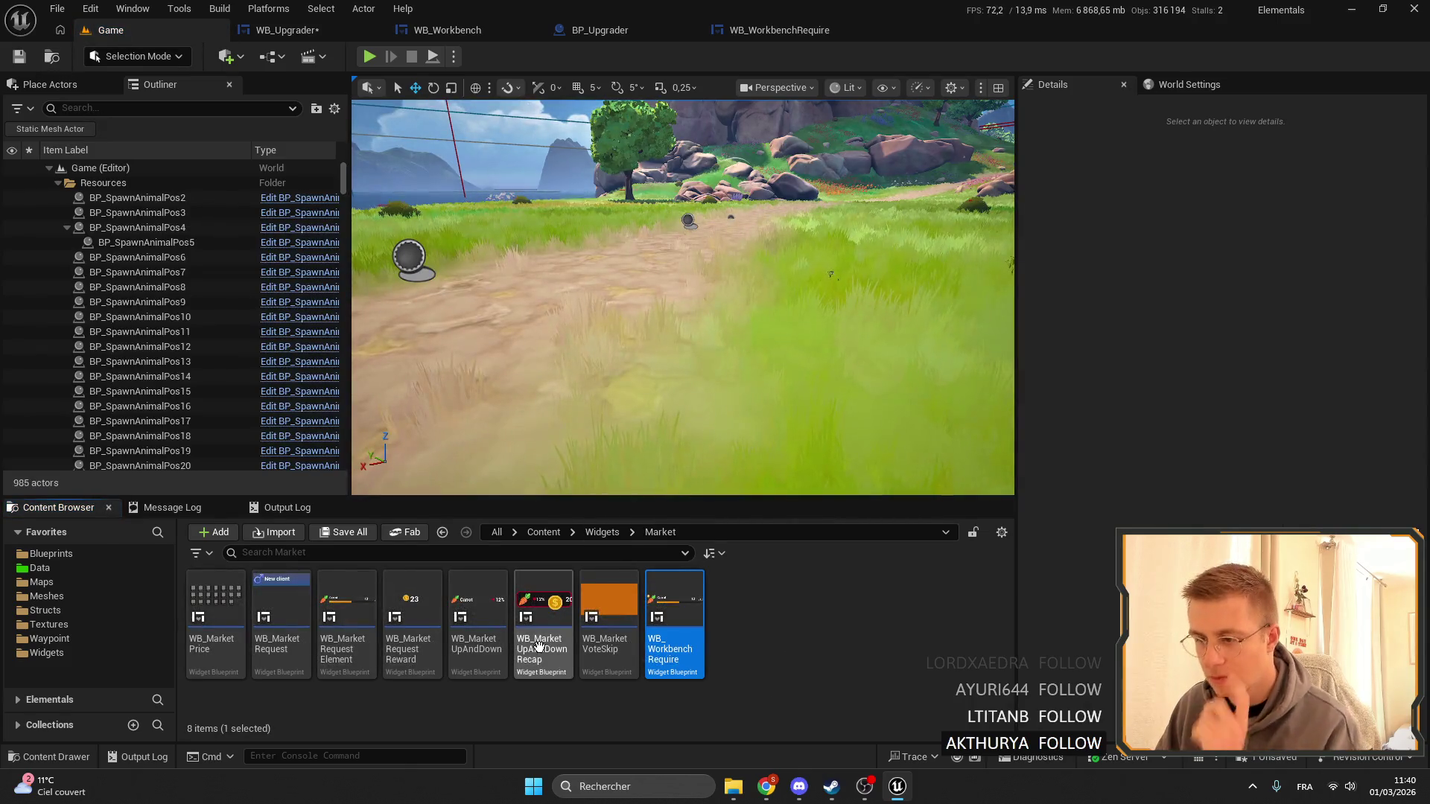
{"action": "left_click", "coordinate": [338, 615]}
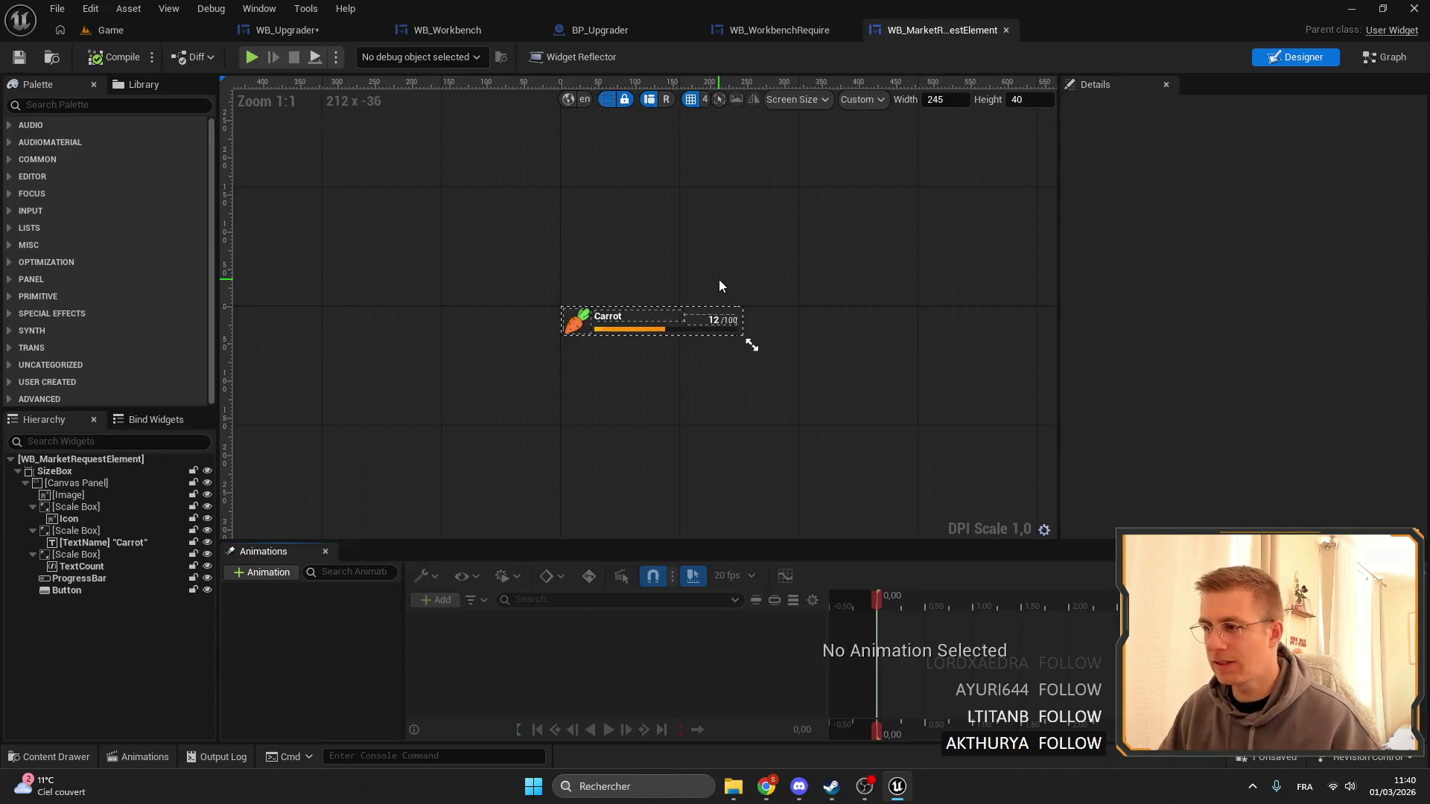
Inspect the UpdateCustomCount event logic in WB_MarketRequestElement's event graph.
{"action": "left_click", "coordinate": [1385, 56]}
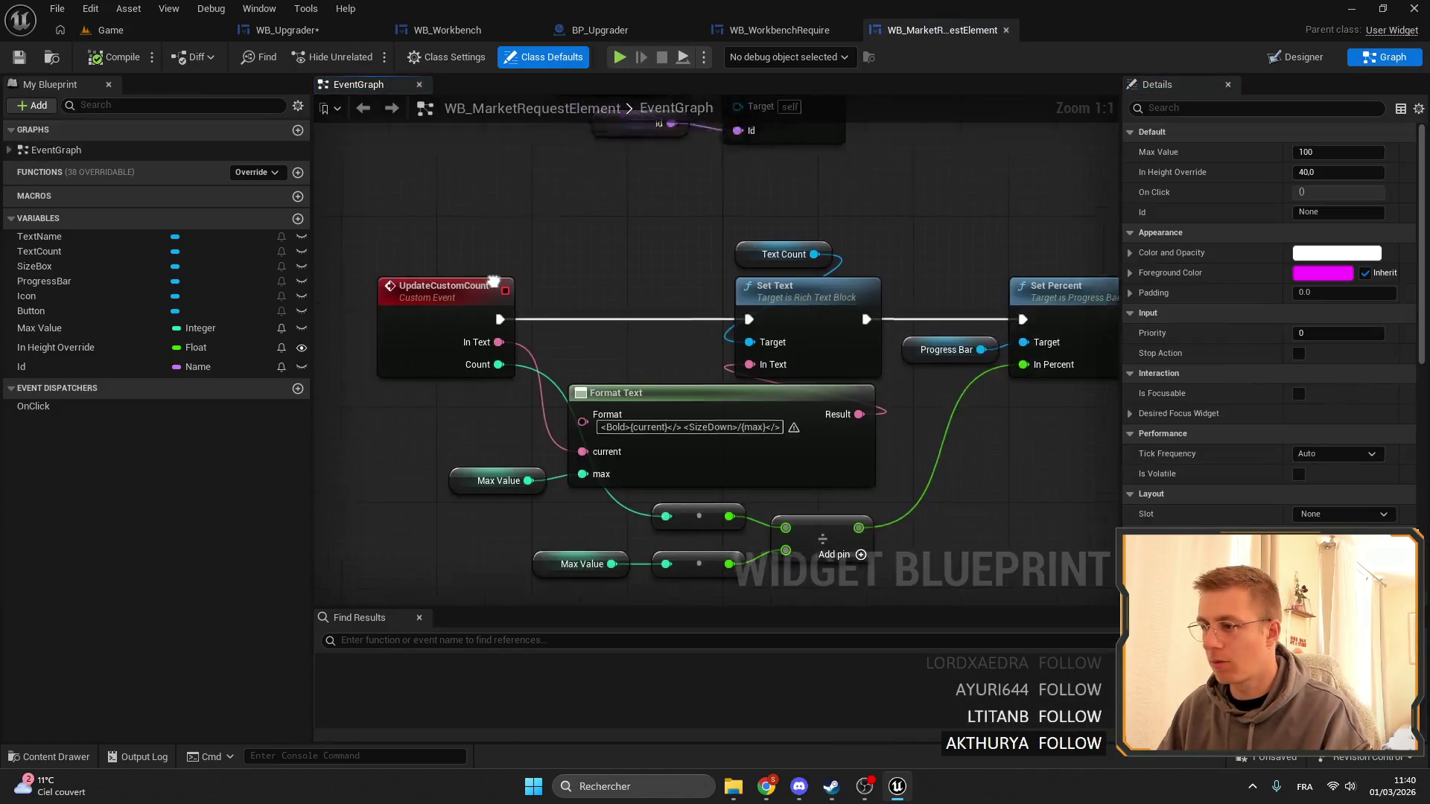
{"action": "scroll", "coordinate": [651, 344], "scroll_direction": "up", "scroll_amount": 4}
{"action": "left_click", "coordinate": [499, 376]}
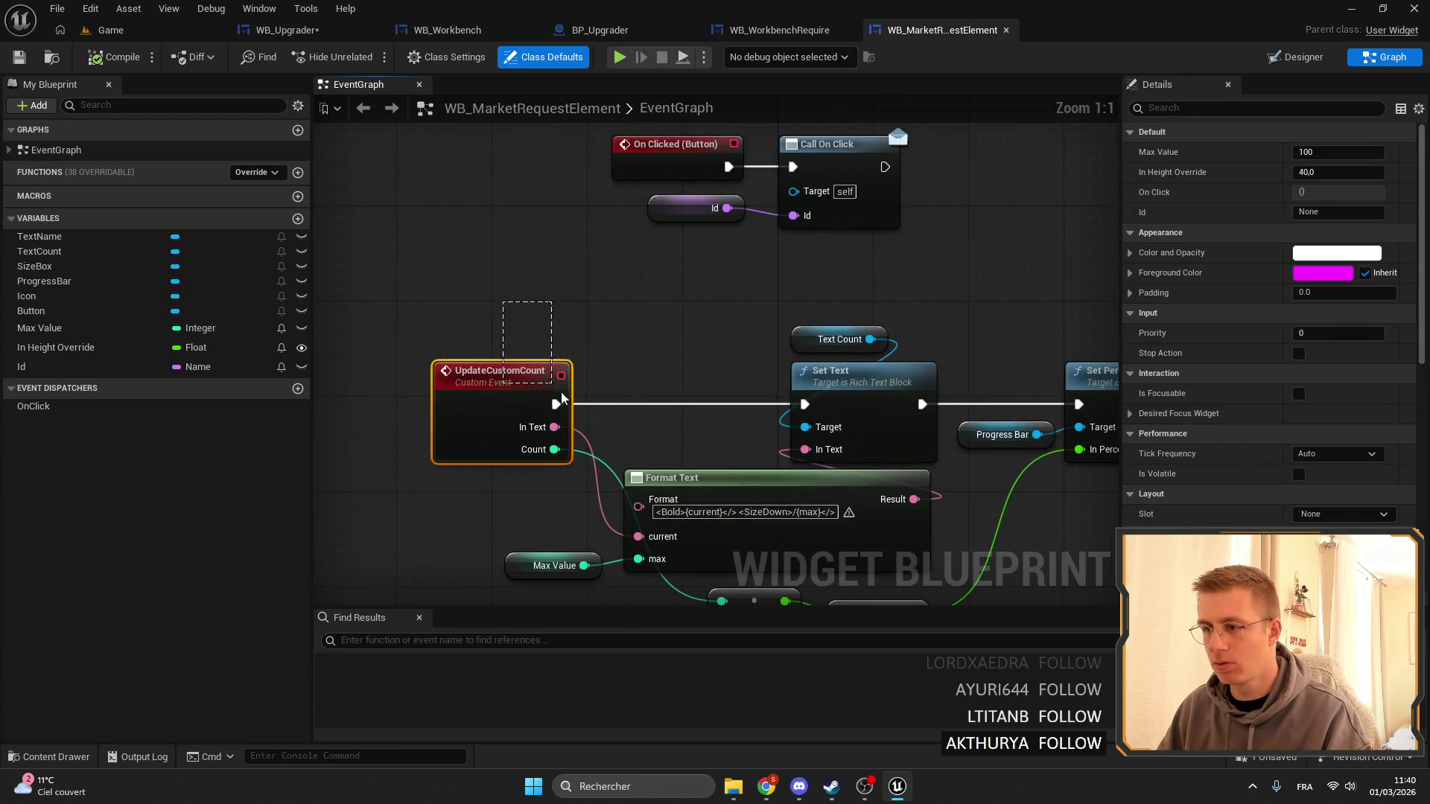
{"action": "scroll", "coordinate": [640, 456], "scroll_direction": "down", "scroll_amount": 5}
{"action": "scroll", "coordinate": [639, 455], "scroll_direction": "up", "scroll_amount": 5}
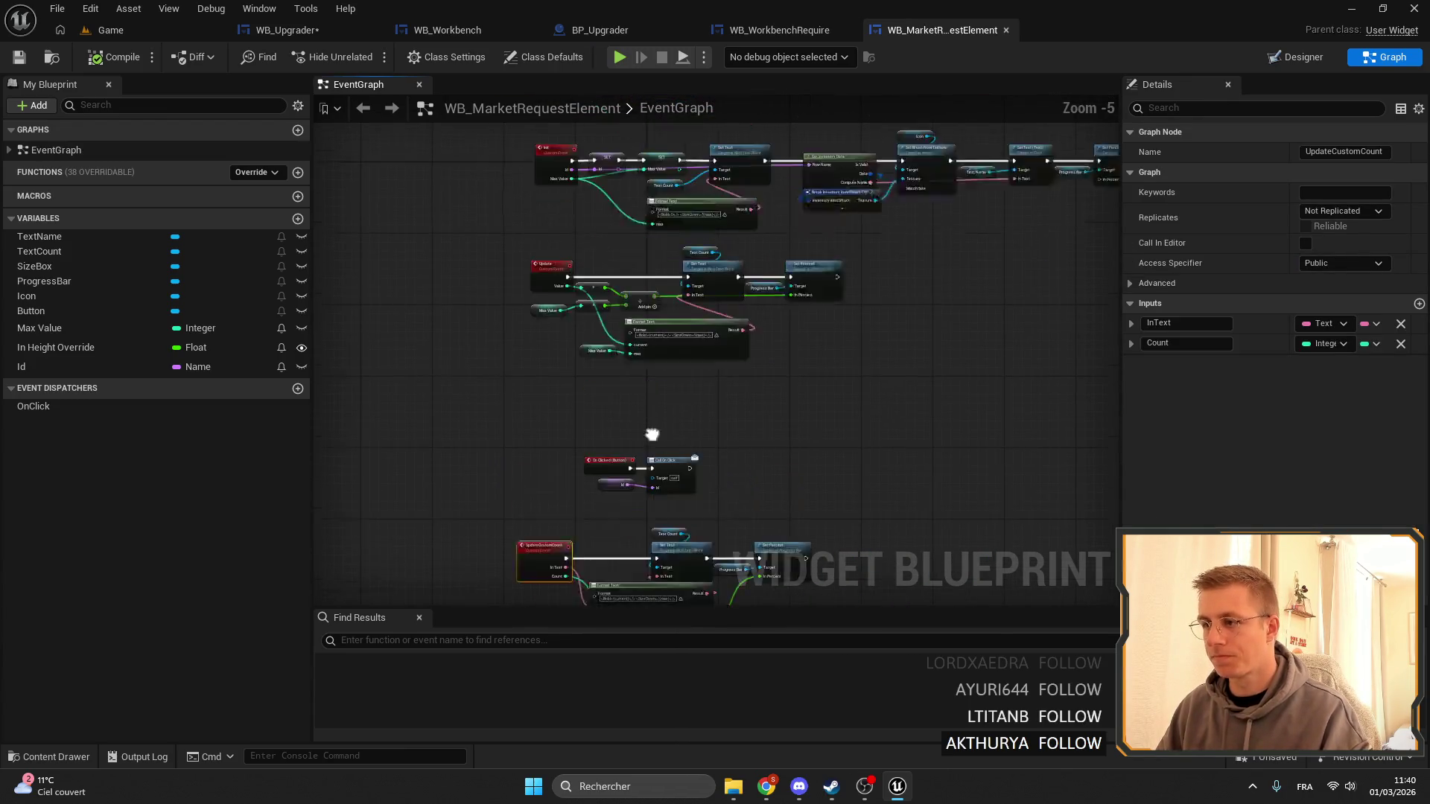
{"action": "left_click_drag", "start_coordinate": [601, 268], "coordinate": [681, 470]}
{"action": "scroll", "coordinate": [618, 266], "scroll_direction": "down", "scroll_amount": 5}
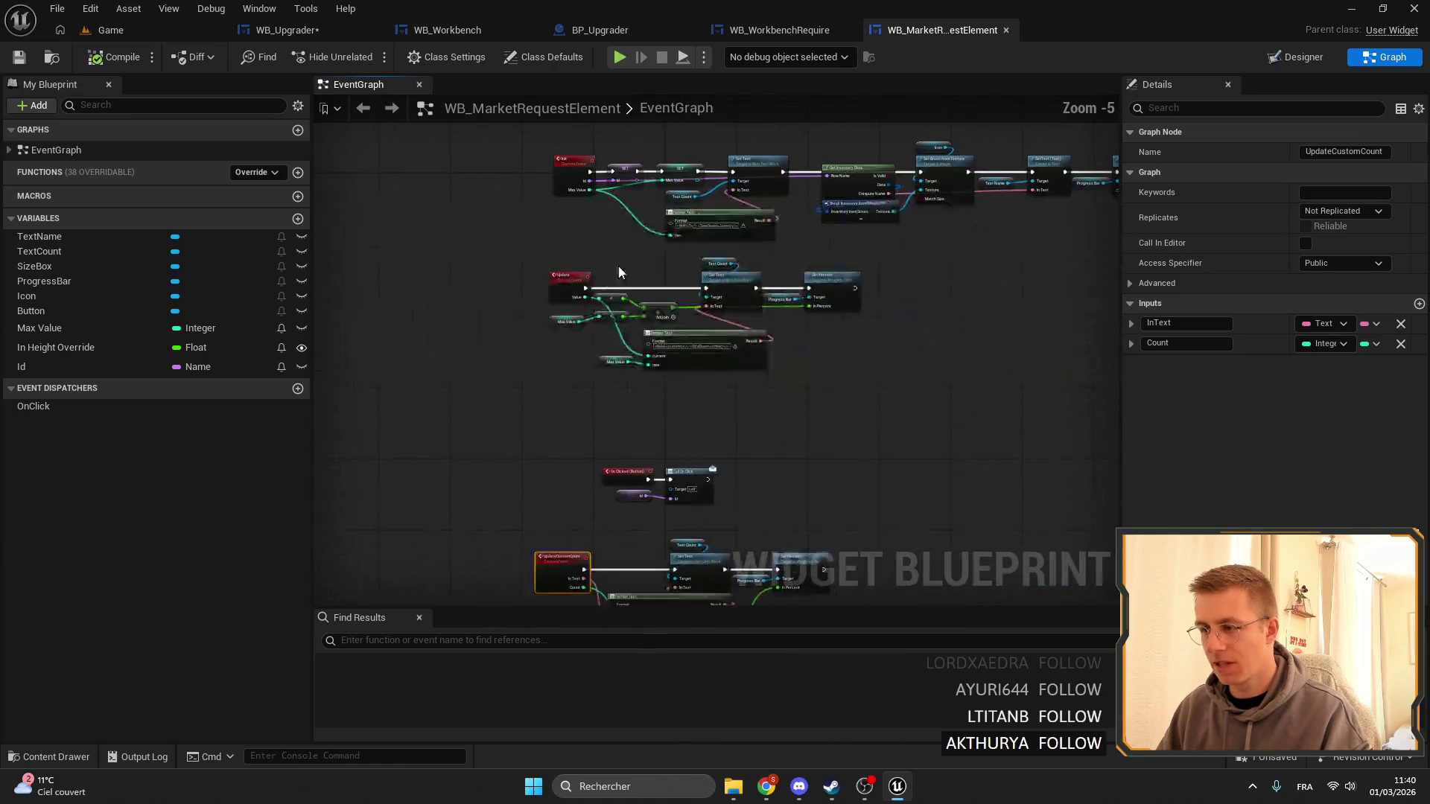
{"action": "scroll", "coordinate": [599, 284], "scroll_direction": "up", "scroll_amount": 5}
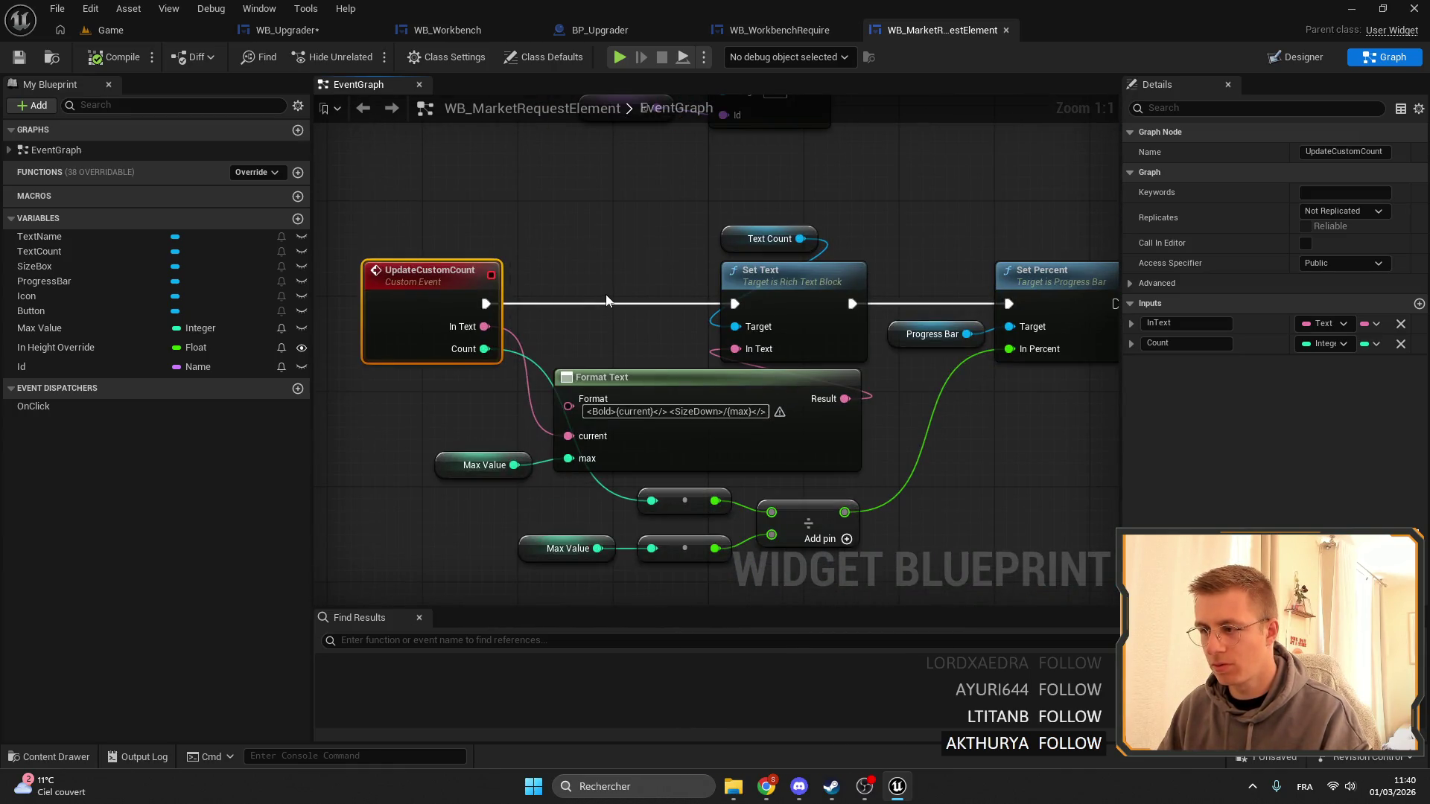
{"action": "left_click_drag", "start_coordinate": [429, 192], "coordinate": [615, 382]}
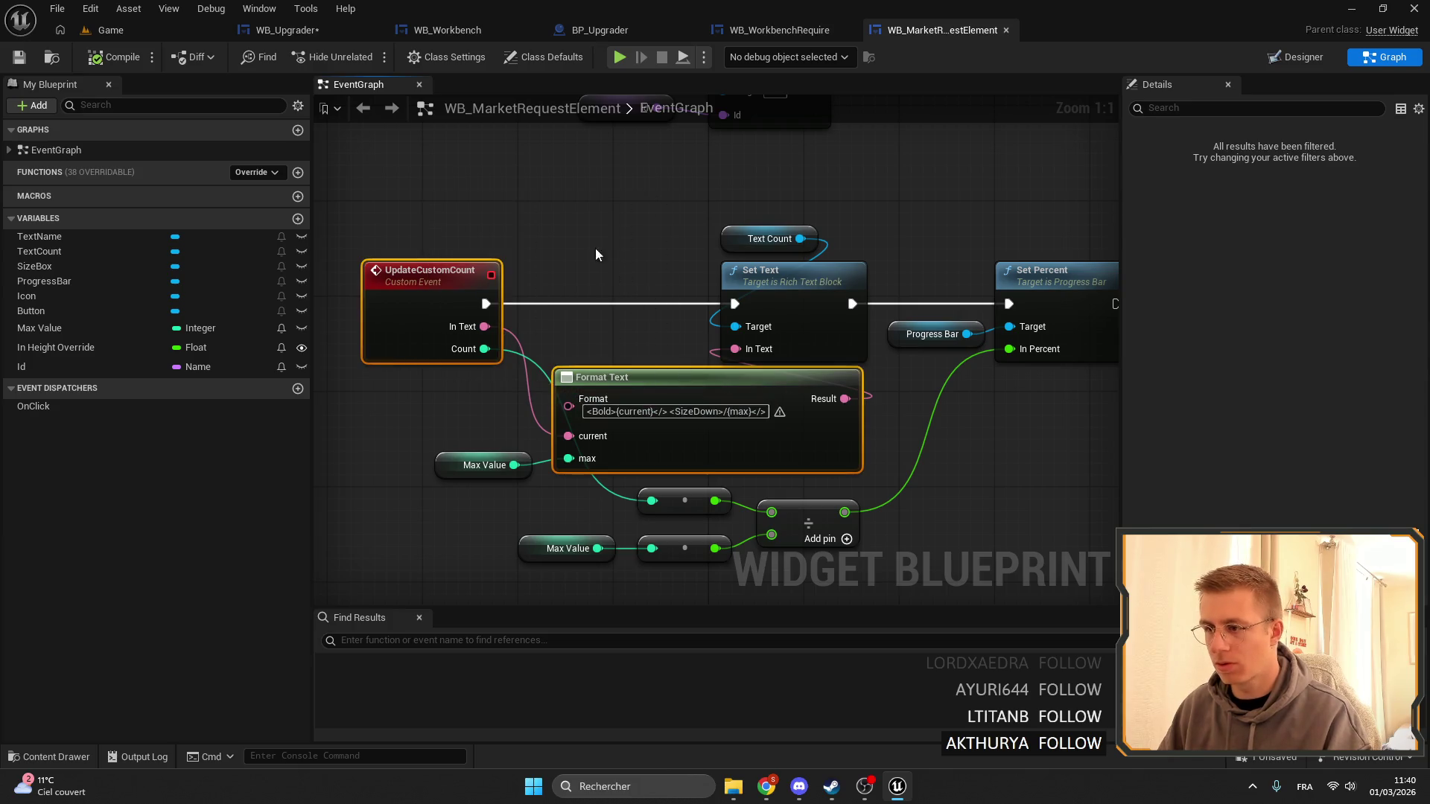
{"action": "left_click", "coordinate": [596, 248]}
{"action": "scroll", "coordinate": [607, 361], "scroll_direction": "down", "scroll_amount": 4}
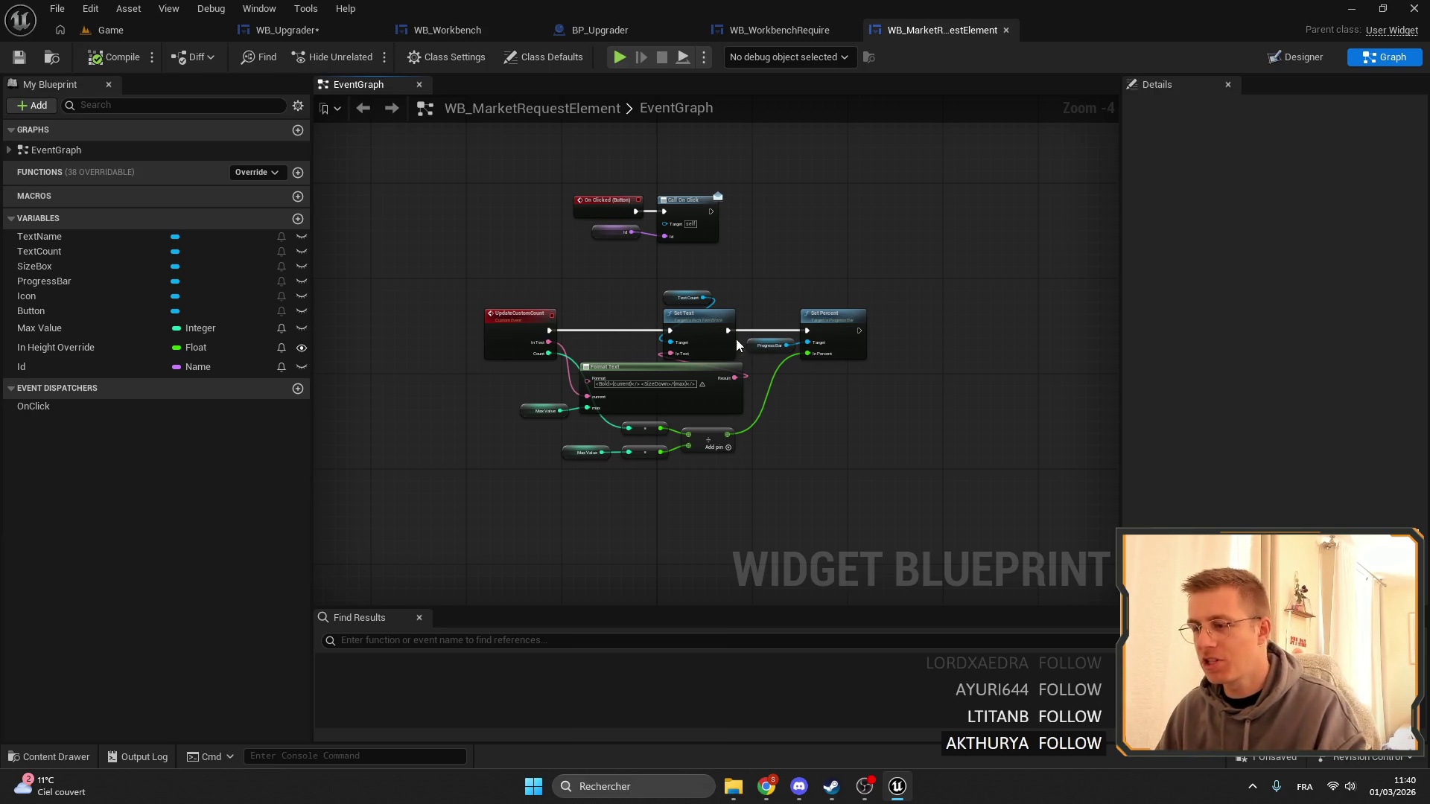
Check WB_MarketRequestElement's Designer layout, then save WB_Upgrader.
{"action": "left_click", "coordinate": [273, 27]}
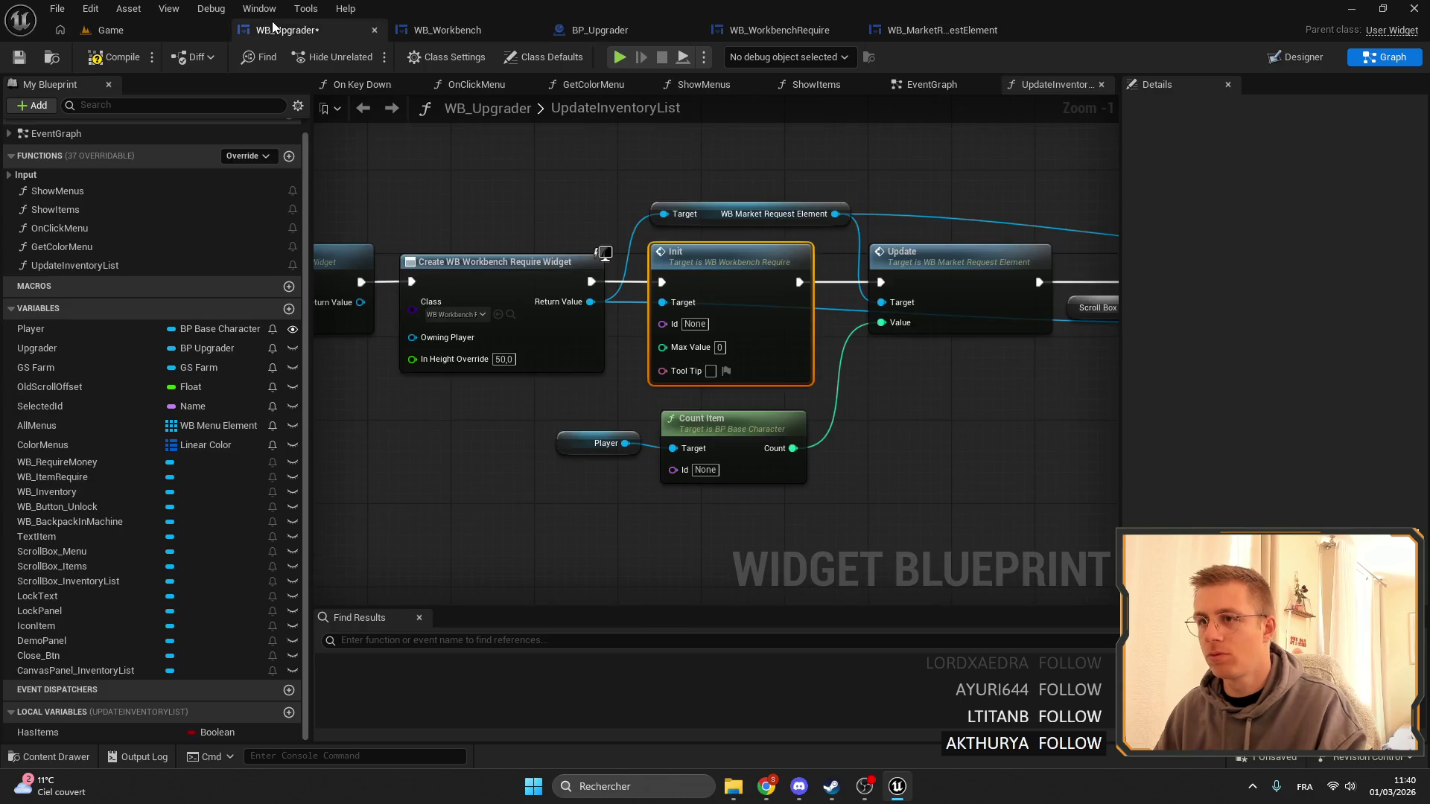
{"action": "left_click", "coordinate": [931, 35]}
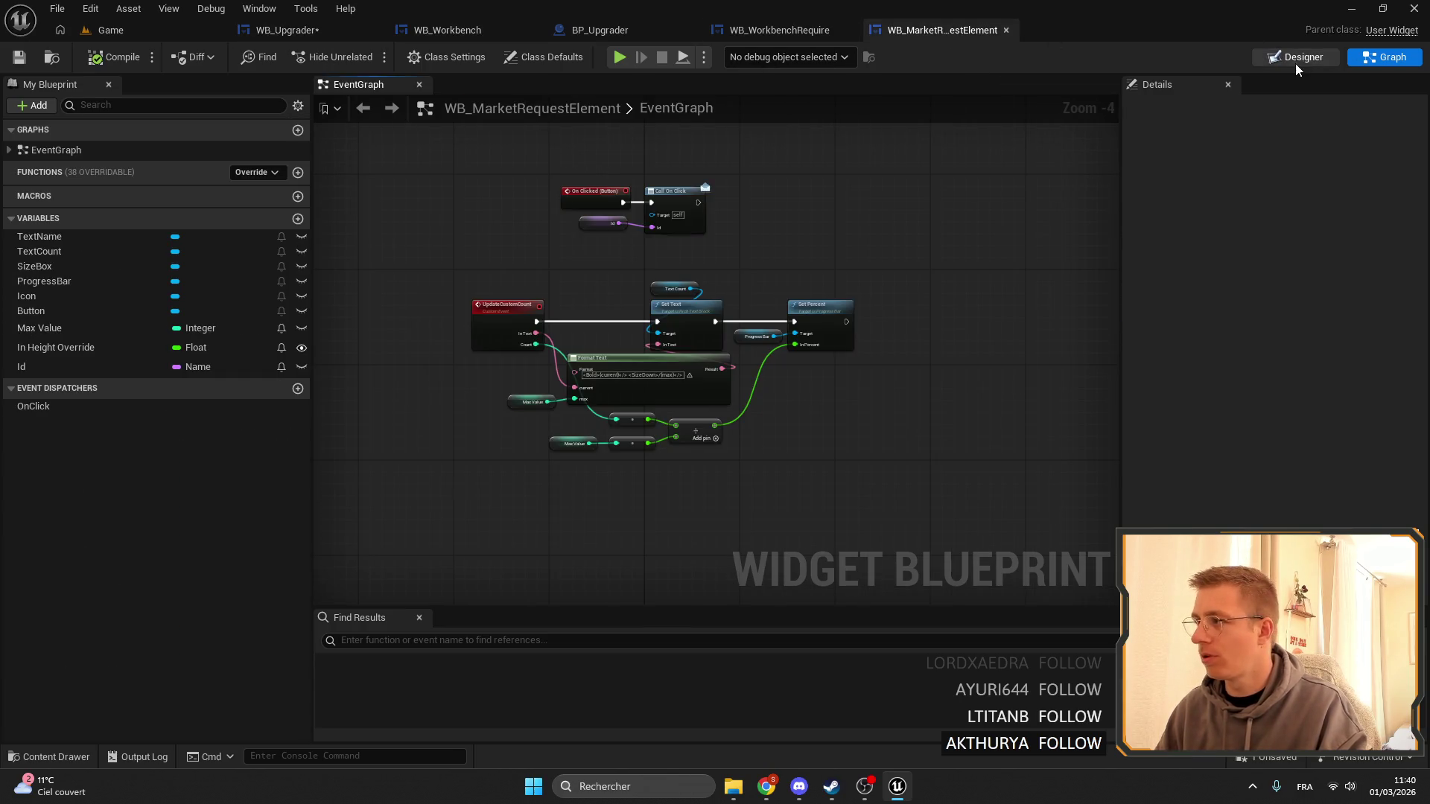
{"action": "left_click", "coordinate": [1296, 64]}
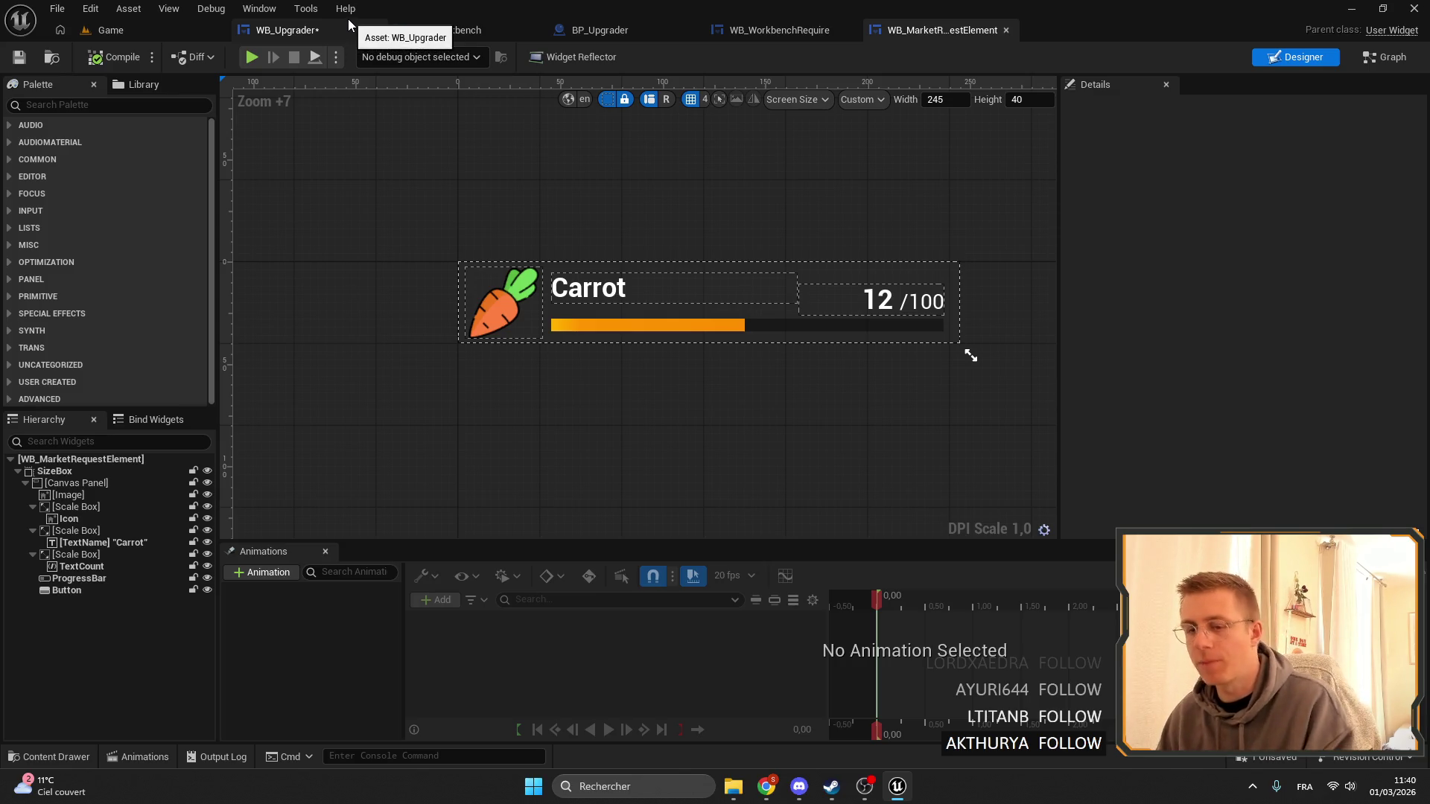
{"action": "scroll", "coordinate": [479, 185], "scroll_direction": "down", "scroll_amount": 2}
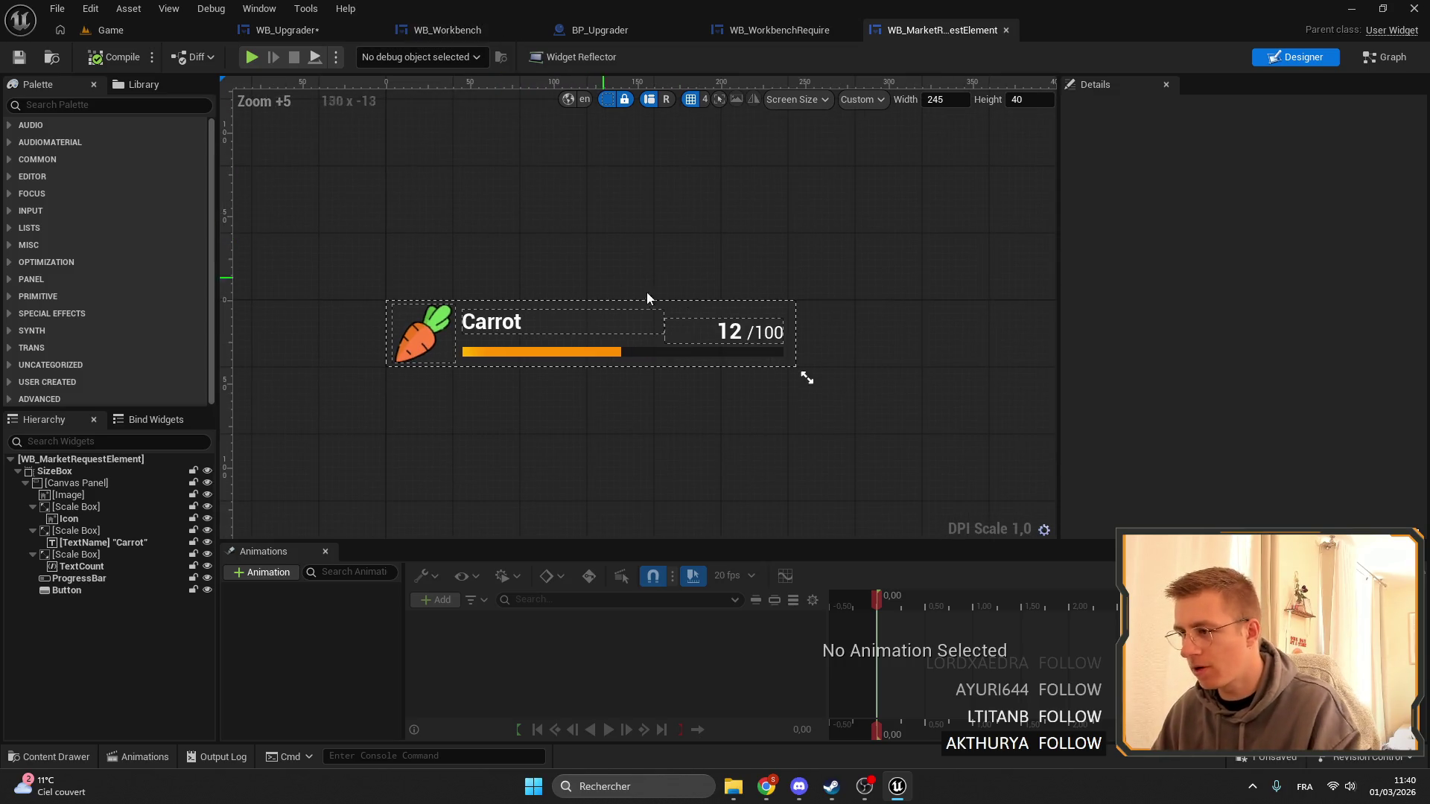
{"action": "left_click", "coordinate": [286, 30]}
{"action": "left_click", "coordinate": [20, 57]}
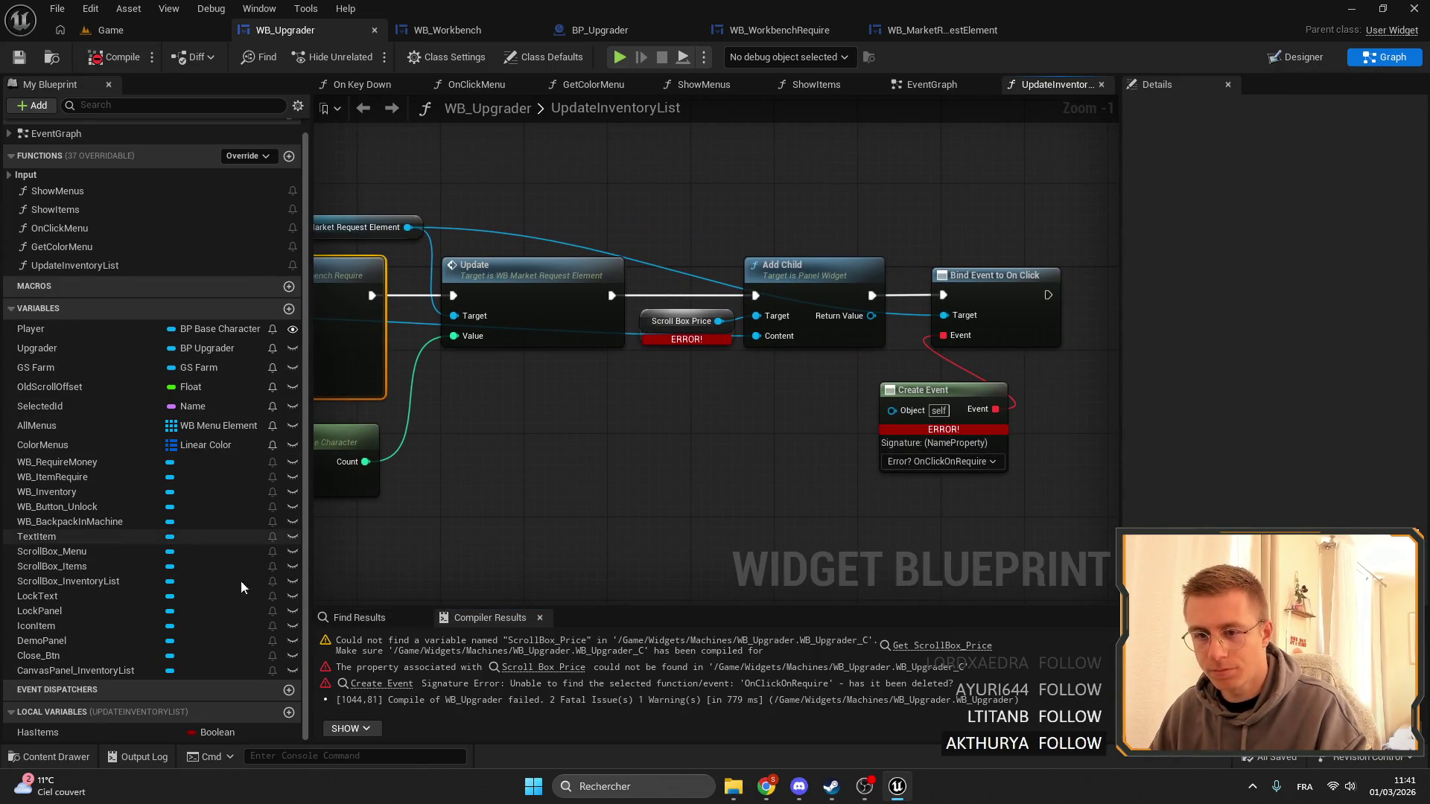
Feed Add Child from ScrollBox_InventoryList in place of the broken reference and recompile.
{"action": "left_click_drag", "start_coordinate": [68, 581], "coordinate": [662, 341]}
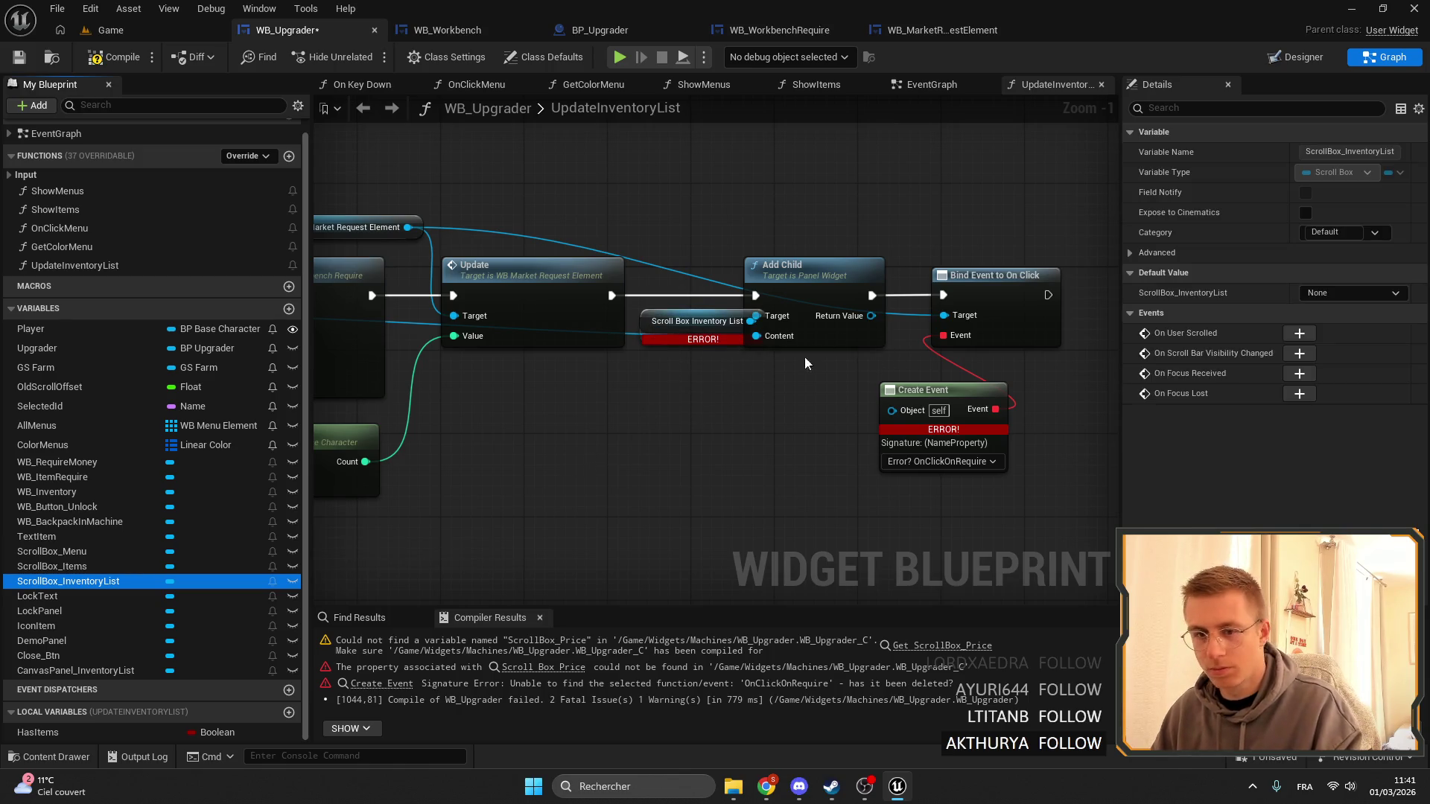
{"action": "scroll", "coordinate": [680, 350], "scroll_direction": "down", "scroll_amount": 1}
{"action": "scroll", "coordinate": [802, 440], "scroll_direction": "up", "scroll_amount": 1}
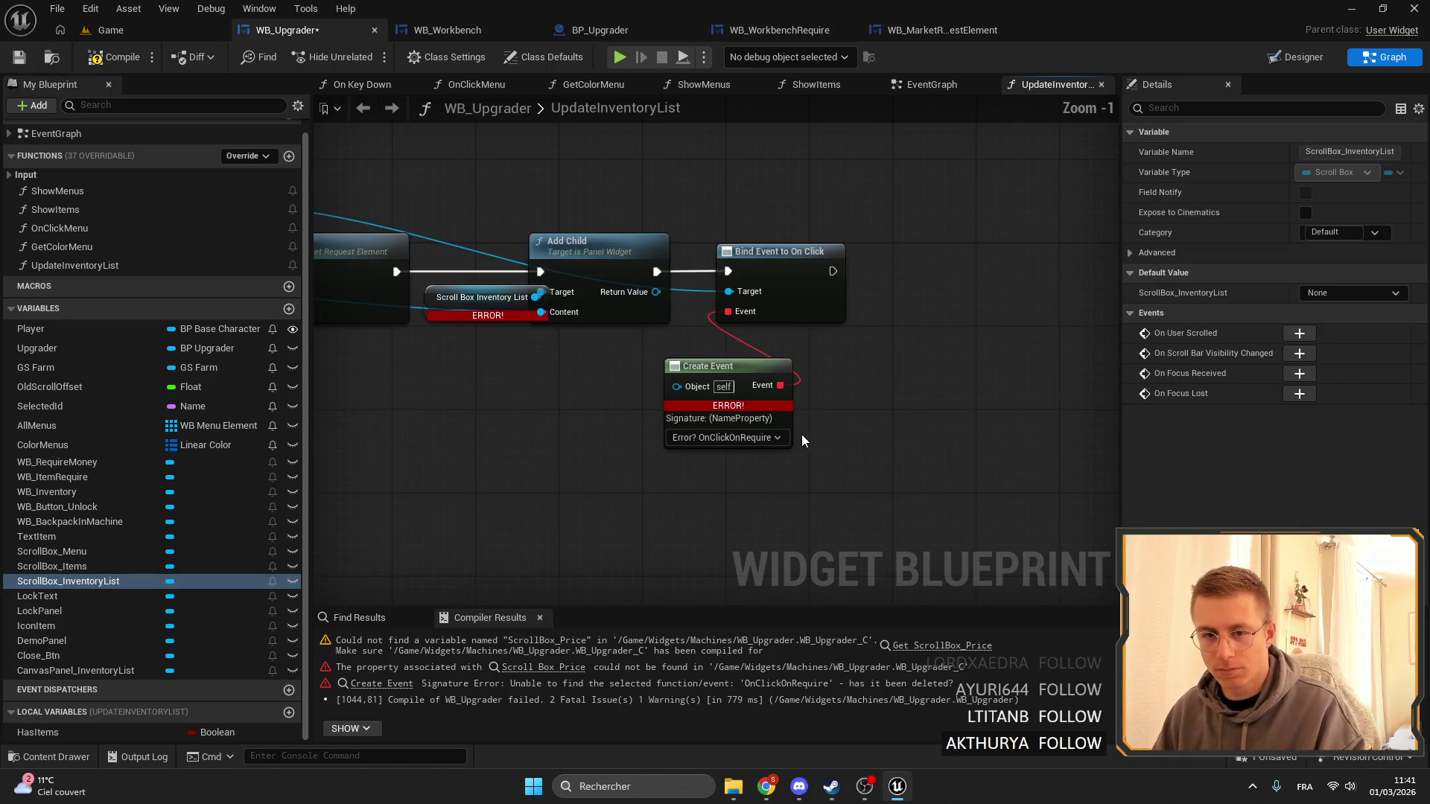
{"action": "mouse_move", "coordinate": [795, 436]}
{"action": "left_mouse_down"}
{"action": "mouse_move", "coordinate": [701, 313]}
{"action": "mouse_move", "coordinate": [588, 246]}
{"action": "mouse_move", "coordinate": [618, 242]}
{"action": "left_mouse_up"}
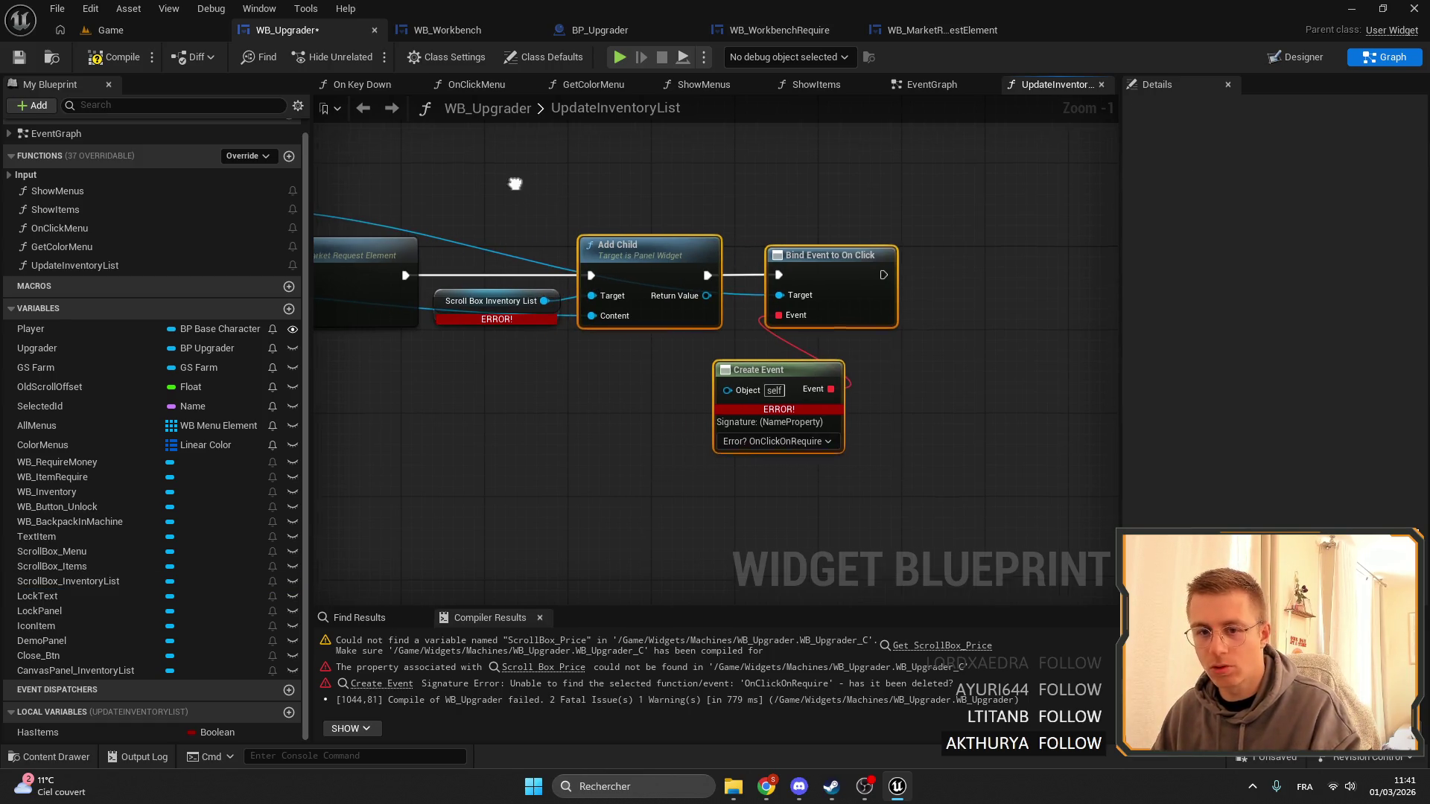
{"action": "scroll", "coordinate": [621, 216], "scroll_direction": "up", "scroll_amount": 1}
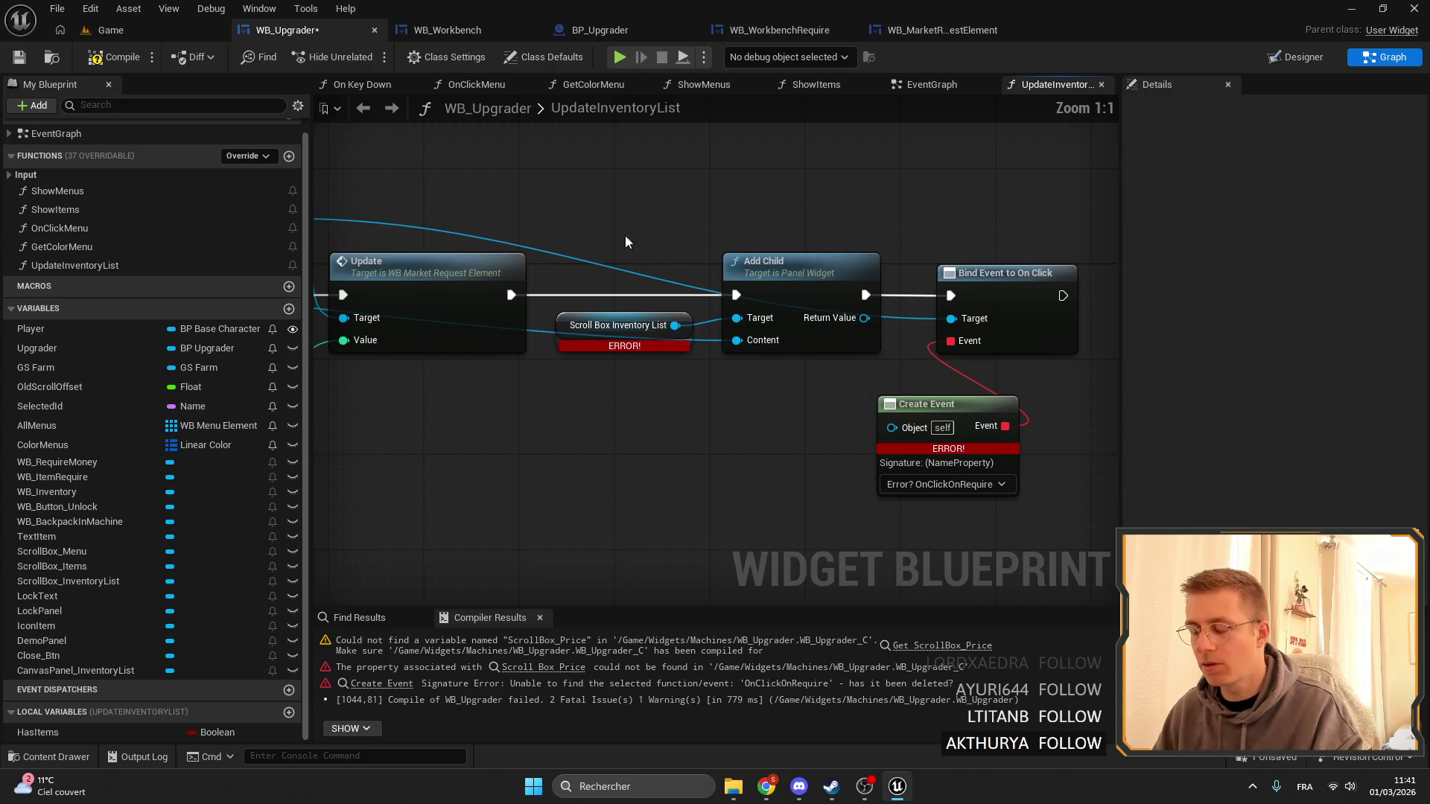
{"action": "left_click", "coordinate": [21, 60]}
Delete the broken Bind Event and Create Event nodes, then save and compile WB_Upgrader.
{"action": "left_click_drag", "start_coordinate": [526, 207], "coordinate": [581, 227]}
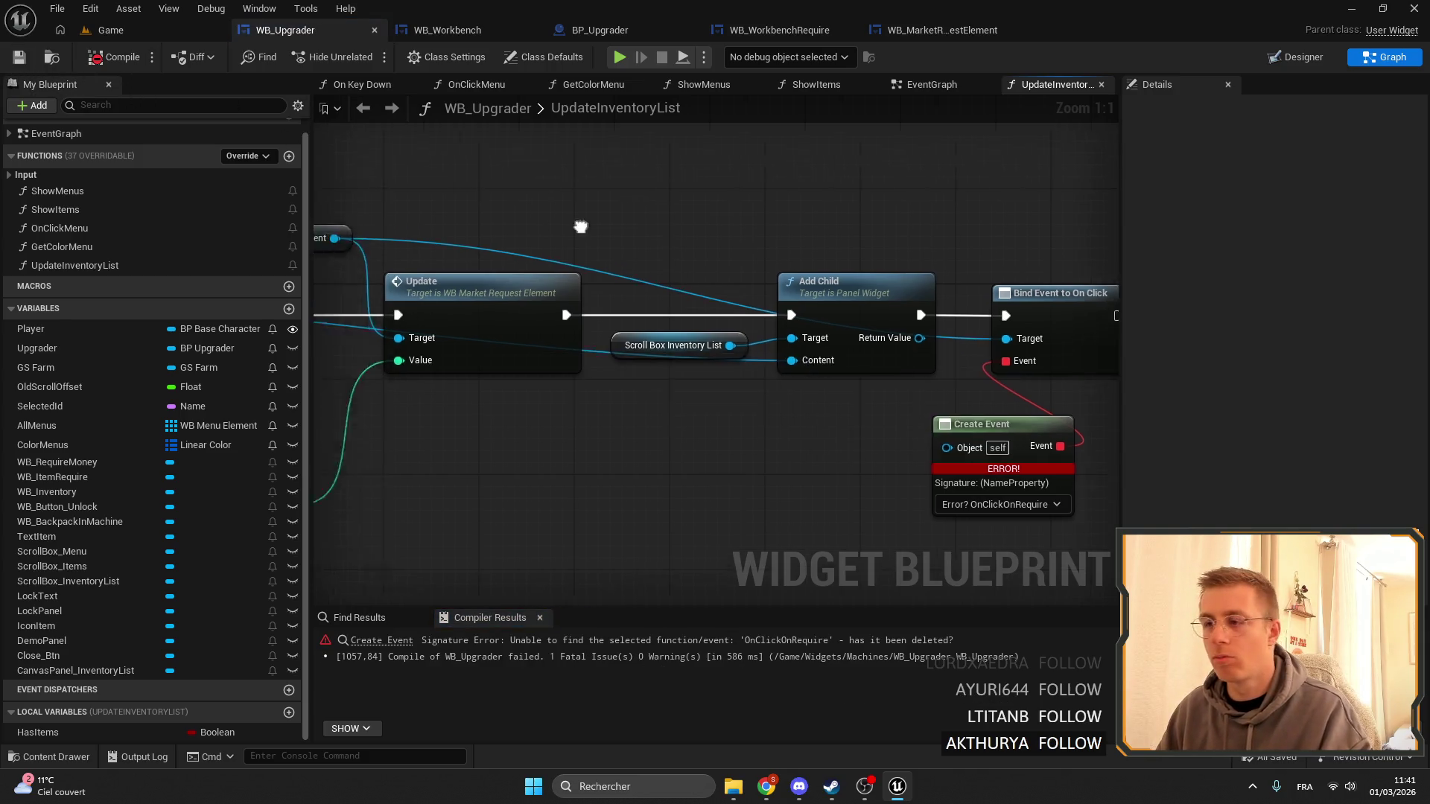
{"action": "scroll", "coordinate": [581, 228], "scroll_direction": "down", "scroll_amount": 4}
{"action": "right_click", "coordinate": [734, 223]}
{"action": "left_click", "coordinate": [624, 168]}
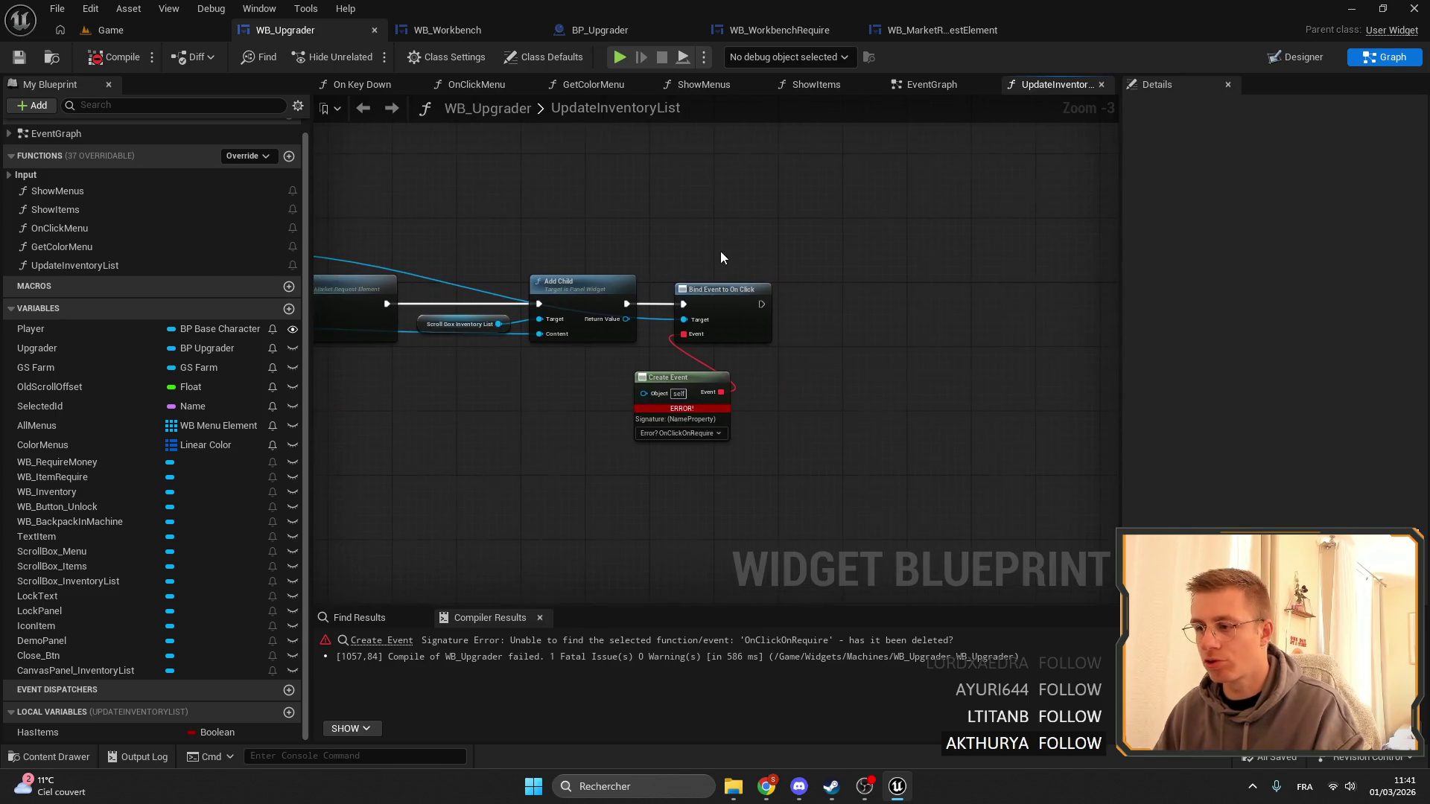
{"action": "scroll", "coordinate": [721, 257], "scroll_direction": "up", "scroll_amount": 3}
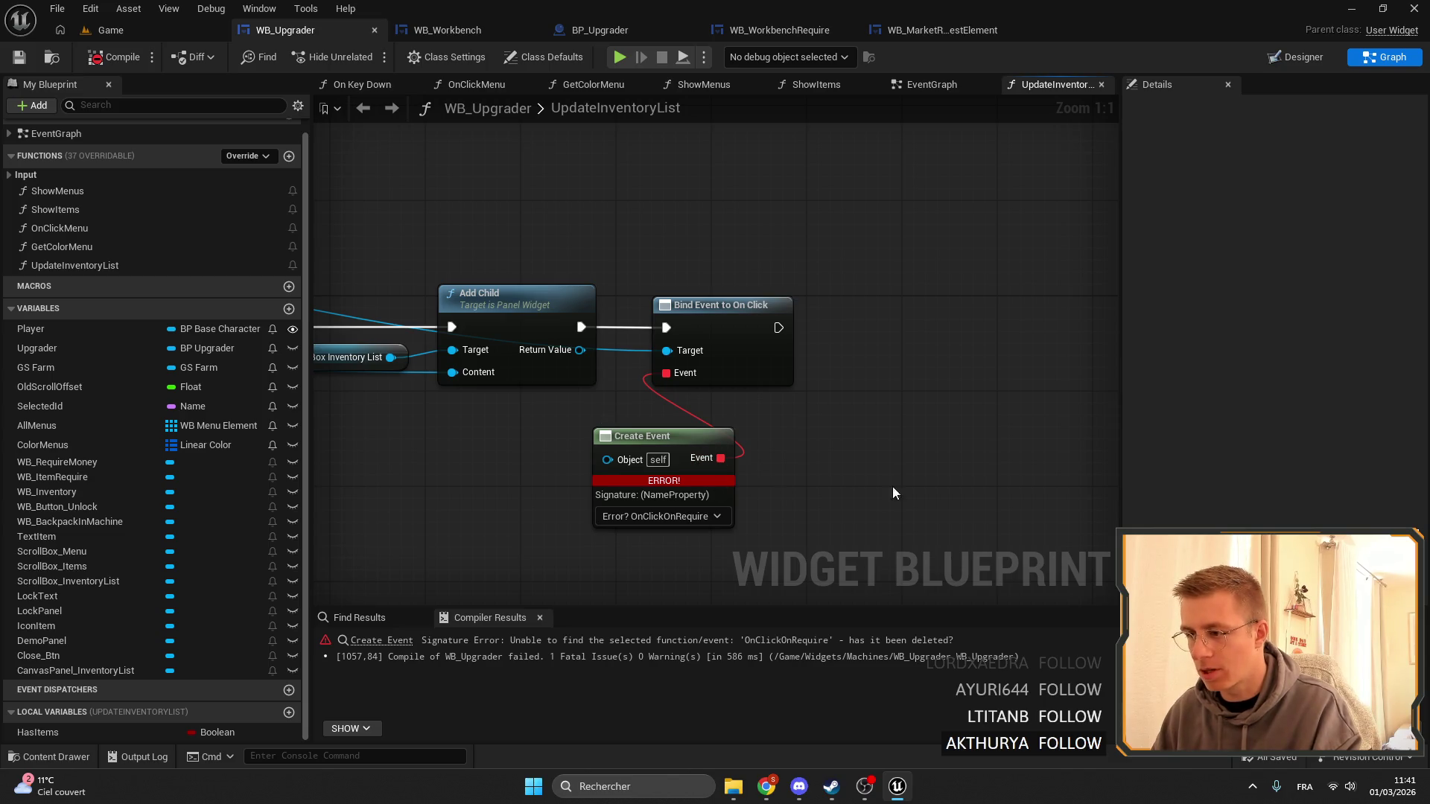
{"action": "left_click_drag", "start_coordinate": [998, 440], "coordinate": [860, 189]}
{"action": "key", "text": "Delete"}
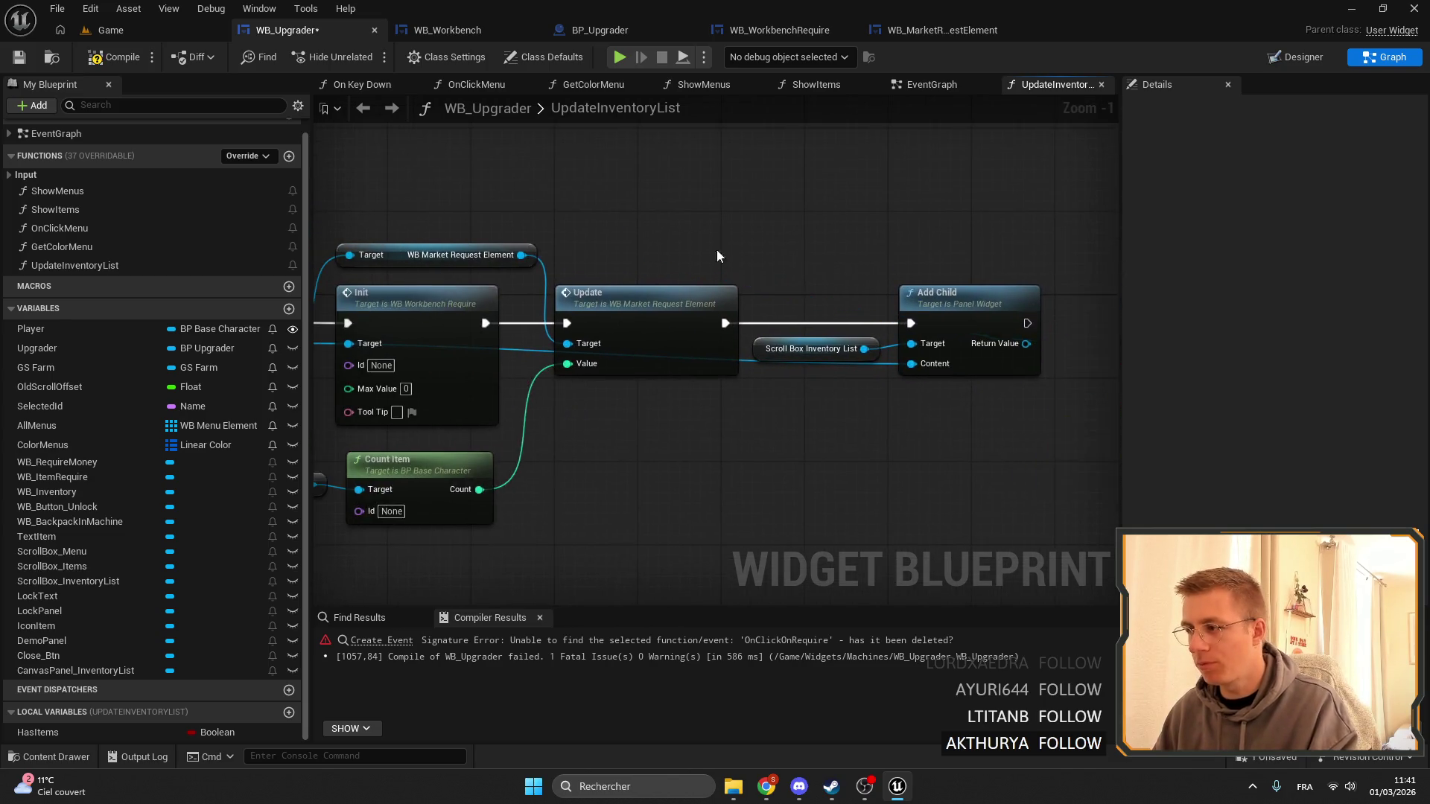
{"action": "scroll", "coordinate": [716, 256], "scroll_direction": "down", "scroll_amount": 1}
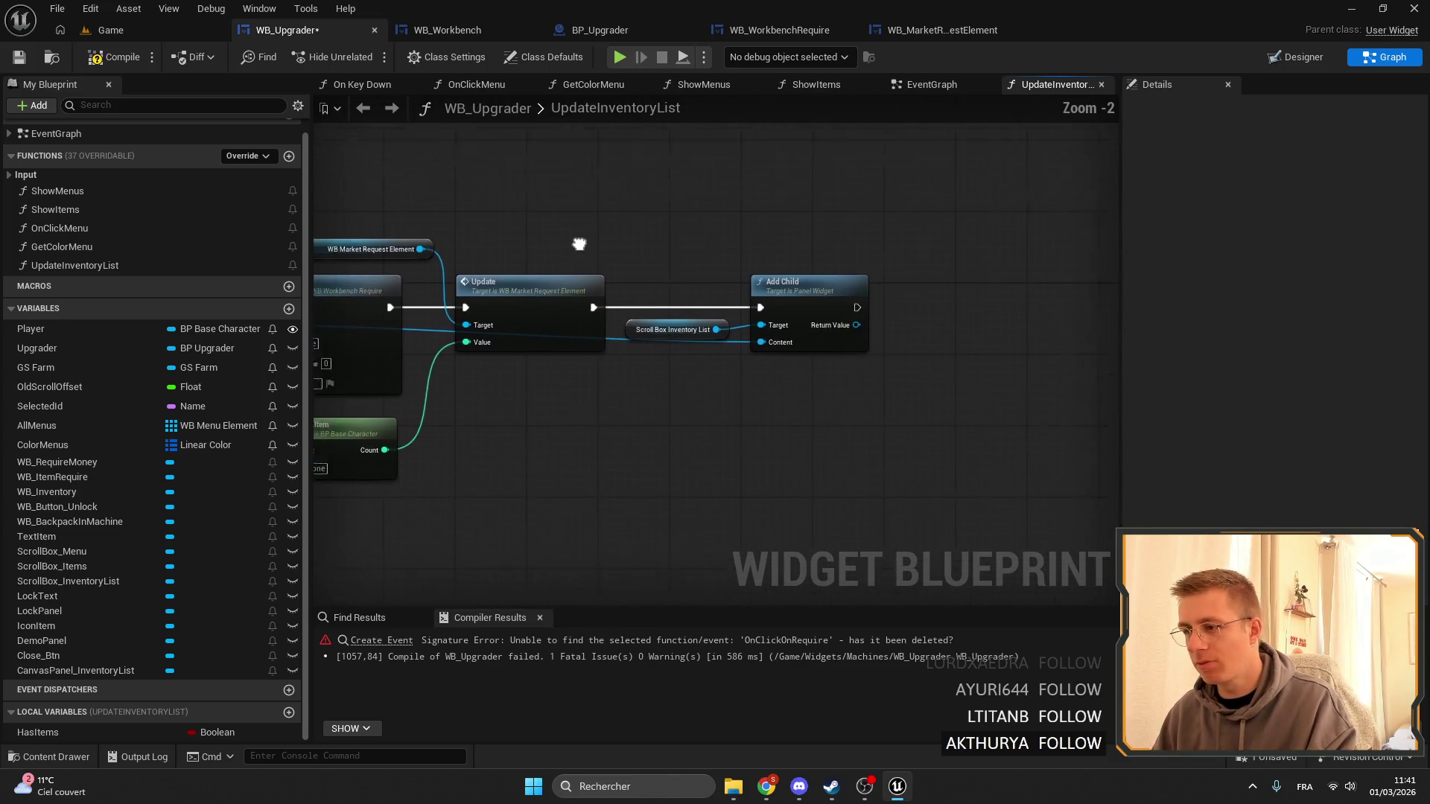
{"action": "left_click", "coordinate": [18, 58]}
Return to the Game level editor and select the WB_Market UpAndDown Recap asset.
{"action": "scroll", "coordinate": [680, 204], "scroll_direction": "down", "scroll_amount": 2}
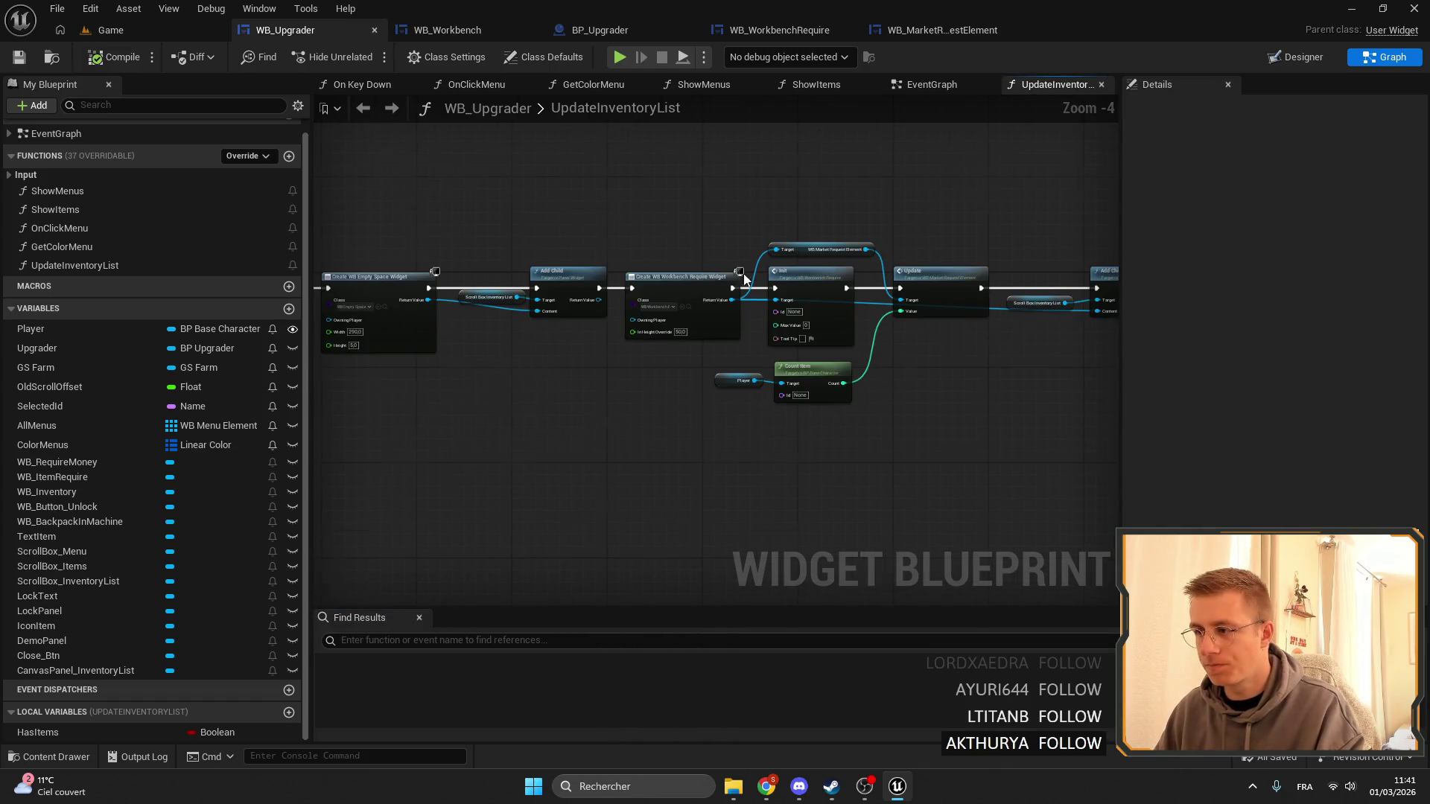
{"action": "scroll", "coordinate": [741, 276], "scroll_direction": "up", "scroll_amount": 4}
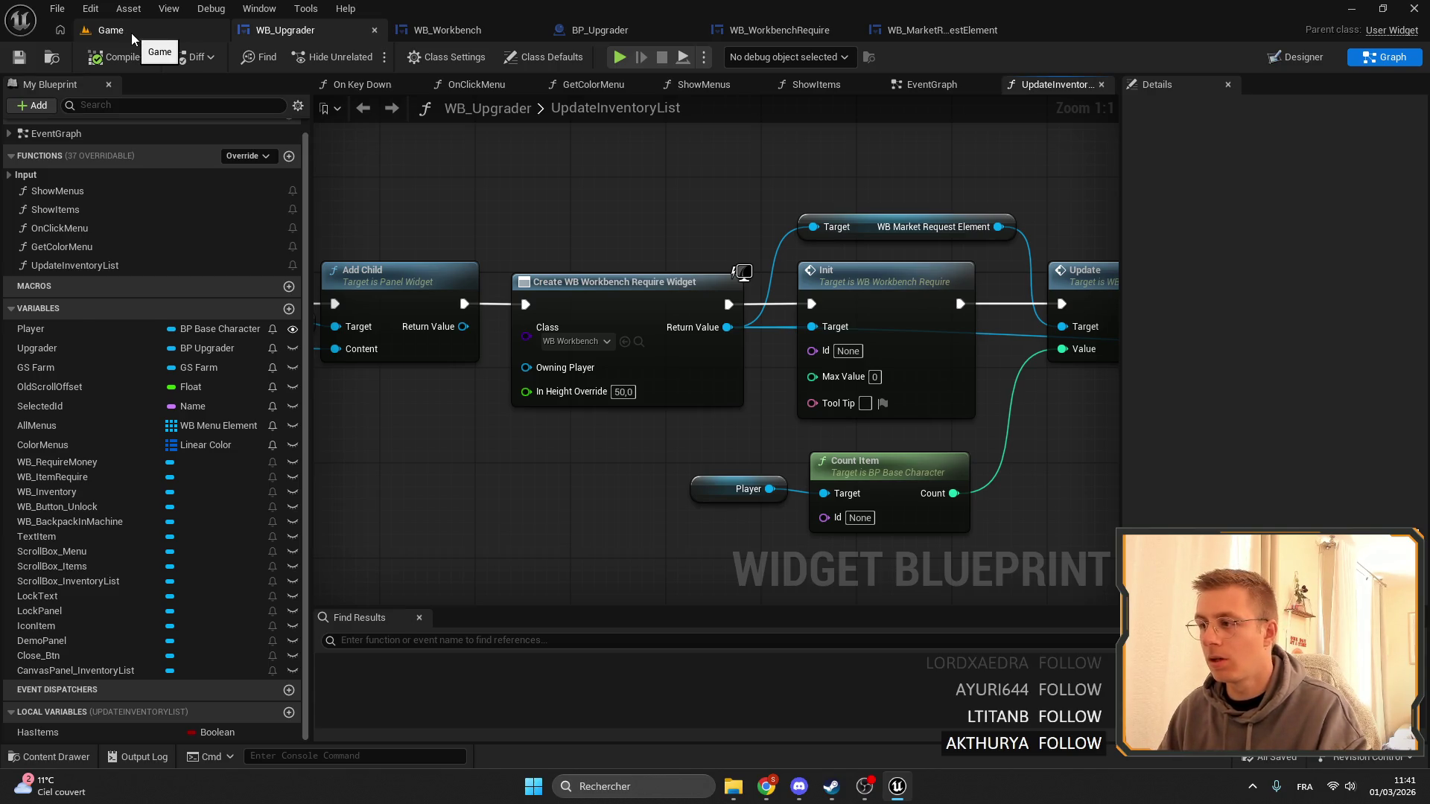
{"action": "left_click", "coordinate": [131, 33]}
{"action": "left_click", "coordinate": [544, 621]}
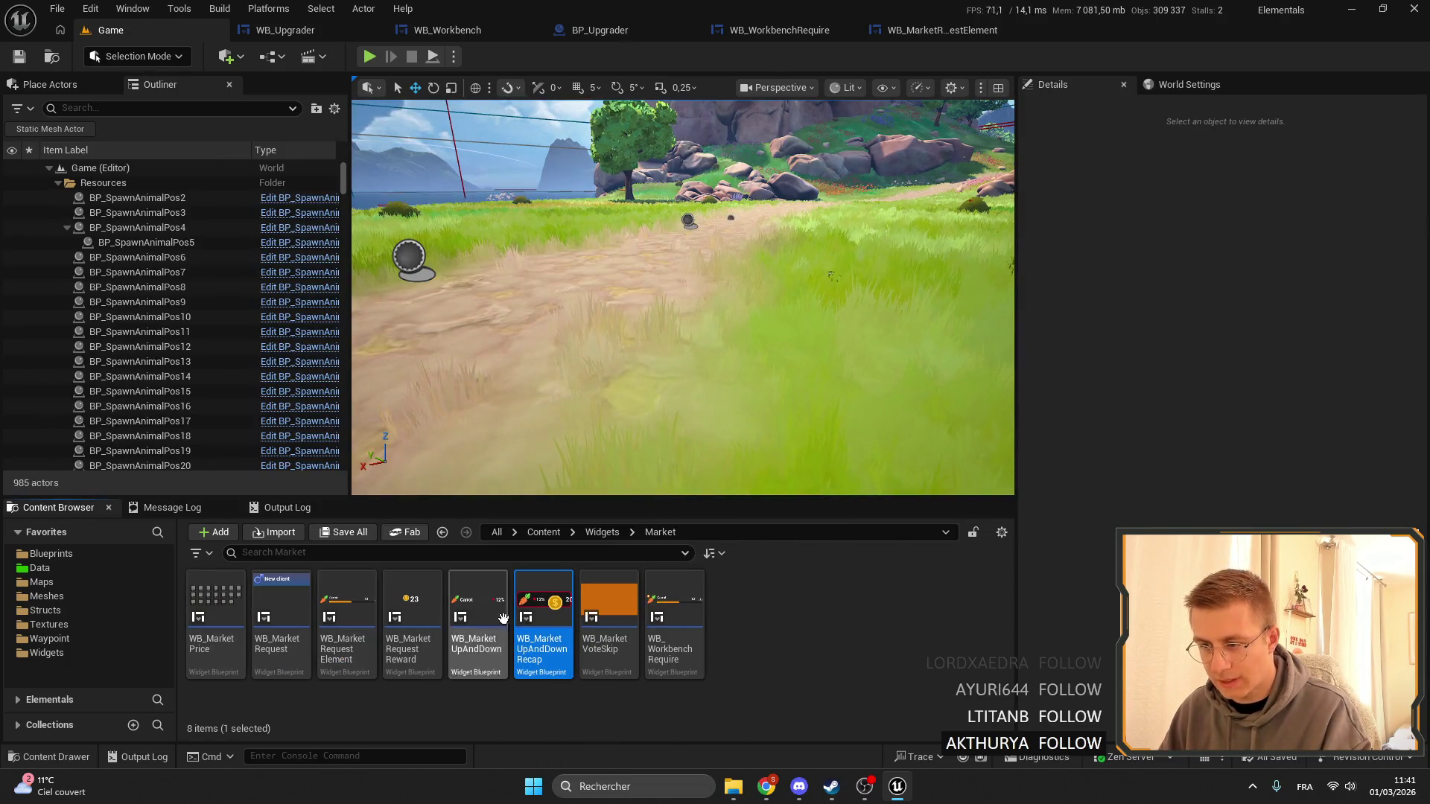
Open WB_Trader from the Widgets folder and inspect its second Carrot request row.
{"action": "left_click", "coordinate": [602, 532]}
{"action": "scroll", "coordinate": [699, 638], "scroll_direction": "down", "scroll_amount": 5}
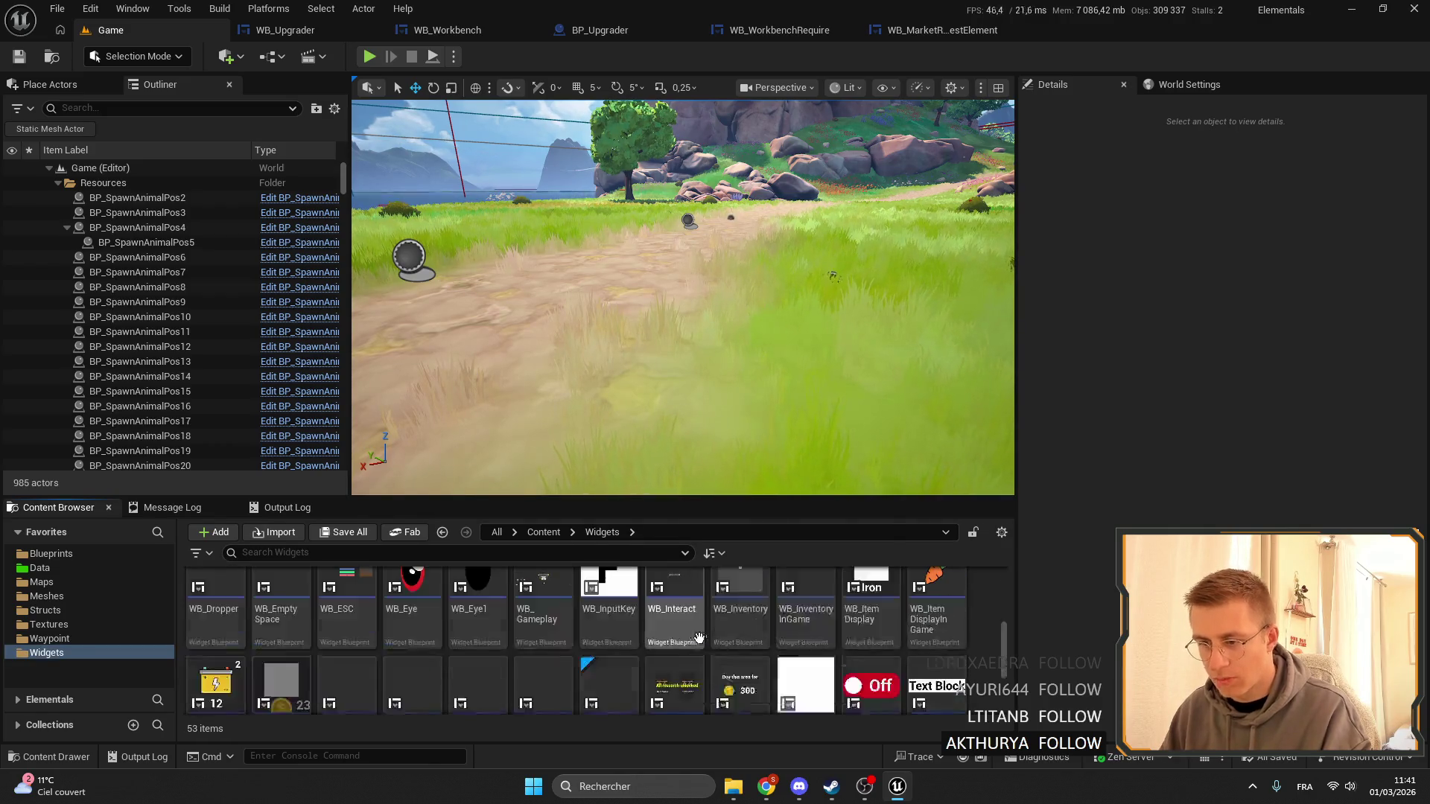
{"action": "scroll", "coordinate": [698, 638], "scroll_direction": "down", "scroll_amount": 2}
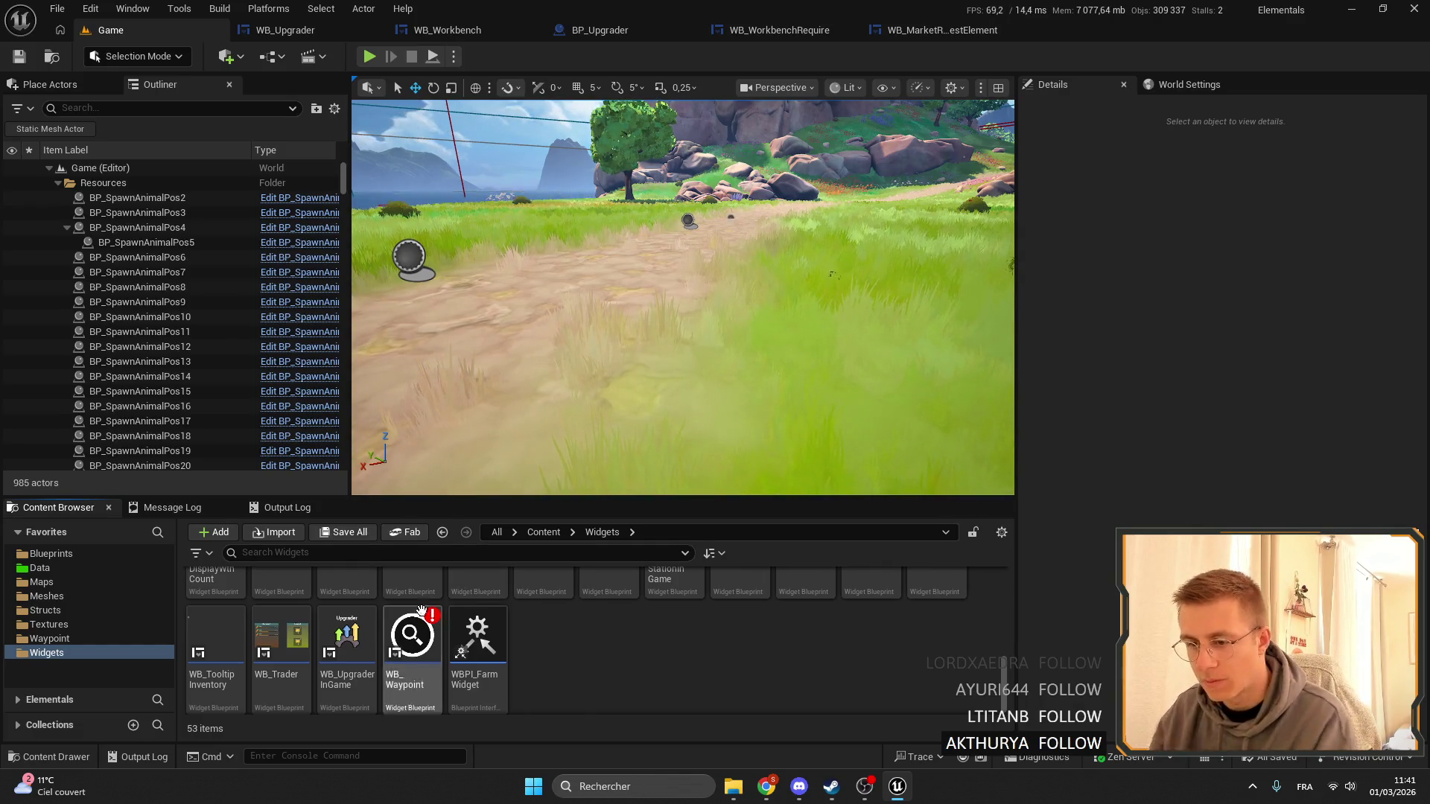
{"action": "double_click", "coordinate": [293, 635]}
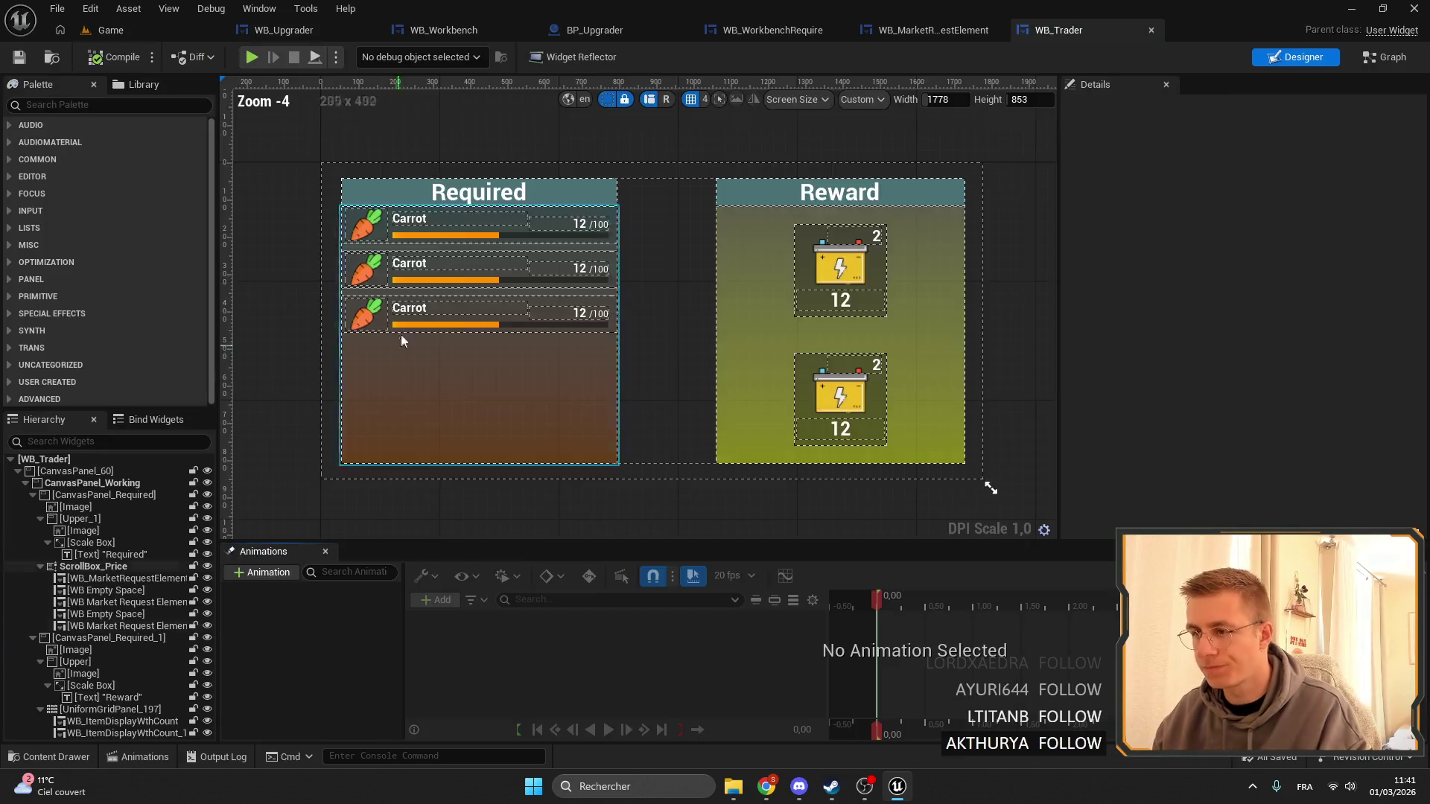
{"action": "left_click", "coordinate": [753, 301]}
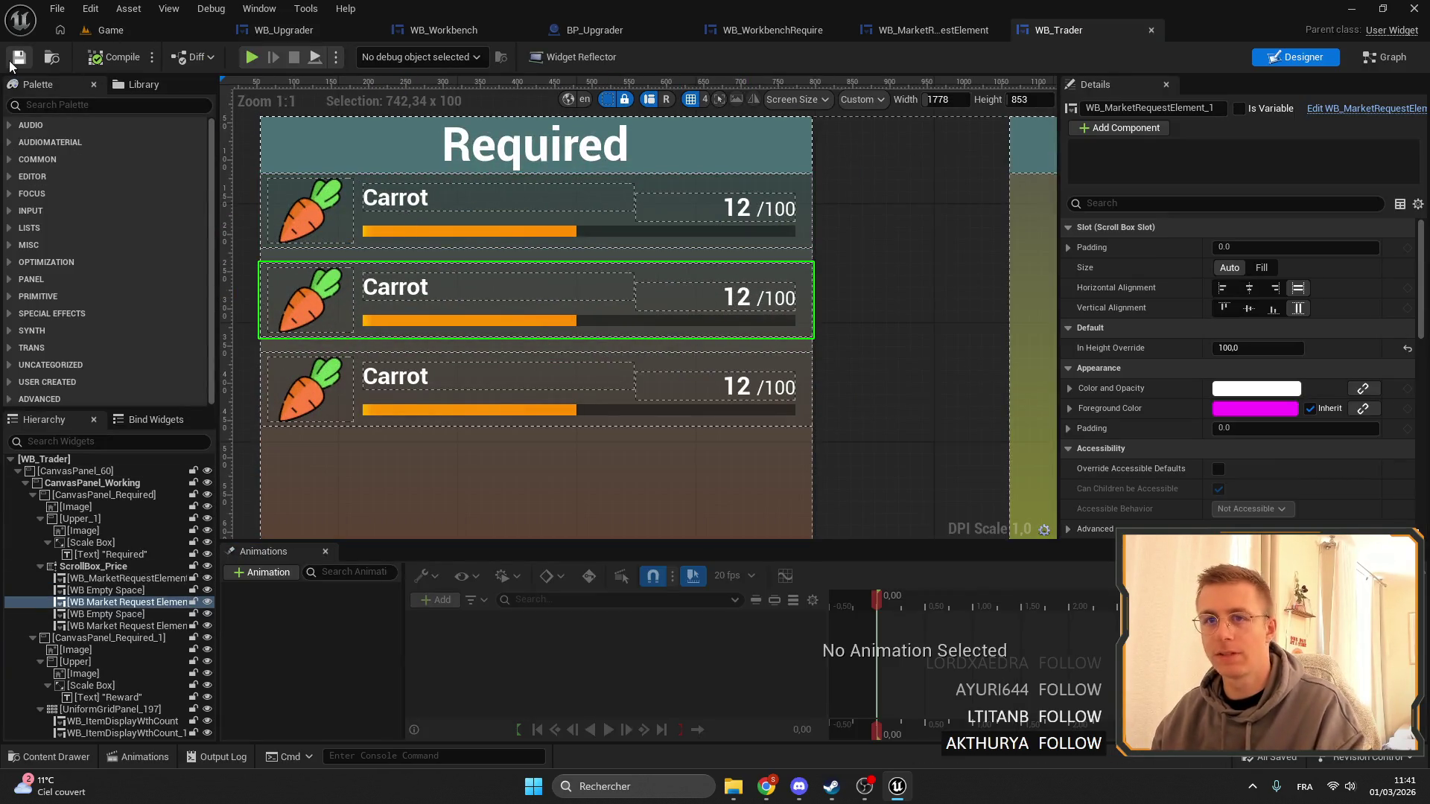
{"action": "left_click", "coordinate": [110, 30]}
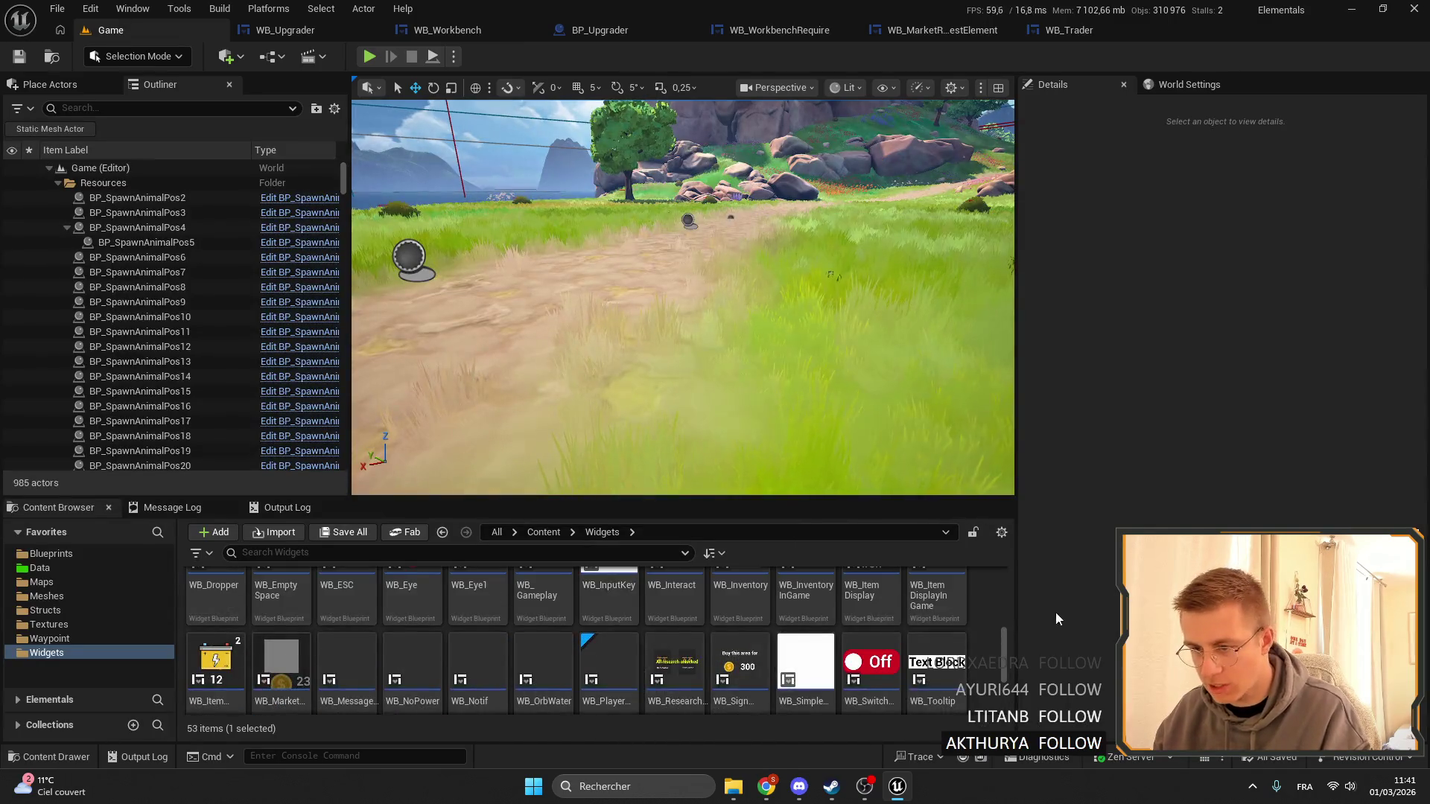
{"action": "scroll", "coordinate": [924, 656], "scroll_direction": "down", "scroll_amount": 2}
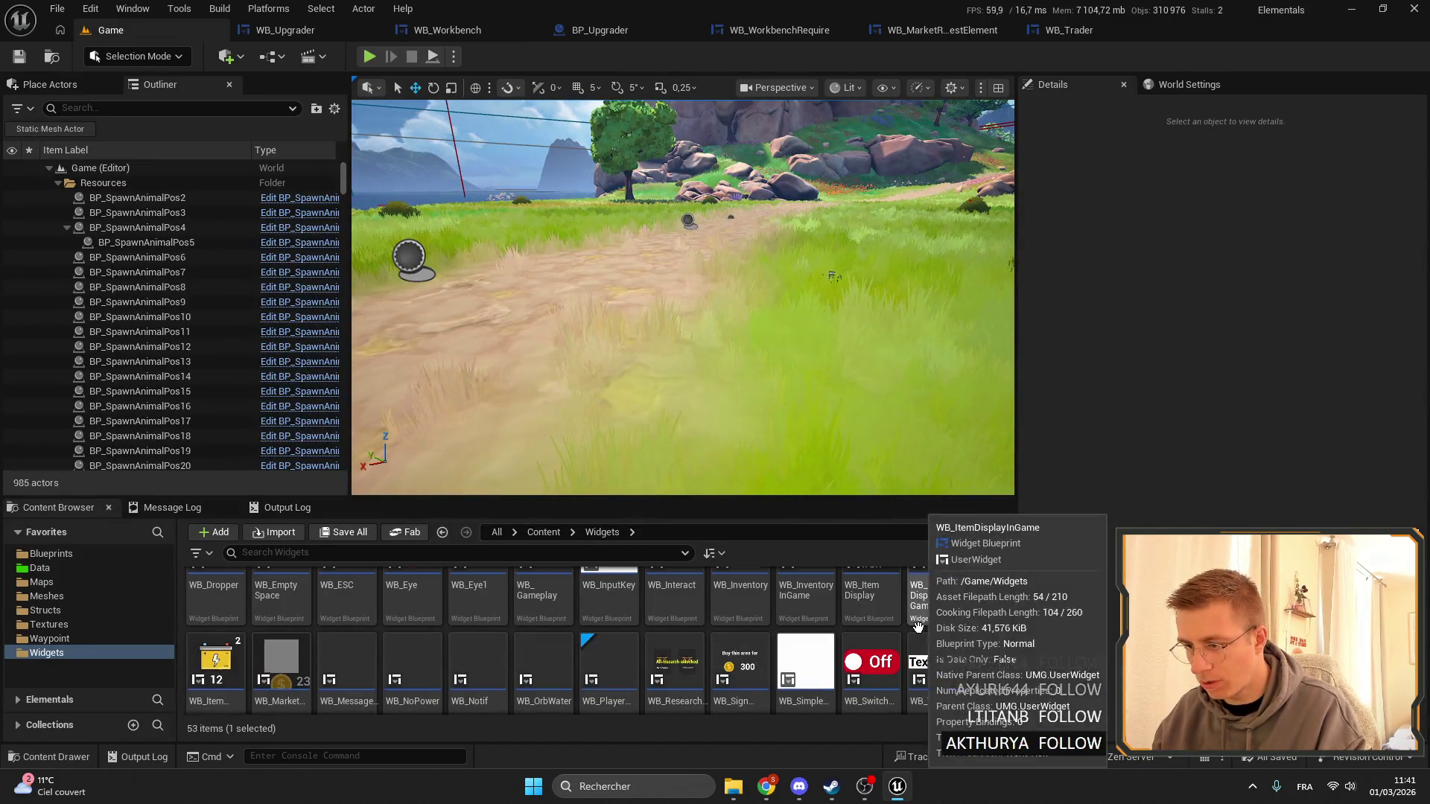
{"action": "scroll", "coordinate": [670, 662], "scroll_direction": "up", "scroll_amount": 3}
{"action": "scroll", "coordinate": [408, 665], "scroll_direction": "down", "scroll_amount": 2}
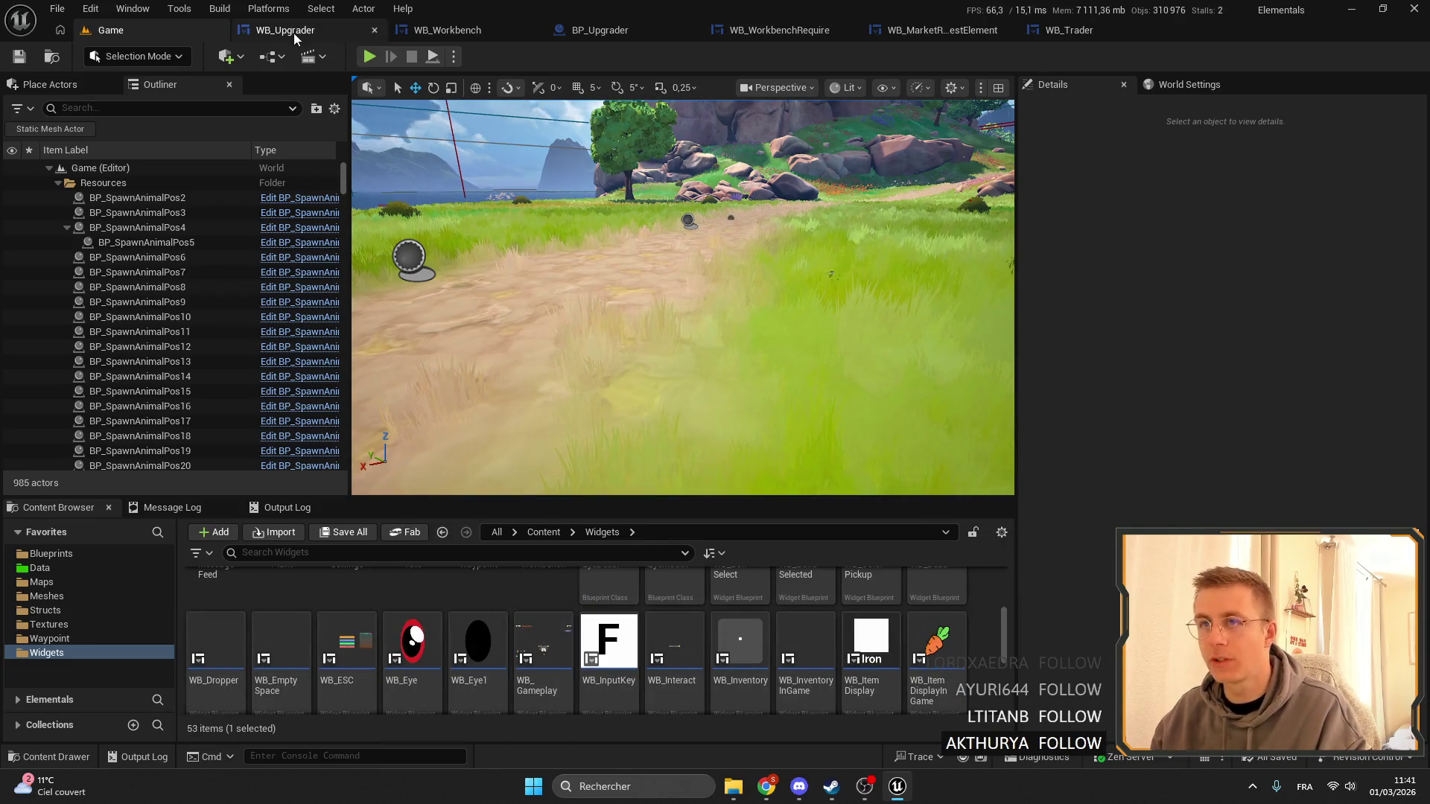
Compare against WB_Workbench's Designer layout around the Axe image and Required panel, then return to the level.
{"action": "left_click", "coordinate": [461, 30]}
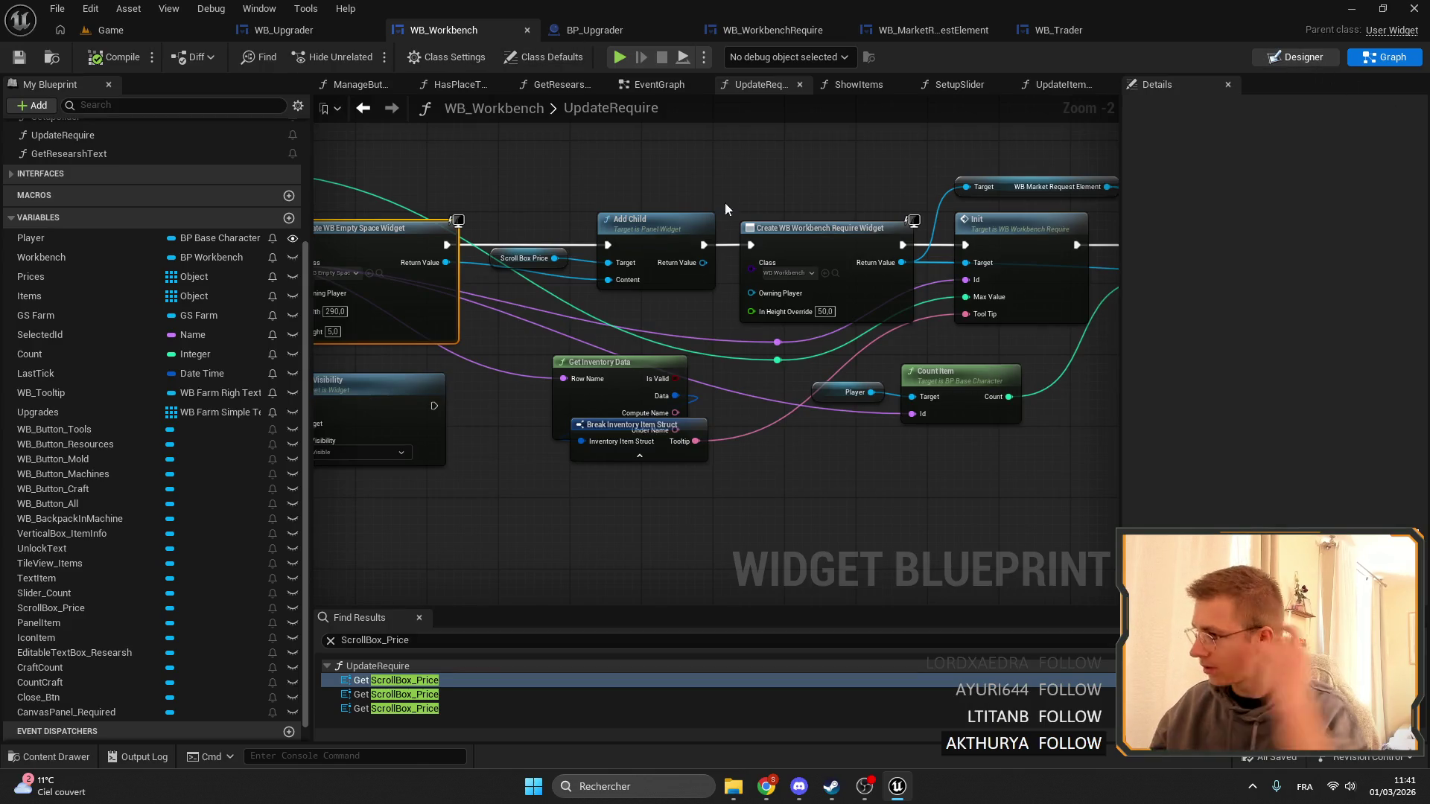
{"action": "key", "text": "shift+F12"}
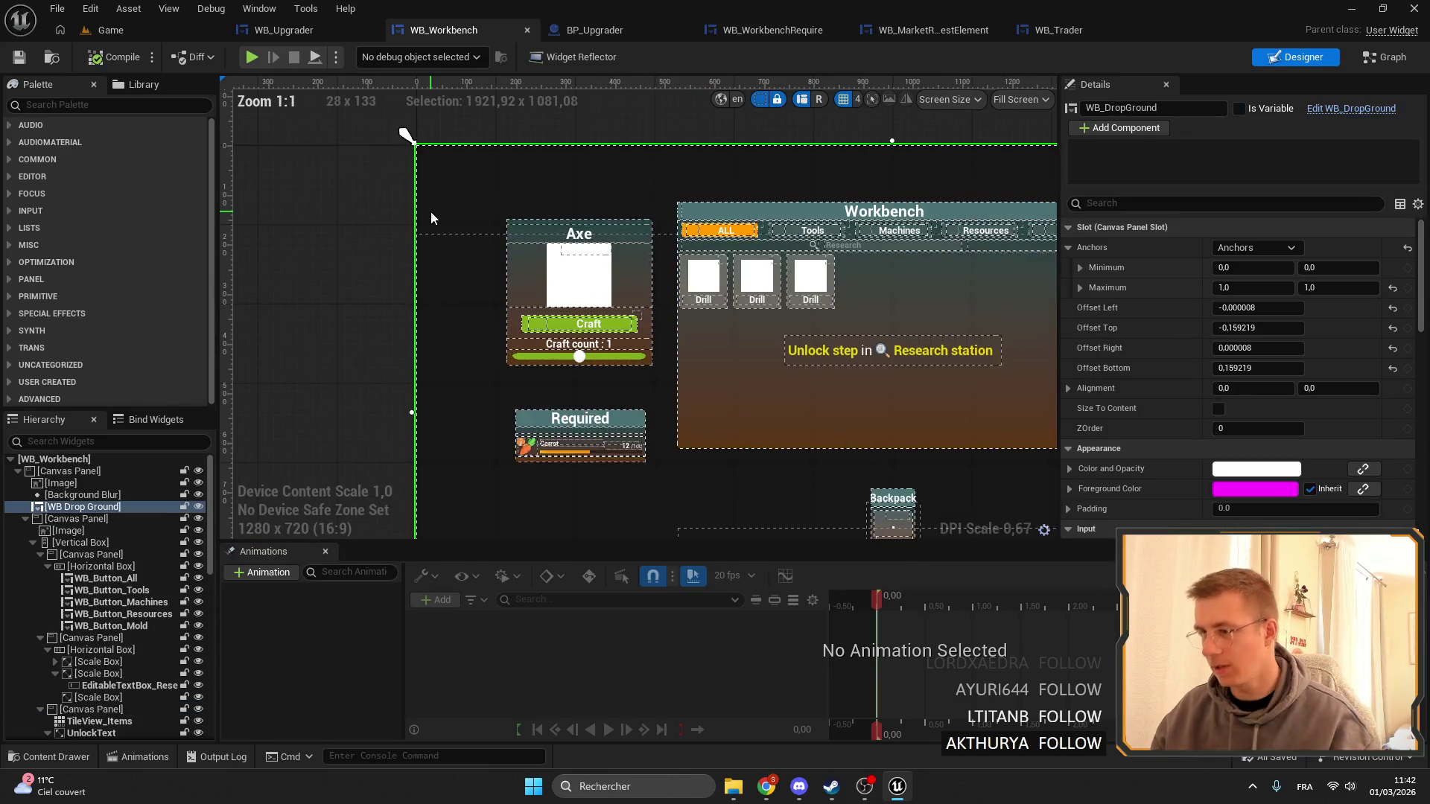
{"action": "scroll", "coordinate": [343, 238], "scroll_direction": "down", "scroll_amount": 3}
{"action": "left_click", "coordinate": [417, 223]}
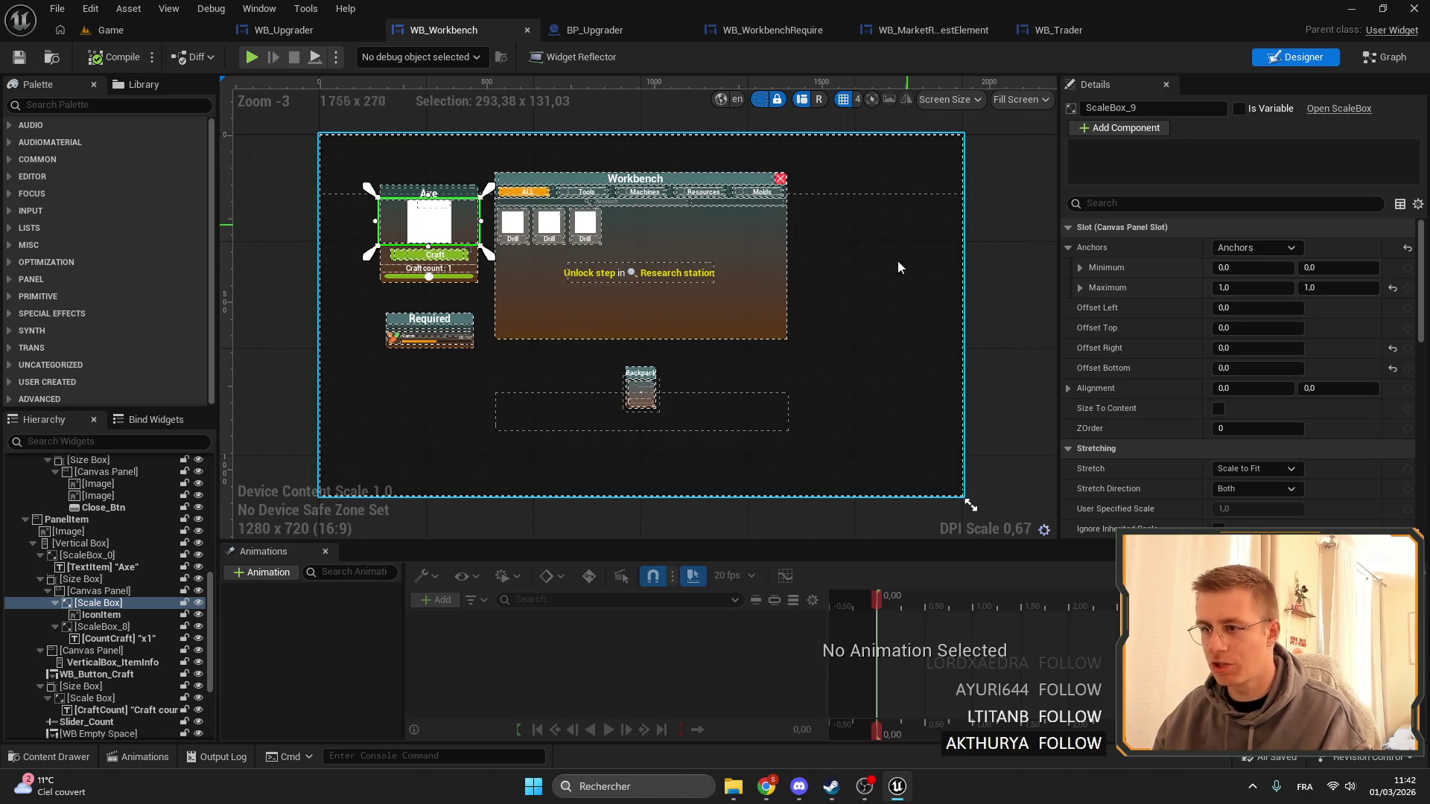
{"action": "scroll", "coordinate": [417, 362], "scroll_direction": "up", "scroll_amount": 5}
{"action": "scroll", "coordinate": [462, 367], "scroll_direction": "down", "scroll_amount": 5}
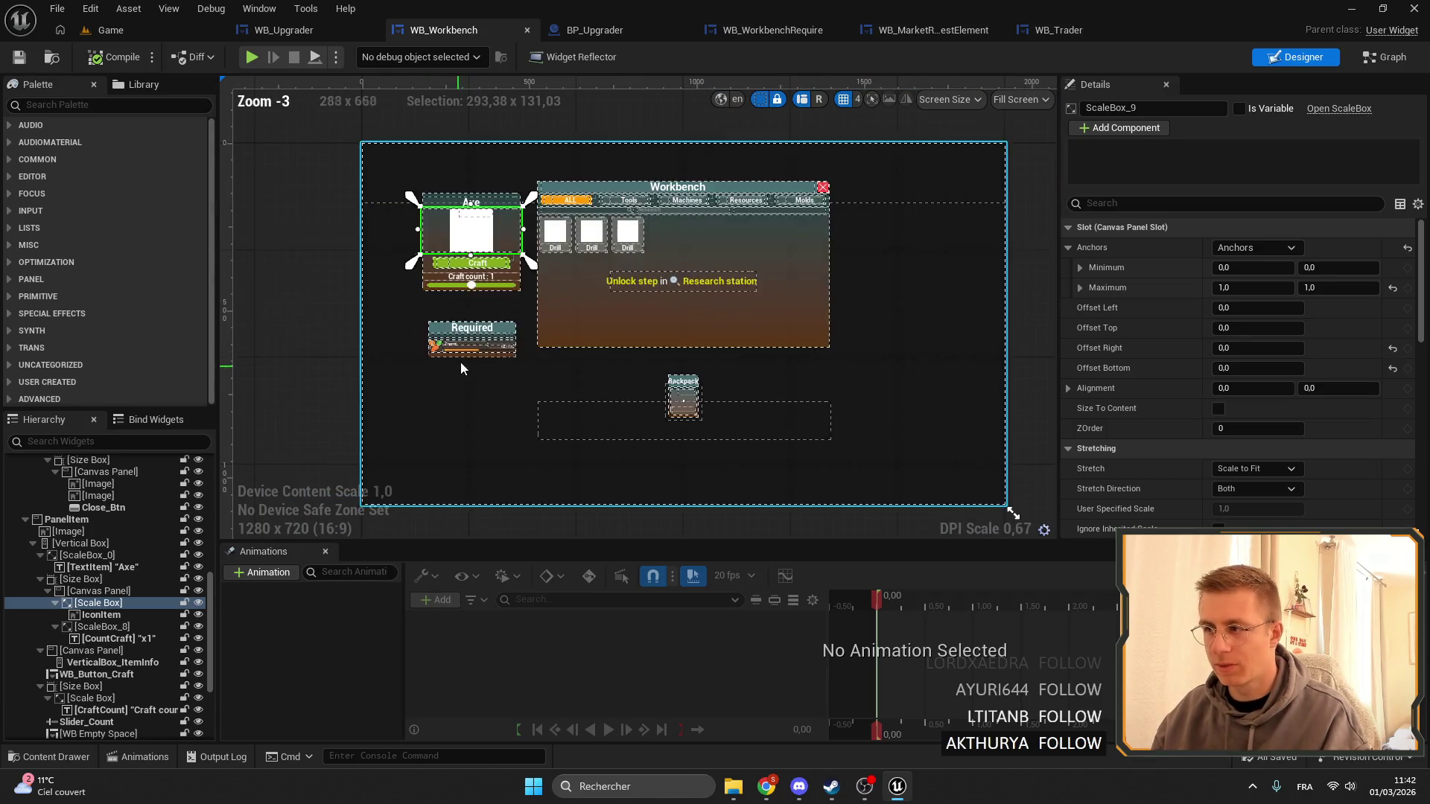
{"action": "scroll", "coordinate": [485, 372], "scroll_direction": "up", "scroll_amount": 5}
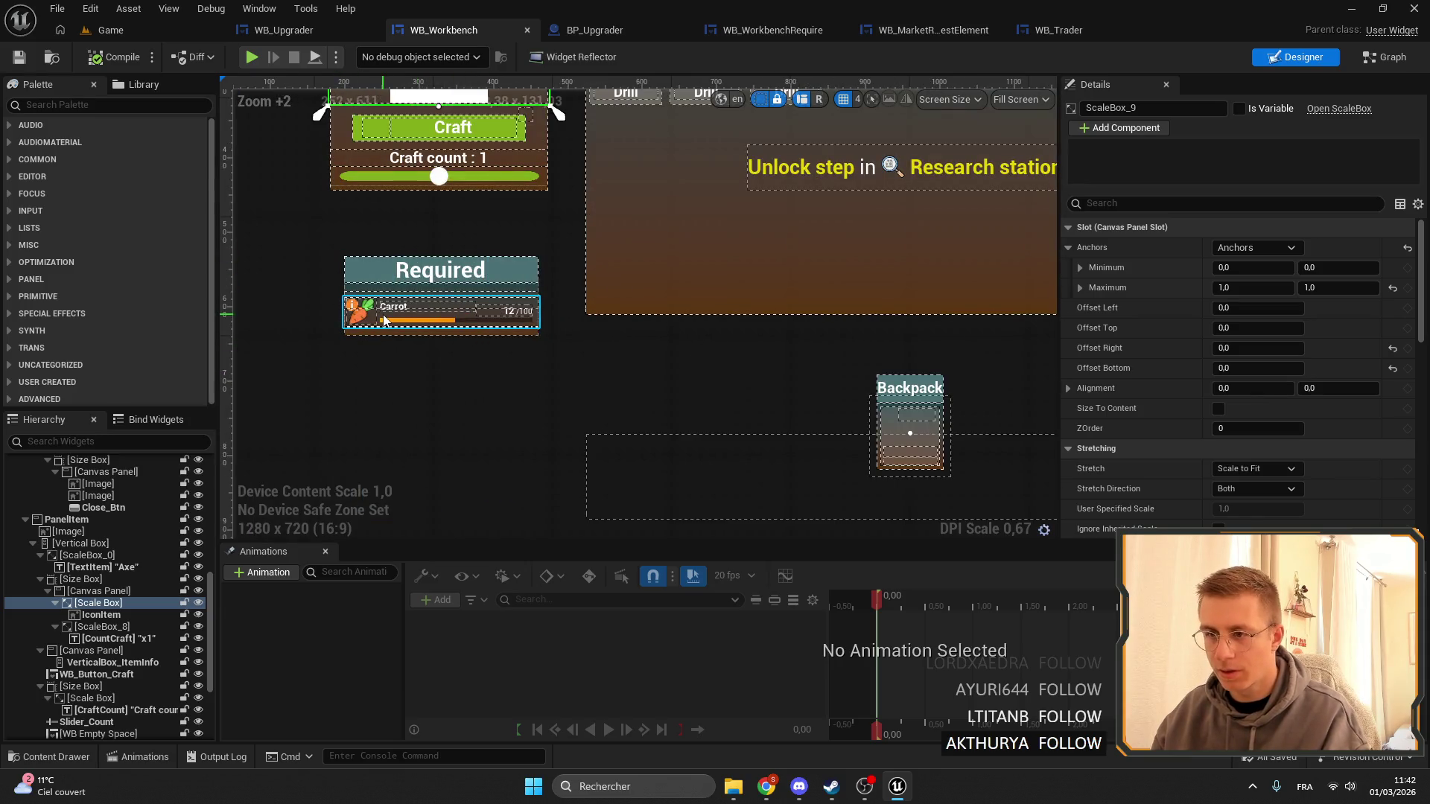
{"action": "scroll", "coordinate": [384, 321], "scroll_direction": "up", "scroll_amount": 2}
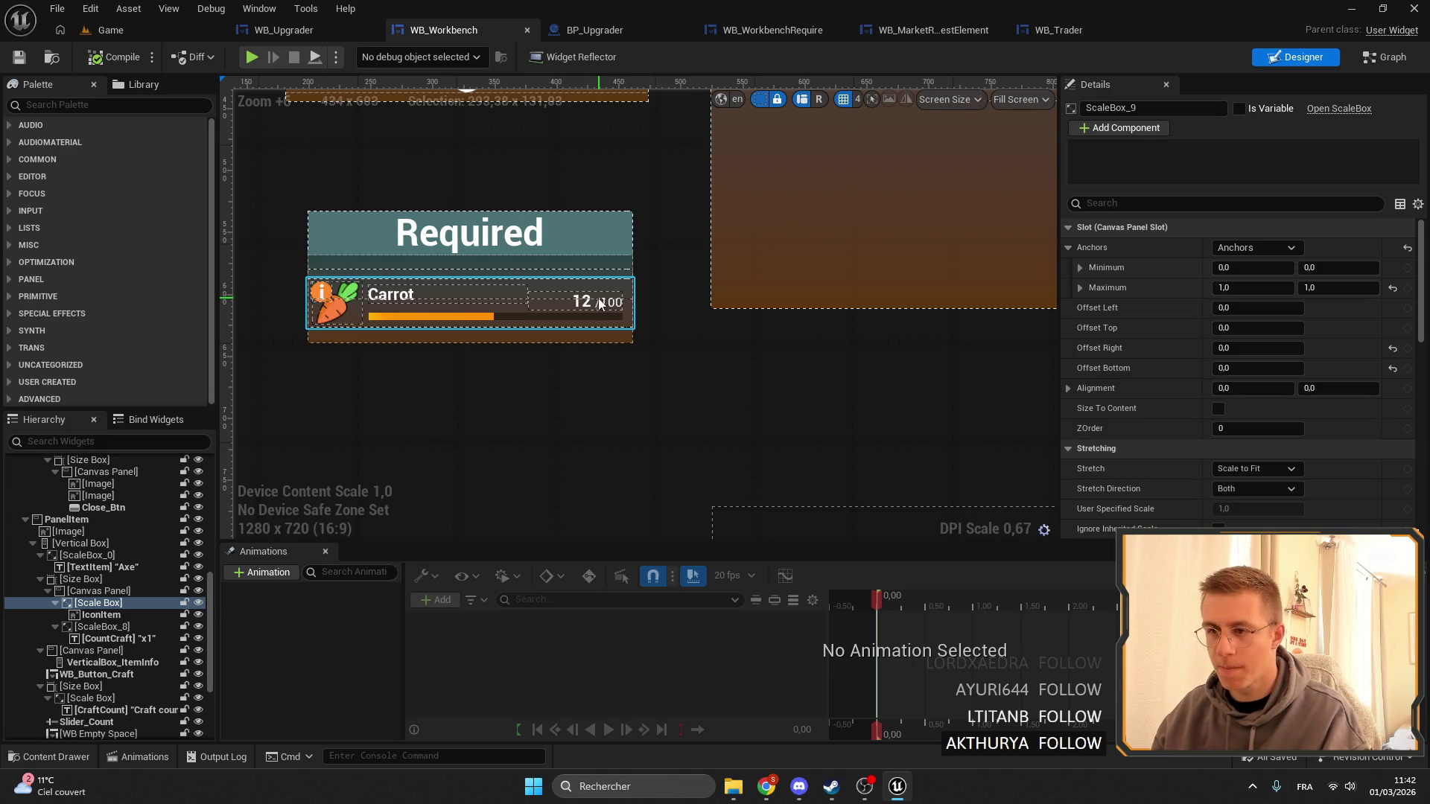
{"action": "left_click", "coordinate": [110, 30]}
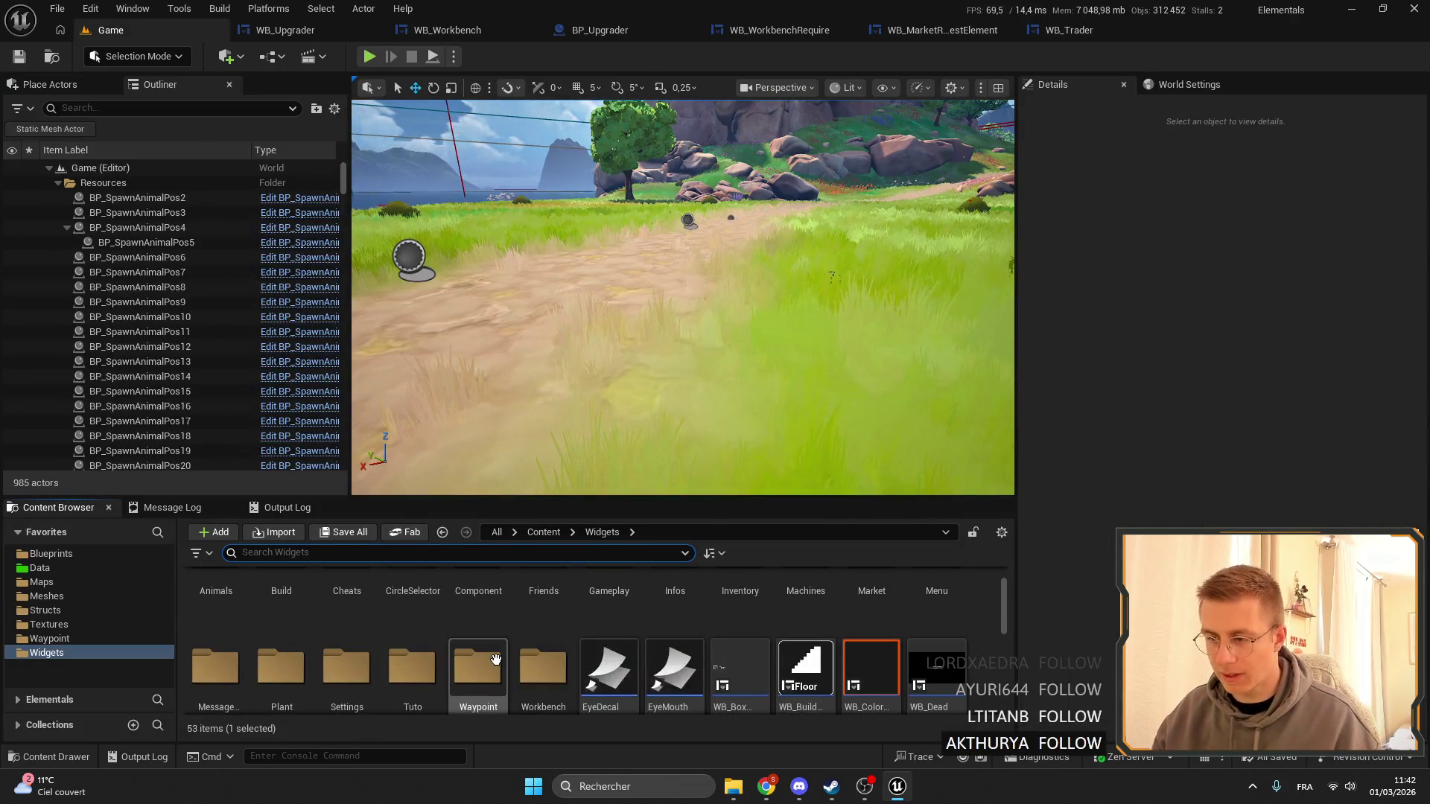
Find WB_ItemFeedElement via a 'feed' search, open it and inspect its root Canvas Panel.
{"action": "type", "text": "feed"}
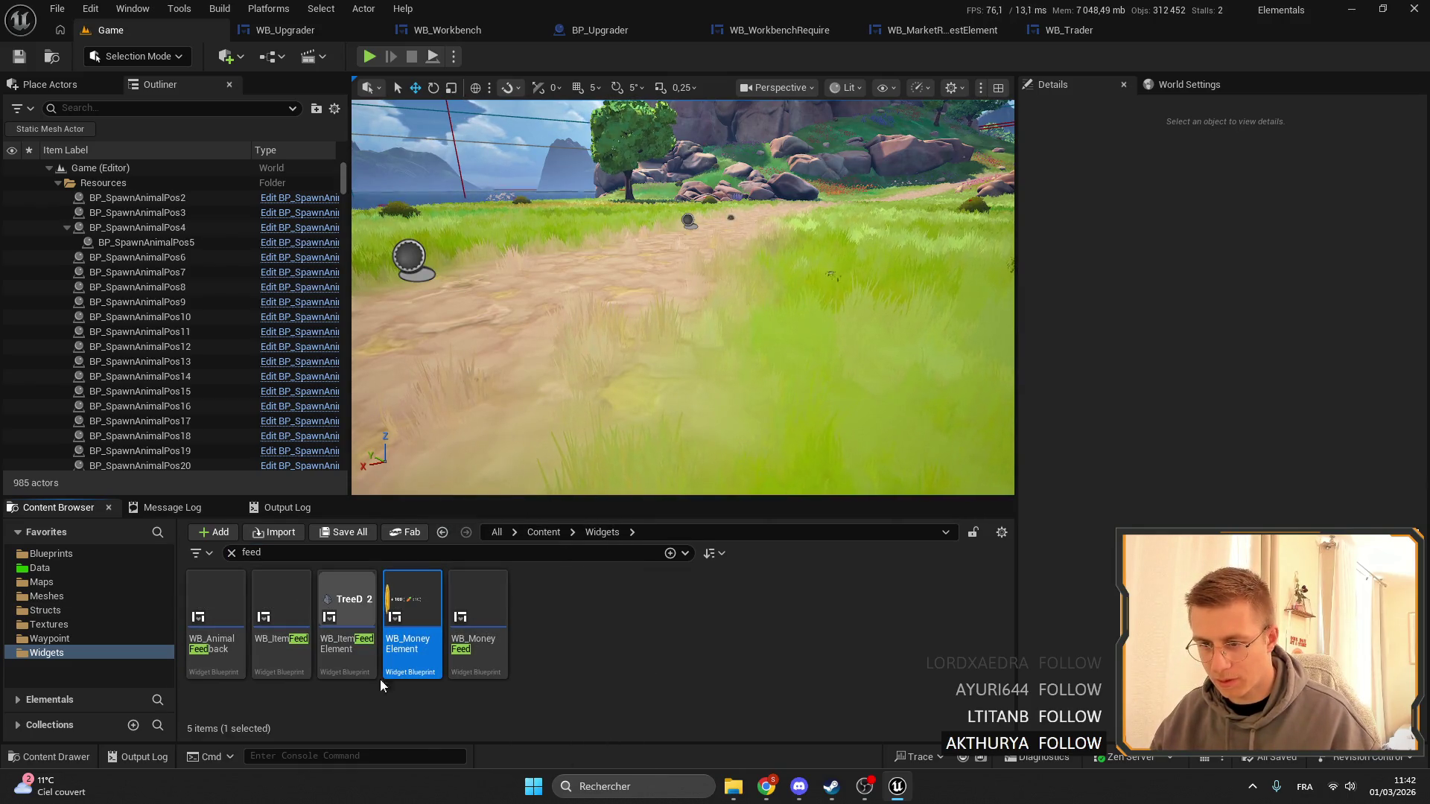
{"action": "left_click", "coordinate": [372, 596]}
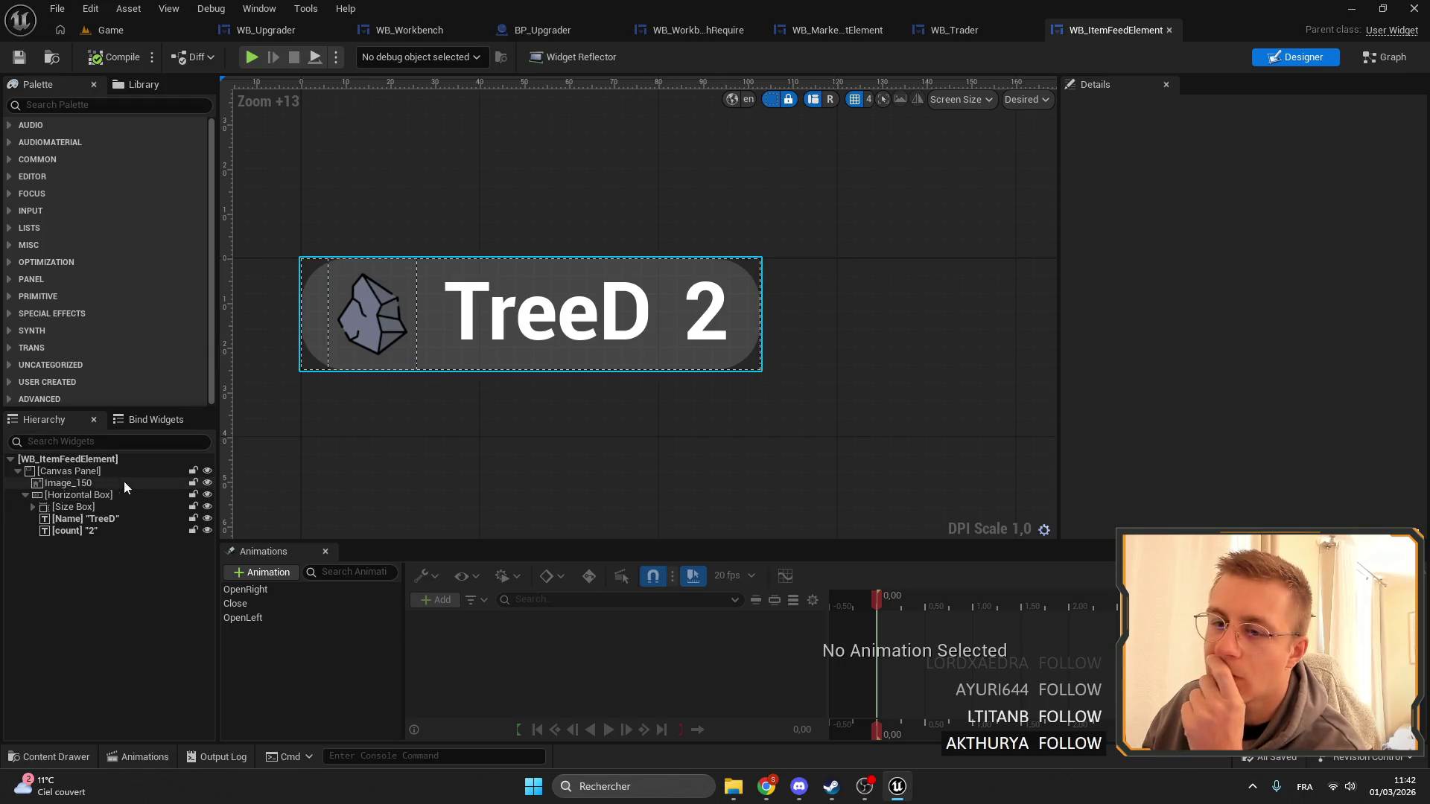
{"action": "left_click", "coordinate": [82, 472]}
{"action": "scroll", "coordinate": [775, 264], "scroll_direction": "down", "scroll_amount": 5}
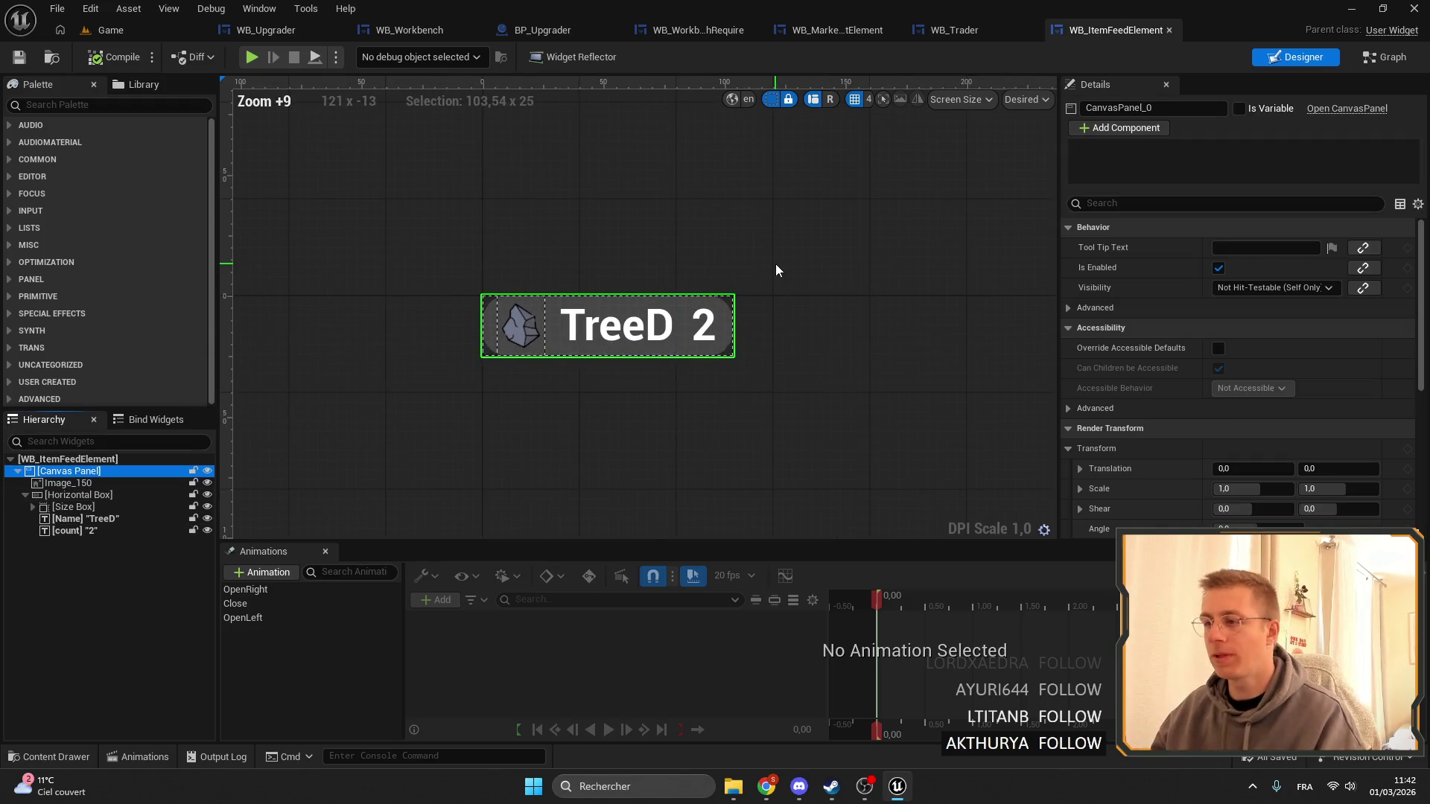
{"action": "left_click", "coordinate": [775, 263]}
{"action": "scroll", "coordinate": [557, 298], "scroll_direction": "up", "scroll_amount": 1}
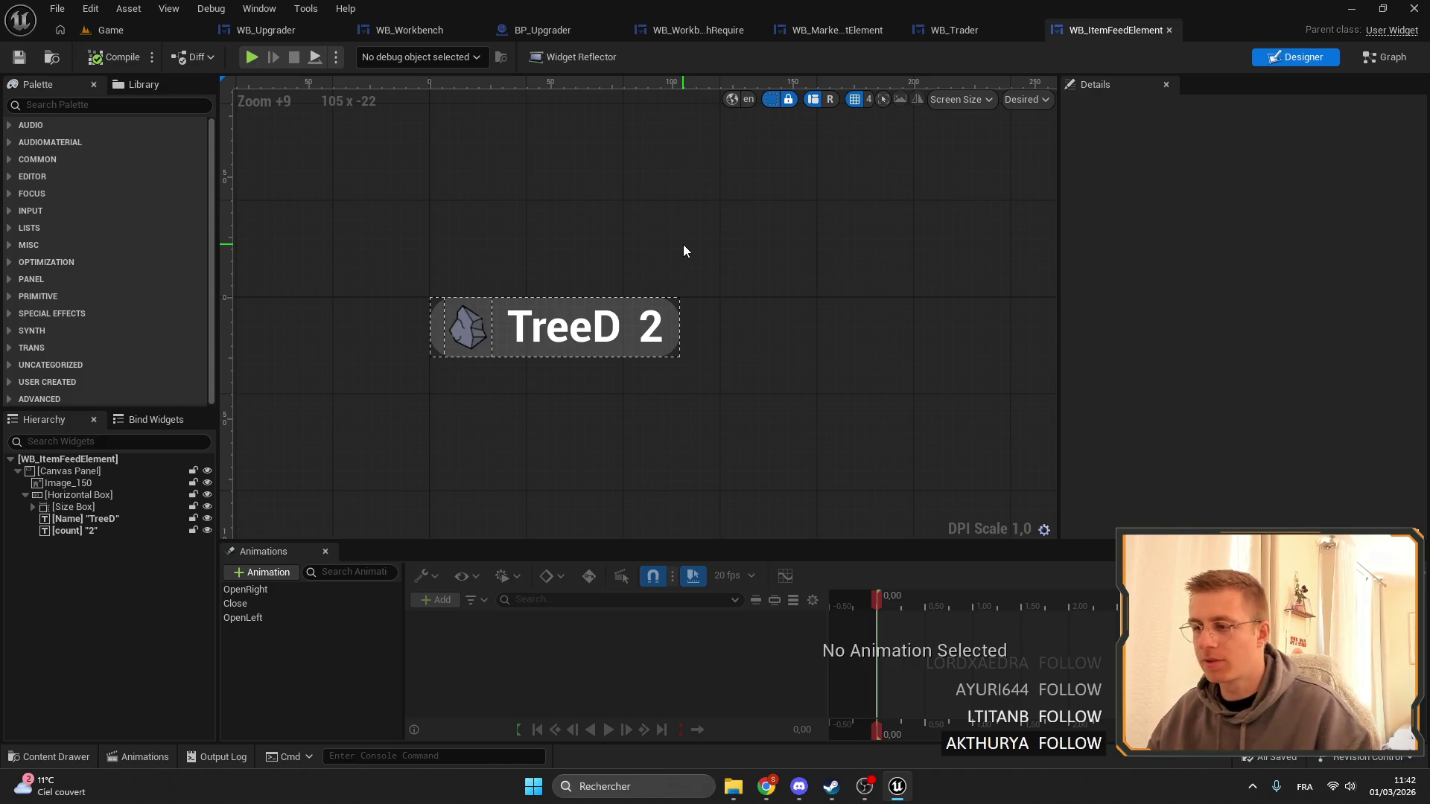
{"action": "left_click", "coordinate": [67, 471]}
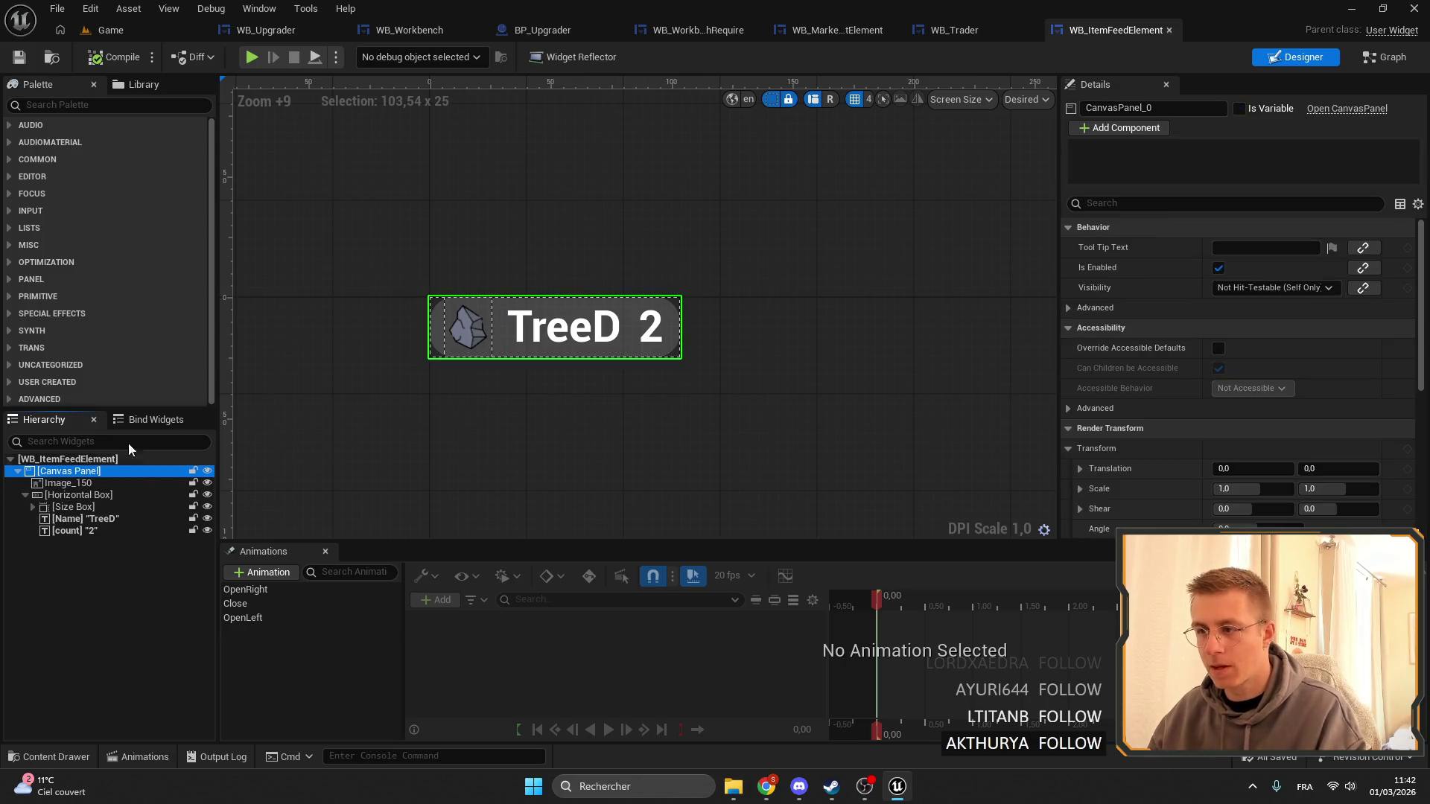
{"action": "left_click", "coordinate": [913, 177]}
Set WB_ItemFeedElement's preview to a Custom 148 × 31 size, then view WB_MarketRequestElement.
{"action": "left_click", "coordinate": [1043, 99]}
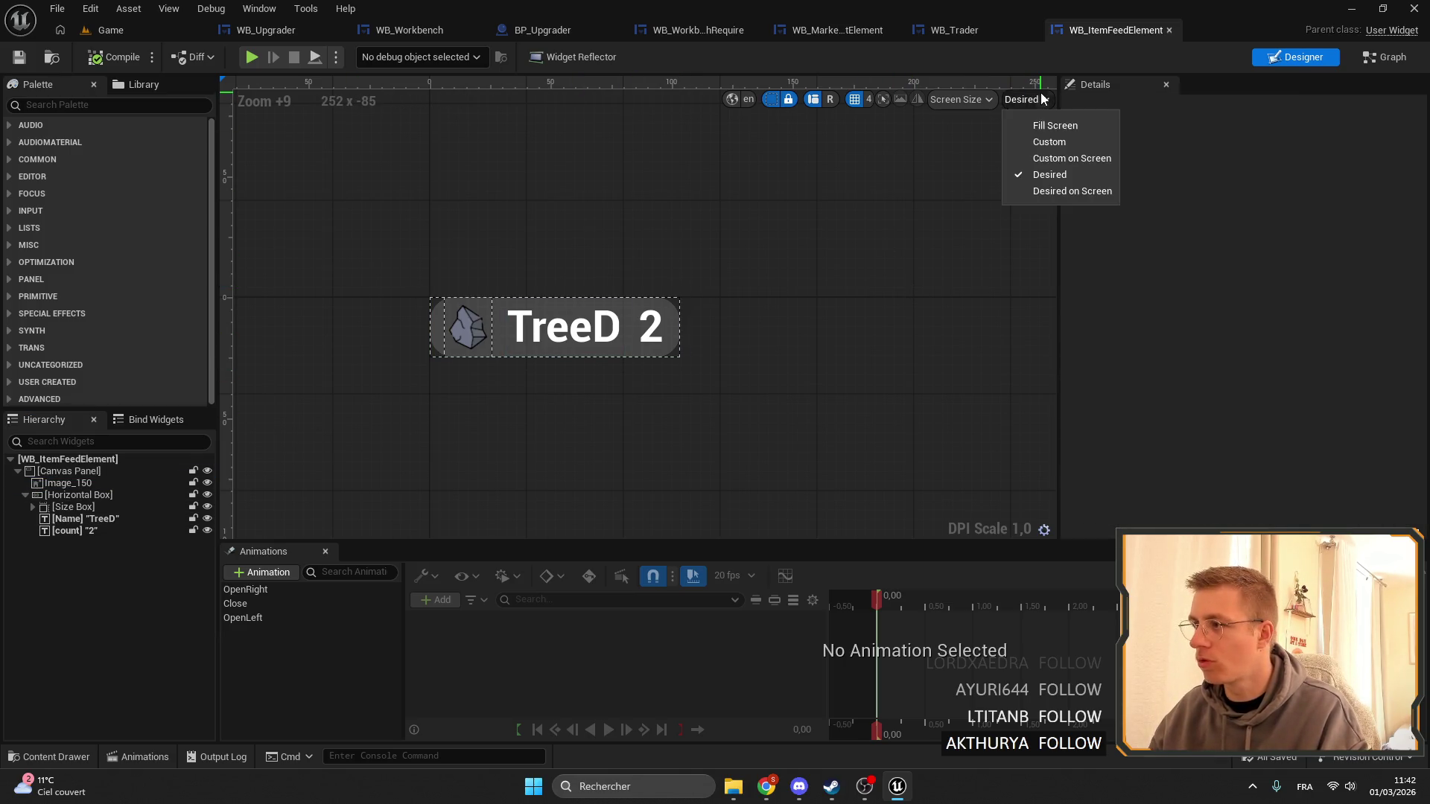
{"action": "left_click", "coordinate": [1049, 142]}
{"action": "mouse_move", "coordinate": [705, 380]}
{"action": "left_mouse_down"}
{"action": "mouse_move", "coordinate": [862, 380]}
{"action": "mouse_move", "coordinate": [692, 373]}
{"action": "mouse_move", "coordinate": [803, 365]}
{"action": "mouse_move", "coordinate": [800, 384]}
{"action": "left_mouse_up"}
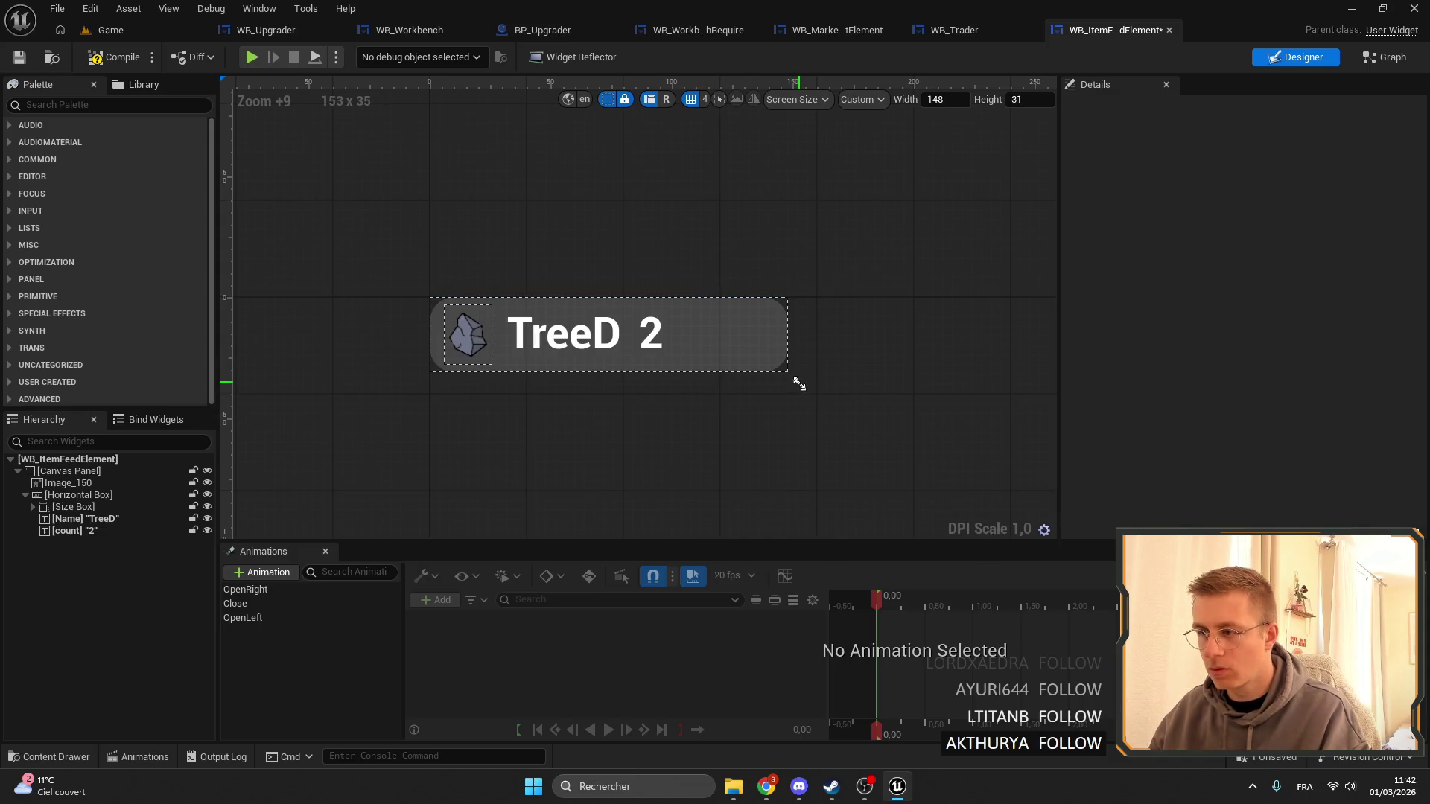
{"action": "left_click", "coordinate": [838, 28]}
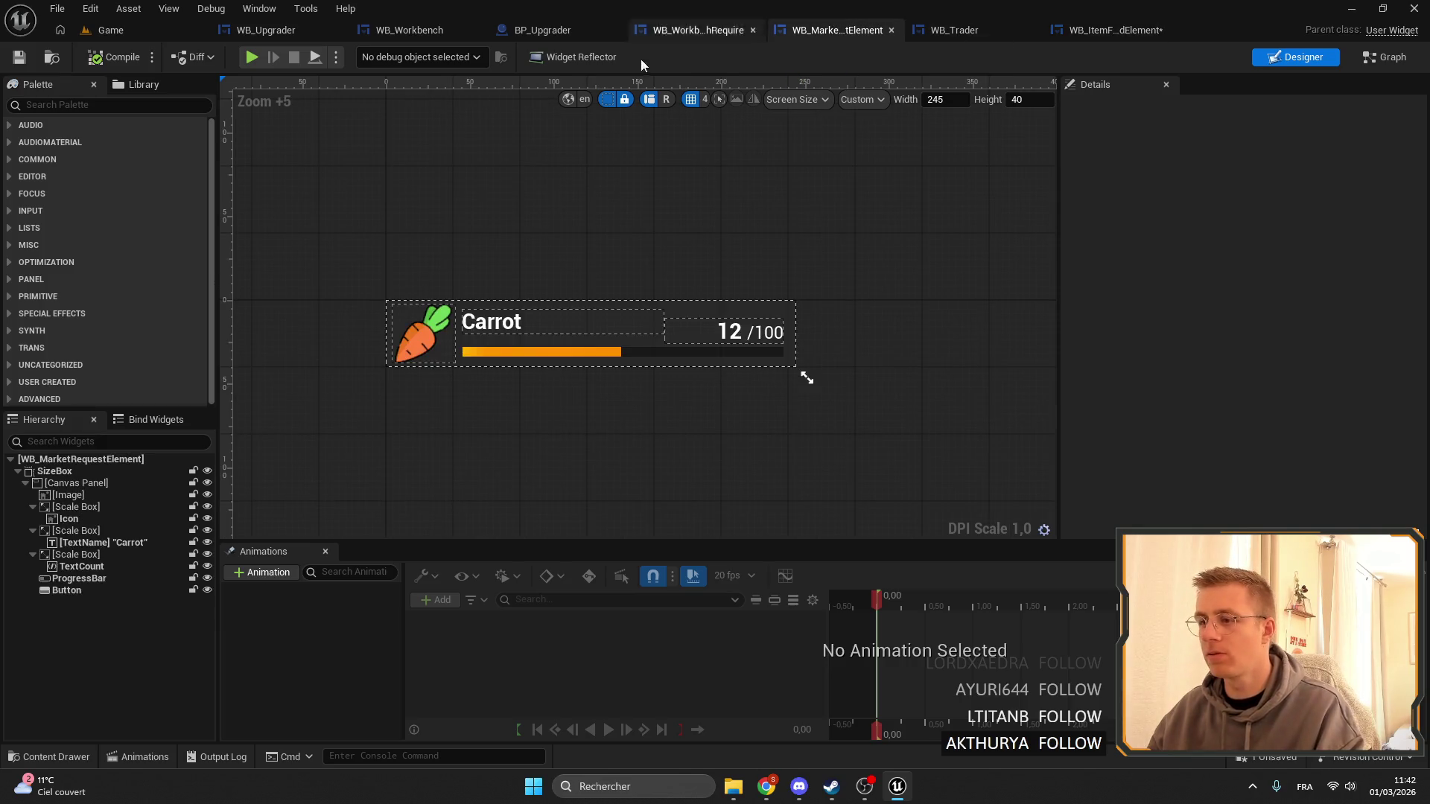
Duplicate WB_WorkbenchRequire in the Market folder and rename the copy WB_UpgraderCount.
{"action": "left_click", "coordinate": [679, 32]}
{"action": "scroll", "coordinate": [641, 198], "scroll_direction": "down", "scroll_amount": 4}
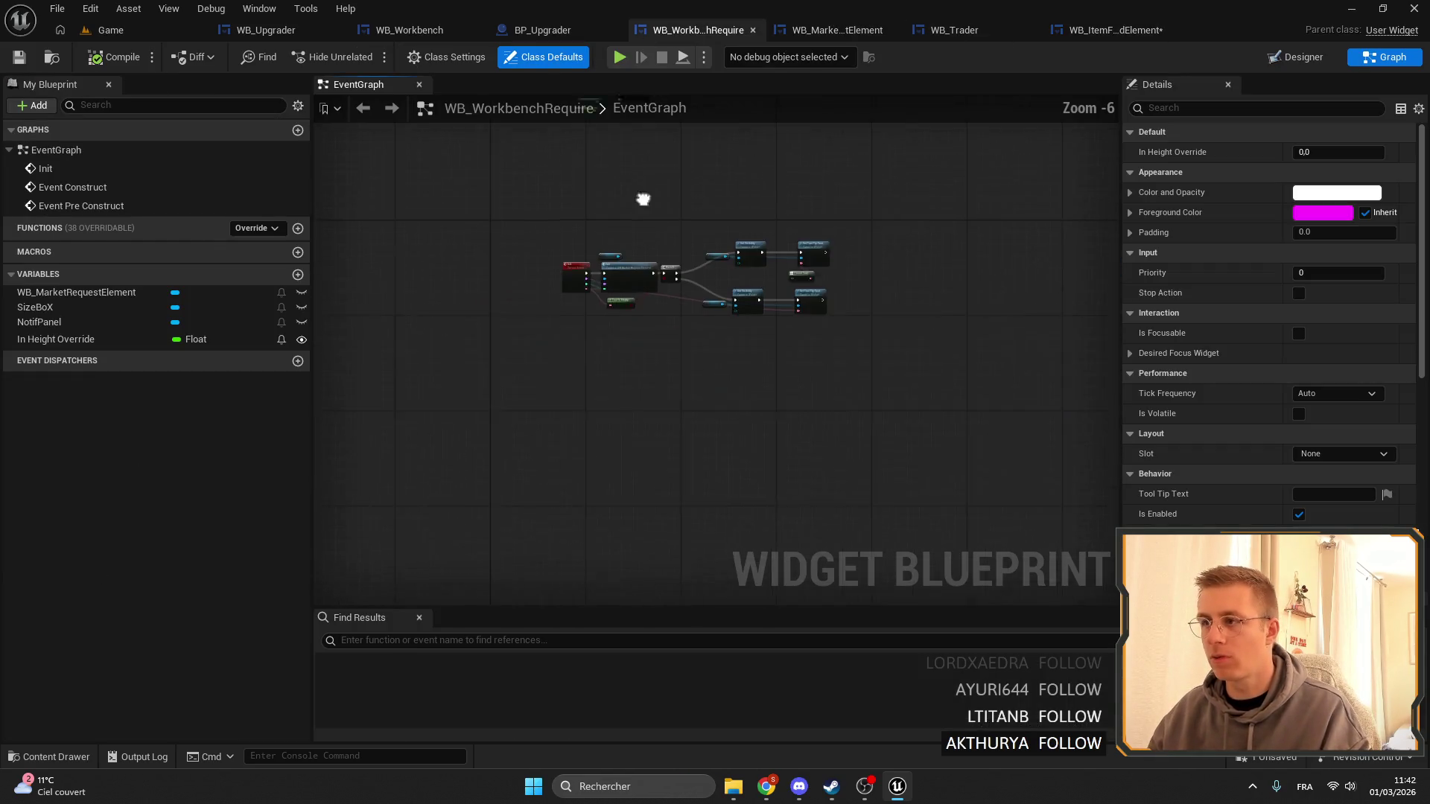
{"action": "left_click", "coordinate": [51, 60]}
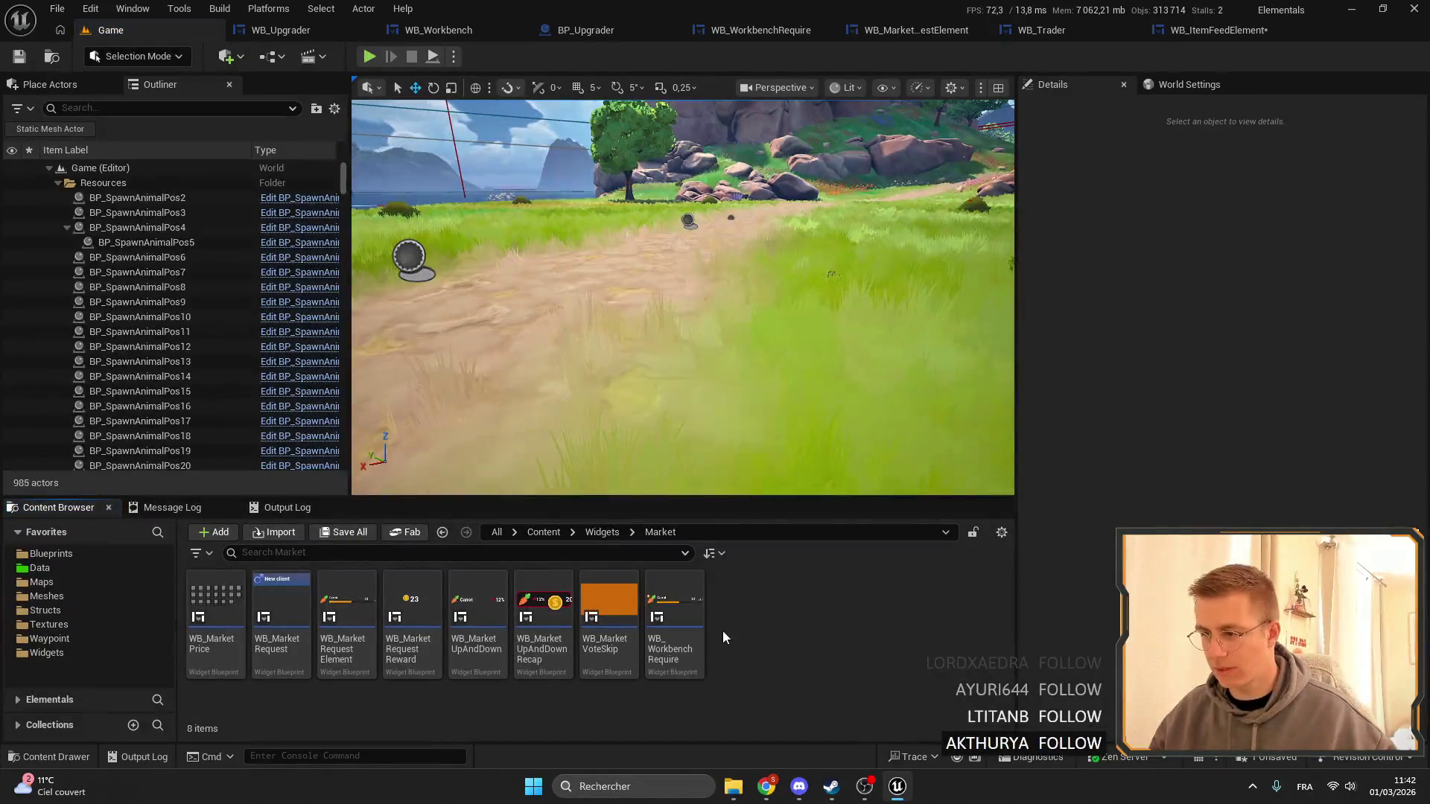
{"action": "key", "text": "ctrl+d"}
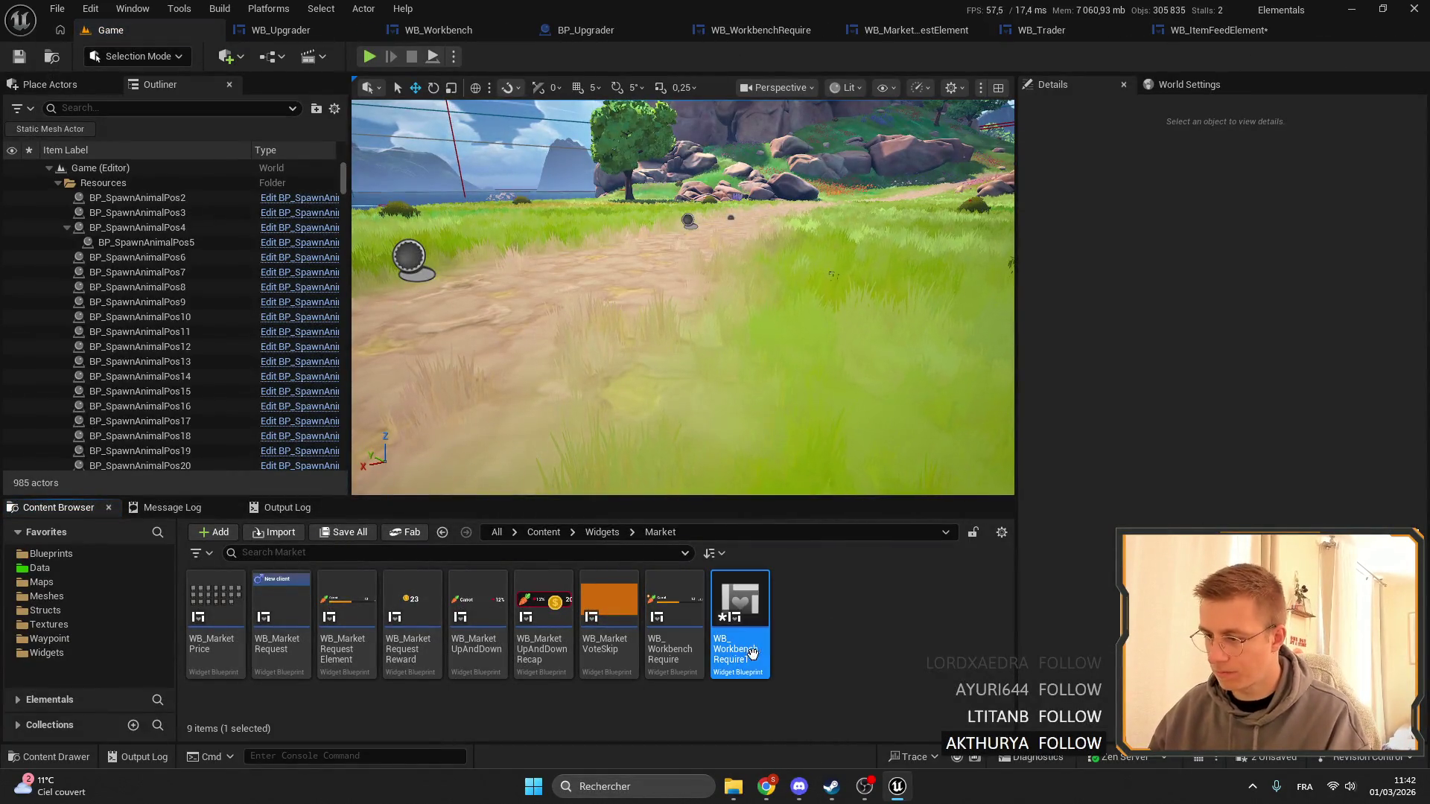
{"action": "left_click_drag", "start_coordinate": [737, 641], "coordinate": [827, 639]}
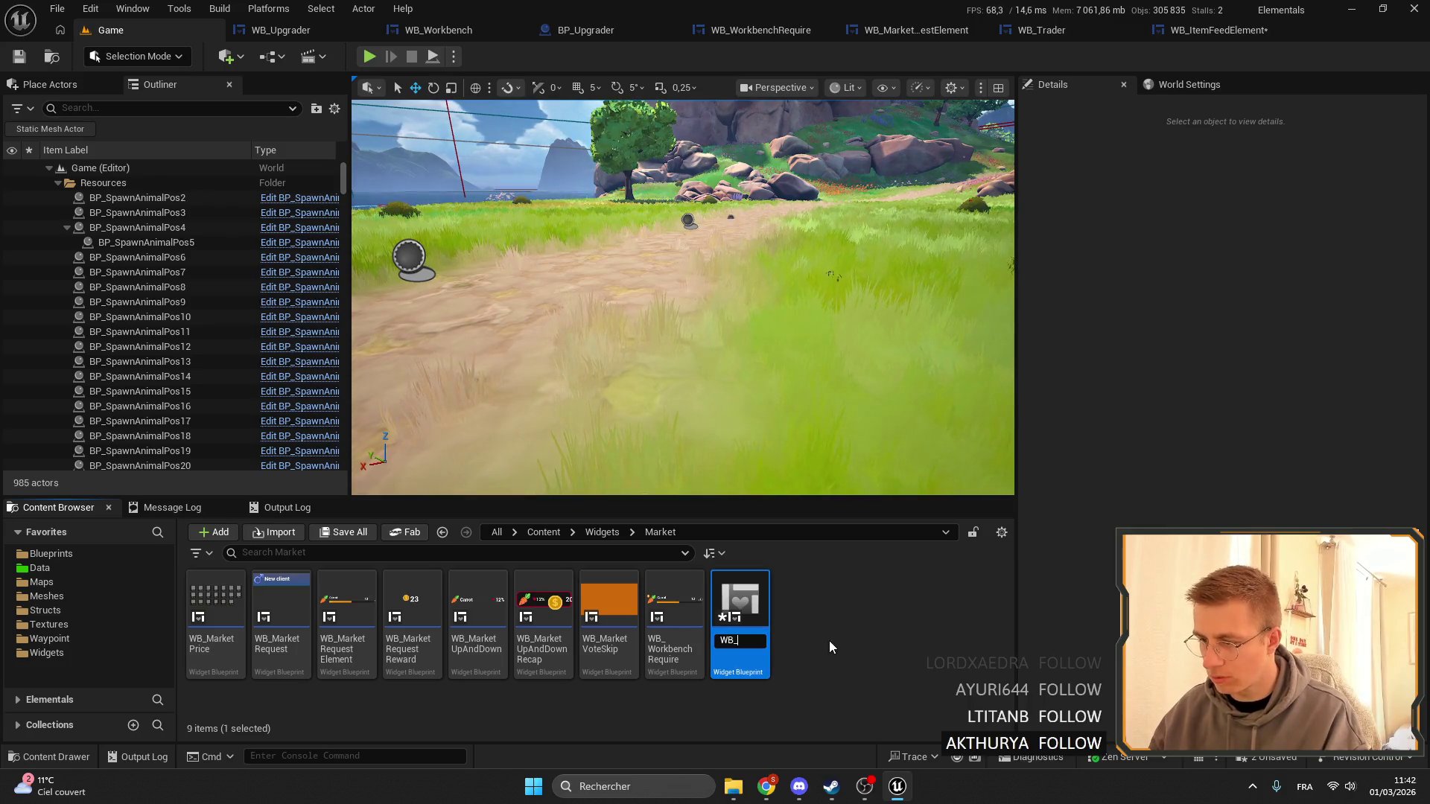
{"action": "type", "text": "Market_Inventory"}
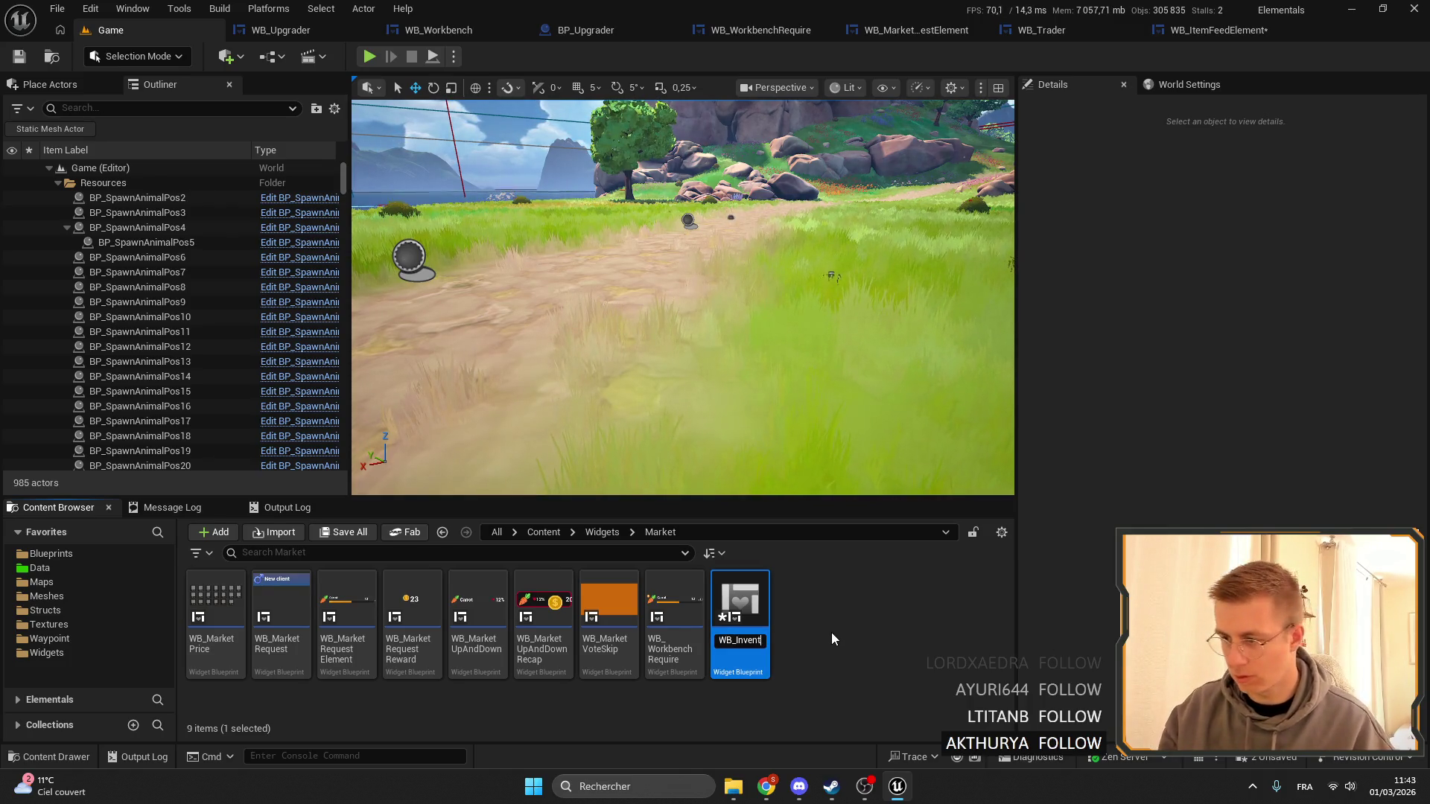
{"action": "key", "text": "ctrl+BackSpace"}
{"action": "key", "text": "ctrl+BackSpace"}
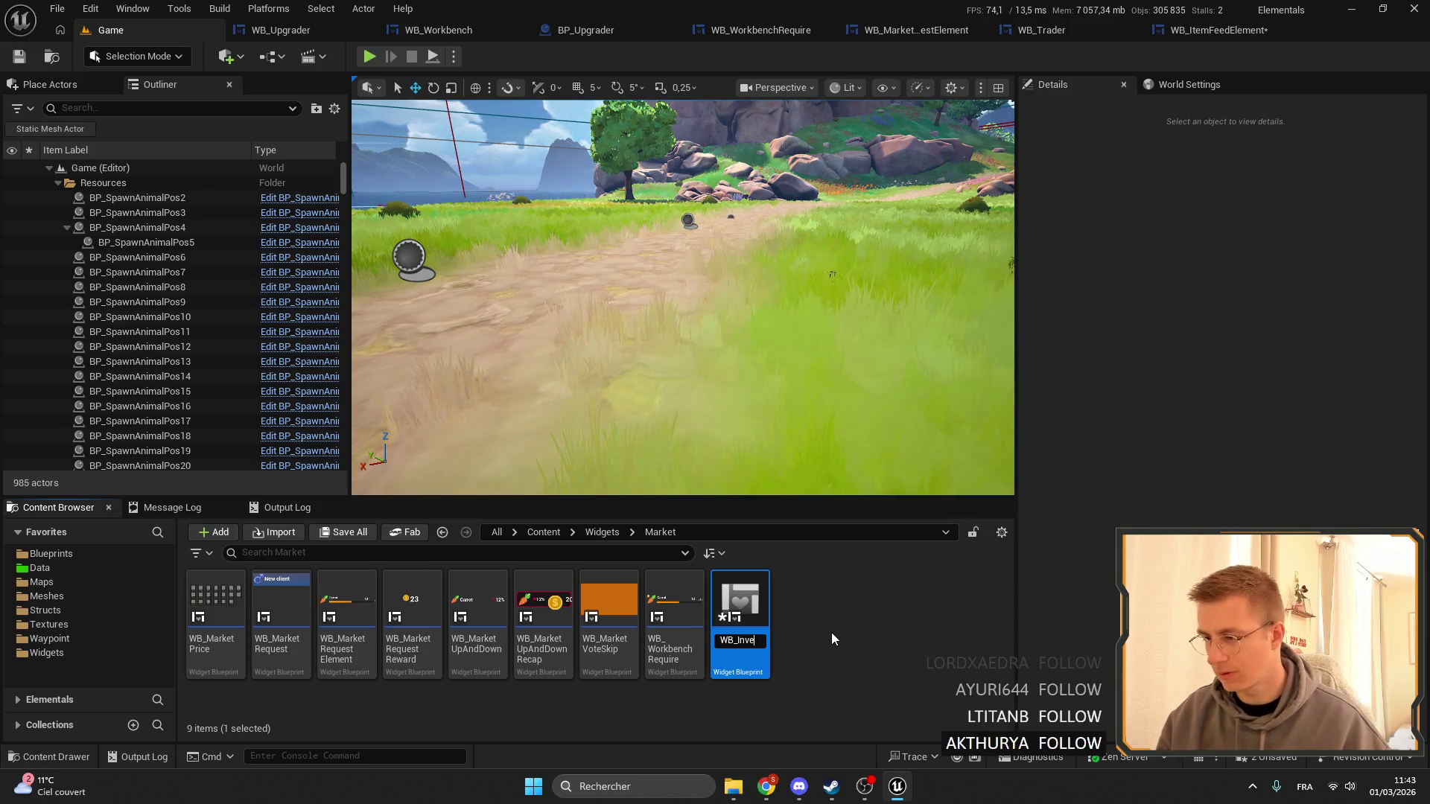
{"action": "type", "text": "Upgra"}
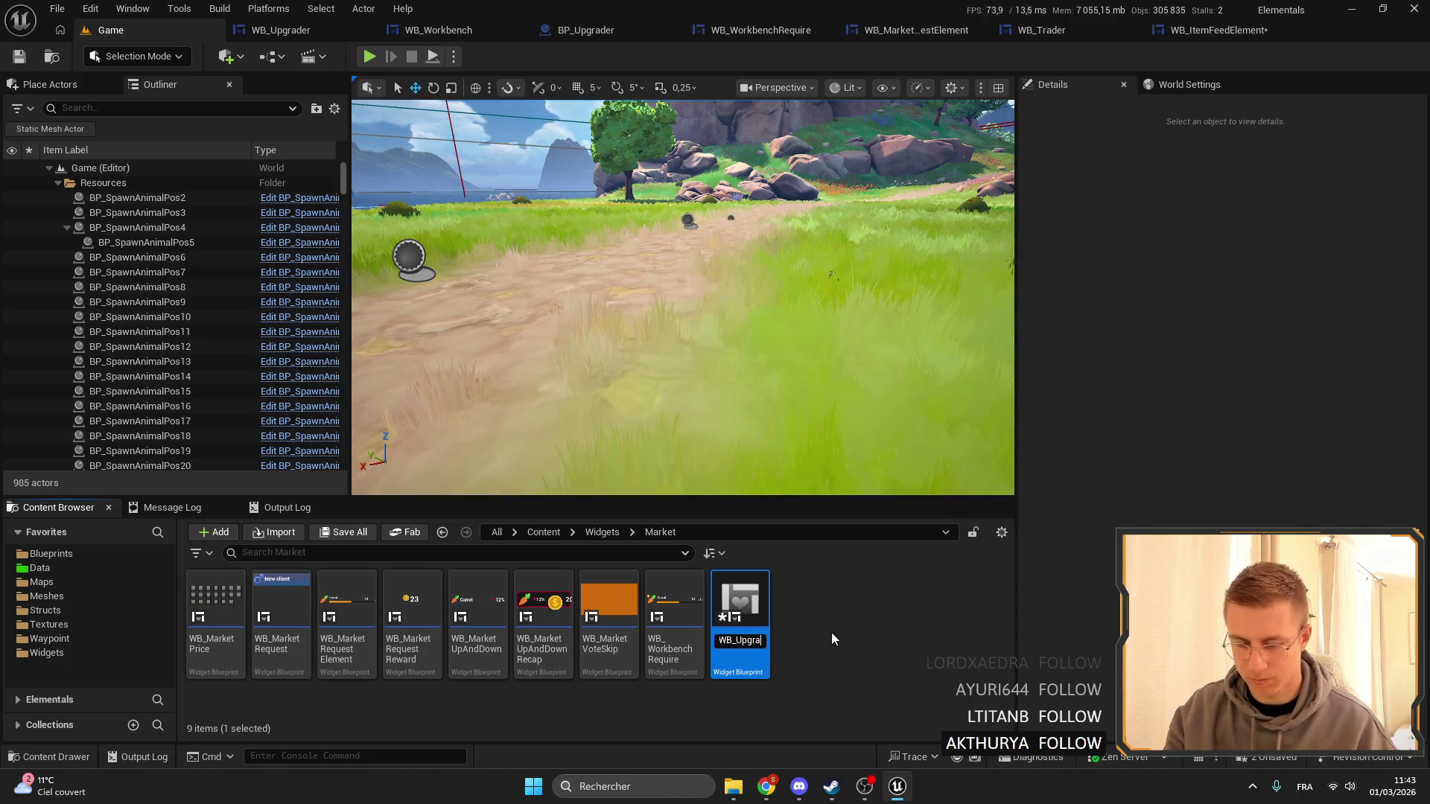
{"action": "type", "text": "derCO"}
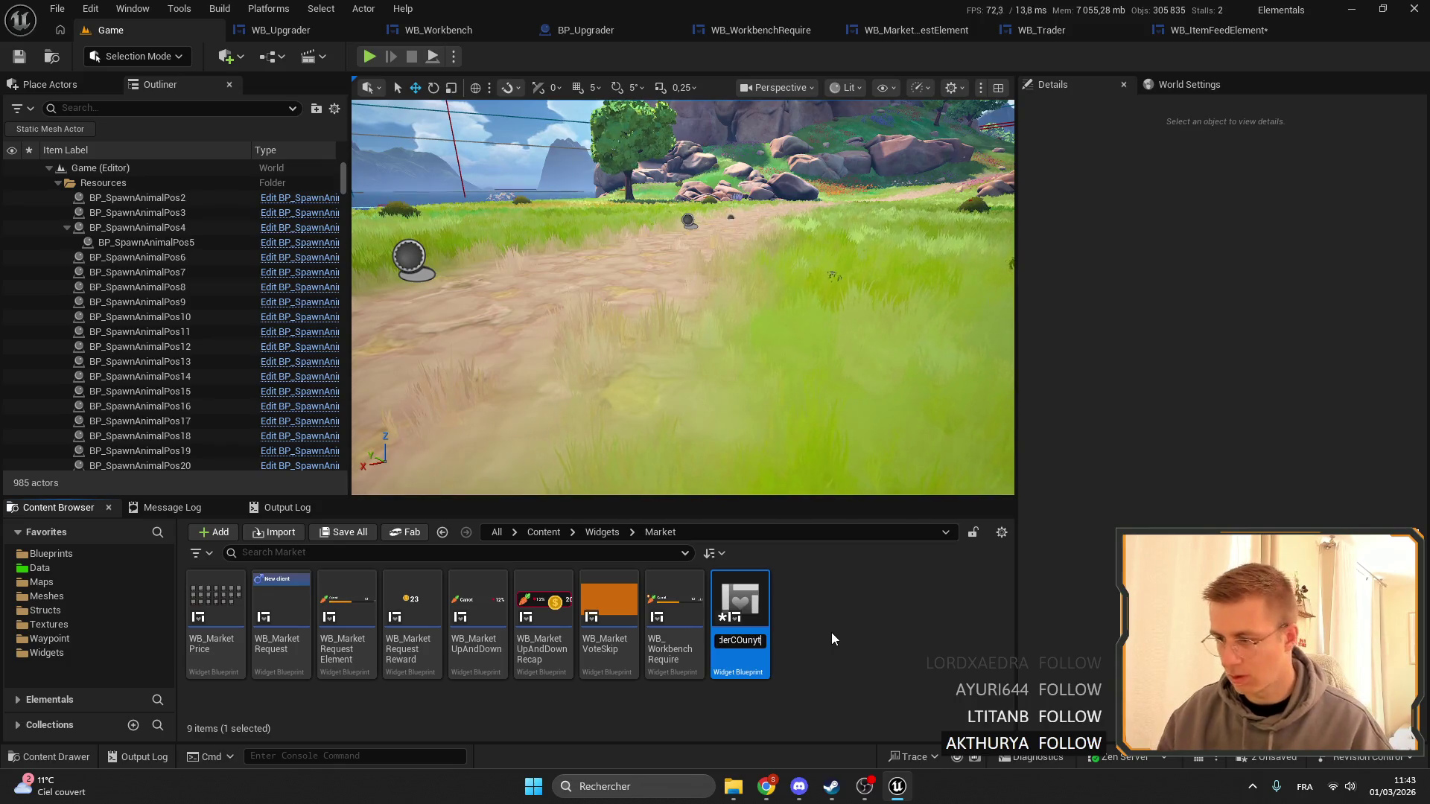
{"action": "type", "text": "unt"}
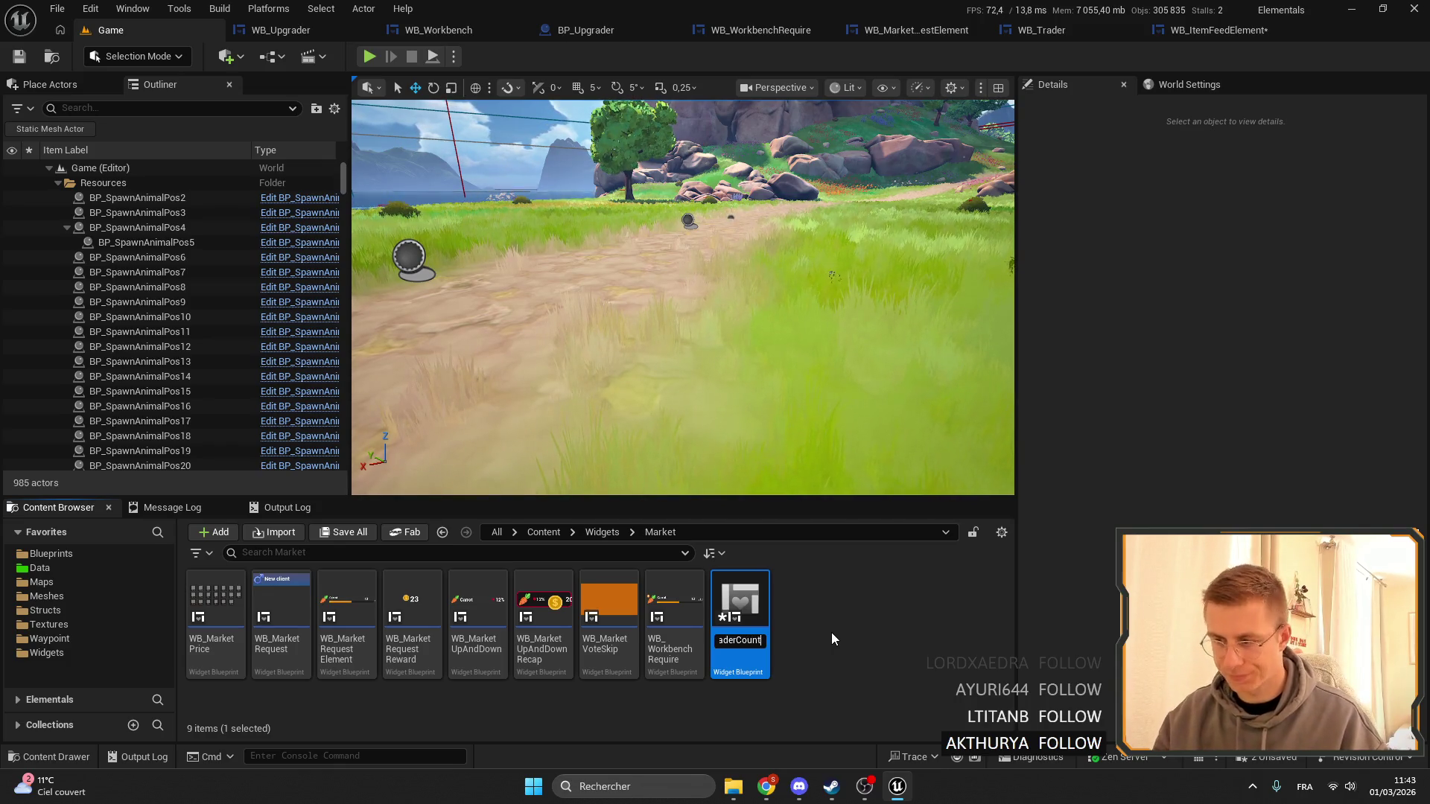
{"action": "key", "text": "Return"}
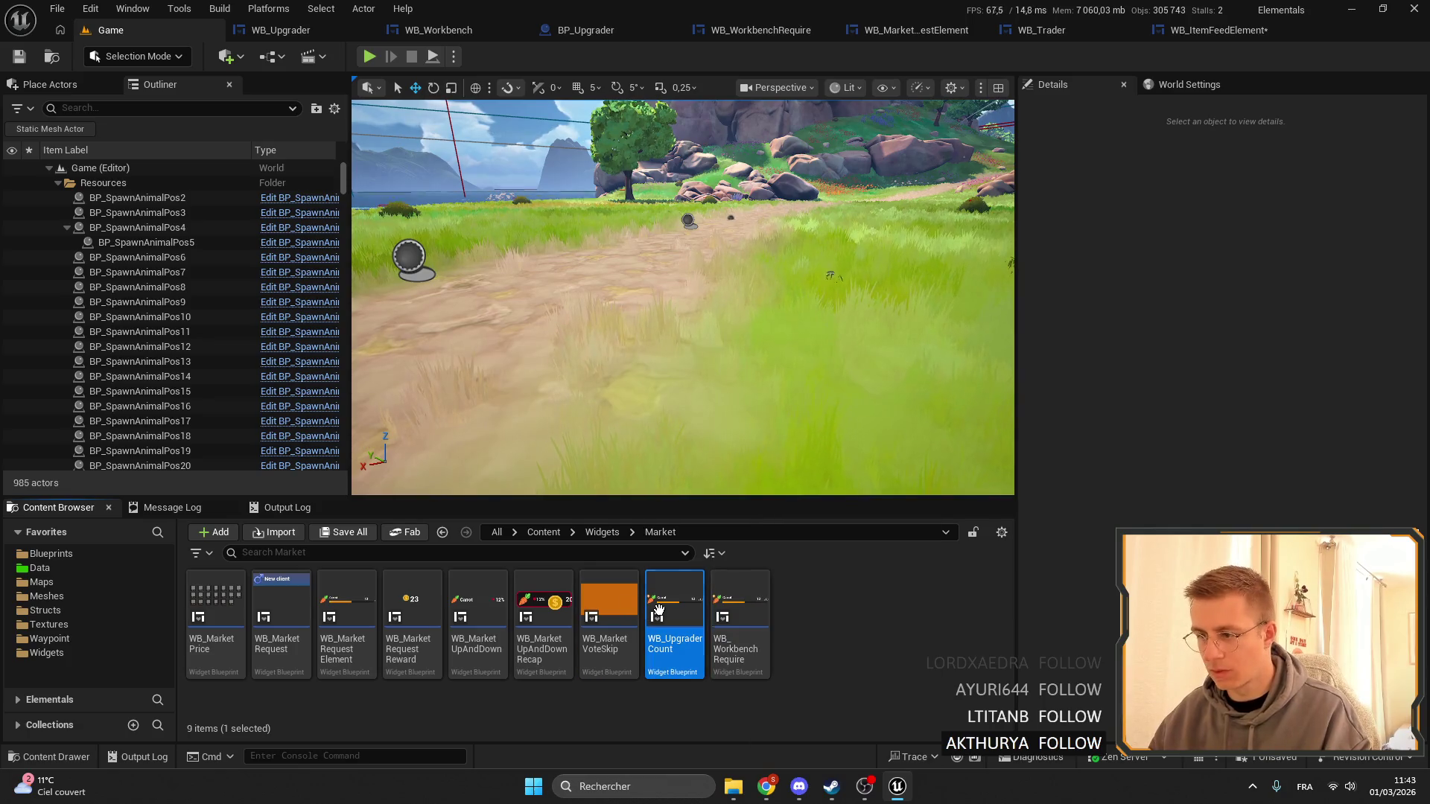
Open WB_UpgraderCount and dock its editor window into the main editor.
{"action": "double_click", "coordinate": [674, 625]}
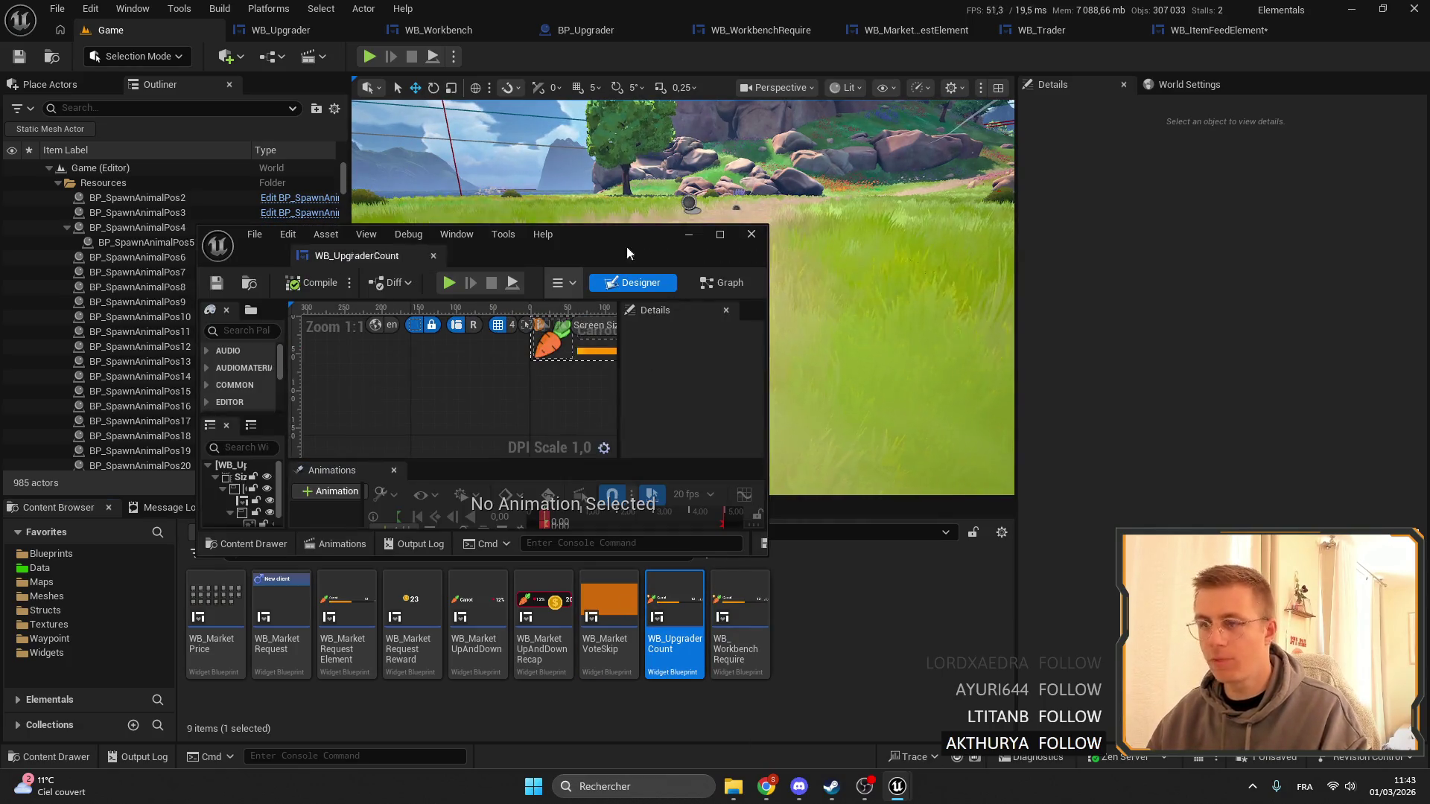
{"action": "left_click_drag", "start_coordinate": [628, 244], "coordinate": [1006, 30]}
{"action": "left_click", "coordinate": [500, 337]}
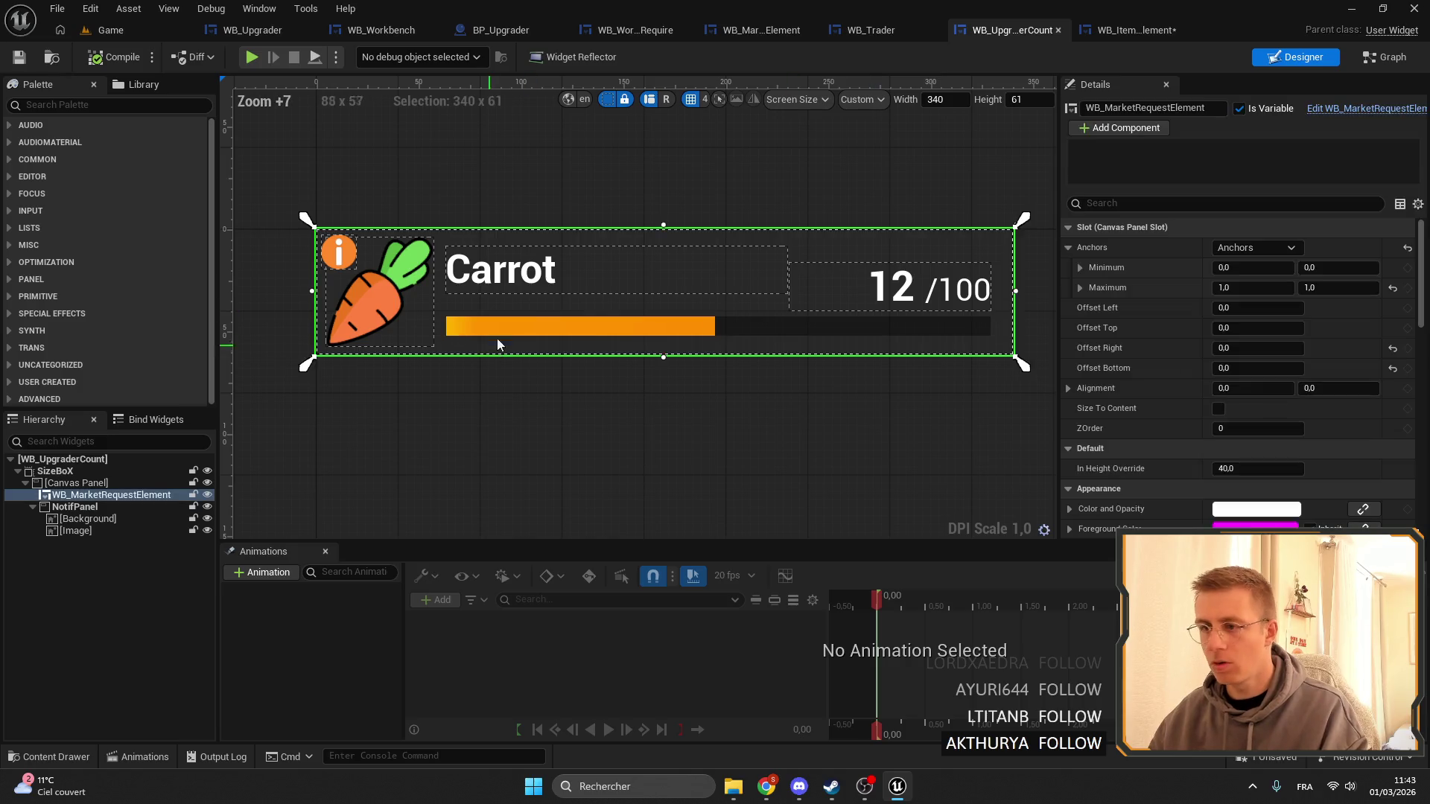
Delete the NotifPanel widget from WB_UpgraderCount.
{"action": "left_click", "coordinate": [100, 508]}
{"action": "key", "text": "Delete"}
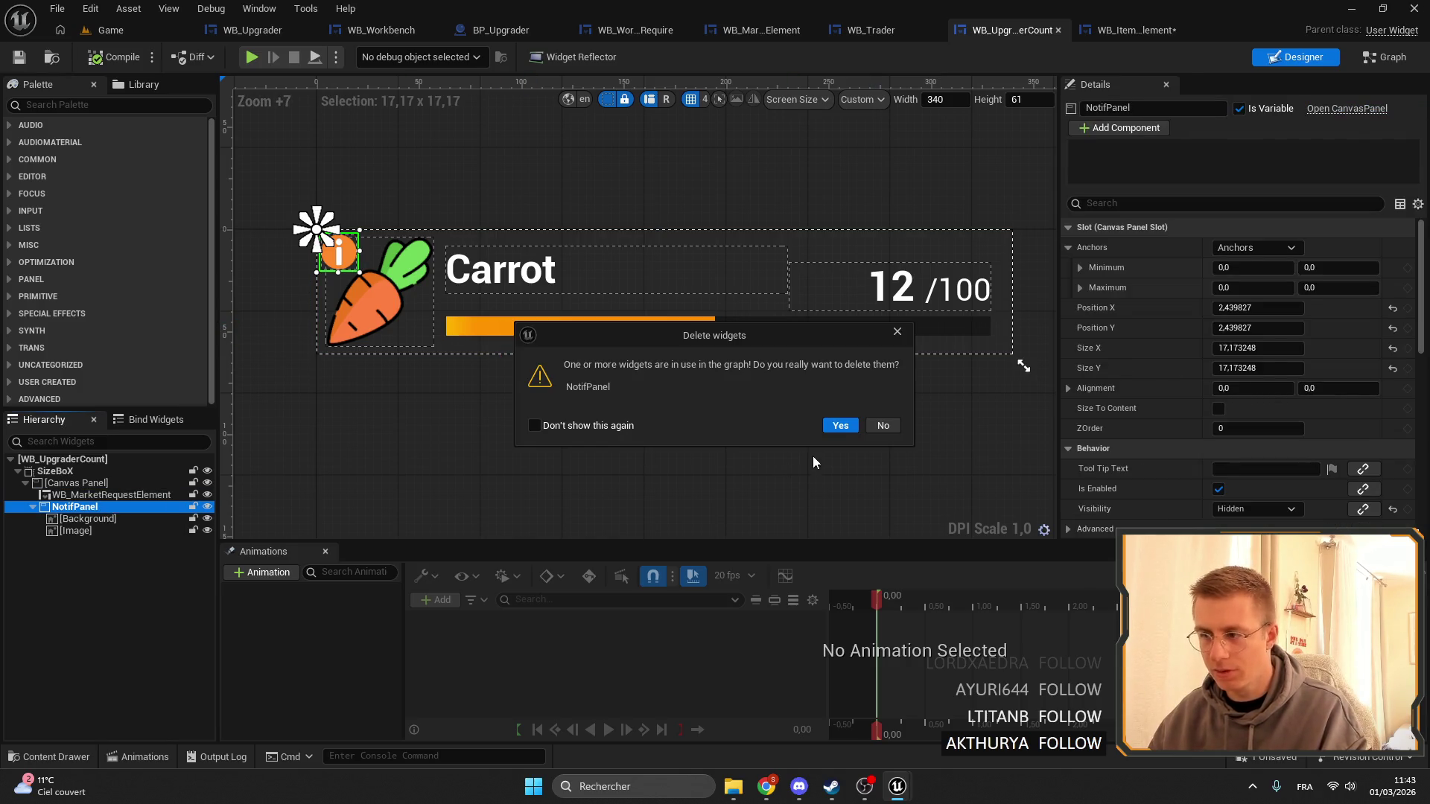
{"action": "left_click", "coordinate": [855, 429]}
{"action": "left_click", "coordinate": [67, 496]}
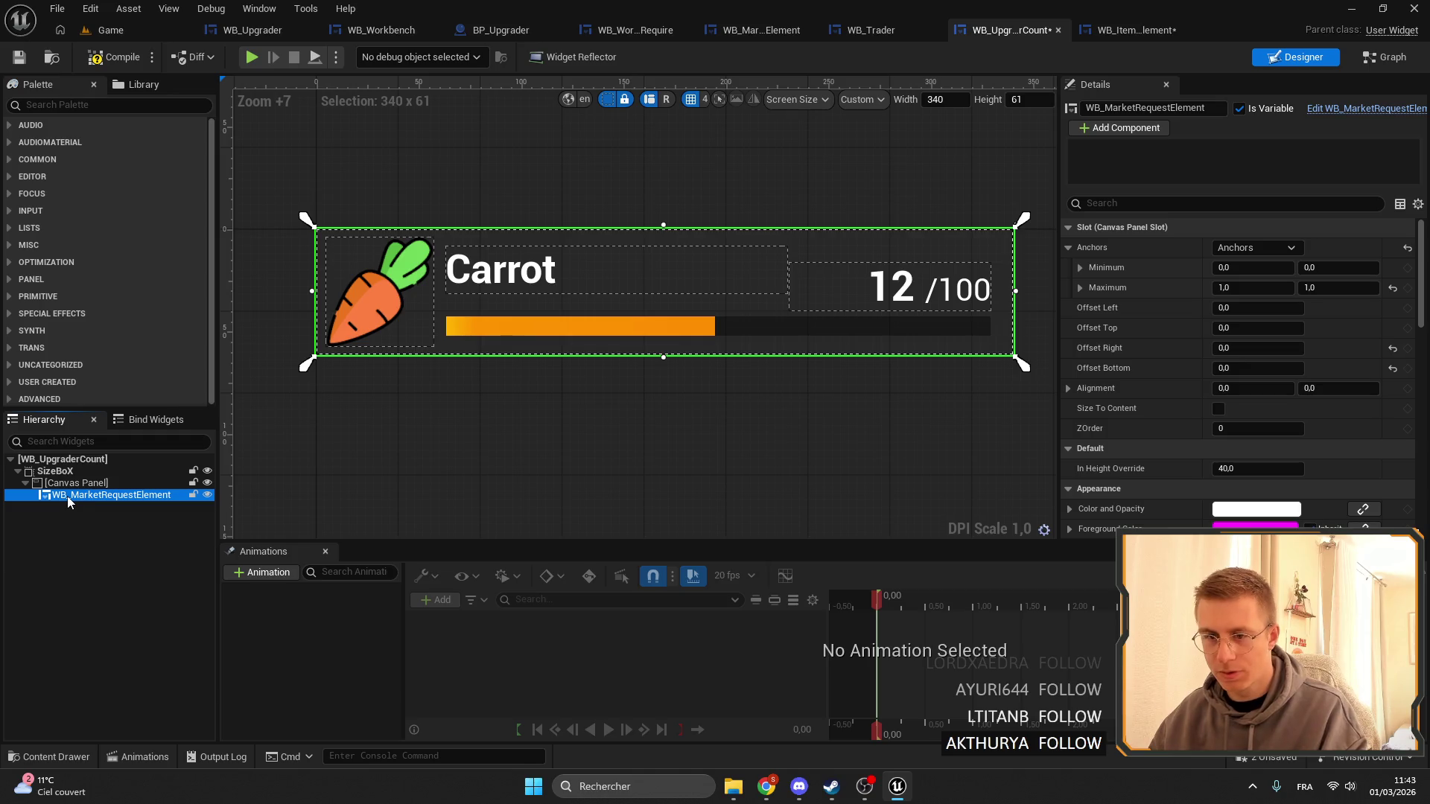
Select the SizeBox and Canvas Panel layout in WB_MarketRequestElement's hierarchy.
{"action": "left_click", "coordinate": [1366, 108]}
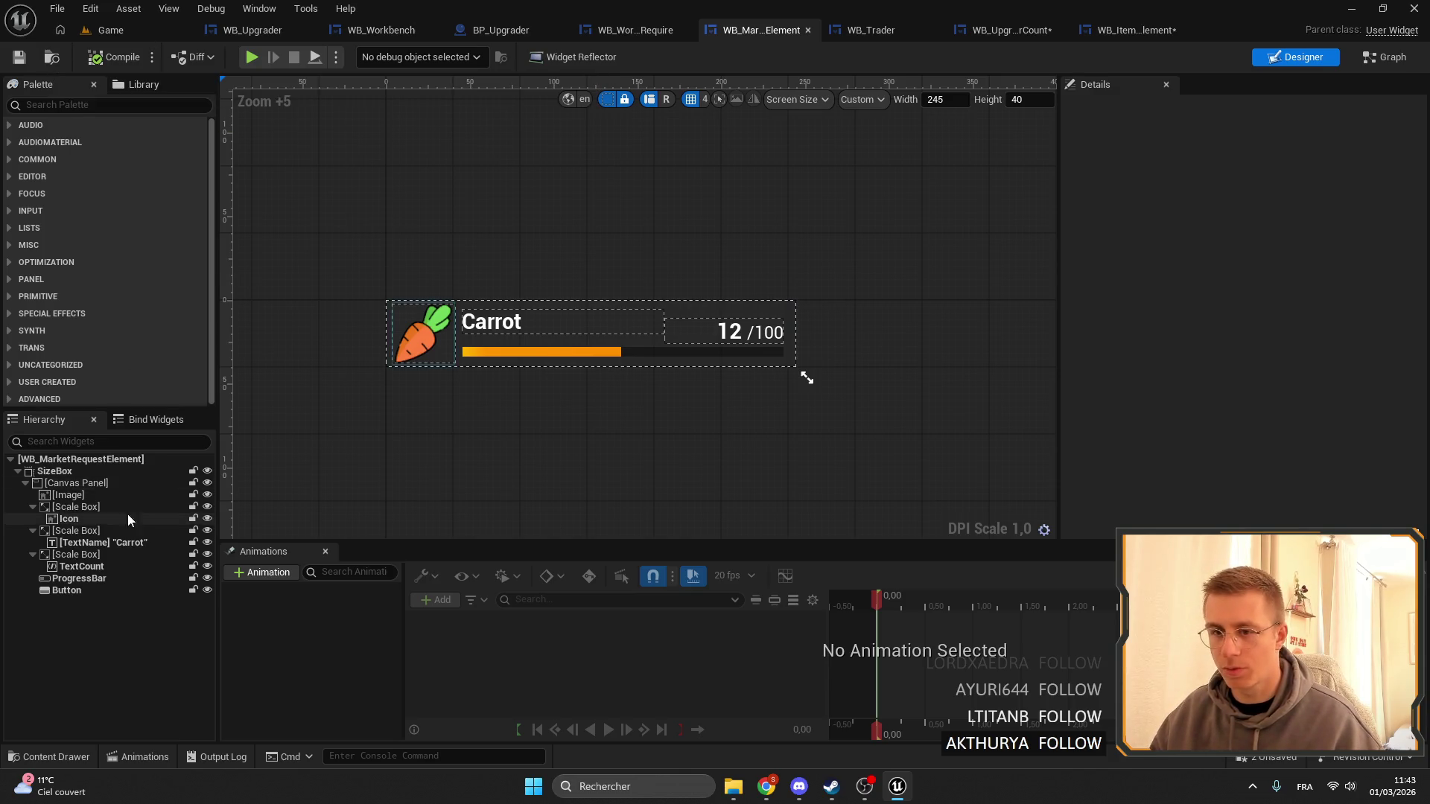
{"action": "left_click", "coordinate": [87, 484]}
{"action": "left_click", "coordinate": [87, 590], "text": "shift"}
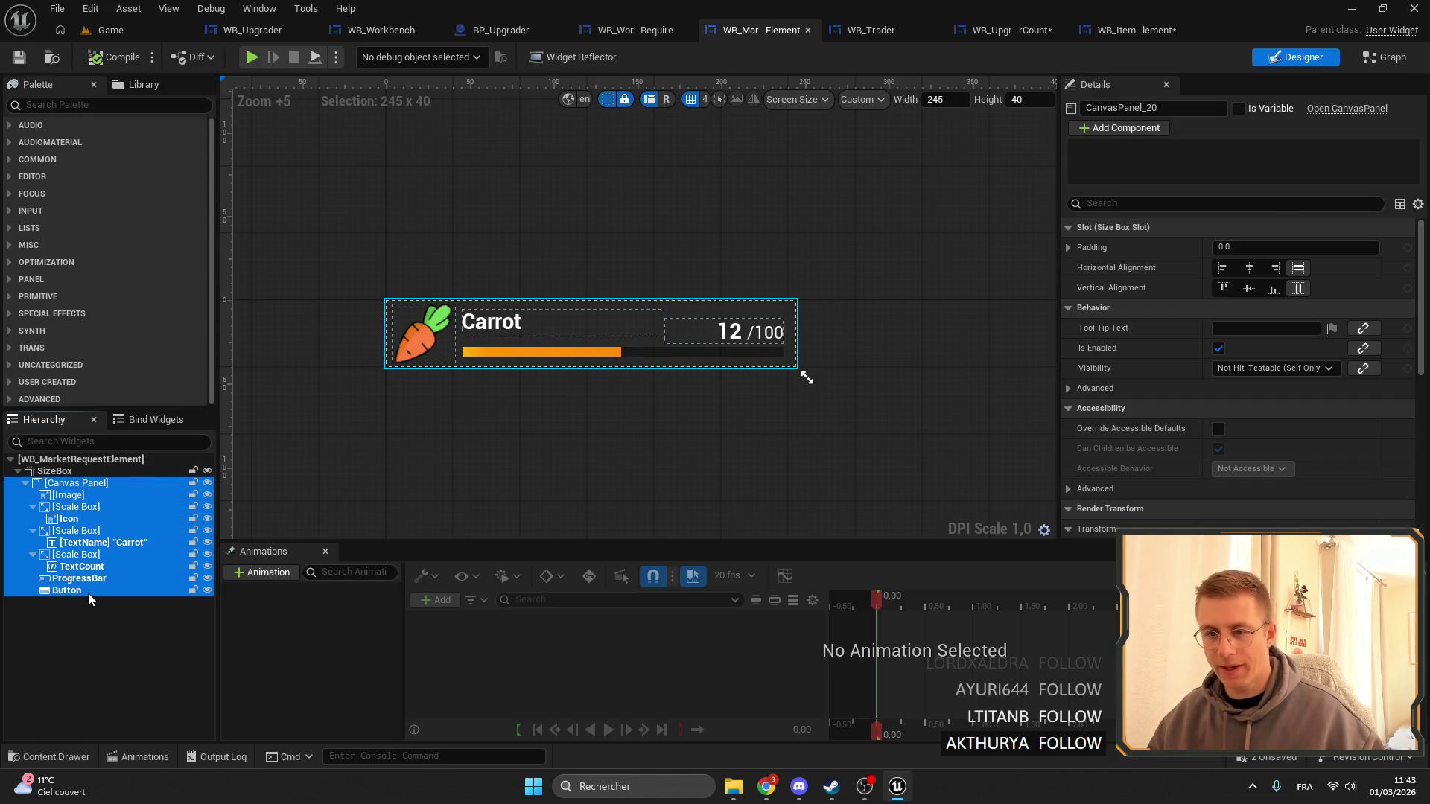
{"action": "left_click", "coordinate": [84, 580]}
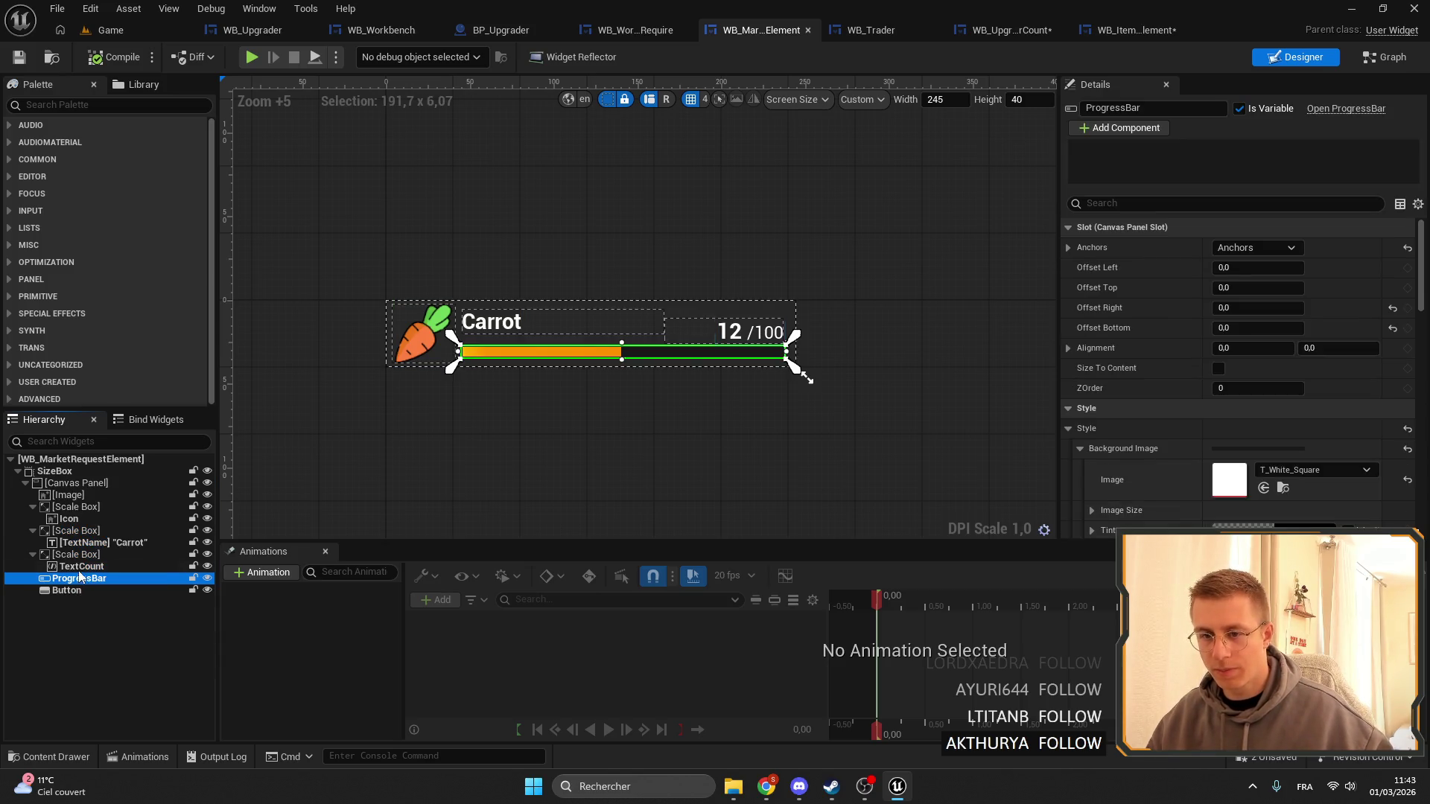
{"action": "left_click", "coordinate": [52, 556]}
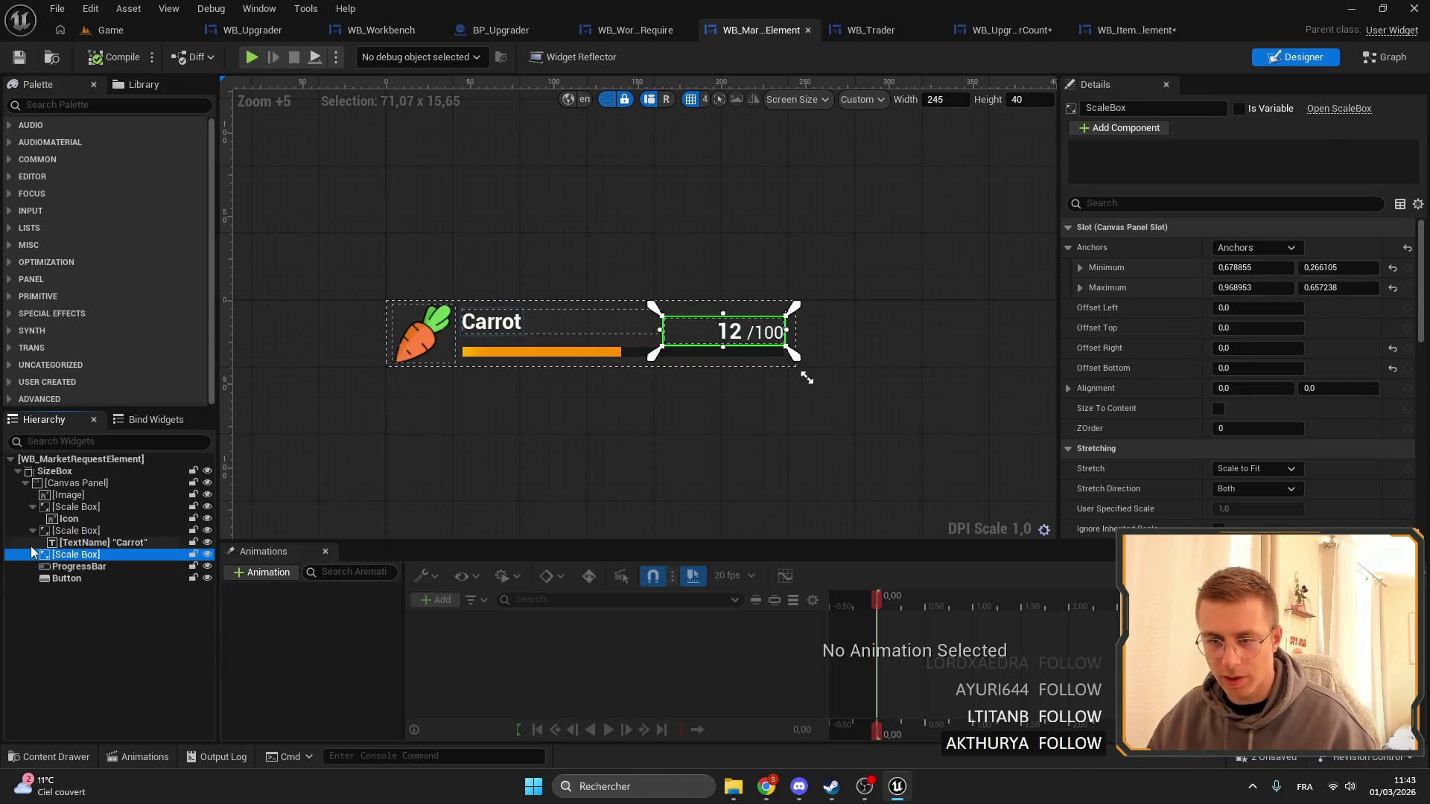
{"action": "left_click", "coordinate": [30, 494]}
{"action": "left_click", "coordinate": [26, 483]}
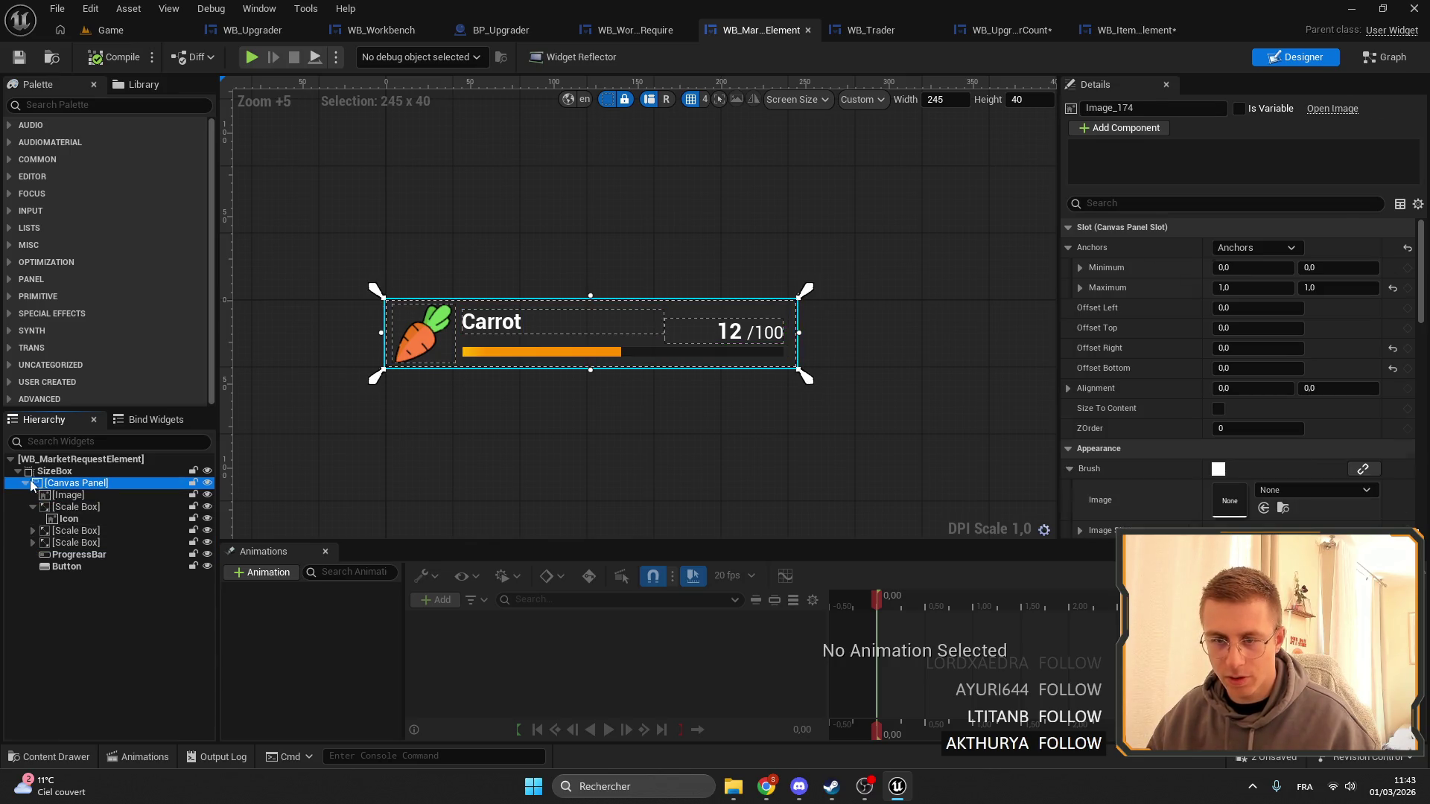
{"action": "left_click", "coordinate": [54, 471]}
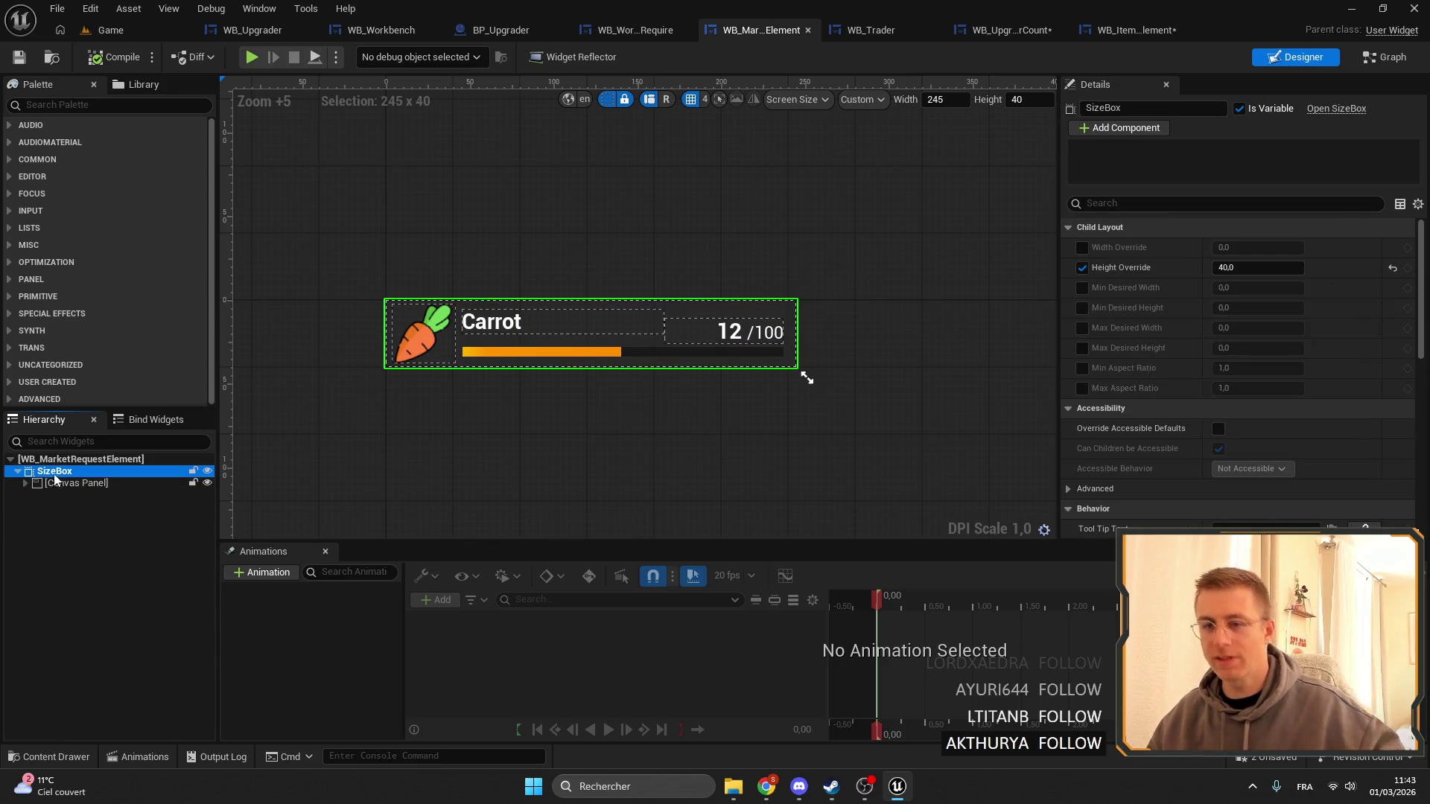
{"action": "left_click", "coordinate": [112, 459]}
{"action": "left_click", "coordinate": [72, 484], "text": "shift"}
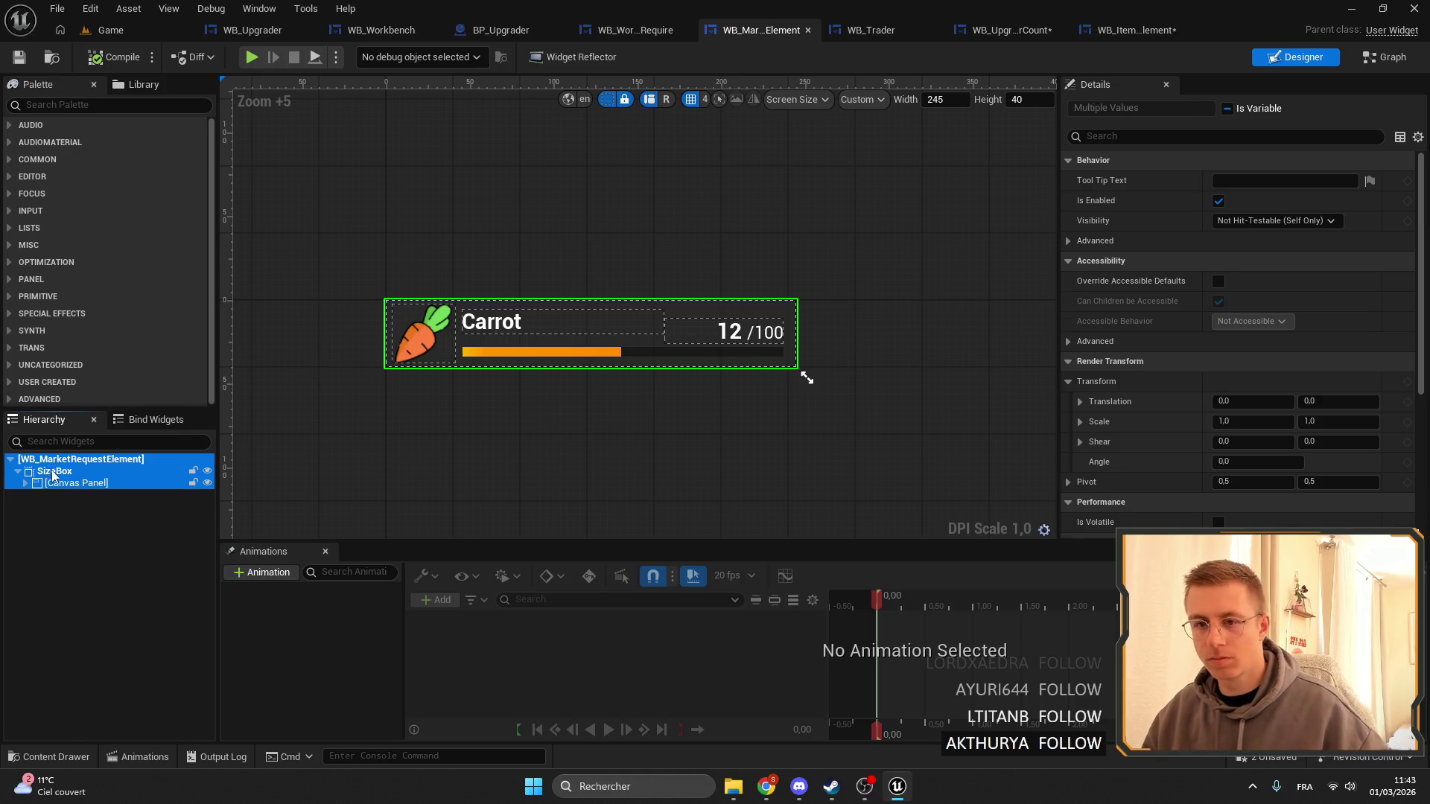
{"action": "left_click", "coordinate": [53, 472]}
{"action": "left_click", "coordinate": [56, 484], "text": "shift"}
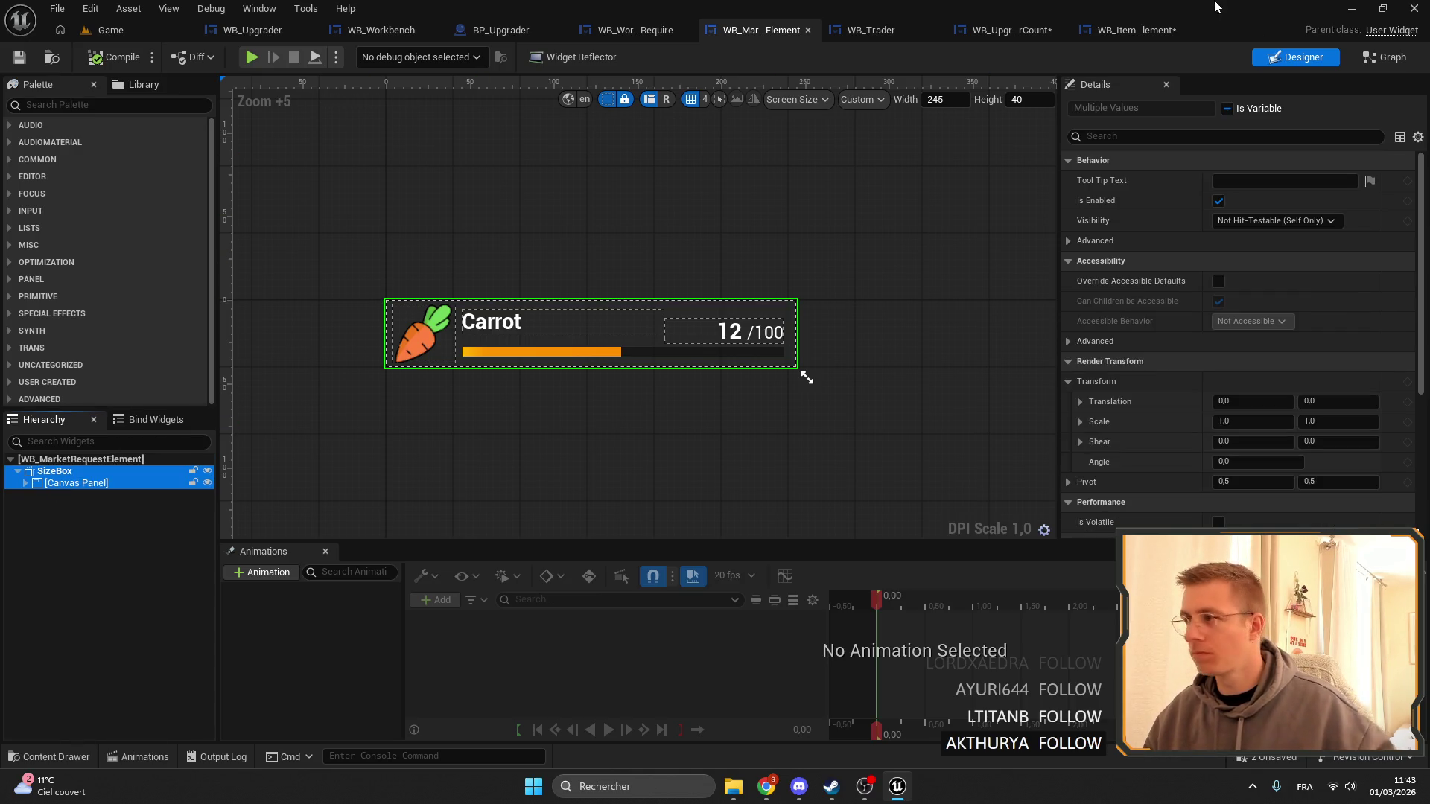
Close WB_ItemFeedElement and remove the nested WB_MarketRequestElement, keeping the carrot SizeBox layout.
{"action": "left_click", "coordinate": [1124, 29]}
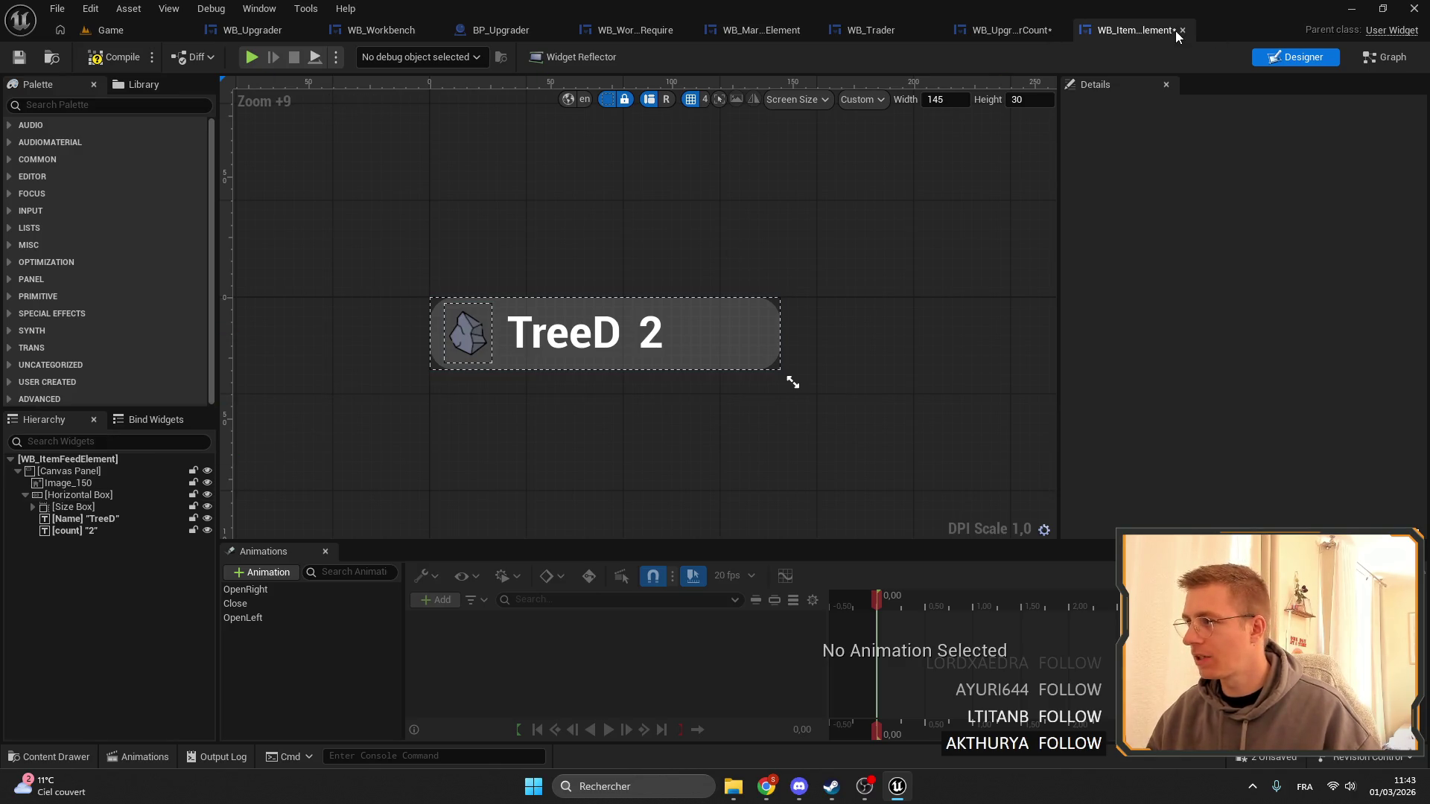
{"action": "middle_click", "coordinate": [1104, 37]}
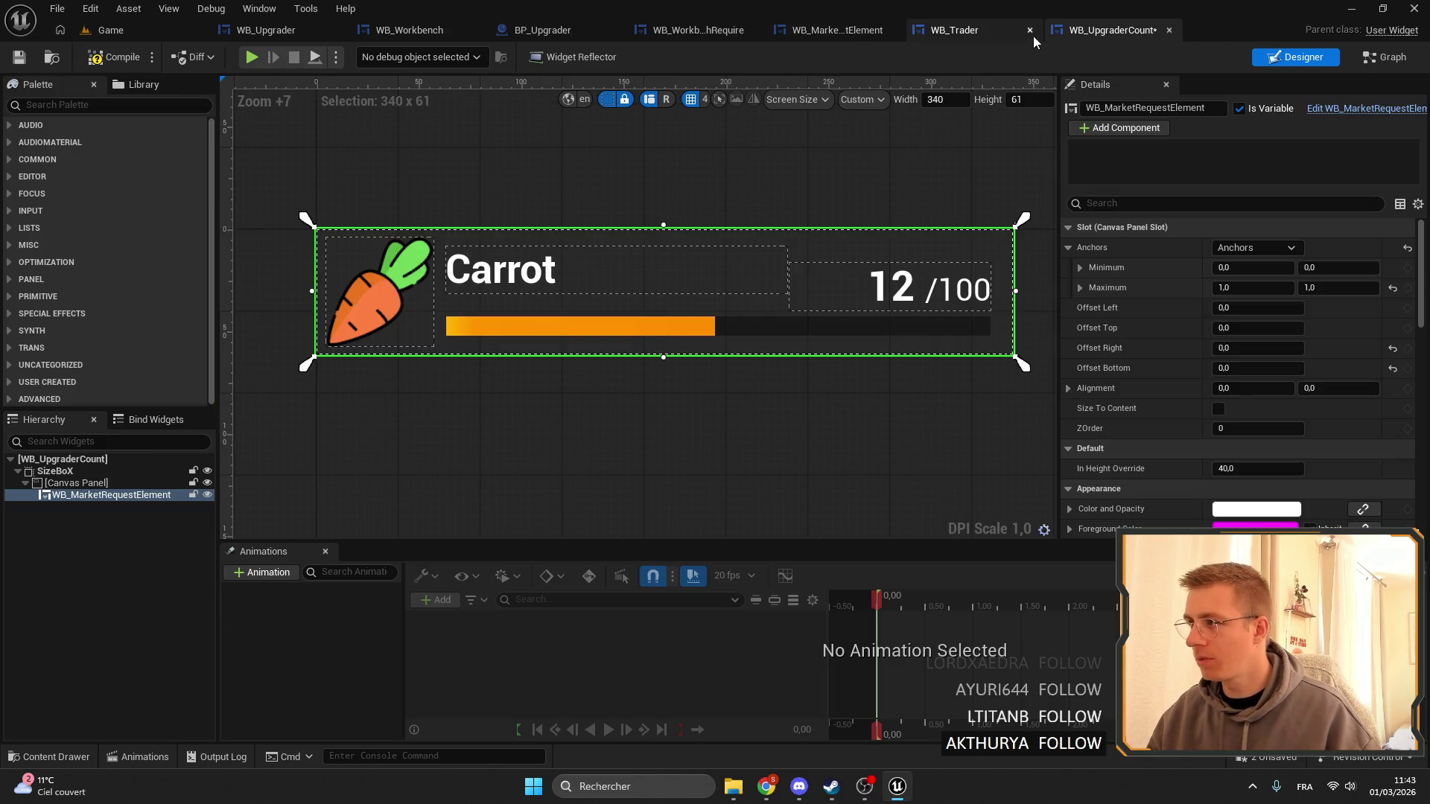
{"action": "left_click", "coordinate": [95, 492]}
{"action": "key", "text": "Delete"}
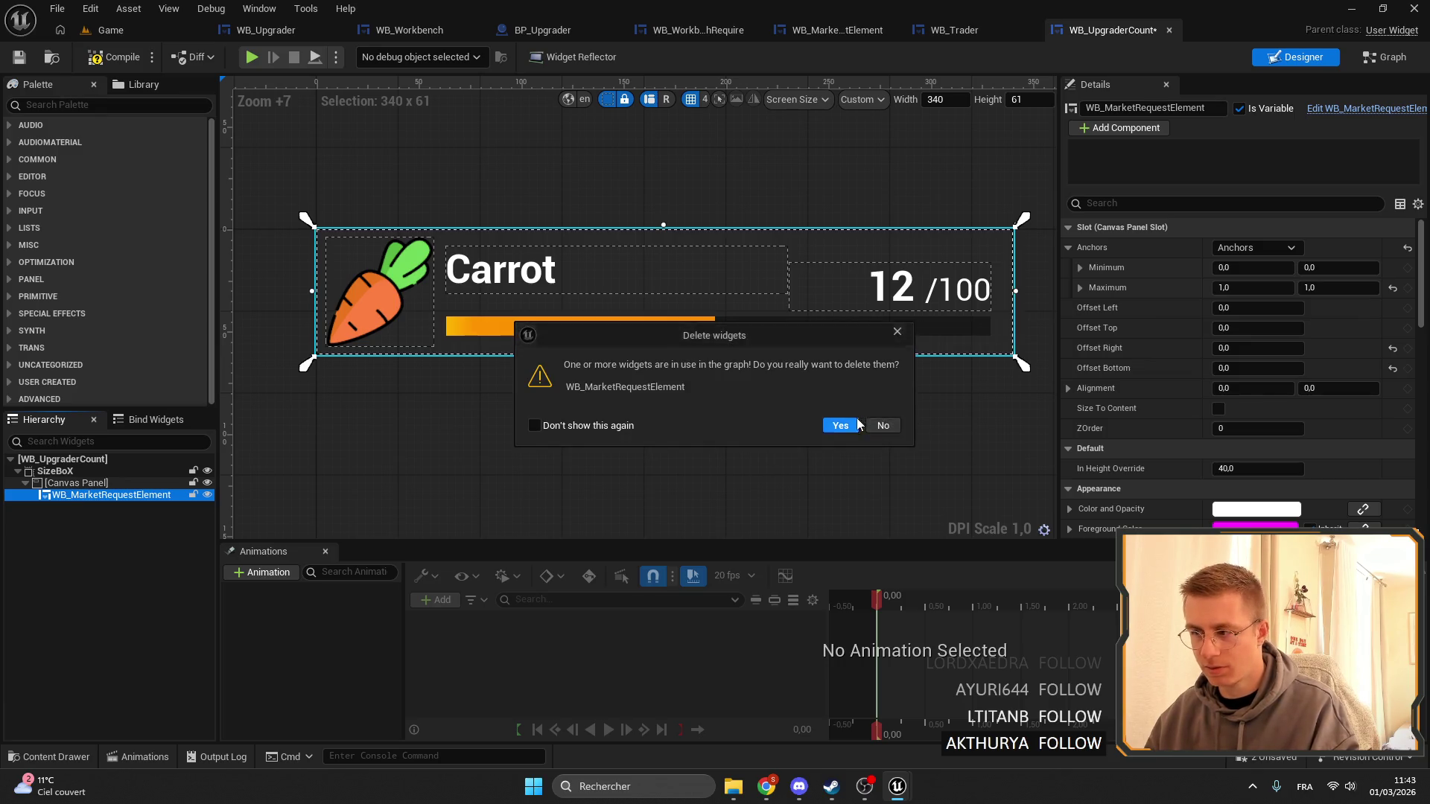
{"action": "left_click", "coordinate": [840, 426]}
{"action": "left_click", "coordinate": [149, 471]}
{"action": "left_click", "coordinate": [164, 483], "text": "ctrl"}
{"action": "key", "text": "Delete"}
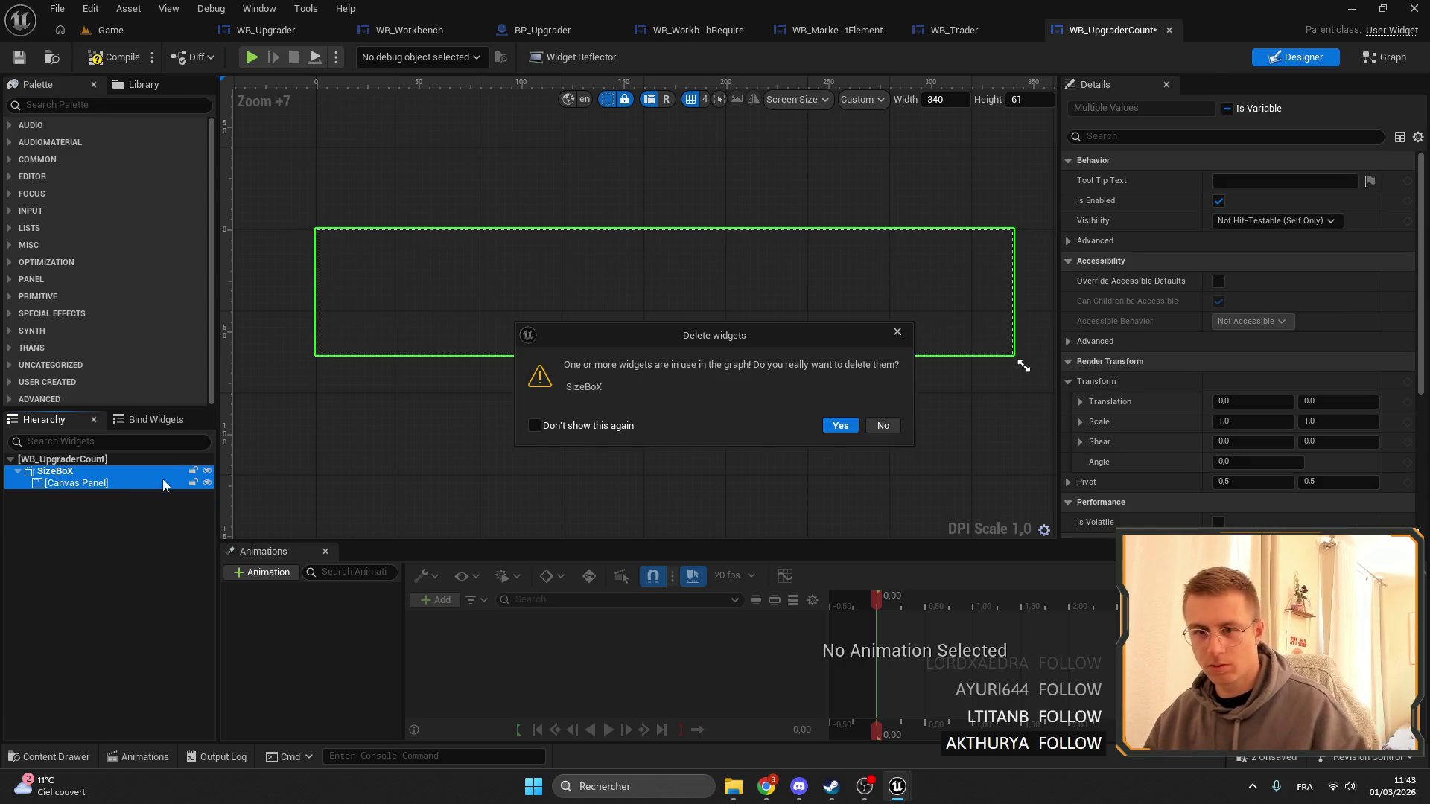
{"action": "left_click", "coordinate": [838, 426]}
{"action": "left_click", "coordinate": [111, 461]}
{"action": "key", "text": "ctrl+z"}
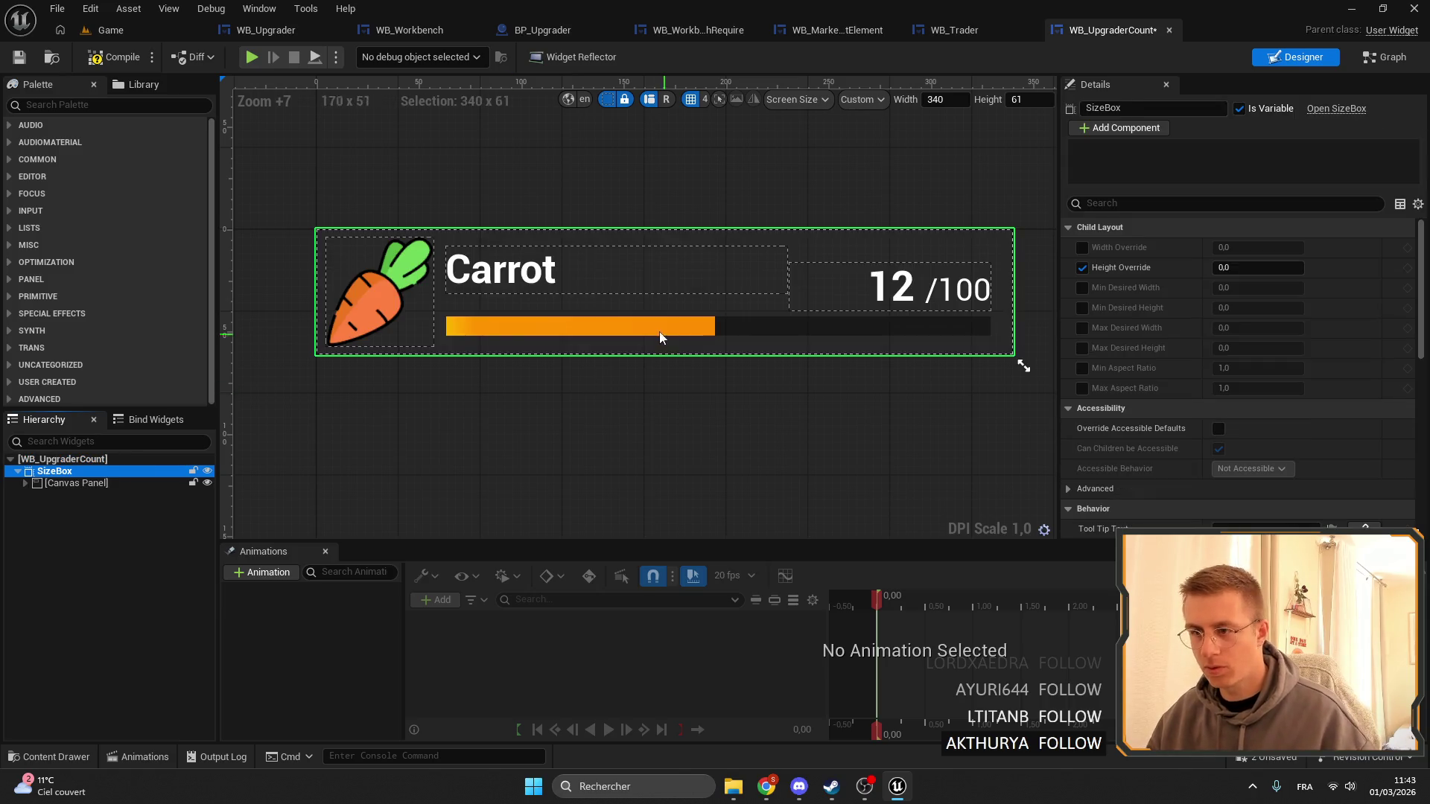
Remove the ProgressBar and Button from the Canvas Panel.
{"action": "left_click", "coordinate": [112, 484]}
{"action": "left_click", "coordinate": [25, 483]}
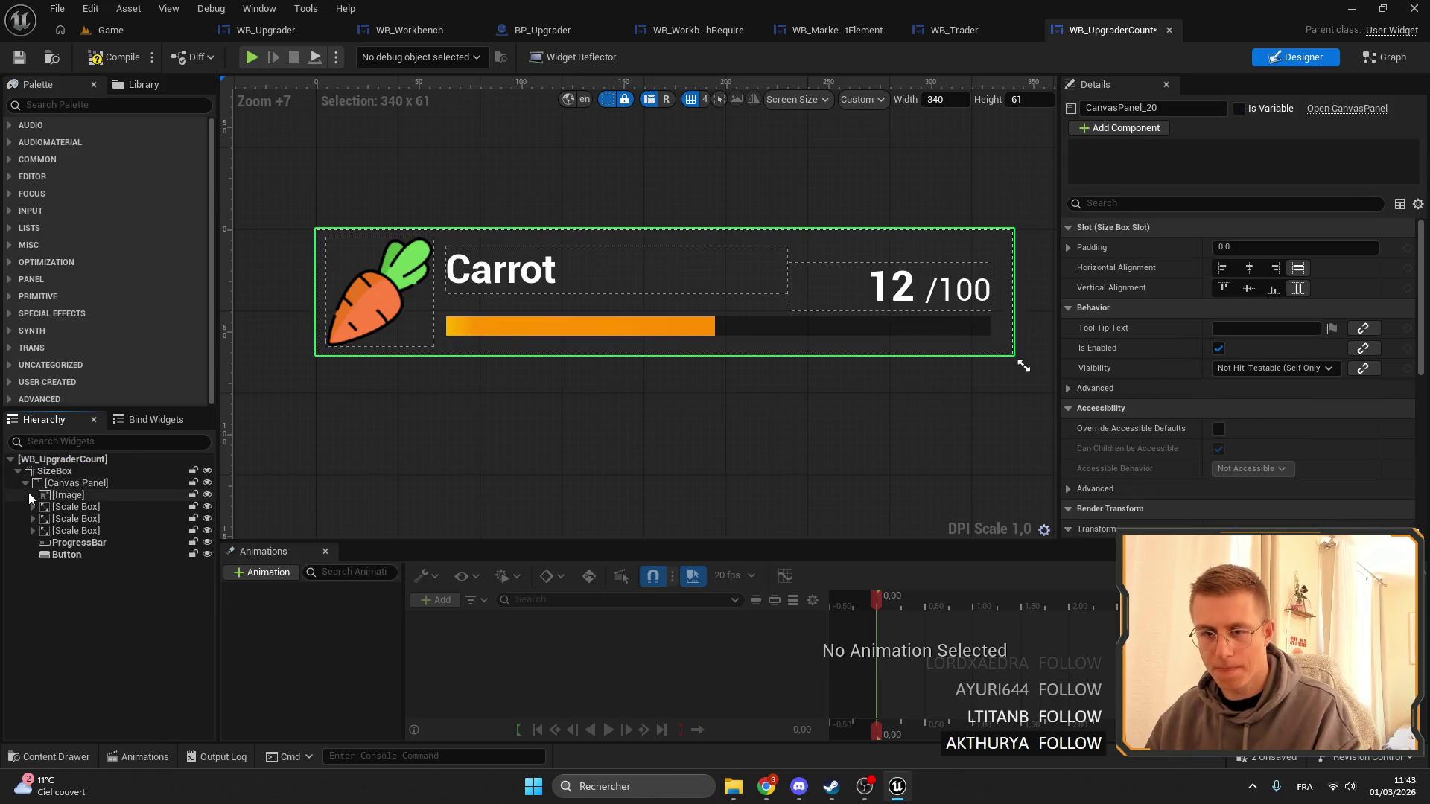
{"action": "left_click", "coordinate": [54, 555]}
{"action": "key", "text": "ctrl+z"}
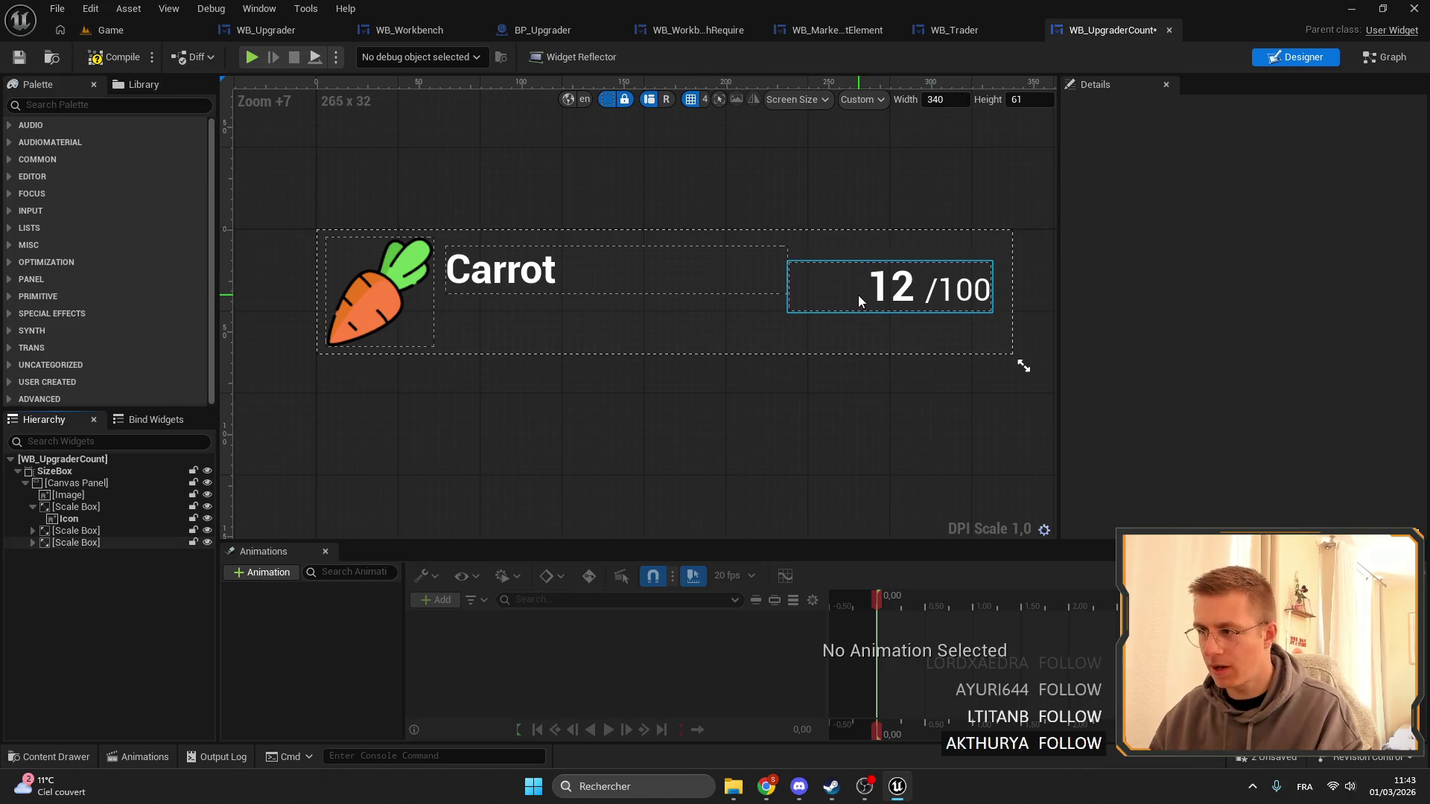
Widen the count Scale Box's anchors and set its offsets to 0.
{"action": "left_click", "coordinate": [836, 289]}
{"action": "scroll", "coordinate": [827, 335], "scroll_direction": "up", "scroll_amount": 4}
{"action": "left_click_drag", "start_coordinate": [633, 382], "coordinate": [639, 367]}
{"action": "left_click_drag", "start_coordinate": [635, 248], "coordinate": [586, 248]}
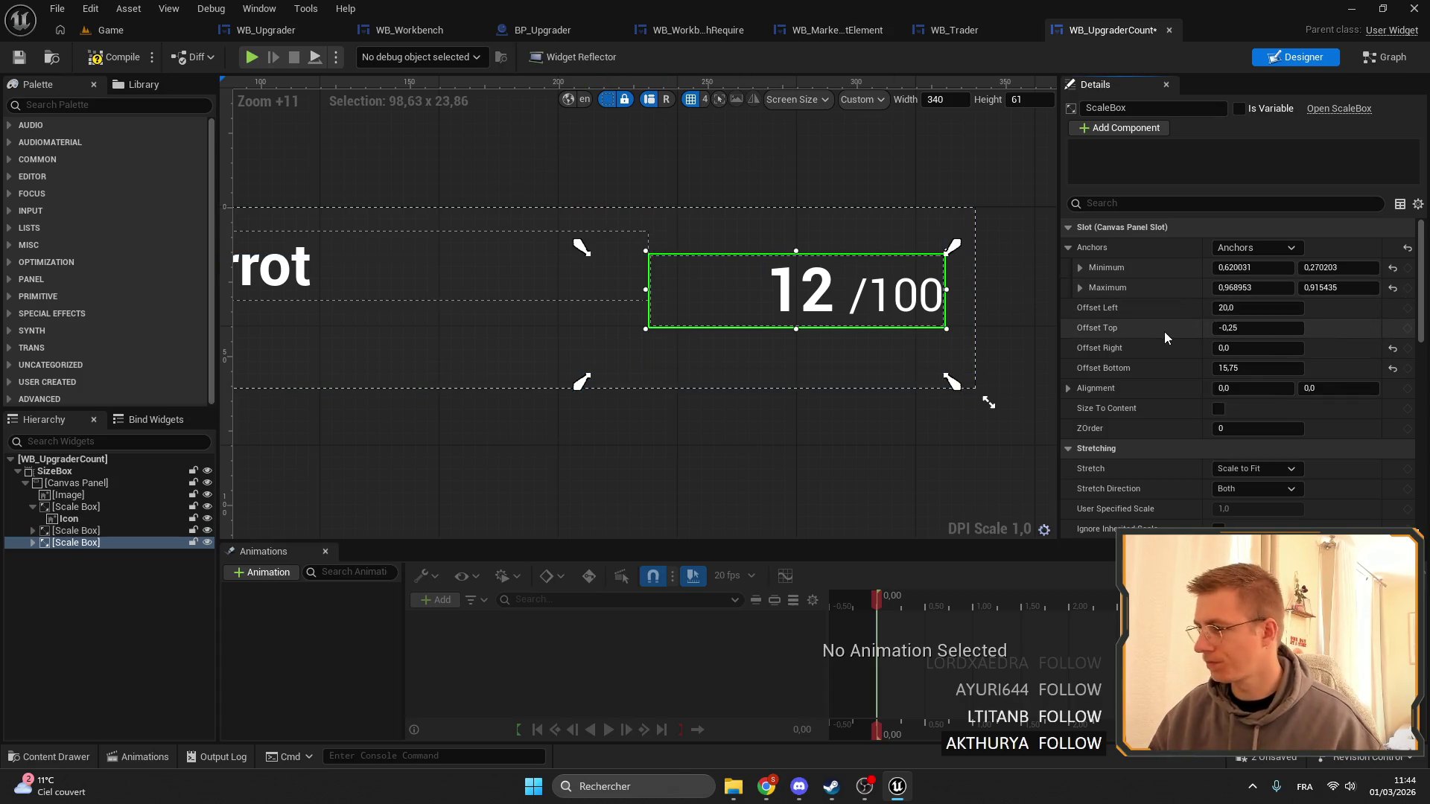
{"action": "type", "text": "0"}
{"action": "key", "text": "Tab"}
{"action": "type", "text": "0"}
{"action": "key", "text": "Tab"}
{"action": "key", "text": "Tab"}
{"action": "type", "text": "0"}
{"action": "key", "text": "Return"}
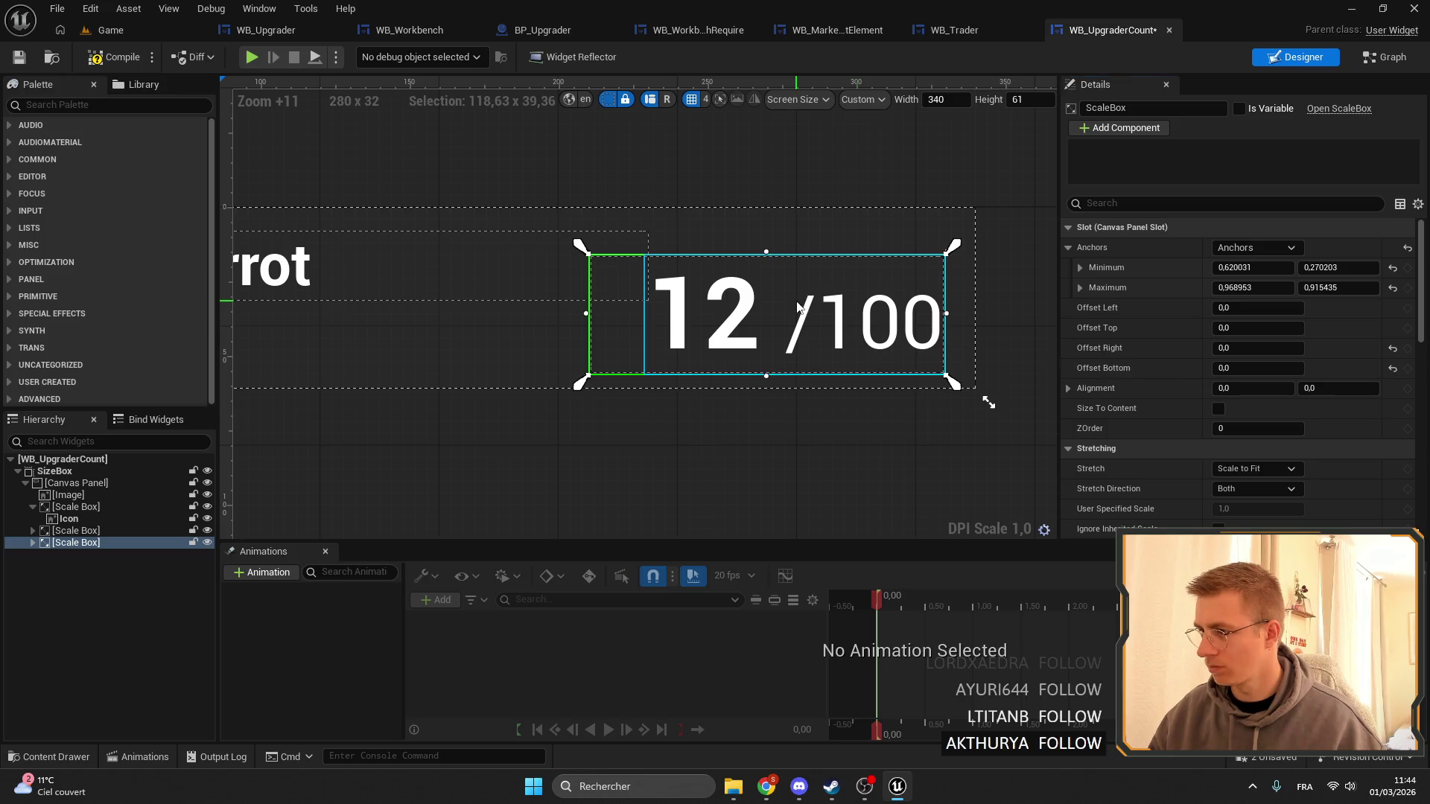
Delete the /100 part from the TextCount text so it shows a plain count.
{"action": "left_click", "coordinate": [819, 320]}
{"action": "left_click", "coordinate": [1264, 307]}
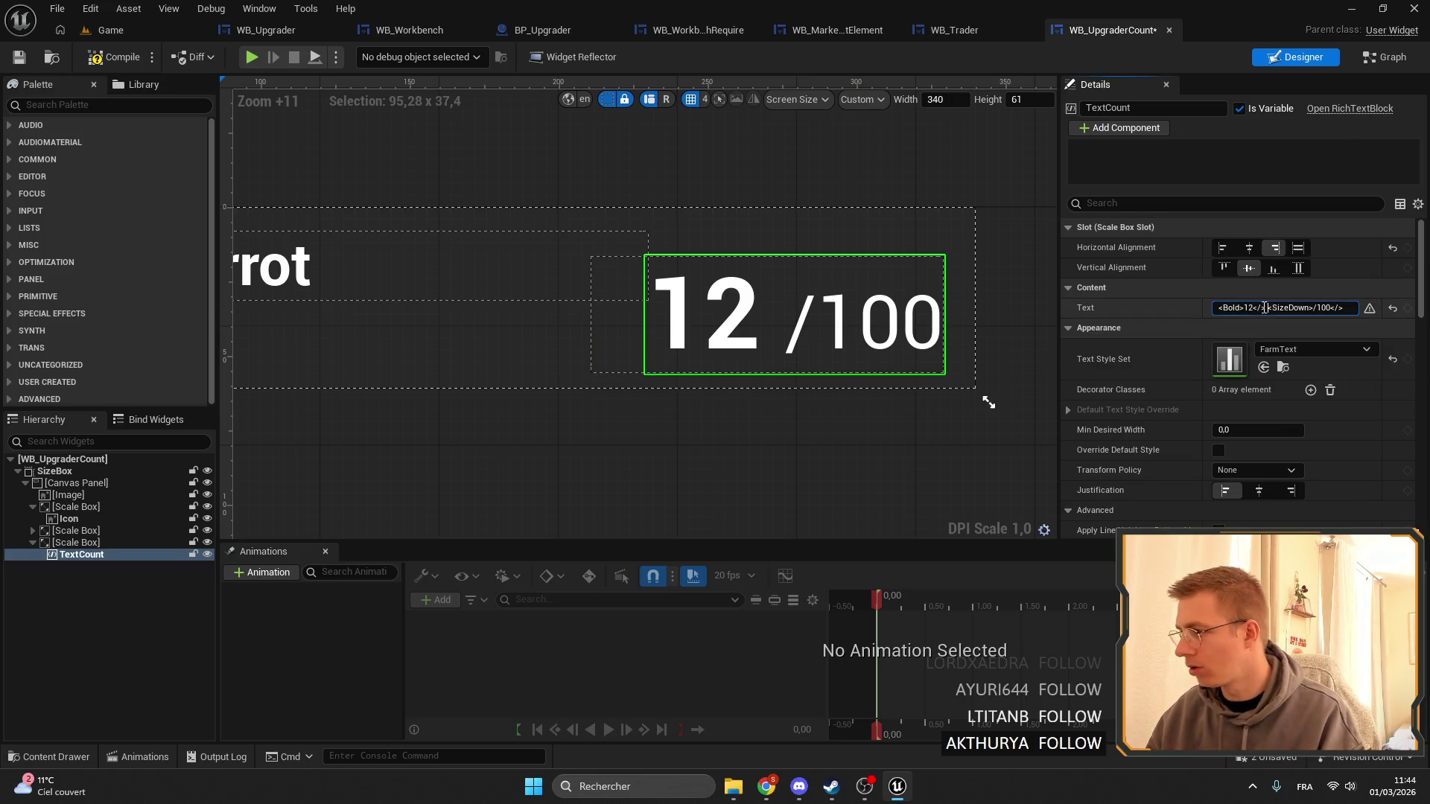
{"action": "key", "text": "Delete"}
{"action": "key", "text": "Delete"}
{"action": "key", "text": "Delete"}
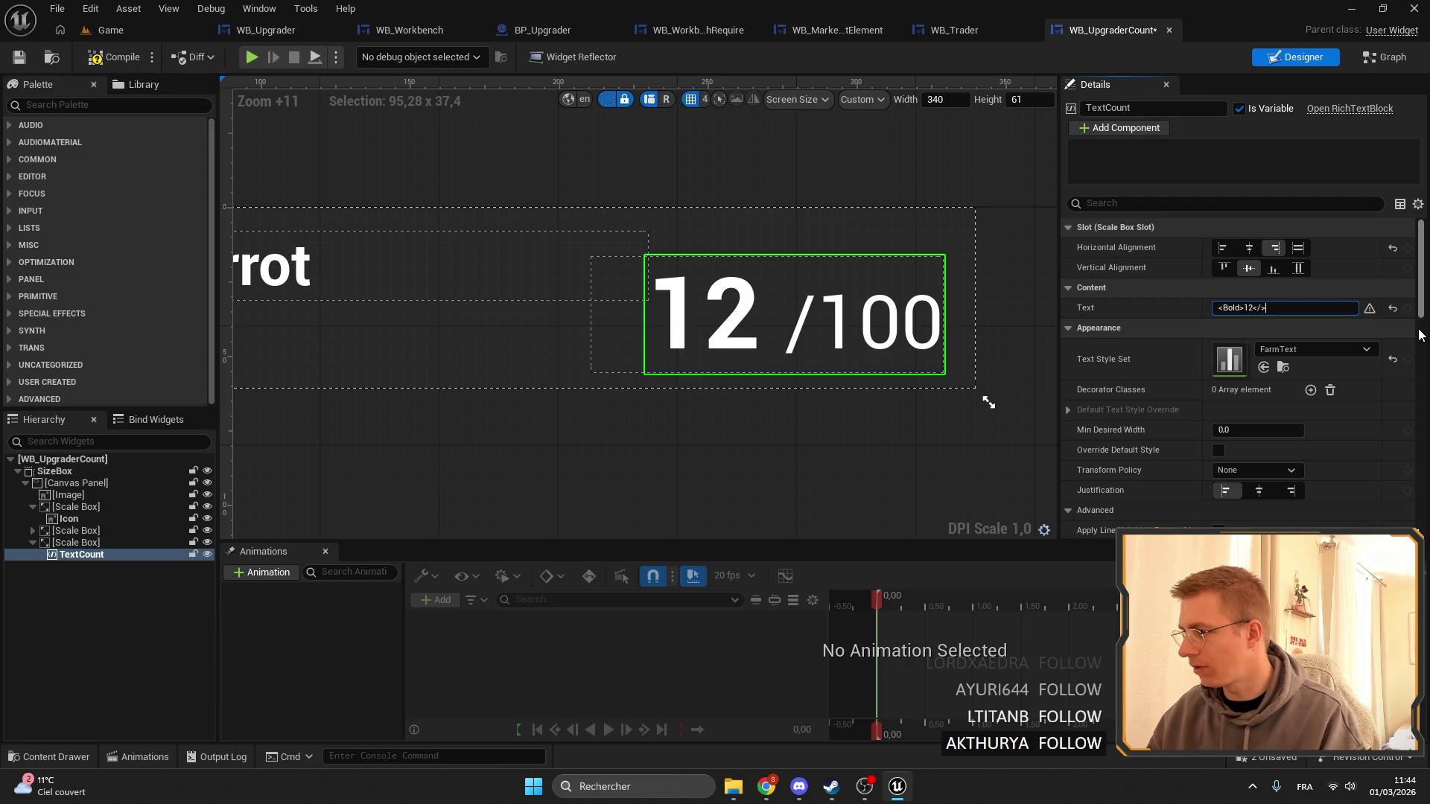
{"action": "key", "text": "Return"}
{"action": "scroll", "coordinate": [591, 280], "scroll_direction": "down", "scroll_amount": 8}
Stretch the Carrot name Scale Box's anchors and zero its right and bottom offsets.
{"action": "left_click", "coordinate": [809, 256]}
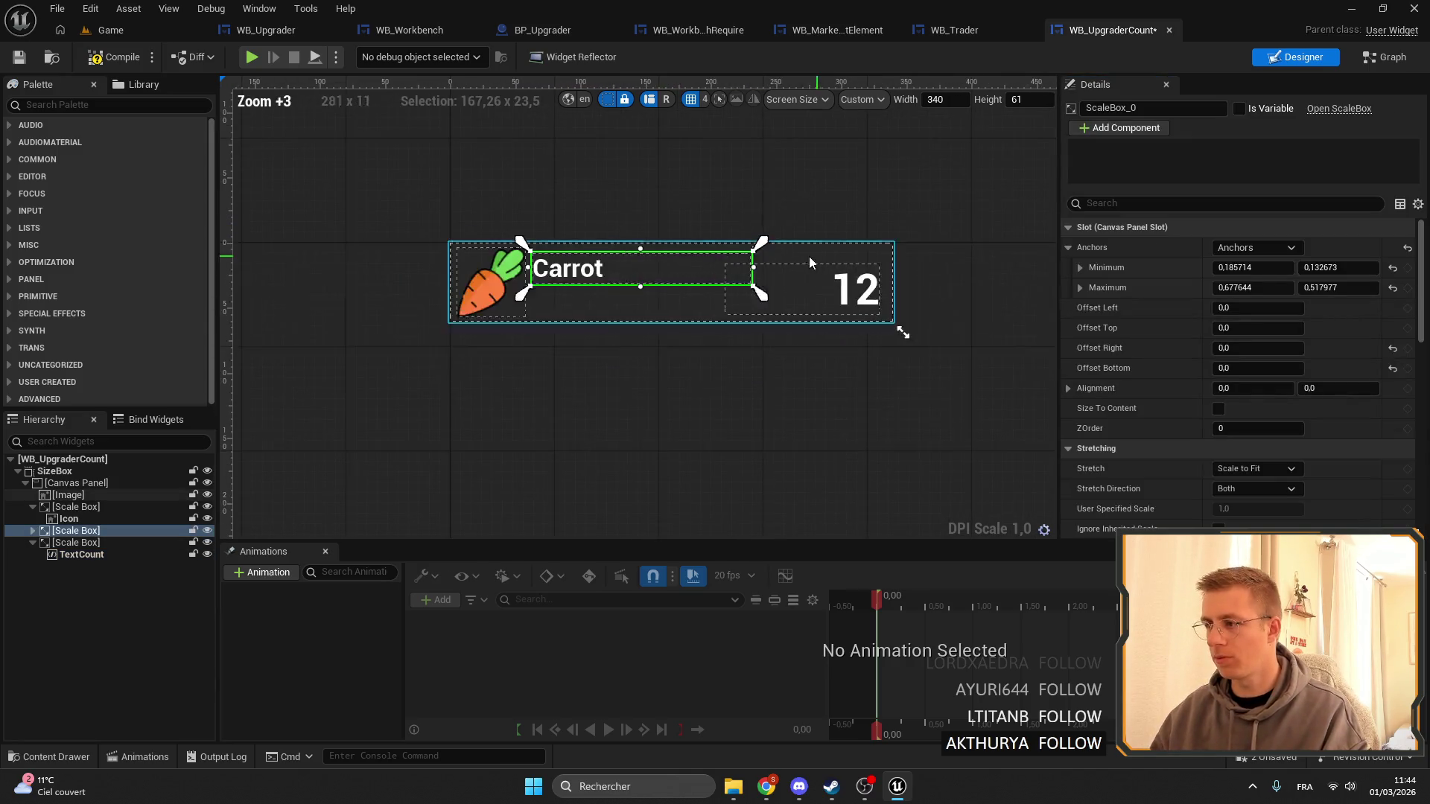
{"action": "scroll", "coordinate": [762, 281], "scroll_direction": "up", "scroll_amount": 5}
{"action": "left_click", "coordinate": [745, 298]}
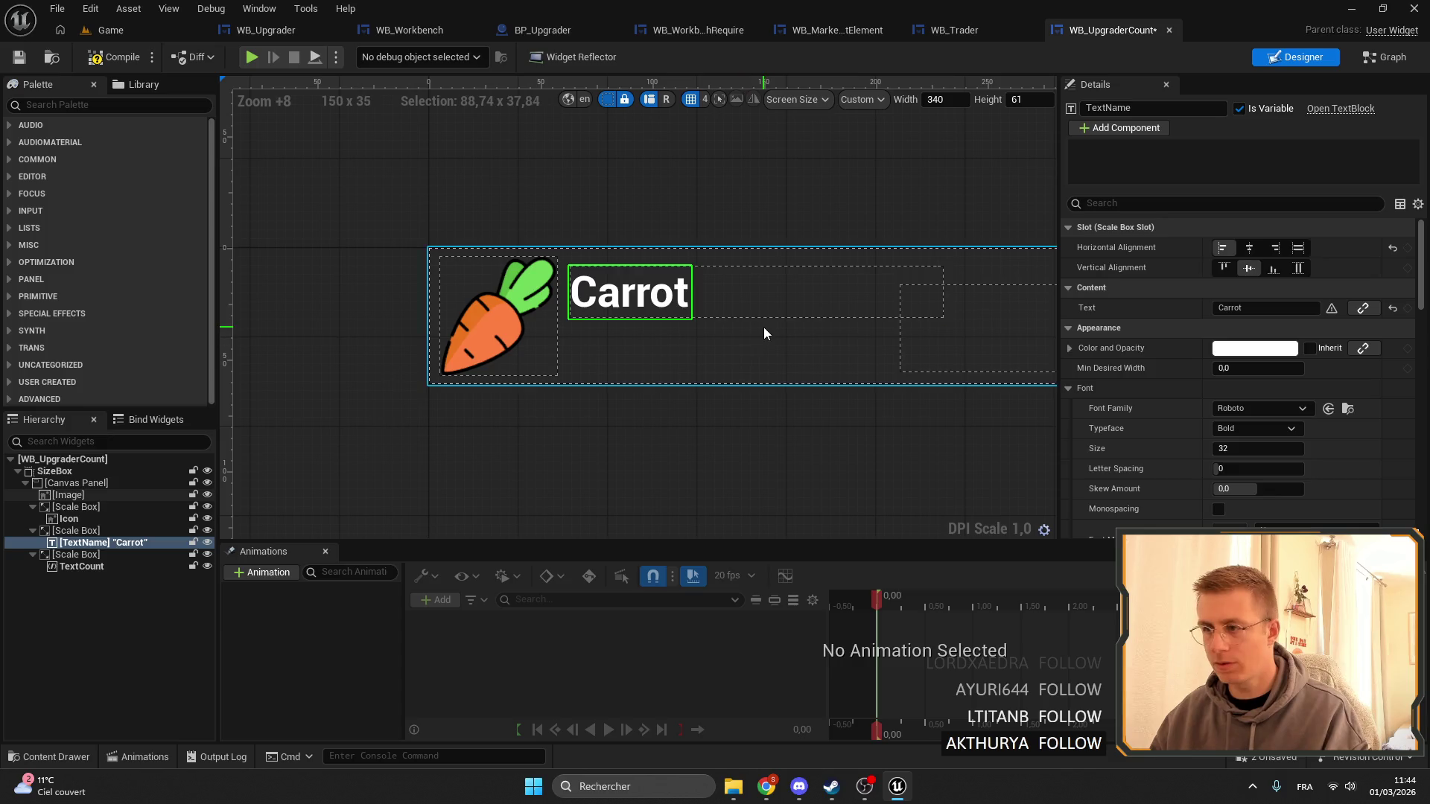
{"action": "left_click", "coordinate": [771, 307]}
{"action": "scroll", "coordinate": [771, 308], "scroll_direction": "up", "scroll_amount": 4}
{"action": "left_click_drag", "start_coordinate": [416, 325], "coordinate": [419, 371]}
{"action": "scroll", "coordinate": [429, 355], "scroll_direction": "down", "scroll_amount": 2}
{"action": "left_click_drag", "start_coordinate": [790, 381], "coordinate": [733, 368]}
{"action": "left_click", "coordinate": [1222, 348]}
{"action": "type", "text": "0"}
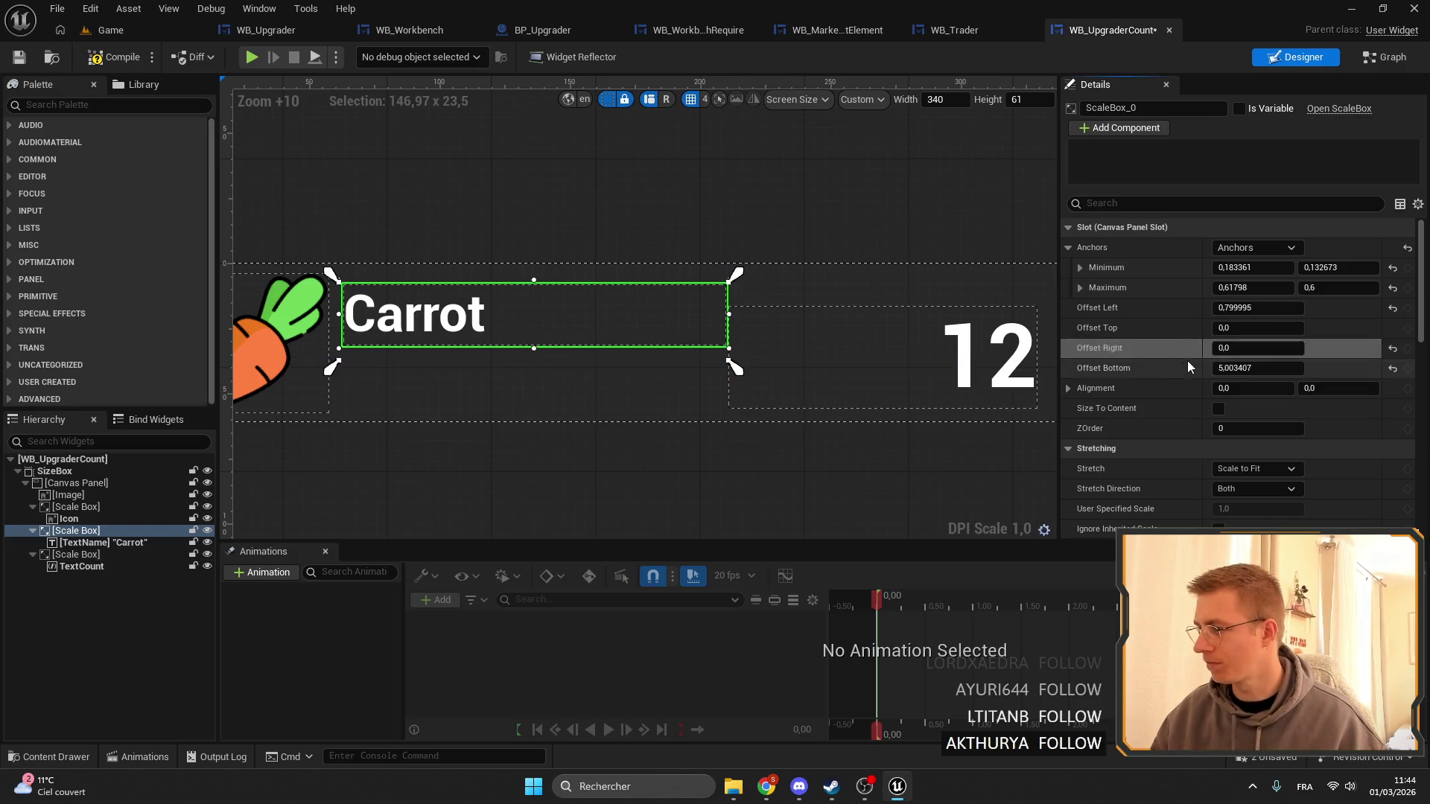
{"action": "left_click", "coordinate": [1221, 367]}
{"action": "type", "text": "0"}
{"action": "key", "text": "Return"}
Compile the WB_UpgraderCount widget blueprint.
{"action": "left_click", "coordinate": [621, 208]}
{"action": "scroll", "coordinate": [486, 181], "scroll_direction": "down", "scroll_amount": 4}
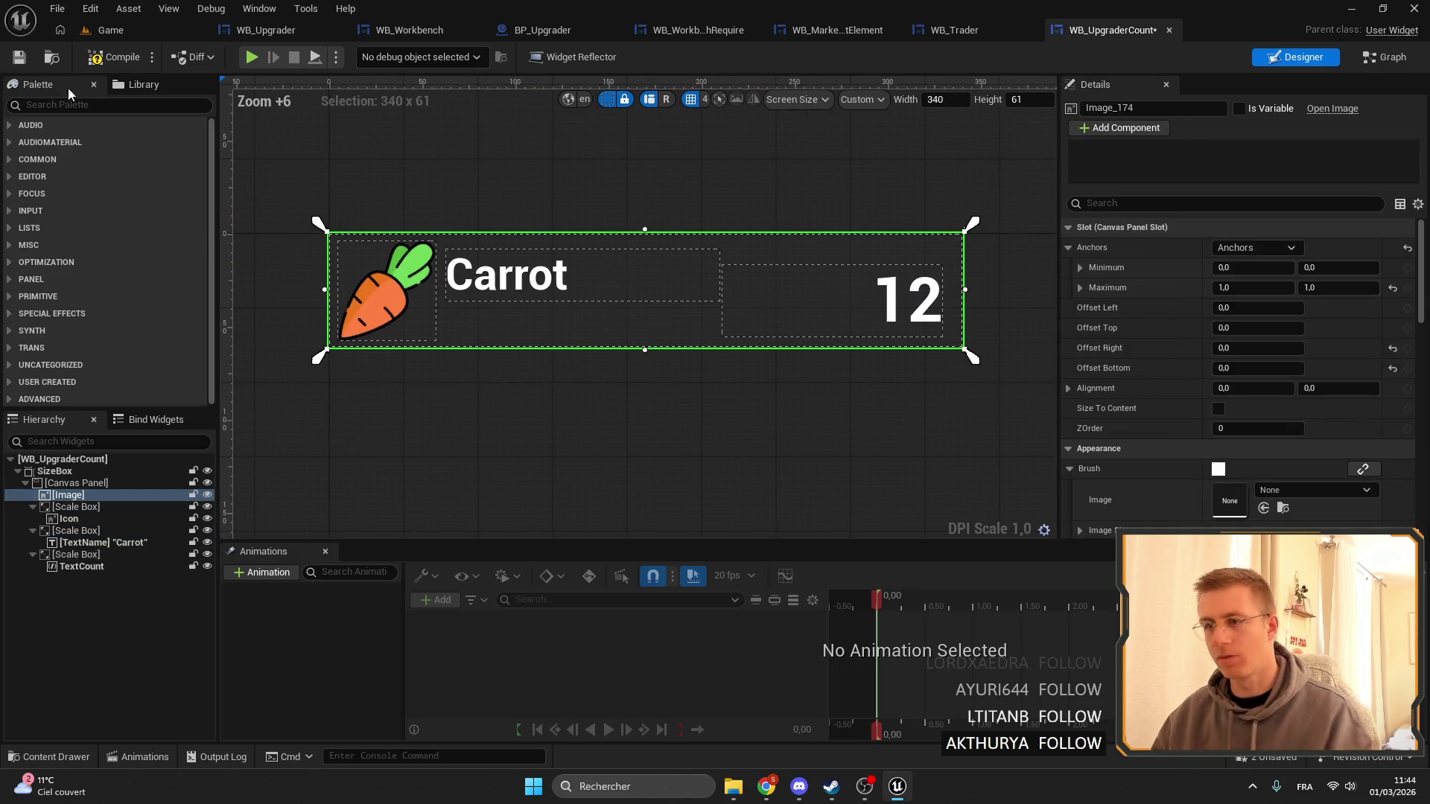
{"action": "left_click", "coordinate": [9, 60]}
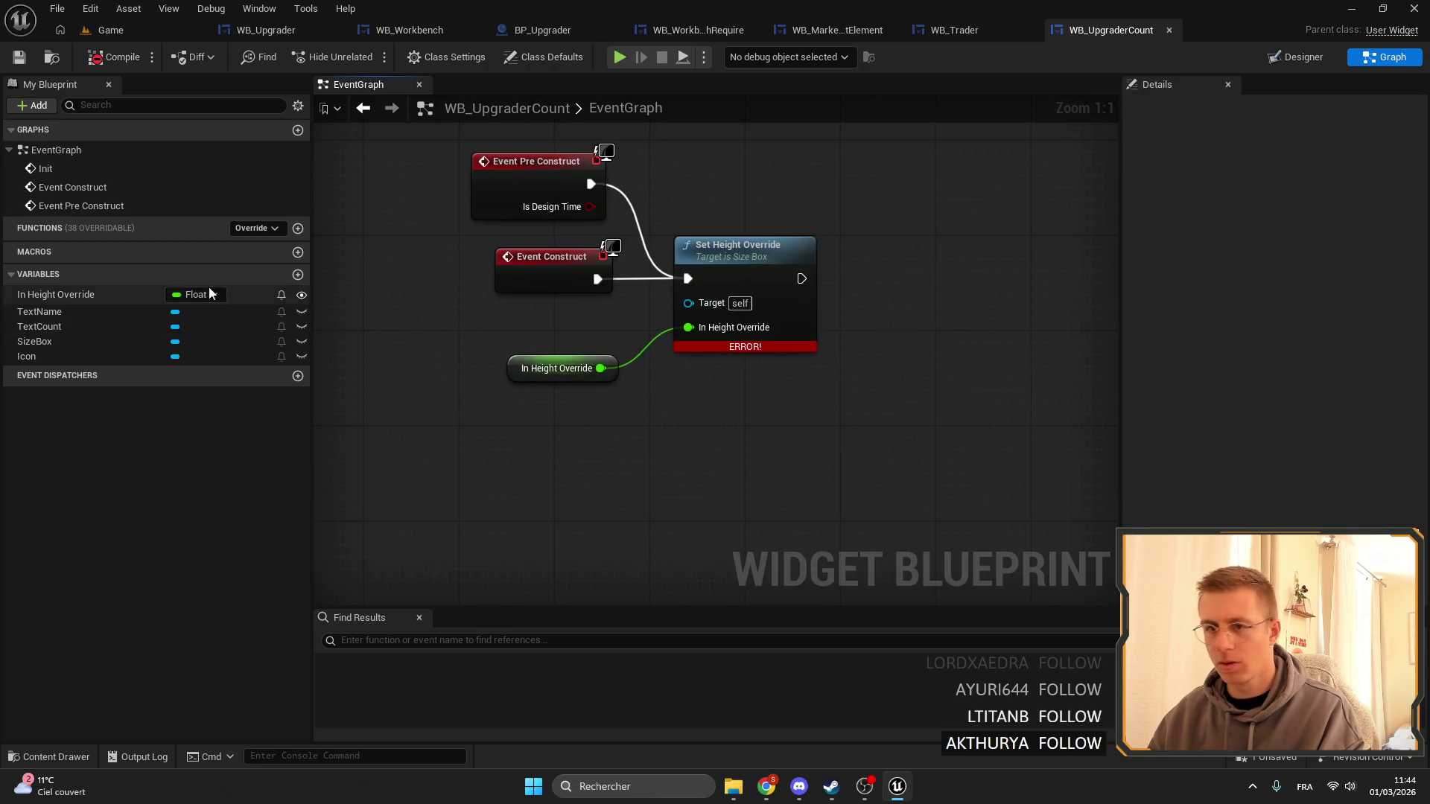
Wire a SizeBox reference into Set Height Override and delete the branch, visibility and tooltip nodes.
{"action": "mouse_move", "coordinate": [22, 341]}
{"action": "left_mouse_down"}
{"action": "mouse_move", "coordinate": [688, 302]}
{"action": "mouse_move", "coordinate": [608, 333]}
{"action": "left_mouse_up"}
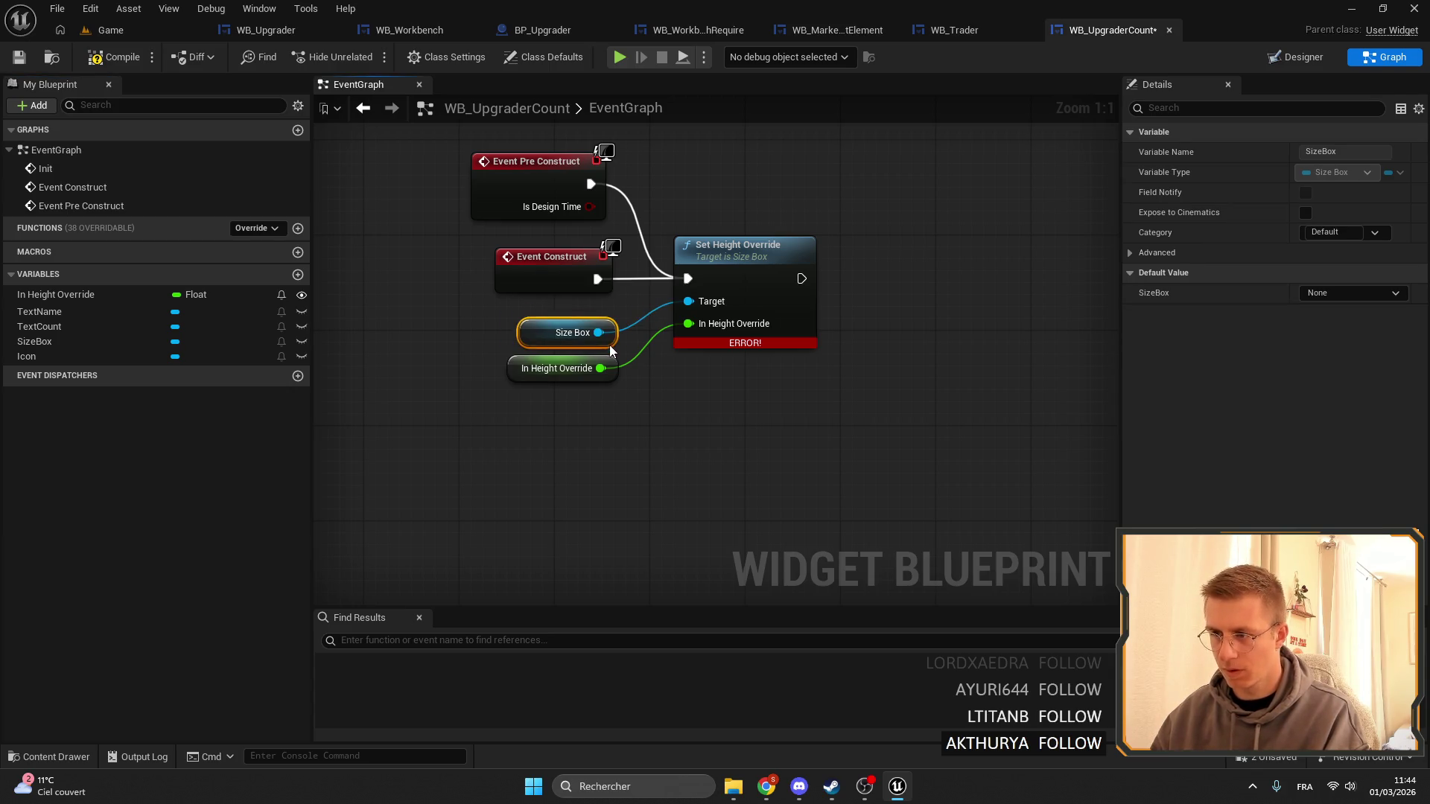
{"action": "scroll", "coordinate": [610, 346], "scroll_direction": "down", "scroll_amount": 5}
{"action": "scroll", "coordinate": [661, 338], "scroll_direction": "up", "scroll_amount": 2}
{"action": "scroll", "coordinate": [662, 338], "scroll_direction": "down", "scroll_amount": 3}
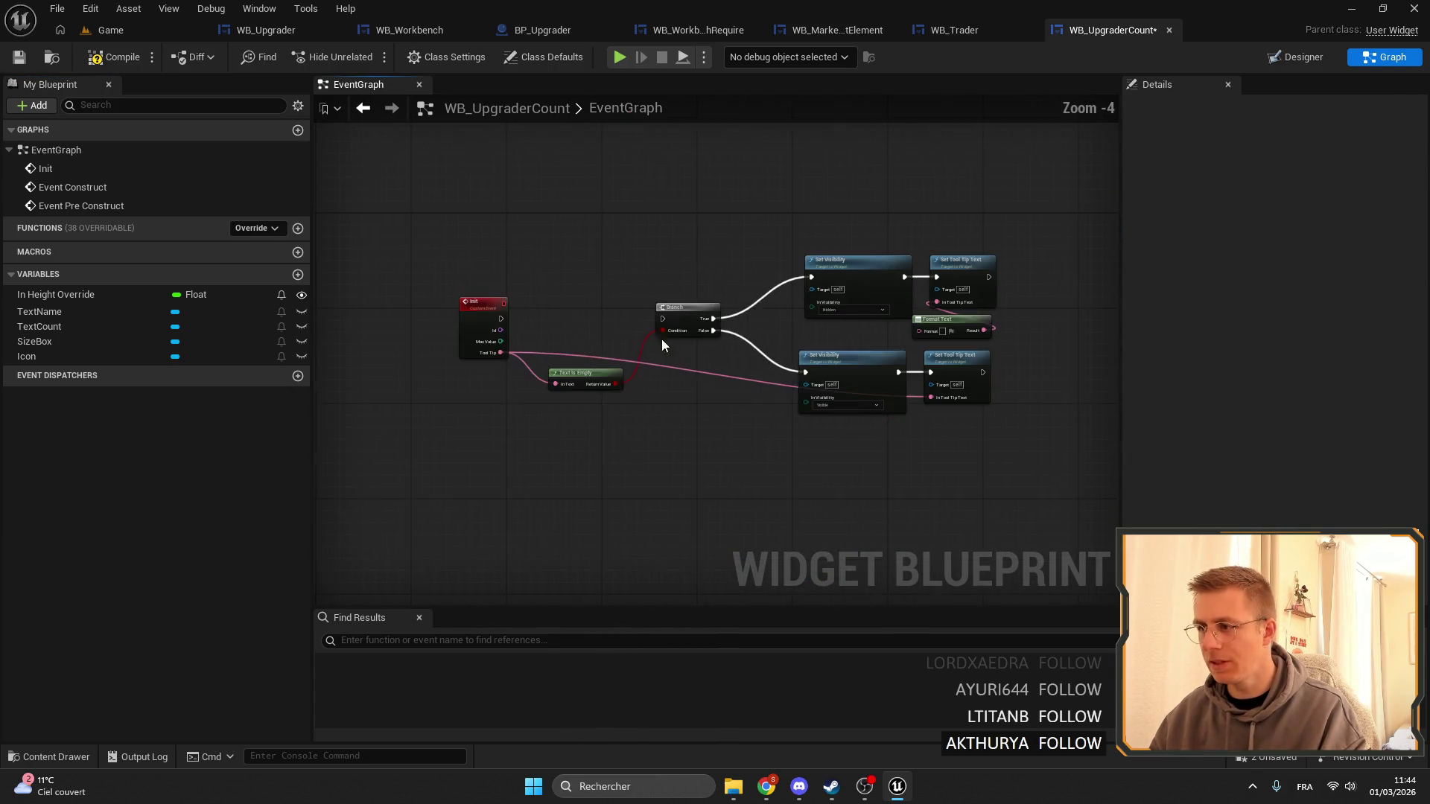
{"action": "left_click_drag", "start_coordinate": [988, 448], "coordinate": [584, 226]}
{"action": "key", "text": "Delete"}
{"action": "scroll", "coordinate": [477, 309], "scroll_direction": "up", "scroll_amount": 4}
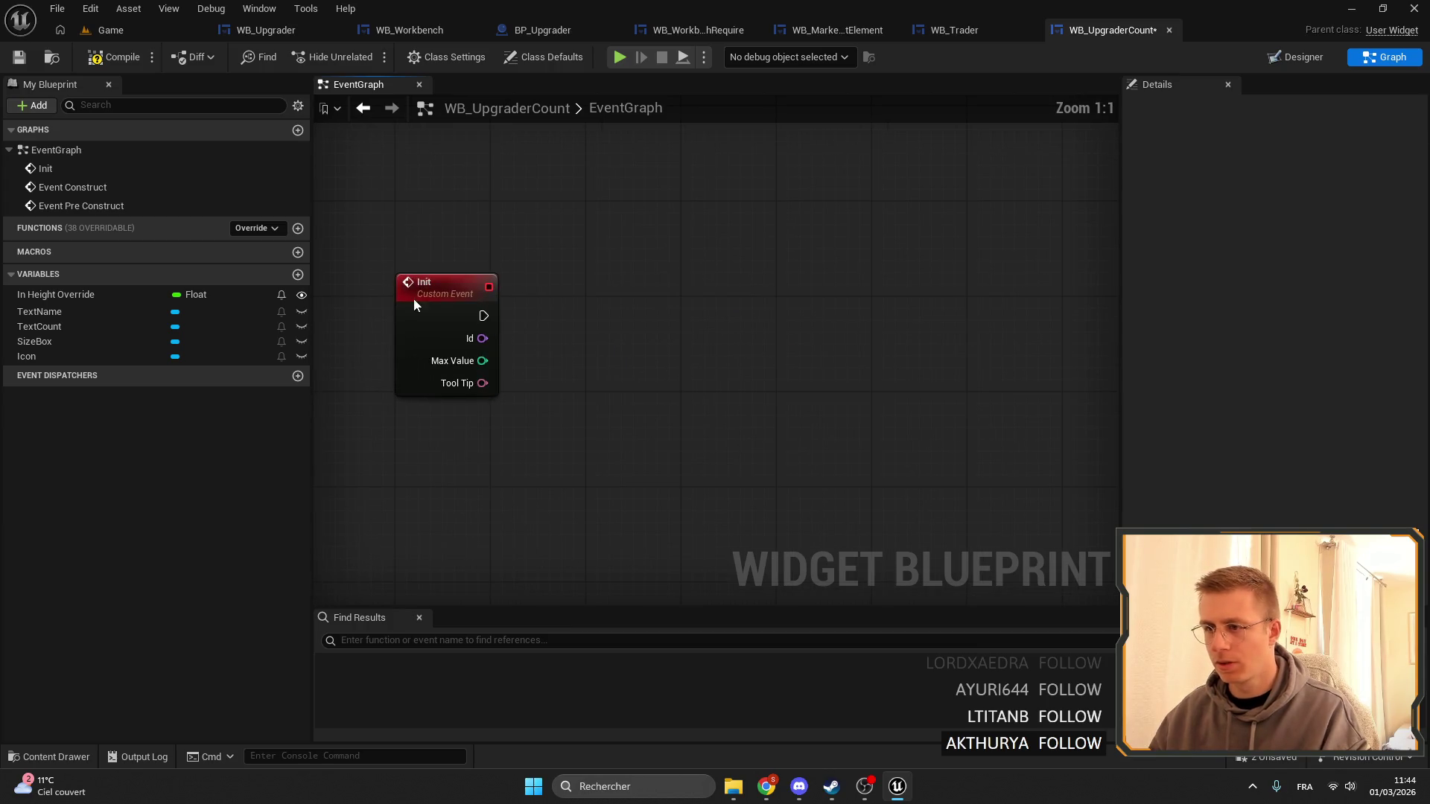
Drop Init's ToolTip input, rename Max Value to Count, and compile.
{"action": "left_click", "coordinate": [414, 304]}
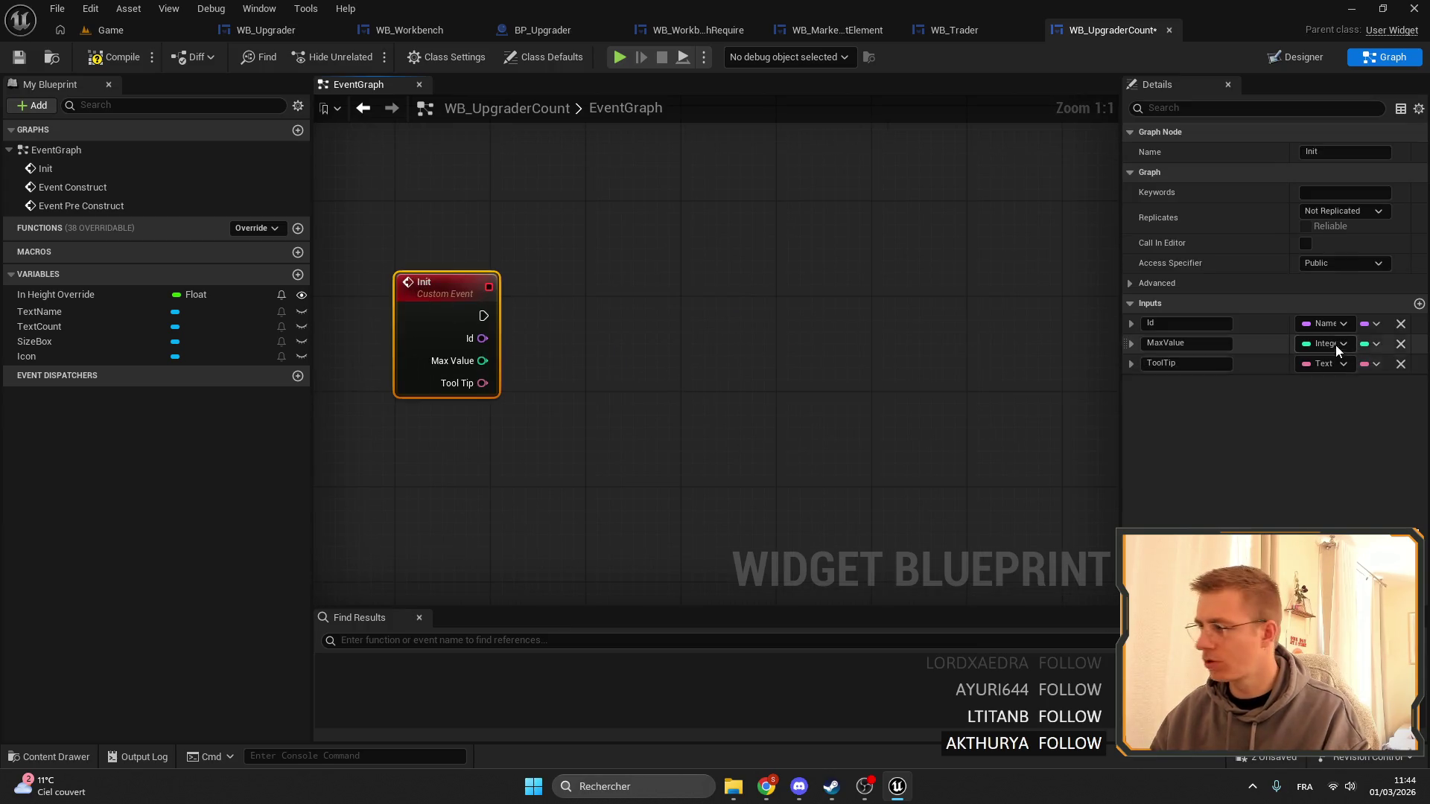
{"action": "left_click", "coordinate": [1400, 365]}
{"action": "double_click", "coordinate": [1184, 345]}
{"action": "type", "text": "Cop"}
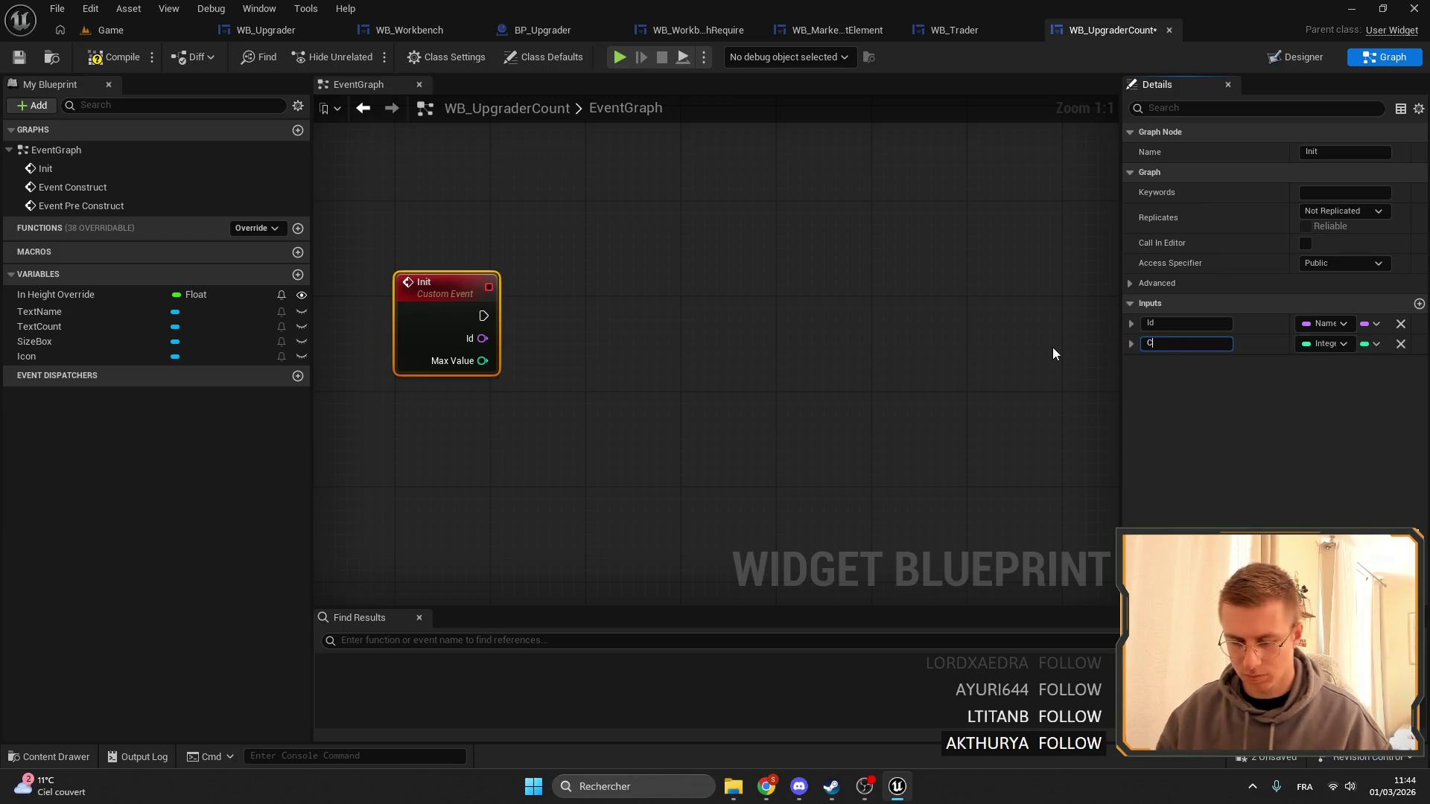
{"action": "key", "text": "BackSpace"}
{"action": "key", "text": "BackSpace"}
{"action": "type", "text": "ount"}
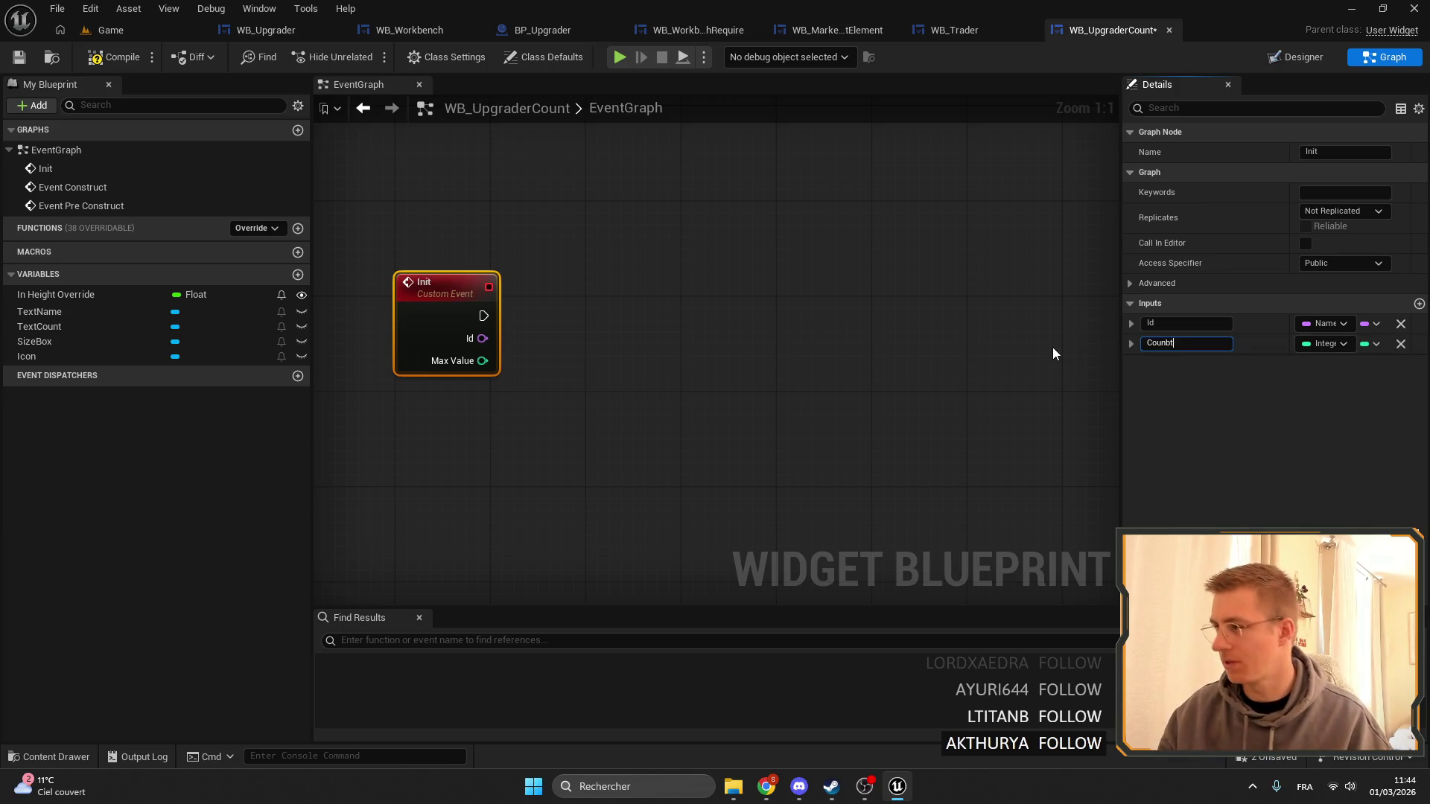
{"action": "key", "text": "Return"}
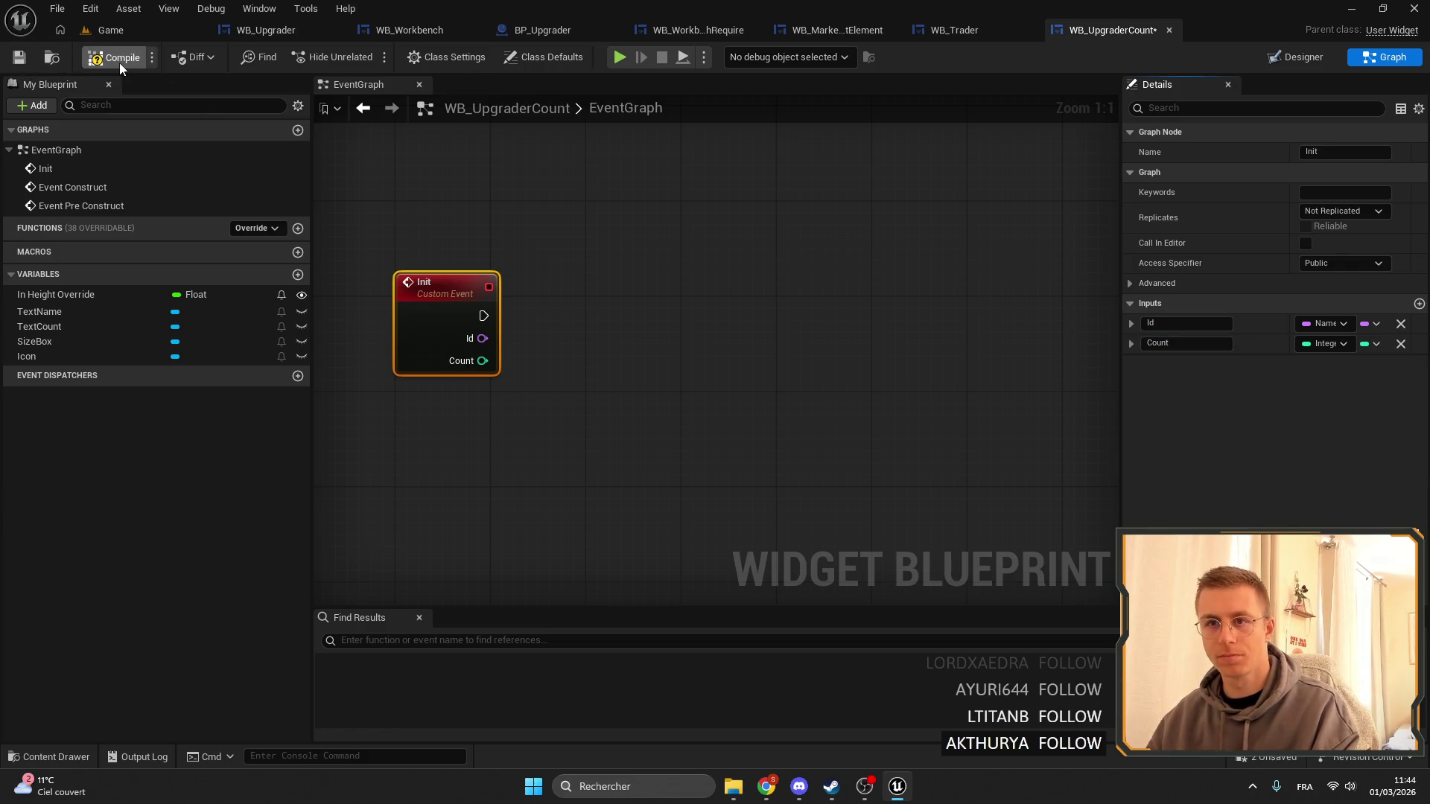
{"action": "left_click", "coordinate": [18, 58]}
{"action": "left_click", "coordinate": [961, 33]}
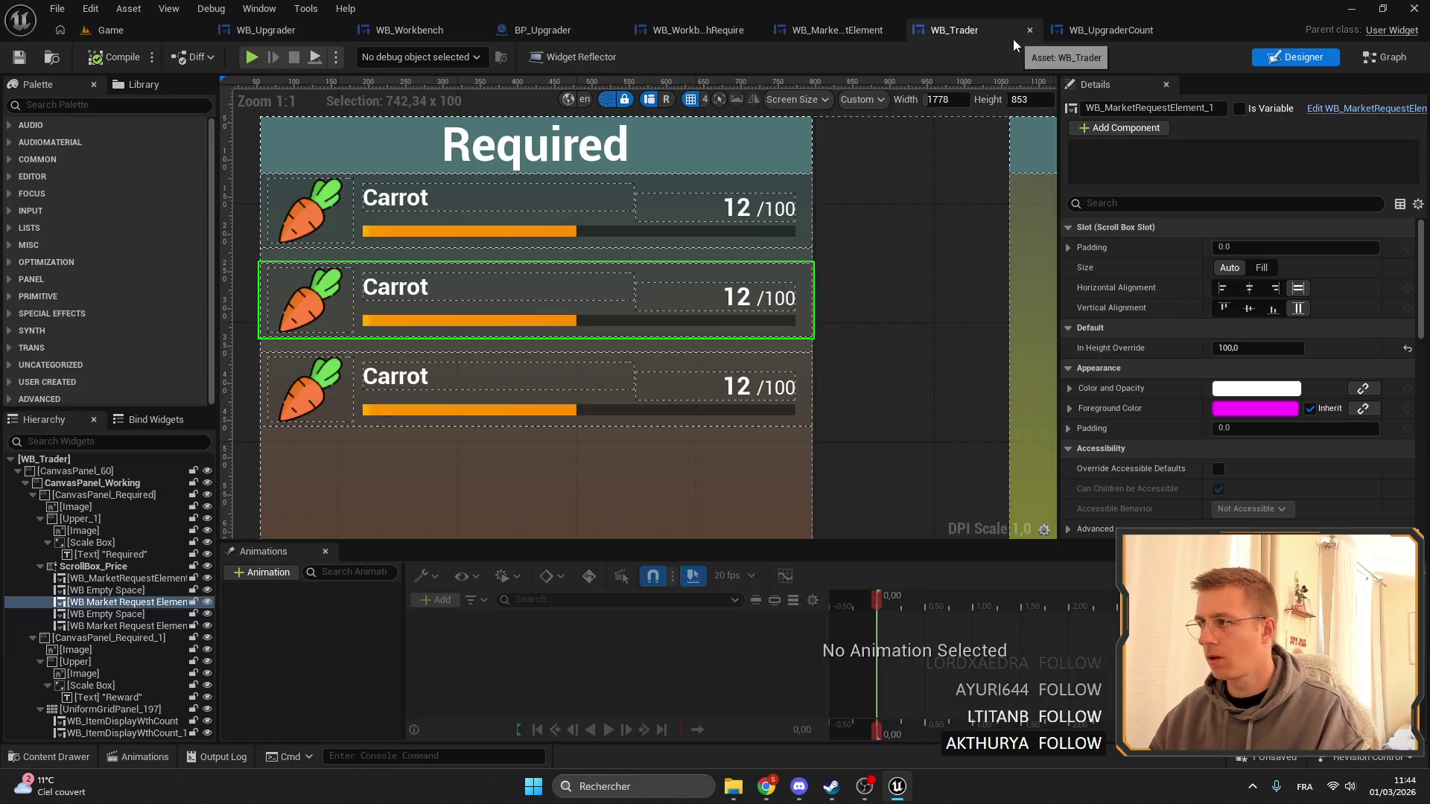
Close WB_Trader and select WB_MarketRequestElement's Set Text, Format Text, Set Brush and inventory-data nodes.
{"action": "middle_click", "coordinate": [962, 36]}
{"action": "left_click", "coordinate": [983, 31]}
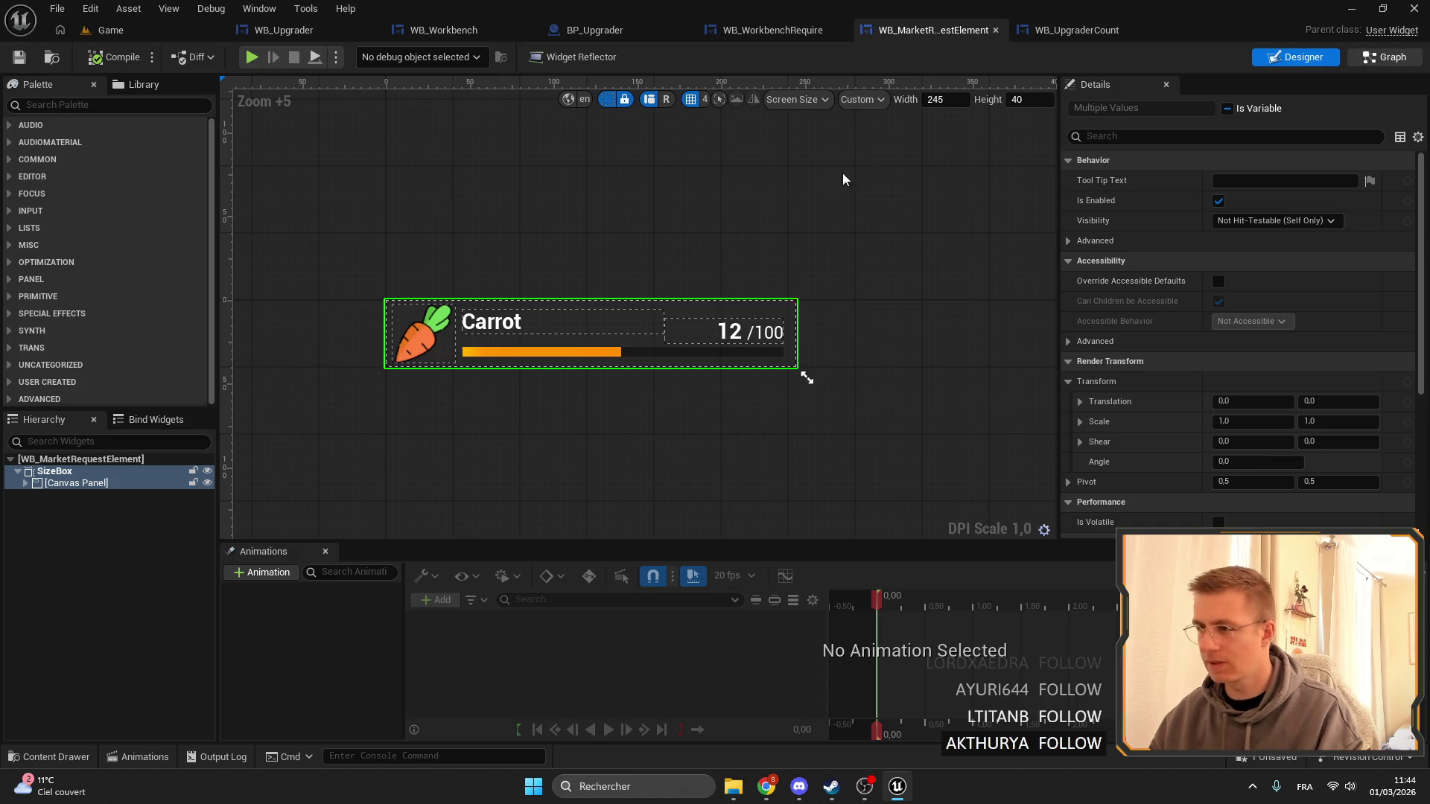
{"action": "double_click", "coordinate": [477, 328]}
{"action": "scroll", "coordinate": [733, 337], "scroll_direction": "up", "scroll_amount": 2}
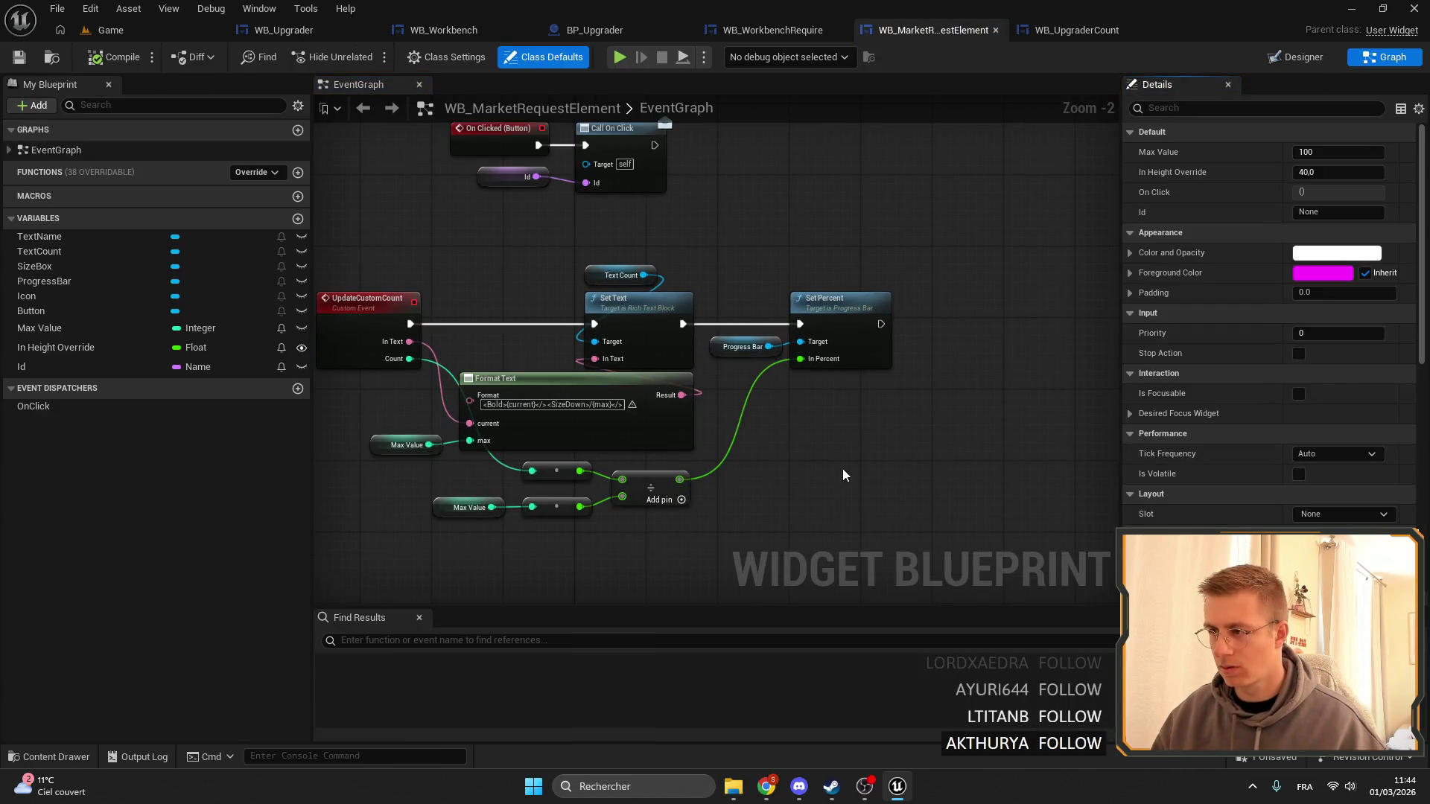
{"action": "scroll", "coordinate": [844, 475], "scroll_direction": "down", "scroll_amount": 3}
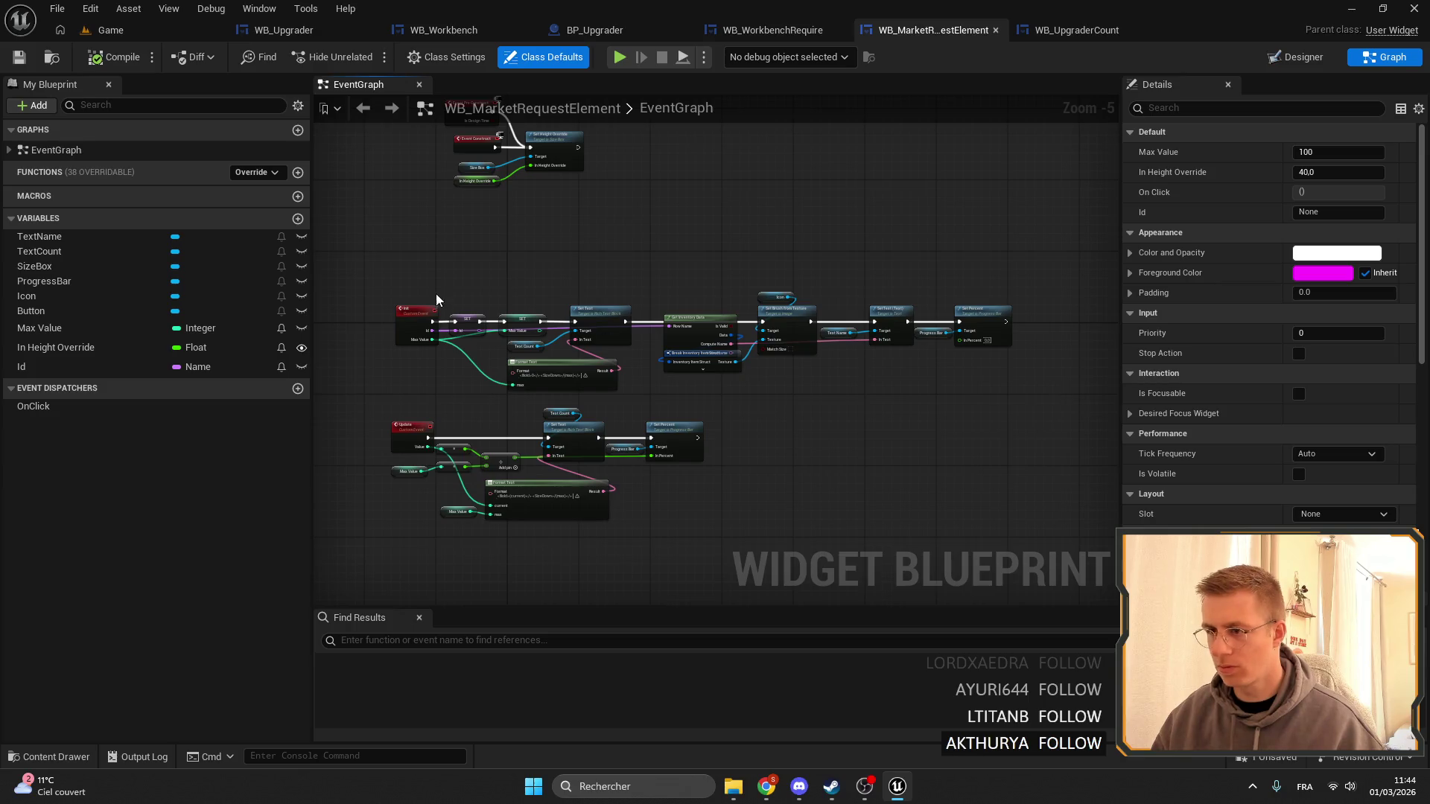
{"action": "scroll", "coordinate": [437, 300], "scroll_direction": "up", "scroll_amount": 4}
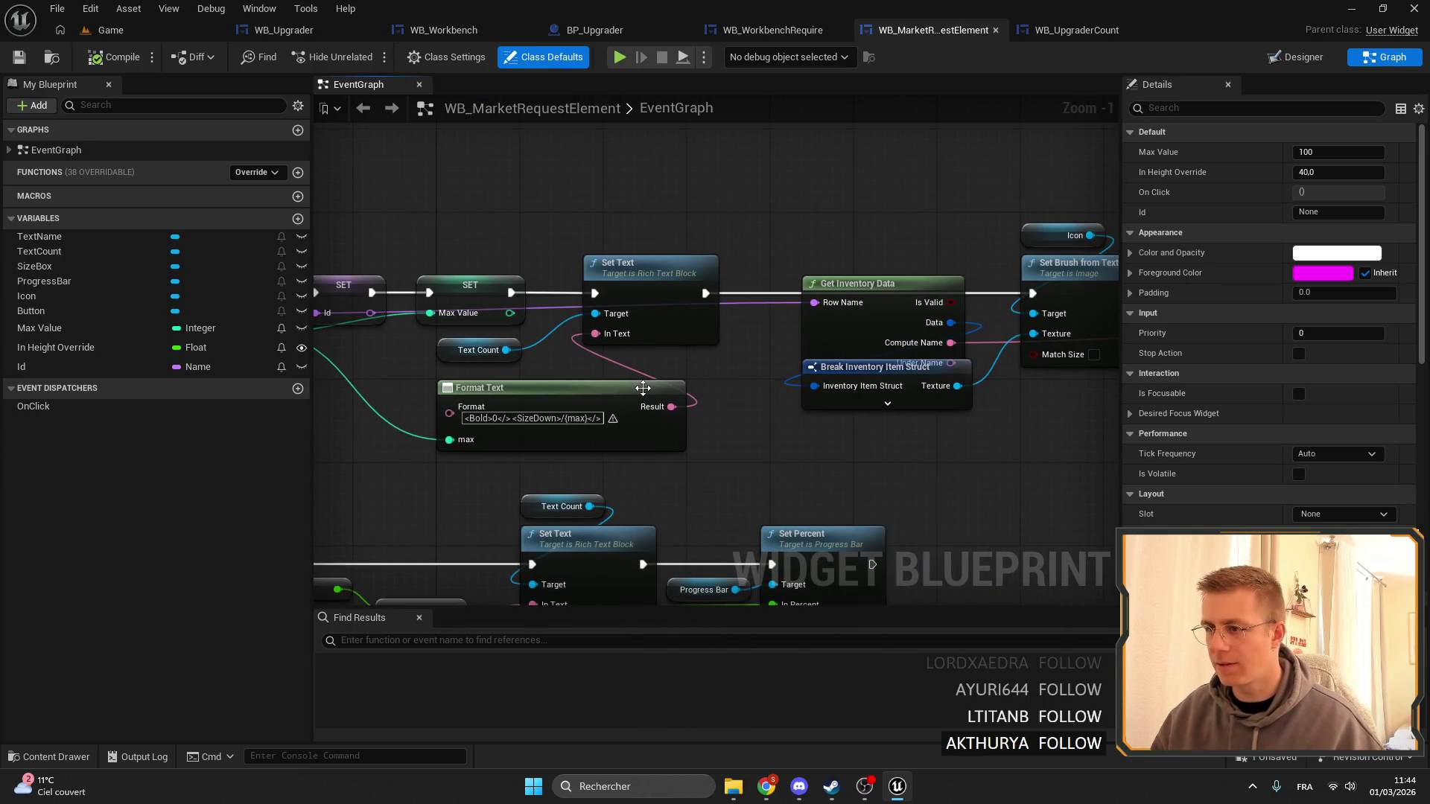
{"action": "left_click", "coordinate": [648, 263]}
{"action": "left_click", "coordinate": [521, 388], "text": "ctrl"}
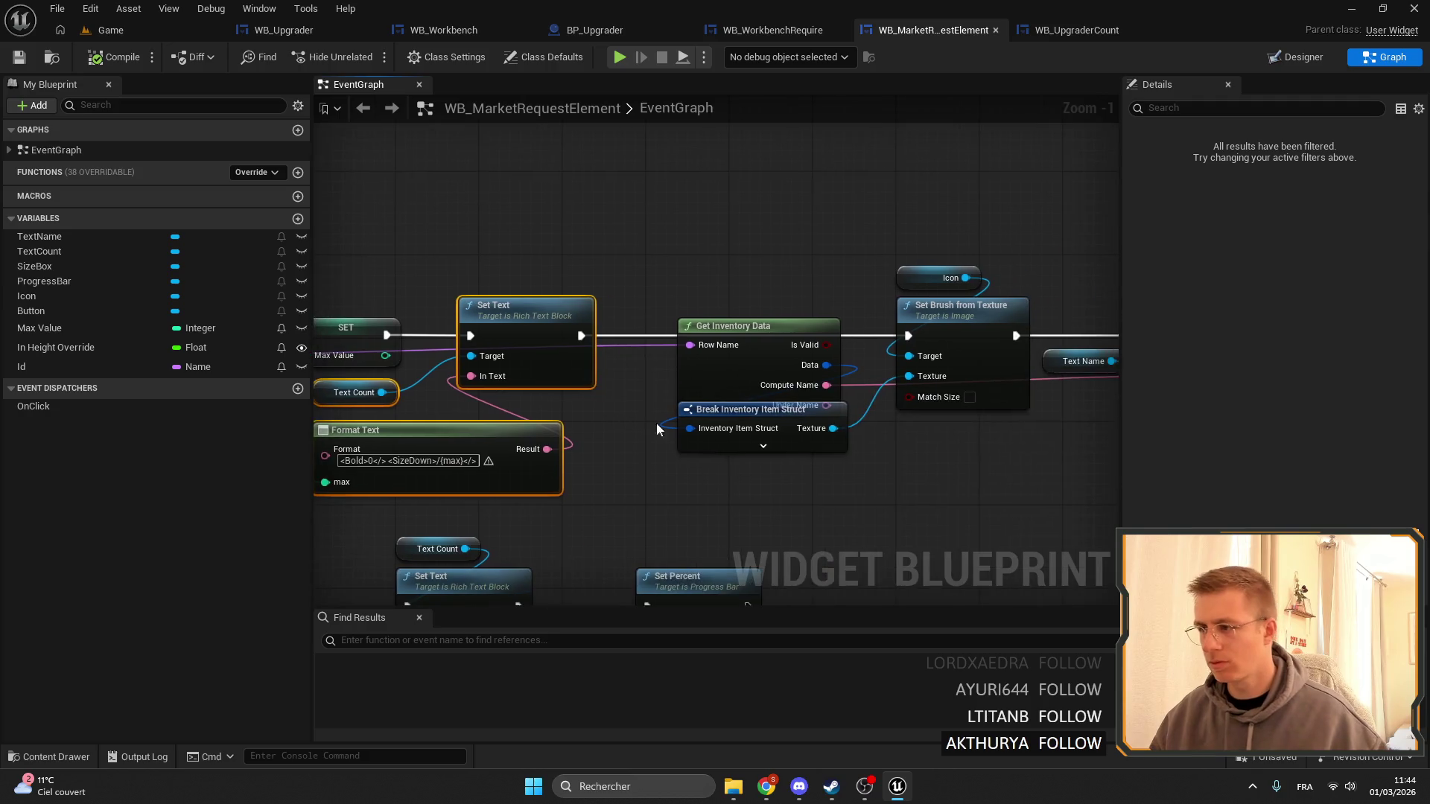
{"action": "mouse_move", "coordinate": [812, 486]}
{"action": "left_mouse_down"}
{"action": "mouse_move", "coordinate": [592, 257]}
{"action": "mouse_move", "coordinate": [916, 275]}
{"action": "mouse_move", "coordinate": [1006, 261]}
{"action": "mouse_move", "coordinate": [924, 265]}
{"action": "mouse_move", "coordinate": [984, 281]}
{"action": "mouse_move", "coordinate": [602, 260]}
{"action": "left_mouse_up"}
{"action": "left_click_drag", "start_coordinate": [737, 206], "coordinate": [851, 367]}
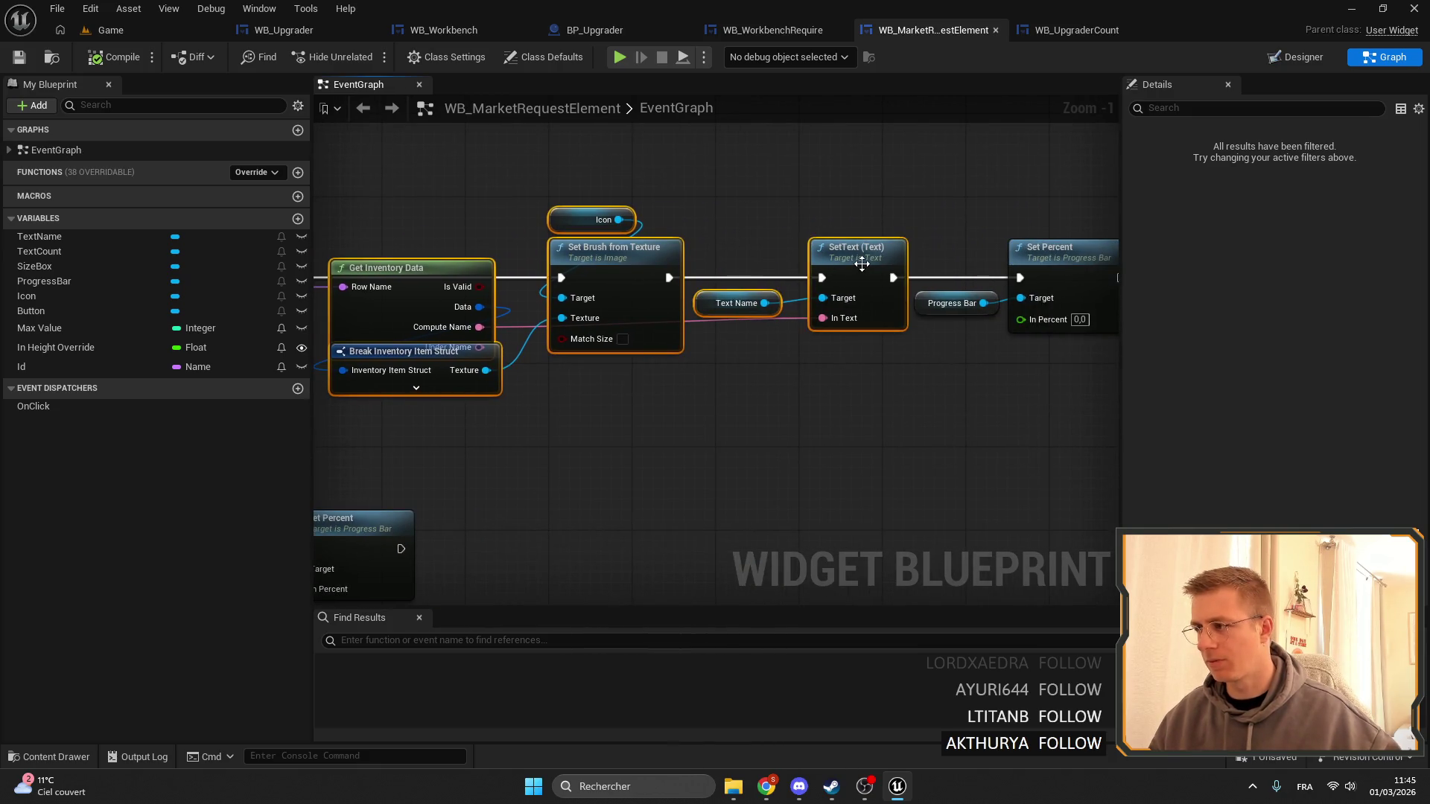
{"action": "left_click", "coordinate": [1021, 30]}
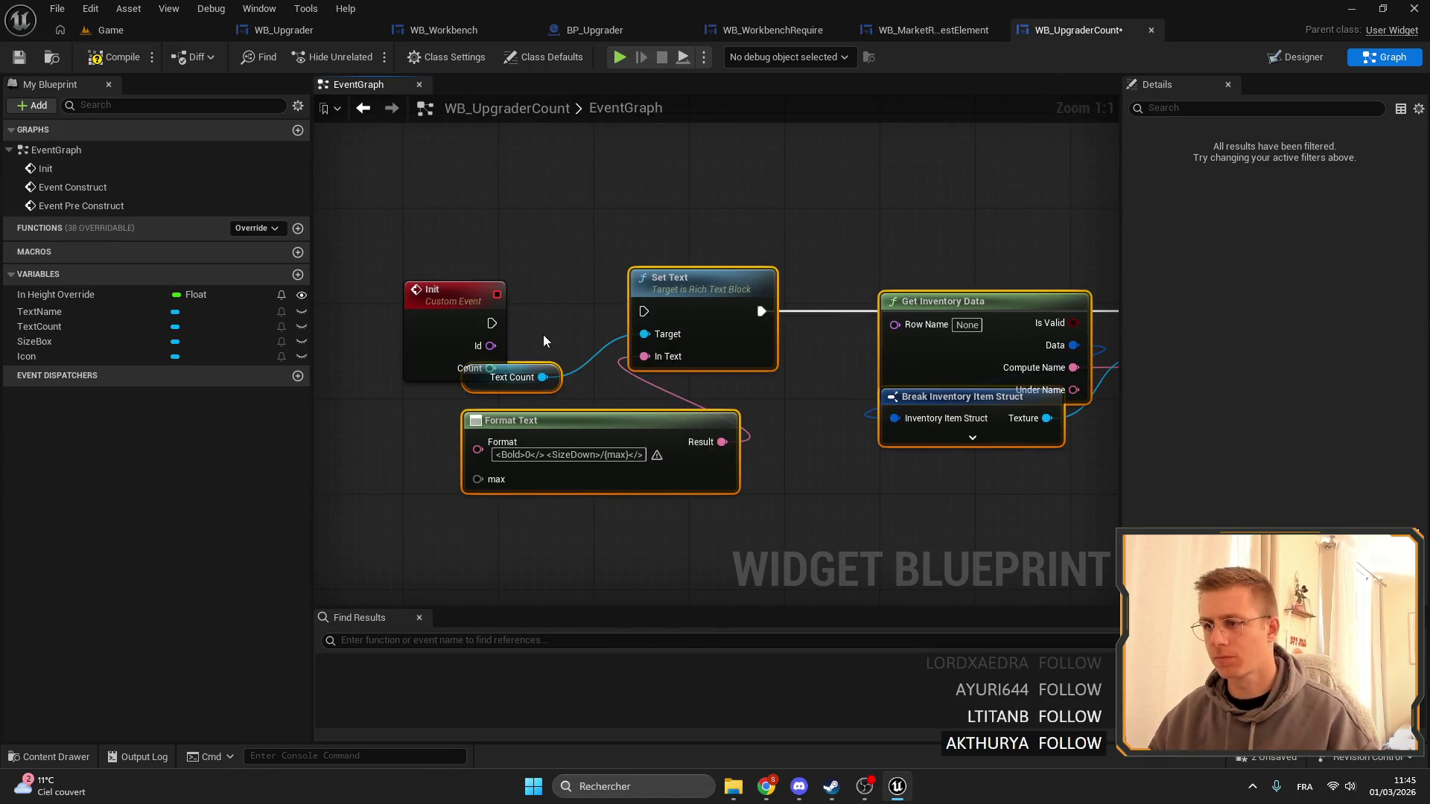
Arrange the pasted nodes and change the Format Text string to use a {count} argument.
{"action": "left_click_drag", "start_coordinate": [491, 323], "coordinate": [757, 320]}
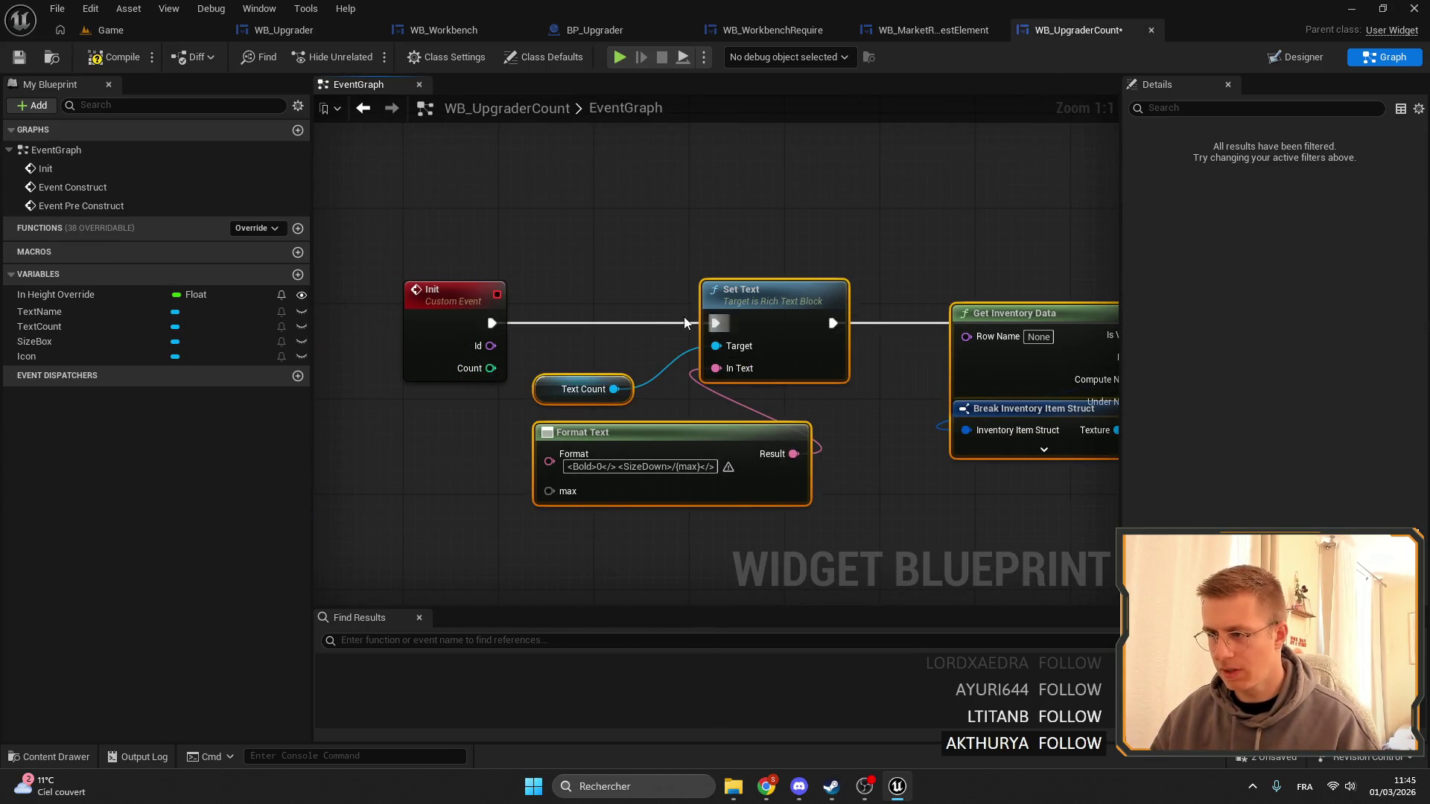
{"action": "mouse_move", "coordinate": [525, 369]}
{"action": "left_mouse_down"}
{"action": "mouse_move", "coordinate": [645, 454]}
{"action": "mouse_move", "coordinate": [657, 419]}
{"action": "left_mouse_up"}
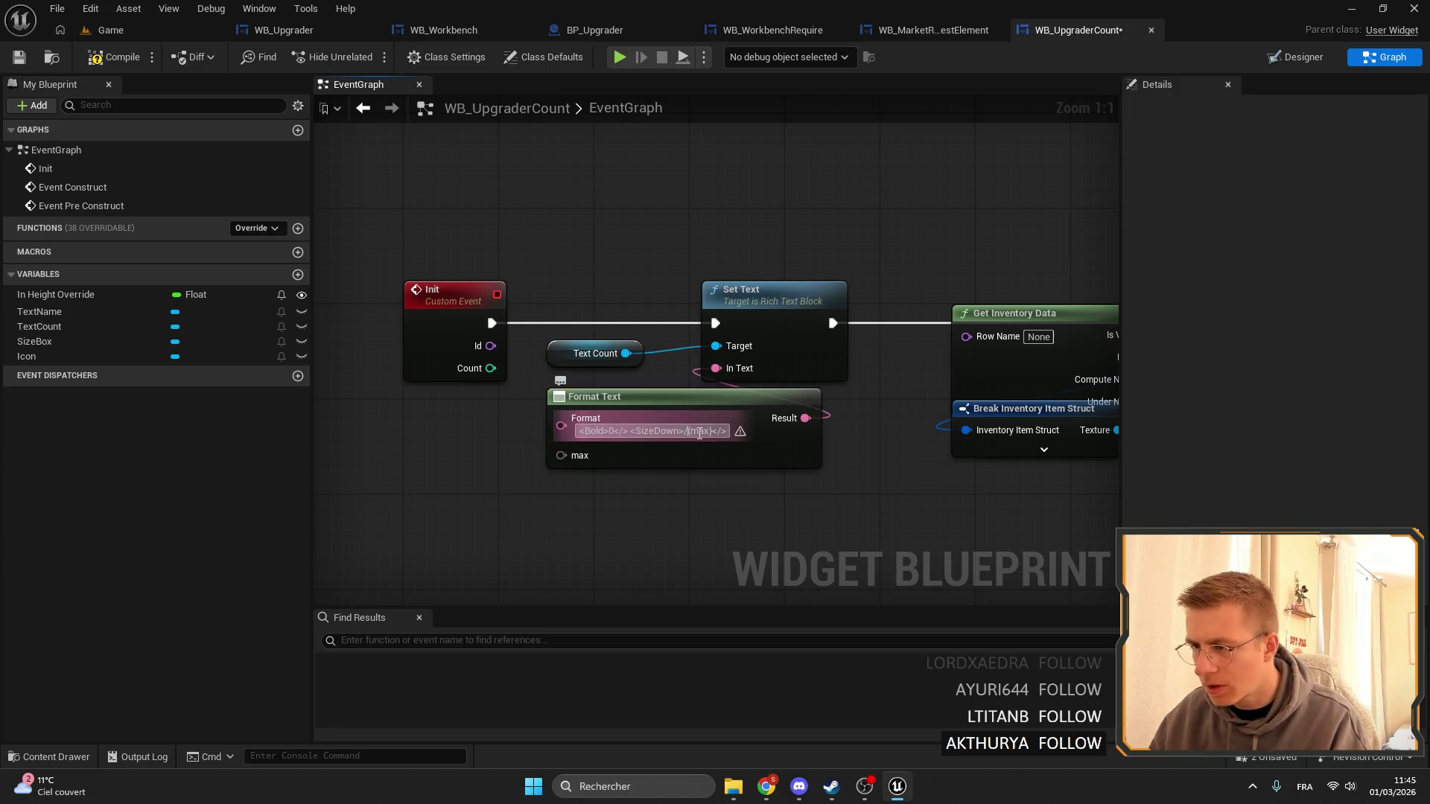
{"action": "key", "text": "ctrl+z"}
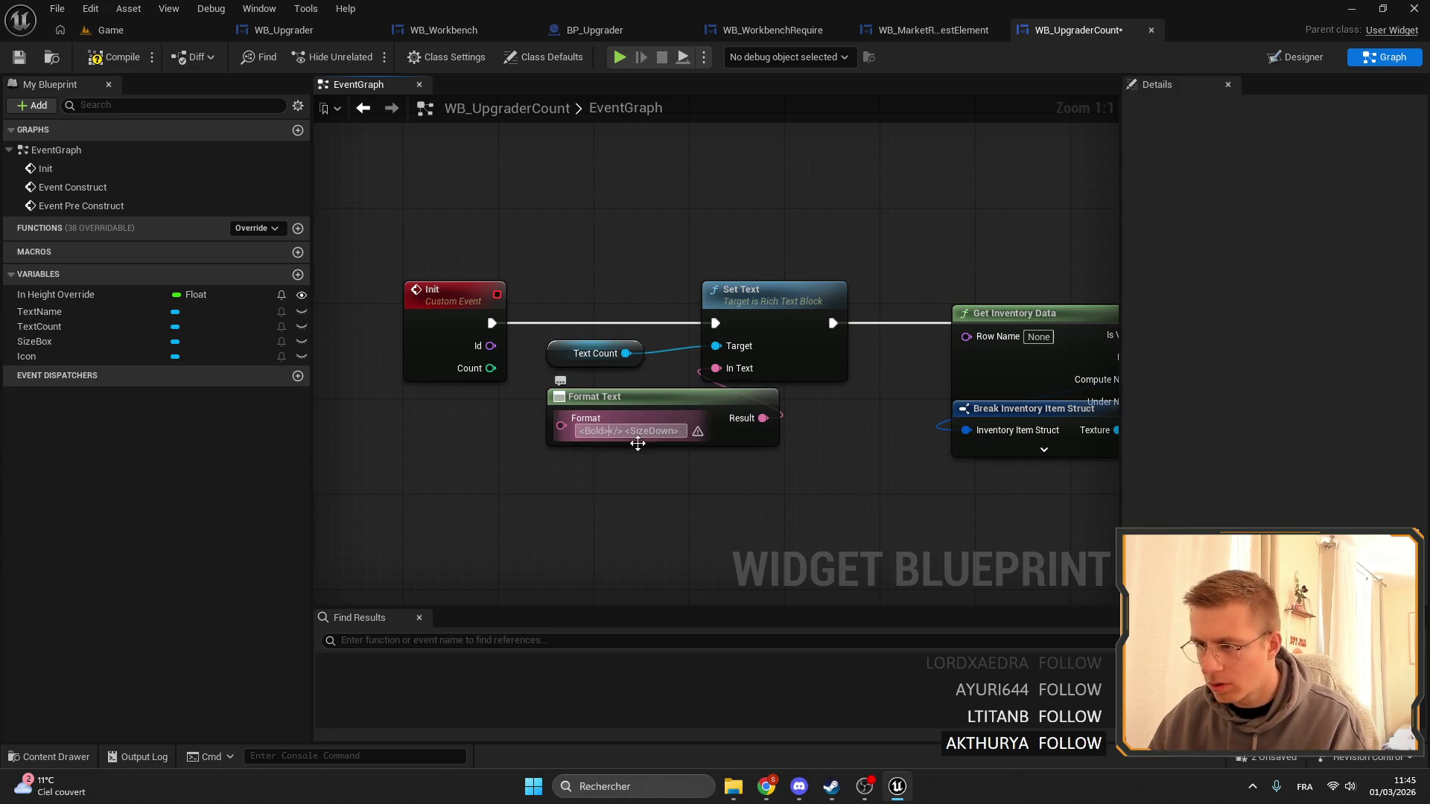
{"action": "type", "text": "{count"}
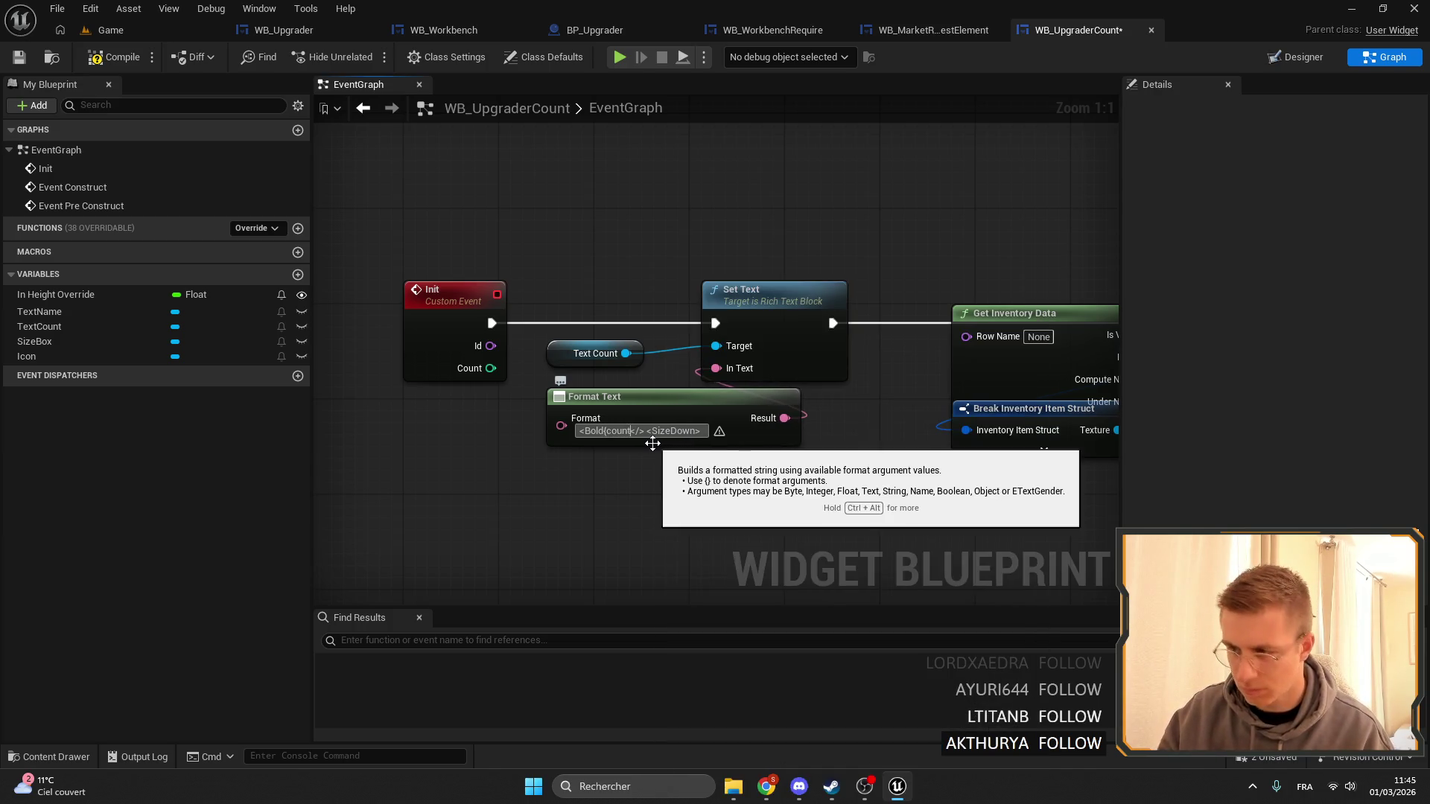
{"action": "key", "text": "ctrl+alt"}
{"action": "type", "text": "}"}
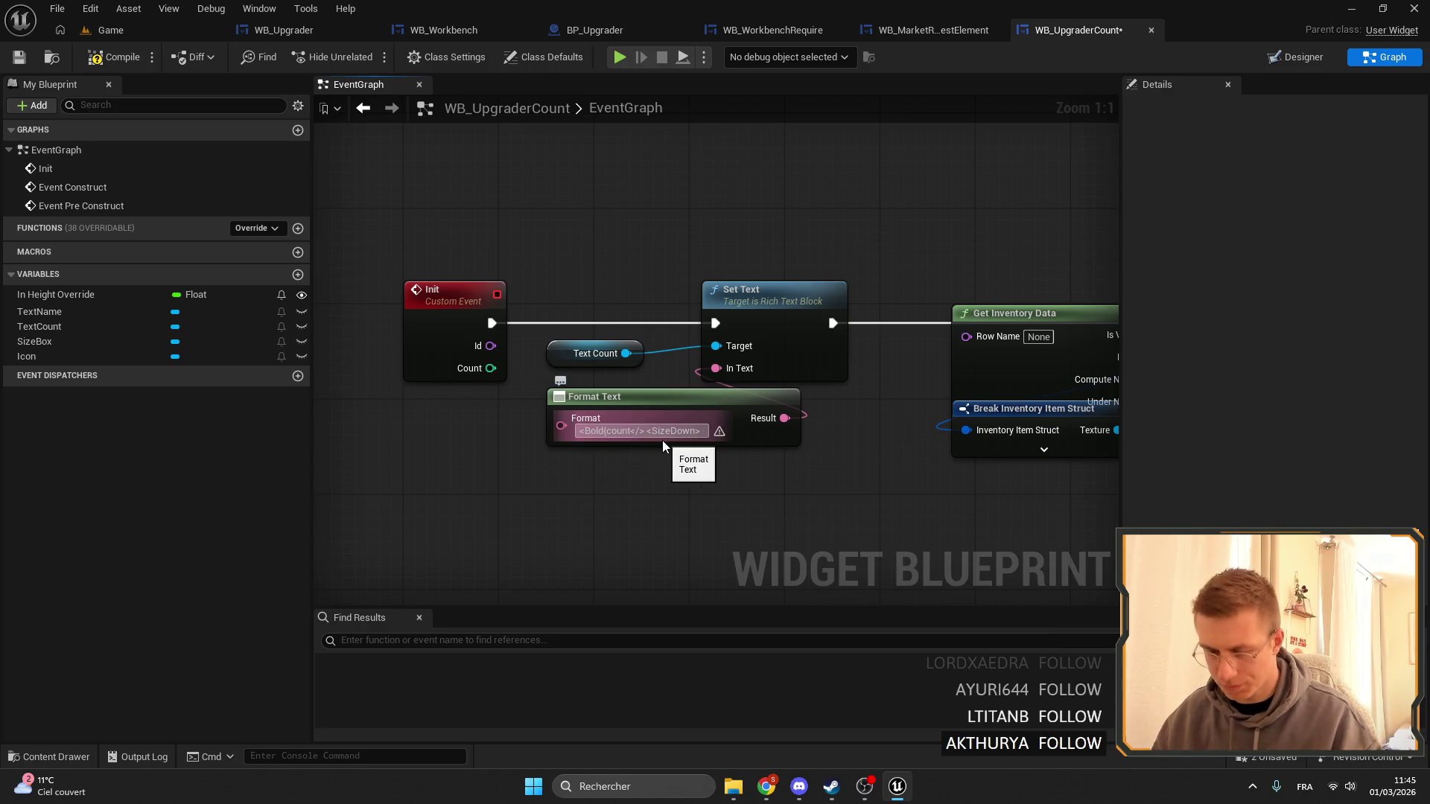
{"action": "key", "text": "Return"}
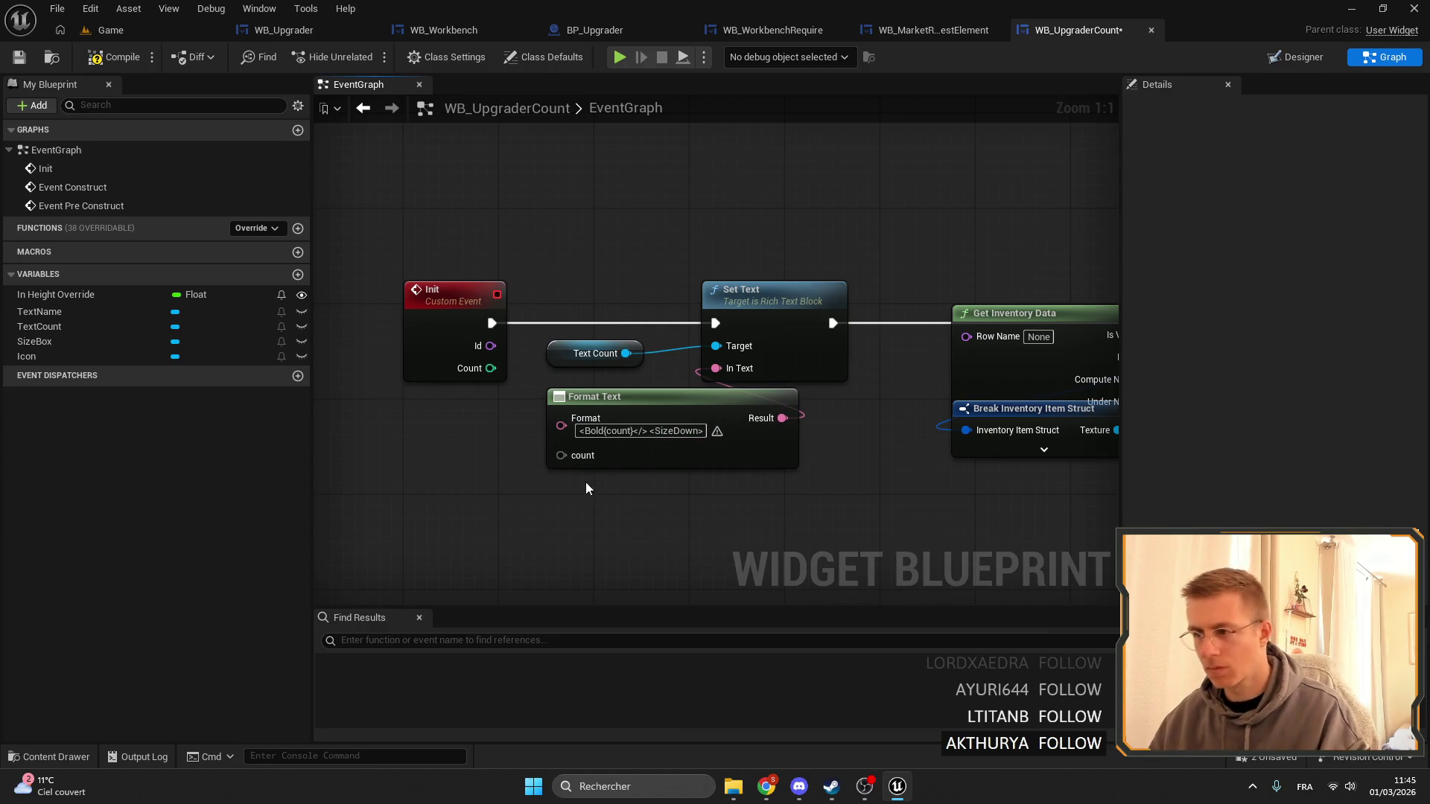
Wire Init's Count into the format argument and Id into the inventory data lookup.
{"action": "mouse_move", "coordinate": [560, 455]}
{"action": "left_mouse_down"}
{"action": "mouse_move", "coordinate": [486, 347]}
{"action": "mouse_move", "coordinate": [488, 367]}
{"action": "left_mouse_up"}
{"action": "left_click_drag", "start_coordinate": [596, 396], "coordinate": [596, 408]}
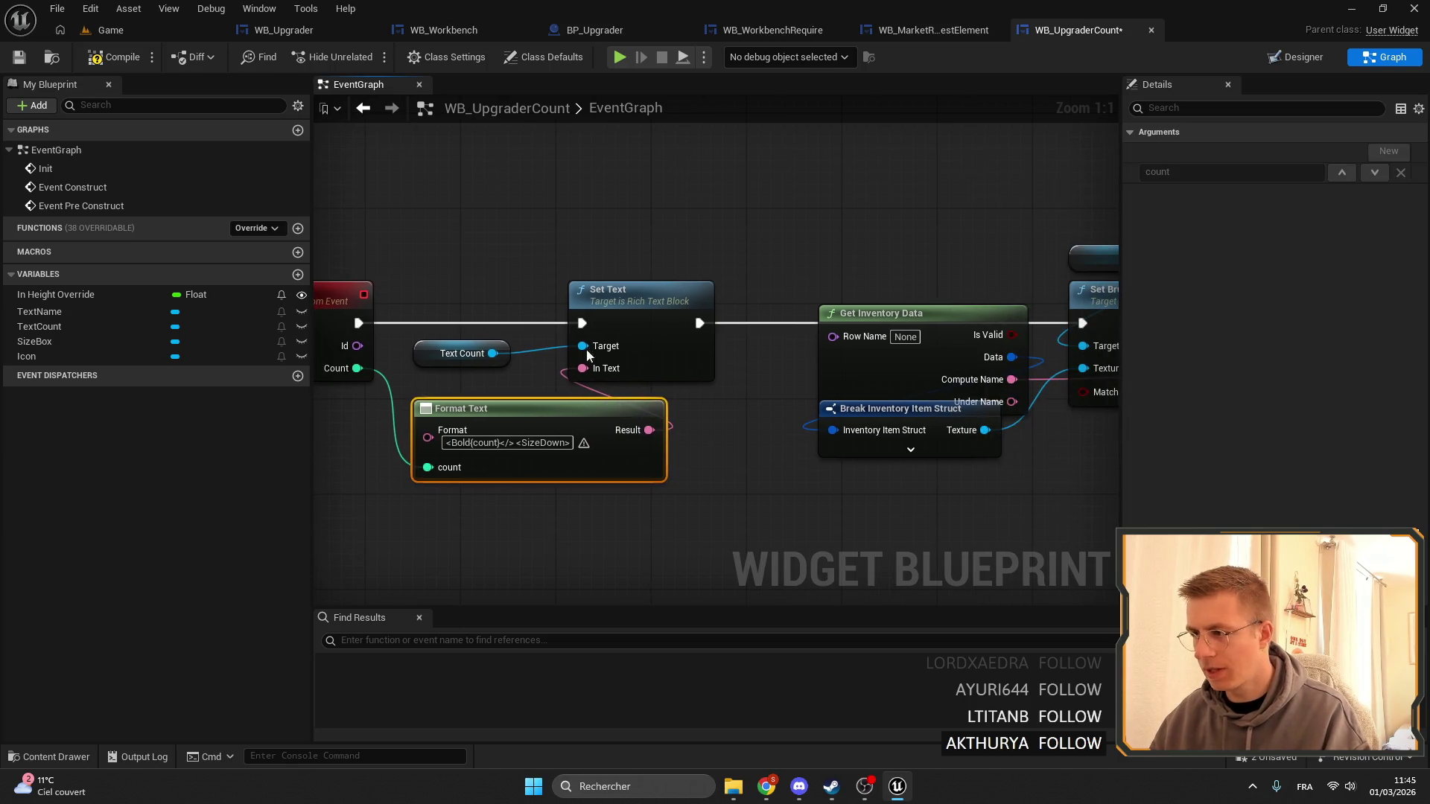
{"action": "mouse_move", "coordinate": [357, 346]}
{"action": "left_mouse_down"}
{"action": "mouse_move", "coordinate": [868, 365]}
{"action": "mouse_move", "coordinate": [831, 341]}
{"action": "mouse_move", "coordinate": [639, 361]}
{"action": "mouse_move", "coordinate": [454, 341]}
{"action": "left_mouse_up"}
{"action": "scroll", "coordinate": [455, 345], "scroll_direction": "down", "scroll_amount": 2}
{"action": "left_click", "coordinate": [745, 283]}
{"action": "left_click_drag", "start_coordinate": [745, 283], "coordinate": [713, 283]}
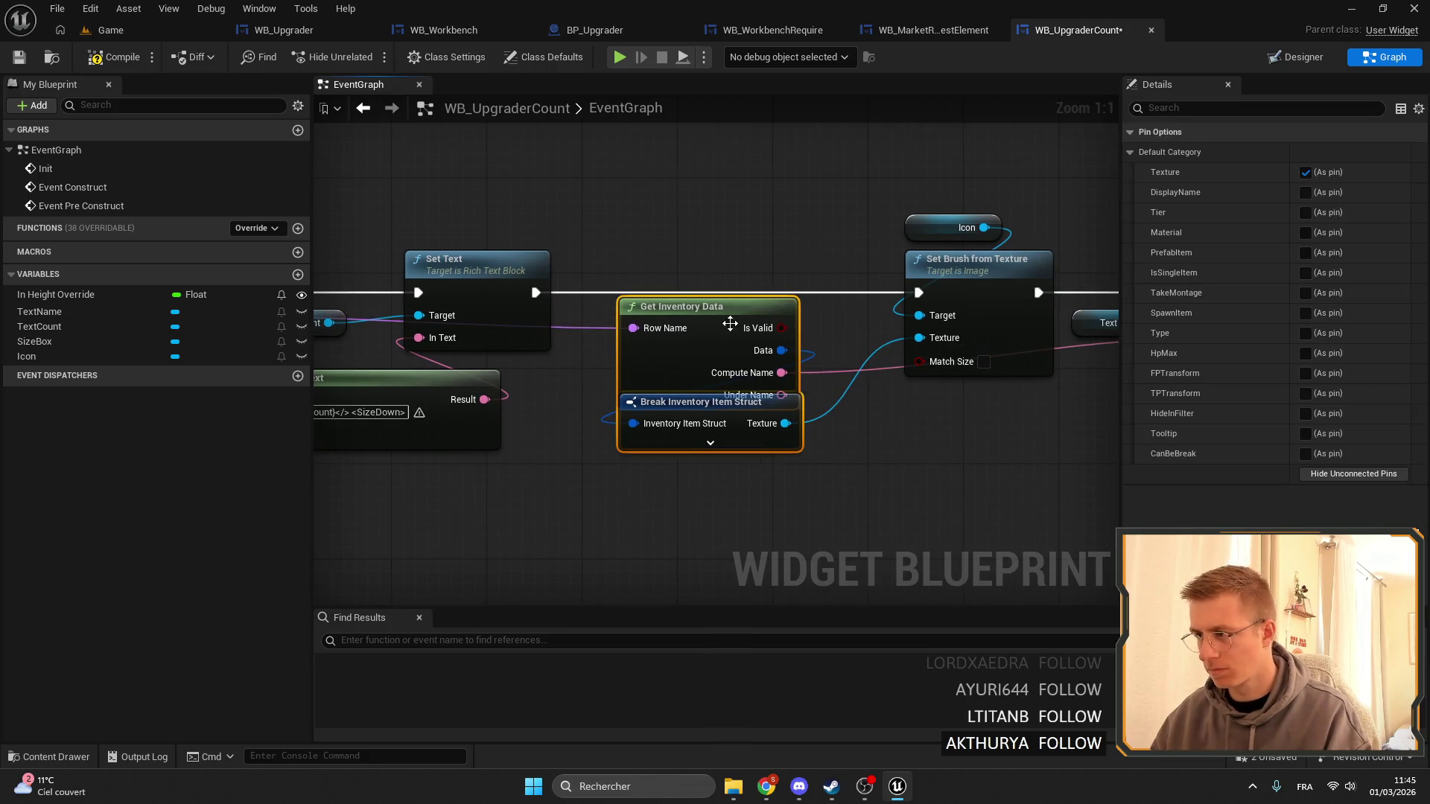
{"action": "scroll", "coordinate": [625, 363], "scroll_direction": "down", "scroll_amount": 1}
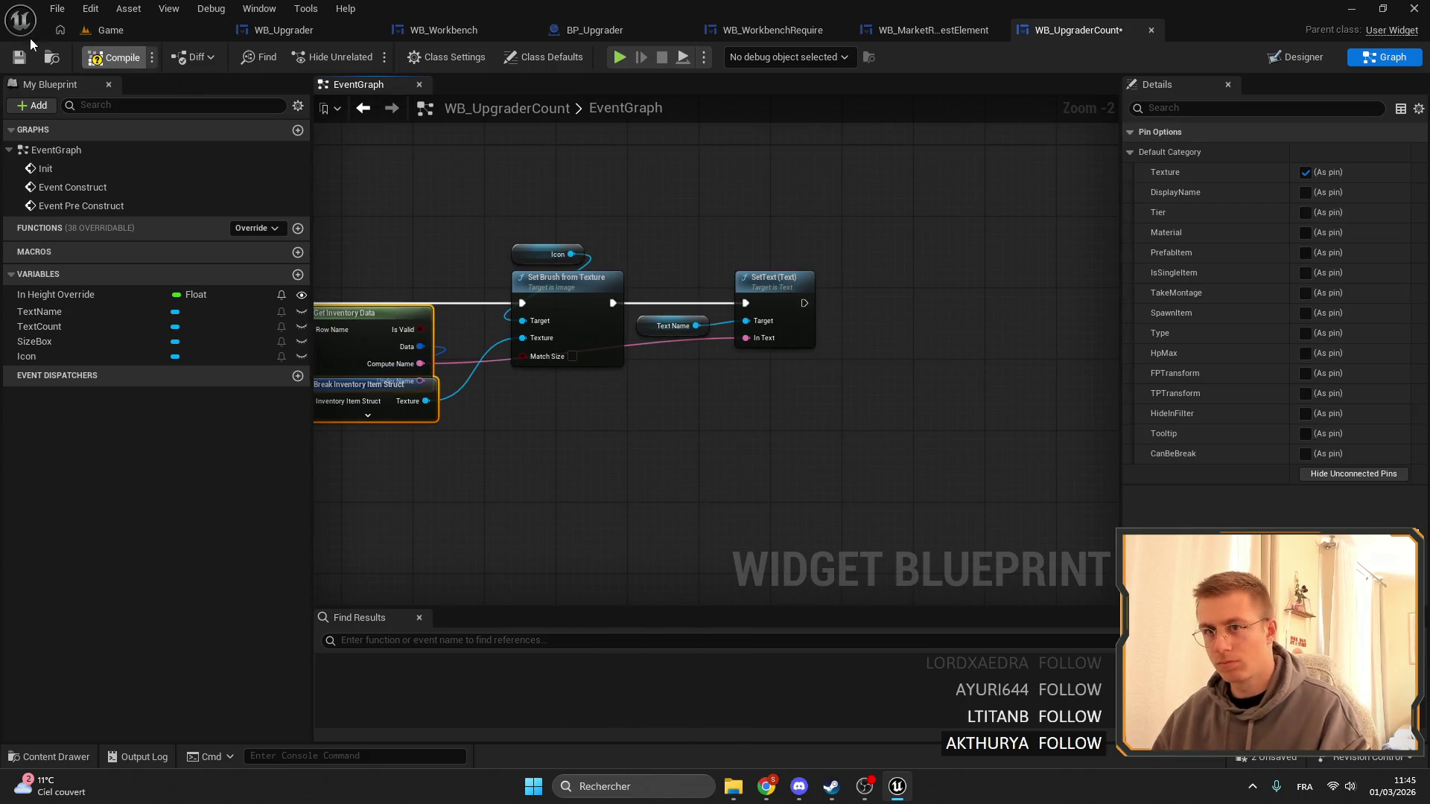
{"action": "left_click", "coordinate": [283, 30]}
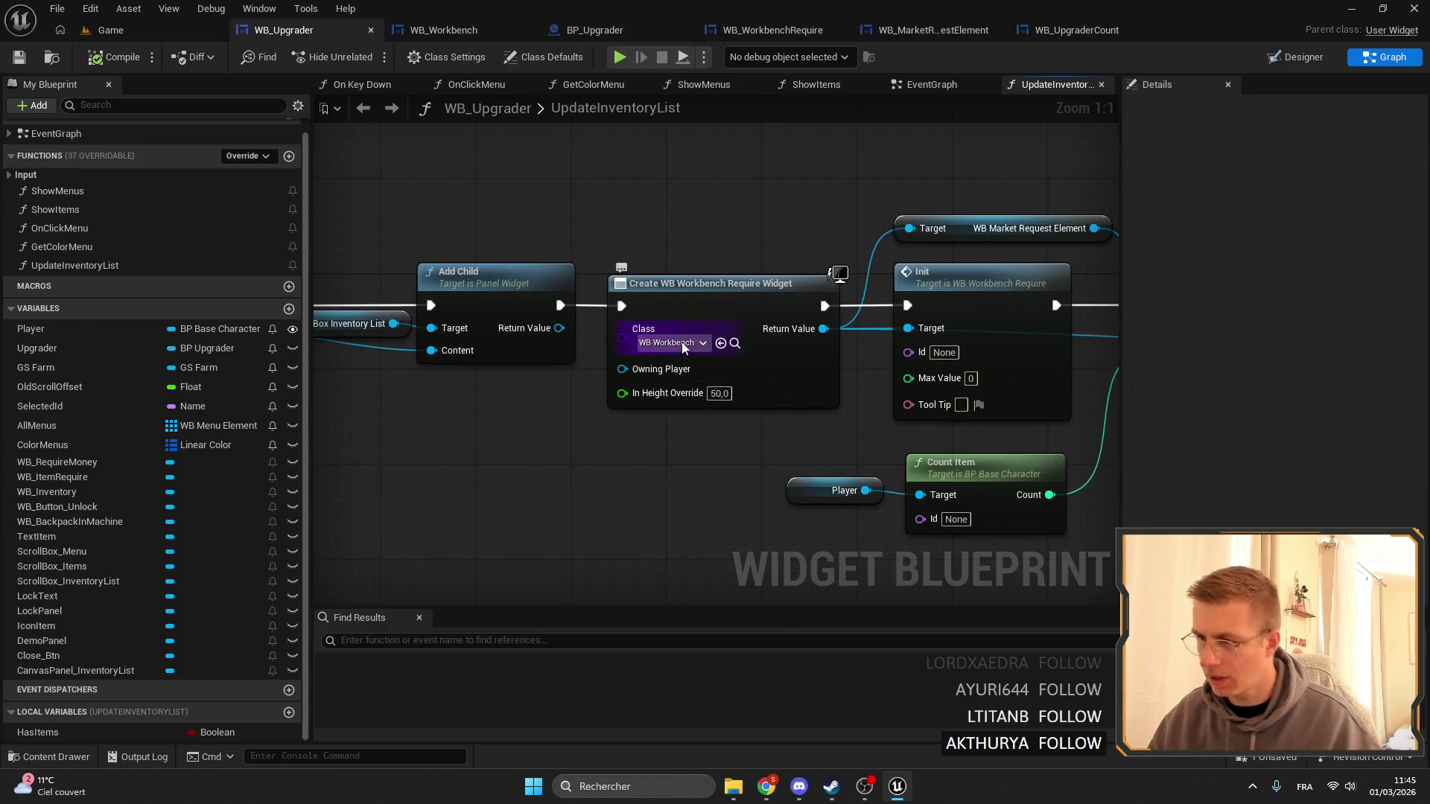
Set the Create Widget class to WB_UpgraderCount and check its Init event's inputs.
{"action": "left_click", "coordinate": [695, 344]}
{"action": "type", "text": "upgra"}
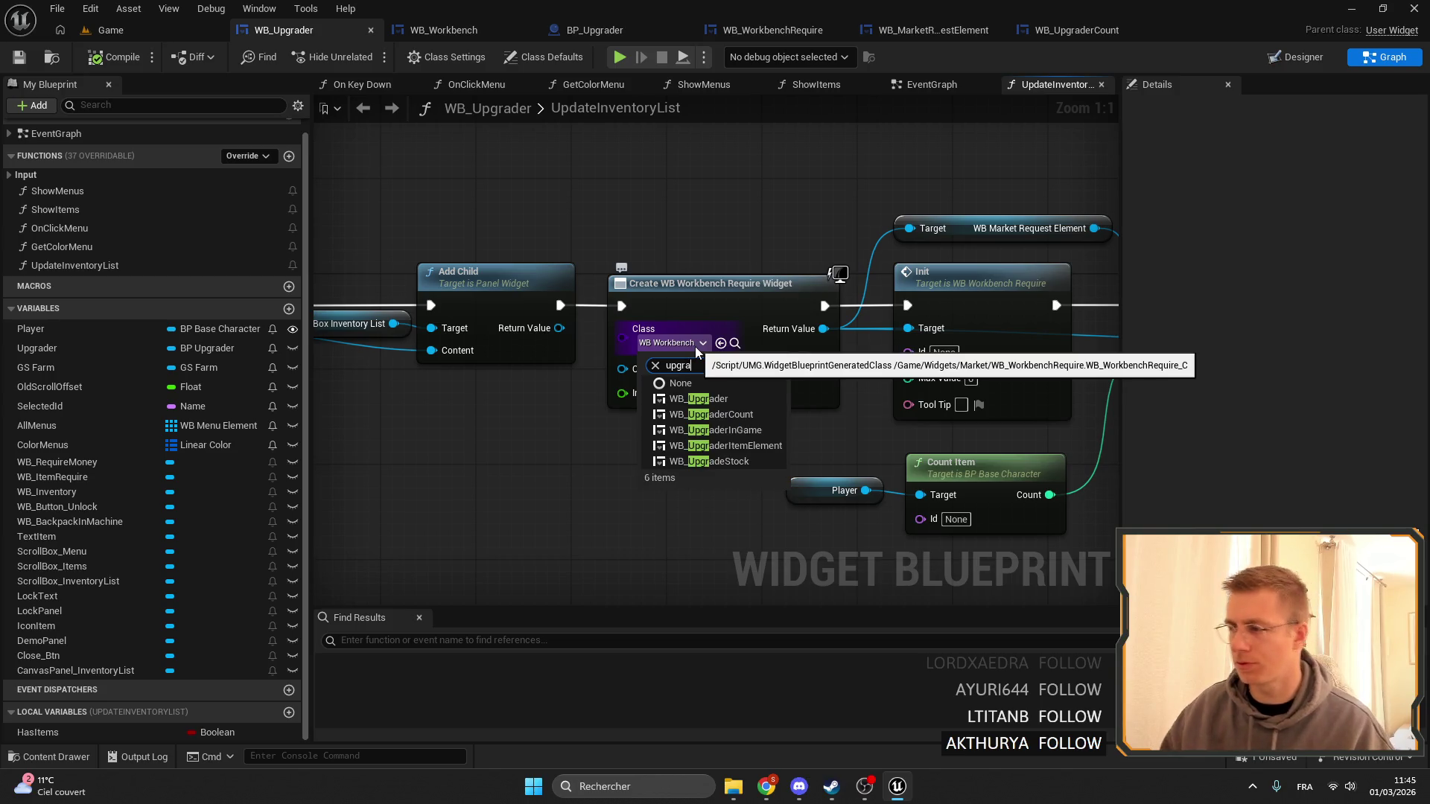
{"action": "left_click", "coordinate": [754, 413]}
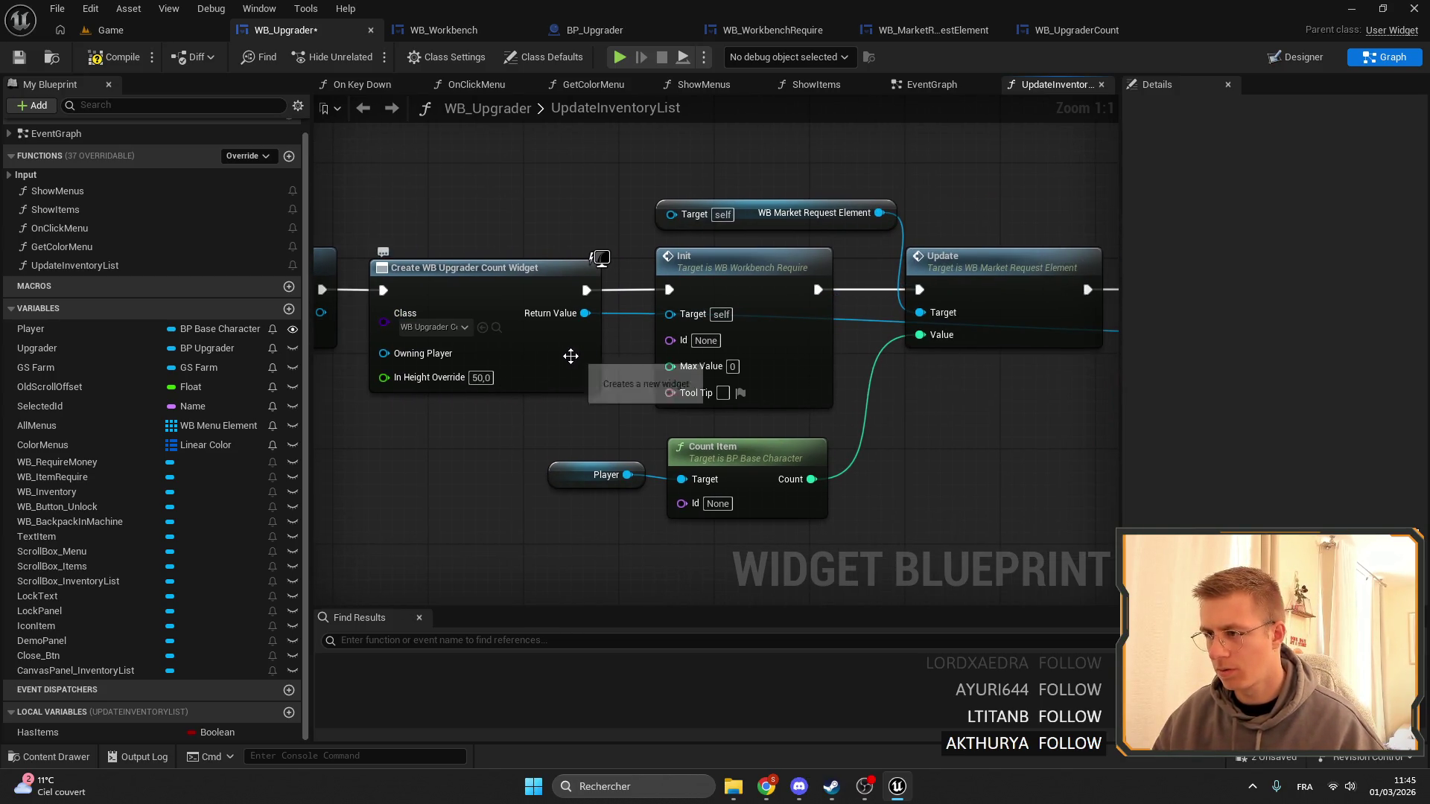
{"action": "right_click", "coordinate": [571, 356]}
{"action": "left_click", "coordinate": [753, 282]}
{"action": "double_click", "coordinate": [753, 282]}
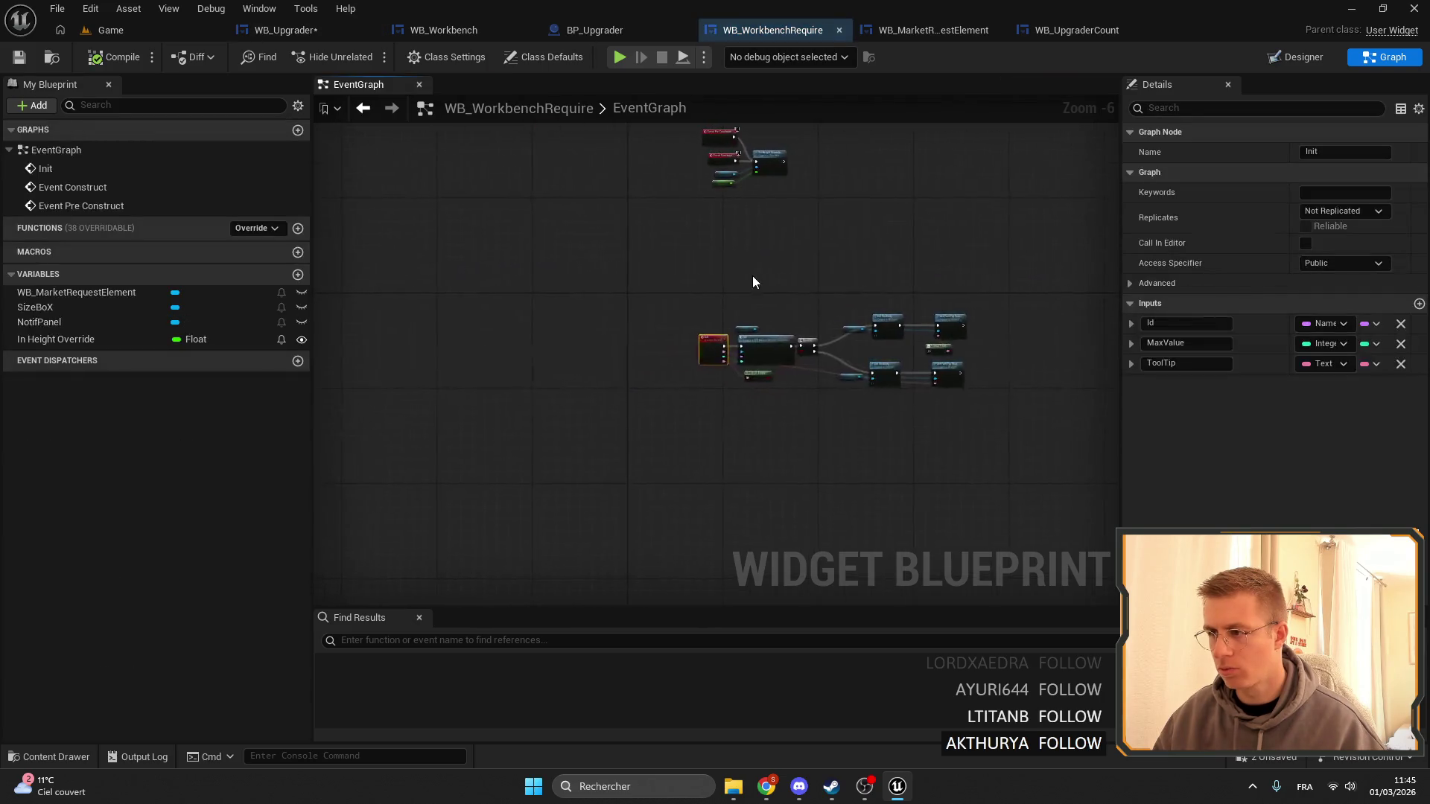
{"action": "left_click", "coordinate": [839, 30]}
{"action": "left_click", "coordinate": [912, 33]}
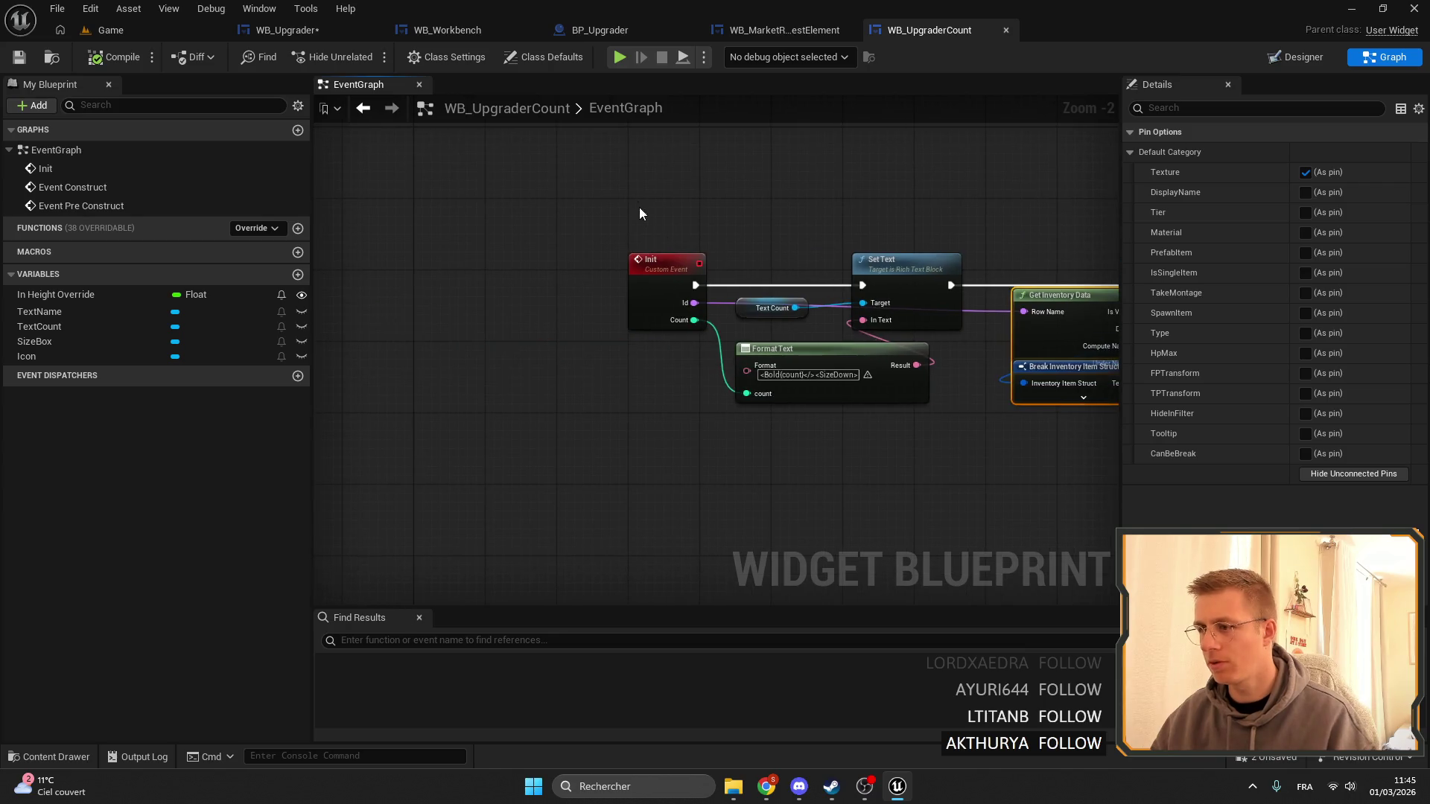
{"action": "left_click", "coordinate": [677, 281]}
{"action": "left_click", "coordinate": [288, 30]}
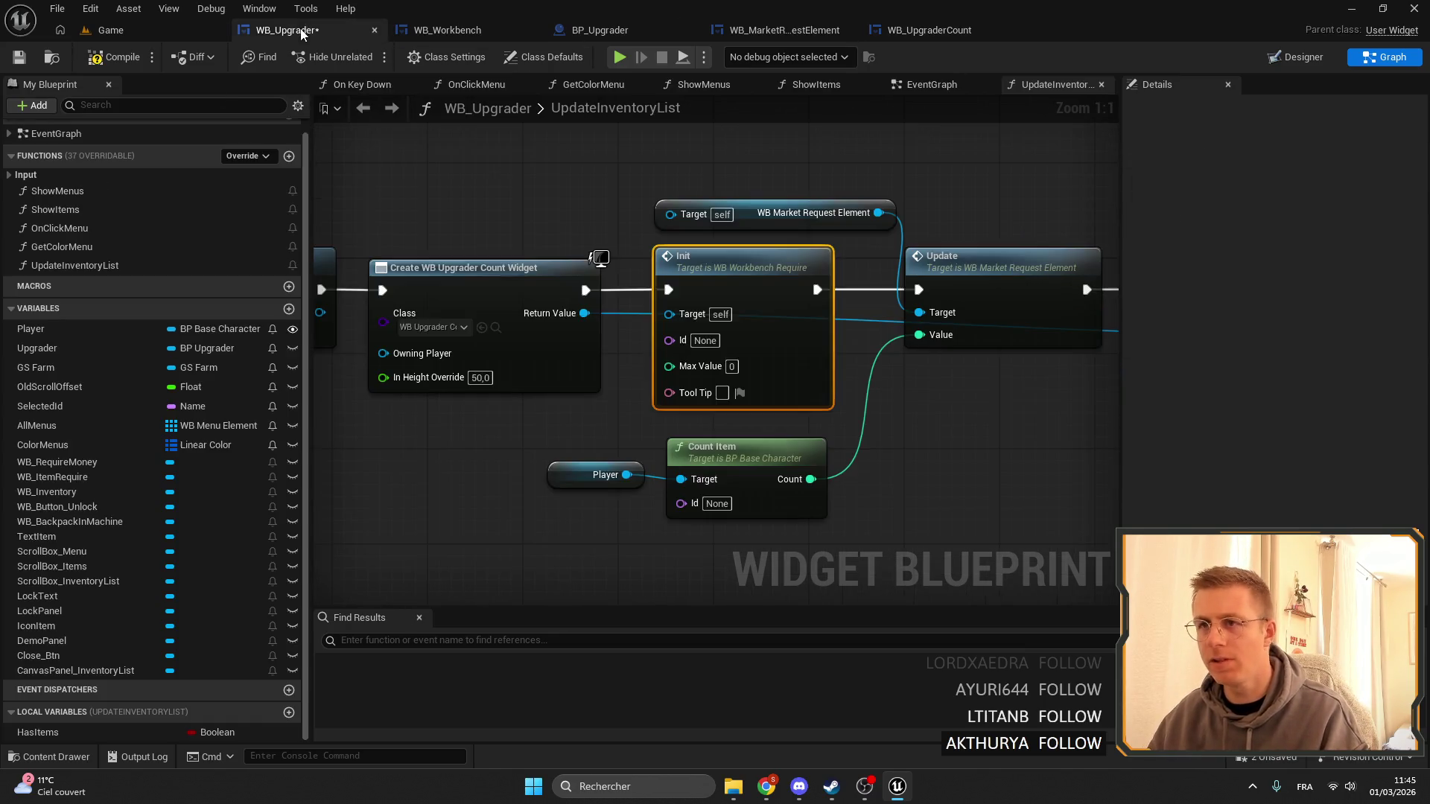
Add a WB Upgrader Count Init call and delete the old Init, getter, update and Count Item nodes.
{"action": "left_click_drag", "start_coordinate": [584, 312], "coordinate": [626, 346]}
{"action": "type", "text": "init$"}
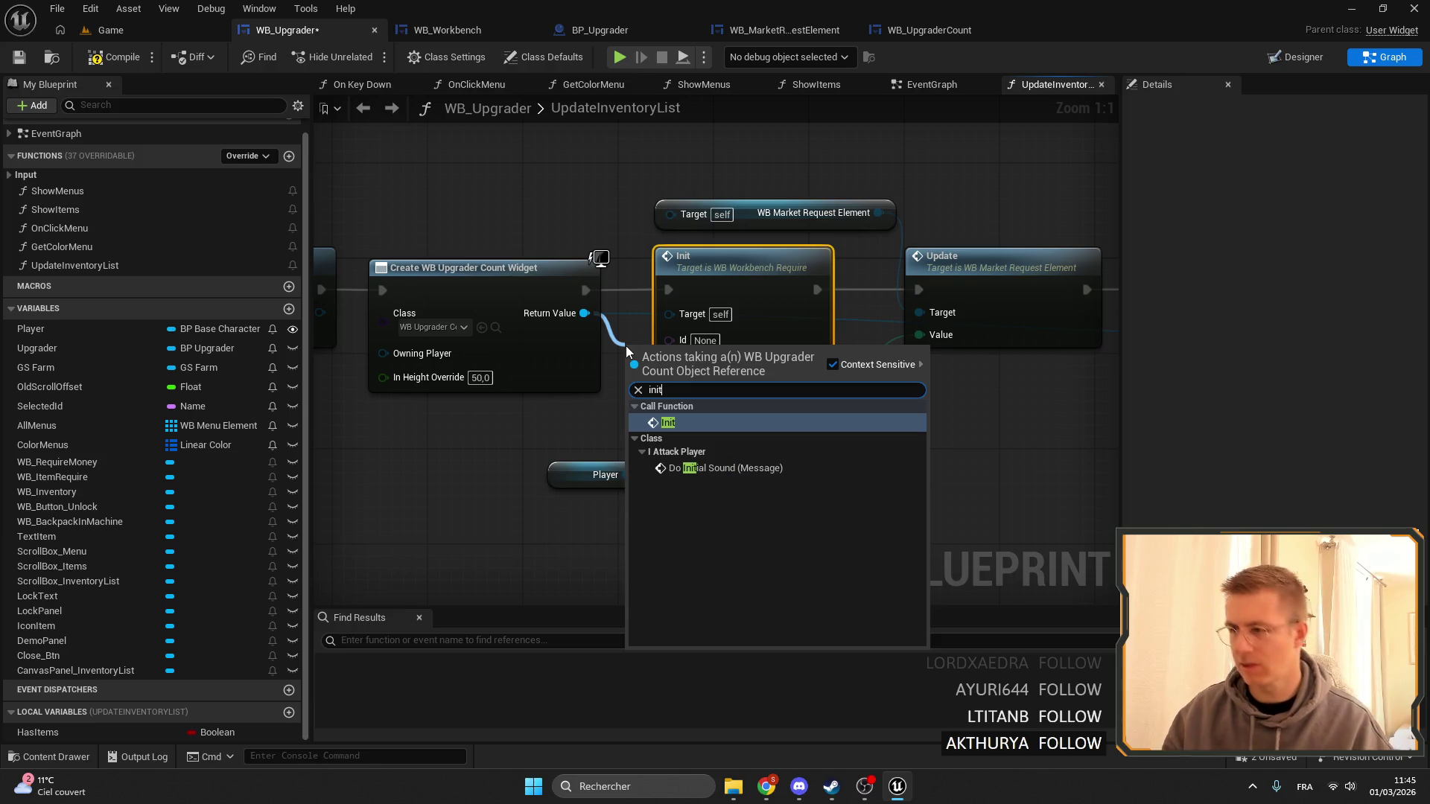
{"action": "key", "text": "Return"}
{"action": "left_click", "coordinate": [745, 257]}
{"action": "key", "text": "Delete"}
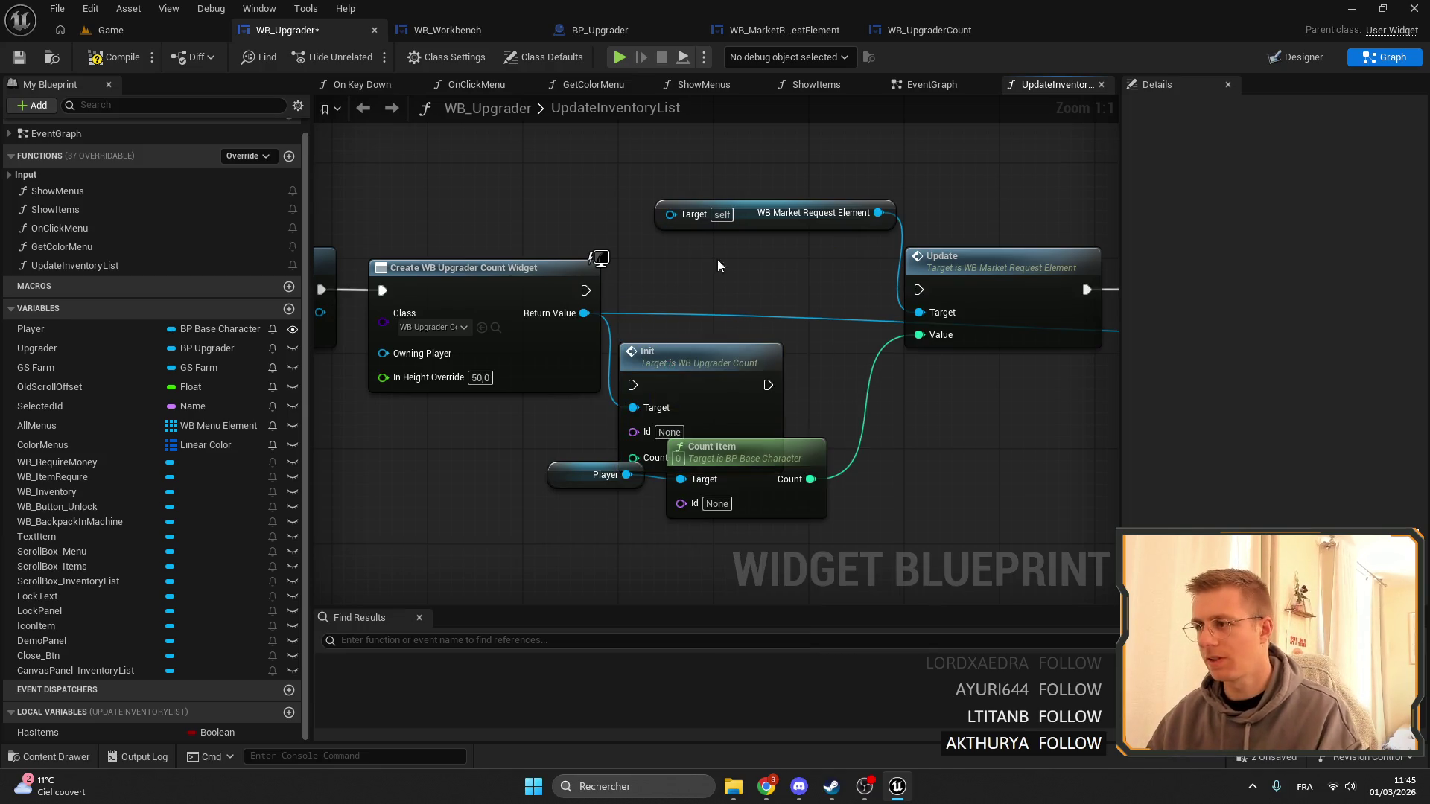
{"action": "left_click", "coordinate": [811, 213]}
{"action": "key", "text": "Delete"}
{"action": "left_click", "coordinate": [819, 261]}
{"action": "key", "text": "Delete"}
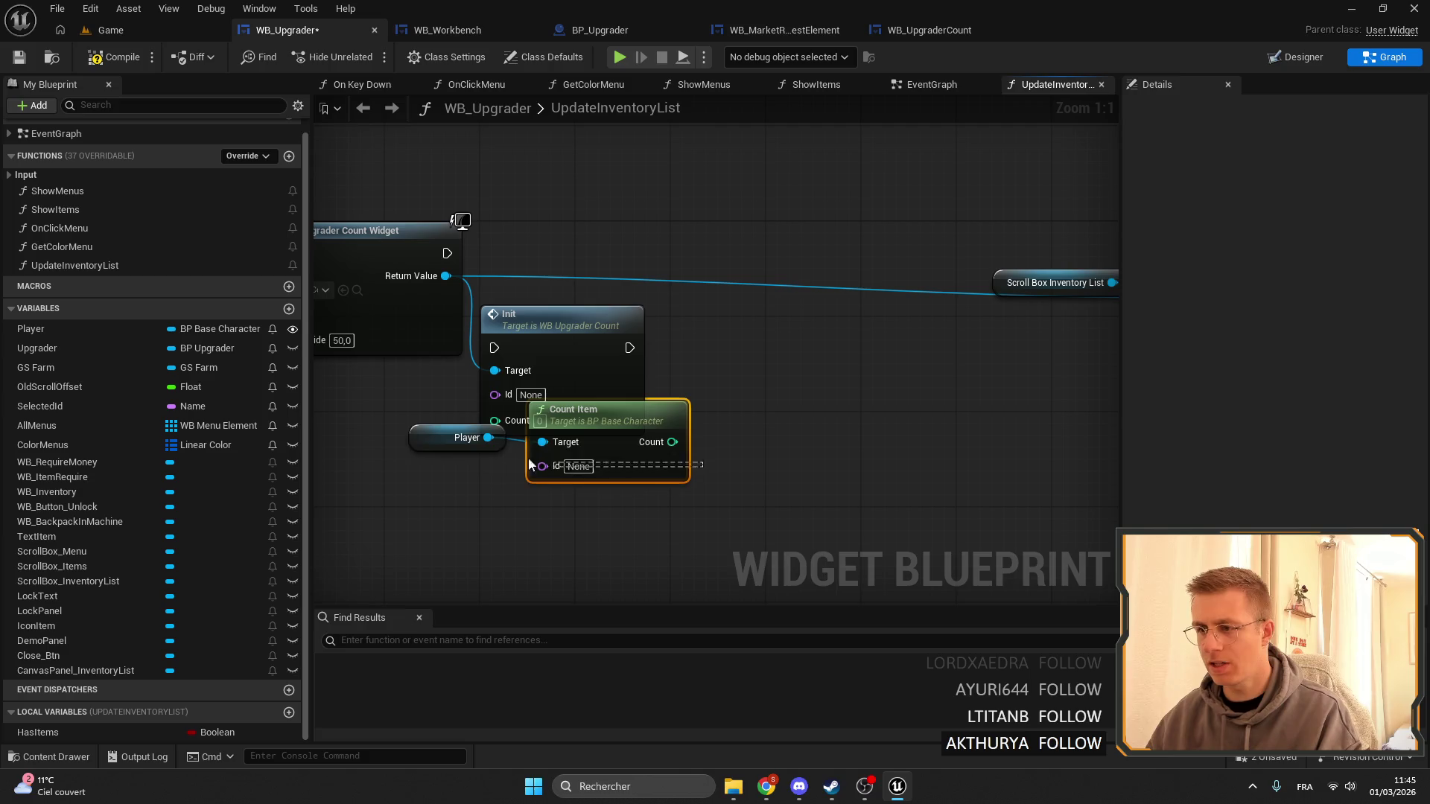
{"action": "left_click_drag", "start_coordinate": [530, 465], "coordinate": [501, 446]}
{"action": "key", "text": "Delete"}
Wire the execution flow and item id into the new Init, then save WB_Upgrader.
{"action": "left_click_drag", "start_coordinate": [563, 320], "coordinate": [611, 237]}
{"action": "mouse_move", "coordinate": [447, 253]}
{"action": "left_mouse_down"}
{"action": "mouse_move", "coordinate": [574, 265]}
{"action": "mouse_move", "coordinate": [543, 264]}
{"action": "left_mouse_up"}
{"action": "scroll", "coordinate": [556, 301], "scroll_direction": "down", "scroll_amount": 2}
{"action": "mouse_move", "coordinate": [916, 343]}
{"action": "left_mouse_down"}
{"action": "mouse_move", "coordinate": [633, 283]}
{"action": "mouse_move", "coordinate": [432, 298]}
{"action": "mouse_move", "coordinate": [548, 275]}
{"action": "left_mouse_up"}
{"action": "mouse_move", "coordinate": [581, 276]}
{"action": "left_mouse_down"}
{"action": "mouse_move", "coordinate": [488, 243]}
{"action": "mouse_move", "coordinate": [752, 363]}
{"action": "mouse_move", "coordinate": [904, 316]}
{"action": "mouse_move", "coordinate": [457, 324]}
{"action": "mouse_move", "coordinate": [610, 313]}
{"action": "mouse_move", "coordinate": [727, 280]}
{"action": "mouse_move", "coordinate": [1146, 301]}
{"action": "mouse_move", "coordinate": [966, 278]}
{"action": "left_mouse_up"}
{"action": "mouse_move", "coordinate": [966, 296]}
{"action": "left_mouse_down"}
{"action": "mouse_move", "coordinate": [470, 350]}
{"action": "mouse_move", "coordinate": [426, 294]}
{"action": "left_mouse_up"}
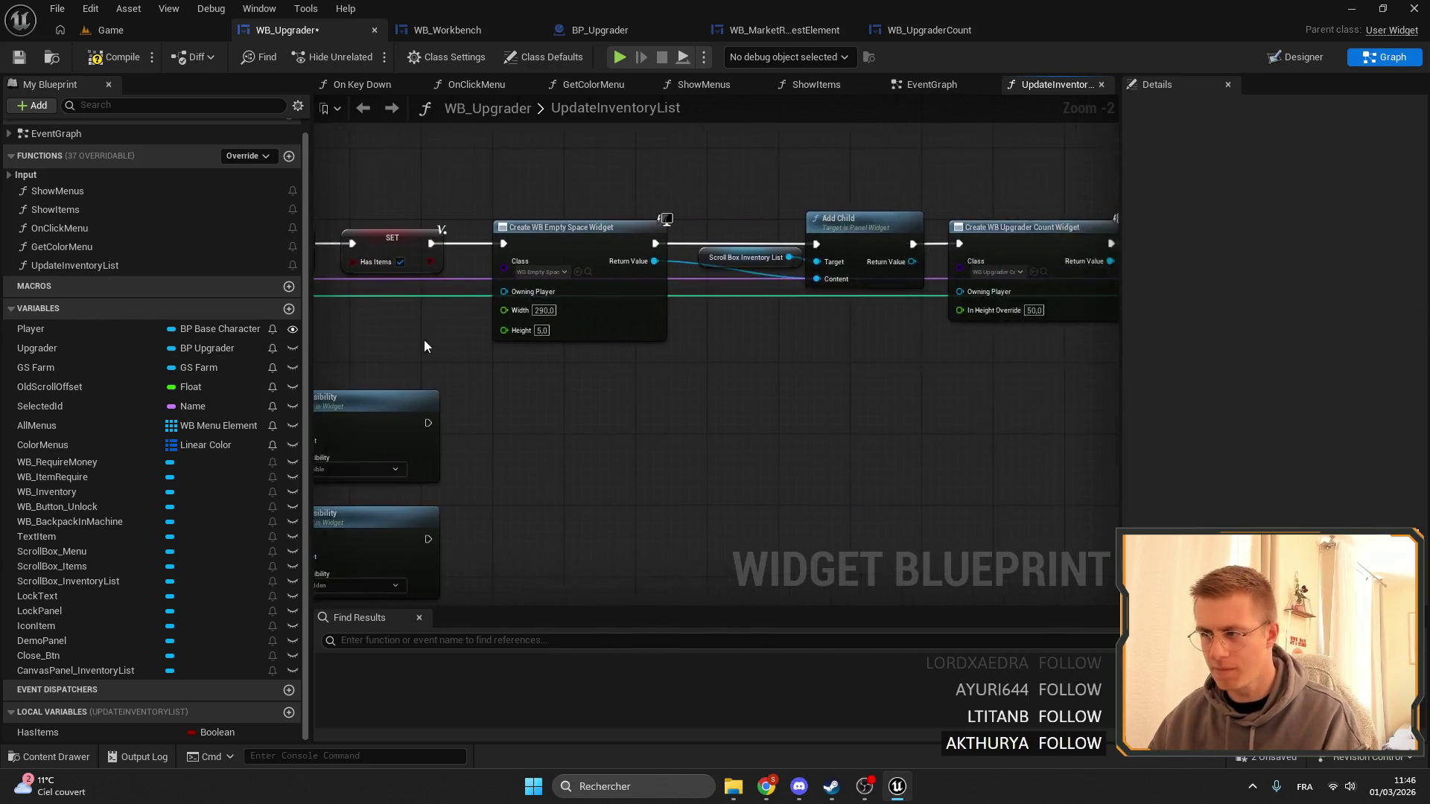
{"action": "scroll", "coordinate": [587, 338], "scroll_direction": "down", "scroll_amount": 1}
{"action": "key", "text": "ctrl+s"}
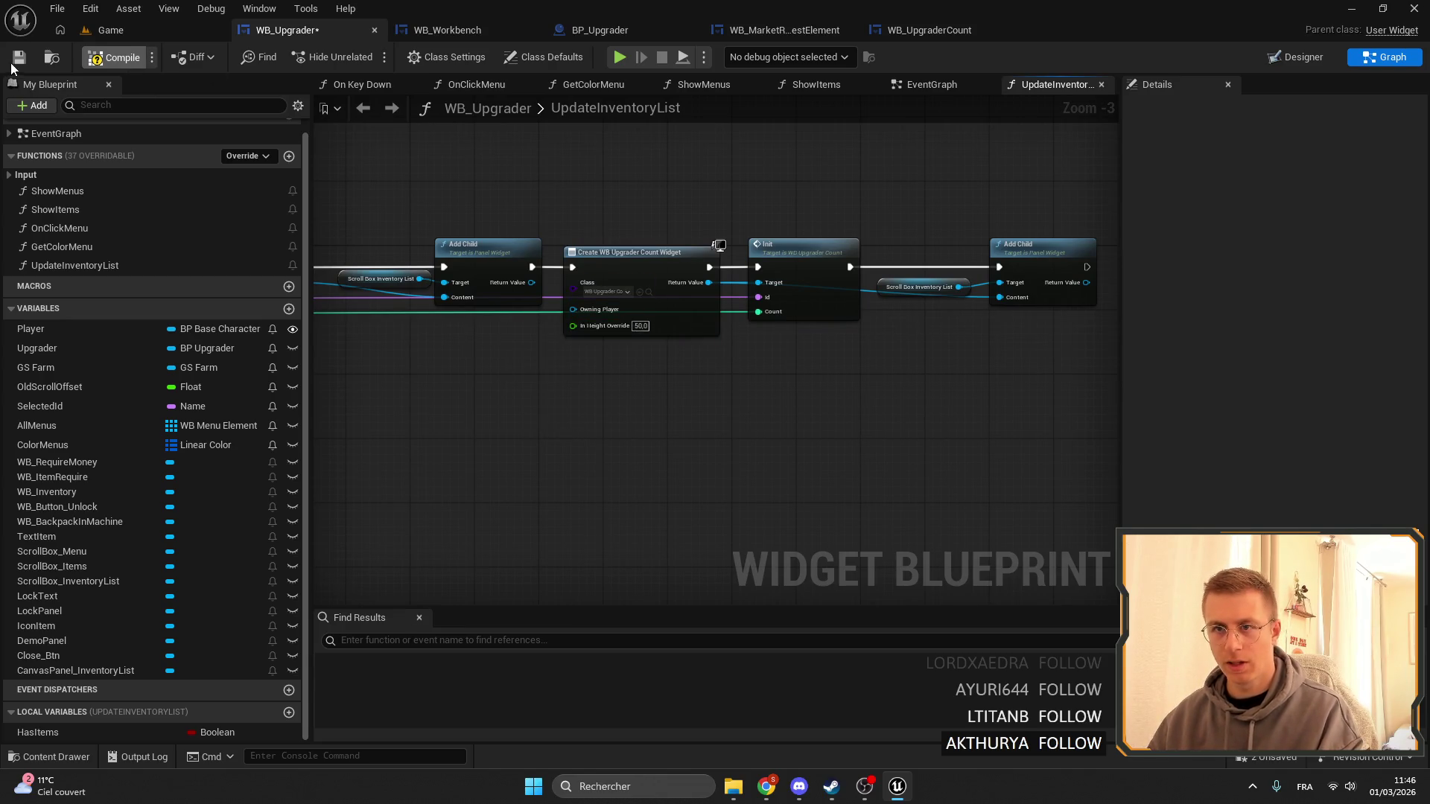
Add Update Inventory List calls to WB_Upgrader's EventGraph after the backpack Init, then save.
{"action": "double_click", "coordinate": [76, 155]}
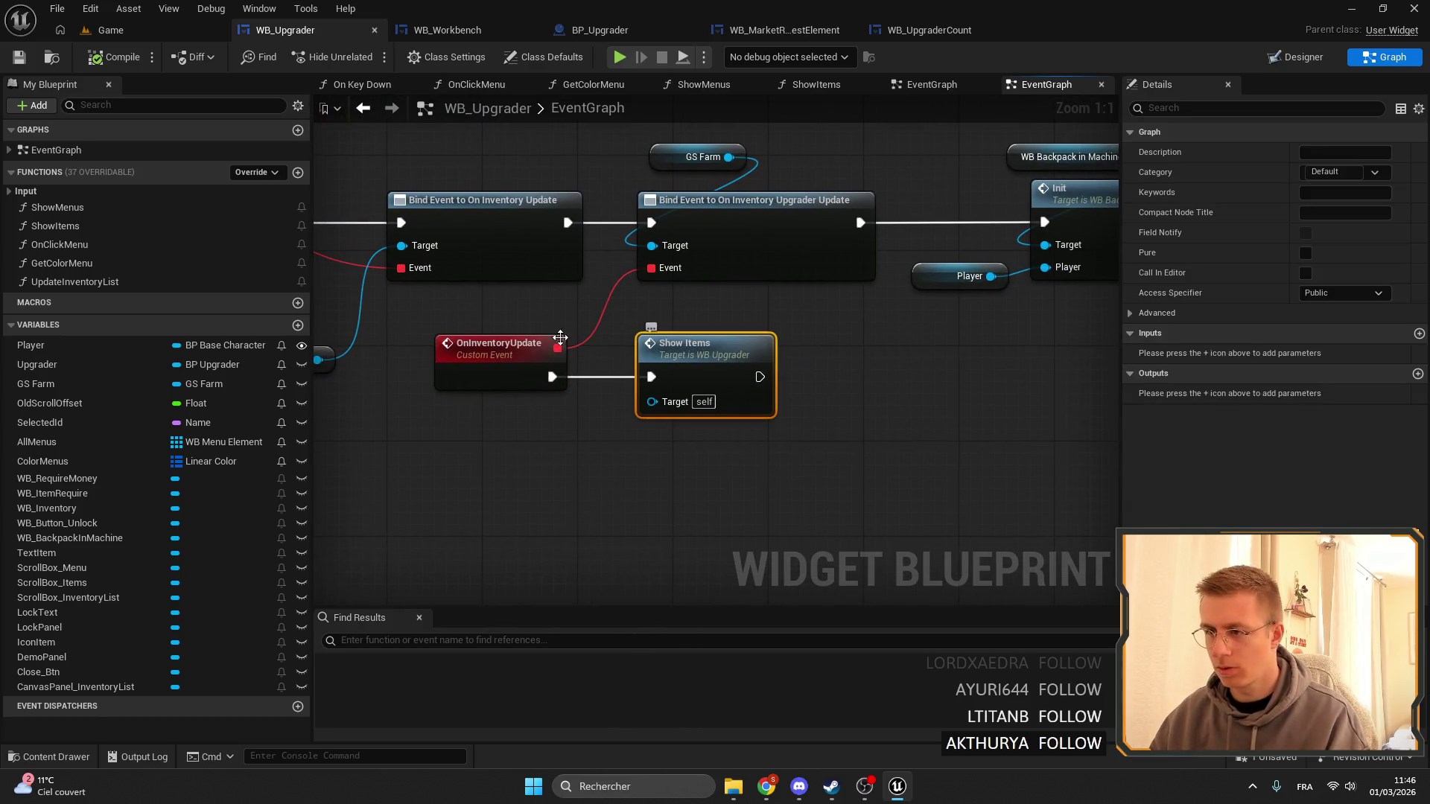
{"action": "mouse_move", "coordinate": [74, 282]}
{"action": "left_mouse_down"}
{"action": "mouse_move", "coordinate": [729, 388]}
{"action": "mouse_move", "coordinate": [717, 352]}
{"action": "left_mouse_up"}
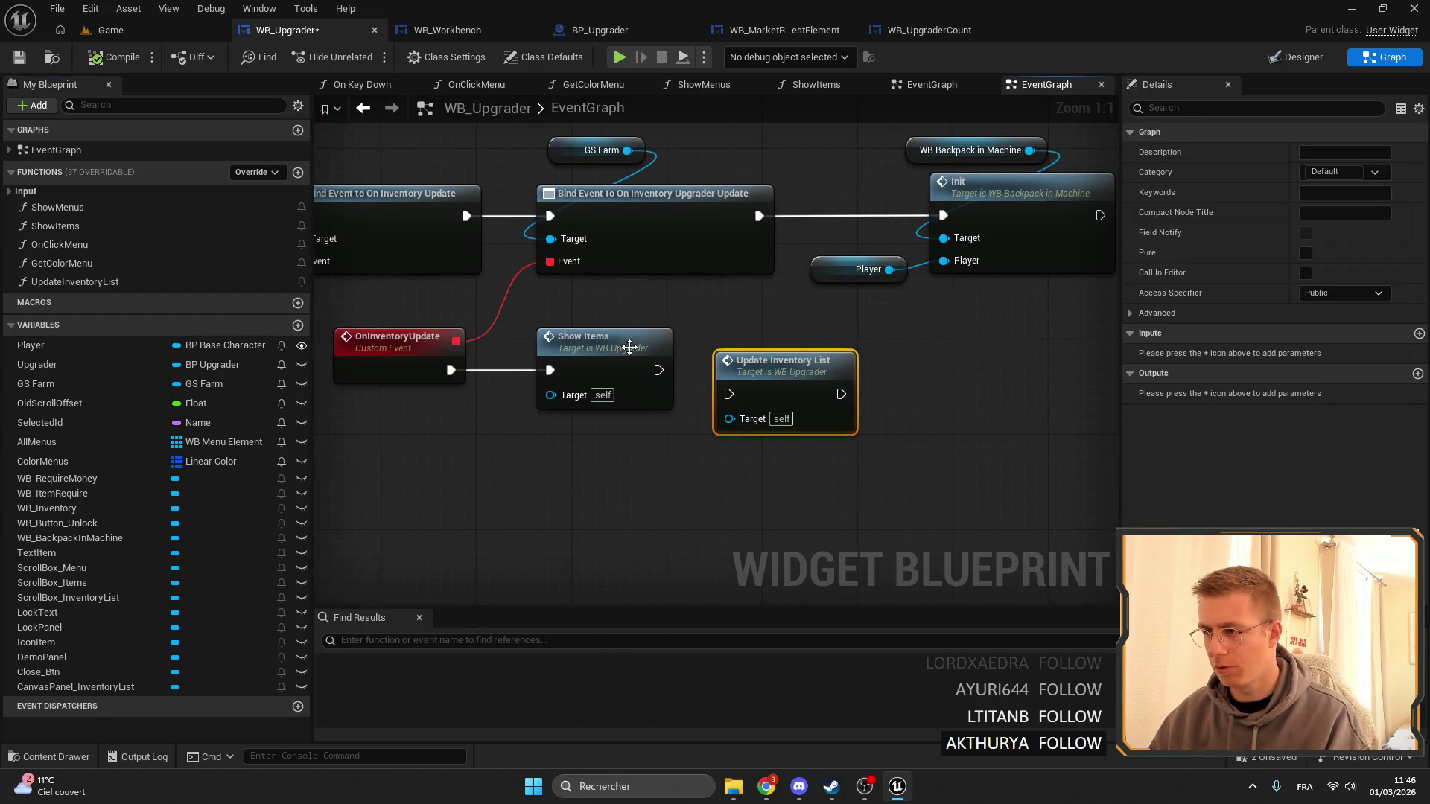
{"action": "left_click_drag", "start_coordinate": [749, 402], "coordinate": [762, 367]}
{"action": "key", "text": "ctrl+d"}
{"action": "scroll", "coordinate": [515, 368], "scroll_direction": "down", "scroll_amount": 2}
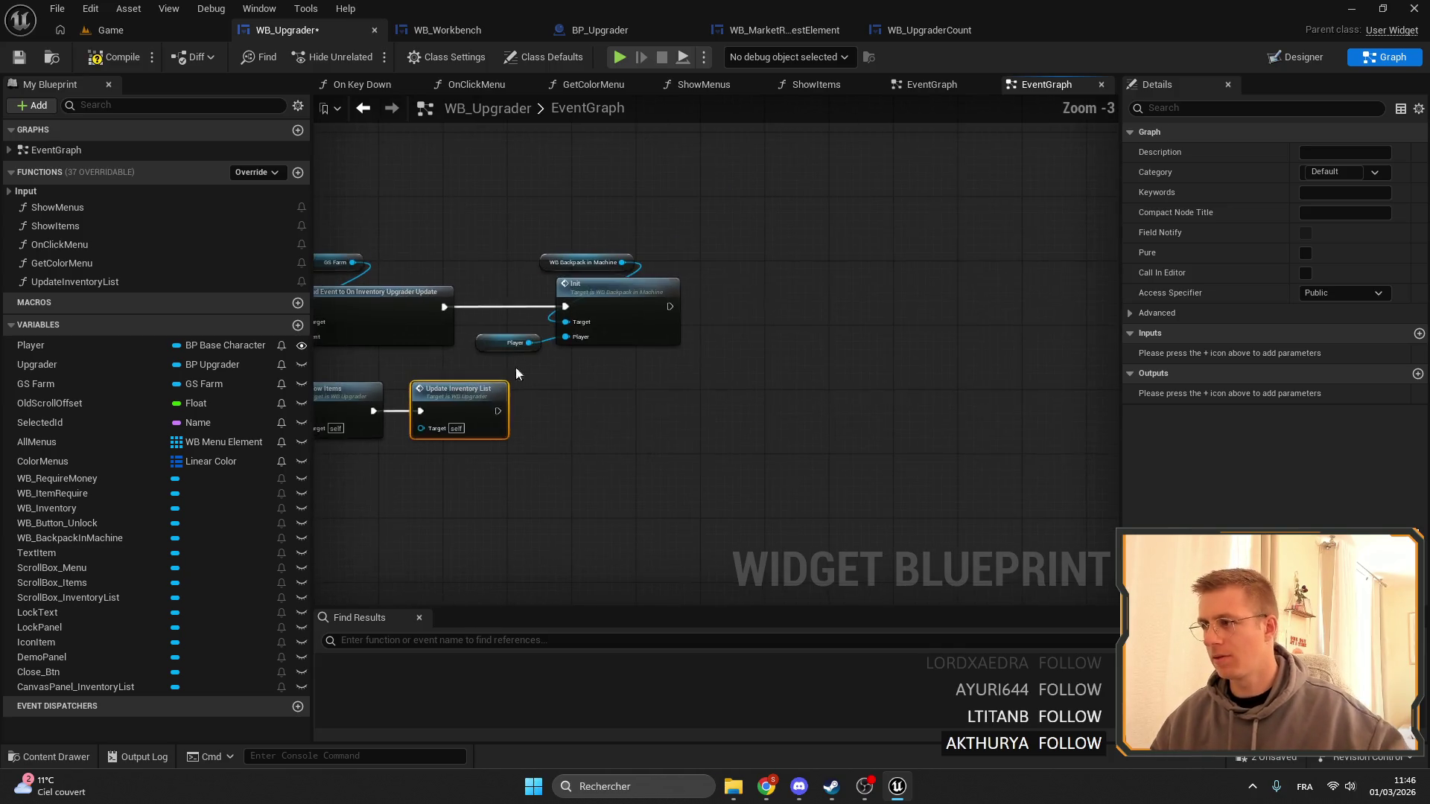
{"action": "scroll", "coordinate": [673, 308], "scroll_direction": "up", "scroll_amount": 2}
{"action": "mouse_move", "coordinate": [766, 274]}
{"action": "left_mouse_down"}
{"action": "mouse_move", "coordinate": [792, 271]}
{"action": "mouse_move", "coordinate": [744, 308]}
{"action": "left_mouse_up"}
{"action": "key", "text": "ctrl+z"}
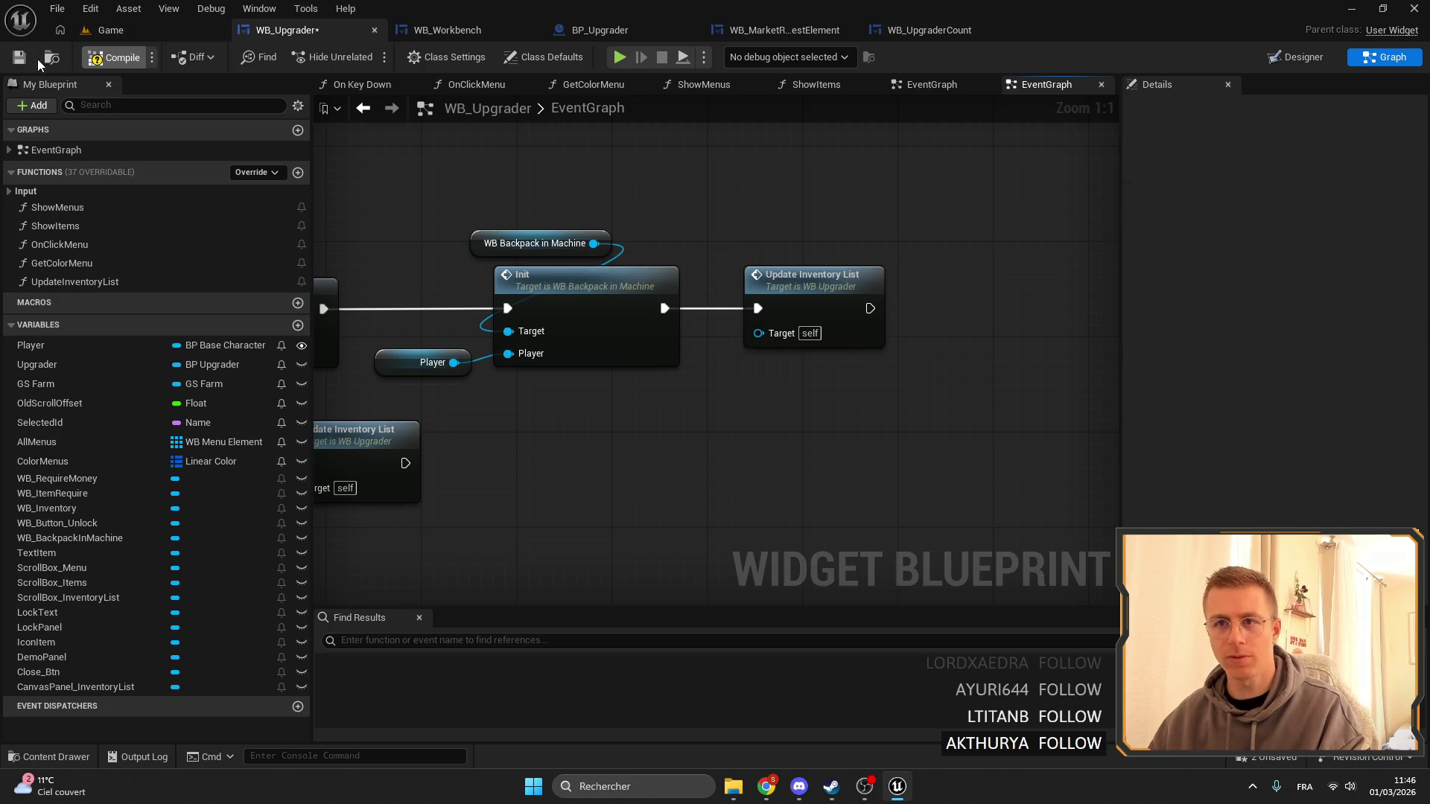
{"action": "left_click", "coordinate": [18, 58]}
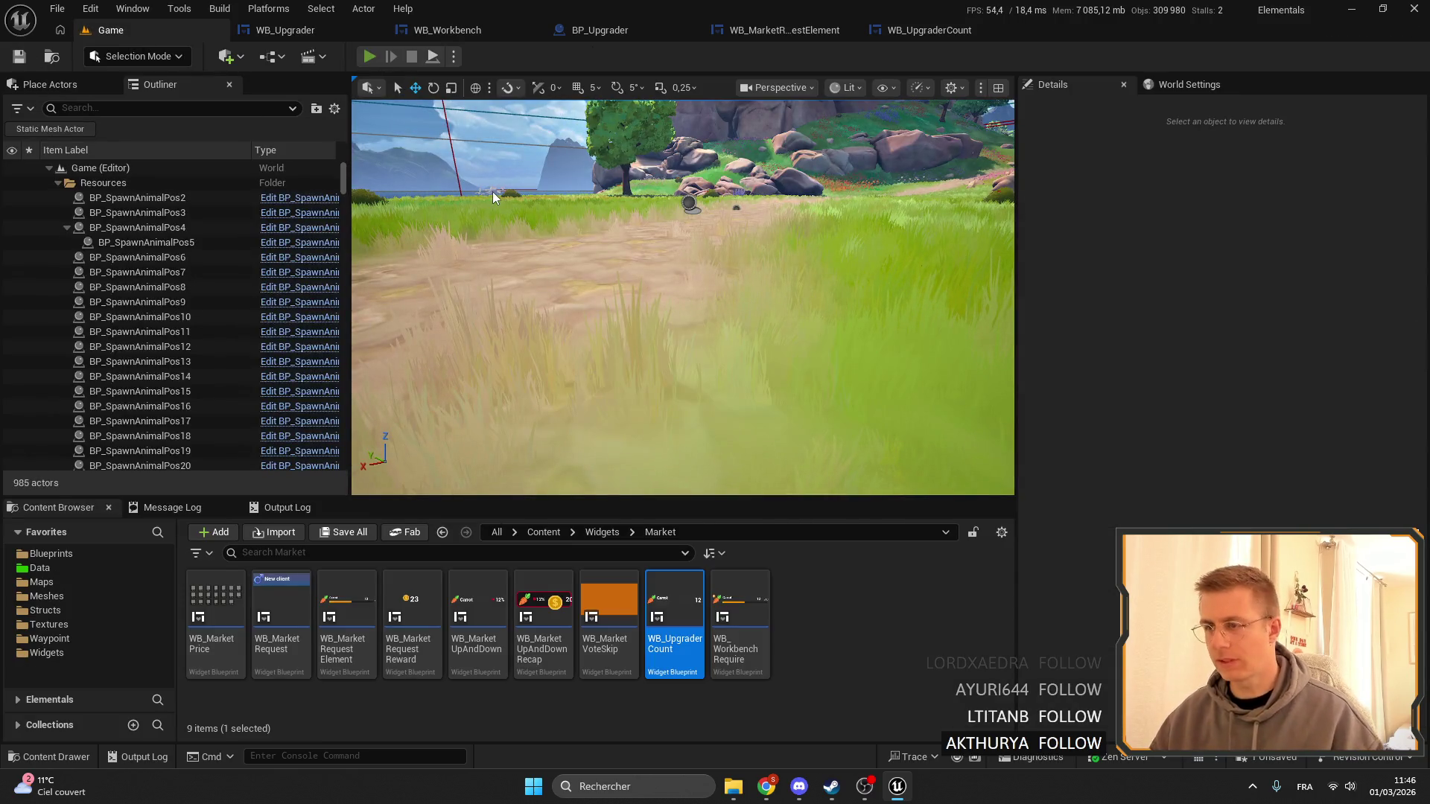
Start a fullscreen playtest and move the Electrical orb into the Upgrader's item slot.
{"action": "key", "text": "alt+p"}
{"action": "key", "text": "e"}
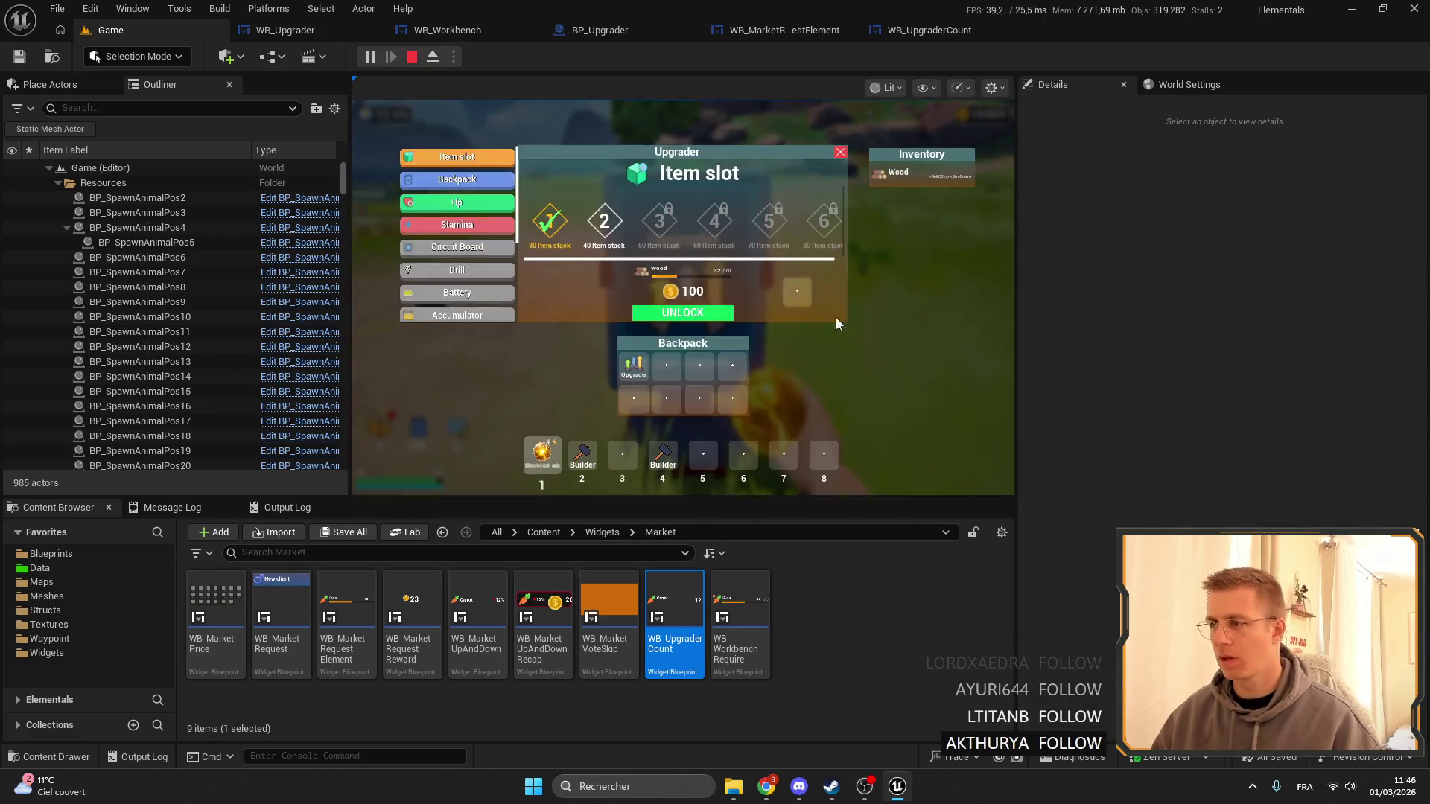
{"action": "key", "text": "f"}
{"action": "key", "text": "F11"}
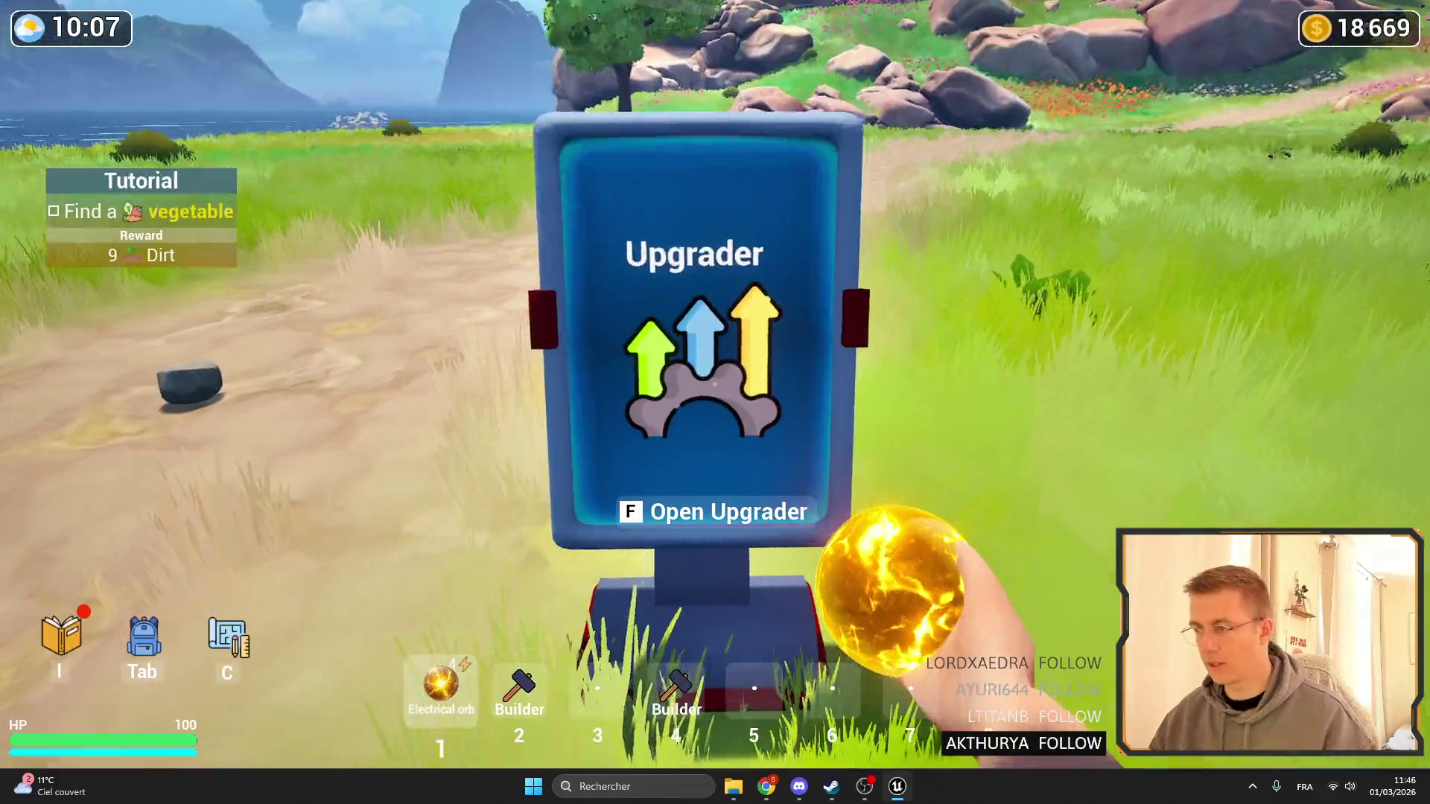
{"action": "key", "text": "f"}
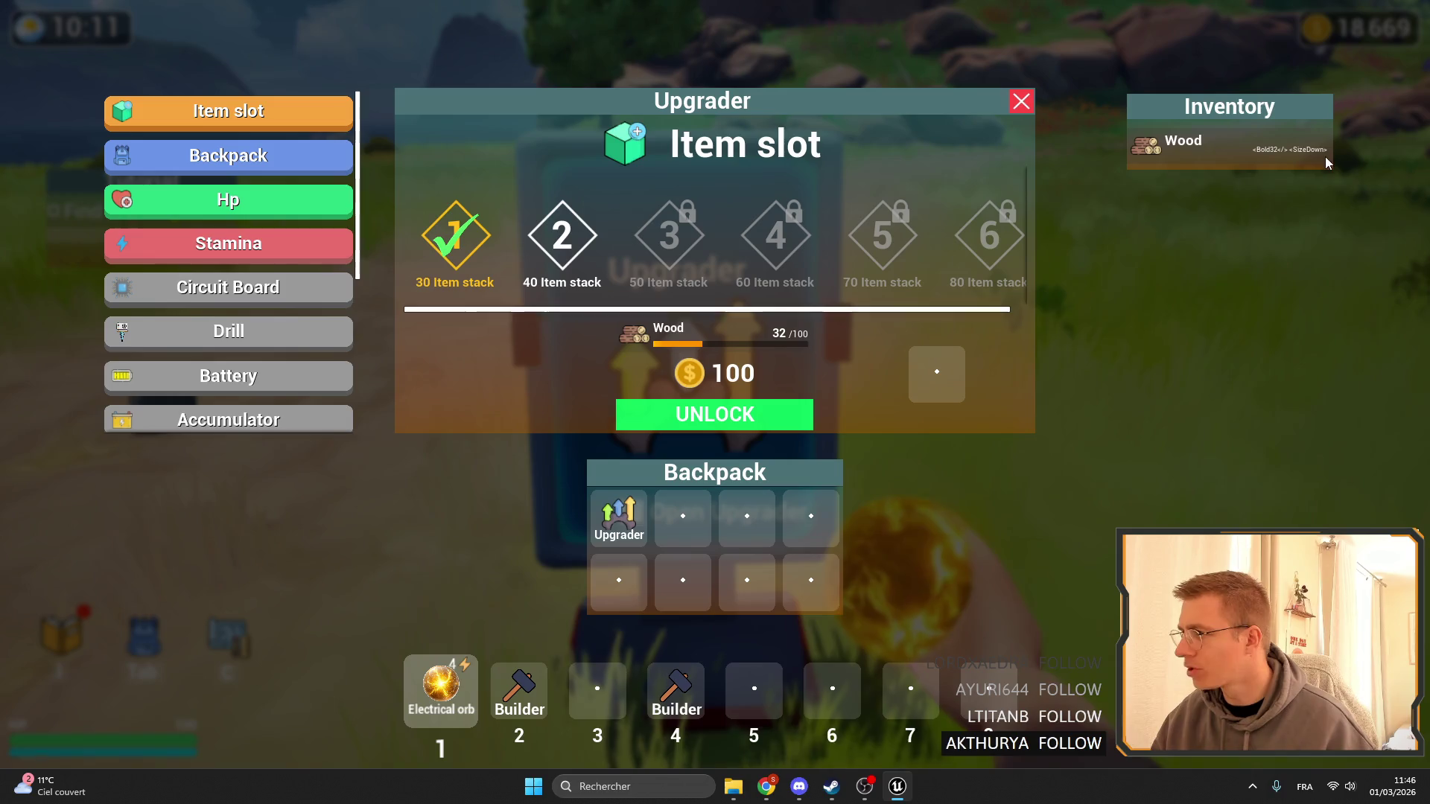
{"action": "mouse_move", "coordinate": [441, 689]}
{"action": "left_mouse_down"}
{"action": "mouse_move", "coordinate": [753, 568]}
{"action": "mouse_move", "coordinate": [937, 372]}
{"action": "mouse_move", "coordinate": [474, 700]}
{"action": "mouse_move", "coordinate": [441, 689]}
{"action": "left_mouse_up"}
{"action": "key", "text": "Escape"}
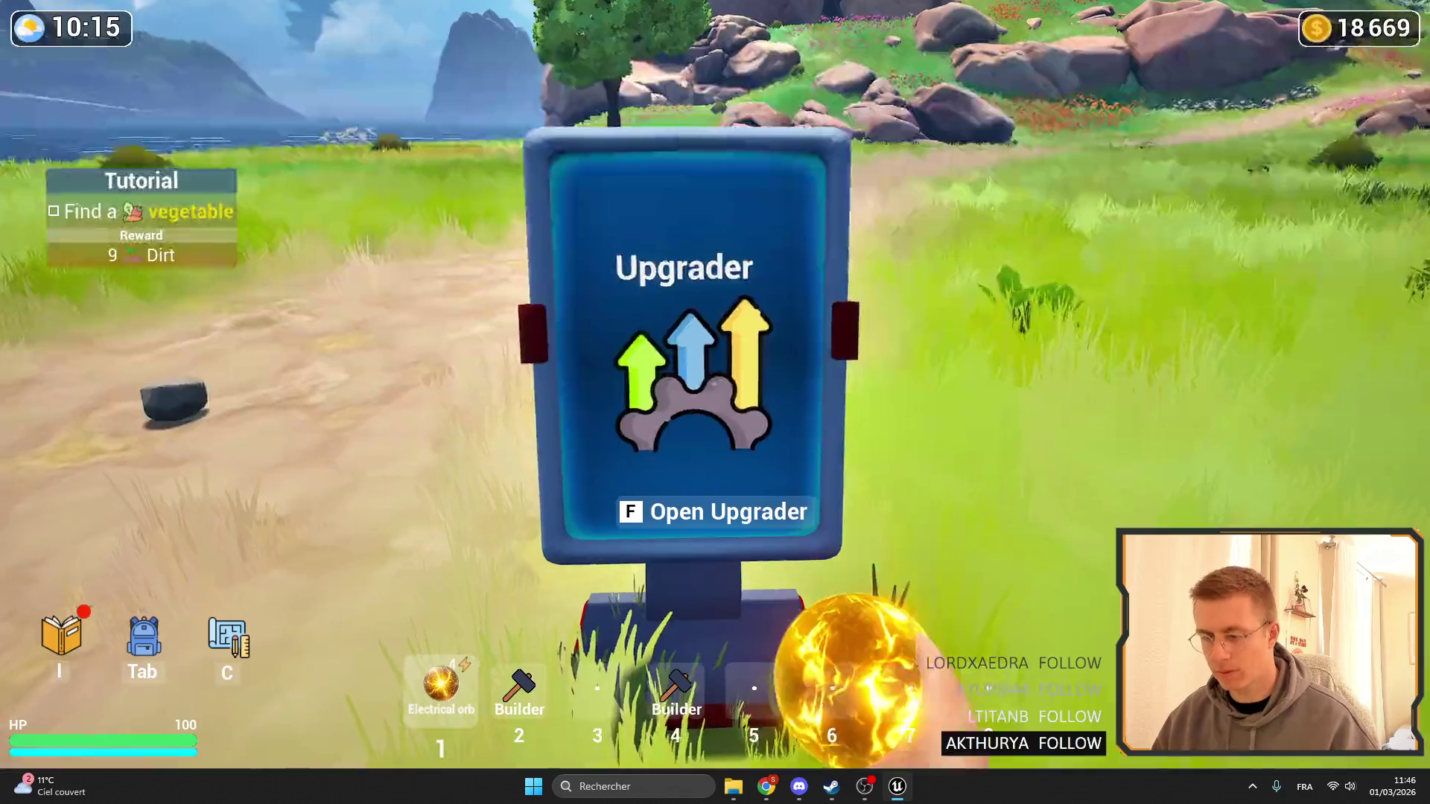
Spawn Stone stacks from the item list and drag both into the Upgrader.
{"action": "key", "text": "Tab"}
{"action": "scroll", "coordinate": [143, 583], "scroll_direction": "down", "scroll_amount": 3}
{"action": "scroll", "coordinate": [142, 584], "scroll_direction": "down", "scroll_amount": 5}
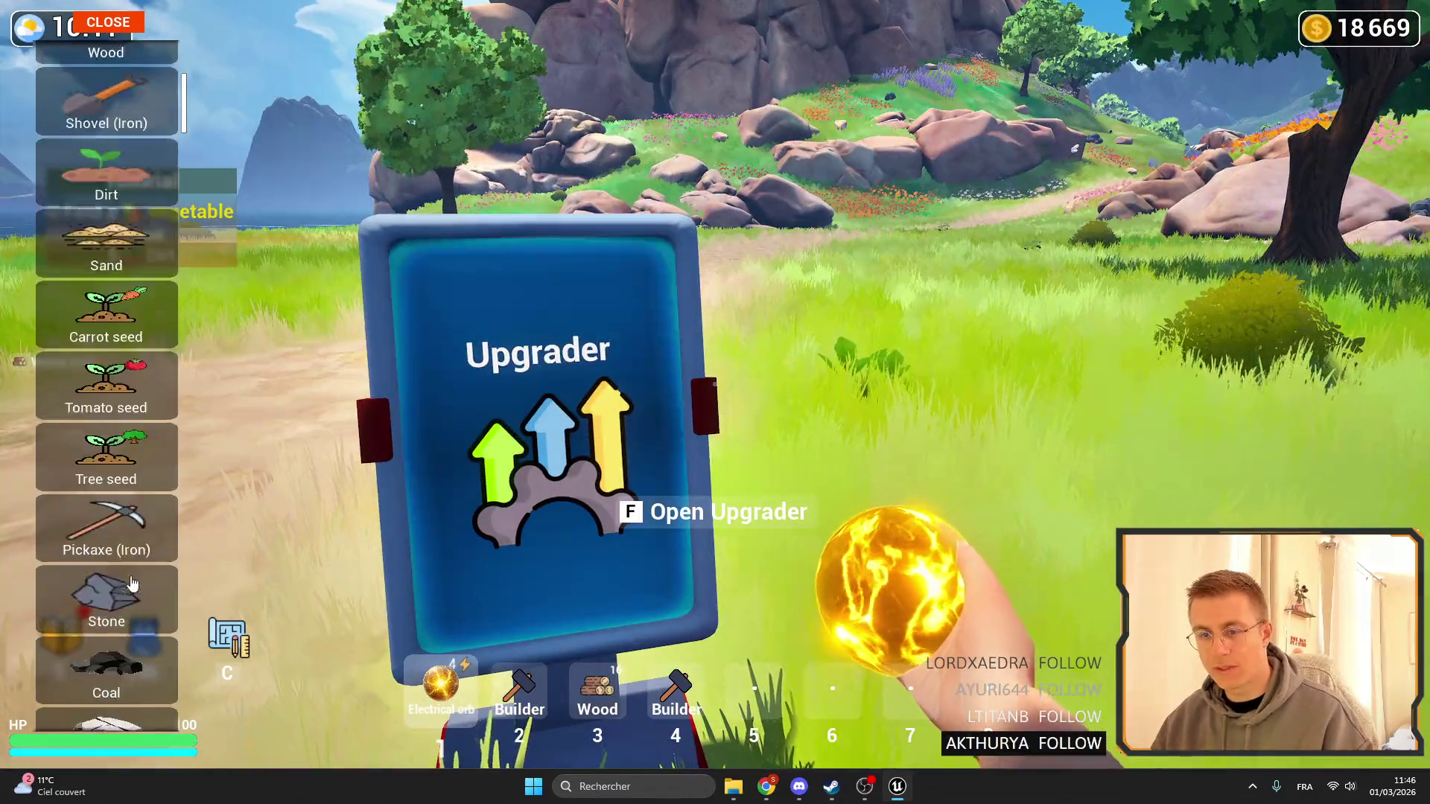
{"action": "left_click", "coordinate": [143, 581]}
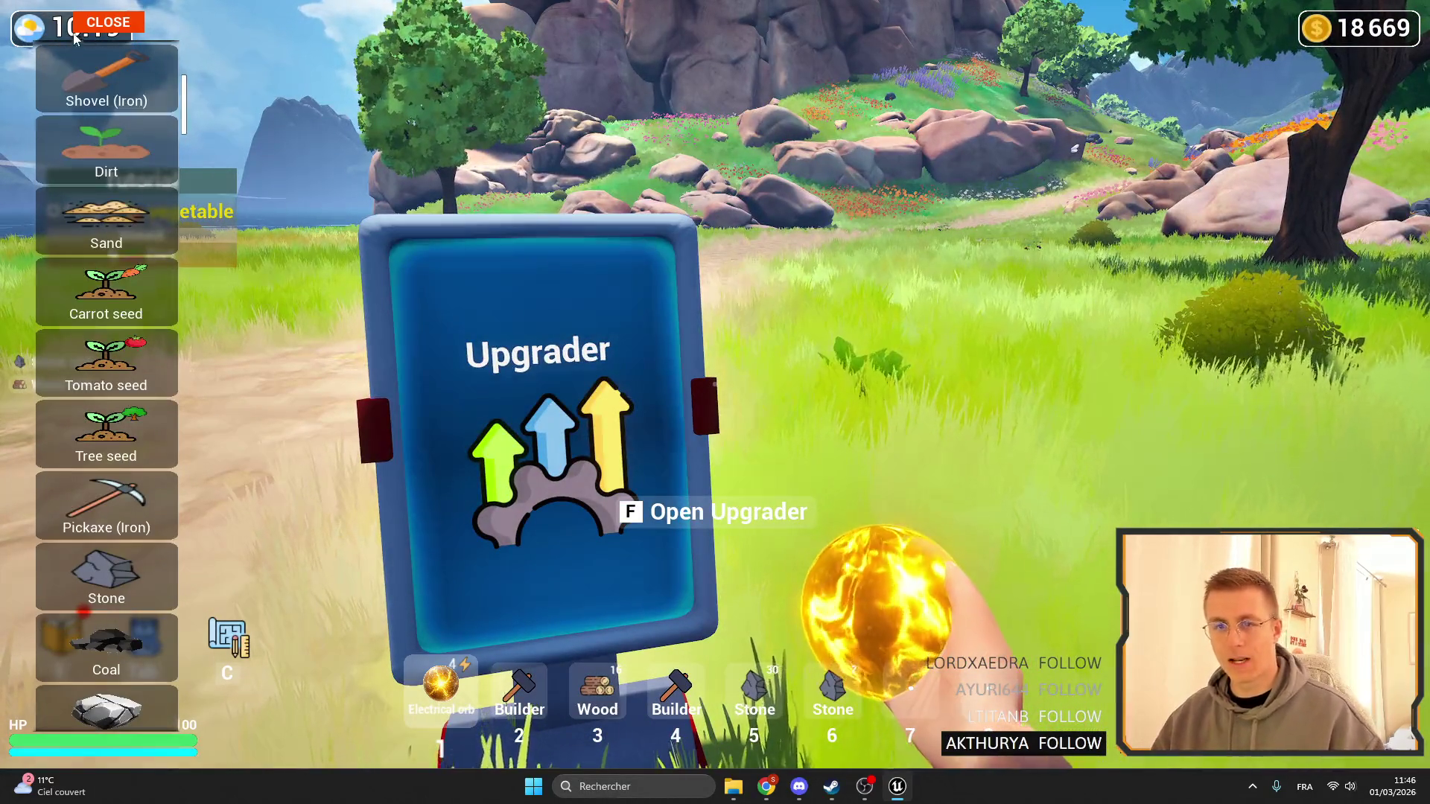
{"action": "key", "text": "Tab"}
{"action": "key", "text": "f"}
{"action": "left_click_drag", "start_coordinate": [974, 369], "coordinate": [961, 373]}
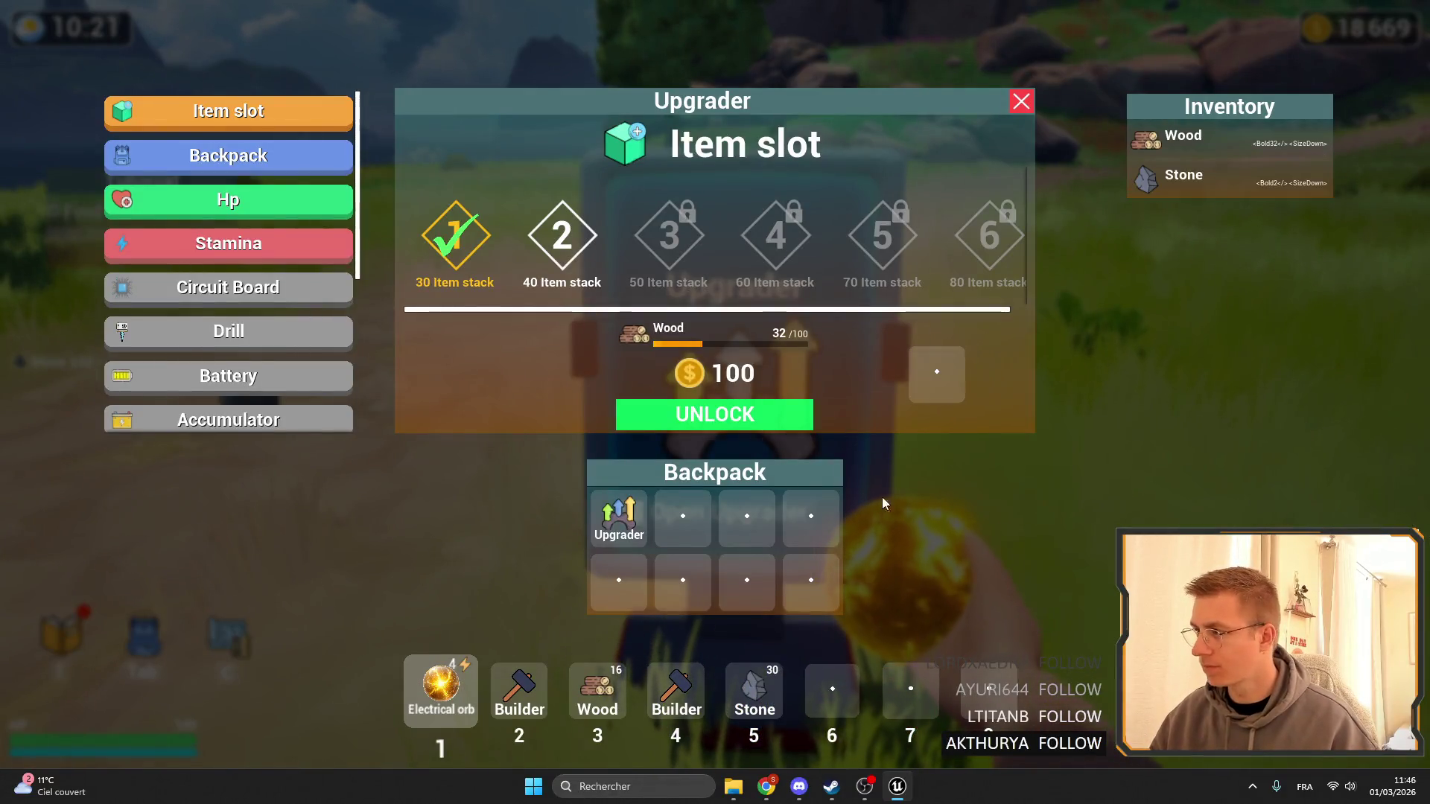
{"action": "left_click_drag", "start_coordinate": [753, 691], "coordinate": [938, 373]}
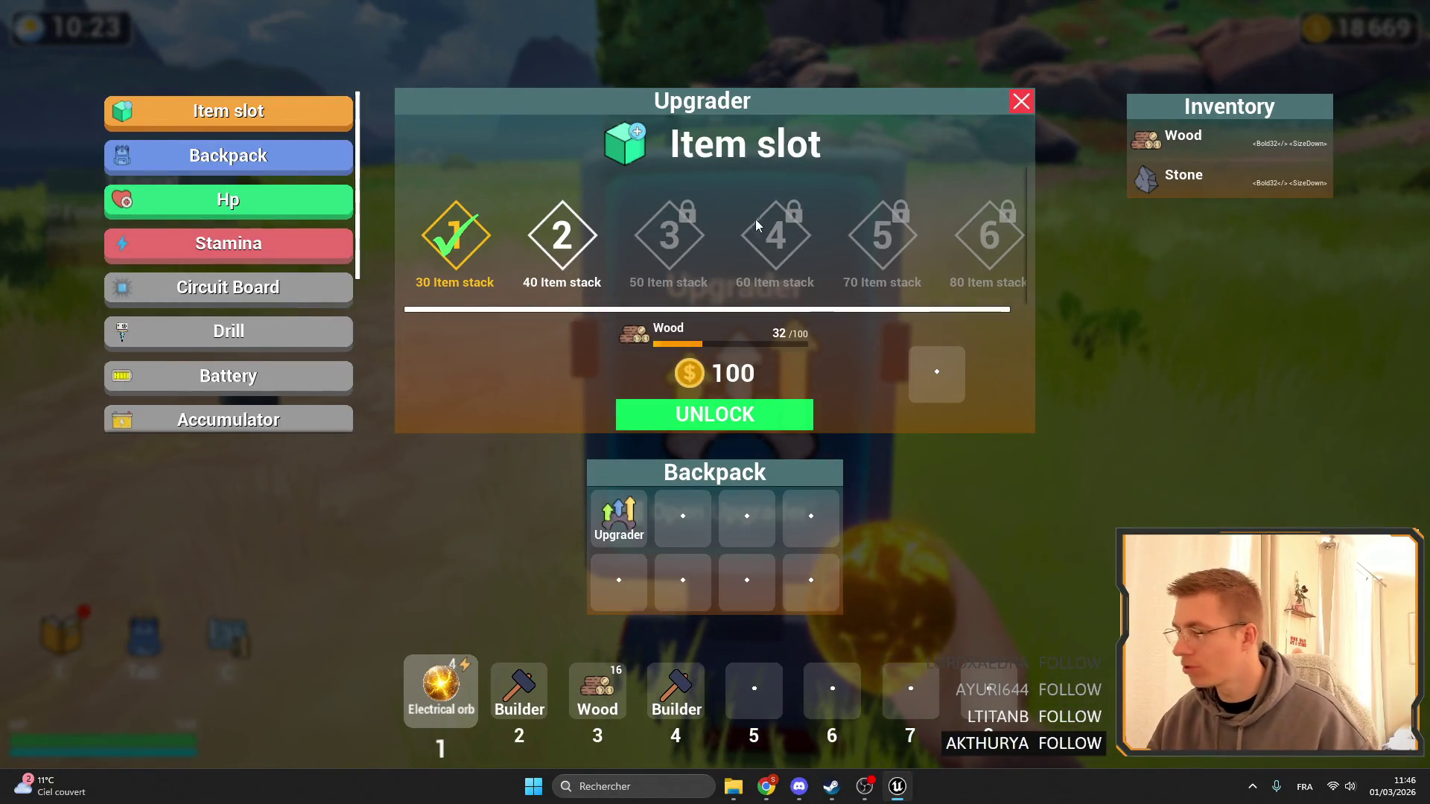
Check the Backpack upgrade page for the Wood and Stone rows, then close the Upgrader.
{"action": "left_click", "coordinate": [261, 156]}
{"action": "left_click", "coordinate": [313, 115]}
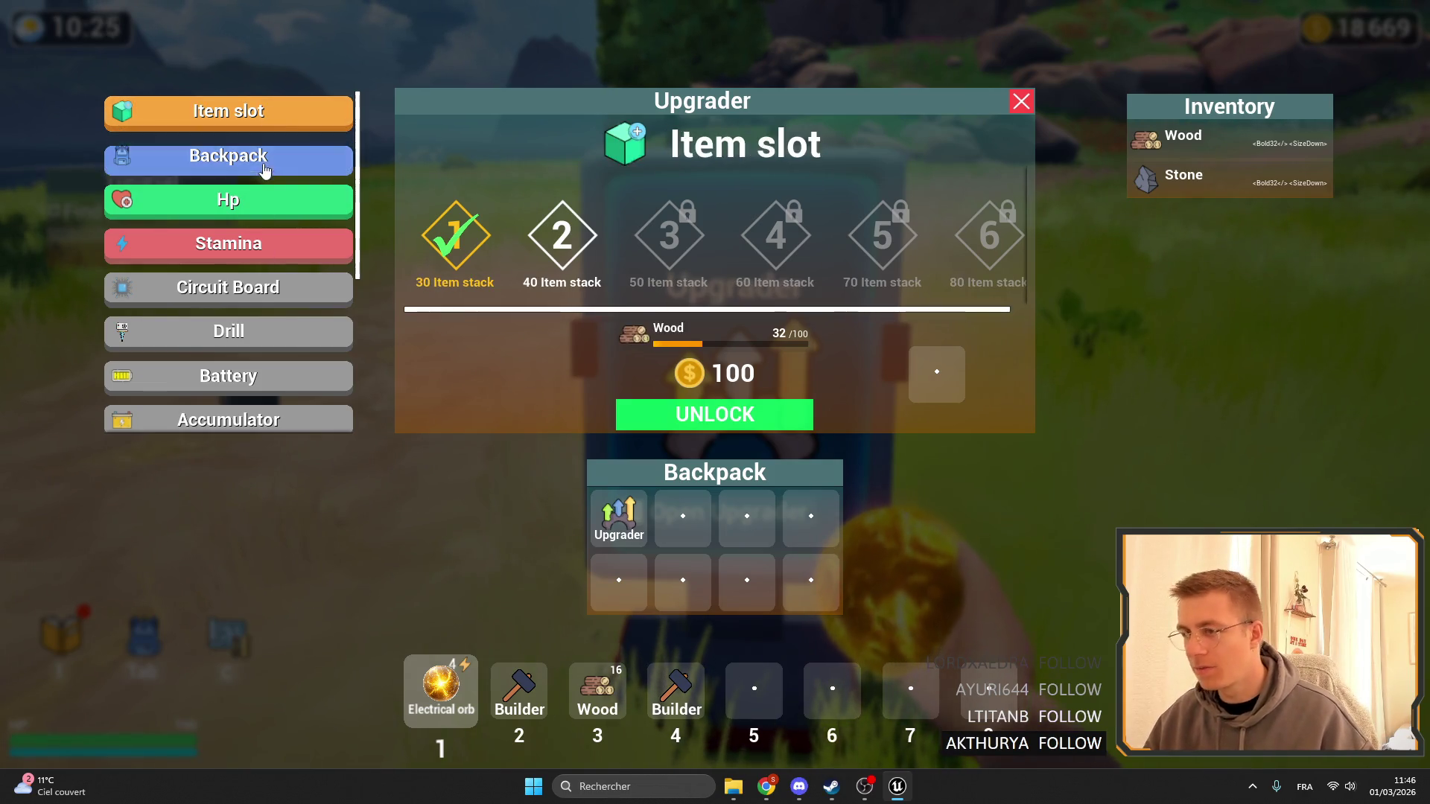
{"action": "left_click", "coordinate": [264, 167]}
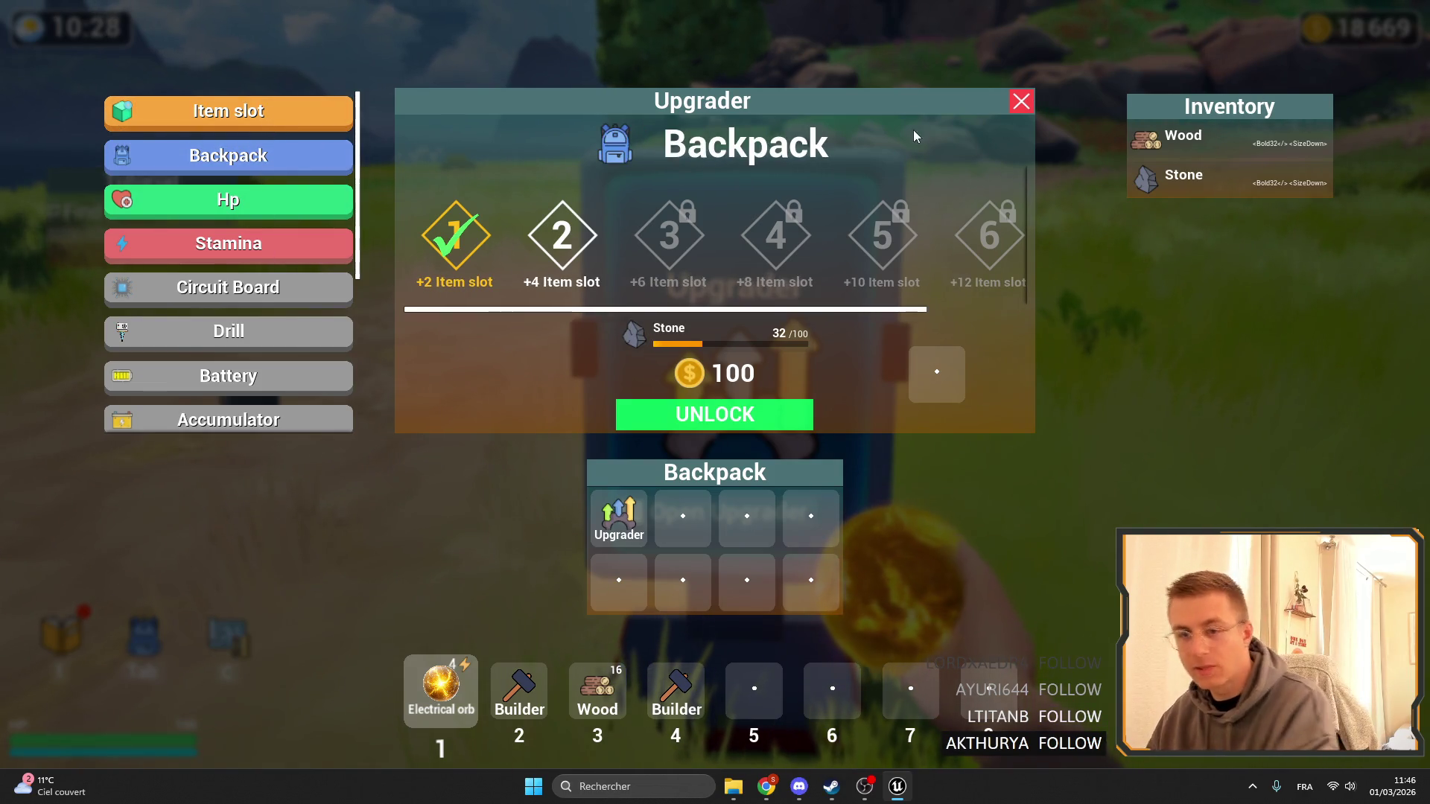
{"action": "left_click", "coordinate": [1026, 106]}
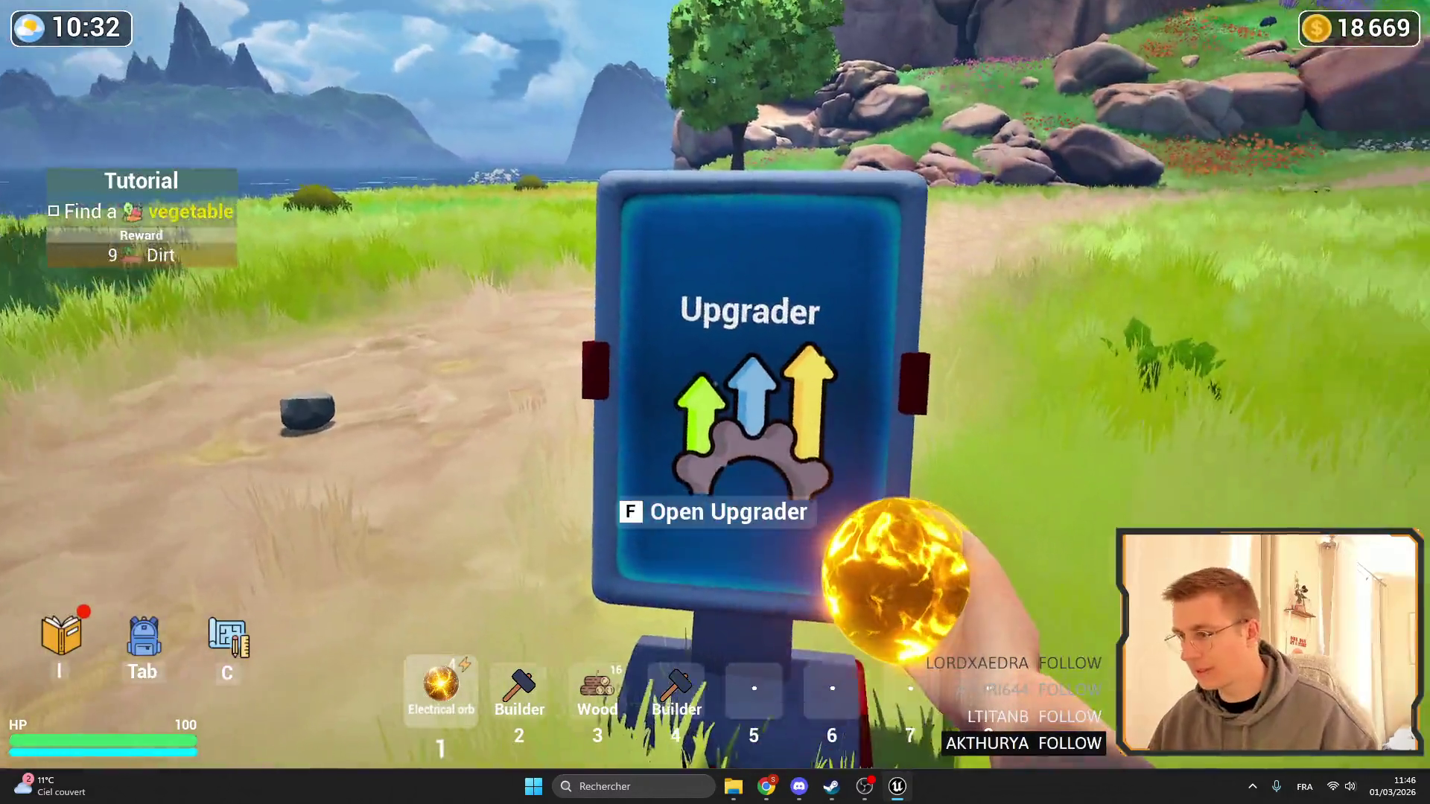
{"action": "key", "text": "f"}
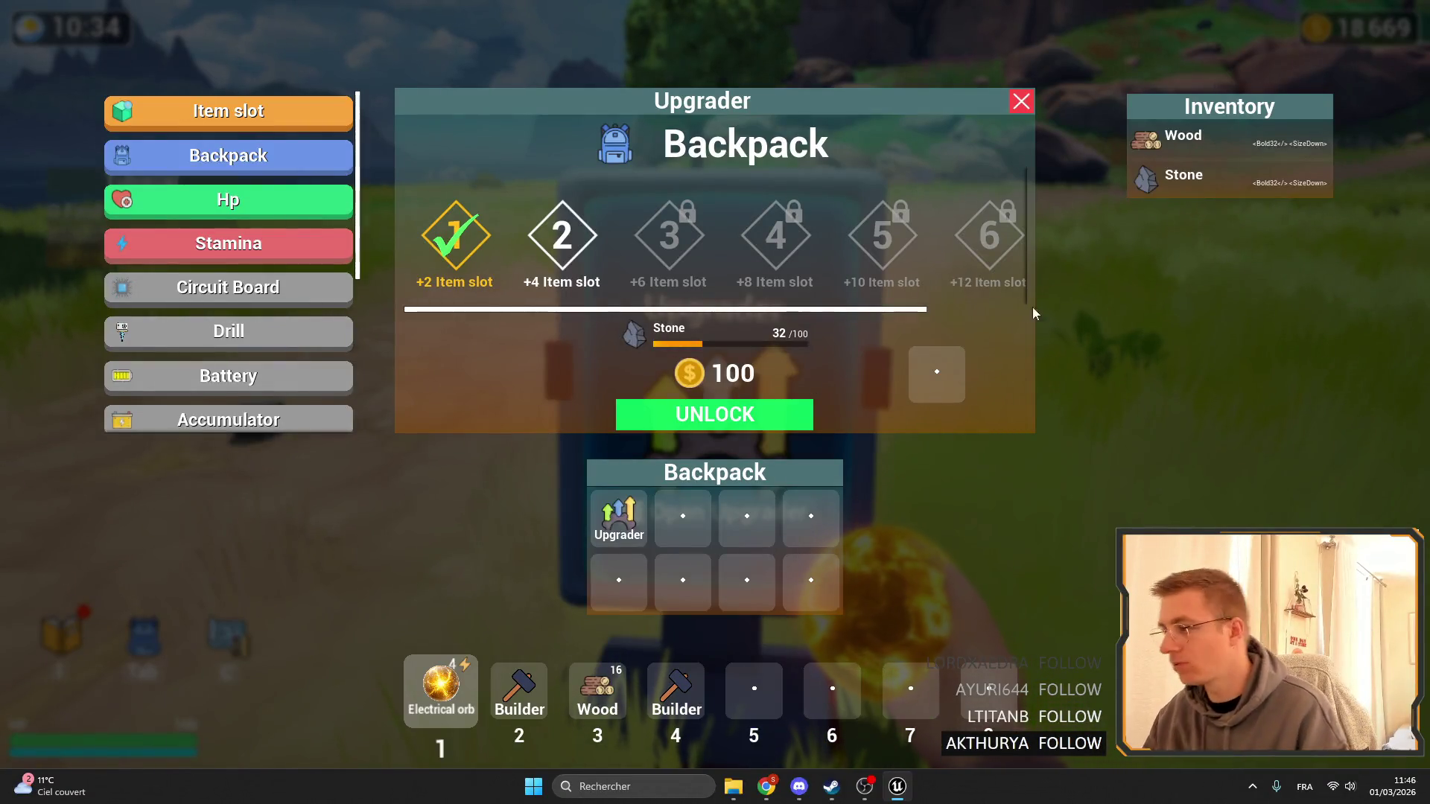
{"action": "left_click", "coordinate": [1020, 101]}
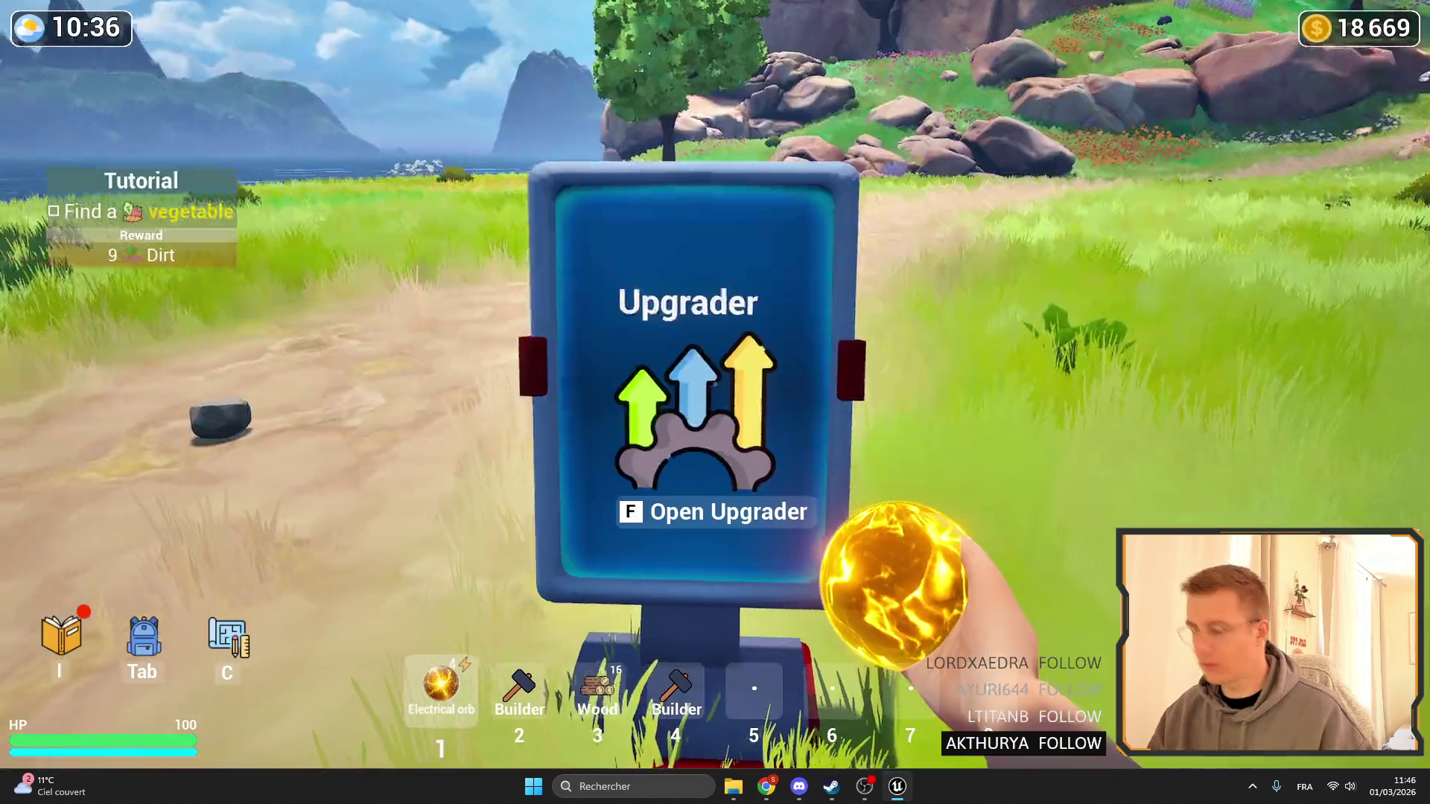
Stop the playtest and bring up the WB_UpgraderCount event graph.
{"action": "key", "text": "Escape"}
{"action": "left_click", "coordinate": [900, 29]}
{"action": "scroll", "coordinate": [788, 440], "scroll_direction": "up", "scroll_amount": 3}
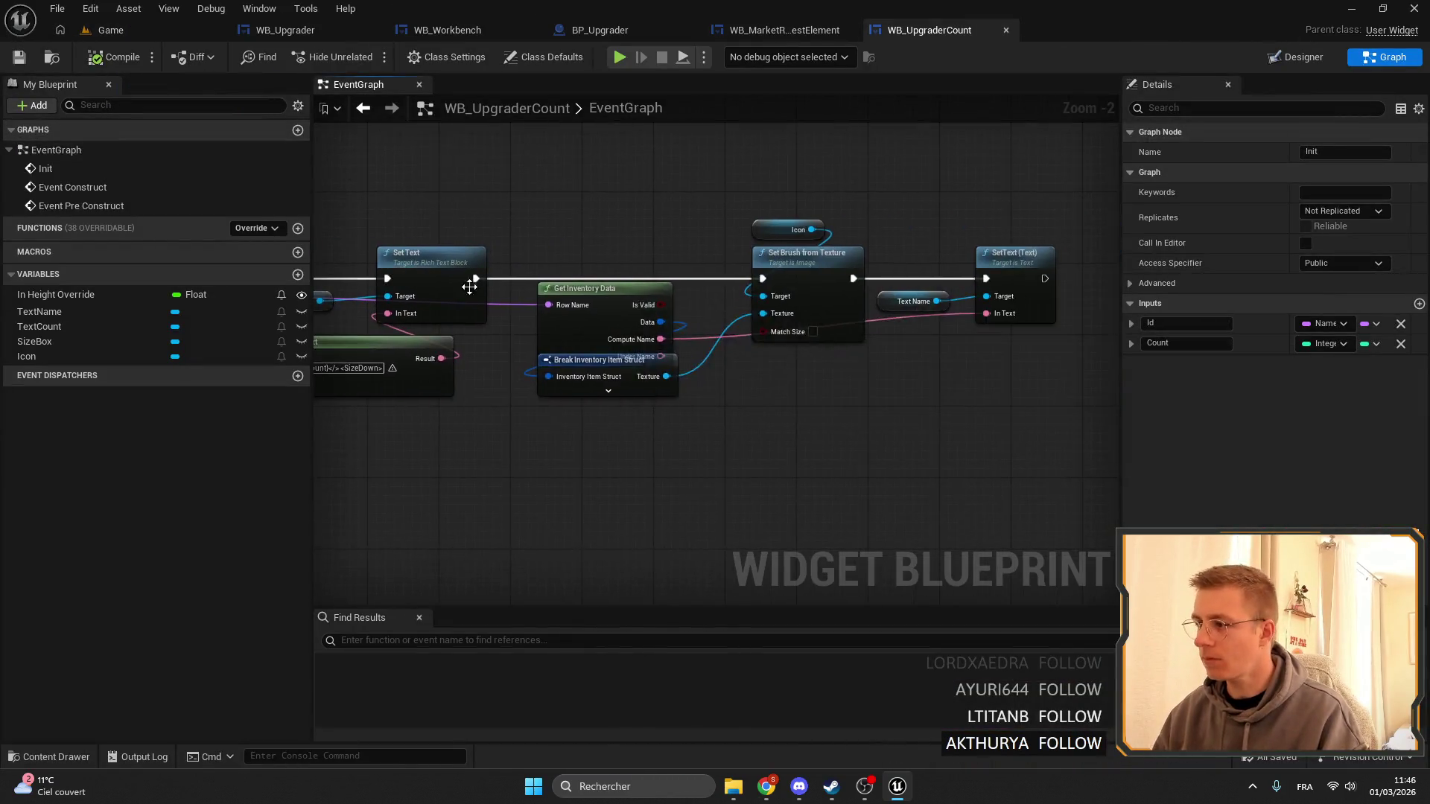
Trim the count's Format Text to <Bold>{count}</> and return to the Game level.
{"action": "left_click", "coordinate": [768, 428]}
{"action": "key", "text": "BackSpace"}
{"action": "key", "text": "BackSpace"}
{"action": "key", "text": "BackSpace"}
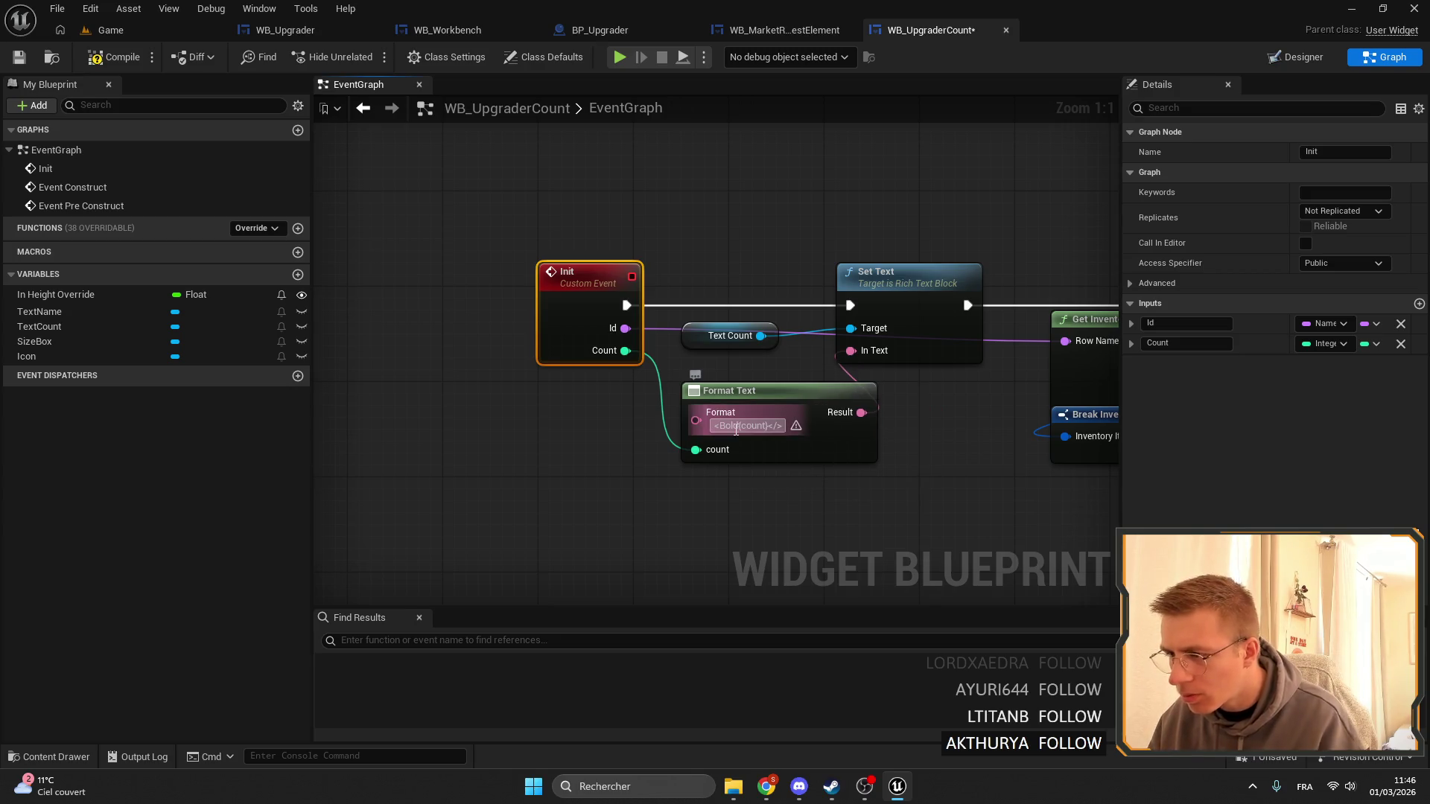
{"action": "left_click", "coordinate": [979, 482]}
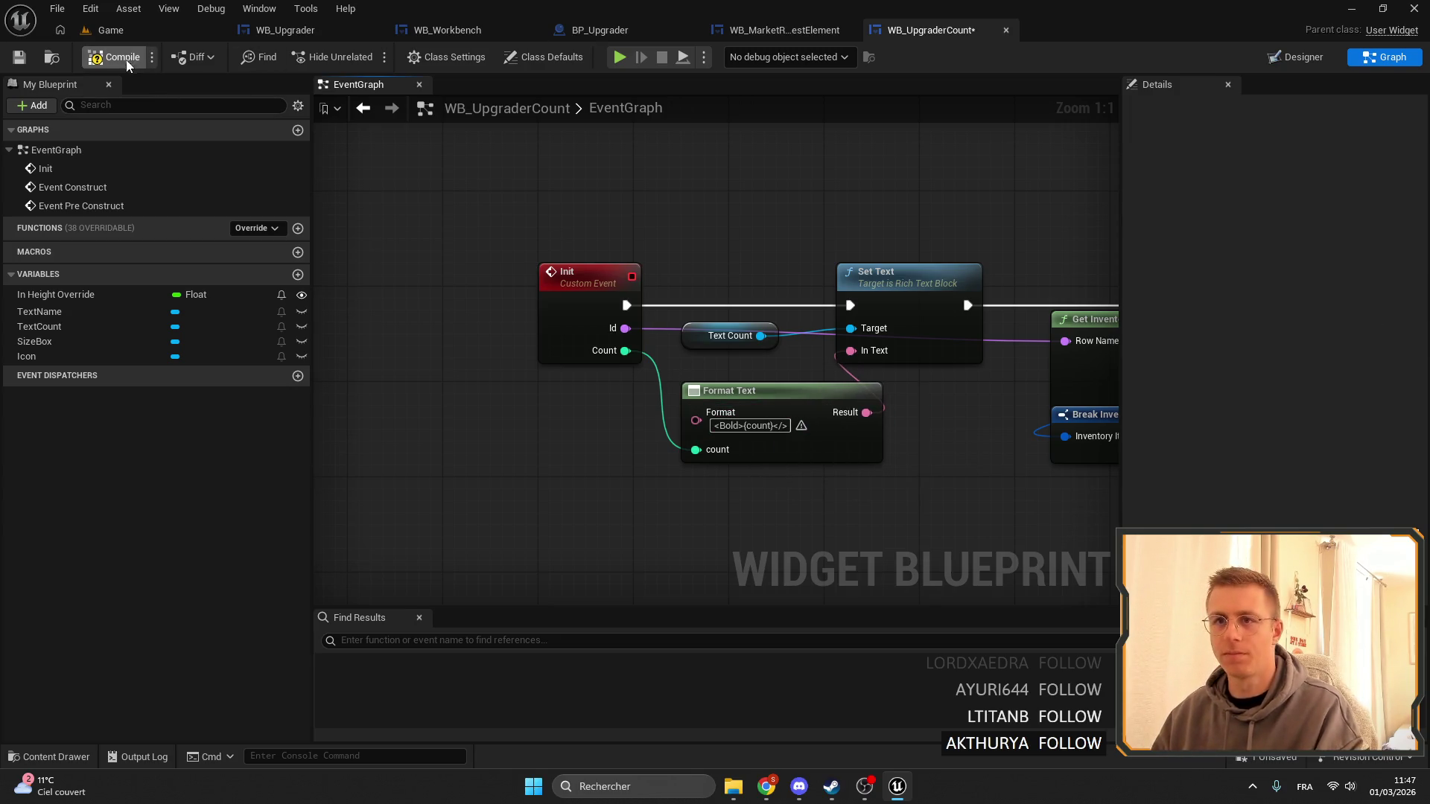
{"action": "left_click", "coordinate": [111, 33]}
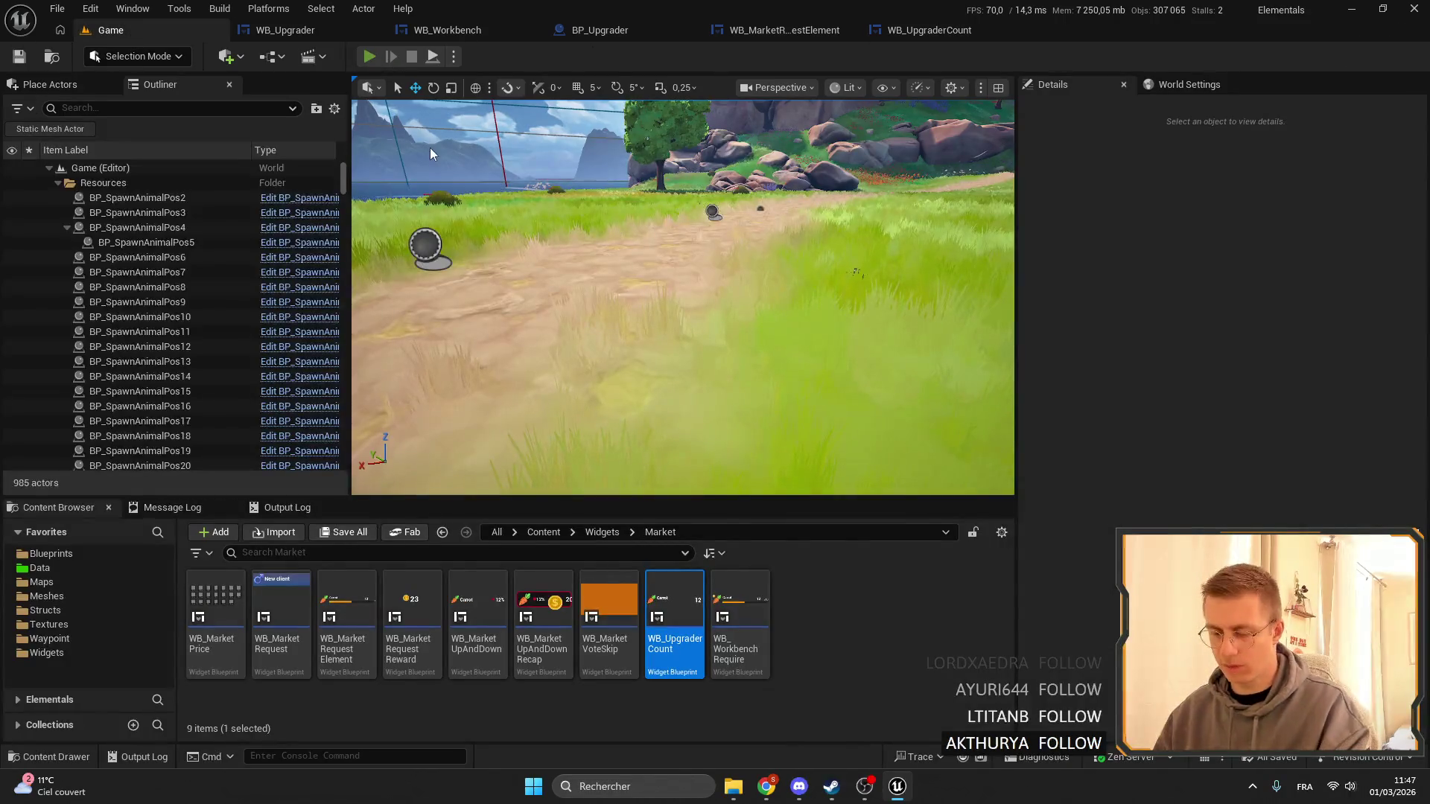
Start a fullscreen playtest and open the Upgrader to check its Inventory counts.
{"action": "key", "text": "alt+p"}
{"action": "key", "text": "F11"}
{"action": "key", "text": "e"}
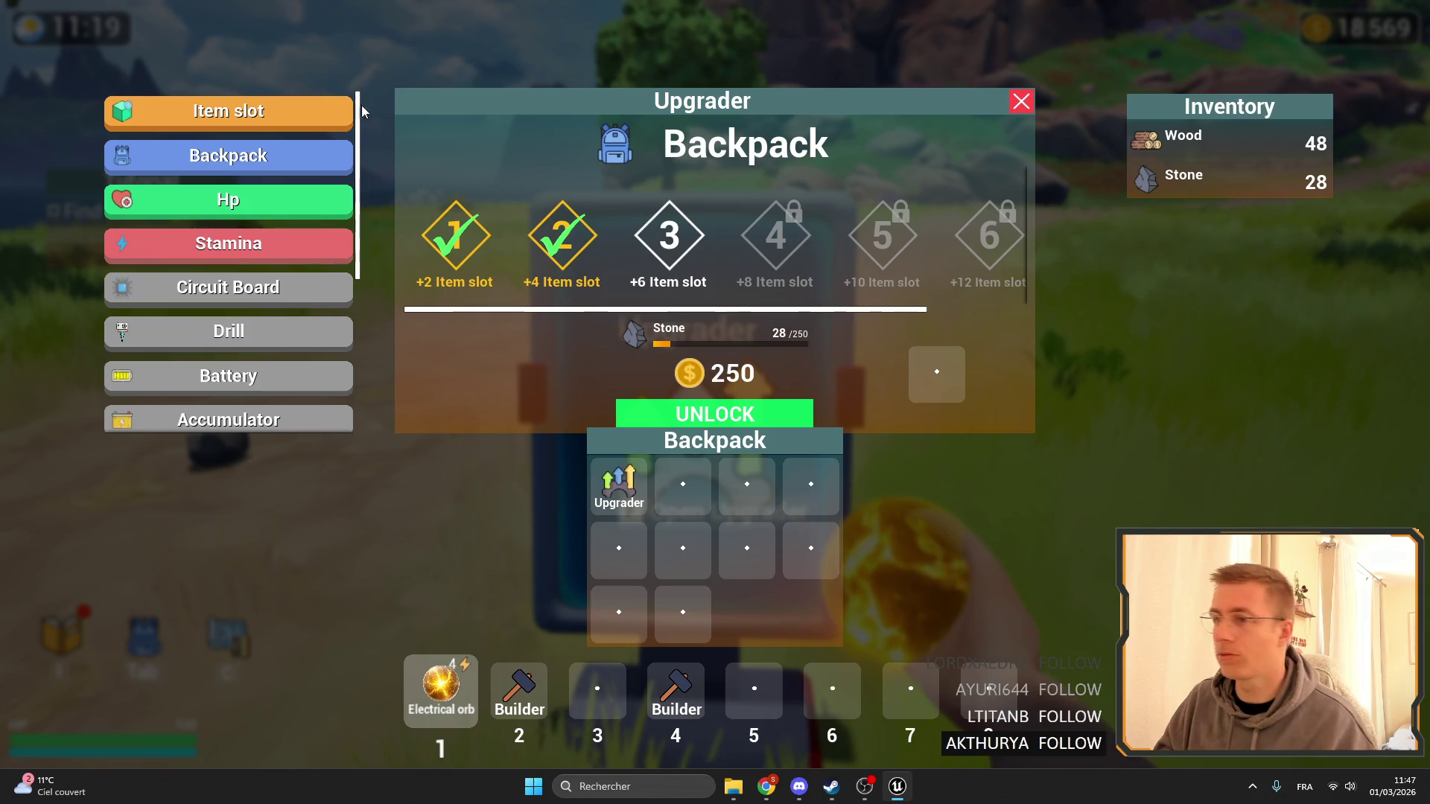
{"action": "key", "text": "Escape"}
{"action": "key", "text": "f"}
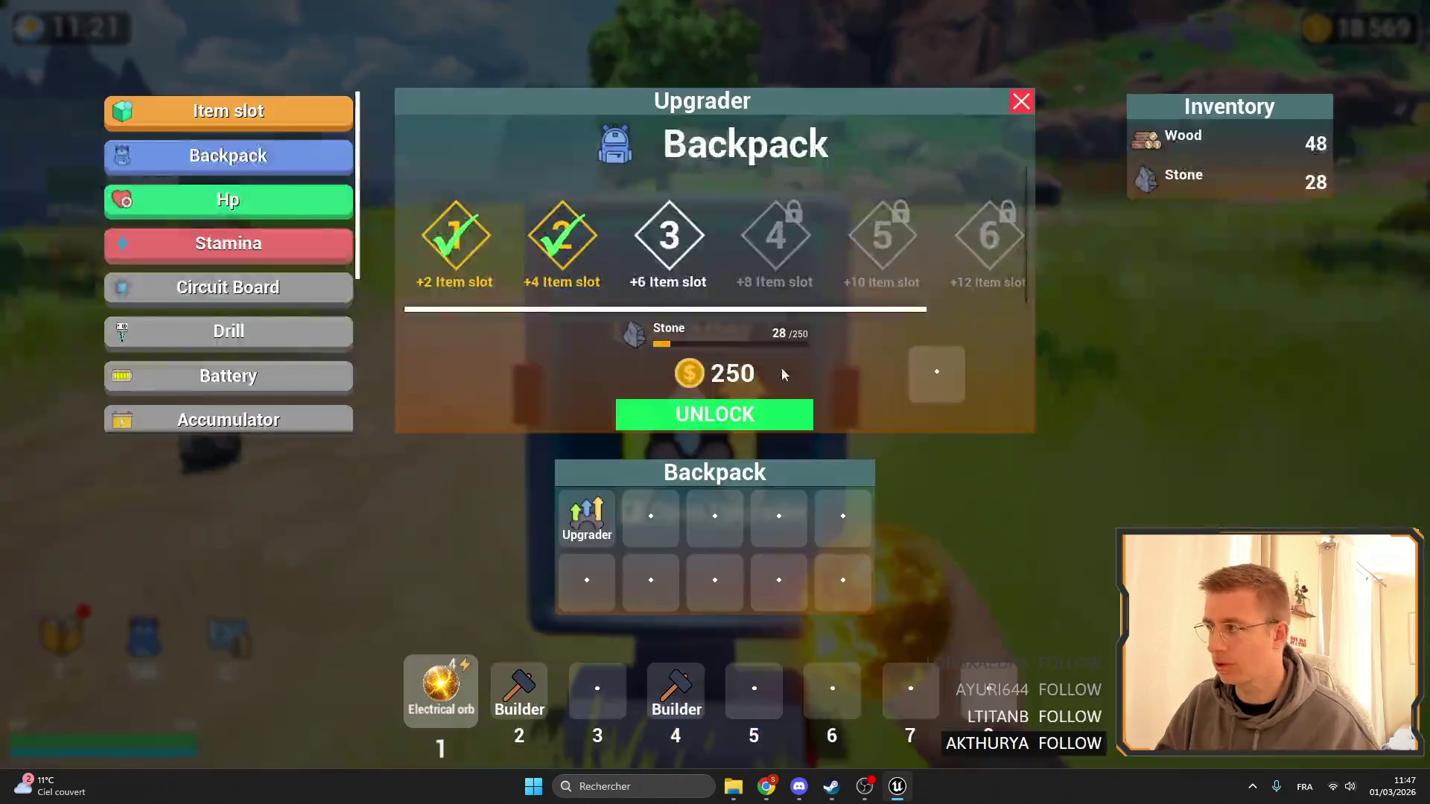
{"action": "key", "text": "Escape"}
{"action": "key", "text": "f"}
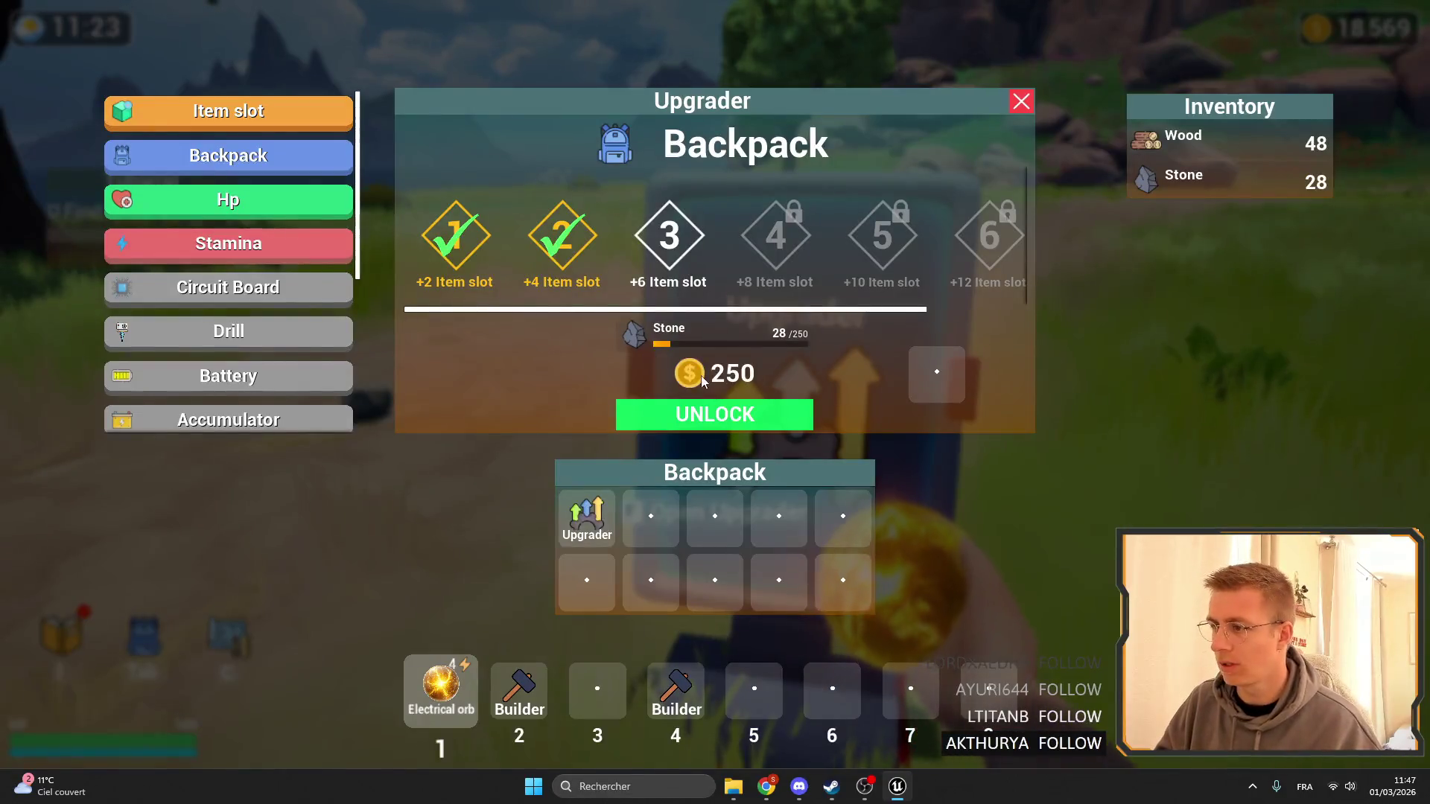
Browse the Hp, Backpack, Item slot and Stamina pages showing Wood 48 and Stone 28, then close.
{"action": "left_click", "coordinate": [272, 200]}
{"action": "left_click", "coordinate": [271, 157]}
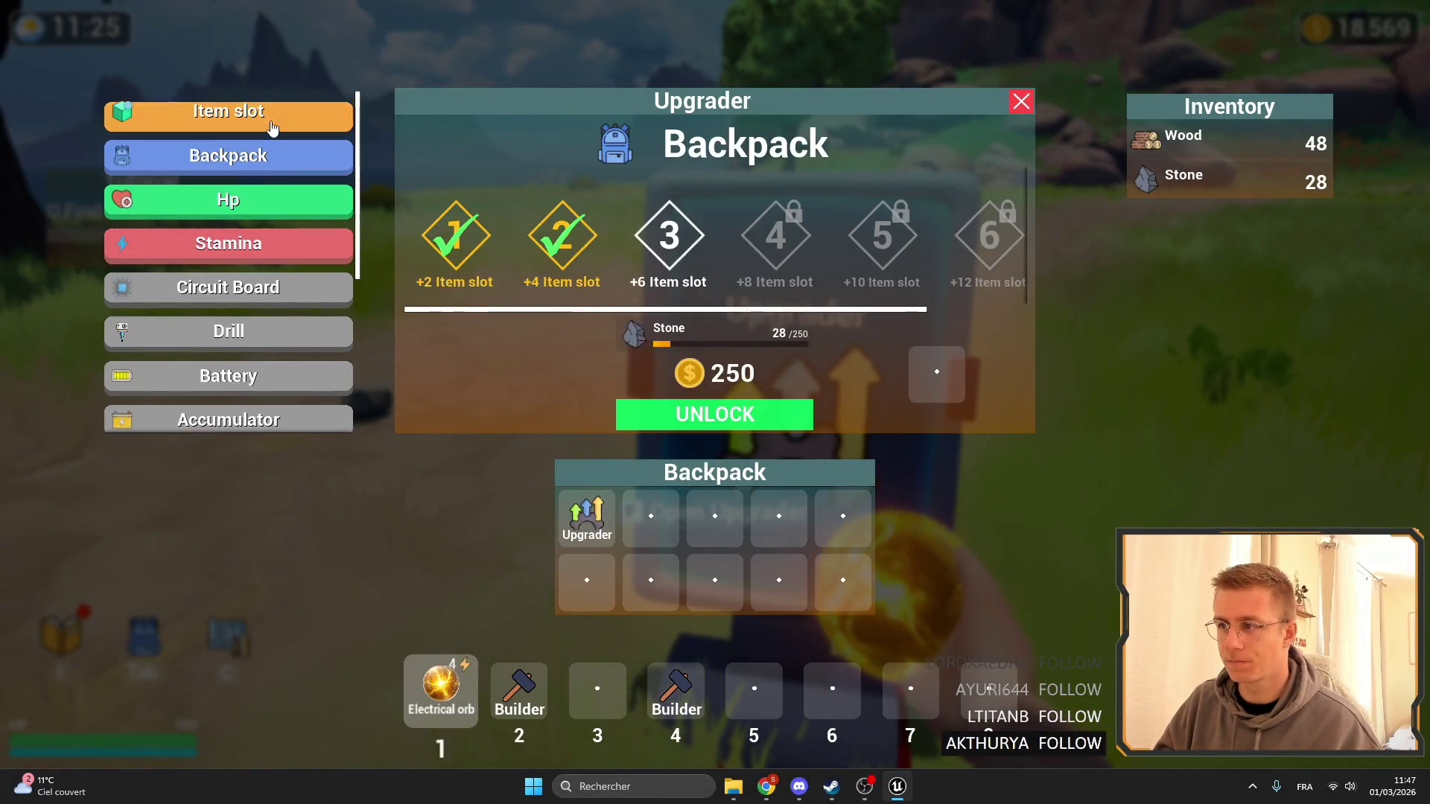
{"action": "left_click", "coordinate": [272, 120]}
{"action": "left_click", "coordinate": [257, 246]}
{"action": "left_click", "coordinate": [262, 201]}
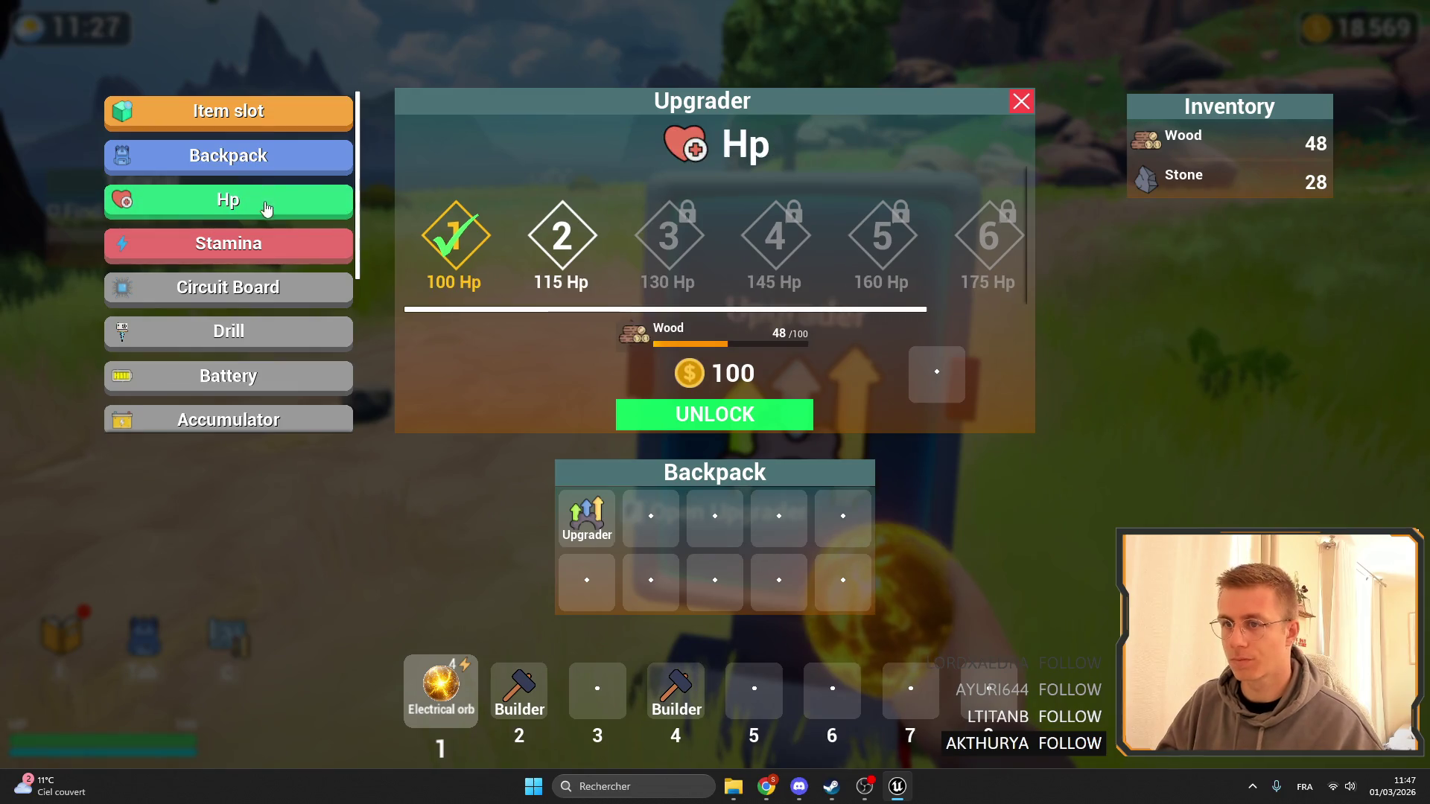
{"action": "left_click", "coordinate": [262, 157]}
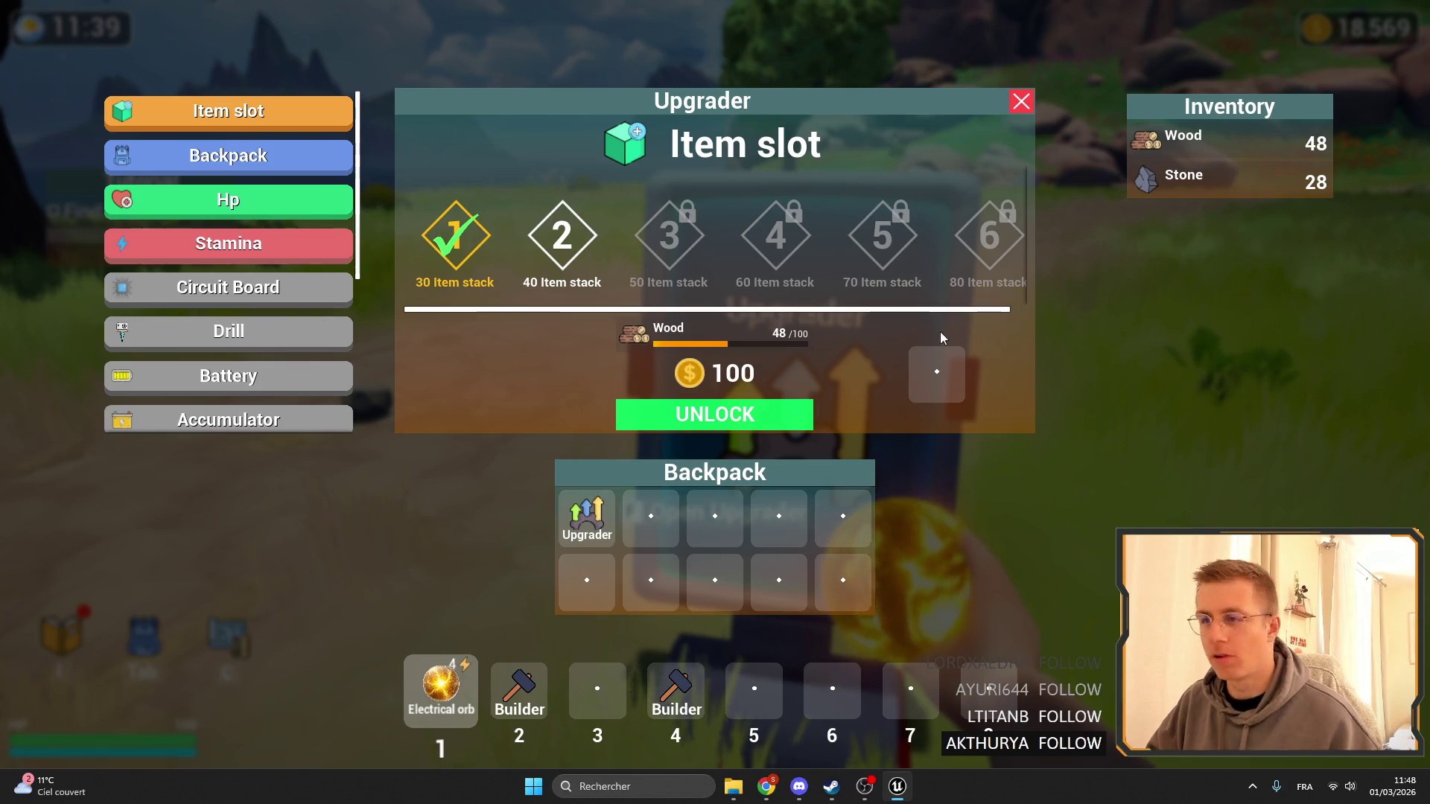
{"action": "left_click", "coordinate": [1023, 111]}
{"action": "key", "text": "f"}
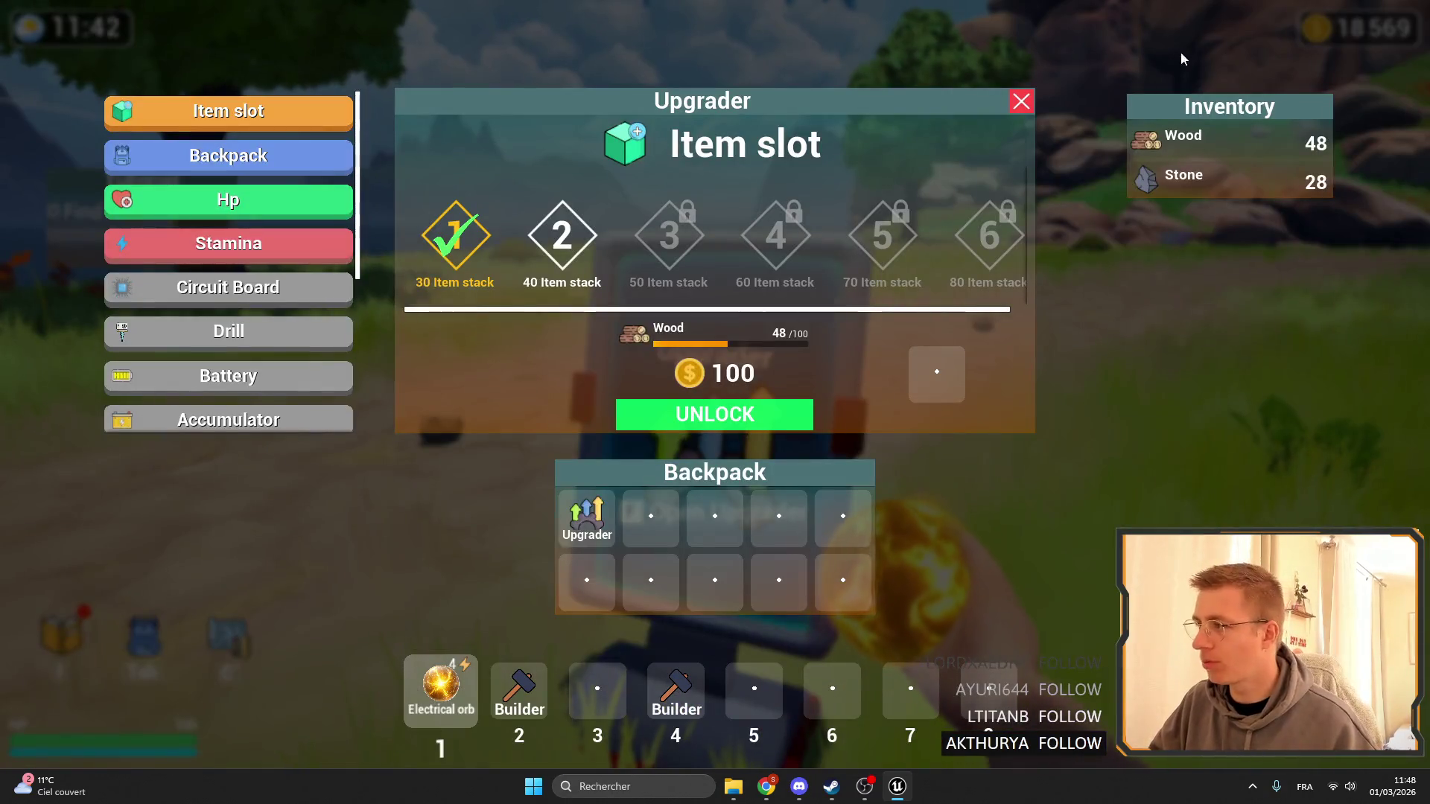
{"action": "left_click", "coordinate": [1020, 103]}
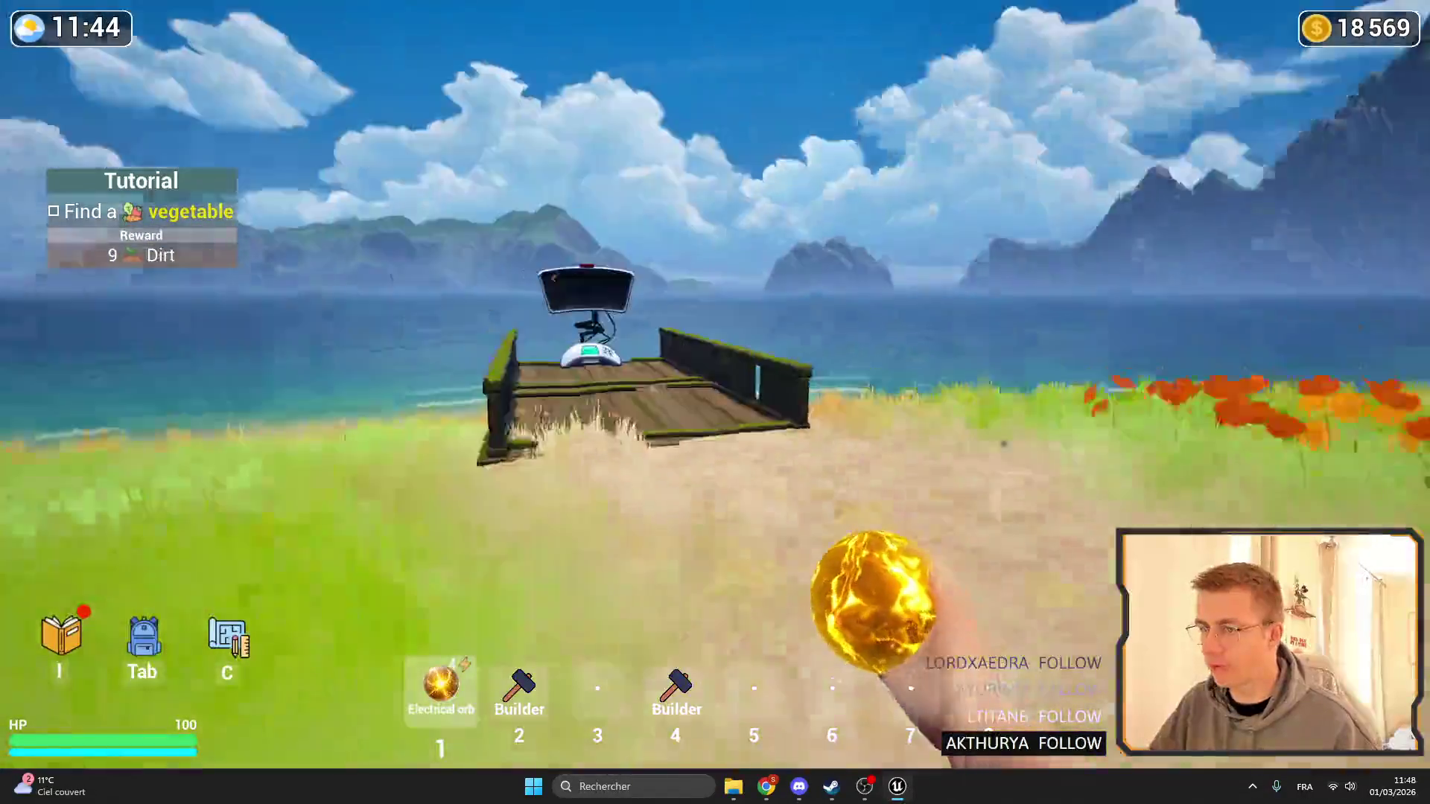
Cycle through hotbar slots and equip Dirt from the inventory list into slot 5.
{"action": "key", "text": "3"}
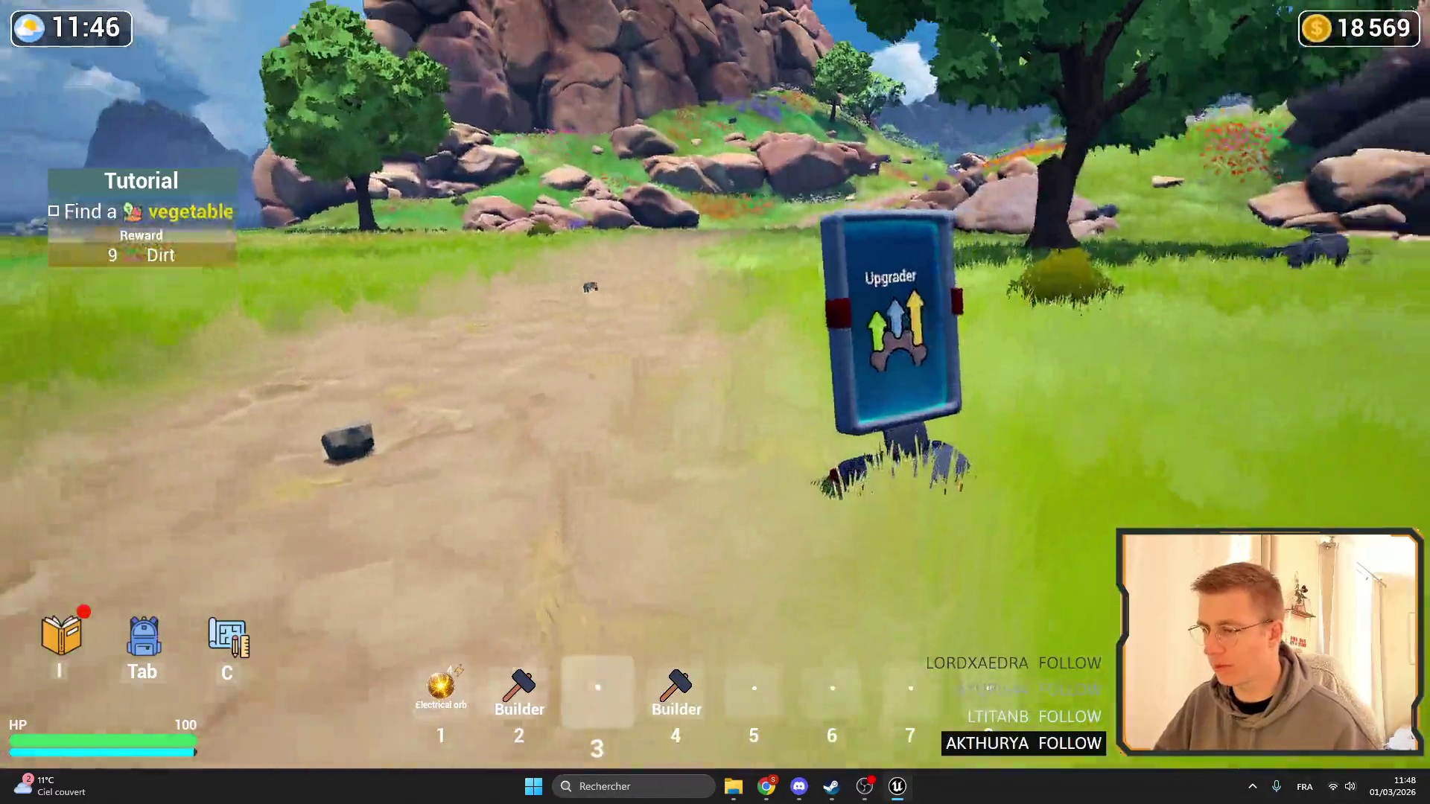
{"action": "key", "text": "4"}
{"action": "key", "text": "5"}
{"action": "key", "text": "f"}
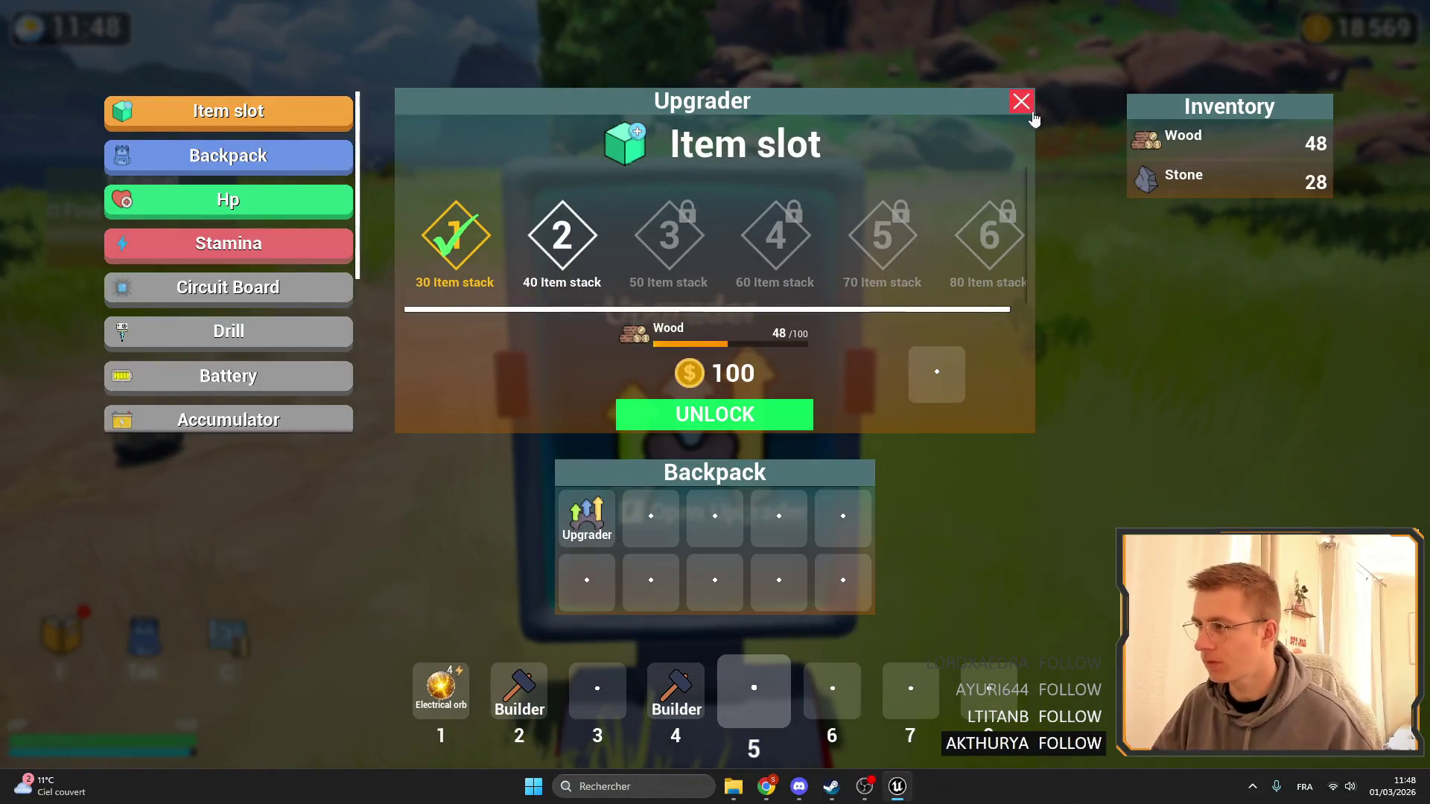
{"action": "left_click", "coordinate": [1032, 112]}
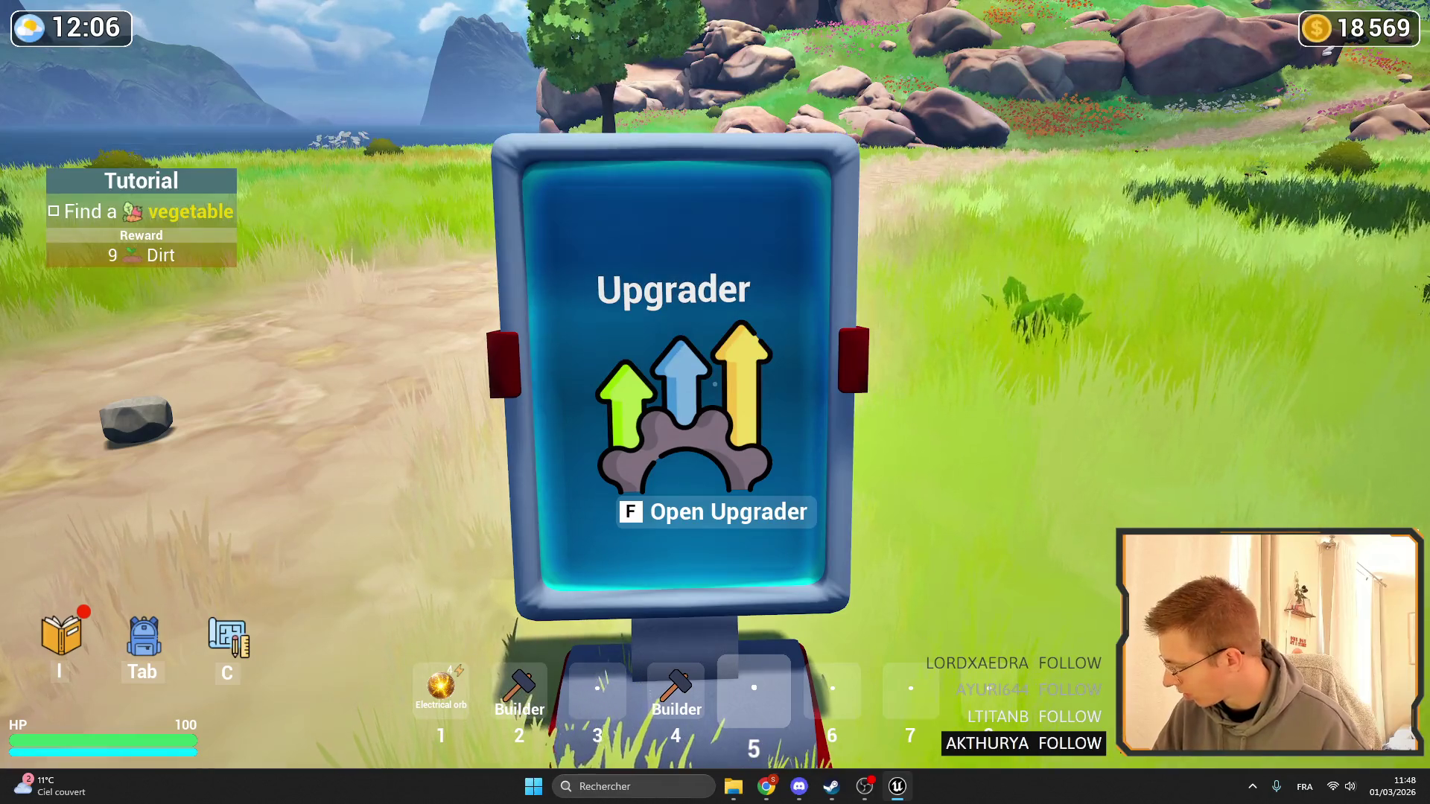
{"action": "key", "text": "s"}
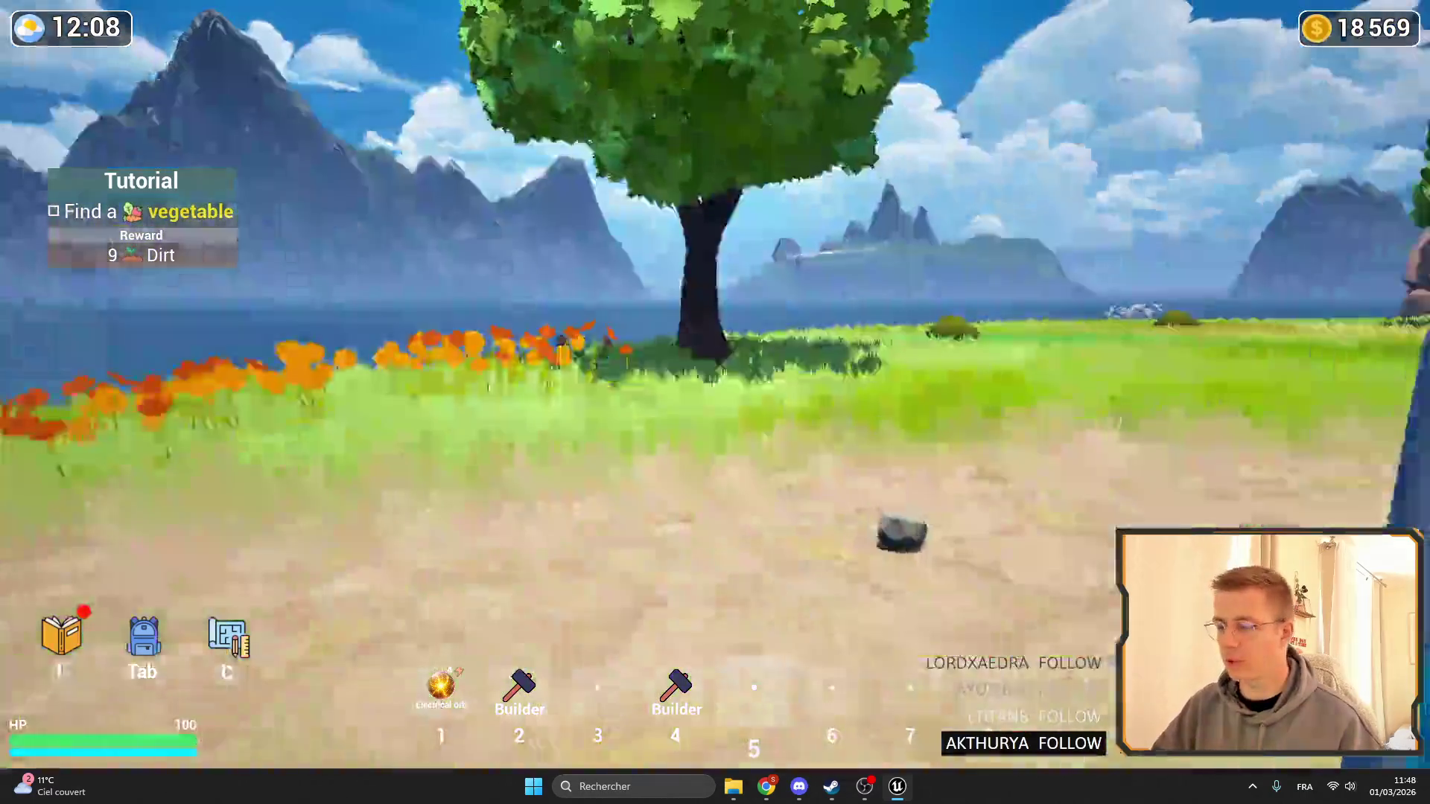
{"action": "key", "text": "Tab"}
{"action": "scroll", "coordinate": [105, 373], "scroll_direction": "down", "scroll_amount": 5}
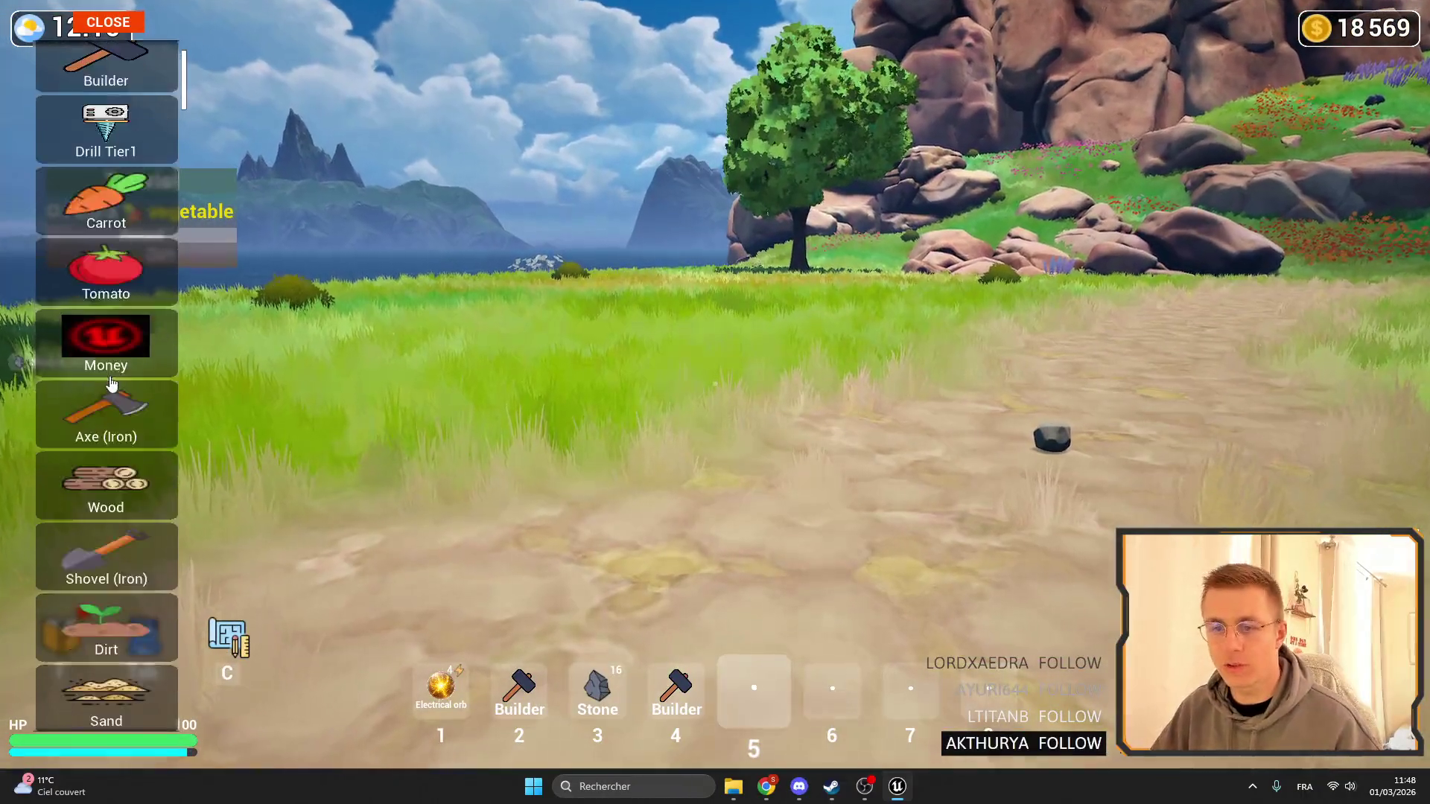
{"action": "left_click", "coordinate": [105, 491]}
{"action": "key", "text": "Tab"}
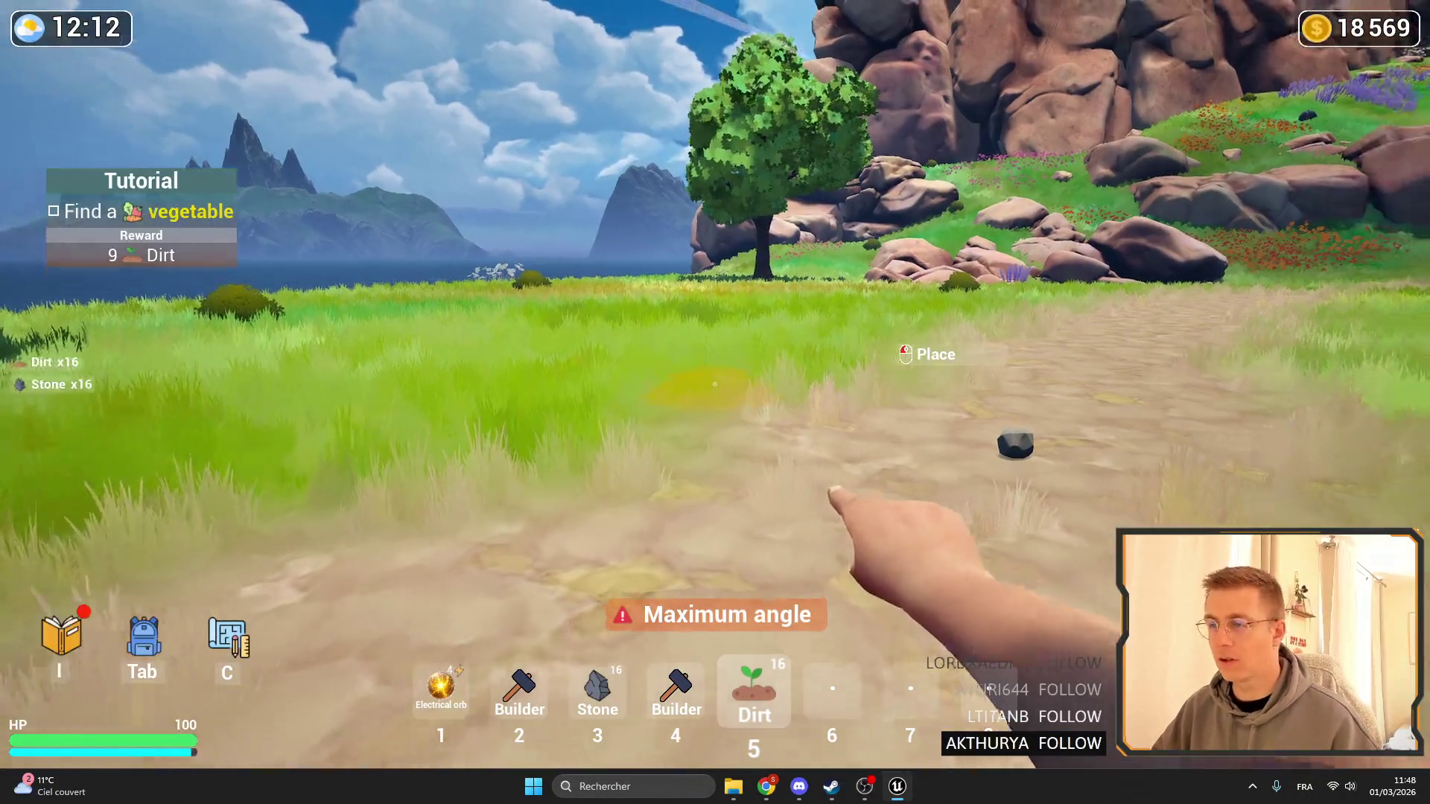
Aim at the ground to preview dirt placement and trigger the Maximum angle warning.
{"action": "key", "text": "w"}
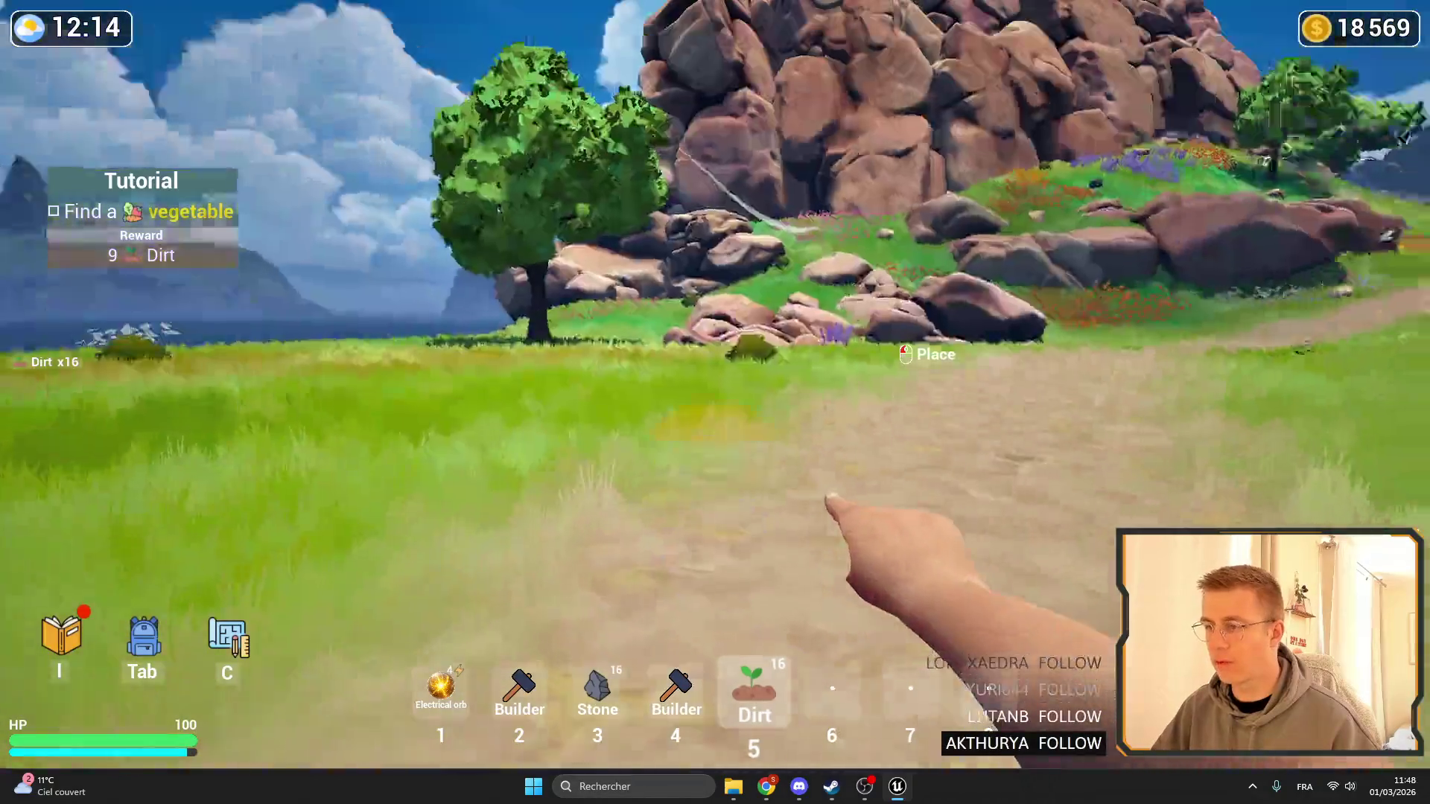
{"action": "key", "text": "w"}
{"action": "key", "text": "s"}
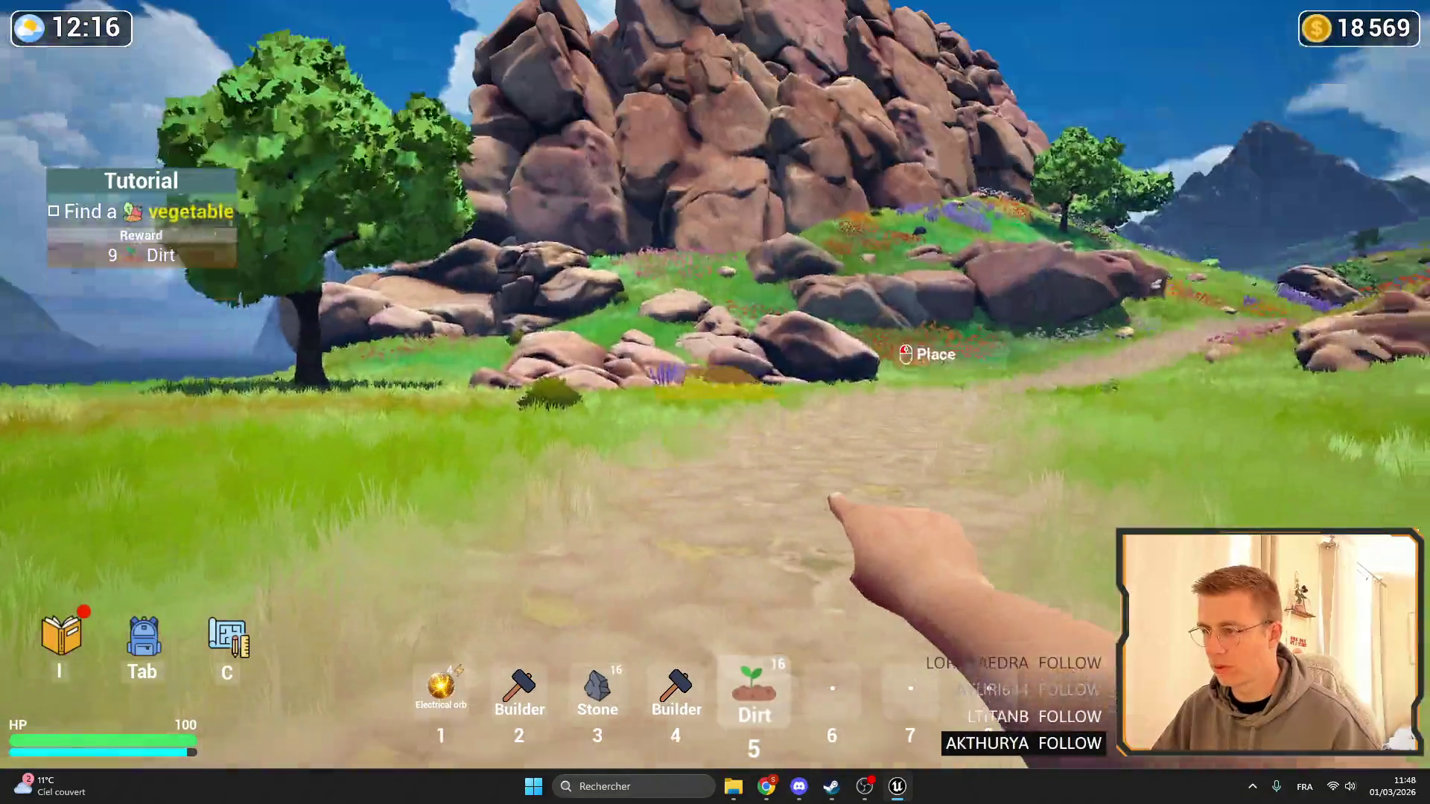
{"action": "key", "text": "w"}
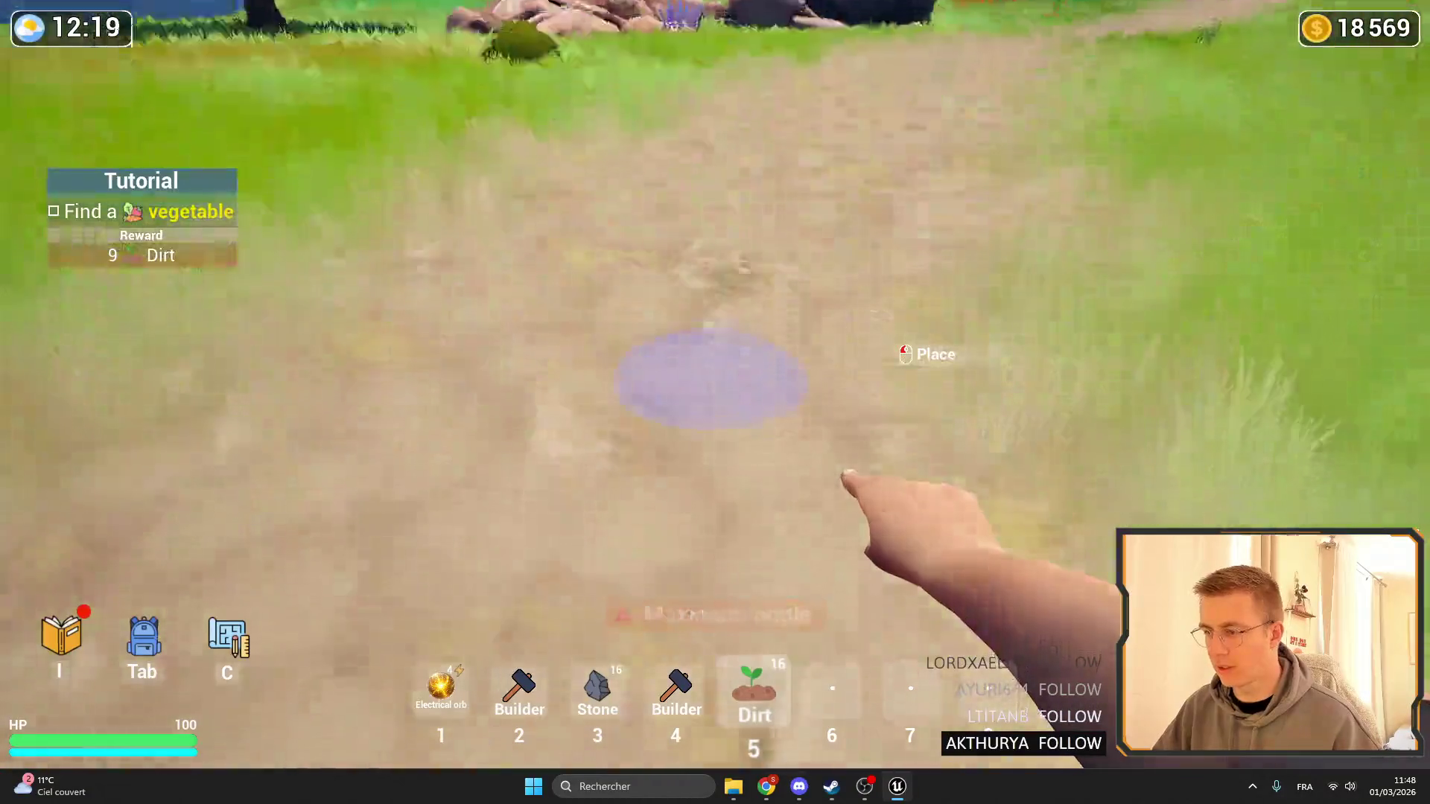
{"action": "key", "text": "w"}
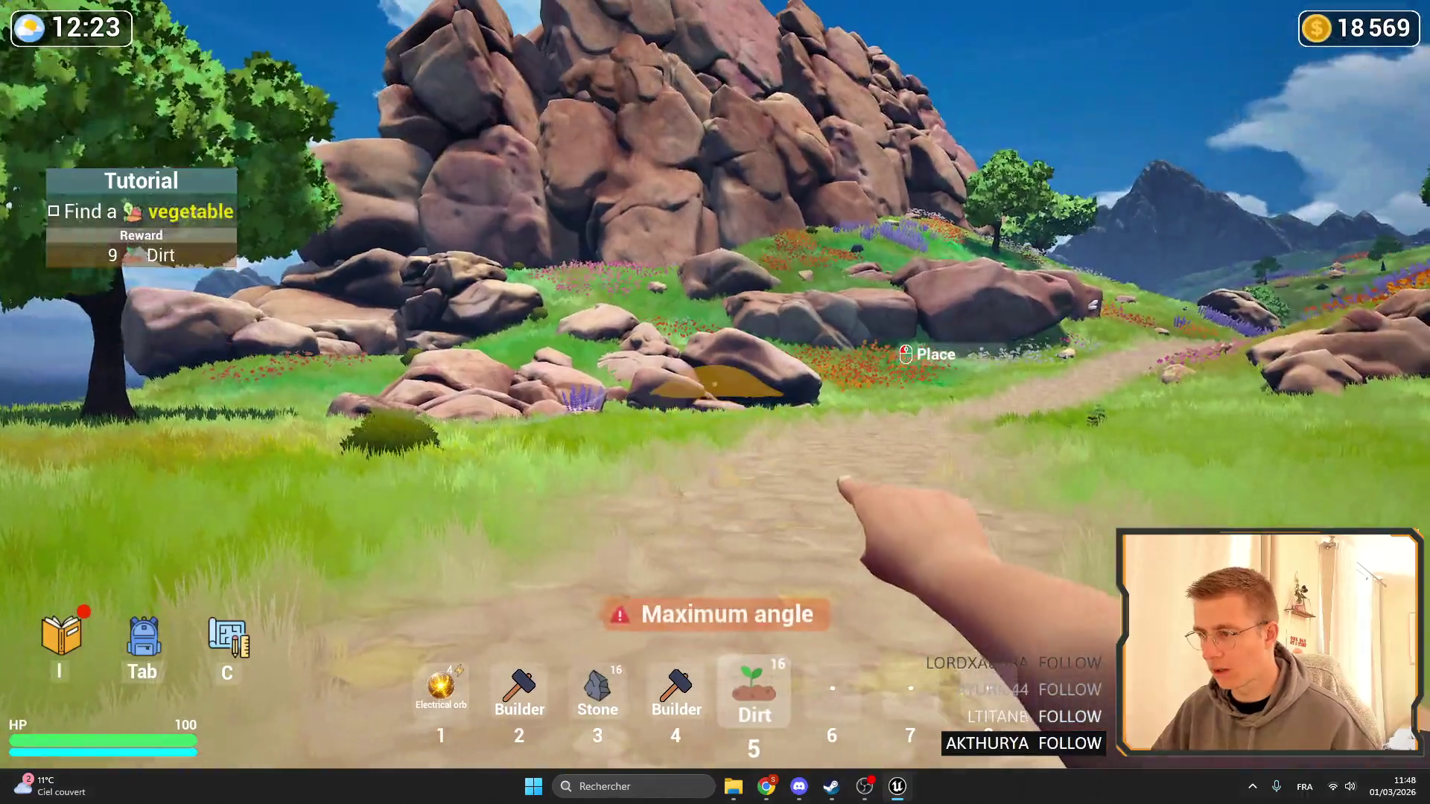
Leave fullscreen, stop the playtest, and show the Blueprints folder contents.
{"action": "key", "text": "F11"}
{"action": "key", "text": "Escape"}
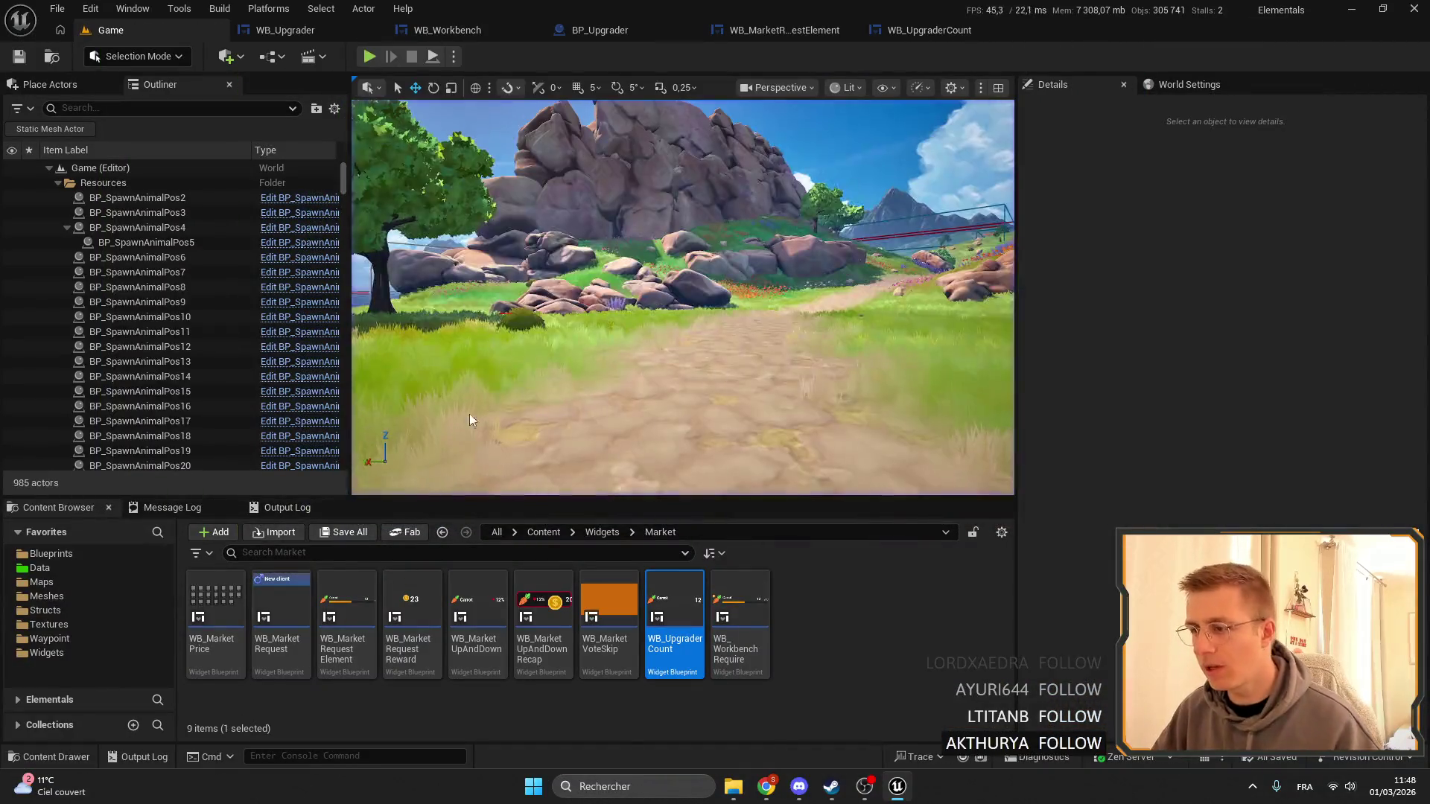
{"action": "left_click", "coordinate": [58, 559]}
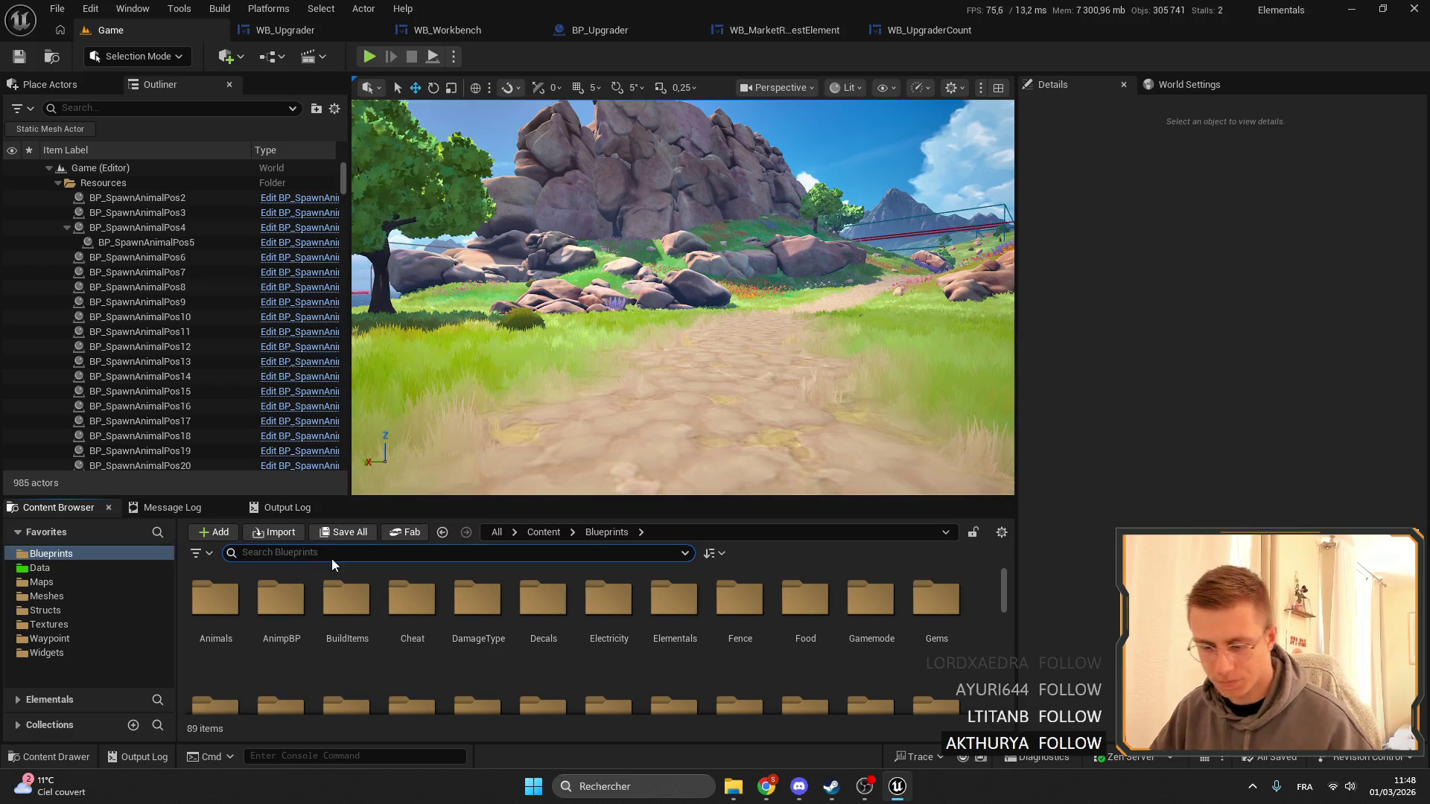
Search 'place dirt', open Place_Dirt, and drill into its ManageInfoPanel function graph.
{"action": "type", "text": "place"}
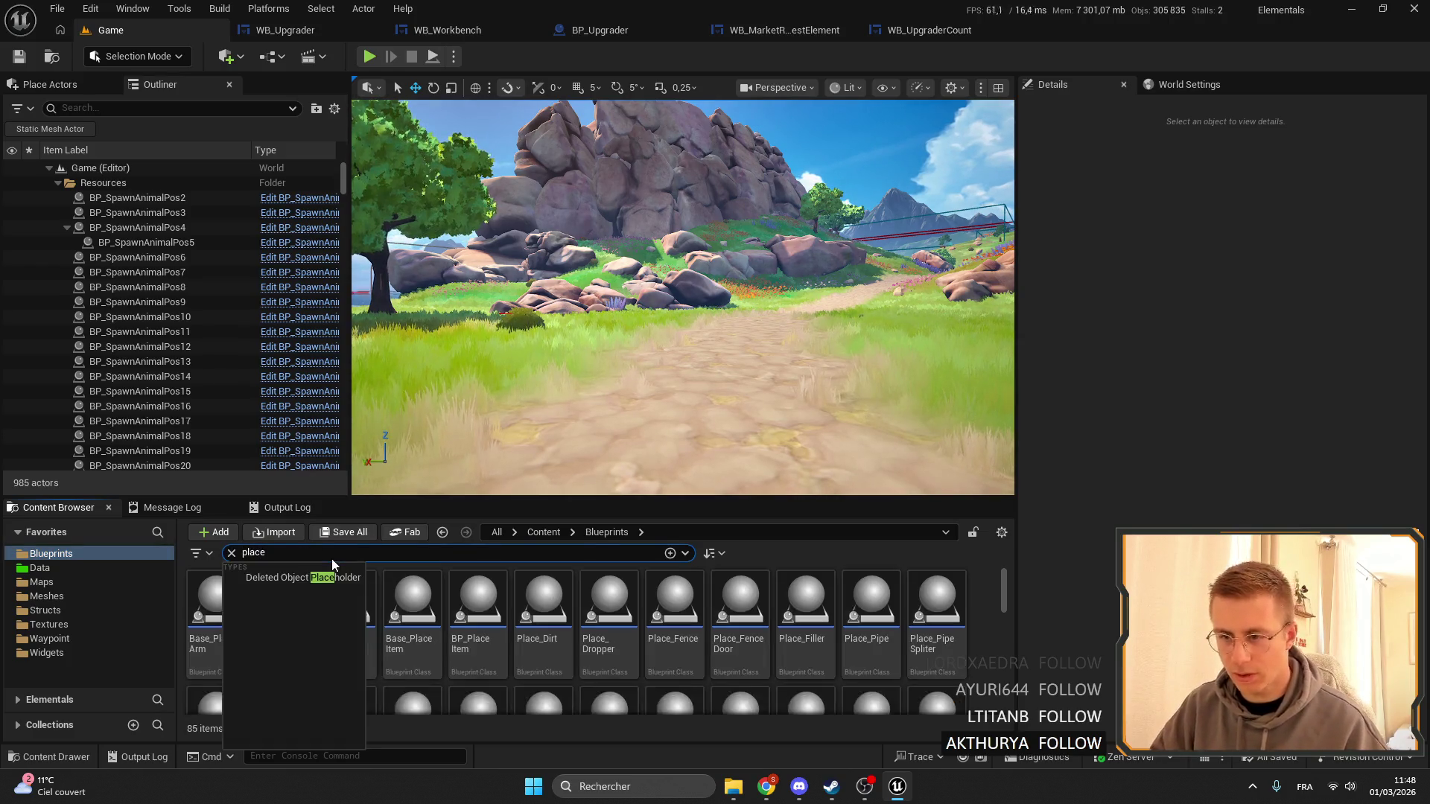
{"action": "type", "text": " dirt"}
{"action": "left_click", "coordinate": [238, 605]}
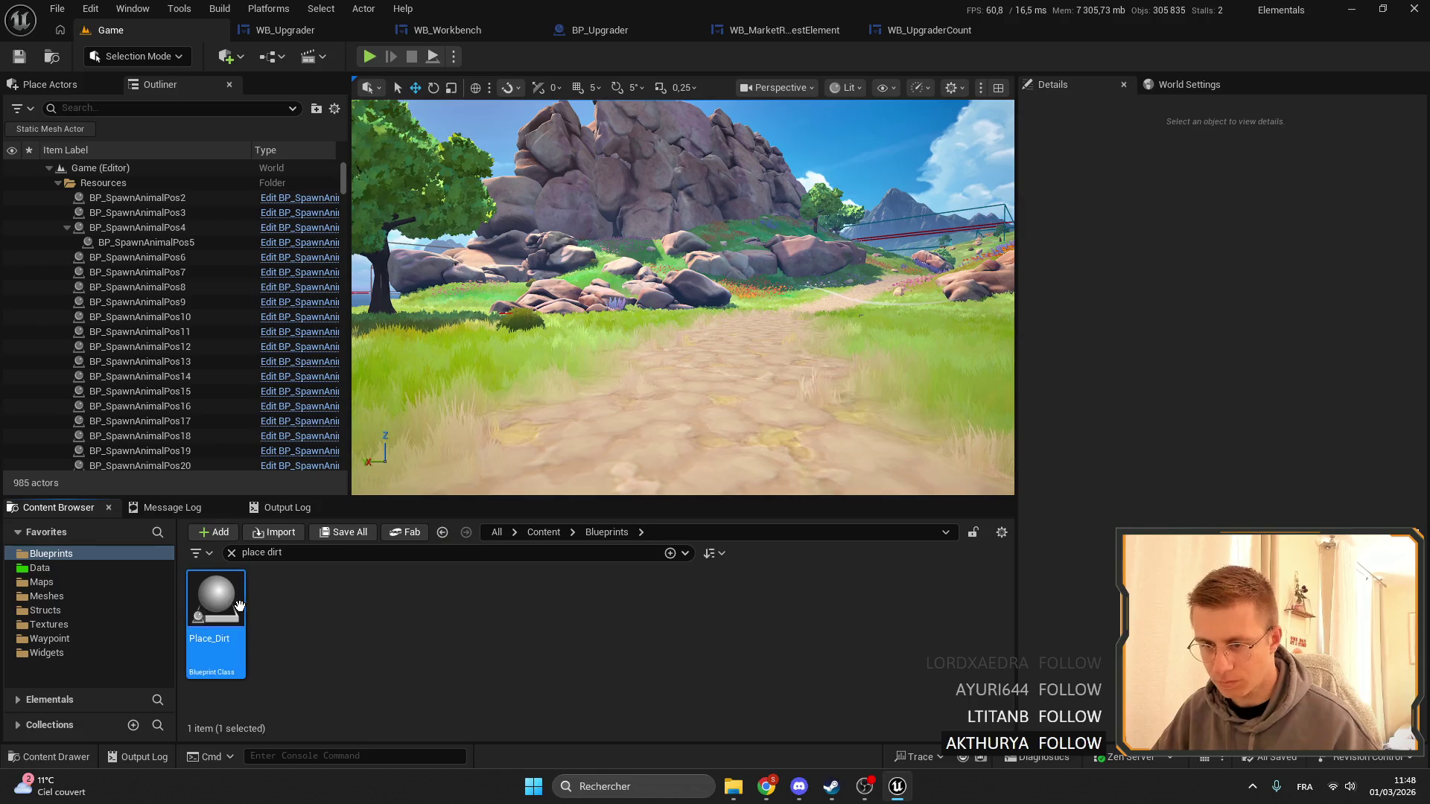
{"action": "double_click", "coordinate": [239, 605]}
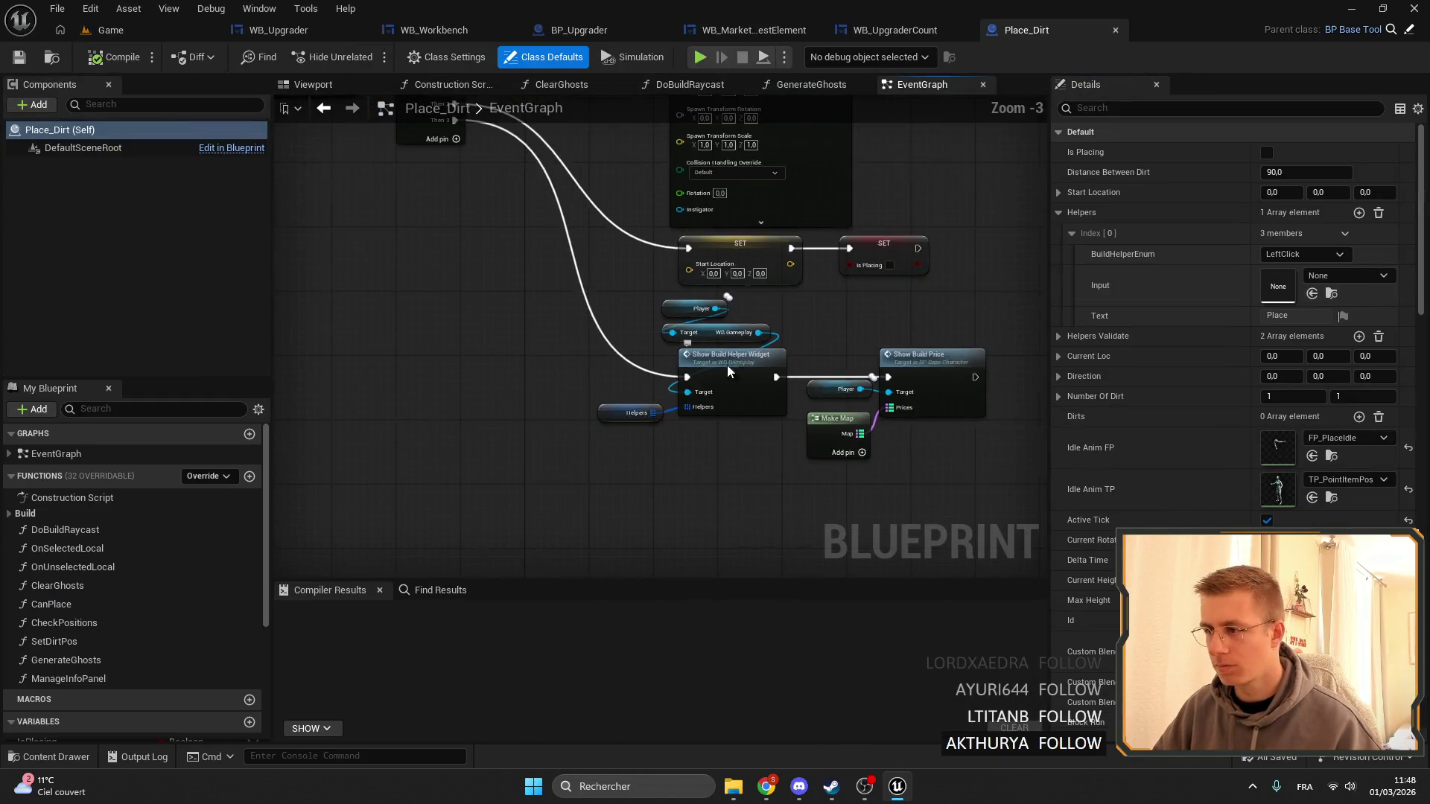
{"action": "left_click", "coordinate": [88, 456]}
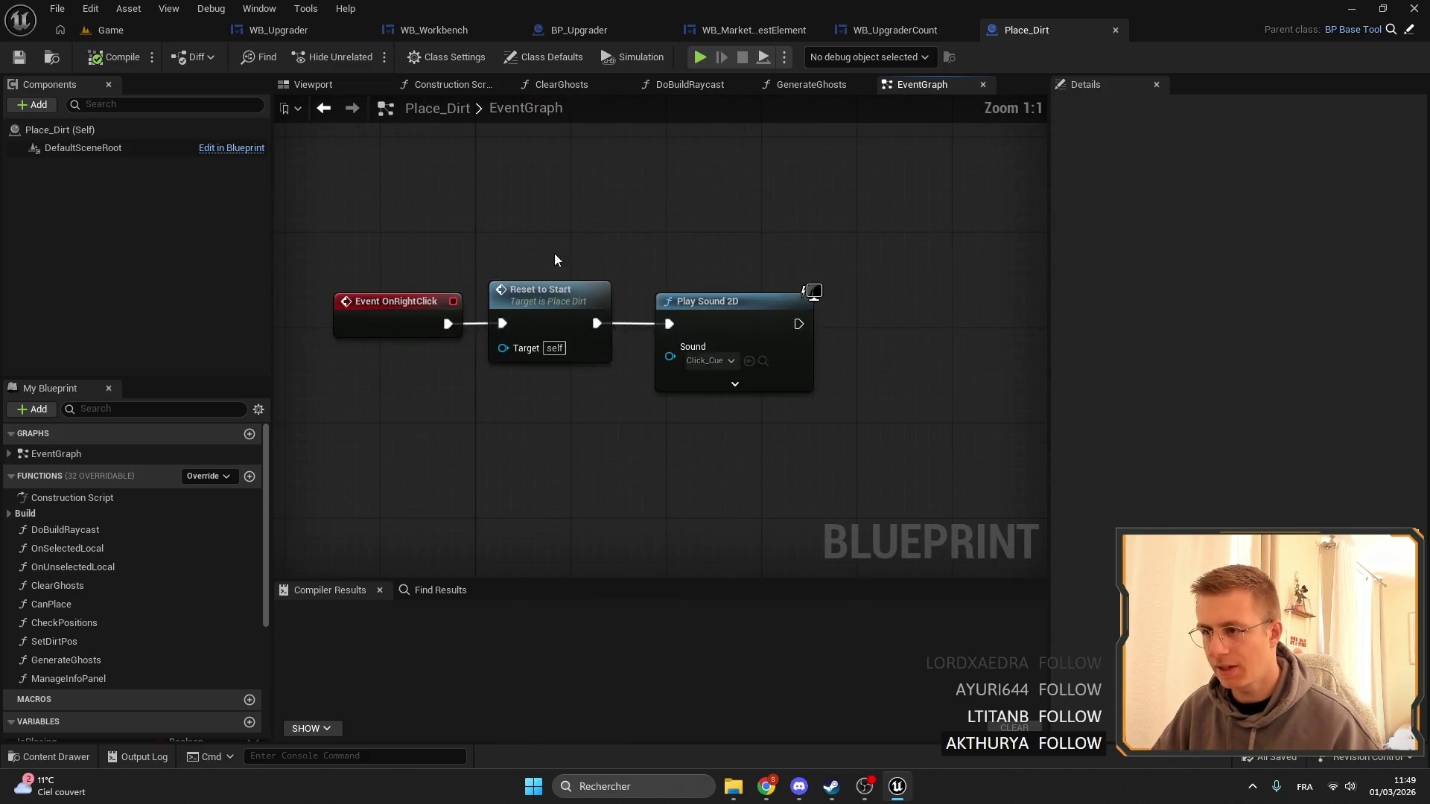
{"action": "scroll", "coordinate": [554, 253], "scroll_direction": "down", "scroll_amount": 5}
{"action": "scroll", "coordinate": [552, 465], "scroll_direction": "up", "scroll_amount": 6}
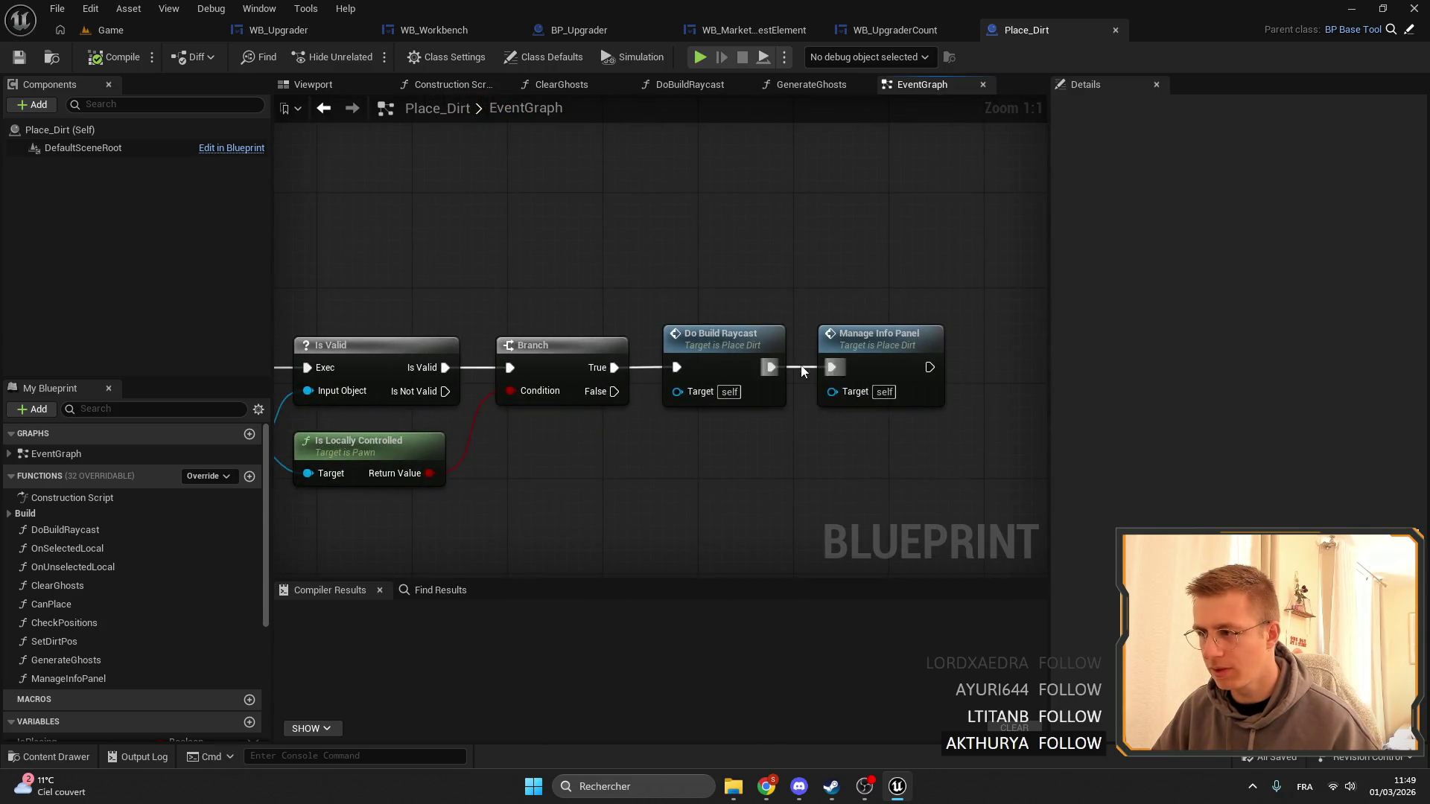
{"action": "double_click", "coordinate": [902, 356]}
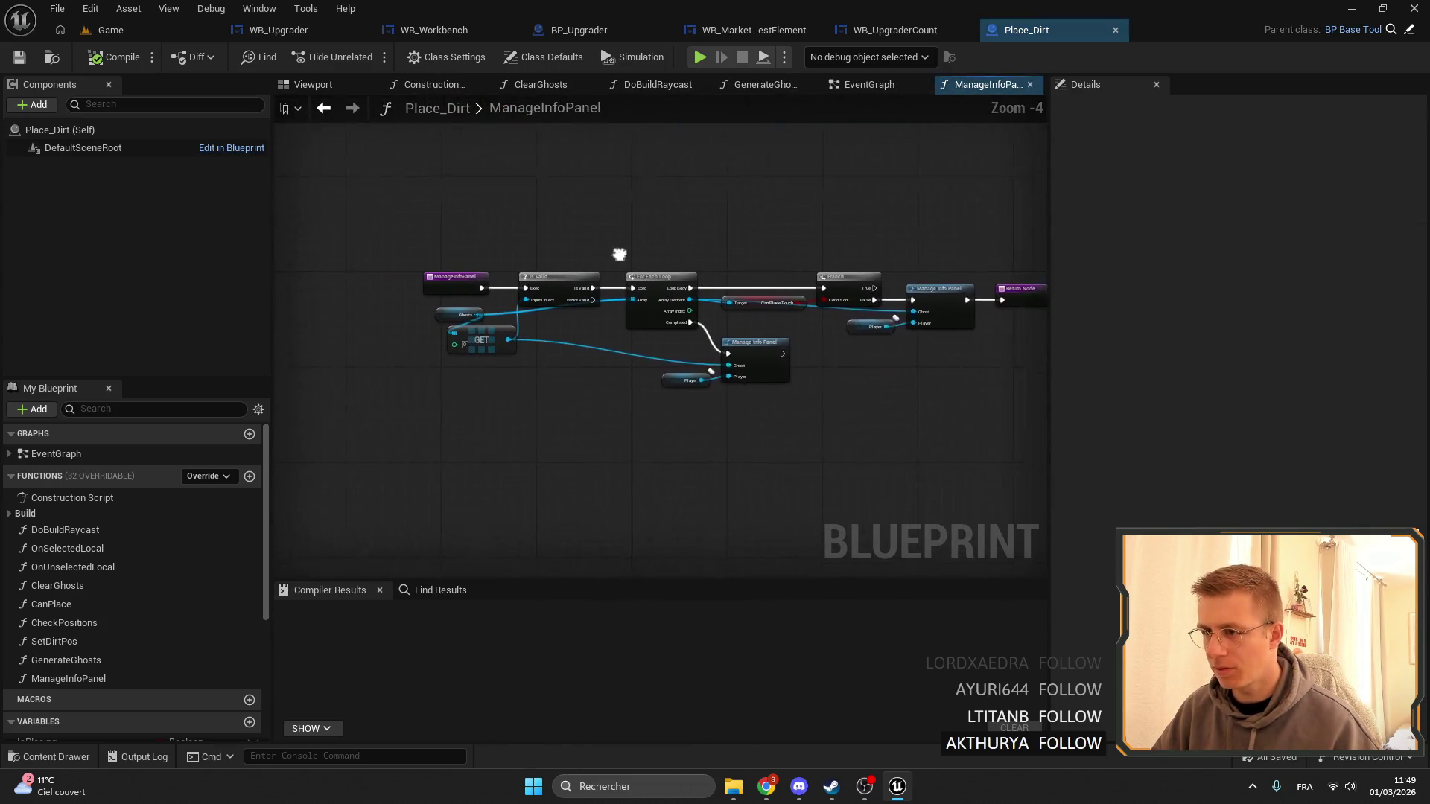
{"action": "mouse_move", "coordinate": [746, 238]}
{"action": "left_mouse_down"}
{"action": "mouse_move", "coordinate": [225, 201]}
{"action": "mouse_move", "coordinate": [931, 274]}
{"action": "left_mouse_up"}
{"action": "right_click", "coordinate": [796, 281]}
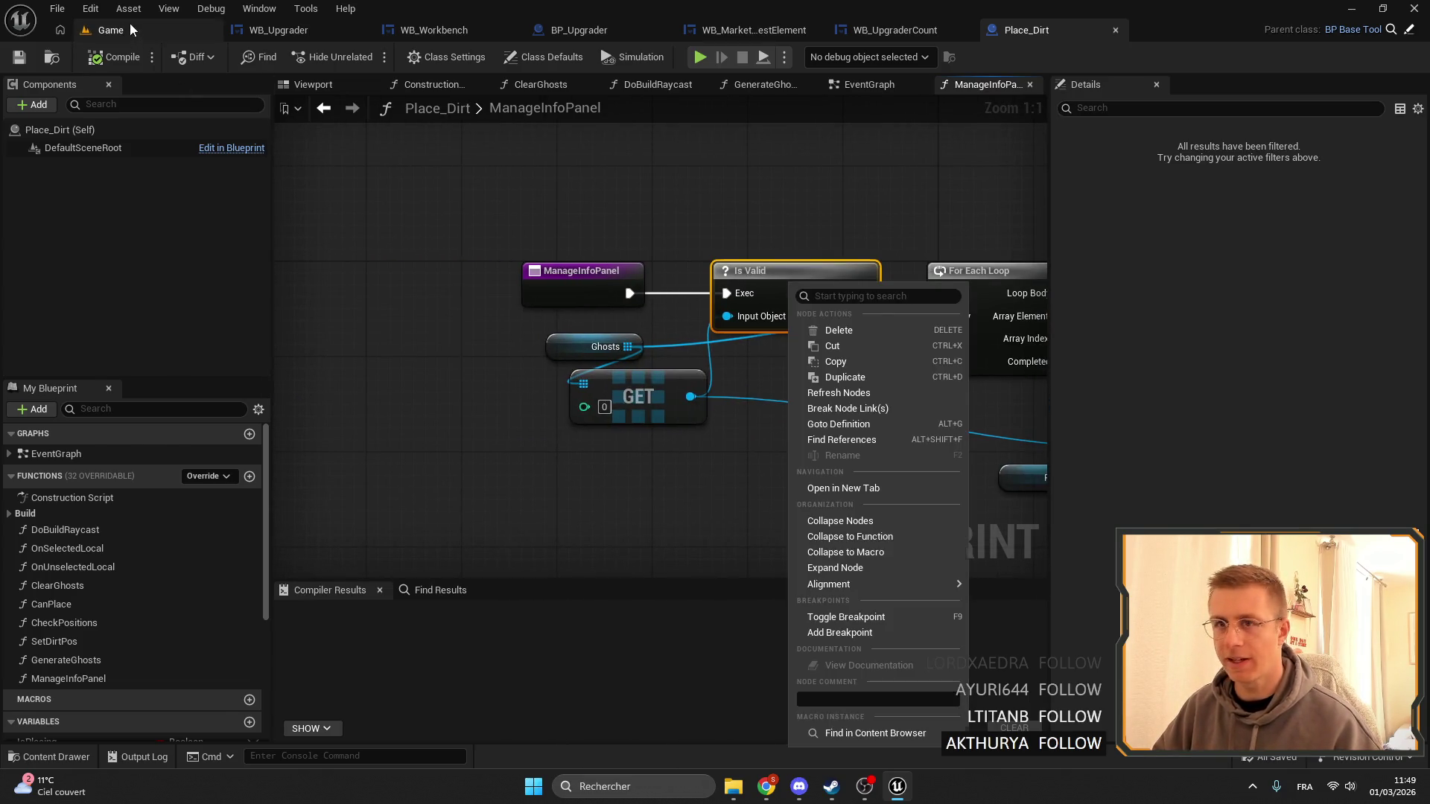
Start a playtest and set a breakpoint on the Is Valid node in Place_Dirt.
{"action": "left_click", "coordinate": [110, 30]}
{"action": "key", "text": "alt+p"}
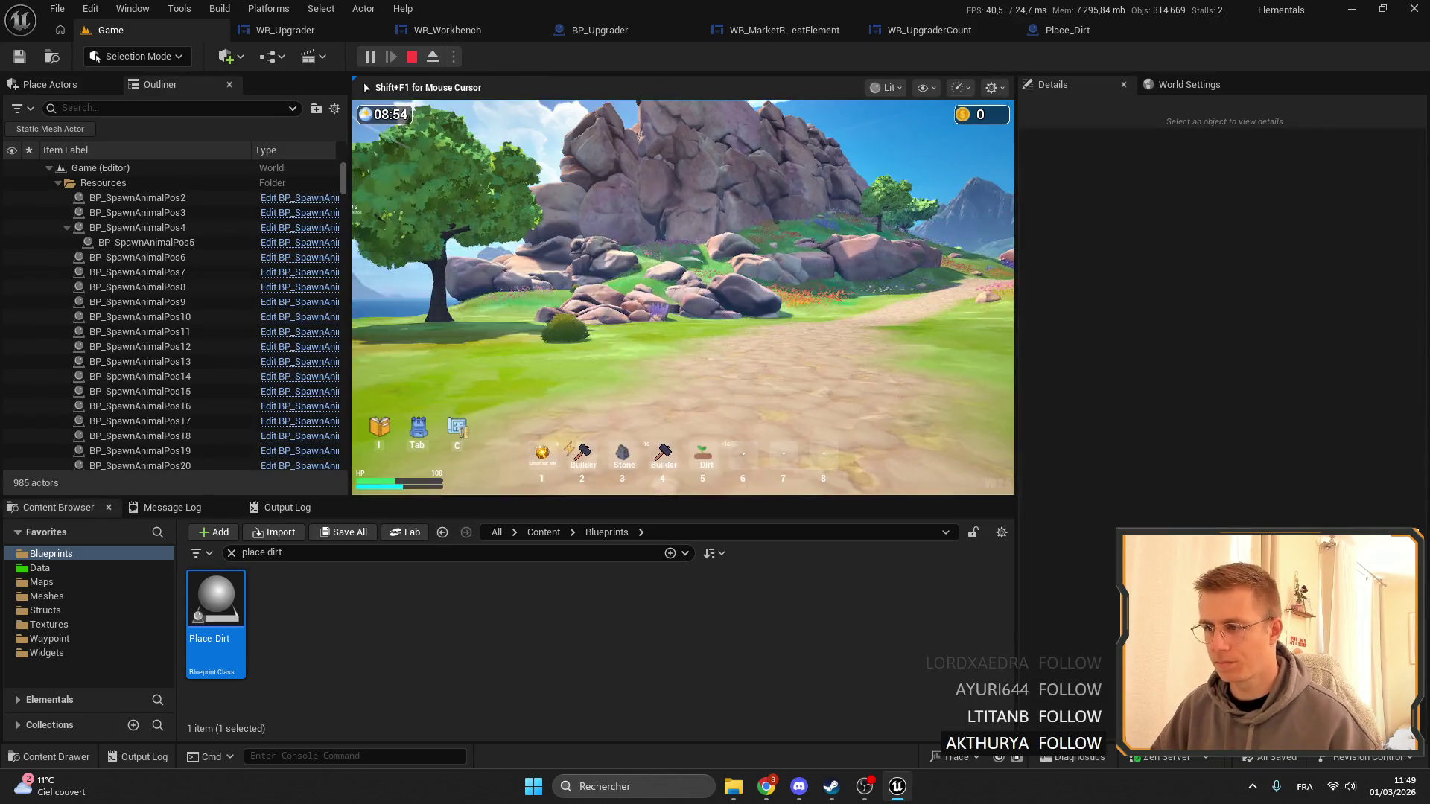
{"action": "left_click", "coordinate": [1067, 30]}
{"action": "right_click", "coordinate": [752, 284]}
{"action": "right_click", "coordinate": [782, 278]}
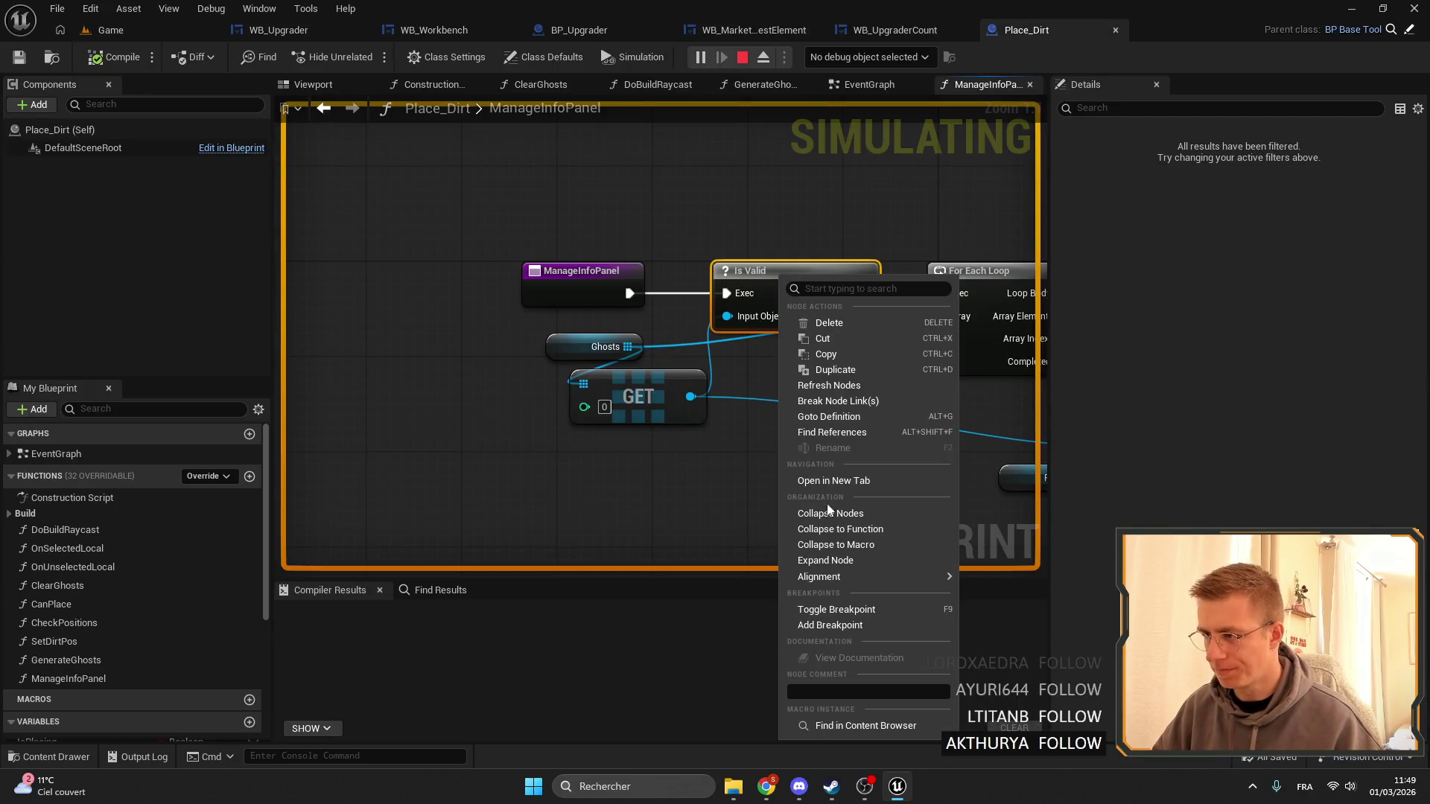
{"action": "left_click", "coordinate": [847, 626]}
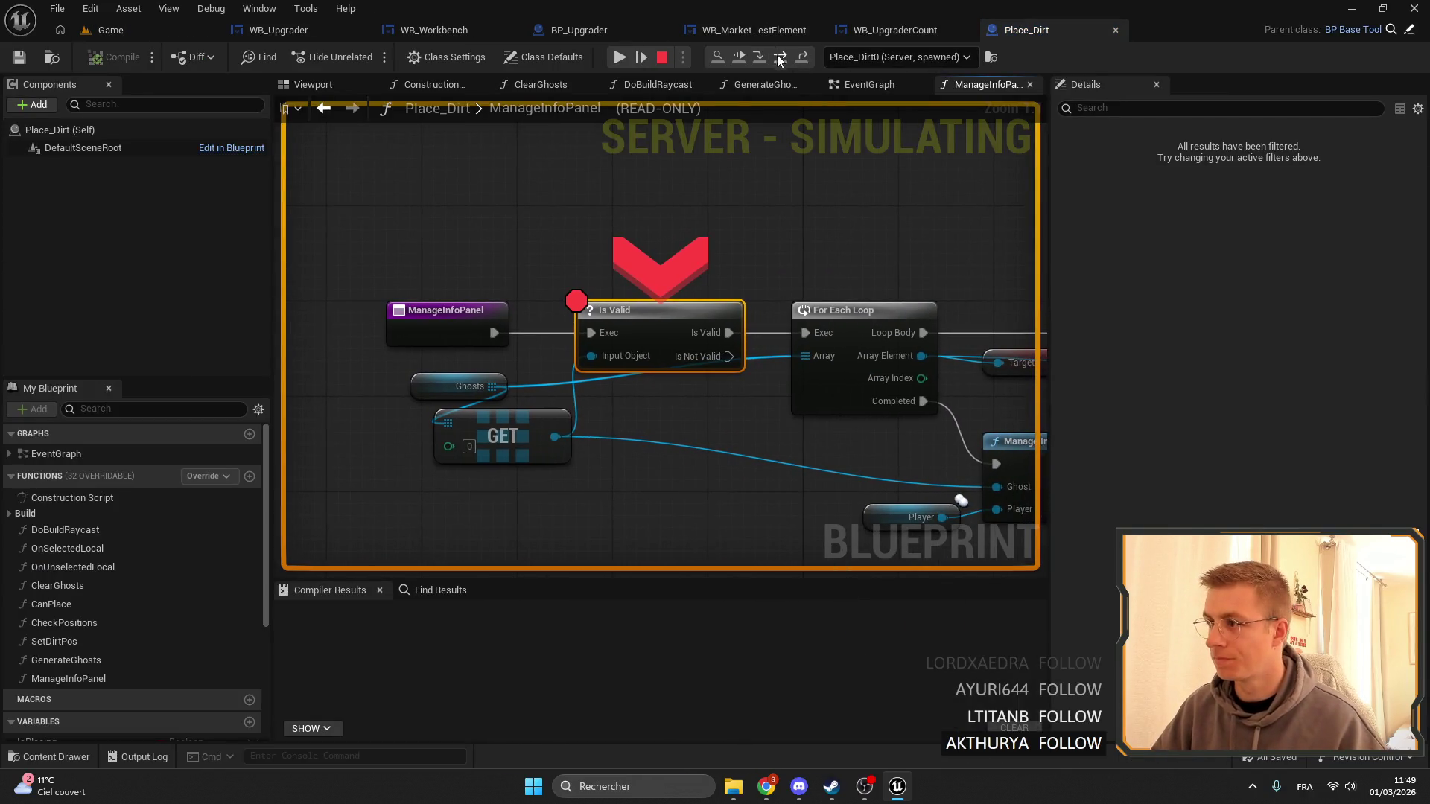
Step into BuildHelper's ManageInfoPanel function and add a breakpoint on its Branch node.
{"action": "left_click", "coordinate": [779, 59]}
{"action": "left_click", "coordinate": [779, 58]}
{"action": "left_click", "coordinate": [780, 58]}
{"action": "left_click", "coordinate": [781, 59]}
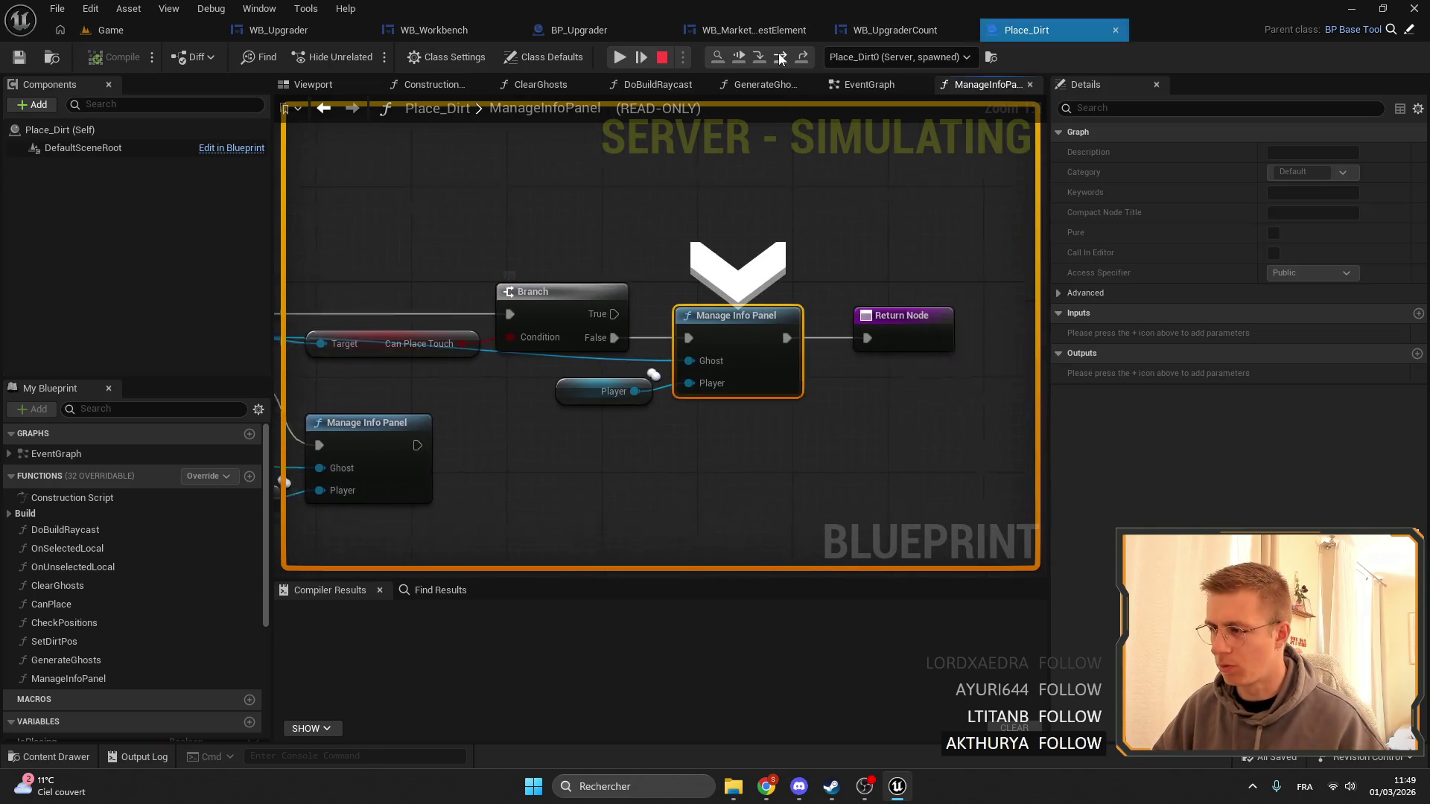
{"action": "double_click", "coordinate": [673, 330]}
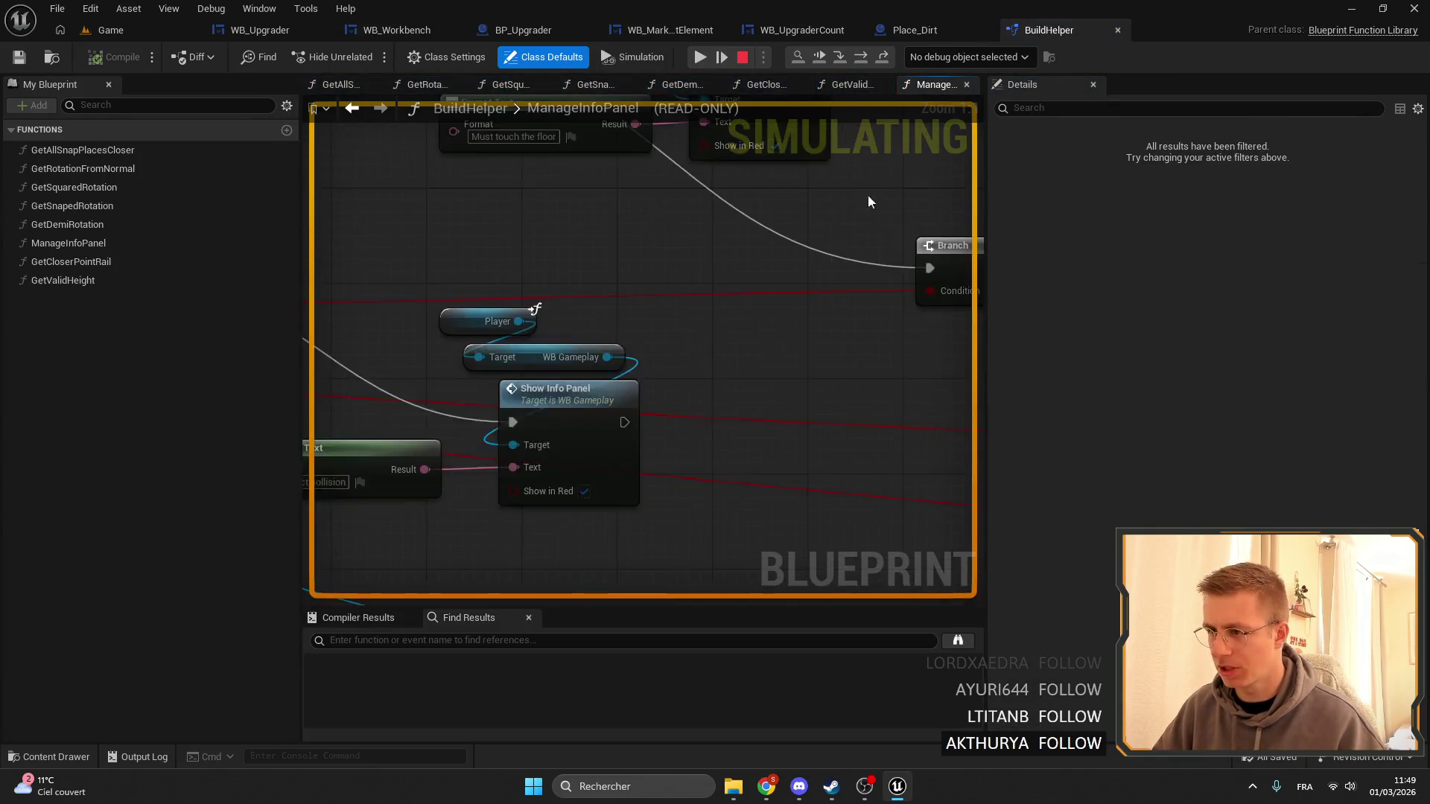
{"action": "scroll", "coordinate": [611, 343], "scroll_direction": "down", "scroll_amount": 3}
{"action": "left_click_drag", "start_coordinate": [581, 295], "coordinate": [713, 288]}
{"action": "scroll", "coordinate": [713, 287], "scroll_direction": "up", "scroll_amount": 5}
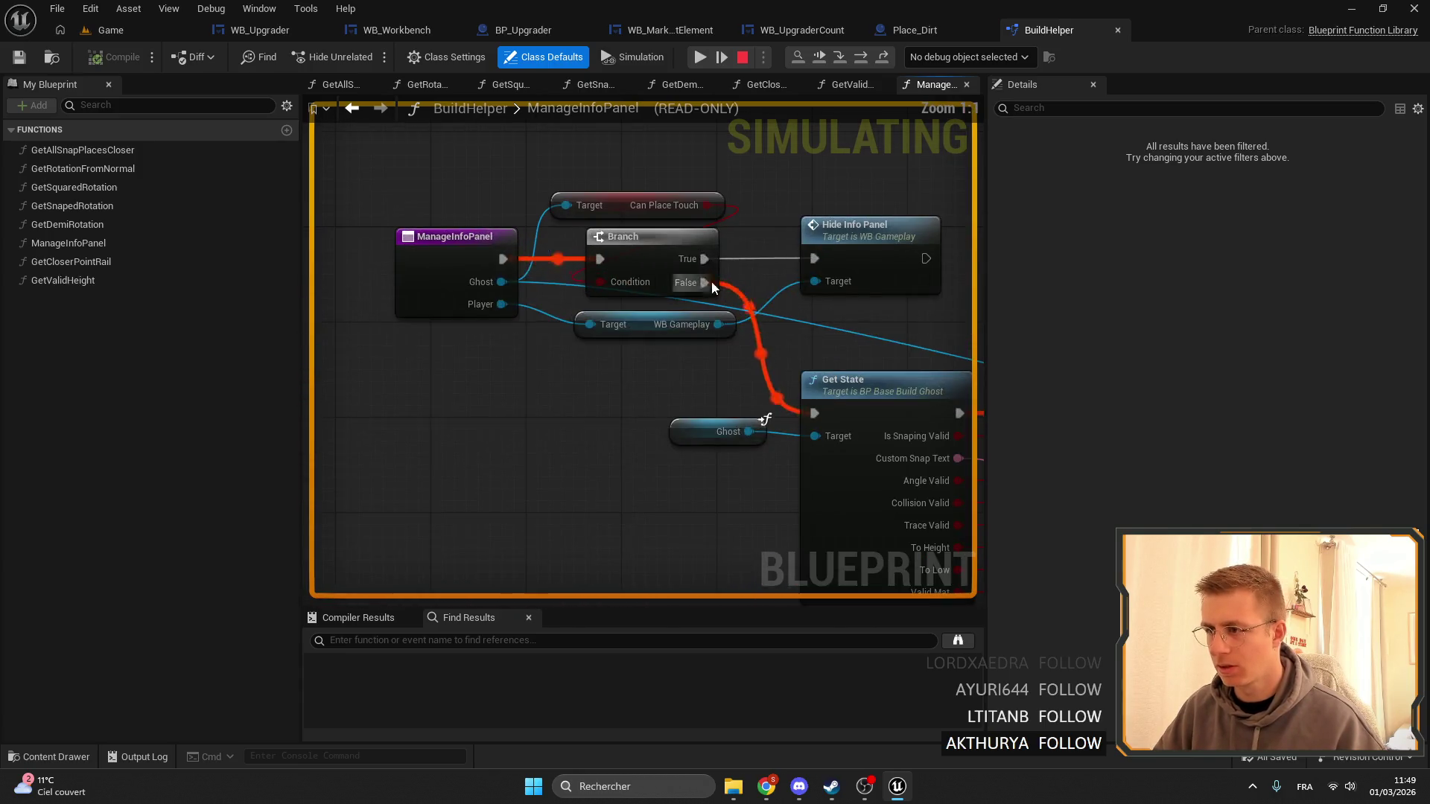
{"action": "right_click", "coordinate": [670, 250]}
{"action": "left_click", "coordinate": [715, 378]}
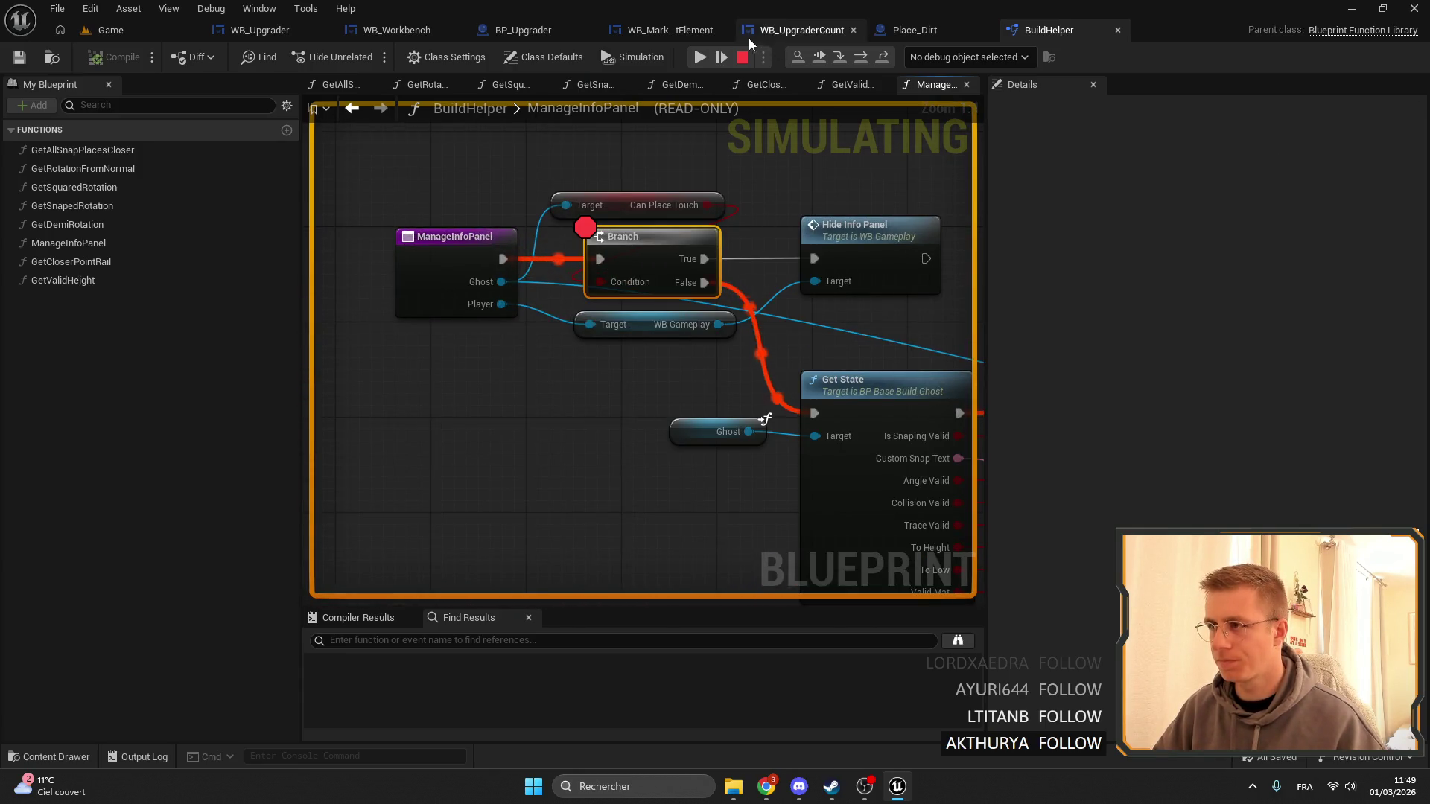
Step and resume execution, removing the Is Valid breakpoint to run to the Branch.
{"action": "left_click", "coordinate": [860, 59]}
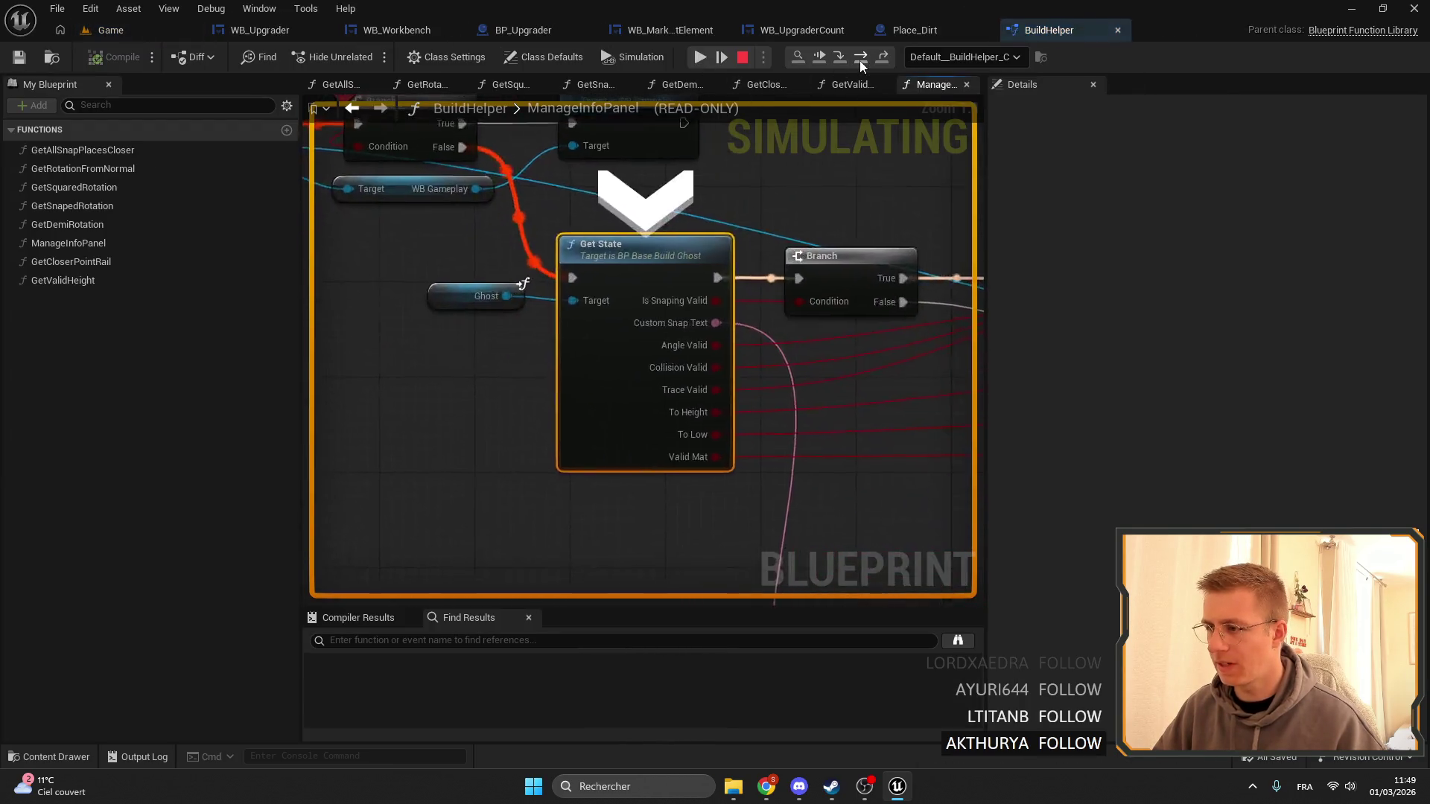
{"action": "left_click", "coordinate": [860, 59]}
{"action": "left_click", "coordinate": [861, 59]}
{"action": "left_click", "coordinate": [860, 59]}
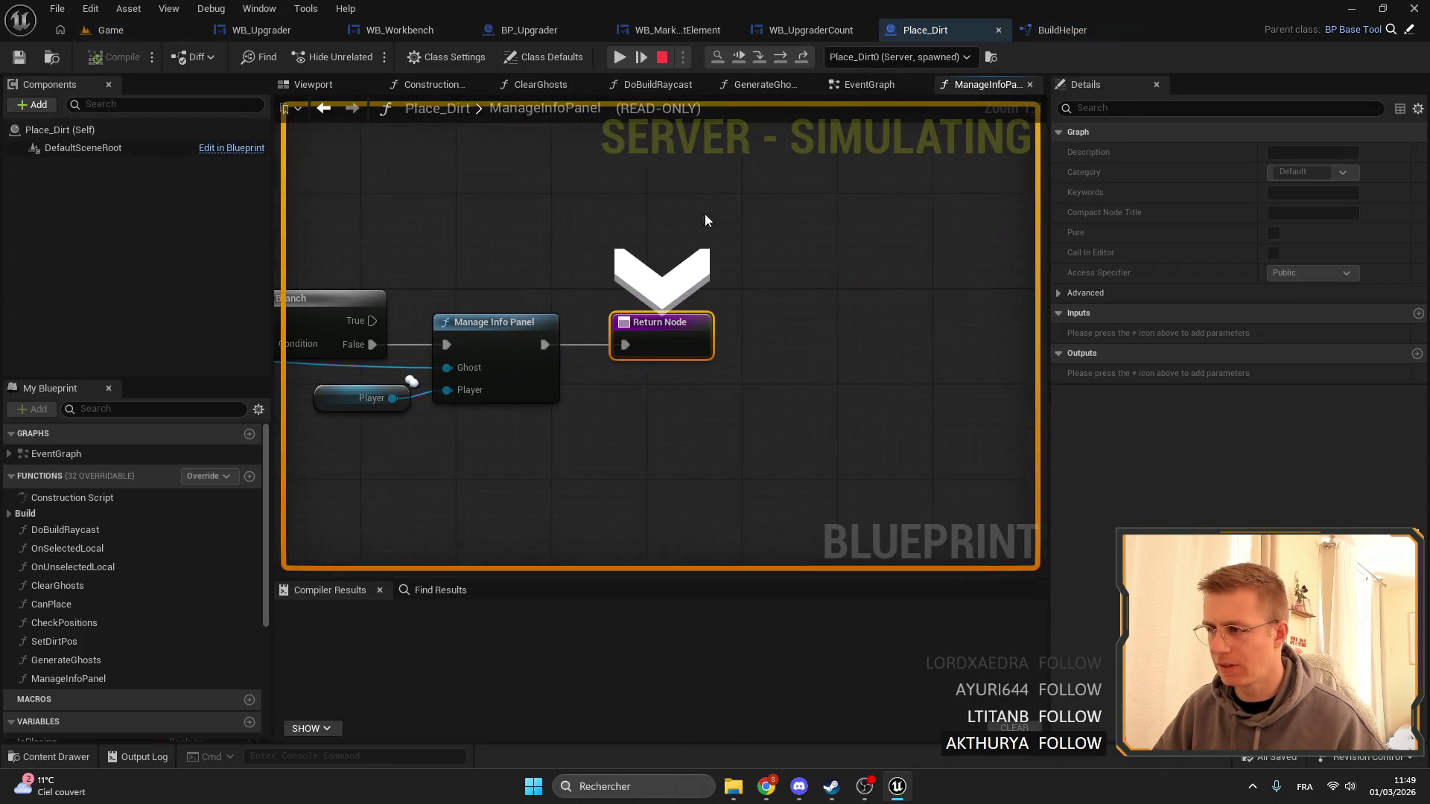
{"action": "left_click", "coordinate": [620, 54]}
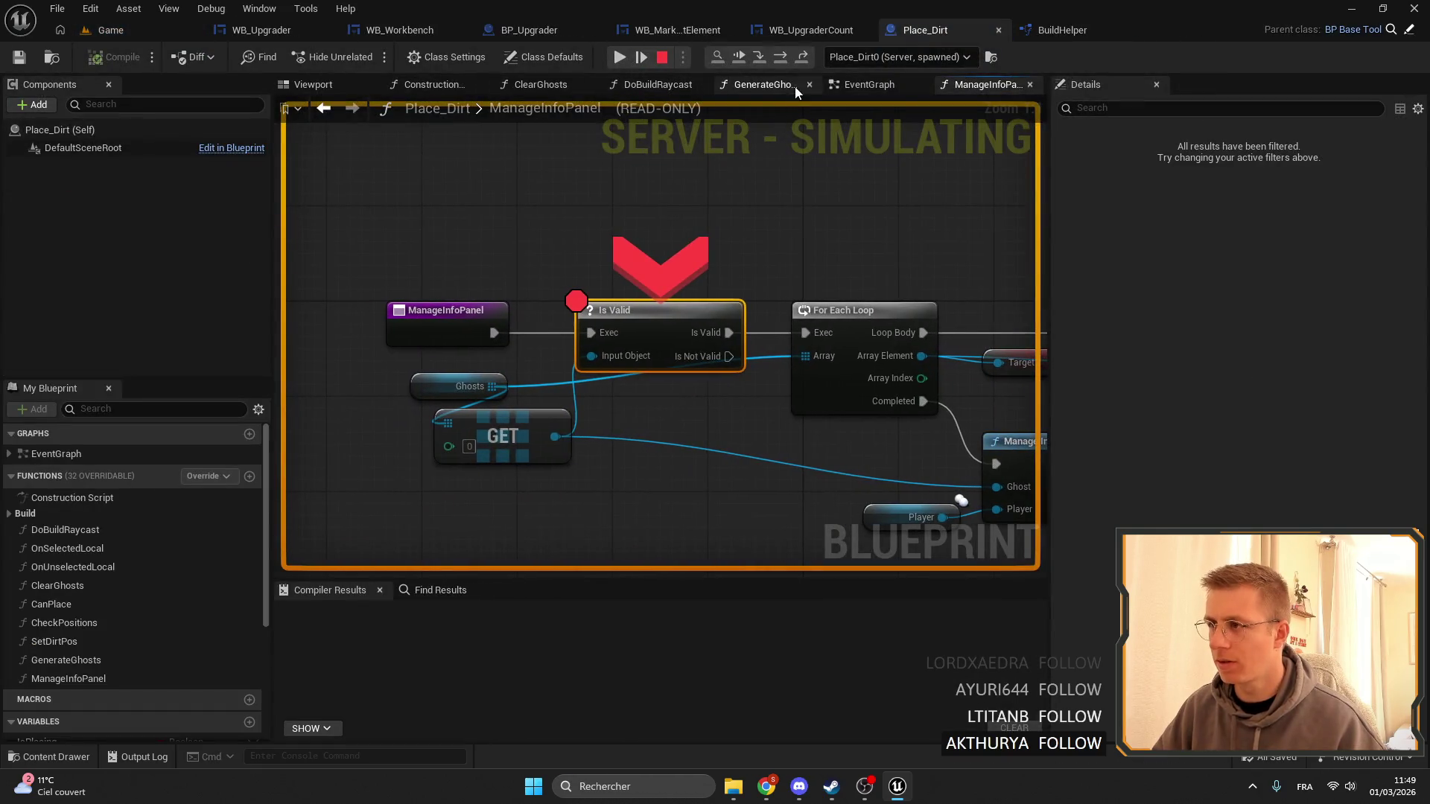
{"action": "right_click", "coordinate": [639, 312]}
{"action": "left_click", "coordinate": [707, 458]}
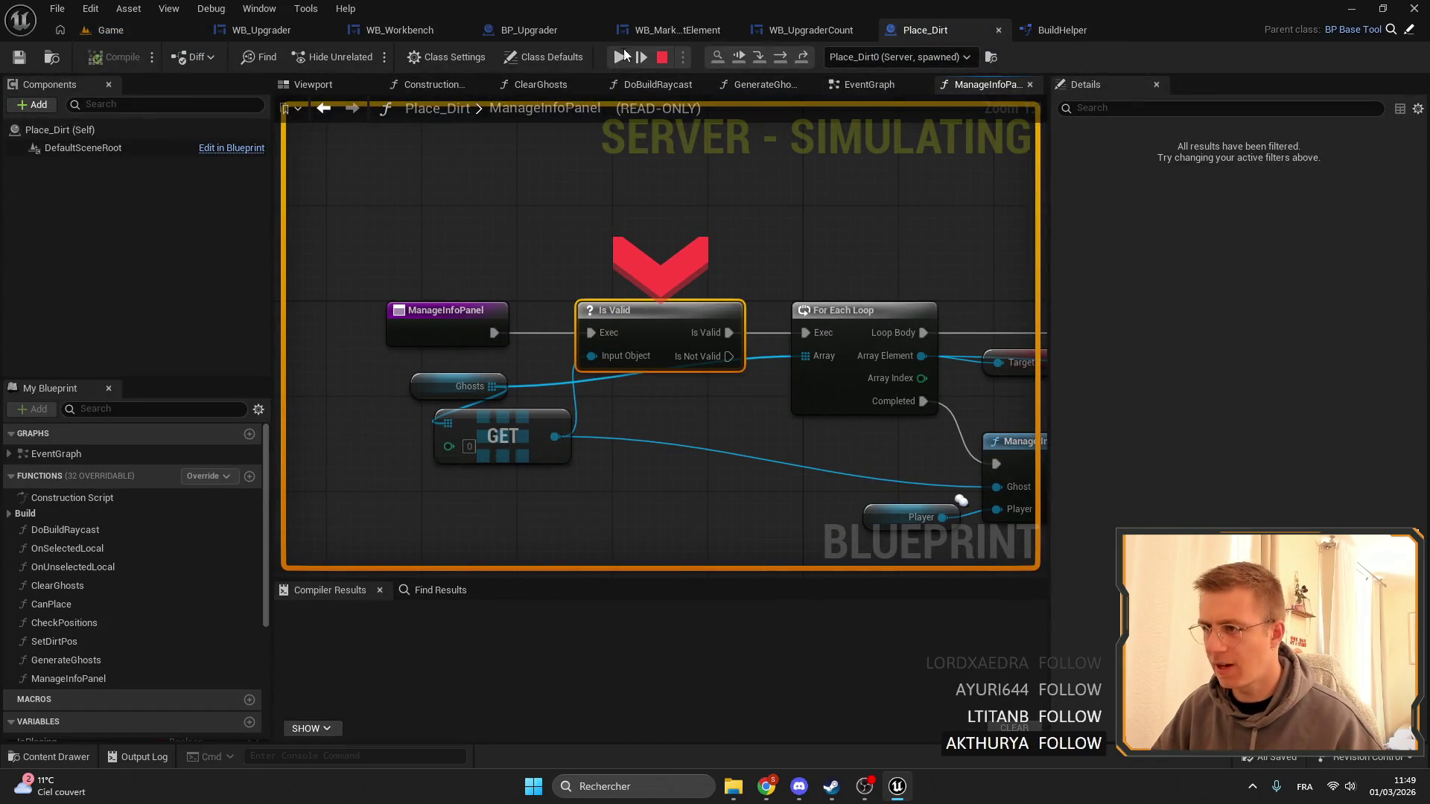
{"action": "left_click", "coordinate": [620, 57]}
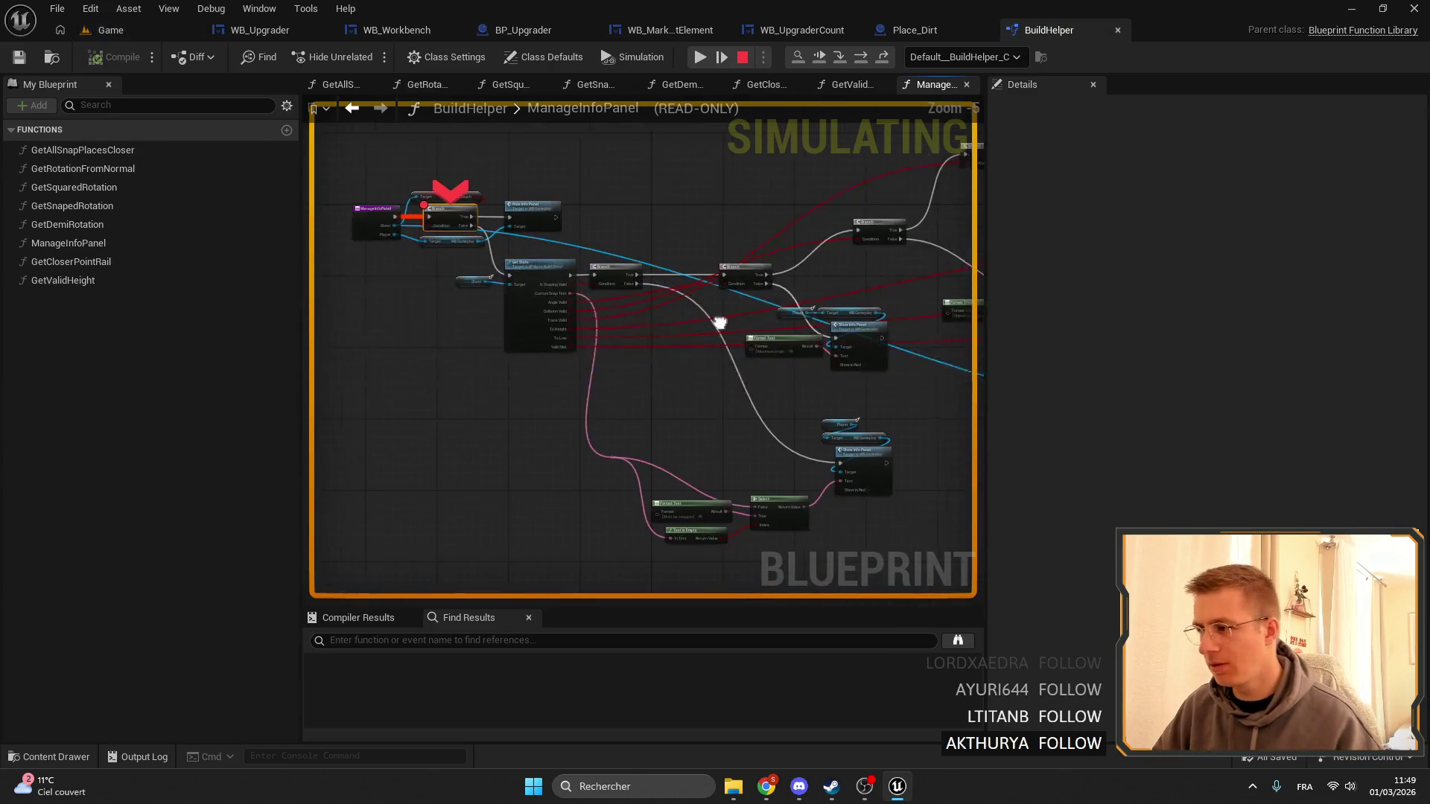
Step execution toward Get State and bring Get State and its Branch into view.
{"action": "left_click", "coordinate": [859, 60]}
{"action": "left_click", "coordinate": [859, 59]}
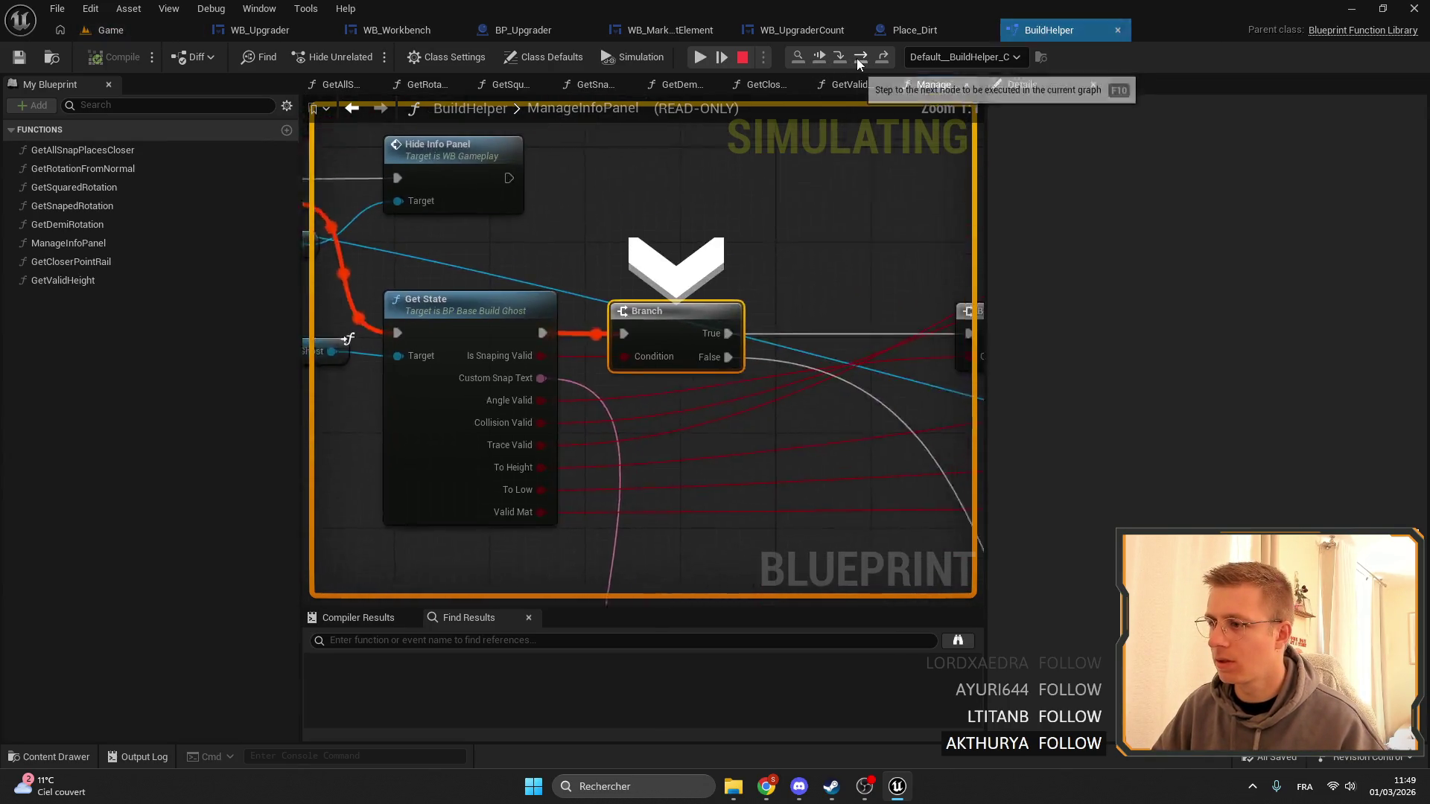
{"action": "left_click", "coordinate": [859, 60]}
{"action": "left_click", "coordinate": [860, 59]}
{"action": "mouse_move", "coordinate": [554, 280]}
{"action": "left_mouse_down"}
{"action": "mouse_move", "coordinate": [491, 406]}
{"action": "mouse_move", "coordinate": [616, 275]}
{"action": "mouse_move", "coordinate": [641, 295]}
{"action": "left_mouse_up"}
{"action": "mouse_move", "coordinate": [530, 304]}
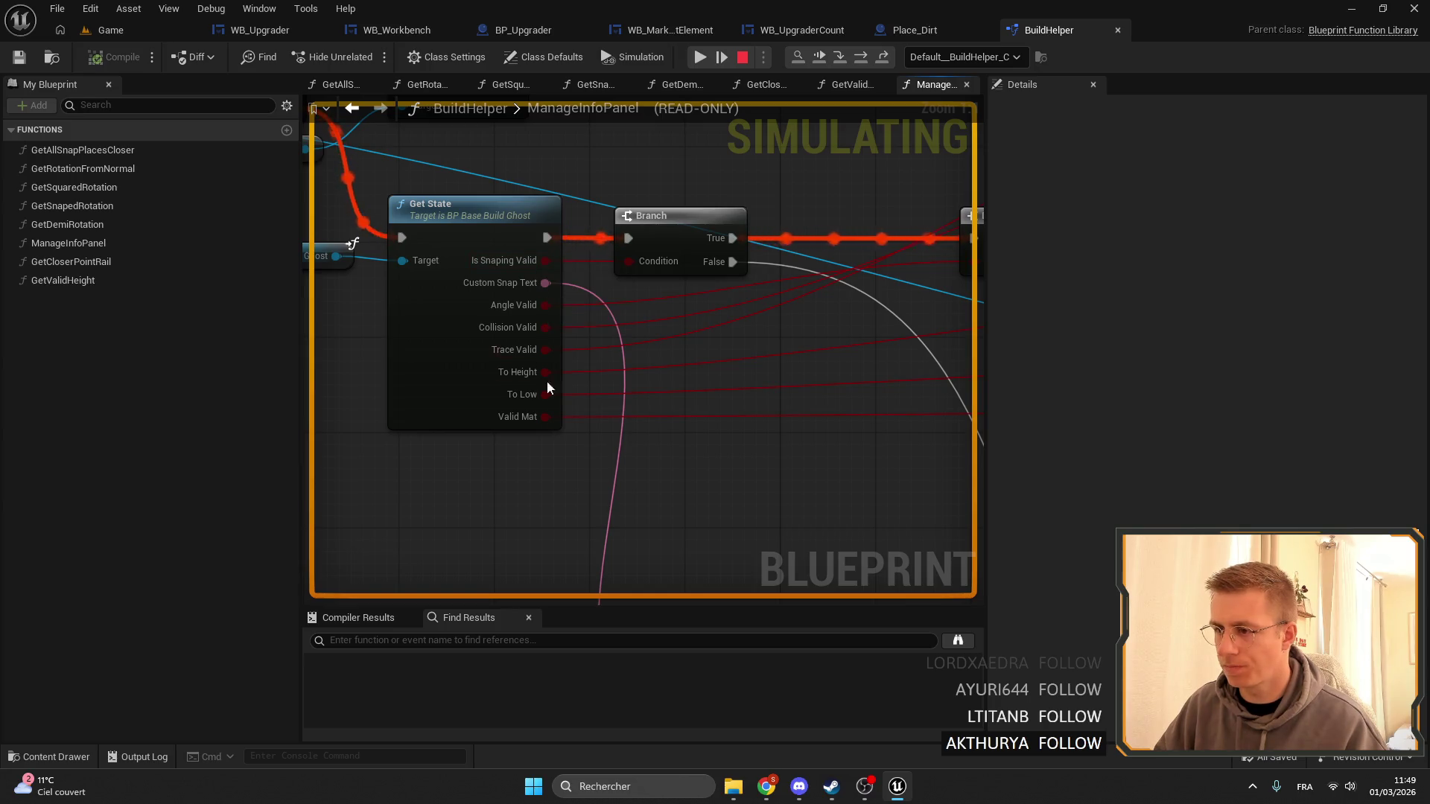
{"action": "scroll", "coordinate": [533, 351], "scroll_direction": "down", "scroll_amount": 5}
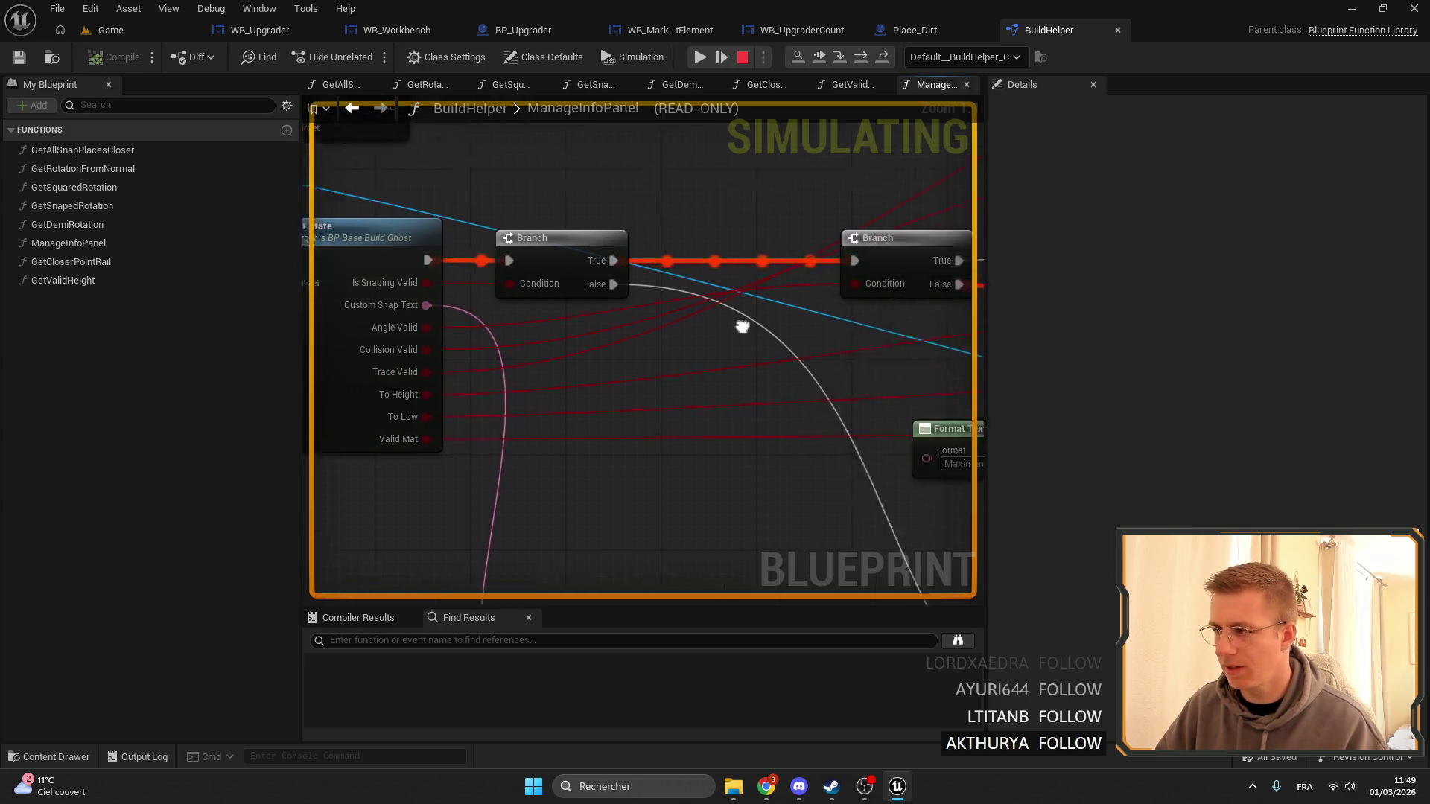
{"action": "right_click", "coordinate": [730, 245]}
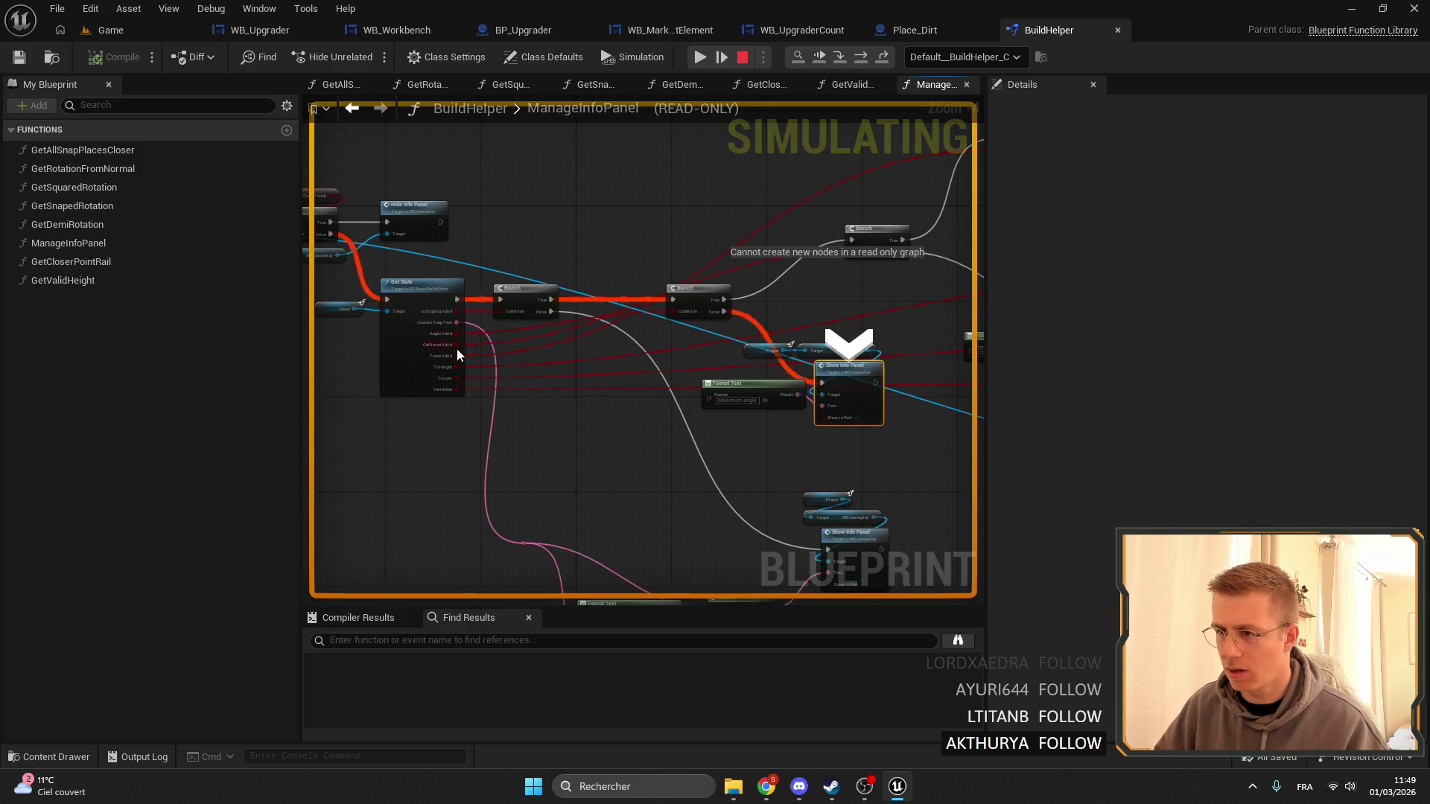
{"action": "scroll", "coordinate": [457, 349], "scroll_direction": "up", "scroll_amount": 2}
Step with F10 until the Get State call is reached, then stop the simulation.
{"action": "key", "text": "F10"}
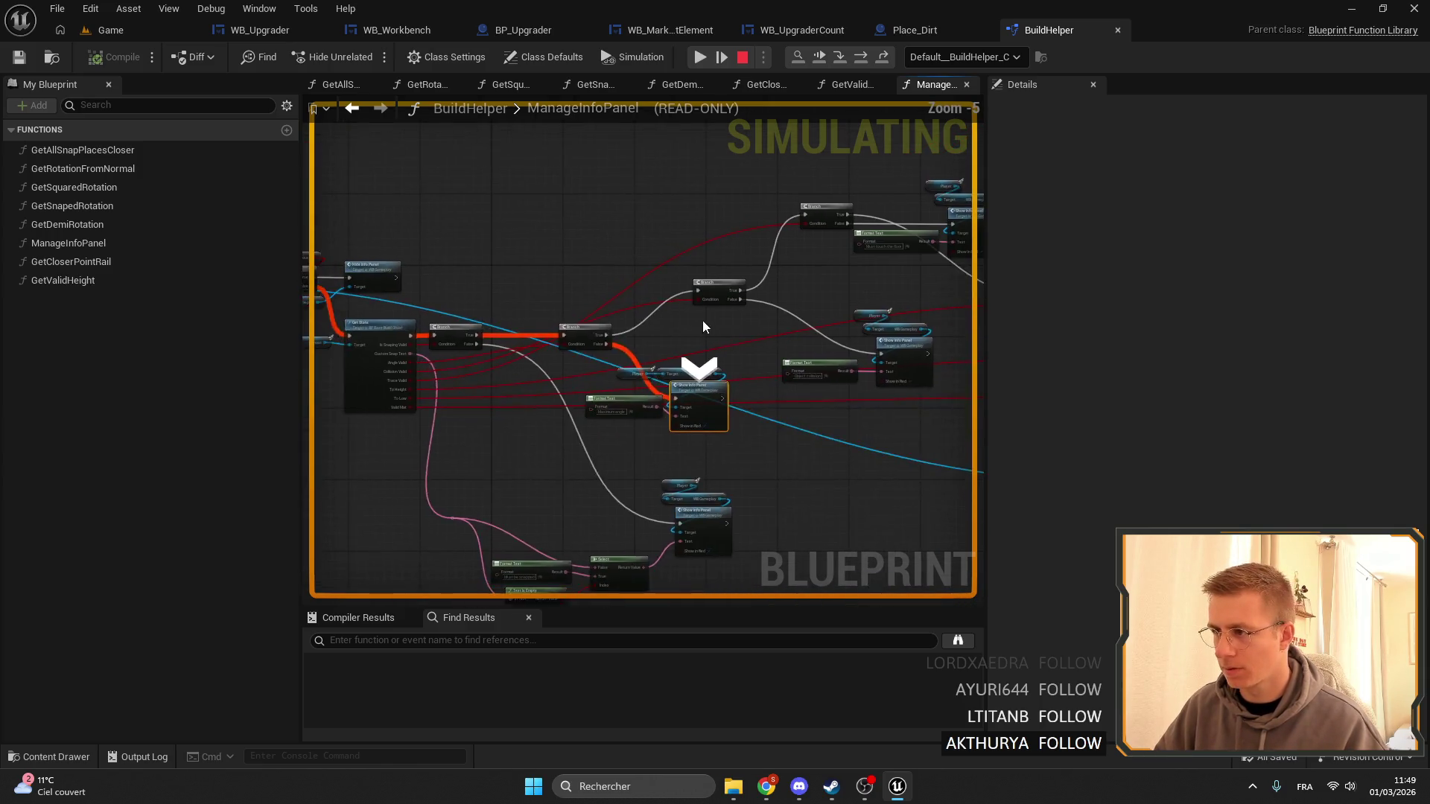
{"action": "key", "text": "F10"}
{"action": "key", "text": "F10"}
{"action": "key", "text": "F10"}
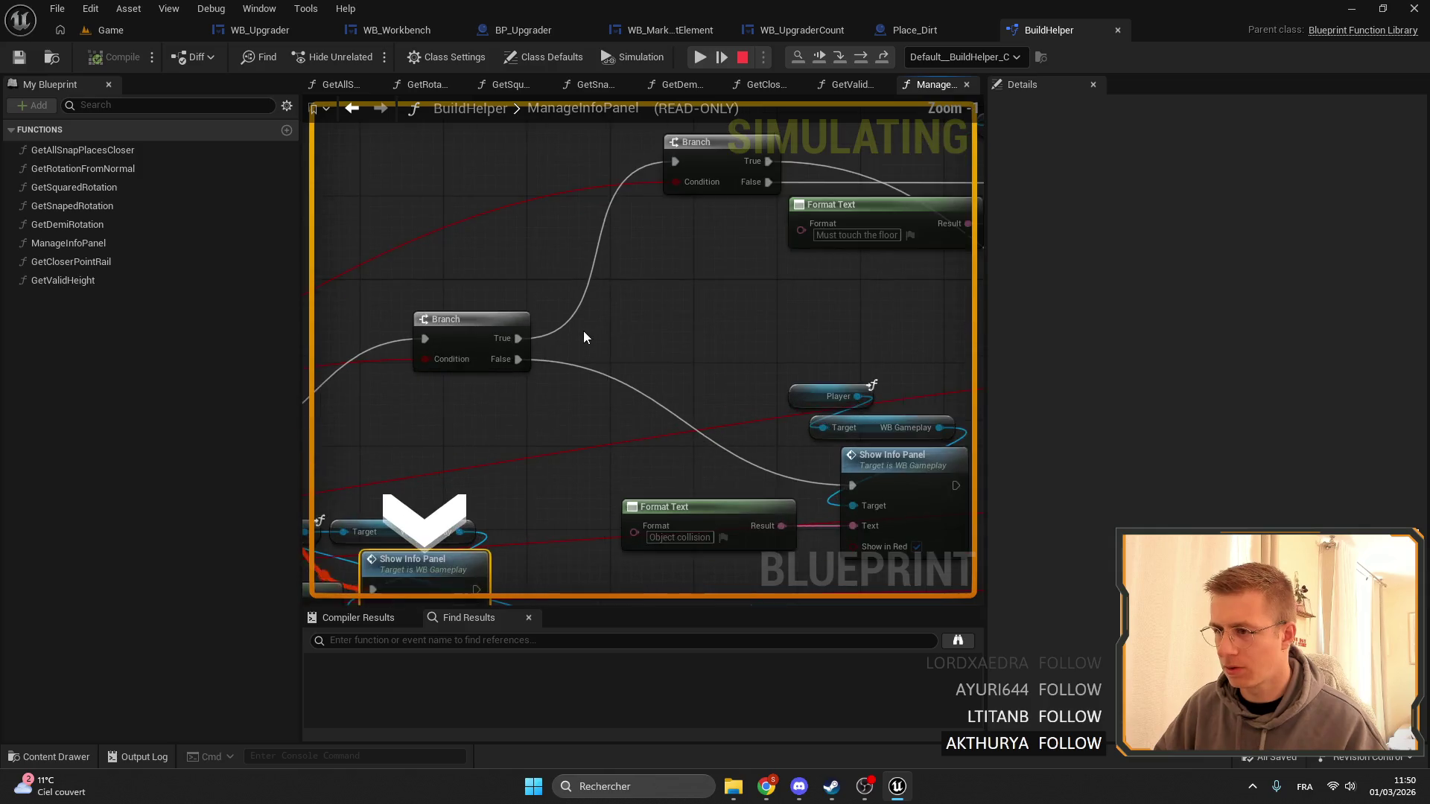
{"action": "scroll", "coordinate": [661, 357], "scroll_direction": "down", "scroll_amount": 5}
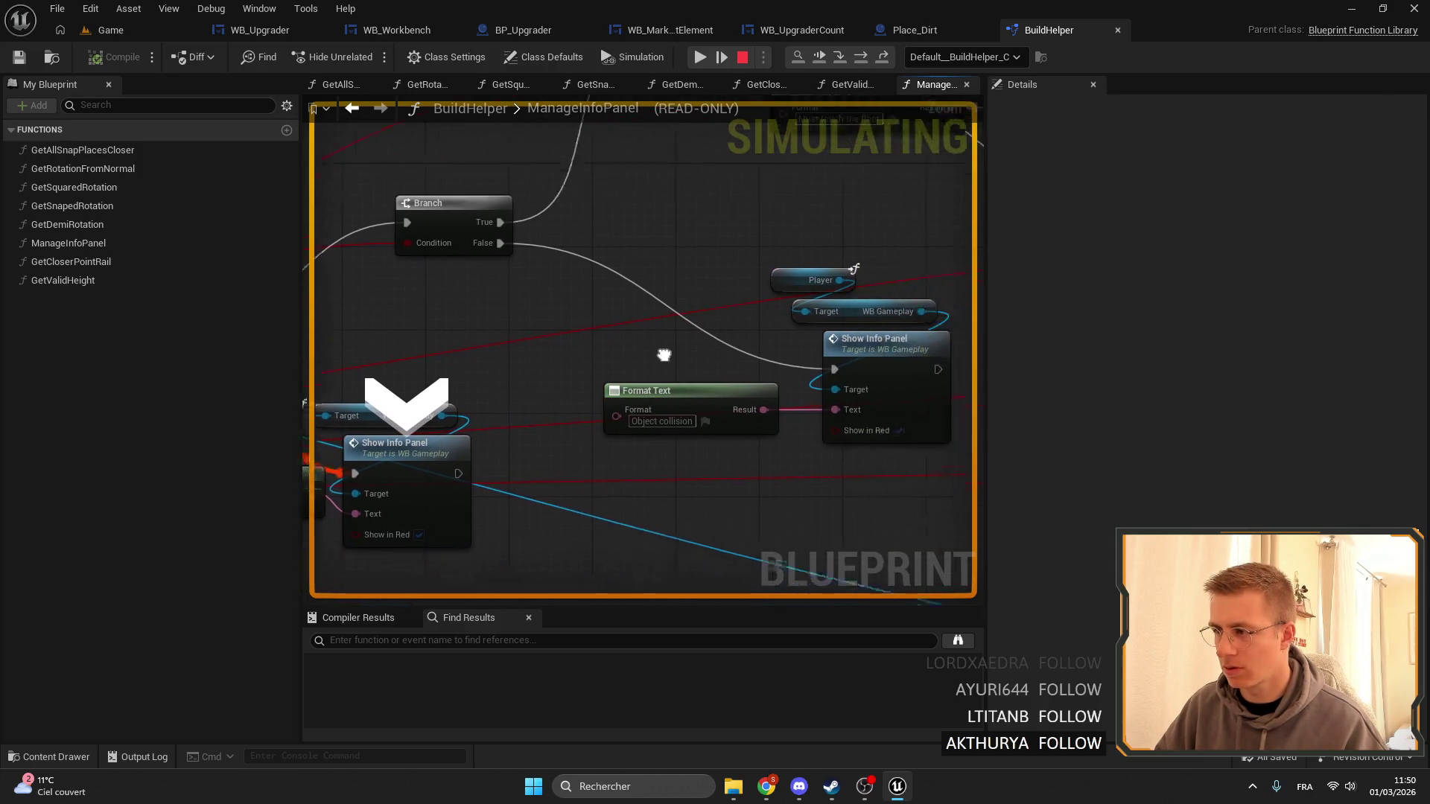
{"action": "key", "text": "F10"}
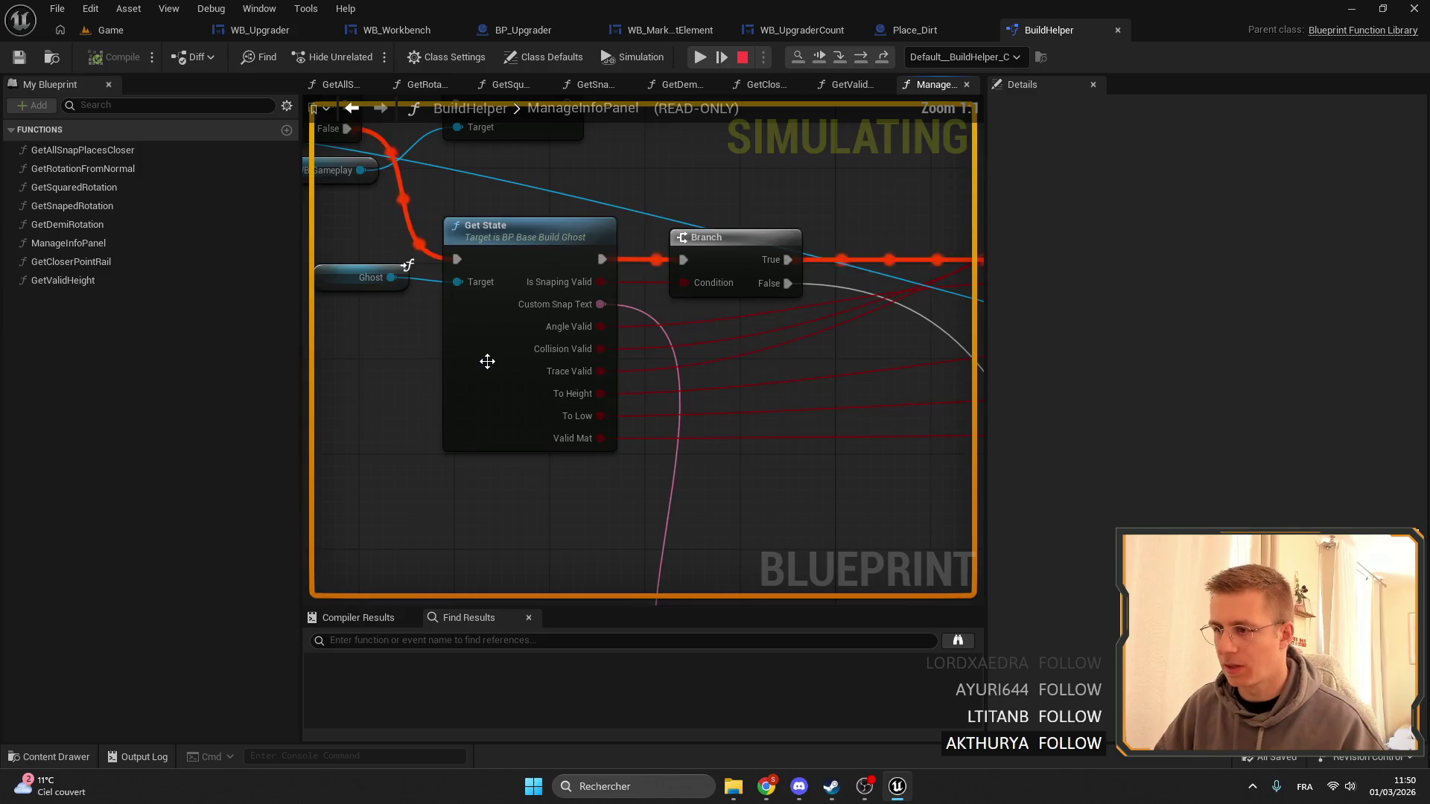
{"action": "left_click", "coordinate": [743, 57]}
Pan through the graph to the Object collision info panel and the Maximum angle branch.
{"action": "scroll", "coordinate": [702, 297], "scroll_direction": "down", "scroll_amount": 2}
{"action": "scroll", "coordinate": [576, 360], "scroll_direction": "up", "scroll_amount": 2}
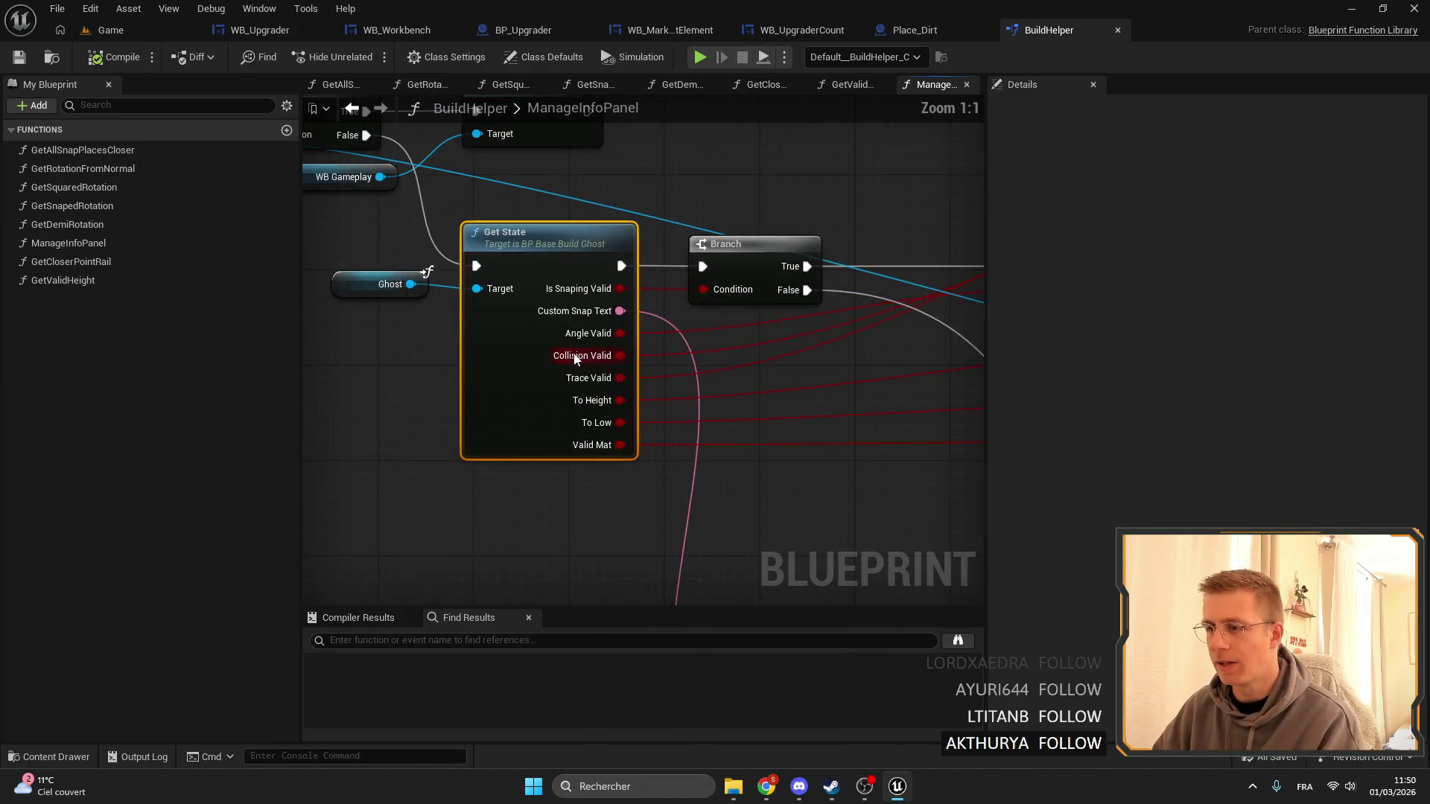
{"action": "mouse_move", "coordinate": [584, 384]}
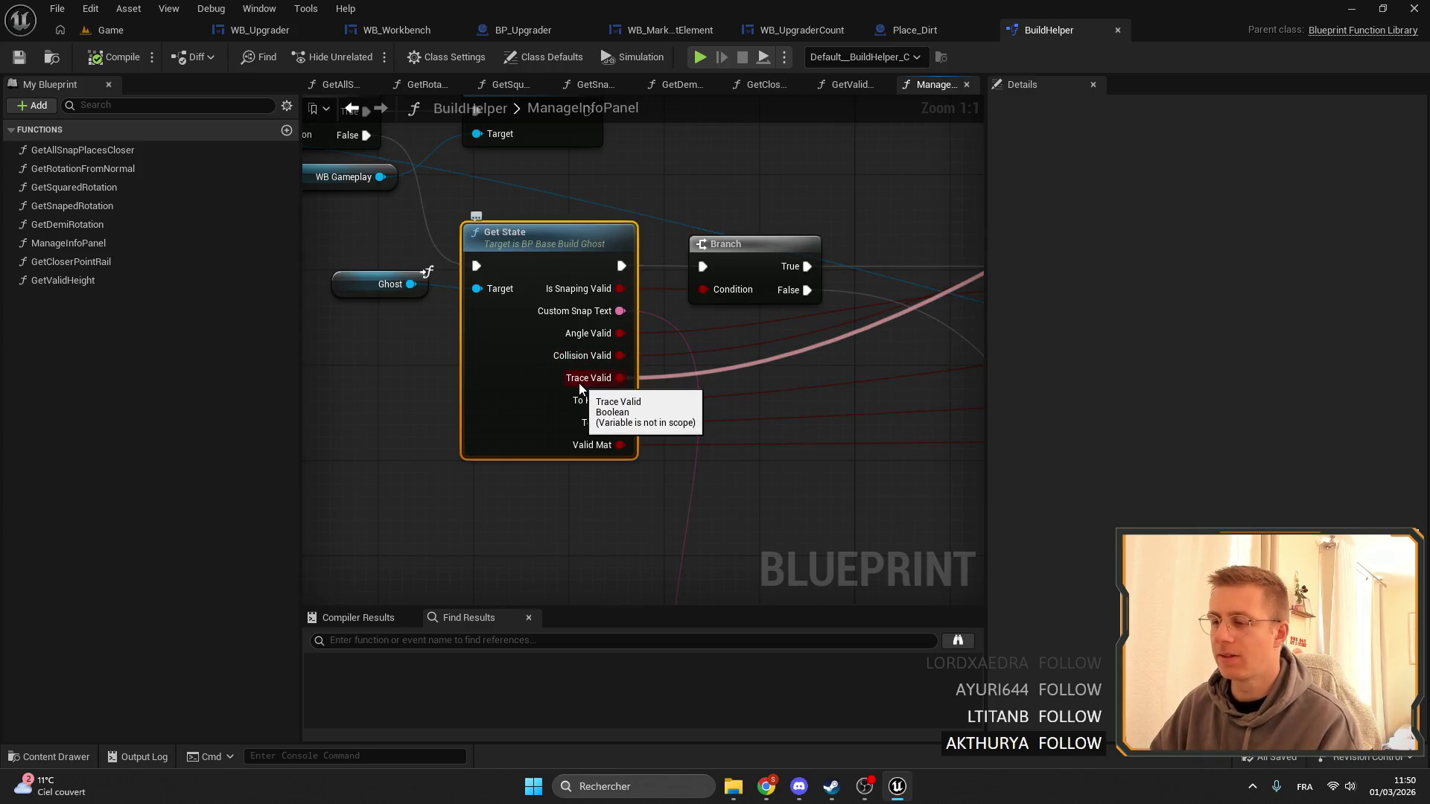
{"action": "scroll", "coordinate": [579, 389], "scroll_direction": "down", "scroll_amount": 3}
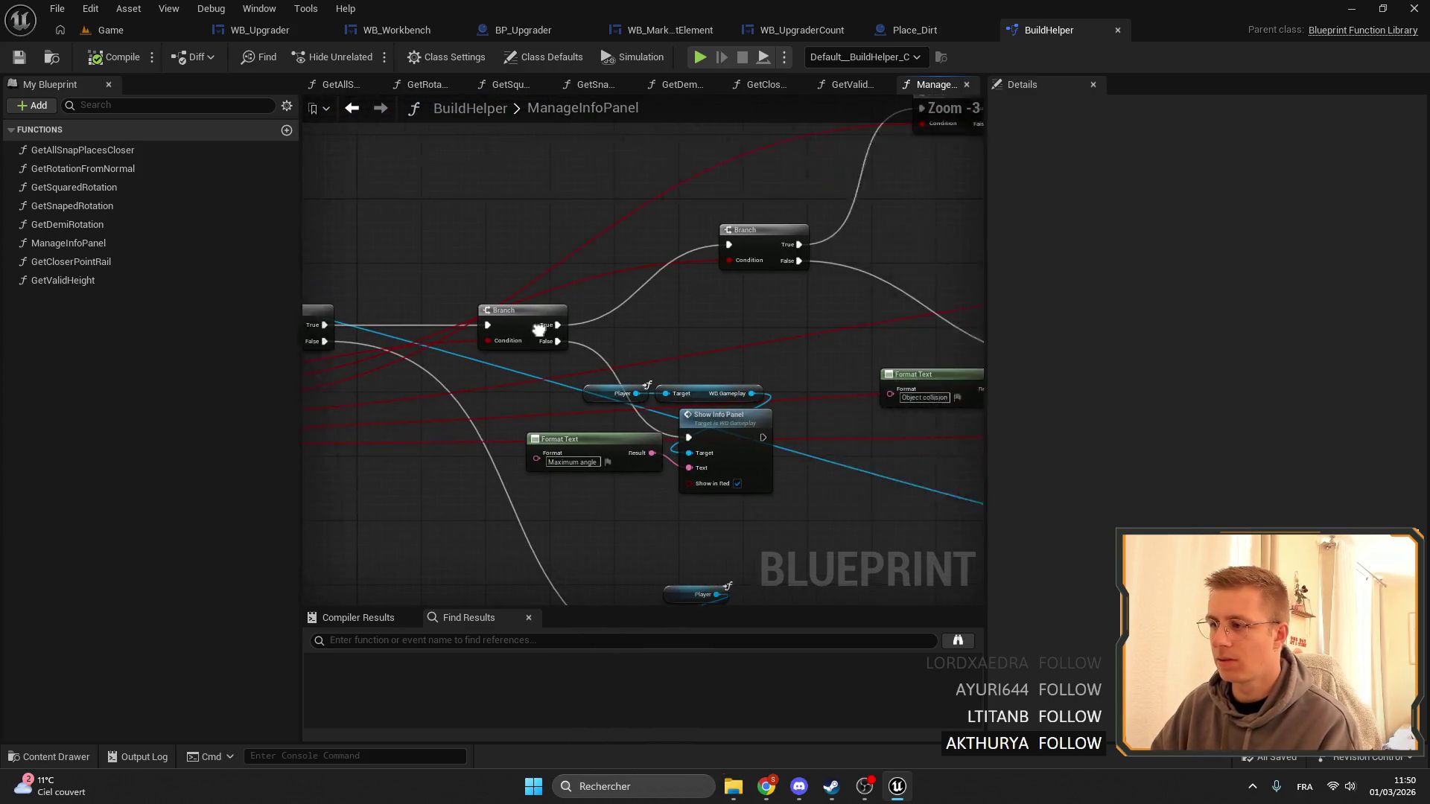
{"action": "mouse_move", "coordinate": [598, 280]}
{"action": "left_mouse_down"}
{"action": "mouse_move", "coordinate": [764, 276]}
{"action": "mouse_move", "coordinate": [735, 237]}
{"action": "left_mouse_up"}
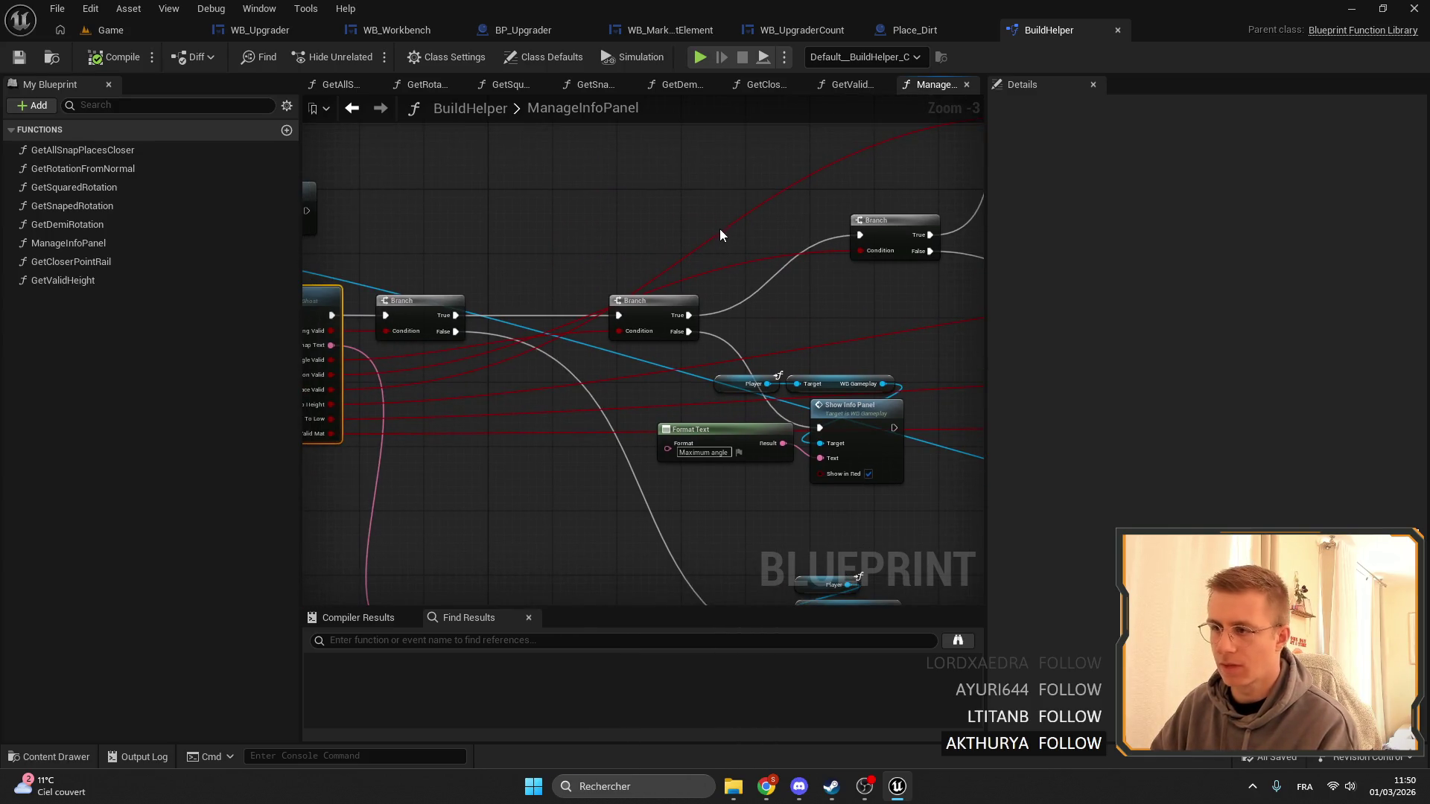
{"action": "scroll", "coordinate": [361, 374], "scroll_direction": "up", "scroll_amount": 1}
{"action": "mouse_move", "coordinate": [360, 374]}
{"action": "left_mouse_down"}
{"action": "mouse_move", "coordinate": [587, 329]}
{"action": "mouse_move", "coordinate": [738, 258]}
{"action": "mouse_move", "coordinate": [578, 473]}
{"action": "left_mouse_up"}
{"action": "scroll", "coordinate": [739, 258], "scroll_direction": "up", "scroll_amount": 1}
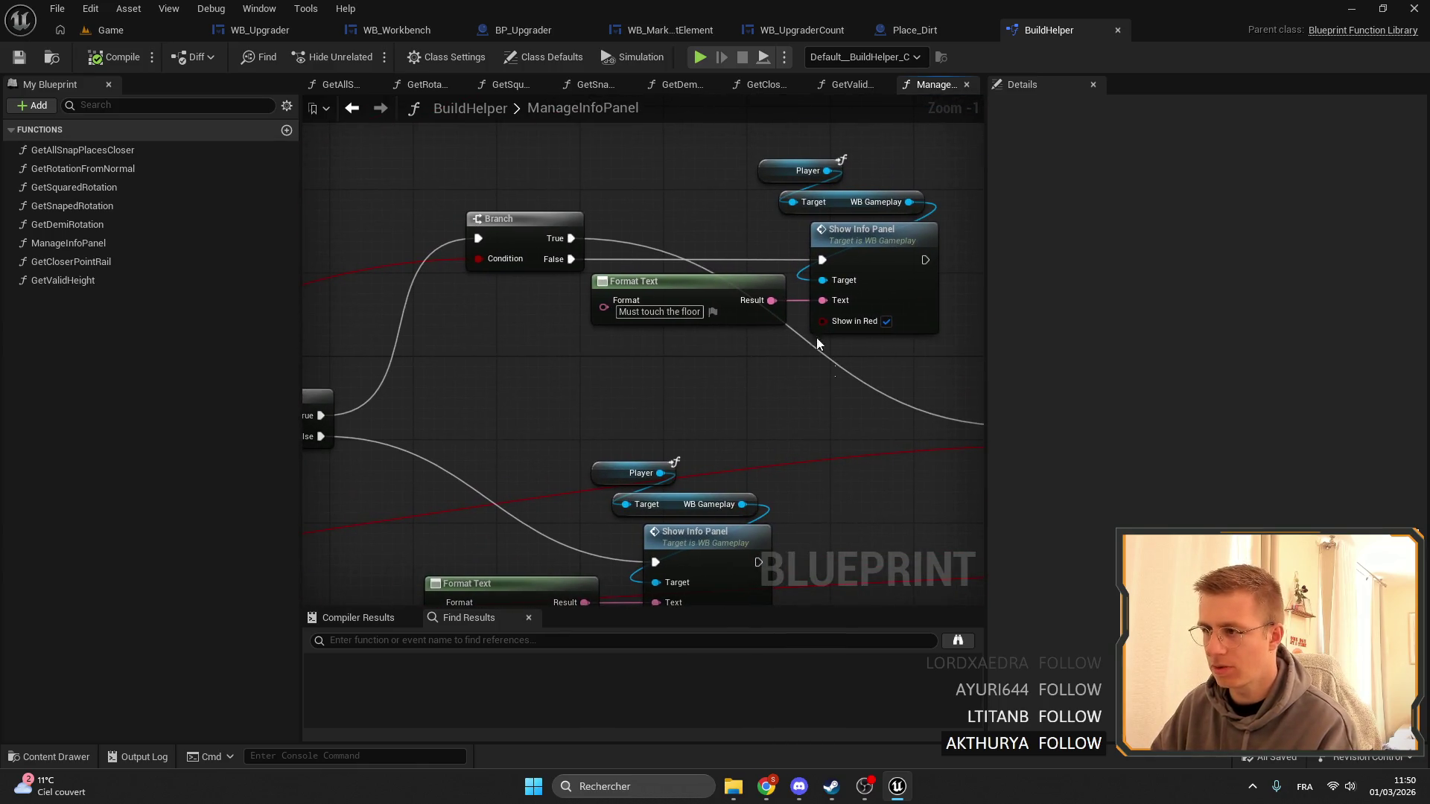
{"action": "mouse_move", "coordinate": [817, 344]}
{"action": "left_mouse_down"}
{"action": "mouse_move", "coordinate": [606, 293]}
{"action": "mouse_move", "coordinate": [800, 296]}
{"action": "mouse_move", "coordinate": [789, 262]}
{"action": "mouse_move", "coordinate": [892, 239]}
{"action": "mouse_move", "coordinate": [323, 418]}
{"action": "mouse_move", "coordinate": [772, 437]}
{"action": "mouse_move", "coordinate": [549, 204]}
{"action": "left_mouse_up"}
{"action": "scroll", "coordinate": [730, 204], "scroll_direction": "down", "scroll_amount": 3}
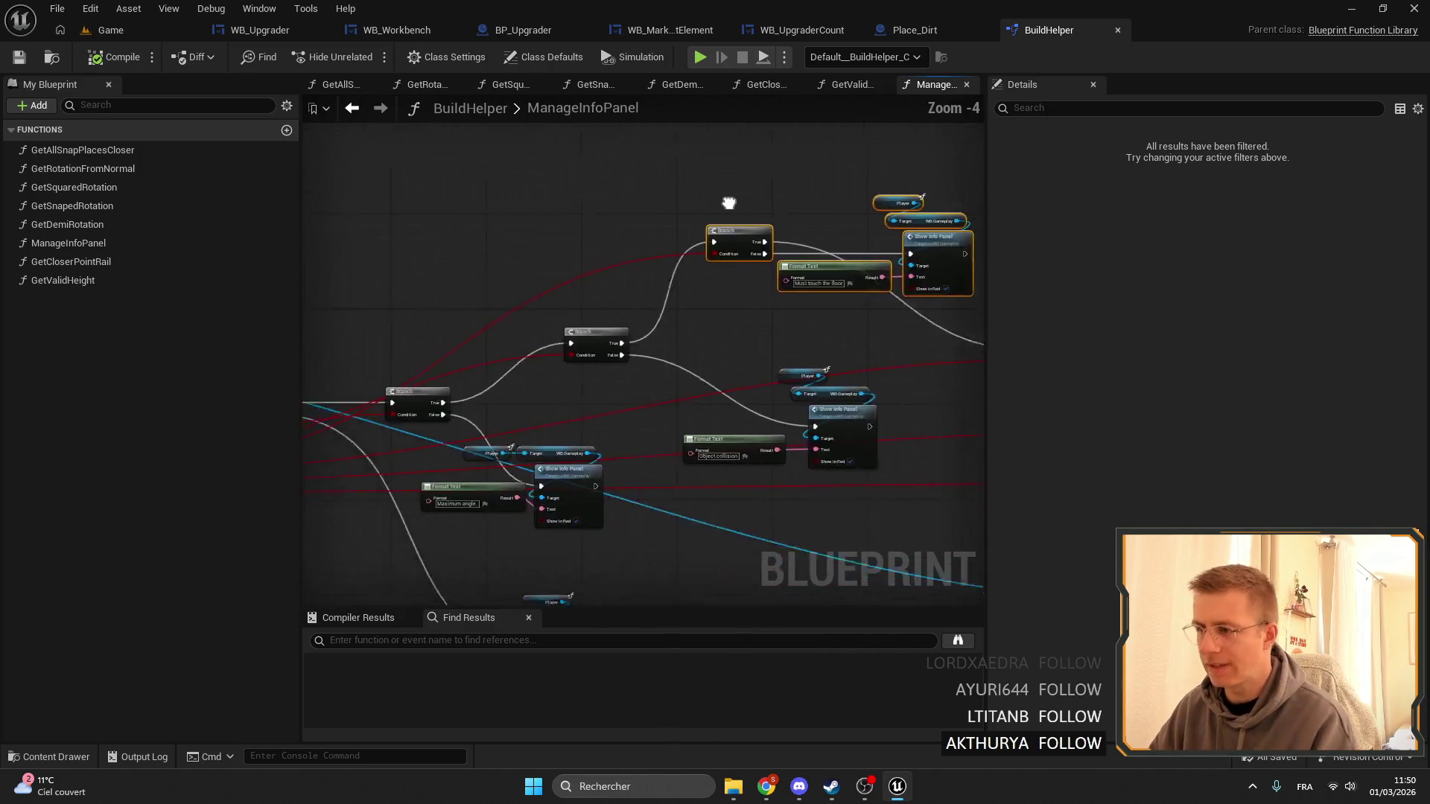
{"action": "scroll", "coordinate": [625, 262], "scroll_direction": "up", "scroll_amount": 4}
{"action": "left_click_drag", "start_coordinate": [626, 261], "coordinate": [845, 196]}
Reopen BuildHelper's ManageInfoPanel from Place_Dirt and select the Get State node.
{"action": "left_click", "coordinate": [934, 41]}
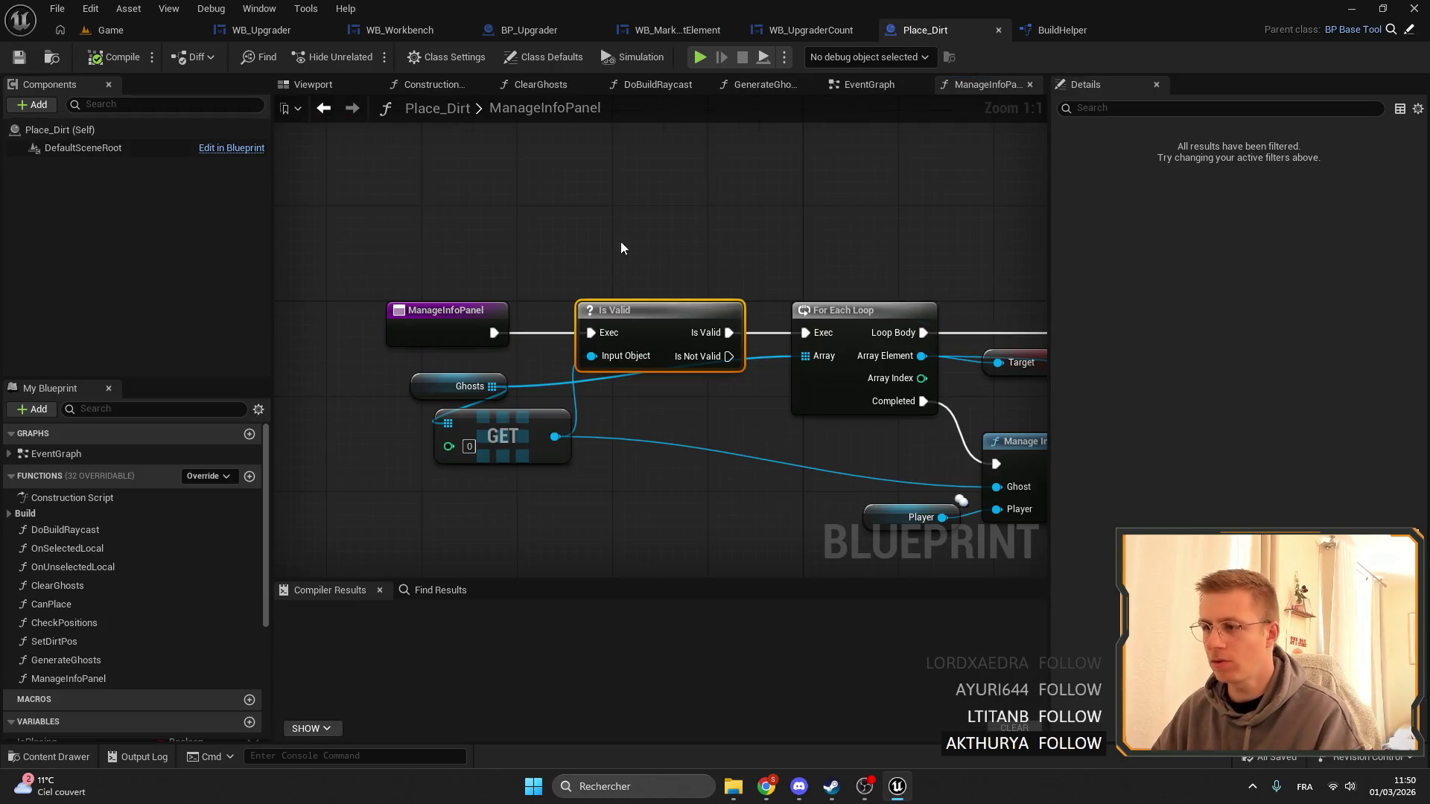
{"action": "scroll", "coordinate": [625, 238], "scroll_direction": "down", "scroll_amount": 3}
{"action": "scroll", "coordinate": [819, 268], "scroll_direction": "up", "scroll_amount": 3}
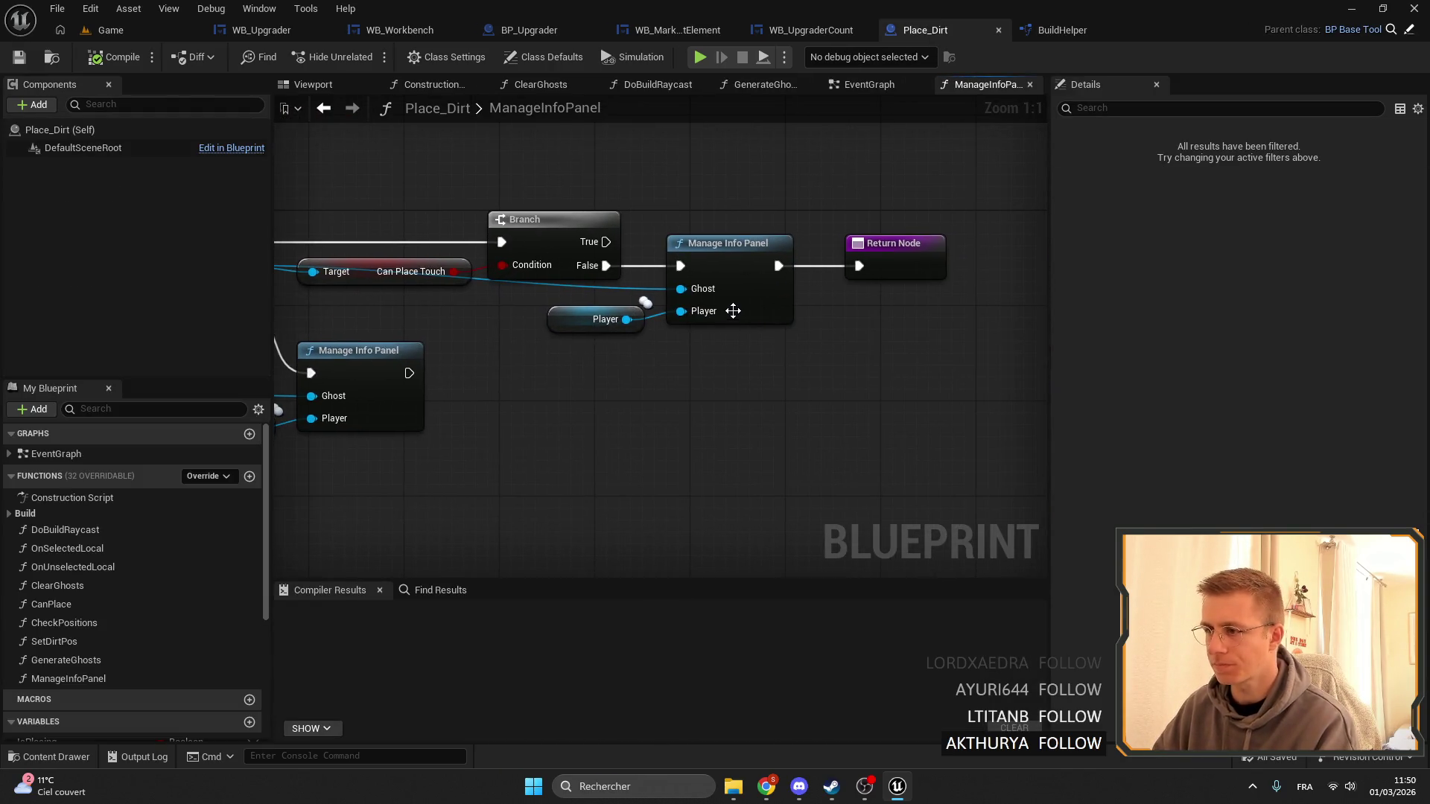
{"action": "mouse_move", "coordinate": [733, 310]}
{"action": "left_mouse_down"}
{"action": "mouse_move", "coordinate": [800, 344]}
{"action": "mouse_move", "coordinate": [683, 363]}
{"action": "left_mouse_up"}
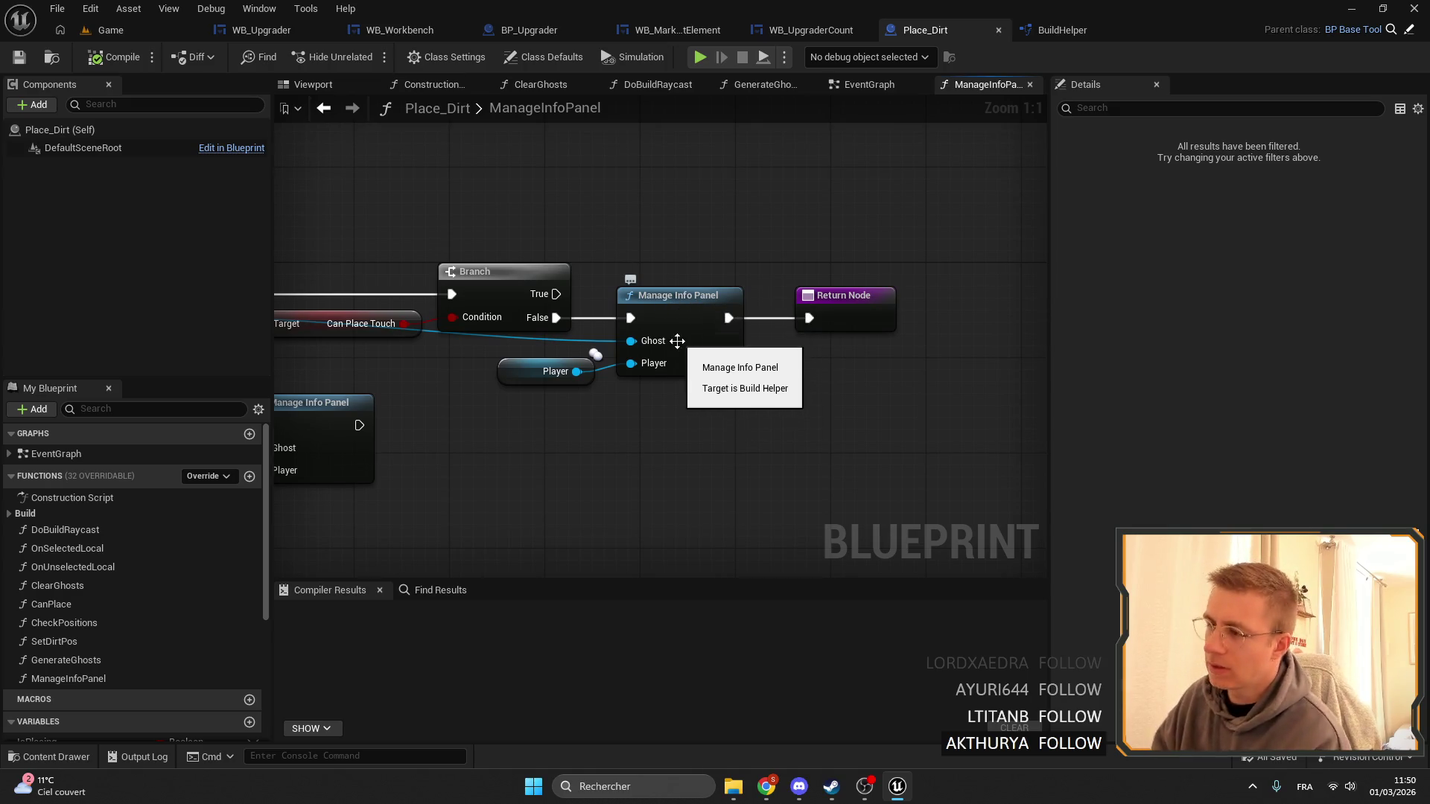
{"action": "double_click", "coordinate": [681, 328]}
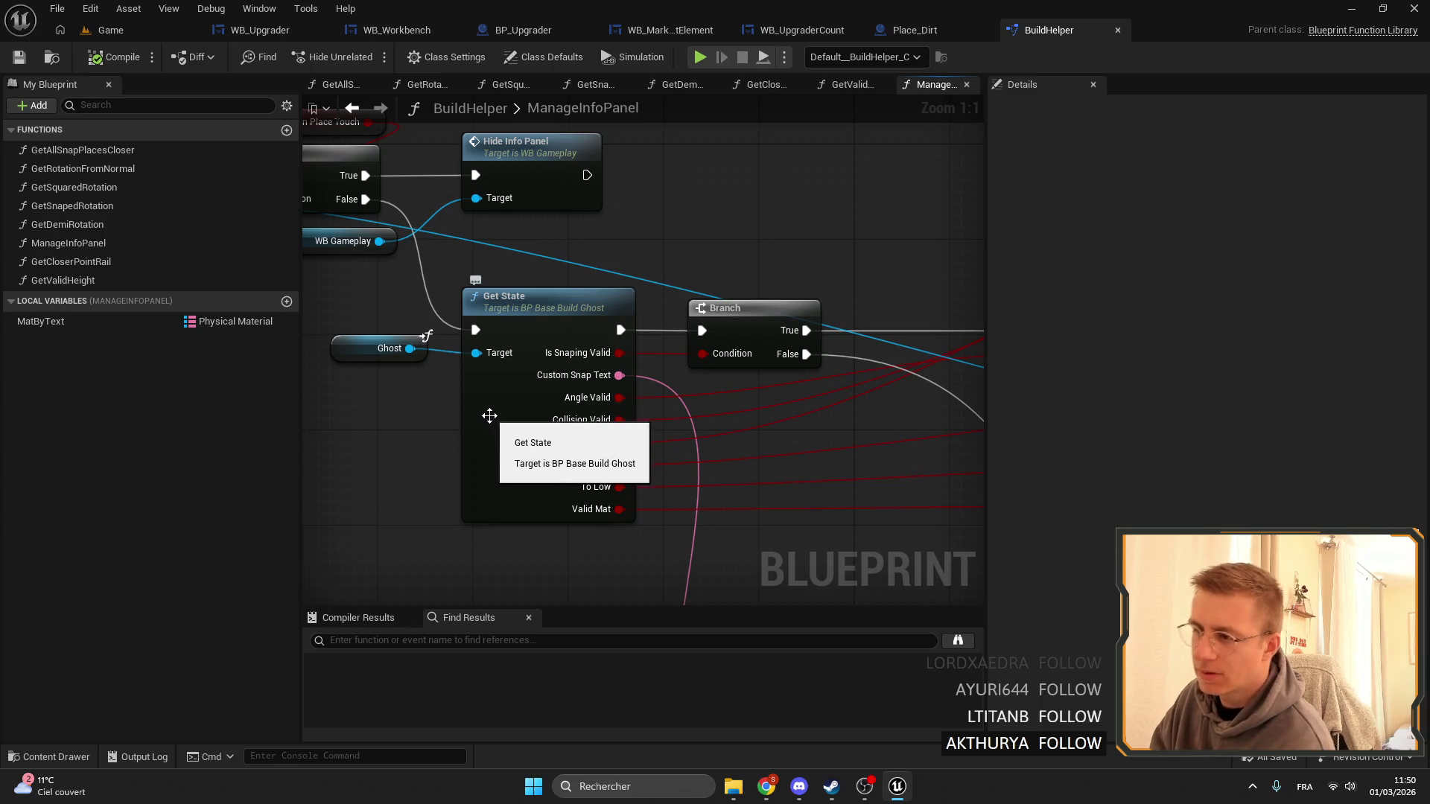
{"action": "left_click", "coordinate": [567, 300]}
Open BP_BaseBuildGhost's GetState to inspect AngleValid, then open BP_DirtGhost via a 'dirt' search.
{"action": "double_click", "coordinate": [567, 300]}
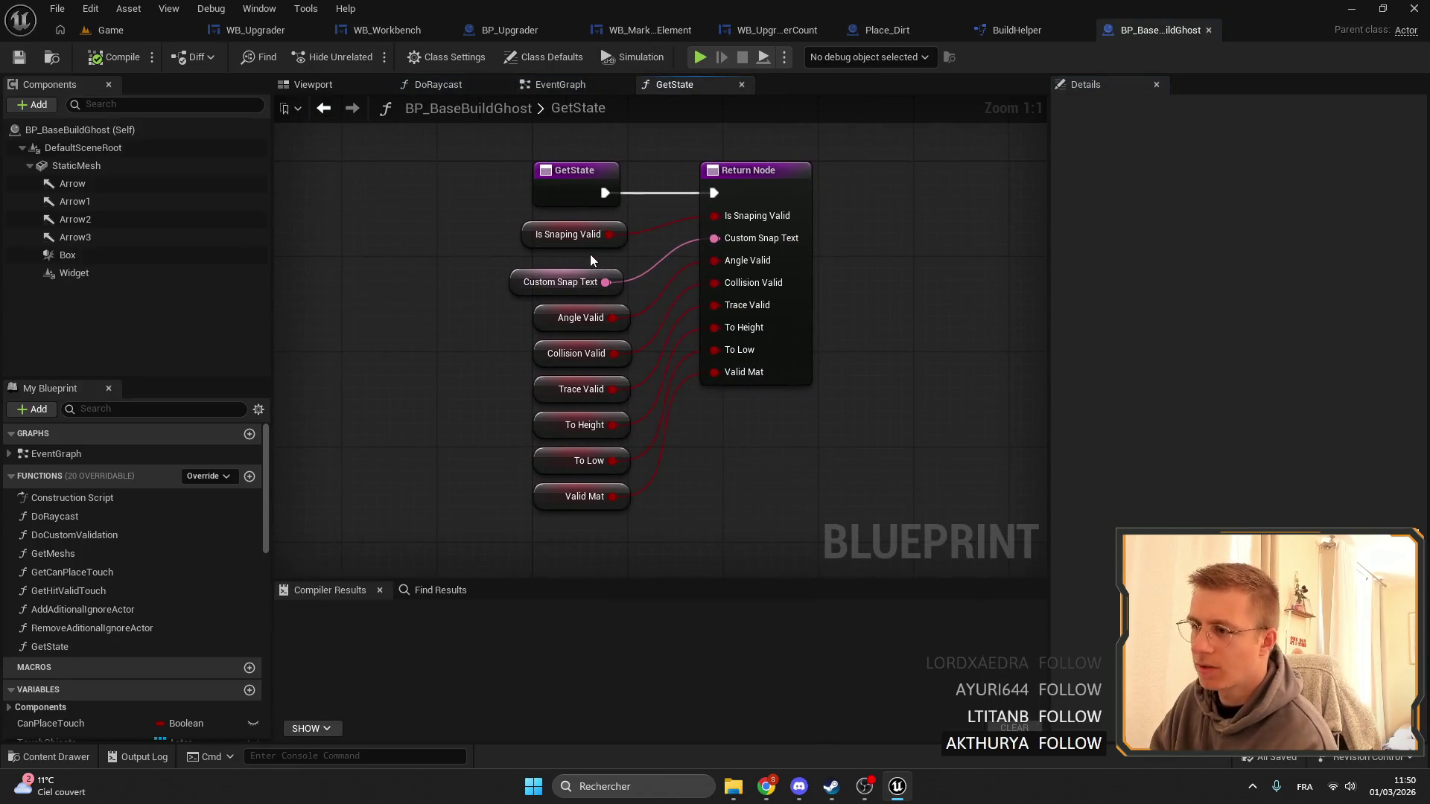
{"action": "left_click", "coordinate": [559, 329]}
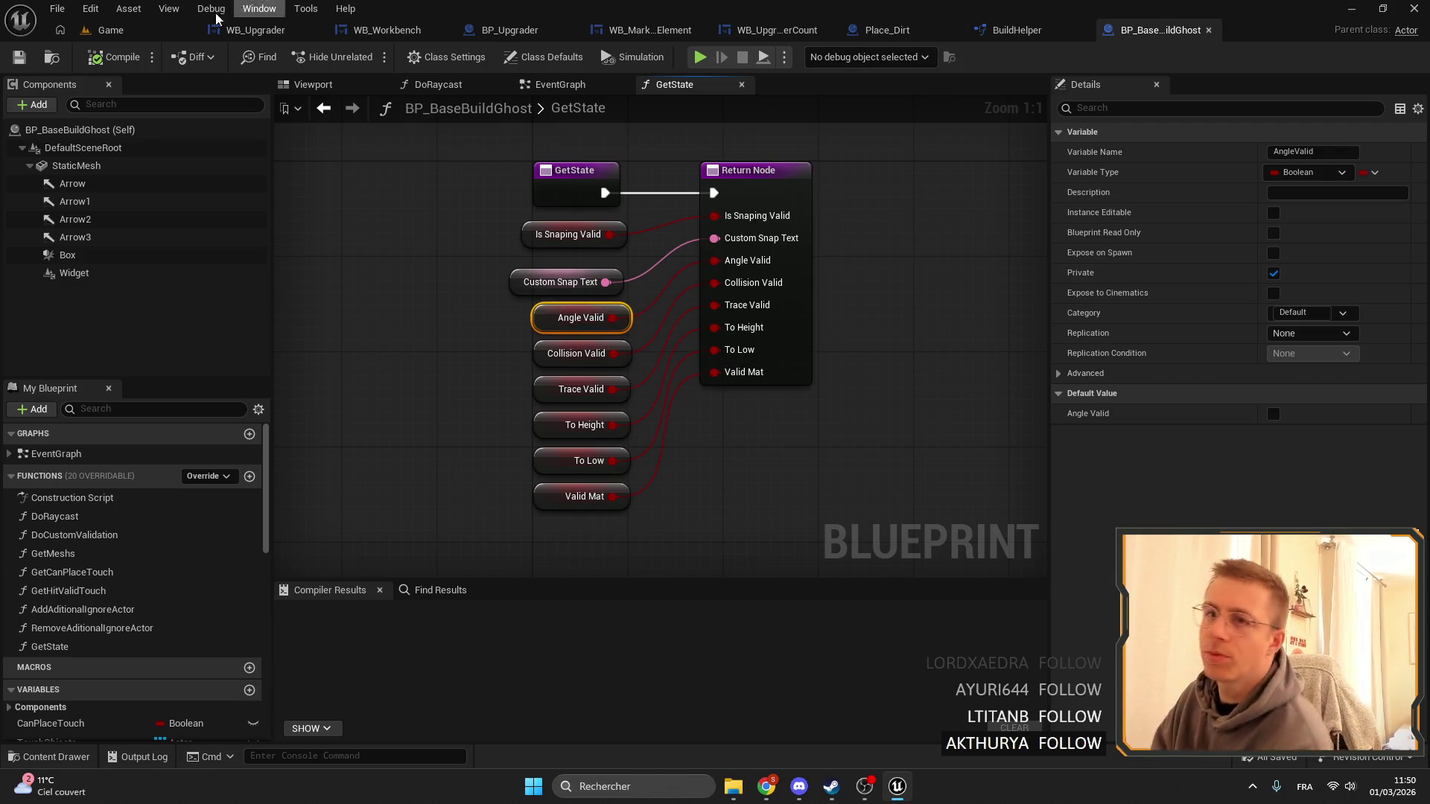
{"action": "left_click", "coordinate": [111, 30]}
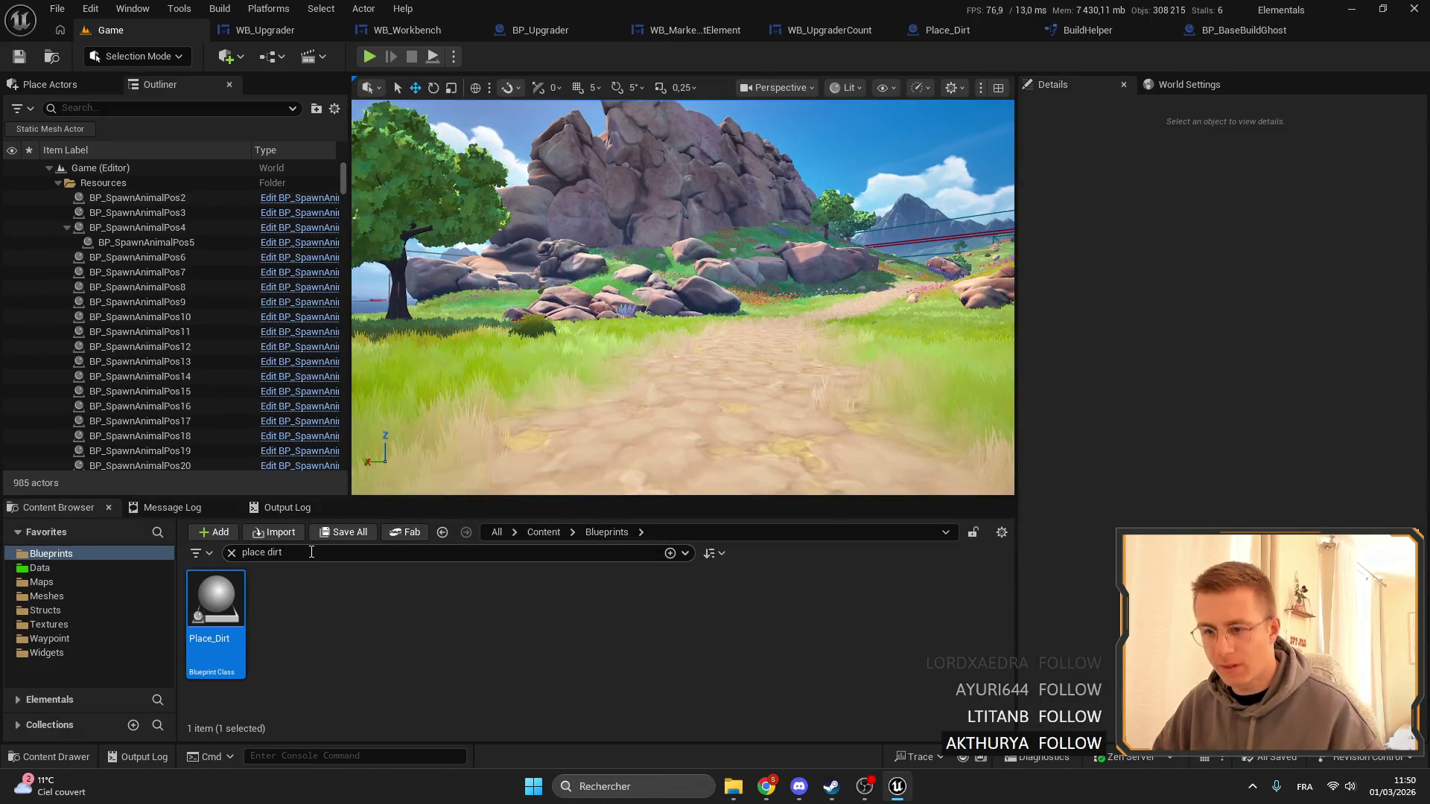
{"action": "left_click", "coordinate": [269, 552]}
{"action": "key", "text": "ctrl+BackSpace"}
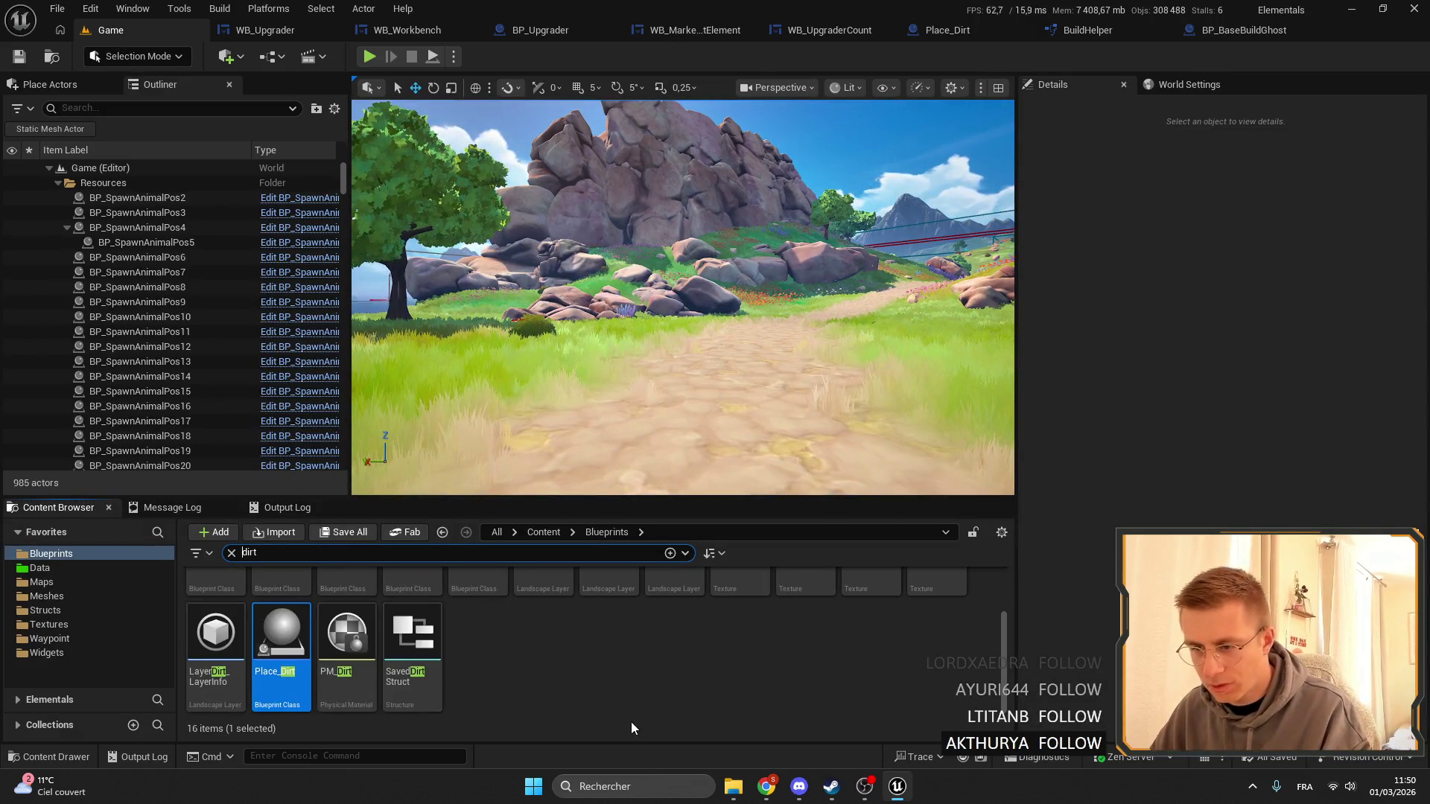
{"action": "double_click", "coordinate": [412, 603]}
{"action": "type", "text": "angl"}
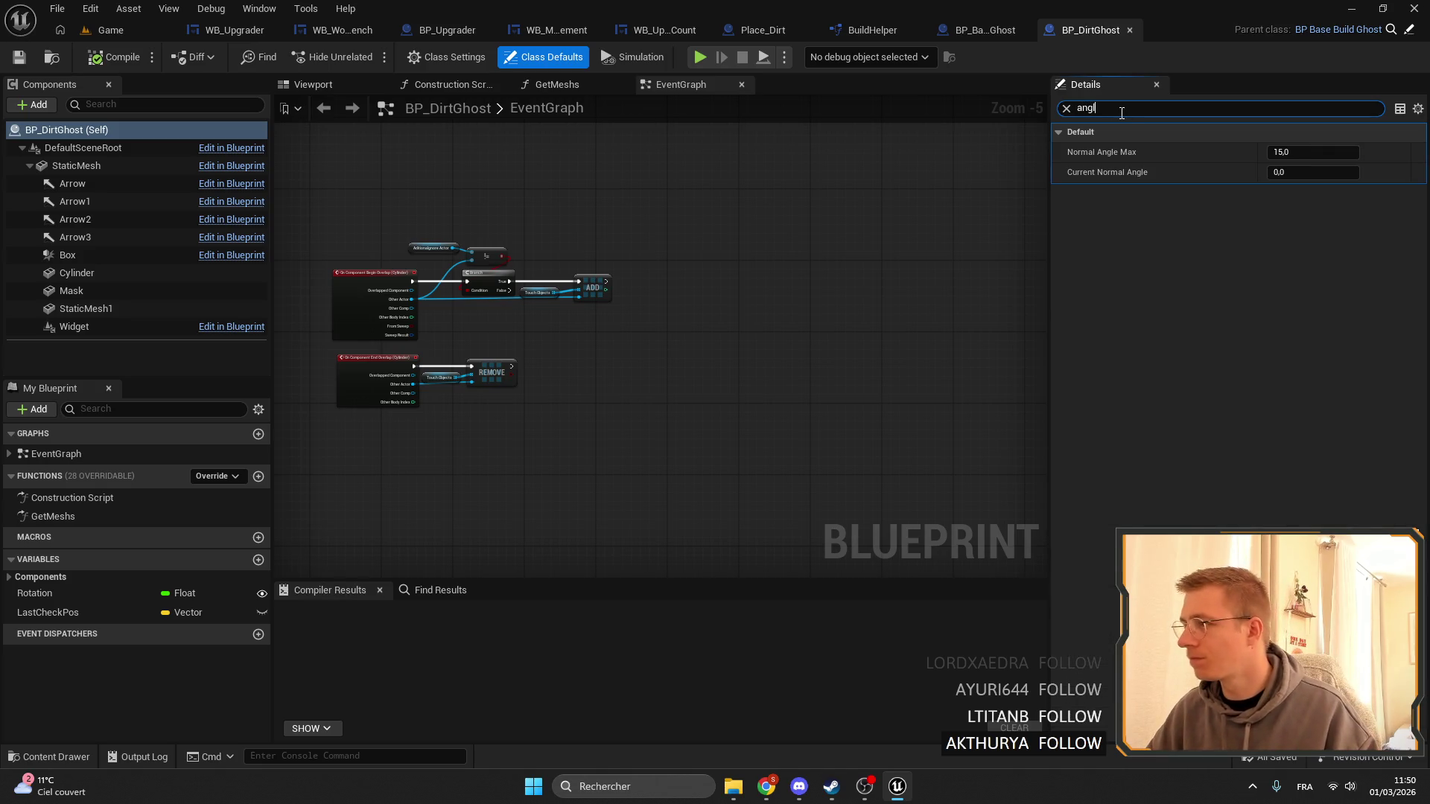
Clear the property filter and find the AngleValid variable in BP_BaseBuildGhost.
{"action": "key", "text": "BackSpace"}
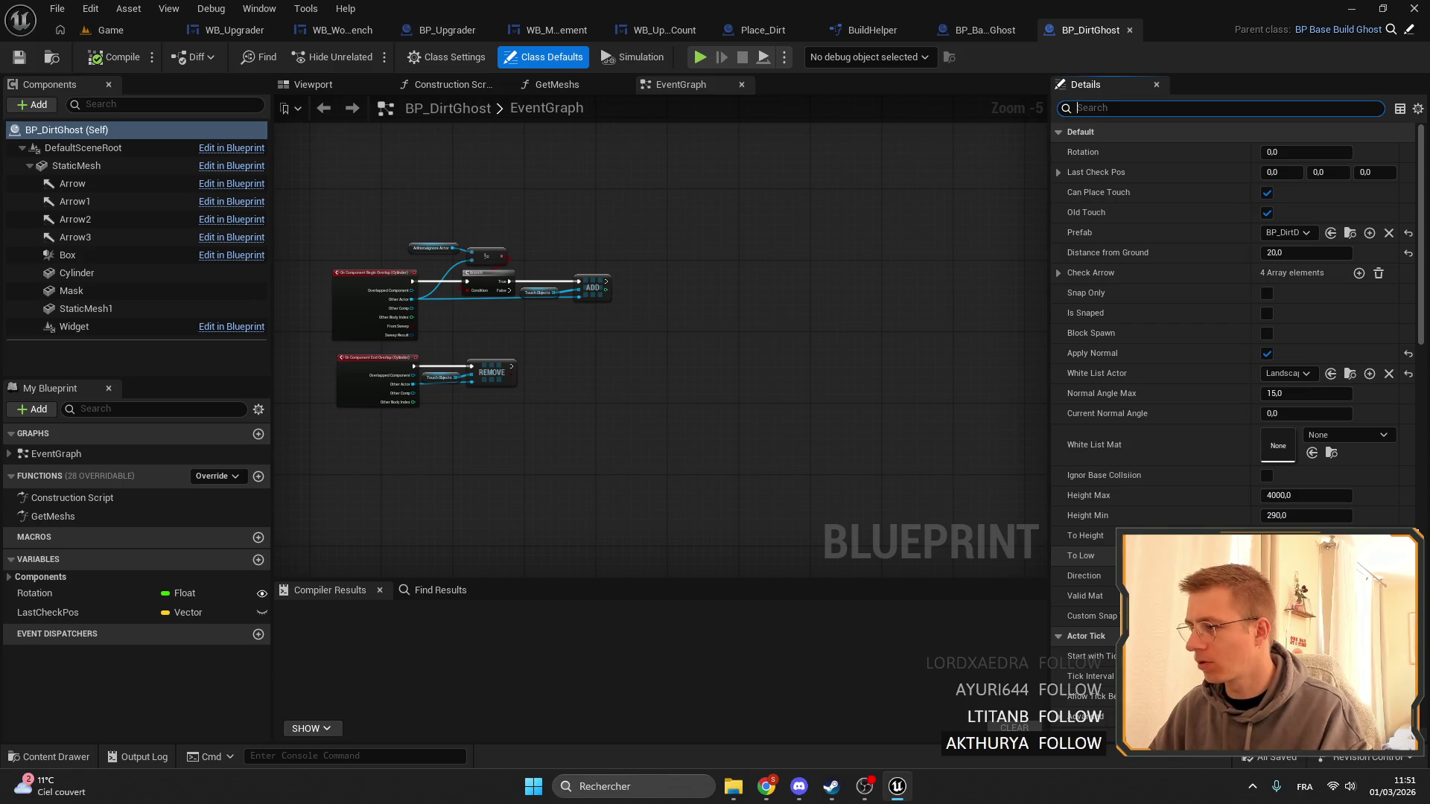
{"action": "left_click", "coordinate": [991, 30]}
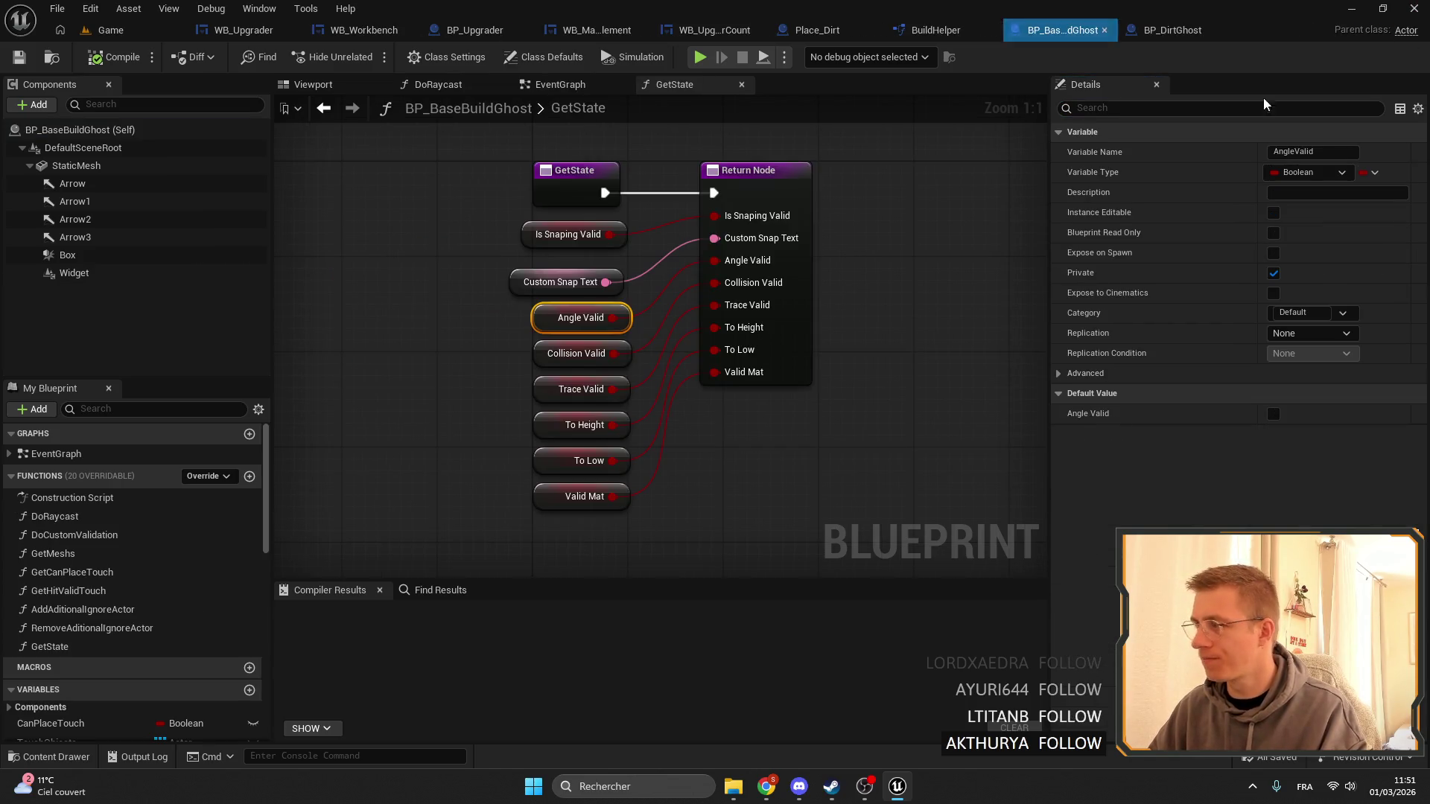
{"action": "left_click", "coordinate": [549, 426]}
{"action": "left_click", "coordinate": [547, 319]}
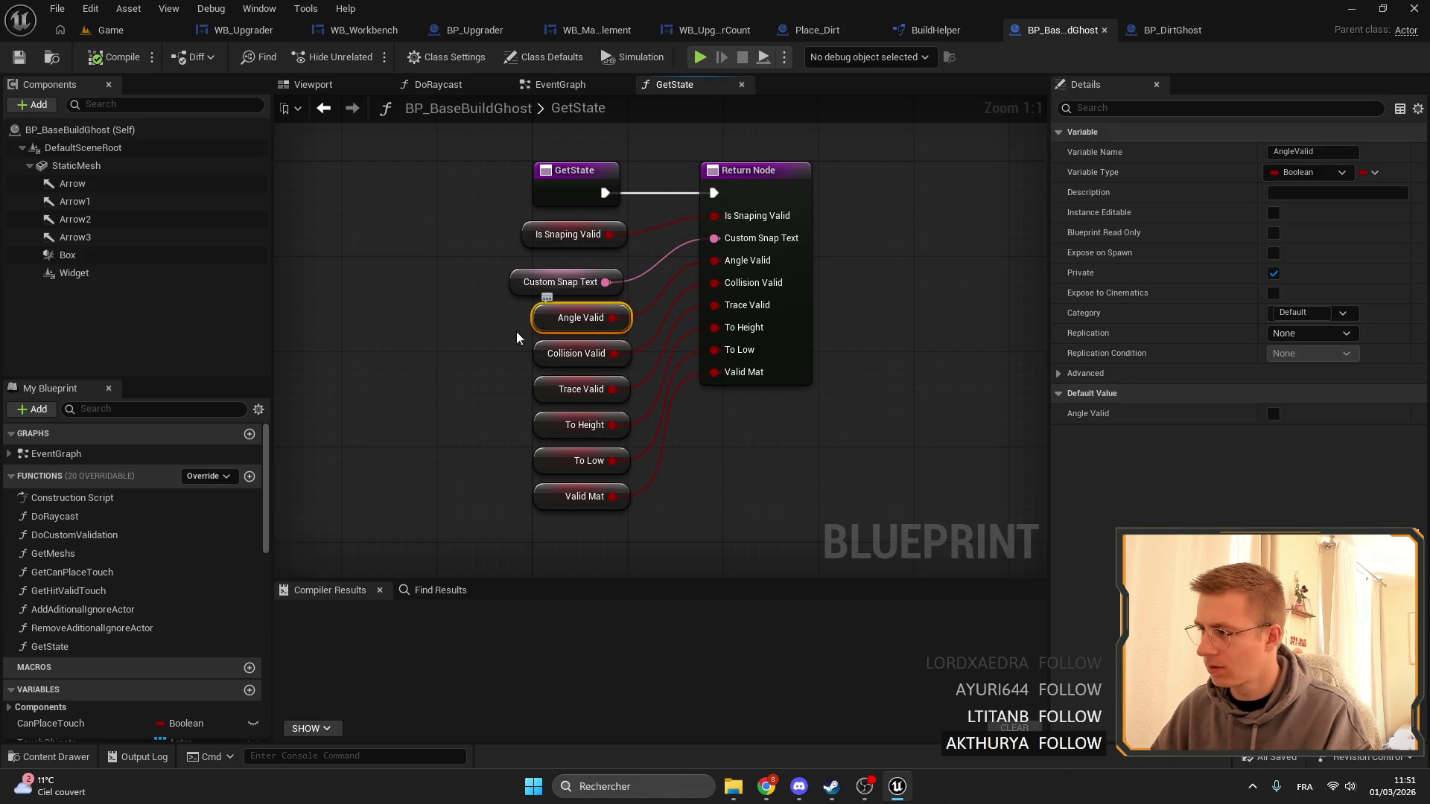
{"action": "scroll", "coordinate": [47, 612], "scroll_direction": "down", "scroll_amount": 8}
{"action": "scroll", "coordinate": [88, 619], "scroll_direction": "down", "scroll_amount": 5}
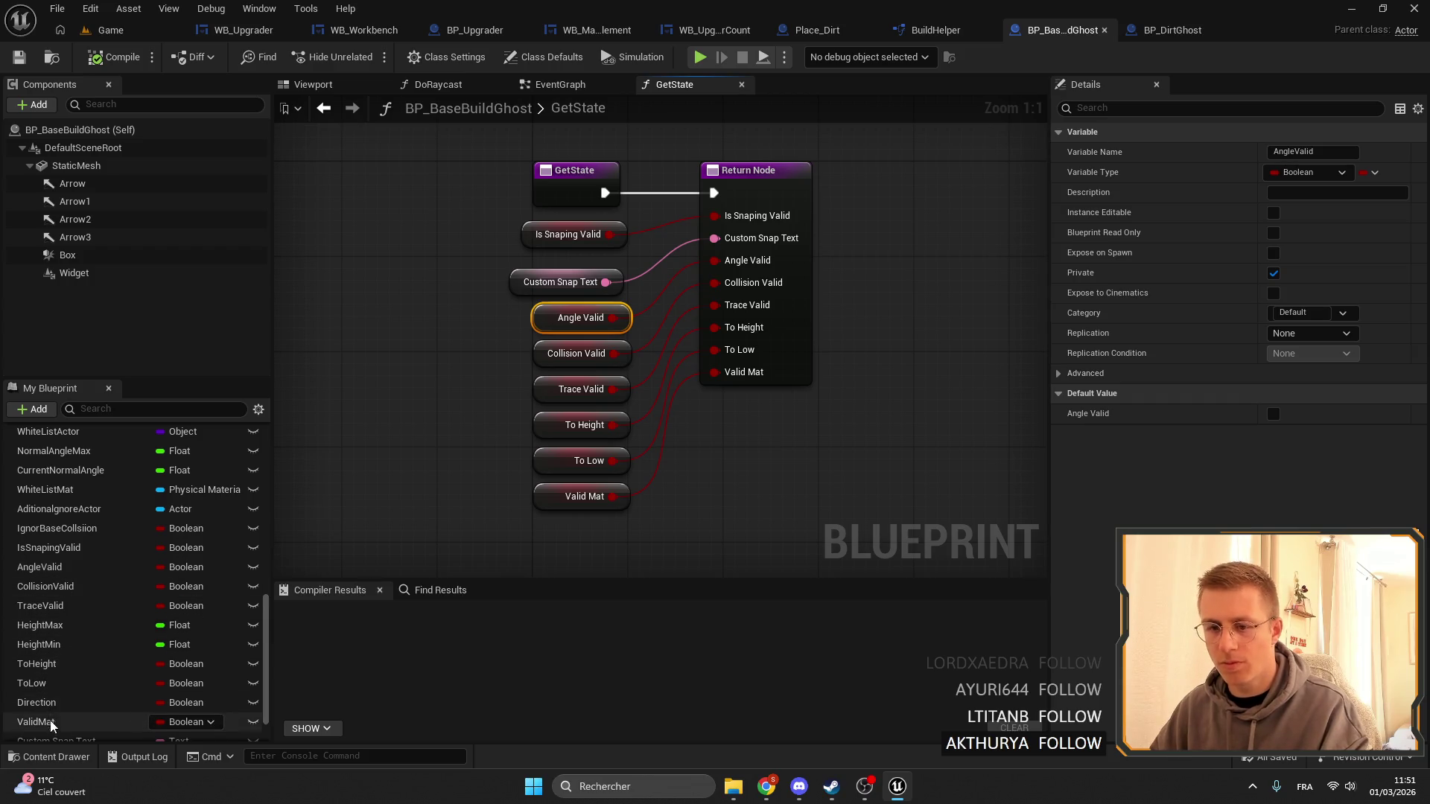
{"action": "scroll", "coordinate": [78, 599], "scroll_direction": "up", "scroll_amount": 2}
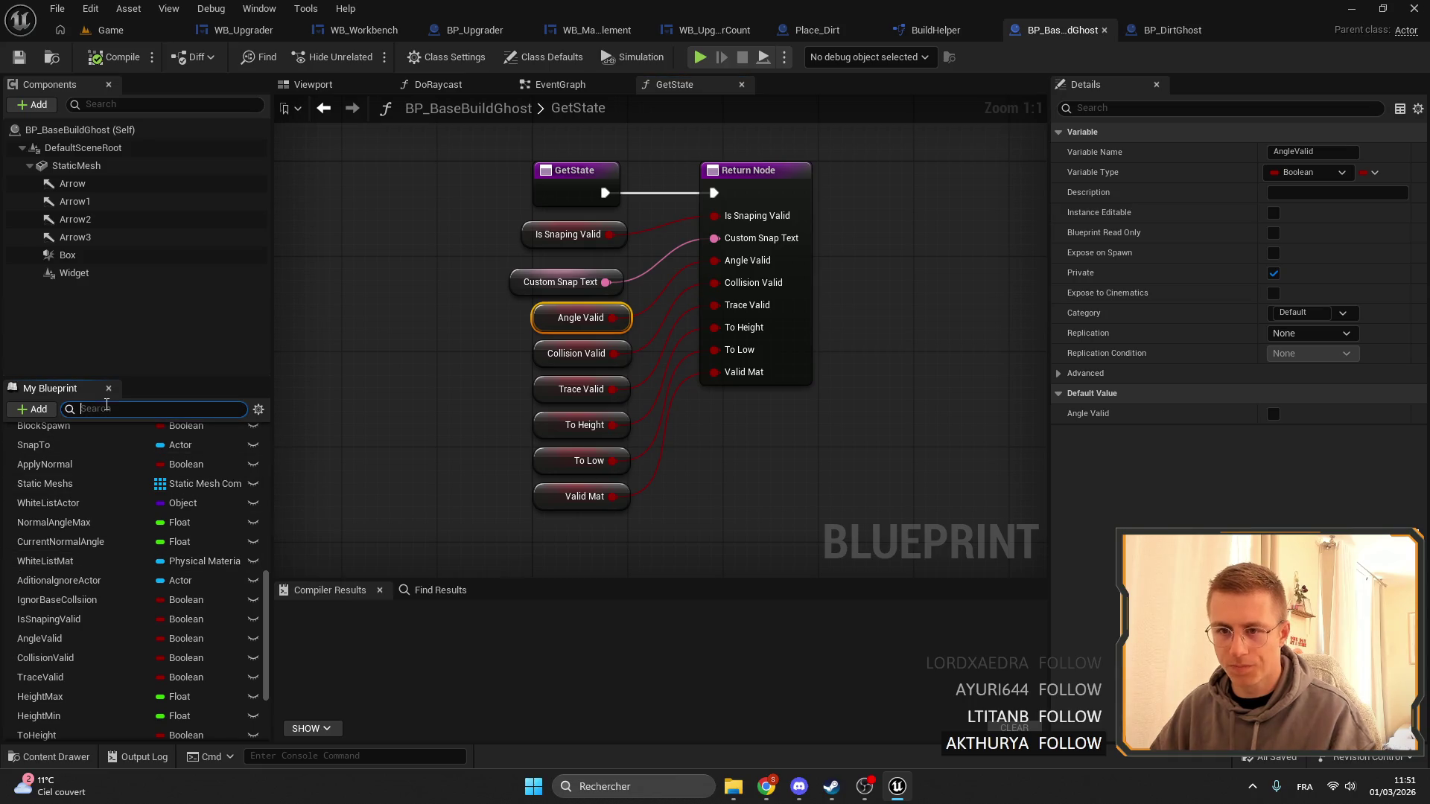
Make AngleValid default to true, compile and save the blueprint, and return to the level editor.
{"action": "left_click", "coordinate": [112, 560]}
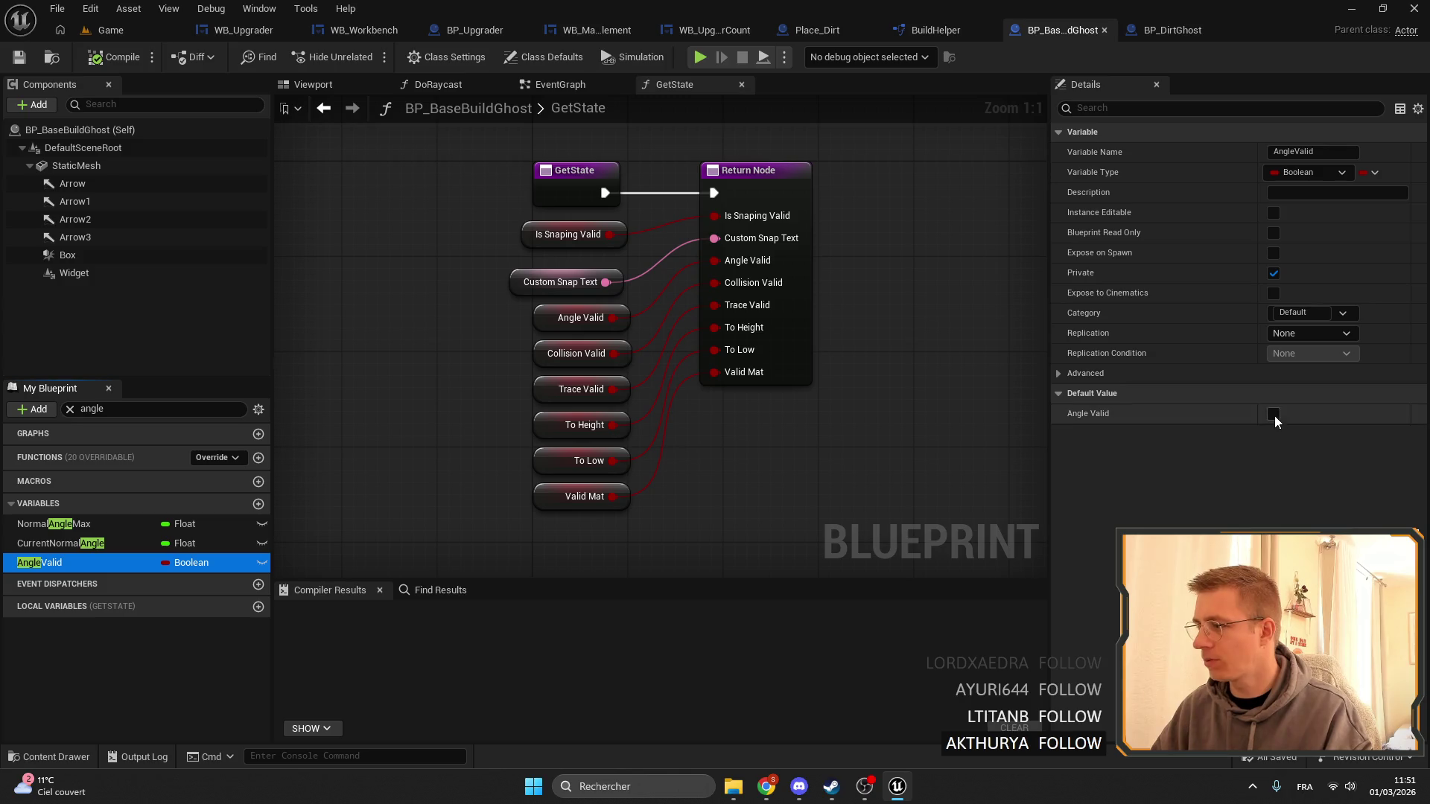
{"action": "left_click", "coordinate": [1274, 414]}
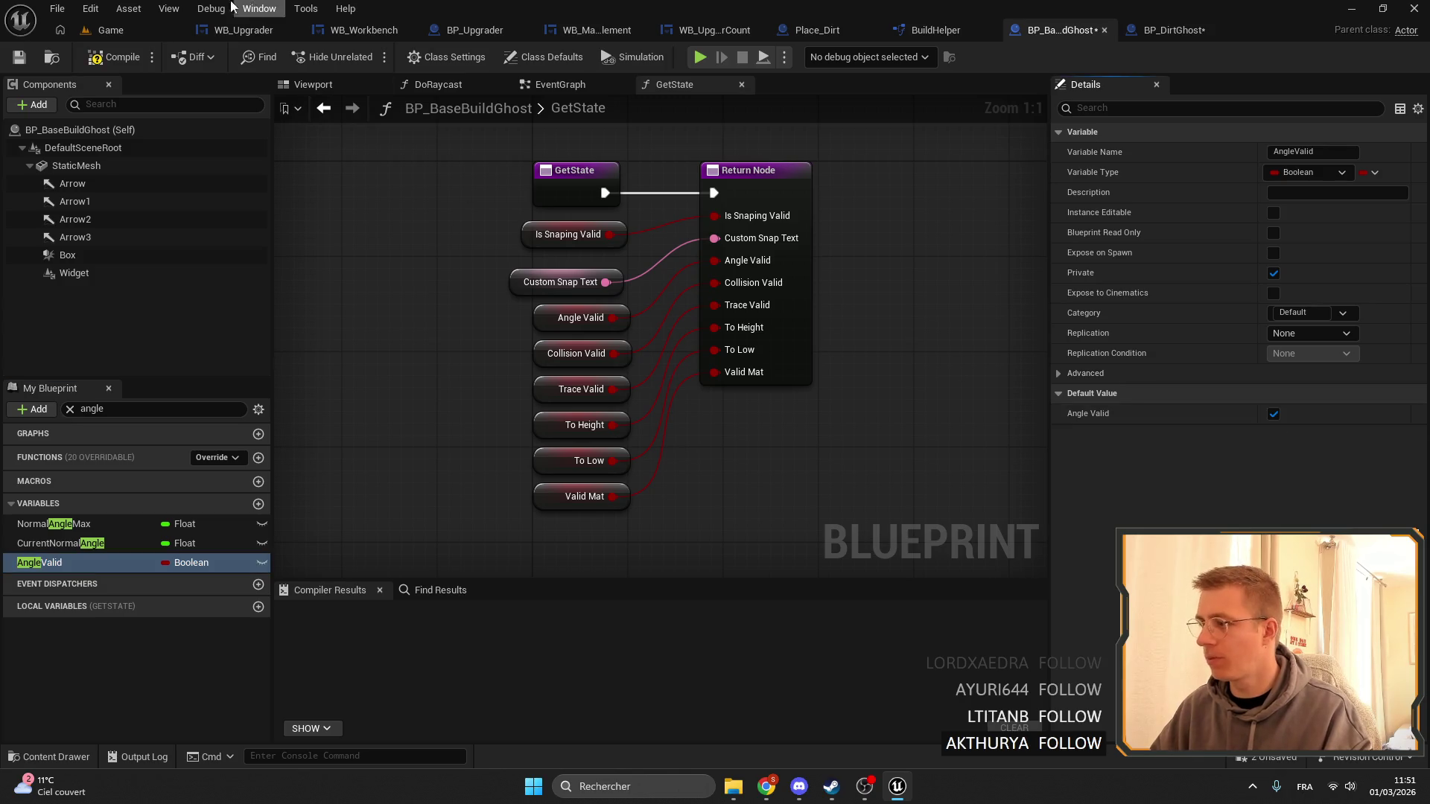
{"action": "left_click", "coordinate": [23, 58]}
{"action": "left_click", "coordinate": [111, 30]}
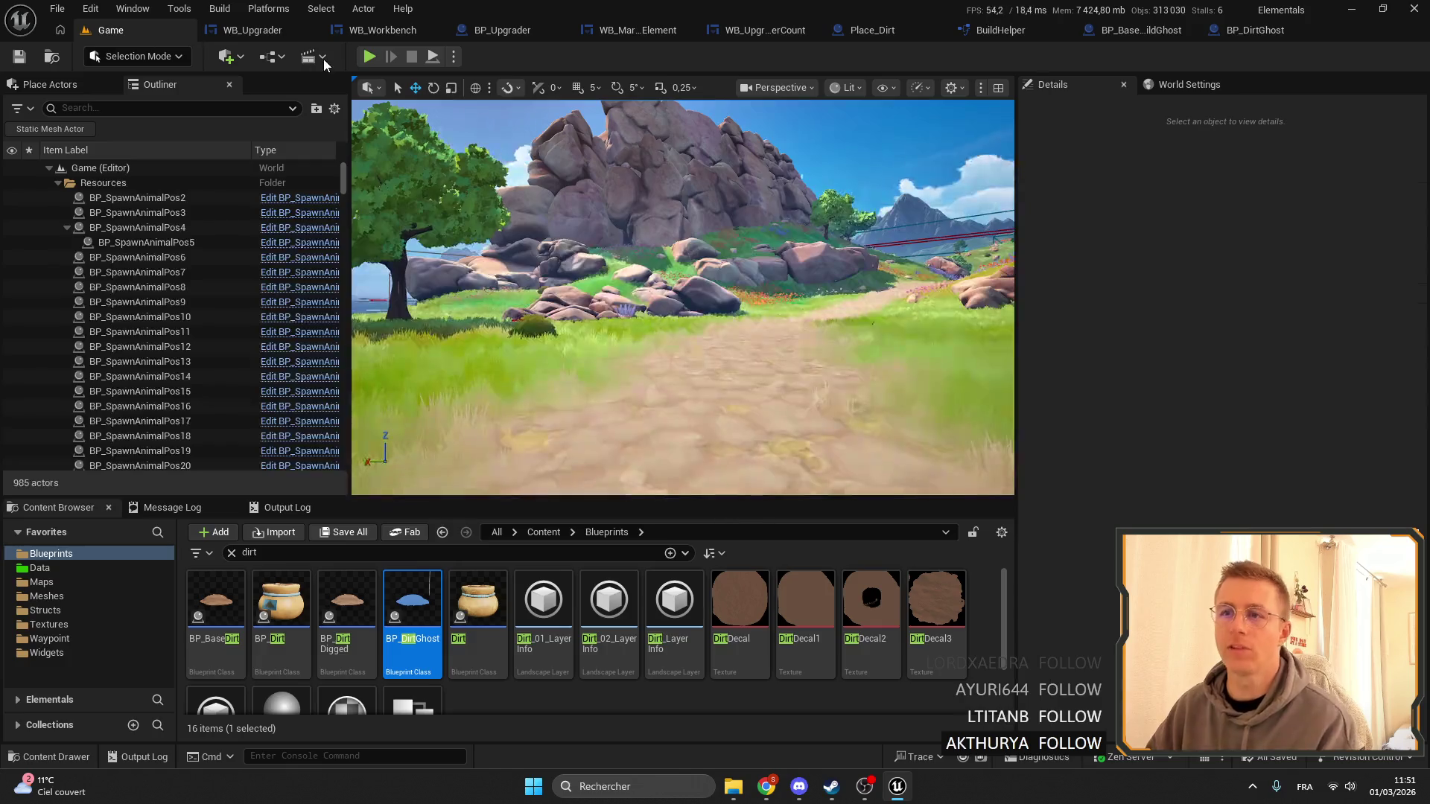
Start a play session, remove the Branch node breakpoint, resume, and walk forward.
{"action": "left_click", "coordinate": [370, 57]}
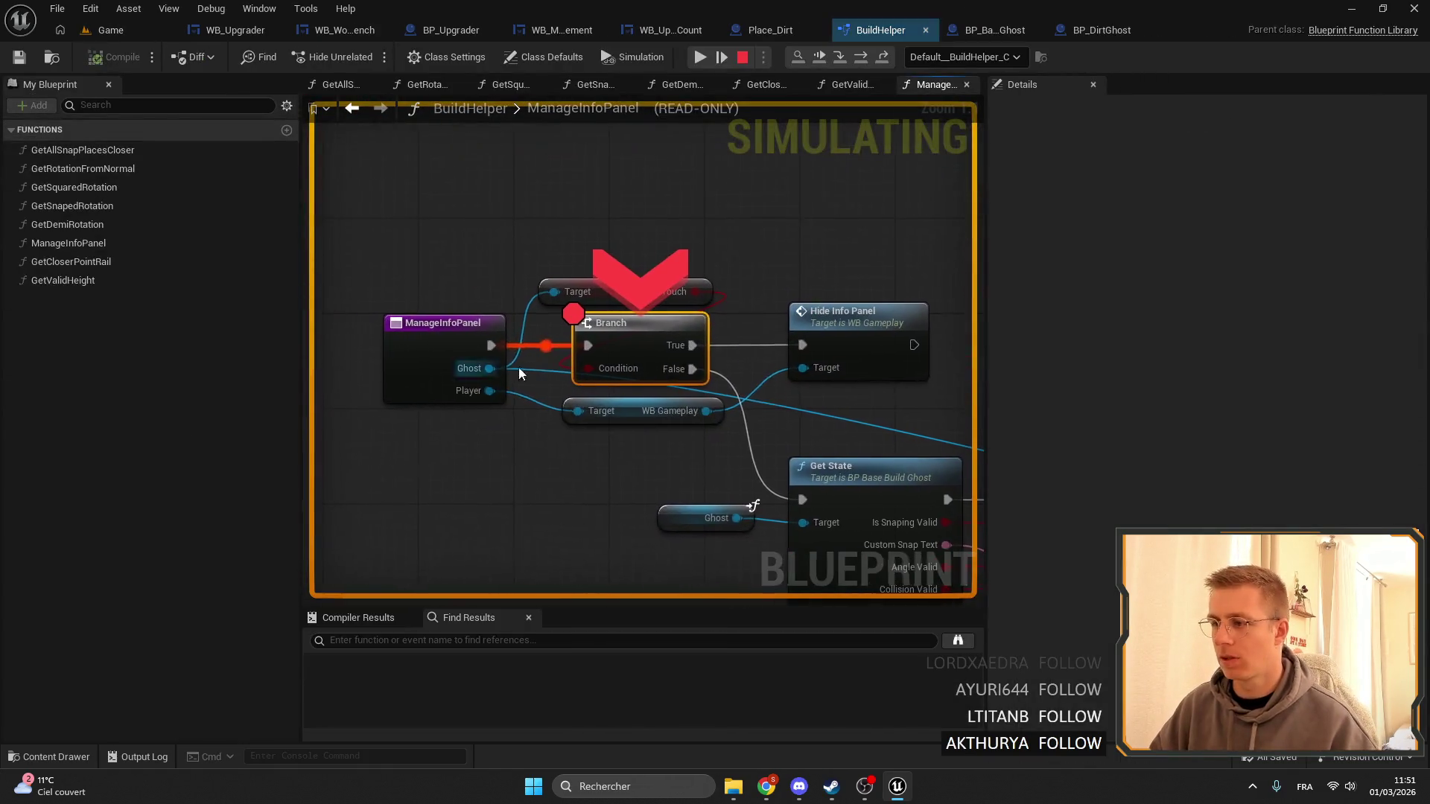
{"action": "right_click", "coordinate": [641, 350]}
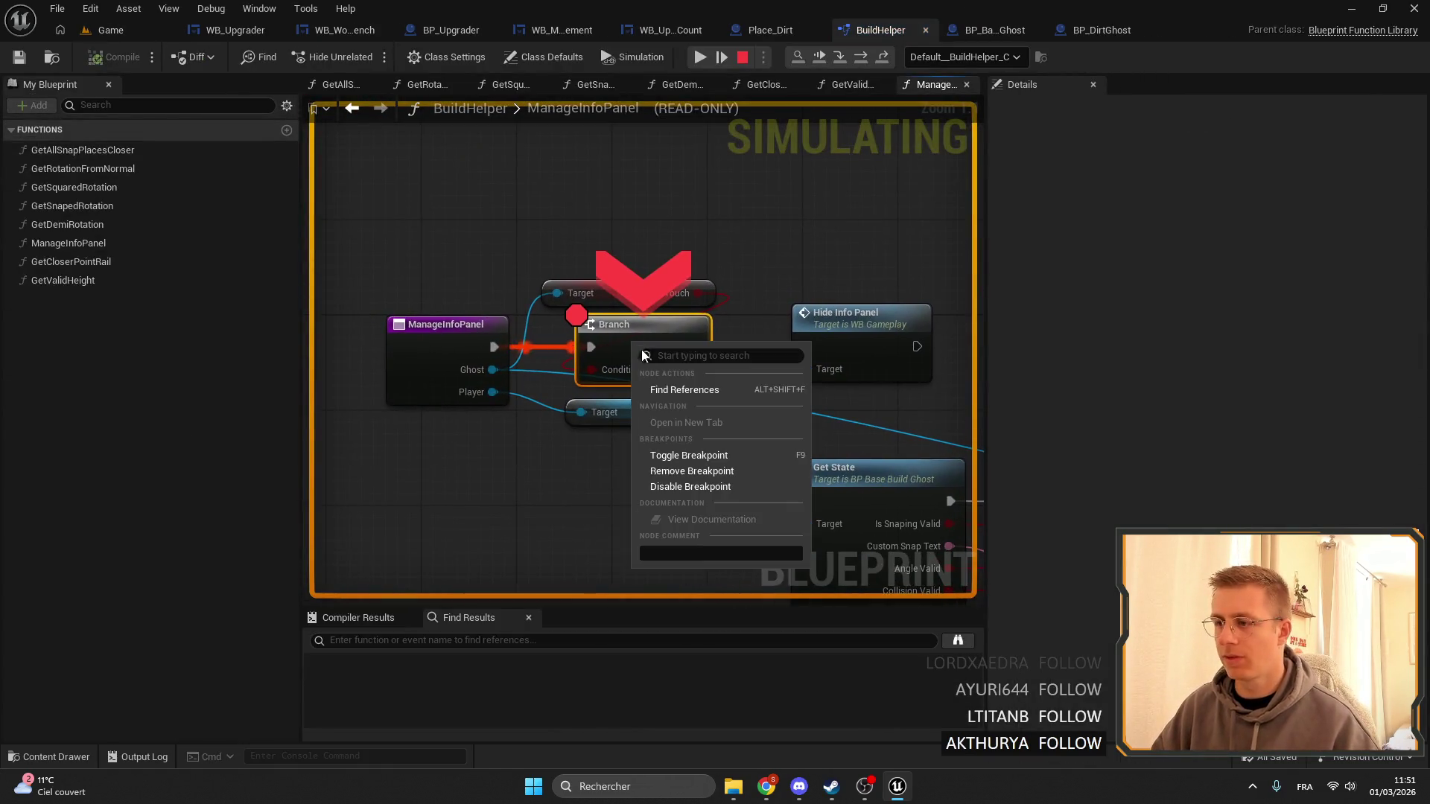
{"action": "left_click", "coordinate": [692, 471]}
{"action": "left_click", "coordinate": [700, 56]}
{"action": "key", "text": "w"}
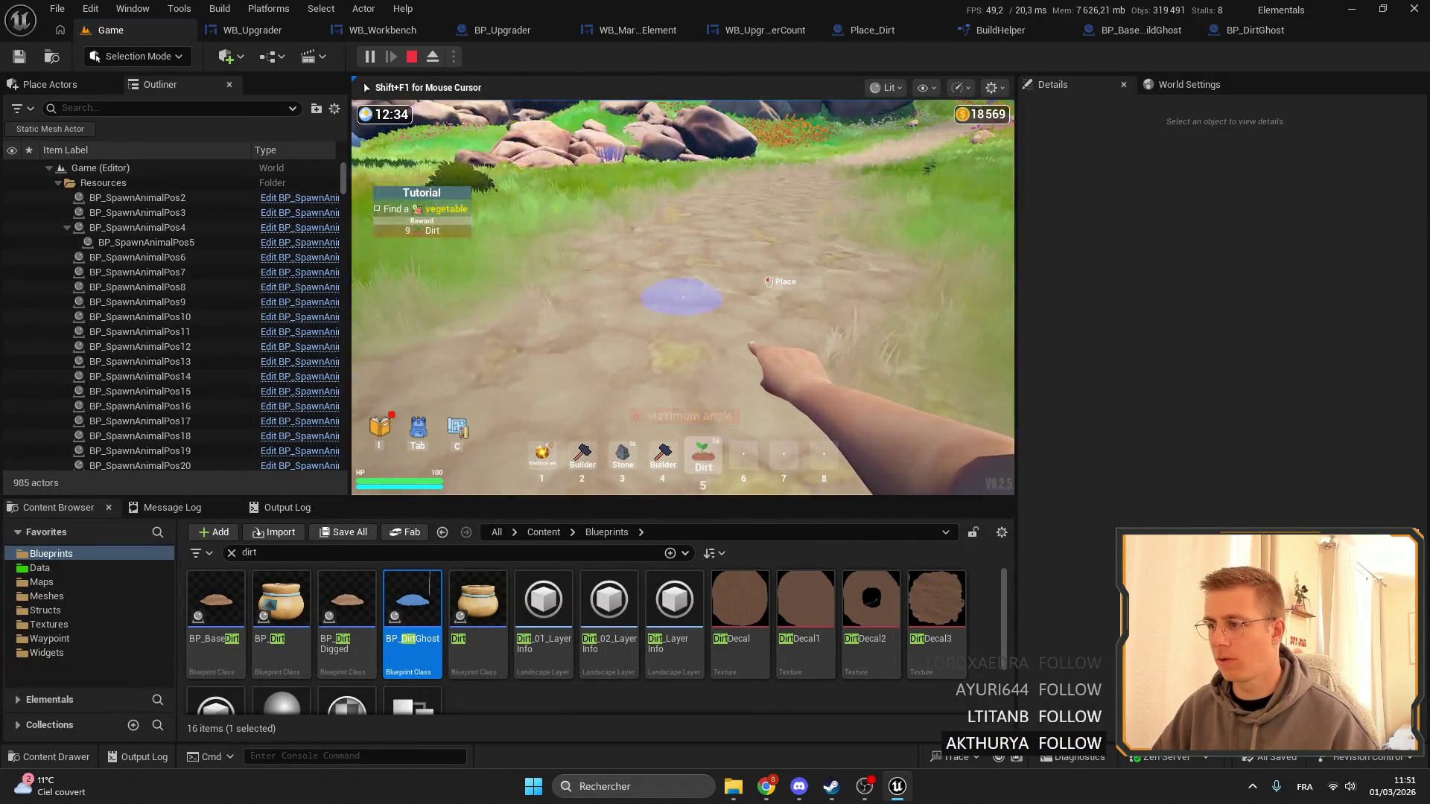
{"action": "key", "text": "shift+F1"}
Search BP_DirtGhost's Details panel for 'valid'.
{"action": "left_click", "coordinate": [1162, 31]}
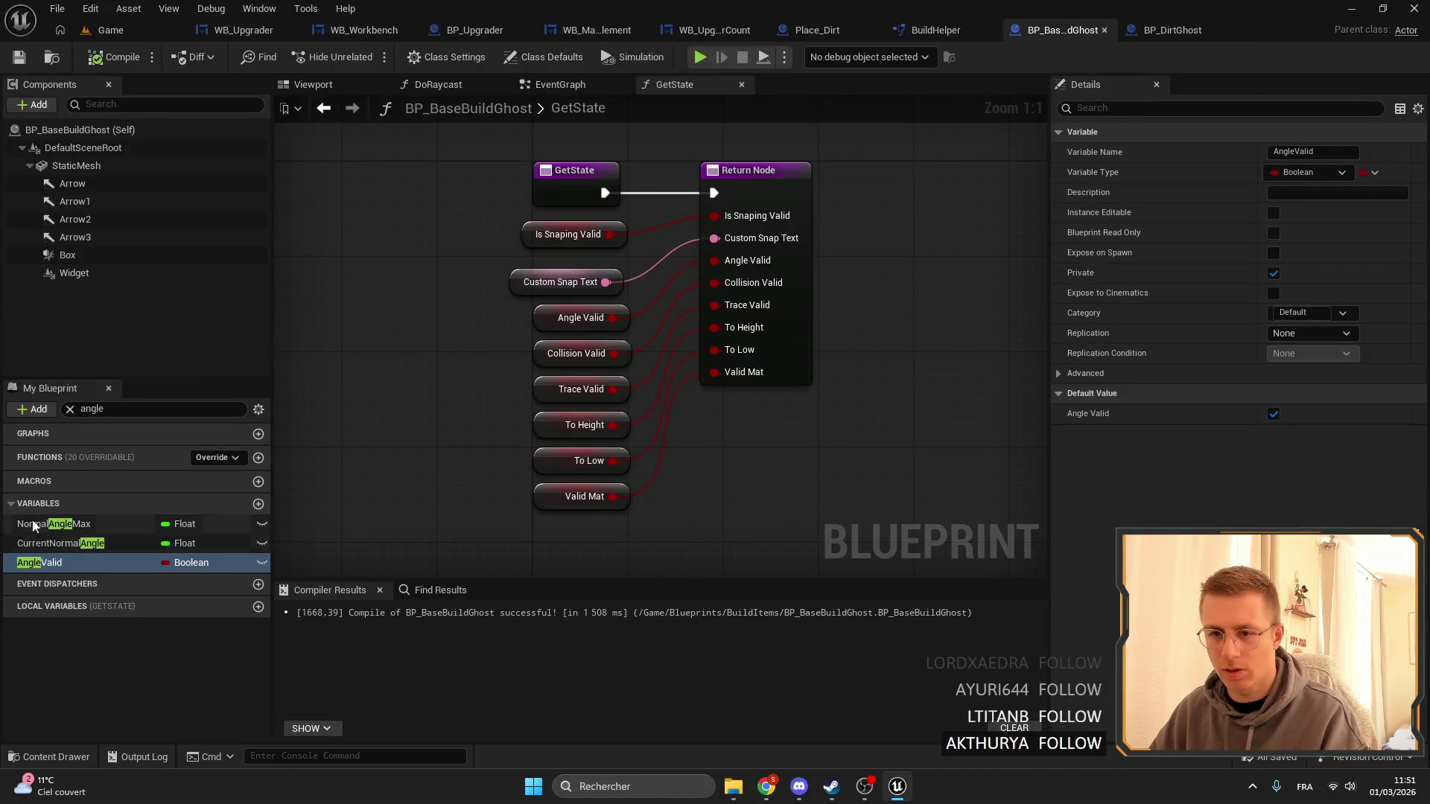
{"action": "left_click", "coordinate": [1172, 30]}
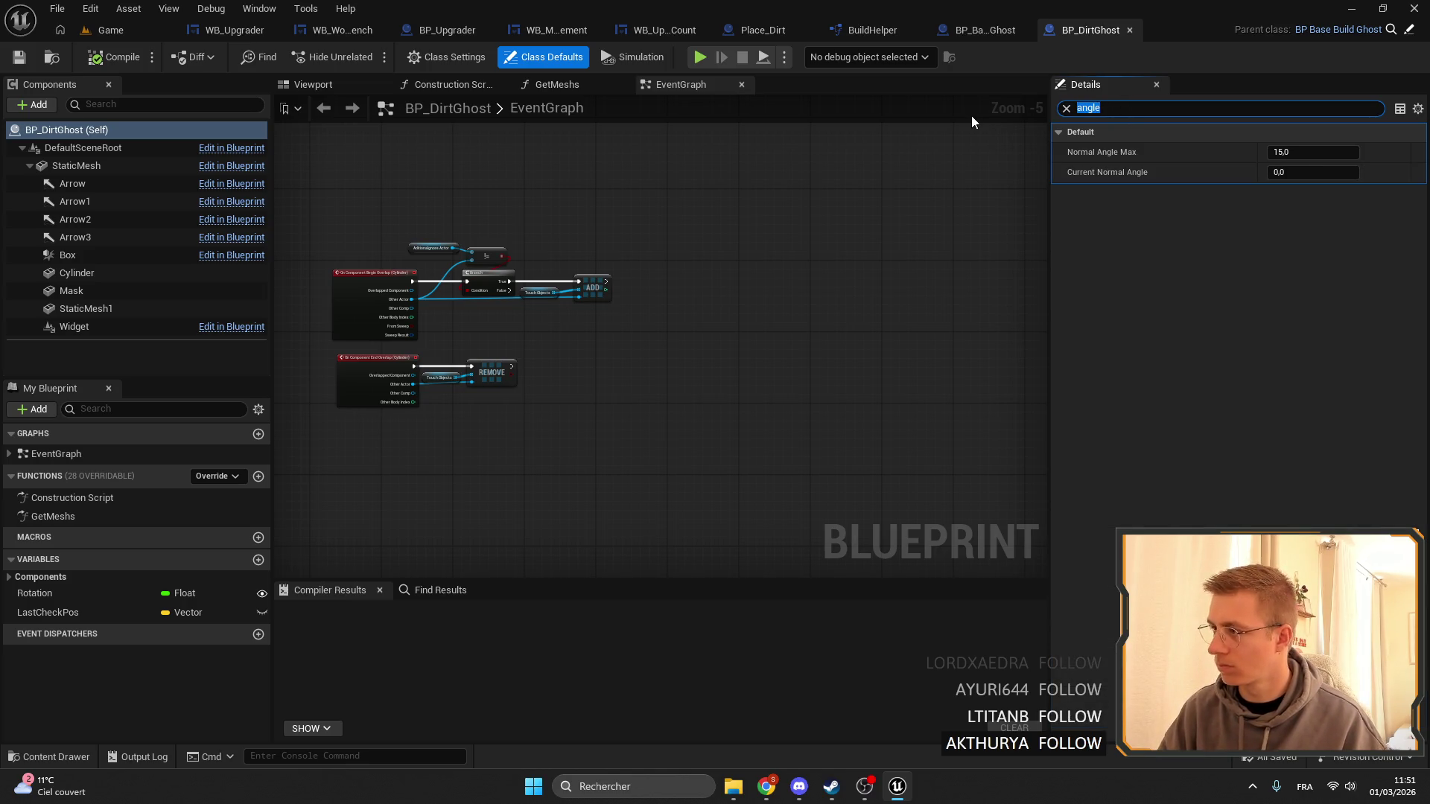
{"action": "type", "text": "valid"}
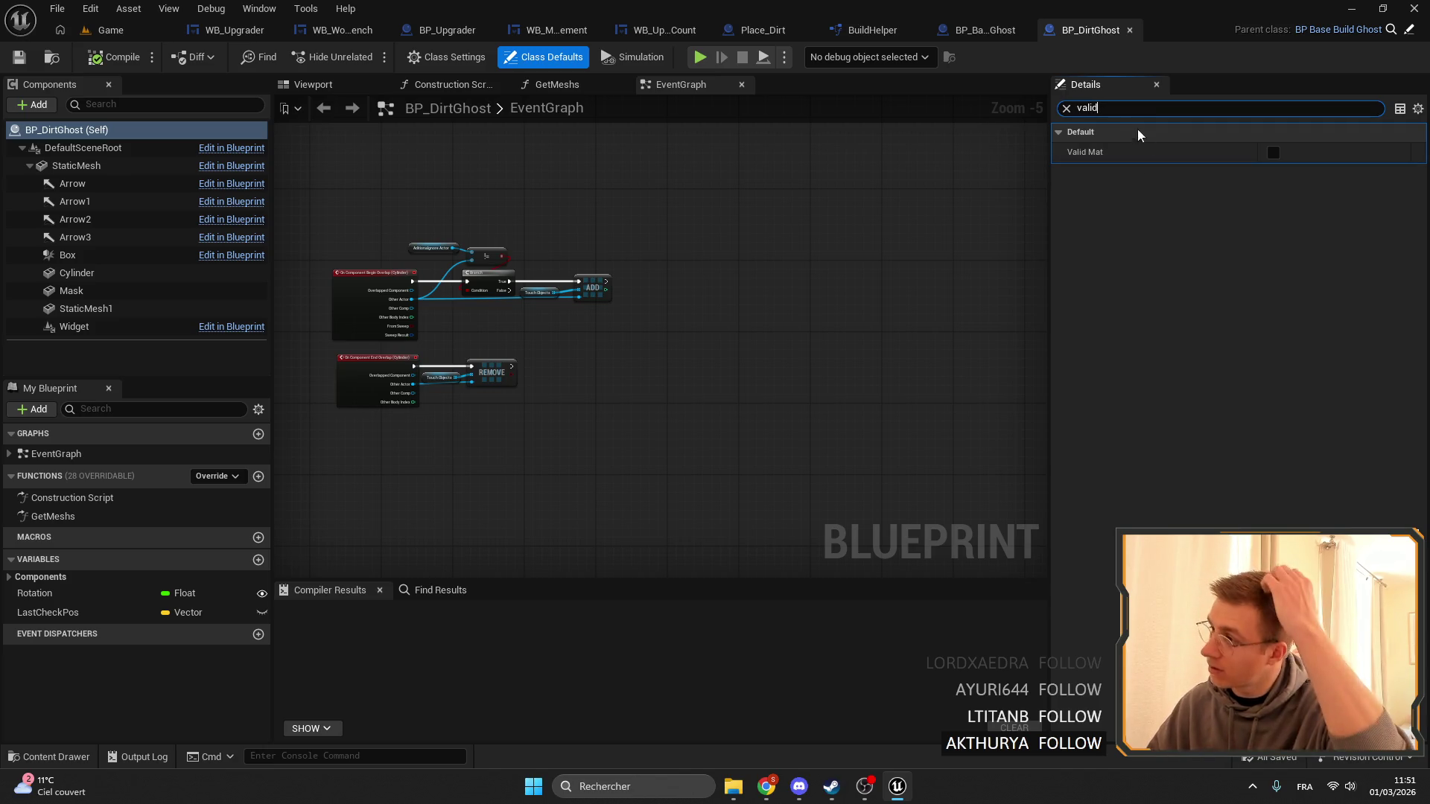
{"action": "key", "text": "ctrl+a"}
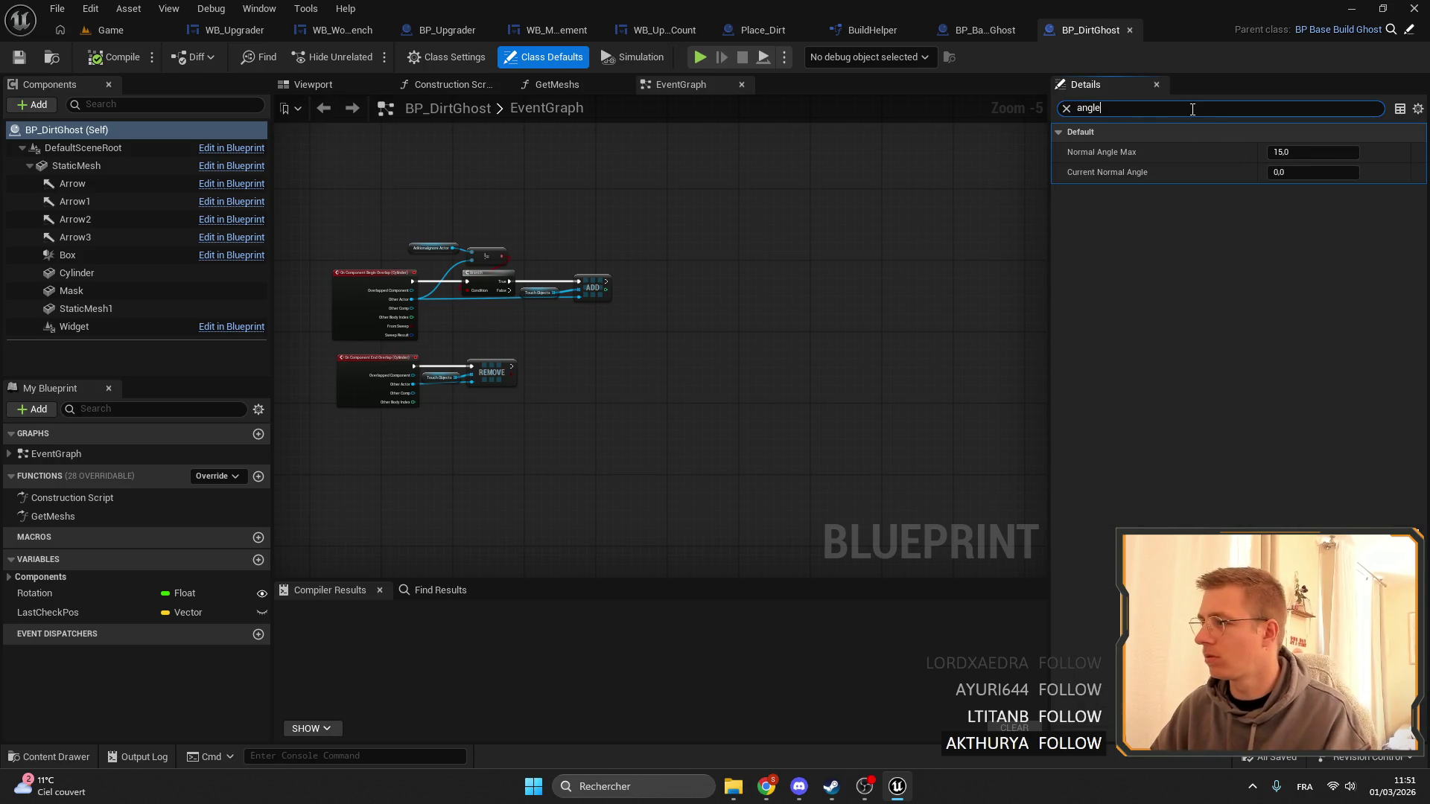
Replay the game, walk onto the dirt path toward the rocks, then bring up BP_BaseBuildGhost.
{"action": "left_click", "coordinate": [148, 33]}
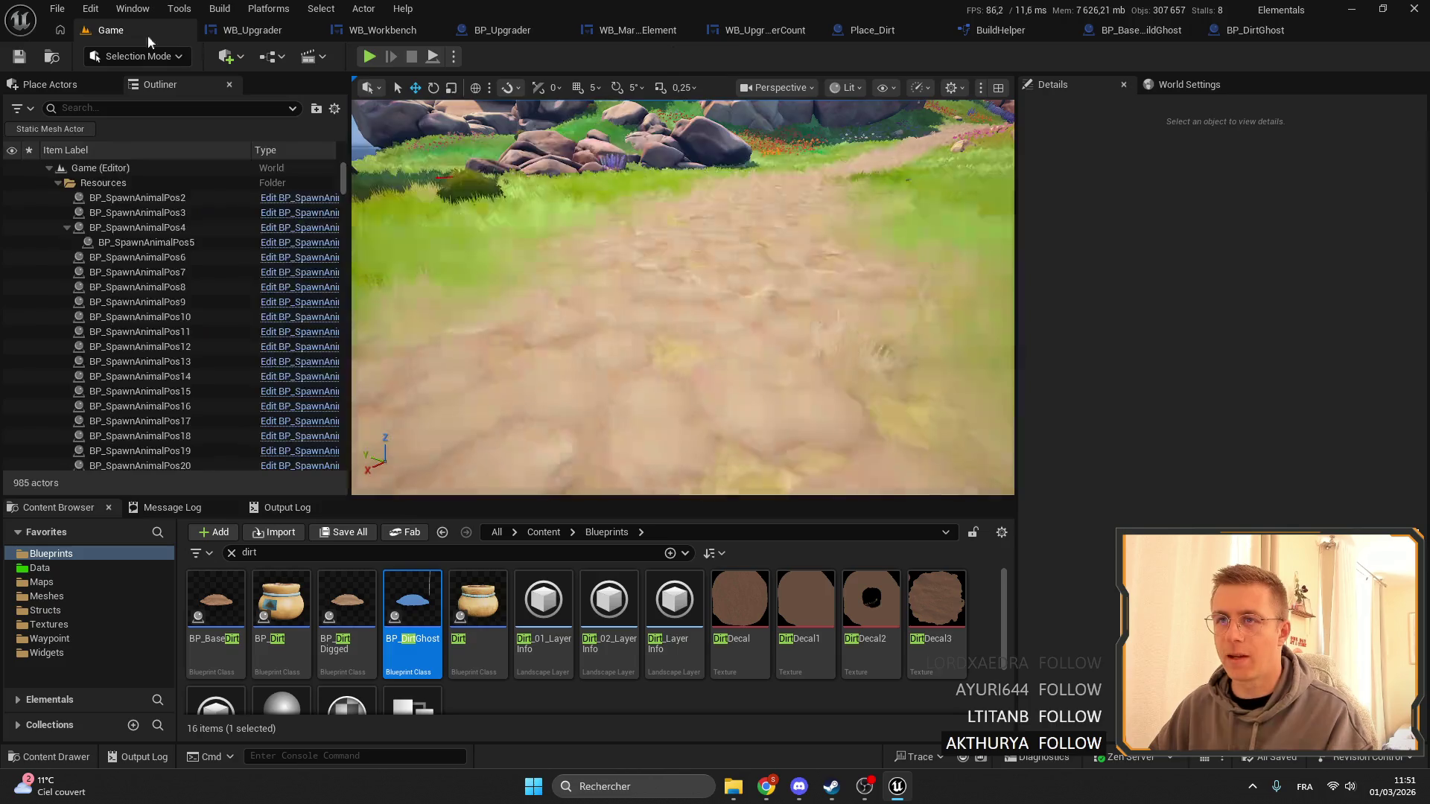
{"action": "left_click", "coordinate": [370, 56]}
{"action": "scroll", "coordinate": [682, 298], "scroll_direction": "down", "scroll_amount": 4}
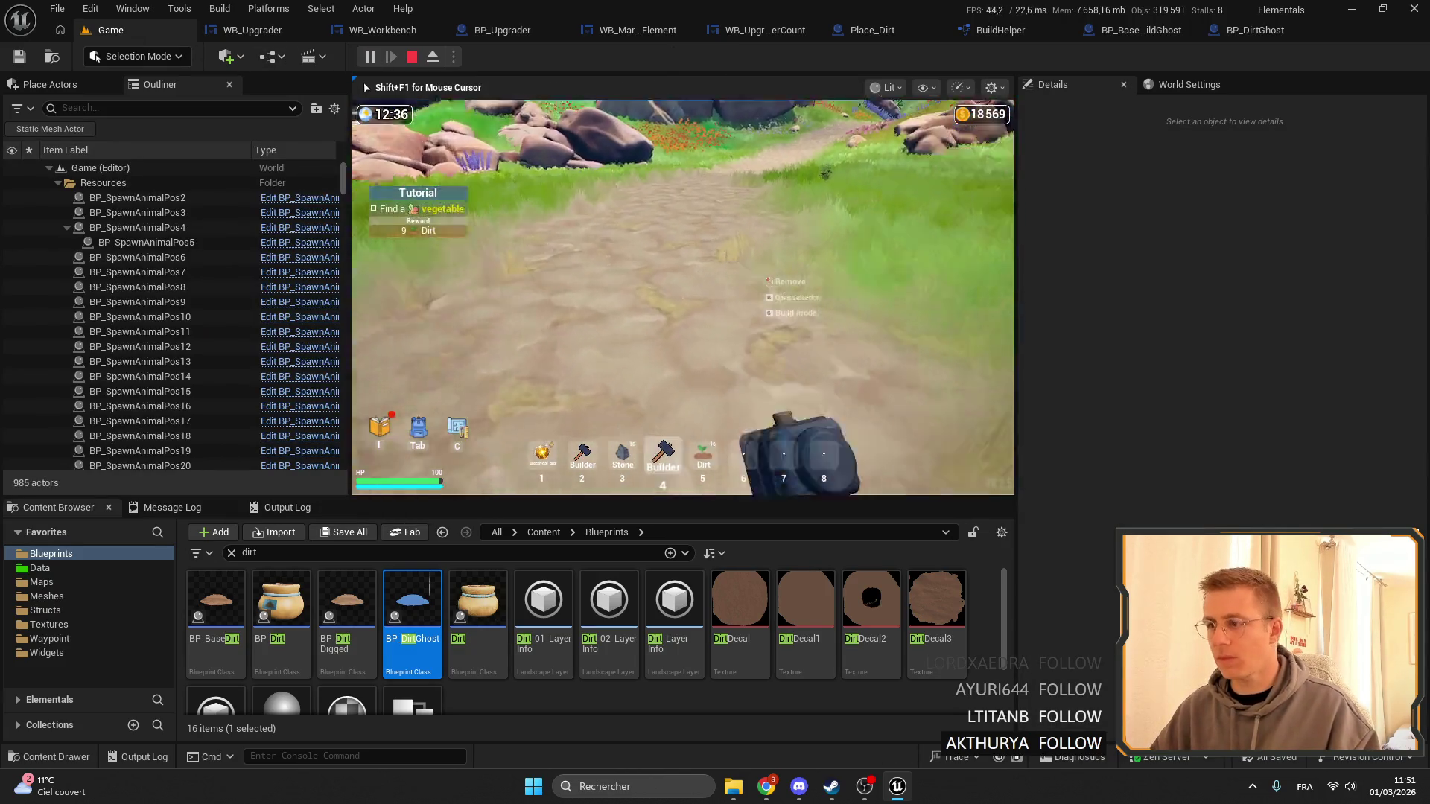
{"action": "key", "text": "w"}
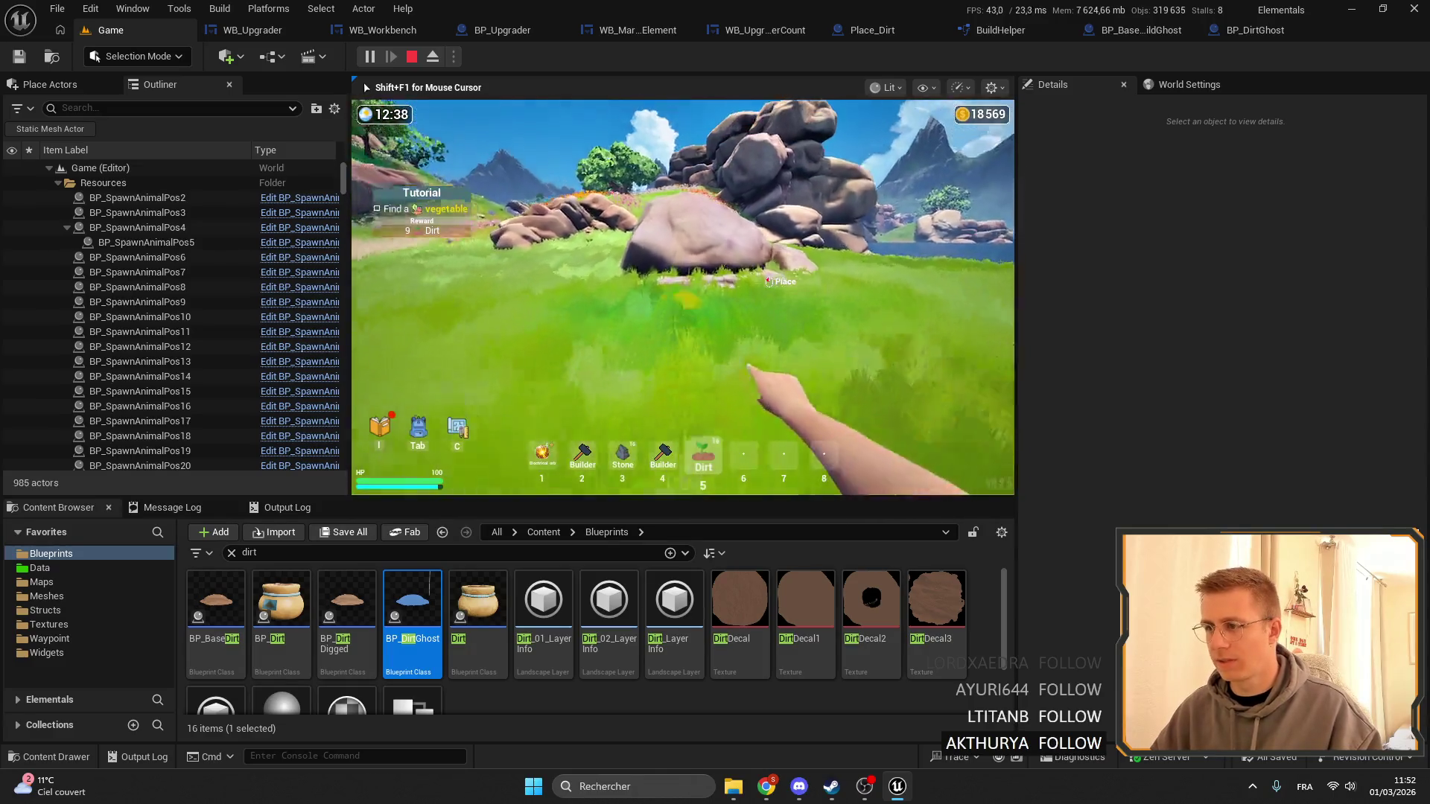
{"action": "key", "text": "w"}
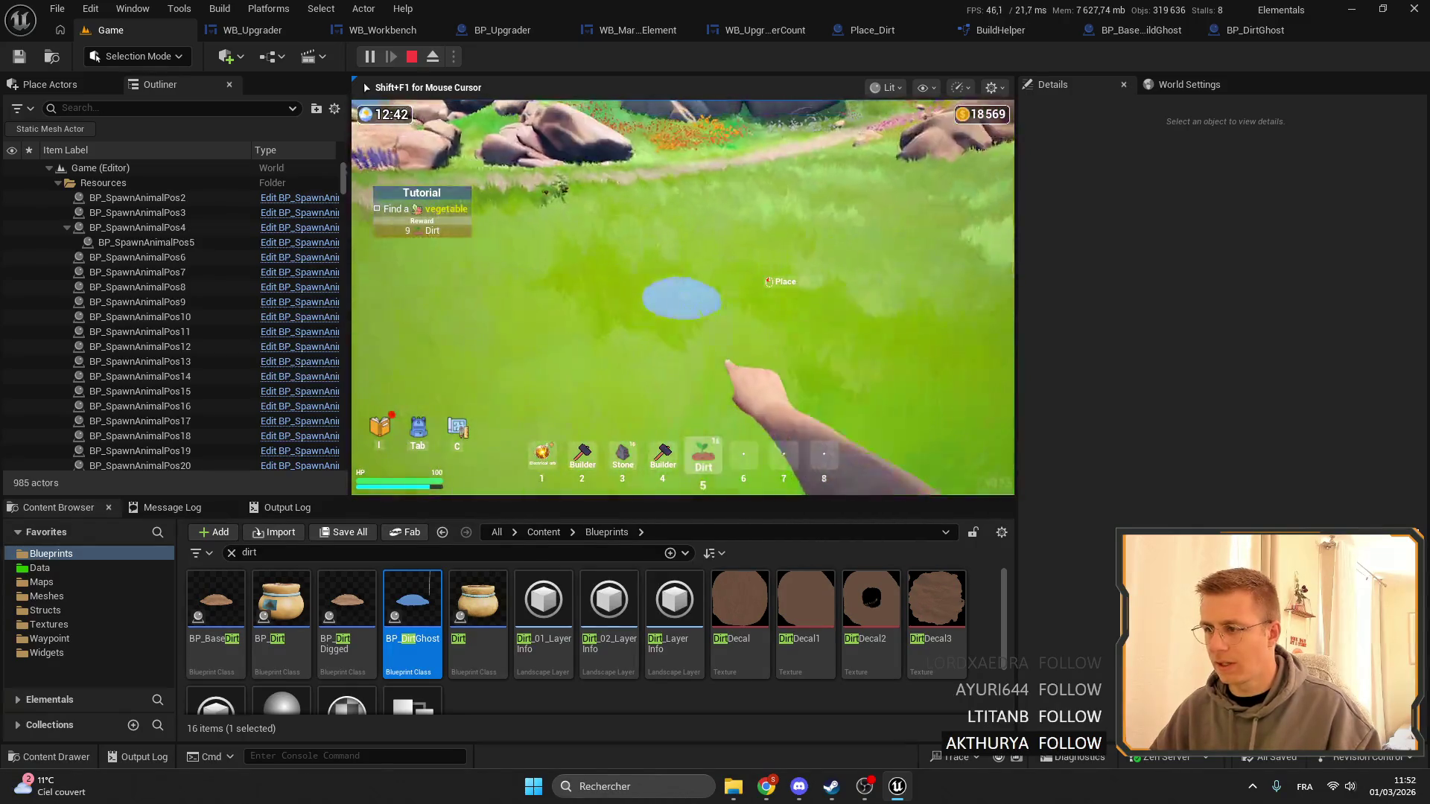
{"action": "key", "text": "w"}
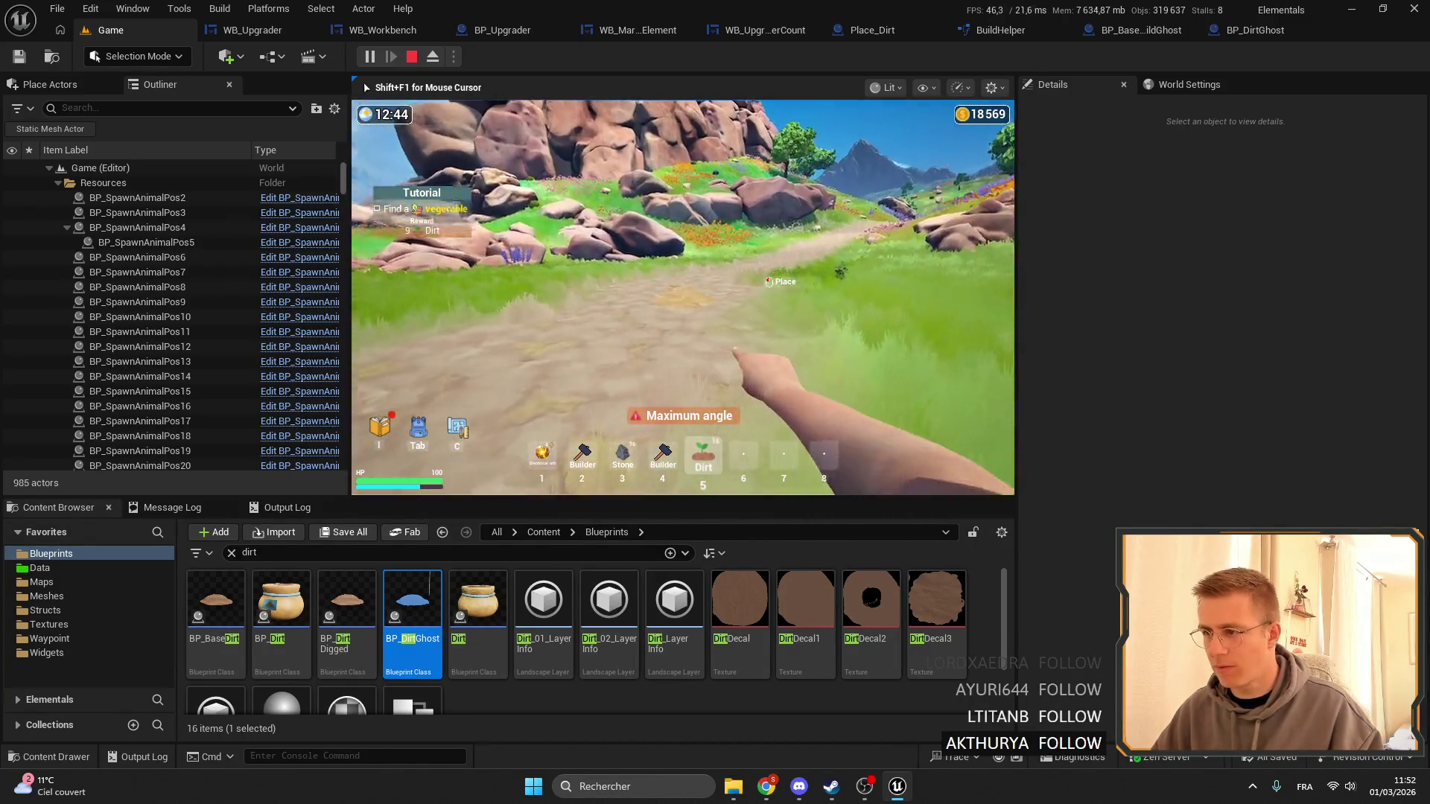
{"action": "key", "text": "shift+F1"}
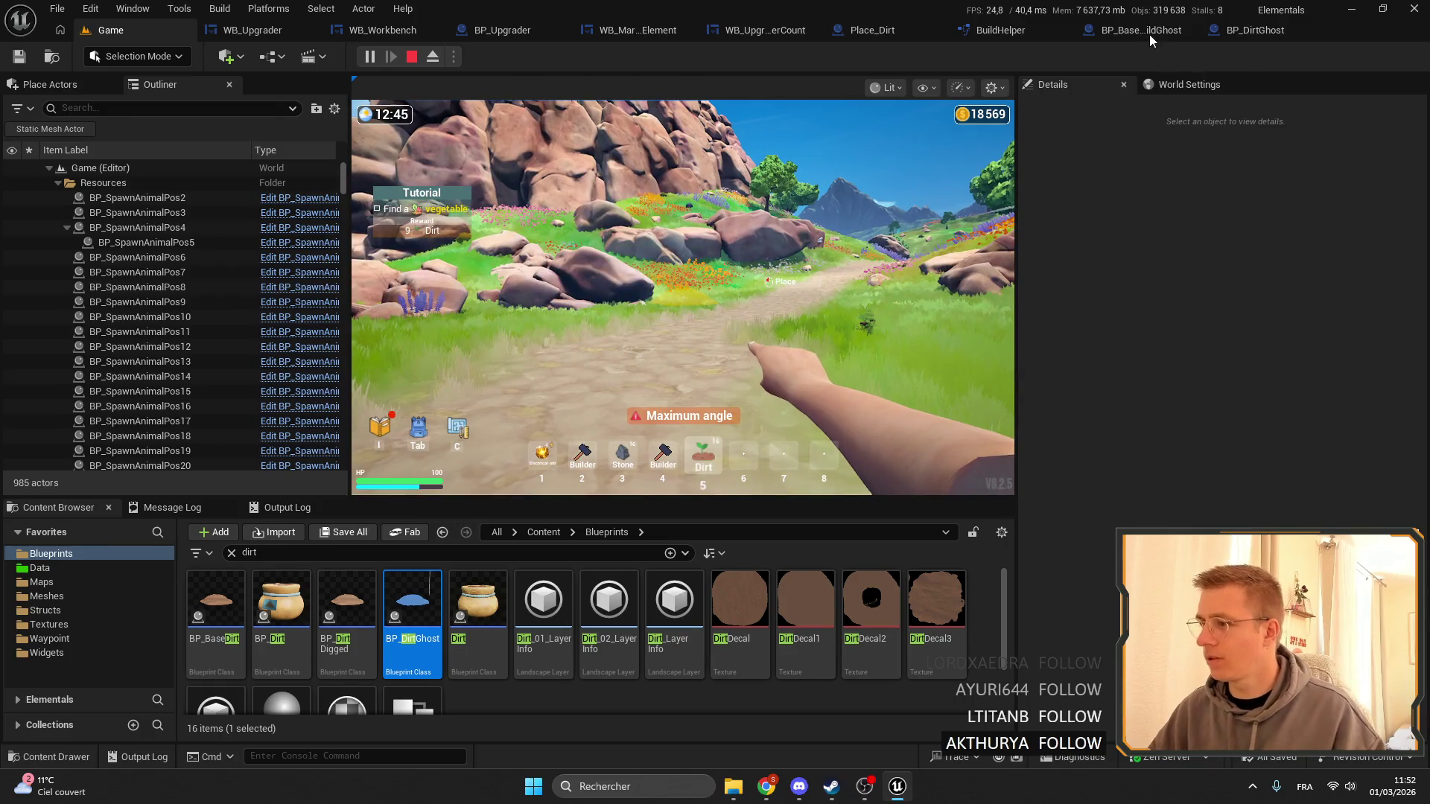
{"action": "left_click", "coordinate": [1150, 34]}
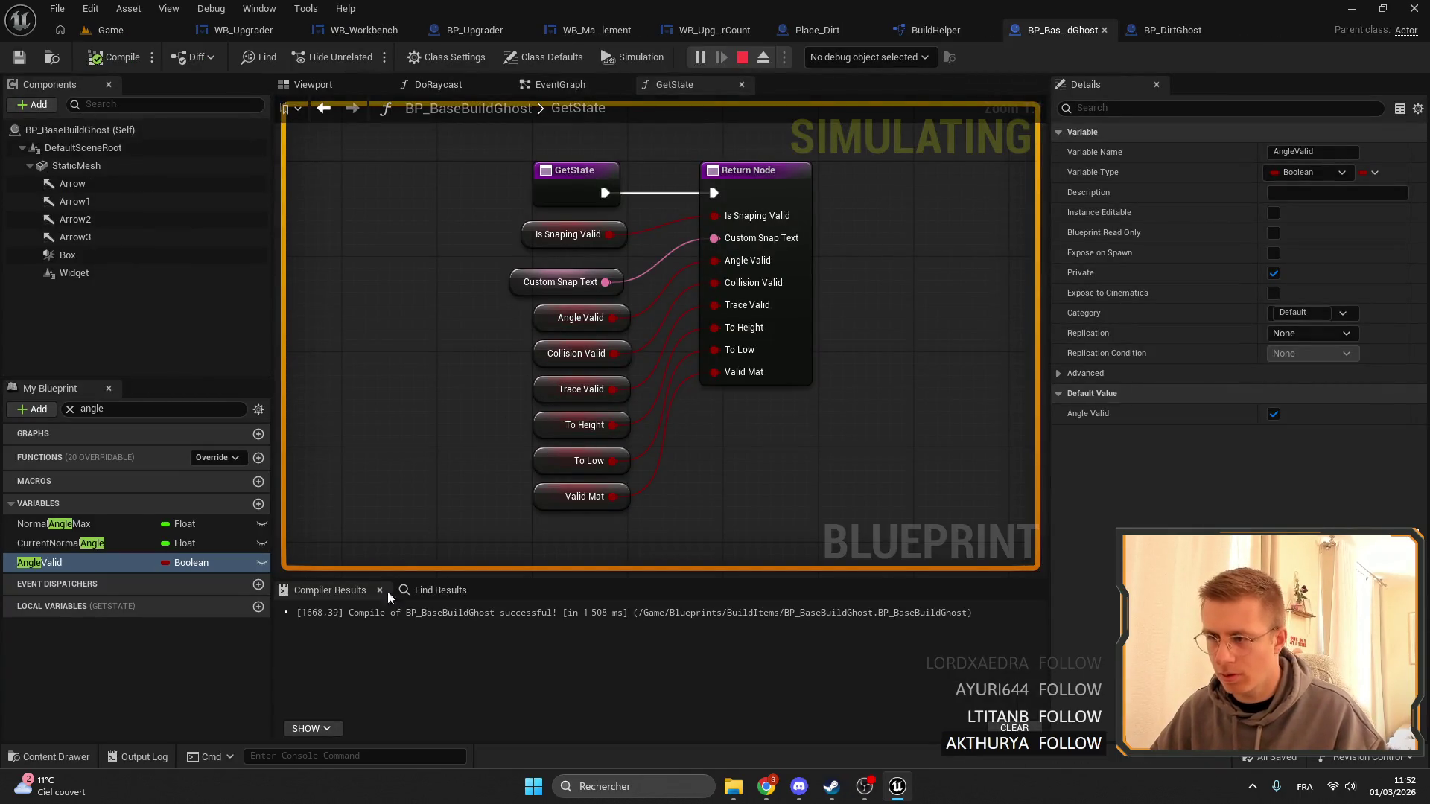
Search Find Results for 'angle valid' and jump to the Set Angle Valid node.
{"action": "left_click", "coordinate": [428, 589]}
{"action": "type", "text": "angle val"}
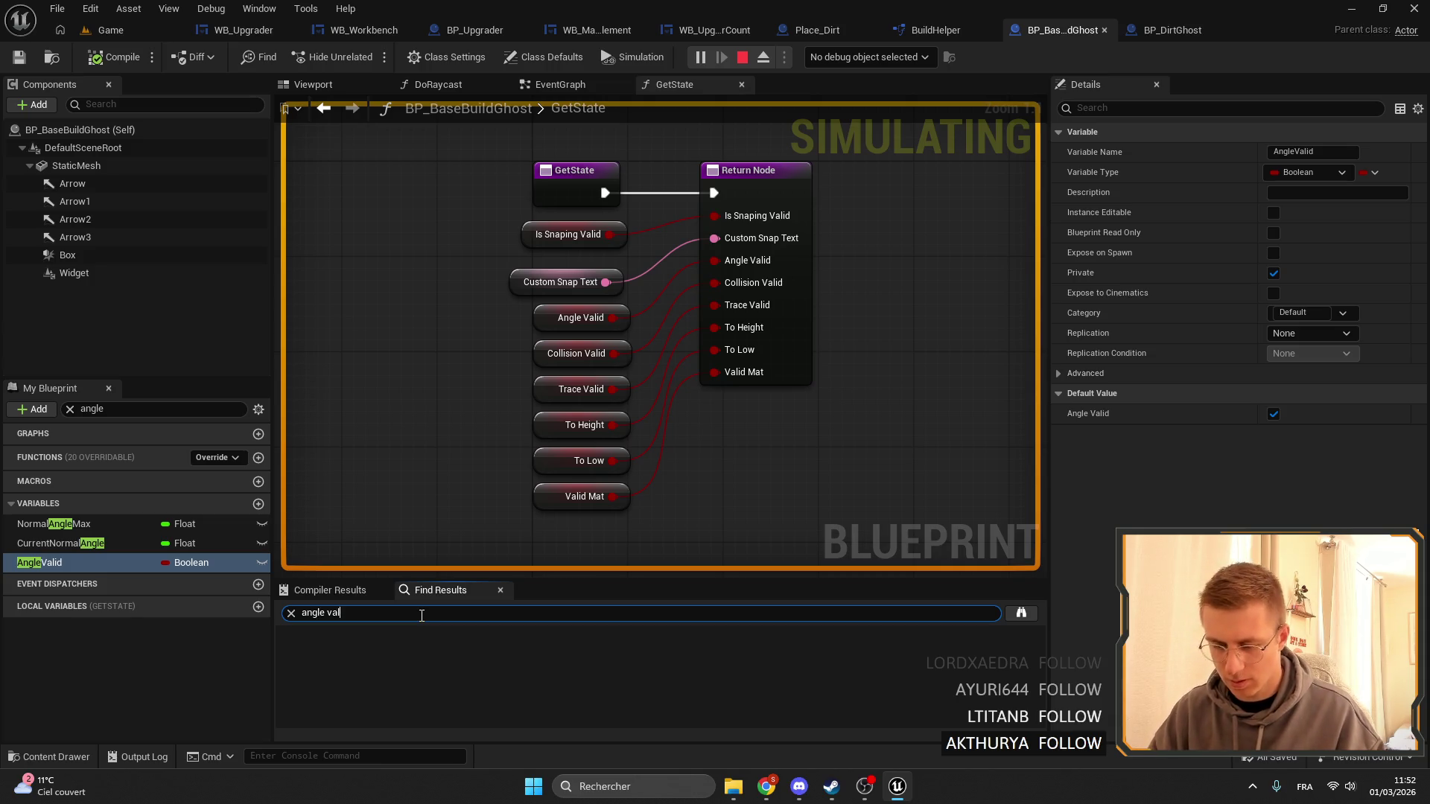
{"action": "type", "text": "id"}
{"action": "key", "text": "Return"}
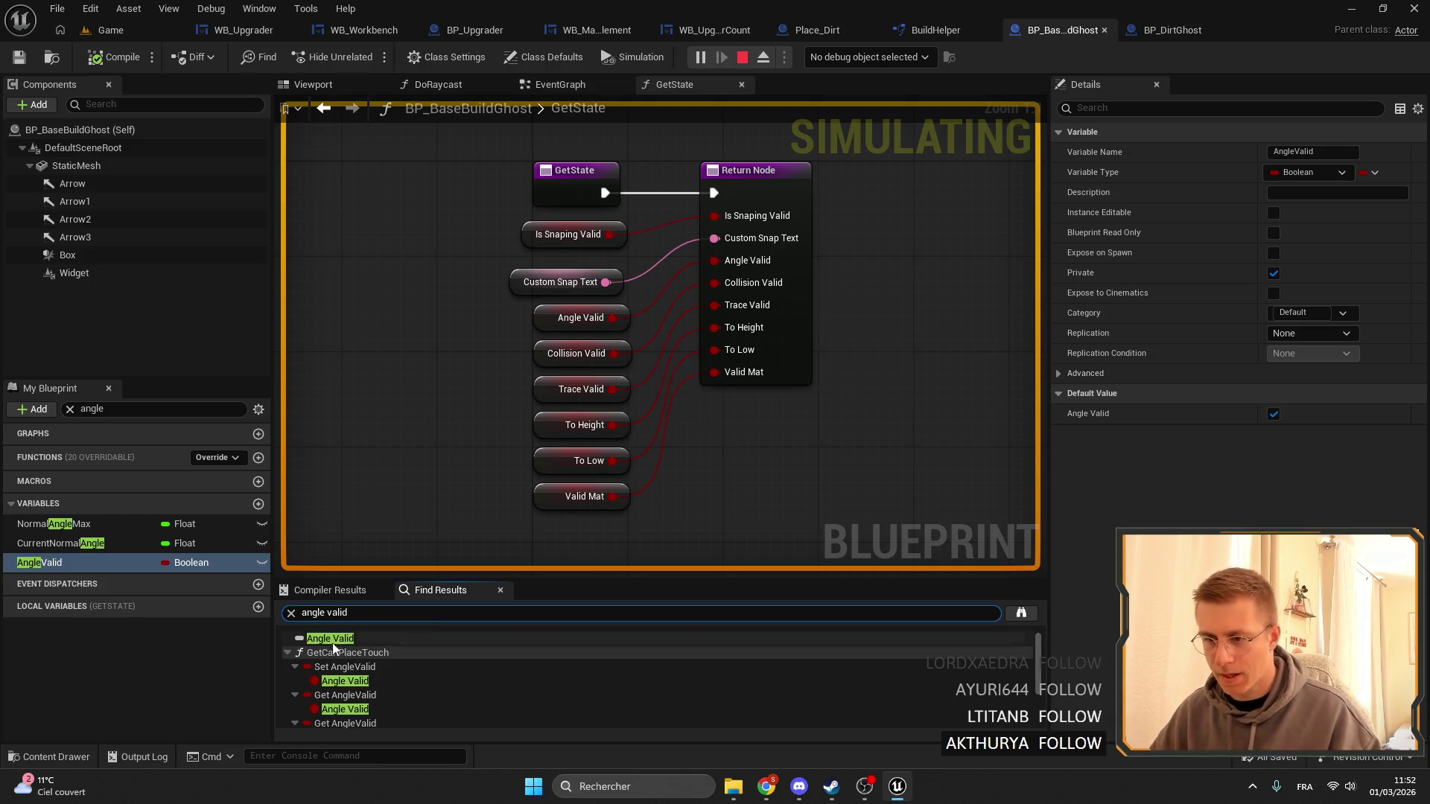
{"action": "double_click", "coordinate": [362, 668]}
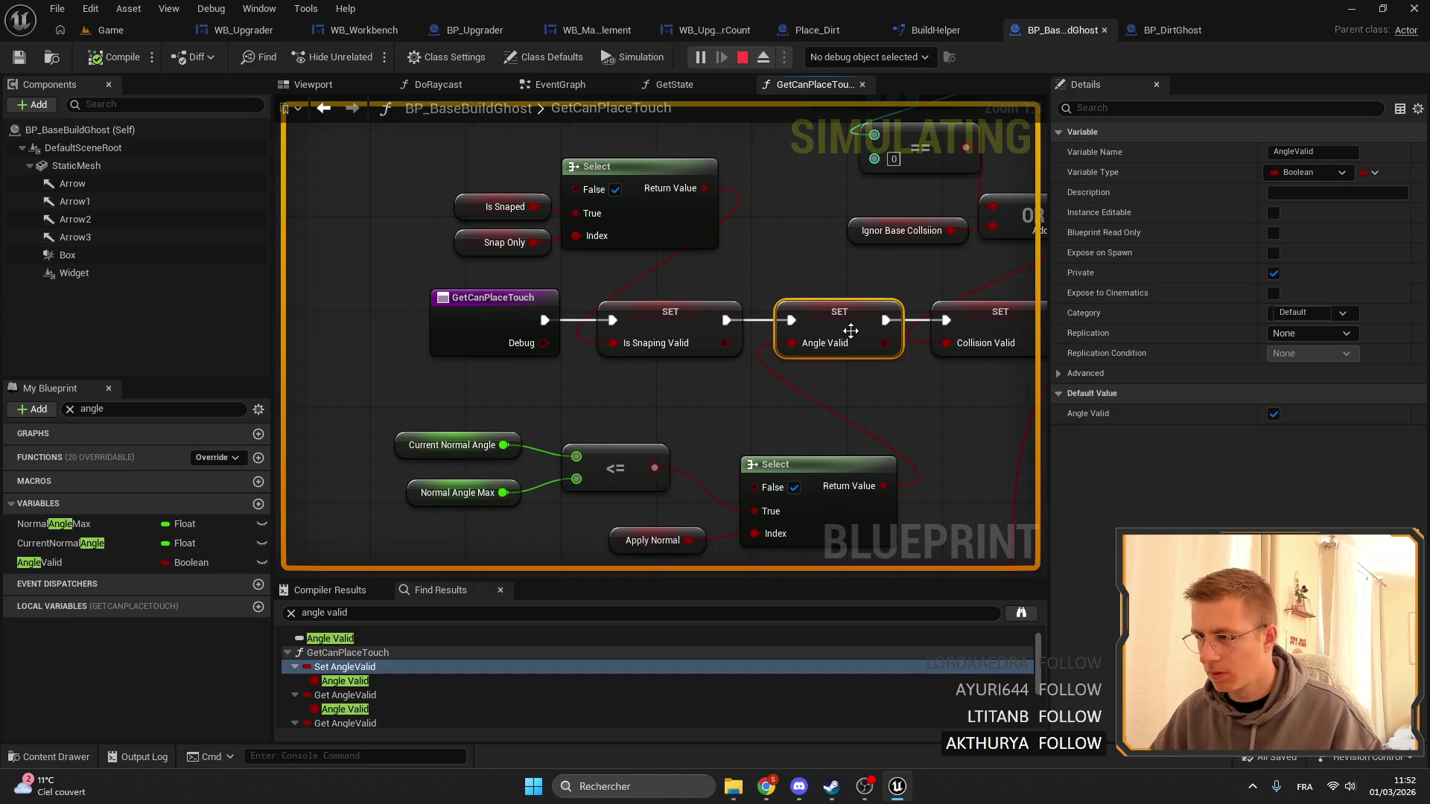
Add a breakpoint on Set Angle Valid, inspect the angle comparison nodes, then remove it.
{"action": "right_click", "coordinate": [838, 295]}
{"action": "mouse_move", "coordinate": [937, 579]}
{"action": "left_click", "coordinate": [928, 627]}
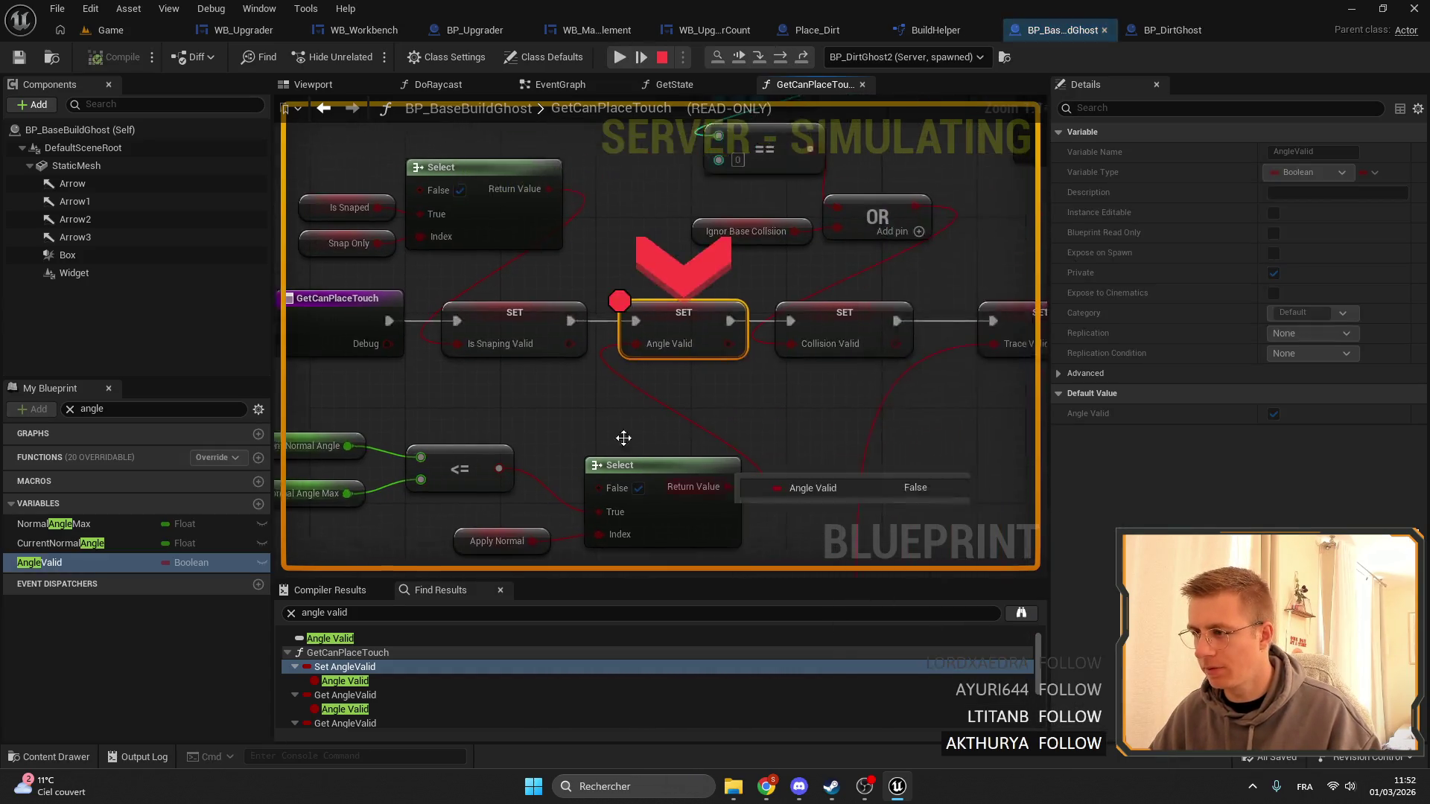
{"action": "mouse_move", "coordinate": [618, 294]}
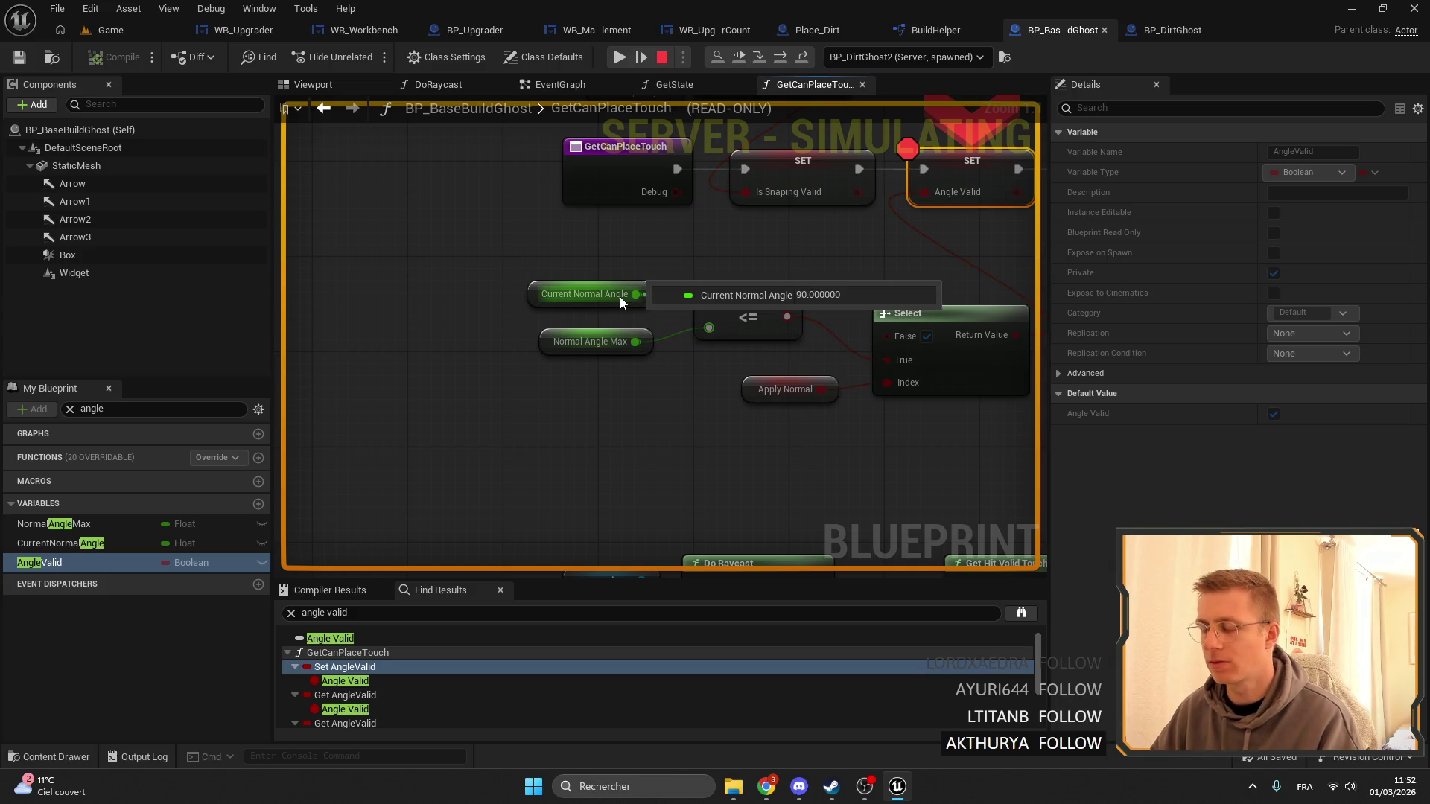
{"action": "mouse_move", "coordinate": [823, 286]}
{"action": "left_mouse_down"}
{"action": "mouse_move", "coordinate": [591, 262]}
{"action": "mouse_move", "coordinate": [637, 441]}
{"action": "left_mouse_up"}
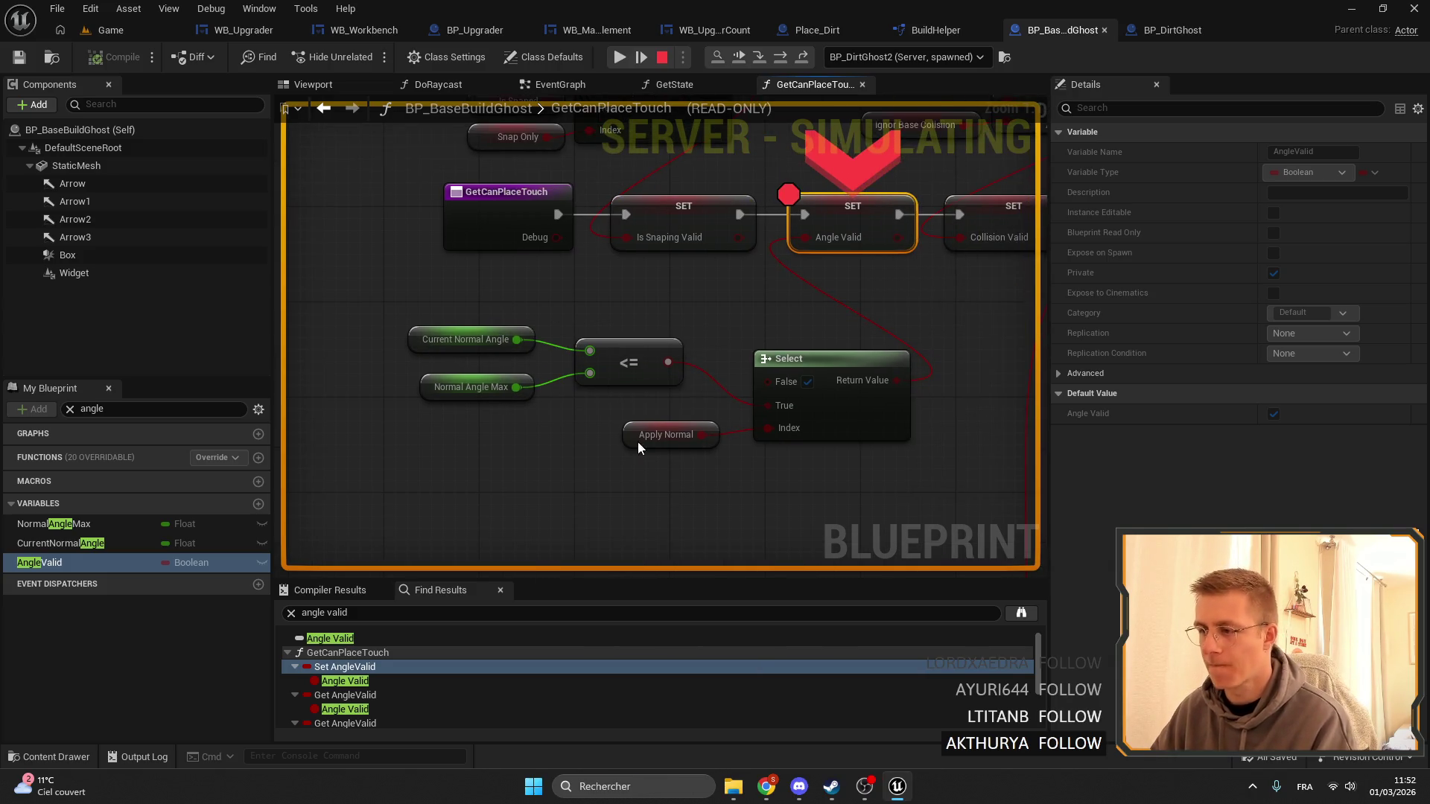
{"action": "right_click", "coordinate": [419, 333]}
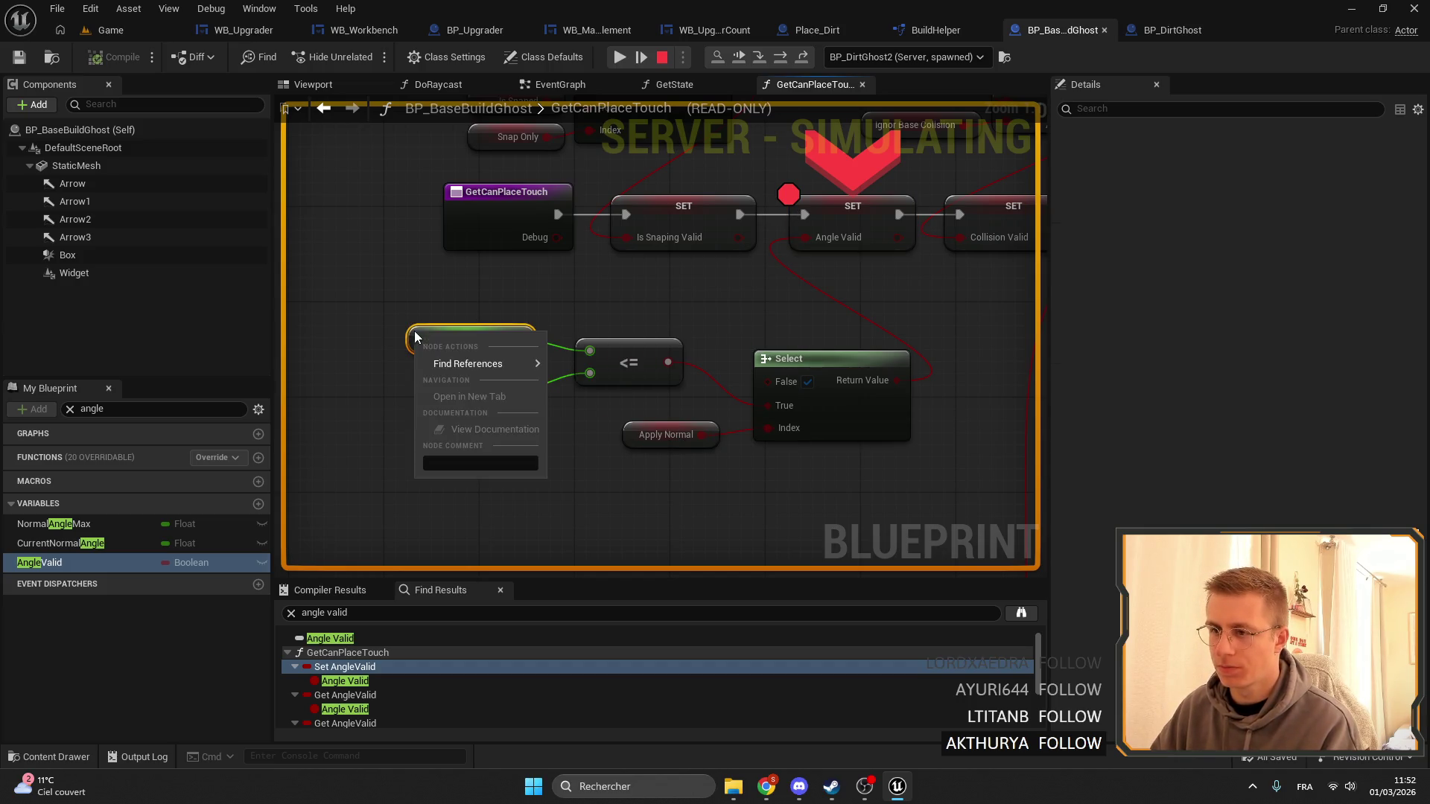
{"action": "left_click", "coordinate": [489, 310]}
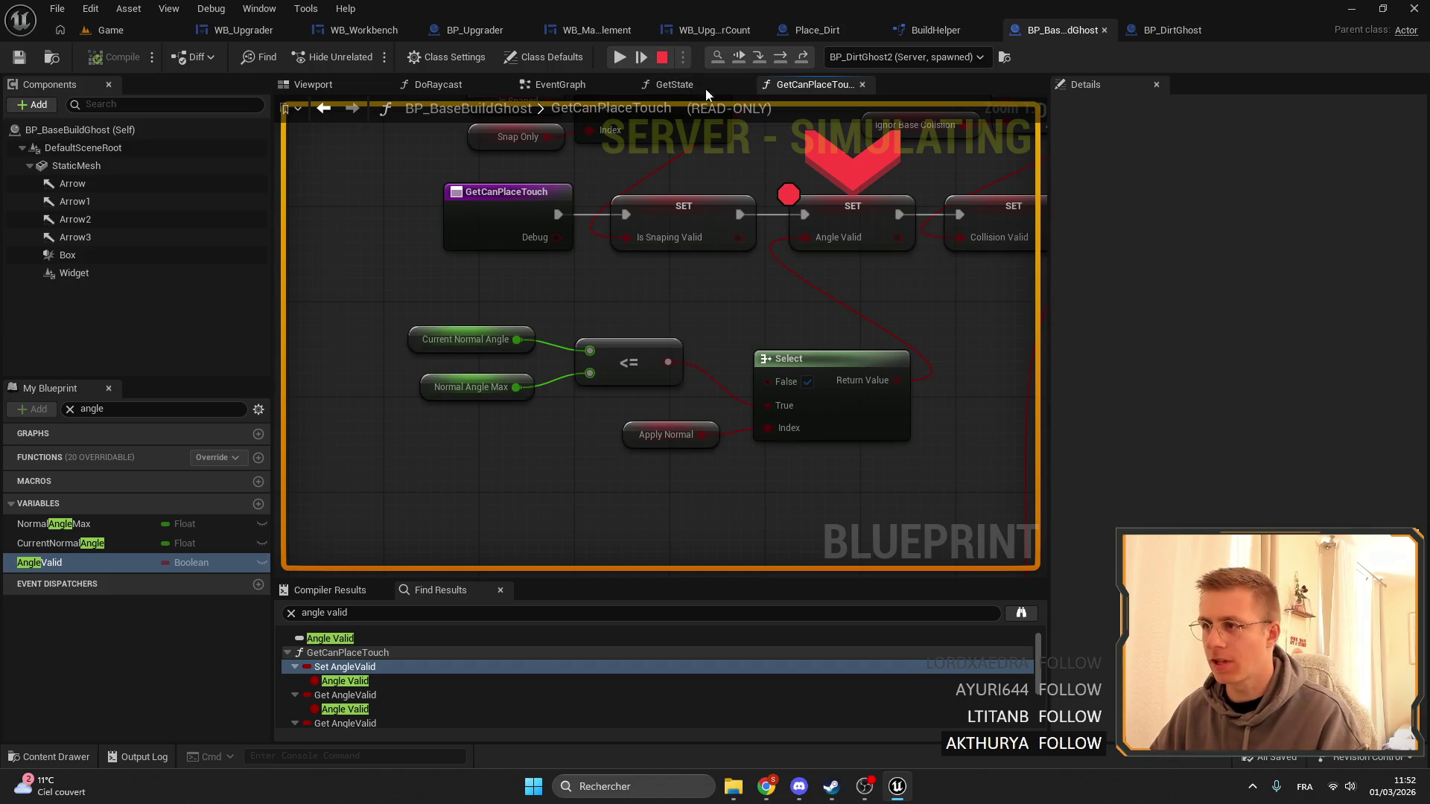
{"action": "right_click", "coordinate": [832, 226]}
{"action": "left_click", "coordinate": [896, 364]}
{"action": "right_click", "coordinate": [855, 219]}
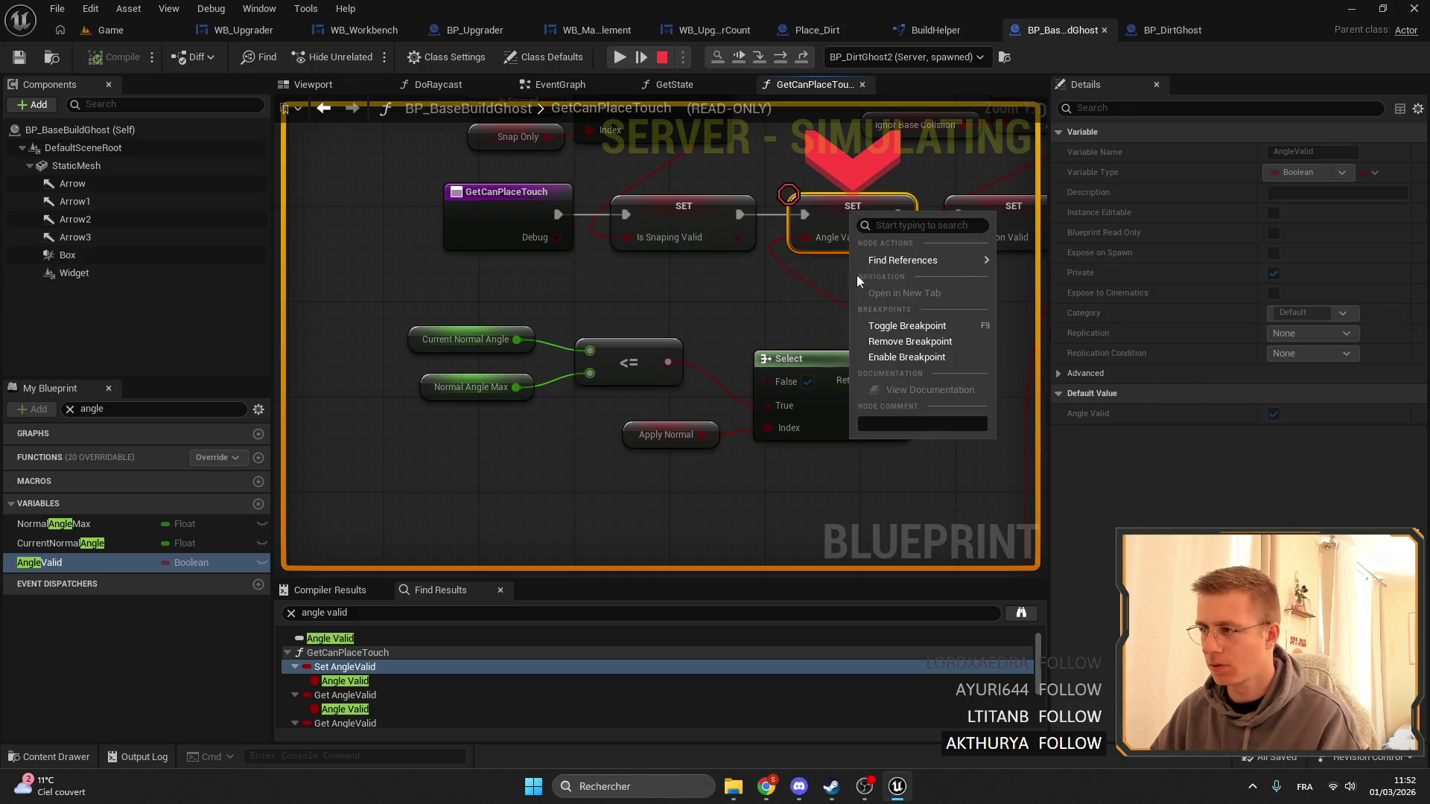
{"action": "left_click", "coordinate": [896, 342]}
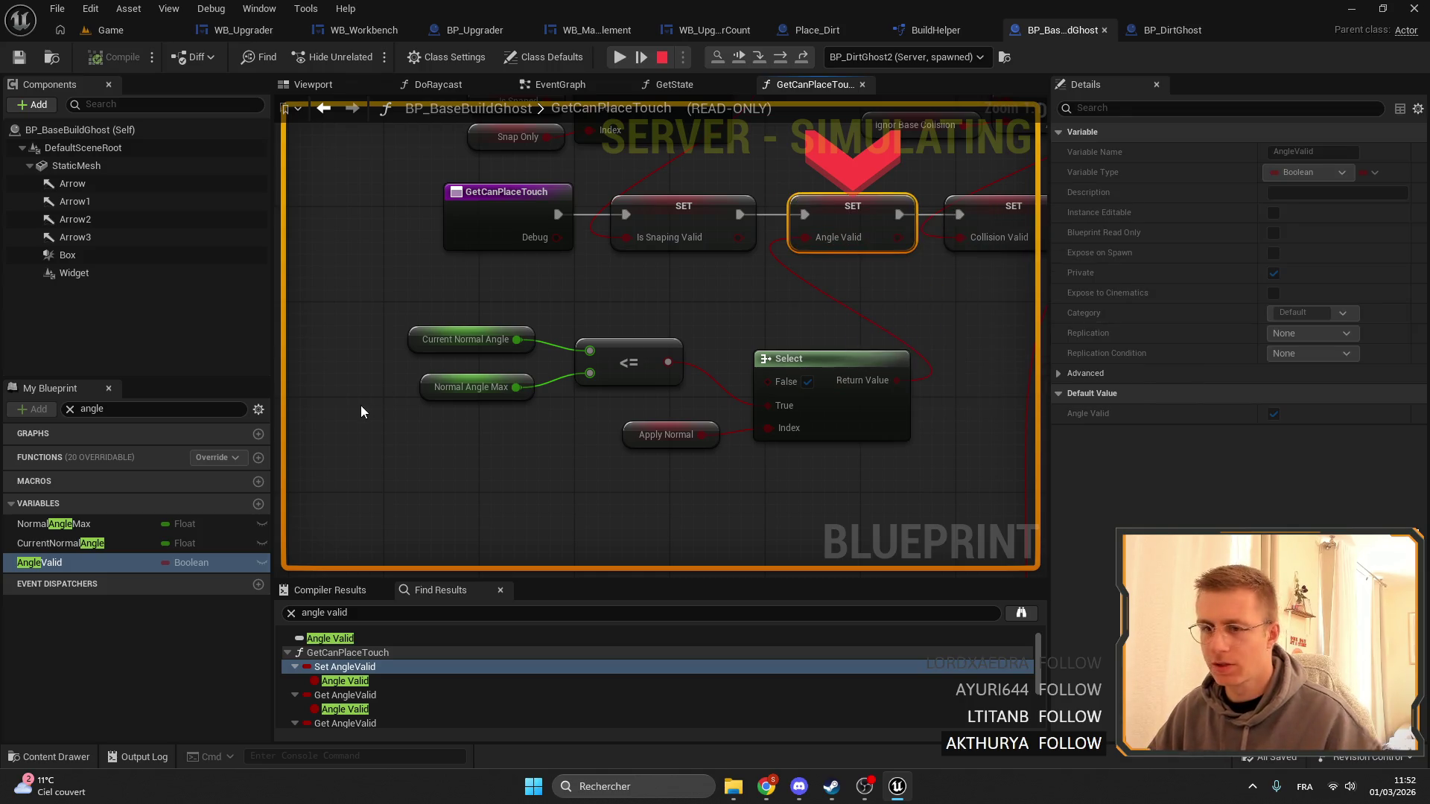
Find references to CurrentNormalAngle within BP_BaseBuildGhost and step through the results.
{"action": "right_click", "coordinate": [408, 347]}
{"action": "mouse_move", "coordinate": [514, 376]}
{"action": "left_click", "coordinate": [607, 384]}
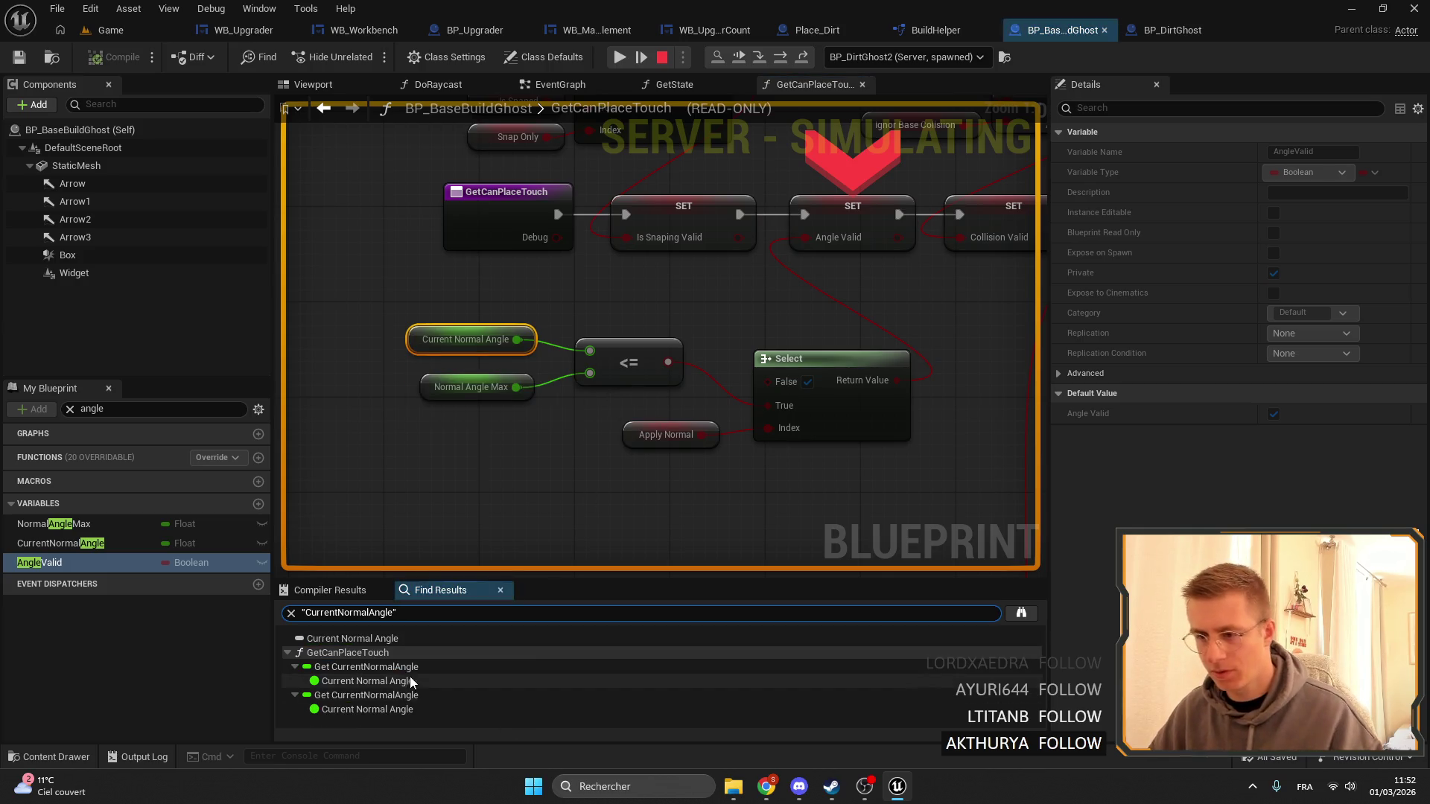
{"action": "left_click", "coordinate": [394, 696]}
{"action": "left_click", "coordinate": [372, 668]}
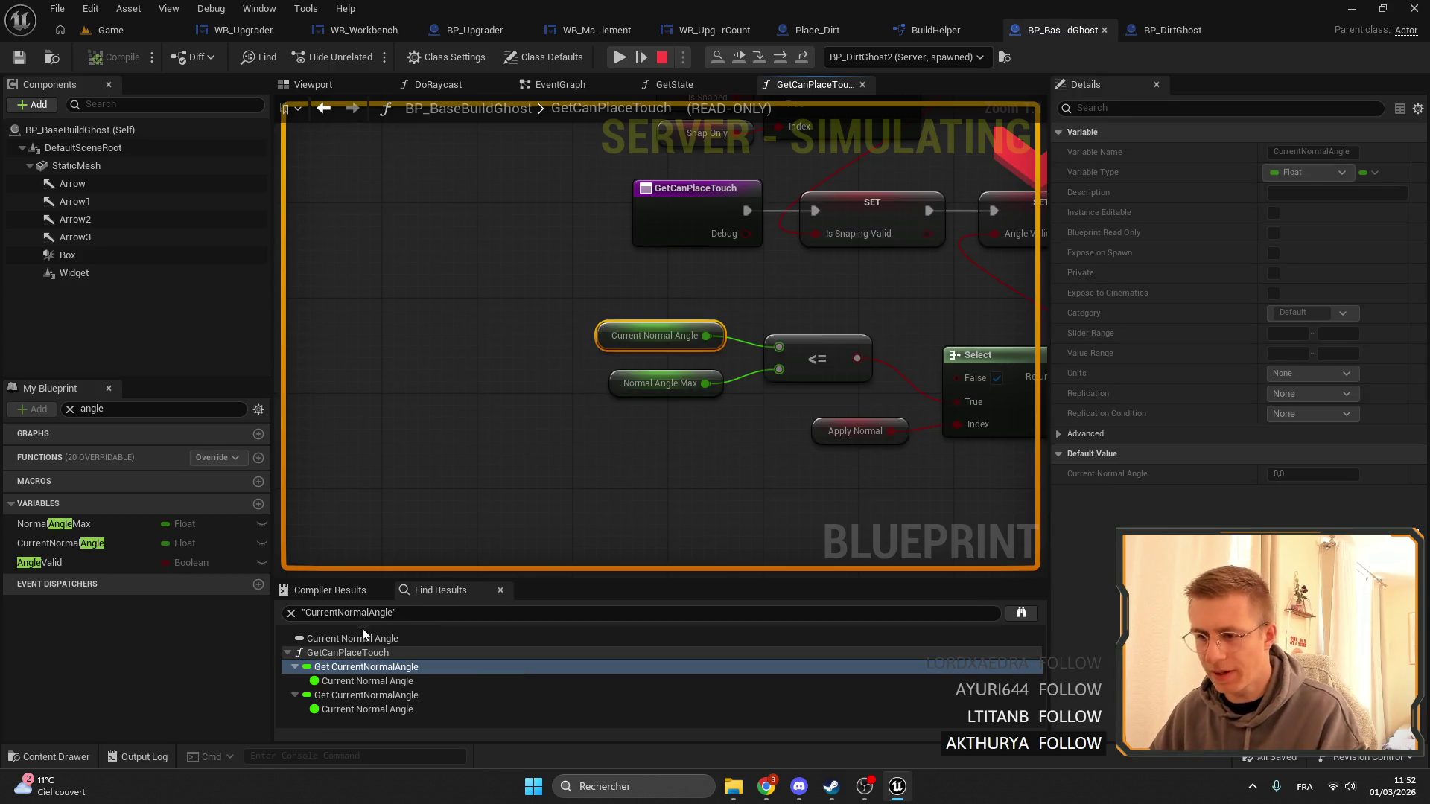
{"action": "left_click", "coordinate": [310, 612]}
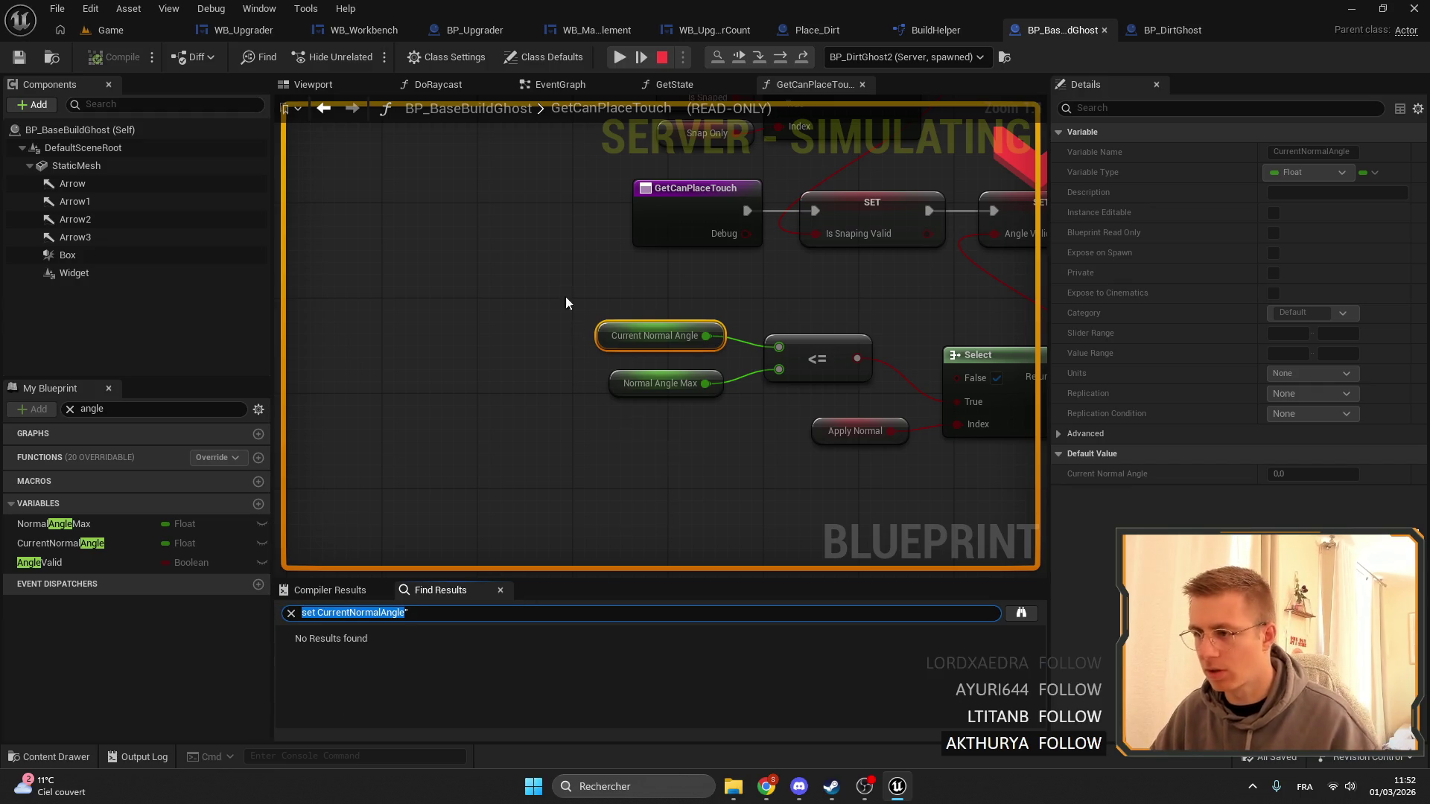
Search all blueprints for CurrentNormalAngle by name, filtering results with 'set'.
{"action": "right_click", "coordinate": [601, 329]}
{"action": "mouse_move", "coordinate": [654, 357]}
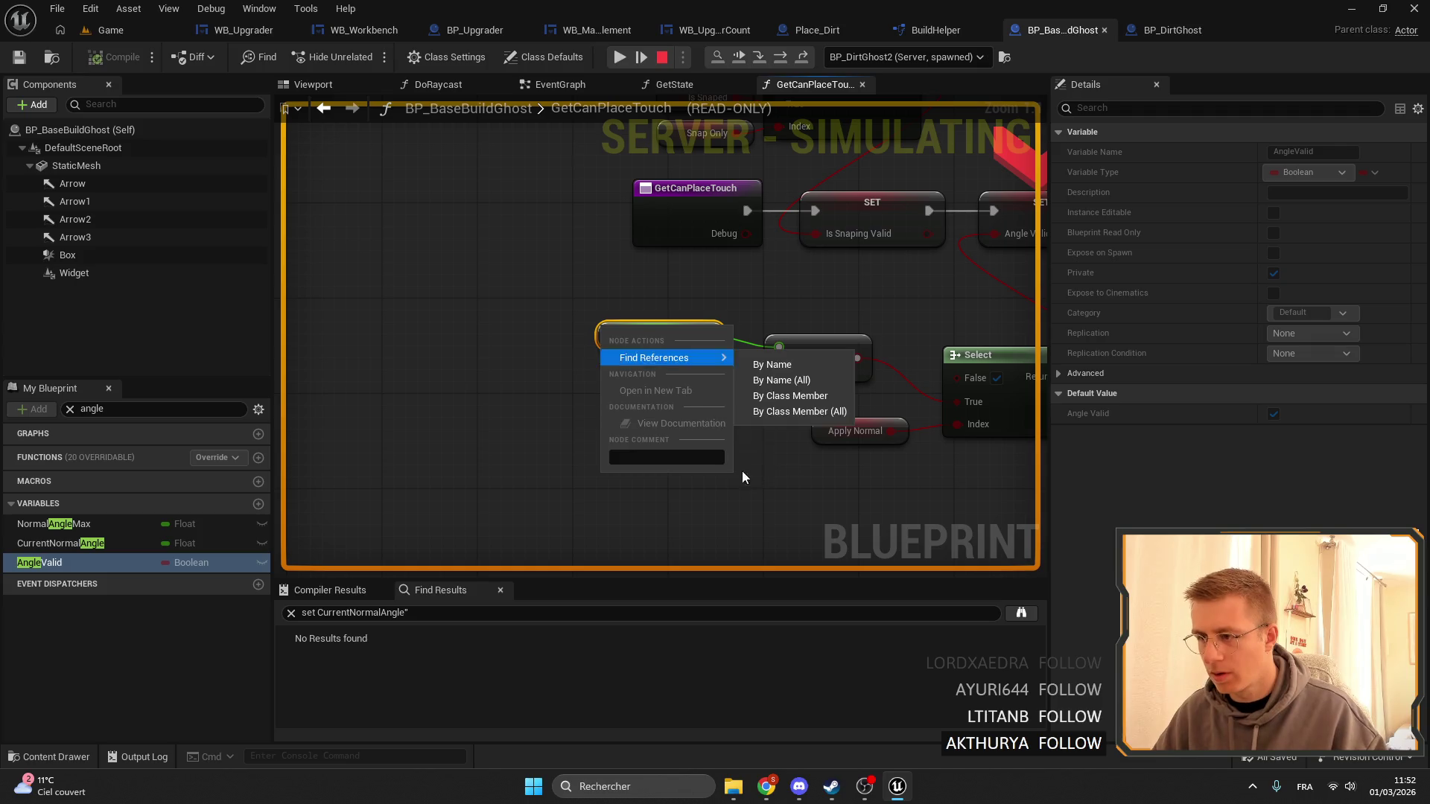
{"action": "left_click", "coordinate": [822, 386]}
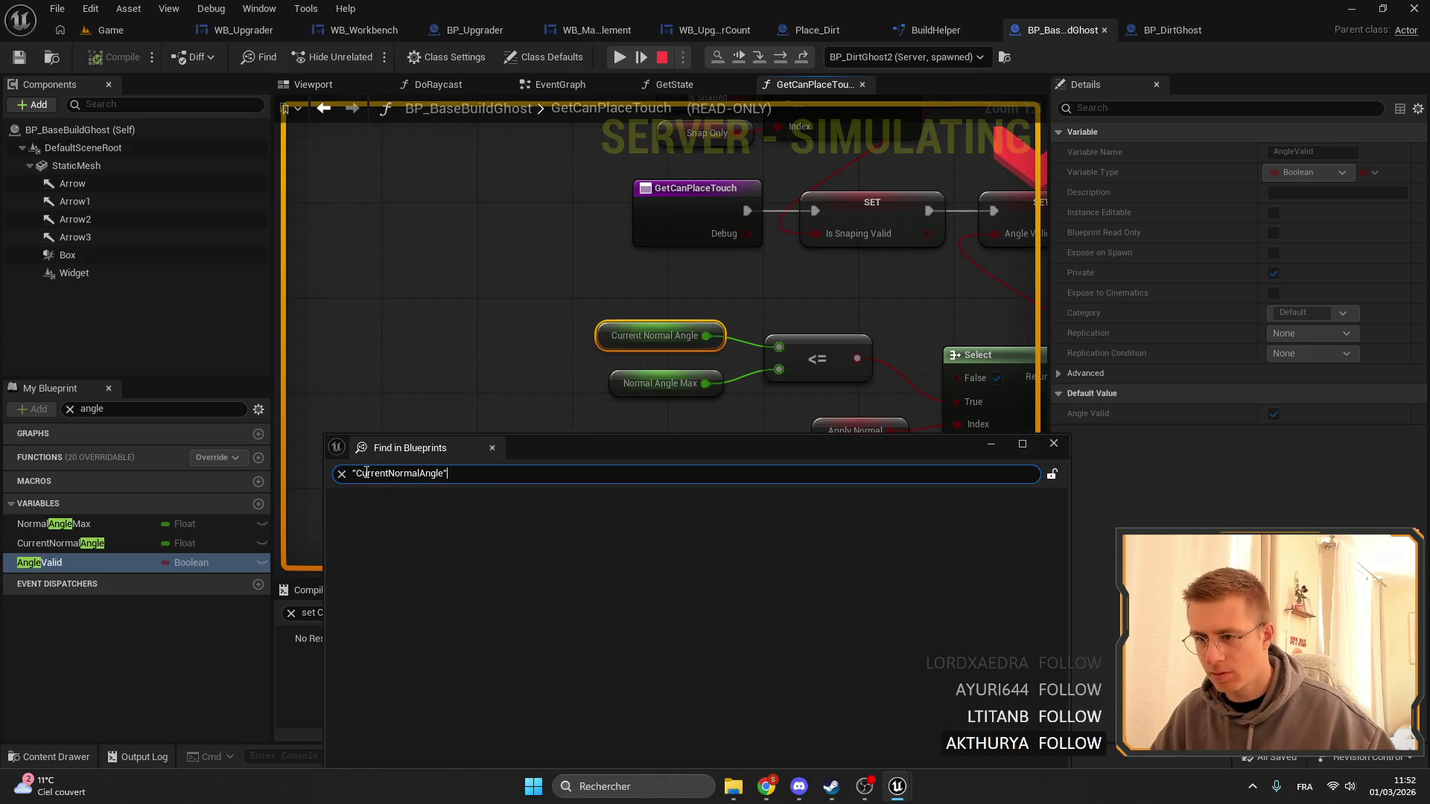
{"action": "type", "text": "set"}
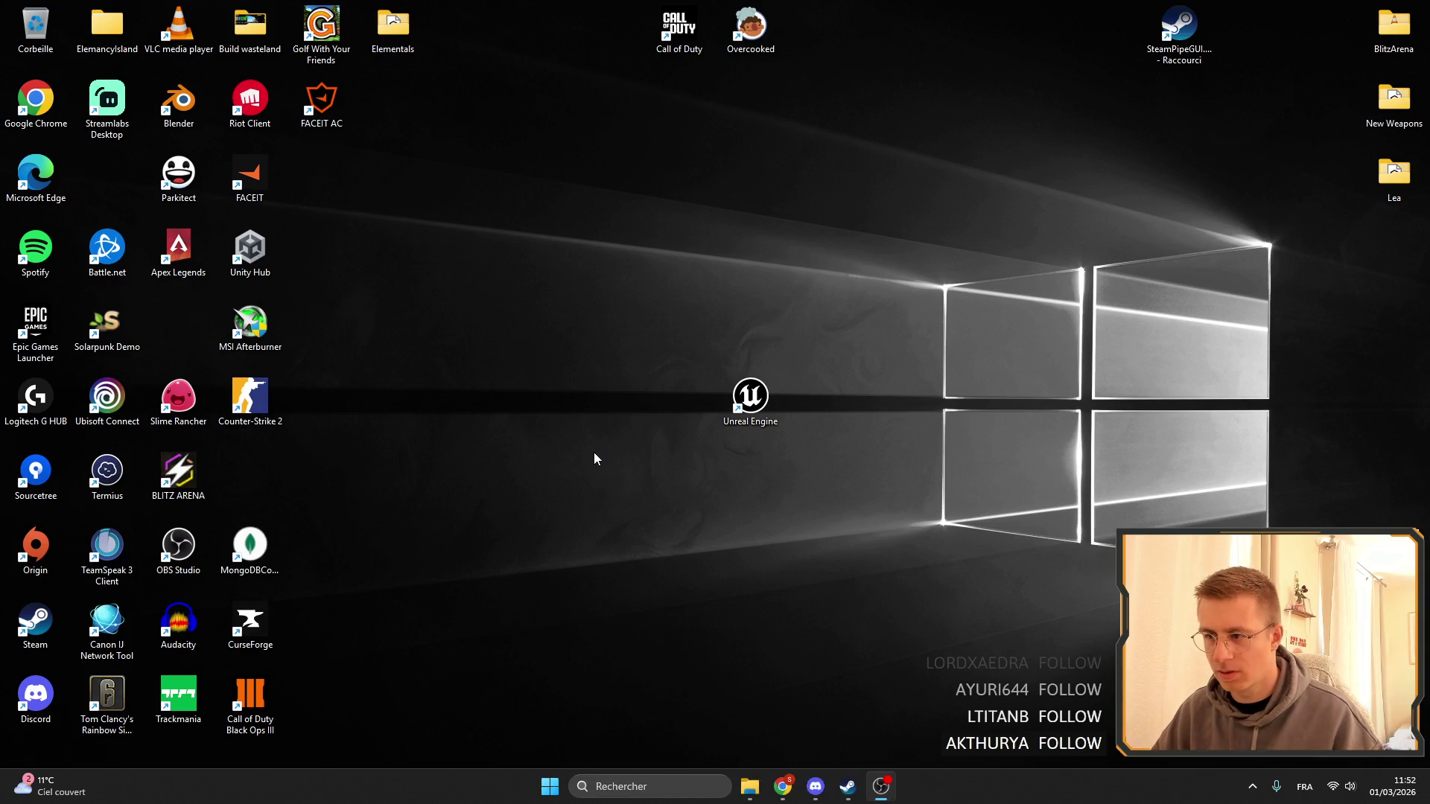
Send the crash report and restart Unreal Engine.
{"action": "left_click", "coordinate": [913, 590]}
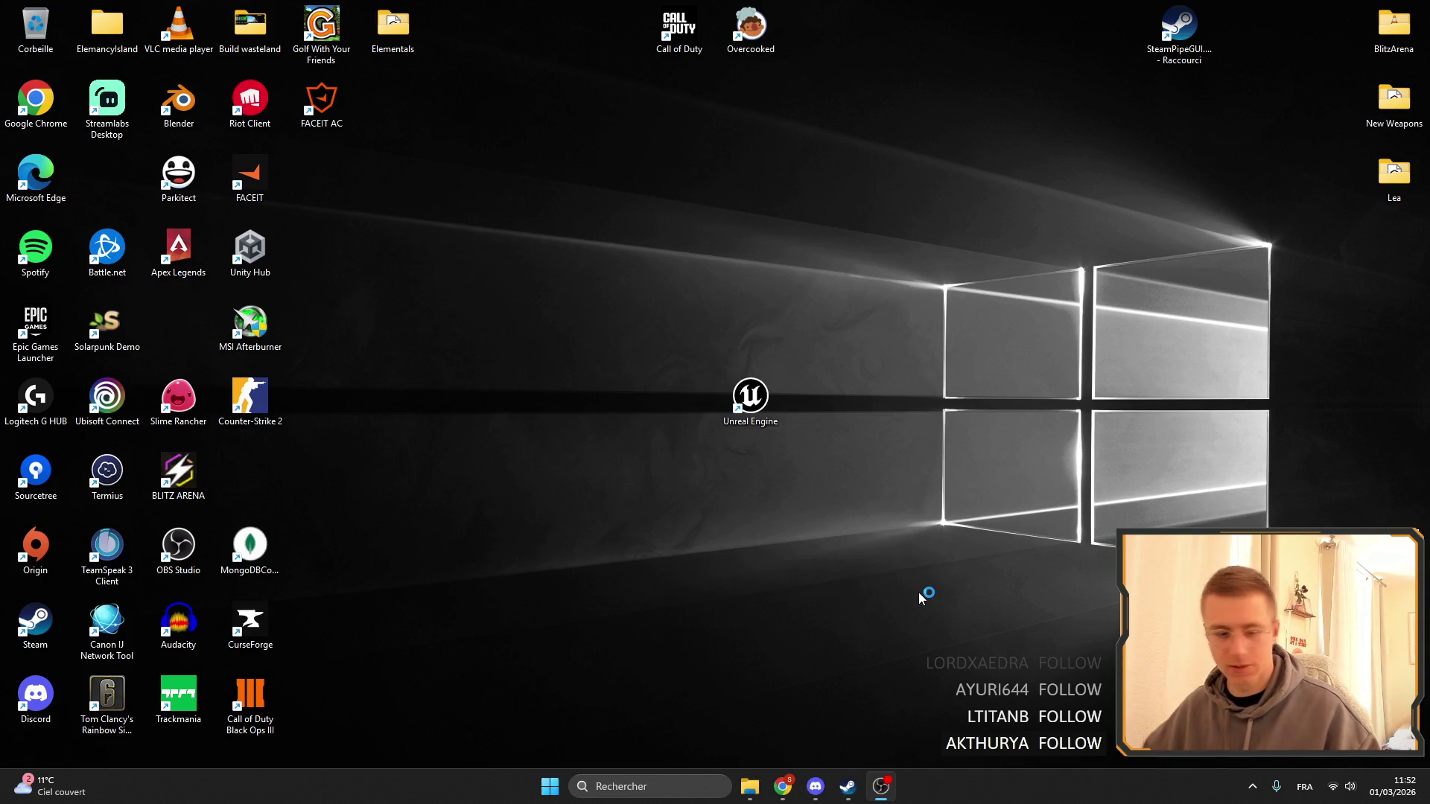
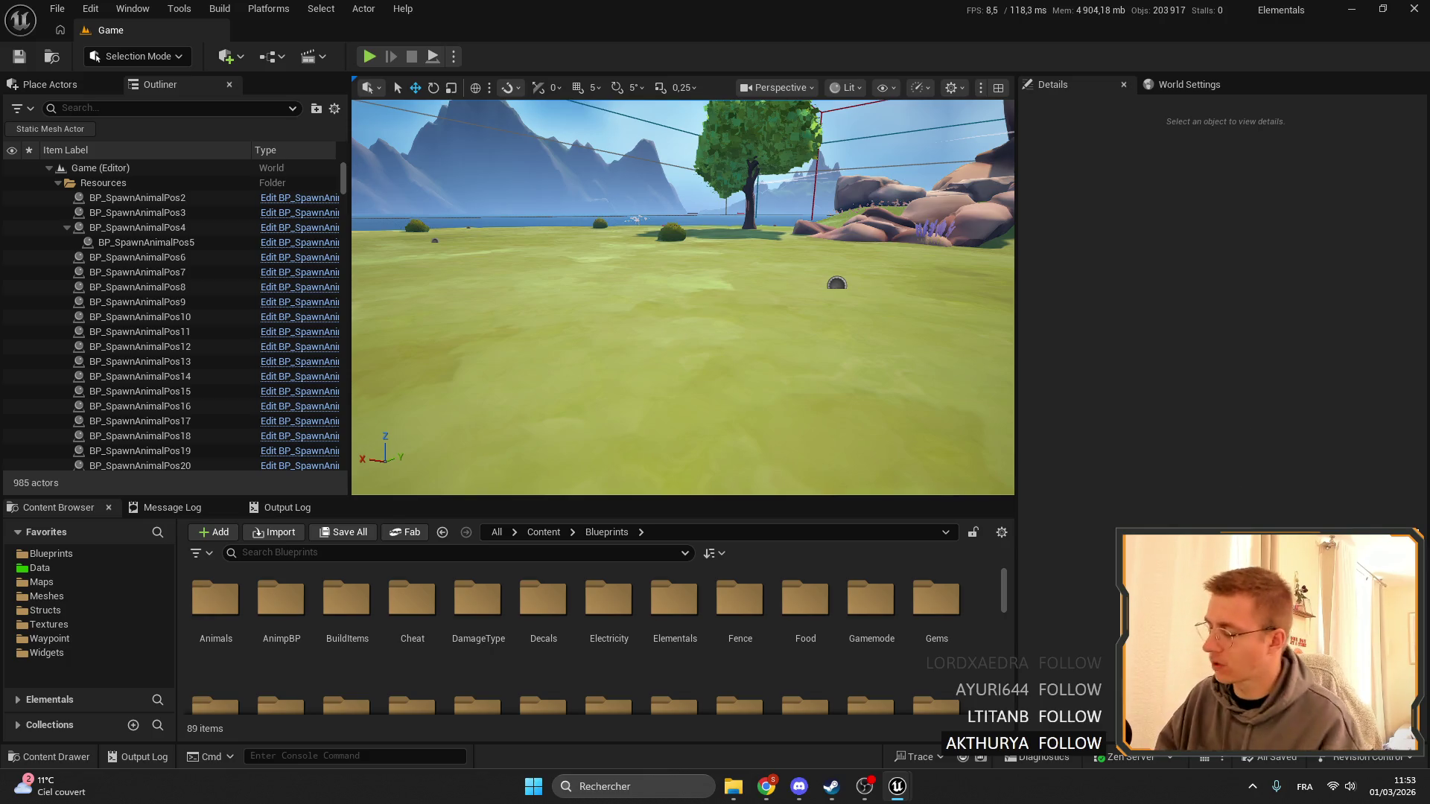
Close the floating widget window and every Blueprint editor except BP_BaseBuildGhost.
{"action": "key", "text": "alt+Tab"}
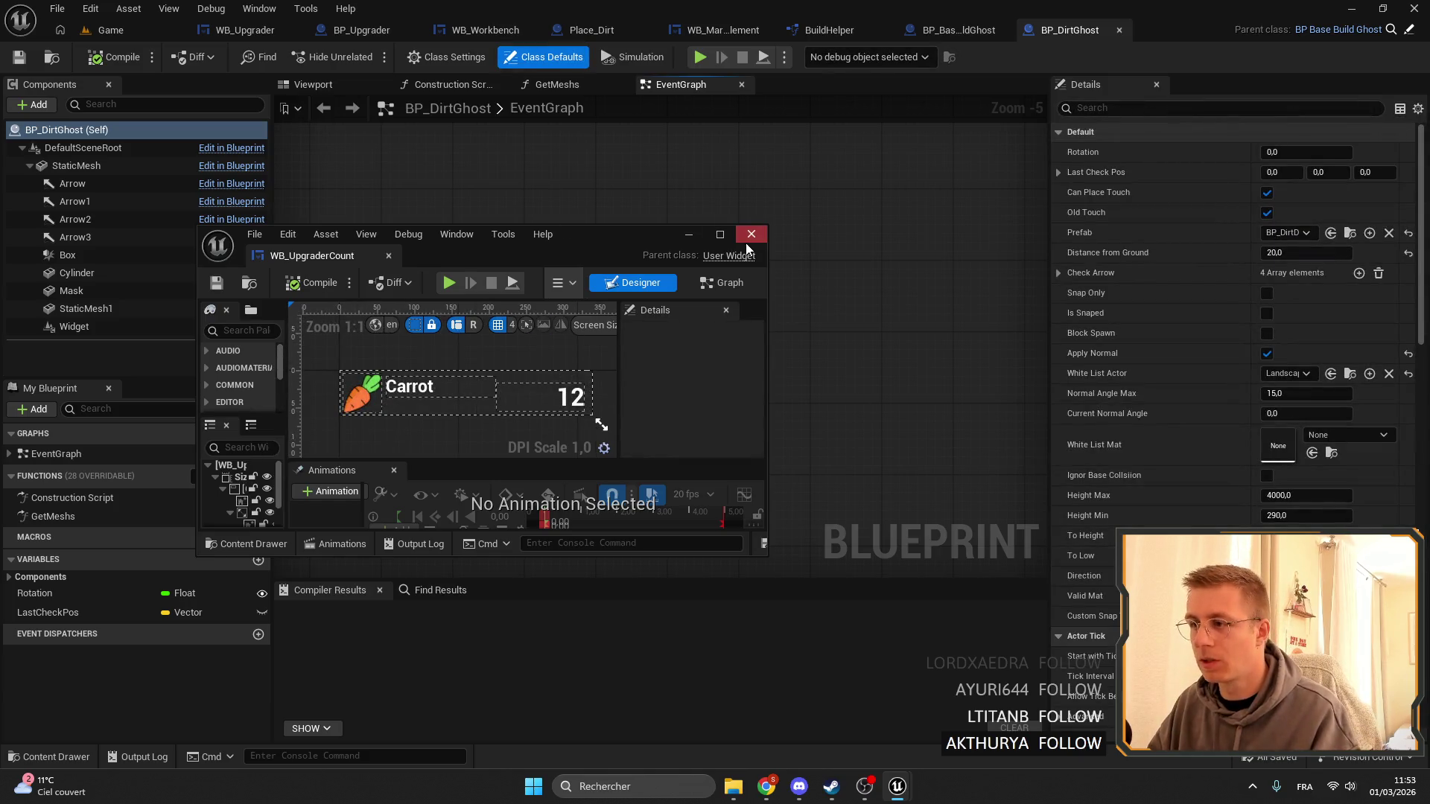
{"action": "left_click", "coordinate": [746, 240]}
{"action": "right_click", "coordinate": [1104, 34]}
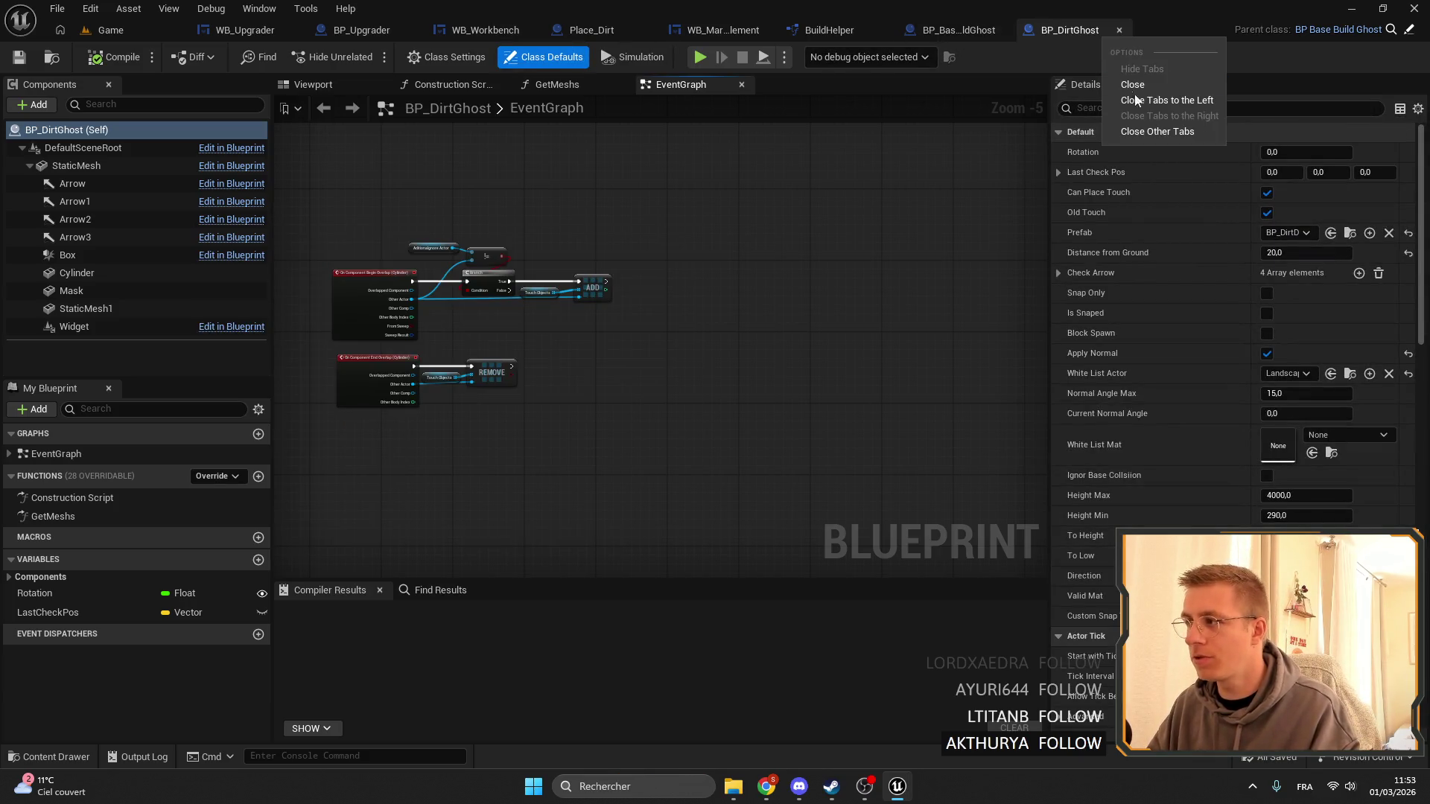
{"action": "left_click", "coordinate": [970, 33]}
{"action": "right_click", "coordinate": [1024, 32]}
{"action": "left_click", "coordinate": [1083, 145]}
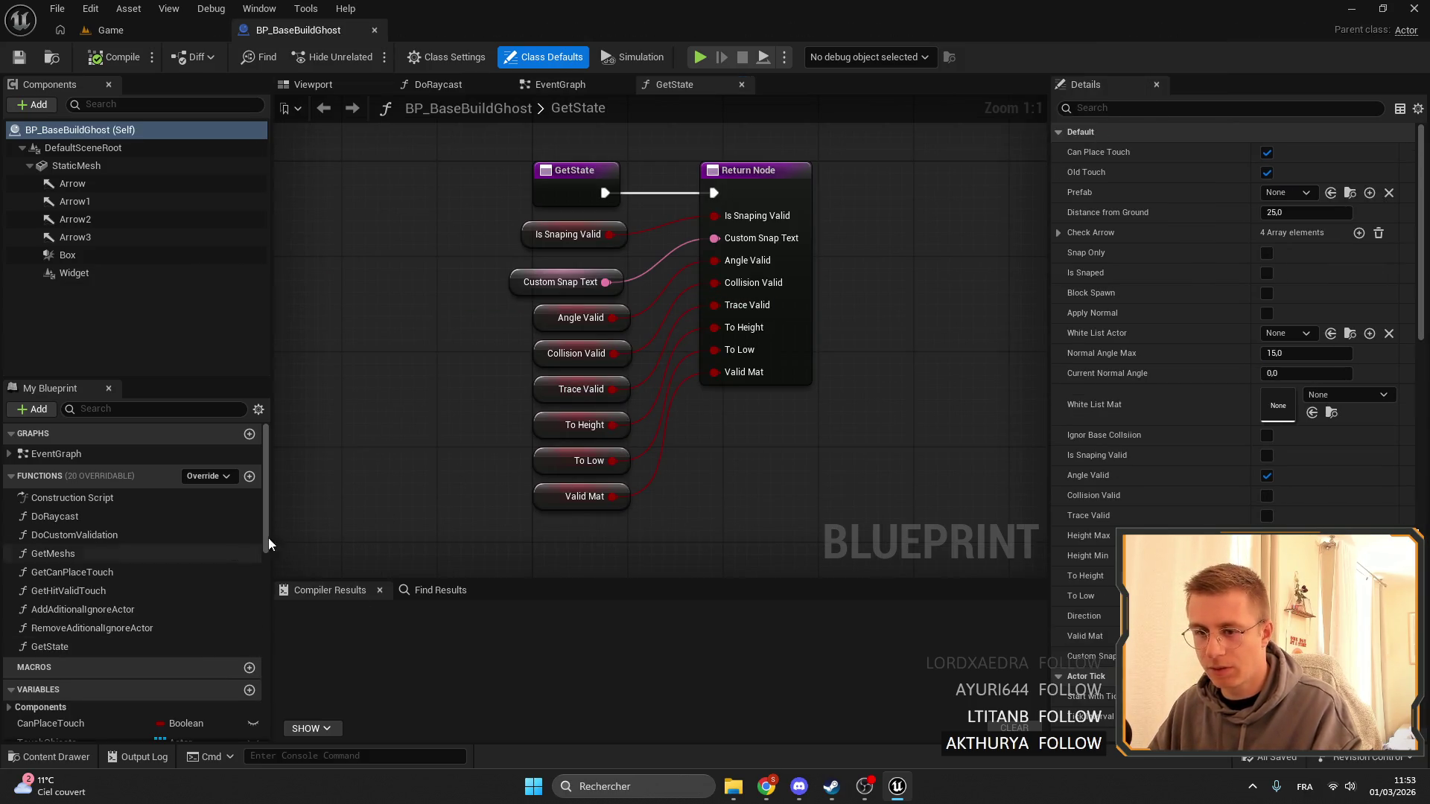
Find references to AngleValid and inspect the angle-check nodes in GetCanPlaceTouch.
{"action": "scroll", "coordinate": [475, 468], "scroll_direction": "down", "scroll_amount": 4}
{"action": "scroll", "coordinate": [475, 468], "scroll_direction": "up", "scroll_amount": 1}
{"action": "right_click", "coordinate": [583, 391]}
{"action": "left_click", "coordinate": [508, 386]}
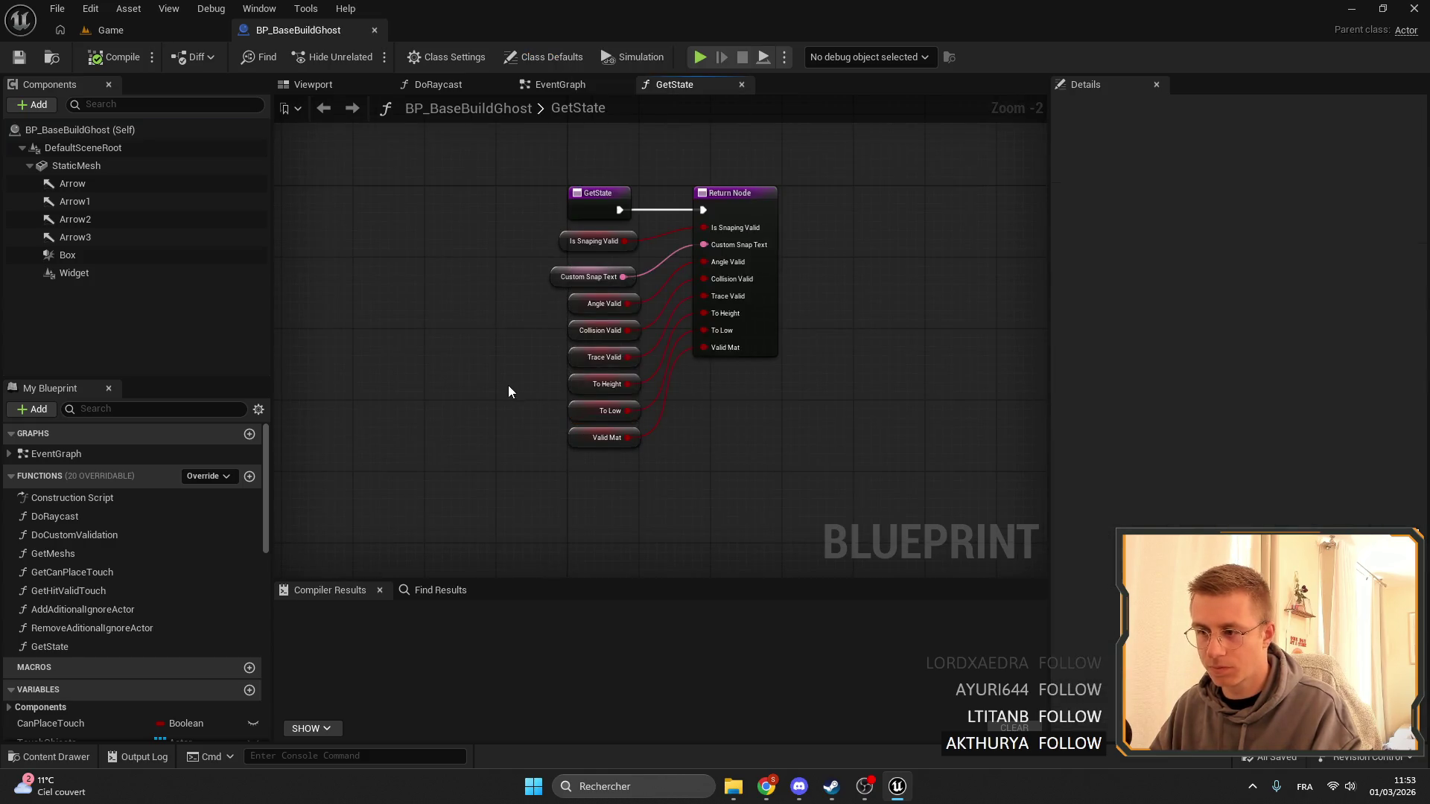
{"action": "scroll", "coordinate": [508, 386], "scroll_direction": "up", "scroll_amount": 3}
{"action": "right_click", "coordinate": [609, 259]}
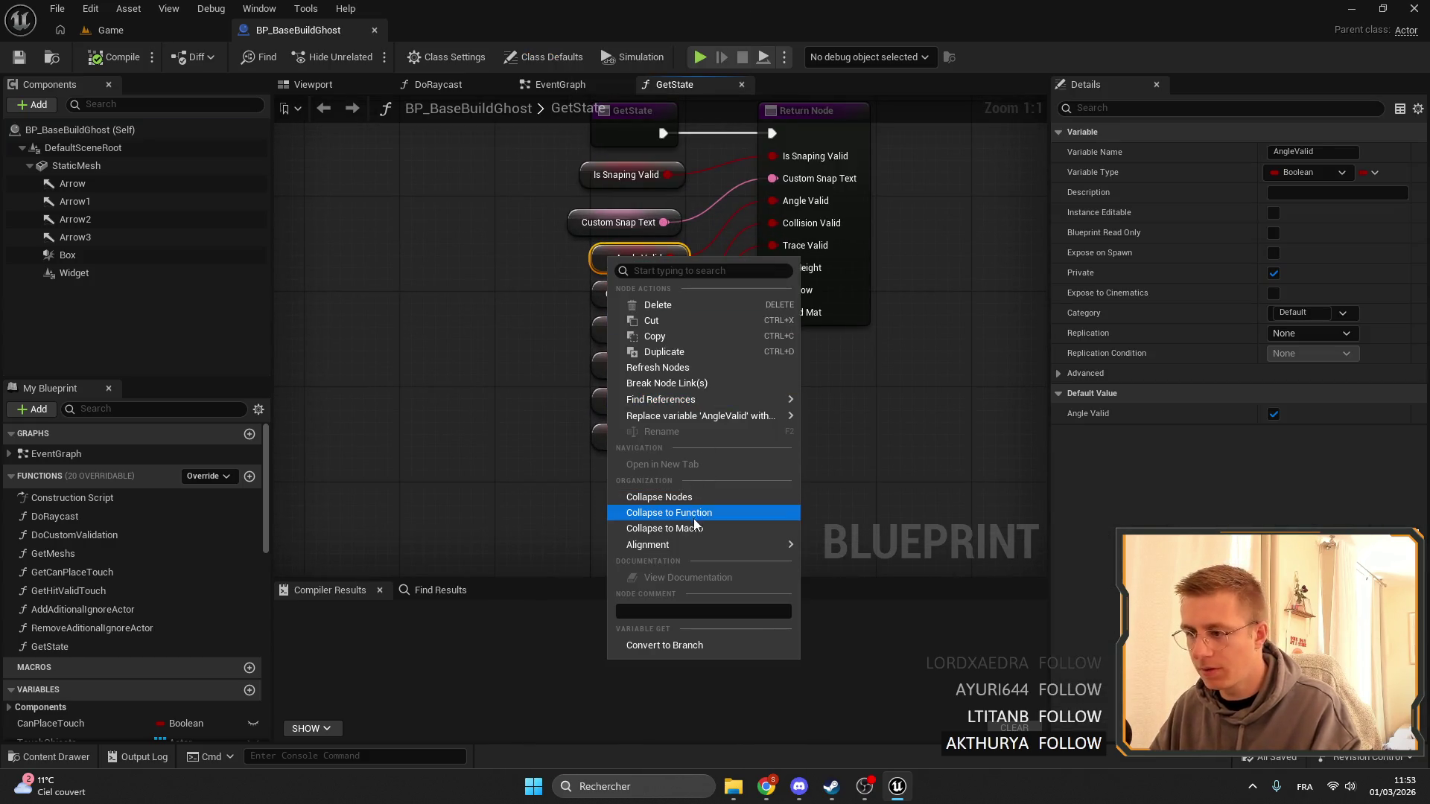
{"action": "mouse_move", "coordinate": [734, 546]}
{"action": "mouse_move", "coordinate": [708, 400]}
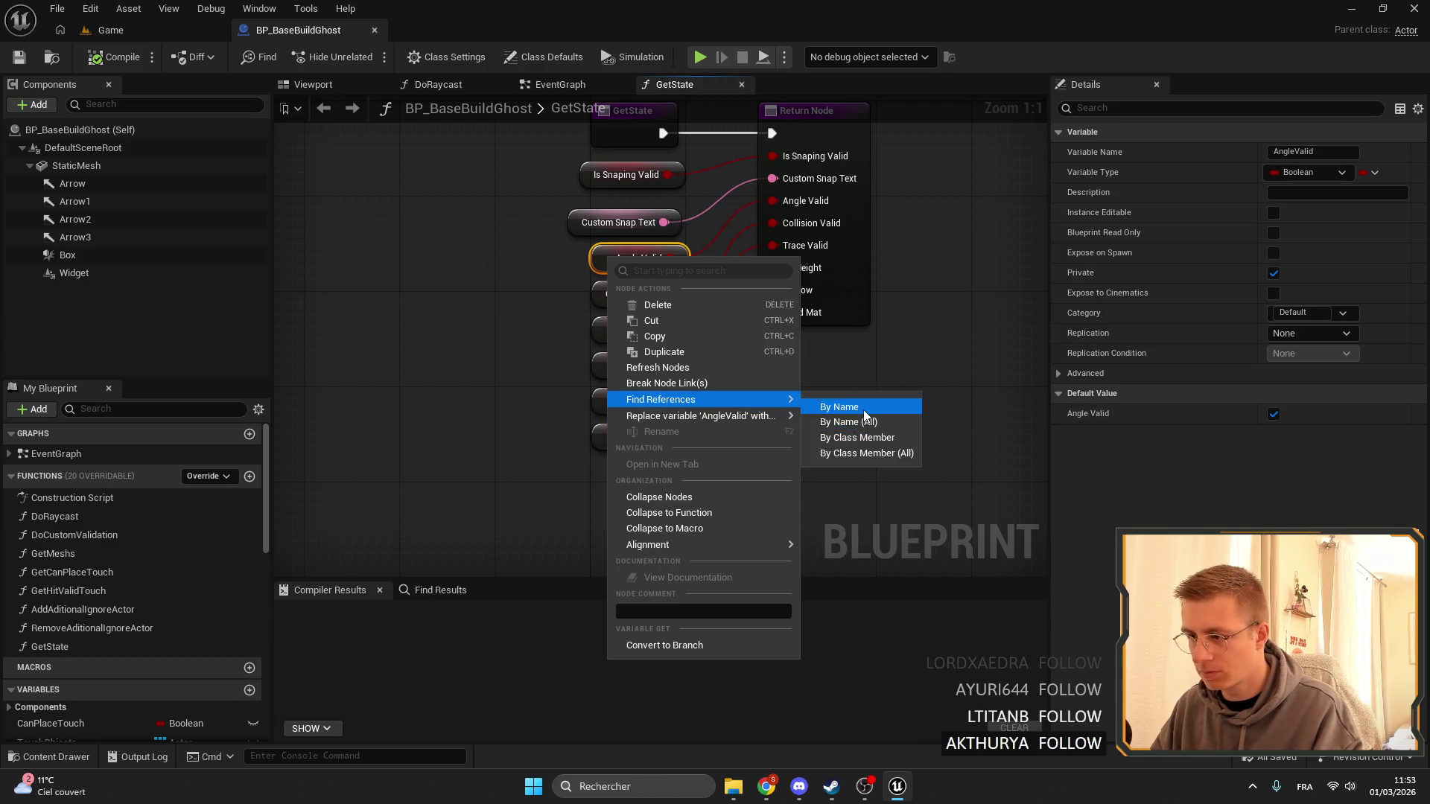
{"action": "left_click", "coordinate": [838, 407]}
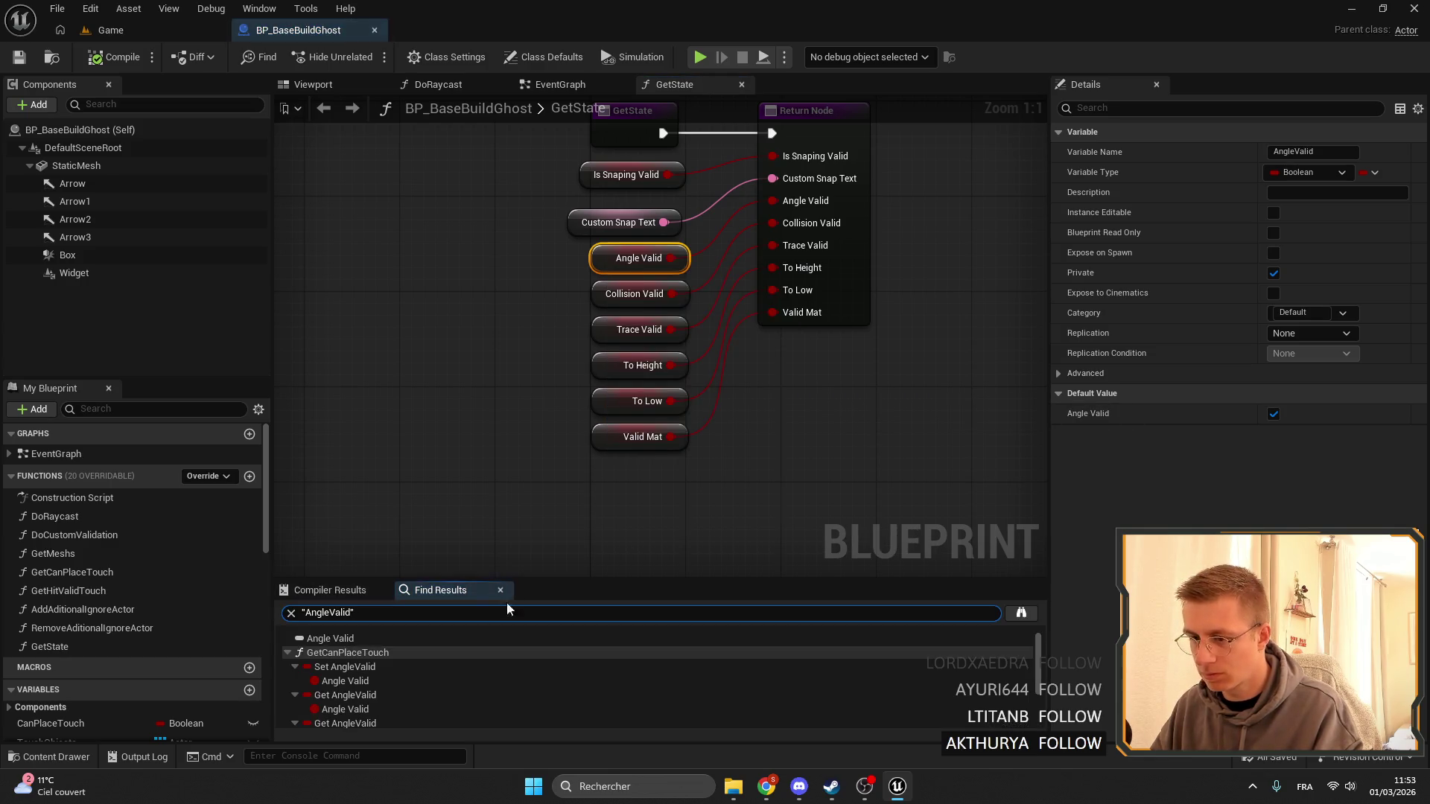
{"action": "double_click", "coordinate": [404, 667]}
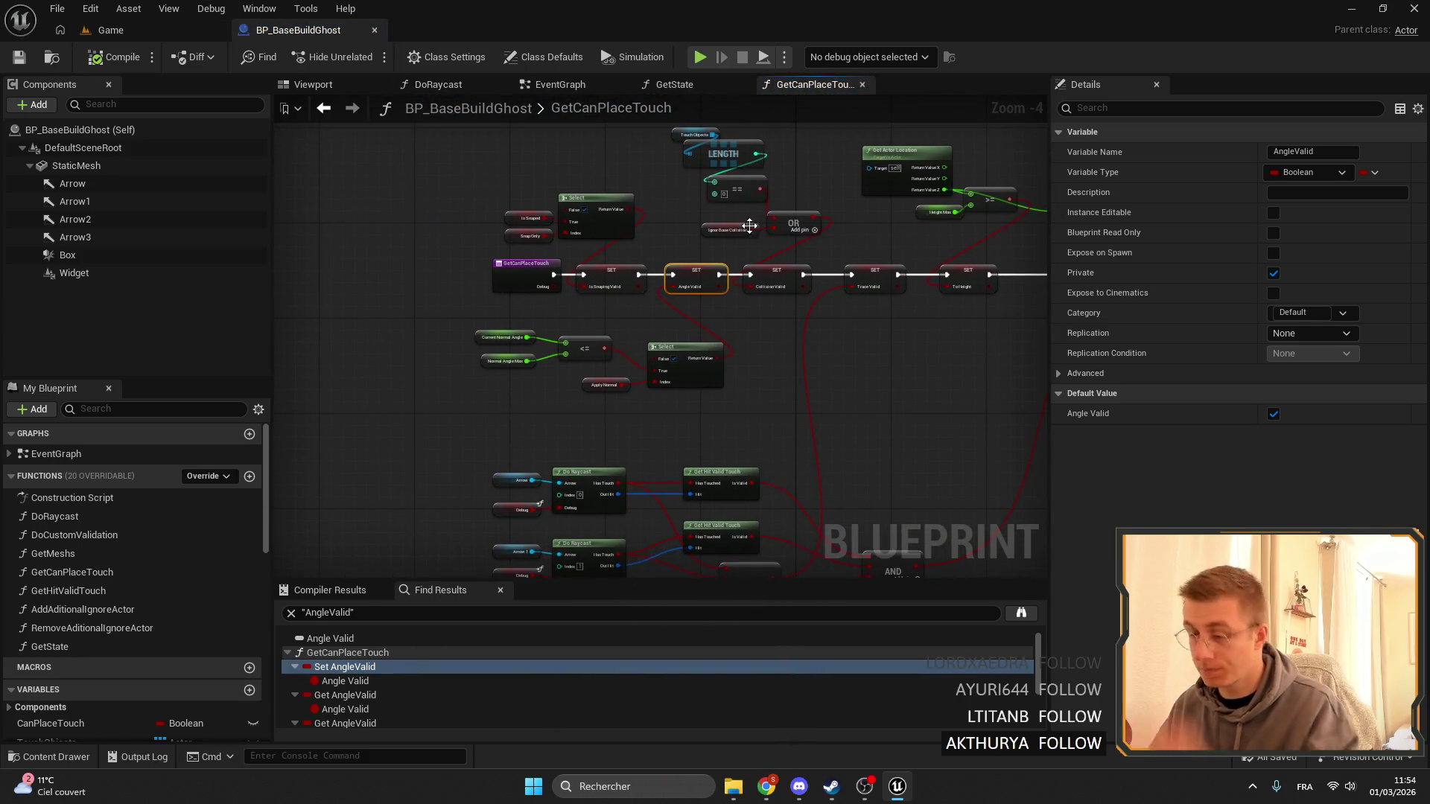
{"action": "left_click_drag", "start_coordinate": [733, 409], "coordinate": [522, 357]}
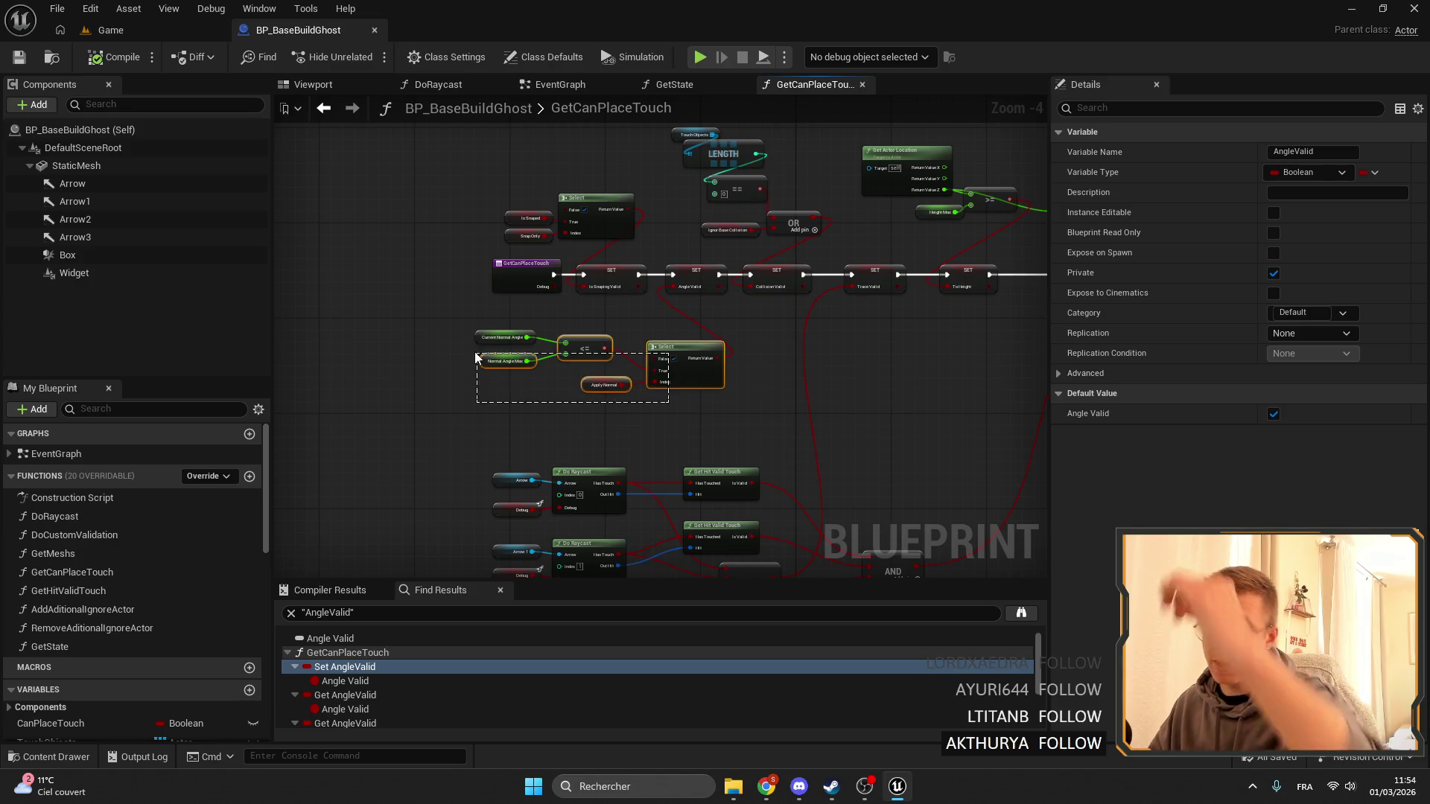
{"action": "left_click_drag", "start_coordinate": [680, 417], "coordinate": [462, 333]}
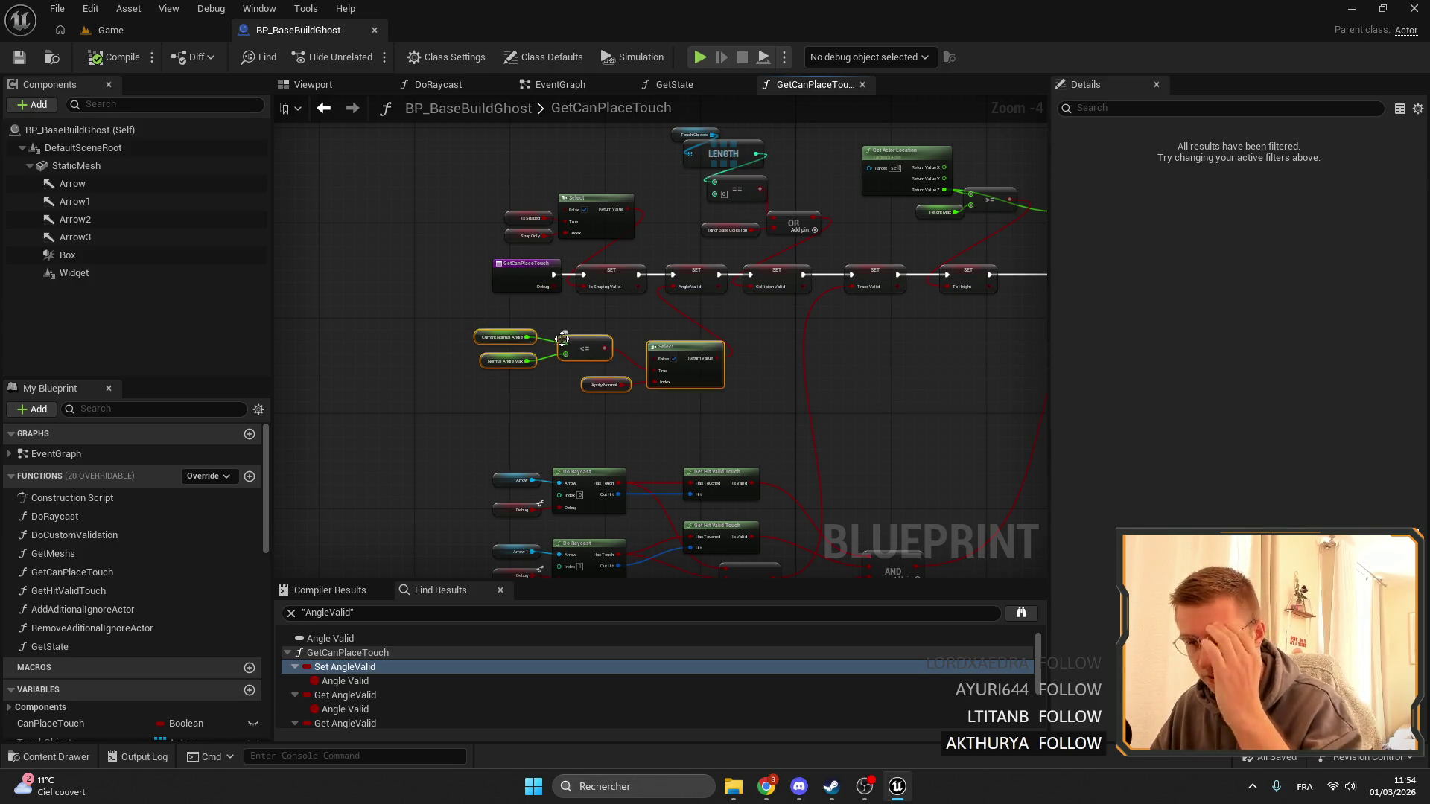
Switch back to the Game level and focus the Content Browser search field.
{"action": "left_click", "coordinate": [110, 30]}
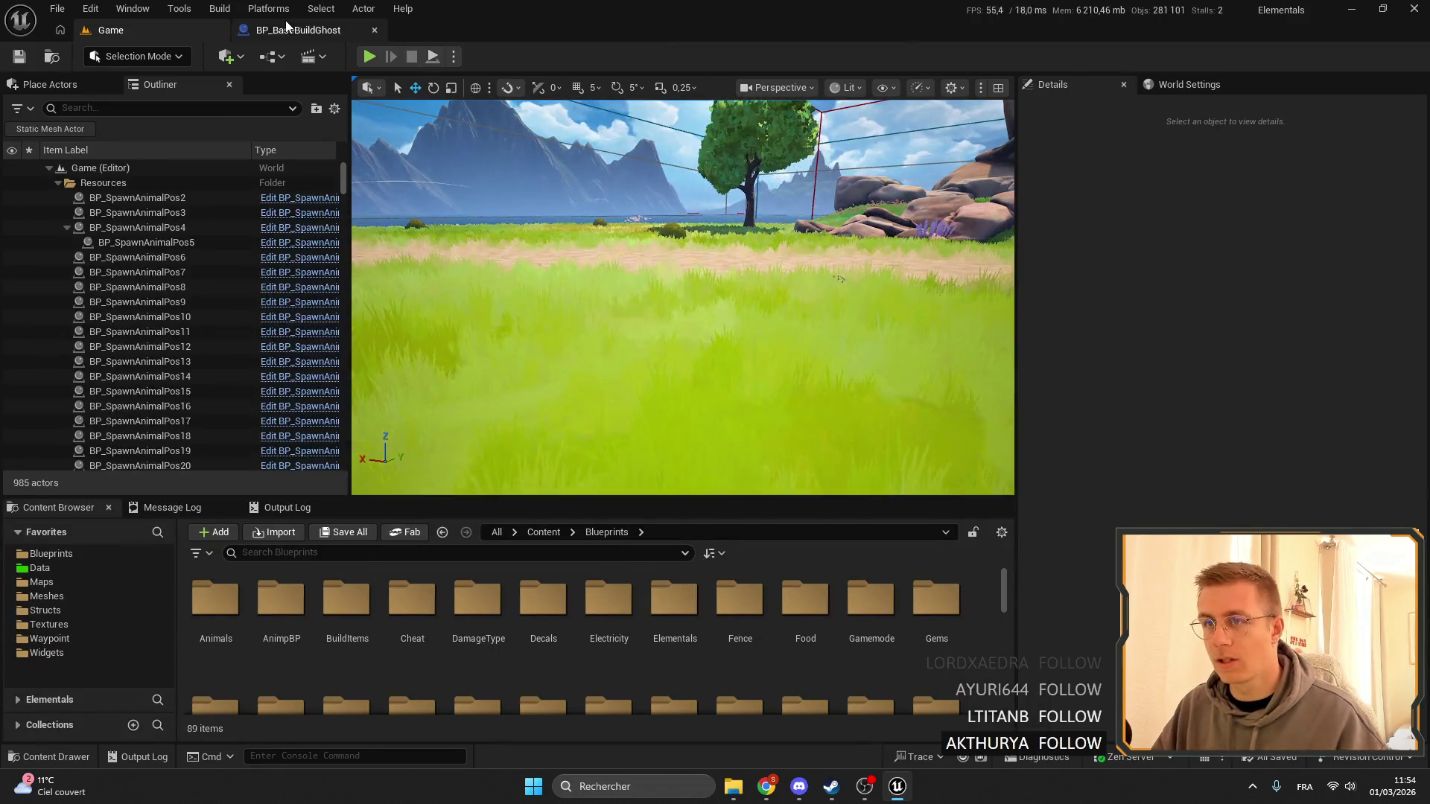
{"action": "left_click", "coordinate": [287, 29]}
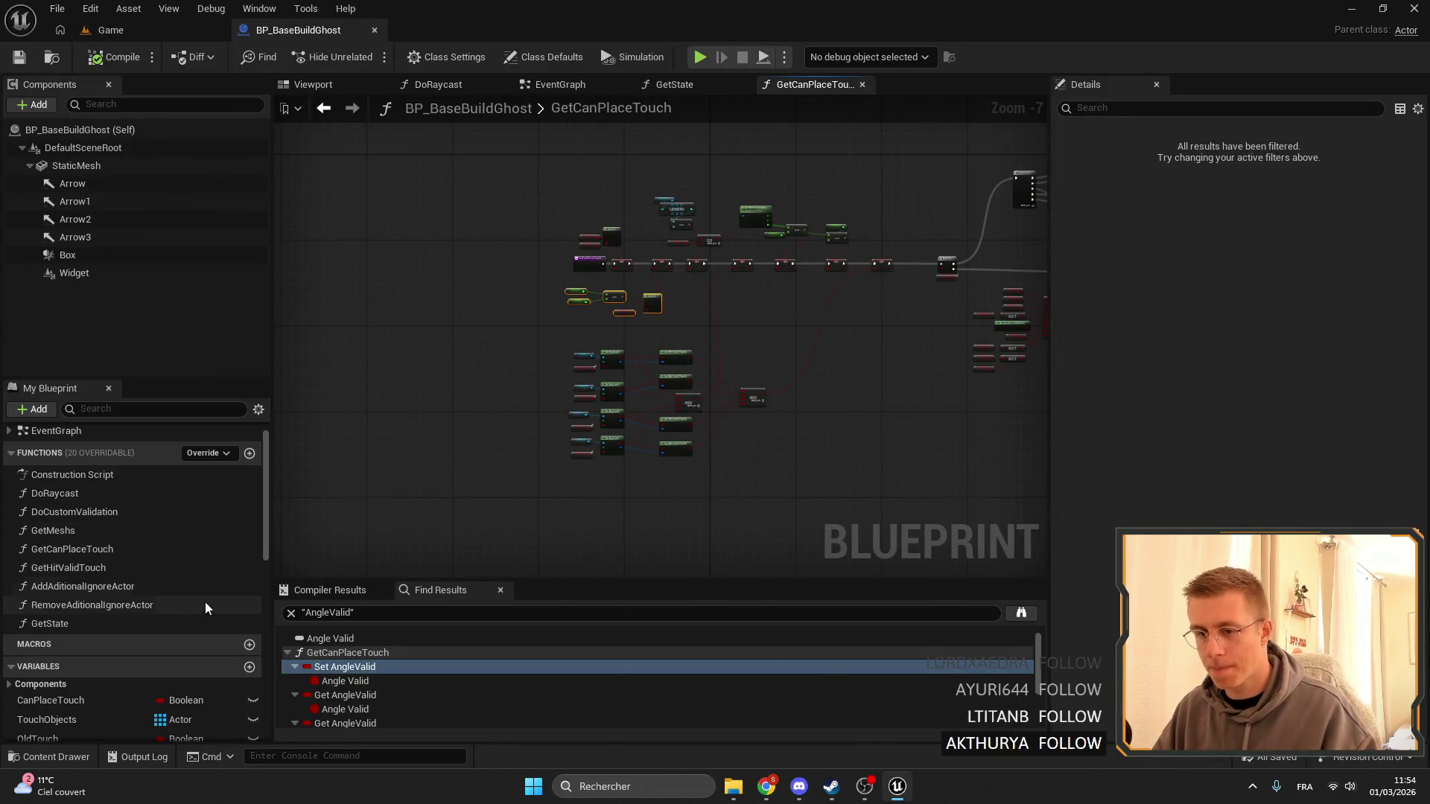
{"action": "left_click", "coordinate": [159, 33]}
{"action": "left_click", "coordinate": [330, 550]}
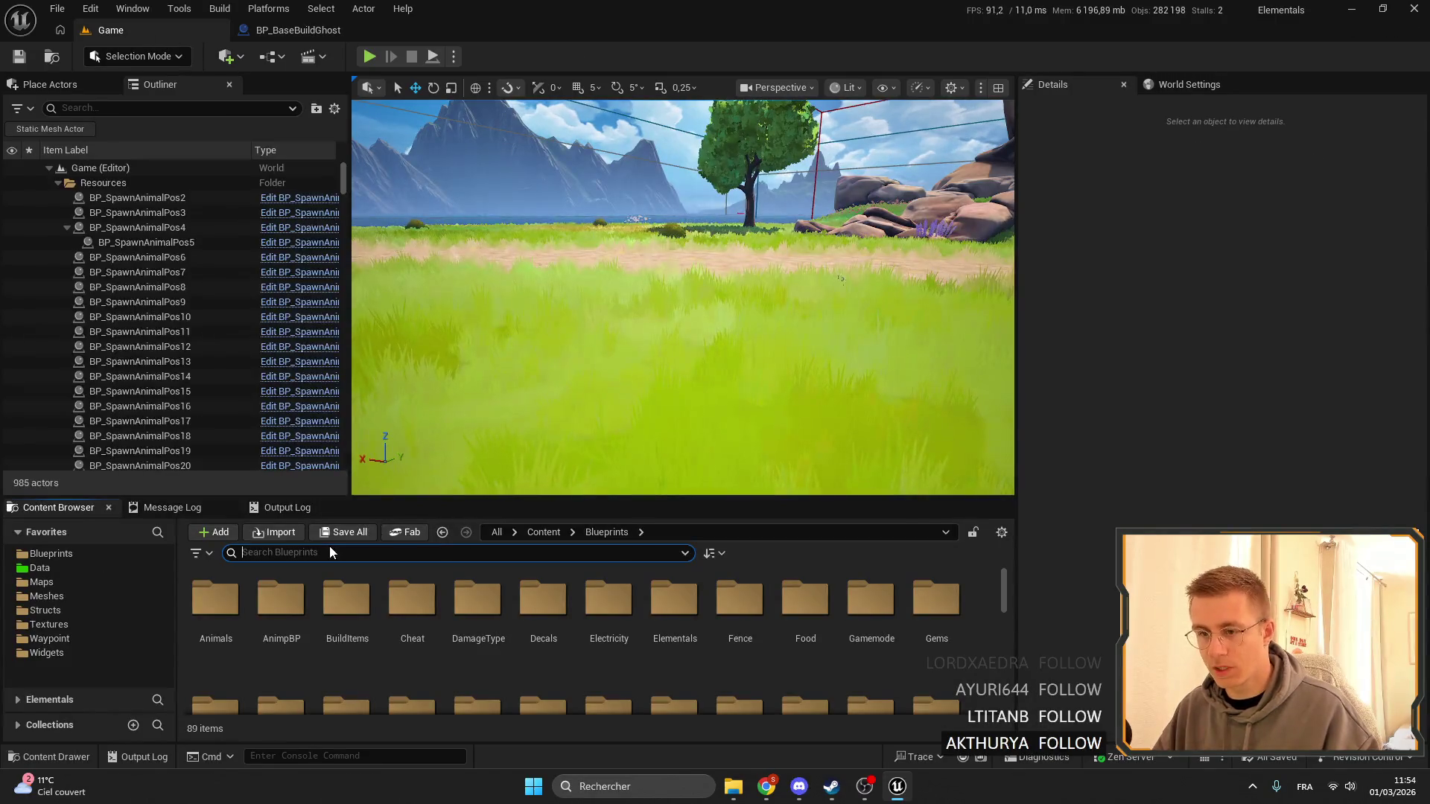
Search 'helper' in the Content Browser and open the BuildHelper function library.
{"action": "type", "text": "helper"}
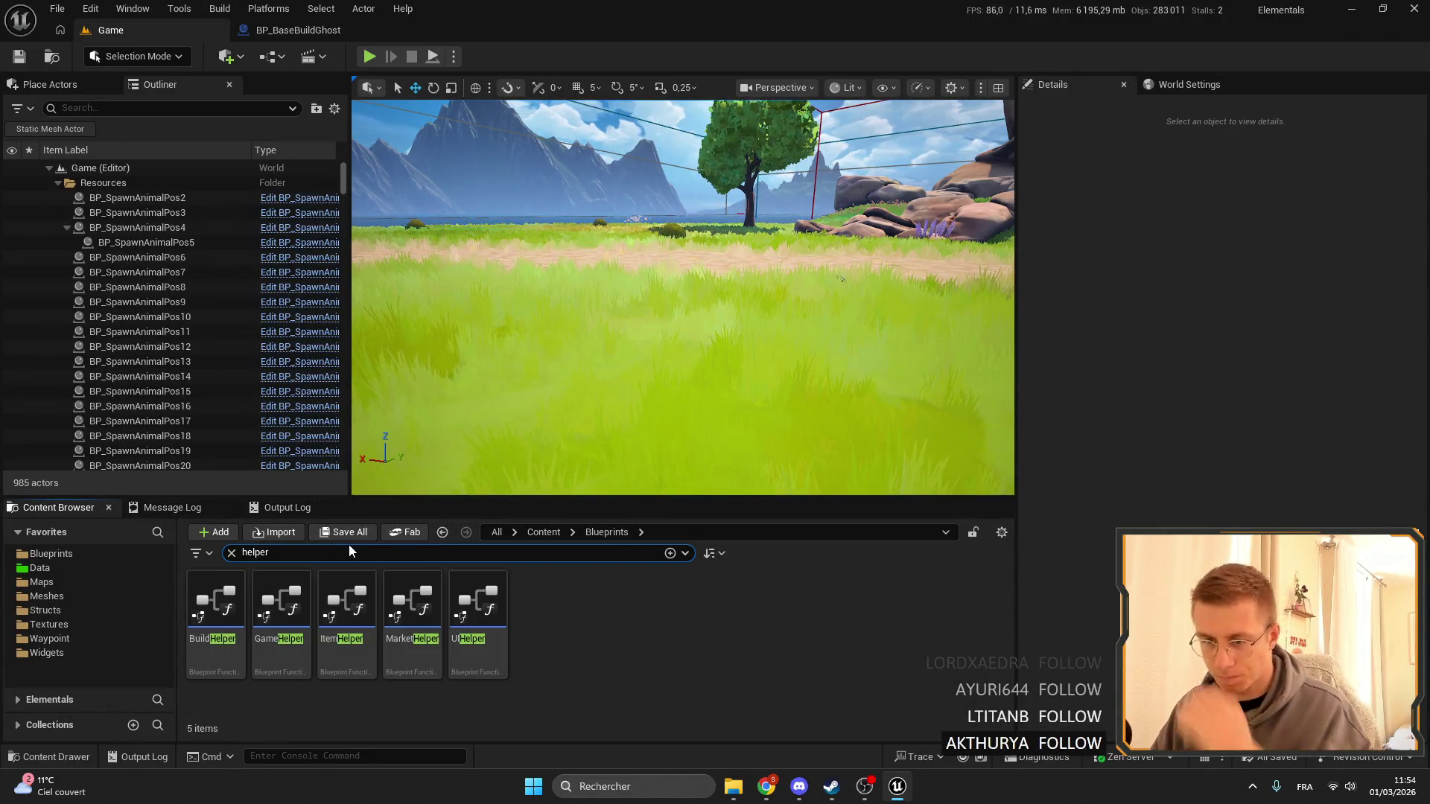
{"action": "left_click", "coordinate": [240, 611]}
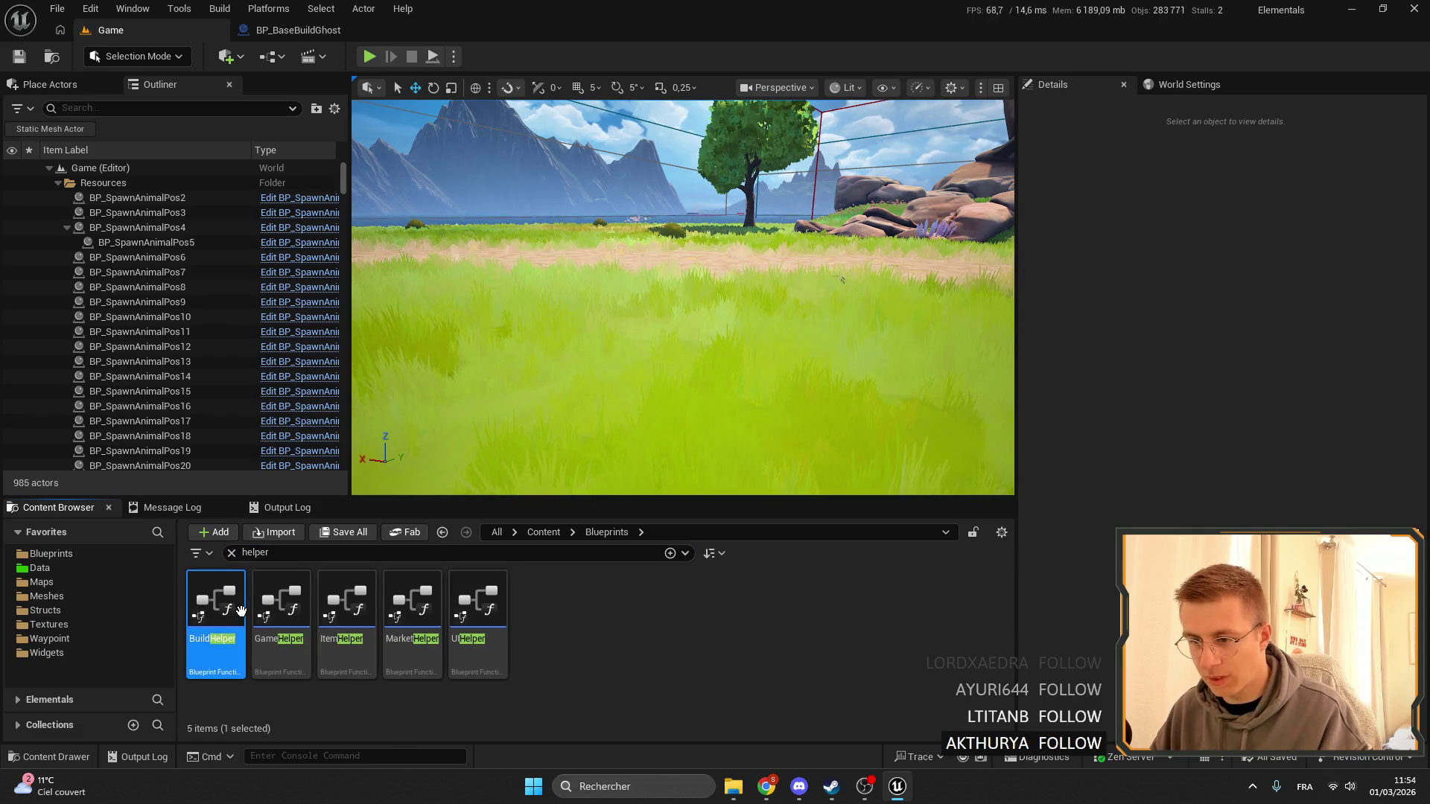
{"action": "double_click", "coordinate": [240, 610]}
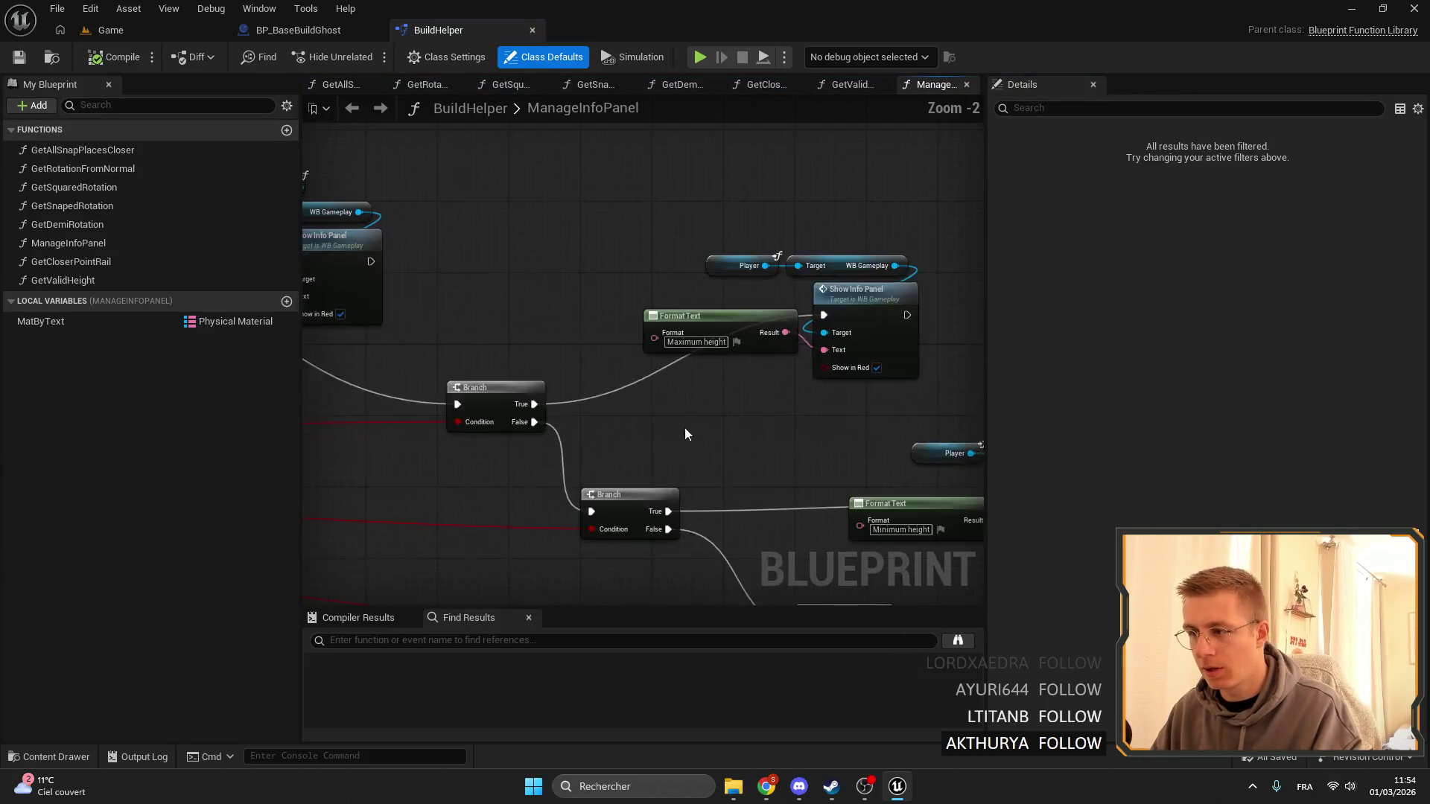
Review ManageInfoPanel's Must touch the floor, Object collision and Maximum angle warning branches.
{"action": "mouse_move", "coordinate": [685, 428]}
{"action": "left_mouse_down"}
{"action": "mouse_move", "coordinate": [701, 319]}
{"action": "mouse_move", "coordinate": [593, 336]}
{"action": "left_mouse_up"}
{"action": "scroll", "coordinate": [797, 417], "scroll_direction": "down", "scroll_amount": 5}
{"action": "scroll", "coordinate": [770, 482], "scroll_direction": "up", "scroll_amount": 5}
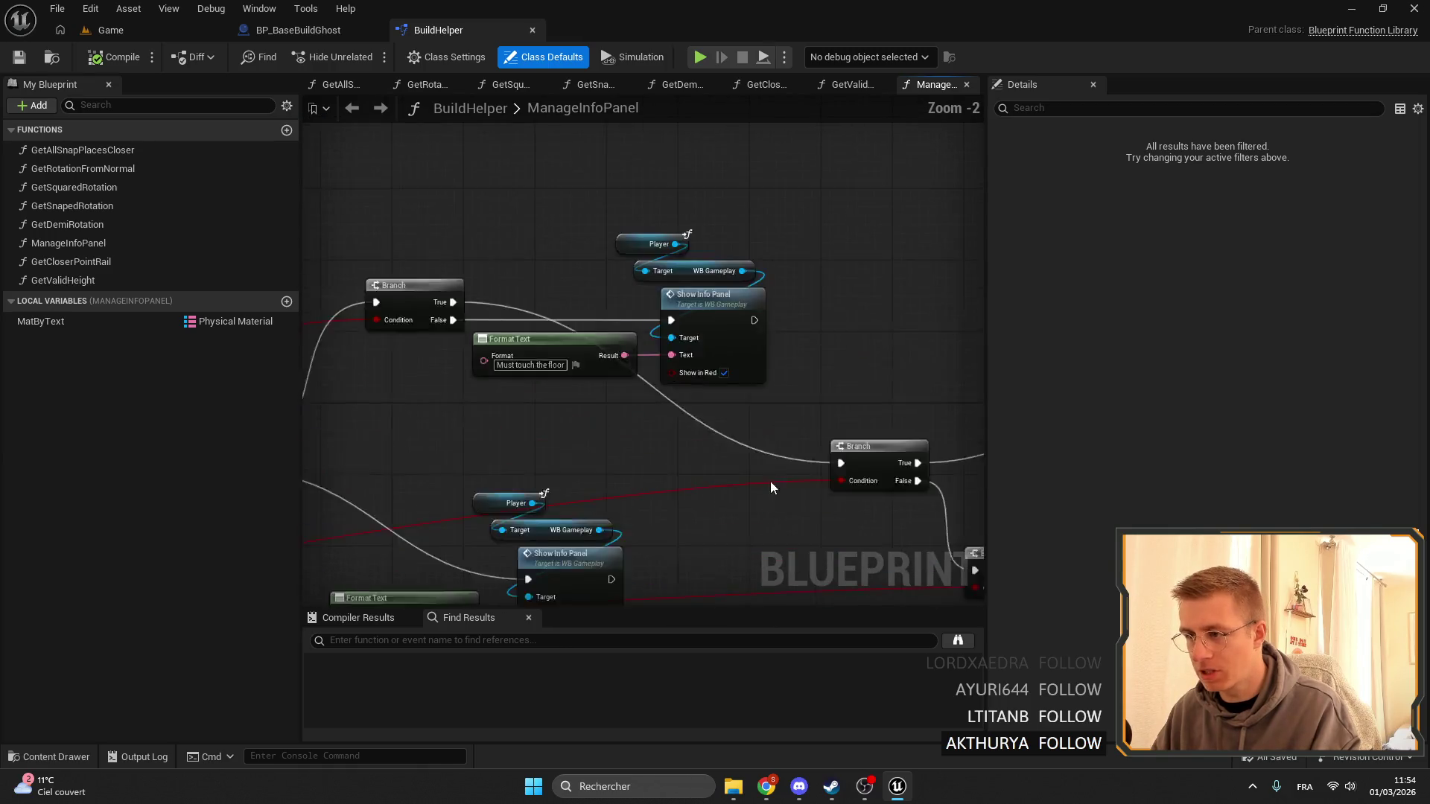
{"action": "left_click_drag", "start_coordinate": [771, 482], "coordinate": [673, 342]}
{"action": "left_click_drag", "start_coordinate": [707, 292], "coordinate": [966, 325]}
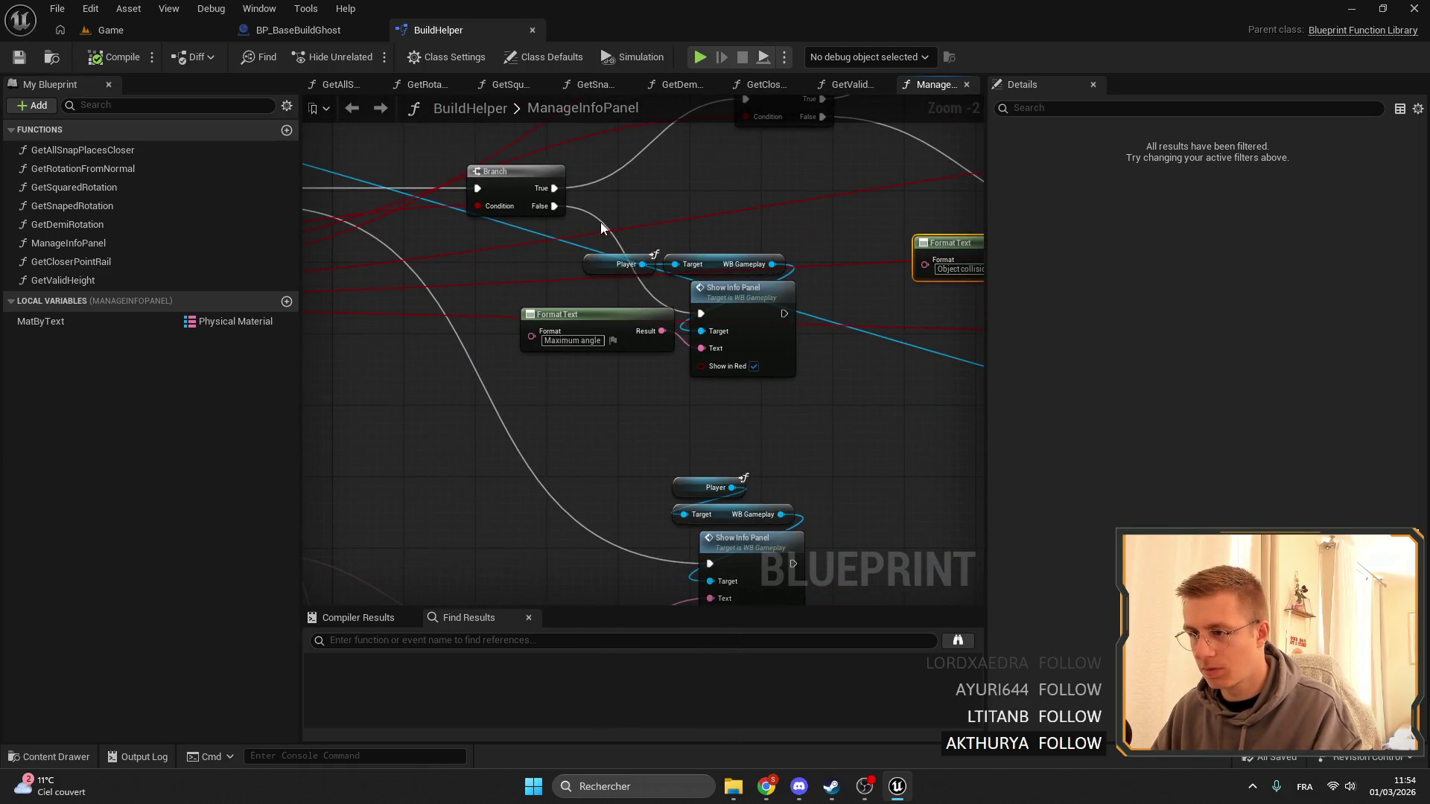
{"action": "scroll", "coordinate": [602, 228], "scroll_direction": "down", "scroll_amount": 1}
{"action": "mouse_move", "coordinate": [602, 227]}
{"action": "left_mouse_down"}
{"action": "mouse_move", "coordinate": [606, 418]}
{"action": "mouse_move", "coordinate": [680, 306]}
{"action": "mouse_move", "coordinate": [801, 284]}
{"action": "left_mouse_up"}
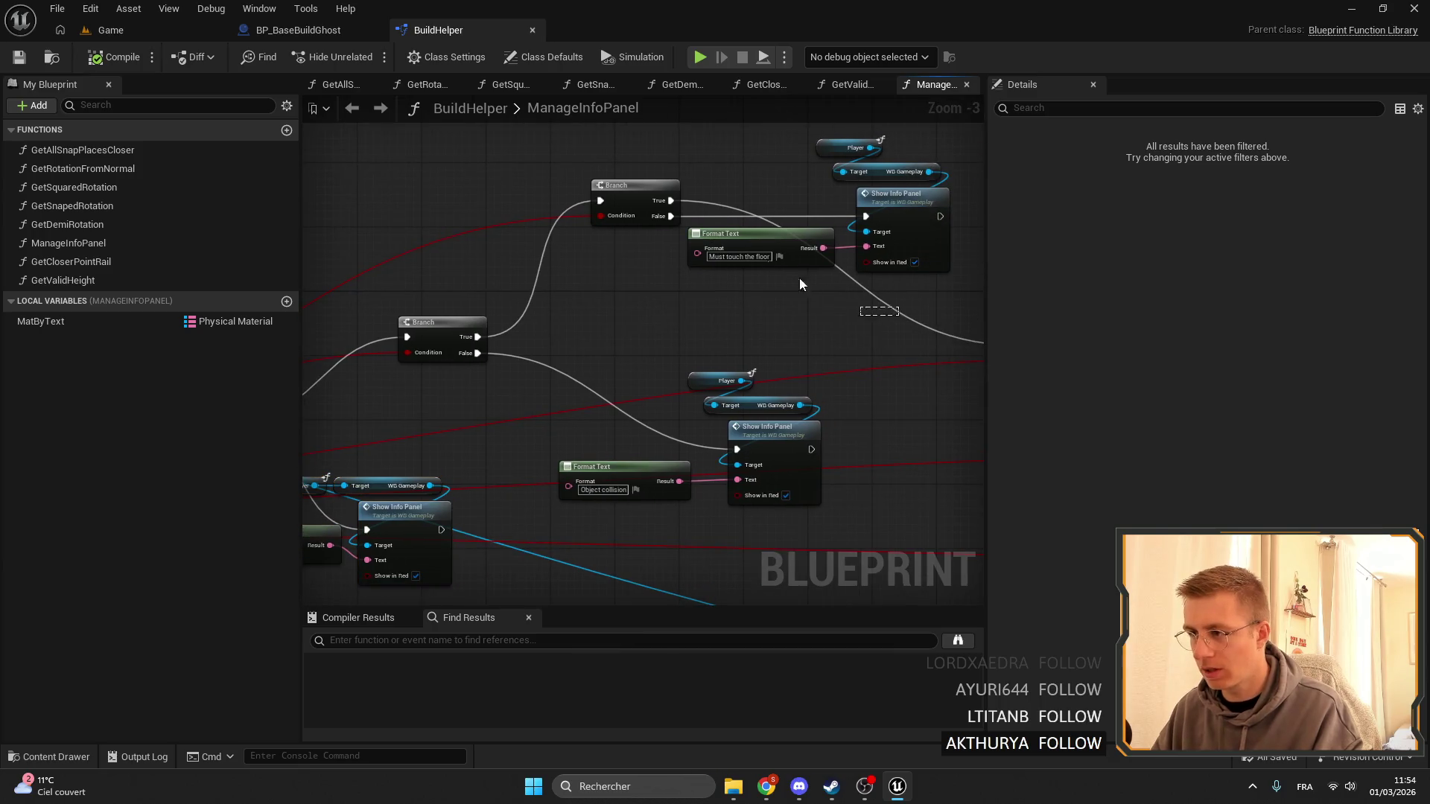
{"action": "left_click", "coordinate": [663, 190]}
{"action": "left_click_drag", "start_coordinate": [649, 299], "coordinate": [931, 276]}
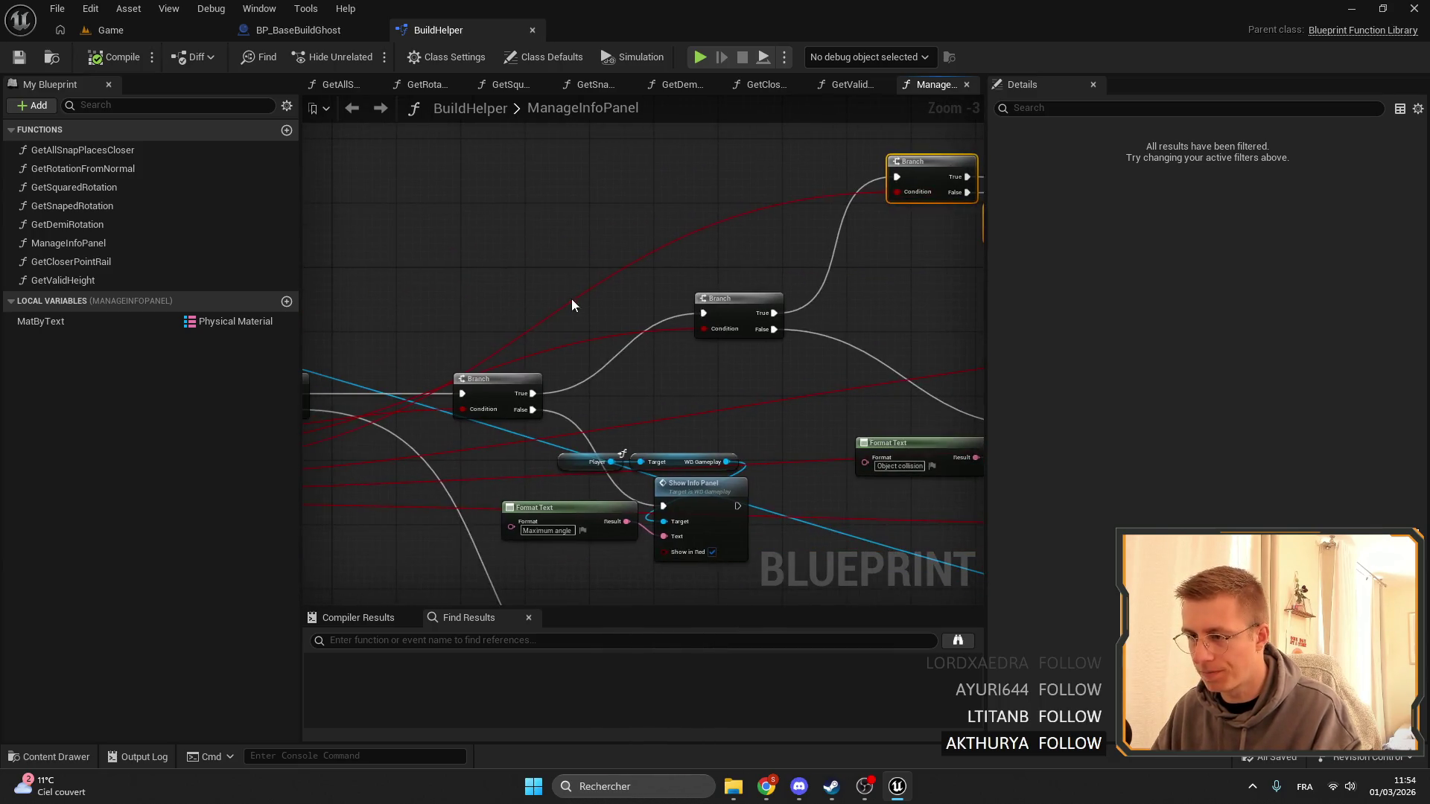
{"action": "left_click_drag", "start_coordinate": [488, 301], "coordinate": [631, 270]}
Inspect the Branch, Format Text and Show Info Panel nodes, then return to GetCanPlaceTouch.
{"action": "scroll", "coordinate": [686, 334], "scroll_direction": "up", "scroll_amount": 1}
{"action": "scroll", "coordinate": [504, 388], "scroll_direction": "up", "scroll_amount": 1}
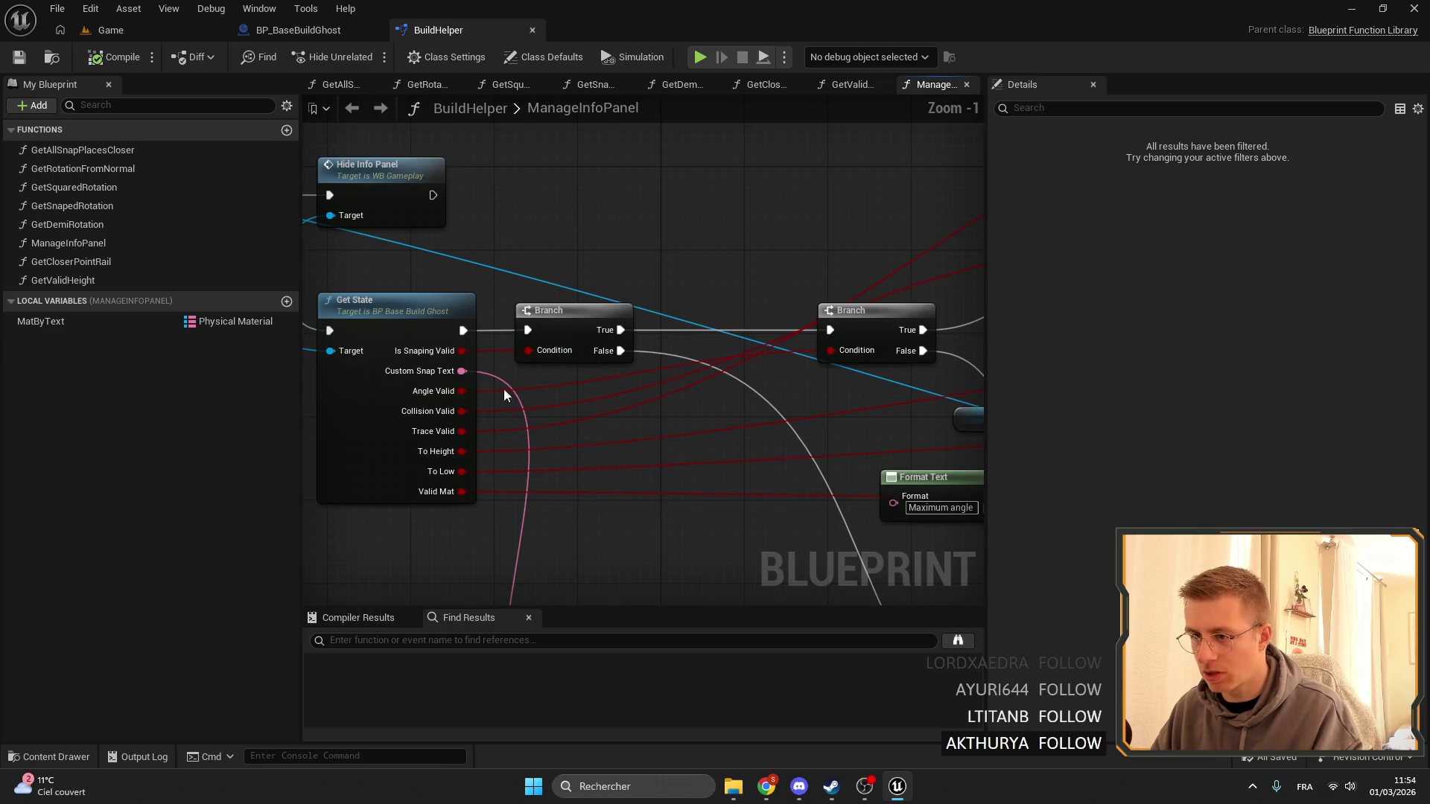
{"action": "scroll", "coordinate": [572, 304], "scroll_direction": "down", "scroll_amount": 2}
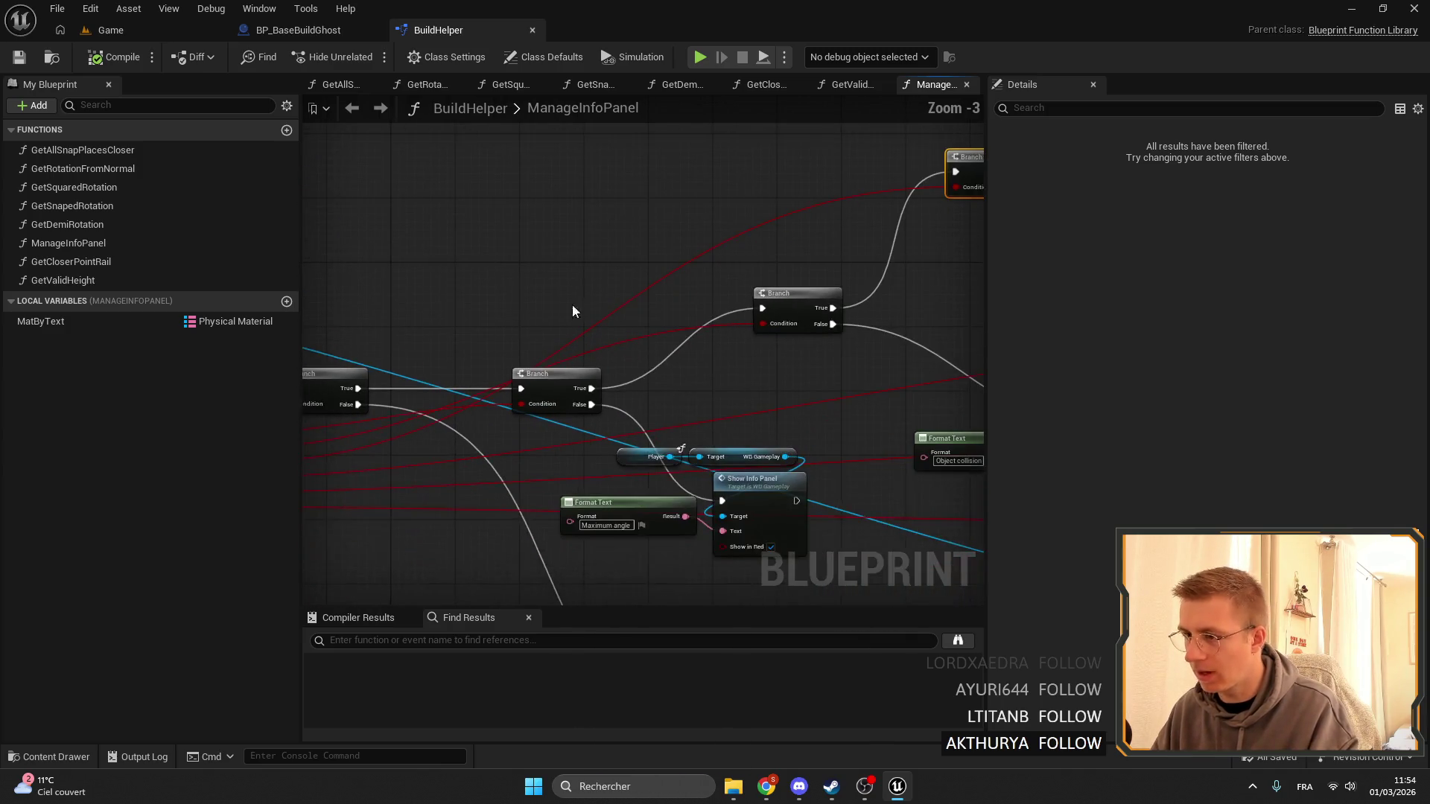
{"action": "left_click_drag", "start_coordinate": [572, 304], "coordinate": [702, 274]}
{"action": "mouse_move", "coordinate": [754, 215]}
{"action": "left_mouse_down"}
{"action": "mouse_move", "coordinate": [642, 311]}
{"action": "mouse_move", "coordinate": [425, 297]}
{"action": "mouse_move", "coordinate": [617, 312]}
{"action": "left_mouse_up"}
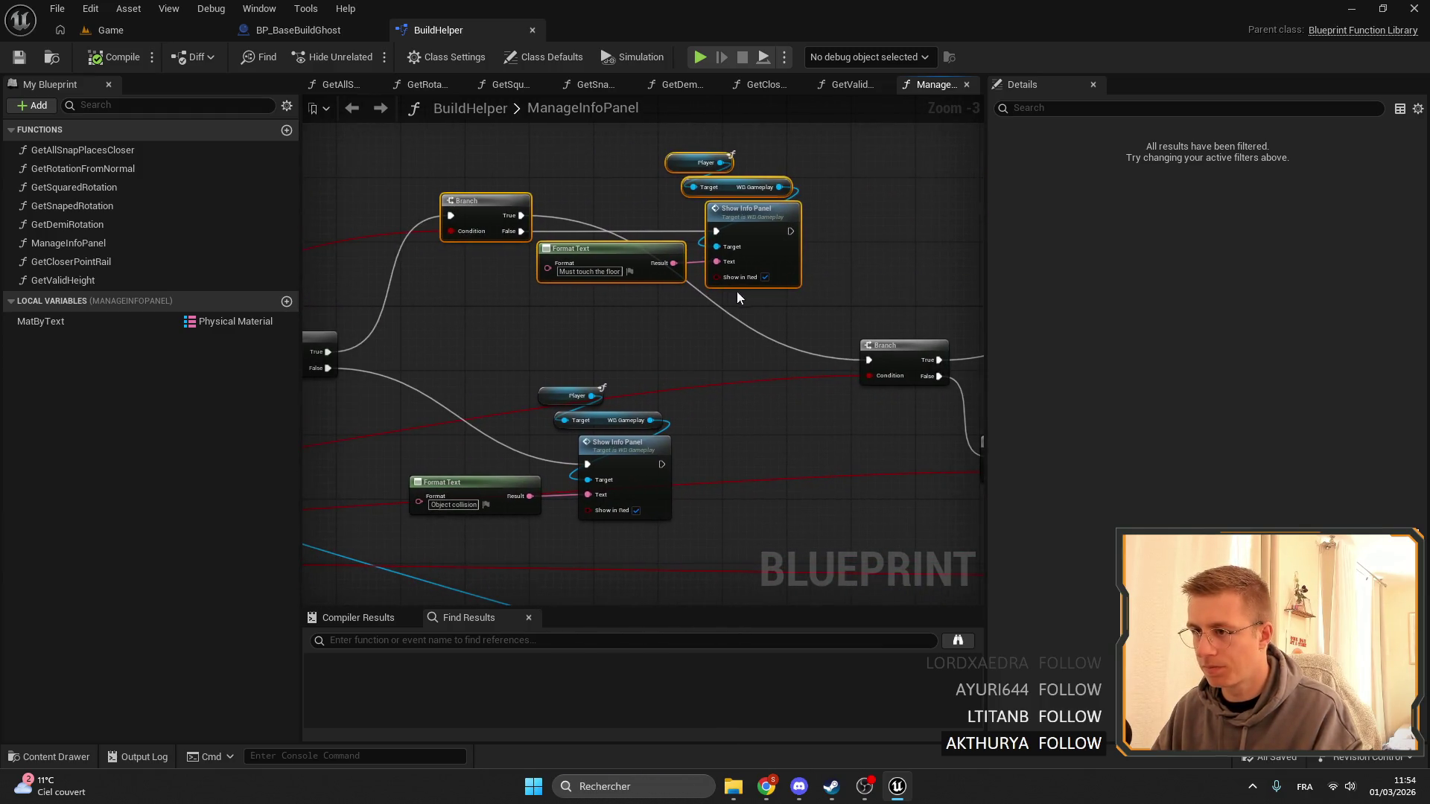
{"action": "left_click_drag", "start_coordinate": [819, 296], "coordinate": [633, 237]}
{"action": "mouse_move", "coordinate": [596, 141]}
{"action": "left_mouse_down"}
{"action": "mouse_move", "coordinate": [824, 303]}
{"action": "mouse_move", "coordinate": [871, 281]}
{"action": "mouse_move", "coordinate": [757, 277]}
{"action": "mouse_move", "coordinate": [914, 278]}
{"action": "mouse_move", "coordinate": [849, 268]}
{"action": "mouse_move", "coordinate": [368, 316]}
{"action": "left_mouse_up"}
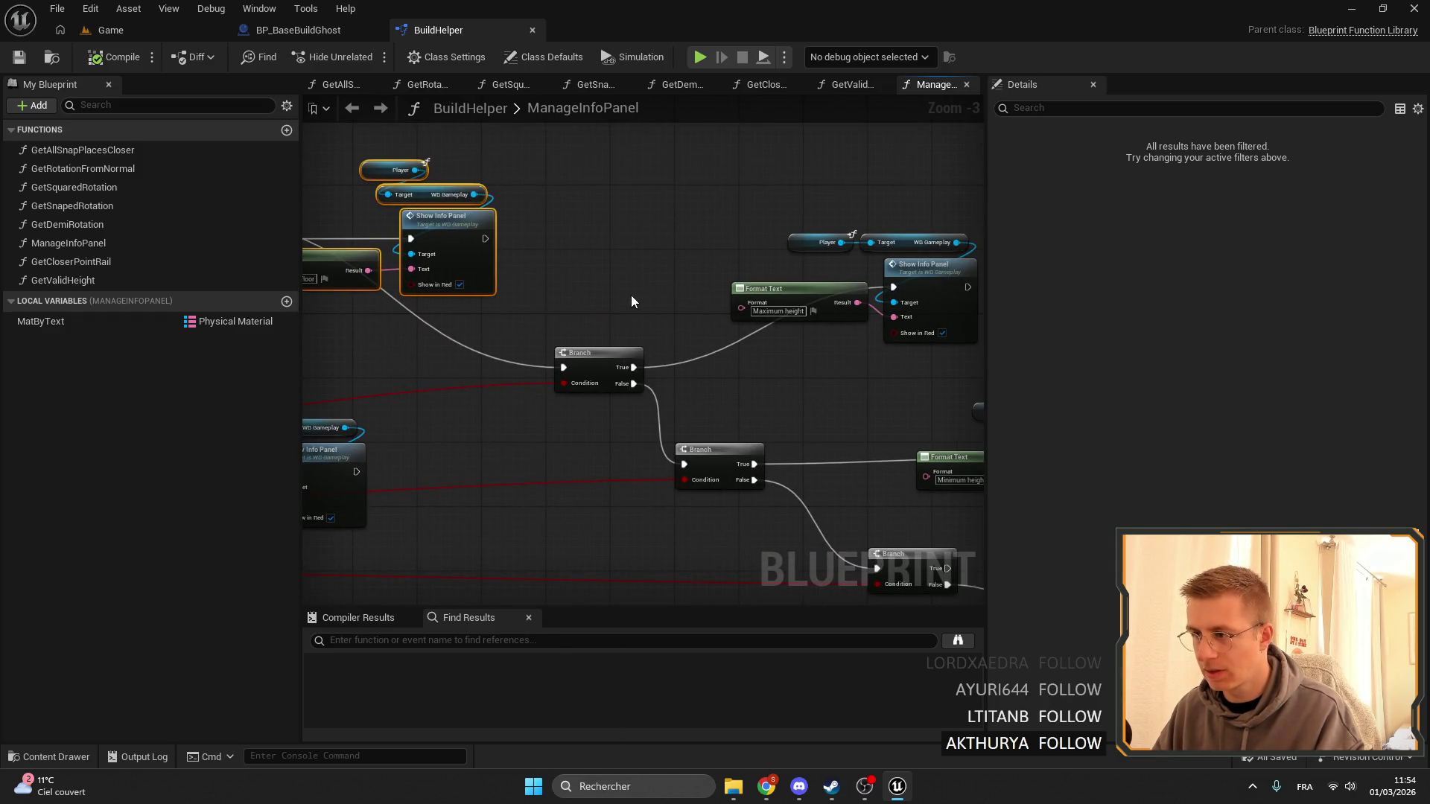
{"action": "mouse_move", "coordinate": [632, 300]}
{"action": "left_mouse_down"}
{"action": "mouse_move", "coordinate": [438, 289]}
{"action": "mouse_move", "coordinate": [399, 175]}
{"action": "mouse_move", "coordinate": [722, 230]}
{"action": "mouse_move", "coordinate": [670, 270]}
{"action": "mouse_move", "coordinate": [756, 278]}
{"action": "mouse_move", "coordinate": [869, 203]}
{"action": "left_mouse_up"}
{"action": "mouse_move", "coordinate": [804, 328]}
{"action": "left_mouse_down"}
{"action": "mouse_move", "coordinate": [577, 311]}
{"action": "mouse_move", "coordinate": [773, 297]}
{"action": "mouse_move", "coordinate": [600, 299]}
{"action": "mouse_move", "coordinate": [647, 427]}
{"action": "left_mouse_up"}
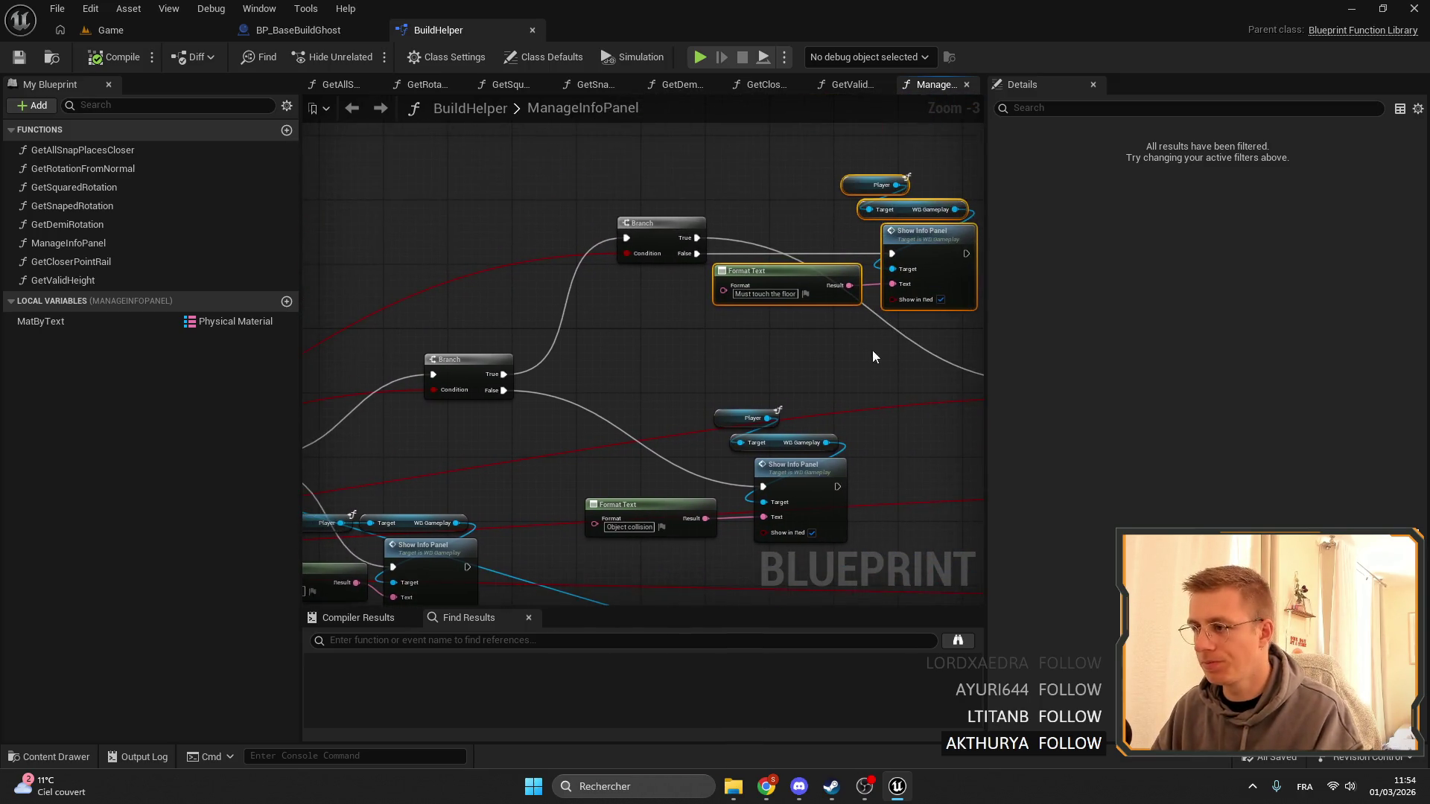
{"action": "left_click_drag", "start_coordinate": [757, 265], "coordinate": [740, 255]}
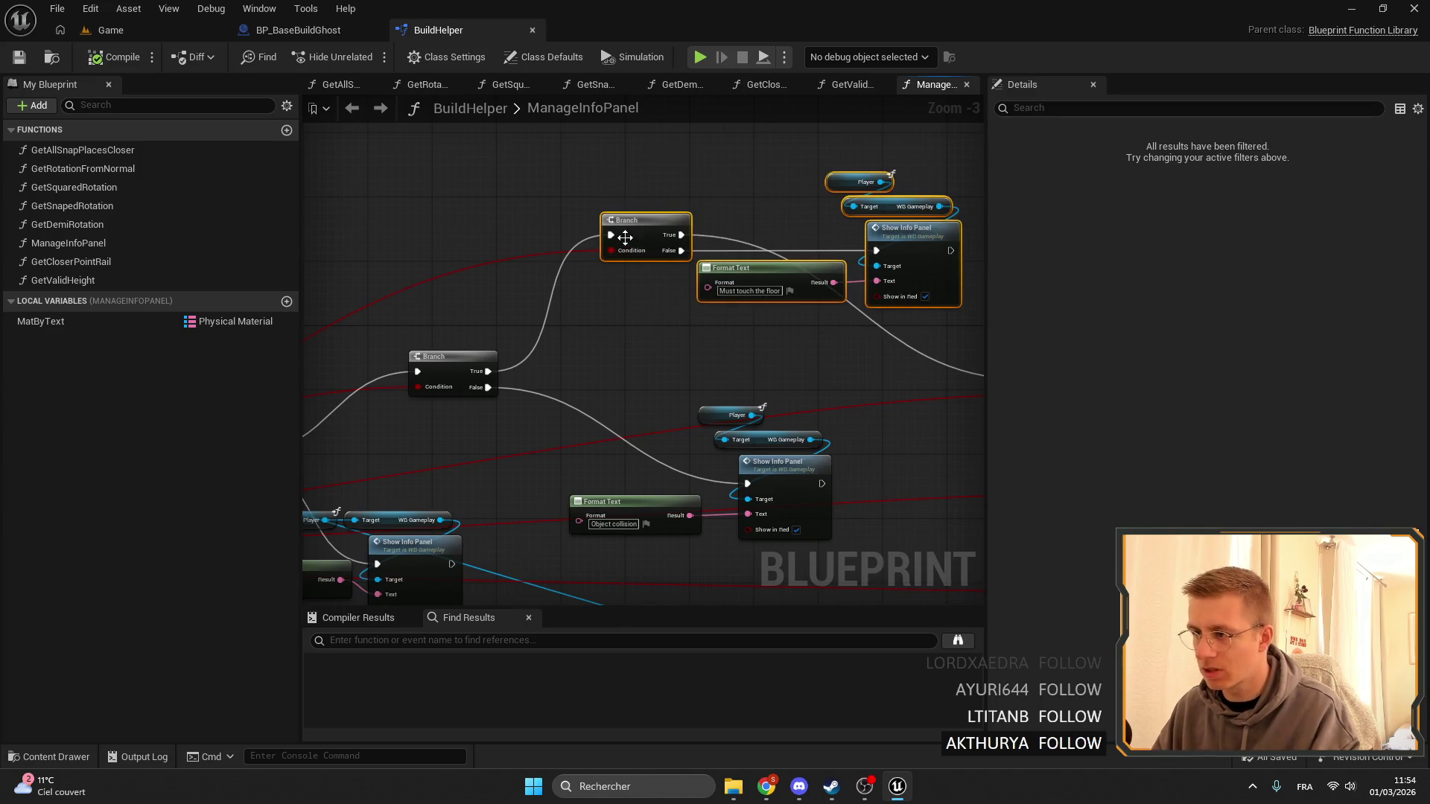
{"action": "mouse_move", "coordinate": [331, 510]}
{"action": "left_mouse_down"}
{"action": "mouse_move", "coordinate": [719, 418]}
{"action": "mouse_move", "coordinate": [666, 339]}
{"action": "left_mouse_up"}
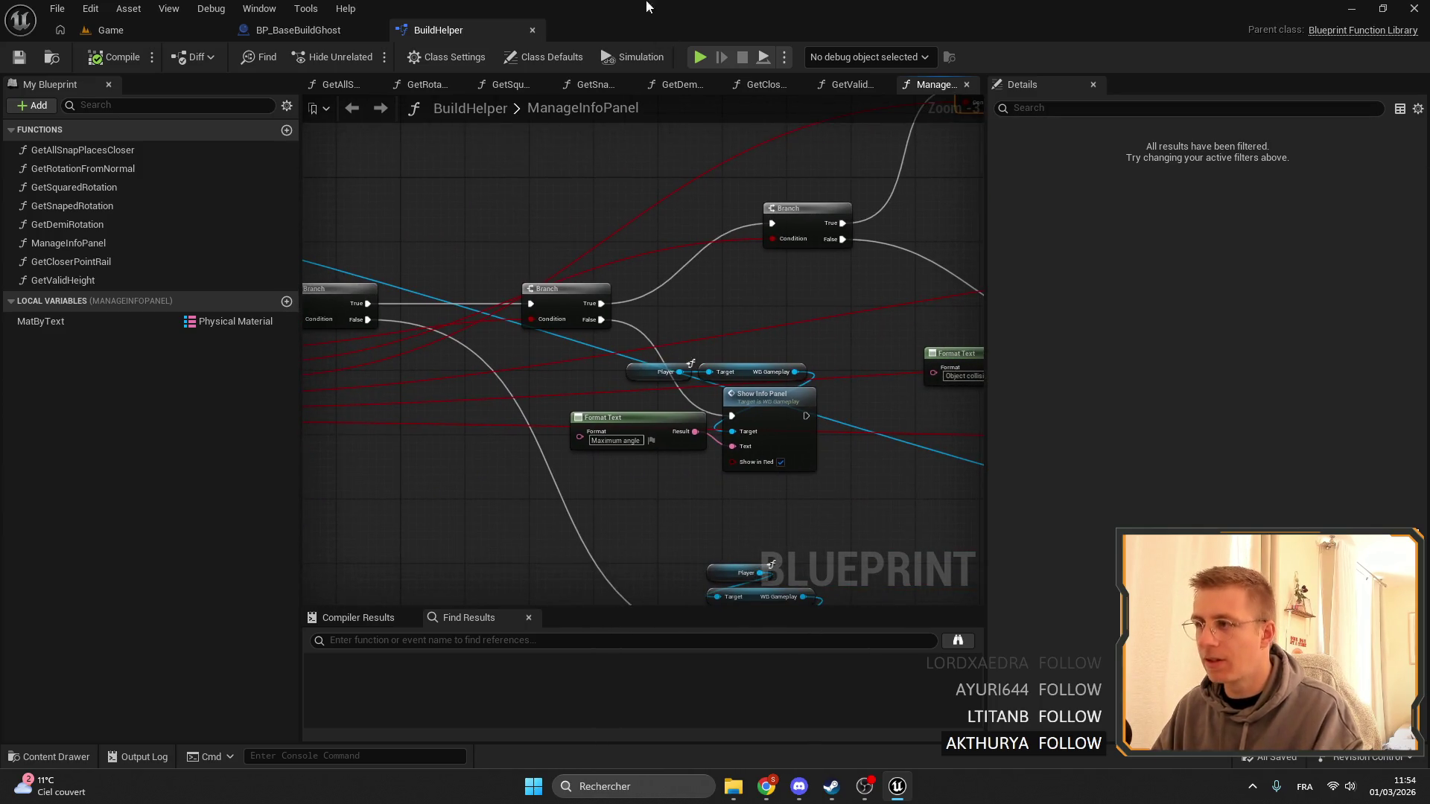
{"action": "left_click", "coordinate": [306, 30]}
{"action": "scroll", "coordinate": [578, 320], "scroll_direction": "up", "scroll_amount": 2}
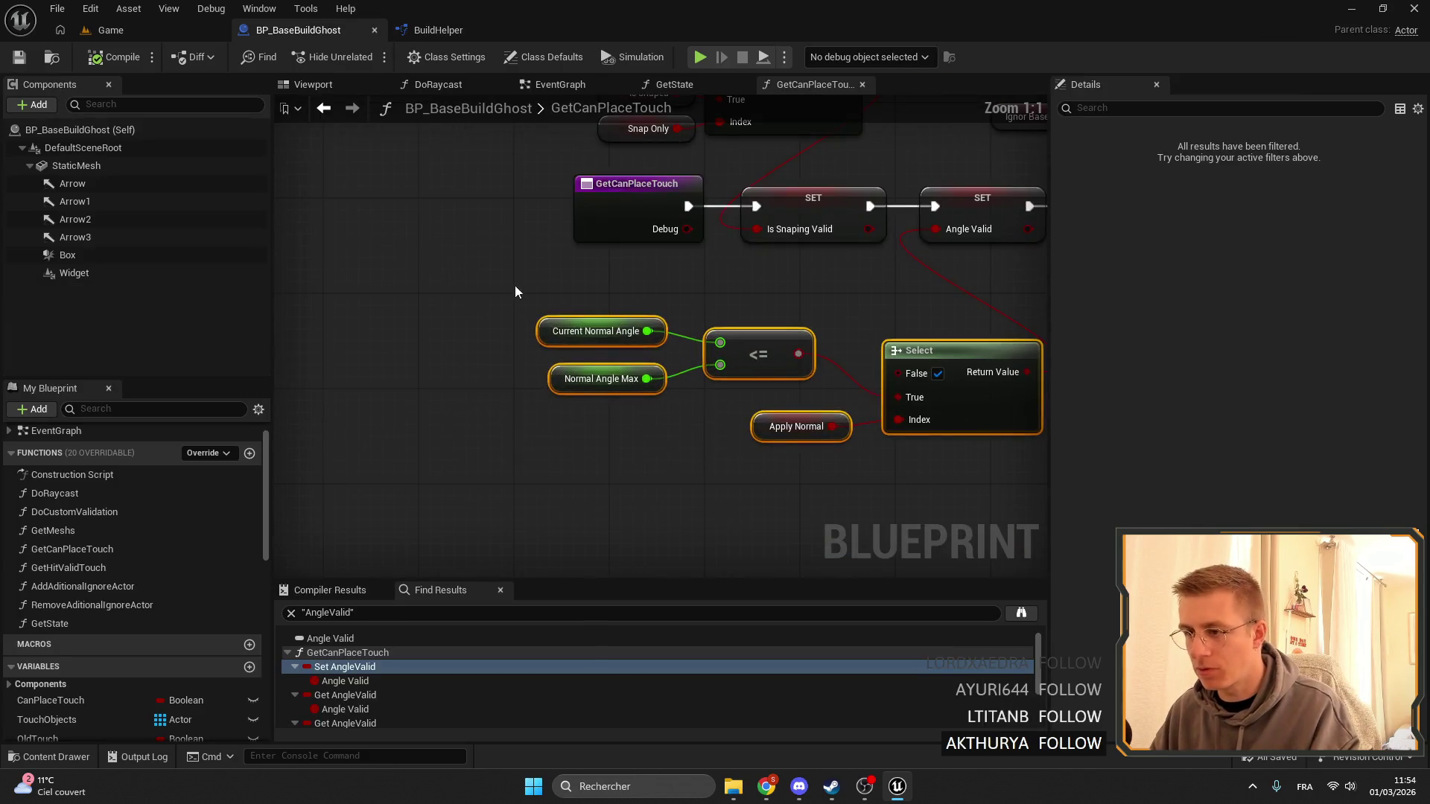
Find references to CurrentNormalAngle and open Place_Dirt's DoBuildRaycast where it is set.
{"action": "right_click", "coordinate": [537, 325]}
{"action": "left_click", "coordinate": [551, 321]}
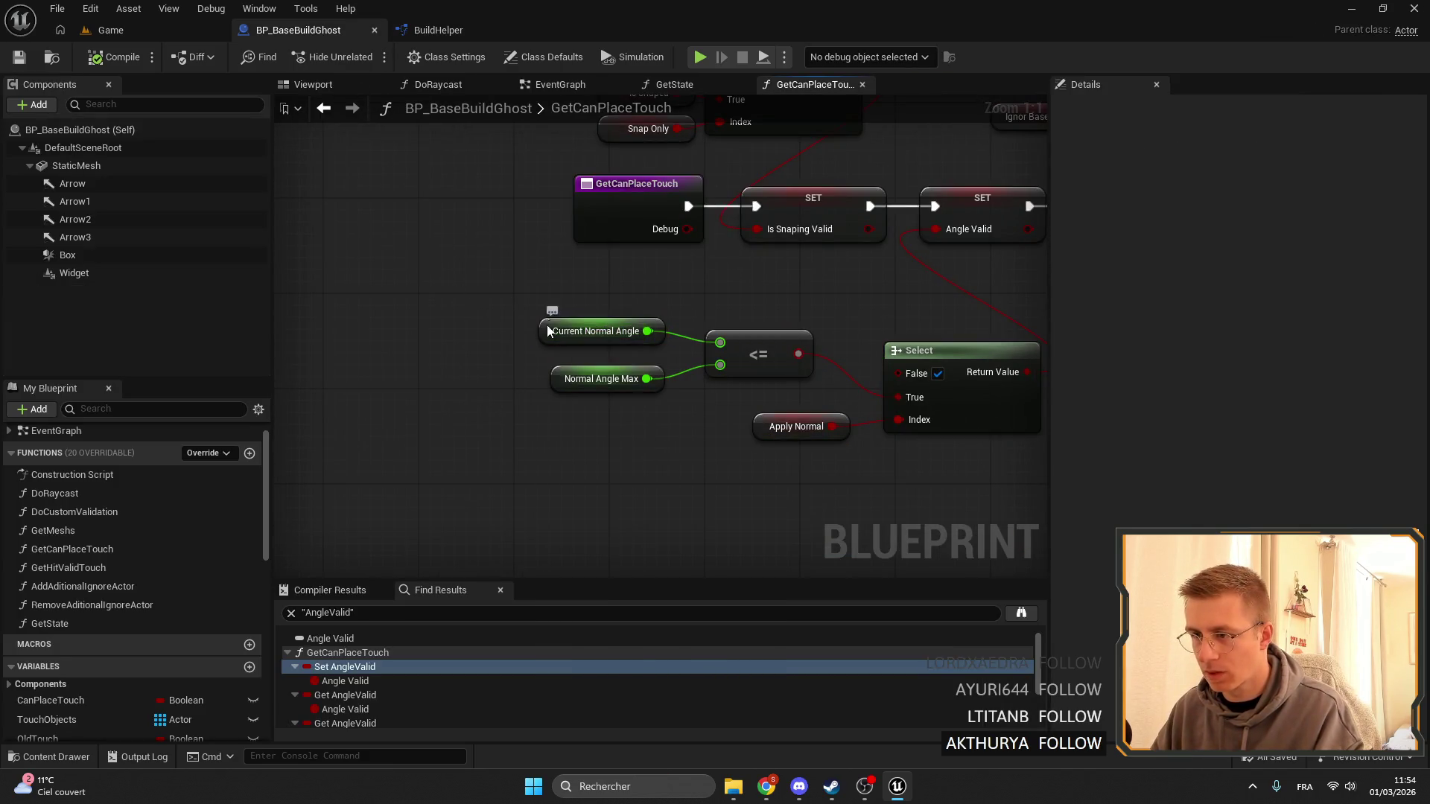
{"action": "right_click", "coordinate": [548, 331]}
{"action": "mouse_move", "coordinate": [671, 467]}
{"action": "left_click", "coordinate": [811, 474]}
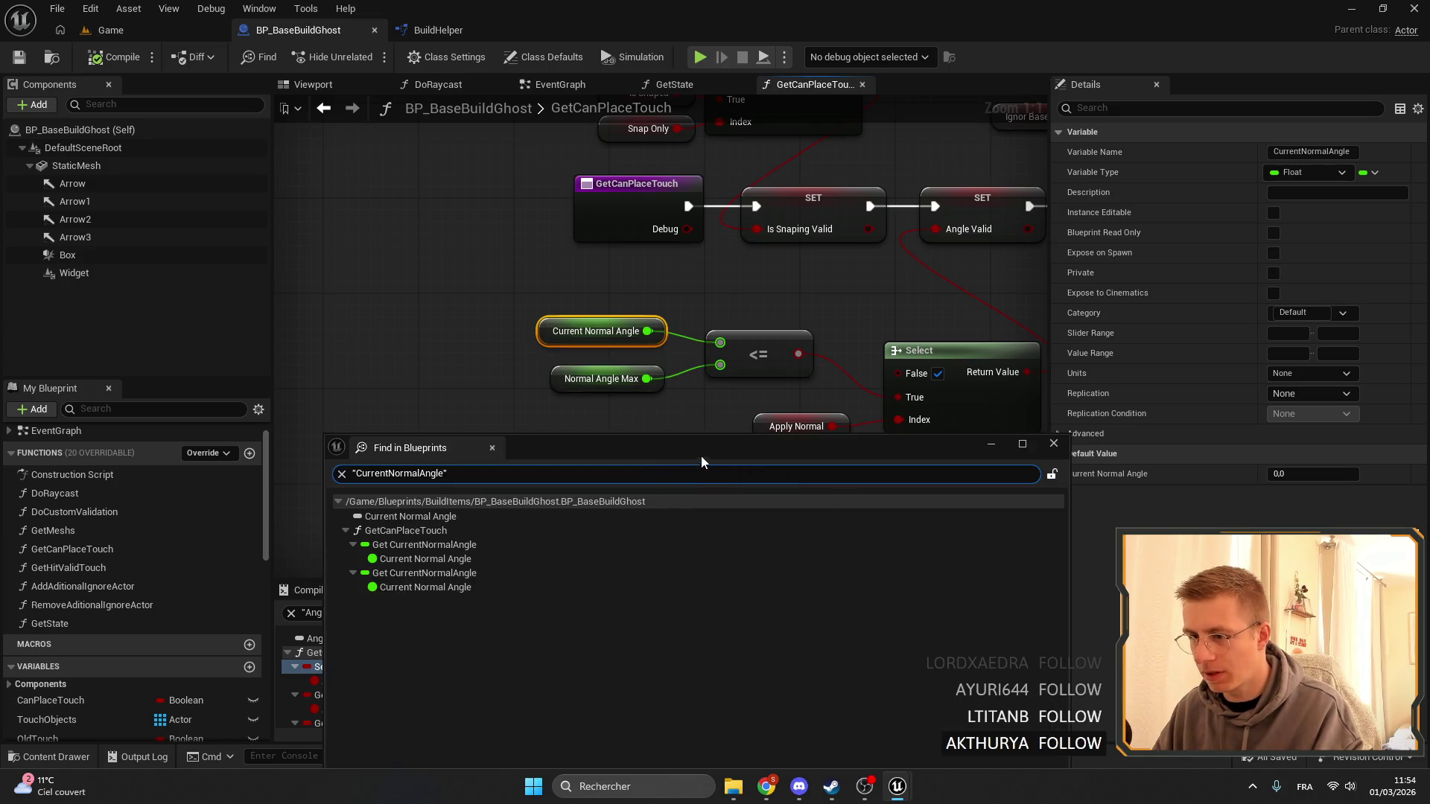
{"action": "left_click_drag", "start_coordinate": [700, 456], "coordinate": [636, 304]}
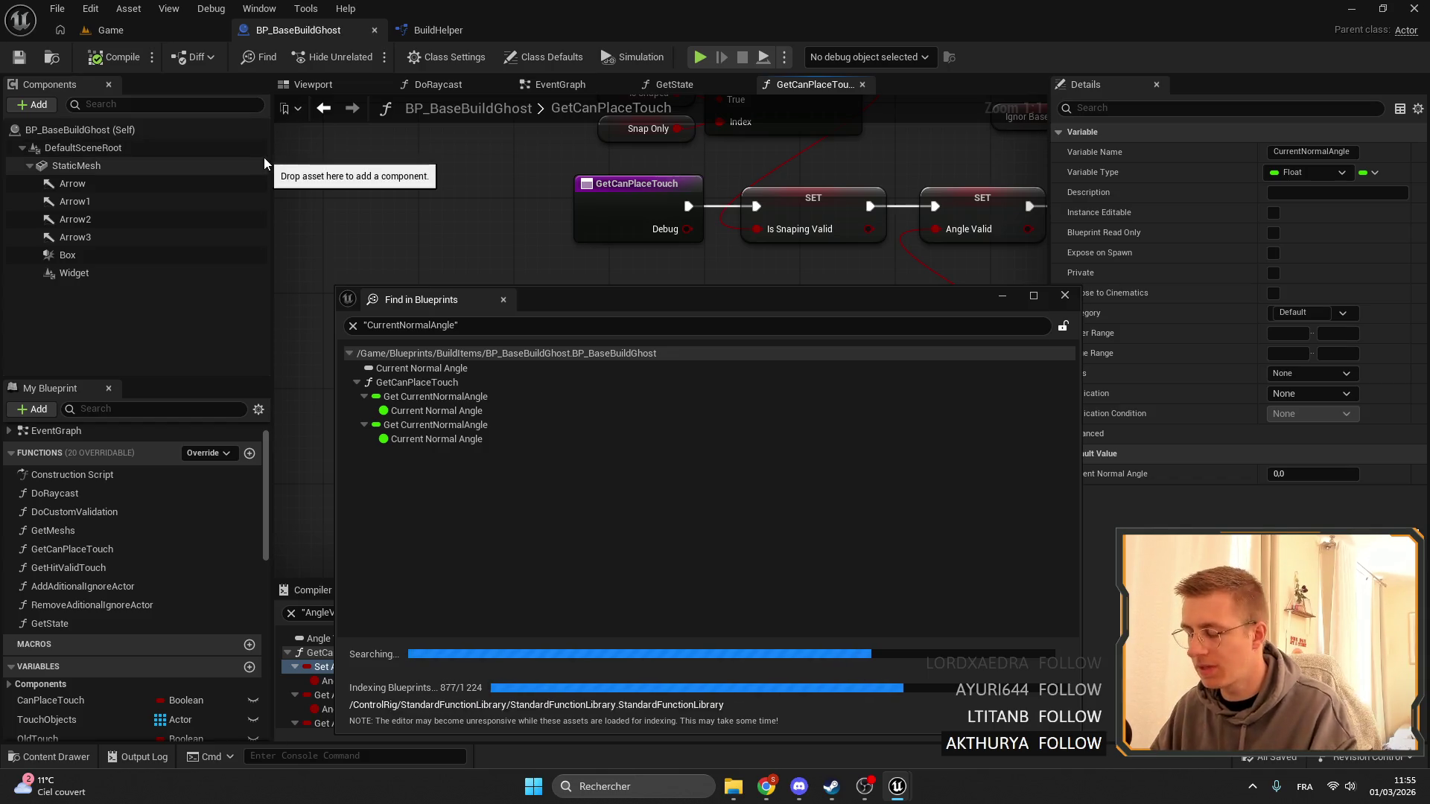
{"action": "left_click", "coordinate": [417, 484]}
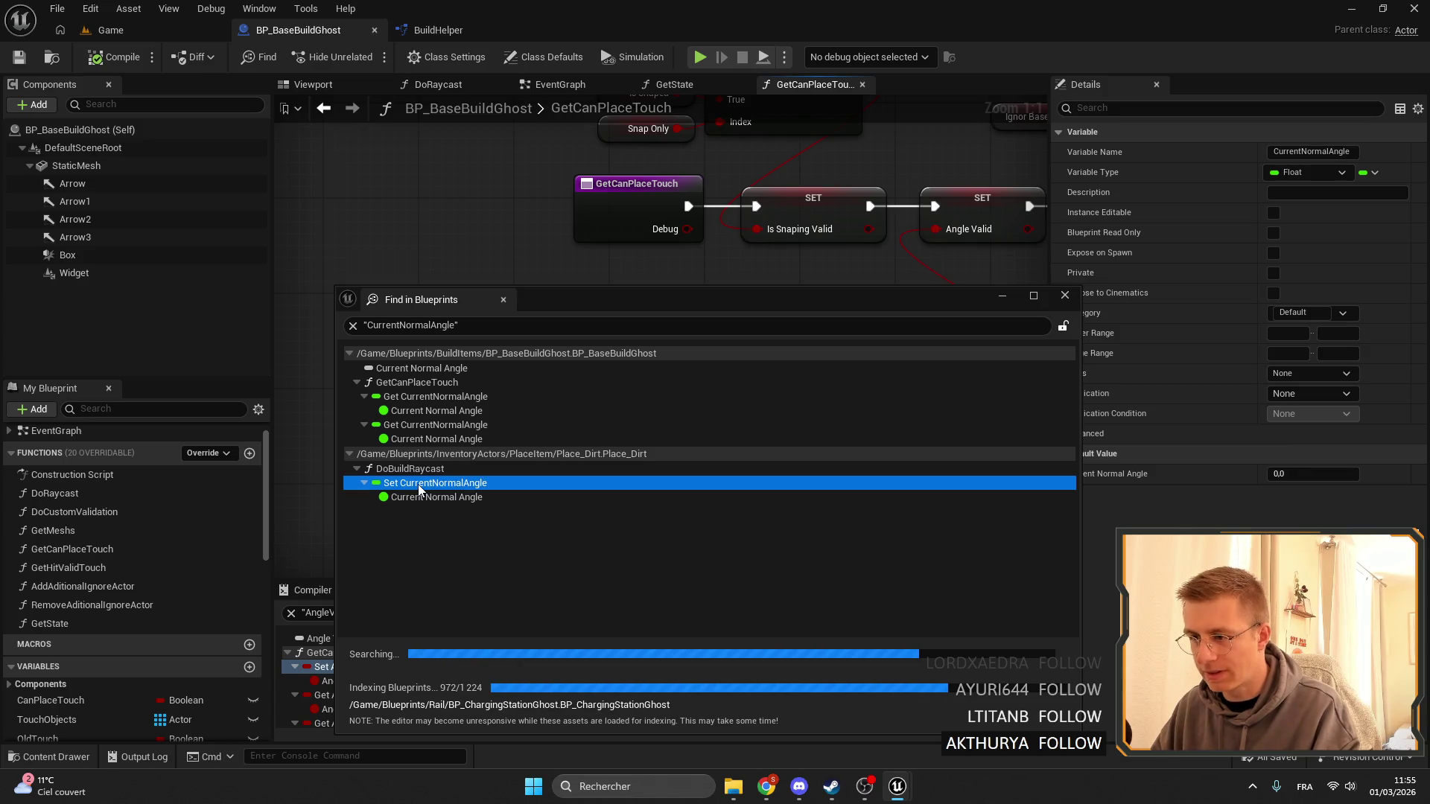
{"action": "double_click", "coordinate": [418, 484]}
{"action": "left_click", "coordinate": [1067, 296]}
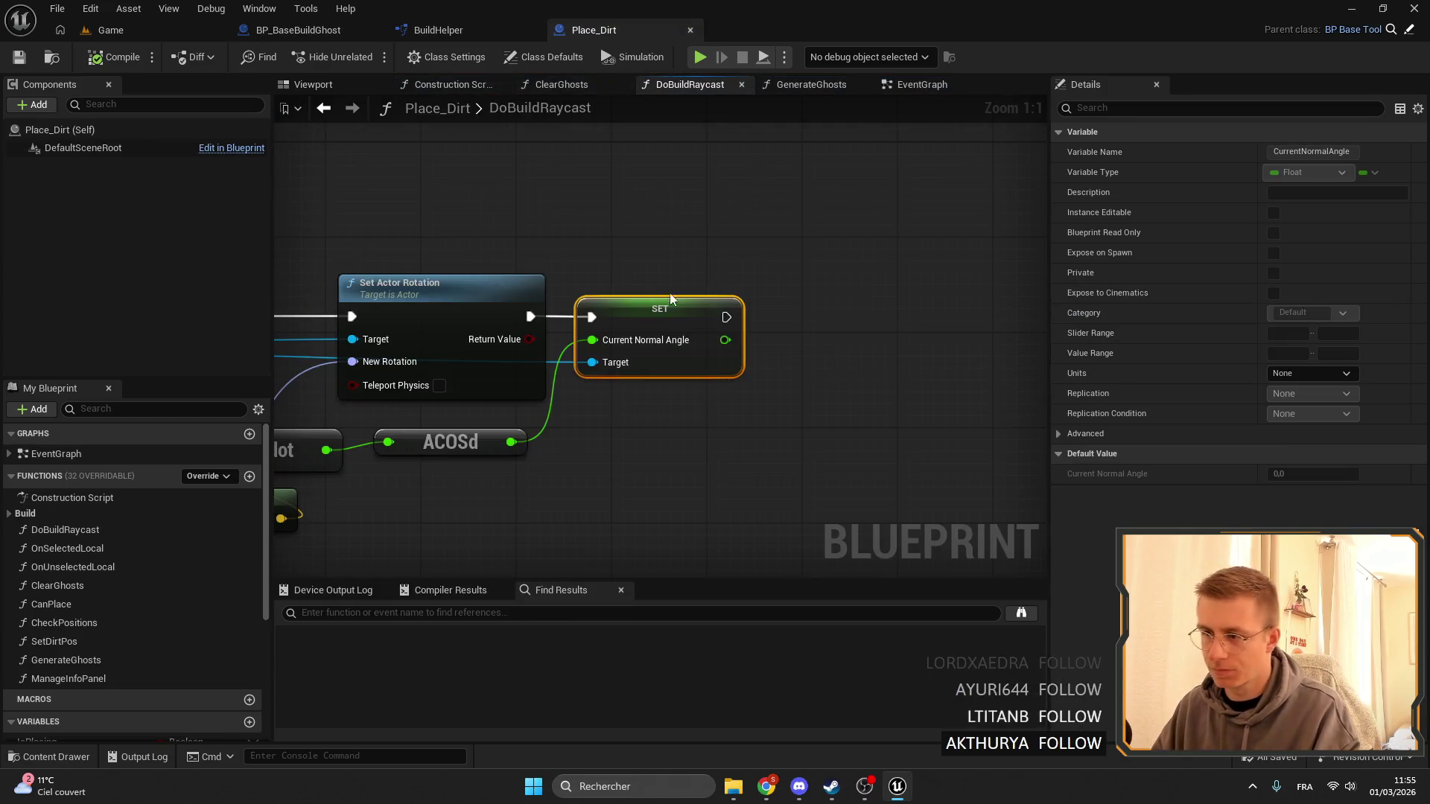
Equip the Dirt item in the running game, then return to DoBuildRaycast's angle nodes.
{"action": "scroll", "coordinate": [670, 299], "scroll_direction": "down", "scroll_amount": 4}
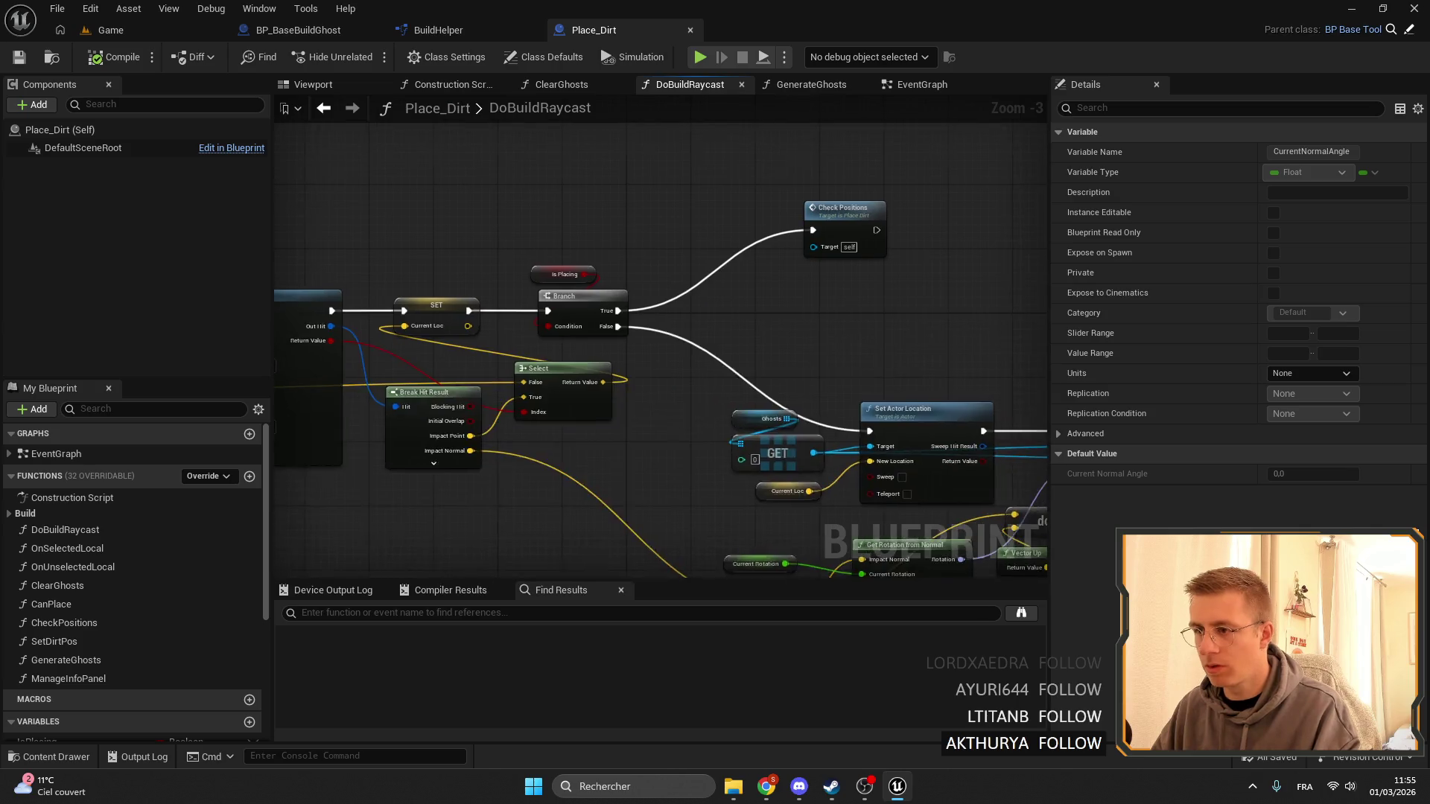
{"action": "left_click_drag", "start_coordinate": [747, 210], "coordinate": [820, 243]}
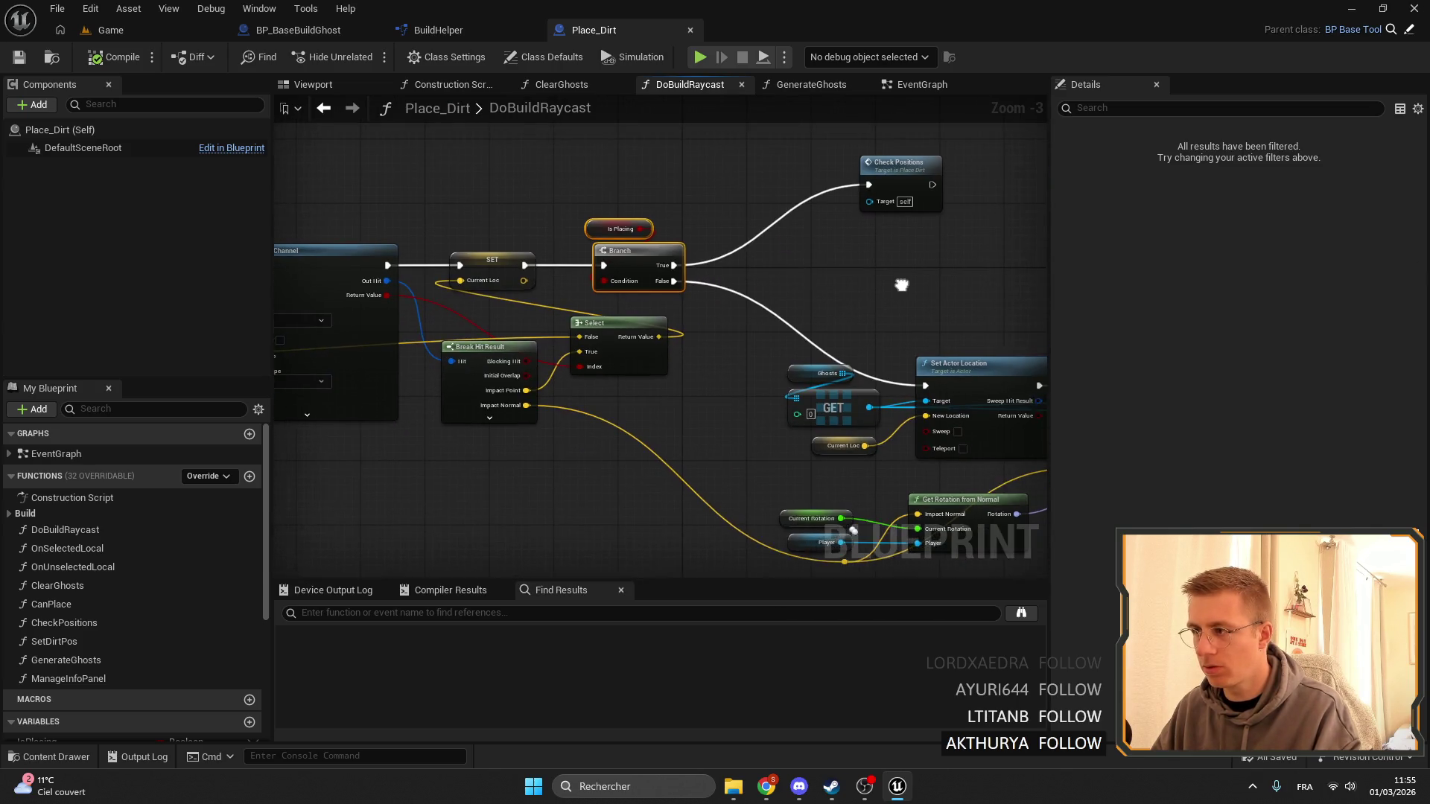
{"action": "mouse_move", "coordinate": [901, 285]}
{"action": "left_mouse_down"}
{"action": "mouse_move", "coordinate": [865, 297]}
{"action": "mouse_move", "coordinate": [590, 271]}
{"action": "left_mouse_up"}
{"action": "mouse_move", "coordinate": [591, 182]}
{"action": "left_mouse_down"}
{"action": "mouse_move", "coordinate": [635, 211]}
{"action": "mouse_move", "coordinate": [594, 271]}
{"action": "mouse_move", "coordinate": [791, 281]}
{"action": "left_mouse_up"}
{"action": "left_click", "coordinate": [110, 30]}
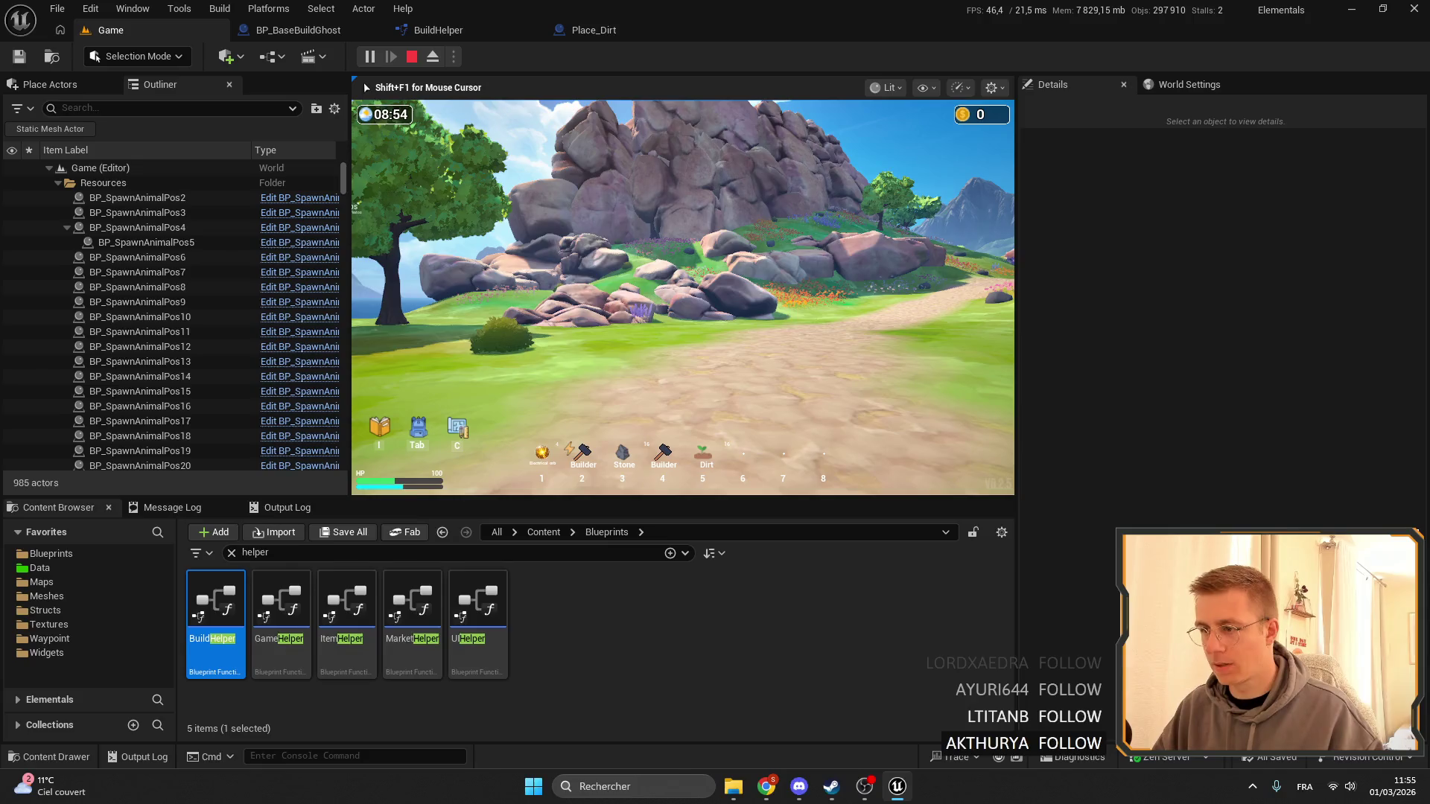
{"action": "key", "text": "5"}
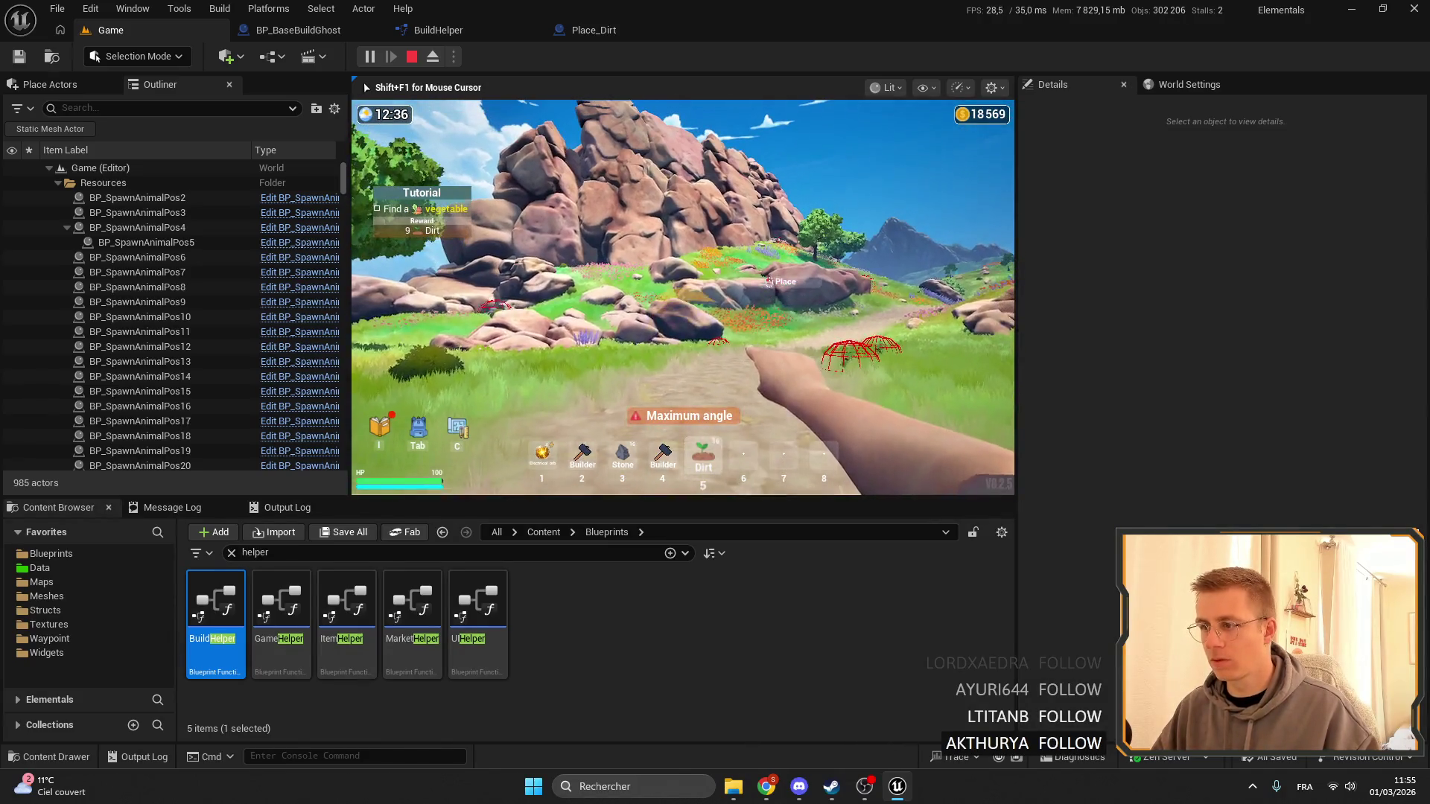
{"action": "key", "text": "shift+F1"}
{"action": "left_click", "coordinate": [594, 32]}
Put a breakpoint on the angle SET node and inspect its dot product and Vector Up inputs.
{"action": "right_click", "coordinate": [826, 331]}
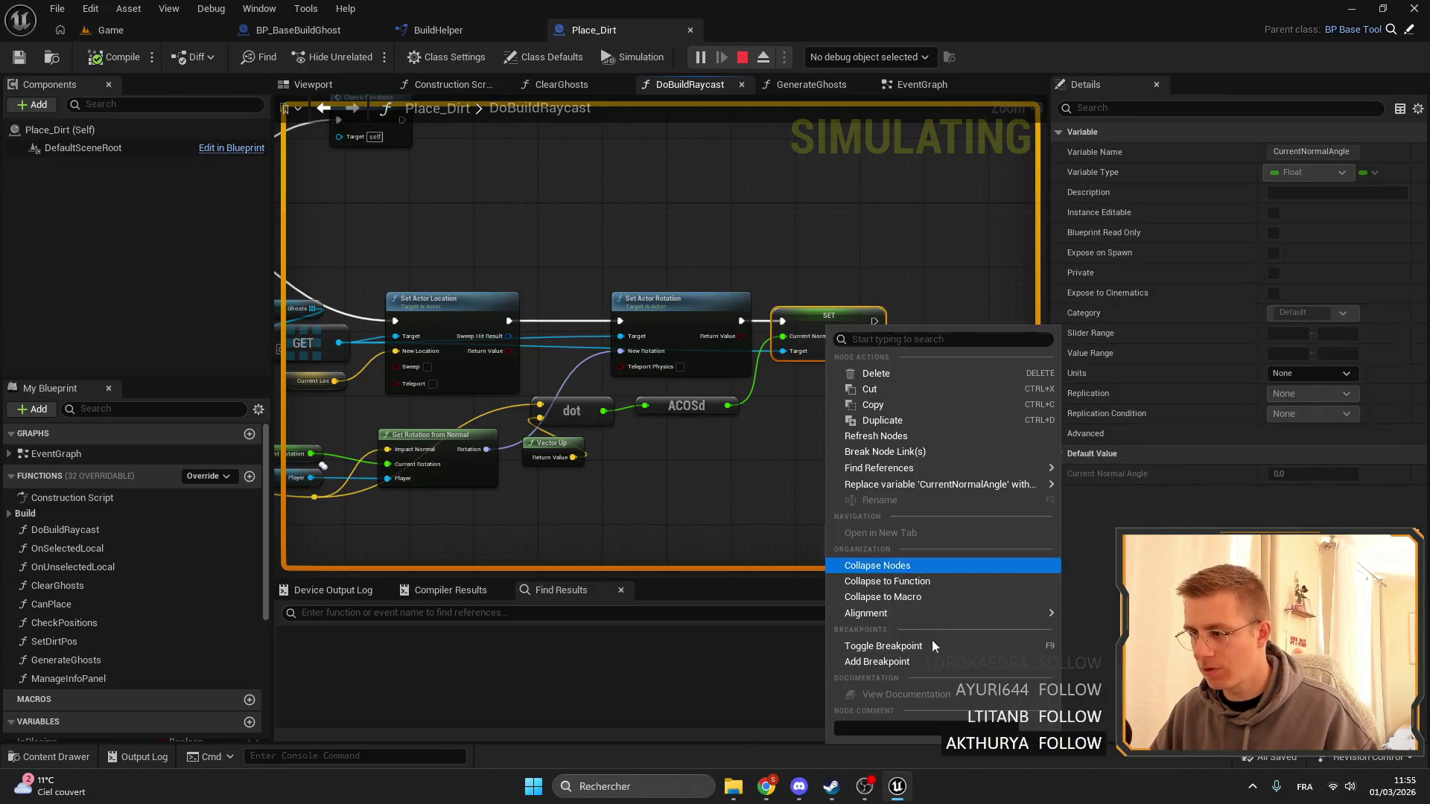
{"action": "left_click", "coordinate": [918, 664]}
{"action": "mouse_move", "coordinate": [792, 373]}
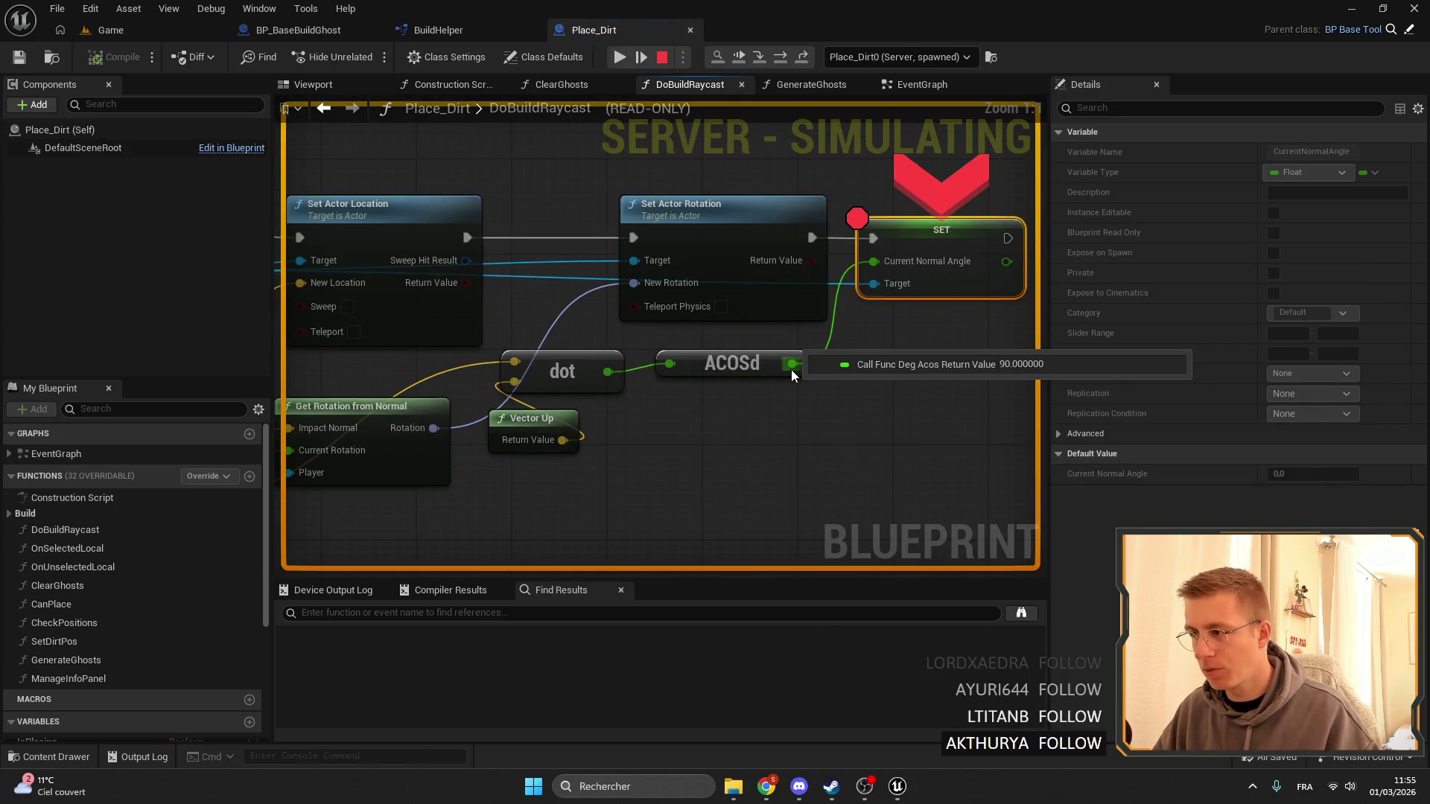
{"action": "left_click_drag", "start_coordinate": [547, 438], "coordinate": [678, 433]}
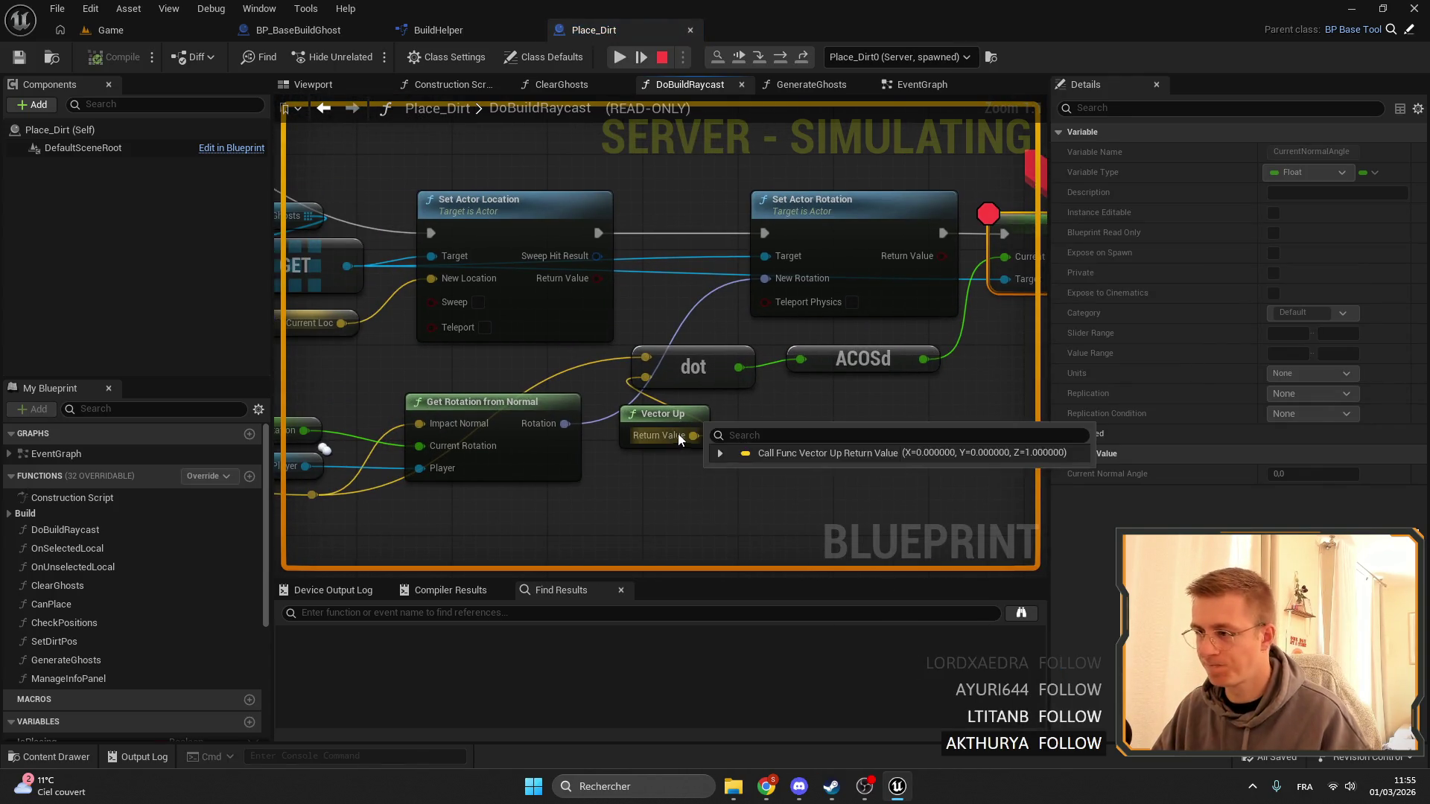
{"action": "left_click_drag", "start_coordinate": [730, 365], "coordinate": [1027, 335]}
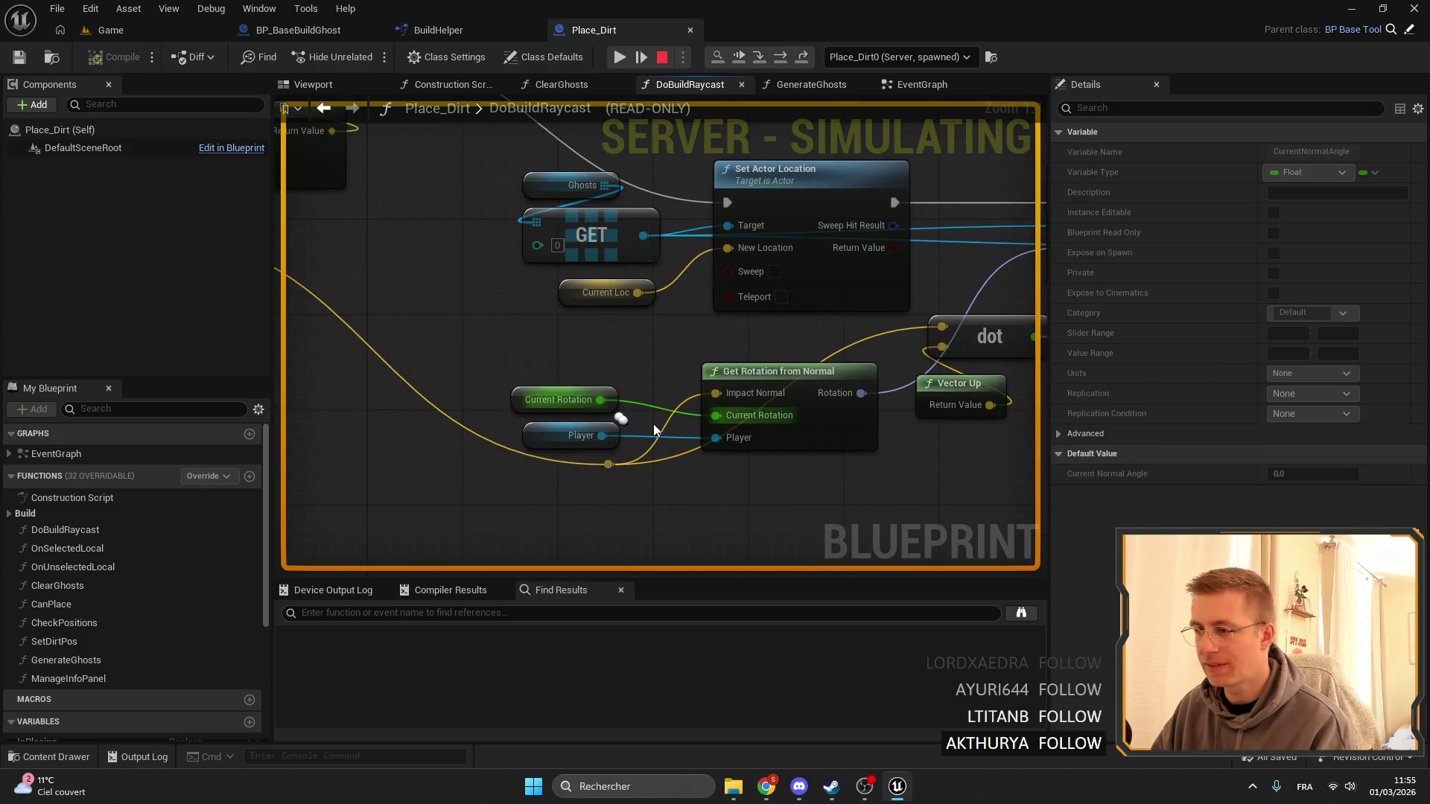
{"action": "mouse_move", "coordinate": [606, 464]}
{"action": "mouse_move", "coordinate": [602, 400]}
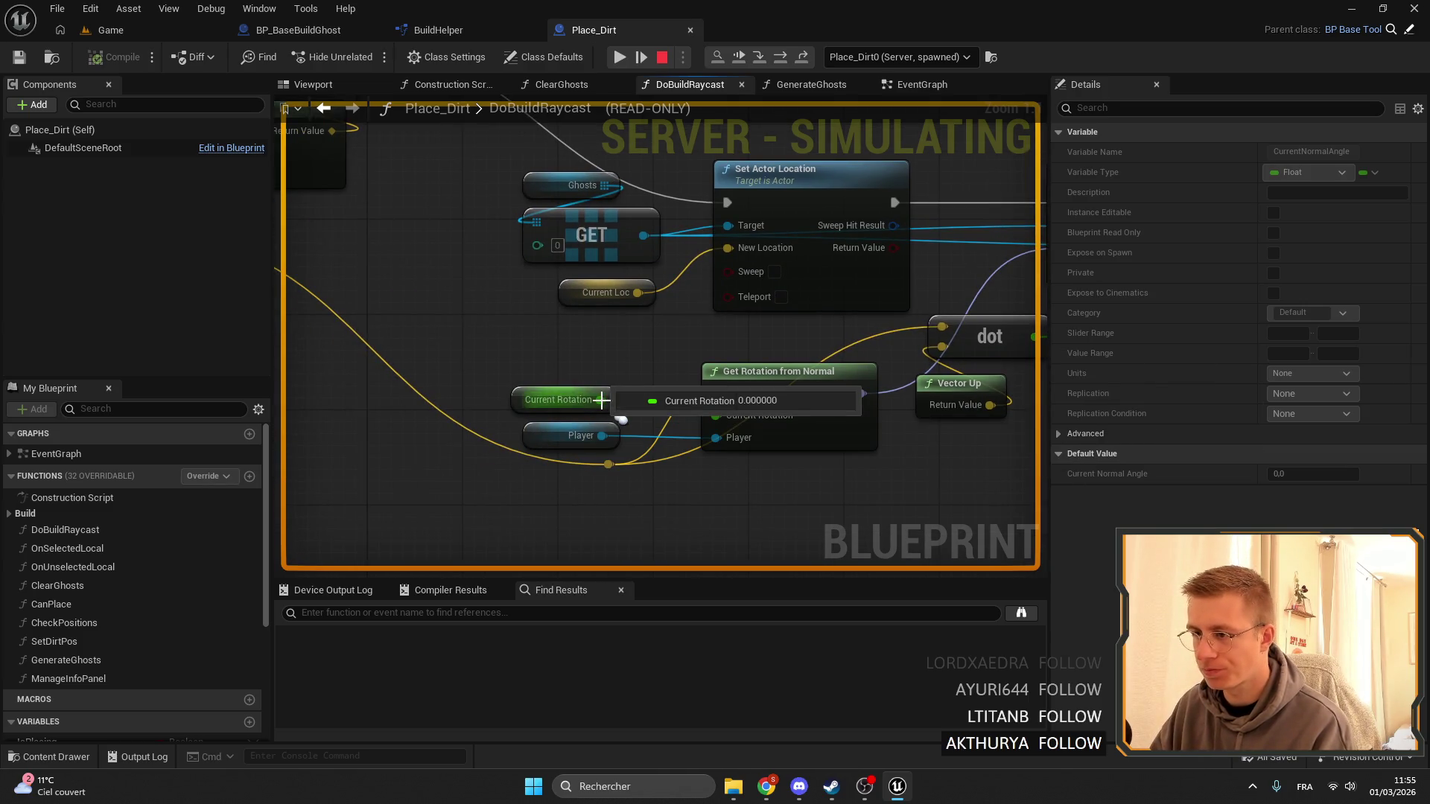
{"action": "mouse_move", "coordinate": [586, 440]}
{"action": "left_mouse_down"}
{"action": "mouse_move", "coordinate": [423, 448]}
{"action": "mouse_move", "coordinate": [206, 491]}
{"action": "left_mouse_up"}
{"action": "mouse_move", "coordinate": [753, 395]}
{"action": "left_click_drag", "start_coordinate": [526, 214], "coordinate": [824, 400]}
{"action": "left_click_drag", "start_coordinate": [552, 415], "coordinate": [789, 400]}
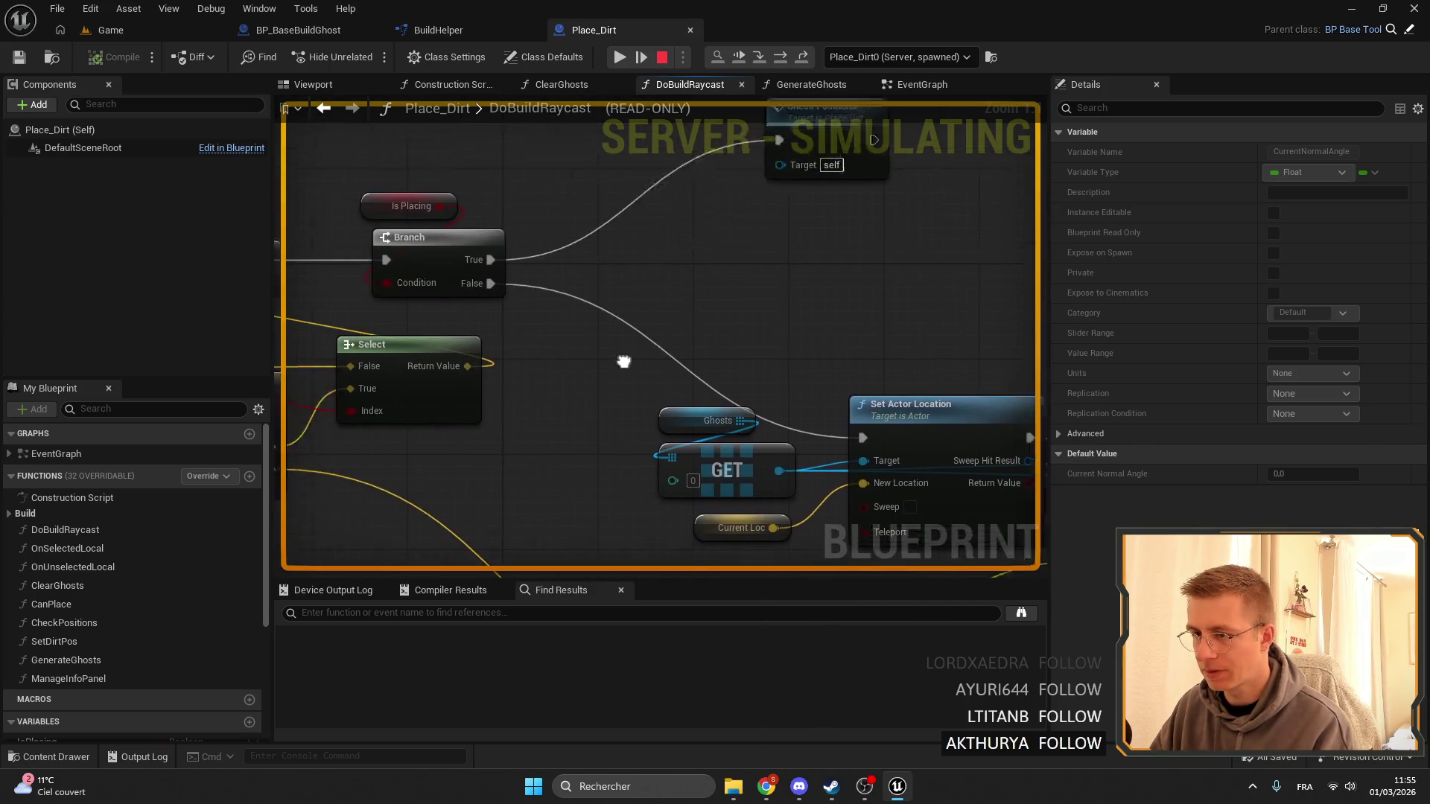
{"action": "left_click_drag", "start_coordinate": [526, 316], "coordinate": [827, 321]}
Continue past the breakpoint, remove it, and resume the game session.
{"action": "key", "text": "ctrl+Tab"}
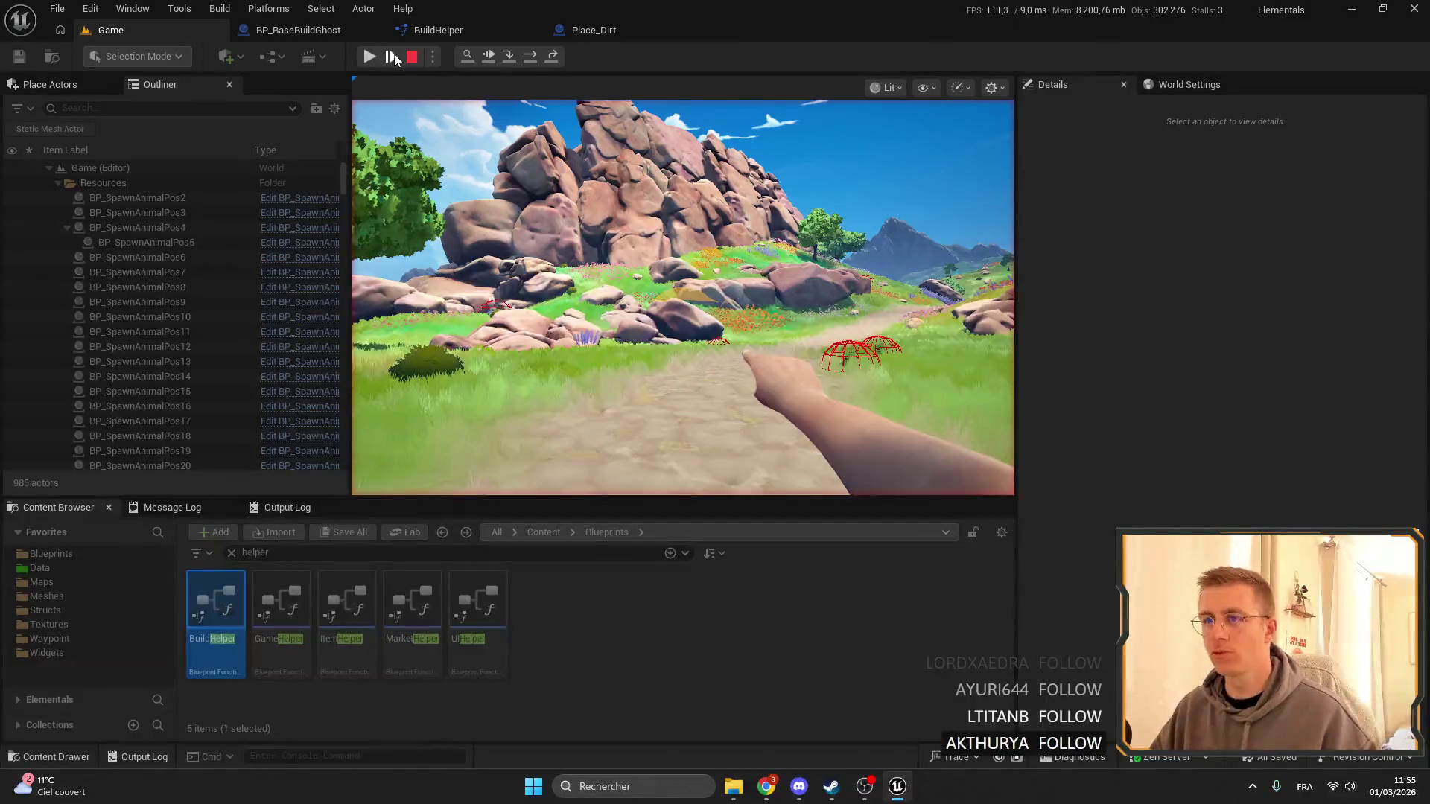
{"action": "left_click", "coordinate": [392, 57]}
{"action": "right_click", "coordinate": [715, 327]}
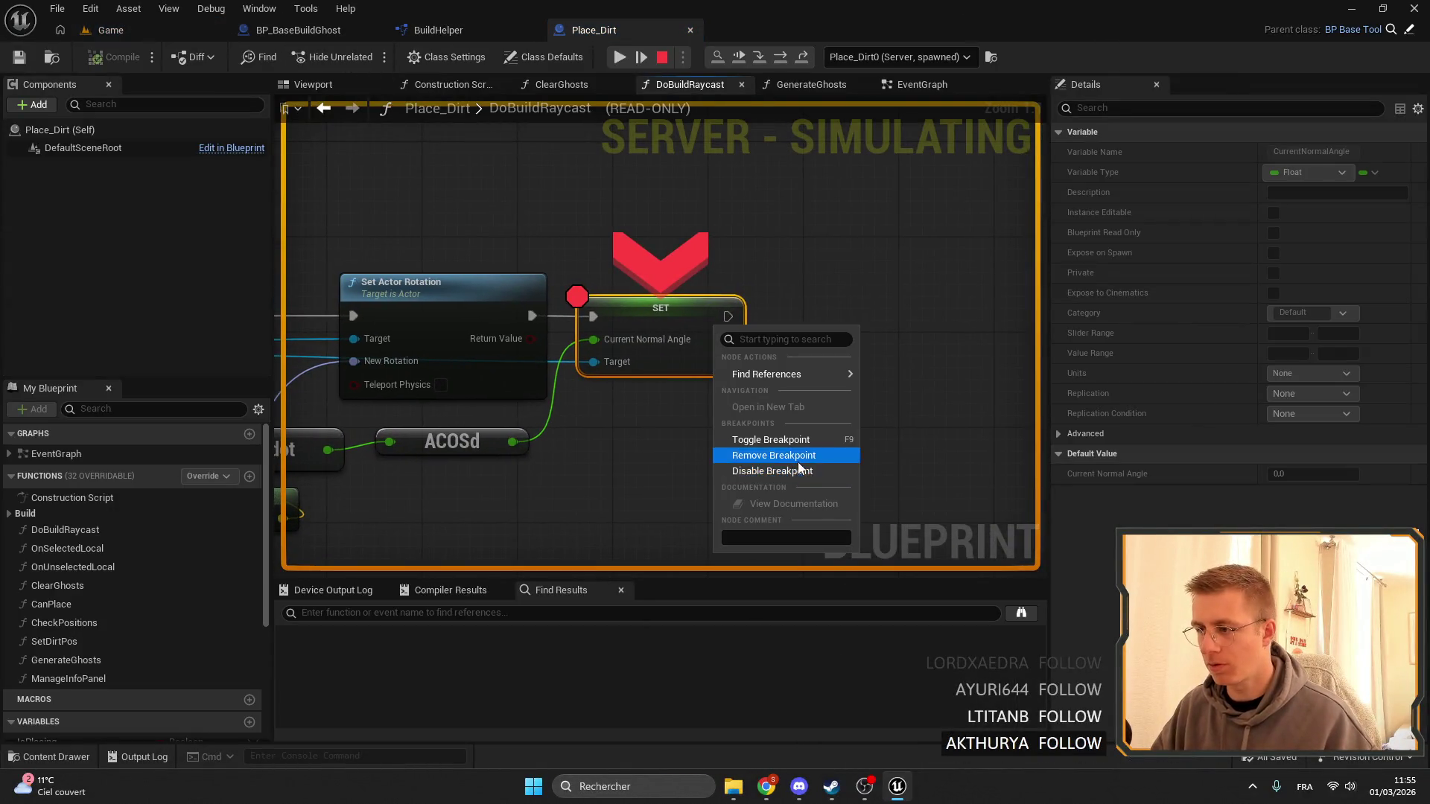
{"action": "left_click", "coordinate": [799, 461]}
{"action": "left_click", "coordinate": [619, 57]}
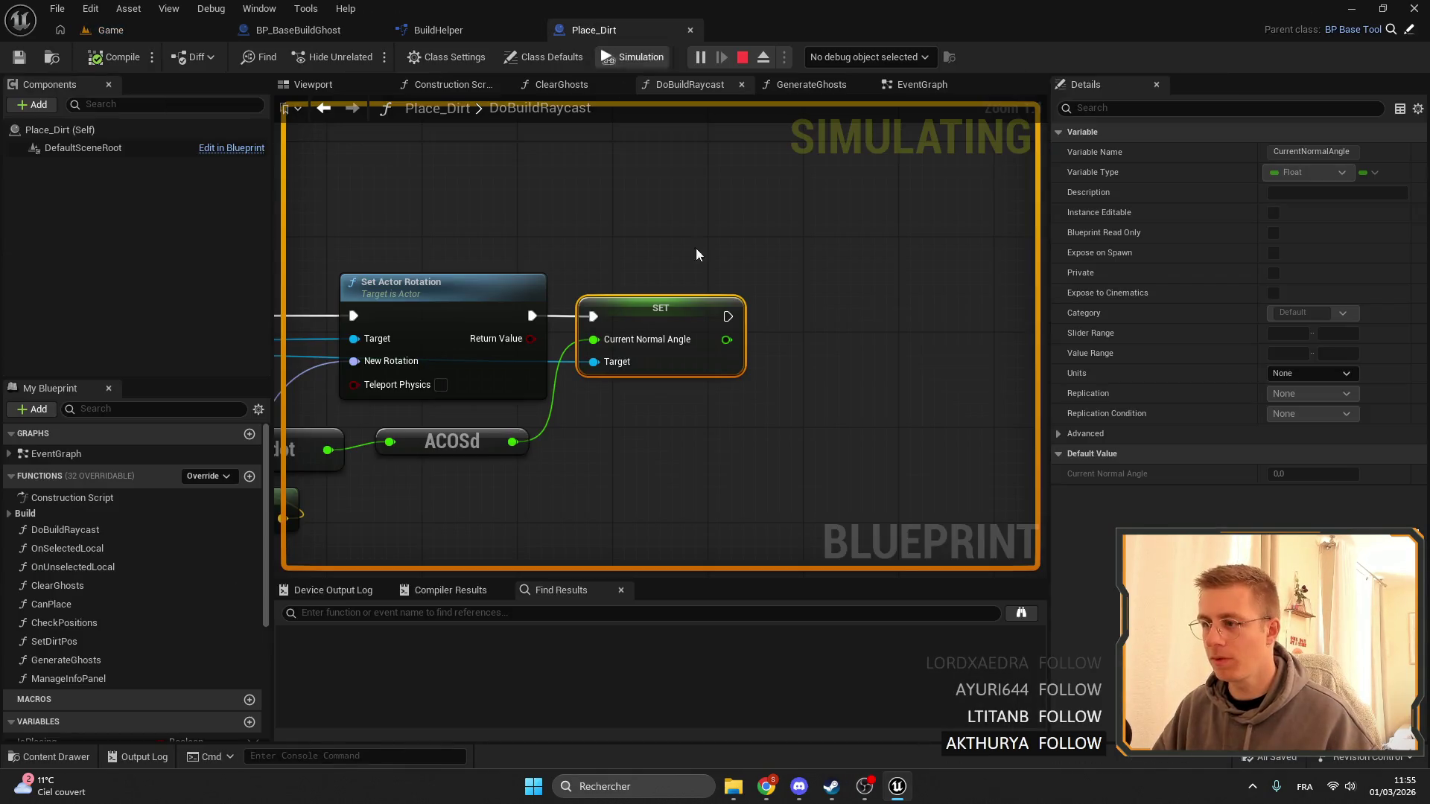
Re-add the SET breakpoint to read the ACOSd result of 0, then remove it.
{"action": "right_click", "coordinate": [665, 326]}
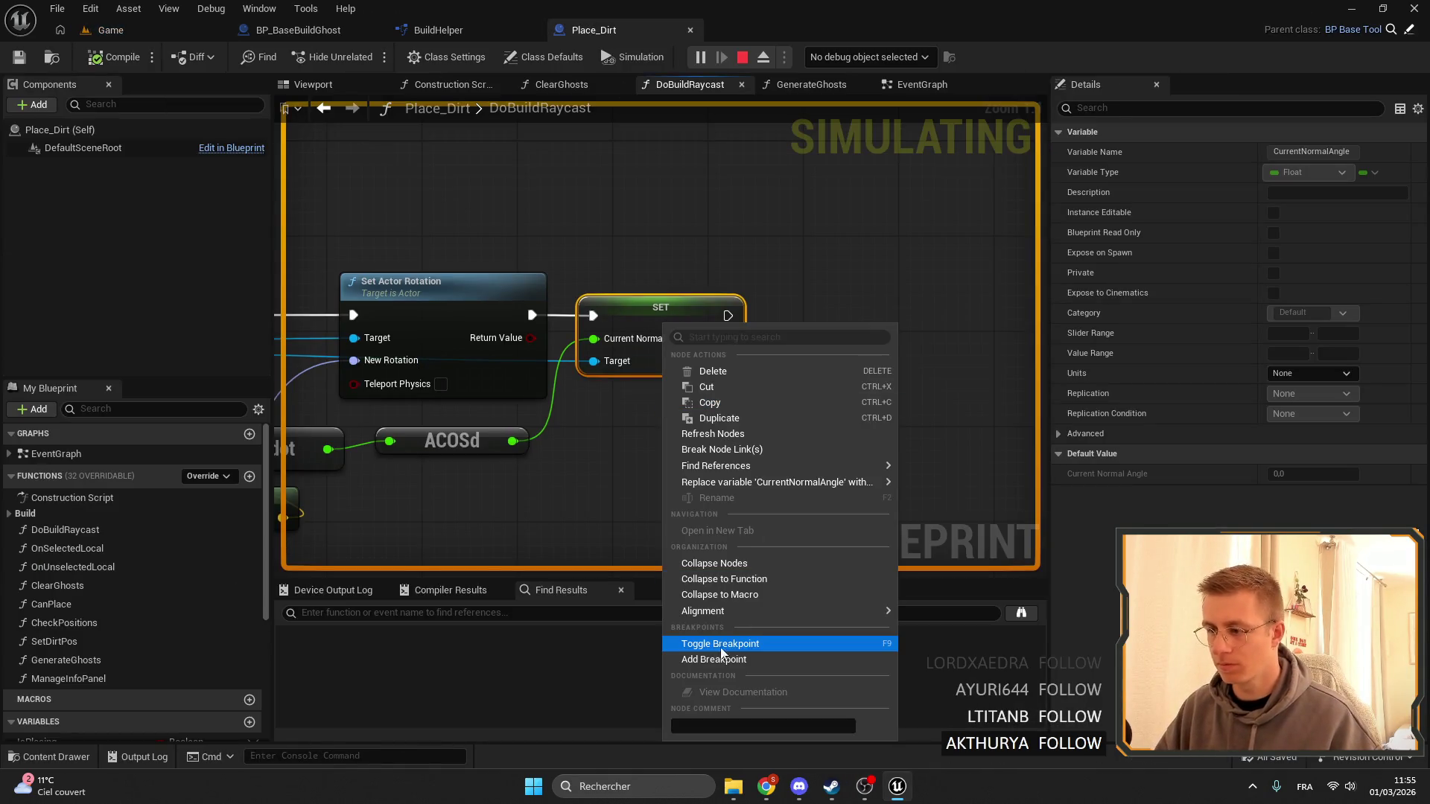
{"action": "left_click", "coordinate": [701, 660]}
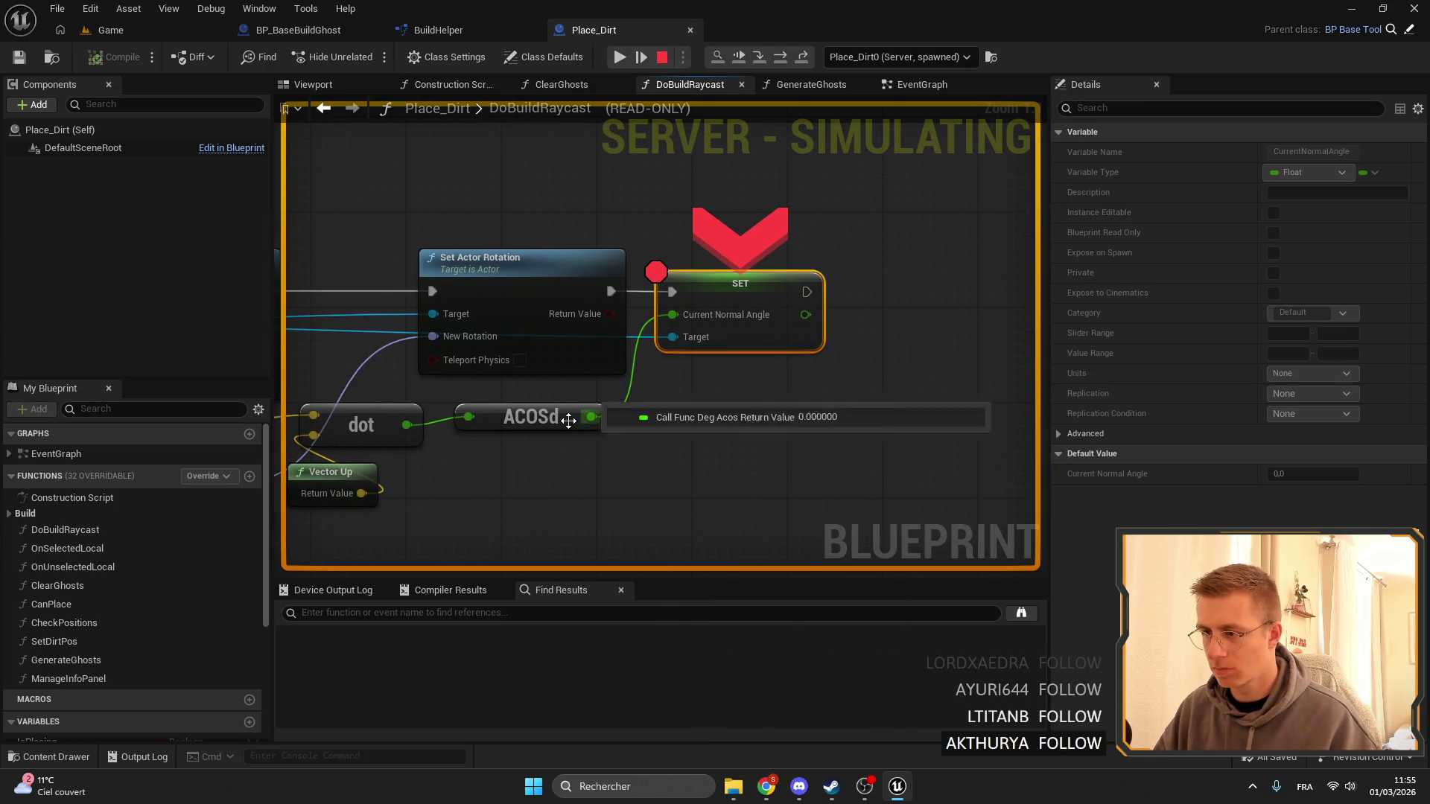
{"action": "left_click_drag", "start_coordinate": [587, 426], "coordinate": [836, 359]}
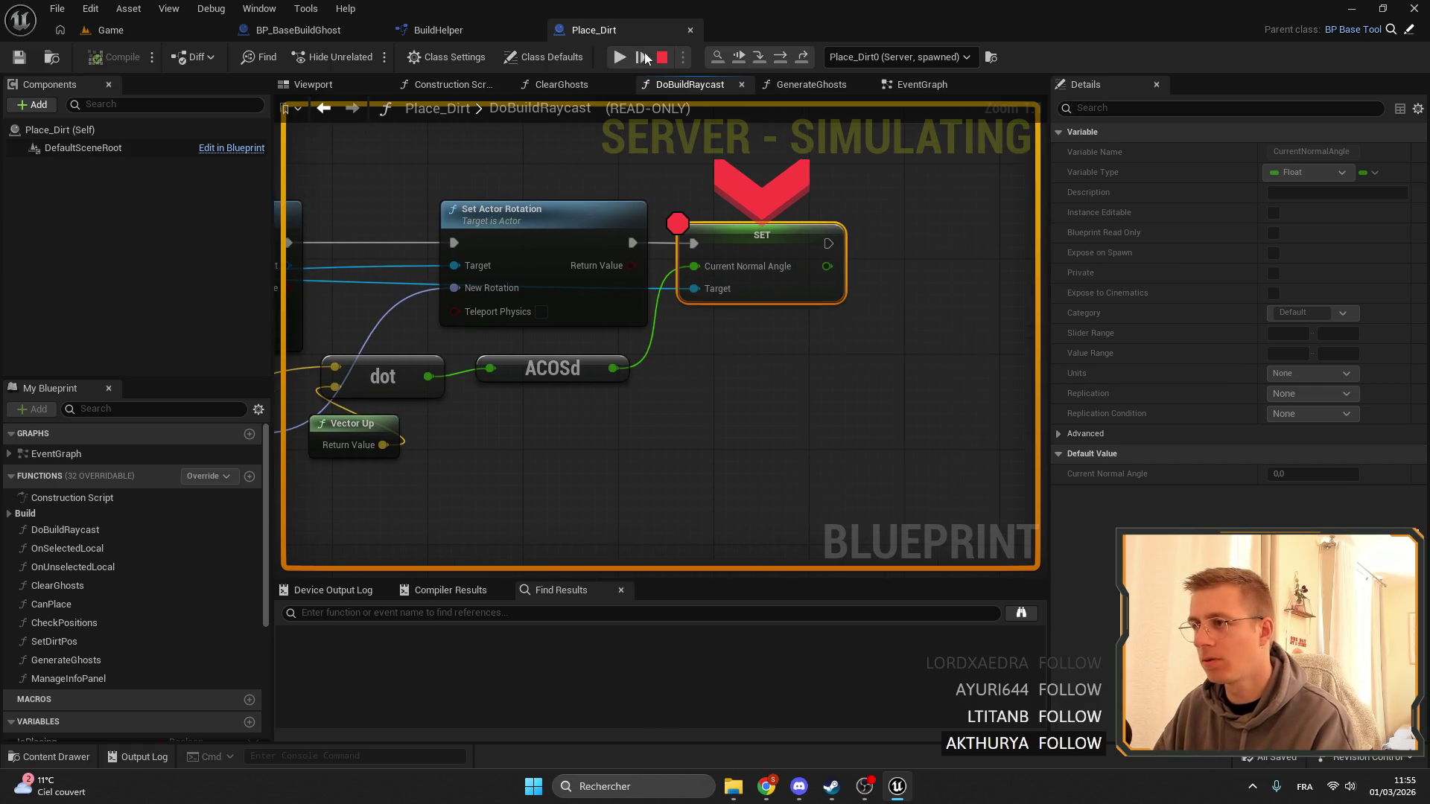
{"action": "right_click", "coordinate": [759, 243]}
{"action": "left_click", "coordinate": [819, 389]}
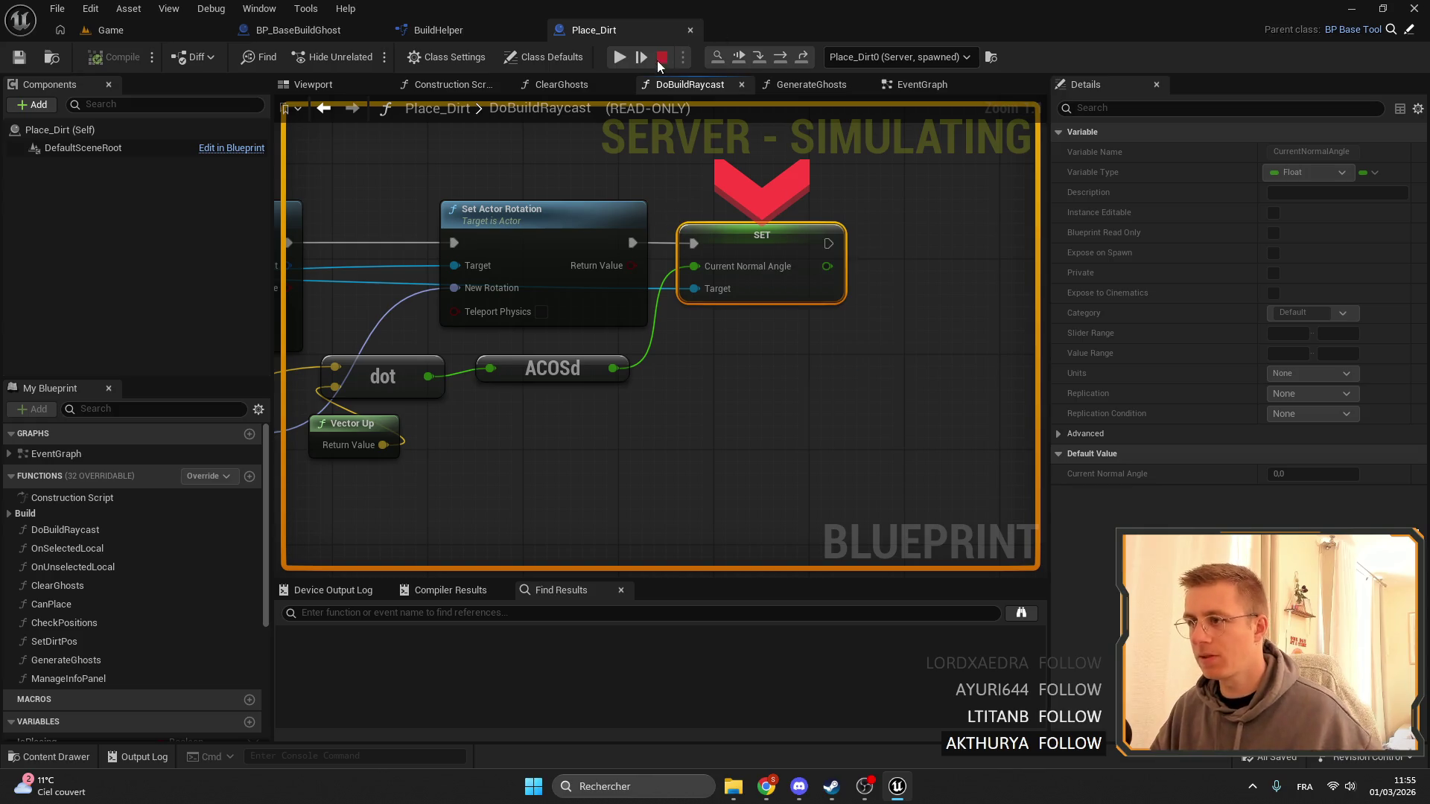
{"action": "left_click_drag", "start_coordinate": [746, 235], "coordinate": [808, 228]}
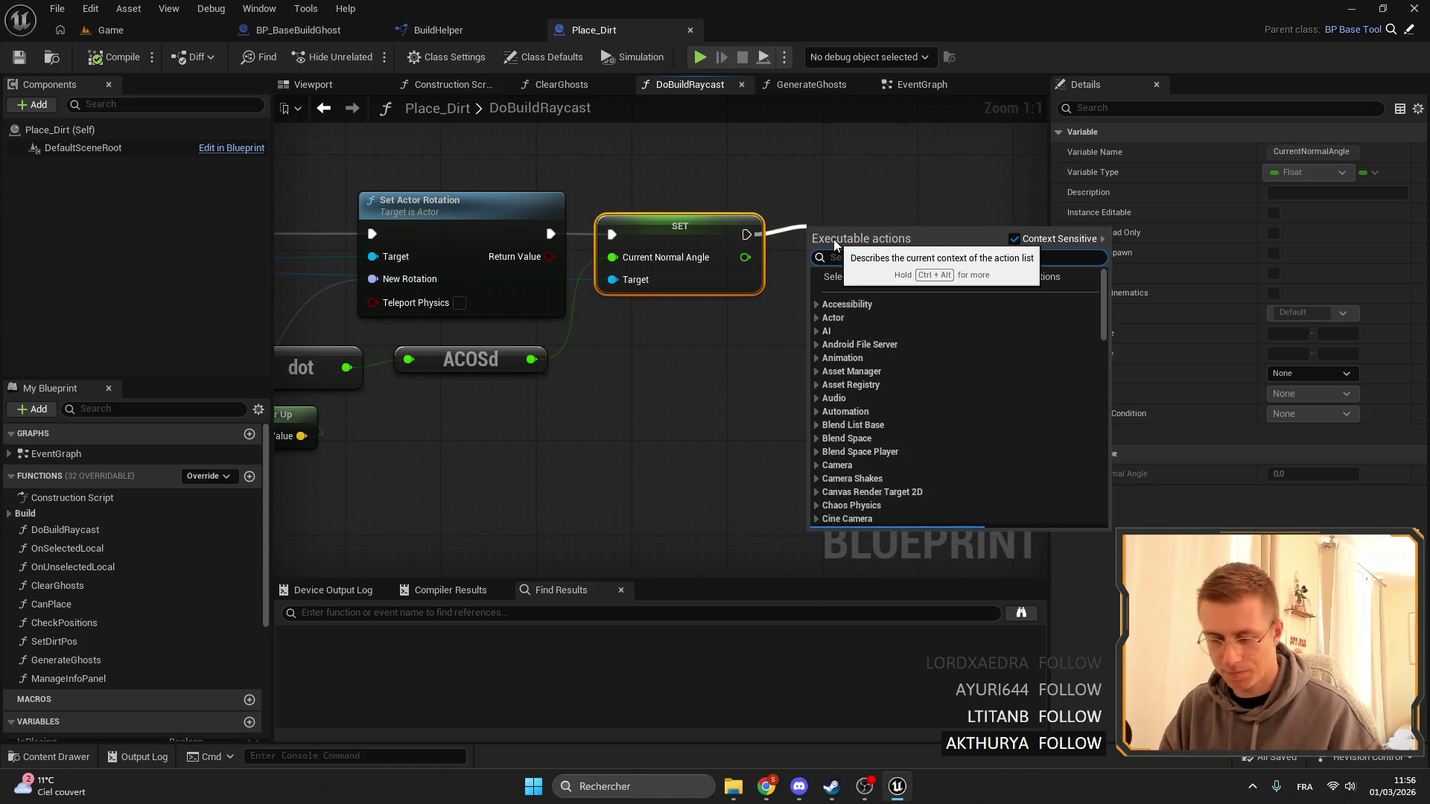
Add a Print String of Current Normal Angle after SET, compile Place_Dirt, and playtest.
{"action": "type", "text": "print"}
{"action": "key", "text": "Return"}
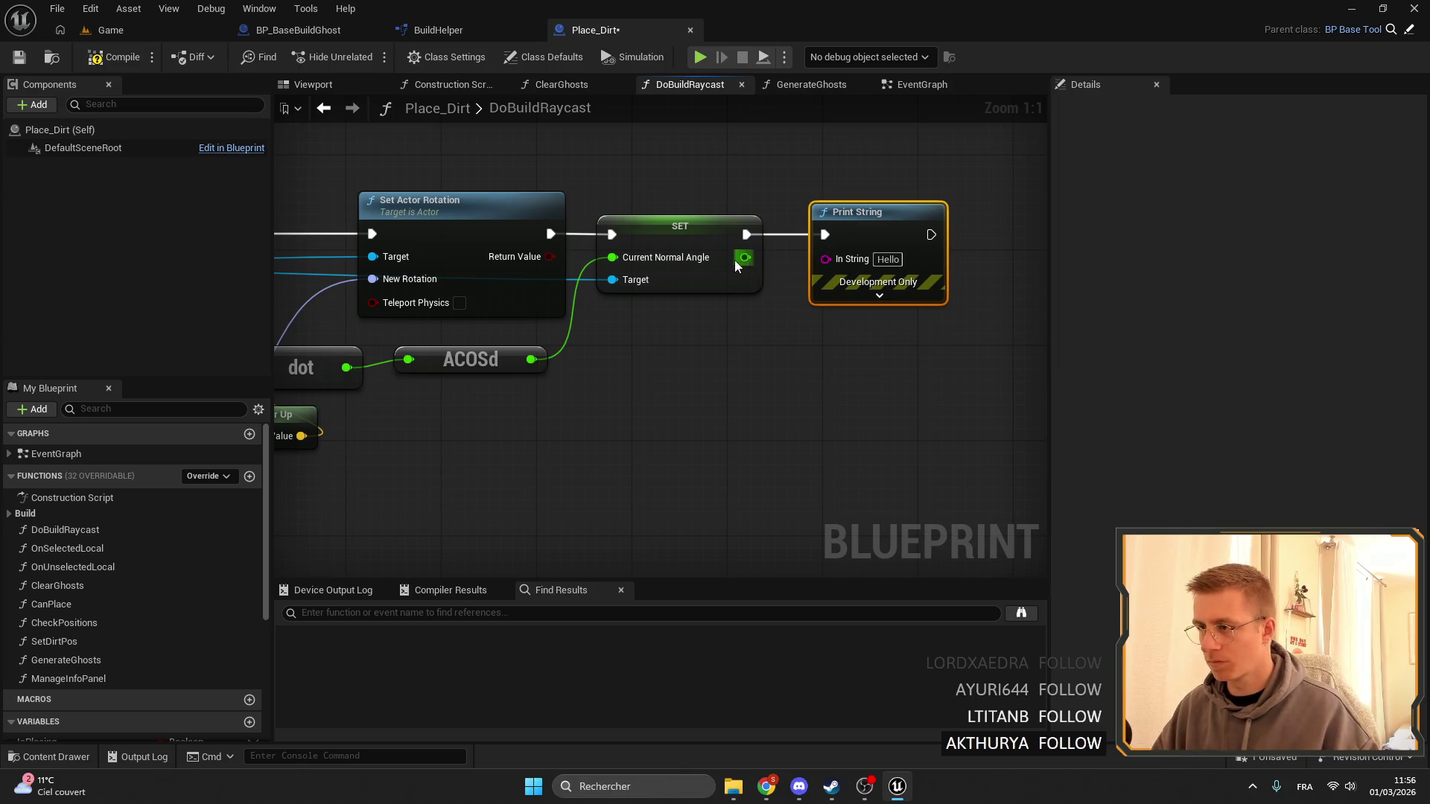
{"action": "left_click_drag", "start_coordinate": [745, 257], "coordinate": [825, 258]}
{"action": "left_click_drag", "start_coordinate": [774, 218], "coordinate": [715, 335]}
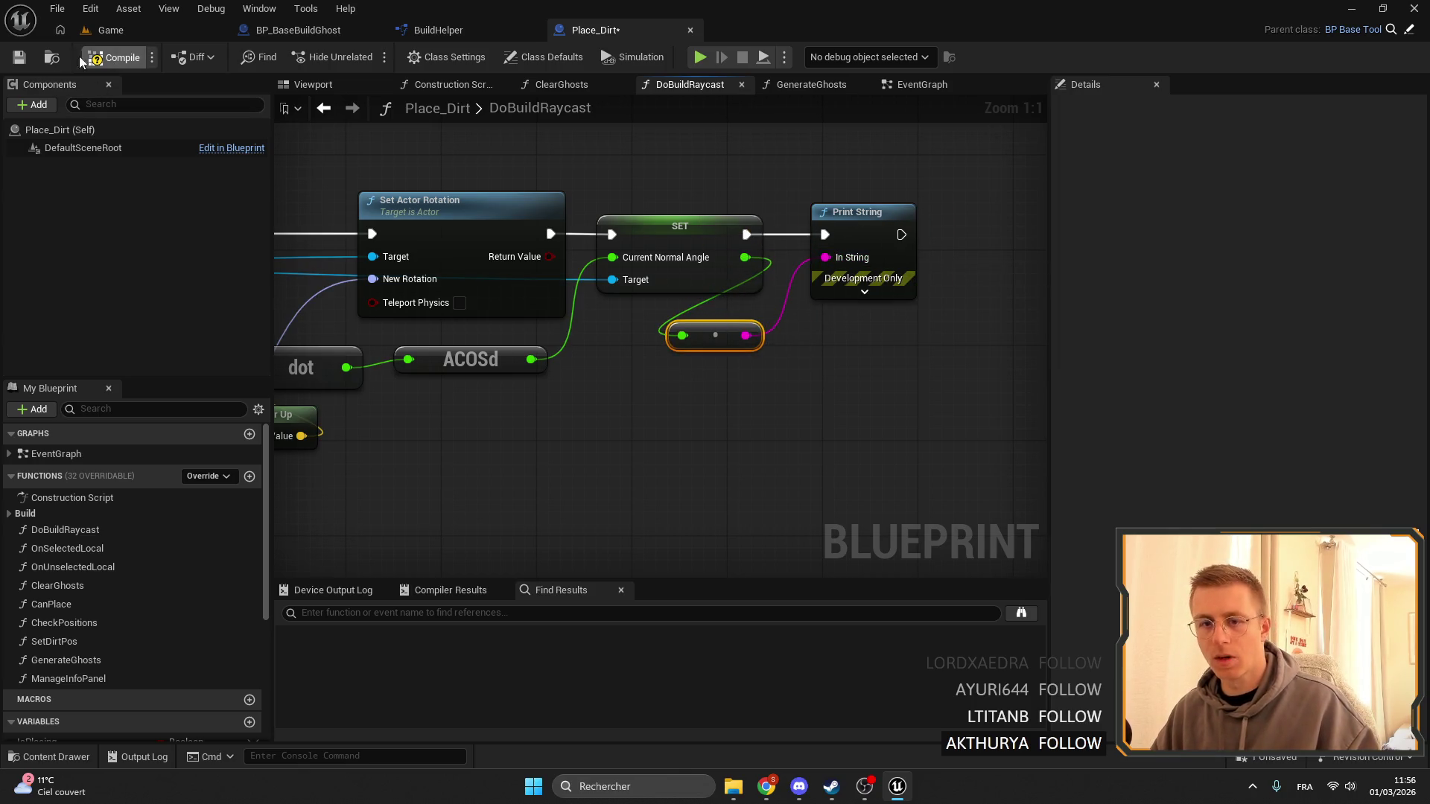
{"action": "left_click", "coordinate": [18, 56]}
{"action": "left_click", "coordinate": [112, 29]}
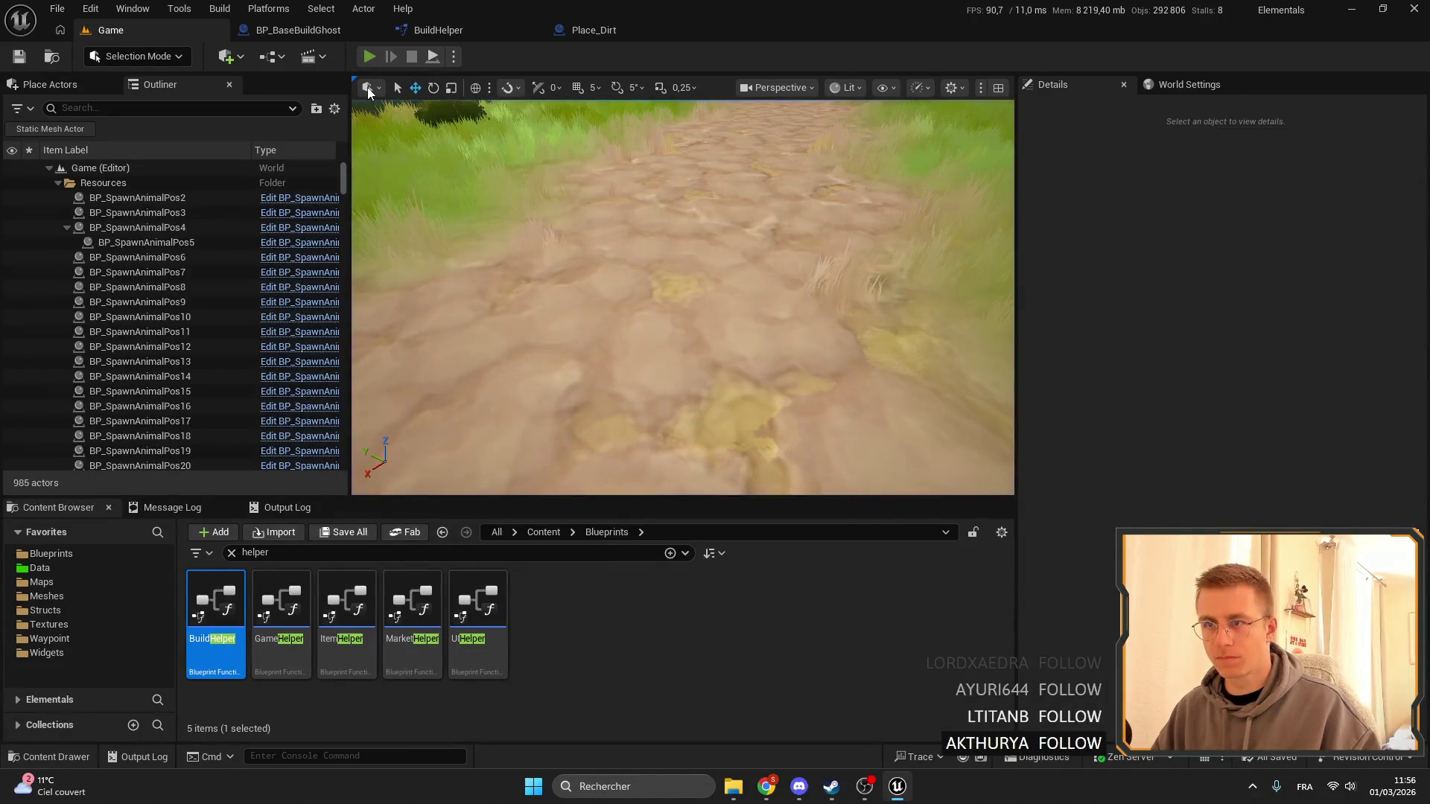
{"action": "left_click", "coordinate": [368, 56]}
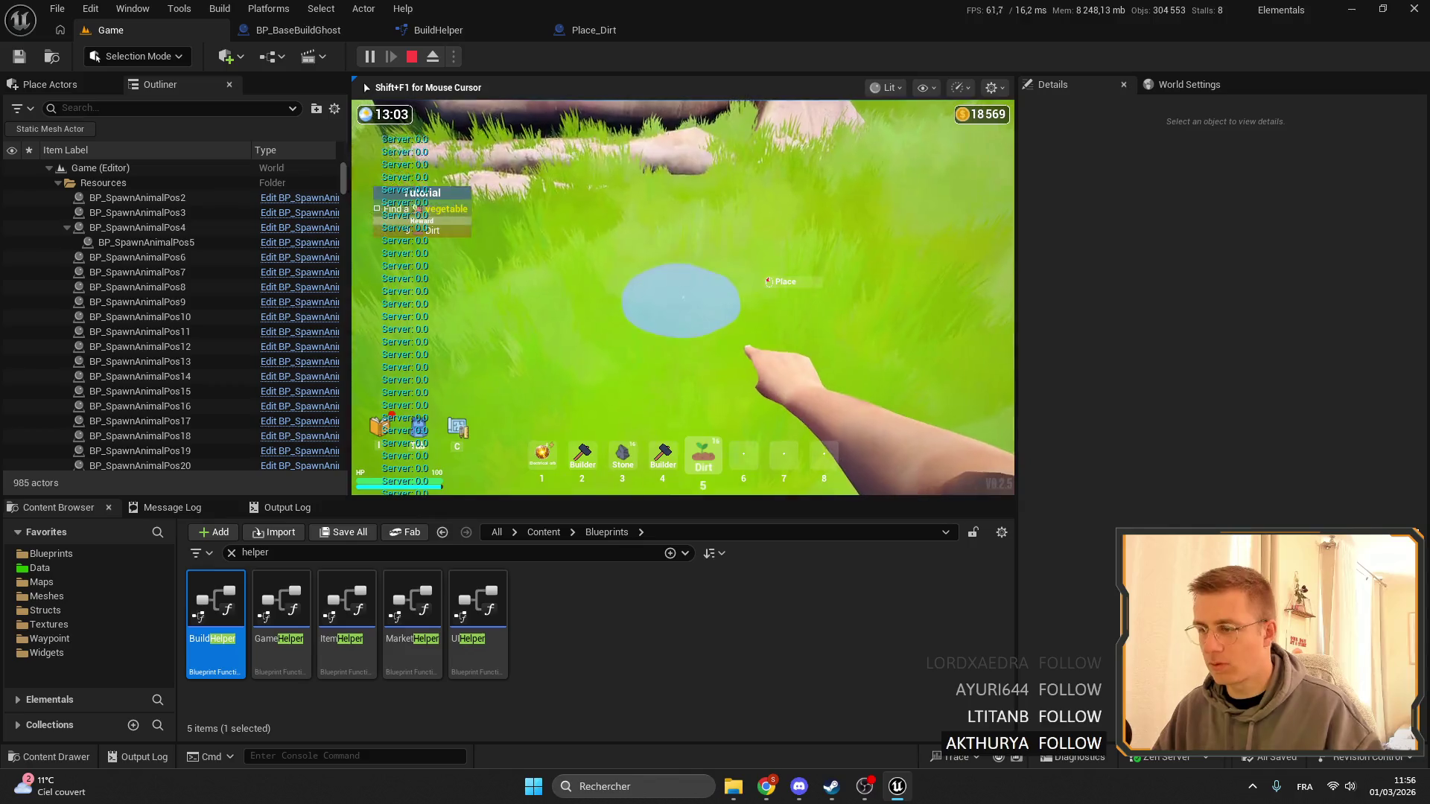
{"action": "key", "text": "Escape"}
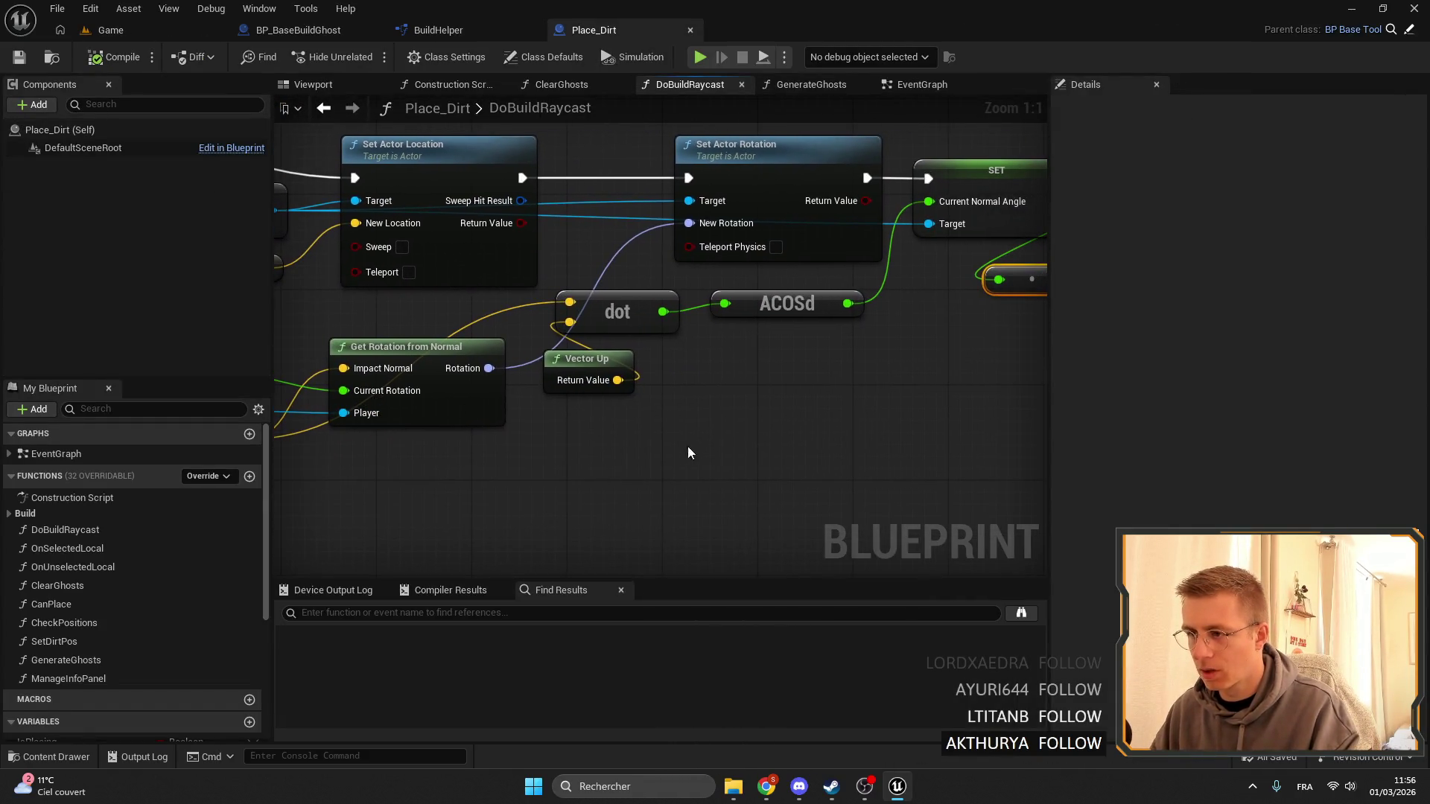
Add a Select Float node off Current Normal Angle near the SET and Print String.
{"action": "left_click_drag", "start_coordinate": [687, 446], "coordinate": [555, 290]}
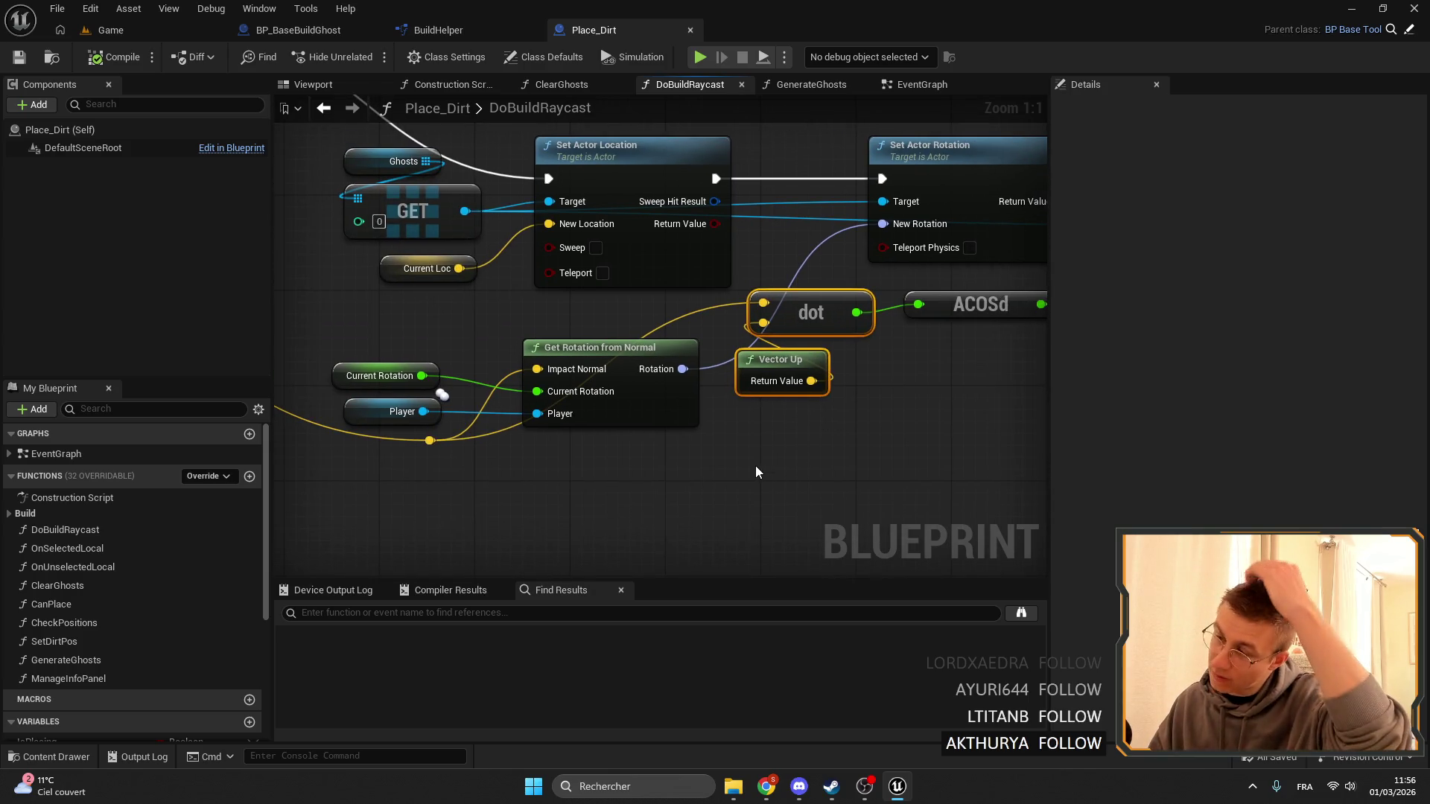
{"action": "mouse_move", "coordinate": [730, 457]}
{"action": "left_mouse_down"}
{"action": "mouse_move", "coordinate": [741, 465]}
{"action": "mouse_move", "coordinate": [775, 393]}
{"action": "mouse_move", "coordinate": [735, 388]}
{"action": "left_mouse_up"}
{"action": "scroll", "coordinate": [757, 422], "scroll_direction": "down", "scroll_amount": 3}
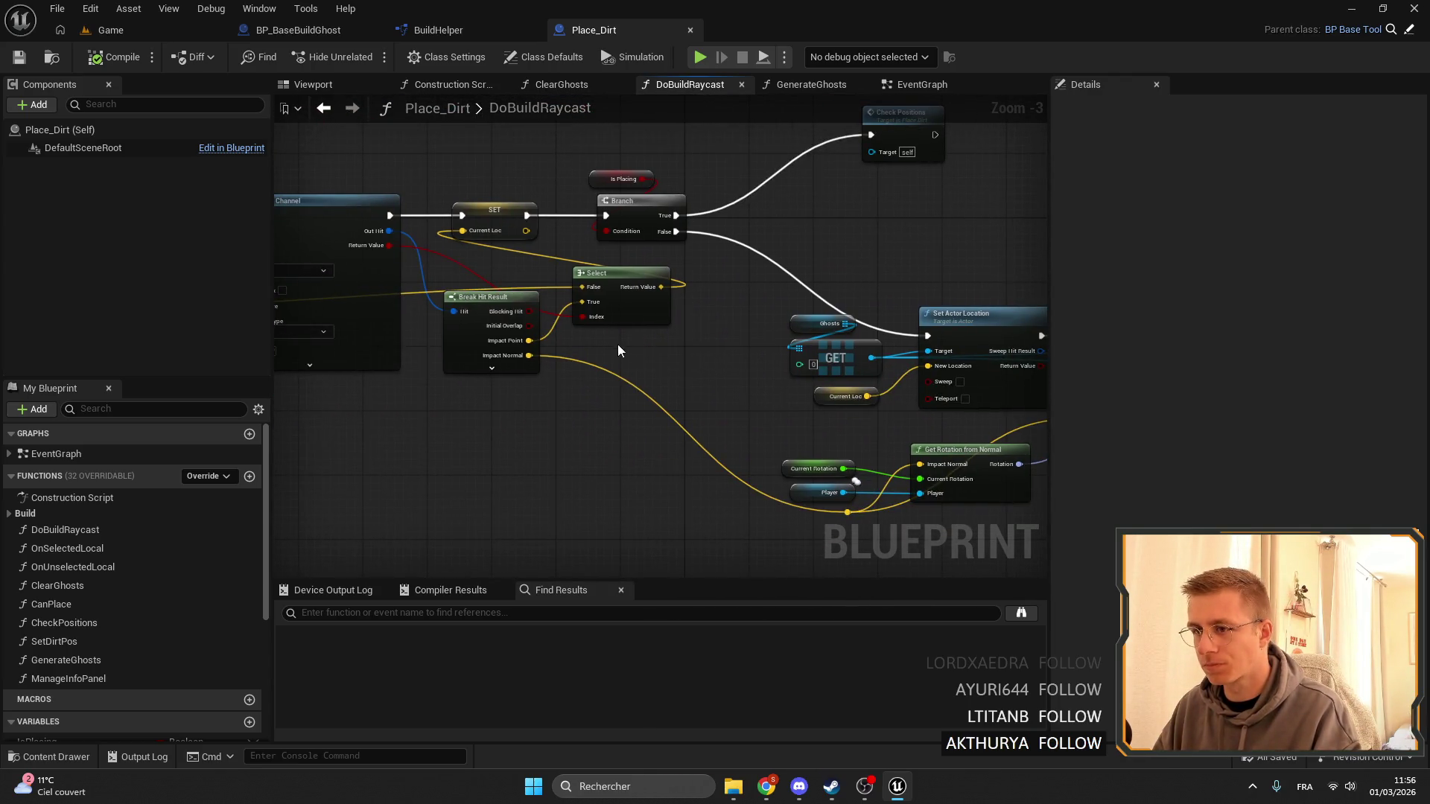
{"action": "scroll", "coordinate": [849, 360], "scroll_direction": "up", "scroll_amount": 2}
{"action": "left_click_drag", "start_coordinate": [850, 360], "coordinate": [724, 380]}
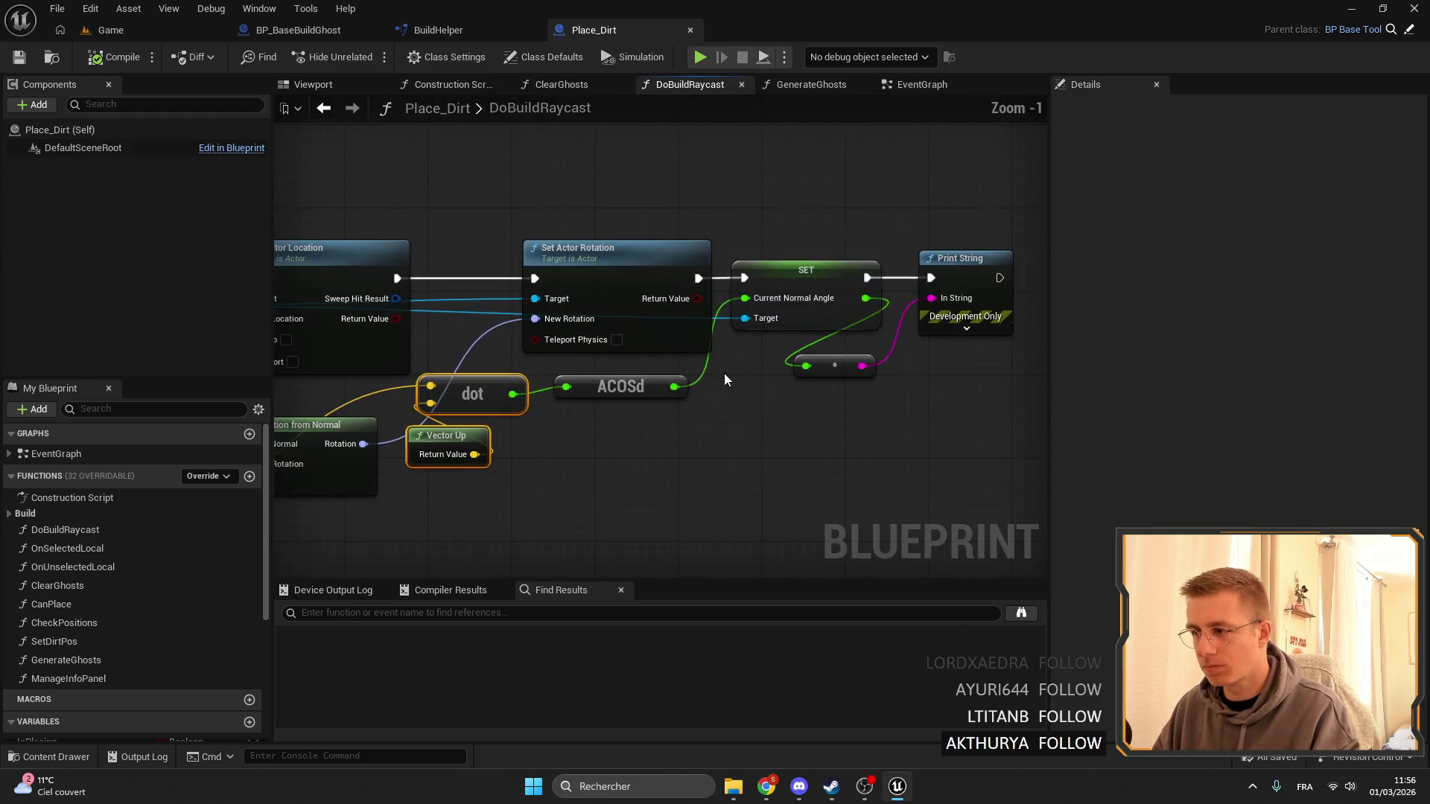
{"action": "left_click_drag", "start_coordinate": [770, 306], "coordinate": [728, 380]}
{"action": "type", "text": "sel"}
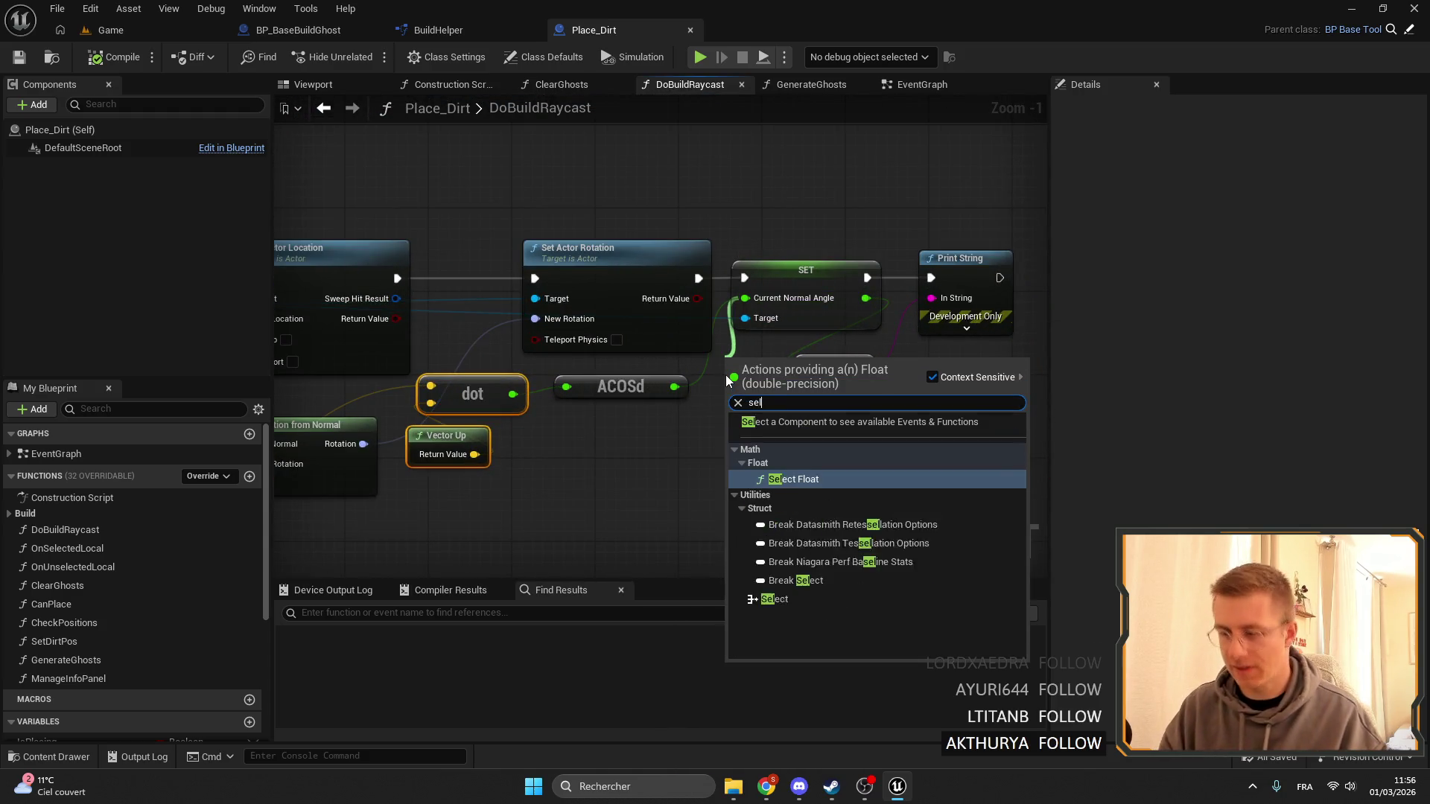
{"action": "key", "text": "Down"}
{"action": "key", "text": "Down"}
{"action": "key", "text": "Return"}
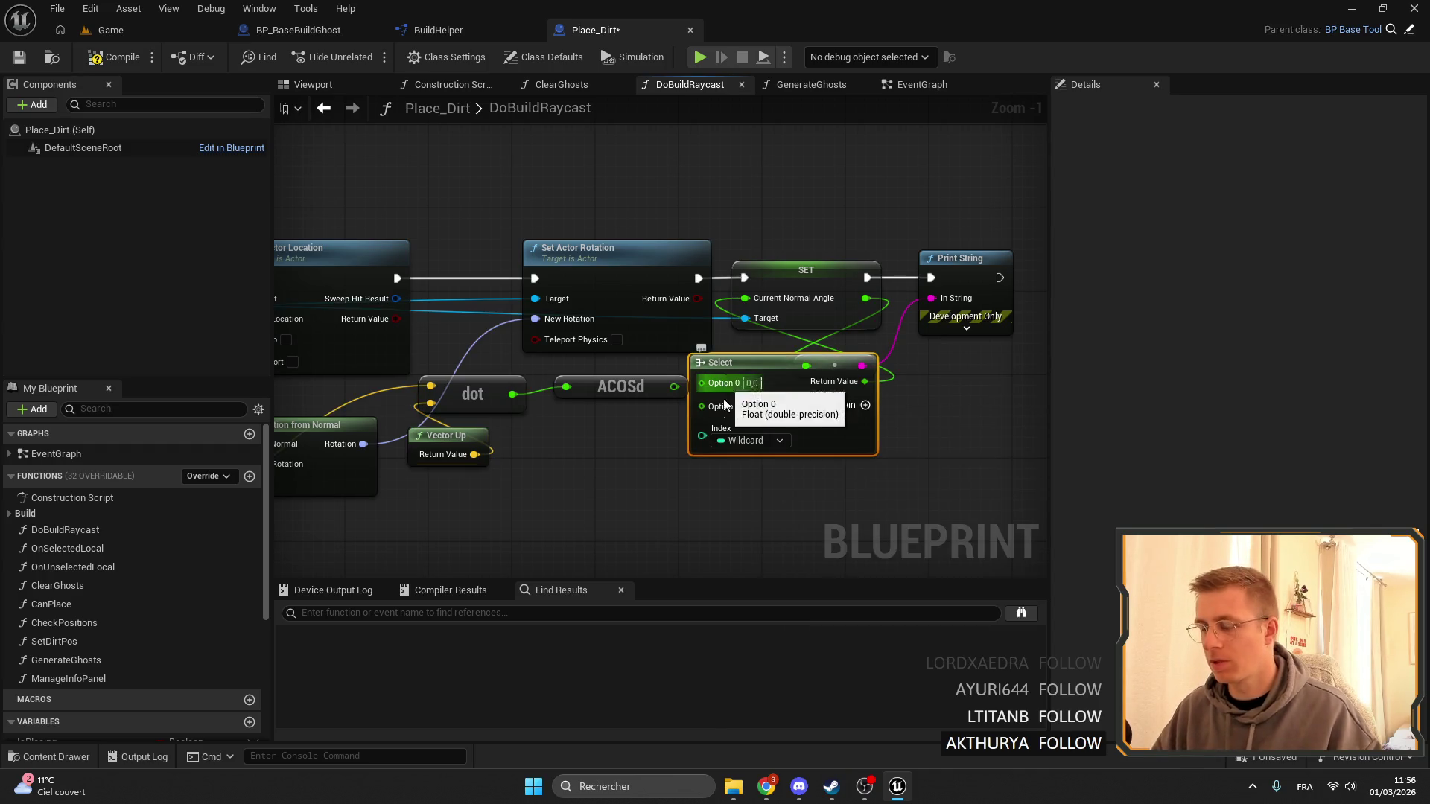
Open the Place_Dirt compile error from the failed play attempt, save, and return to Game.
{"action": "key", "text": "alt+p"}
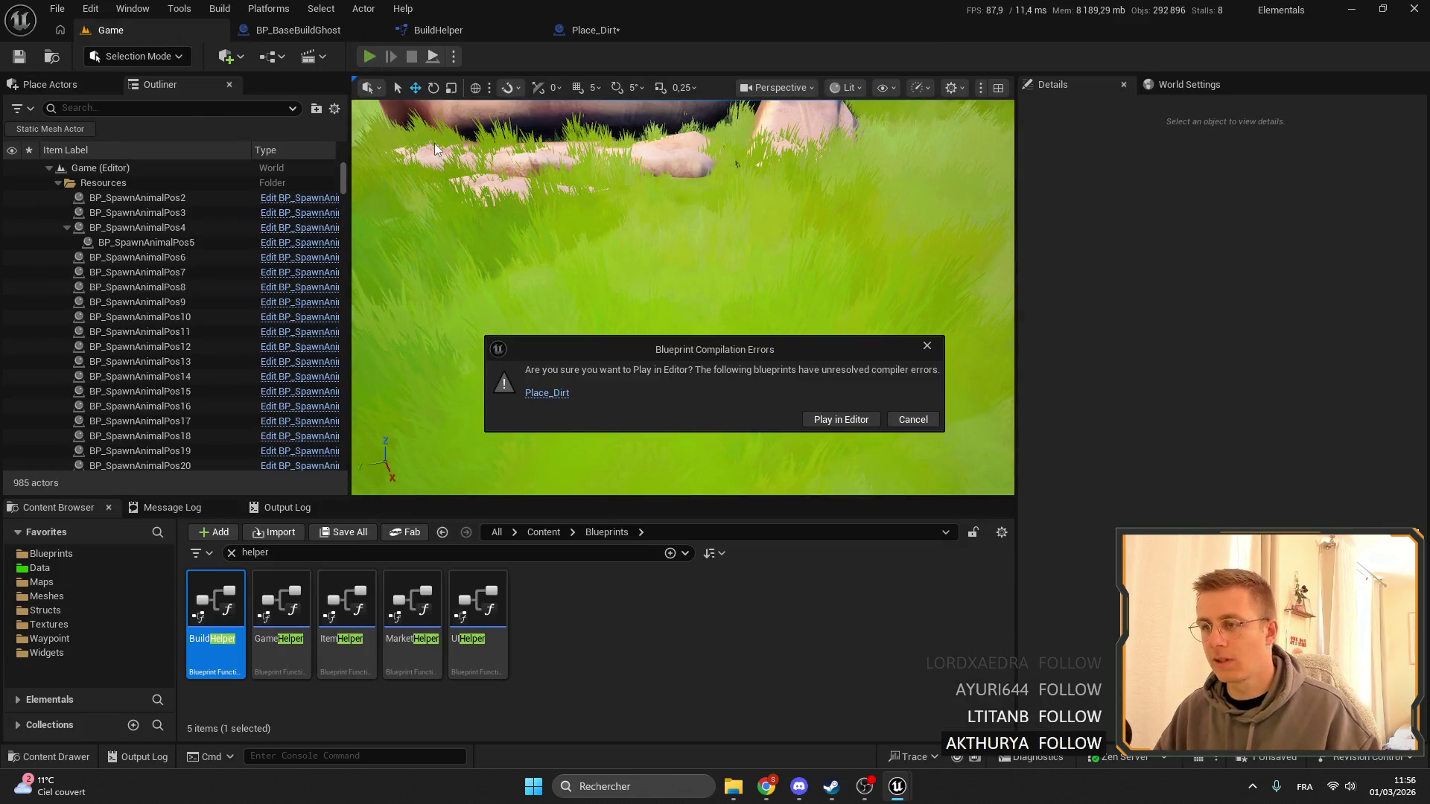
{"action": "key", "text": "Escape"}
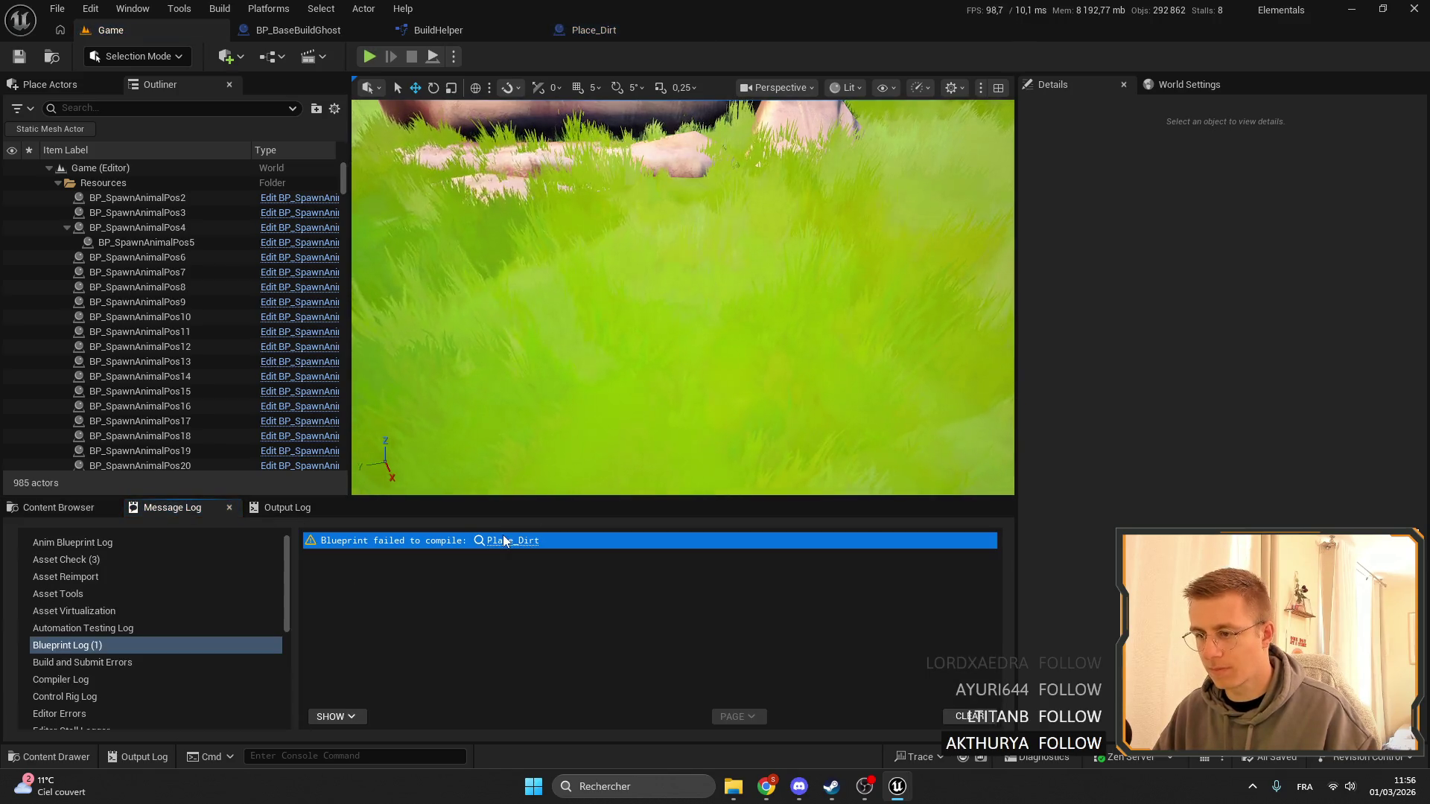
{"action": "left_click", "coordinate": [509, 542]}
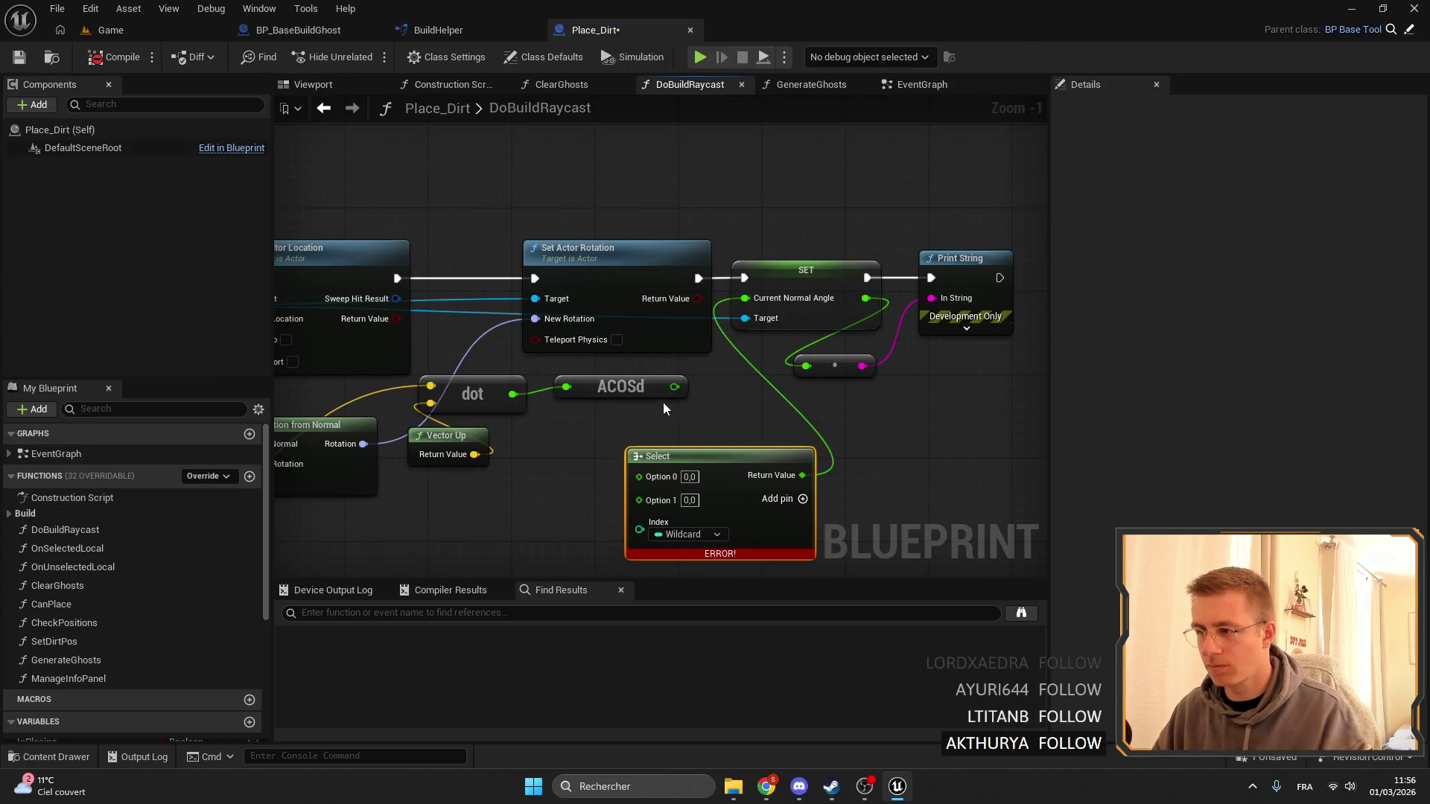
{"action": "left_click", "coordinate": [30, 58]}
{"action": "left_click", "coordinate": [156, 33]}
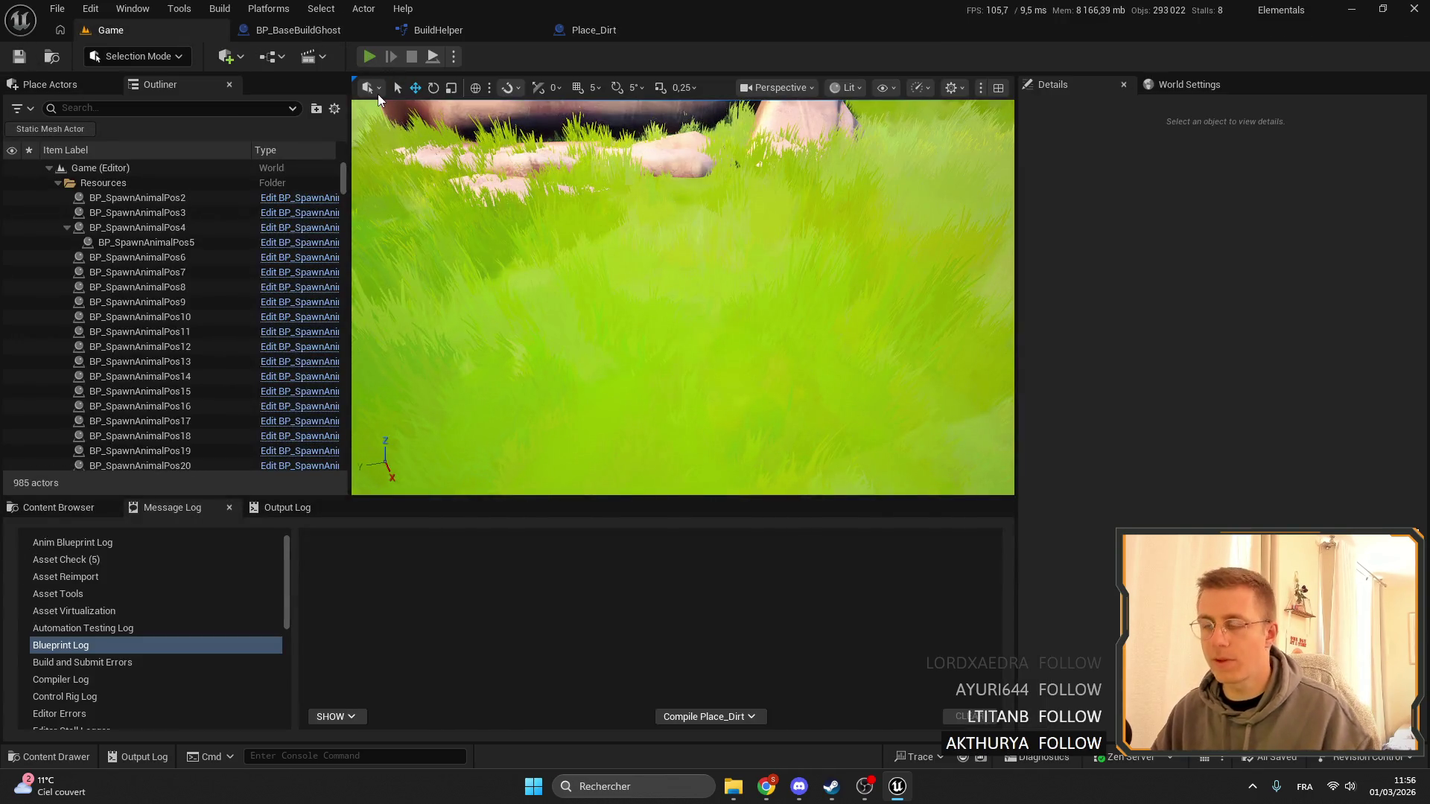
Playtest placing the Dirt item and the rails from hotbar slot 7.
{"action": "left_click", "coordinate": [368, 57]}
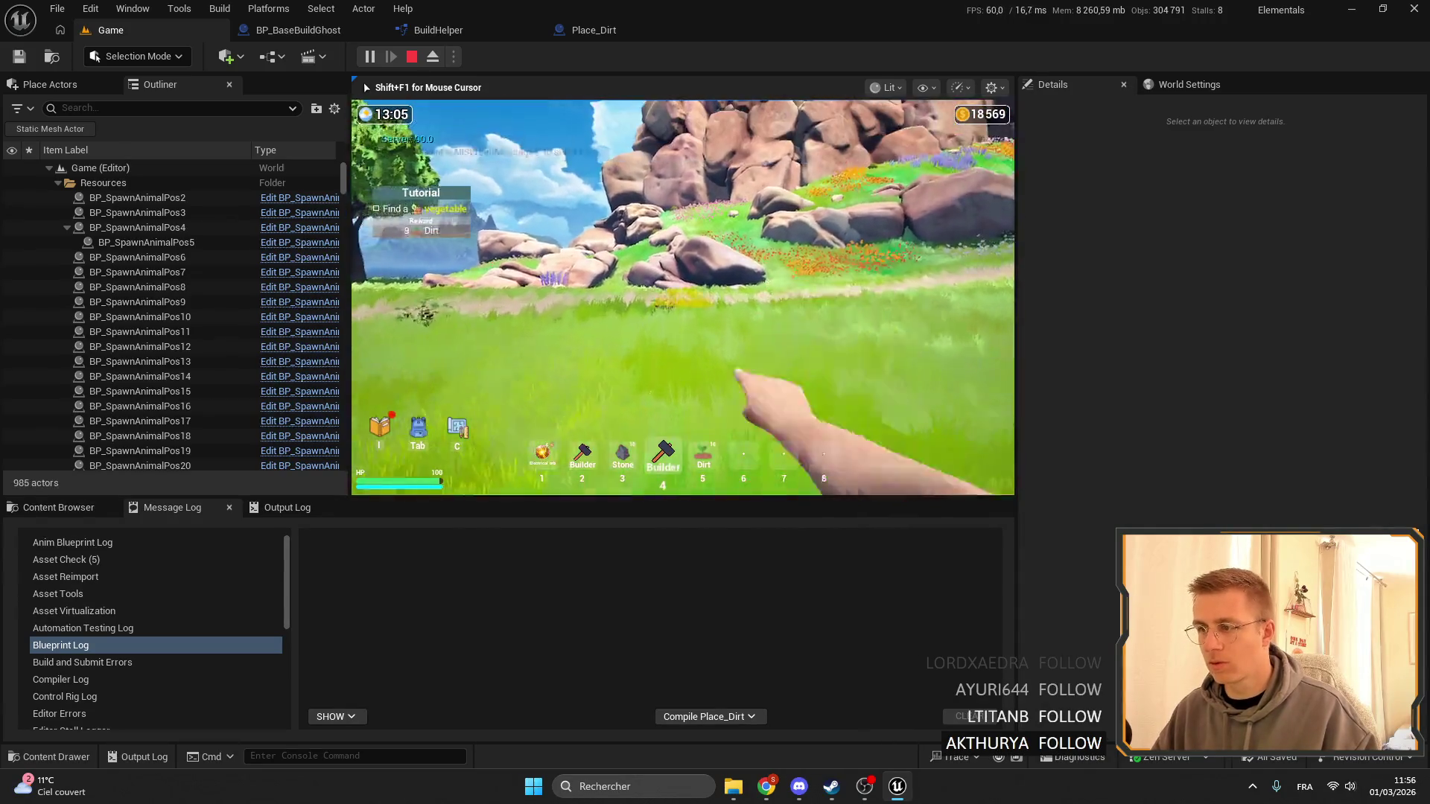
{"action": "key", "text": "5"}
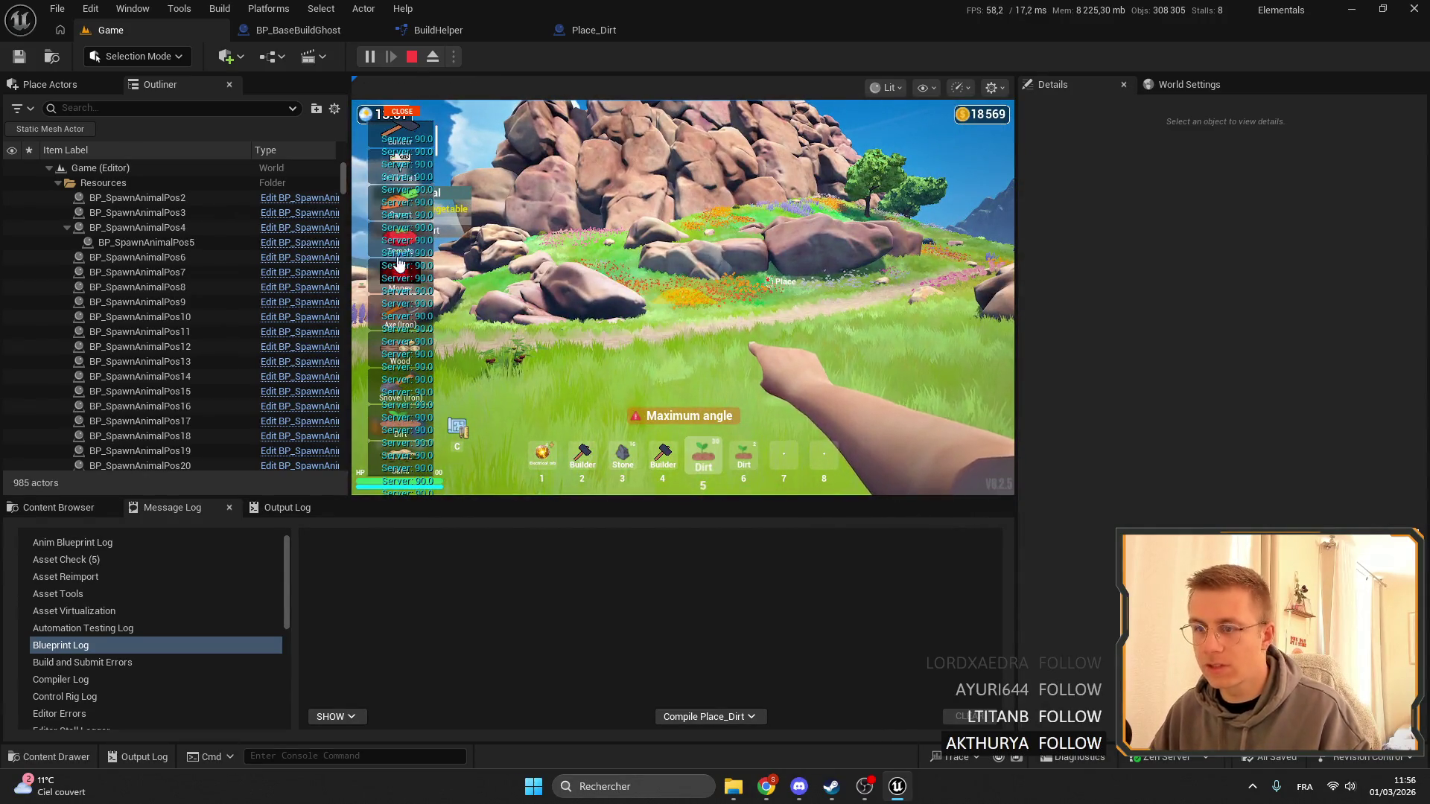
{"action": "scroll", "coordinate": [424, 223], "scroll_direction": "down", "scroll_amount": 5}
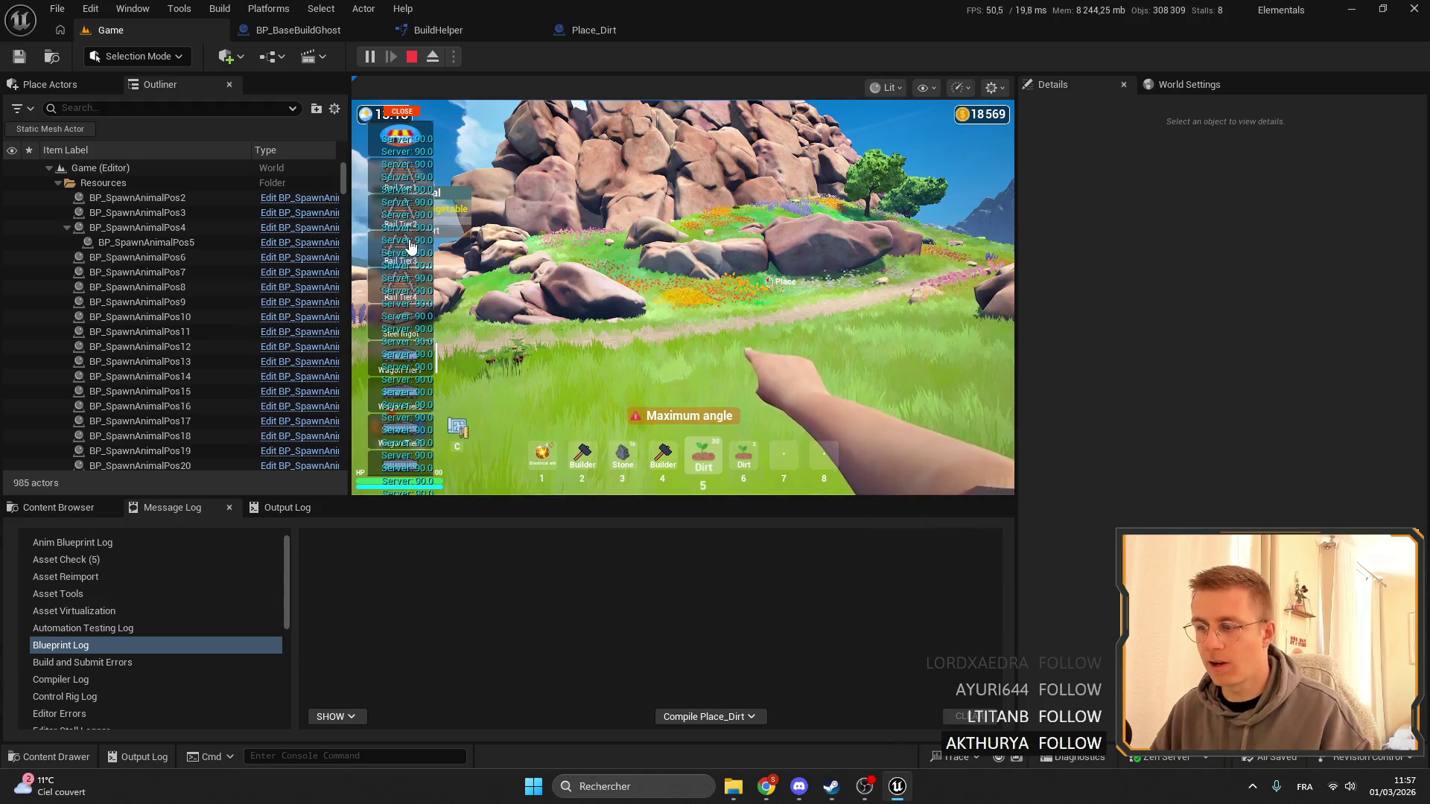
{"action": "left_click", "coordinate": [402, 111]}
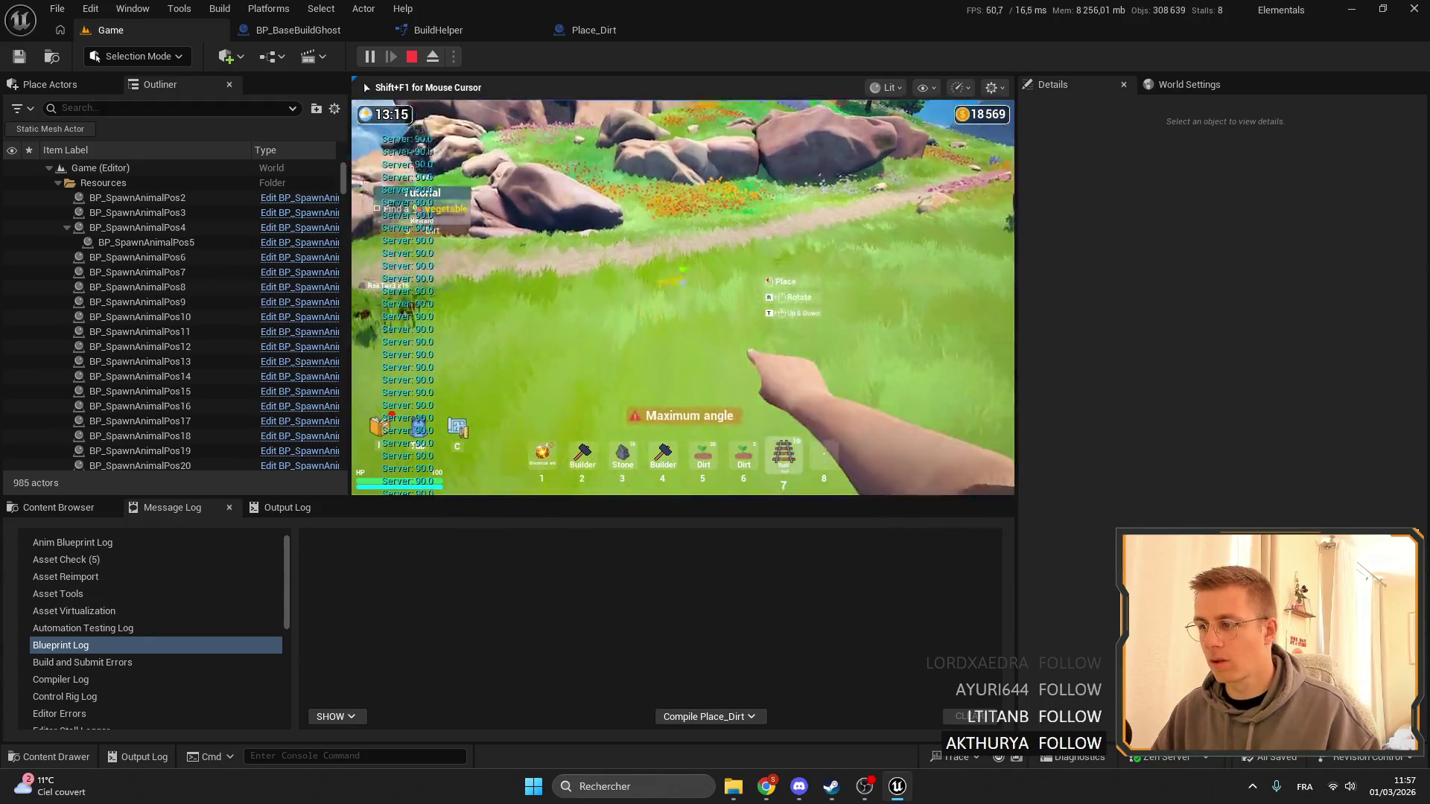
{"action": "key", "text": "7"}
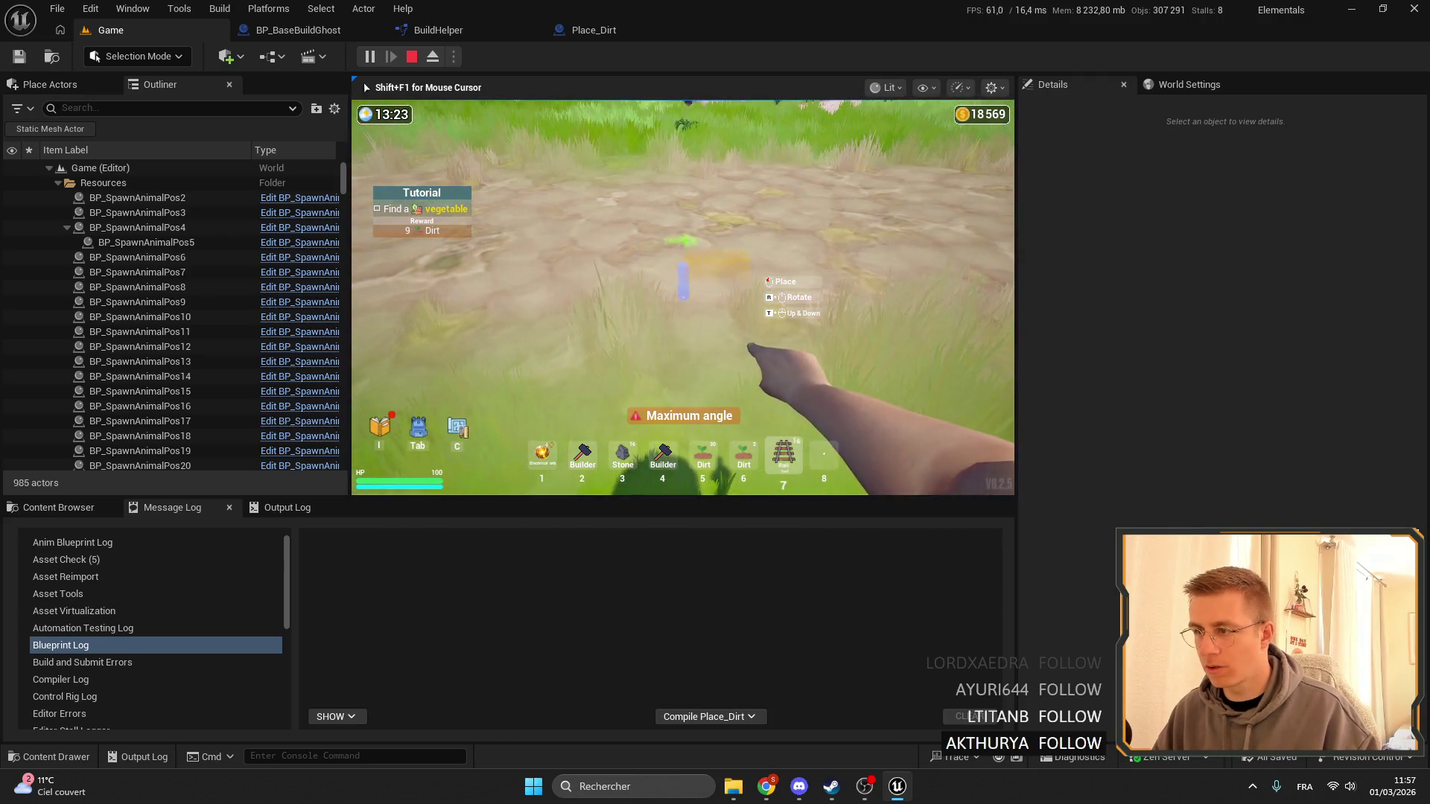
{"action": "key", "text": "7"}
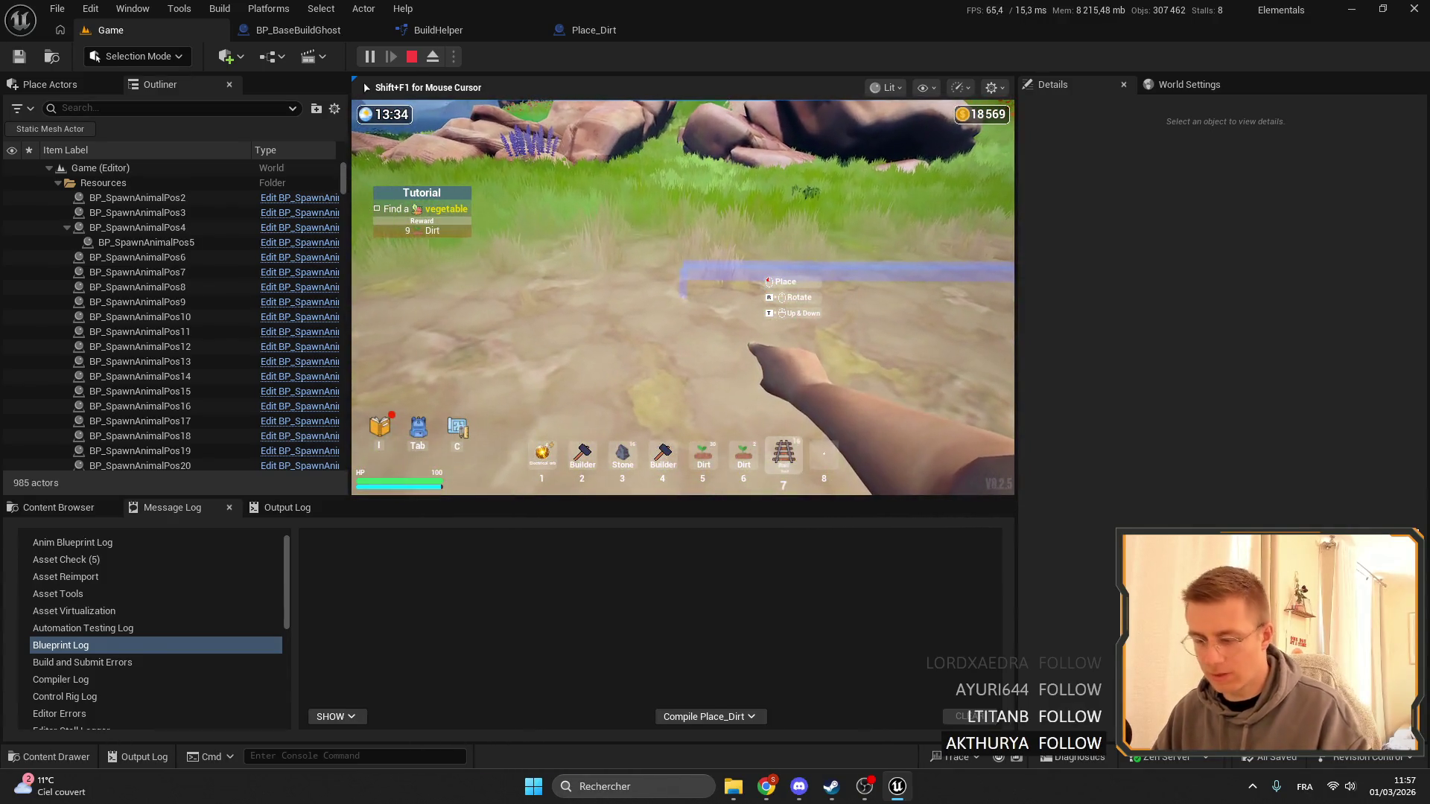
Move the chest from the backpack into hotbar slot 7 and resume playing.
{"action": "key", "text": "Tab"}
{"action": "scroll", "coordinate": [413, 322], "scroll_direction": "down", "scroll_amount": 10}
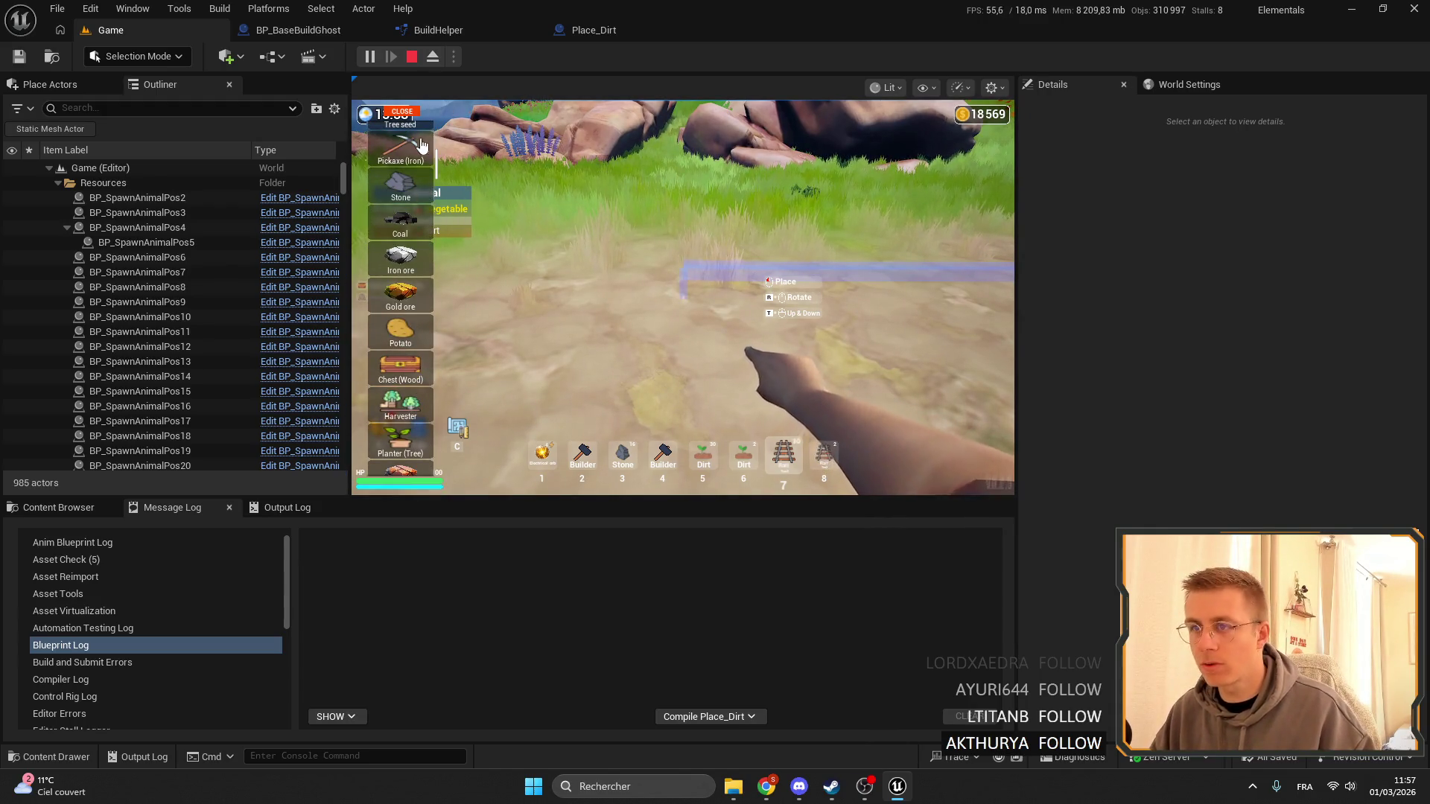
{"action": "key", "text": "Tab"}
{"action": "key", "text": "b"}
{"action": "left_click_drag", "start_coordinate": [797, 476], "coordinate": [784, 462]}
{"action": "key", "text": "b"}
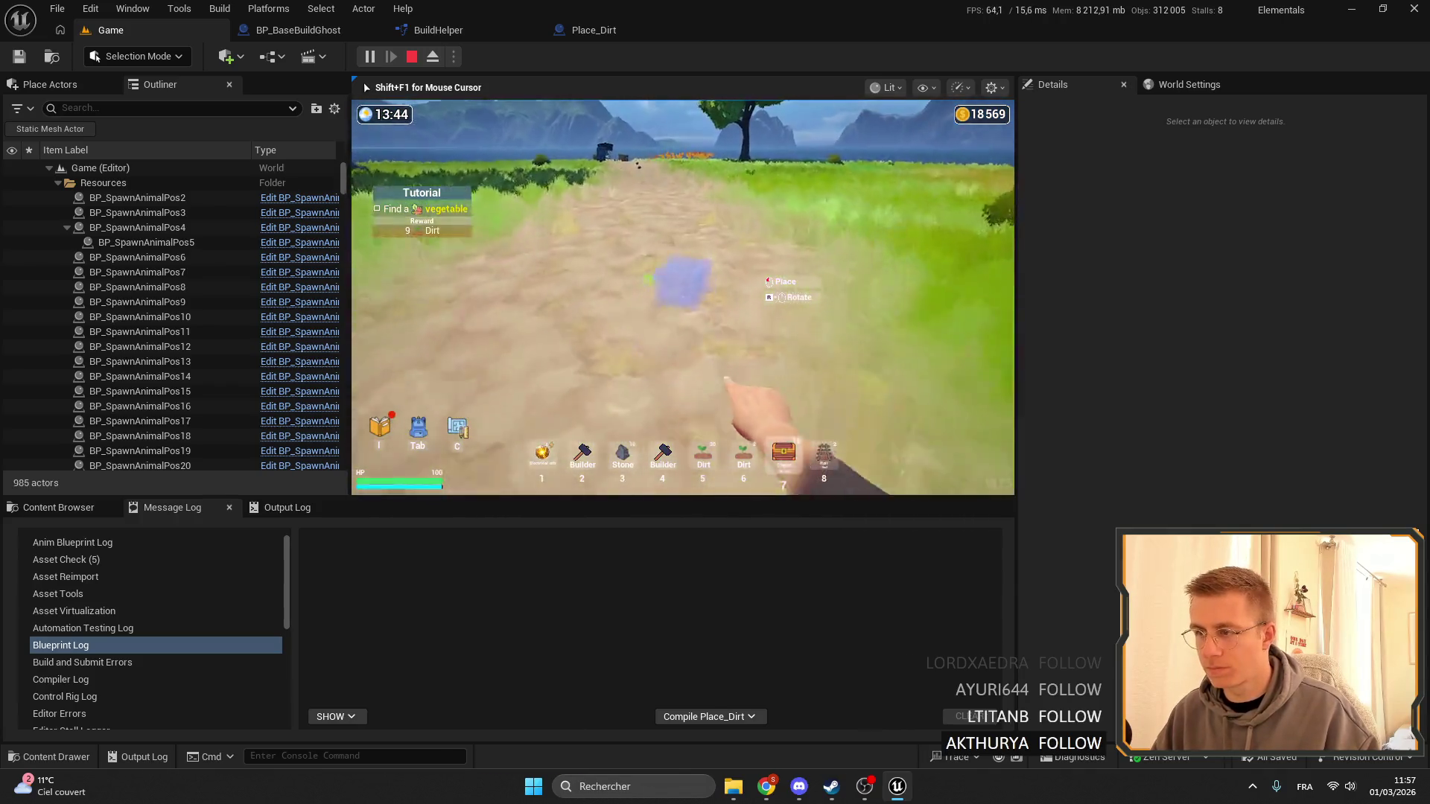
Stop play and delete the erroring Select node in Place_Dirt's DoBuildRaycast graph.
{"action": "key", "text": "shift+F1"}
{"action": "left_click", "coordinate": [412, 56]}
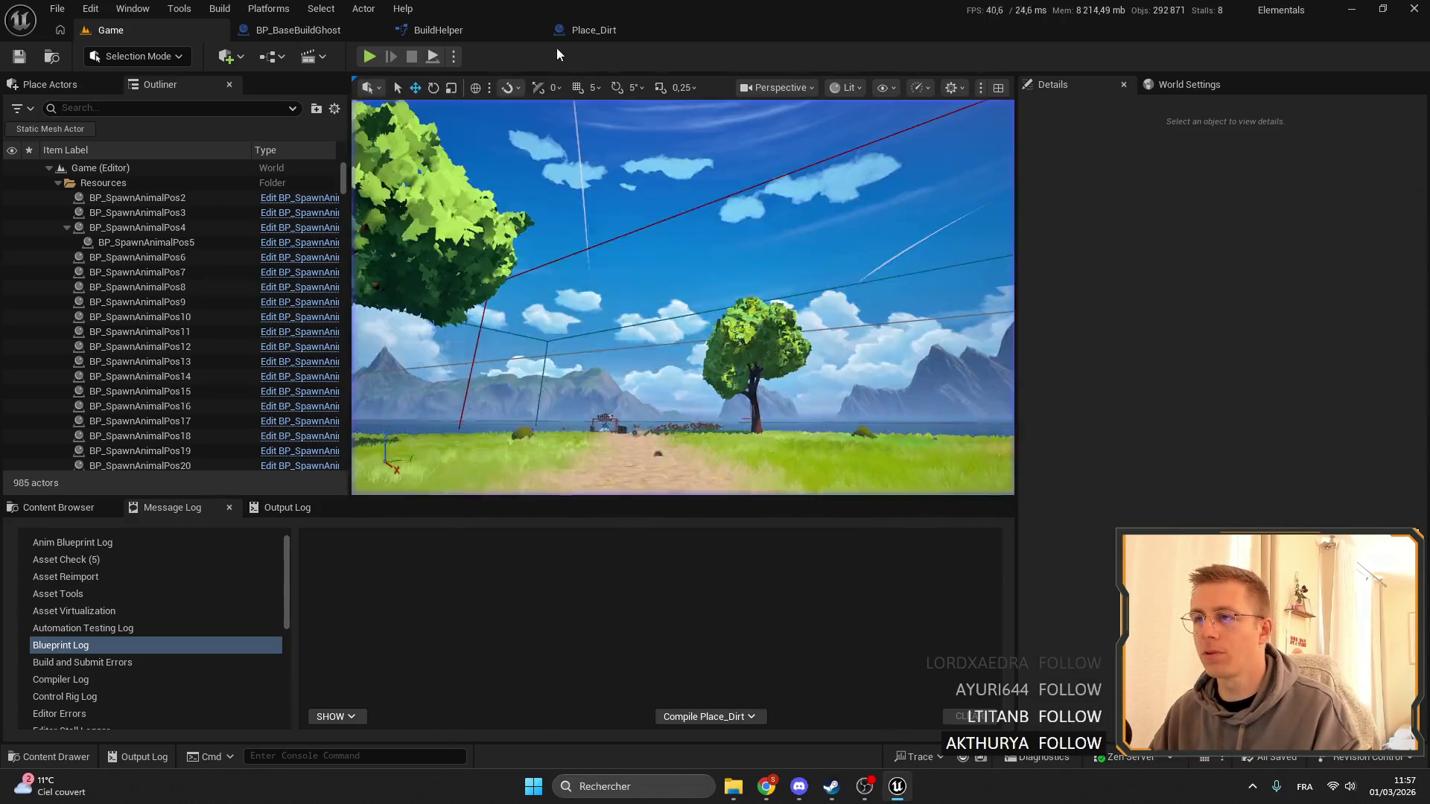
{"action": "left_click", "coordinate": [600, 31]}
{"action": "key", "text": "Delete"}
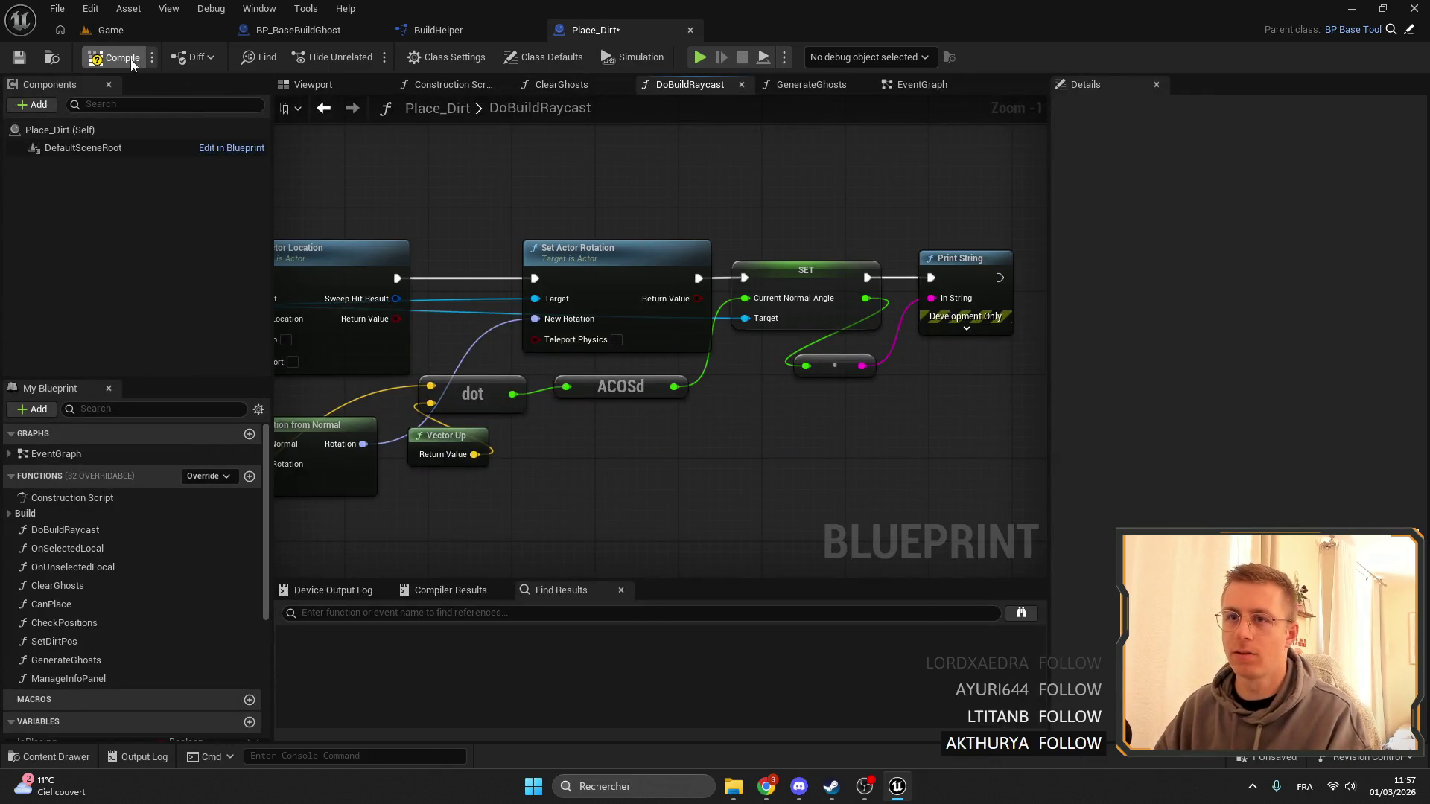
Compile Place_Dirt, then shift the Must touch the floor nodes in BuildHelper's ManageInfoPanel graph.
{"action": "left_click", "coordinate": [119, 57]}
{"action": "left_click", "coordinate": [437, 31]}
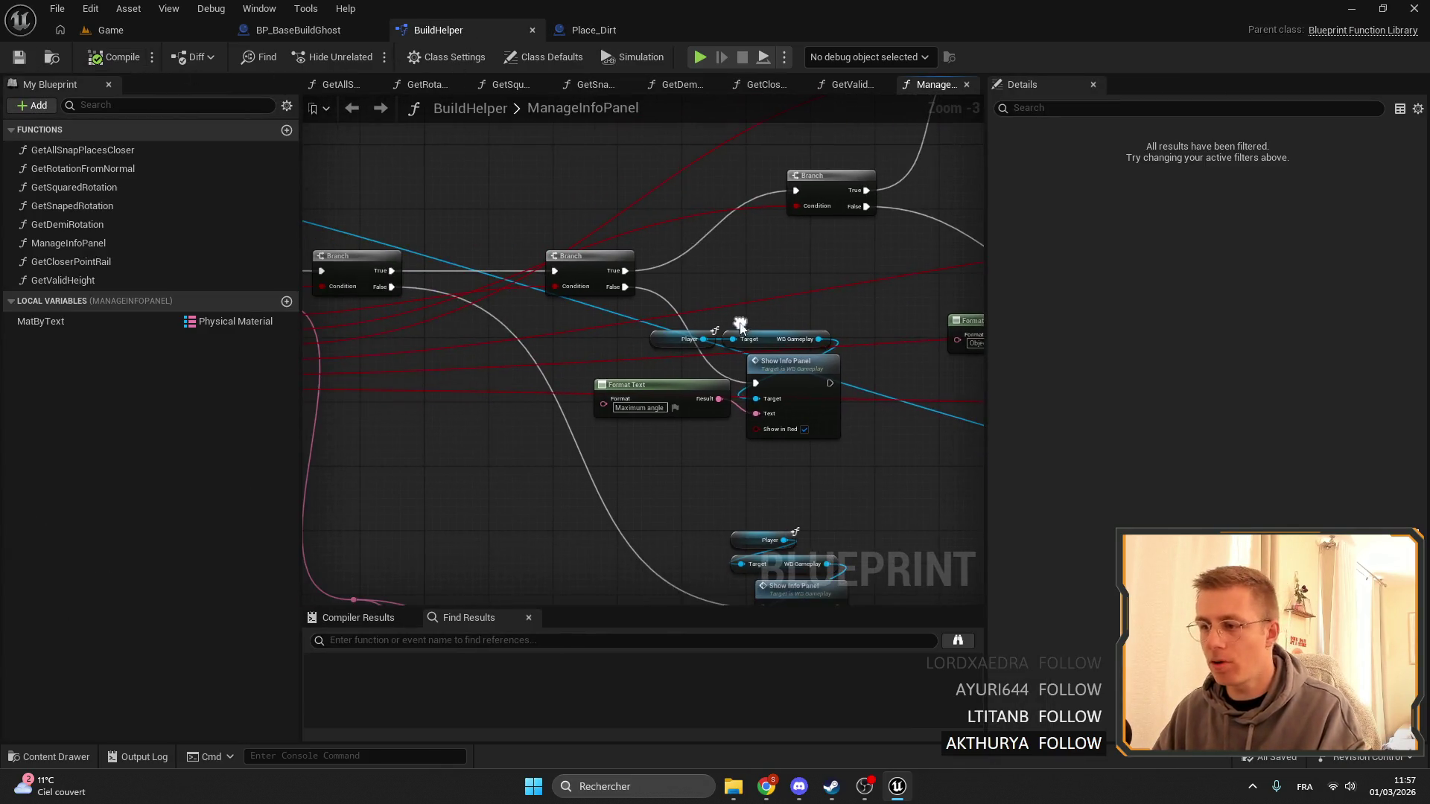
{"action": "left_click", "coordinate": [581, 256], "text": "shift"}
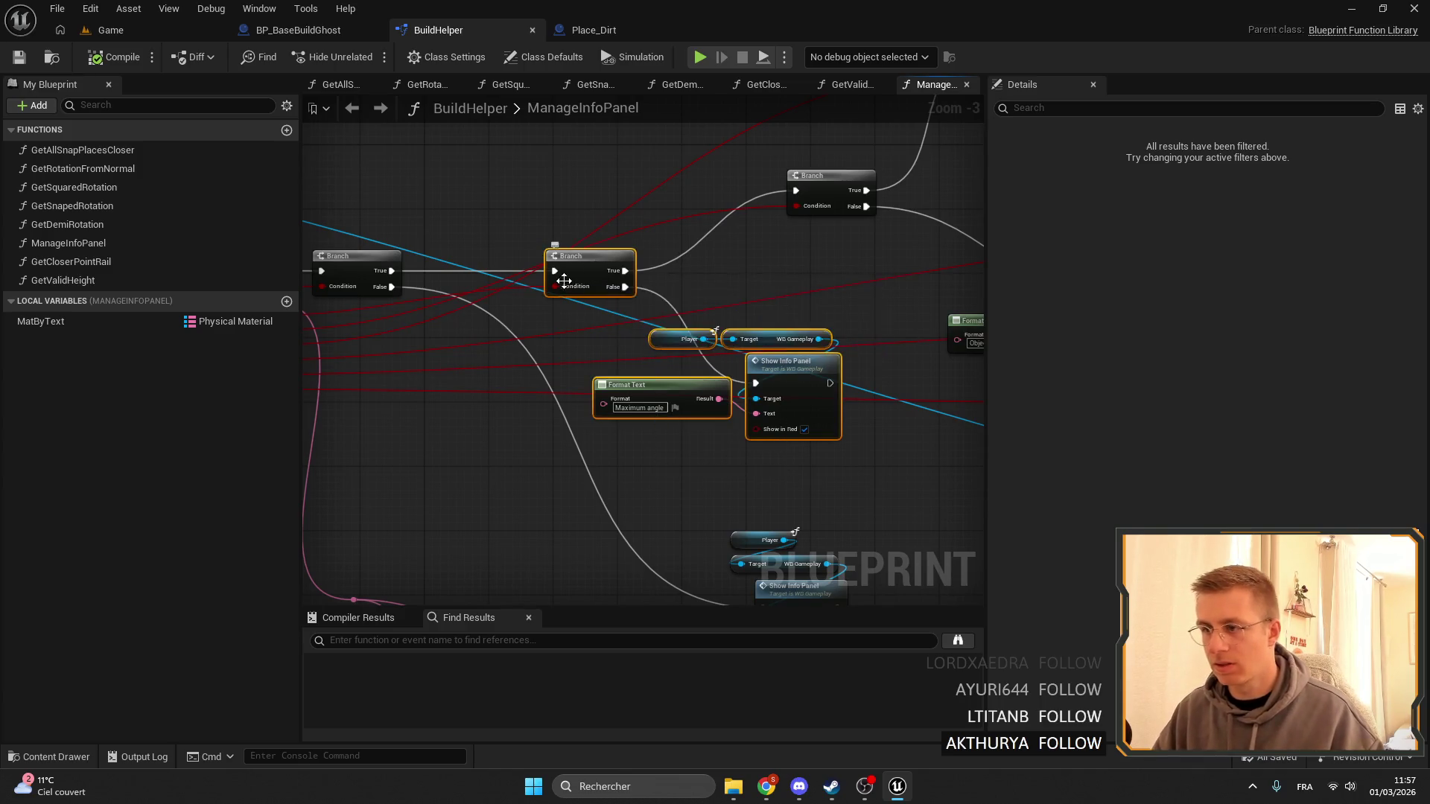
{"action": "left_click_drag", "start_coordinate": [715, 250], "coordinate": [587, 276]}
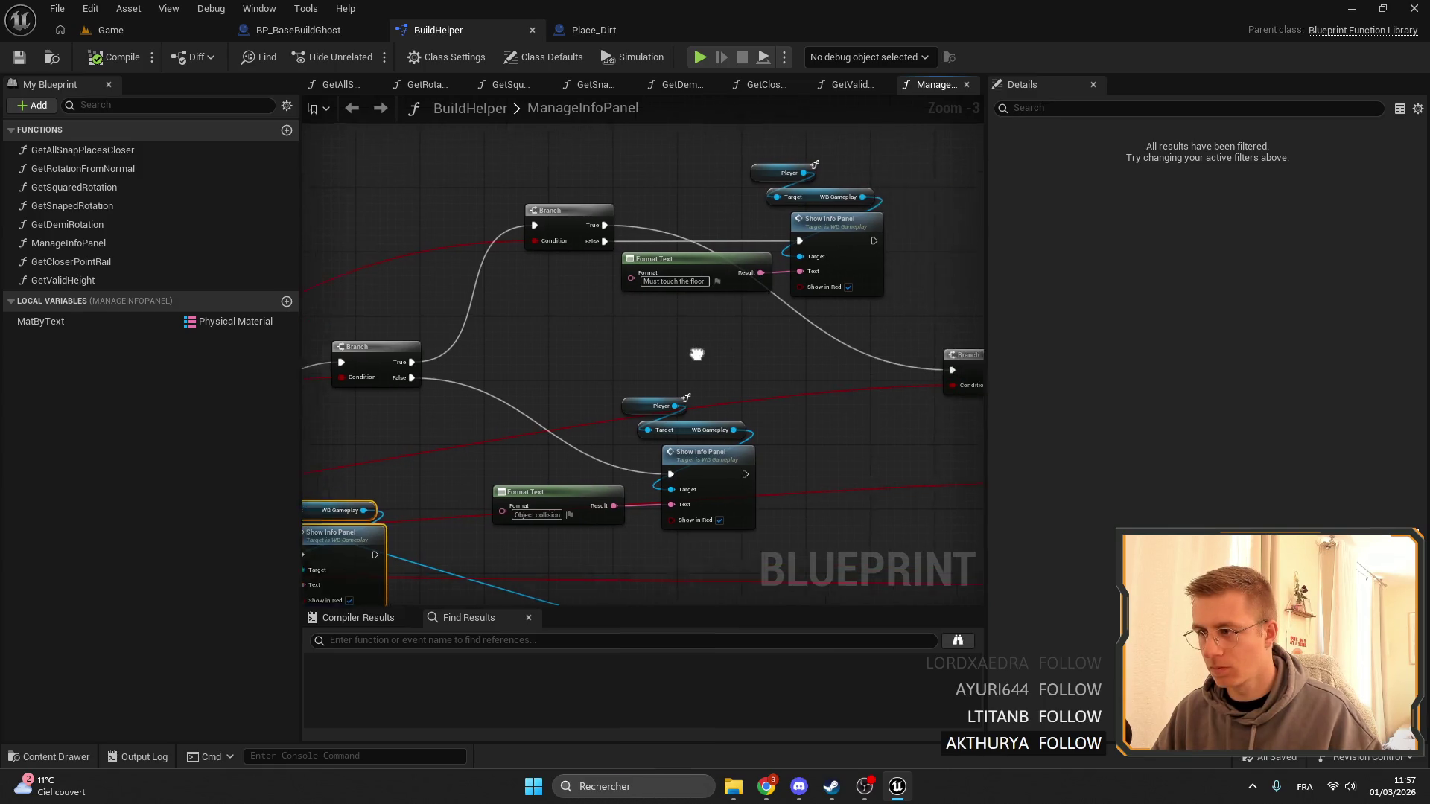
{"action": "mouse_move", "coordinate": [695, 350]}
{"action": "left_mouse_down"}
{"action": "mouse_move", "coordinate": [664, 168]}
{"action": "mouse_move", "coordinate": [558, 157]}
{"action": "left_mouse_up"}
{"action": "left_click_drag", "start_coordinate": [588, 223], "coordinate": [447, 239]}
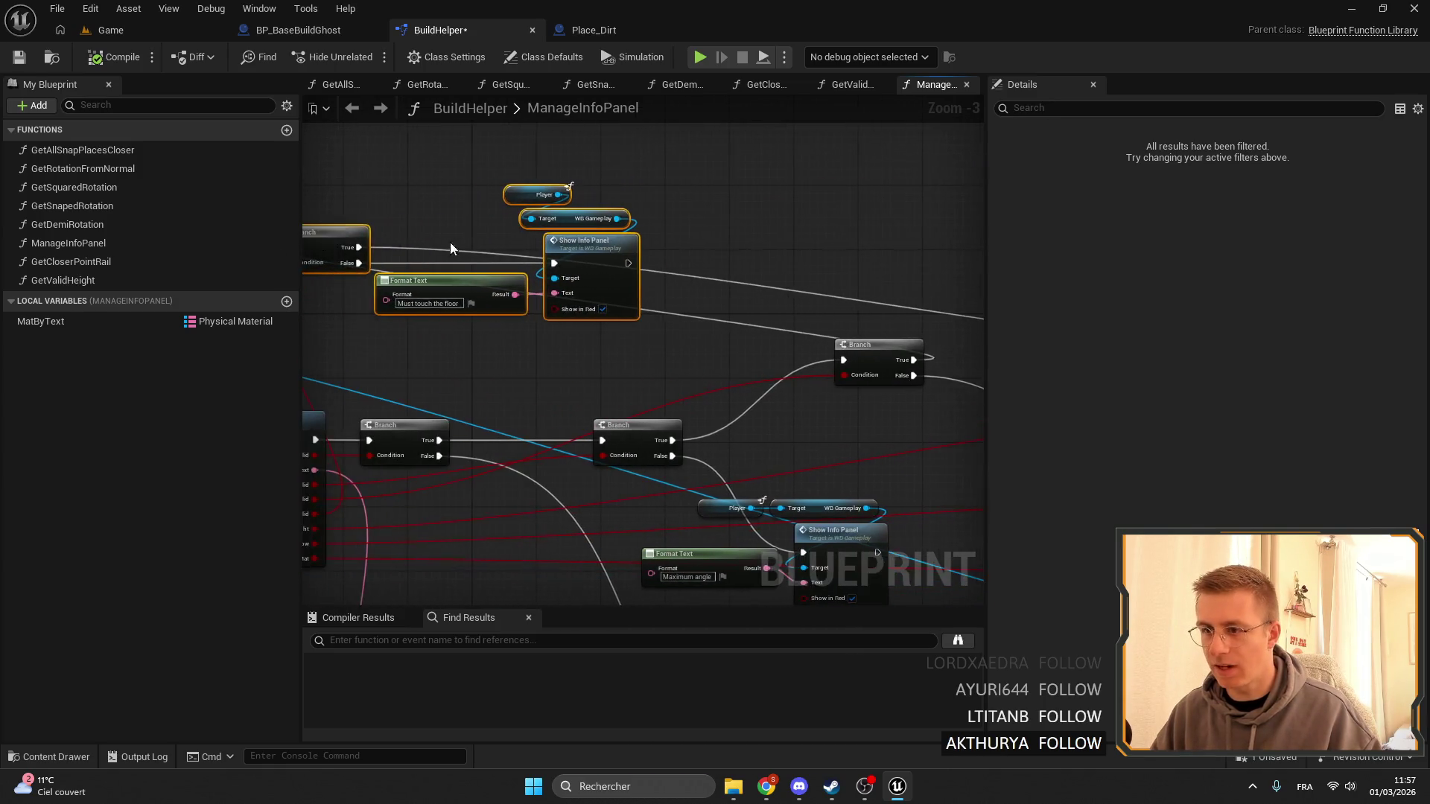
{"action": "scroll", "coordinate": [708, 309], "scroll_direction": "down", "scroll_amount": 2}
{"action": "left_click_drag", "start_coordinate": [552, 245], "coordinate": [697, 171]}
{"action": "scroll", "coordinate": [549, 195], "scroll_direction": "up", "scroll_amount": 3}
{"action": "scroll", "coordinate": [549, 195], "scroll_direction": "down", "scroll_amount": 1}
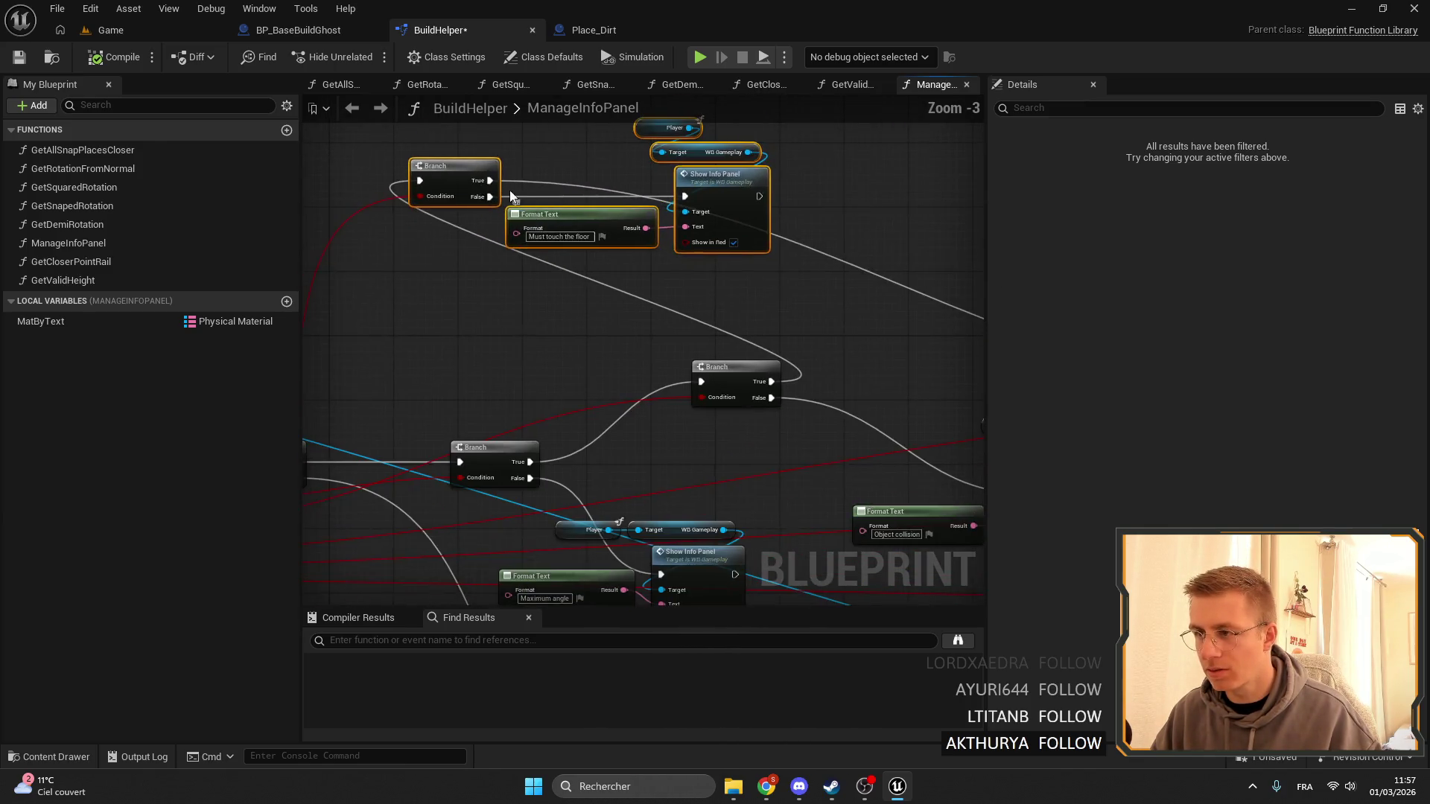
Wire each Branch's True output into the next Branch's exec input.
{"action": "left_click_drag", "start_coordinate": [488, 182], "coordinate": [478, 520]}
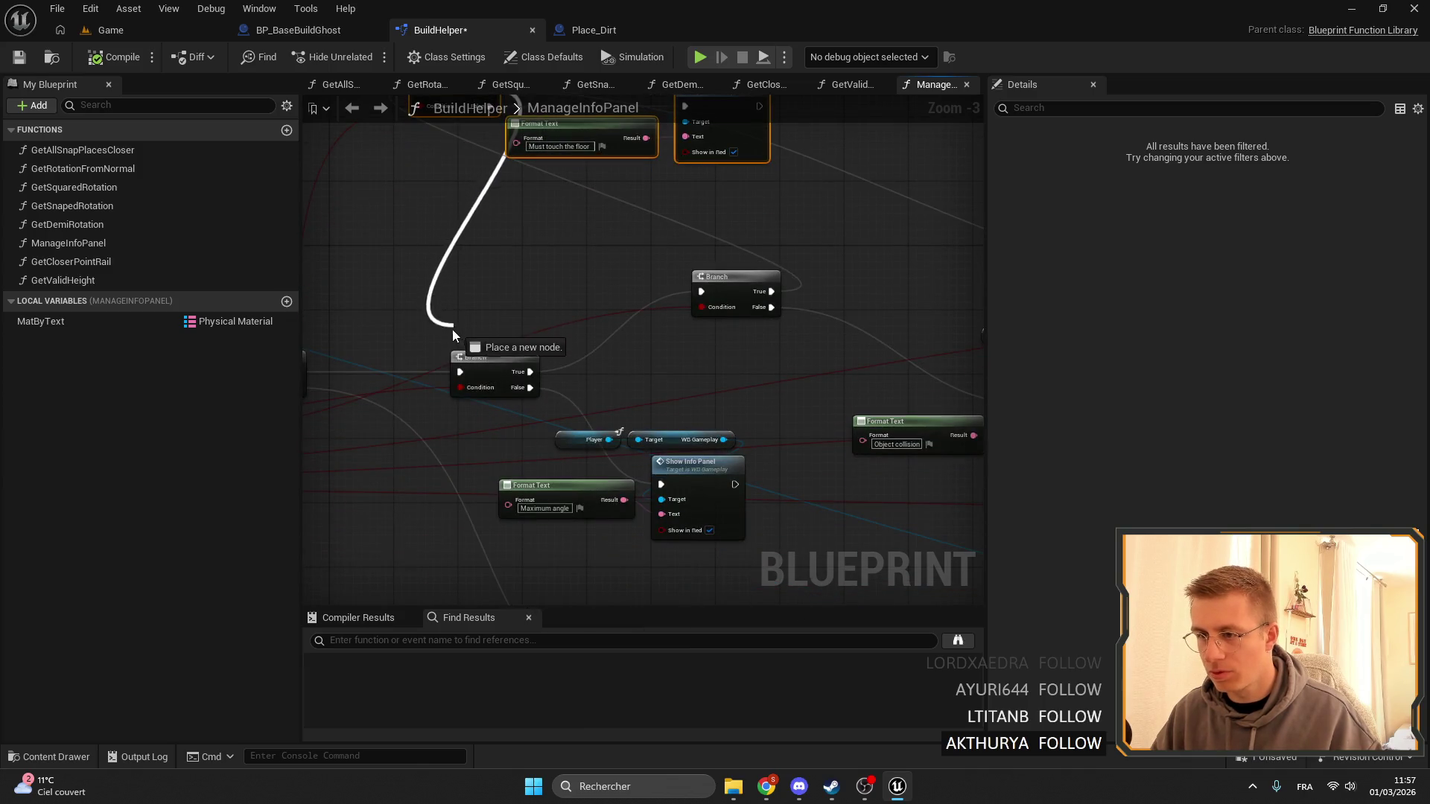
{"action": "left_click_drag", "start_coordinate": [453, 330], "coordinate": [461, 373]}
{"action": "mouse_move", "coordinate": [611, 384]}
{"action": "left_mouse_down"}
{"action": "mouse_move", "coordinate": [462, 384]}
{"action": "mouse_move", "coordinate": [402, 365]}
{"action": "mouse_move", "coordinate": [336, 396]}
{"action": "left_mouse_up"}
{"action": "left_click_drag", "start_coordinate": [477, 316], "coordinate": [832, 344]}
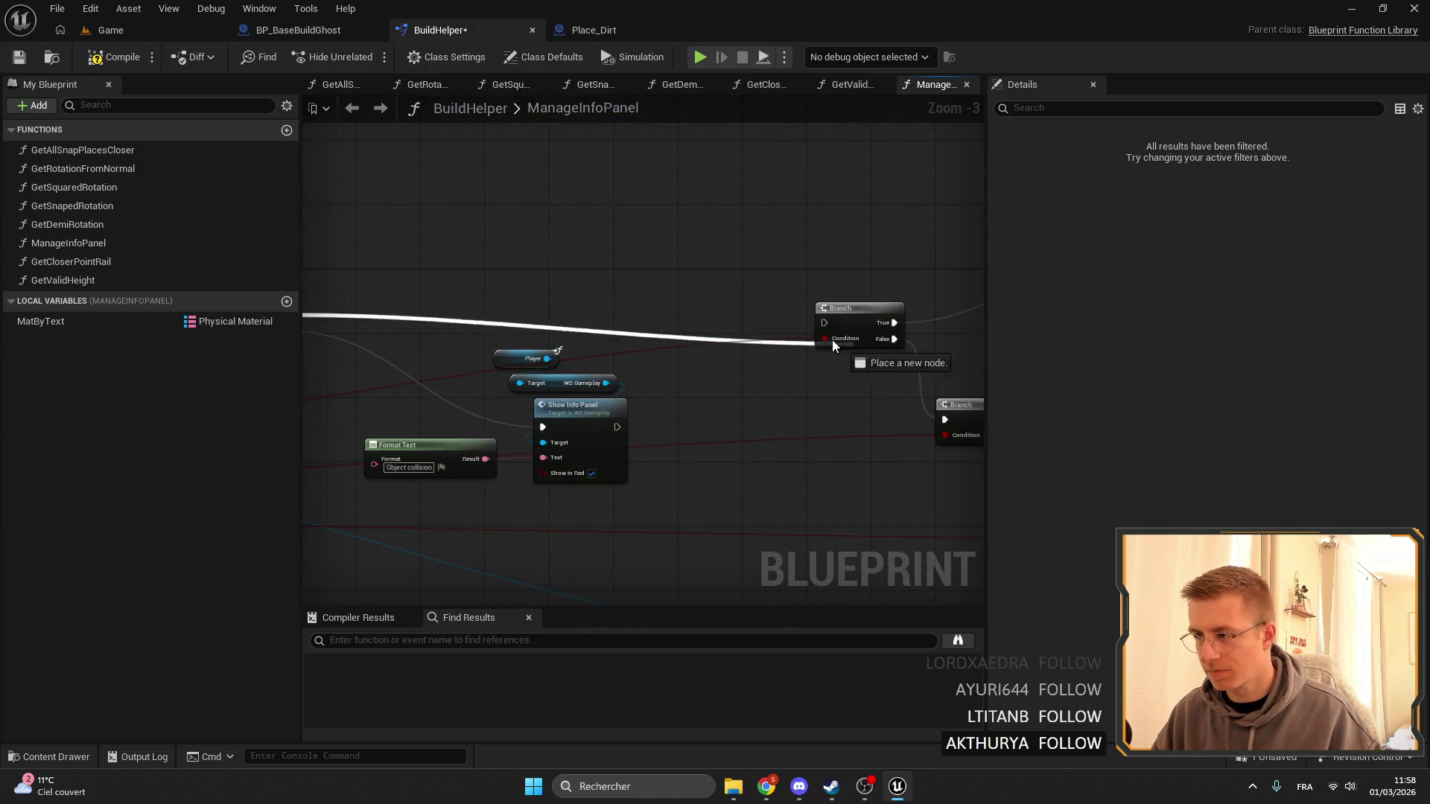
{"action": "mouse_move", "coordinate": [654, 340]}
{"action": "left_mouse_down"}
{"action": "mouse_move", "coordinate": [788, 449]}
{"action": "mouse_move", "coordinate": [804, 380]}
{"action": "mouse_move", "coordinate": [883, 298]}
{"action": "left_mouse_up"}
{"action": "mouse_move", "coordinate": [645, 233]}
{"action": "left_mouse_down"}
{"action": "mouse_move", "coordinate": [549, 452]}
{"action": "mouse_move", "coordinate": [597, 304]}
{"action": "left_mouse_up"}
{"action": "left_click_drag", "start_coordinate": [732, 312], "coordinate": [565, 305]}
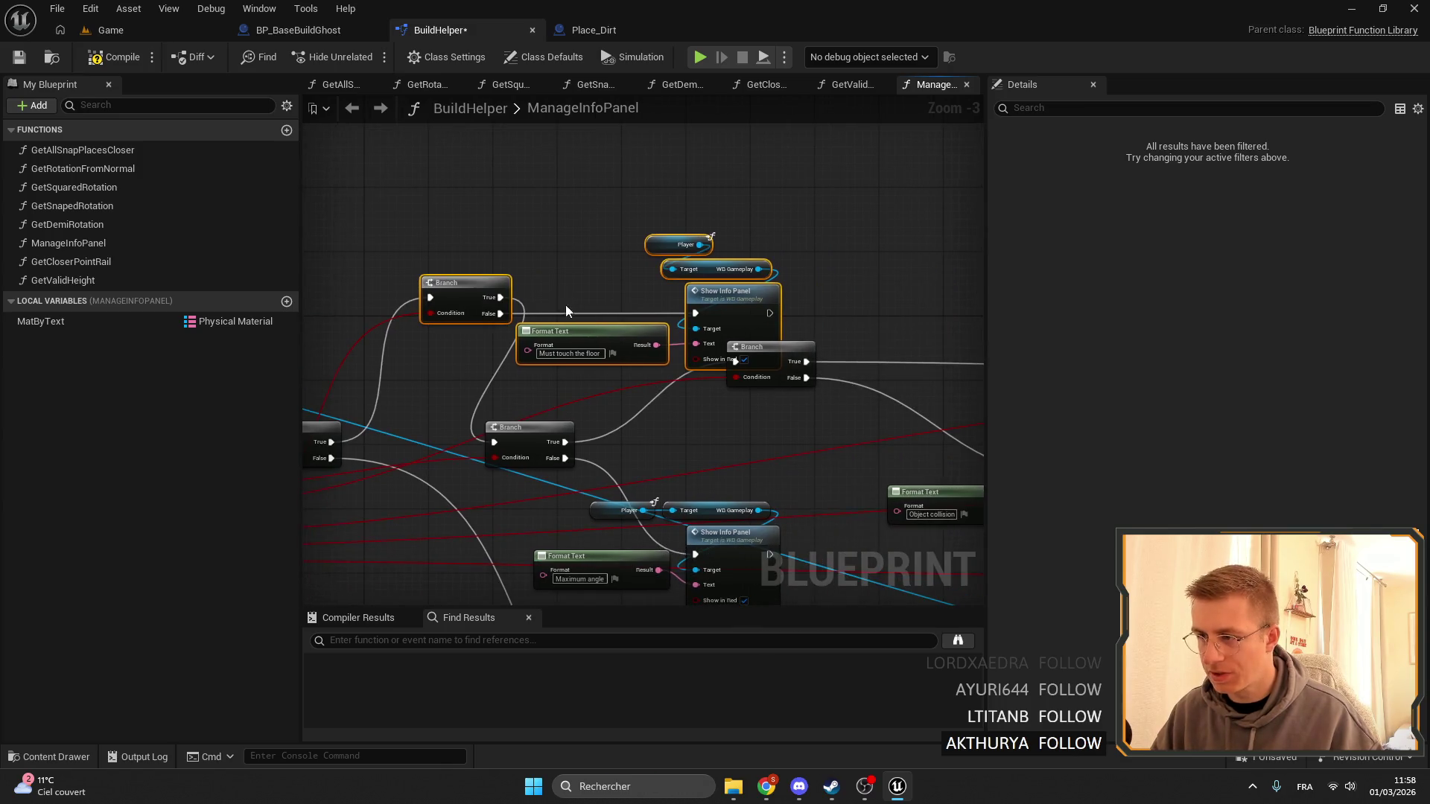
Move the lower Branch up beside the Must touch the floor panel nodes and regroup the left nodes.
{"action": "left_click_drag", "start_coordinate": [465, 285], "coordinate": [433, 300]}
{"action": "left_click", "coordinate": [449, 258]}
{"action": "left_click_drag", "start_coordinate": [668, 379], "coordinate": [669, 379]}
{"action": "left_click_drag", "start_coordinate": [686, 307], "coordinate": [687, 186]}
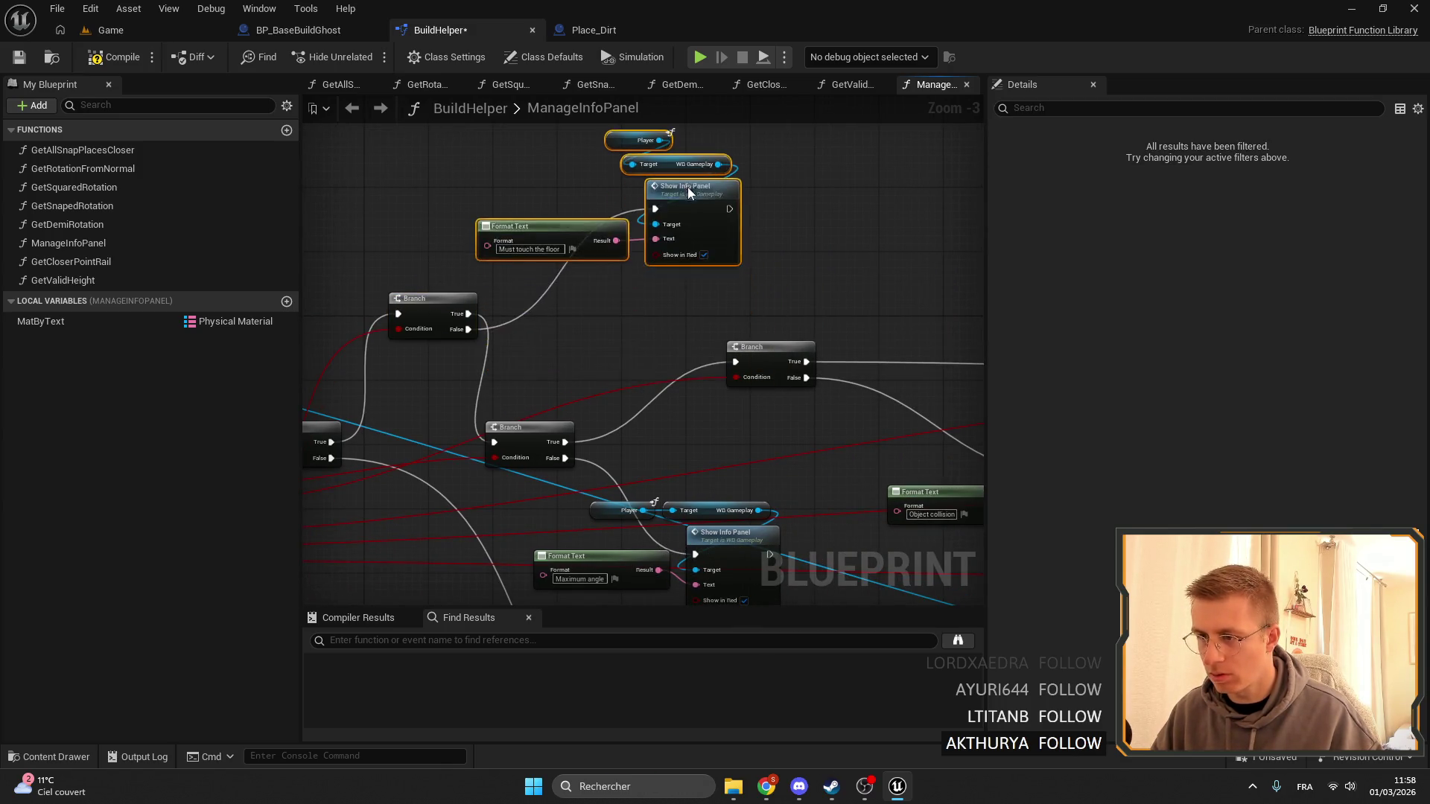
{"action": "left_click", "coordinate": [533, 422]}
{"action": "left_click_drag", "start_coordinate": [533, 420], "coordinate": [578, 309]}
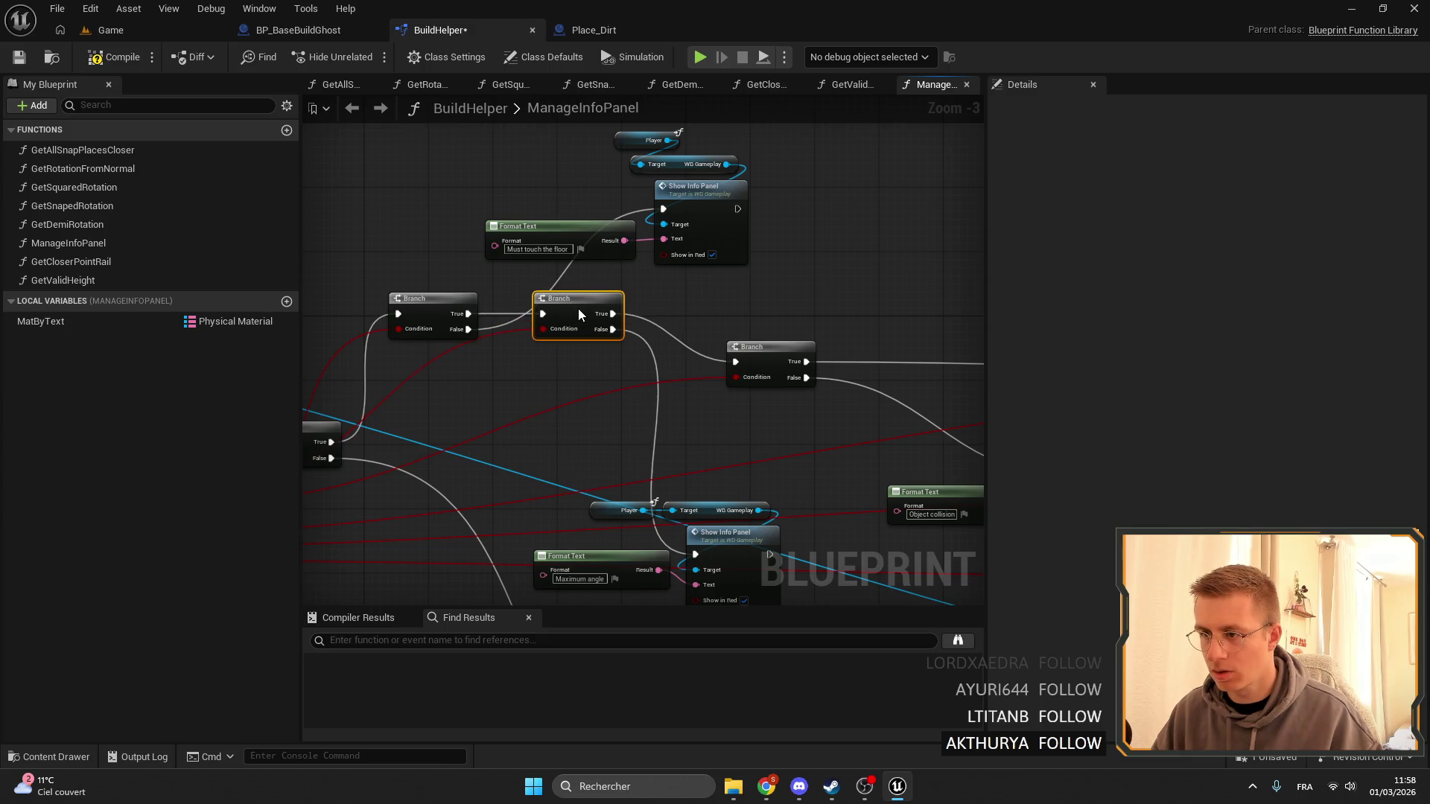
{"action": "left_click_drag", "start_coordinate": [716, 279], "coordinate": [596, 131]}
{"action": "mouse_move", "coordinate": [686, 210]}
{"action": "left_mouse_down"}
{"action": "mouse_move", "coordinate": [615, 382]}
{"action": "mouse_move", "coordinate": [596, 283]}
{"action": "mouse_move", "coordinate": [686, 309]}
{"action": "mouse_move", "coordinate": [601, 362]}
{"action": "left_mouse_up"}
{"action": "scroll", "coordinate": [601, 362], "scroll_direction": "down", "scroll_amount": 1}
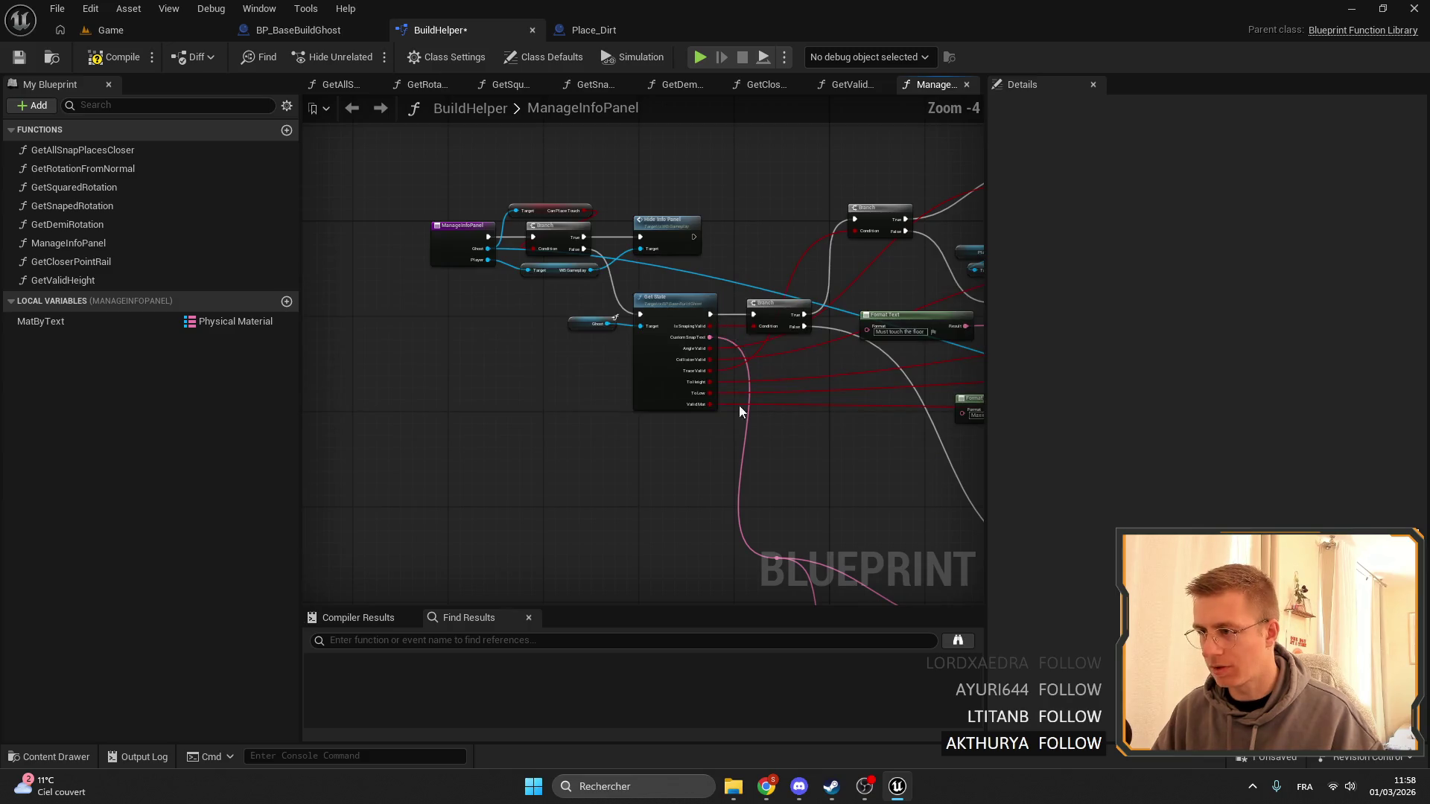
{"action": "left_click_drag", "start_coordinate": [745, 413], "coordinate": [316, 160]}
{"action": "mouse_move", "coordinate": [667, 313]}
{"action": "left_mouse_down"}
{"action": "mouse_move", "coordinate": [648, 414]}
{"action": "mouse_move", "coordinate": [592, 281]}
{"action": "mouse_move", "coordinate": [610, 246]}
{"action": "left_mouse_up"}
Raise the middle Branch into the row and straighten the top Branch's wire.
{"action": "mouse_move", "coordinate": [760, 307]}
{"action": "left_mouse_down"}
{"action": "mouse_move", "coordinate": [771, 231]}
{"action": "mouse_move", "coordinate": [445, 219]}
{"action": "left_mouse_up"}
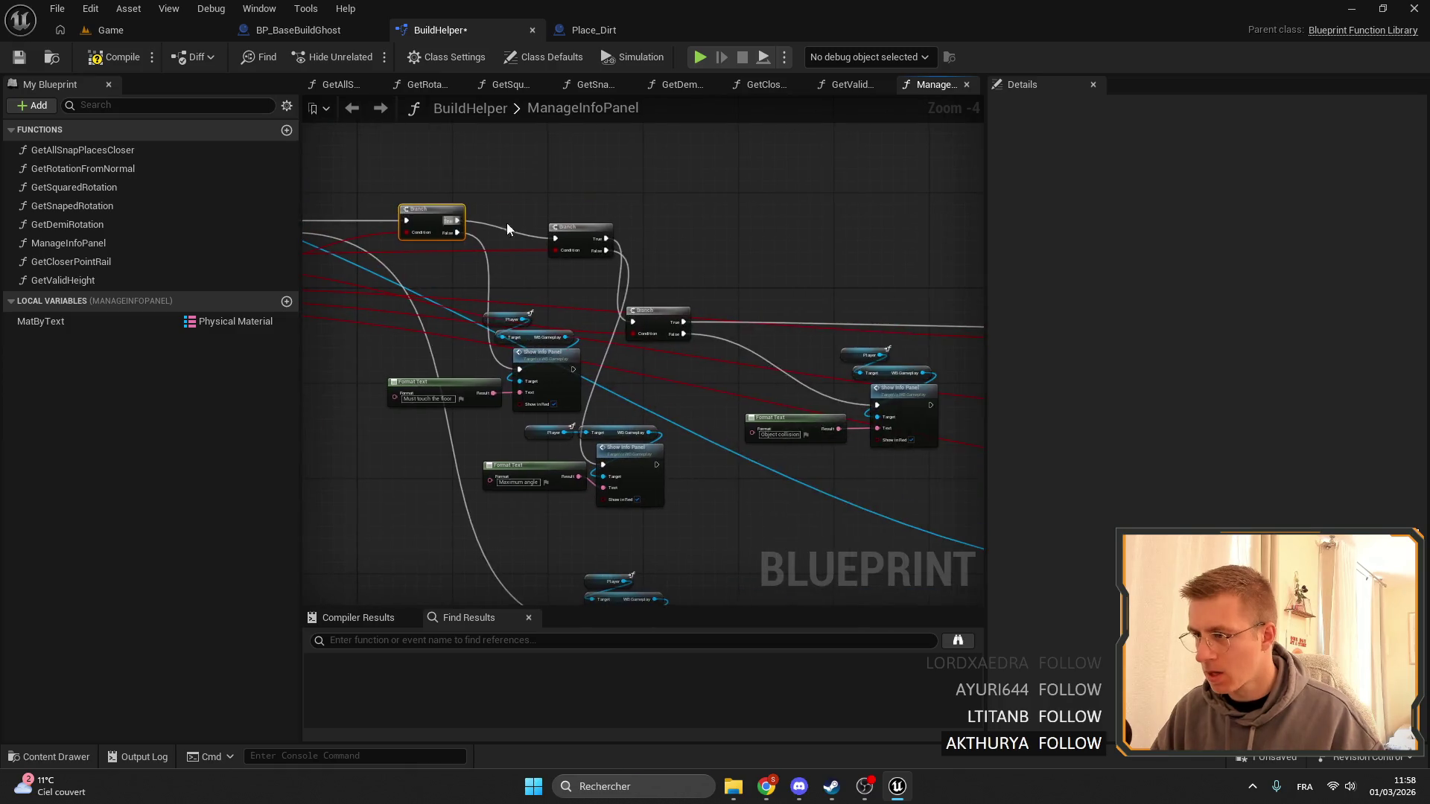
{"action": "scroll", "coordinate": [575, 238], "scroll_direction": "up", "scroll_amount": 2}
{"action": "left_click_drag", "start_coordinate": [550, 206], "coordinate": [548, 217]}
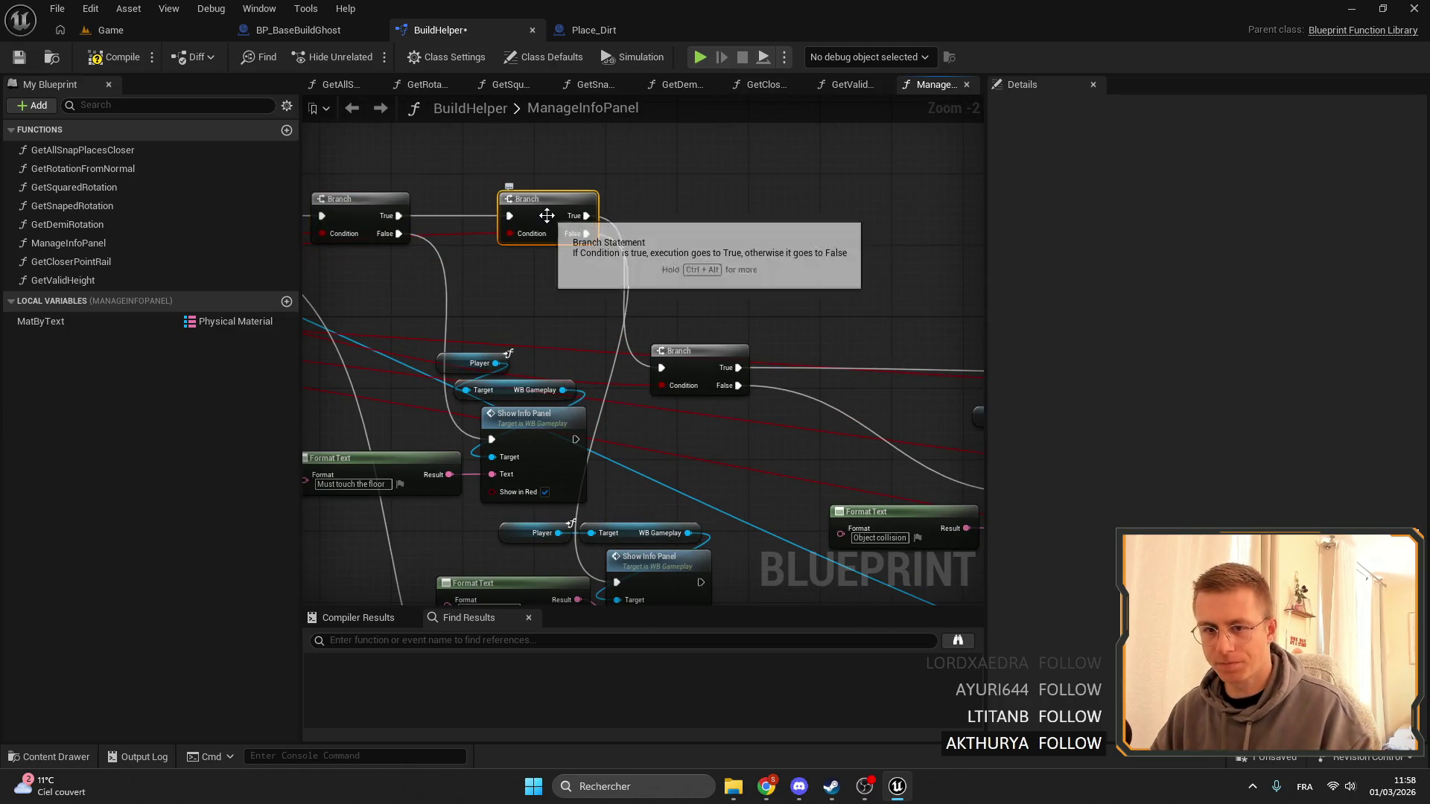
{"action": "mouse_move", "coordinate": [589, 264]}
{"action": "left_mouse_down"}
{"action": "mouse_move", "coordinate": [606, 328]}
{"action": "mouse_move", "coordinate": [578, 391]}
{"action": "mouse_move", "coordinate": [628, 276]}
{"action": "mouse_move", "coordinate": [650, 276]}
{"action": "left_mouse_up"}
{"action": "left_click_drag", "start_coordinate": [536, 380], "coordinate": [651, 332]}
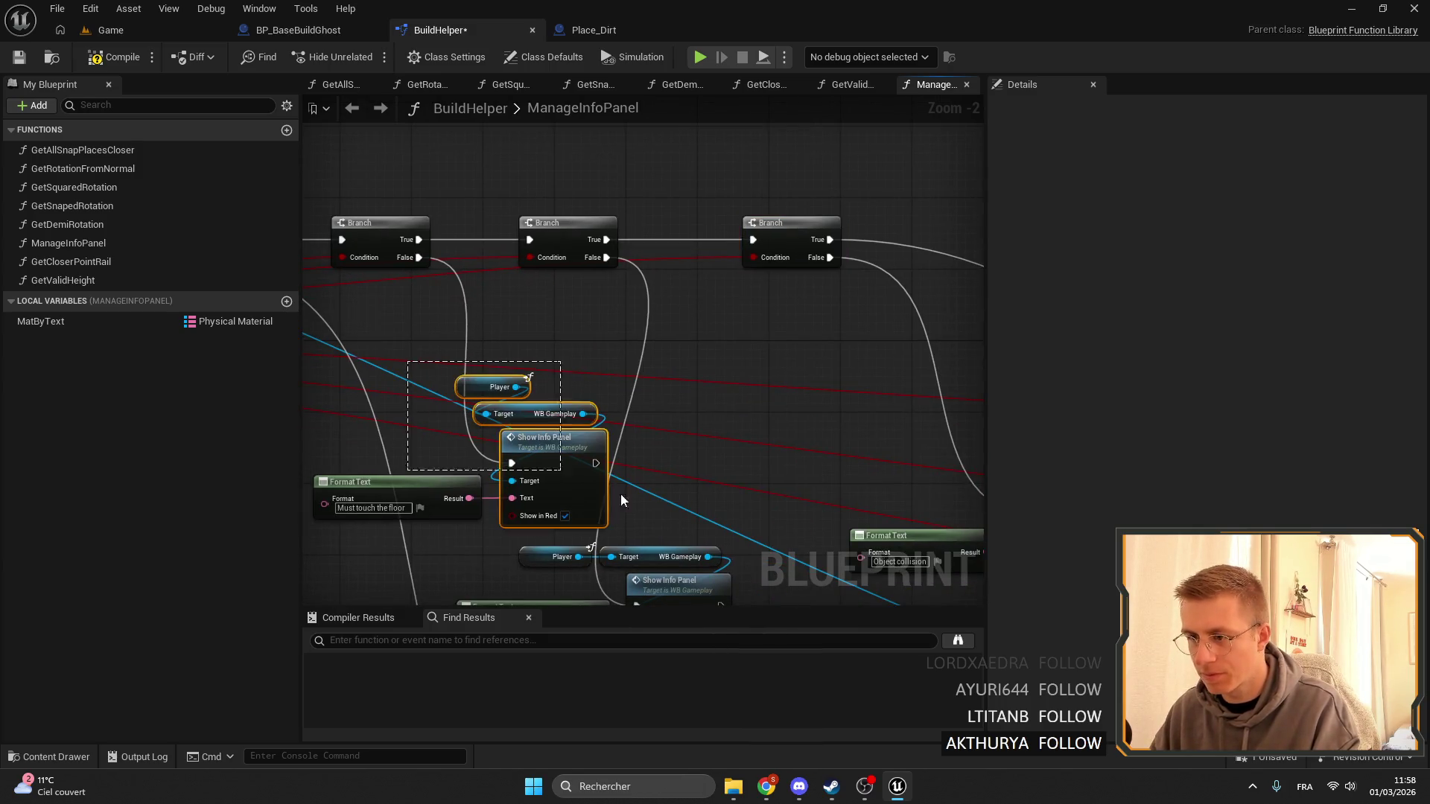
Position the Must touch the floor and Maximum angle warning groups under their Branches.
{"action": "left_click_drag", "start_coordinate": [622, 499], "coordinate": [783, 488]}
{"action": "left_click", "coordinate": [537, 473], "text": "ctrl"}
{"action": "left_click_drag", "start_coordinate": [738, 442], "coordinate": [747, 353]}
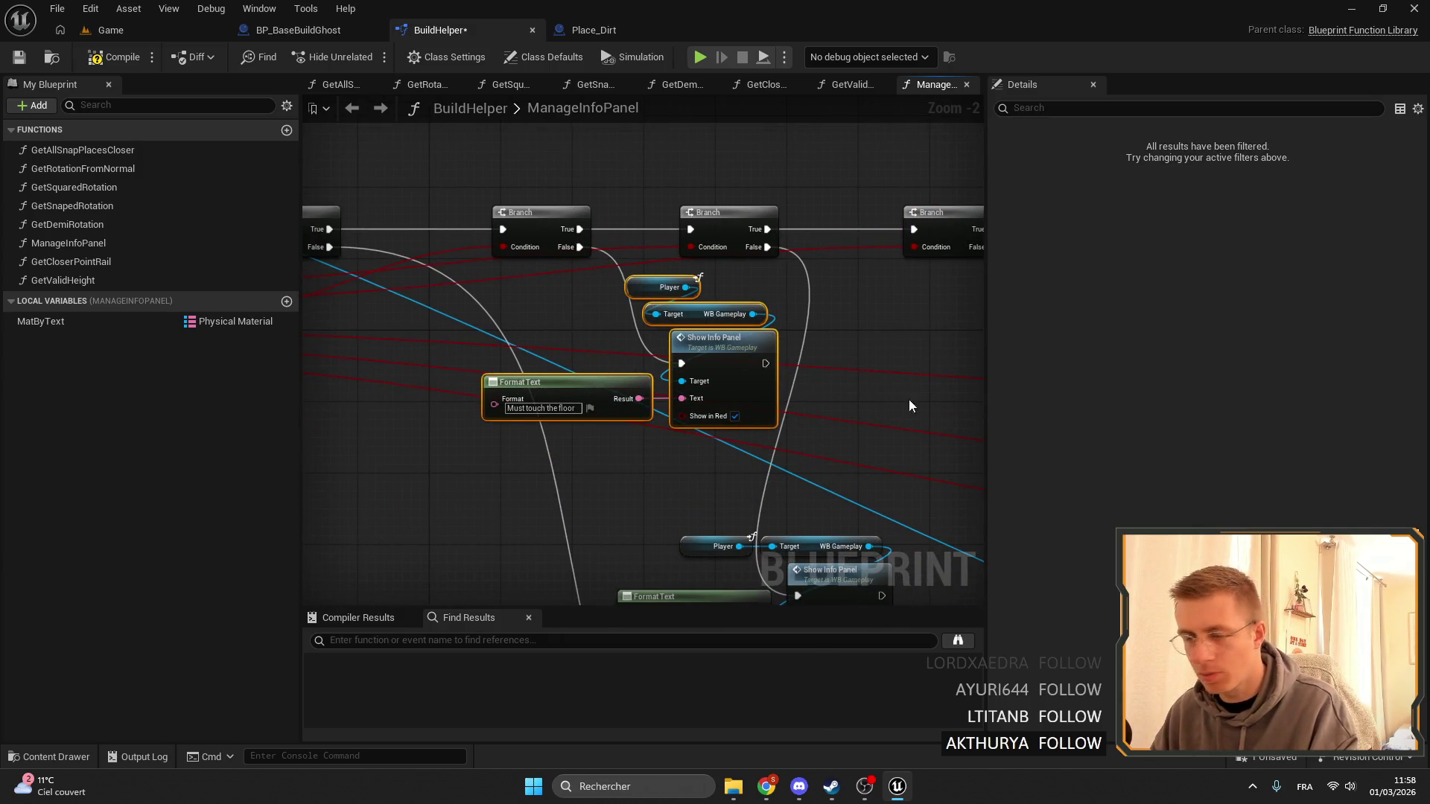
{"action": "left_click_drag", "start_coordinate": [910, 406], "coordinate": [781, 388]}
{"action": "left_click_drag", "start_coordinate": [564, 440], "coordinate": [460, 356]}
{"action": "mouse_move", "coordinate": [439, 413]}
{"action": "left_mouse_down"}
{"action": "mouse_move", "coordinate": [574, 486]}
{"action": "mouse_move", "coordinate": [441, 506]}
{"action": "mouse_move", "coordinate": [584, 271]}
{"action": "mouse_move", "coordinate": [612, 236]}
{"action": "mouse_move", "coordinate": [645, 243]}
{"action": "mouse_move", "coordinate": [640, 265]}
{"action": "left_mouse_up"}
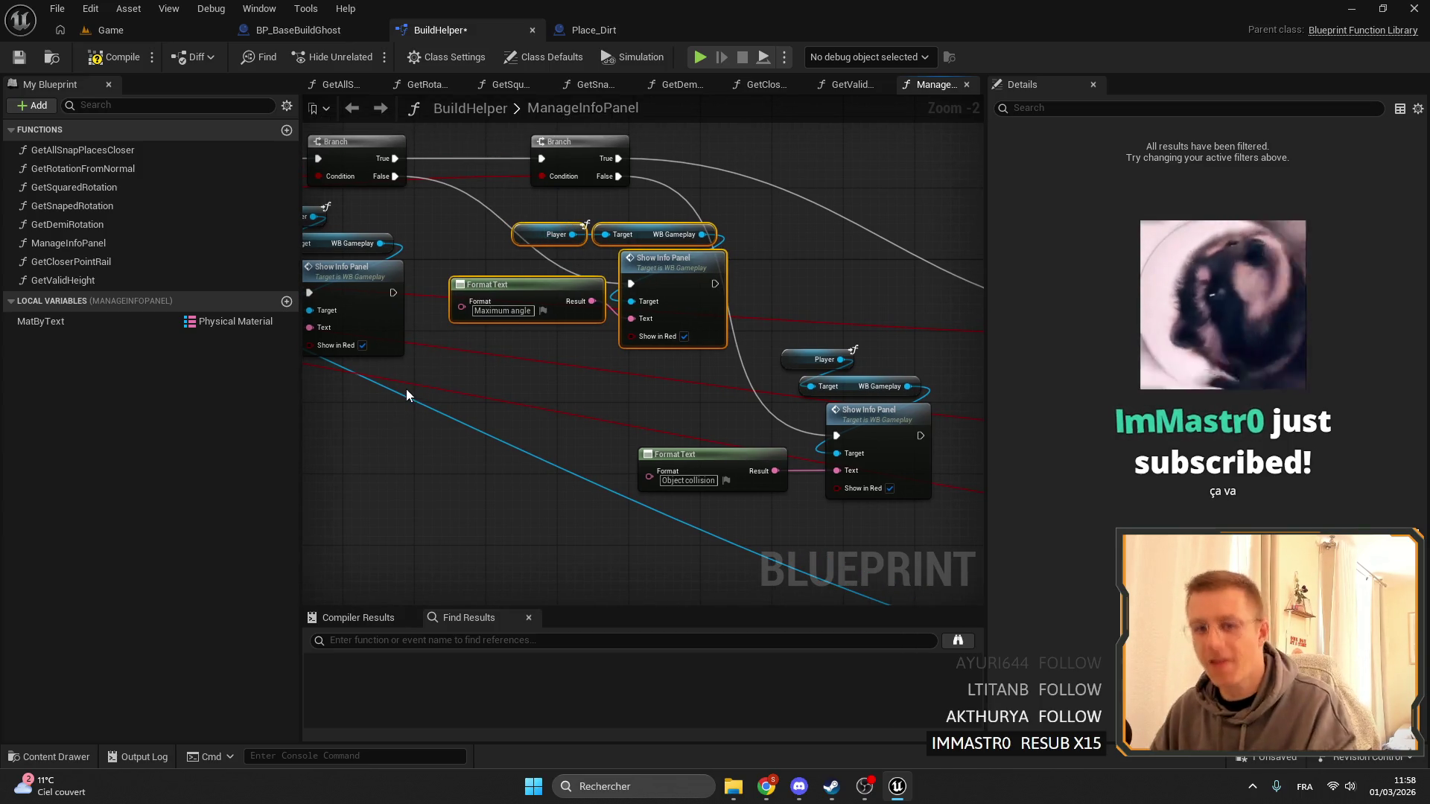
Move the Object collision warning nodes up beside the other warning groups.
{"action": "scroll", "coordinate": [671, 313], "scroll_direction": "down", "scroll_amount": 2}
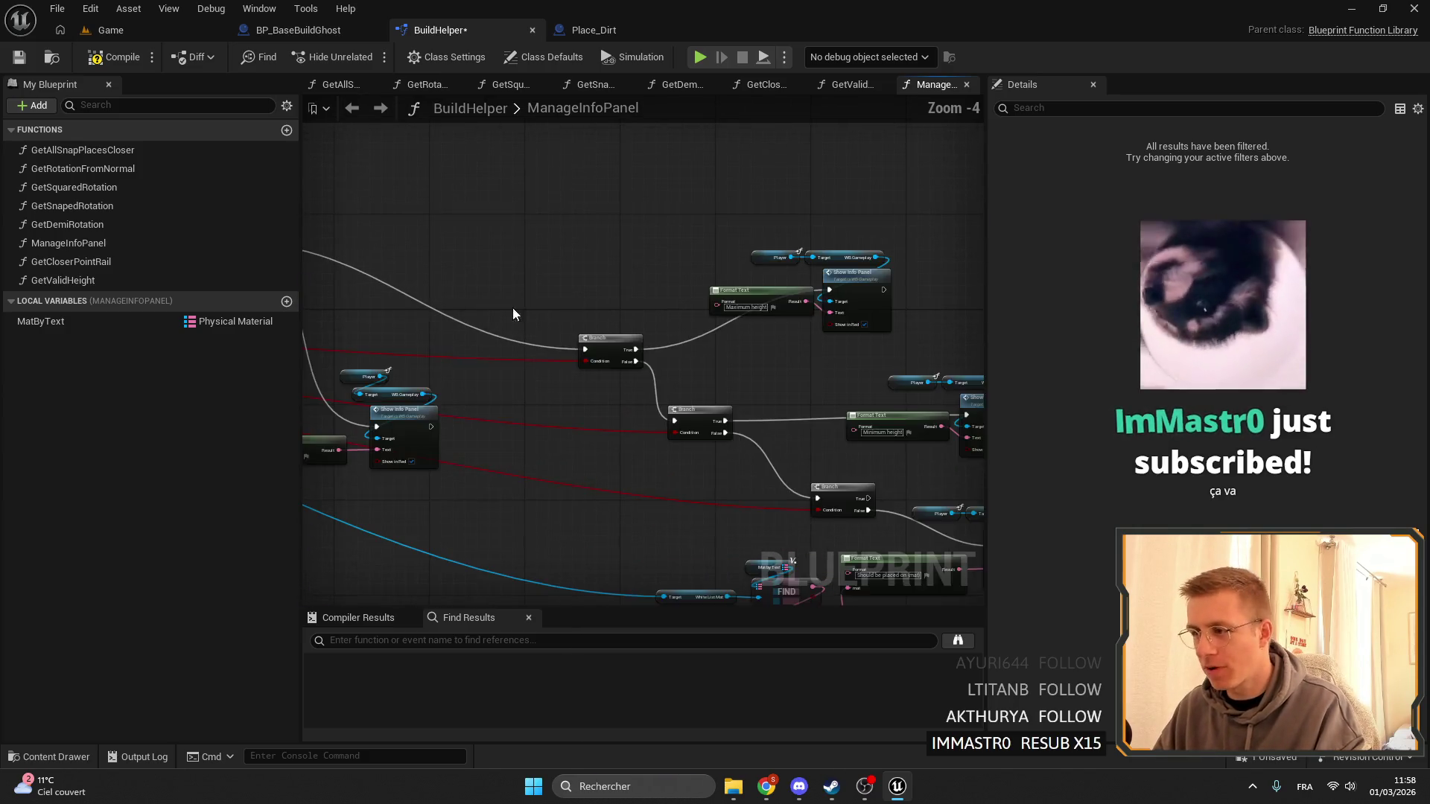
{"action": "scroll", "coordinate": [774, 410], "scroll_direction": "down", "scroll_amount": 1}
{"action": "scroll", "coordinate": [697, 425], "scroll_direction": "up", "scroll_amount": 2}
{"action": "left_click", "coordinate": [708, 454]}
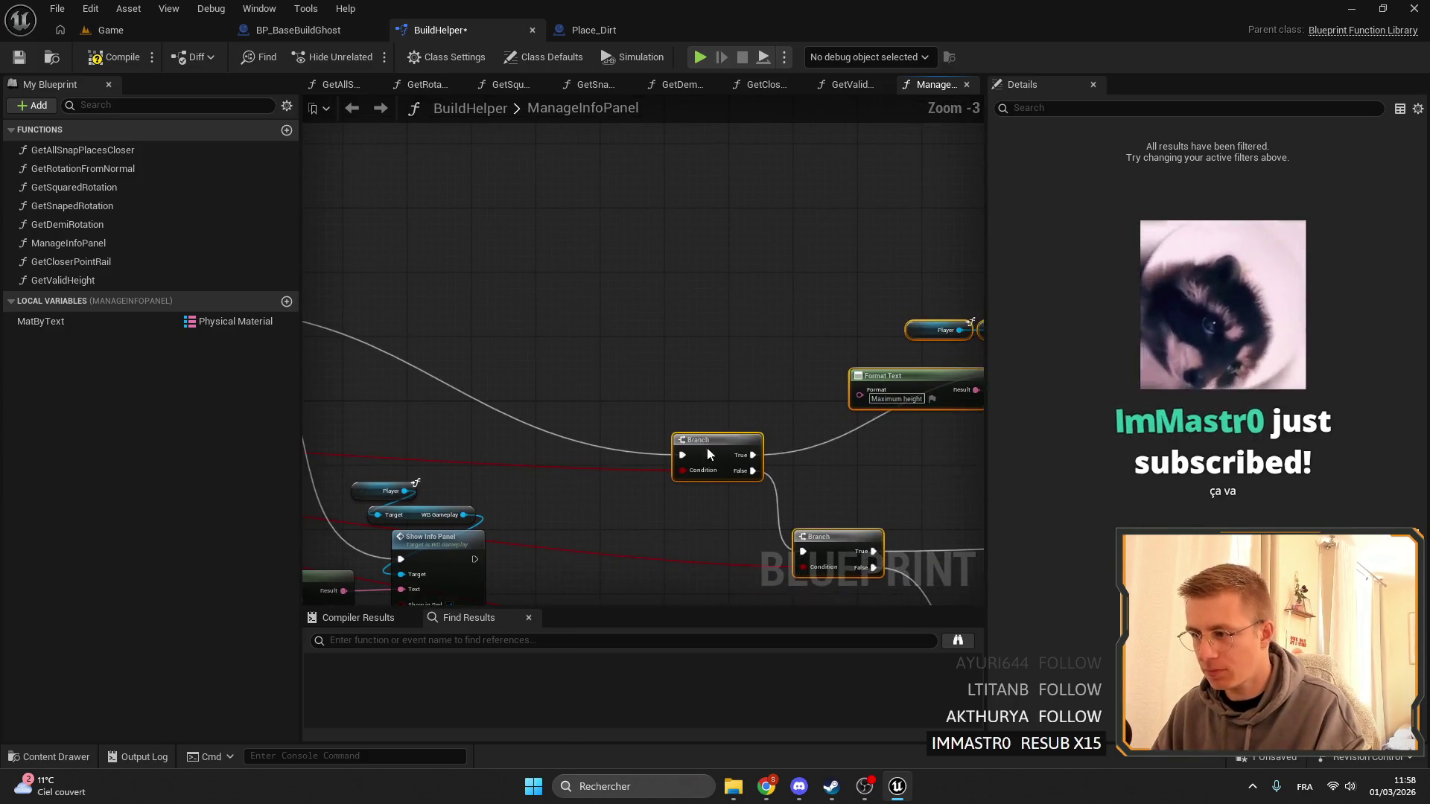
{"action": "mouse_move", "coordinate": [708, 455]}
{"action": "left_mouse_down"}
{"action": "mouse_move", "coordinate": [660, 237]}
{"action": "mouse_move", "coordinate": [817, 341]}
{"action": "mouse_move", "coordinate": [616, 268]}
{"action": "mouse_move", "coordinate": [636, 244]}
{"action": "left_mouse_up"}
{"action": "left_click_drag", "start_coordinate": [605, 391], "coordinate": [752, 536]}
{"action": "left_click_drag", "start_coordinate": [712, 469], "coordinate": [808, 308]}
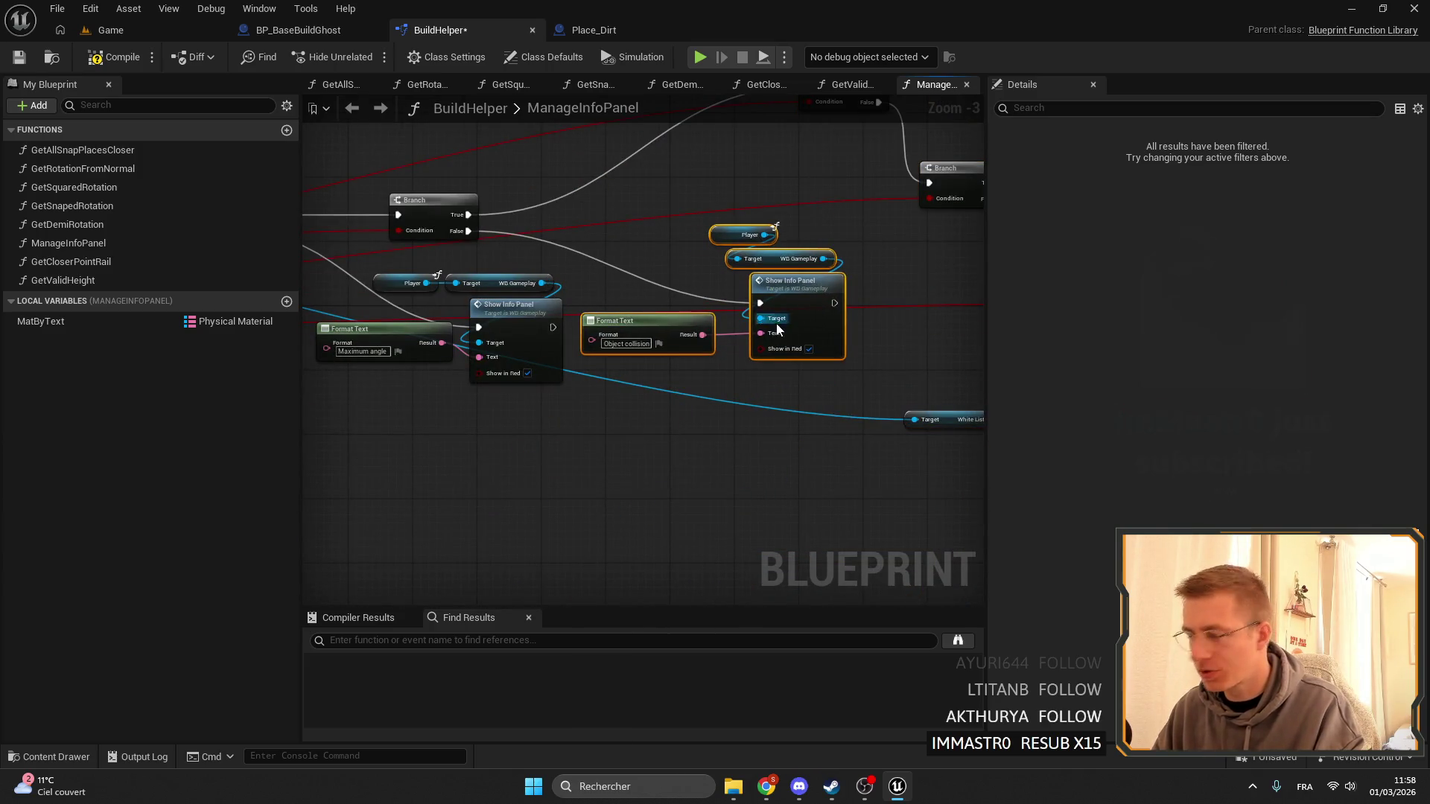
Lower the Maximum angle warning nodes and line up its Player and Format Text nodes.
{"action": "left_click", "coordinate": [1390, 787]}
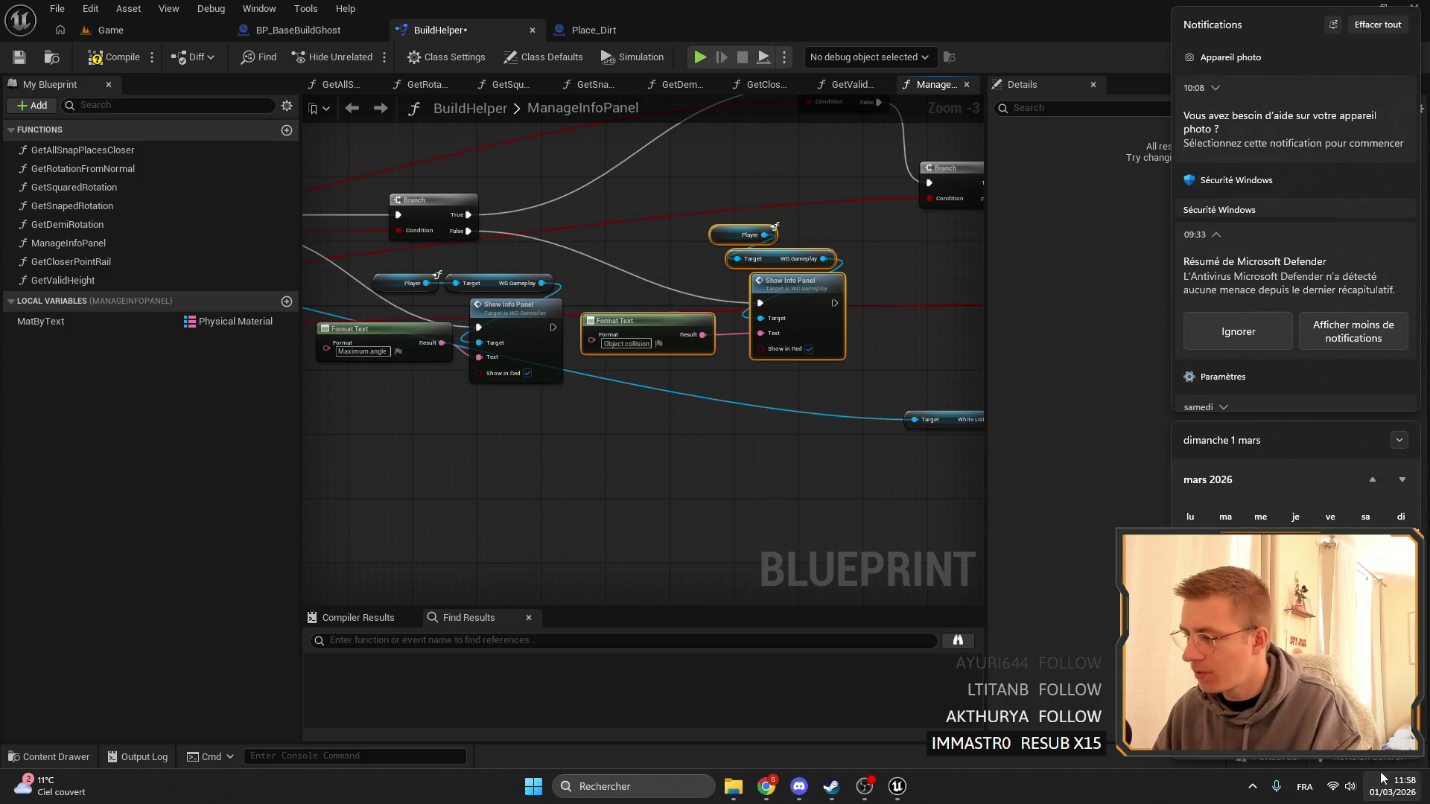
{"action": "left_click", "coordinate": [788, 511]}
{"action": "left_click_drag", "start_coordinate": [738, 331], "coordinate": [613, 229]}
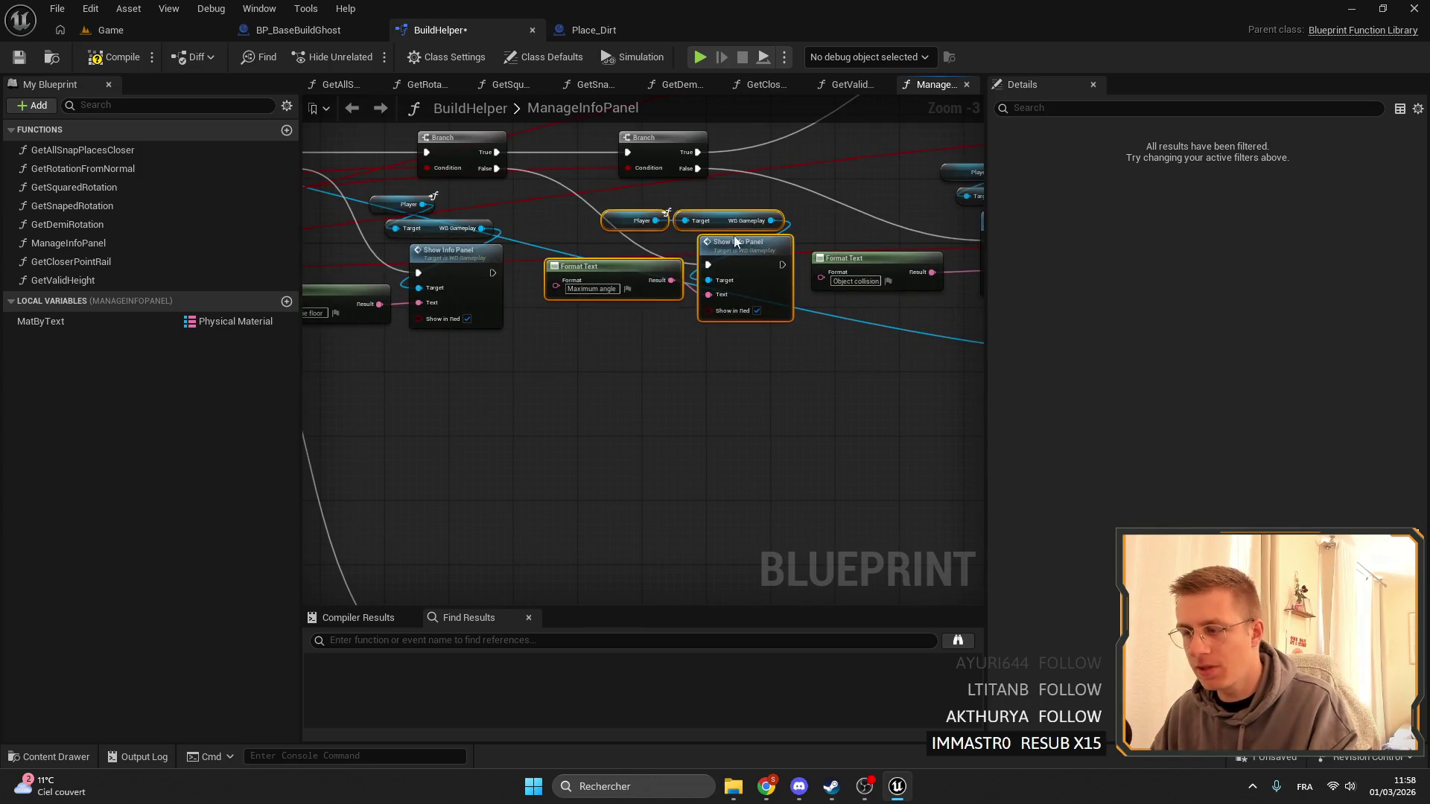
{"action": "left_click_drag", "start_coordinate": [727, 258], "coordinate": [735, 354]}
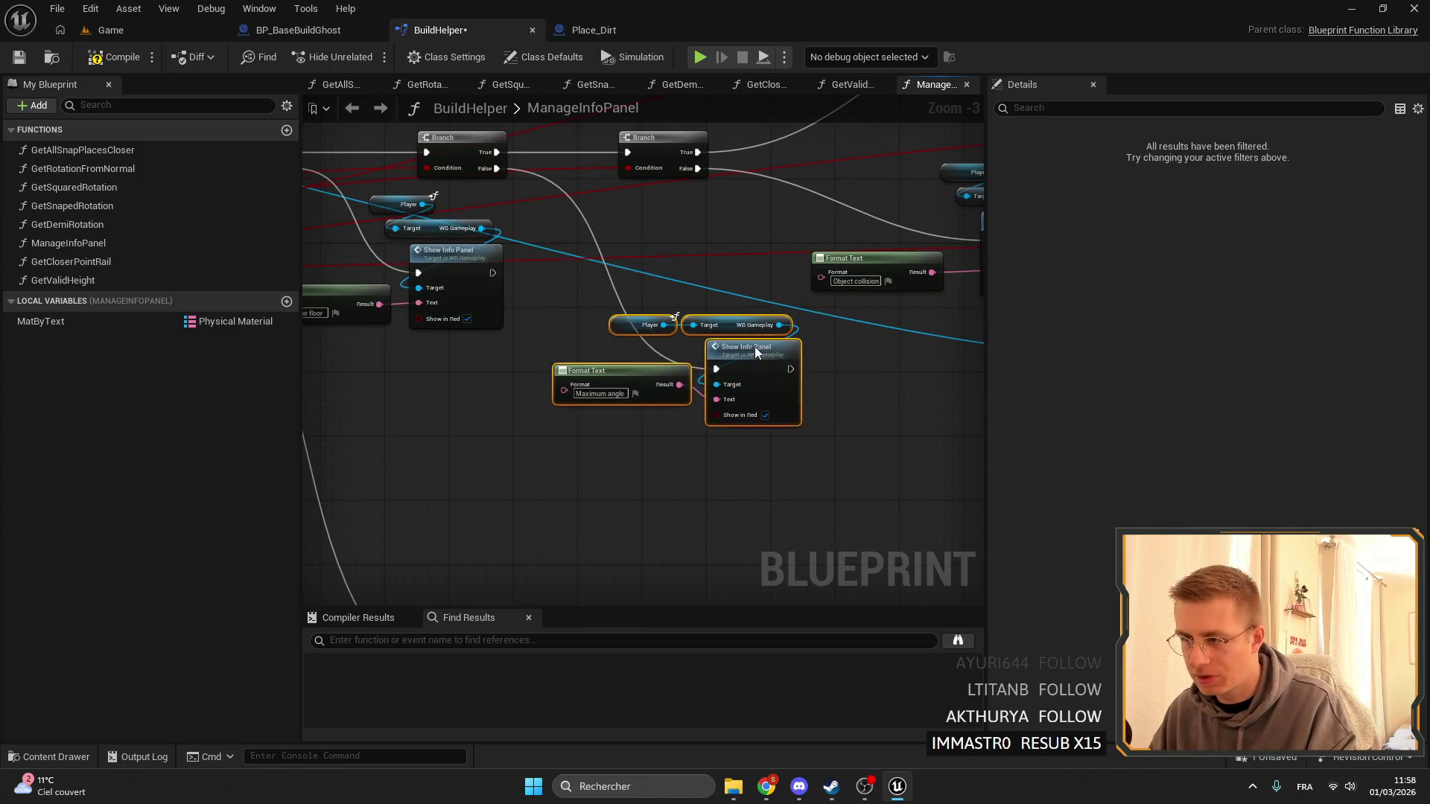
{"action": "left_click", "coordinate": [624, 358]}
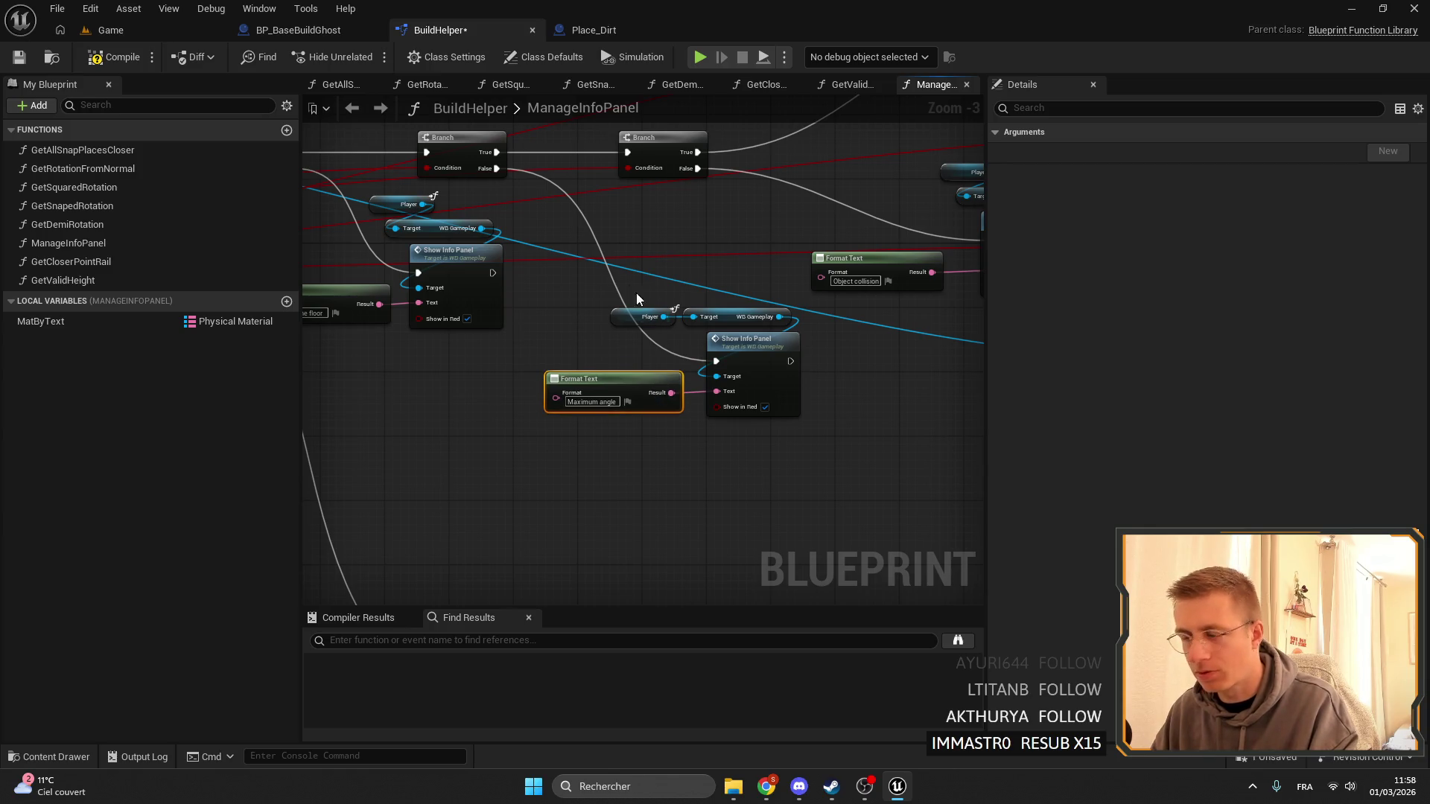
{"action": "mouse_move", "coordinate": [630, 319]}
{"action": "left_mouse_down"}
{"action": "mouse_move", "coordinate": [654, 296]}
{"action": "mouse_move", "coordinate": [738, 319]}
{"action": "left_mouse_up"}
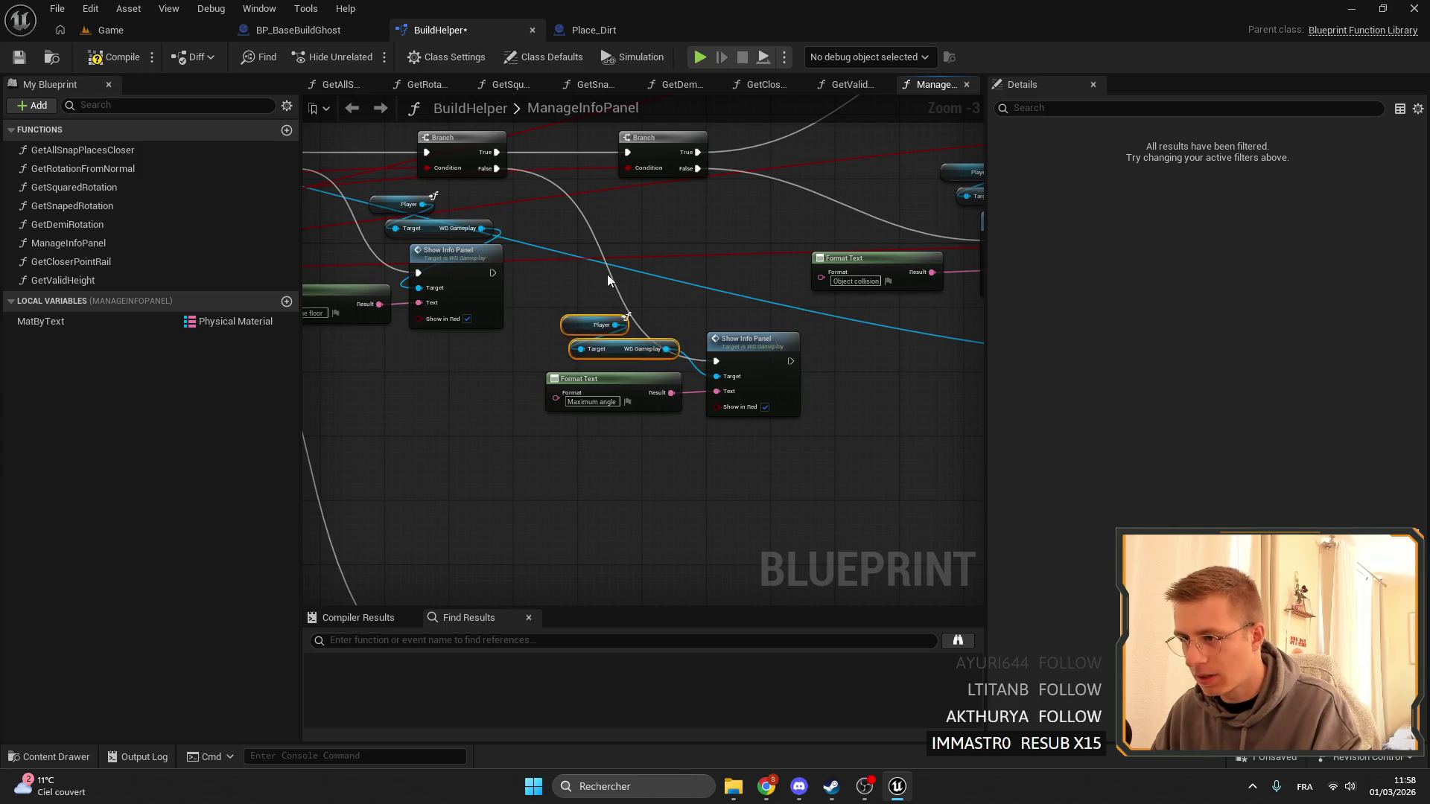
{"action": "left_click_drag", "start_coordinate": [559, 302], "coordinate": [682, 386]}
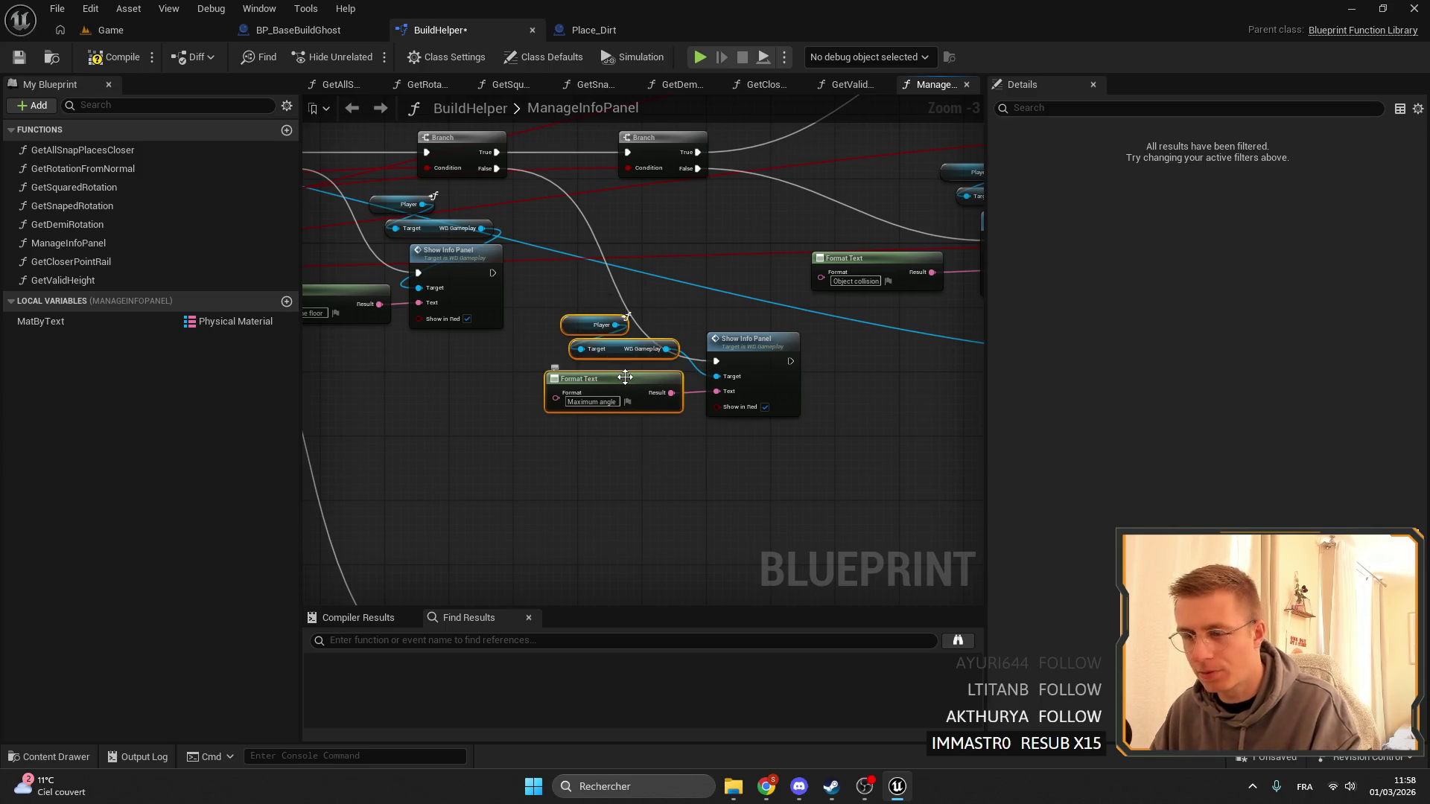
{"action": "left_click", "coordinate": [646, 467]}
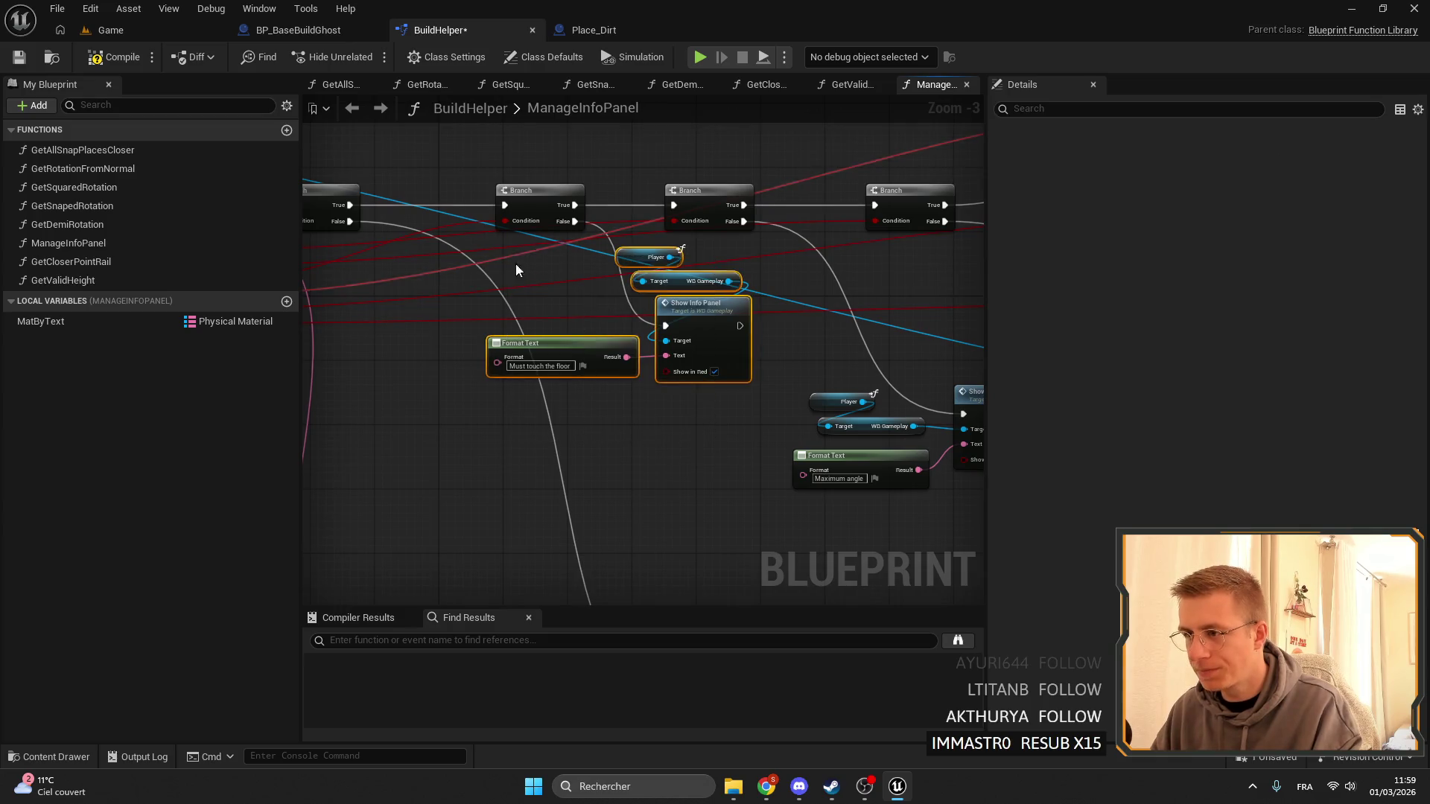
Lower the Must touch the floor group, align the Branches on the execution line, and compile BuildHelper.
{"action": "left_click_drag", "start_coordinate": [705, 326], "coordinate": [705, 367]}
{"action": "left_click_drag", "start_coordinate": [538, 305], "coordinate": [765, 330]}
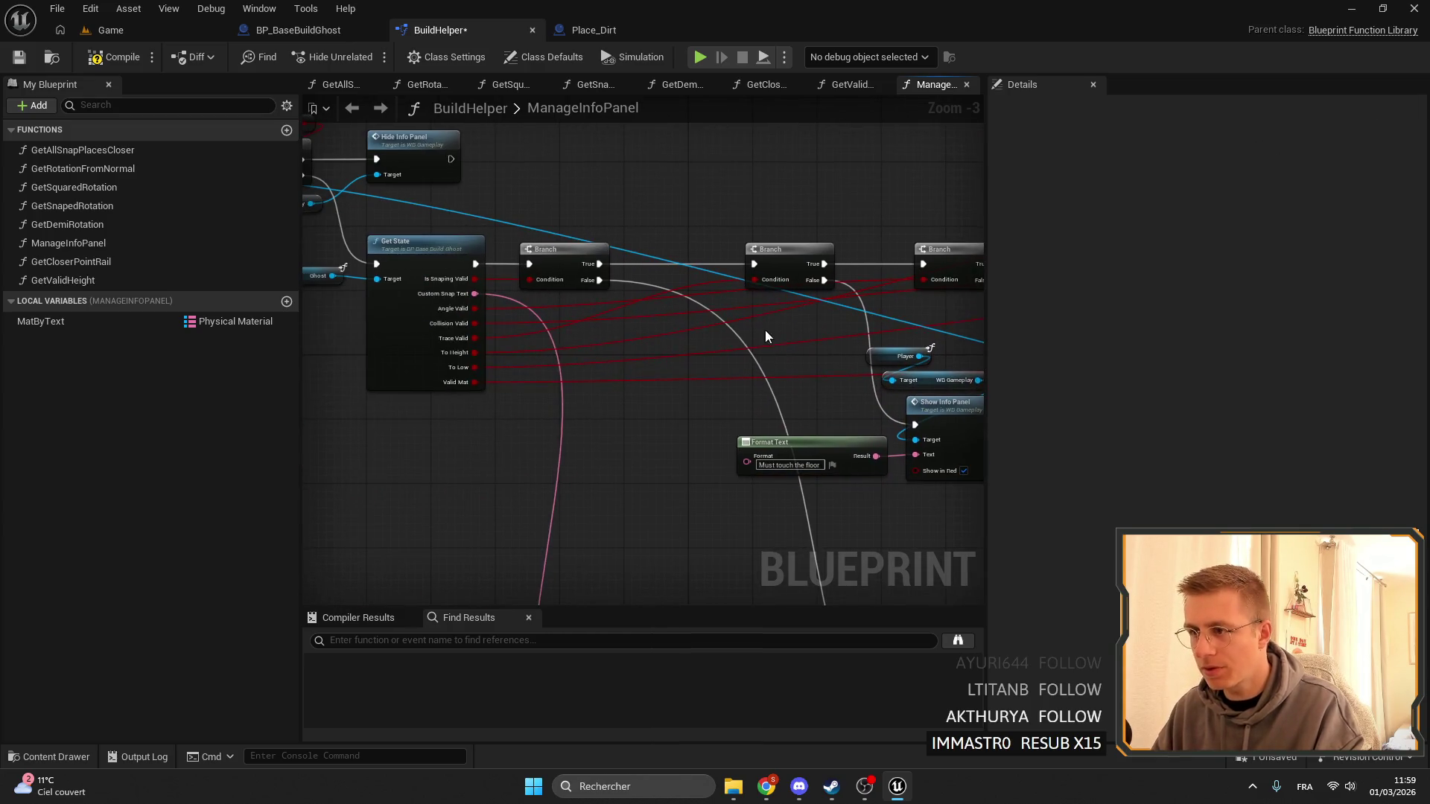
{"action": "left_click_drag", "start_coordinate": [785, 250], "coordinate": [550, 269]}
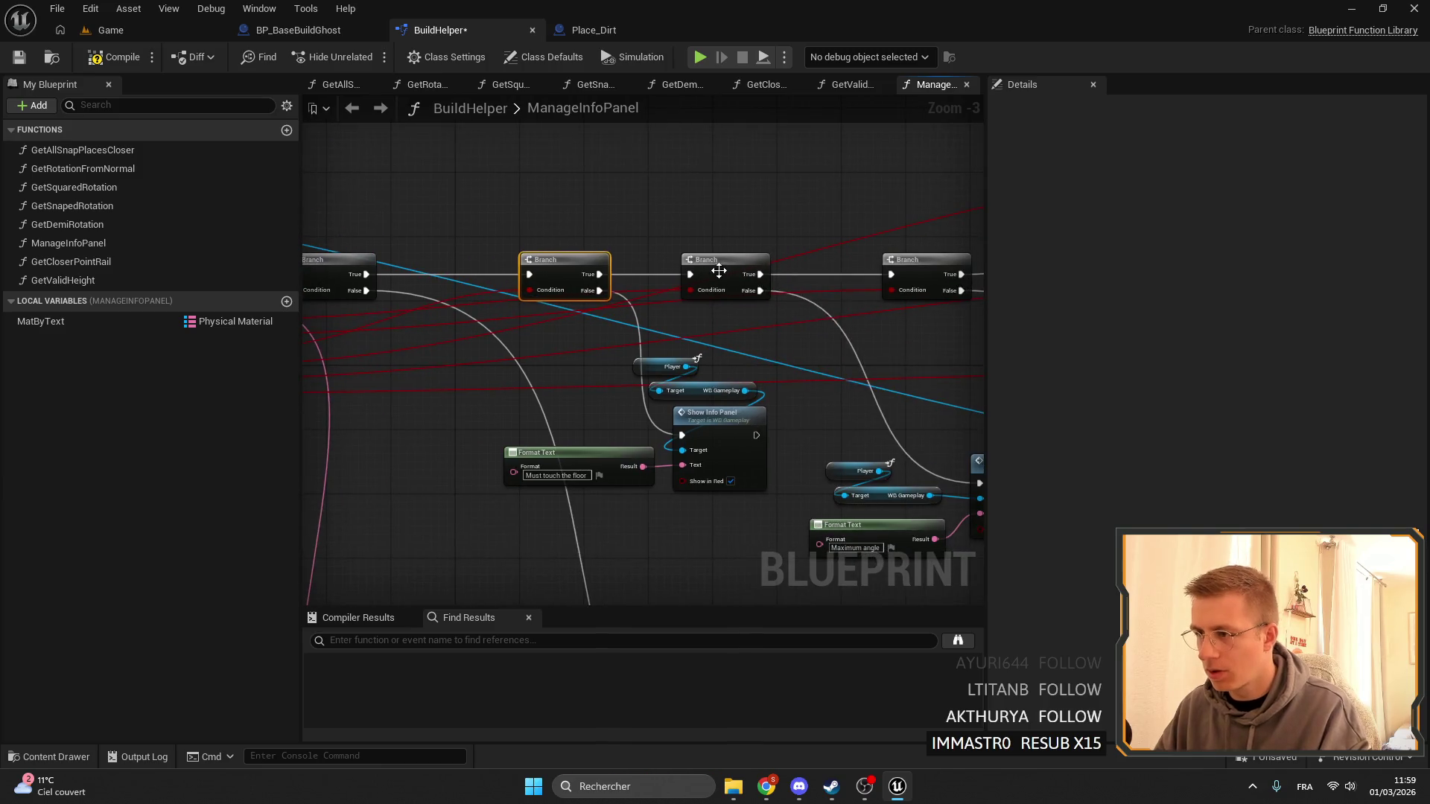
{"action": "mouse_move", "coordinate": [716, 276]}
{"action": "left_mouse_down"}
{"action": "mouse_move", "coordinate": [755, 270]}
{"action": "mouse_move", "coordinate": [754, 249]}
{"action": "mouse_move", "coordinate": [647, 200]}
{"action": "left_mouse_up"}
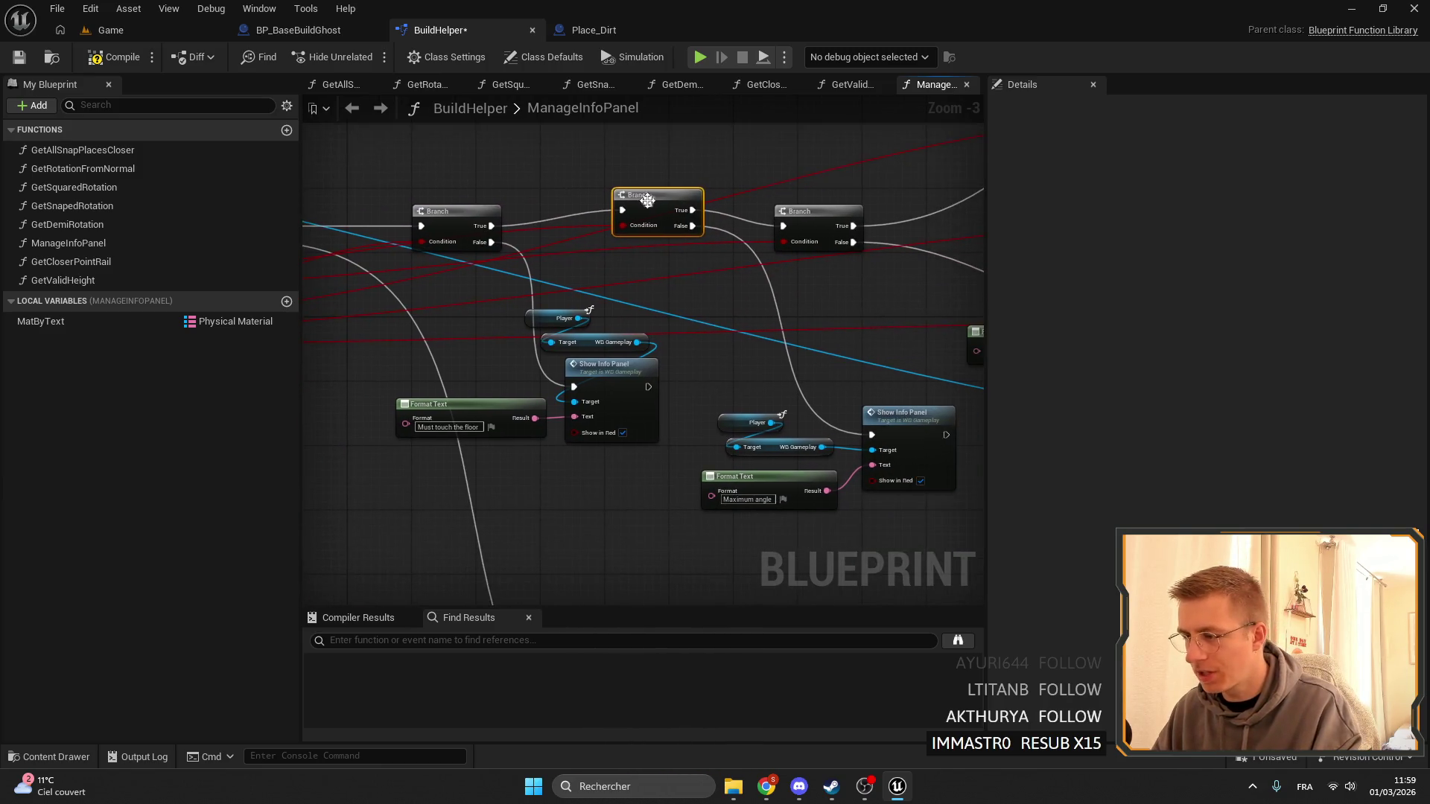
{"action": "scroll", "coordinate": [637, 221], "scroll_direction": "down", "scroll_amount": 1}
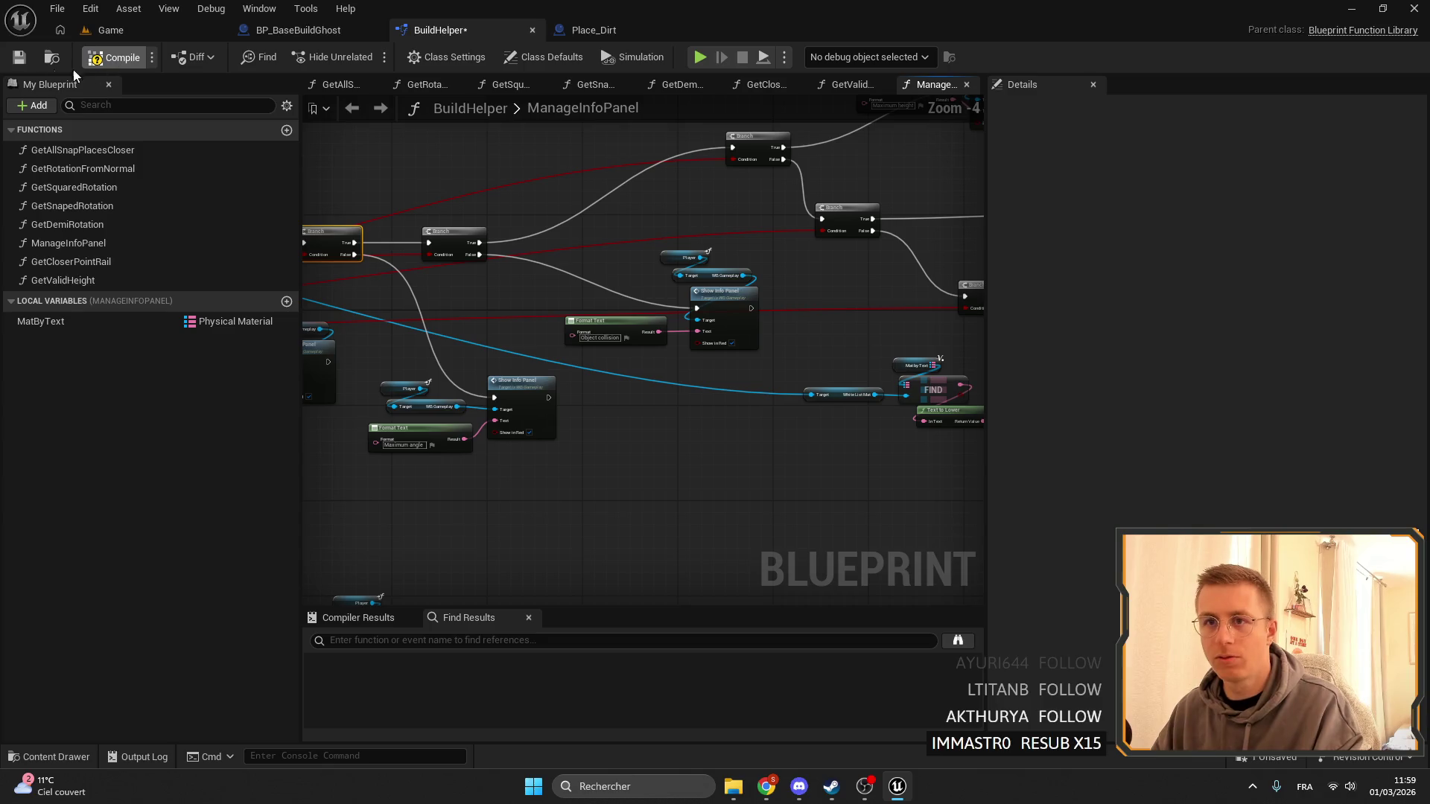
{"action": "left_click", "coordinate": [20, 61]}
{"action": "left_click", "coordinate": [143, 34]}
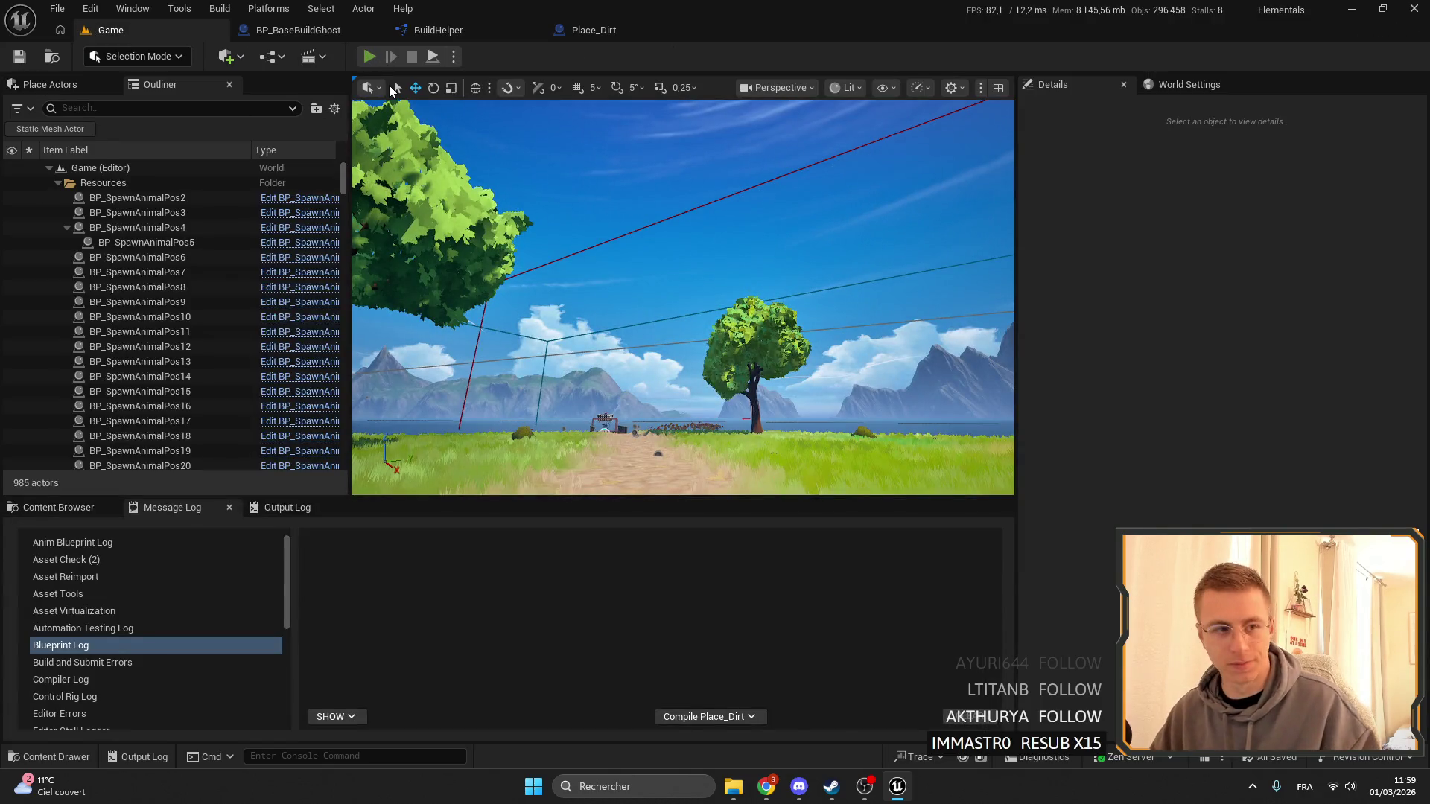
Play-test placing the dirt, chest and rail items (keys 5, 7, 8) to check the warnings.
{"action": "key", "text": "alt+p"}
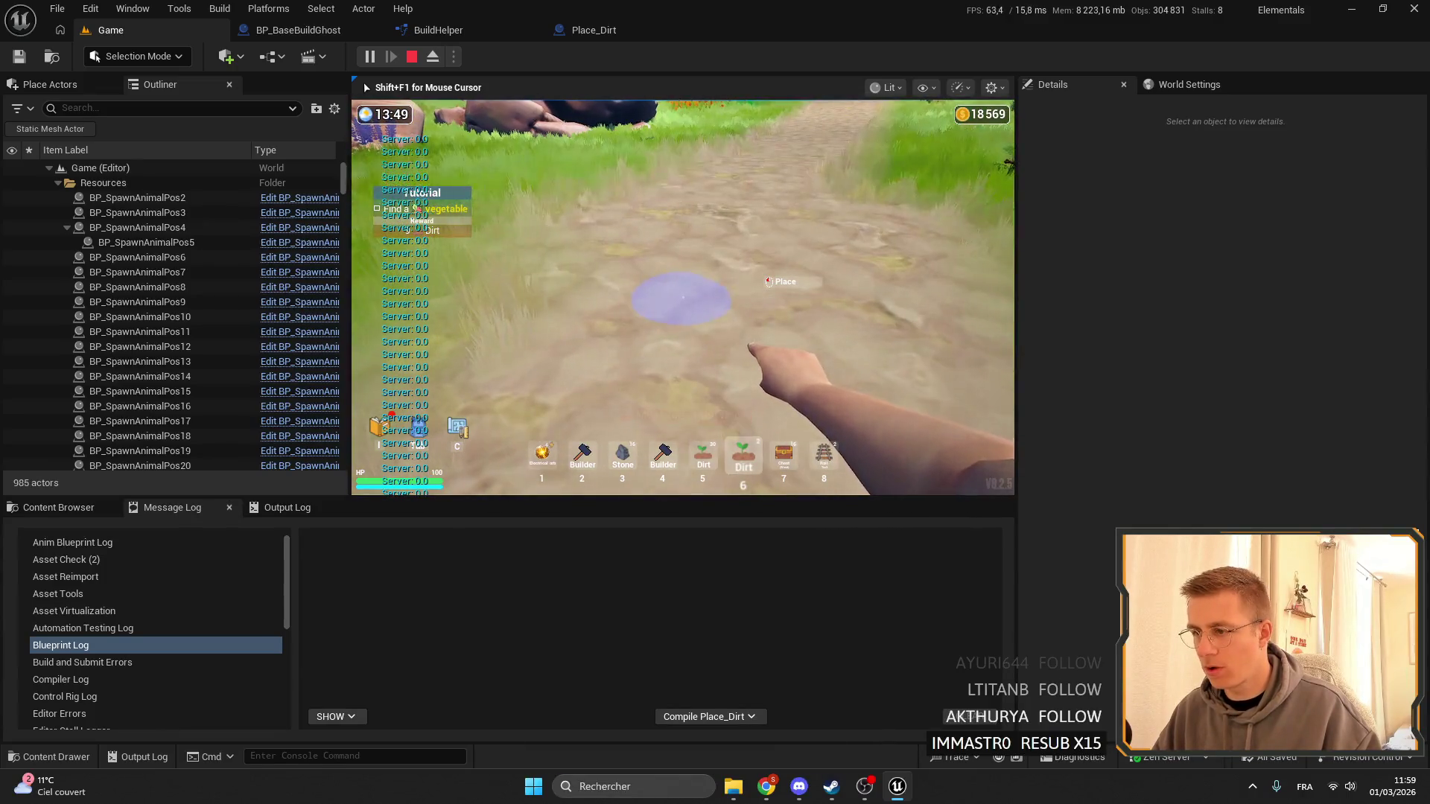
{"action": "left_click", "coordinate": [682, 296]}
{"action": "key", "text": "7"}
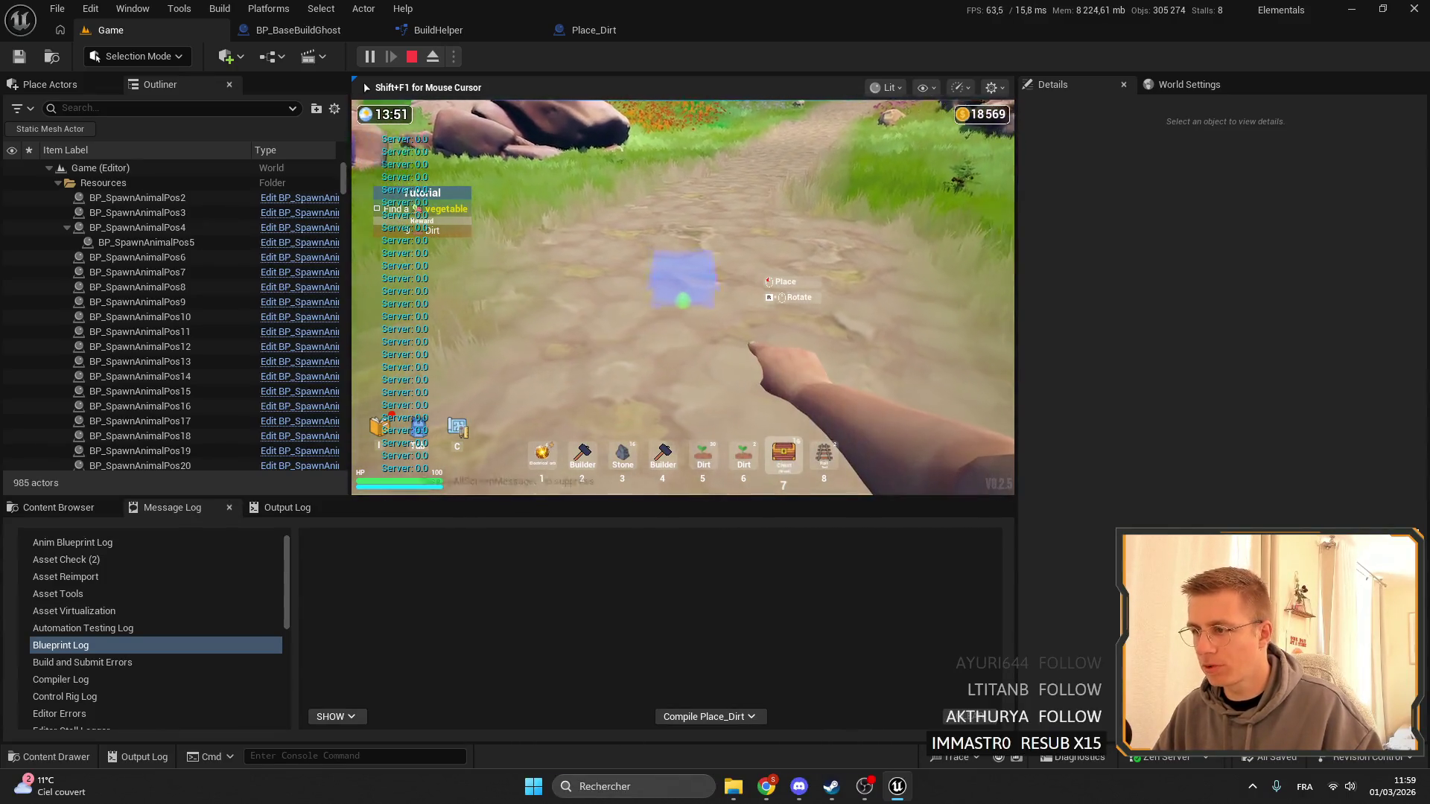
{"action": "key", "text": "5"}
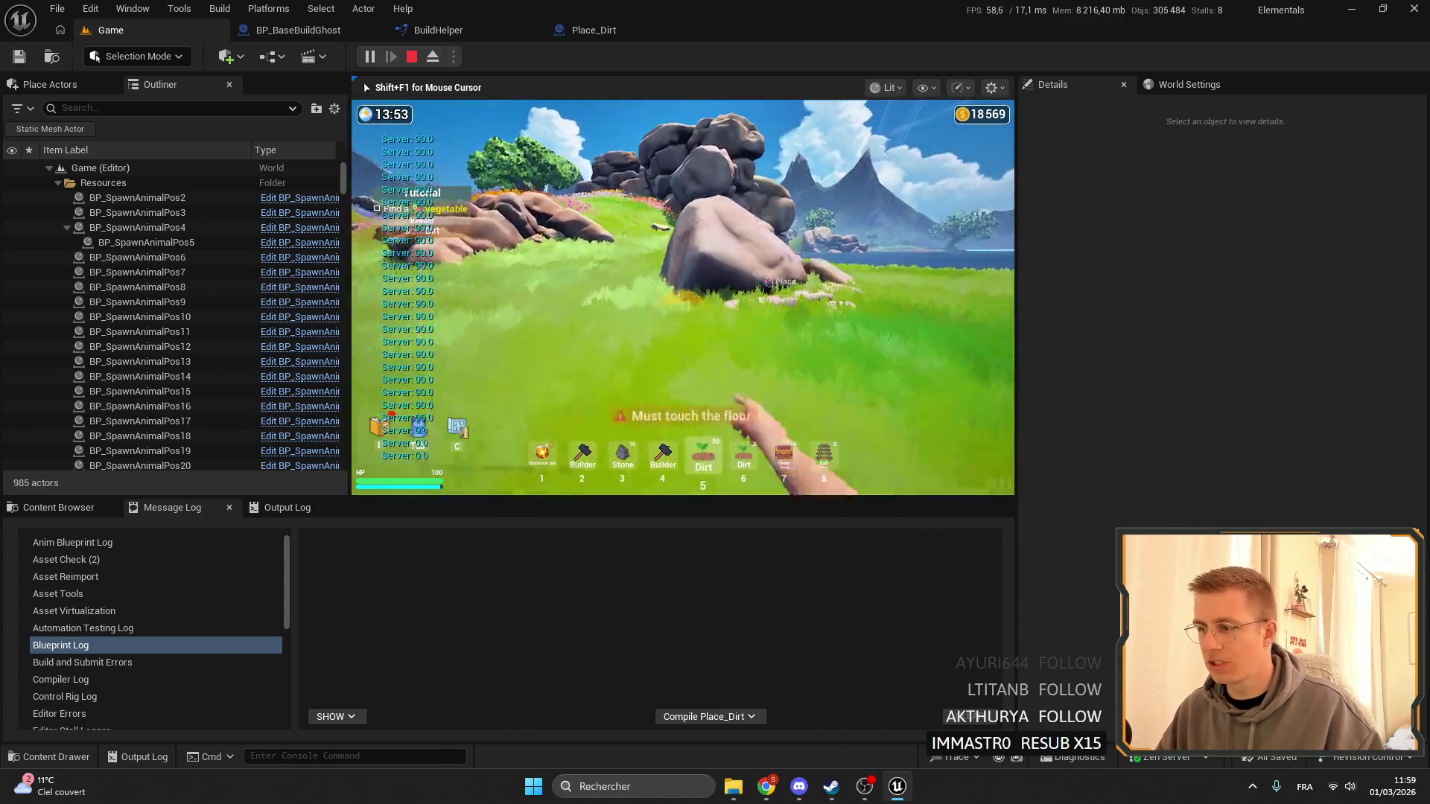
{"action": "key", "text": "7"}
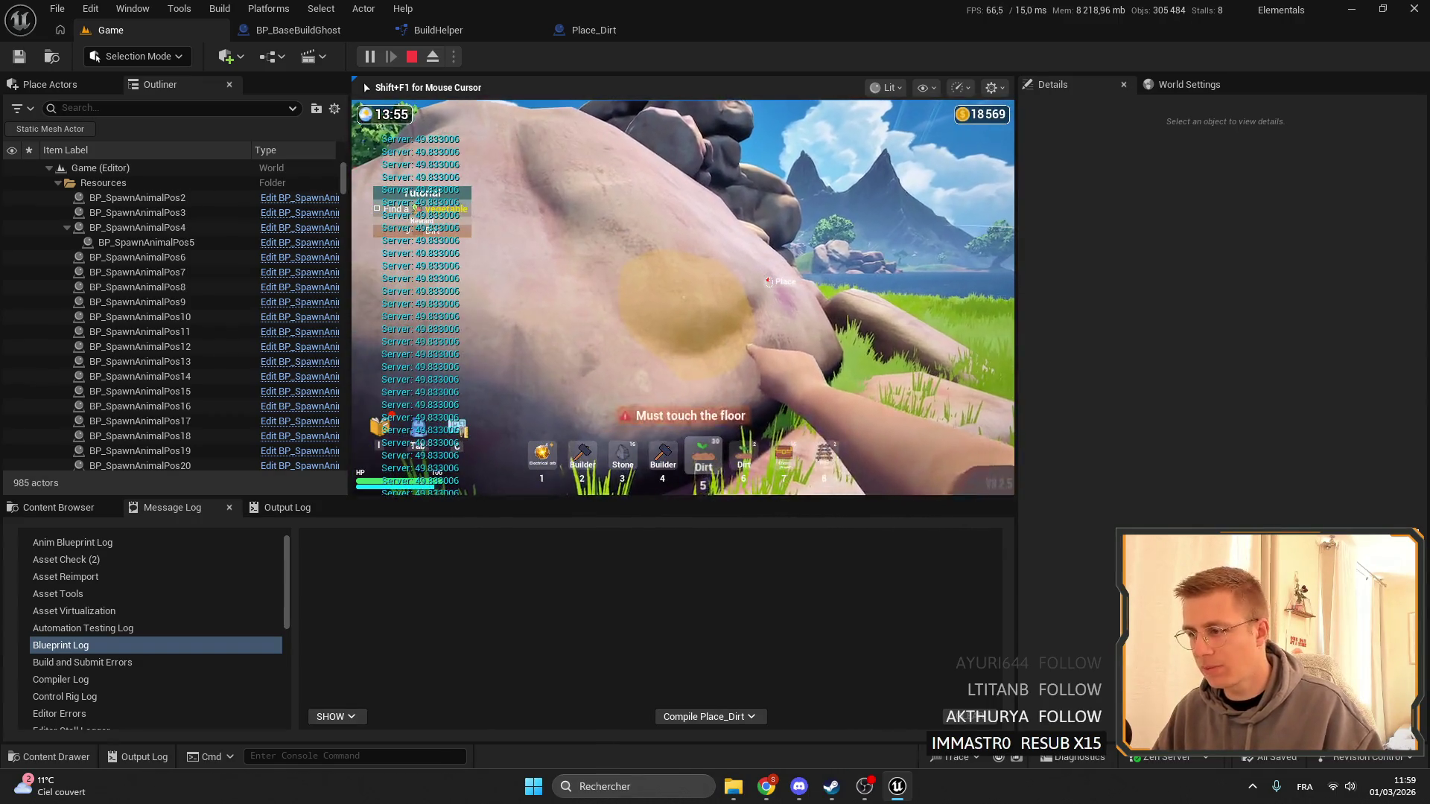
{"action": "key", "text": "8"}
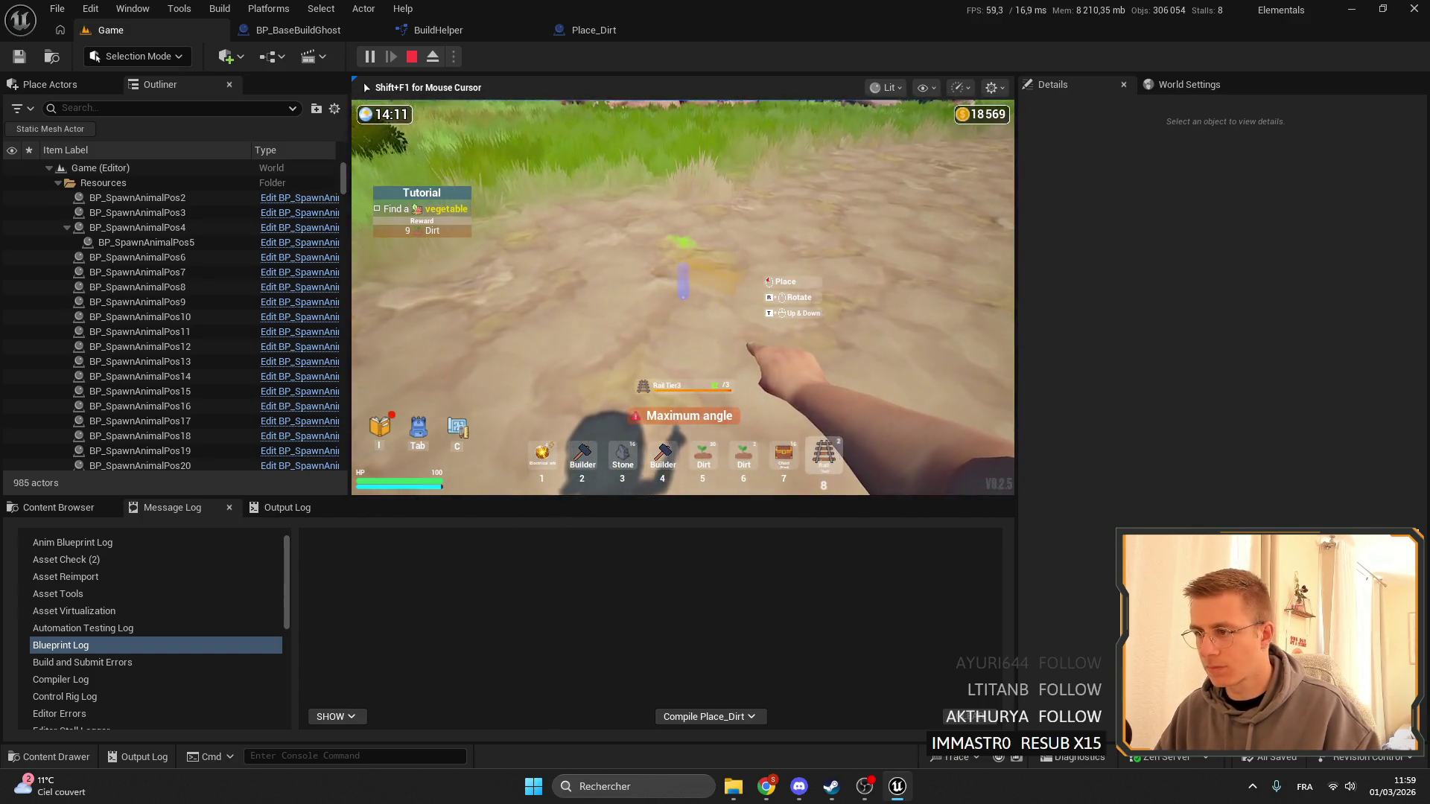
{"action": "key", "text": "Escape"}
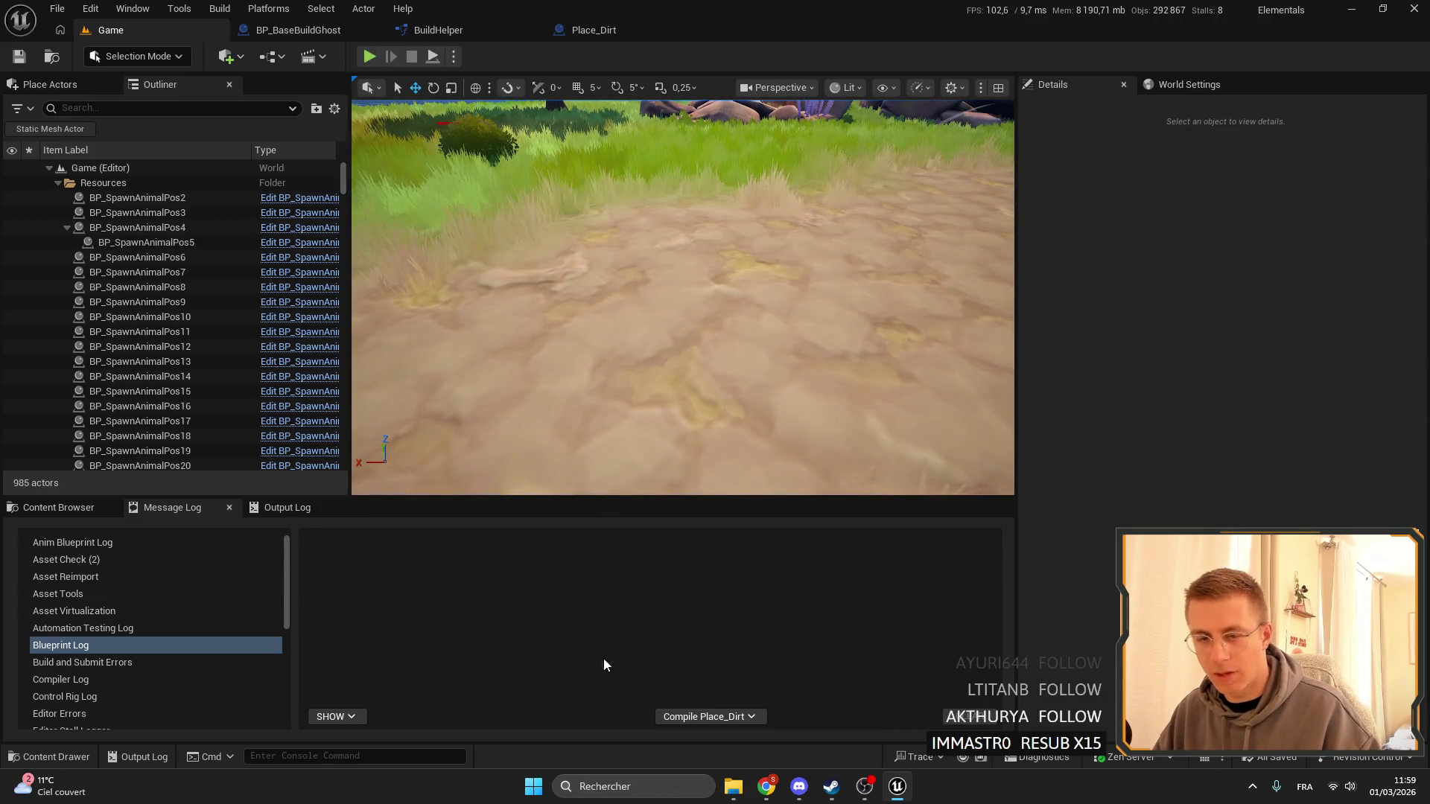
{"action": "left_click", "coordinate": [109, 506]}
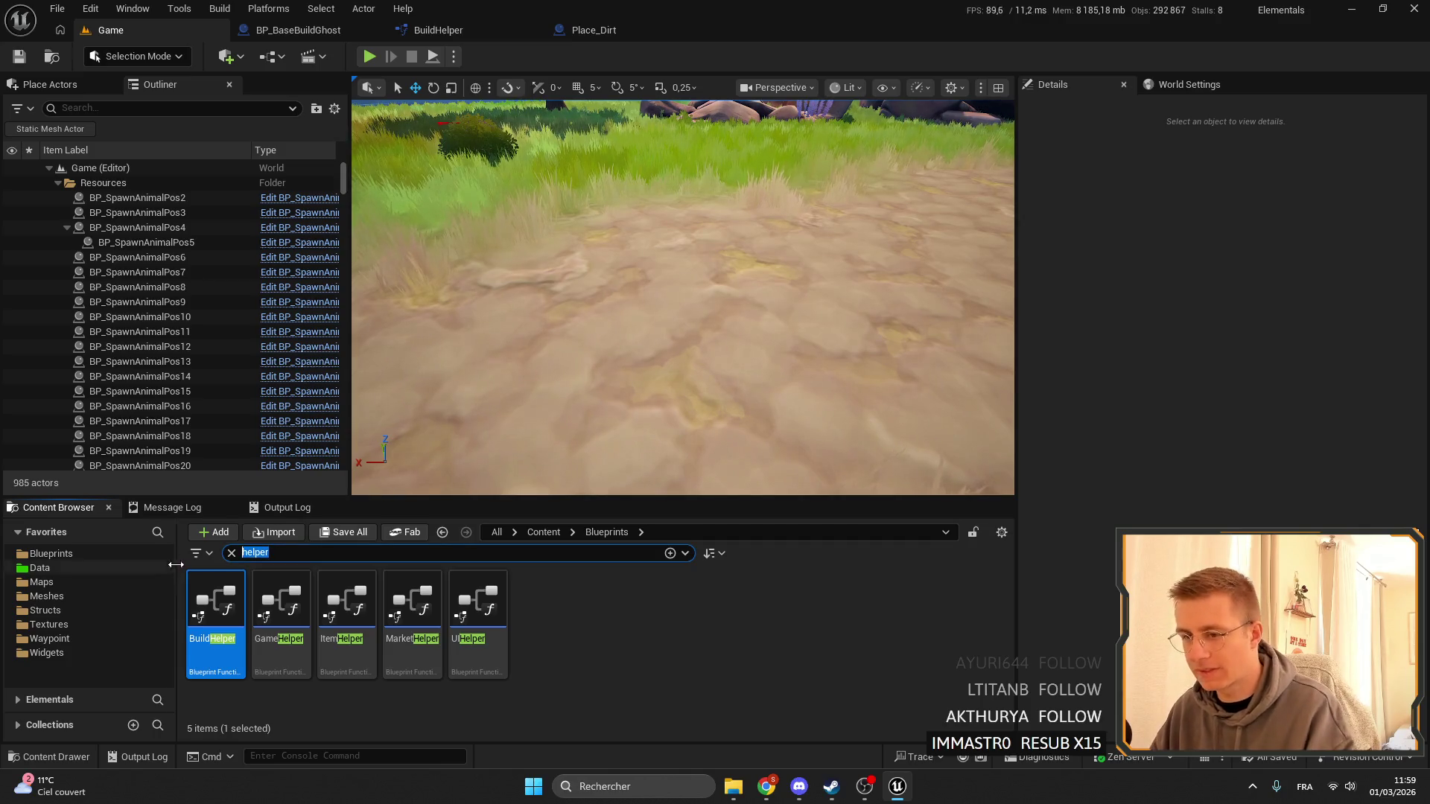
Clear the 'helper' search filter so all 89 Blueprints items are listed.
{"action": "key", "text": "BackSpace"}
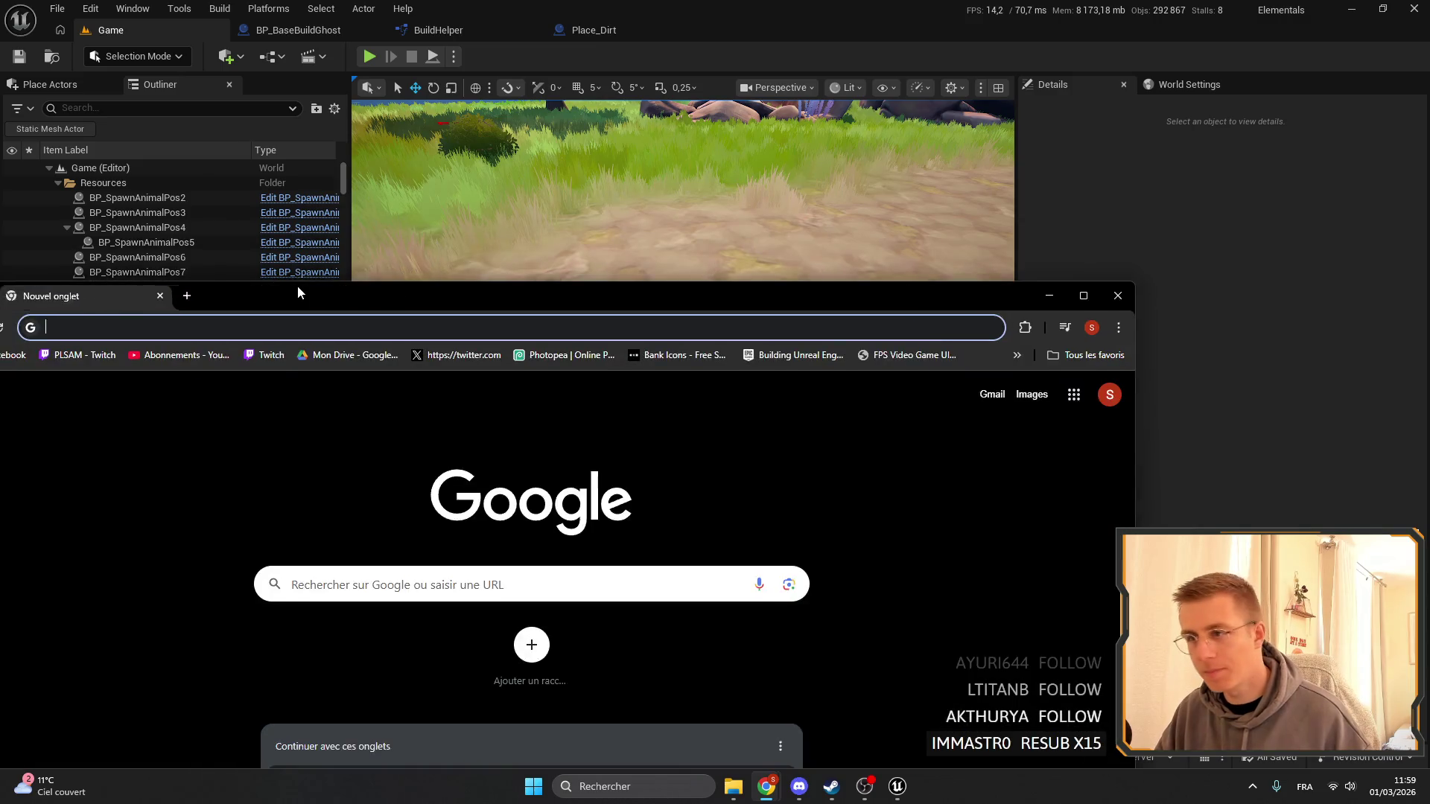
Open the Steamworks wishlist report and the Elemency Island Demo SteamDB charts in Chrome.
{"action": "double_click", "coordinate": [297, 291]}
{"action": "left_click", "coordinate": [1312, 78]}
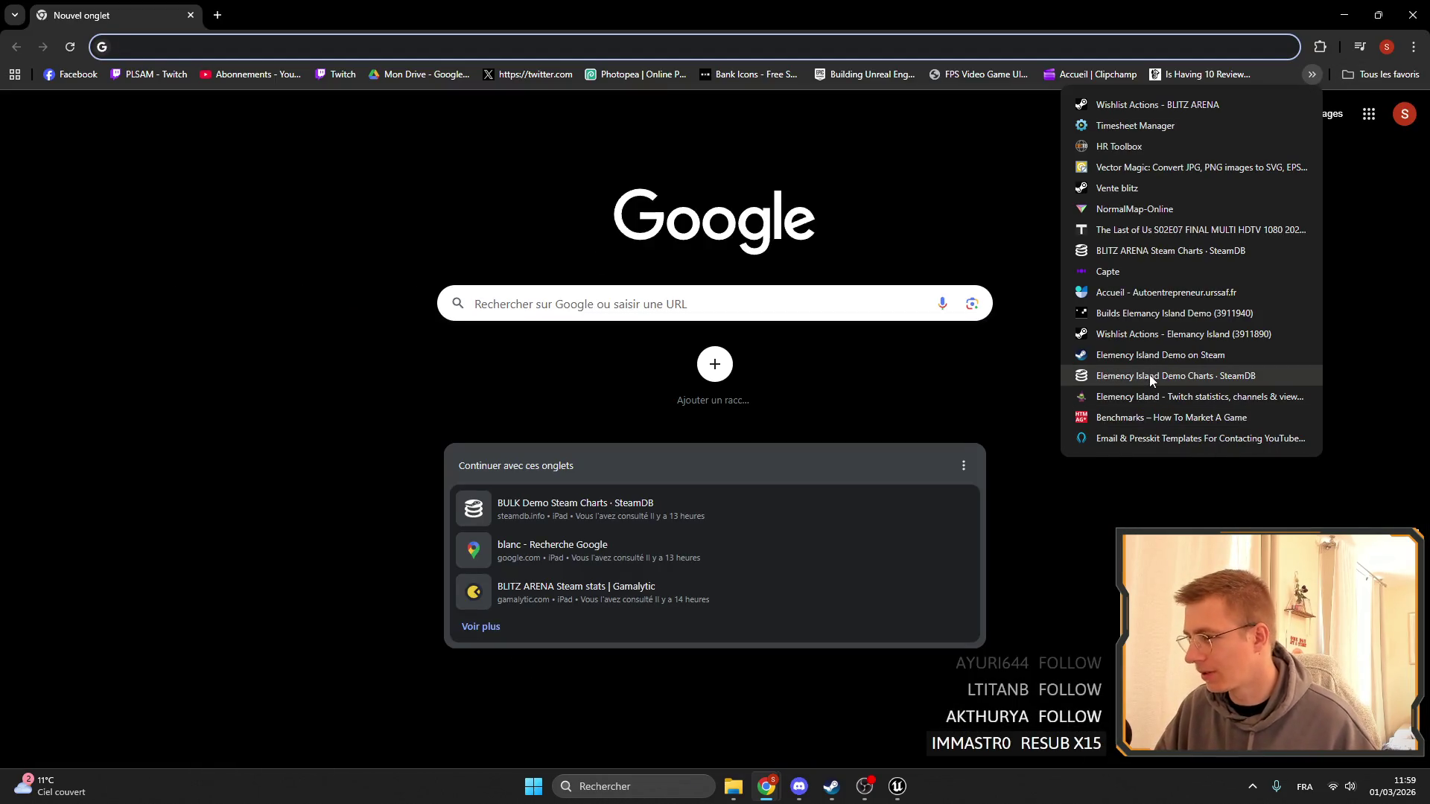
{"action": "left_click", "coordinate": [1140, 336]}
{"action": "key", "text": "ctrl+t"}
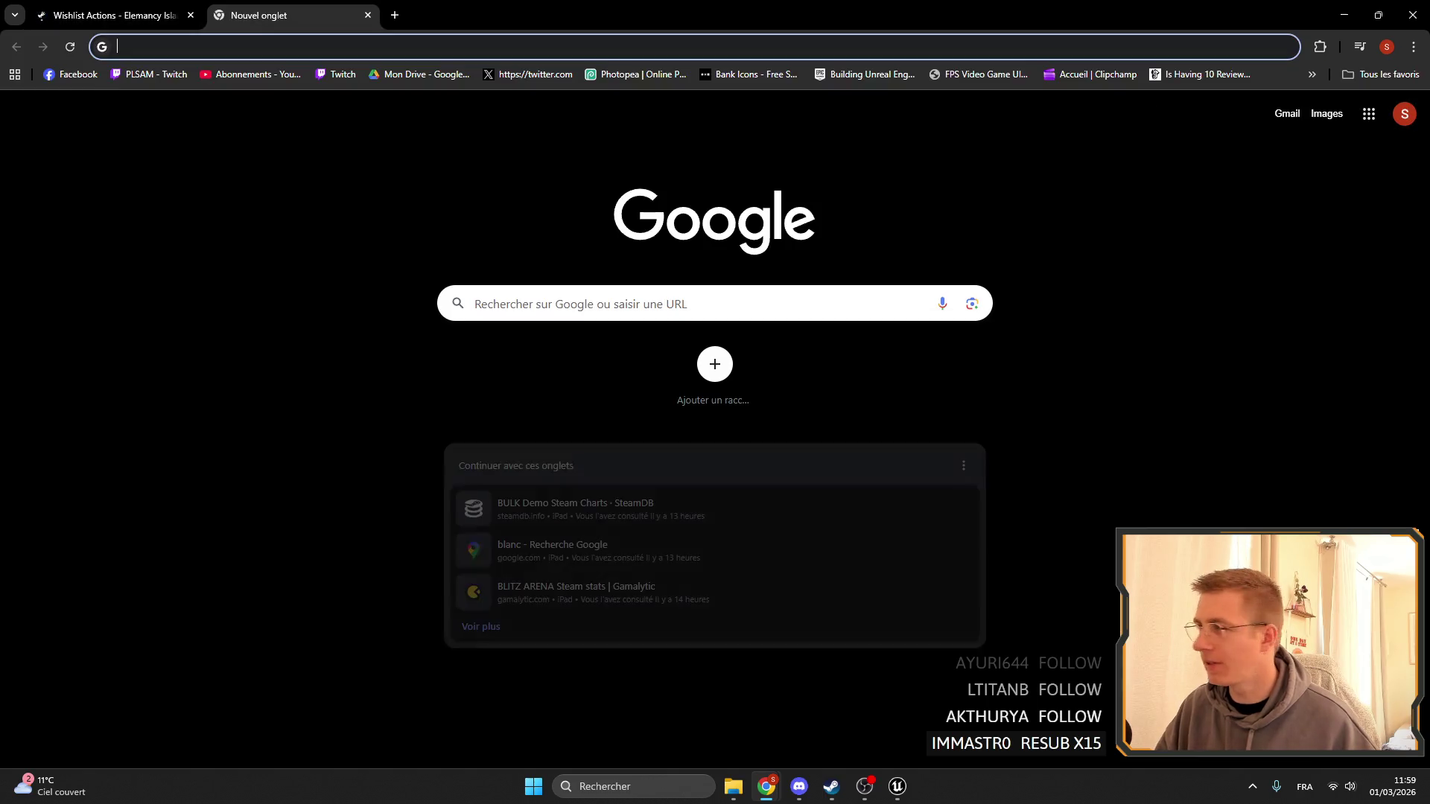
{"action": "left_click", "coordinate": [1312, 75]}
{"action": "left_click", "coordinate": [1137, 377]}
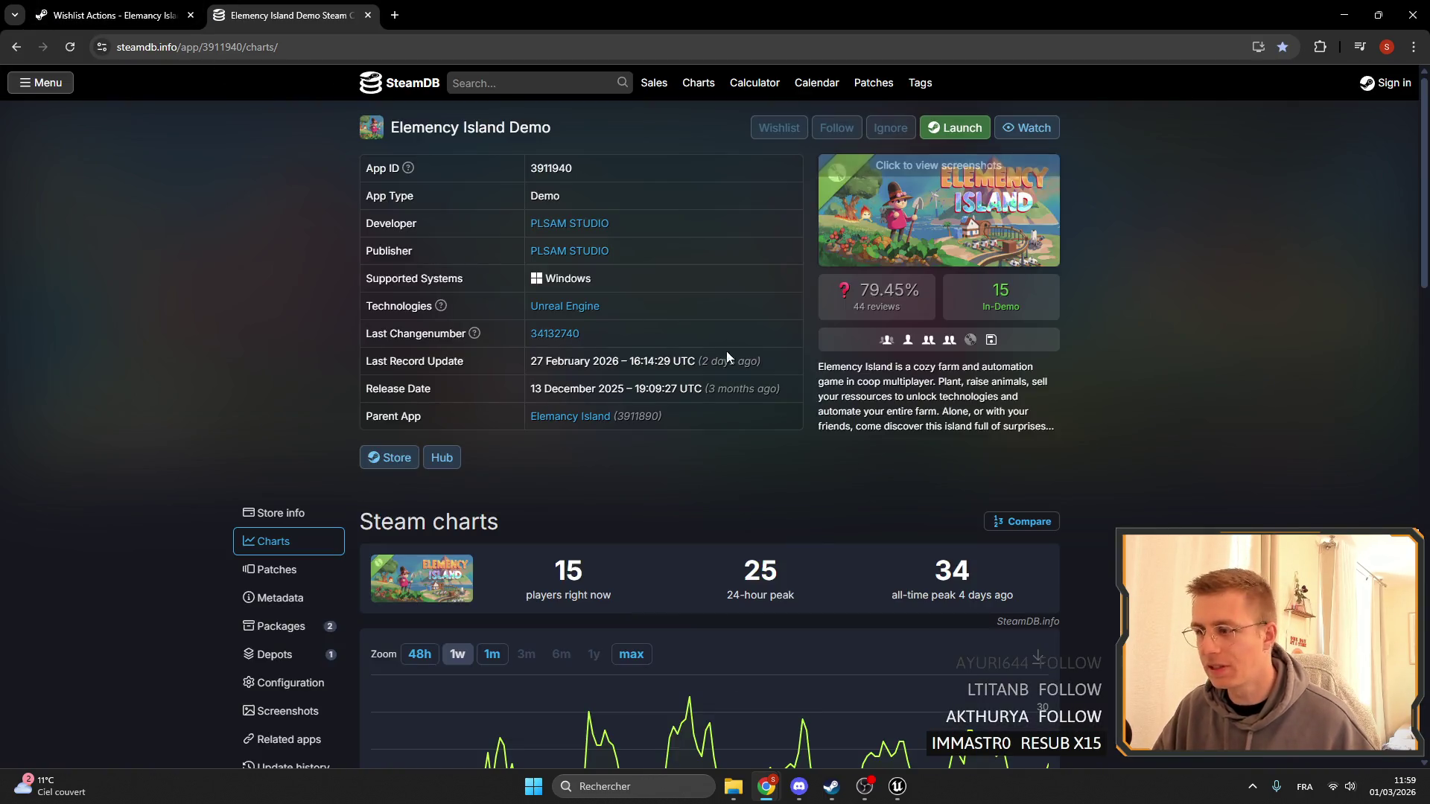
{"action": "scroll", "coordinate": [1164, 334], "scroll_direction": "down", "scroll_amount": 2}
{"action": "scroll", "coordinate": [1164, 334], "scroll_direction": "down", "scroll_amount": 2}
{"action": "mouse_move", "coordinate": [1035, 474]}
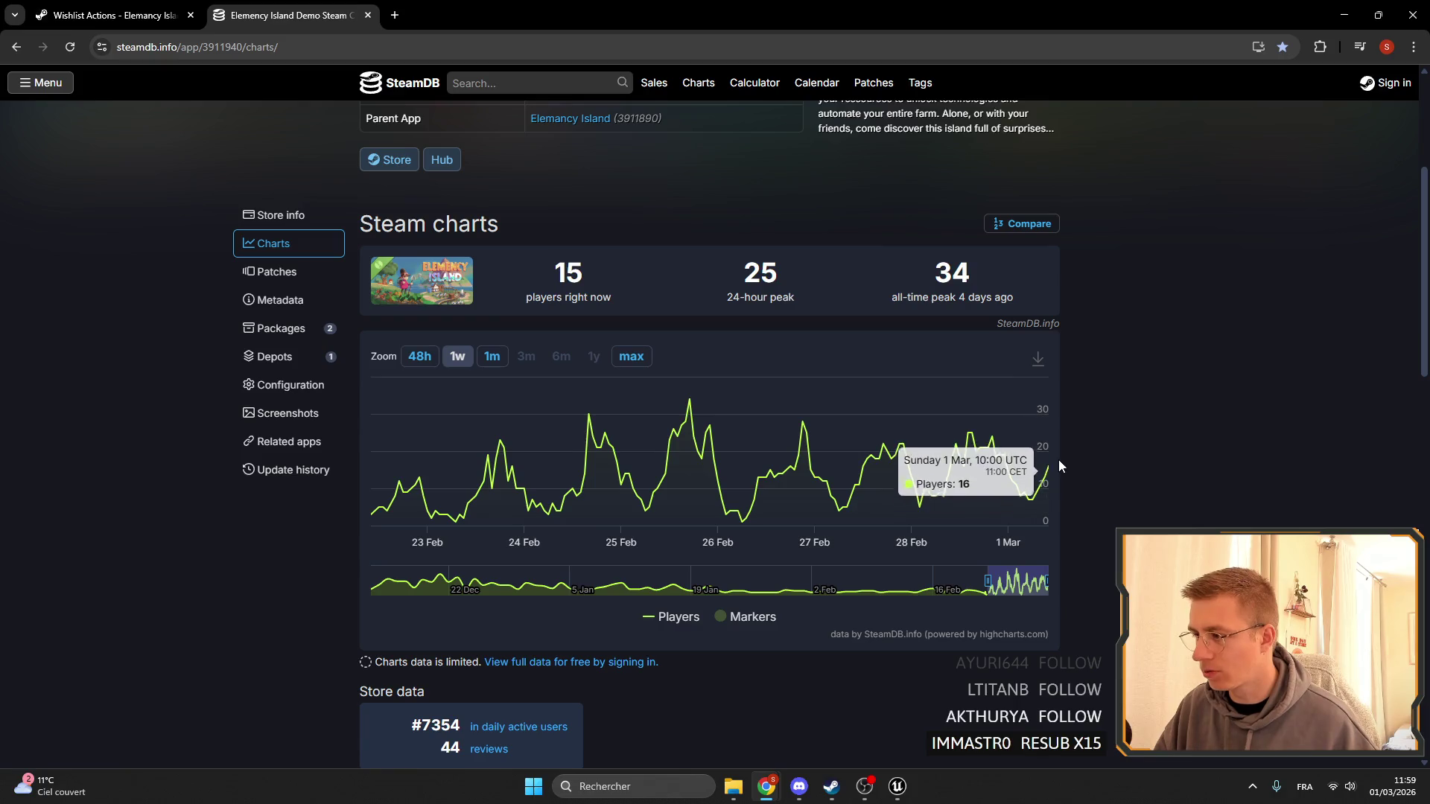
{"action": "scroll", "coordinate": [949, 392], "scroll_direction": "up", "scroll_amount": 3}
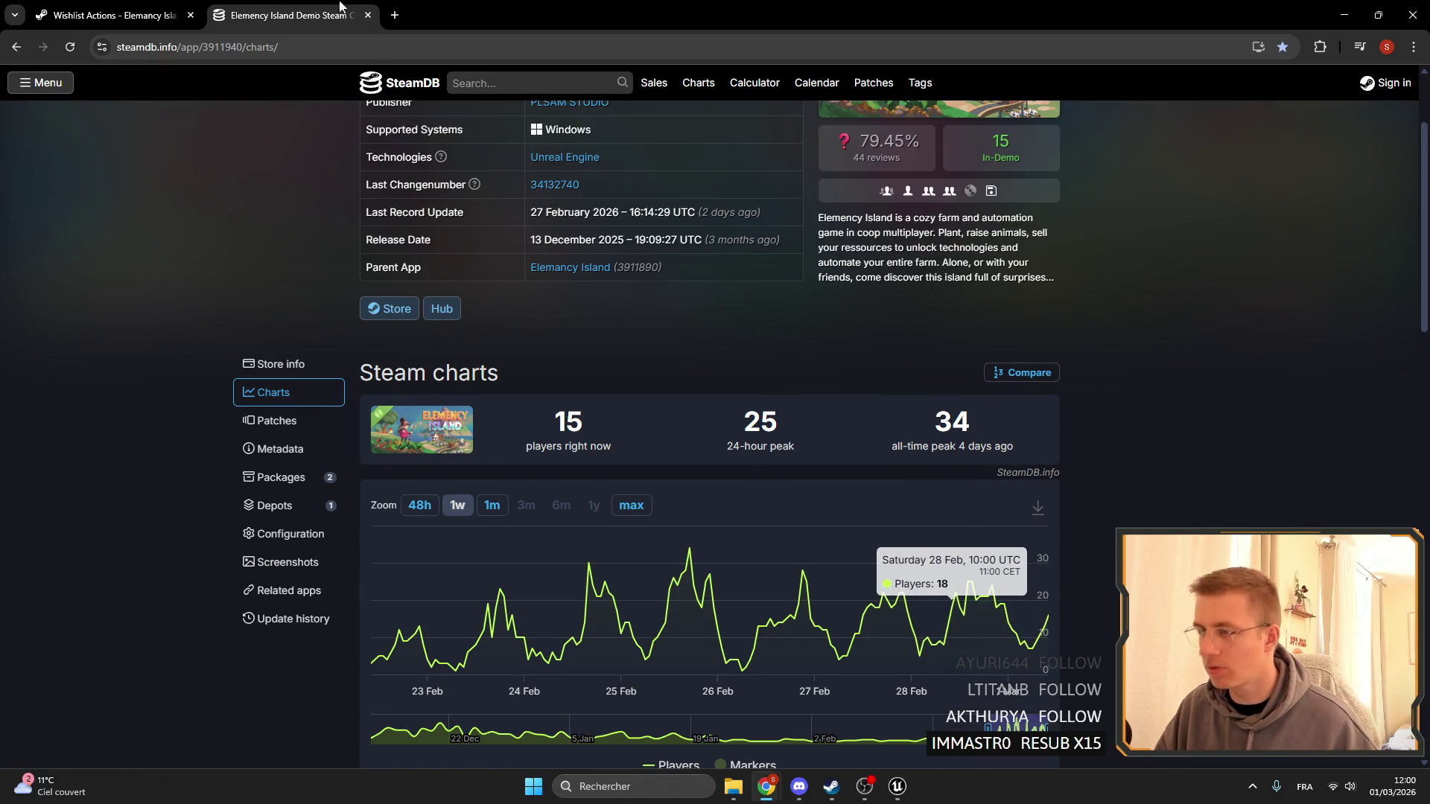
Review today's wishlist actions and the SteamDB player chart, then minimize Chrome.
{"action": "left_click", "coordinate": [115, 15]}
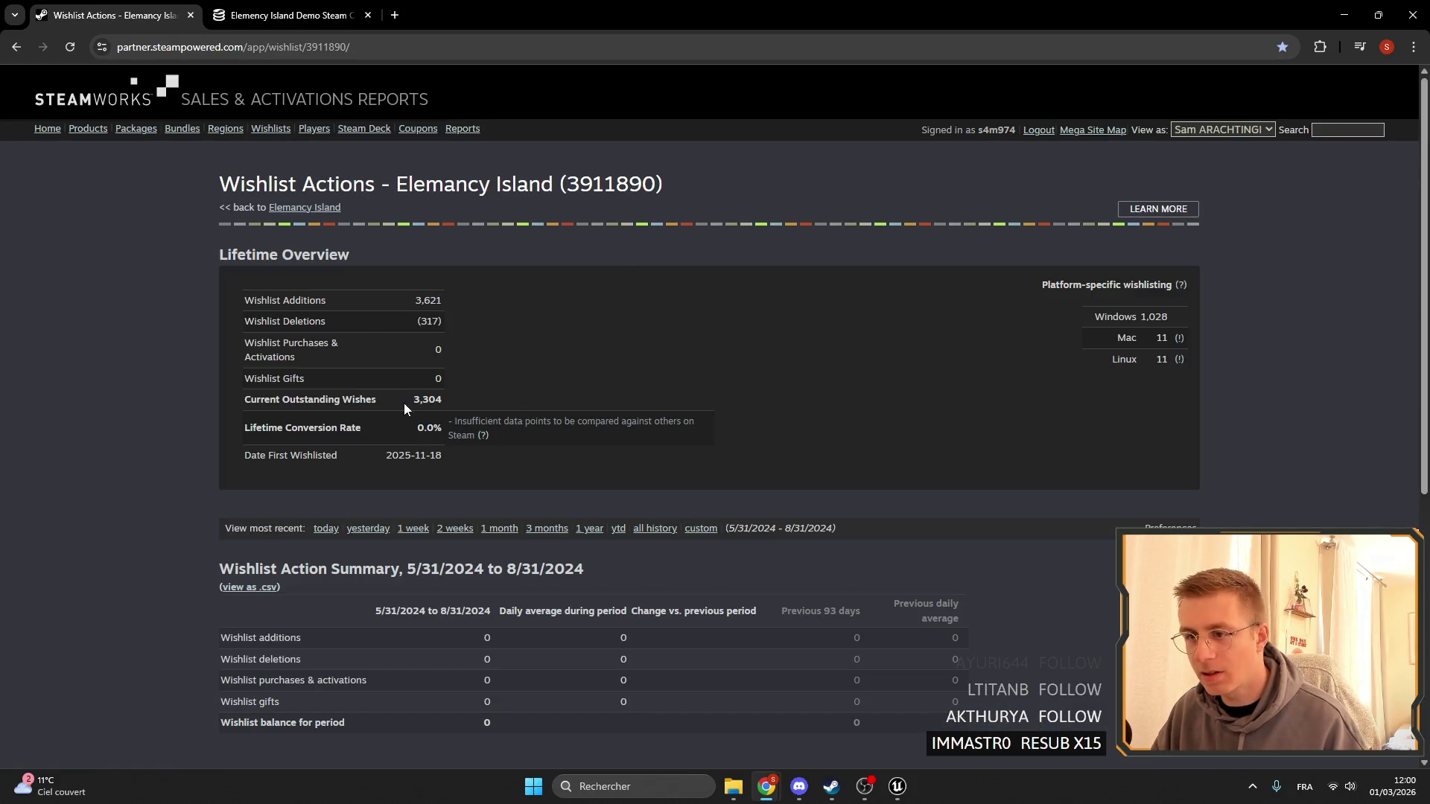
{"action": "left_click", "coordinate": [525, 387]}
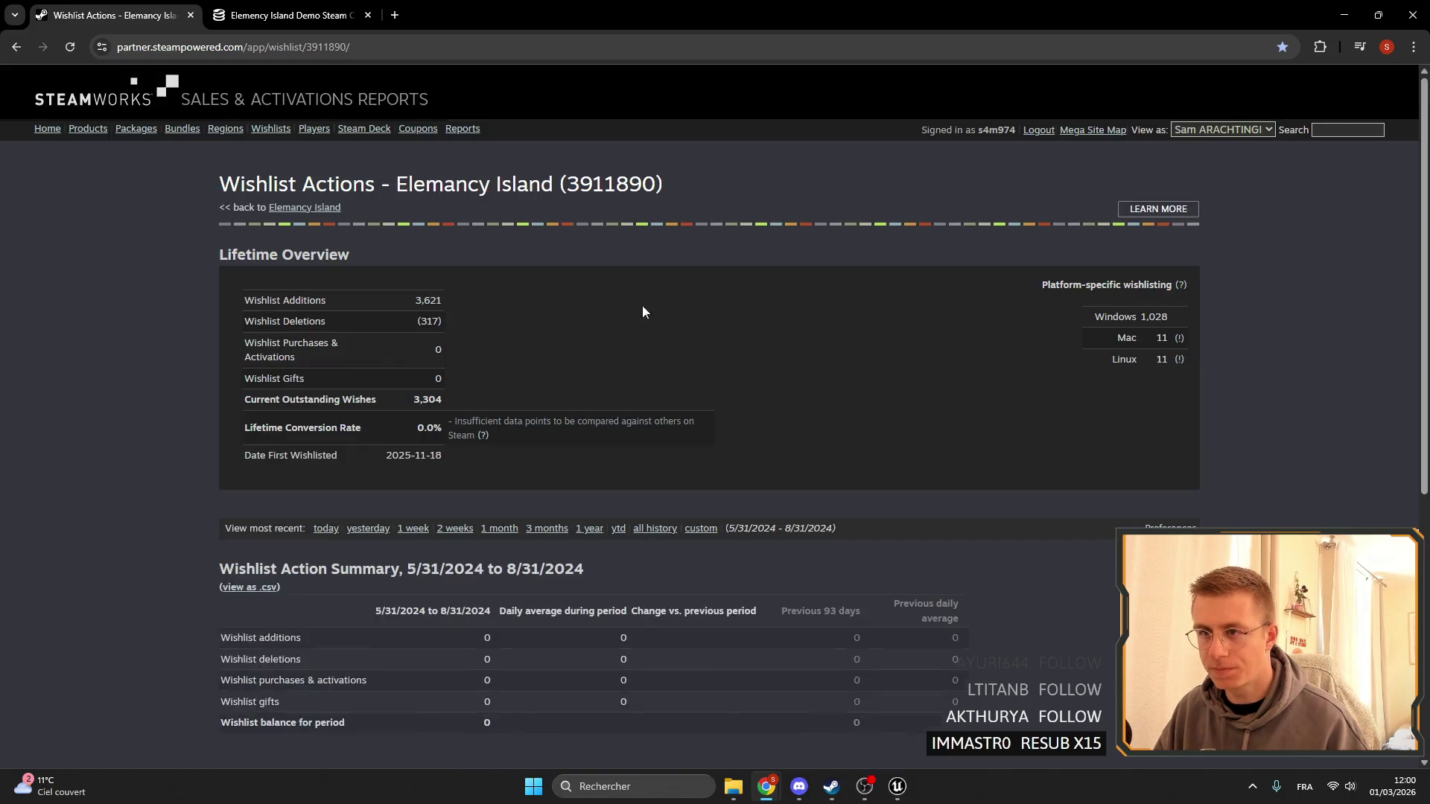
{"action": "left_click_drag", "start_coordinate": [396, 184], "coordinate": [592, 230]}
{"action": "scroll", "coordinate": [675, 314], "scroll_direction": "down", "scroll_amount": 4}
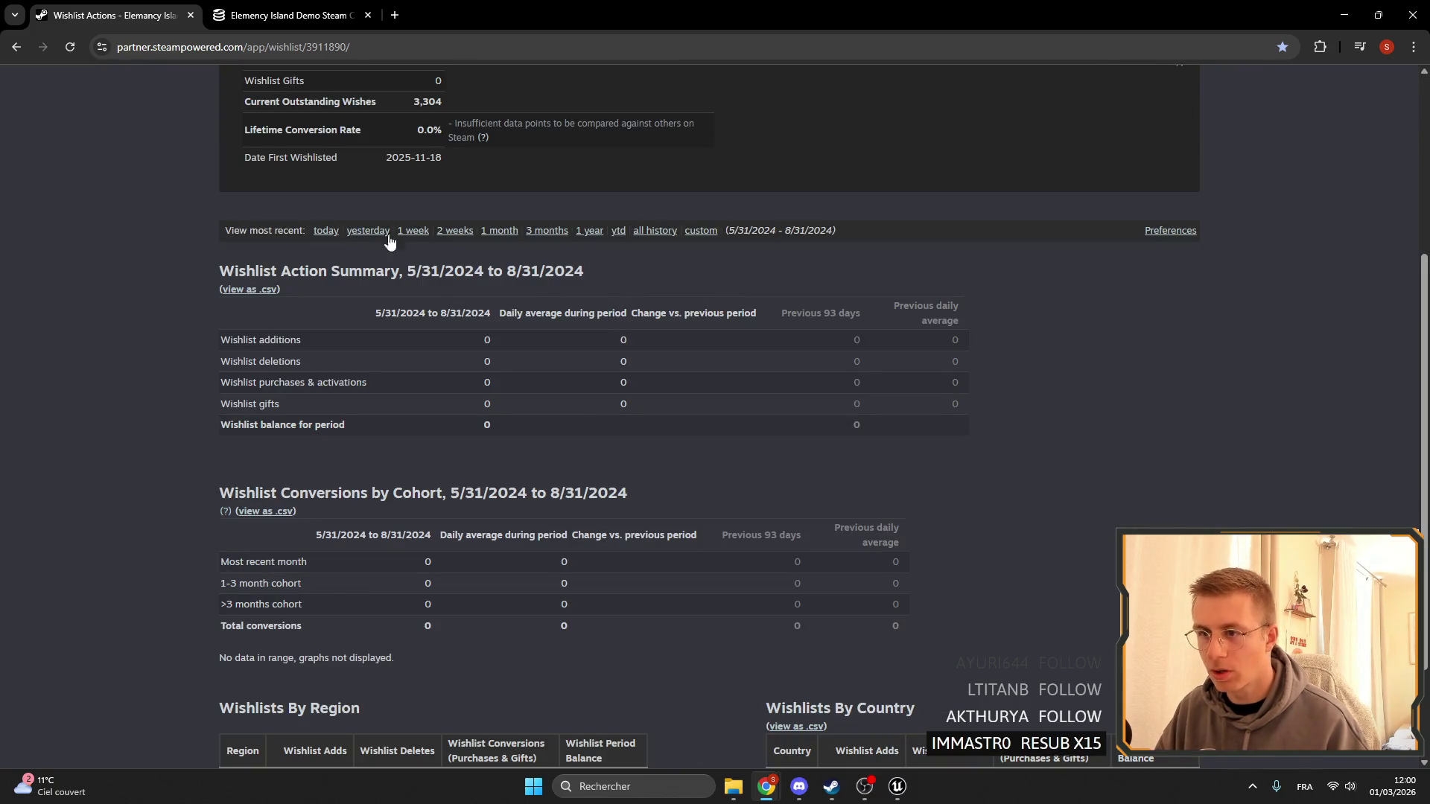
{"action": "left_click", "coordinate": [327, 234]}
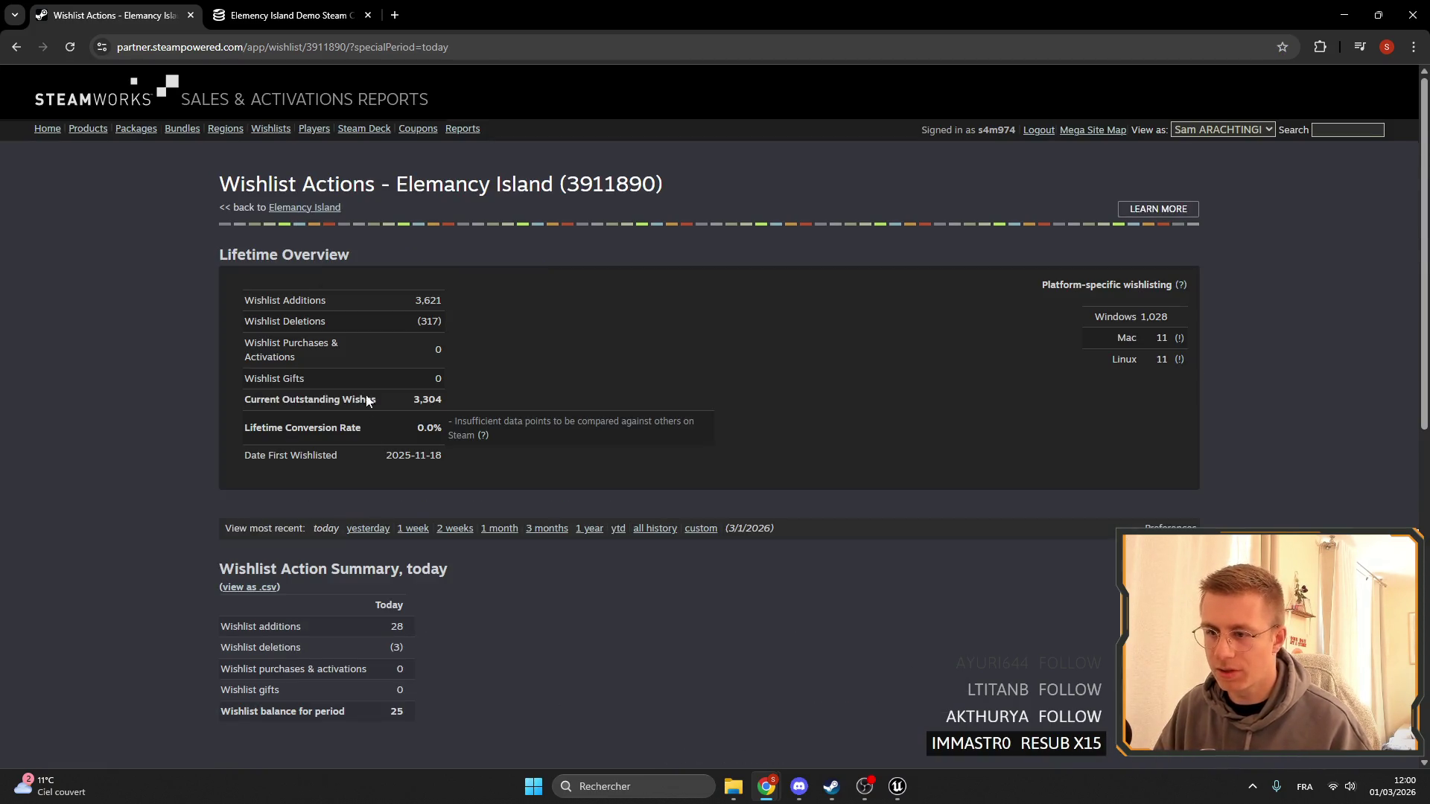
{"action": "scroll", "coordinate": [452, 553], "scroll_direction": "down", "scroll_amount": 2}
{"action": "scroll", "coordinate": [536, 543], "scroll_direction": "up", "scroll_amount": 2}
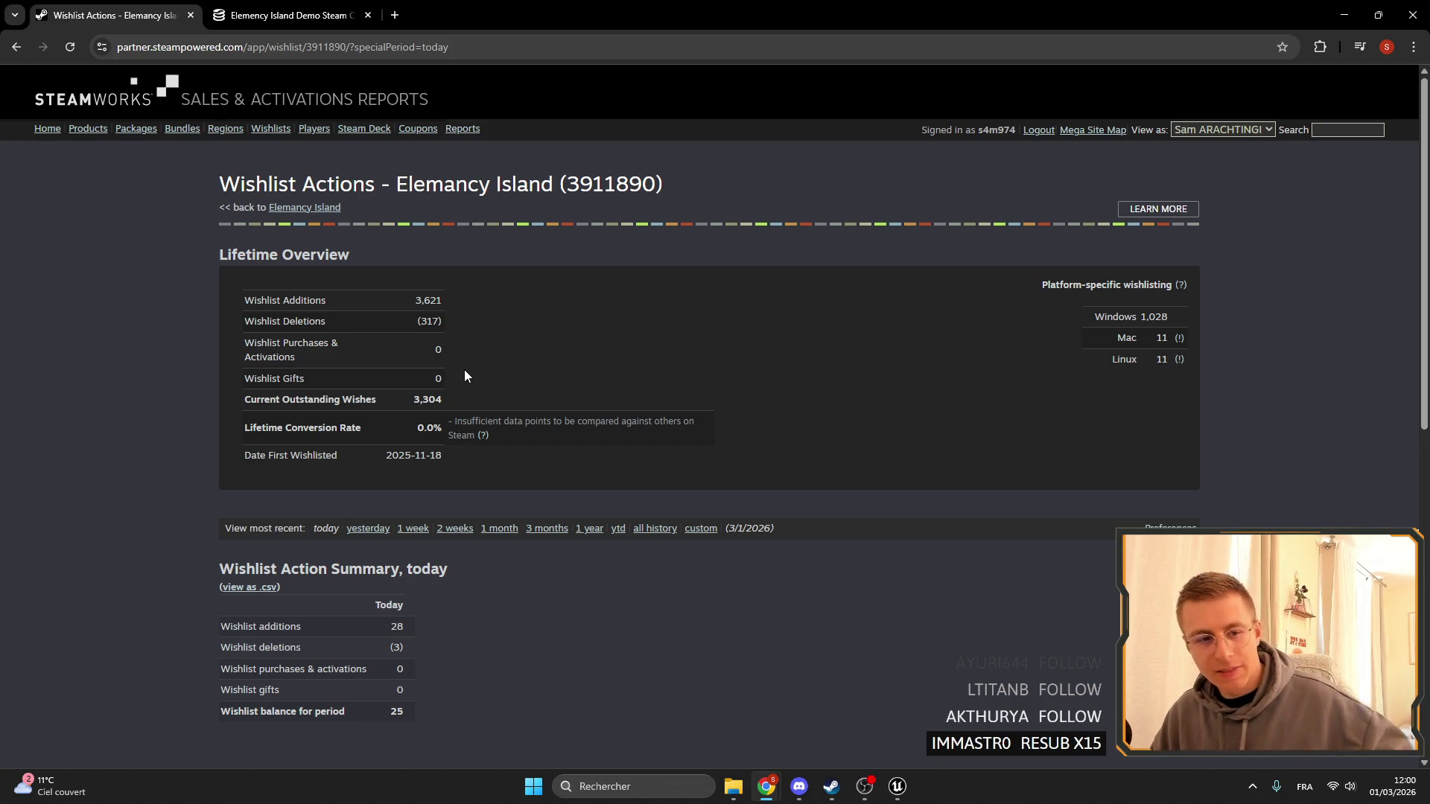
{"action": "left_click", "coordinate": [246, 20]}
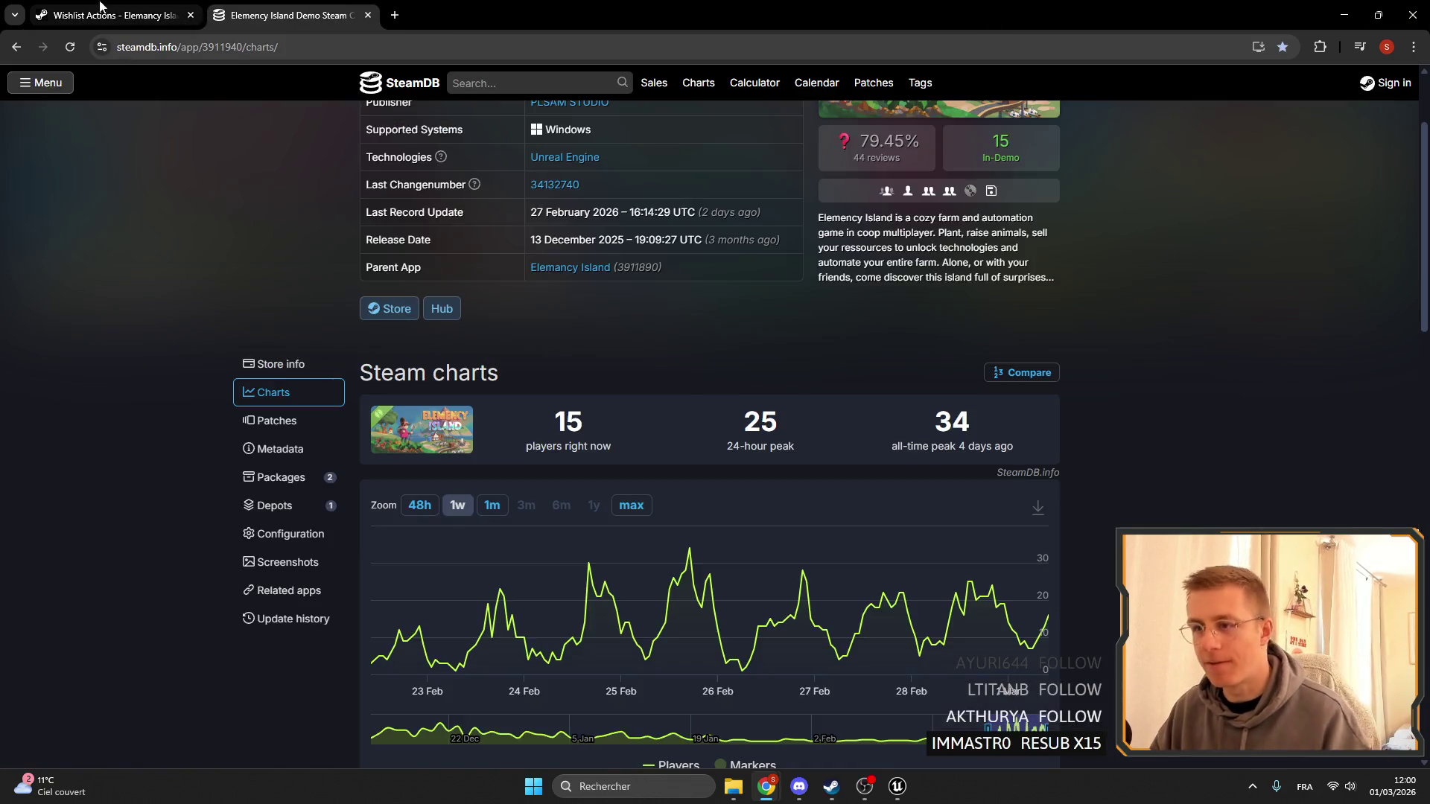
{"action": "left_click", "coordinate": [198, 26]}
{"action": "left_click", "coordinate": [1357, 13]}
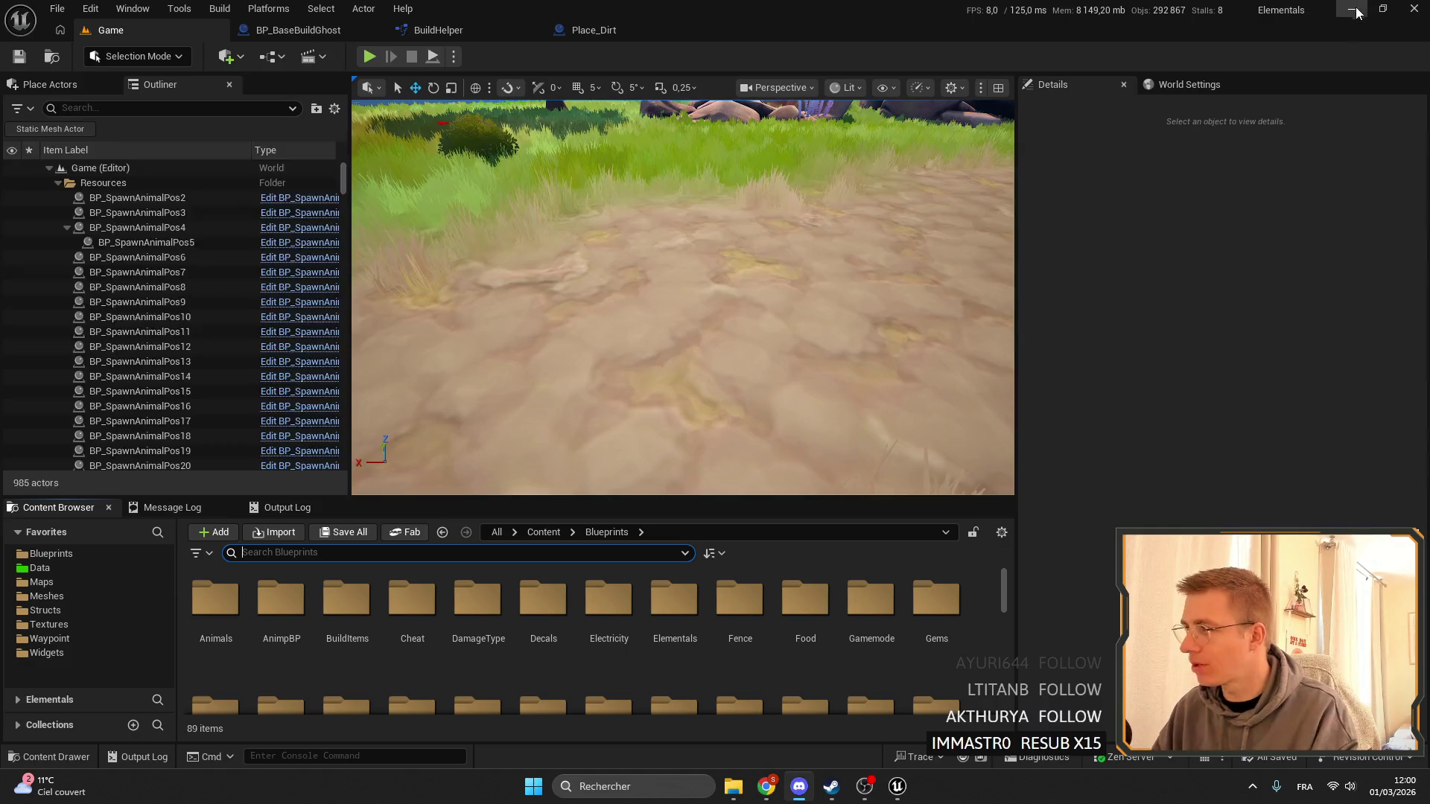
Move the level camera along the path and close all editor tabs except Game.
{"action": "left_click_drag", "start_coordinate": [790, 242], "coordinate": [738, 262]}
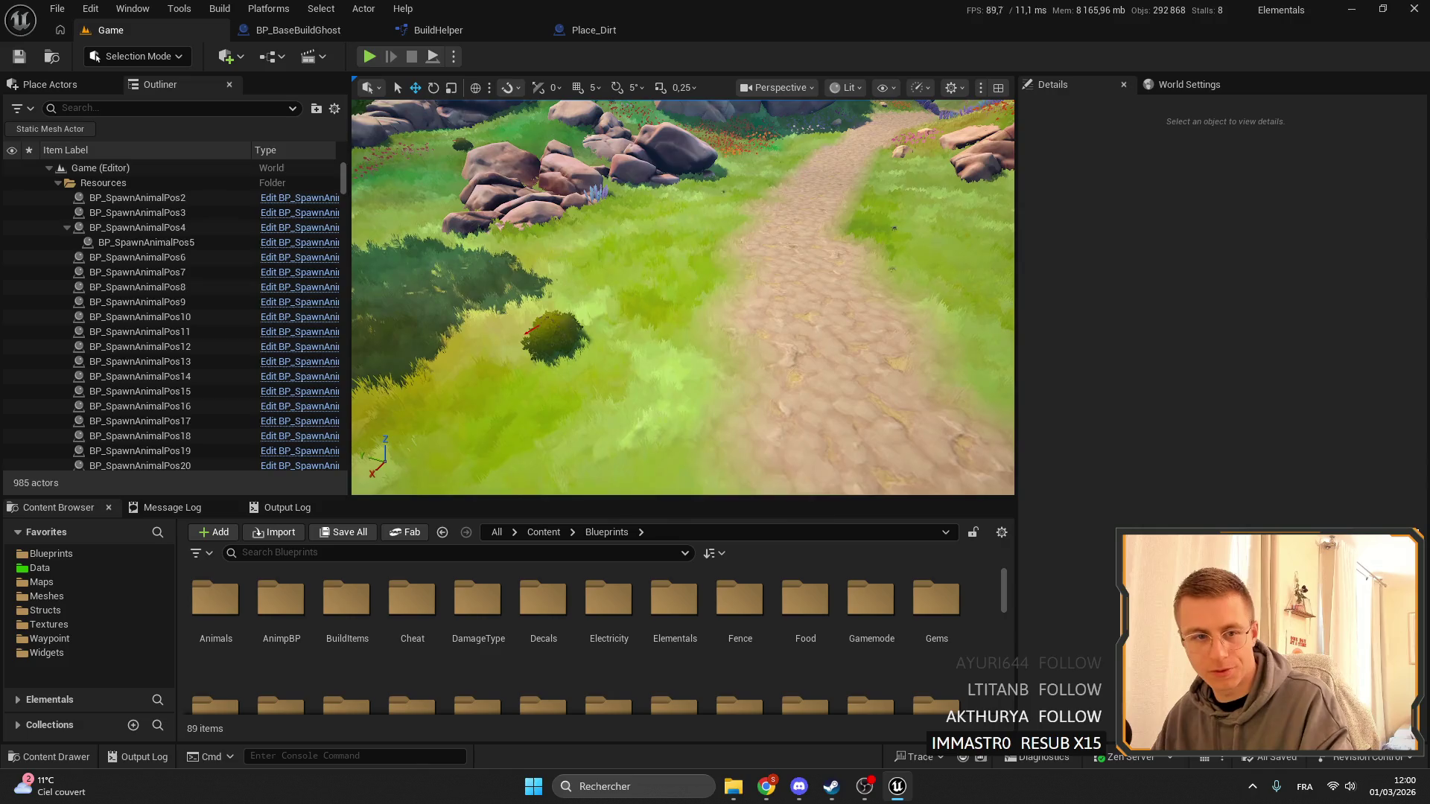
{"action": "left_click_drag", "start_coordinate": [485, 196], "coordinate": [462, 179]}
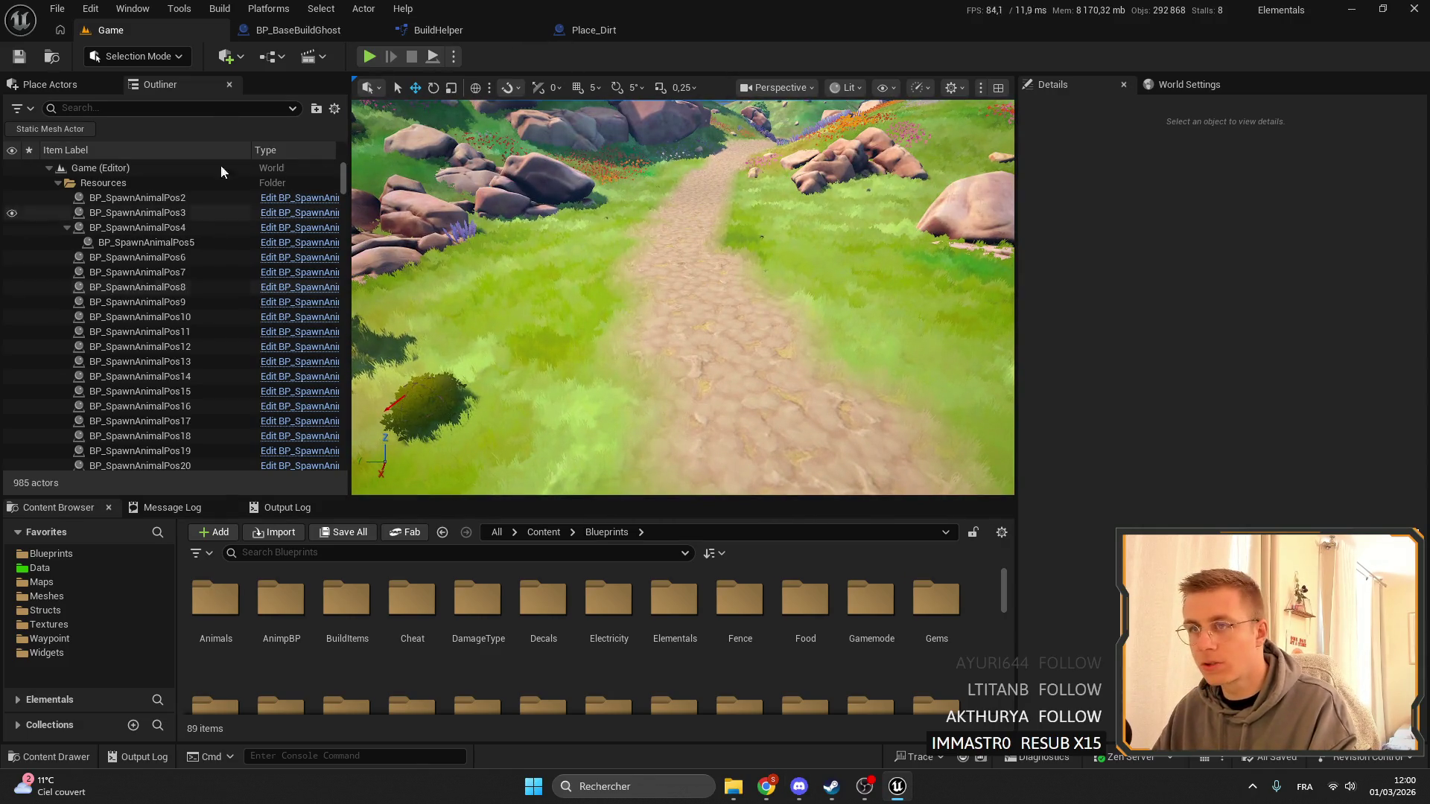
{"action": "right_click", "coordinate": [149, 32]}
{"action": "left_click", "coordinate": [402, 289]}
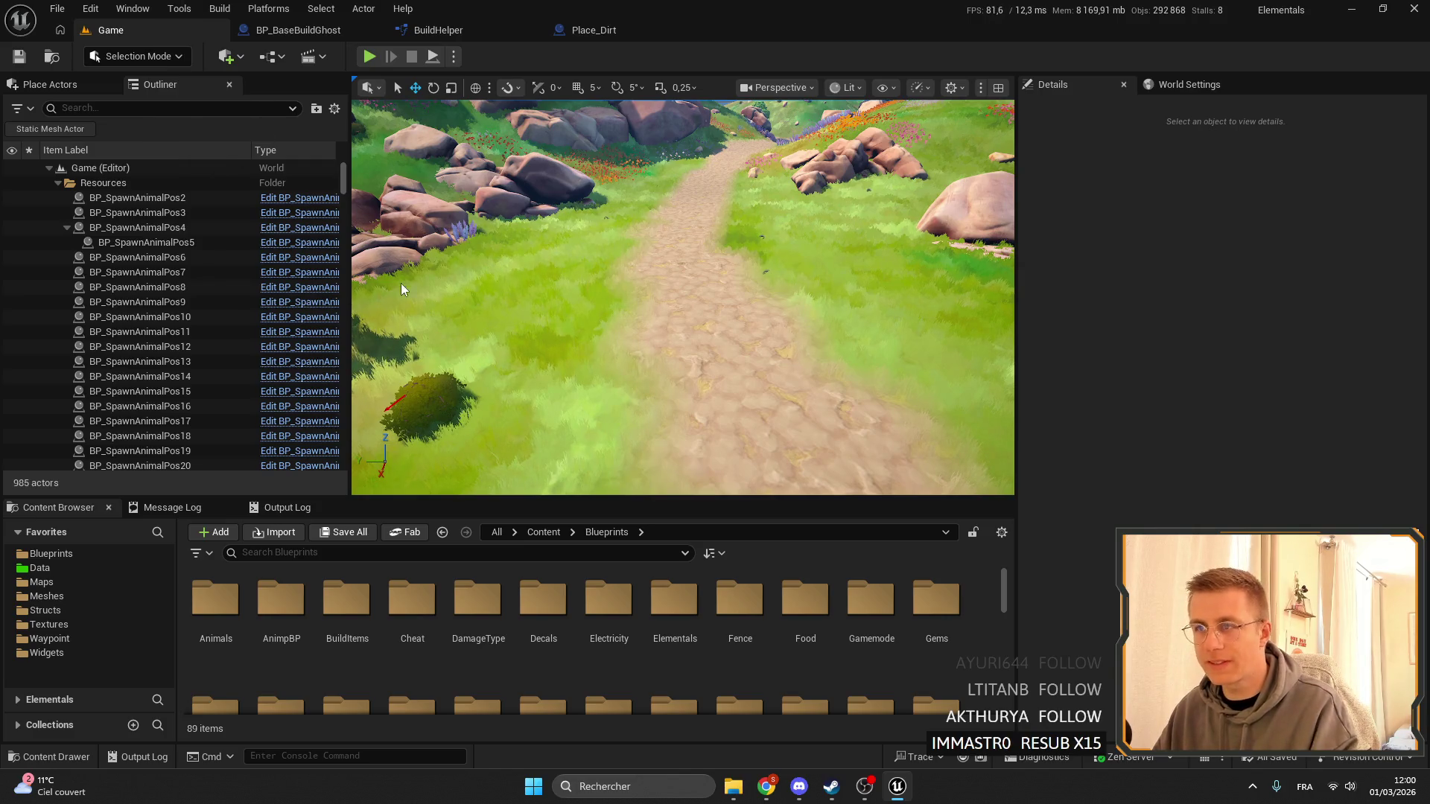
Filter the Blueprints folder by 'rail place' and open Place_RailT1.
{"action": "left_click", "coordinate": [311, 546]}
{"action": "type", "text": "raikl"}
{"action": "key", "text": "BackSpace"}
{"action": "key", "text": "BackSpace"}
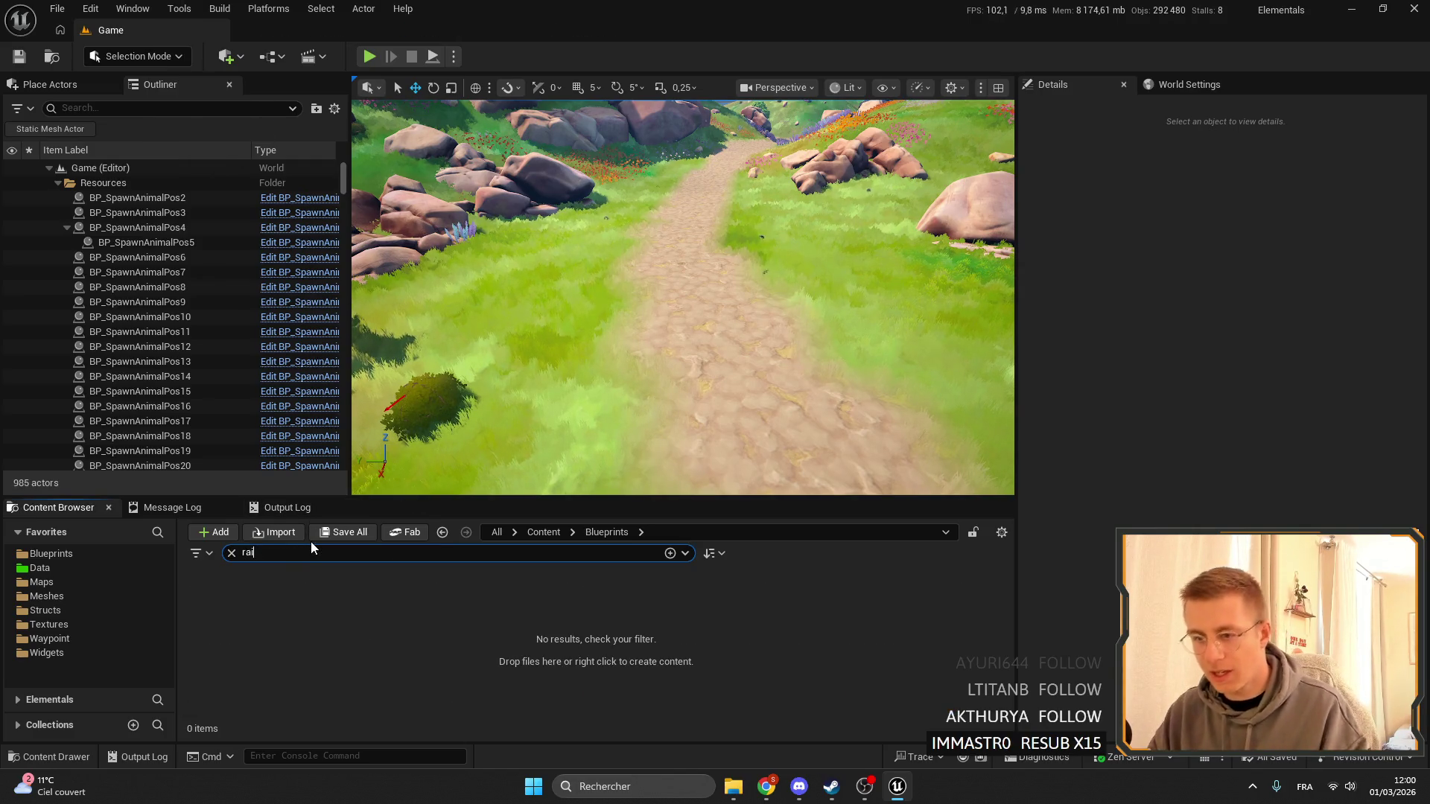
{"action": "type", "text": "l"}
{"action": "scroll", "coordinate": [760, 589], "scroll_direction": "down", "scroll_amount": 2}
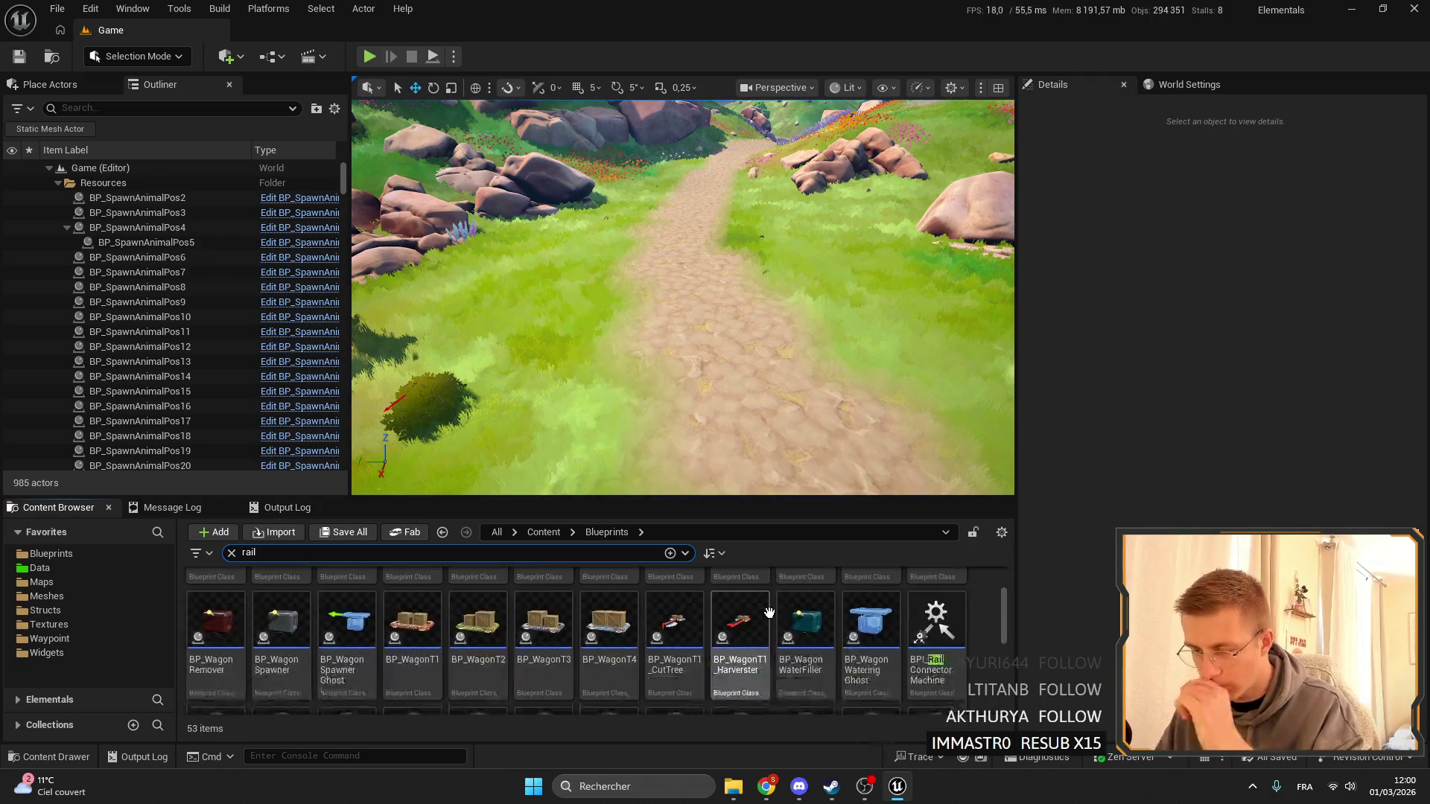
{"action": "scroll", "coordinate": [820, 600], "scroll_direction": "up", "scroll_amount": 3}
{"action": "type", "text": "plac"}
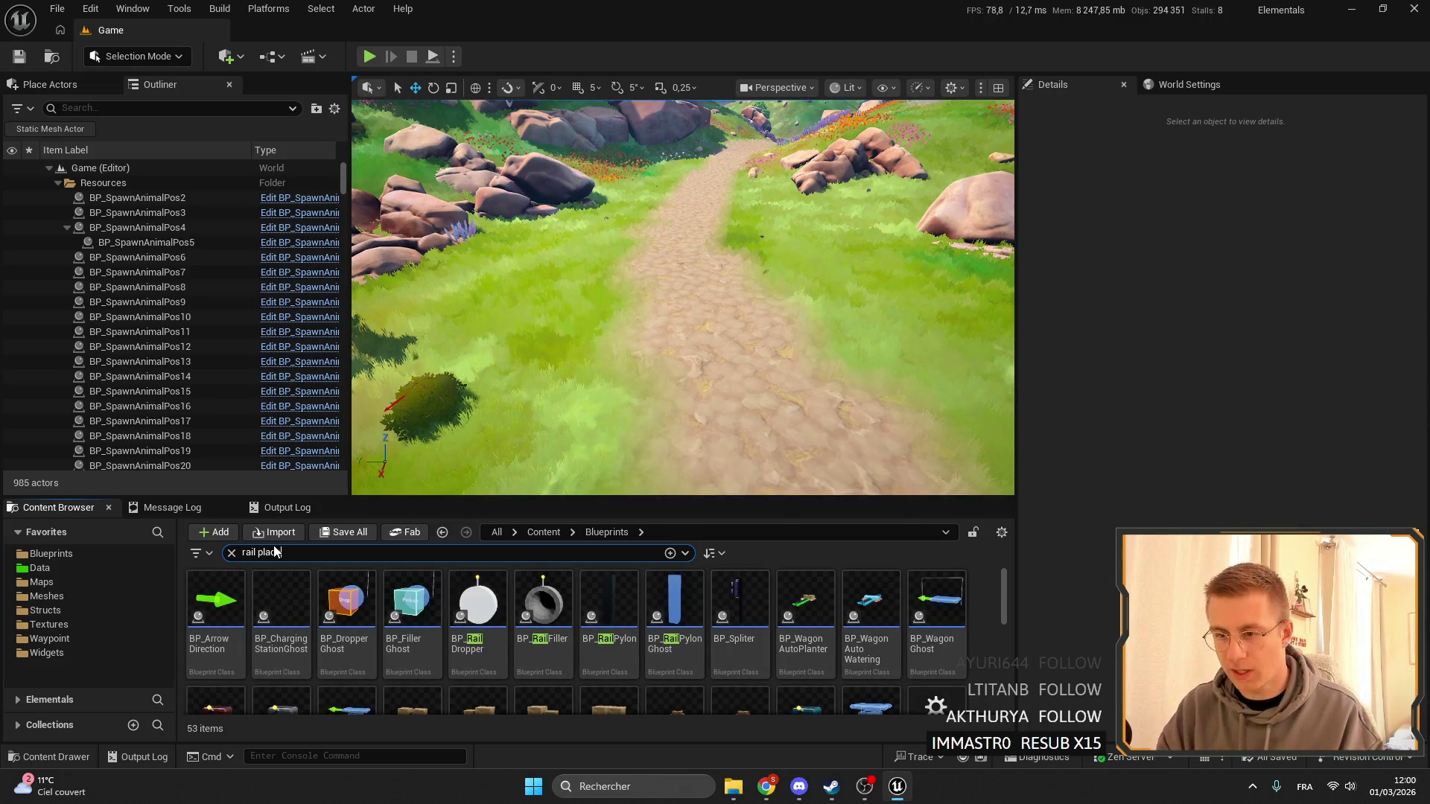
{"action": "type", "text": "e"}
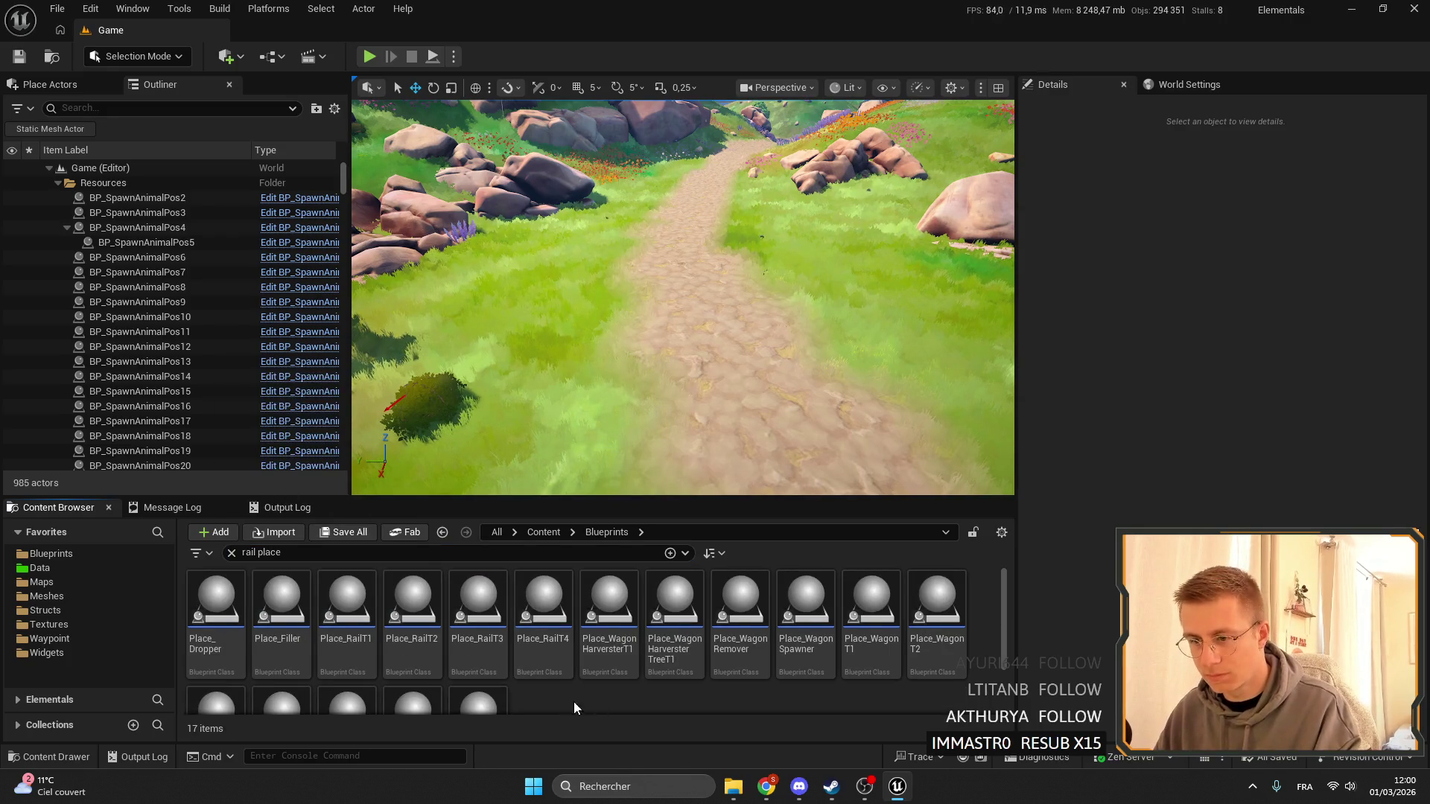
{"action": "double_click", "coordinate": [346, 603]}
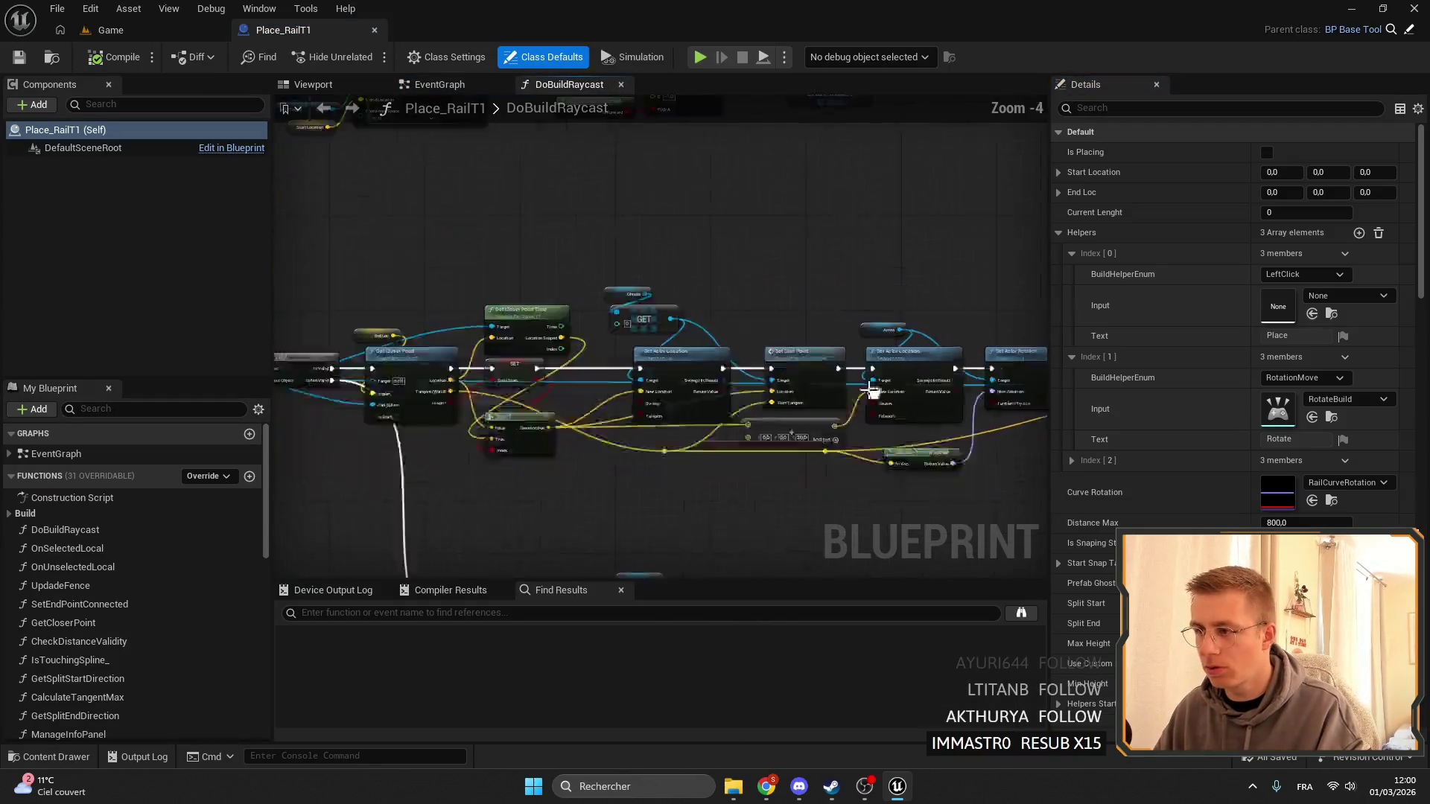
Open Place_RailT1's EventGraph and its ManageInfoPanel function graph.
{"action": "scroll", "coordinate": [872, 389], "scroll_direction": "down", "scroll_amount": 4}
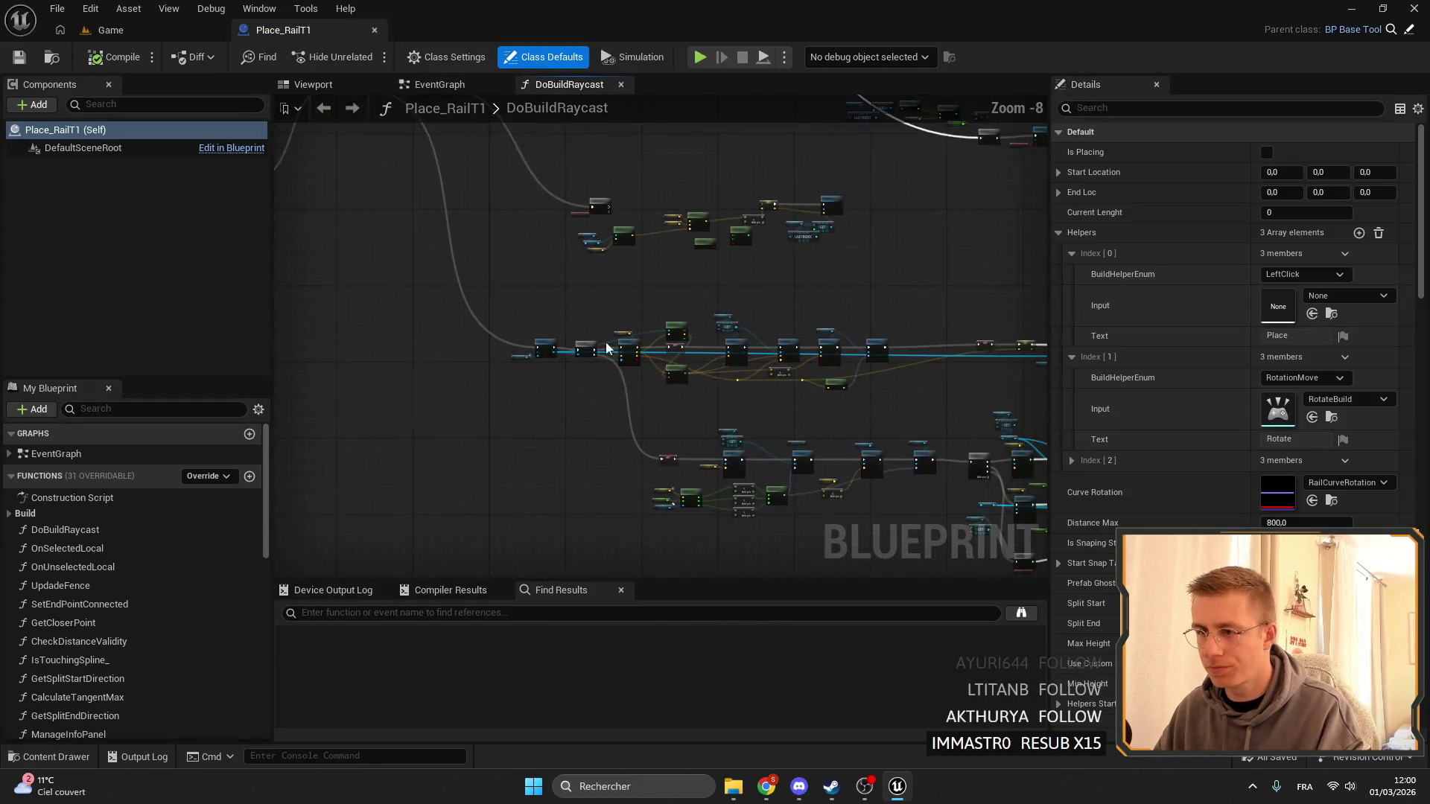
{"action": "double_click", "coordinate": [46, 452]}
{"action": "scroll", "coordinate": [671, 313], "scroll_direction": "up", "scroll_amount": 9}
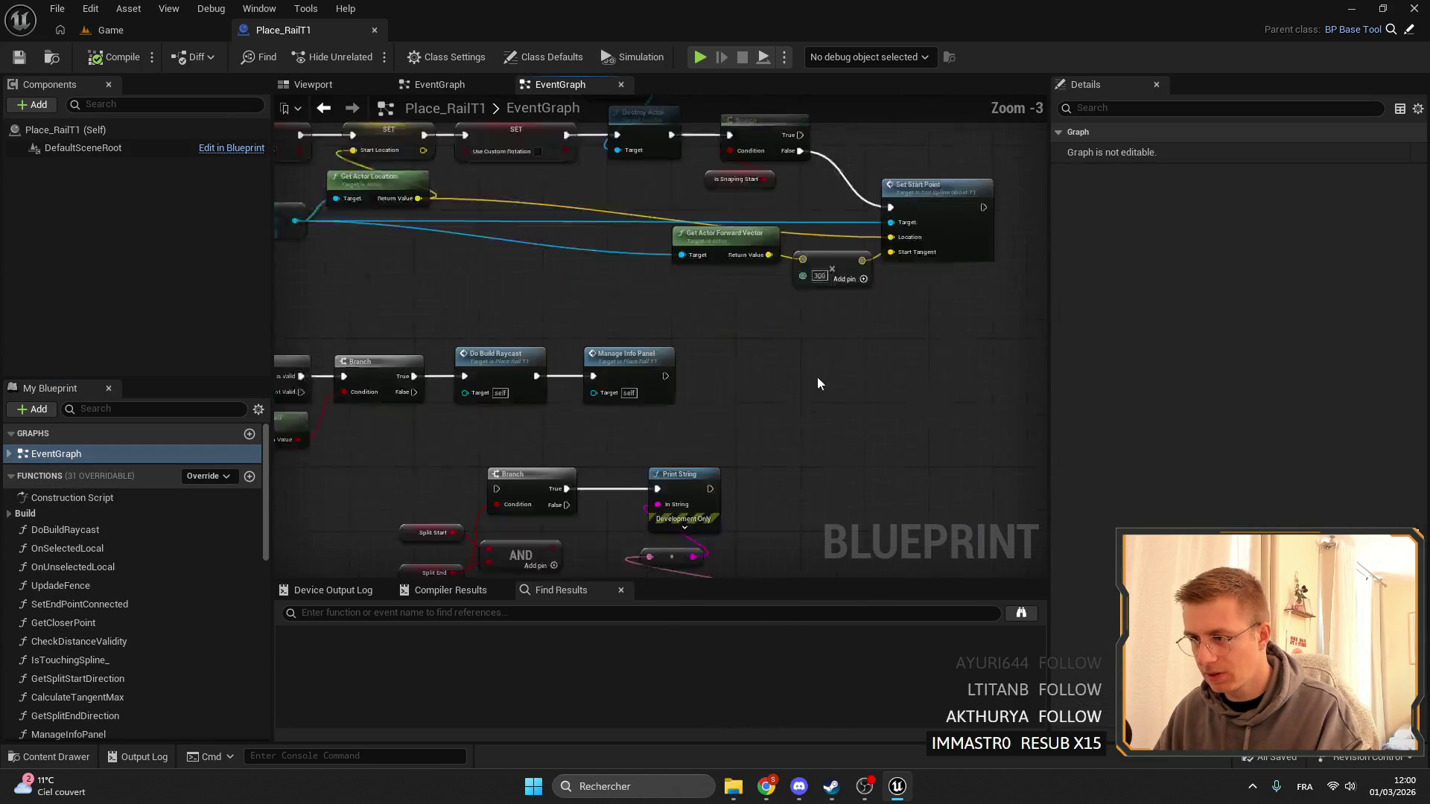
{"action": "double_click", "coordinate": [744, 320]}
{"action": "scroll", "coordinate": [596, 261], "scroll_direction": "up", "scroll_amount": 2}
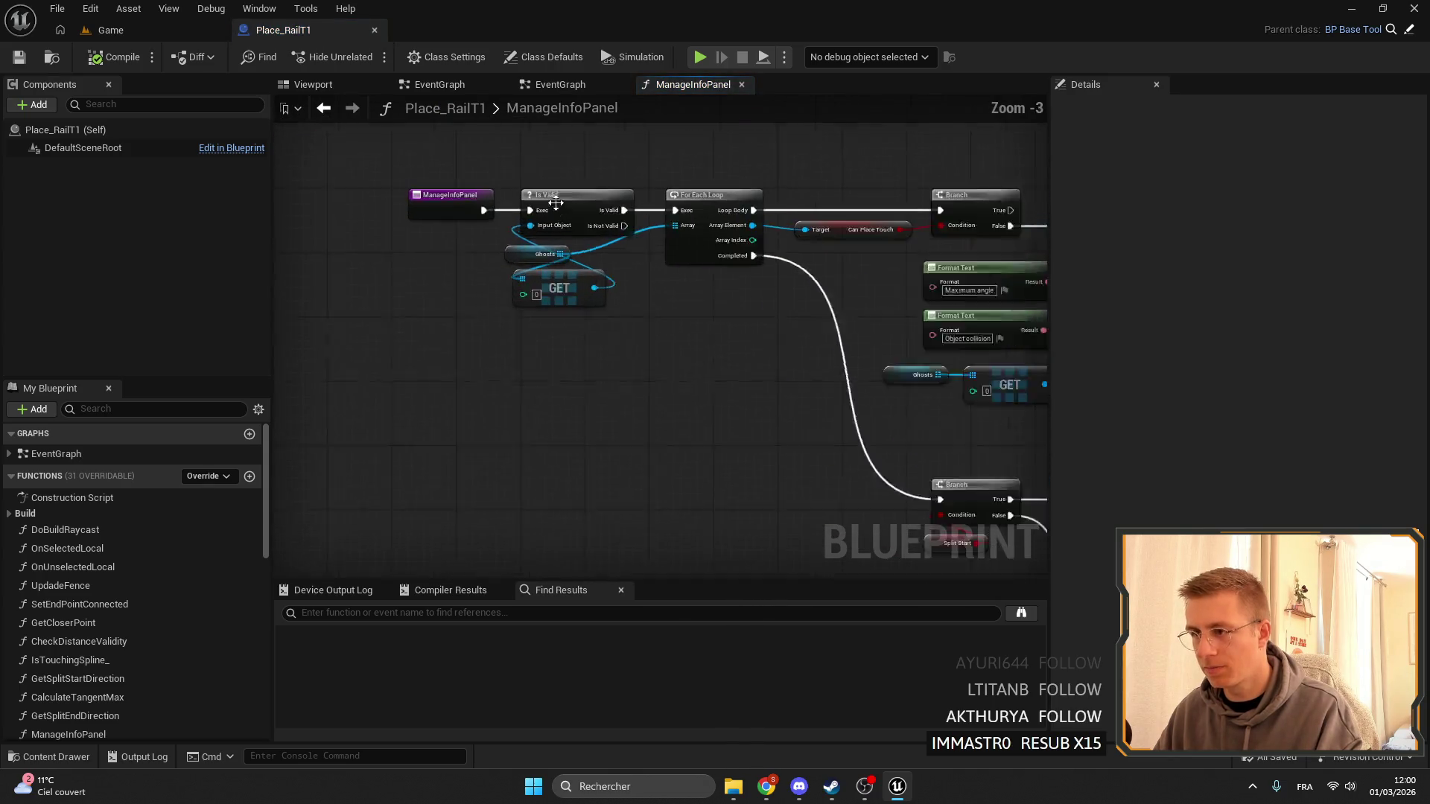
{"action": "scroll", "coordinate": [556, 202], "scroll_direction": "up", "scroll_amount": 2}
{"action": "scroll", "coordinate": [551, 336], "scroll_direction": "down", "scroll_amount": 4}
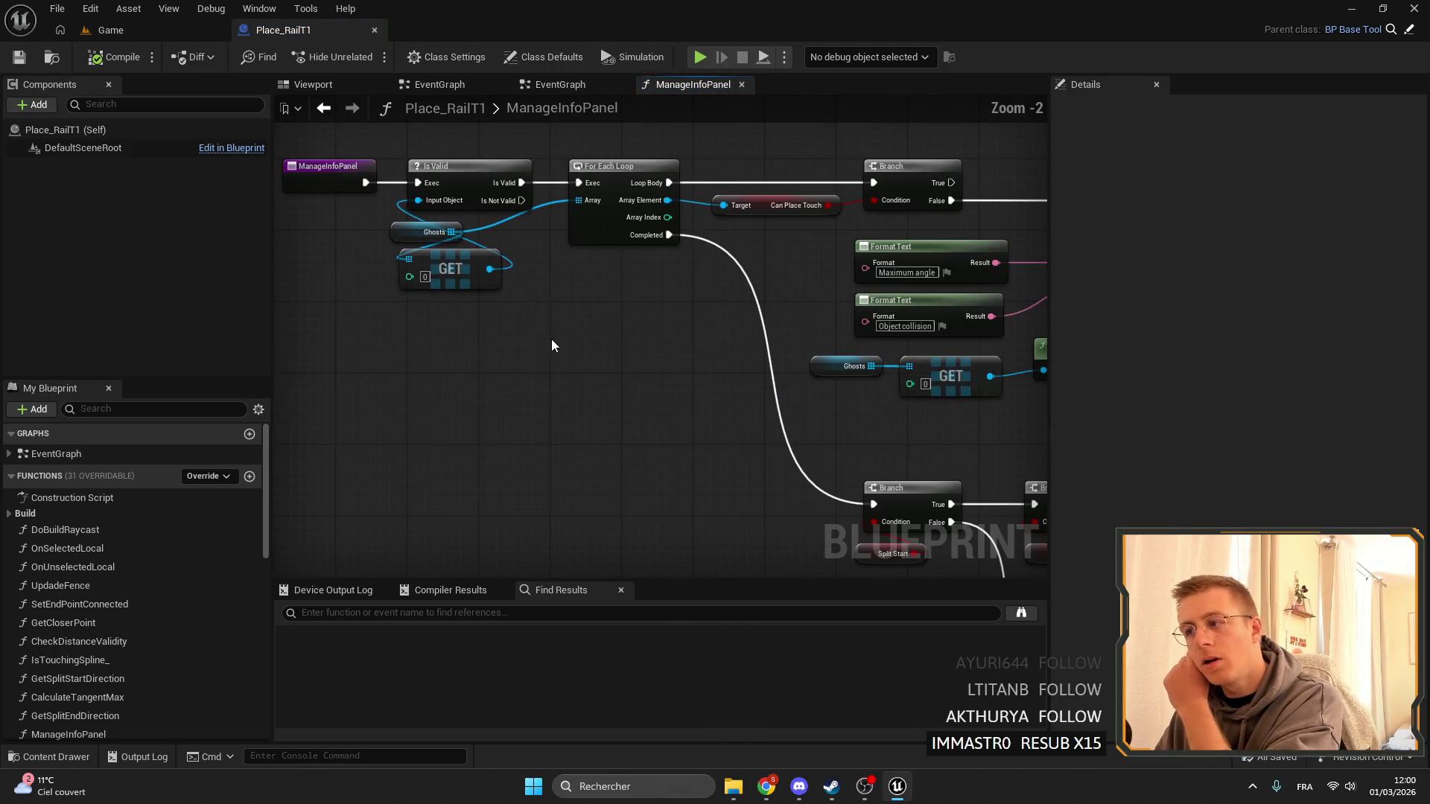
{"action": "scroll", "coordinate": [553, 302], "scroll_direction": "up", "scroll_amount": 2}
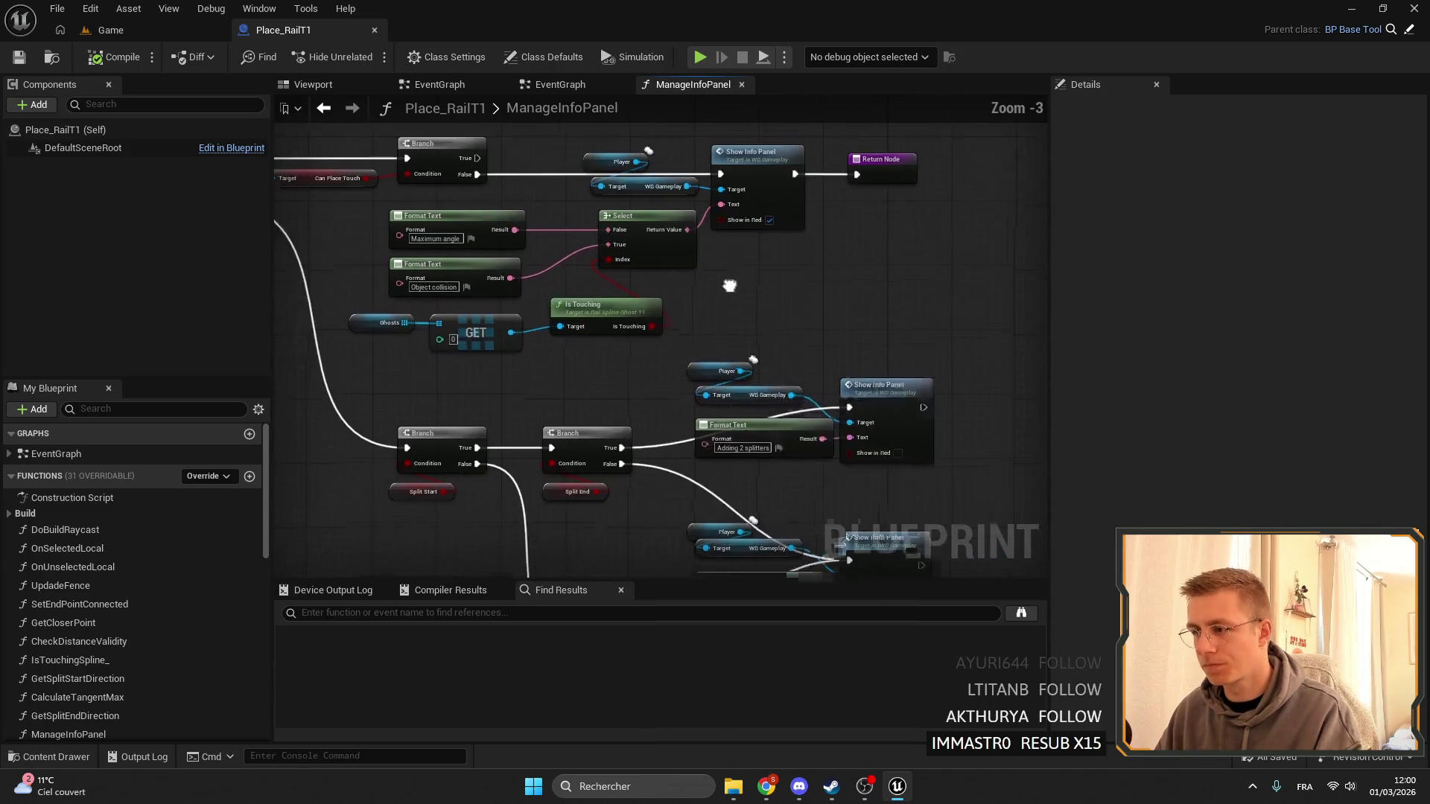
Inspect the Hide Info Panel, For Each Loop and Show Info Panel nodes, then start a play session.
{"action": "mouse_move", "coordinate": [807, 387]}
{"action": "left_mouse_down"}
{"action": "mouse_move", "coordinate": [659, 377]}
{"action": "mouse_move", "coordinate": [654, 221]}
{"action": "left_mouse_up"}
{"action": "mouse_move", "coordinate": [799, 376]}
{"action": "left_mouse_down"}
{"action": "mouse_move", "coordinate": [798, 558]}
{"action": "mouse_move", "coordinate": [805, 496]}
{"action": "left_mouse_up"}
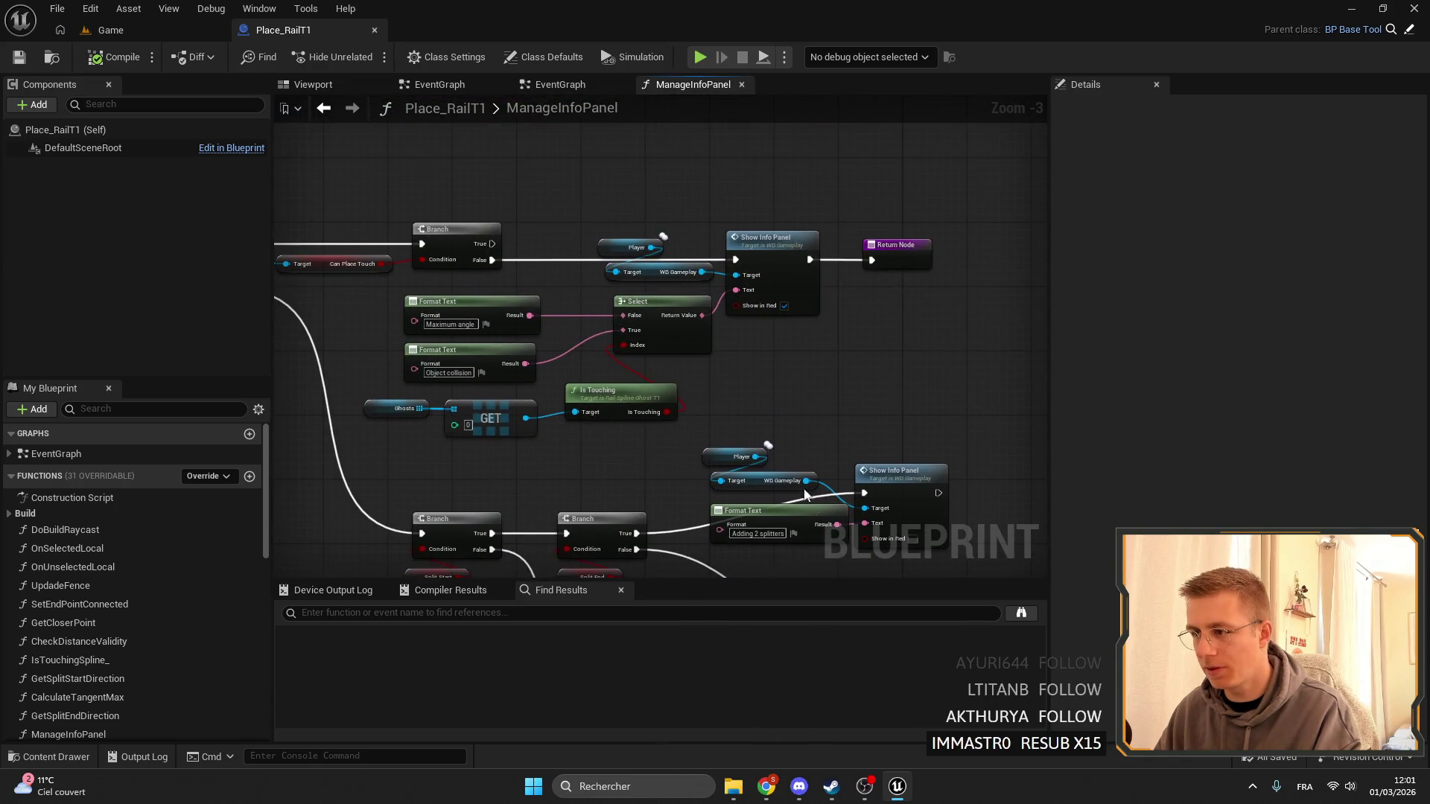
{"action": "left_click_drag", "start_coordinate": [645, 351], "coordinate": [872, 328]}
{"action": "left_click_drag", "start_coordinate": [716, 267], "coordinate": [605, 265]}
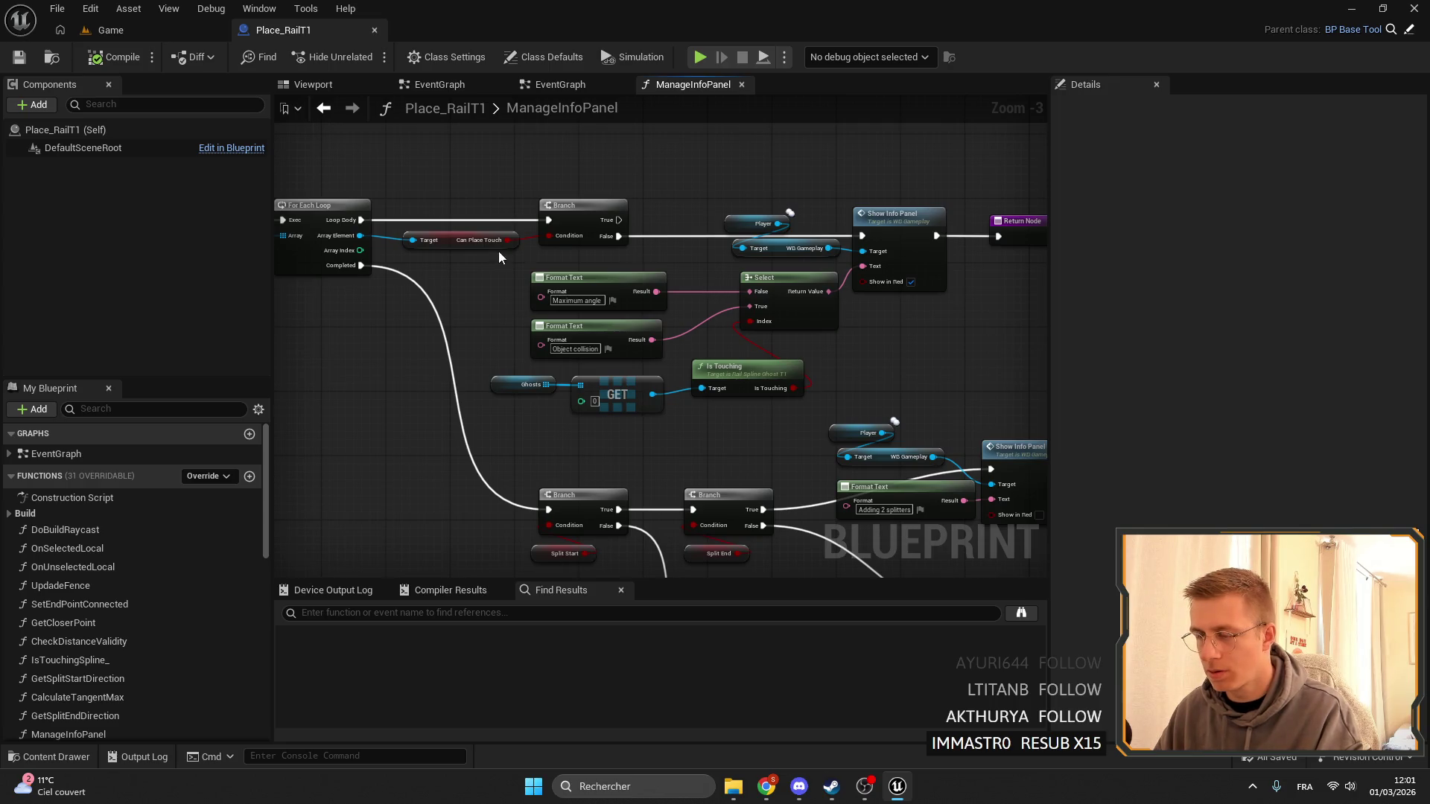
{"action": "mouse_move", "coordinate": [499, 252]}
{"action": "left_mouse_down"}
{"action": "mouse_move", "coordinate": [863, 257]}
{"action": "mouse_move", "coordinate": [353, 235]}
{"action": "left_mouse_up"}
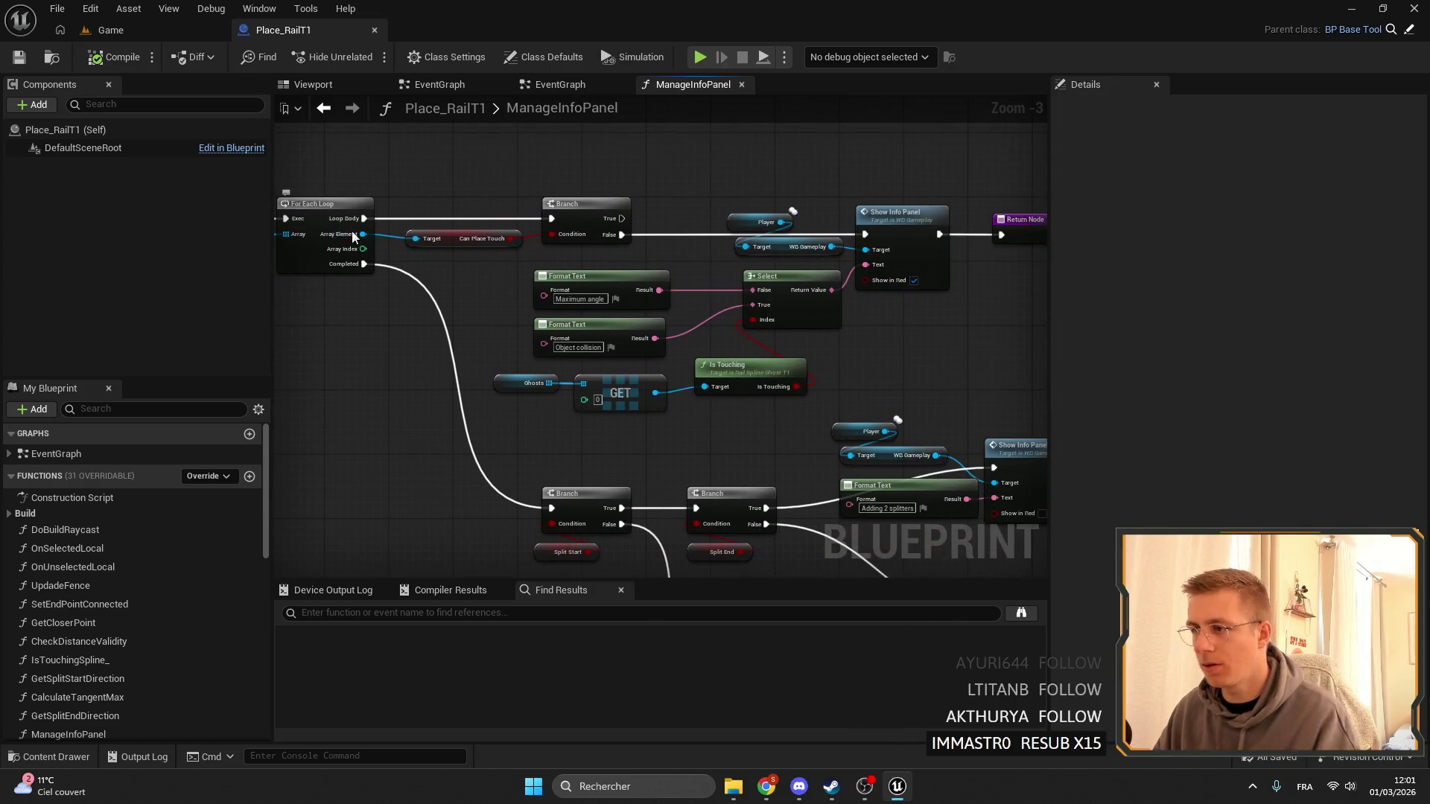
{"action": "left_click_drag", "start_coordinate": [592, 227], "coordinate": [619, 179]}
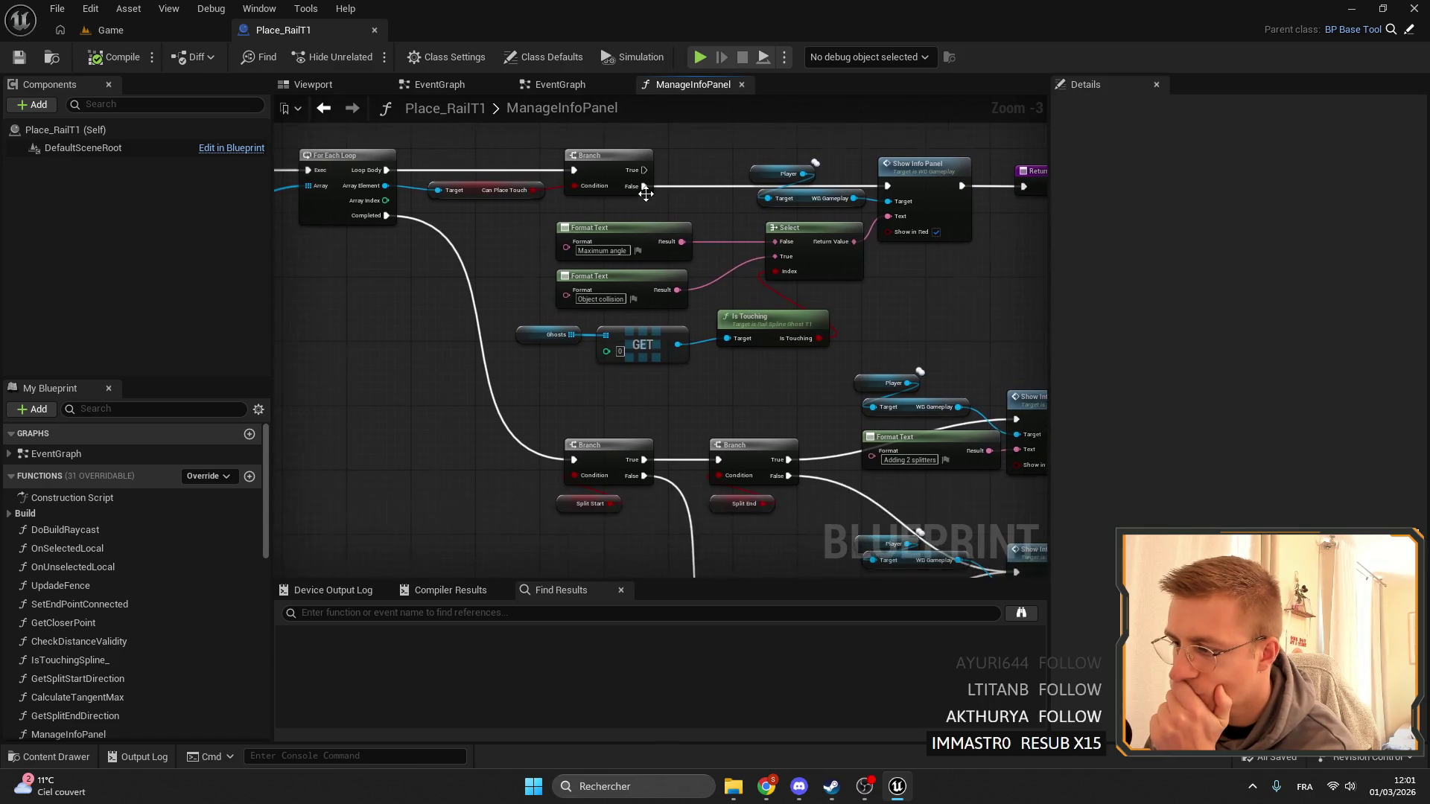
{"action": "scroll", "coordinate": [618, 180], "scroll_direction": "down", "scroll_amount": 1}
{"action": "left_click", "coordinate": [176, 30]}
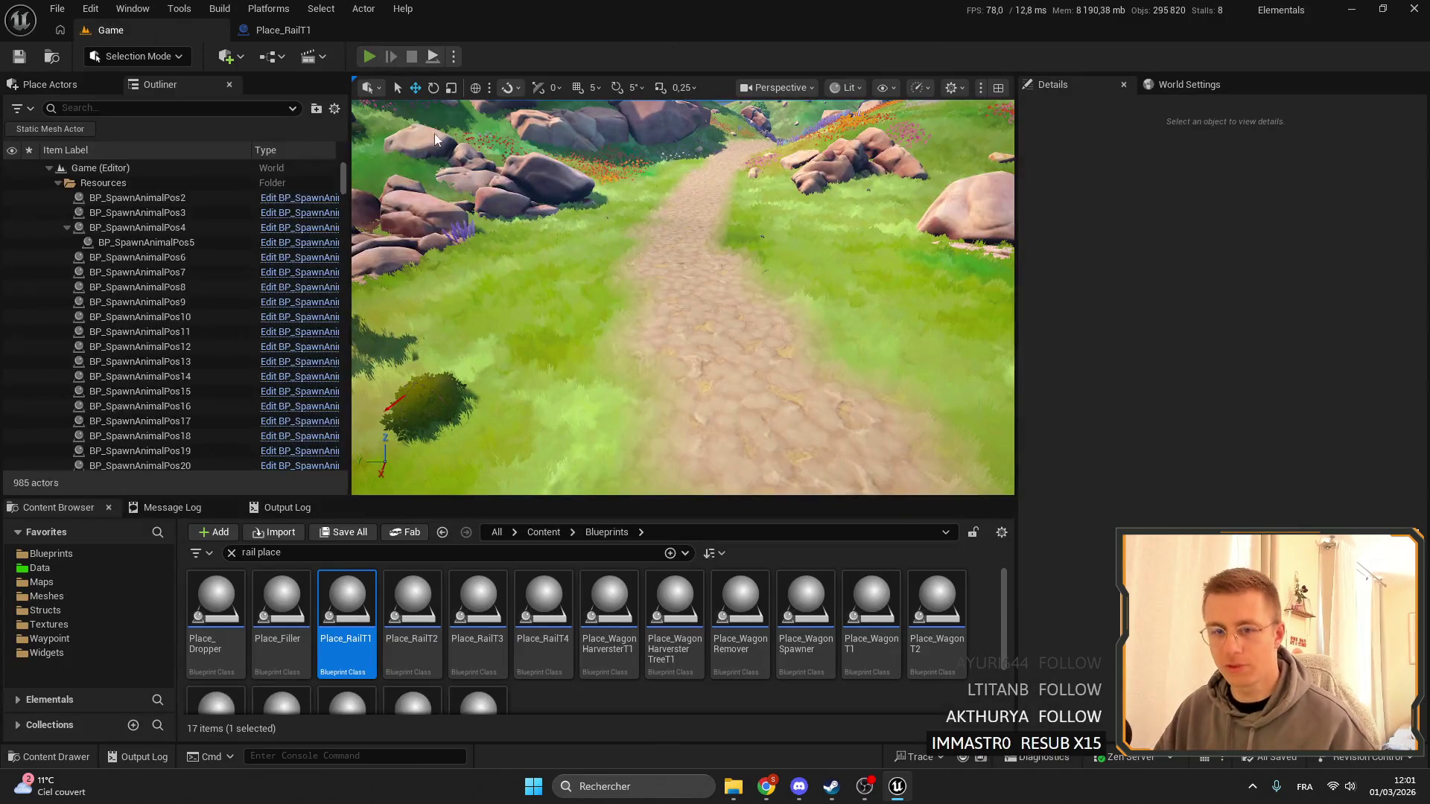
{"action": "key", "text": "alt+p"}
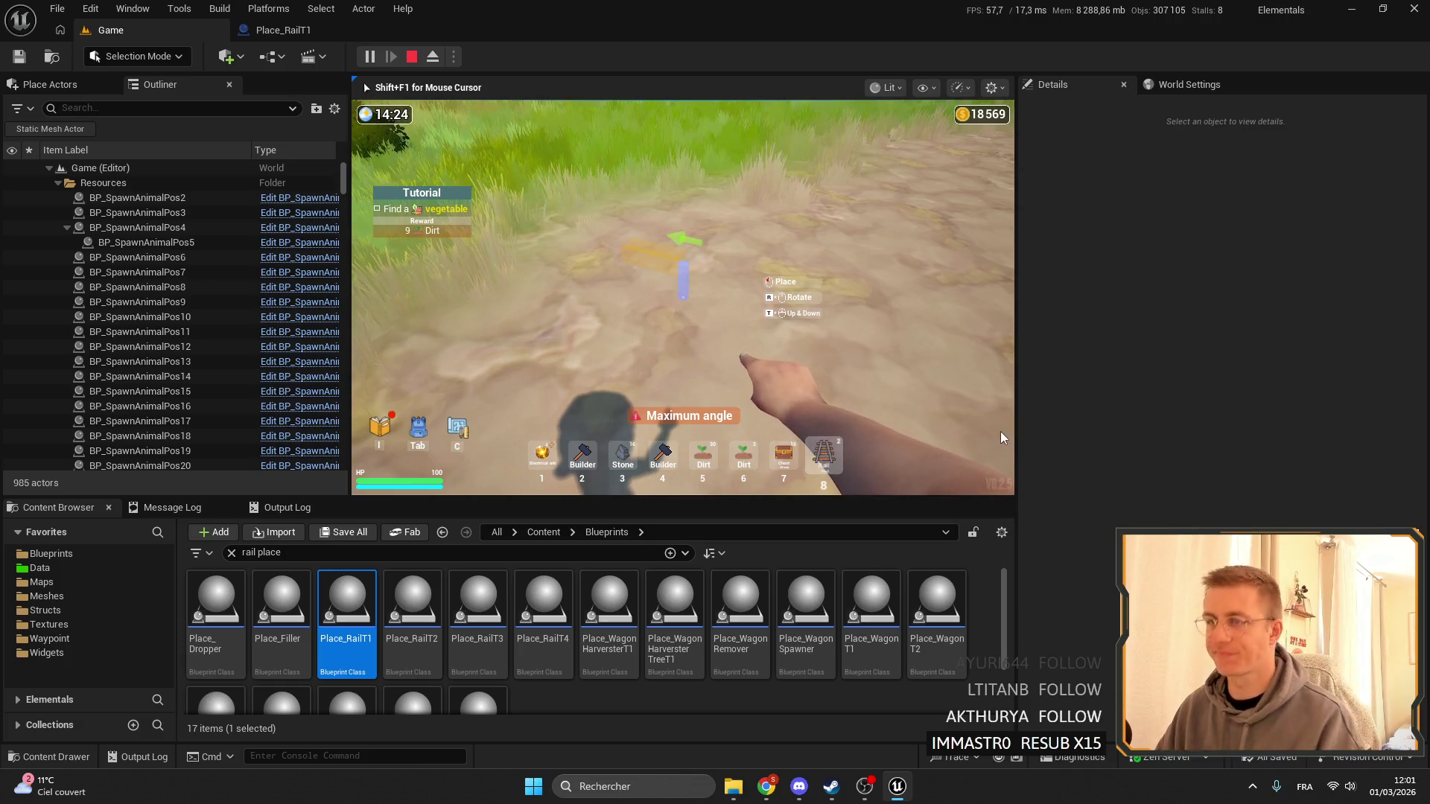
Return from the rail placement test to Place_RailT1's ManageInfoPanel graph.
{"action": "left_click", "coordinate": [319, 33]}
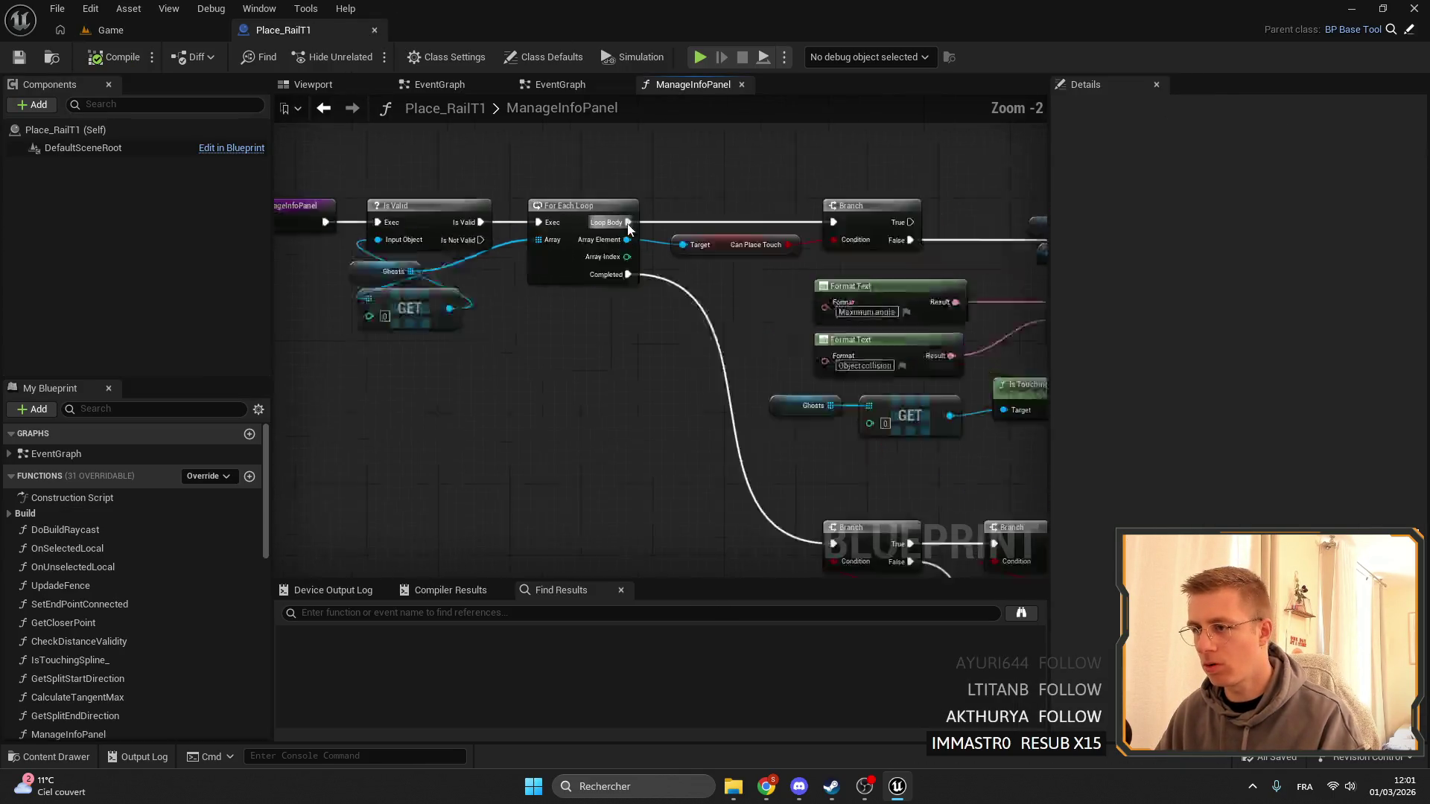
Duplicate the Ghosts variable node and add a Length node from the copy.
{"action": "left_click_drag", "start_coordinate": [764, 291], "coordinate": [618, 373]}
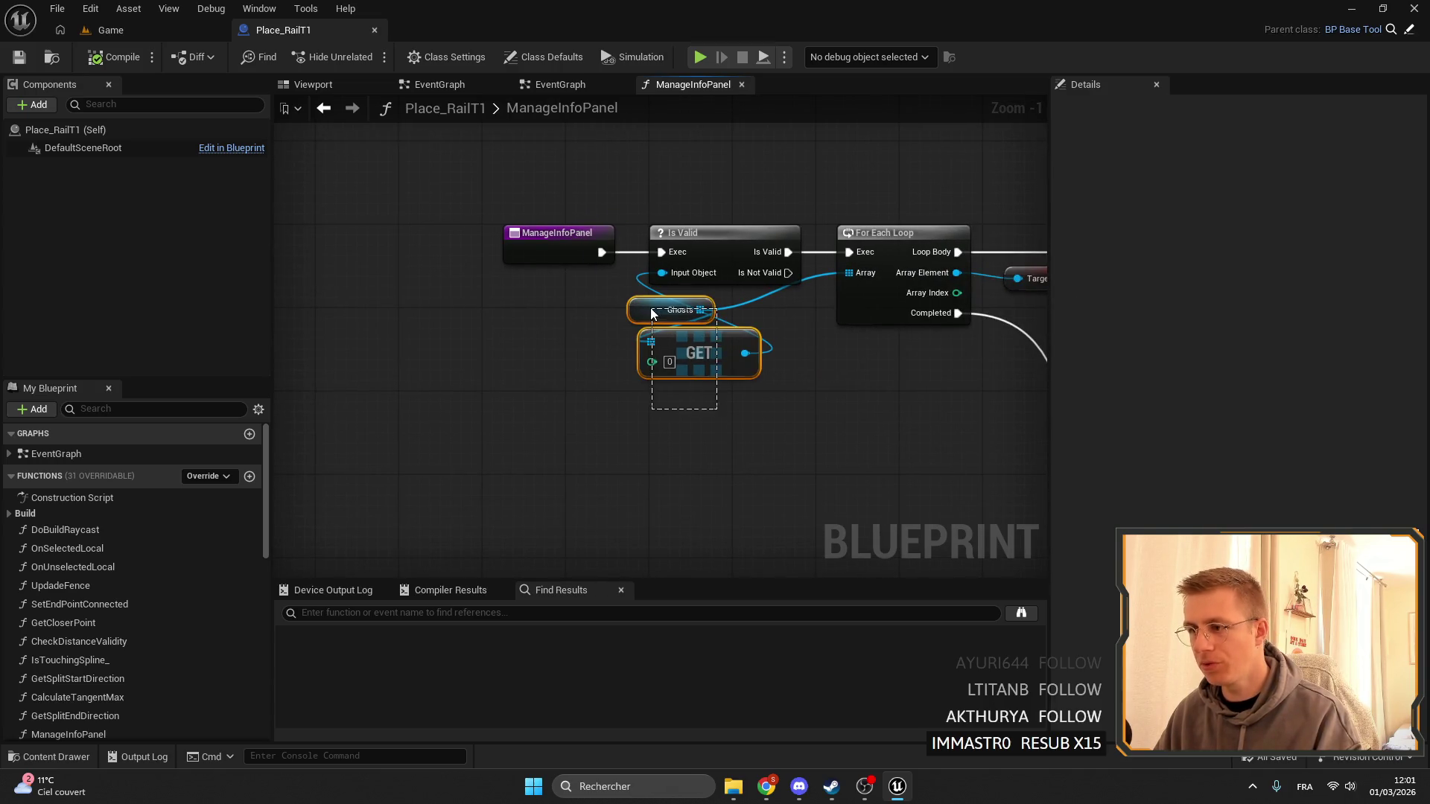
{"action": "left_click", "coordinate": [754, 411]}
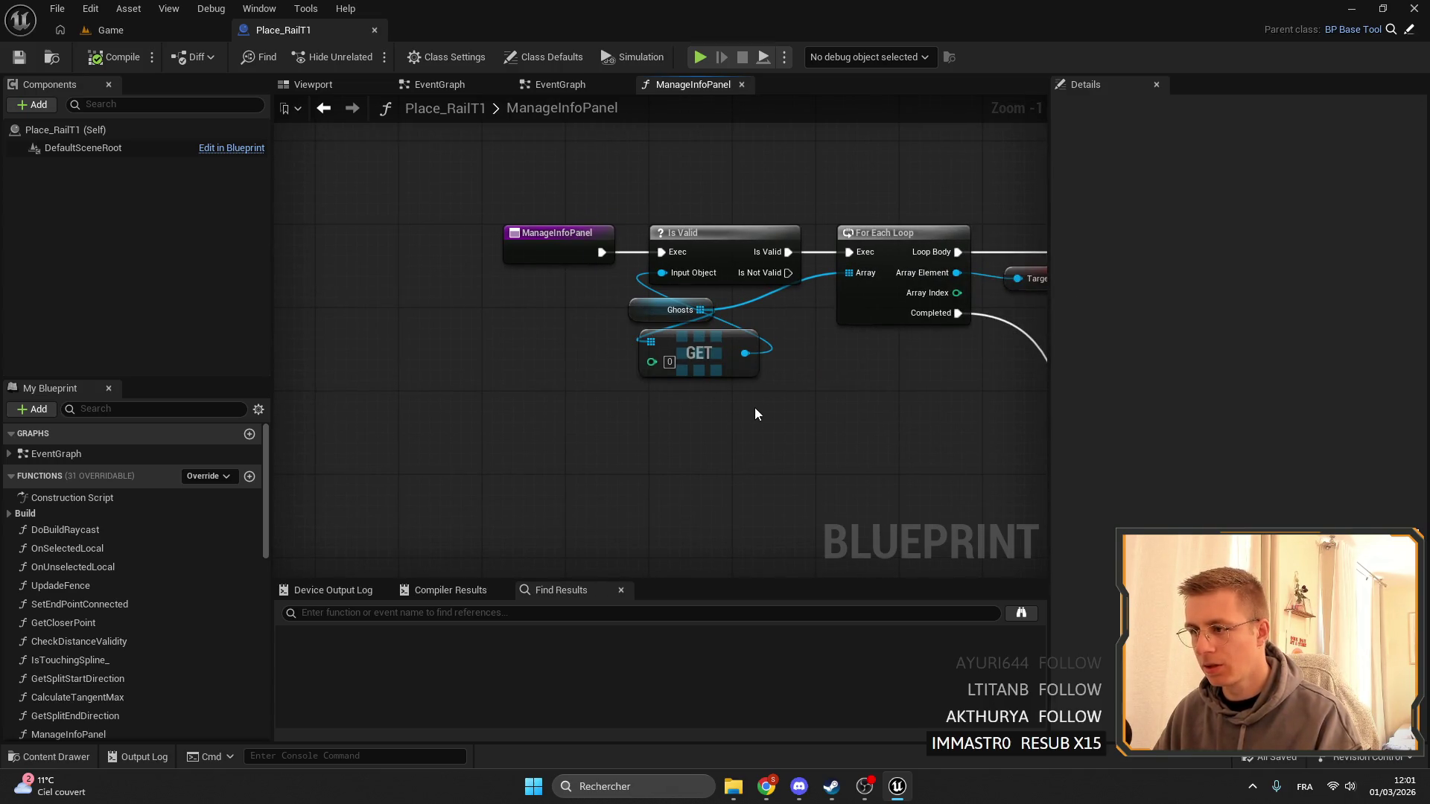
{"action": "left_click", "coordinate": [680, 322]}
{"action": "key", "text": "ctrl+c"}
{"action": "key", "text": "ctrl+v"}
{"action": "left_click_drag", "start_coordinate": [649, 333], "coordinate": [701, 337]}
{"action": "type", "text": "length"}
{"action": "key", "text": "Return"}
Add a greater-than 1 comparison and a Branch node after the Length node.
{"action": "mouse_move", "coordinate": [792, 356]}
{"action": "left_mouse_down"}
{"action": "mouse_move", "coordinate": [668, 383]}
{"action": "mouse_move", "coordinate": [715, 378]}
{"action": "mouse_move", "coordinate": [706, 437]}
{"action": "mouse_move", "coordinate": [755, 458]}
{"action": "mouse_move", "coordinate": [790, 440]}
{"action": "left_mouse_up"}
{"action": "type", "text": ">"}
{"action": "key", "text": "Return"}
{"action": "type", "text": "branch"}
{"action": "key", "text": "Return"}
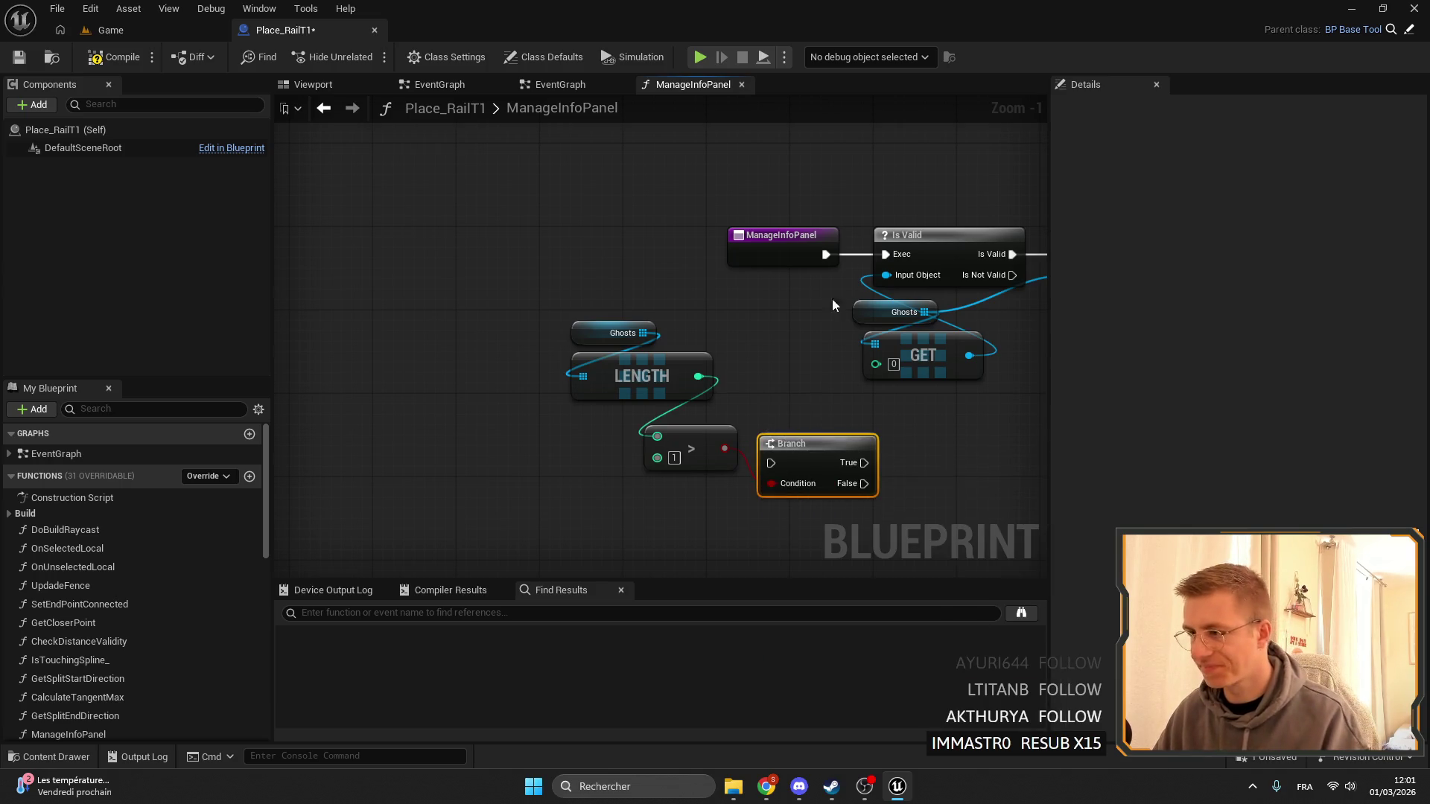
Route ManageInfoPanel's entry execution into the Branch, with the Ghosts length check above it.
{"action": "mouse_move", "coordinate": [782, 236]}
{"action": "left_mouse_down"}
{"action": "mouse_move", "coordinate": [573, 214]}
{"action": "mouse_move", "coordinate": [771, 463]}
{"action": "left_mouse_up"}
{"action": "mouse_move", "coordinate": [820, 452]}
{"action": "left_mouse_down"}
{"action": "mouse_move", "coordinate": [708, 226]}
{"action": "mouse_move", "coordinate": [734, 222]}
{"action": "left_mouse_up"}
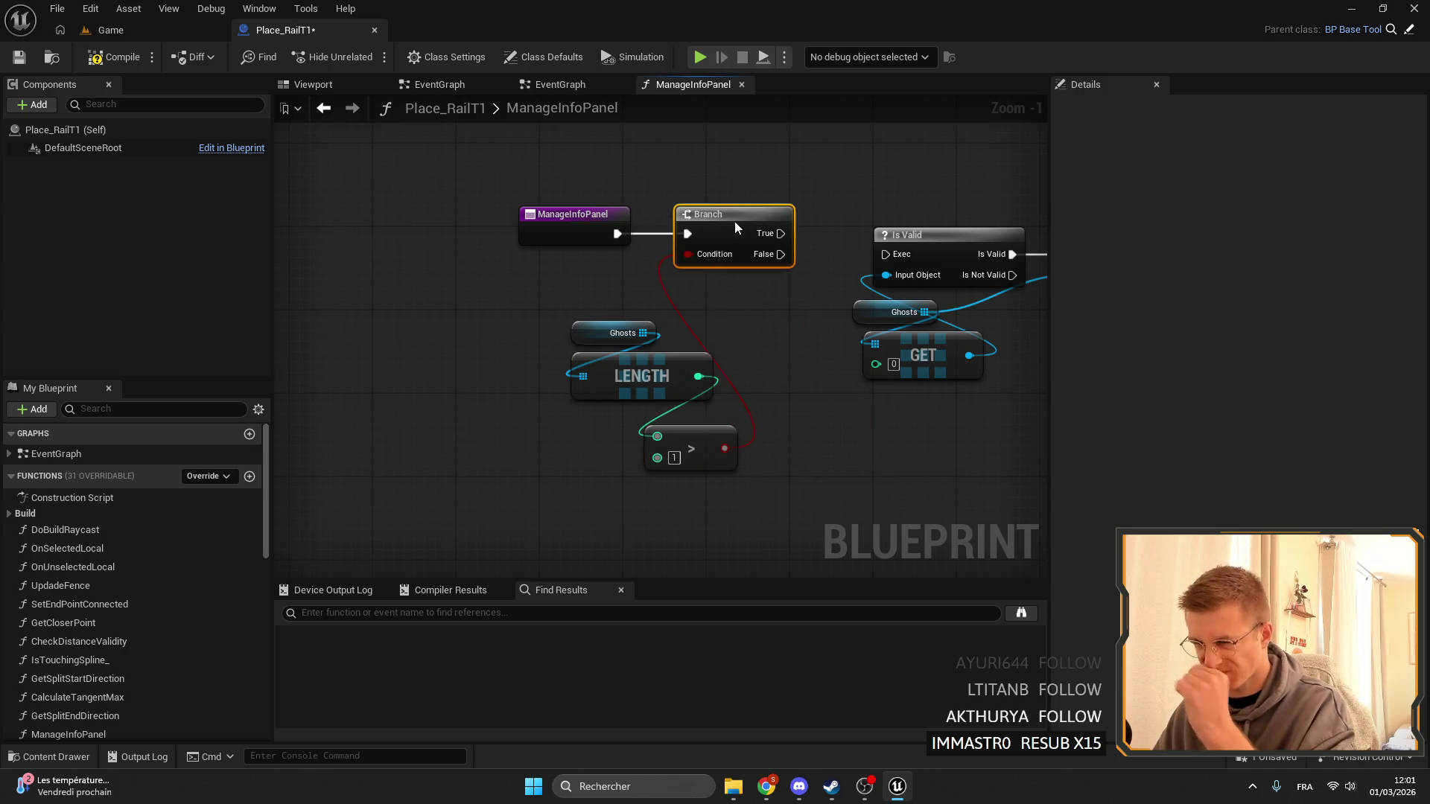
{"action": "left_click_drag", "start_coordinate": [749, 524], "coordinate": [596, 357]}
{"action": "left_click", "coordinate": [700, 531]}
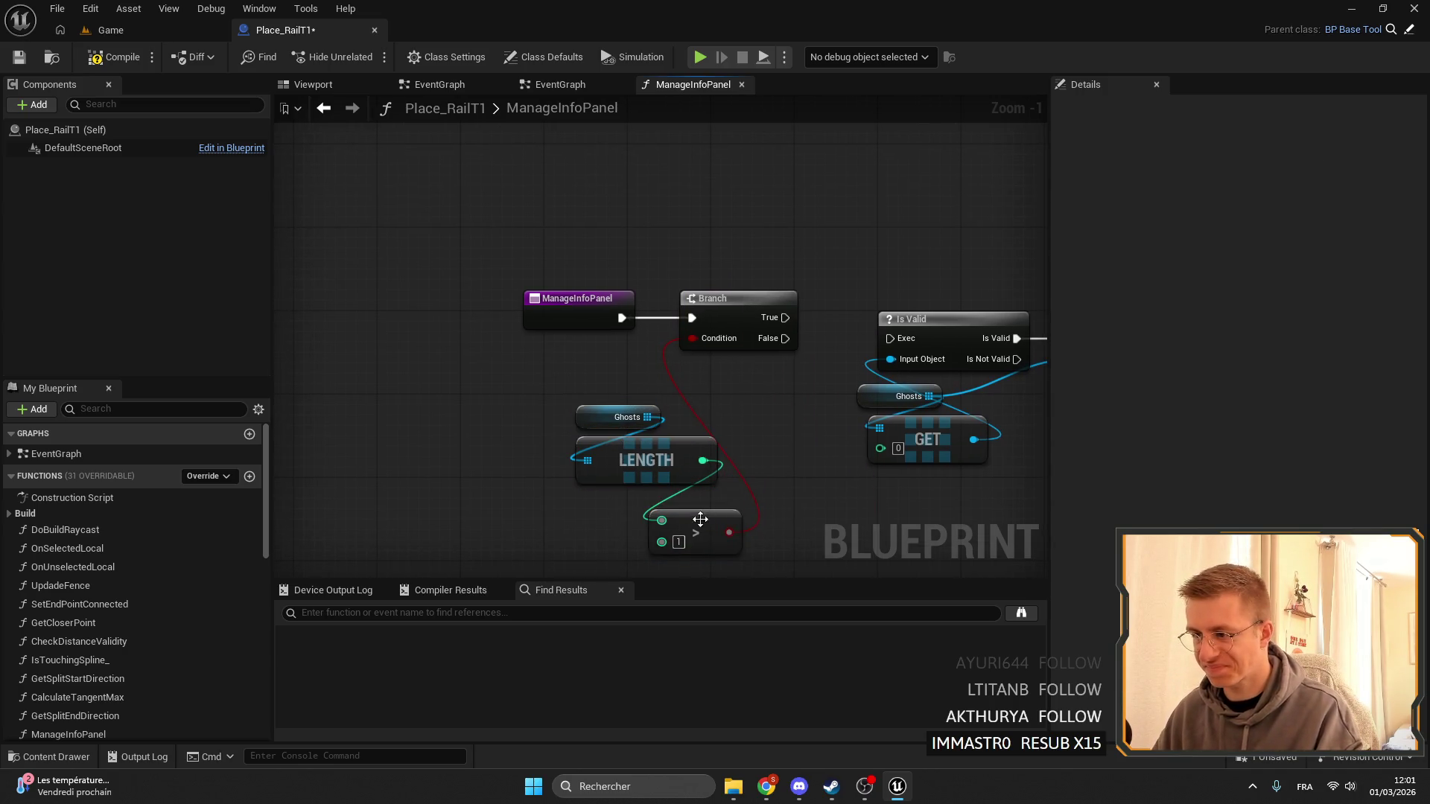
{"action": "left_click_drag", "start_coordinate": [700, 531], "coordinate": [667, 510]}
{"action": "left_click_drag", "start_coordinate": [709, 554], "coordinate": [566, 395]}
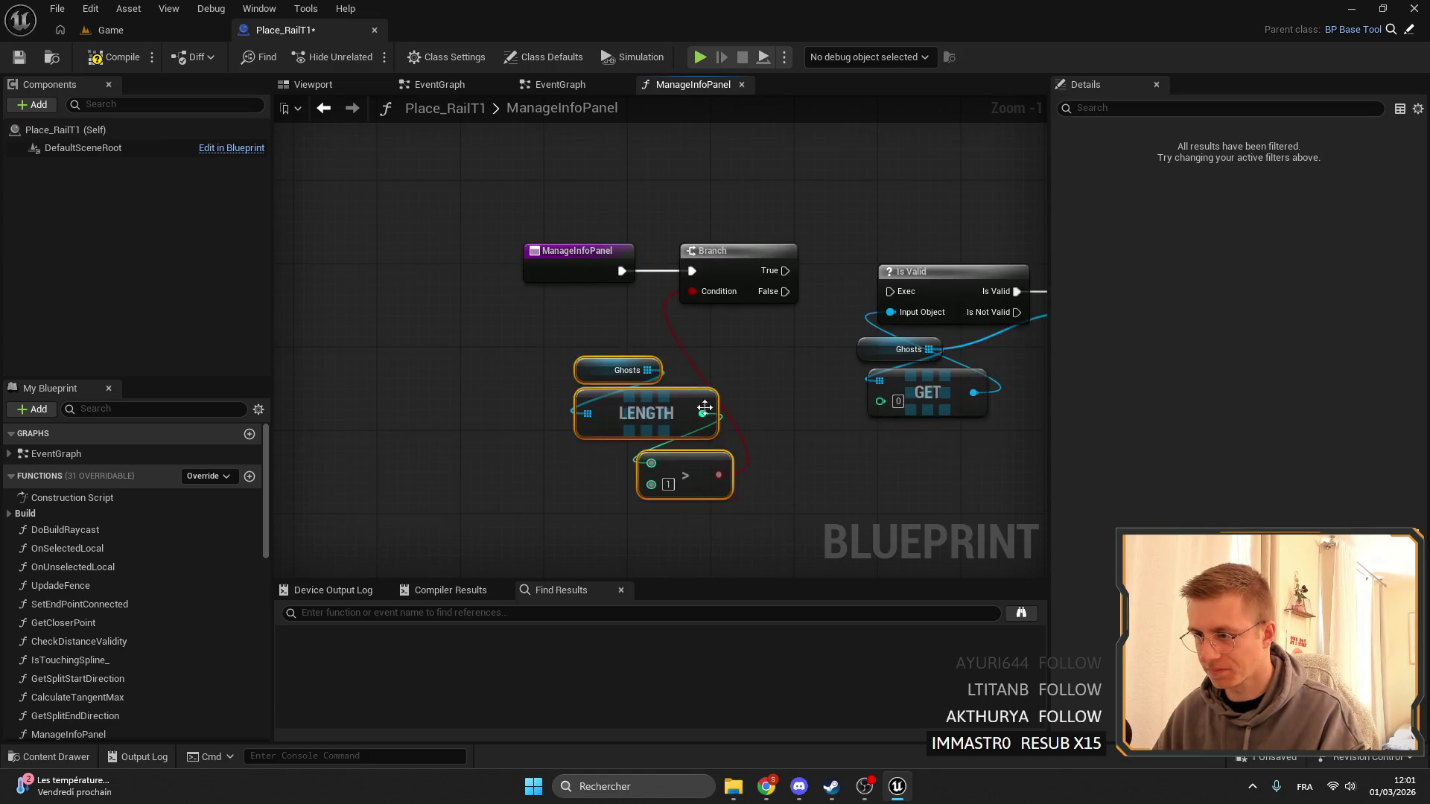
{"action": "left_click_drag", "start_coordinate": [648, 446], "coordinate": [676, 277]}
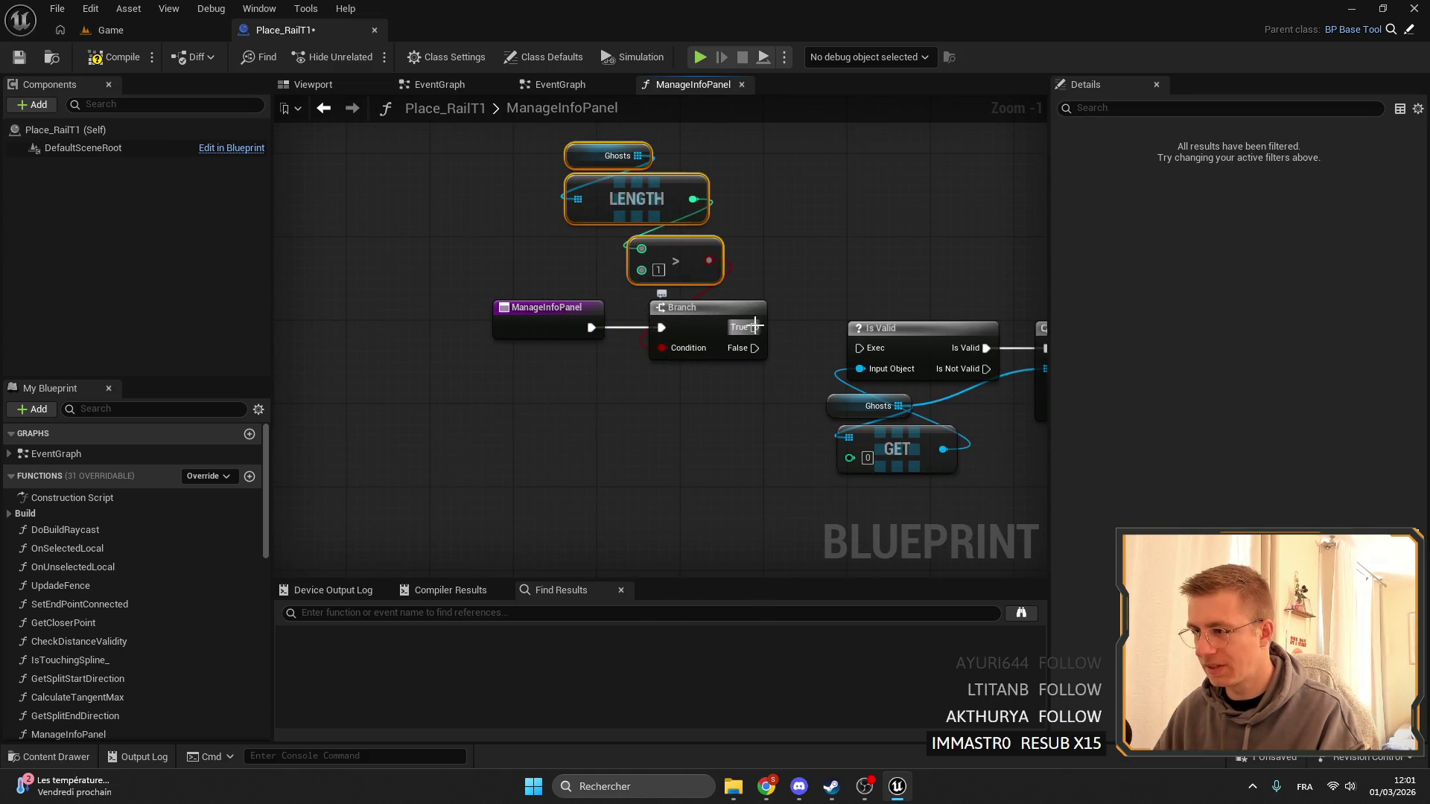
Connect the Branch's True output to the Is Valid node and tidy the guard nodes.
{"action": "left_click_drag", "start_coordinate": [754, 328], "coordinate": [860, 348]}
{"action": "scroll", "coordinate": [767, 329], "scroll_direction": "down", "scroll_amount": 4}
{"action": "mouse_move", "coordinate": [681, 236]}
{"action": "left_mouse_down"}
{"action": "mouse_move", "coordinate": [641, 313]}
{"action": "mouse_move", "coordinate": [588, 346]}
{"action": "left_mouse_up"}
{"action": "scroll", "coordinate": [784, 325], "scroll_direction": "up", "scroll_amount": 4}
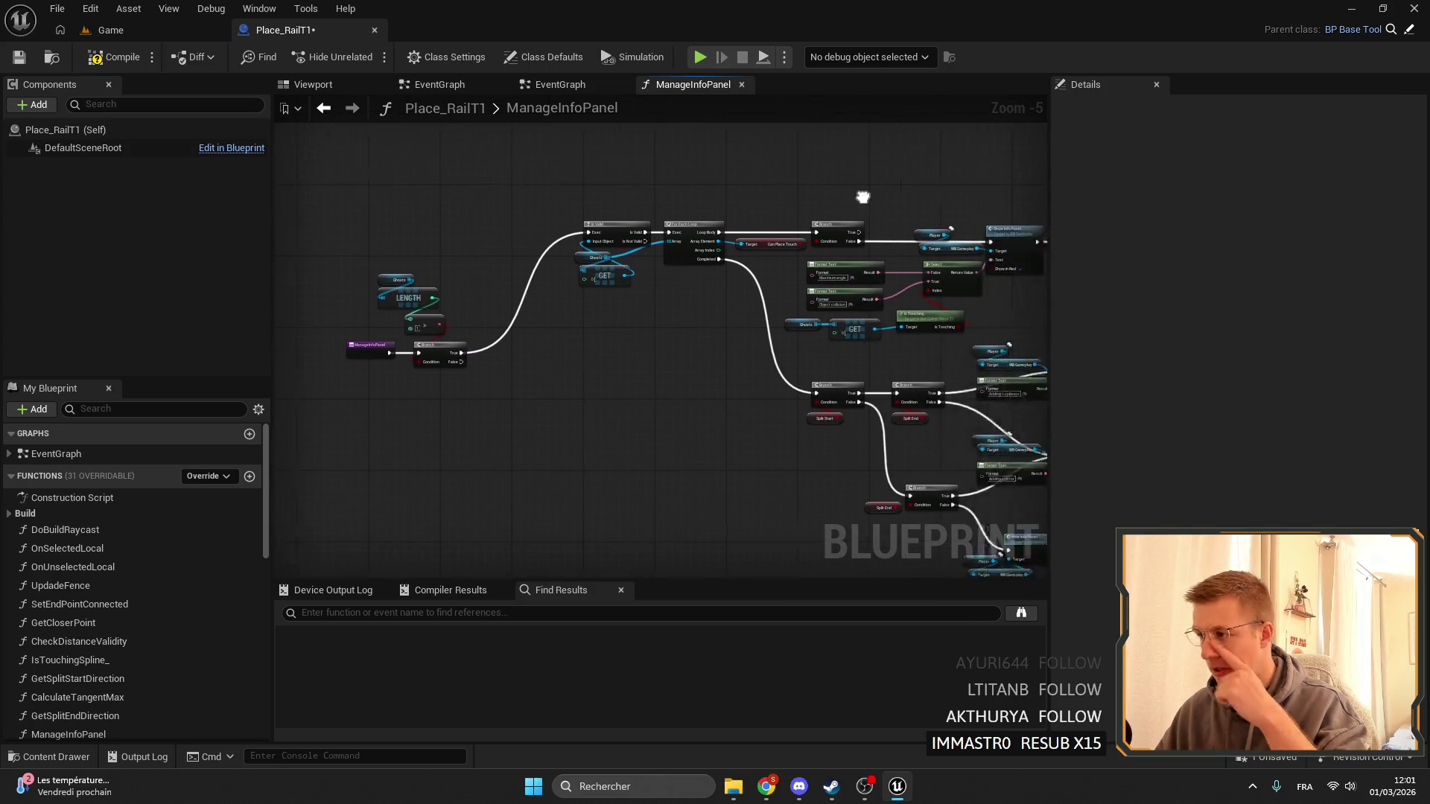